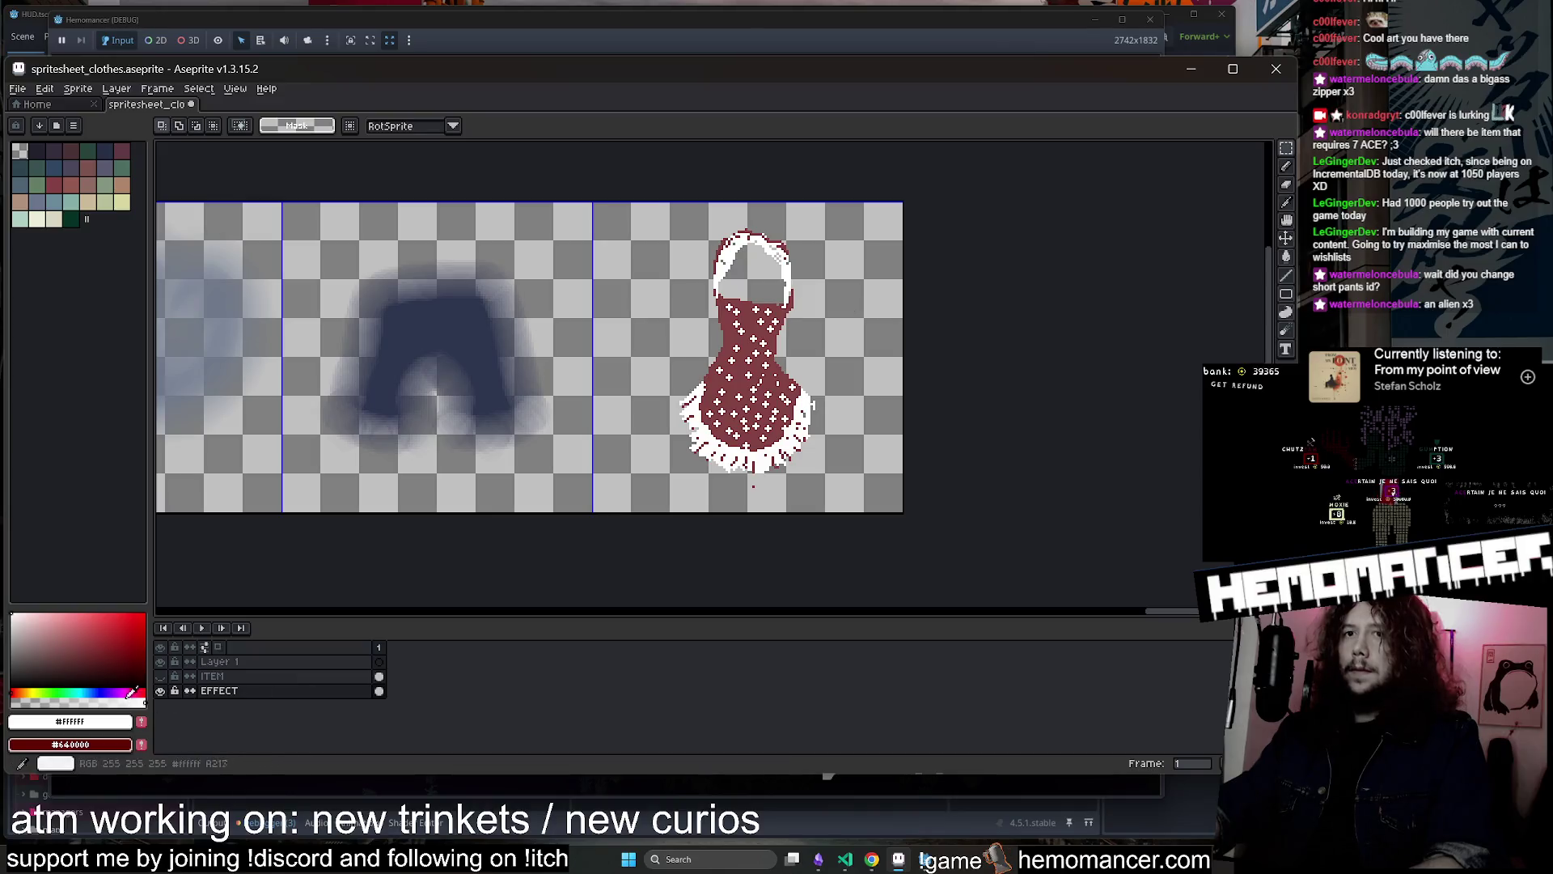
# Paint the apron's white details over on the EFFECT layer with the eyedropped maroon
pyautogui.click(162, 691)
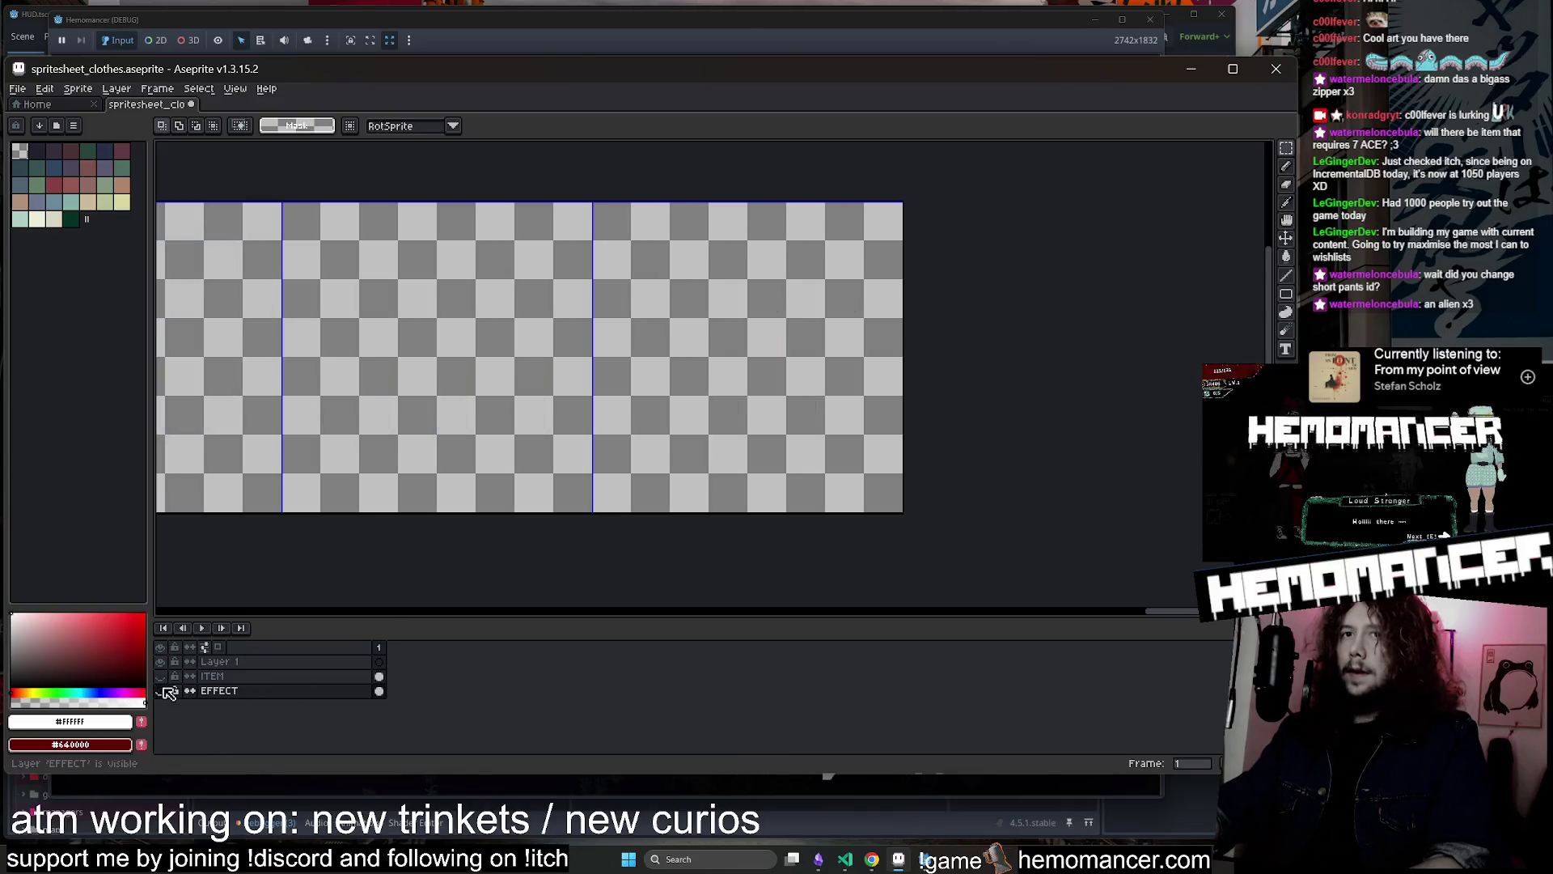
pyautogui.click(162, 691)
pyautogui.scroll(1, 765, 360)
pyautogui.keyDown('alt'); pyautogui.click(765, 360); pyautogui.keyUp('alt')
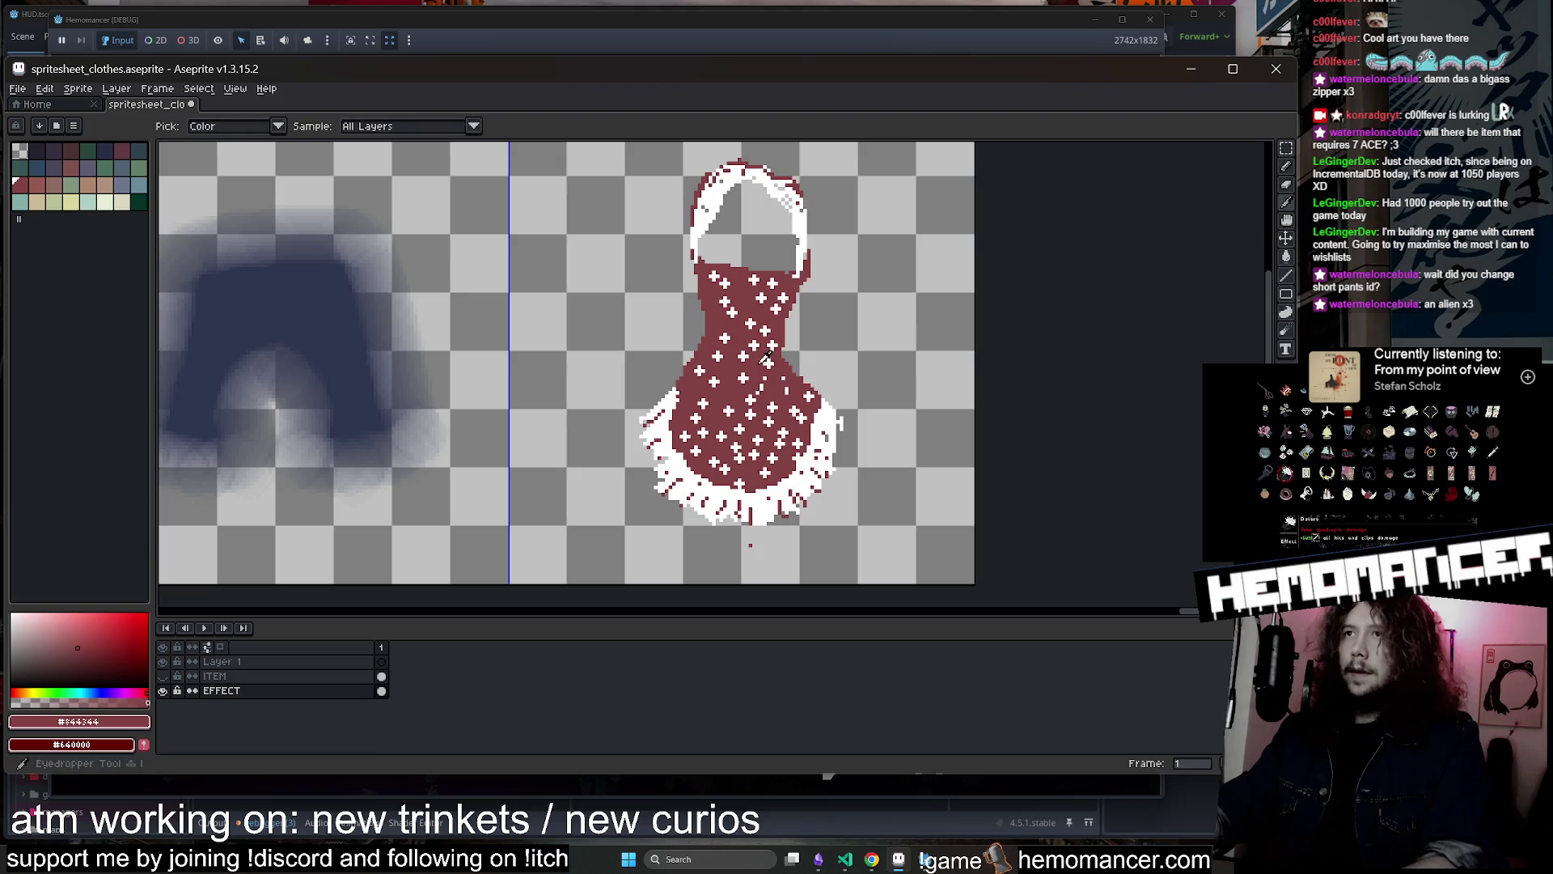
pyautogui.click(227, 126)
pyautogui.click(243, 185)
pyautogui.moveTo(697, 198)
pyautogui.mouseDown()
pyautogui.moveTo(705, 221)
pyautogui.moveTo(760, 172)
pyautogui.moveTo(748, 449)
pyautogui.moveTo(725, 334)
pyautogui.moveTo(720, 506)
pyautogui.moveTo(840, 411)
pyautogui.mouseUp()
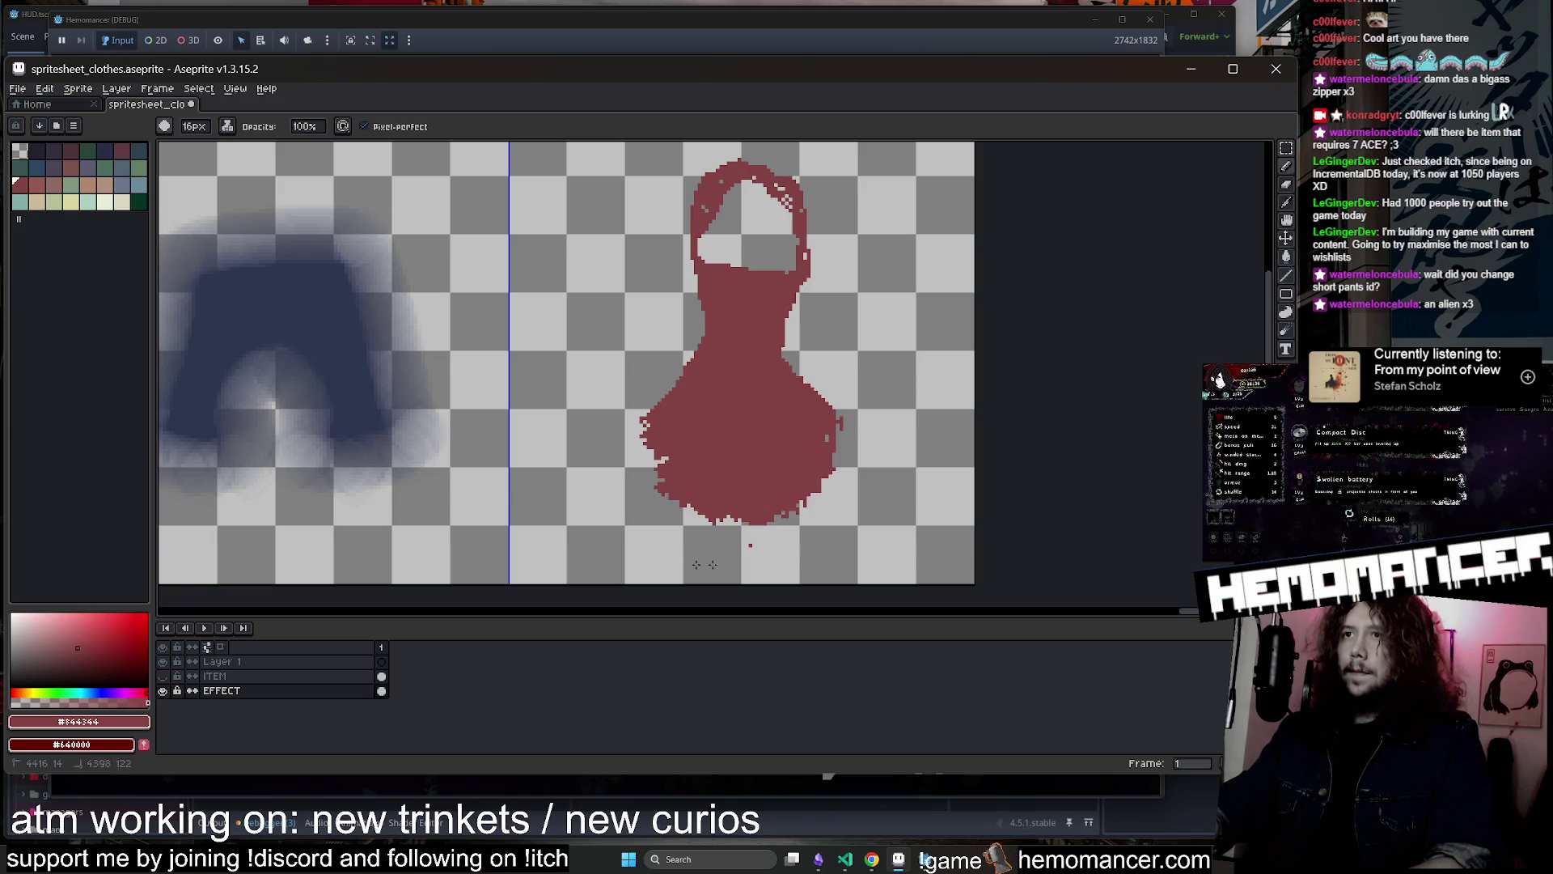
# Select the apron's frame and apply an Edit > FX > Convolution Matrix blur to it
pyautogui.press('e')
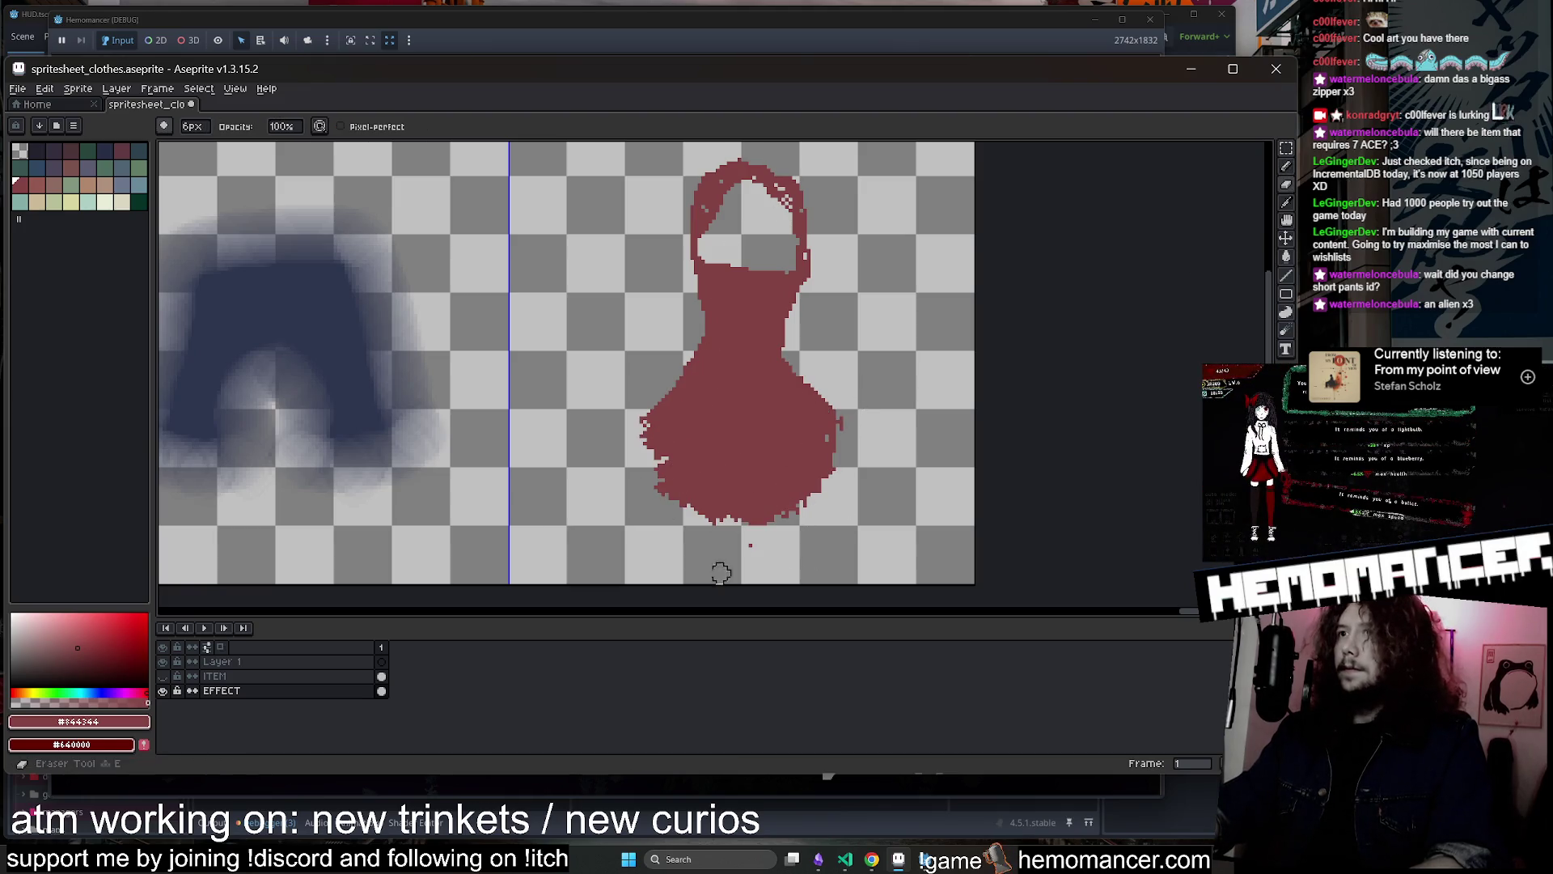
pyautogui.click(1285, 148)
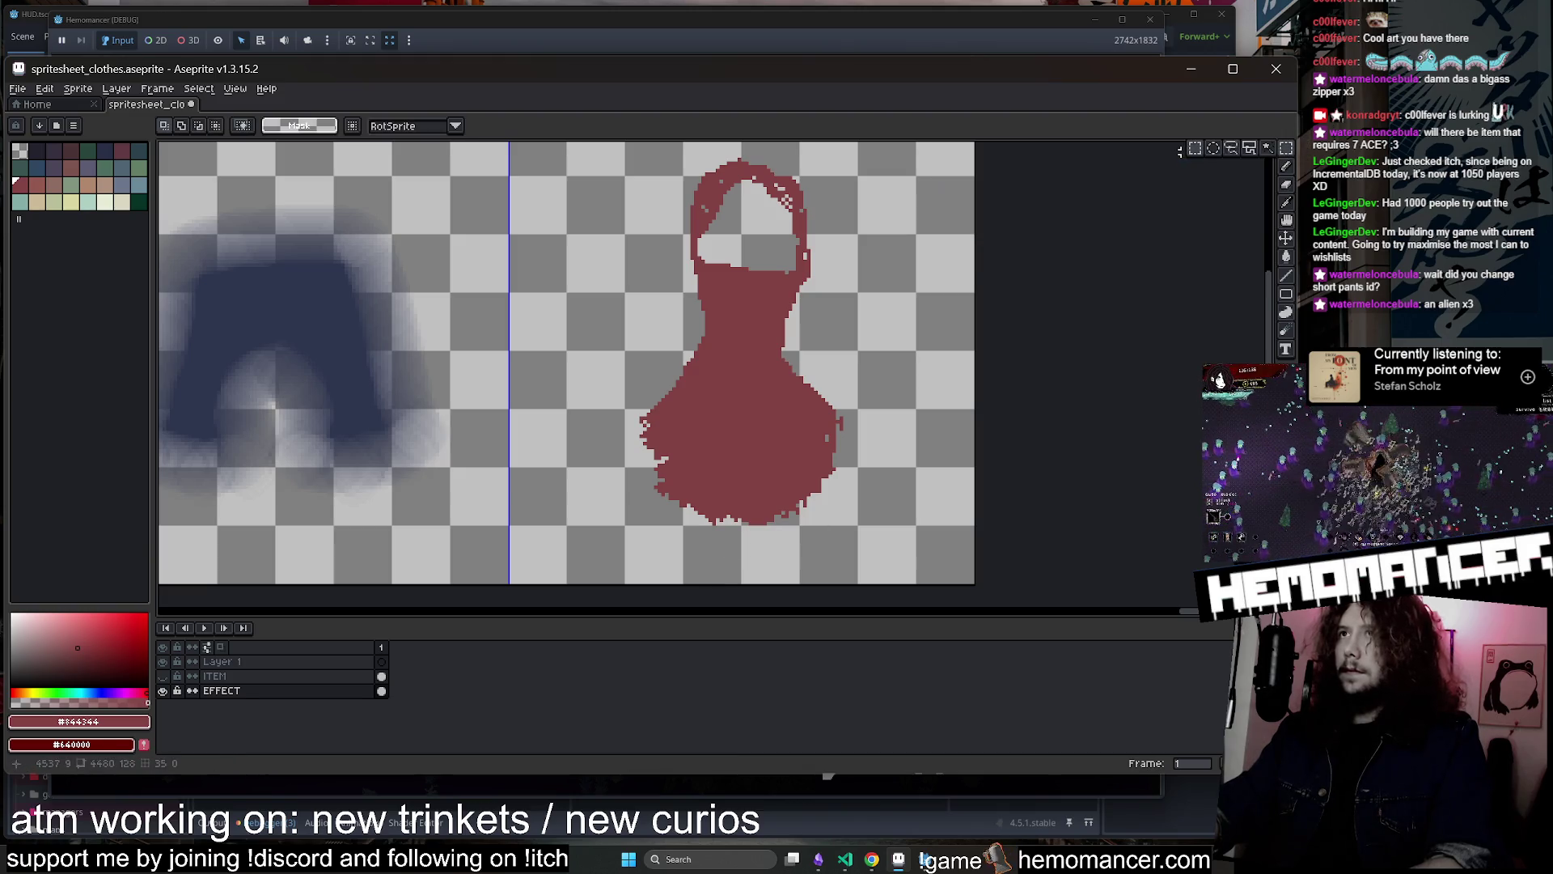
pyautogui.scroll(-2, 995, 267)
pyautogui.scroll(1, 821, 222)
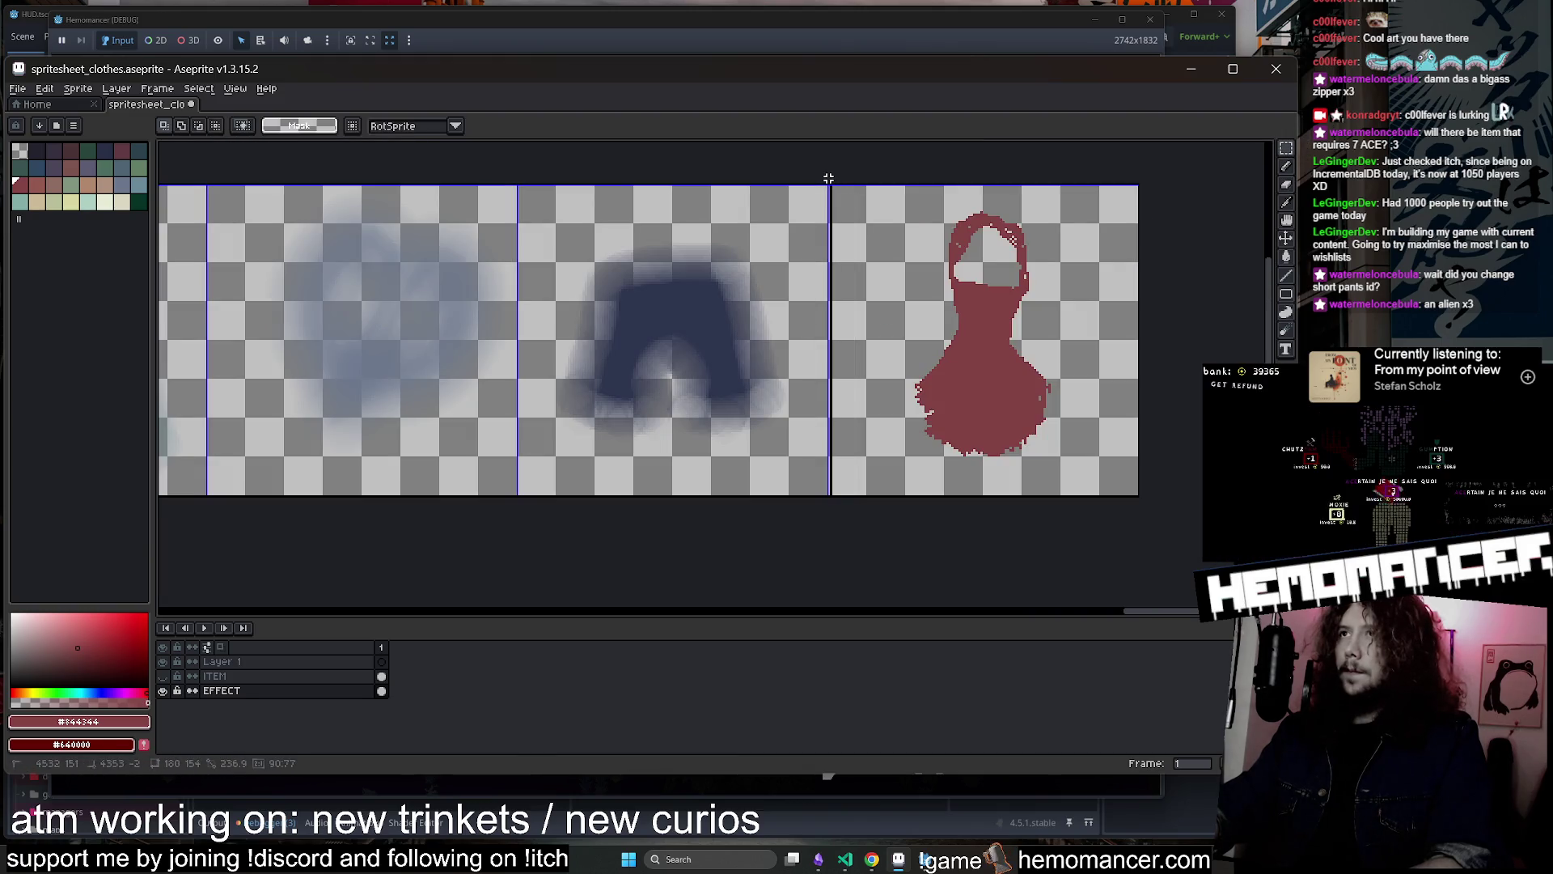
pyautogui.moveTo(828, 178); pyautogui.dragTo(1141, 495)
pyautogui.click(78, 90)
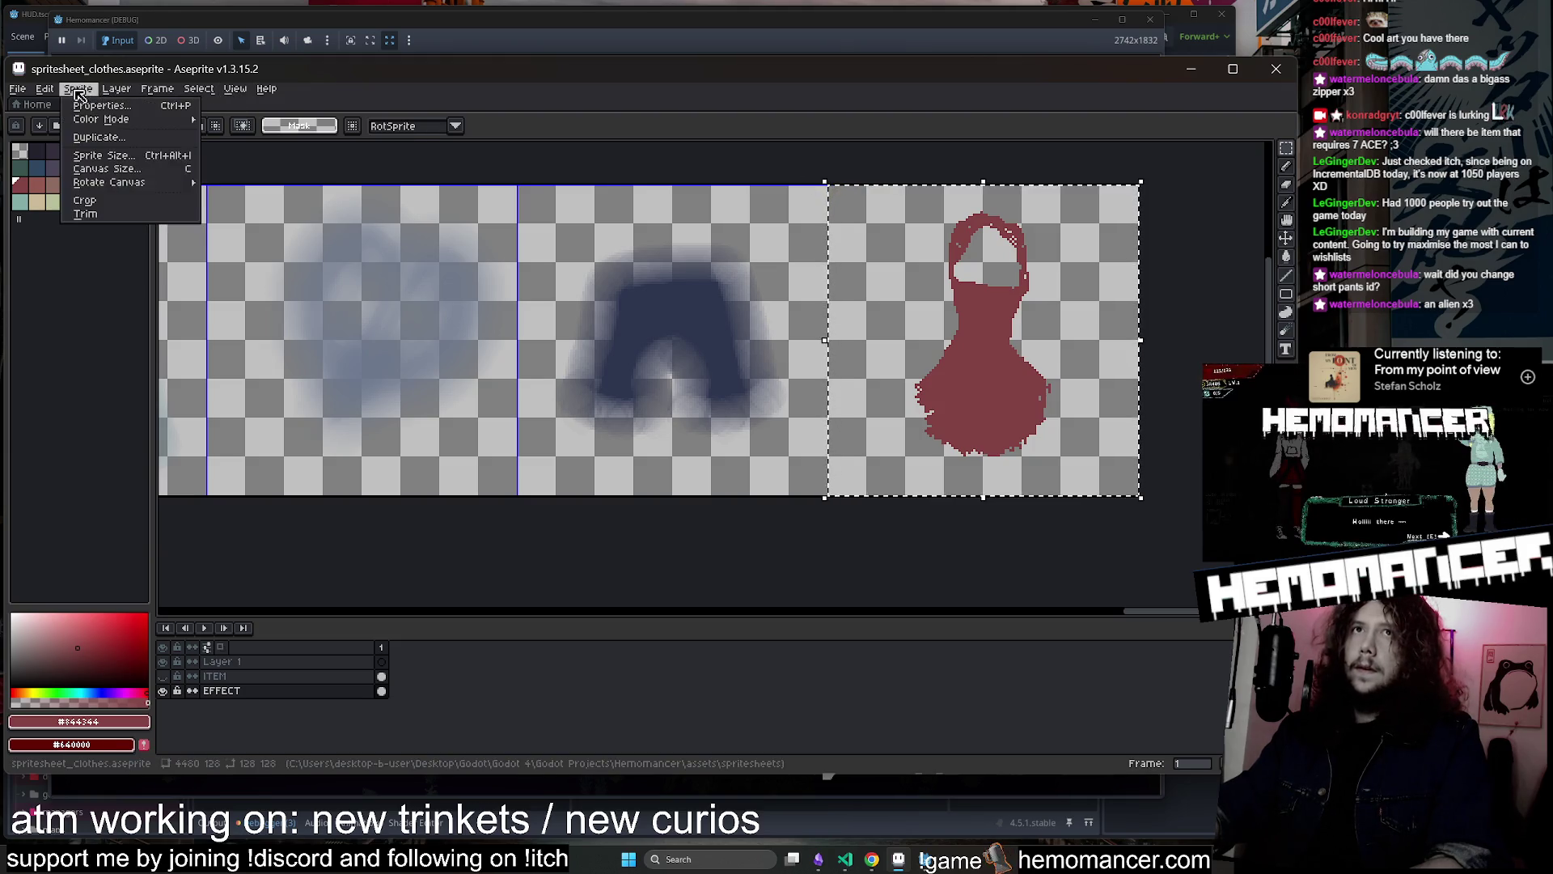
pyautogui.moveTo(45, 89)
pyautogui.moveTo(133, 397)
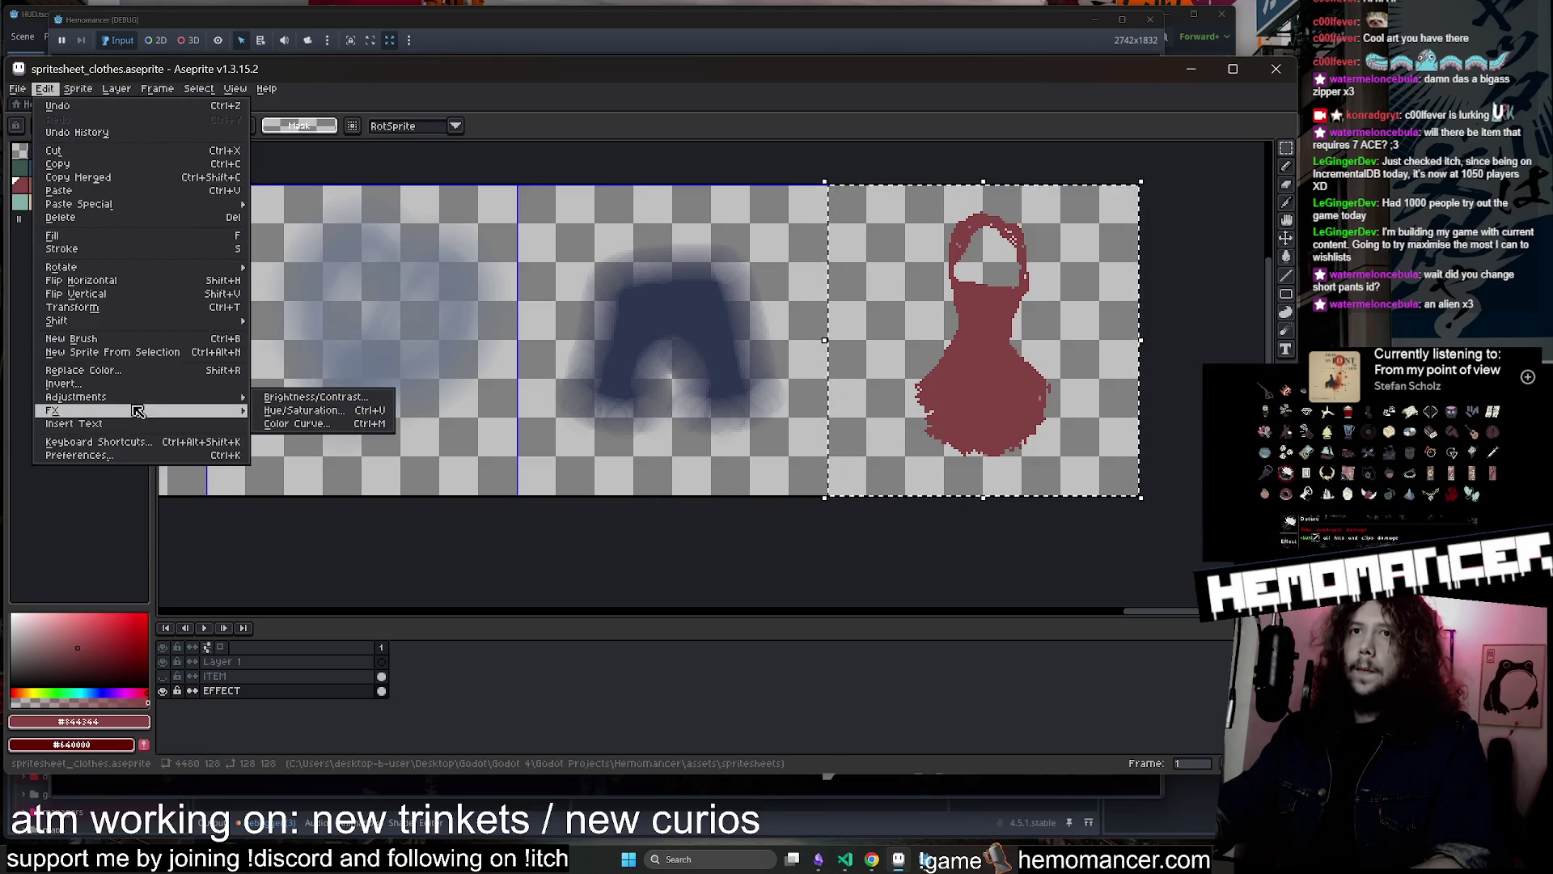
pyautogui.click(307, 424)
pyautogui.click(1175, 285)
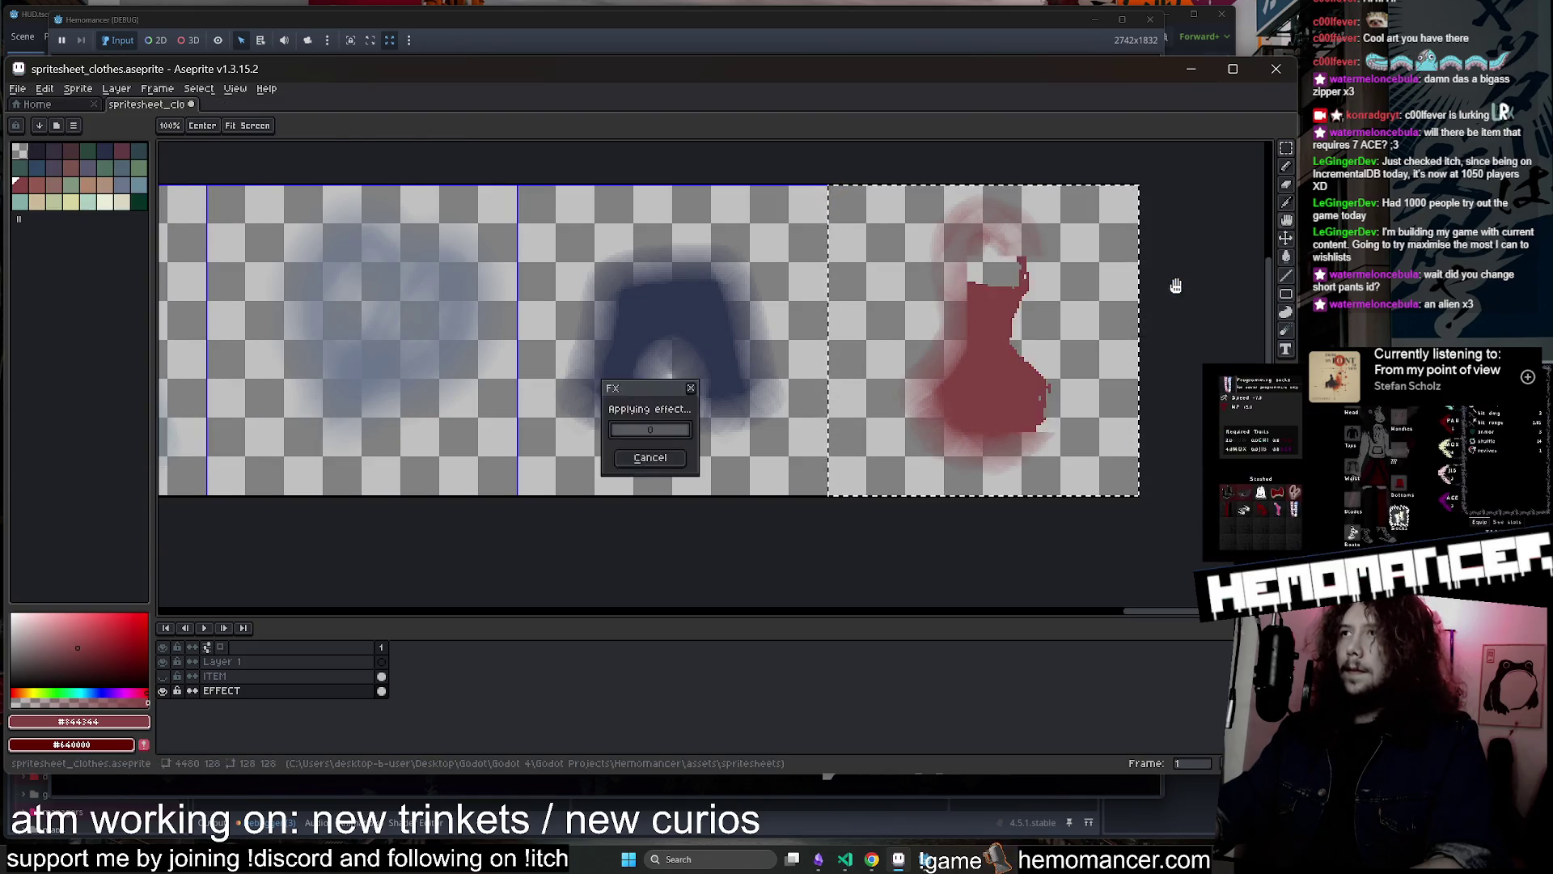
# Show the crisp ITEM layer again and make it the active layer
pyautogui.scroll(2, 960, 338)
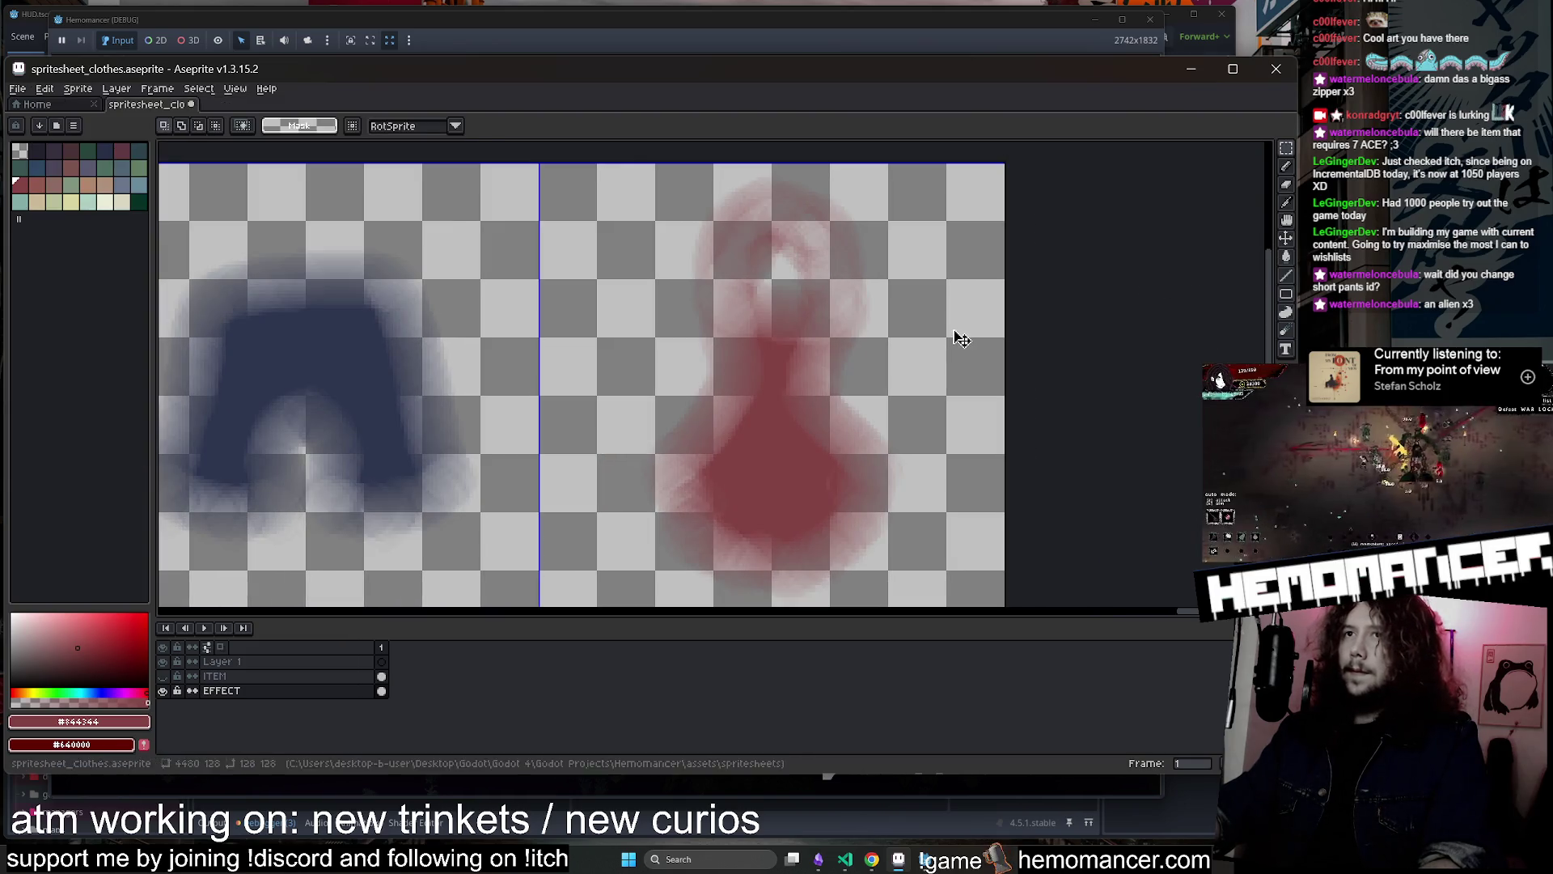
pyautogui.click(163, 677)
pyautogui.scroll(-2, 954, 339)
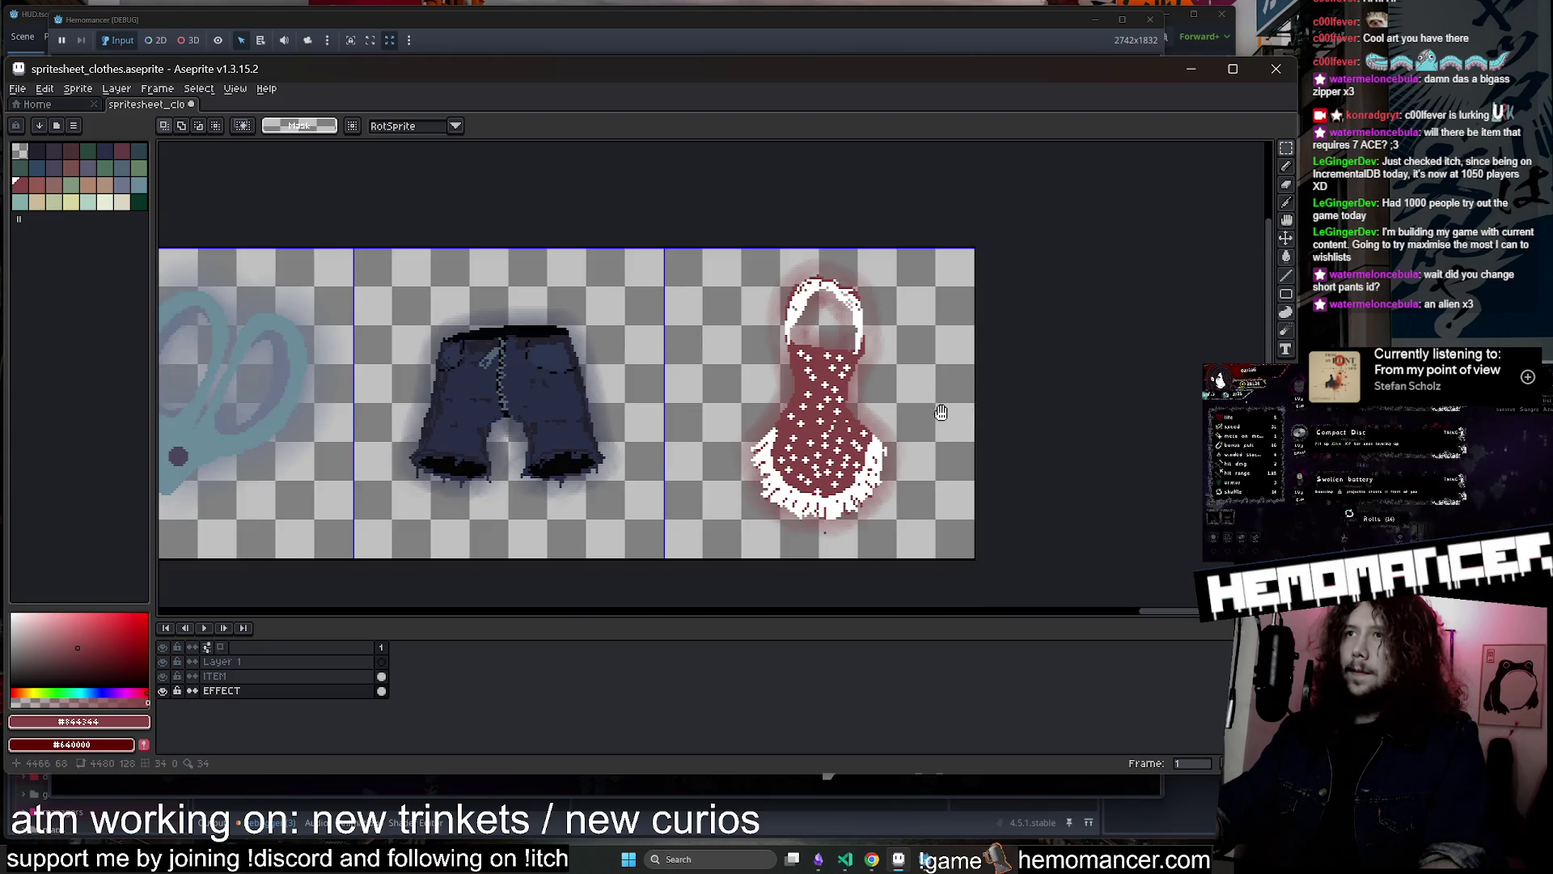
pyautogui.click(215, 676)
pyautogui.scroll(3, 1003, 348)
pyautogui.press('e')
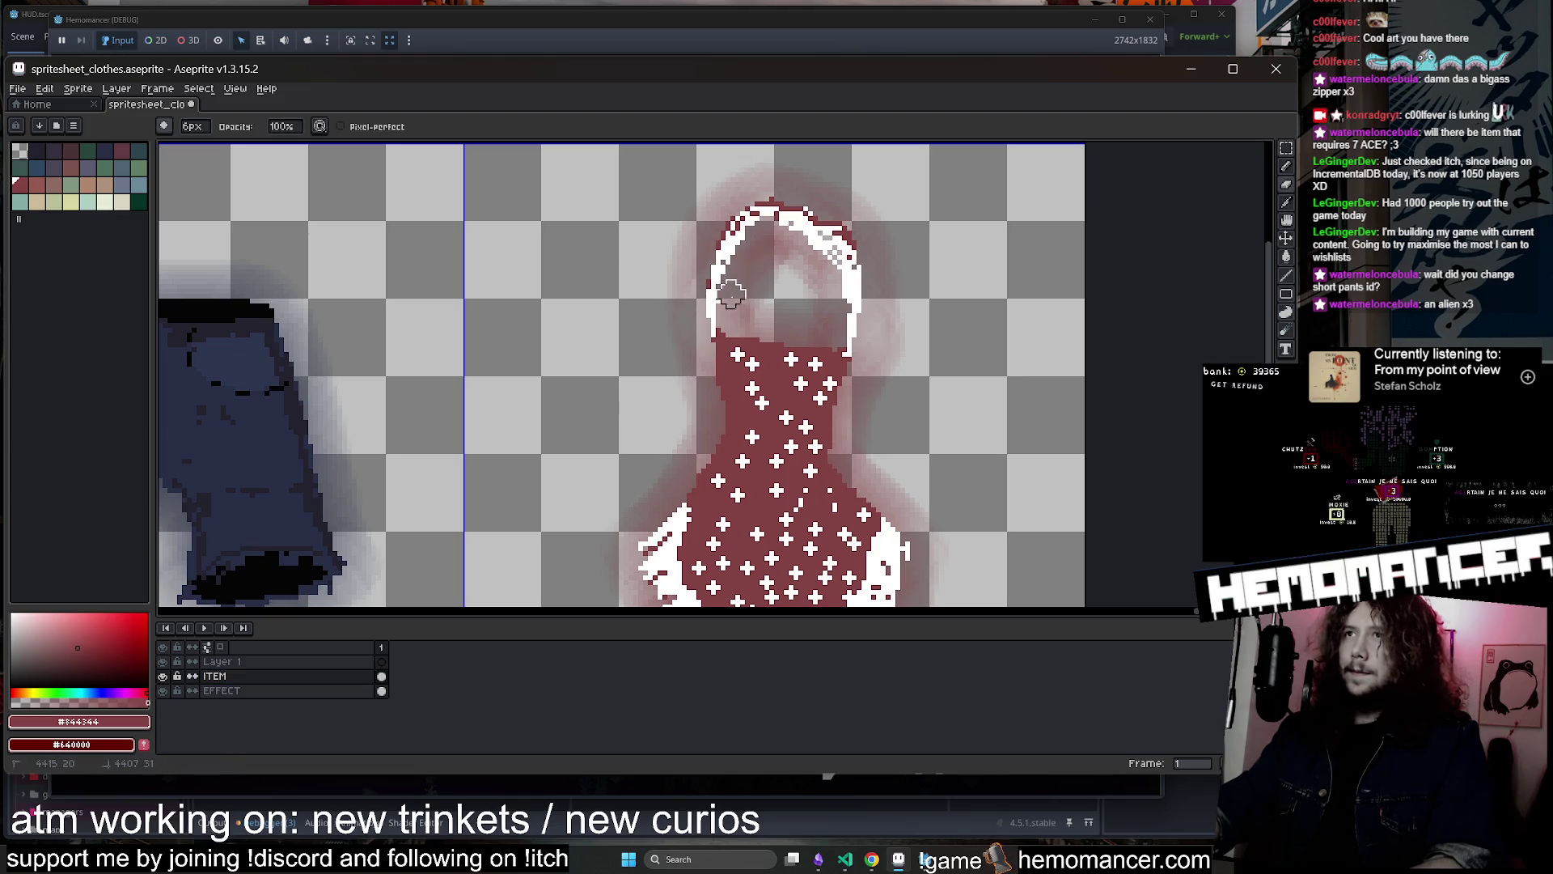
# Erase the white pixels from the apron's upper strap on the ITEM layer
pyautogui.moveTo(804, 264); pyautogui.dragTo(797, 236)
pyautogui.scroll(-5, 779, 220)
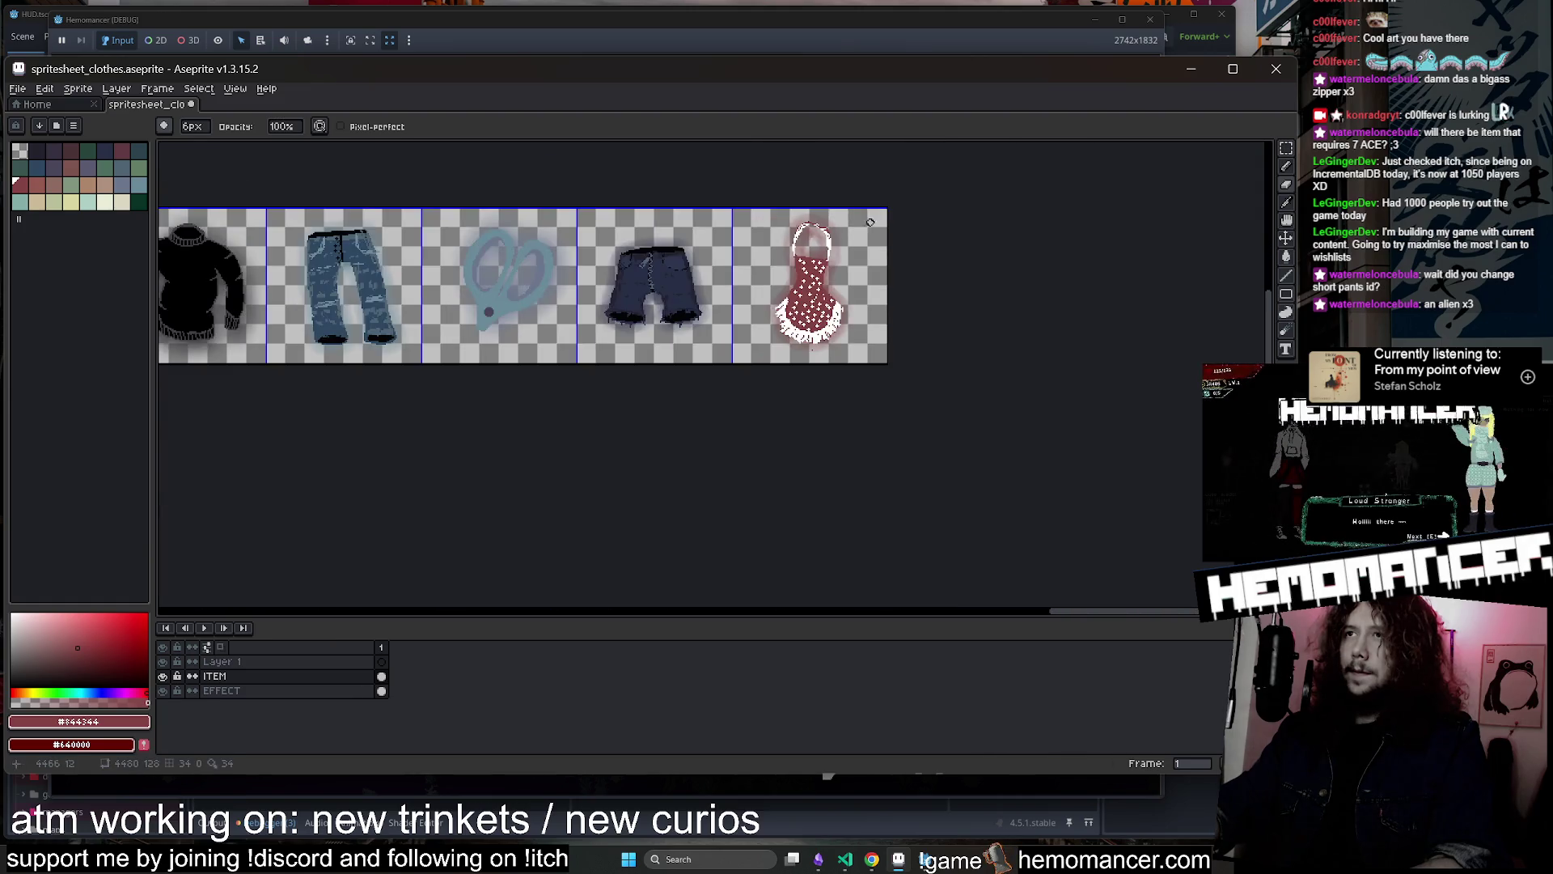
pyautogui.scroll(4, 827, 243)
pyautogui.scroll(-1, 780, 224)
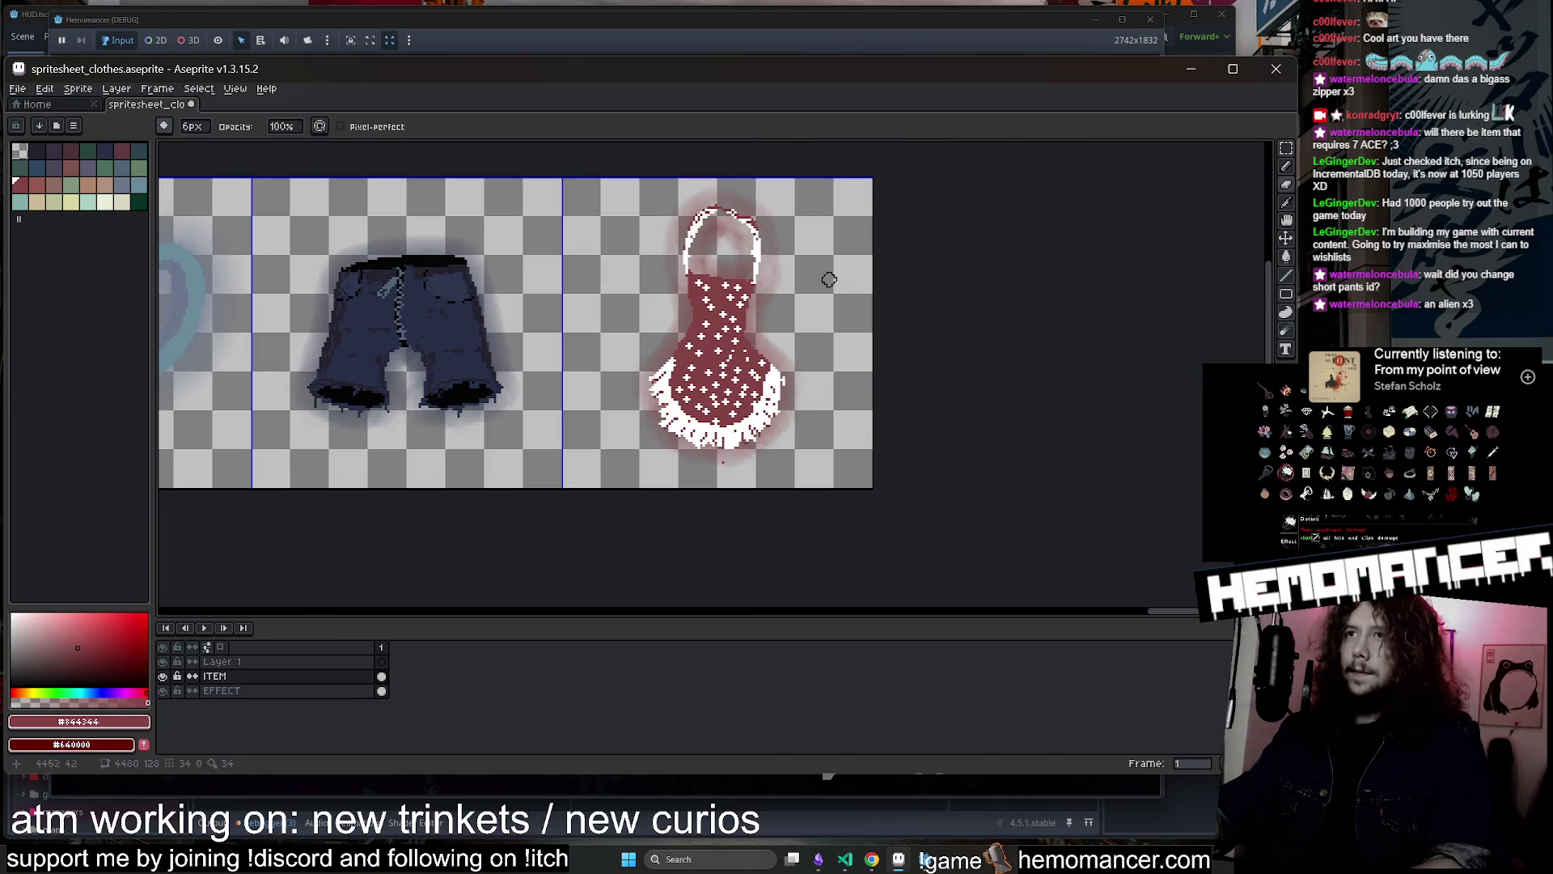
pyautogui.scroll(2, 775, 457)
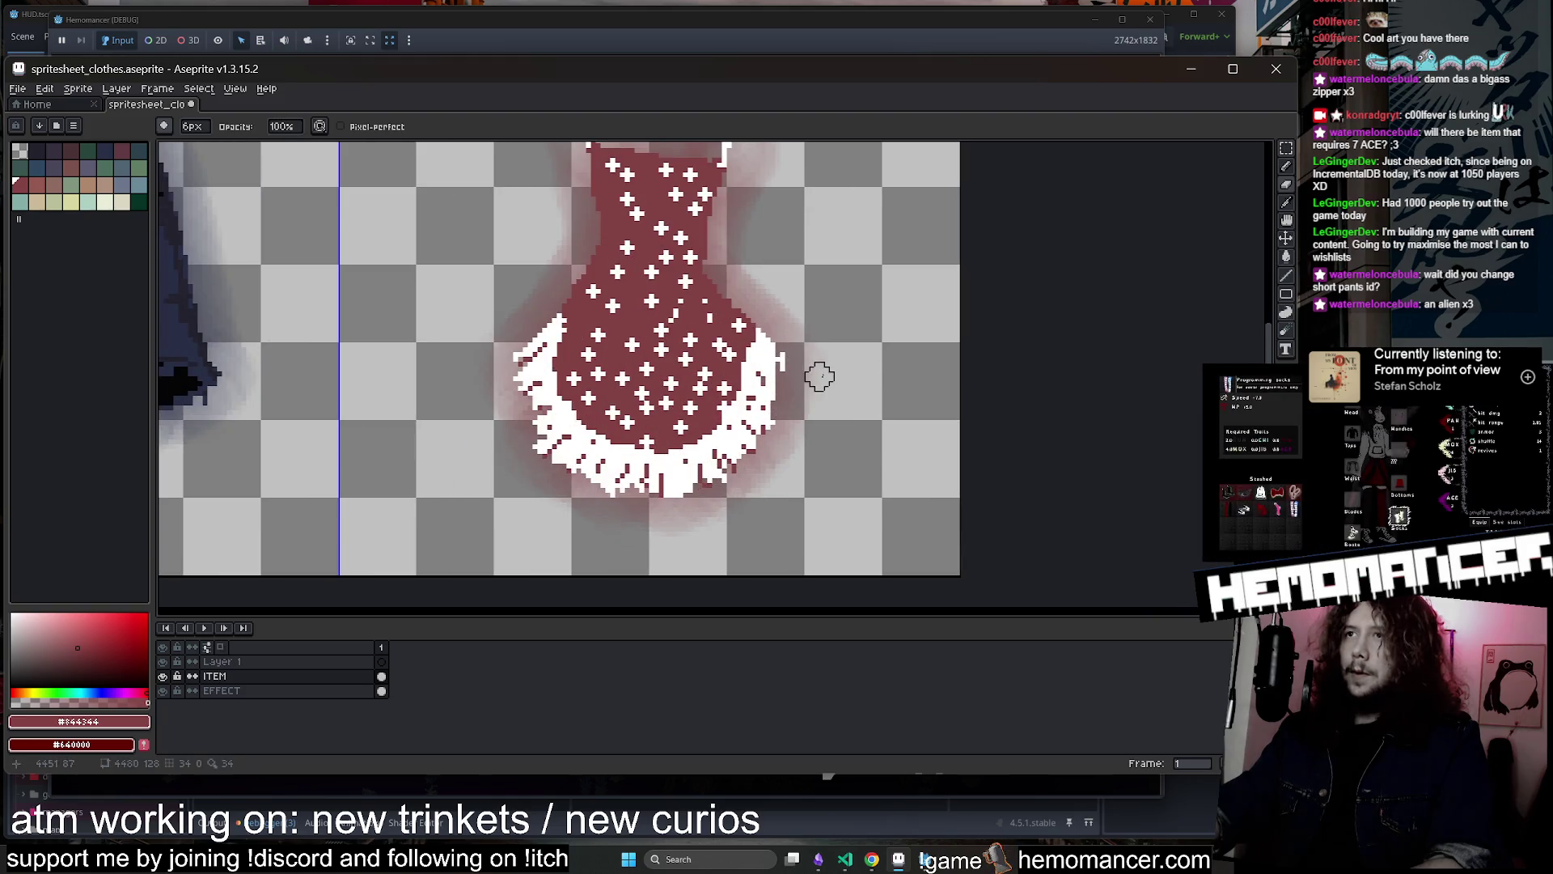
pyautogui.scroll(1, 822, 372)
# Redraw the straps and ruffled hem as maroon-and-white stripes with the Simple Ink pencil
pyautogui.press('i')
pyautogui.press('b')
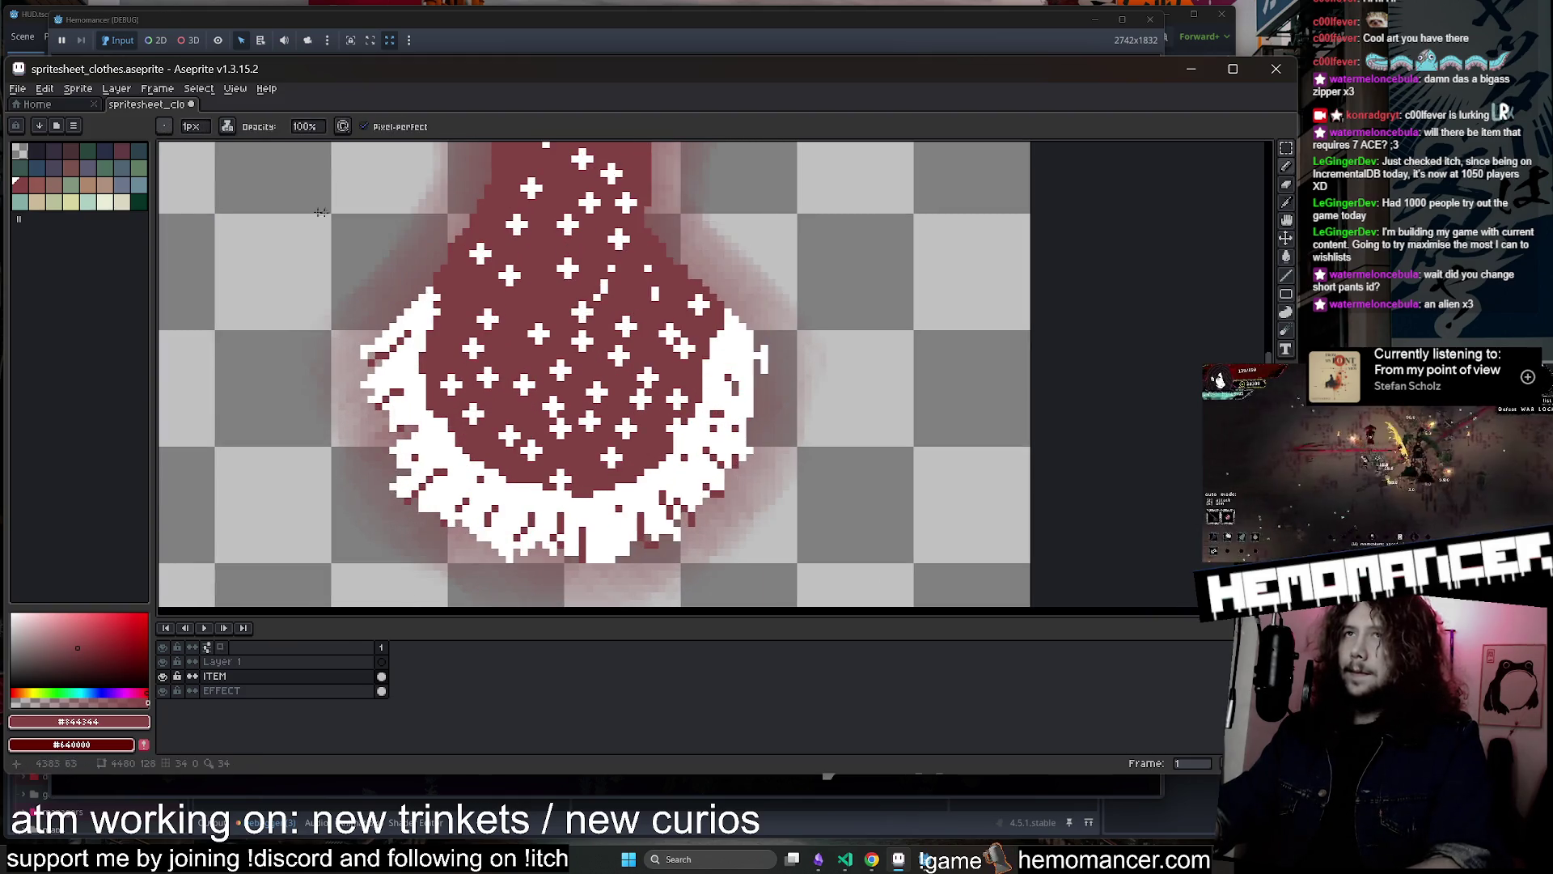
pyautogui.click(227, 126)
pyautogui.click(240, 148)
pyautogui.scroll(1, 238, 337)
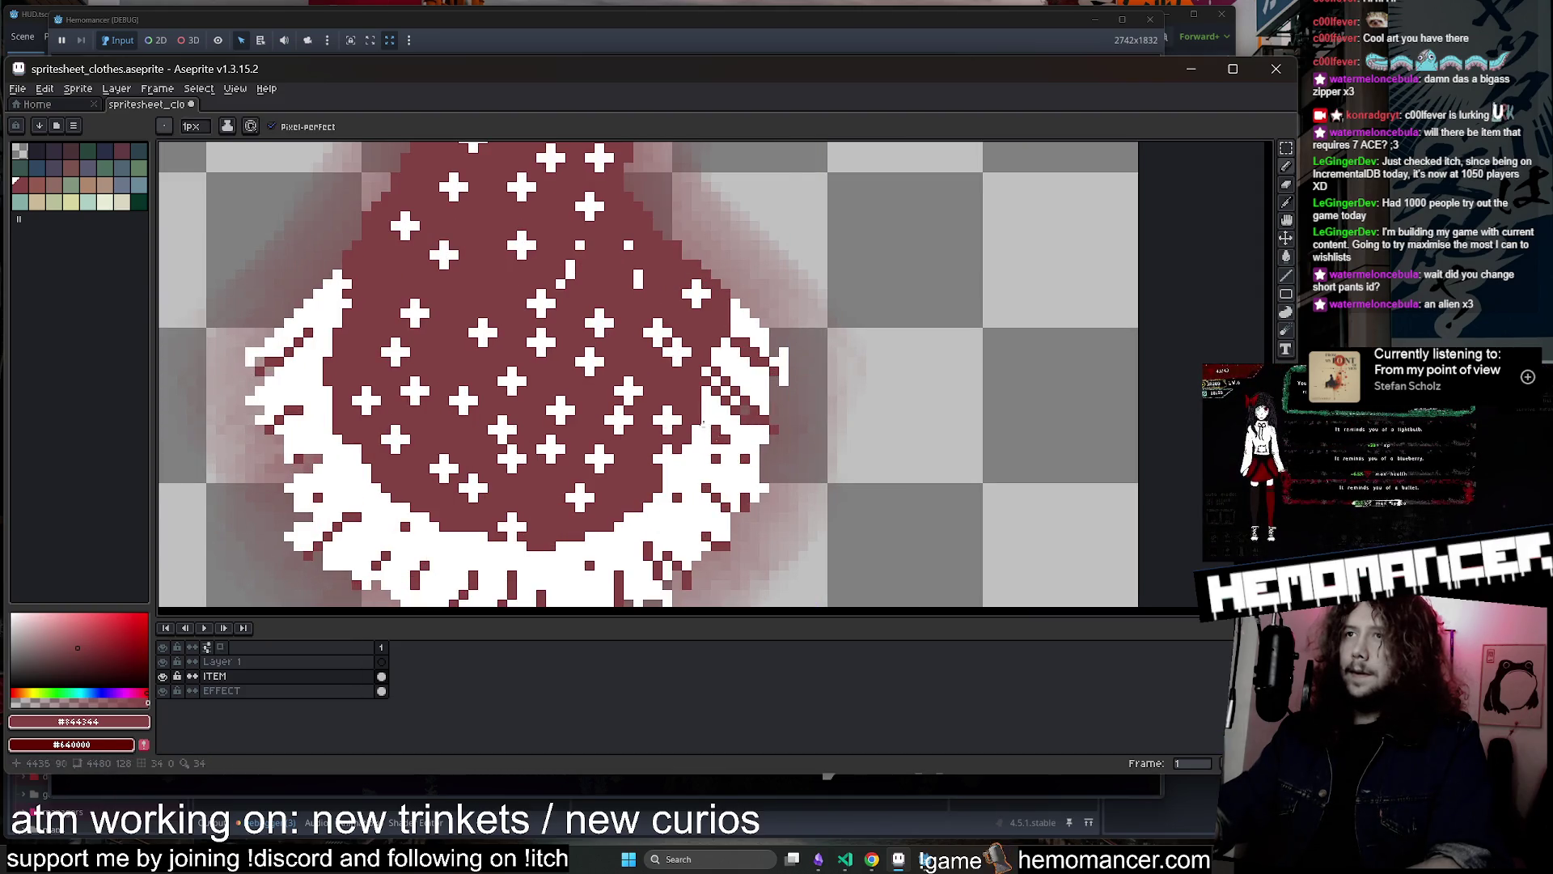
pyautogui.scroll(-3, 702, 417)
pyautogui.scroll(2, 704, 373)
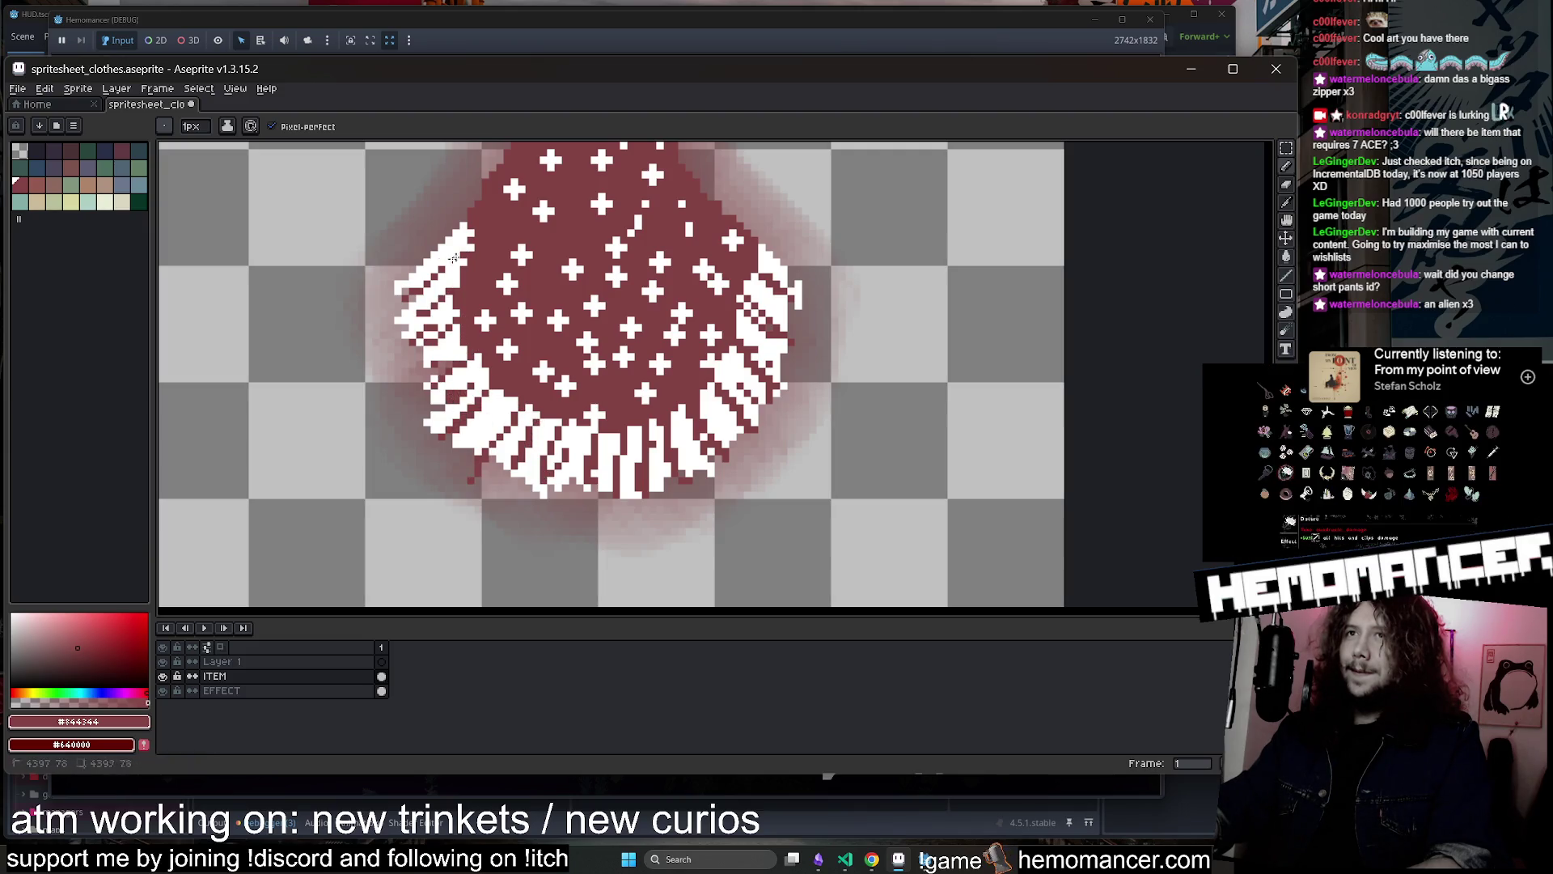
pyautogui.press('e')
pyautogui.scroll(-3, 808, 432)
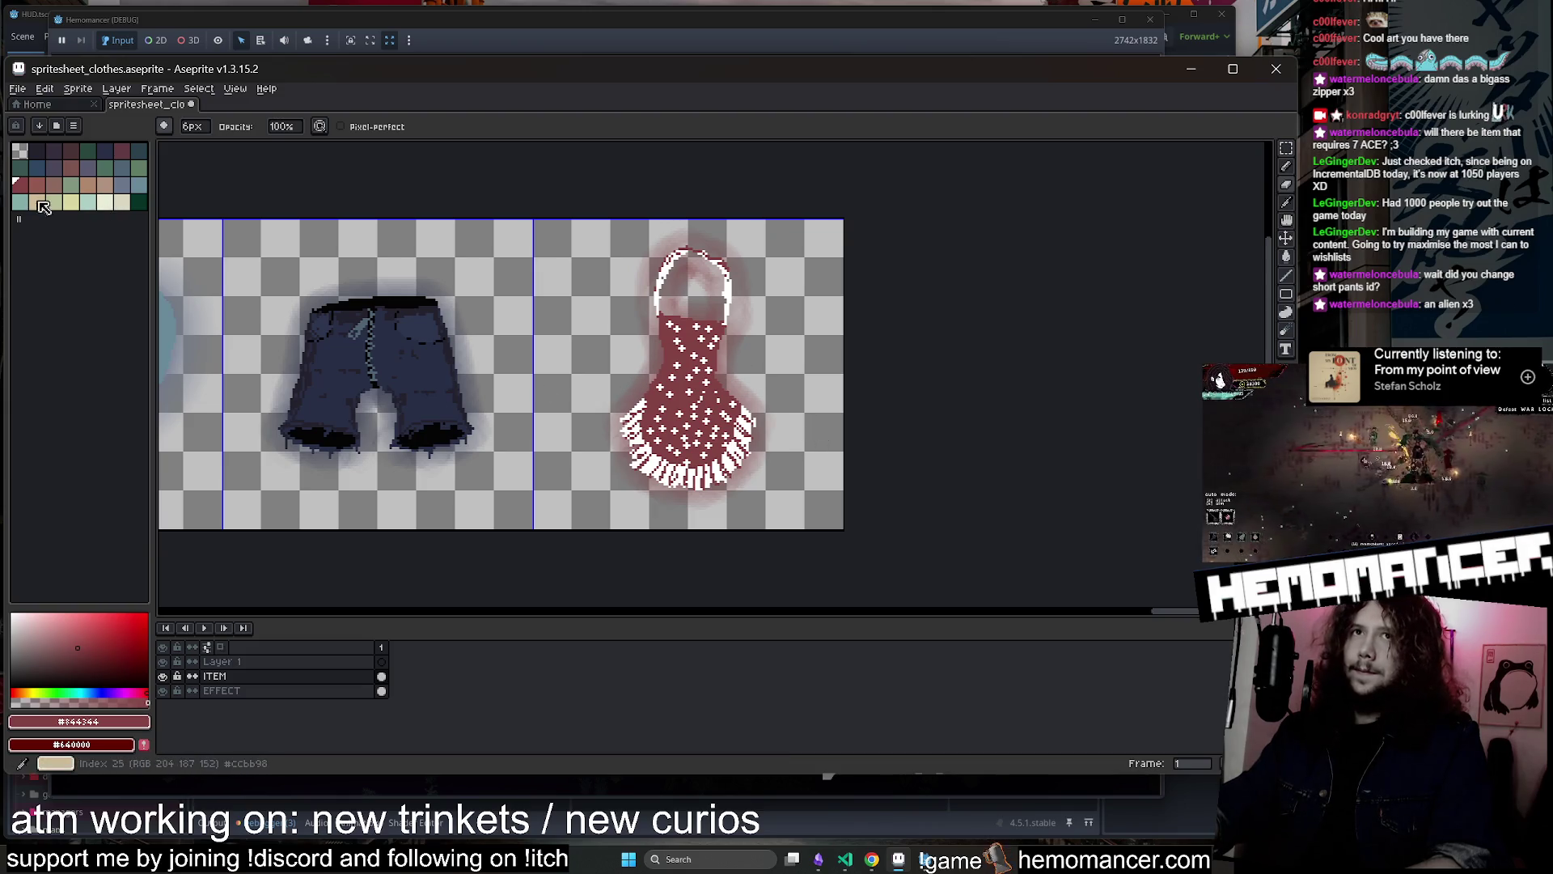
pyautogui.press('b')
pyautogui.scroll(3, 606, 340)
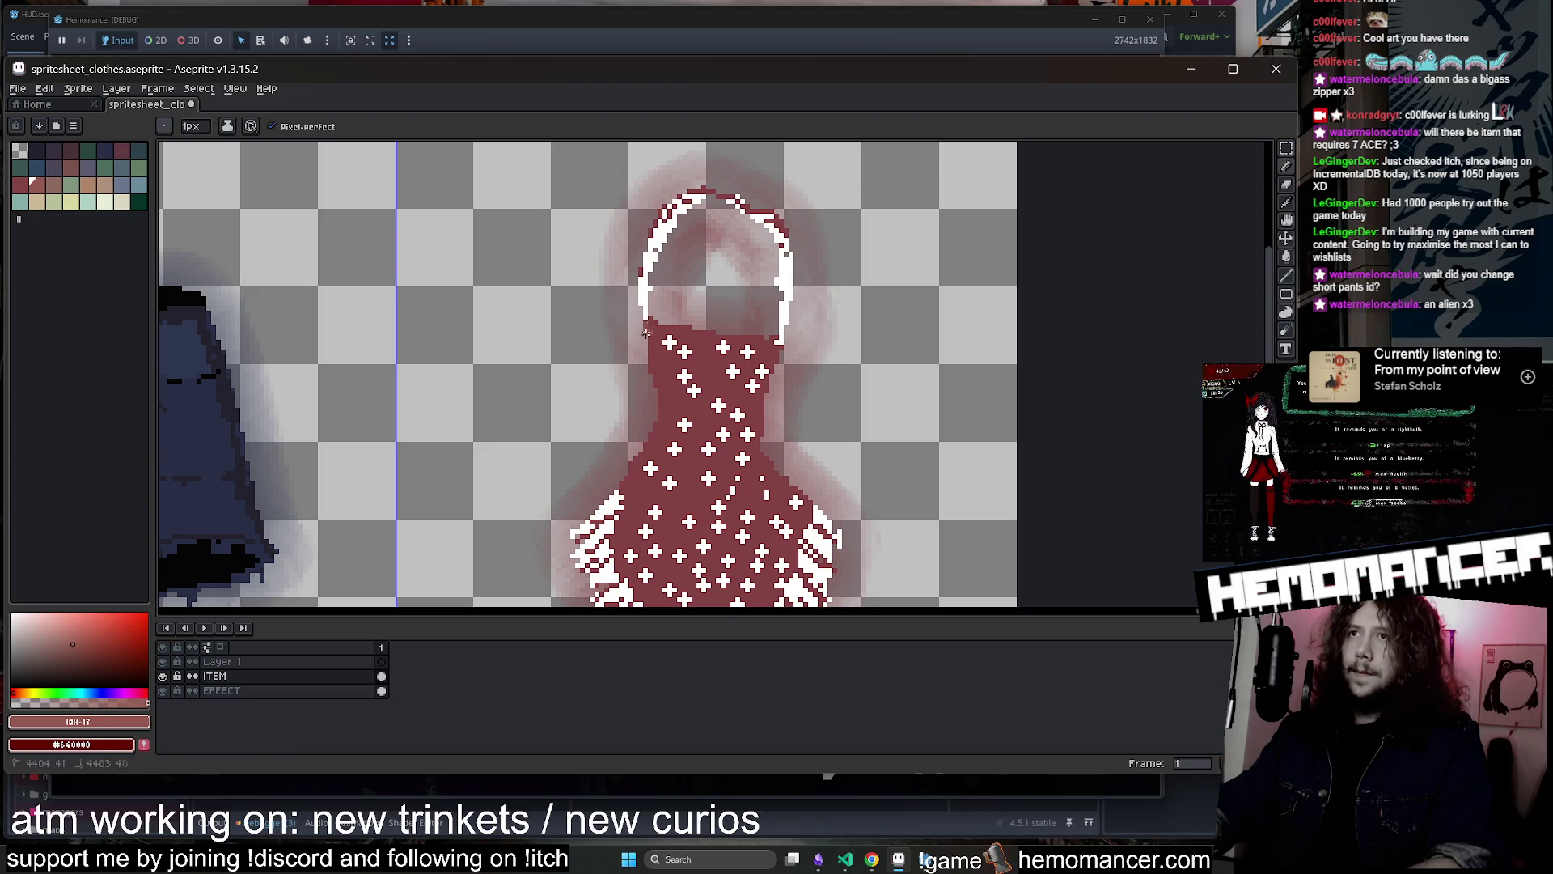
pyautogui.scroll(-3, 809, 323)
# Save spritesheet_clothes.aseprite
pyautogui.hotkey('ctrl', 's')
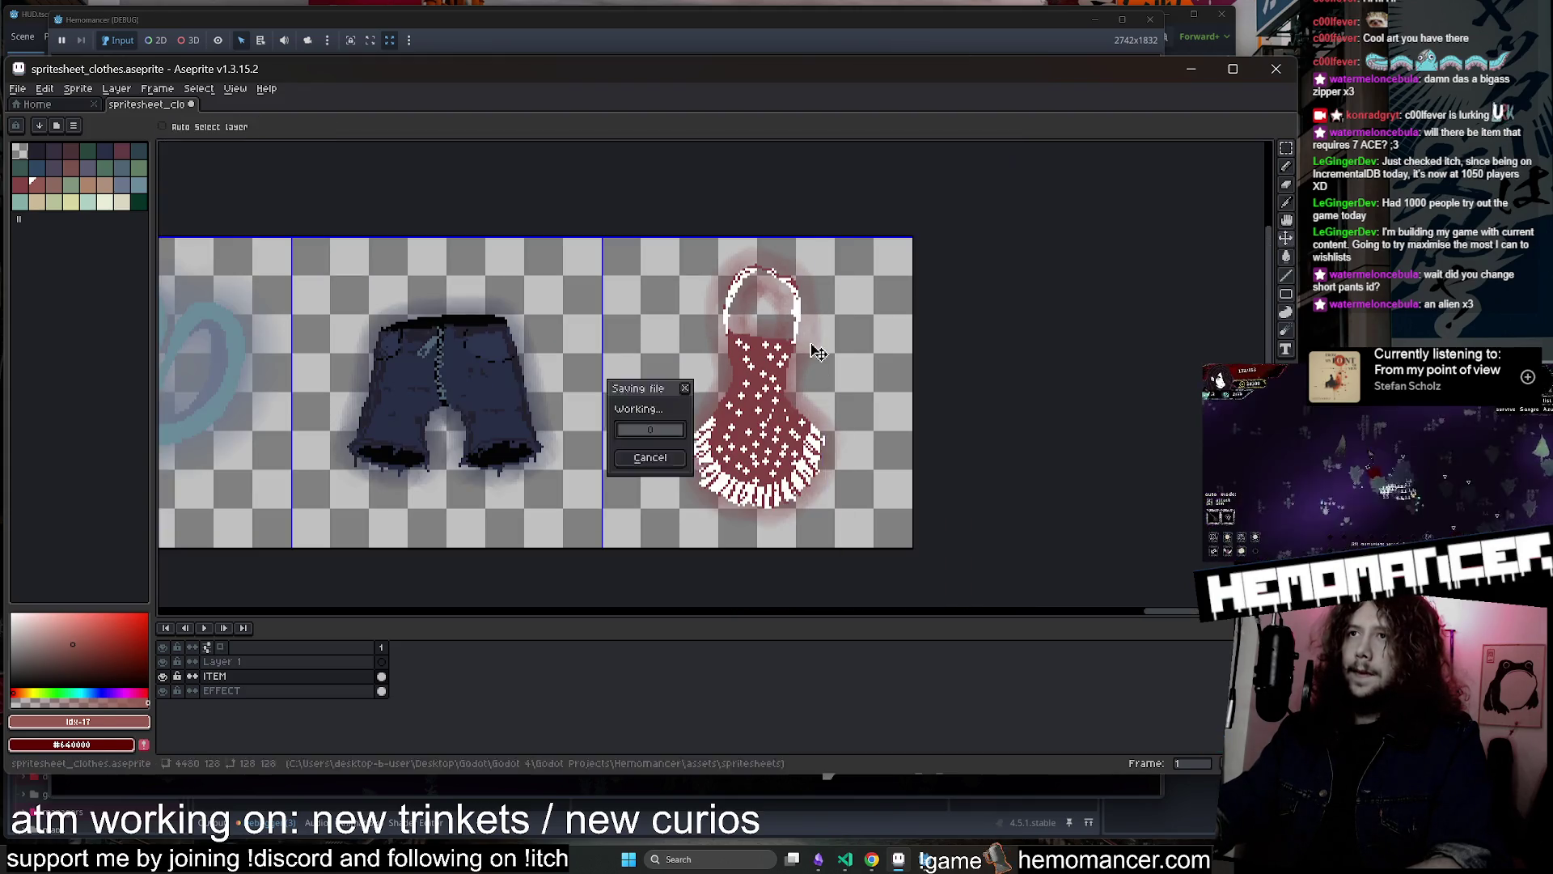
pyautogui.scroll(-1, 859, 280)
pyautogui.scroll(3, 858, 280)
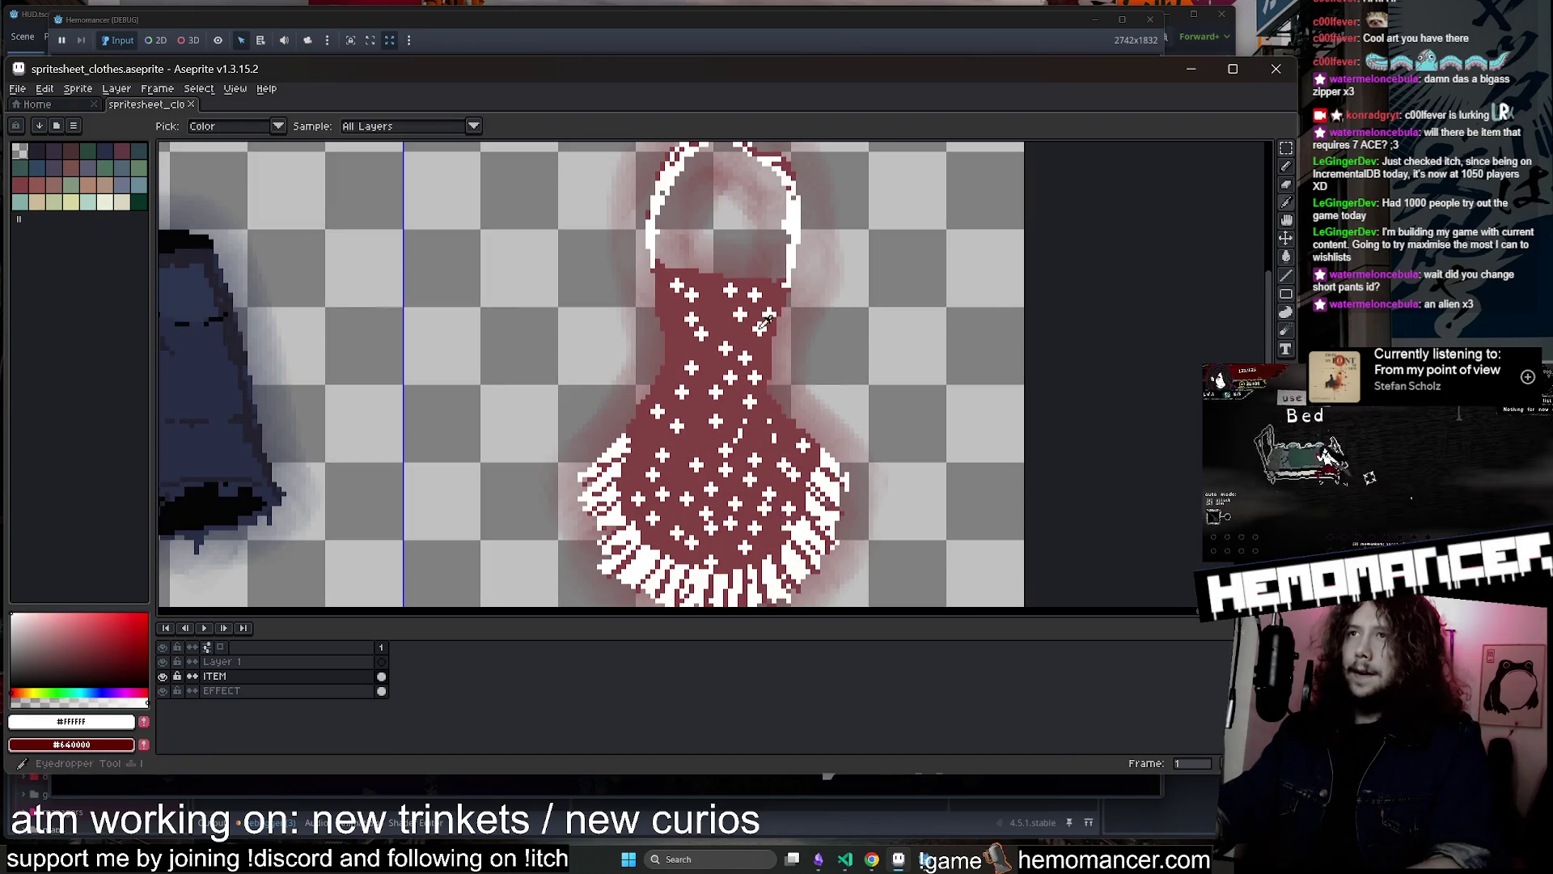
pyautogui.scroll(1, 662, 311)
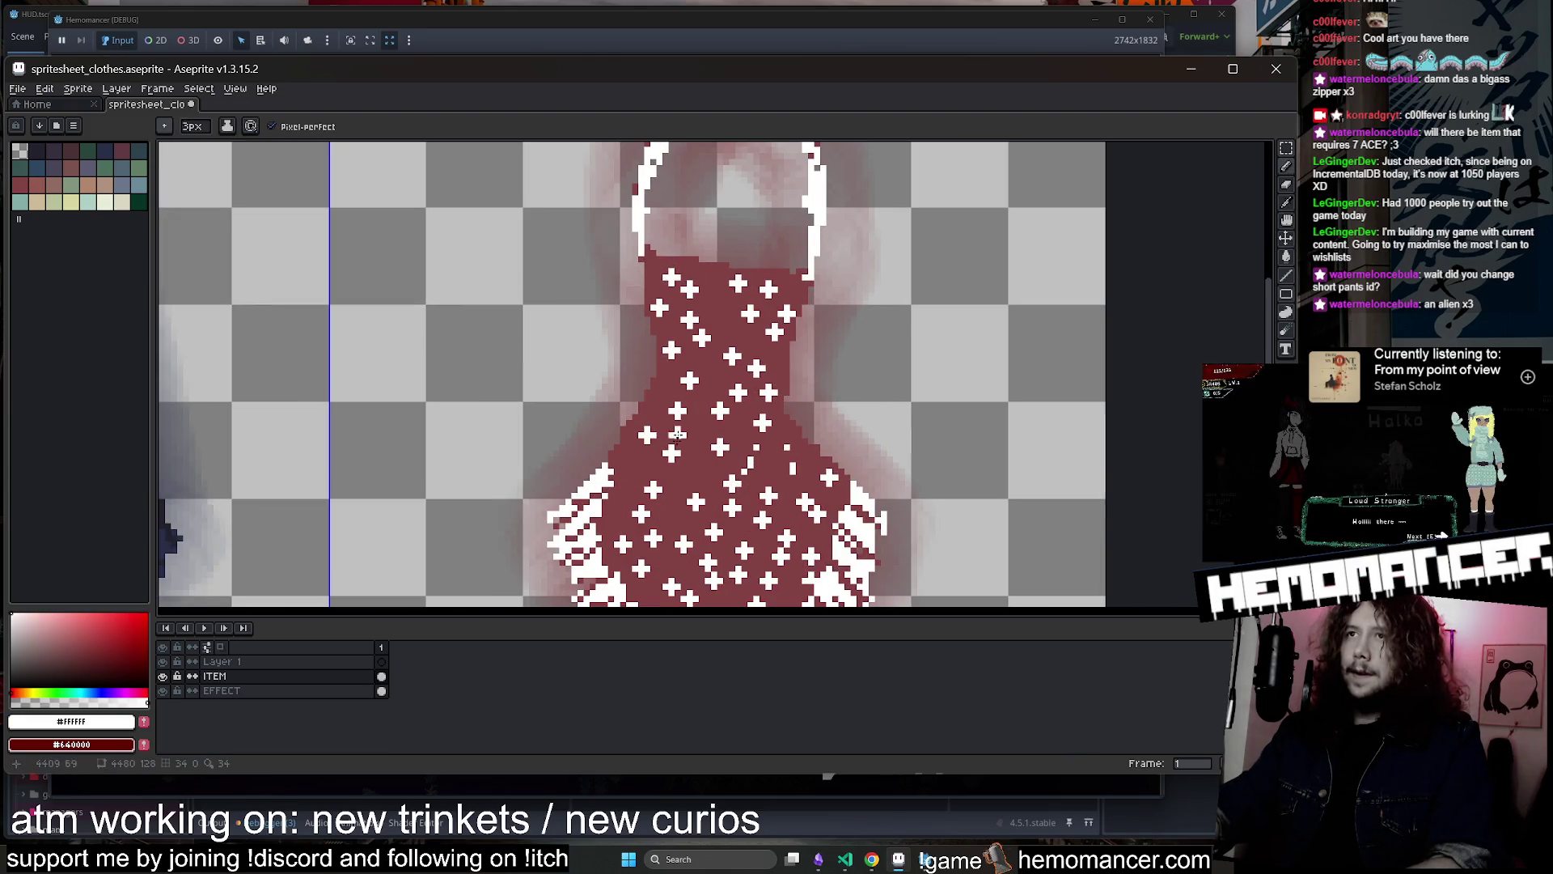
pyautogui.scroll(-4, 728, 453)
pyautogui.hotkey('ctrl', 's')
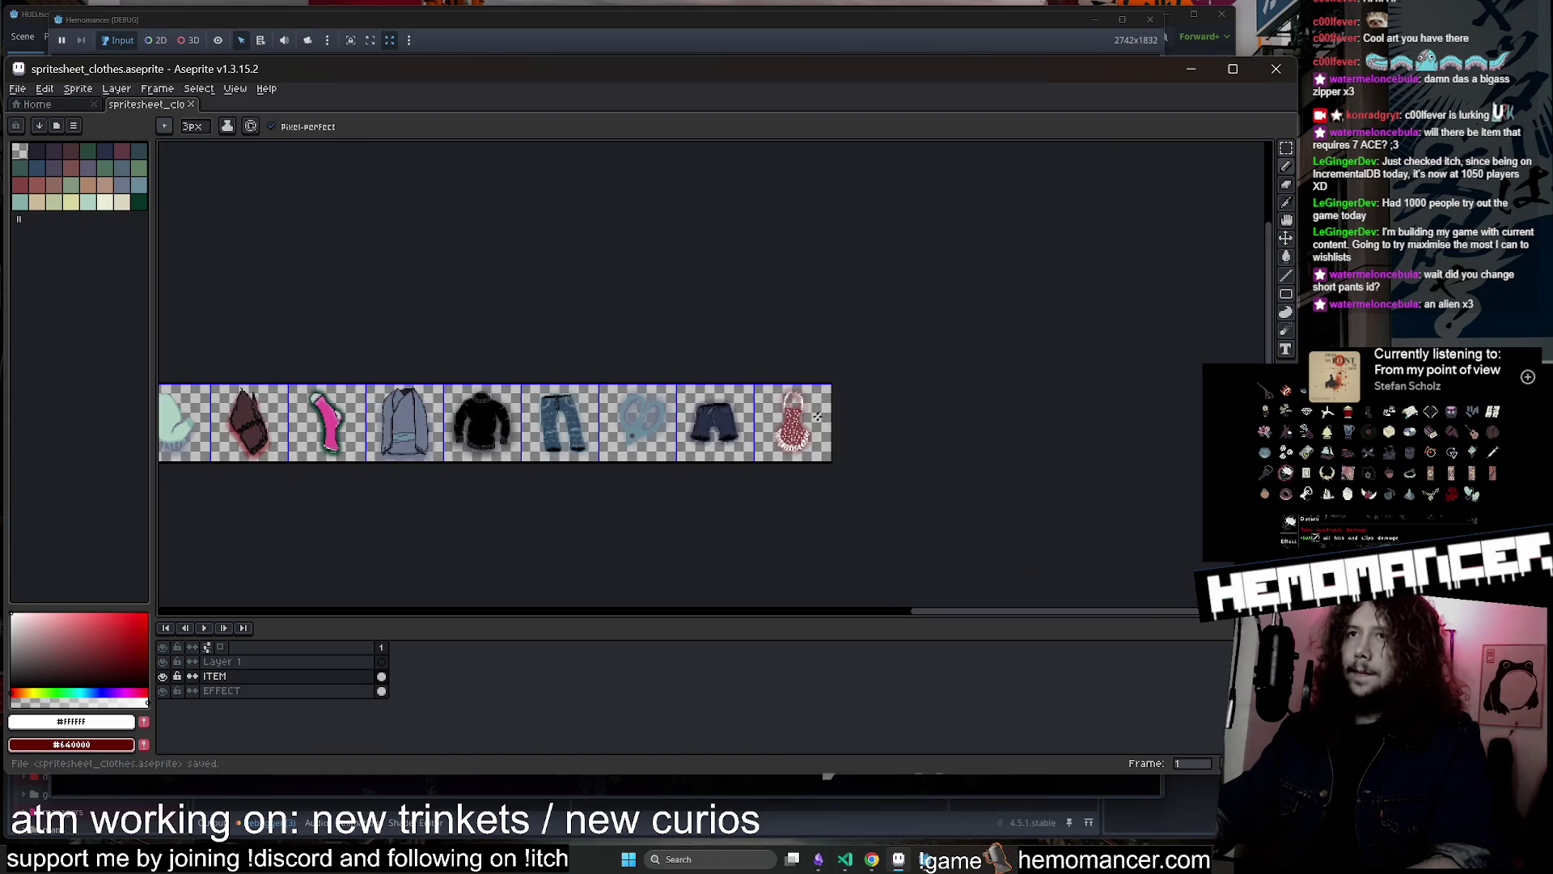
pyautogui.scroll(1, 963, 419)
# Paint a white stroke across the apron's front
pyautogui.moveTo(963, 419); pyautogui.dragTo(1006, 419)
pyautogui.hotkey('ctrl', 's')
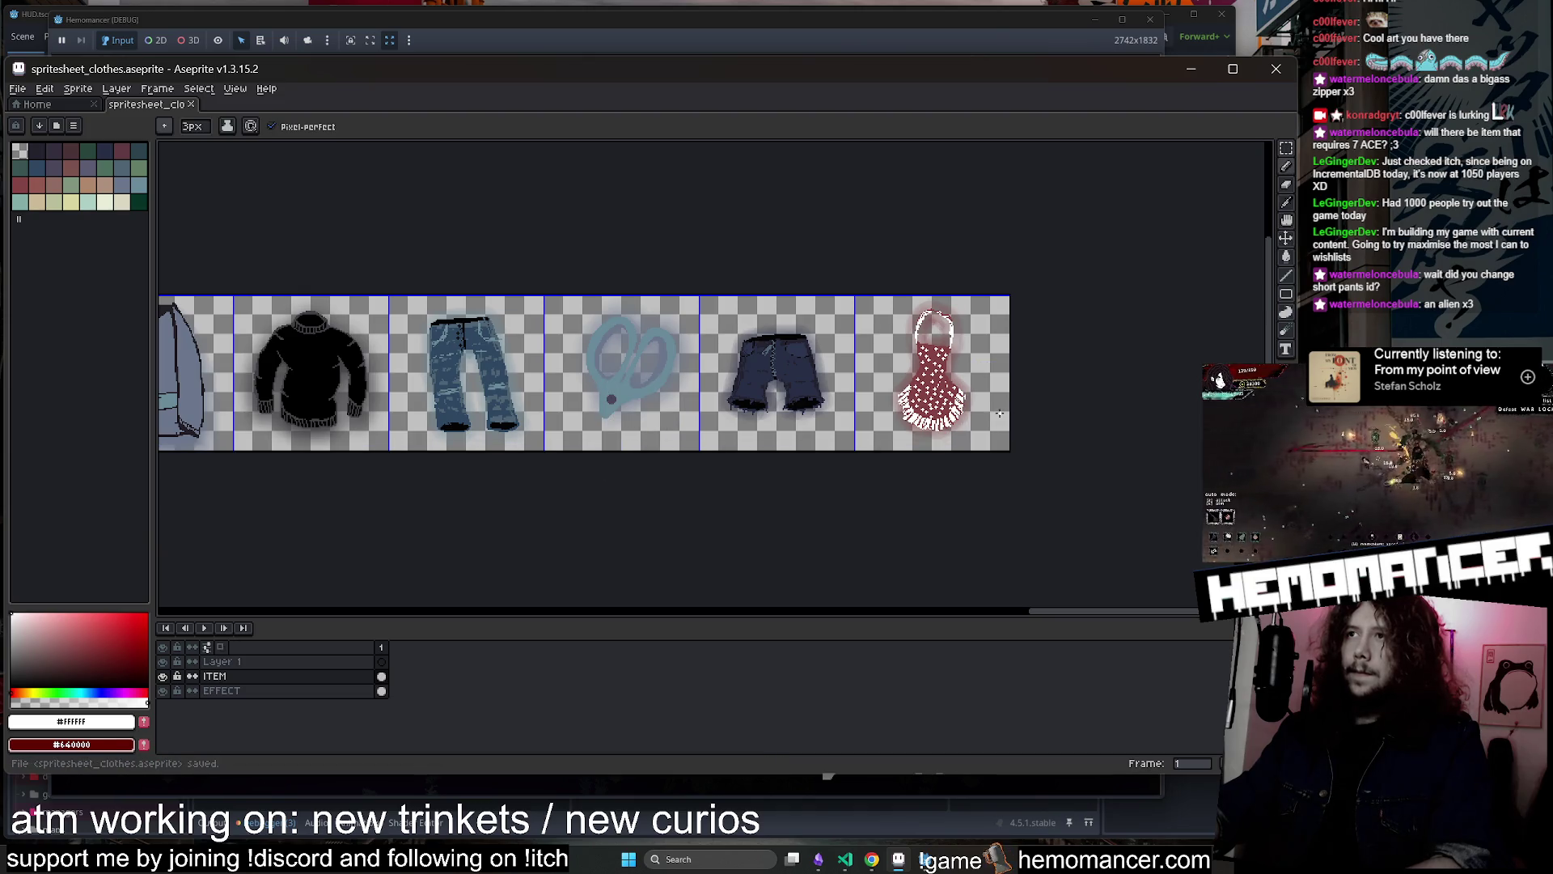
pyautogui.scroll(2, 951, 392)
pyautogui.scroll(2, 960, 386)
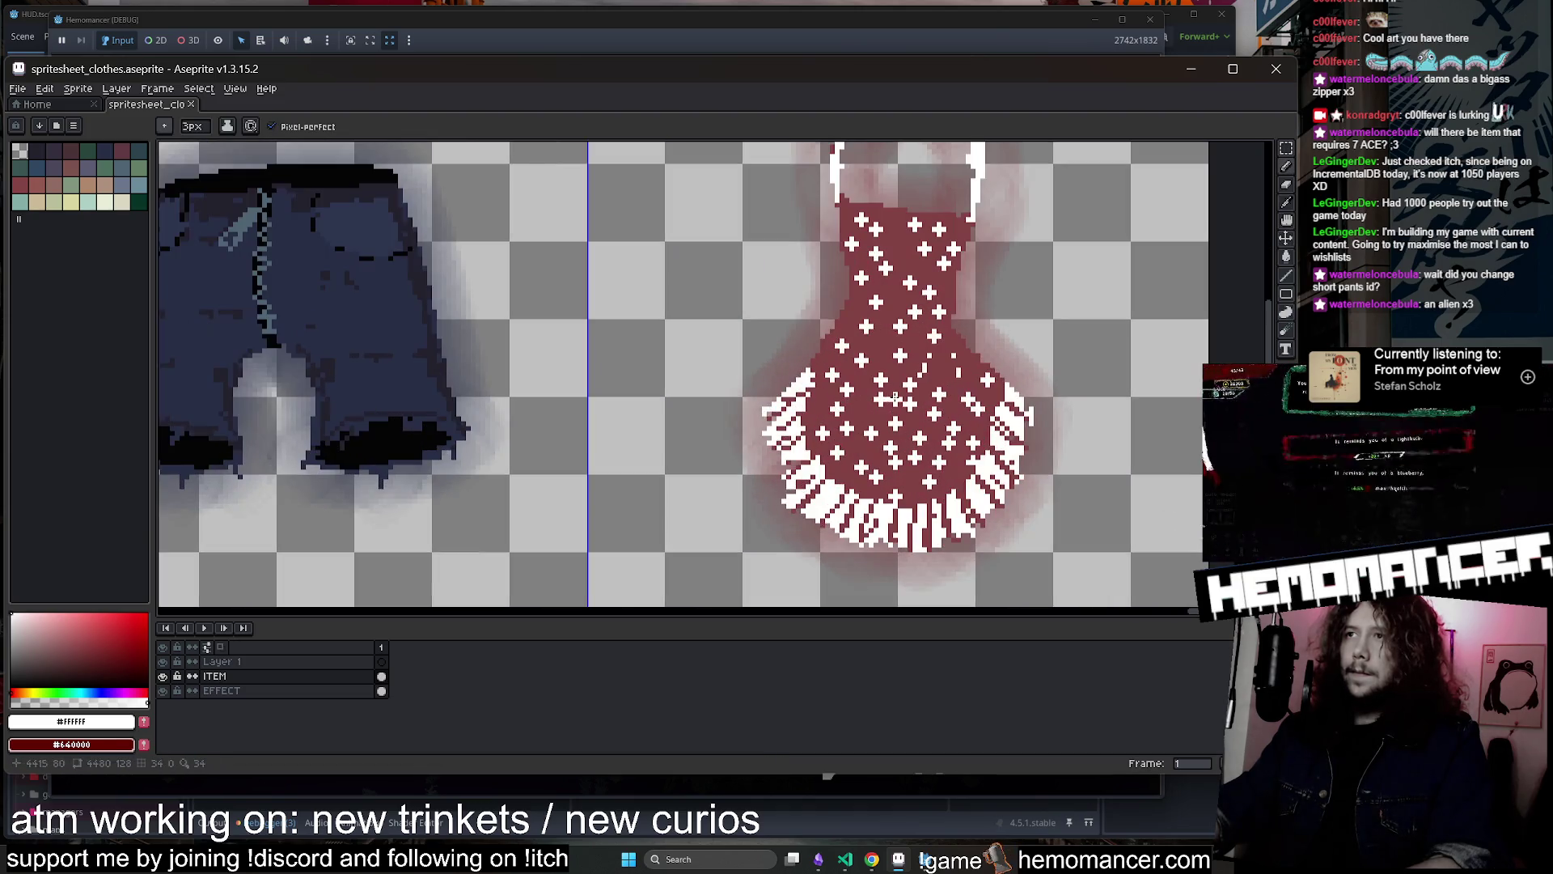
pyautogui.moveTo(861, 380)
pyautogui.mouseDown()
pyautogui.moveTo(941, 386)
pyautogui.moveTo(863, 387)
pyautogui.mouseUp()
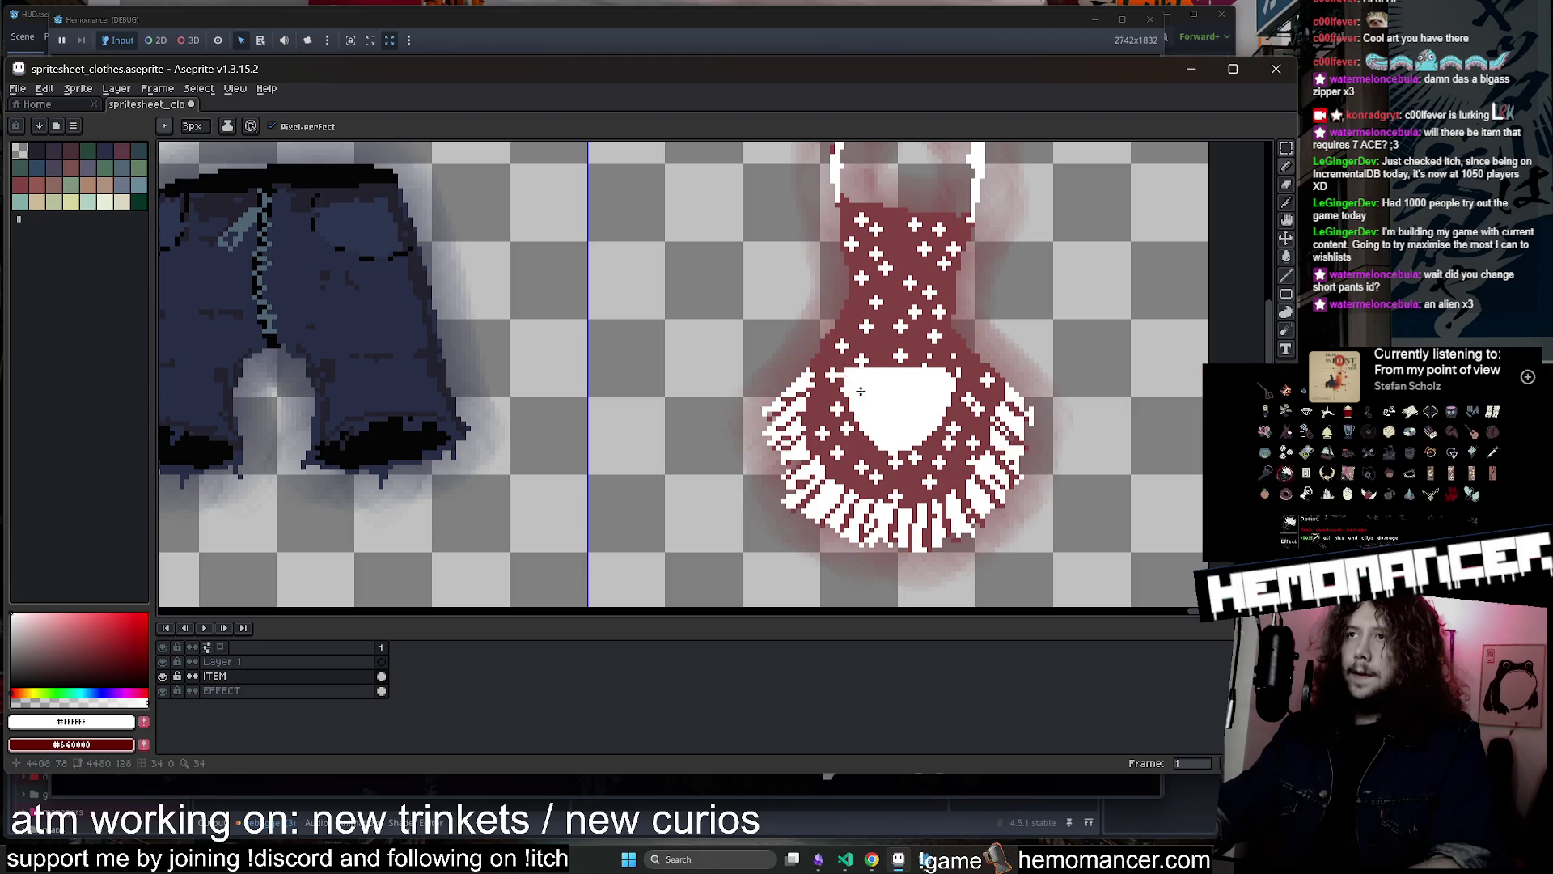
pyautogui.scroll(-3, 846, 373)
pyautogui.scroll(2, 951, 365)
# Try a straight maroon line across the apron, then undo it and a stray mark
pyautogui.keyDown('alt'); pyautogui.click(951, 366); pyautogui.keyUp('alt')
pyautogui.scroll(2, 951, 366)
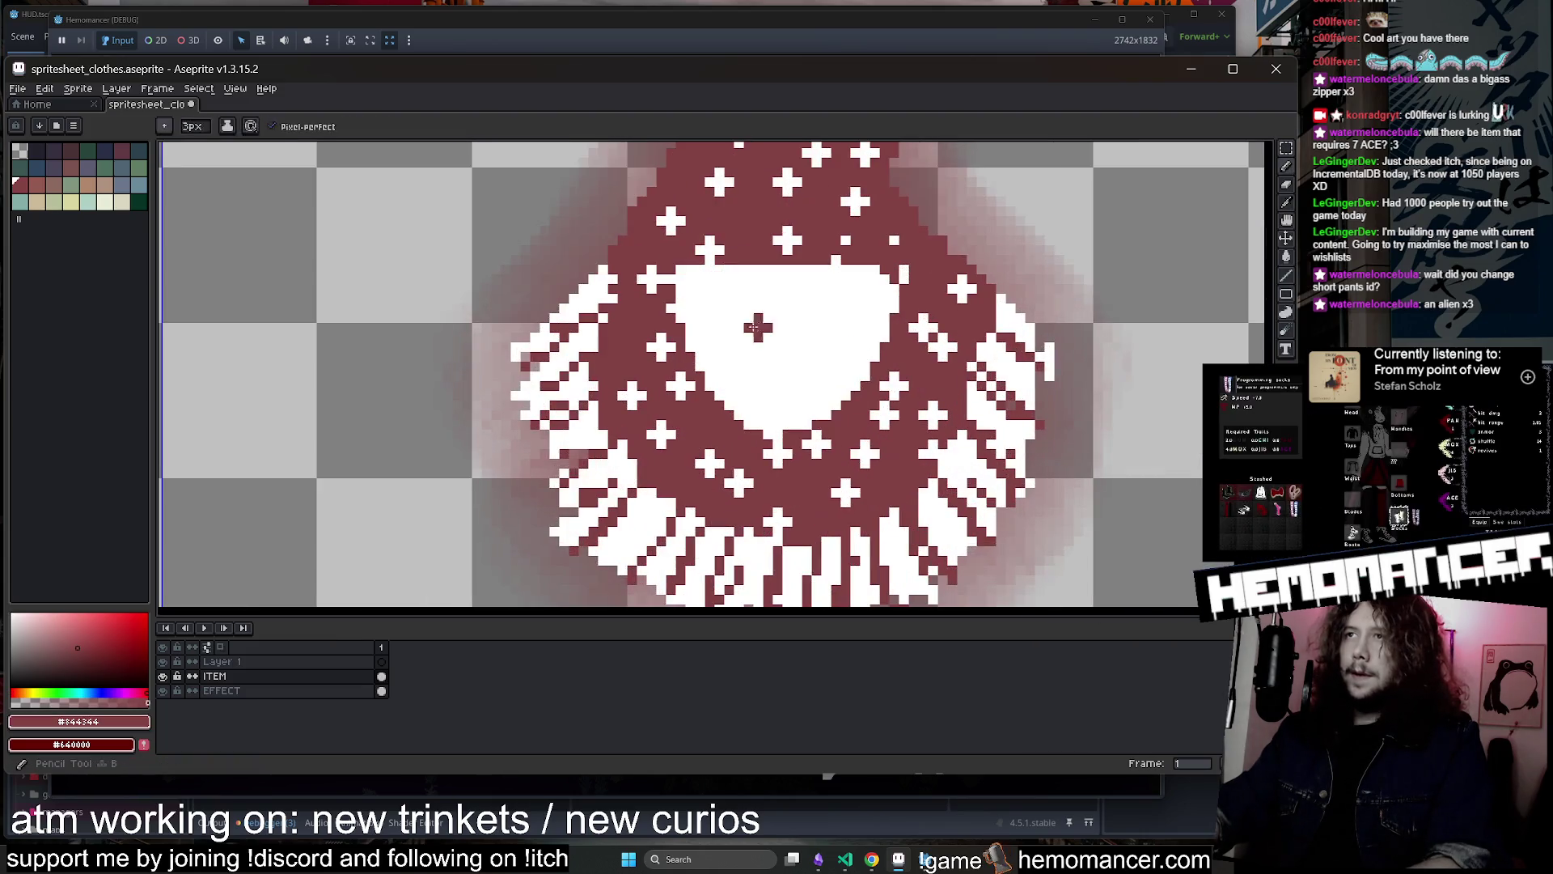
pyautogui.moveTo(701, 307); pyautogui.dragTo(835, 308)
pyautogui.hotkey('ctrl', 'z')
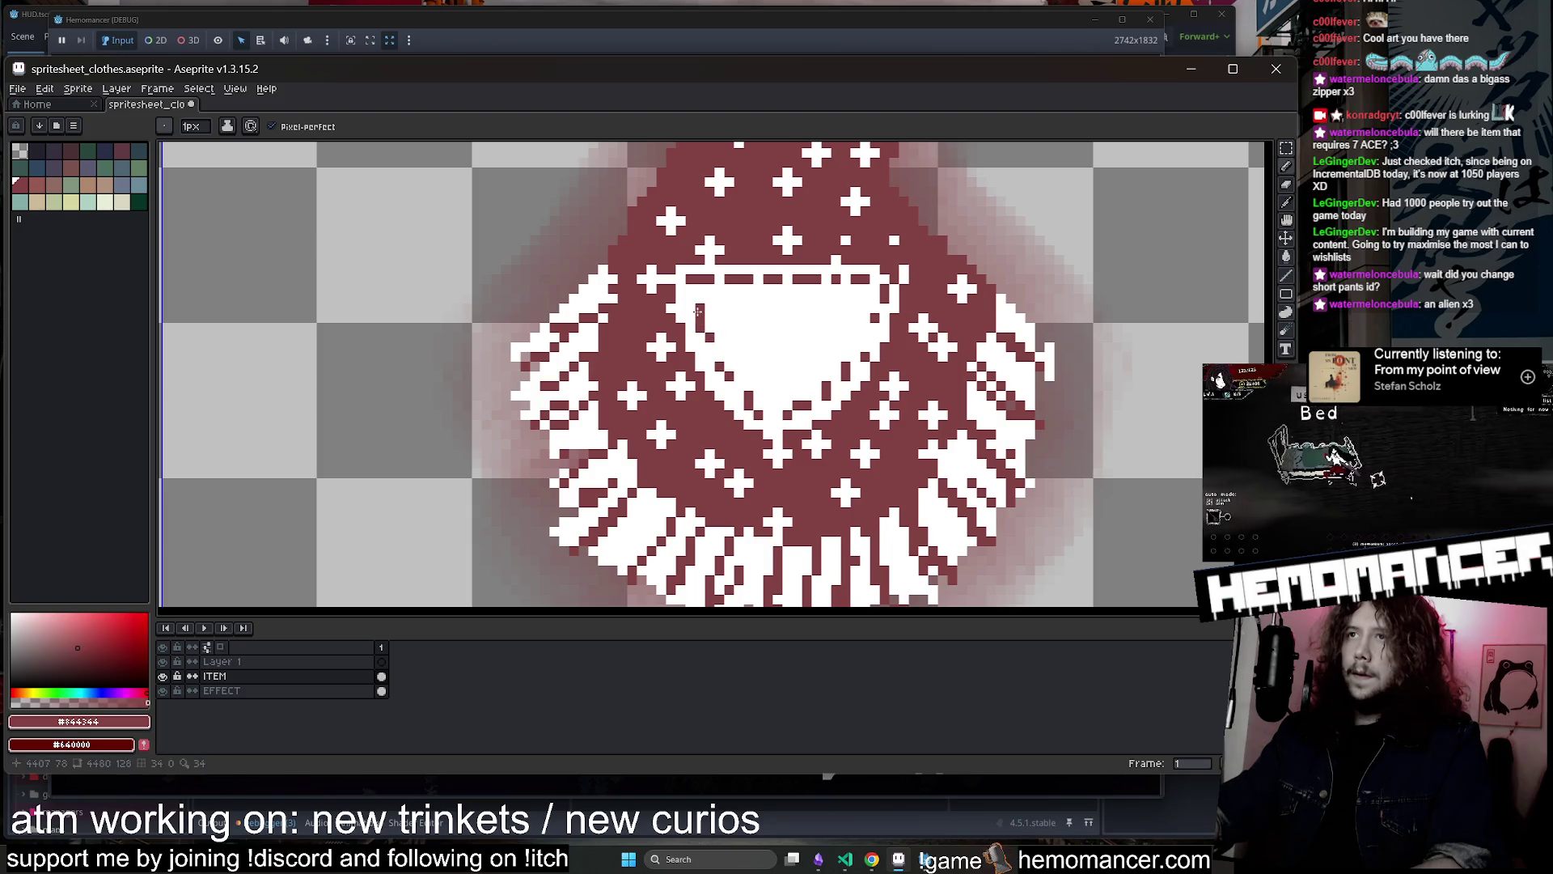
pyautogui.hotkey('ctrl', 'z')
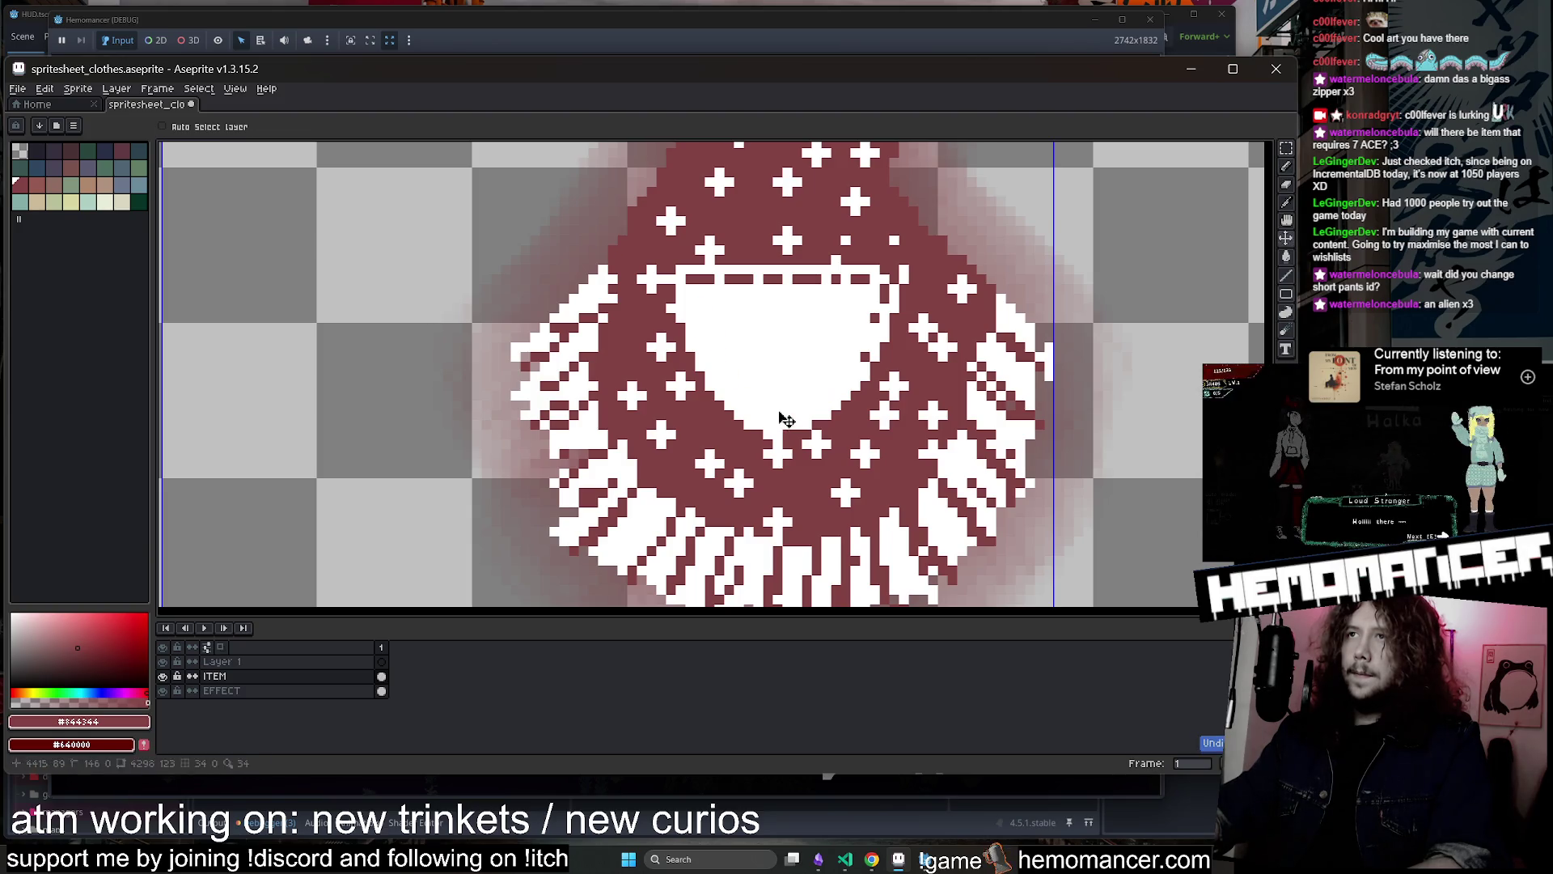
pyautogui.press('b')
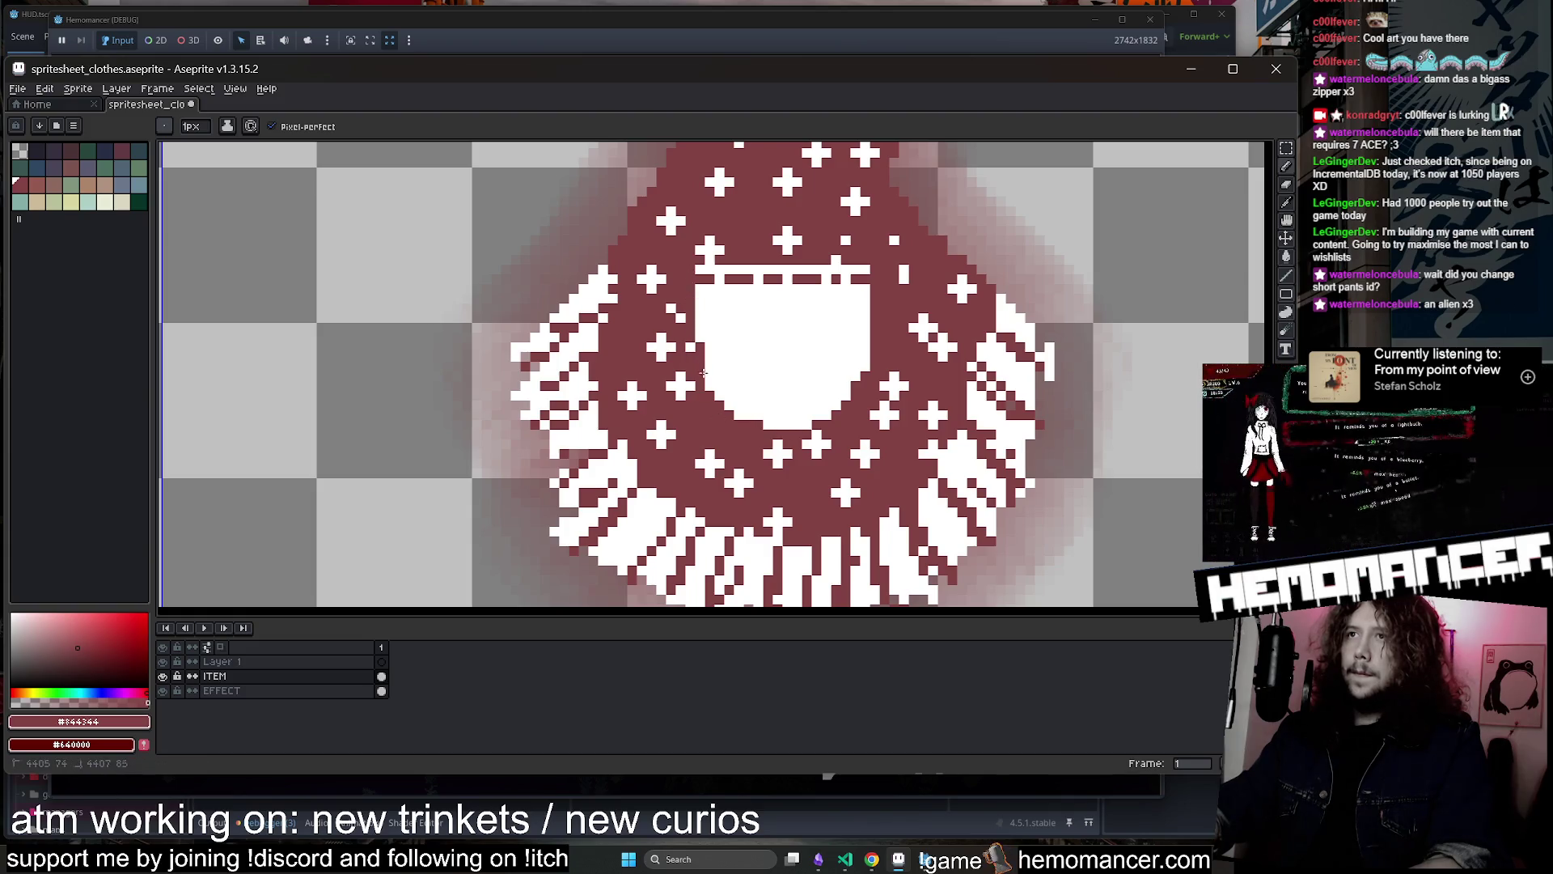
pyautogui.scroll(2, 727, 308)
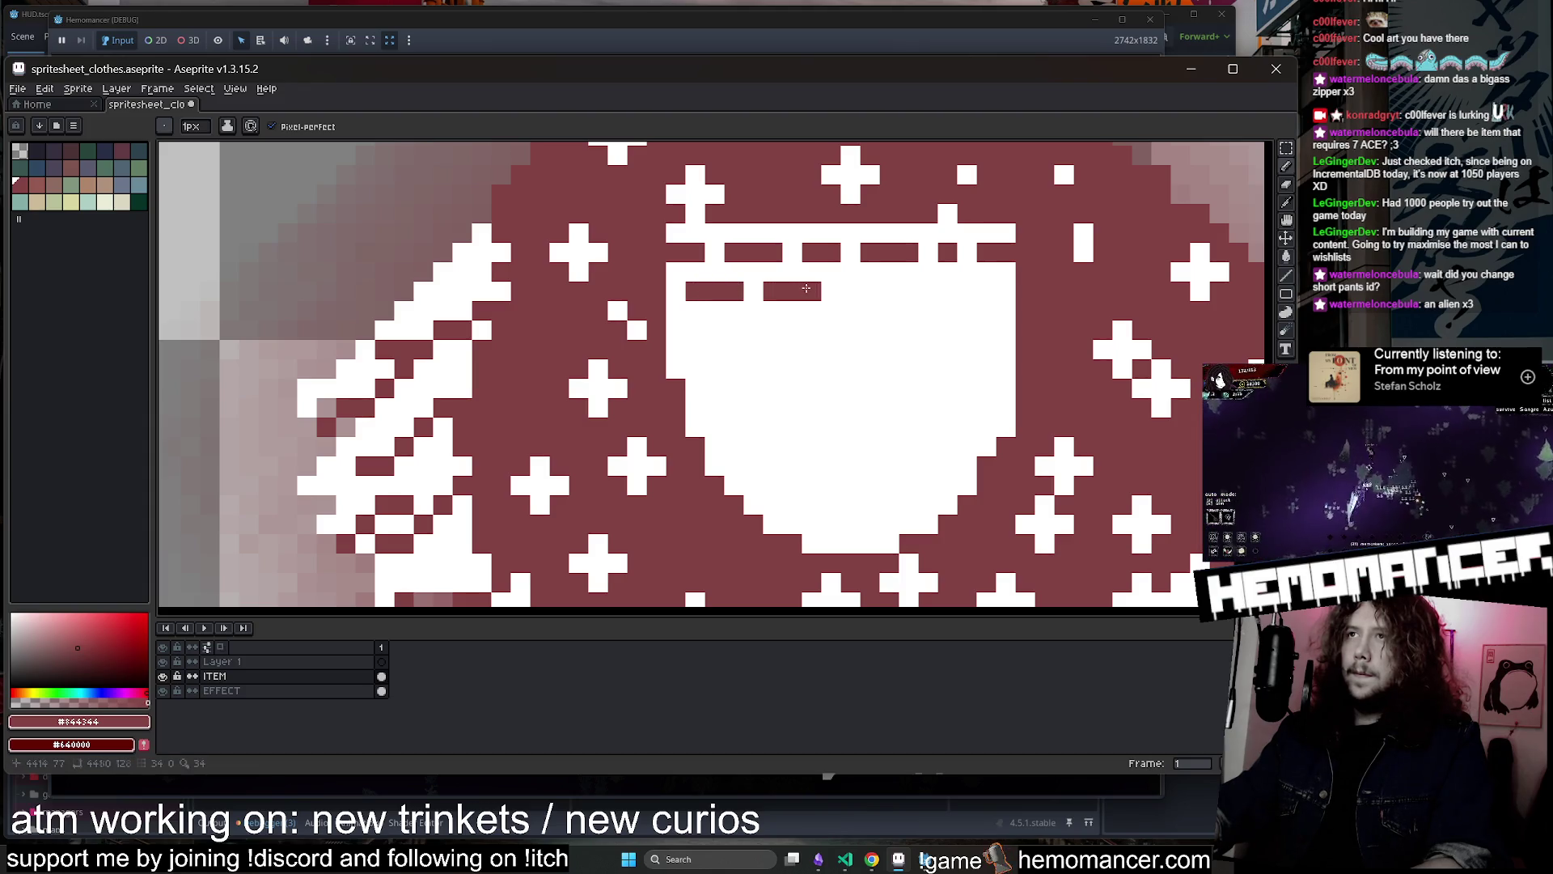
pyautogui.scroll(-5, 950, 381)
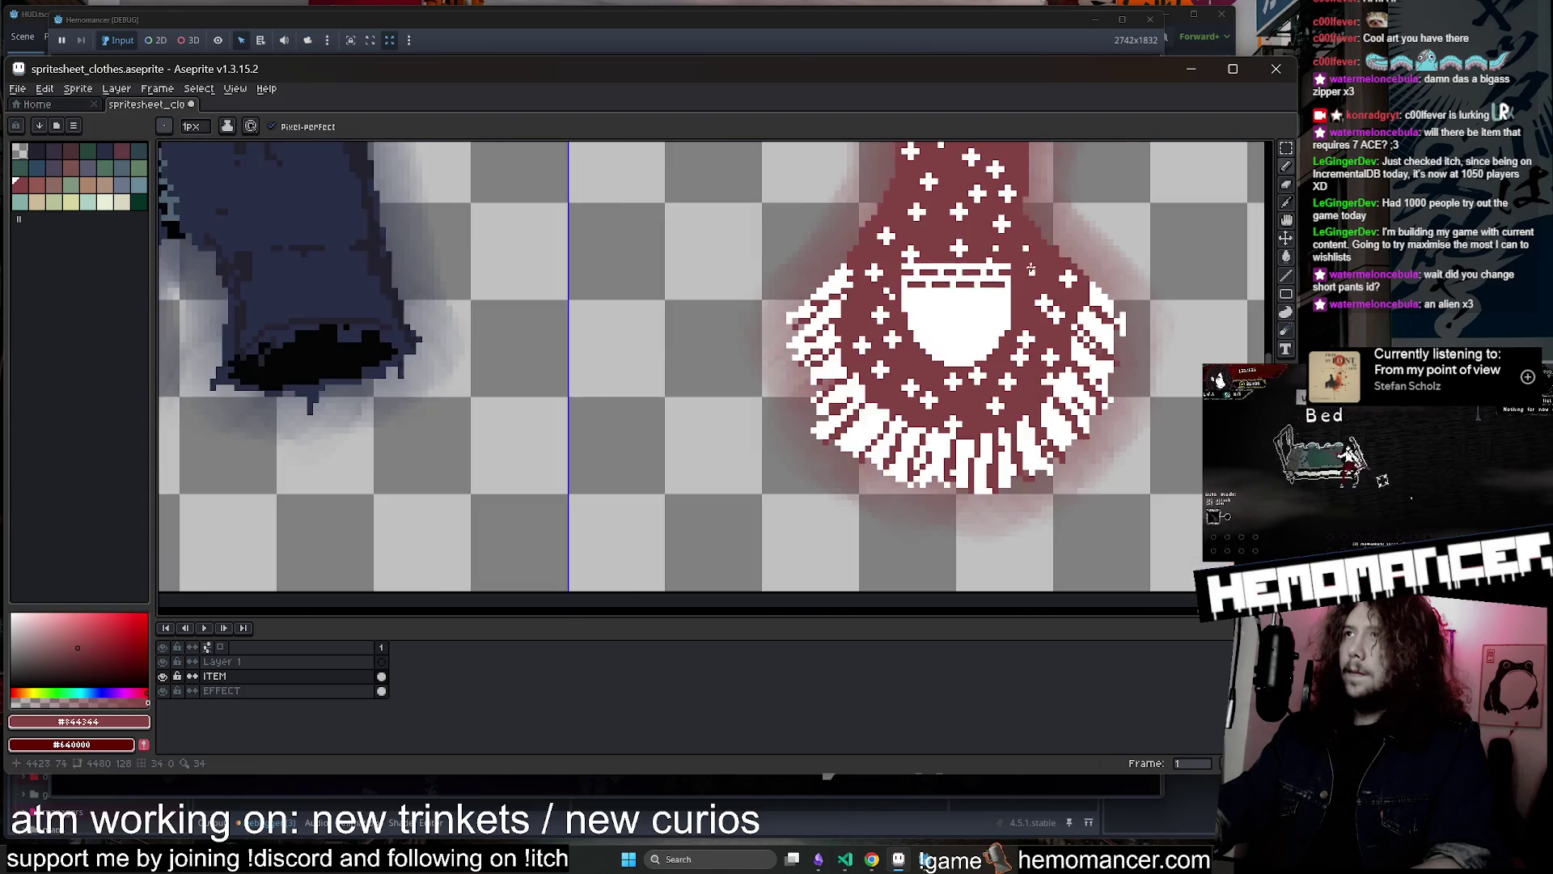
pyautogui.scroll(1, 950, 380)
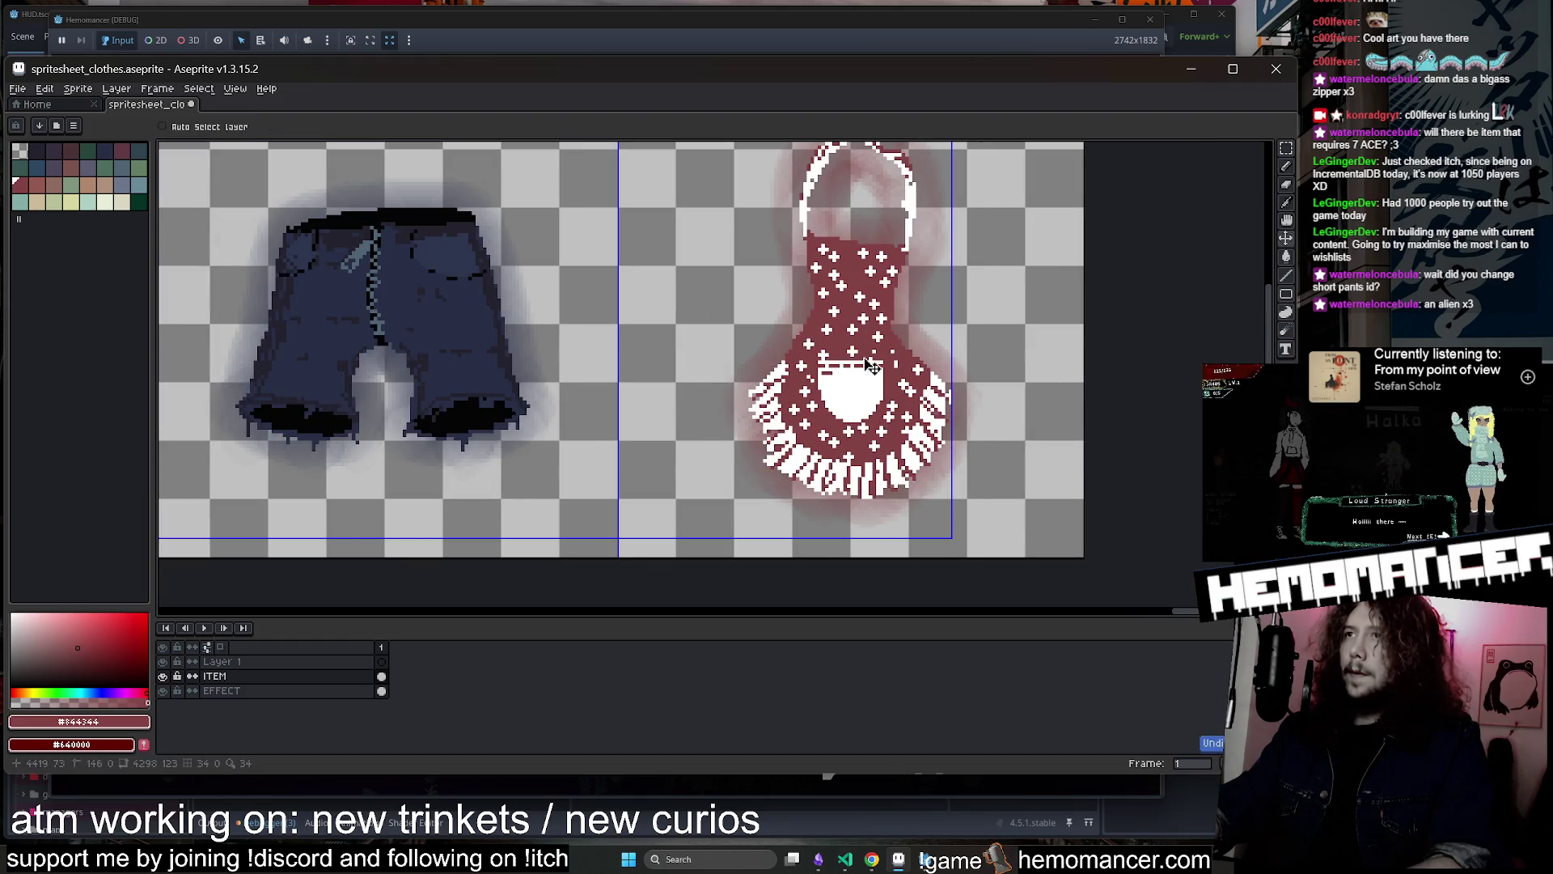
pyautogui.scroll(2, 878, 365)
pyautogui.scroll(-1, 867, 359)
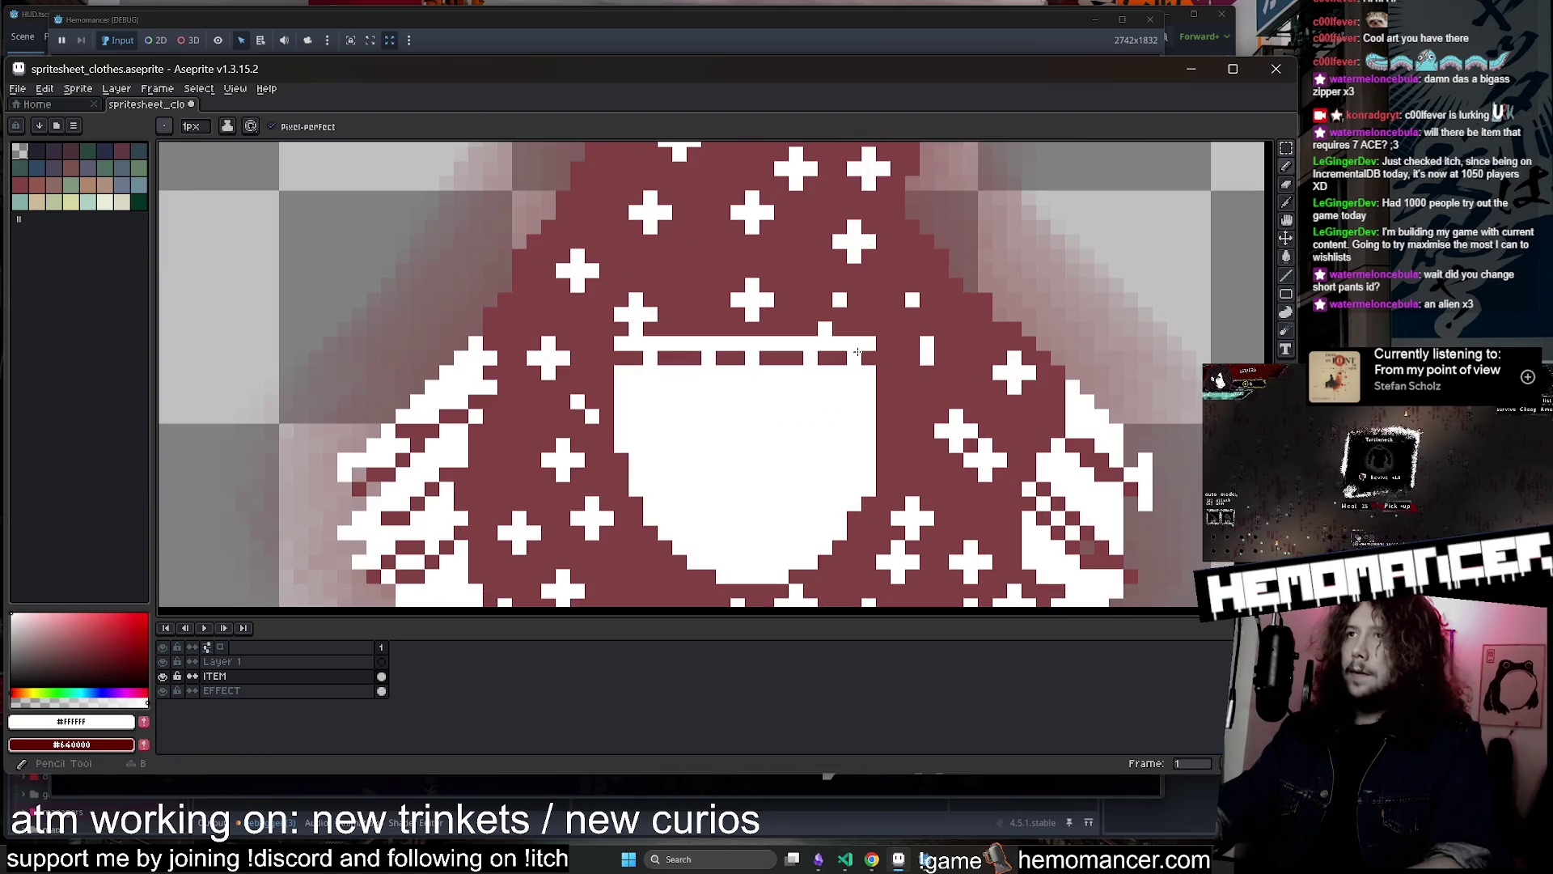
pyautogui.scroll(-2, 958, 313)
pyautogui.scroll(-2, 957, 313)
pyautogui.scroll(1, 888, 371)
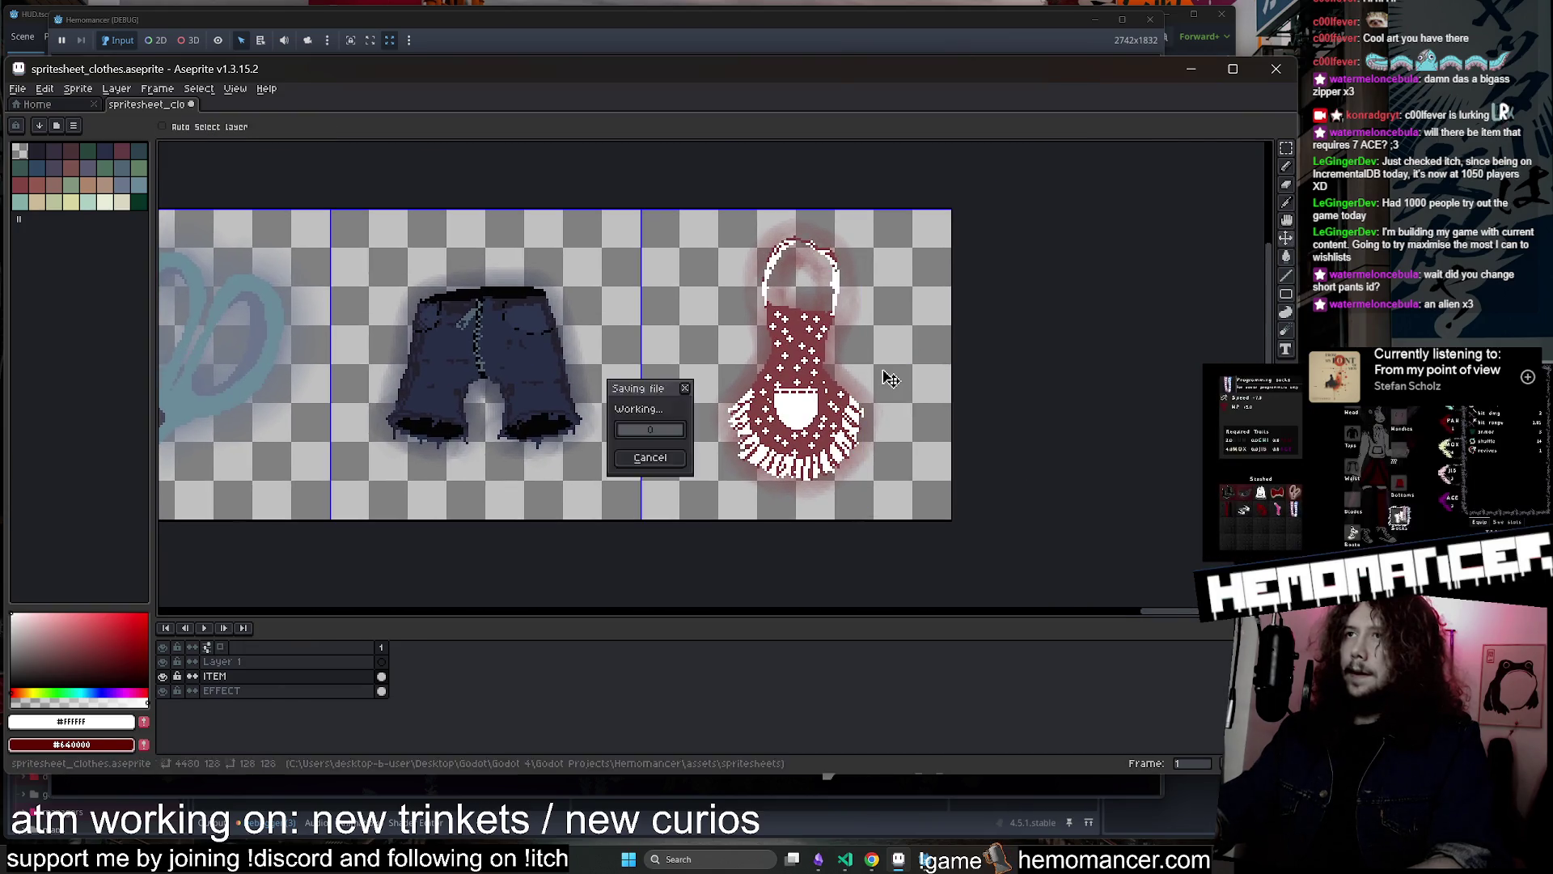
pyautogui.scroll(3, 791, 263)
# Pick the dark red #844344 with the pencil, save the spritesheet, and minimize Aseprite
pyautogui.press('b')
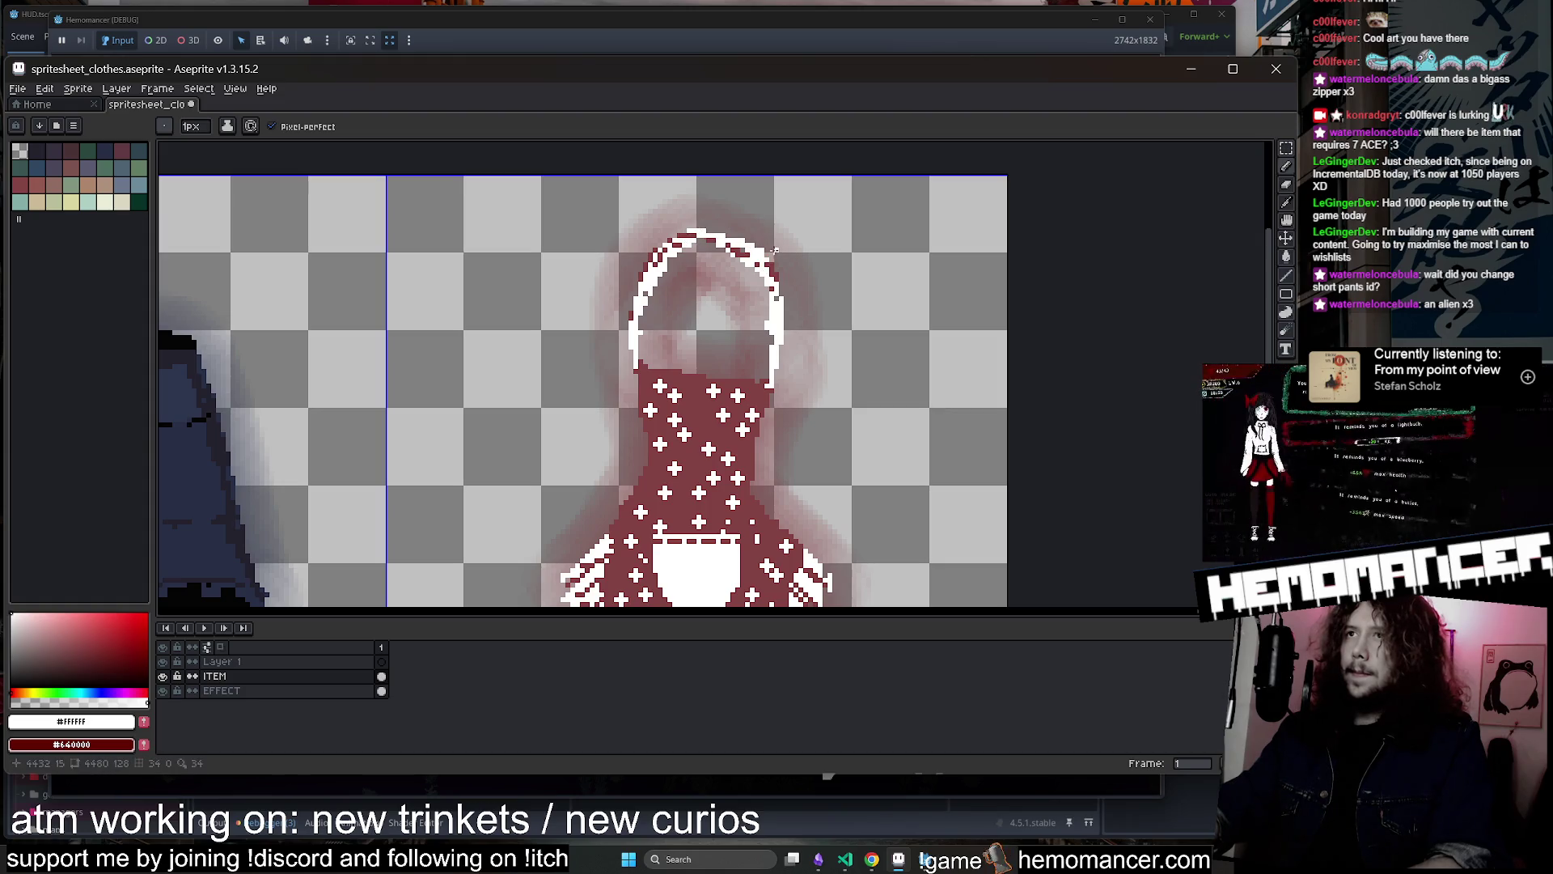
pyautogui.keyDown('alt'); pyautogui.click(753, 245); pyautogui.keyUp('alt')
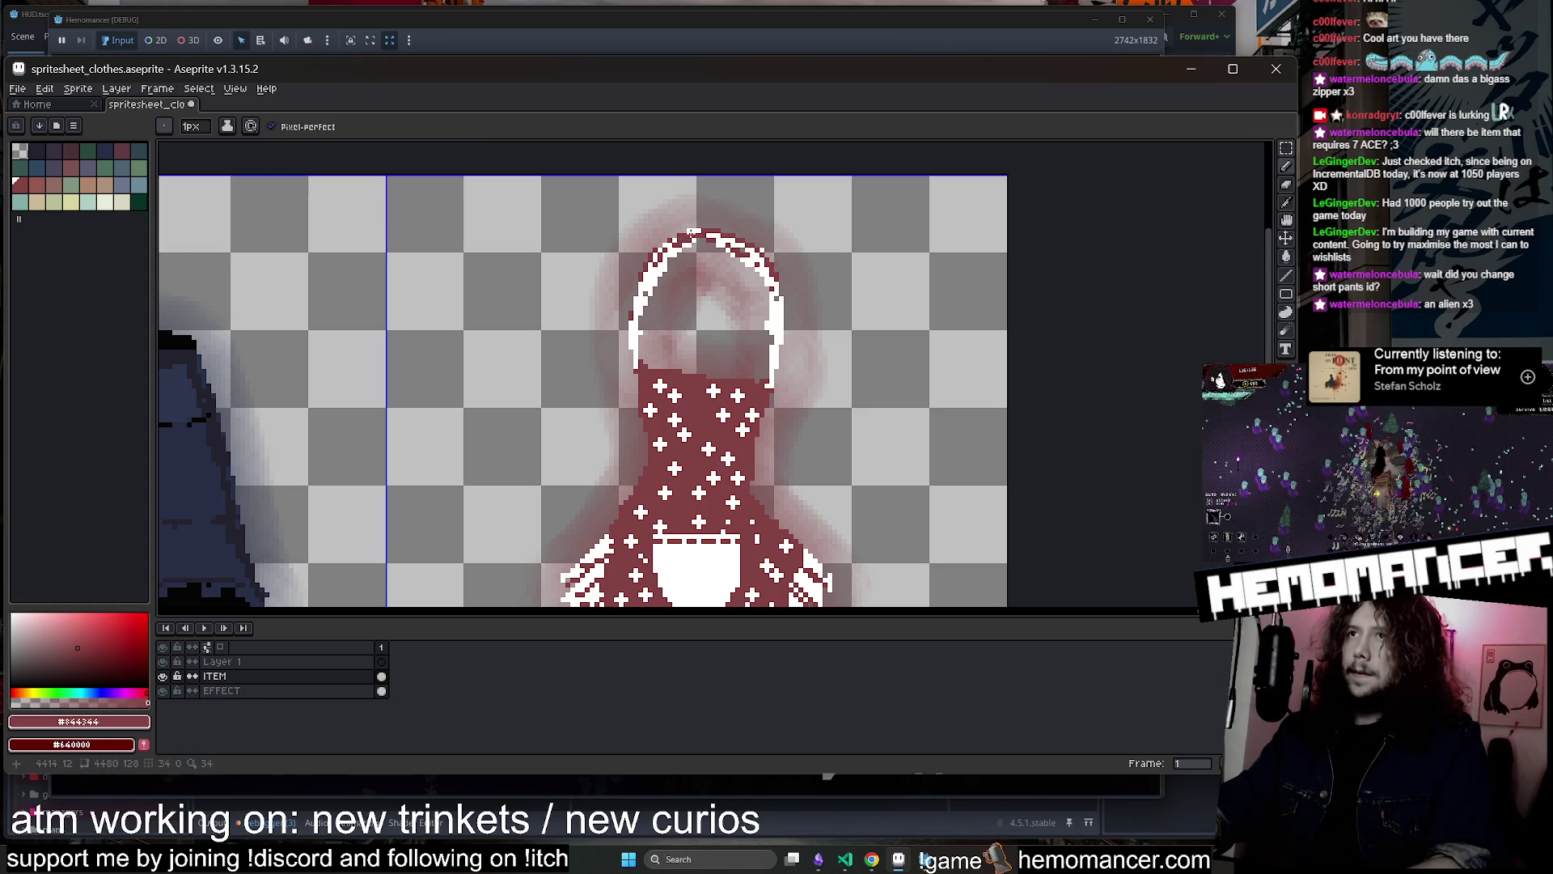
pyautogui.scroll(-2, 690, 233)
pyautogui.hotkey('ctrl', 's')
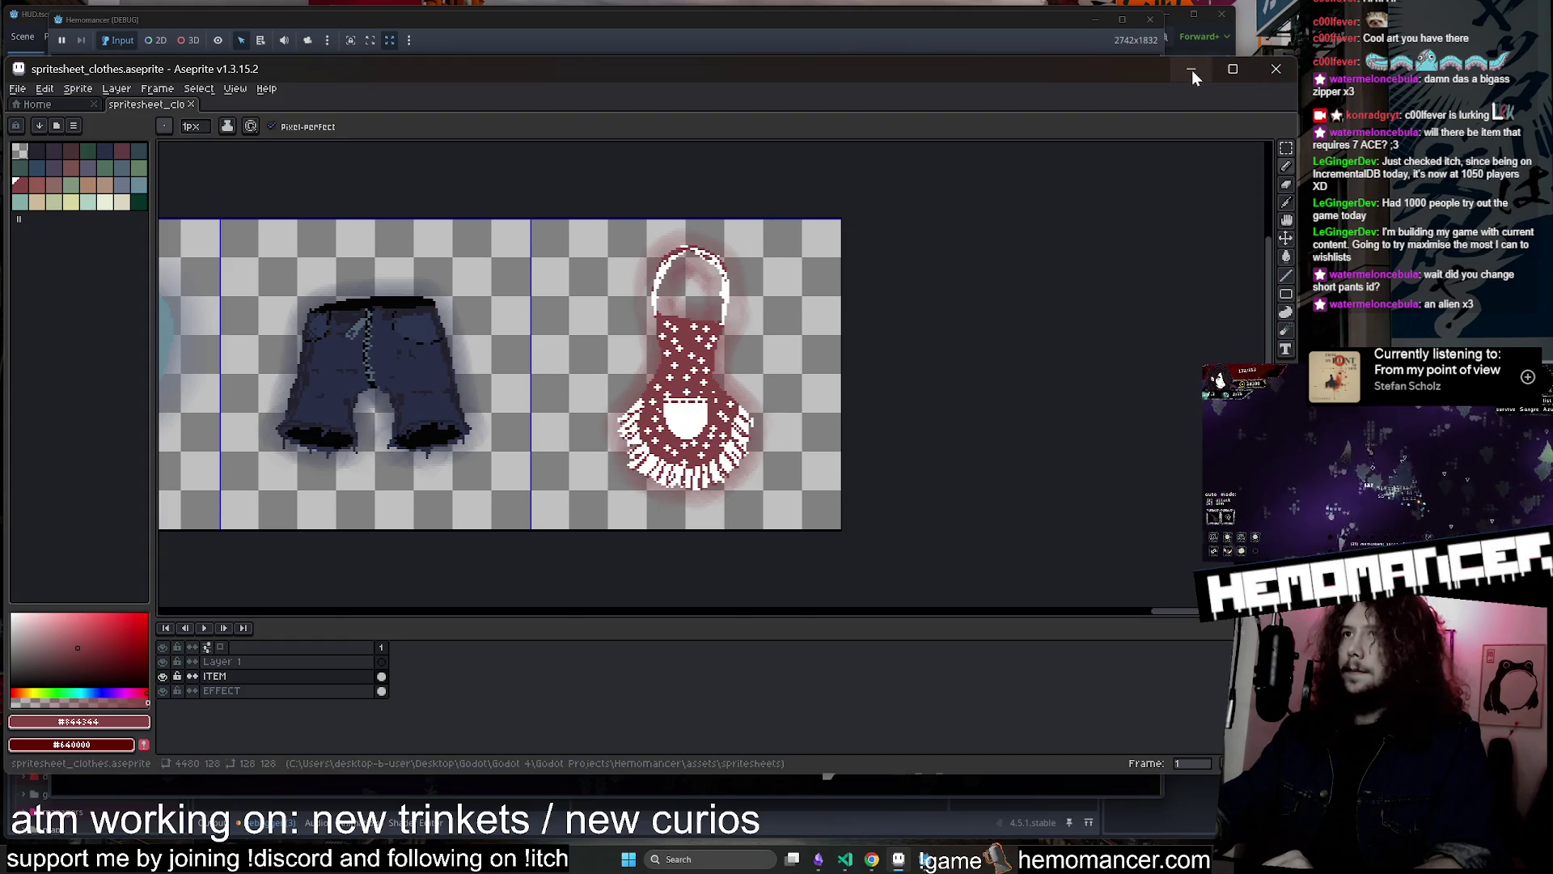
pyautogui.click(1198, 70)
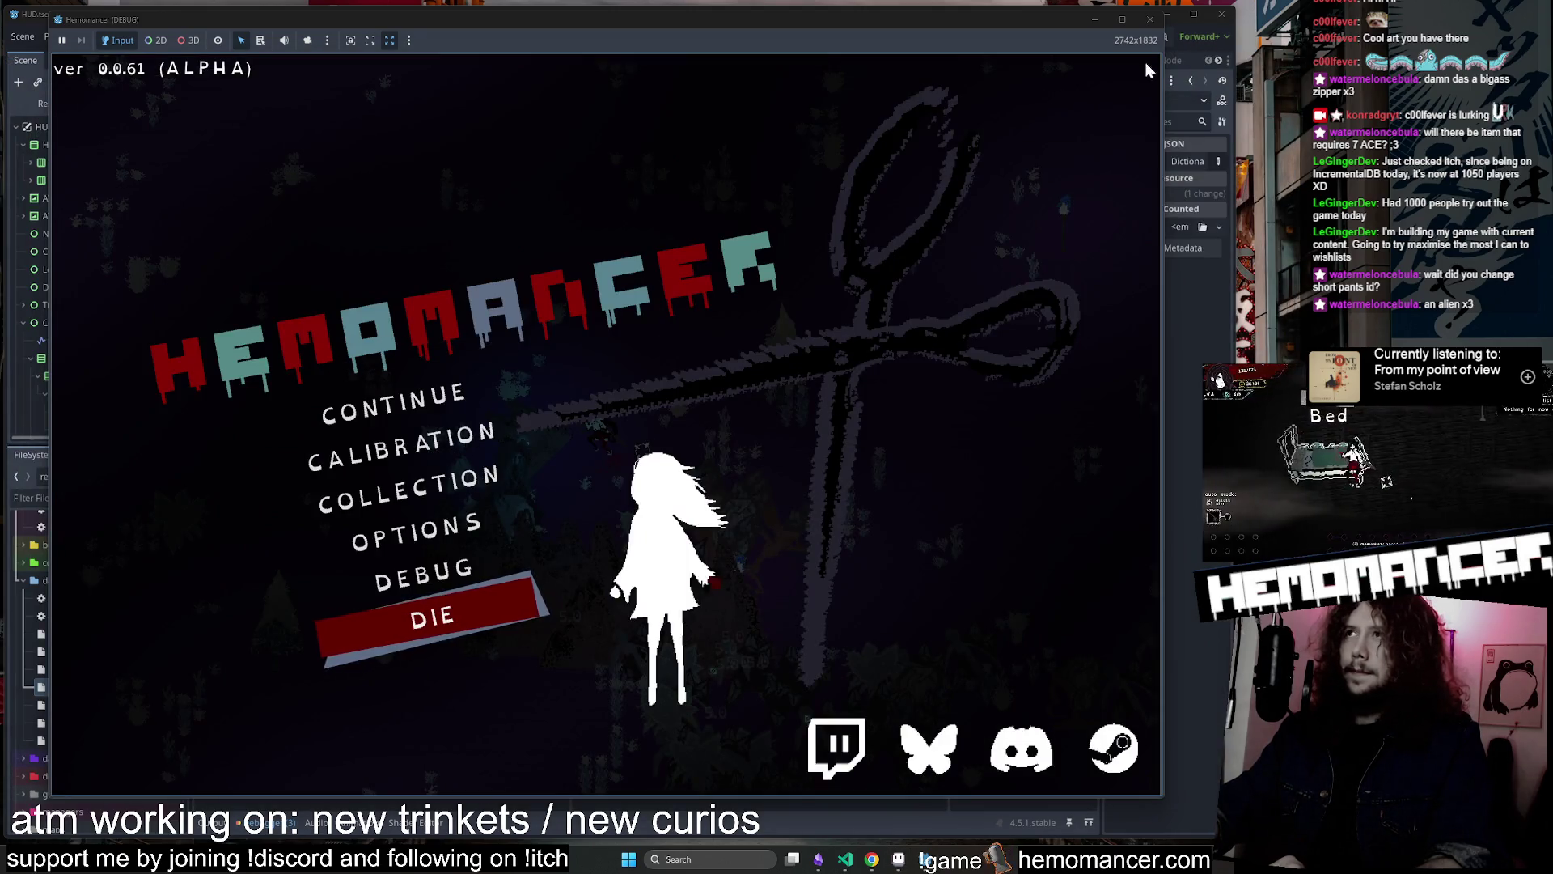
# Close the game and paste a duplicate of item entry 33 below it in items.json
pyautogui.click(1152, 23)
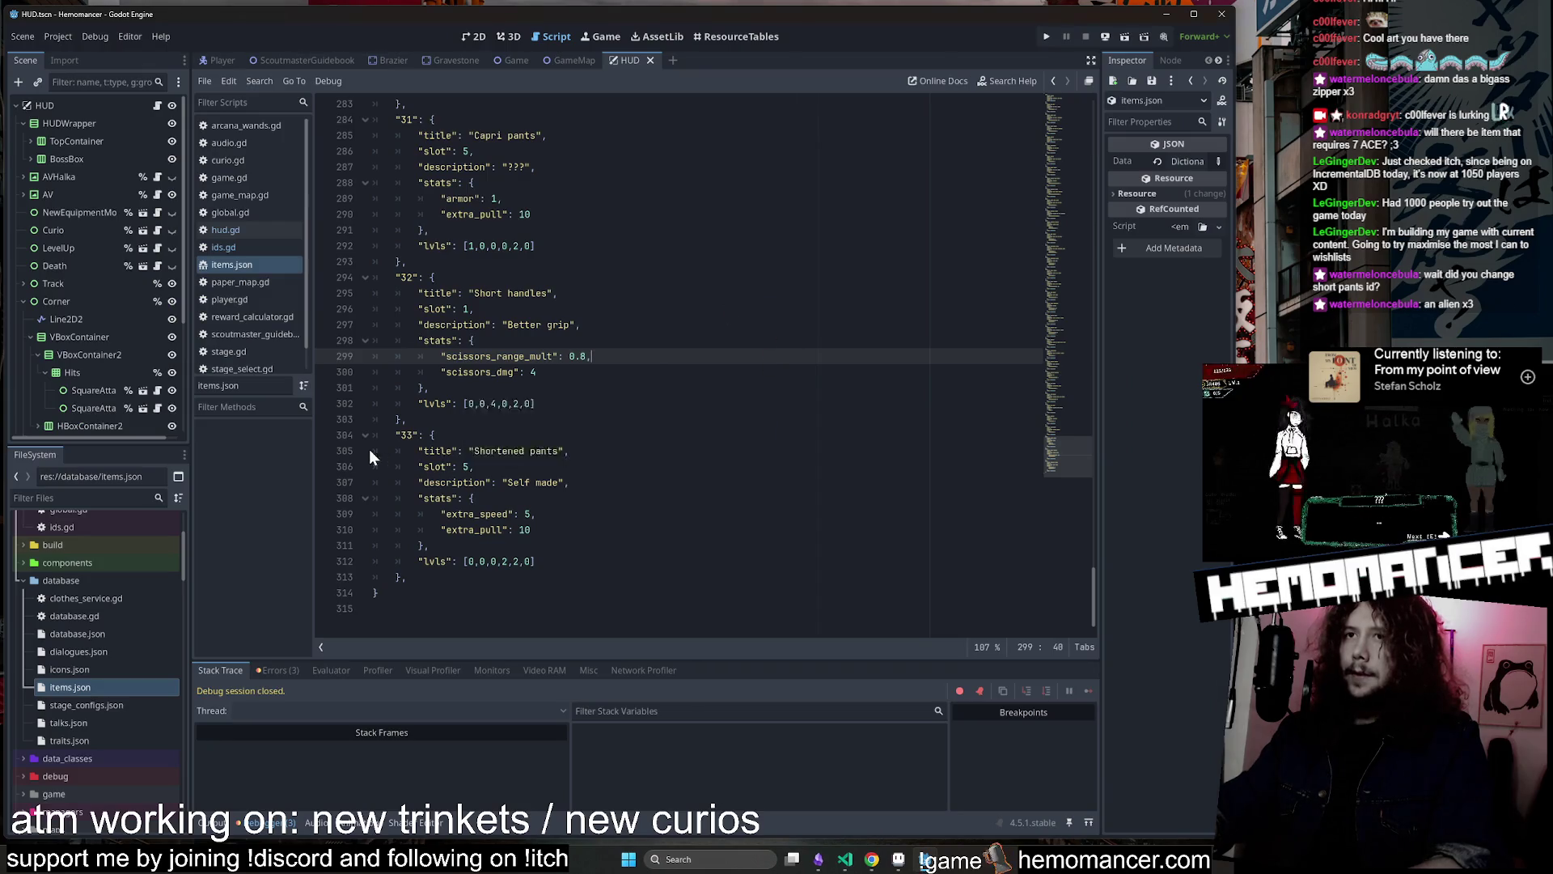
pyautogui.click(394, 451)
pyautogui.moveTo(394, 450); pyautogui.dragTo(484, 577)
pyautogui.hotkey('ctrl', 'c')
pyautogui.click(484, 576)
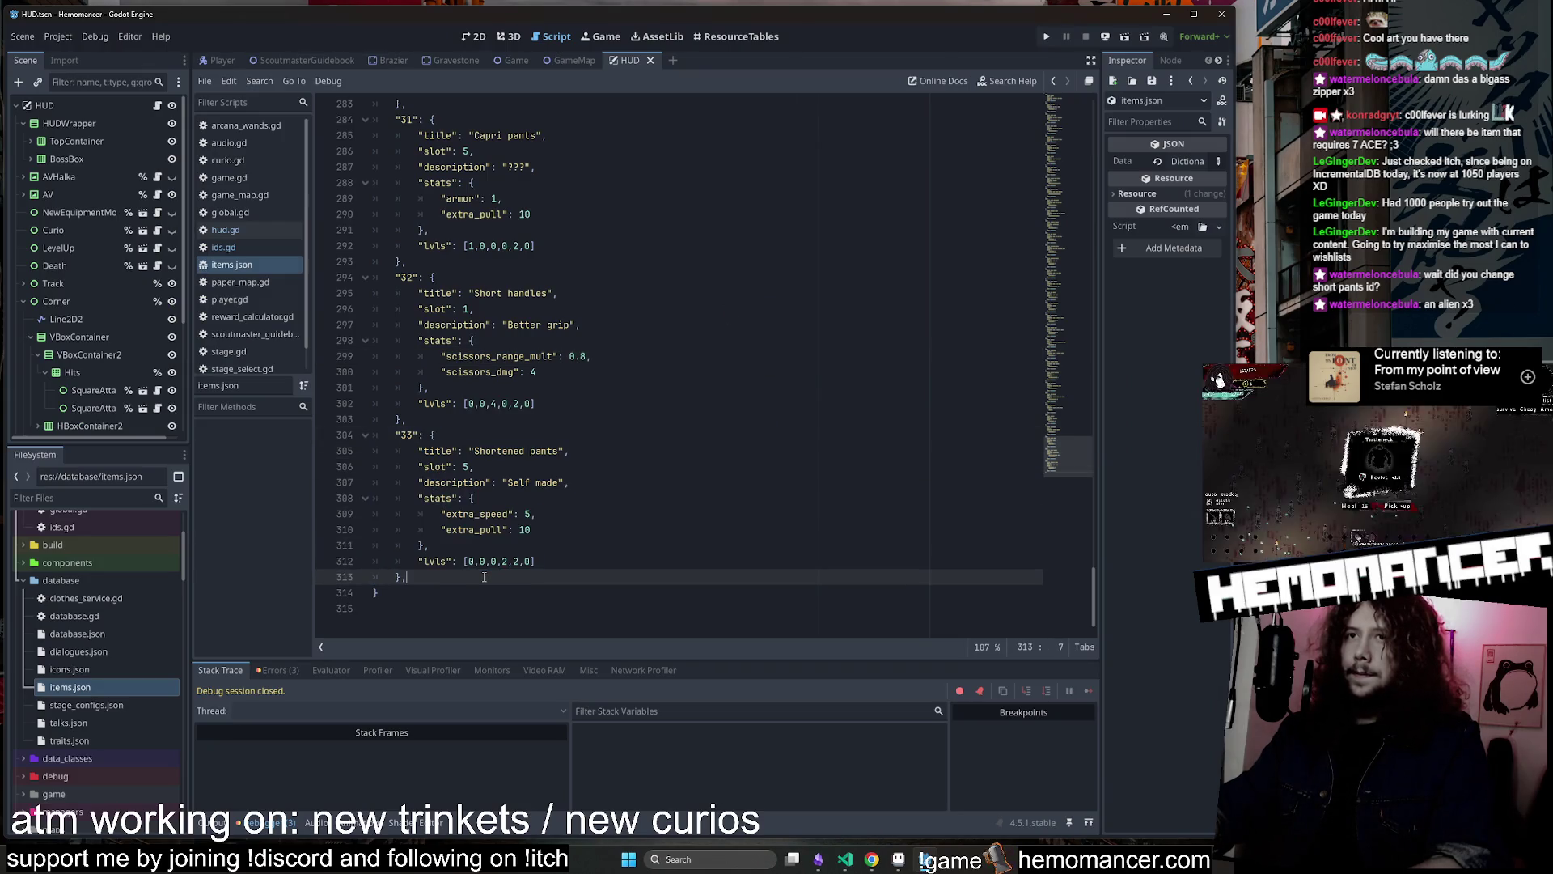
pyautogui.hotkey('ctrl', 'v')
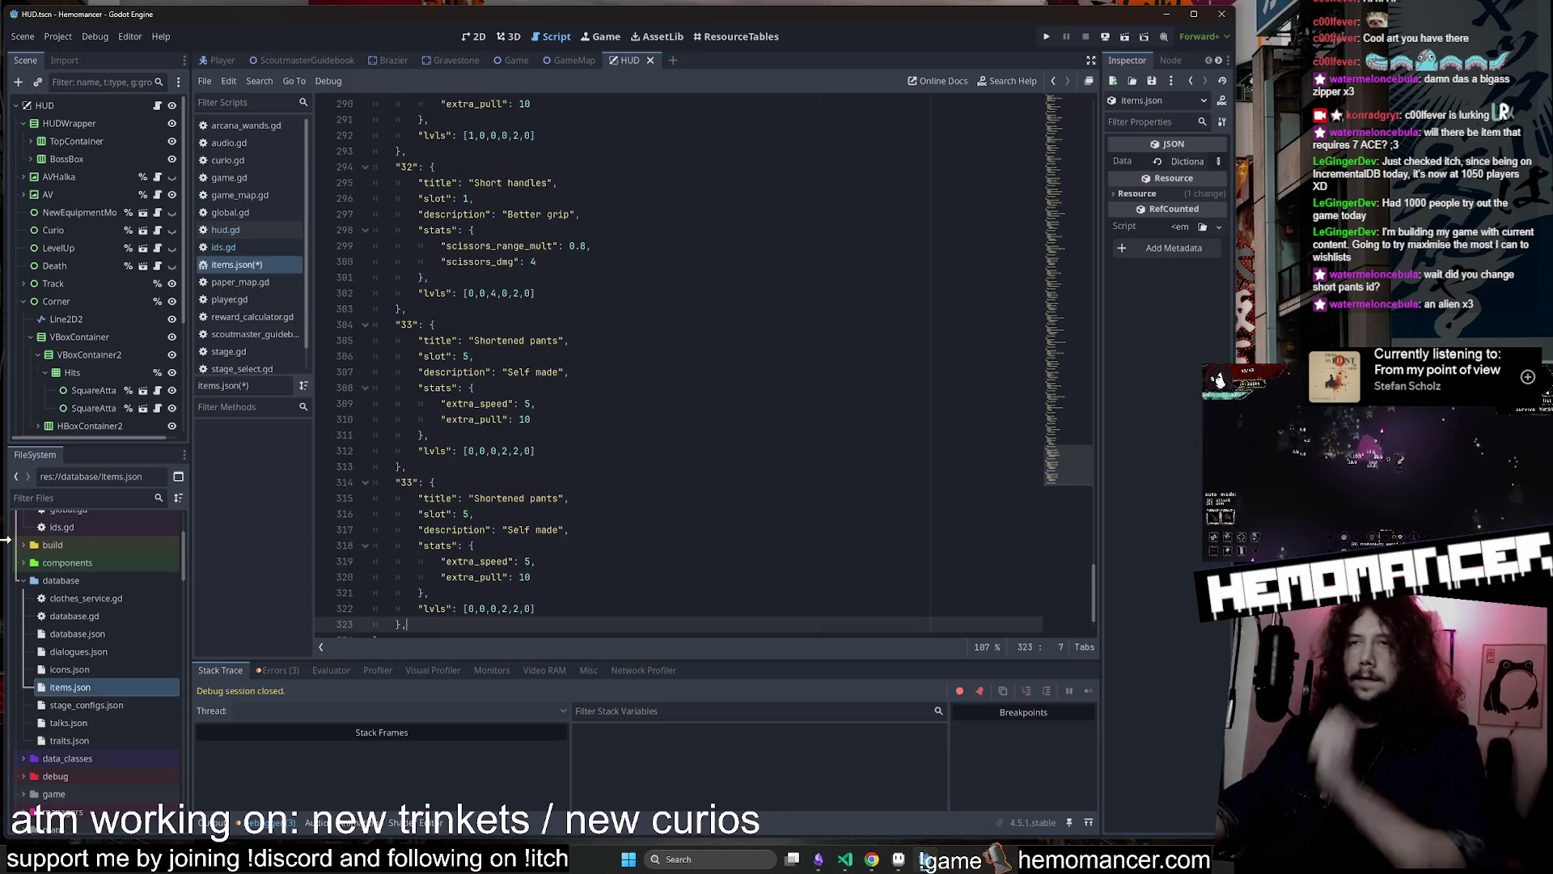
# Renumber the copy to 34, retitle it 'Apron', and save items.json
pyautogui.scroll(-1, 662, 414)
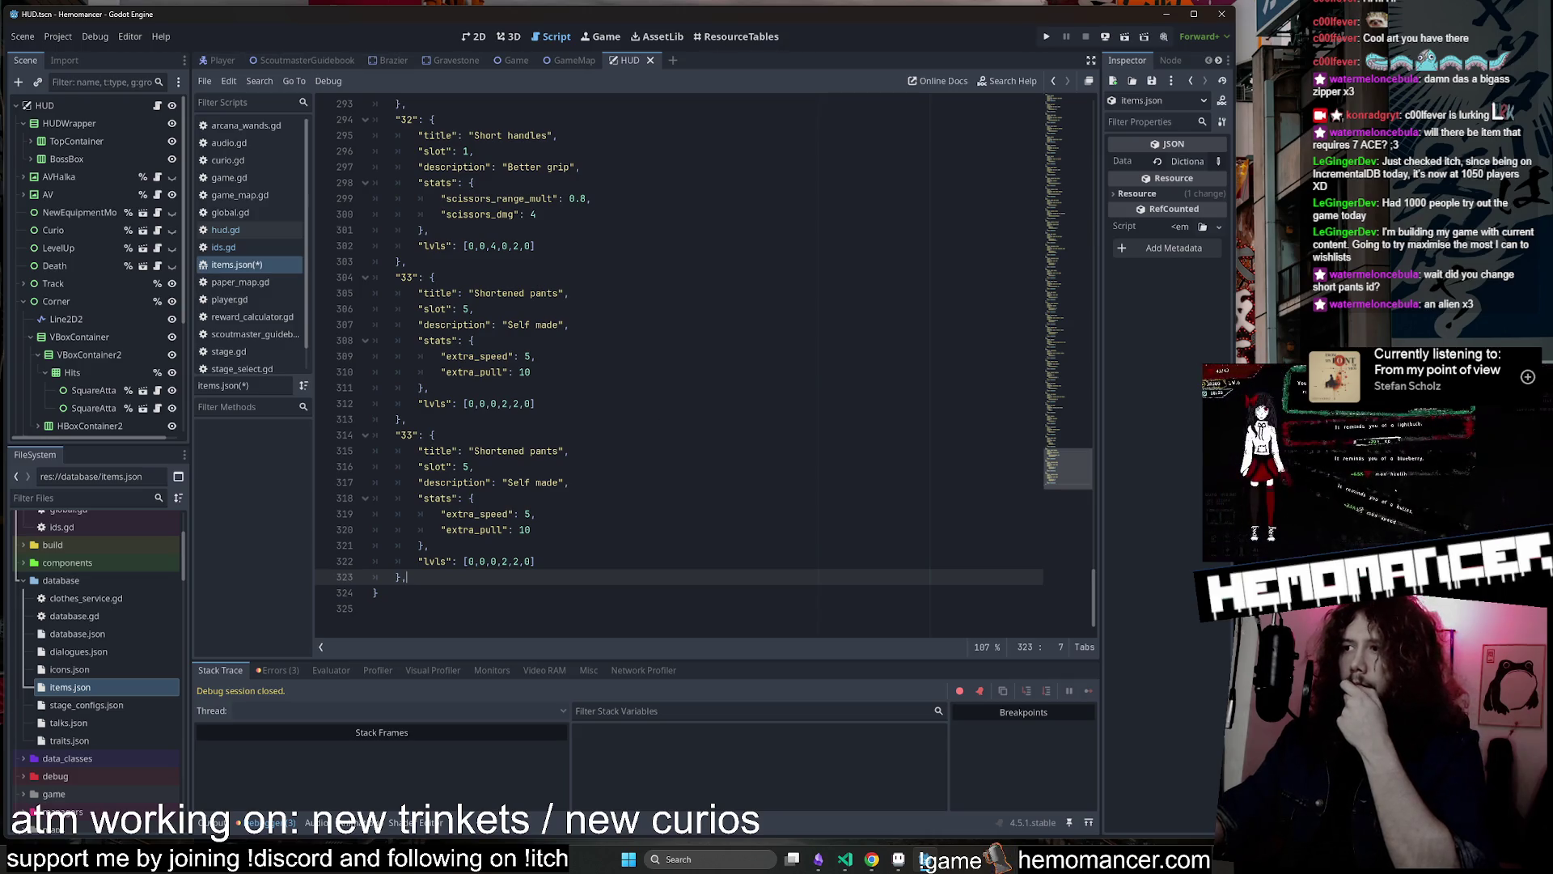
pyautogui.click(412, 434)
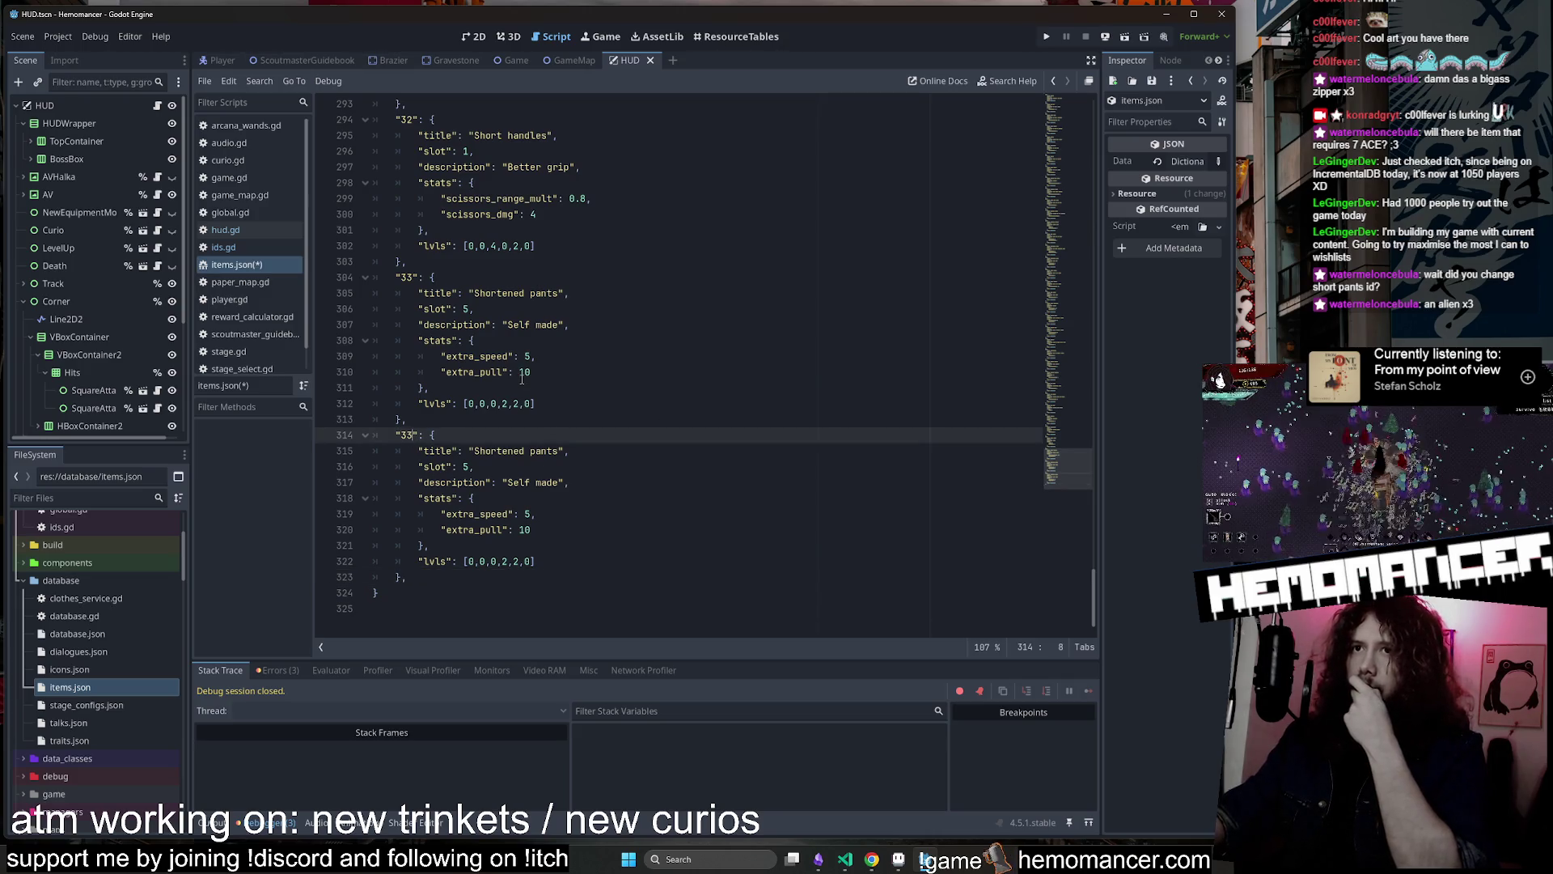
pyautogui.press('BackSpace')
pyautogui.write('4')
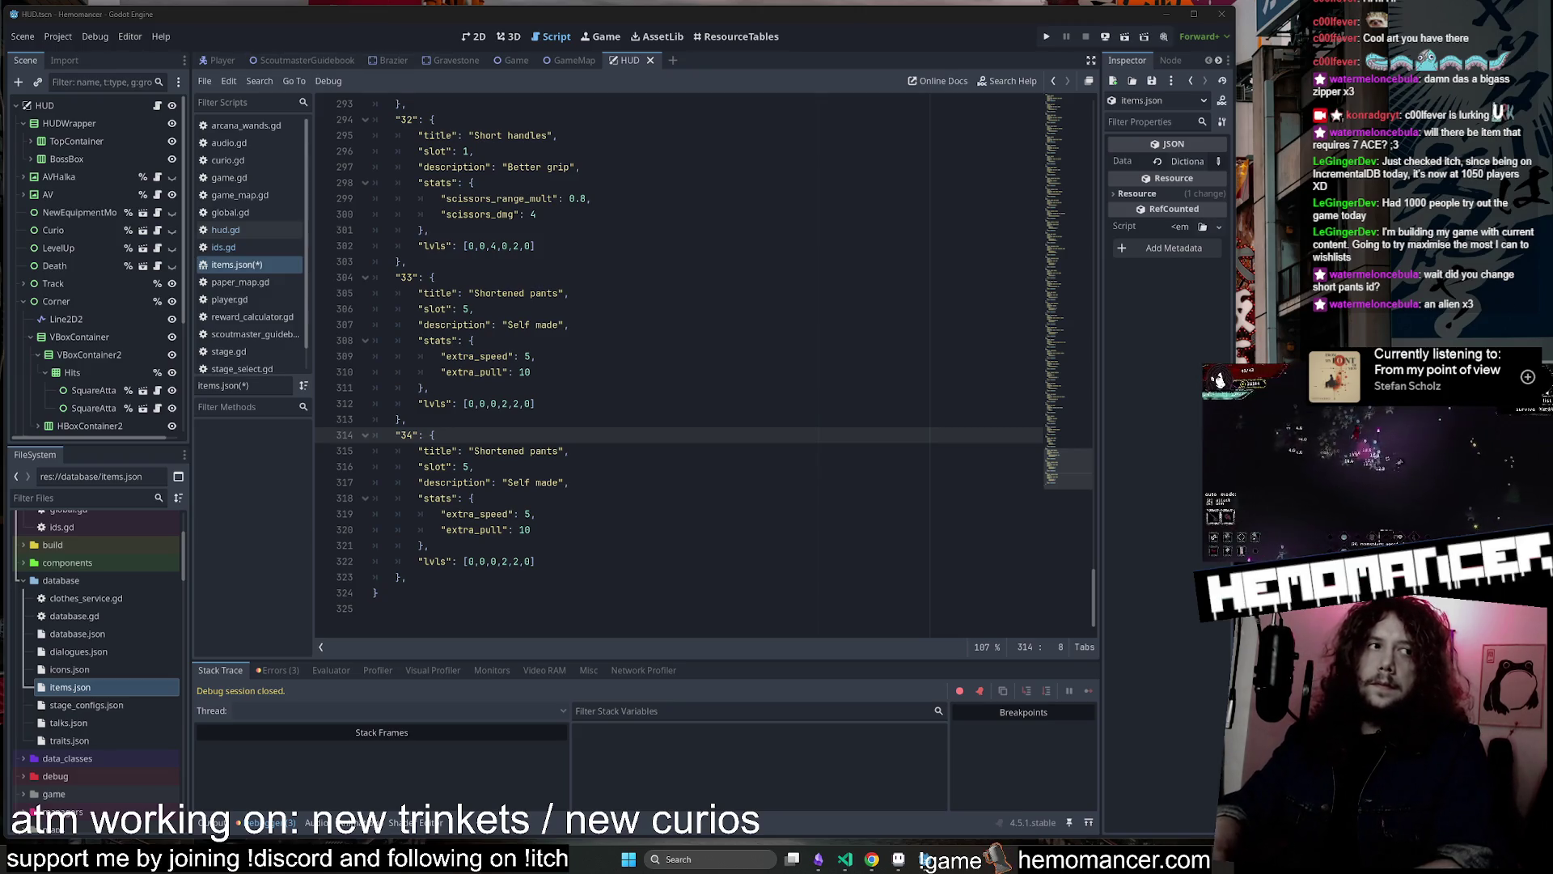
pyautogui.click(565, 451)
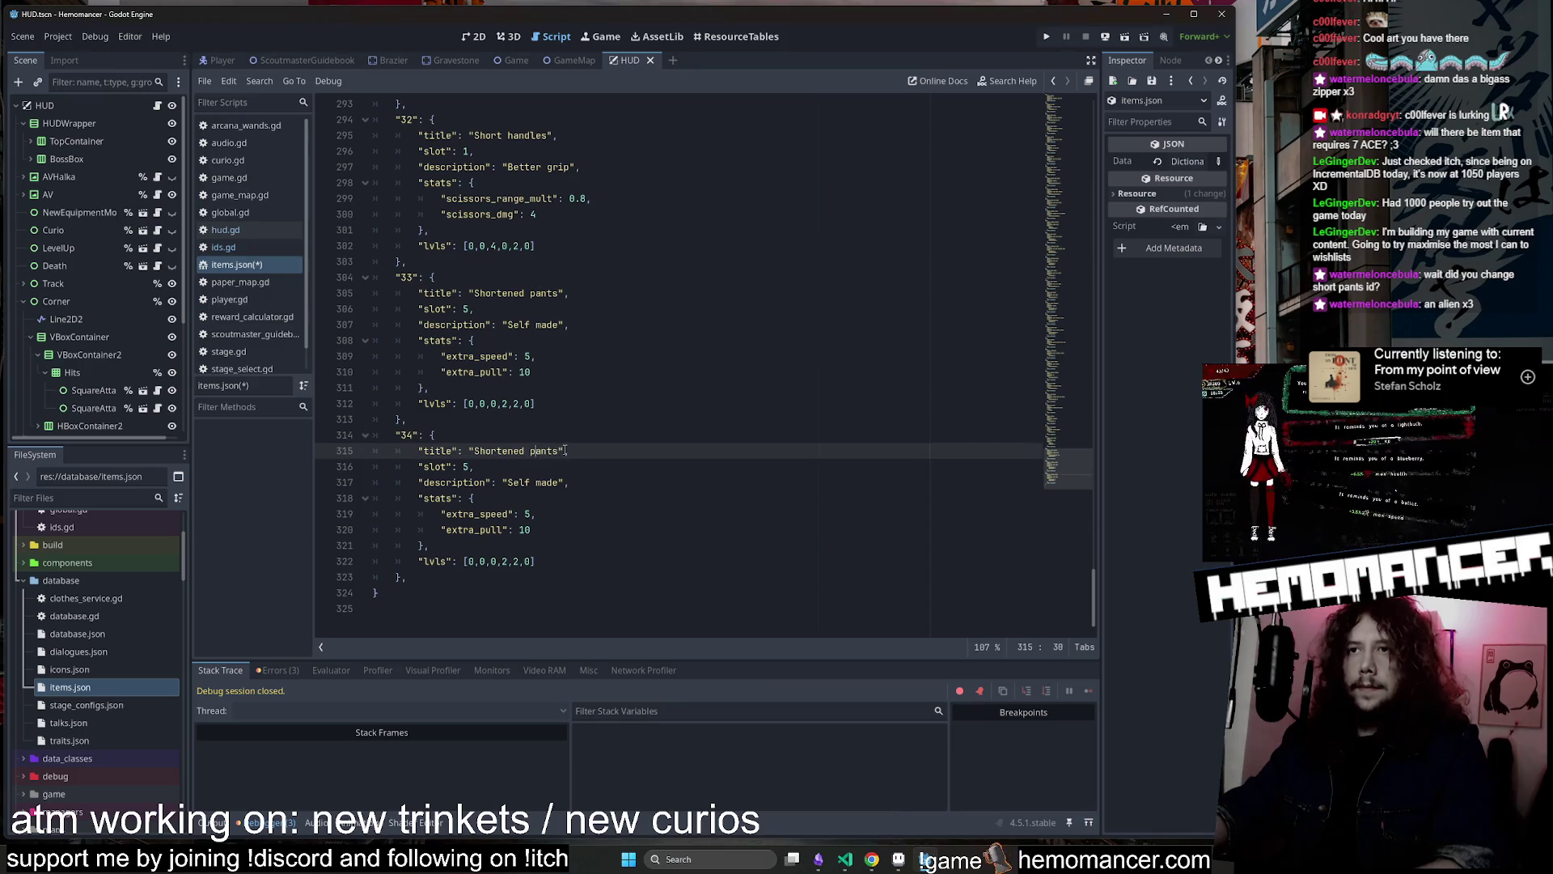
pyautogui.moveTo(516, 453); pyautogui.dragTo(473, 450)
pyautogui.write('Apr')
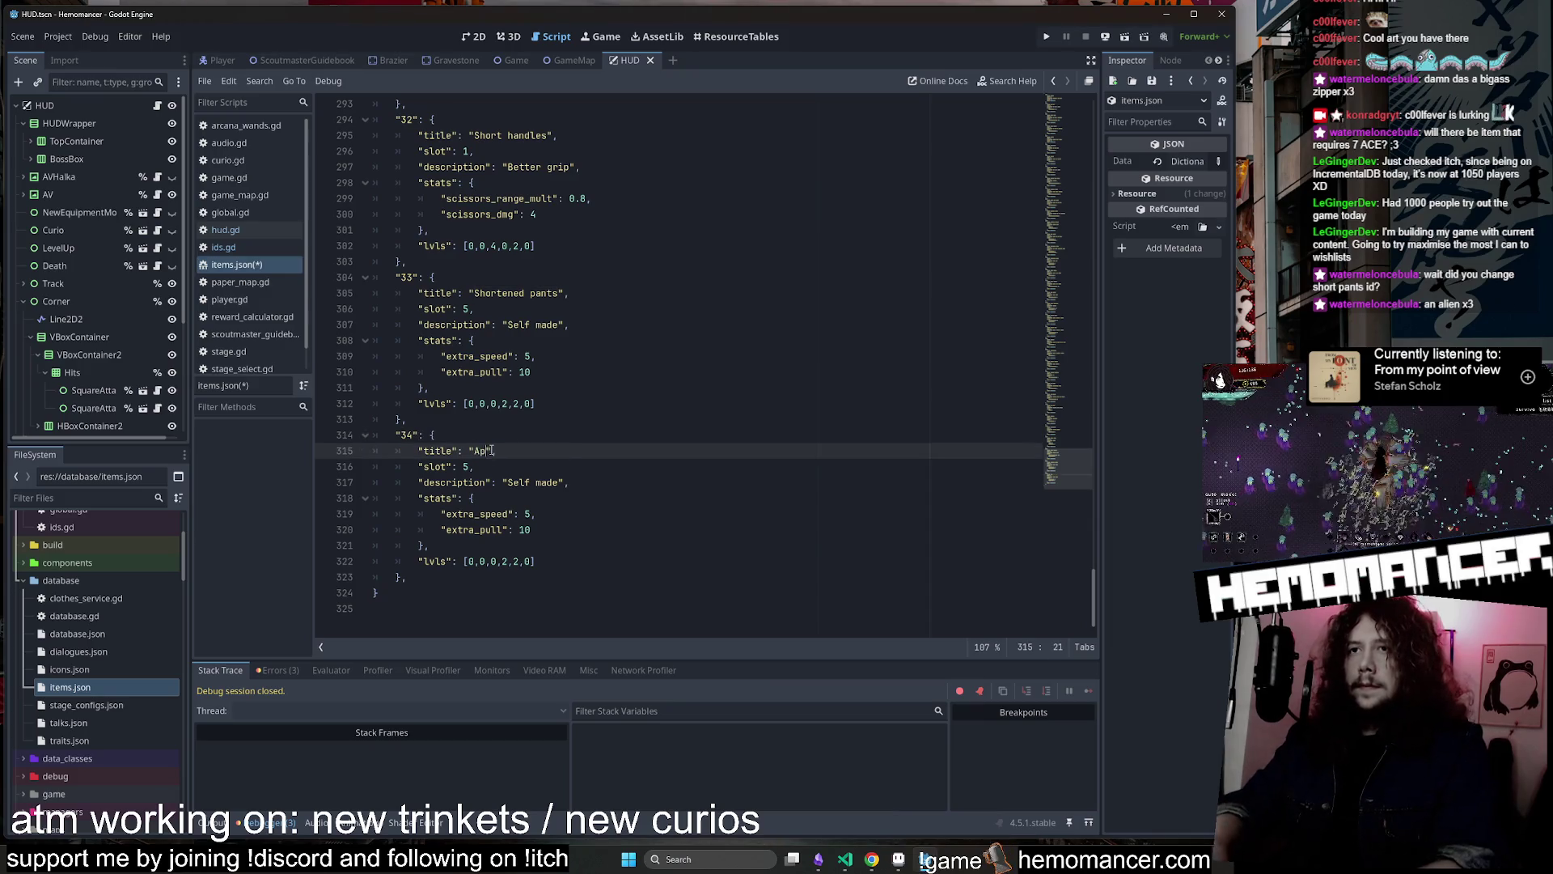
pyautogui.write('on')
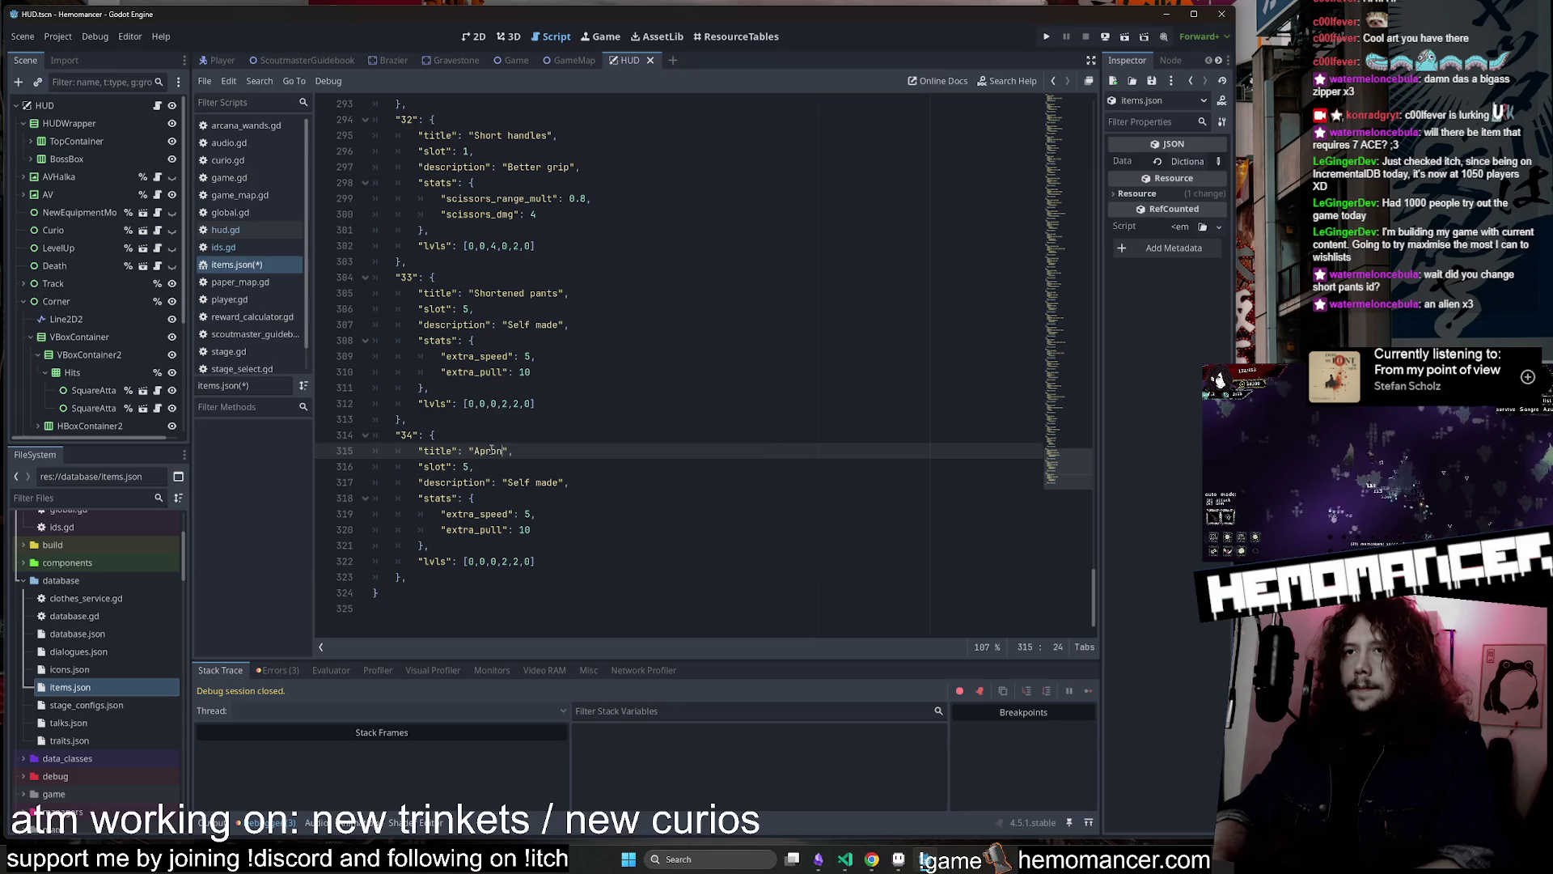
pyautogui.hotkey('ctrl', 's')
# Set the Apron entry's slot value to 2
pyautogui.moveTo(1063, 473)
pyautogui.mouseDown()
pyautogui.moveTo(999, 96)
pyautogui.moveTo(869, 205)
pyautogui.mouseUp()
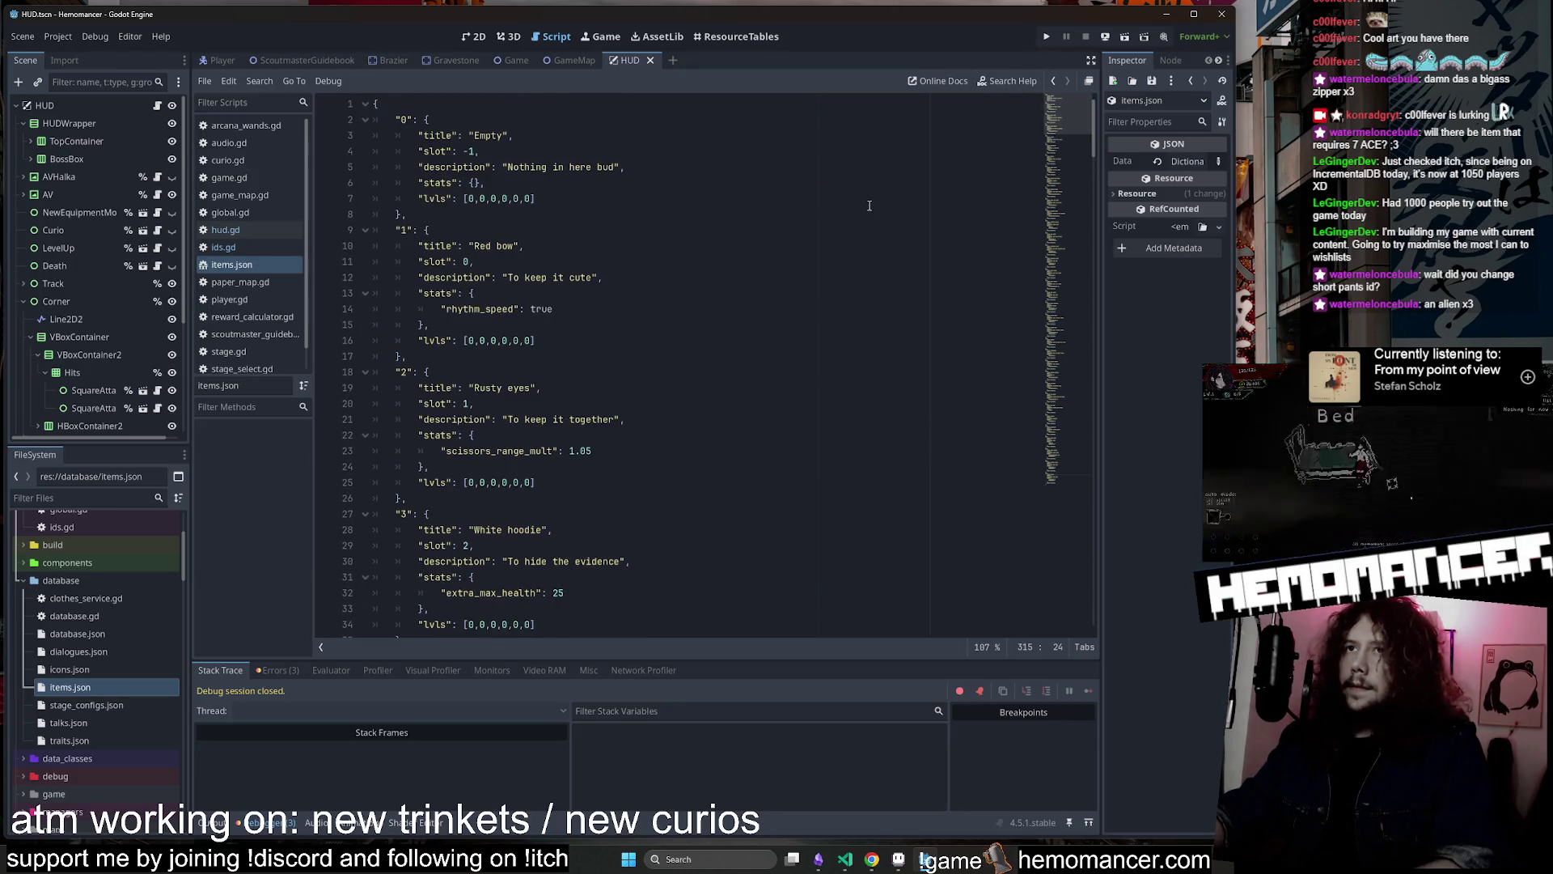
pyautogui.scroll(-3, 871, 208)
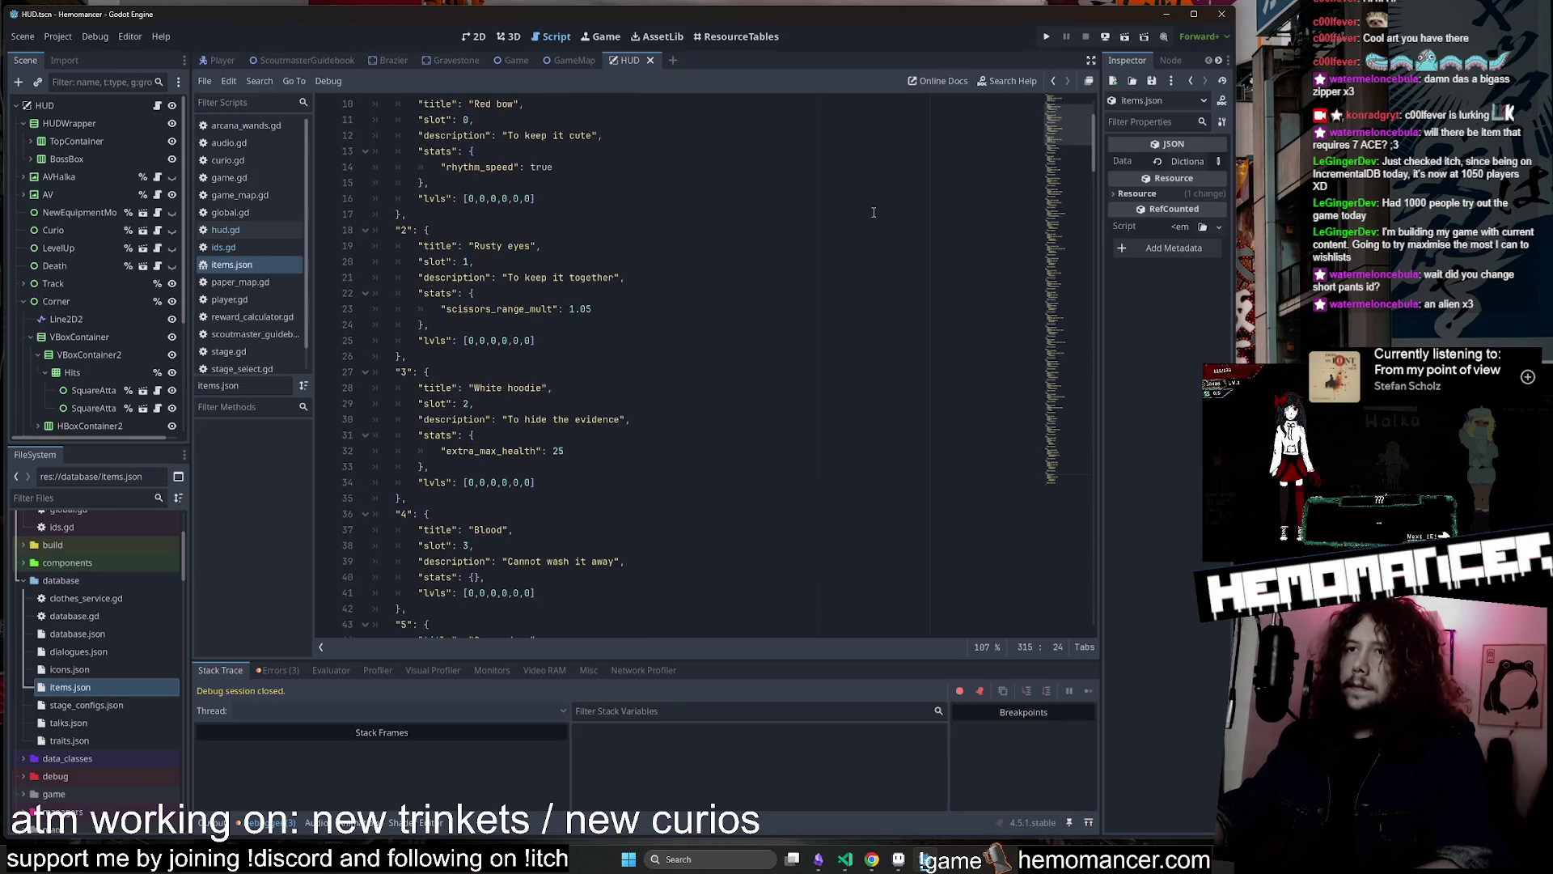
pyautogui.scroll(-8, 873, 212)
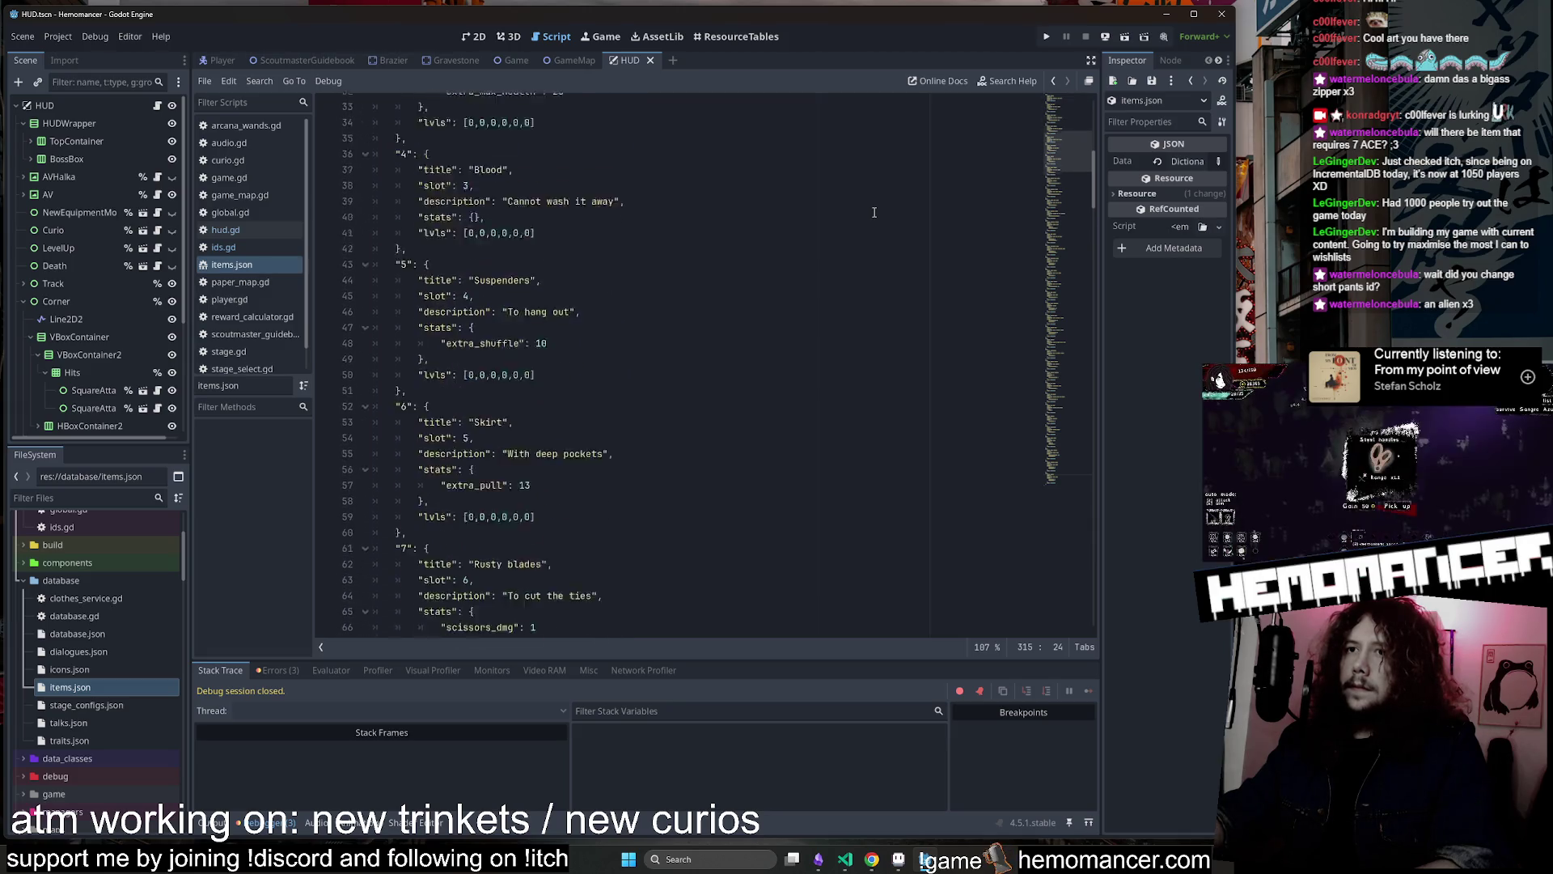
pyautogui.scroll(-3, 874, 211)
pyautogui.scroll(15, 545, 336)
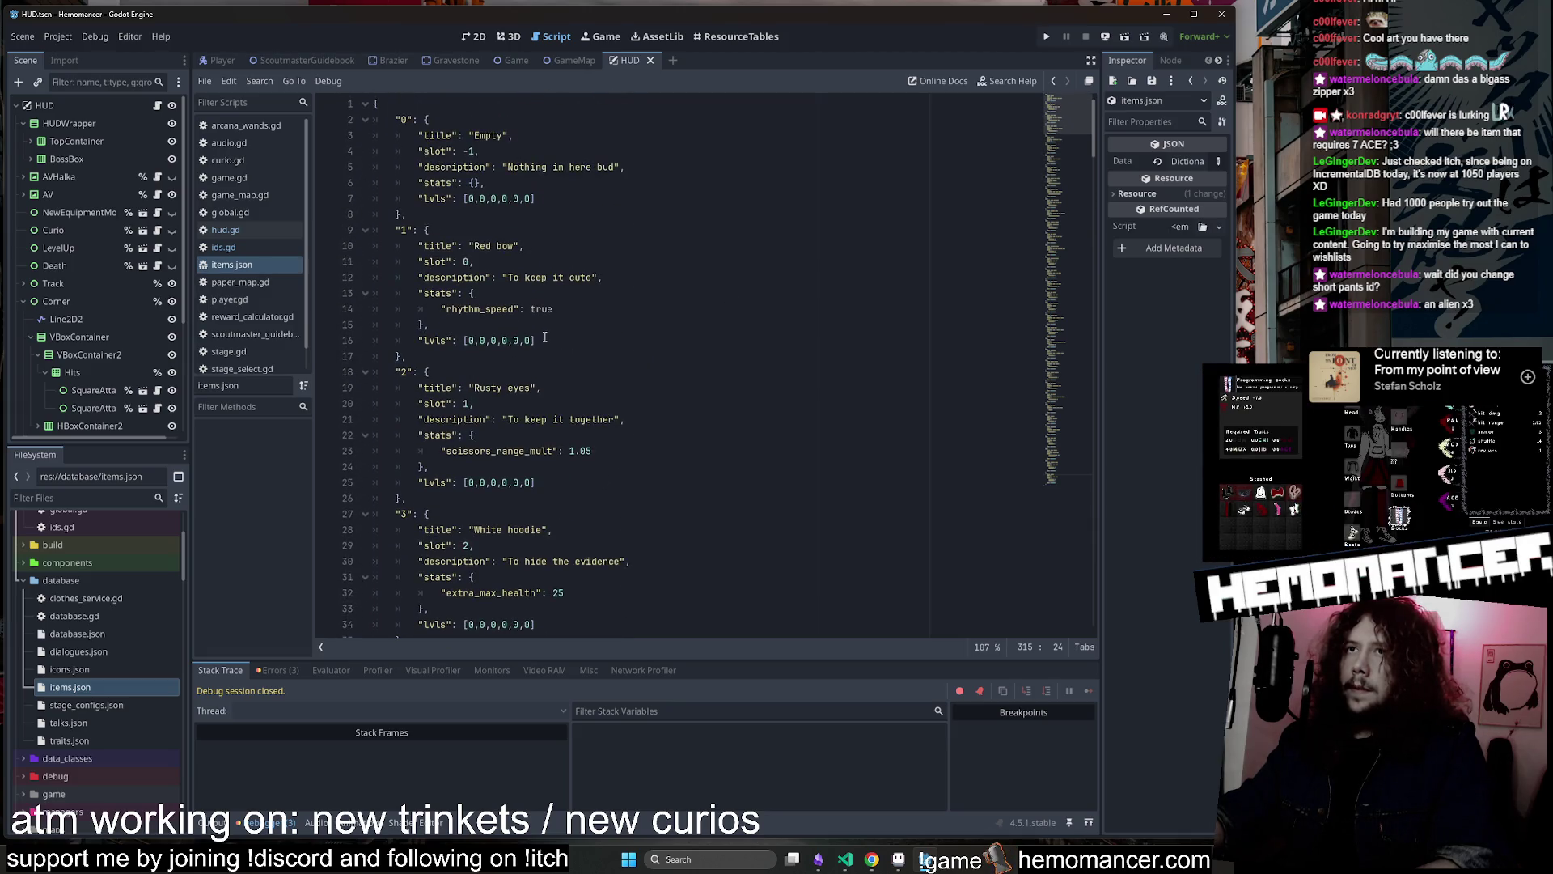
pyautogui.scroll(-1, 549, 466)
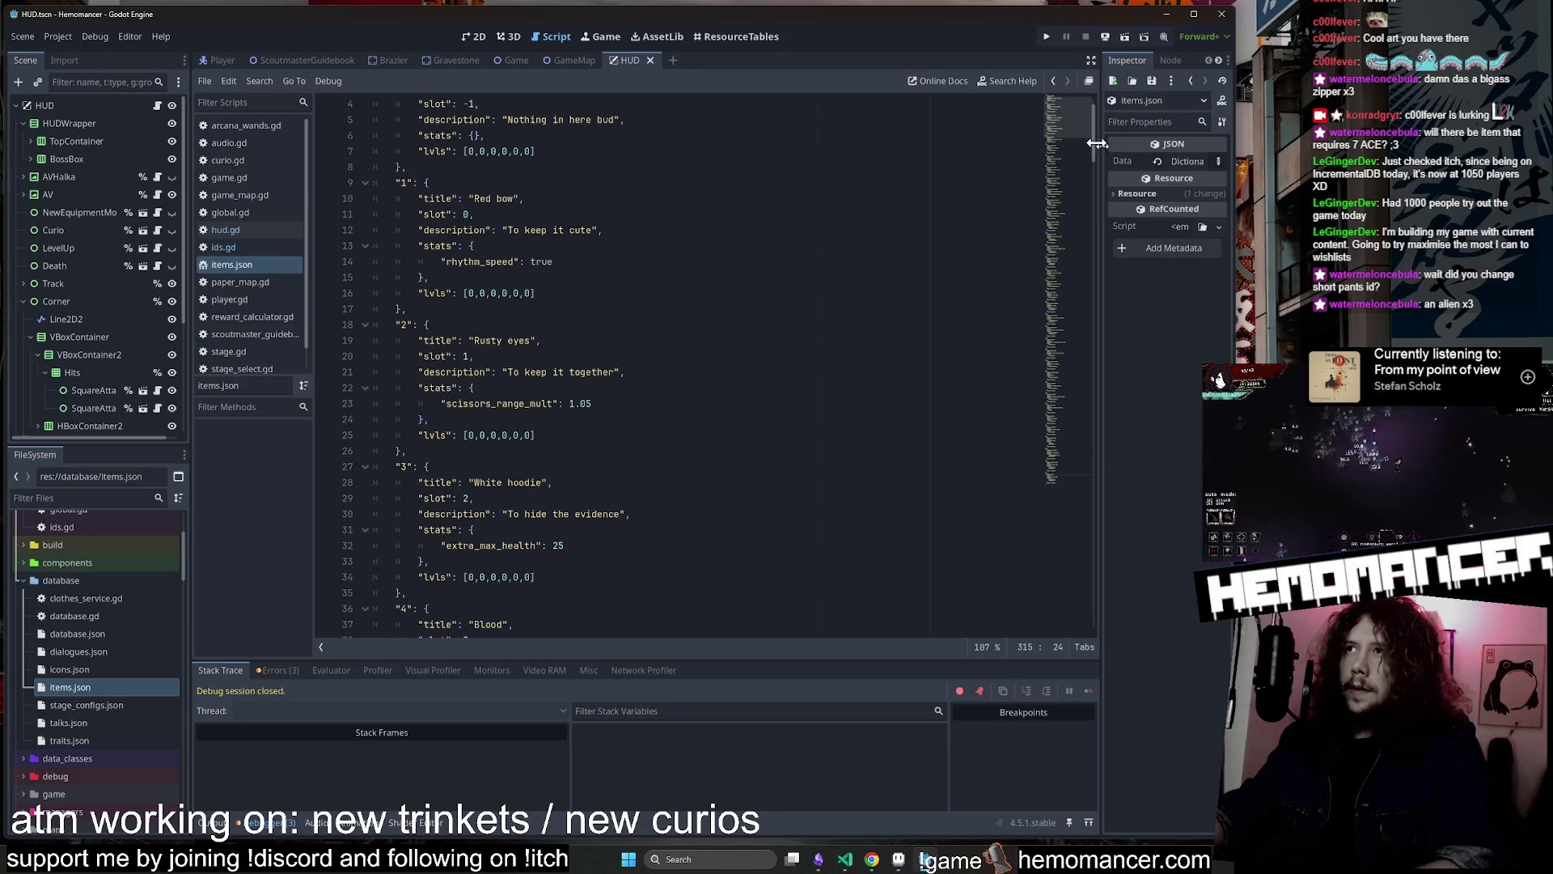
pyautogui.scroll(-2, 1059, 115)
pyautogui.click(1056, 609)
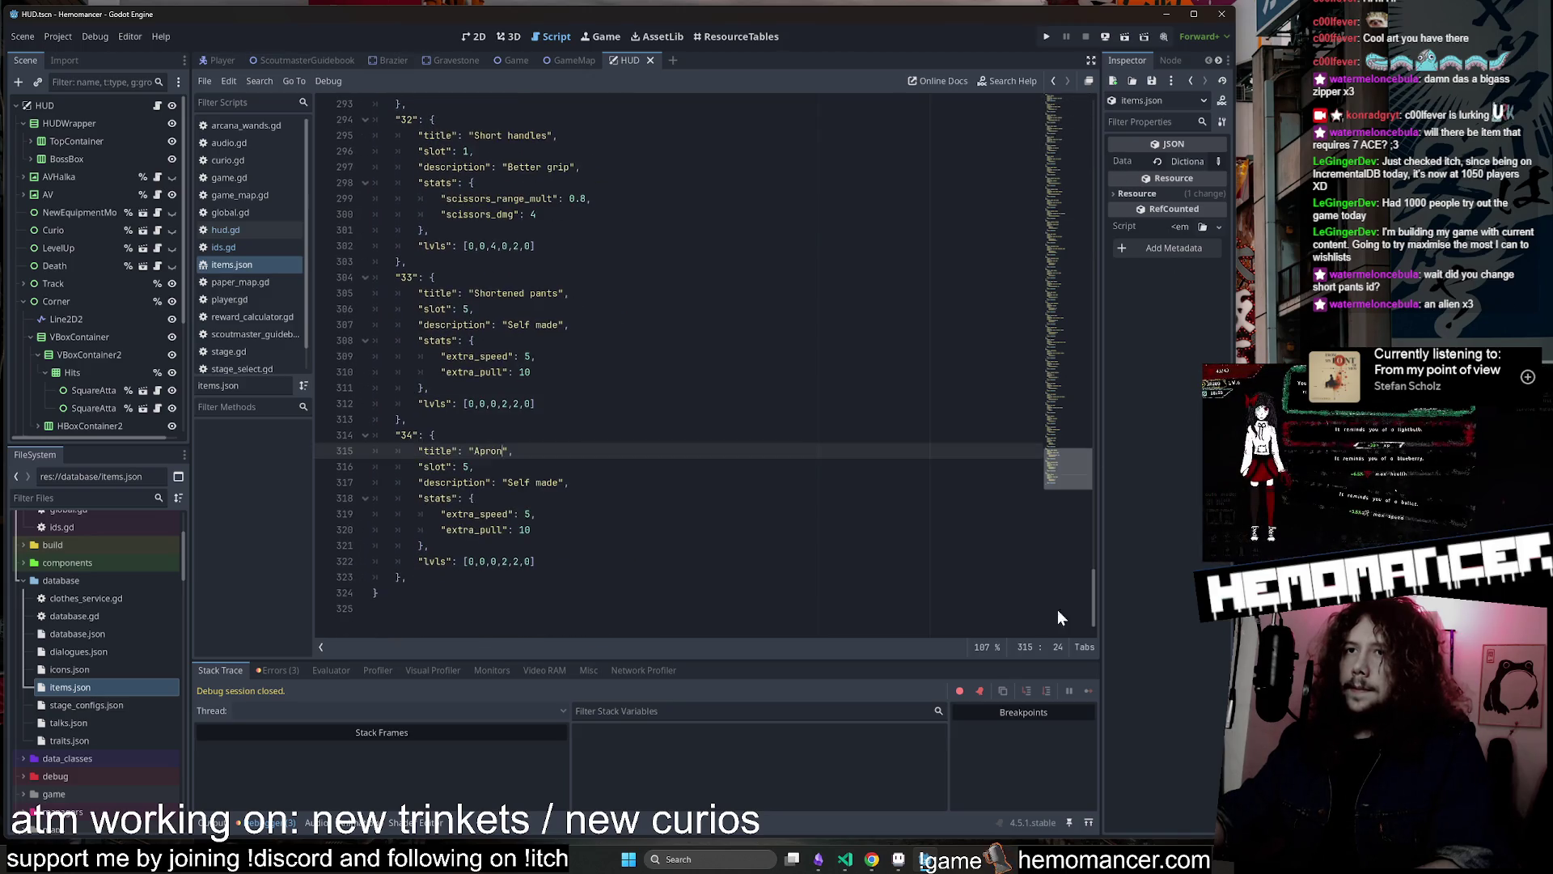
pyautogui.doubleClick(467, 466)
pyautogui.write('2')
# Replace the Apron's 'Self made' description with 'For cooking'
pyautogui.click(583, 451)
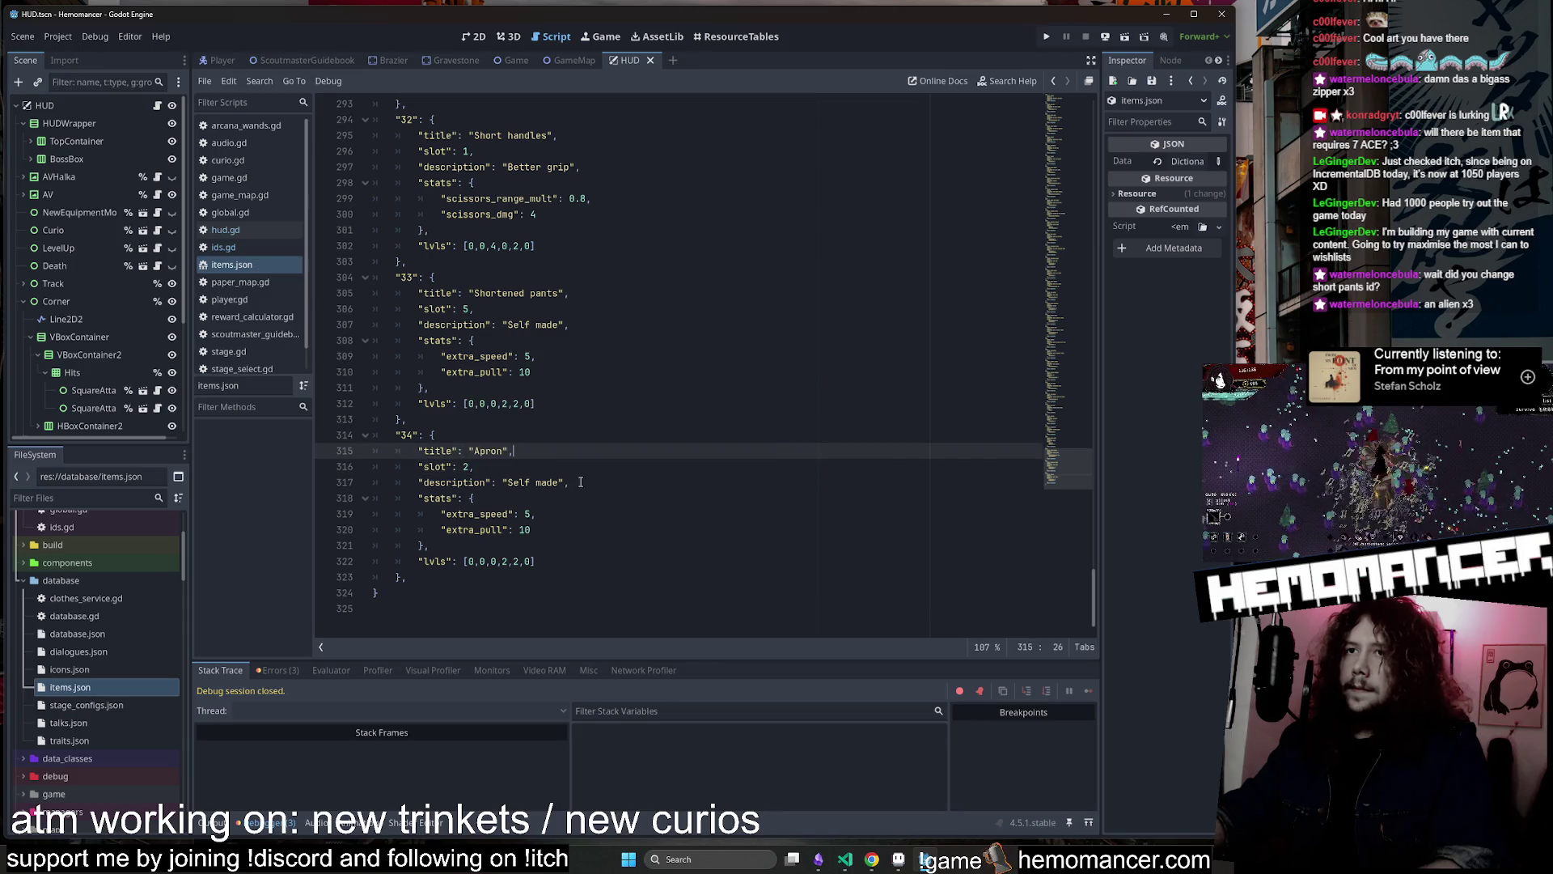
pyautogui.click(564, 481)
pyautogui.hotkey('ctrl', 'shift', 'Left')
pyautogui.hotkey('ctrl', 'shift', 'Left')
pyautogui.write('Fo')
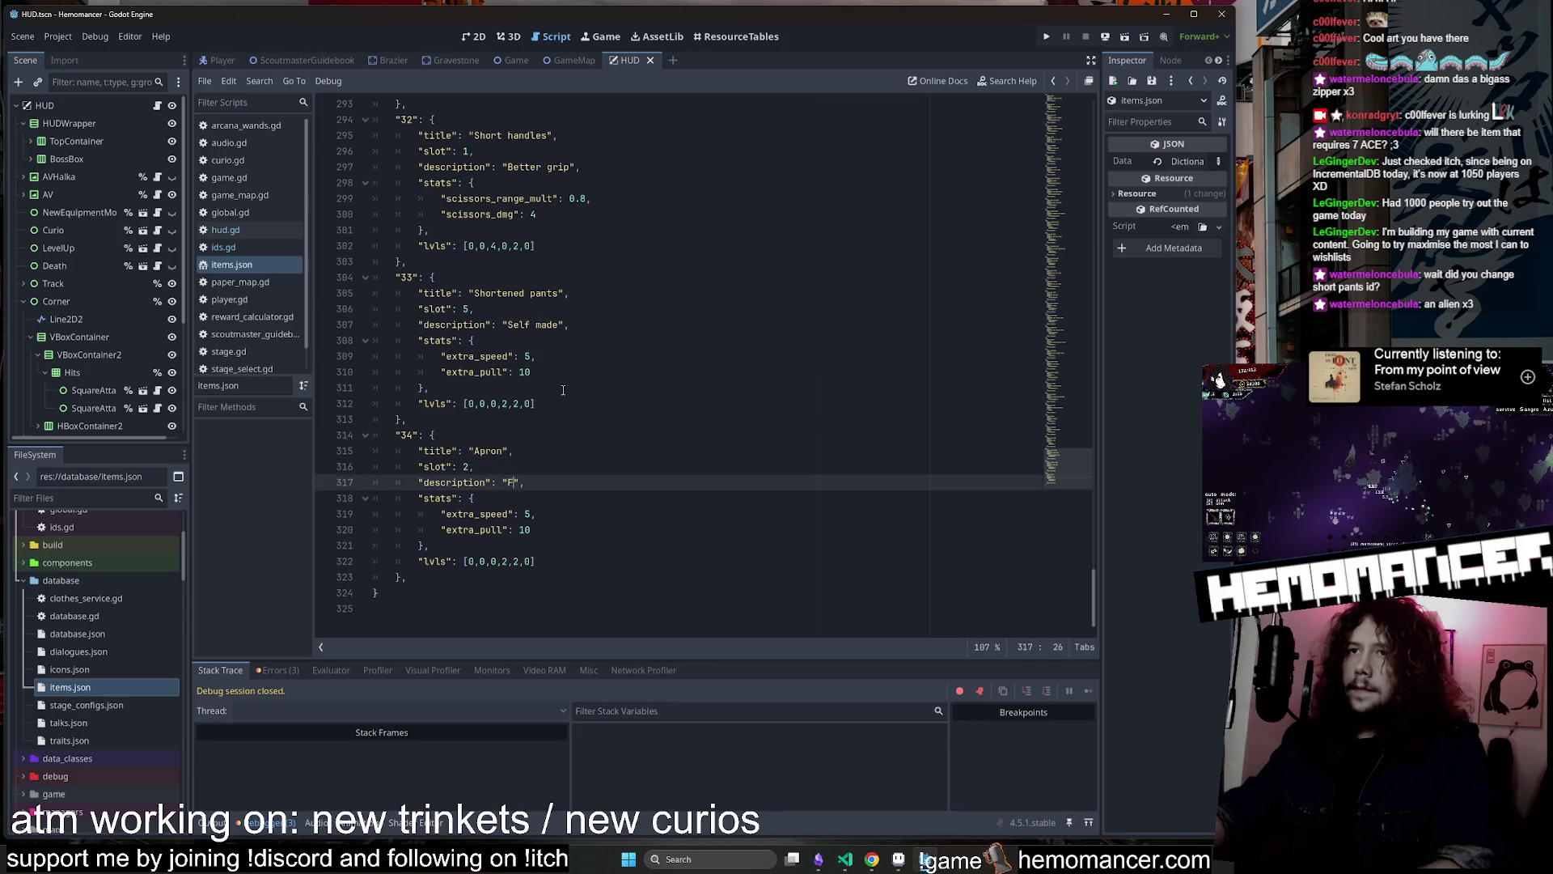
pyautogui.write('r cook')
pyautogui.press('BackSpace')
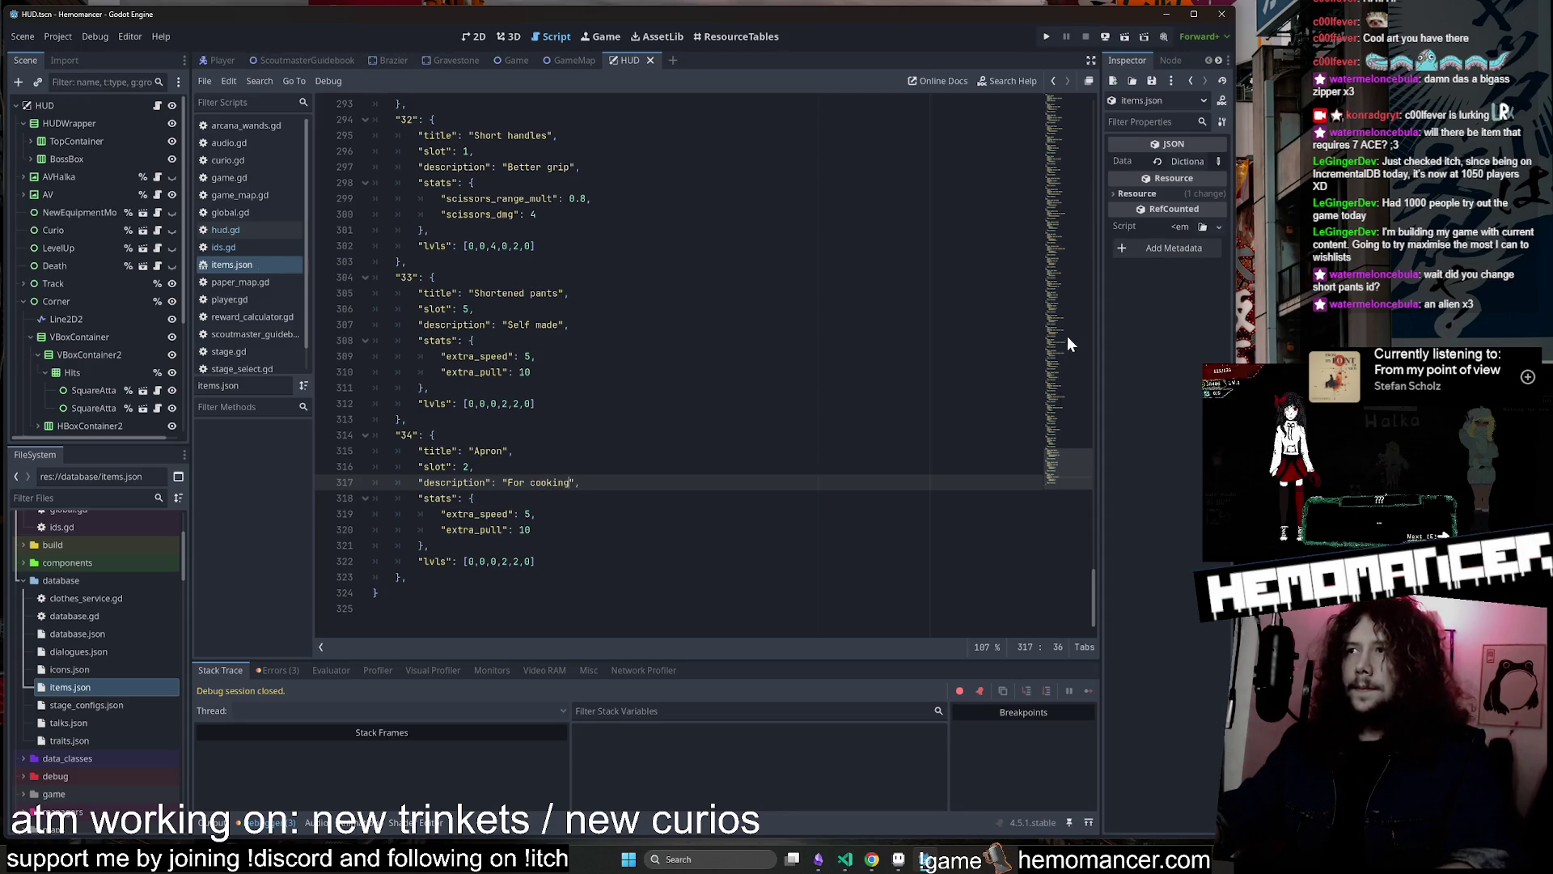
pyautogui.moveTo(1068, 344); pyautogui.dragTo(1065, 52)
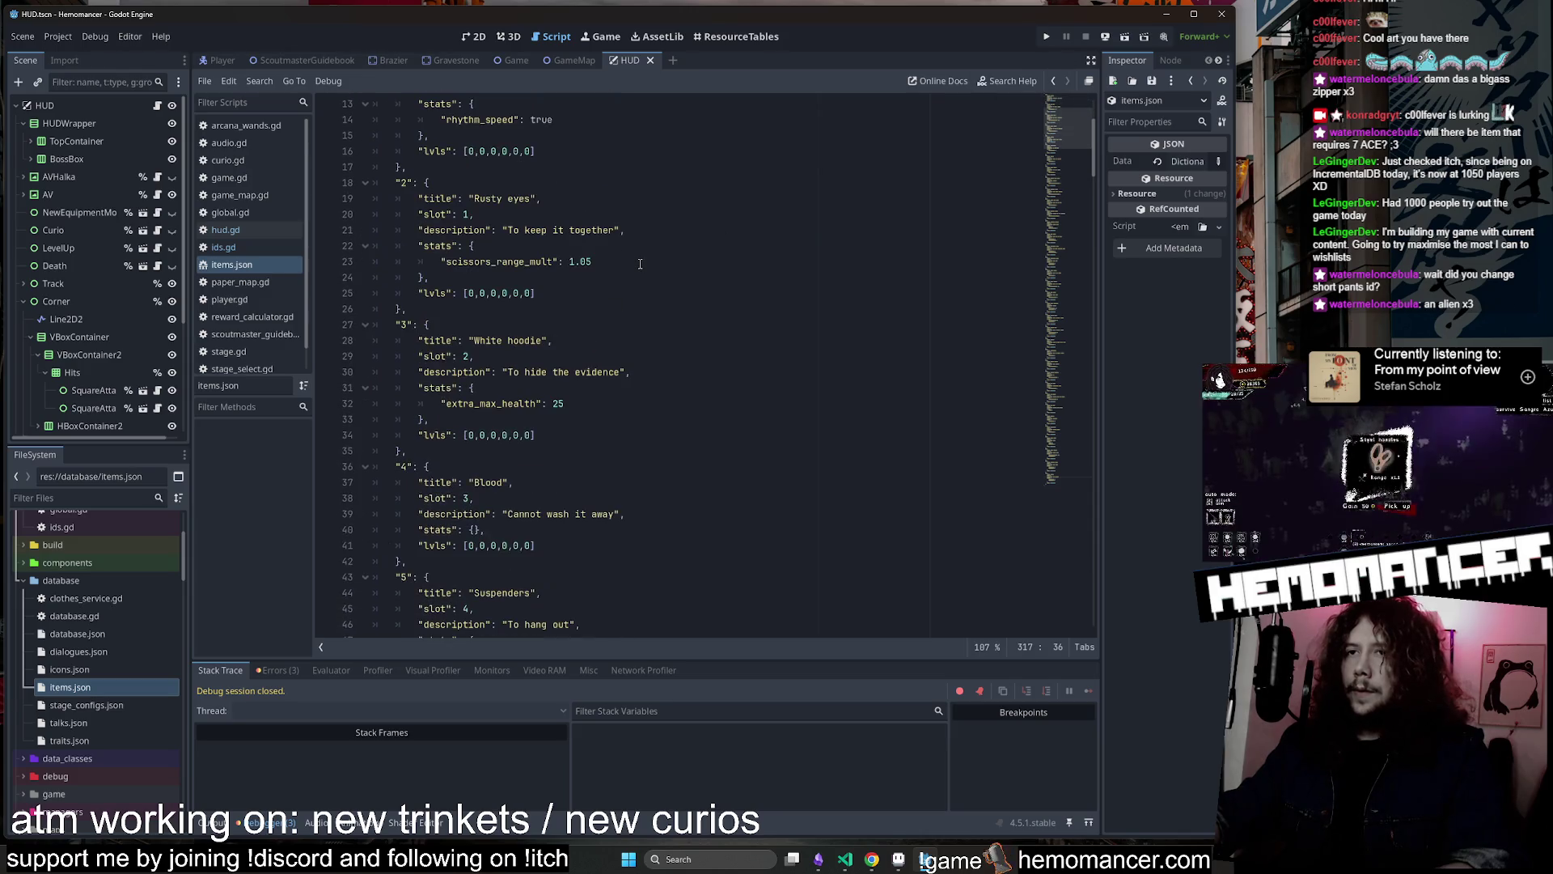
pyautogui.scroll(-2, 638, 262)
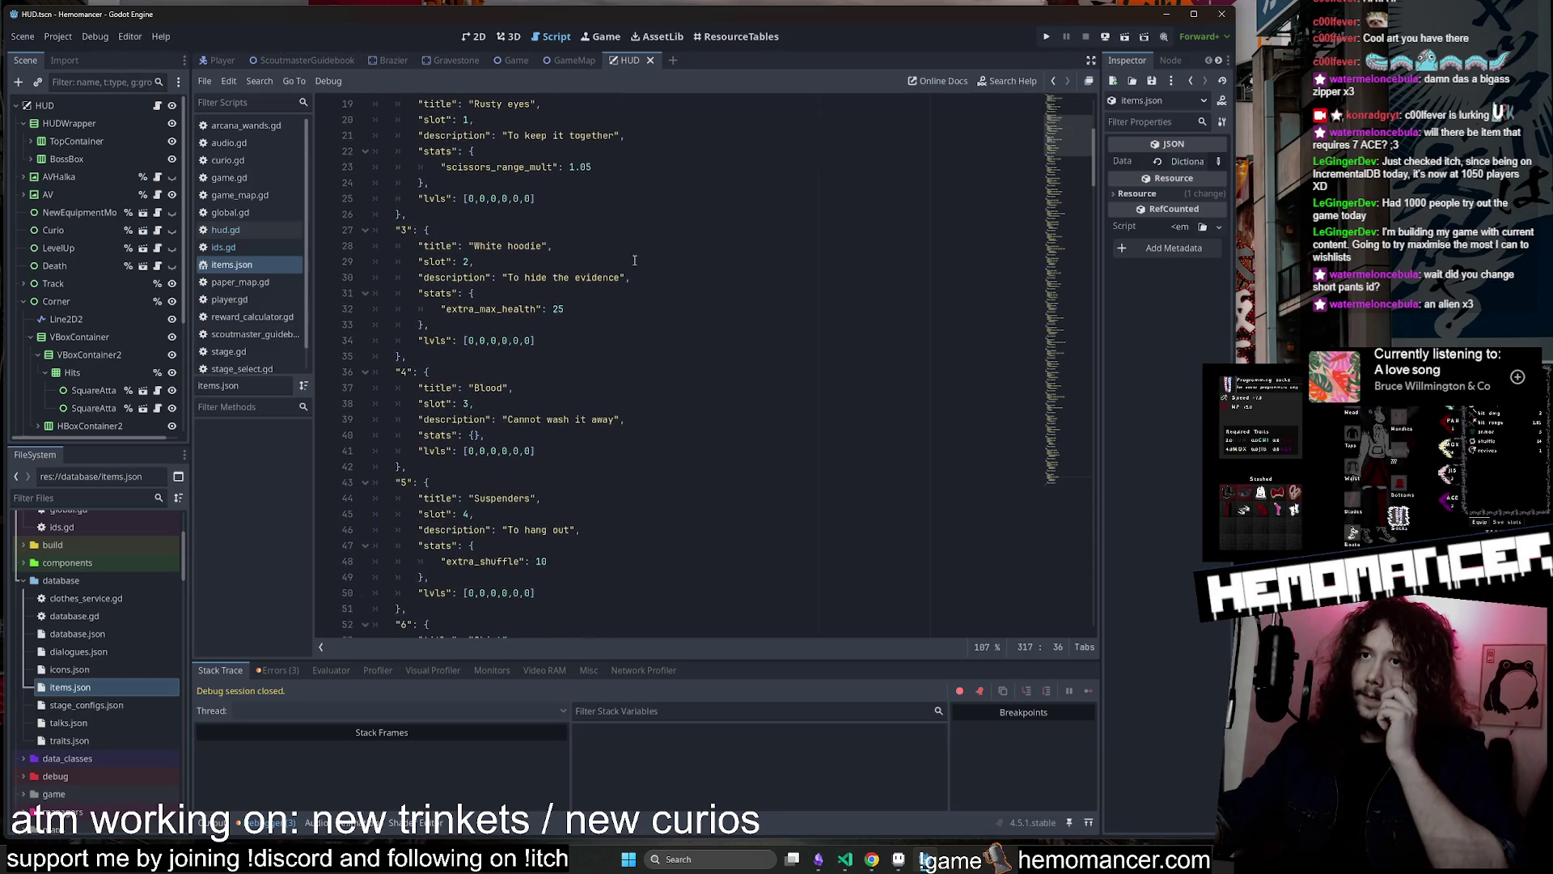
pyautogui.scroll(-6, 639, 260)
pyautogui.click(651, 259)
pyautogui.hotkey('ctrl', 'f')
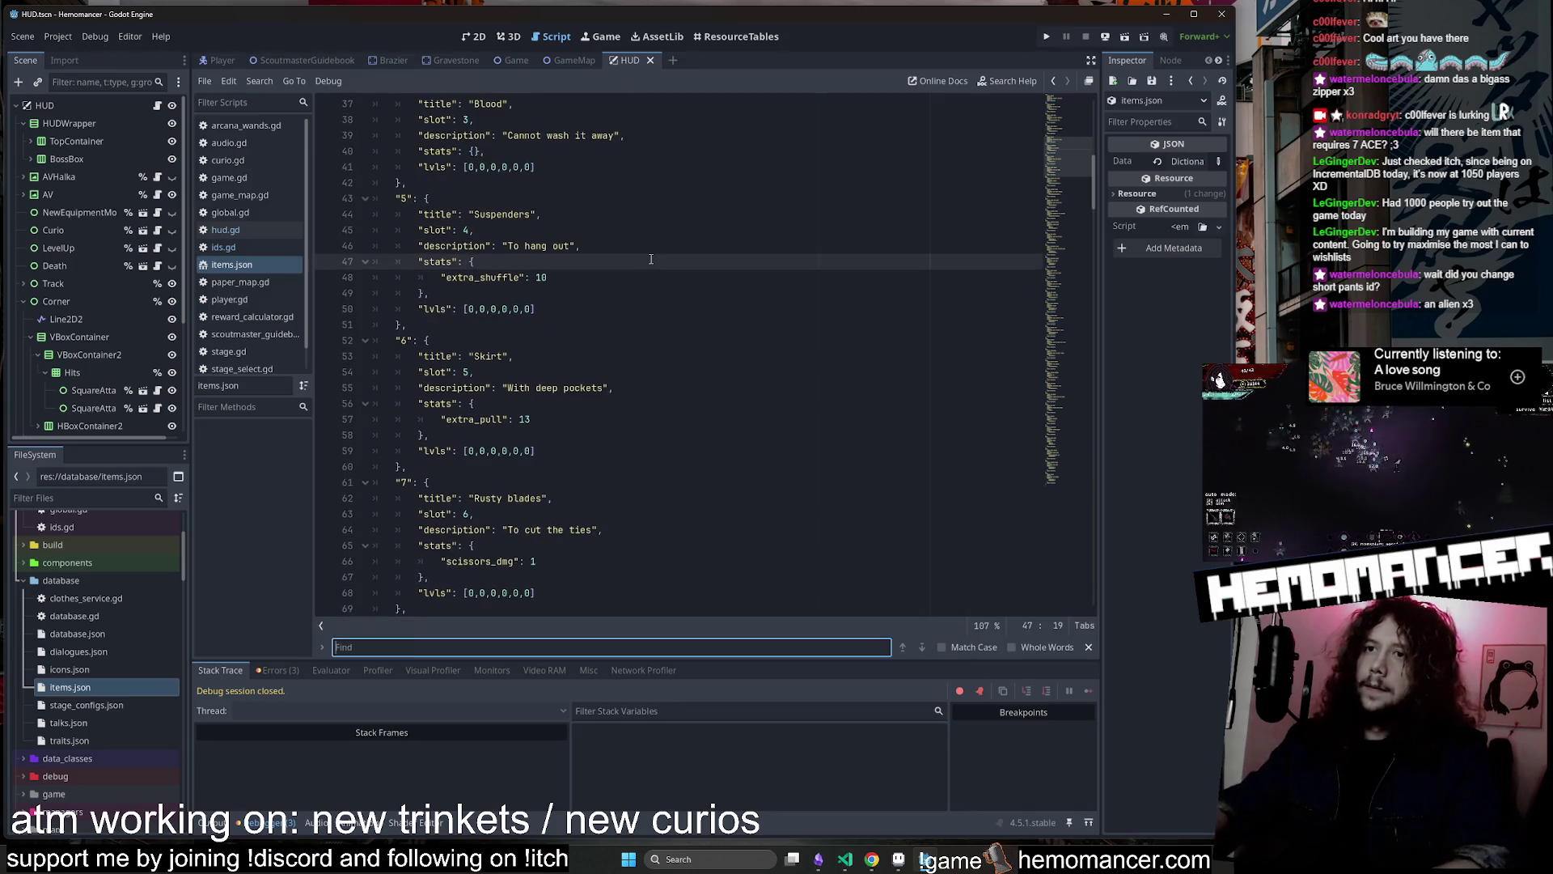
# Replace the Apron's extra_speed and extra_pull stats with the extra_regen stat
pyautogui.write('regen')
pyautogui.click(571, 349)
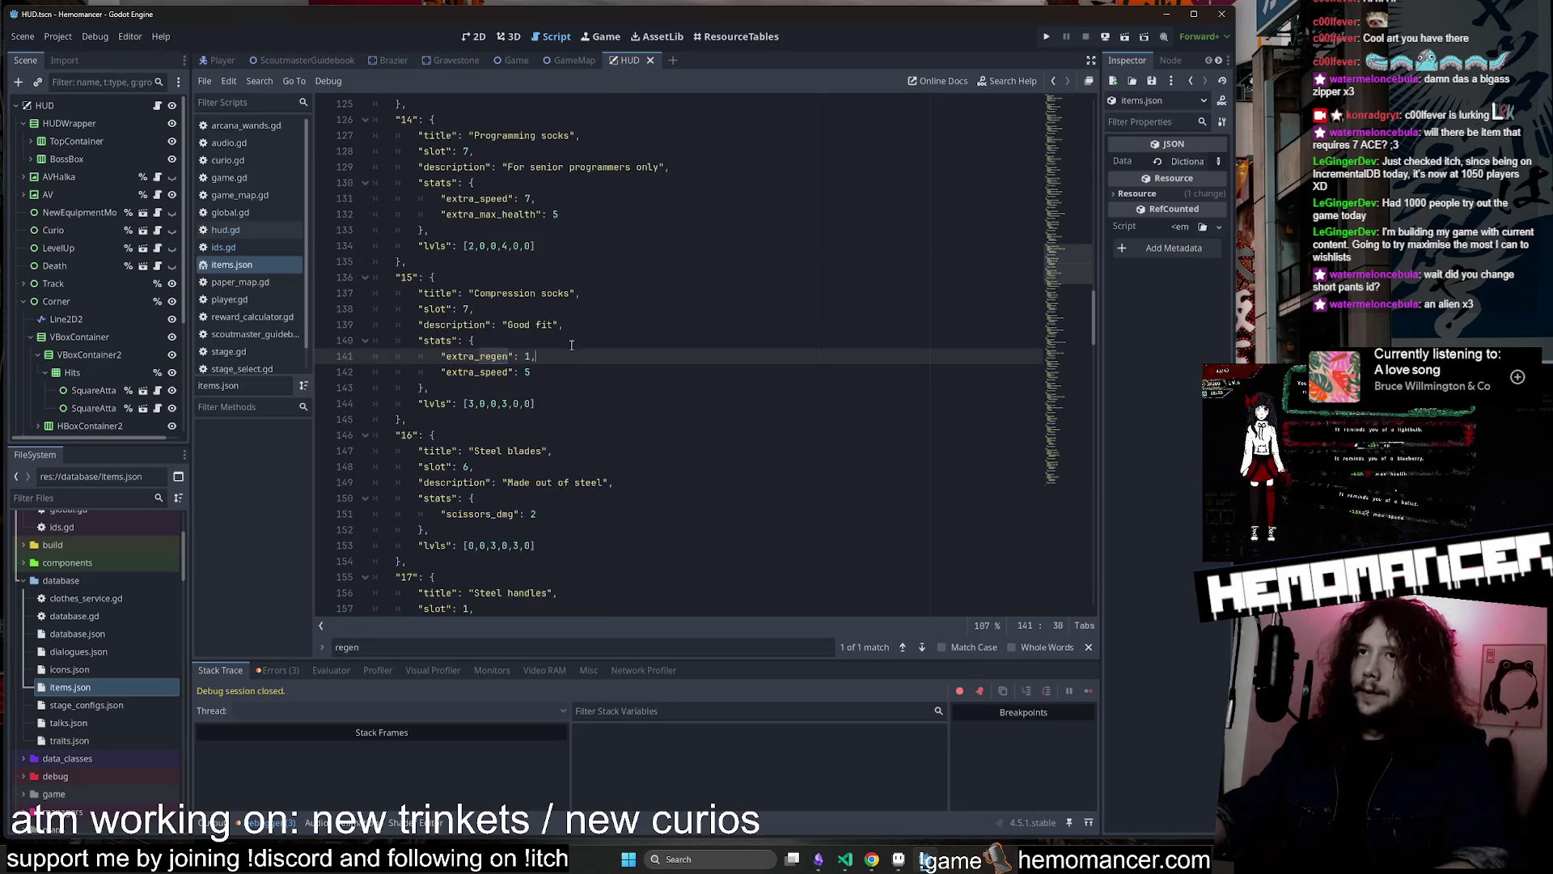
pyautogui.click(571, 345)
pyautogui.moveTo(1088, 273); pyautogui.dragTo(1041, 560)
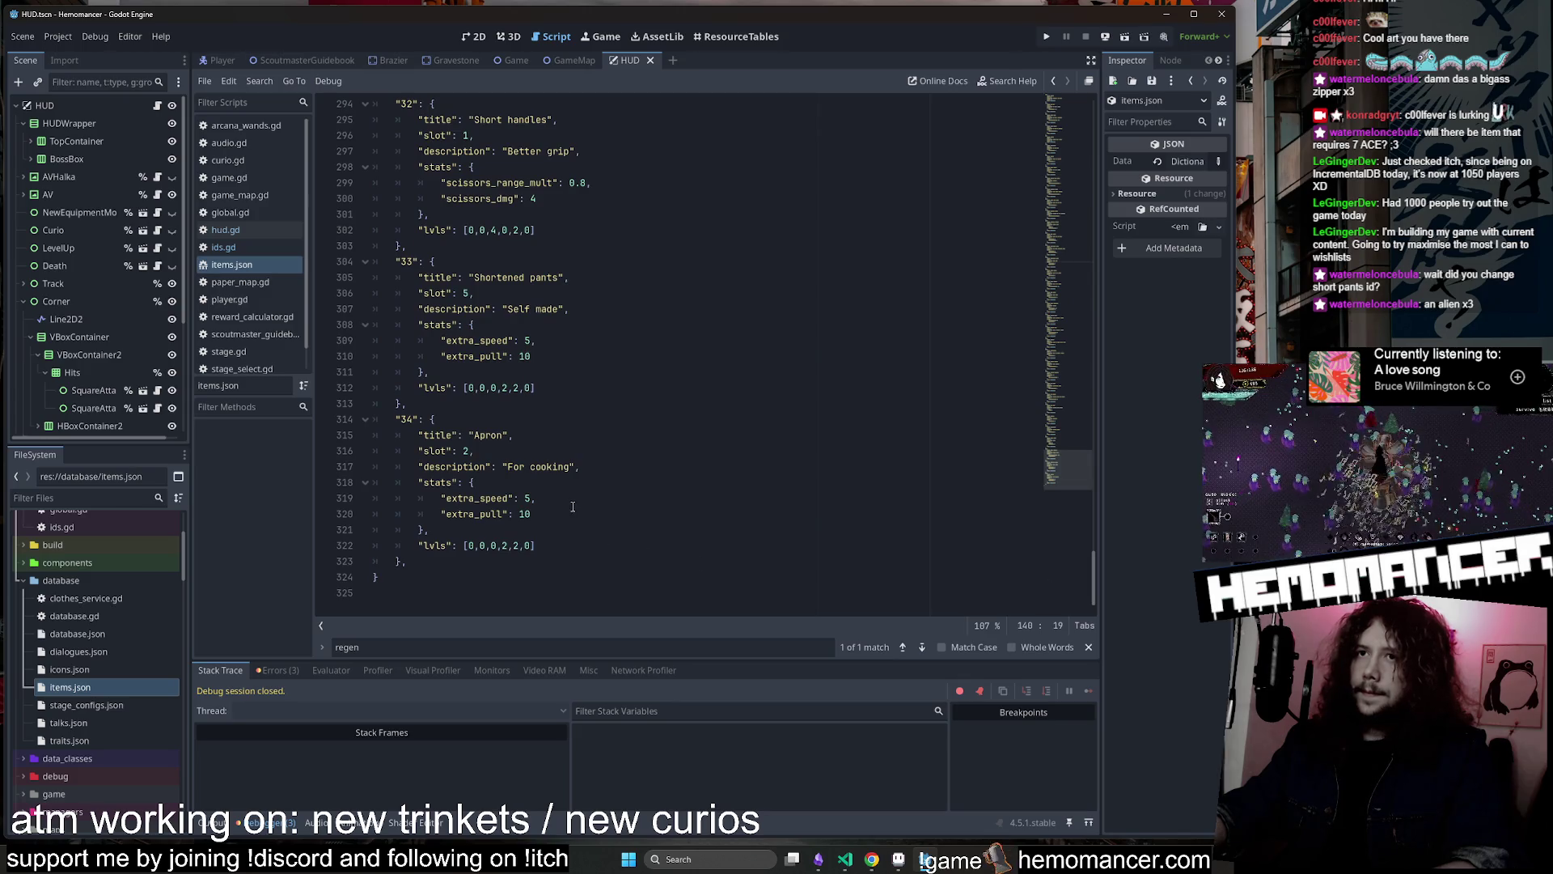
pyautogui.moveTo(573, 509); pyautogui.dragTo(440, 495)
pyautogui.write('"extra_regen": 1,')
# Search for extra_regen and check the Compression socks level values for reference
pyautogui.click(587, 483)
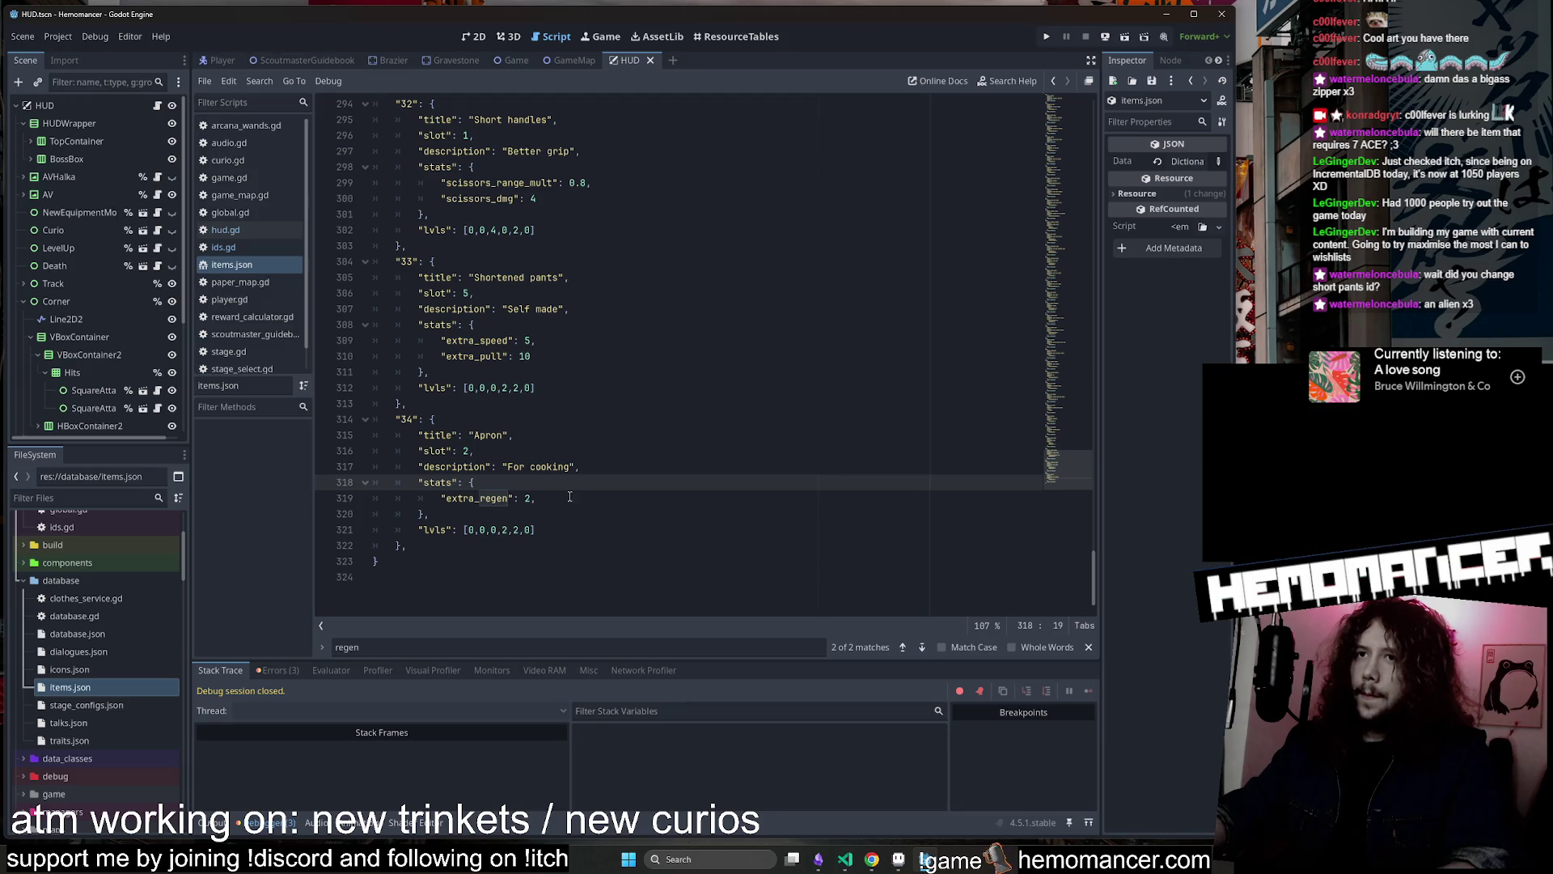
pyautogui.doubleClick(475, 497)
pyautogui.hotkey('ctrl', 'f')
pyautogui.click(901, 647)
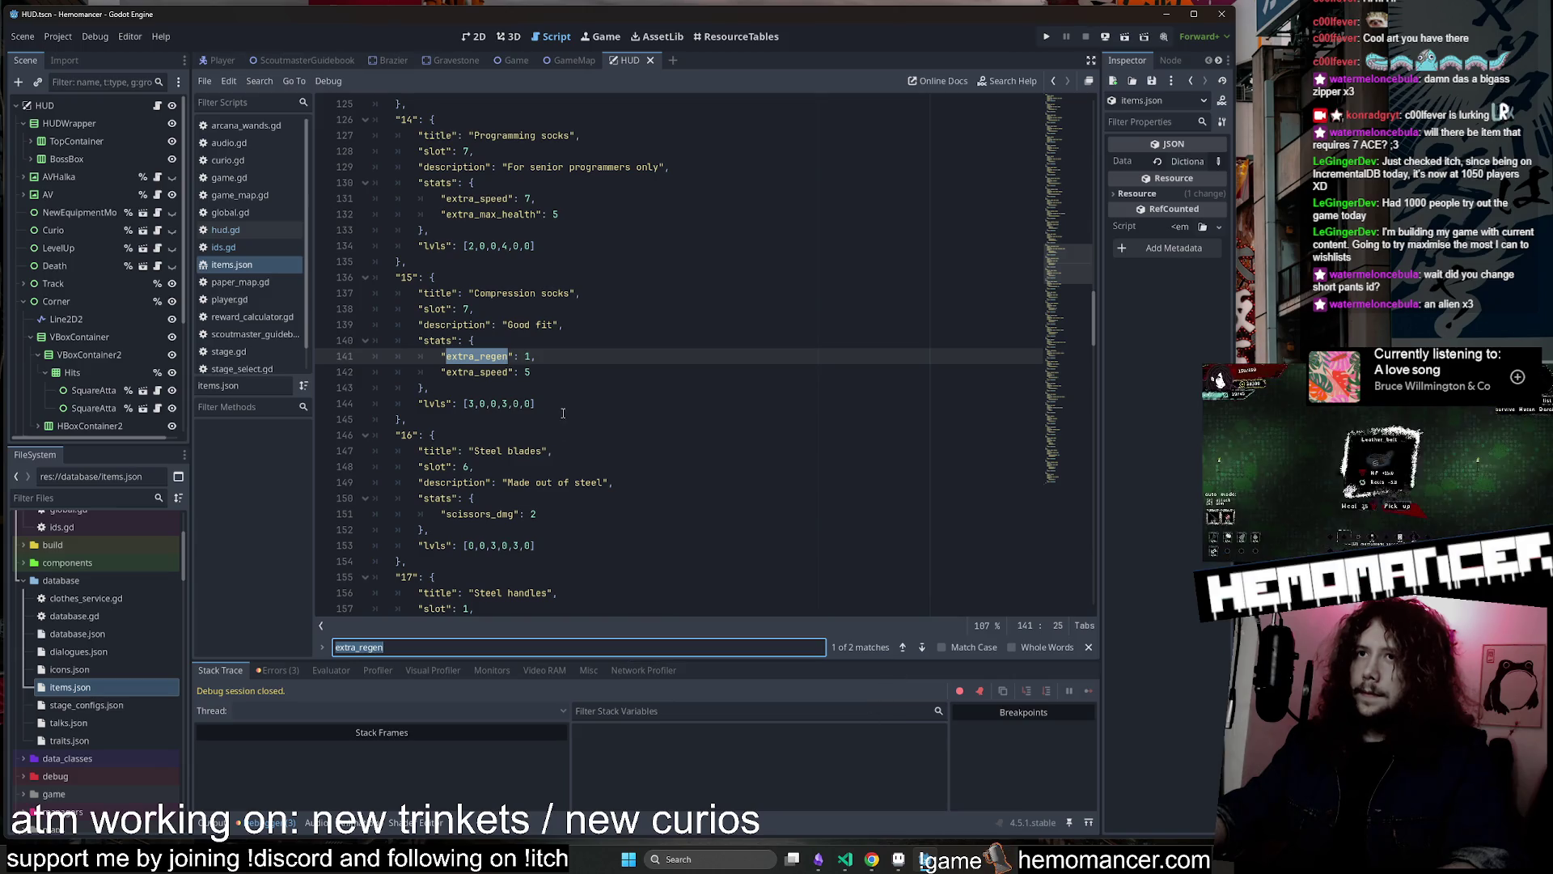
pyautogui.moveTo(563, 408); pyautogui.dragTo(433, 388)
pyautogui.click(899, 644)
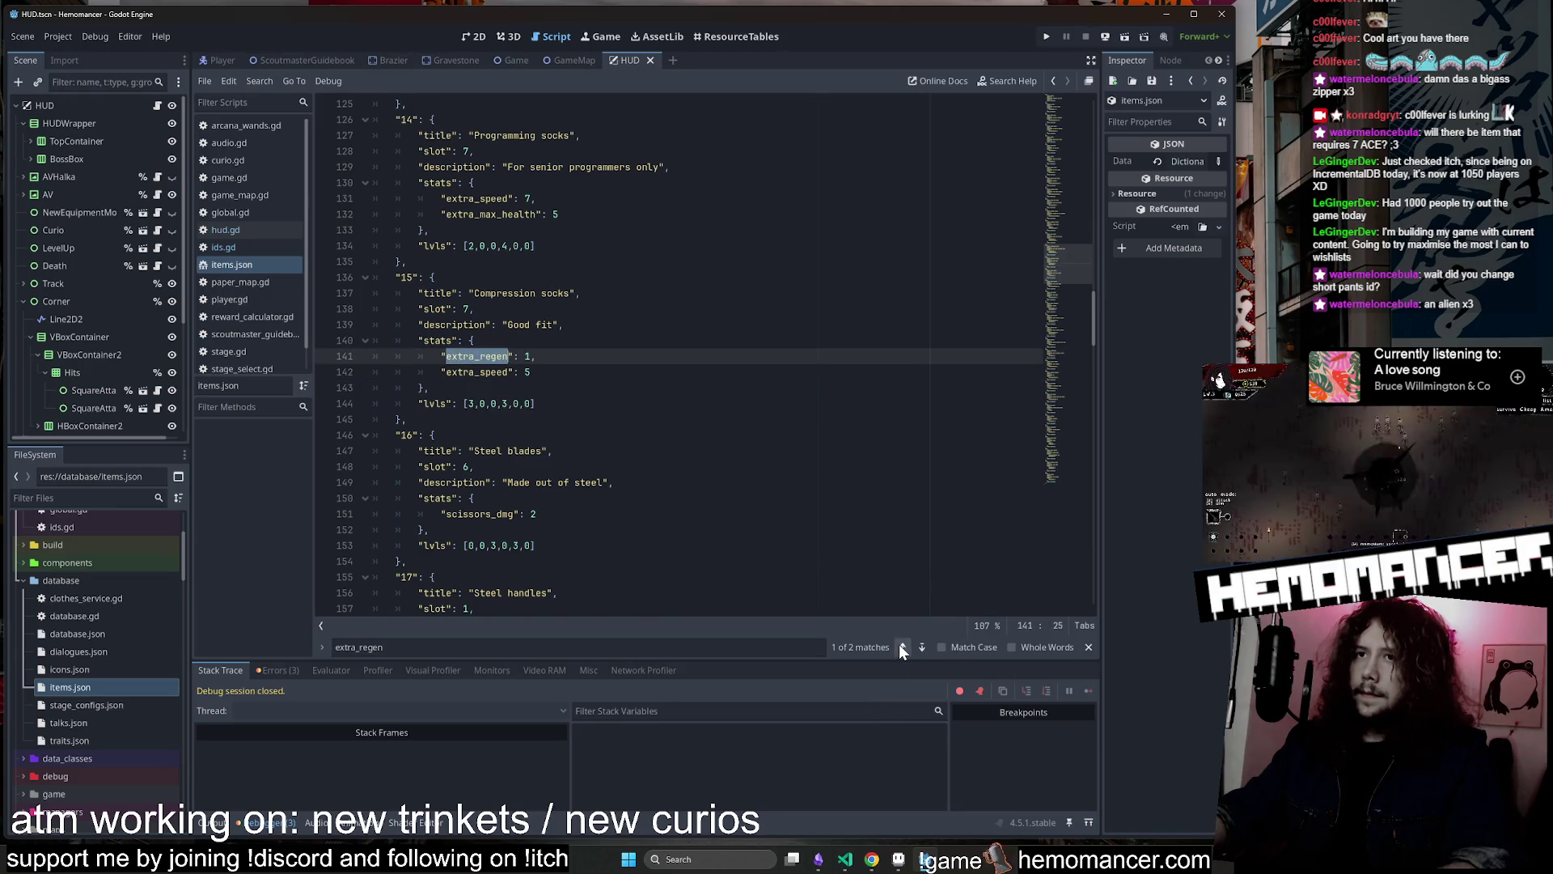
pyautogui.click(899, 645)
# Edit the Apron's lvls list to [2,0,0,0,0,1]
pyautogui.click(498, 529)
pyautogui.click(469, 545)
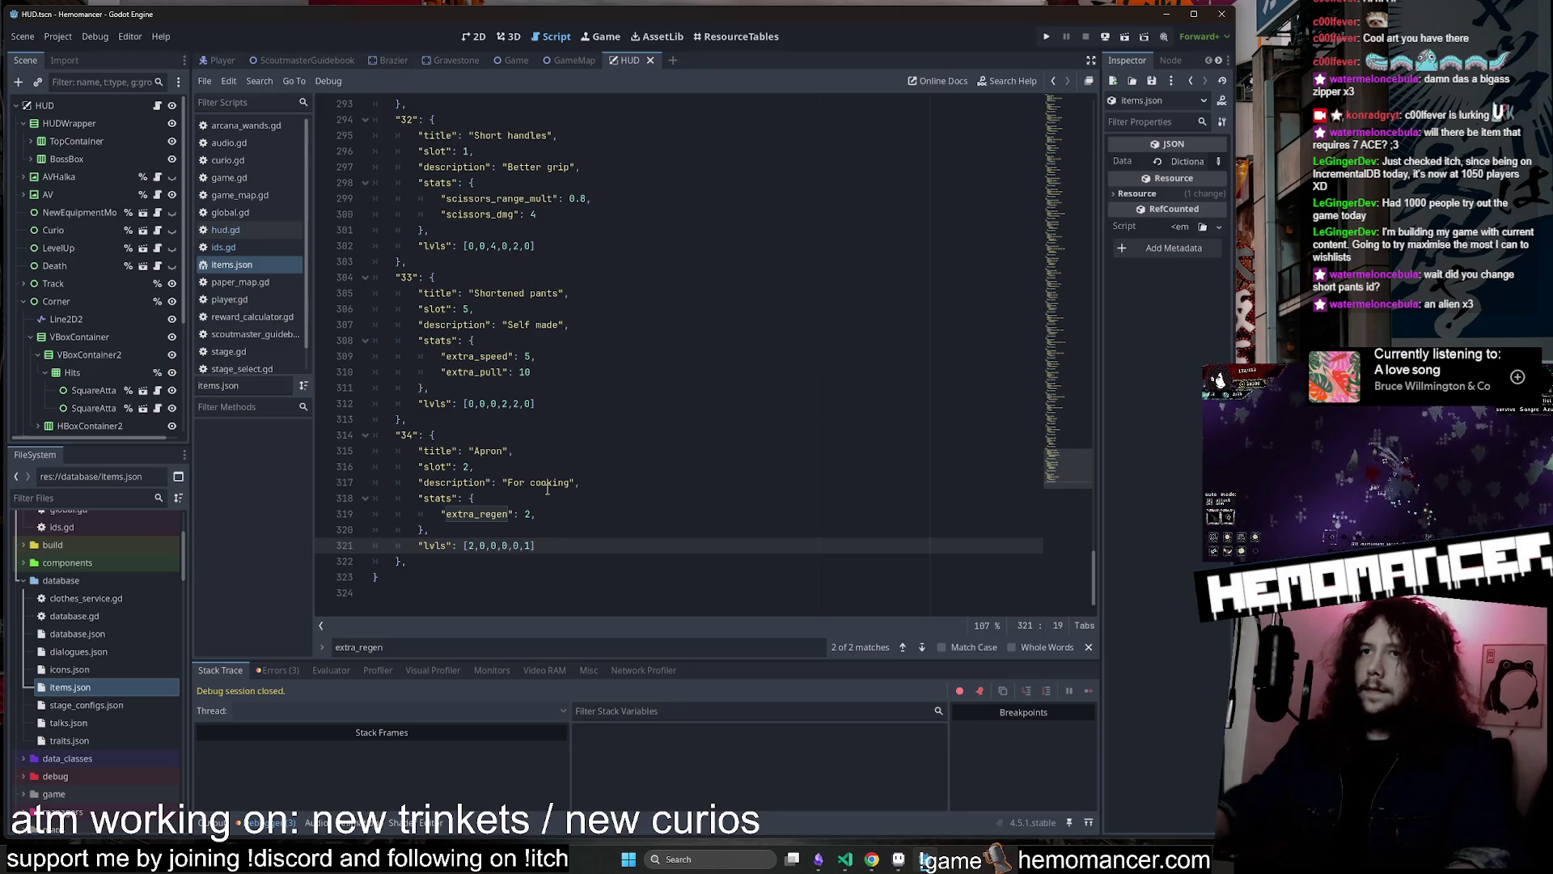
pyautogui.click(546, 485)
pyautogui.click(648, 518)
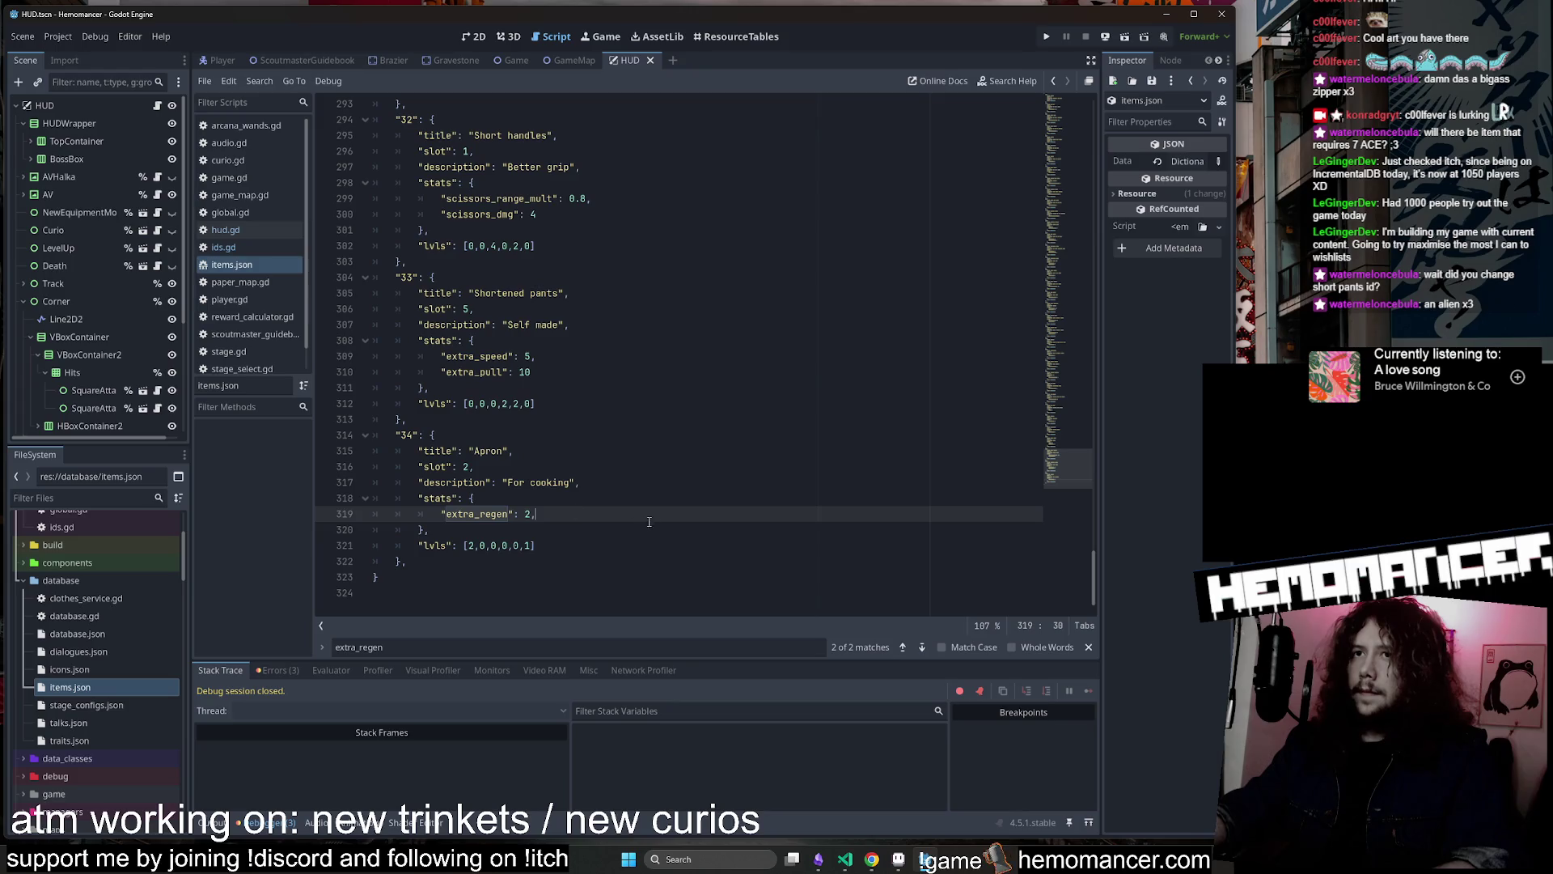
pyautogui.click(679, 454)
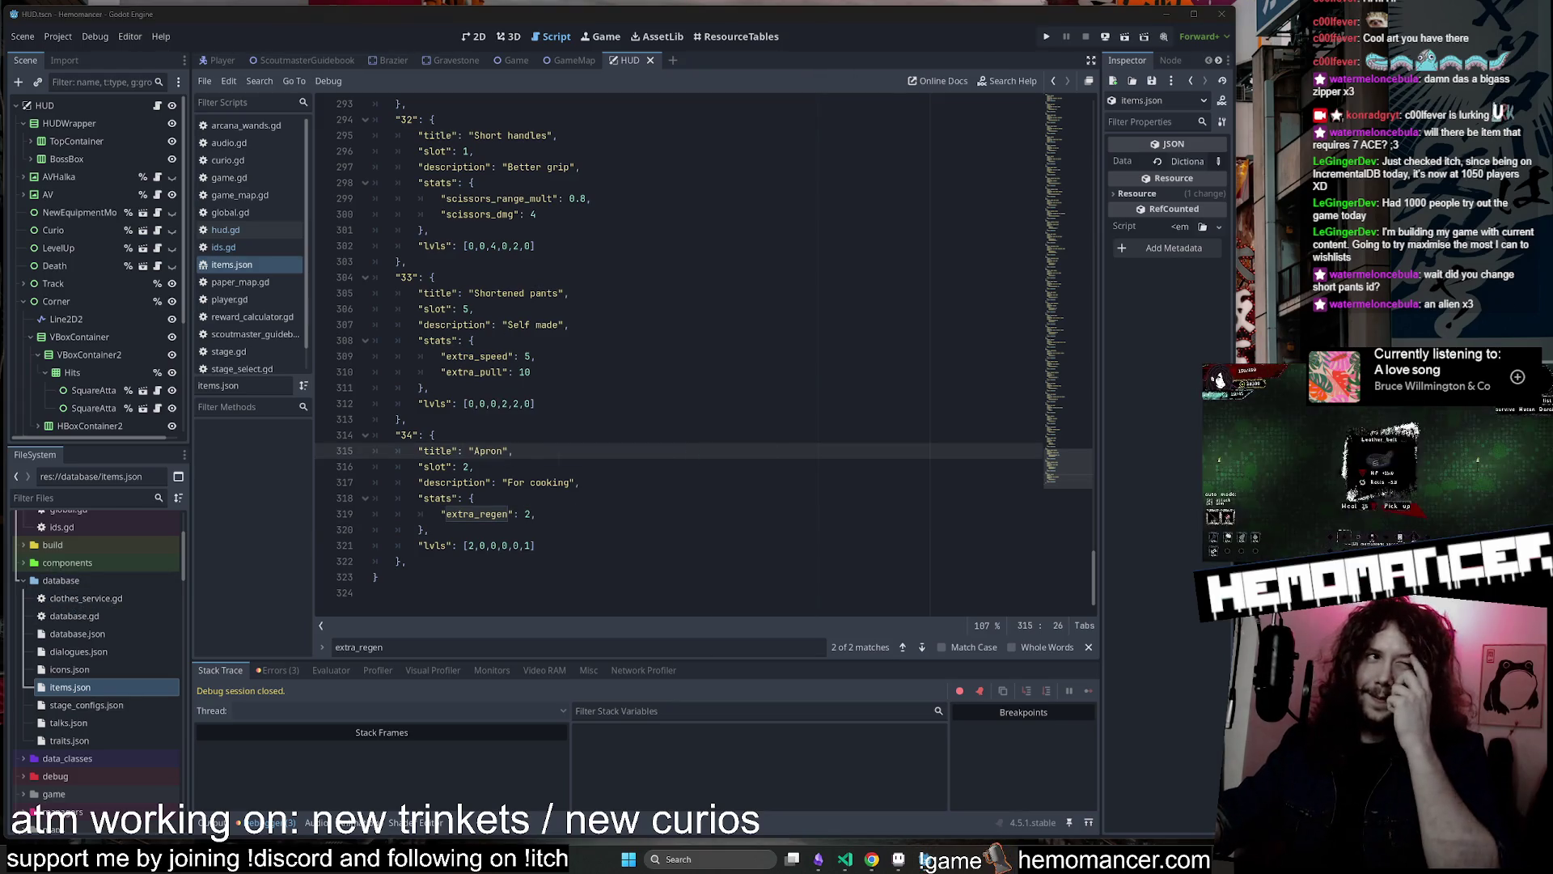
pyautogui.scroll(3, 66, 621)
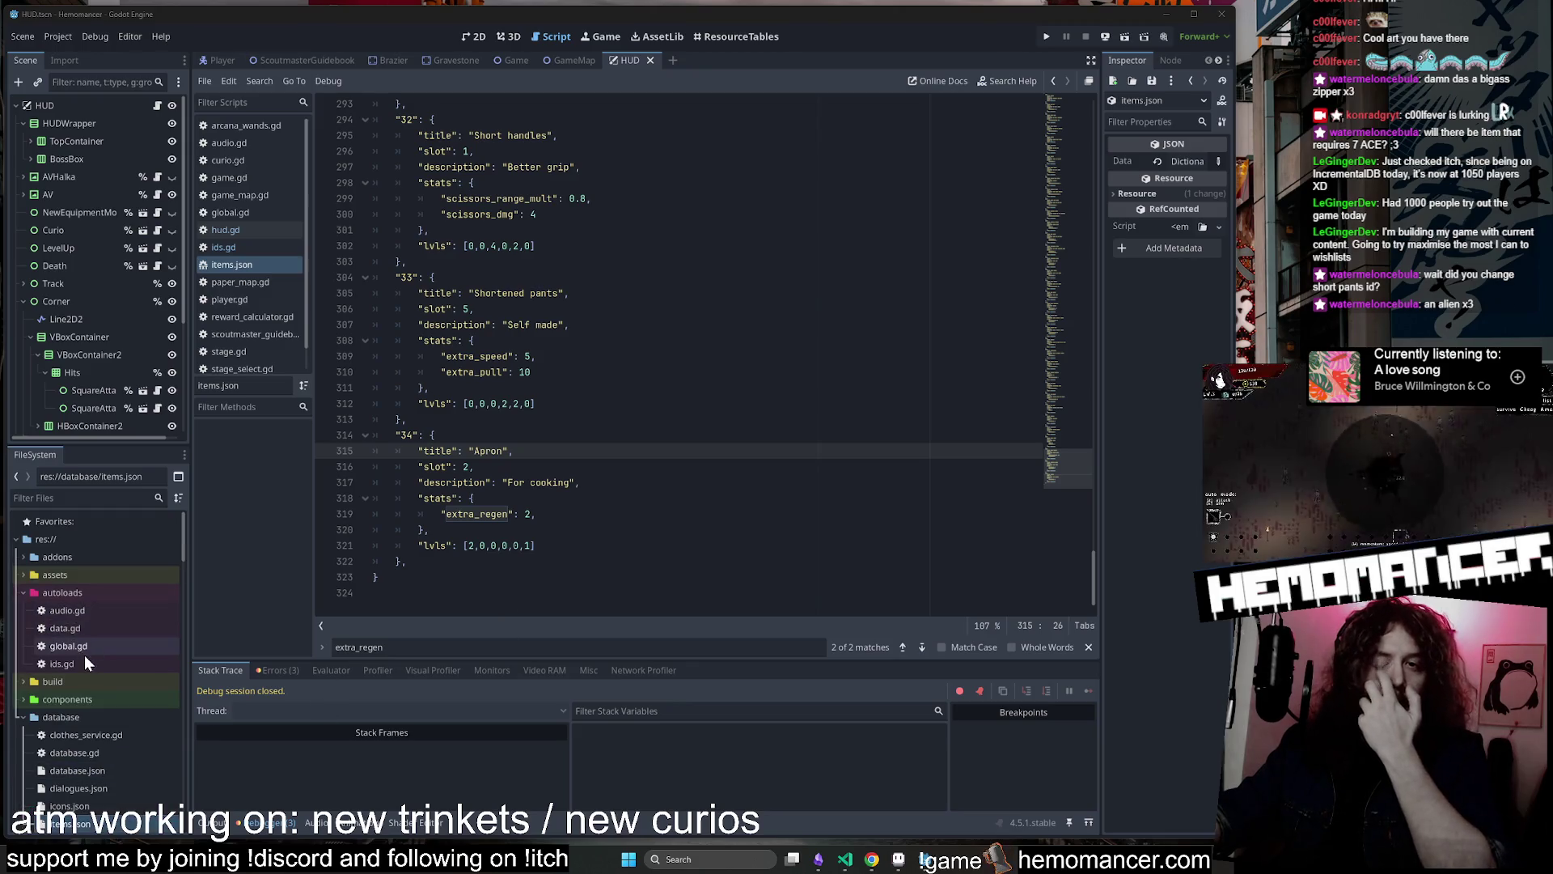
# Add Apron after ShortenedPants in the ids.gd item enum and run the project with F5
pyautogui.doubleClick(84, 660)
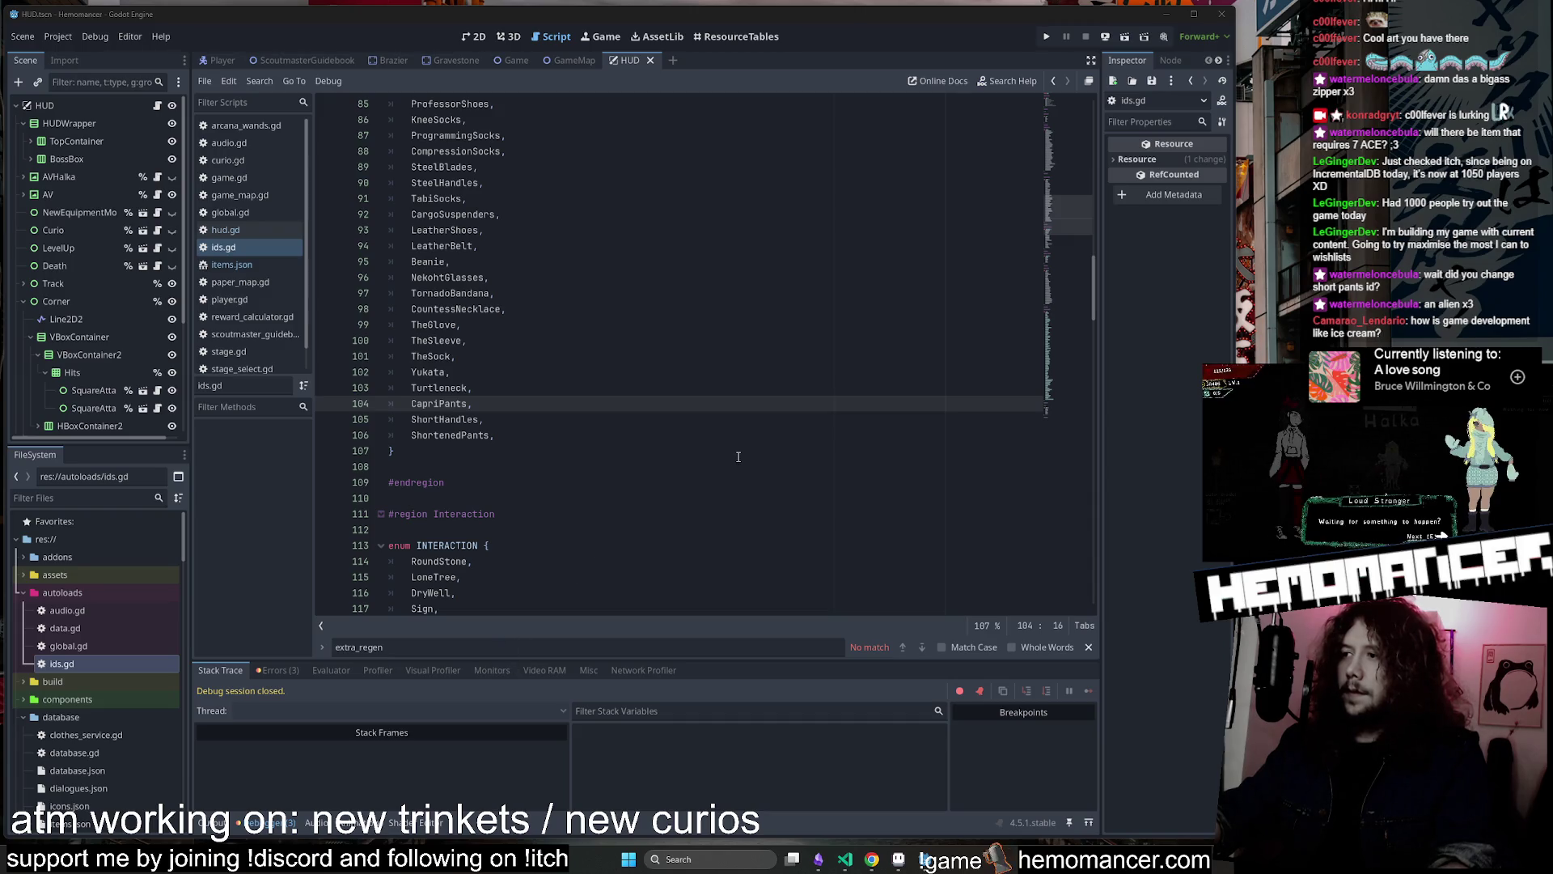
pyautogui.scroll(-1, 738, 457)
pyautogui.click(515, 380)
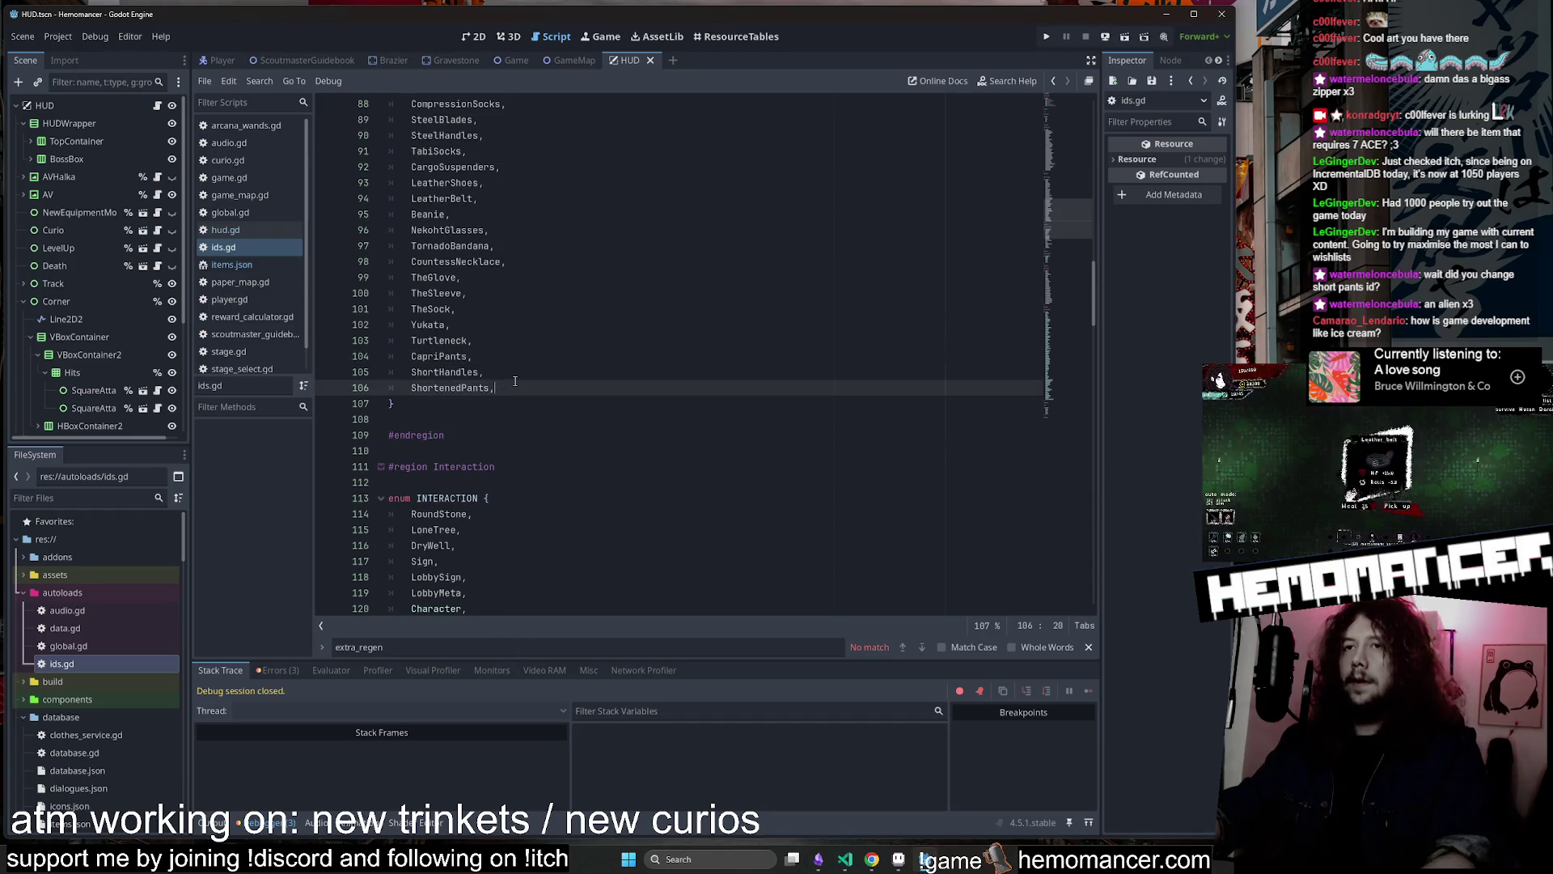
pyautogui.press('Return')
pyautogui.write('Apron')
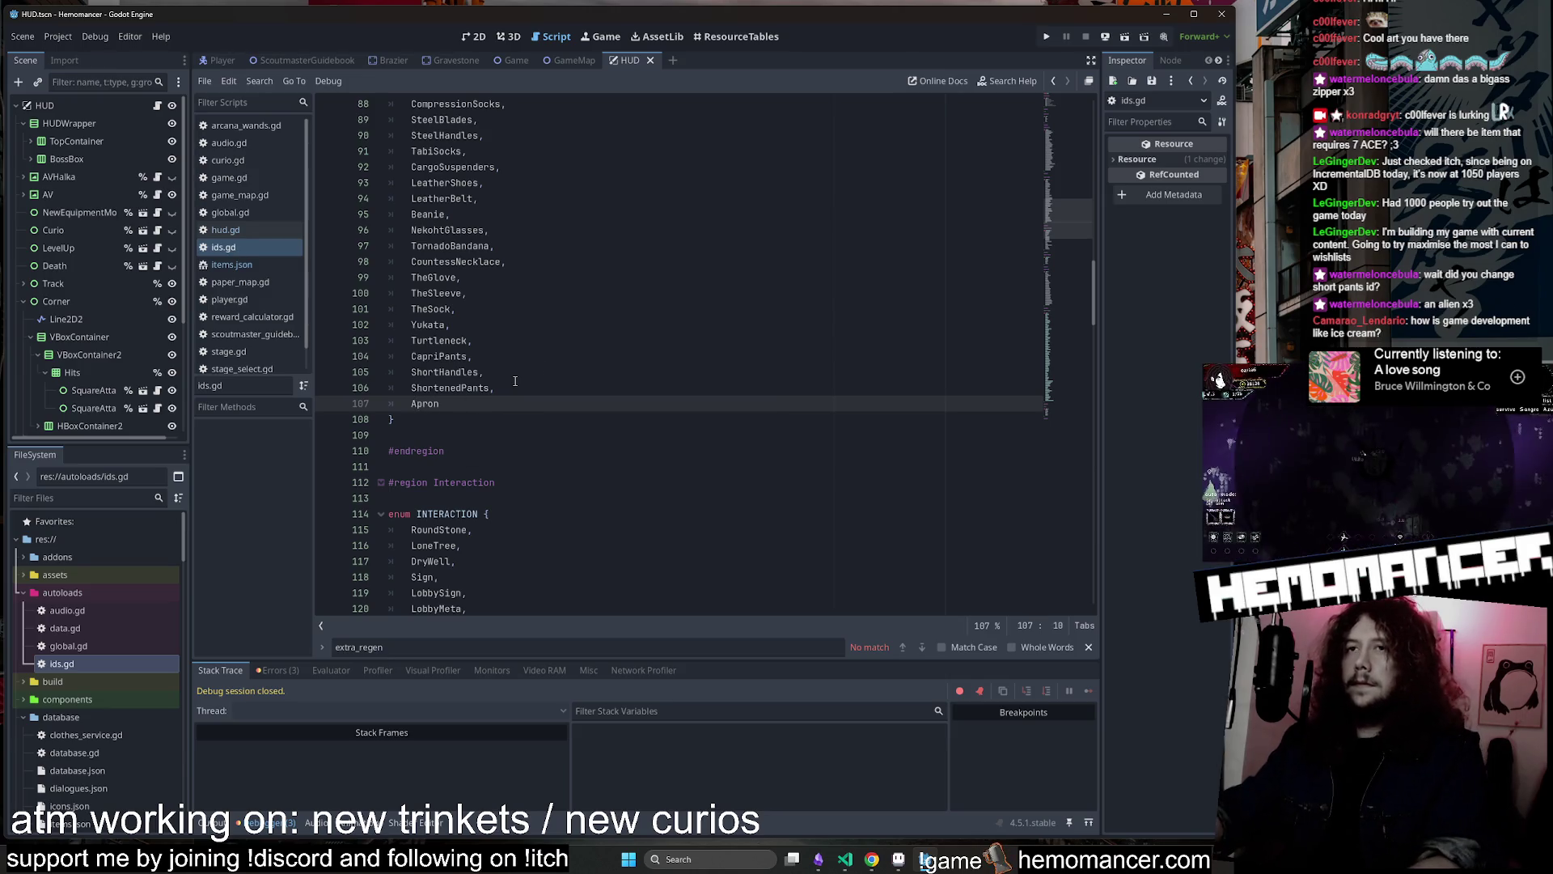
pyautogui.click(543, 362)
pyautogui.press('F5')
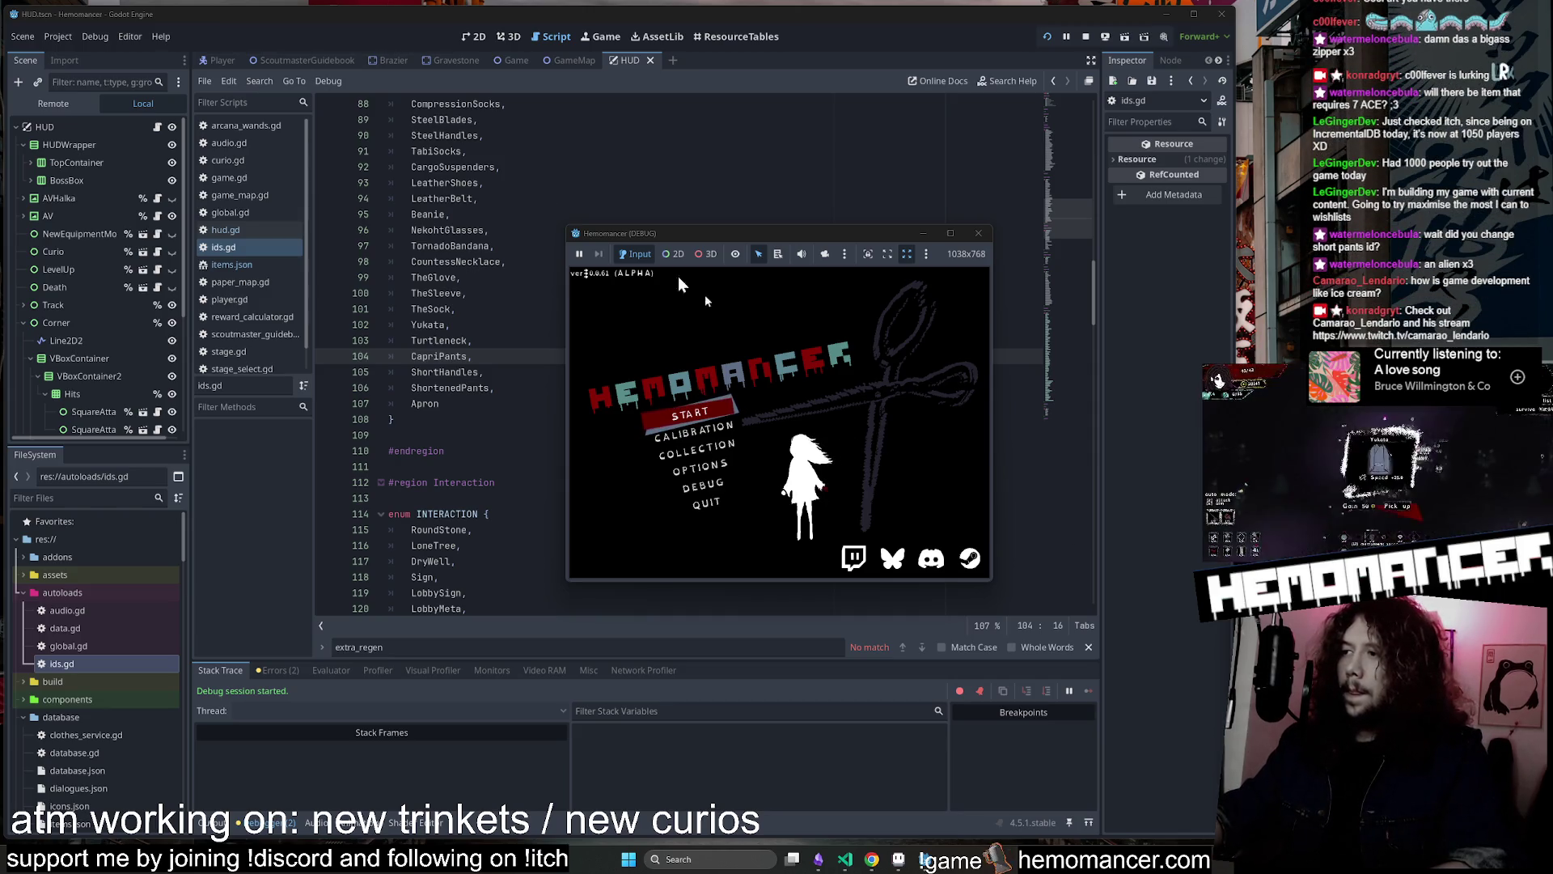
# Enlarge the debug game window and start a new game
pyautogui.moveTo(564, 223)
pyautogui.mouseDown()
pyautogui.moveTo(279, 23)
pyautogui.moveTo(198, 24)
pyautogui.mouseUp()
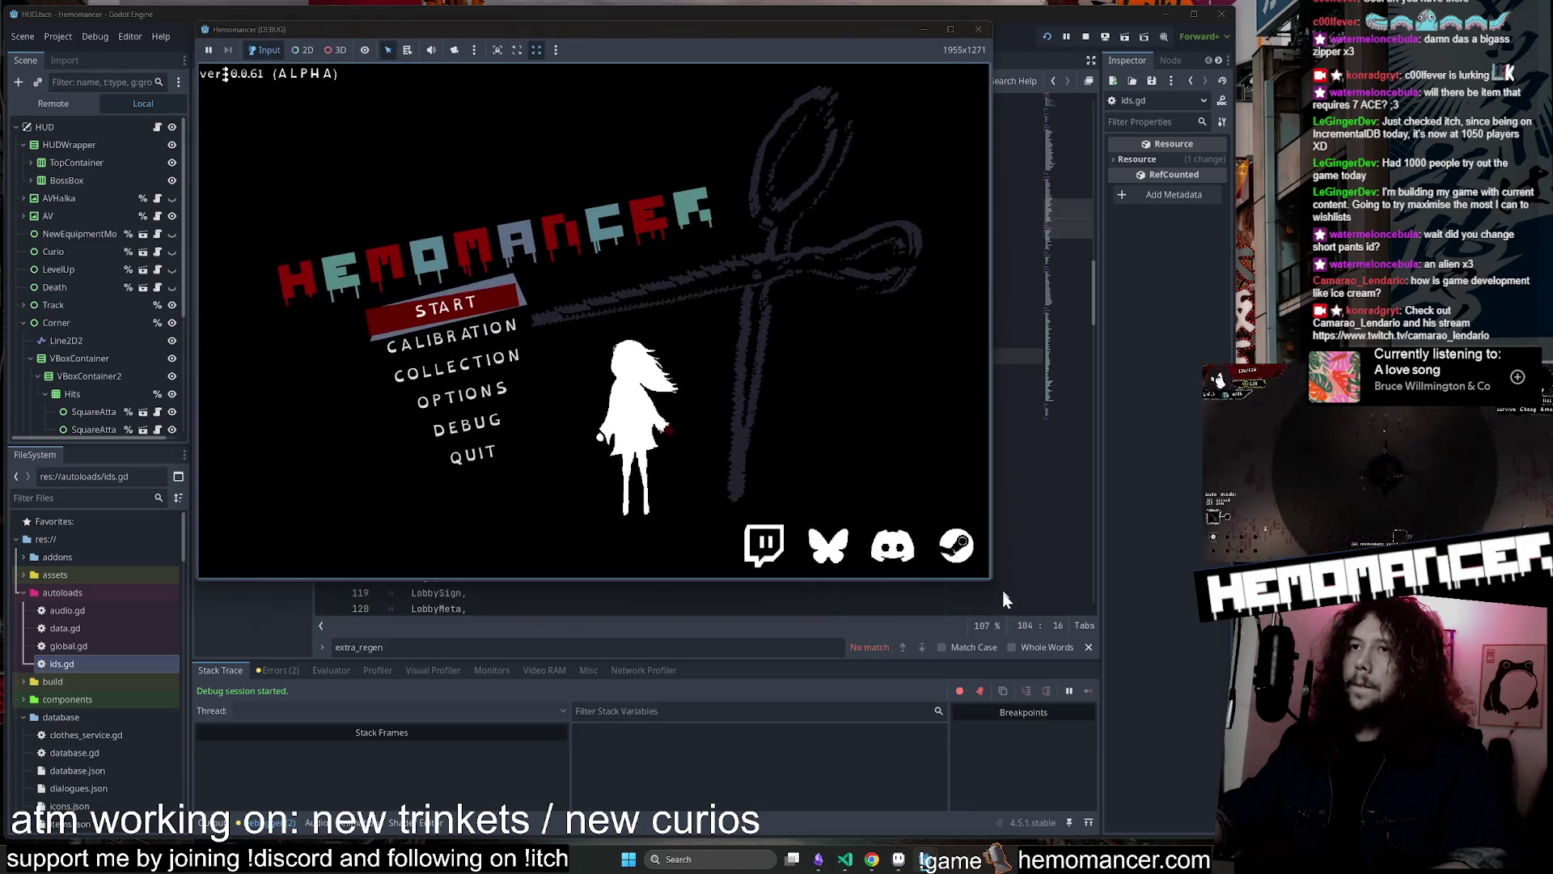
pyautogui.moveTo(990, 582); pyautogui.dragTo(1205, 789)
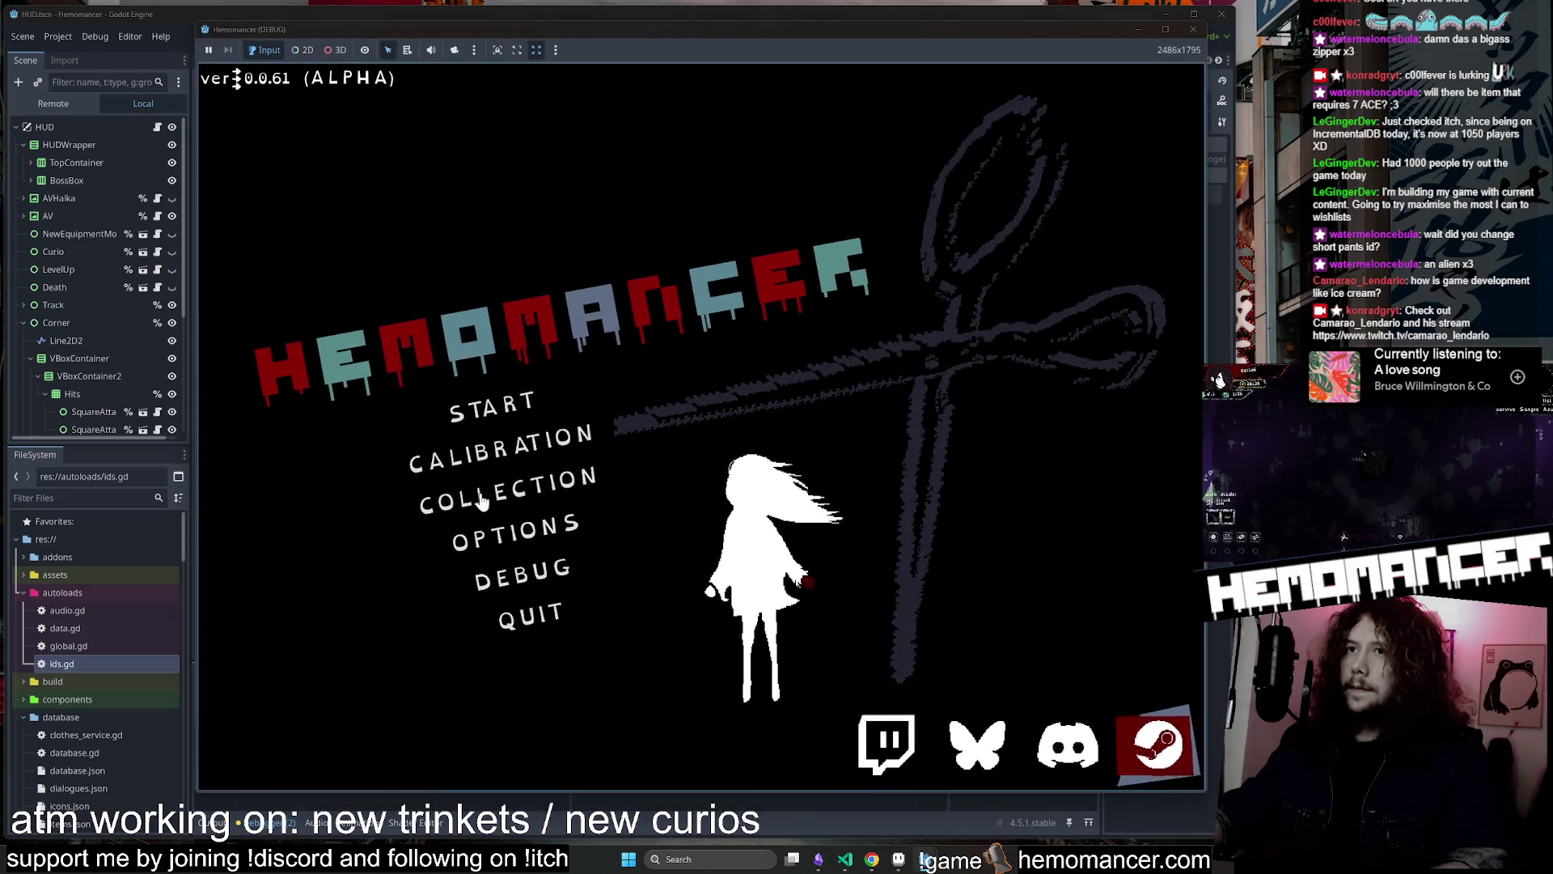
pyautogui.click(520, 409)
# Walk to the wardrobe, open the equipment screen, then bring the code editor forward
pyautogui.press('w')
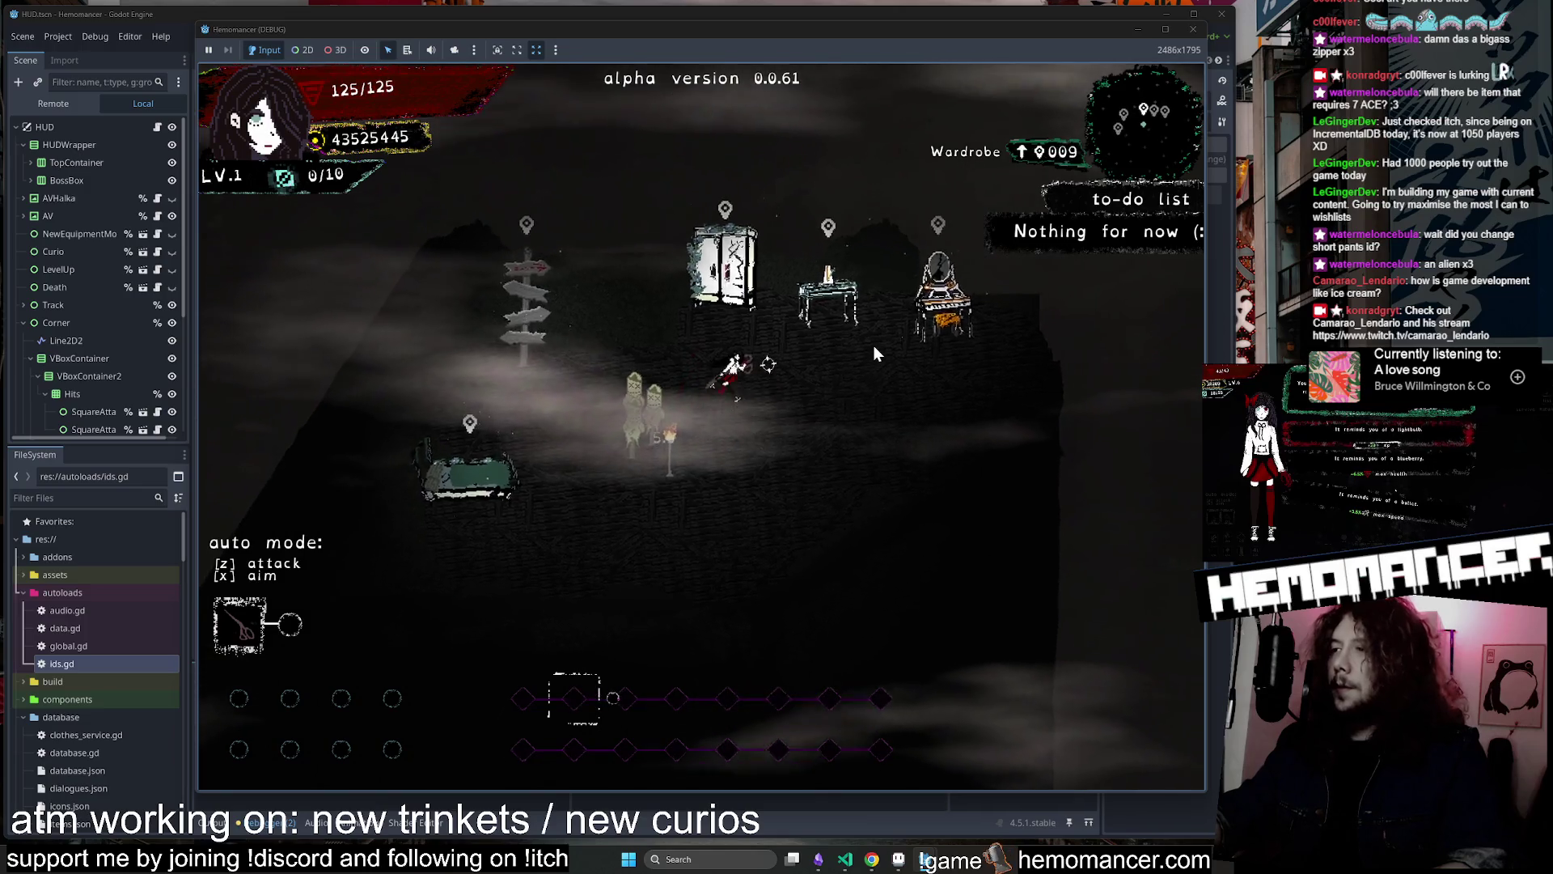
pyautogui.press('e')
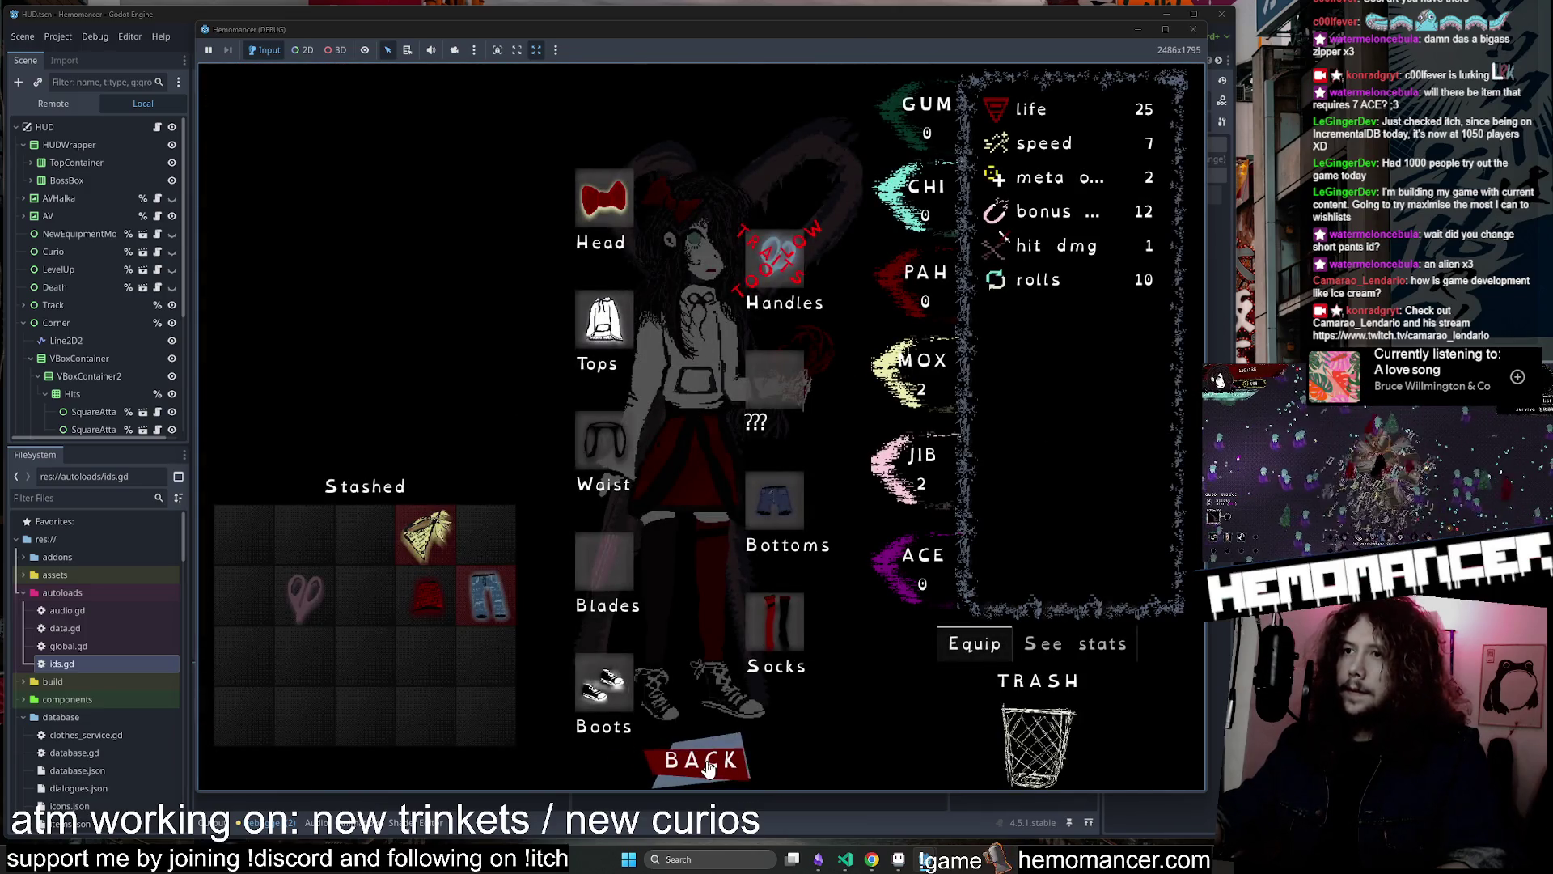
pyautogui.moveTo(756, 268)
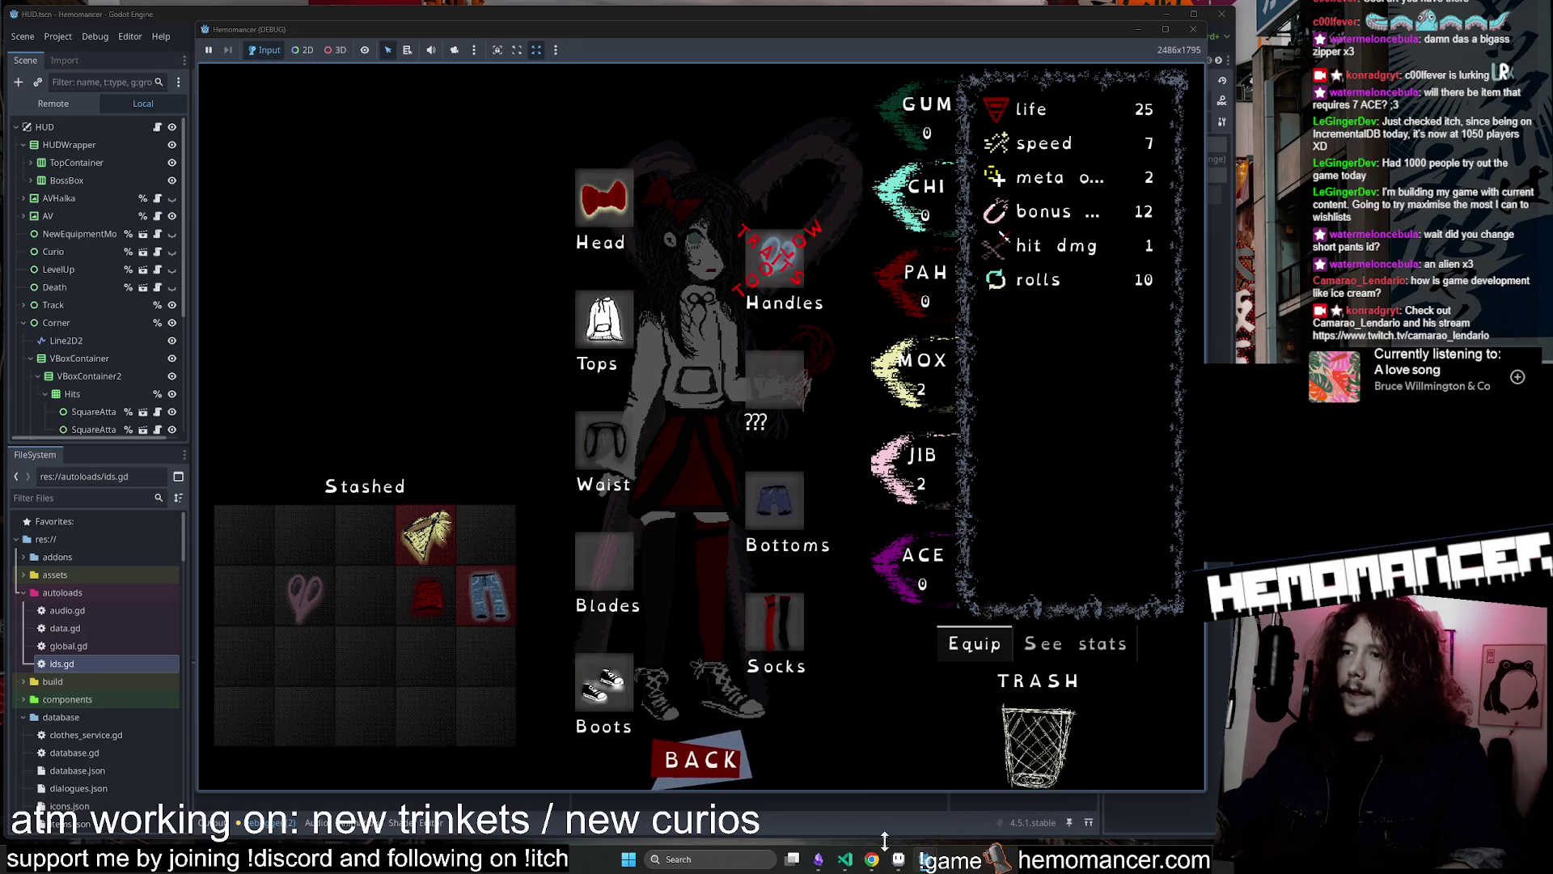
pyautogui.click(846, 859)
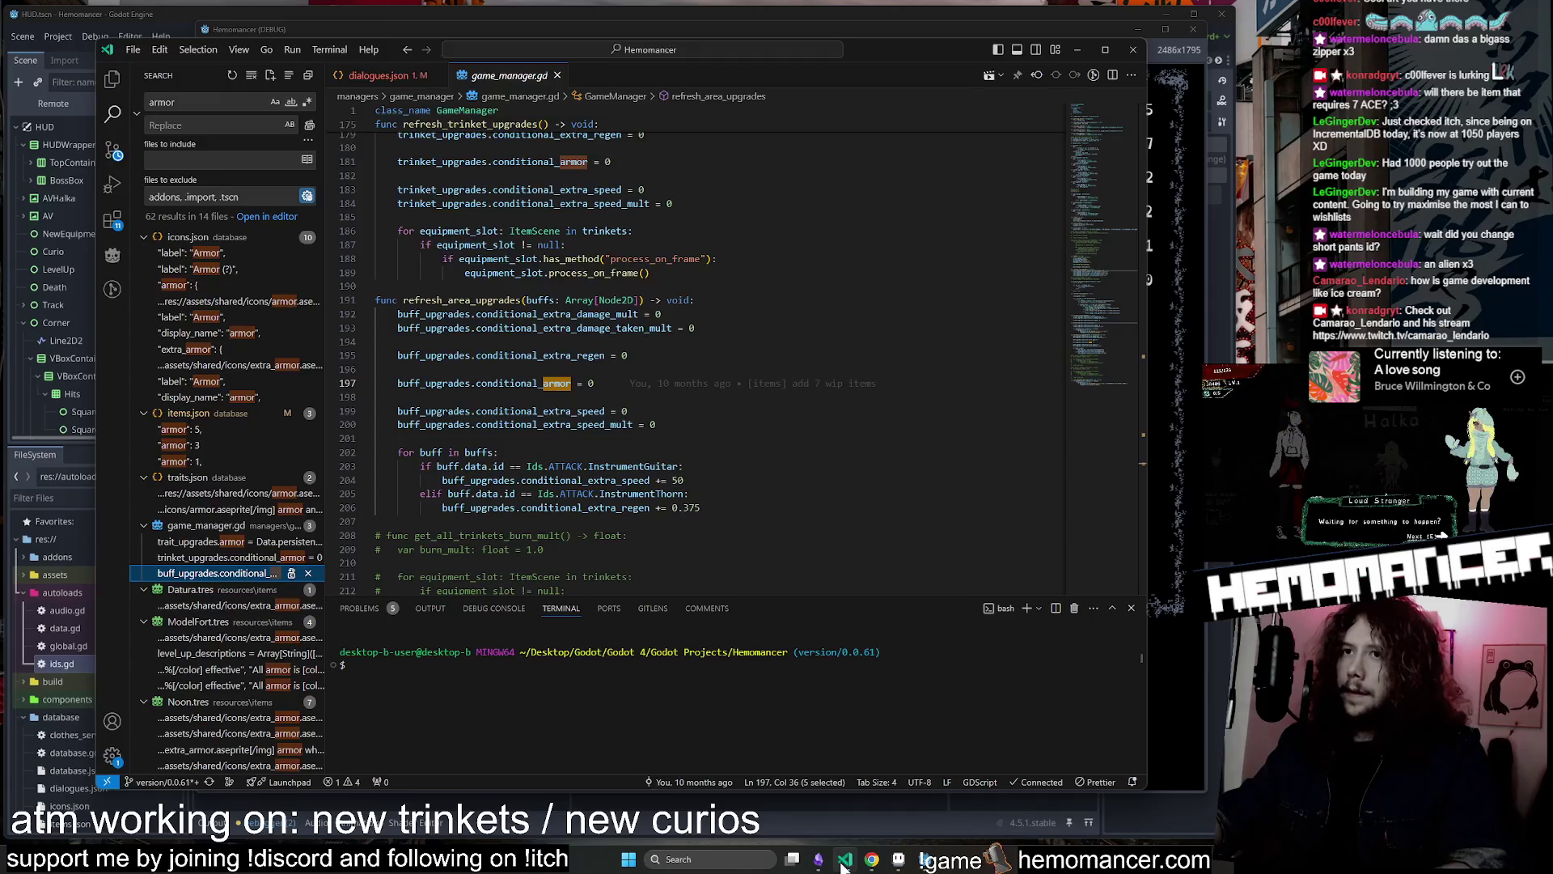
# Bring VS Code forward and open items.json from the armor search result
pyautogui.click(848, 861)
pyautogui.click(846, 859)
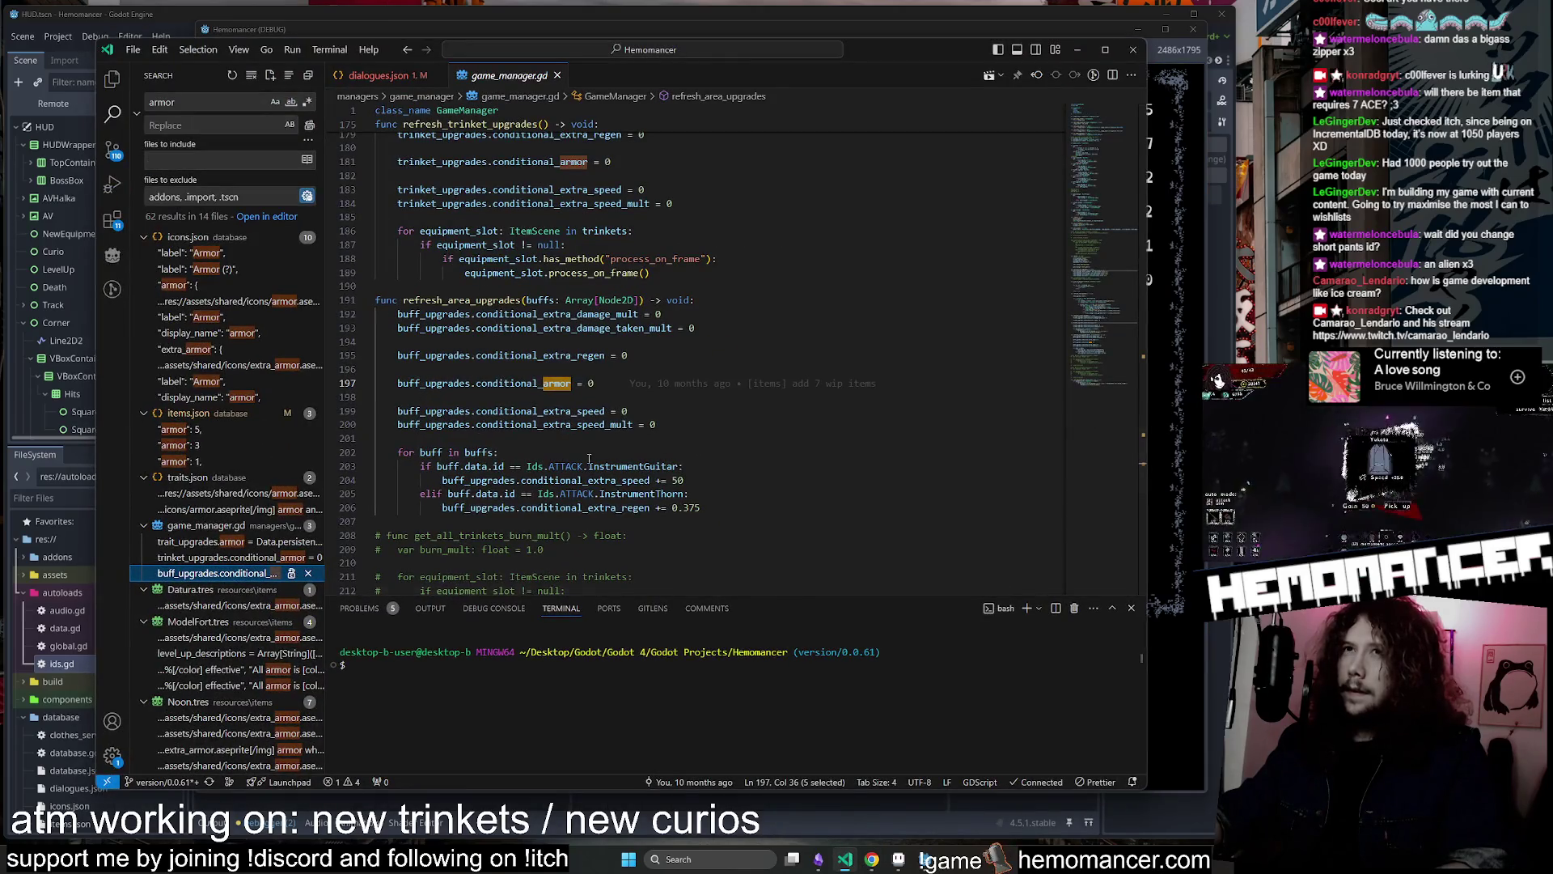
pyautogui.hotkey('ctrl', 'Tab')
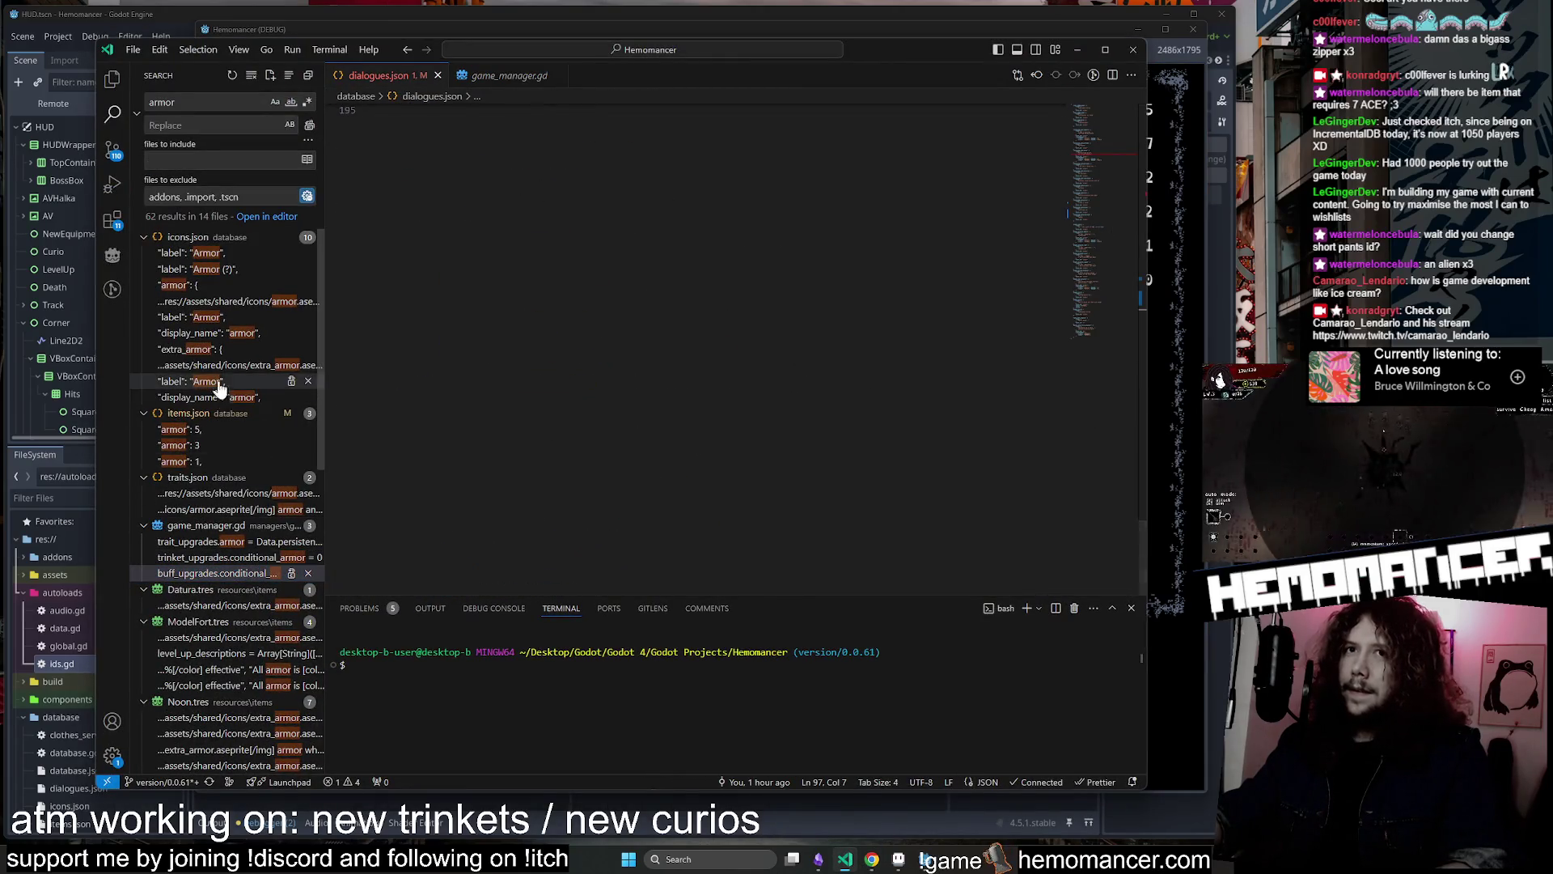
pyautogui.click(223, 445)
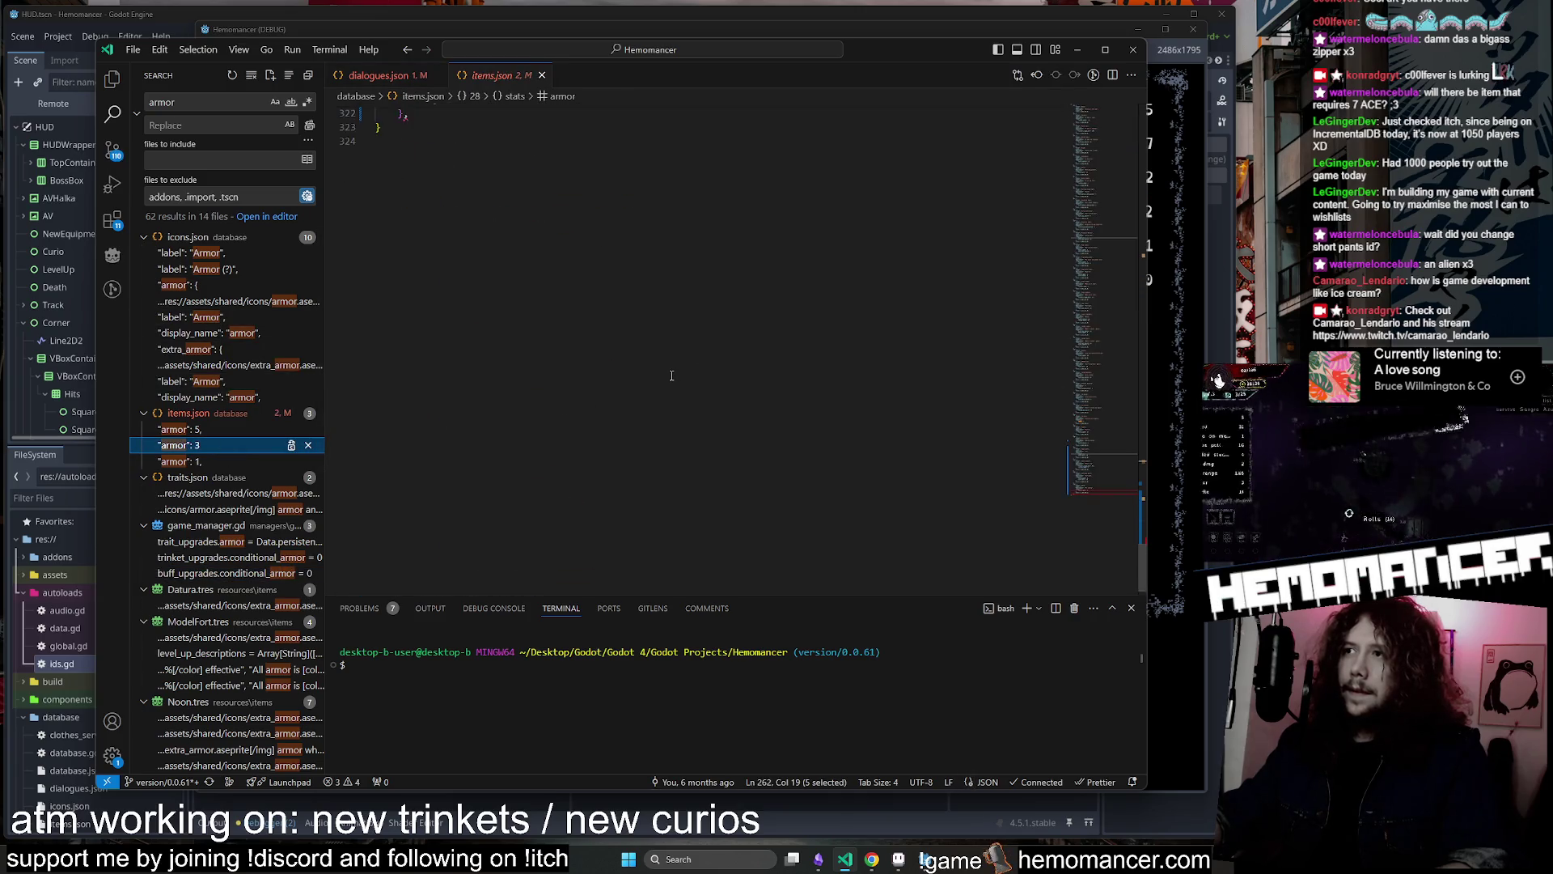
# Leave the Apron's stats ending with "extra_regen": 2 and no comma, then close the running game
pyautogui.scroll(10, 671, 376)
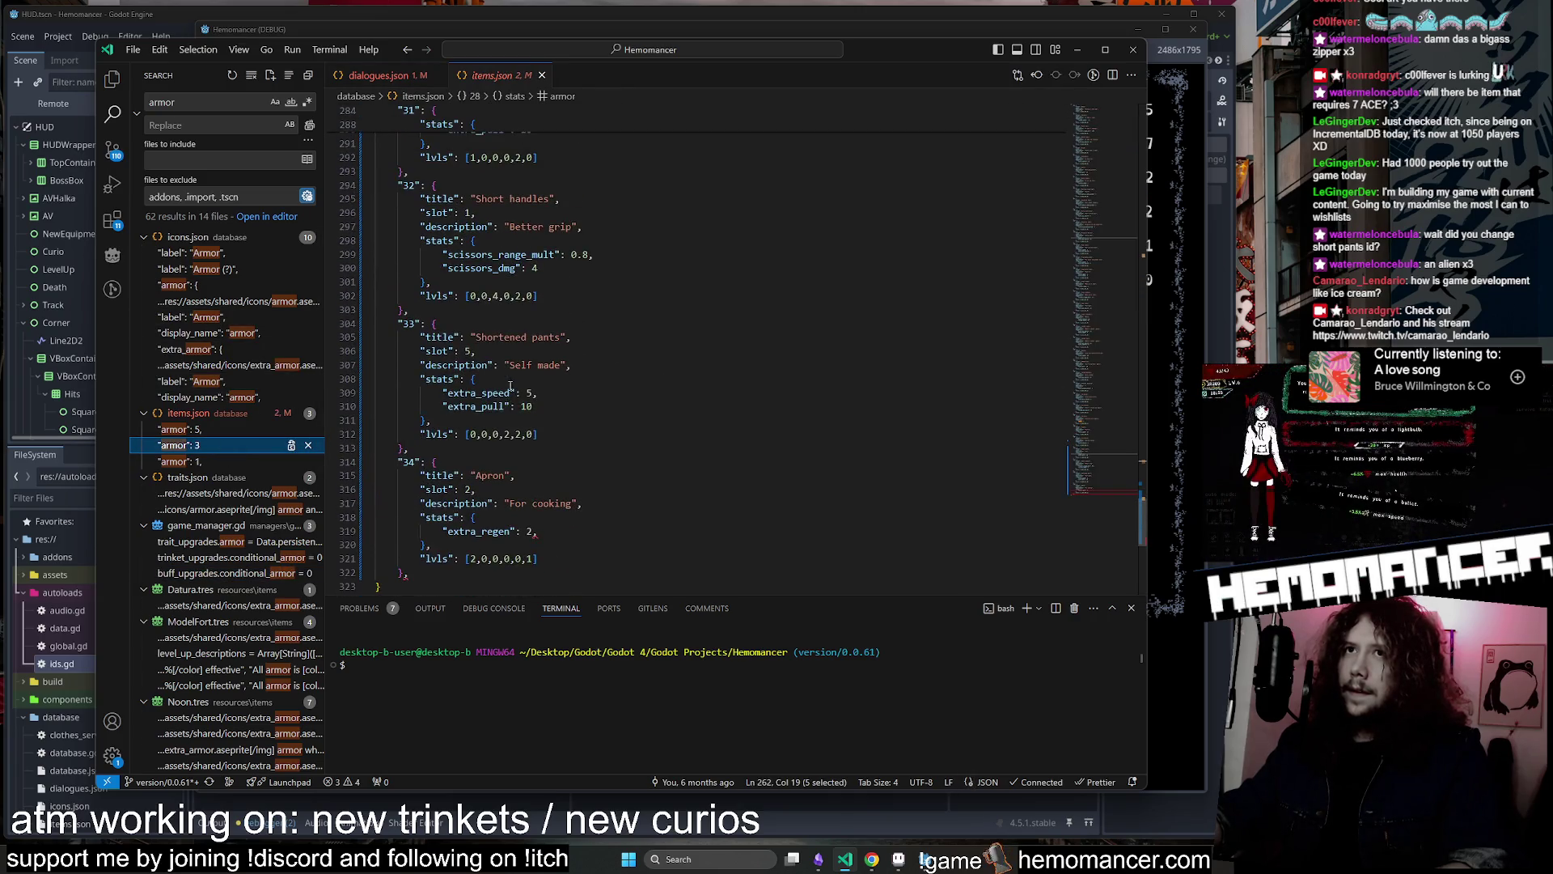
pyautogui.scroll(-1, 475, 469)
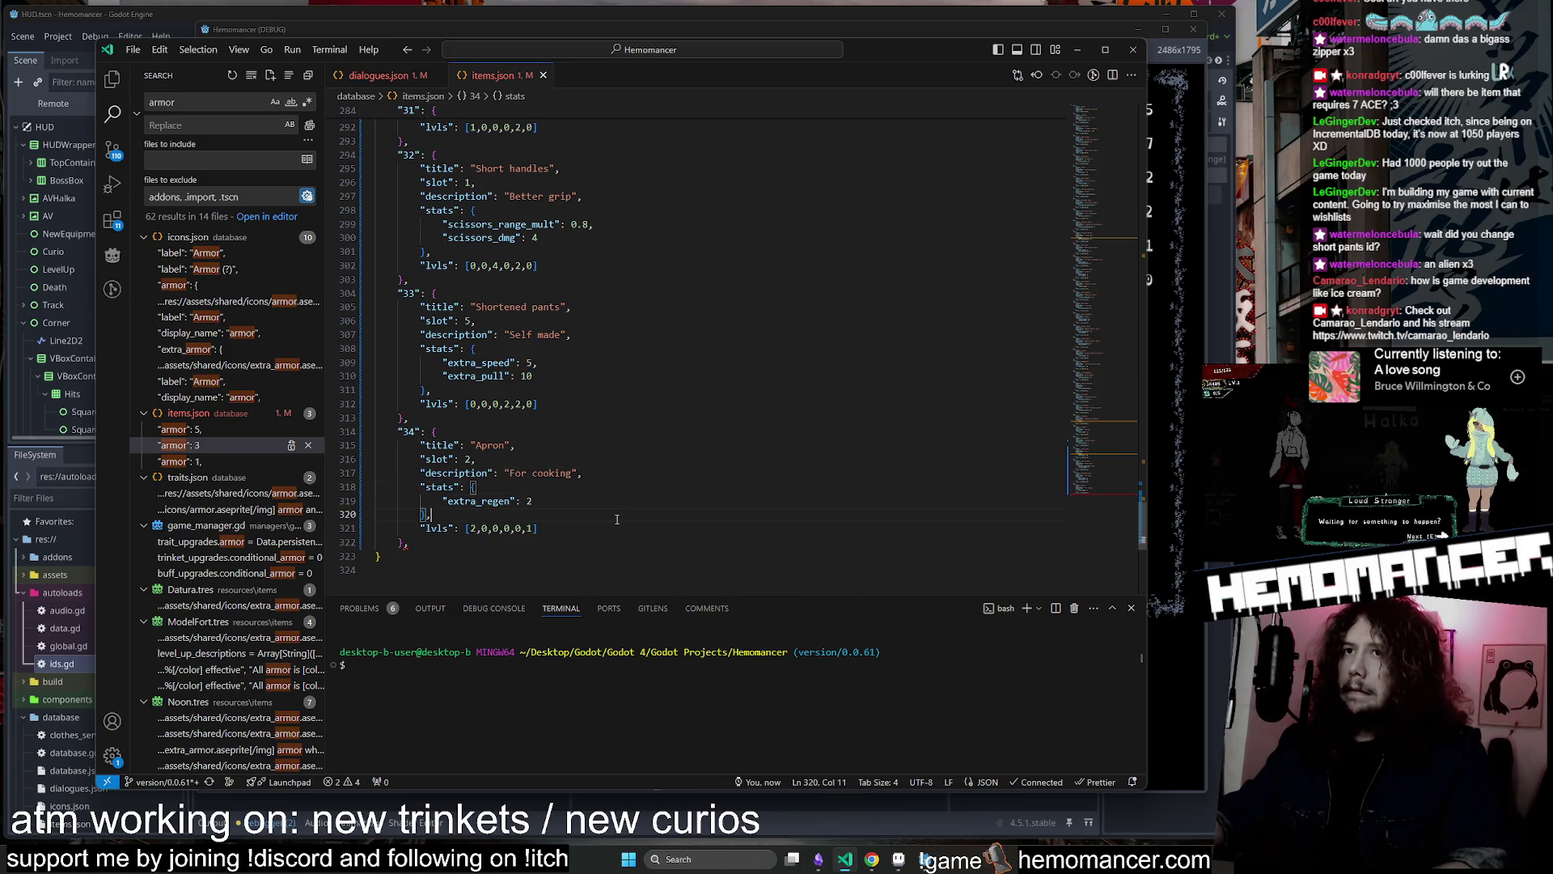
pyautogui.click(1079, 51)
pyautogui.click(1192, 29)
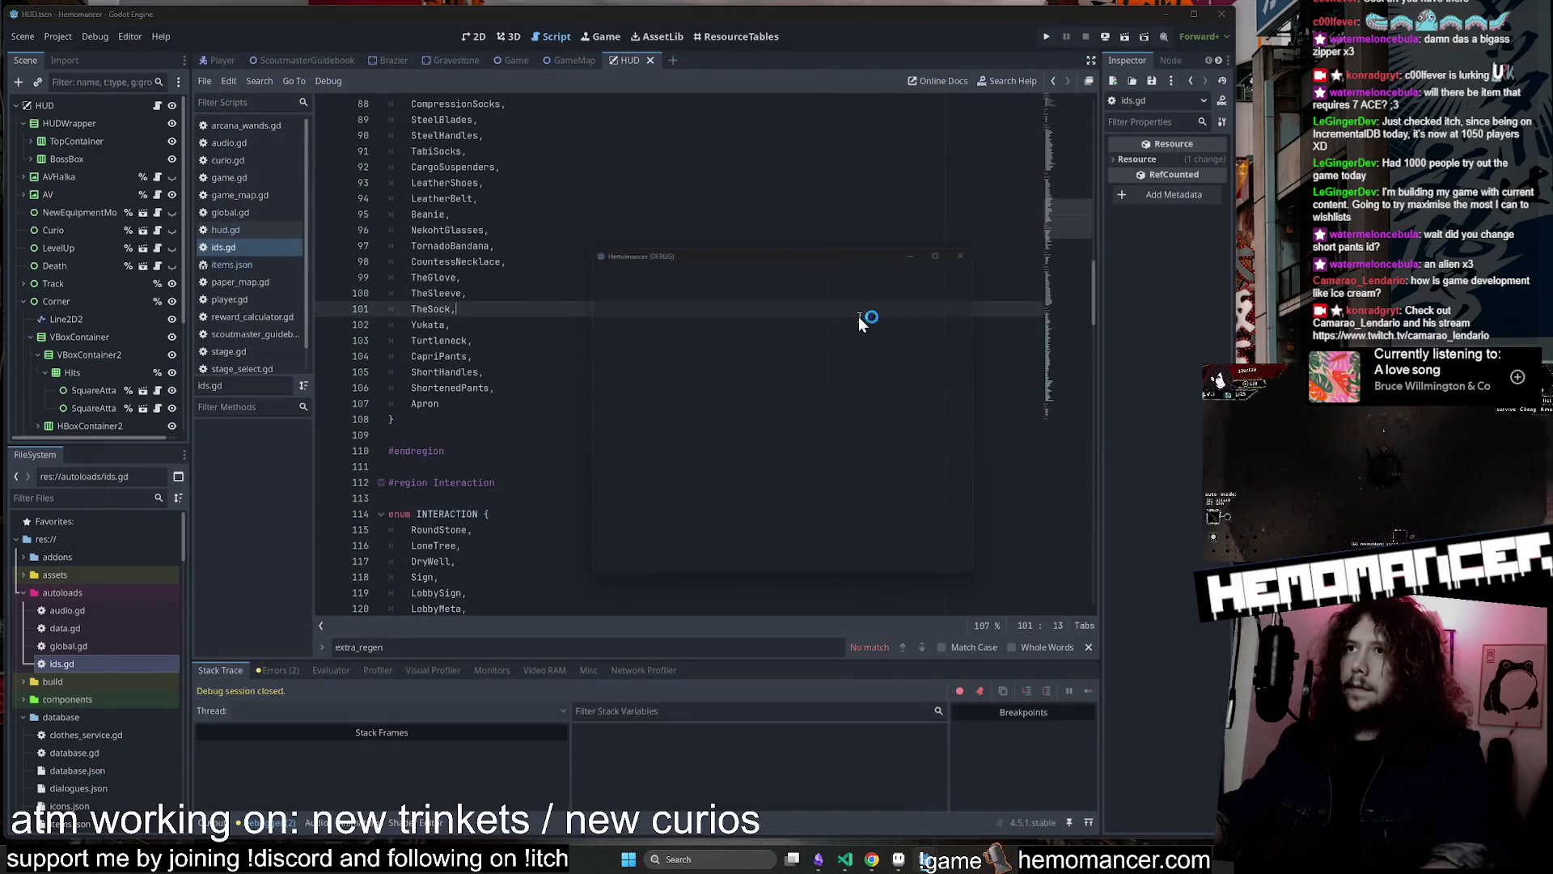
# Relaunch the game with F5 and check the wardrobe equipment screen and debug menu
pyautogui.press('F5')
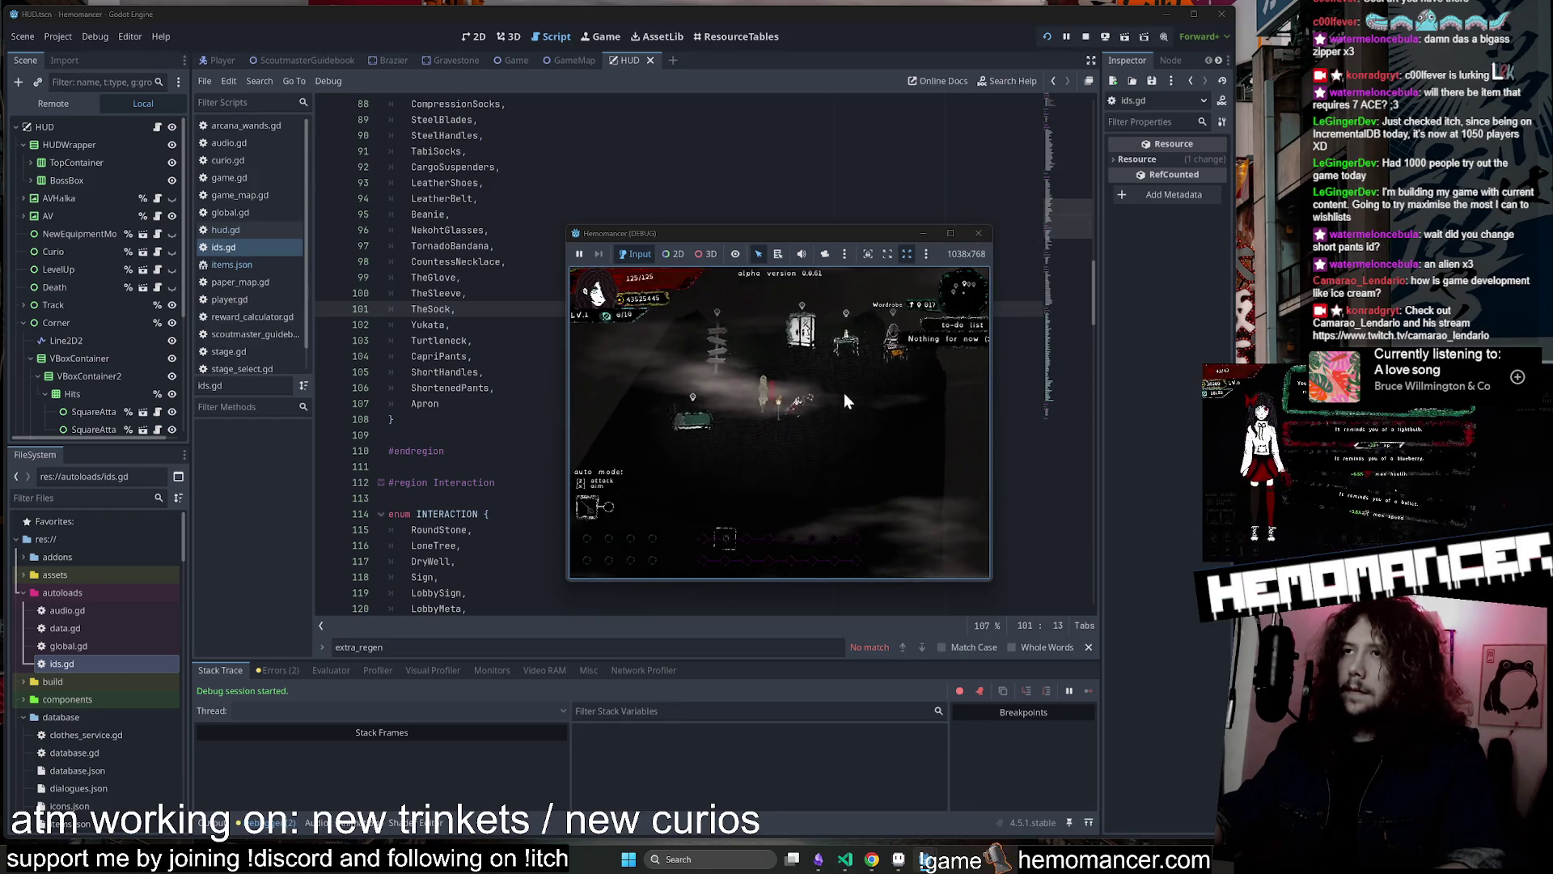
pyautogui.press('e')
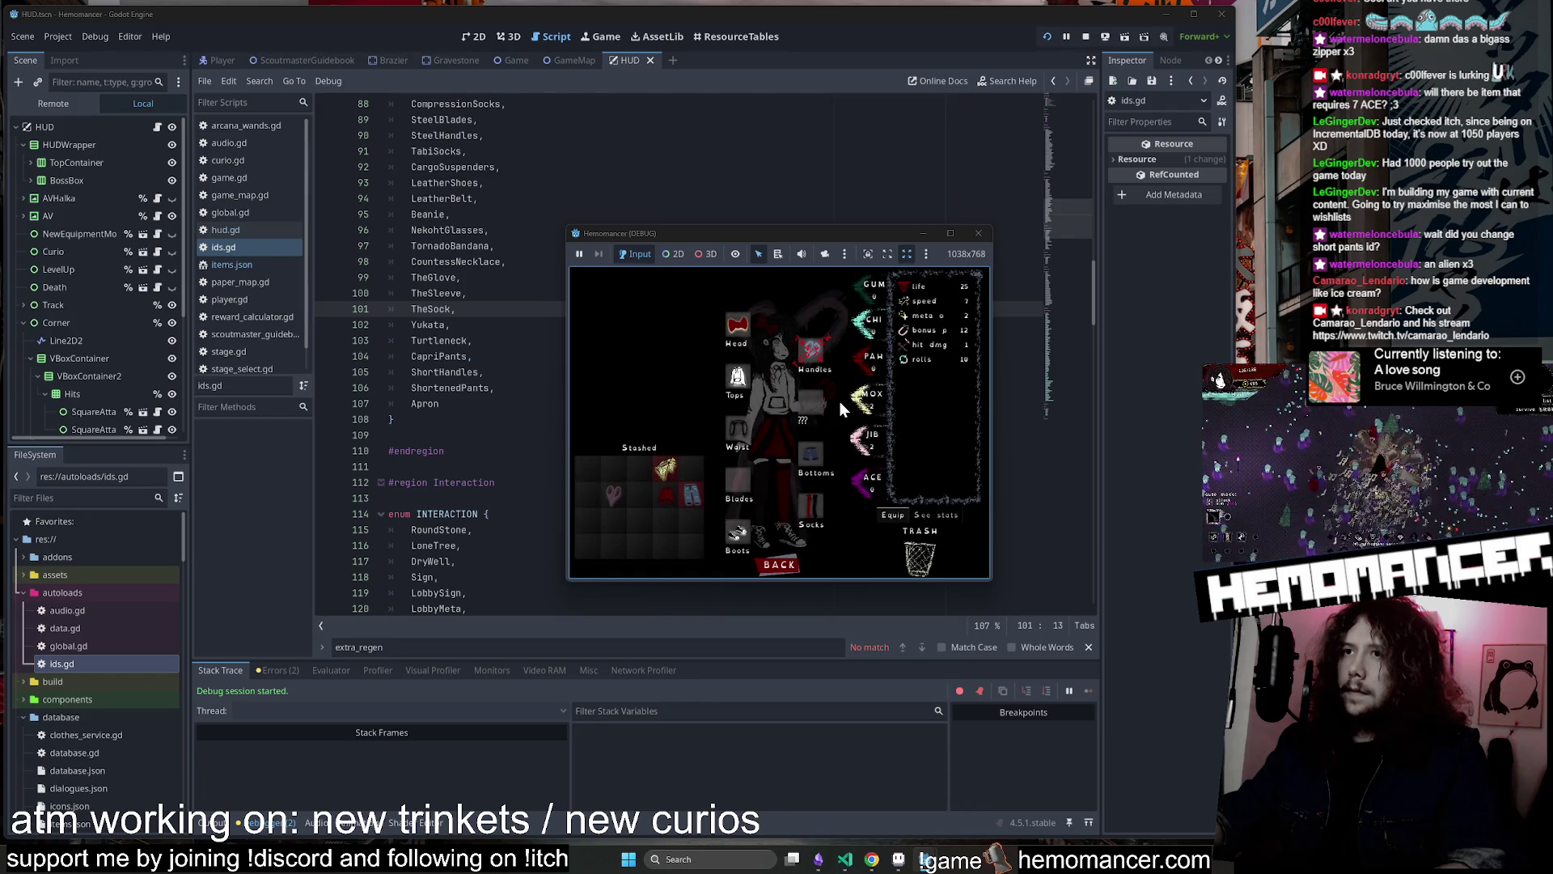
pyautogui.click(776, 566)
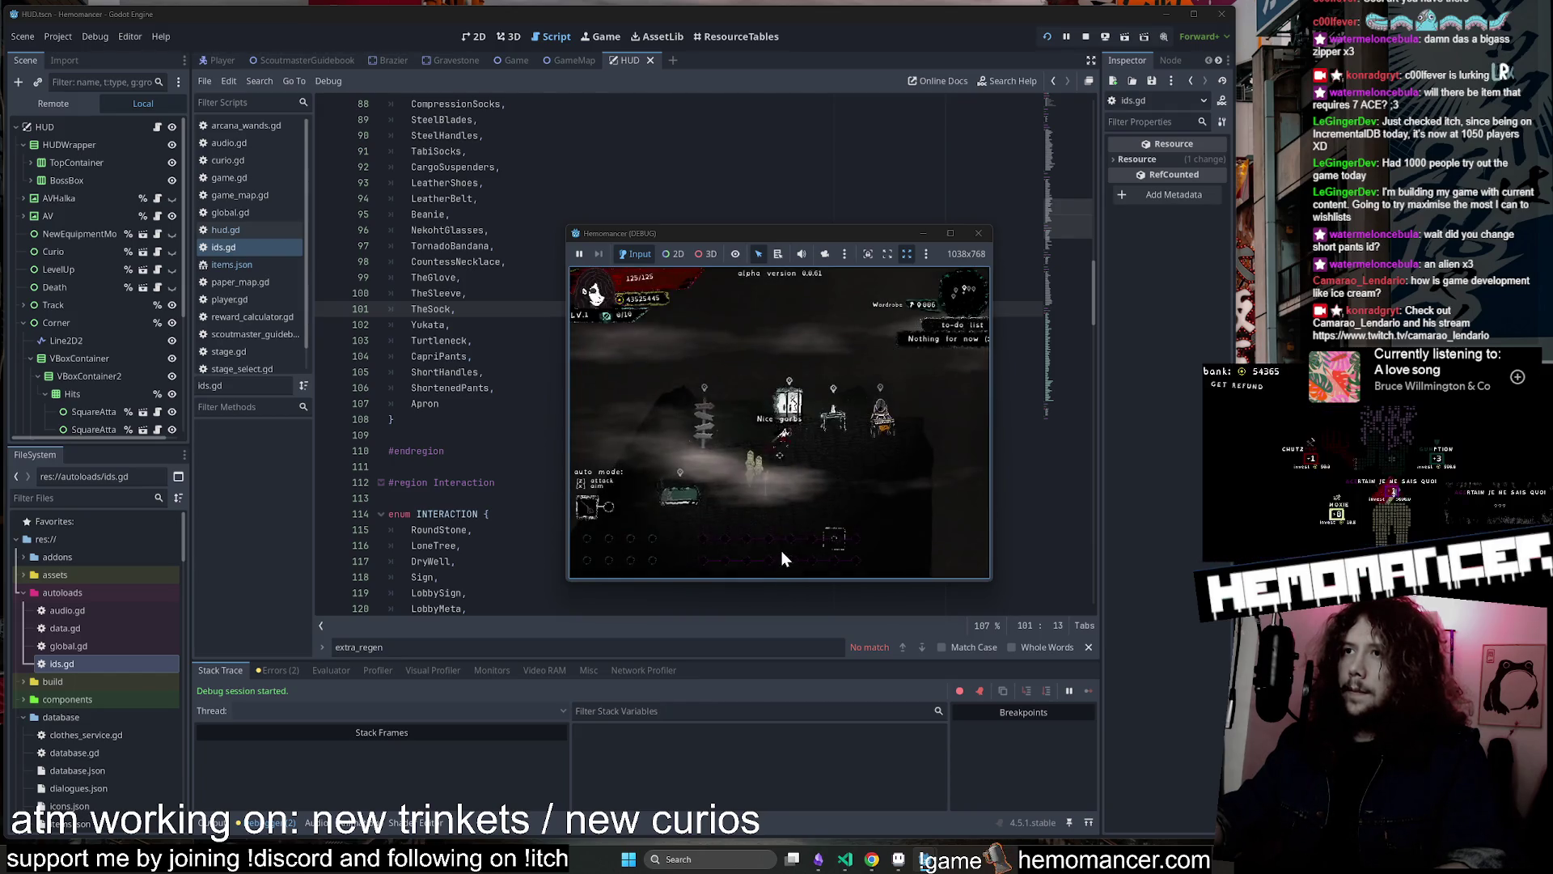
pyautogui.press('Escape')
pyautogui.click(711, 489)
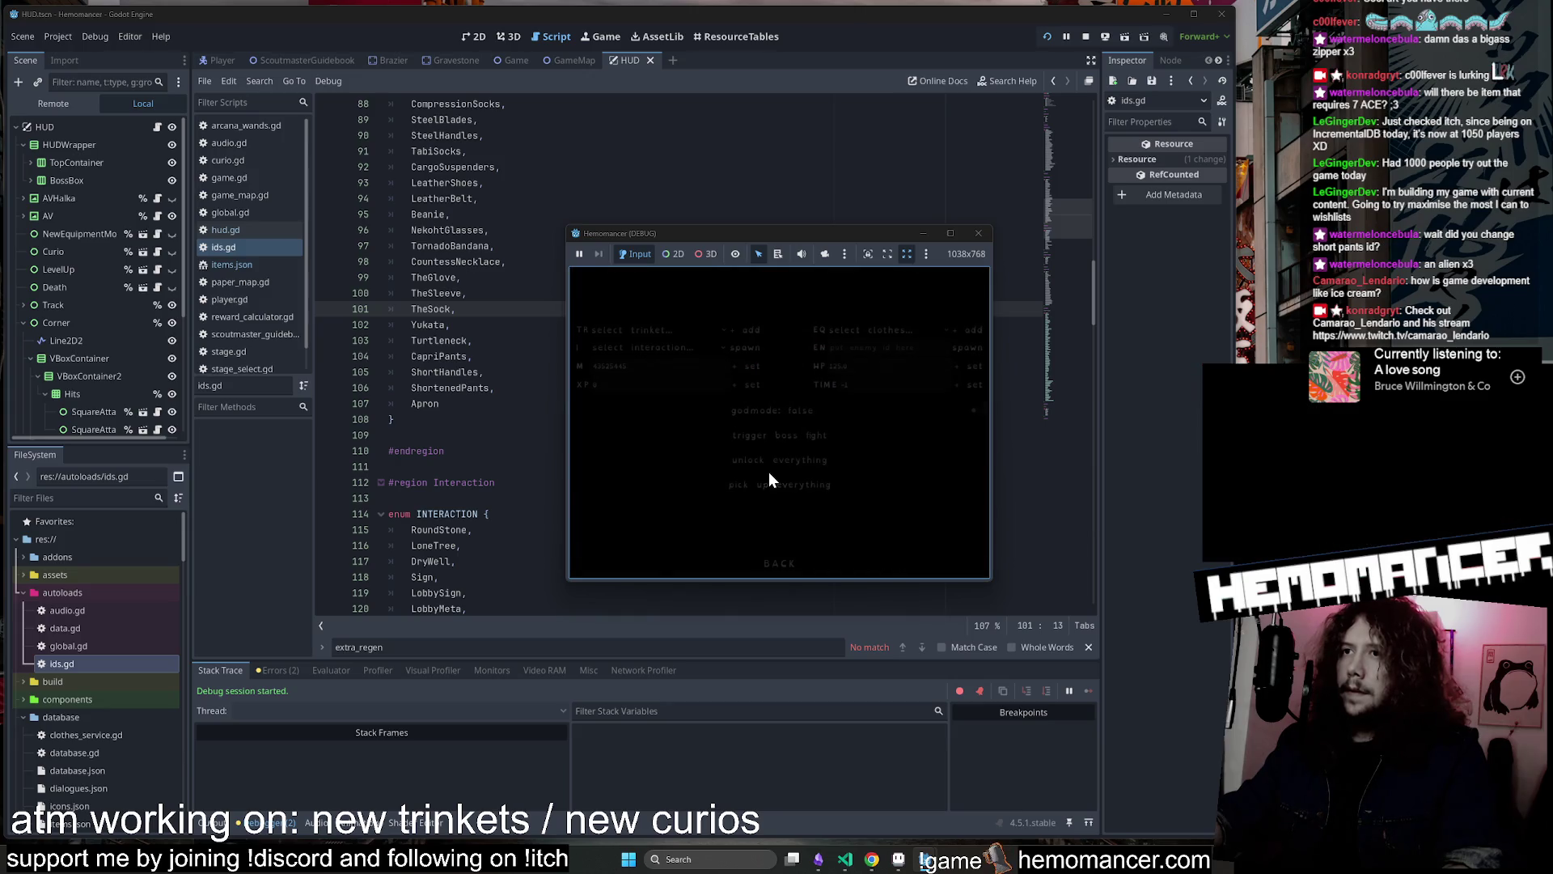
pyautogui.click(780, 563)
# Enlarge the game window and browse the options and debug screens from the title menu
pyautogui.moveTo(566, 225); pyautogui.dragTo(251, 70)
pyautogui.moveTo(992, 582); pyautogui.dragTo(1123, 773)
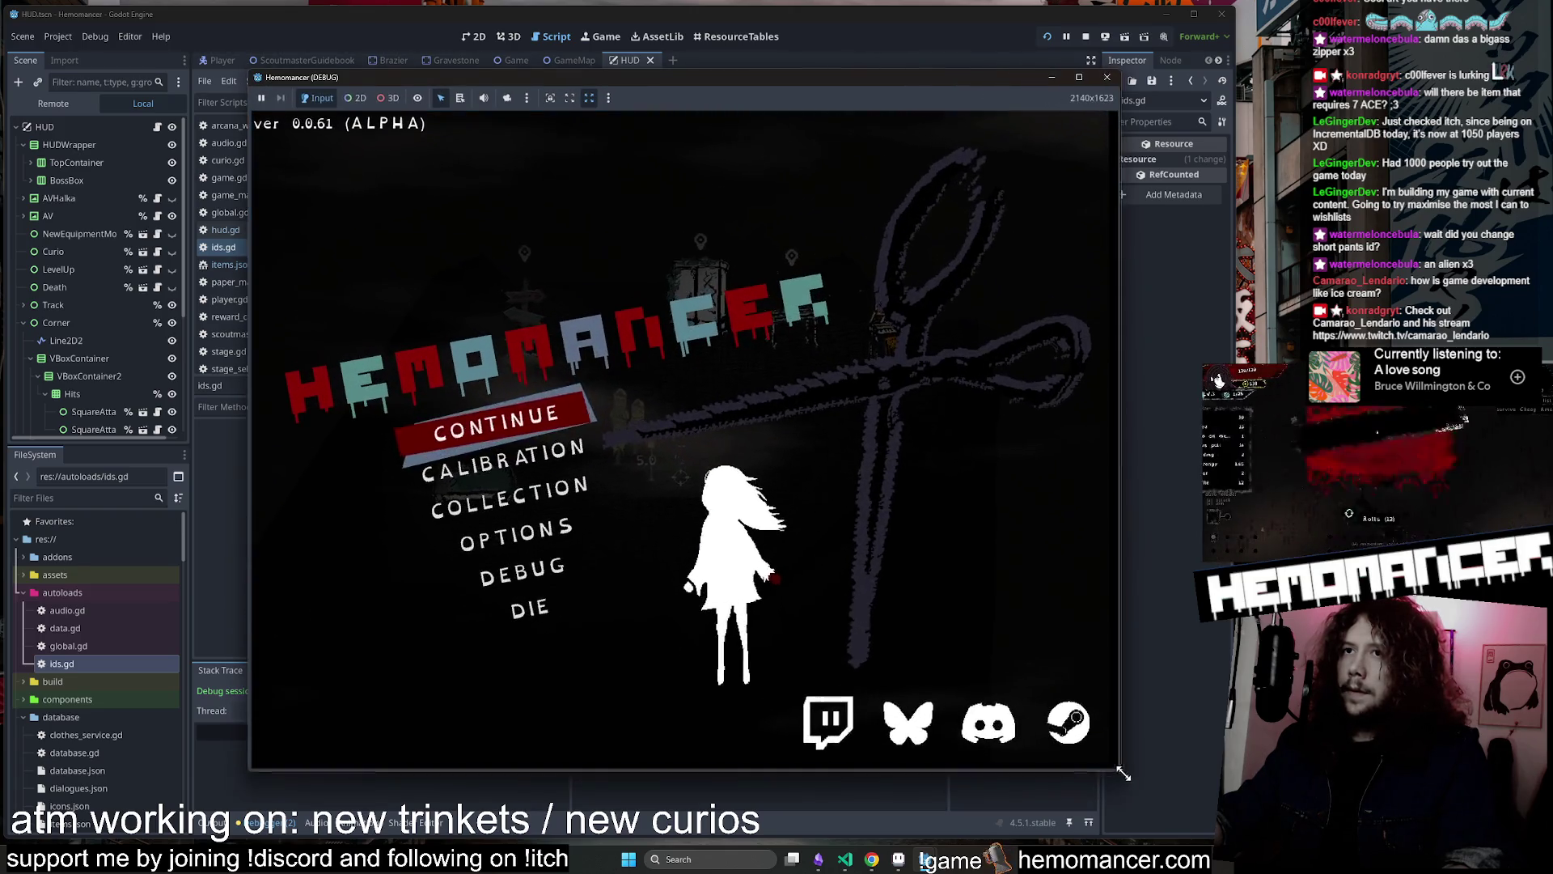
pyautogui.click(712, 540)
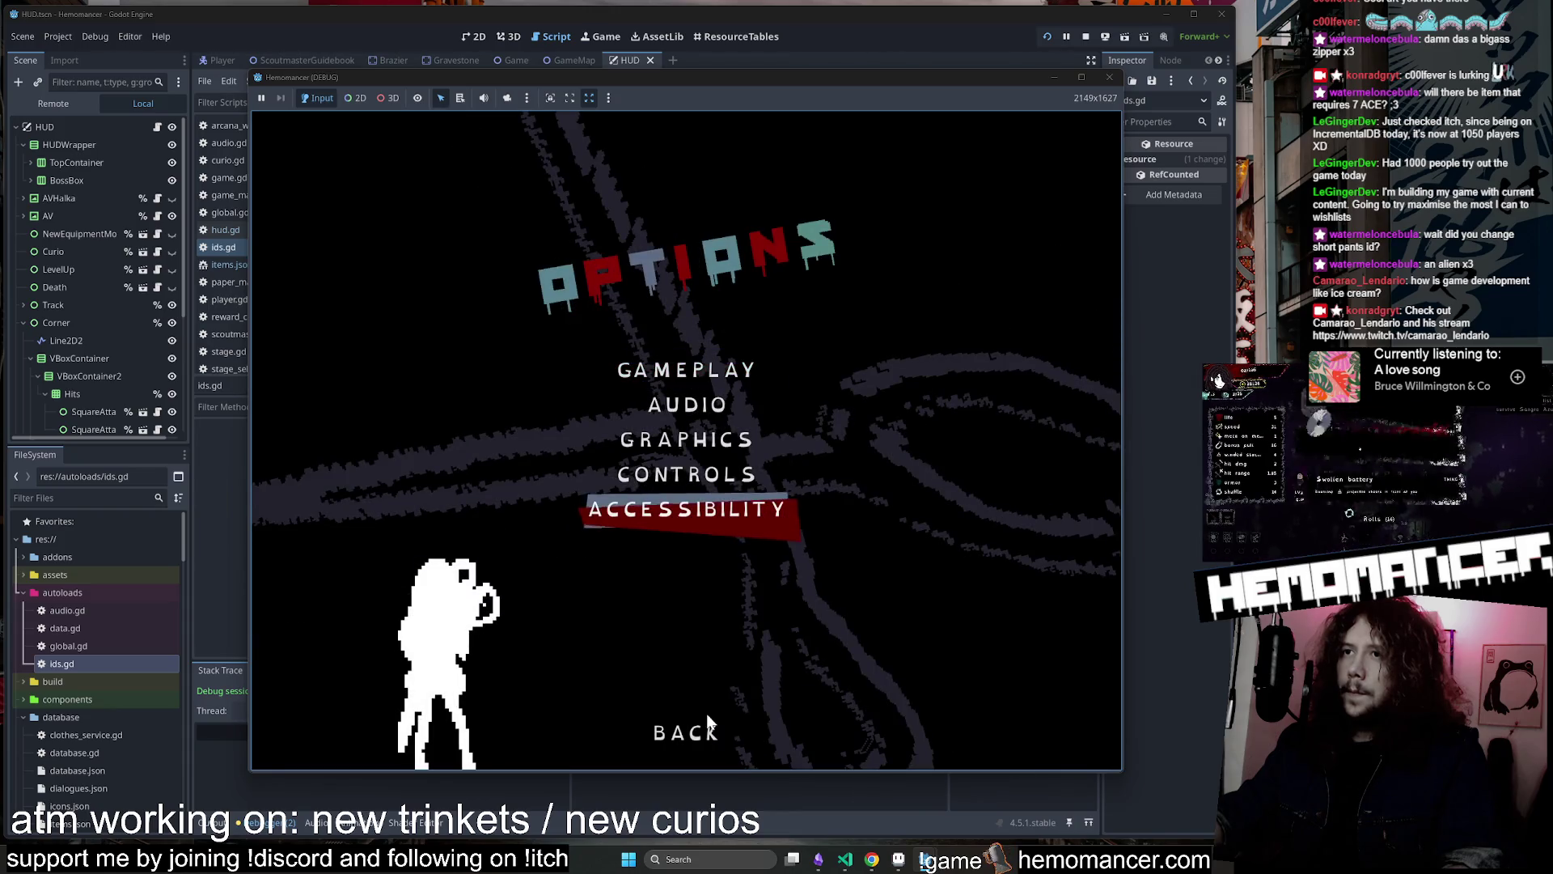
pyautogui.click(700, 729)
pyautogui.click(517, 557)
pyautogui.press('Escape')
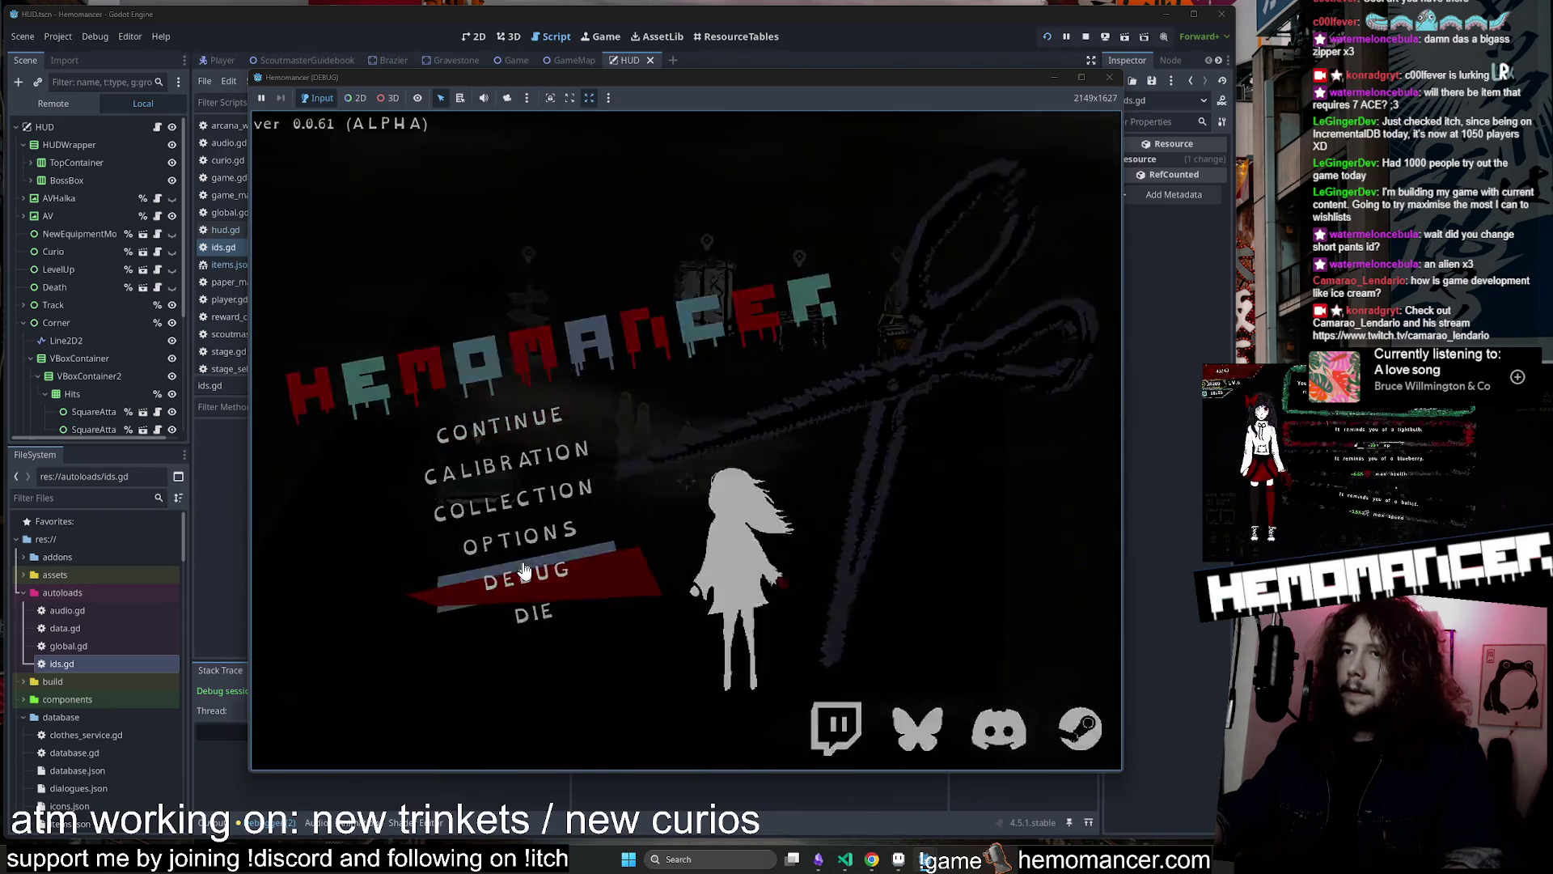
pyautogui.click(525, 579)
pyautogui.click(696, 739)
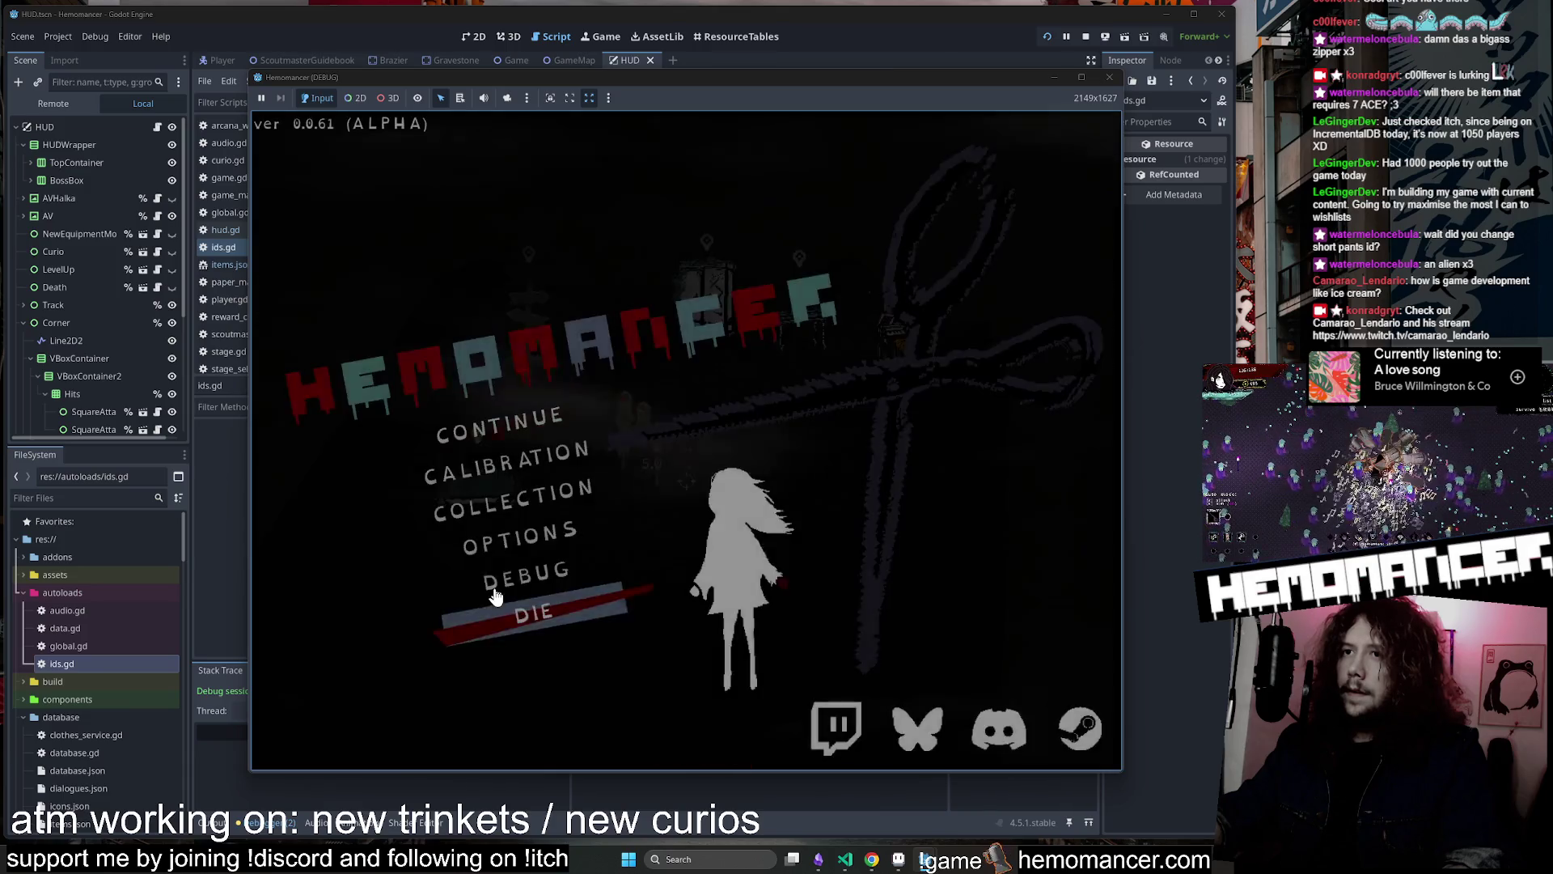
# Delete the save file under Options > Gameplay, confirm Yes, and go back to the title menu
pyautogui.click(536, 556)
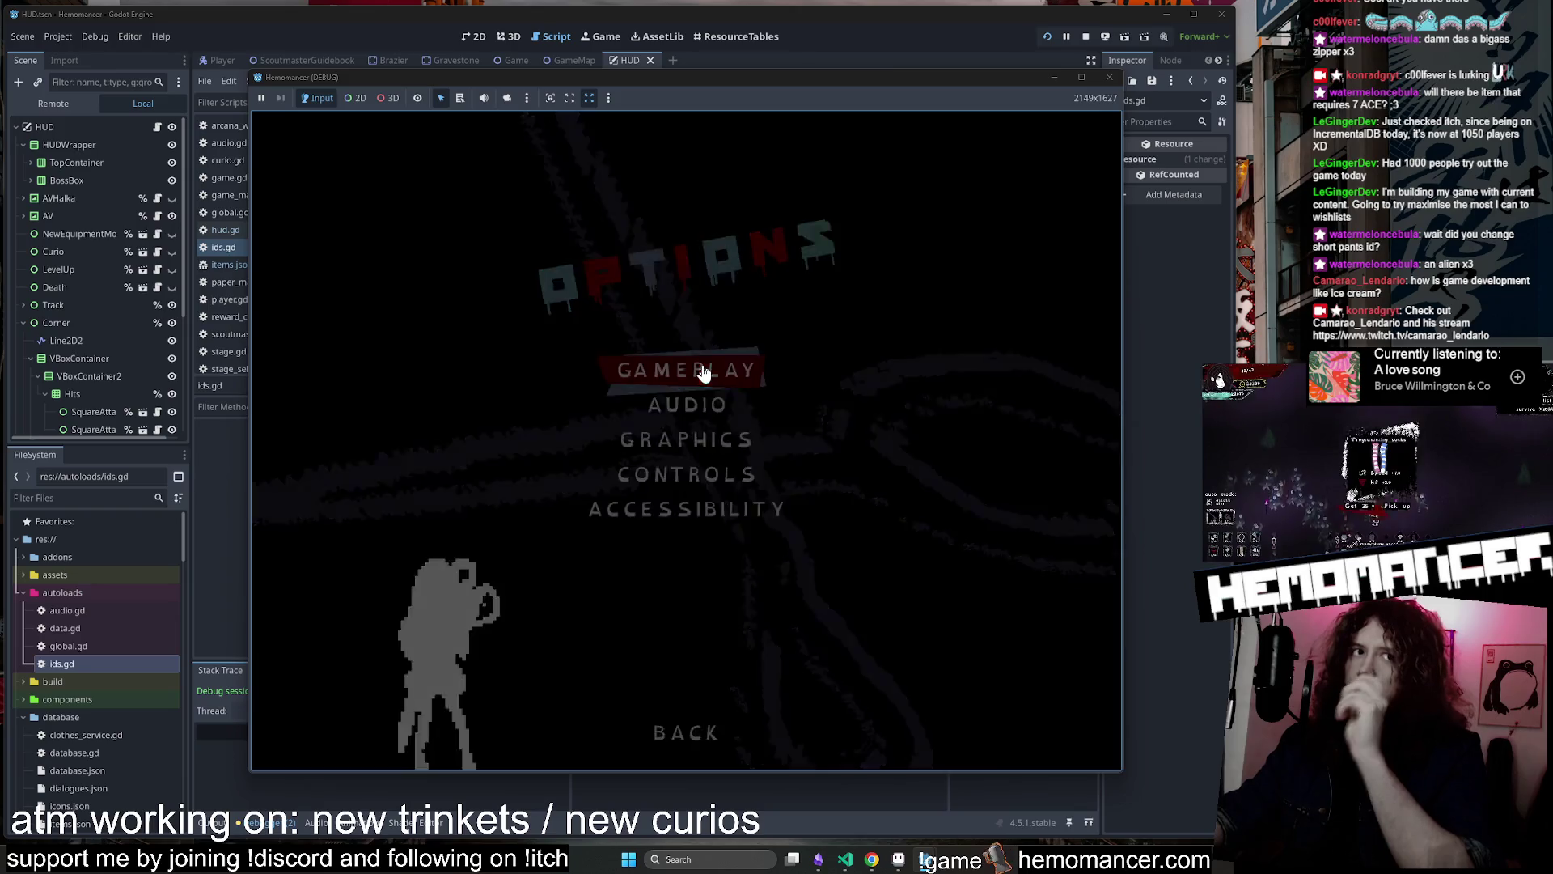
pyautogui.click(704, 372)
pyautogui.click(701, 696)
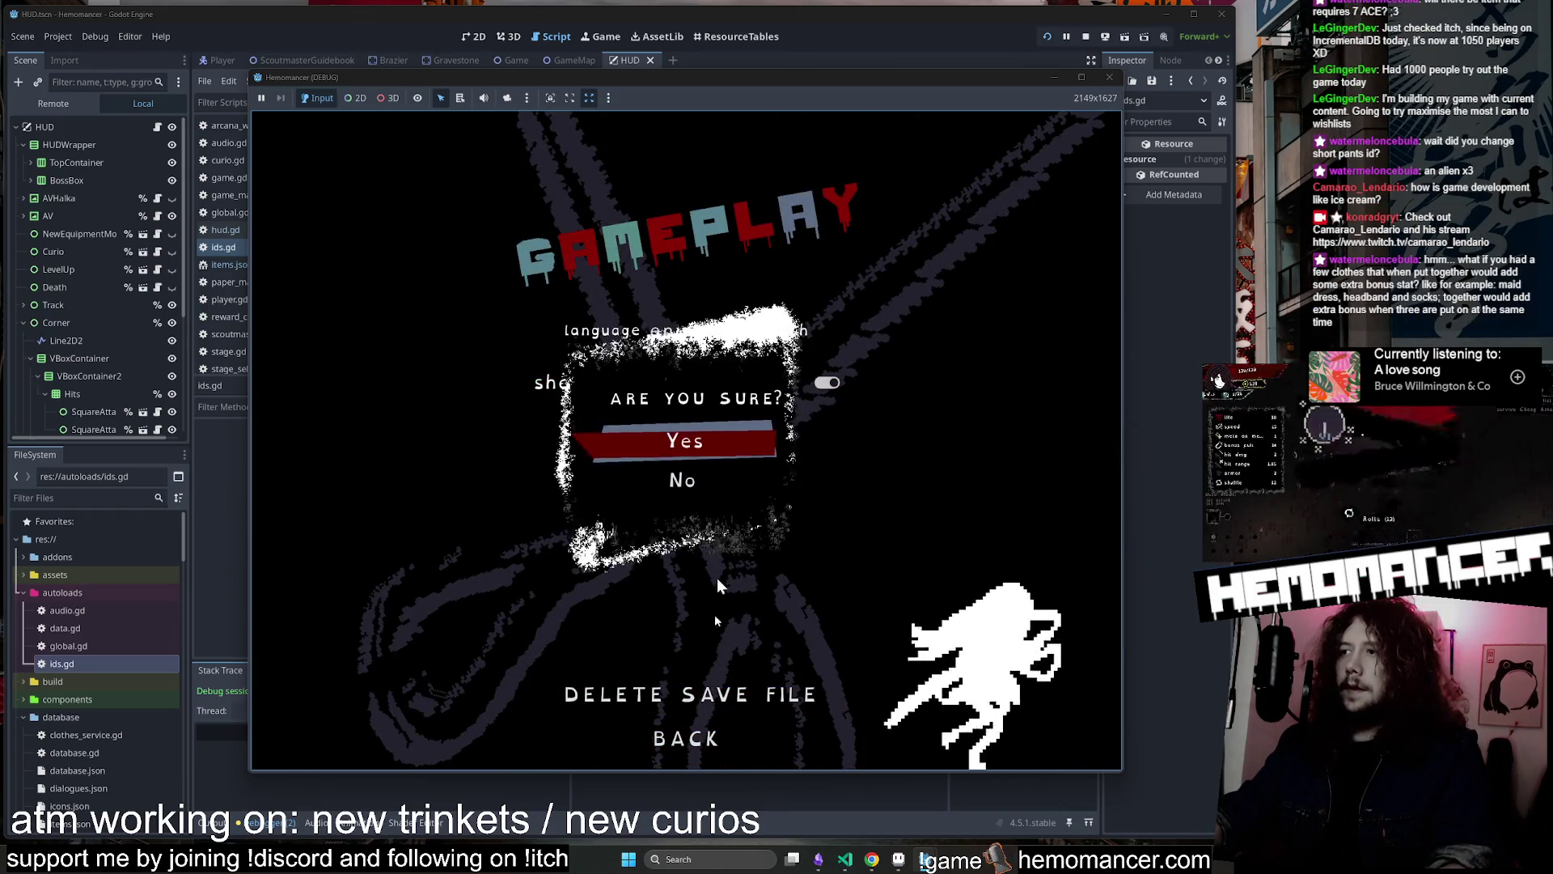
pyautogui.click(692, 440)
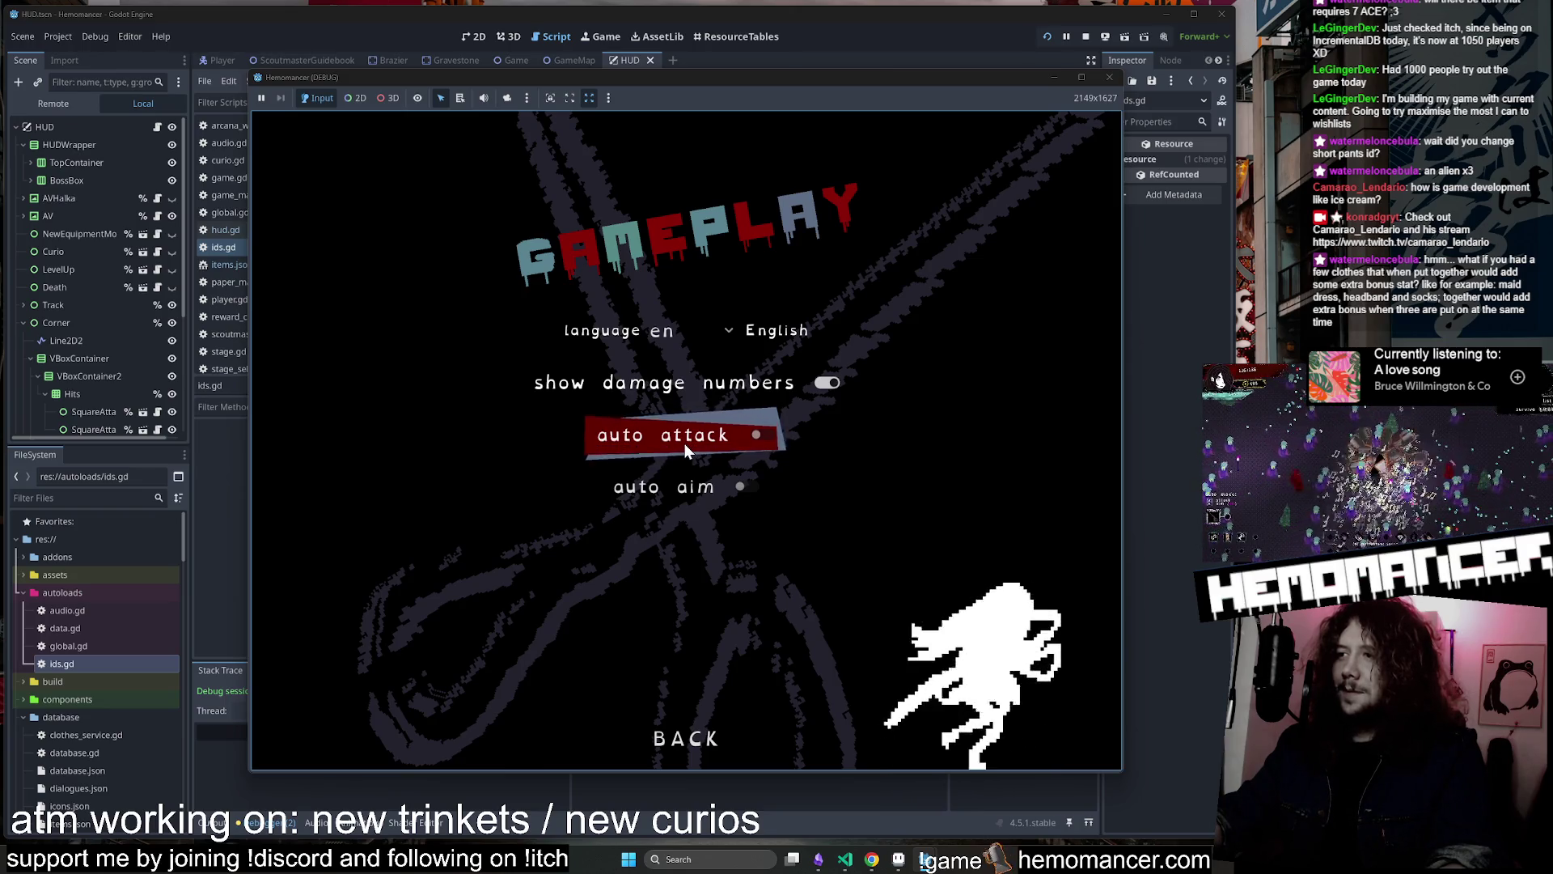
pyautogui.click(686, 738)
pyautogui.click(686, 733)
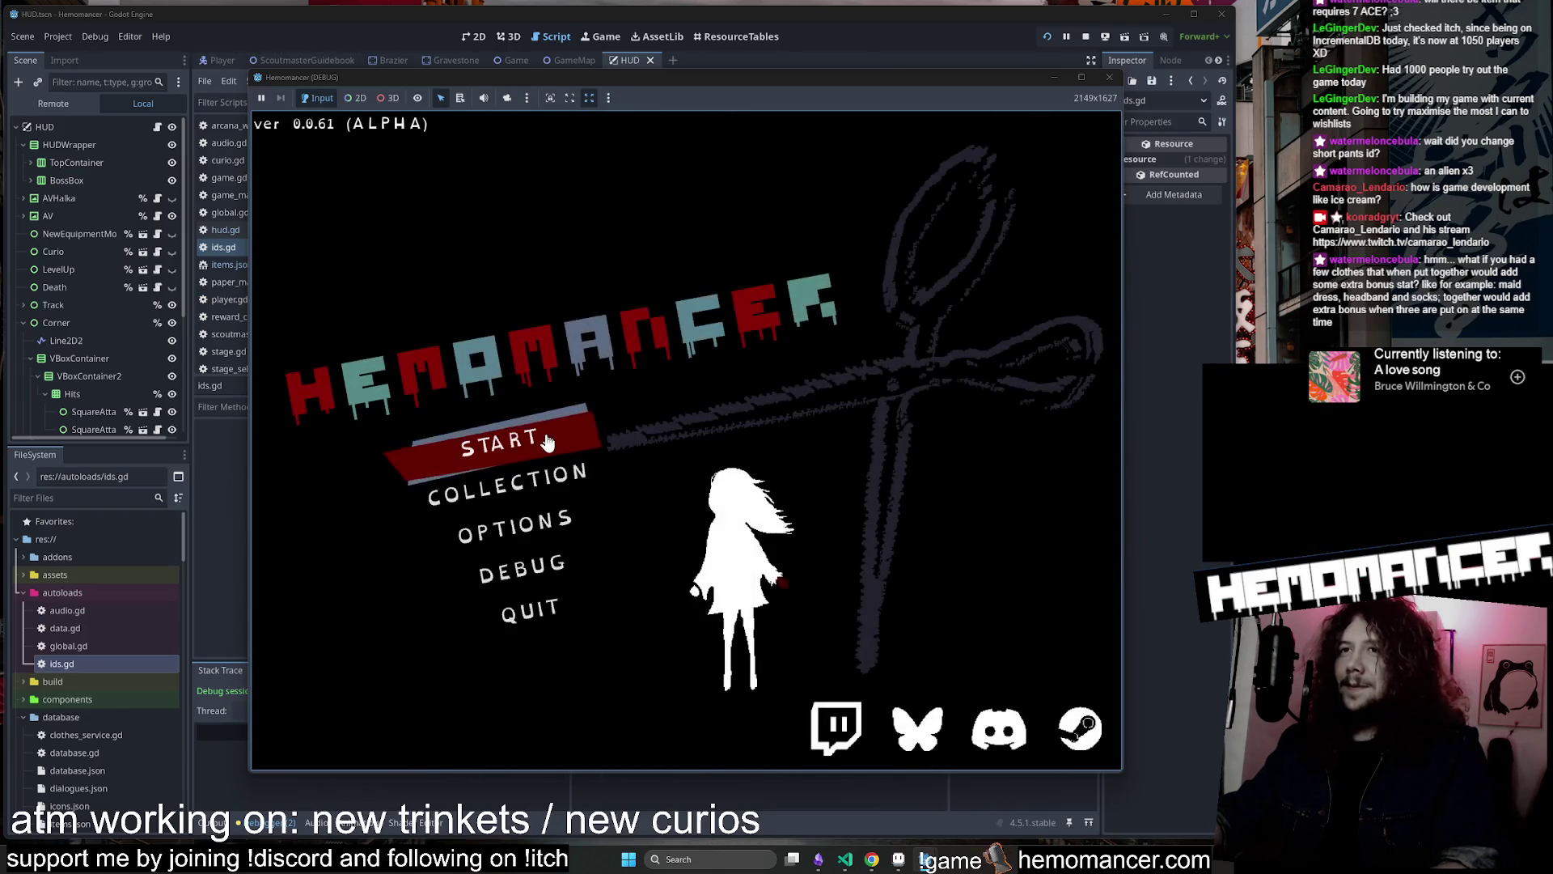
# Start a new game, skip the opening dialogue, and visit the Metronome and Wardrobe
pyautogui.click(546, 441)
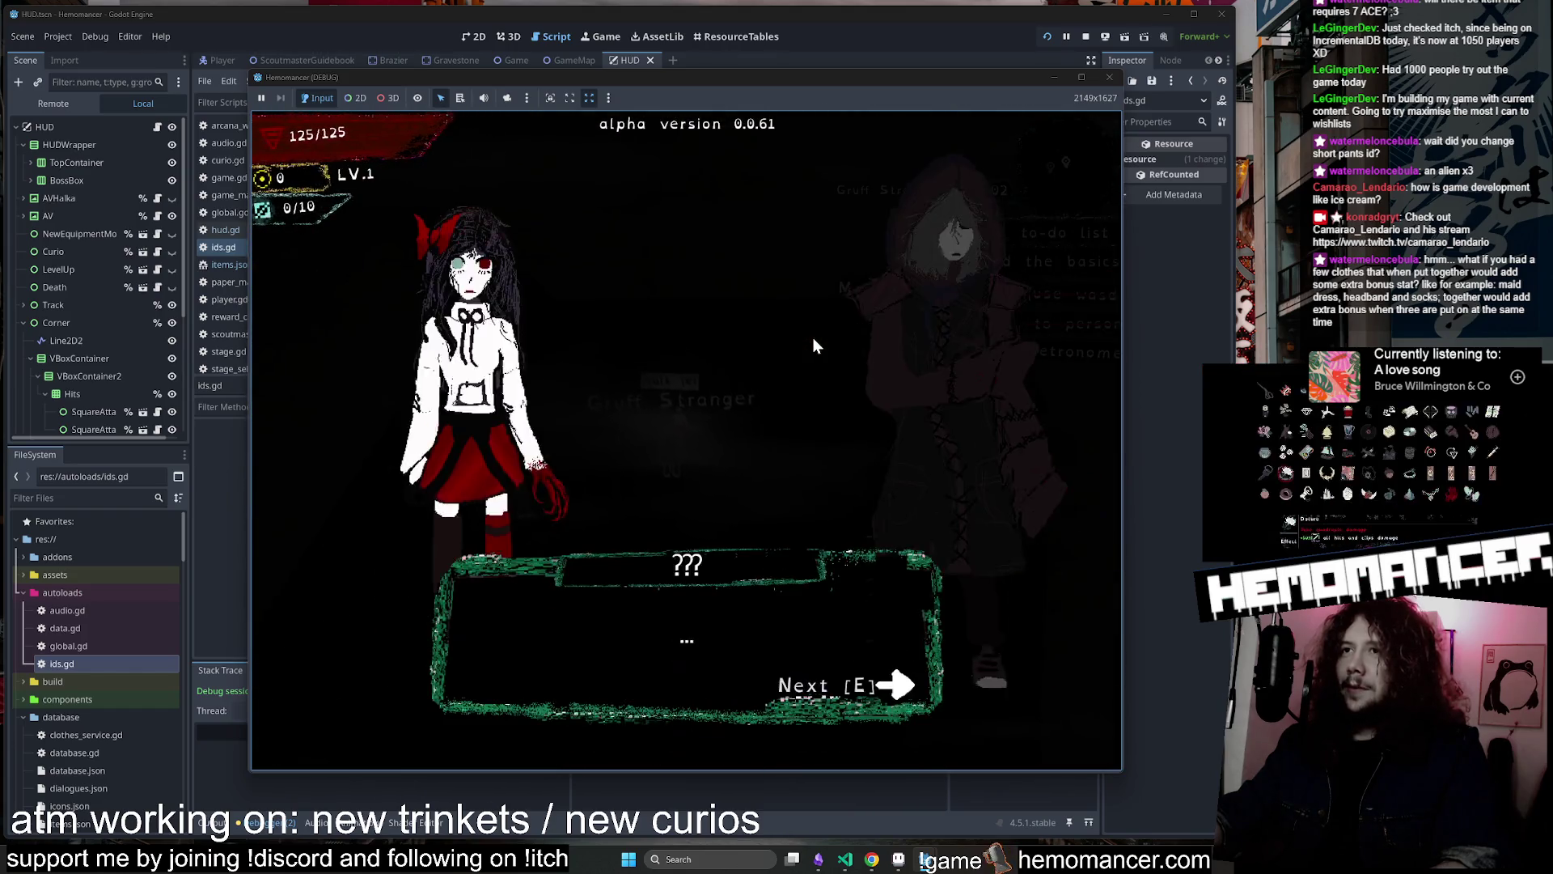
pyautogui.press('e')
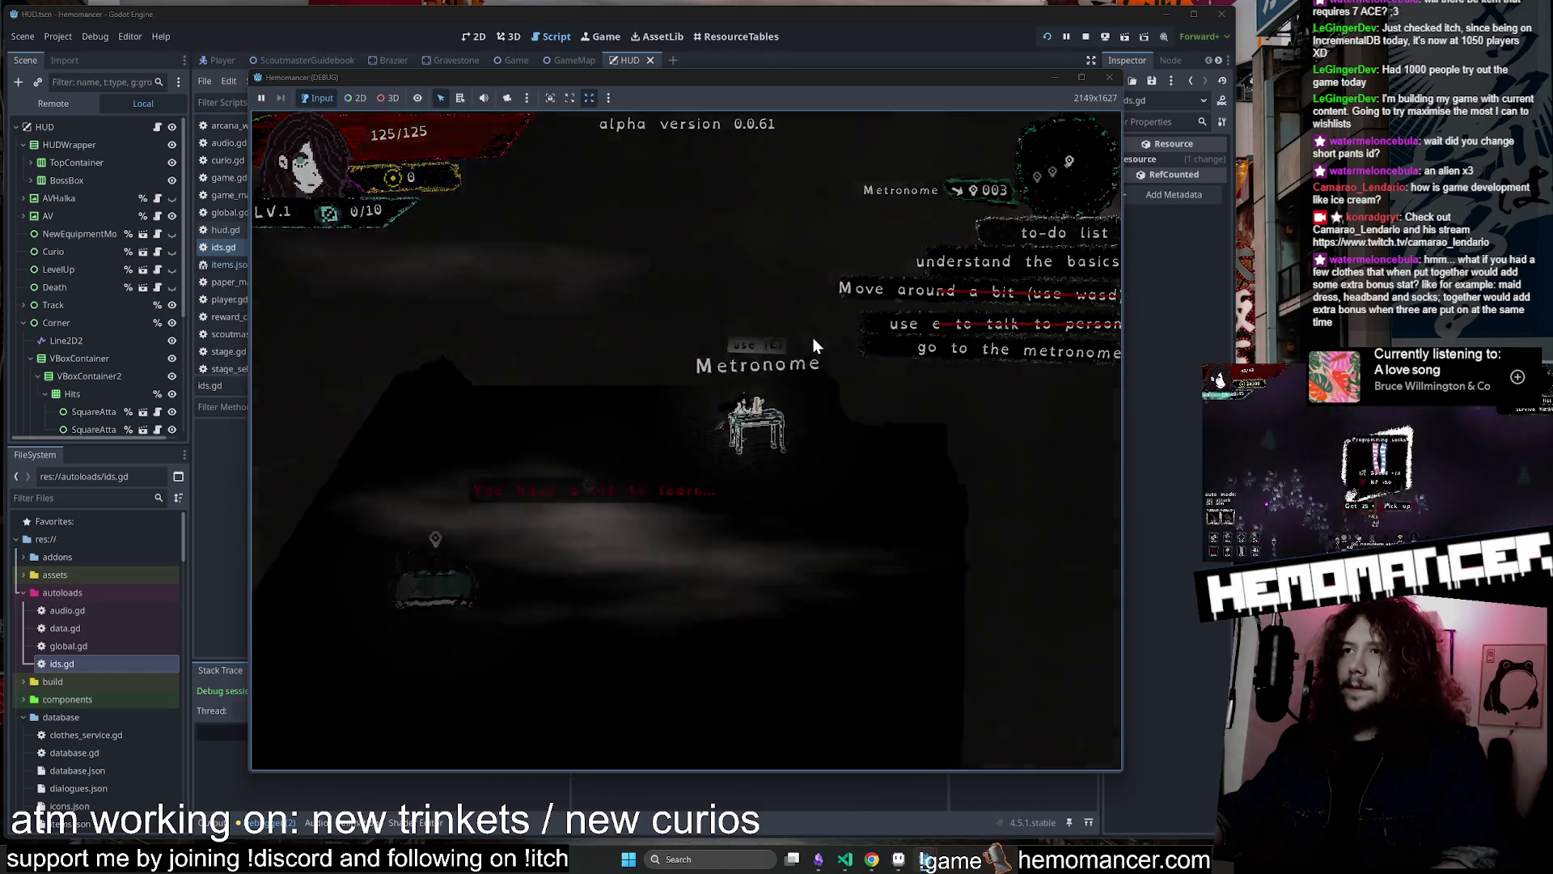
pyautogui.press('e')
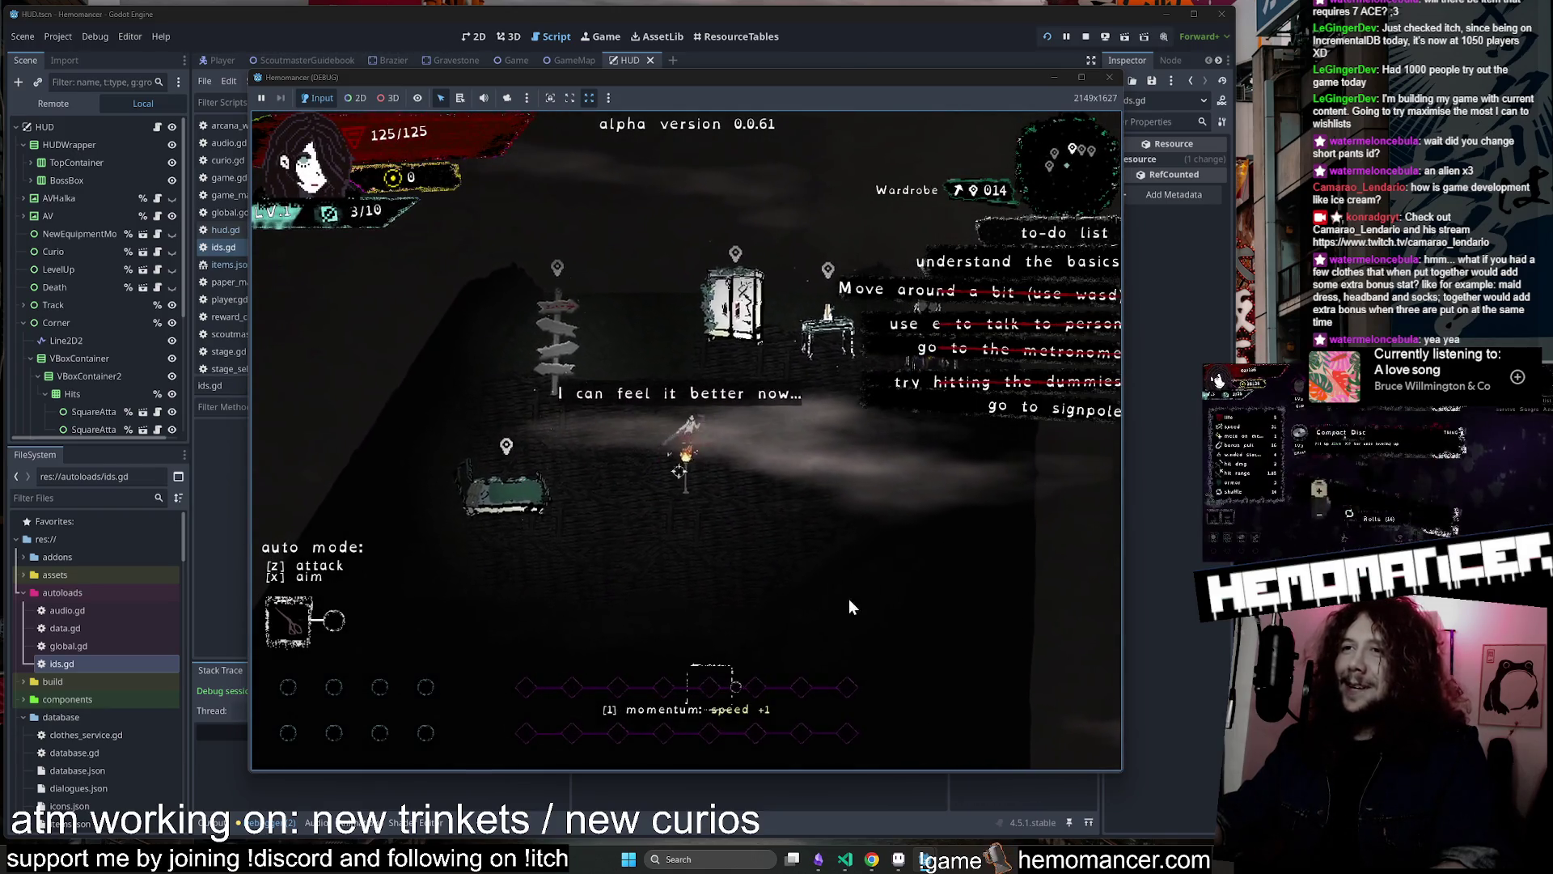
pyautogui.press('e')
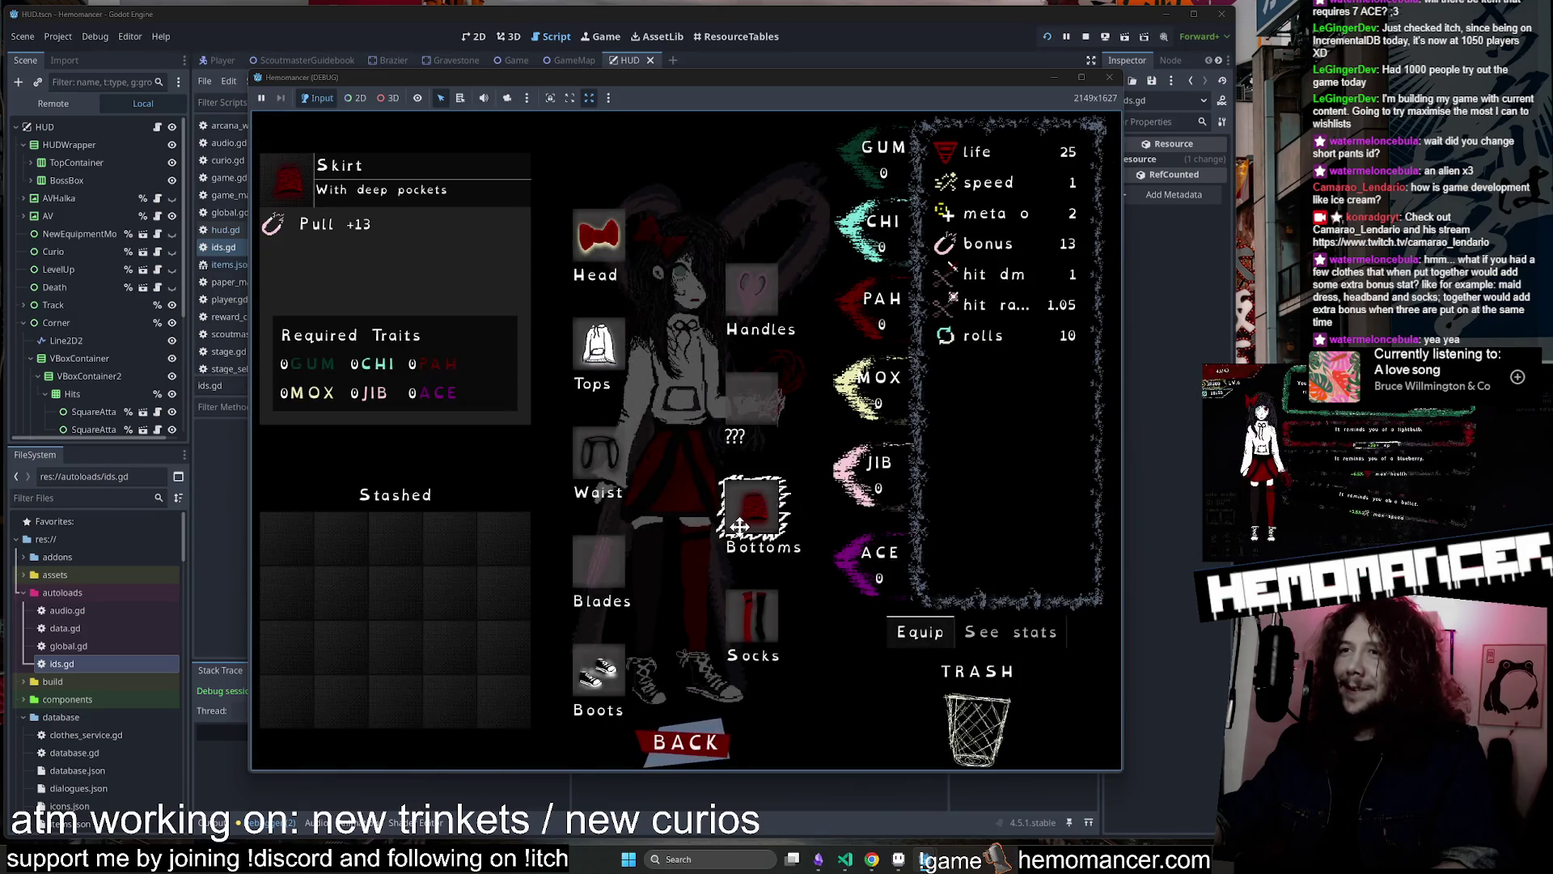
pyautogui.click(686, 742)
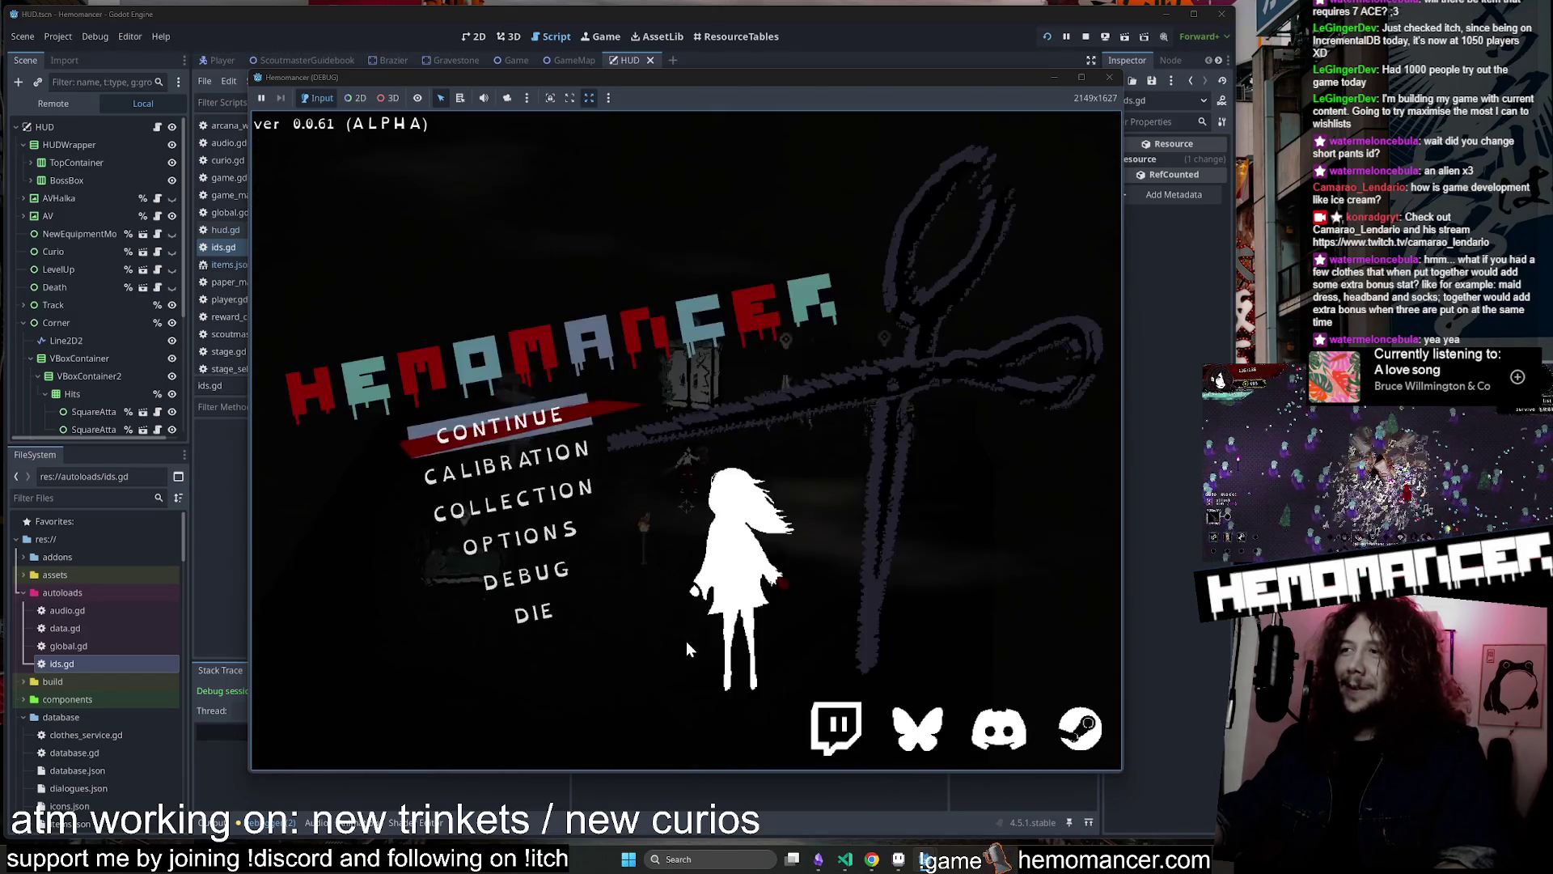
# Add the Apron from the debug screen's EQ clothes list and continue the game
pyautogui.click(522, 573)
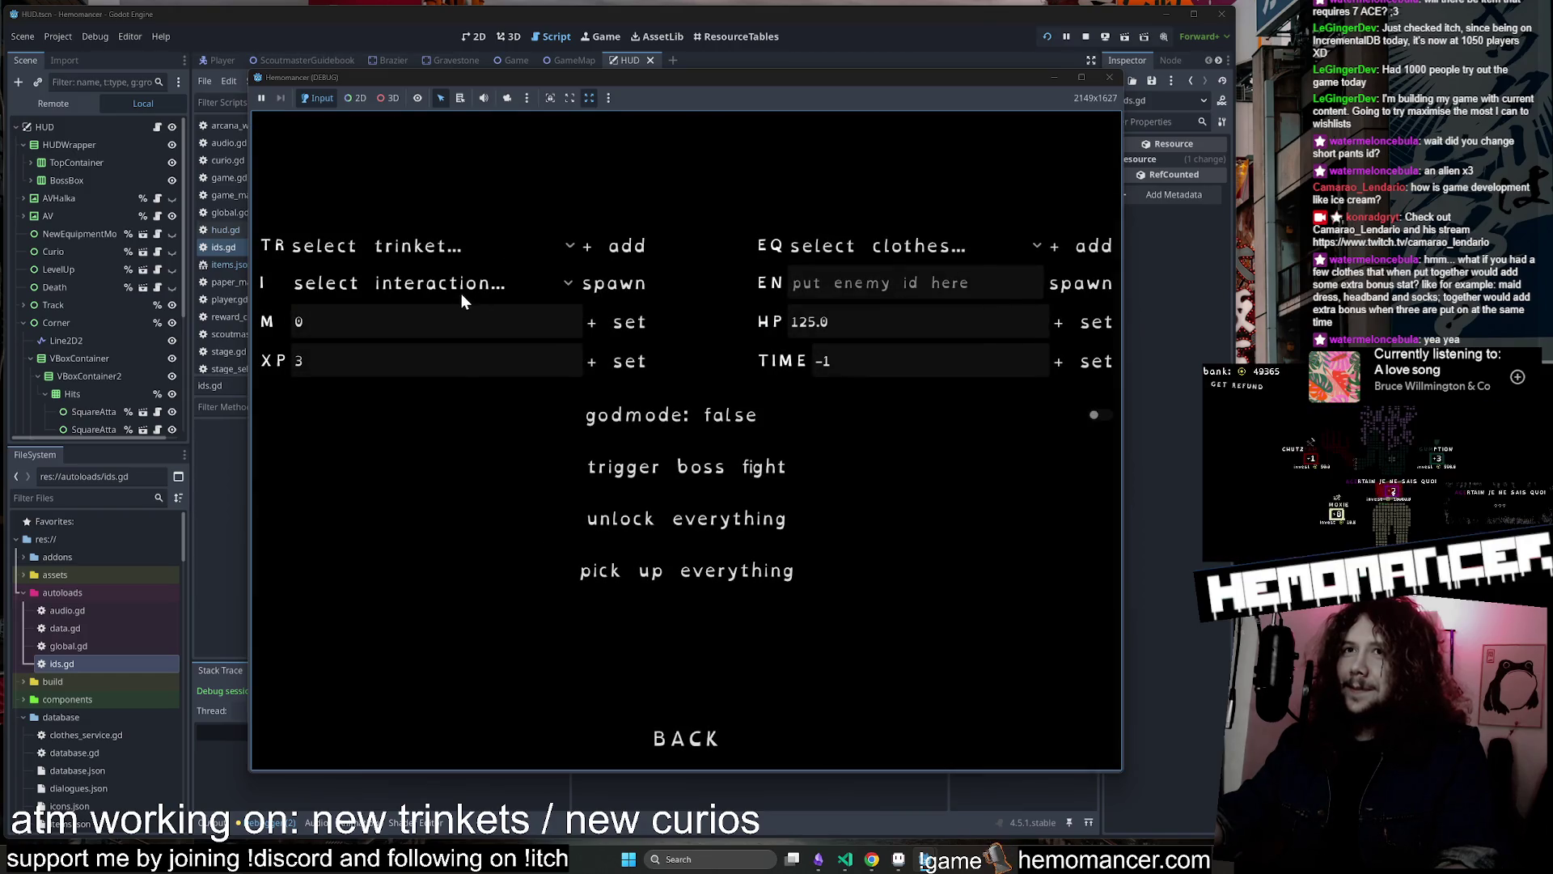
pyautogui.click(461, 298)
pyautogui.click(917, 234)
pyautogui.scroll(-5, 864, 560)
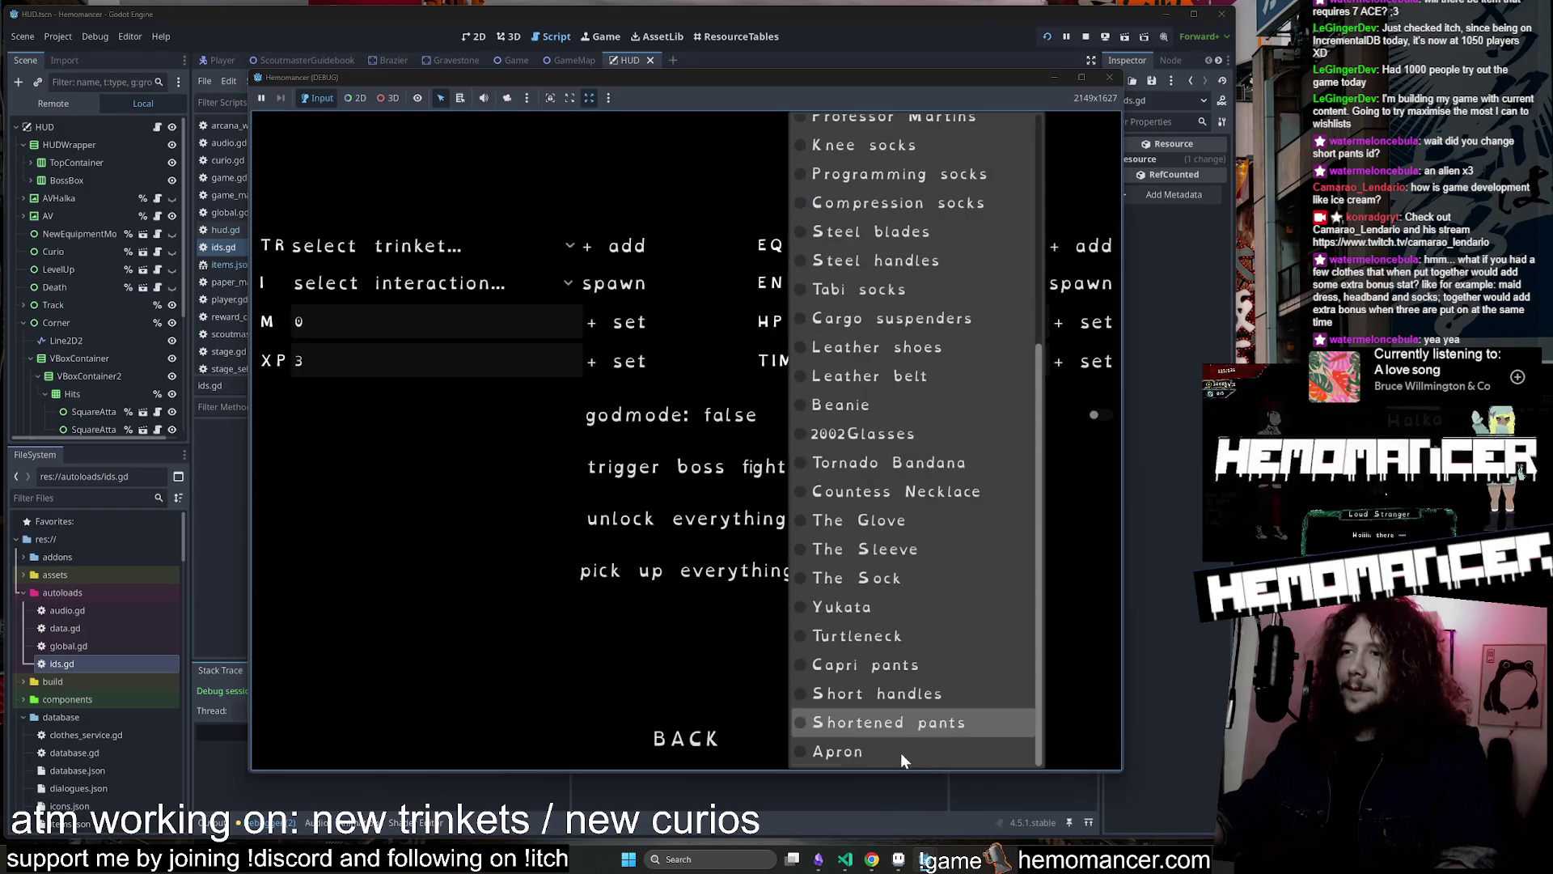
pyautogui.click(900, 752)
pyautogui.click(694, 739)
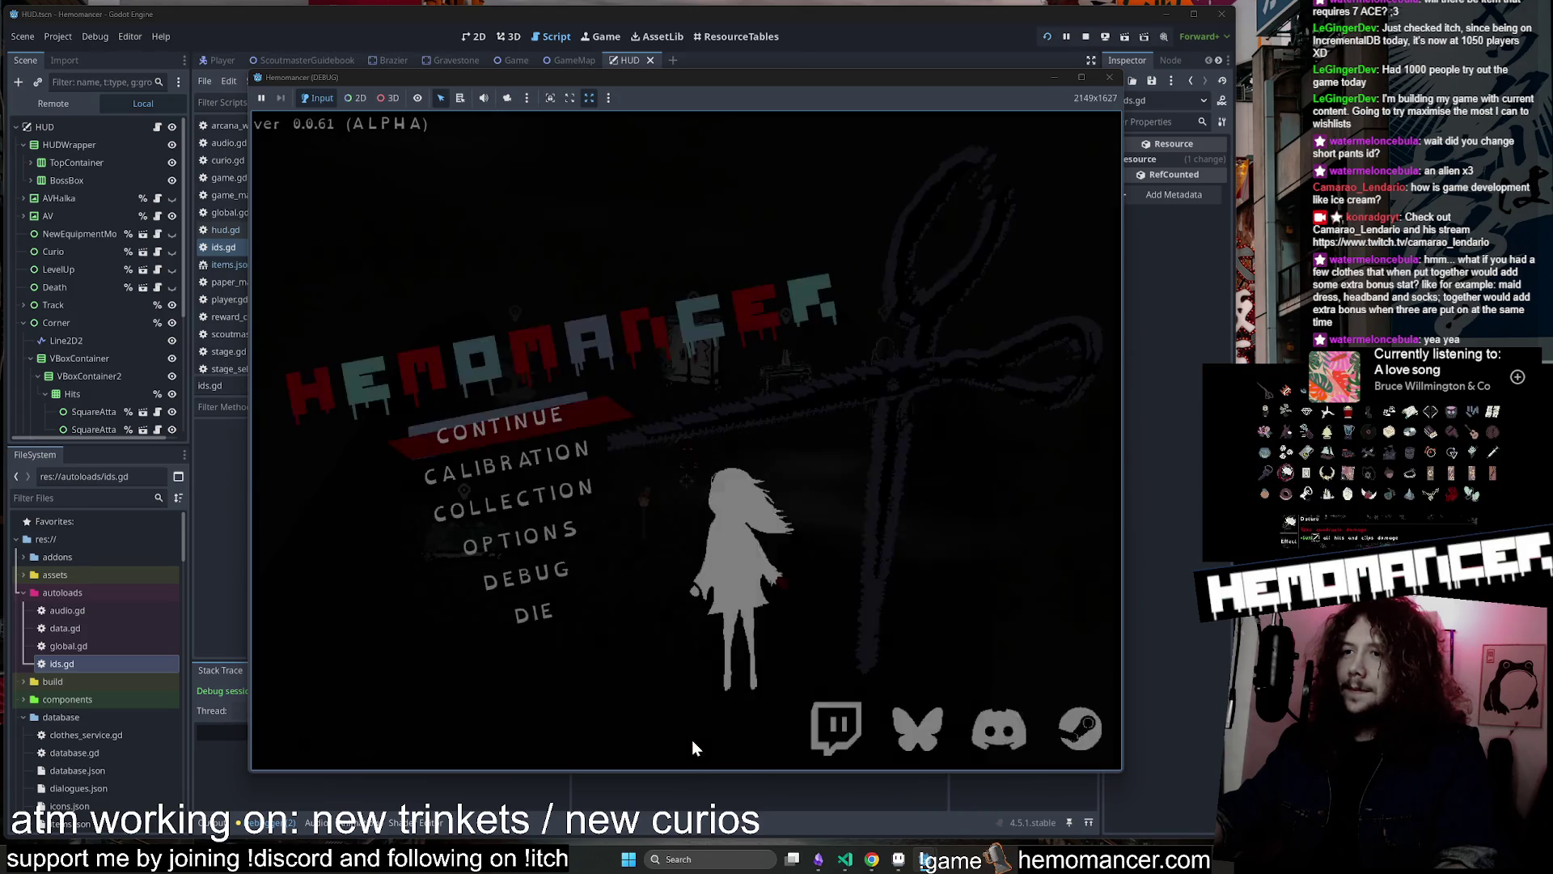
pyautogui.click(512, 417)
# Inspect the stashed Apron (Regen +2), move it to the fourth stash slot, and walk away
pyautogui.press('e')
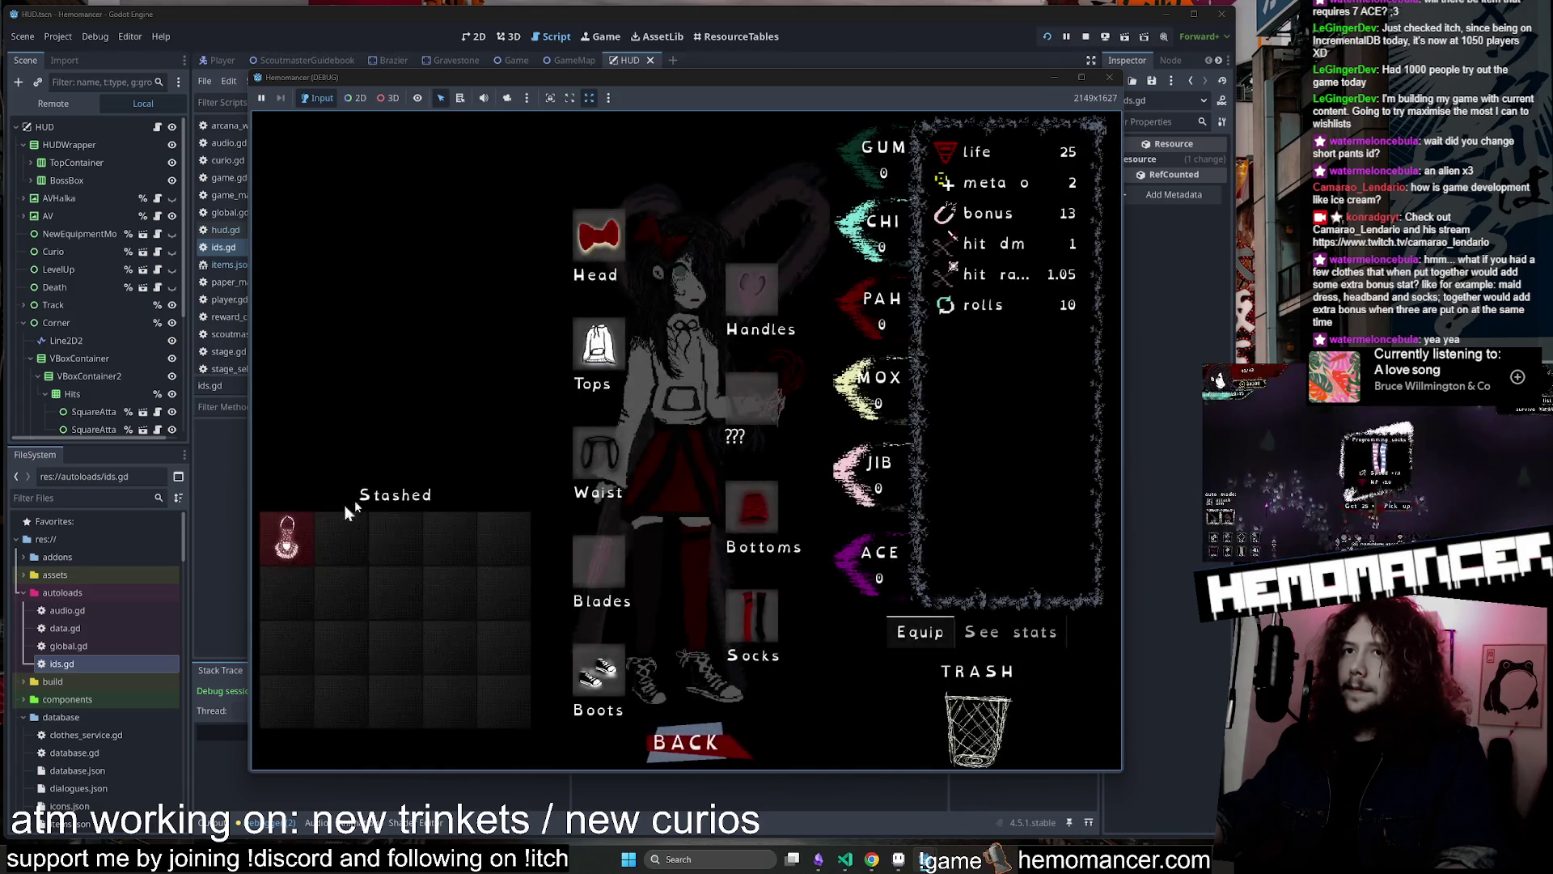
pyautogui.moveTo(289, 538)
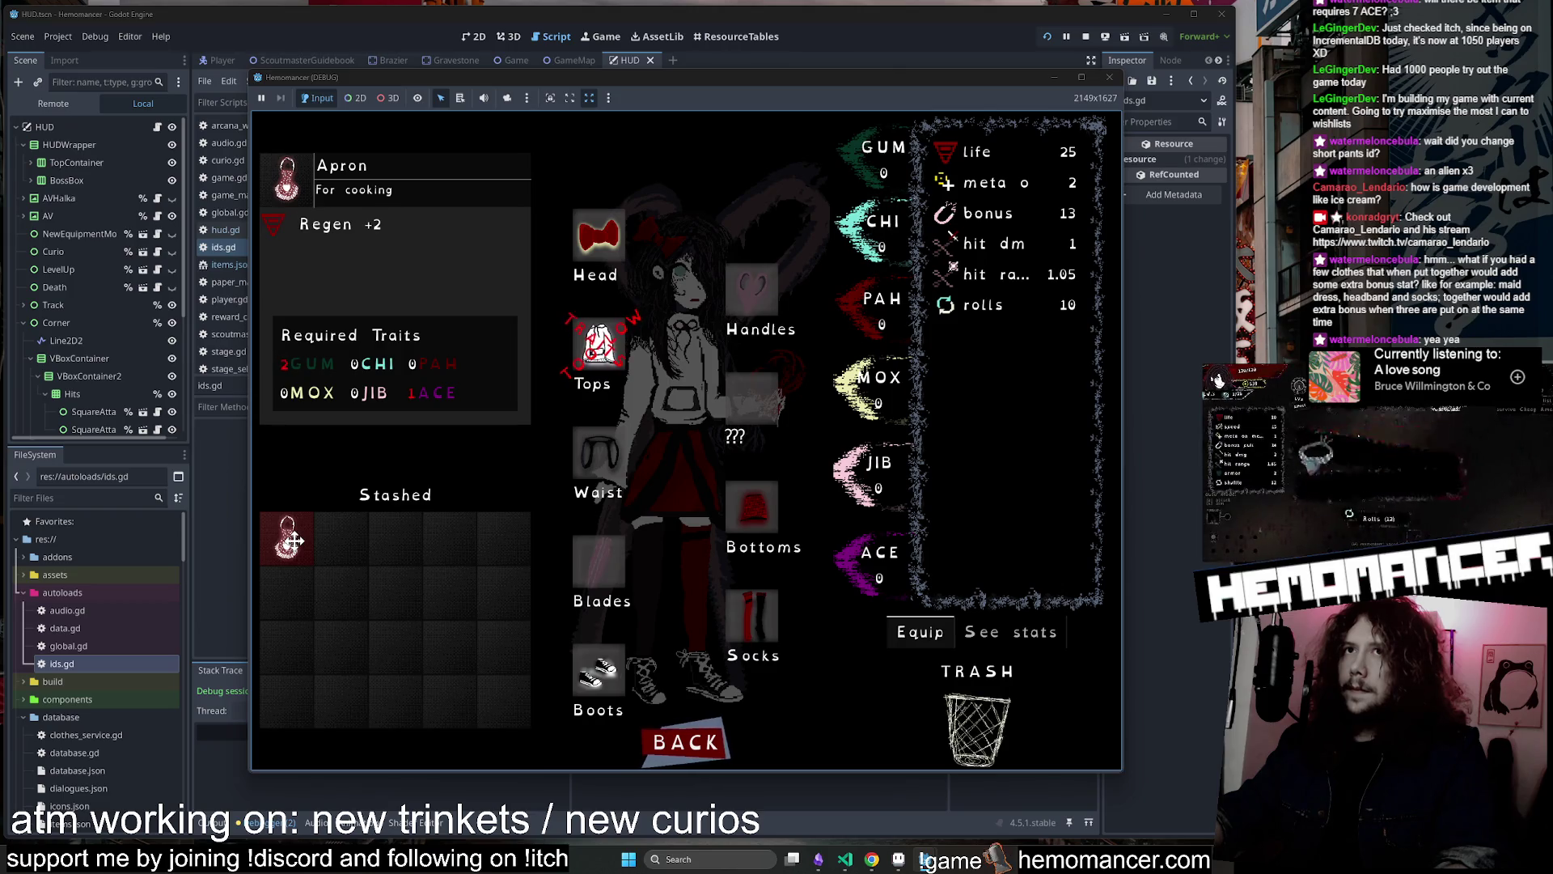
pyautogui.moveTo(293, 541); pyautogui.dragTo(409, 560)
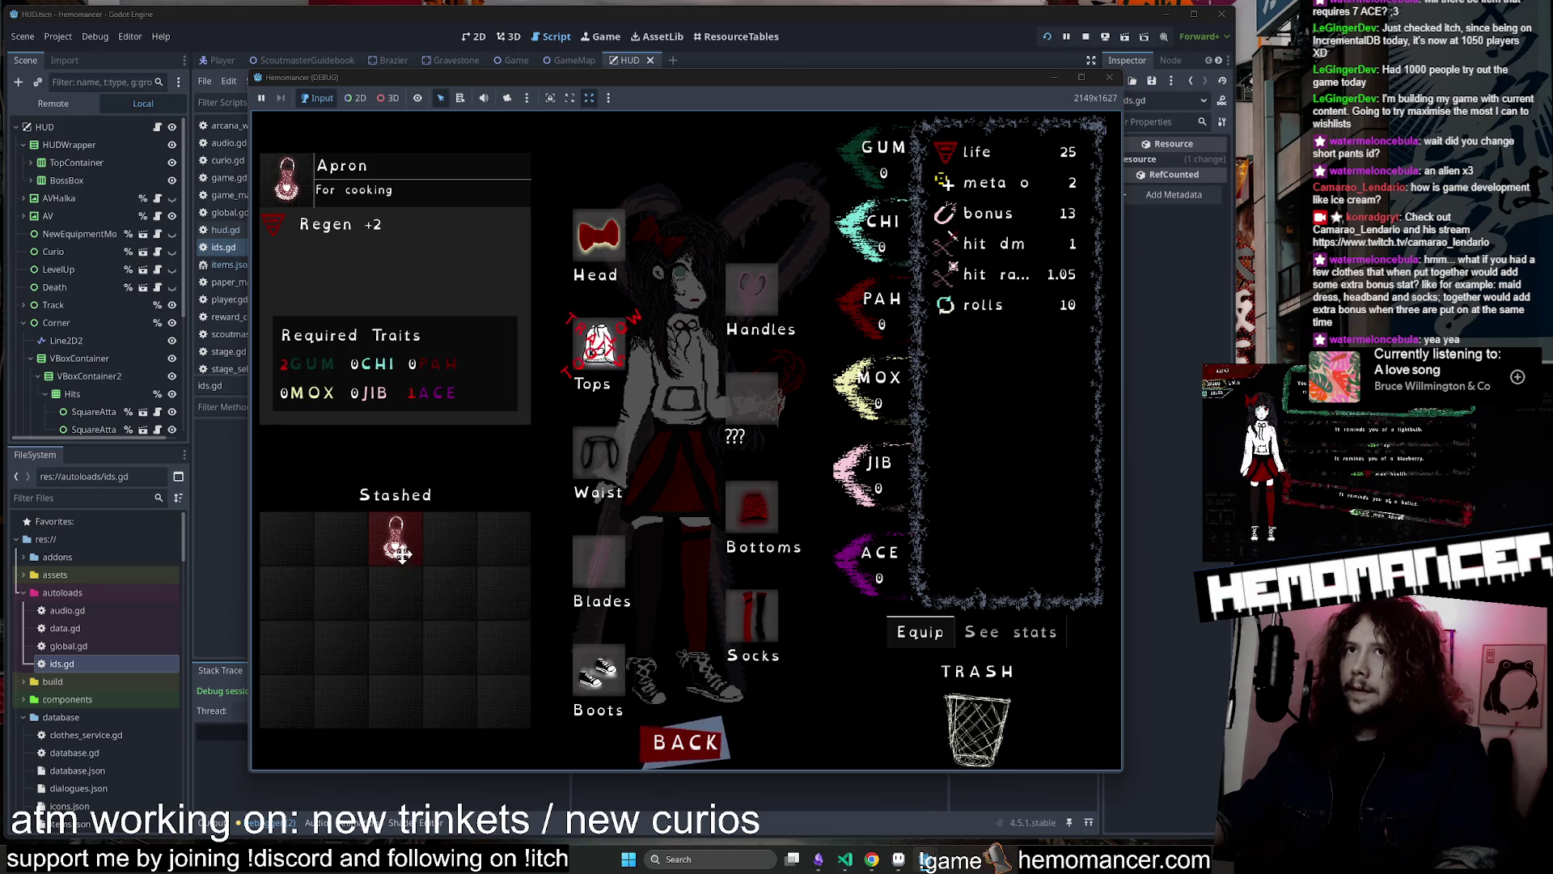
pyautogui.moveTo(408, 560); pyautogui.dragTo(457, 558)
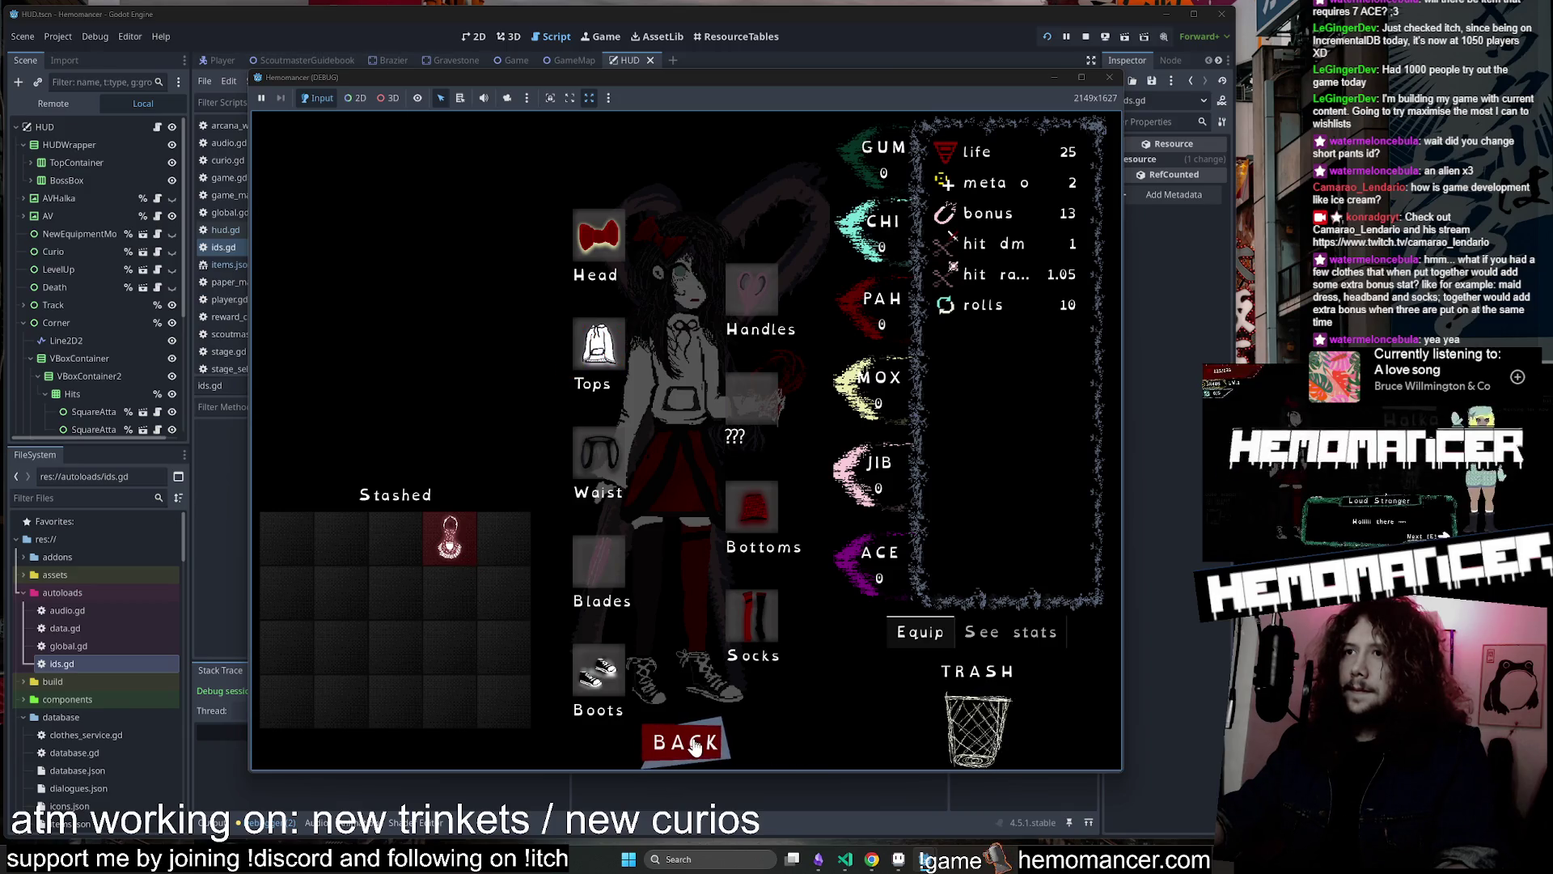
pyautogui.moveTo(447, 544)
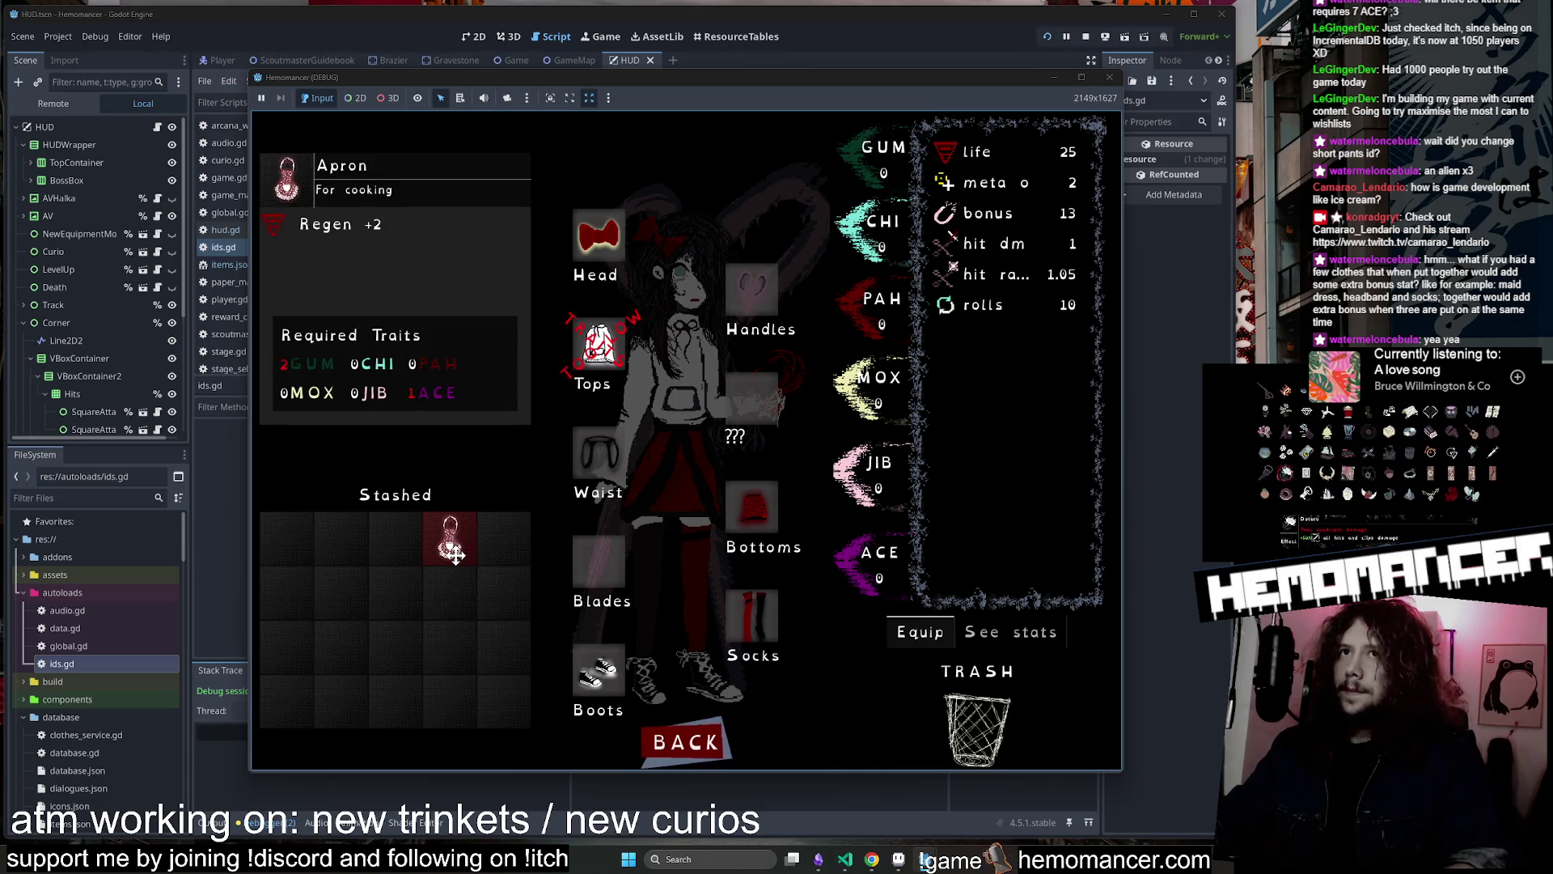
pyautogui.click(686, 741)
pyautogui.press('s')
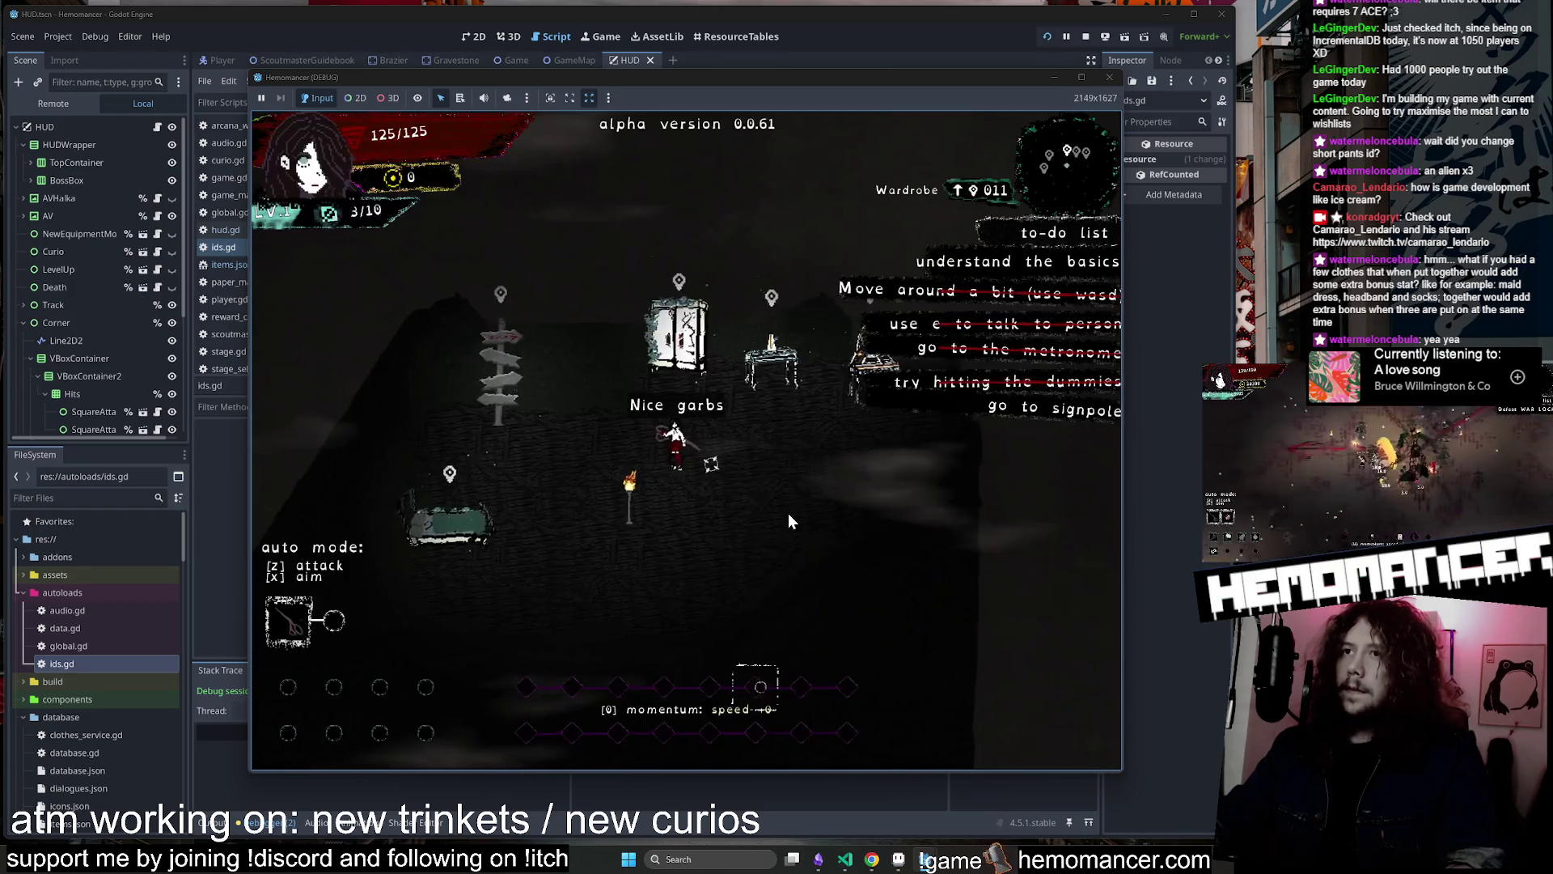
# Visit the Metronome's curio screen, then set currency to 254345345 in the debug panel
pyautogui.press('d')
pyautogui.press('w')
pyautogui.press('e')
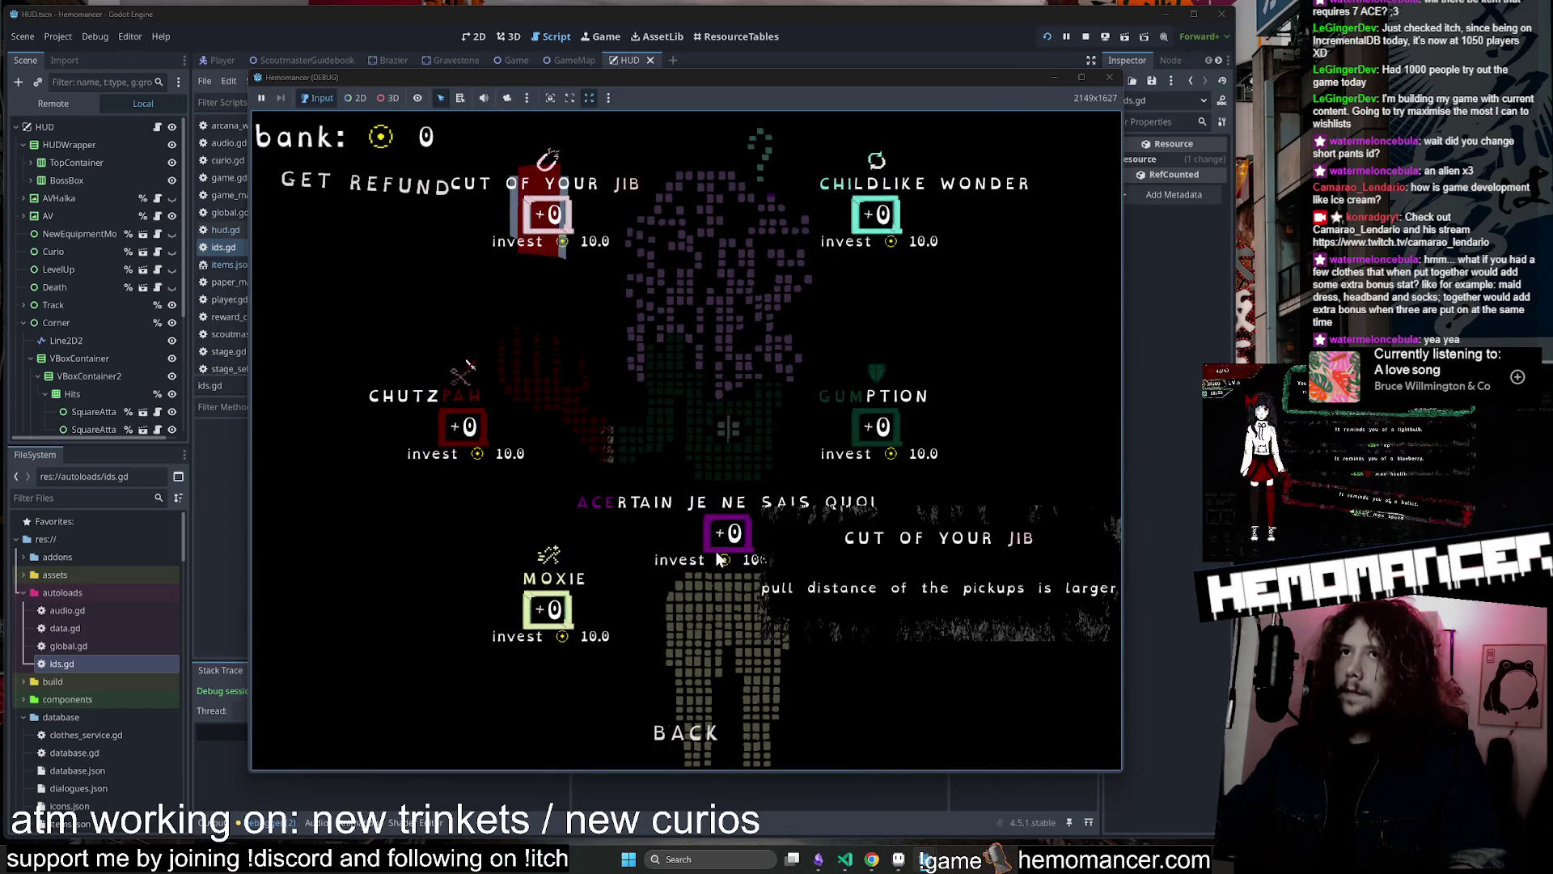
pyautogui.click(696, 731)
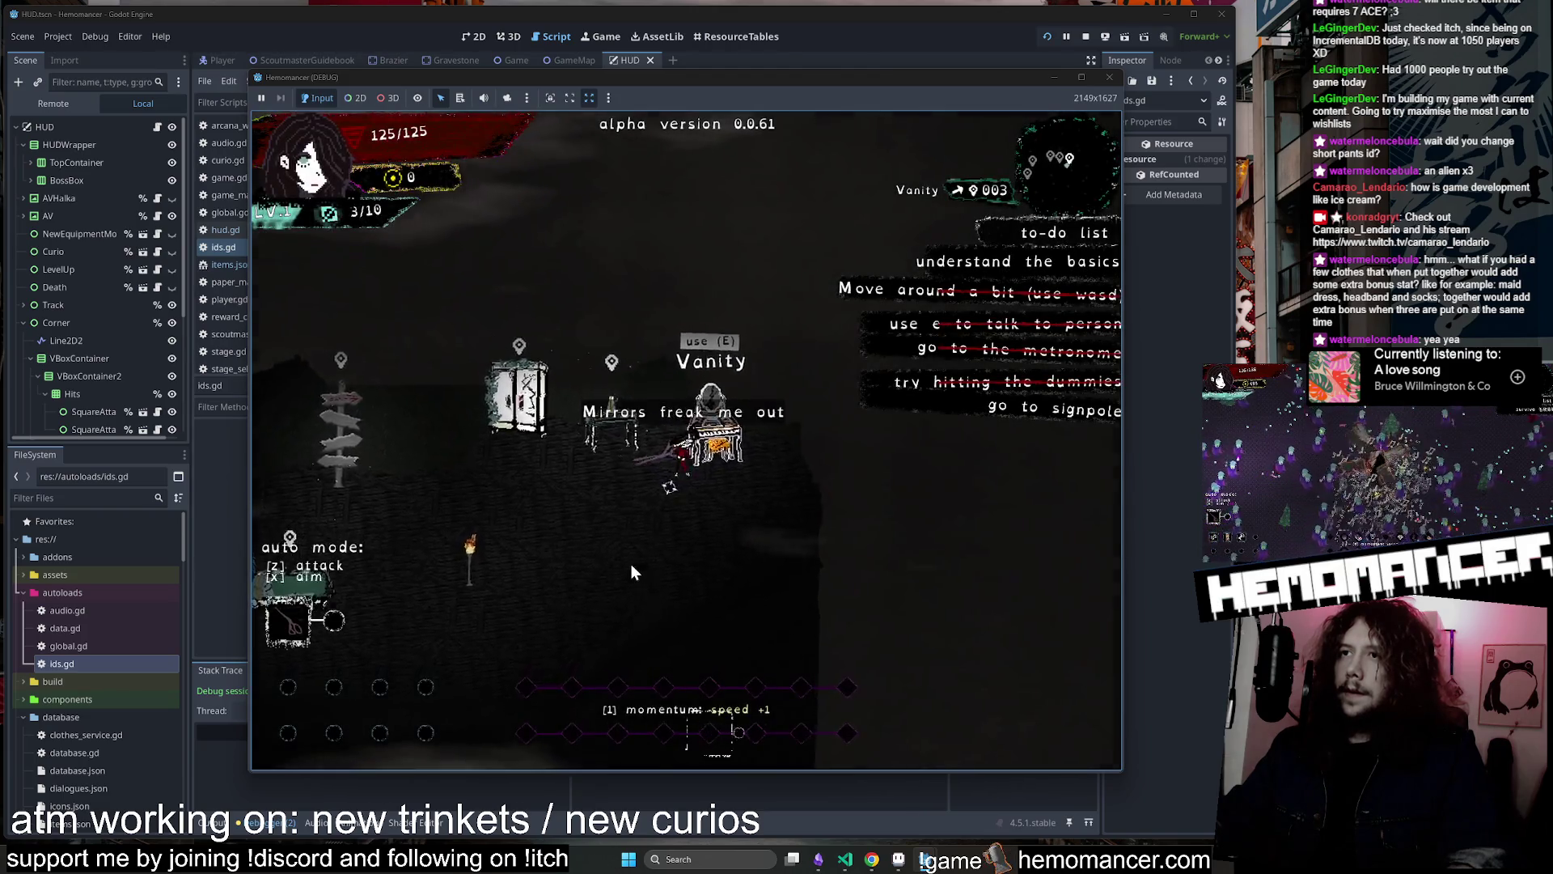
pyautogui.press('Escape')
pyautogui.click(526, 483)
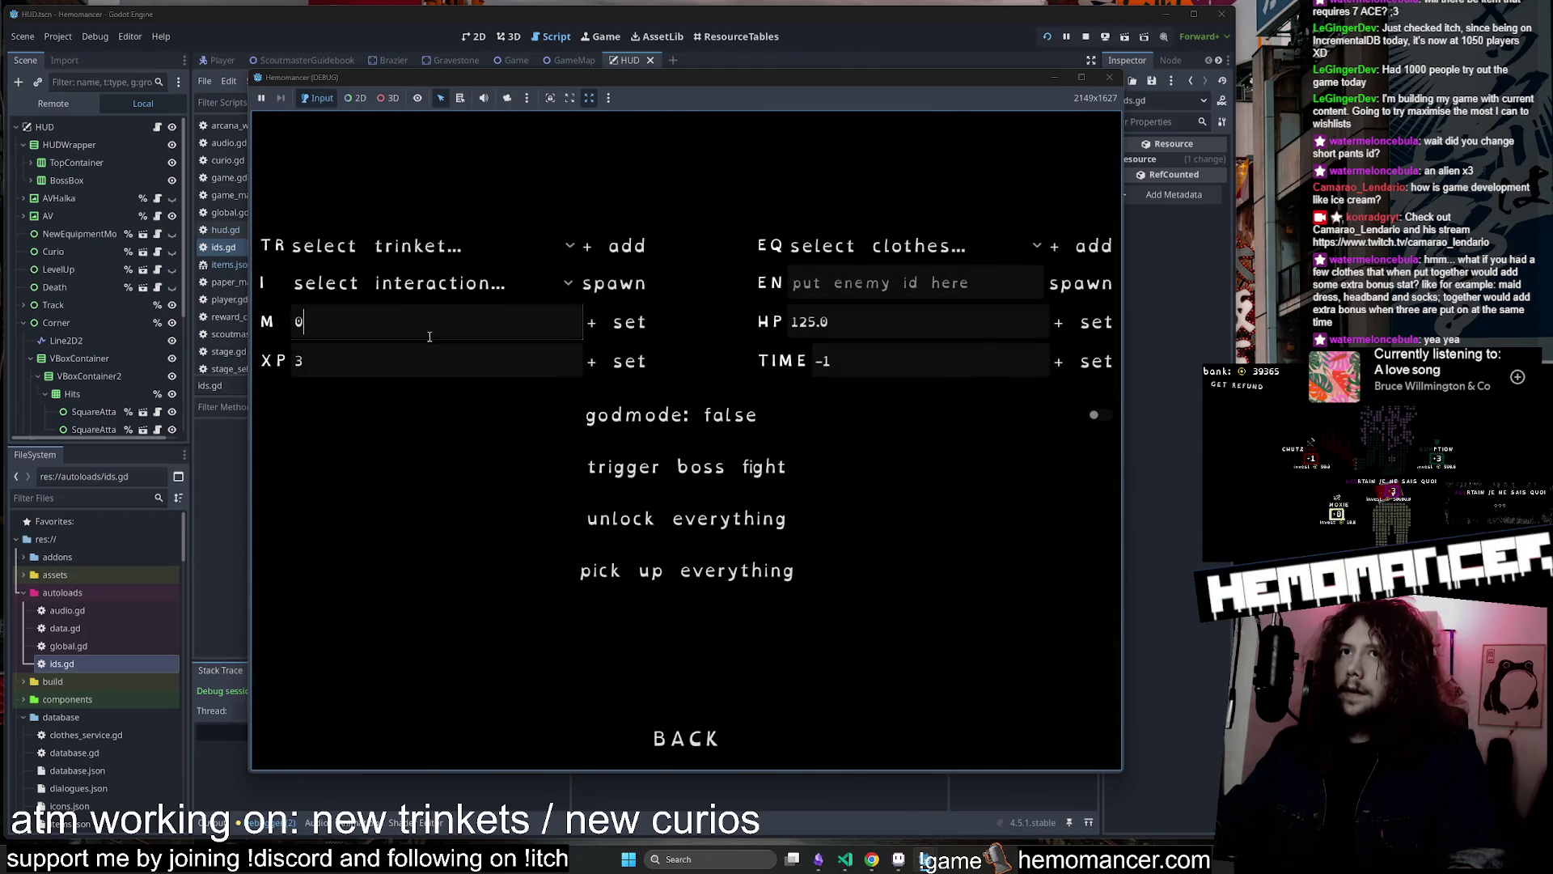
pyautogui.write('4345345')
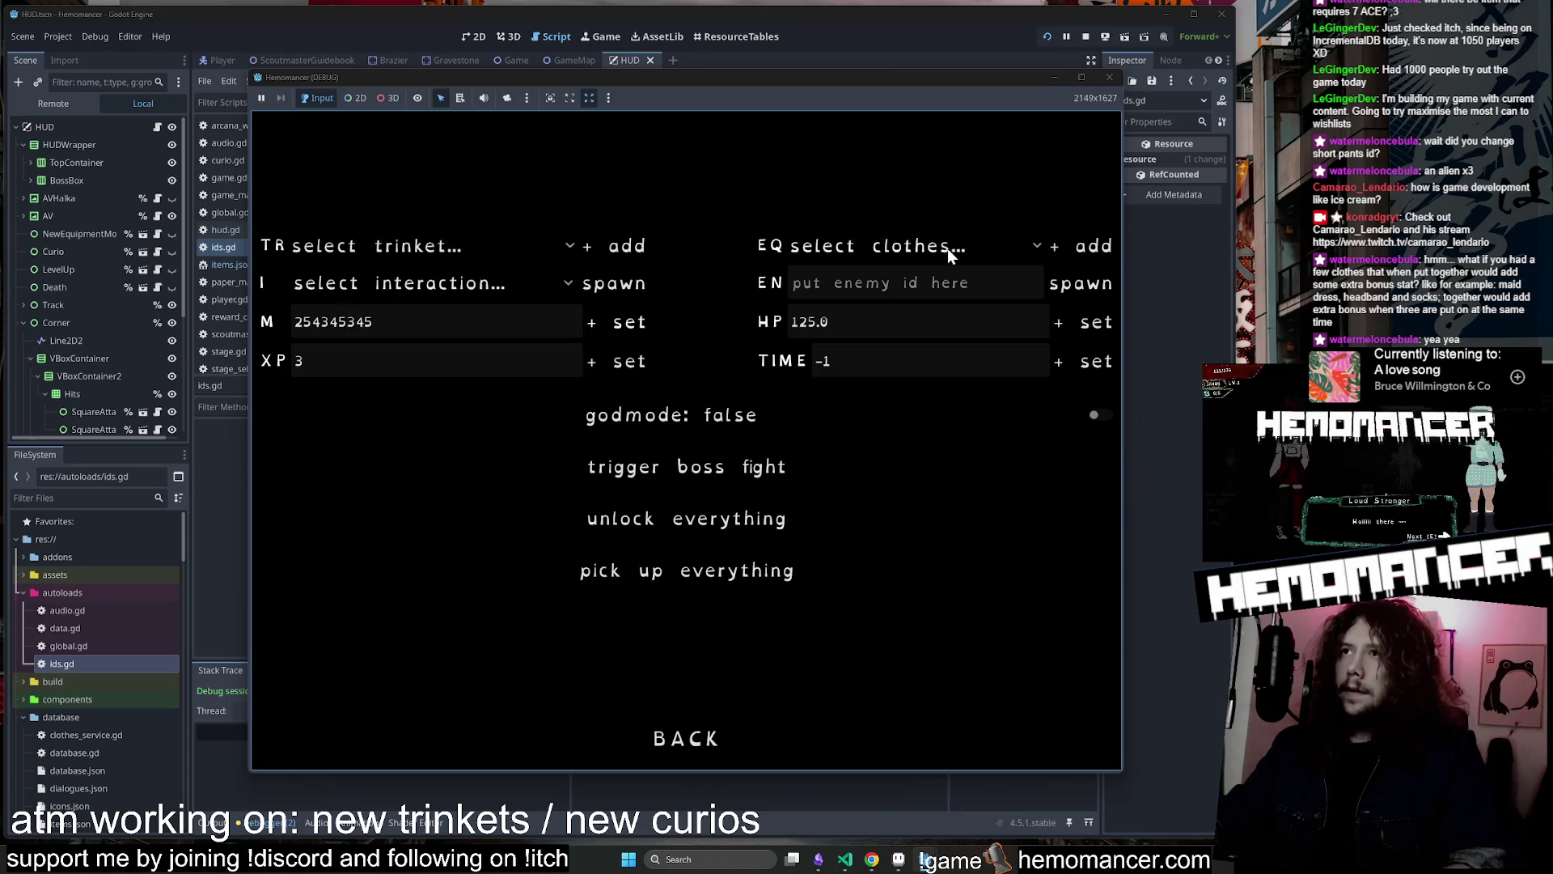
# Add Shortened pants, Capri pants and Short handles via the EQ list and continue the game
pyautogui.click(948, 248)
pyautogui.click(919, 722)
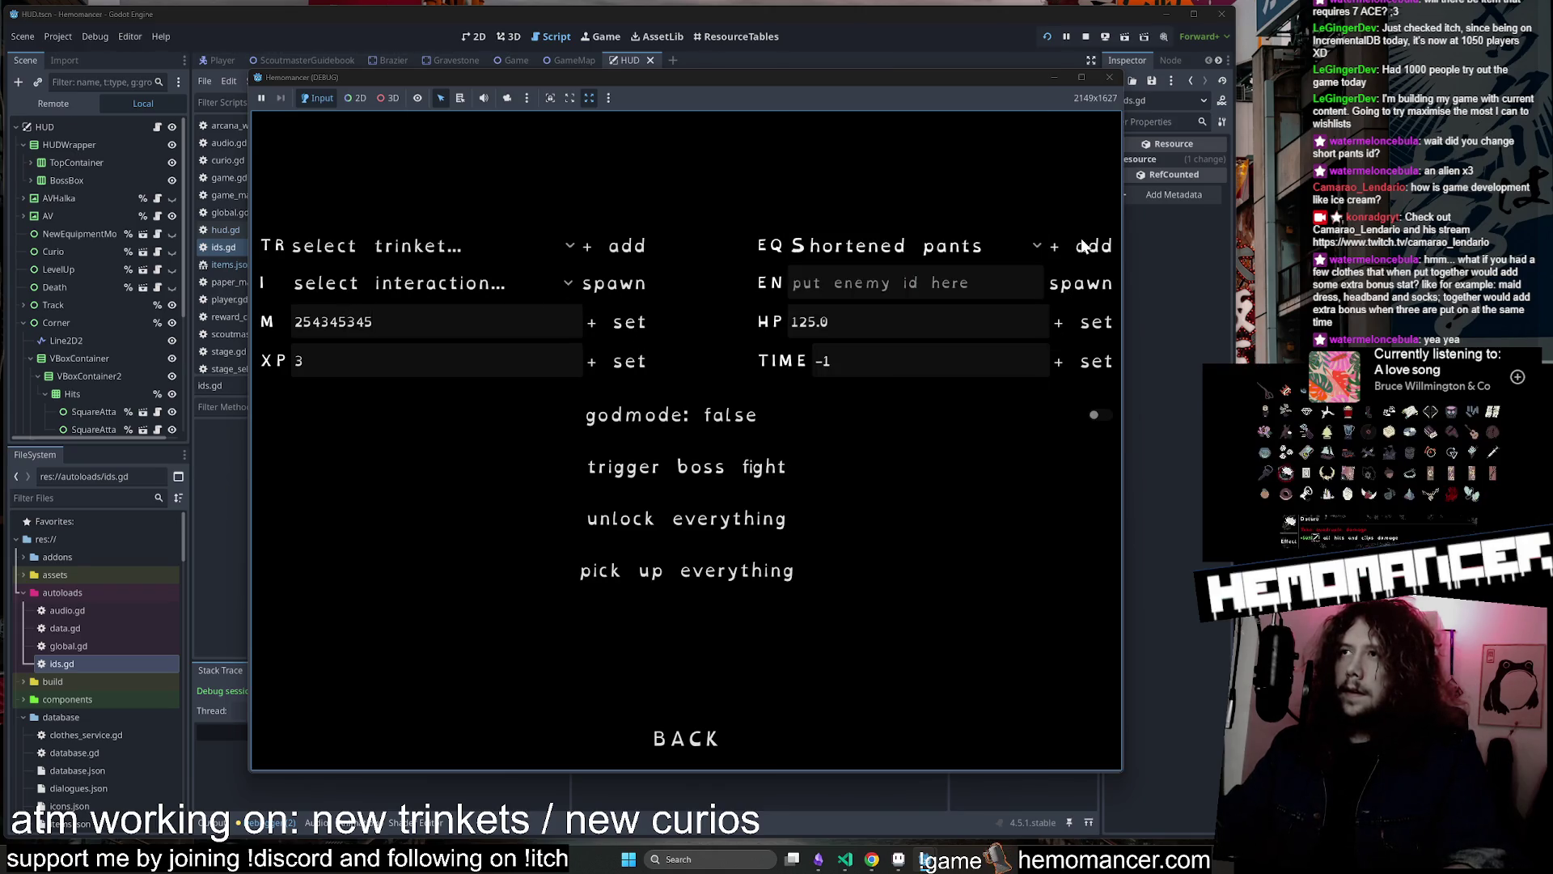
pyautogui.click(938, 246)
pyautogui.click(917, 668)
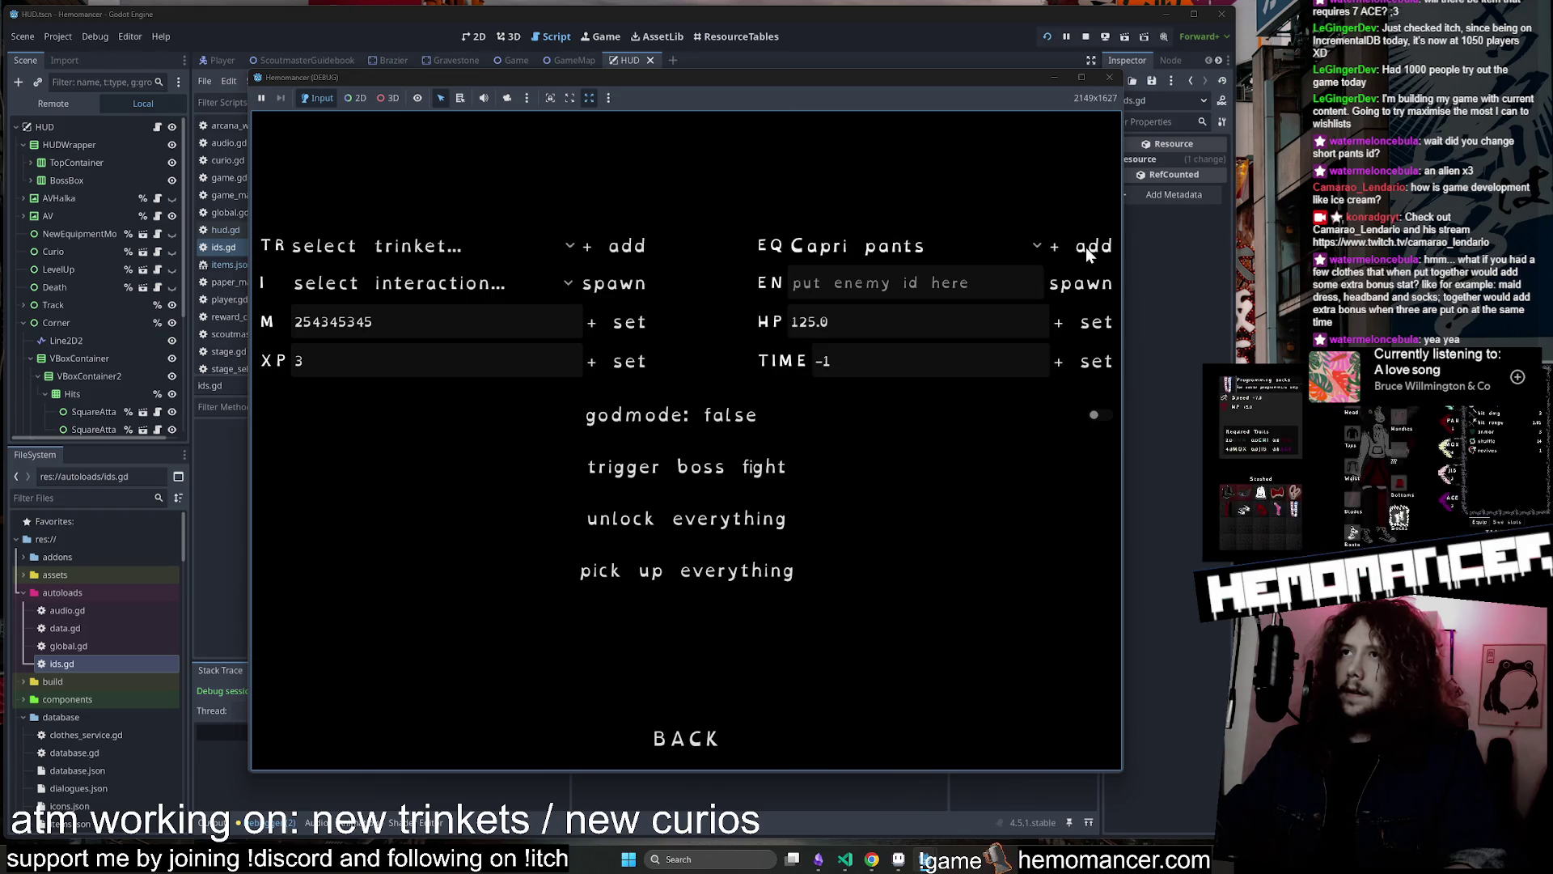
pyautogui.click(905, 246)
pyautogui.click(911, 689)
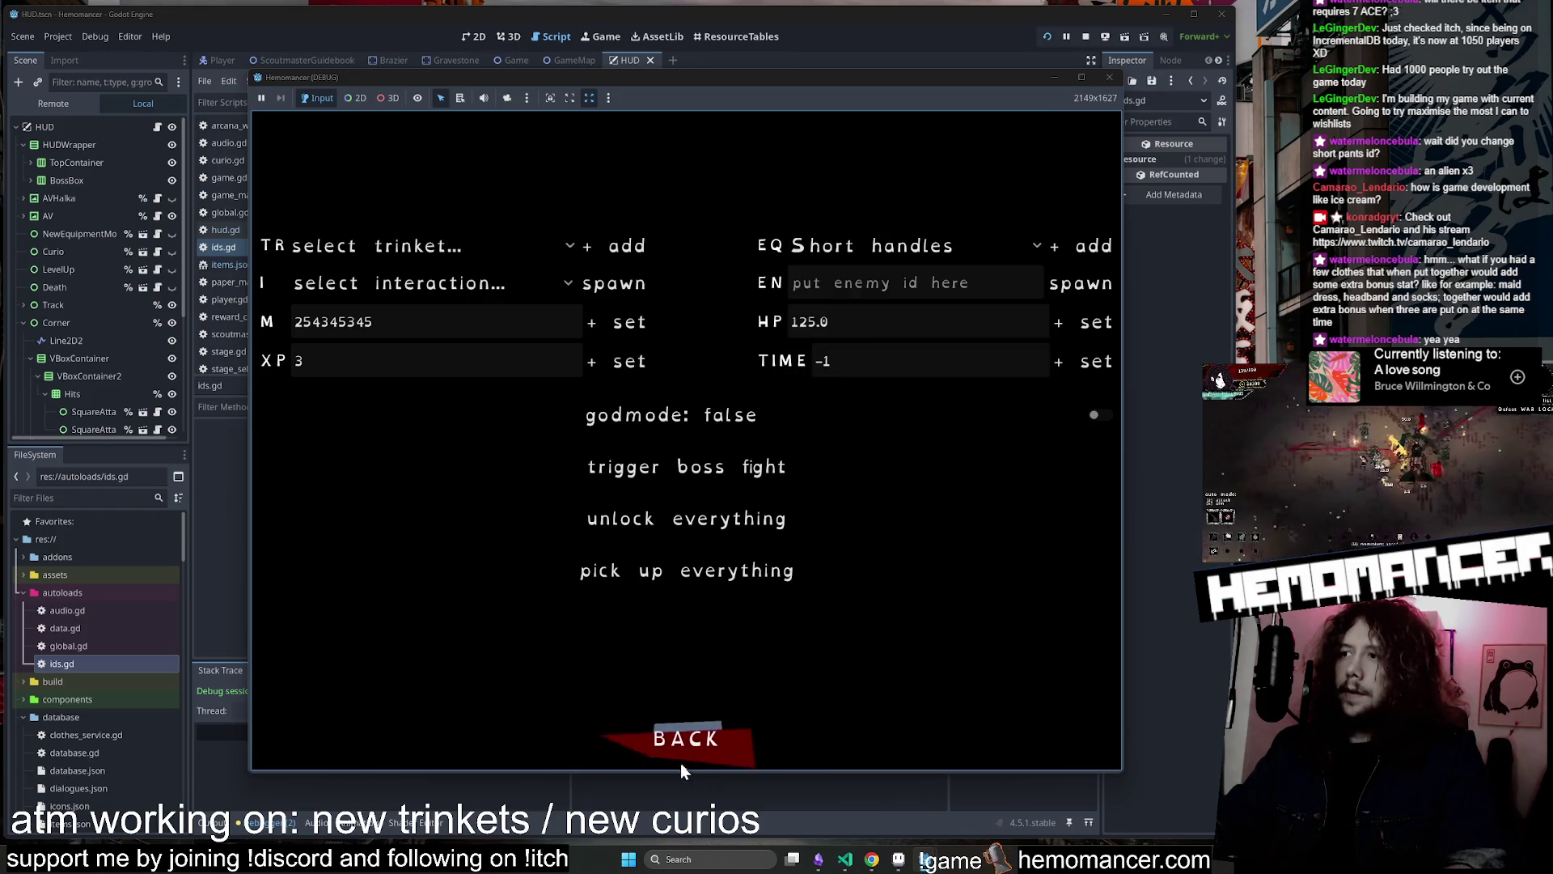
pyautogui.click(676, 740)
pyautogui.click(473, 429)
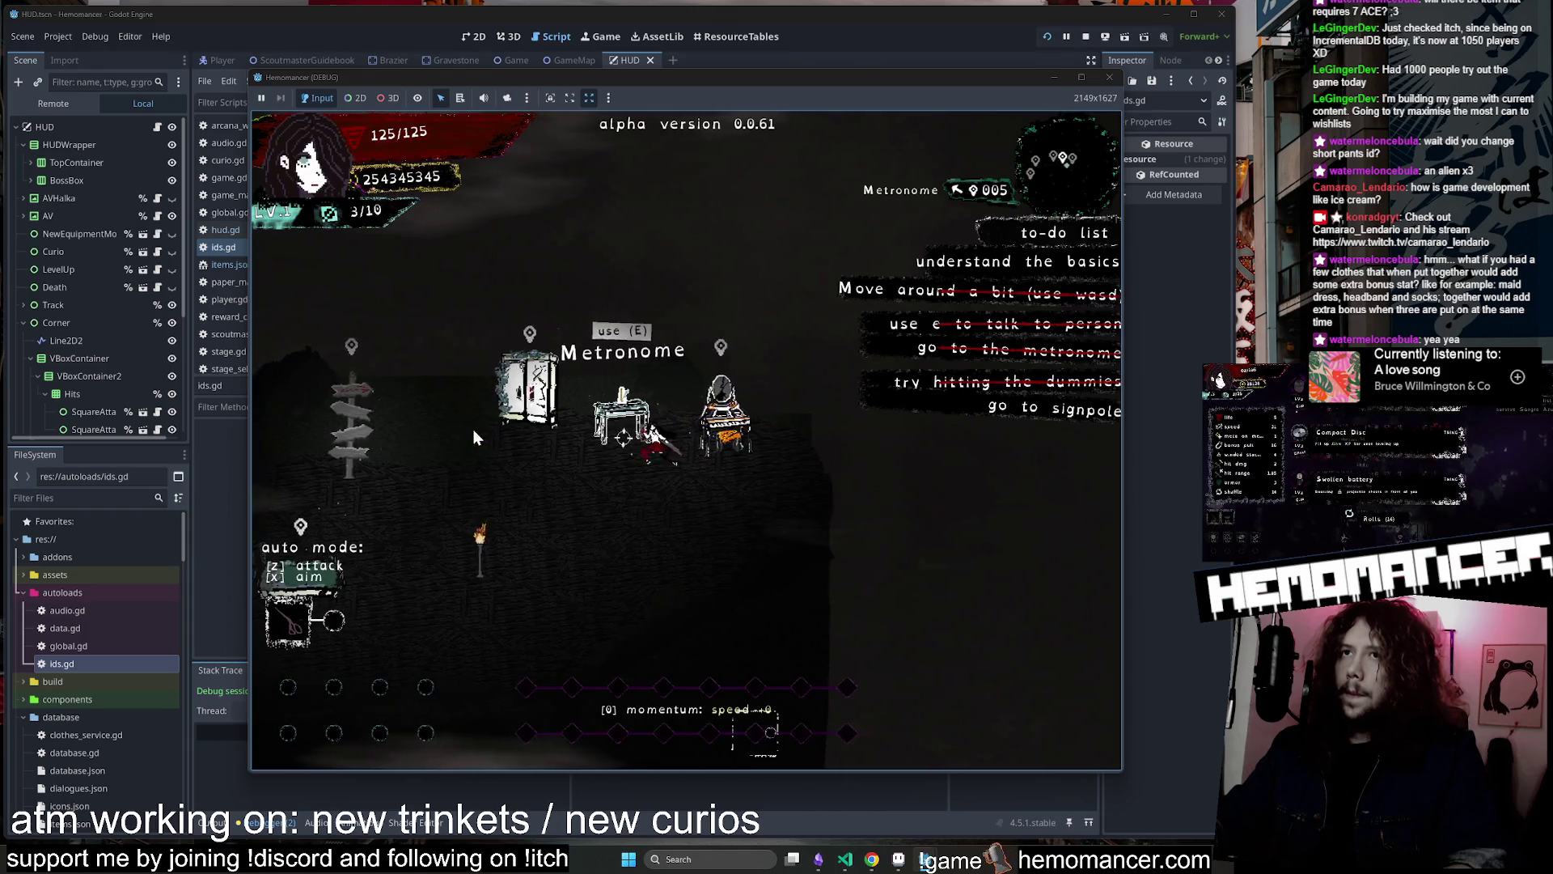
# Check the wardrobe, then invest in A CERTAIN JE NE SAIS QUOI and GUMPTION at the curio screen
pyautogui.press('a')
pyautogui.press('e')
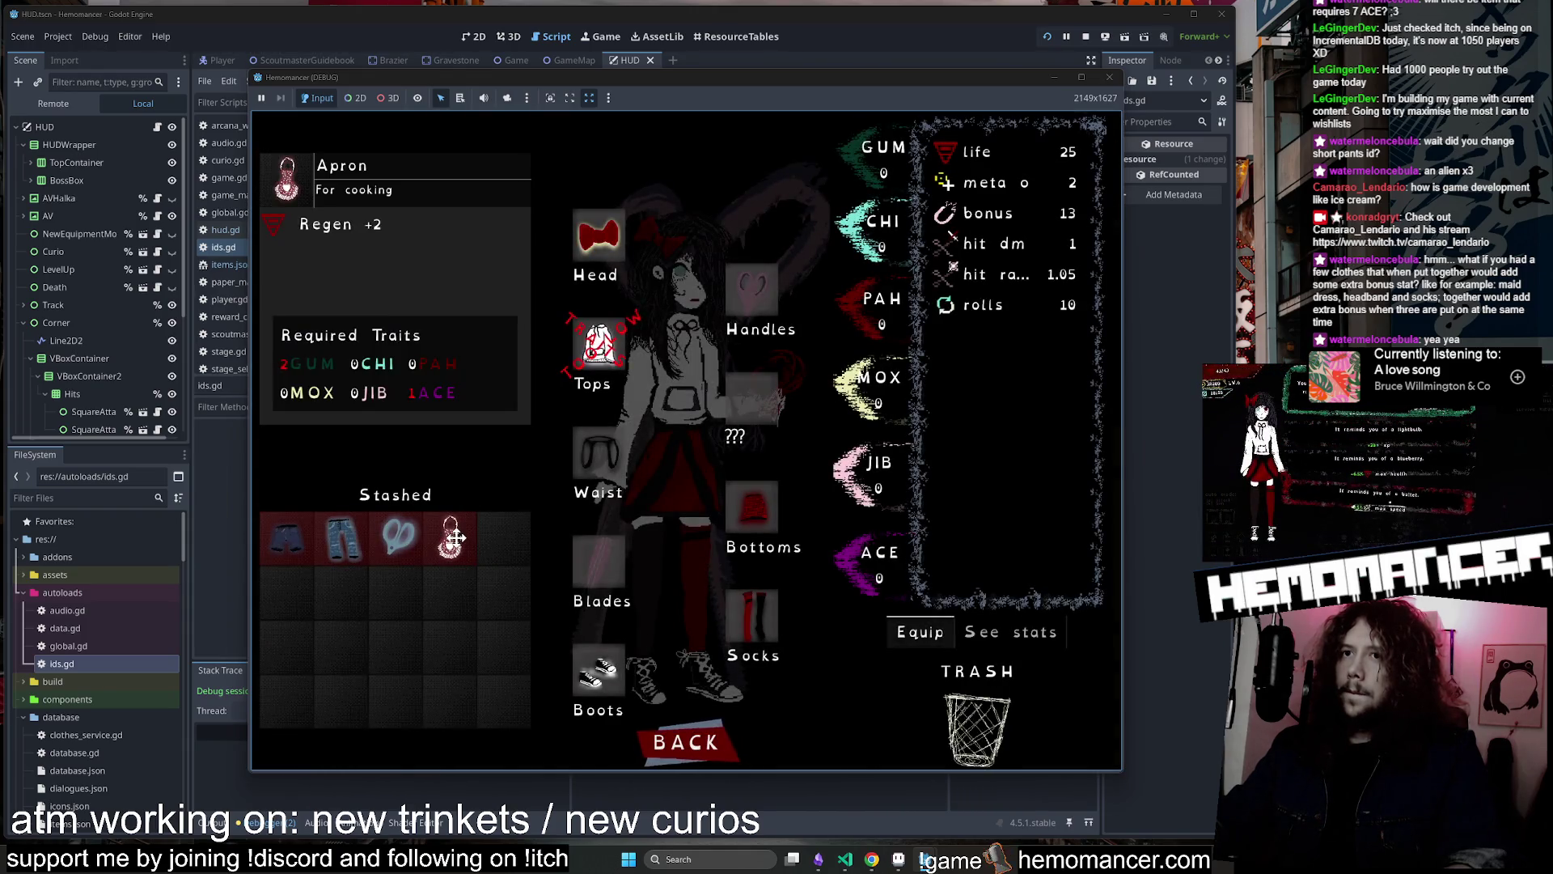
pyautogui.moveTo(399, 535)
pyautogui.click(712, 744)
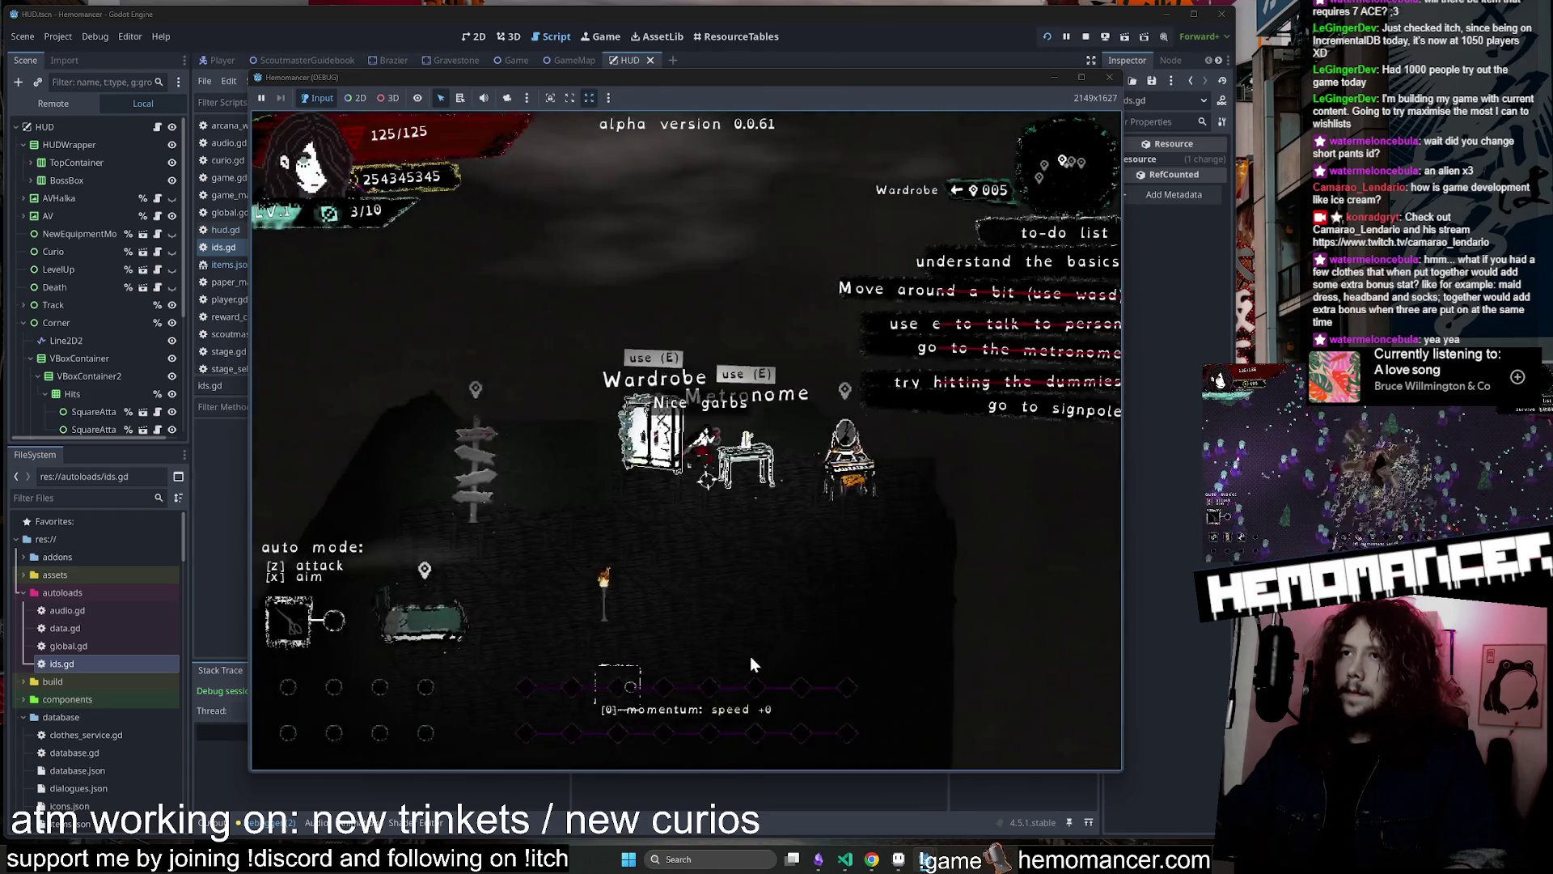
pyautogui.press('e')
pyautogui.click(726, 532)
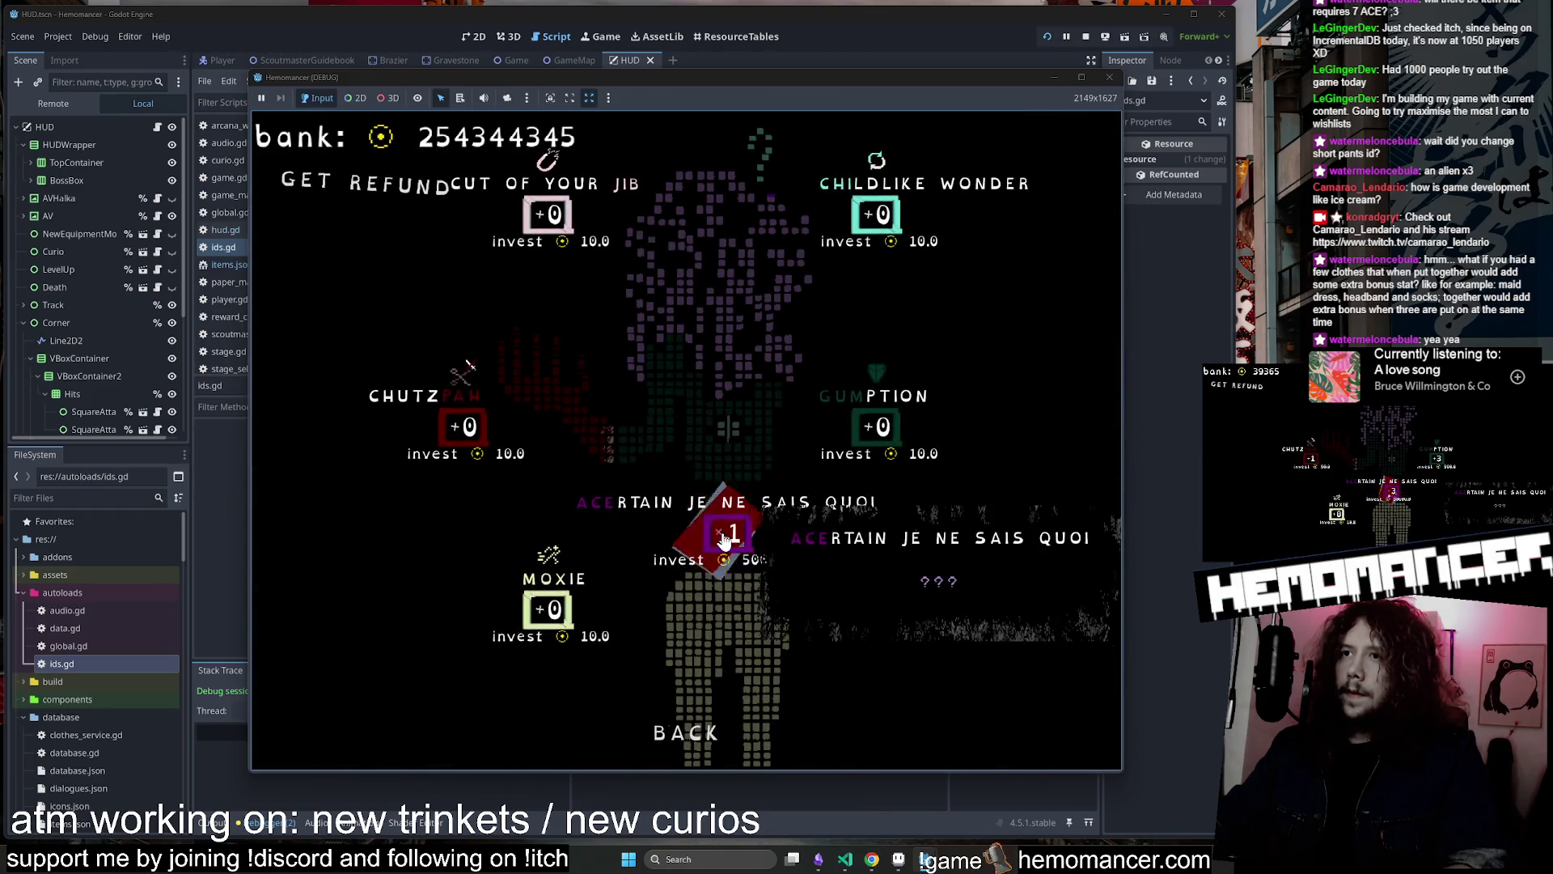
pyautogui.moveTo(849, 411)
pyautogui.click(879, 449)
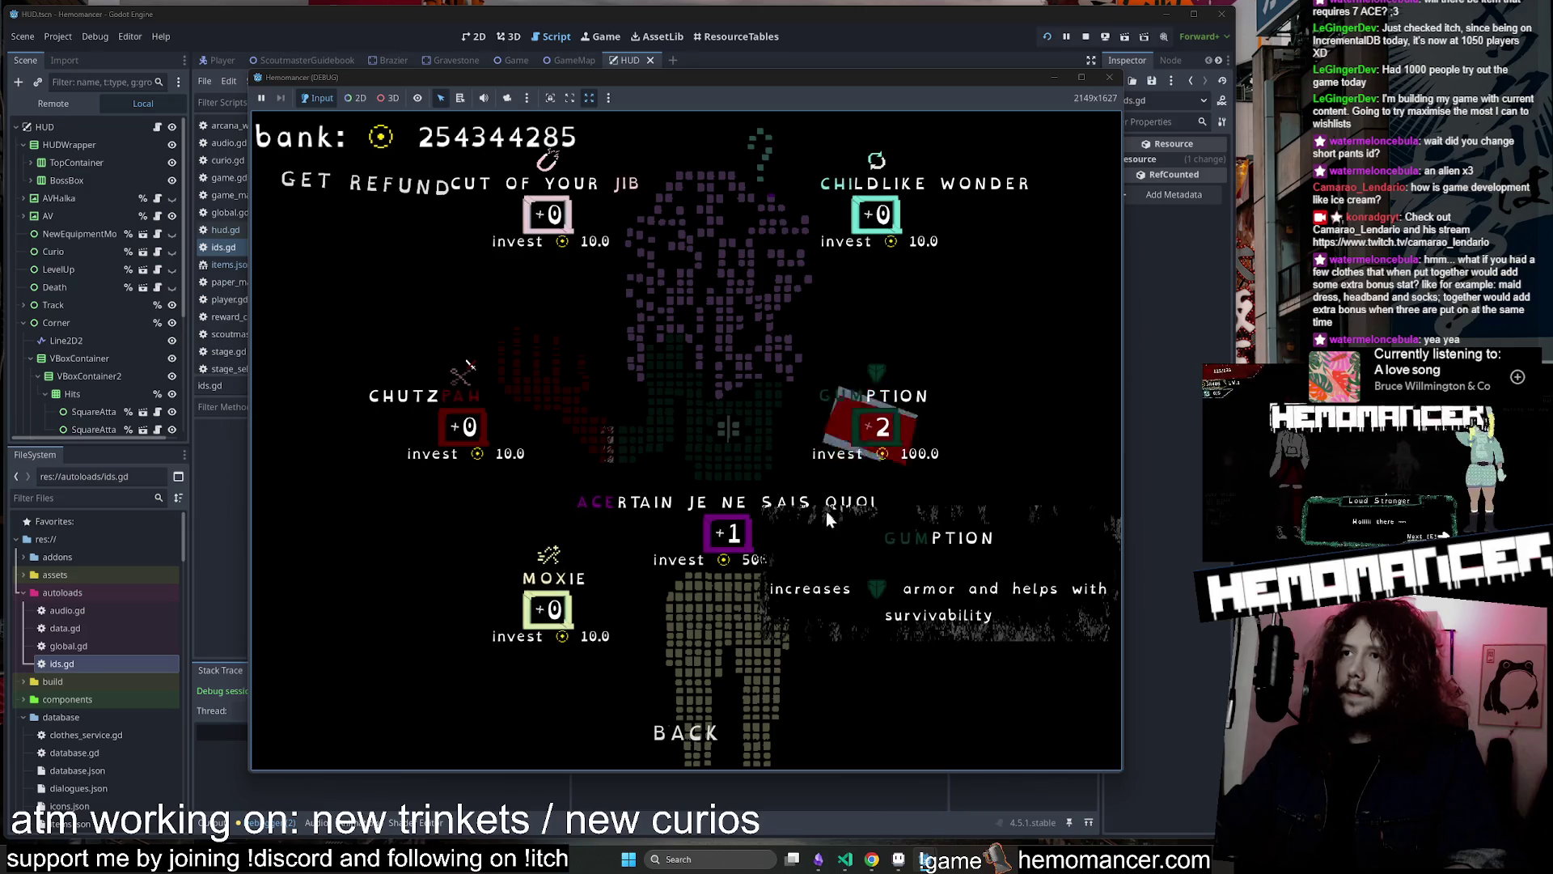
pyautogui.click(678, 728)
# Equip the Apron as the character's top and review the full stats list
pyautogui.press('a')
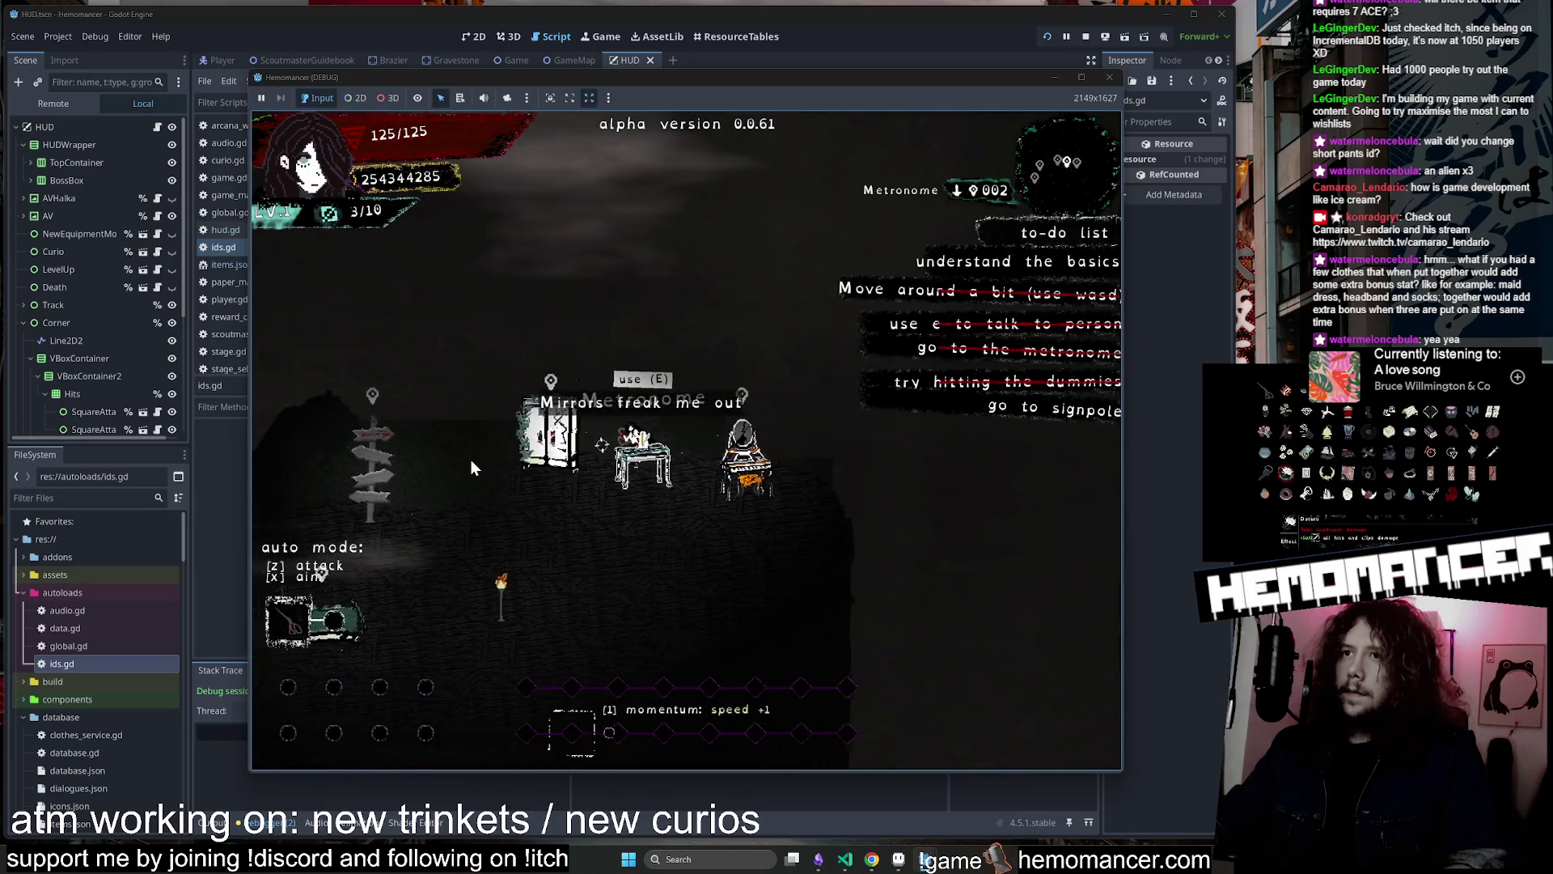
pyautogui.press('e')
pyautogui.moveTo(452, 550)
pyautogui.moveTo(451, 550); pyautogui.dragTo(584, 344)
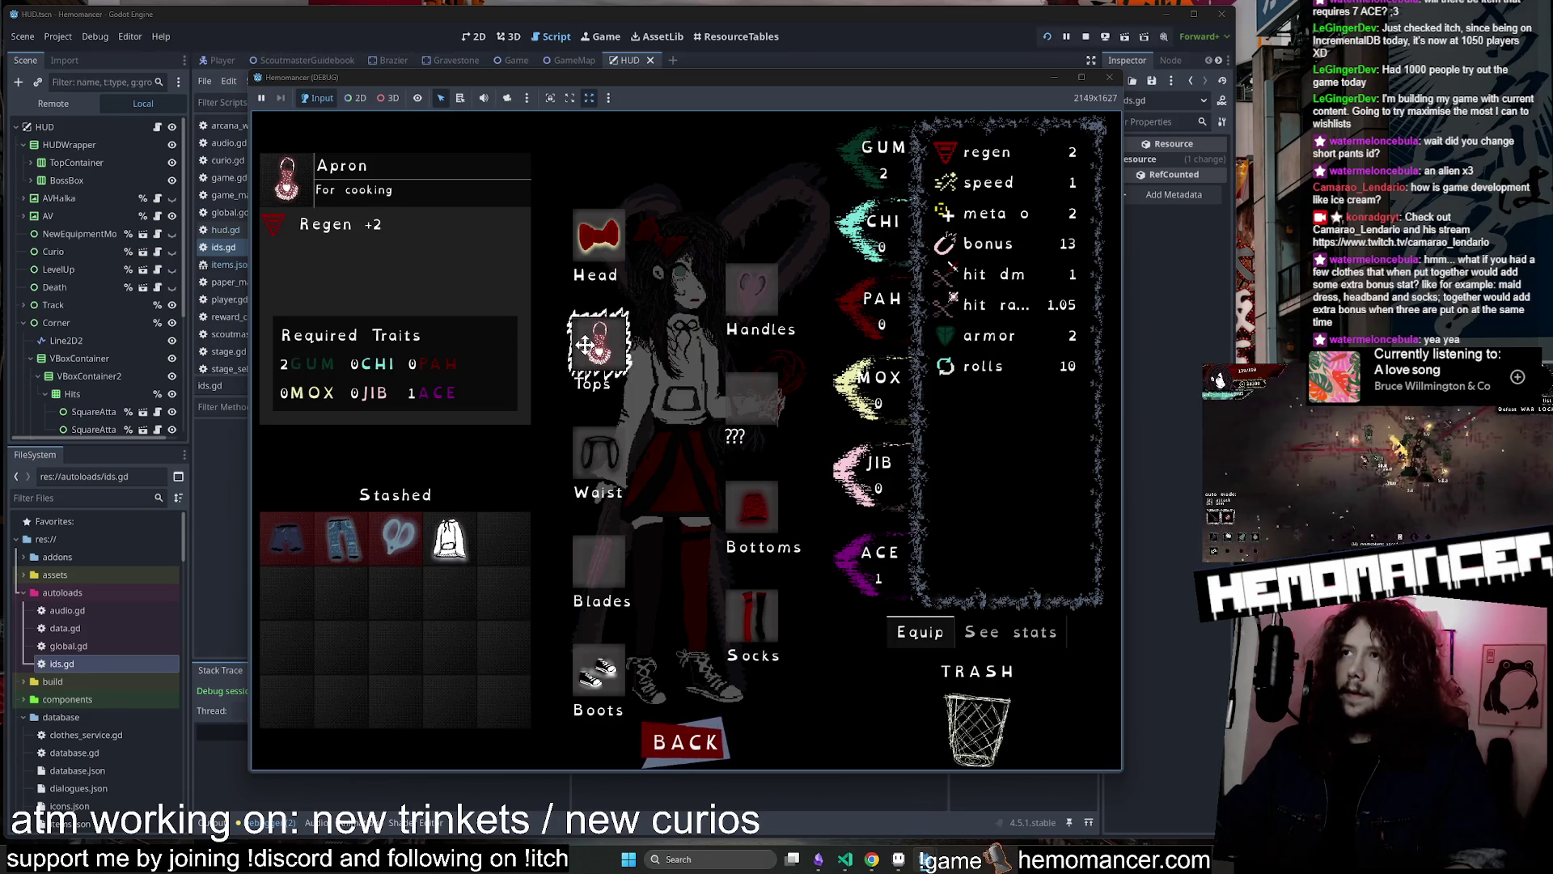
pyautogui.click(1051, 633)
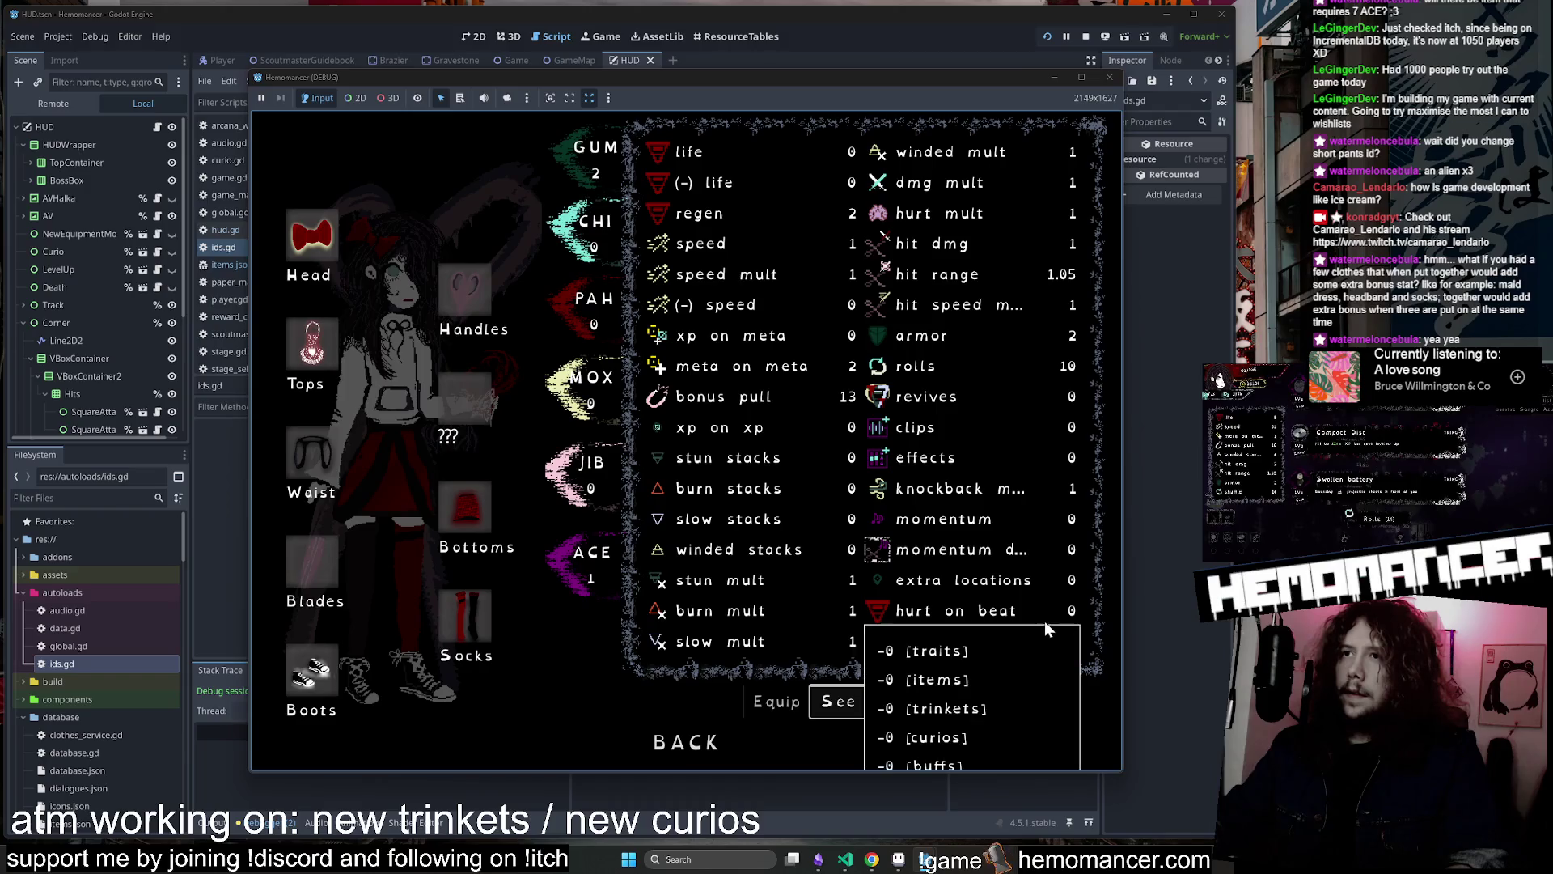
pyautogui.moveTo(791, 212)
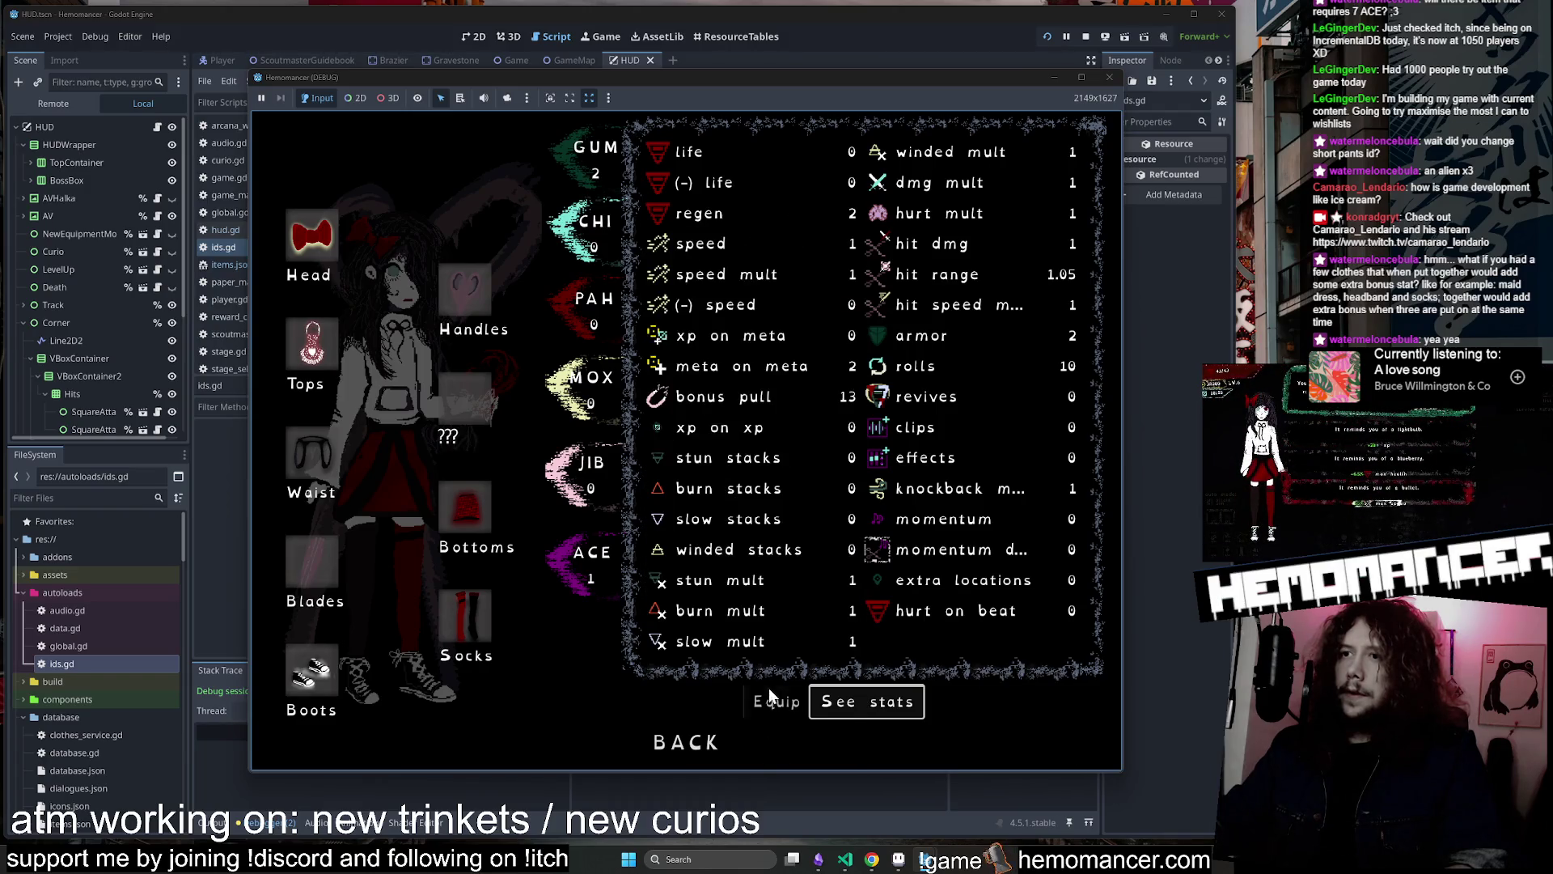
pyautogui.click(770, 689)
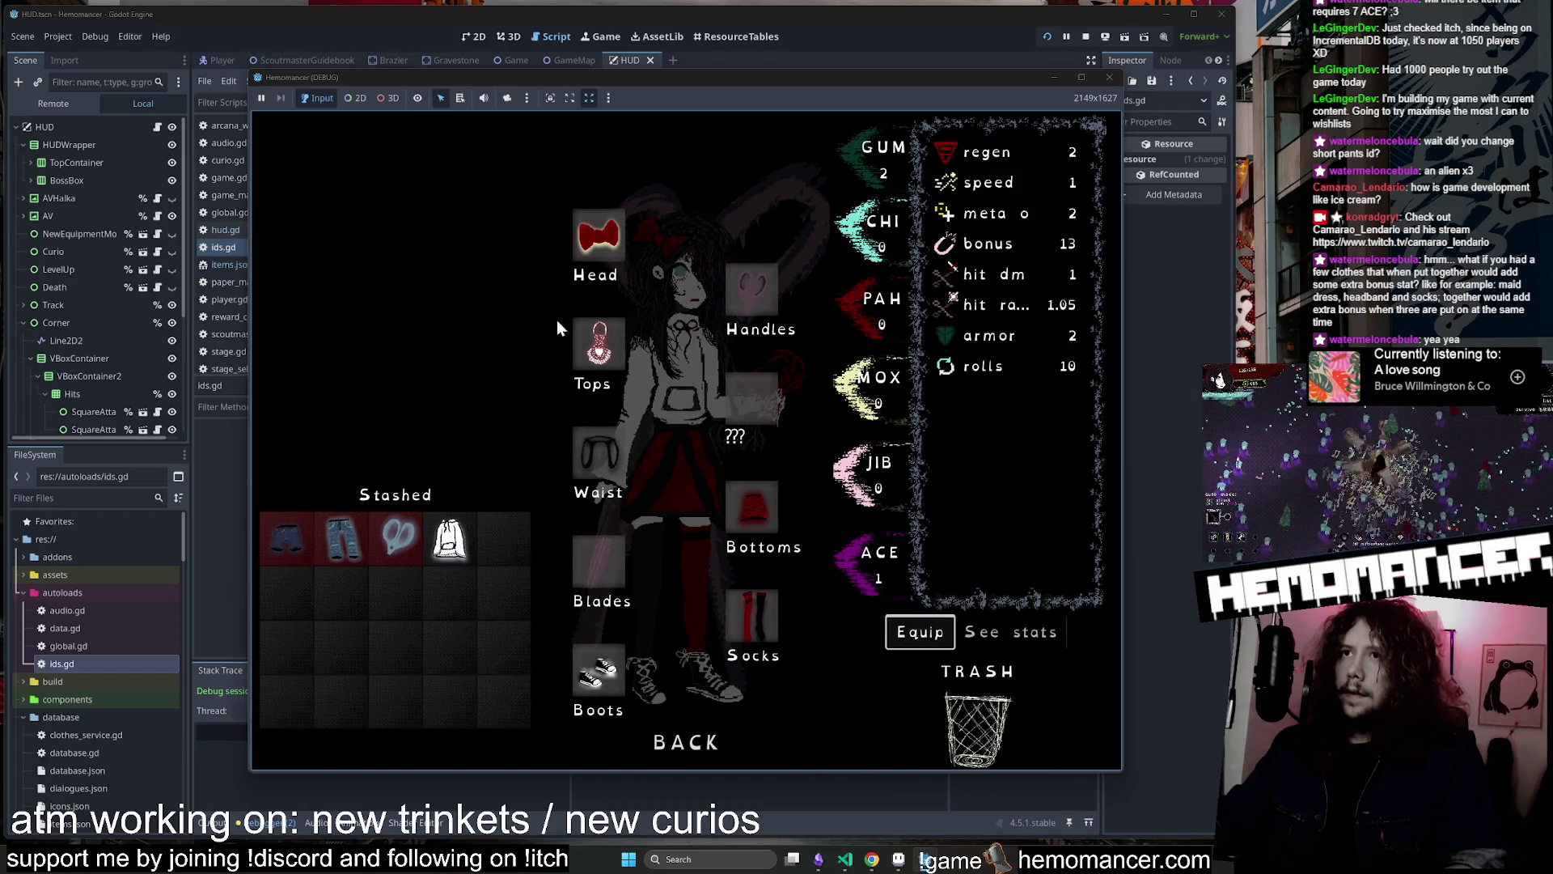
# Close the equipment screen and start the journey from the signpole's Travel menu
pyautogui.click(692, 751)
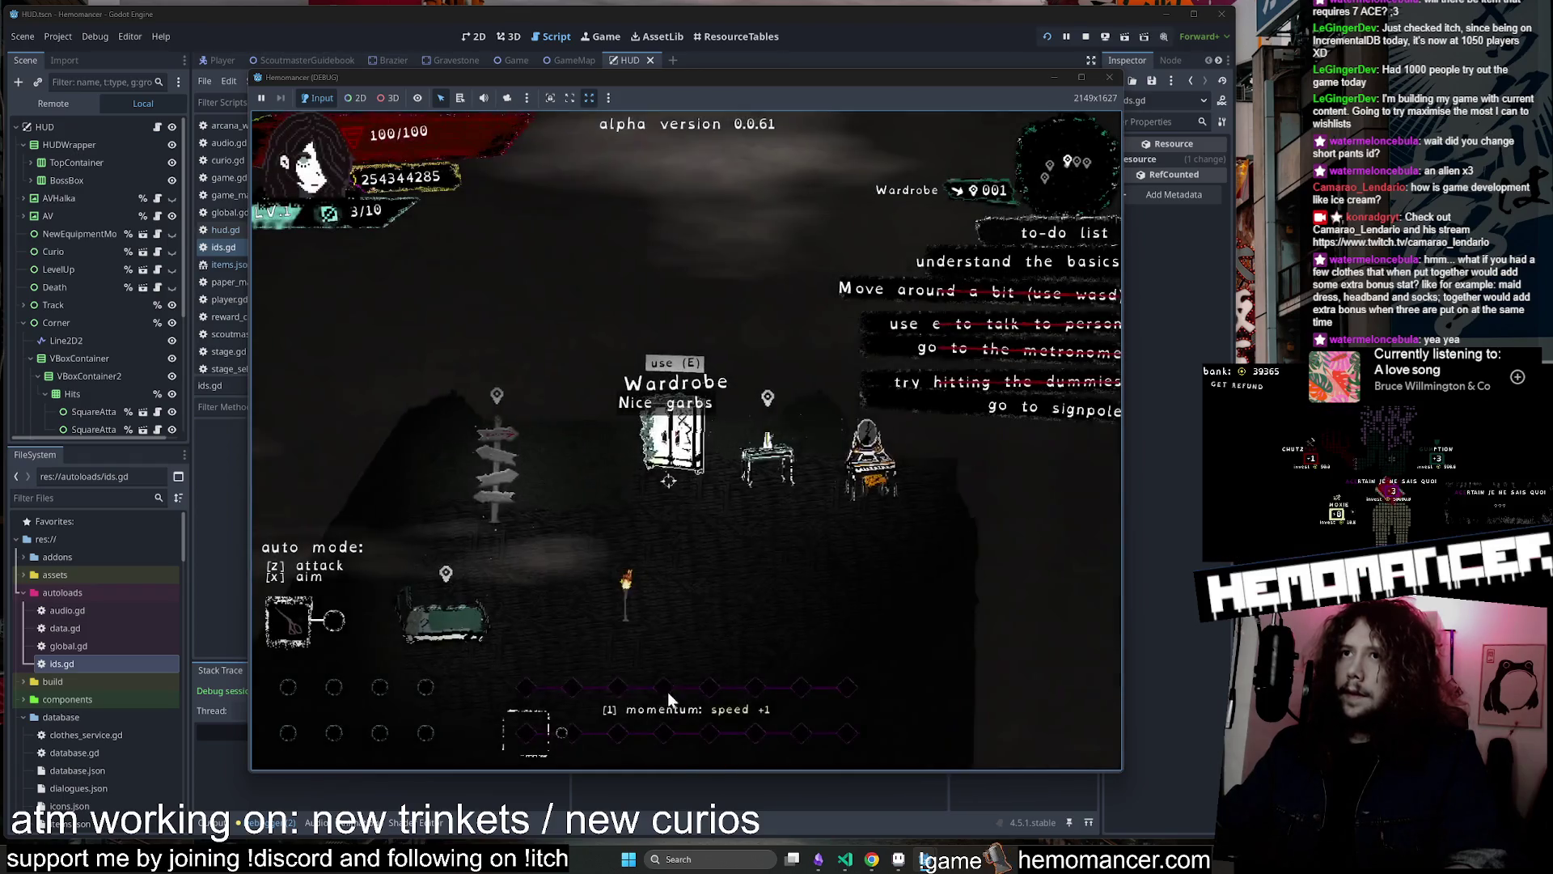
pyautogui.press('e')
pyautogui.click(670, 538)
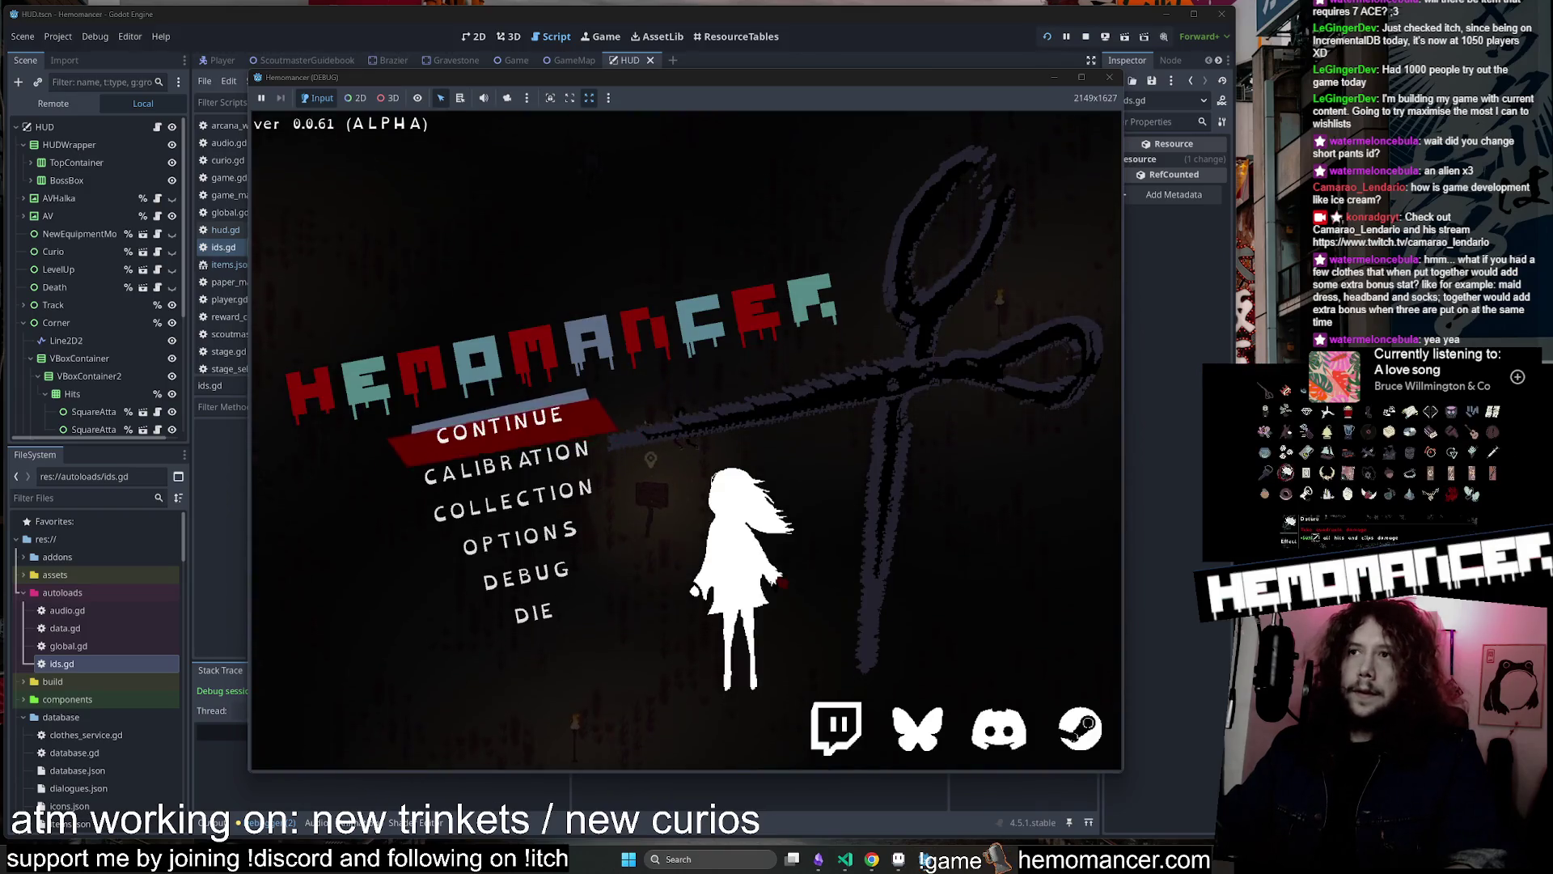
# Continue the saved game, walk through Cheag Amar, and take the Key curio at level-up
pyautogui.click(552, 417)
pyautogui.hotkey('Up', 'Right')
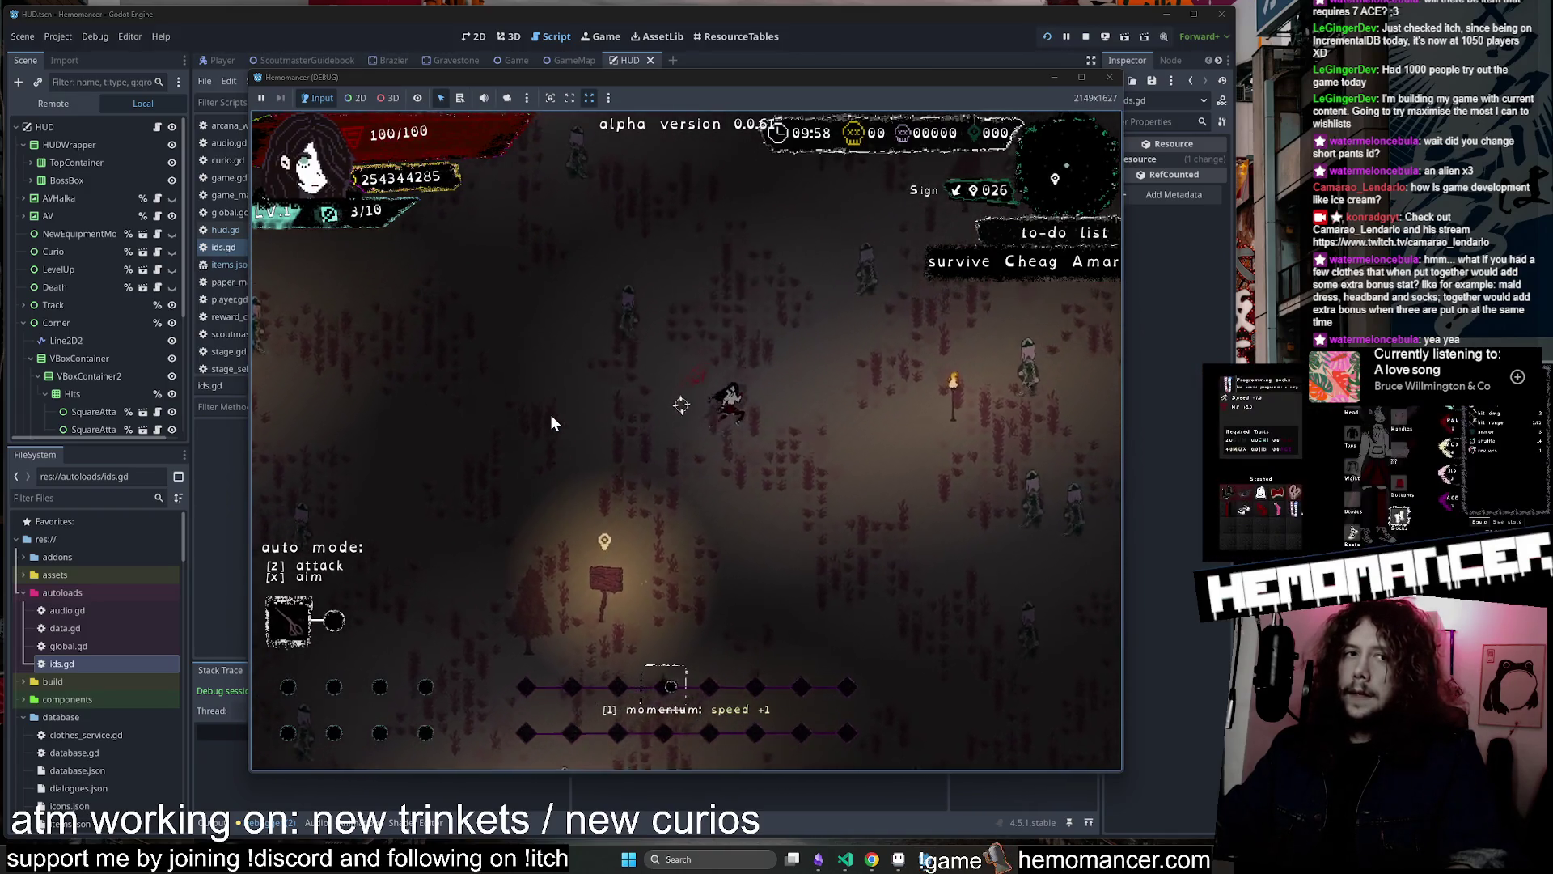
pyautogui.press('Down')
pyautogui.press('Left')
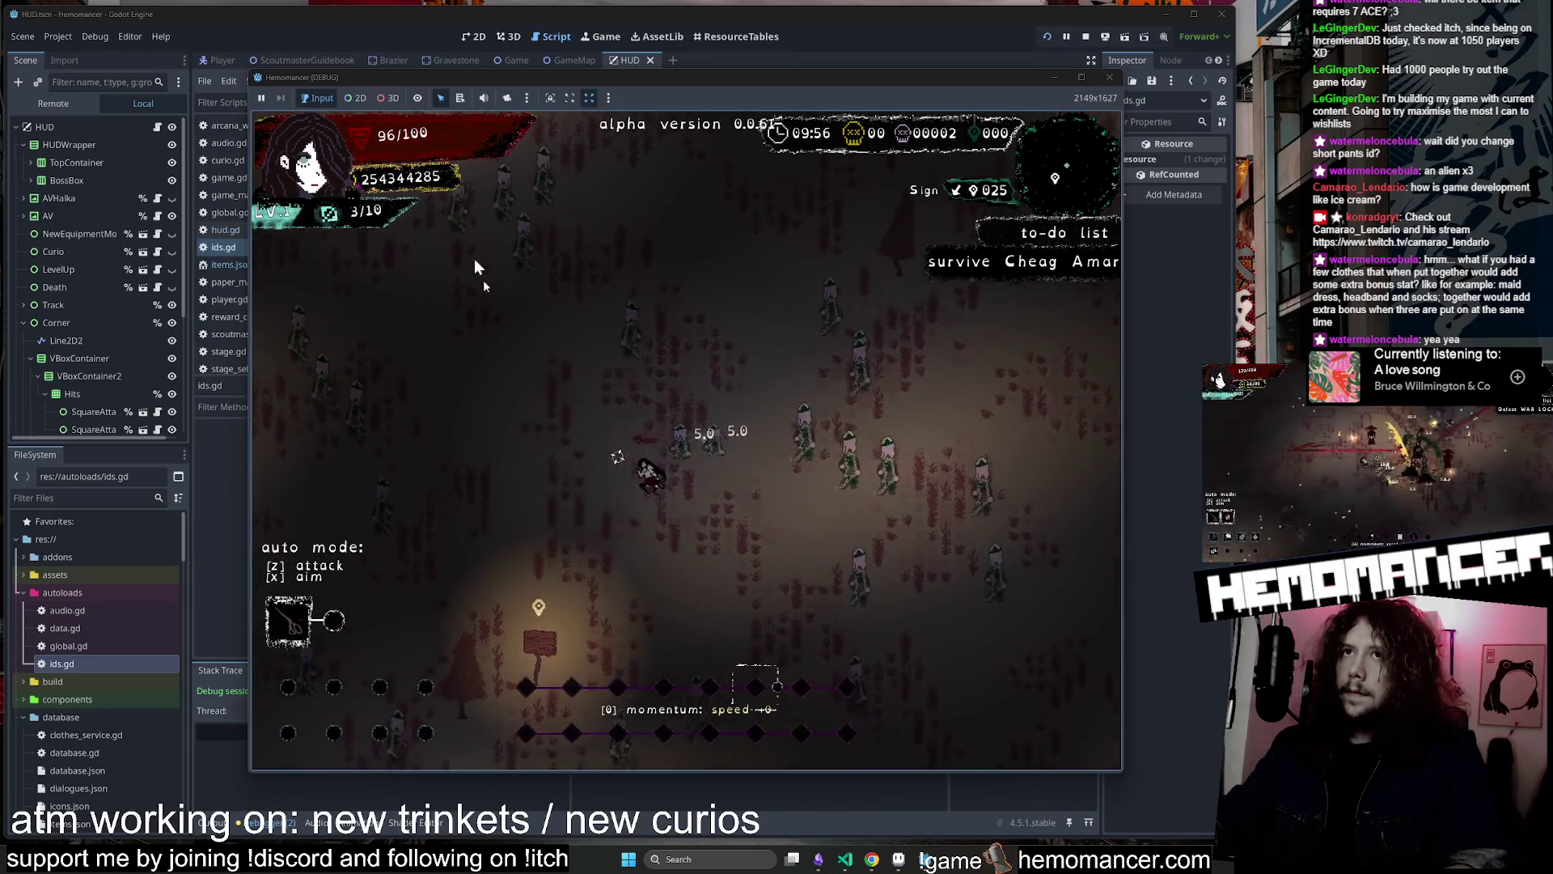
pyautogui.press('Down')
pyautogui.press('Right')
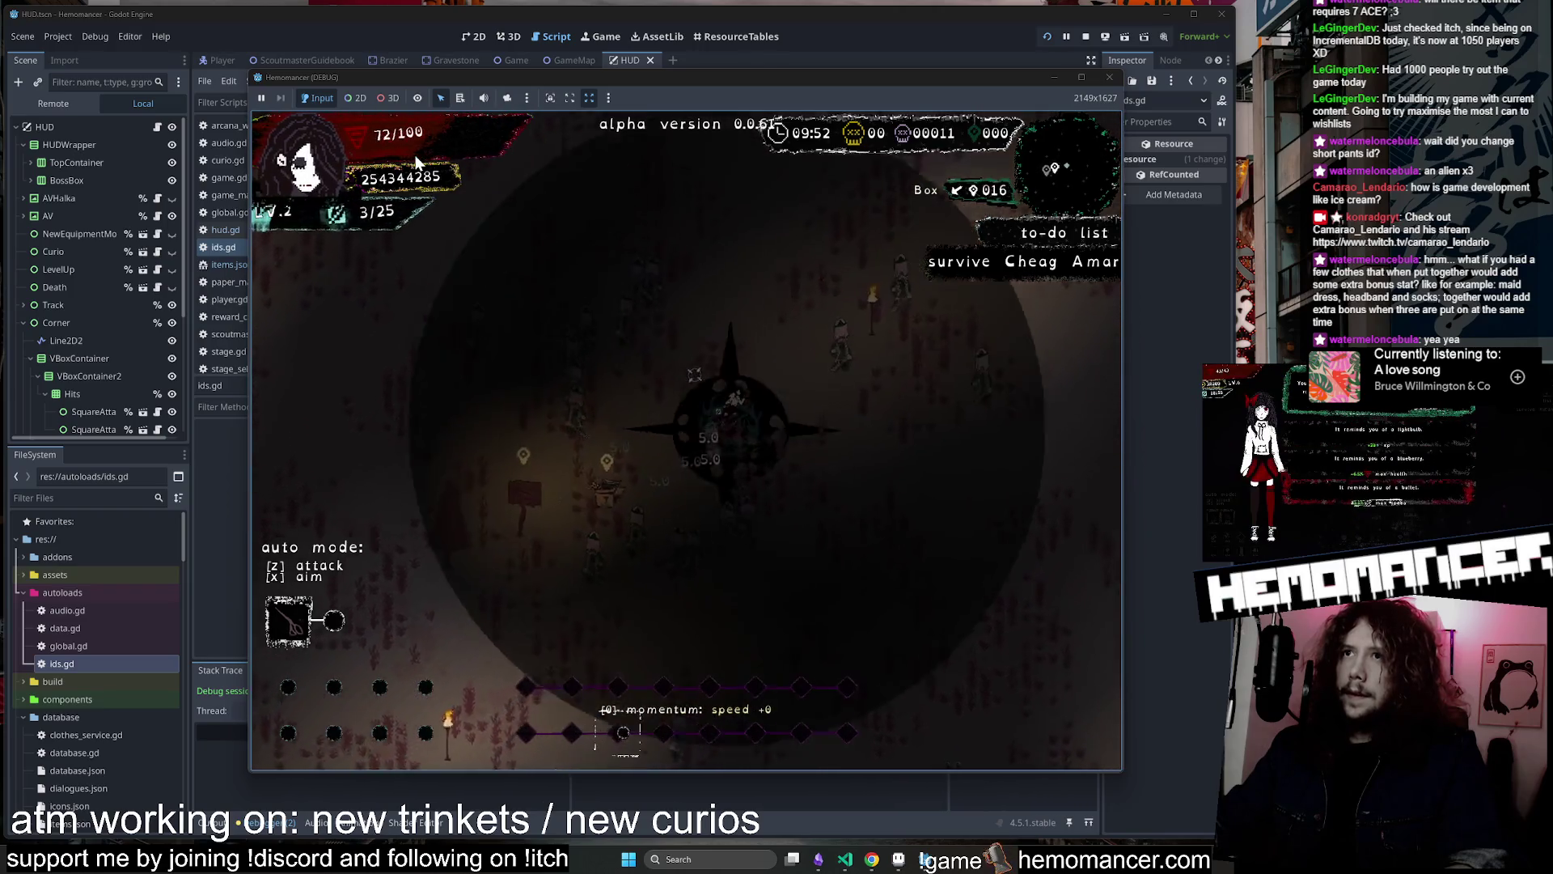
pyautogui.click(647, 275)
# Keep moving through the stage until health reaches 100/100, then close the game and return to items.json
pyautogui.press('Up')
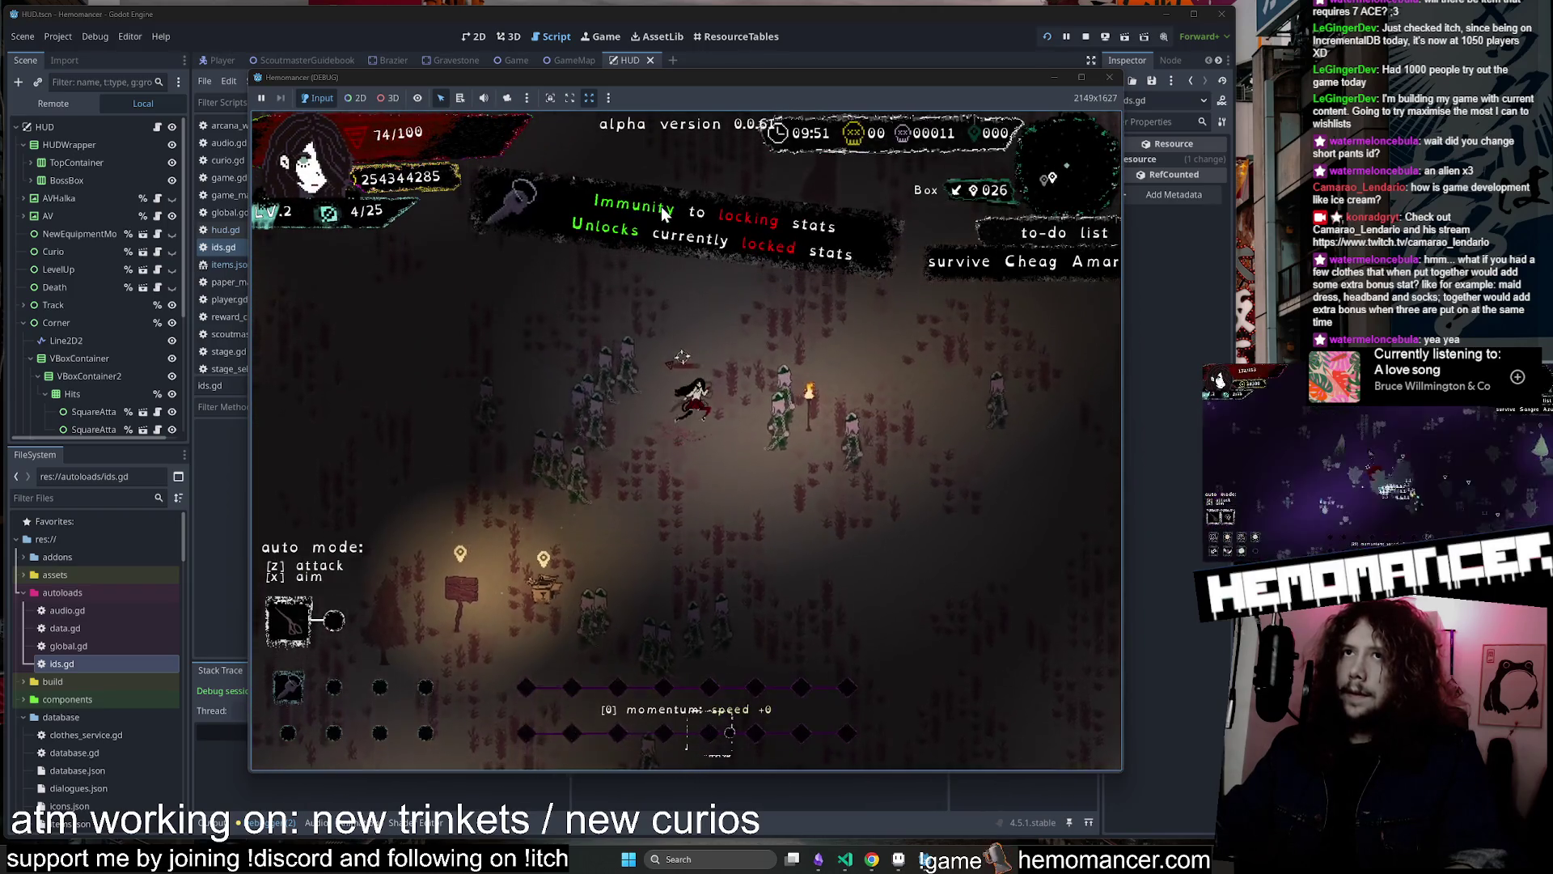
pyautogui.press('Down')
pyautogui.press('Right')
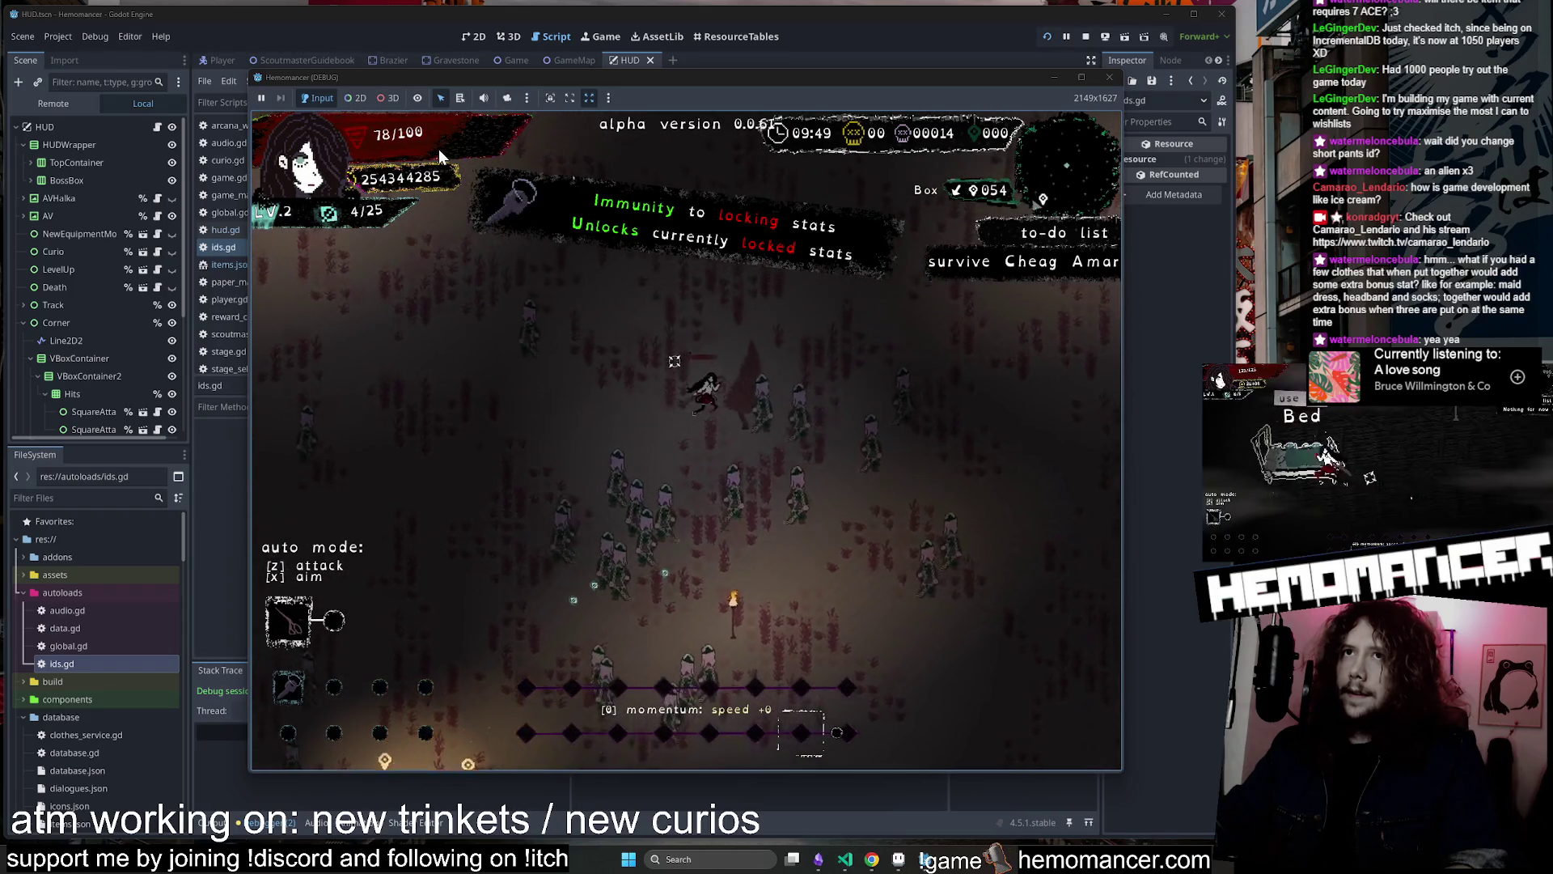
pyautogui.press('Up')
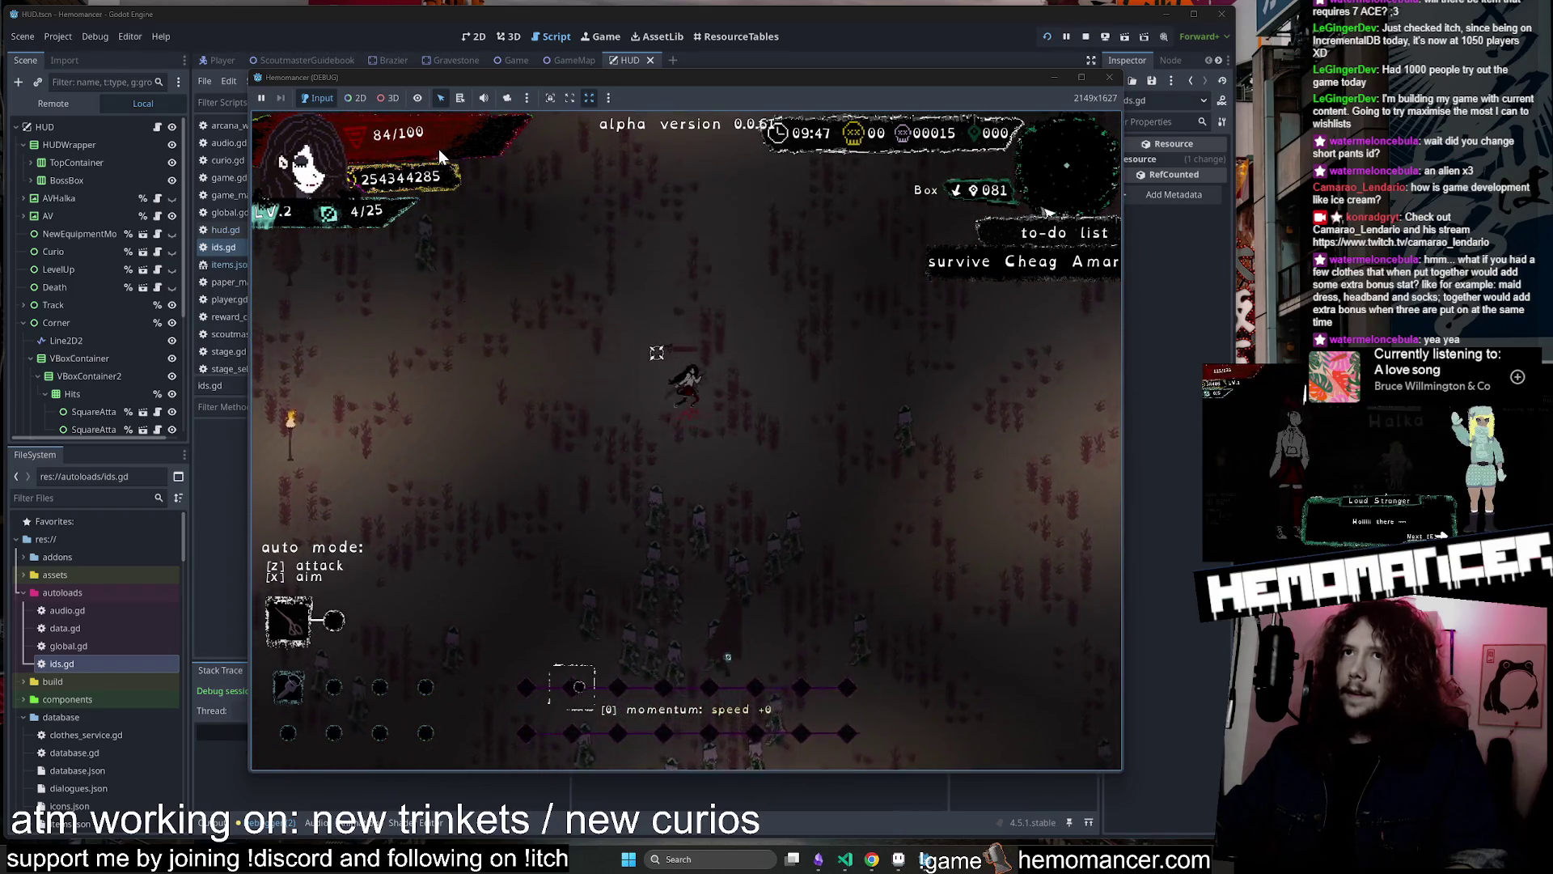
pyautogui.press('Up')
pyautogui.press('Right')
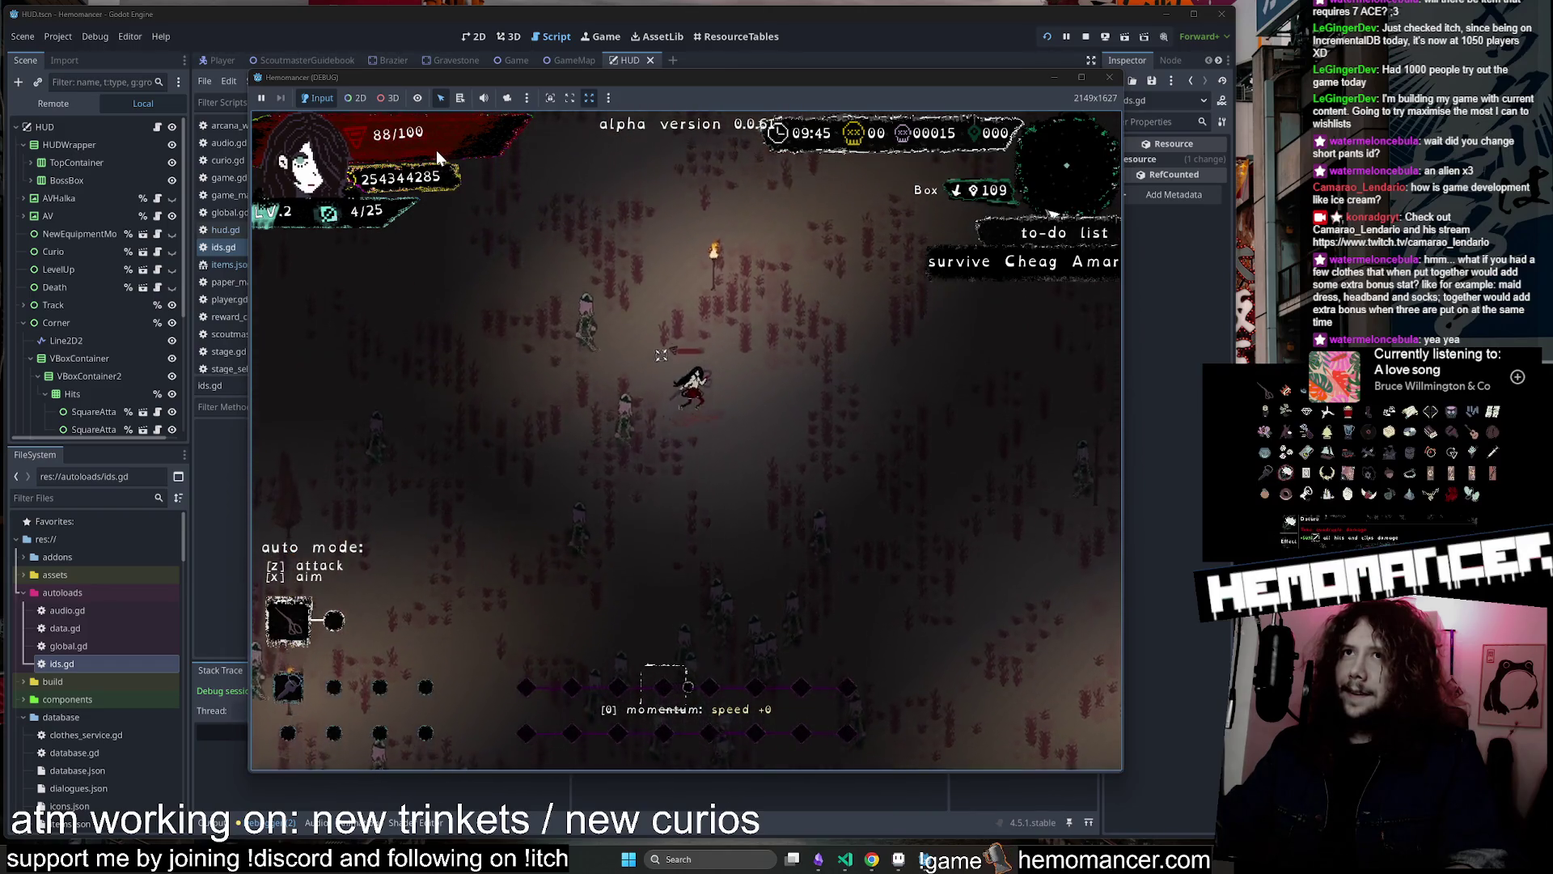
pyautogui.press('Up')
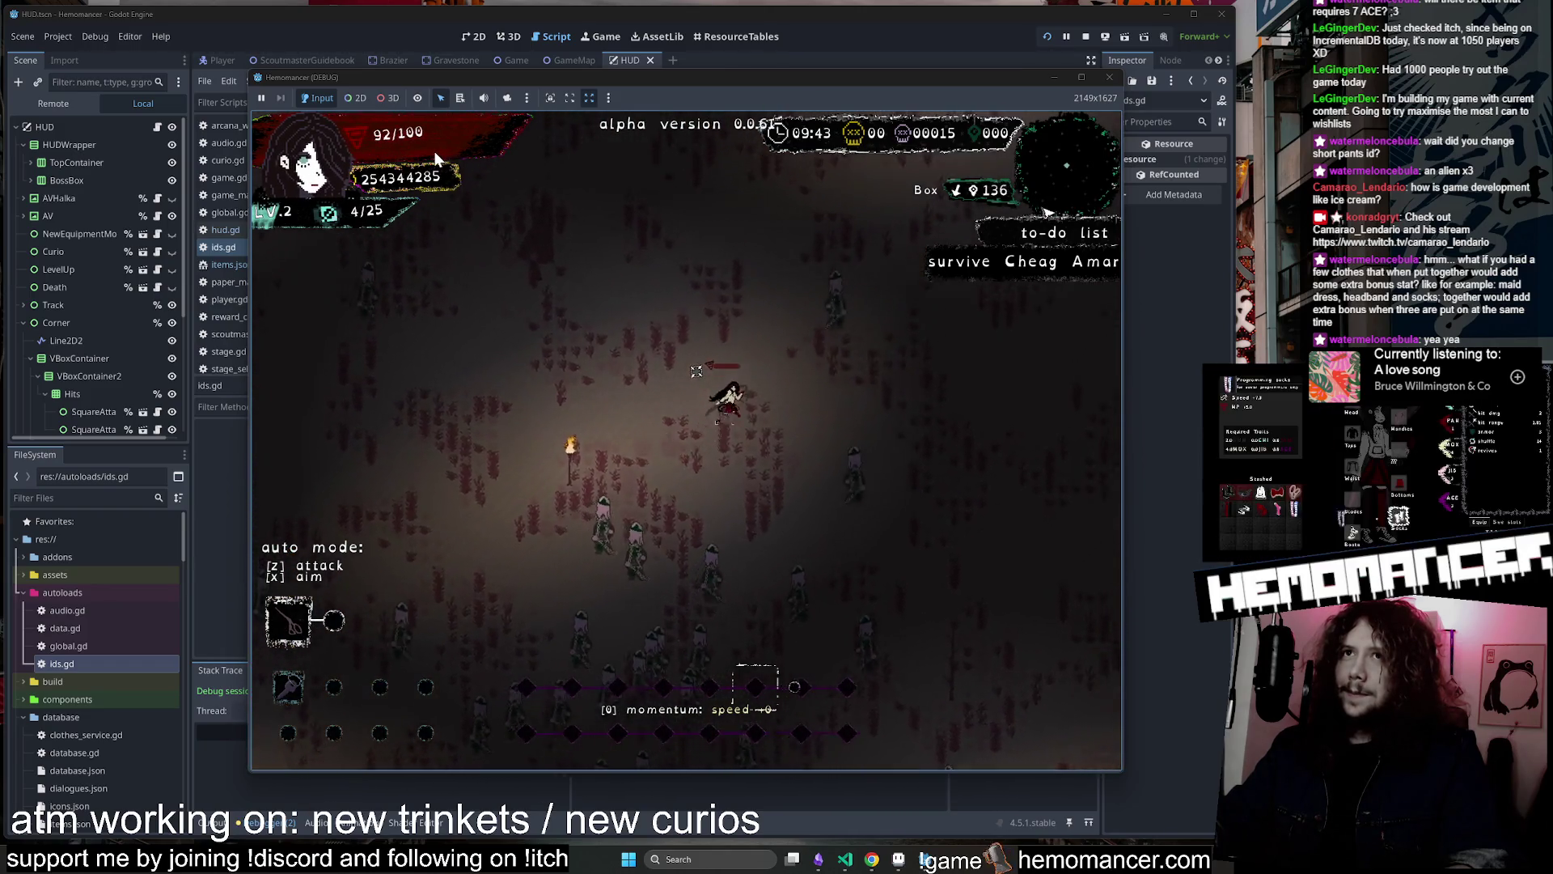
pyautogui.press('Down')
pyautogui.press('Right')
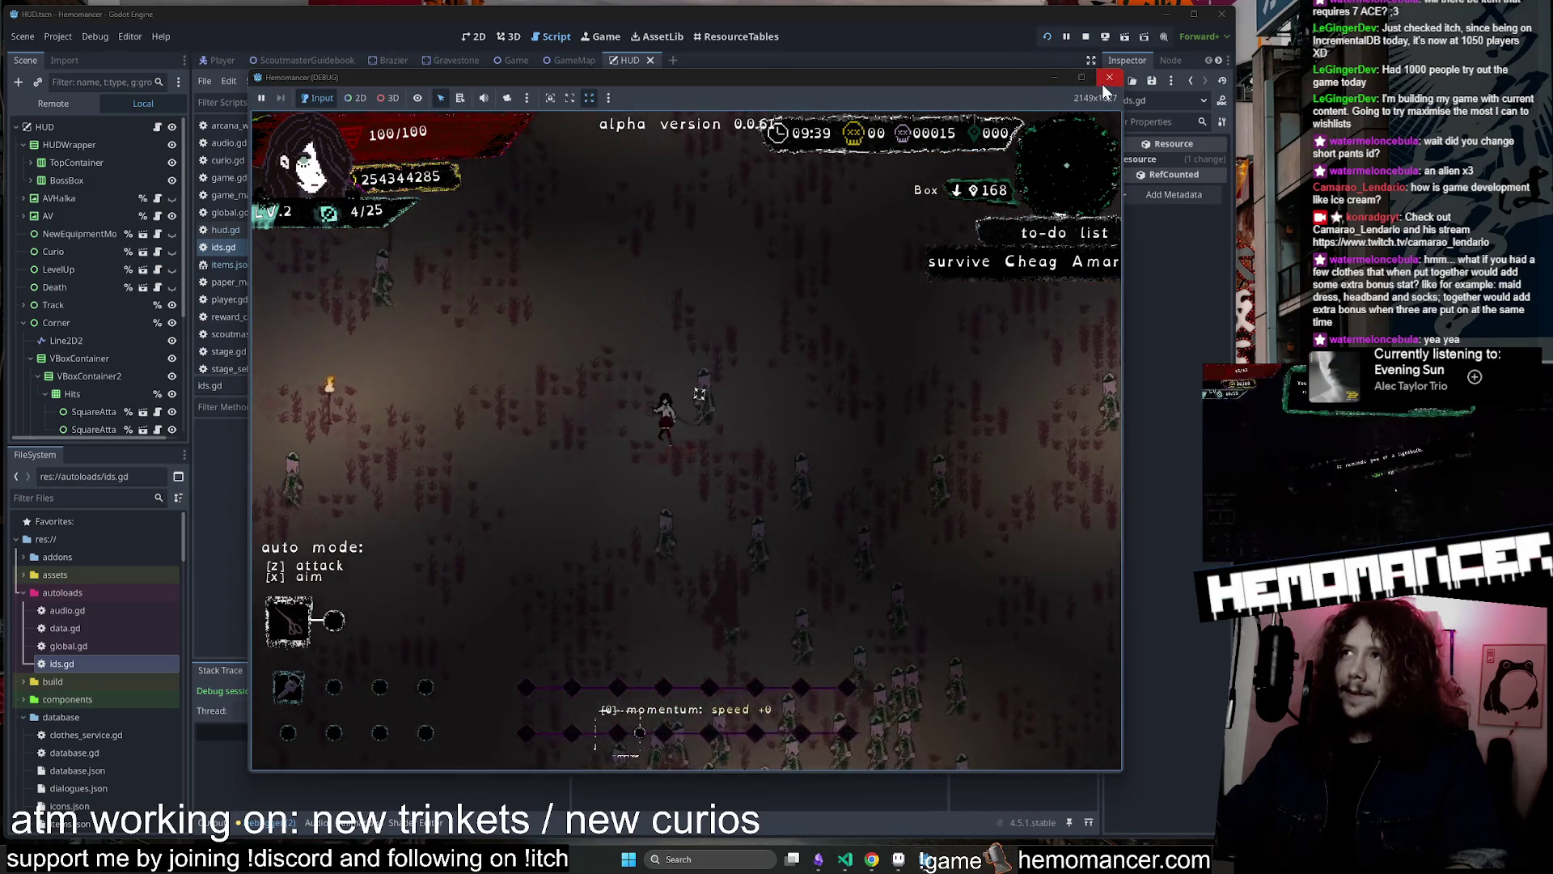
pyautogui.click(1107, 77)
pyautogui.click(845, 859)
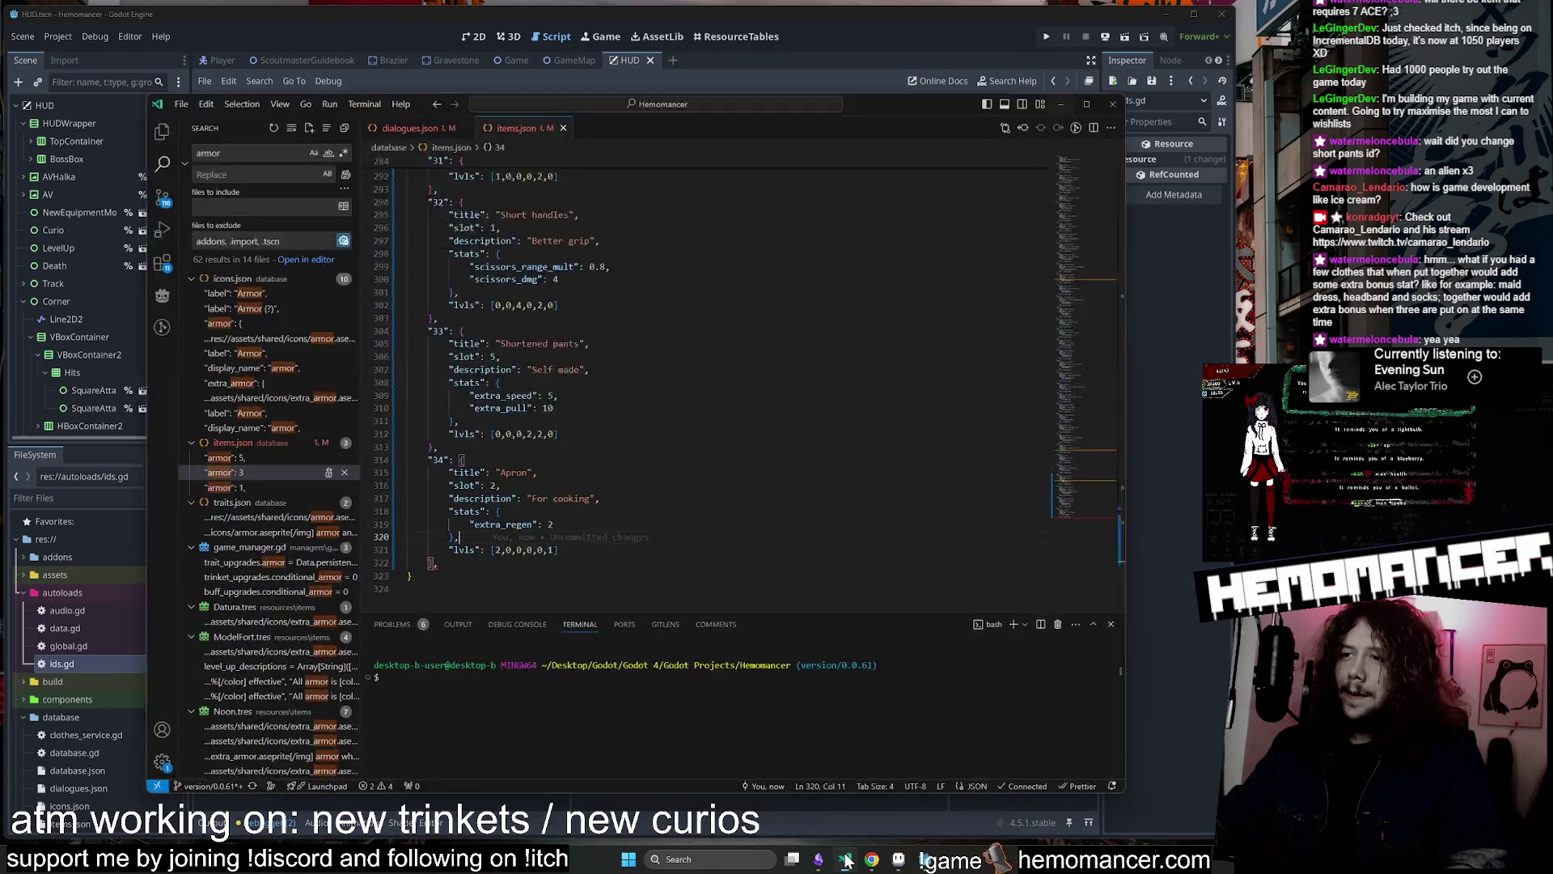
# Change the Apron's extra_regen to 1 and its lvls to [3,0,0,0,0,2]
pyautogui.click(538, 502)
pyautogui.press('BackSpace')
pyautogui.write('1')
pyautogui.click(549, 489)
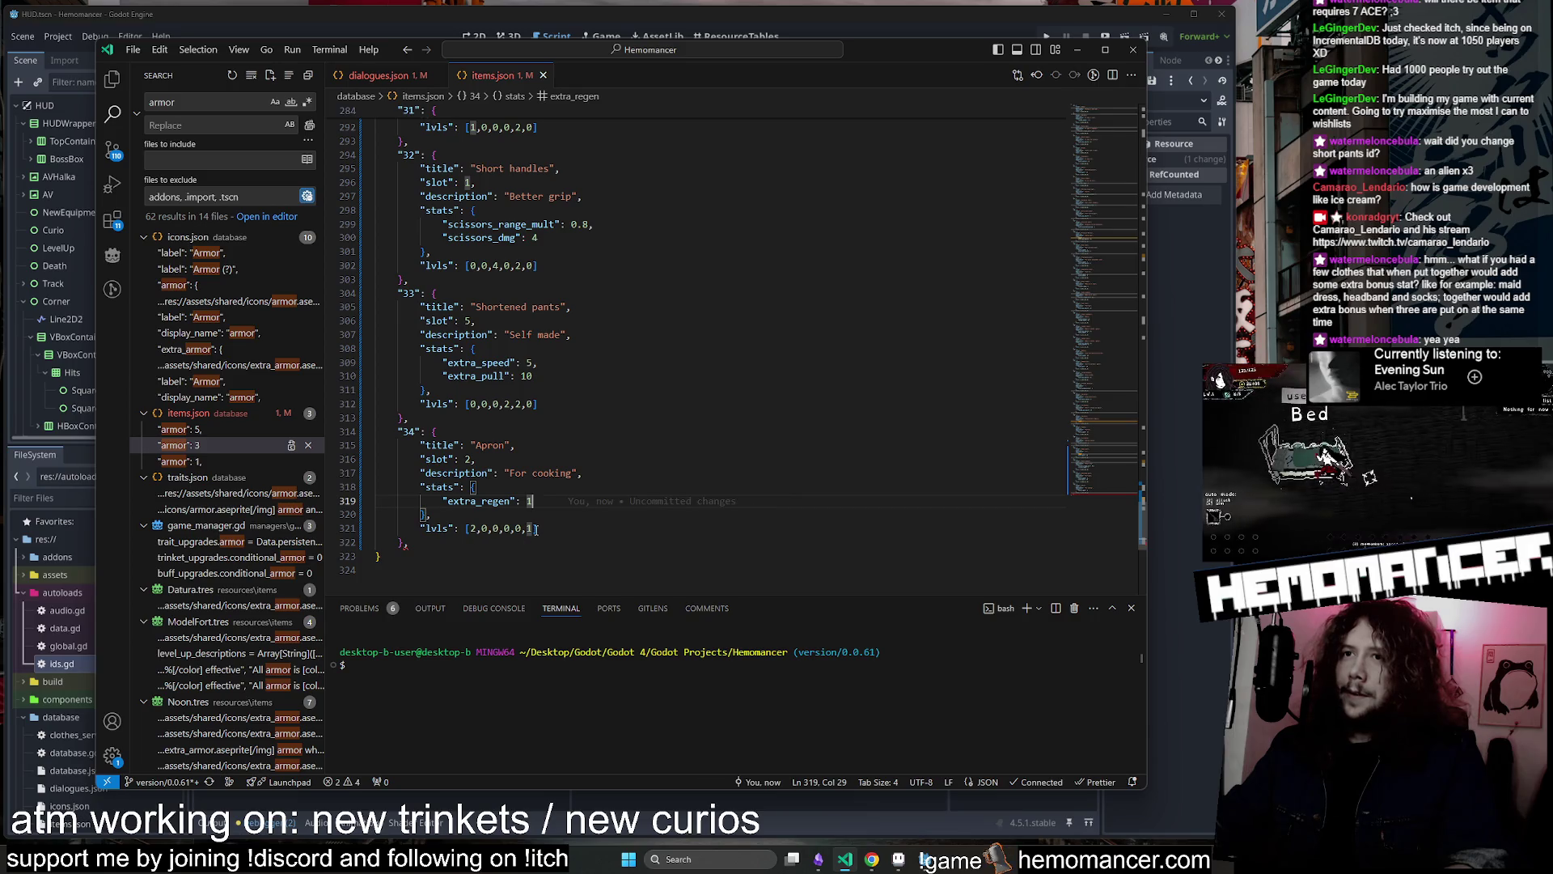
pyautogui.press('Delete')
pyautogui.write('3')
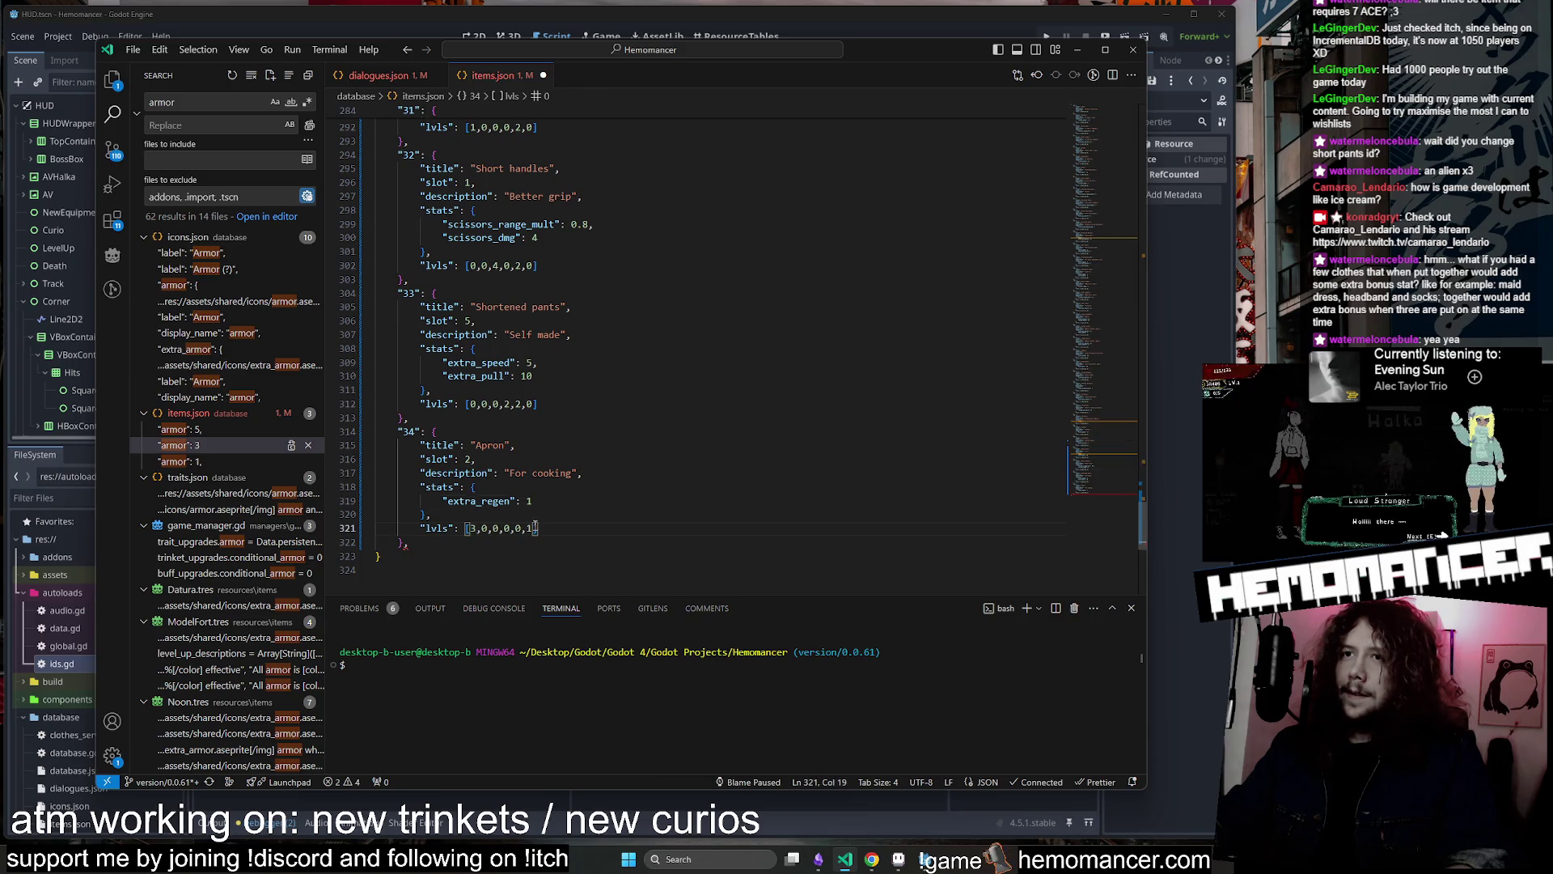
pyautogui.moveTo(535, 527); pyautogui.dragTo(527, 528)
pyautogui.write('2')
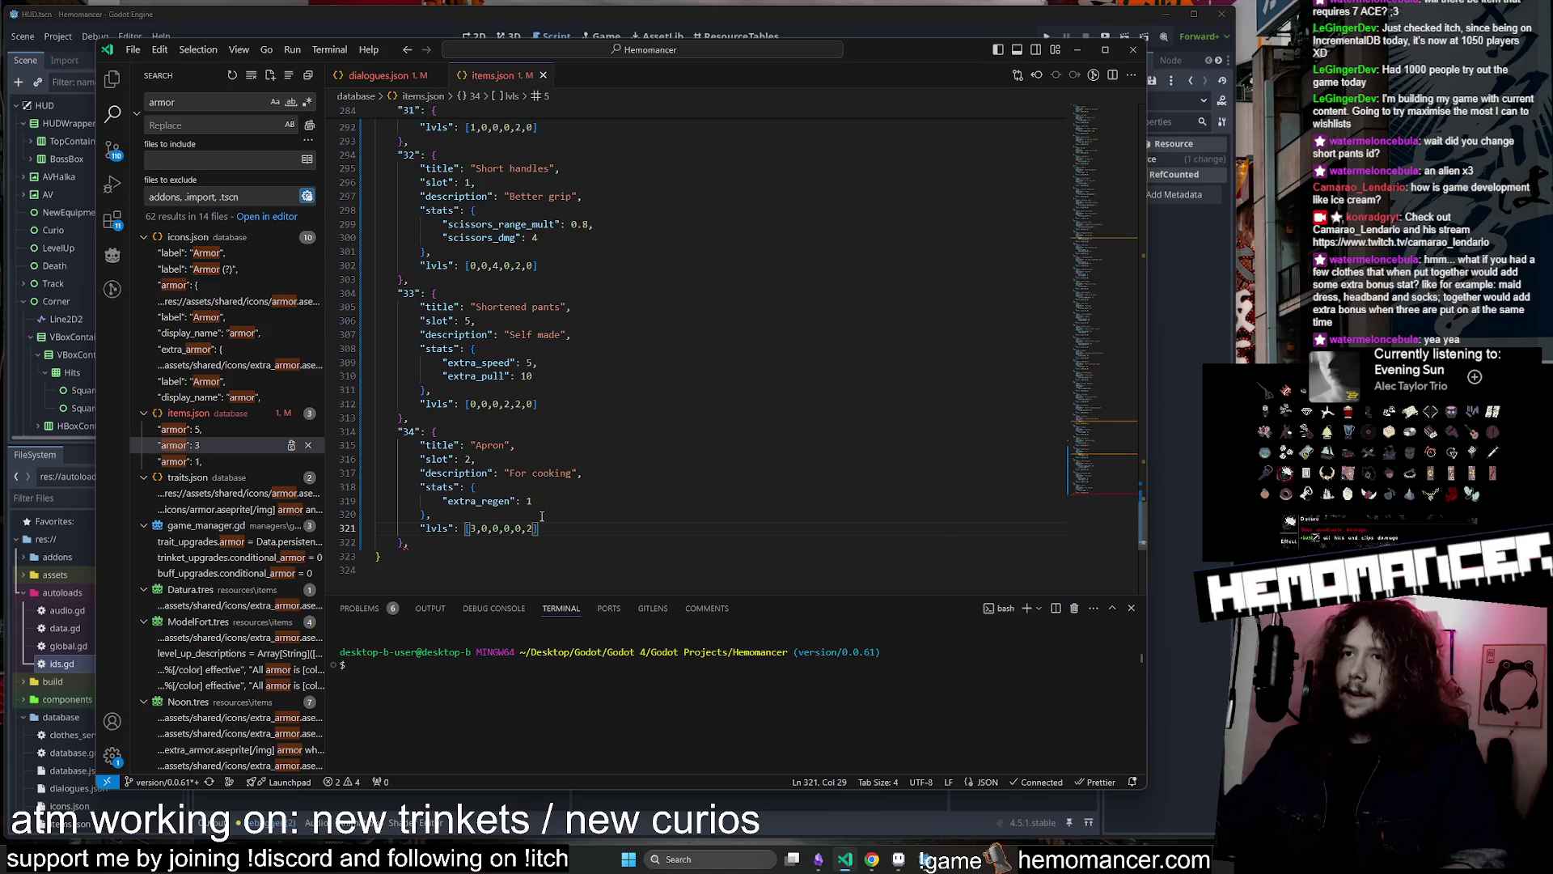
# Search 'compre' and set Compression socks' lvls to [3,0,0,3,0,1], then return to the Apron entry
pyautogui.hotkey('ctrl', 'f')
pyautogui.write('compre')
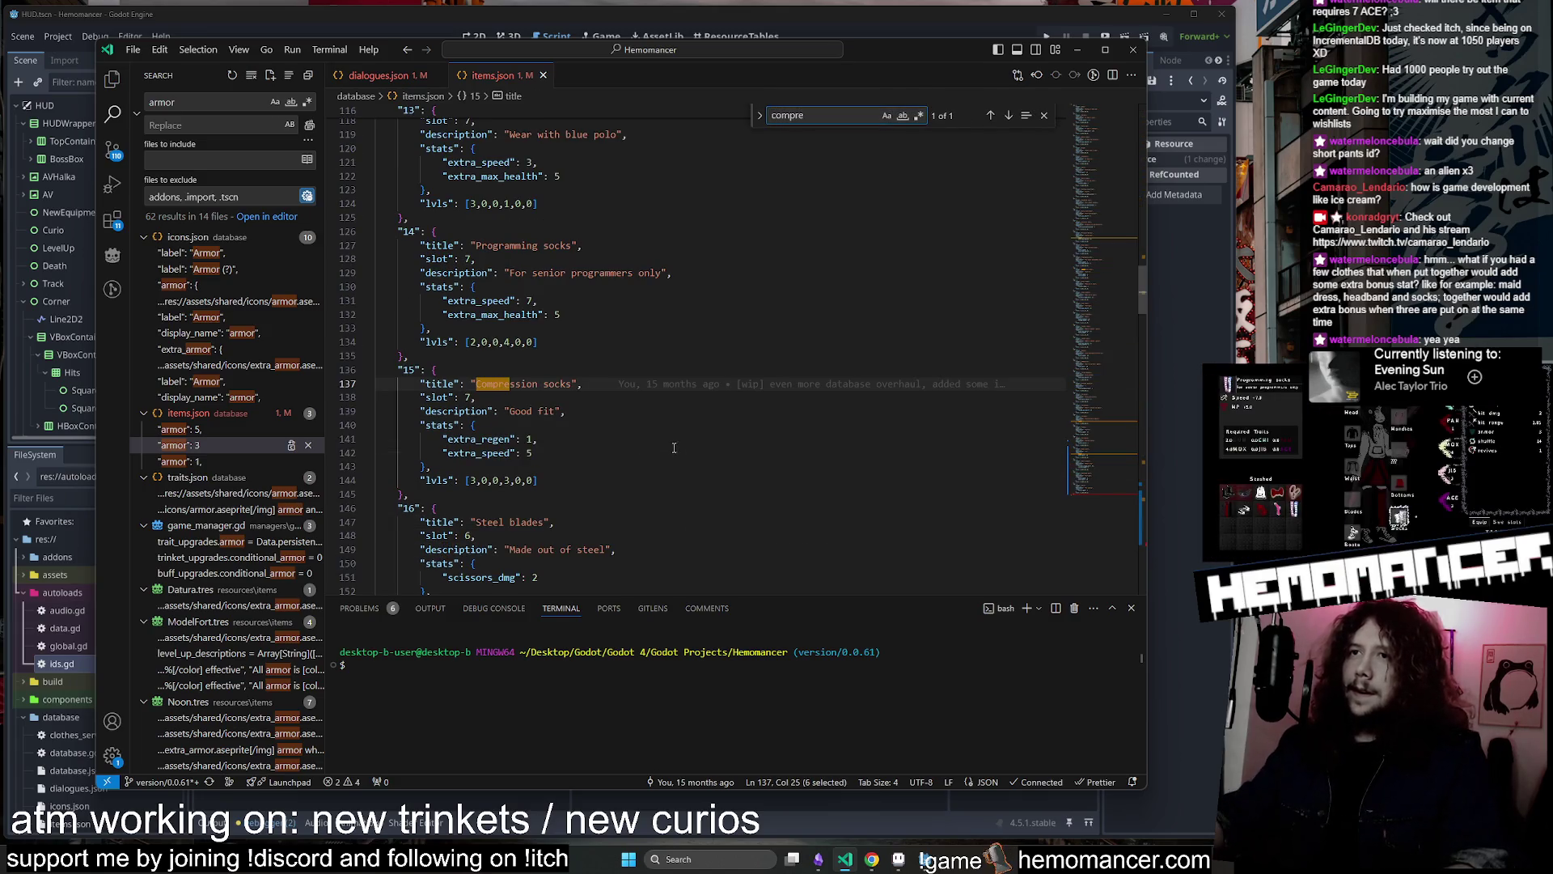
pyautogui.moveTo(535, 480); pyautogui.dragTo(527, 480)
pyautogui.write('1')
pyautogui.click(584, 452)
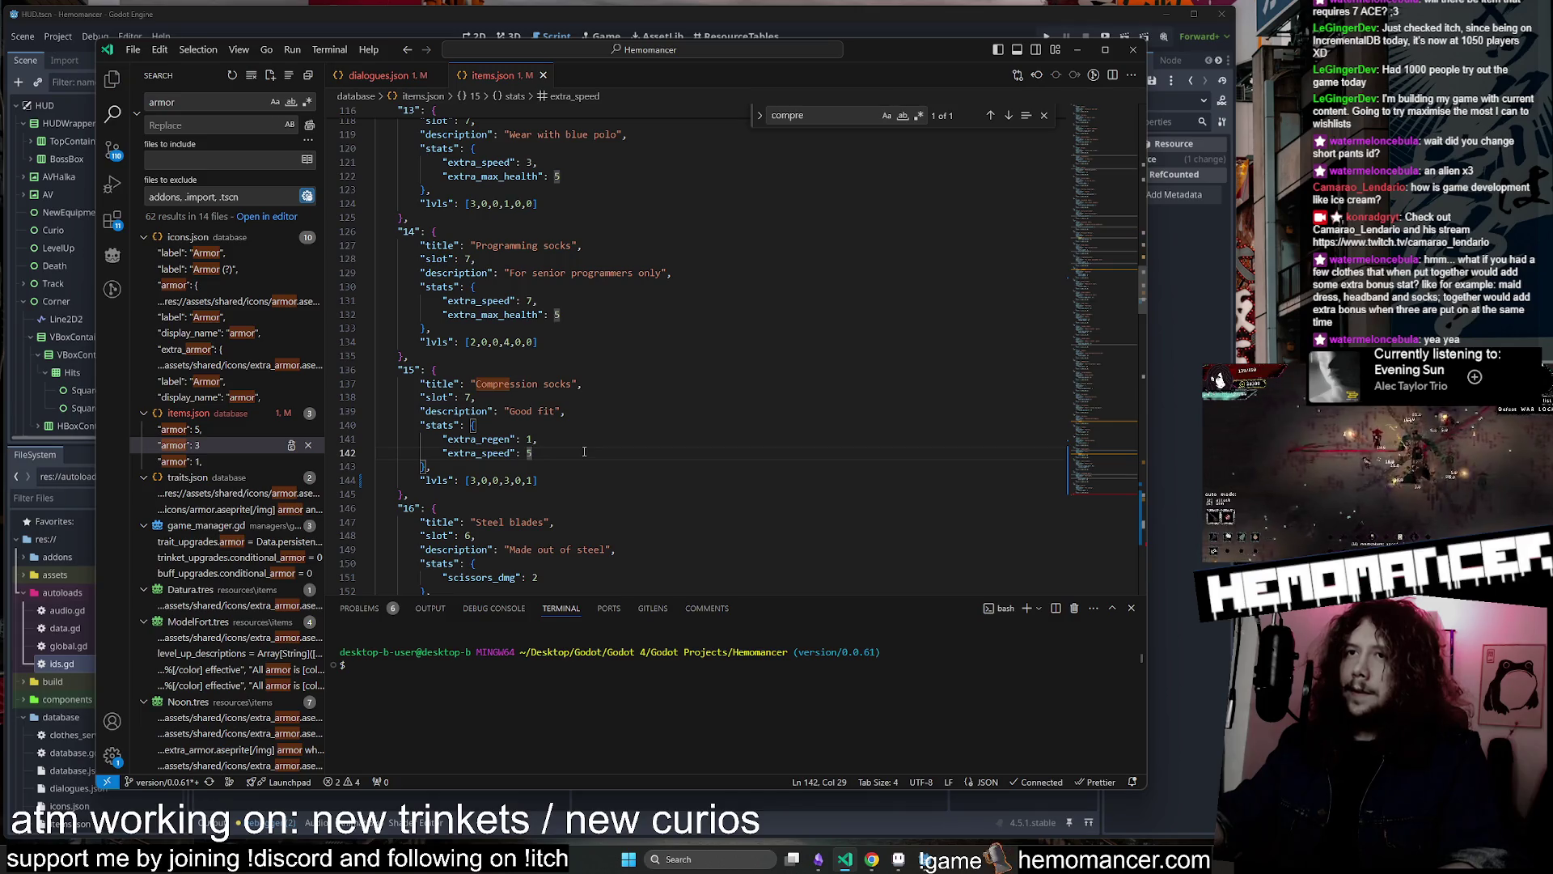
pyautogui.click(1045, 117)
pyautogui.click(793, 337)
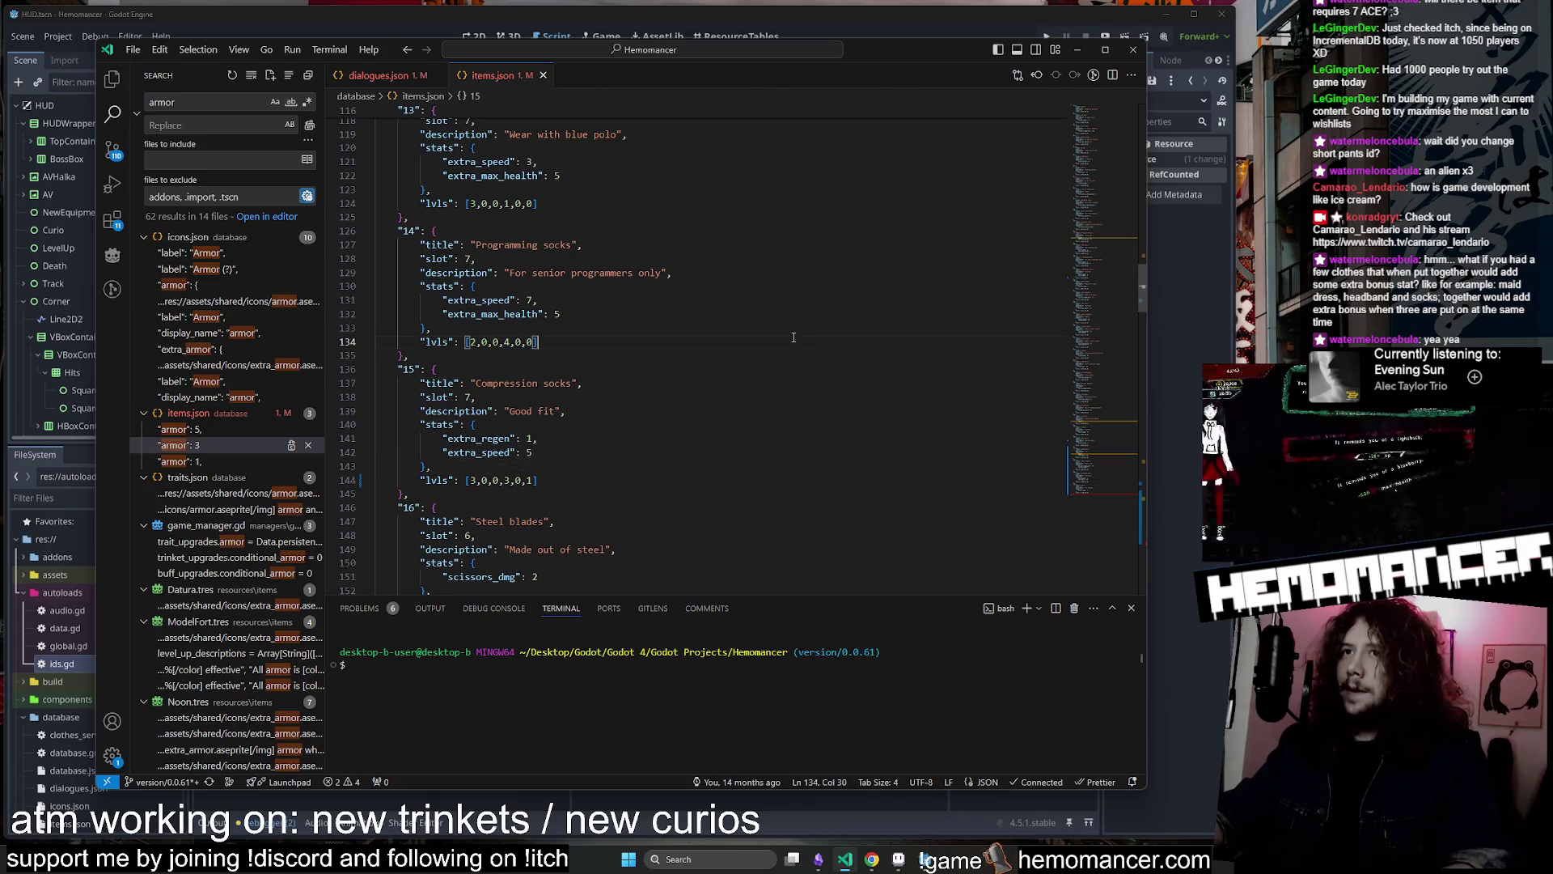
pyautogui.click(1119, 503)
pyautogui.click(774, 429)
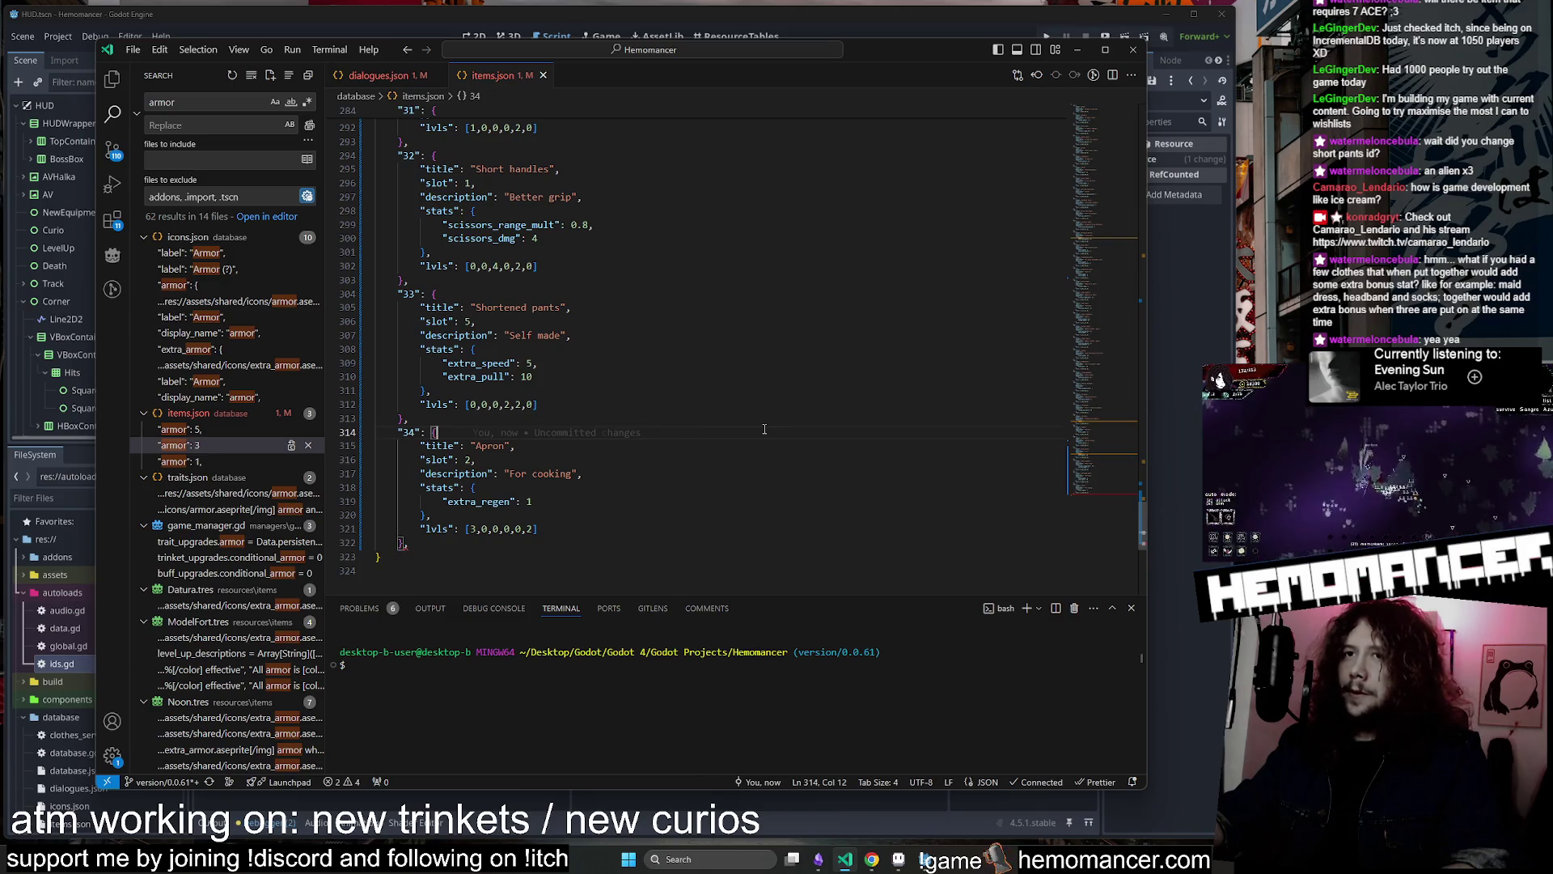
# Minimize VS Code and run the game from Godot's ids.gd with F5
pyautogui.click(1075, 54)
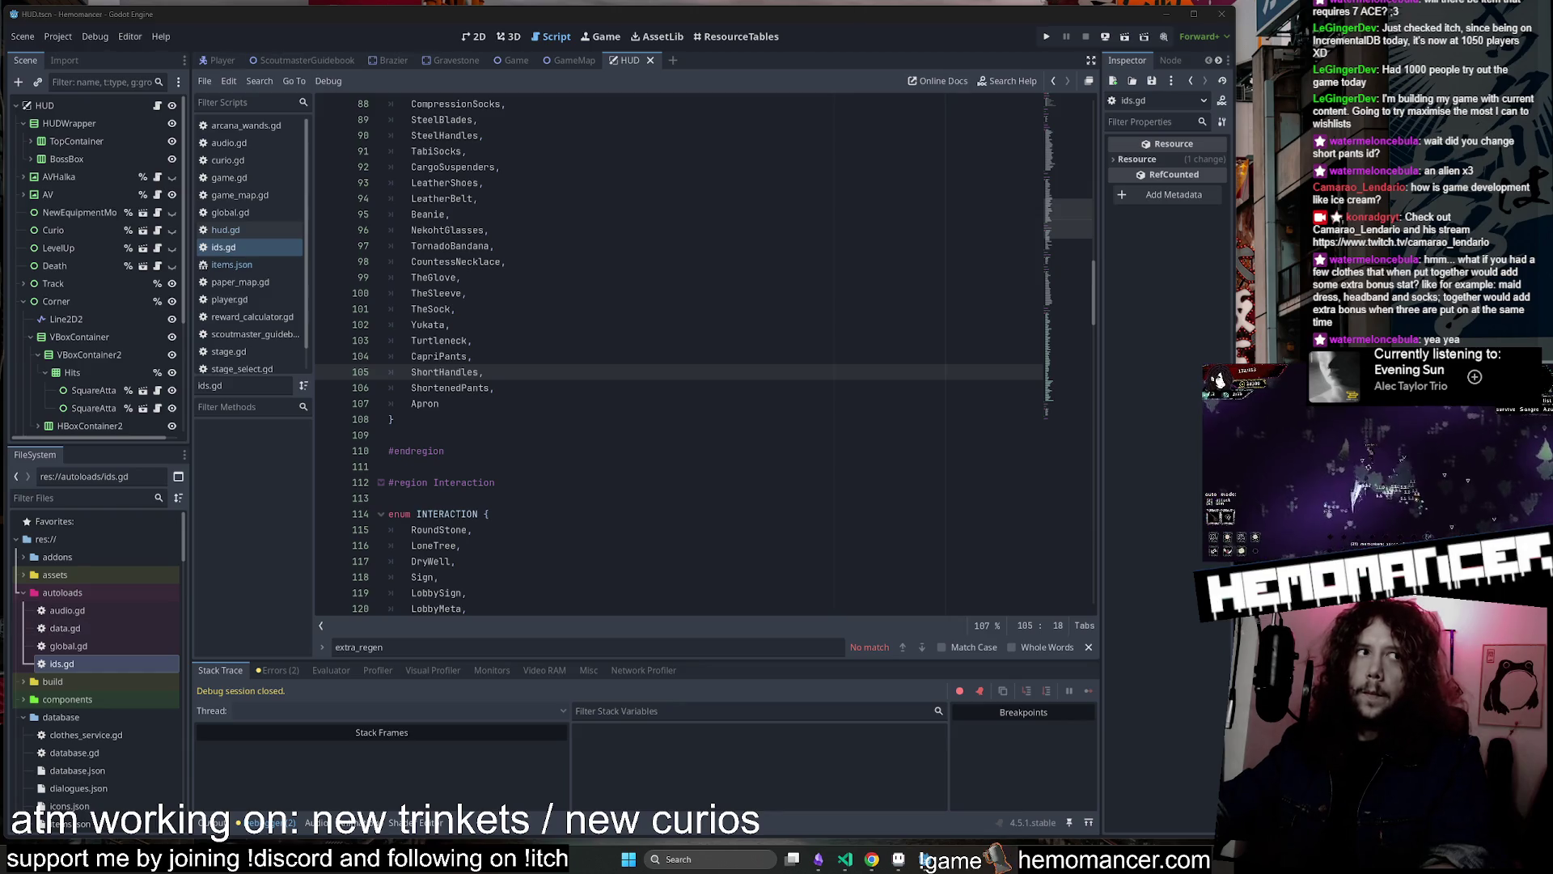
pyautogui.click(817, 246)
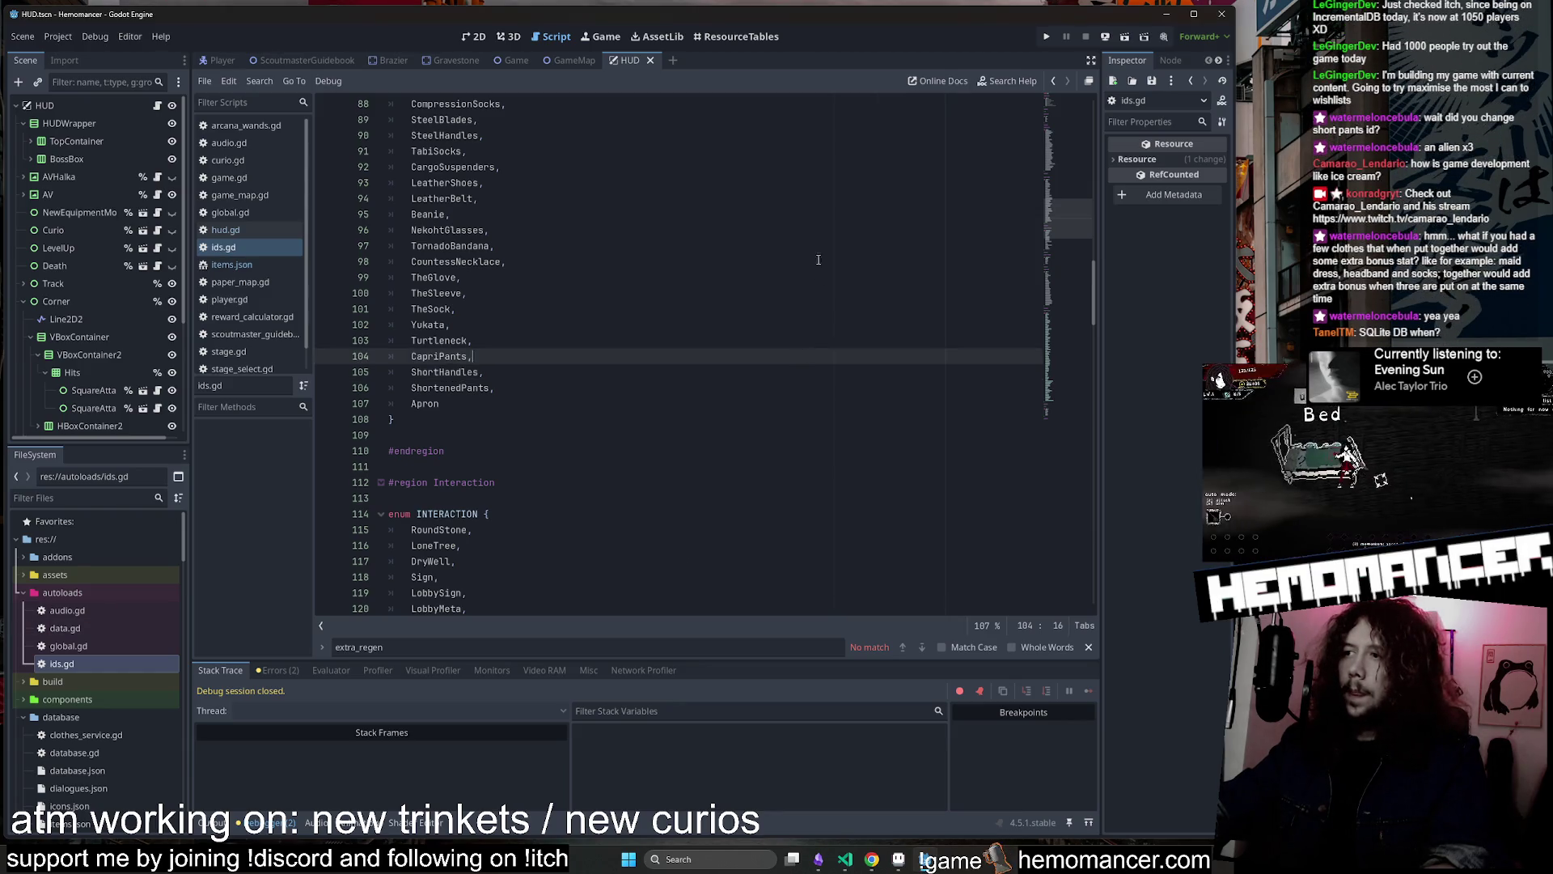
pyautogui.press('F5')
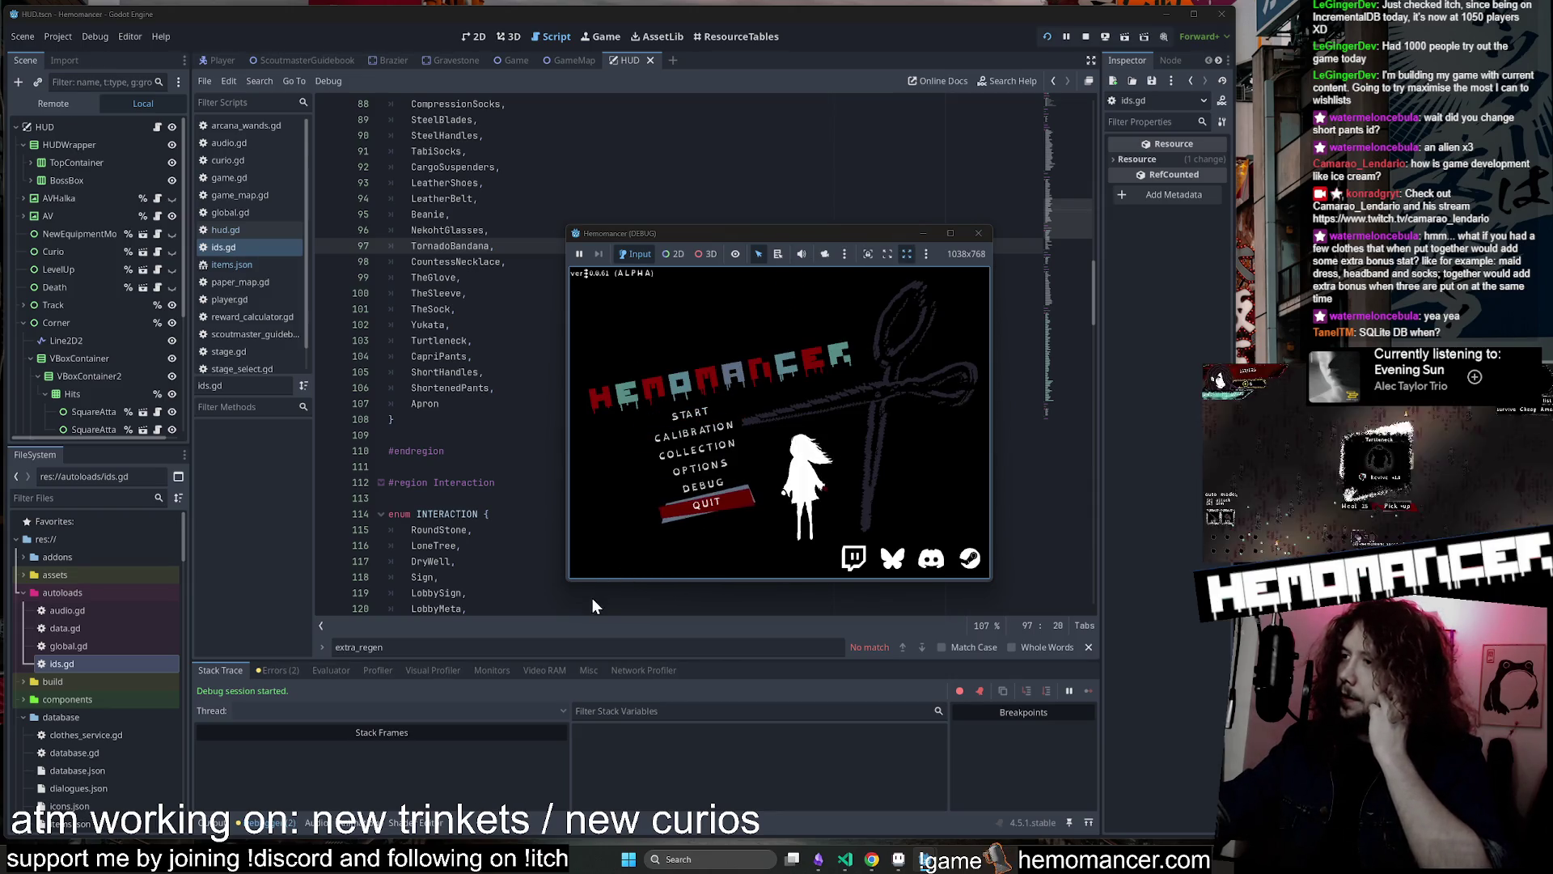
# Enlarge the game window and start a new run from the title menu
pyautogui.moveTo(565, 588)
pyautogui.mouseDown()
pyautogui.moveTo(540, 645)
pyautogui.moveTo(328, 758)
pyautogui.mouseUp()
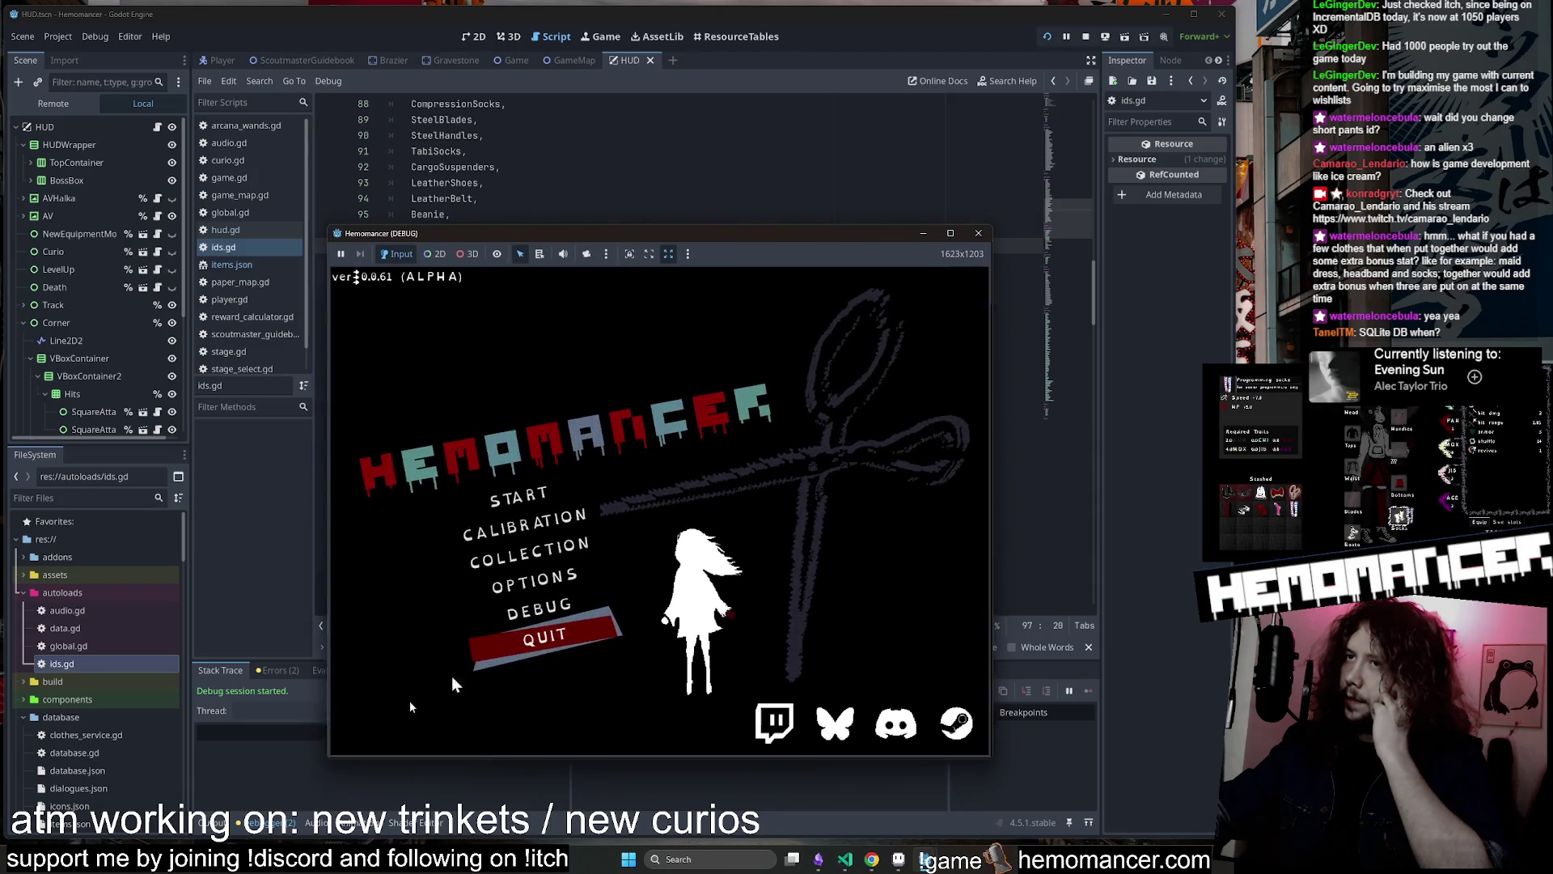
pyautogui.moveTo(991, 228); pyautogui.dragTo(1144, 54)
pyautogui.press('Down')
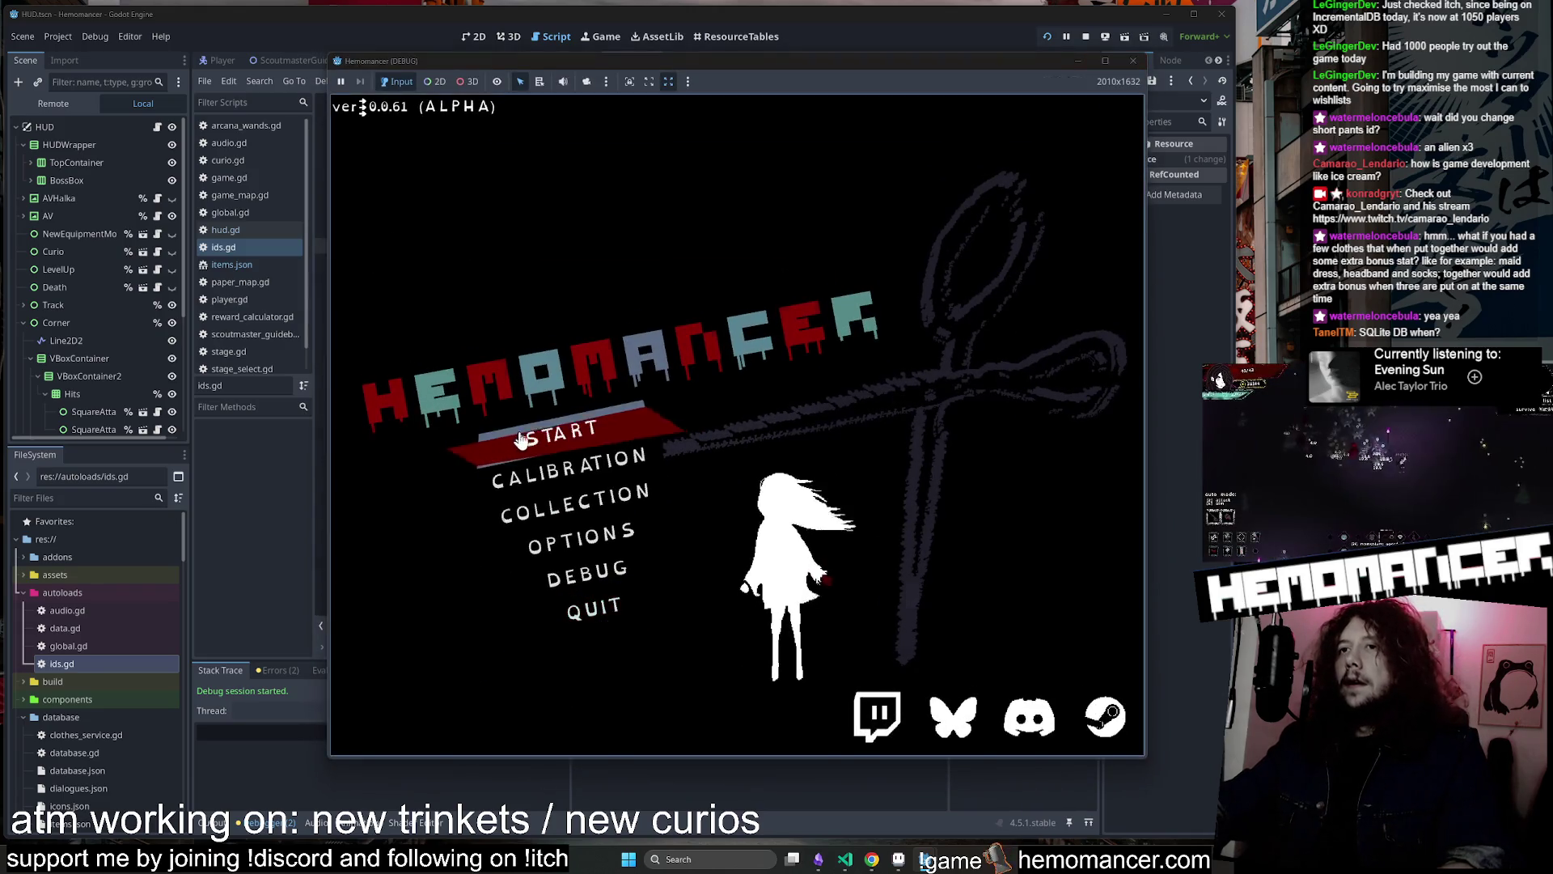
pyautogui.press('Return')
# Walk to the signpole and set off travelling to Cheag Amar
pyautogui.press('Up')
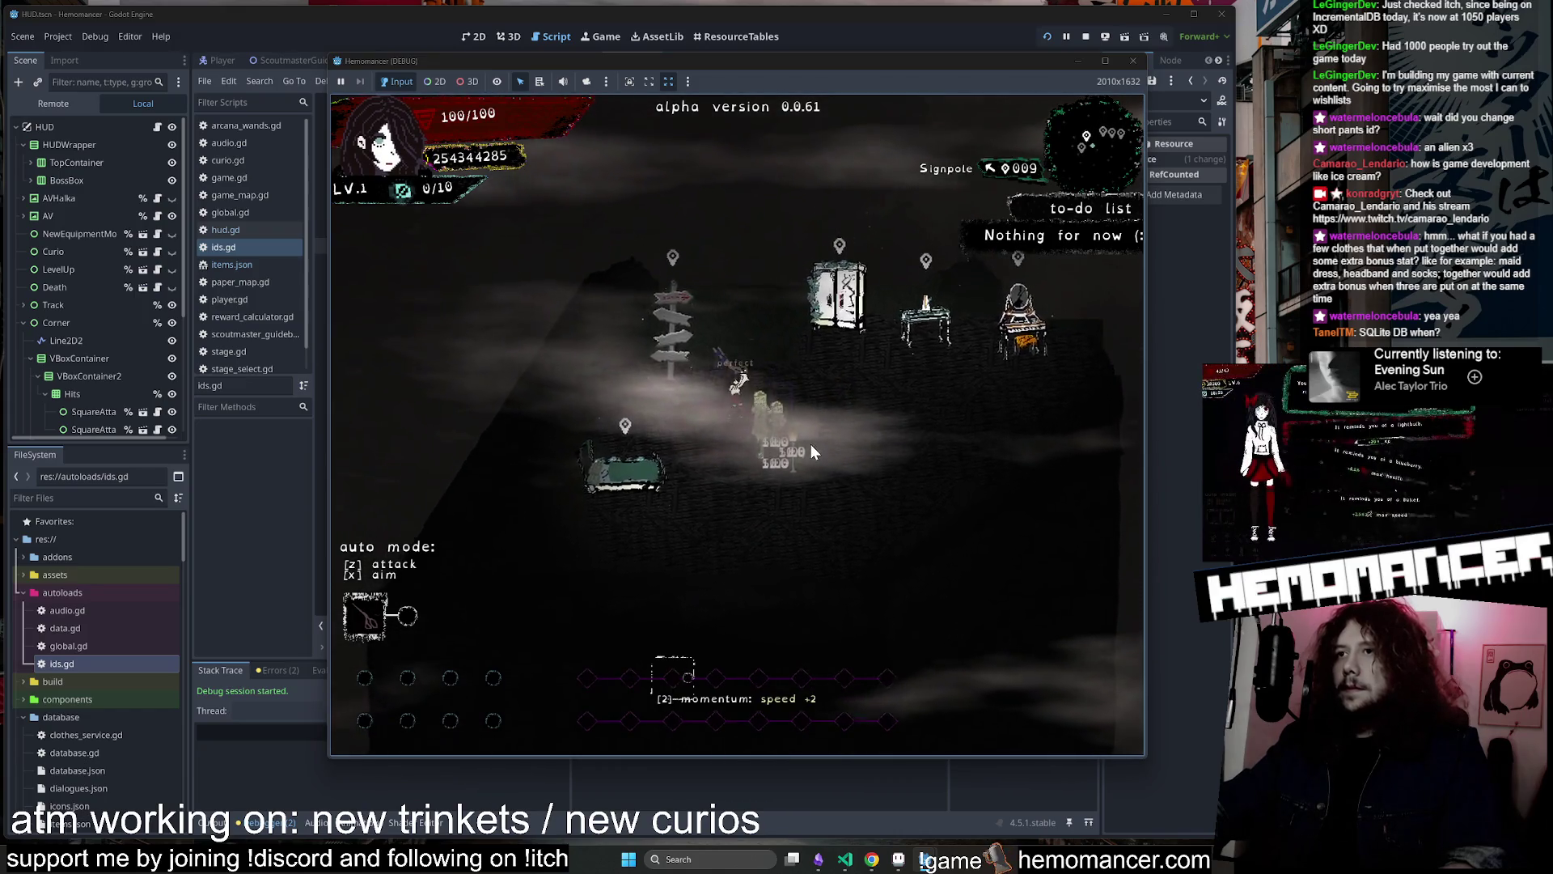
pyautogui.press('Right')
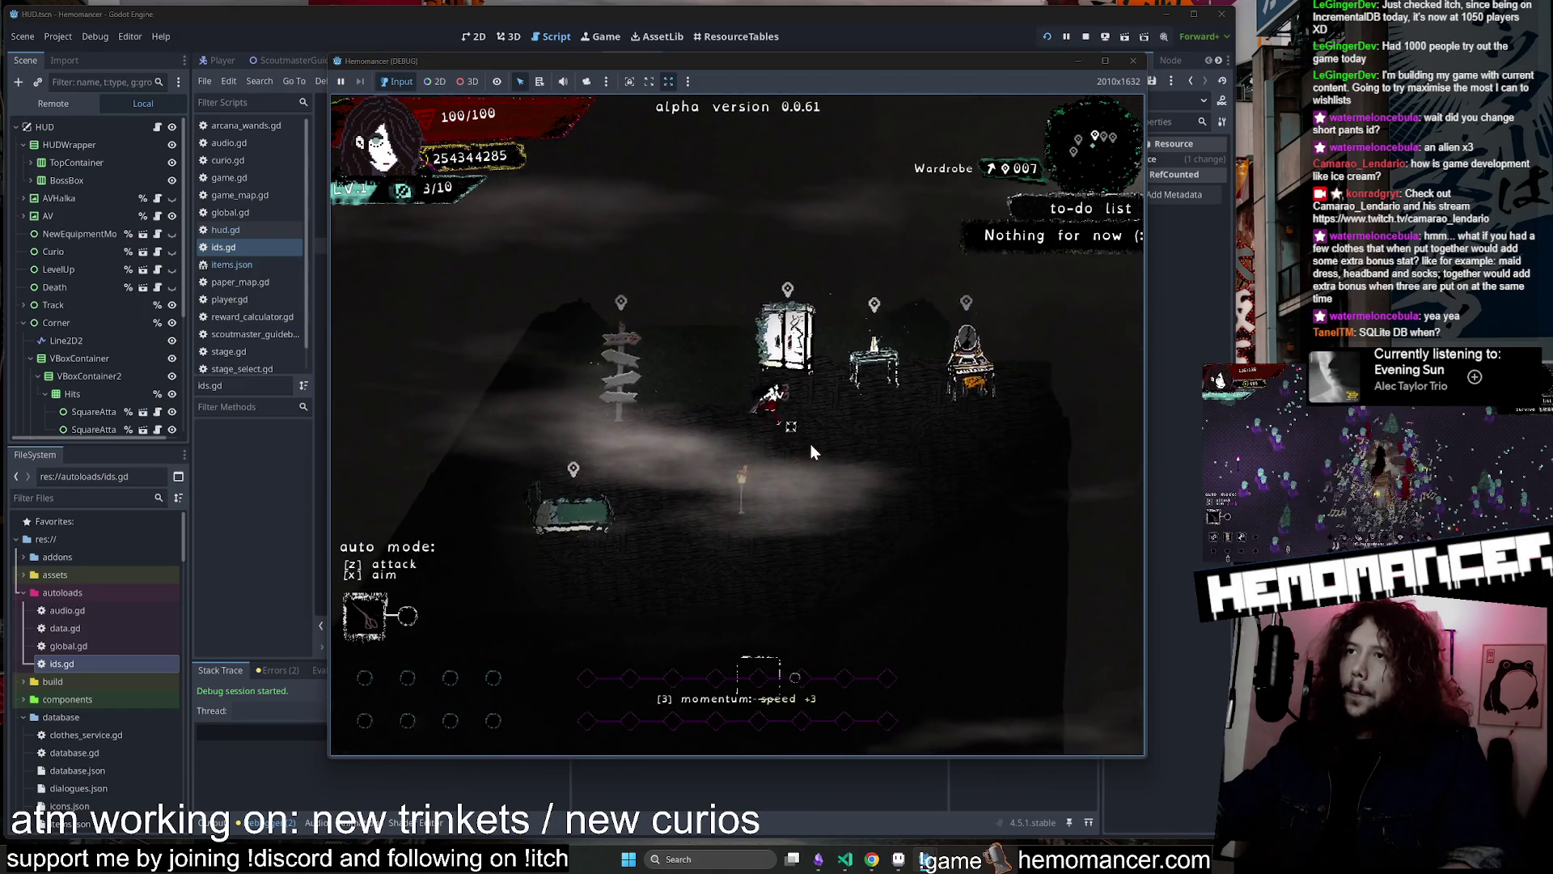
pyautogui.press('Left')
pyautogui.press('e')
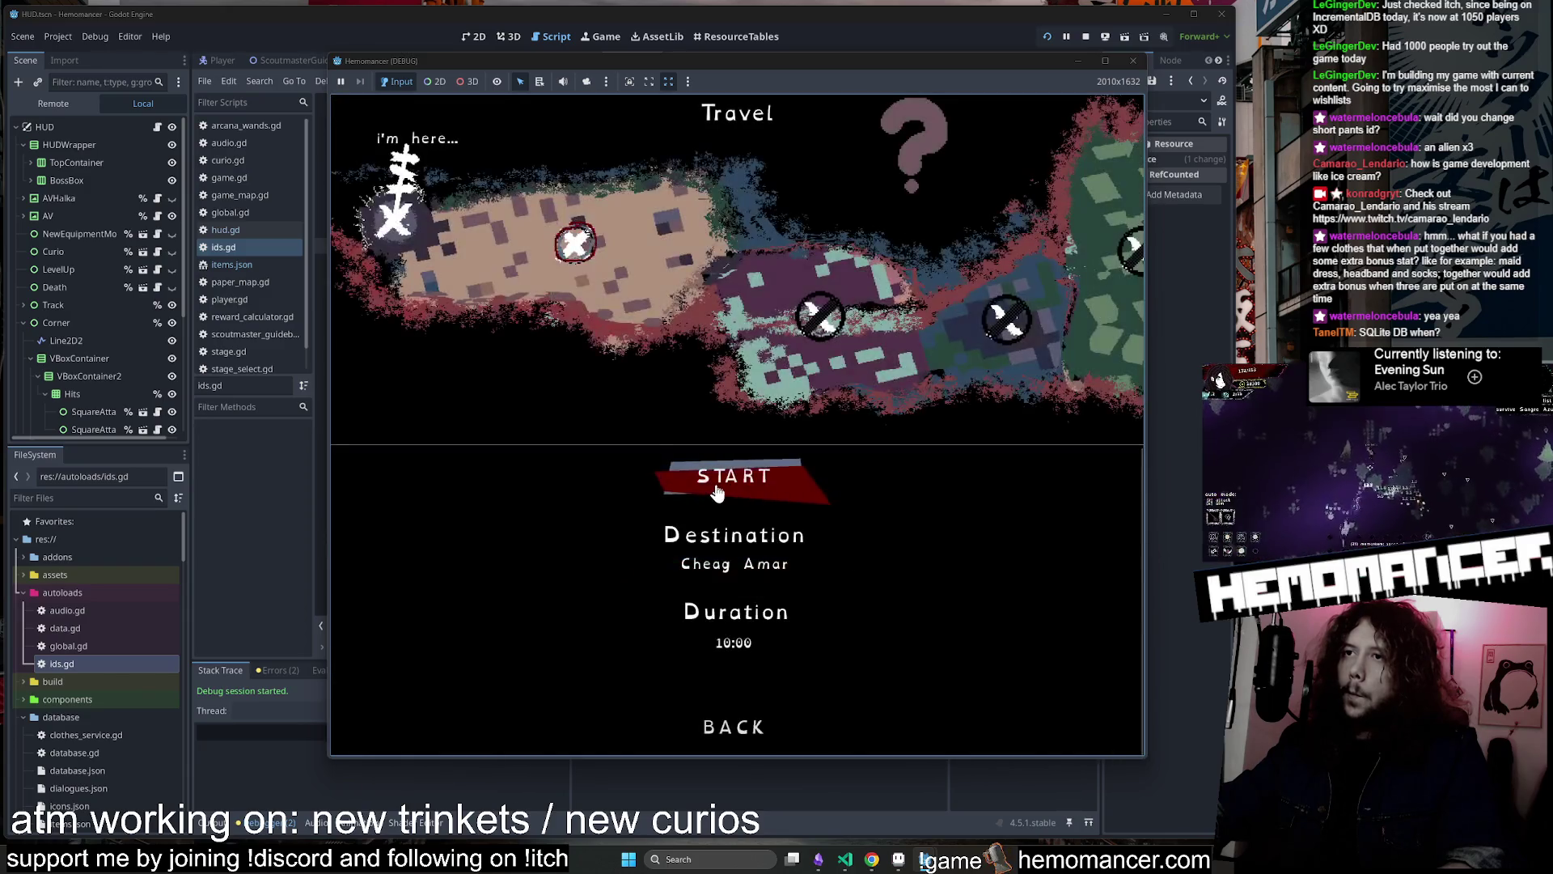
pyautogui.click(711, 486)
# Walk up-right through the forest and take the Midnight item on level-up
pyautogui.press('Right')
pyautogui.press('Up')
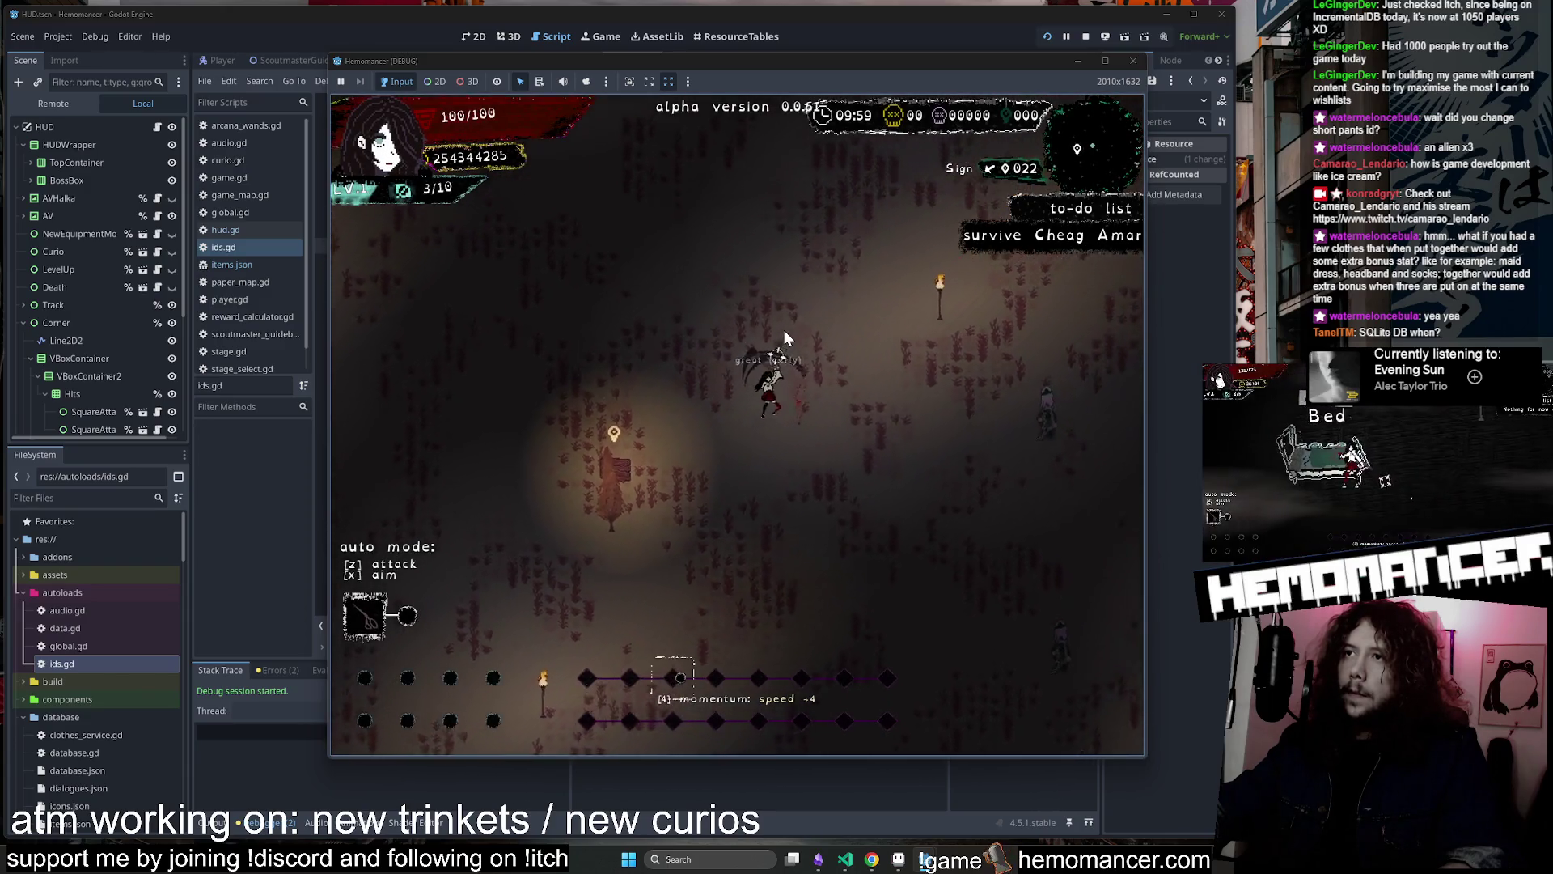
pyautogui.press('Right')
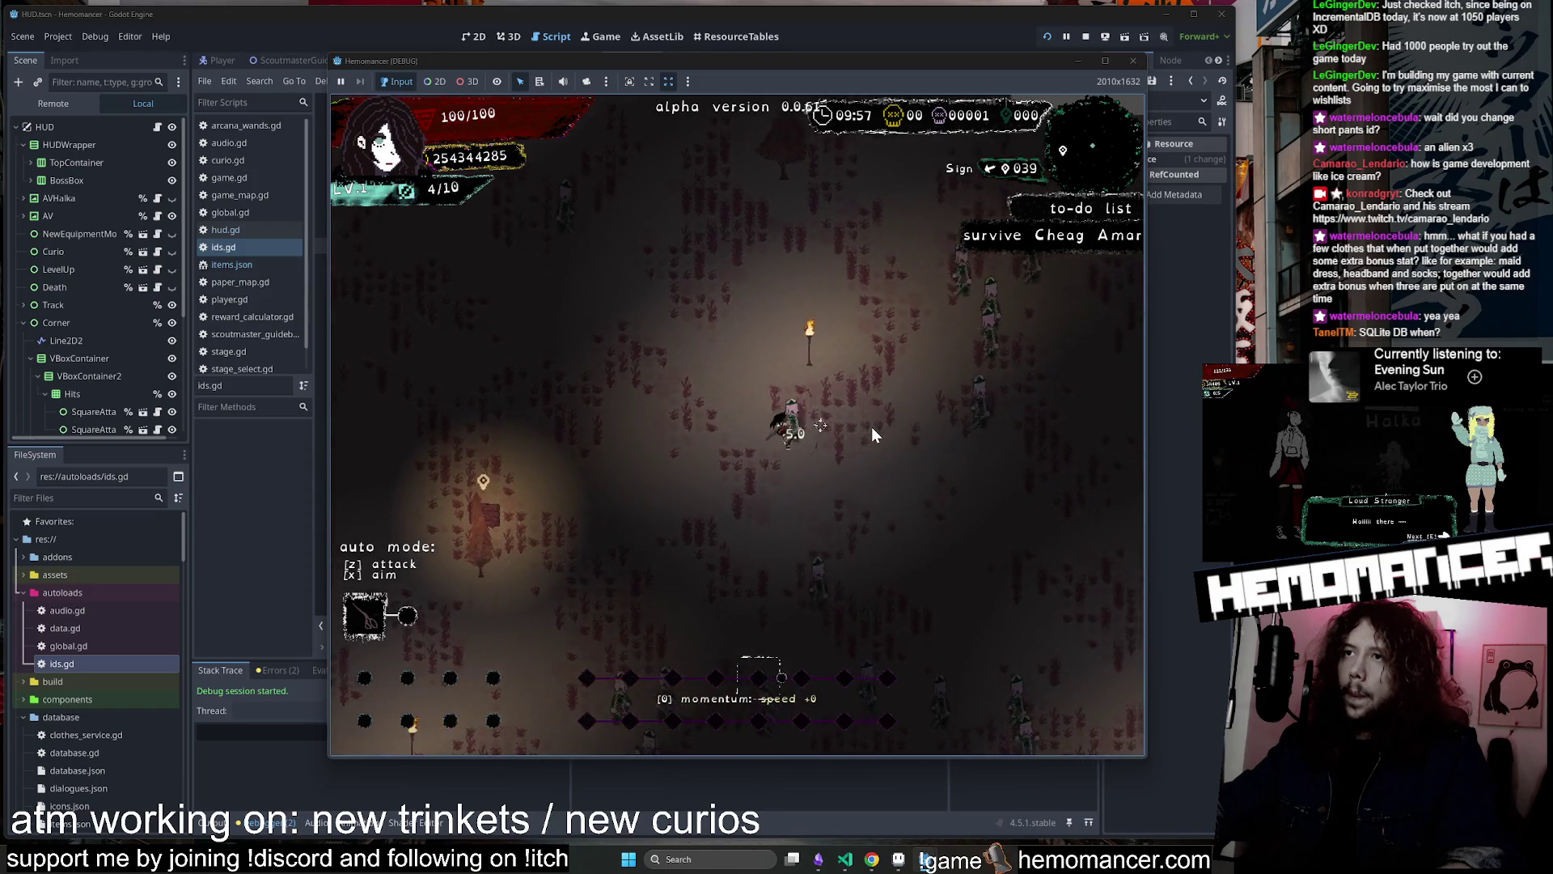
pyautogui.press('Right')
pyautogui.press('Up')
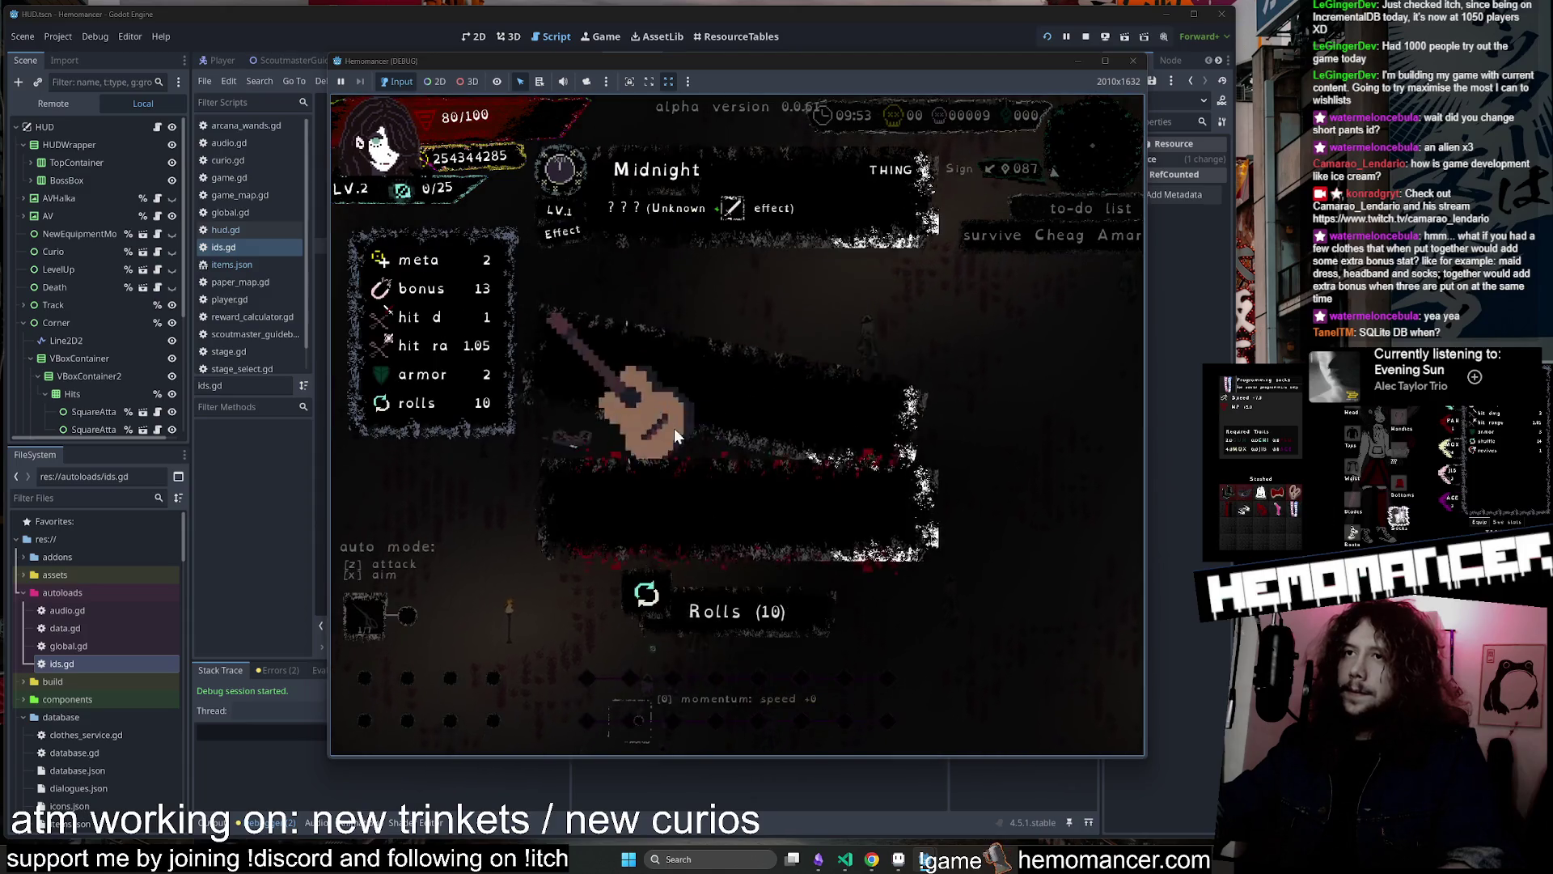
pyautogui.click(673, 428)
# Move around the field toward the box and take the One of Pentacles trinket
pyautogui.press('Up')
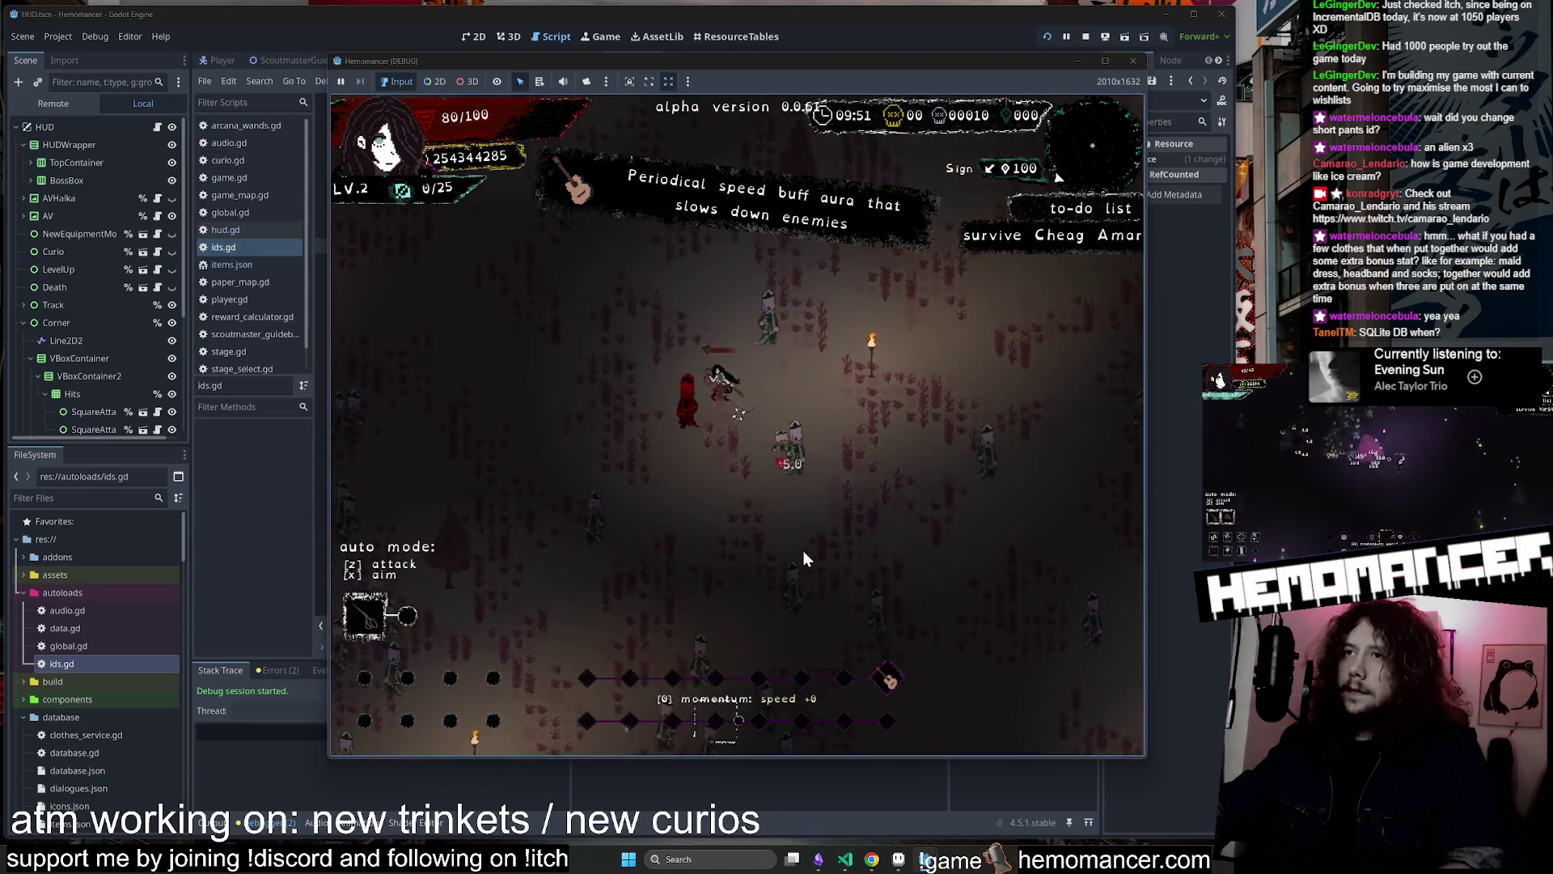
pyautogui.press('Up')
pyautogui.press('Right')
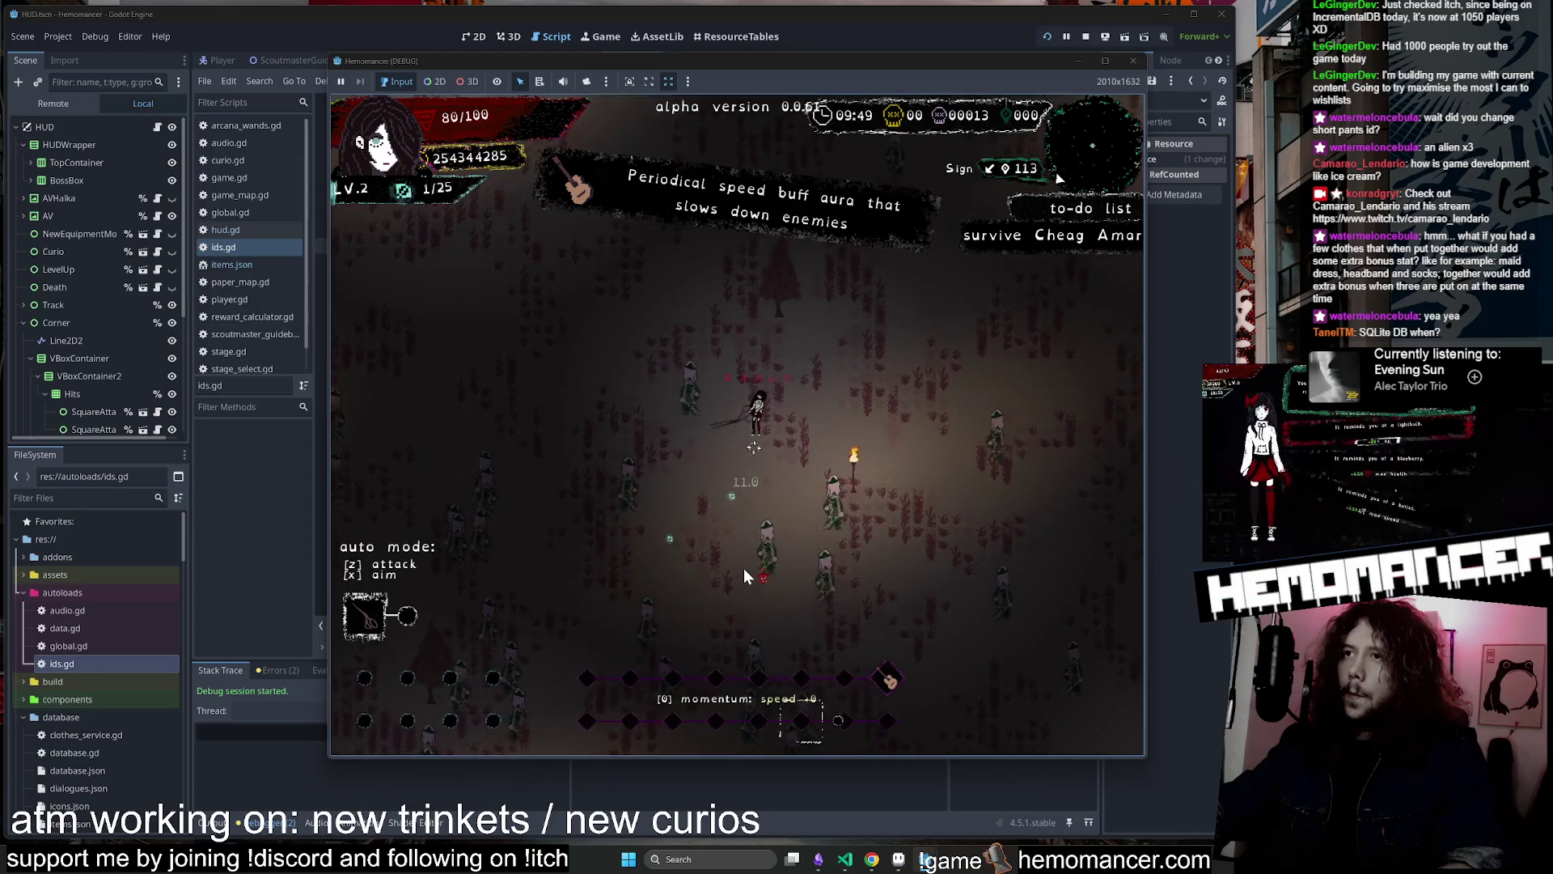
pyautogui.press('Down')
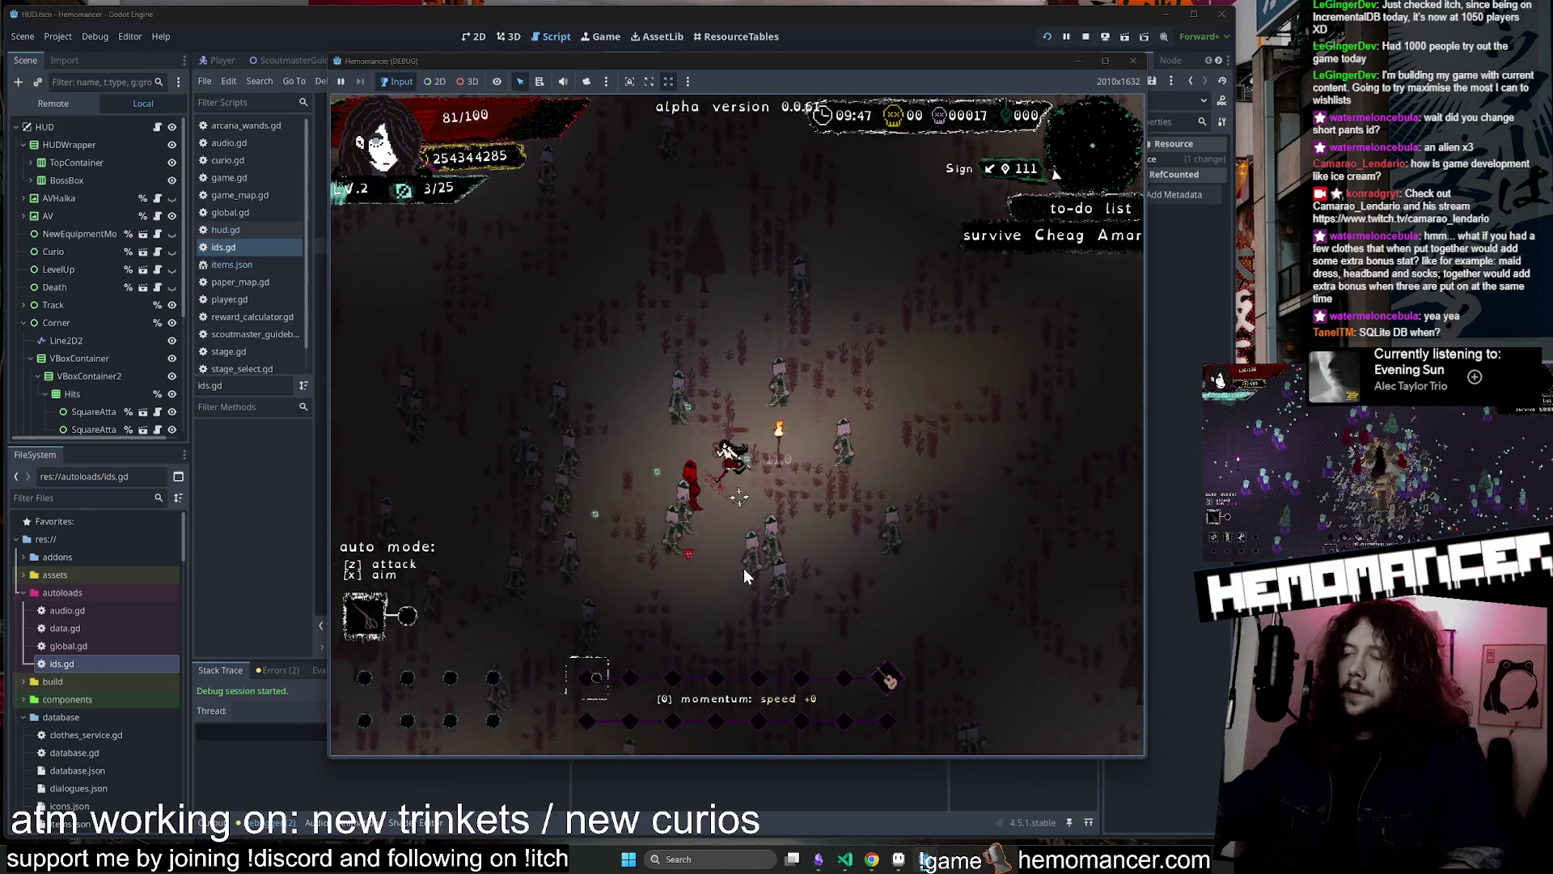
pyautogui.press('Down')
pyautogui.press('Left')
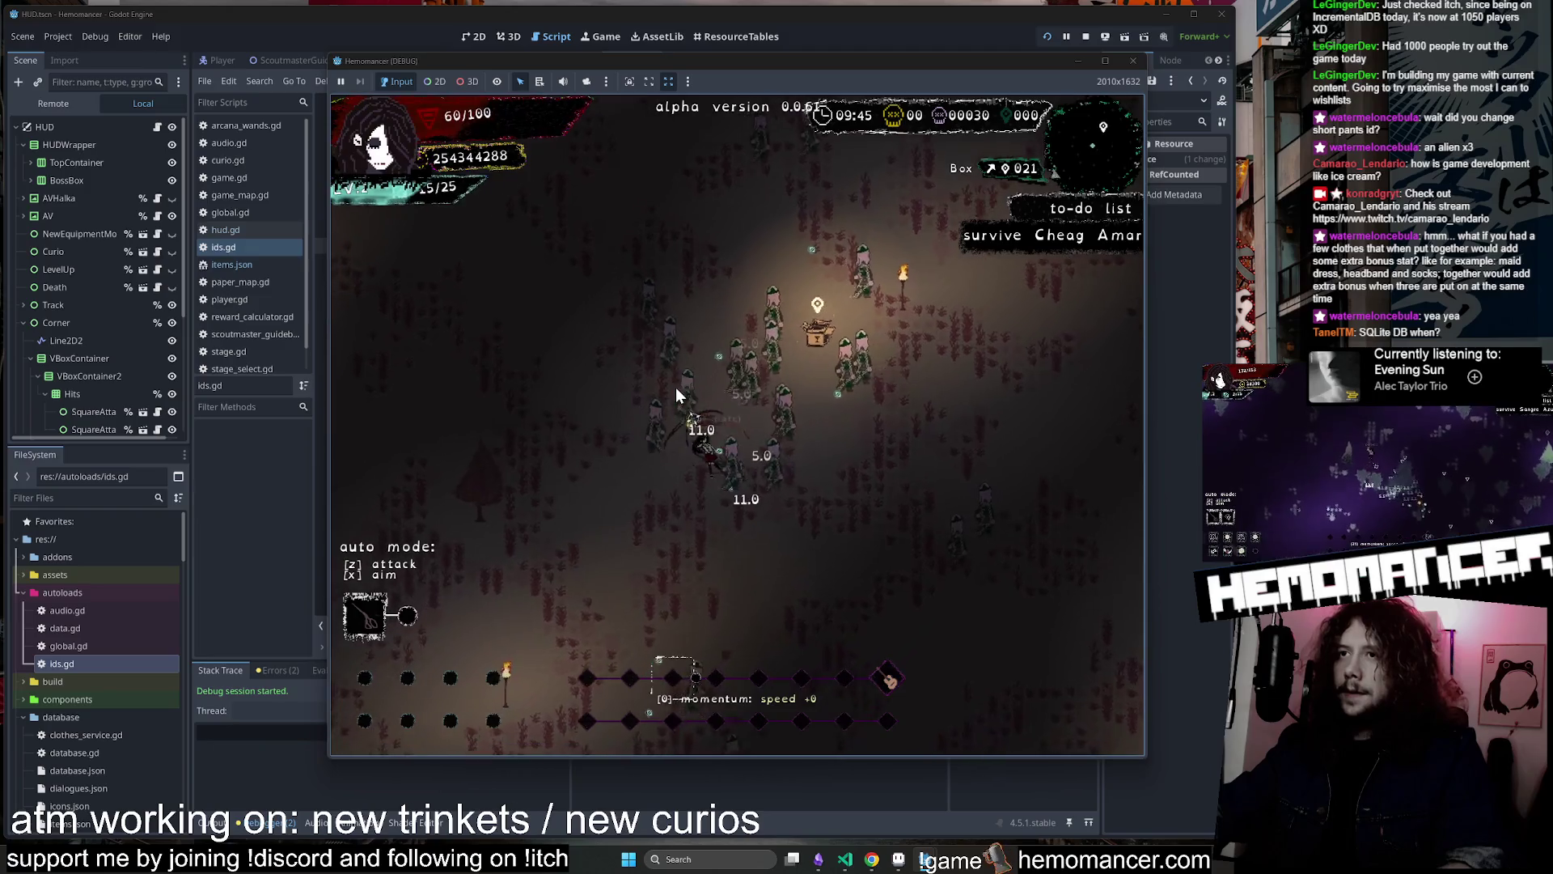
pyautogui.press('Left')
pyautogui.press('Up')
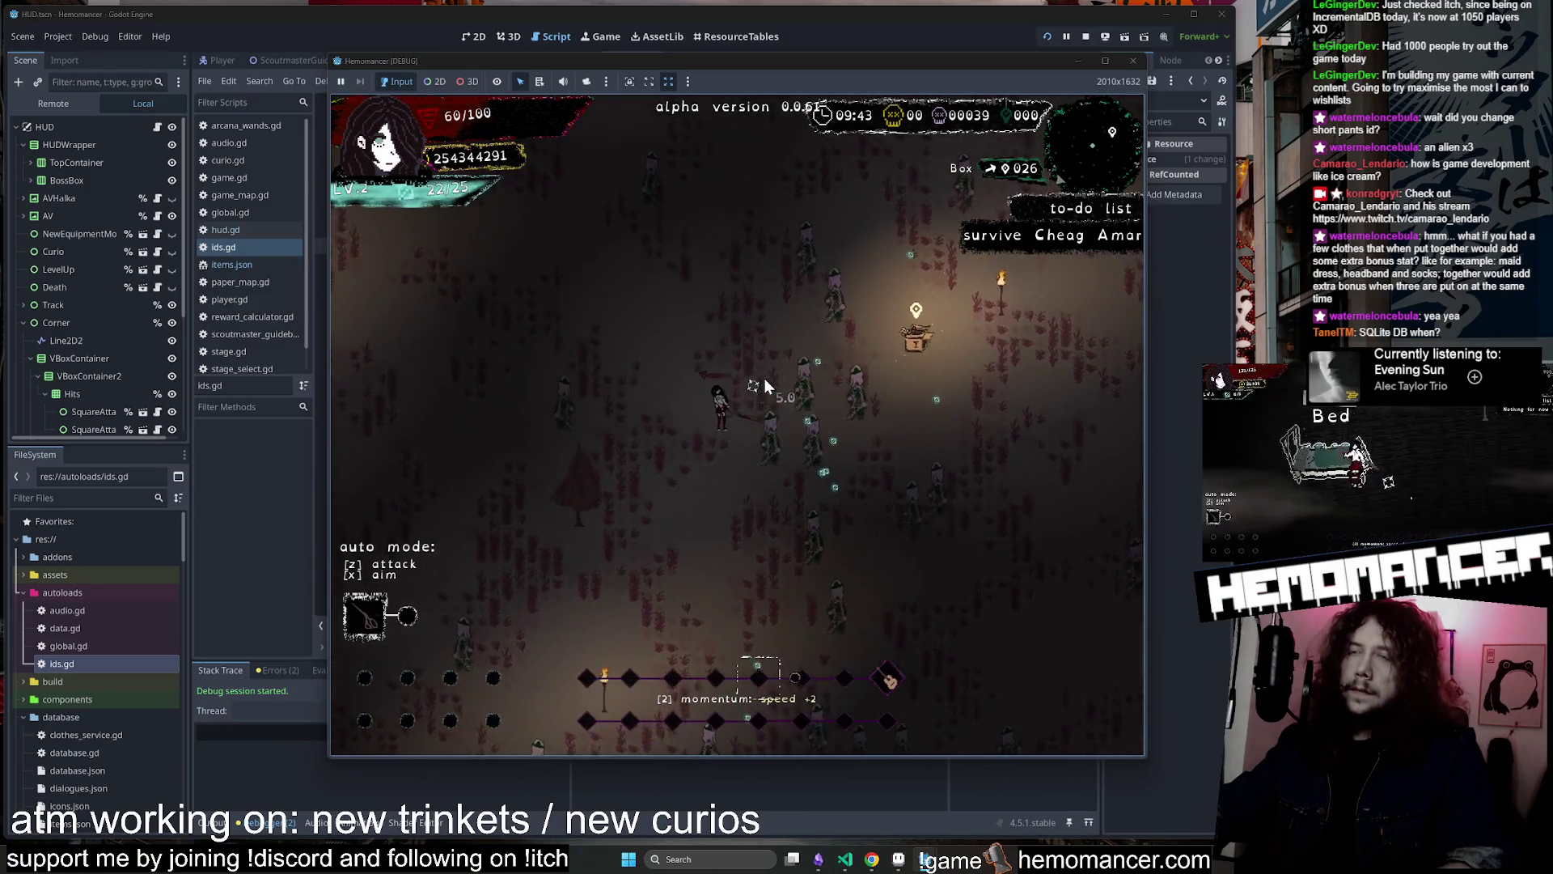
pyautogui.press('Up')
pyautogui.press('Right')
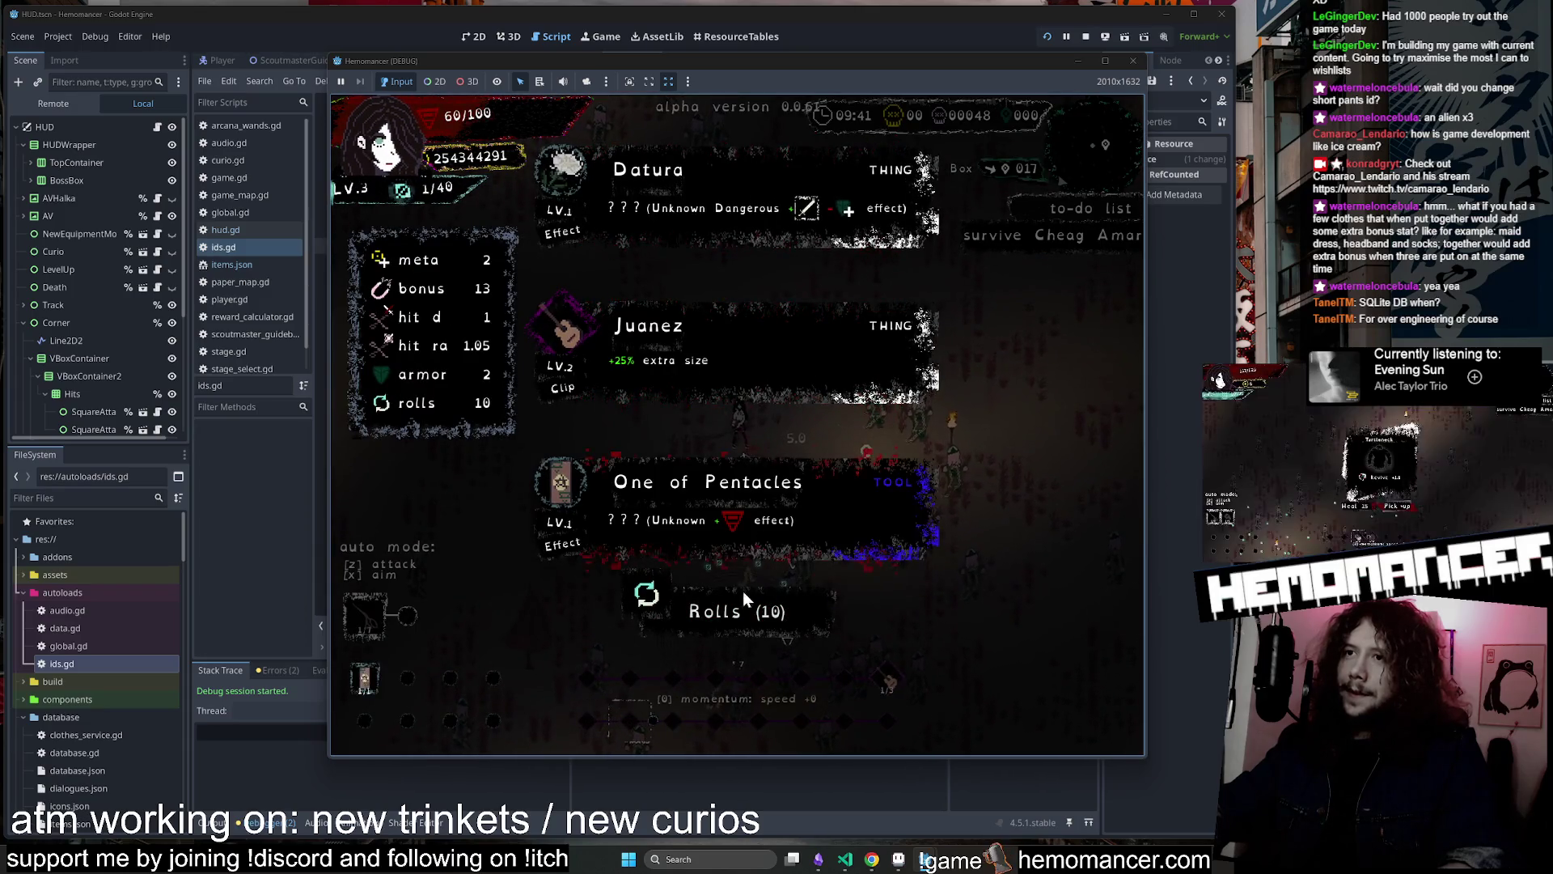
pyautogui.click(756, 530)
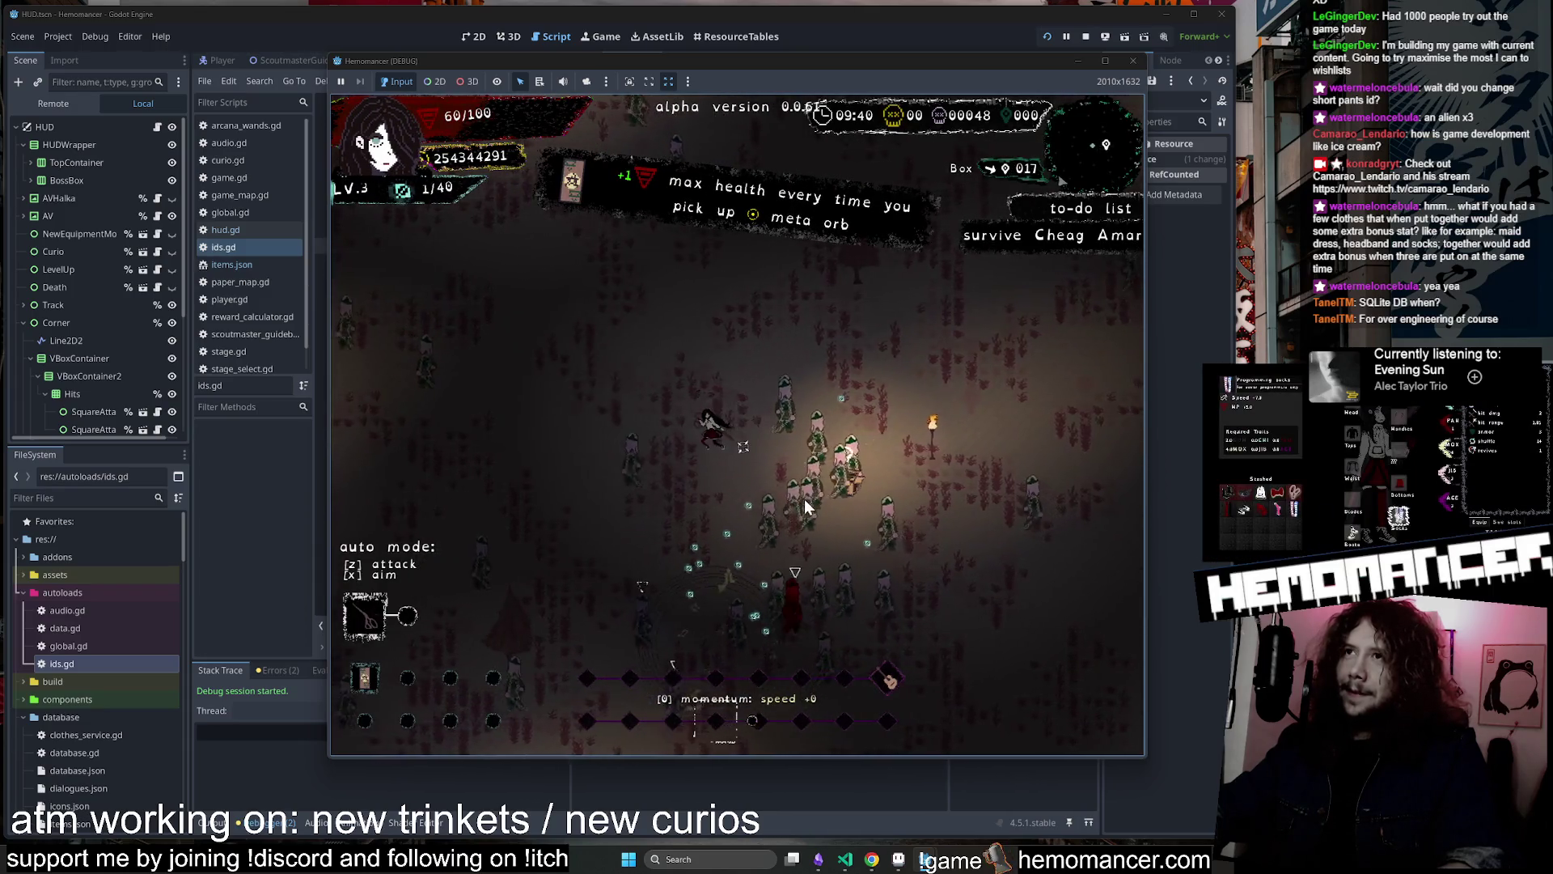
# Keep moving across the field, leave the run for the title menu, then bring up Trello
pyautogui.press('Up')
pyautogui.press('Right')
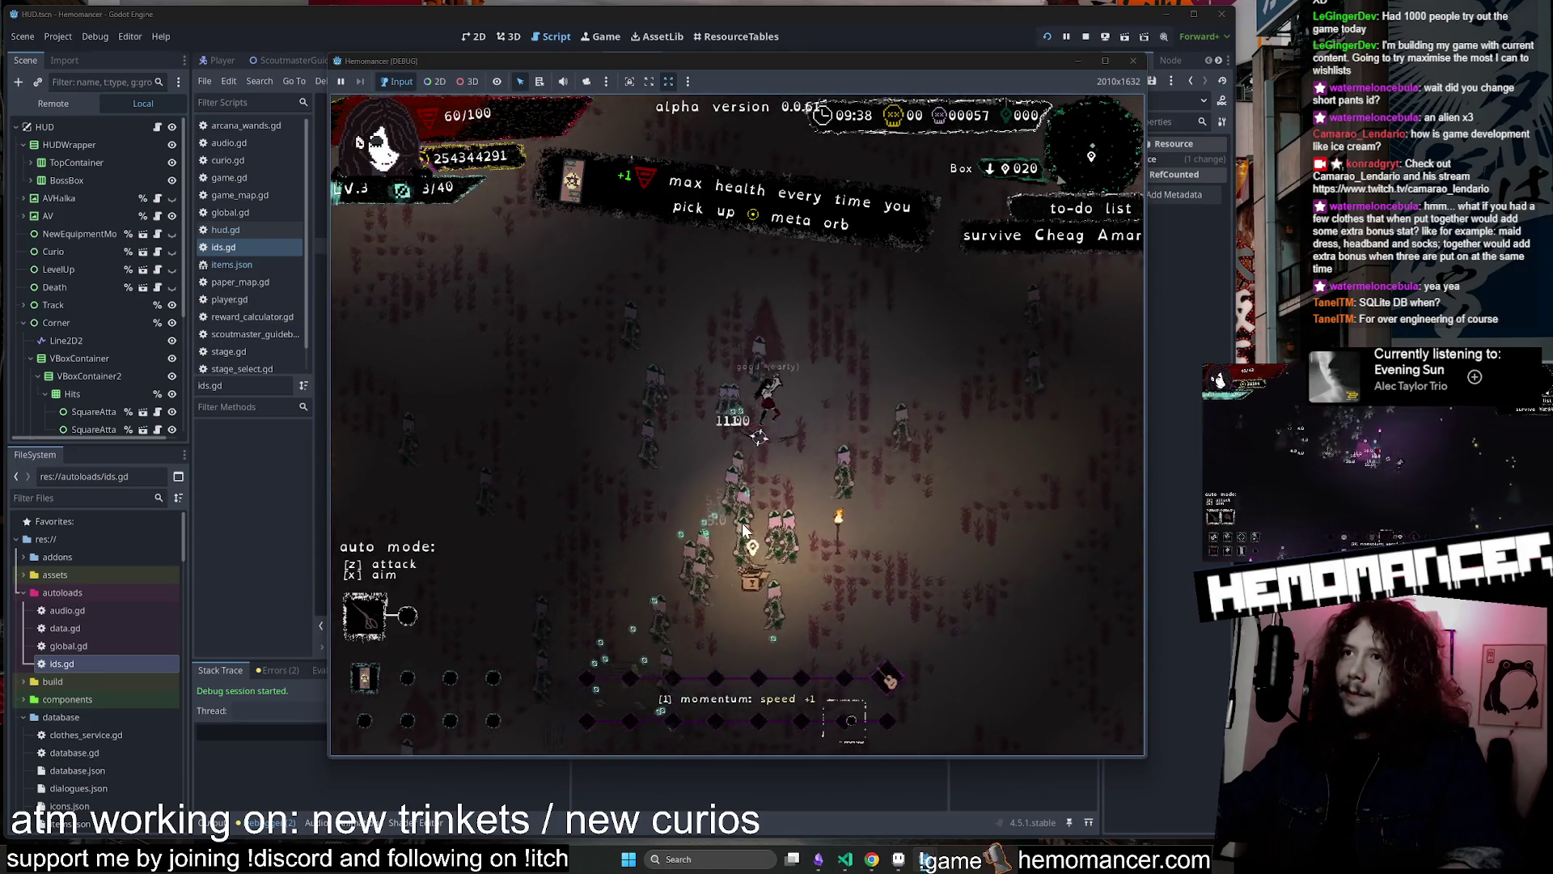
pyautogui.press('Up')
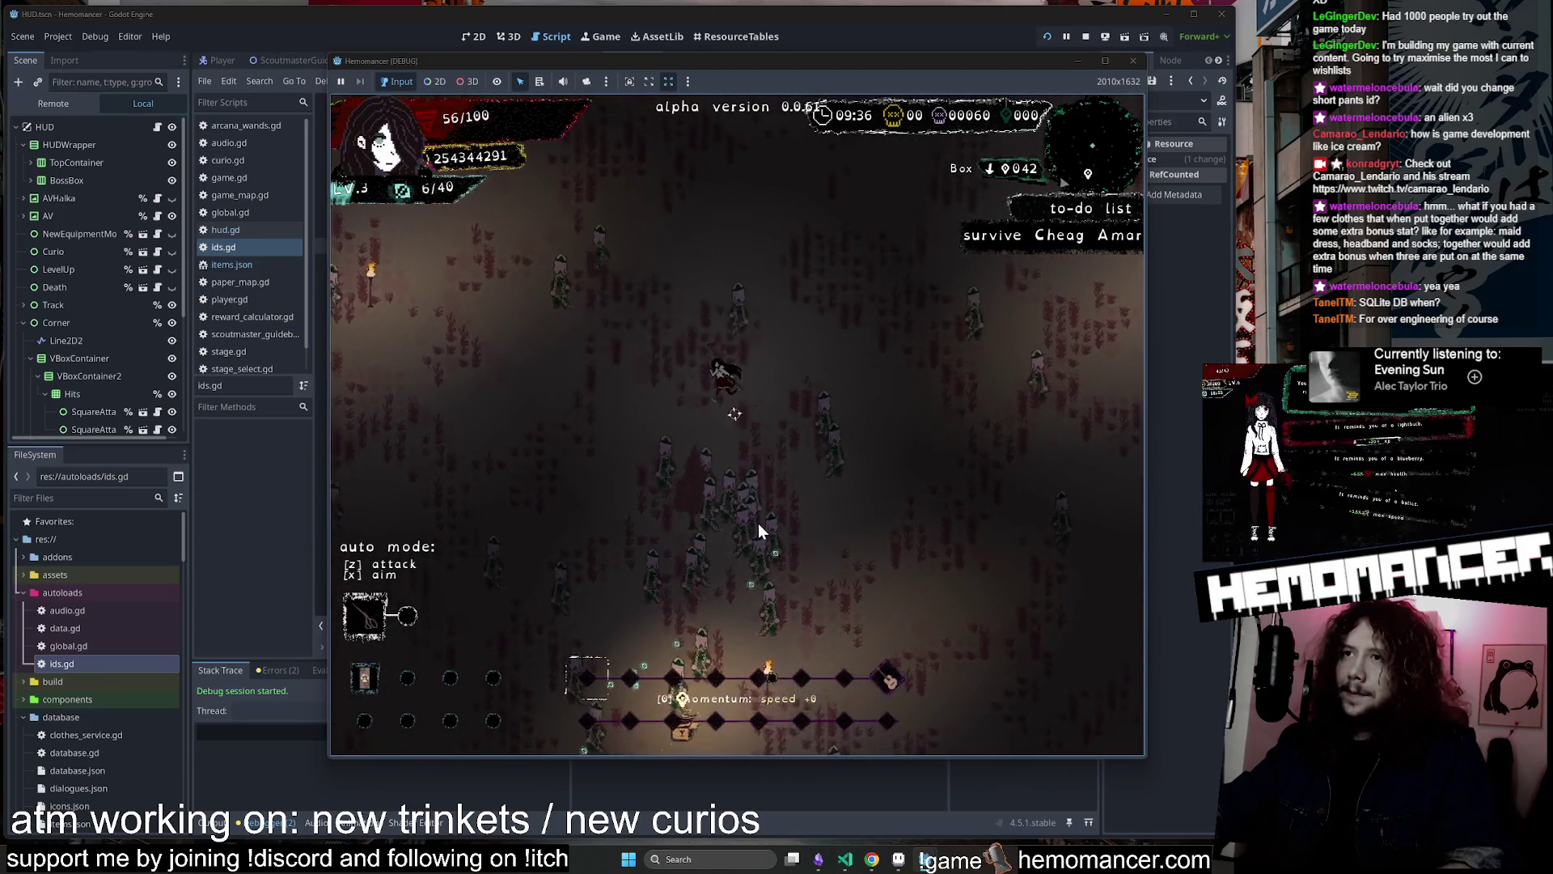
pyautogui.press('Up')
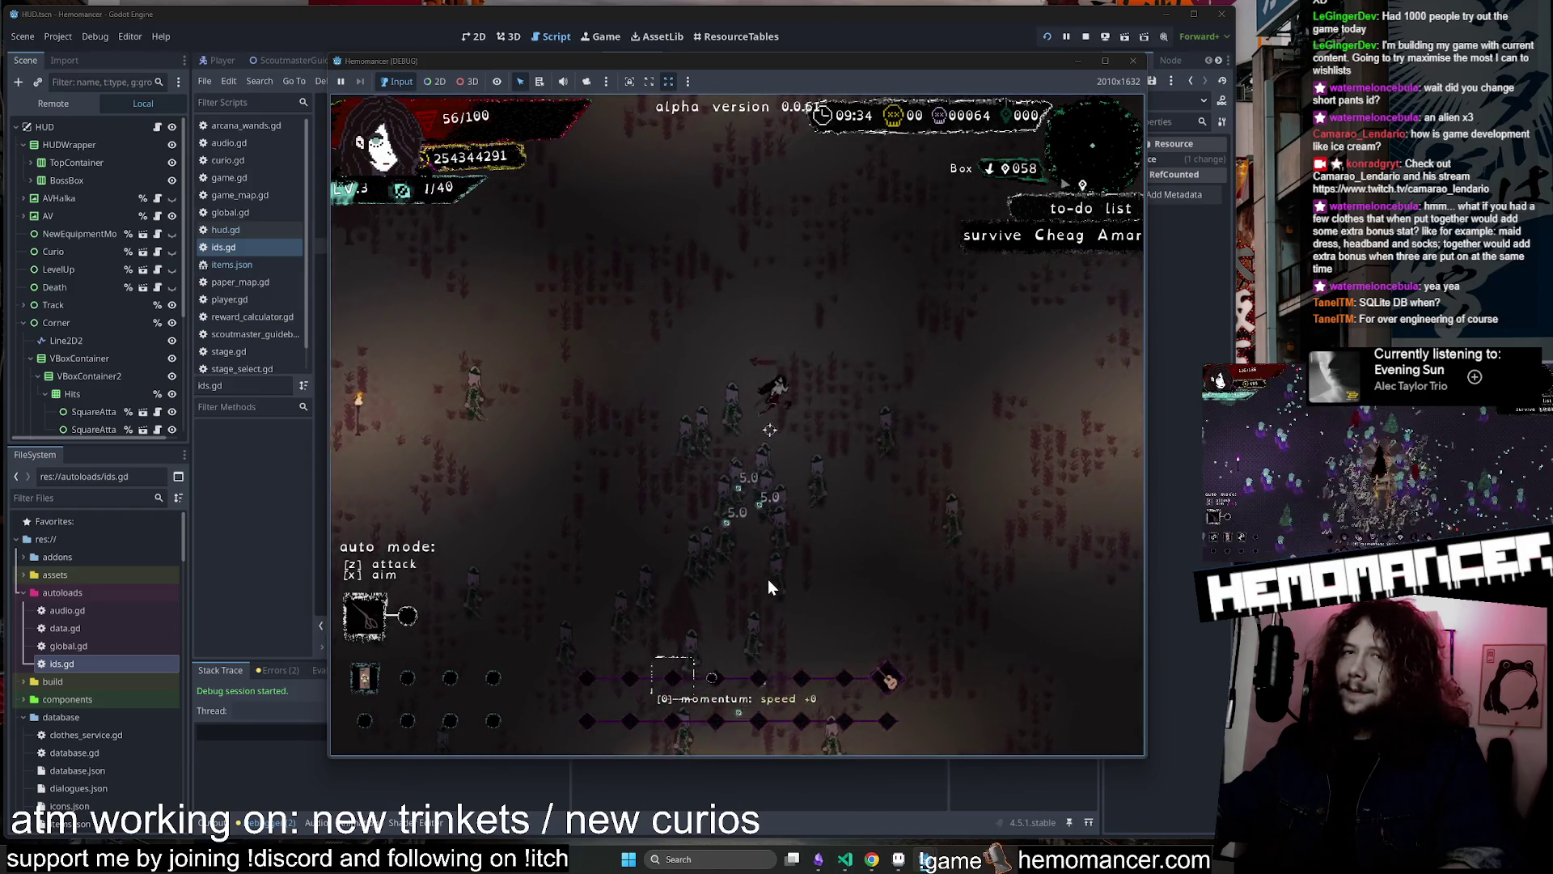
pyautogui.press('Up')
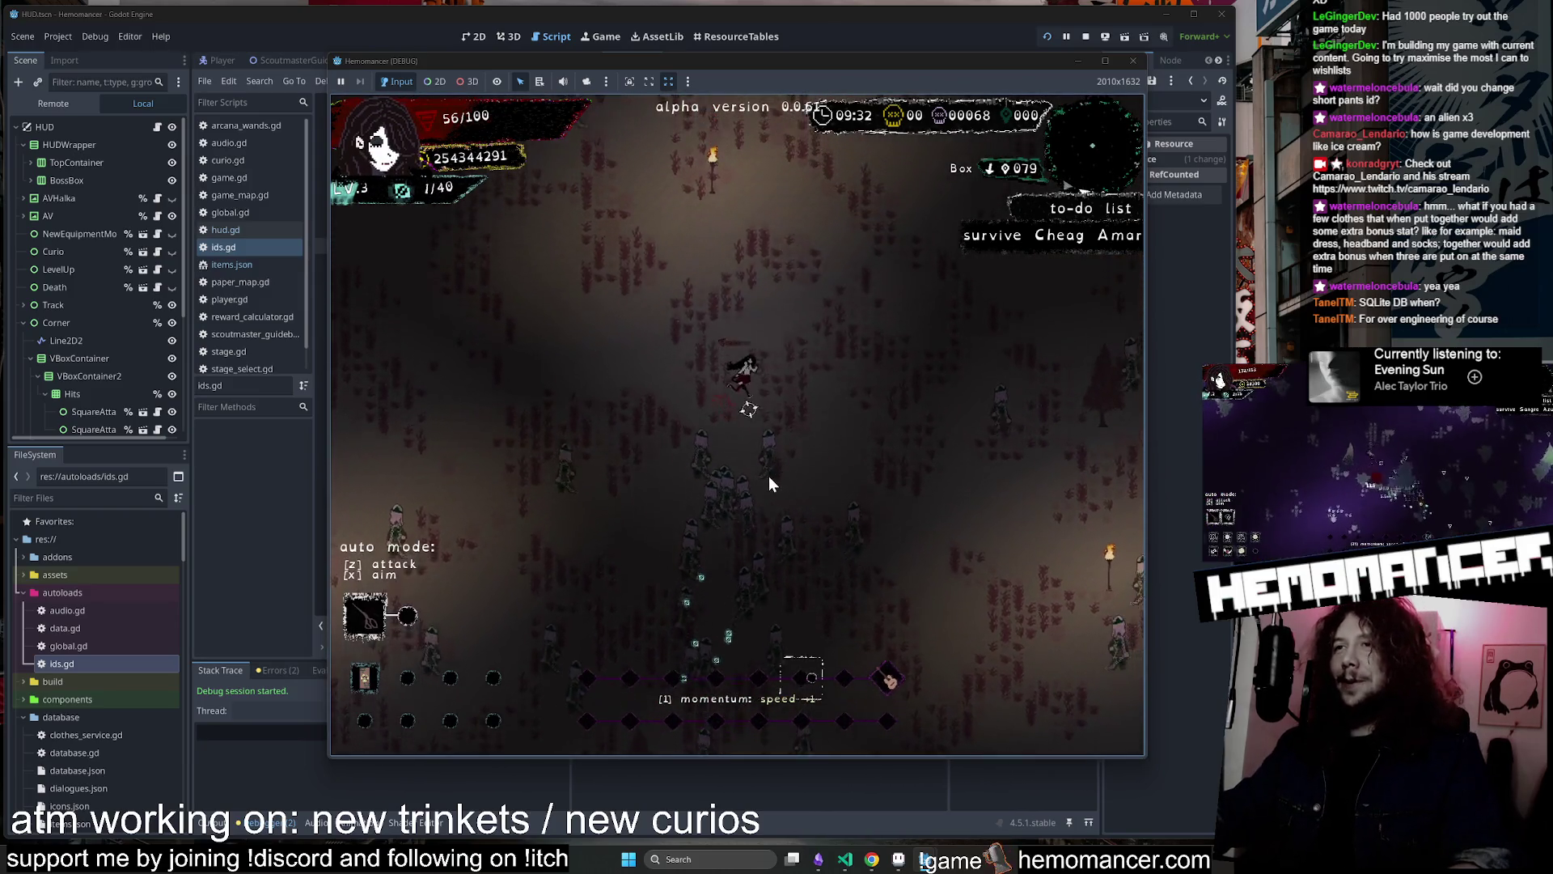
pyautogui.press('Down')
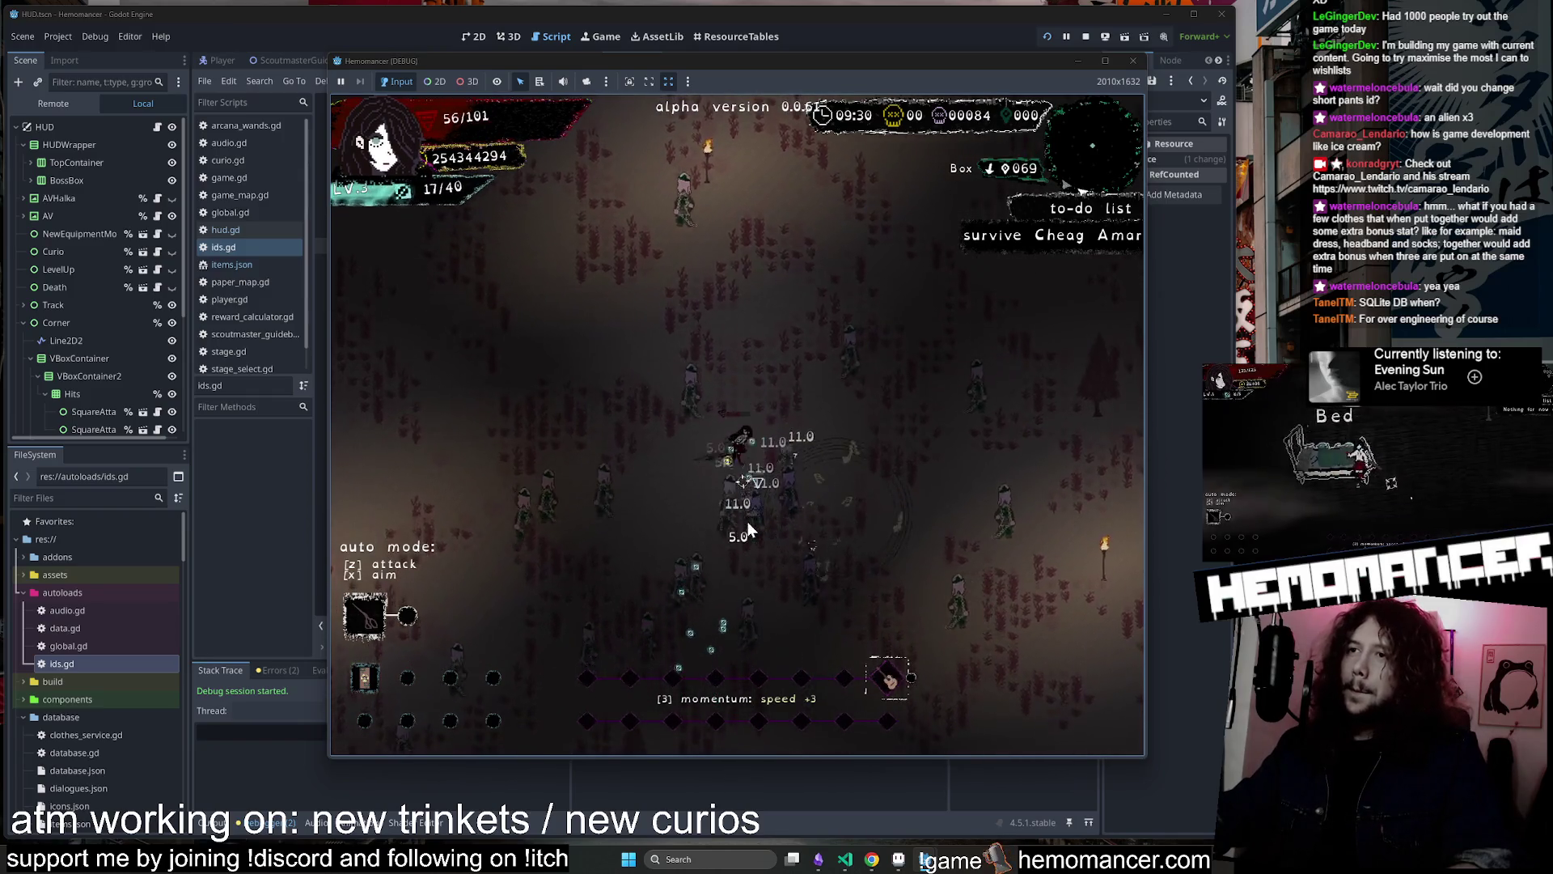
pyautogui.press('Up')
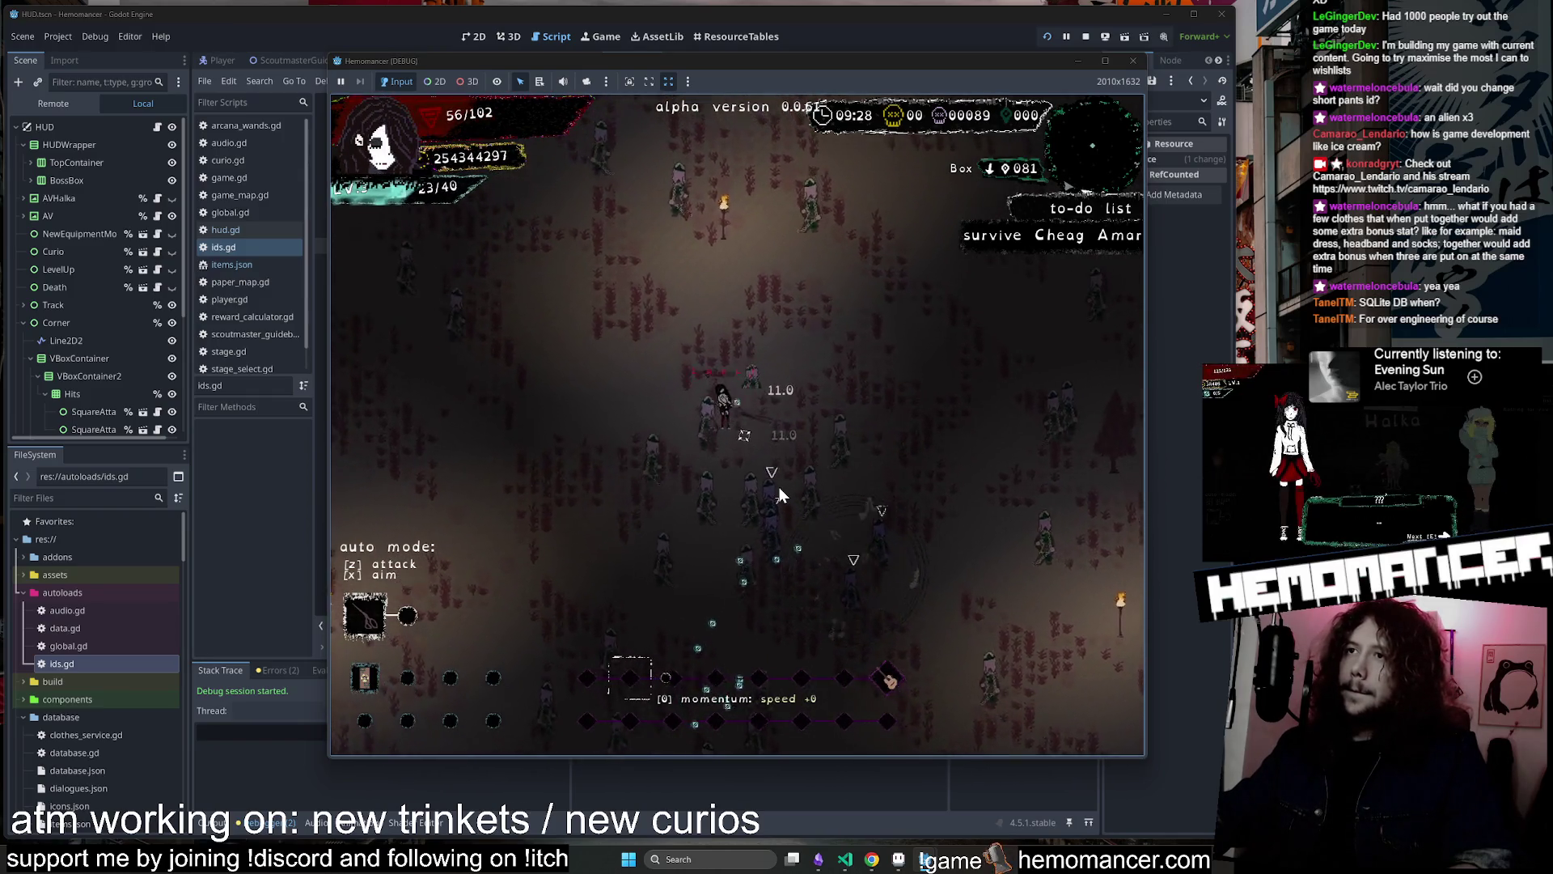
pyautogui.press('Up')
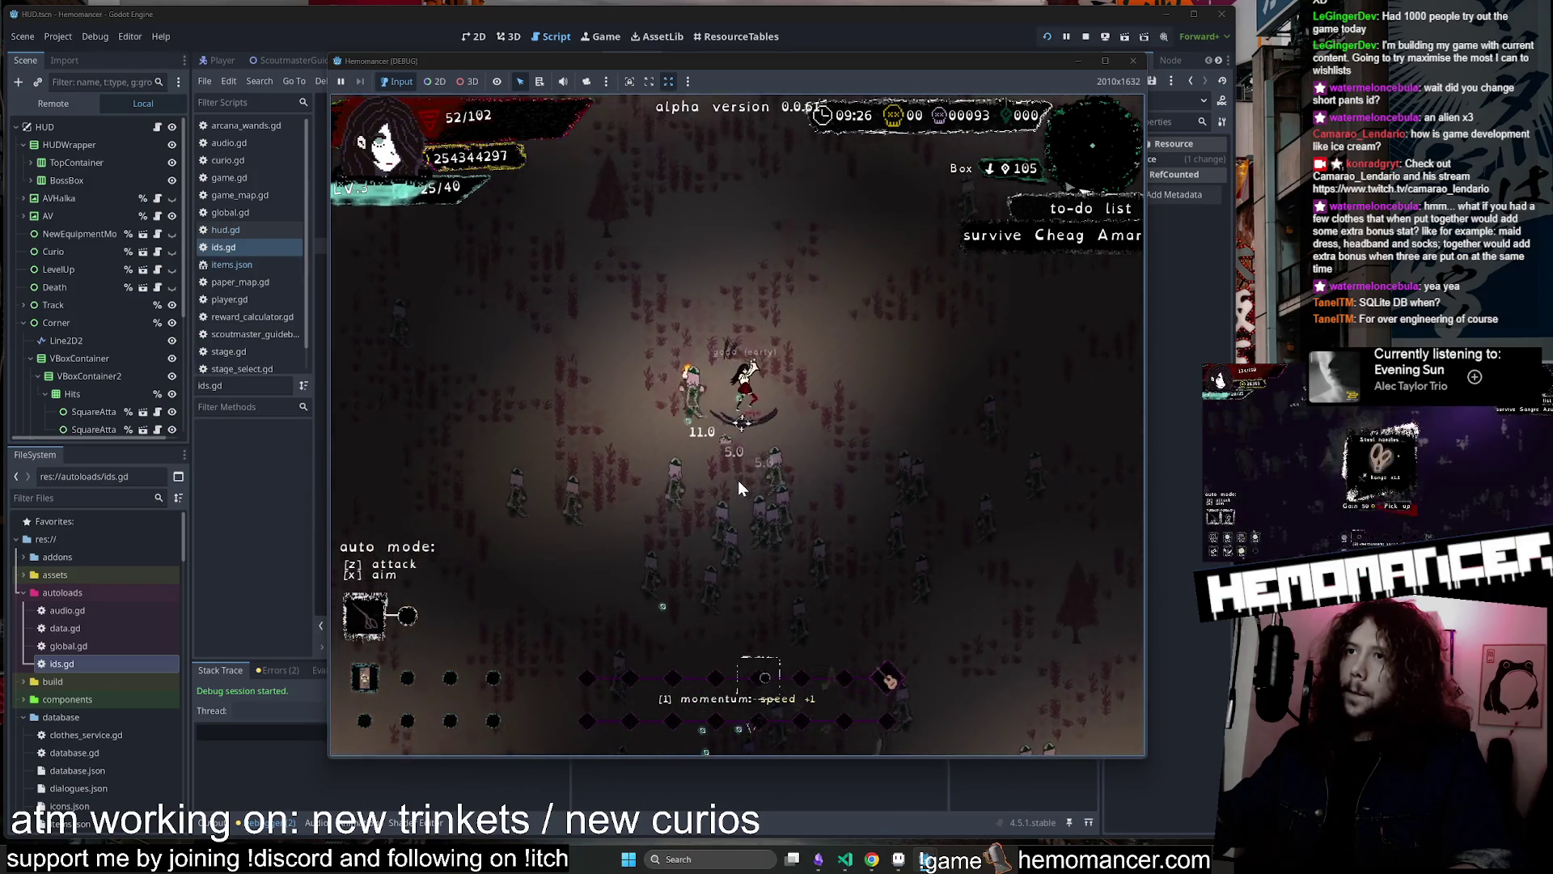
pyautogui.press('Up')
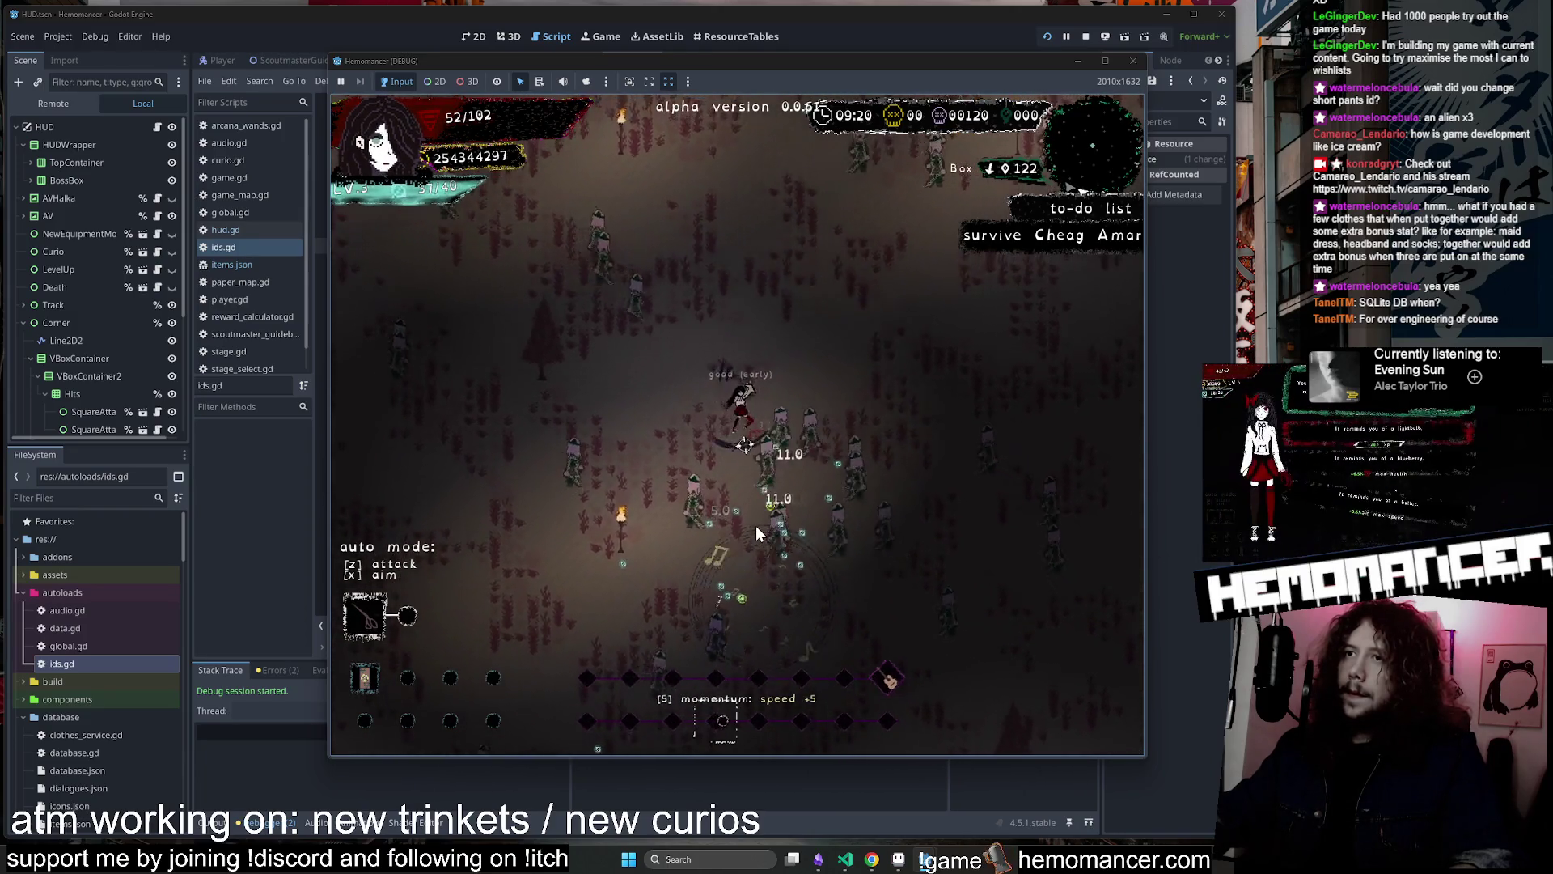
pyautogui.press('Escape')
pyautogui.click(874, 854)
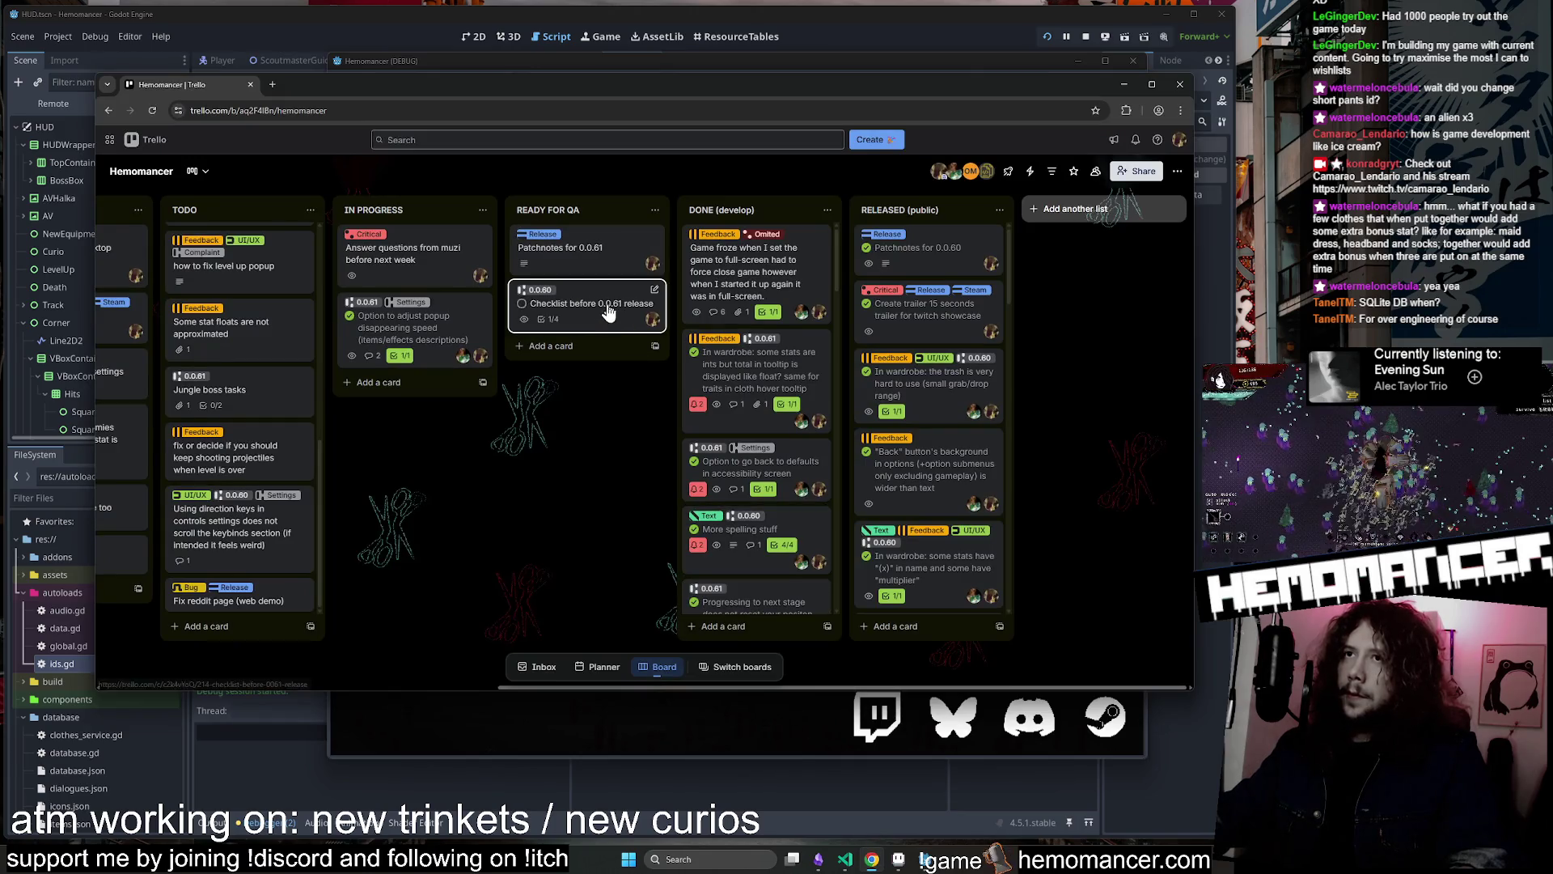
# Open the Patchnotes for 0.0.61 card and expand its full description
pyautogui.click(608, 313)
pyautogui.press('Escape')
pyautogui.click(590, 264)
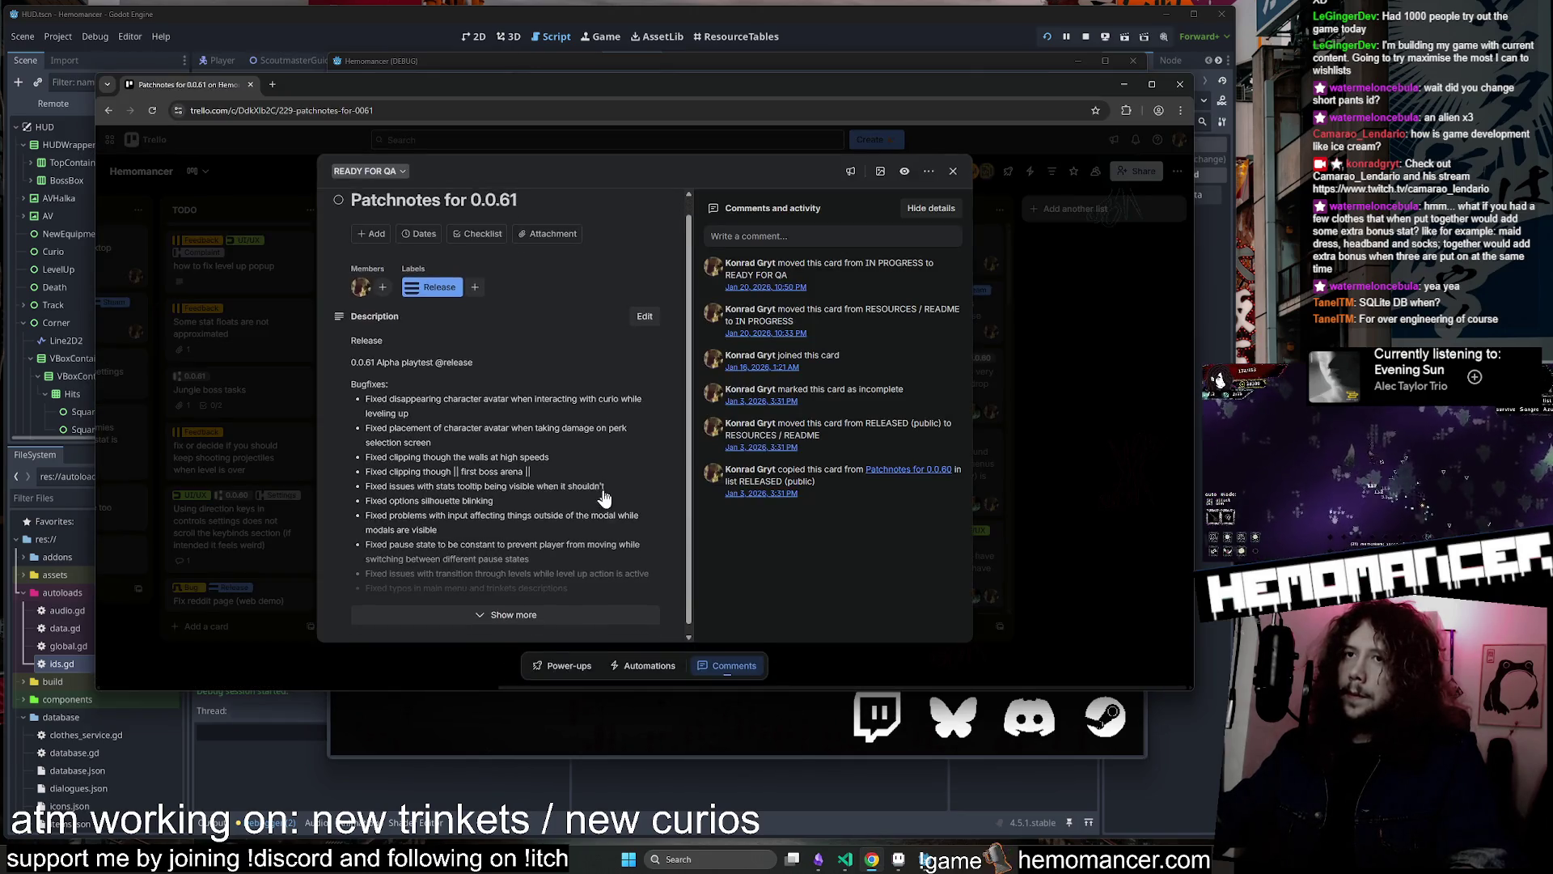
pyautogui.click(513, 612)
pyautogui.scroll(-4, 543, 537)
# Append || Apron || to the new clothes line, save, and check the description
pyautogui.click(487, 581)
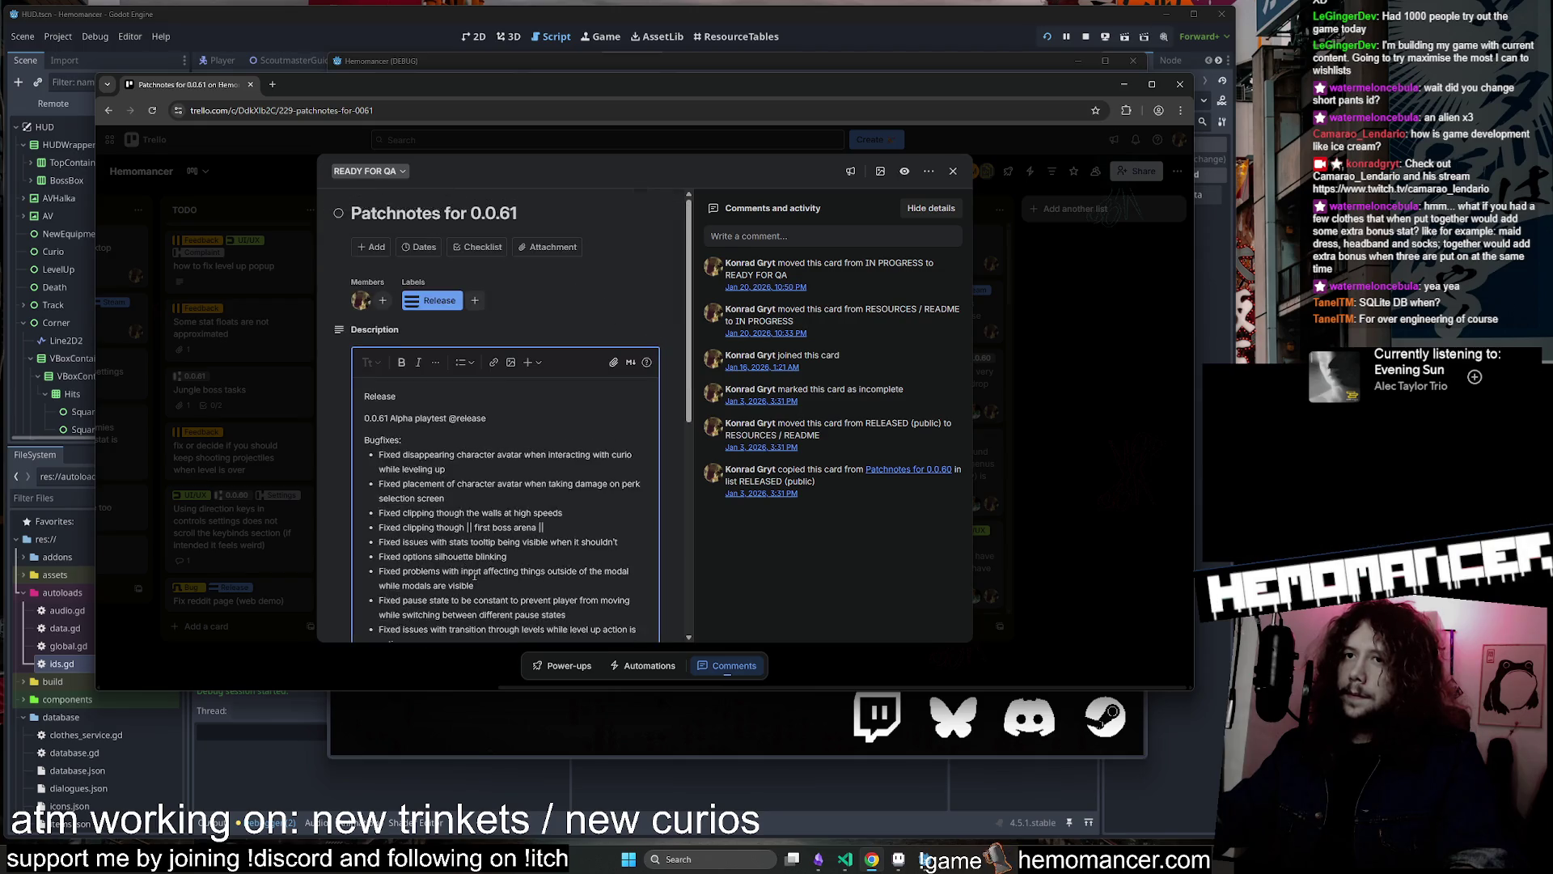
pyautogui.scroll(-5, 478, 553)
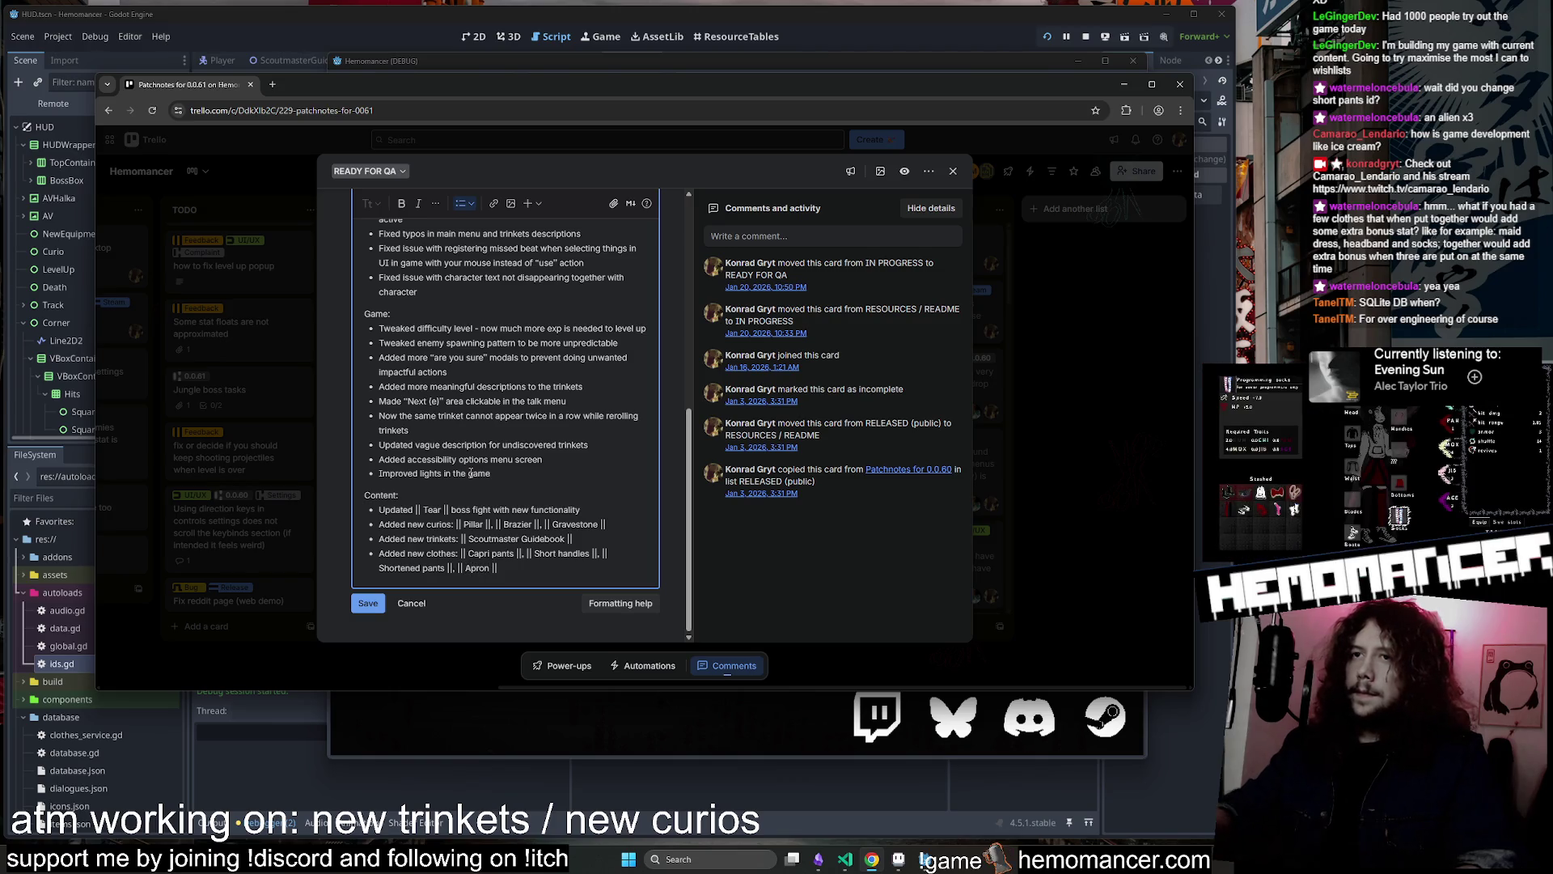
pyautogui.click(359, 607)
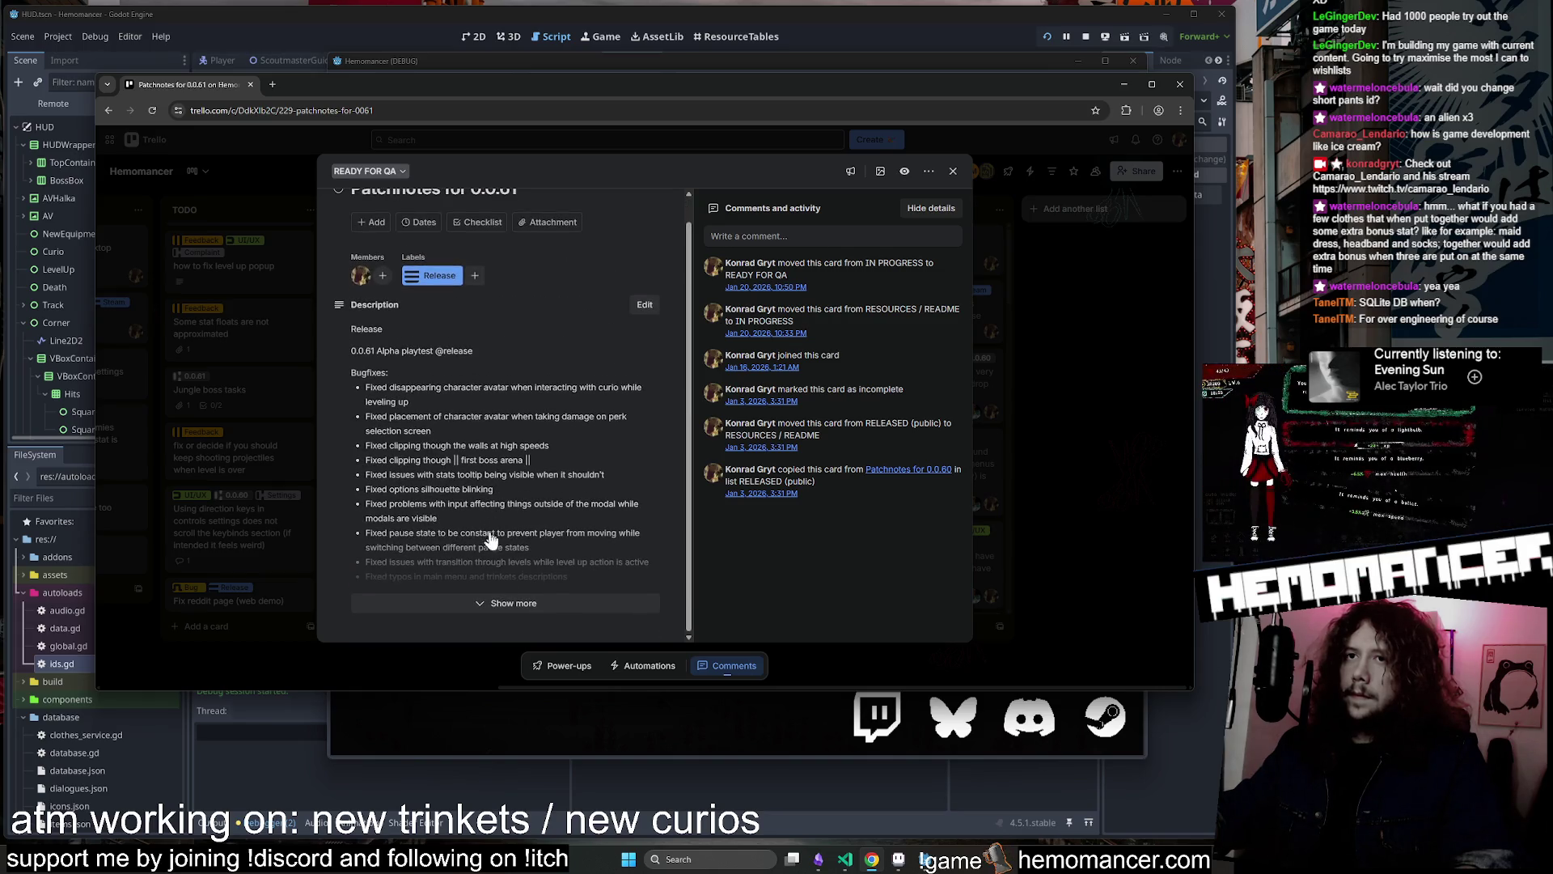
pyautogui.click(518, 603)
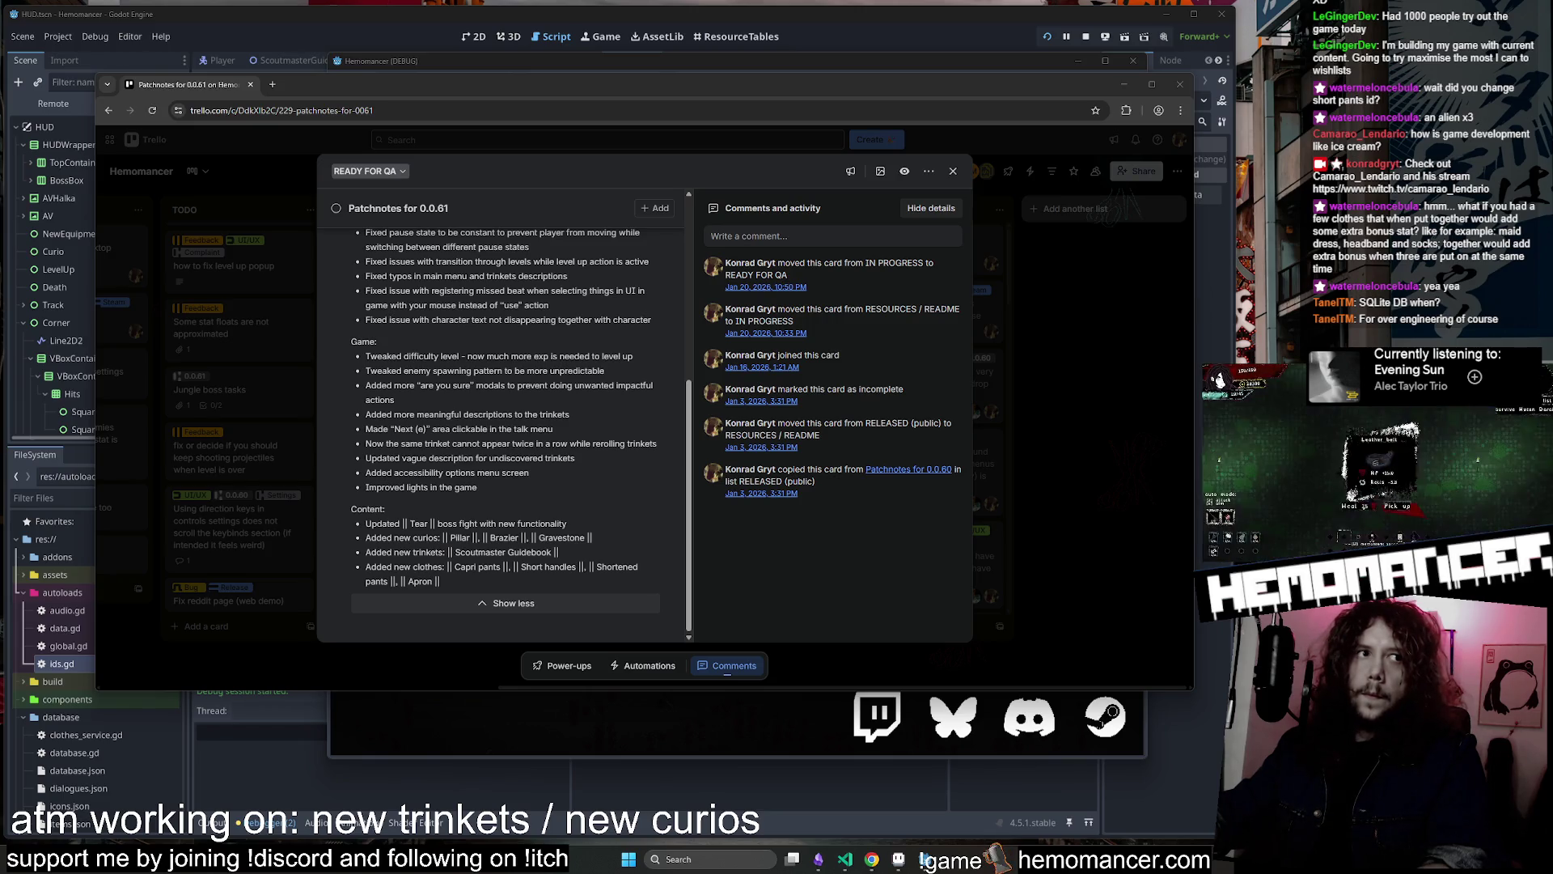
pyautogui.click(1124, 84)
# Continue the saved run, take the Broken metronome trinket at level 4, then switch to Aseprite
pyautogui.click(581, 426)
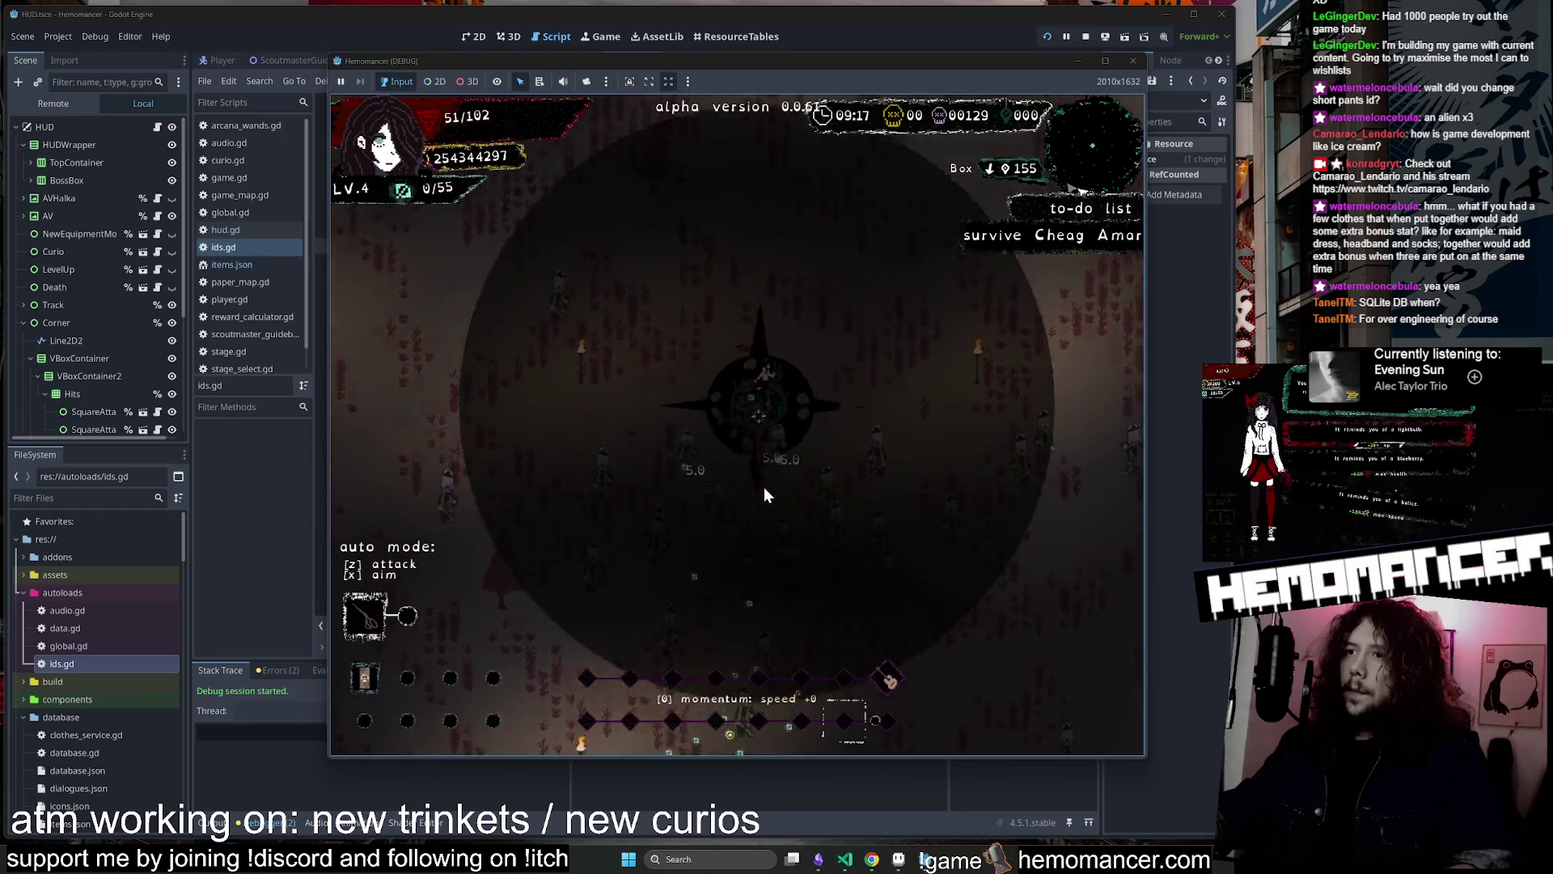
pyautogui.click(883, 322)
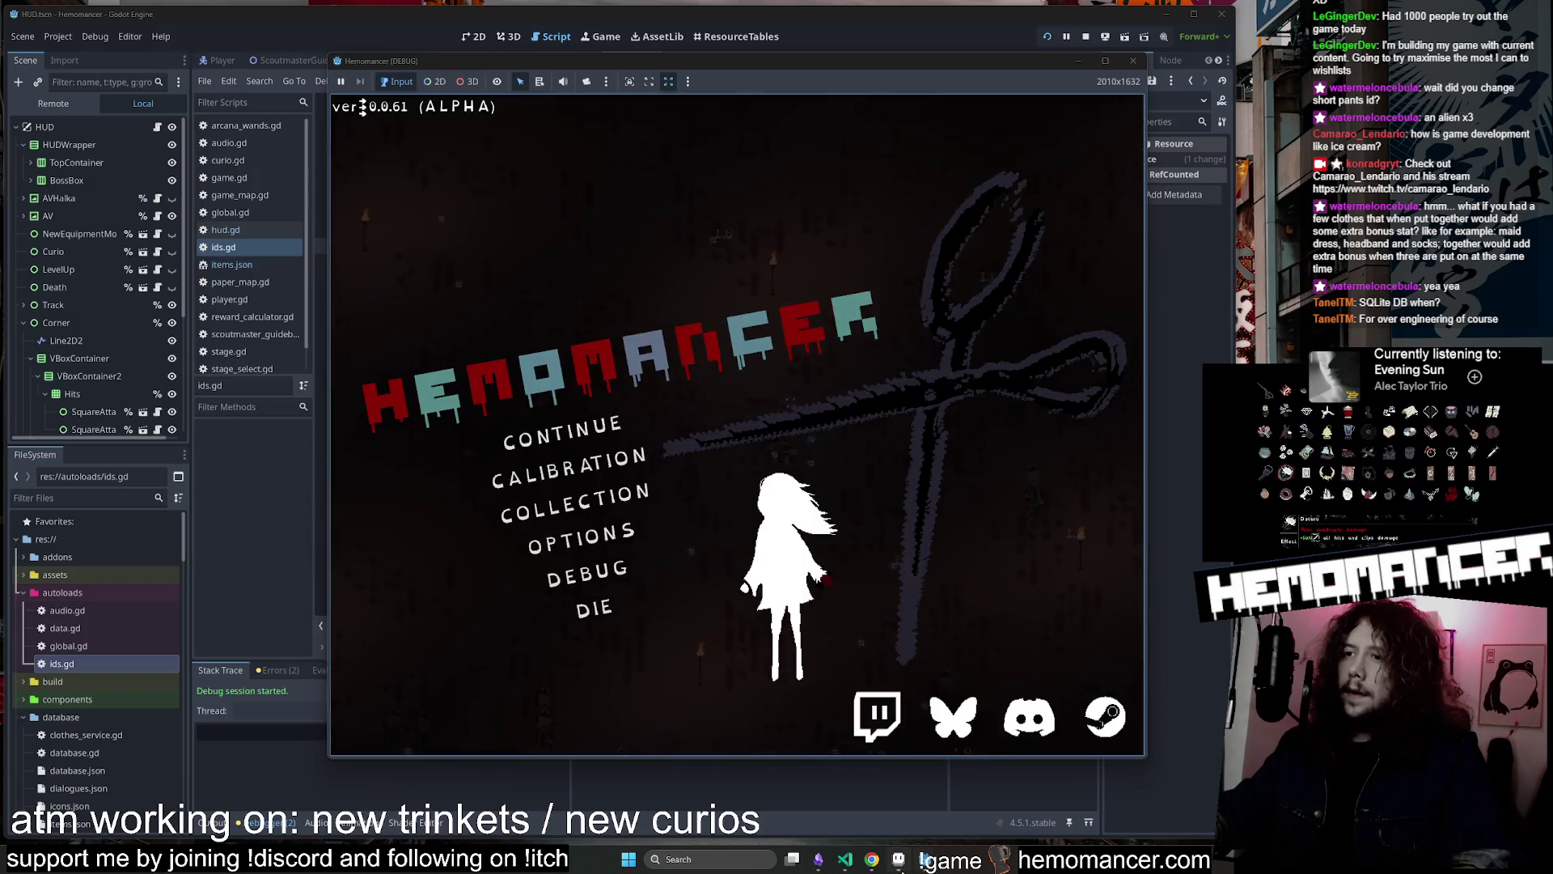
pyautogui.click(898, 859)
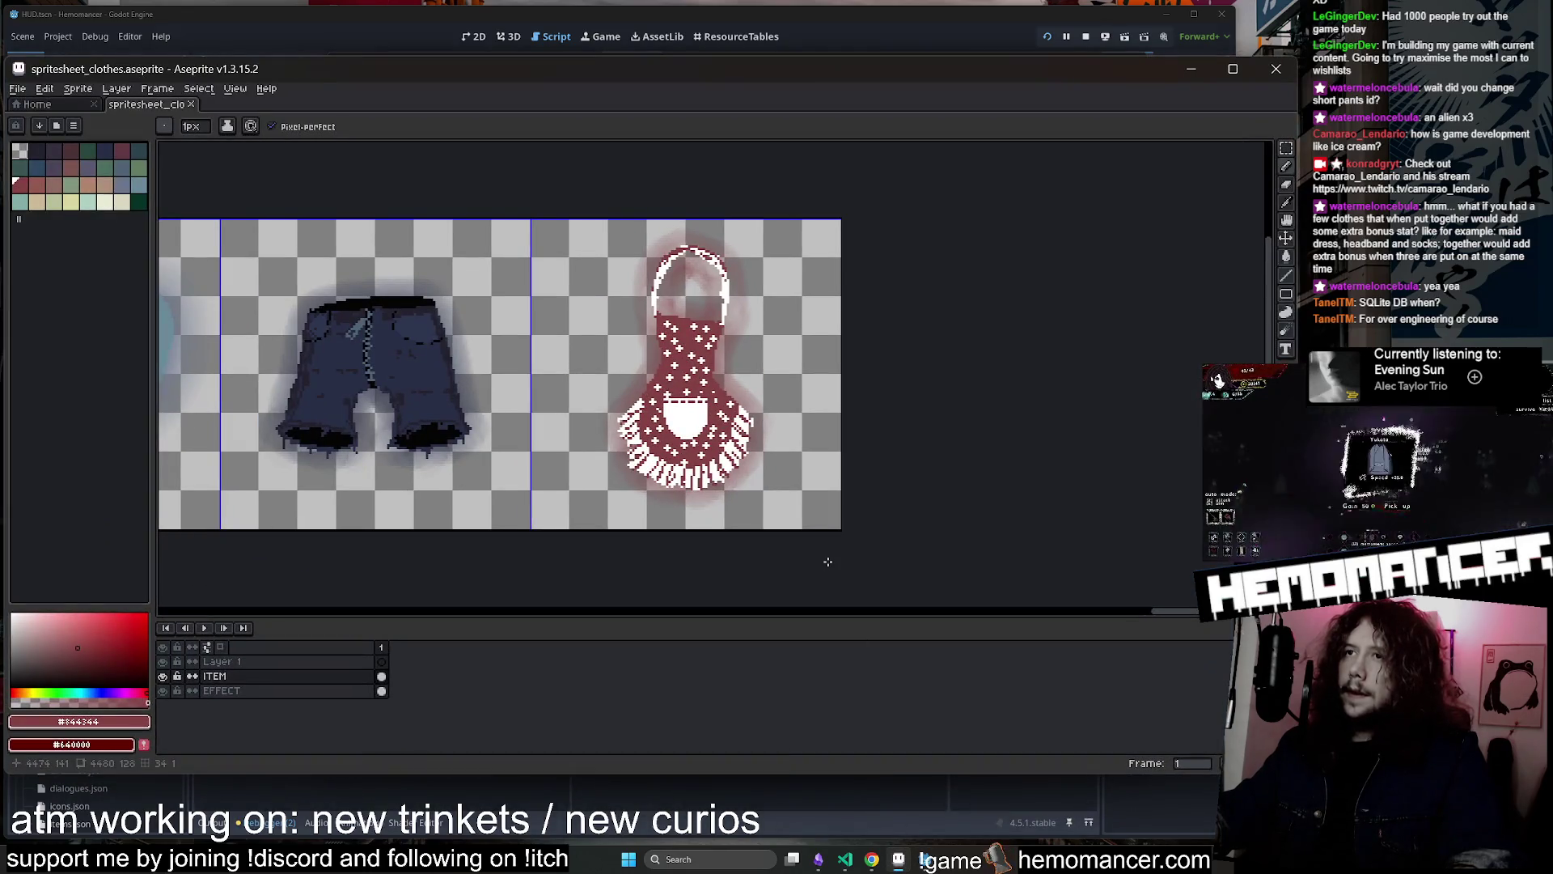
# Pan to the red socks and eyedrop their dark red #640000 as the foreground colour
pyautogui.scroll(-1, 913, 585)
pyautogui.scroll(-4, 641, 555)
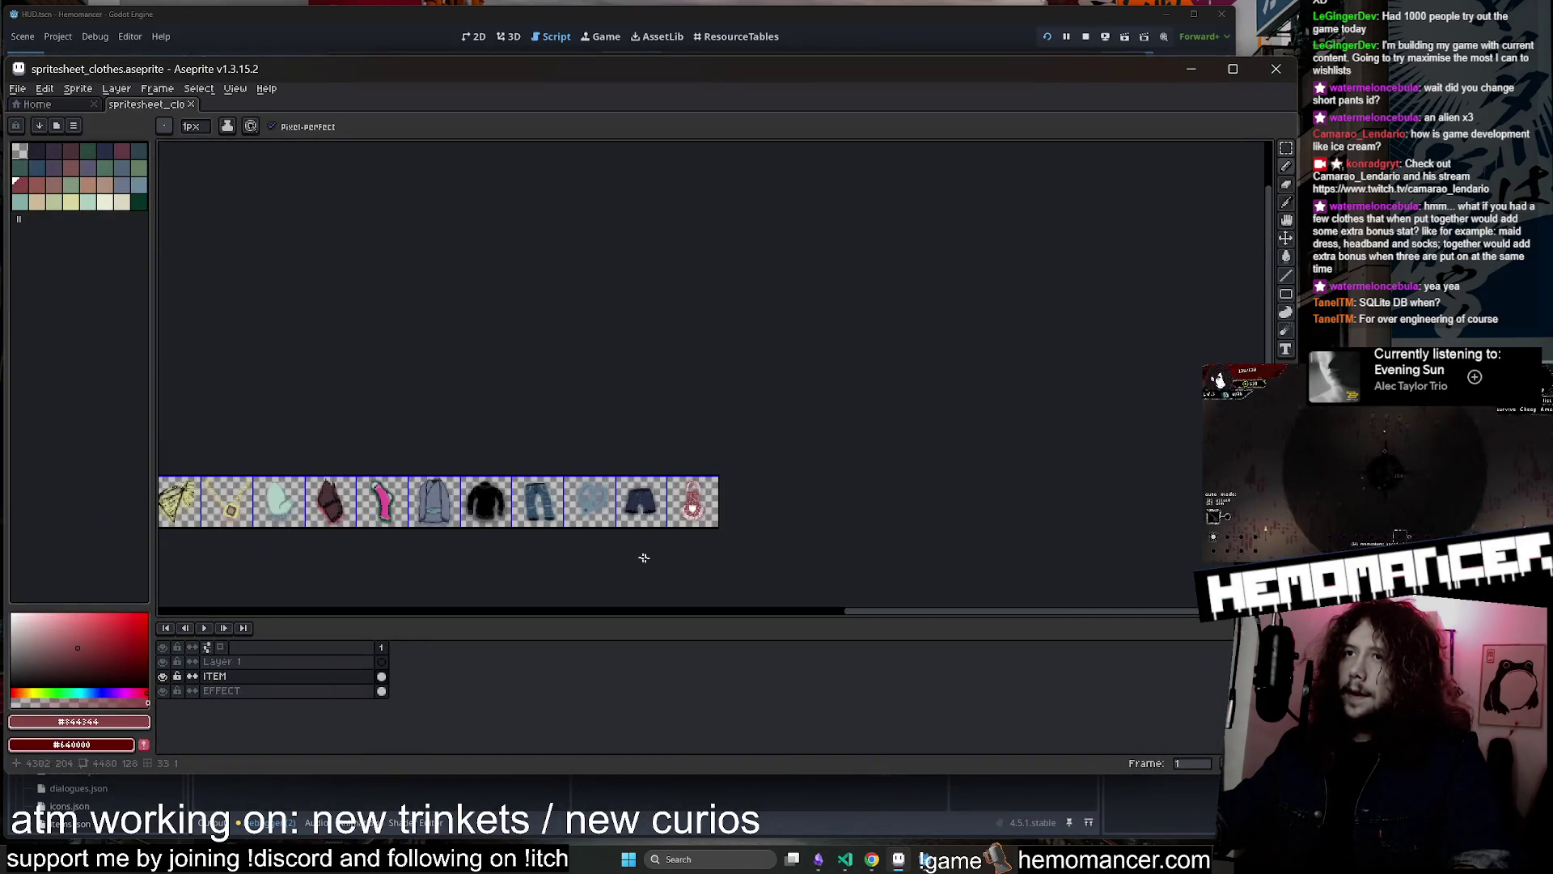
pyautogui.scroll(1, 723, 444)
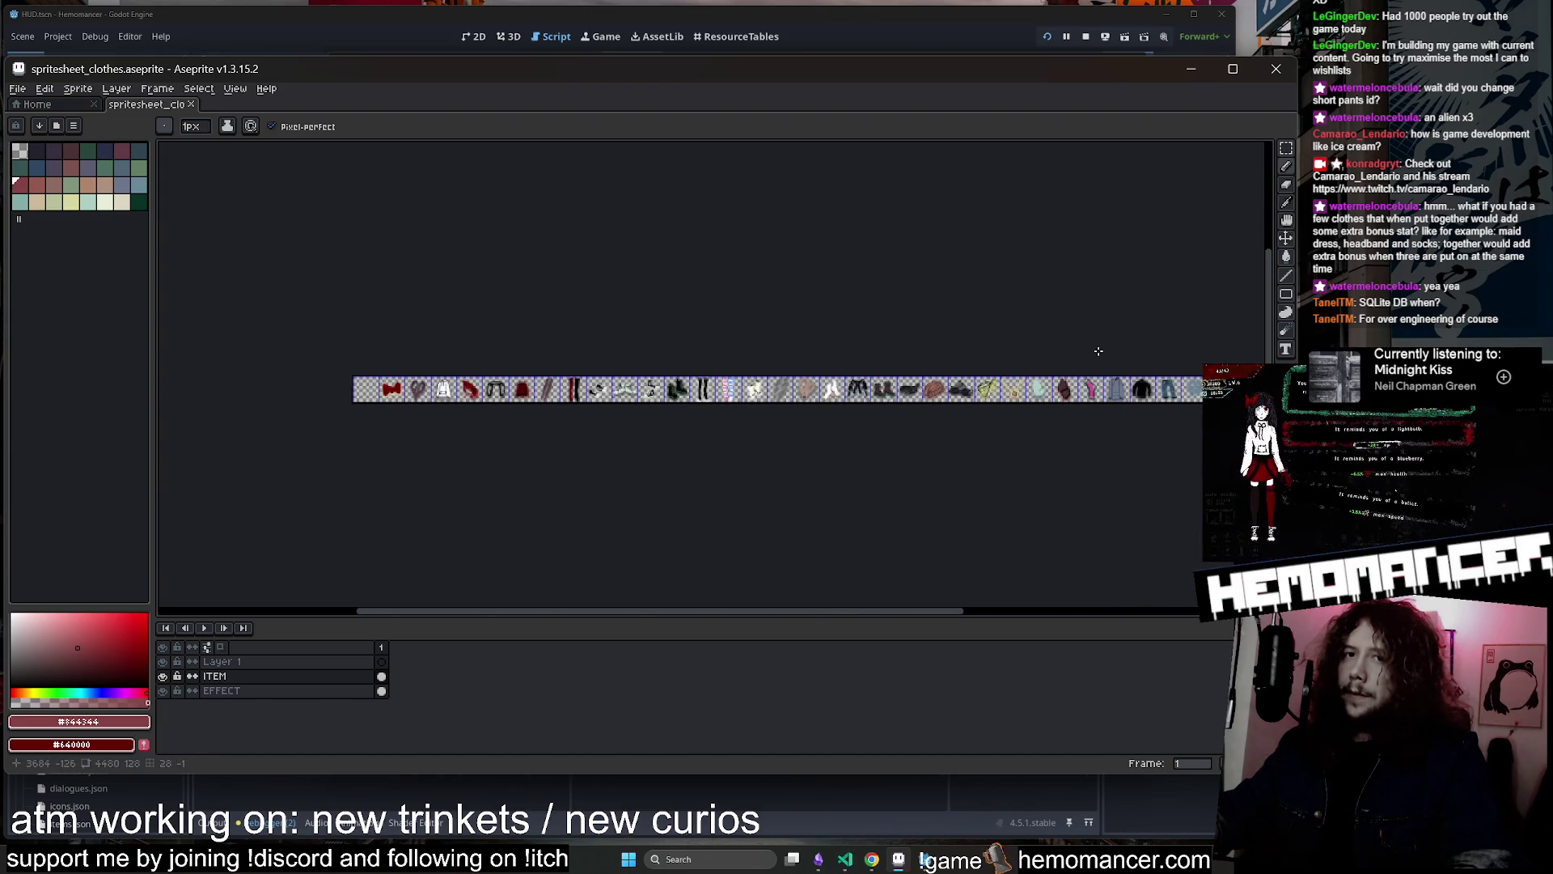
pyautogui.moveTo(1098, 351); pyautogui.dragTo(527, 329)
pyautogui.scroll(3, 718, 375)
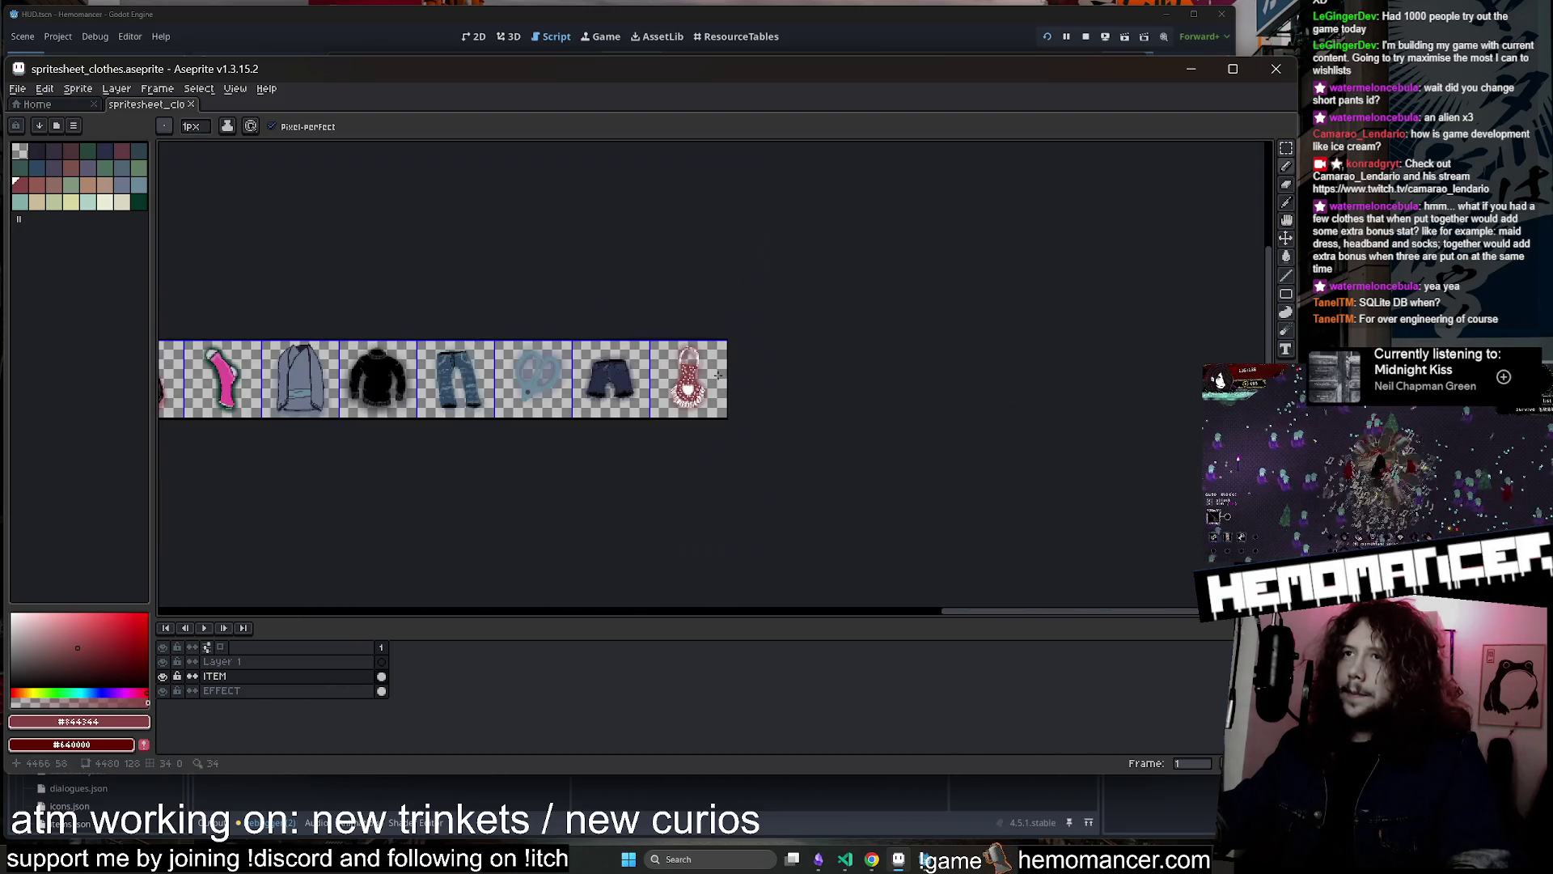
pyautogui.scroll(-2, 430, 405)
pyautogui.scroll(1, 600, 427)
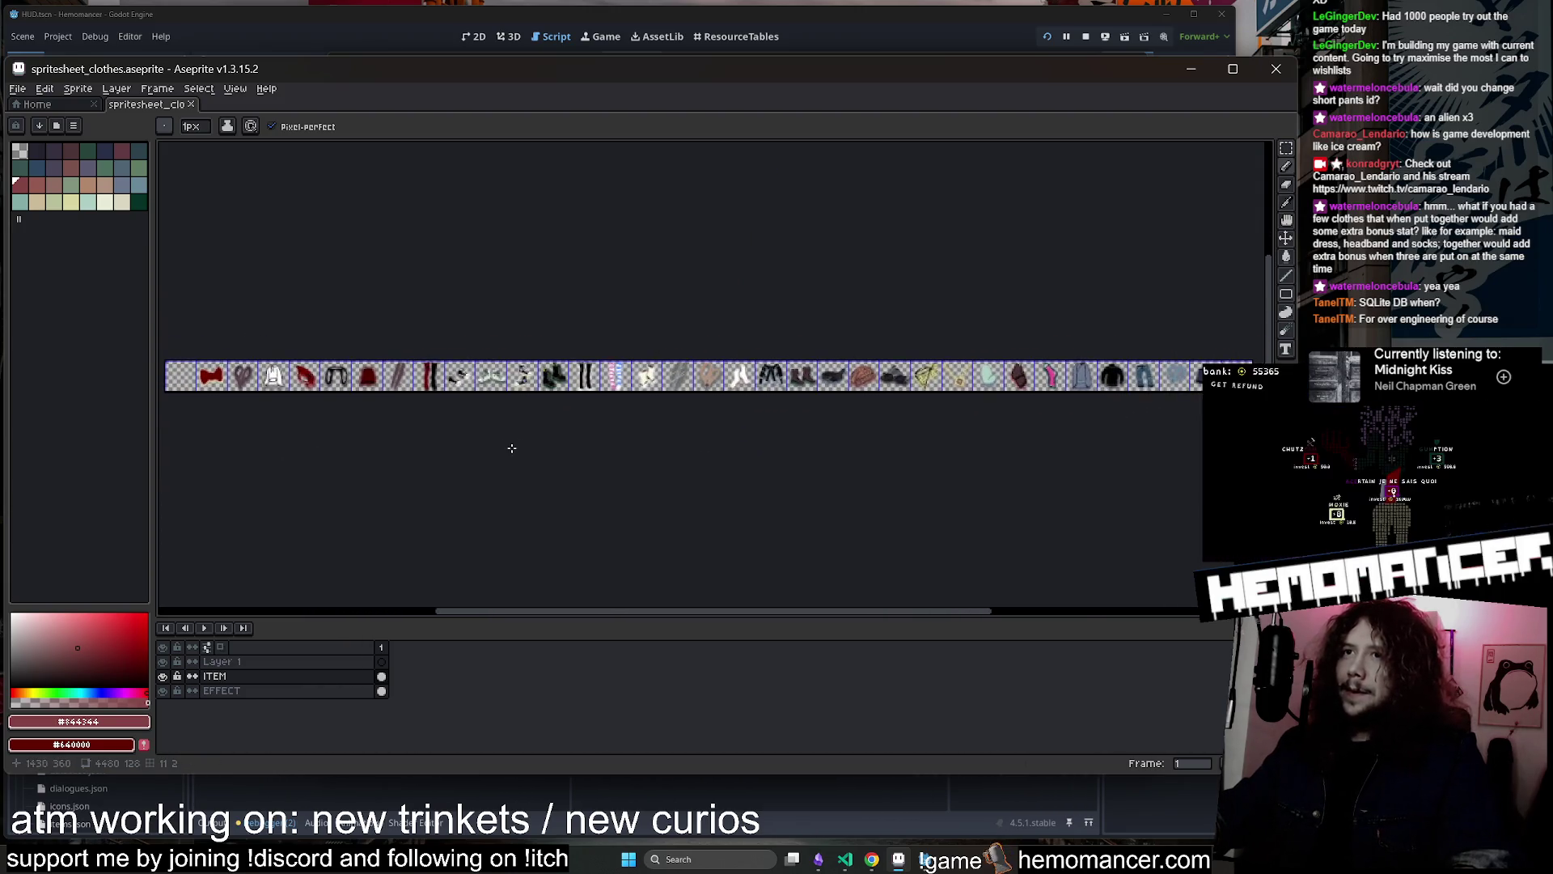
pyautogui.scroll(-1, 515, 437)
pyautogui.moveTo(515, 437)
pyautogui.mouseDown()
pyautogui.moveTo(566, 451)
pyautogui.moveTo(930, 406)
pyautogui.moveTo(843, 436)
pyautogui.moveTo(354, 412)
pyautogui.mouseUp()
pyautogui.hscroll(5, 421, 372)
pyautogui.scroll(4, 710, 375)
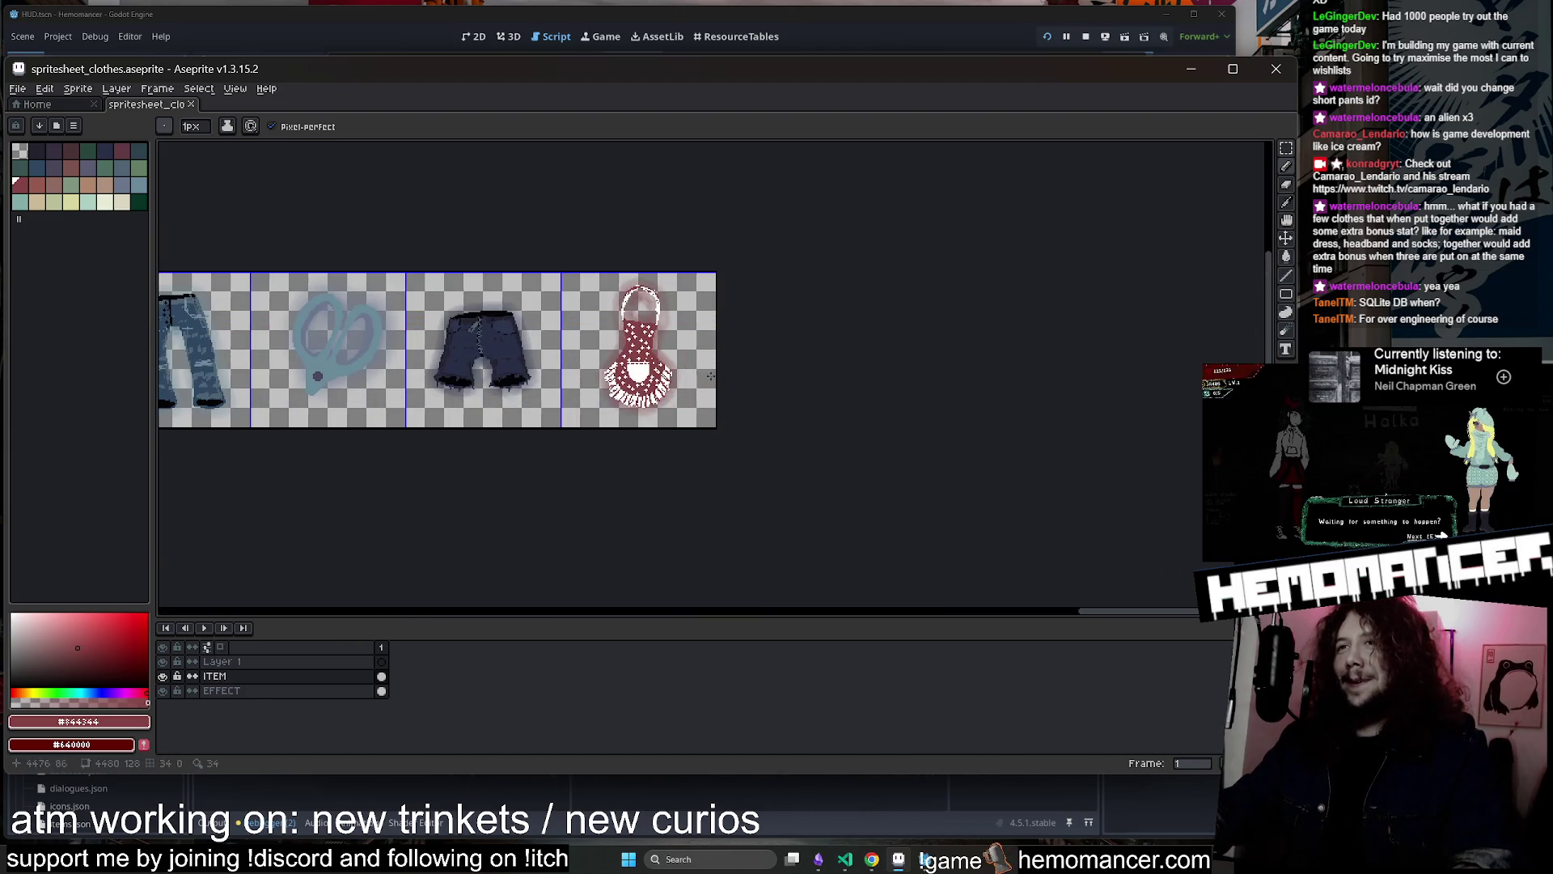
pyautogui.scroll(-1, 925, 440)
pyautogui.scroll(-2, 728, 451)
pyautogui.hscroll(-5, 635, 461)
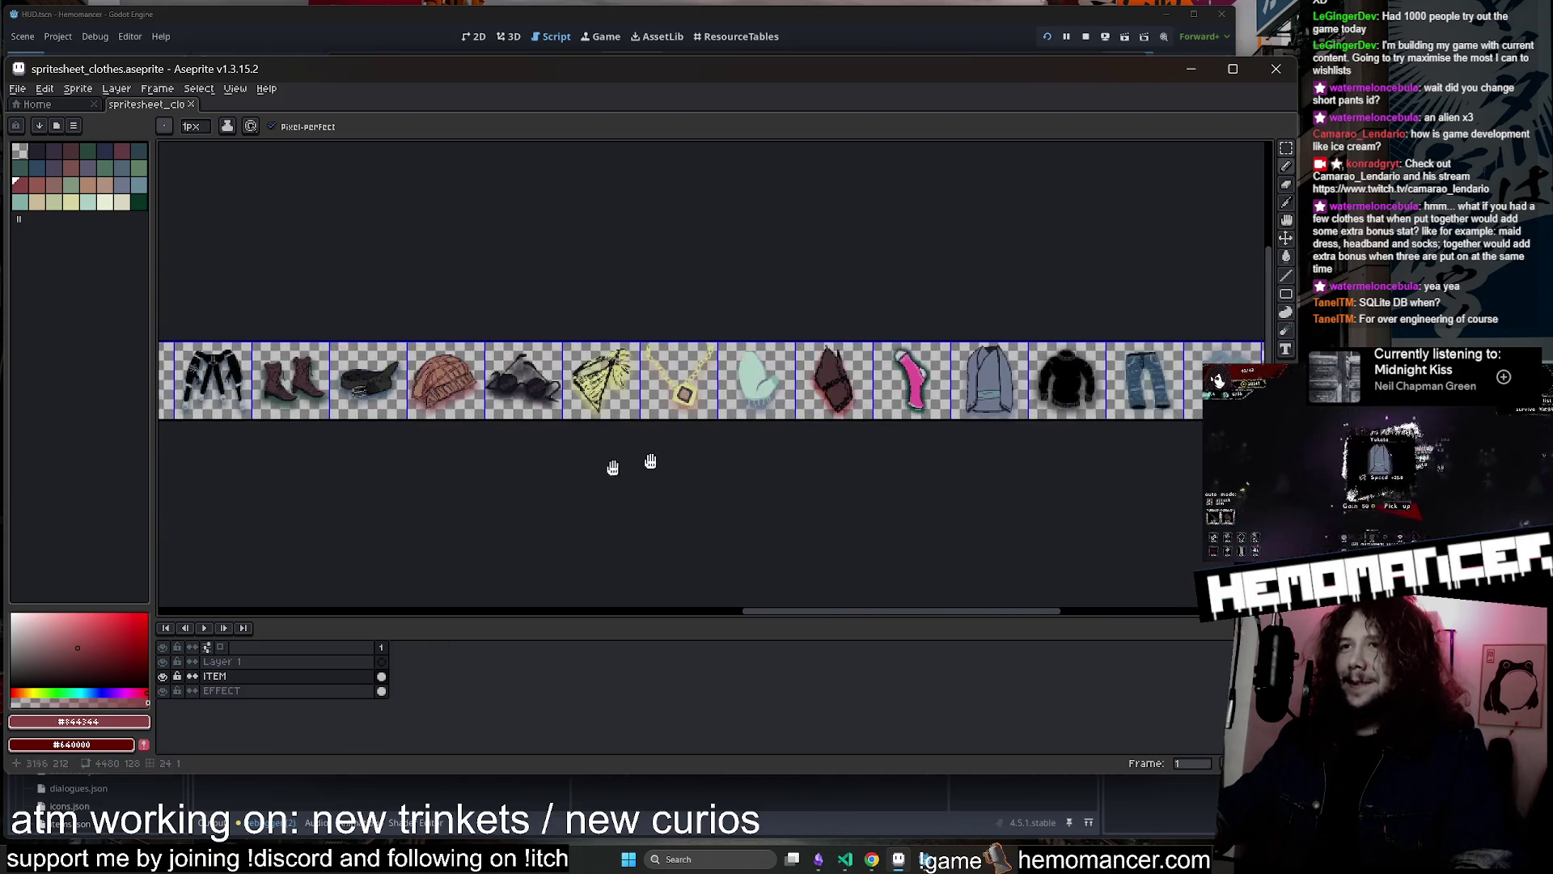
pyautogui.scroll(1, 634, 461)
pyautogui.hscroll(-5, 1022, 399)
pyautogui.scroll(2, 770, 279)
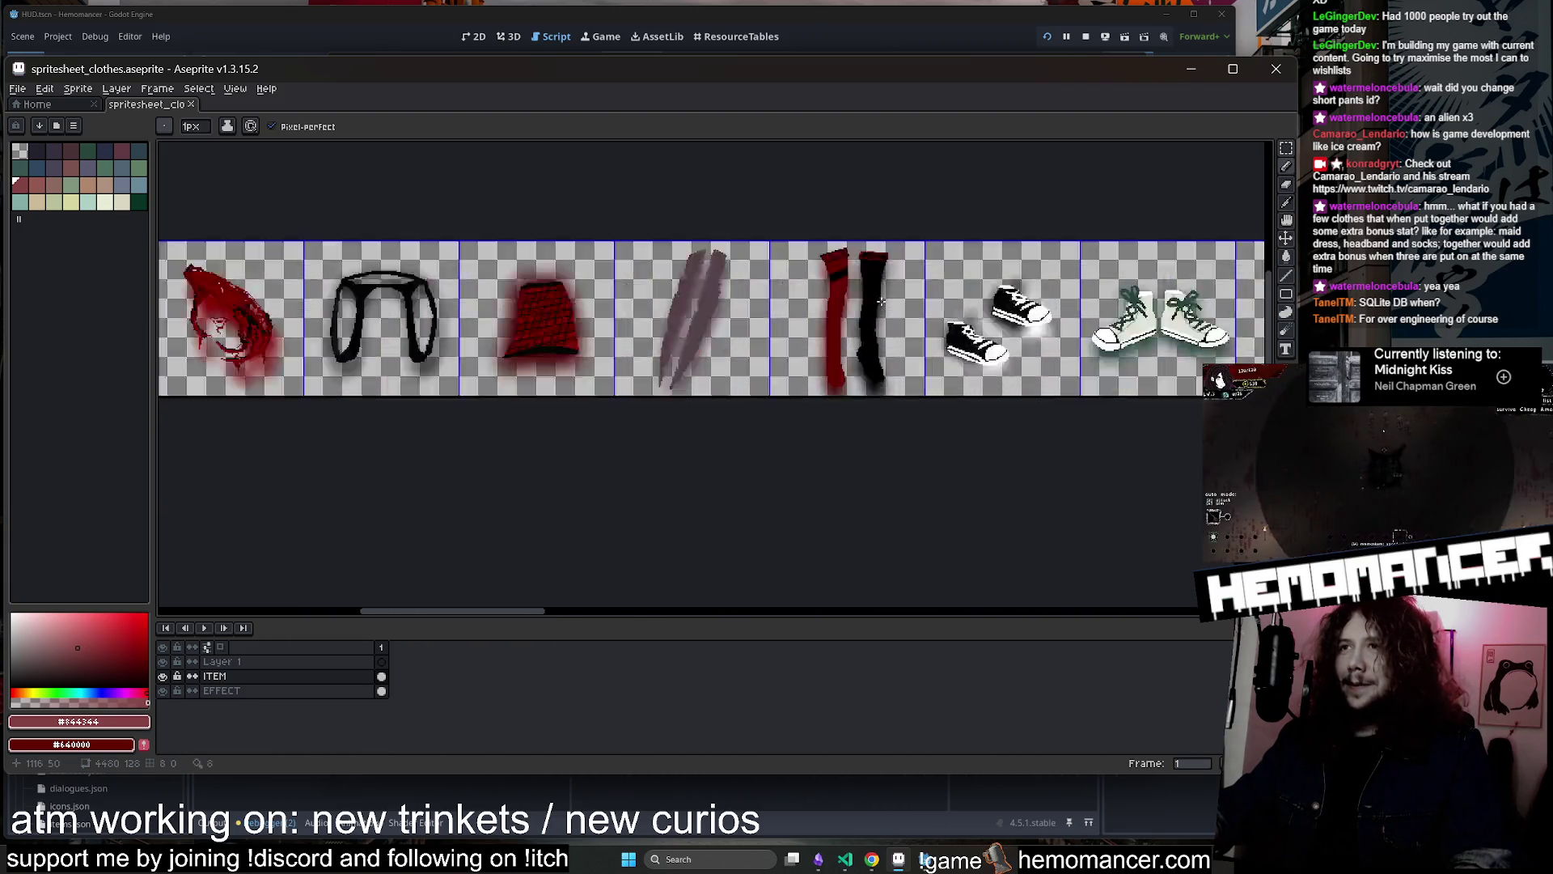
pyautogui.keyDown('alt'); pyautogui.click(770, 279); pyautogui.keyUp('alt')
pyautogui.scroll(-3, 566, 364)
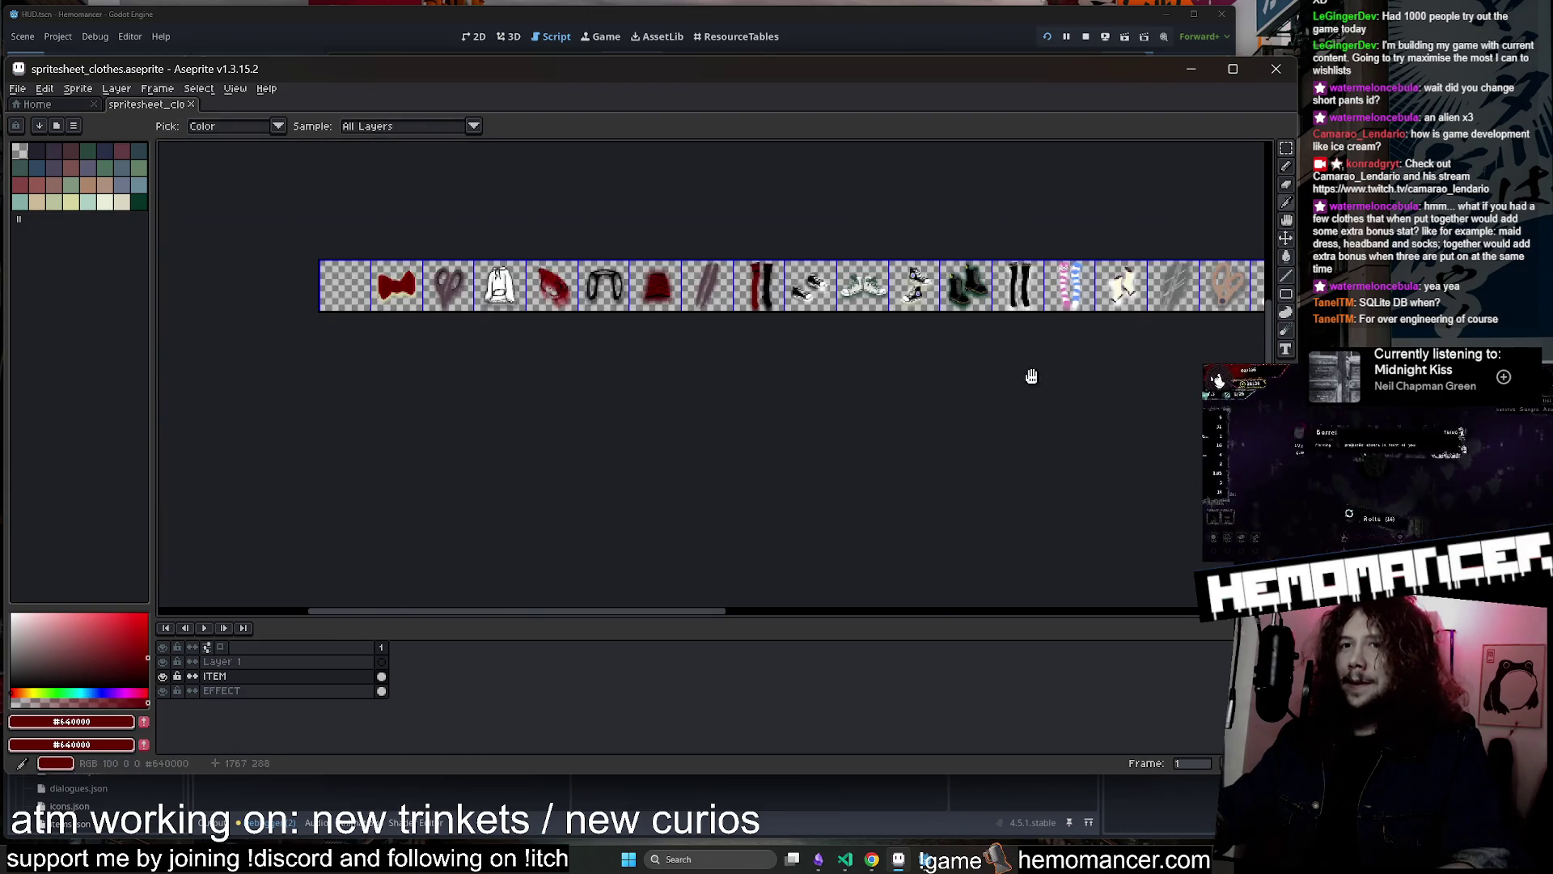
pyautogui.hscroll(3, 825, 402)
pyautogui.scroll(3, 818, 341)
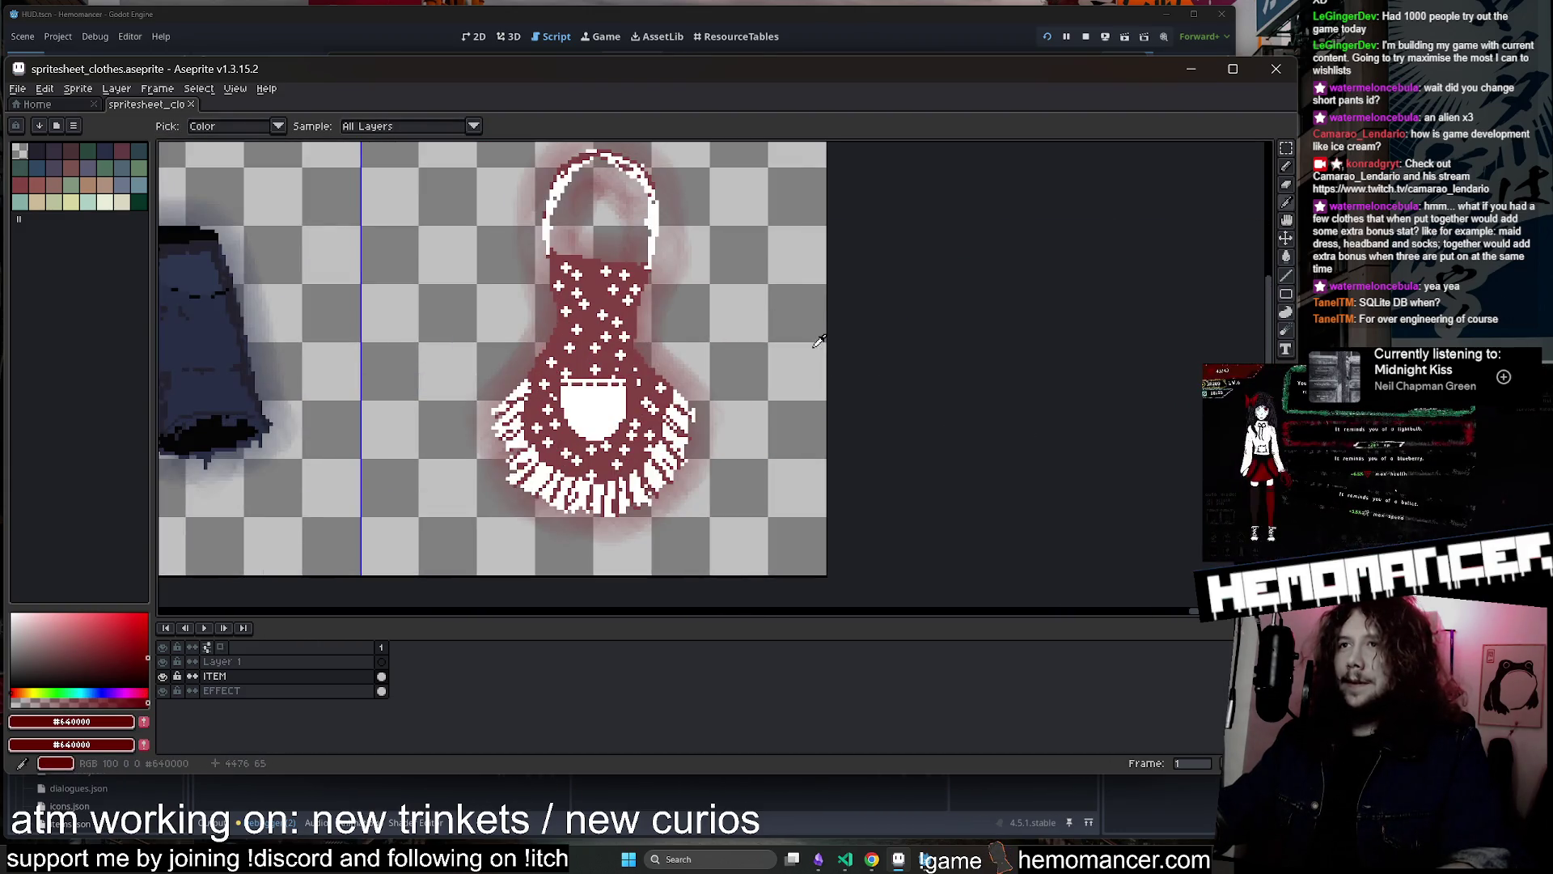
pyautogui.click(1286, 150)
pyautogui.scroll(-1, 1053, 220)
pyautogui.moveTo(803, 402); pyautogui.dragTo(549, 158)
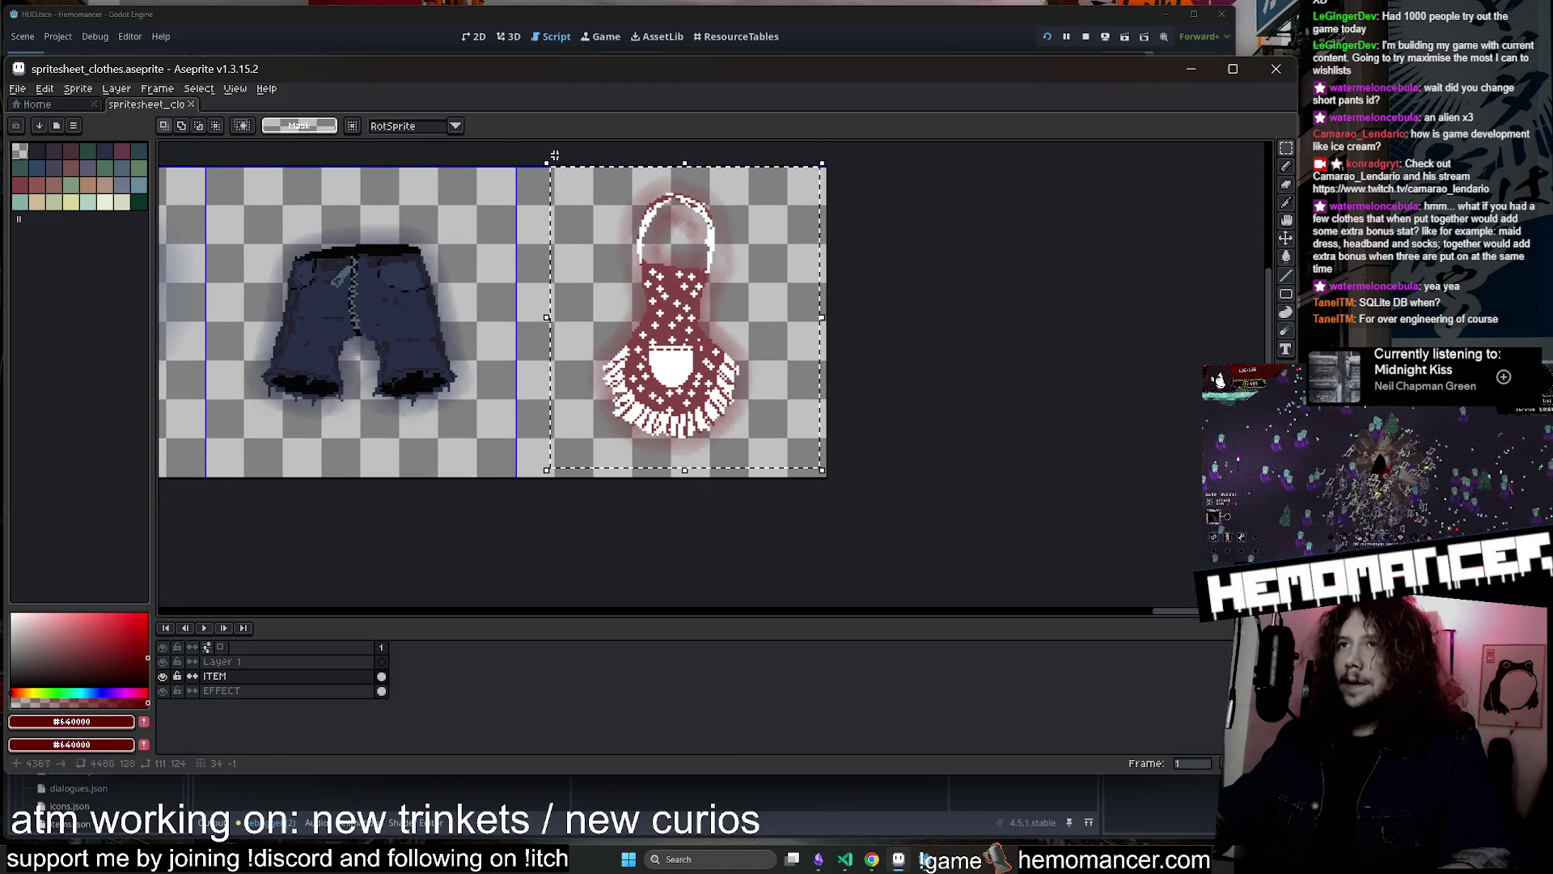
pyautogui.press('g')
pyautogui.click(137, 202)
pyautogui.click(678, 283)
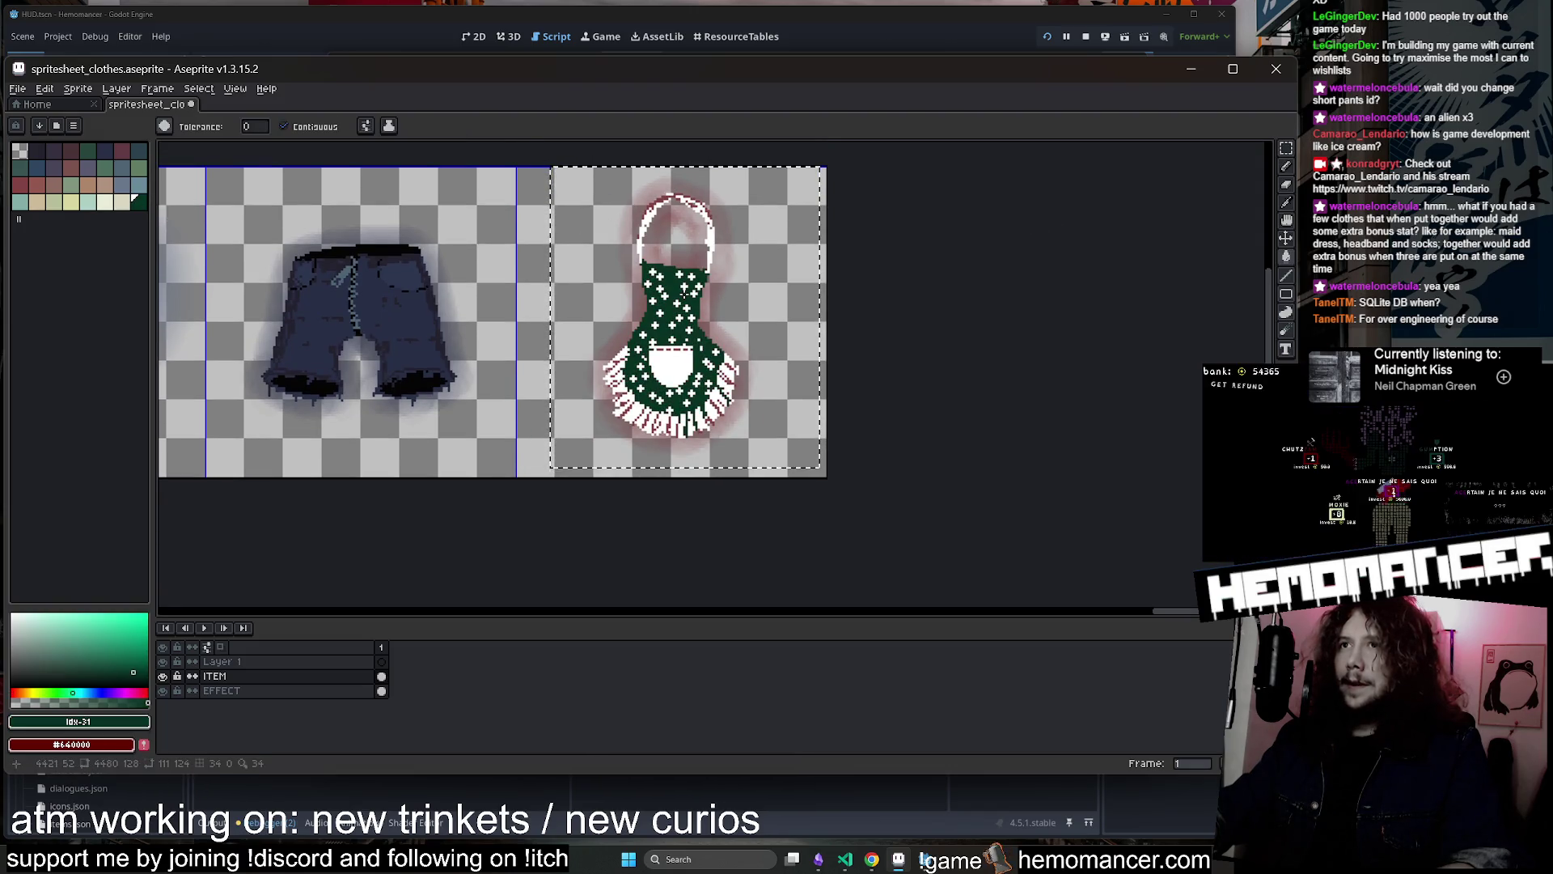
pyautogui.hotkey('ctrl', 'z')
pyautogui.click(304, 128)
pyautogui.scroll(1, 678, 283)
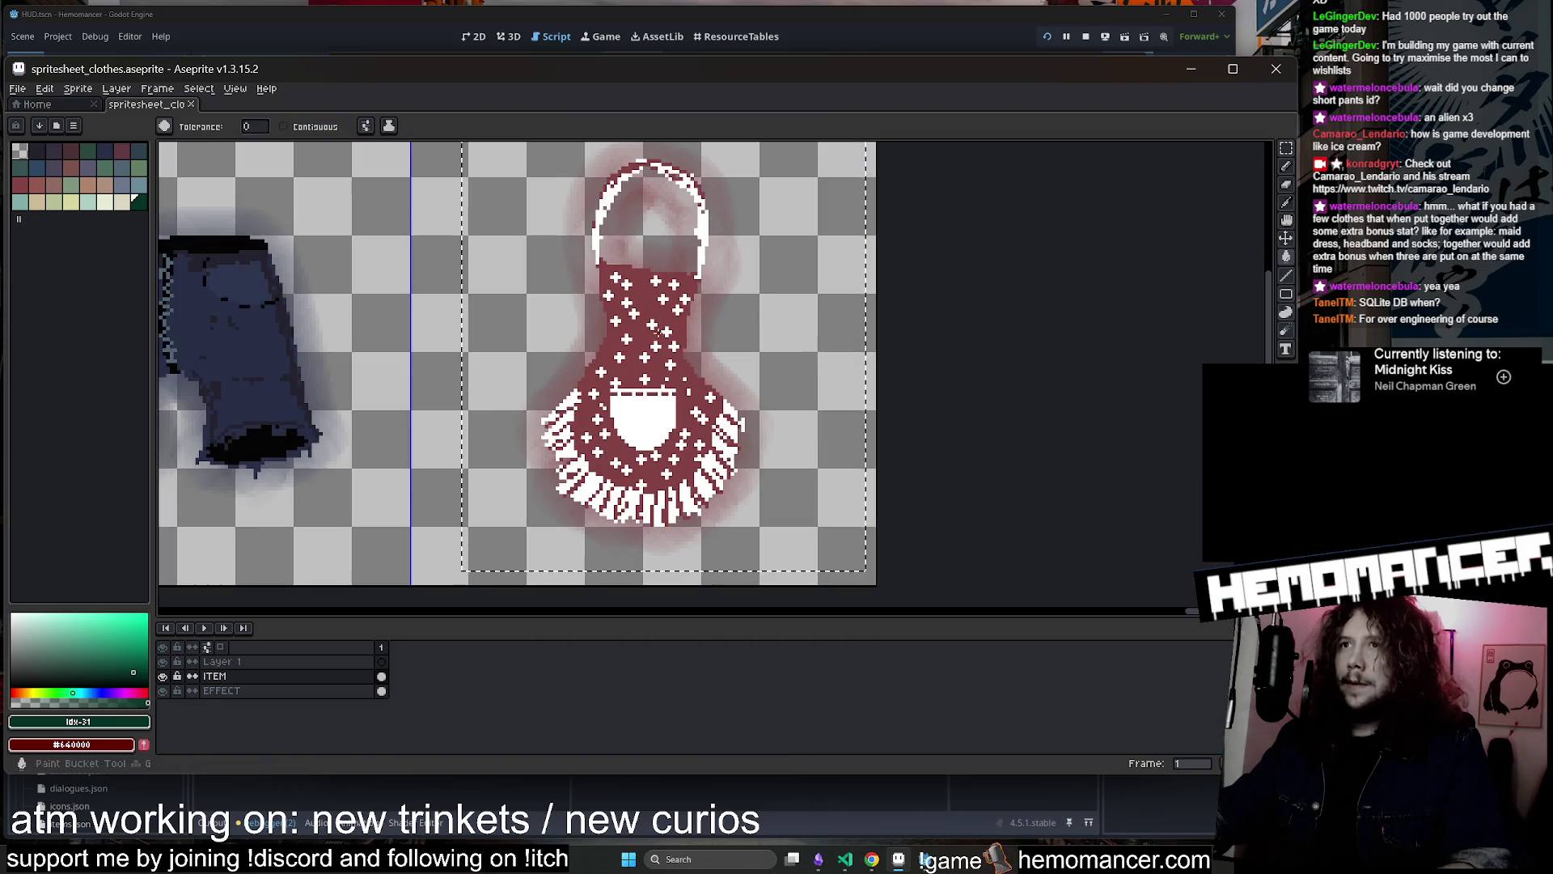
pyautogui.click(678, 283)
pyautogui.scroll(-3, 655, 319)
pyautogui.scroll(1, 757, 303)
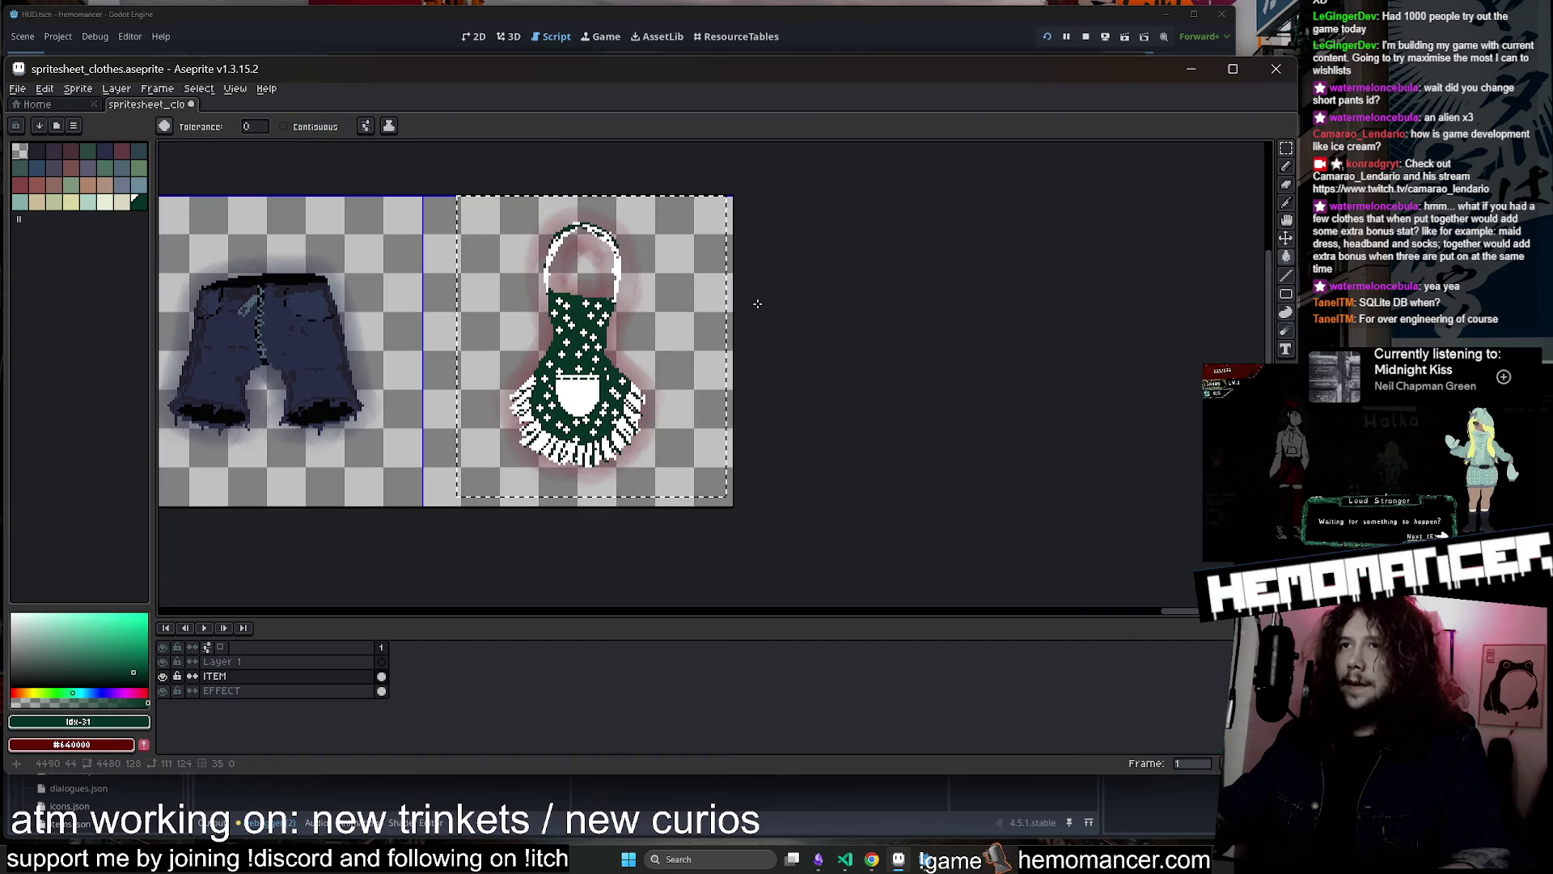
pyautogui.hotkey('ctrl', 'z')
pyautogui.hotkey('ctrl', 'd')
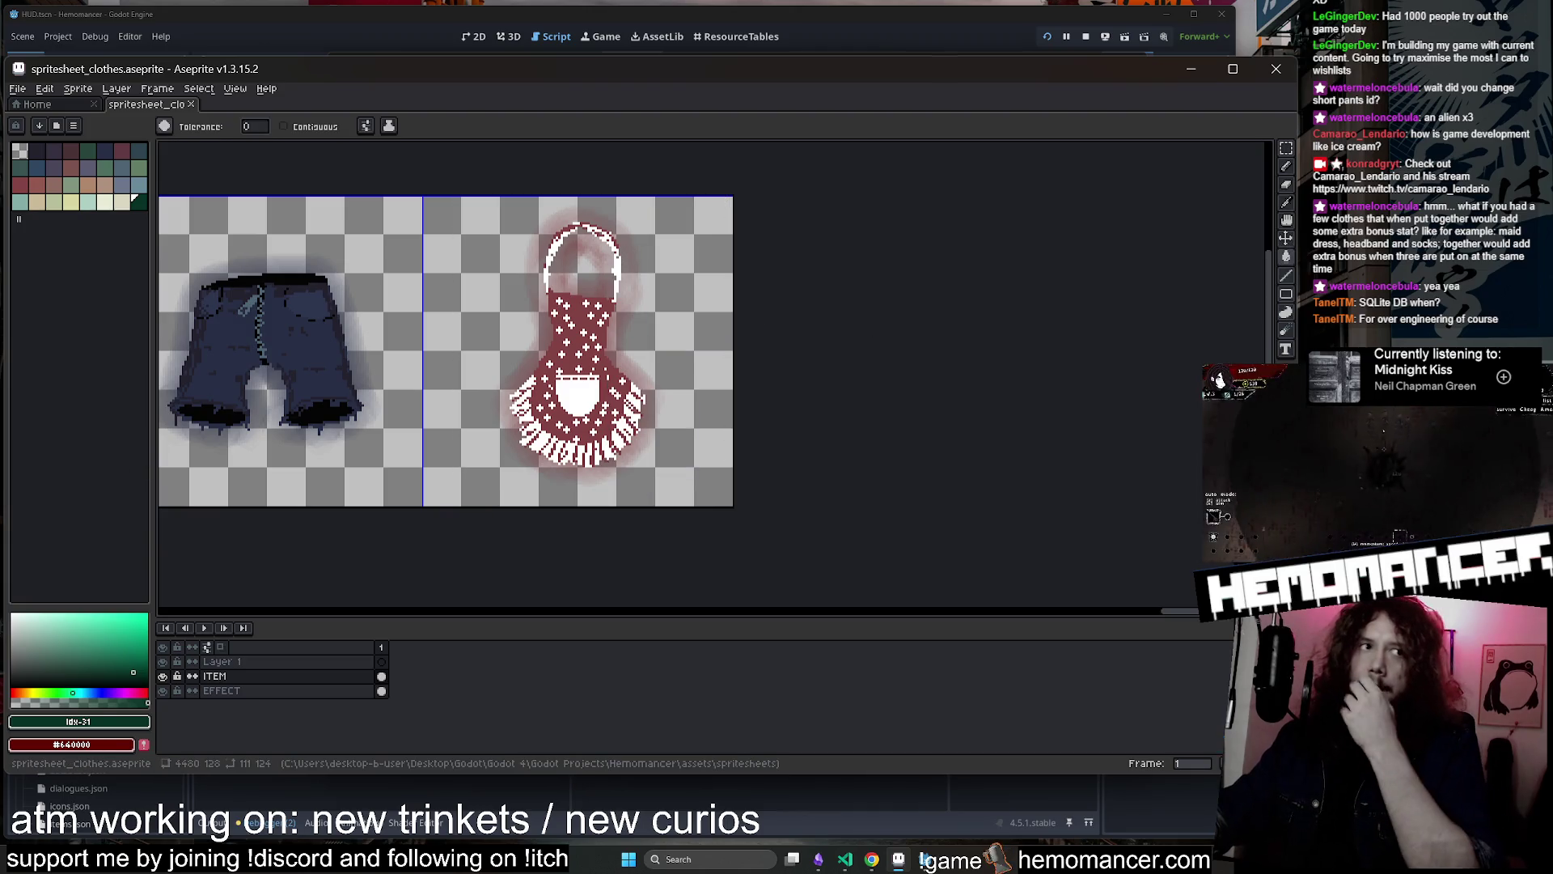
pyautogui.scroll(-3, 741, 347)
pyautogui.moveTo(741, 346); pyautogui.dragTo(927, 350)
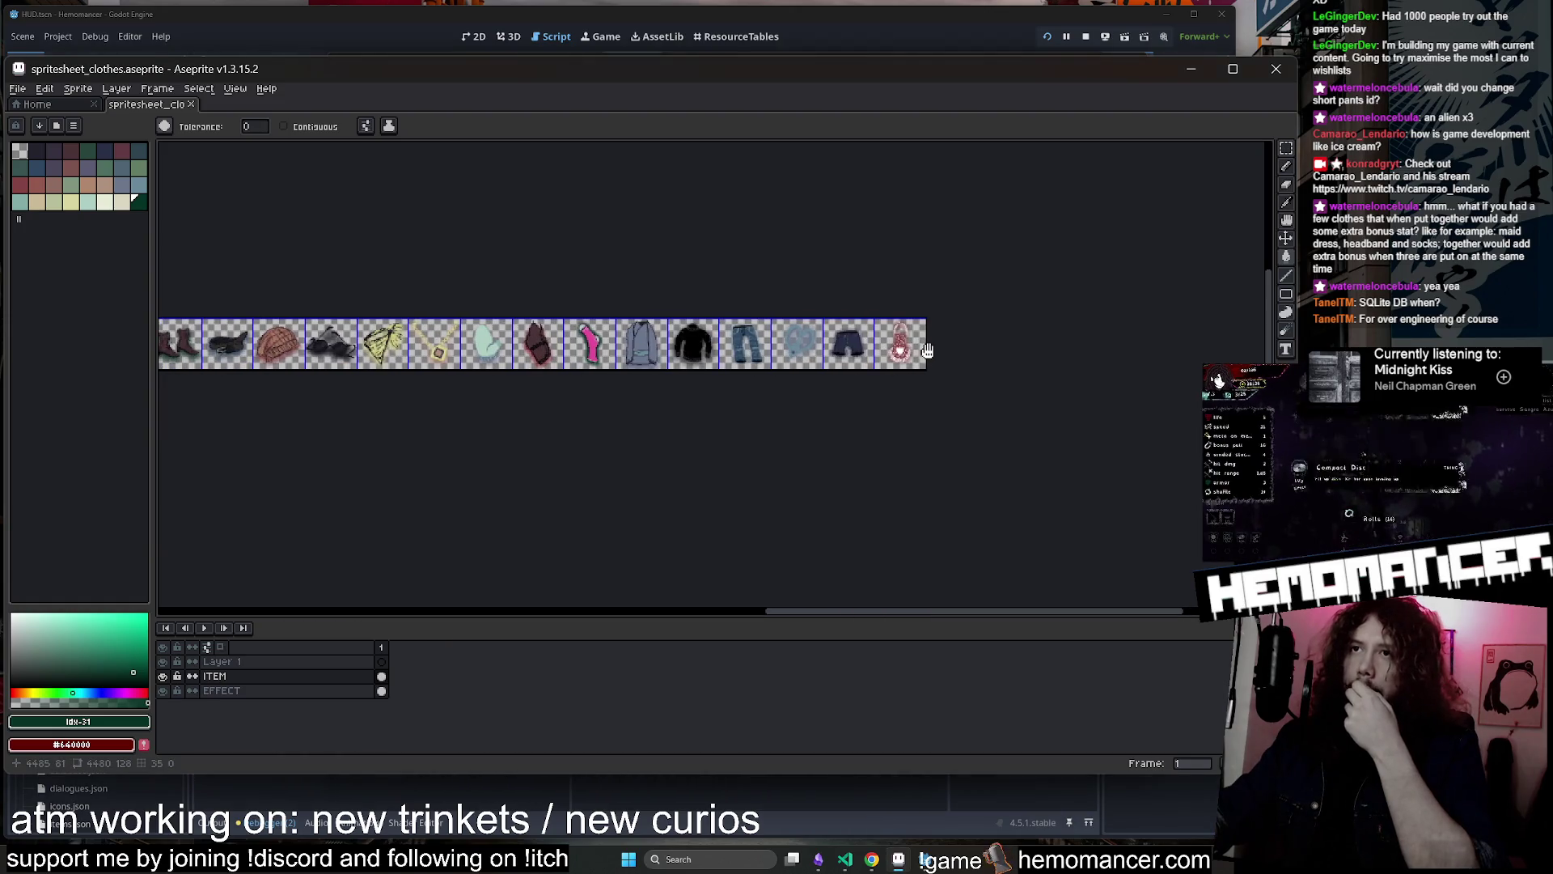
# Pan left along the clothes strip to bring the grey claw-slash sprite into view
pyautogui.moveTo(747, 277); pyautogui.dragTo(918, 284)
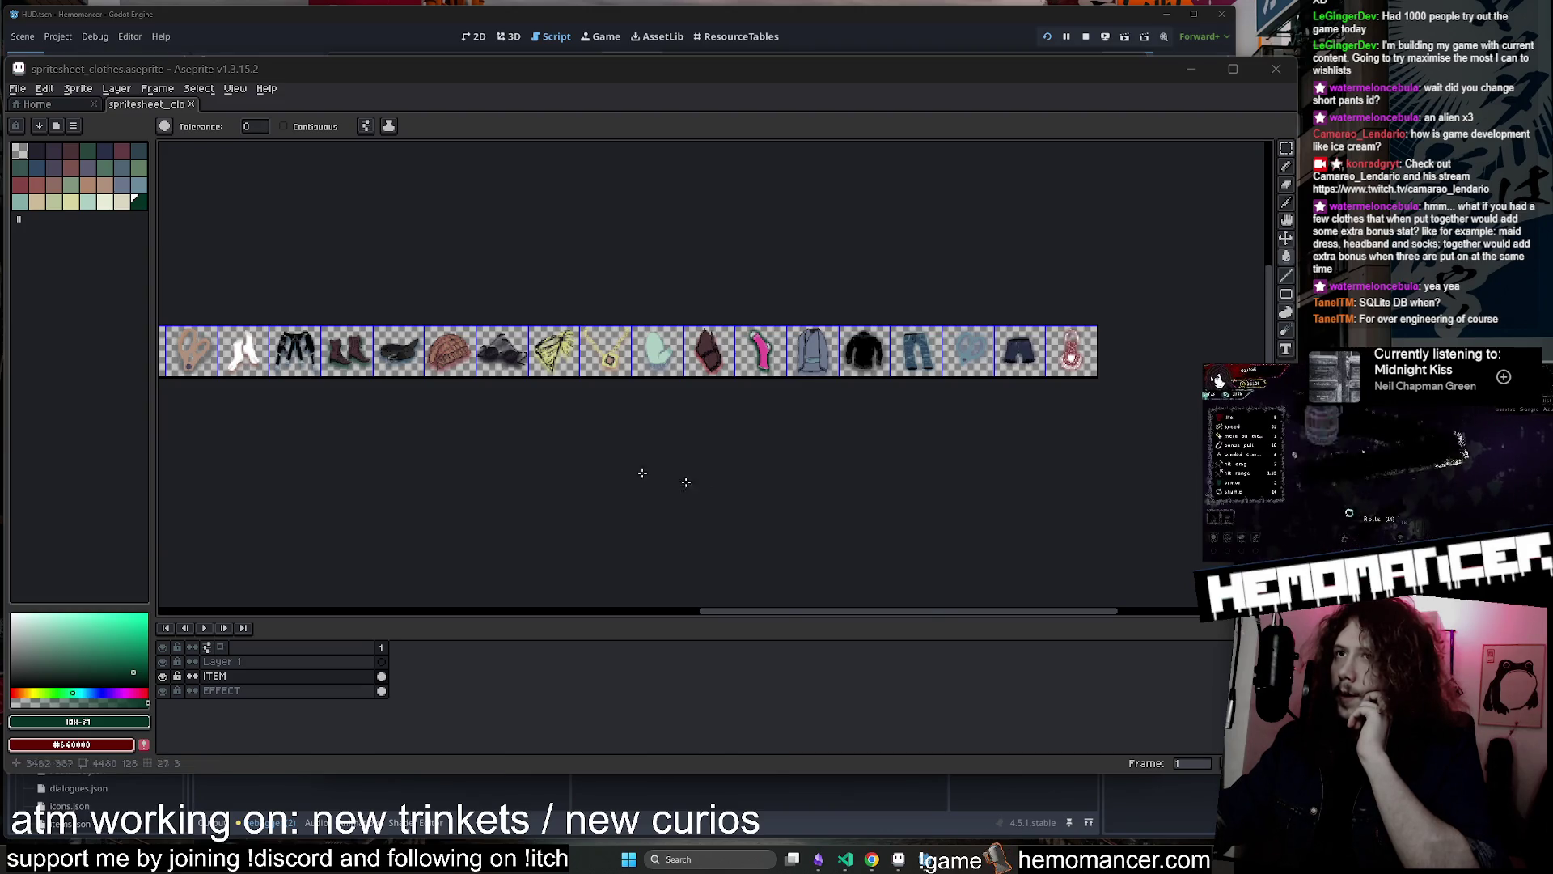
pyautogui.moveTo(922, 612); pyautogui.dragTo(577, 586)
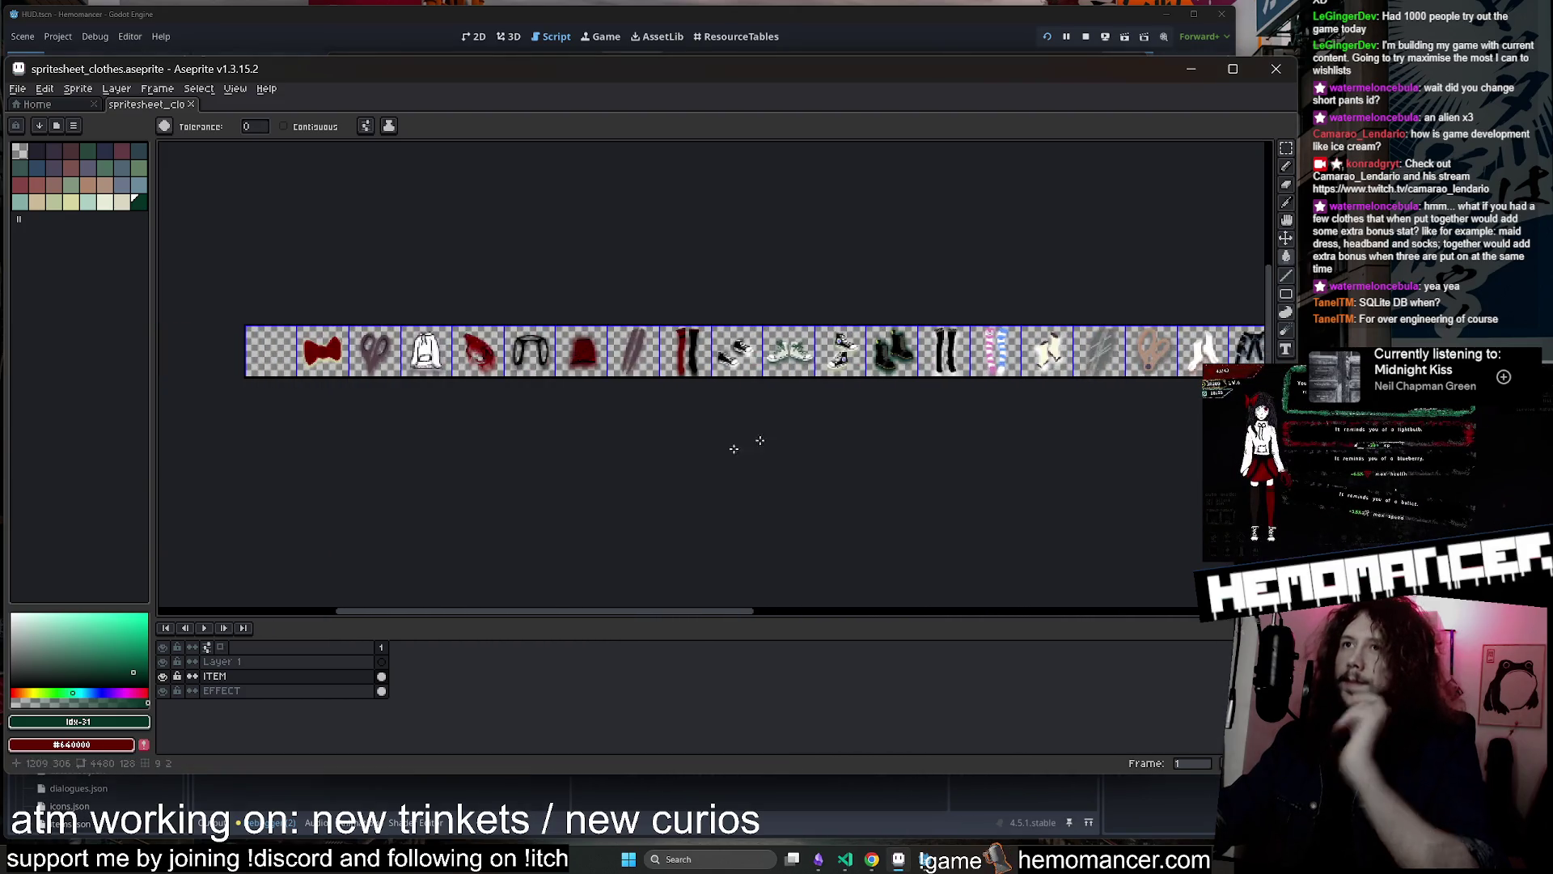
pyautogui.scroll(2, 1116, 419)
pyautogui.scroll(2, 859, 402)
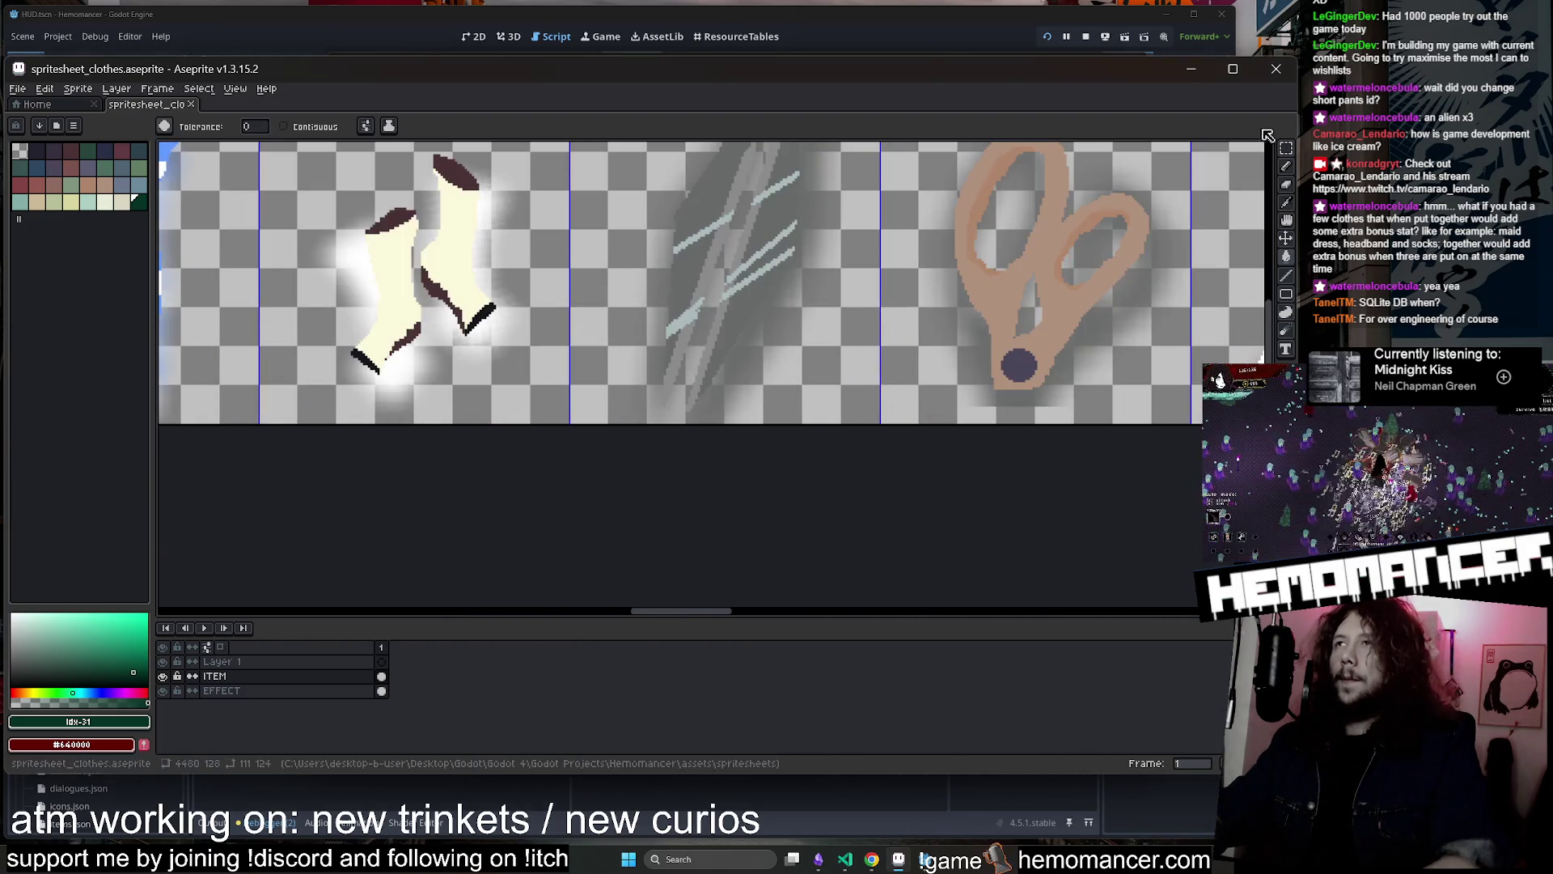
# Marquee-select the grey claw-slash sprite's frame and open the Edit menu to copy it
pyautogui.click(1286, 148)
pyautogui.moveTo(945, 269); pyautogui.dragTo(847, 390)
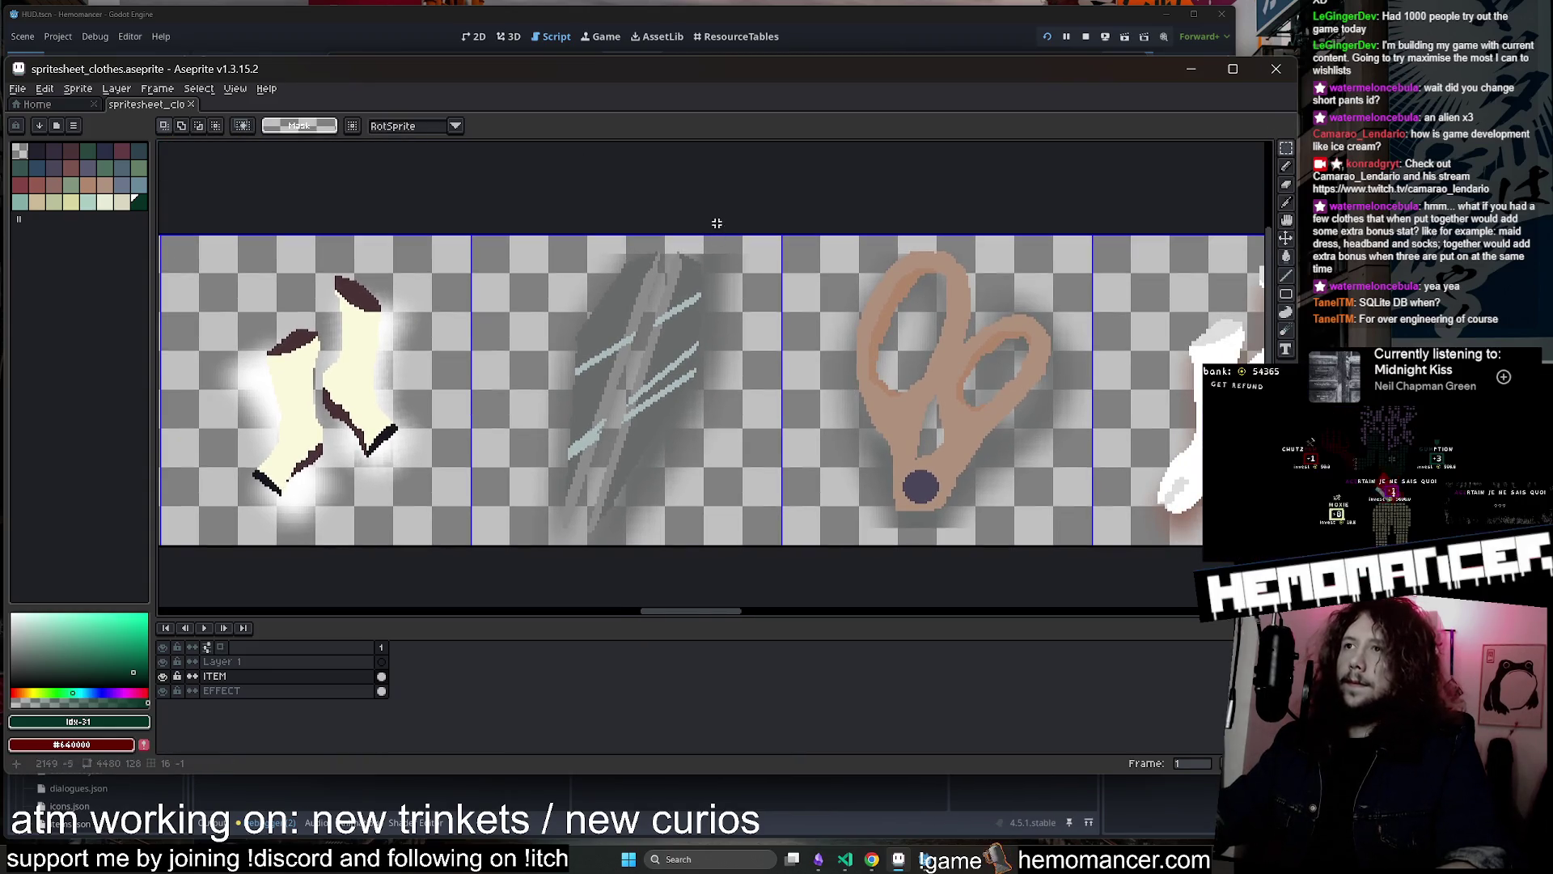
pyautogui.moveTo(727, 199); pyautogui.dragTo(518, 546)
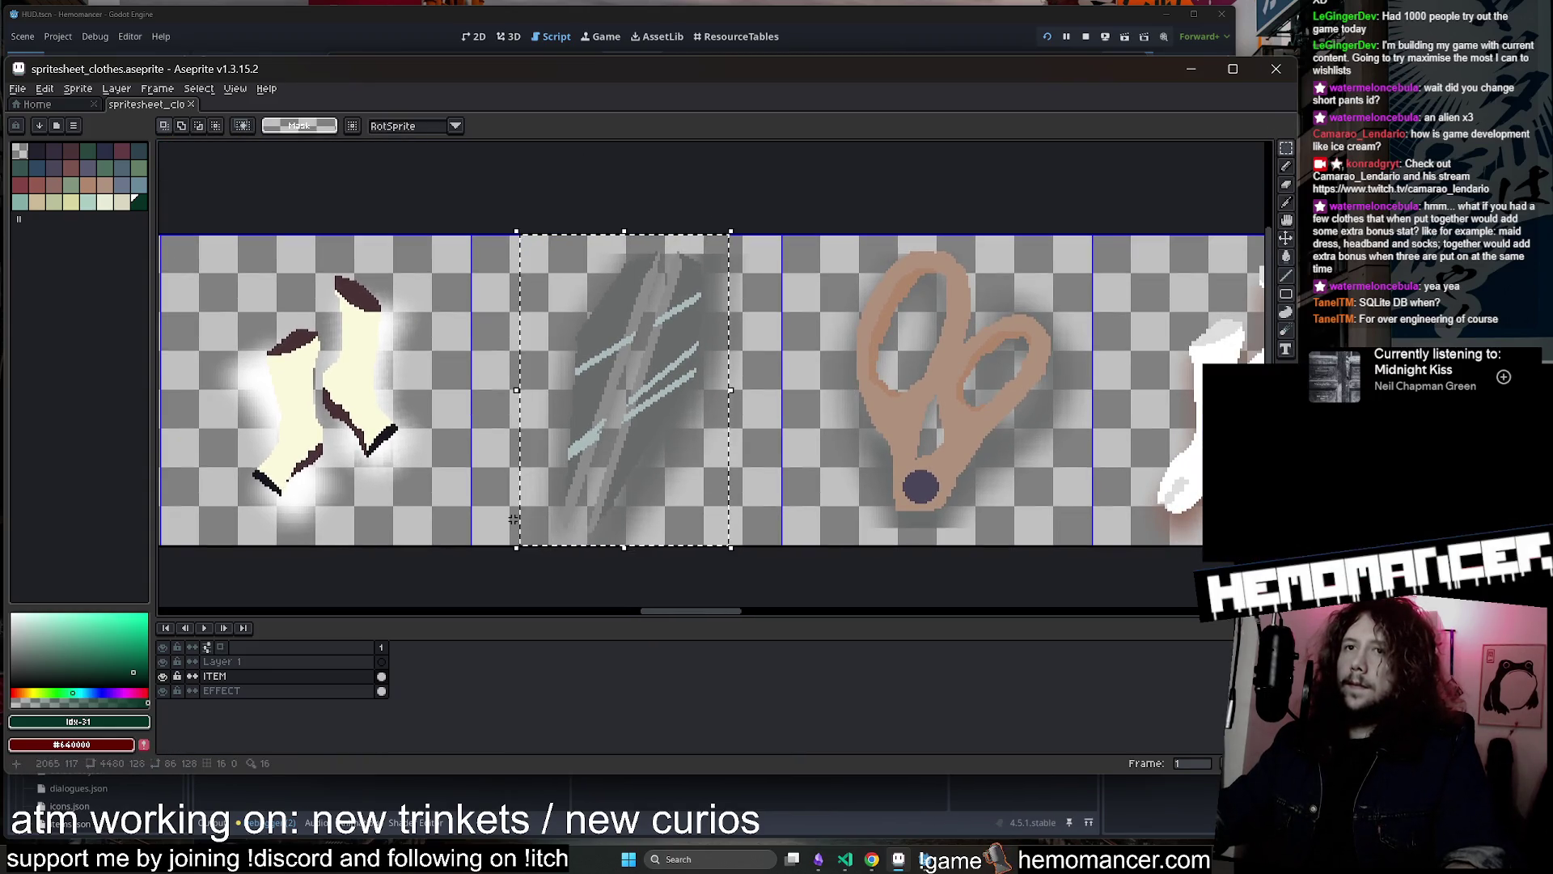
pyautogui.scroll(-5, 728, 477)
pyautogui.hscroll(10, 1075, 512)
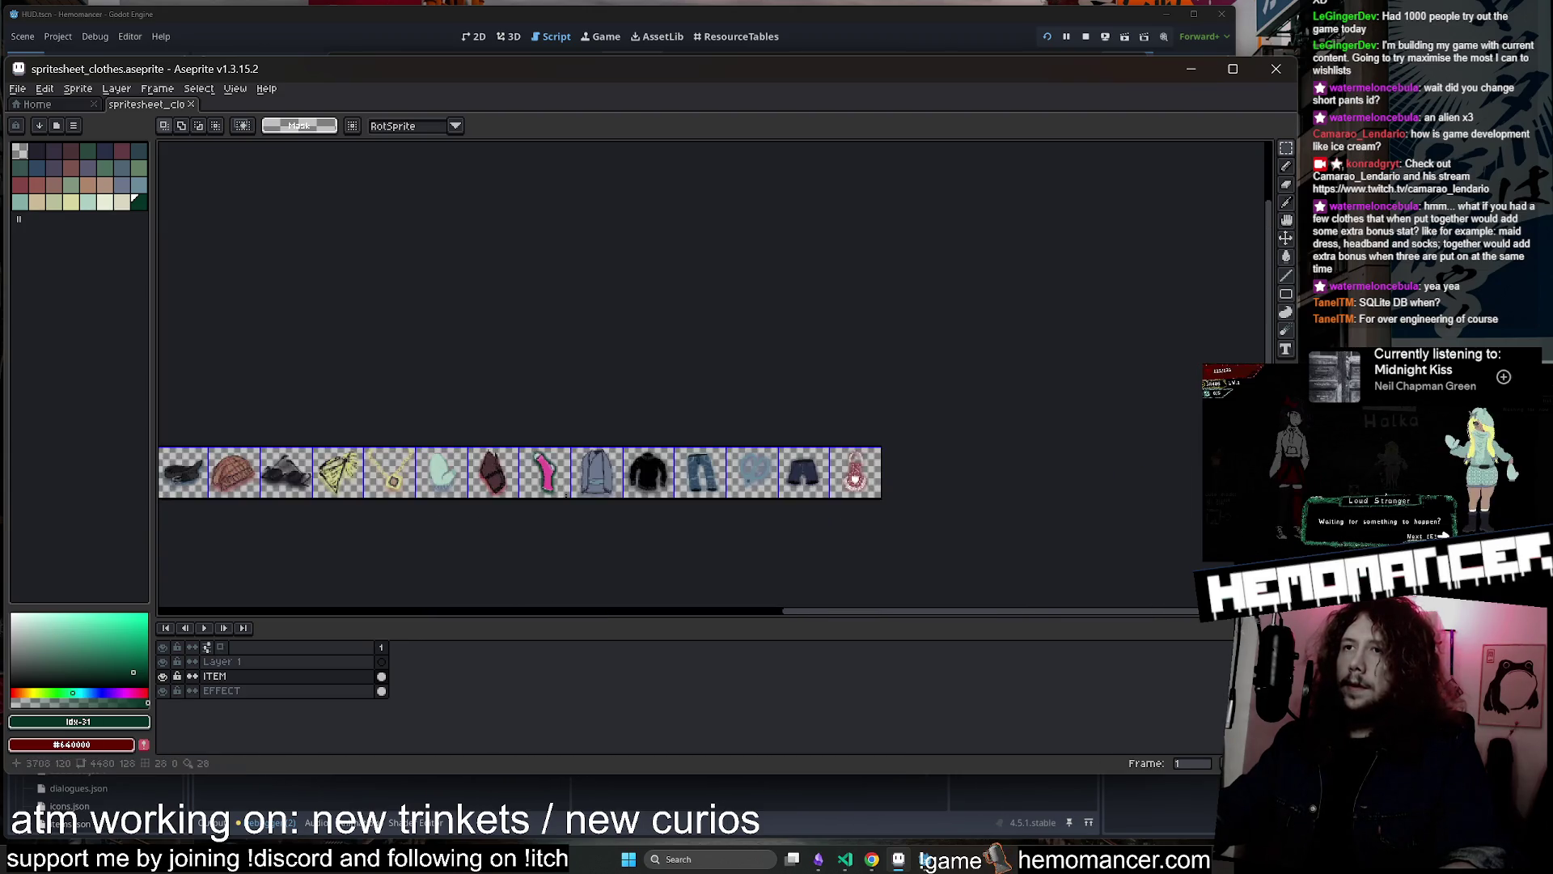
pyautogui.scroll(3, 893, 509)
pyautogui.scroll(2, 893, 509)
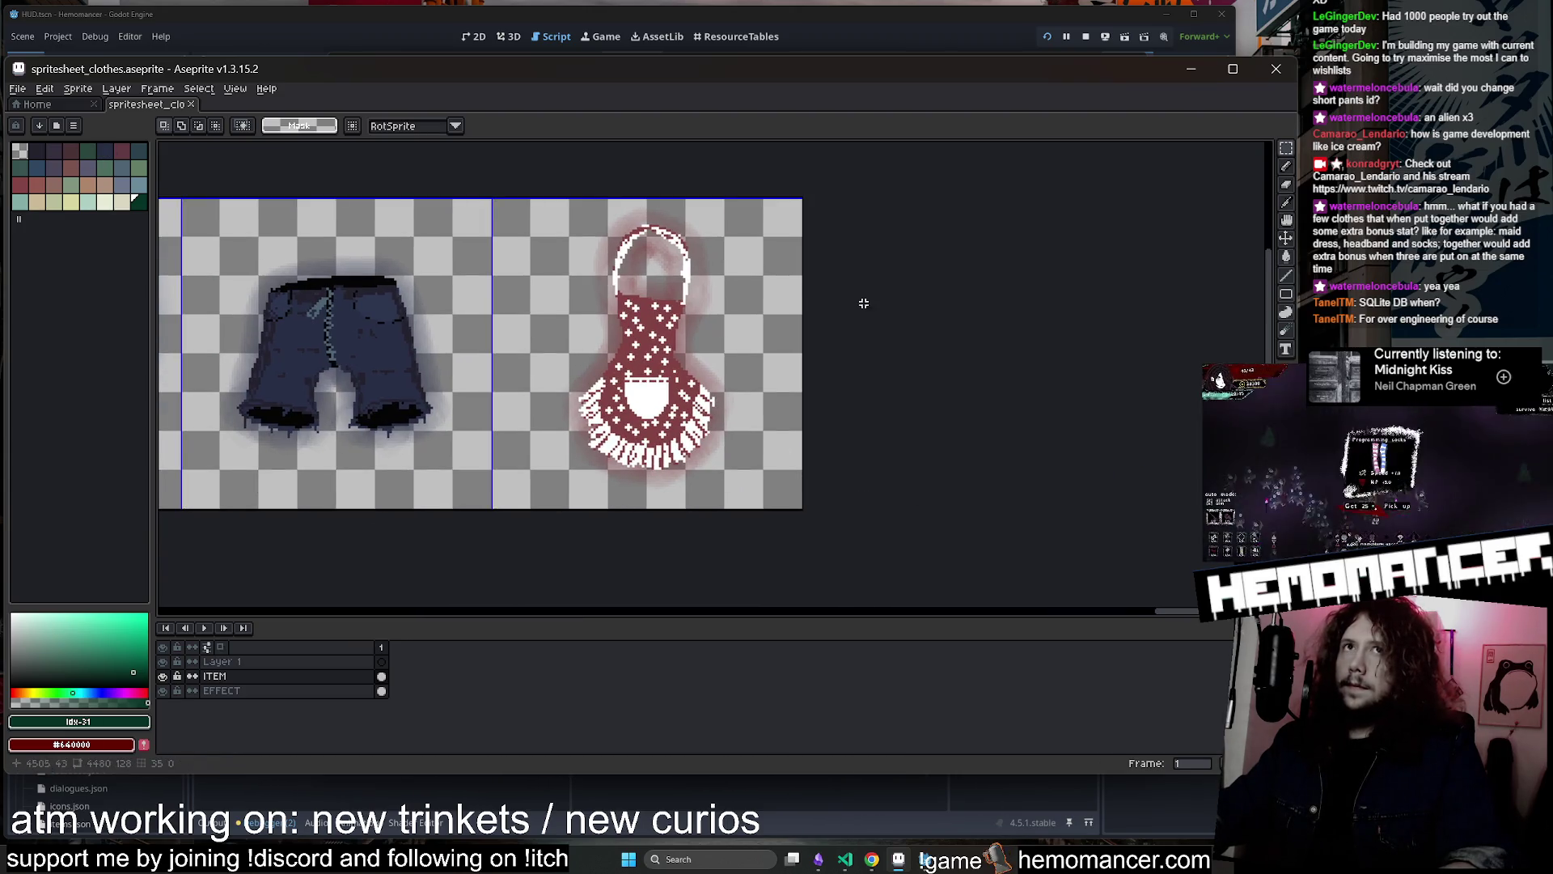
pyautogui.scroll(-2, 824, 325)
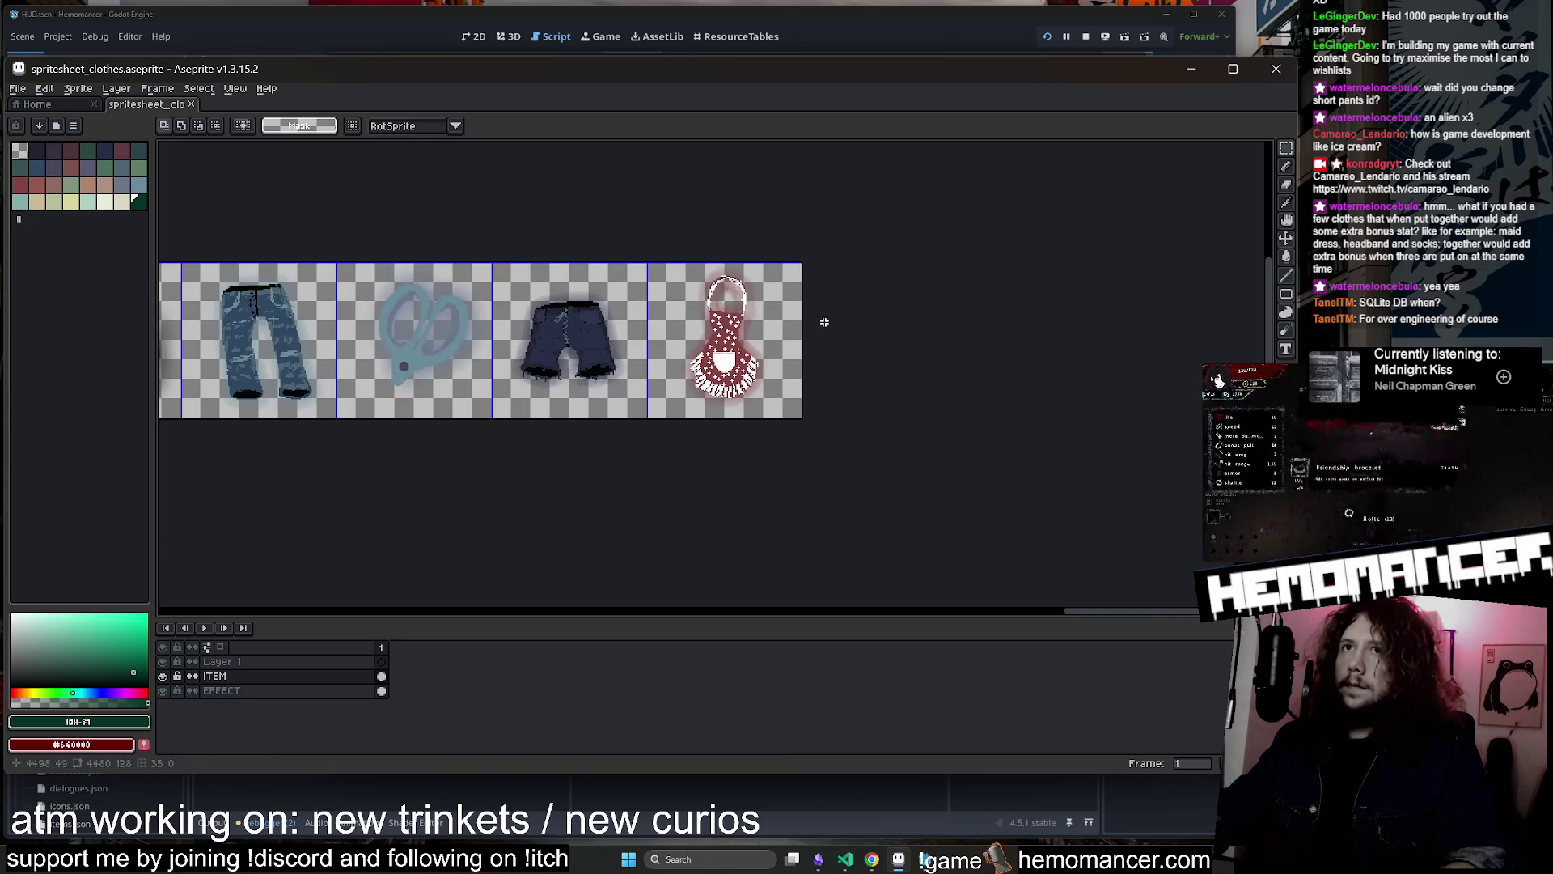
pyautogui.scroll(1, 825, 322)
pyautogui.scroll(1, 824, 322)
pyautogui.click(45, 89)
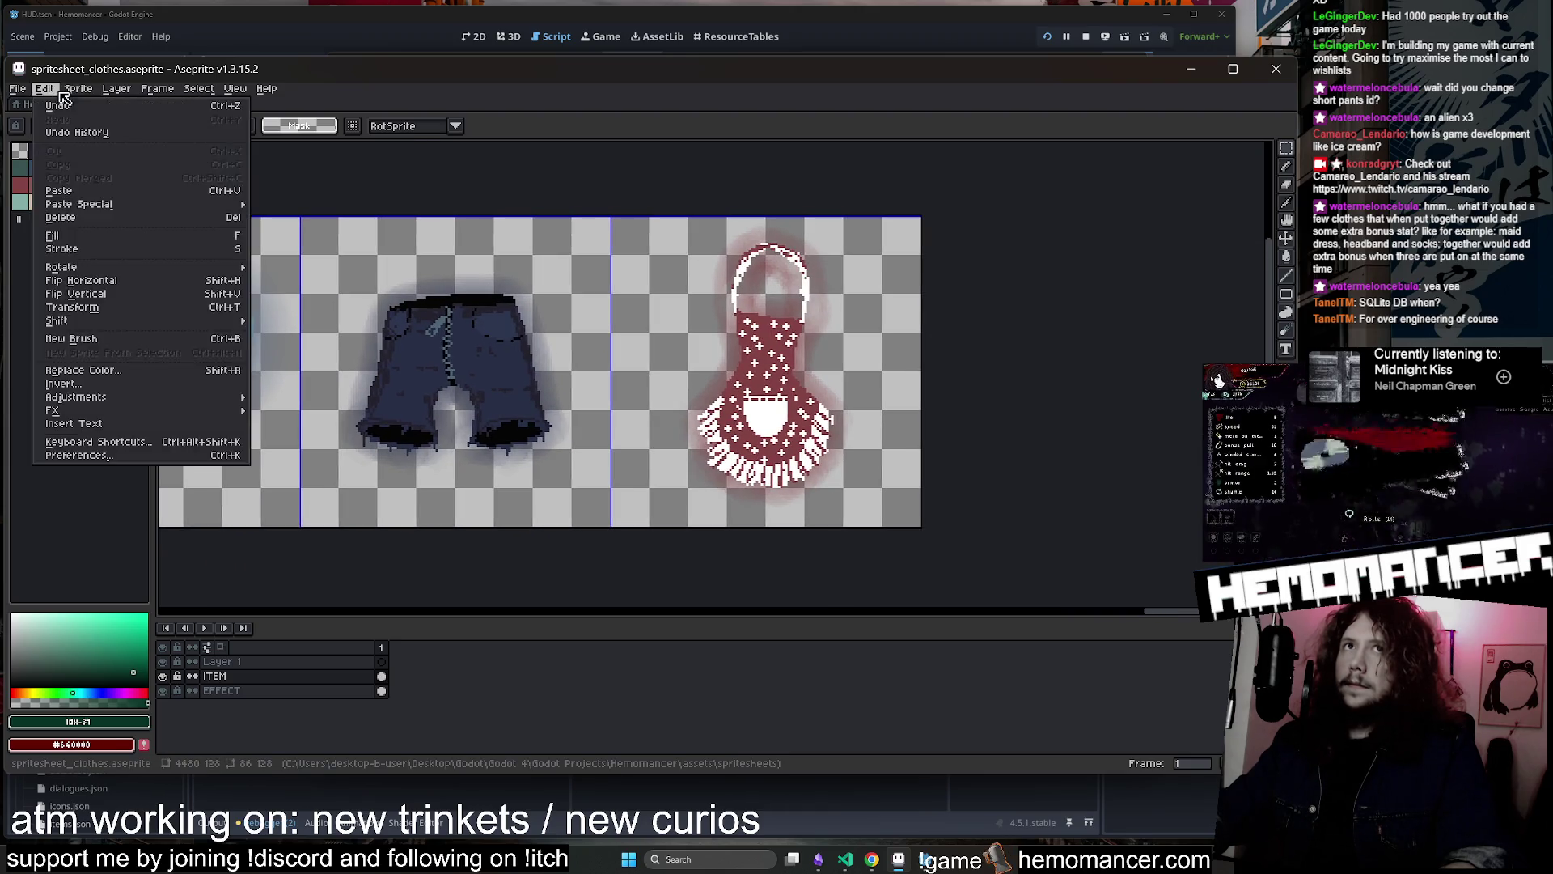
# Add a 128 px right border to widen the canvas to 4608 px, then paste the claw sprite
pyautogui.moveTo(92, 91)
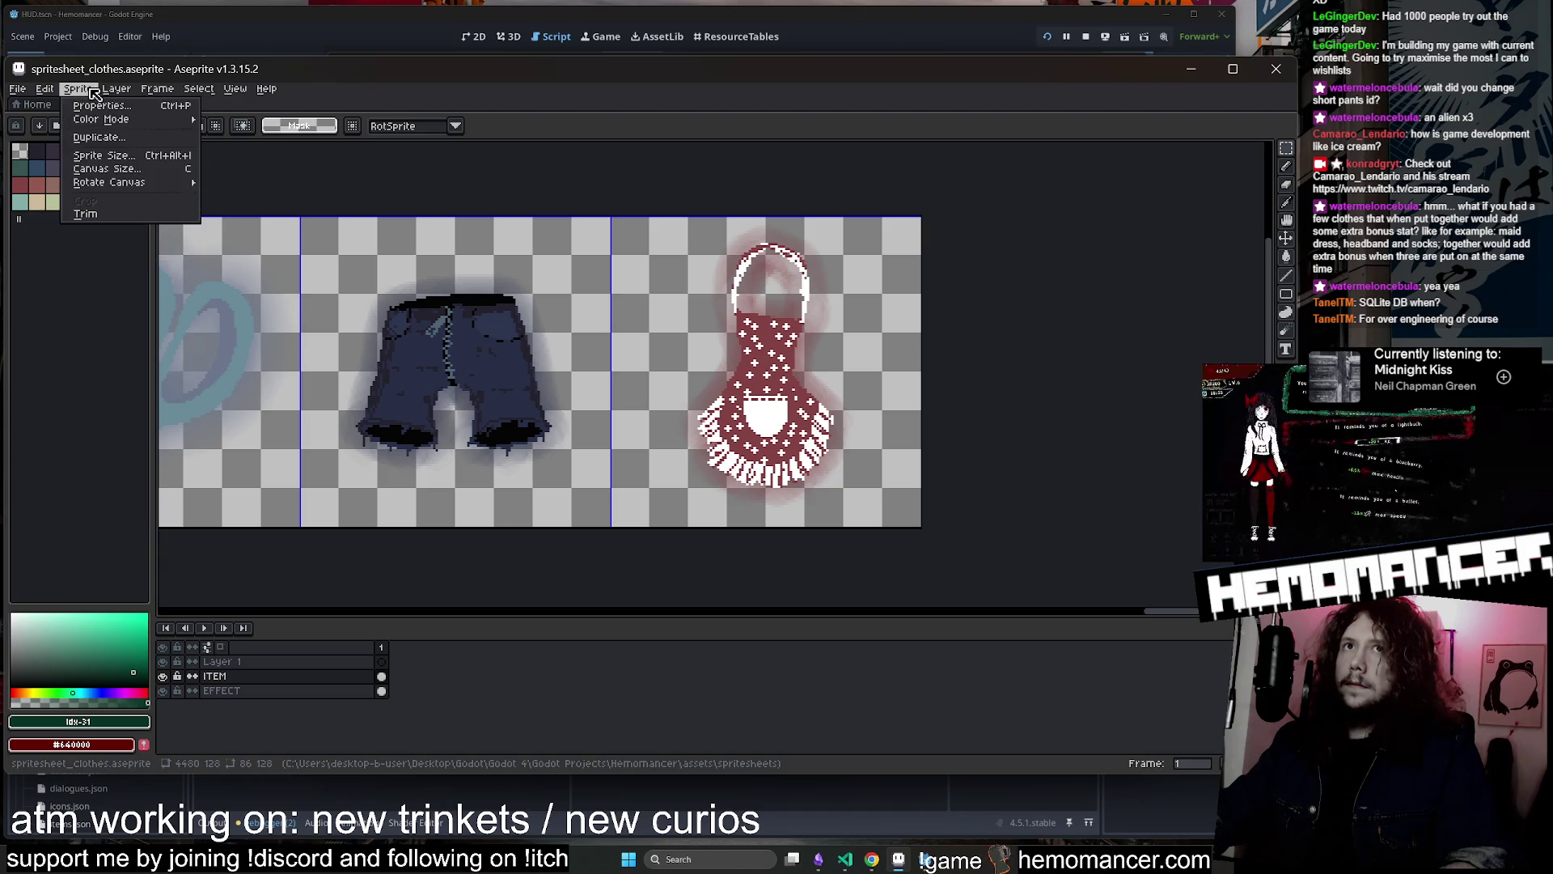
pyautogui.click(134, 172)
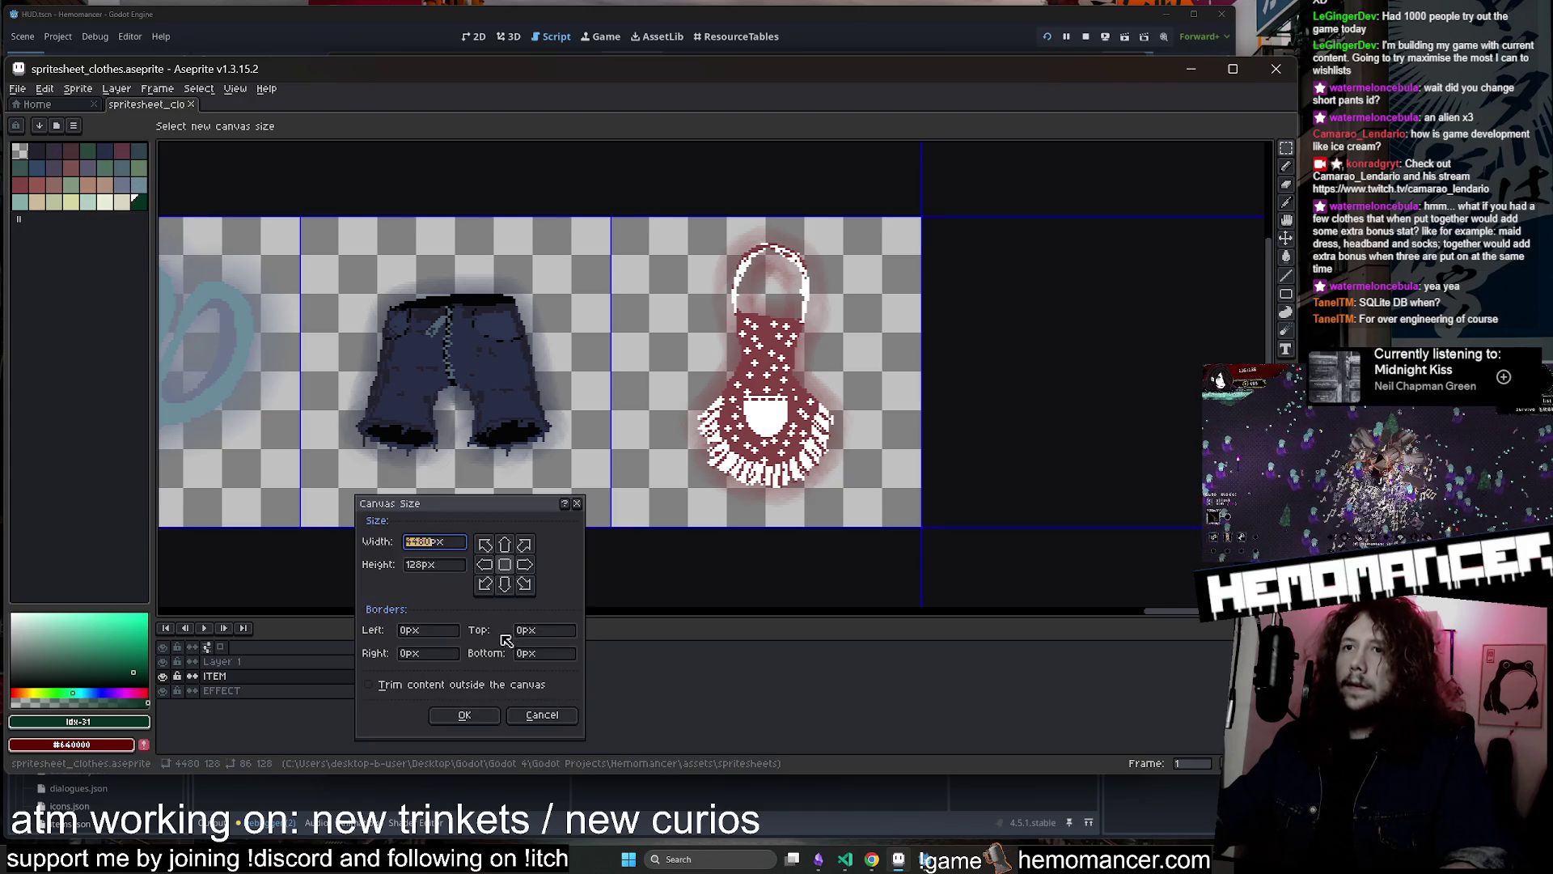
pyautogui.write('128')
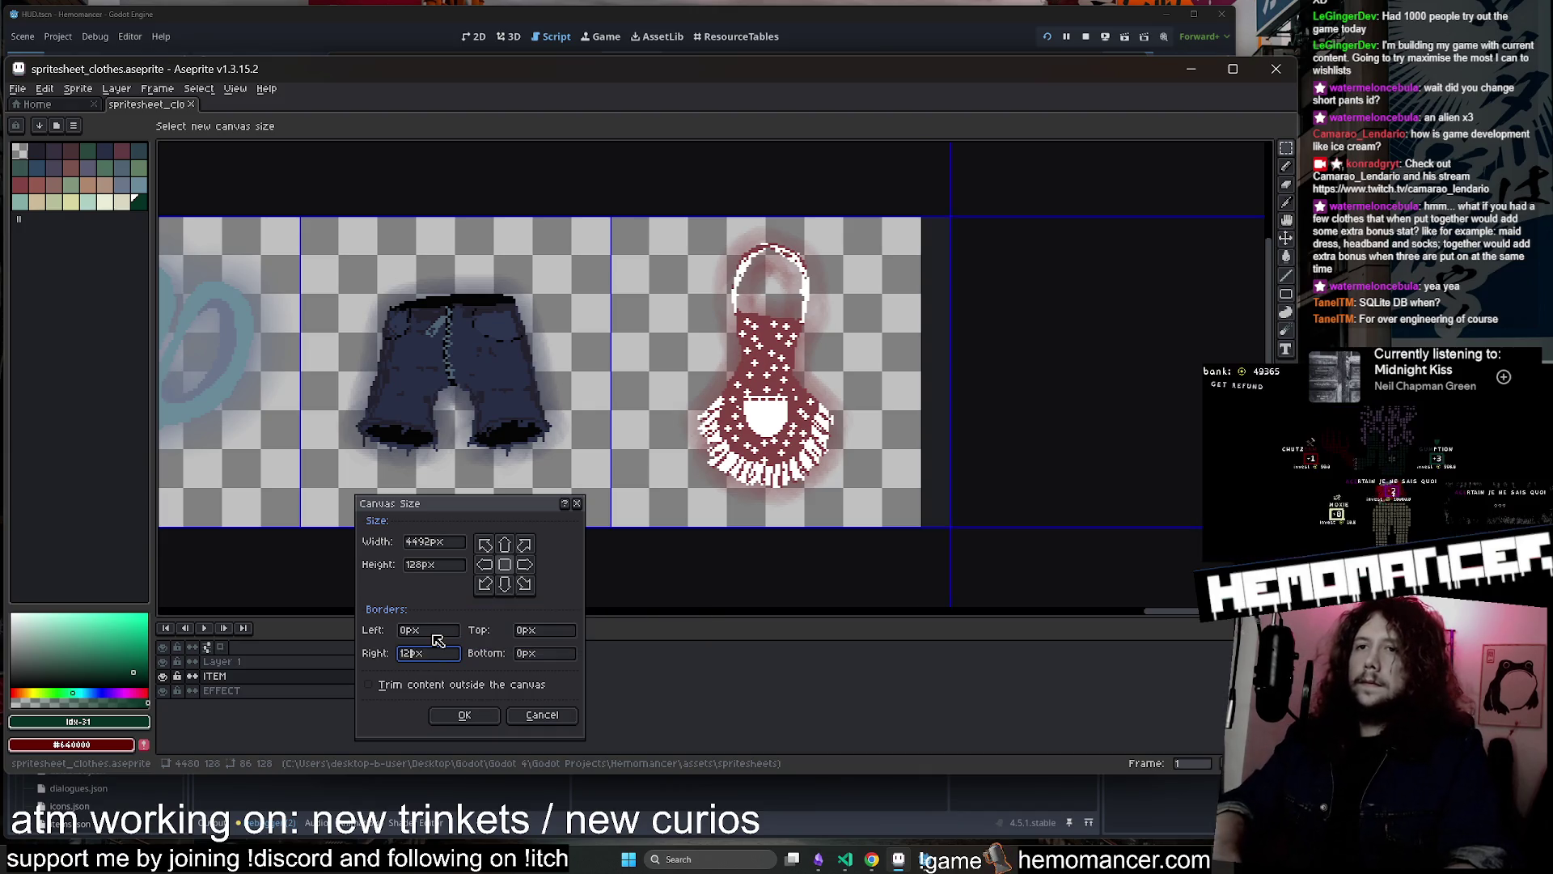
pyautogui.click(464, 715)
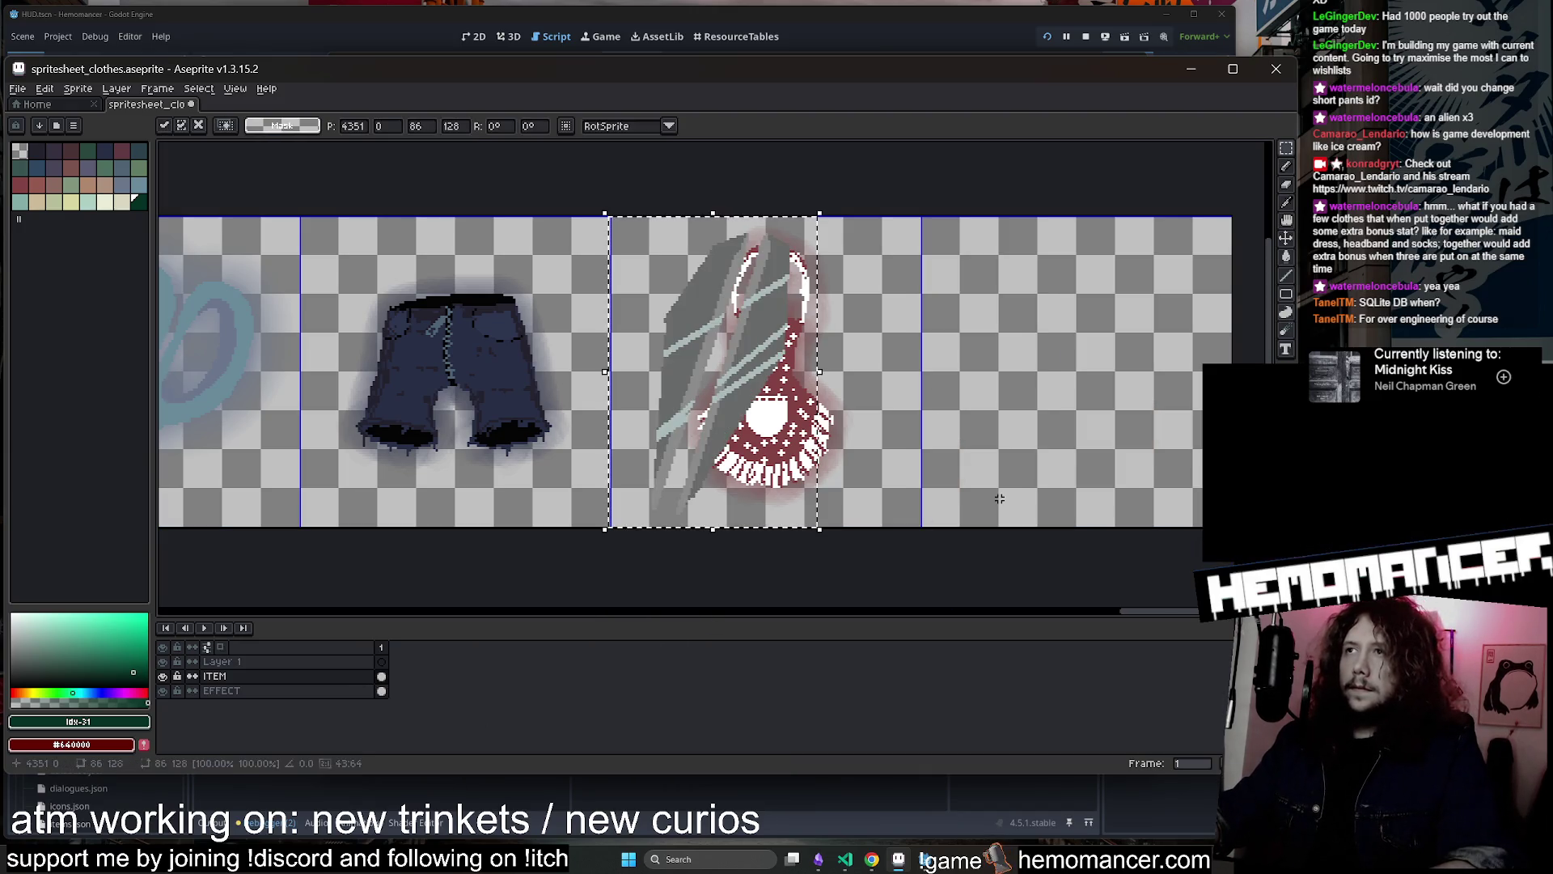
pyautogui.moveTo(755, 371)
pyautogui.mouseDown()
pyautogui.moveTo(783, 367)
pyautogui.moveTo(743, 390)
pyautogui.moveTo(755, 392)
pyautogui.mouseUp()
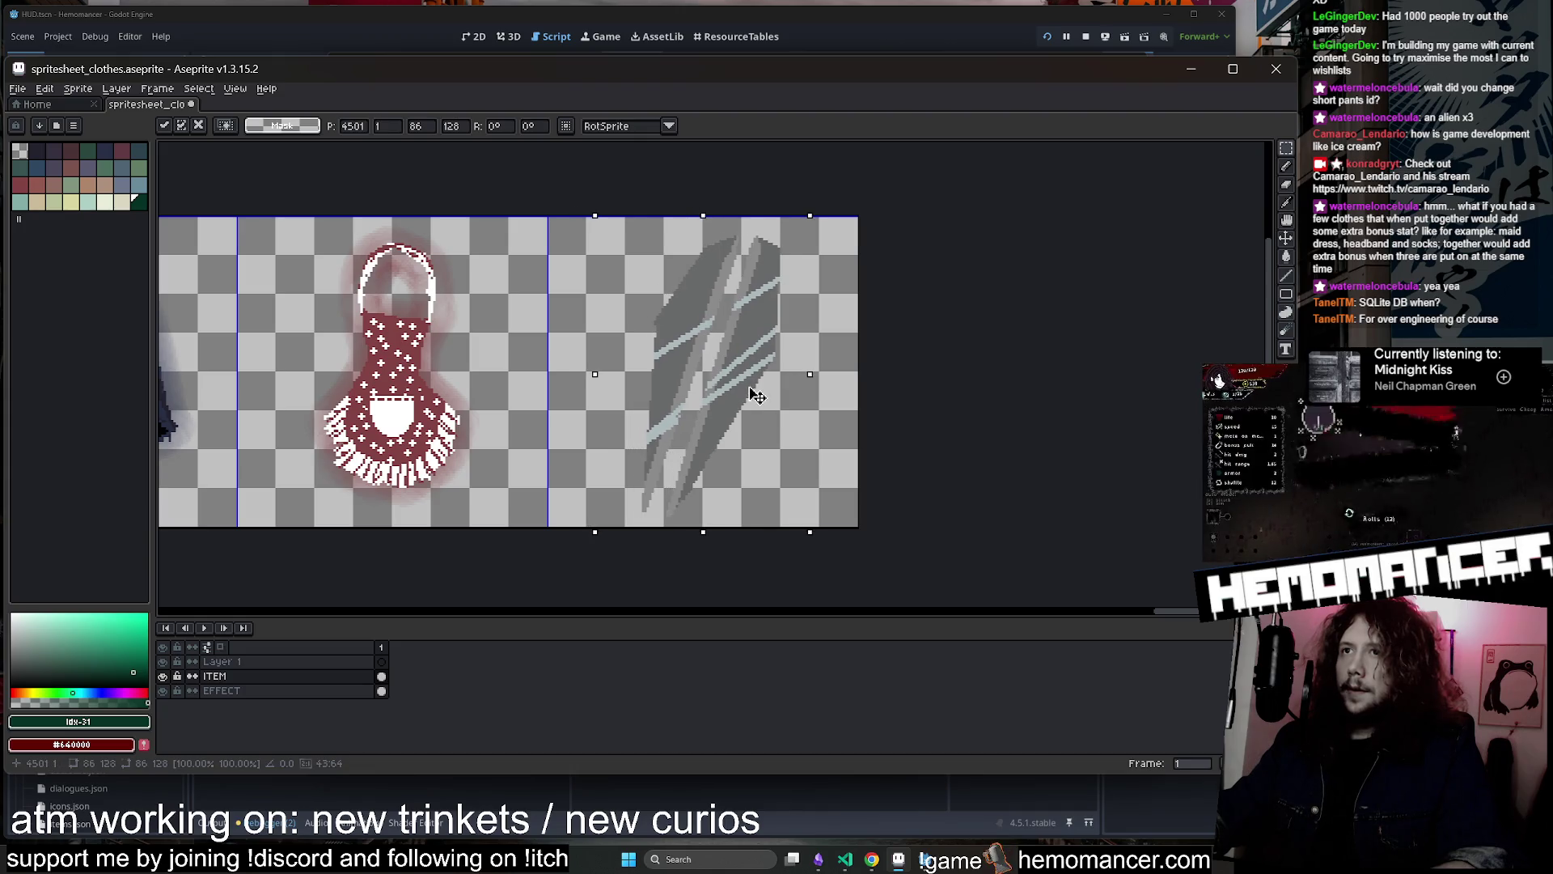
# Commit the pasted claw sprite after the apron and start redrawing it with the Pencil, undoing a stray stroke
pyautogui.press('Return')
pyautogui.scroll(1, 658, 460)
pyautogui.press('b')
pyautogui.scroll(-2, 611, 451)
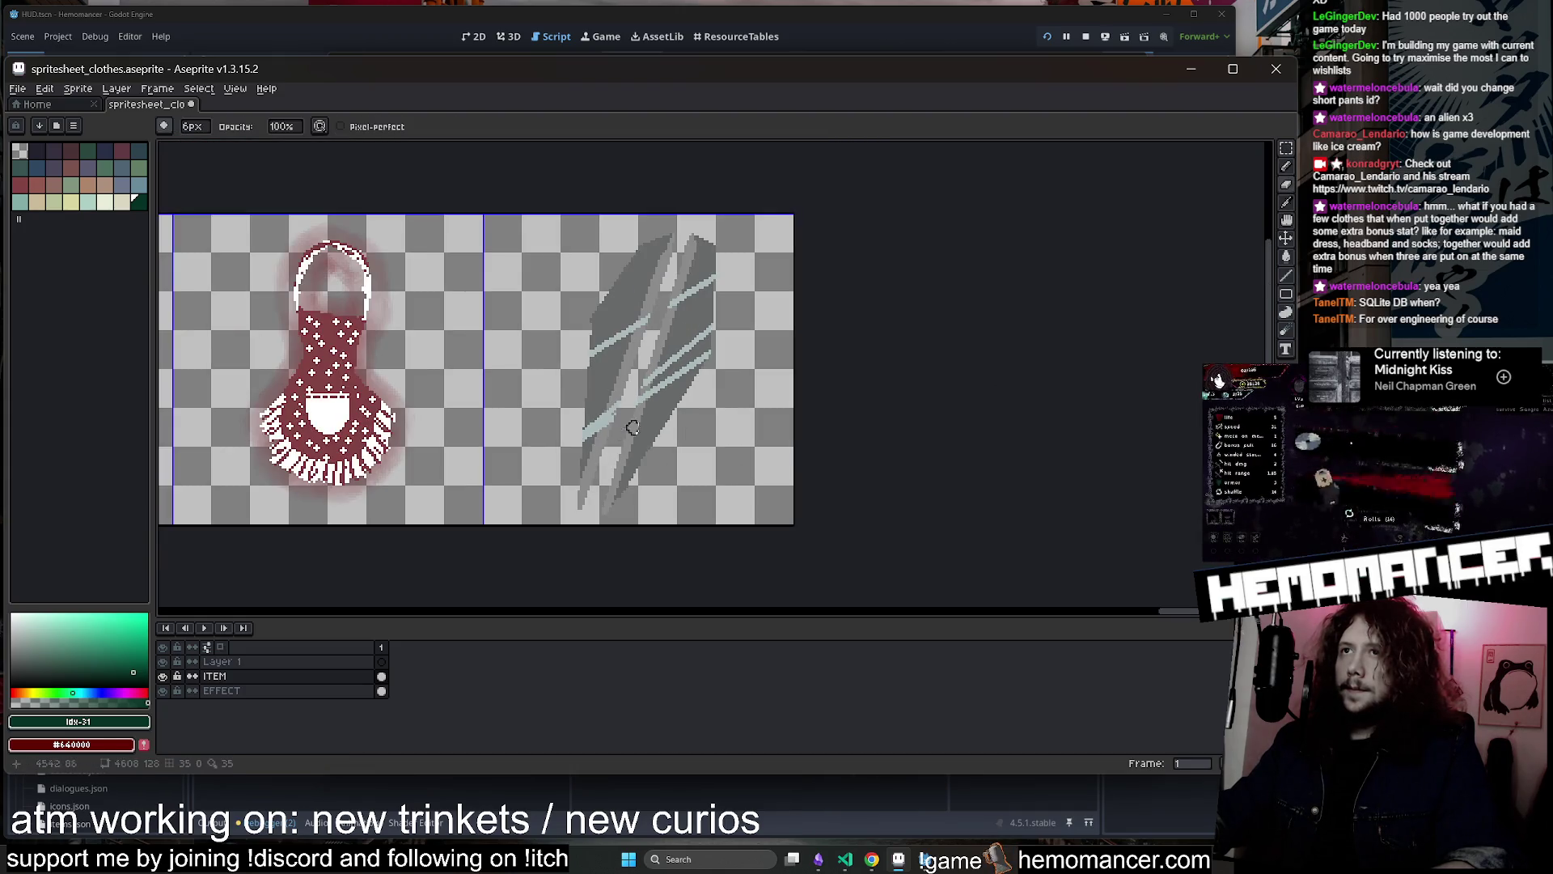
pyautogui.scroll(2, 713, 382)
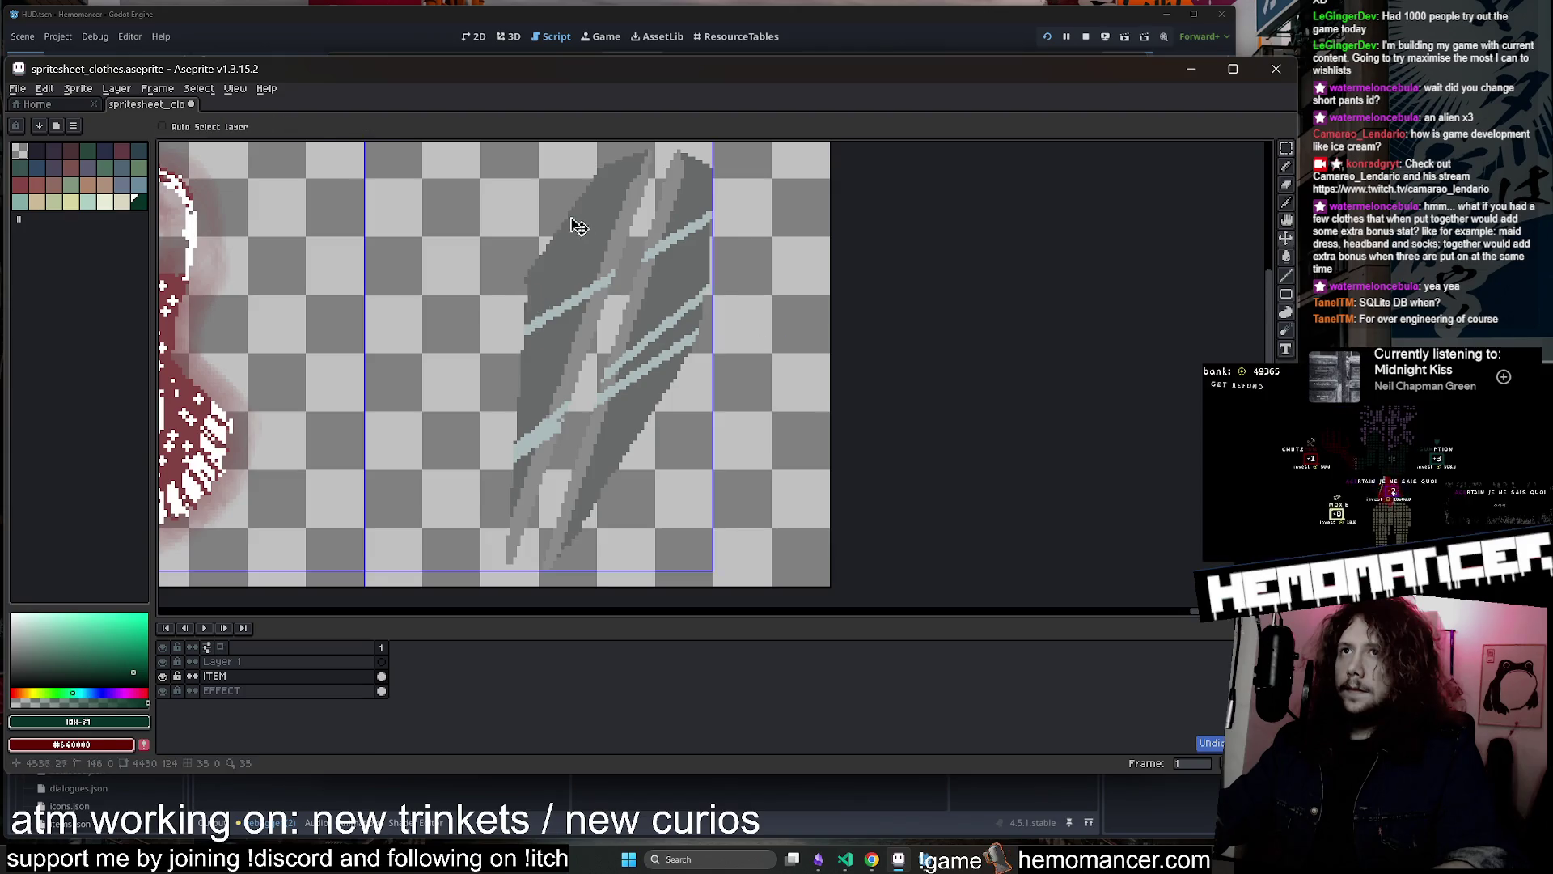
pyautogui.hotkey('ctrl', 'z')
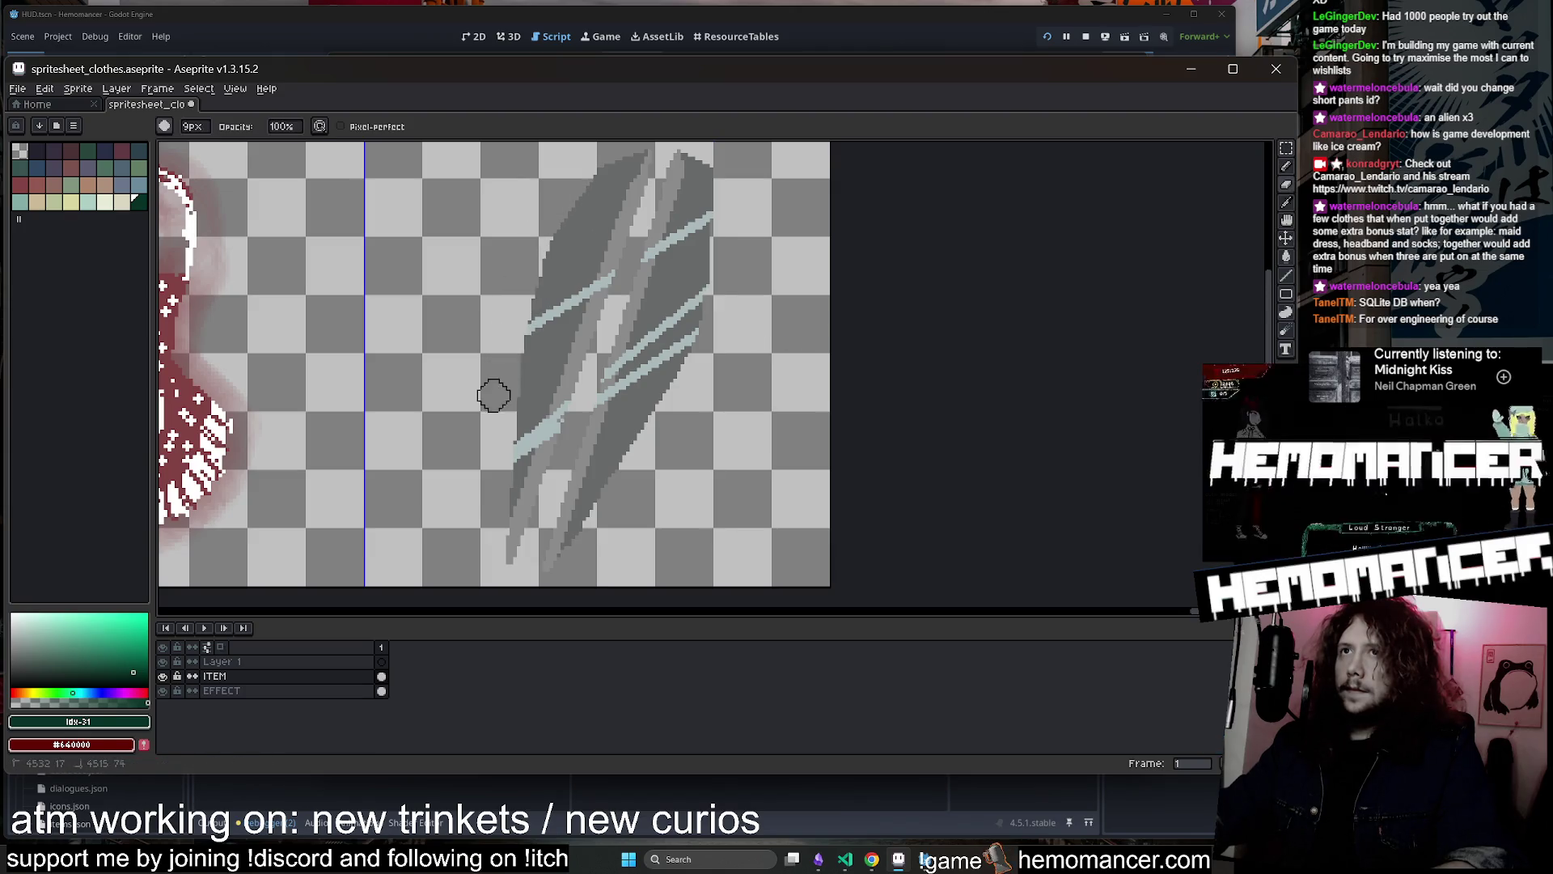
pyautogui.scroll(-2, 494, 396)
pyautogui.scroll(3, 884, 426)
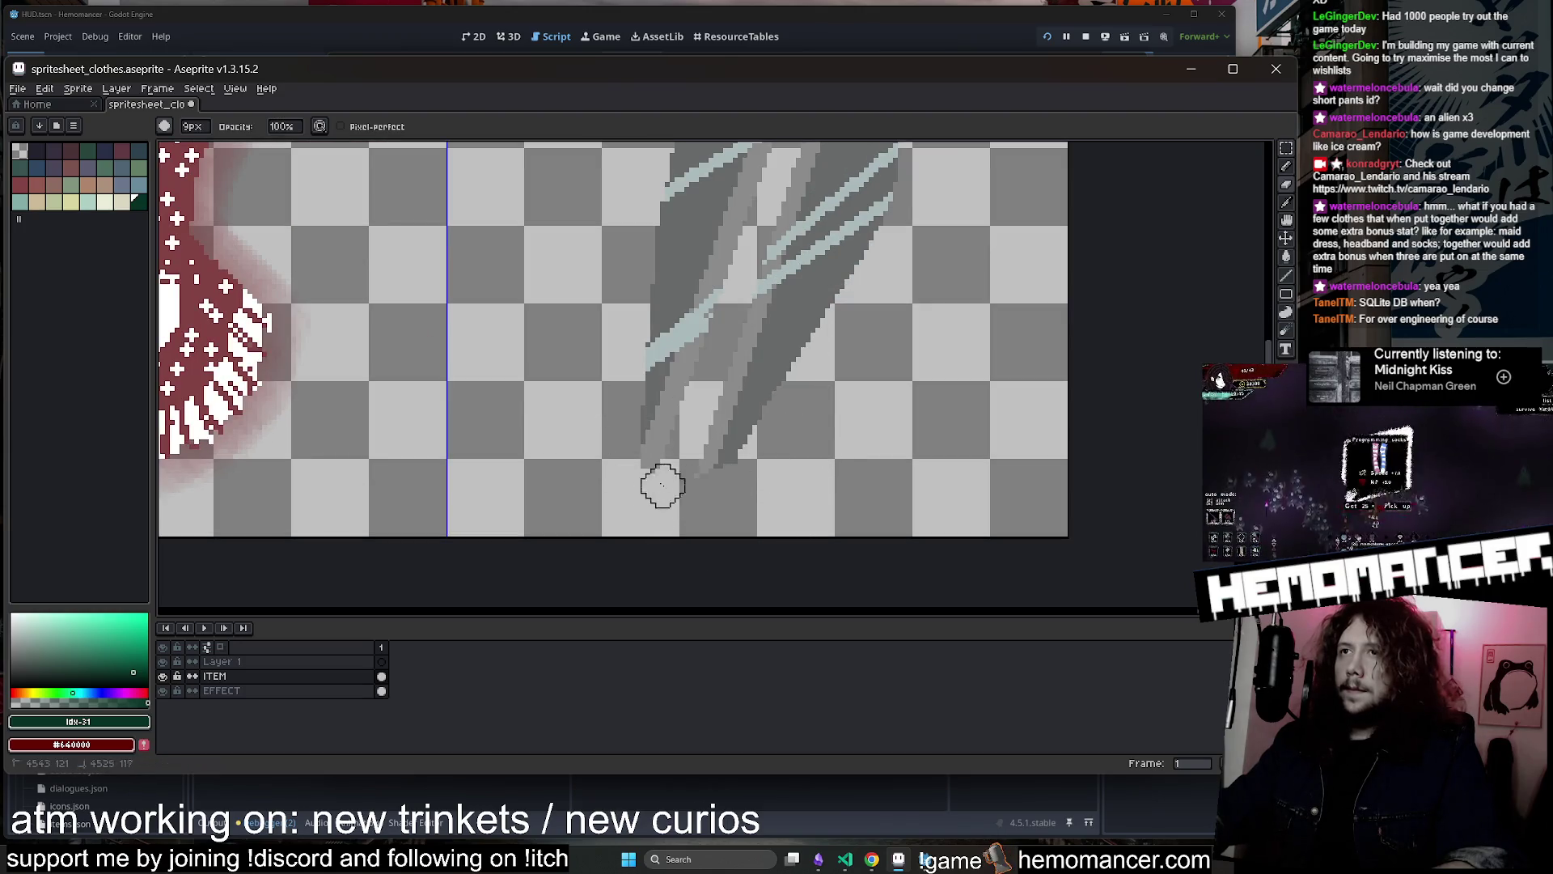
# Touch up the claw sprite's lower-left edge and review the grey slash with pale blue streaks
pyautogui.moveTo(662, 485); pyautogui.dragTo(638, 360)
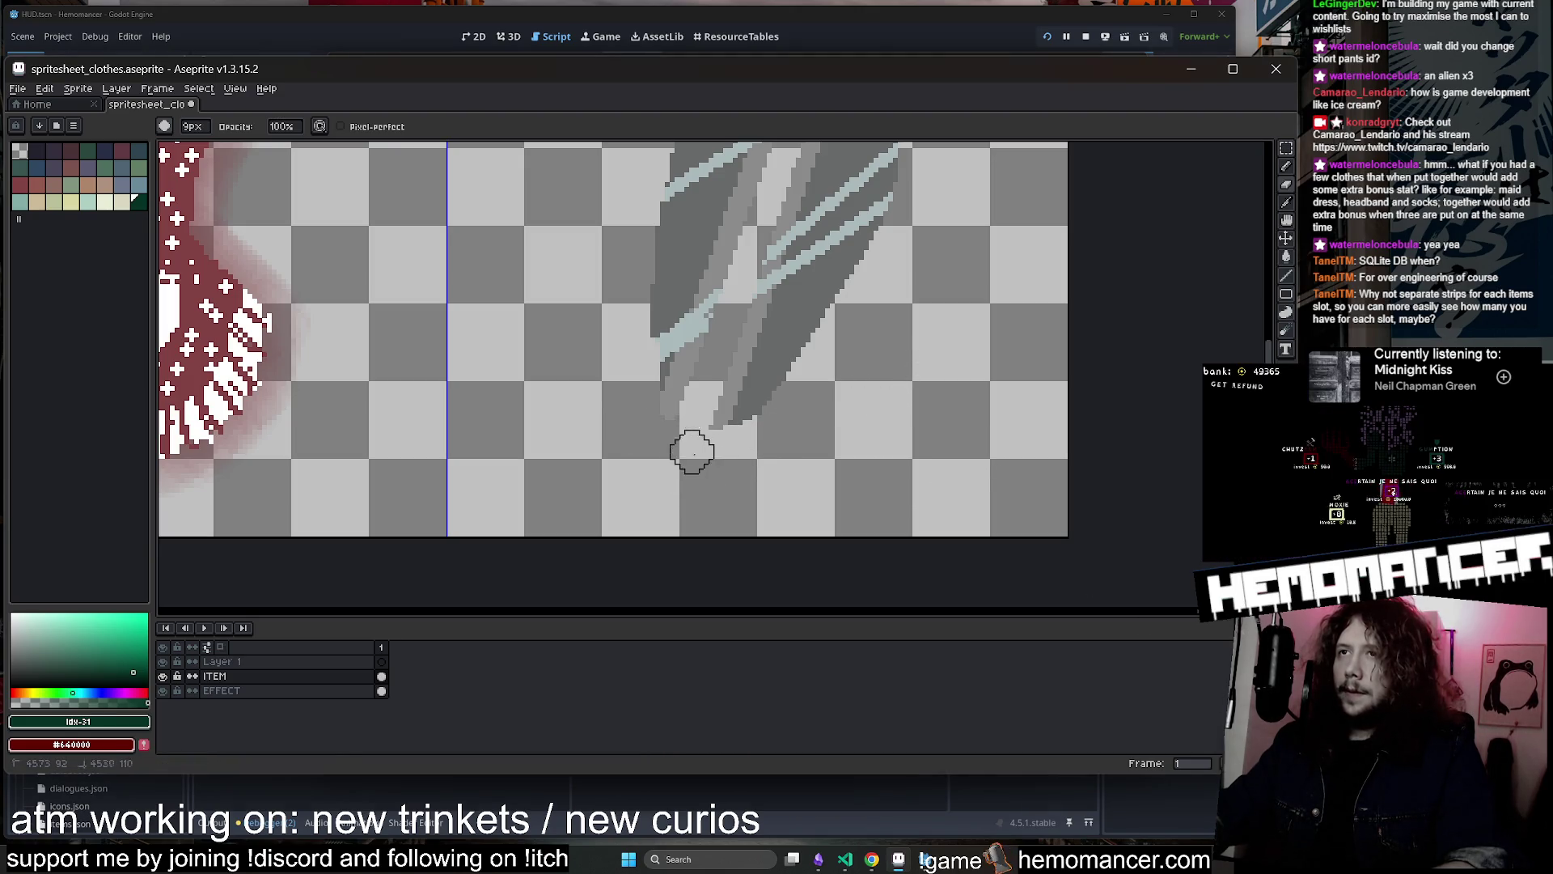
pyautogui.scroll(-2, 614, 377)
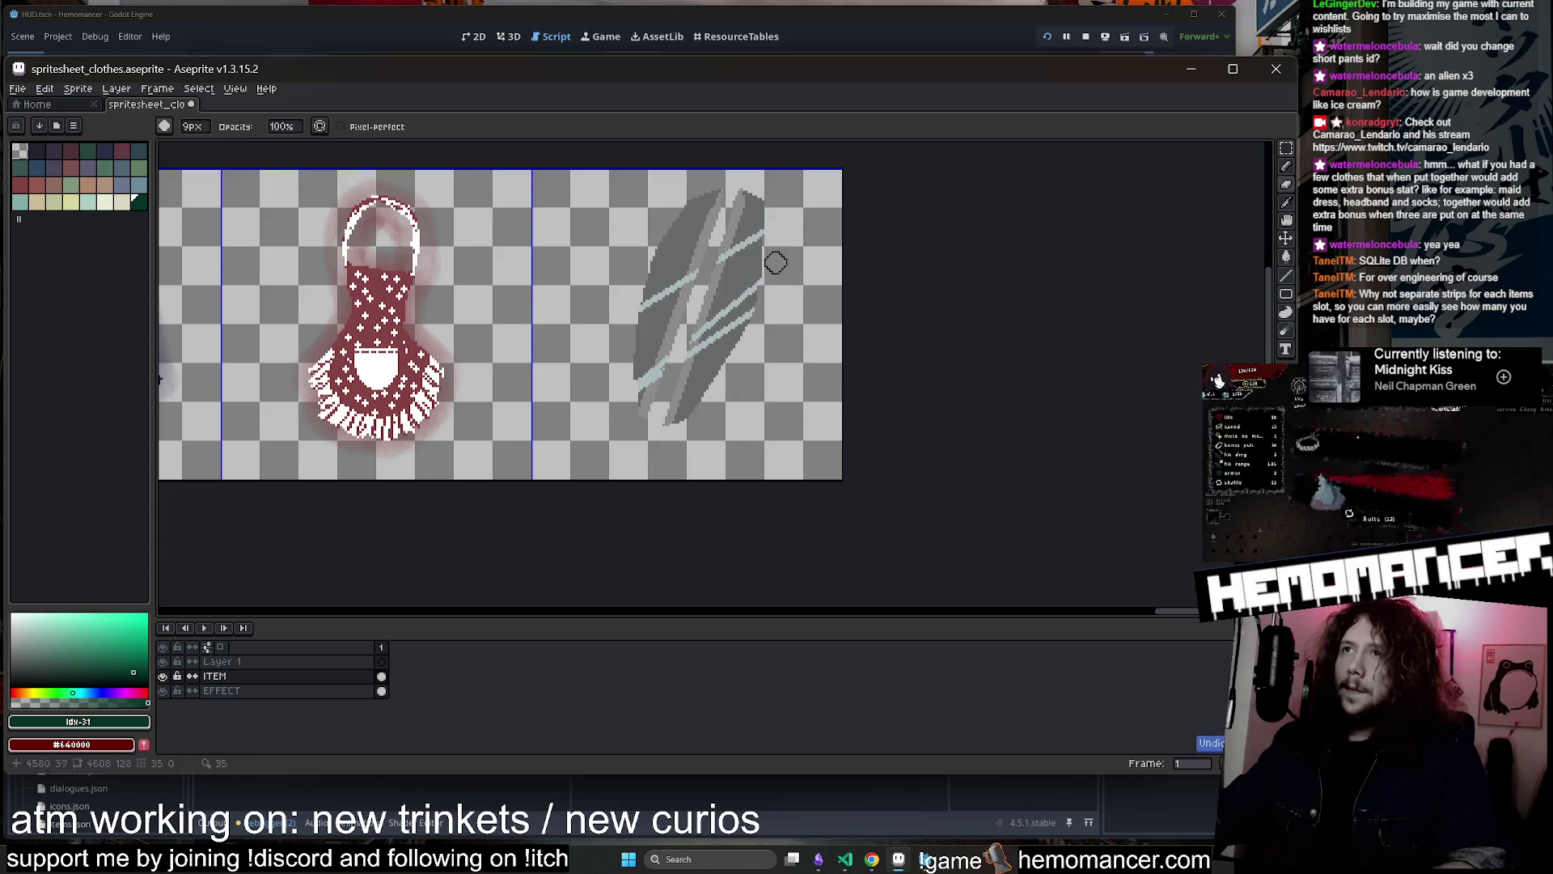
pyautogui.scroll(-4, 731, 378)
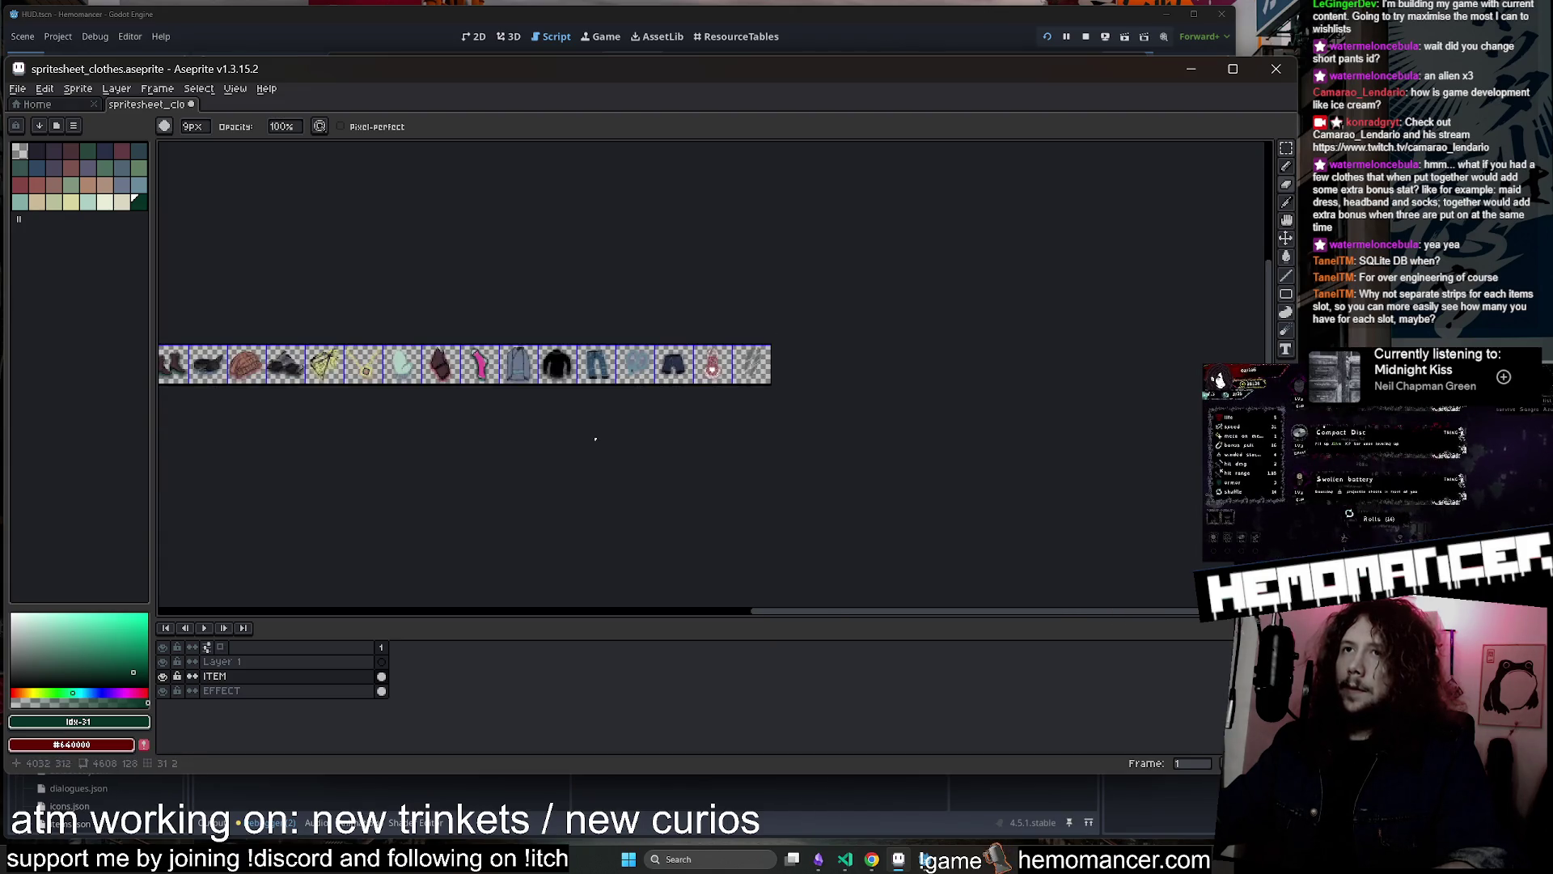
pyautogui.hscroll(-10, 537, 376)
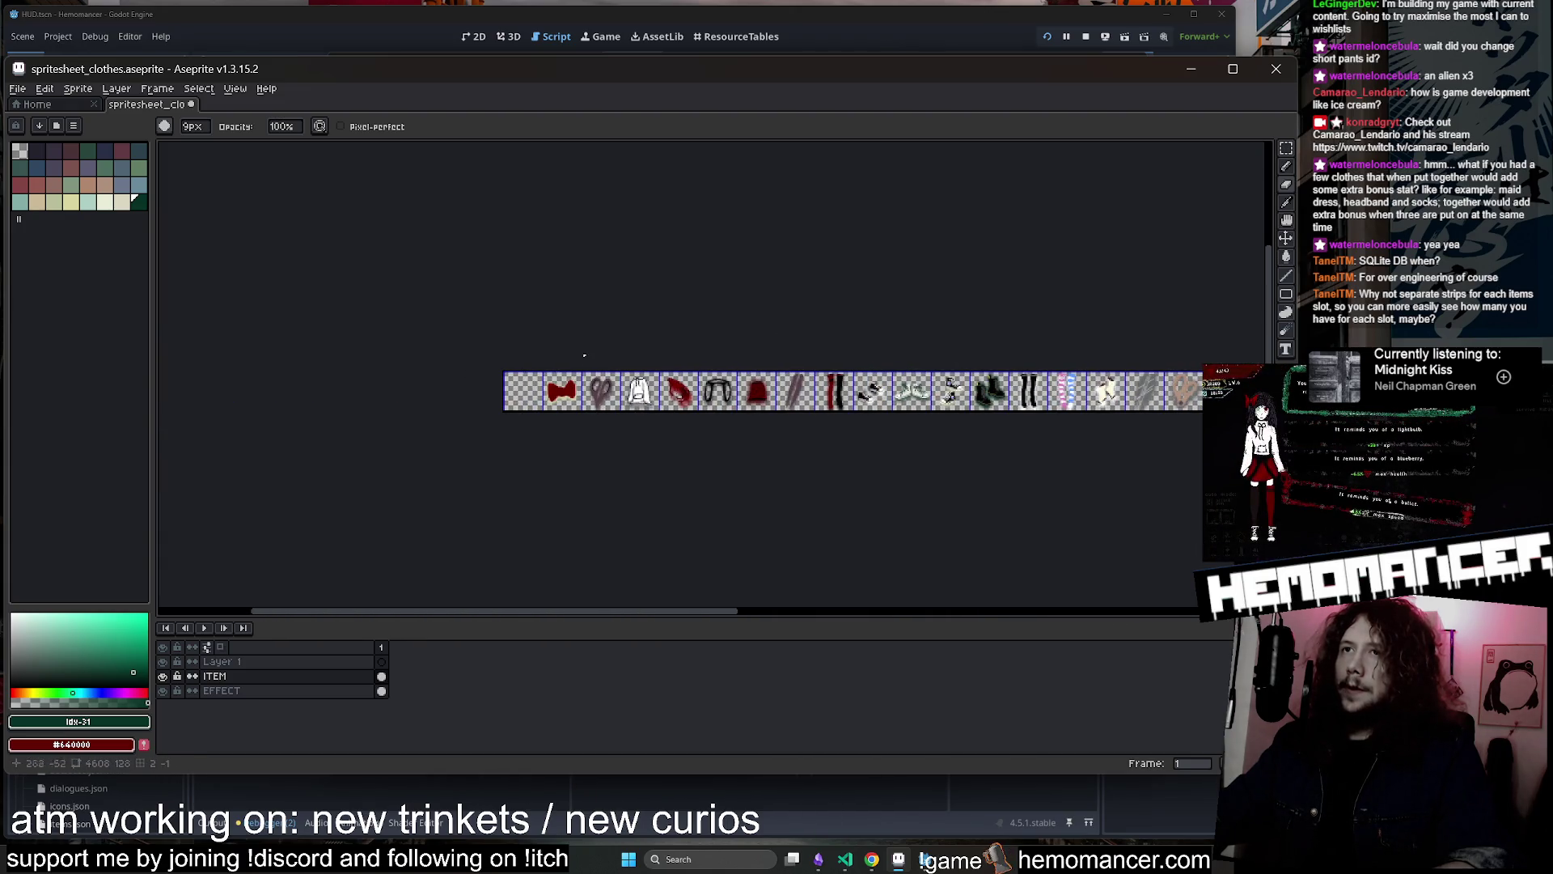
pyautogui.hscroll(8, 786, 450)
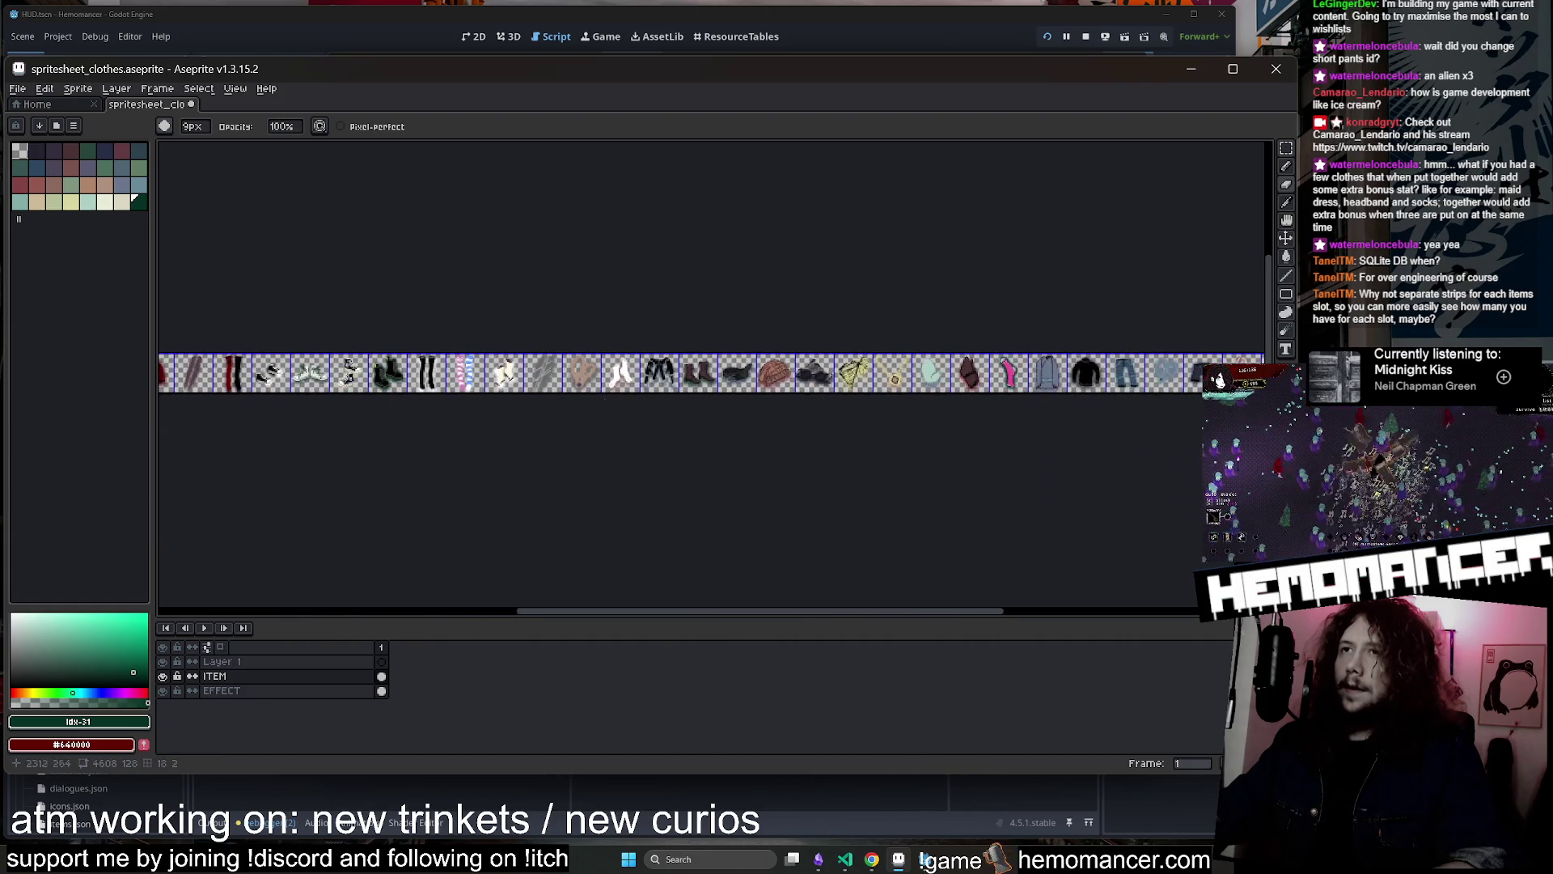
pyautogui.scroll(6, 798, 392)
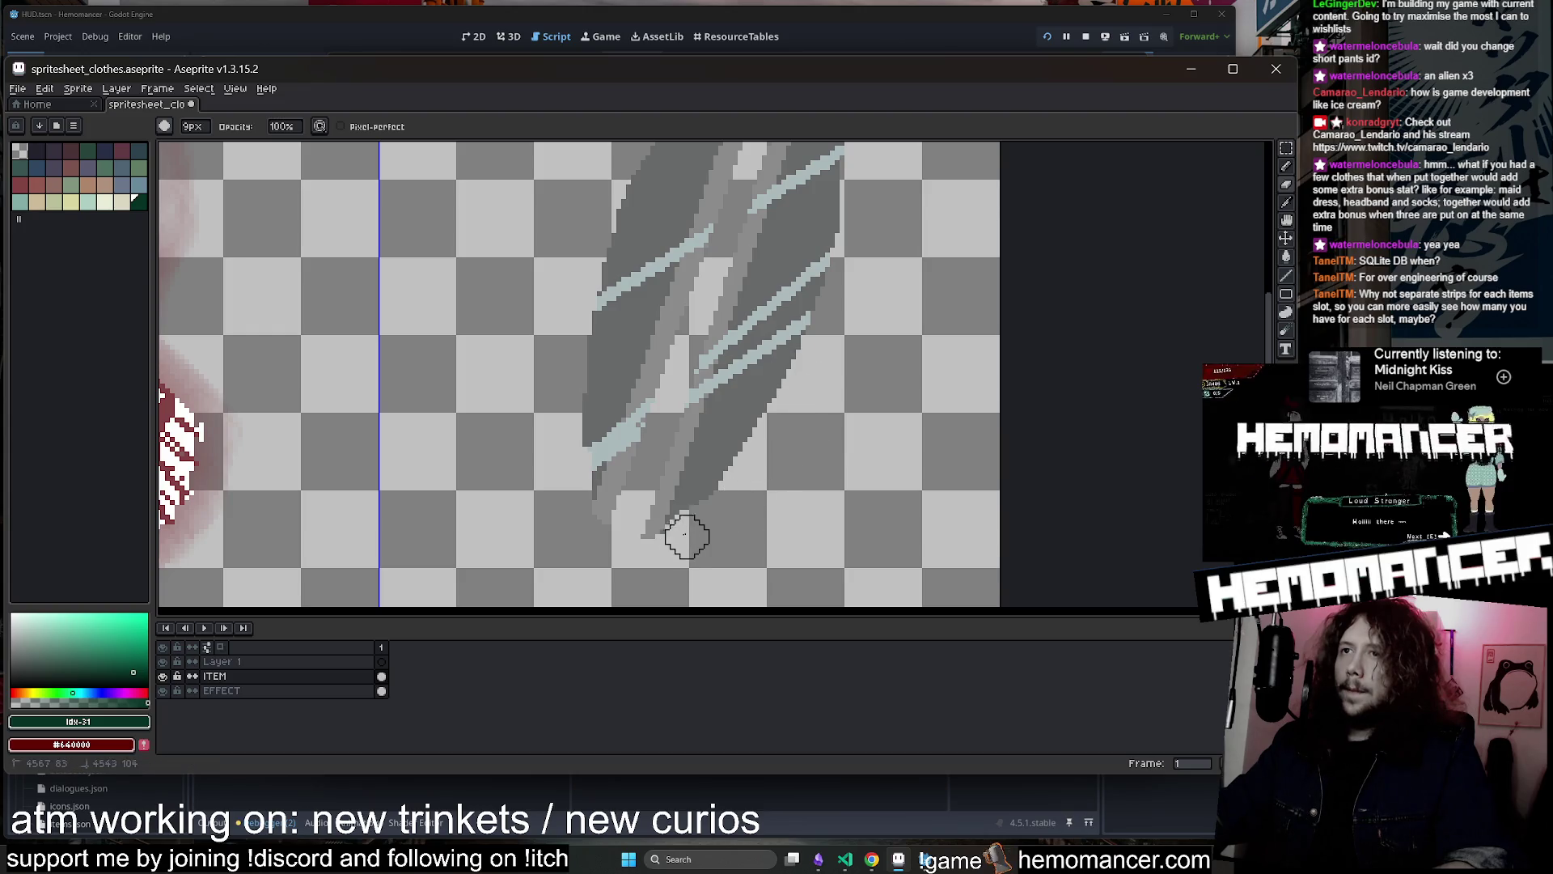
pyautogui.scroll(-2, 786, 446)
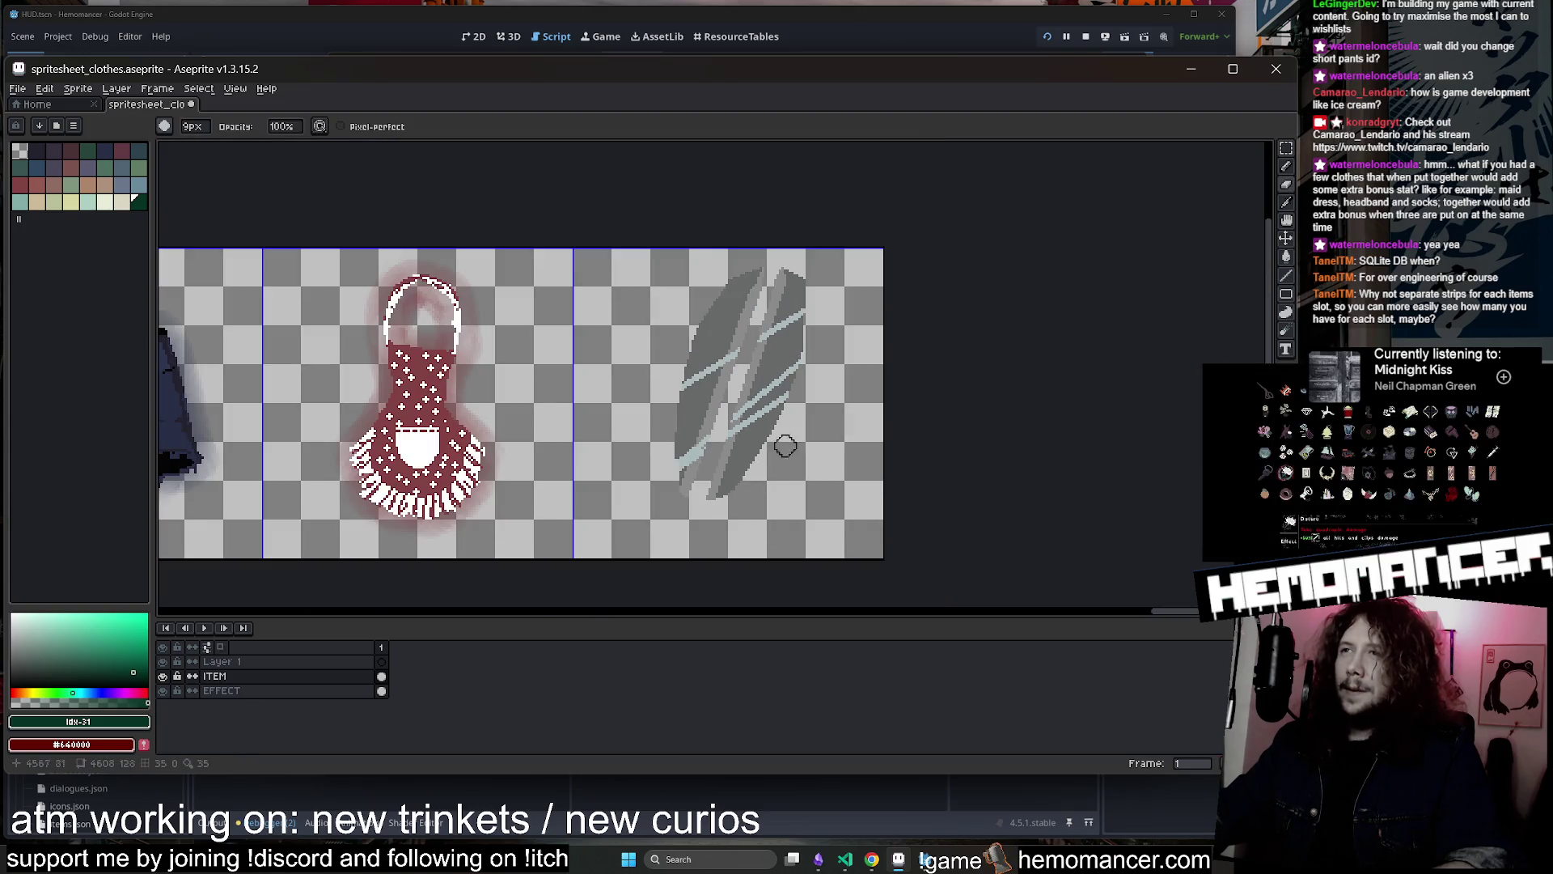
pyautogui.scroll(1, 831, 336)
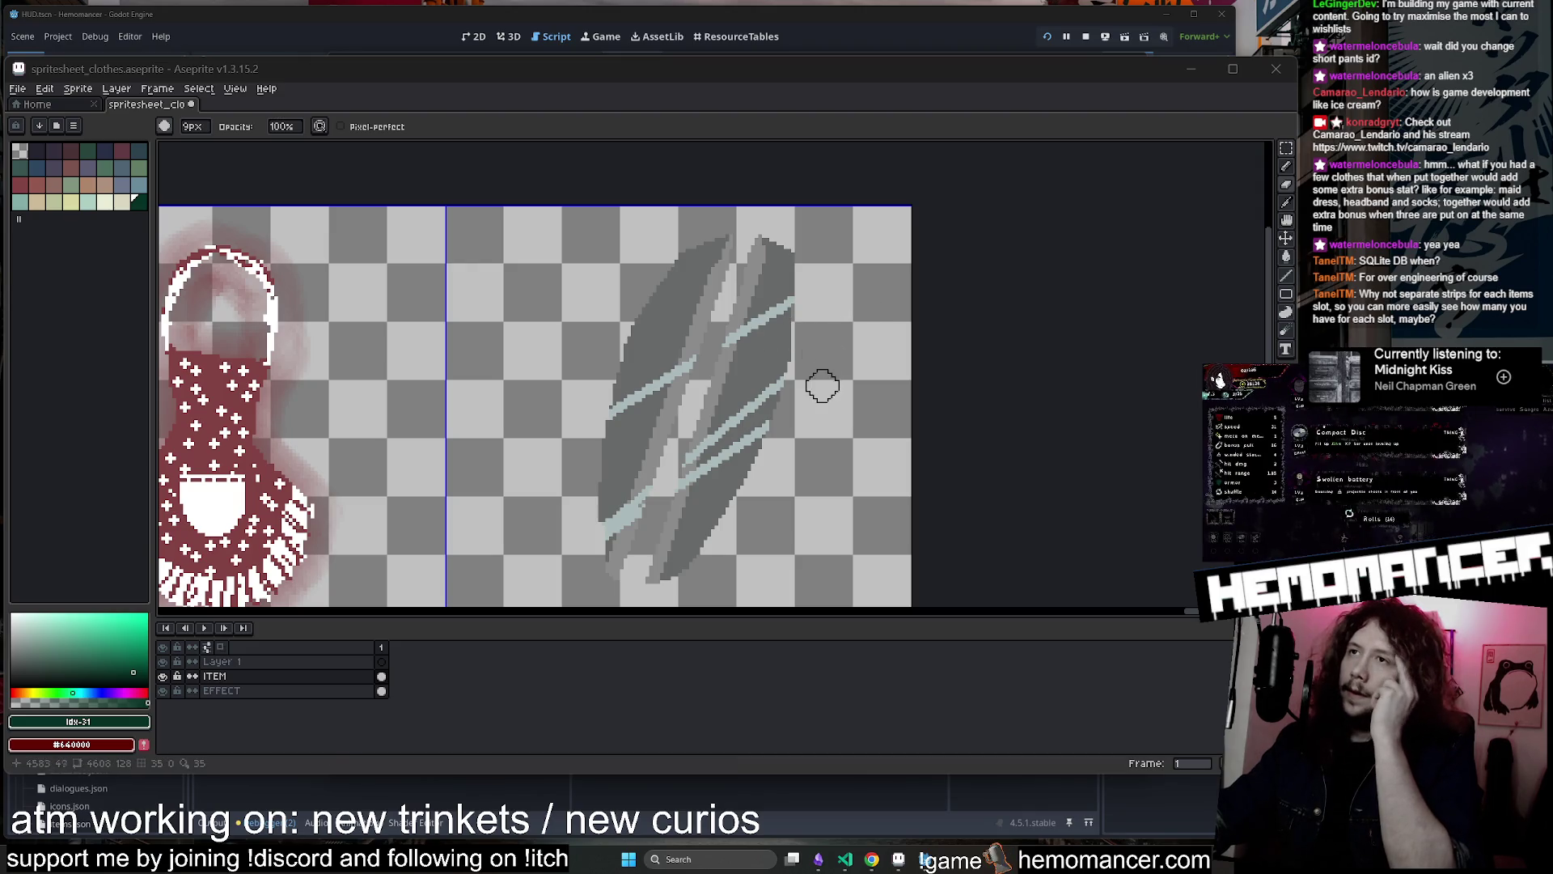
pyautogui.scroll(-2, 760, 485)
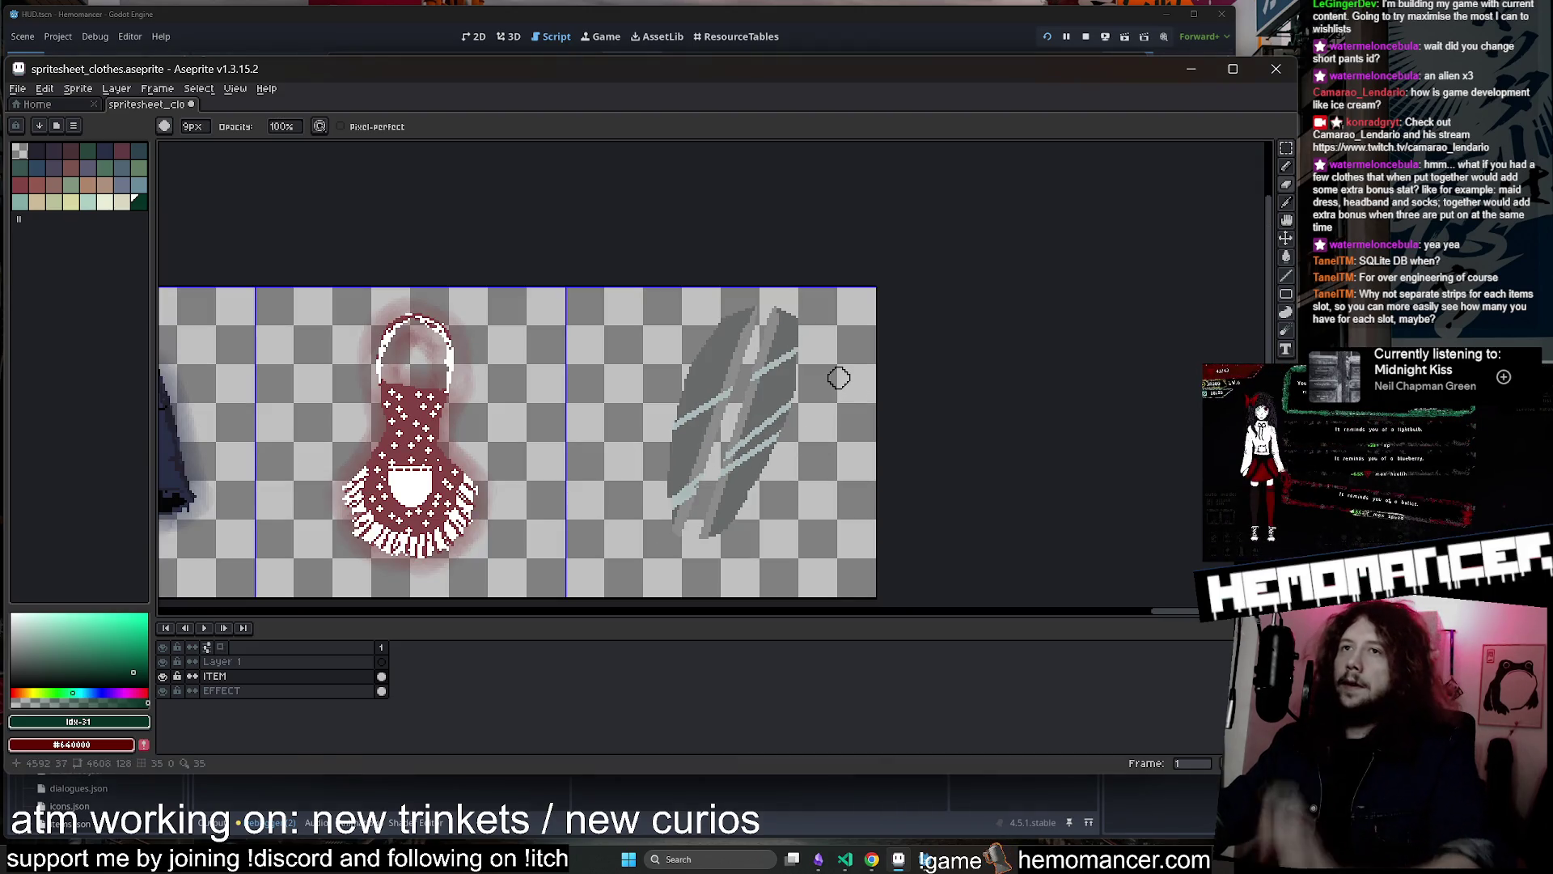
pyautogui.scroll(2, 567, 356)
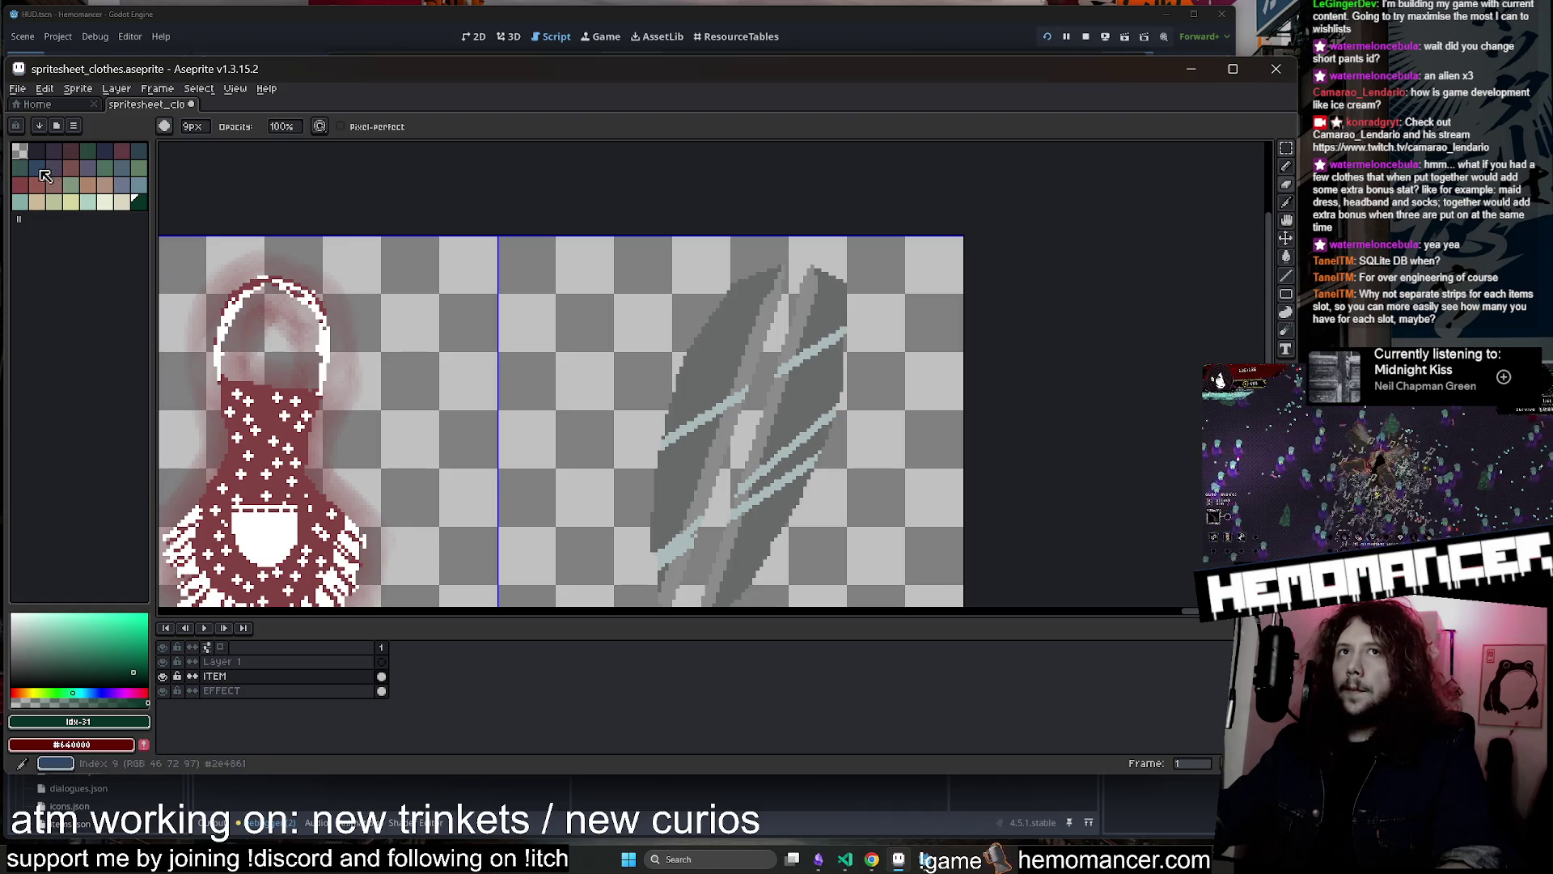
# Sample the grey from the claw-slash sprite with the eyedropper
pyautogui.scroll(-1, 478, 364)
pyautogui.scroll(1, 530, 399)
pyautogui.scroll(1, 631, 399)
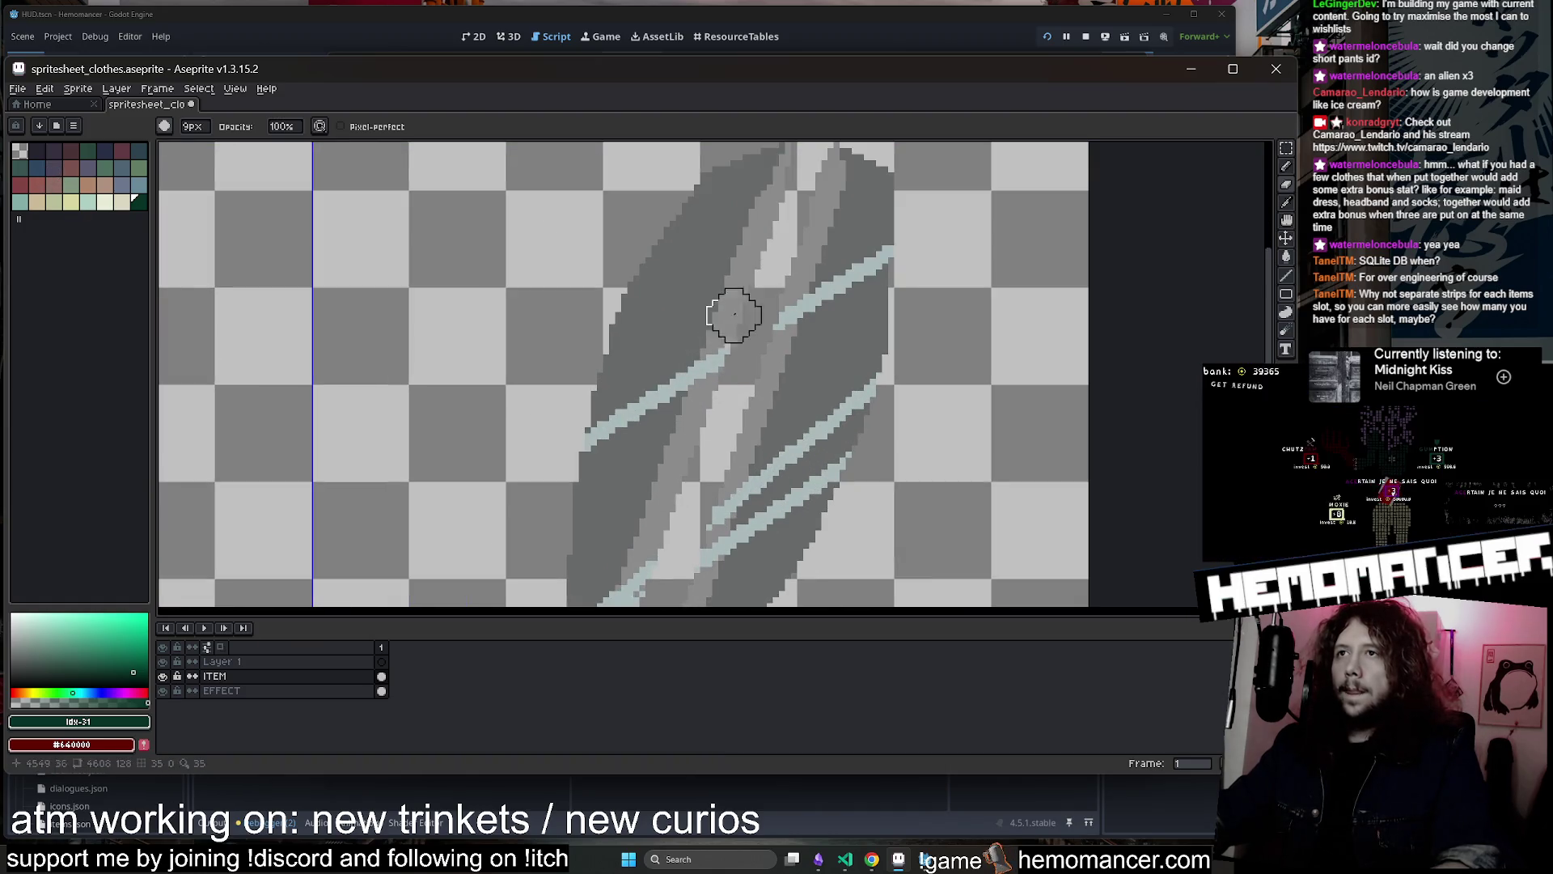
pyautogui.press('i')
pyautogui.click(733, 315)
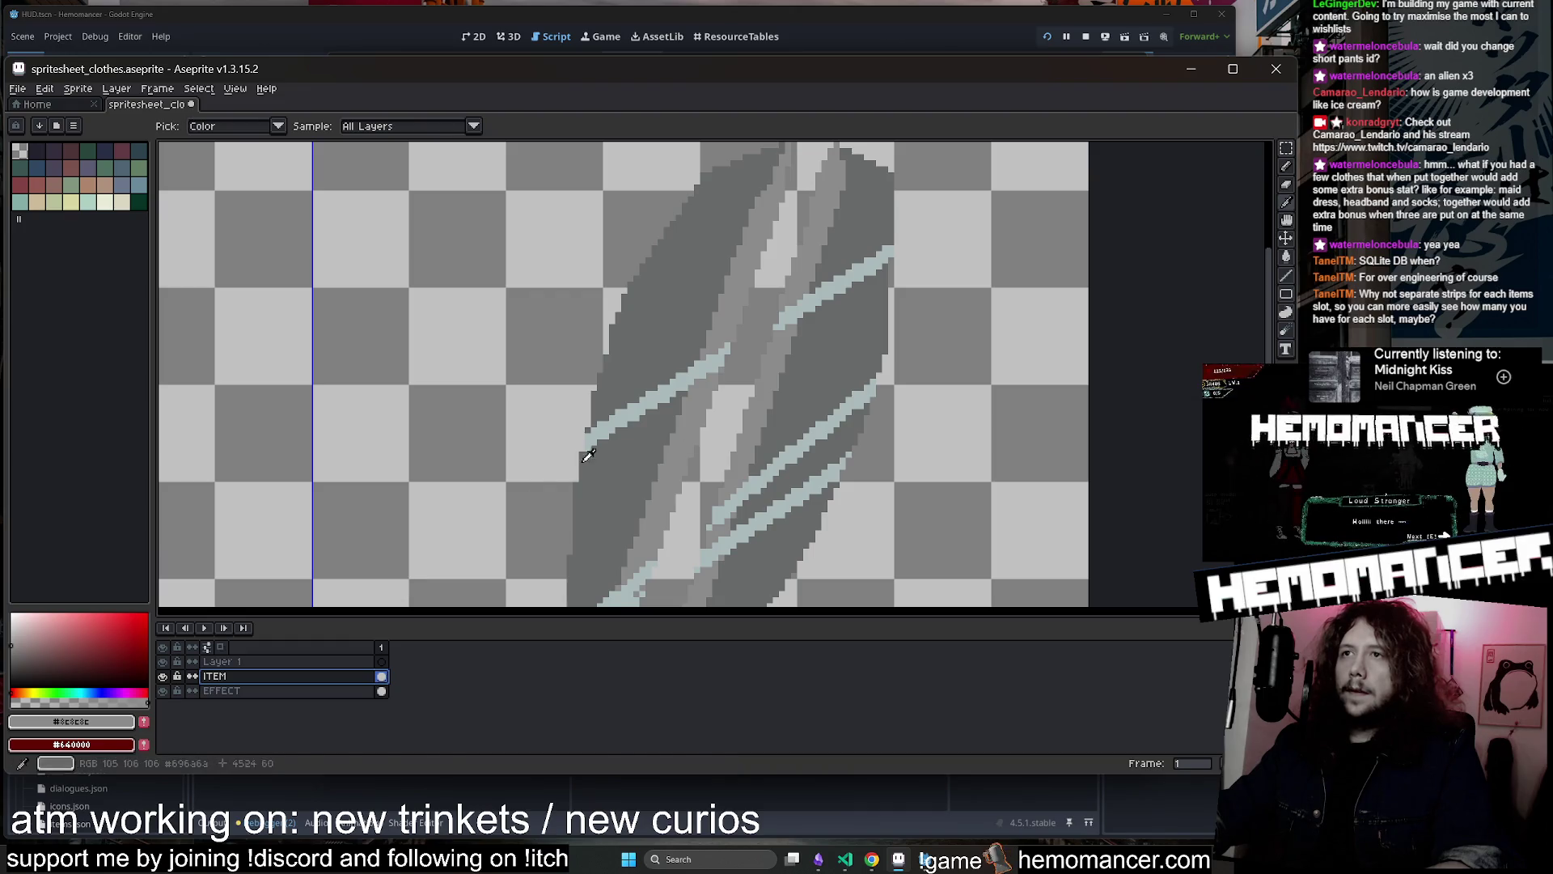
# Select the area around the slash and trial grey fills on it and its pale blue streaks, undoing them
pyautogui.click(1285, 148)
pyautogui.scroll(-2, 1128, 181)
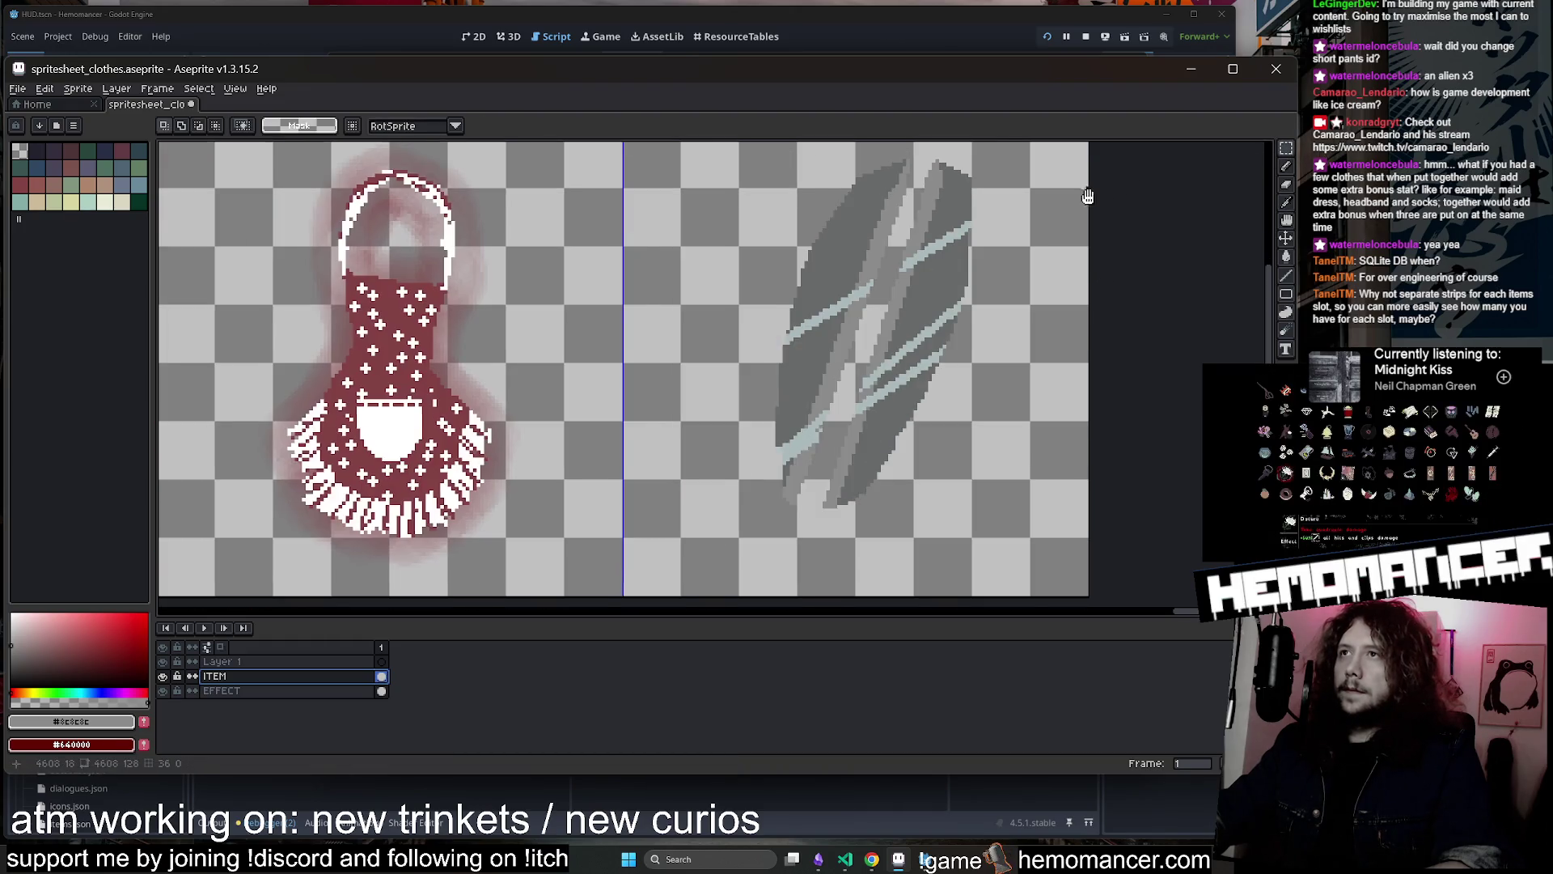
pyautogui.moveTo(1014, 191)
pyautogui.mouseDown()
pyautogui.moveTo(763, 277)
pyautogui.moveTo(597, 602)
pyautogui.mouseUp()
pyautogui.press('g')
pyautogui.click(753, 357)
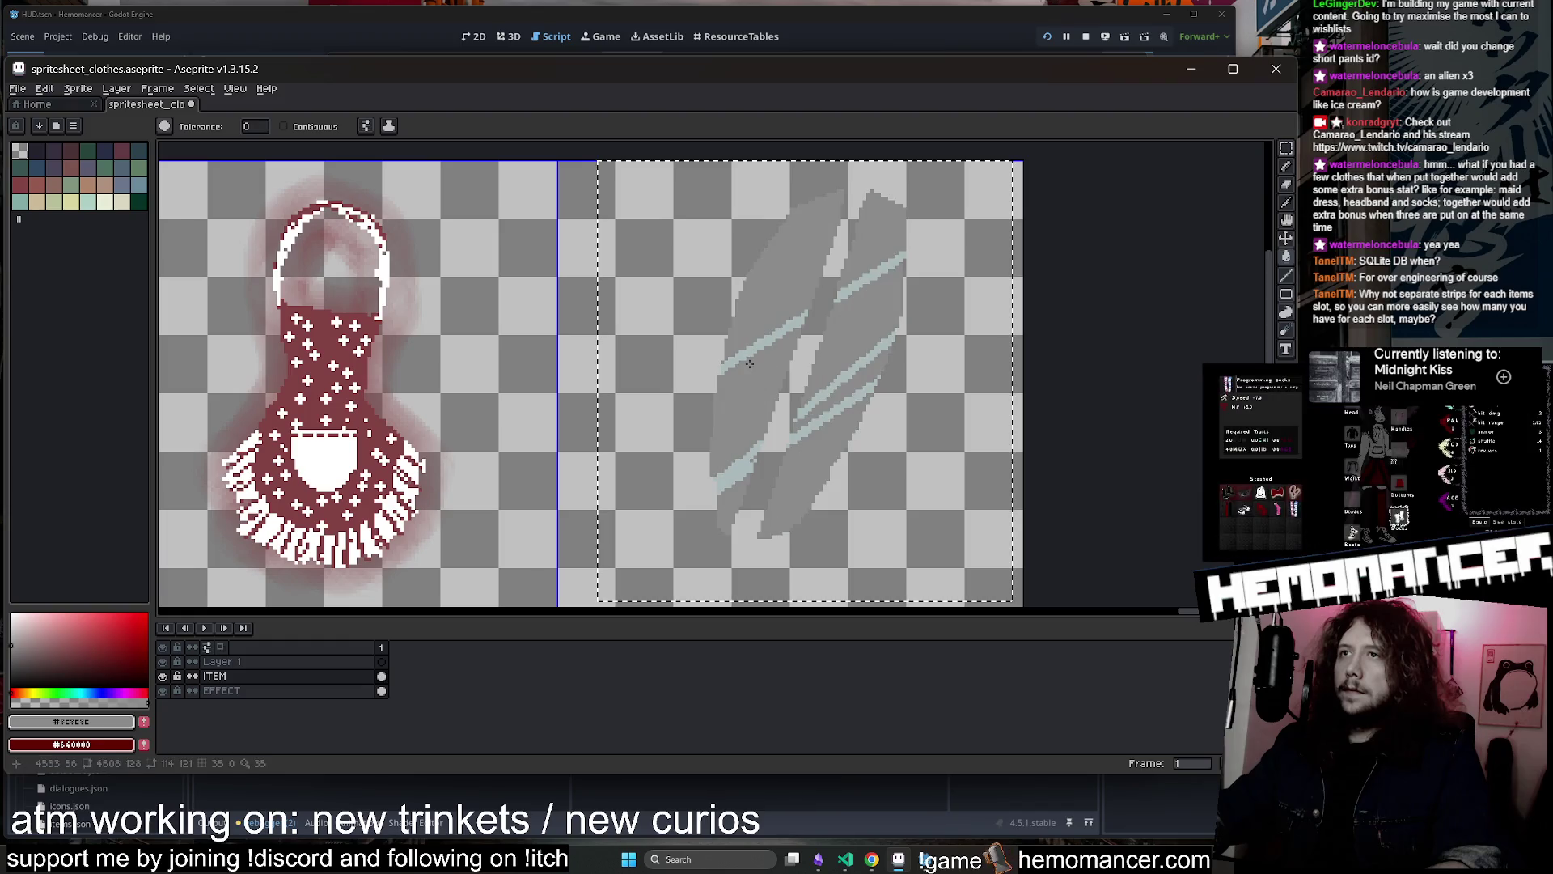
pyautogui.hotkey('ctrl', 'z')
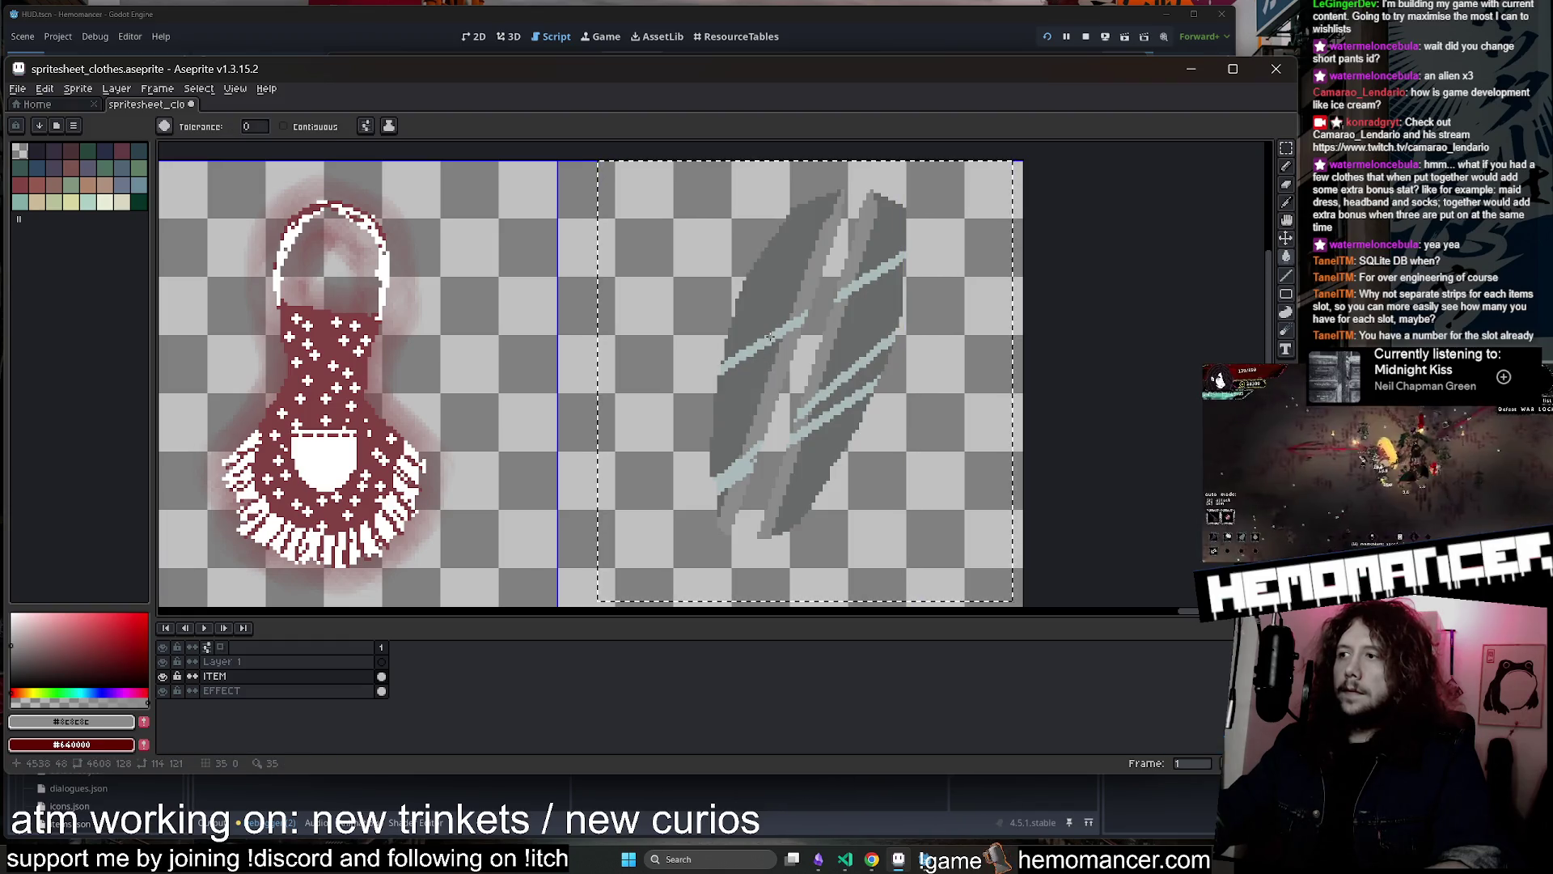
pyautogui.click(770, 337)
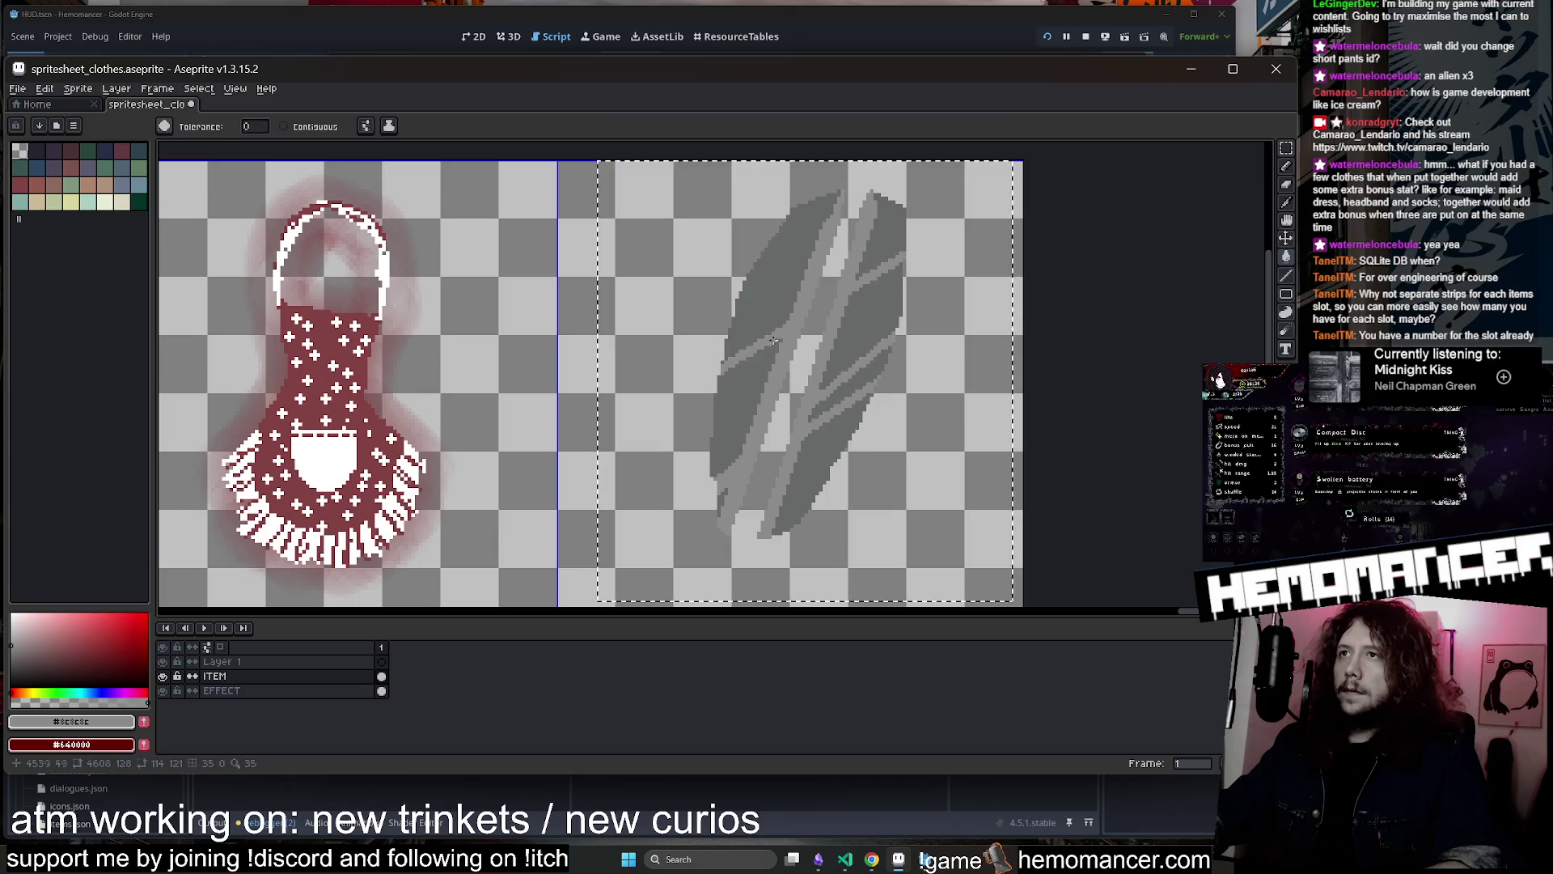
pyautogui.scroll(1, 832, 377)
pyautogui.scroll(1, 705, 483)
pyautogui.press('i')
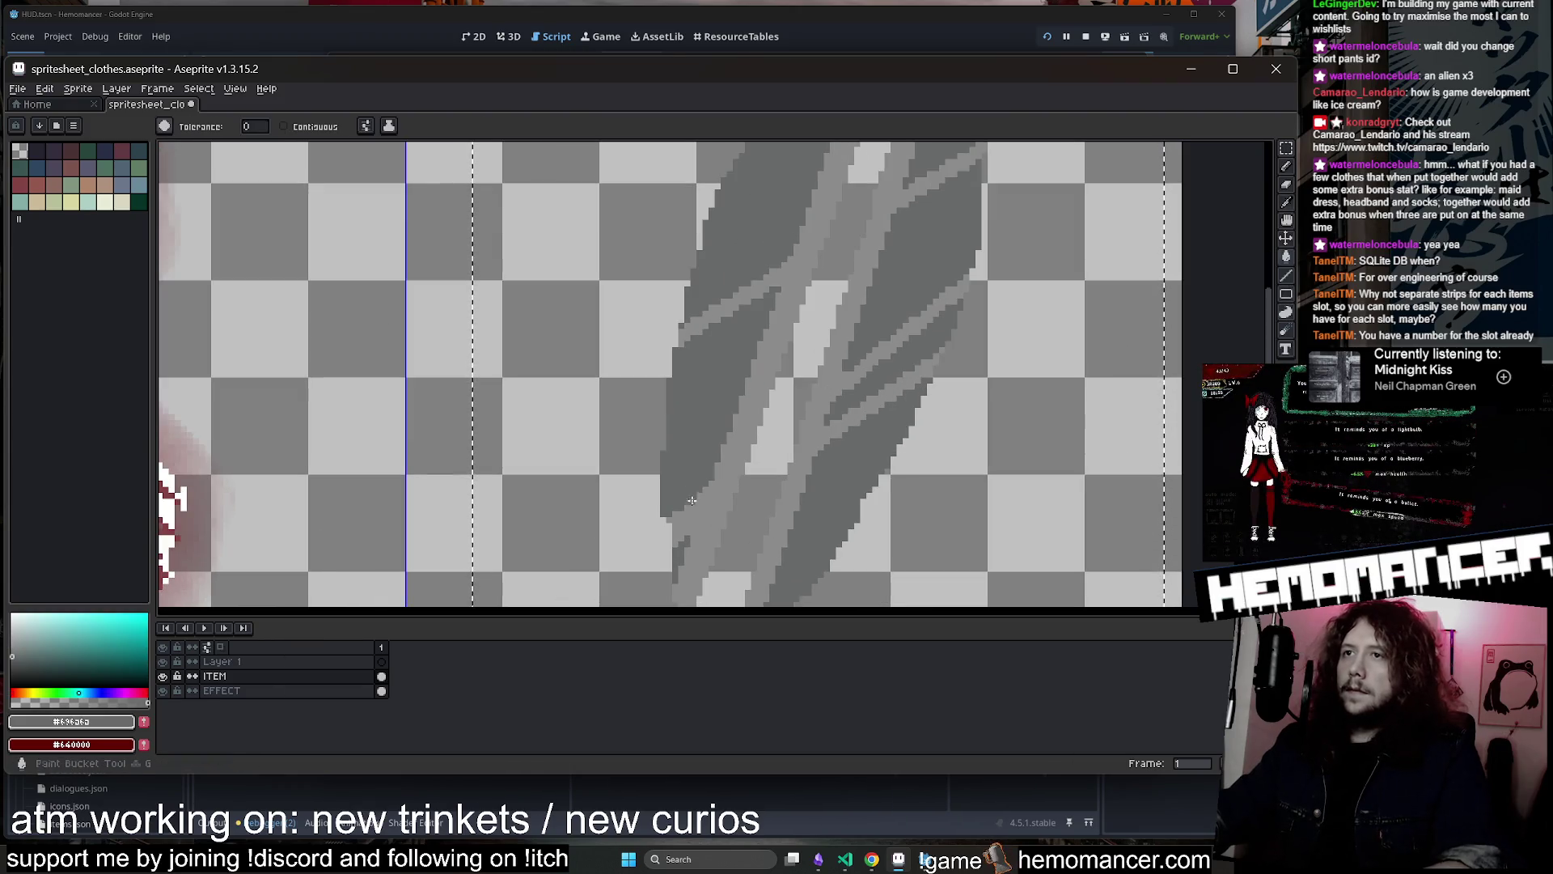
pyautogui.press('v')
pyautogui.hotkey('ctrl', 'z')
# Shift the lower slash pieces upward with a rectangular selection and commit the move
pyautogui.scroll(-2, 728, 452)
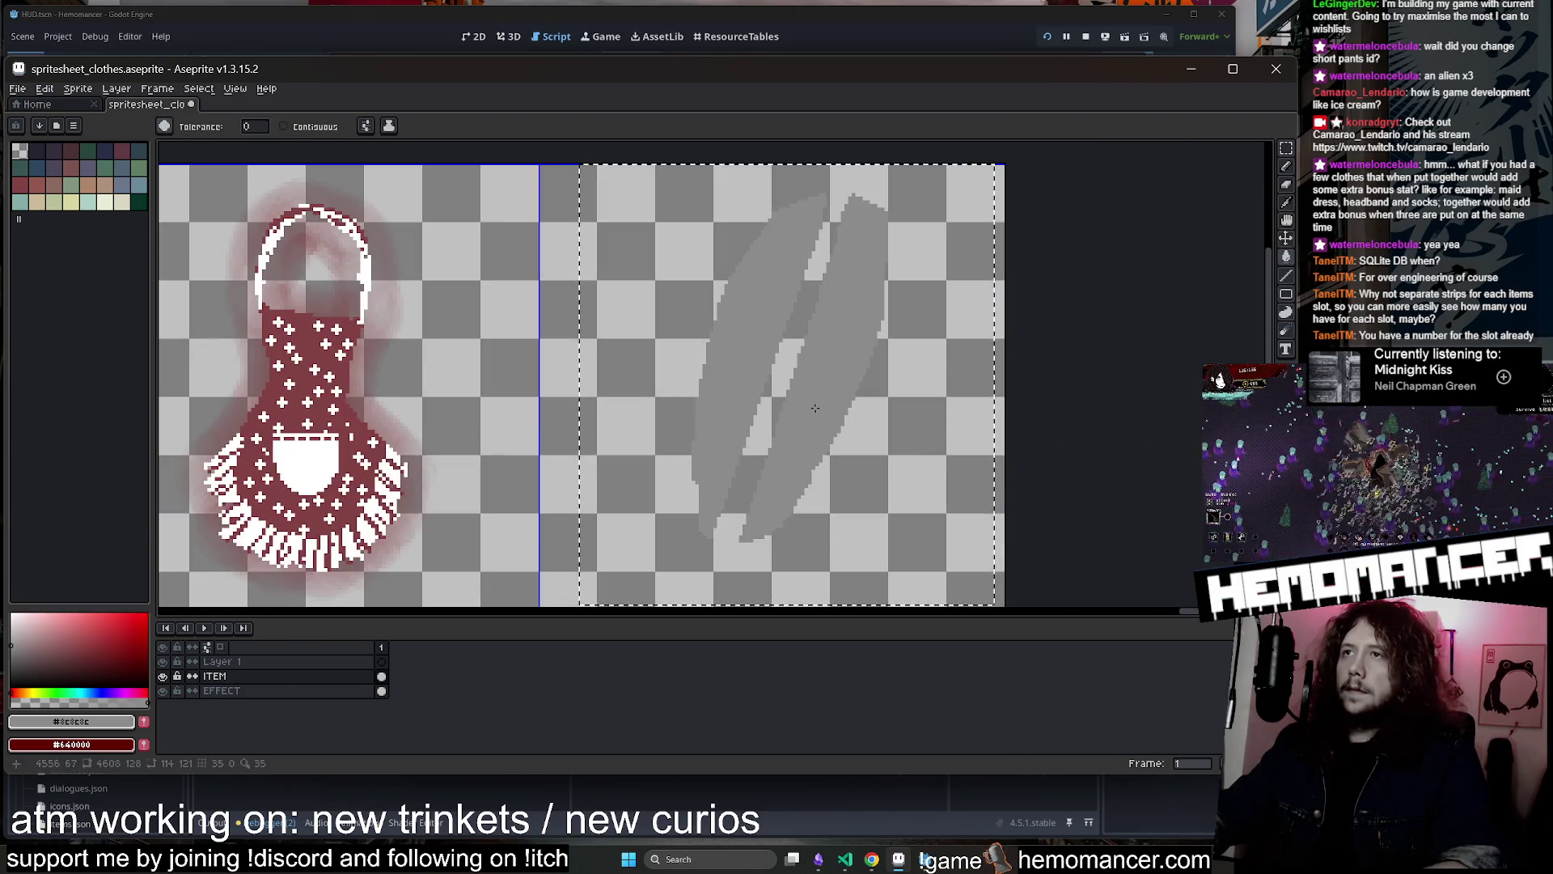
pyautogui.scroll(1, 867, 369)
pyautogui.press('i')
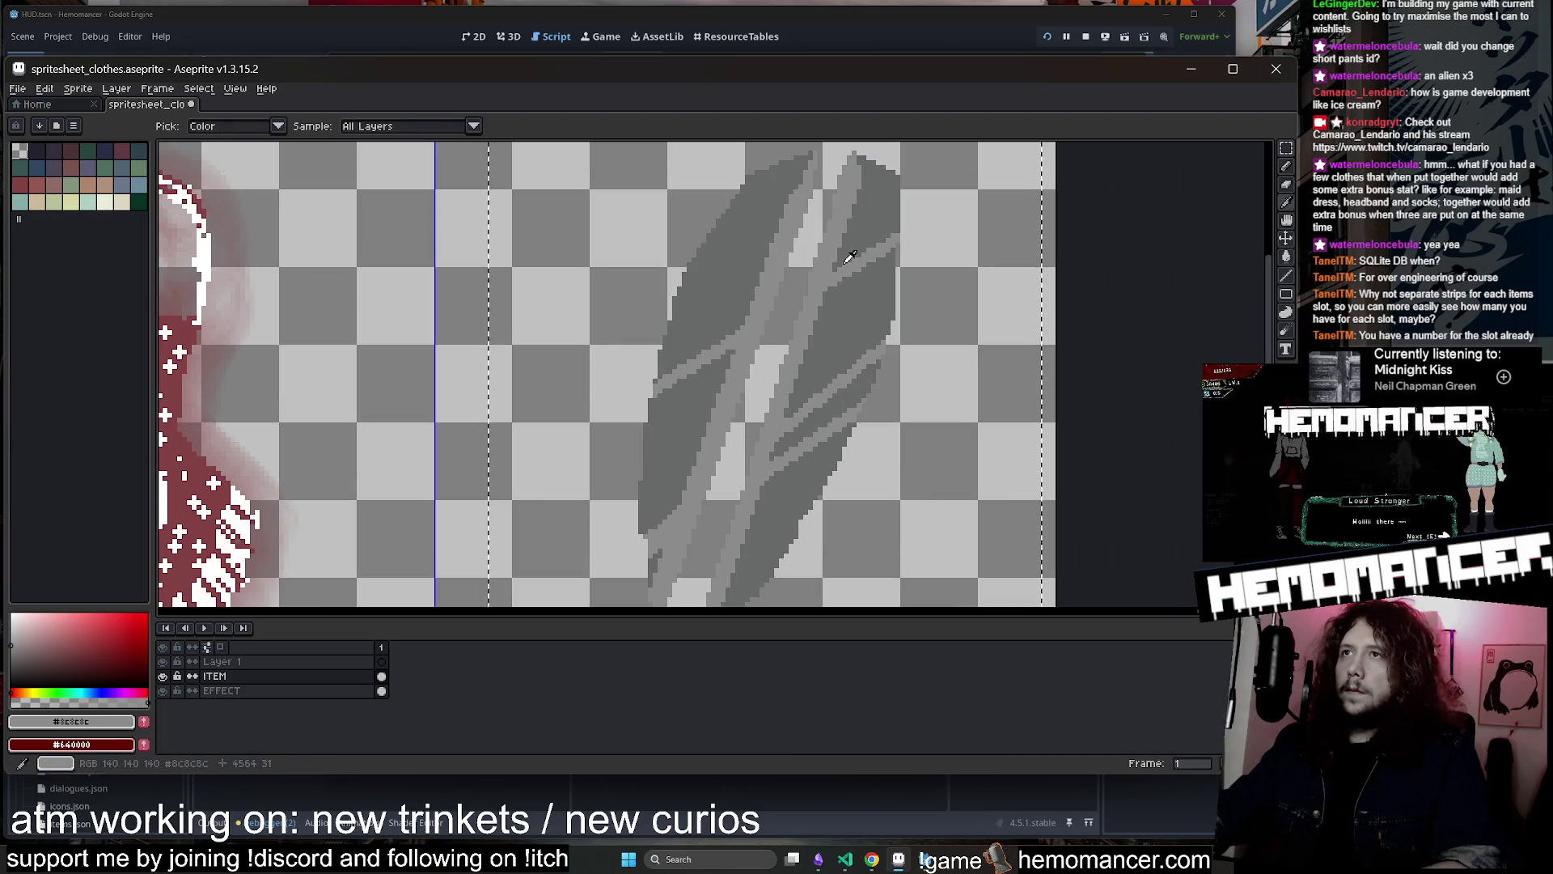
pyautogui.scroll(-3, 791, 284)
pyautogui.click(1286, 149)
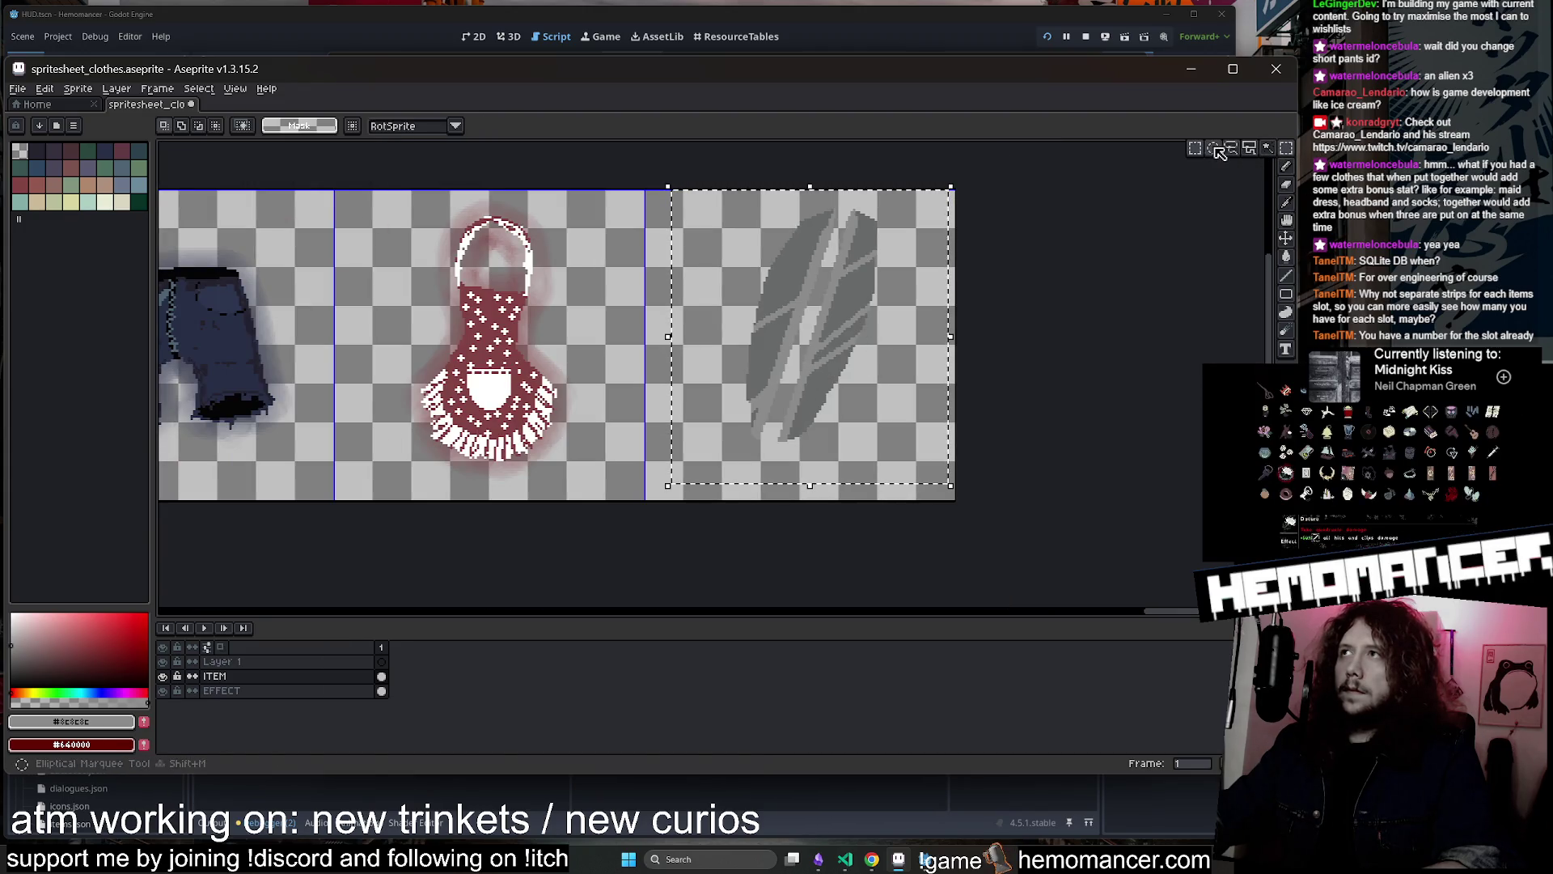
pyautogui.scroll(1, 755, 453)
pyautogui.moveTo(898, 475)
pyautogui.mouseDown()
pyautogui.moveTo(834, 445)
pyautogui.moveTo(679, 291)
pyautogui.mouseUp()
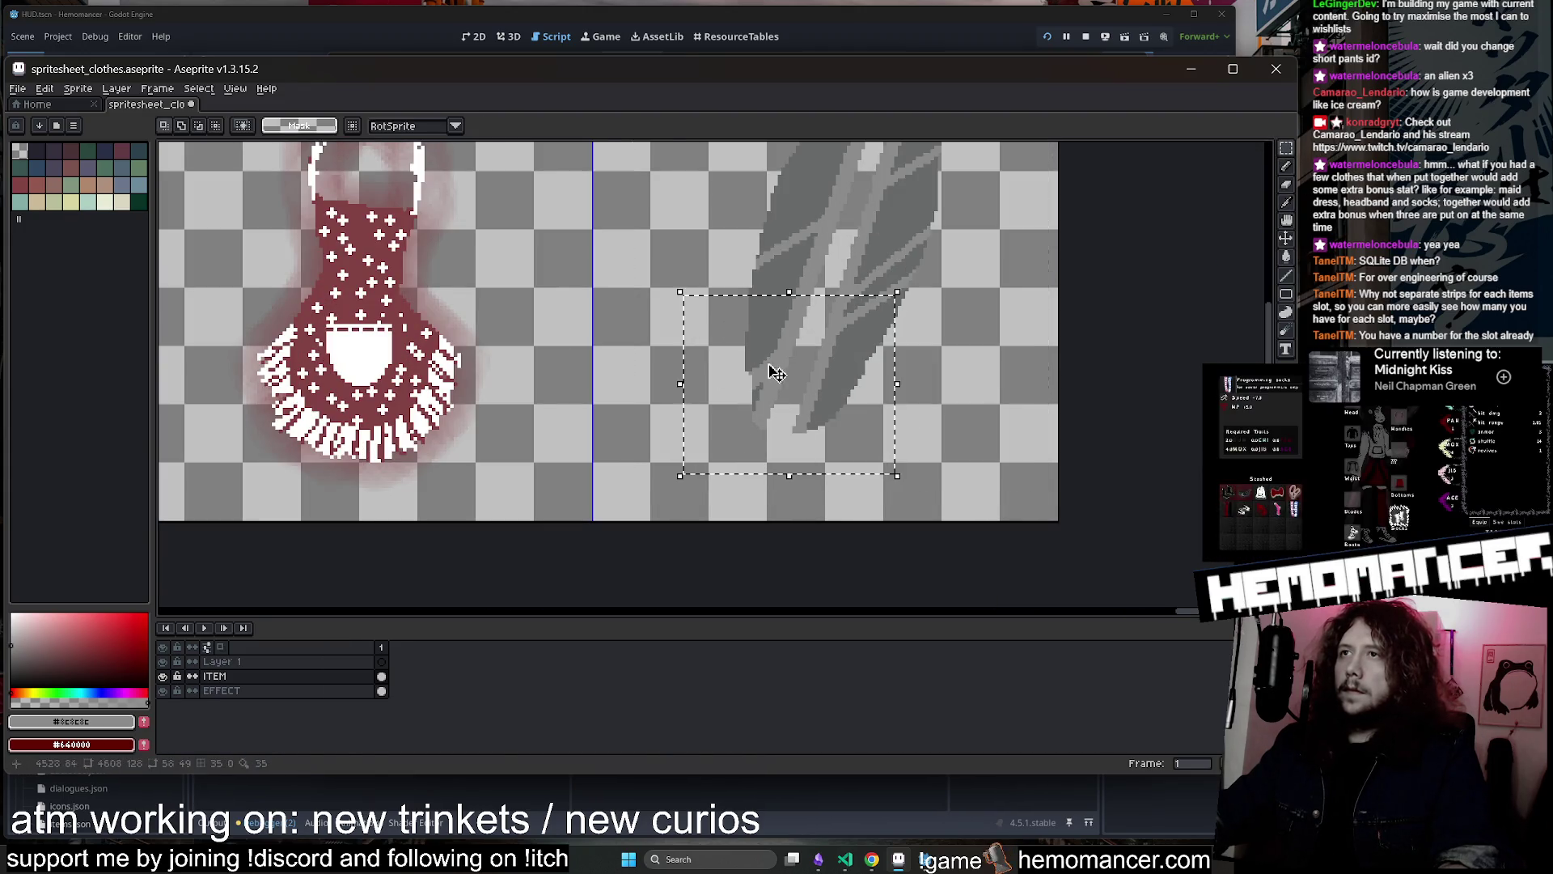
pyautogui.moveTo(775, 371); pyautogui.dragTo(779, 351)
pyautogui.press('Return')
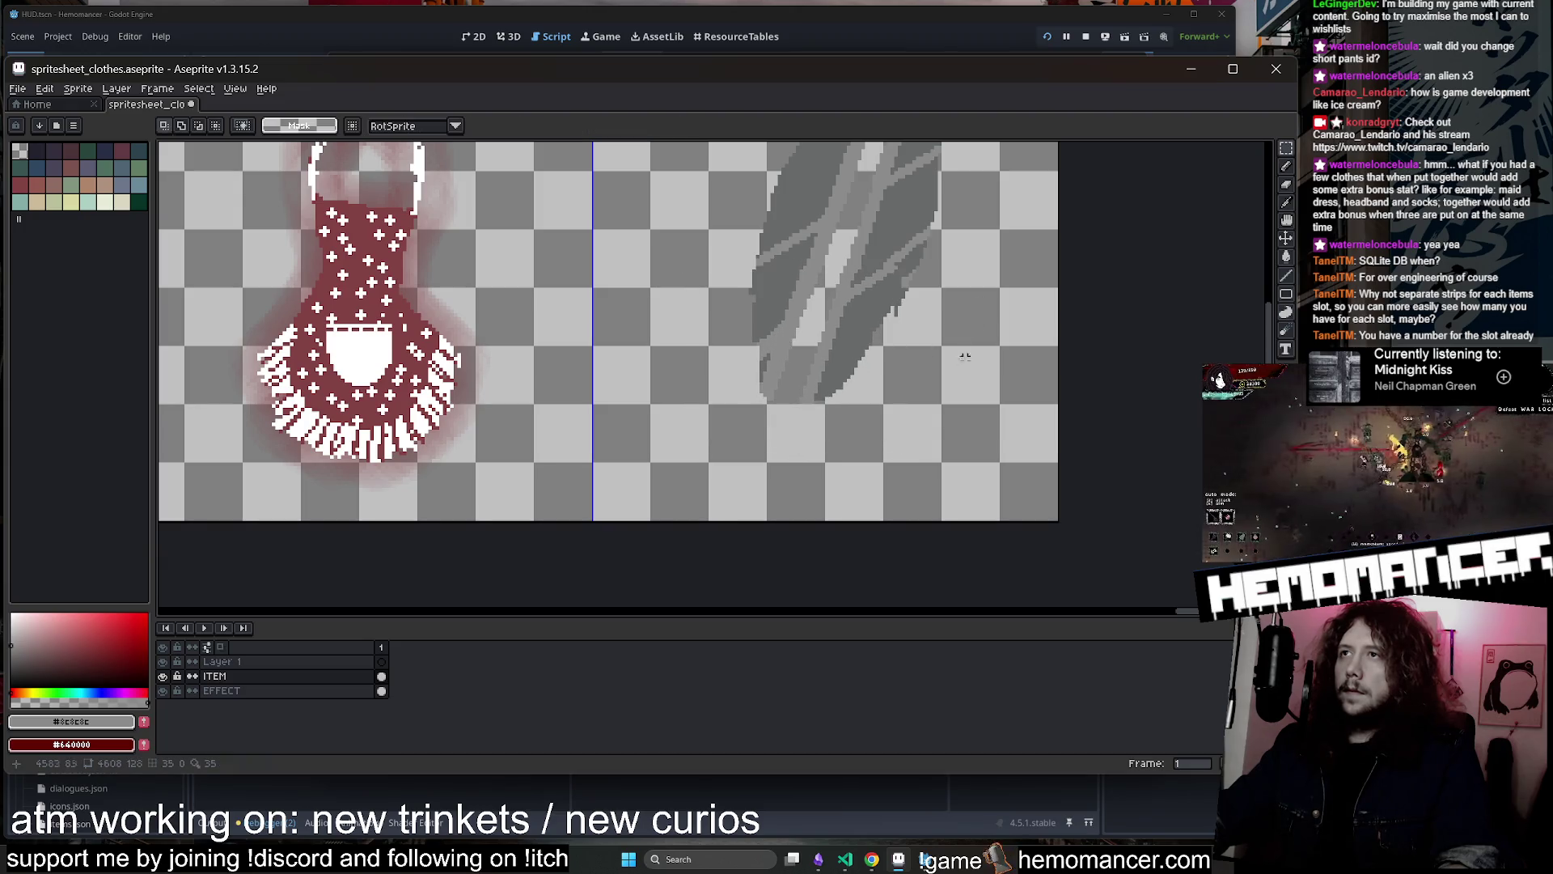
pyautogui.moveTo(898, 299); pyautogui.dragTo(823, 416)
# Sample the blue from the bubble sprite
pyautogui.press('e')
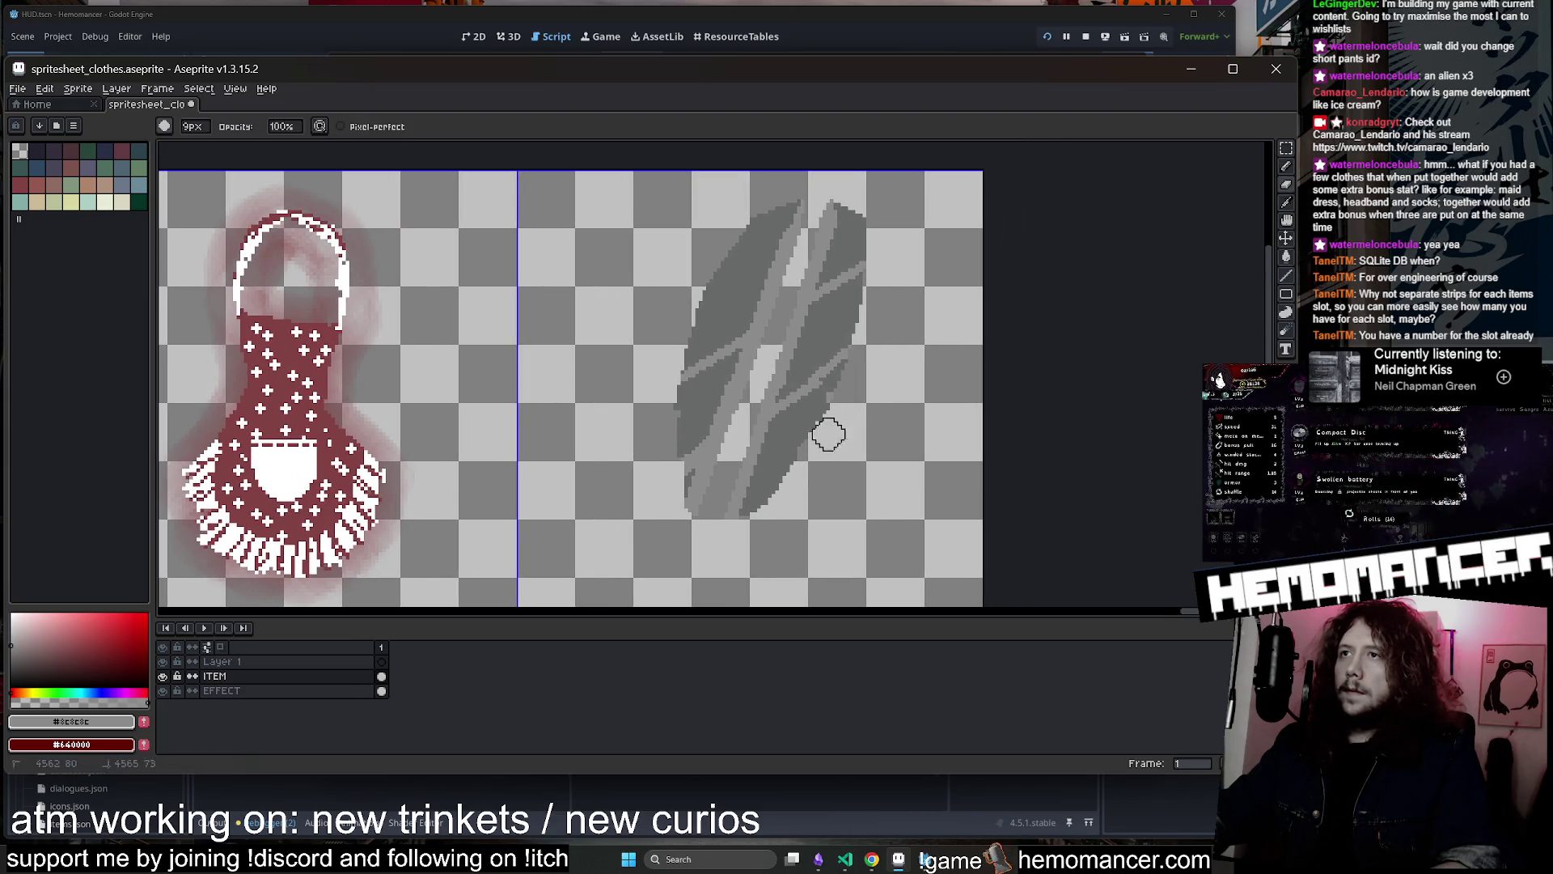
pyautogui.scroll(-3, 694, 252)
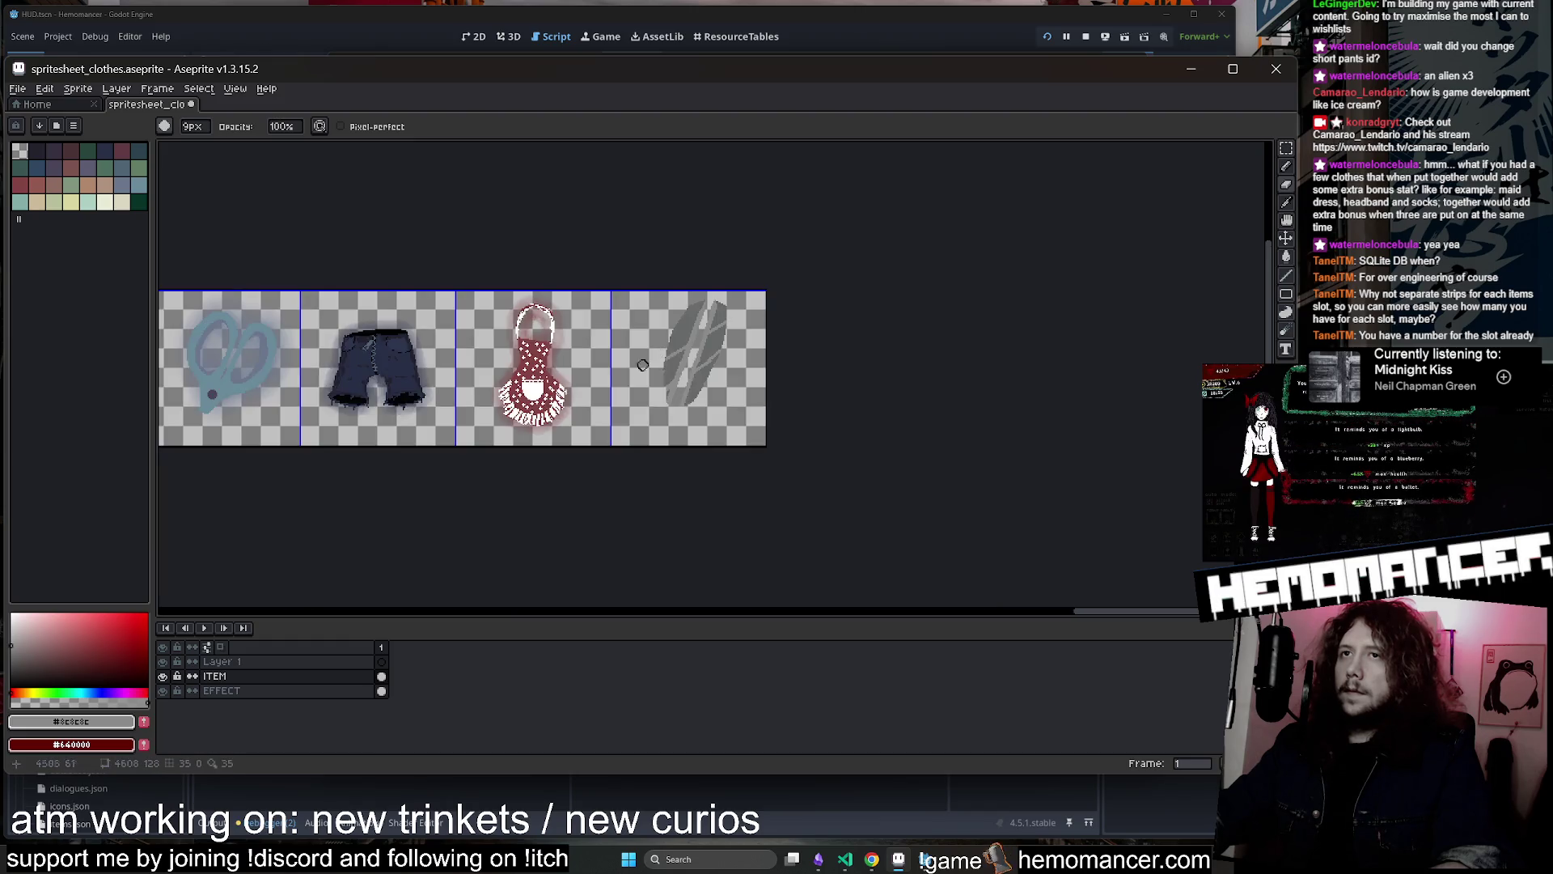
pyautogui.scroll(2, 464, 364)
pyautogui.press('i')
pyautogui.click(207, 346)
pyautogui.hscroll(5, 651, 366)
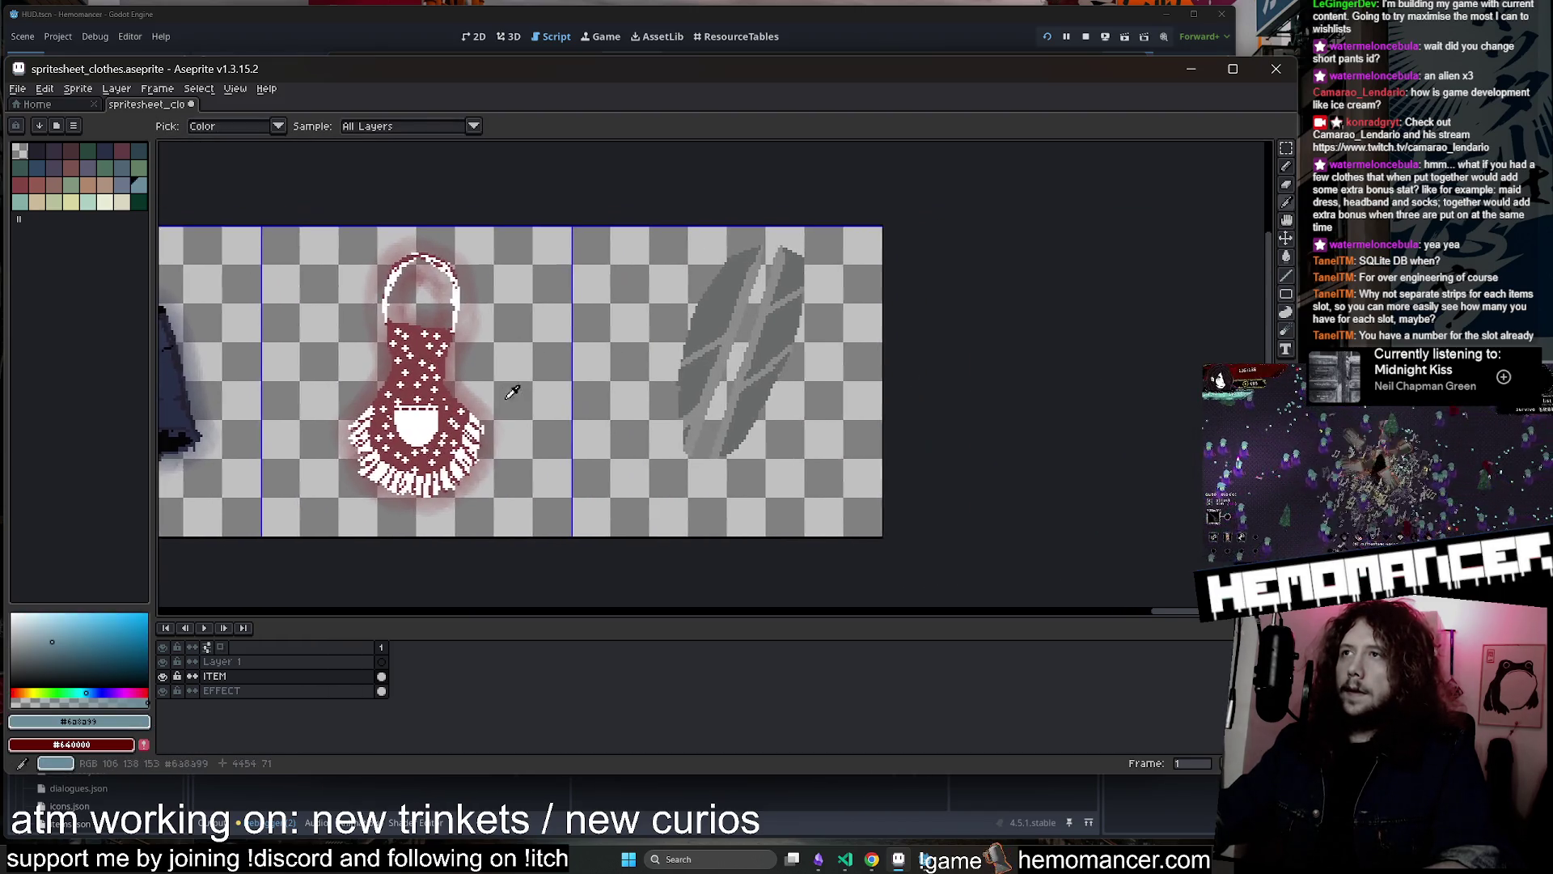
pyautogui.scroll(1, 566, 364)
# Select the slash's whole cell, nudge it down slightly, and trial a blue fill, then undo it
pyautogui.click(1286, 149)
pyautogui.scroll(-1, 930, 222)
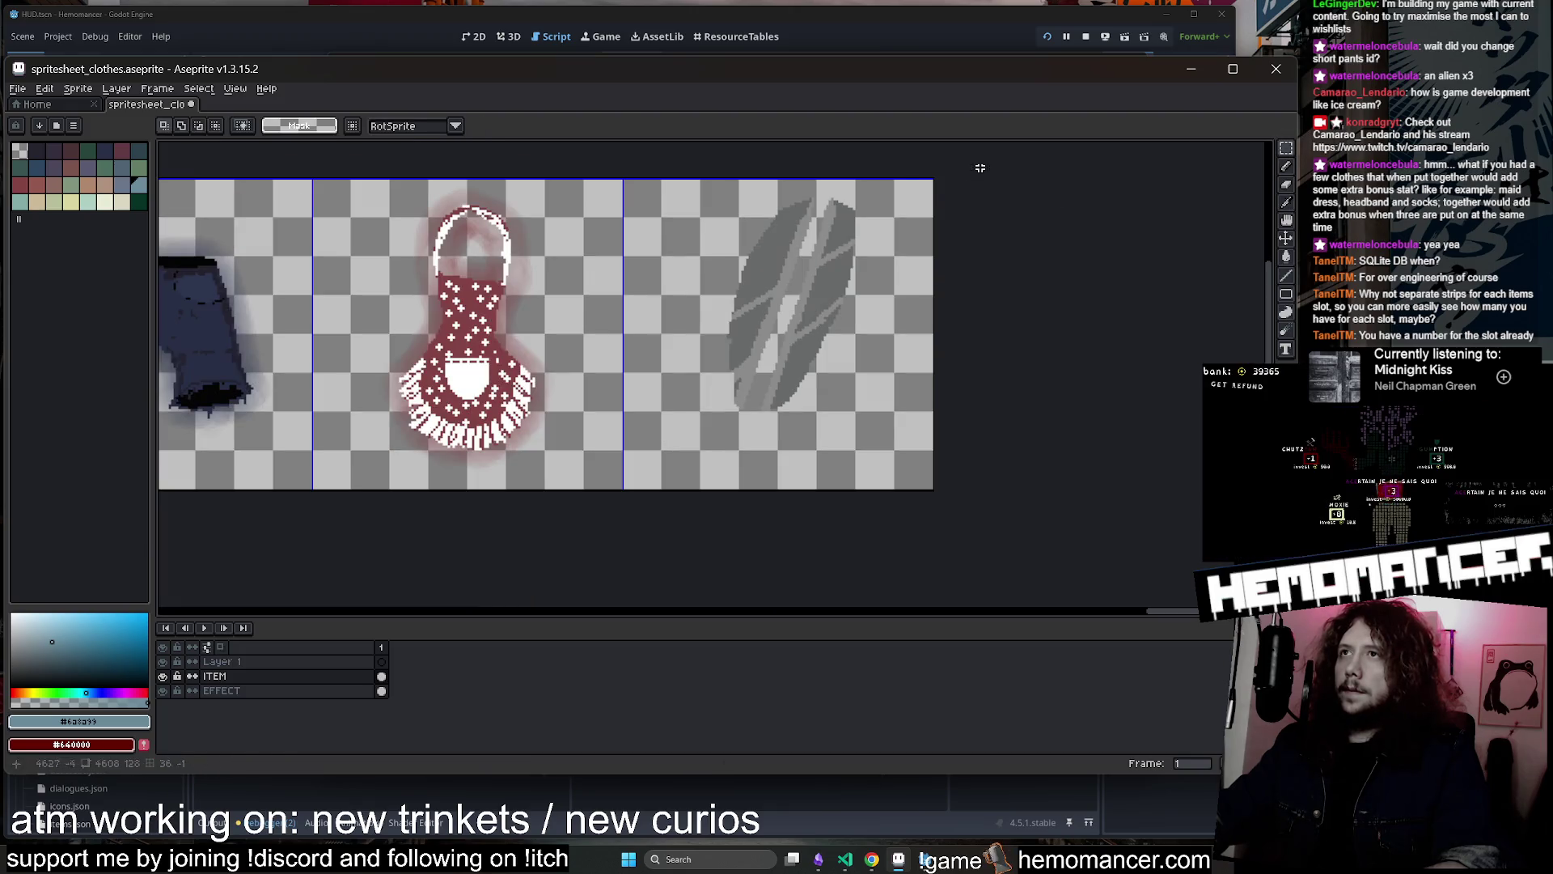
pyautogui.moveTo(623, 179); pyautogui.dragTo(928, 521)
pyautogui.moveTo(846, 377); pyautogui.dragTo(835, 407)
pyautogui.press('g')
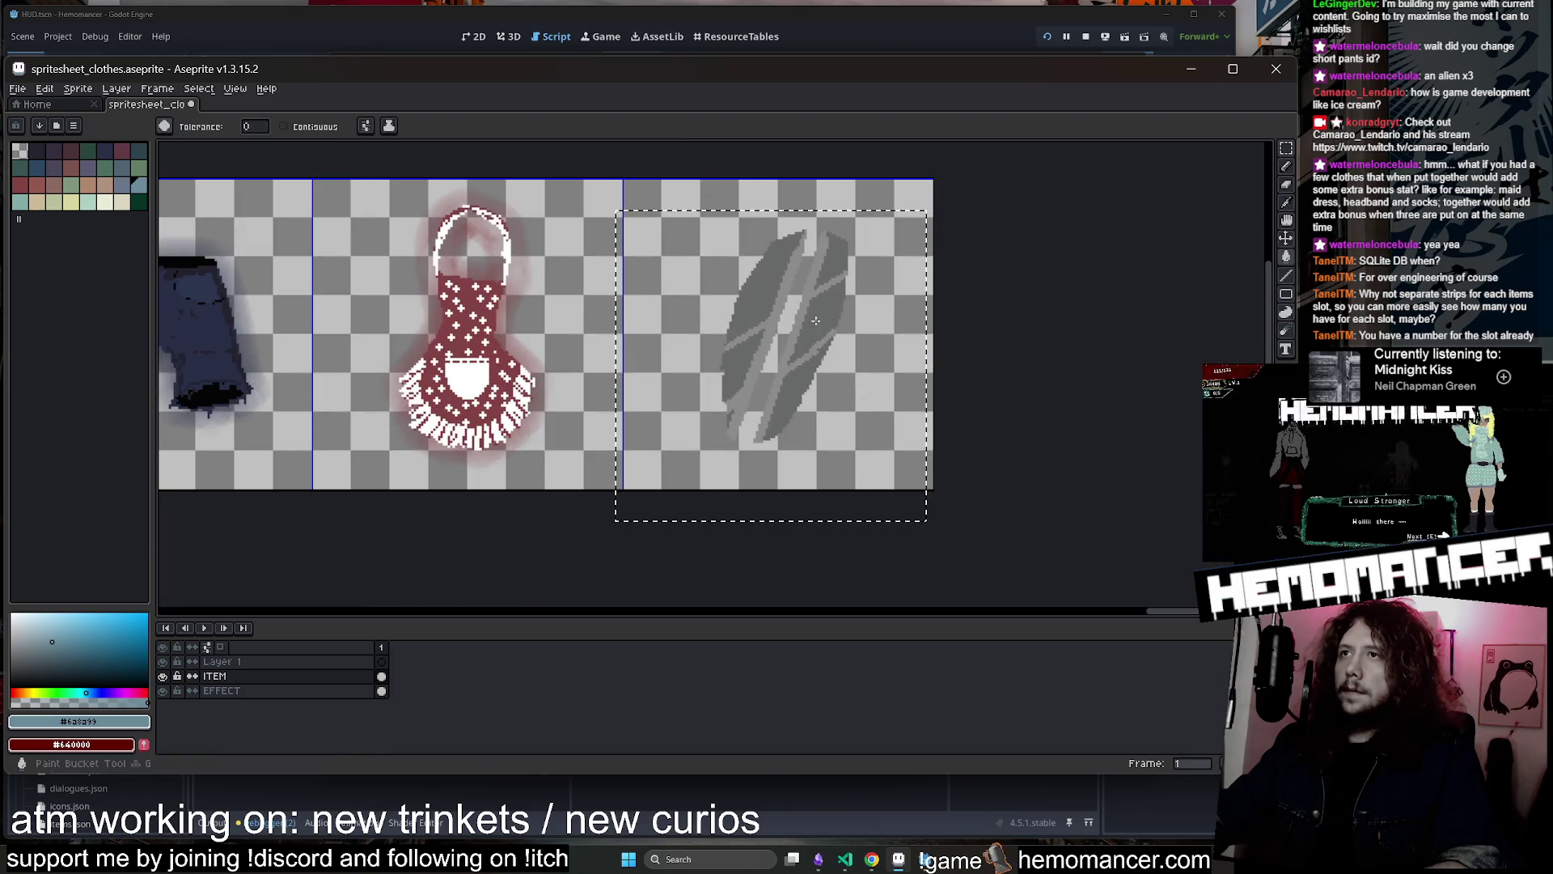
pyautogui.click(801, 396)
pyautogui.scroll(2, 800, 396)
pyautogui.hotkey('ctrl', 'z')
pyautogui.hotkey('ctrl', 'y')
pyautogui.hotkey('ctrl', 'z')
# Choose a lighter grey-teal colour and trial-fill the slash body with it, then undo
pyautogui.press('b')
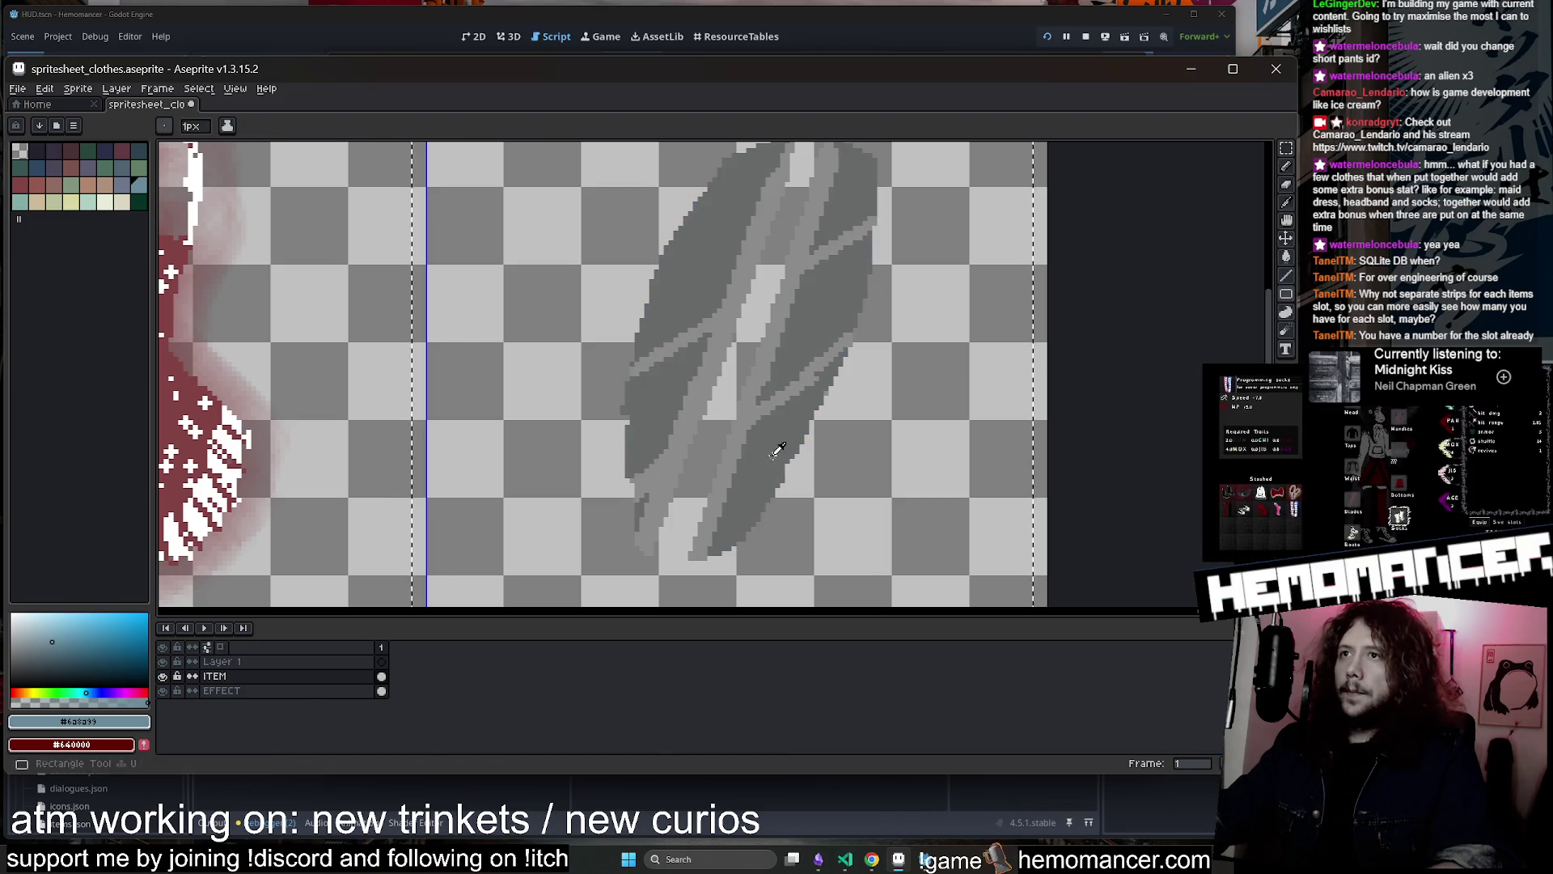
pyautogui.click(40, 643)
pyautogui.click(40, 641)
pyautogui.press('g')
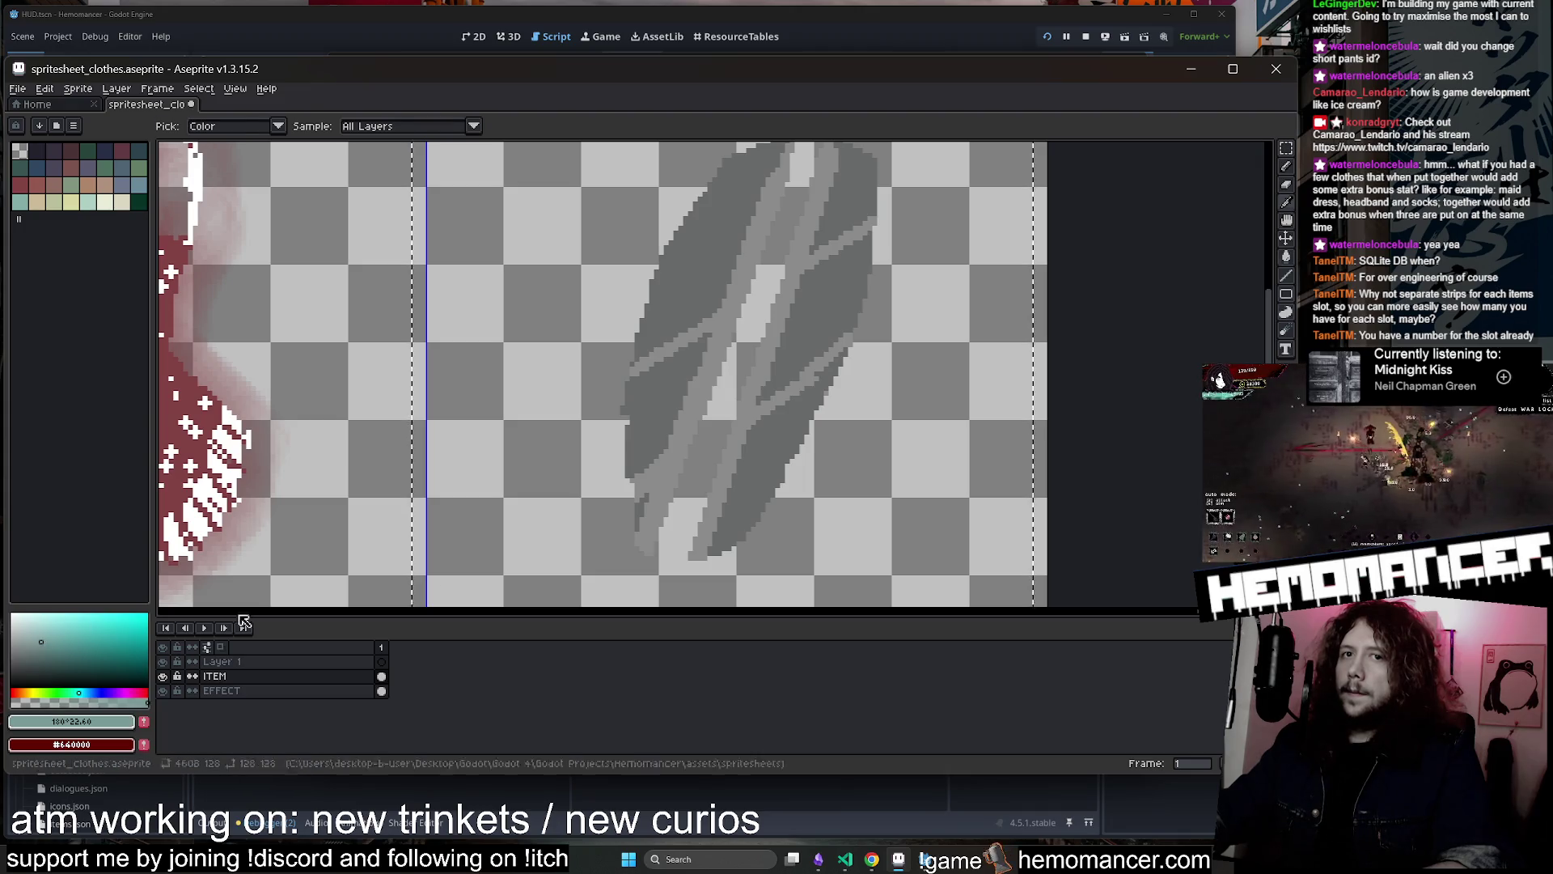
pyautogui.click(758, 444)
pyautogui.hotkey('ctrl', 'z')
pyautogui.hotkey('ctrl', 'y')
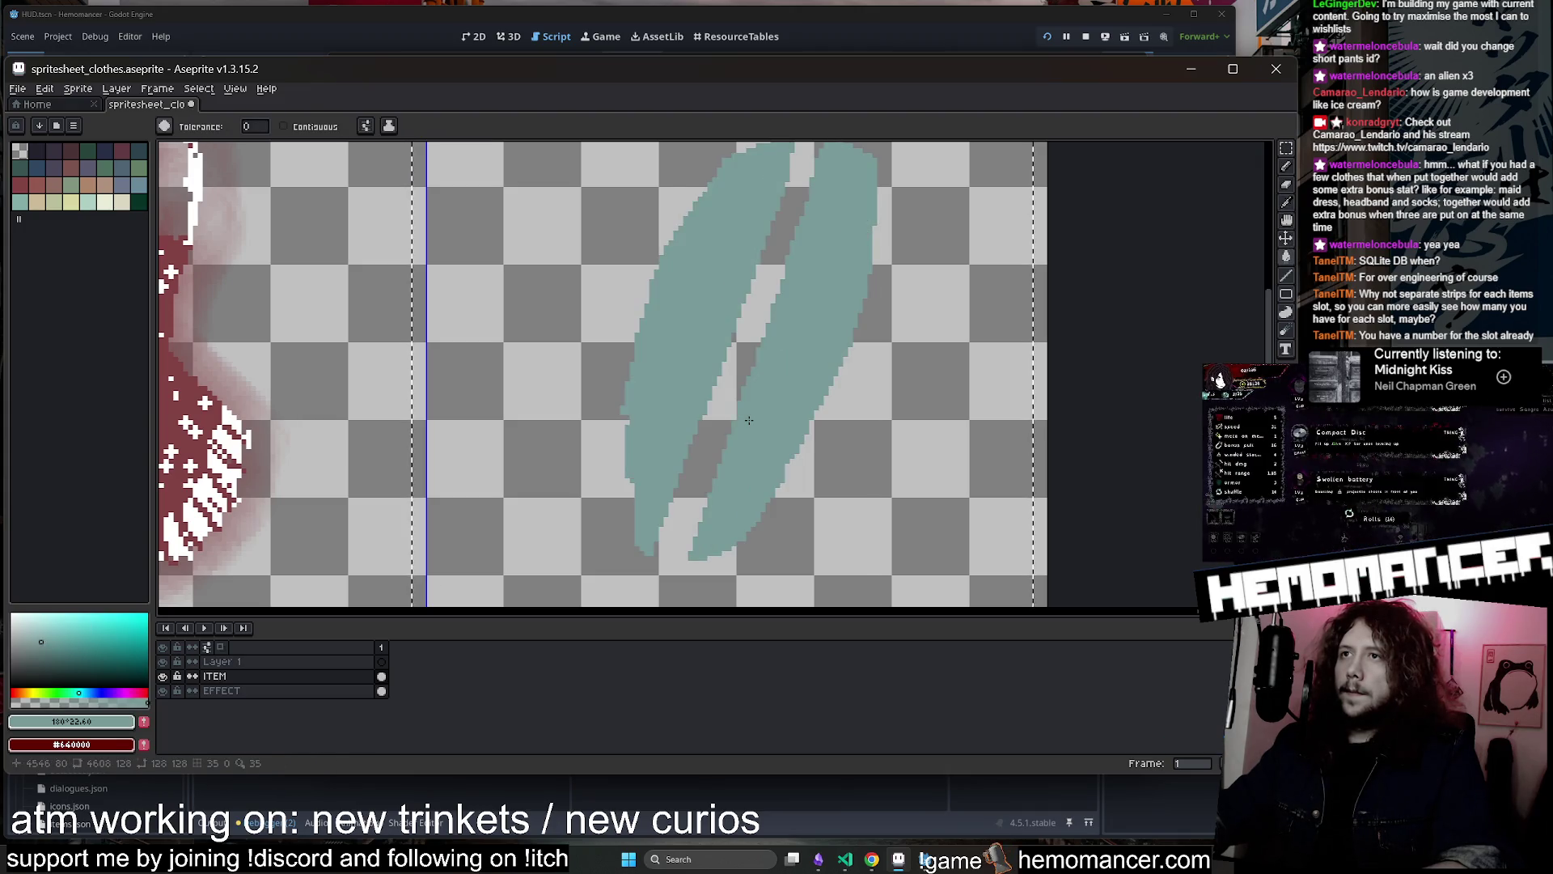
pyautogui.hotkey('ctrl', 'z')
# Recolour the slash streaks dark green (idx-31)
pyautogui.scroll(-2, 749, 414)
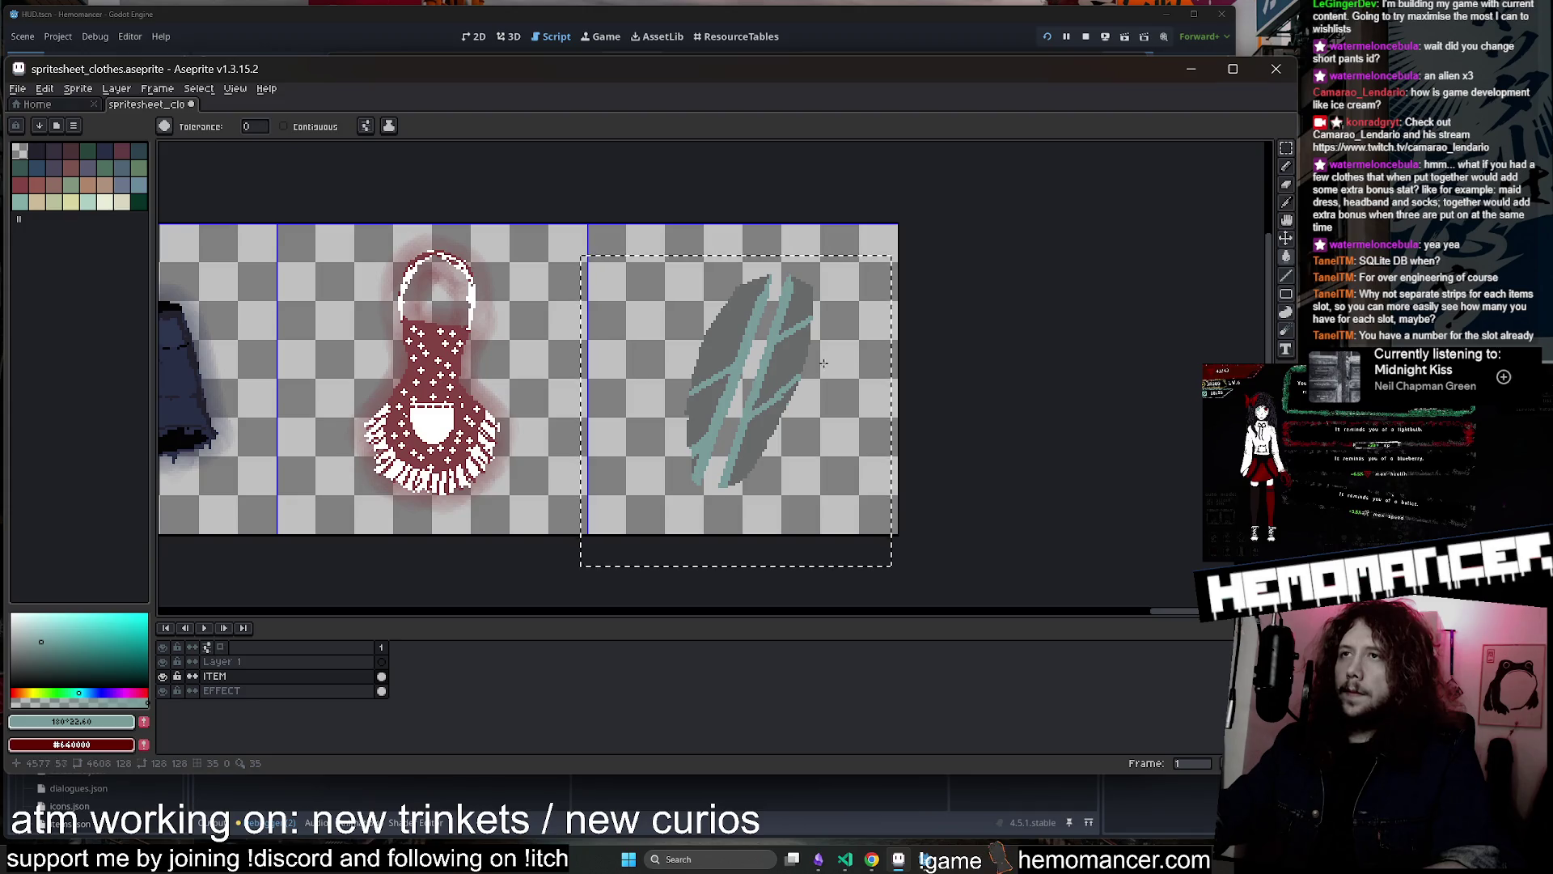
pyautogui.click(768, 360)
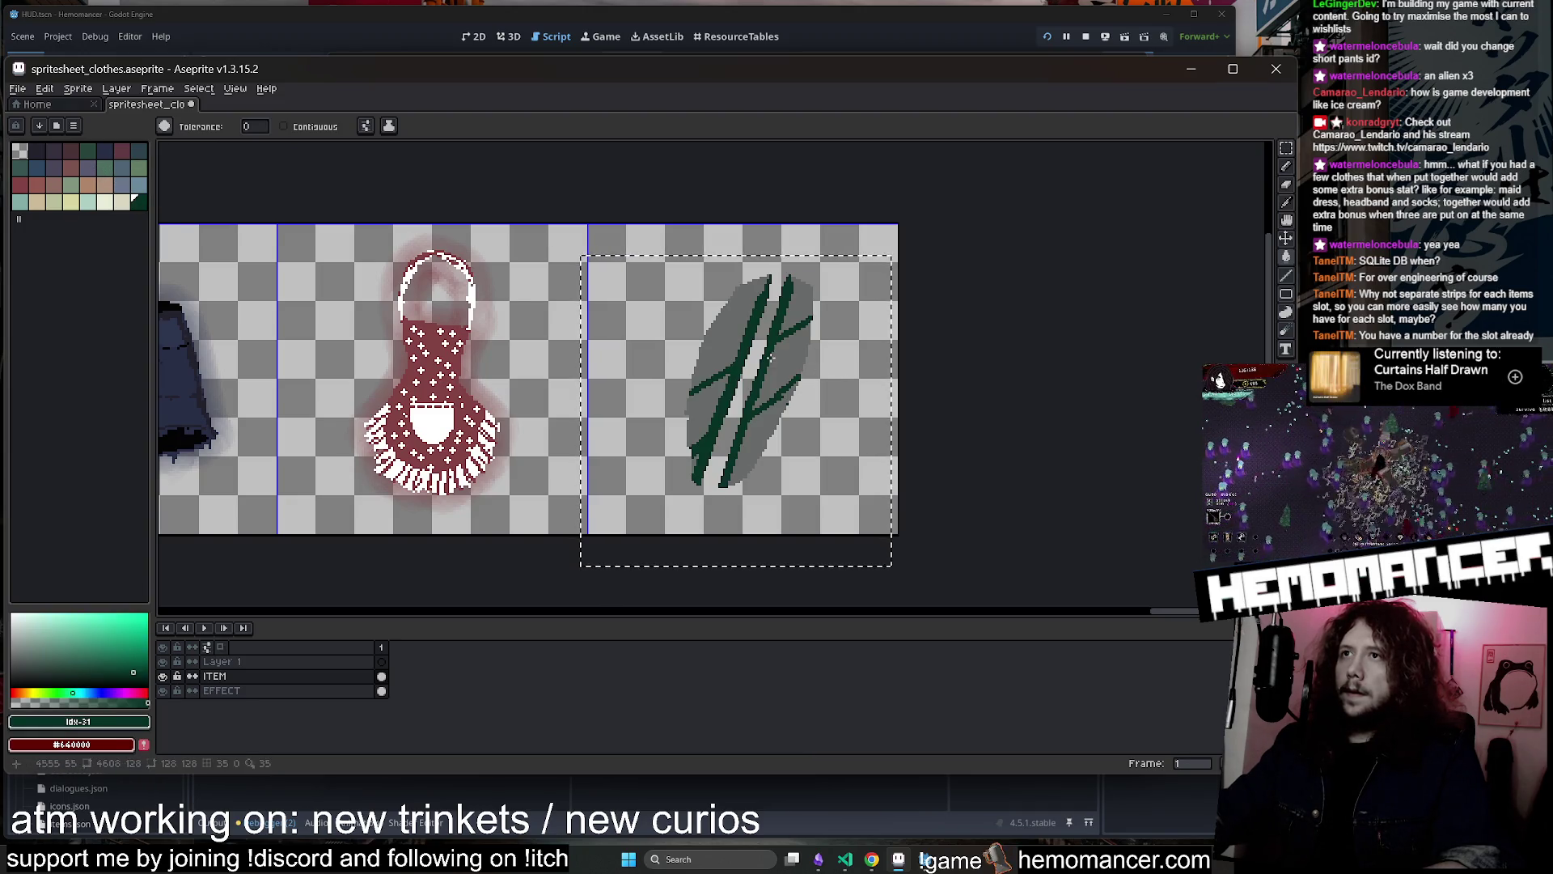
pyautogui.scroll(1, 768, 360)
pyautogui.scroll(1, 736, 451)
pyautogui.hotkey('ctrl', 'z')
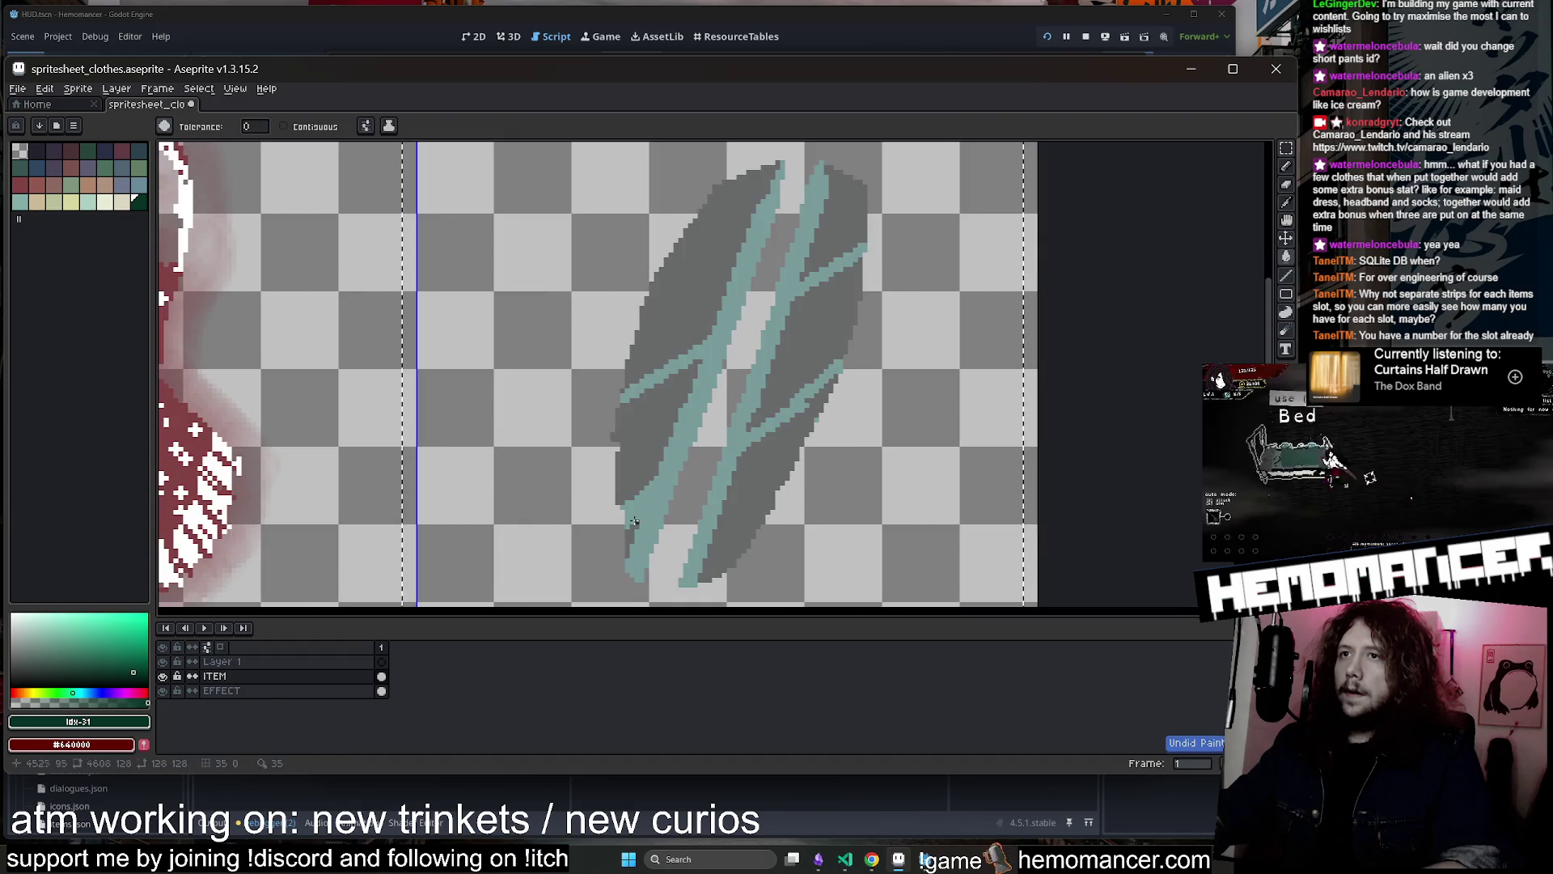
pyautogui.click(754, 369)
pyautogui.press('e')
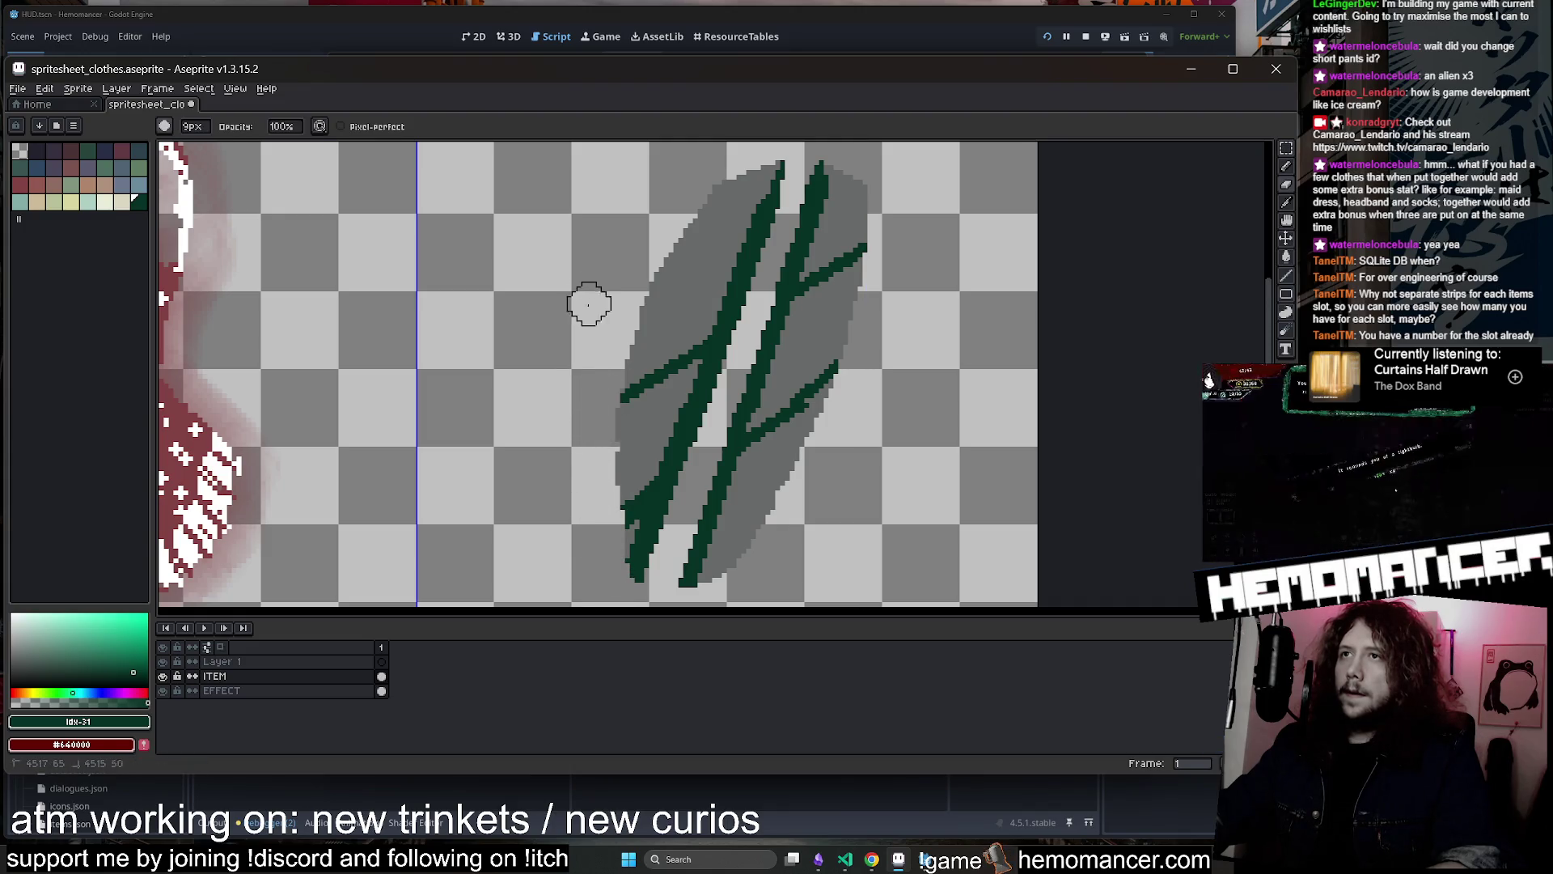
# Pick a new green, select the slash sprite, and trial a dark green body fill, then undo it
pyautogui.click(101, 673)
pyautogui.press('g')
pyautogui.click(1285, 148)
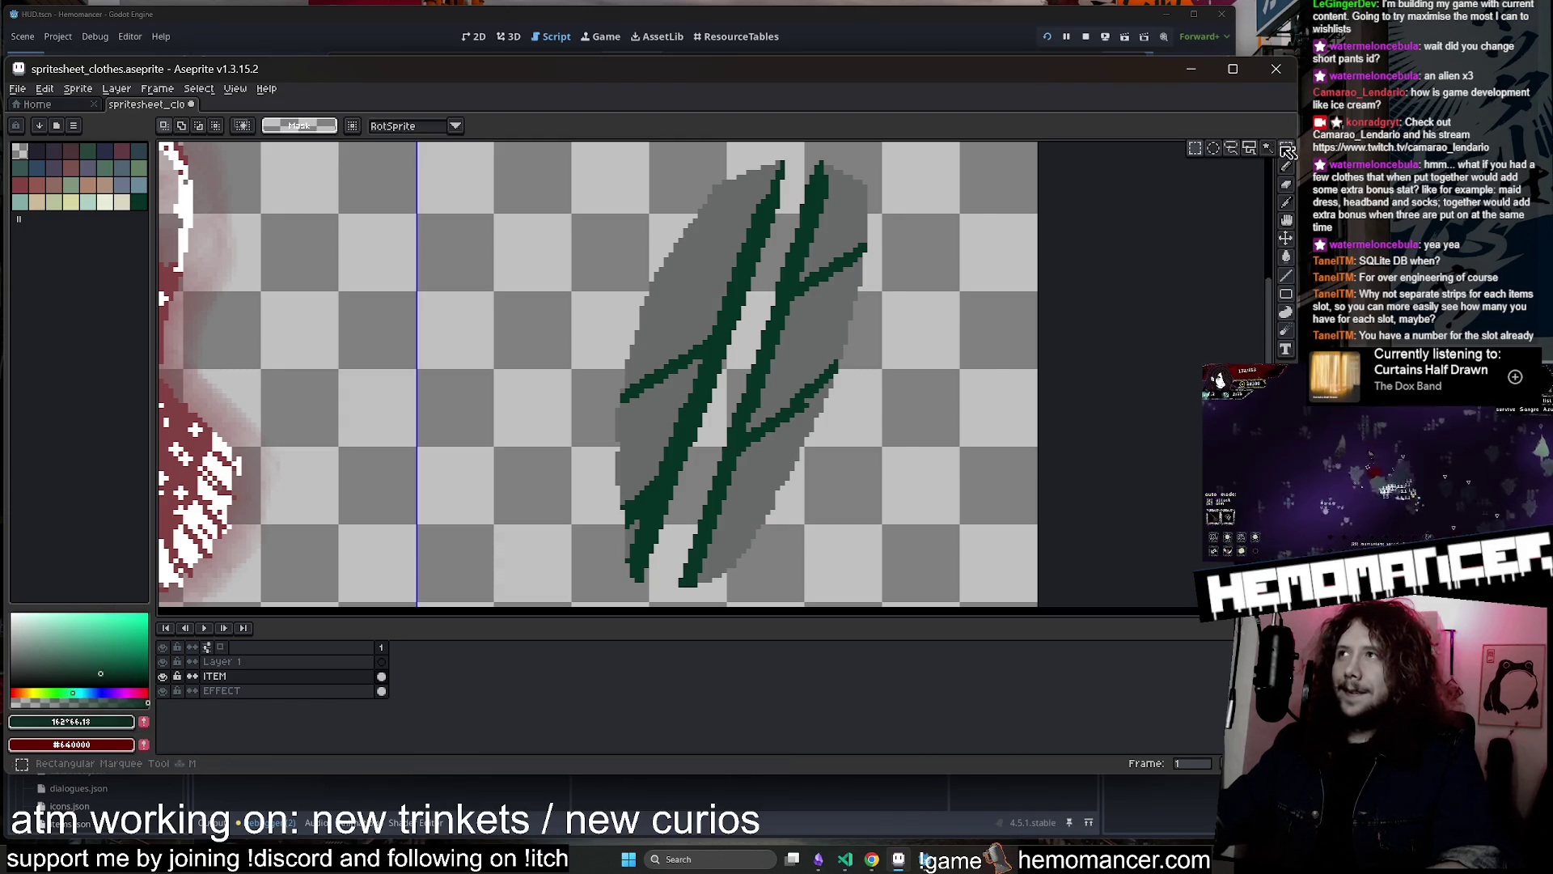
pyautogui.scroll(-2, 1057, 176)
pyautogui.moveTo(1040, 169); pyautogui.dragTo(757, 432)
pyautogui.press('g')
pyautogui.scroll(2, 890, 316)
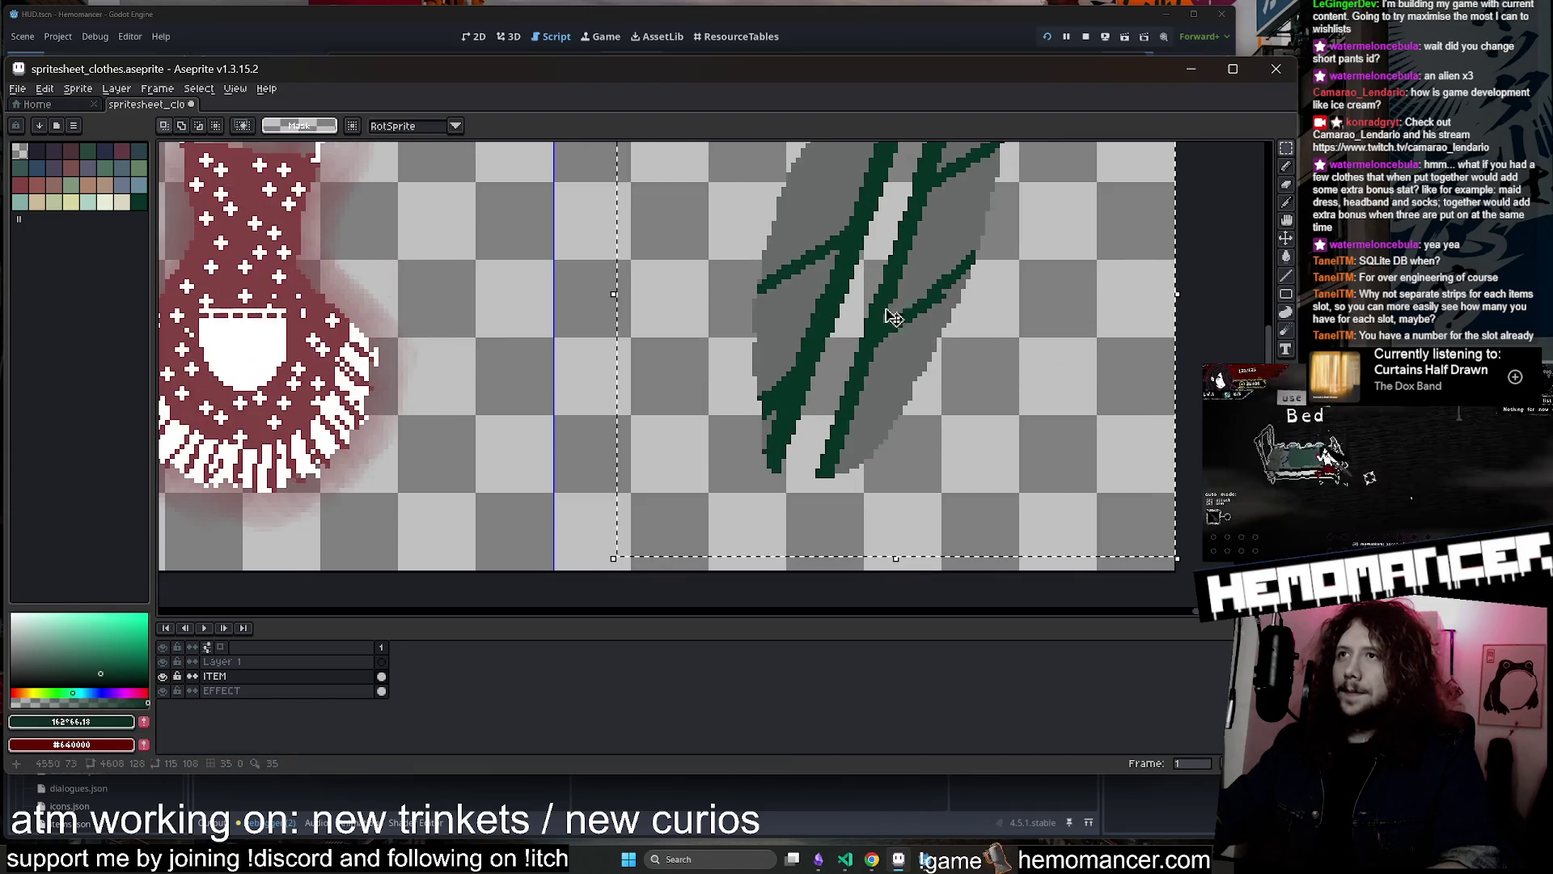
pyautogui.click(890, 315)
pyautogui.scroll(-2, 807, 279)
pyautogui.hotkey('ctrl', 'z')
pyautogui.scroll(2, 807, 279)
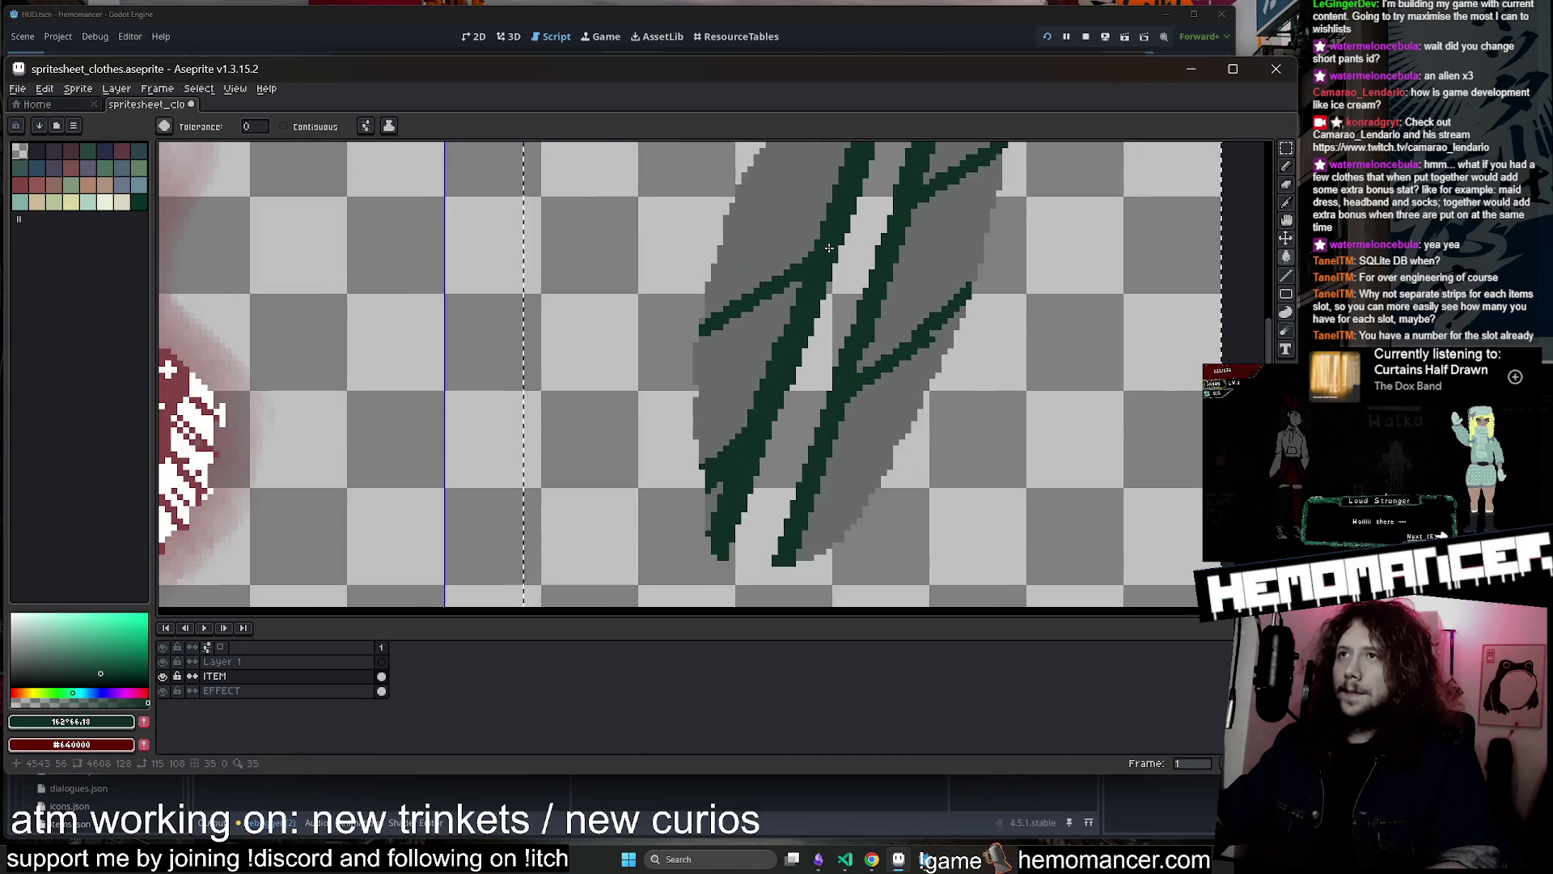
# Sample the slash's grey and set the pencil to a different ink mode
pyautogui.press('i')
pyautogui.click(795, 216)
pyautogui.press('b')
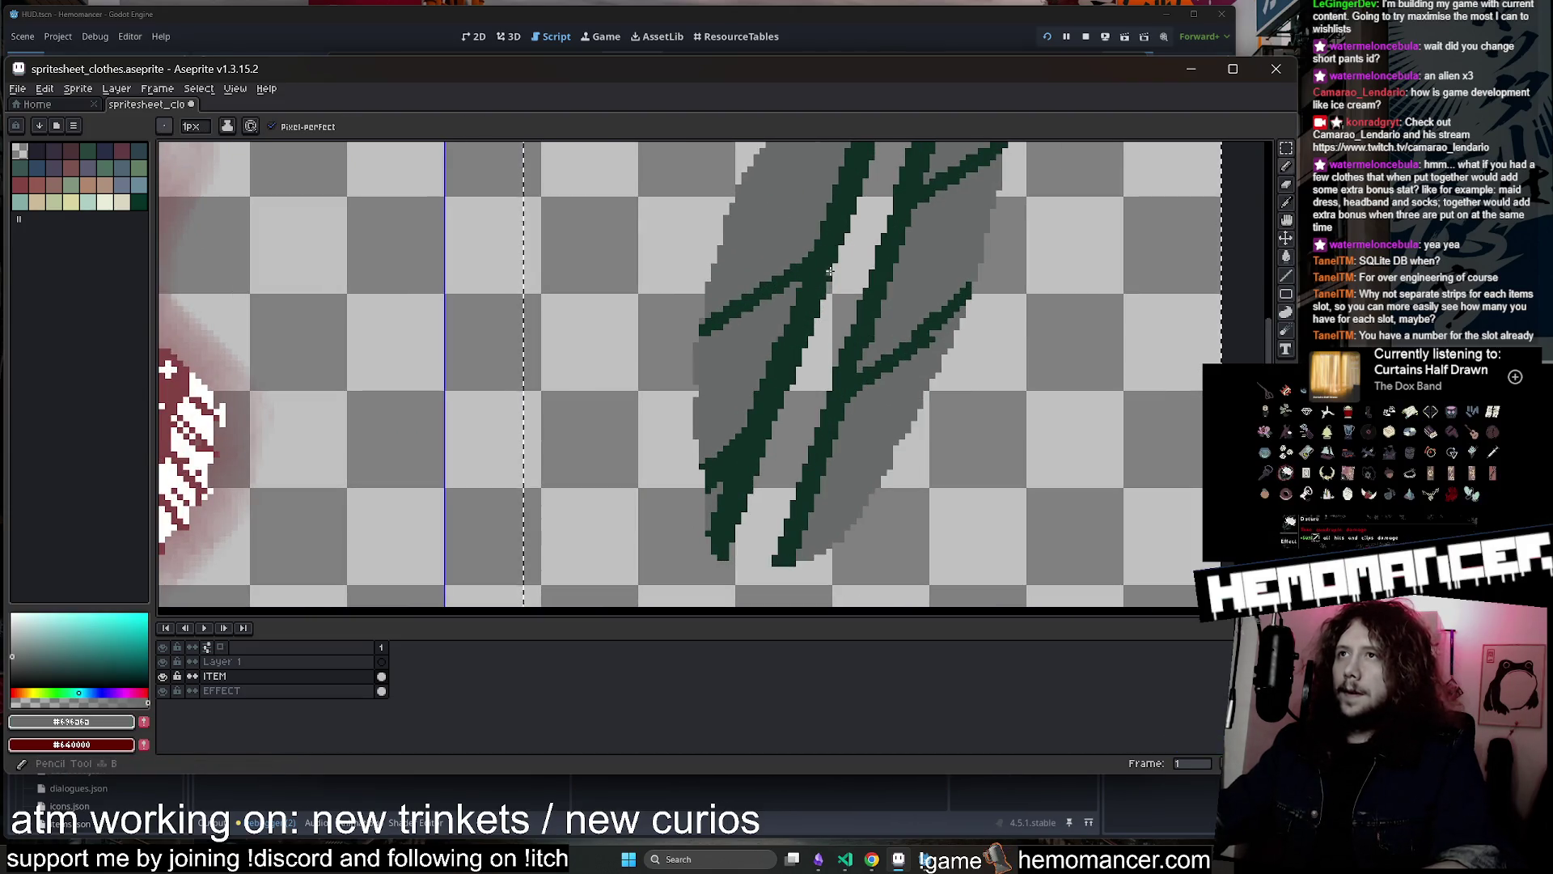
pyautogui.click(228, 126)
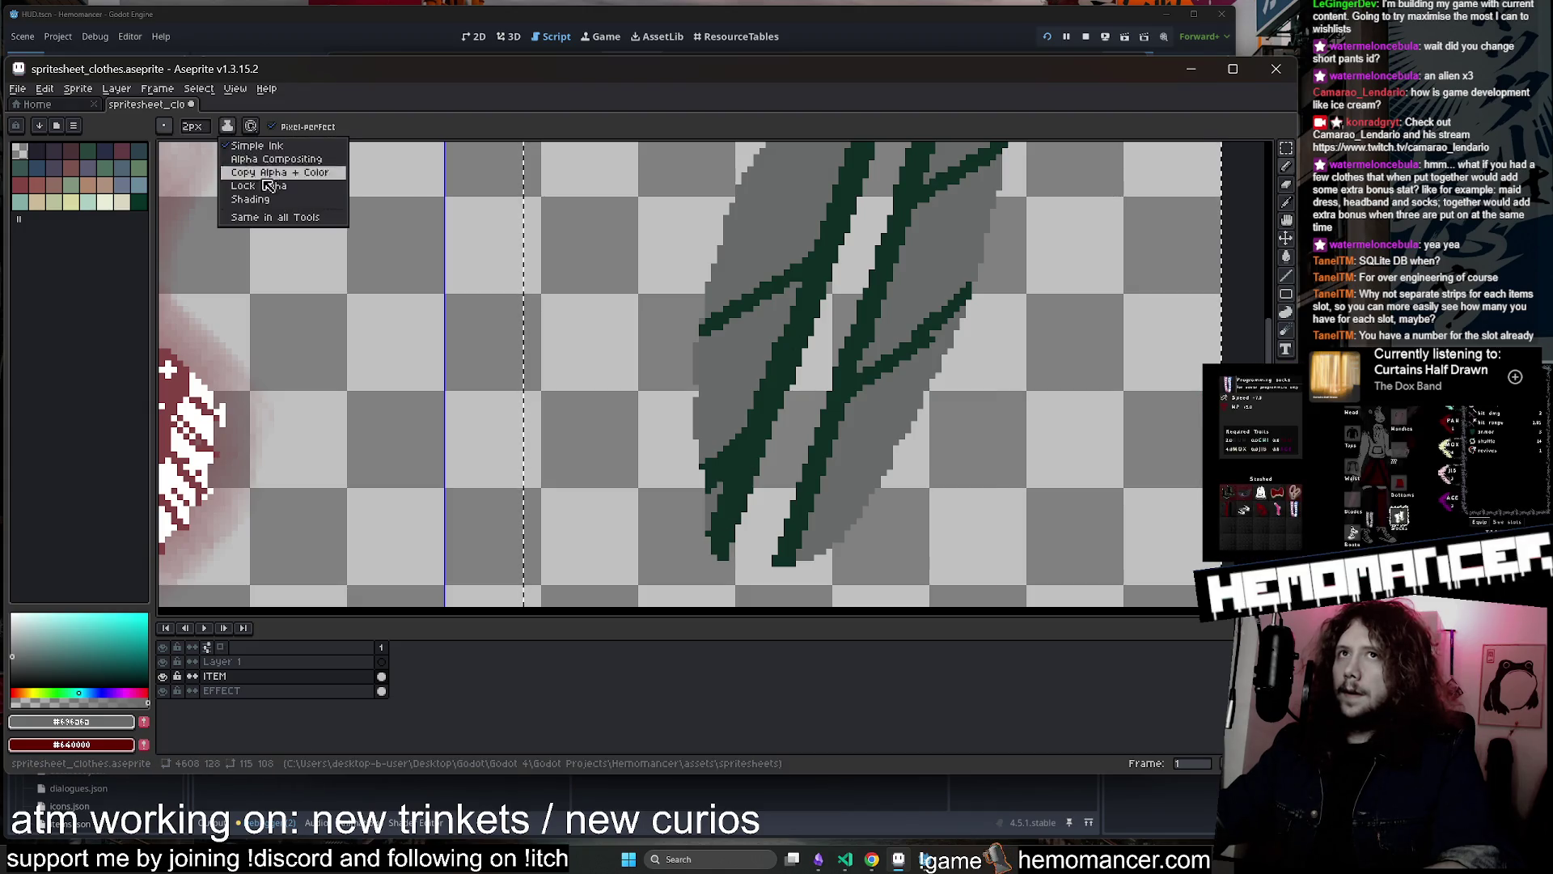
pyautogui.click(287, 195)
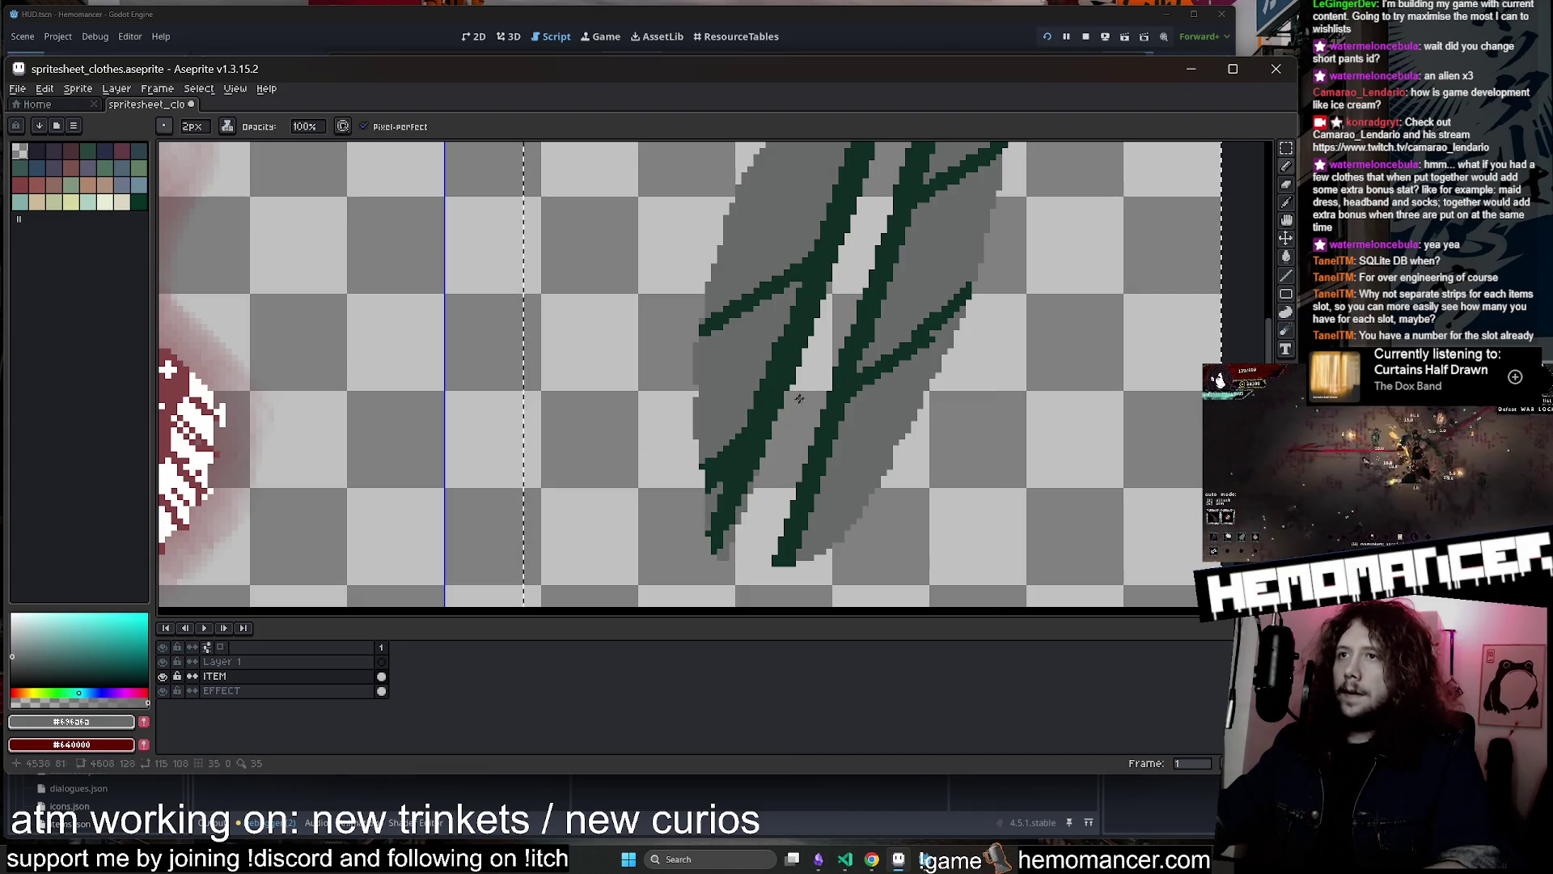
# Redraw the claw's stripes as two long dark parallel slashes with the pencil
pyautogui.scroll(-2, 752, 542)
pyautogui.press('v')
pyautogui.press('b')
pyautogui.scroll(-3, 760, 518)
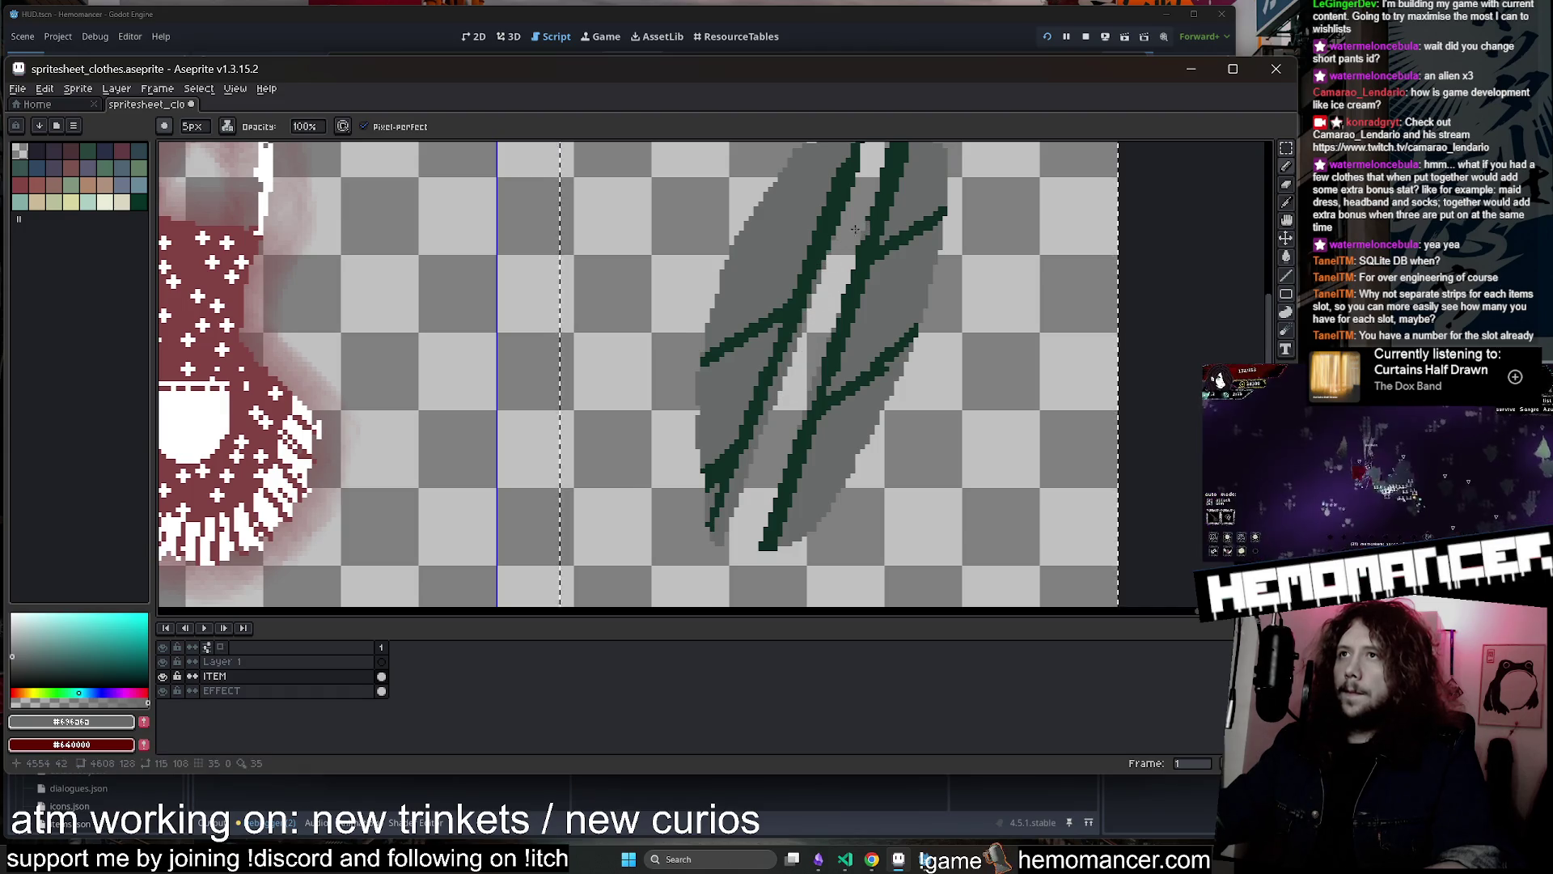
pyautogui.scroll(2, 855, 229)
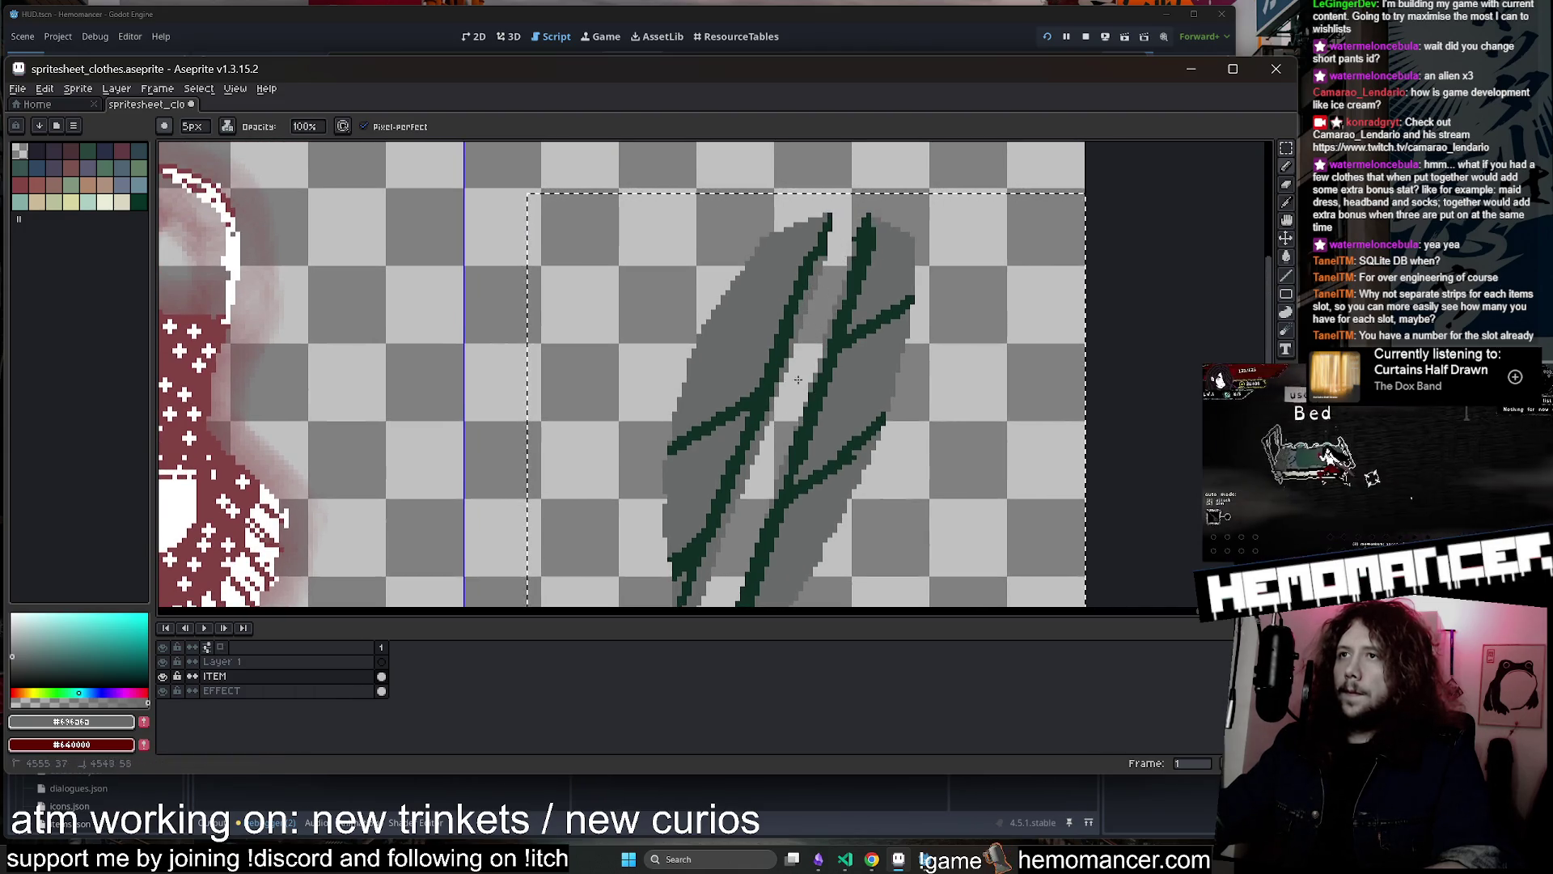
pyautogui.scroll(-2, 798, 380)
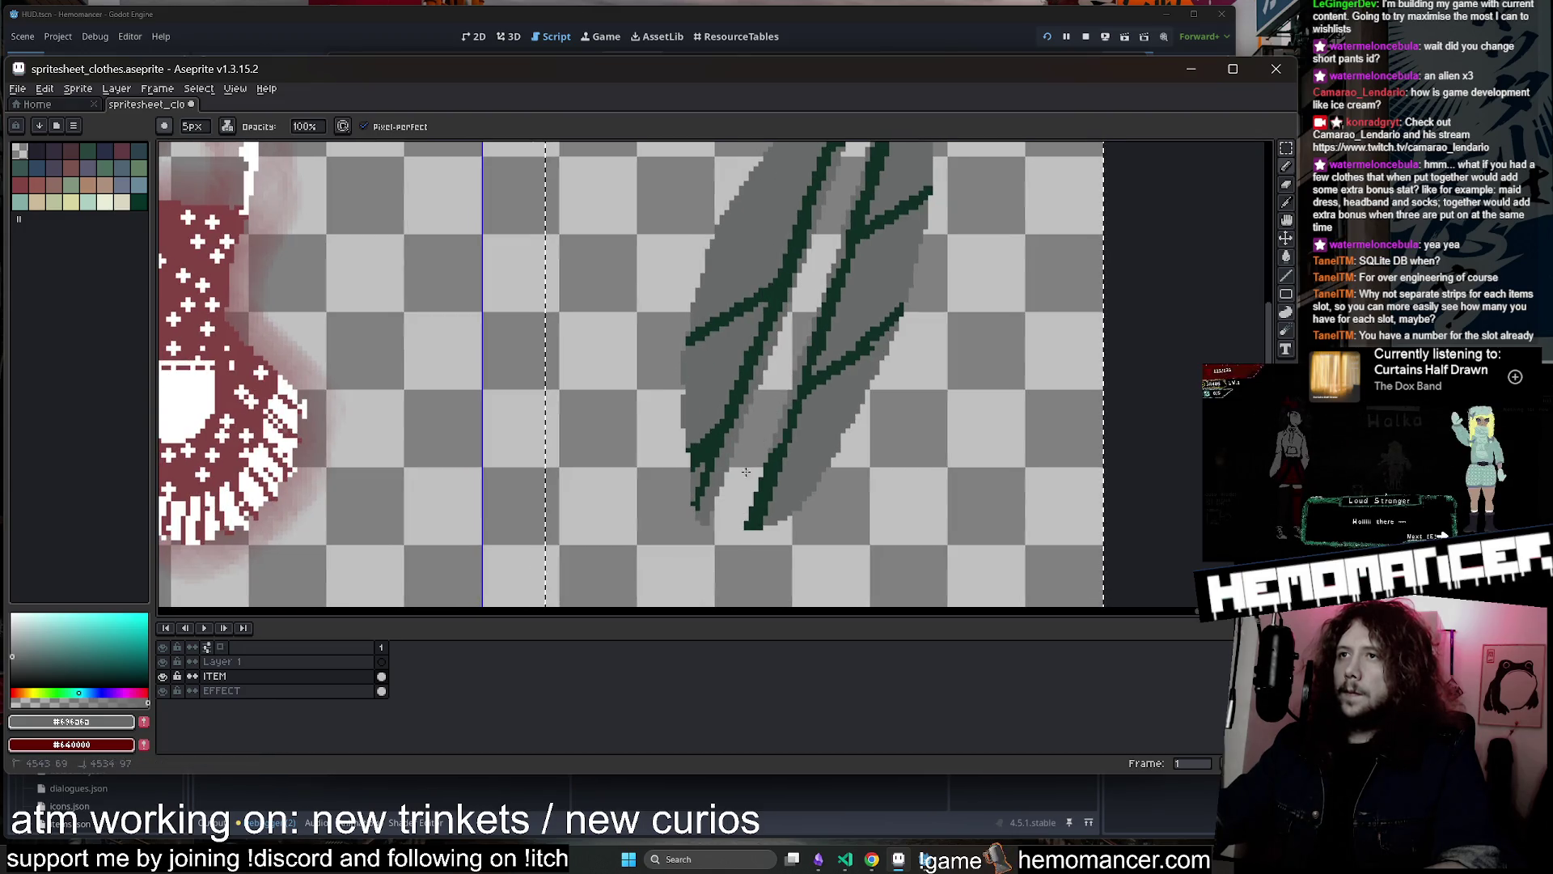
pyautogui.scroll(-1, 752, 476)
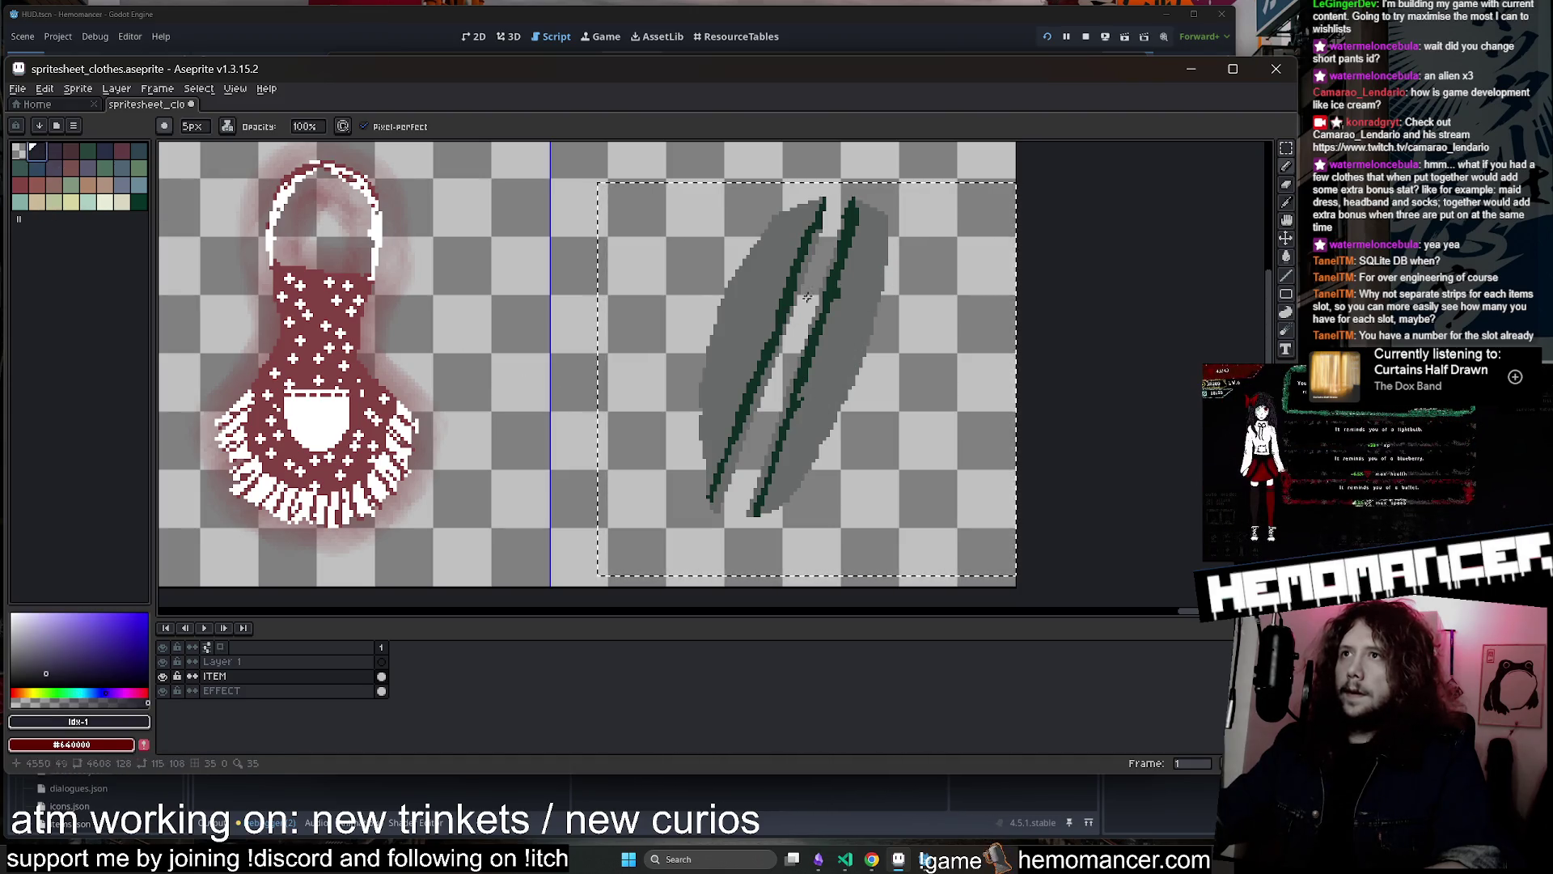
pyautogui.press('v')
pyautogui.press('b')
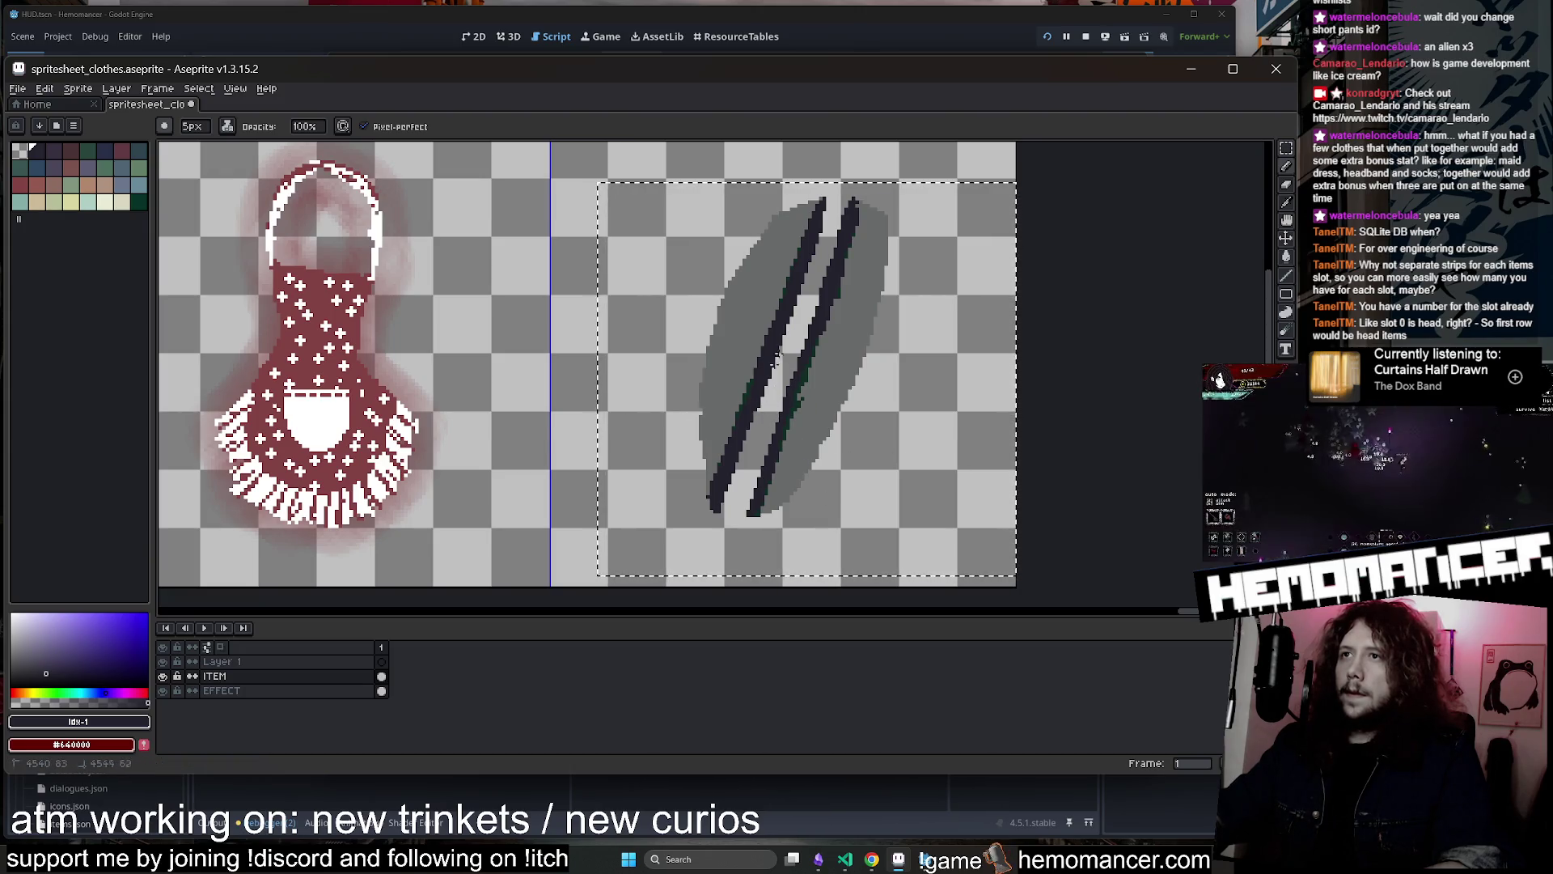
# Erase stray stripe pixels, zoom out over the clothes strip, and bring up items.json
pyautogui.press('e')
pyautogui.scroll(-5, 770, 402)
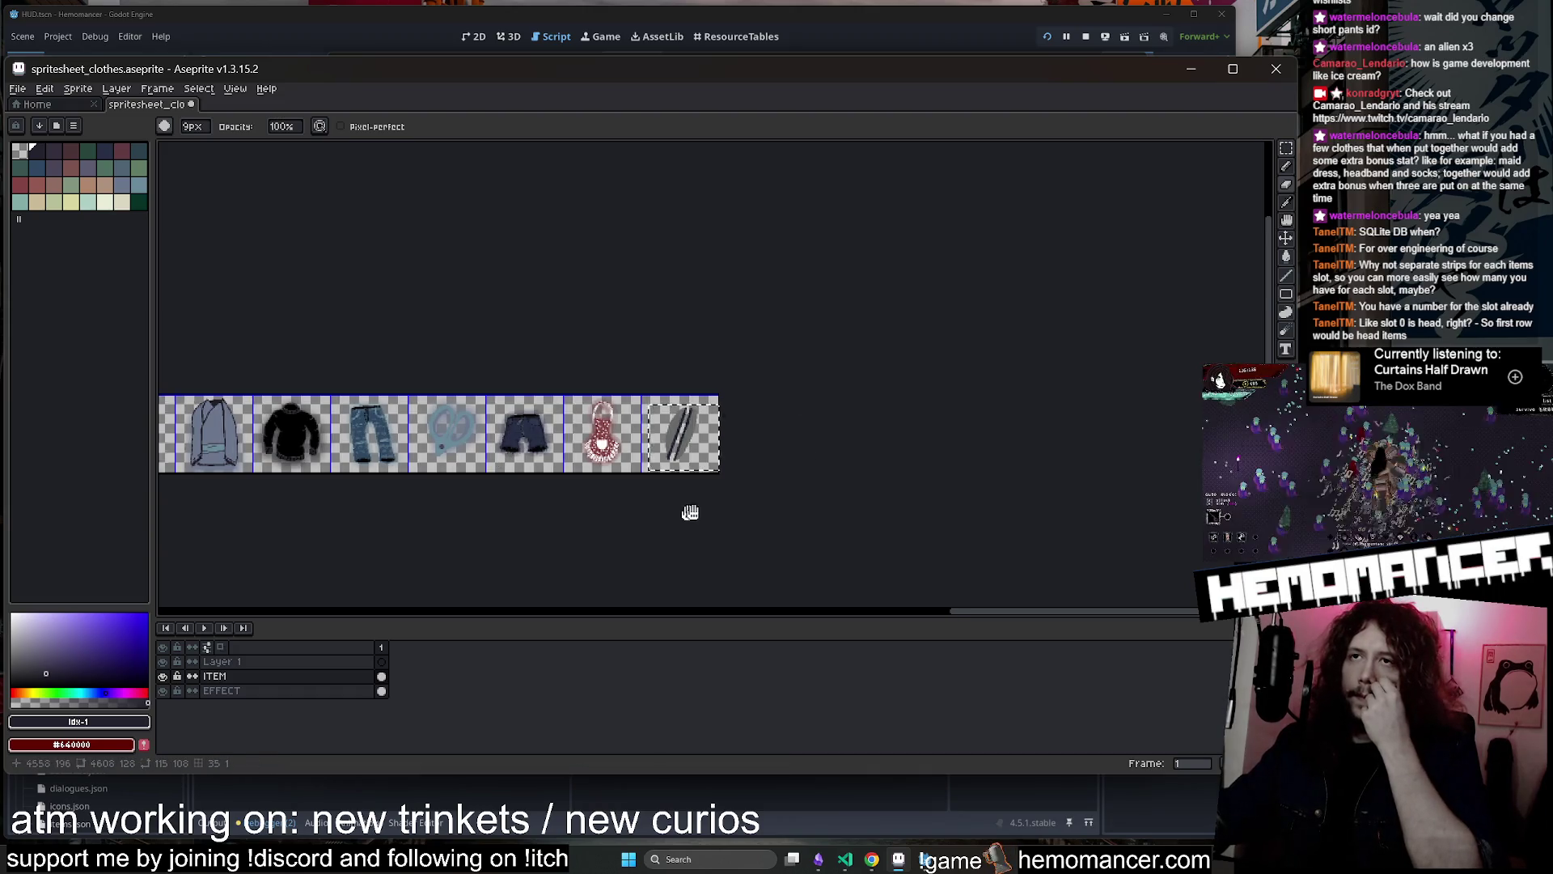
pyautogui.scroll(3, 453, 348)
pyautogui.scroll(-2, 410, 345)
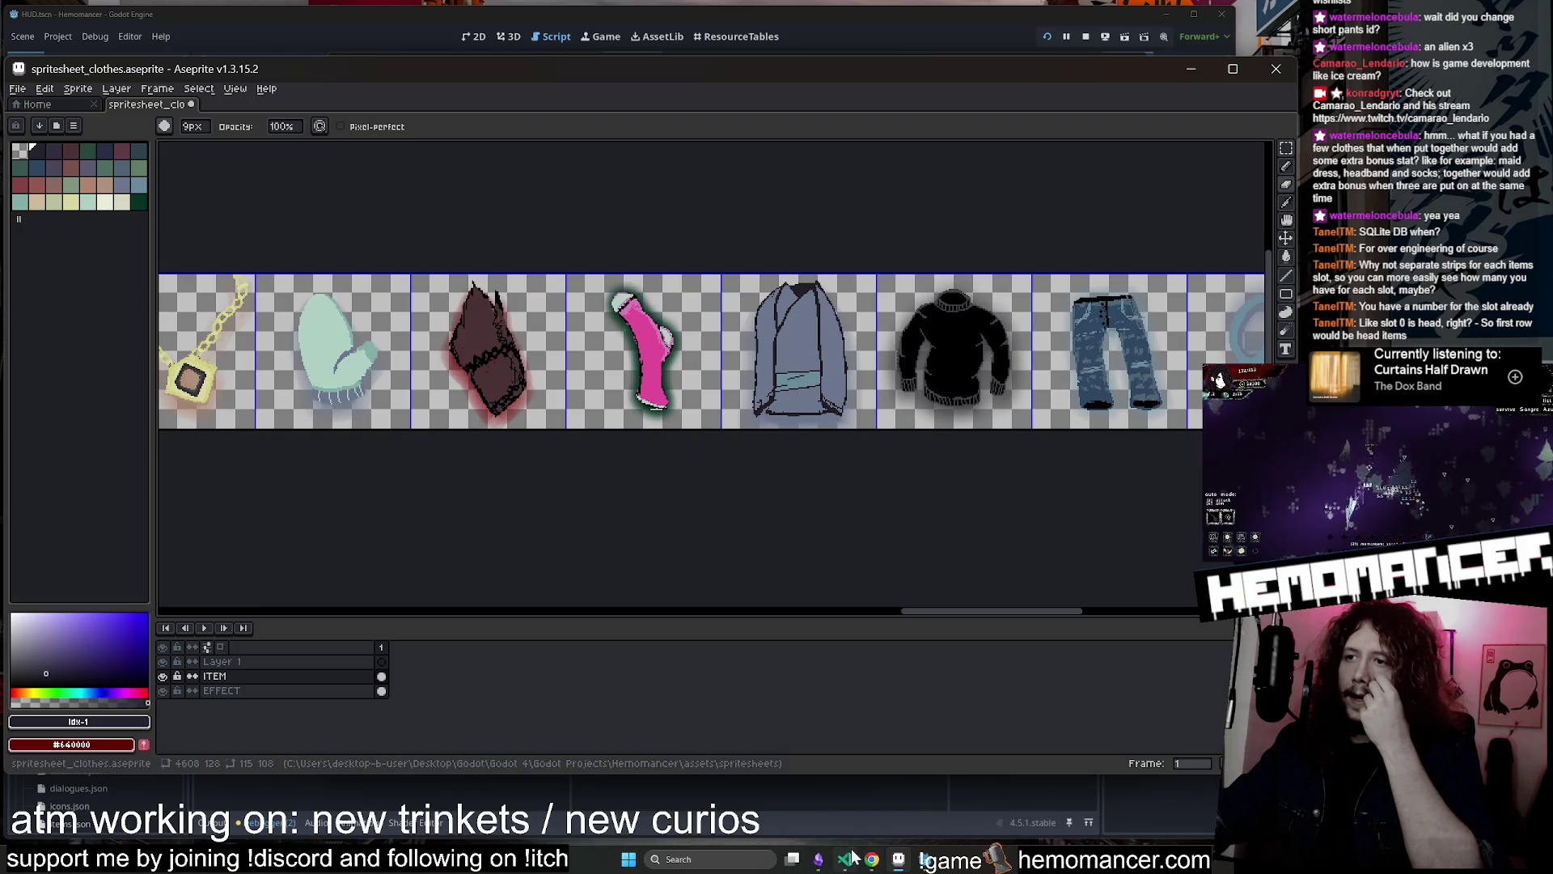
pyautogui.hscroll(3, 960, 512)
pyautogui.scroll(-3, 922, 477)
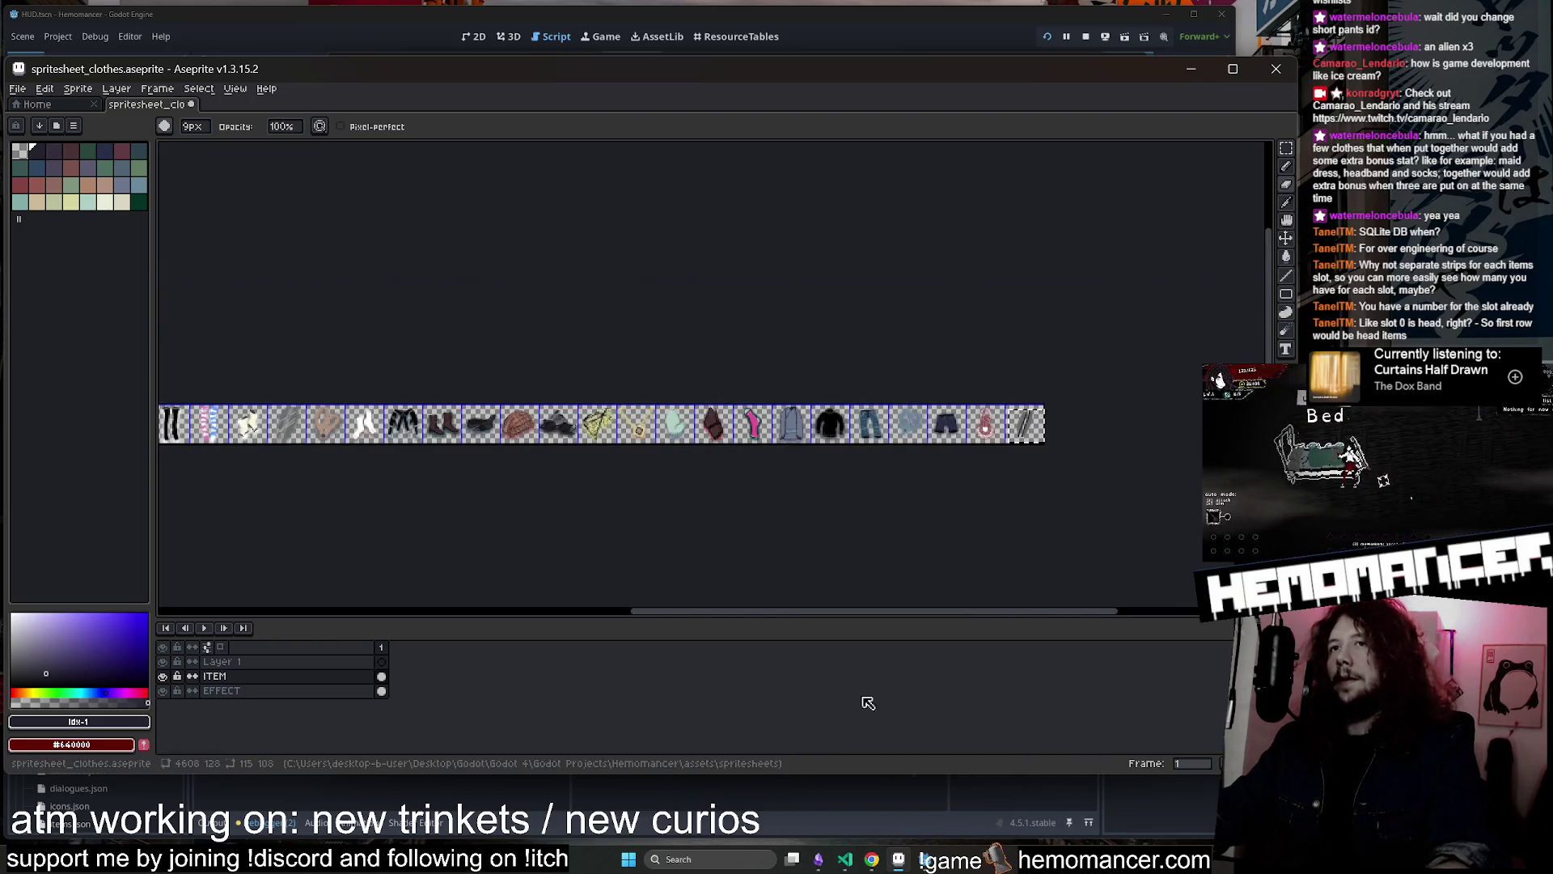
pyautogui.click(844, 859)
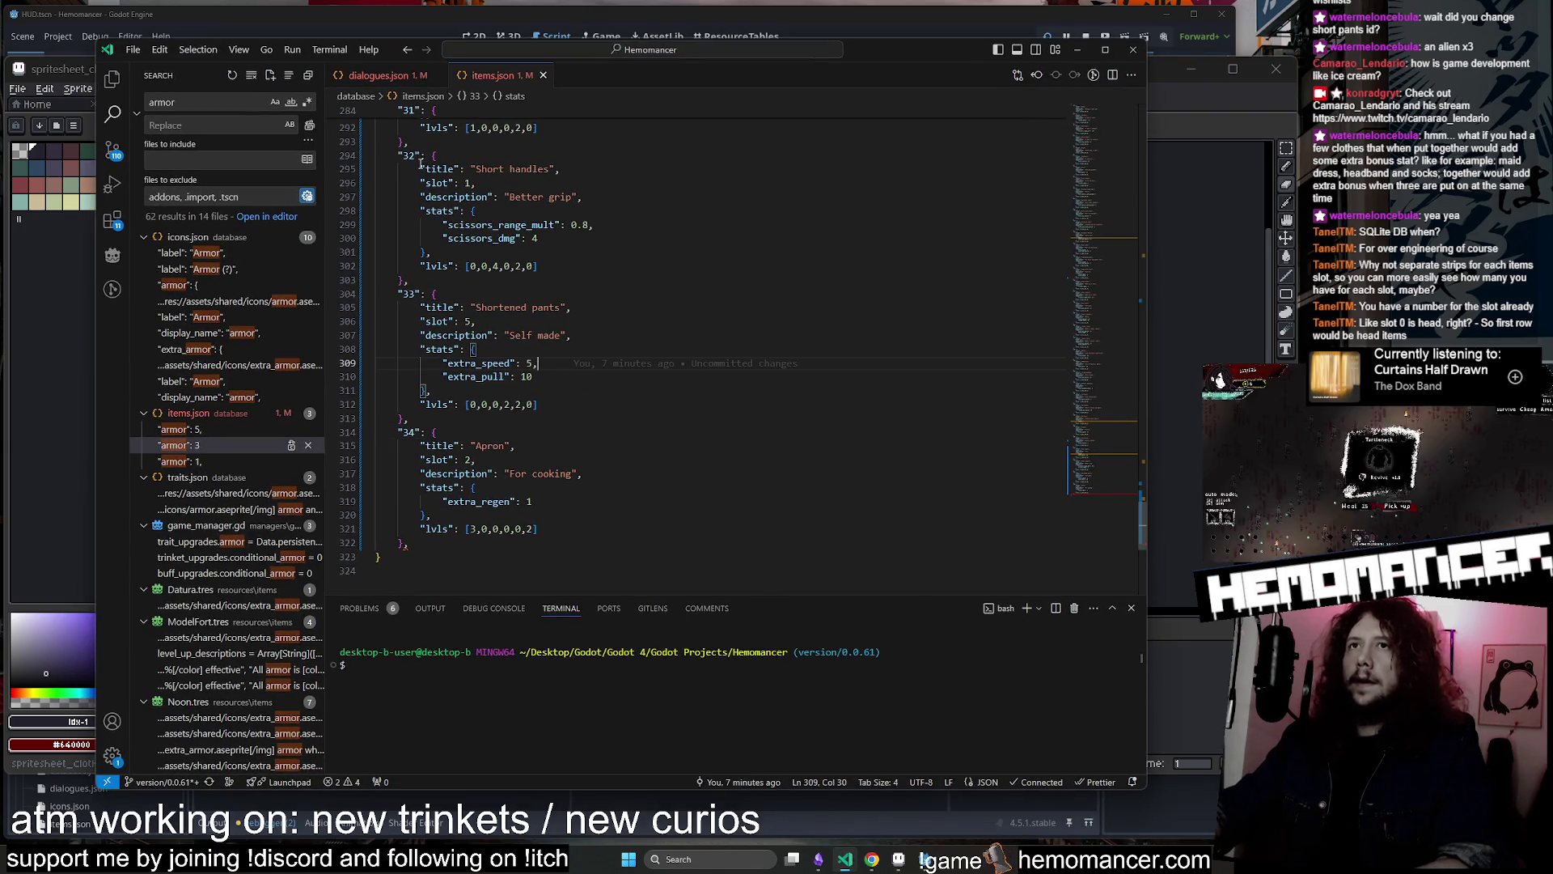
pyautogui.click(421, 162)
pyautogui.scroll(20, 389, 202)
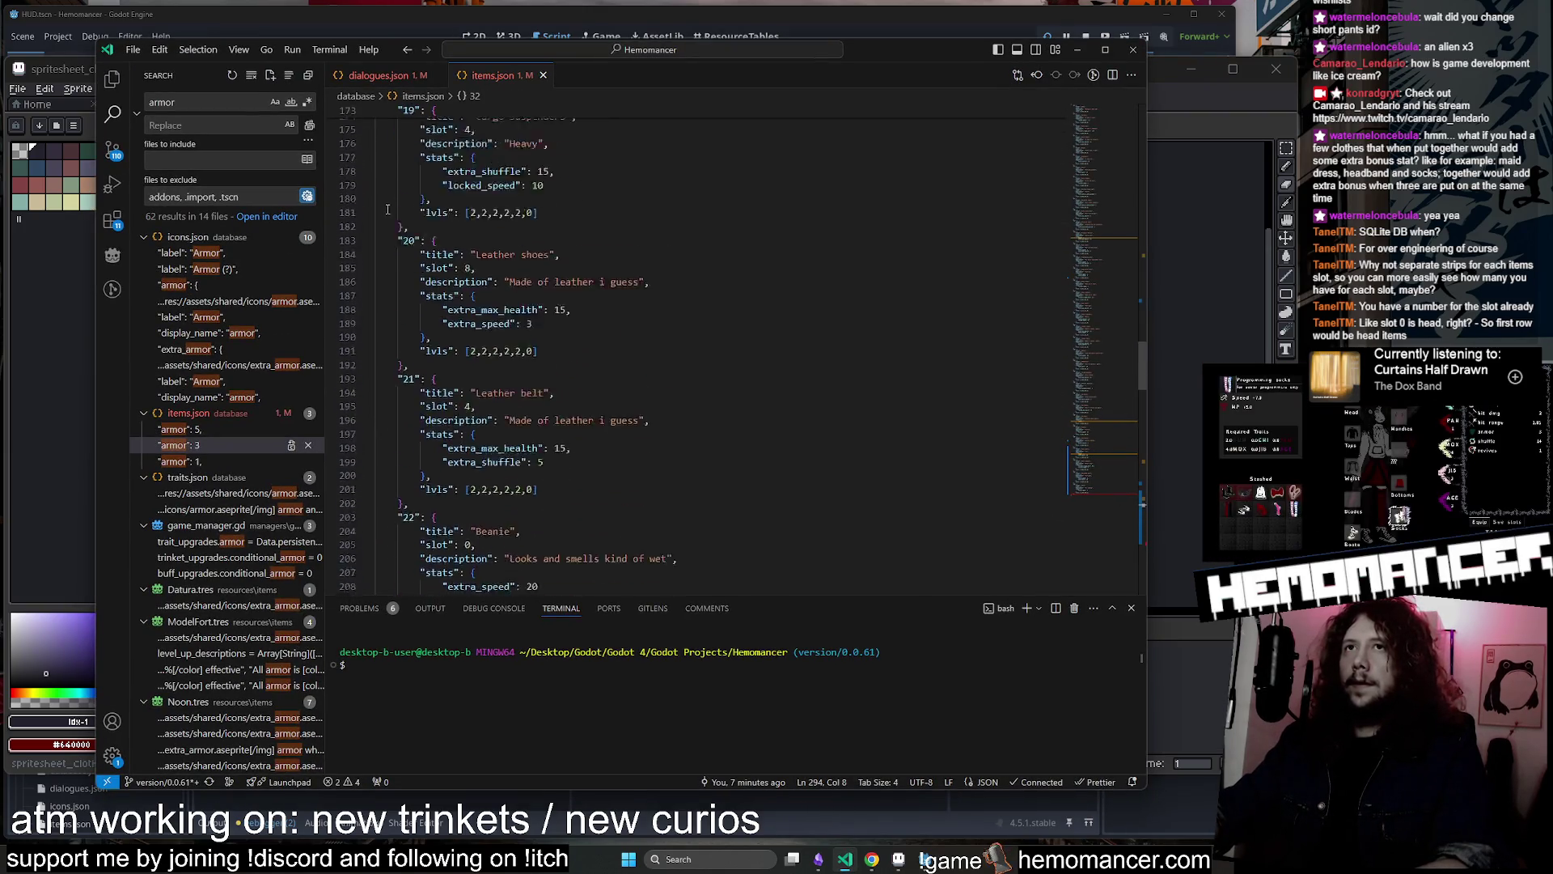
pyautogui.scroll(20, 387, 210)
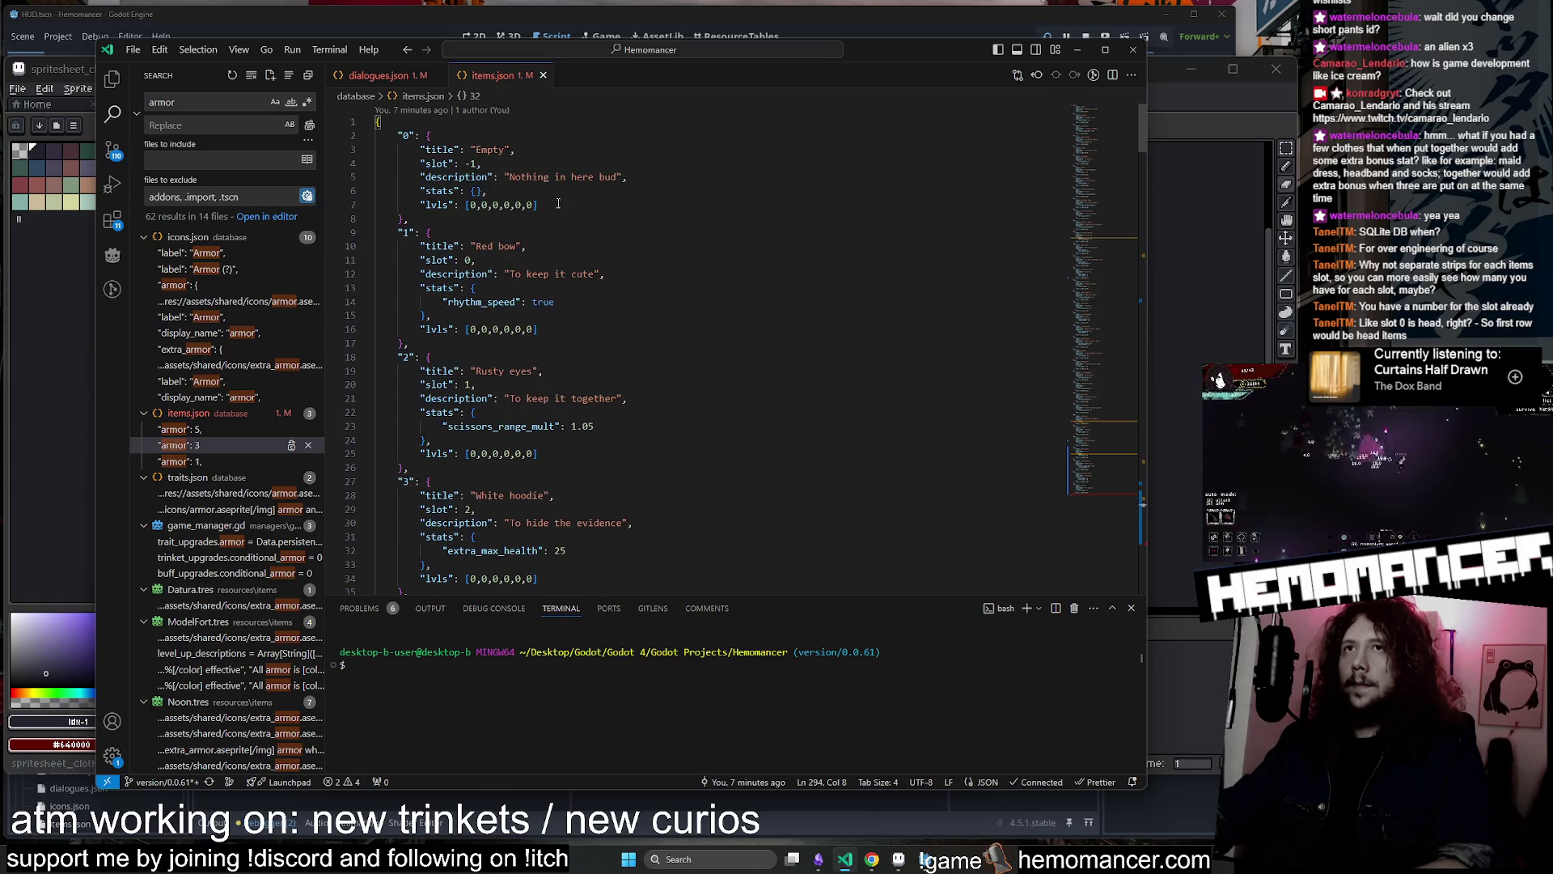
pyautogui.click(558, 204)
pyautogui.hotkey('ctrl', 'p')
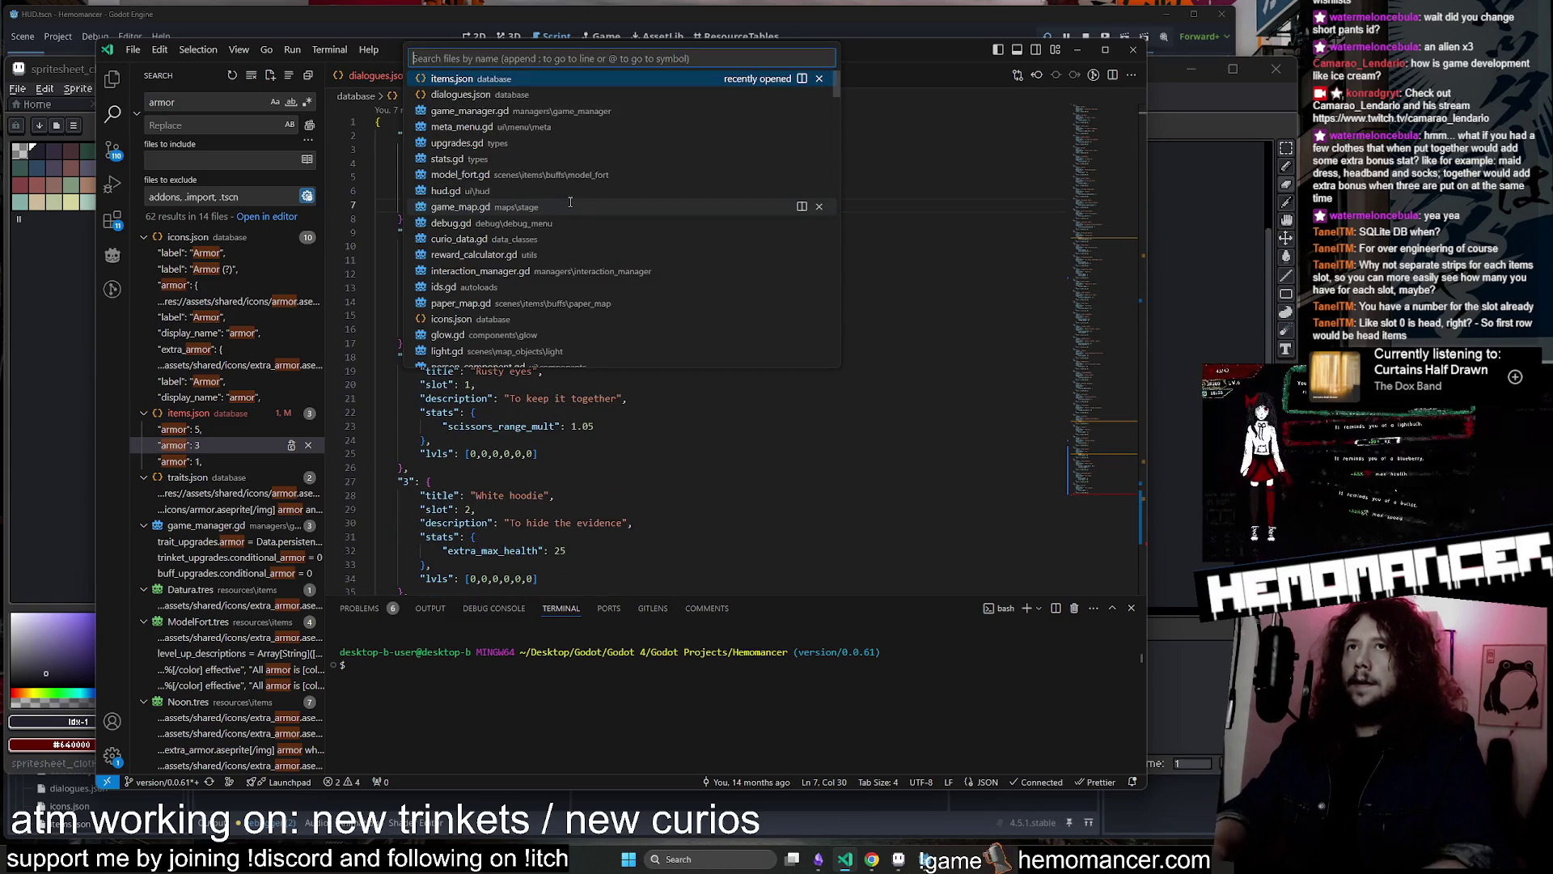
pyautogui.write('ids')
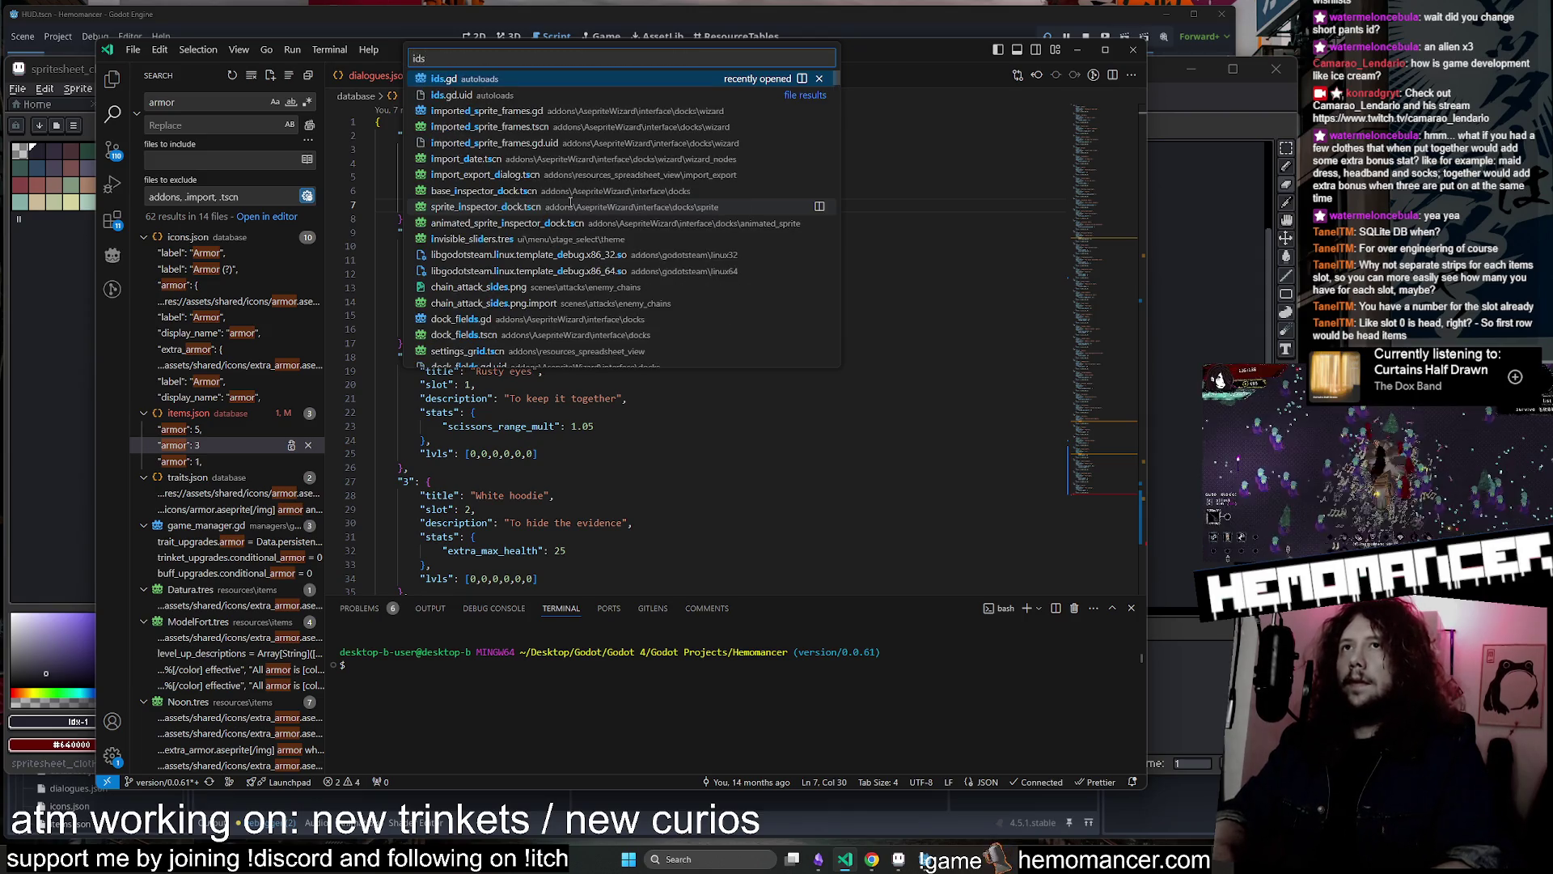
pyautogui.press('Return')
pyautogui.scroll(15, 731, 316)
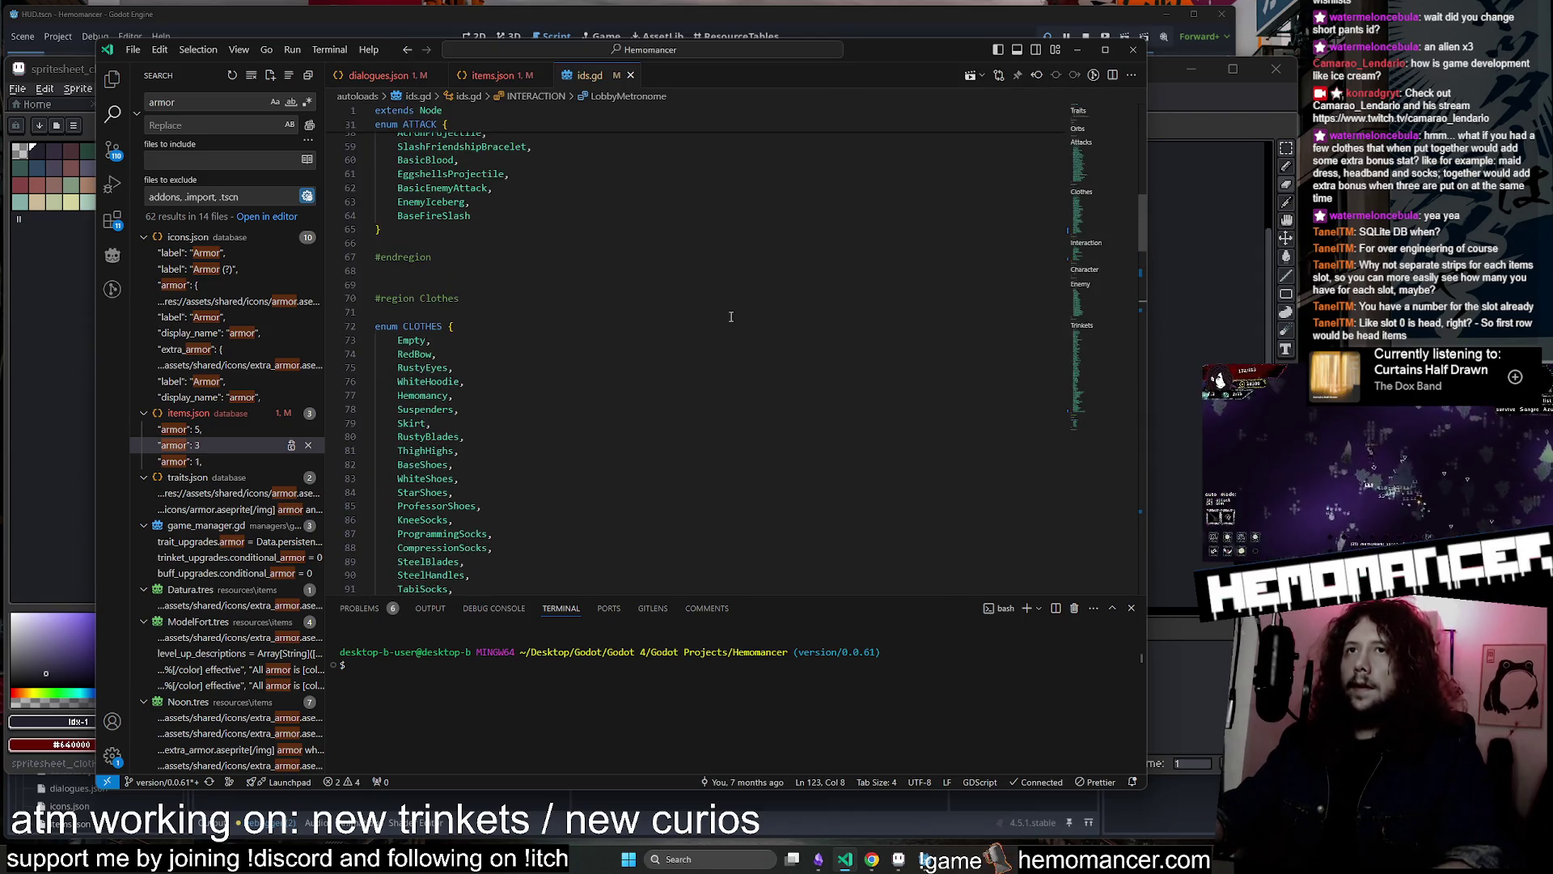
pyautogui.scroll(-3, 730, 316)
pyautogui.click(426, 276)
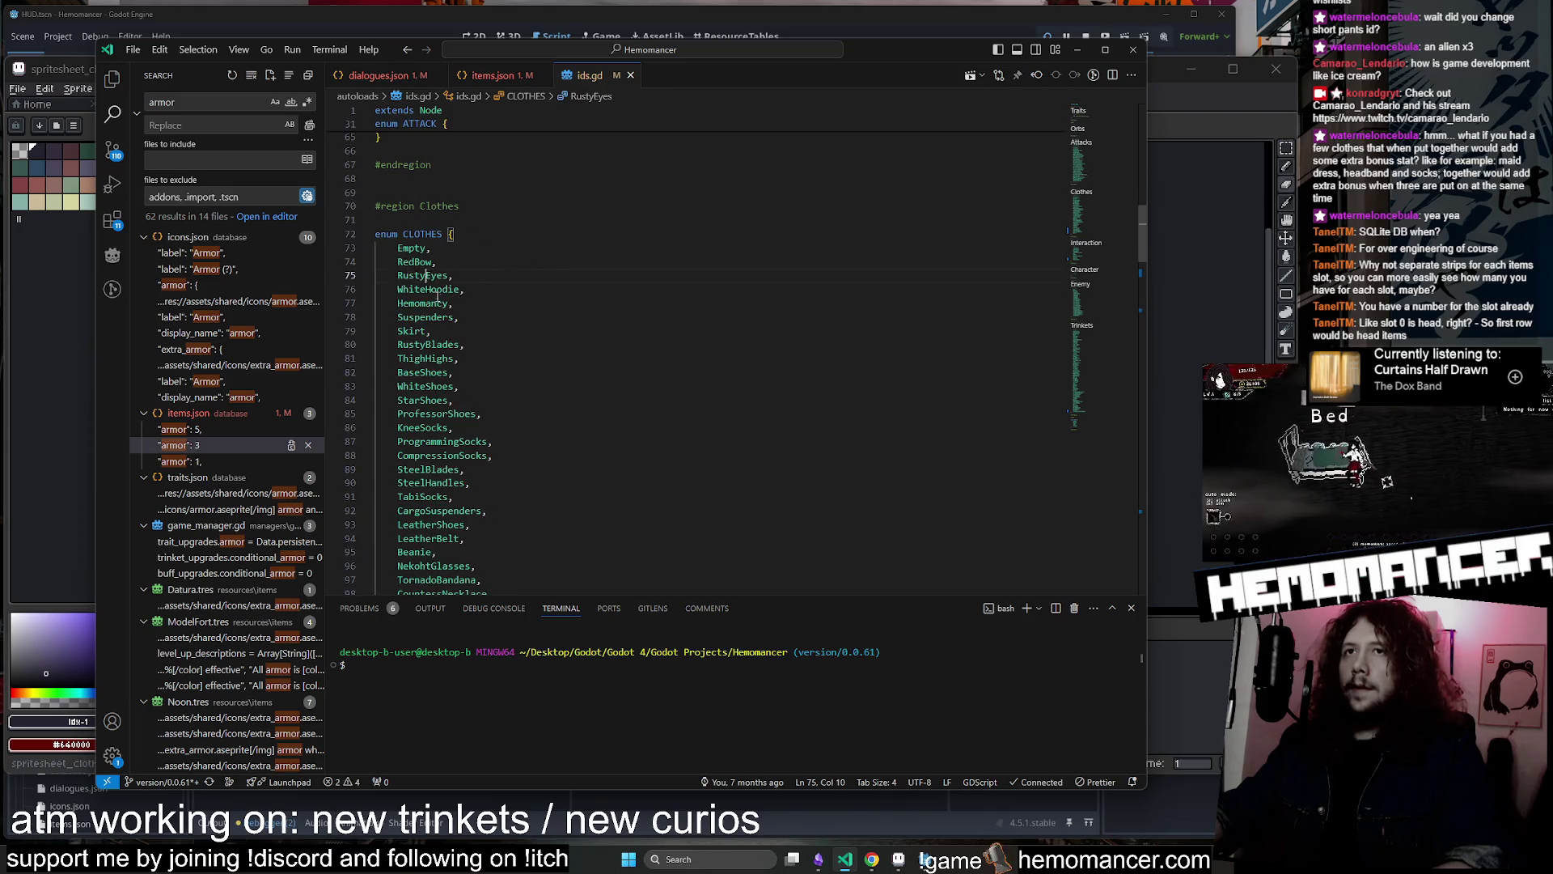
pyautogui.scroll(-4, 438, 299)
pyautogui.click(566, 525)
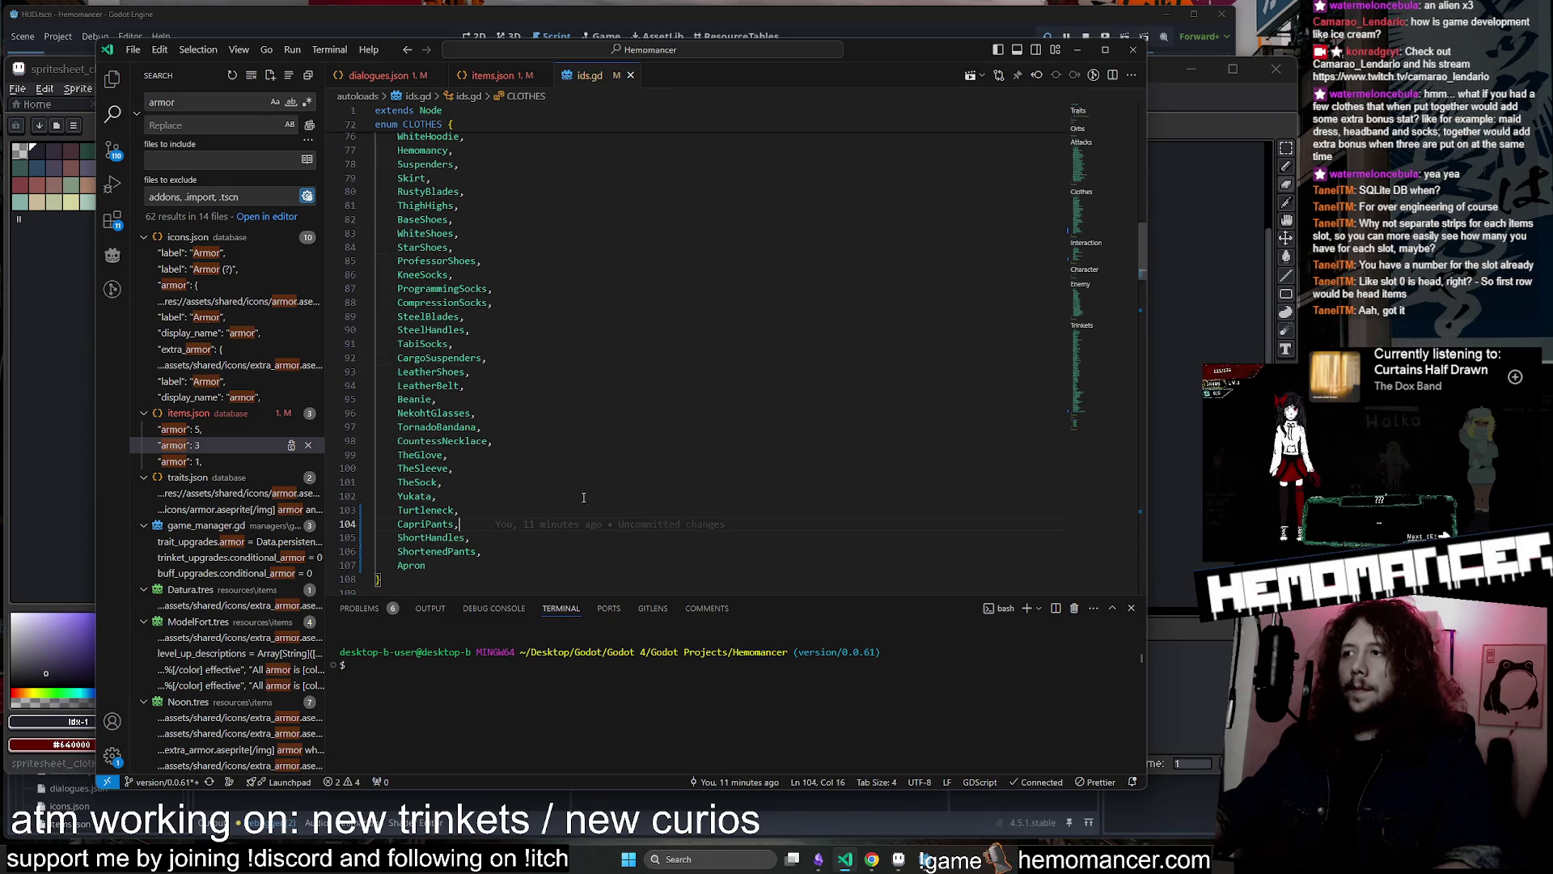
pyautogui.click(1078, 52)
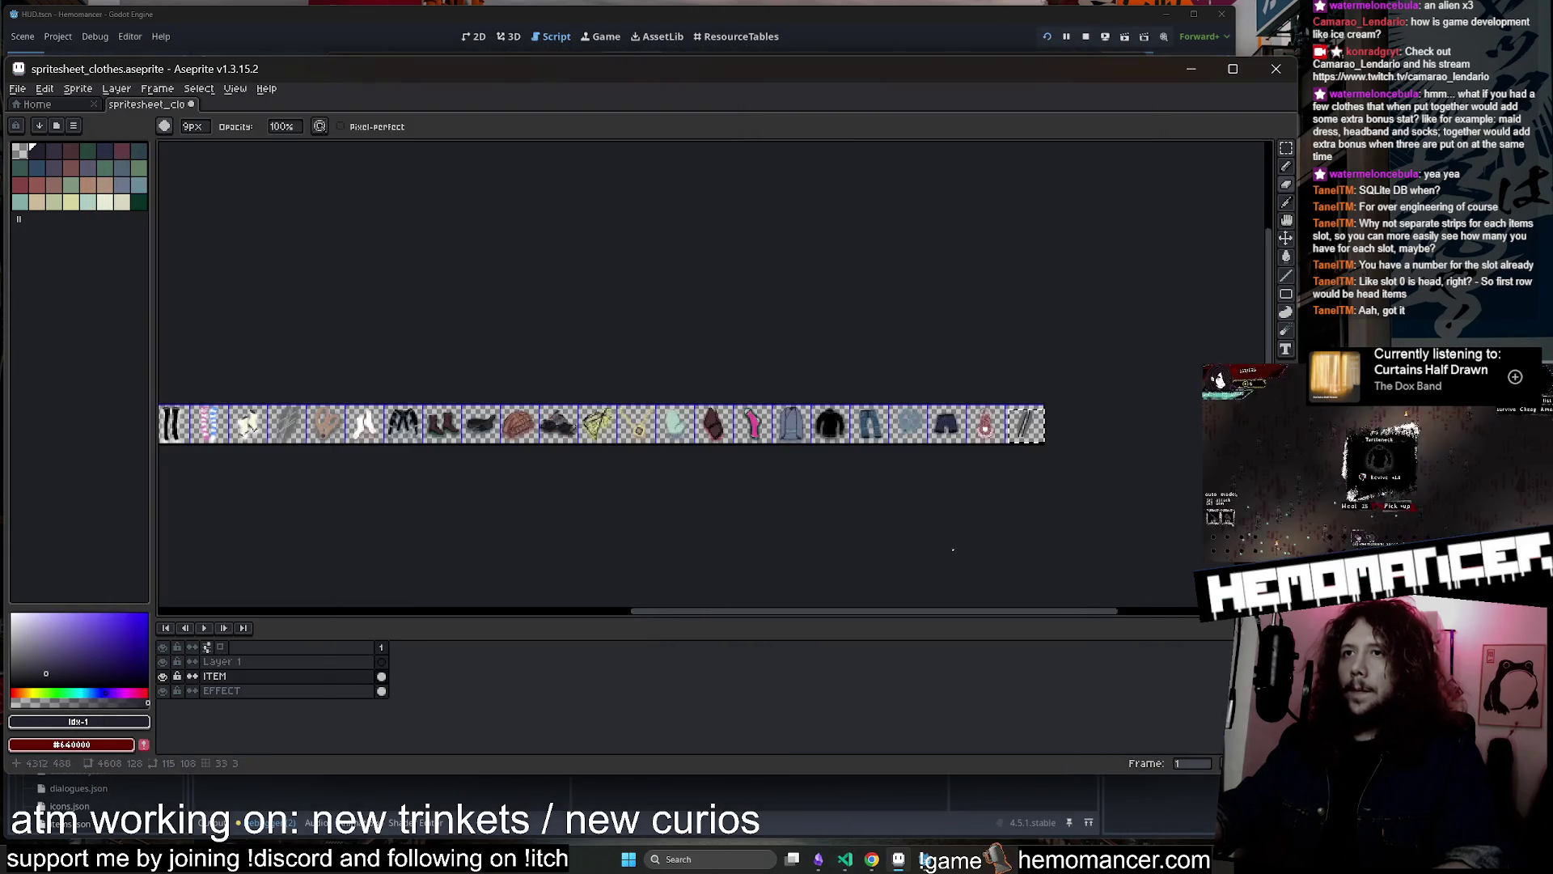
# Undo the last lengthening of the dark stripes
pyautogui.scroll(5, 1124, 430)
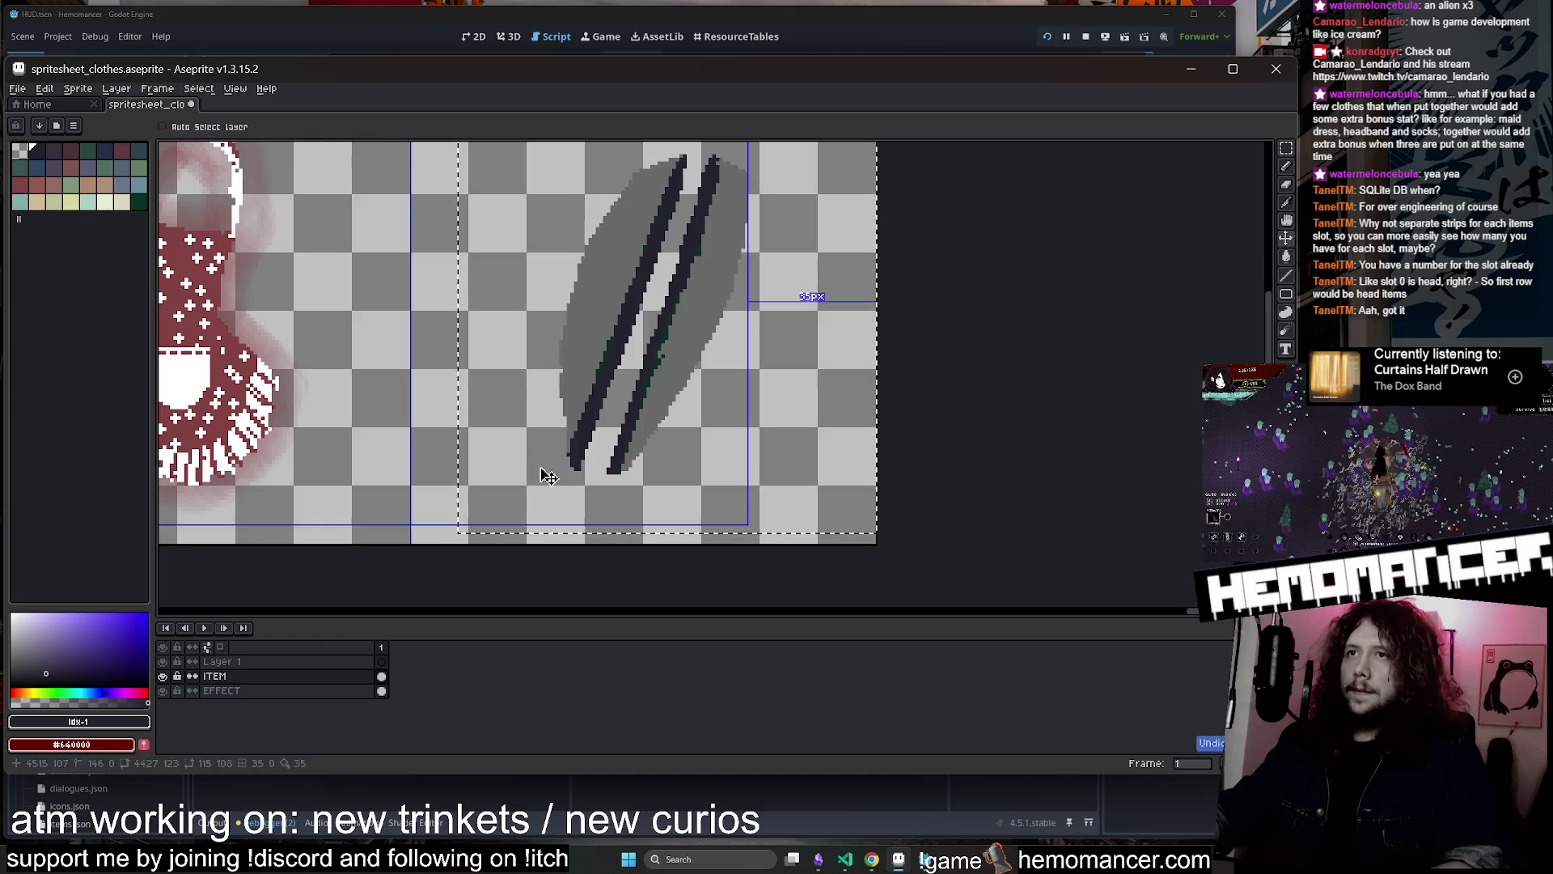
pyautogui.scroll(-1, 549, 423)
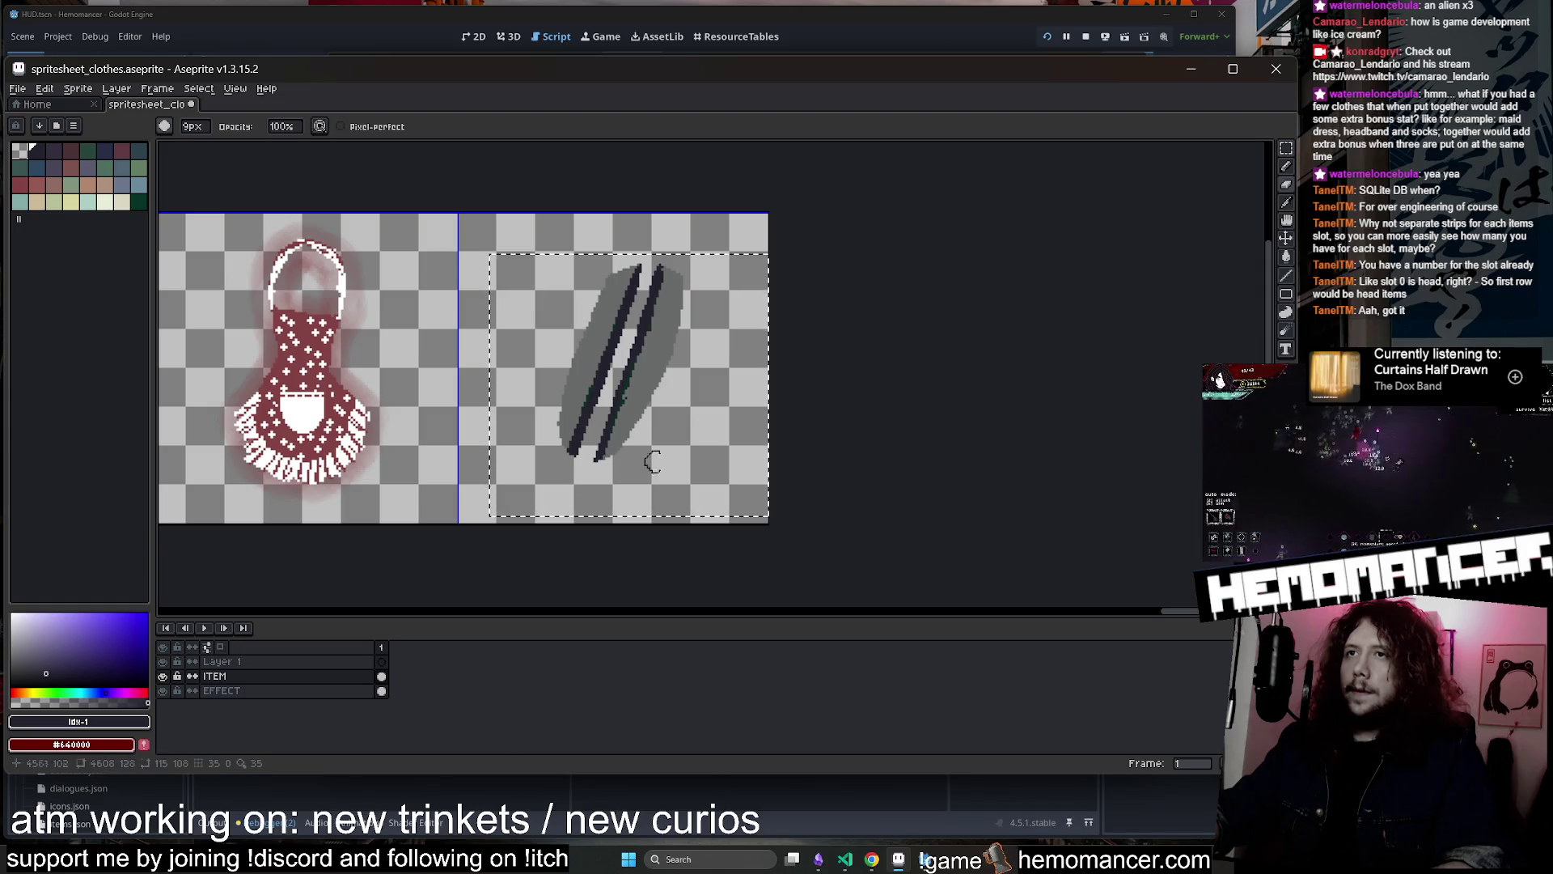
pyautogui.scroll(1, 685, 434)
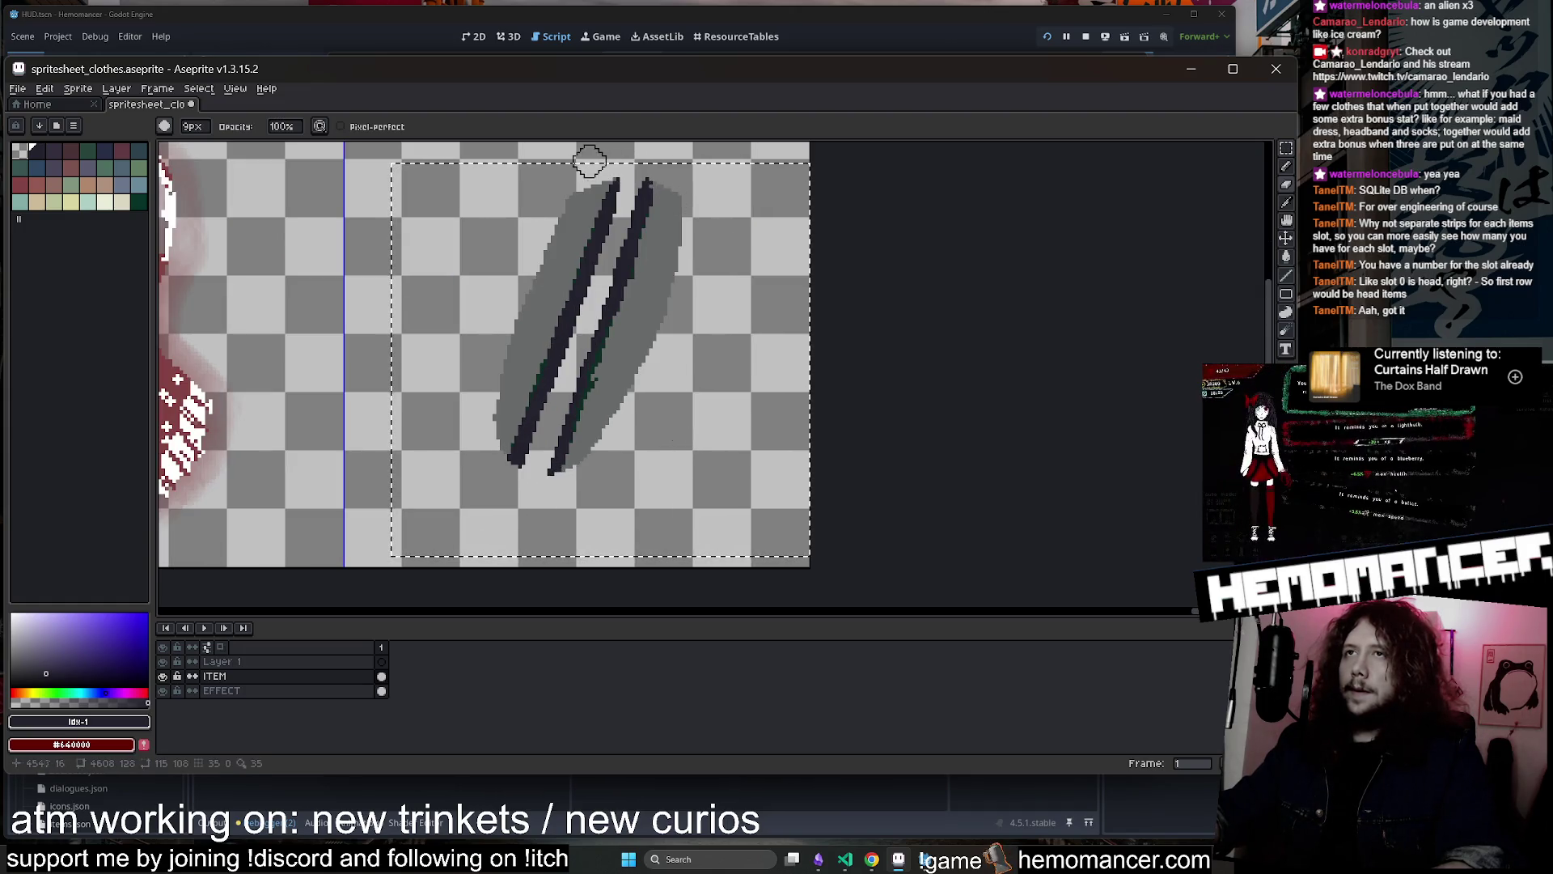
pyautogui.hotkey('ctrl', 'z')
pyautogui.scroll(-1, 809, 214)
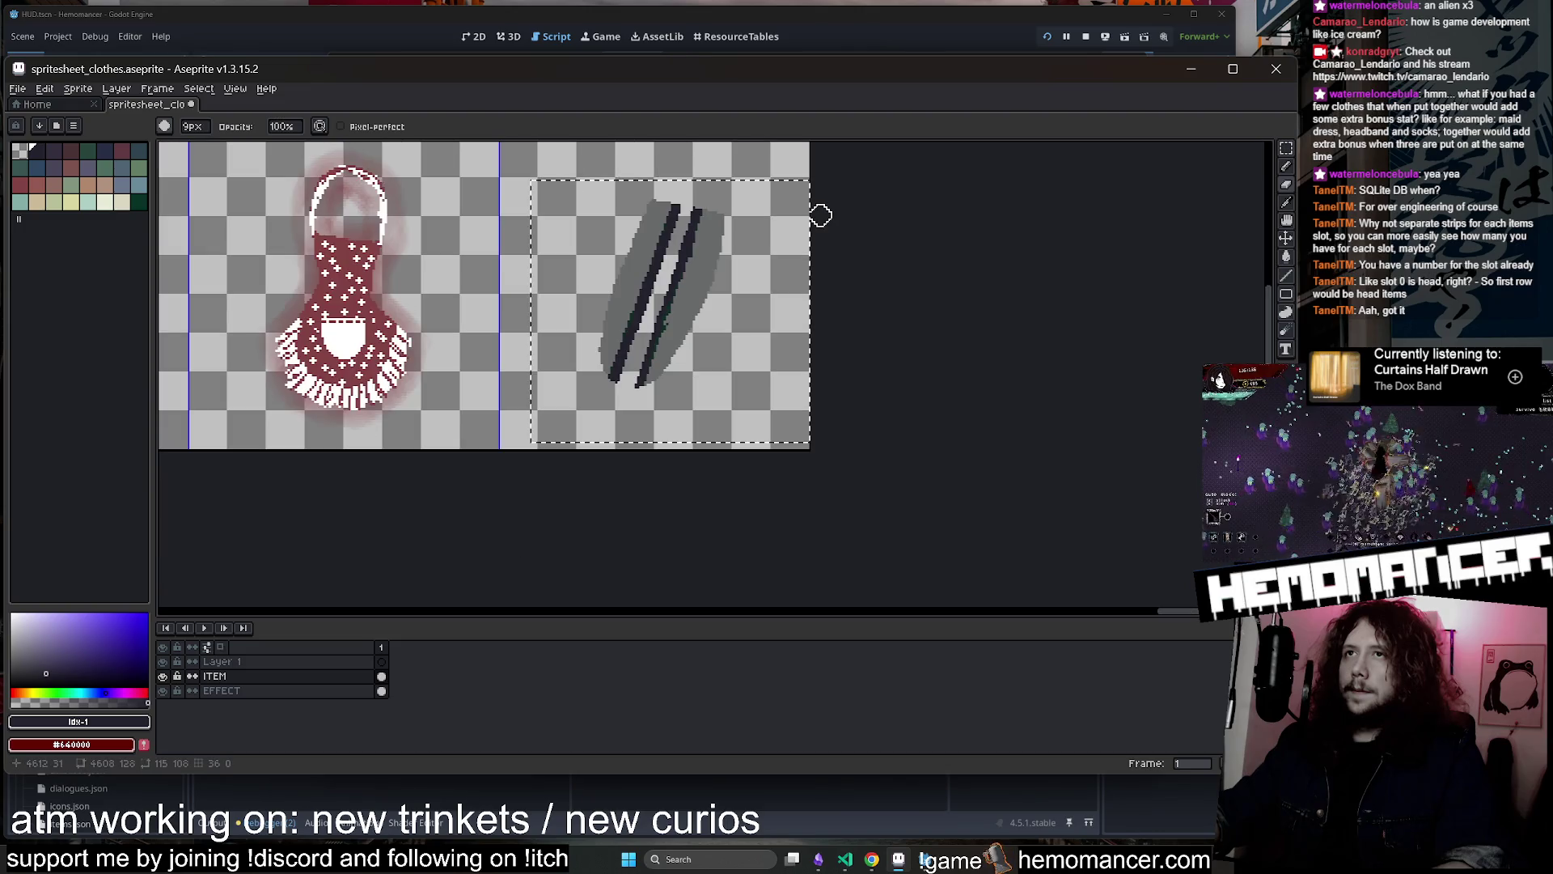
# Select the claw and move it up and right within its cell, undoing part of the move
pyautogui.press('m')
pyautogui.scroll(1, 805, 219)
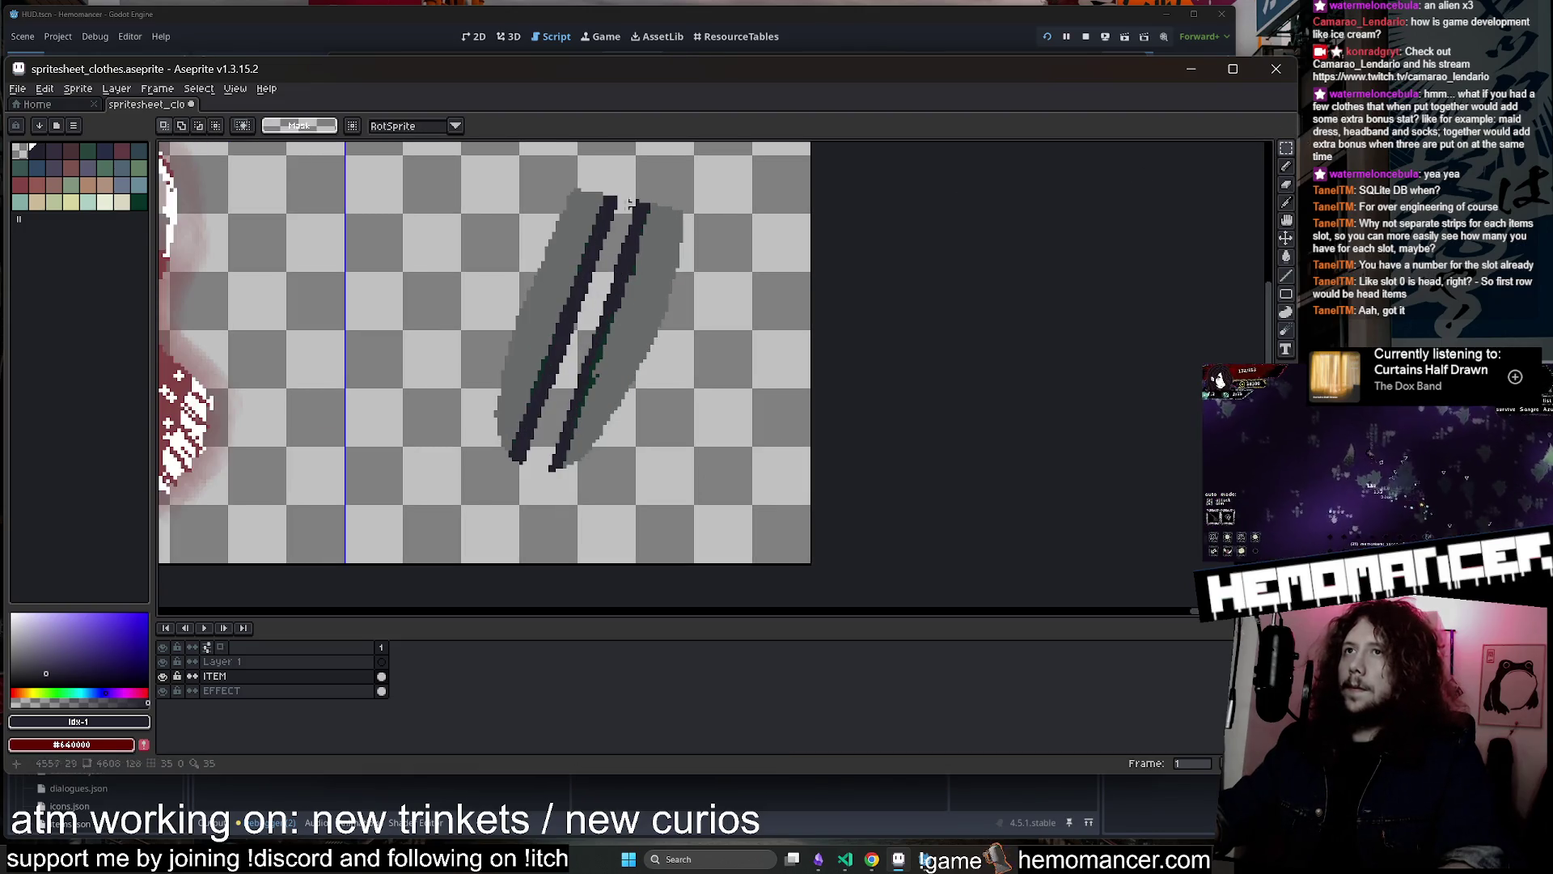
pyautogui.moveTo(531, 175); pyautogui.dragTo(813, 346)
pyautogui.click(716, 244)
pyautogui.moveTo(716, 244); pyautogui.dragTo(728, 229)
pyautogui.click(871, 313)
pyautogui.scroll(-1, 945, 334)
pyautogui.scroll(2, 945, 334)
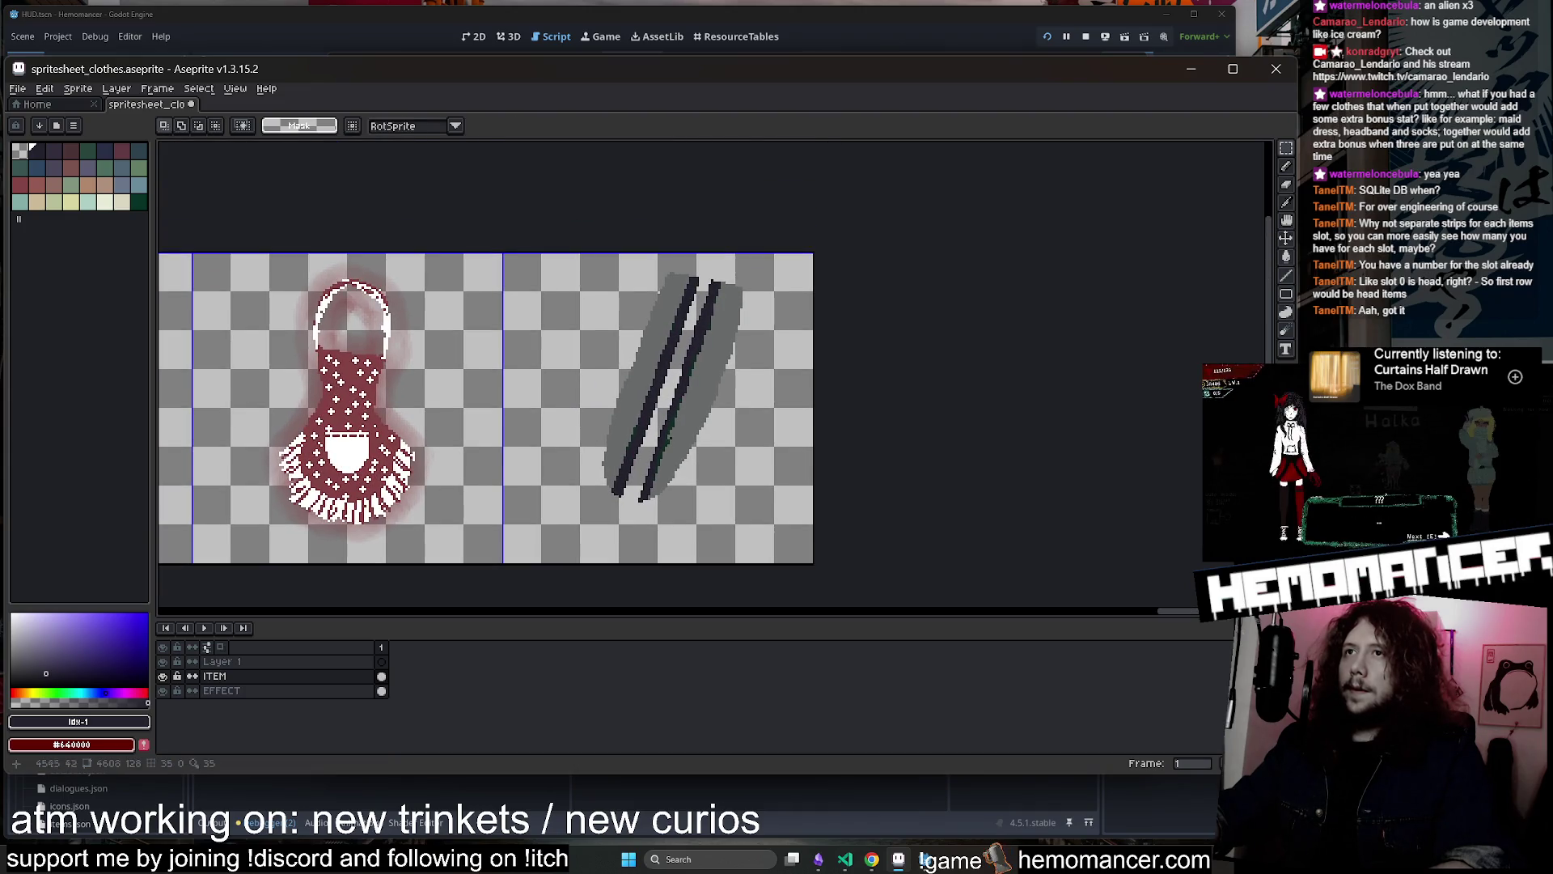
pyautogui.hotkey('ctrl', 'z')
pyautogui.hotkey('ctrl', 'z')
pyautogui.hotkey('ctrl', 'z')
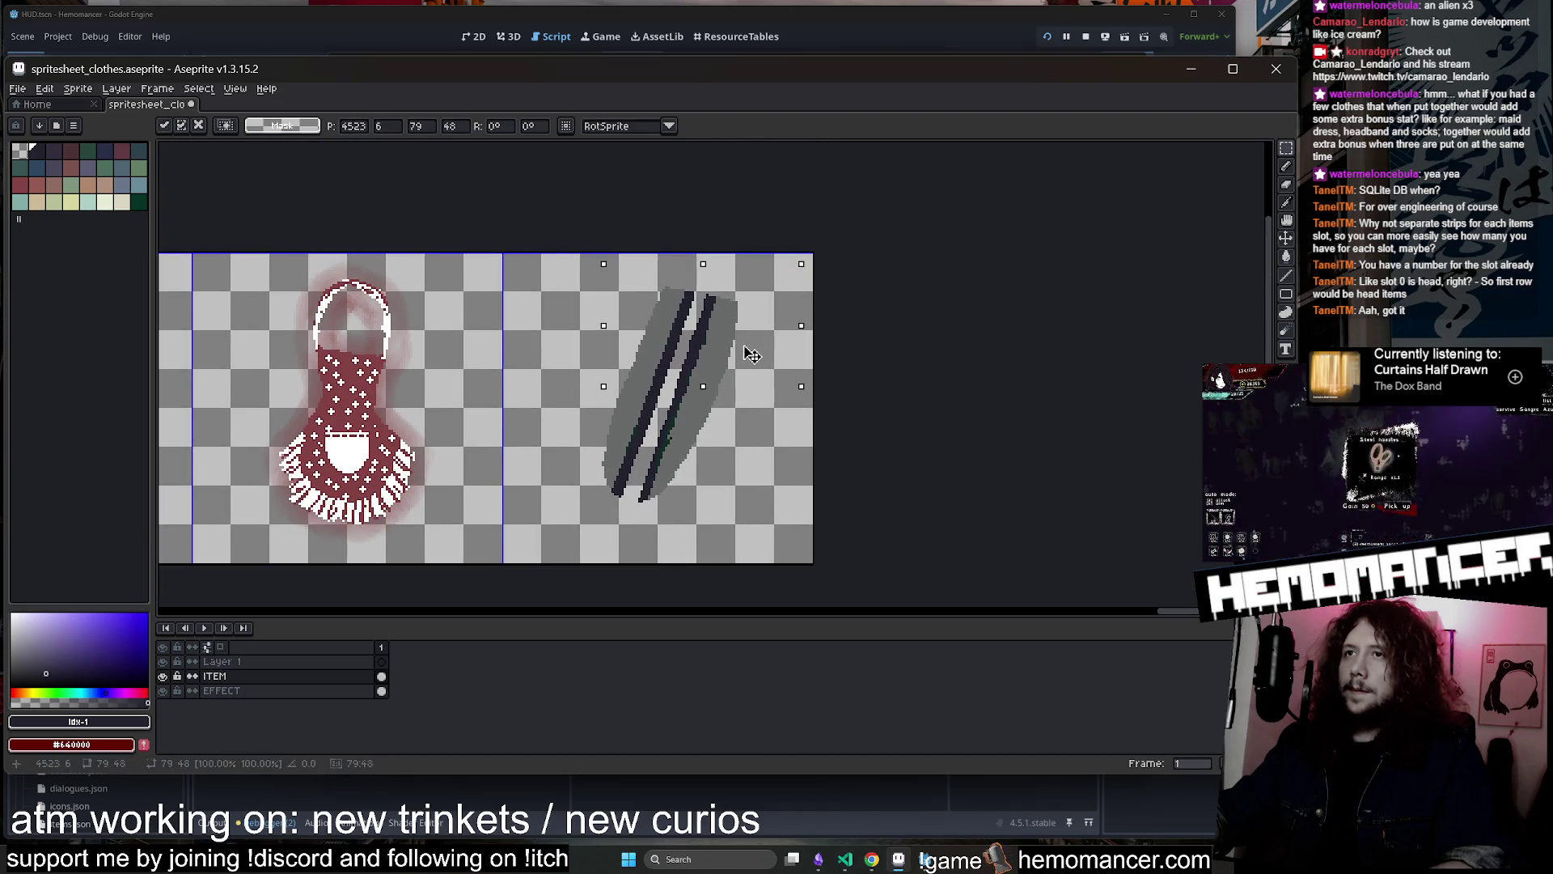
pyautogui.scroll(2, 639, 514)
# Pick the muted red palette colour (idx-11) for the pencil
pyautogui.press('b')
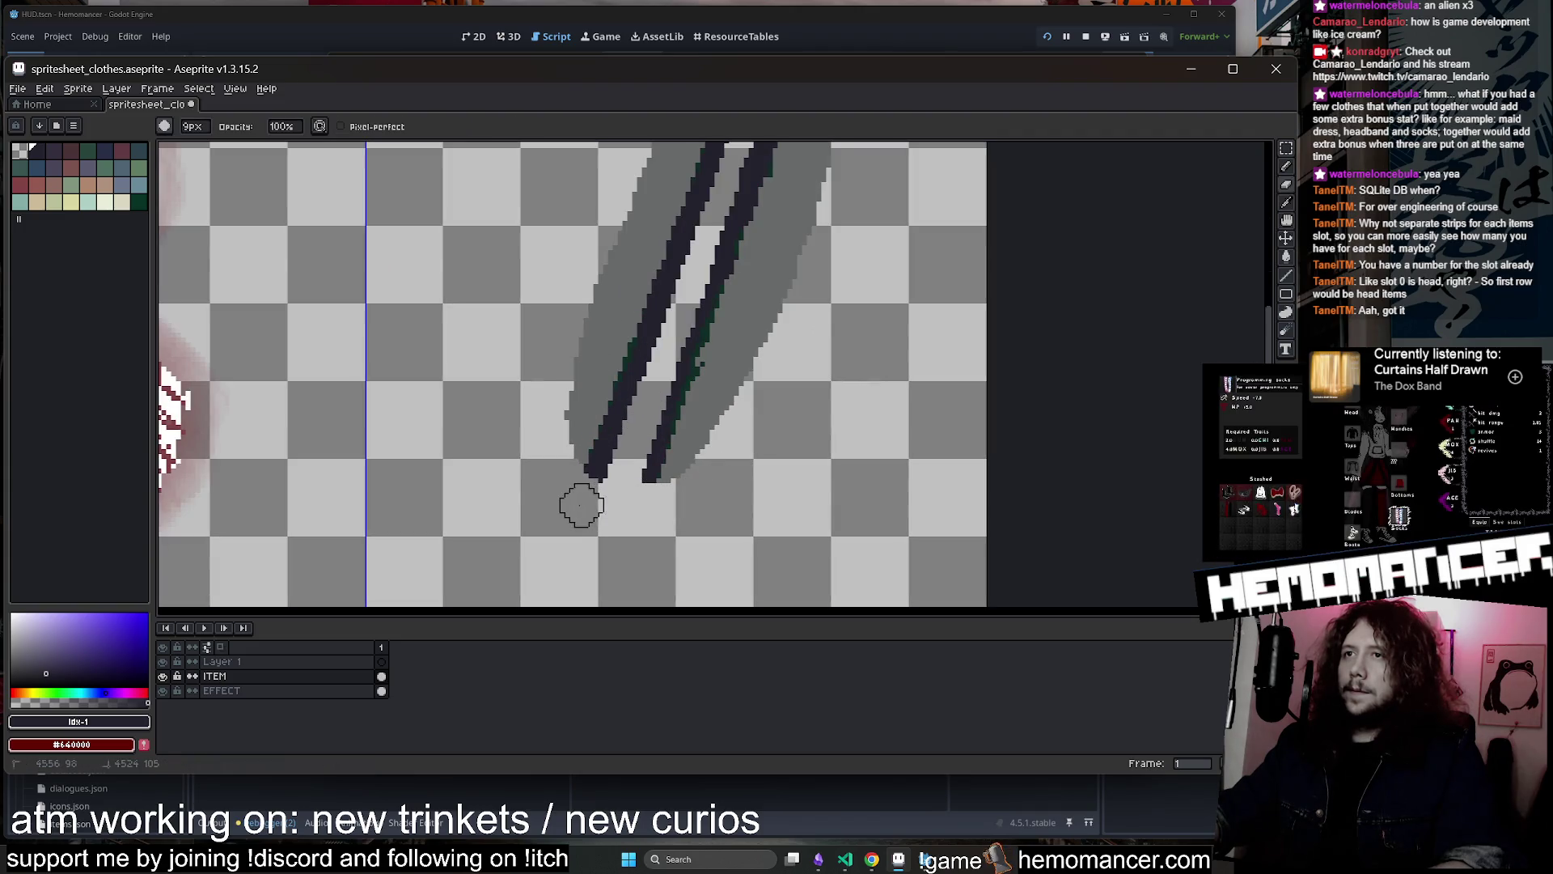
pyautogui.scroll(-1, 567, 465)
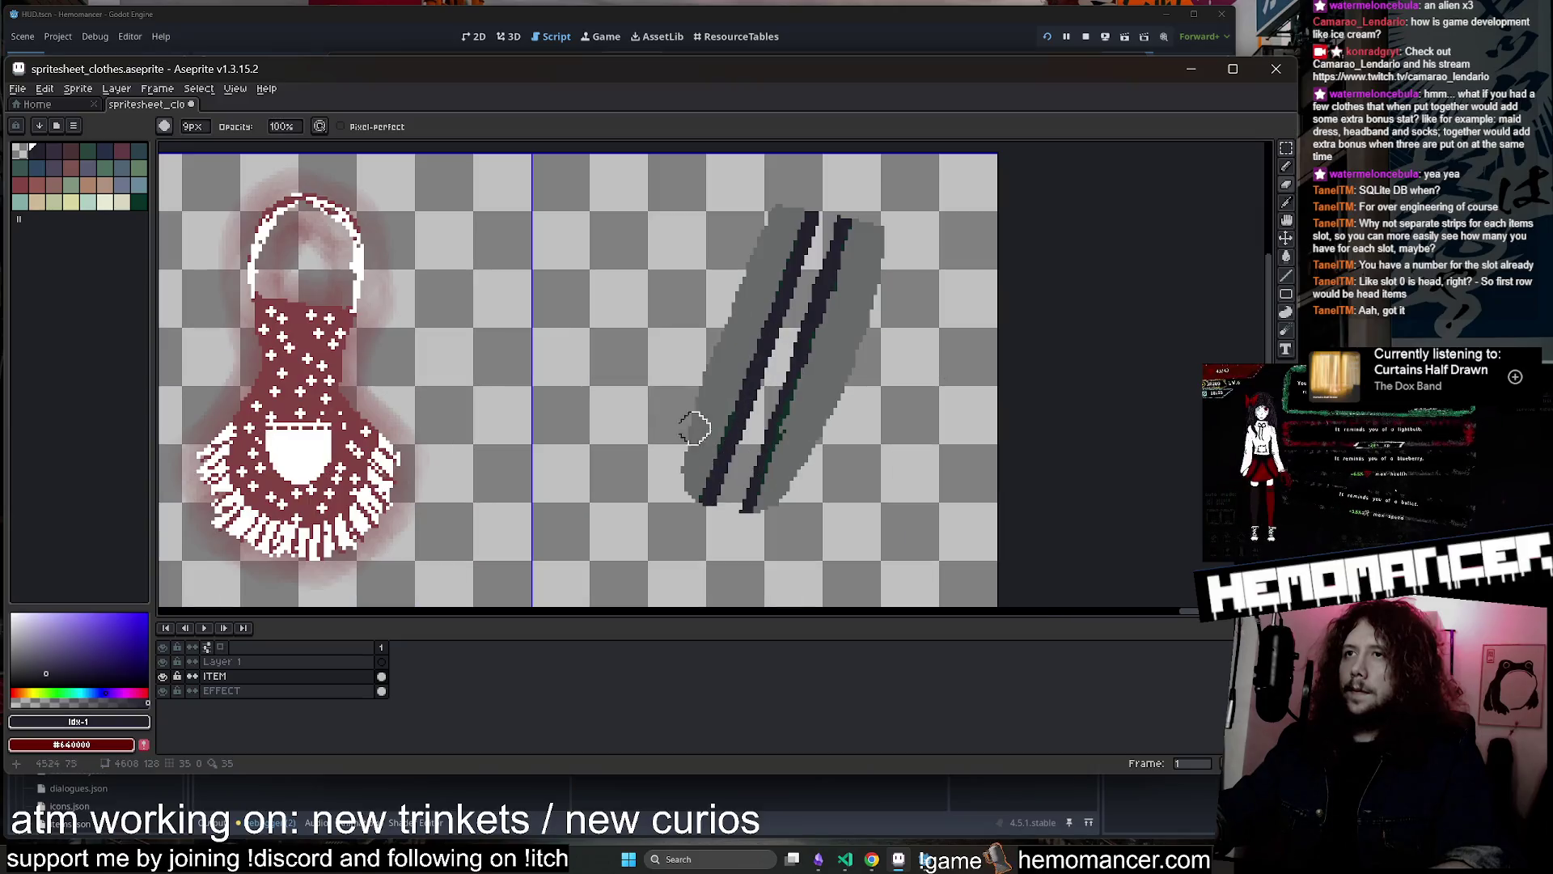
pyautogui.click(71, 167)
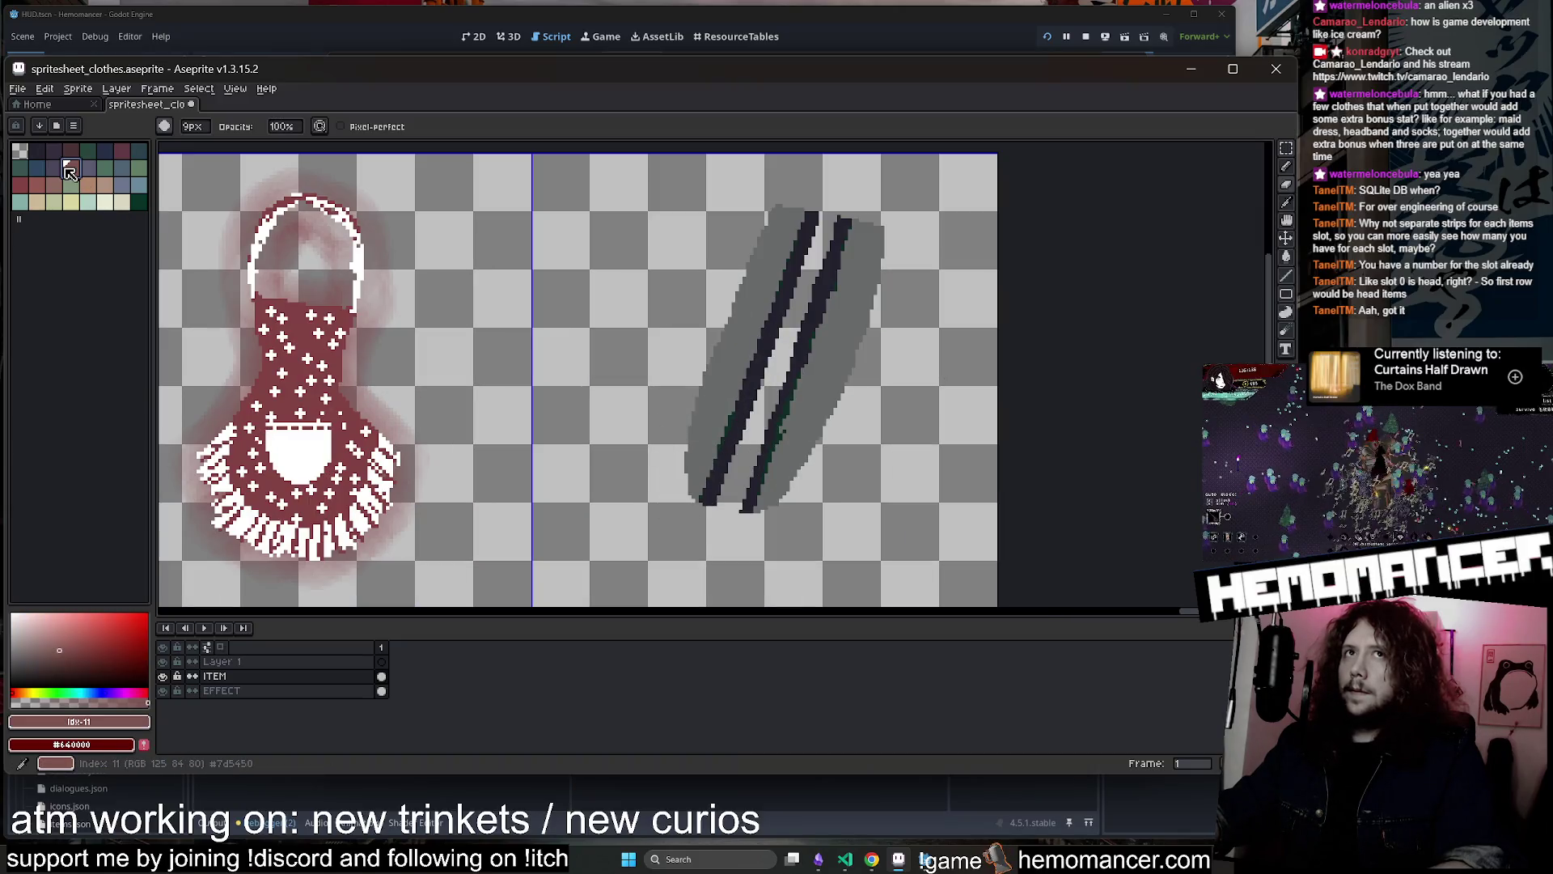
pyautogui.press('b')
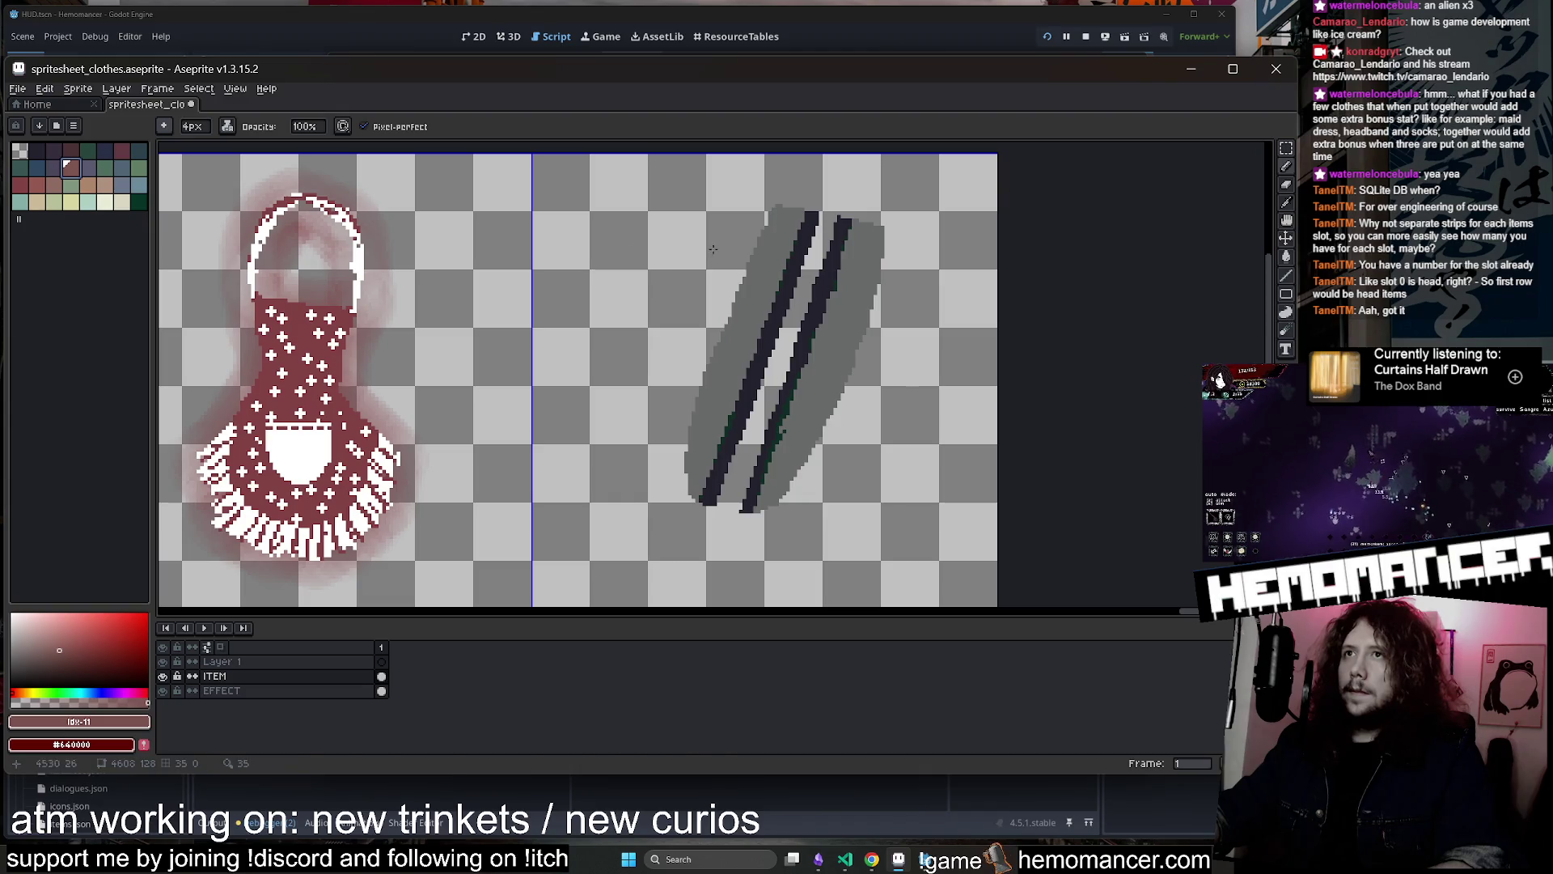
pyautogui.click(924, 860)
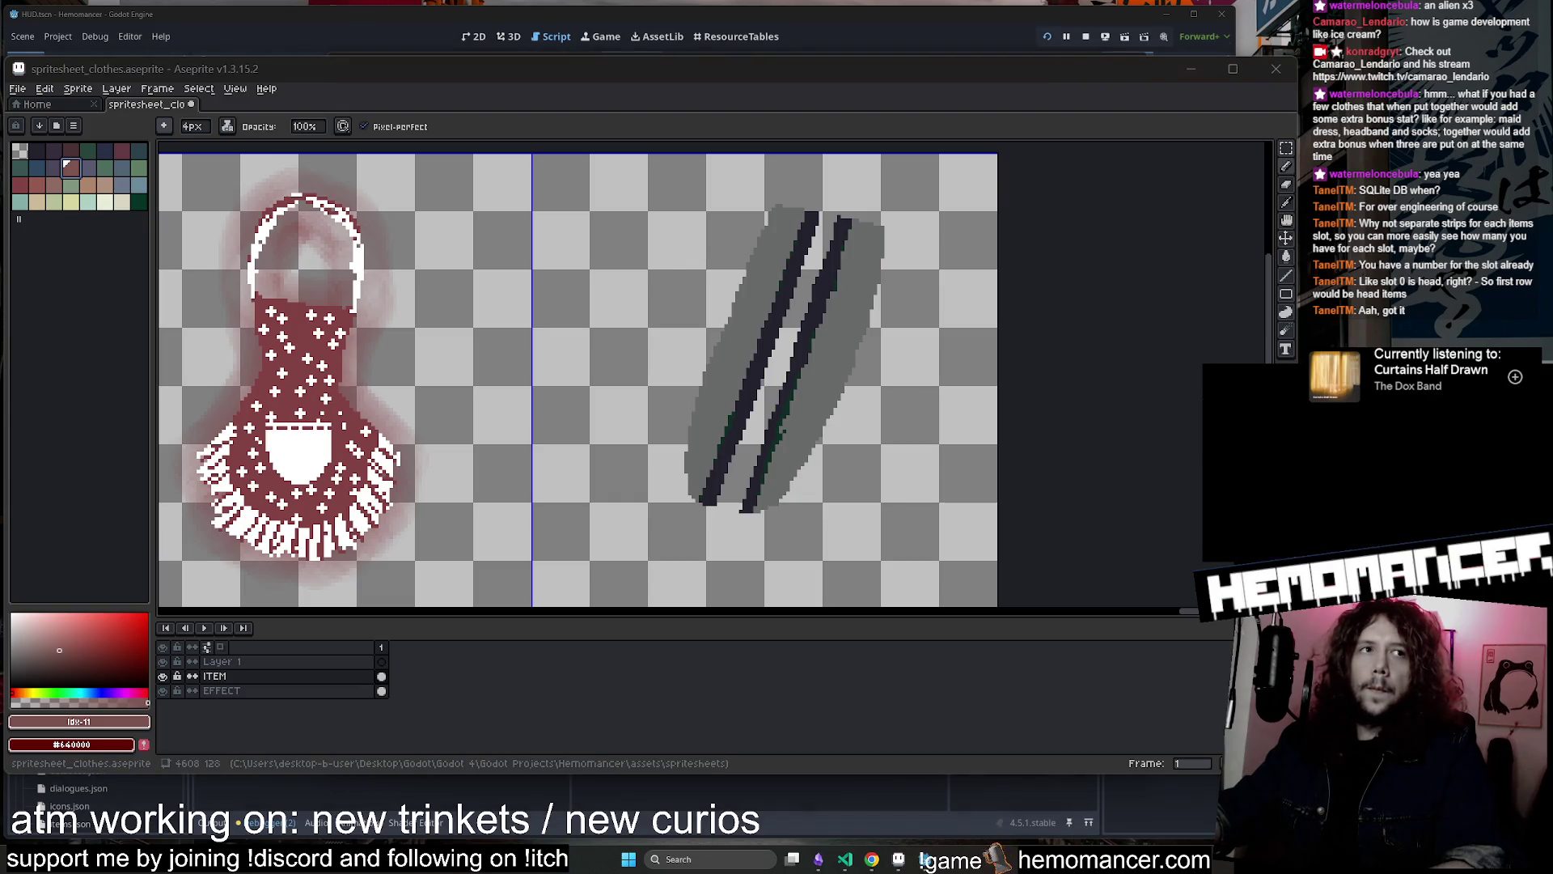
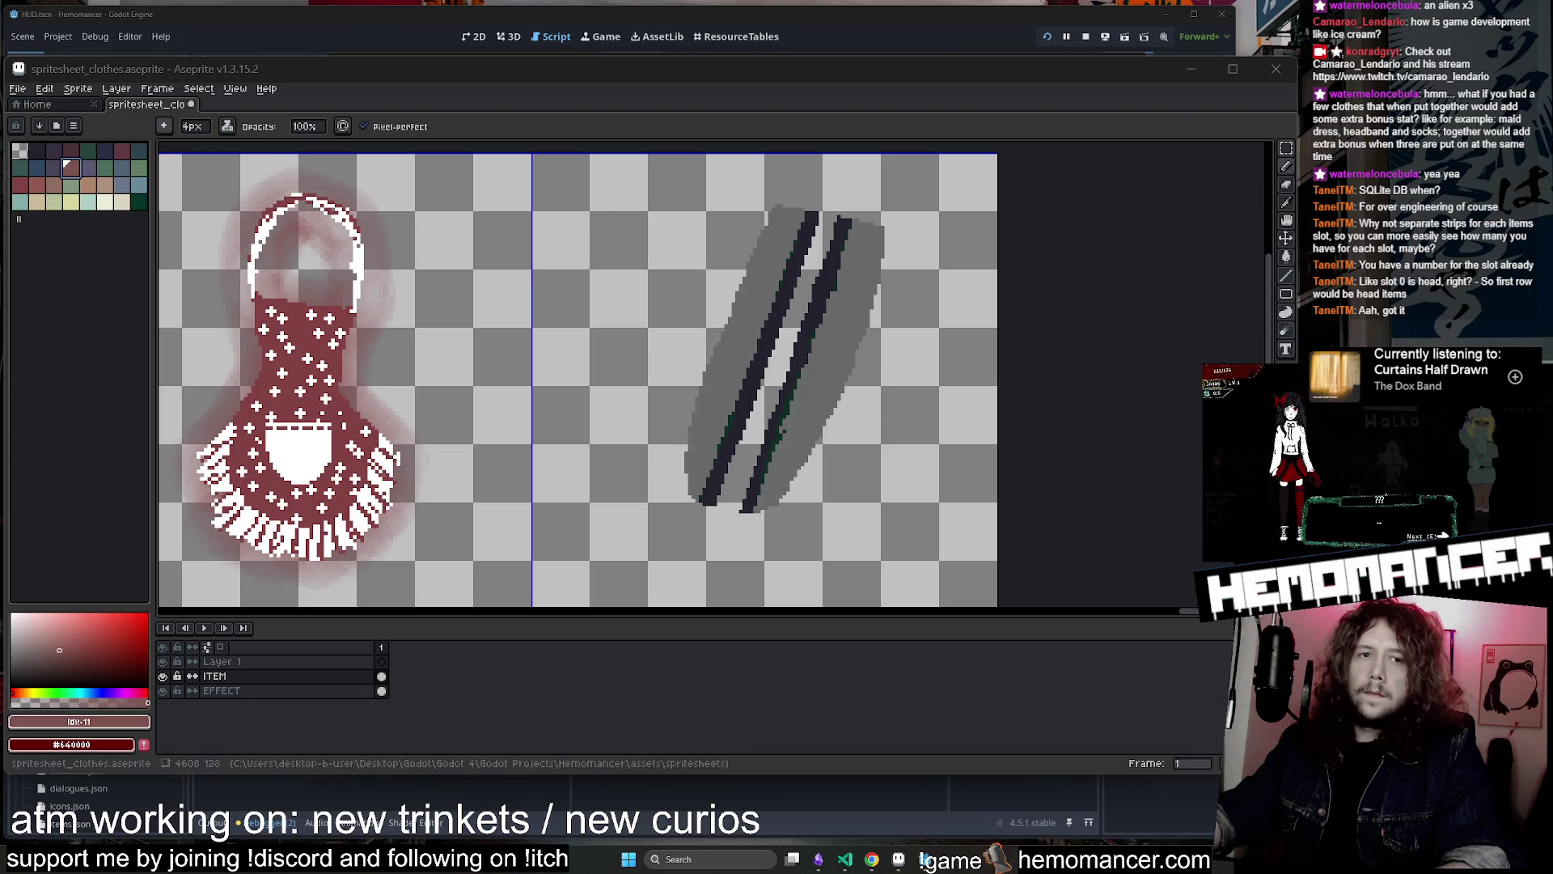
# Lasso-select the blade stroke and rotate it to a steeper angle, shifting it right
pyautogui.click(1286, 148)
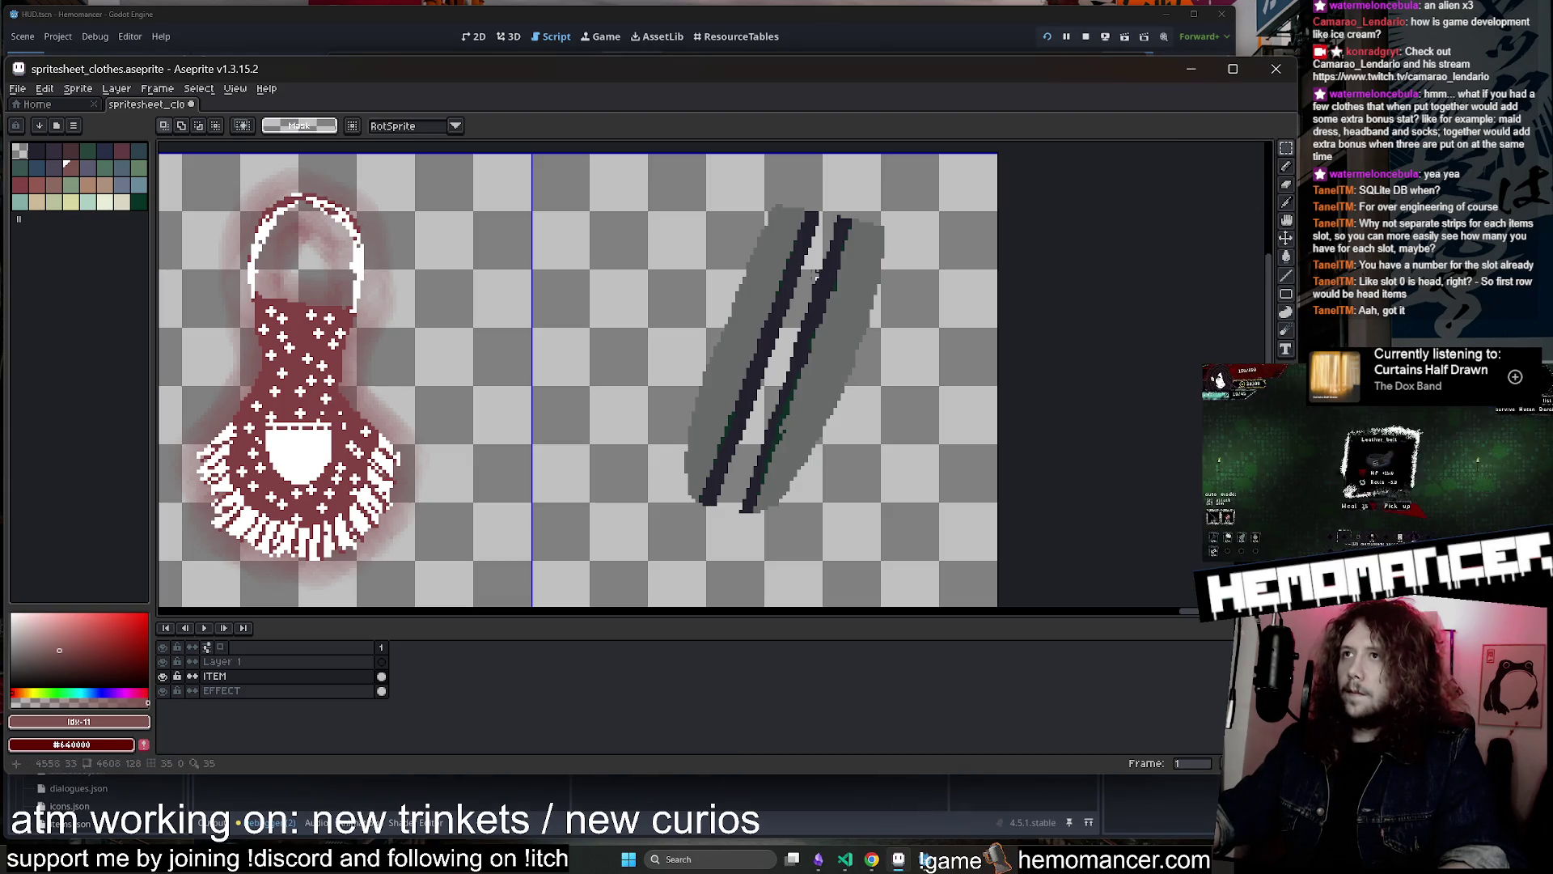
pyautogui.moveTo(1294, 148); pyautogui.dragTo(1230, 149)
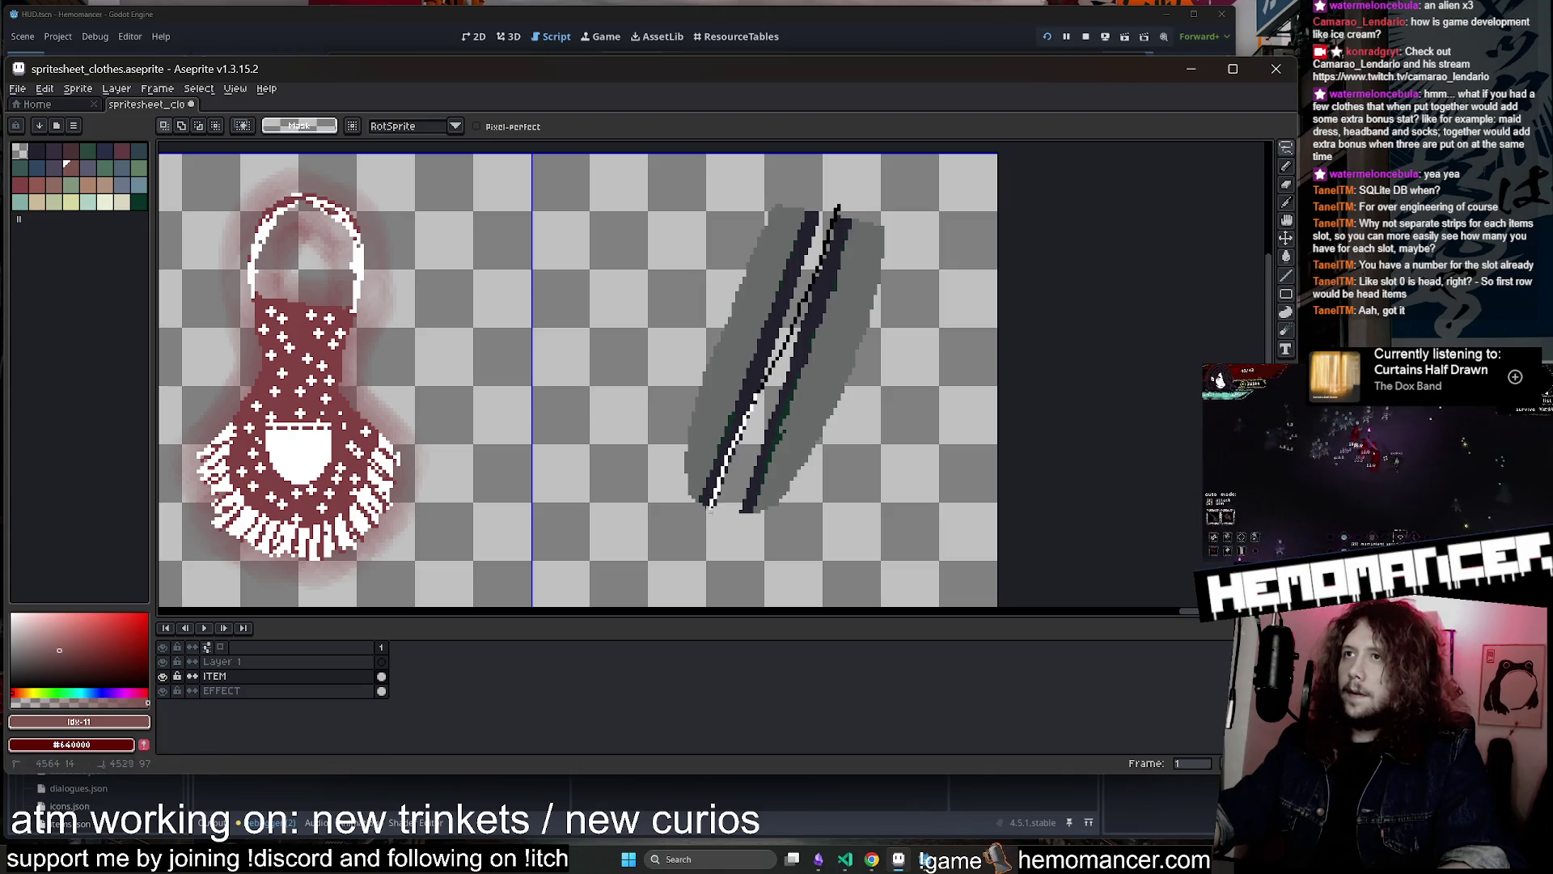
pyautogui.moveTo(711, 507); pyautogui.dragTo(722, 533)
pyautogui.moveTo(821, 265)
pyautogui.mouseDown()
pyautogui.moveTo(833, 218)
pyautogui.moveTo(827, 235)
pyautogui.mouseUp()
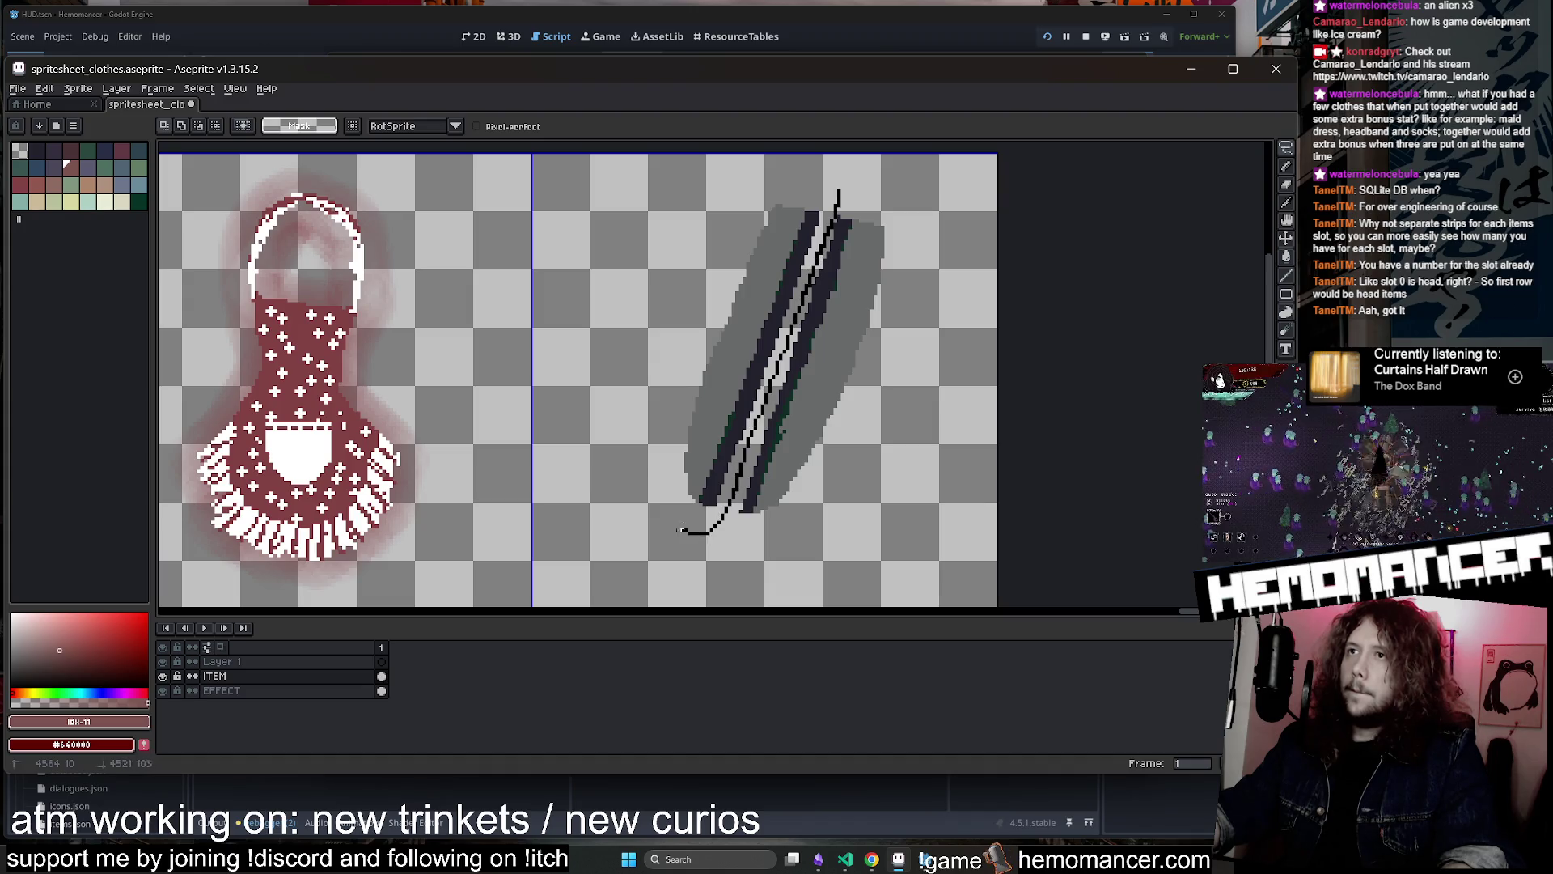
pyautogui.moveTo(682, 529)
pyautogui.mouseDown()
pyautogui.moveTo(837, 191)
pyautogui.moveTo(793, 202)
pyautogui.moveTo(844, 192)
pyautogui.moveTo(651, 174)
pyautogui.moveTo(841, 192)
pyautogui.mouseUp()
pyautogui.moveTo(781, 317); pyautogui.dragTo(862, 334)
pyautogui.press('m')
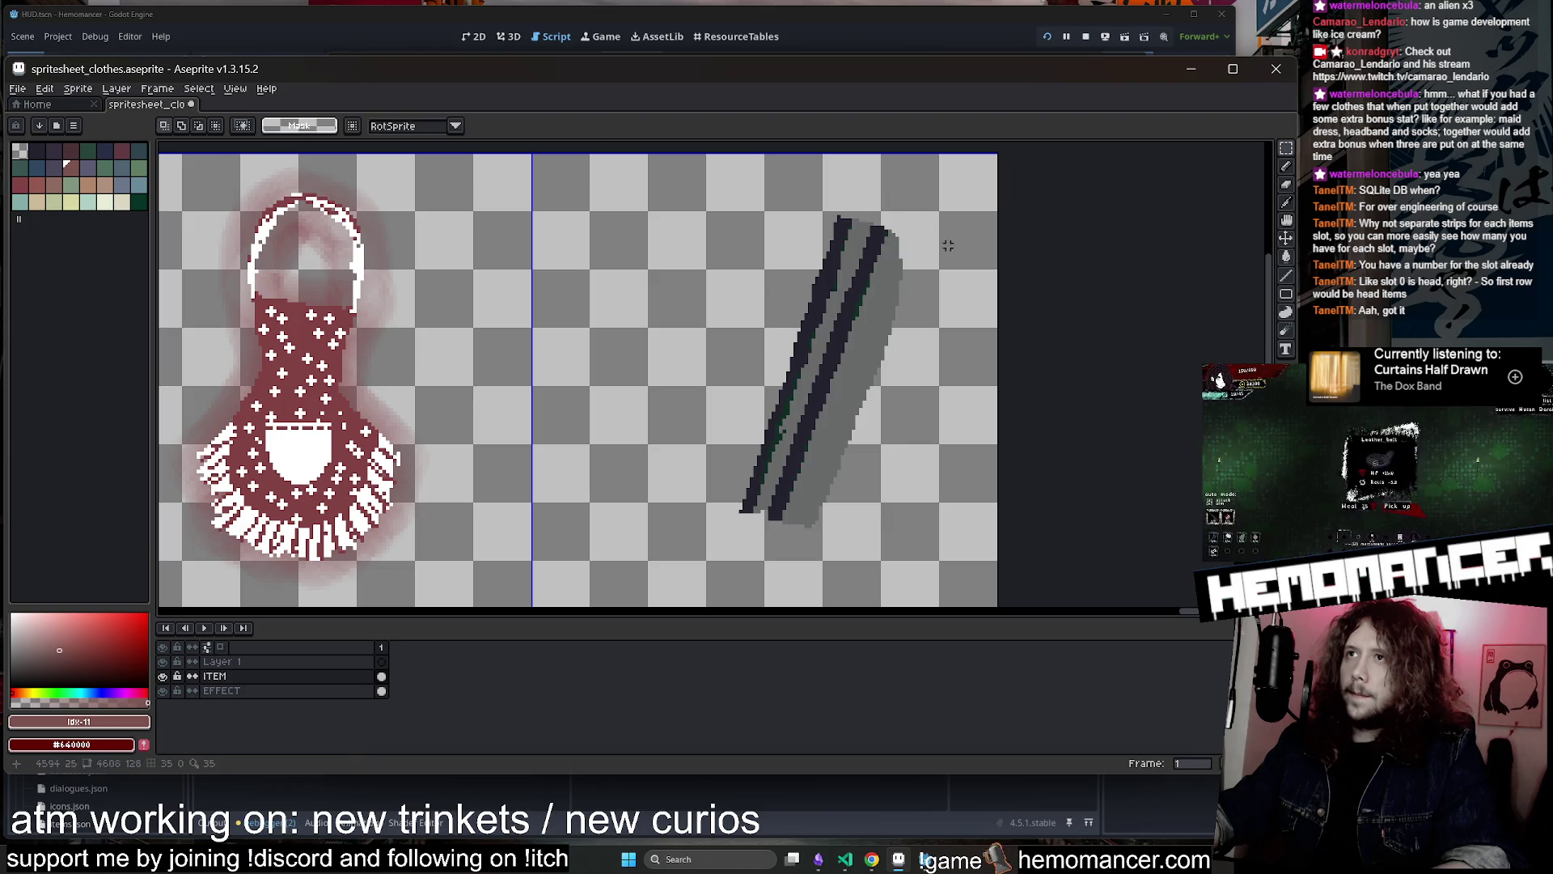
# Select the rotated blade with a rectangle and move it further left
pyautogui.moveTo(954, 254); pyautogui.dragTo(704, 337)
pyautogui.moveTo(956, 173); pyautogui.dragTo(714, 572)
pyautogui.moveTo(829, 435)
pyautogui.mouseDown()
pyautogui.moveTo(906, 460)
pyautogui.moveTo(910, 476)
pyautogui.moveTo(741, 467)
pyautogui.mouseUp()
pyautogui.press('b')
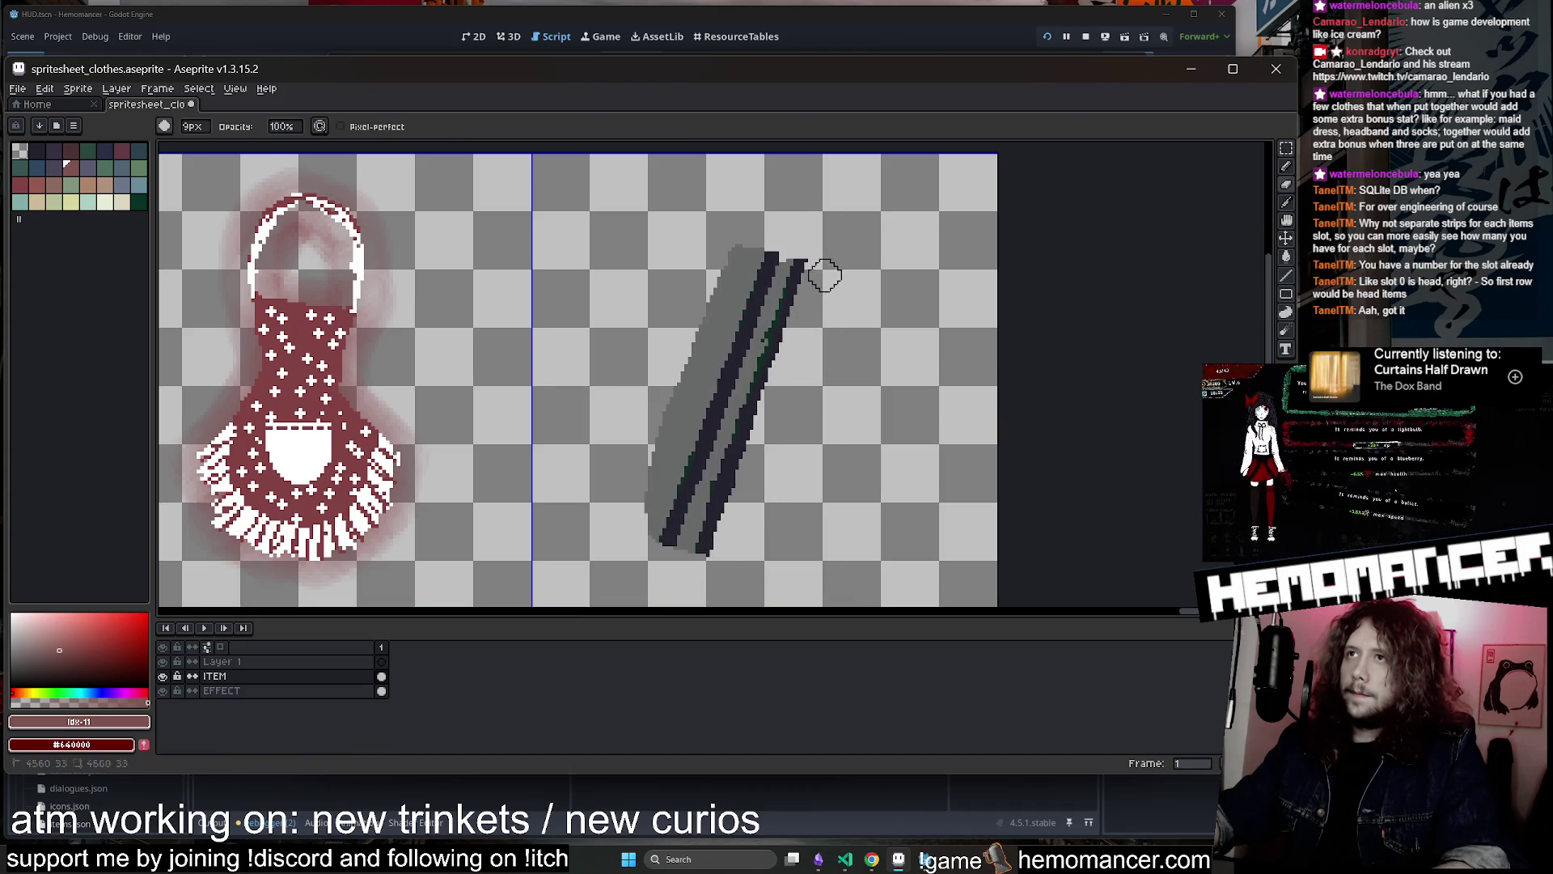
# Pick the blade's grey and paint its left edge with a 6px brush
pyautogui.keyDown('alt'); pyautogui.click(647, 515); pyautogui.keyUp('alt')
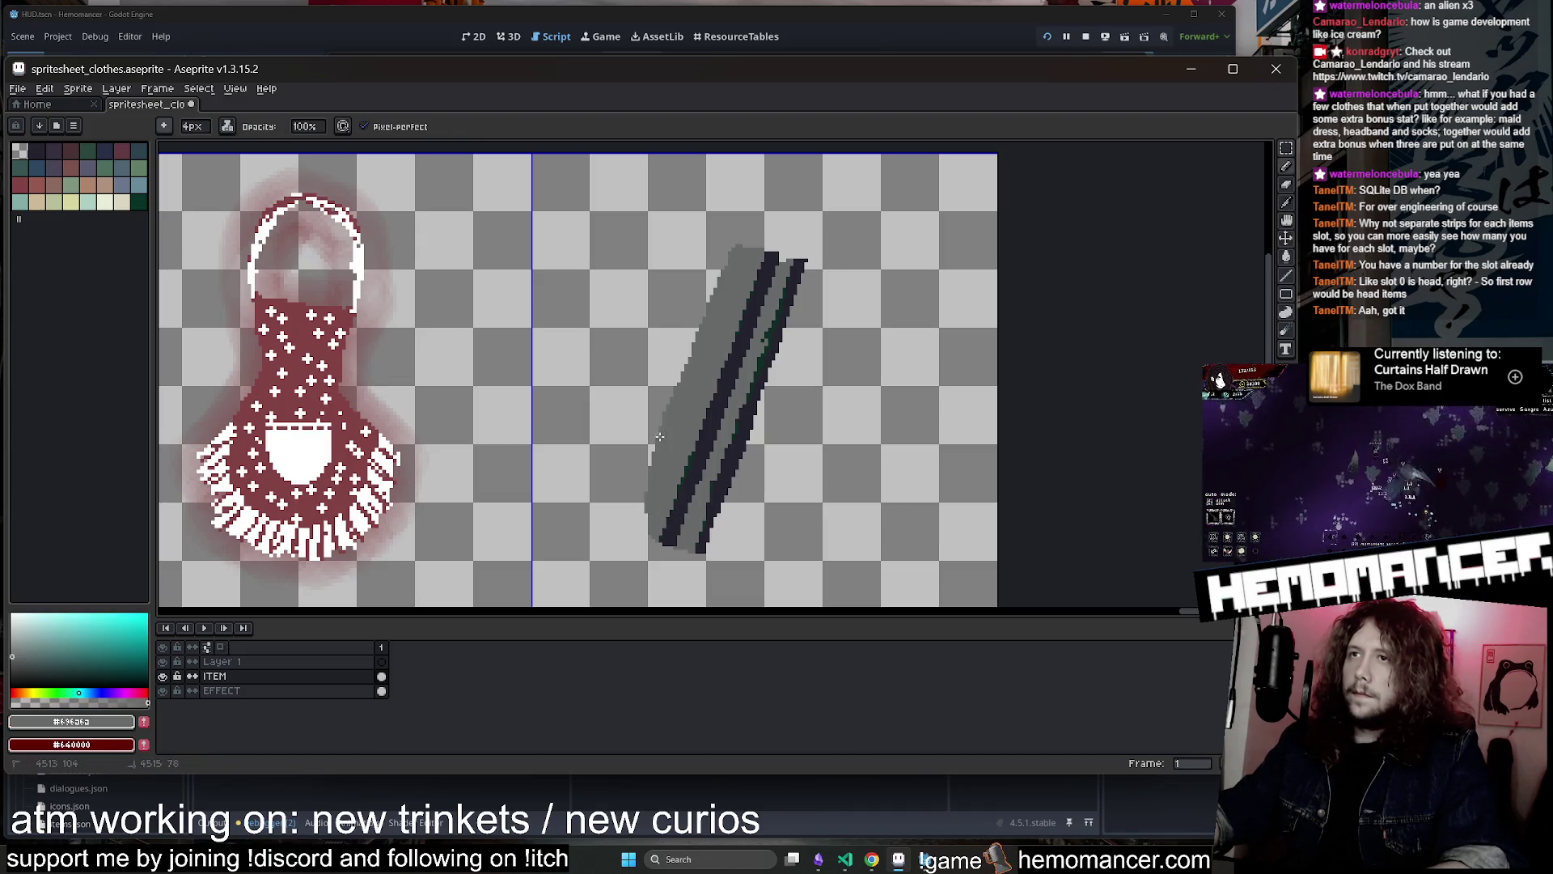
pyautogui.press('+')
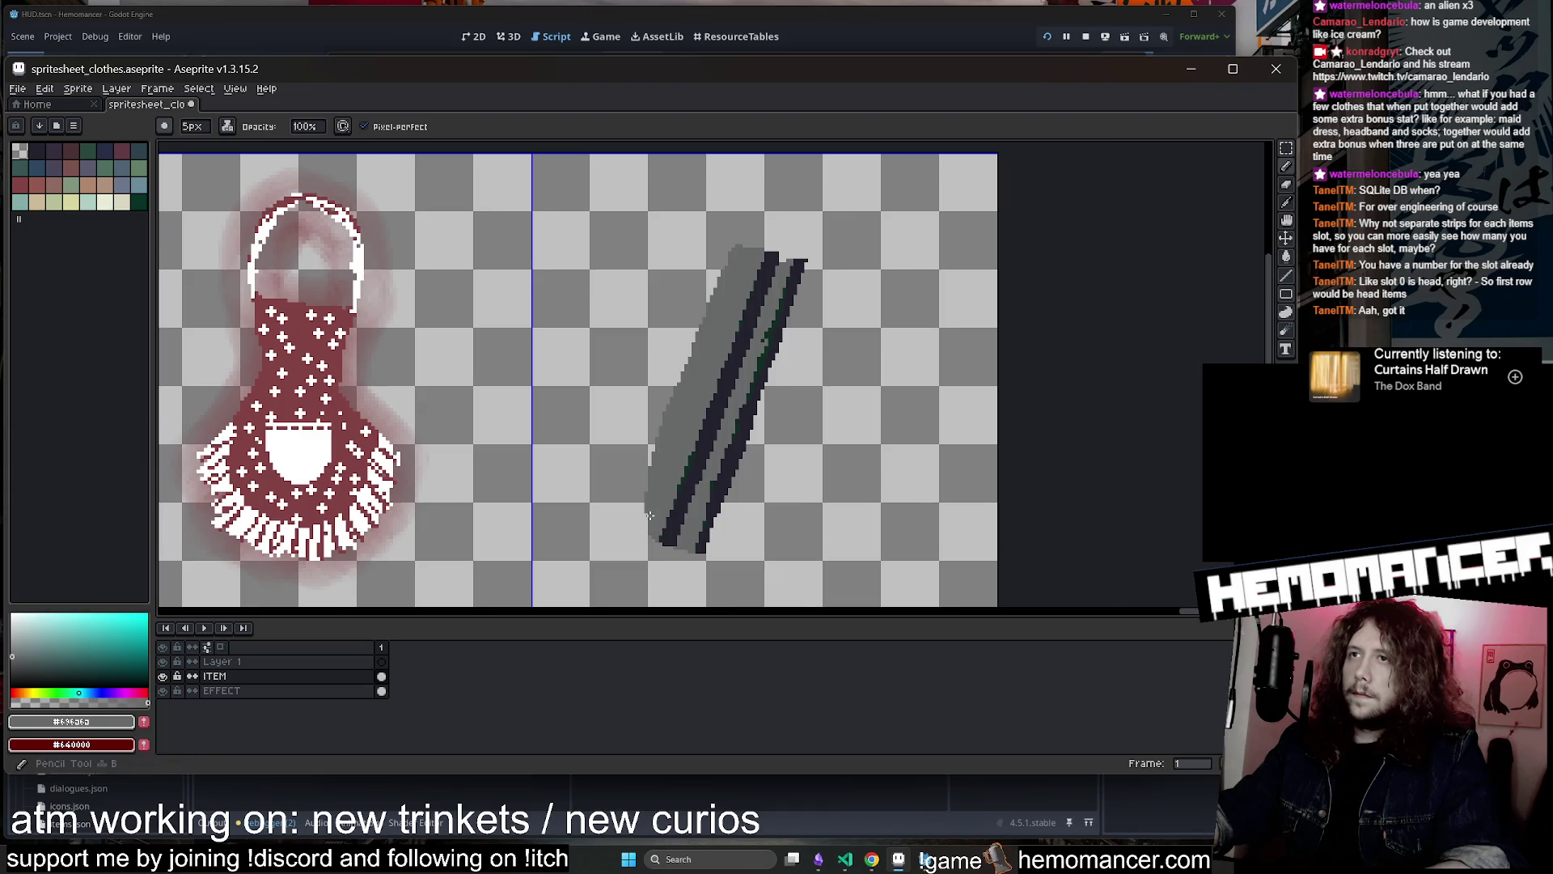
pyautogui.scroll(1, 649, 515)
pyautogui.press('+')
pyautogui.press('+')
pyautogui.press('+')
pyautogui.click(227, 126)
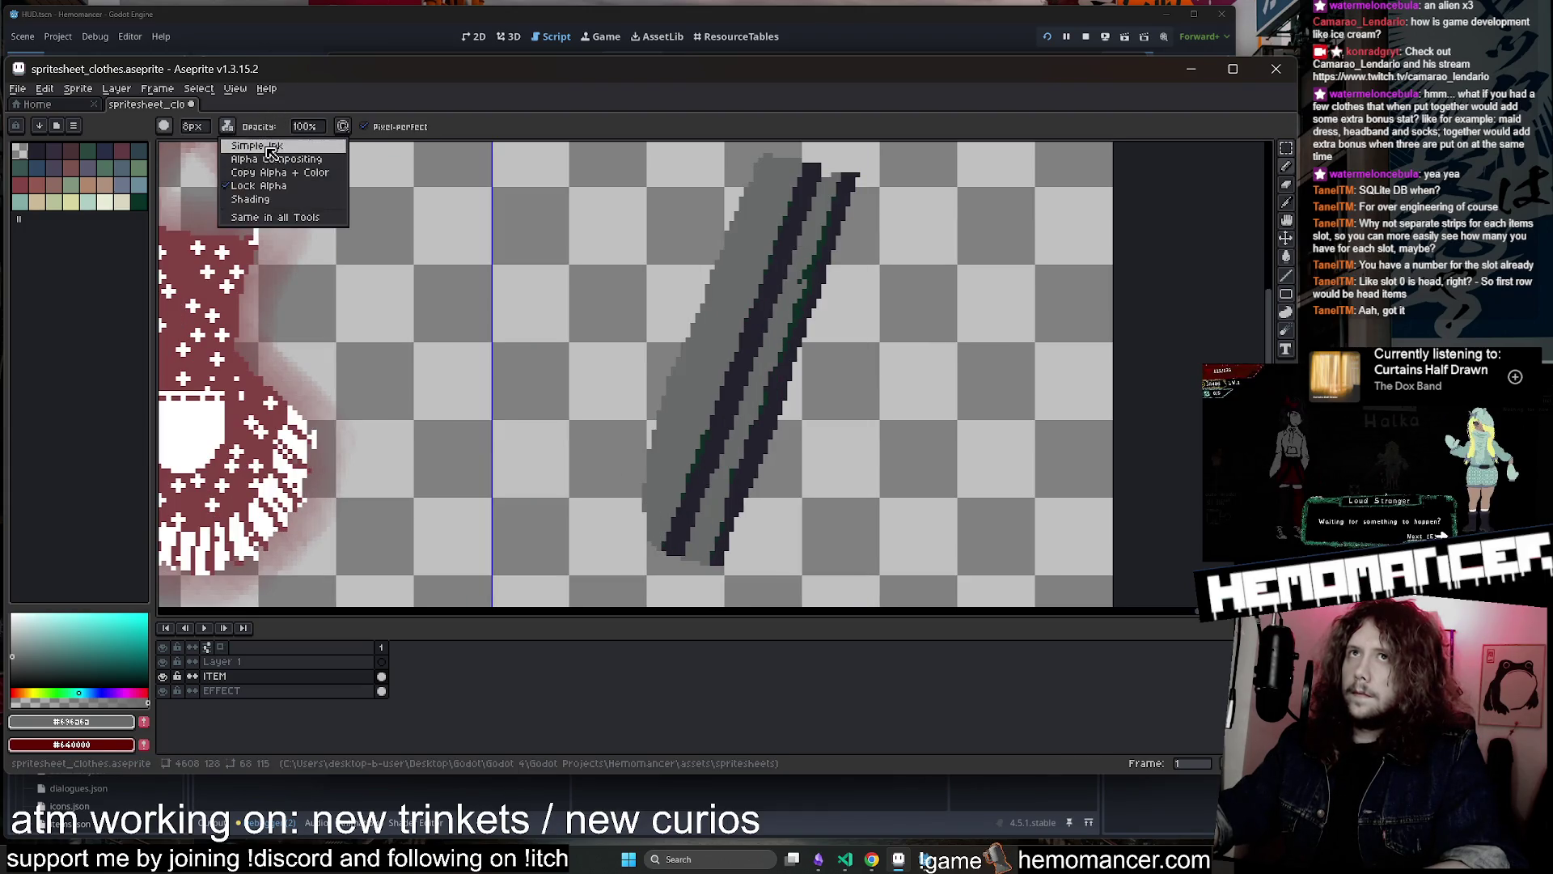
pyautogui.click(243, 149)
pyautogui.press('-')
pyautogui.press('-')
pyautogui.moveTo(643, 515)
pyautogui.mouseDown()
pyautogui.moveTo(680, 340)
pyautogui.moveTo(728, 243)
pyautogui.mouseUp()
# Marquee-select the blade and shift it up and to the right in its cell
pyautogui.scroll(-5, 728, 242)
pyautogui.scroll(1, 797, 190)
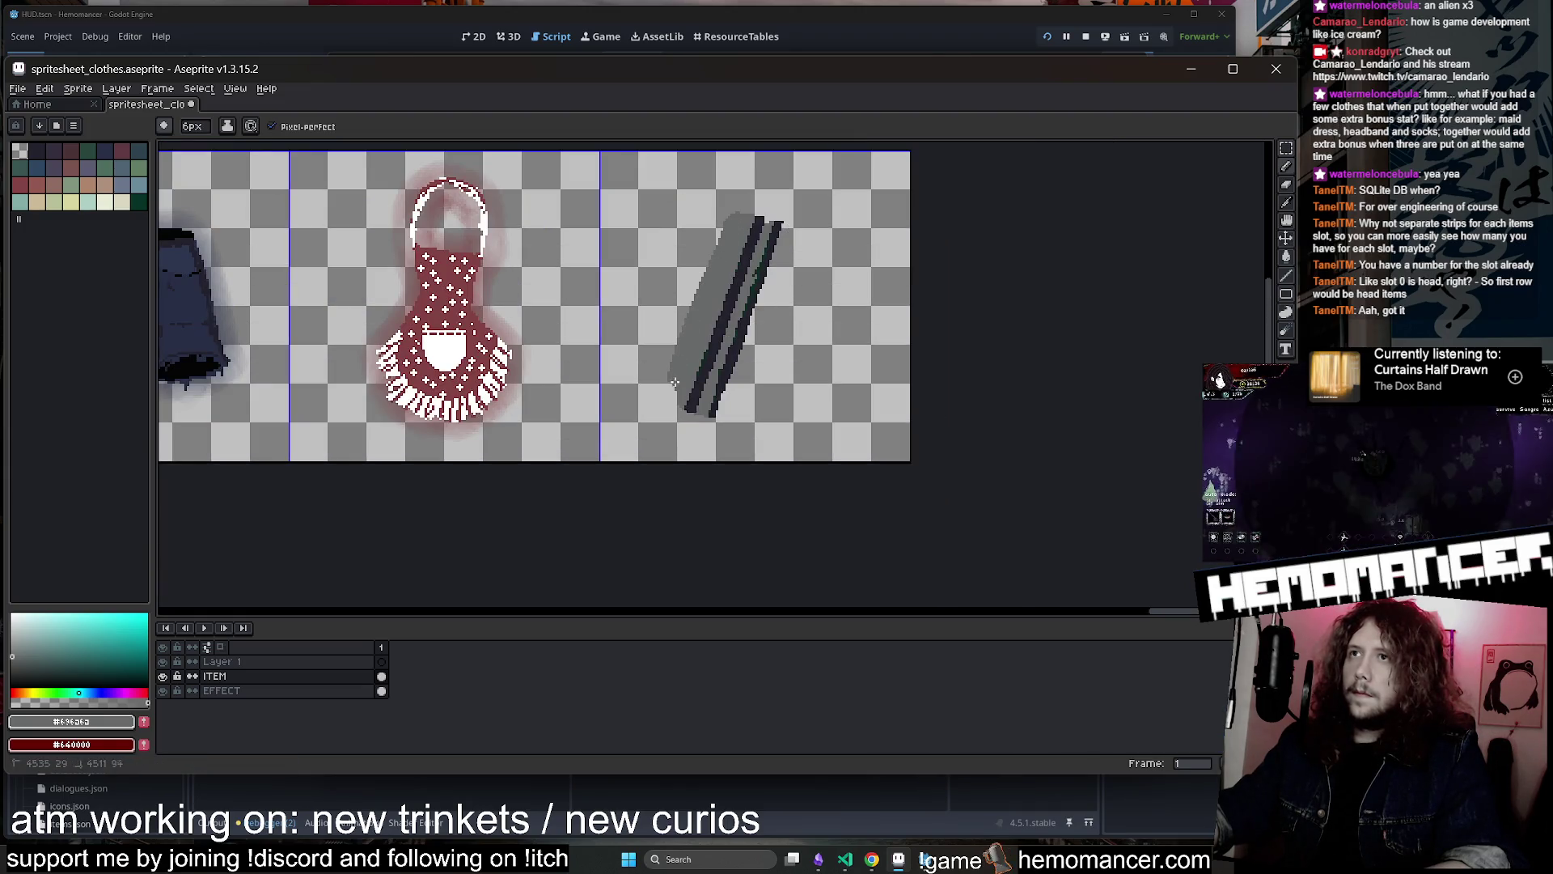
pyautogui.scroll(1, 690, 389)
pyautogui.press('e')
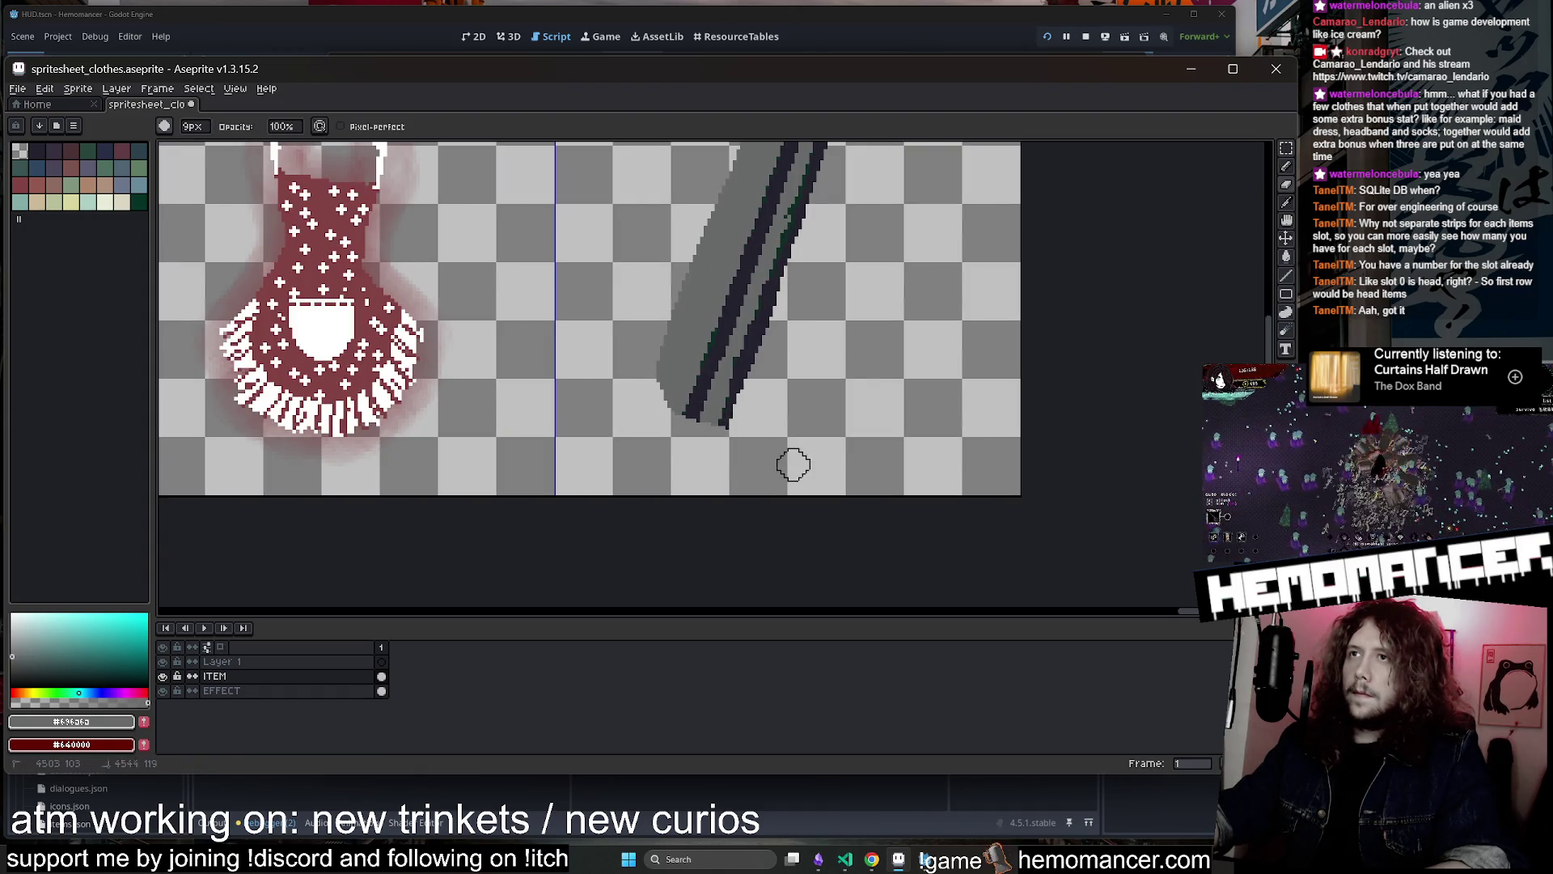
pyautogui.scroll(-3, 792, 464)
pyautogui.scroll(2, 799, 395)
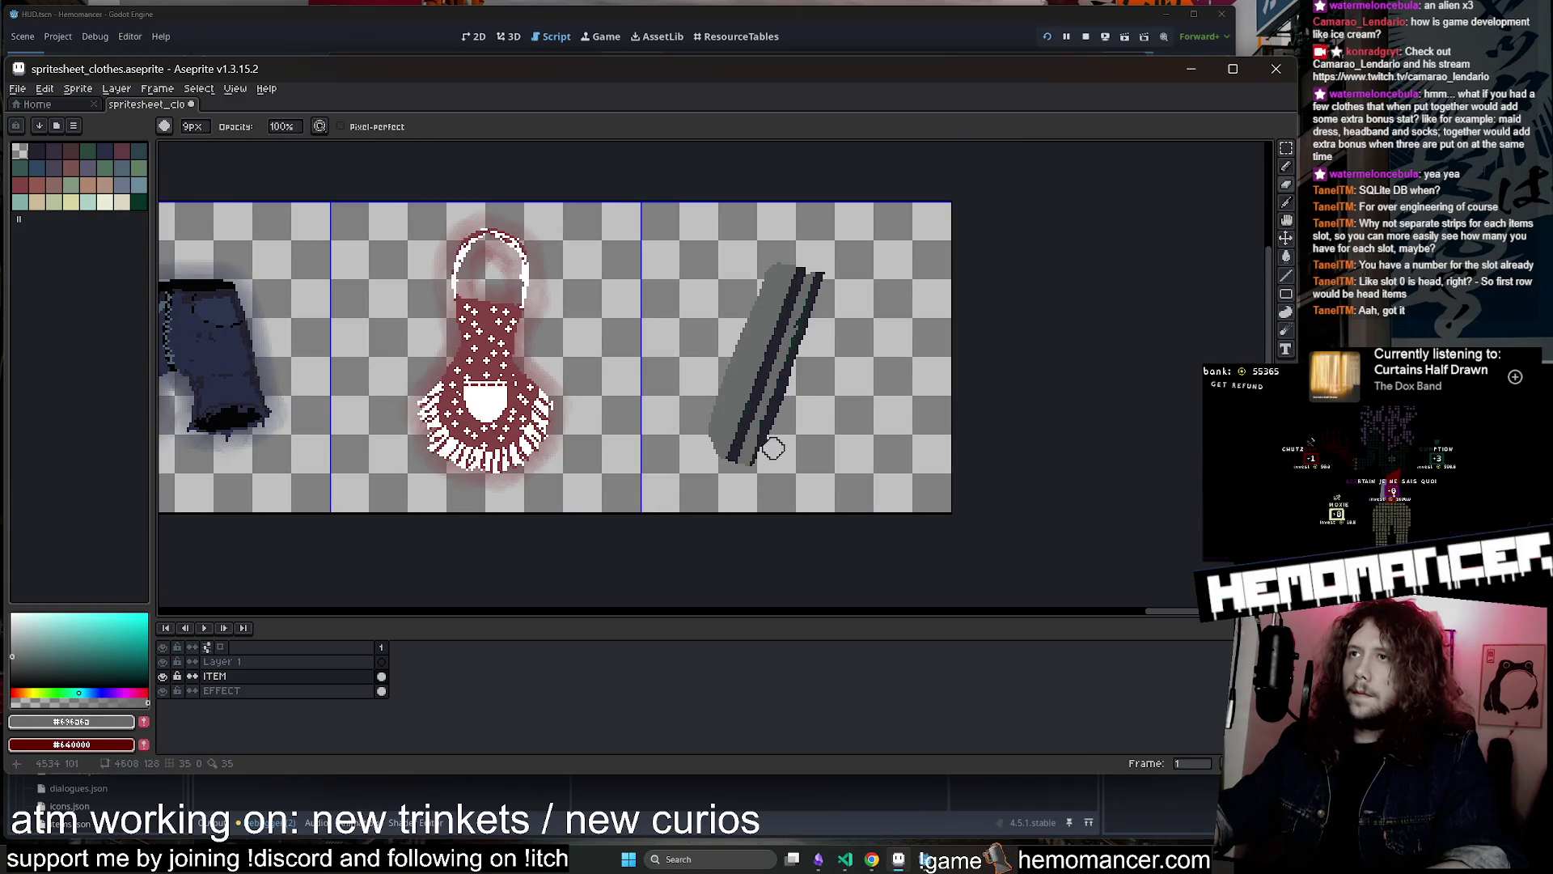
pyautogui.press('m')
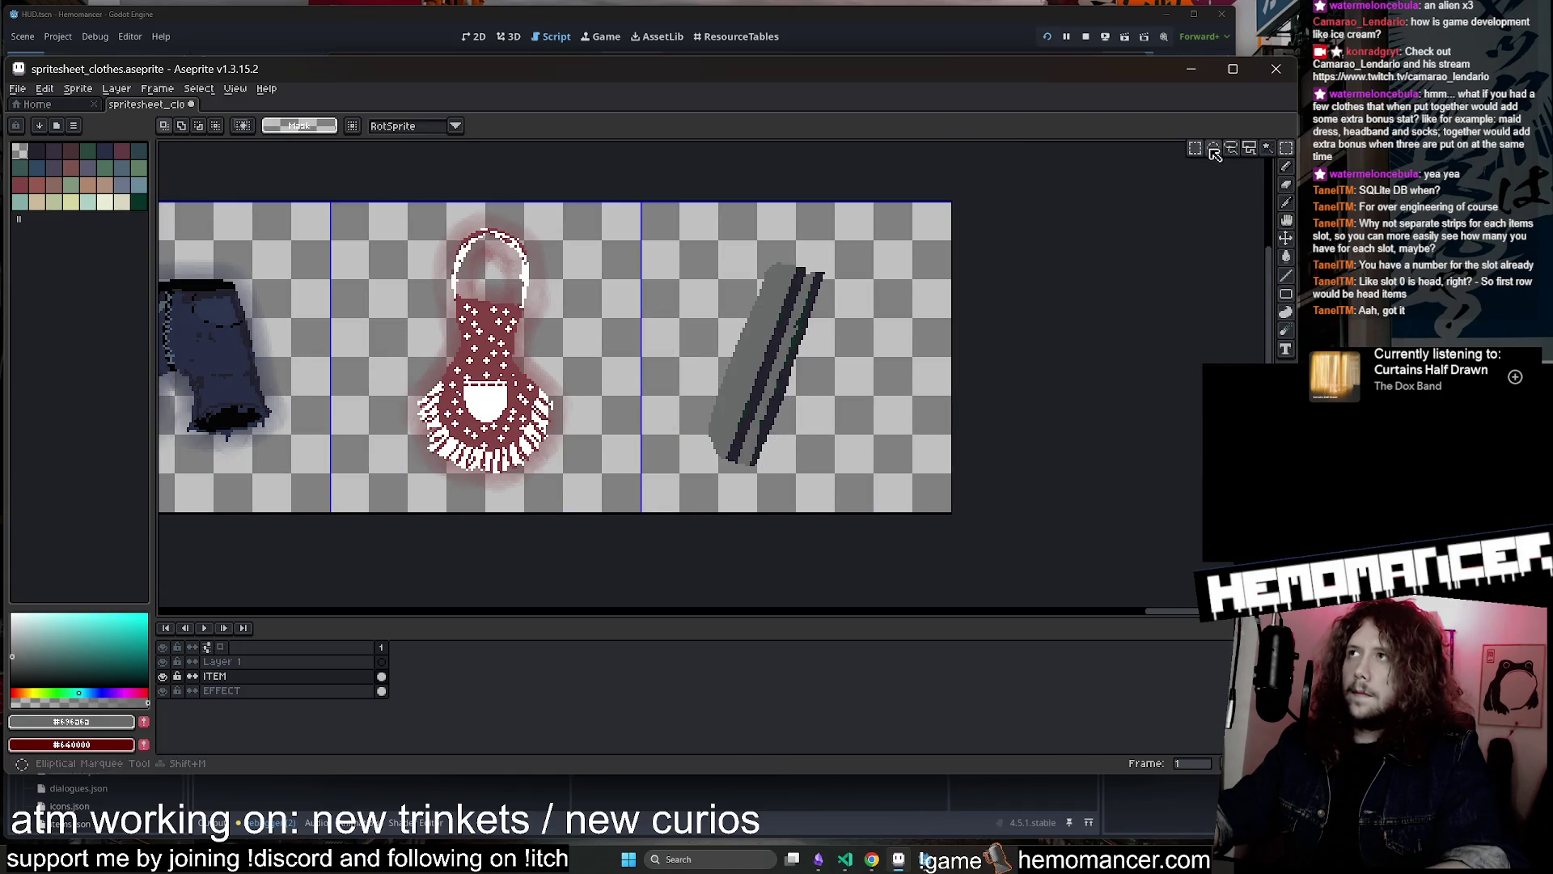
pyautogui.moveTo(678, 210)
pyautogui.mouseDown()
pyautogui.moveTo(756, 347)
pyautogui.moveTo(917, 514)
pyautogui.mouseUp()
pyautogui.moveTo(841, 450); pyautogui.dragTo(858, 439)
pyautogui.press('e')
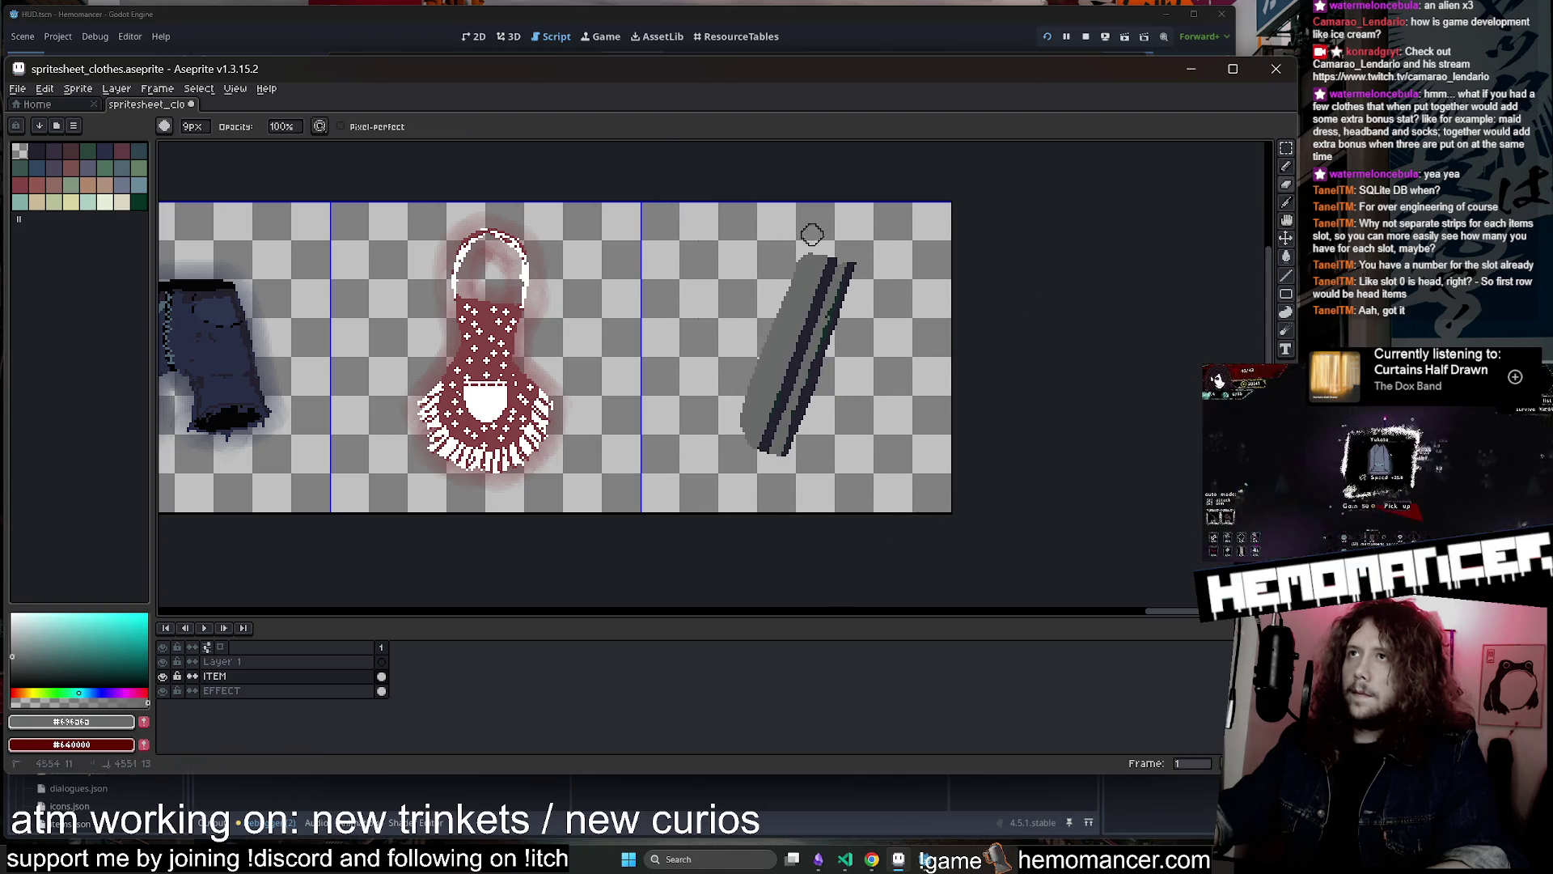
# Pencil dark green pixels along the blade's edges
pyautogui.scroll(-6, 780, 251)
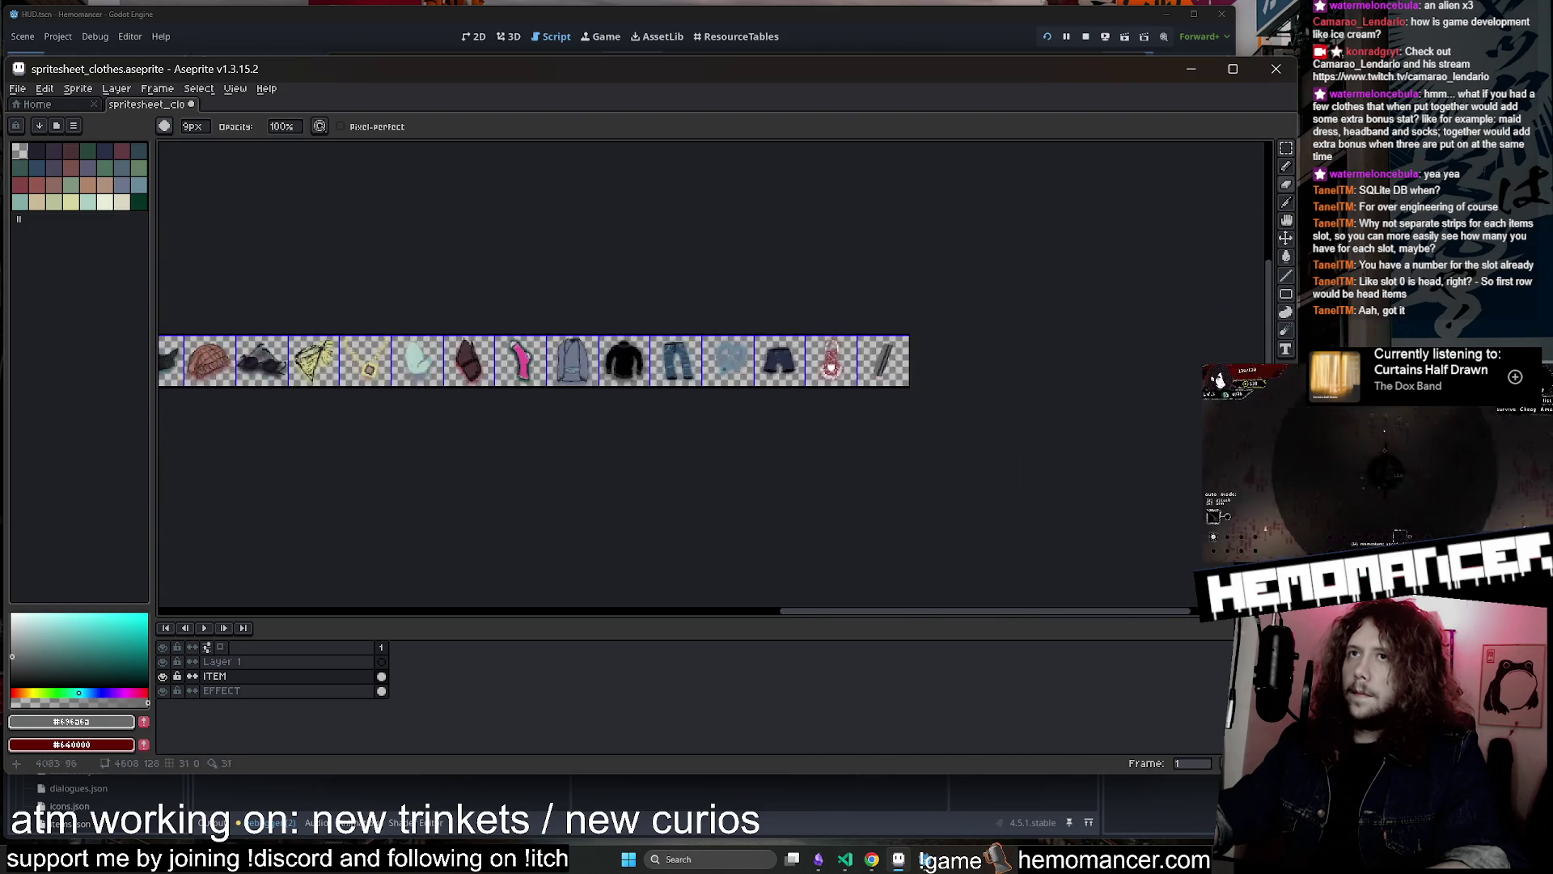
pyautogui.scroll(1, 880, 369)
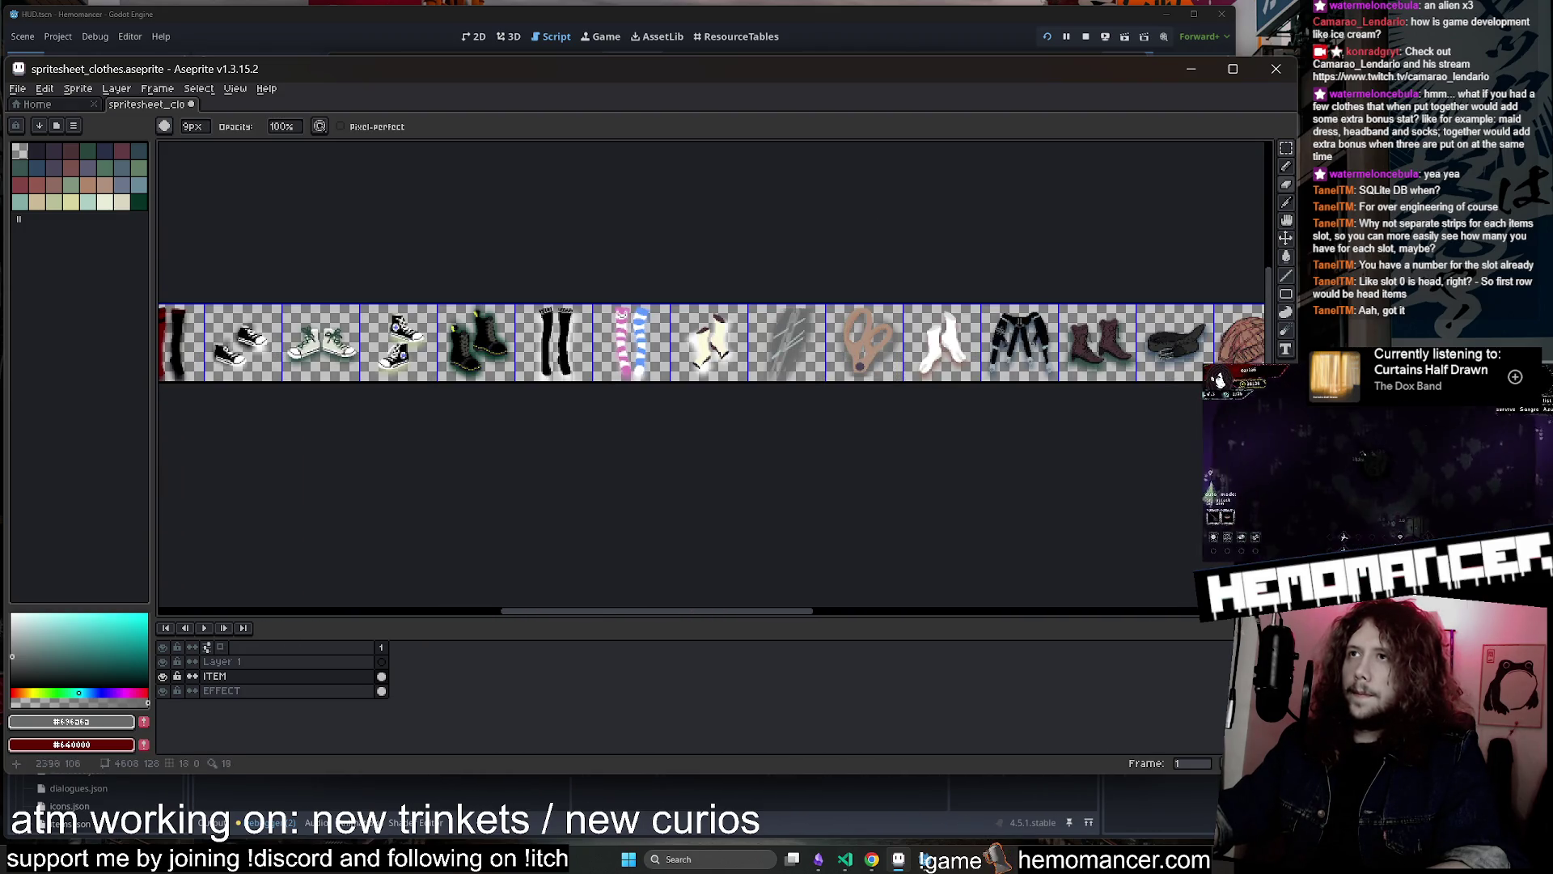
pyautogui.hscroll(10, 880, 368)
pyautogui.scroll(3, 998, 338)
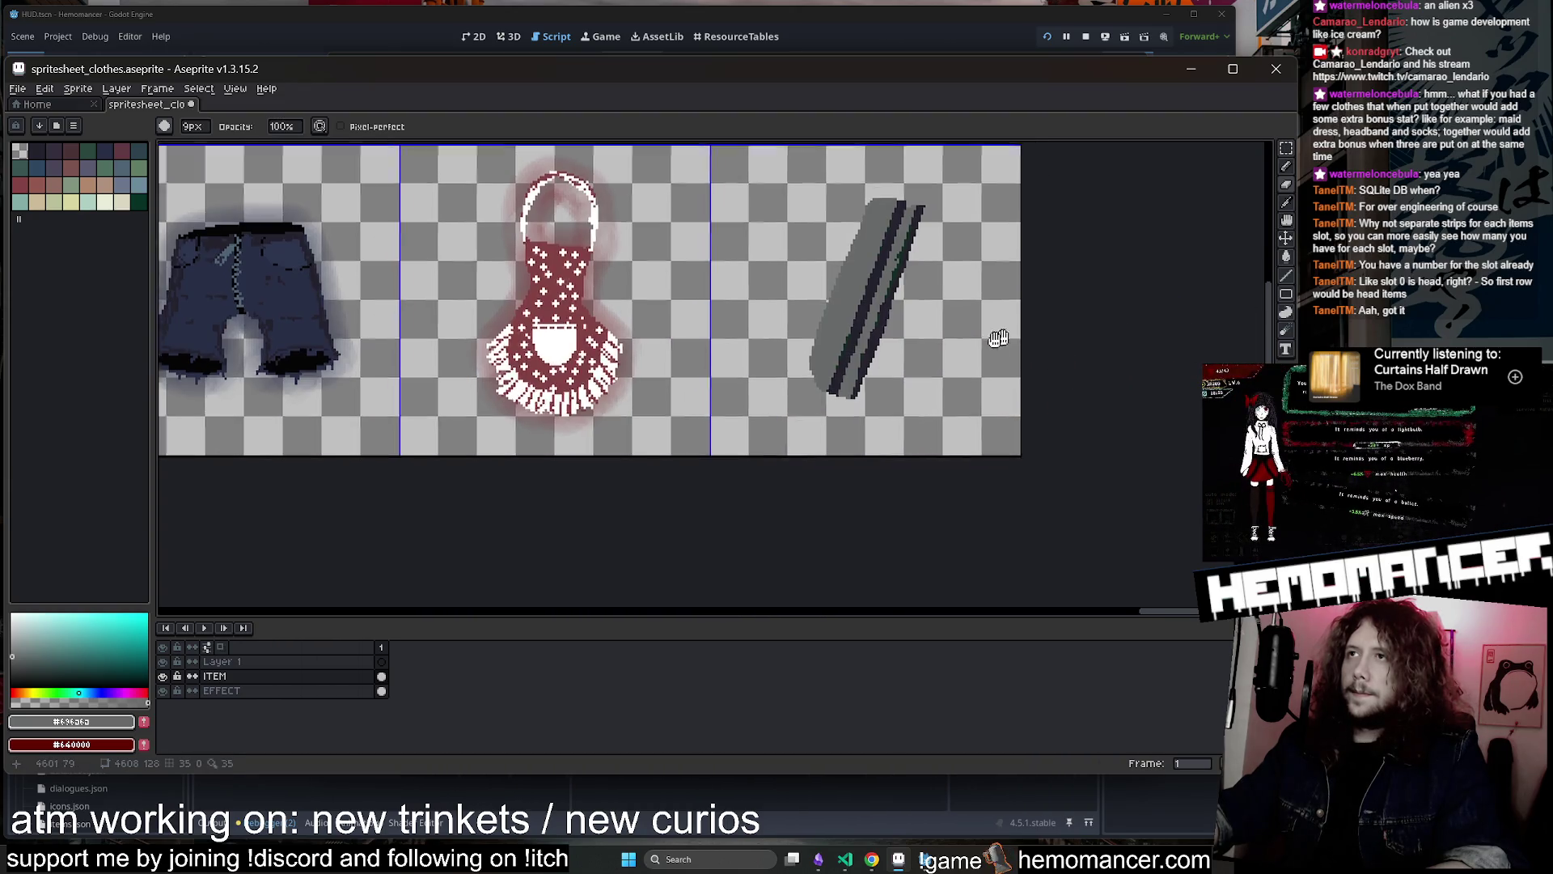
pyautogui.scroll(1, 998, 338)
pyautogui.scroll(1, 741, 253)
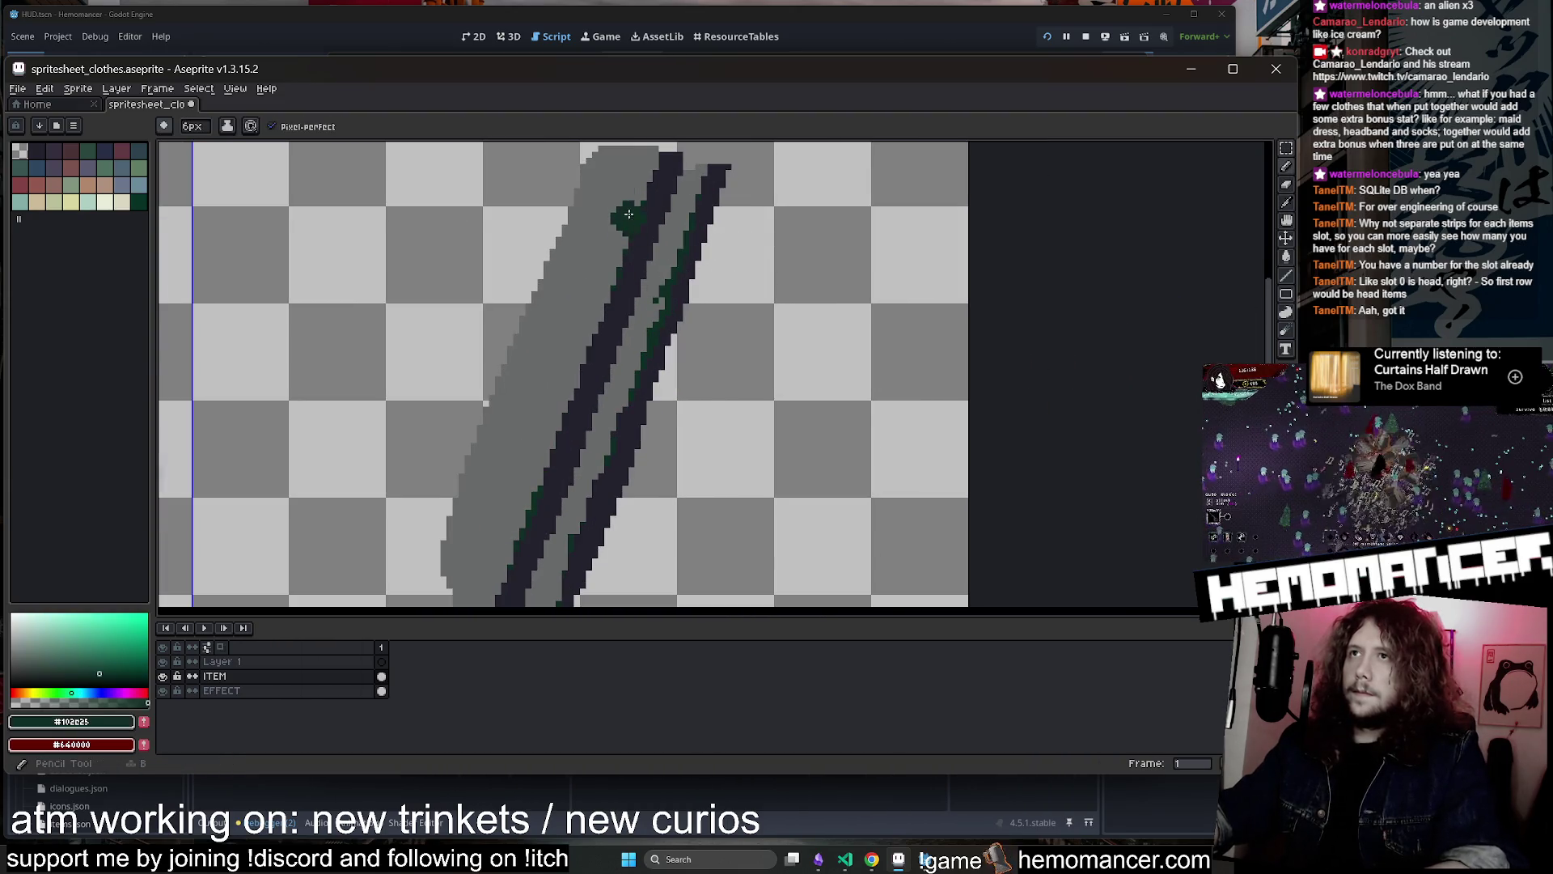
pyautogui.moveTo(655, 166); pyautogui.dragTo(622, 201)
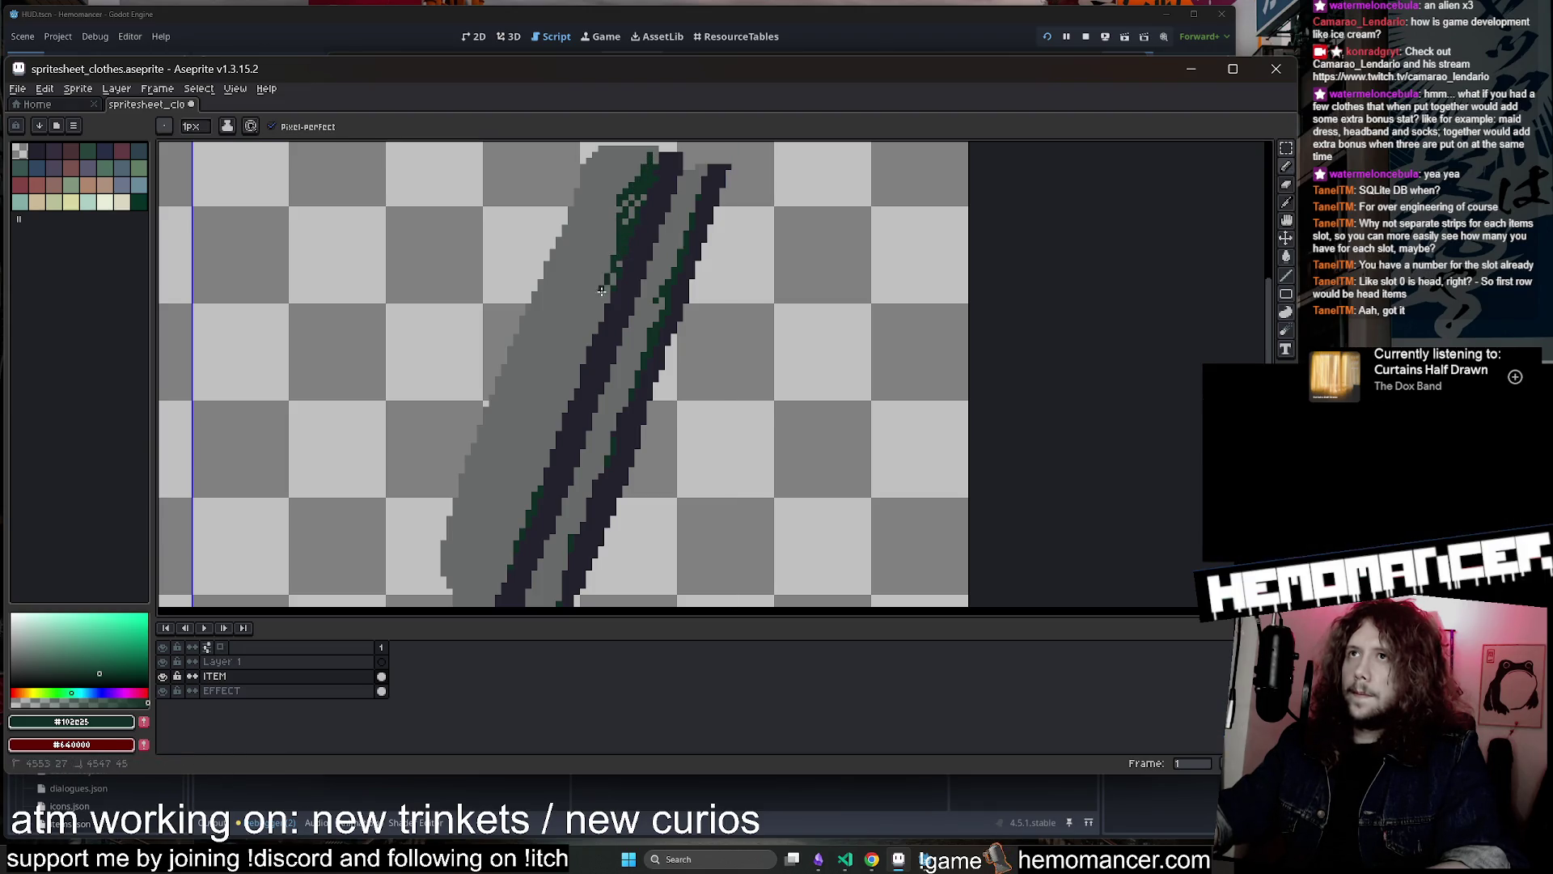
pyautogui.scroll(-1, 638, 378)
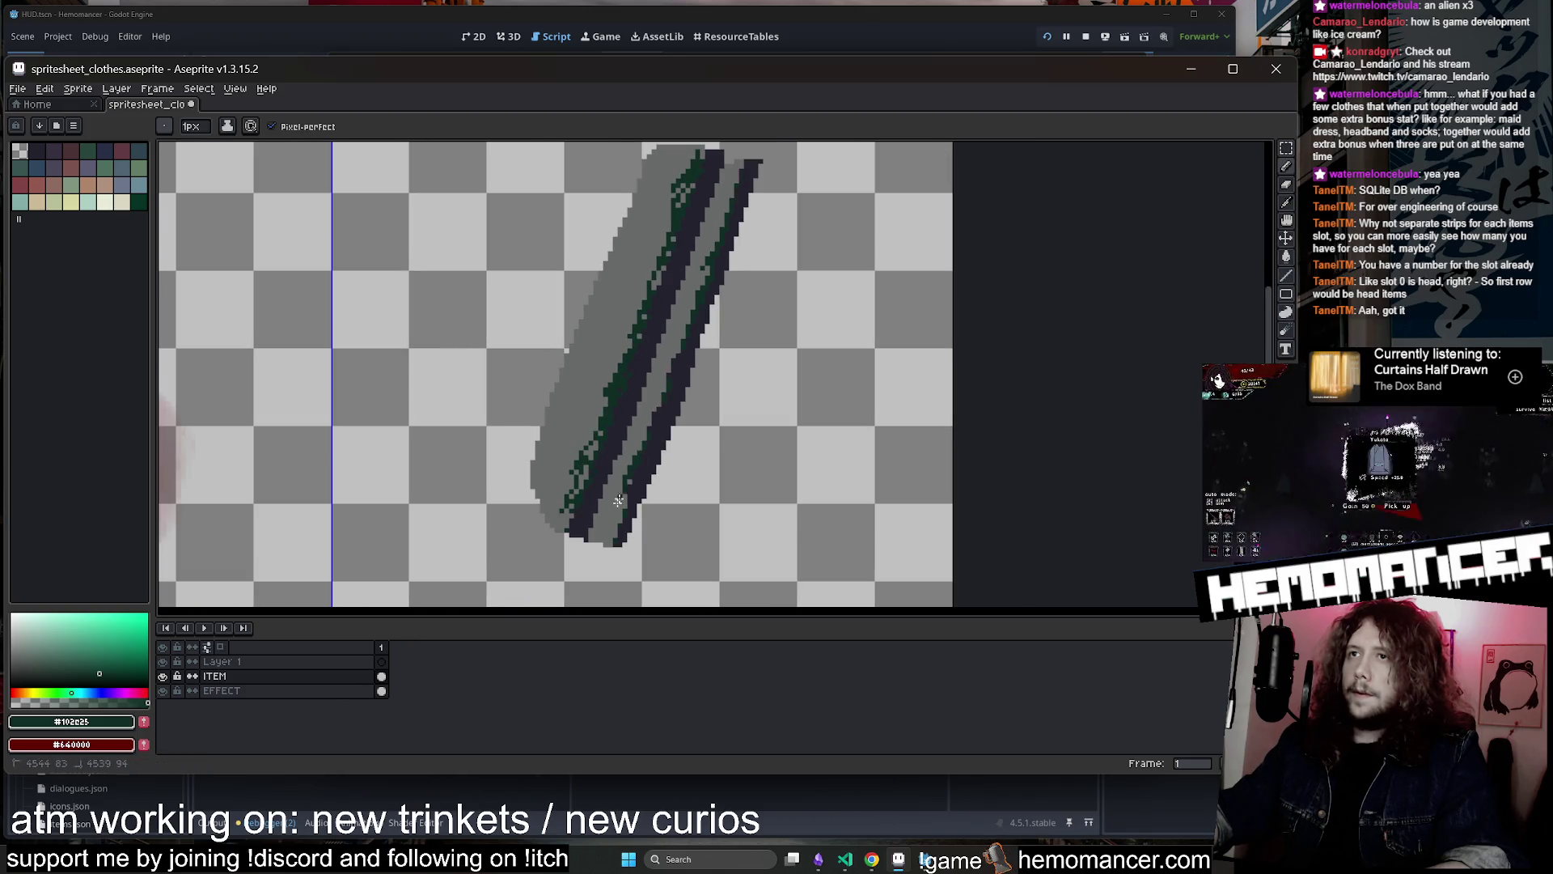
pyautogui.scroll(2, 699, 345)
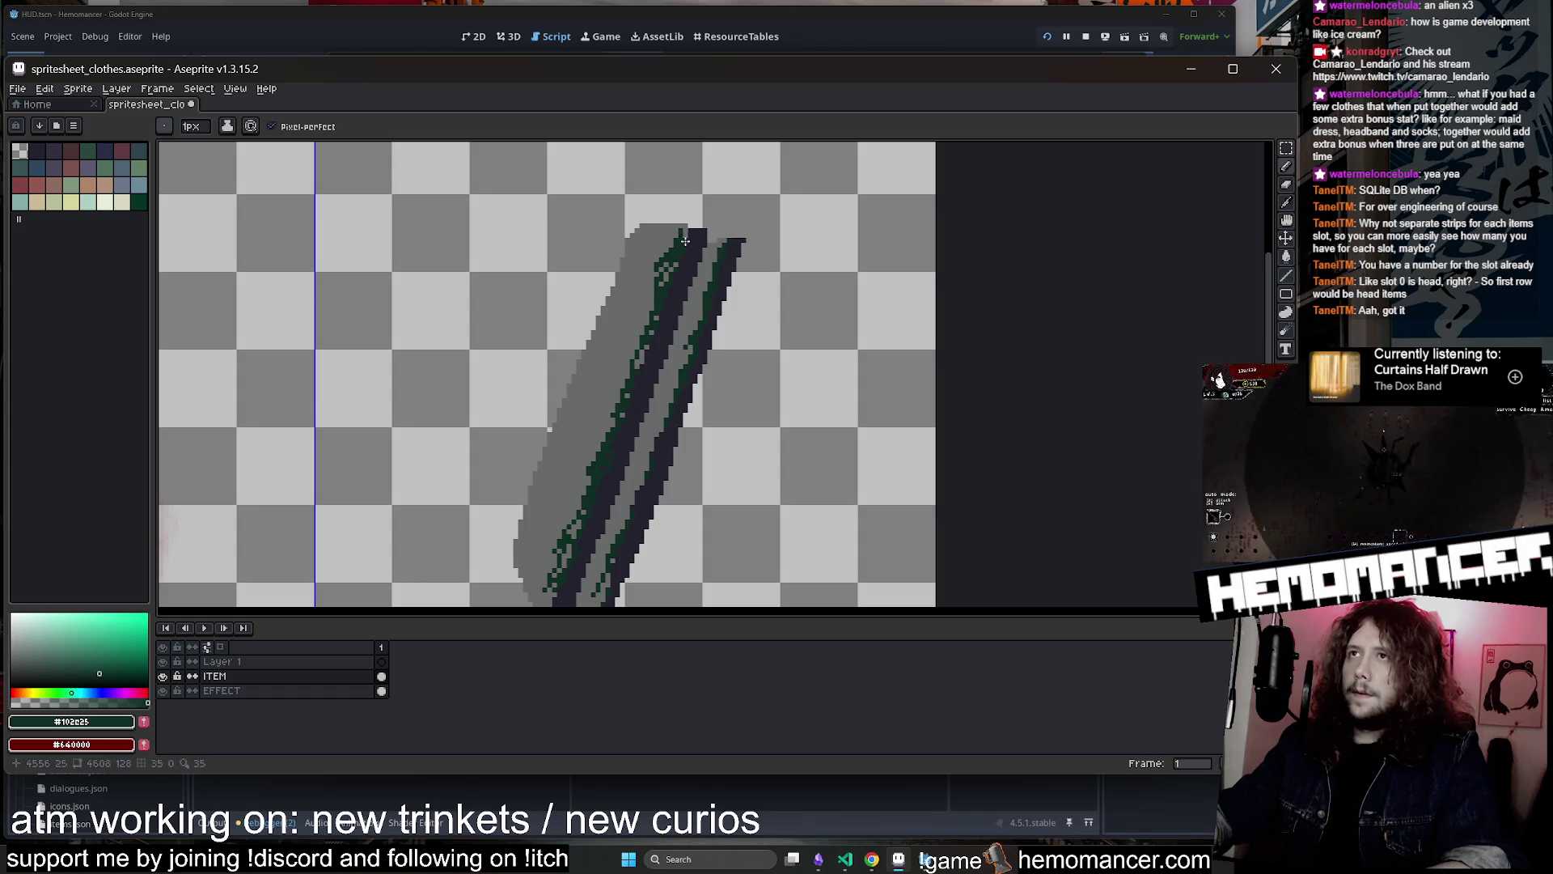
pyautogui.scroll(-2, 668, 261)
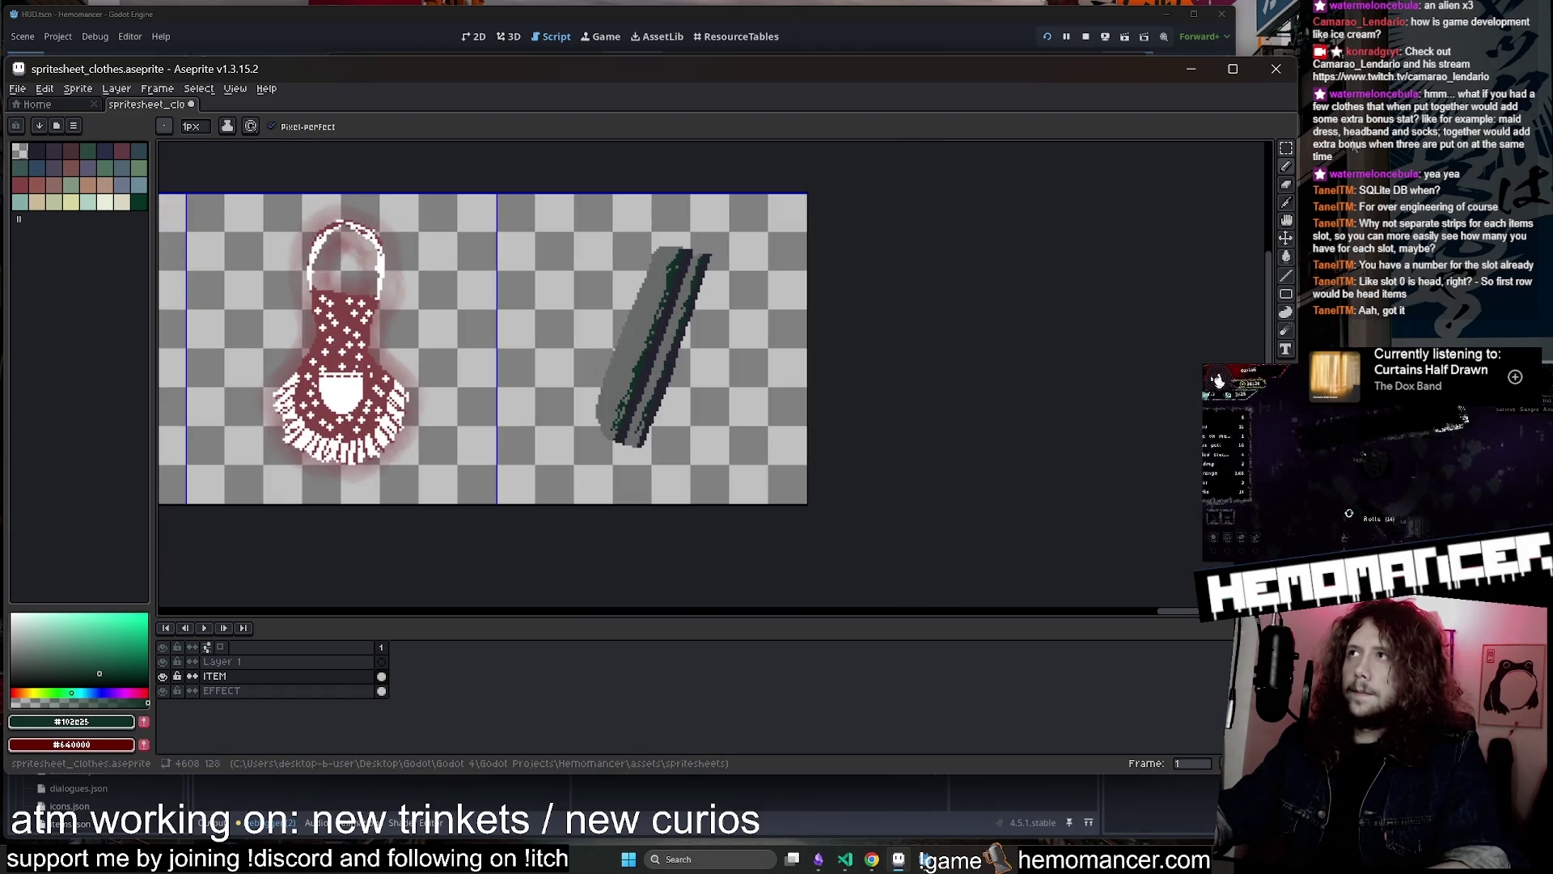
# Lasso the blade strip, flip a copy horizontally, rotate it about 37° and reposition it
pyautogui.moveTo(1286, 148); pyautogui.dragTo(1240, 156)
pyautogui.moveTo(745, 218); pyautogui.dragTo(748, 222)
pyautogui.moveTo(672, 433)
pyautogui.mouseDown()
pyautogui.moveTo(624, 404)
pyautogui.moveTo(708, 432)
pyautogui.mouseUp()
pyautogui.hotkey('shift', 'h')
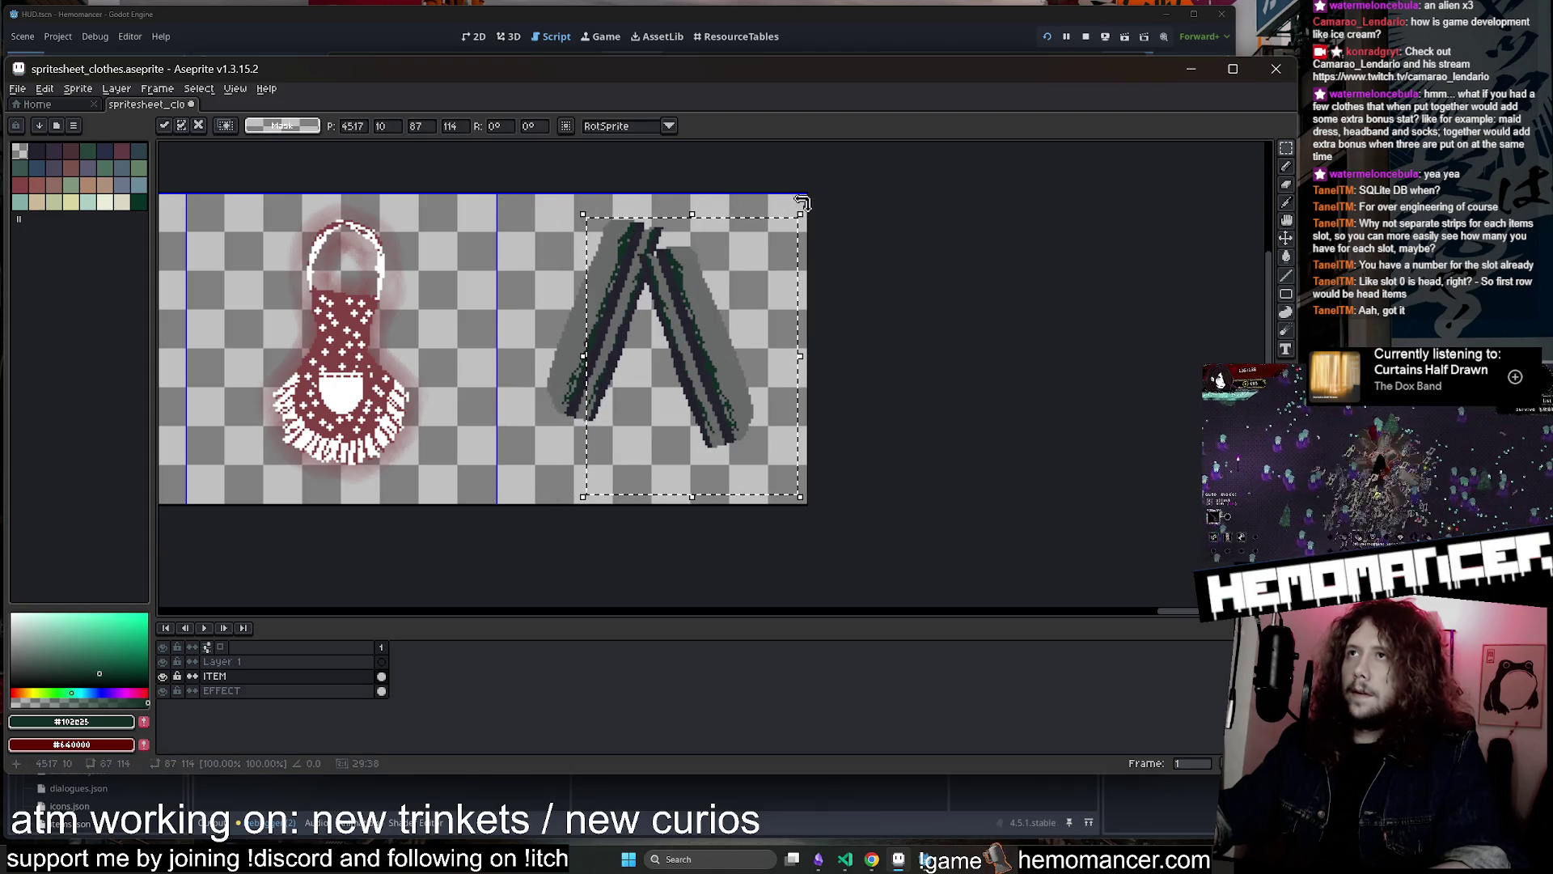
pyautogui.moveTo(801, 202)
pyautogui.mouseDown()
pyautogui.moveTo(842, 318)
pyautogui.moveTo(811, 284)
pyautogui.mouseUp()
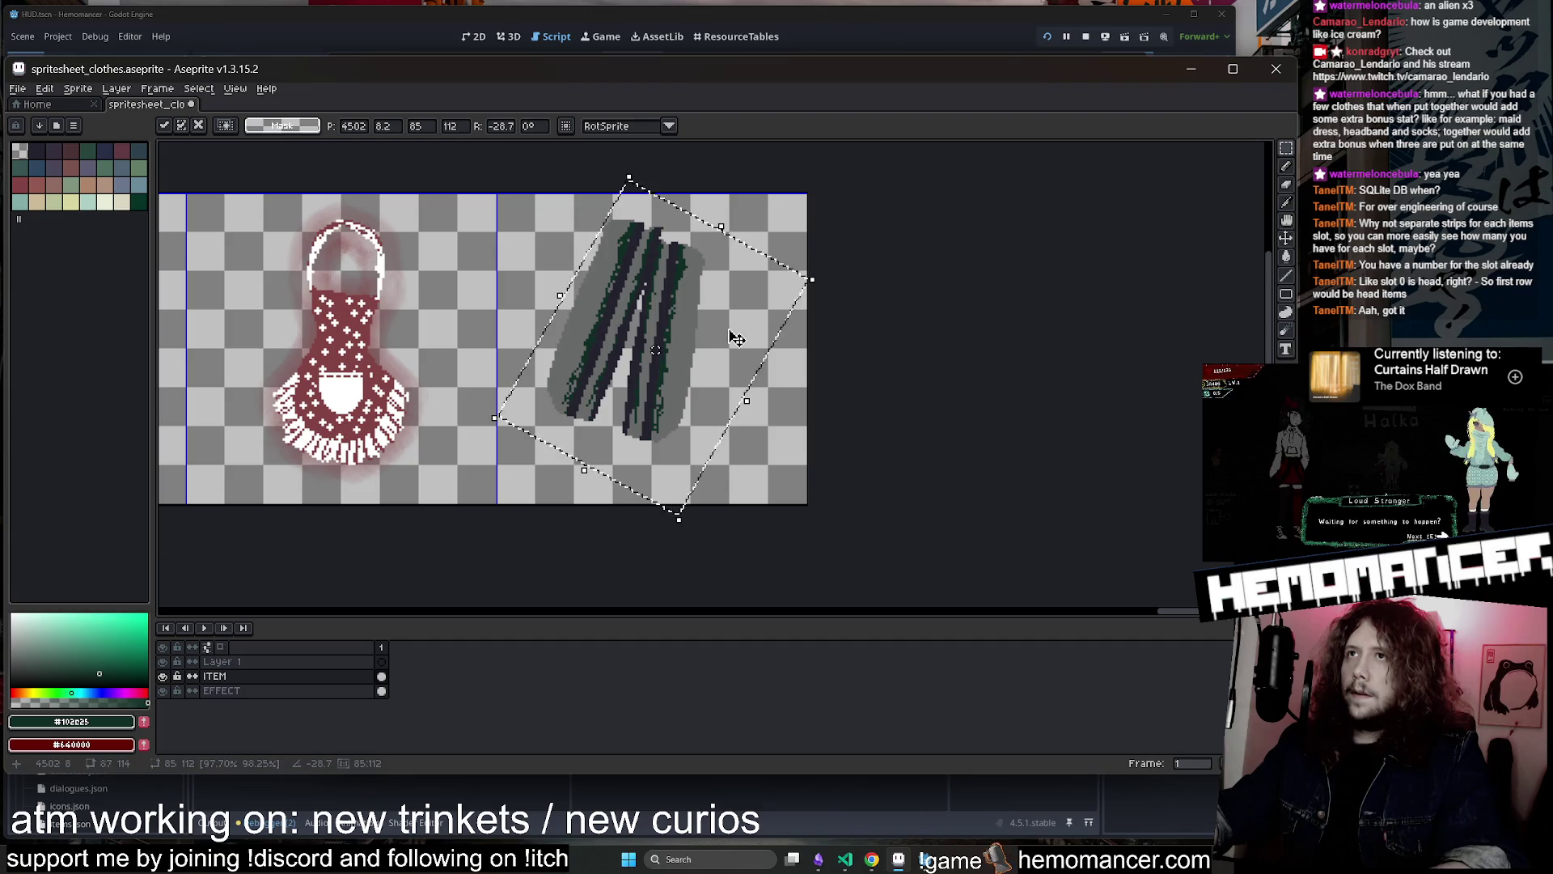
pyautogui.press('Return')
pyautogui.hotkey('ctrl', 'd')
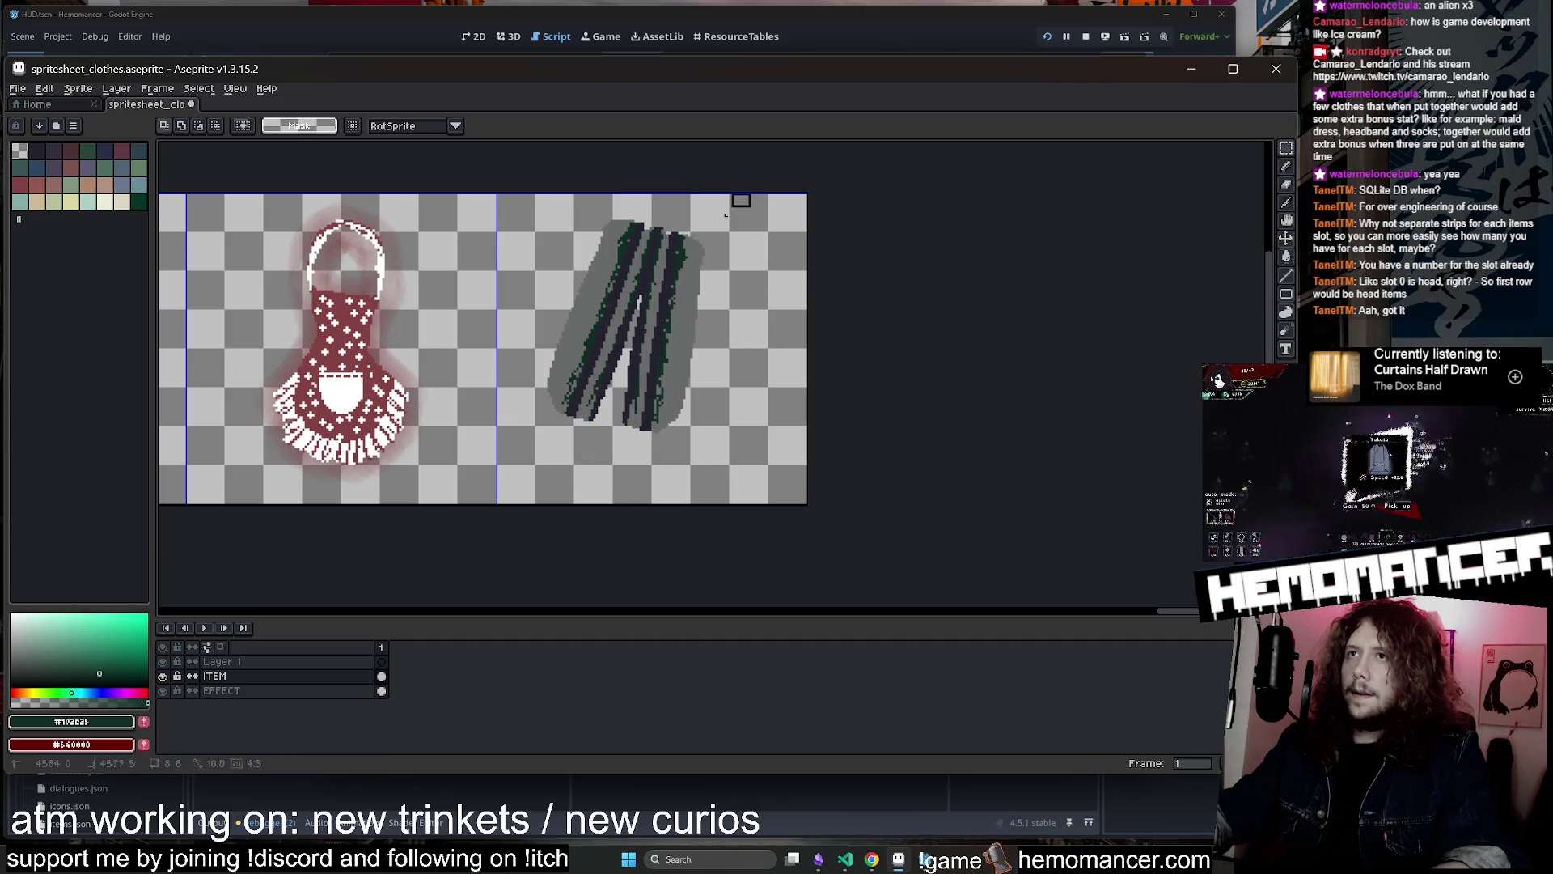
pyautogui.moveTo(643, 250); pyautogui.dragTo(660, 273)
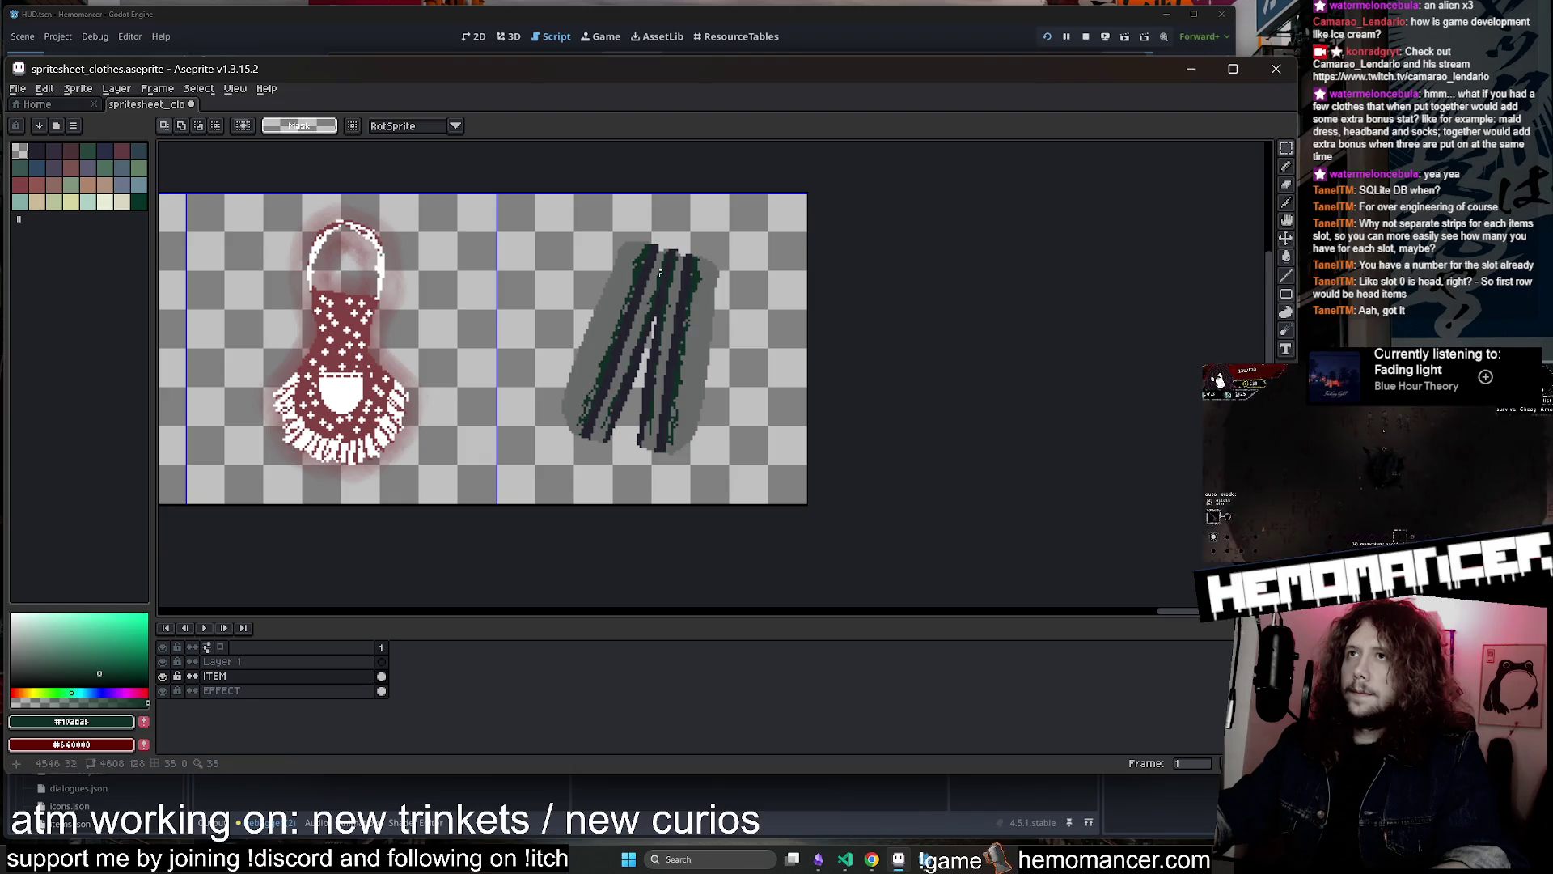
# Try eraser cuts through the dark strips with a 7px eraser, undoing the bad ones
pyautogui.press('e')
pyautogui.scroll(1, 672, 247)
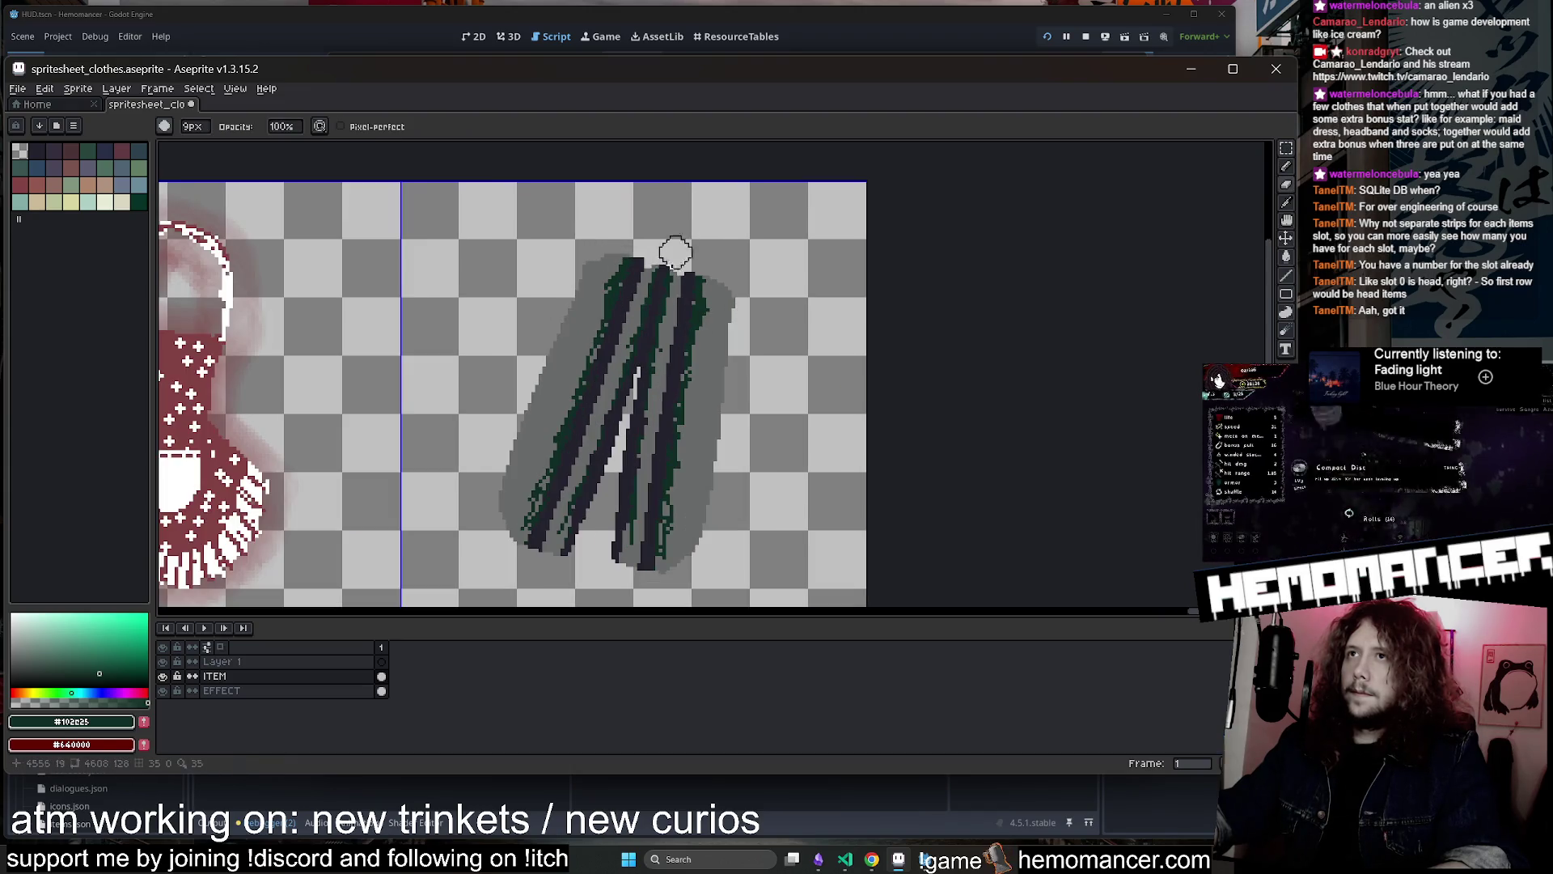
pyautogui.moveTo(659, 315); pyautogui.dragTo(606, 413)
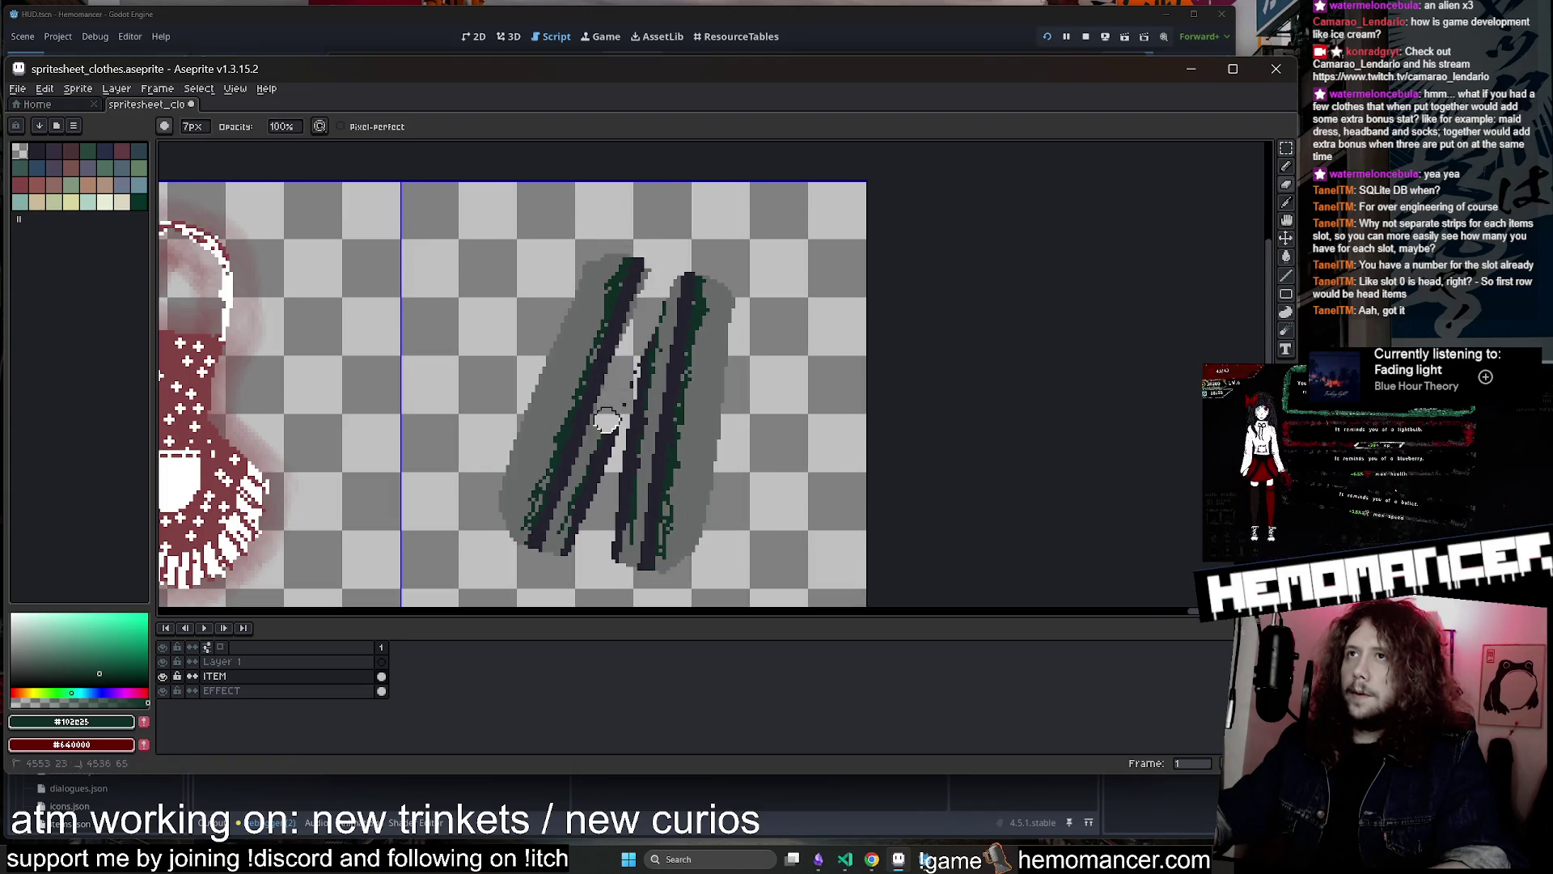
pyautogui.hotkey('ctrl', 'z')
pyautogui.press('-')
pyautogui.press('-')
pyautogui.moveTo(663, 277); pyautogui.dragTo(589, 459)
pyautogui.hotkey('ctrl', 'z')
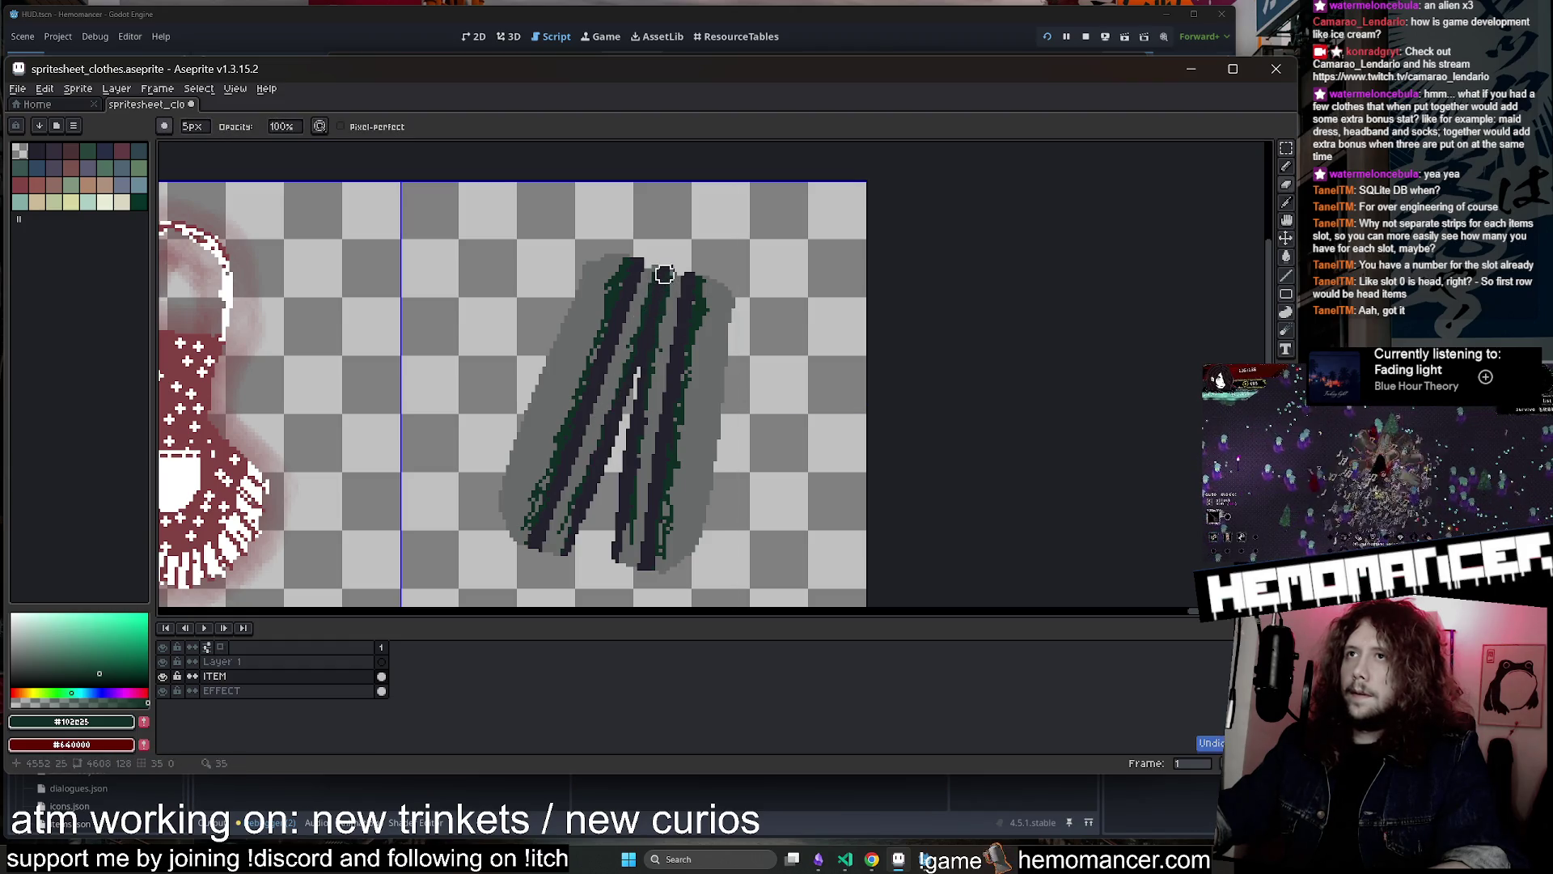
pyautogui.moveTo(662, 285); pyautogui.dragTo(605, 419)
pyautogui.hotkey('ctrl', 'z')
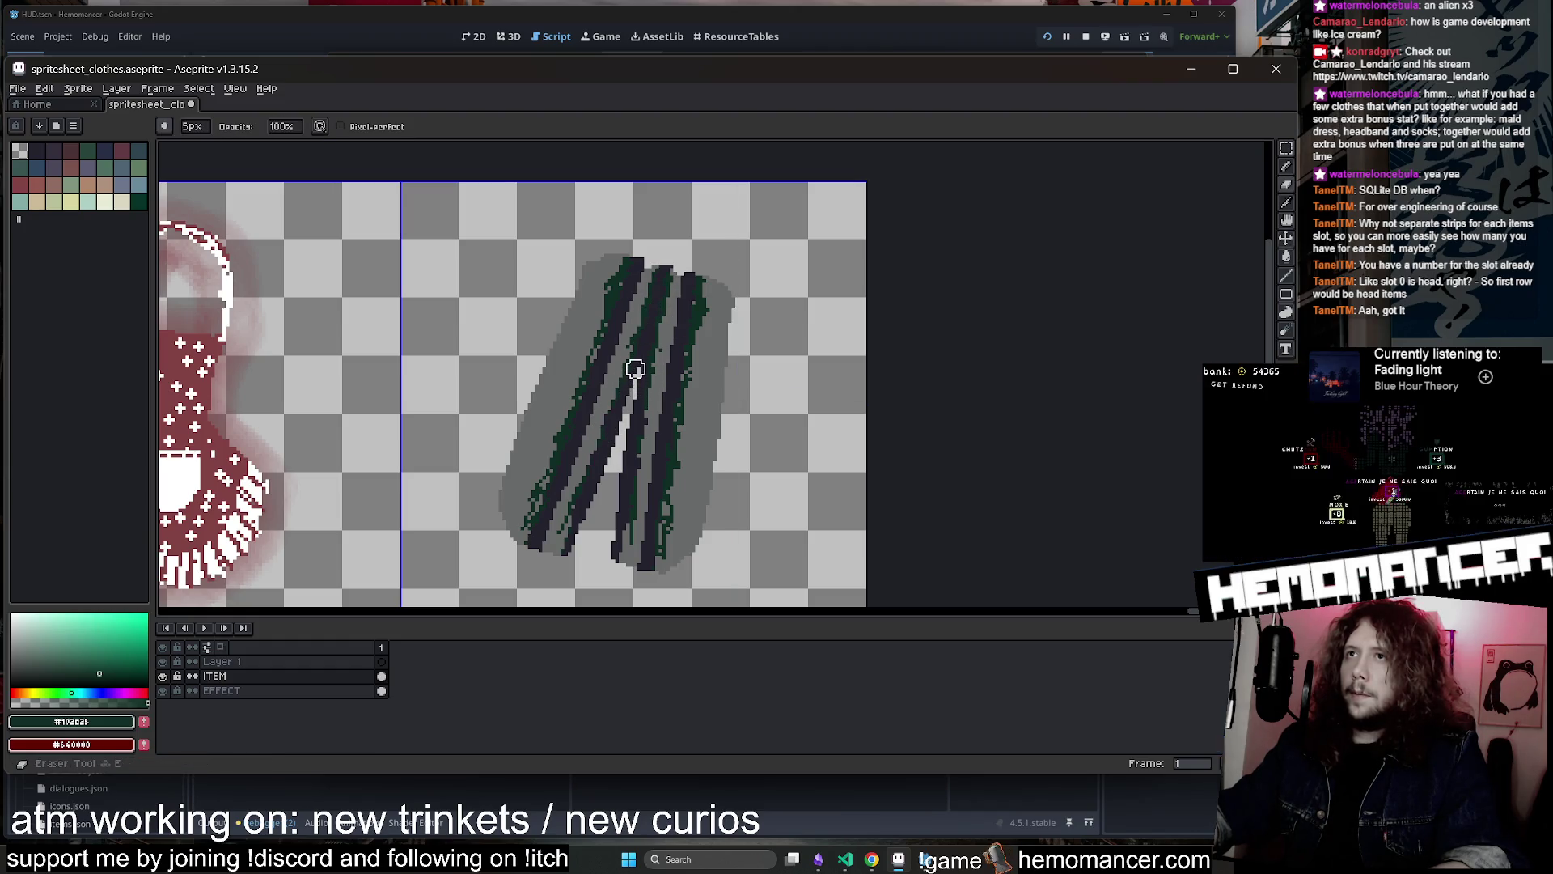
pyautogui.moveTo(634, 368)
pyautogui.mouseDown()
pyautogui.moveTo(680, 271)
pyautogui.moveTo(627, 424)
pyautogui.mouseUp()
pyautogui.hotkey('ctrl', 'z')
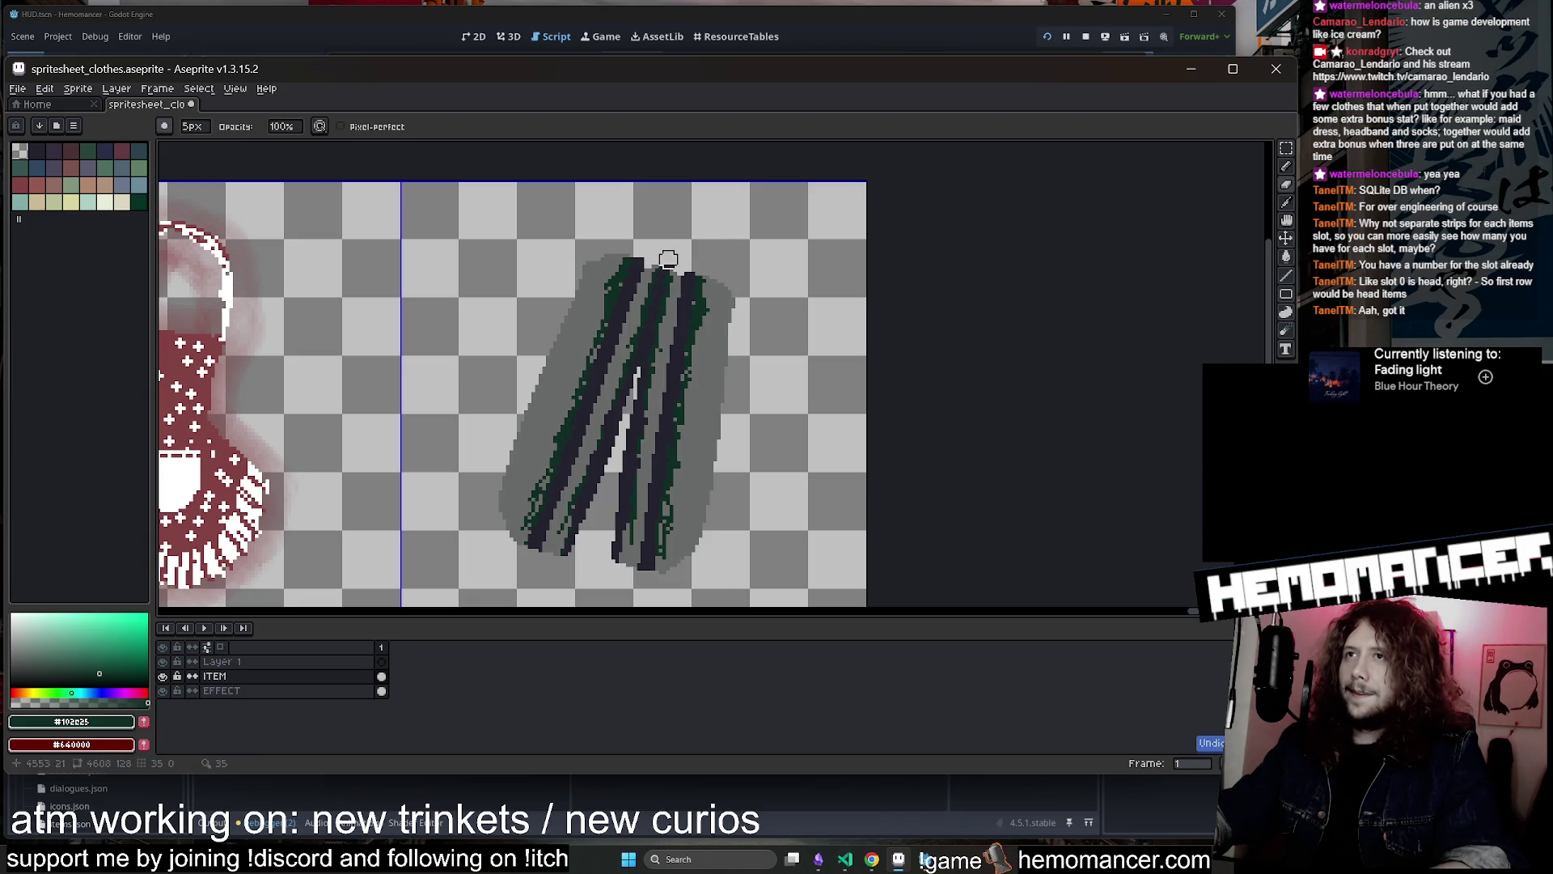
# Erase diagonal cuts through both dark strips so they form two separate blades
pyautogui.moveTo(669, 259); pyautogui.dragTo(610, 547)
pyautogui.moveTo(661, 267); pyautogui.dragTo(562, 568)
pyautogui.moveTo(671, 267); pyautogui.dragTo(581, 485)
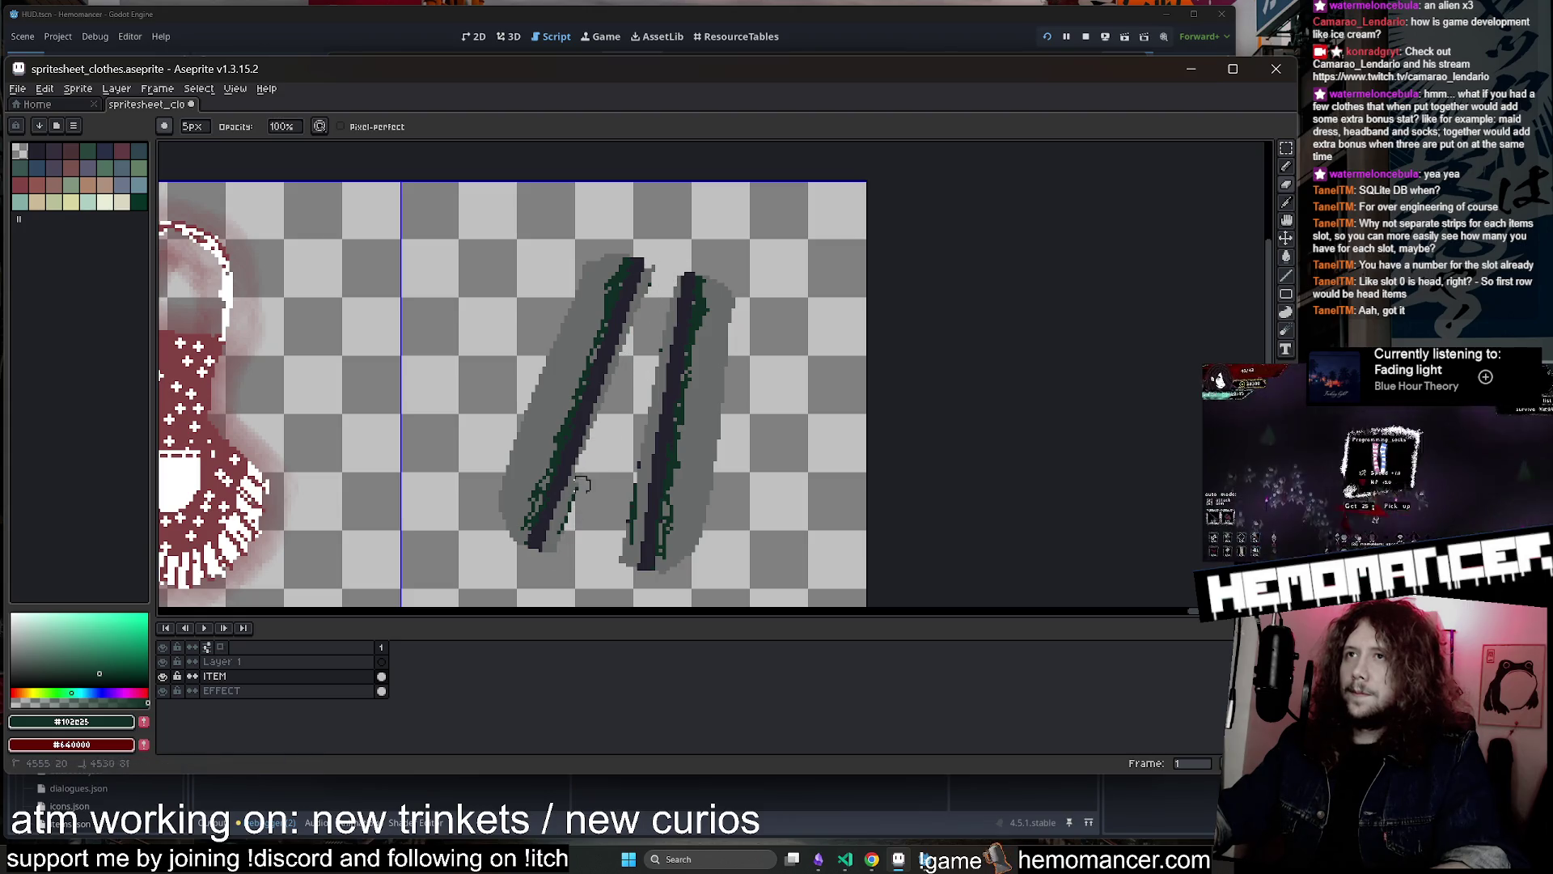
pyautogui.moveTo(671, 289); pyautogui.dragTo(617, 568)
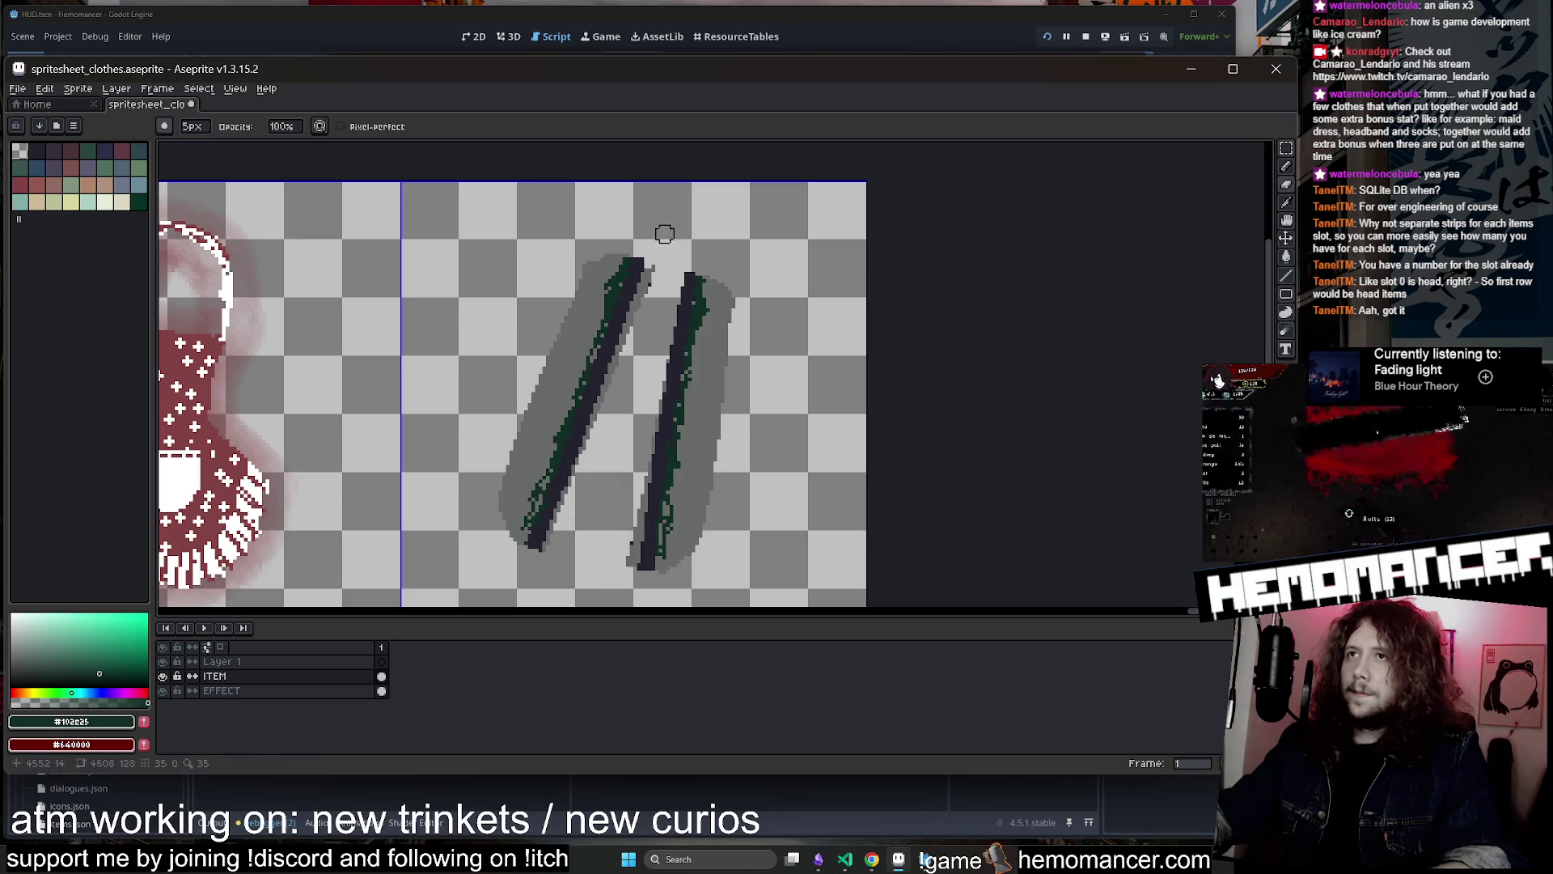
# Zoom out and marquee-select the whole blades cell
pyautogui.scroll(-3, 1013, 262)
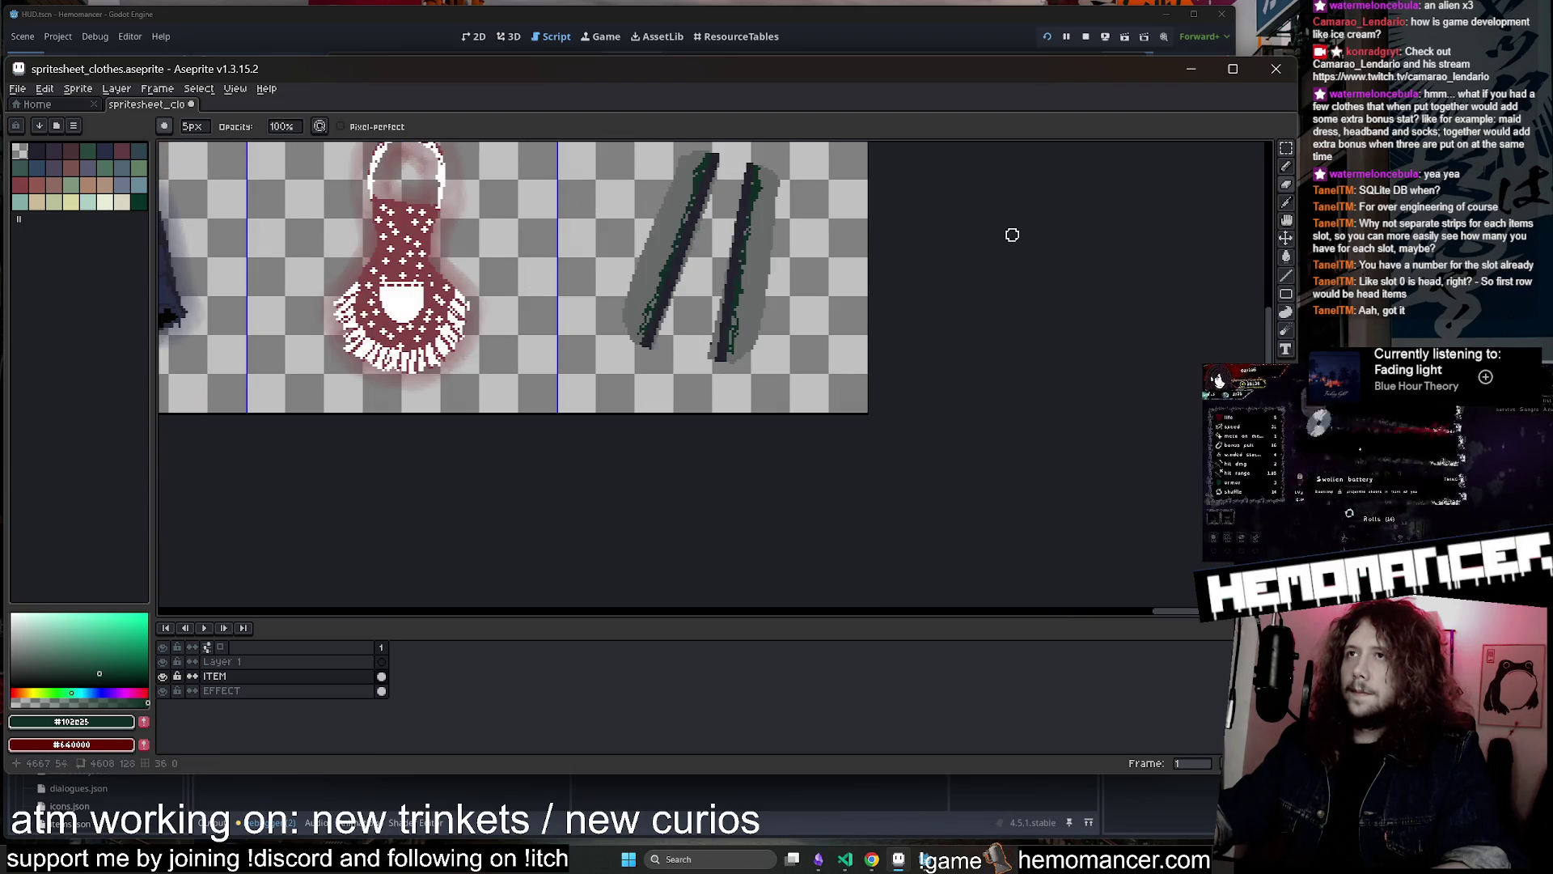
pyautogui.click(1286, 148)
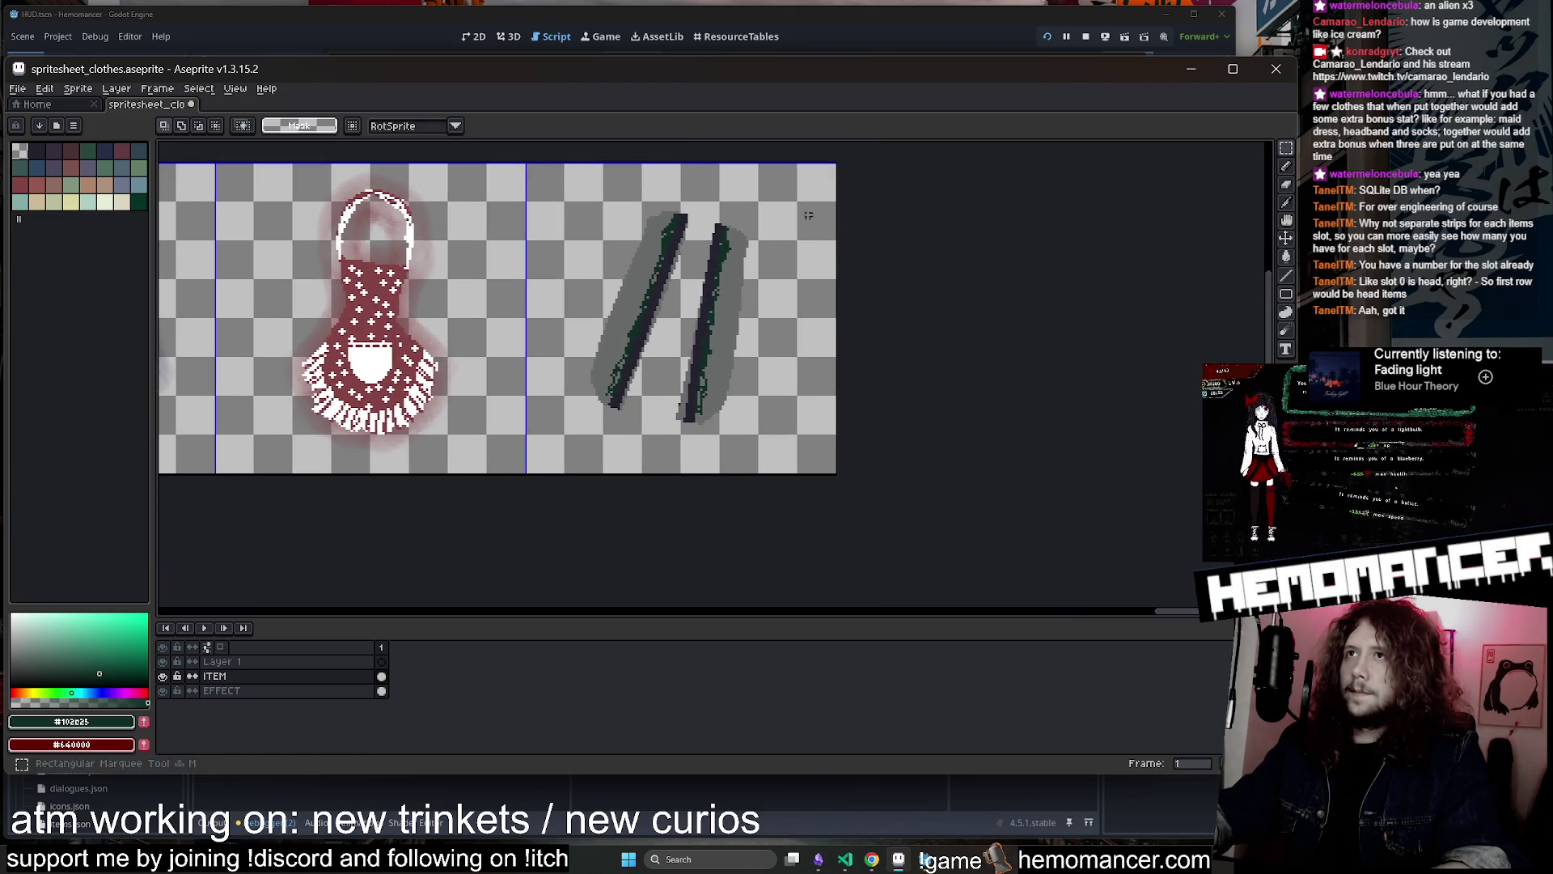
pyautogui.moveTo(808, 184)
pyautogui.mouseDown()
pyautogui.moveTo(683, 374)
pyautogui.moveTo(669, 467)
pyautogui.moveTo(587, 476)
pyautogui.moveTo(639, 431)
pyautogui.mouseUp()
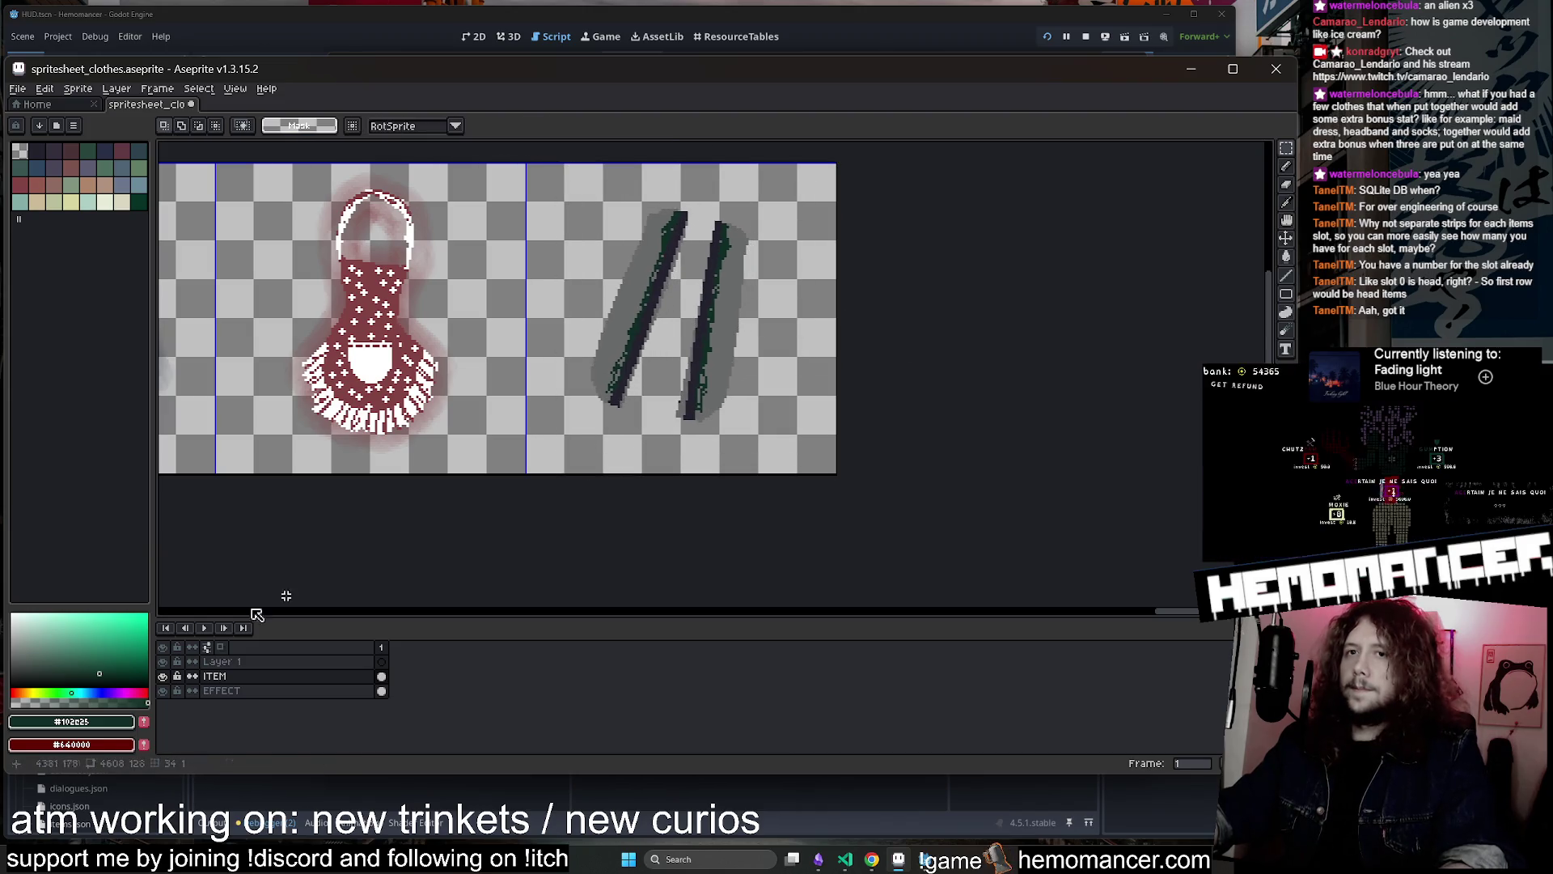
pyautogui.moveTo(834, 164); pyautogui.dragTo(561, 474)
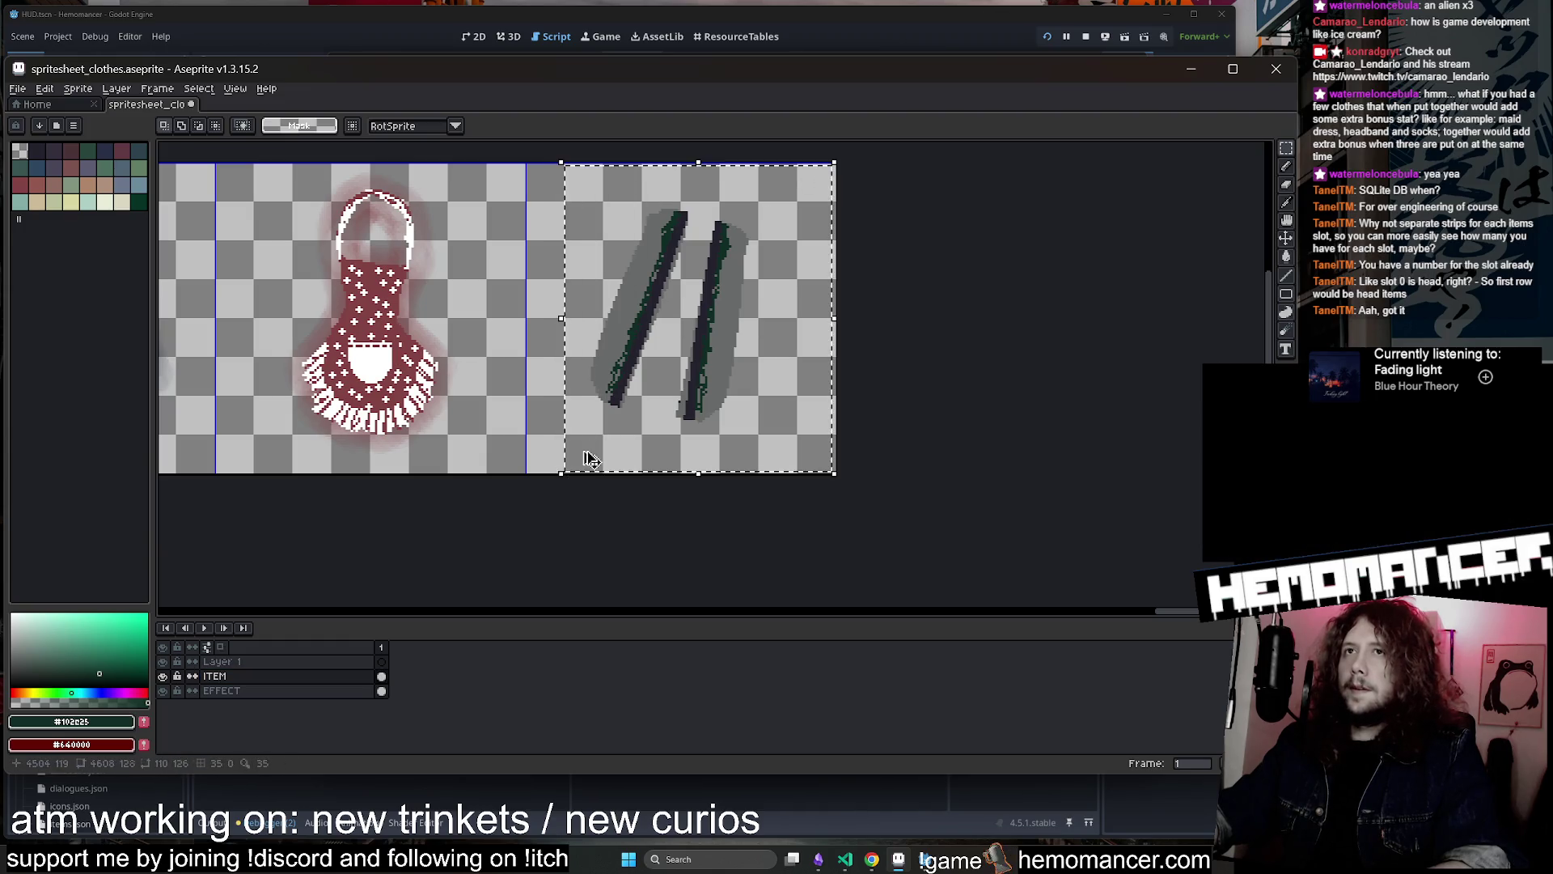
# Hide the ITEM layer and dab grey onto the blade shadow on the EFFECT layer
pyautogui.click(163, 675)
pyautogui.click(222, 690)
pyautogui.click(715, 308)
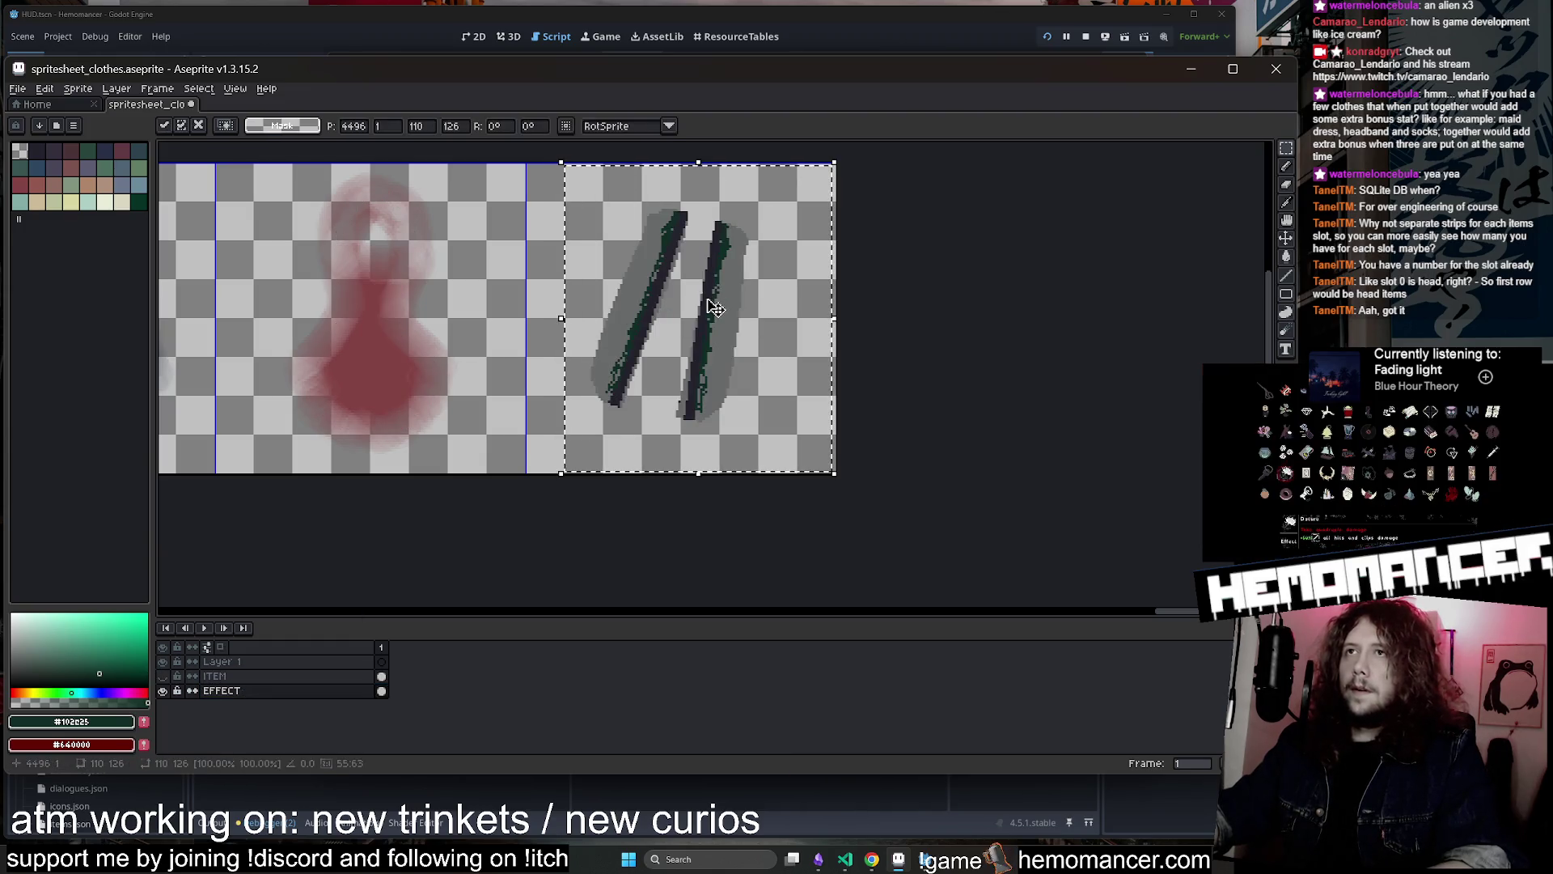
pyautogui.scroll(1, 715, 308)
pyautogui.press('b')
pyautogui.keyDown('alt'); pyautogui.click(728, 250); pyautogui.keyUp('alt')
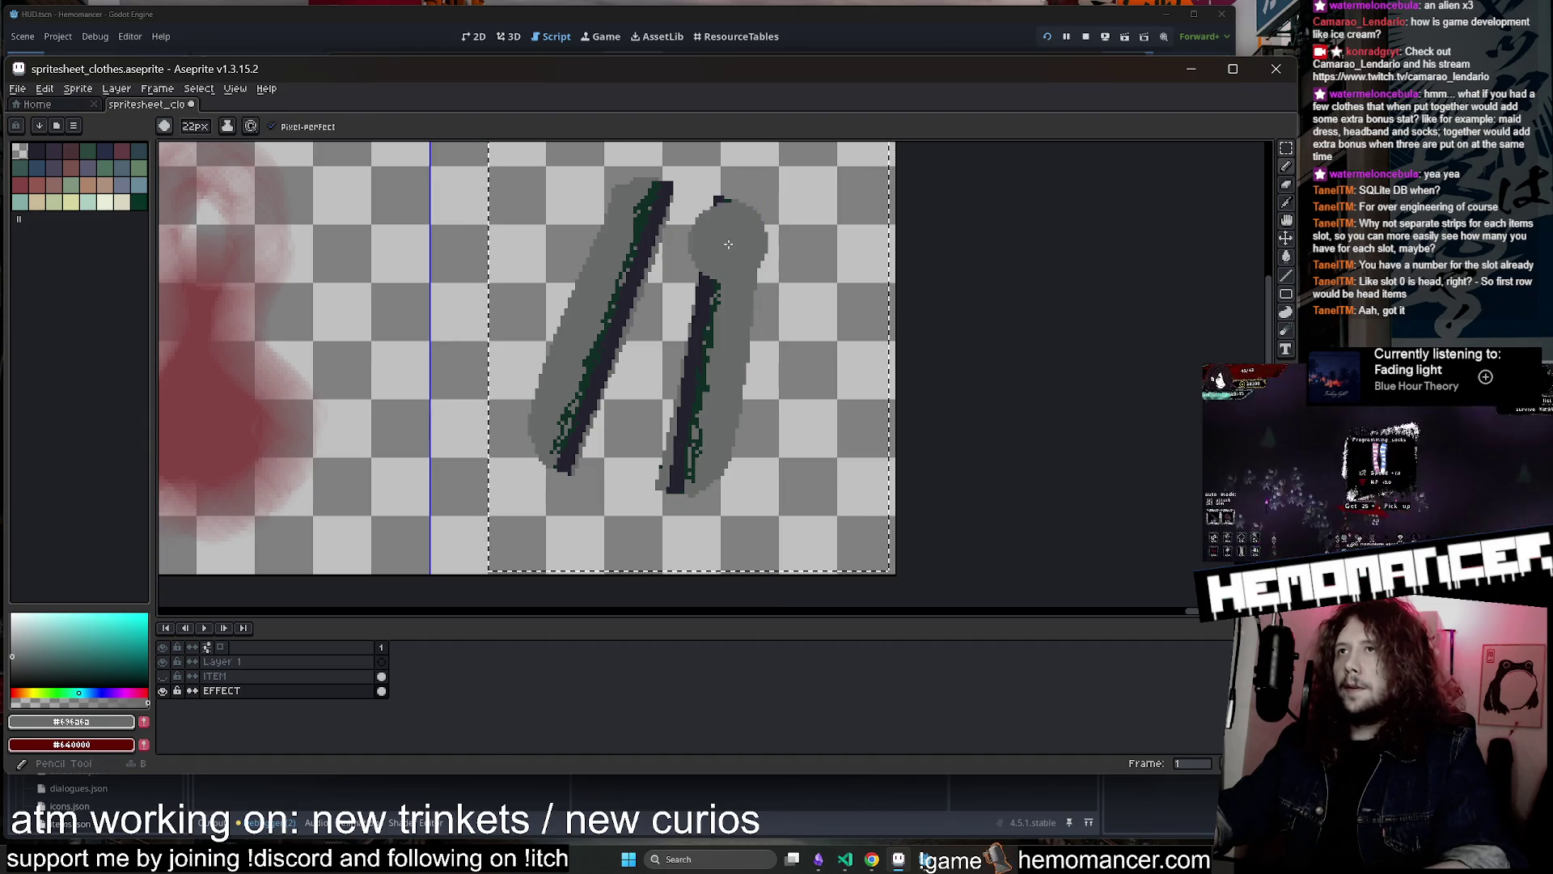
pyautogui.click(728, 244)
# Paint both grey strokes dark green using Lock Alpha ink
pyautogui.click(37, 152)
pyautogui.click(227, 126)
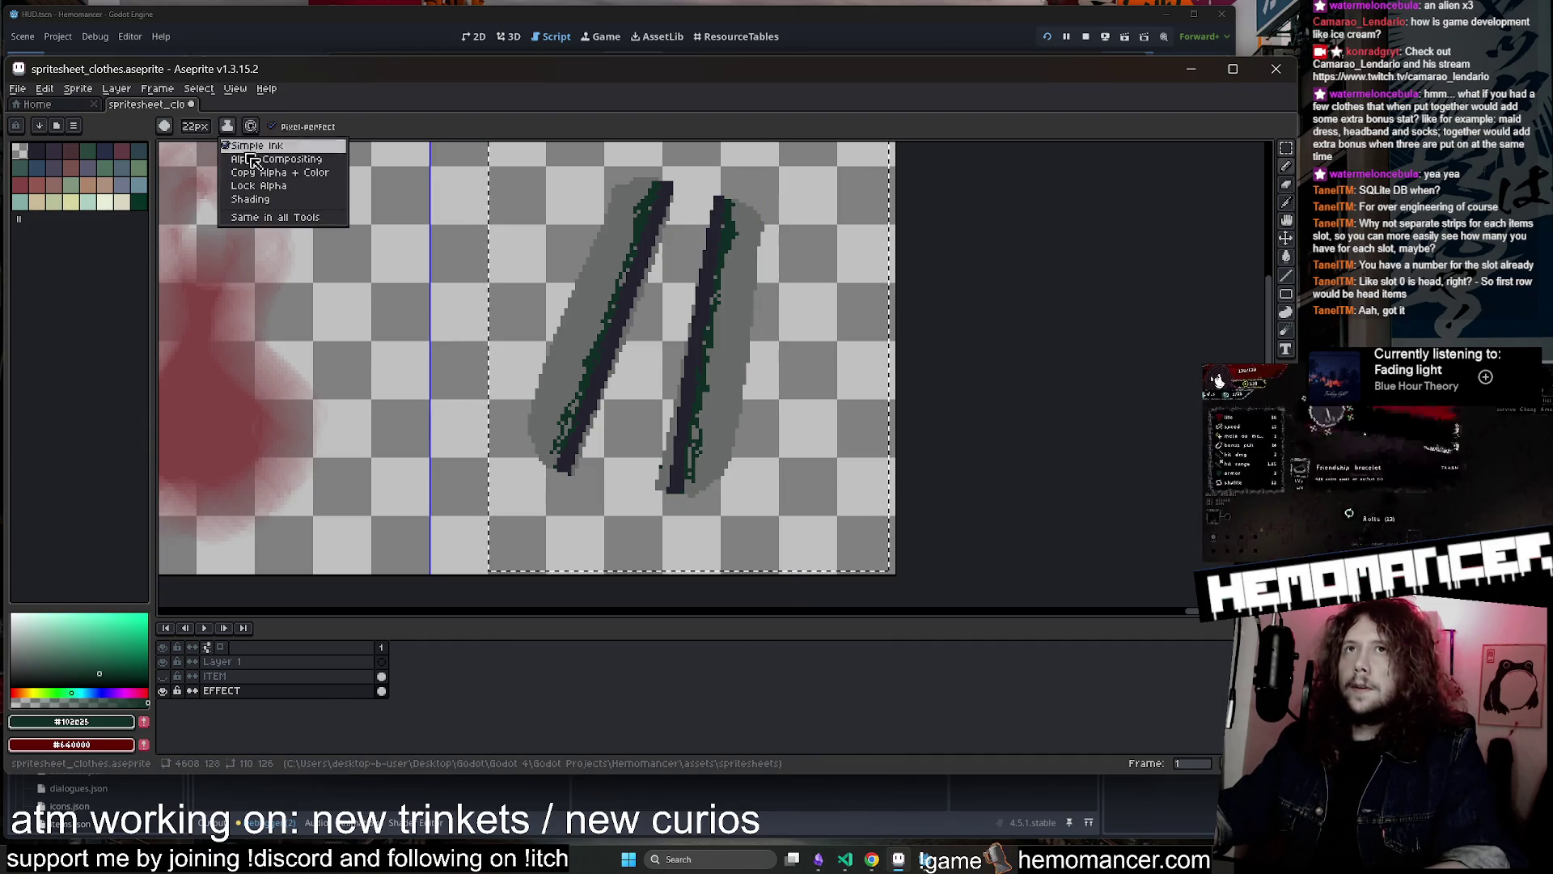
pyautogui.click(251, 185)
pyautogui.moveTo(647, 186)
pyautogui.mouseDown()
pyautogui.moveTo(598, 275)
pyautogui.moveTo(559, 453)
pyautogui.mouseUp()
pyautogui.moveTo(732, 211); pyautogui.dragTo(704, 415)
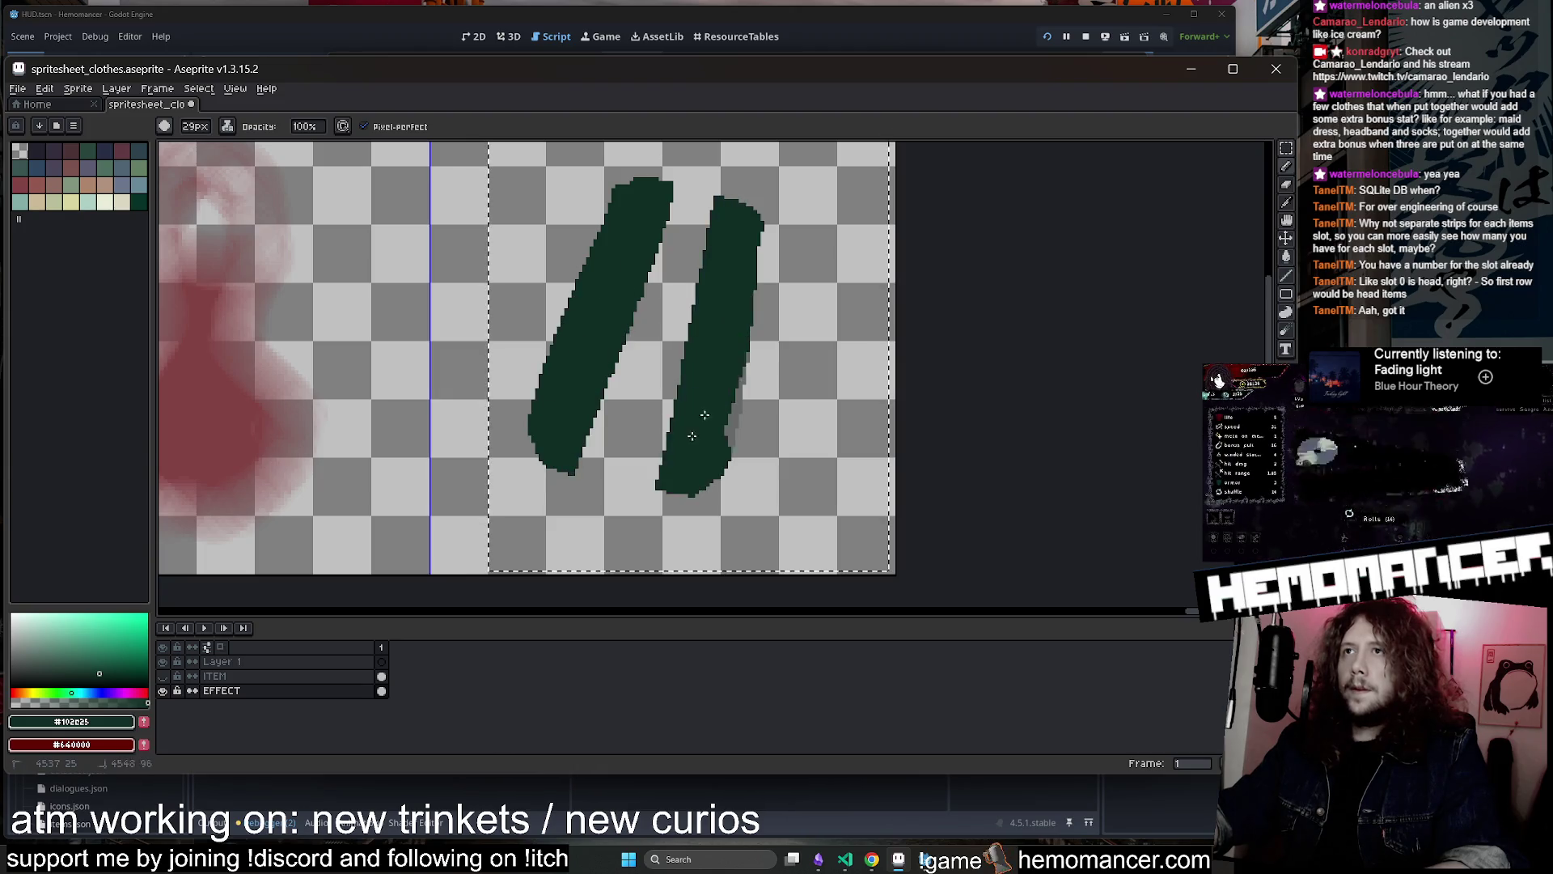
pyautogui.scroll(-2, 778, 333)
# Select the blades cell and apply a Convolution Matrix blur to the EFFECT layer
pyautogui.click(1286, 148)
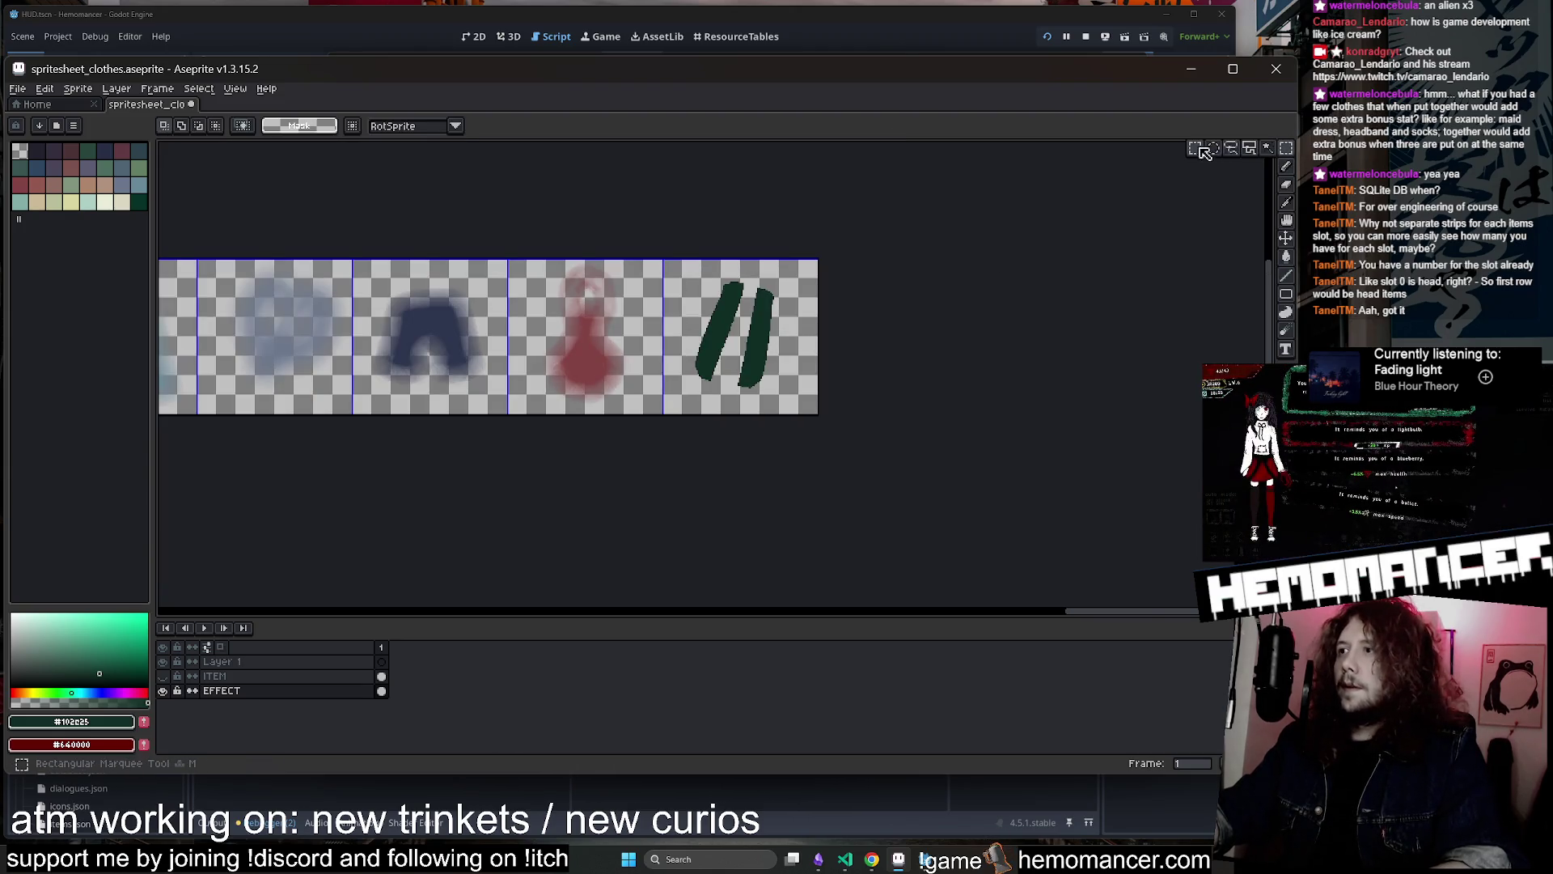
pyautogui.scroll(1, 508, 275)
pyautogui.moveTo(807, 499); pyautogui.dragTo(508, 230)
pyautogui.click(44, 88)
pyautogui.moveTo(145, 410)
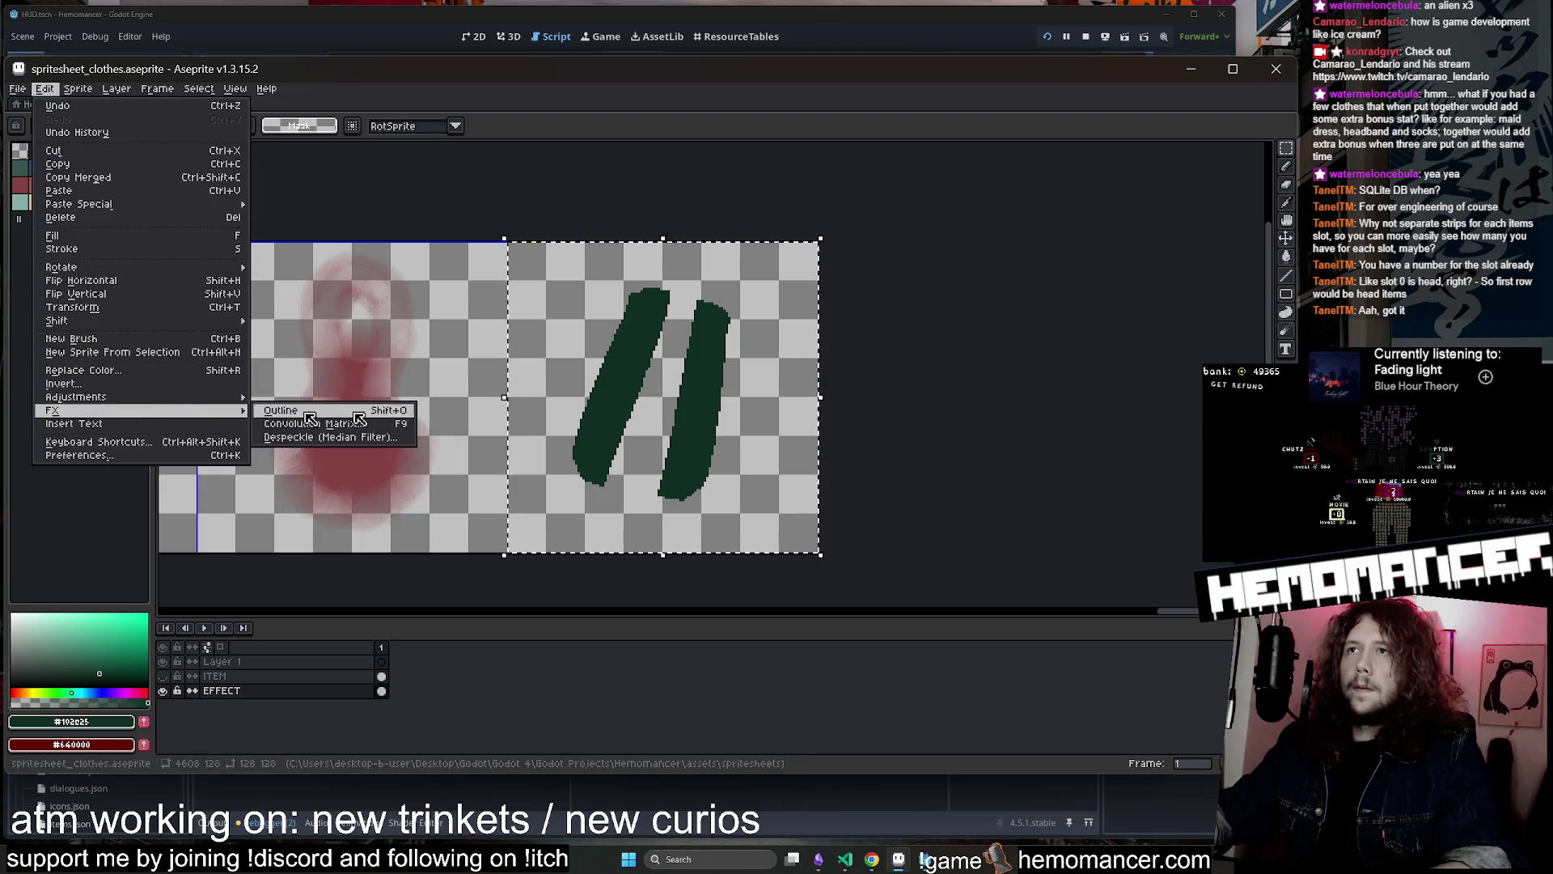
pyautogui.click(360, 423)
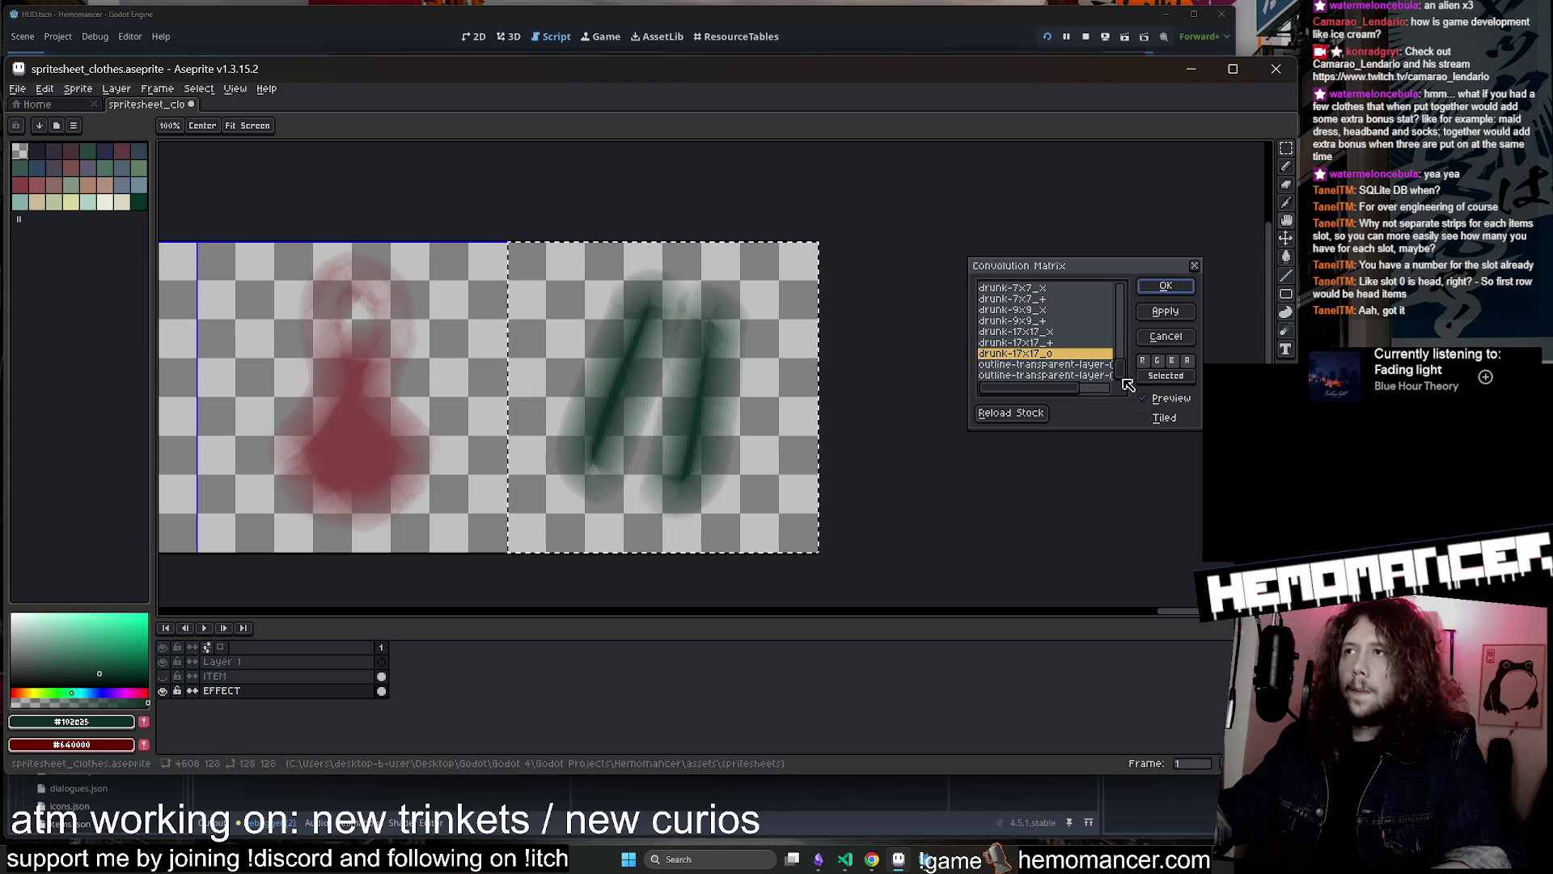
pyautogui.click(1166, 286)
pyautogui.hotkey('ctrl', 'd')
# Show the ITEM layer, save spritesheet_clothes.aseprite and minimise Aseprite
pyautogui.click(164, 676)
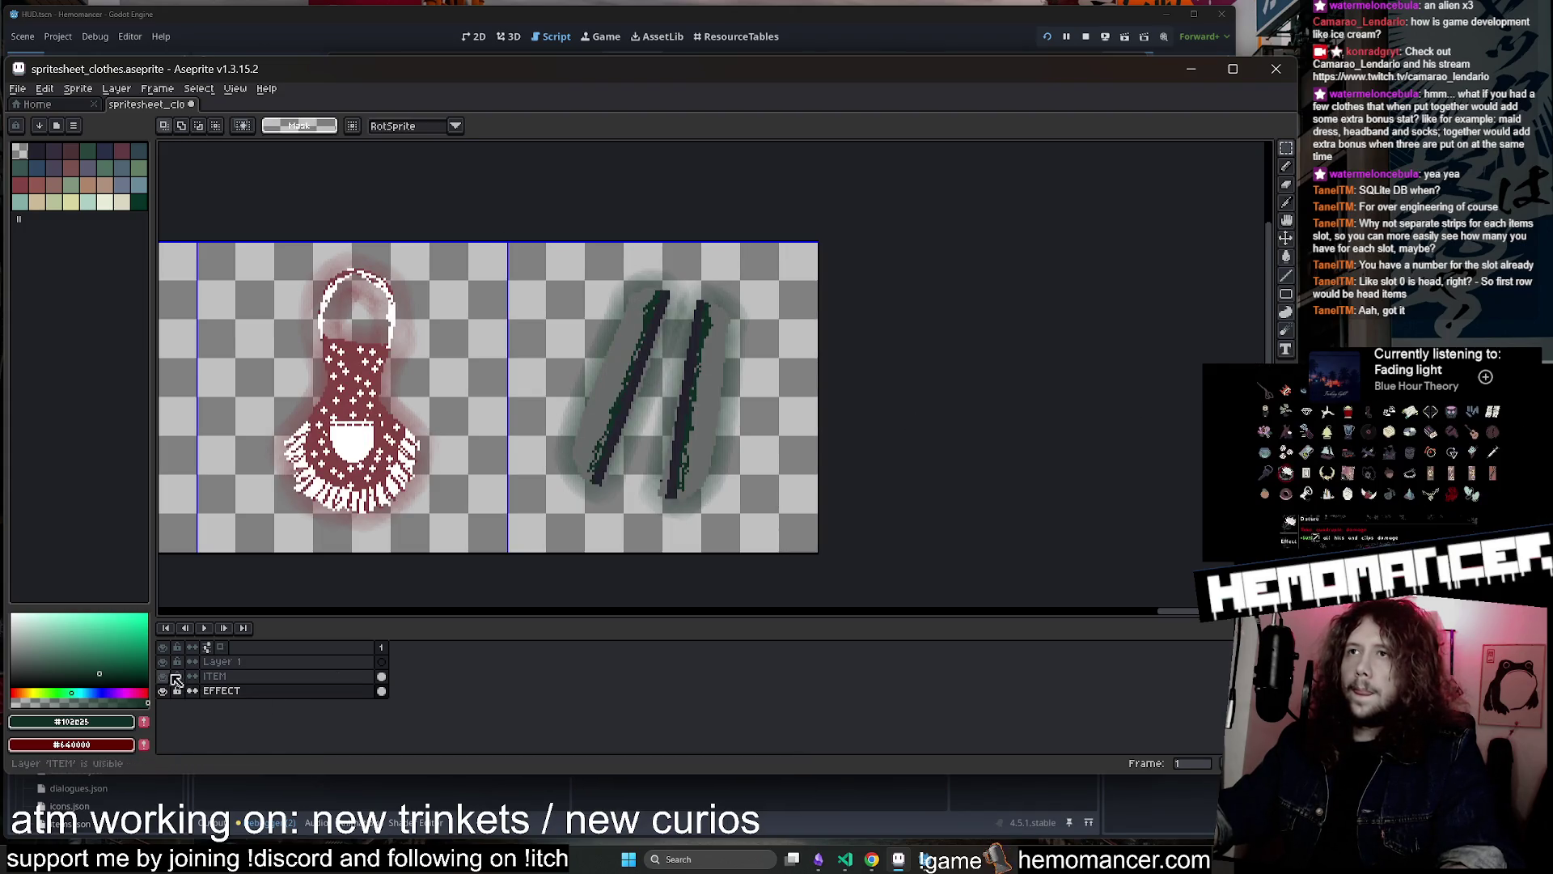
pyautogui.scroll(-2, 961, 439)
pyautogui.hotkey('ctrl', 's')
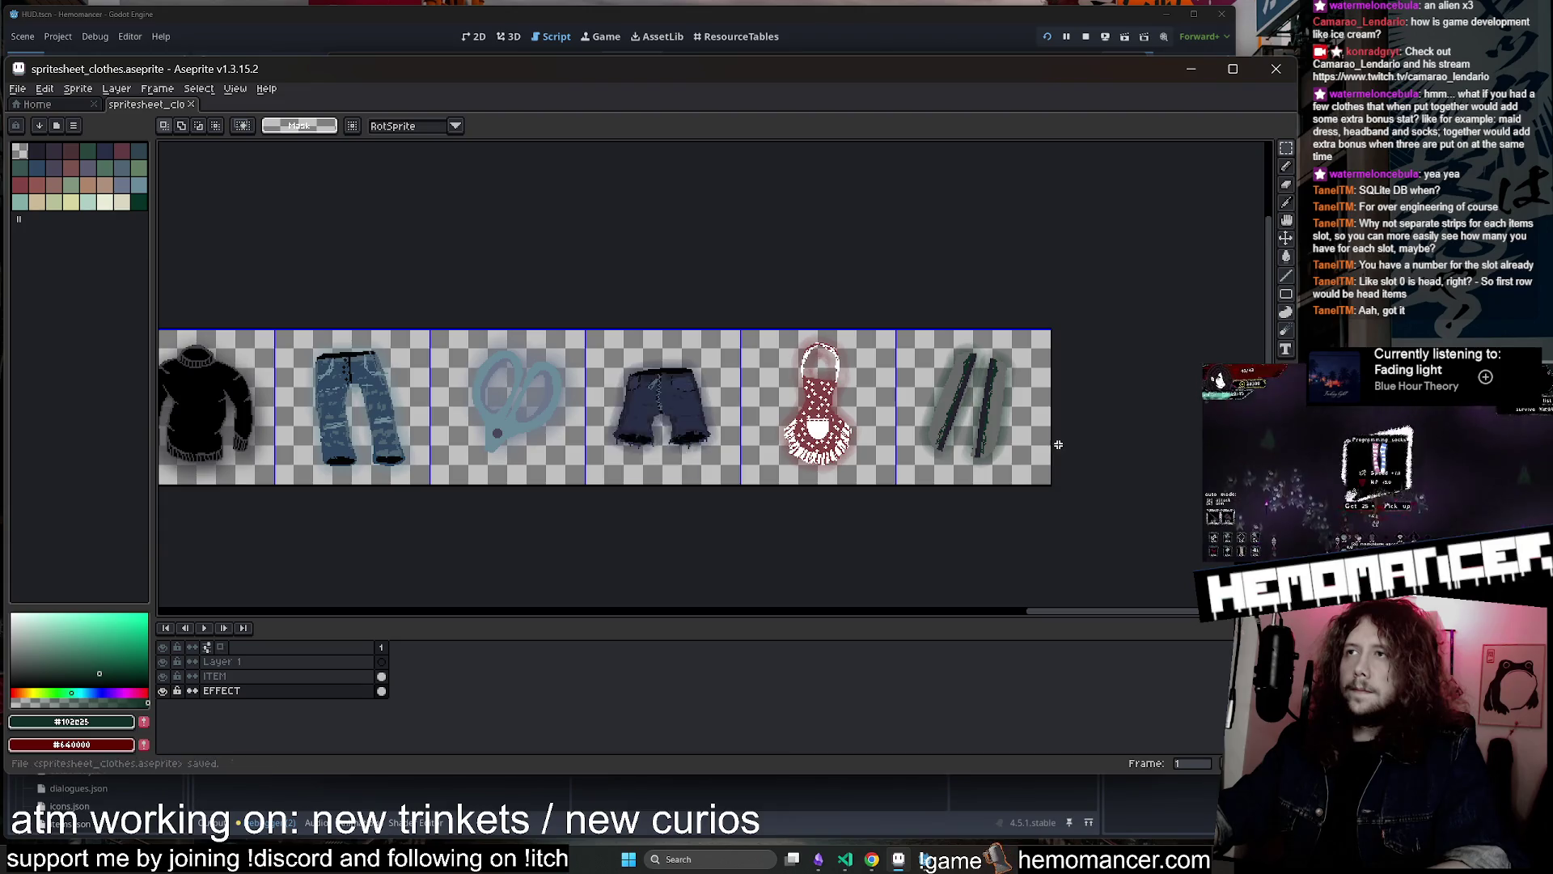
pyautogui.click(1191, 69)
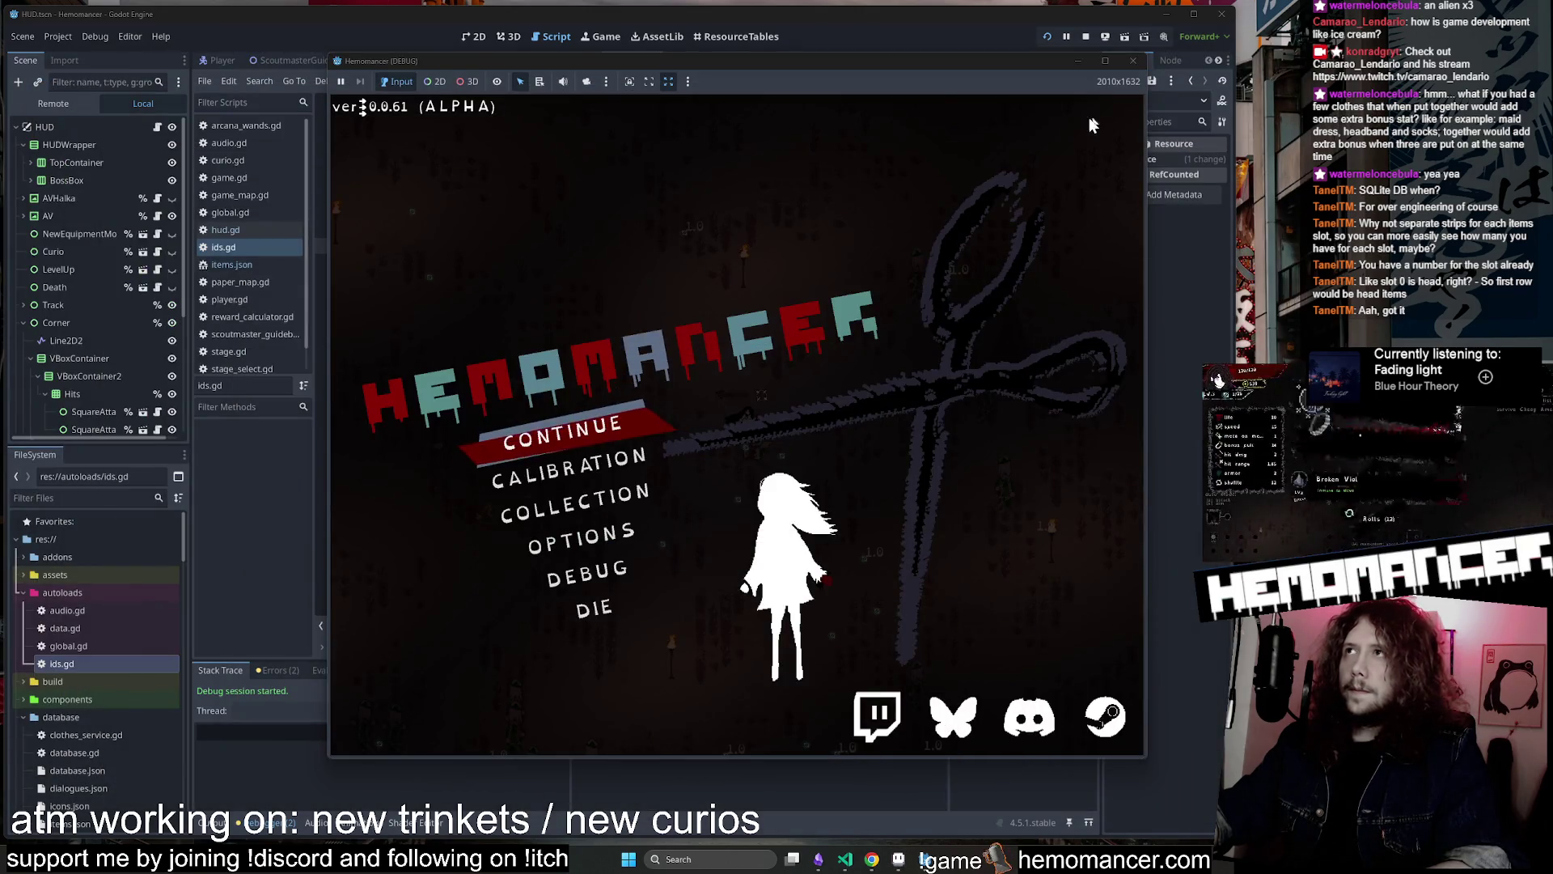
# In ids.gd, add a comma after Apron and a new RoundedBlades line in the clothing enum
pyautogui.click(1084, 63)
pyautogui.click(484, 401)
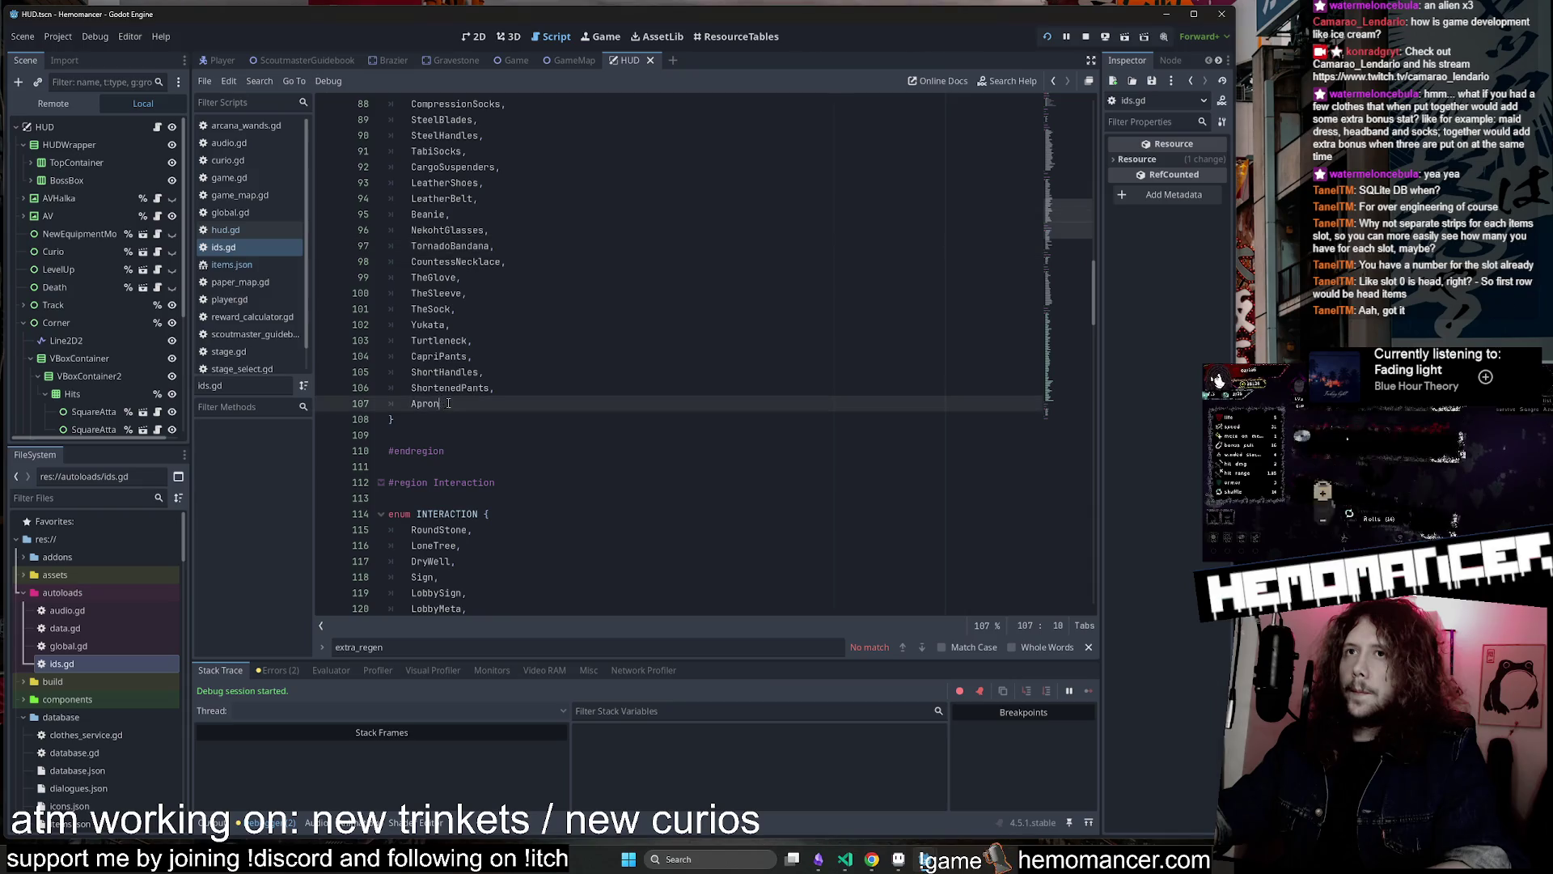
pyautogui.write(',')
pyautogui.press('Return')
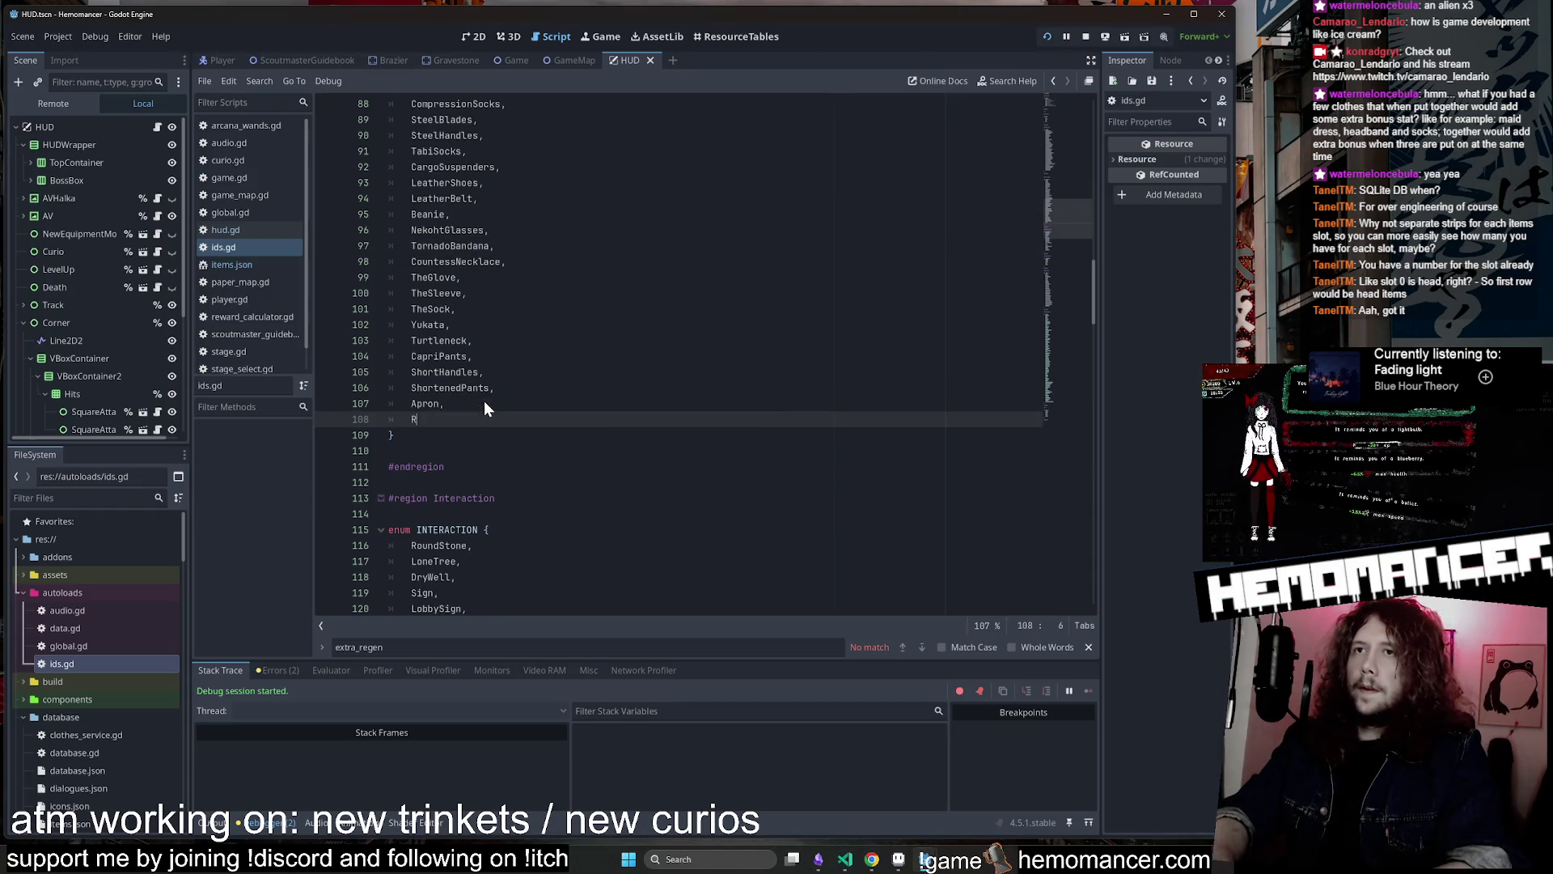
pyautogui.write('RoundedBlade')
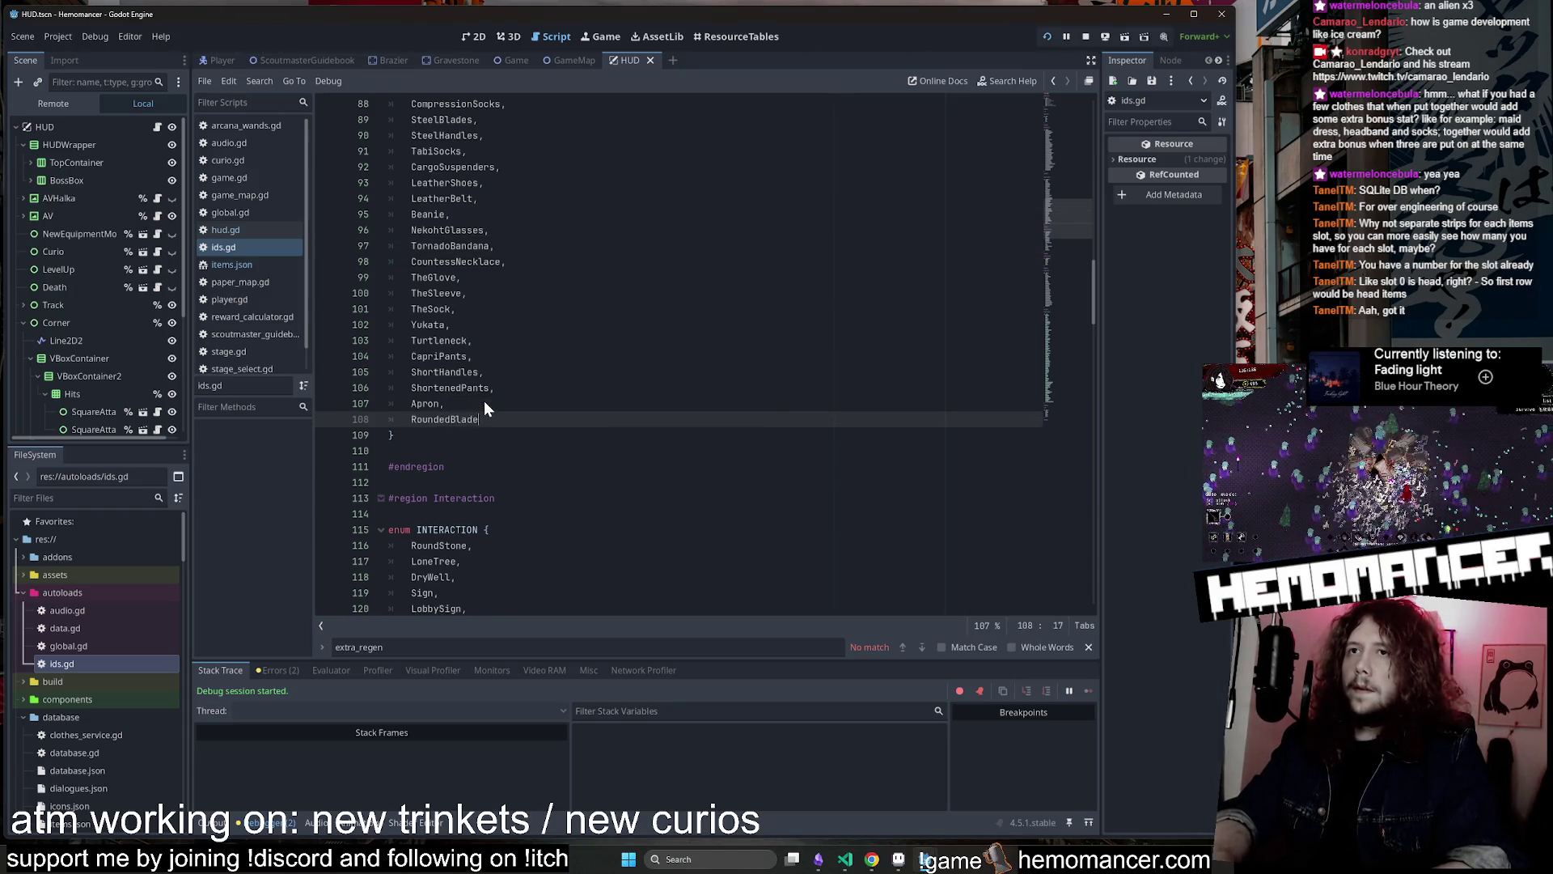
pyautogui.write('s')
pyautogui.click(587, 360)
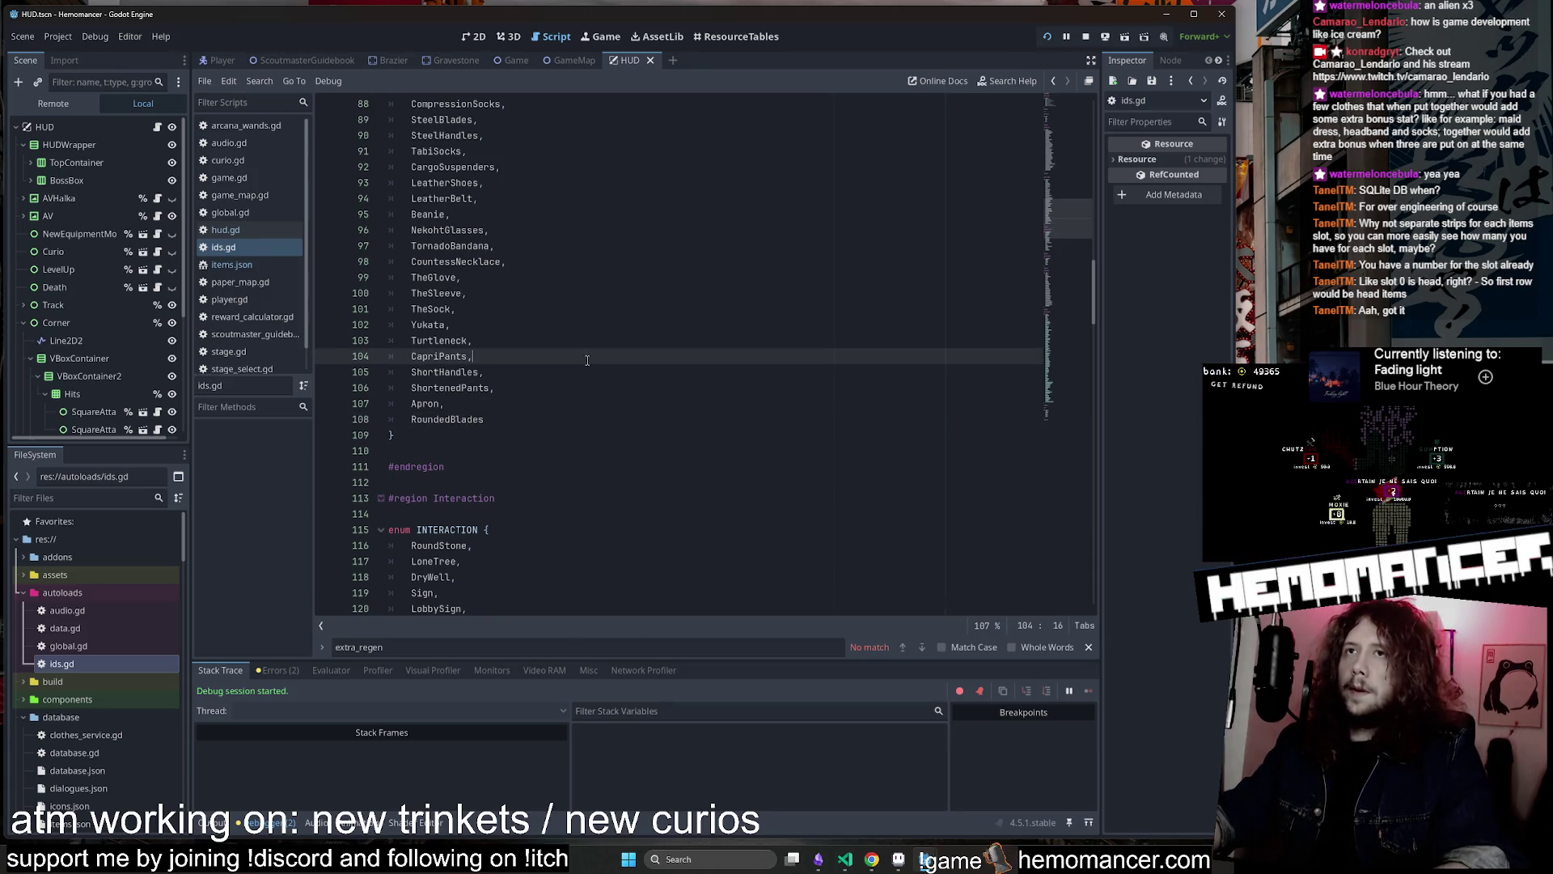
# Open items.json, search for 'Blades' and select the Rusty blades entry
pyautogui.click(255, 265)
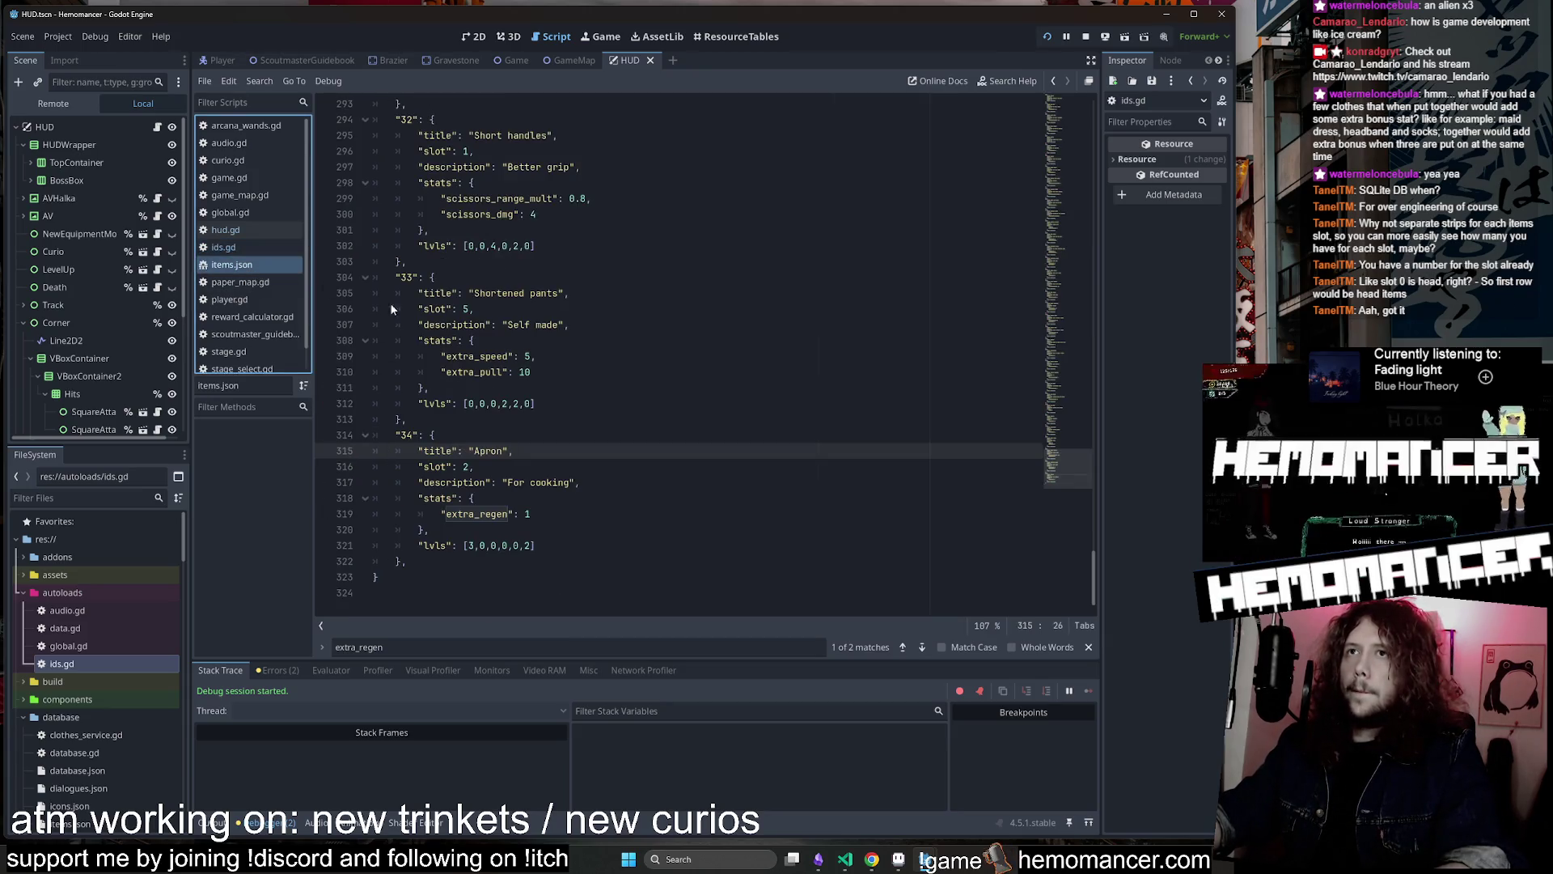
pyautogui.click(501, 573)
pyautogui.moveTo(501, 561)
pyautogui.mouseDown()
pyautogui.moveTo(453, 469)
pyautogui.moveTo(374, 435)
pyautogui.mouseUp()
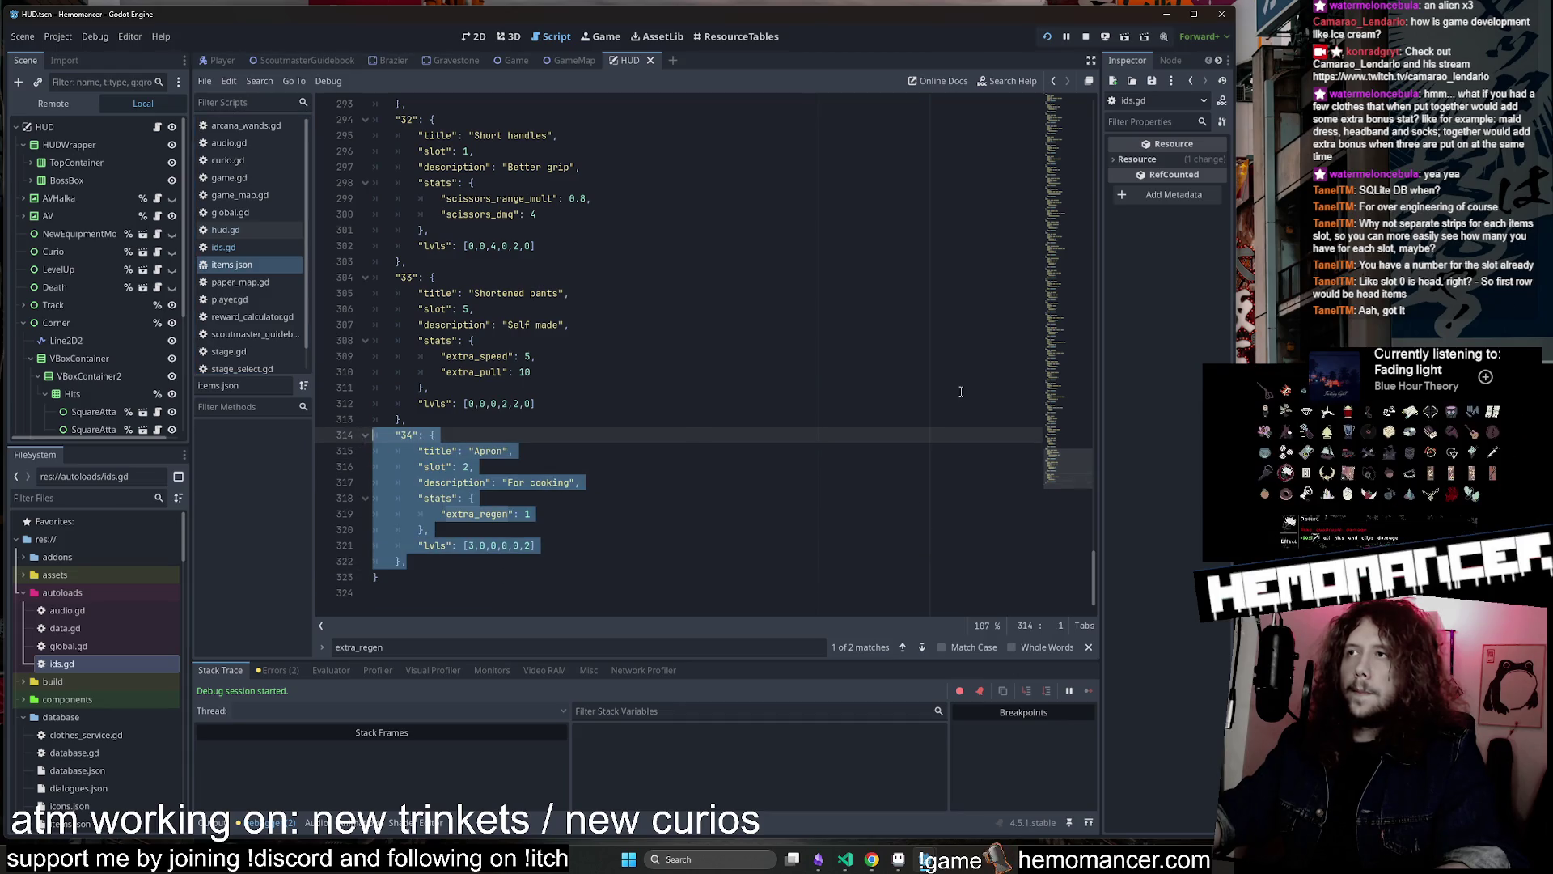
pyautogui.hotkey('ctrl', 'f')
pyautogui.write('Blades')
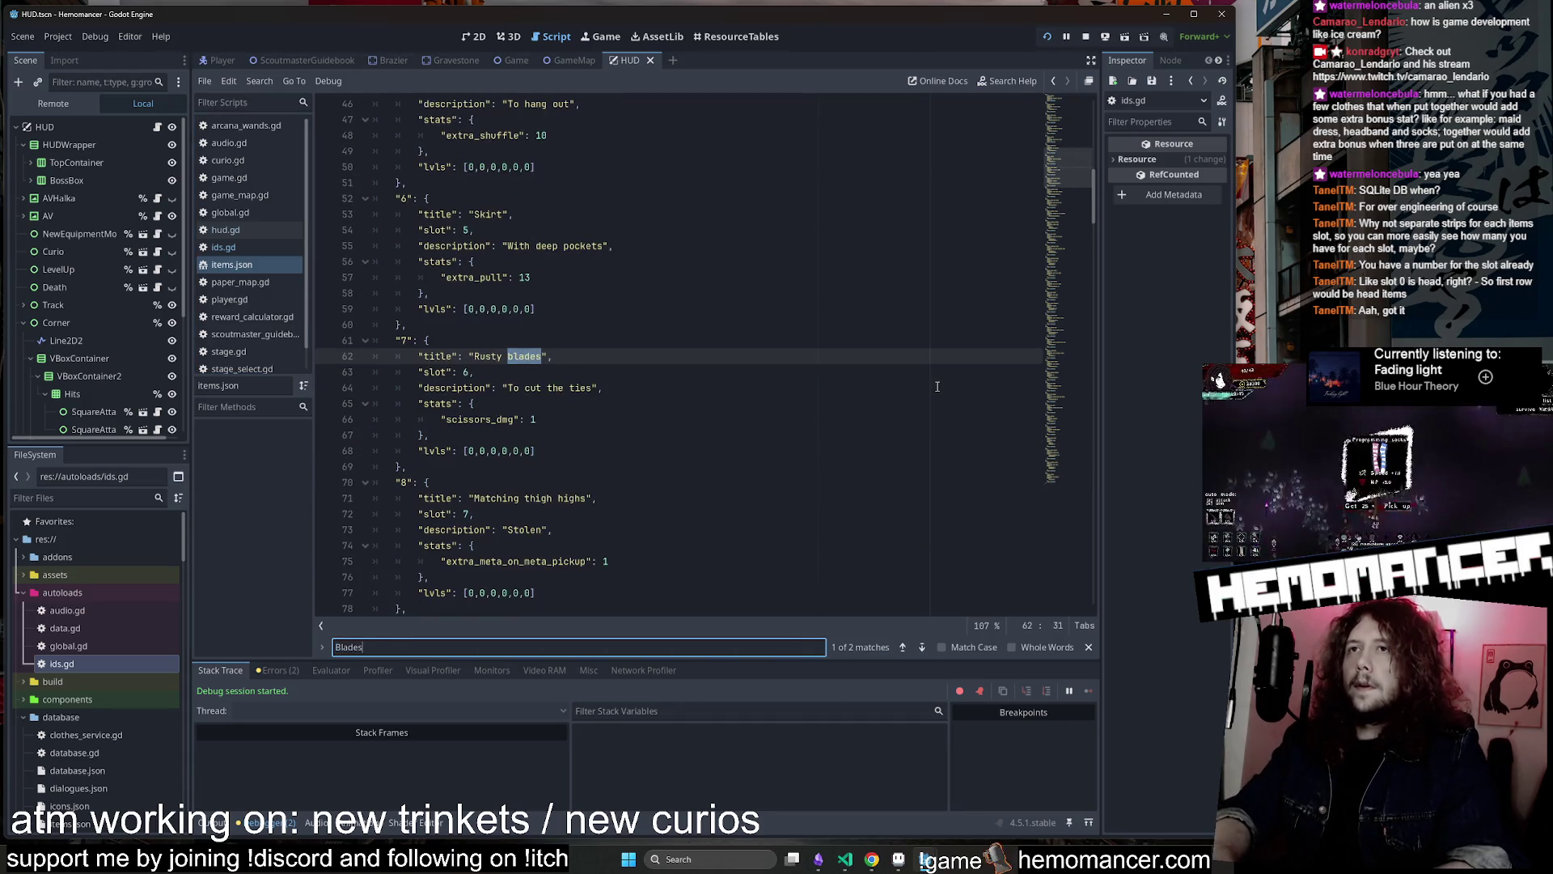
pyautogui.moveTo(465, 467); pyautogui.dragTo(374, 340)
pyautogui.hotkey('ctrl', 'c')
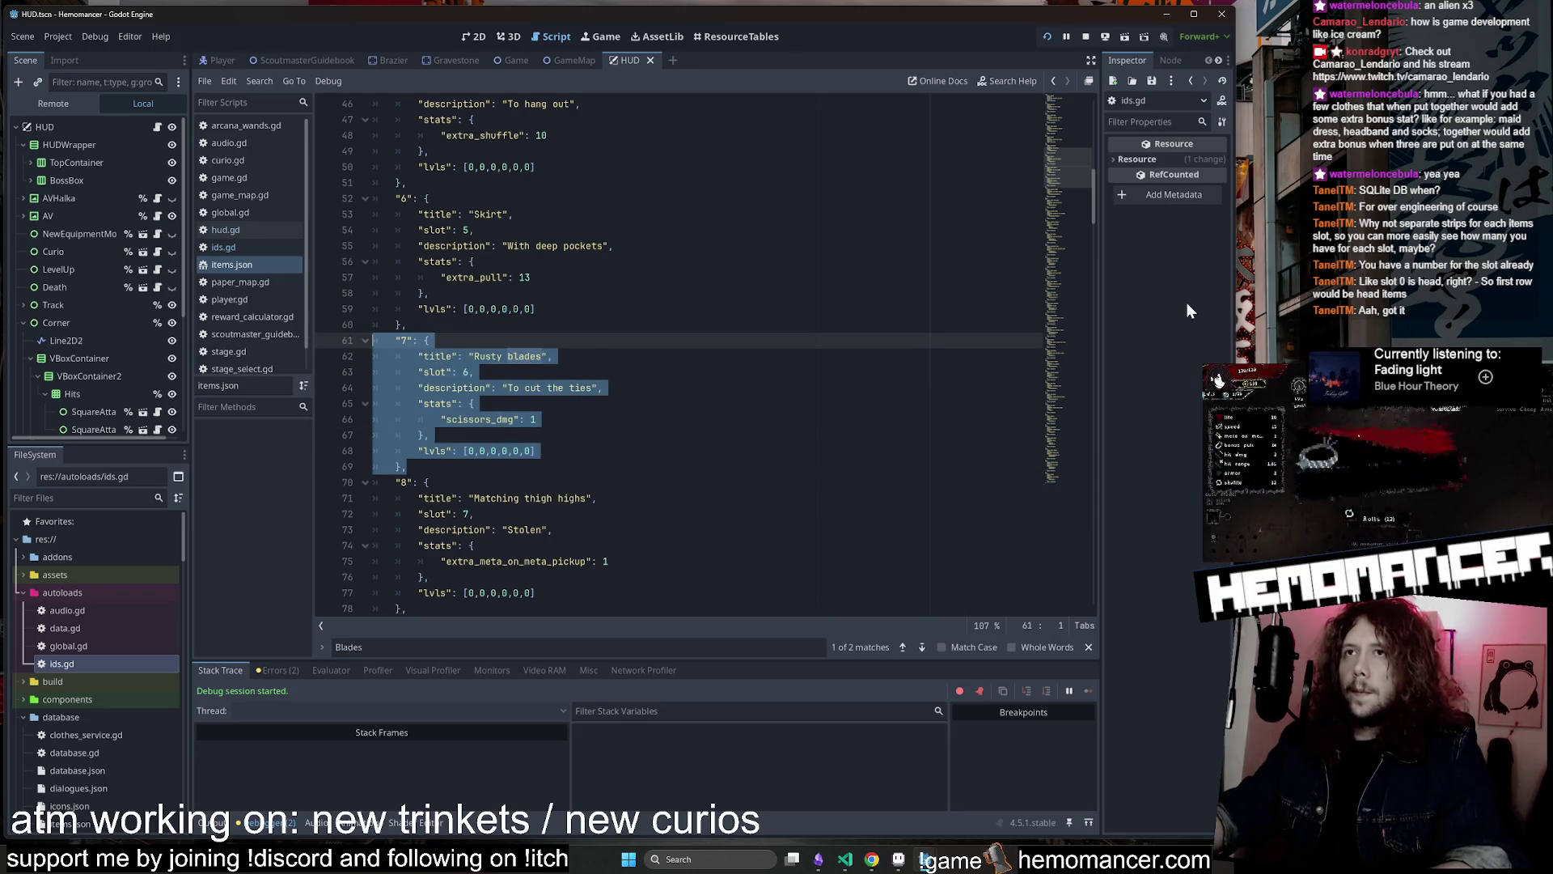
pyautogui.moveTo(1070, 168); pyautogui.dragTo(1048, 537)
# Paste a copy of the Rusty blades entry after the last item and save
pyautogui.click(521, 564)
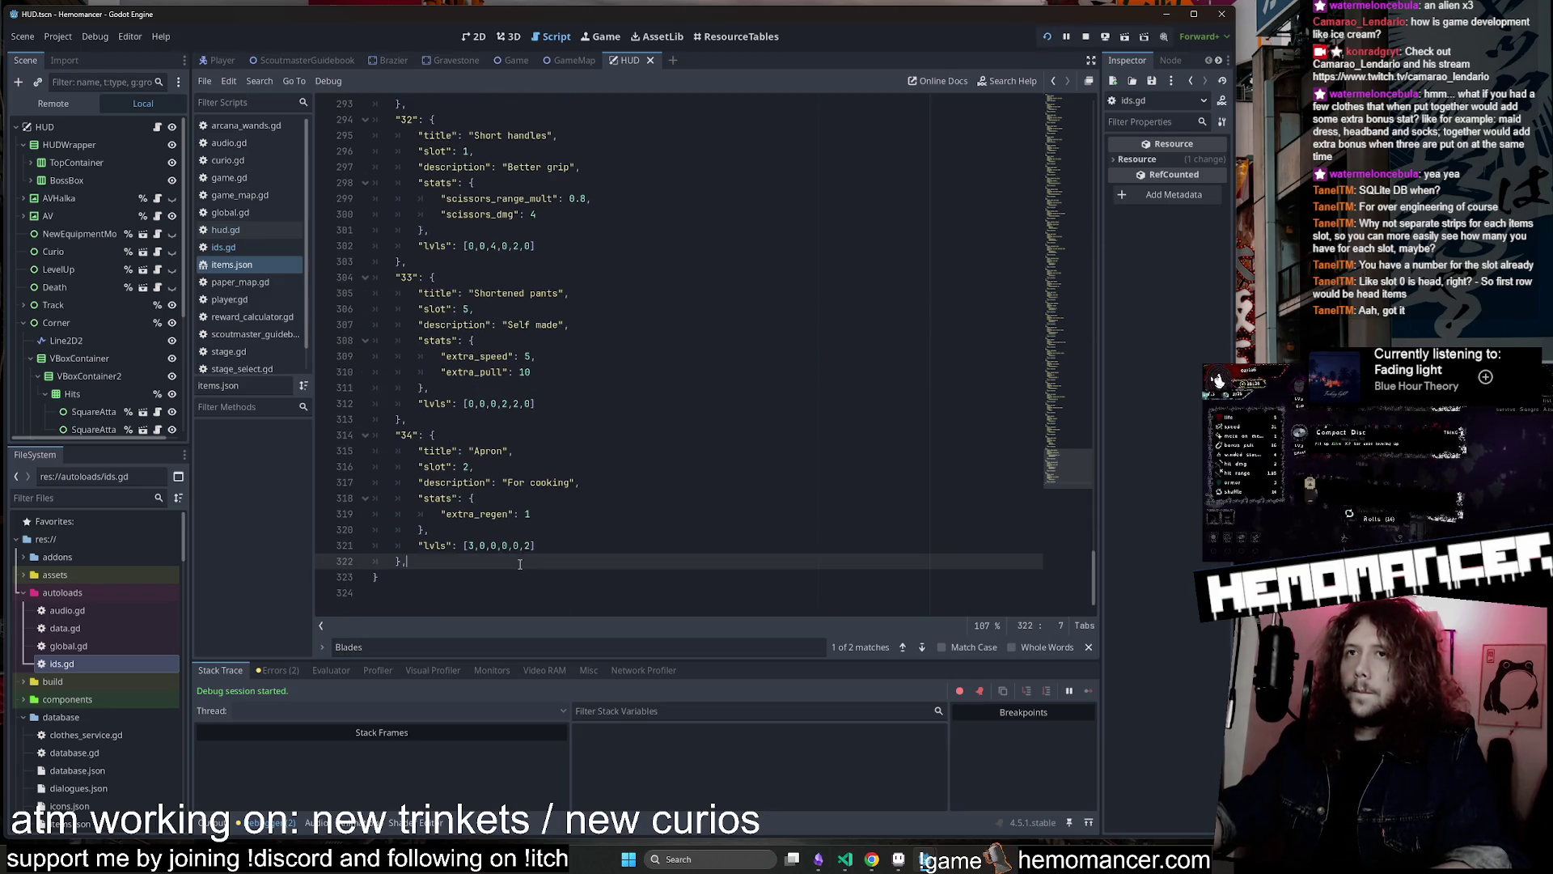
pyautogui.press('Return')
pyautogui.hotkey('ctrl', 'v')
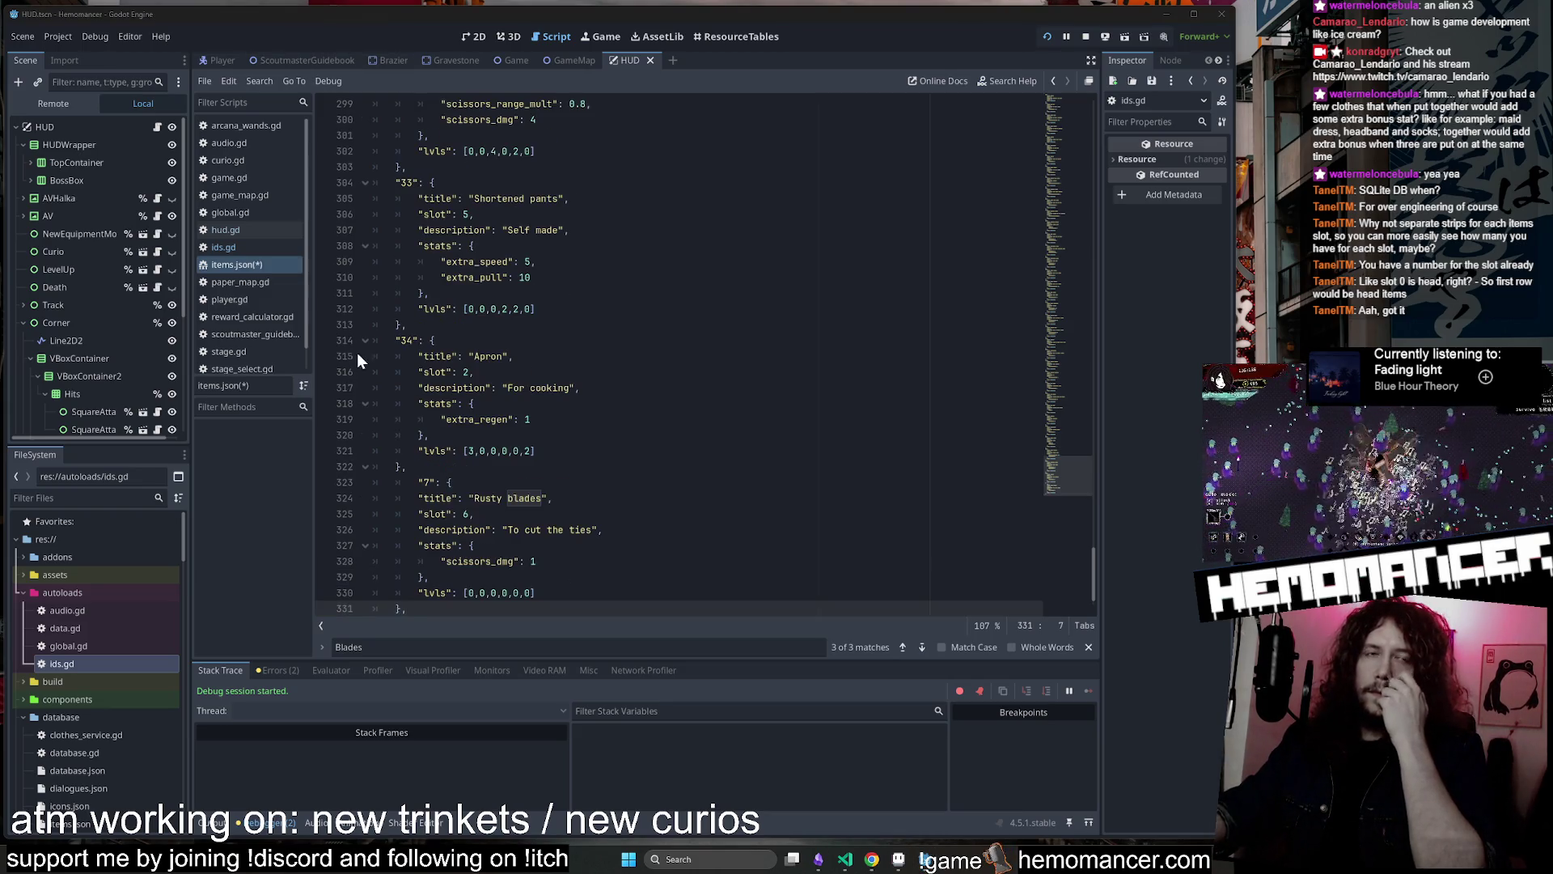
pyautogui.scroll(-1, 420, 388)
pyautogui.click(545, 471)
pyautogui.hotkey('ctrl', 's')
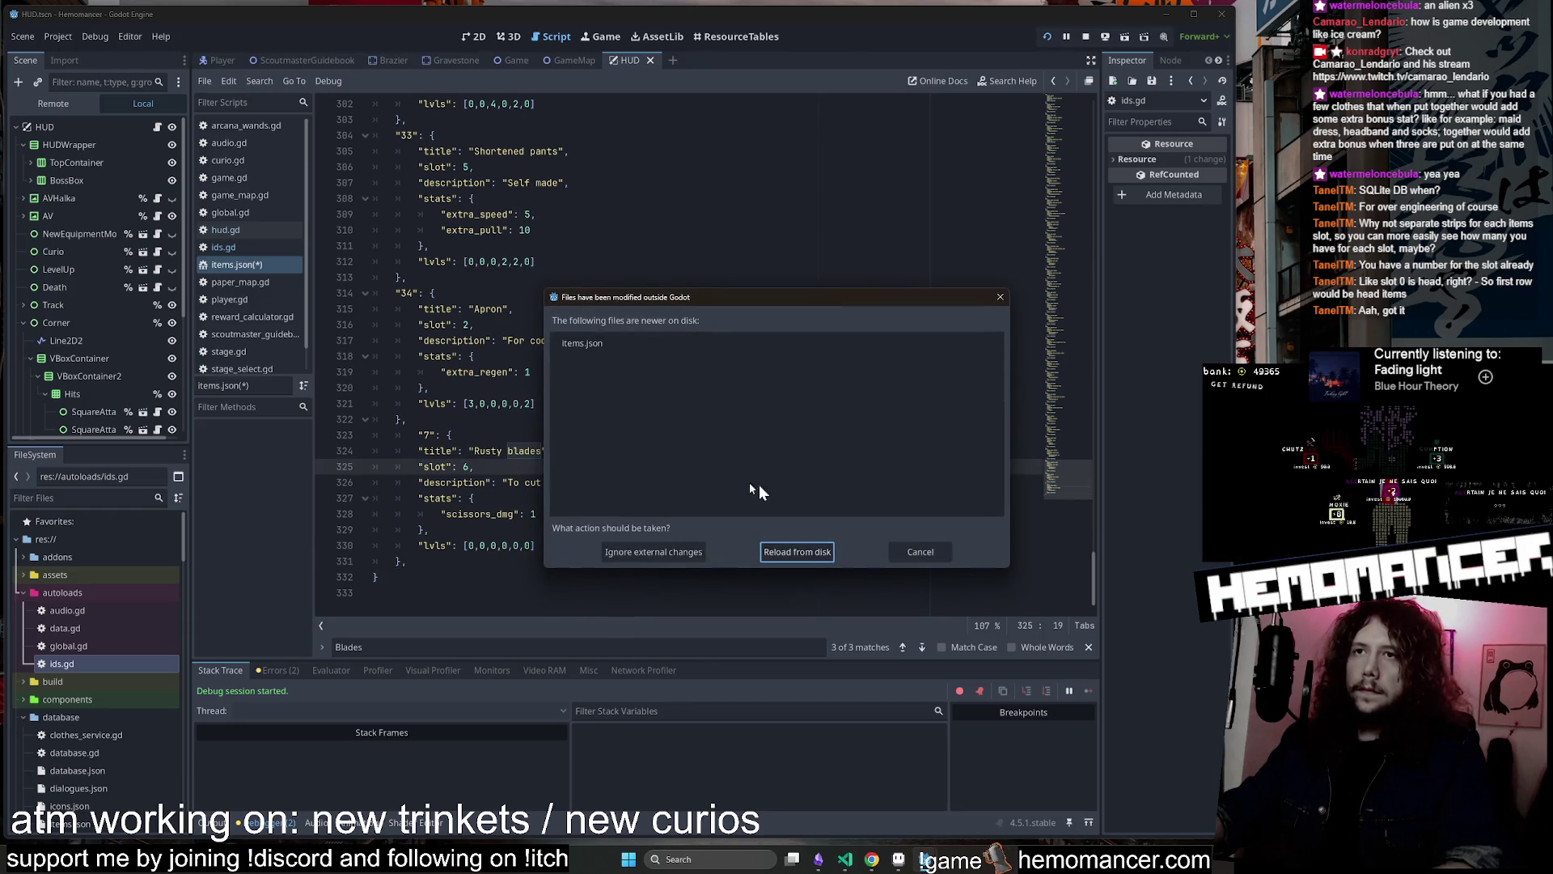
# Dismiss the outside-changes warning and change the last entry's id to 35
pyautogui.click(925, 550)
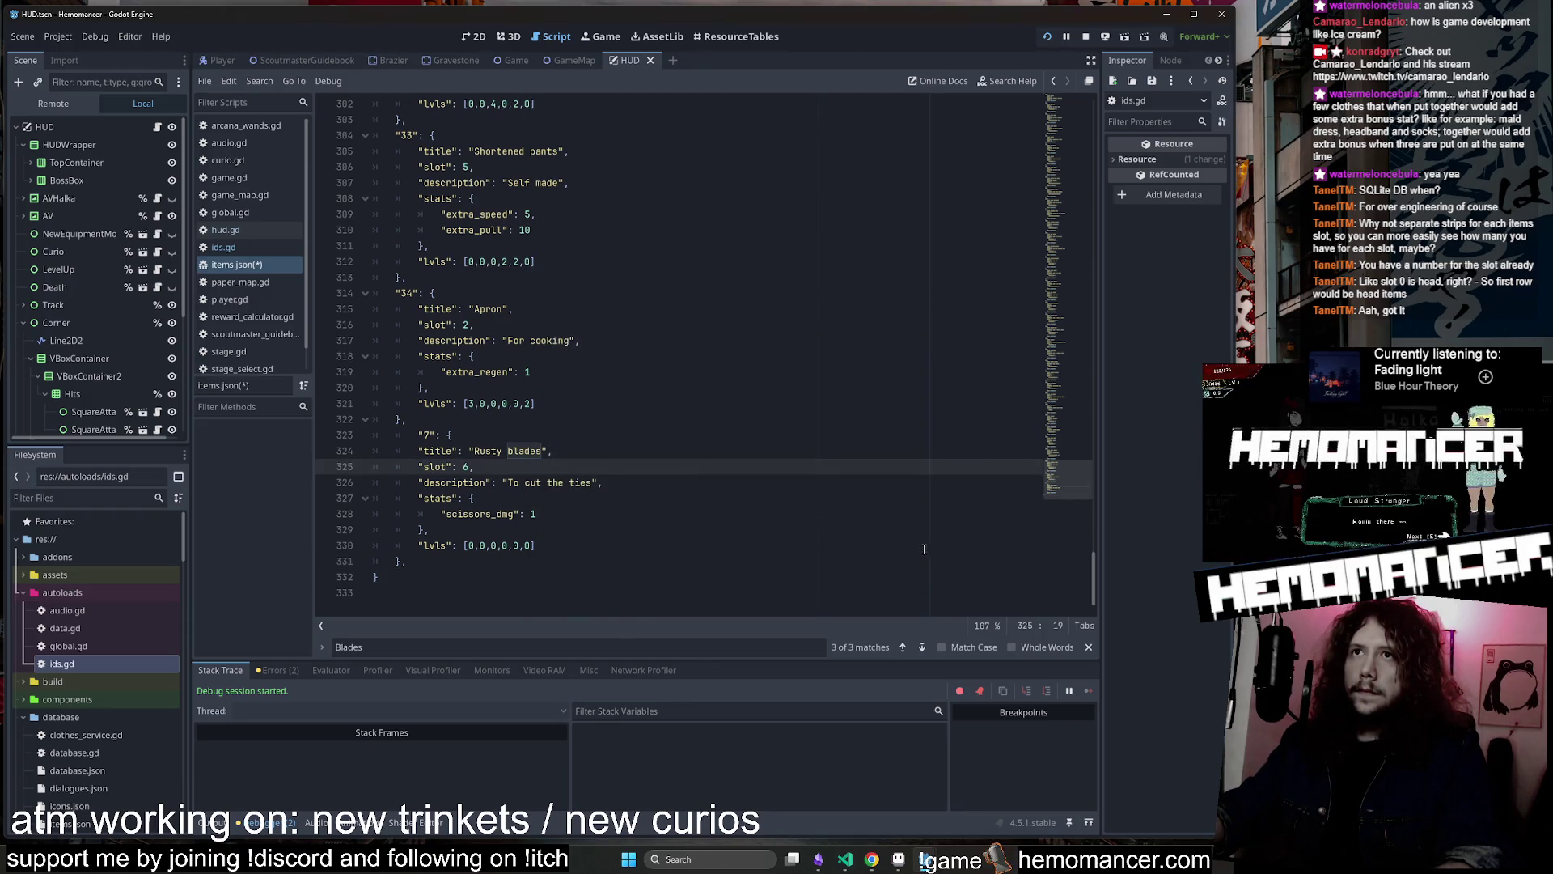
pyautogui.click(394, 429)
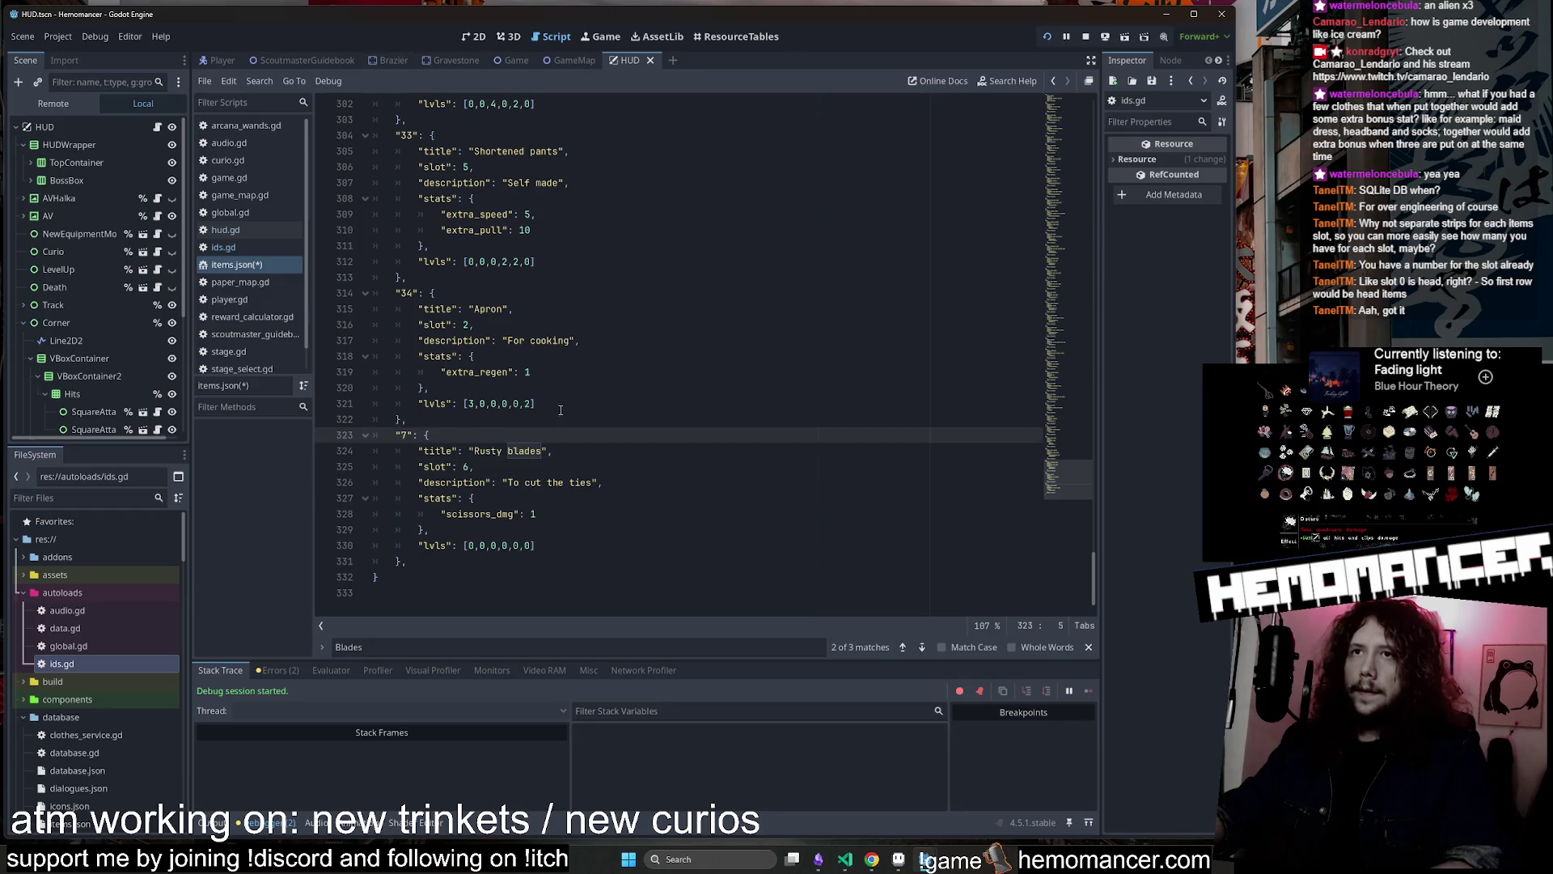
pyautogui.press('Right')
pyautogui.press('Right')
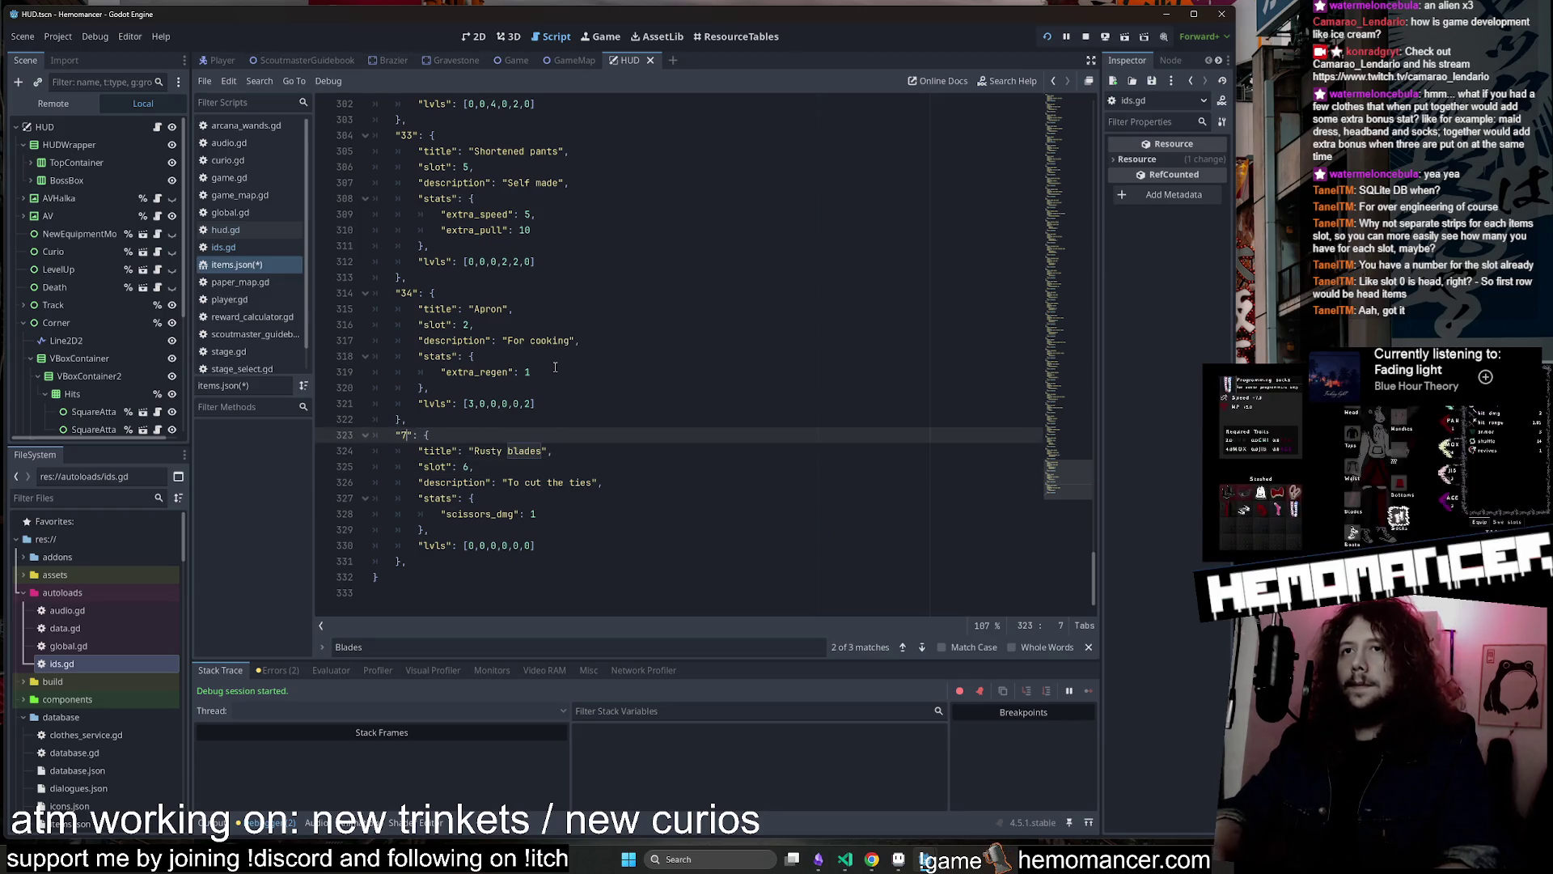
pyautogui.press('BackSpace')
# Retitle entry 35 to 'Rounded blades', add a new stat line, and save items.json
pyautogui.write('5')
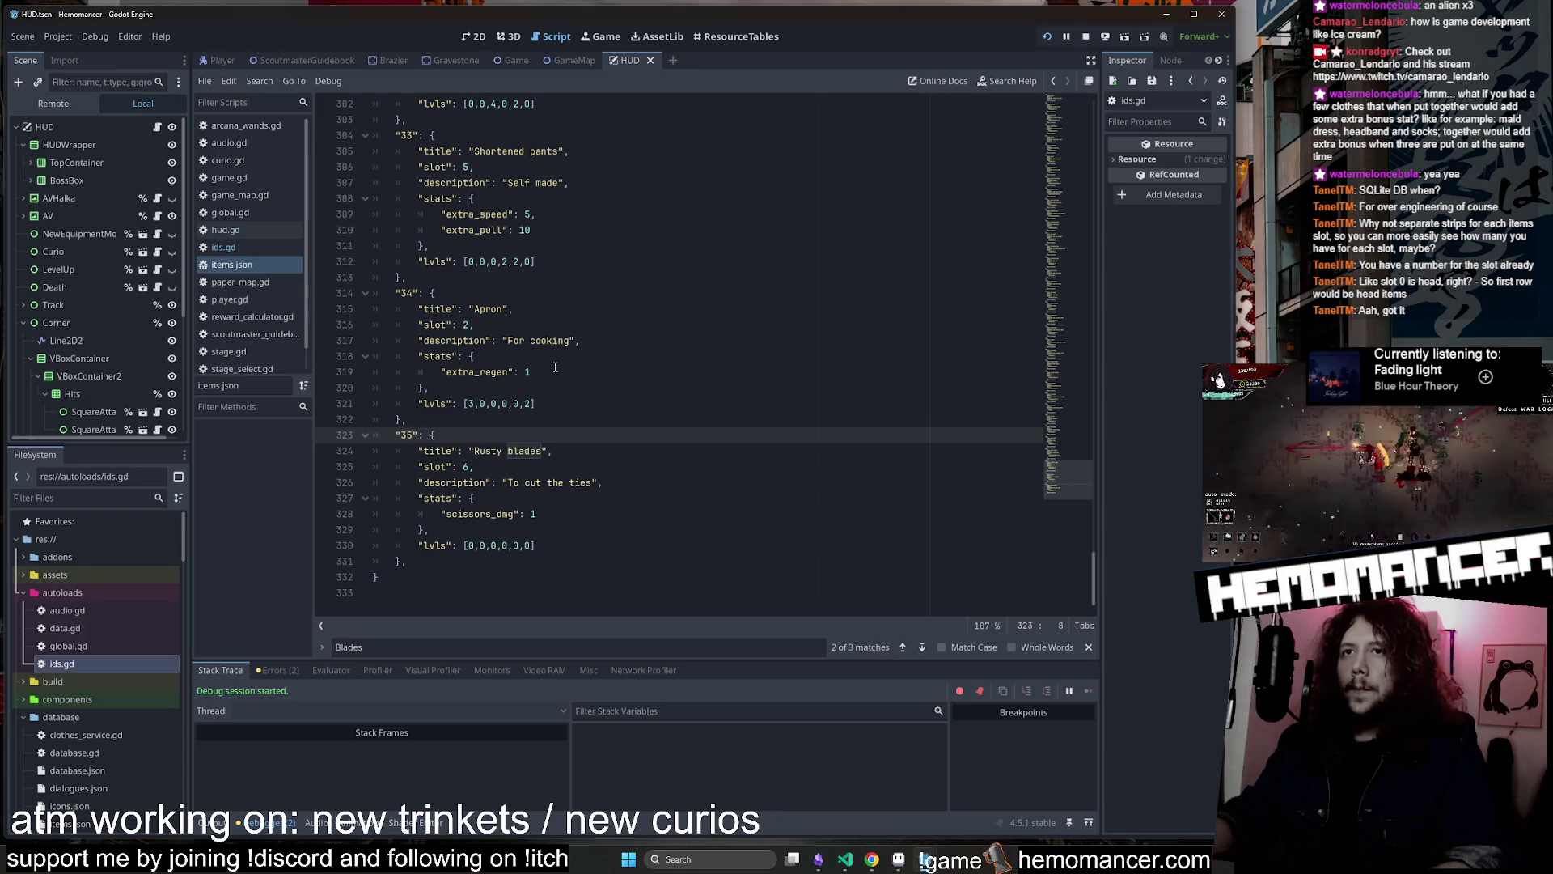
pyautogui.doubleClick(488, 450)
pyautogui.write('ounded')
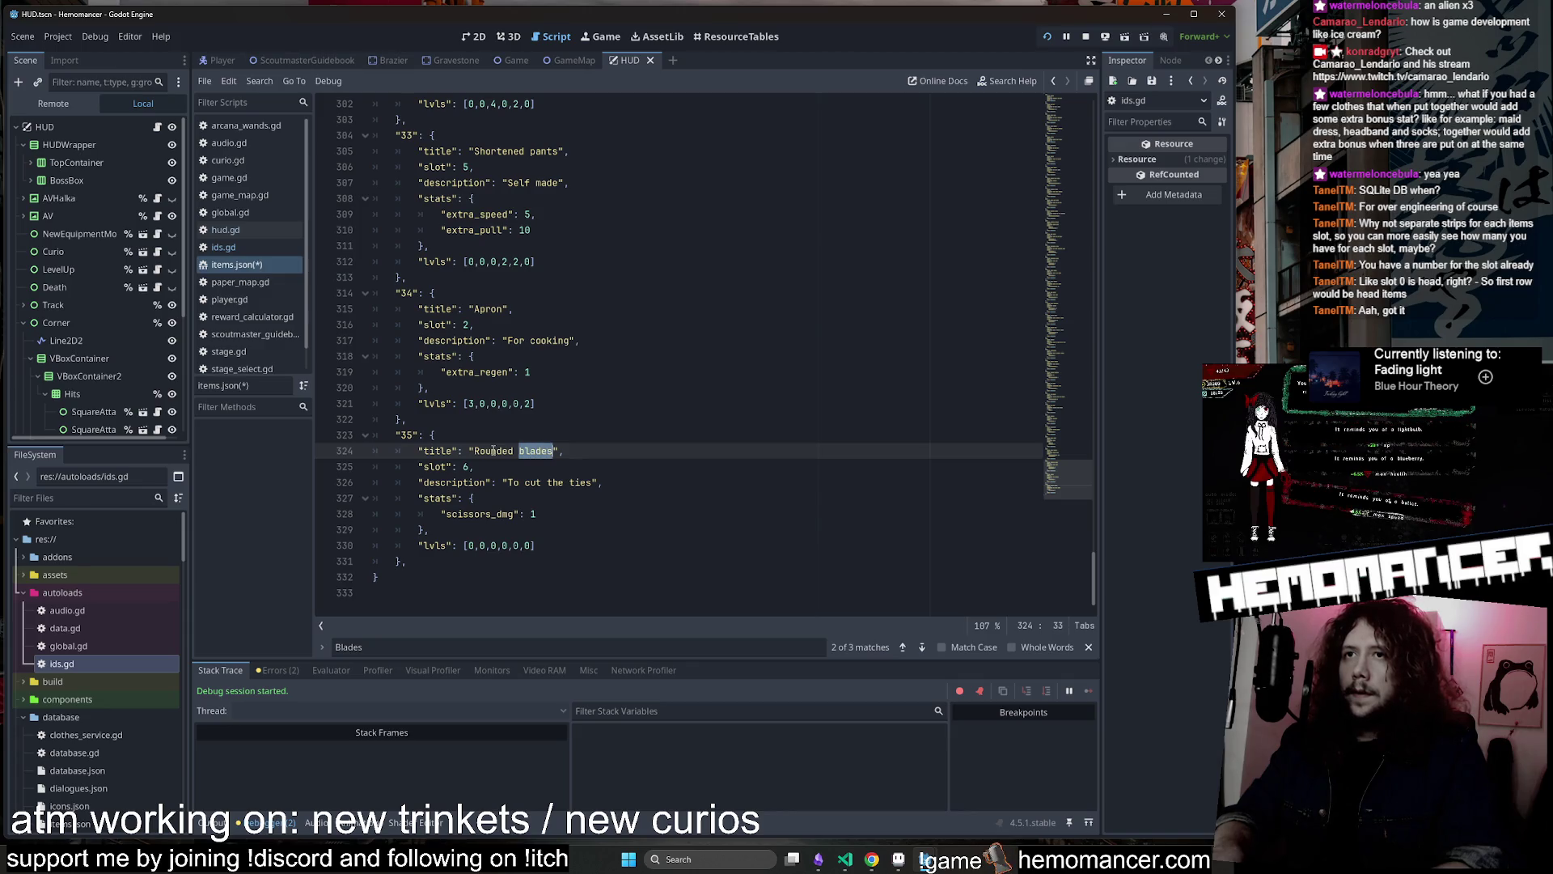
pyautogui.press('Down')
pyautogui.press('Down')
pyautogui.press('Down')
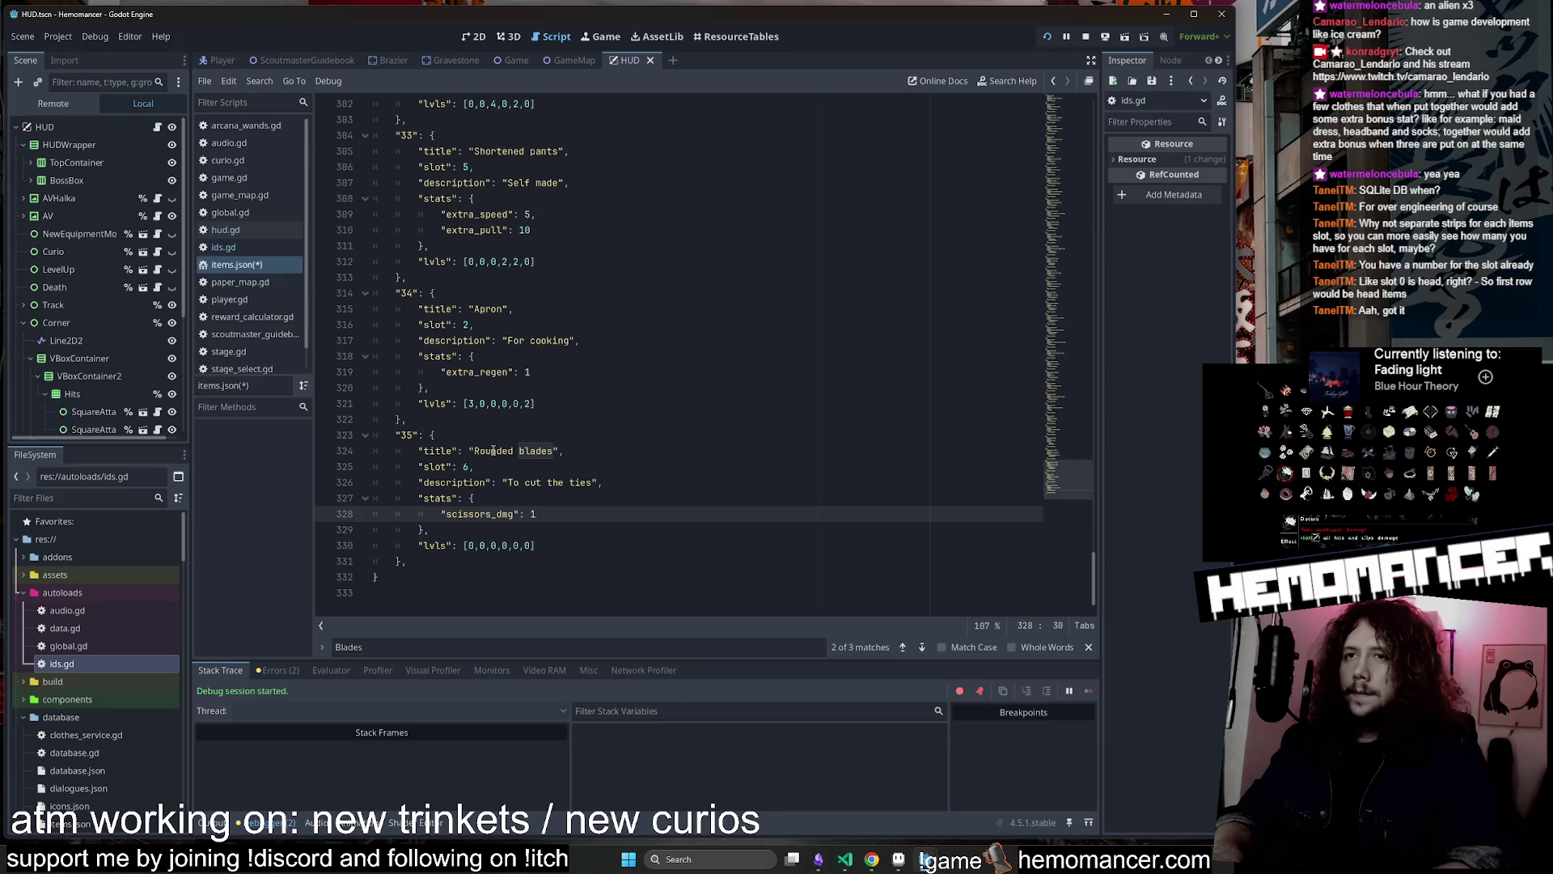
pyautogui.press('Return')
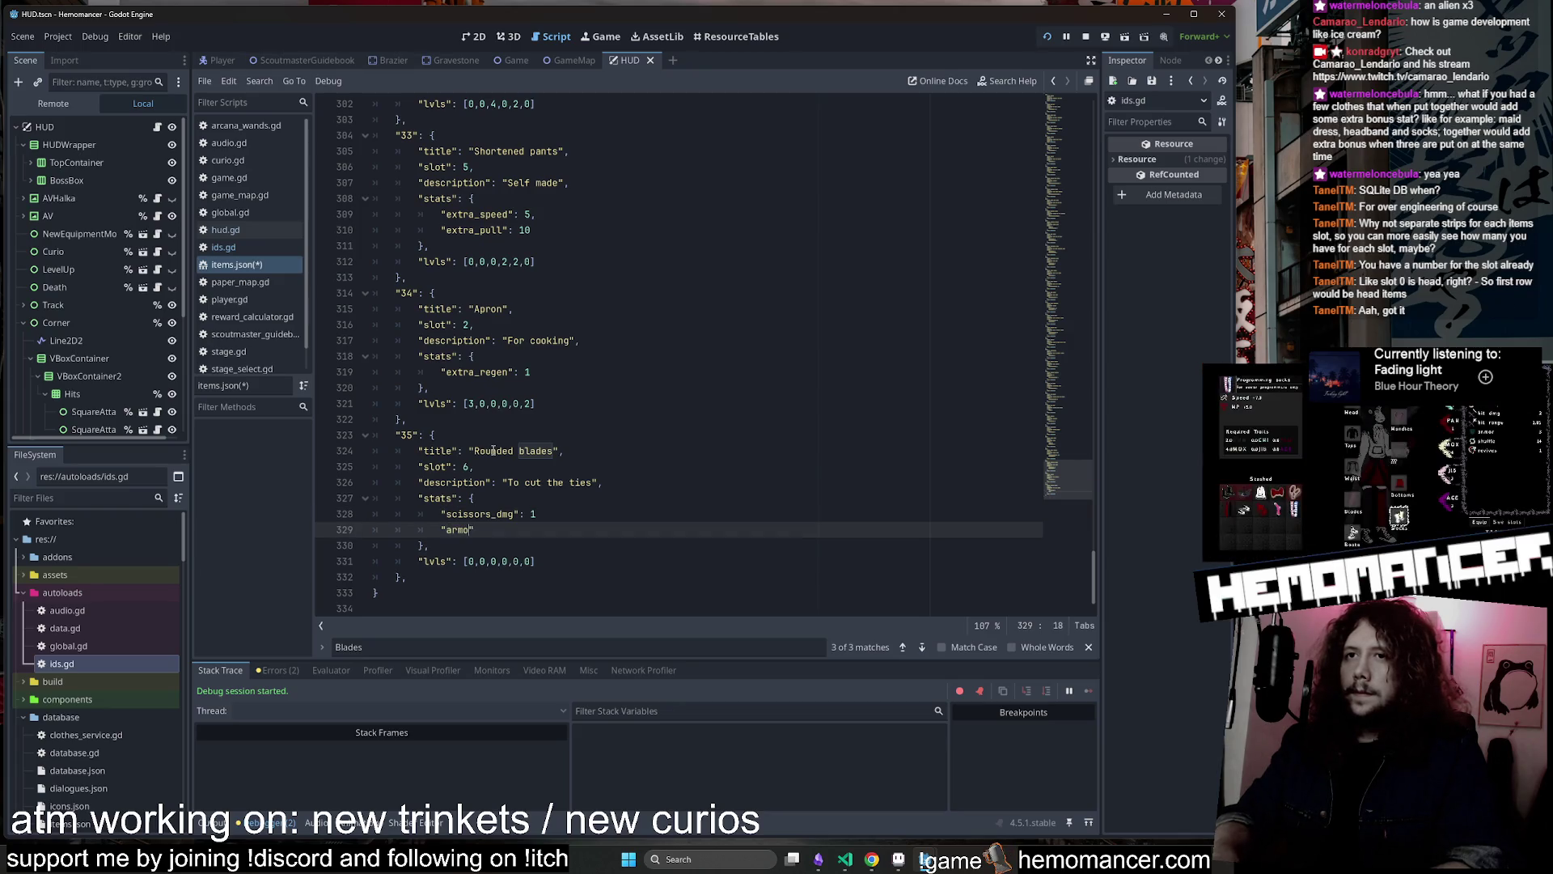
pyautogui.hotkey('ctrl', 's')
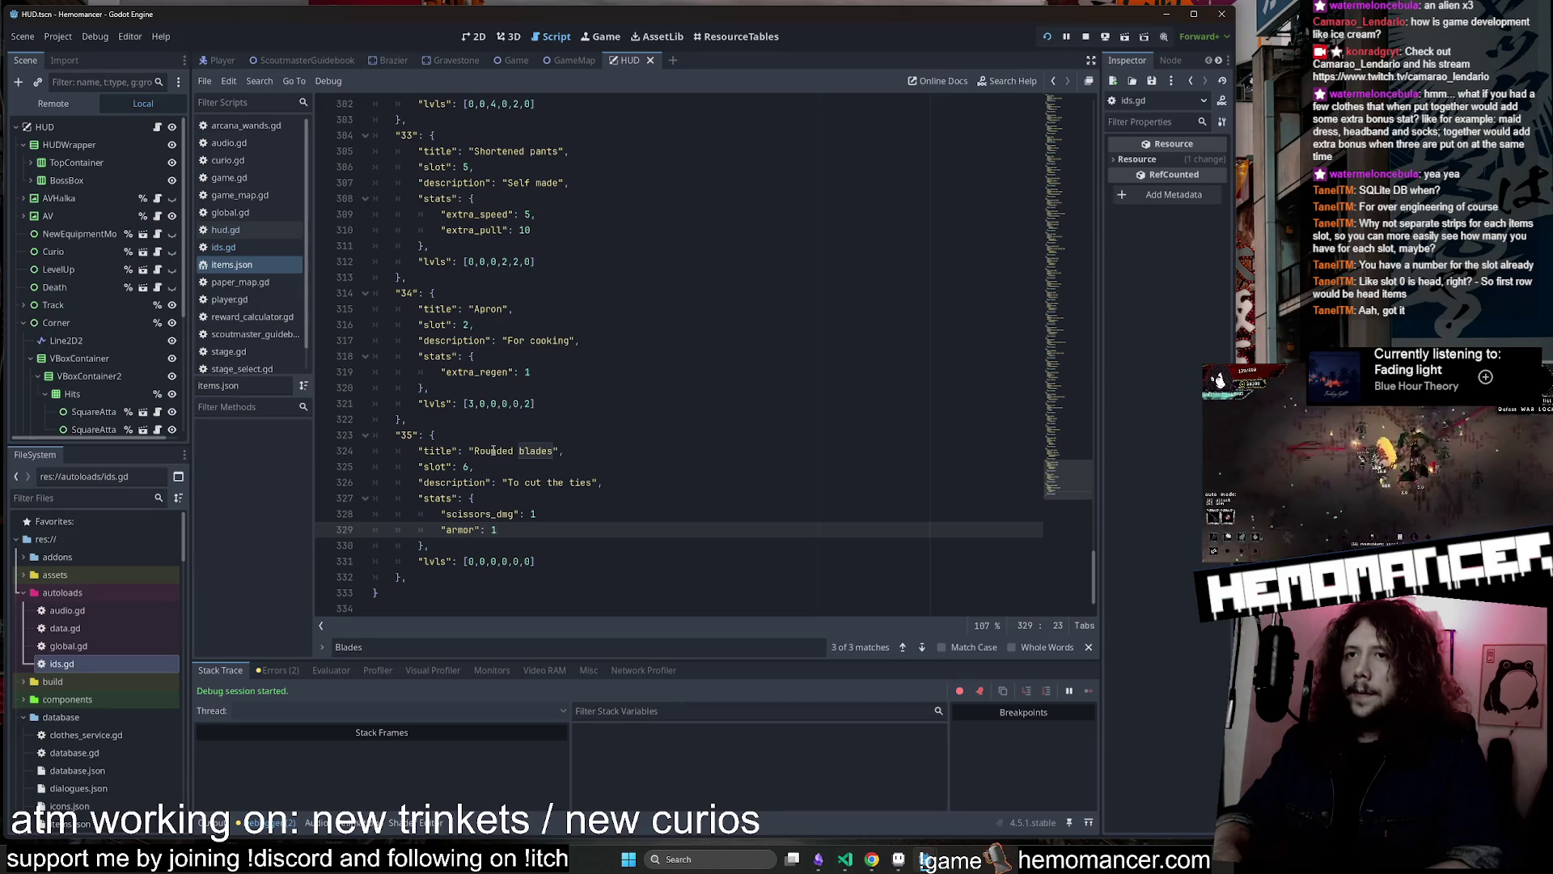
# Copy the Capri pants lvls values into the new item and add a comma after scissors_dmg
pyautogui.scroll(6, 594, 373)
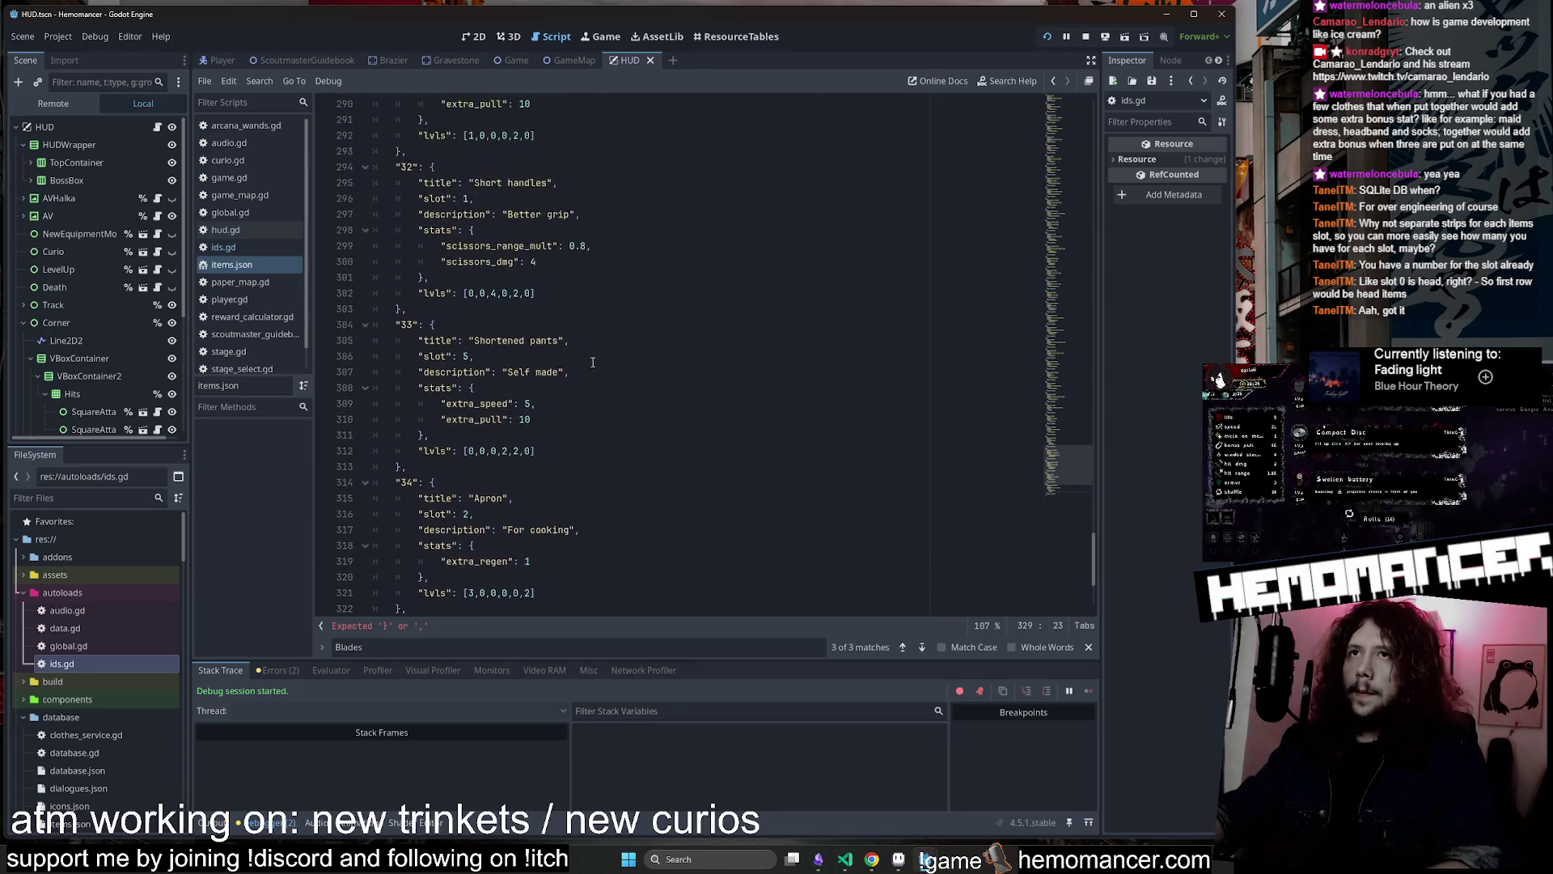
pyautogui.scroll(1, 582, 285)
pyautogui.click(582, 279)
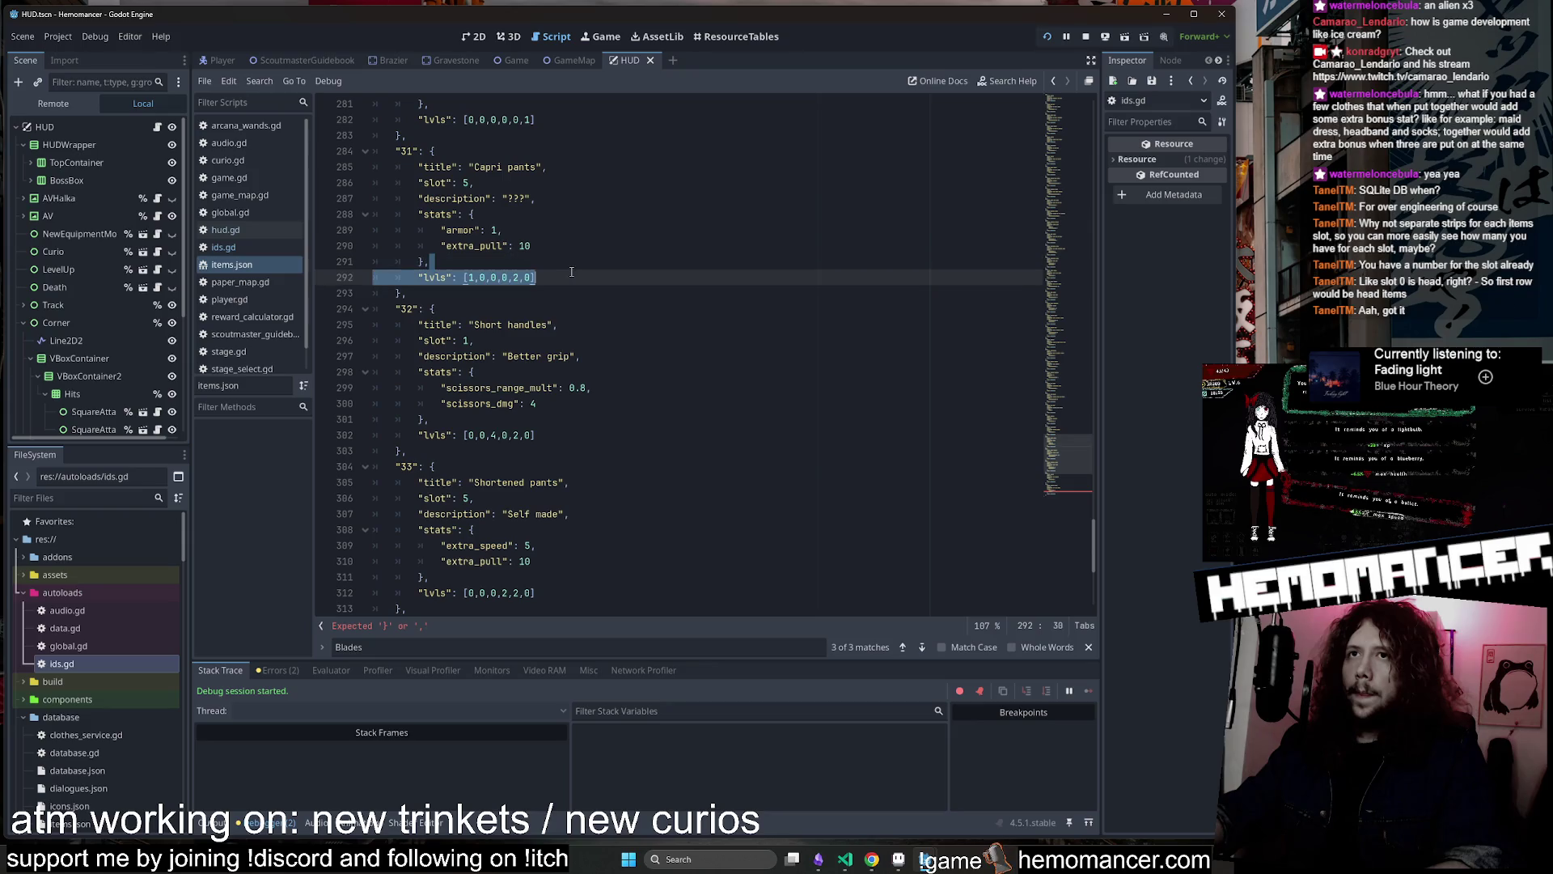
pyautogui.scroll(-6, 623, 526)
pyautogui.scroll(-1, 623, 526)
pyautogui.tripleClick(596, 542)
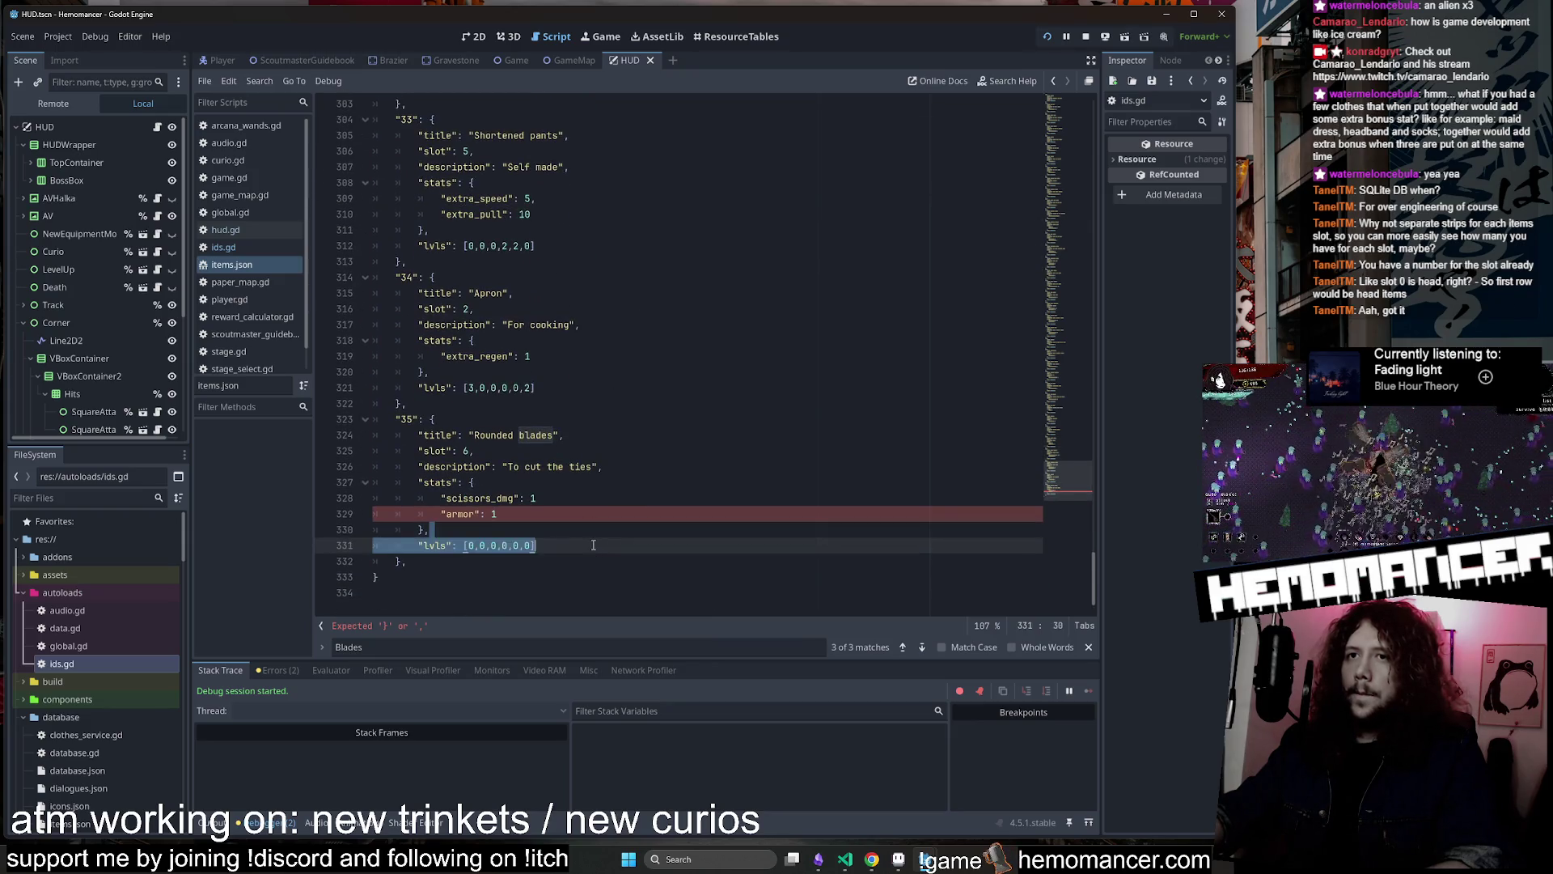
pyautogui.hotkey('ctrl', 'v')
pyautogui.click(582, 499)
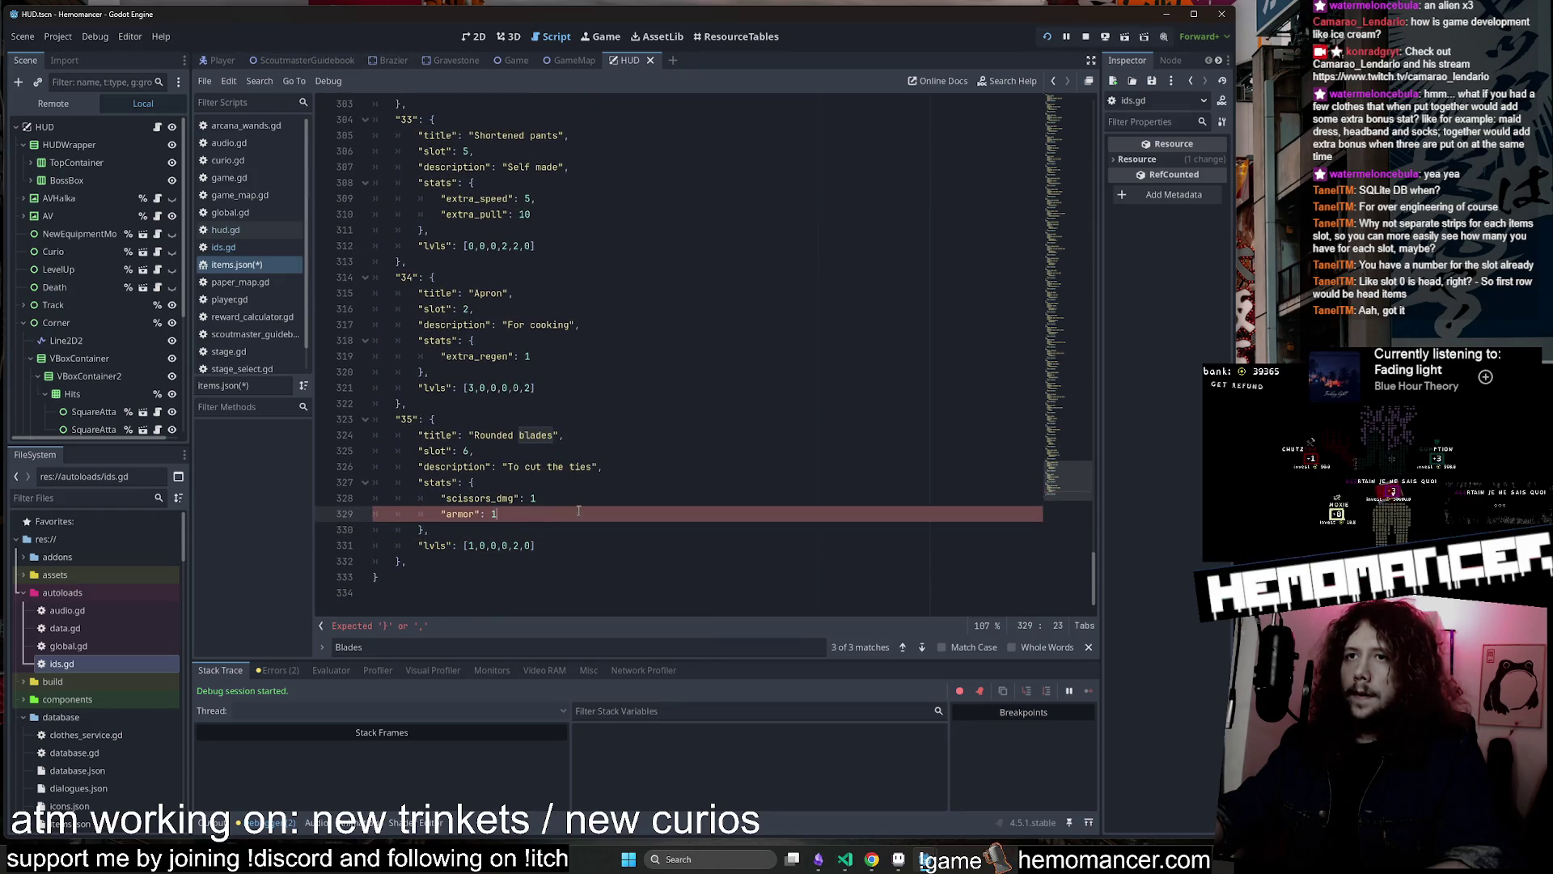
pyautogui.write(',')
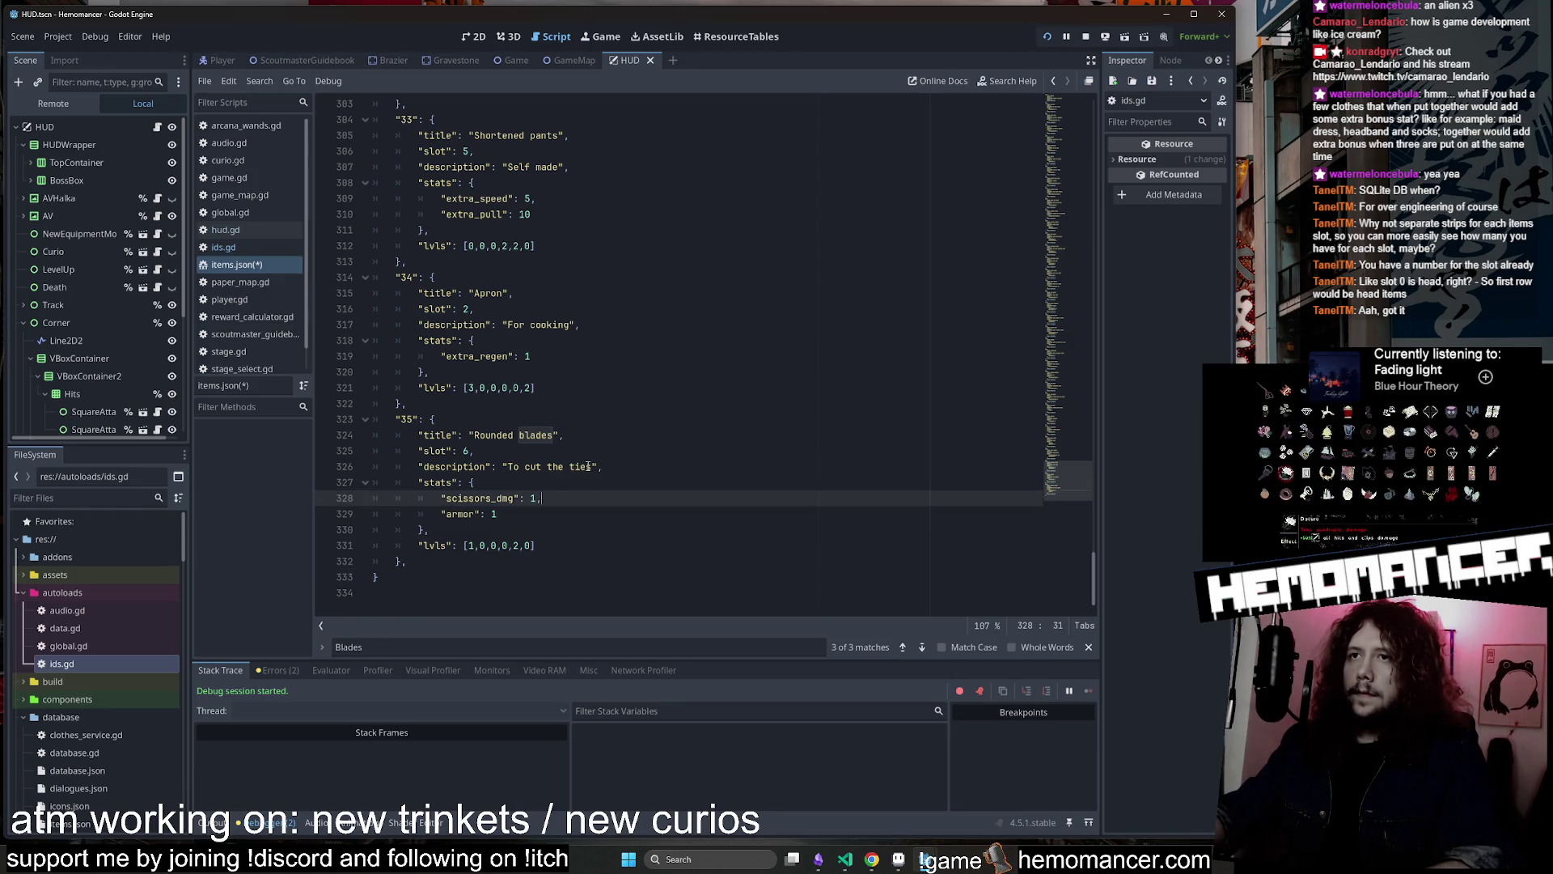
# Change the description from 'To cut the ties' to 'Pretty heavy' and save
pyautogui.moveTo(589, 467); pyautogui.dragTo(509, 469)
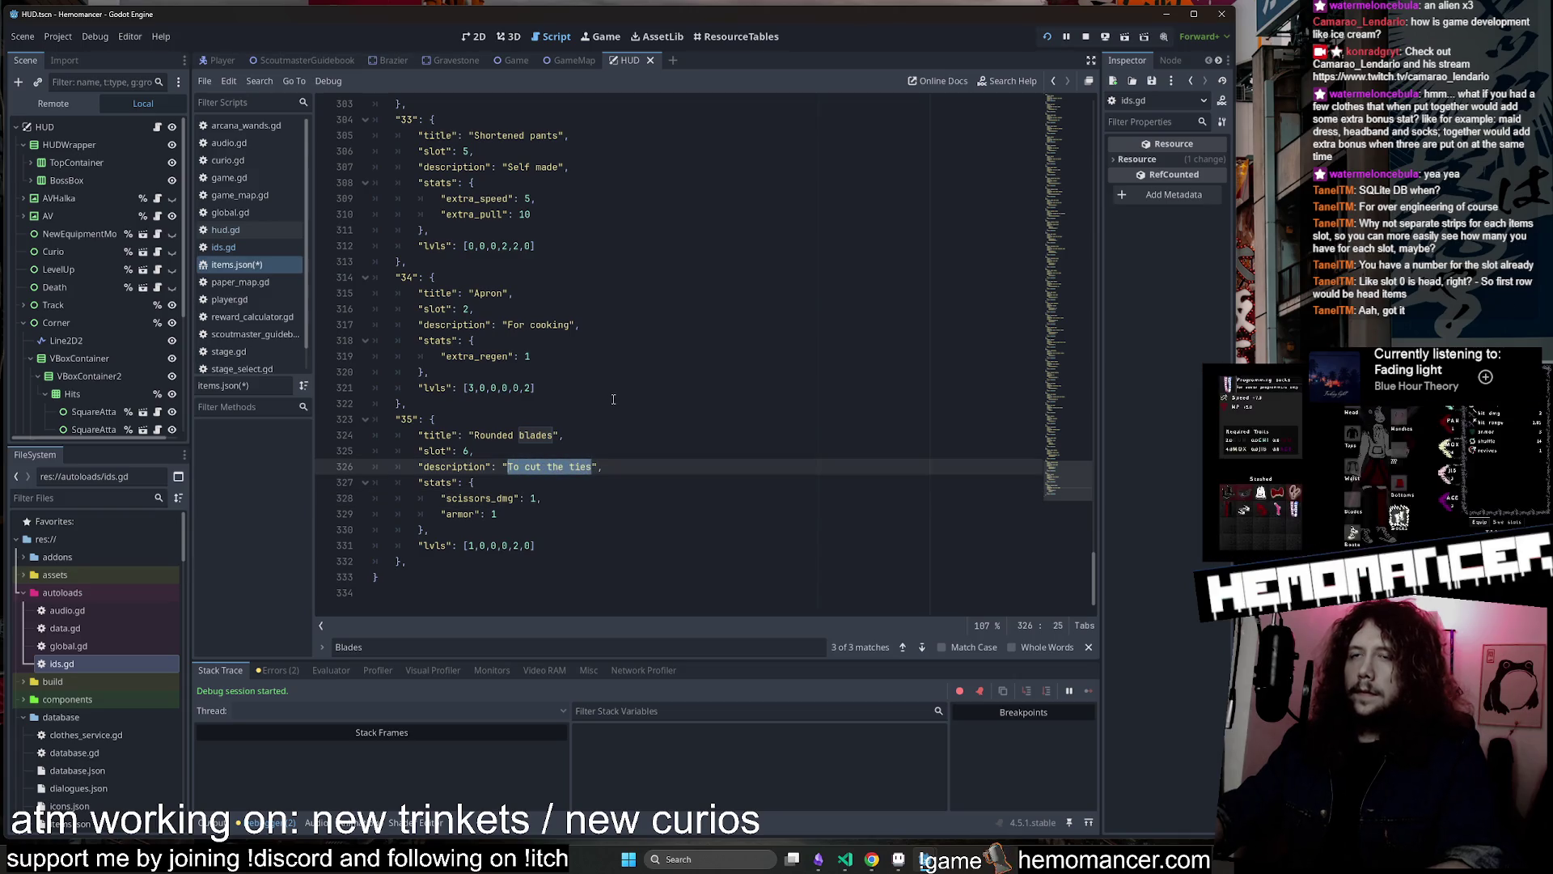
pyautogui.write('Pretty heav')
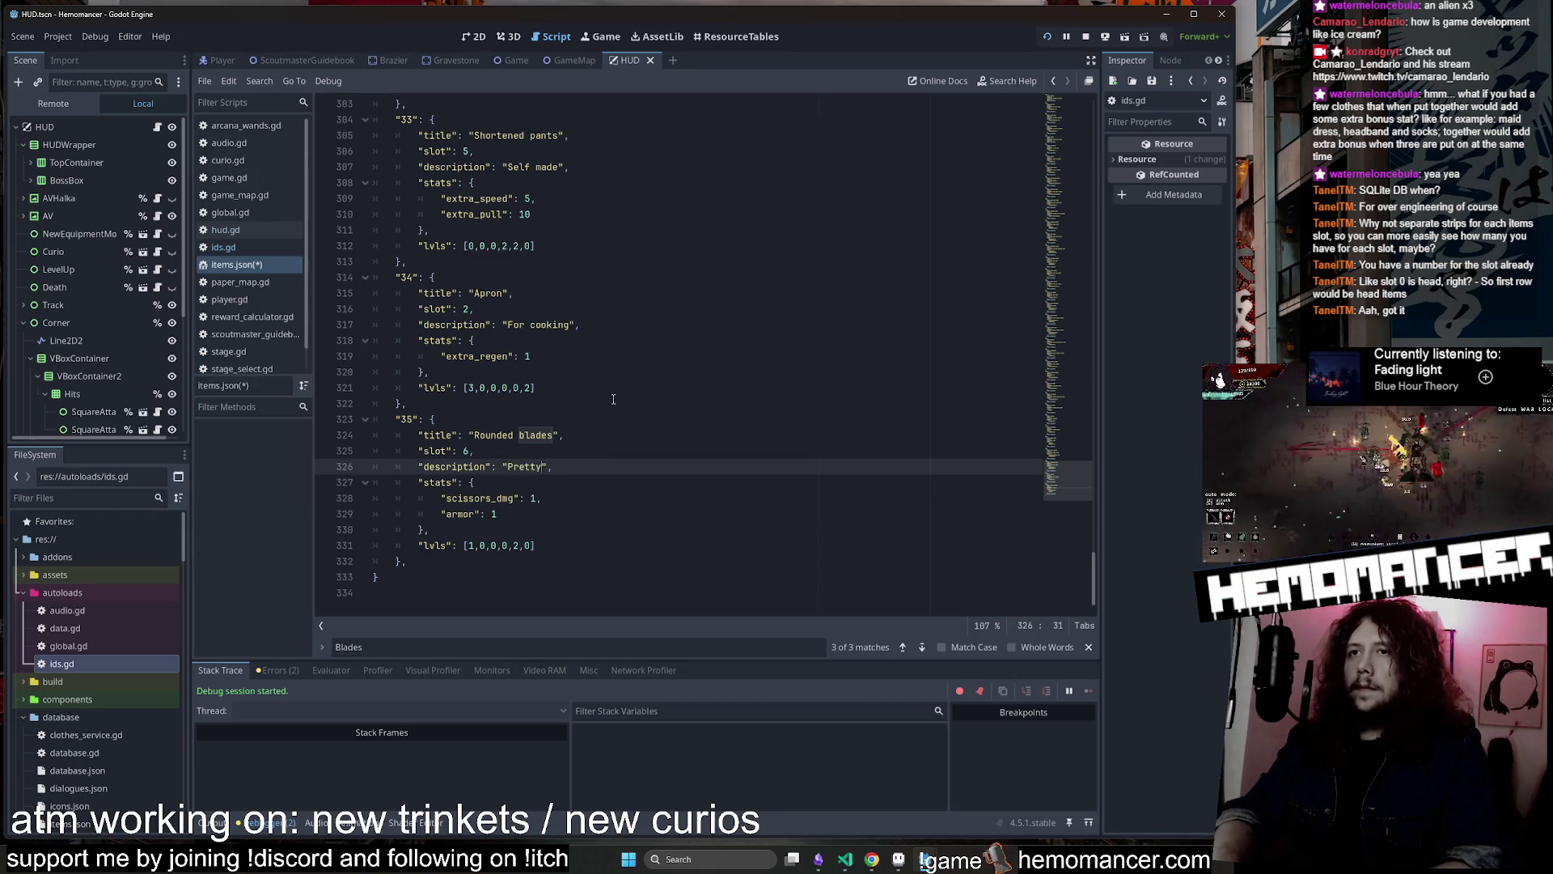
pyautogui.write('y')
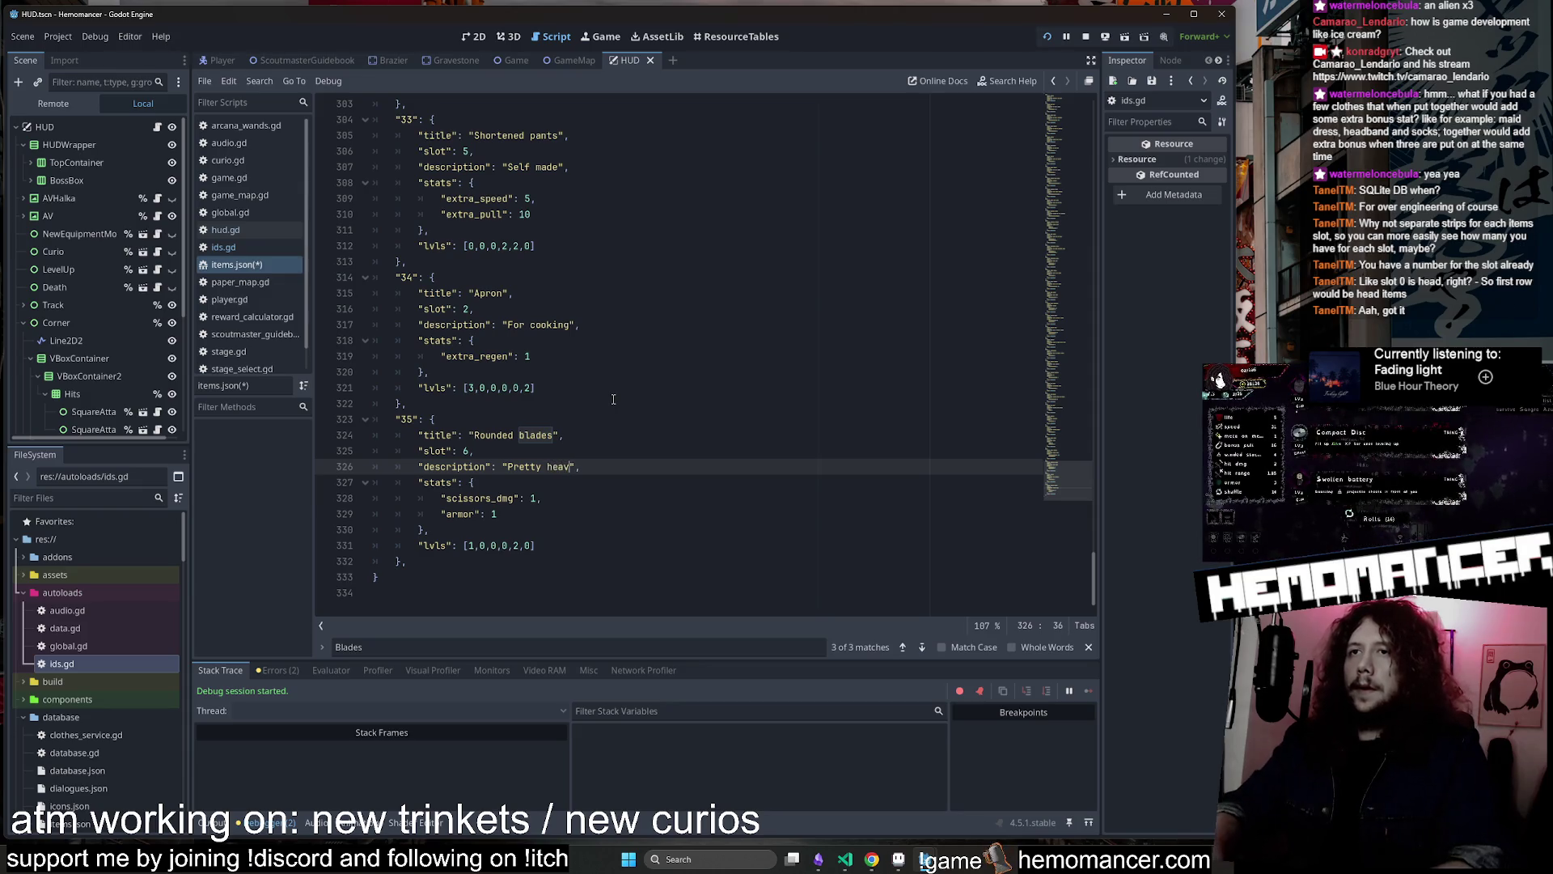
pyautogui.click(613, 398)
pyautogui.hotkey('ctrl', 's')
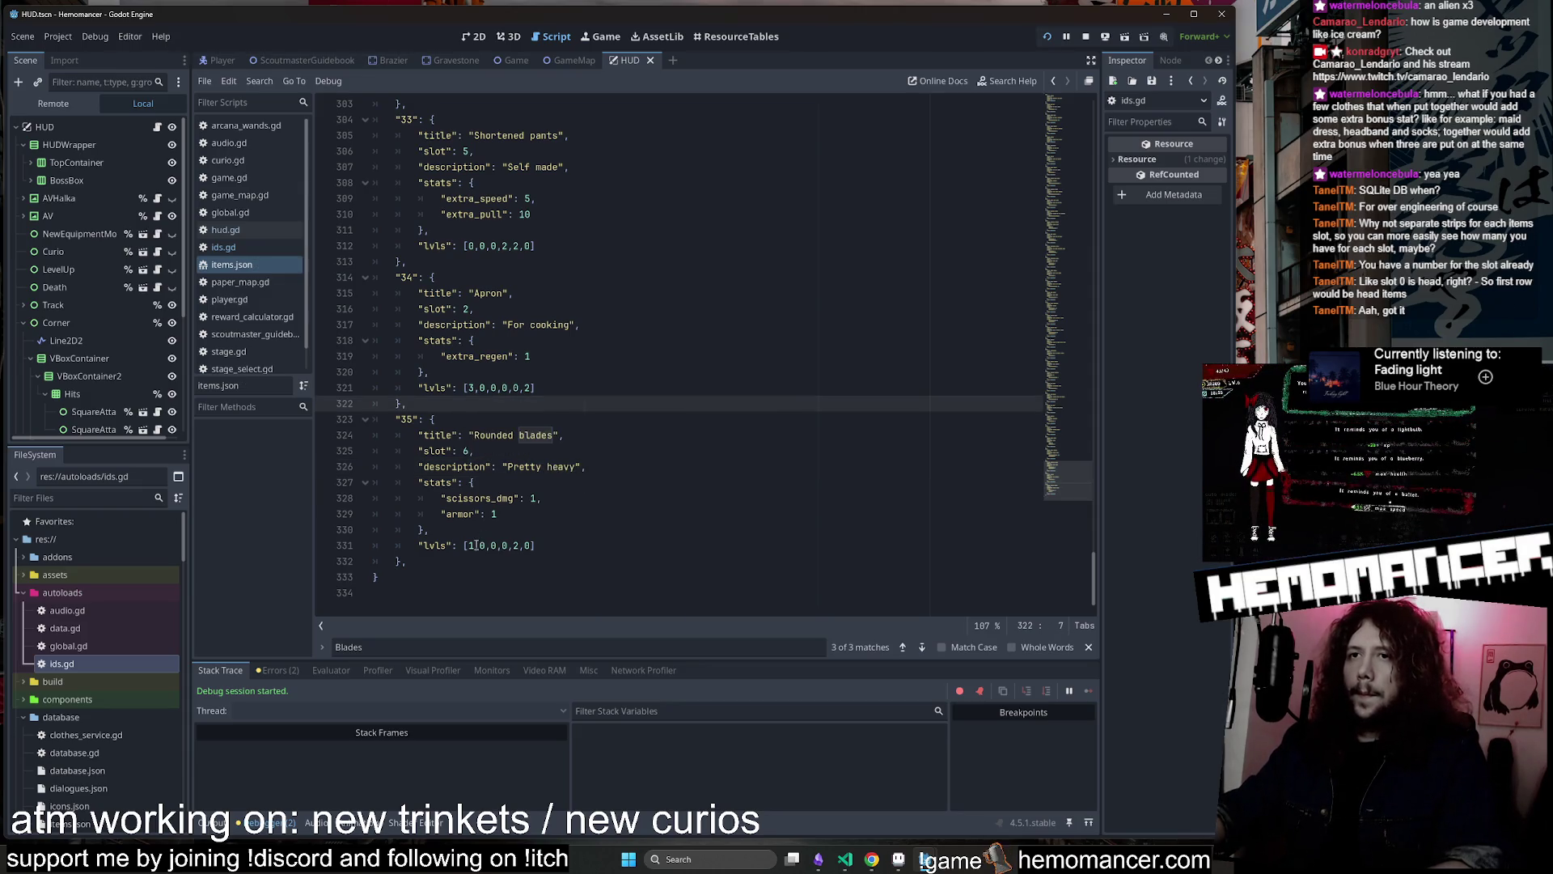
# Edit the Rounded blades lvls array, changing its first value to 0 and removing another value
pyautogui.click(469, 546)
pyautogui.press('Delete')
pyautogui.write('0')
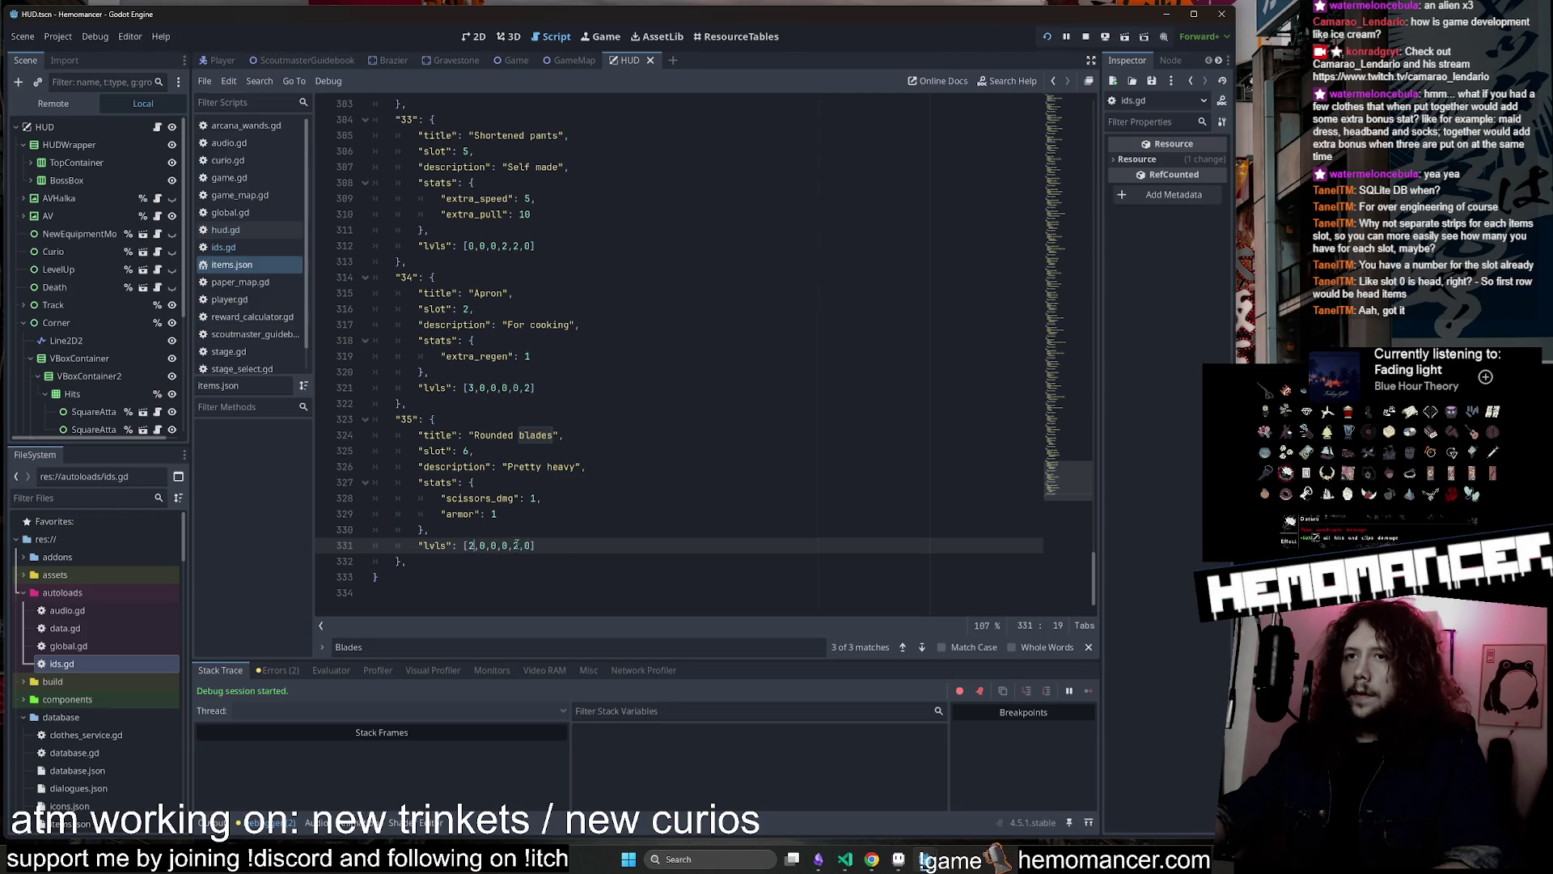
pyautogui.press('Up')
pyautogui.scroll(4, 582, 435)
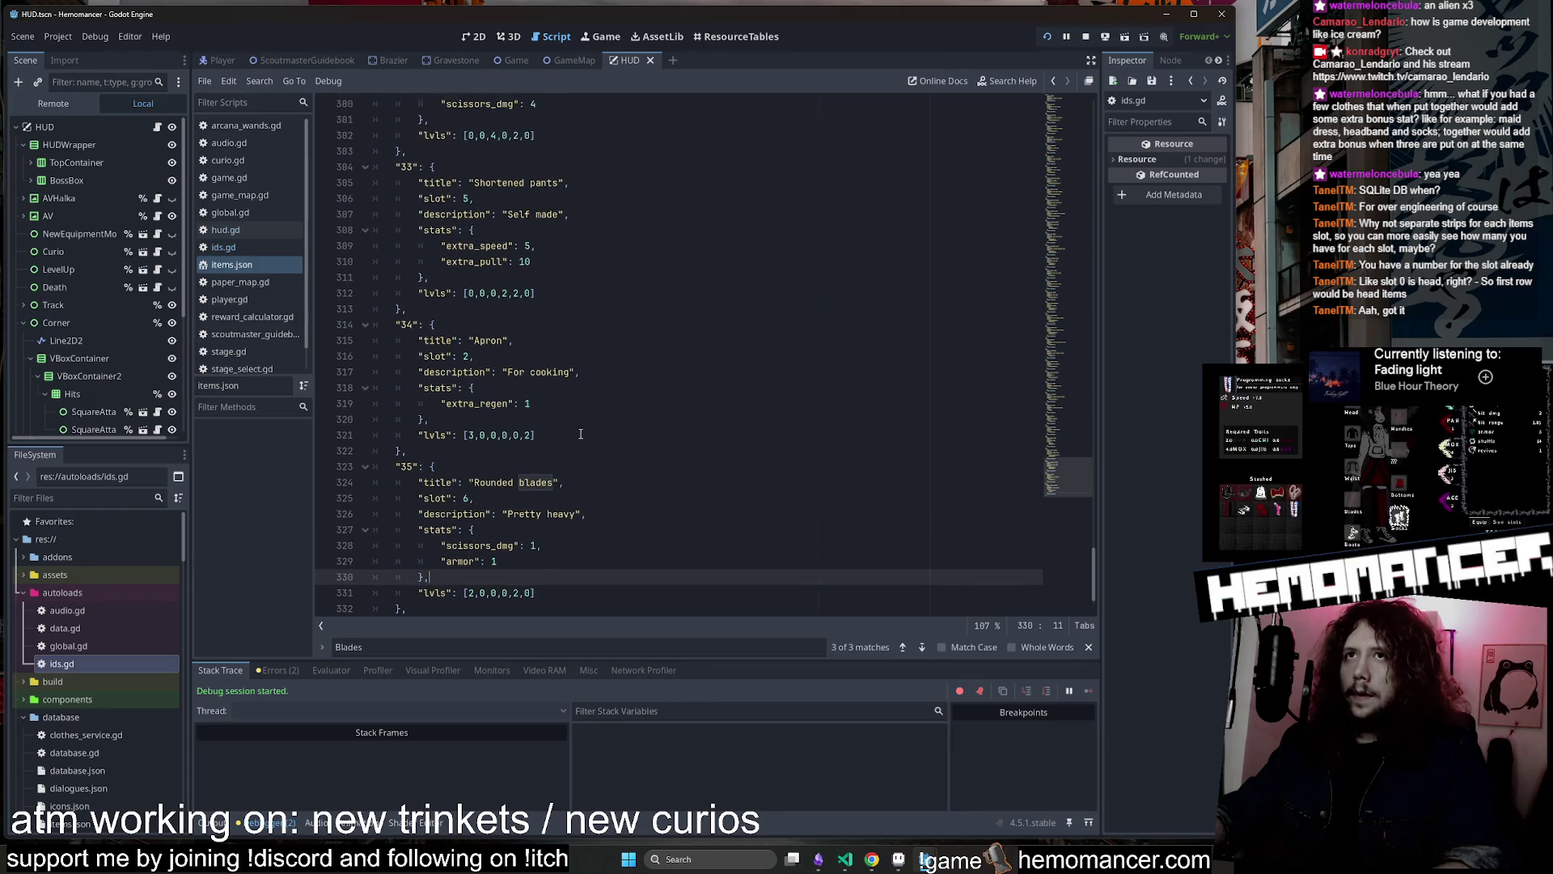
pyautogui.scroll(4, 582, 435)
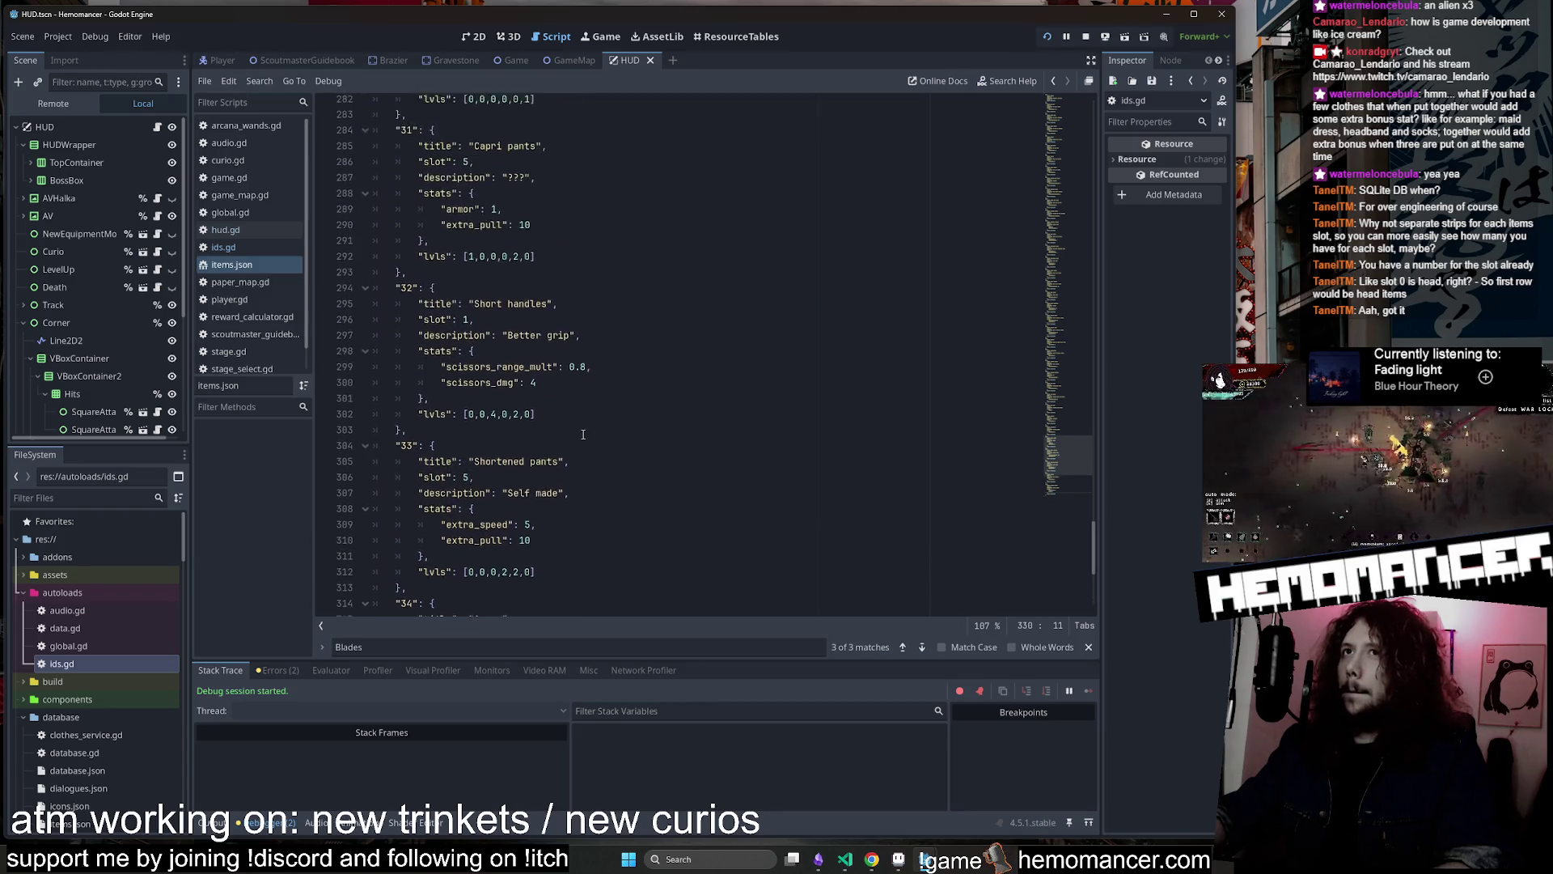
pyautogui.scroll(-8, 582, 434)
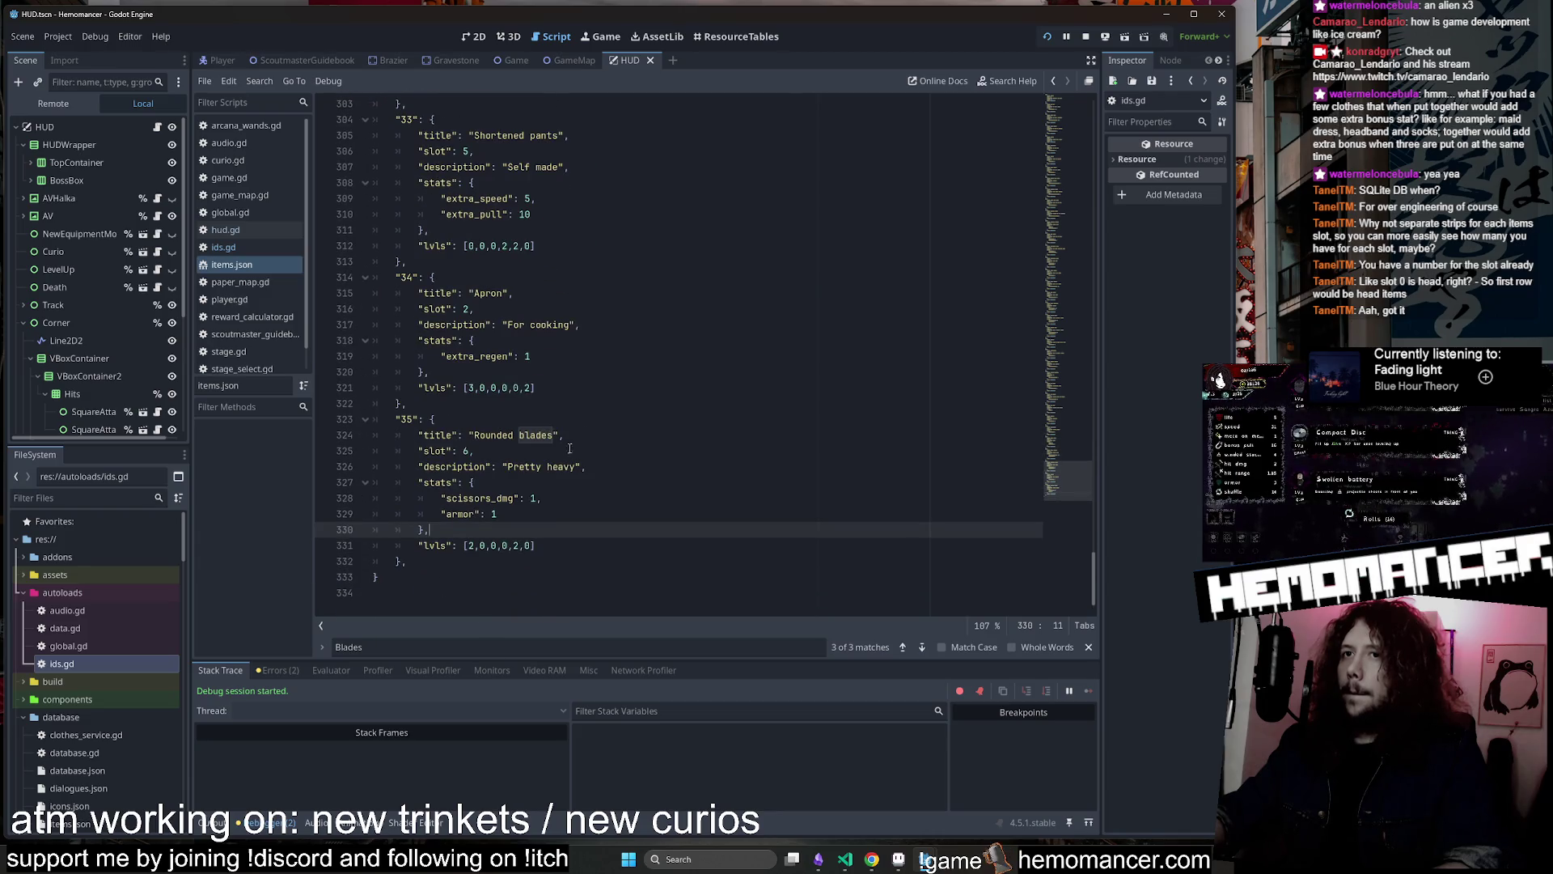
pyautogui.scroll(2, 570, 448)
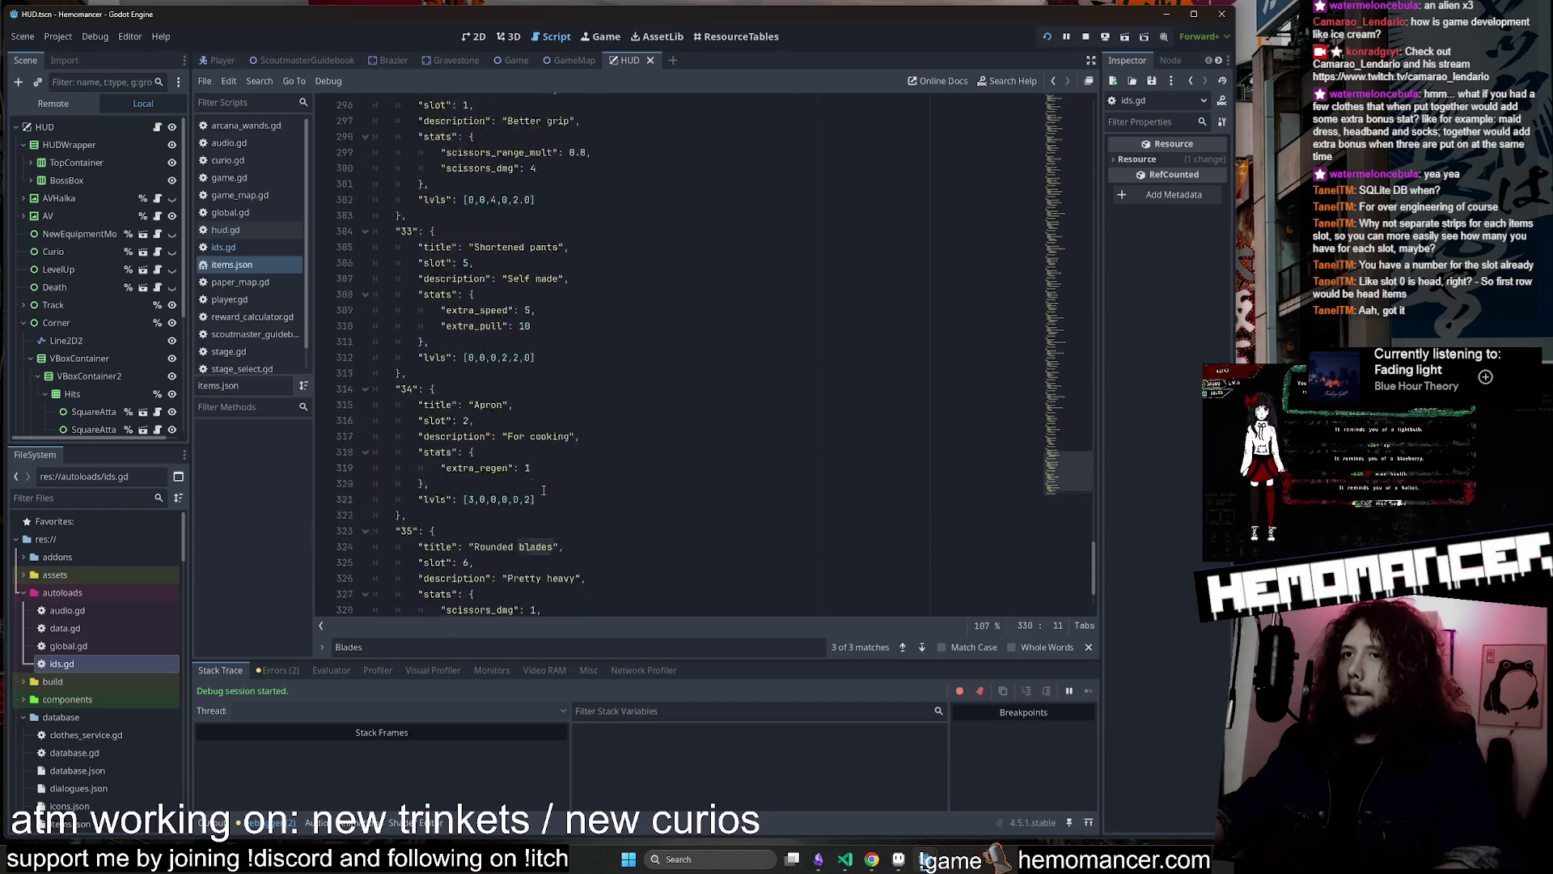
pyautogui.scroll(-2, 543, 489)
pyautogui.click(516, 545)
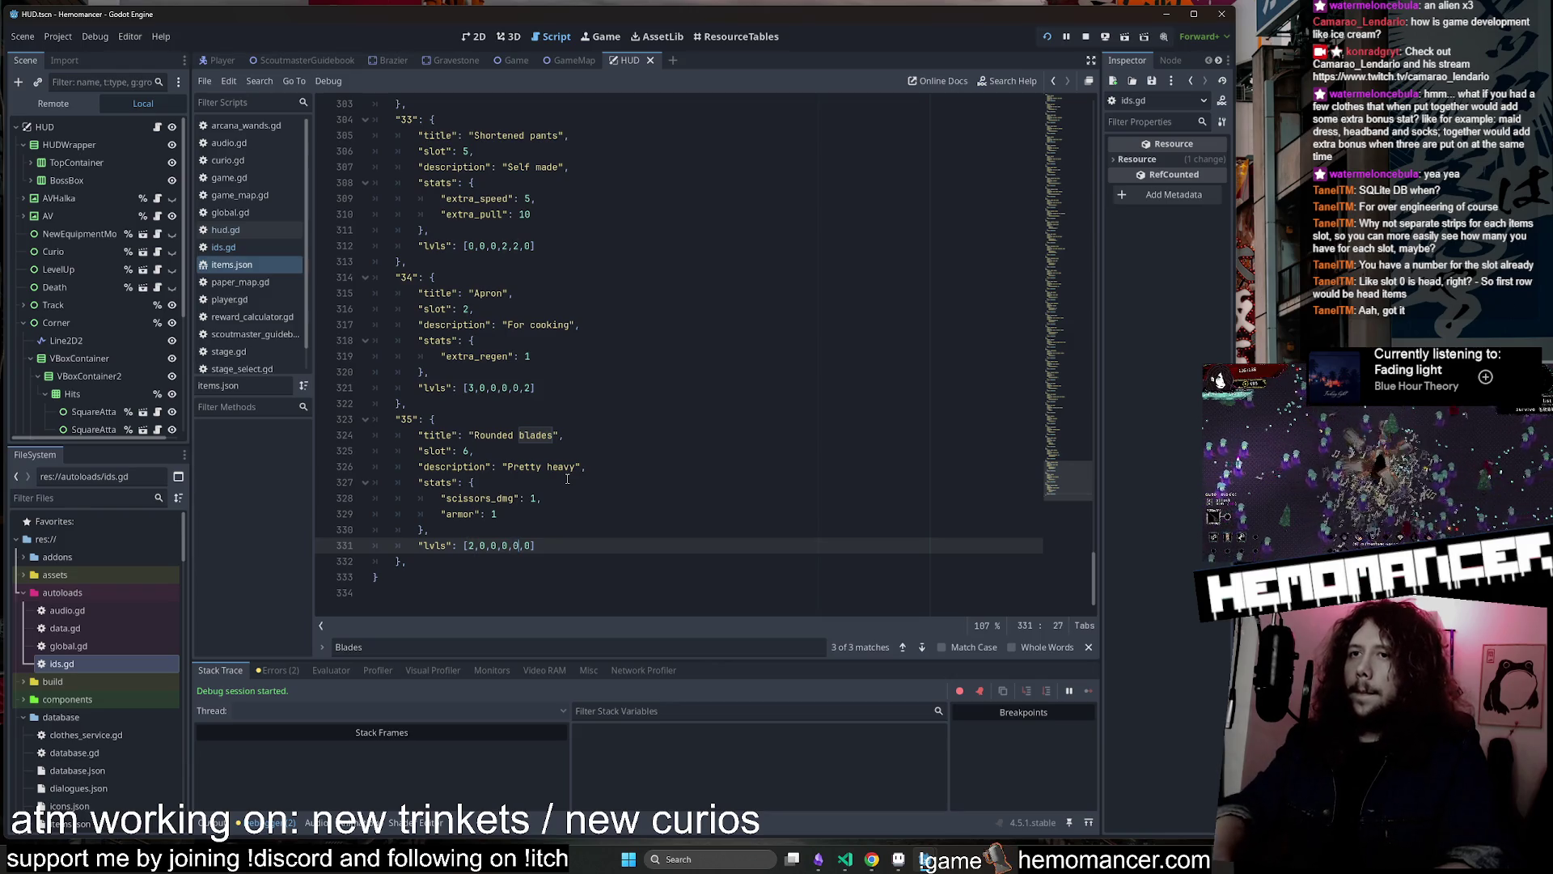
pyautogui.press('Left')
pyautogui.press('Left')
pyautogui.press('BackSpace')
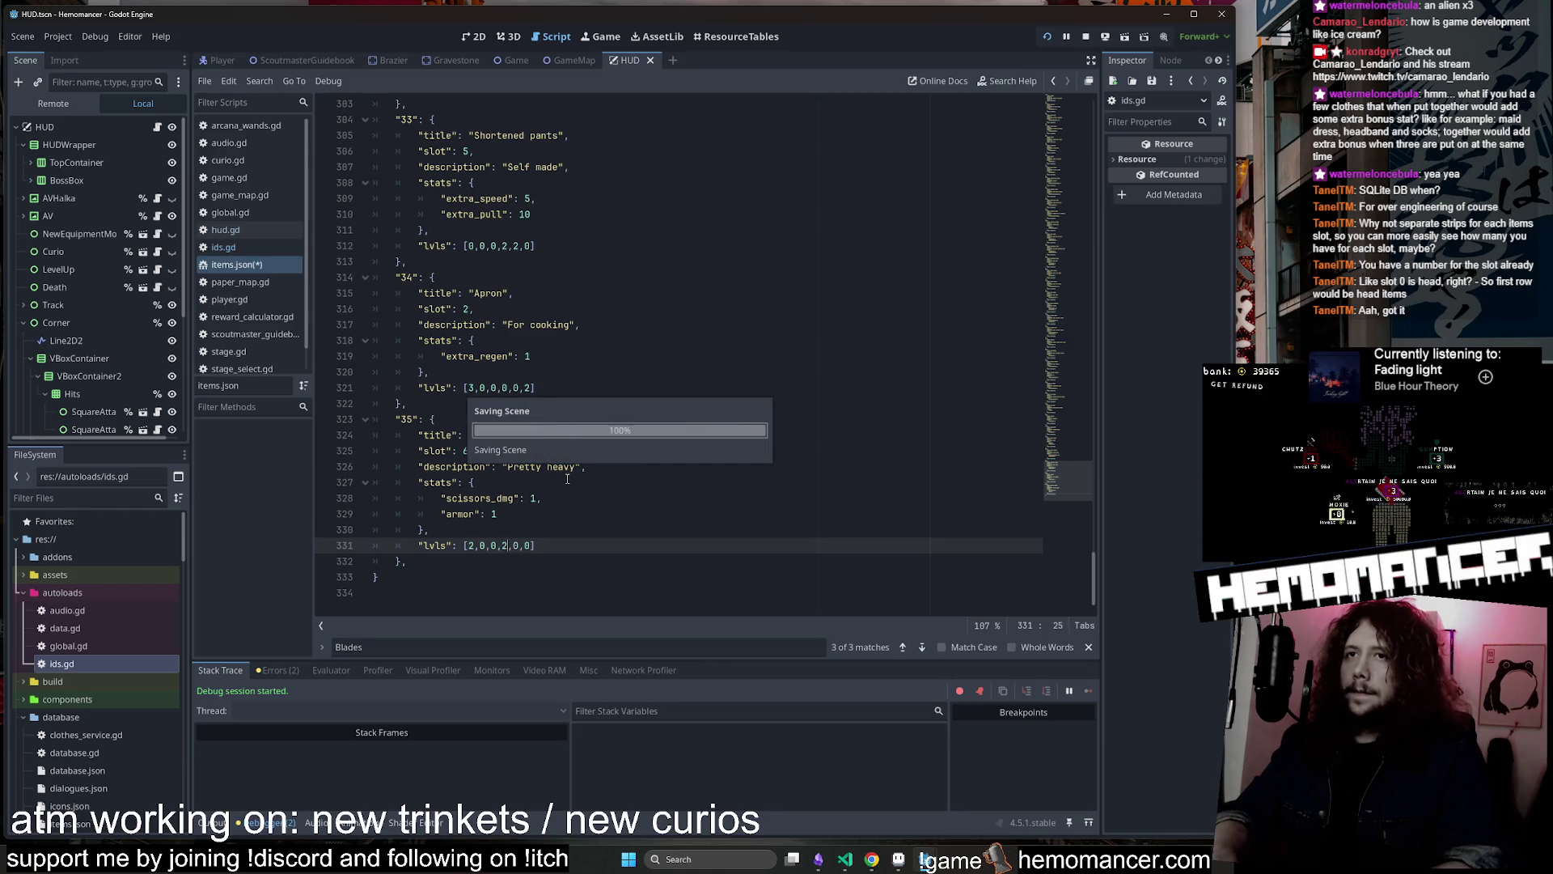
# Launch the game with F5 and equip Rounded blades from the debug panel
pyautogui.click(613, 405)
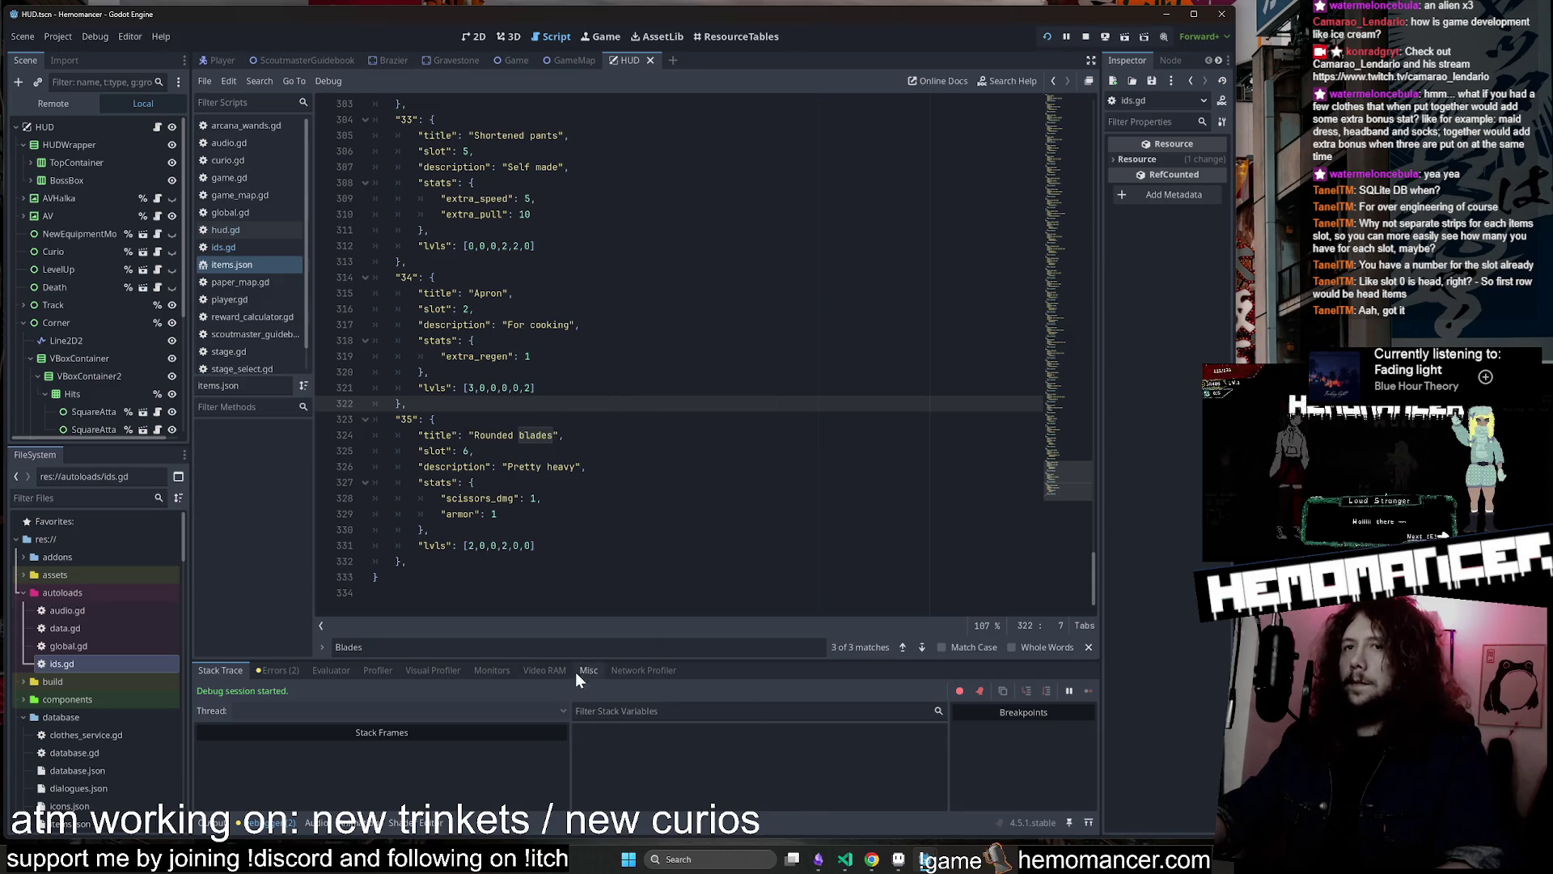
pyautogui.click(823, 294)
pyautogui.press('F5')
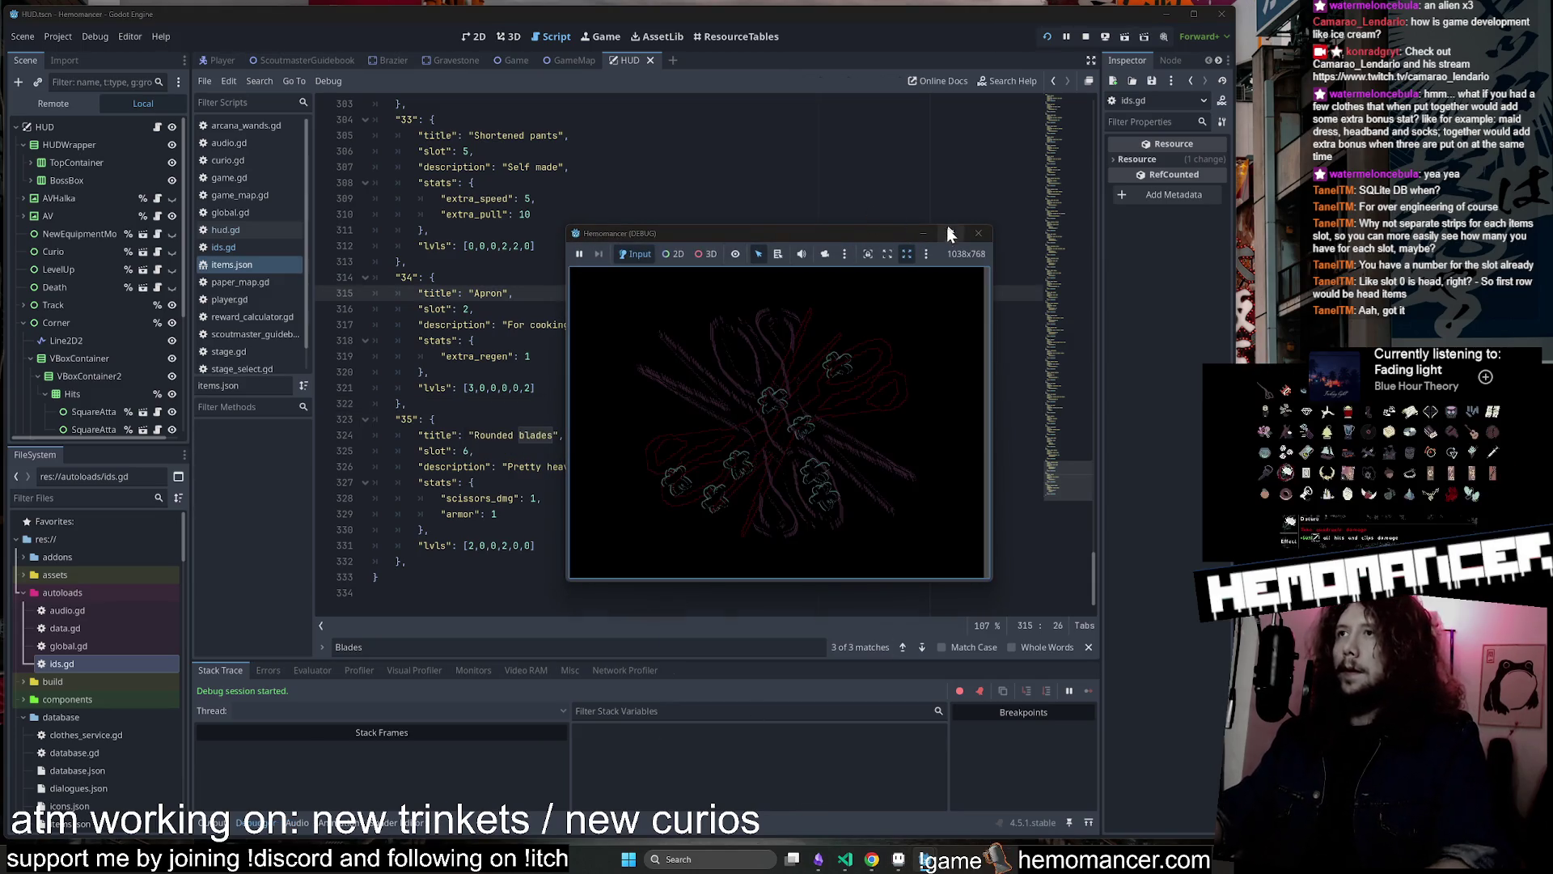
pyautogui.click(949, 233)
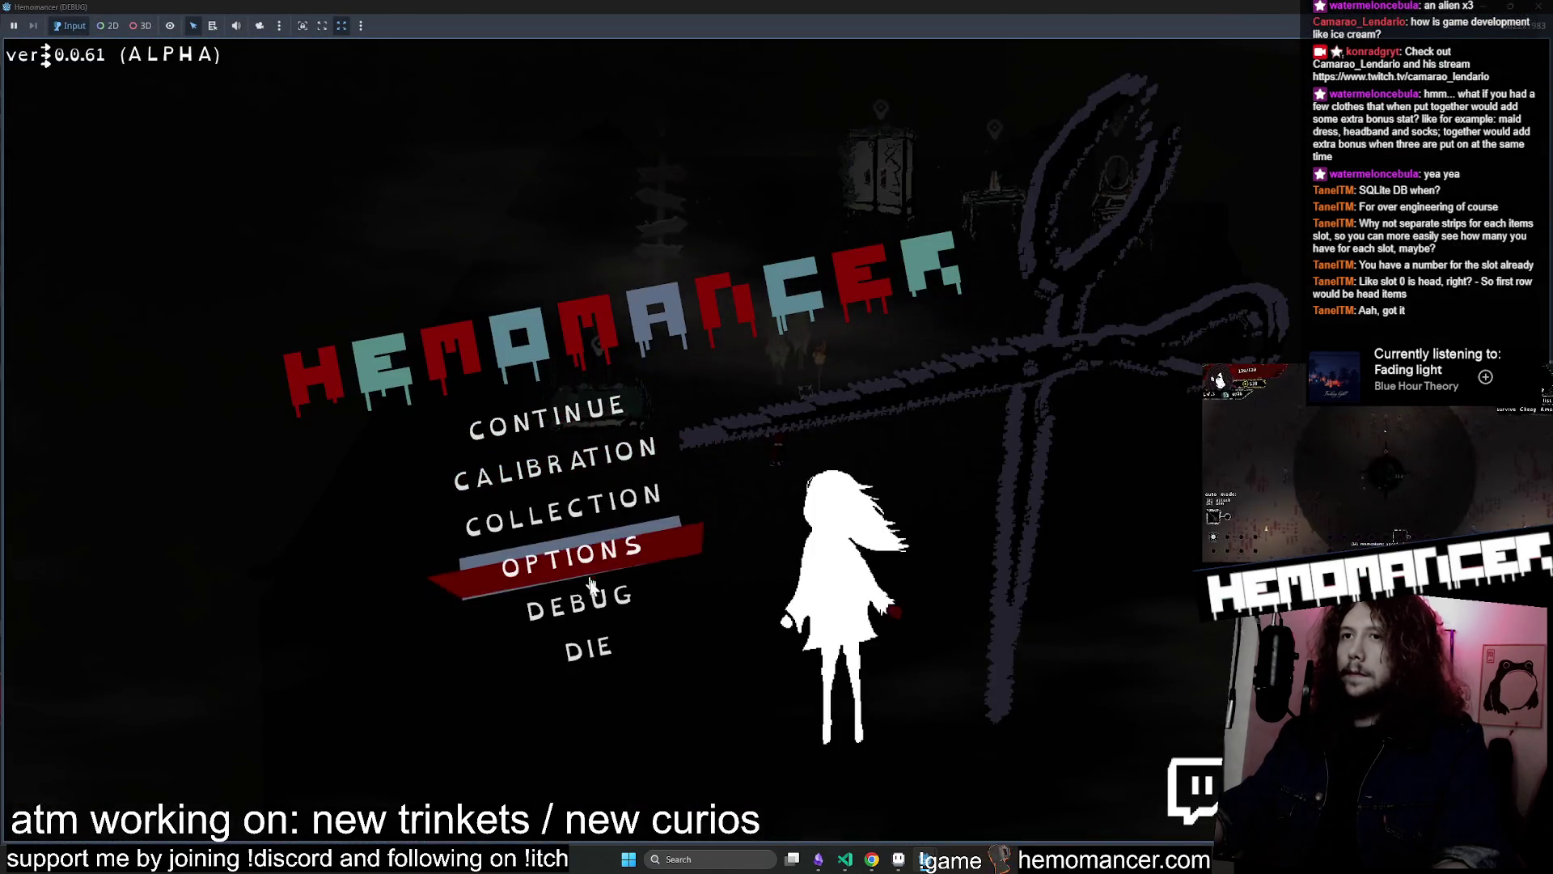
pyautogui.click(579, 596)
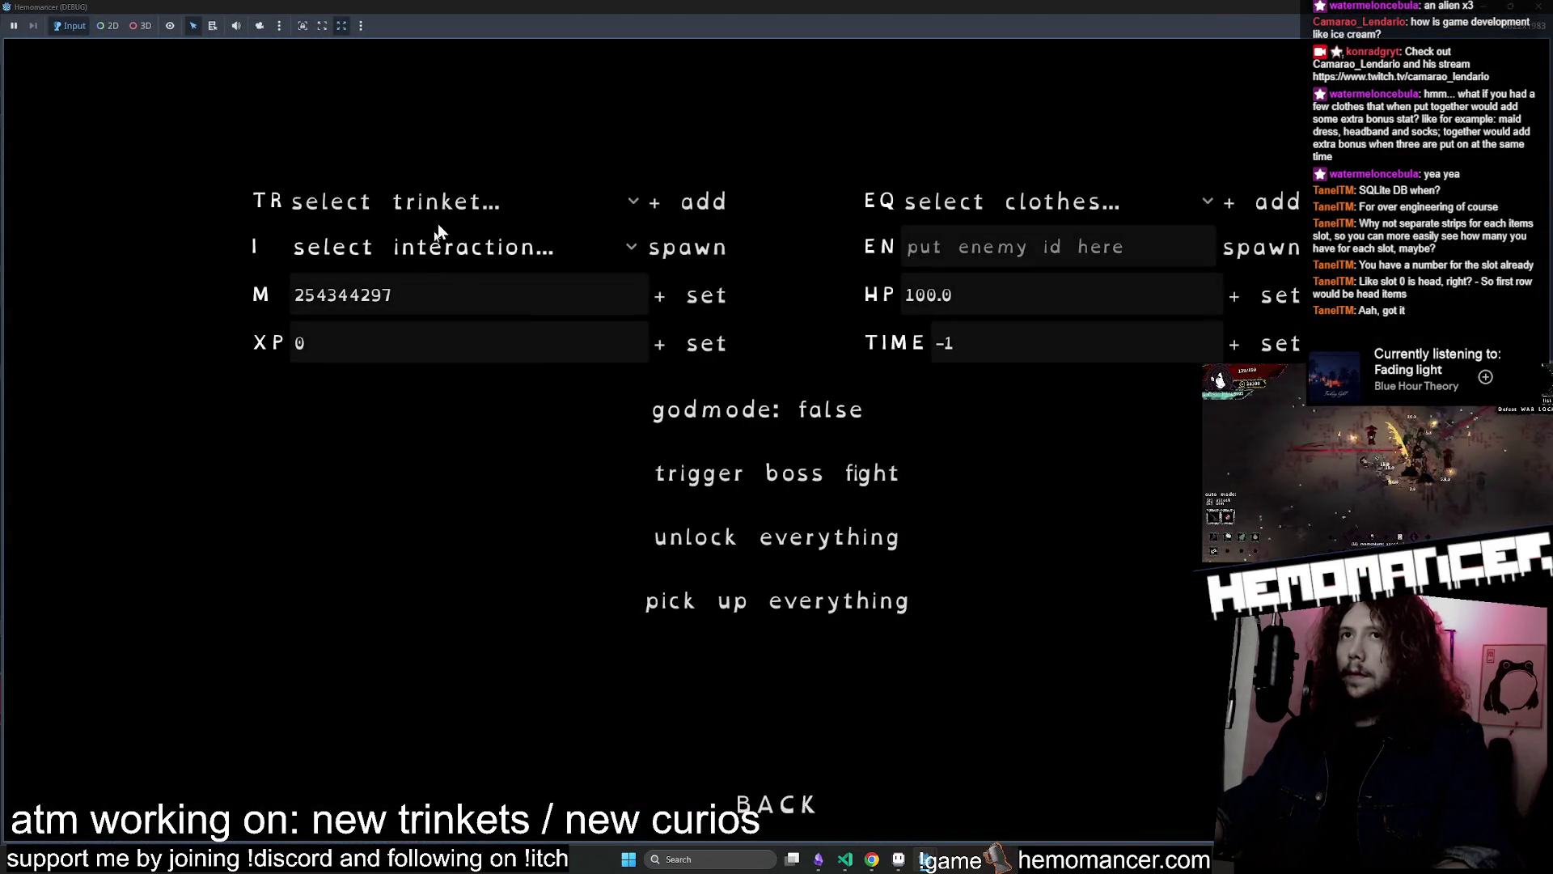
pyautogui.click(1033, 213)
pyautogui.click(1090, 810)
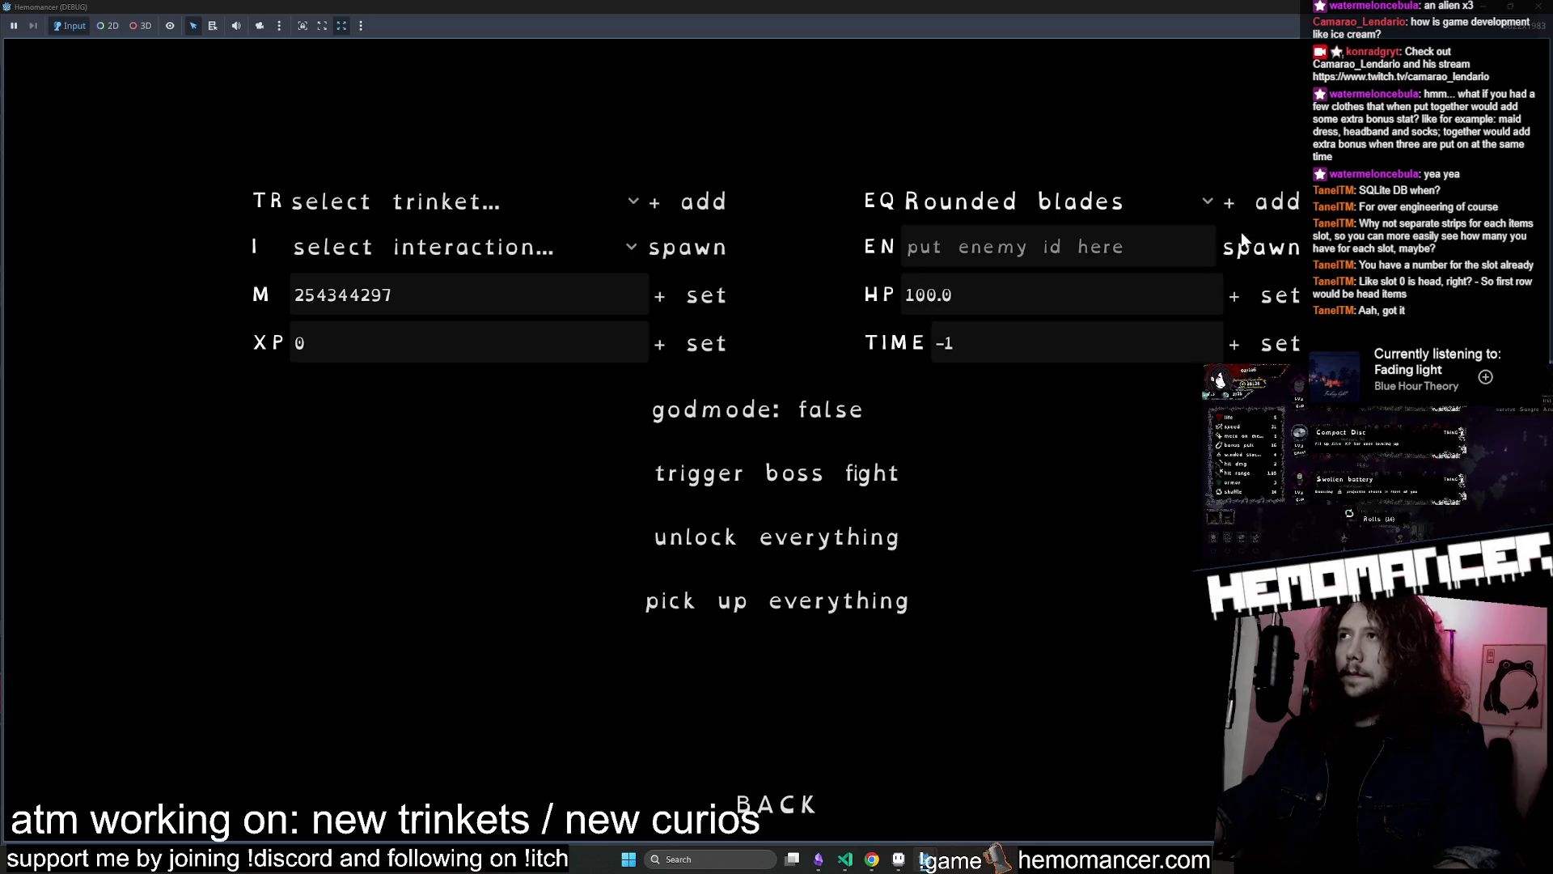
pyautogui.click(813, 801)
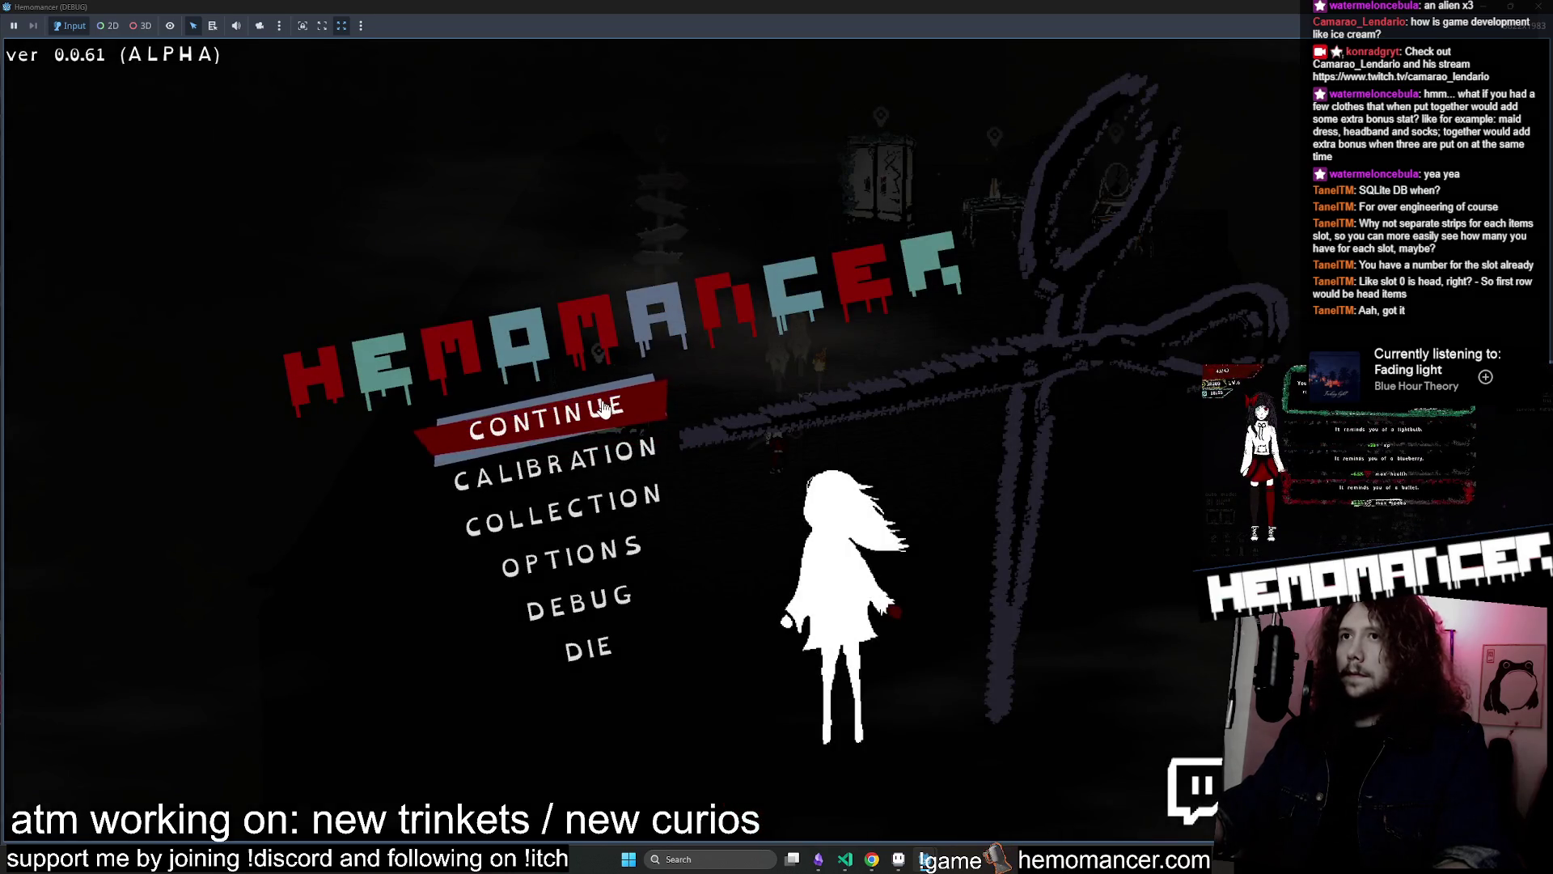
# Continue the saved game, open the wardrobe, rearrange Rounded blades in the stash, then close the game
pyautogui.click(644, 400)
pyautogui.press('w')
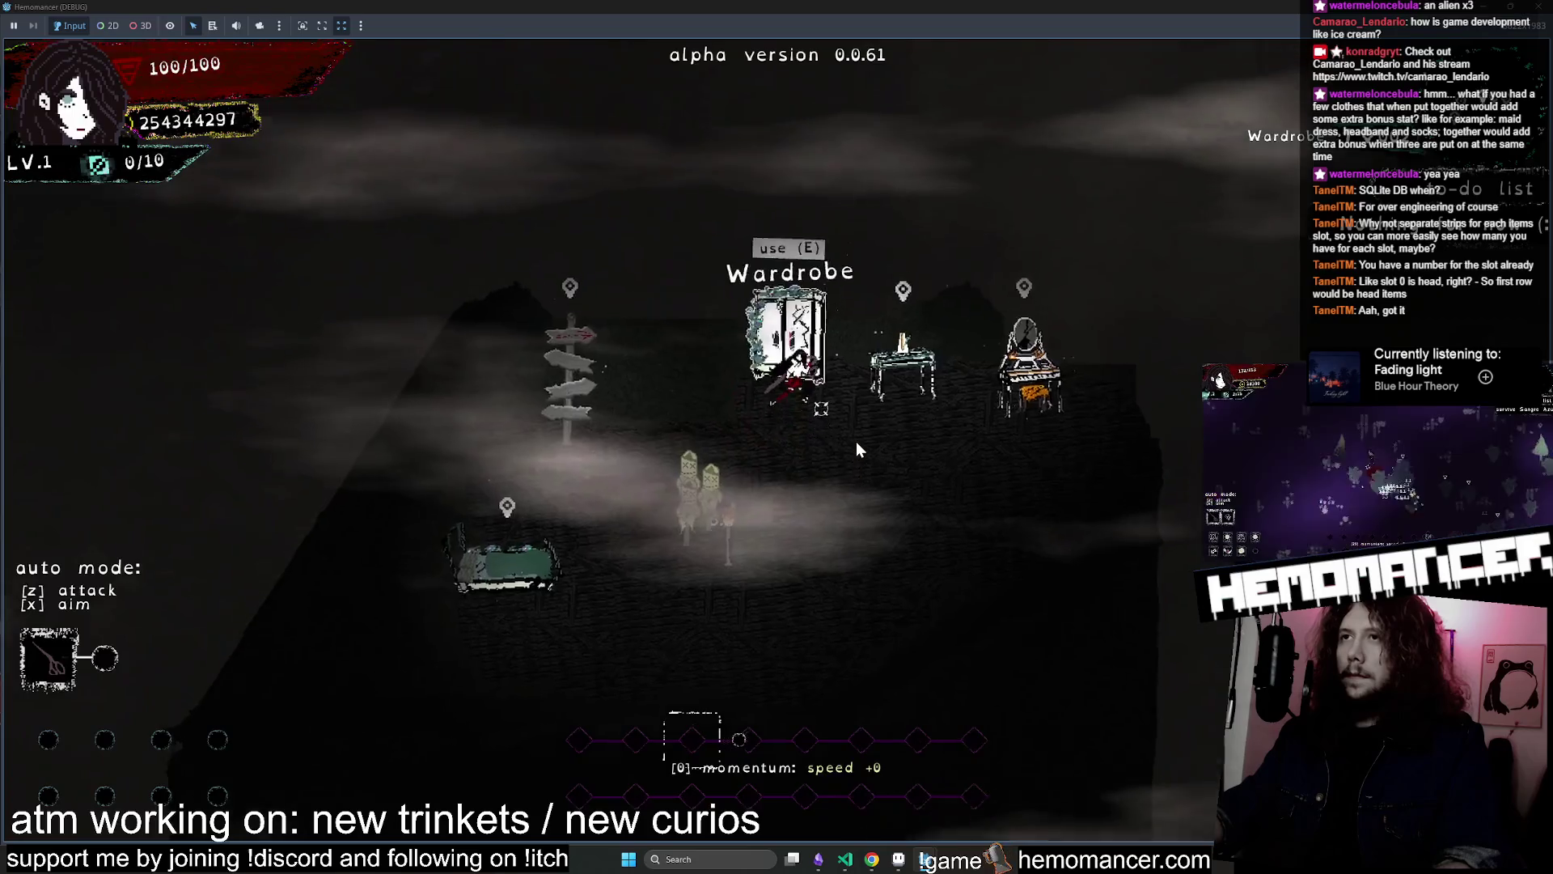
pyautogui.press('e')
pyautogui.moveTo(386, 556)
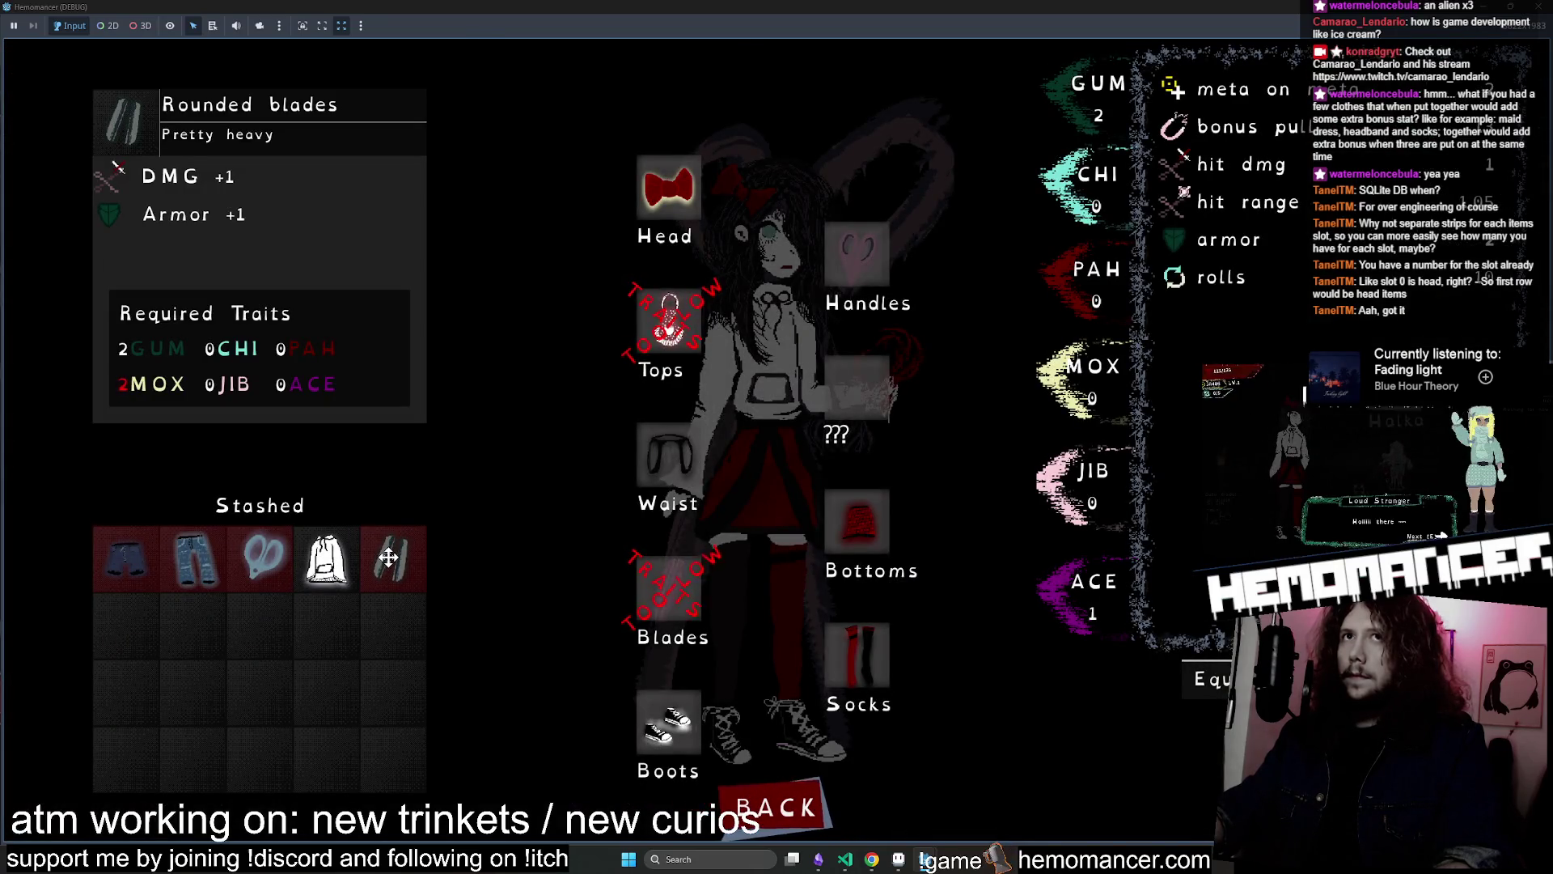
pyautogui.moveTo(388, 556)
pyautogui.mouseDown()
pyautogui.moveTo(331, 631)
pyautogui.moveTo(388, 623)
pyautogui.moveTo(403, 570)
pyautogui.mouseUp()
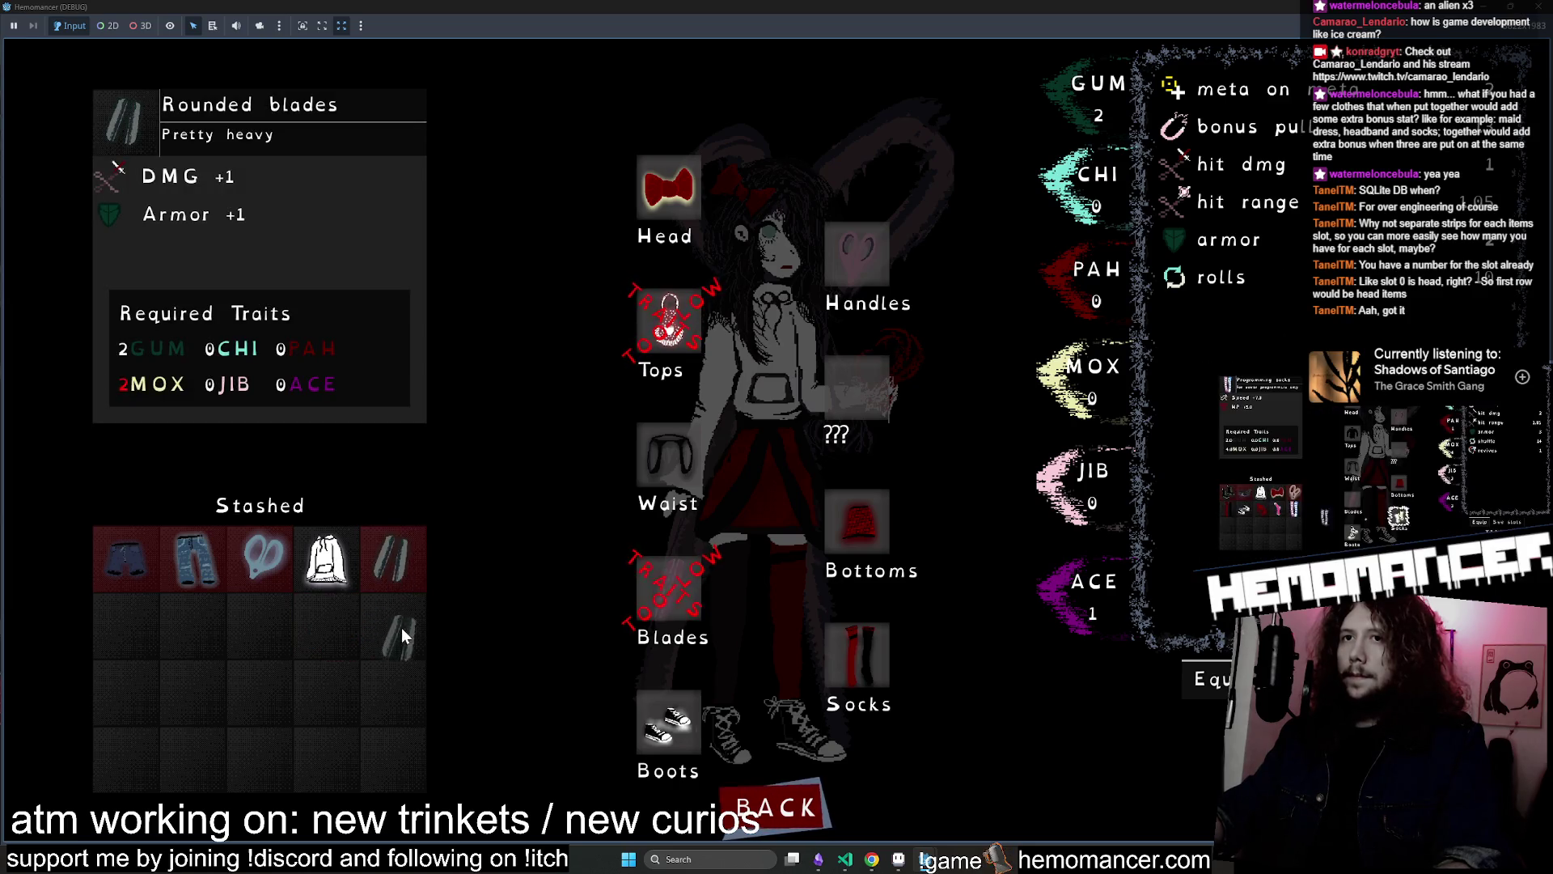
pyautogui.moveTo(401, 628); pyautogui.dragTo(395, 636)
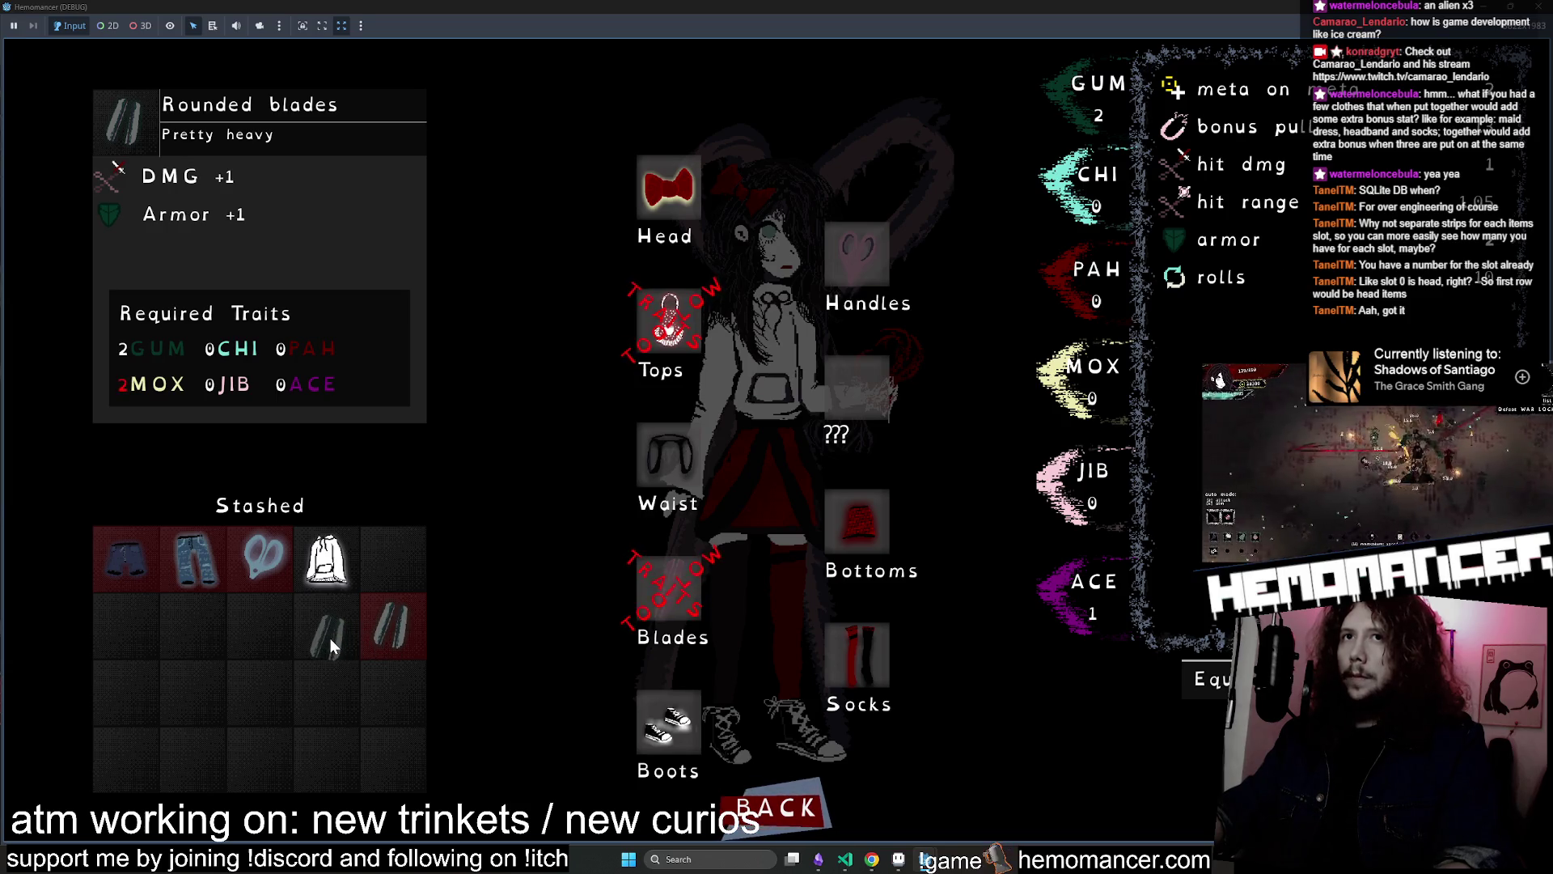
pyautogui.click(1539, 6)
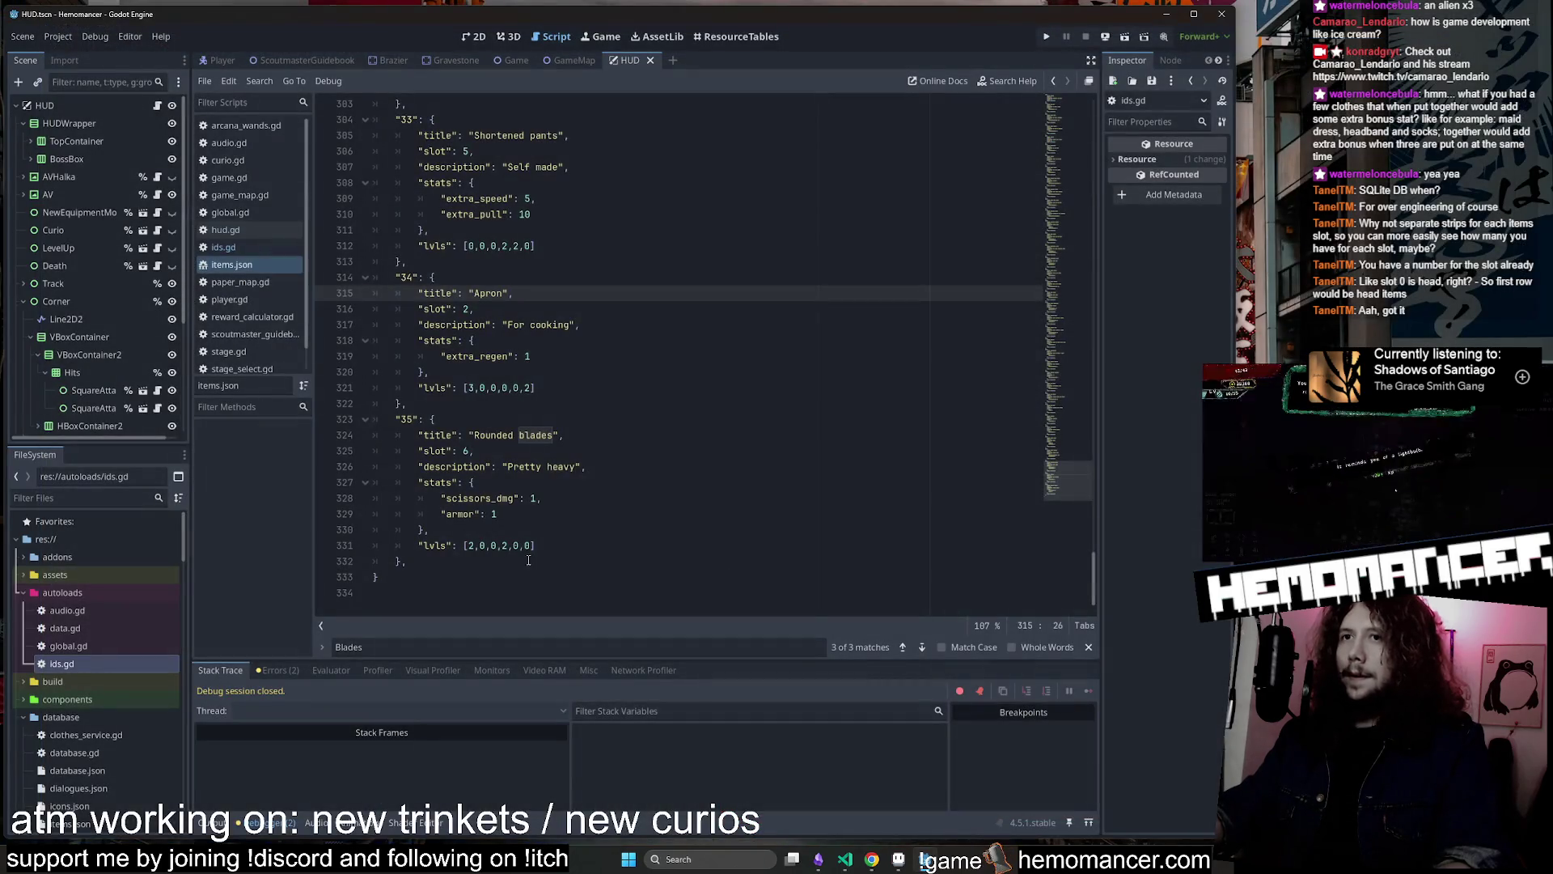
# Compare Rounded blades' lvls and scissors_dmg lines with the Apron and Shortened pants entries
pyautogui.click(494, 545)
pyautogui.write('1,')
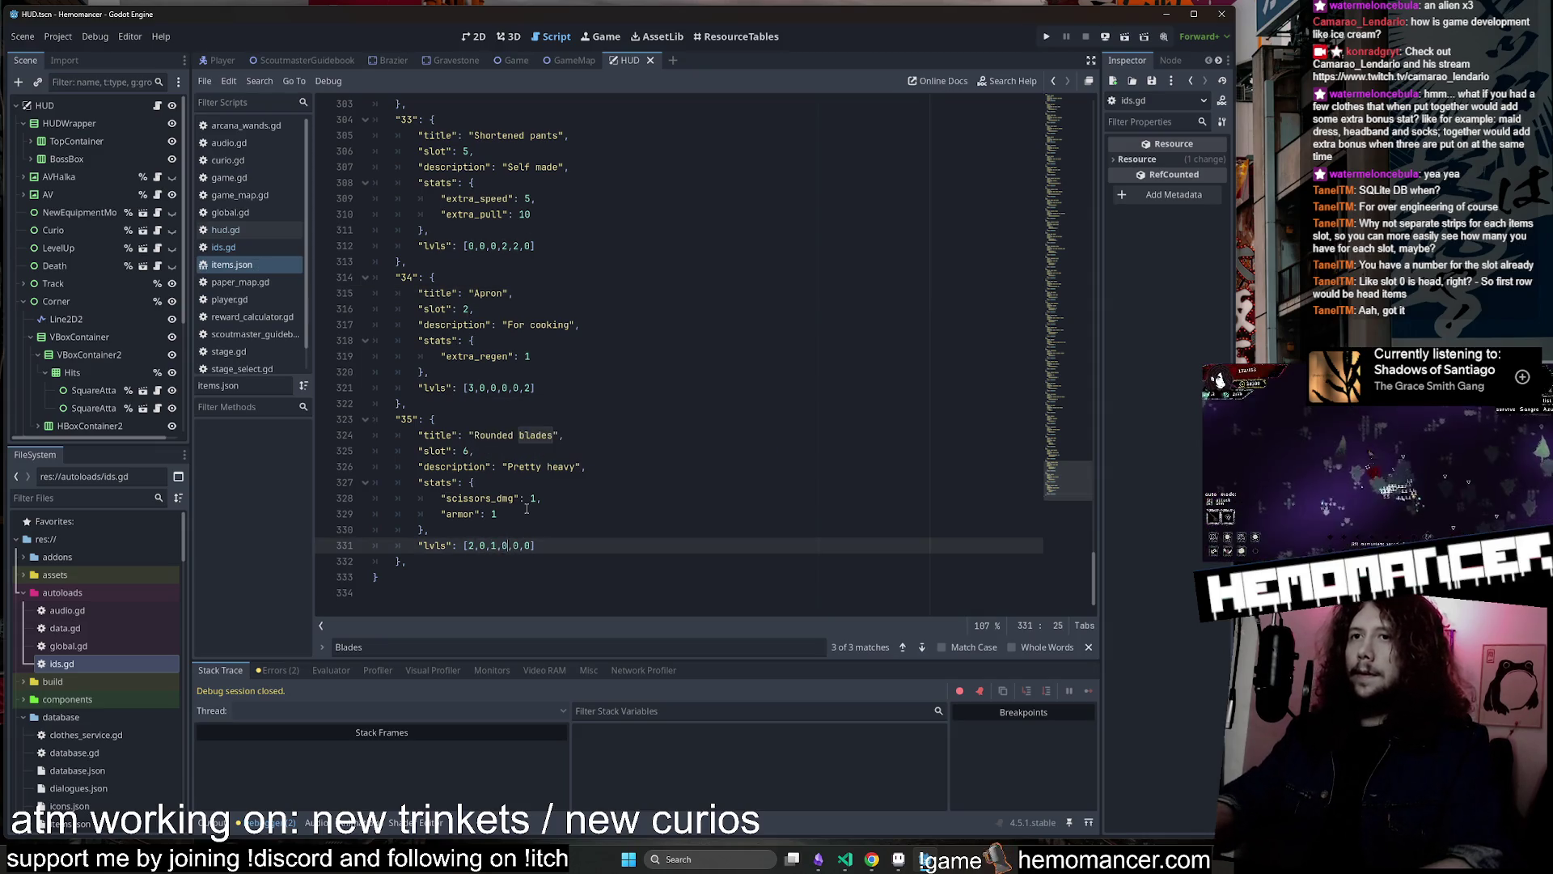
pyautogui.click(568, 502)
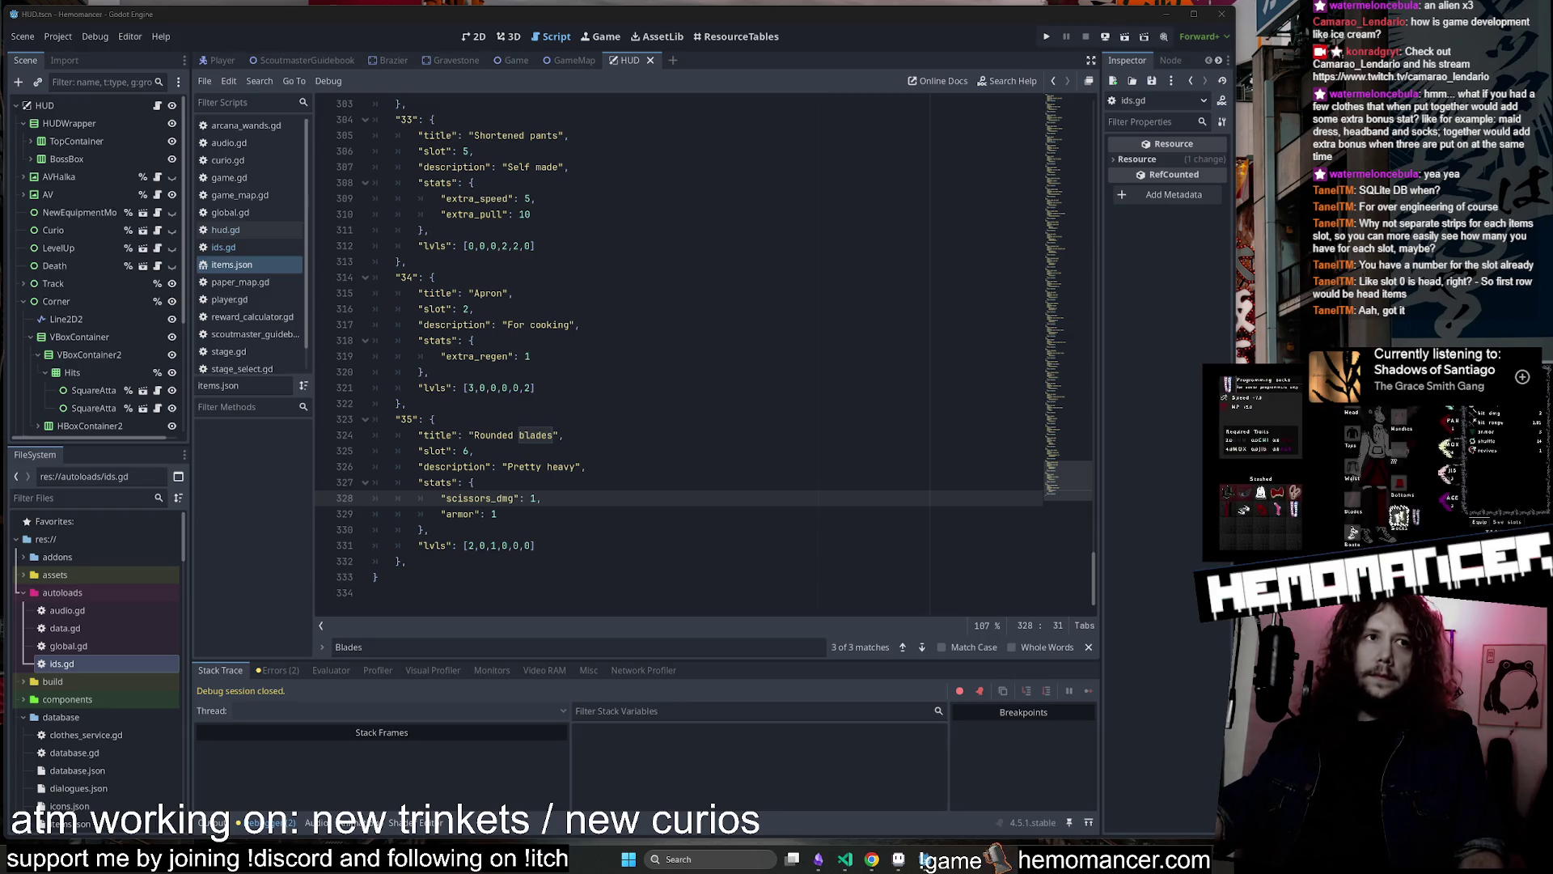
pyautogui.click(714, 314)
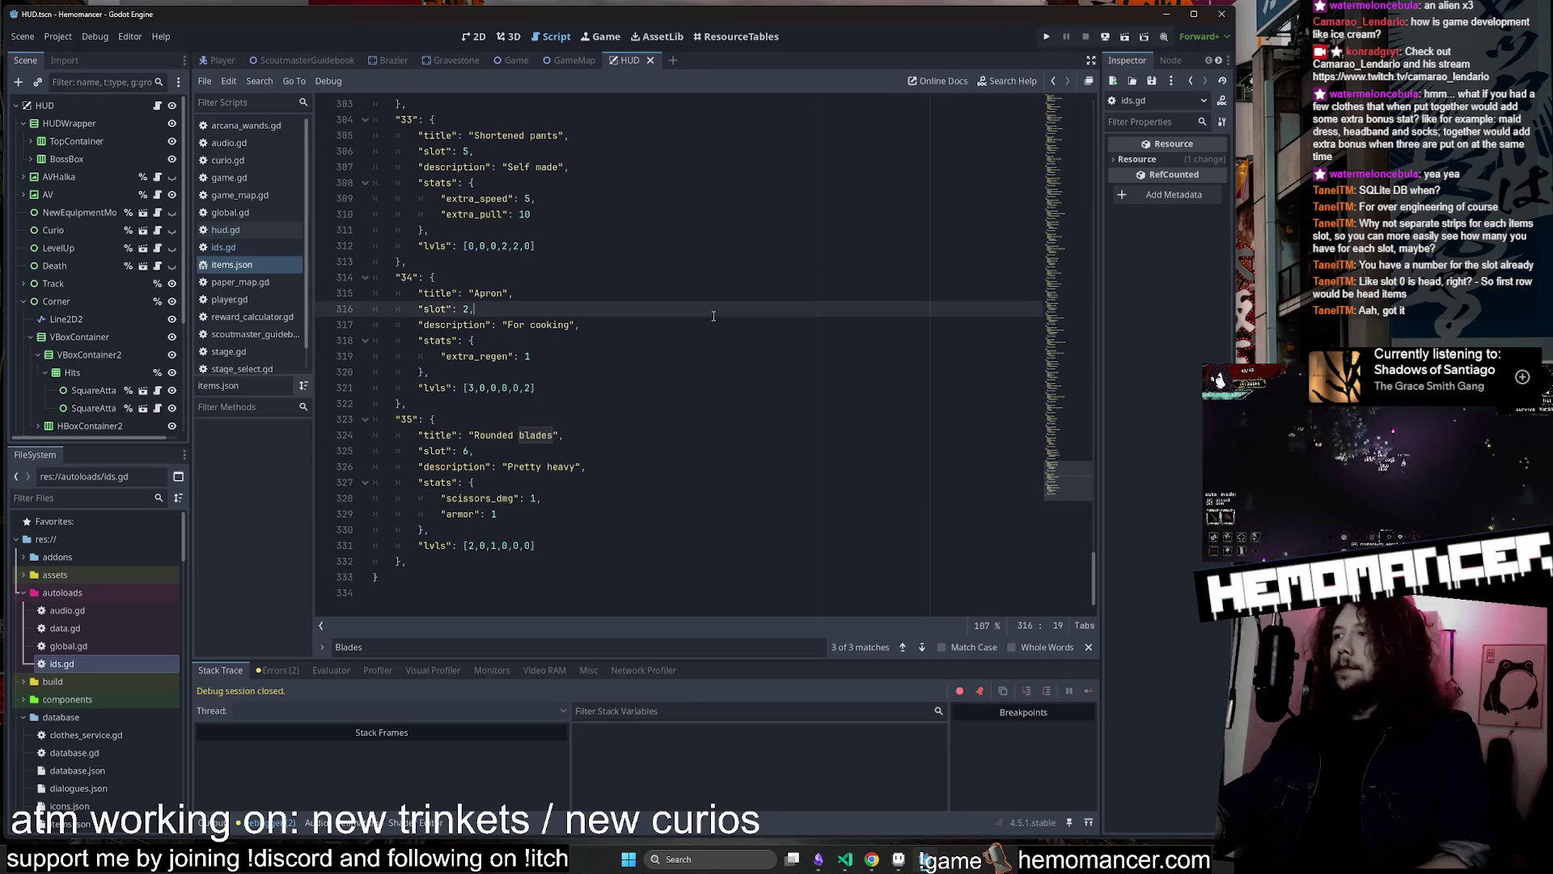
pyautogui.scroll(1, 628, 431)
pyautogui.click(629, 433)
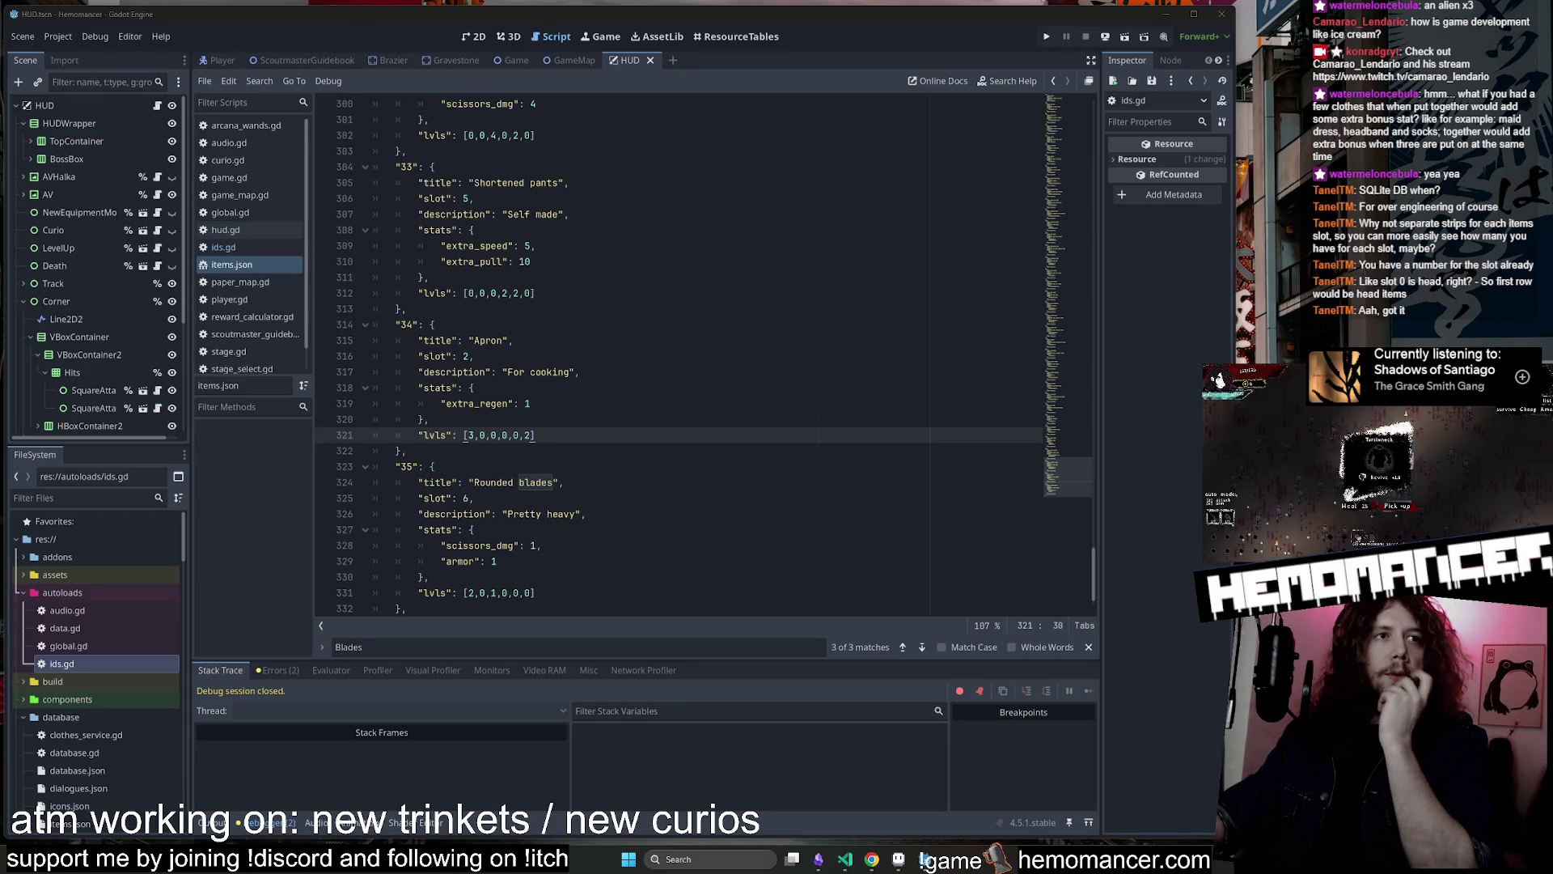
pyautogui.click(737, 189)
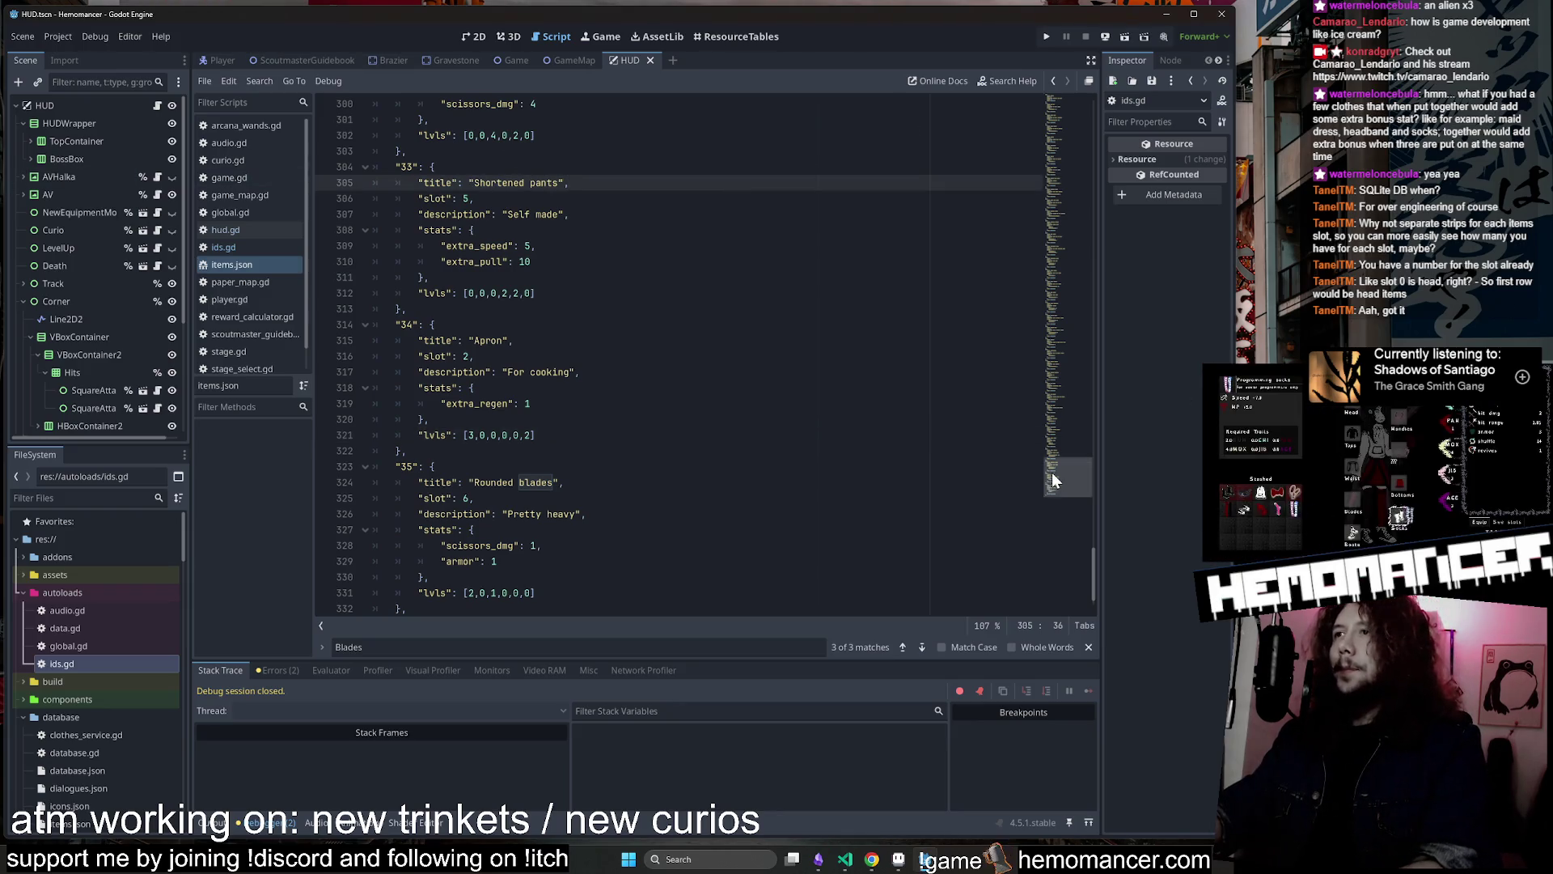
pyautogui.scroll(-1, 1052, 472)
pyautogui.click(728, 434)
# Close the Blades search and bring up the Trello patch notes card
pyautogui.scroll(1, 704, 386)
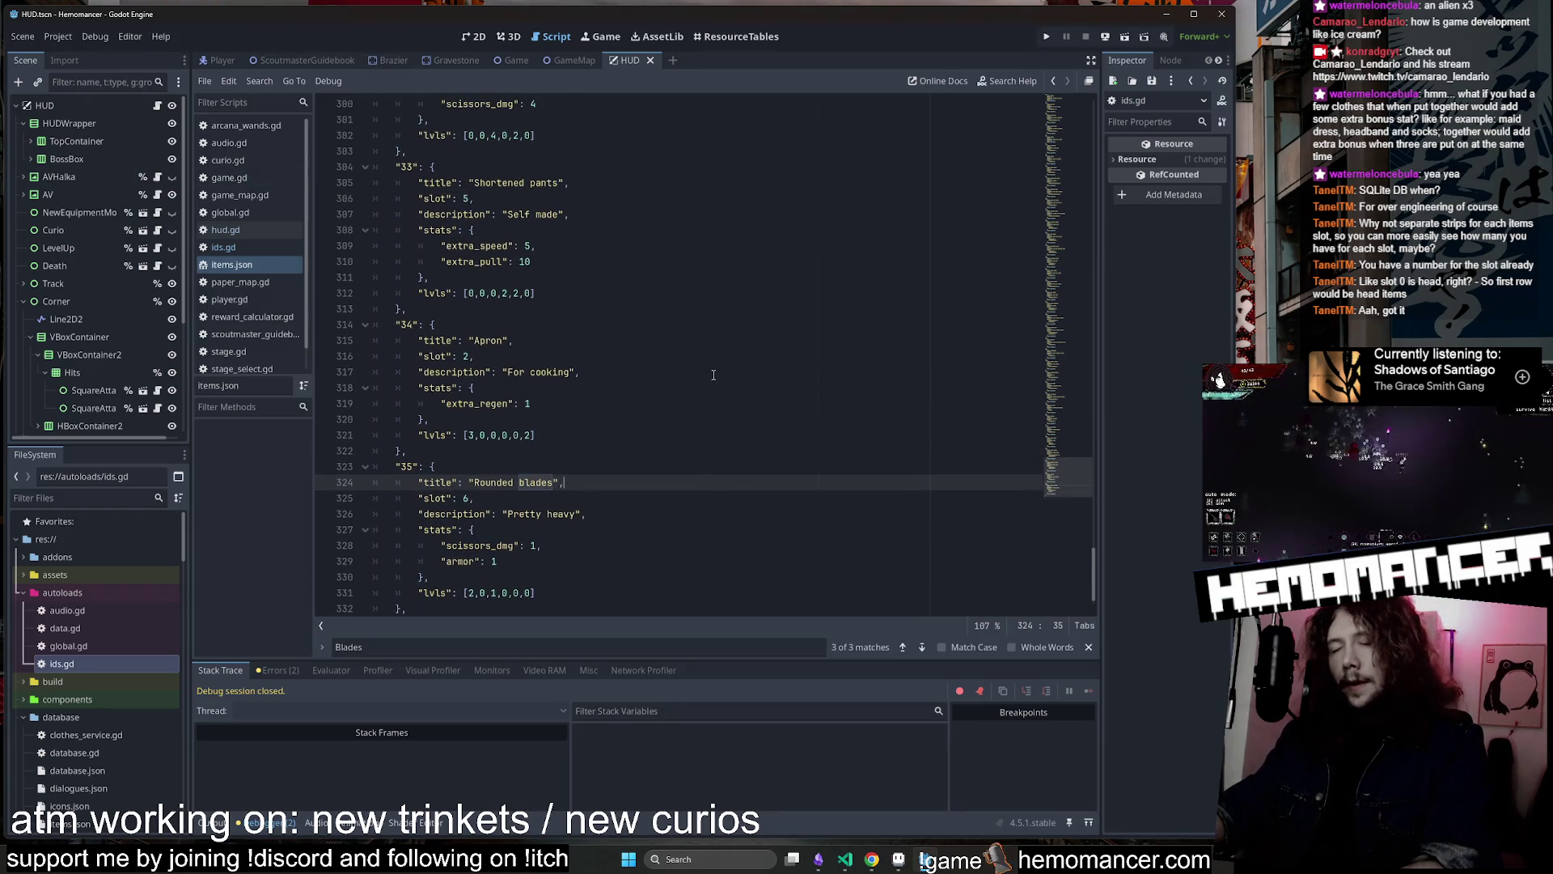
pyautogui.scroll(-1, 751, 338)
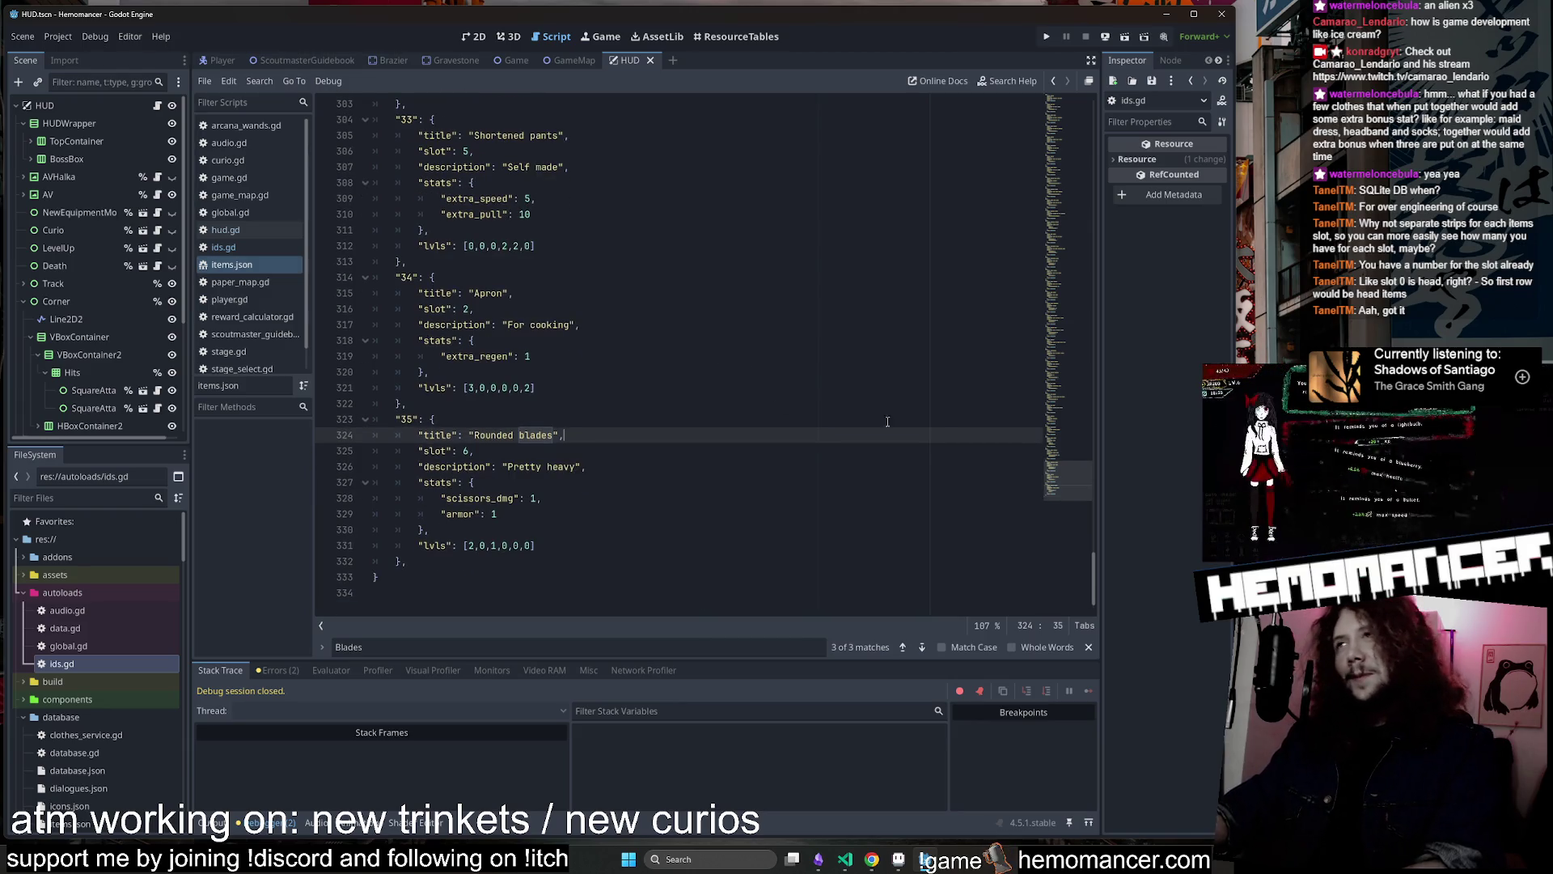
pyautogui.scroll(1, 1052, 478)
pyautogui.scroll(-1, 1064, 472)
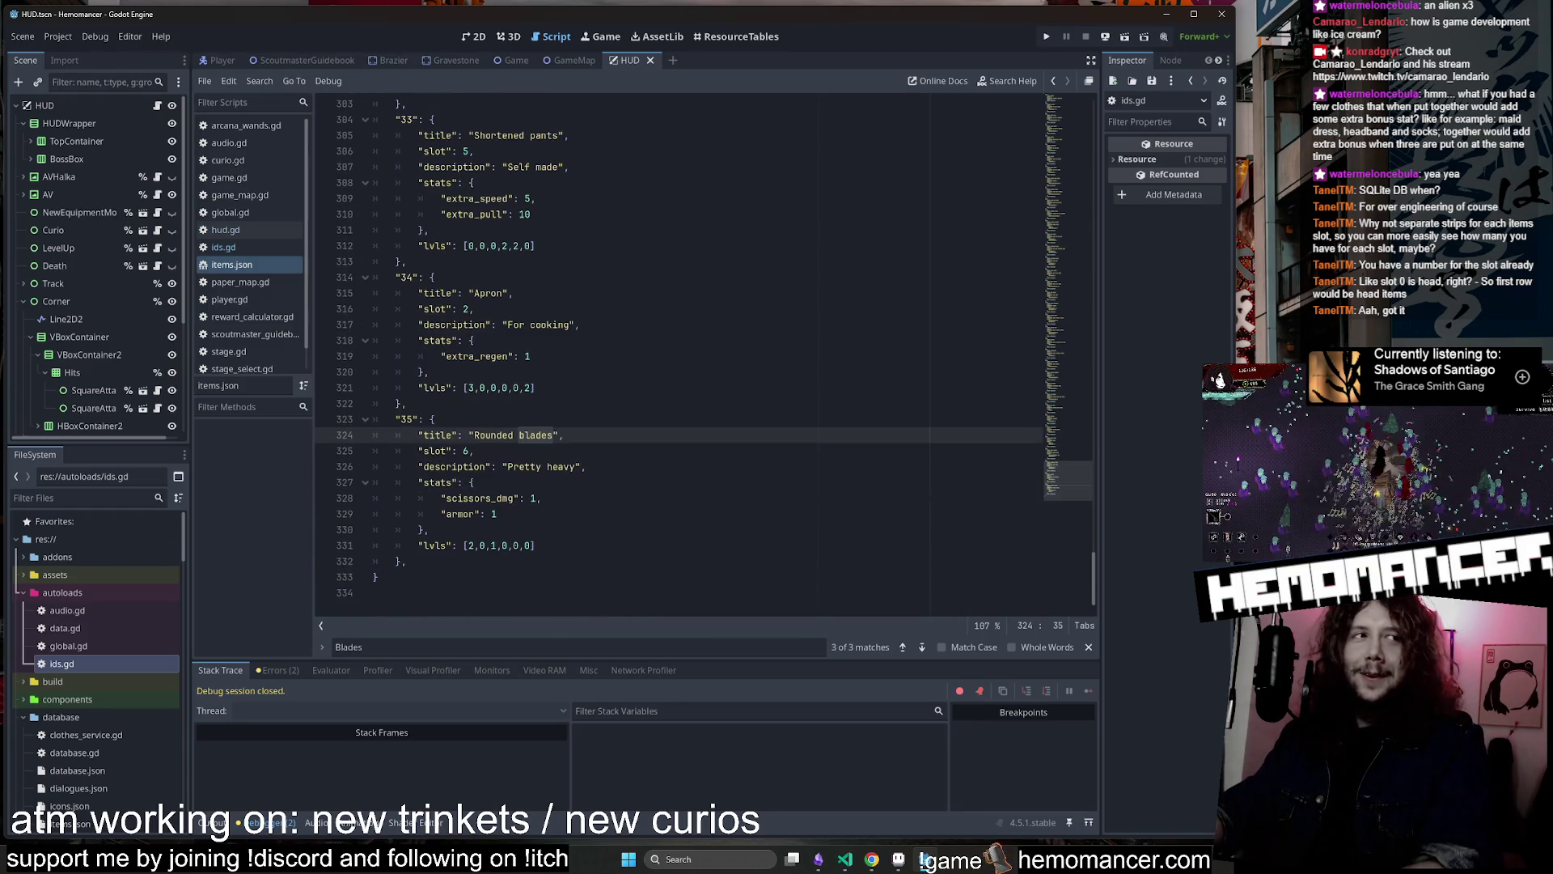
pyautogui.press('Up')
pyautogui.press('Up')
pyautogui.press('Up')
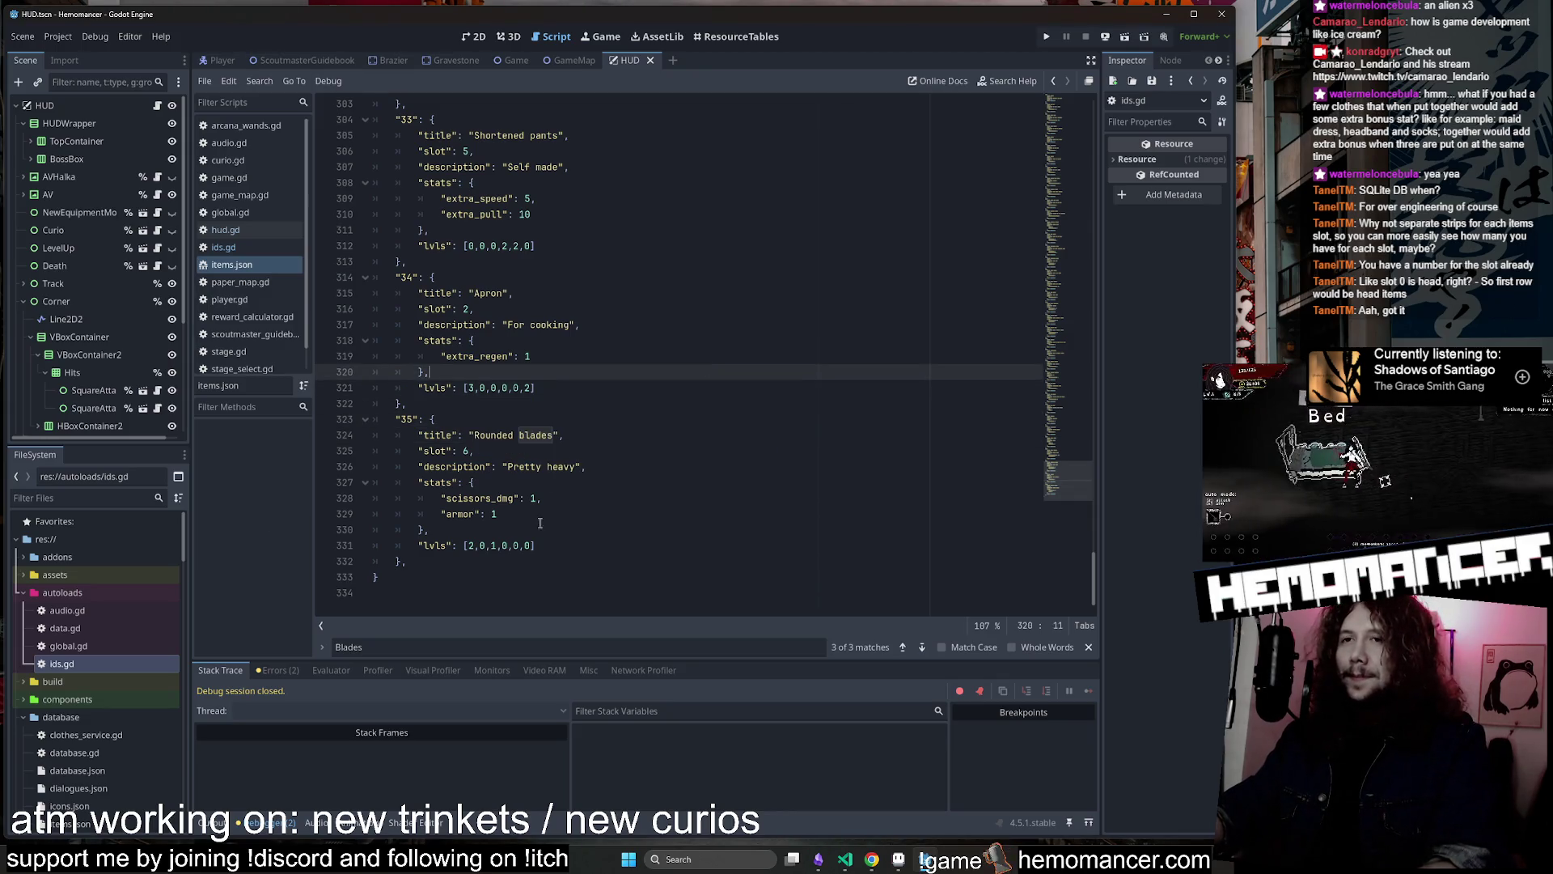
pyautogui.click(1088, 647)
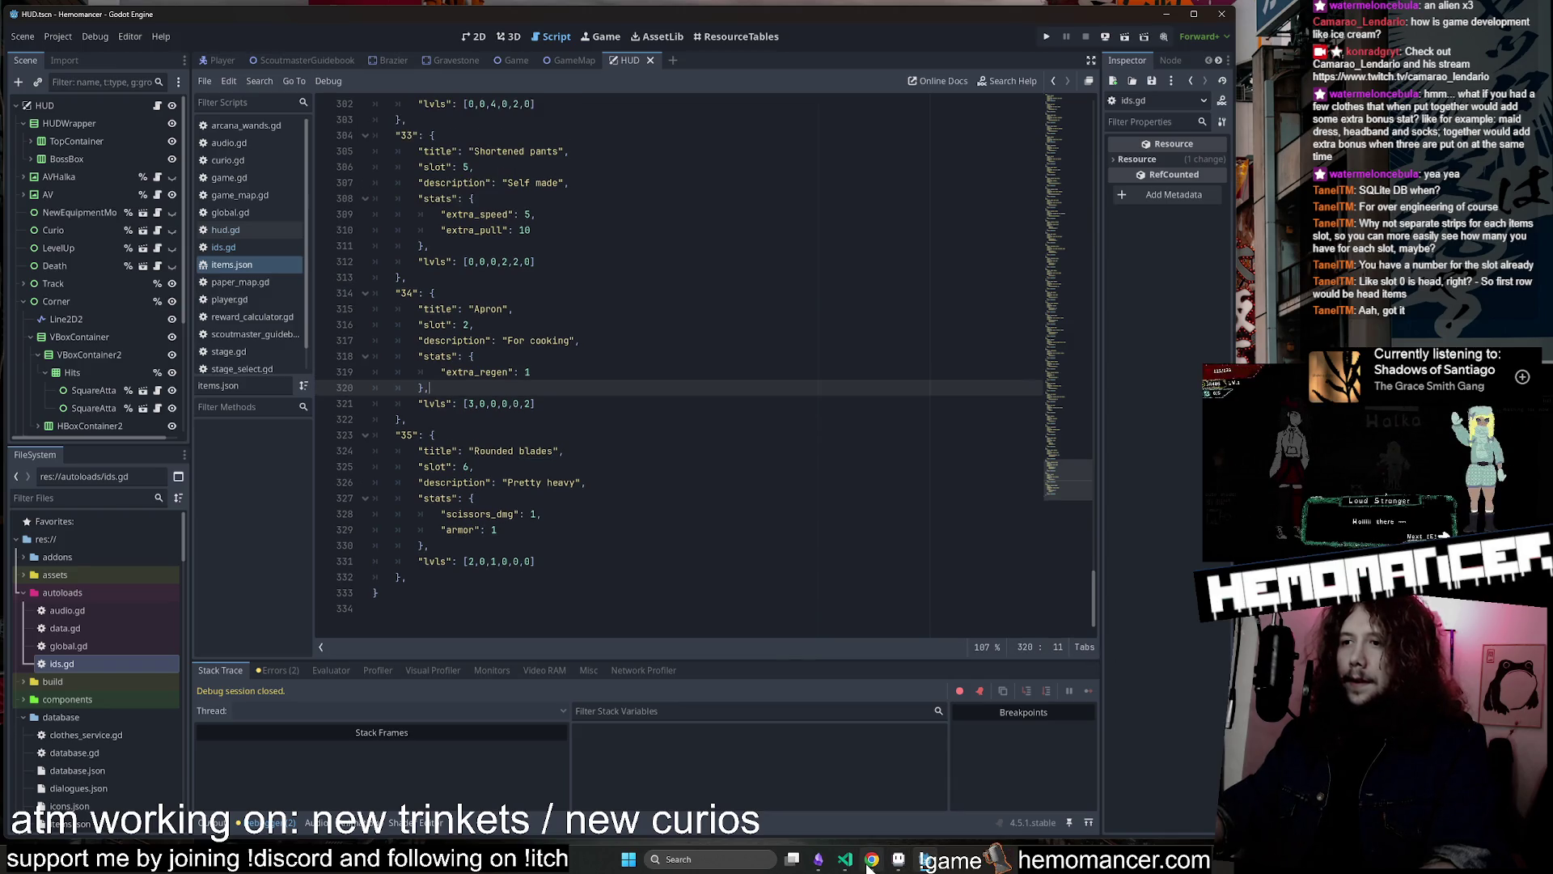
pyautogui.click(868, 861)
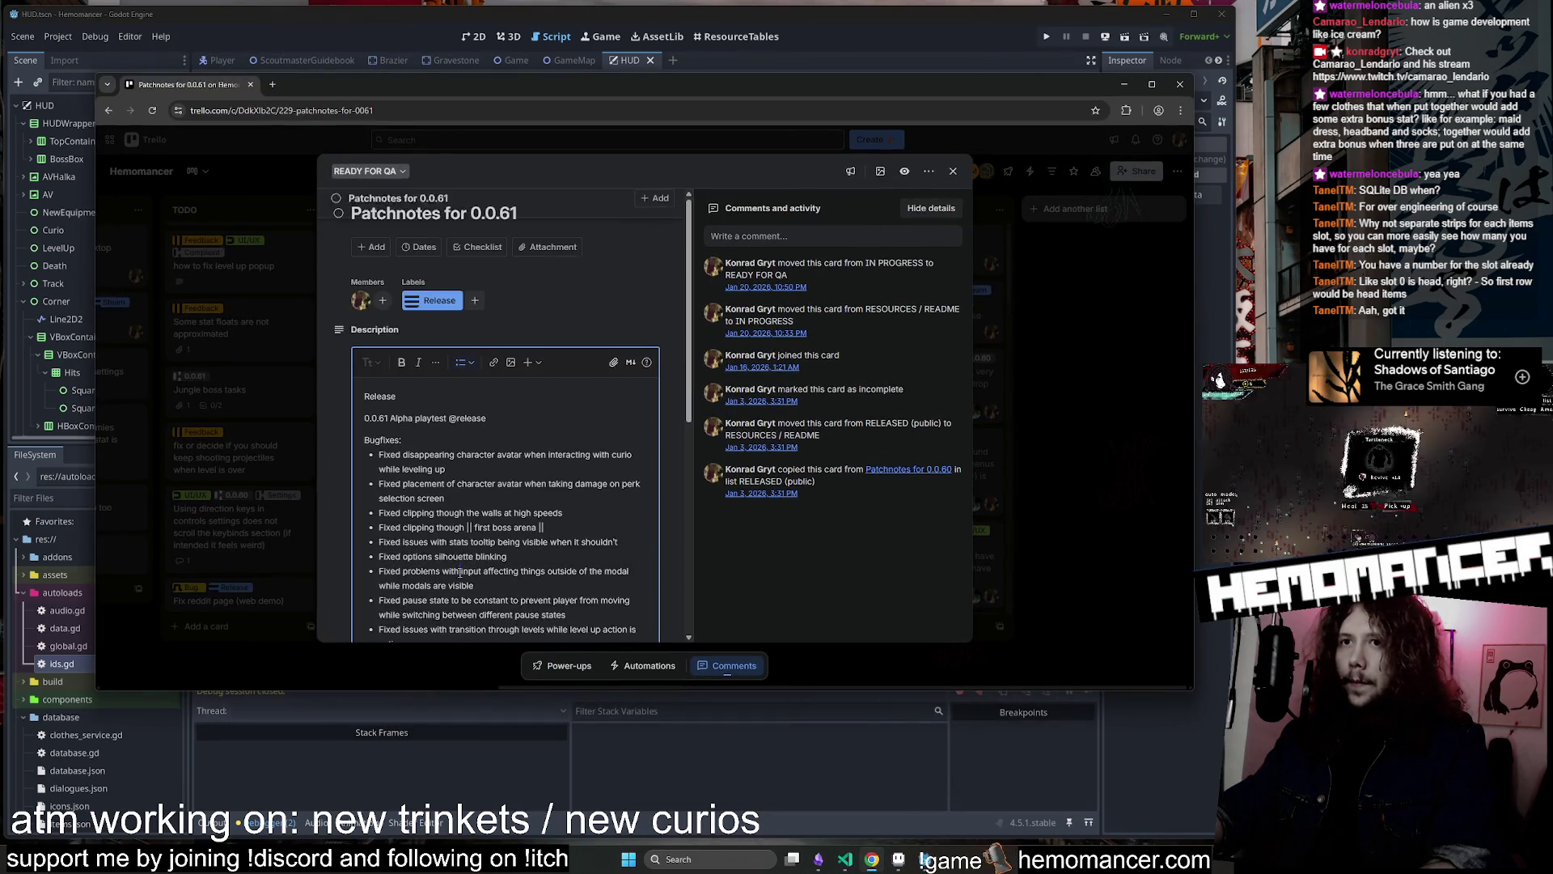
# Append ', || Rounded blades ||' after Apron in the card description and save it
pyautogui.click(469, 519)
pyautogui.click(457, 583)
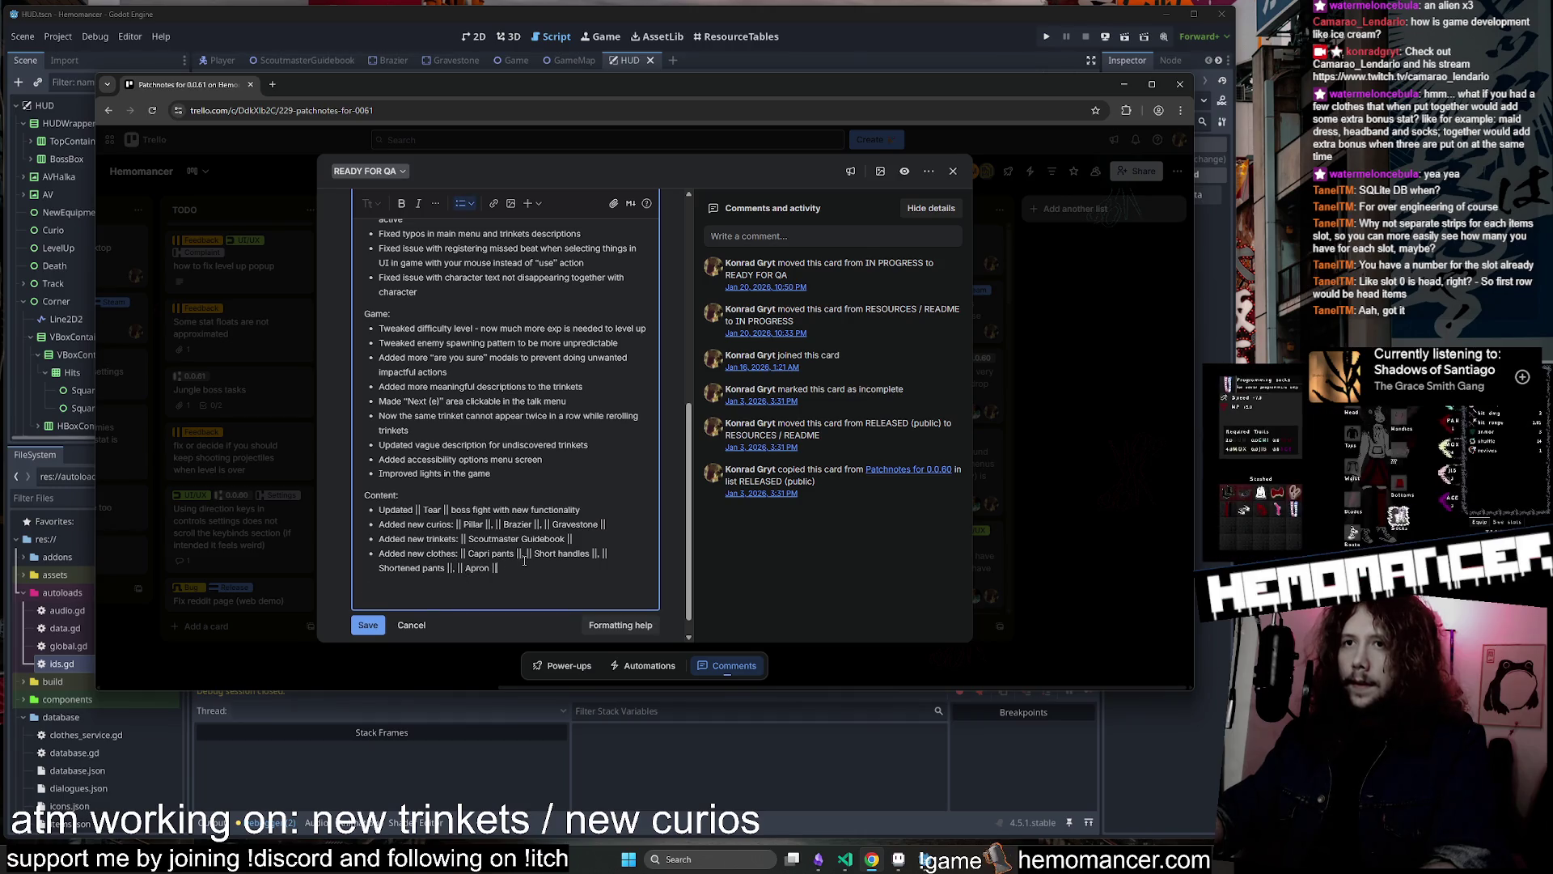
pyautogui.write(', ||')
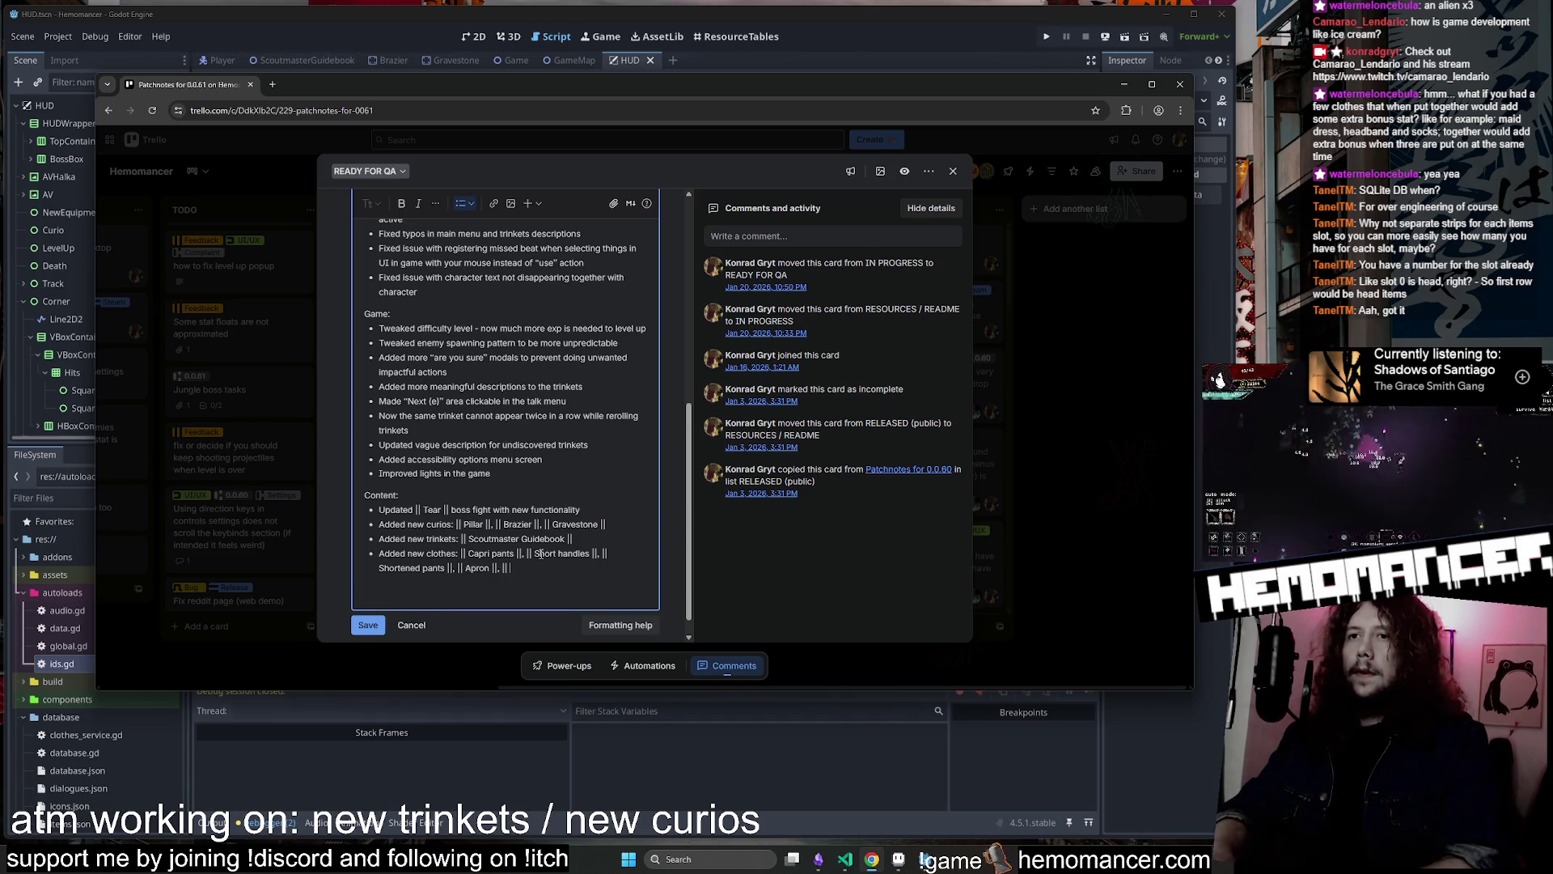
pyautogui.write(' Rounded b')
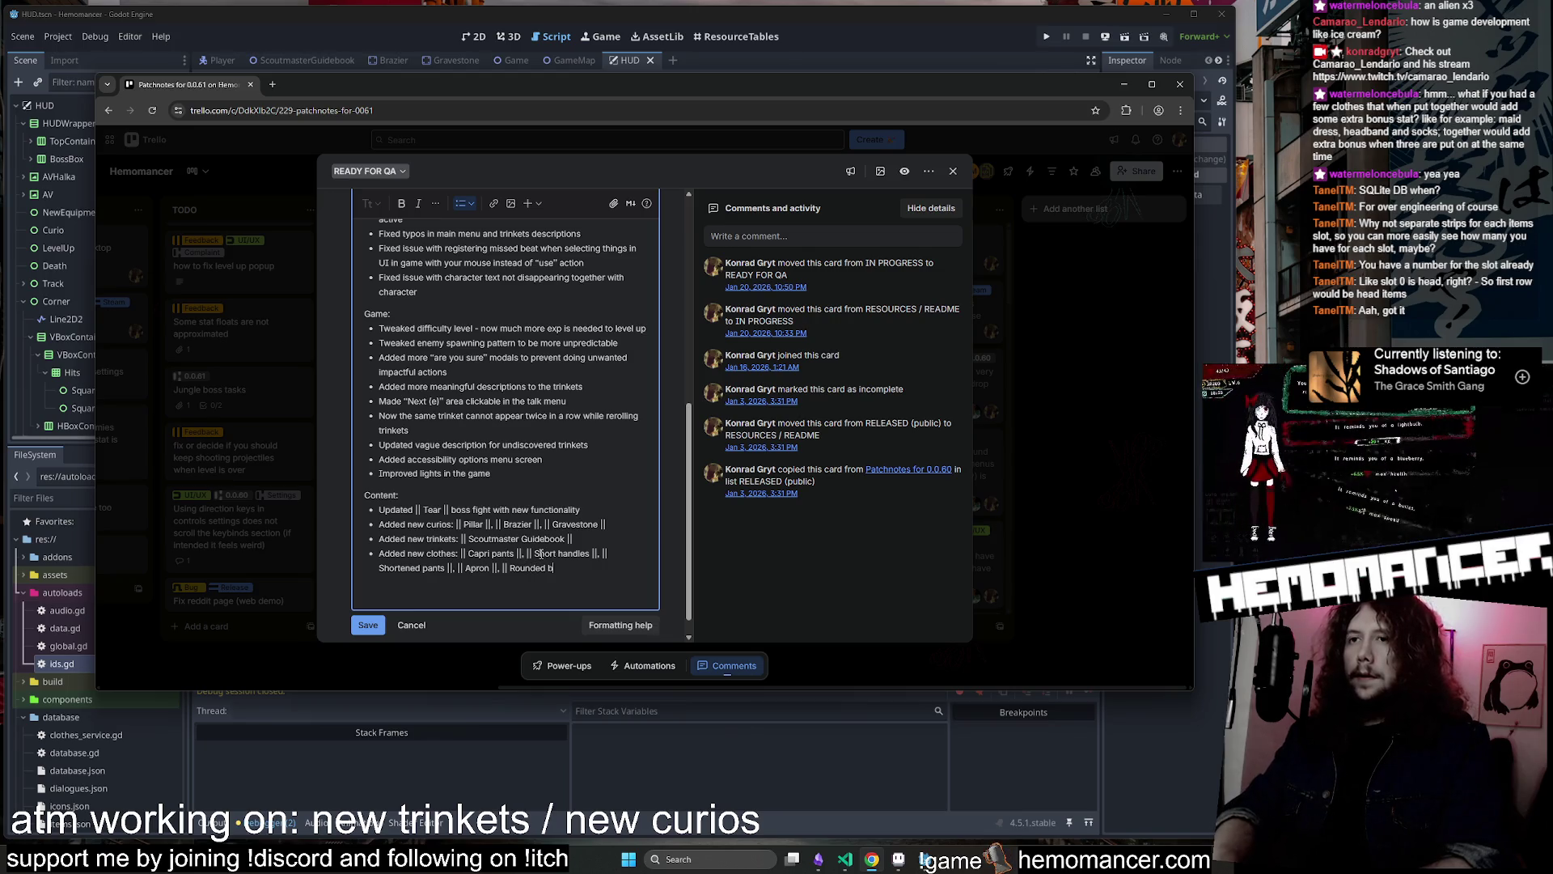
pyautogui.write('lades ||')
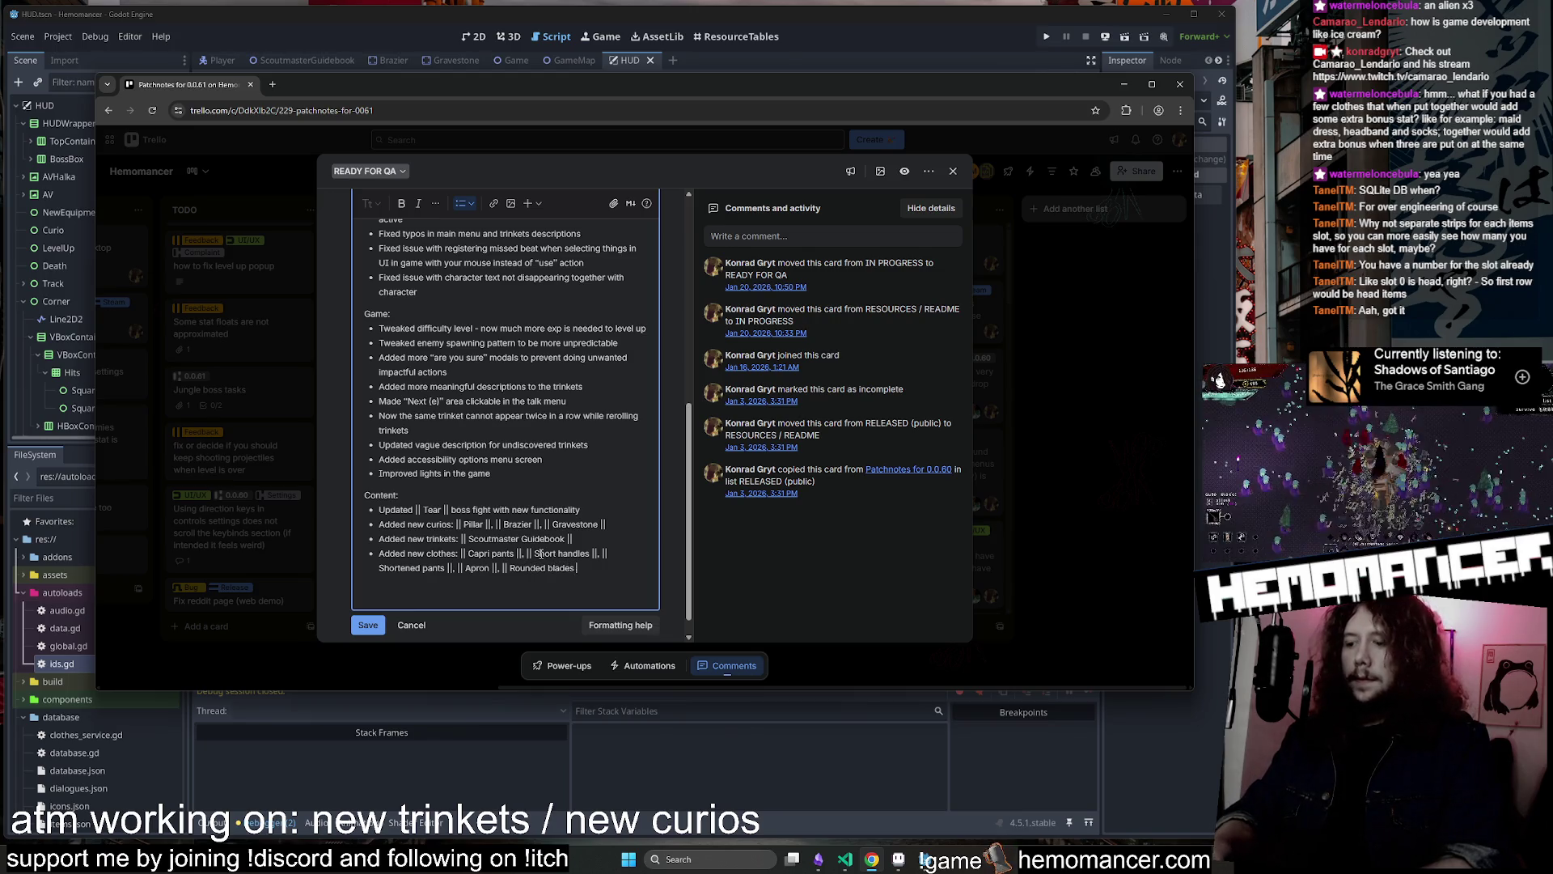
pyautogui.click(367, 624)
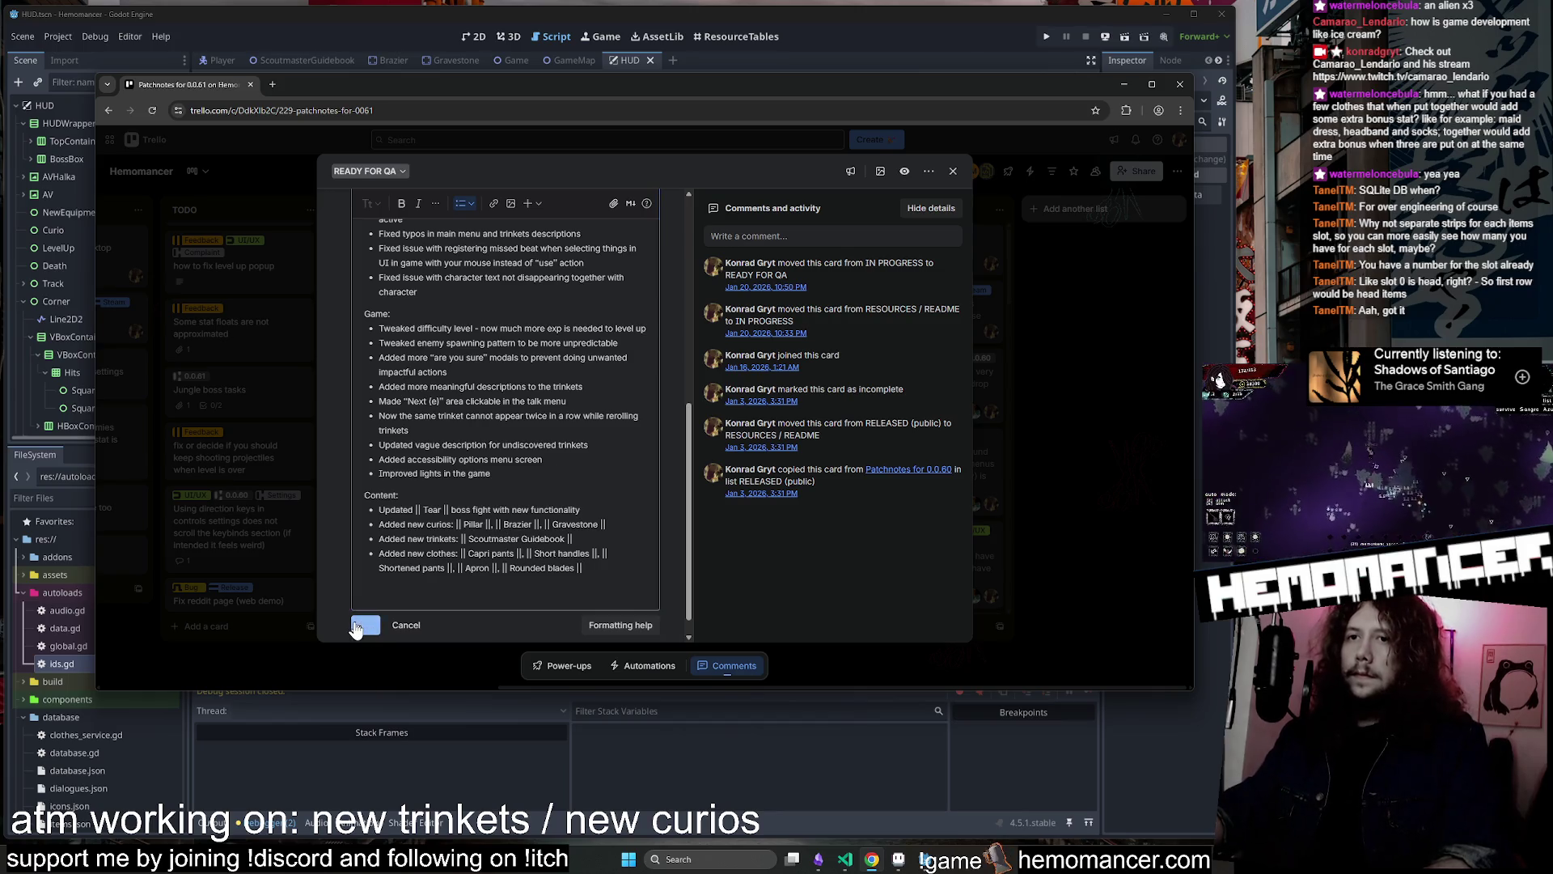
# Expand the full description, close the patch notes card, and minimize the browser
pyautogui.click(513, 605)
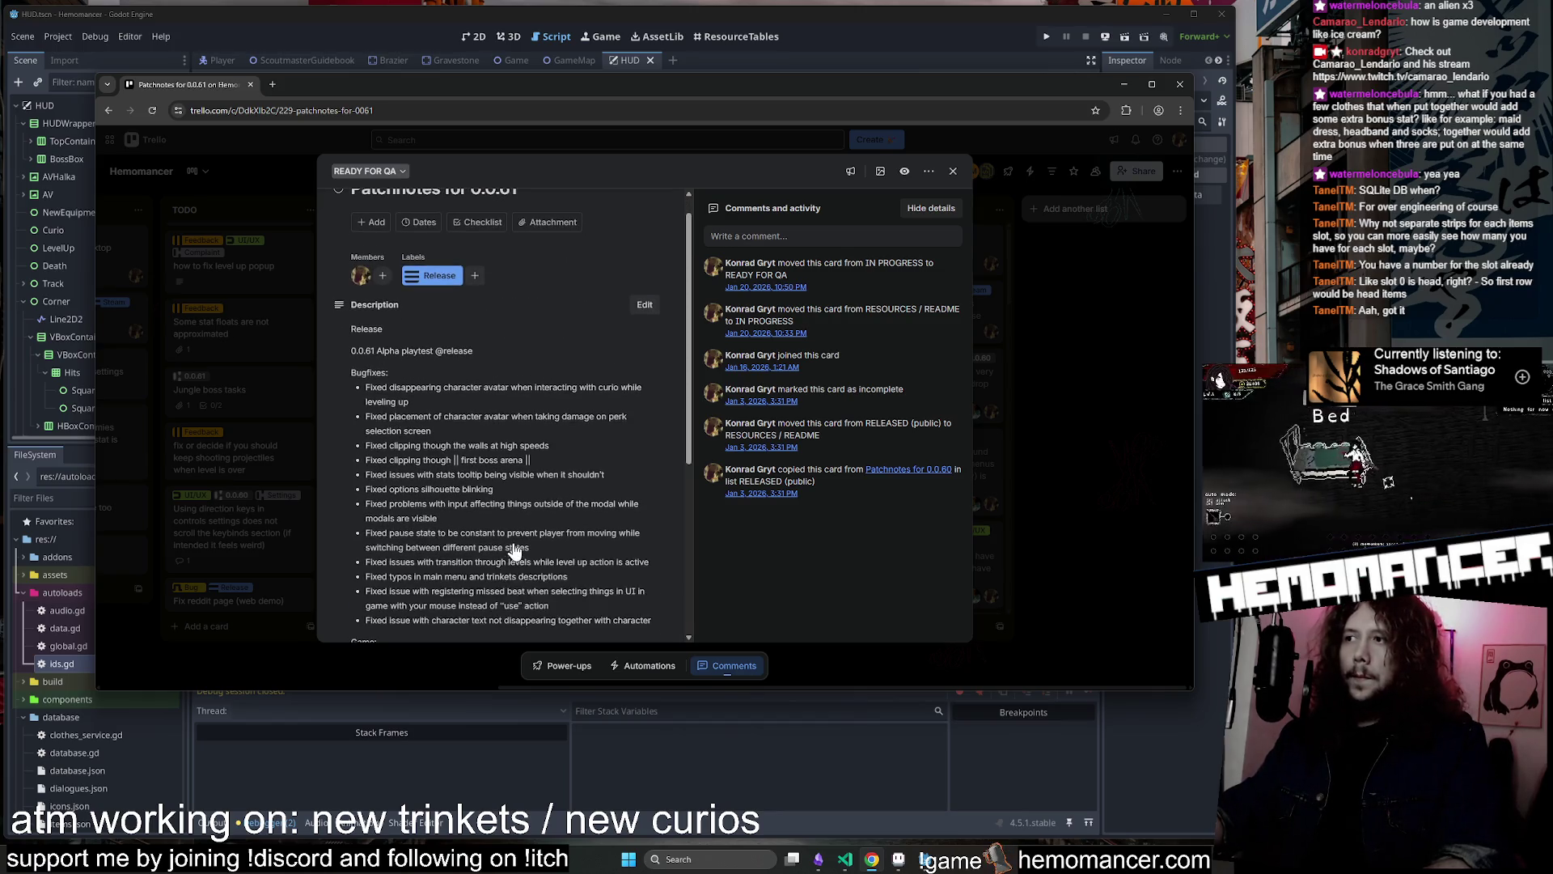
pyautogui.scroll(-4, 515, 547)
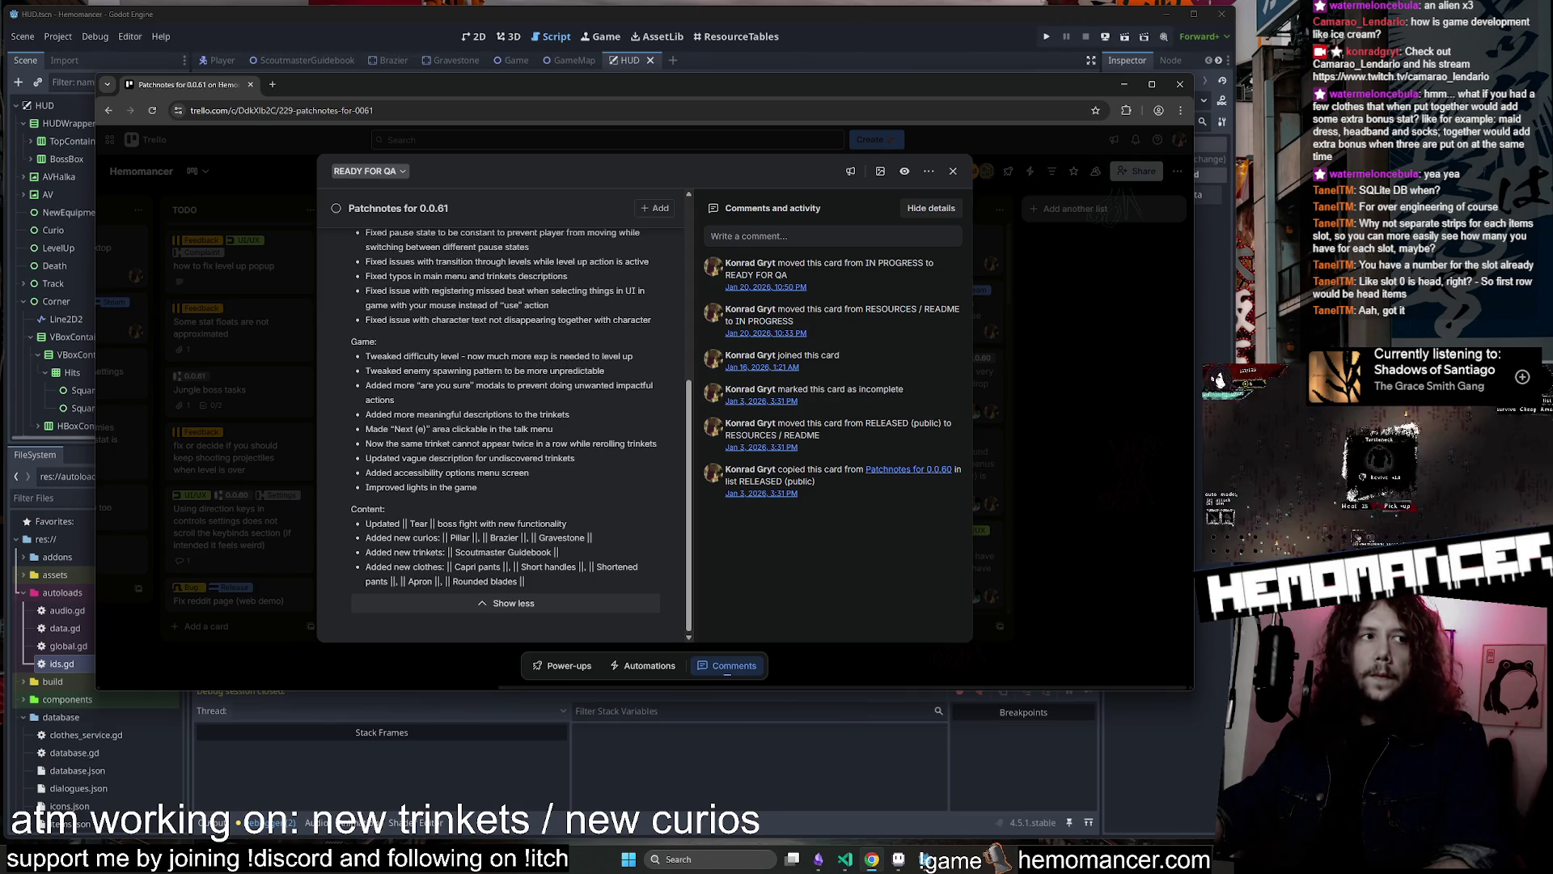
pyautogui.hotkey('alt', 'Tab')
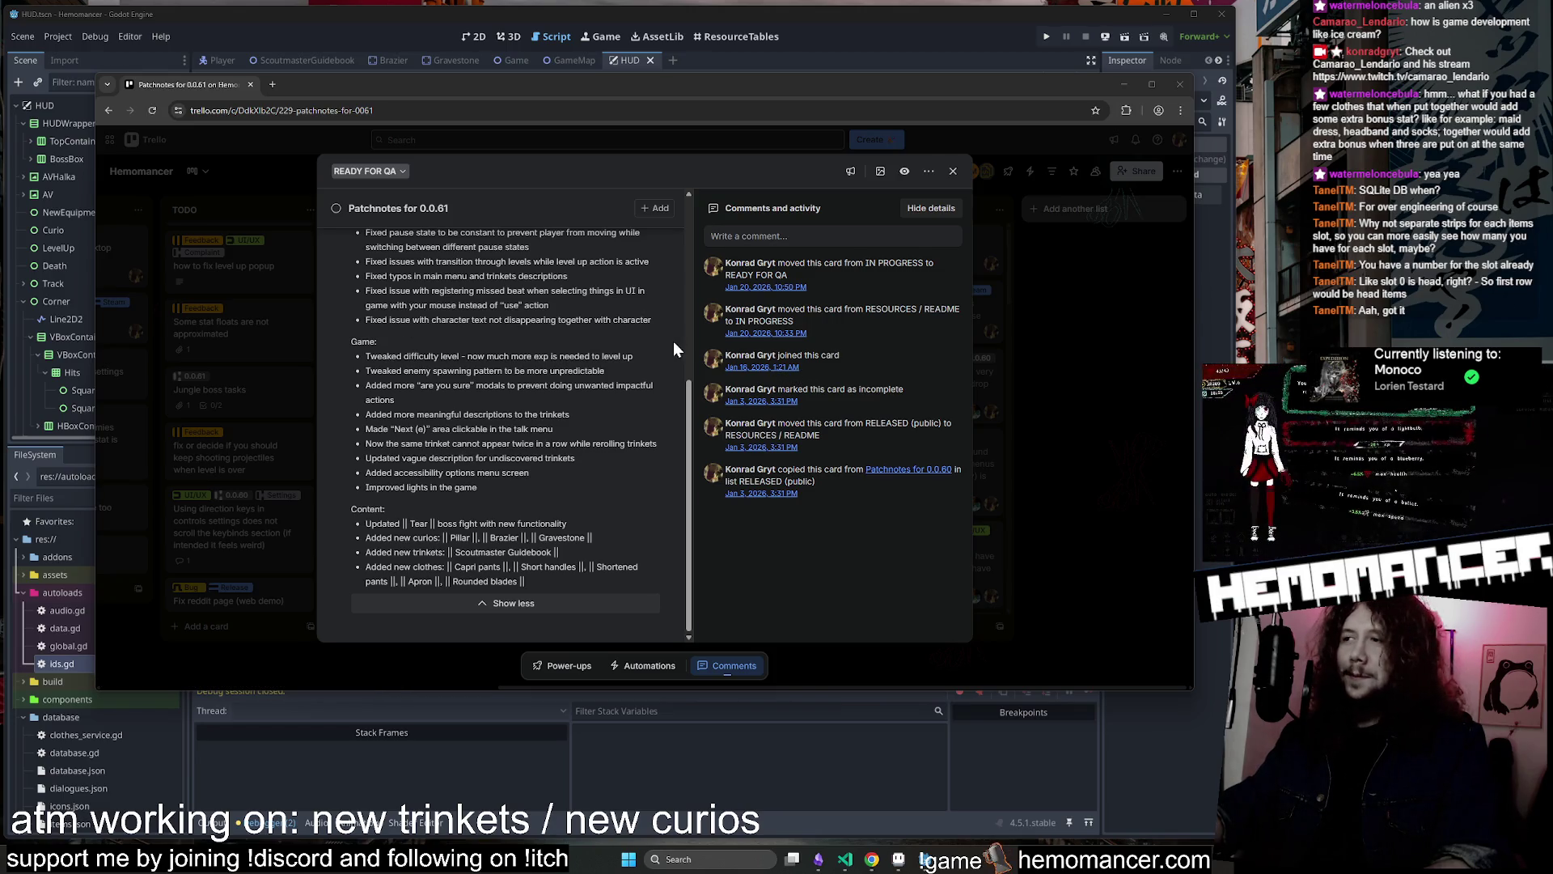
pyautogui.click(953, 176)
pyautogui.moveTo(962, 80); pyautogui.dragTo(980, 95)
pyautogui.click(1139, 99)
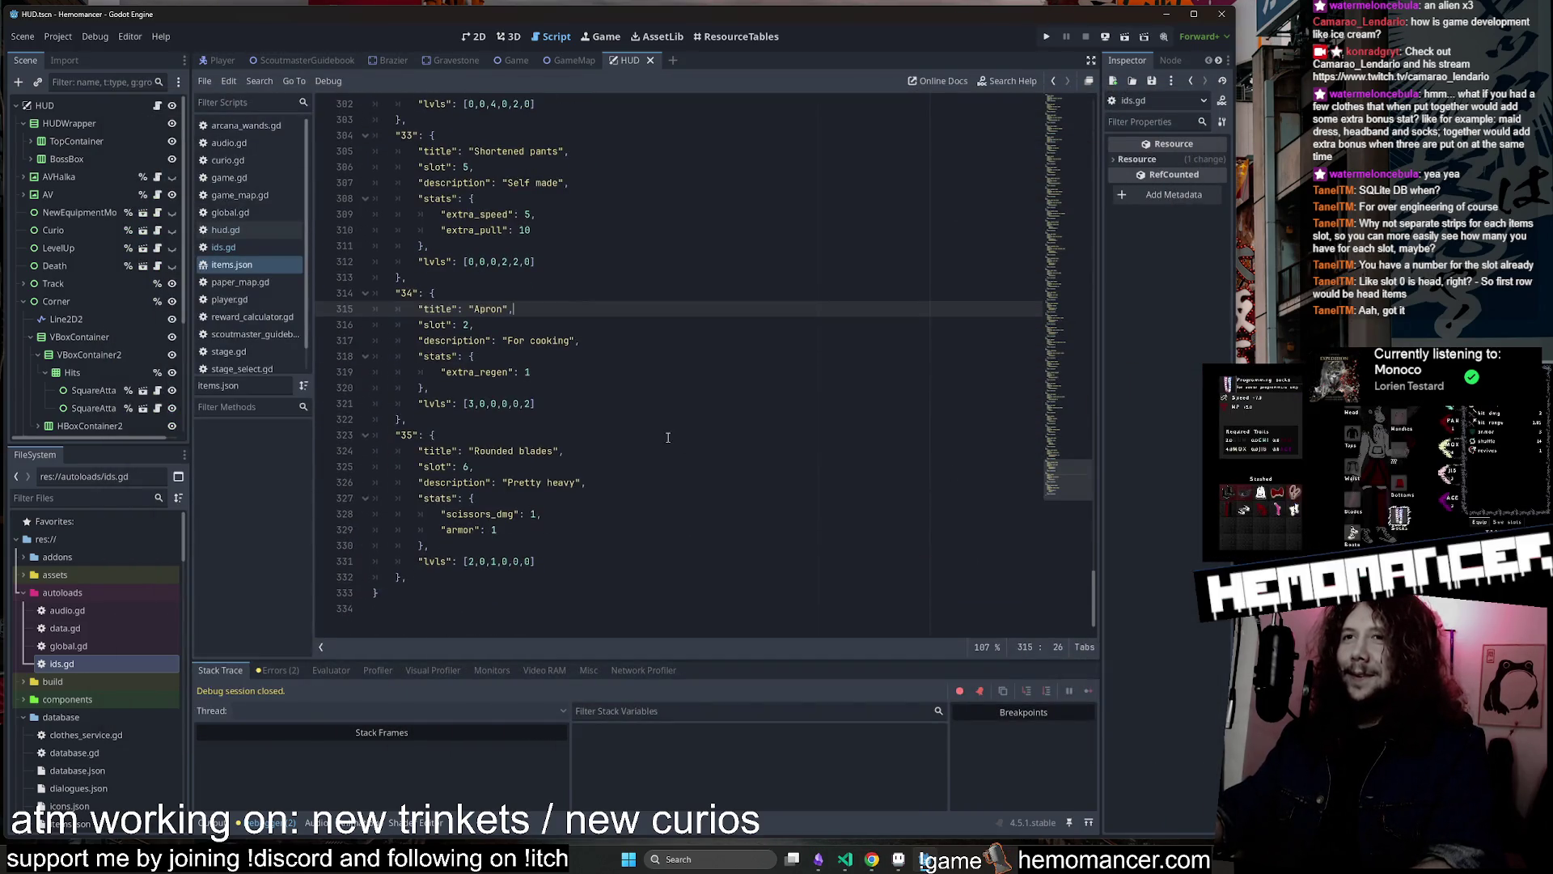
# Test-run the game from the HUD scene in an enlarged window, then stop it
pyautogui.click(476, 38)
pyautogui.press('F5')
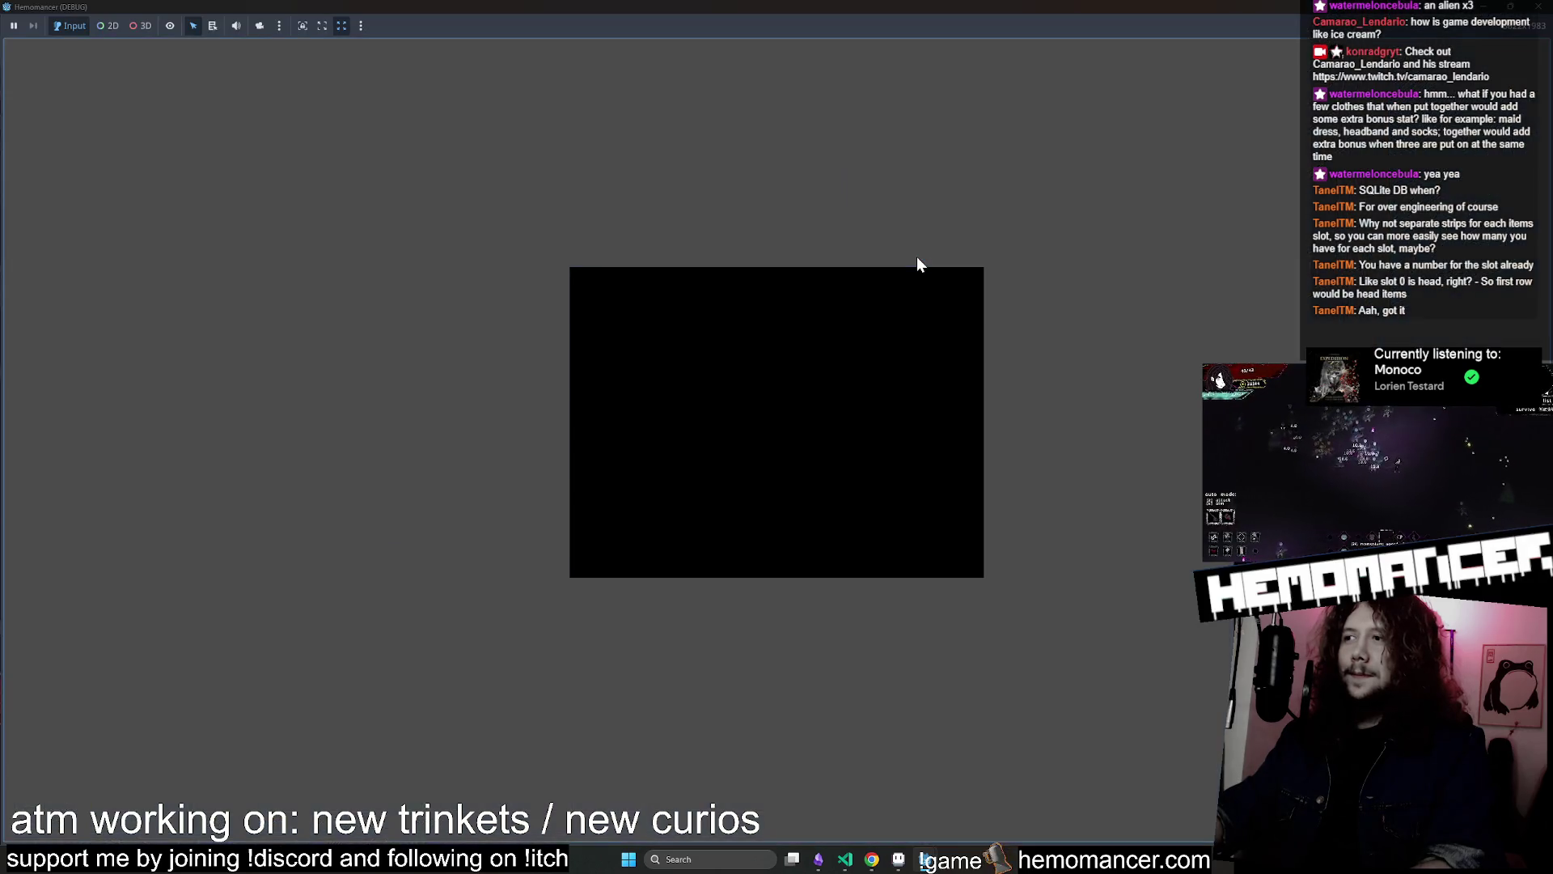
pyautogui.moveTo(822, 262)
pyautogui.mouseDown()
pyautogui.moveTo(832, 7)
pyautogui.moveTo(764, 106)
pyautogui.moveTo(457, 68)
pyautogui.mouseUp()
pyautogui.moveTo(647, 414)
pyautogui.mouseDown()
pyautogui.moveTo(1109, 642)
pyautogui.moveTo(1108, 787)
pyautogui.mouseUp()
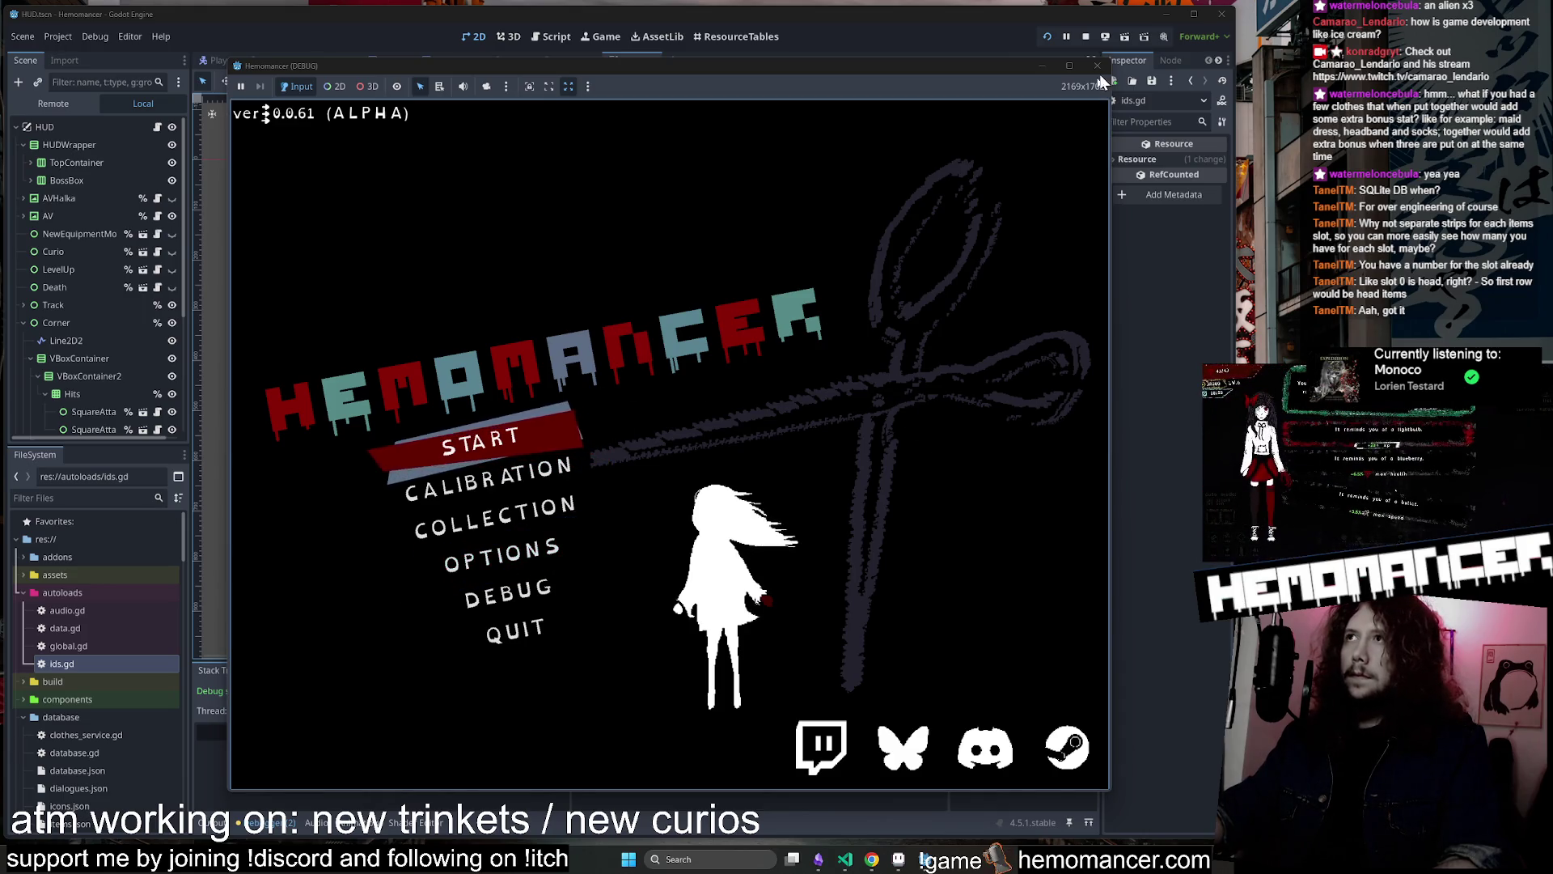
pyautogui.press('F8')
# Switch from Godot to the _global_mind_map canvas
pyautogui.scroll(-3, 920, 308)
pyautogui.scroll(2, 819, 349)
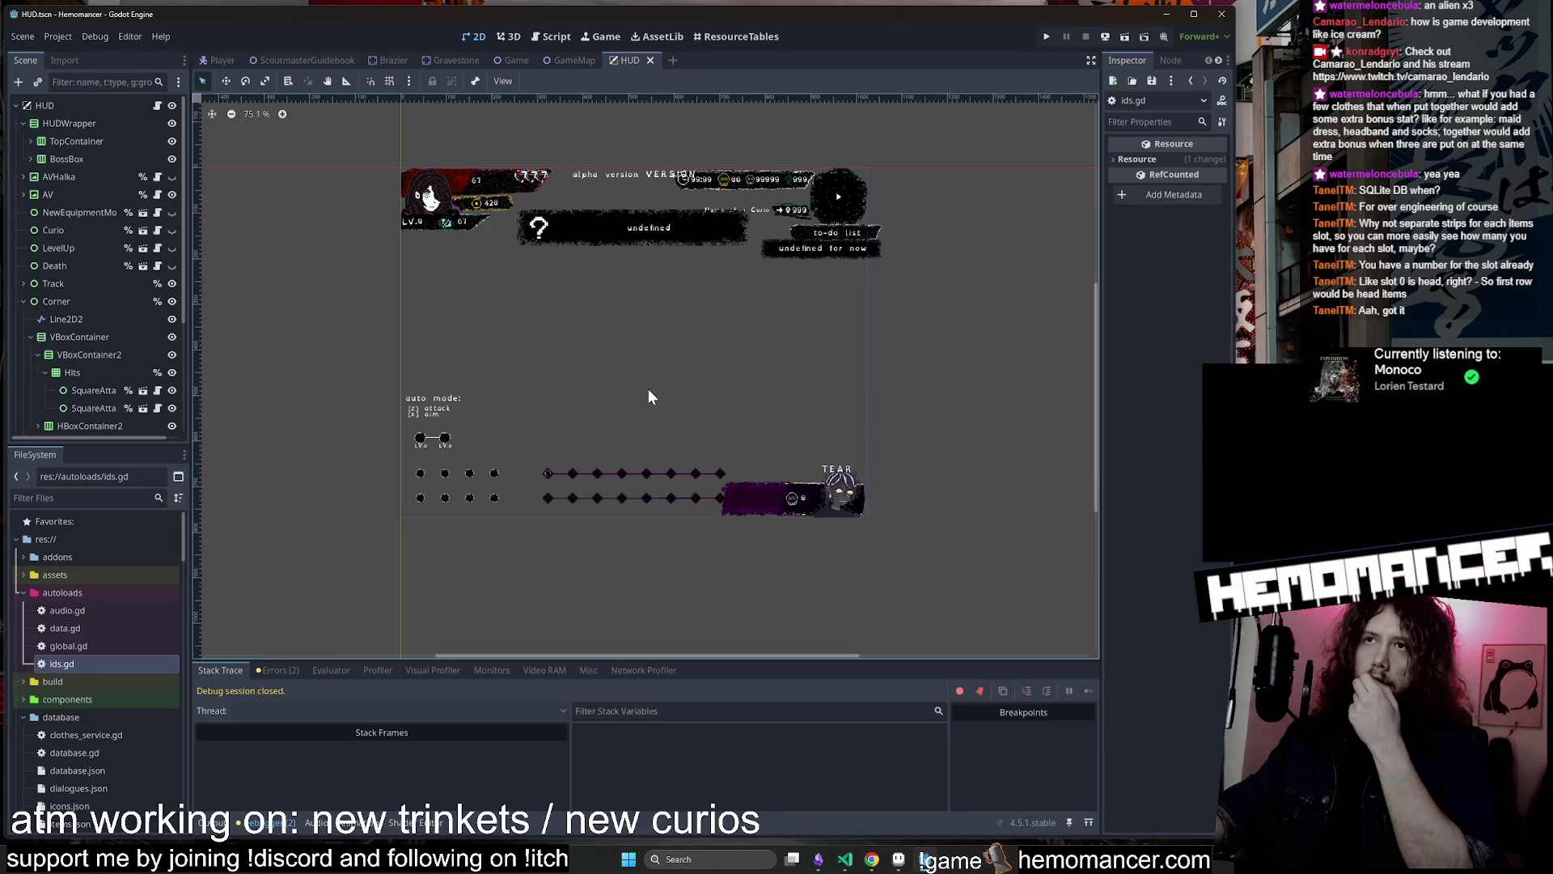
pyautogui.scroll(2, 313, 293)
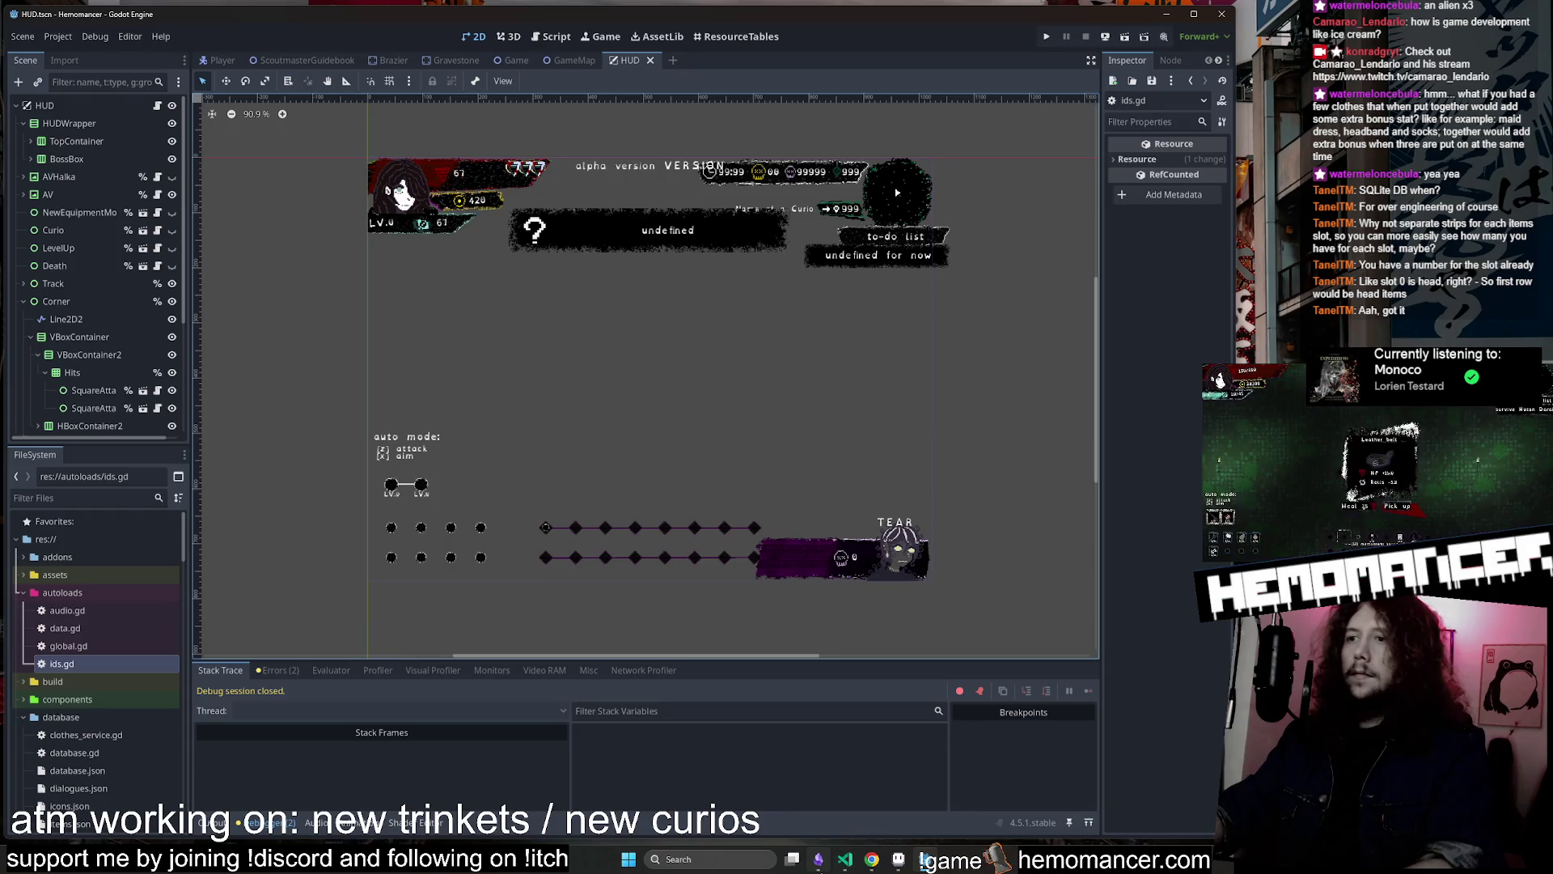
pyautogui.hotkey('alt', 'Tab')
pyautogui.scroll(5, 912, 380)
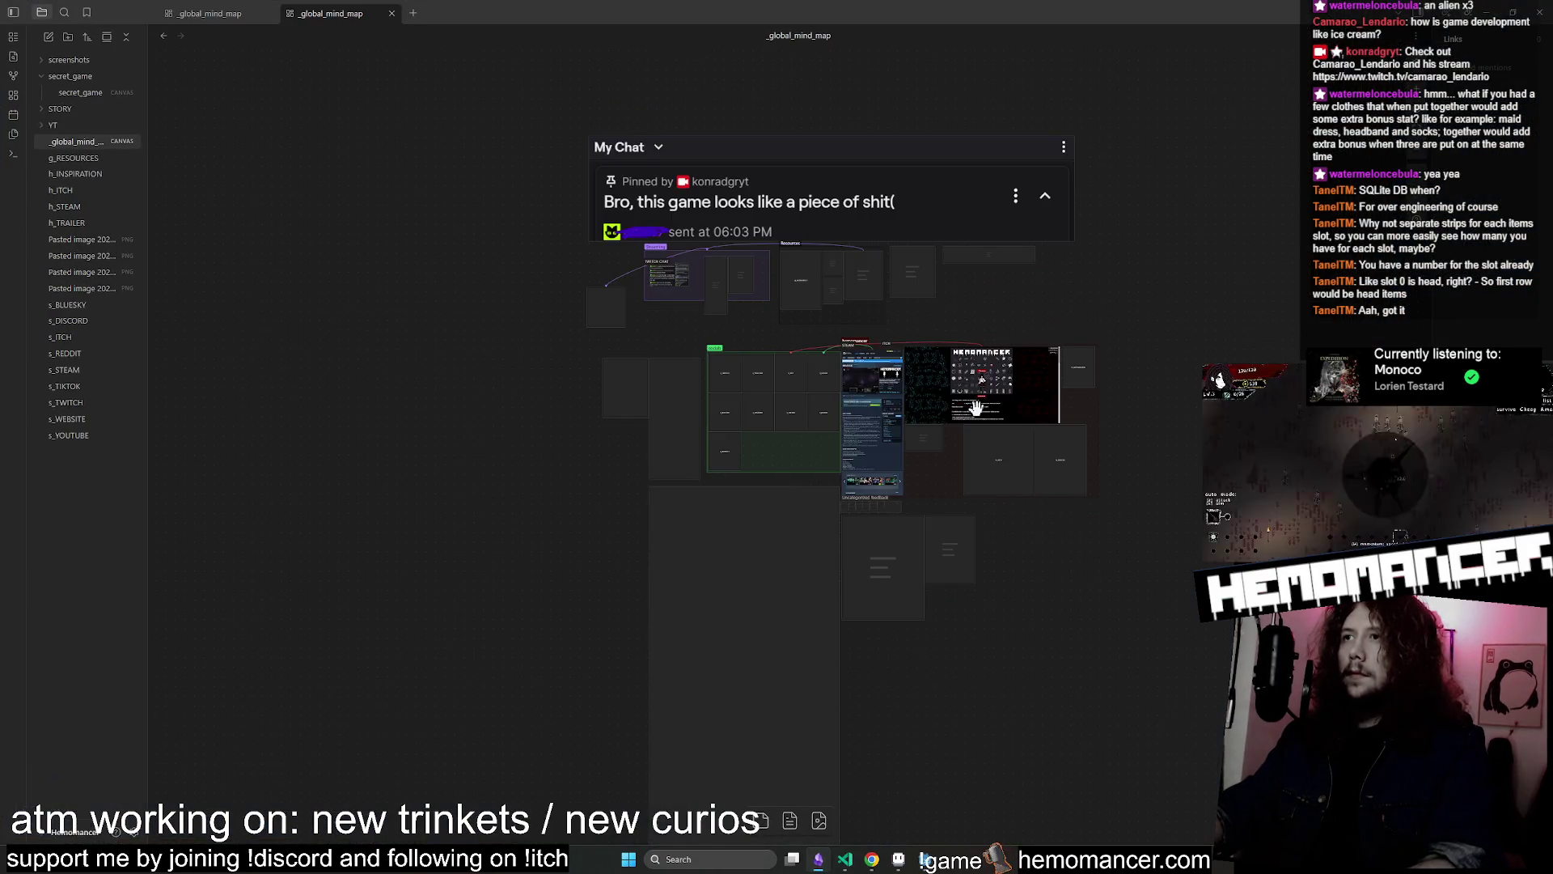
# Zoom and pan the mind map over to the pinned chat and Steam cards, then return to Godot
pyautogui.scroll(-3, 706, 303)
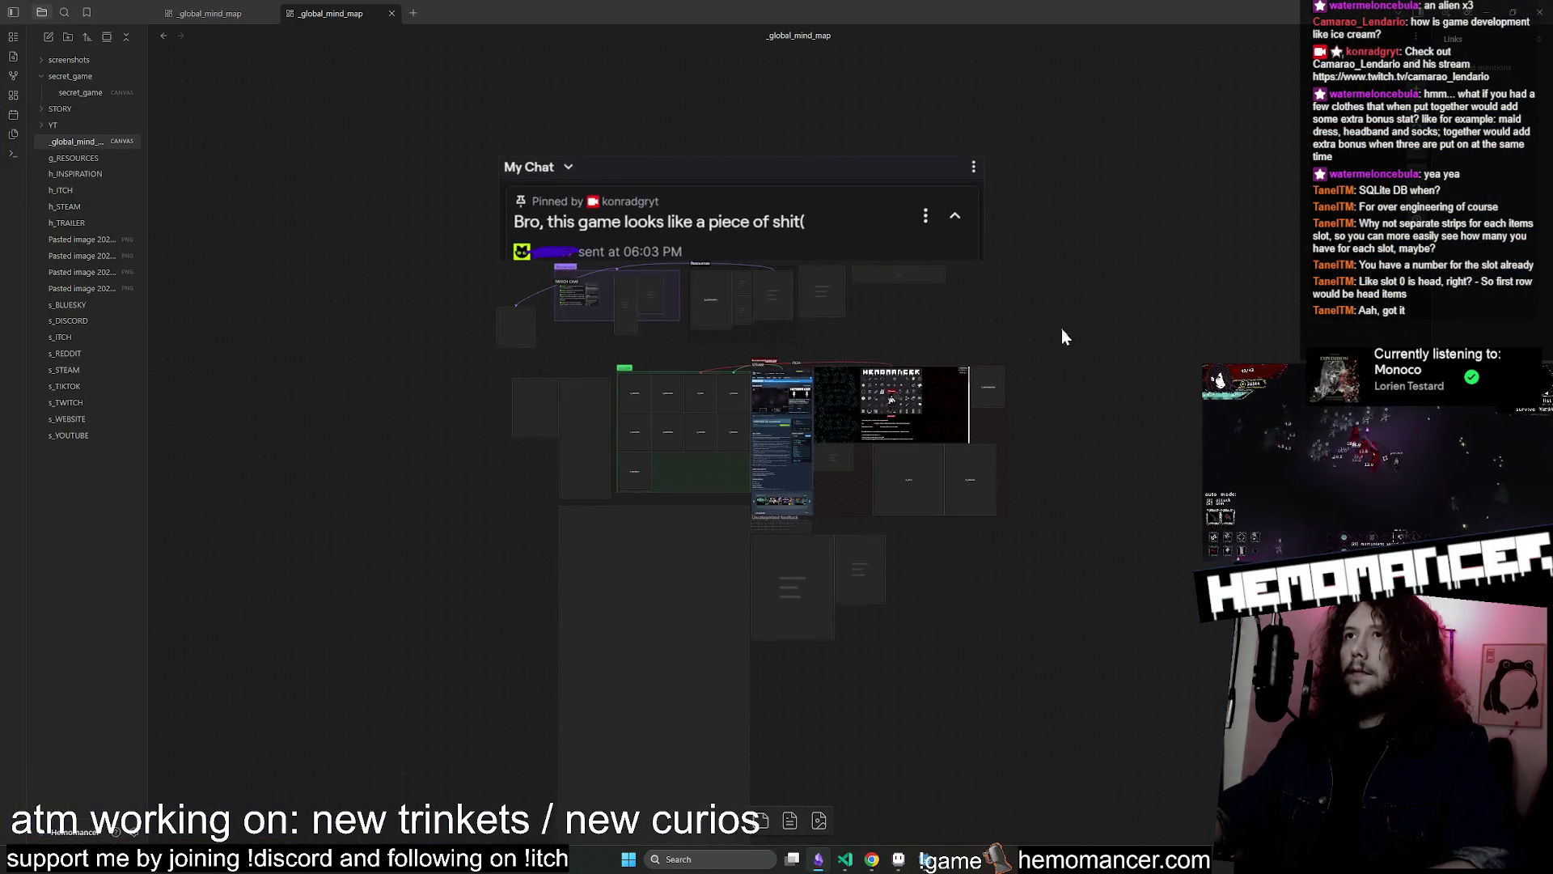
pyautogui.scroll(5, 721, 513)
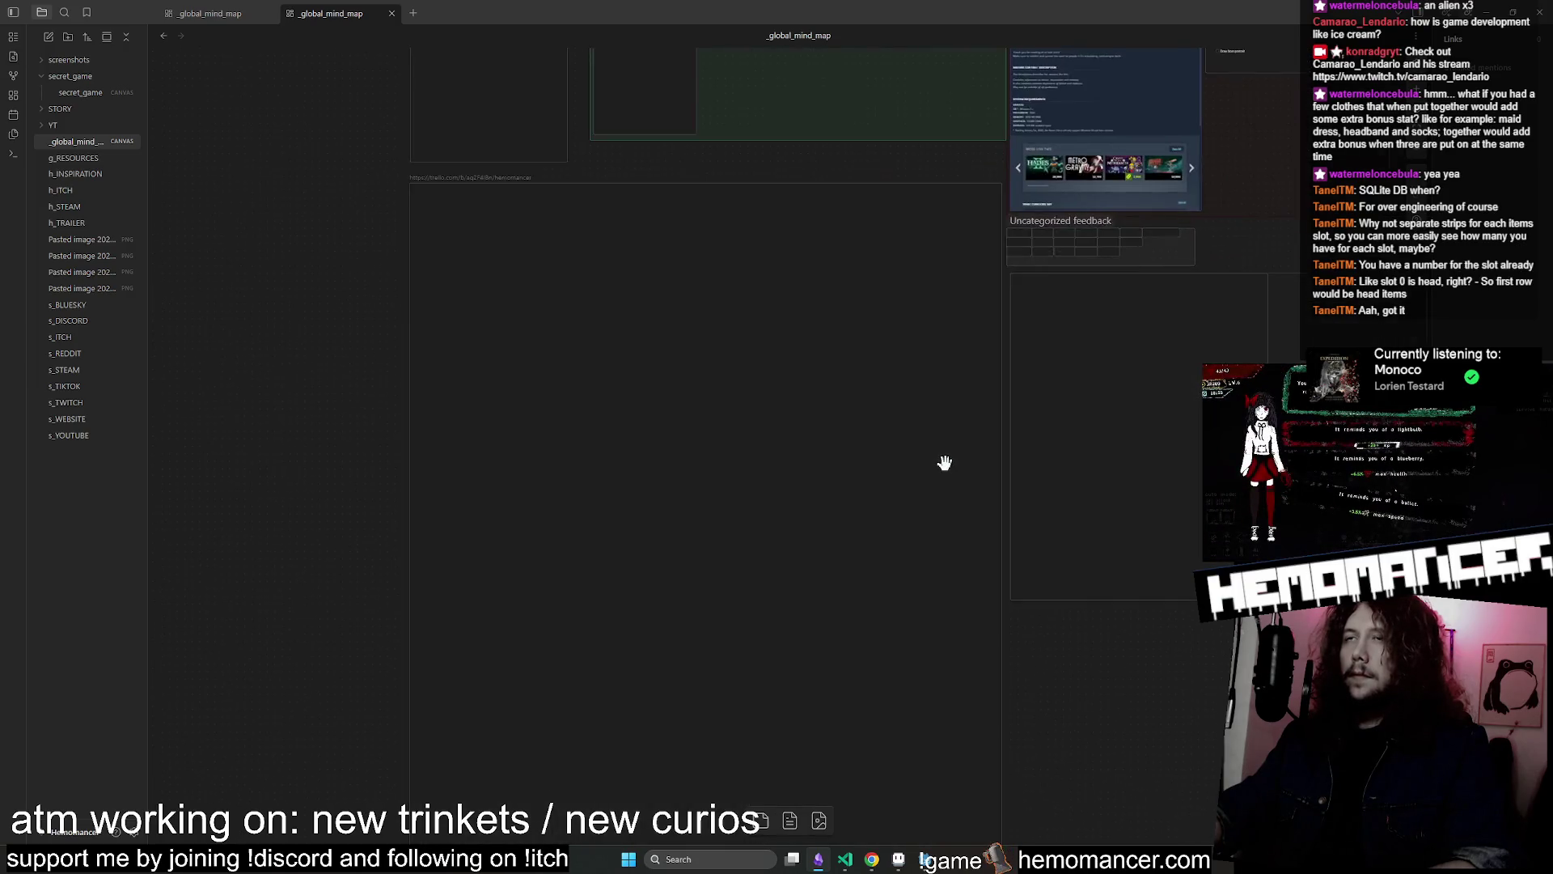
pyautogui.scroll(-3, 944, 461)
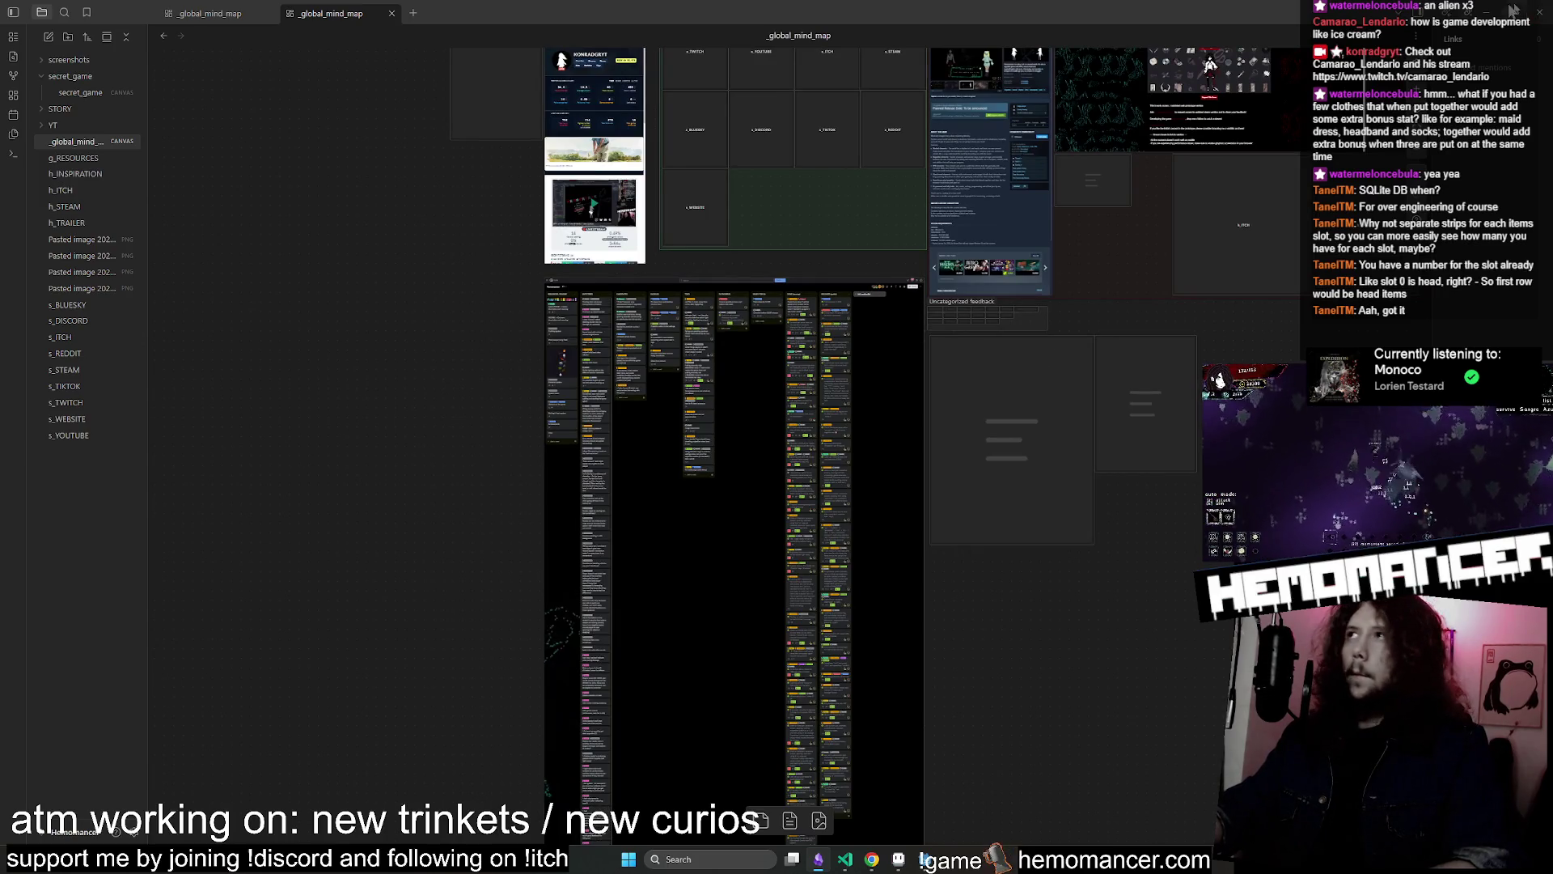
pyautogui.moveTo(1121, 283)
pyautogui.mouseDown()
pyautogui.moveTo(981, 530)
pyautogui.moveTo(974, 634)
pyautogui.moveTo(955, 469)
pyautogui.mouseUp()
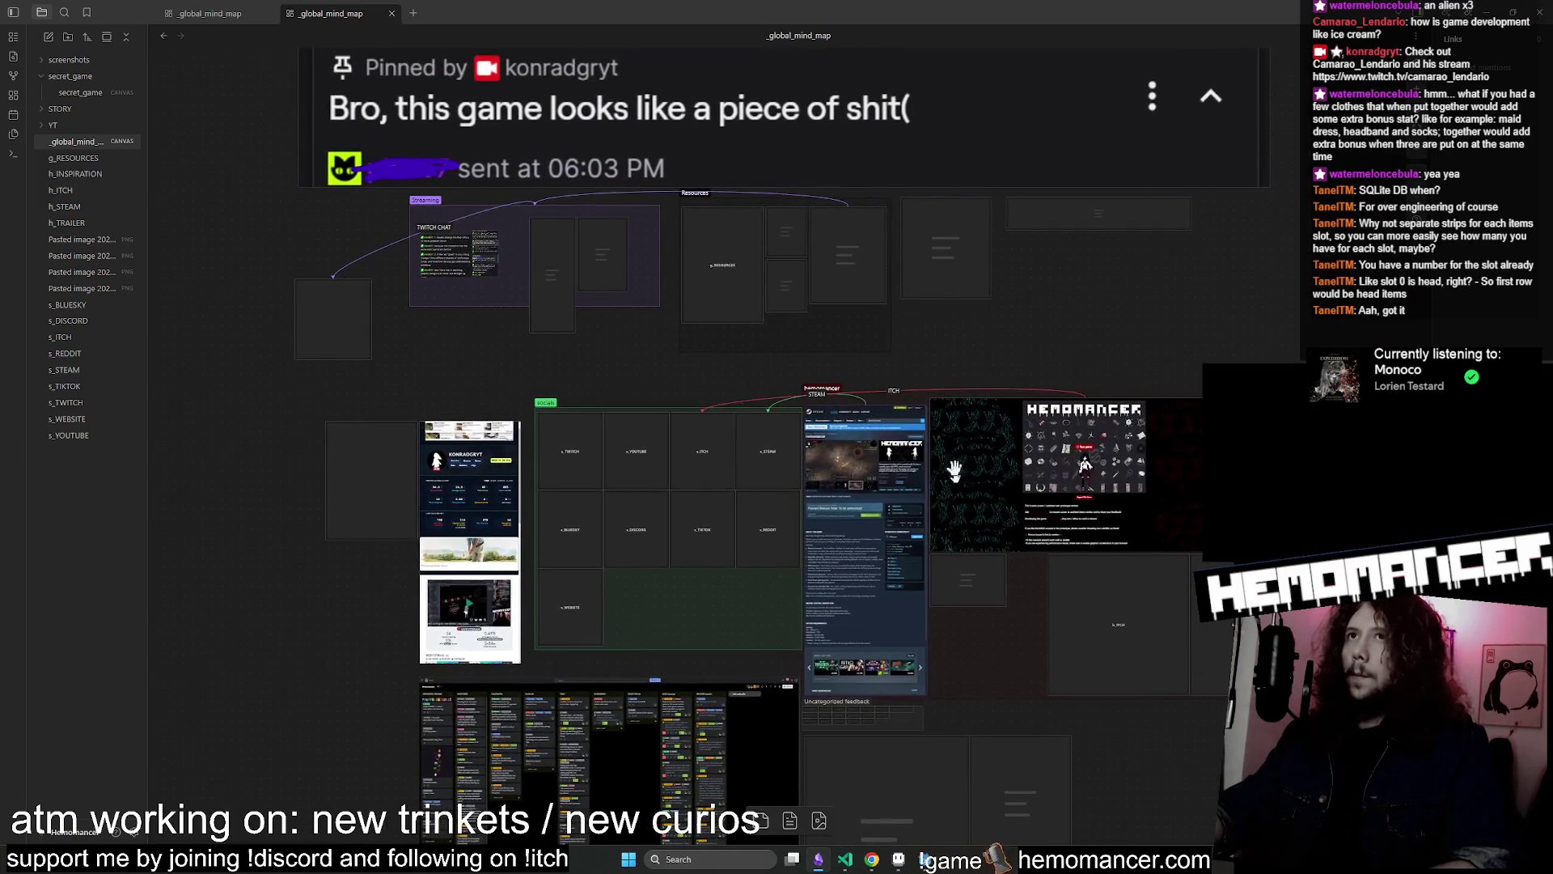
pyautogui.scroll(1, 963, 409)
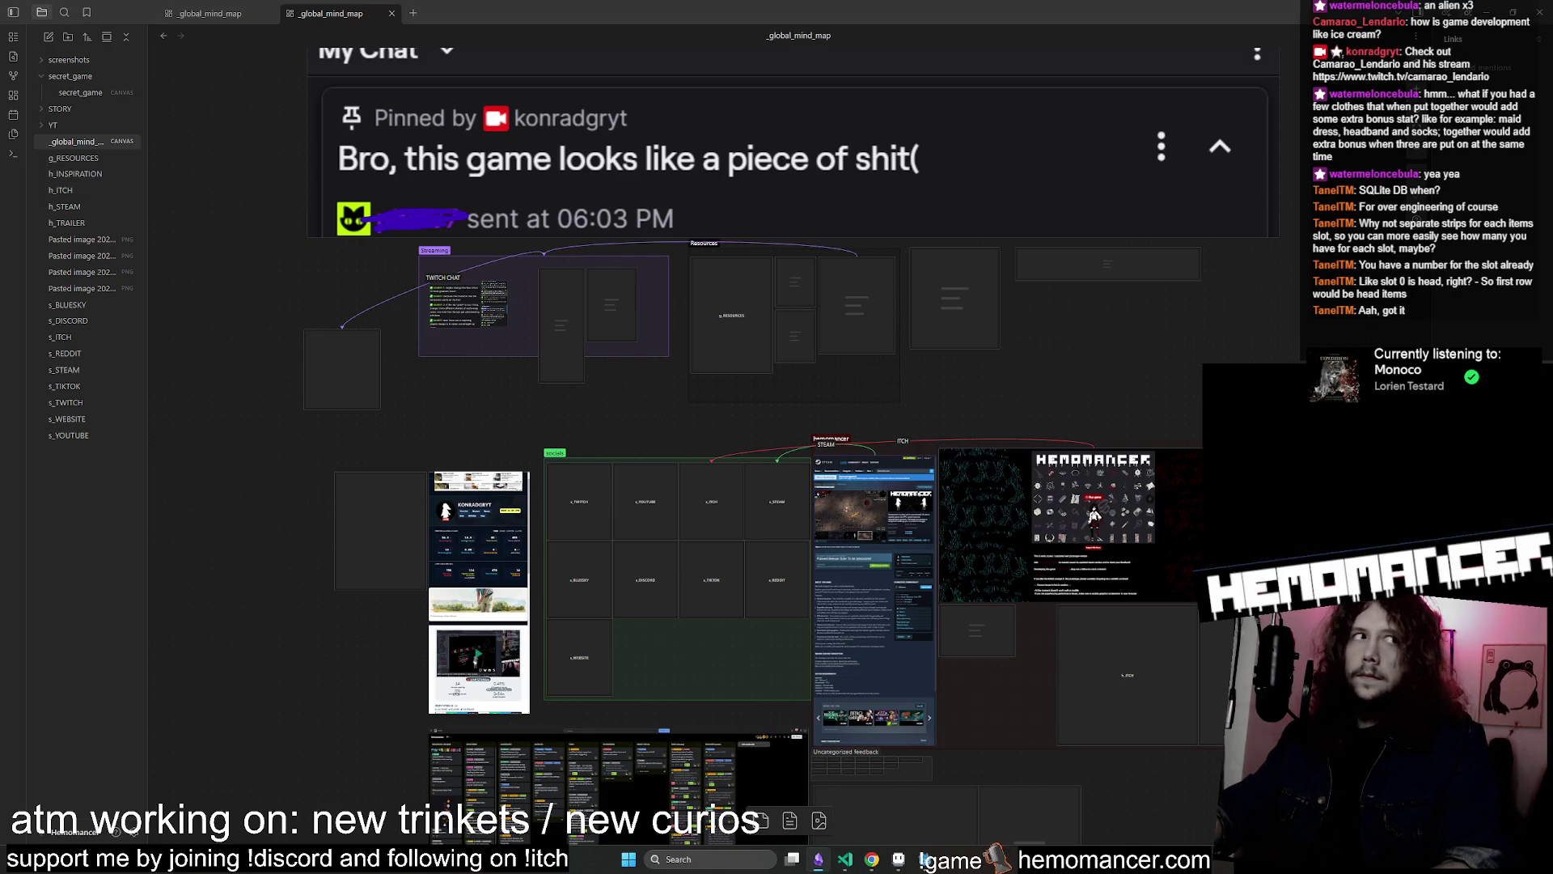
pyautogui.hotkey('alt', 'Tab')
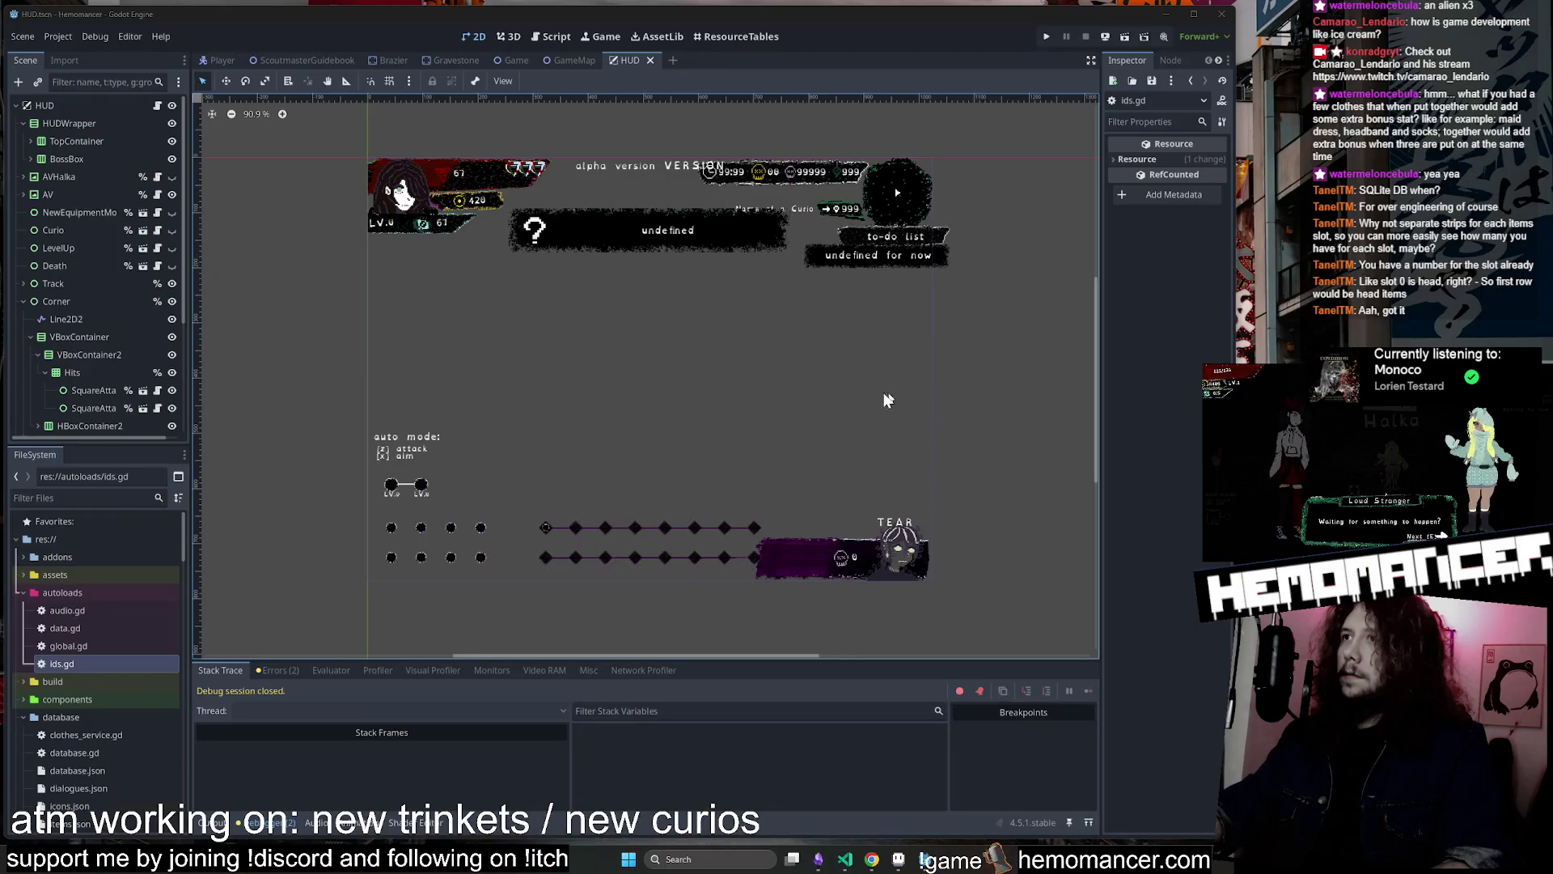
# Make the ITEM layer active in the clothing spritesheet and pan to the later sprites
pyautogui.hotkey('alt', 'Tab')
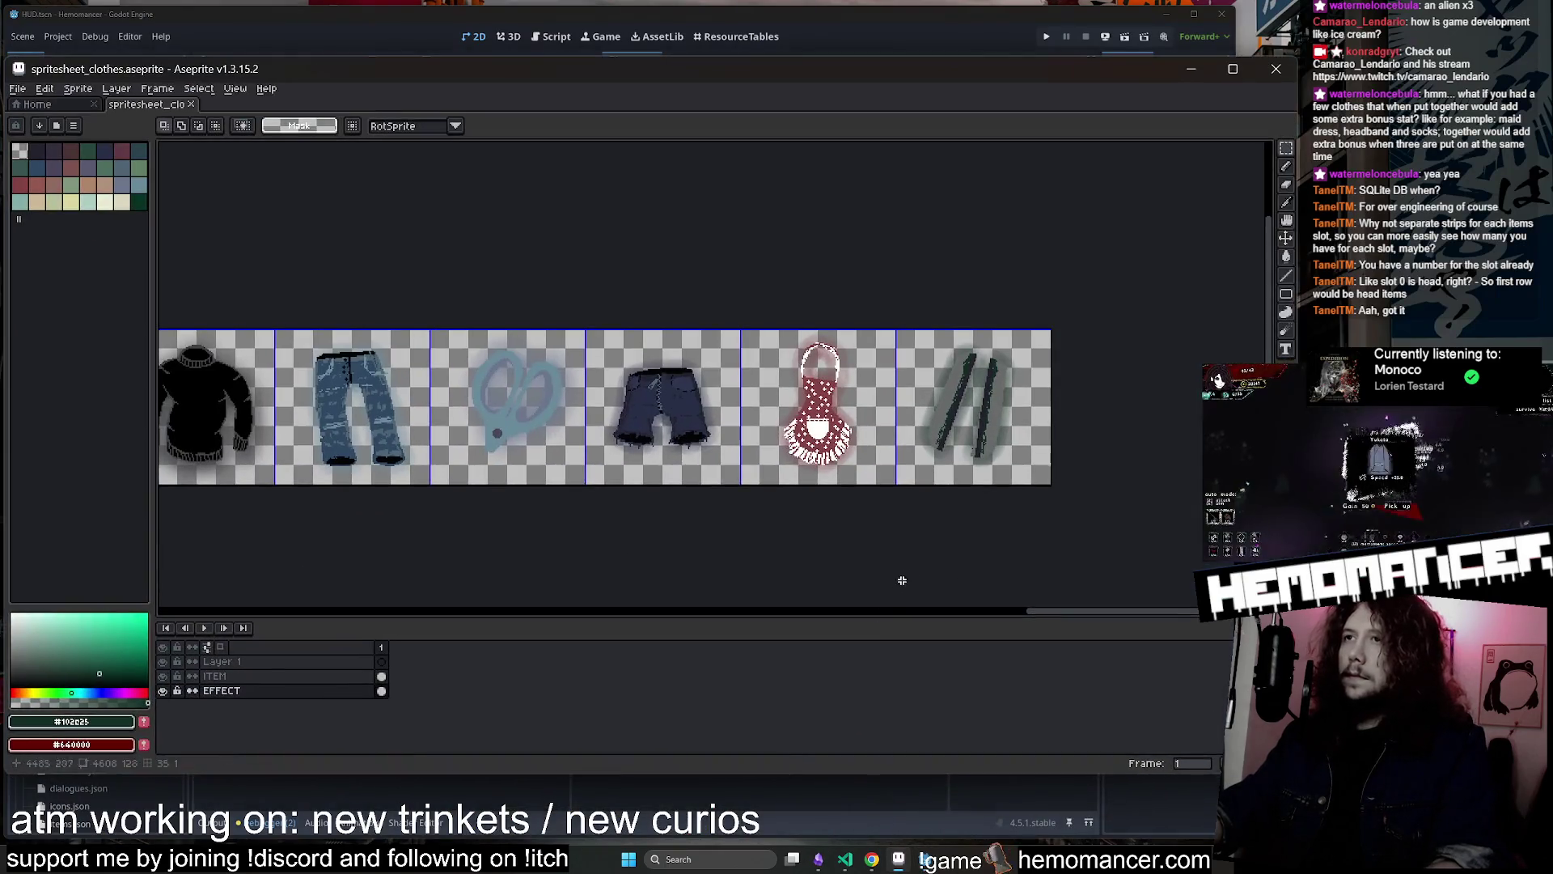
pyautogui.click(214, 676)
pyautogui.scroll(2, 630, 453)
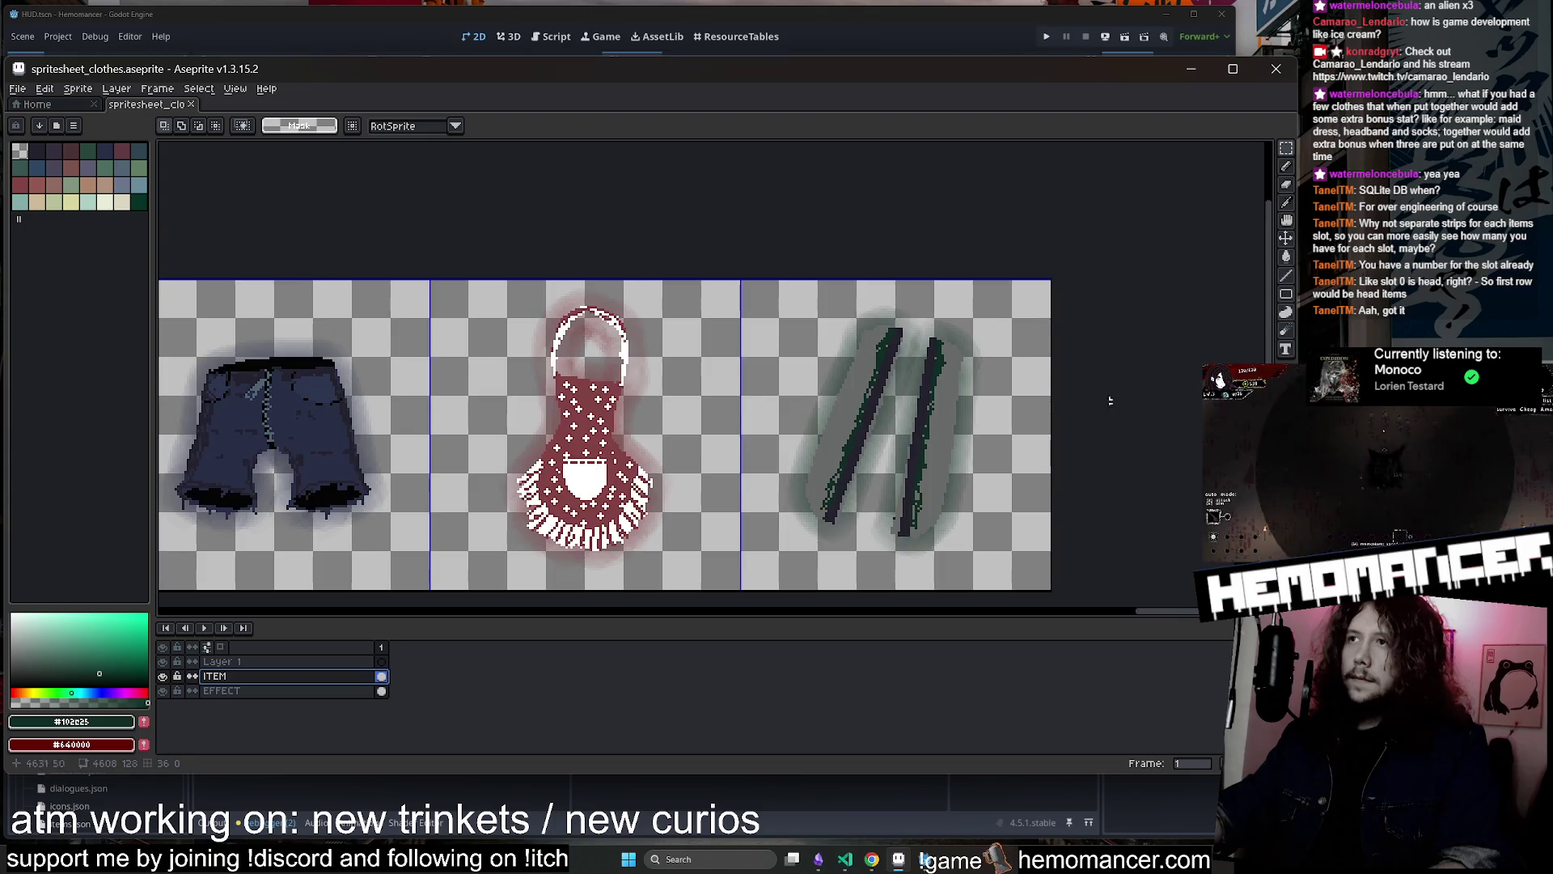
pyautogui.scroll(-4, 630, 476)
pyautogui.scroll(-2, 630, 477)
pyautogui.hscroll(5, 630, 453)
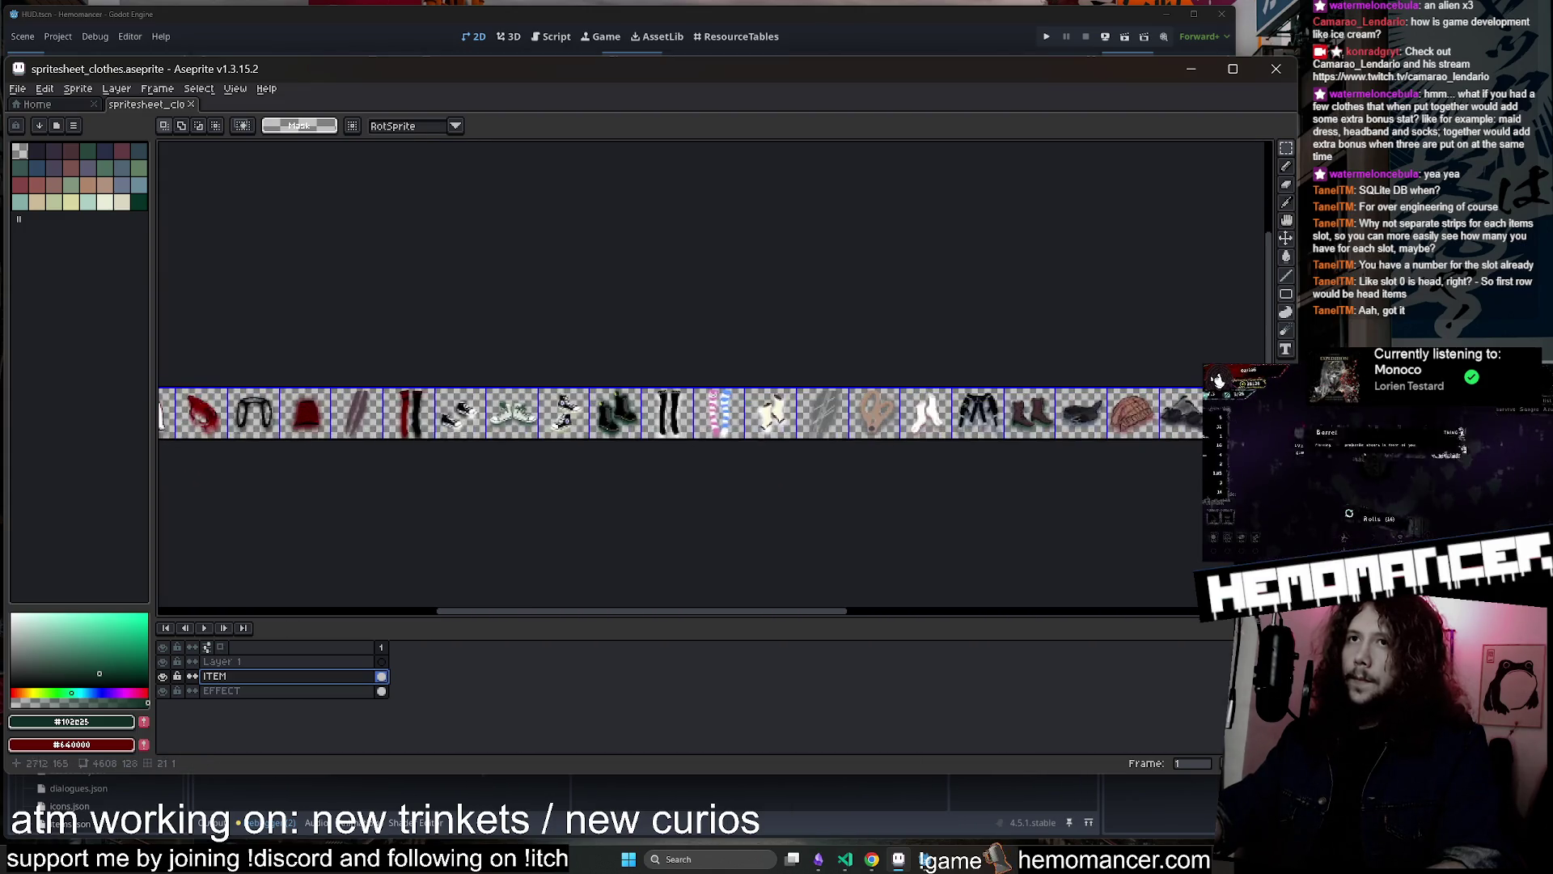
pyautogui.scroll(3, 630, 429)
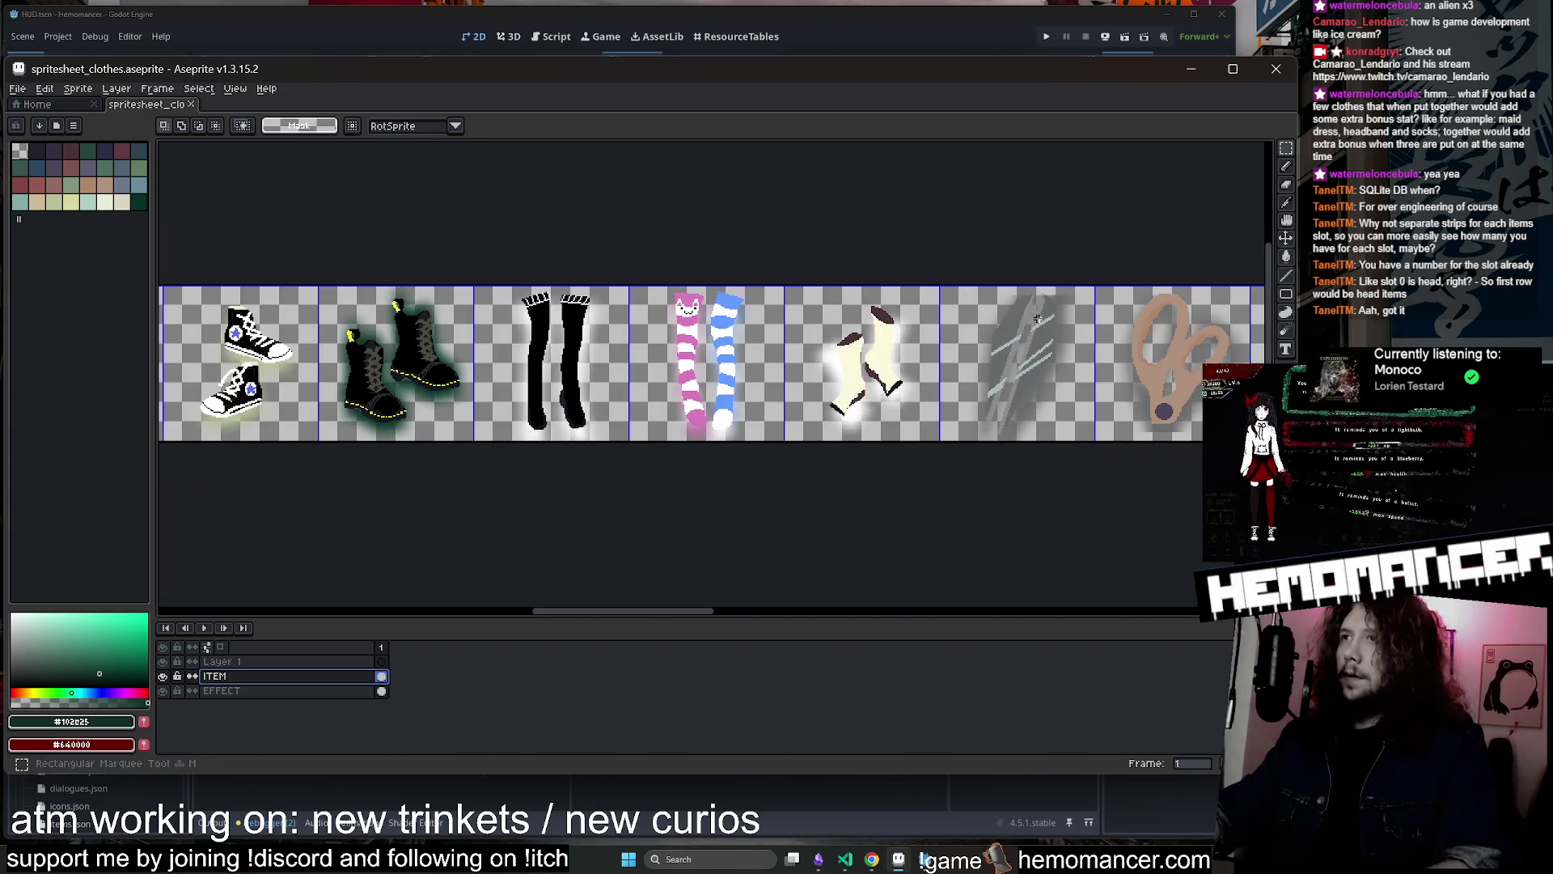
pyautogui.moveTo(1004, 326); pyautogui.dragTo(850, 343)
pyautogui.scroll(1, 989, 300)
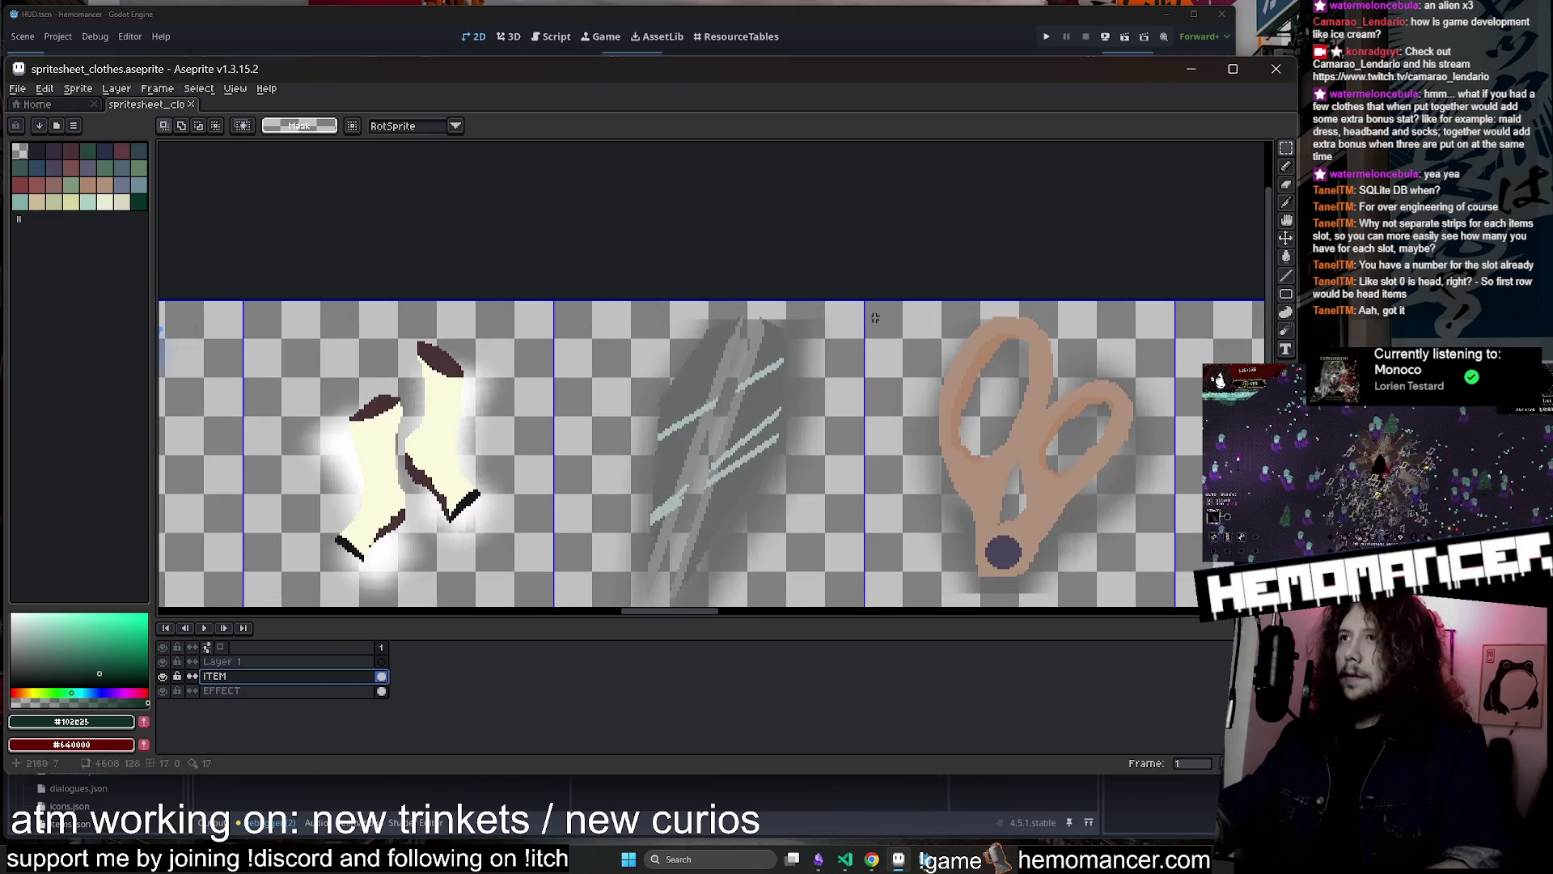
pyautogui.scroll(-2, 989, 291)
pyautogui.scroll(1, 990, 281)
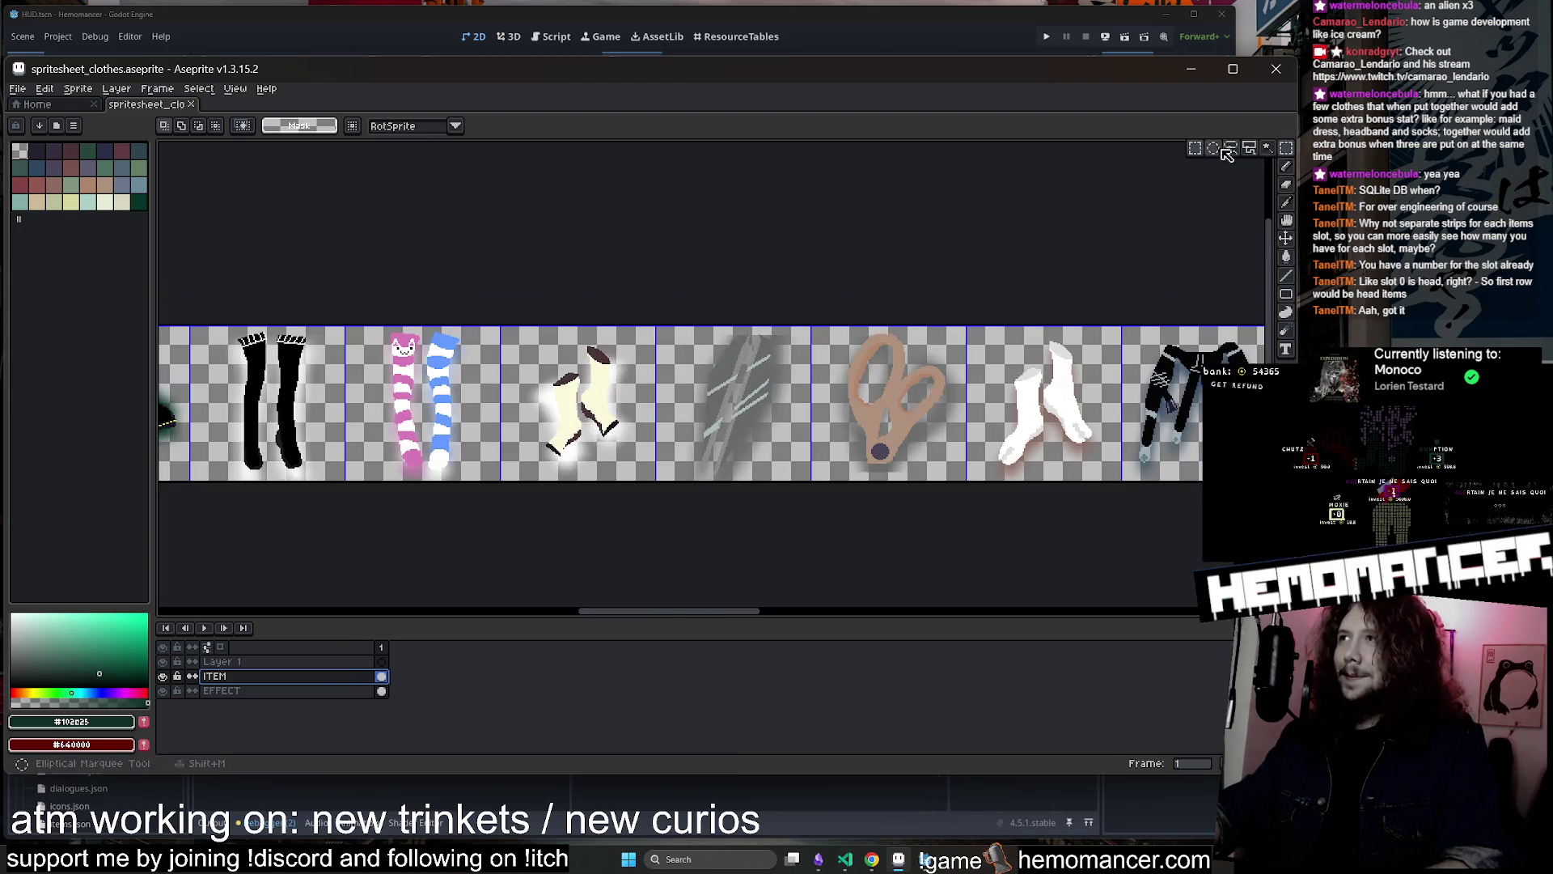
# Paste a copy of a slash mark and place it beside the blades
pyautogui.click(1286, 166)
pyautogui.scroll(1, 743, 386)
pyautogui.moveTo(732, 497)
pyautogui.mouseDown()
pyautogui.moveTo(821, 340)
pyautogui.moveTo(809, 477)
pyautogui.mouseUp()
pyautogui.hotkey('ctrl', 'z')
pyautogui.scroll(-4, 971, 429)
pyautogui.scroll(5, 1030, 441)
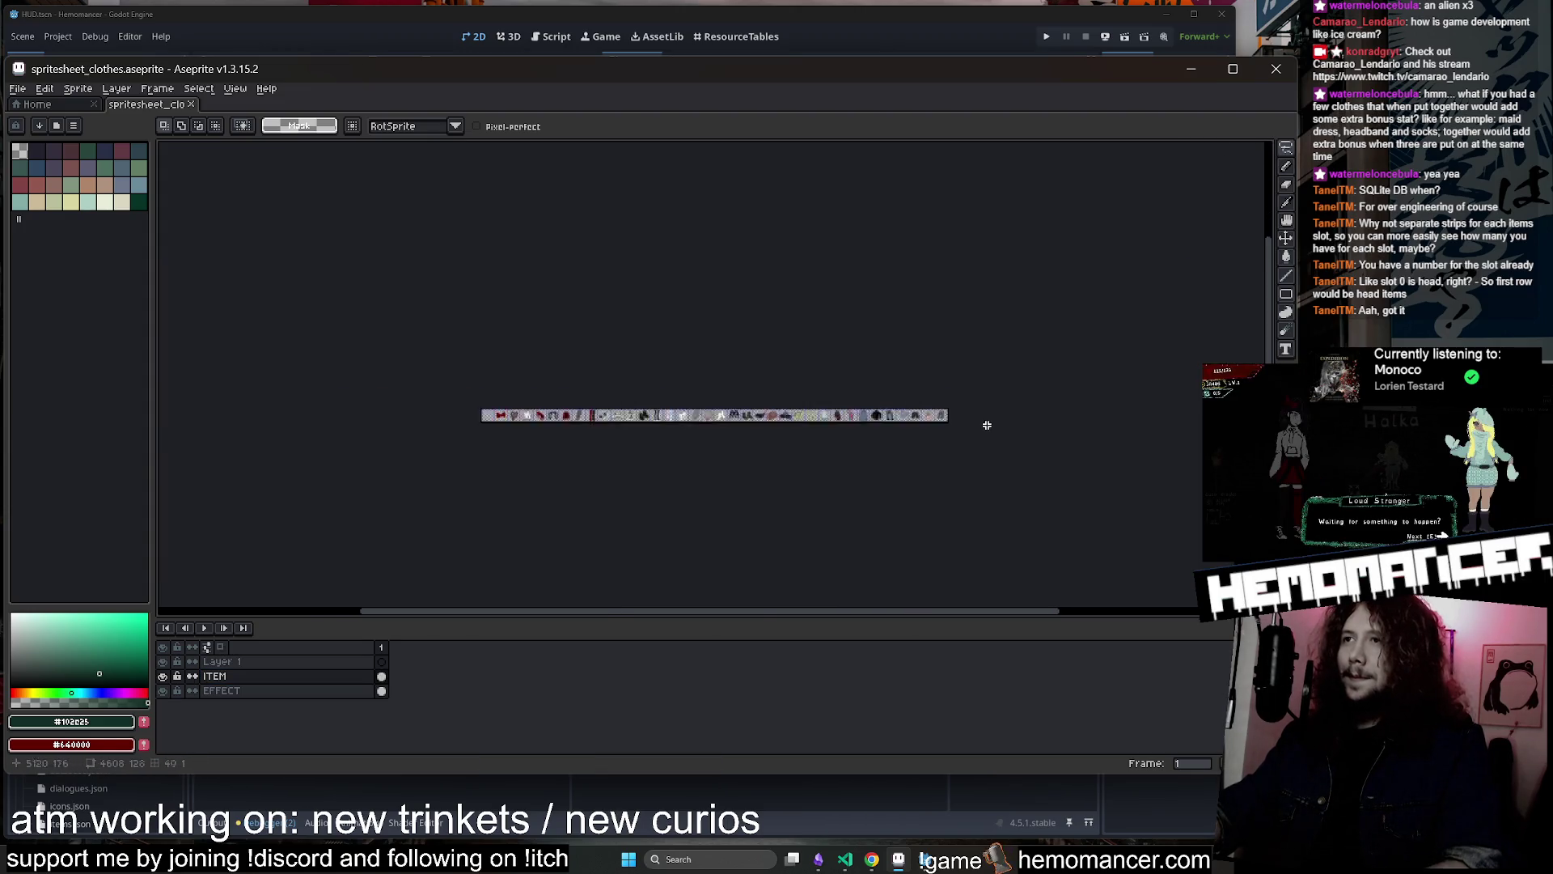
pyautogui.hotkey('ctrl', 'v')
pyautogui.moveTo(717, 615)
pyautogui.mouseDown()
pyautogui.moveTo(741, 598)
pyautogui.moveTo(760, 281)
pyautogui.moveTo(797, 174)
pyautogui.moveTo(776, 194)
pyautogui.mouseUp()
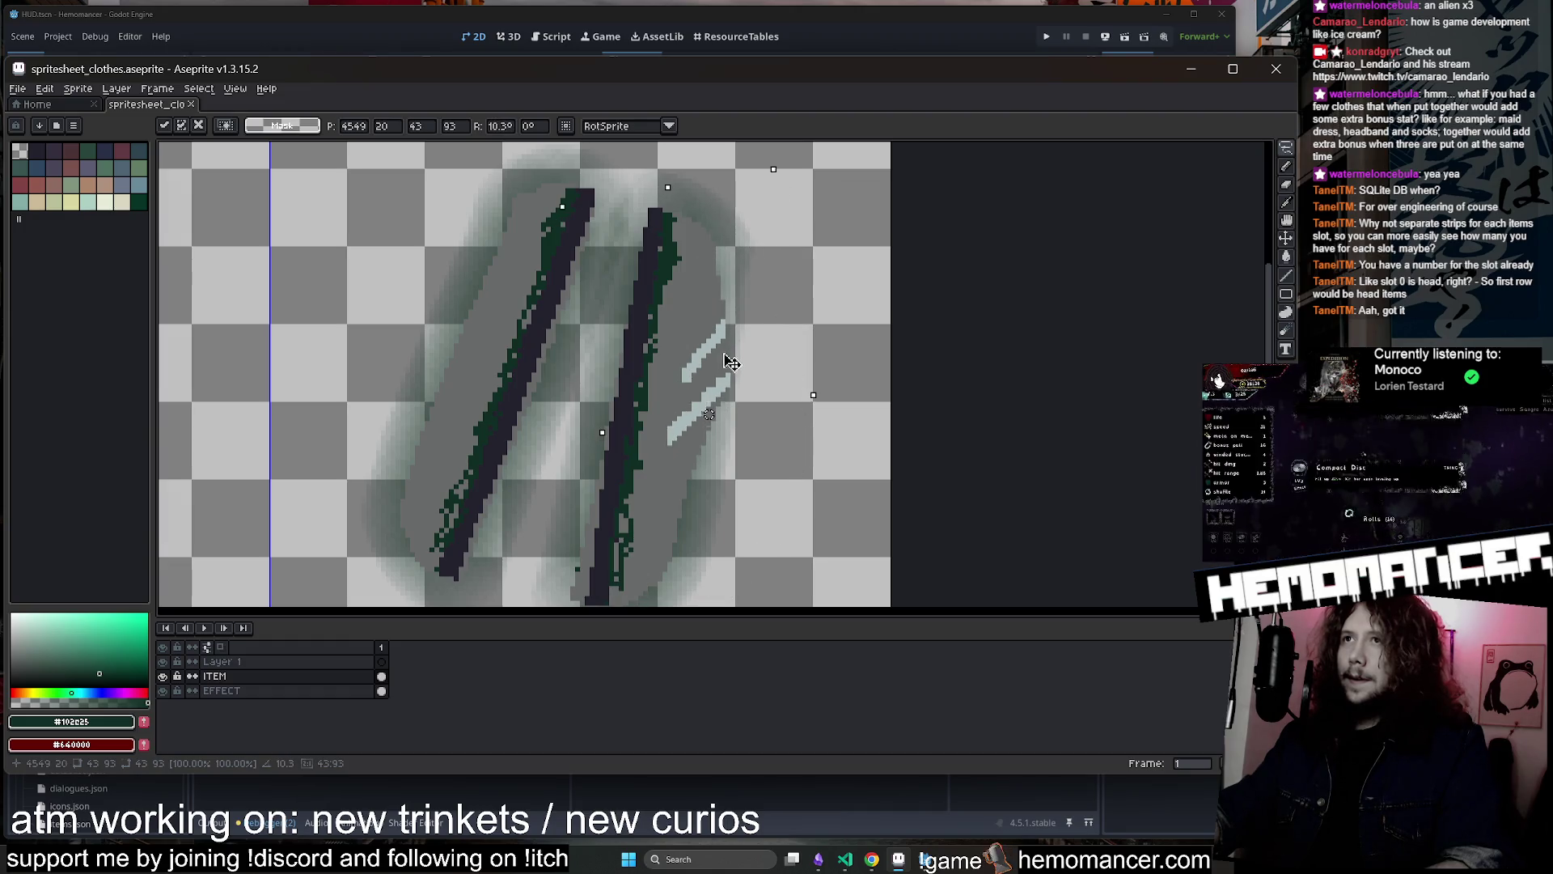
pyautogui.moveTo(740, 382); pyautogui.dragTo(744, 372)
pyautogui.press('Return')
pyautogui.scroll(-3, 744, 372)
pyautogui.scroll(3, 809, 390)
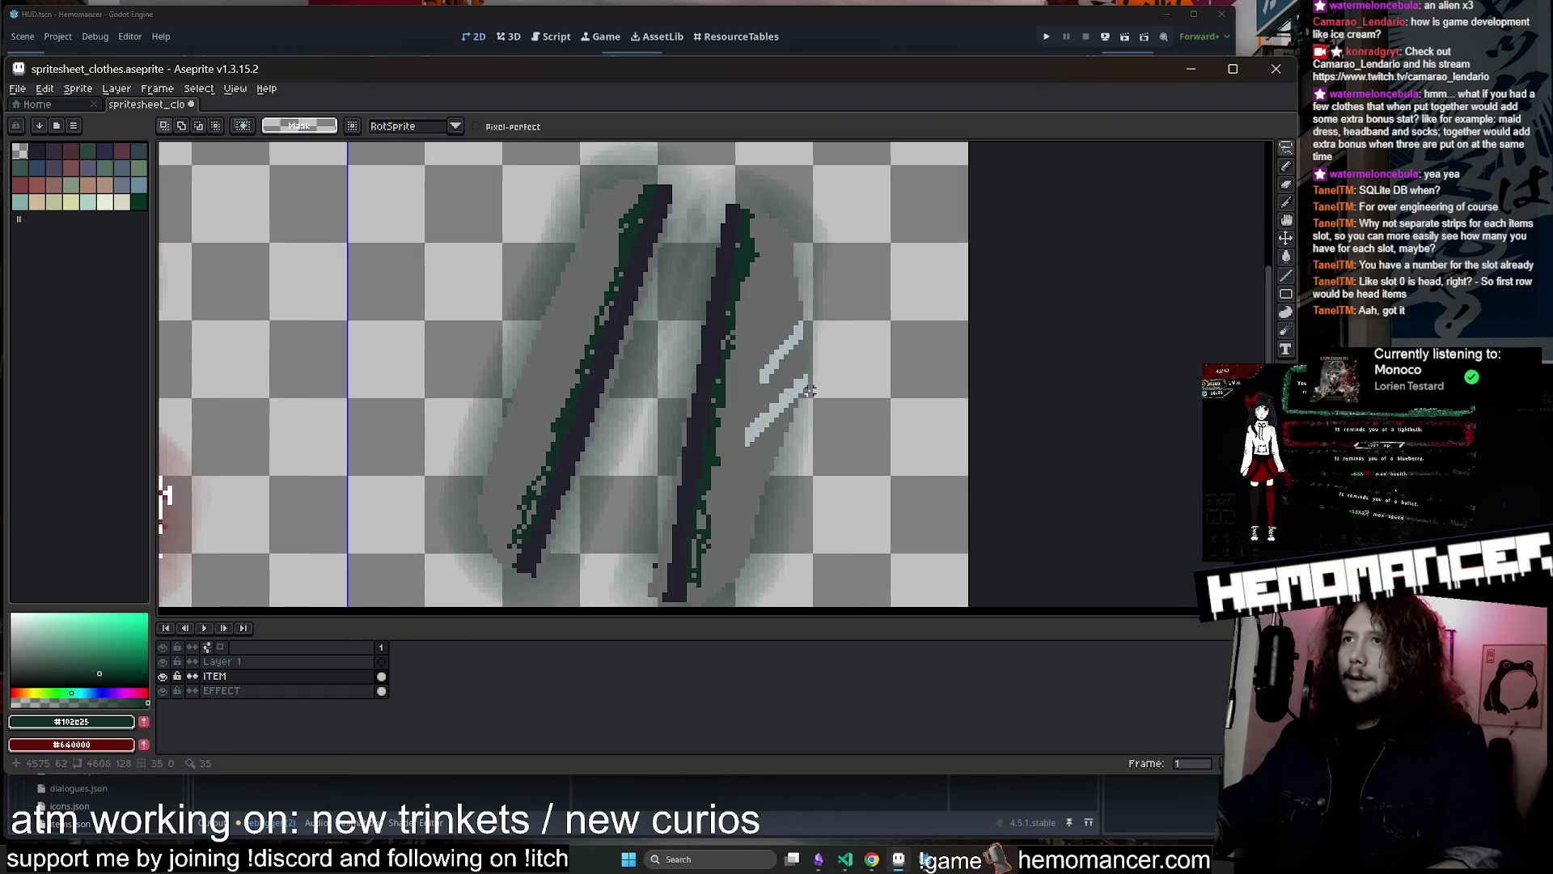
# Paste another slash copy left of the blades and rotate it about -47 degrees
pyautogui.press('v')
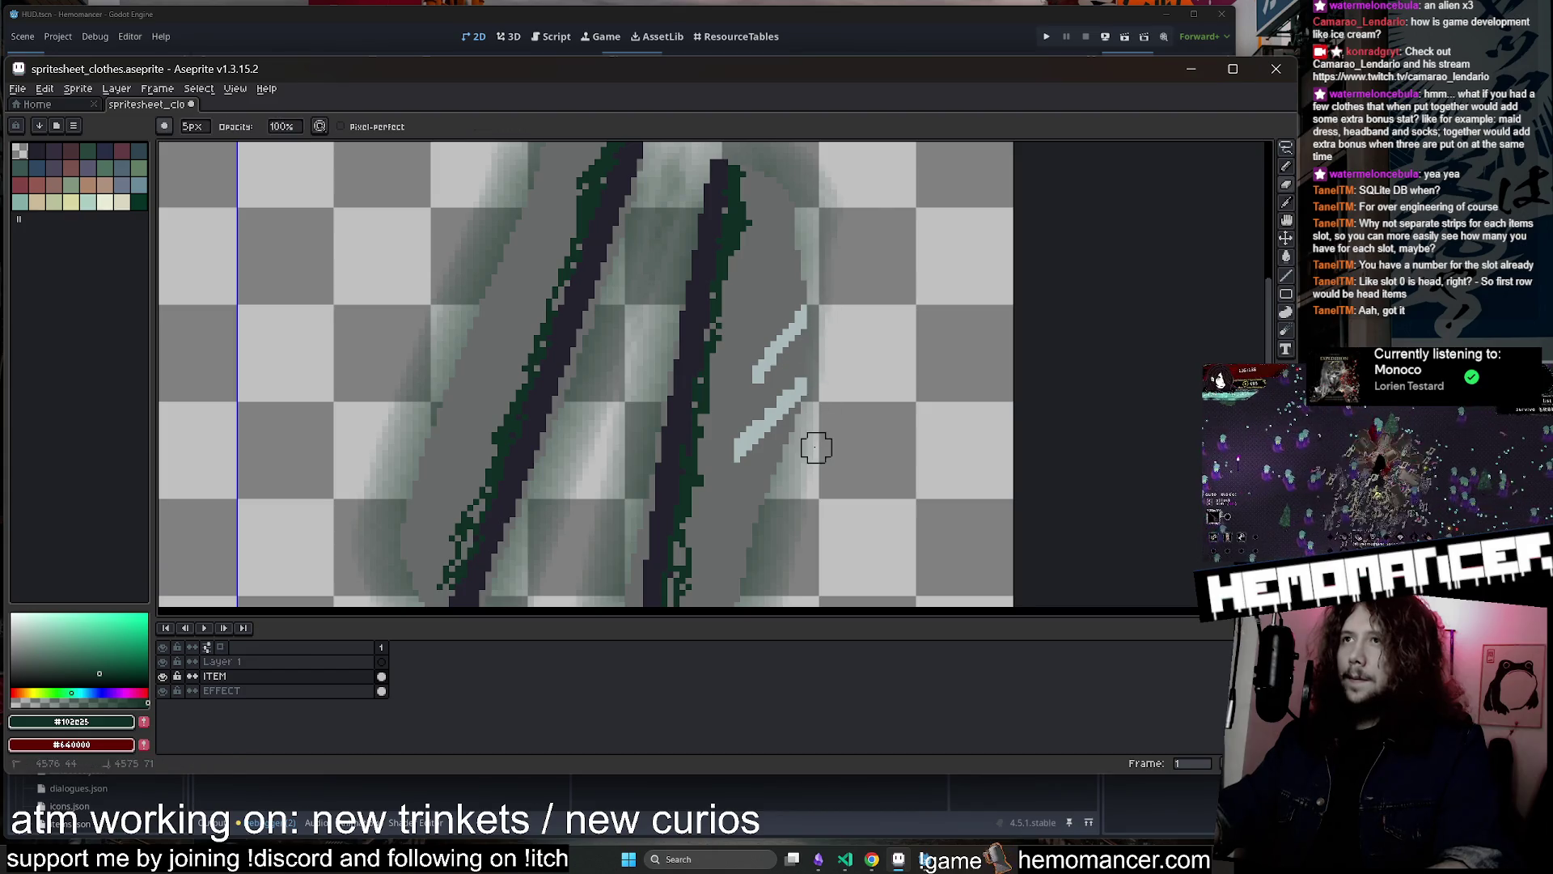
pyautogui.scroll(-1, 841, 428)
pyautogui.hotkey('ctrl', 'v')
pyautogui.moveTo(752, 275); pyautogui.dragTo(662, 272)
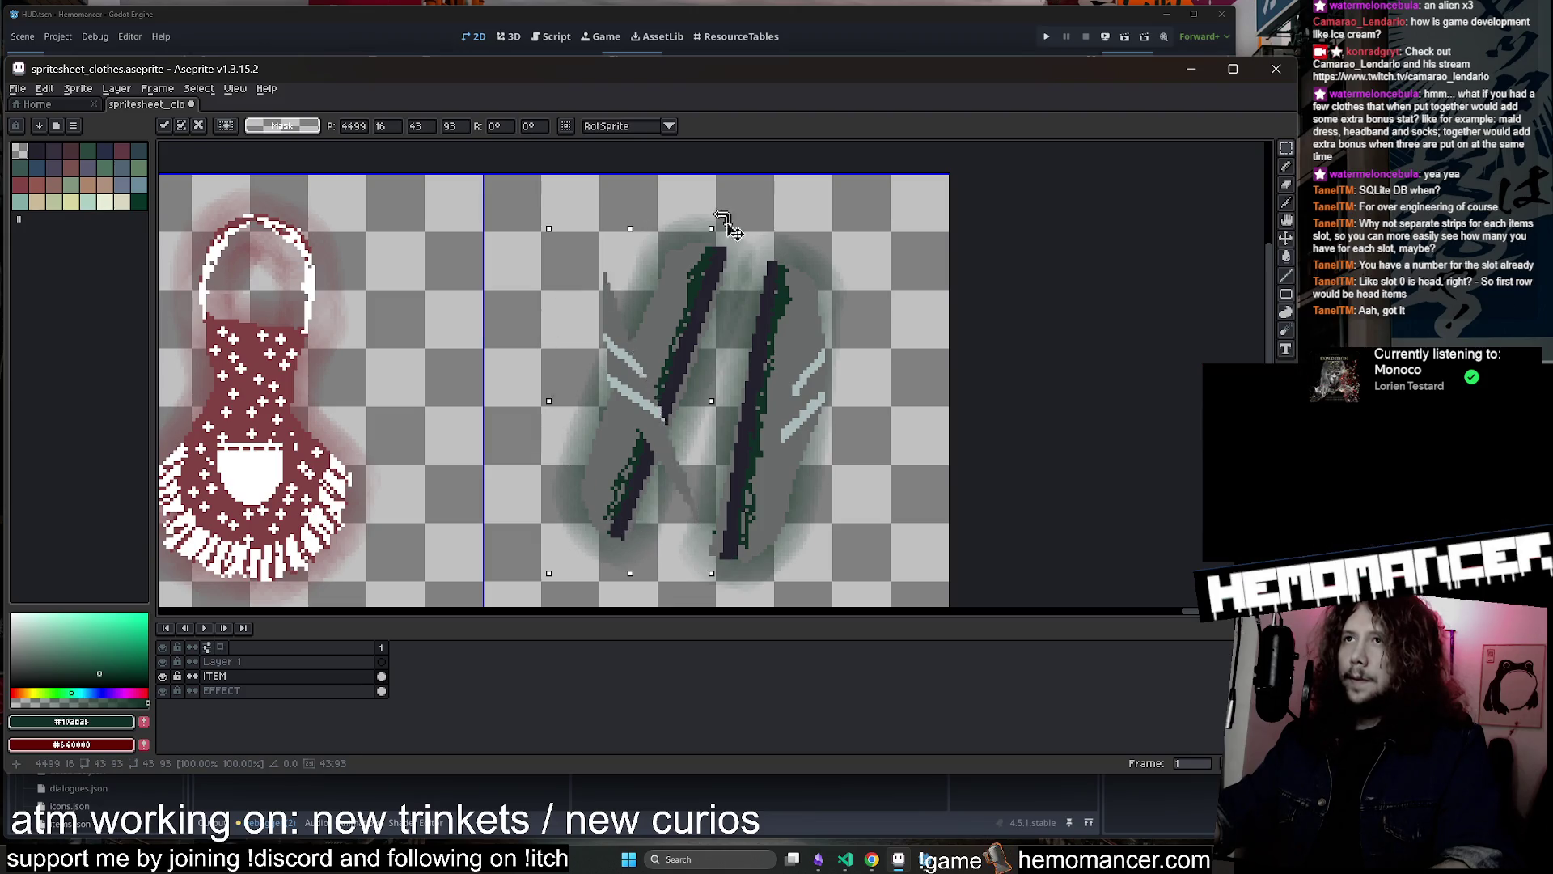
pyautogui.moveTo(722, 220); pyautogui.dragTo(815, 348)
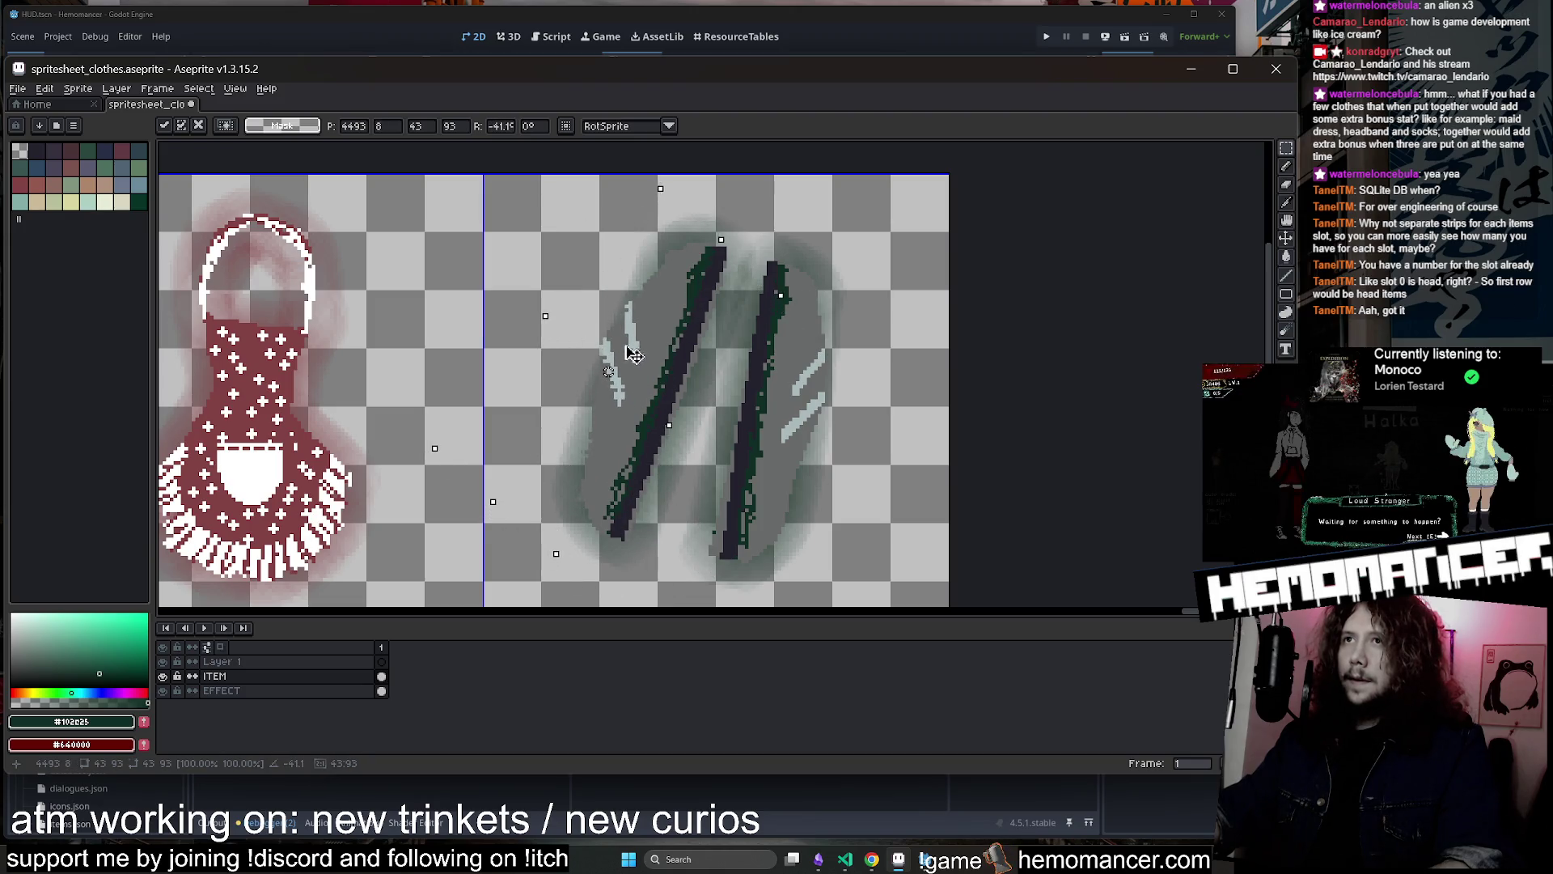
pyautogui.press('b')
# Paint light grey pixels onto the slash, then shrink the pencil to 2px
pyautogui.scroll(2, 633, 349)
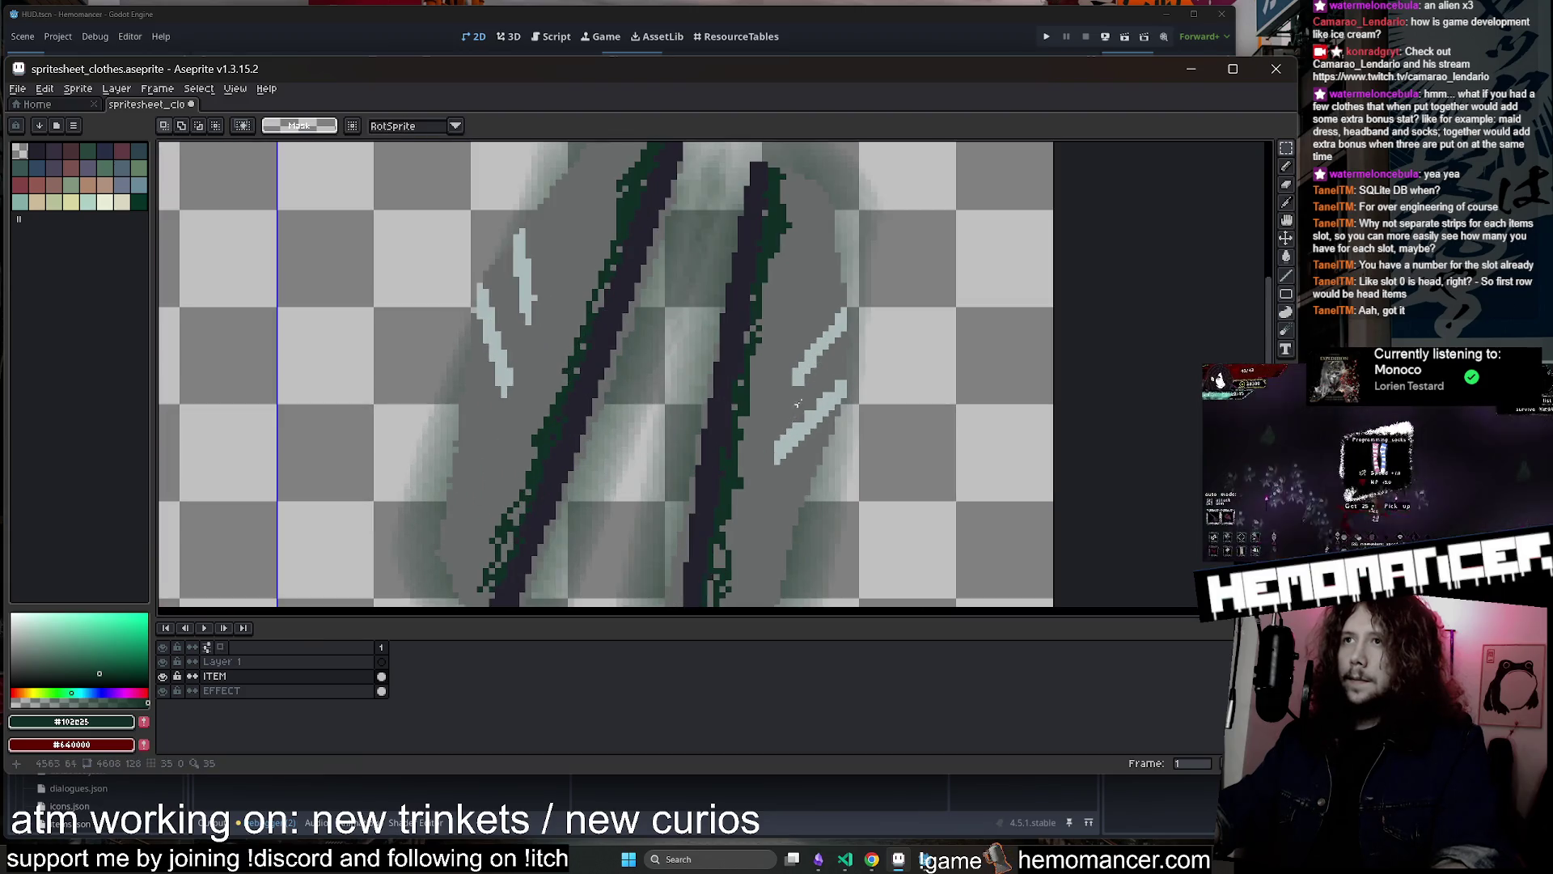
pyautogui.keyDown('alt'); pyautogui.click(752, 380); pyautogui.keyUp('alt')
pyautogui.scroll(2, 752, 381)
pyautogui.click(782, 385)
pyautogui.press('-')
pyautogui.press('-')
pyautogui.press('-')
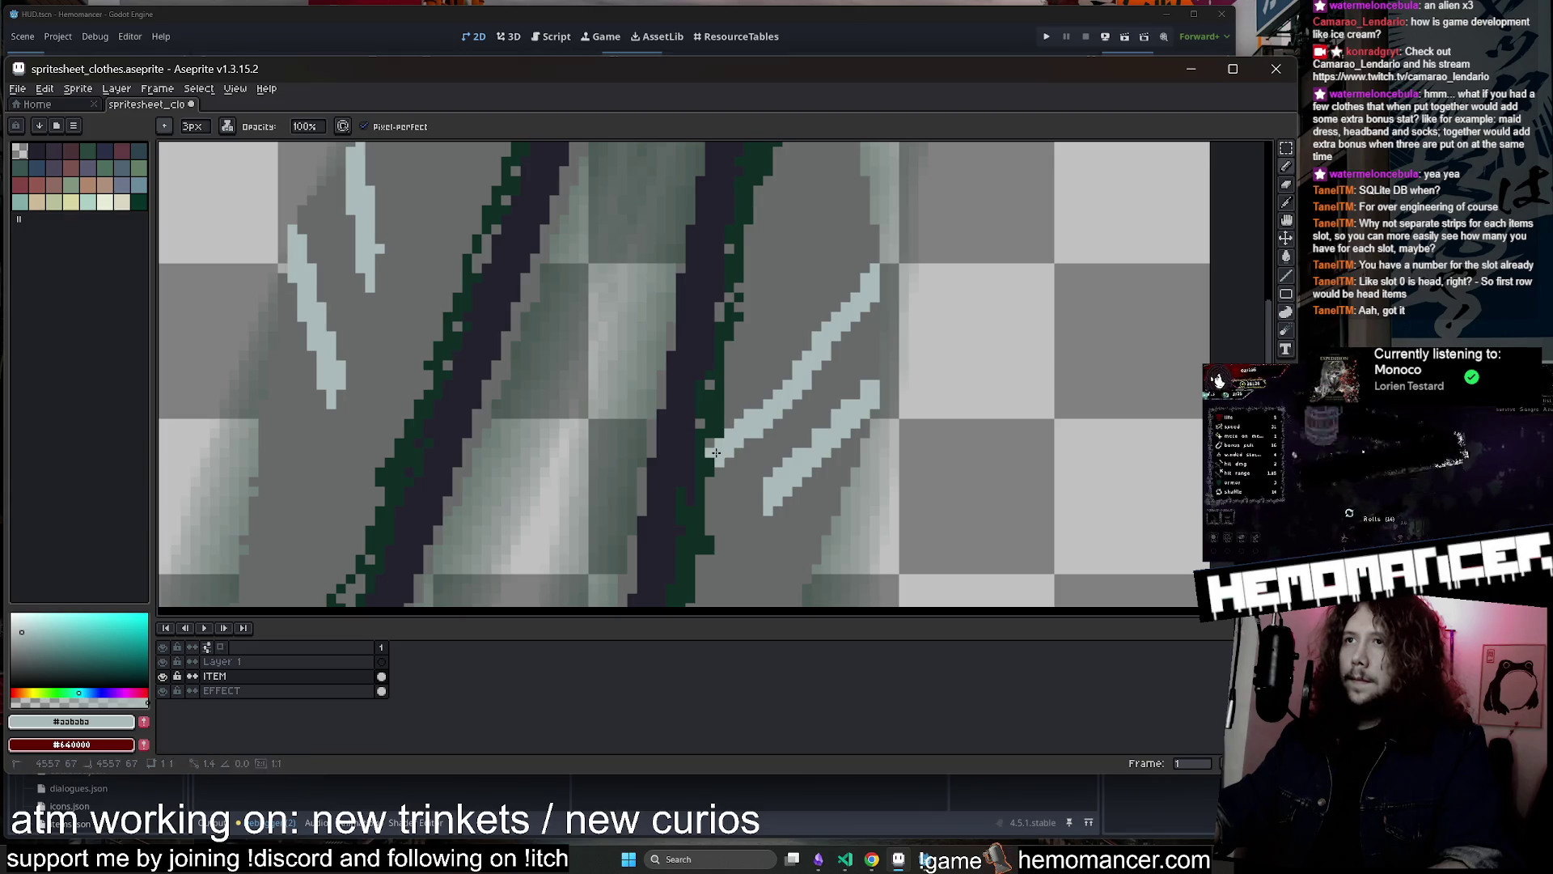
pyautogui.scroll(-3, 715, 537)
pyautogui.scroll(2, 561, 390)
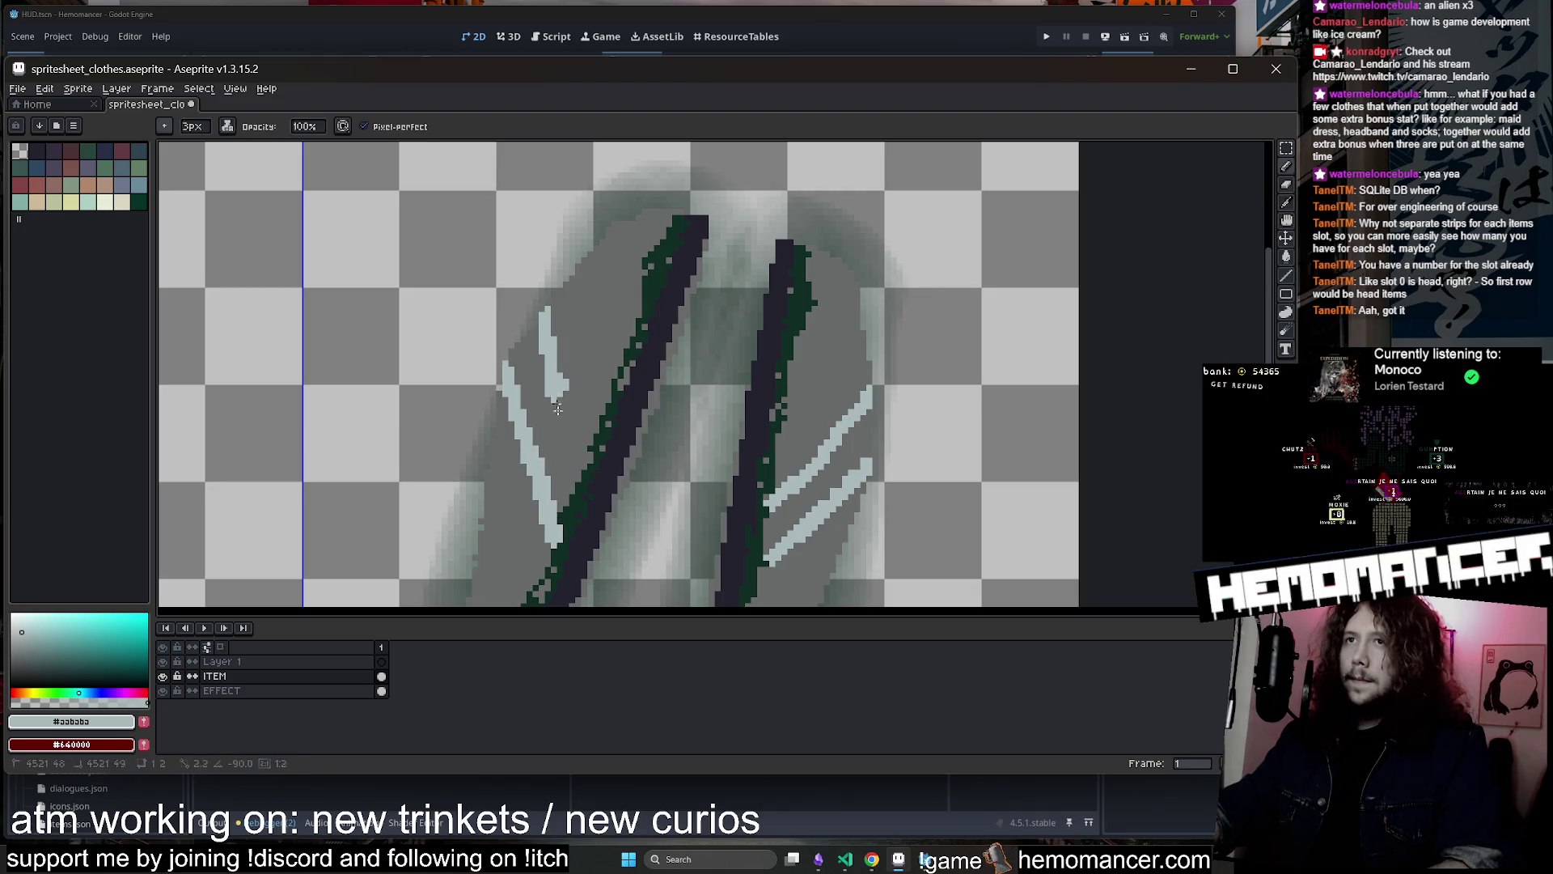
pyautogui.scroll(-2, 631, 380)
pyautogui.scroll(1, 668, 359)
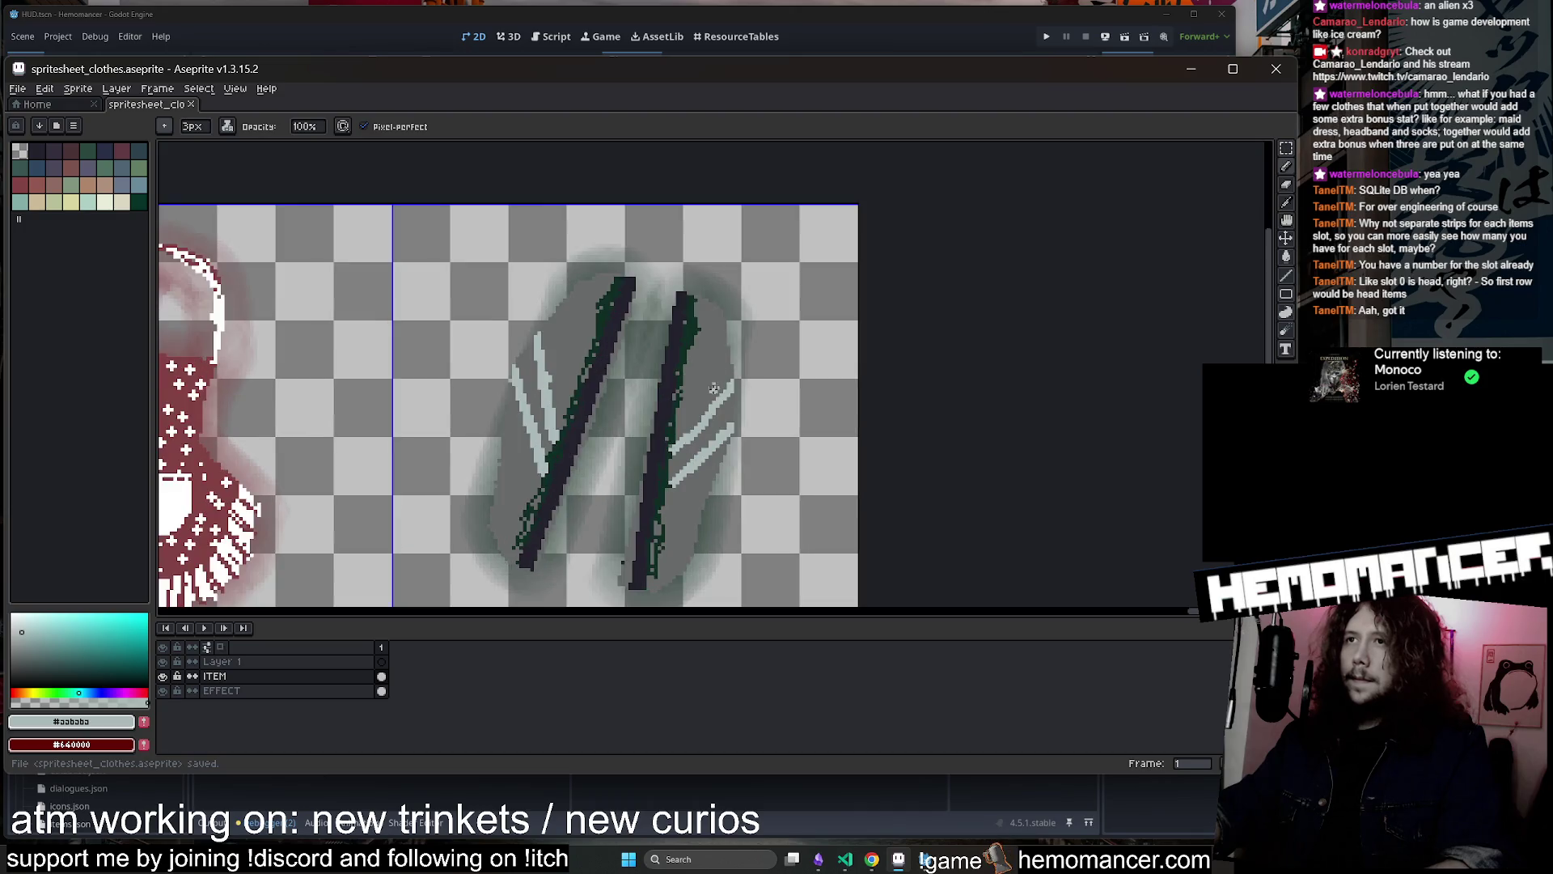
pyautogui.scroll(-6, 668, 359)
pyautogui.scroll(1, 805, 443)
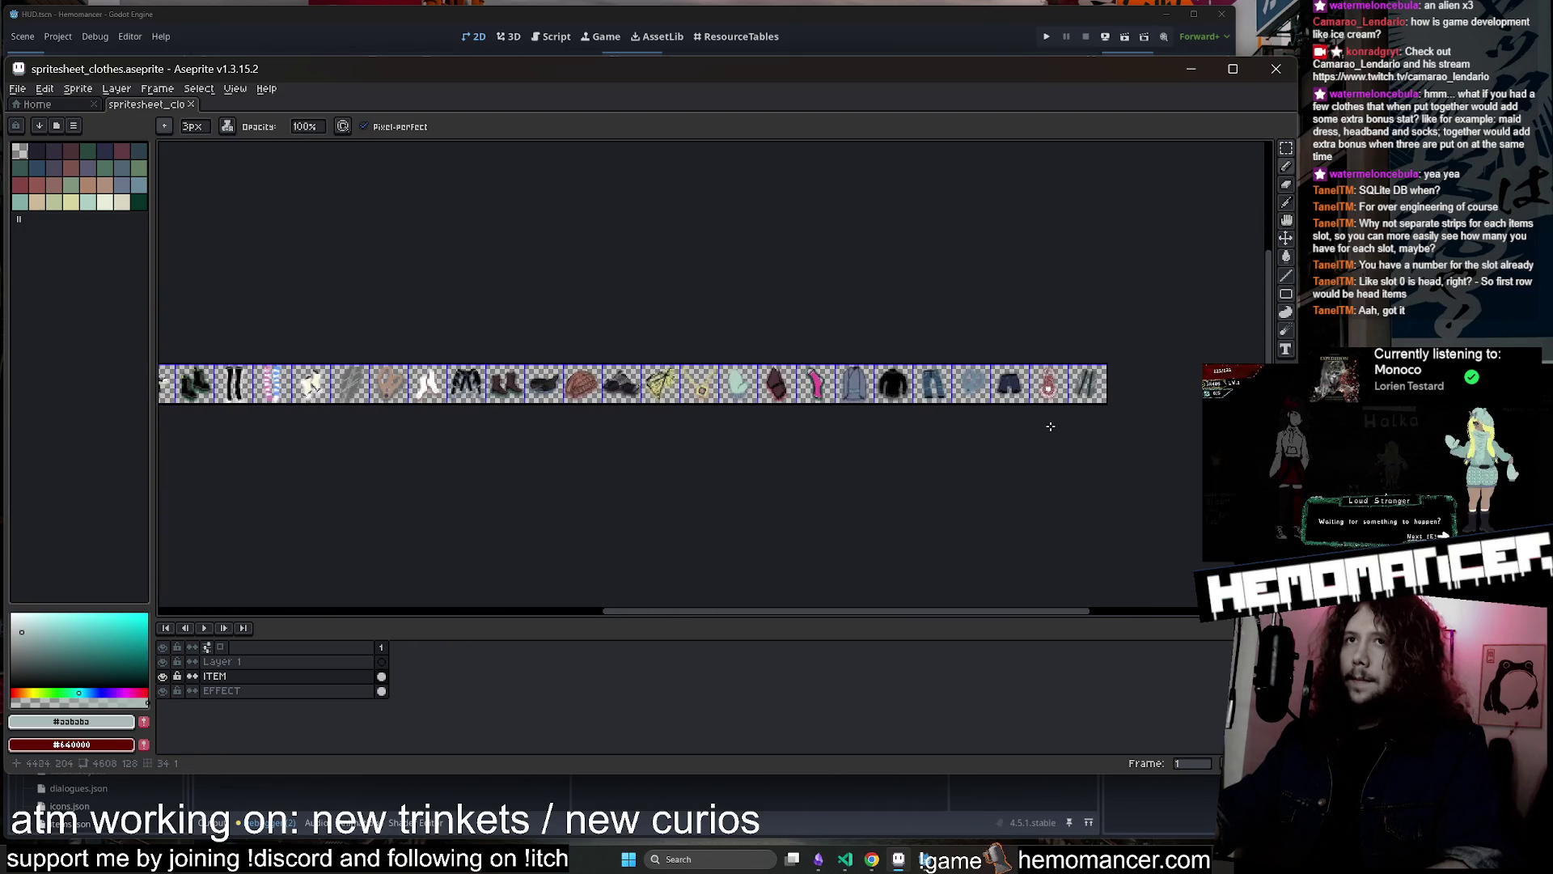
pyautogui.scroll(5, 1128, 391)
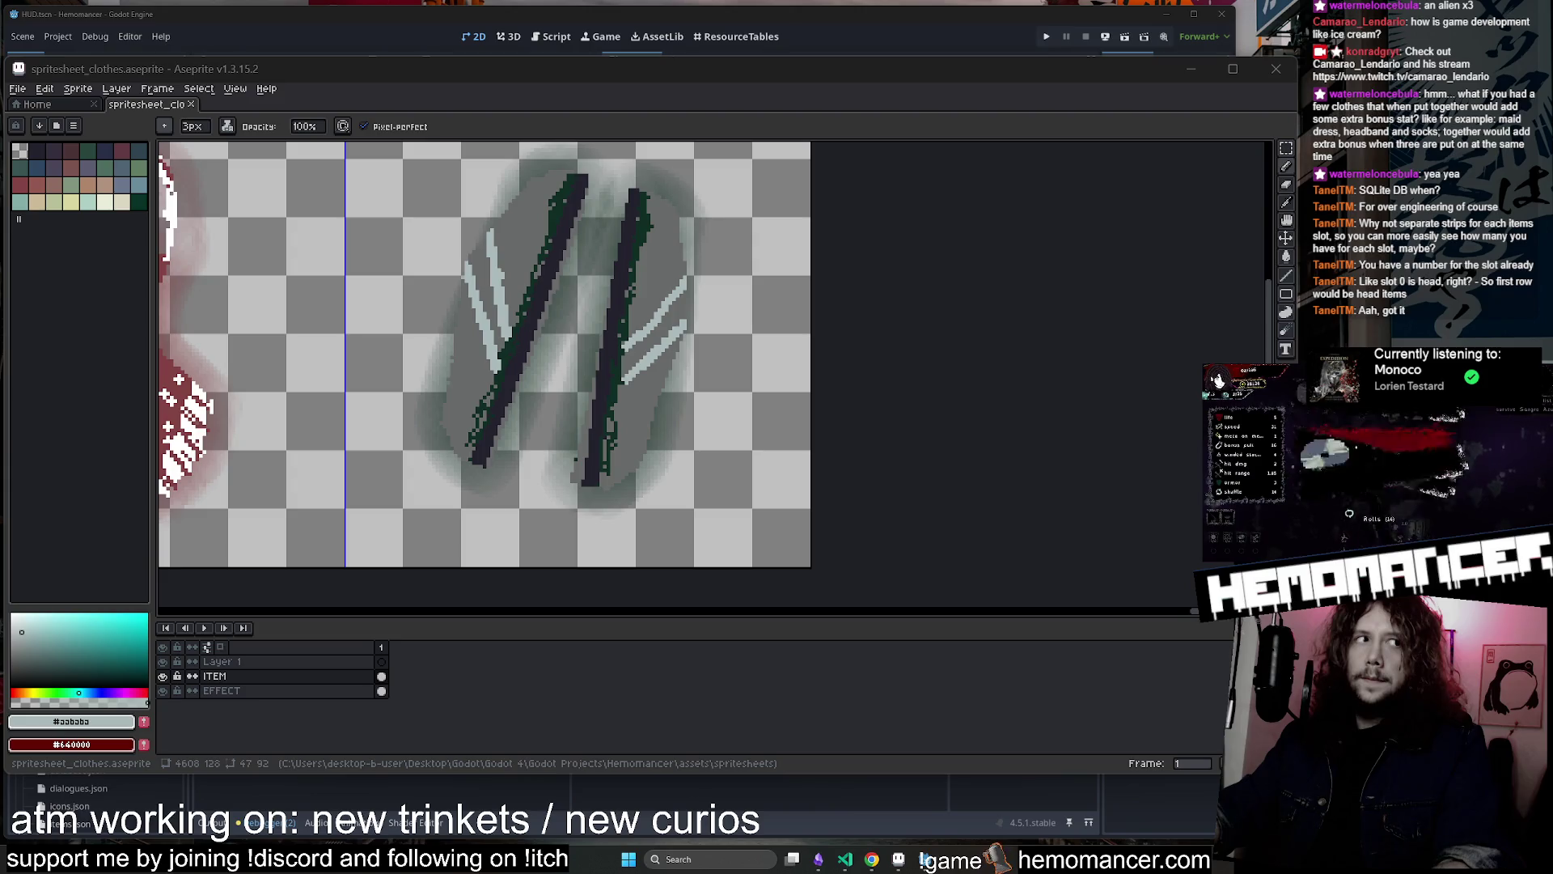
# Sample mid grey #696a6a and light grey #aababa from the sprite
pyautogui.click(574, 338)
pyautogui.scroll(-1, 797, 352)
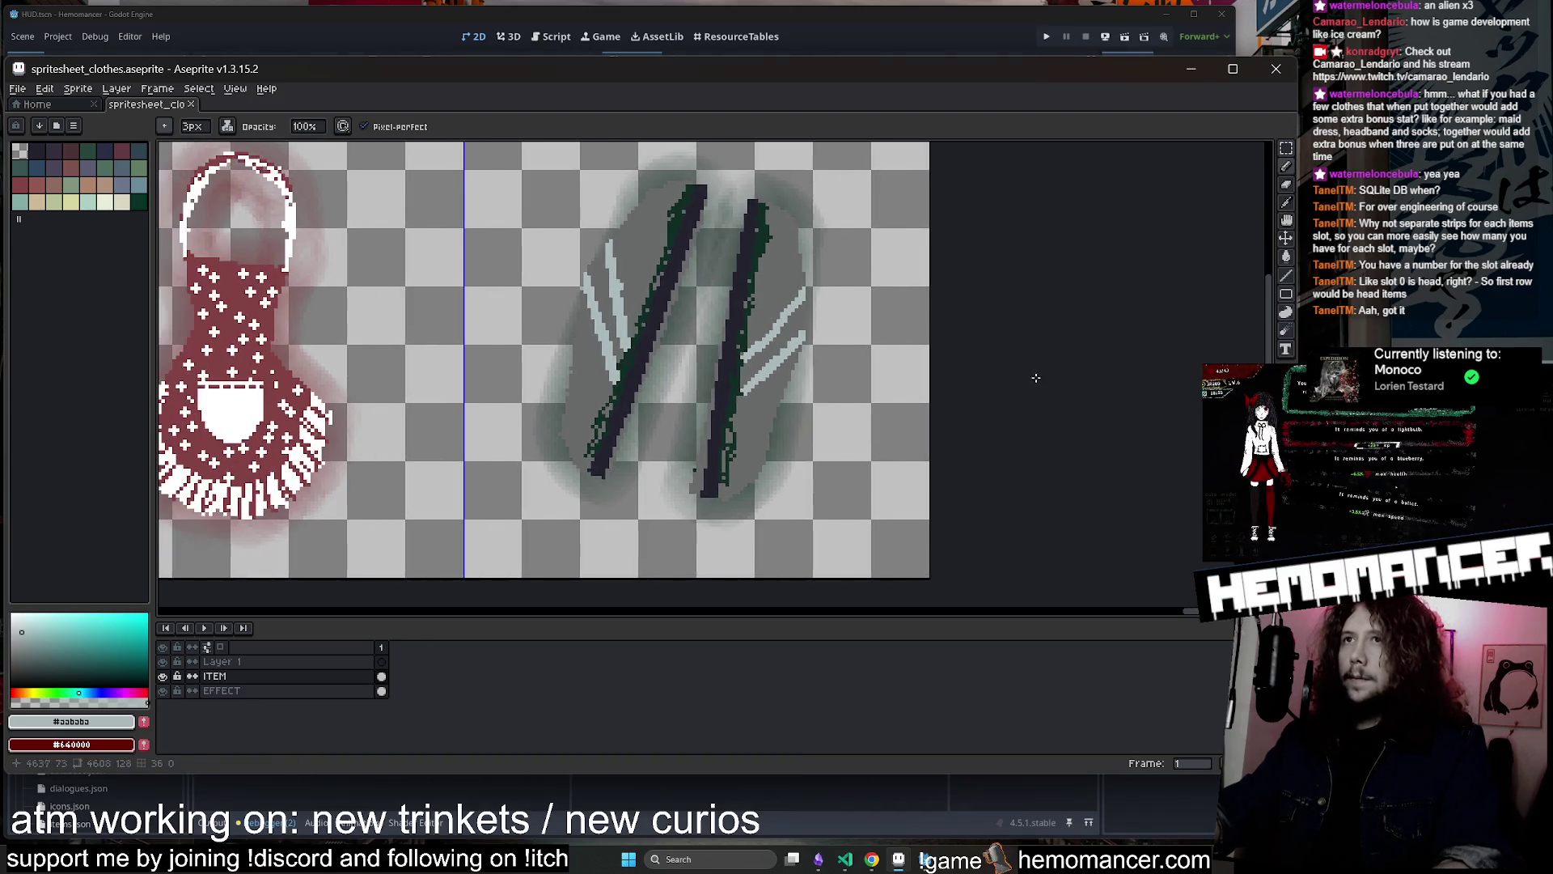
pyautogui.press('u')
pyautogui.scroll(2, 796, 352)
pyautogui.click(791, 339)
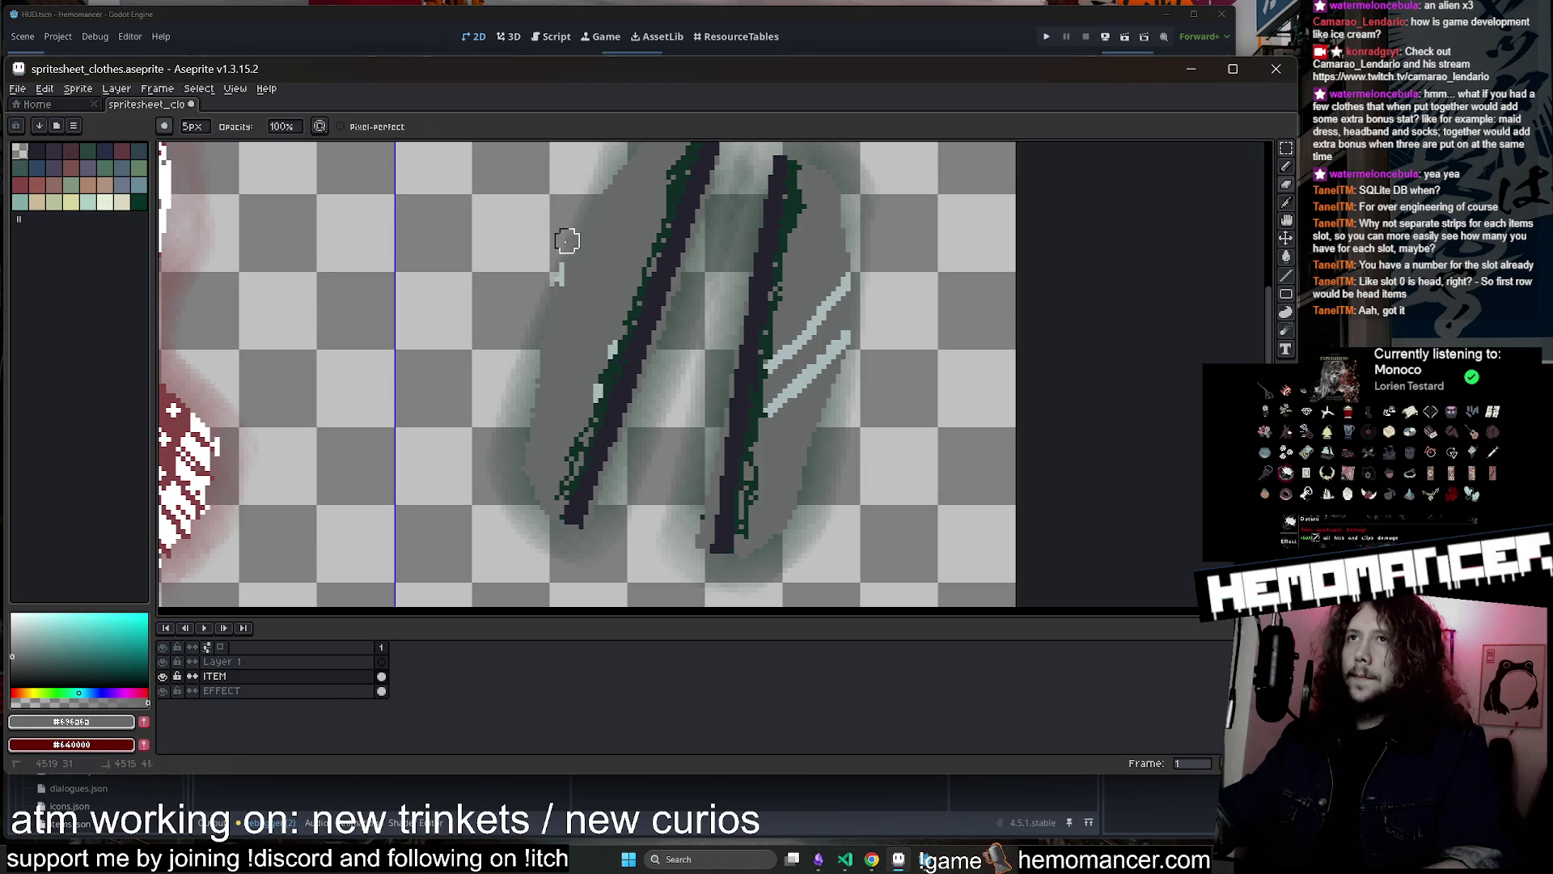
pyautogui.scroll(-1, 528, 366)
pyautogui.press('b')
pyautogui.scroll(1, 562, 365)
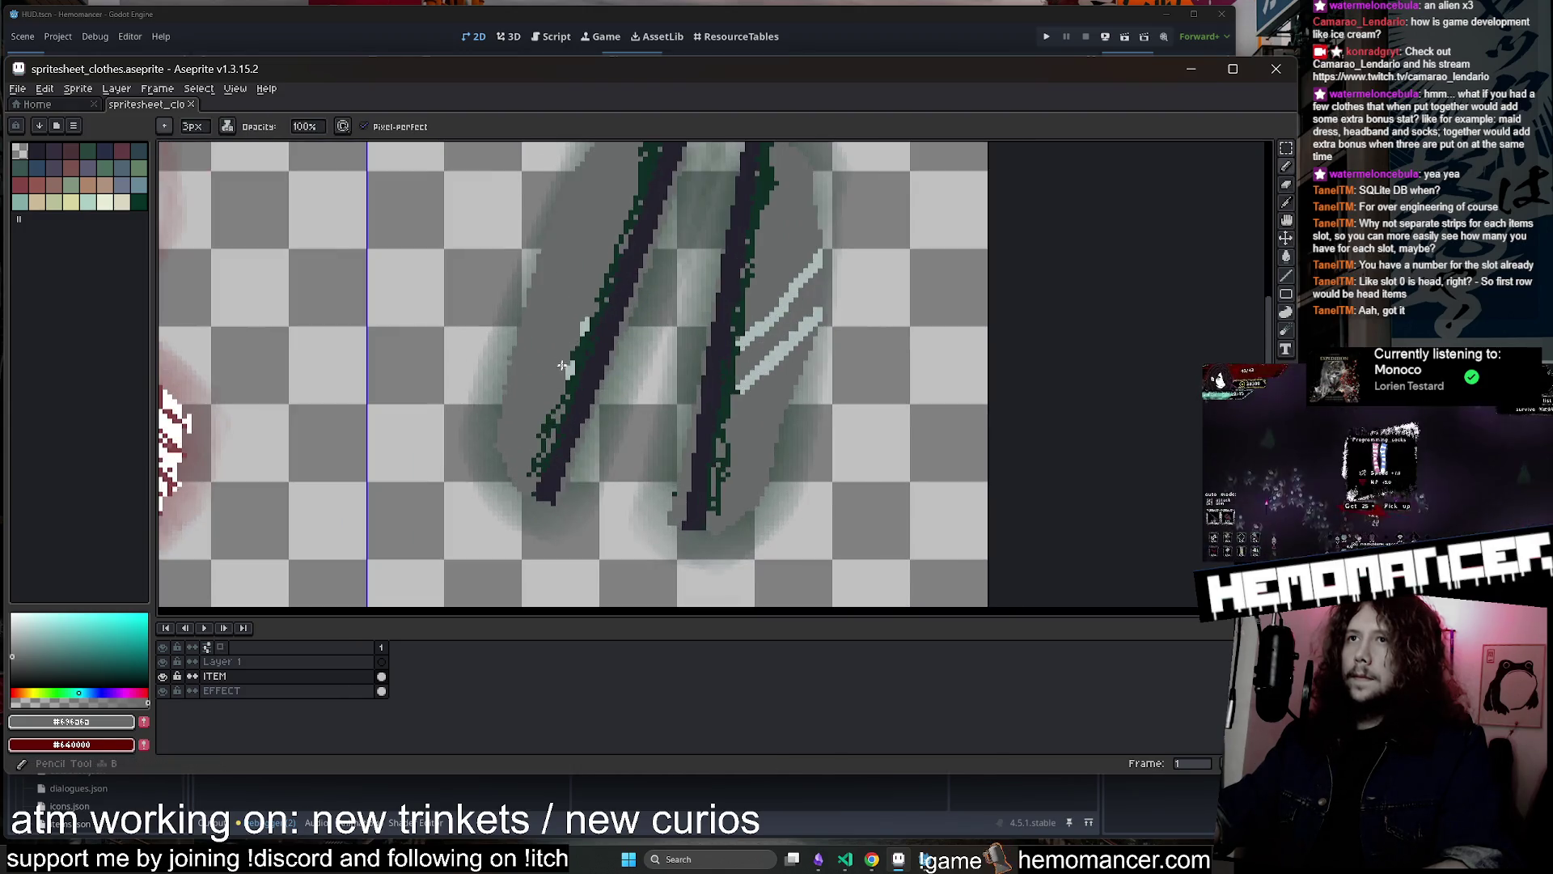
pyautogui.keyDown('alt'); pyautogui.click(543, 402); pyautogui.keyUp('alt')
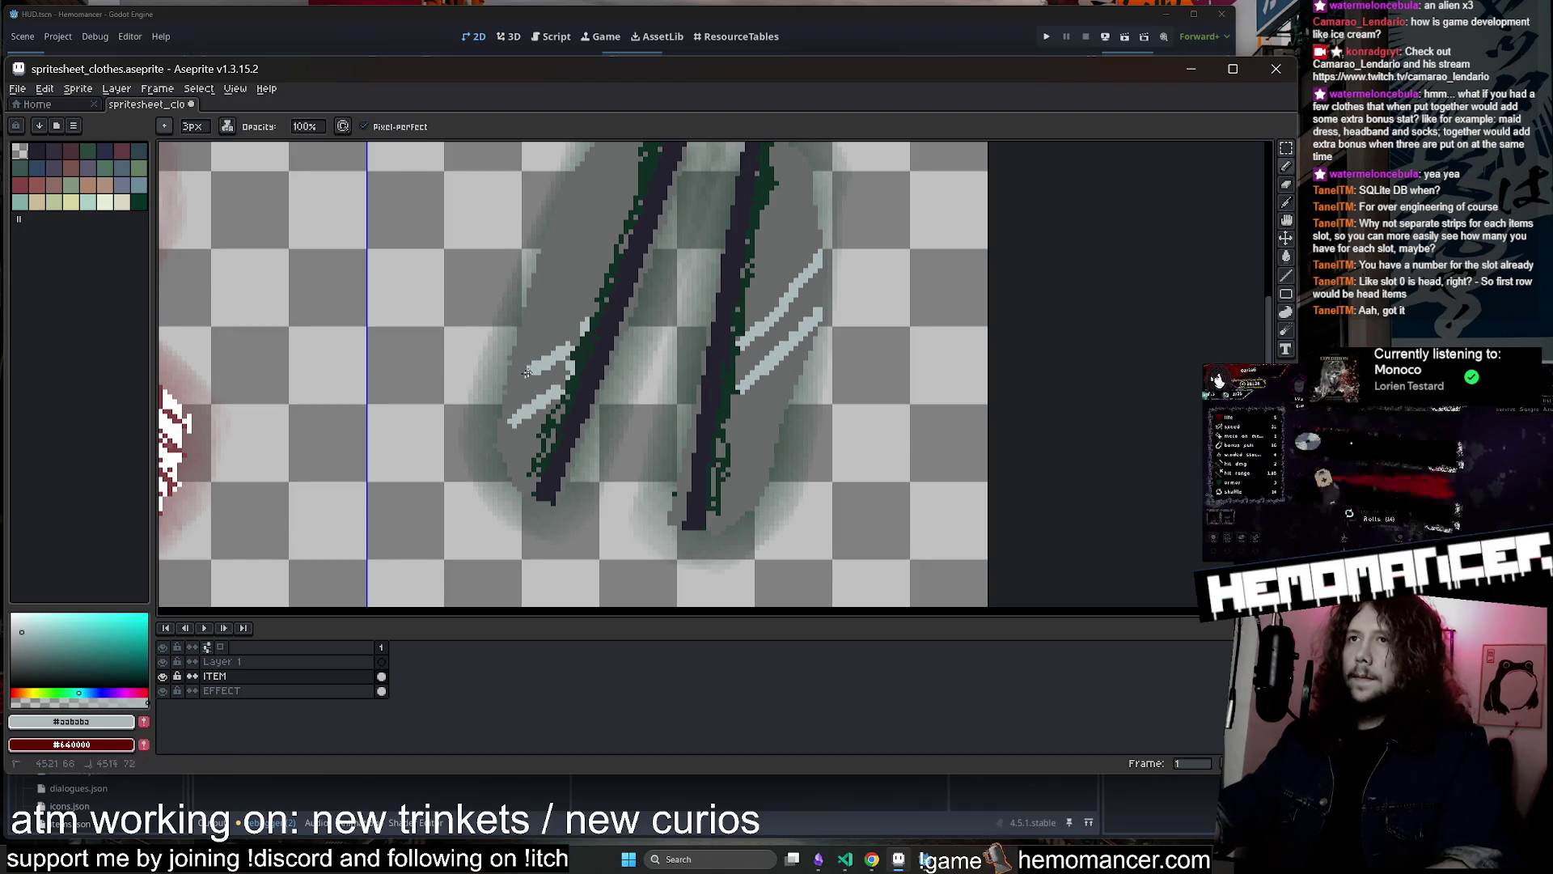
pyautogui.scroll(-3, 567, 358)
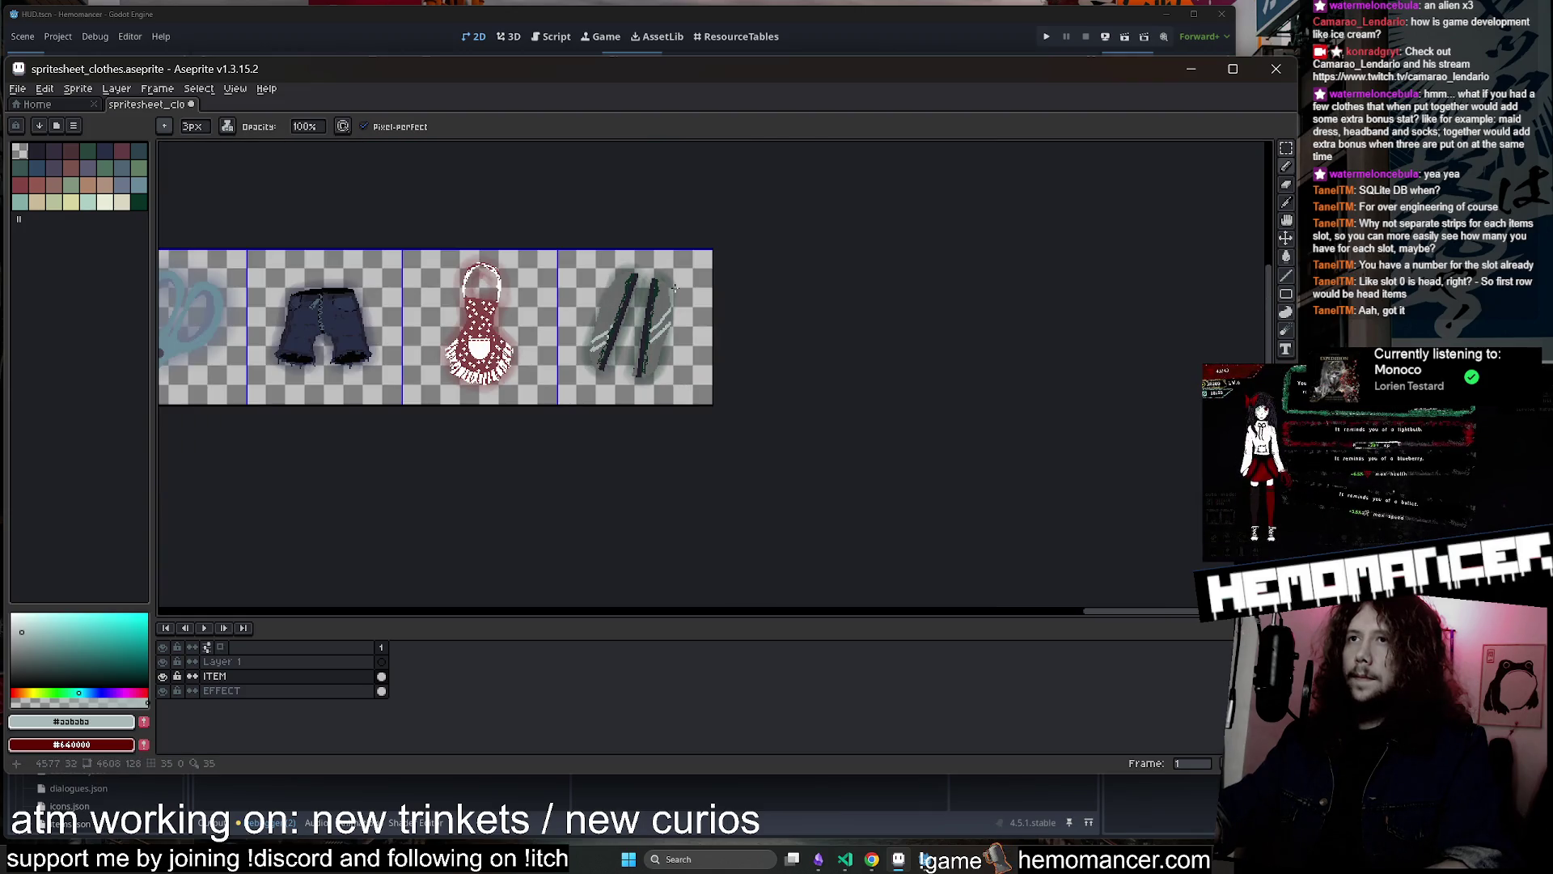
pyautogui.scroll(3, 674, 288)
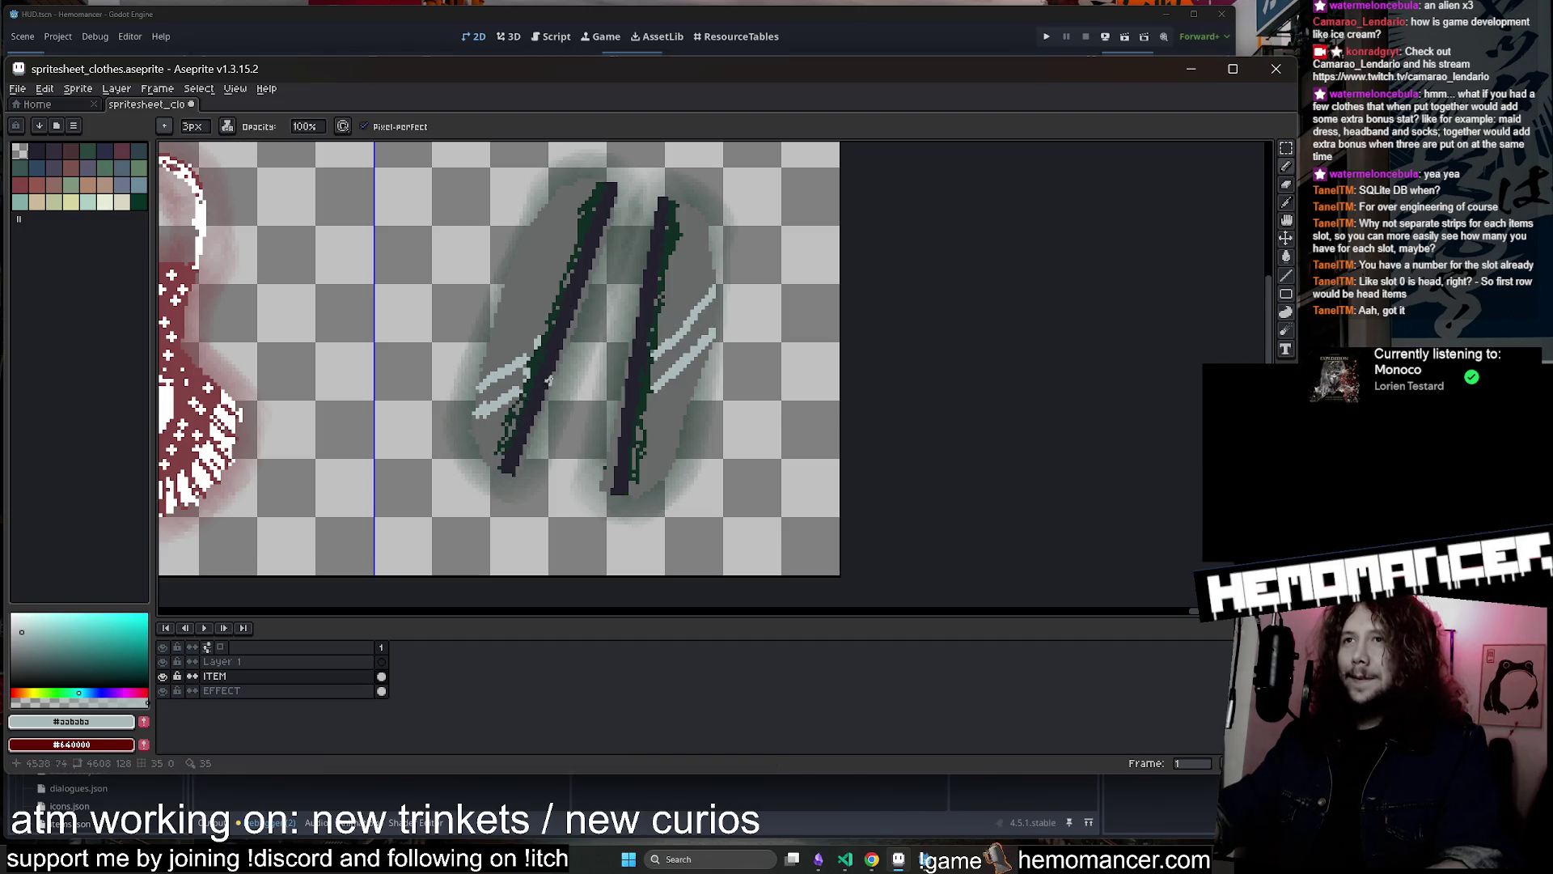
# Paint out the old highlights in grey and redraw light highlight lines across both blades
pyautogui.keyDown('alt'); pyautogui.click(526, 320); pyautogui.keyUp('alt')
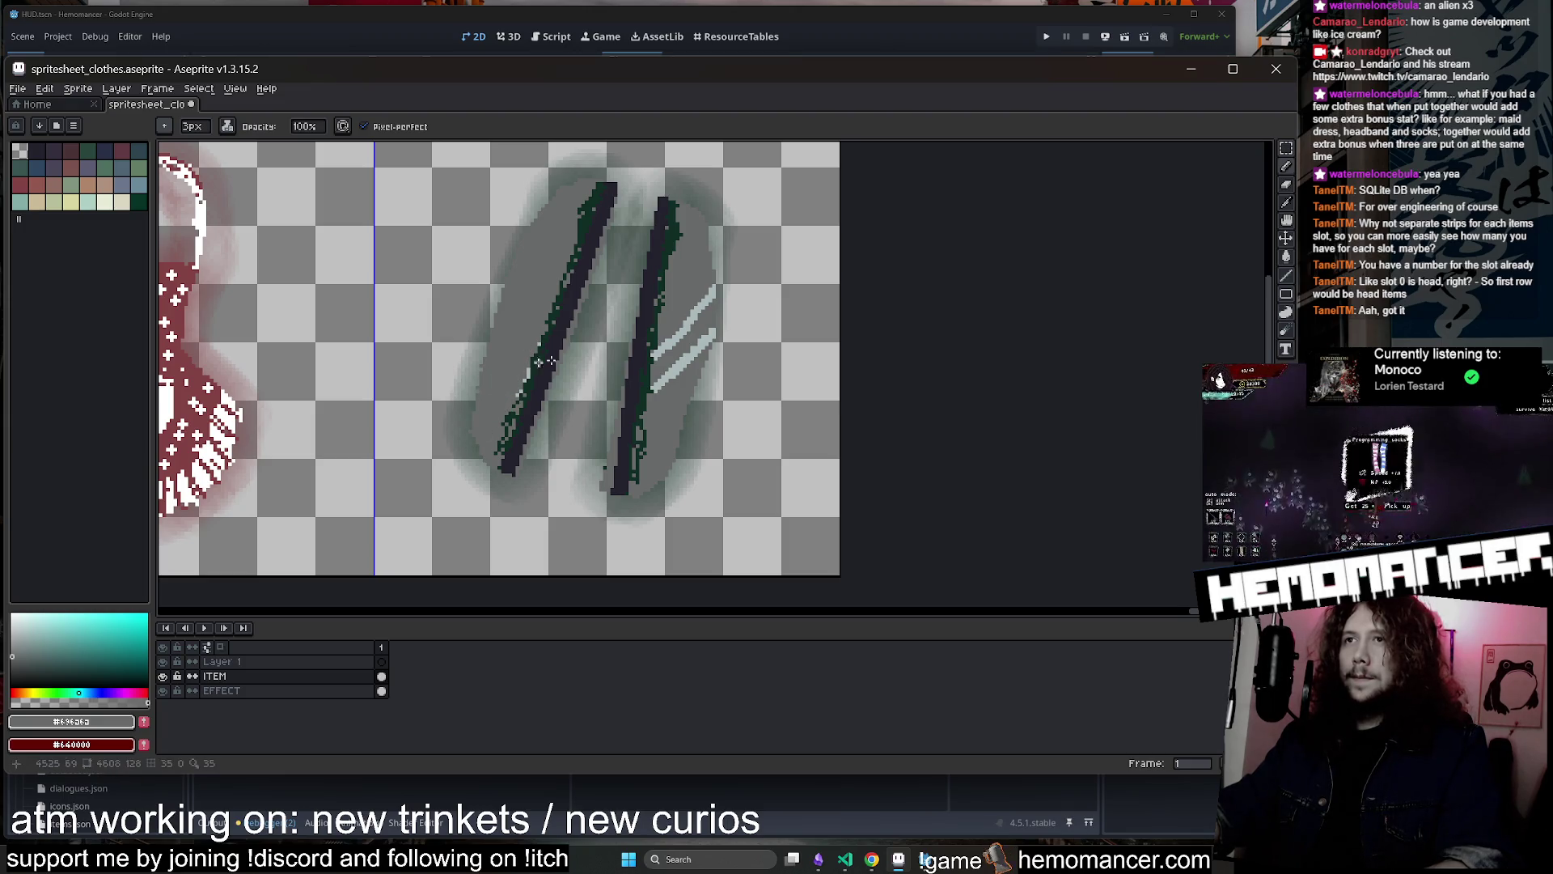
pyautogui.keyDown('alt'); pyautogui.click(712, 296); pyautogui.keyUp('alt')
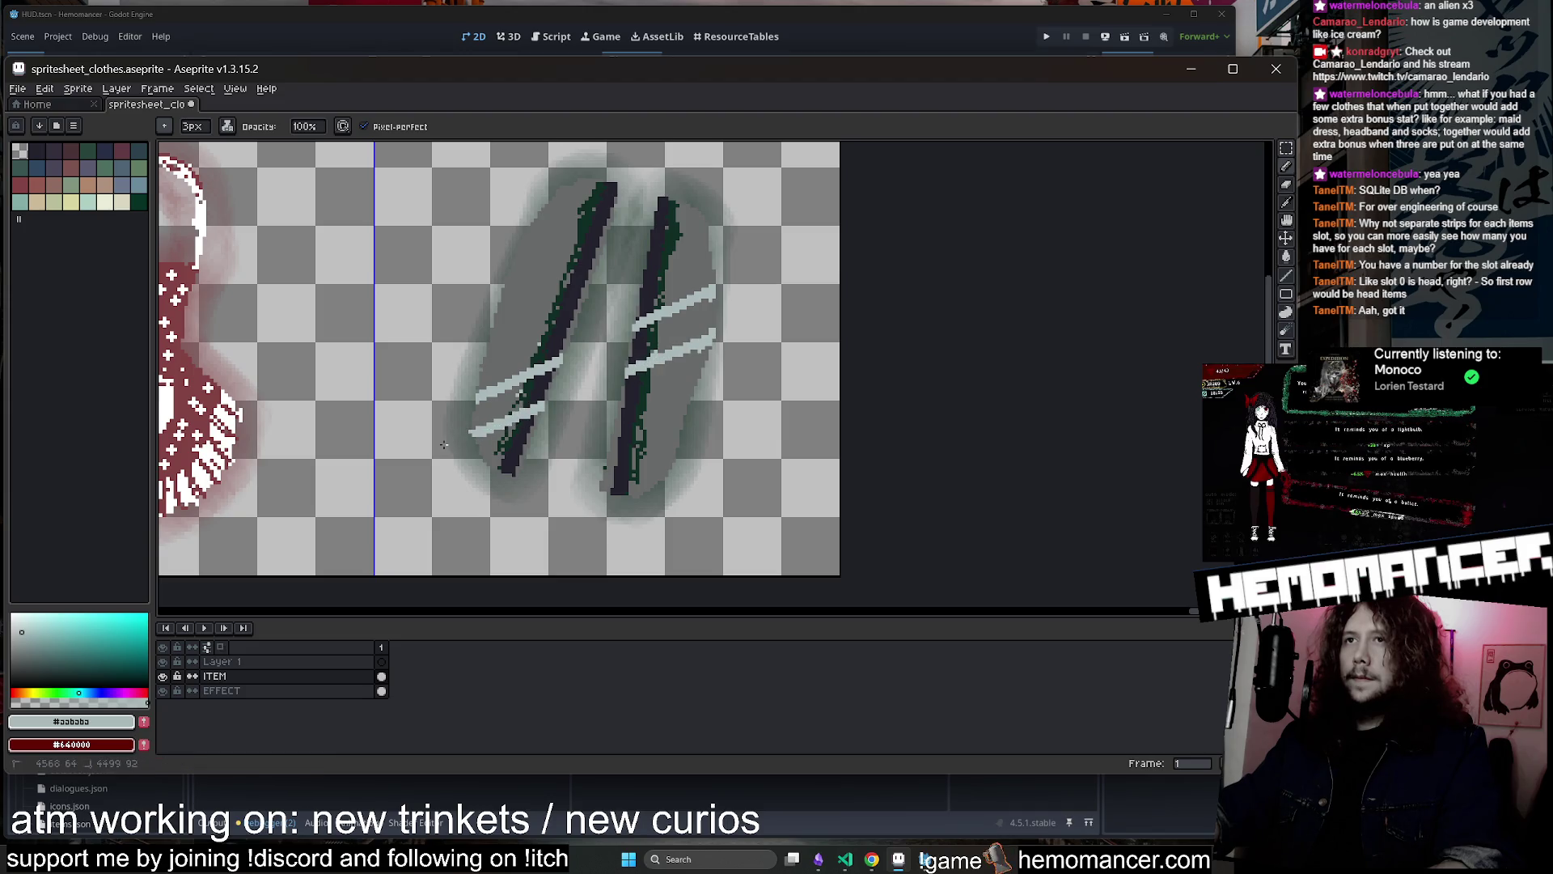
pyautogui.scroll(-3, 443, 444)
pyautogui.scroll(2, 763, 346)
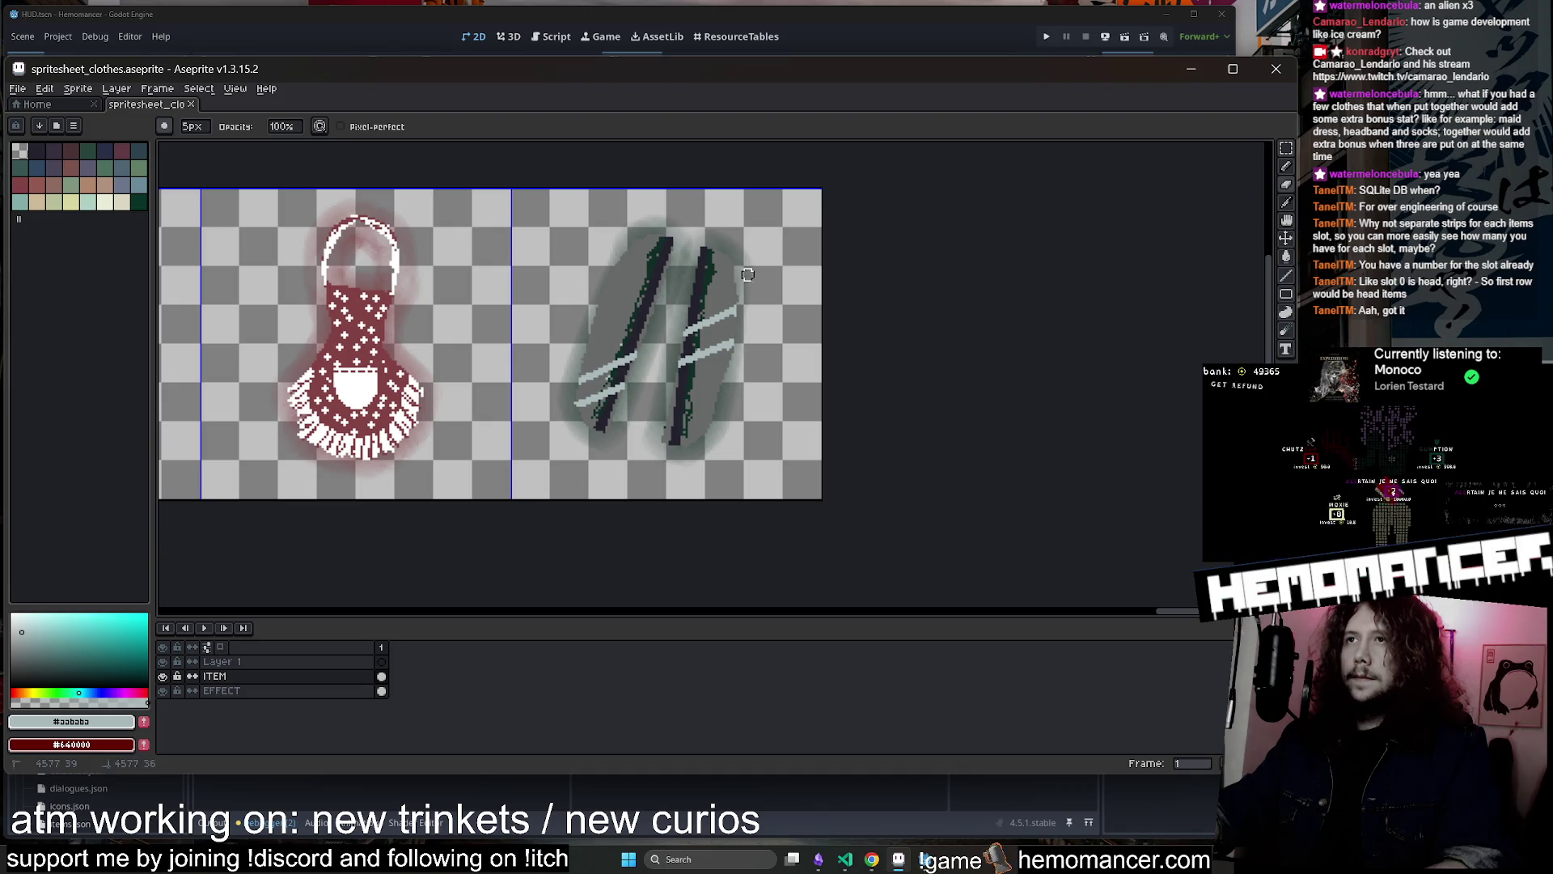
pyautogui.scroll(-3, 721, 423)
pyautogui.scroll(2, 695, 388)
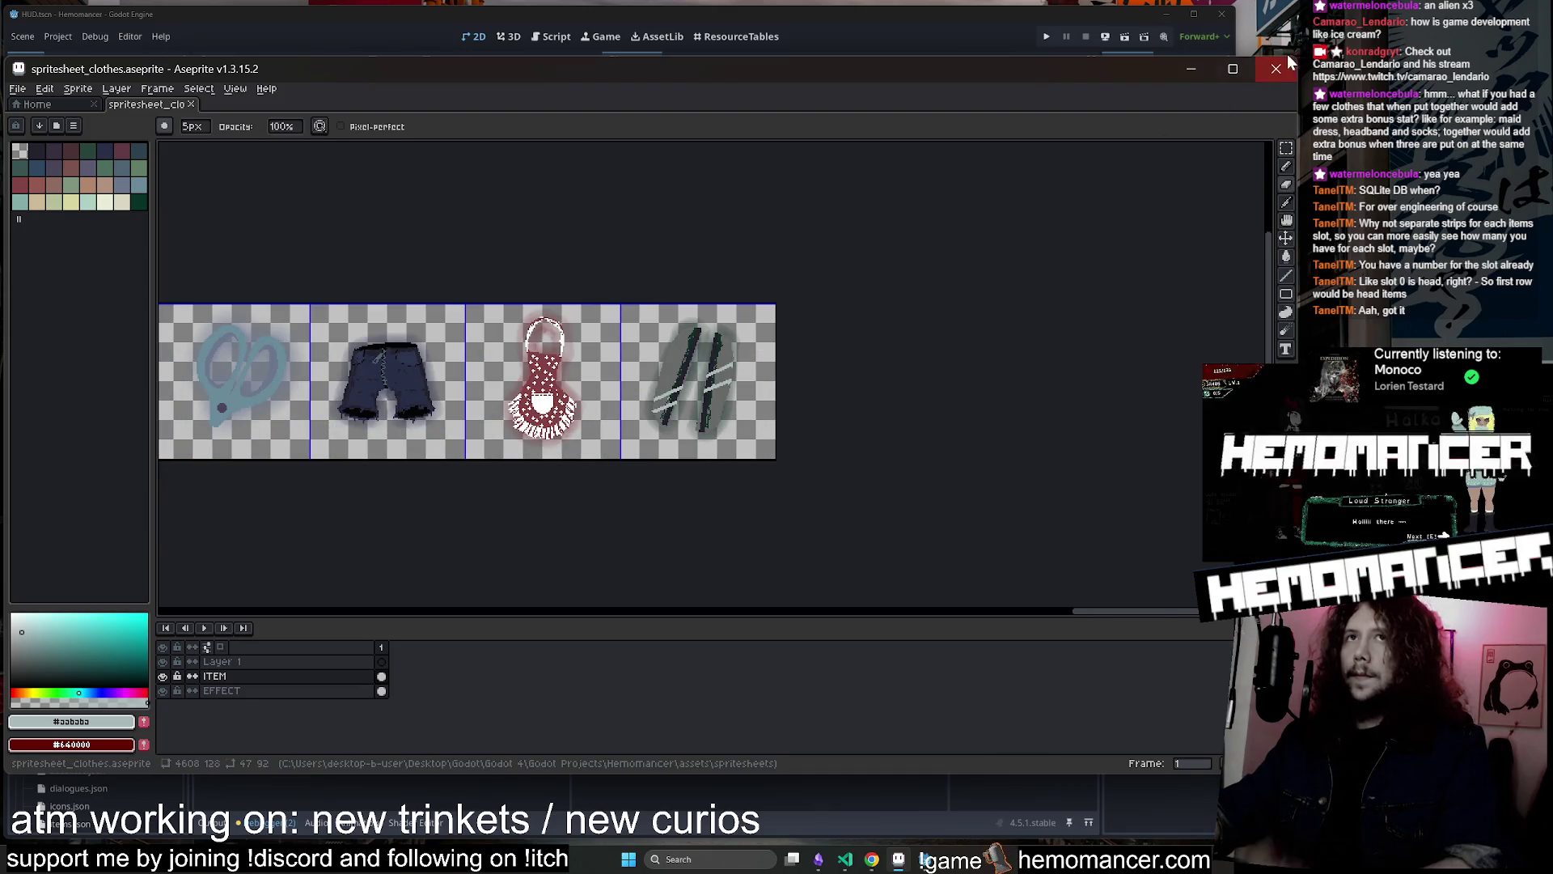
pyautogui.click(1202, 76)
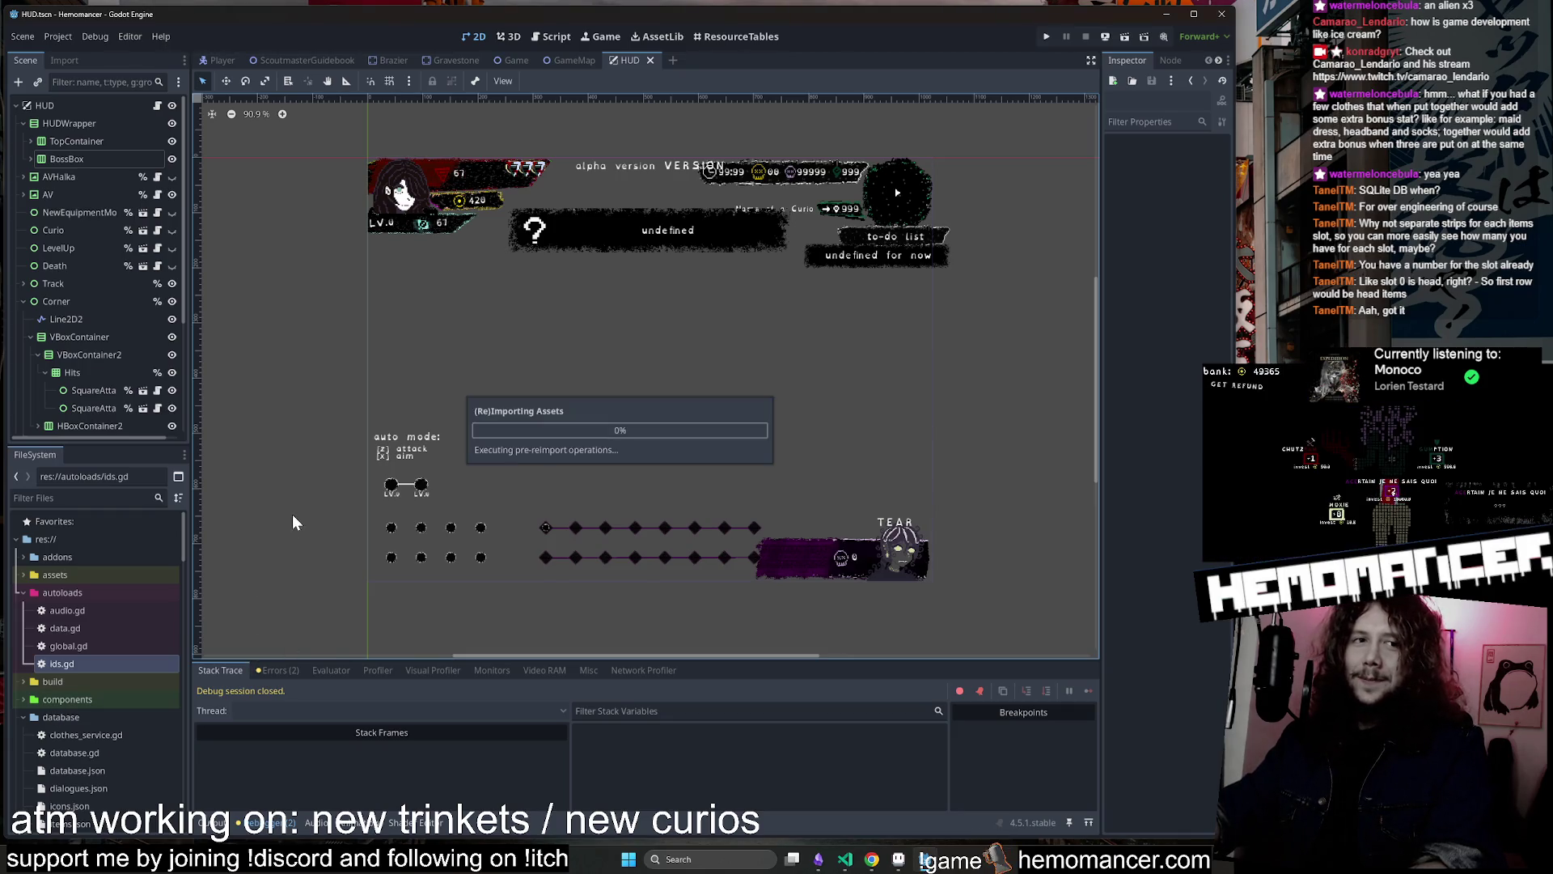
# Run the game with F5 and enlarge the debug window
pyautogui.scroll(-1, 355, 516)
pyautogui.moveTo(264, 498); pyautogui.dragTo(349, 508)
pyautogui.press('F5')
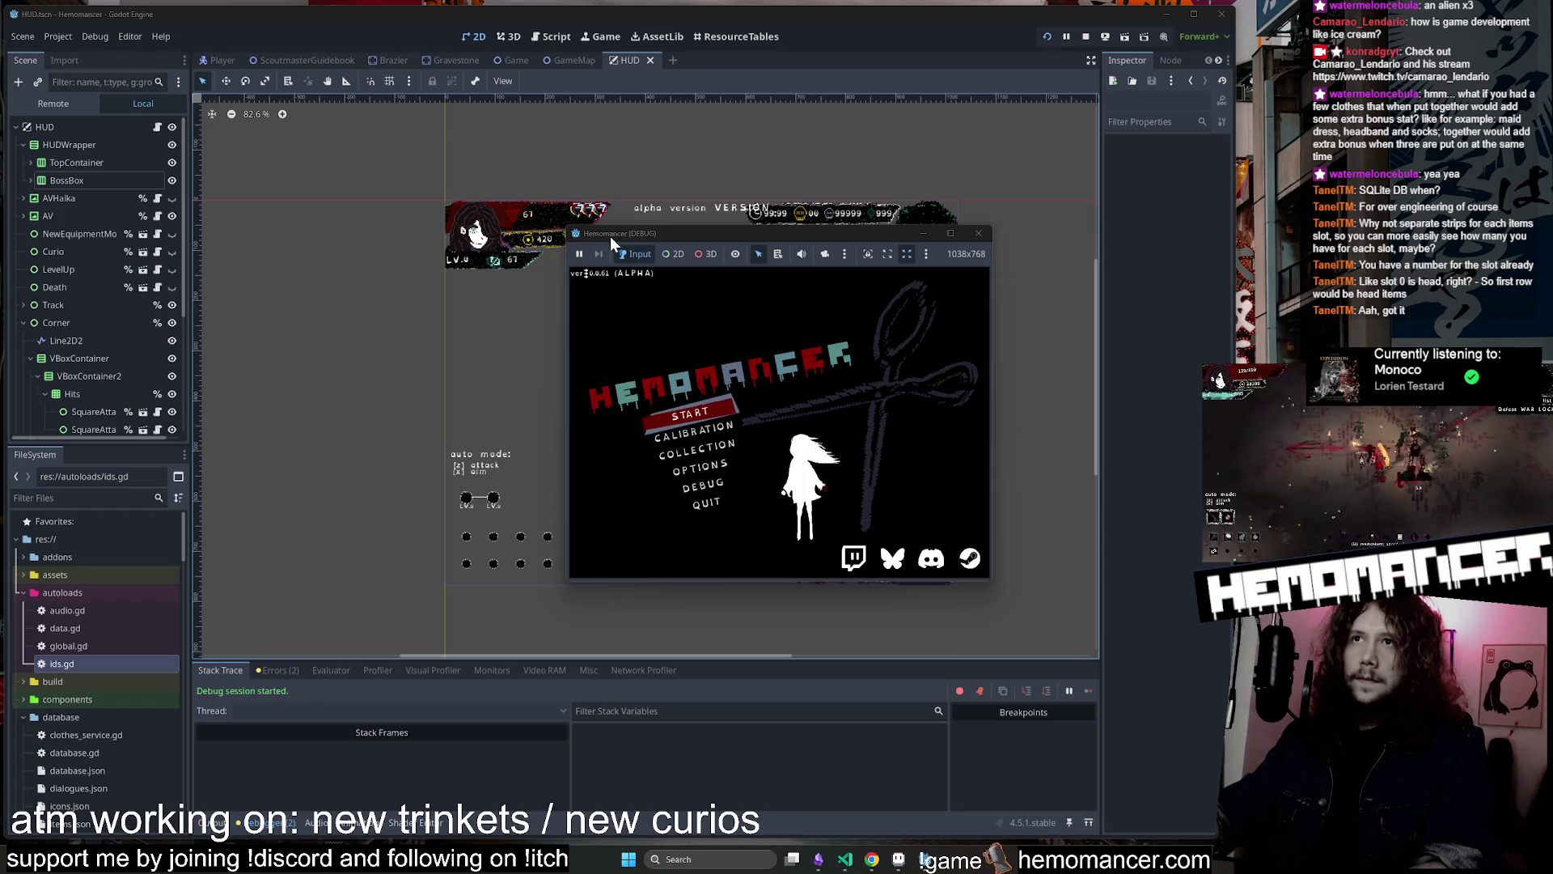
pyautogui.moveTo(564, 224); pyautogui.dragTo(224, 111)
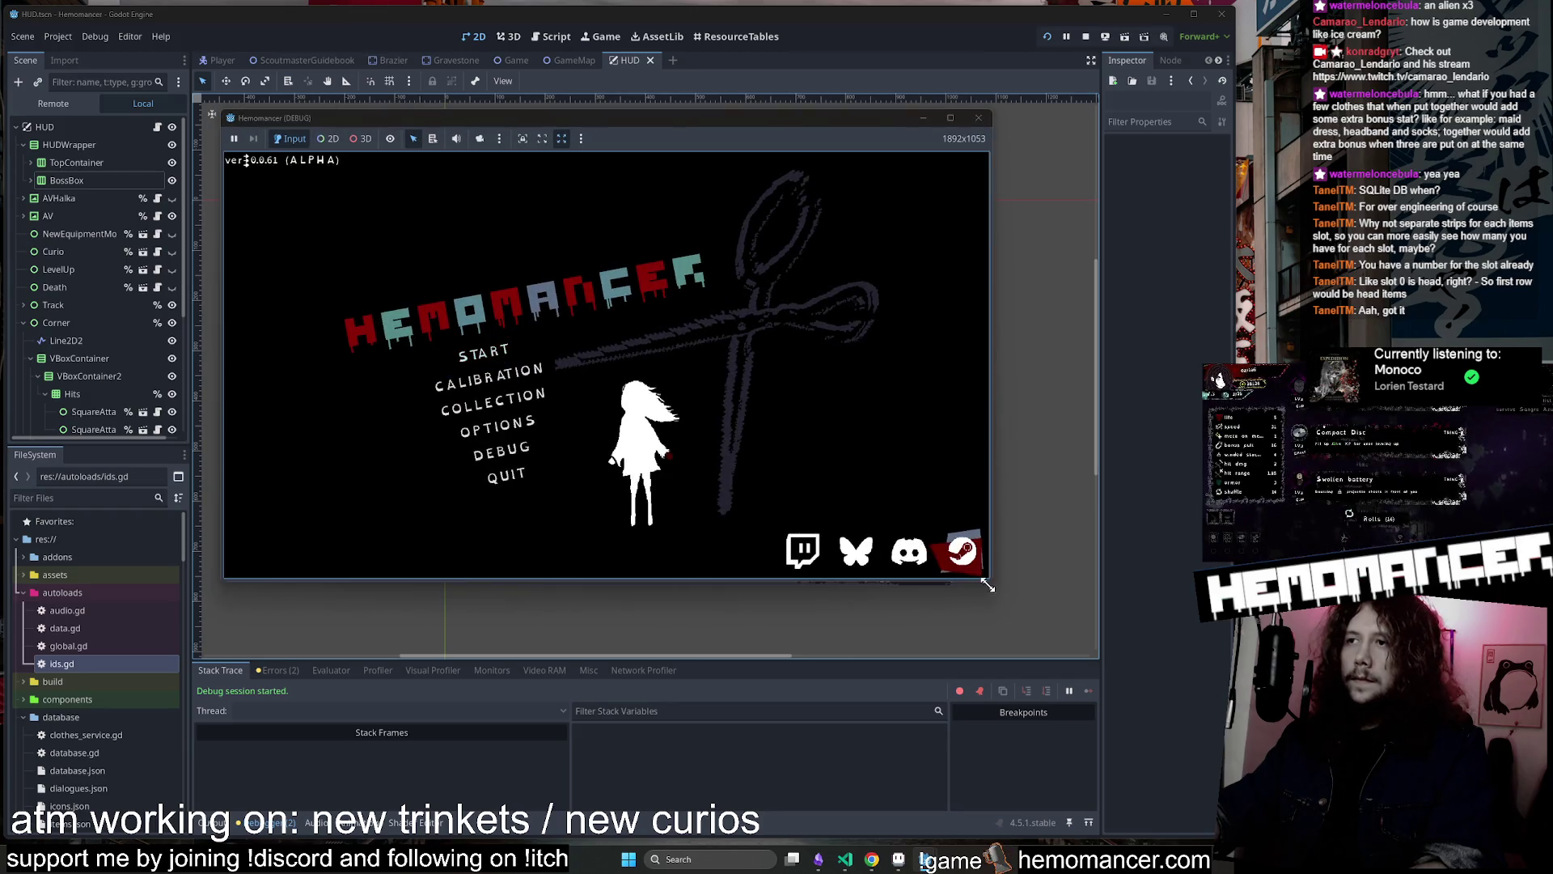
pyautogui.moveTo(987, 584); pyautogui.dragTo(1096, 767)
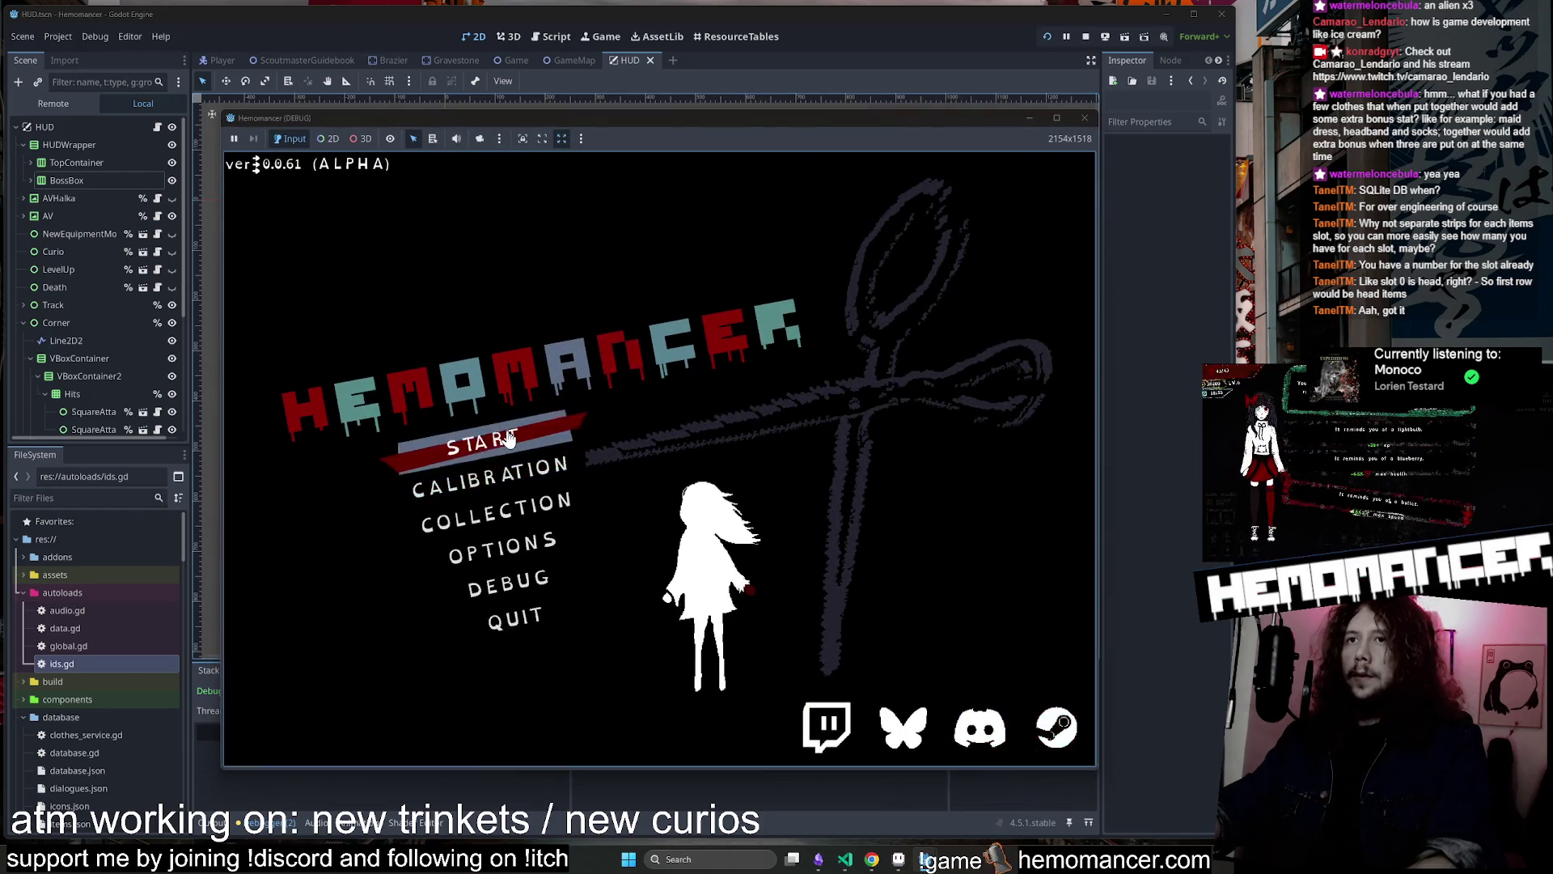
# Start a new game, walk to the training dummies, begin travel to Cheag Amar, then stop the game
pyautogui.click(507, 438)
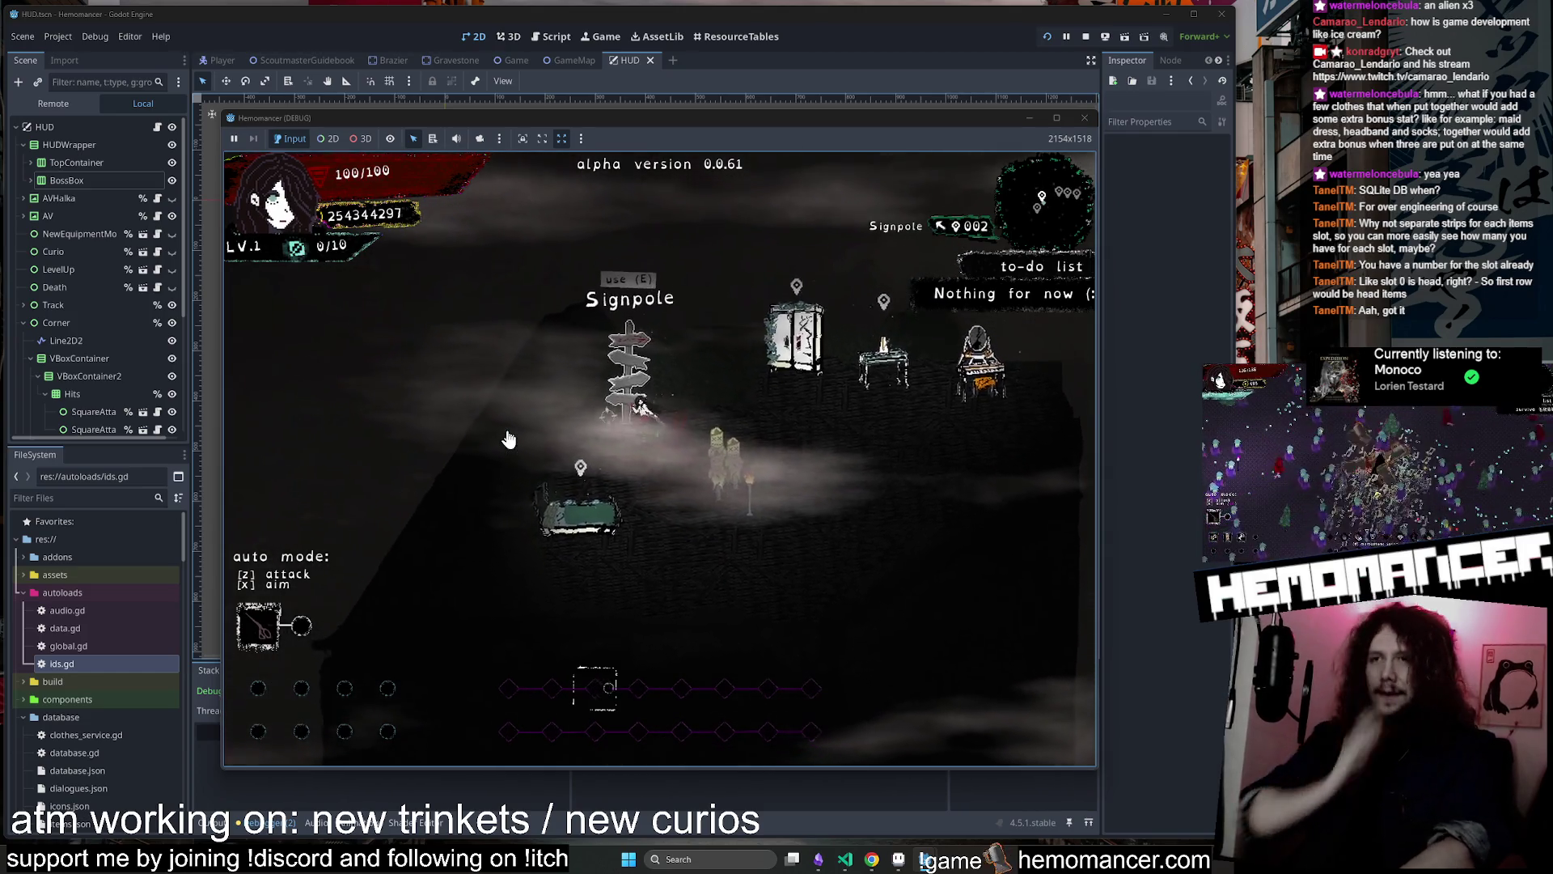
pyautogui.press('s')
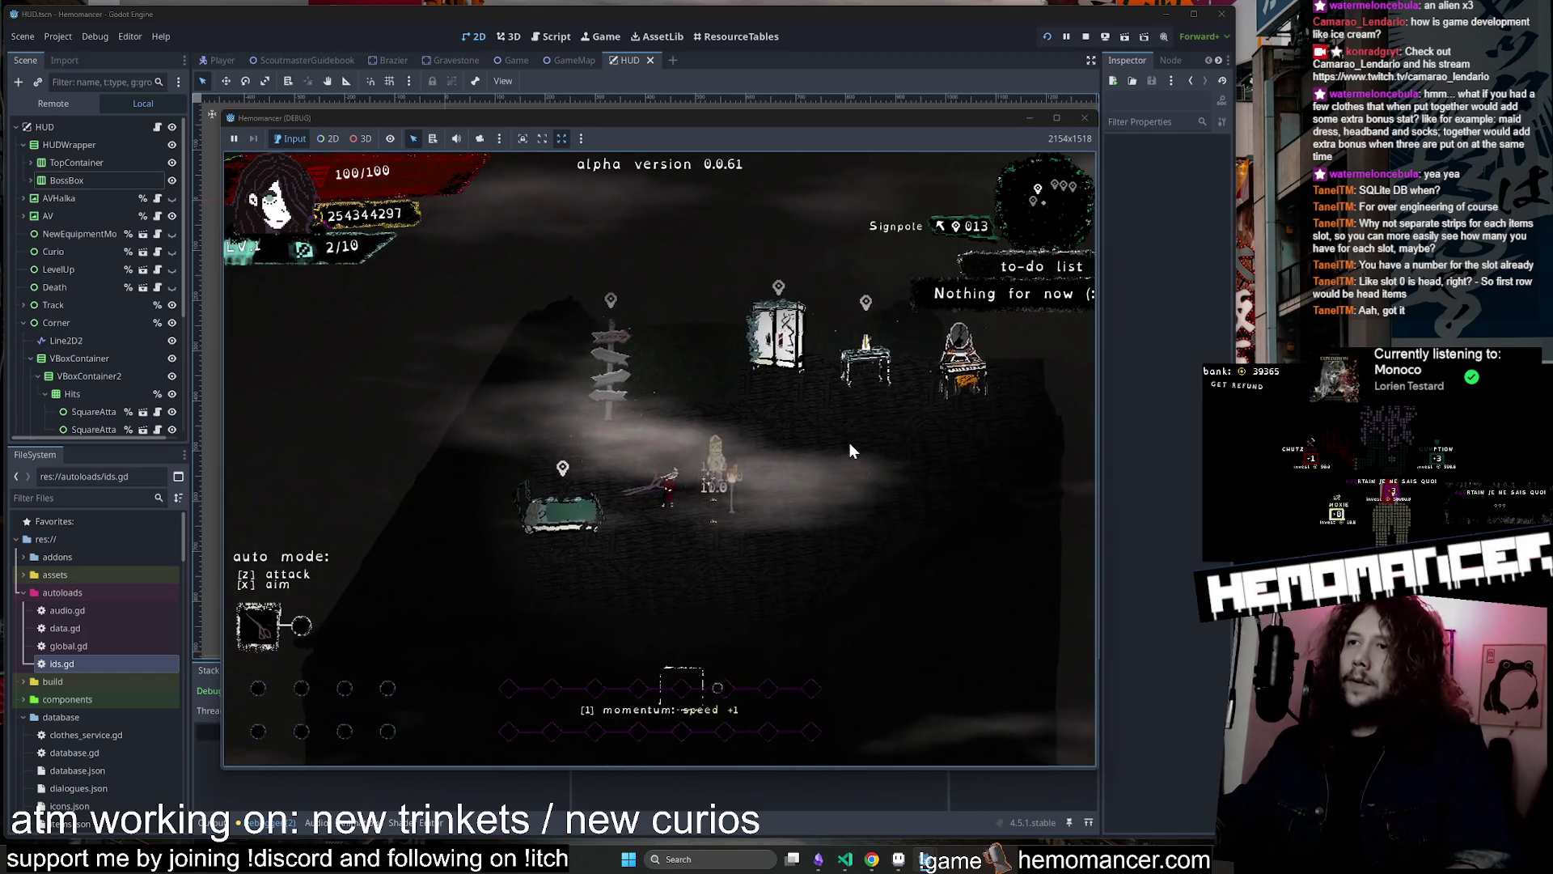
pyautogui.press('e')
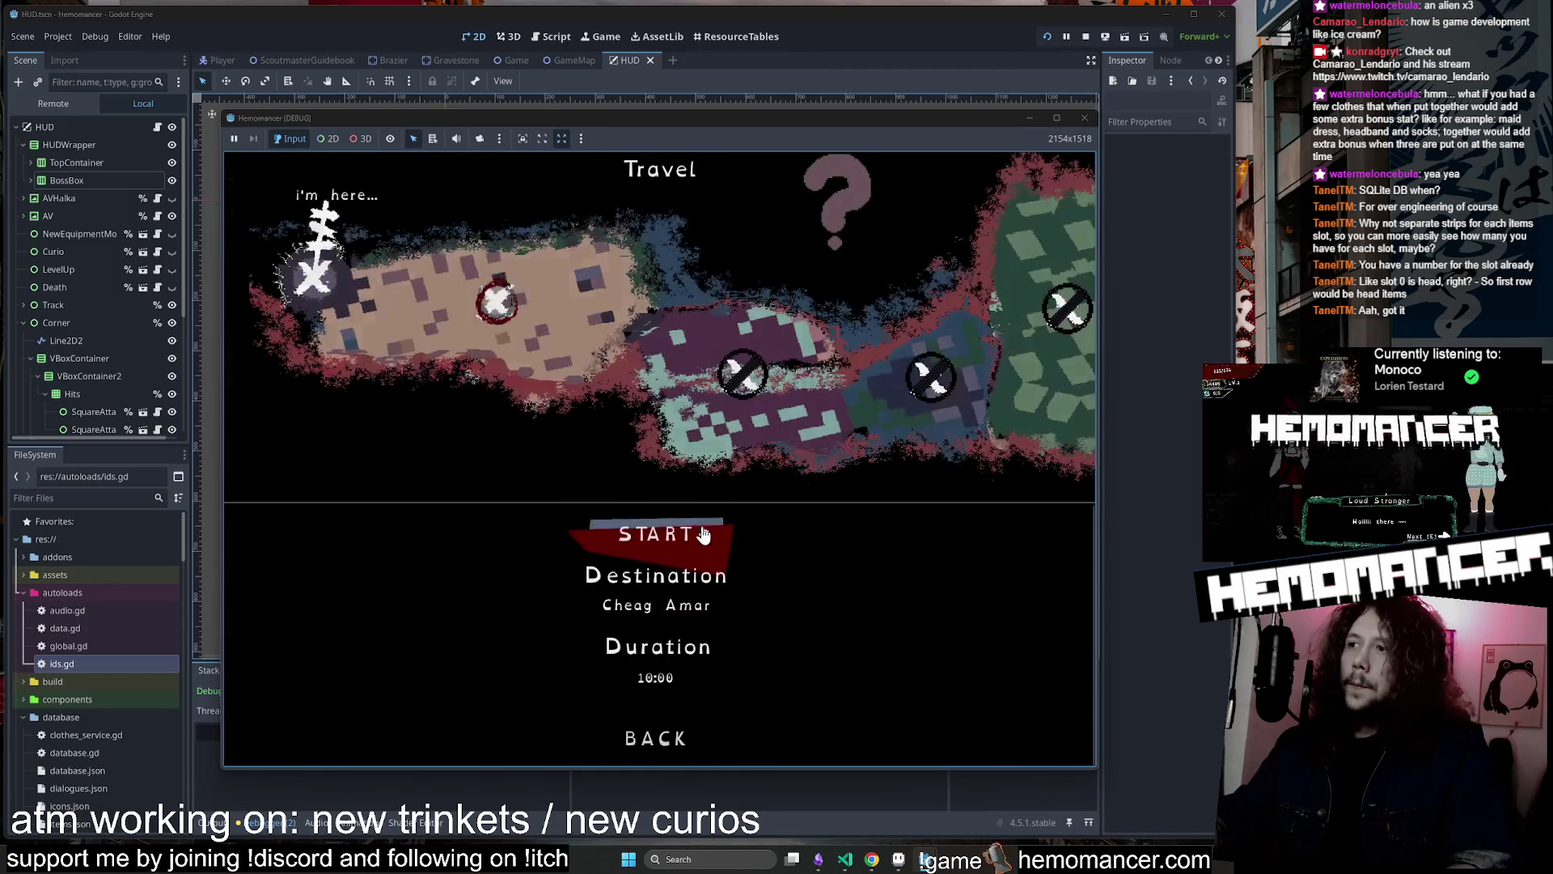
pyautogui.click(702, 536)
pyautogui.click(1083, 118)
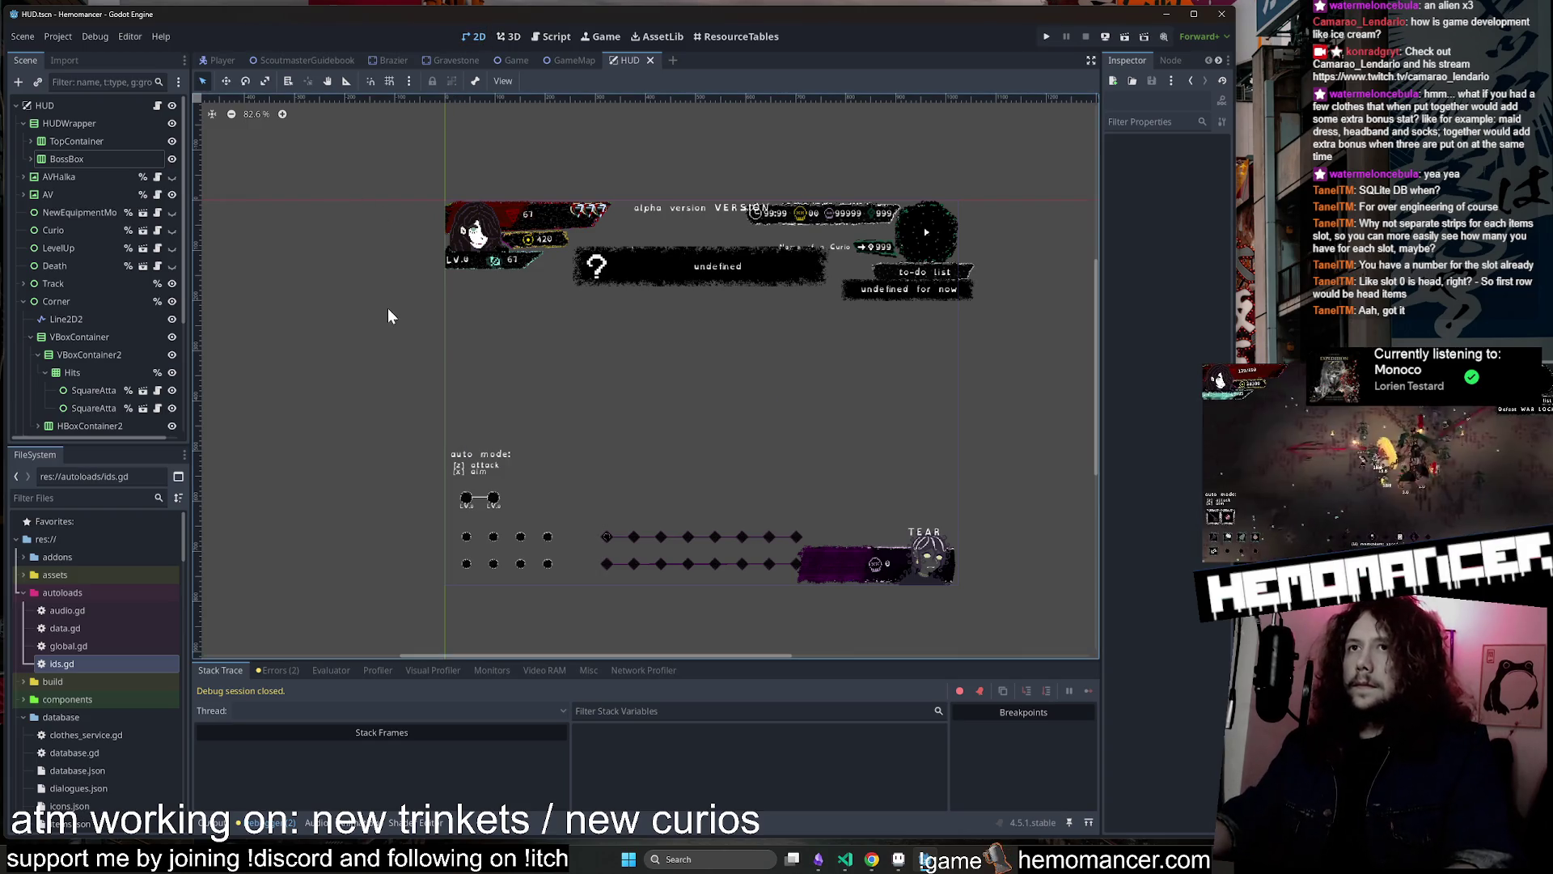
pyautogui.hotkey('alt', 'shift', 'o')
# Open the LobbyScissorsMap scene and centre the lobby furniture in view
pyautogui.write('ScissorsMap')
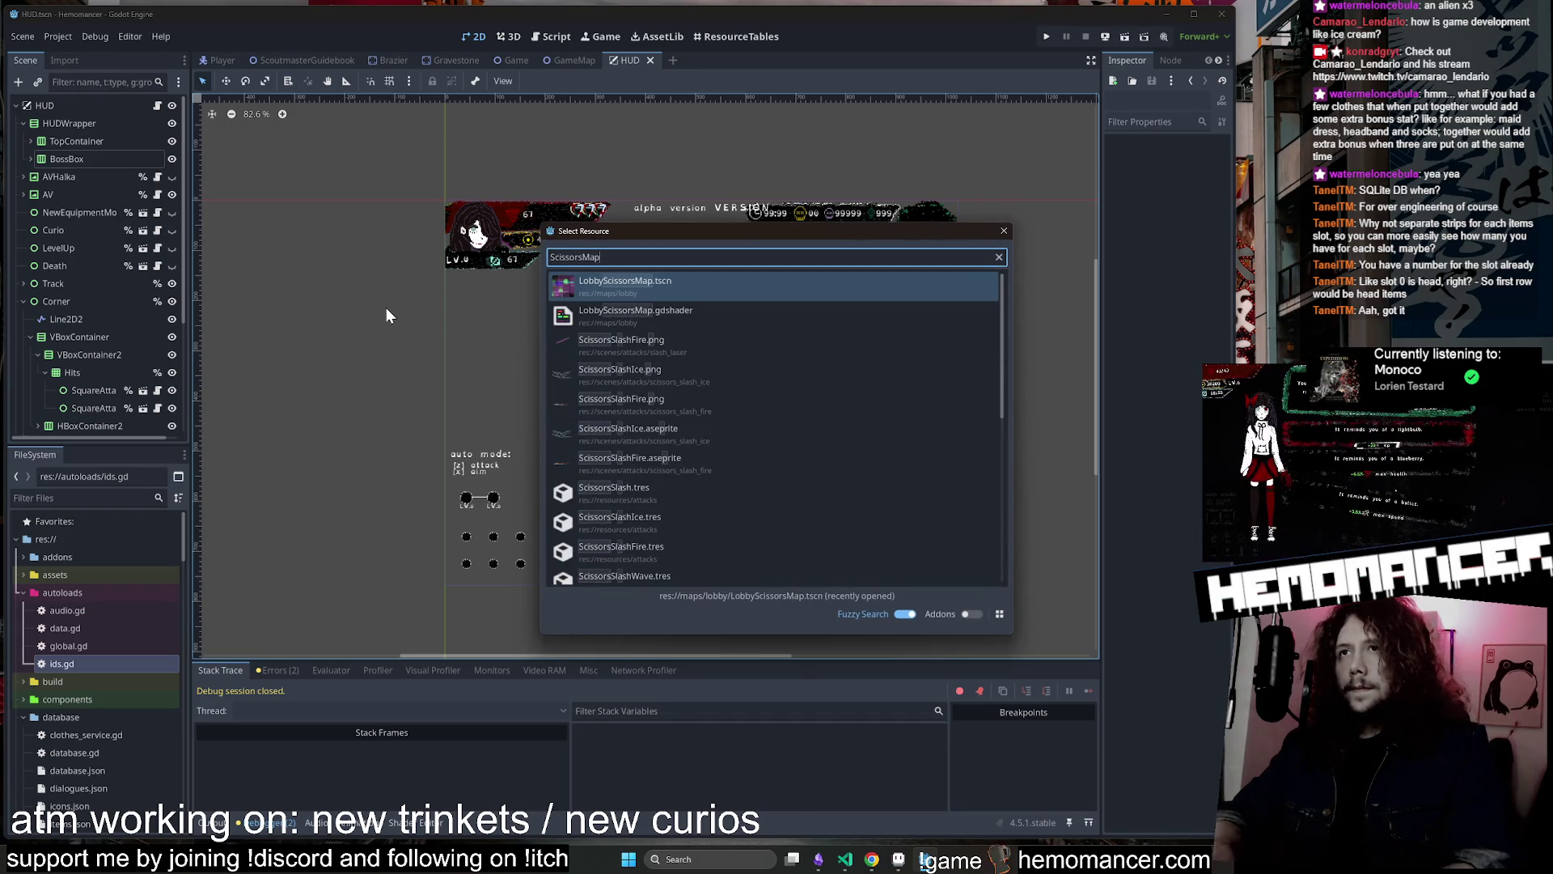
pyautogui.press('Return')
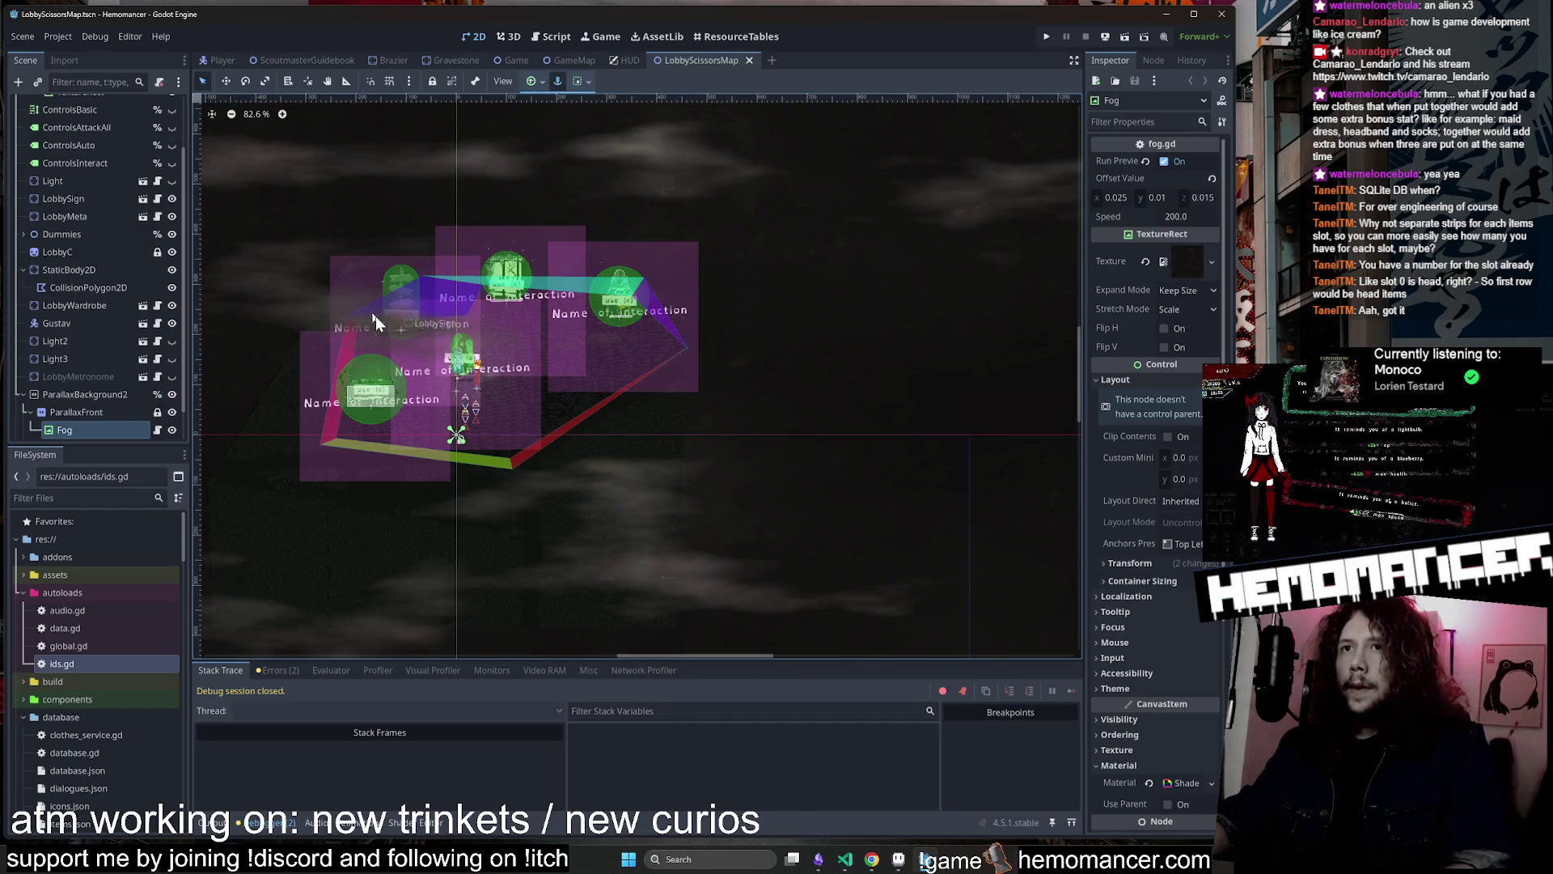
pyautogui.moveTo(283, 267); pyautogui.dragTo(479, 282)
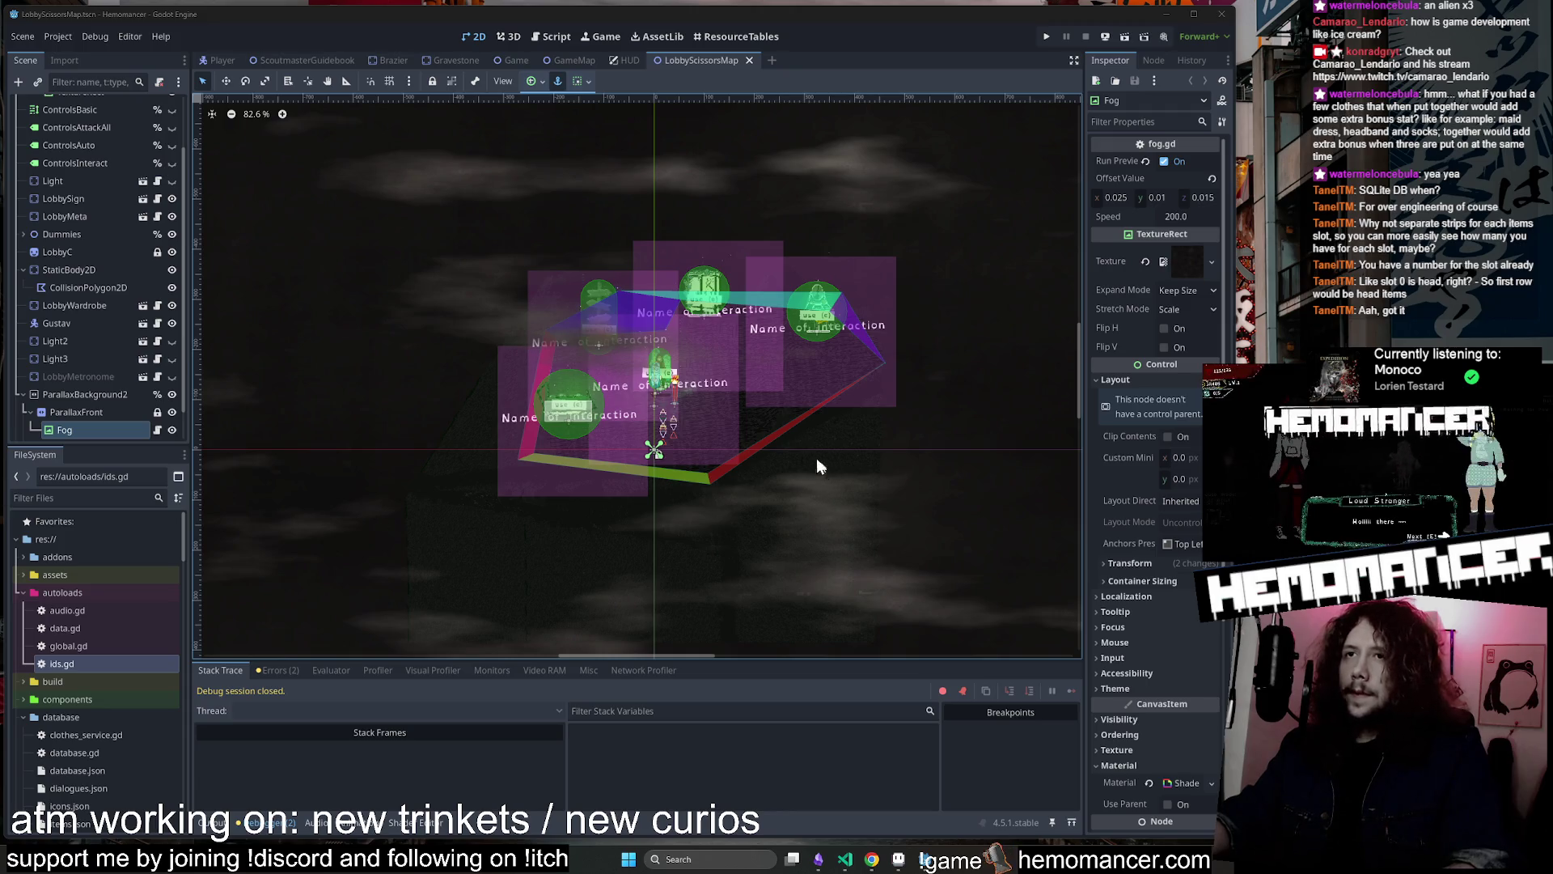
pyautogui.scroll(1, 500, 473)
pyautogui.scroll(-1, 126, 366)
# Delete the LobbyBed node, confirm, and run the game with F5
pyautogui.click(82, 433)
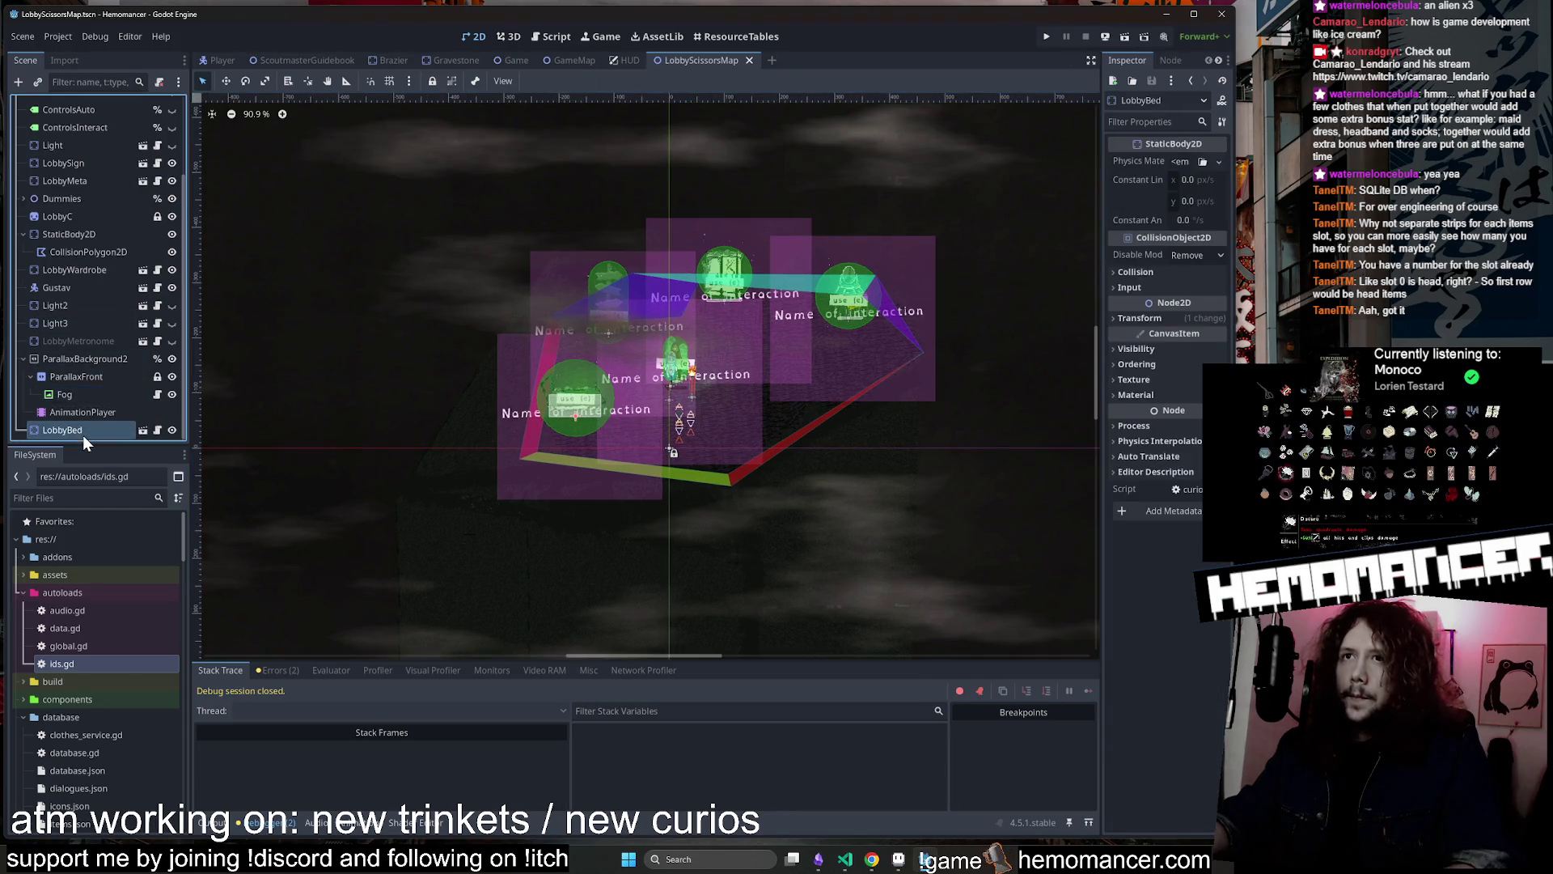
pyautogui.scroll(3, 472, 380)
pyautogui.click(120, 411)
pyautogui.click(111, 424)
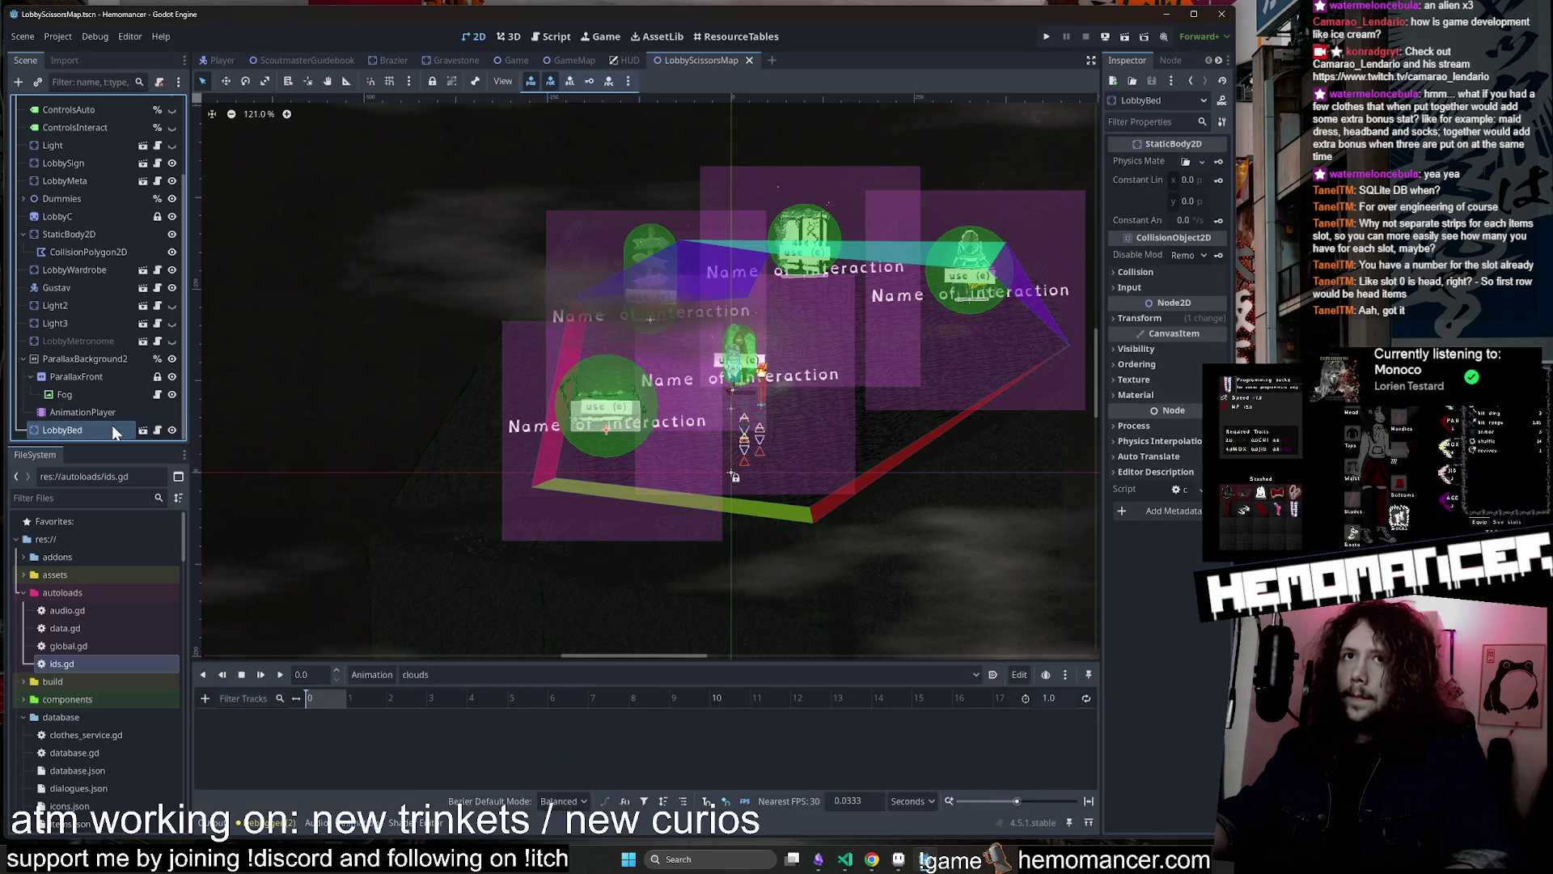
pyautogui.scroll(3, 638, 395)
pyautogui.press('Delete')
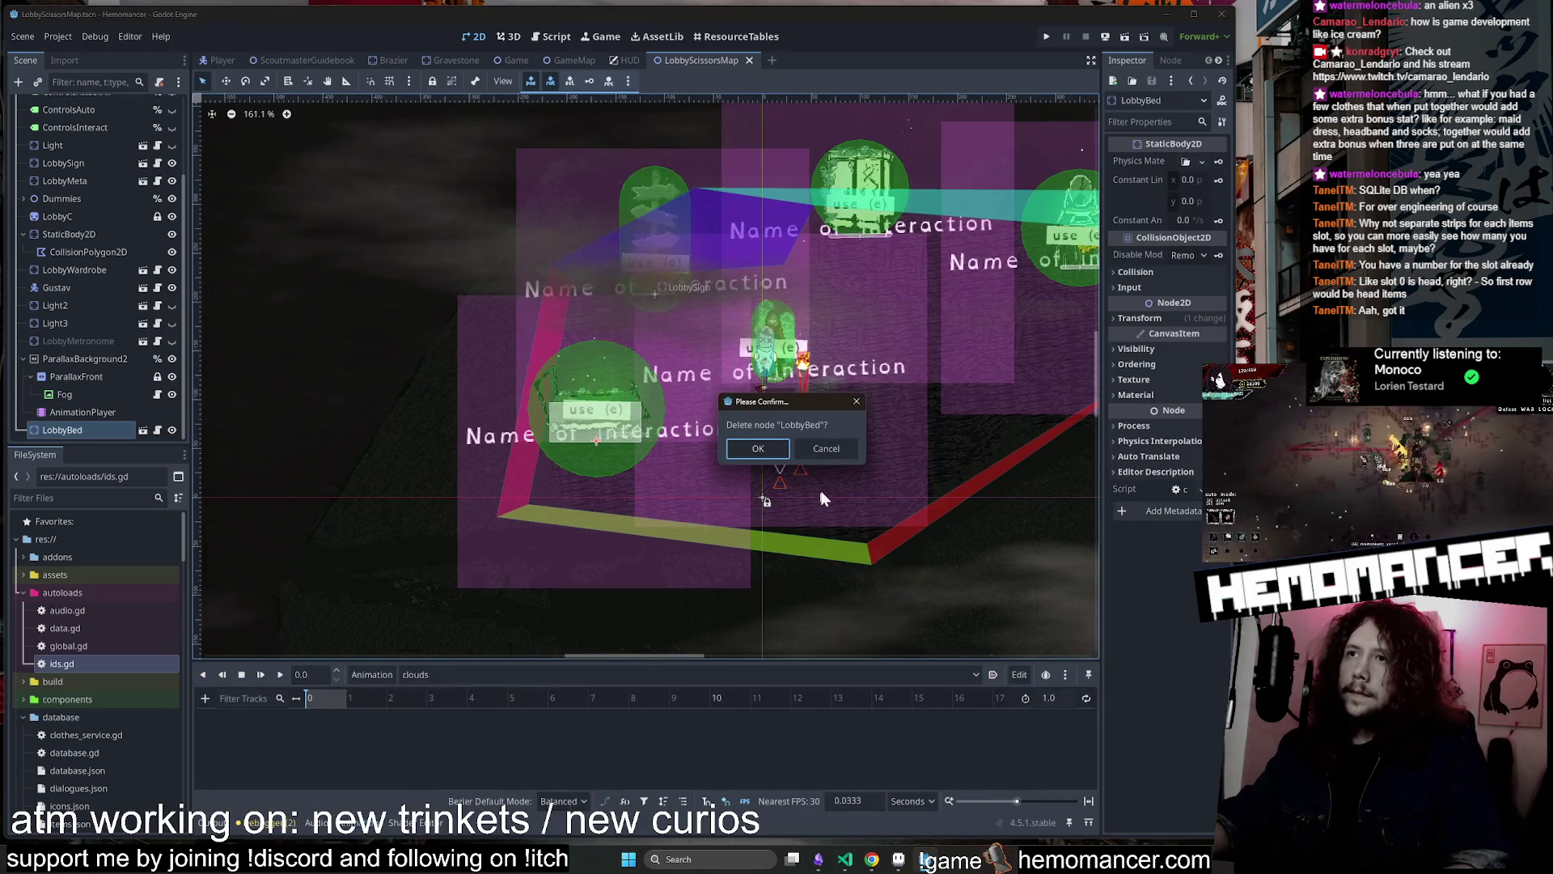
pyautogui.click(759, 448)
pyautogui.press('F5')
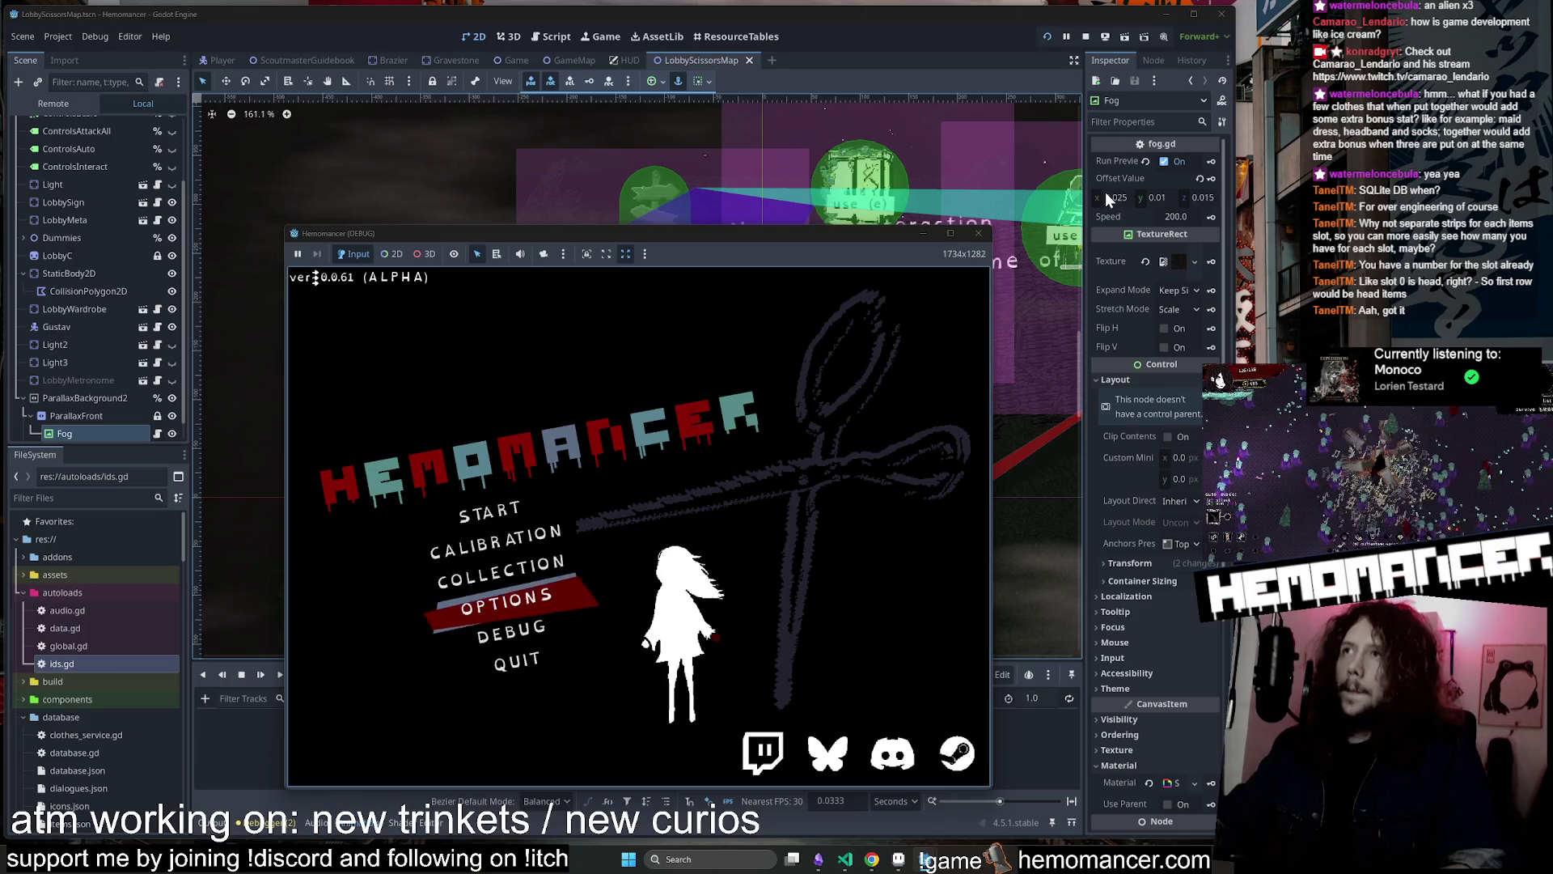
# Enlarge the game window, start a new game, and fight up-right until reaching level 2
pyautogui.moveTo(993, 224); pyautogui.dragTo(1145, 71)
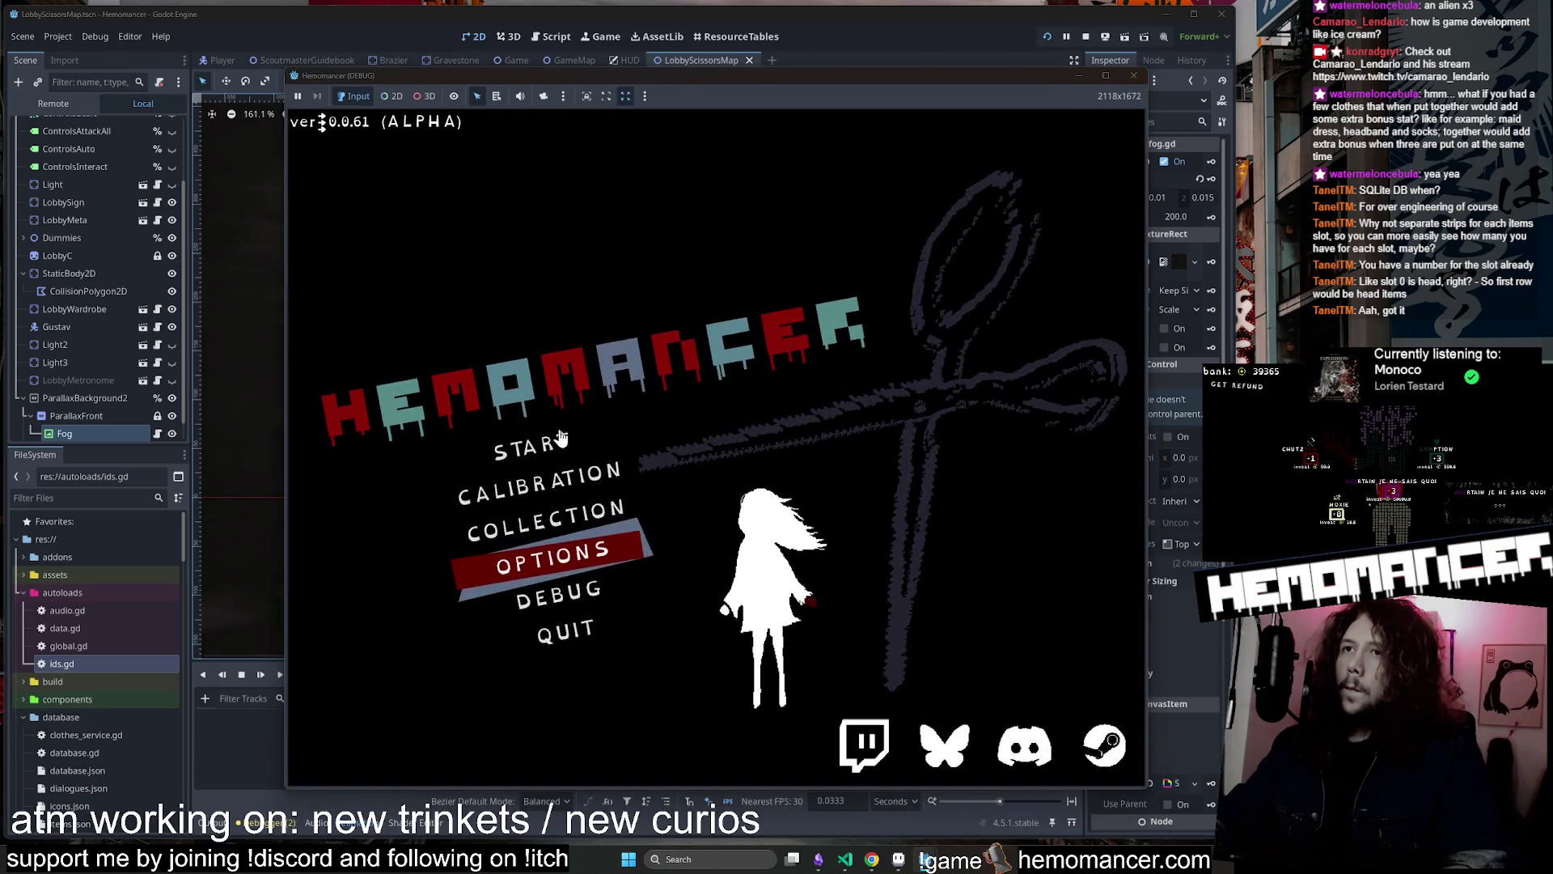
pyautogui.click(524, 448)
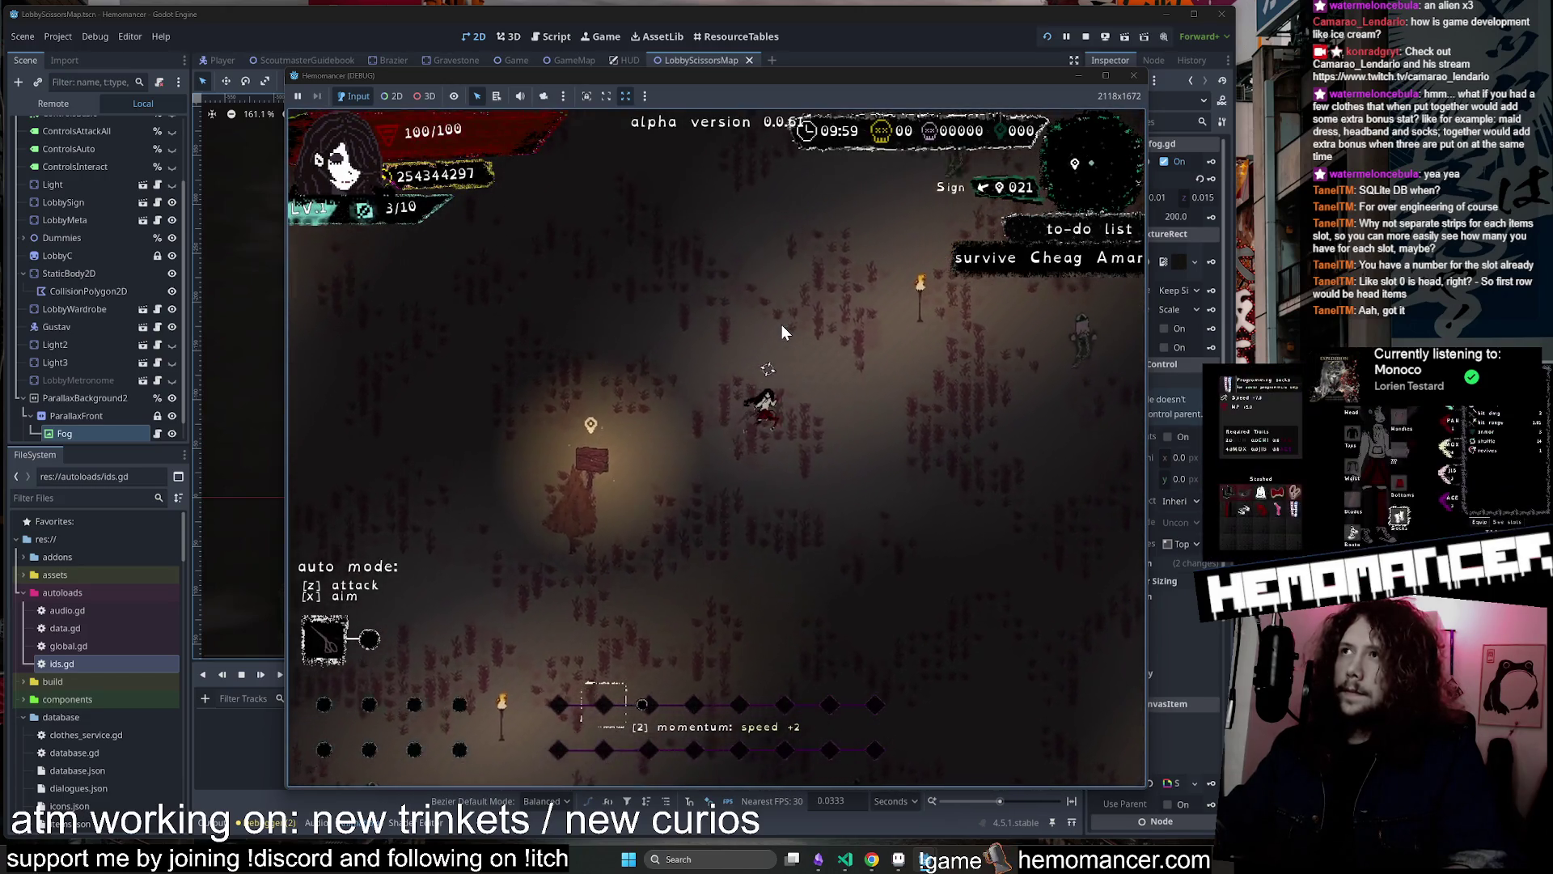
pyautogui.press('w')
pyautogui.press('d')
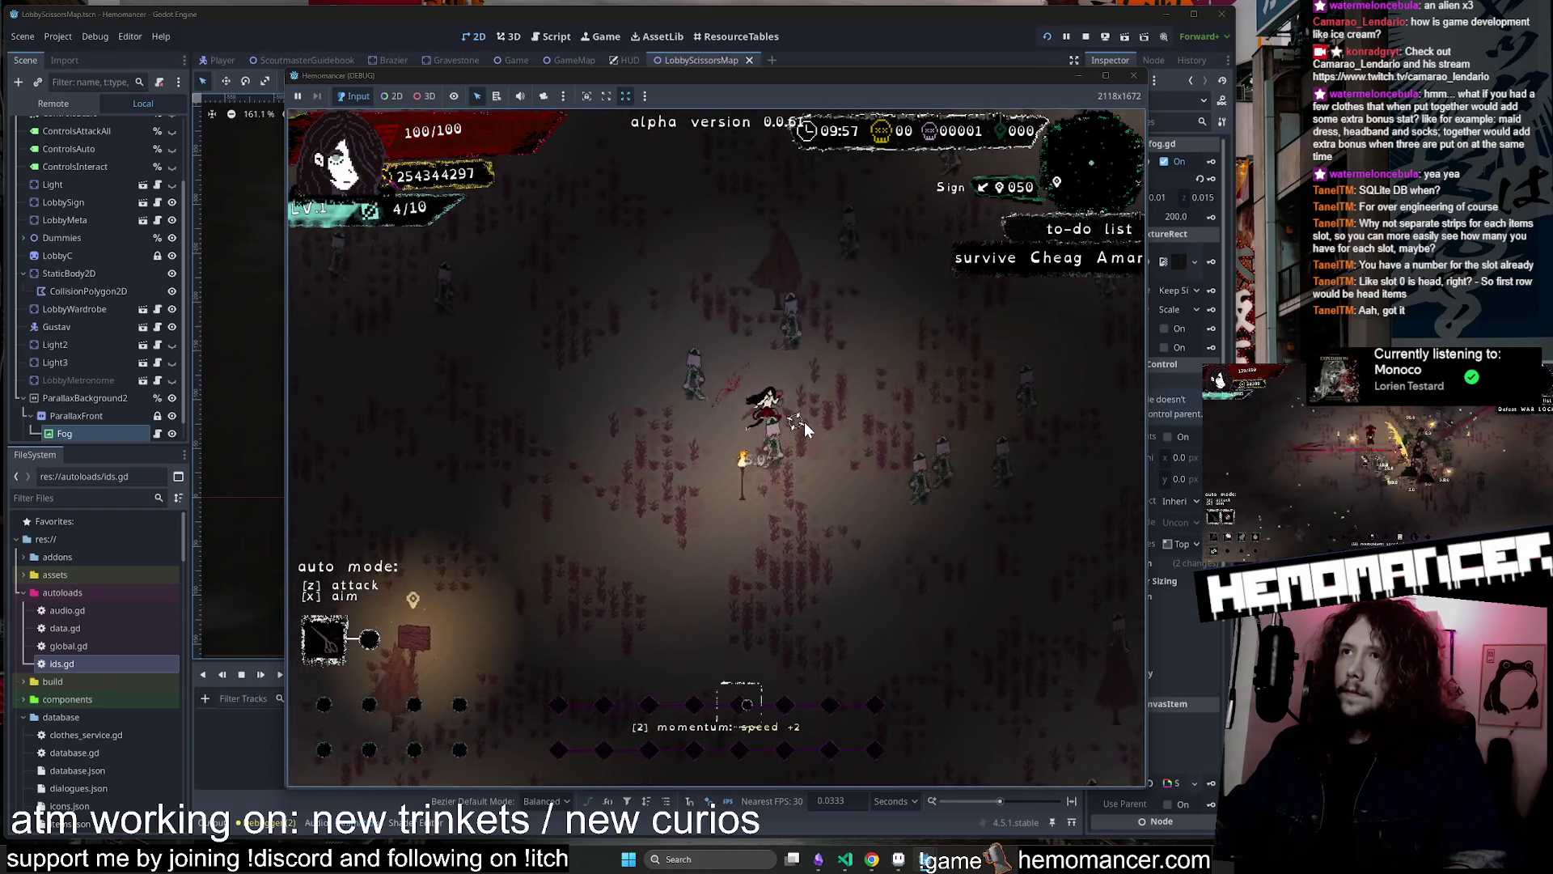
pyautogui.press('w')
pyautogui.press('d')
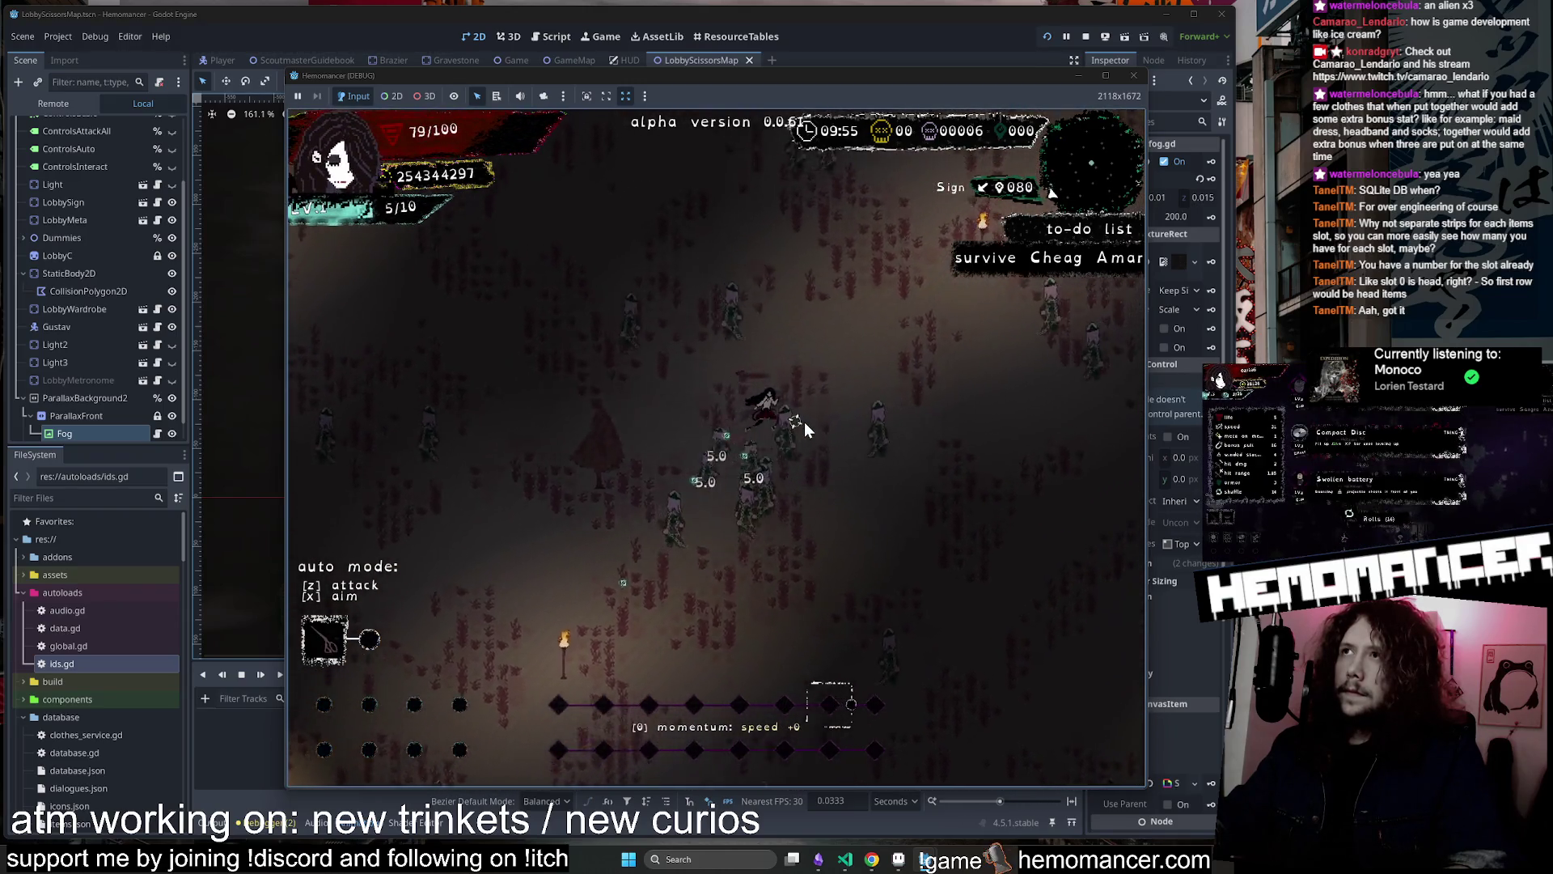
pyautogui.press('w')
pyautogui.press('d')
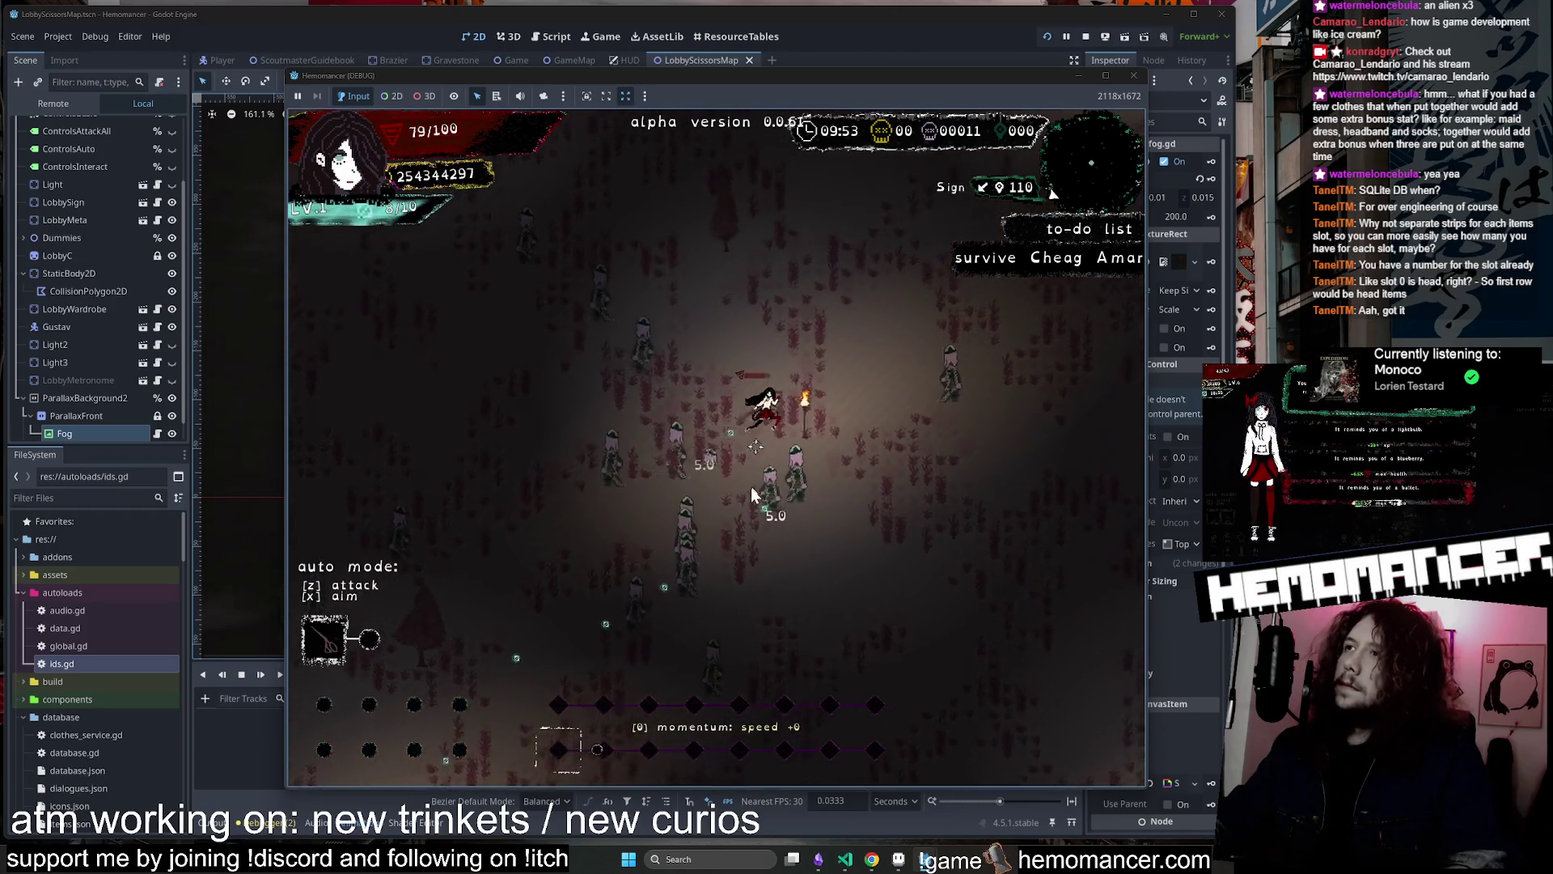
pyautogui.press('w')
pyautogui.press('d')
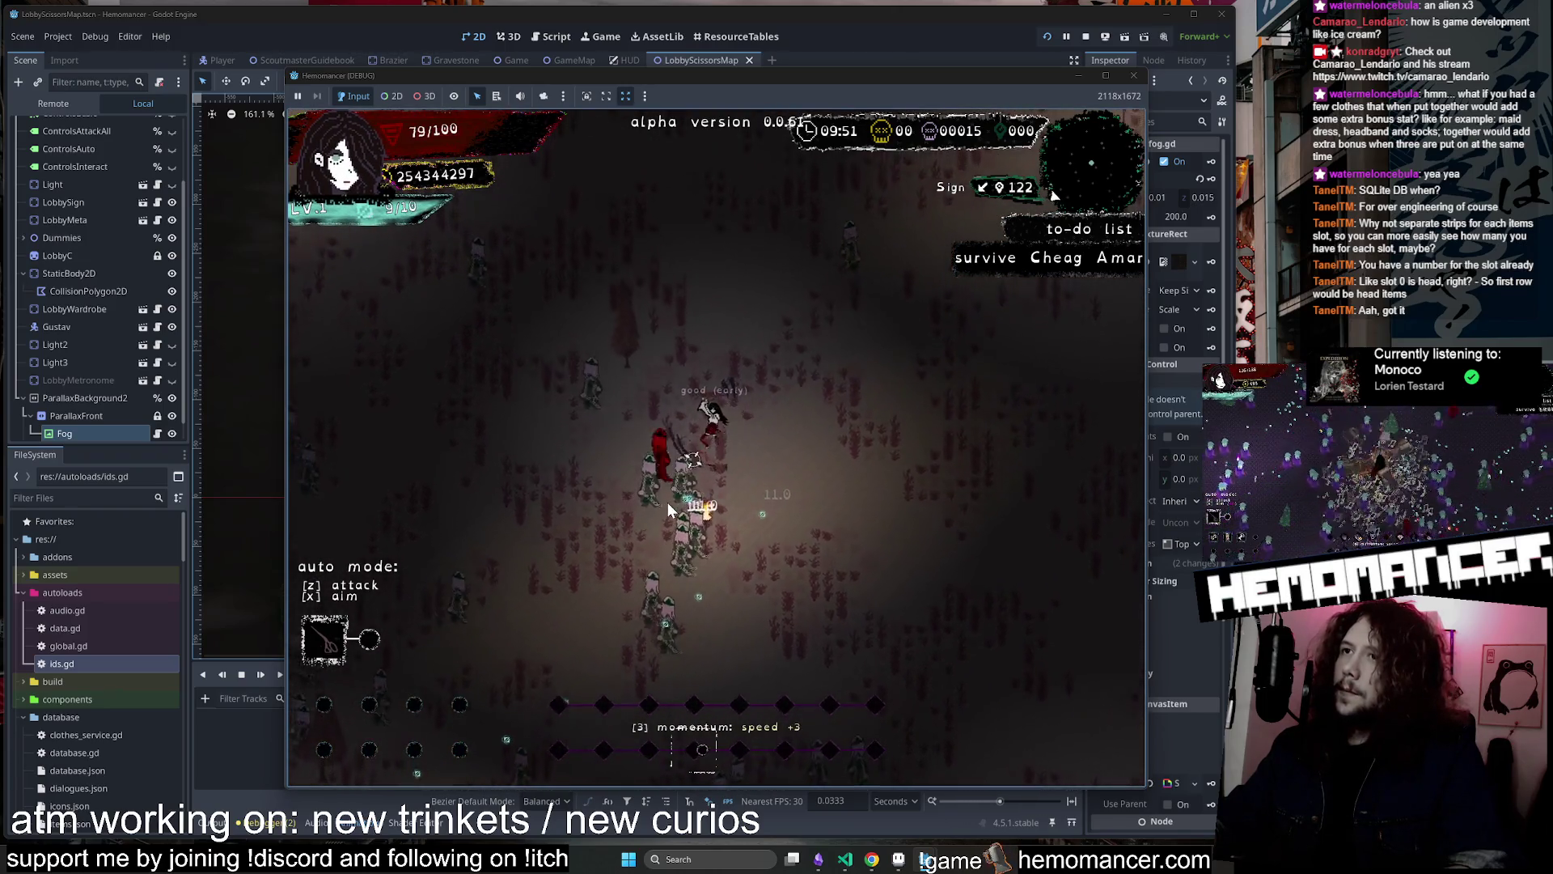
pyautogui.press('w')
pyautogui.press('d')
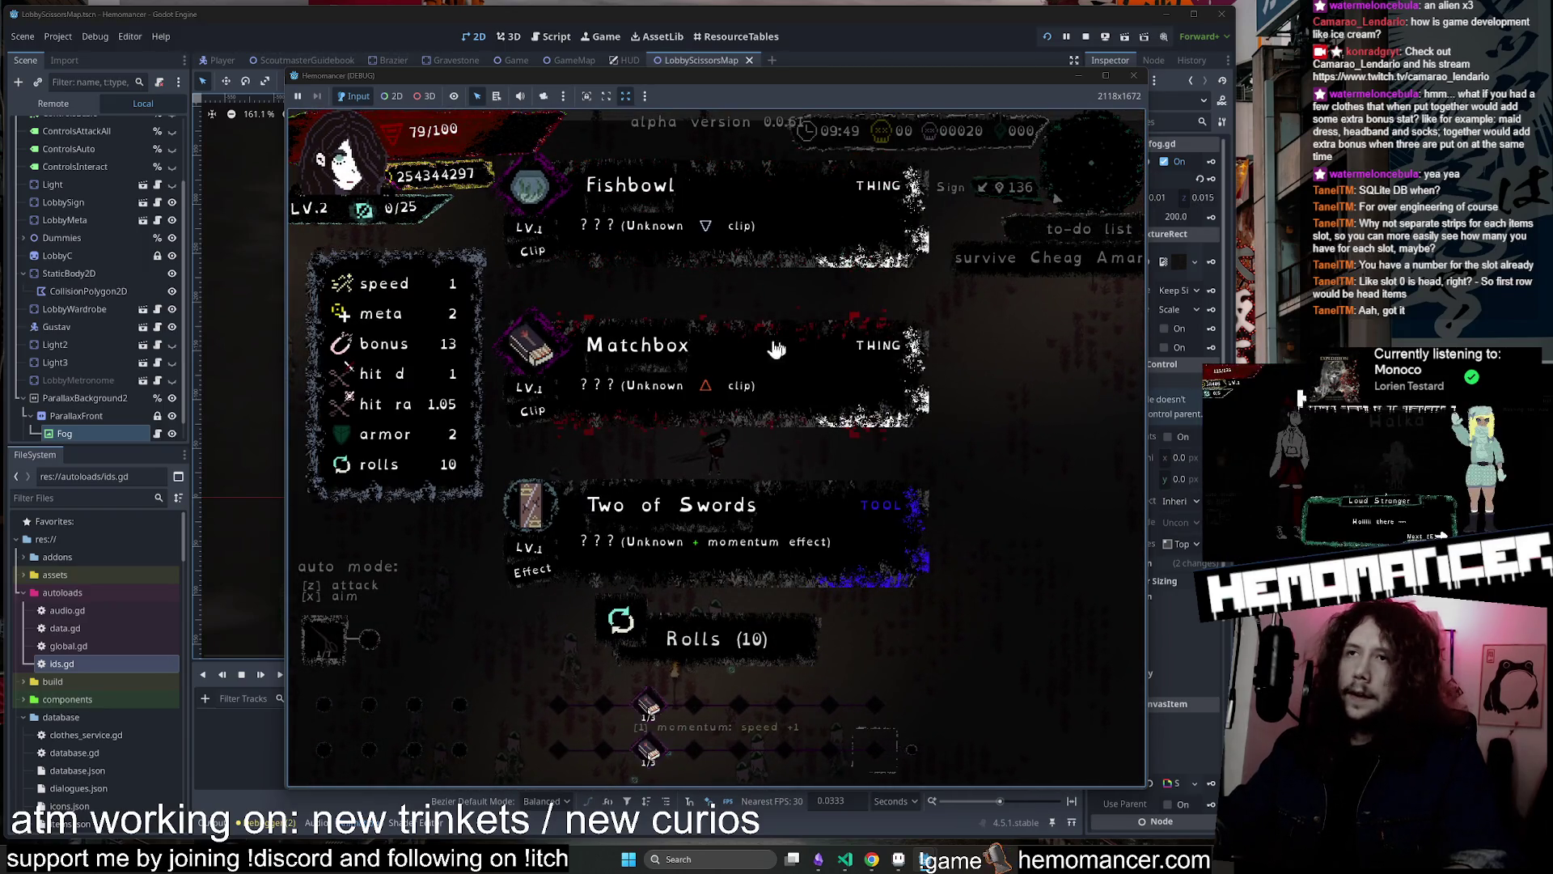
# Choose the Matchbox trinket, return to the title menu, and open DEBUG
pyautogui.click(775, 347)
pyautogui.press('w')
pyautogui.press('d')
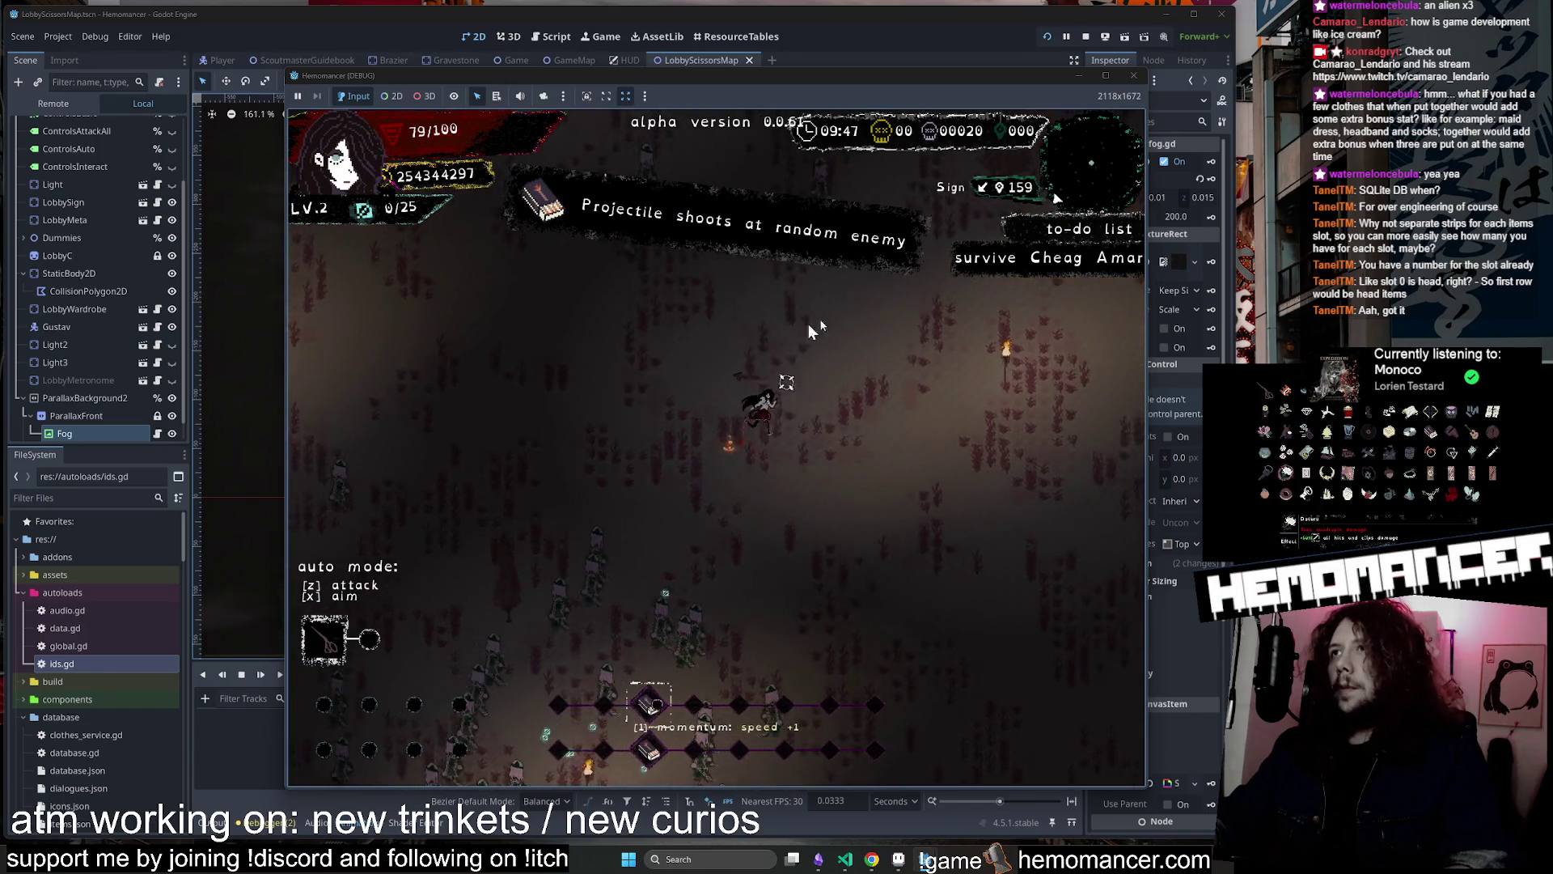
pyautogui.press('Escape')
pyautogui.click(638, 597)
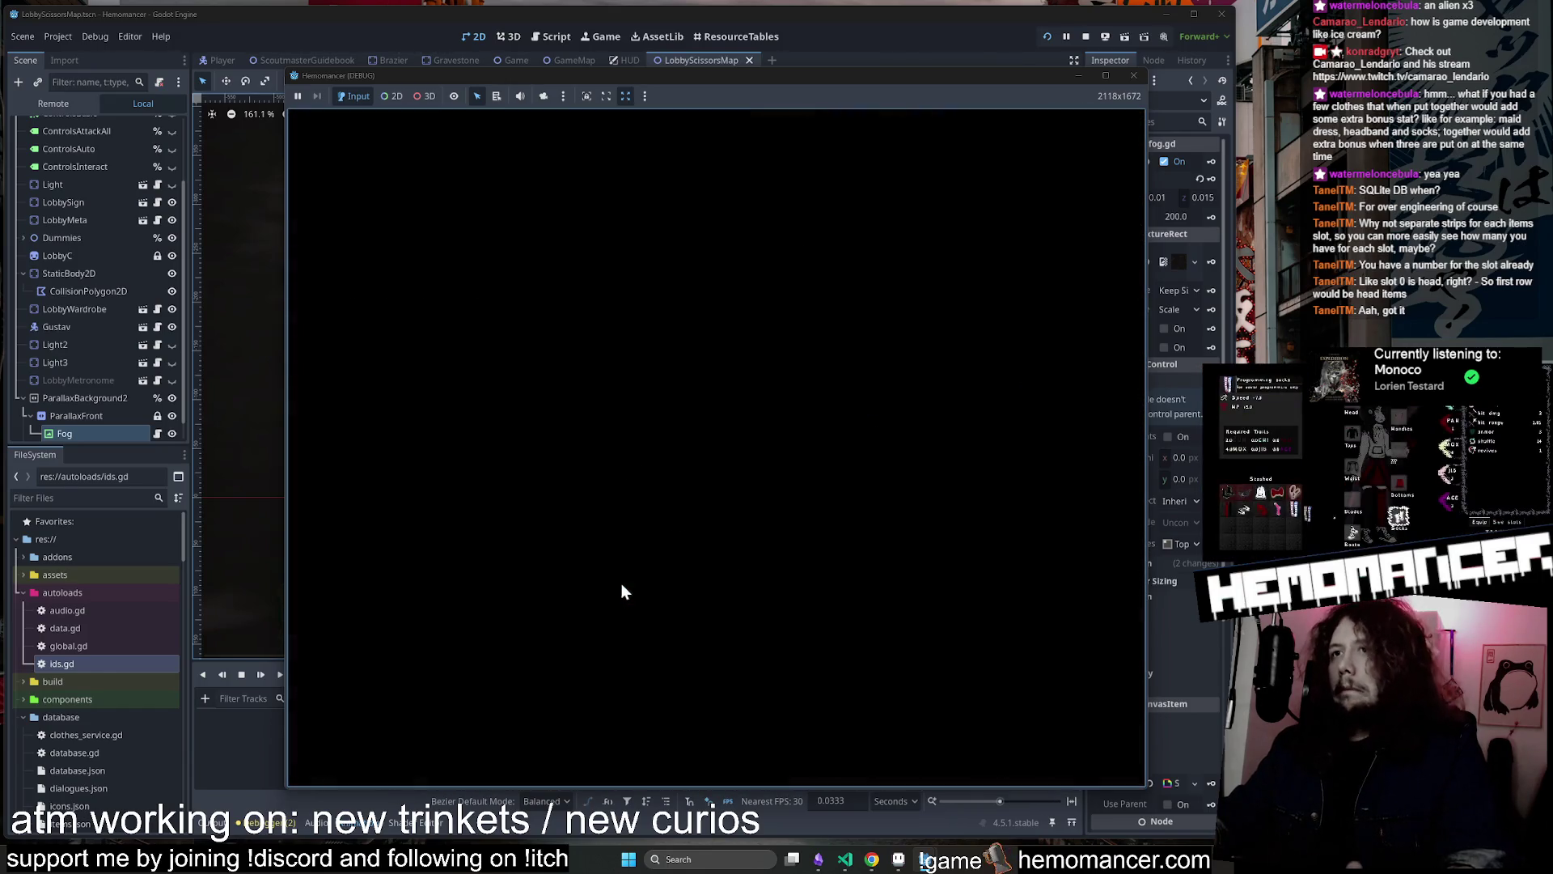
# Set the debug interaction to Gravestone and continue the run
pyautogui.click(527, 291)
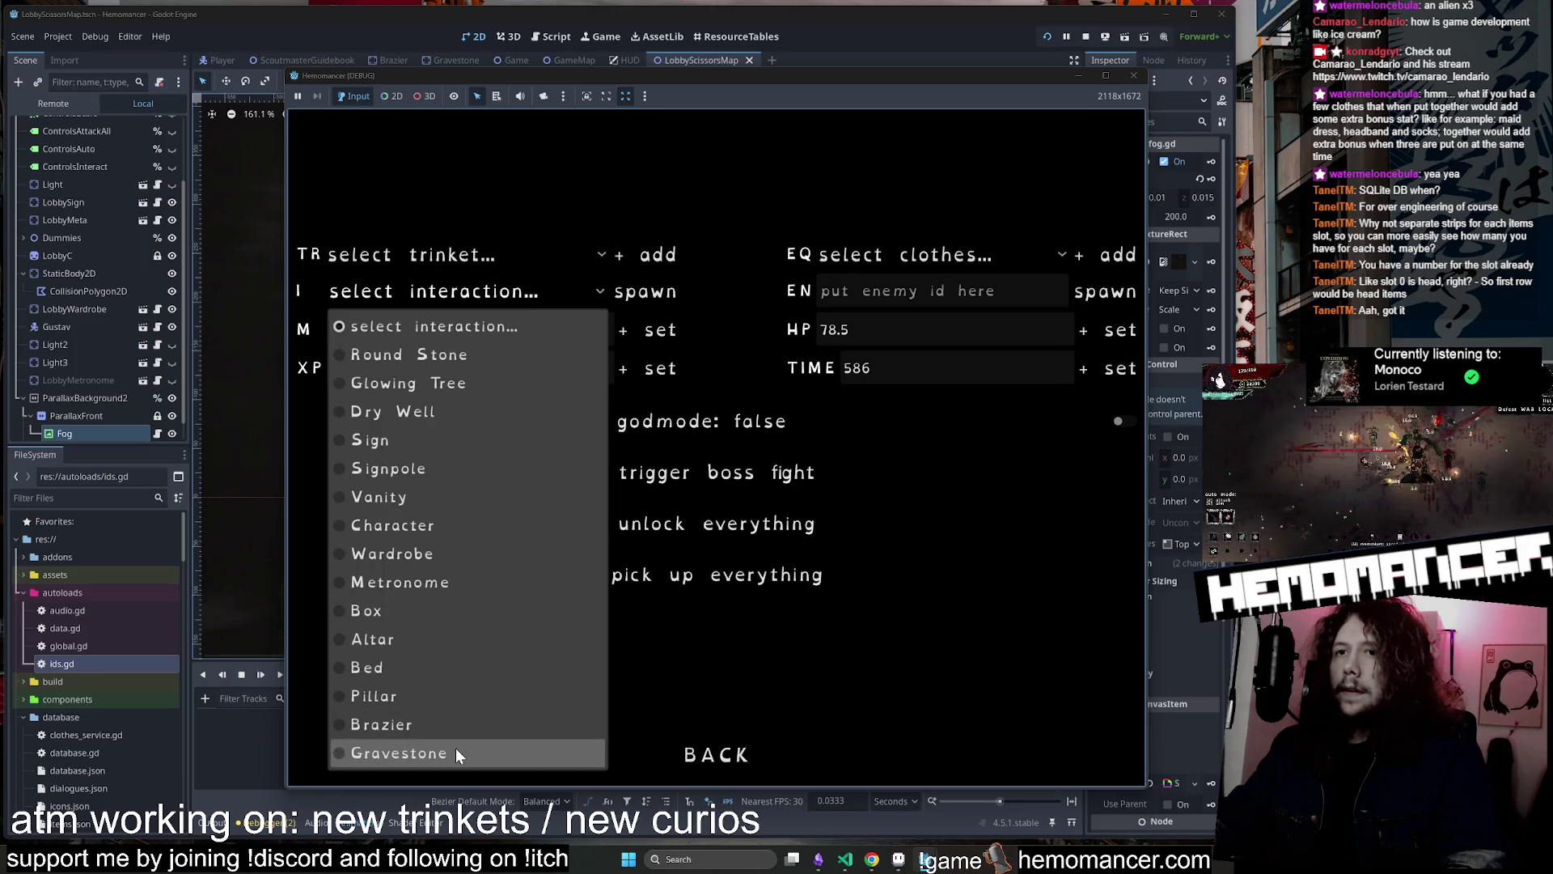
pyautogui.click(454, 748)
pyautogui.click(727, 754)
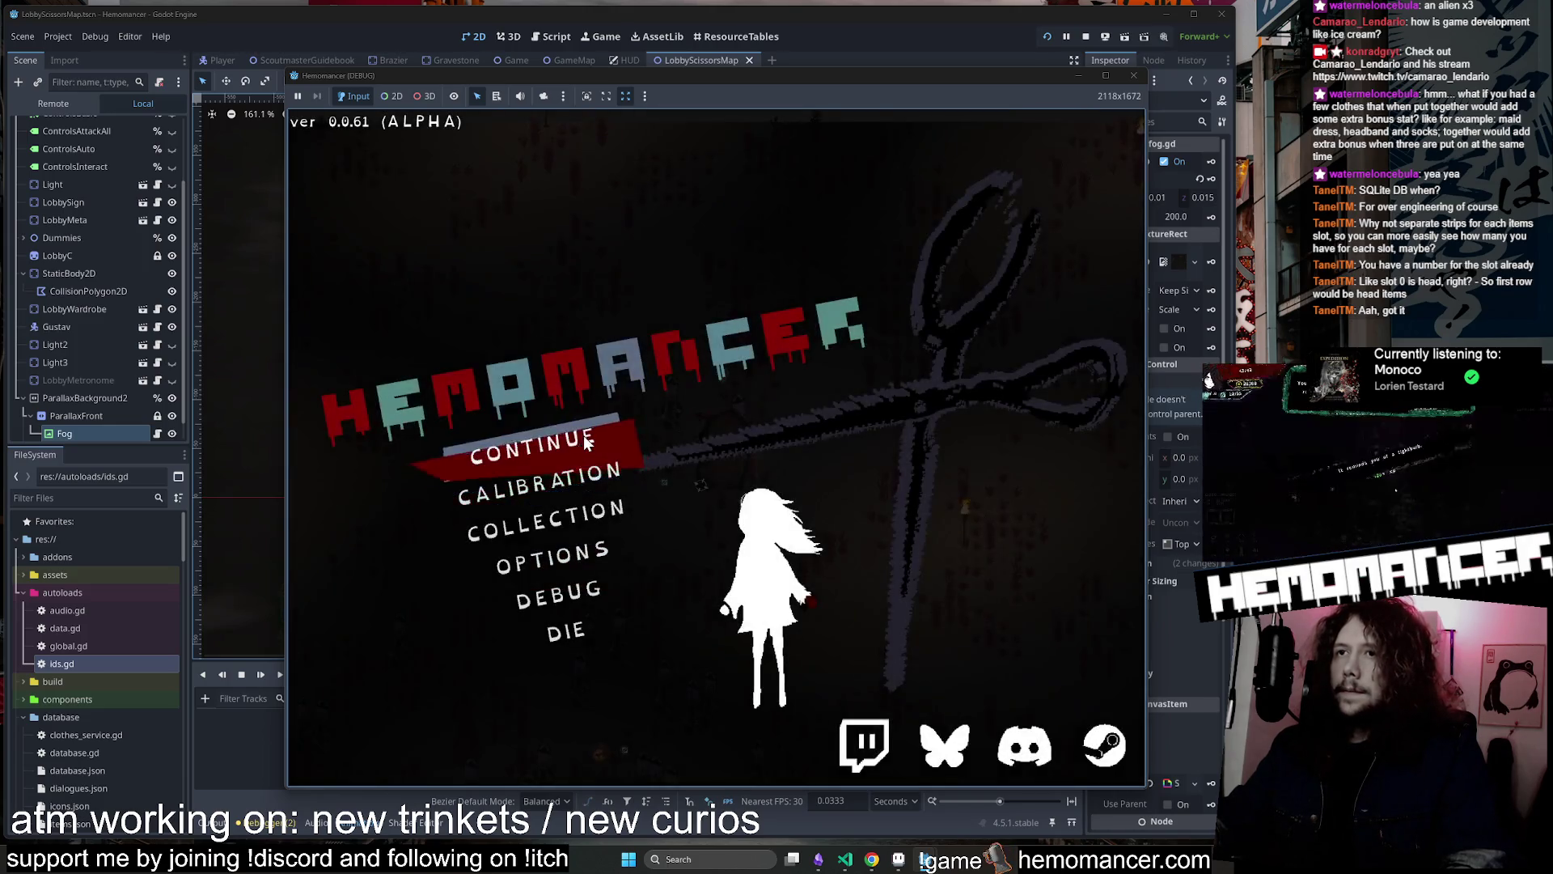
pyautogui.click(584, 435)
# Walk around the gravestone and pick a trinket at level-up
pyautogui.press('d')
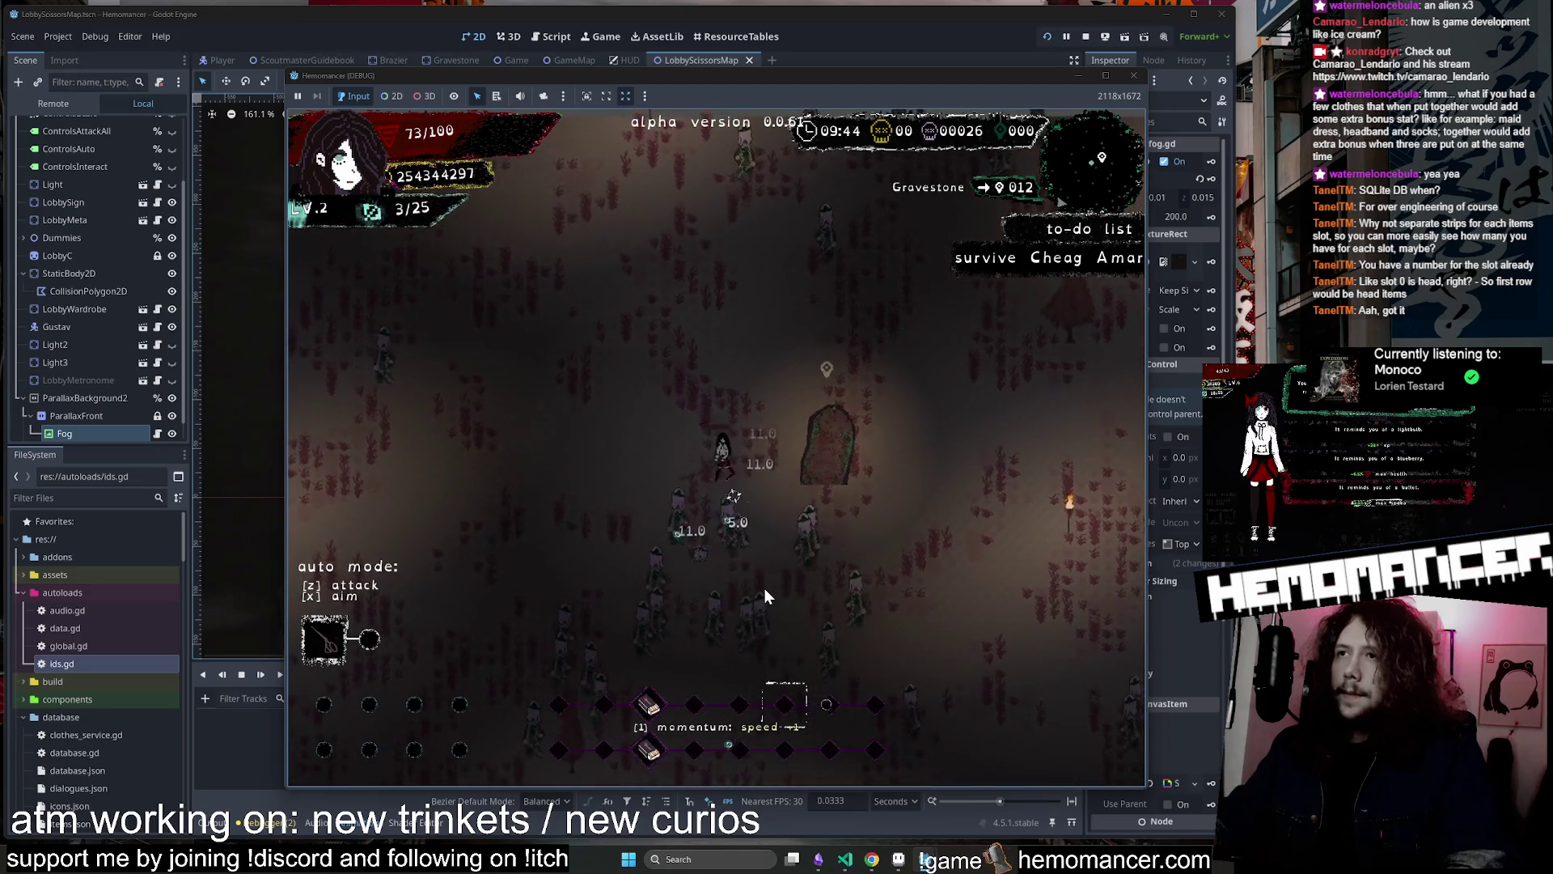
pyautogui.press('s')
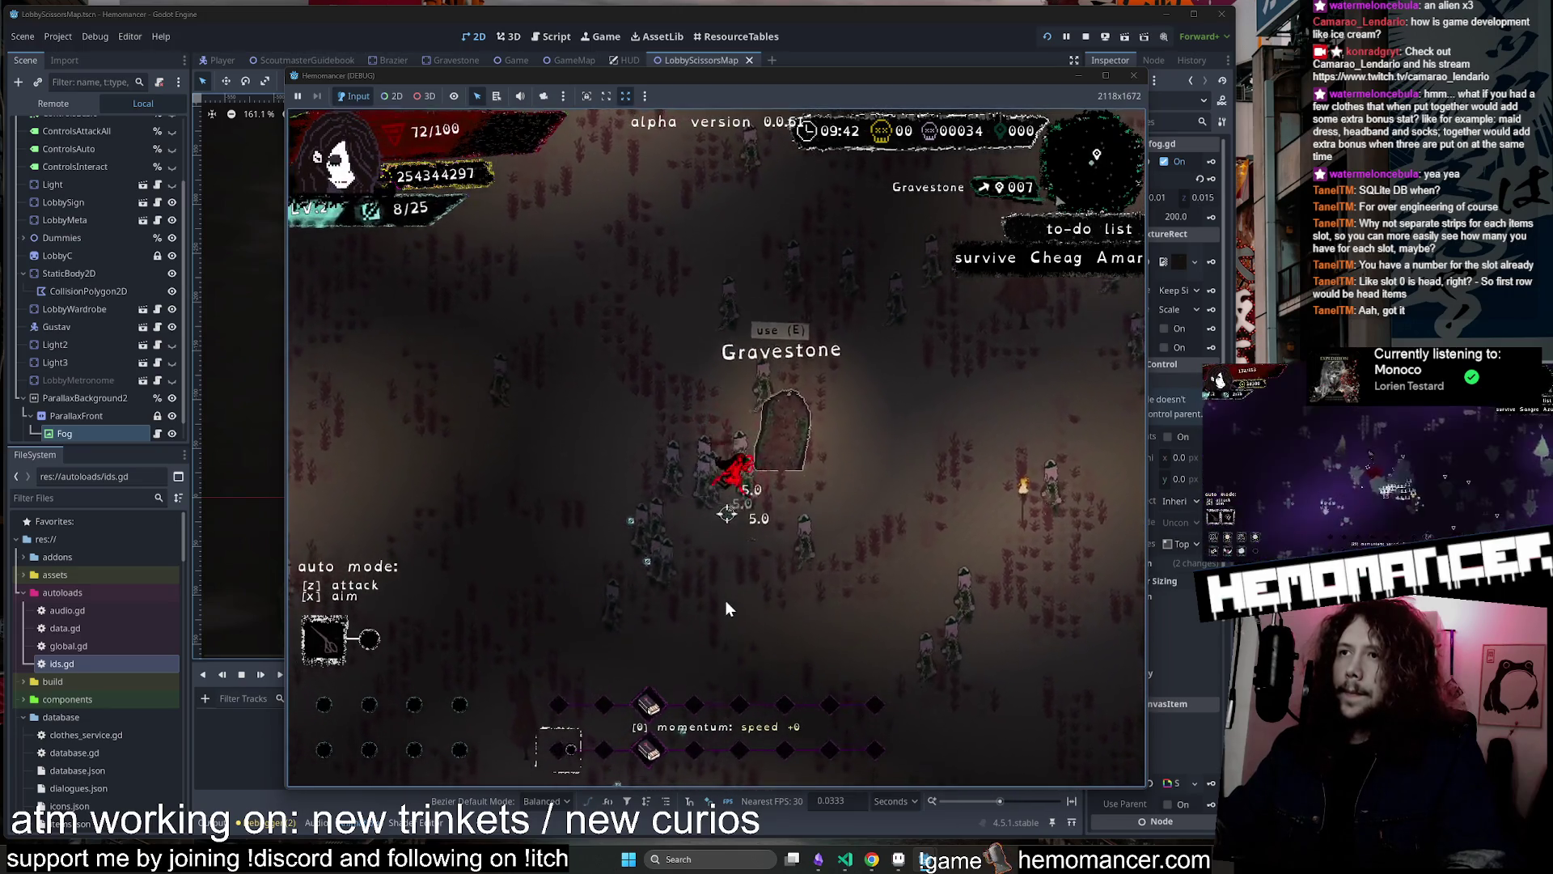
pyautogui.press('a')
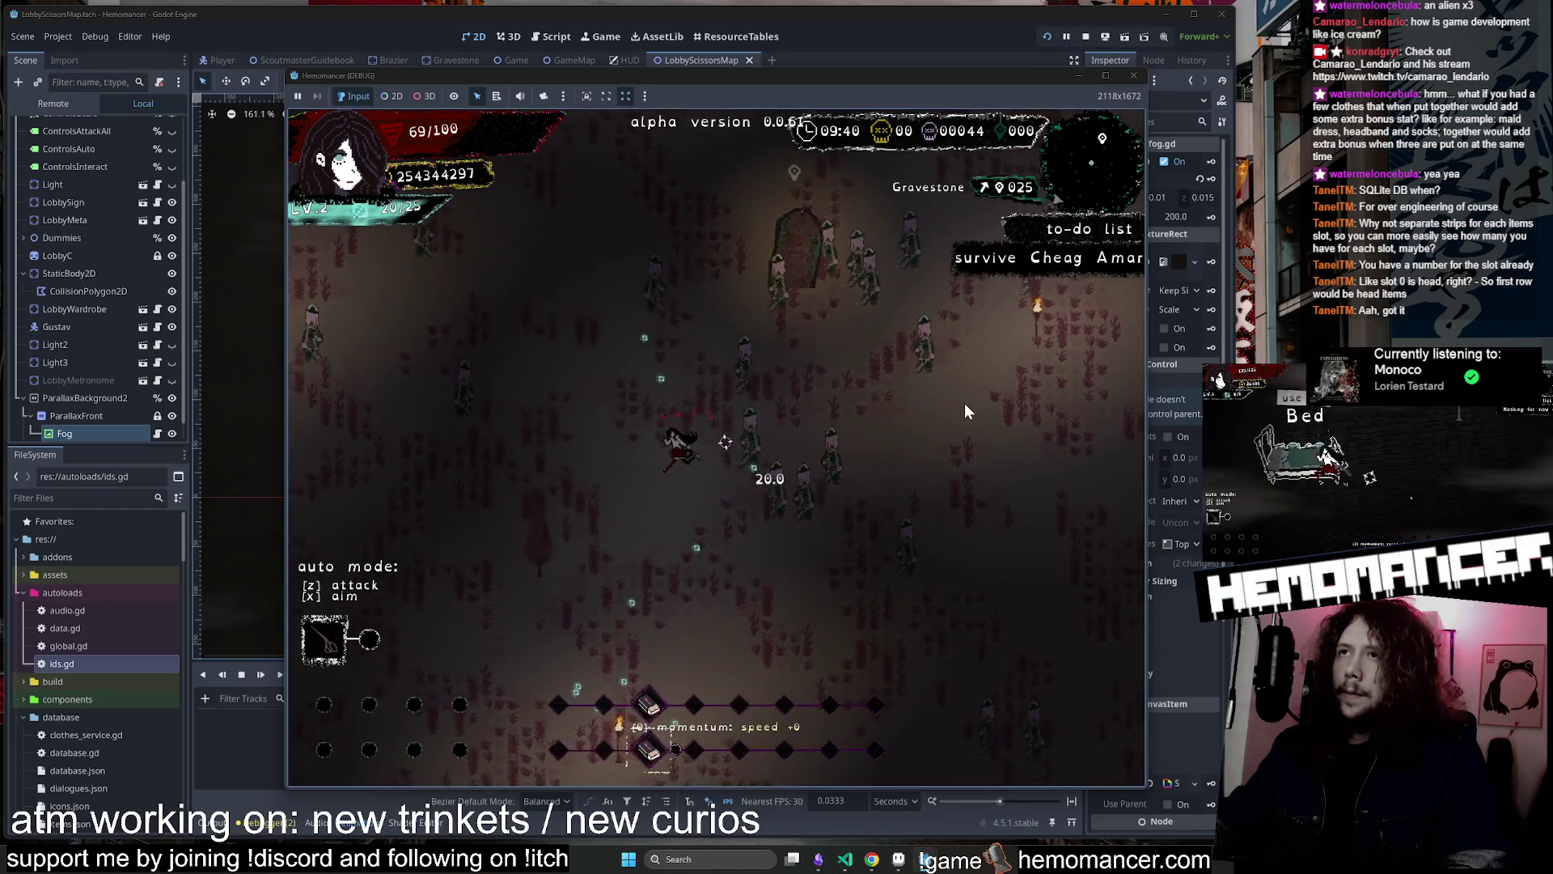
pyautogui.press('w')
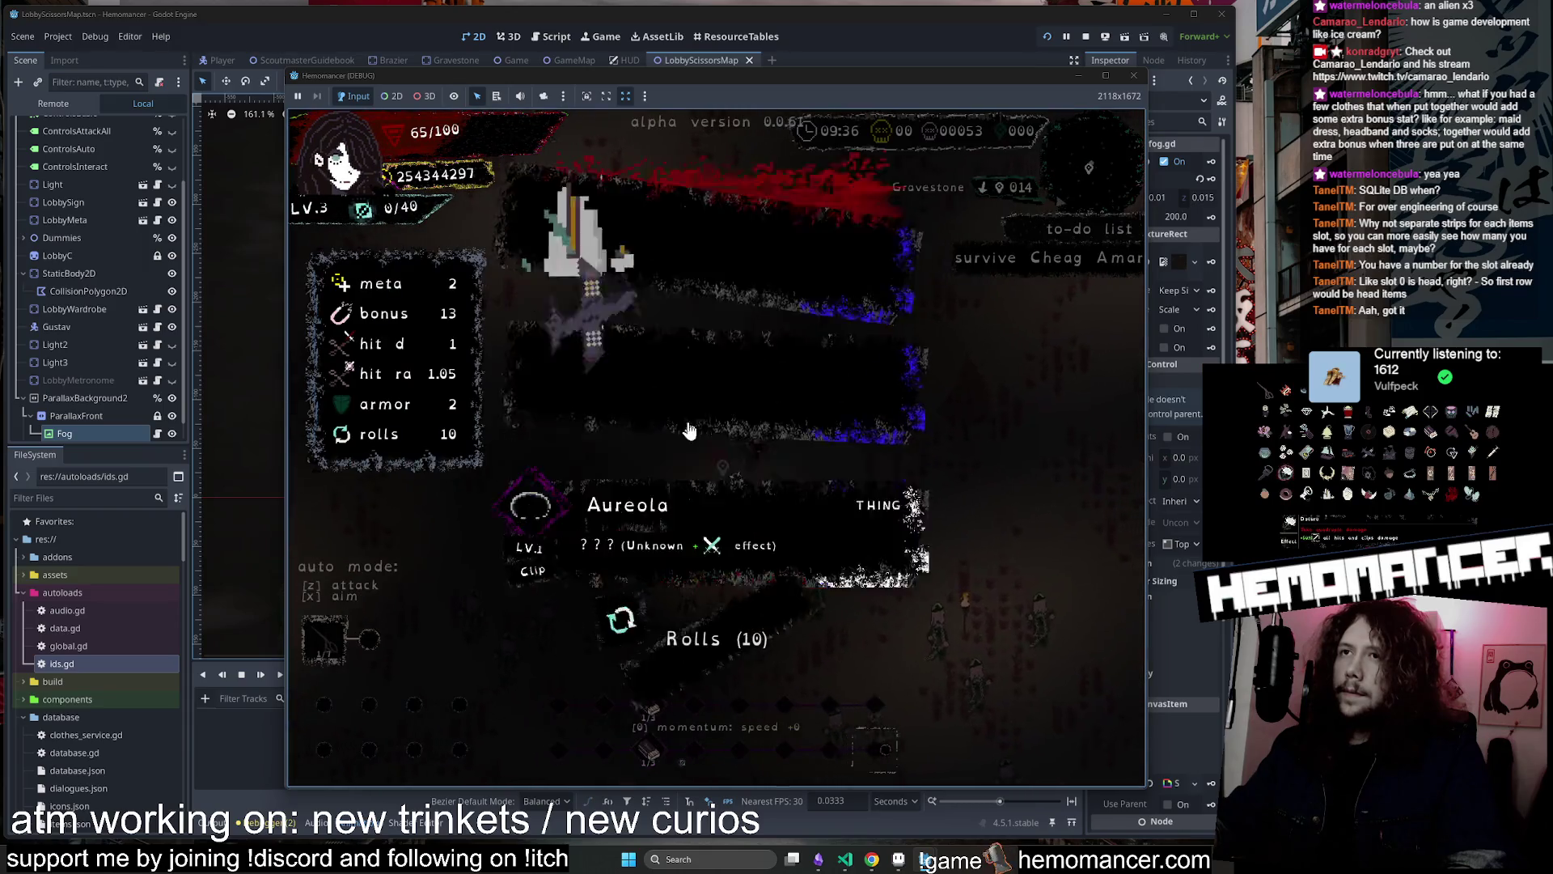
pyautogui.click(836, 382)
# Clear the enemy swarm, use the Gravestone, and pick one of the offered trinket cards
pyautogui.press('a')
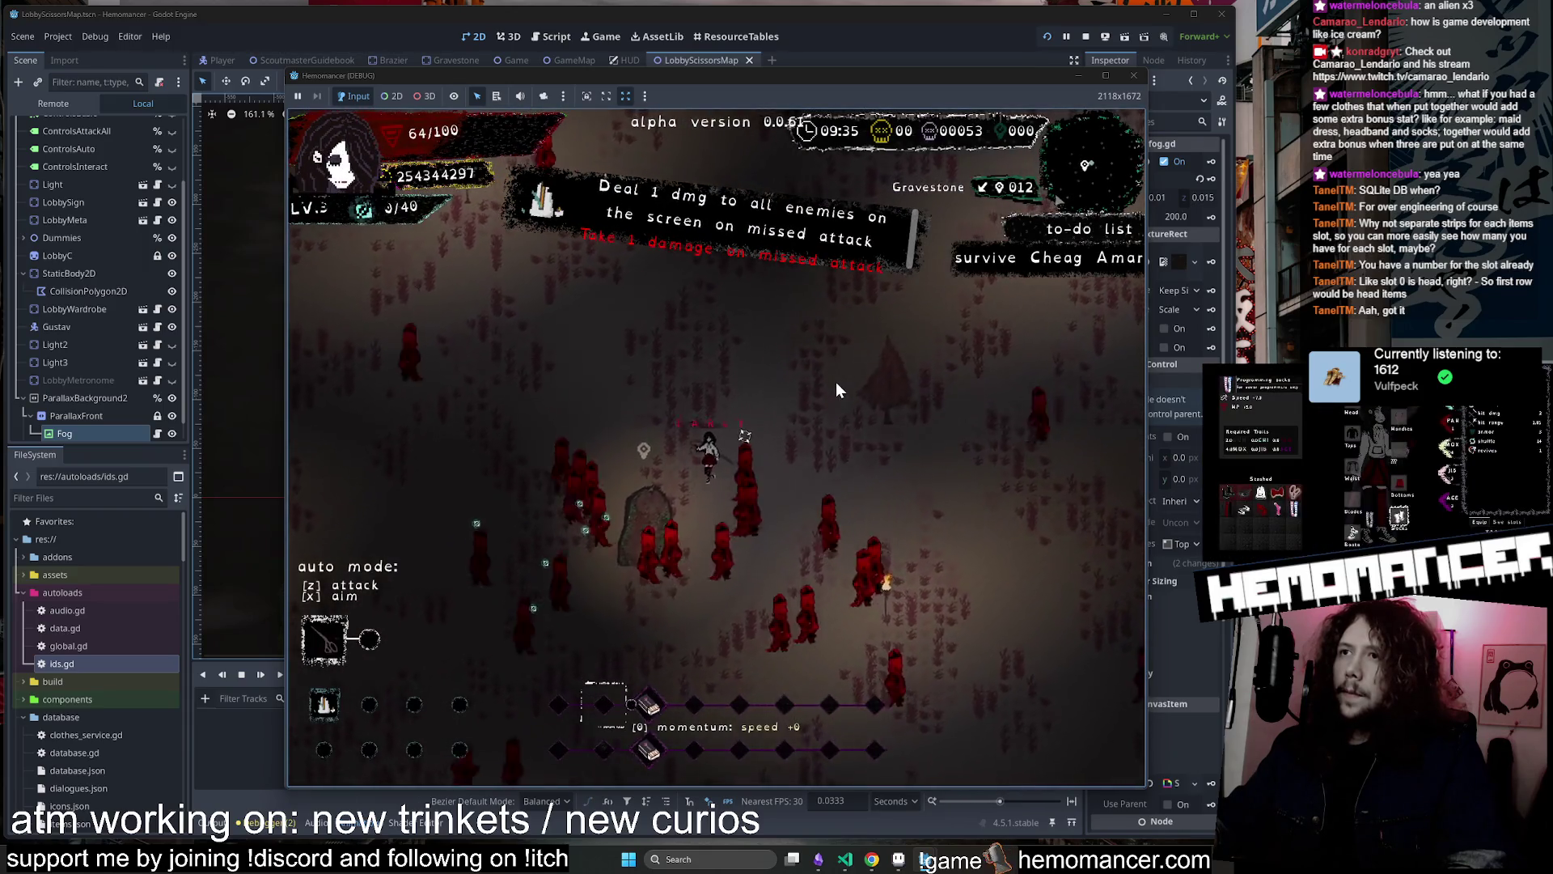
pyautogui.press('d')
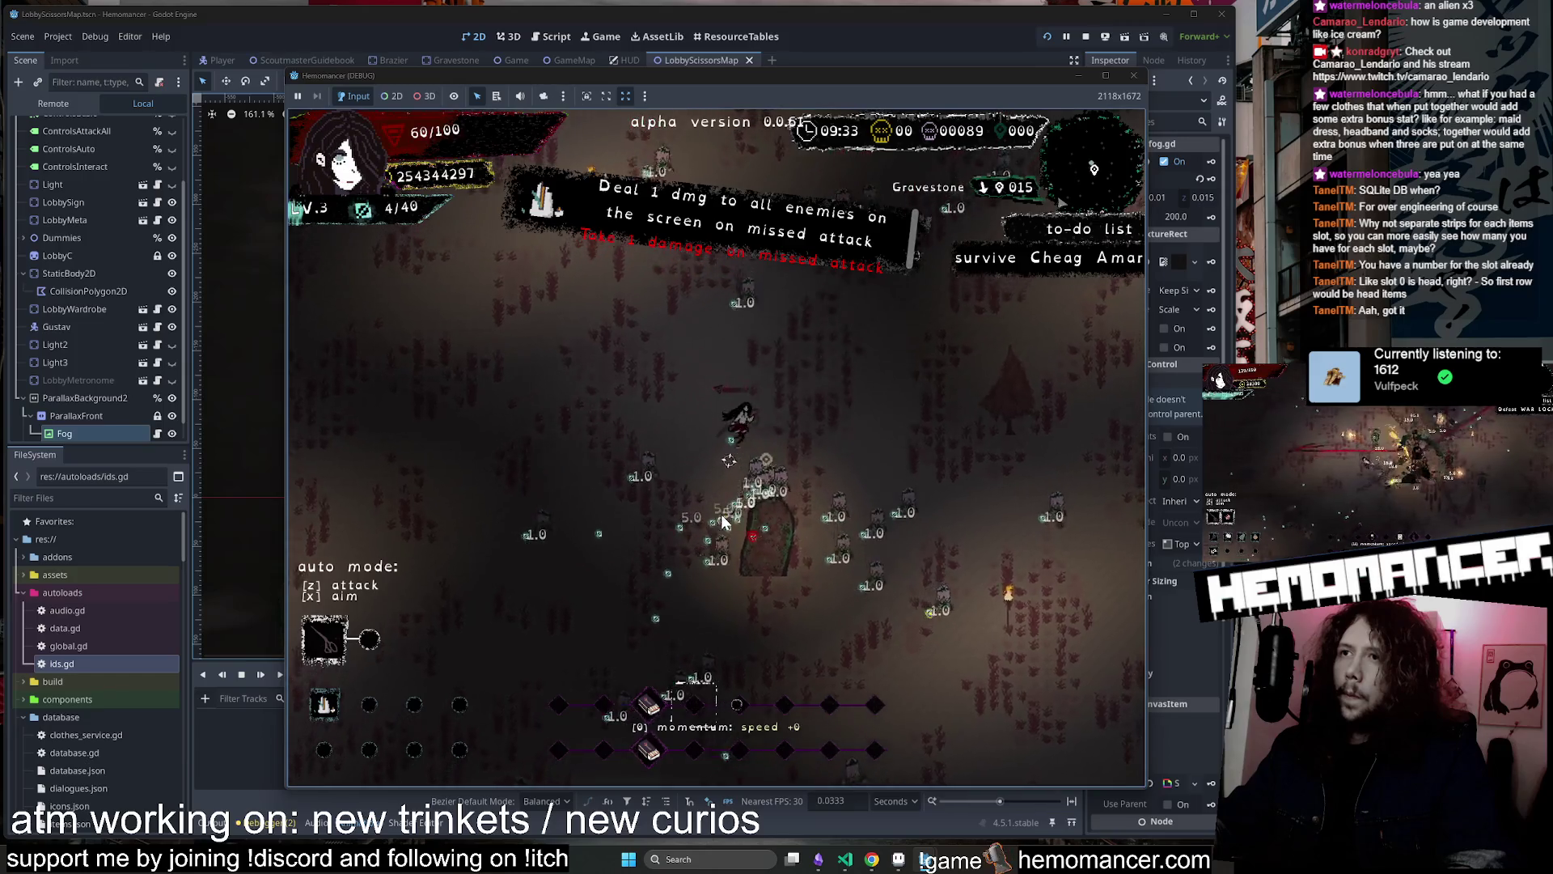
pyautogui.press('s')
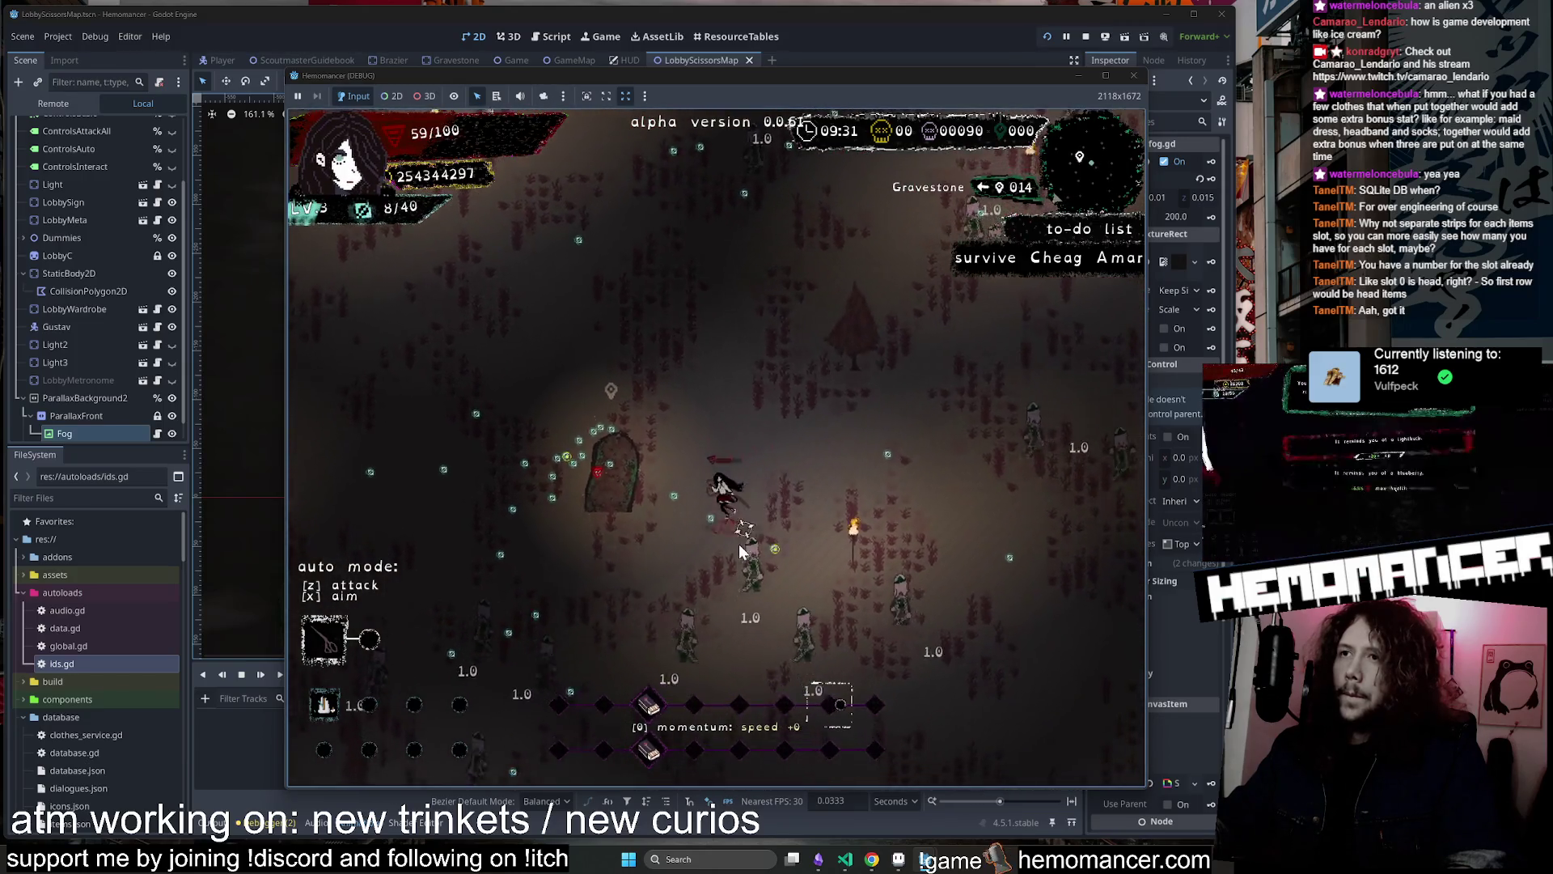
pyautogui.hotkey('w', 'a')
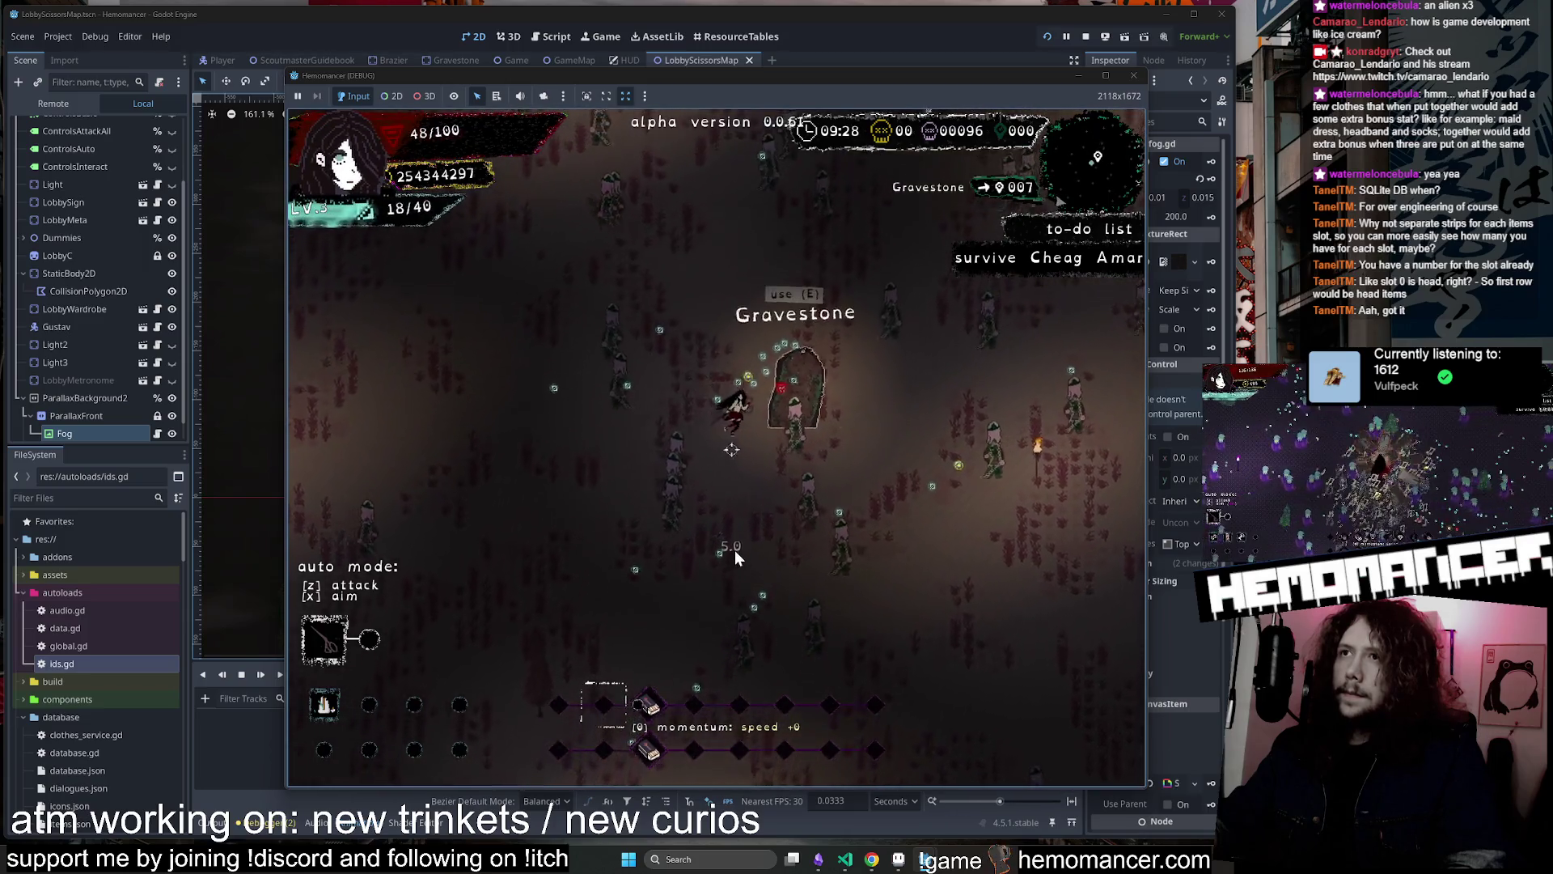
pyautogui.hotkey('w', 'd')
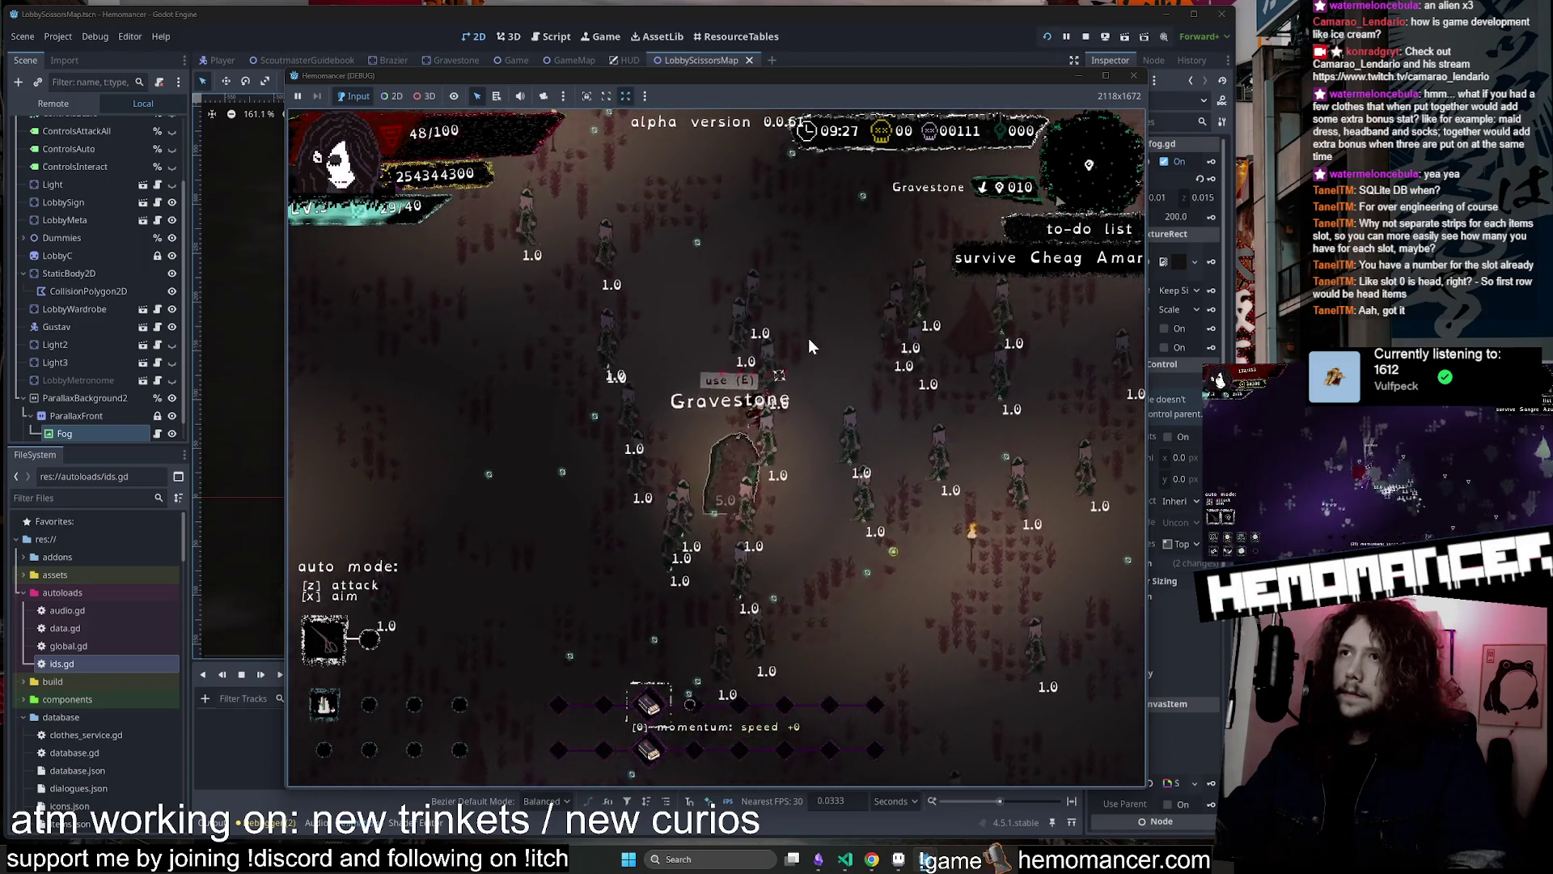
pyautogui.hotkey('w', 'd')
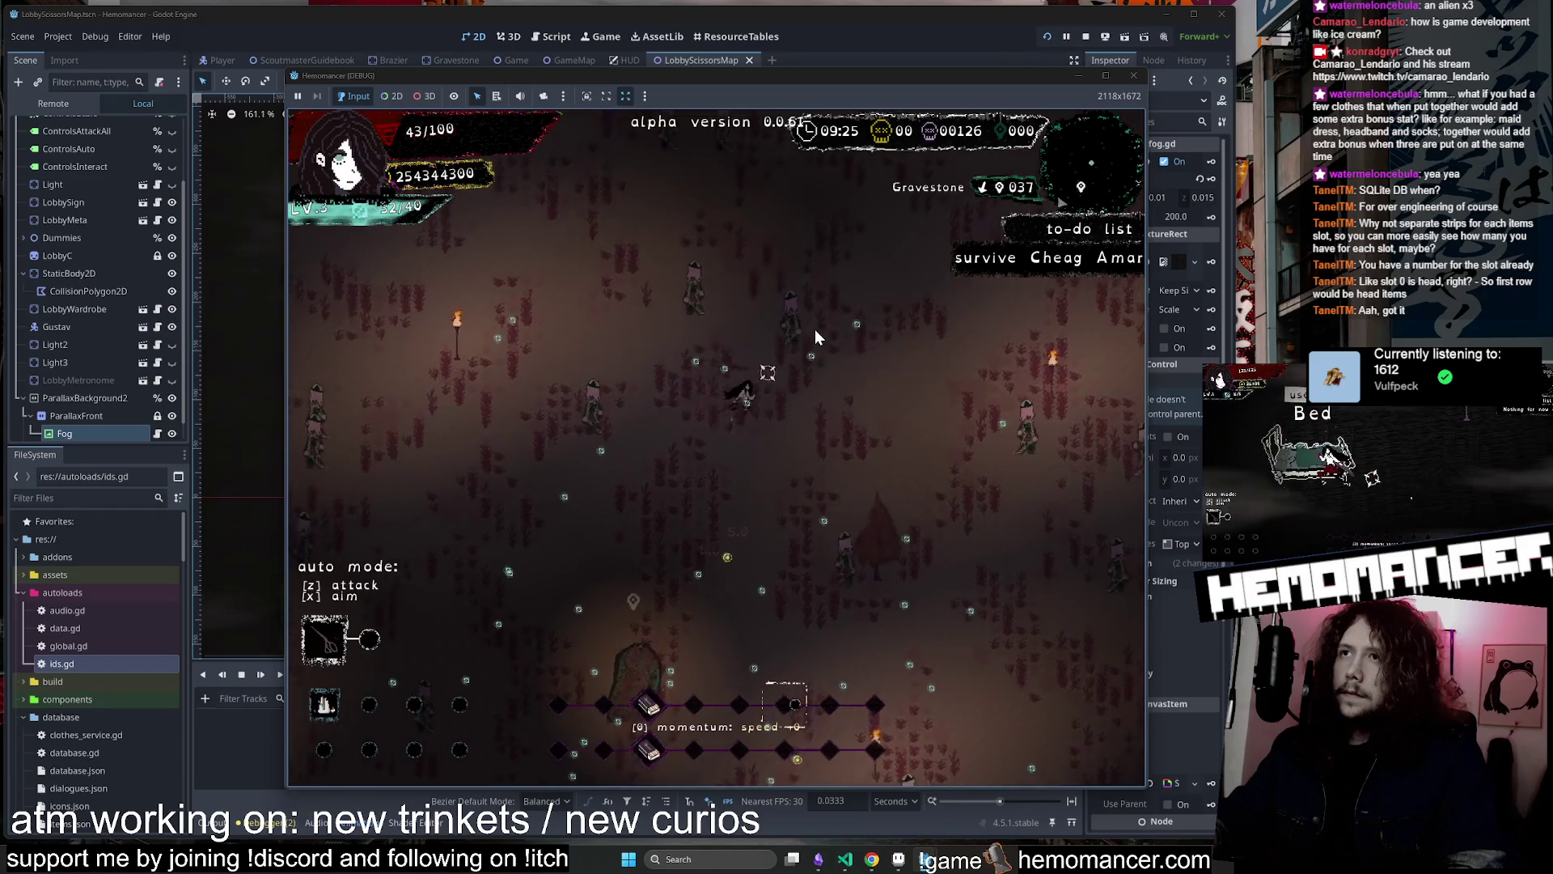
pyautogui.hotkey('s', 'a')
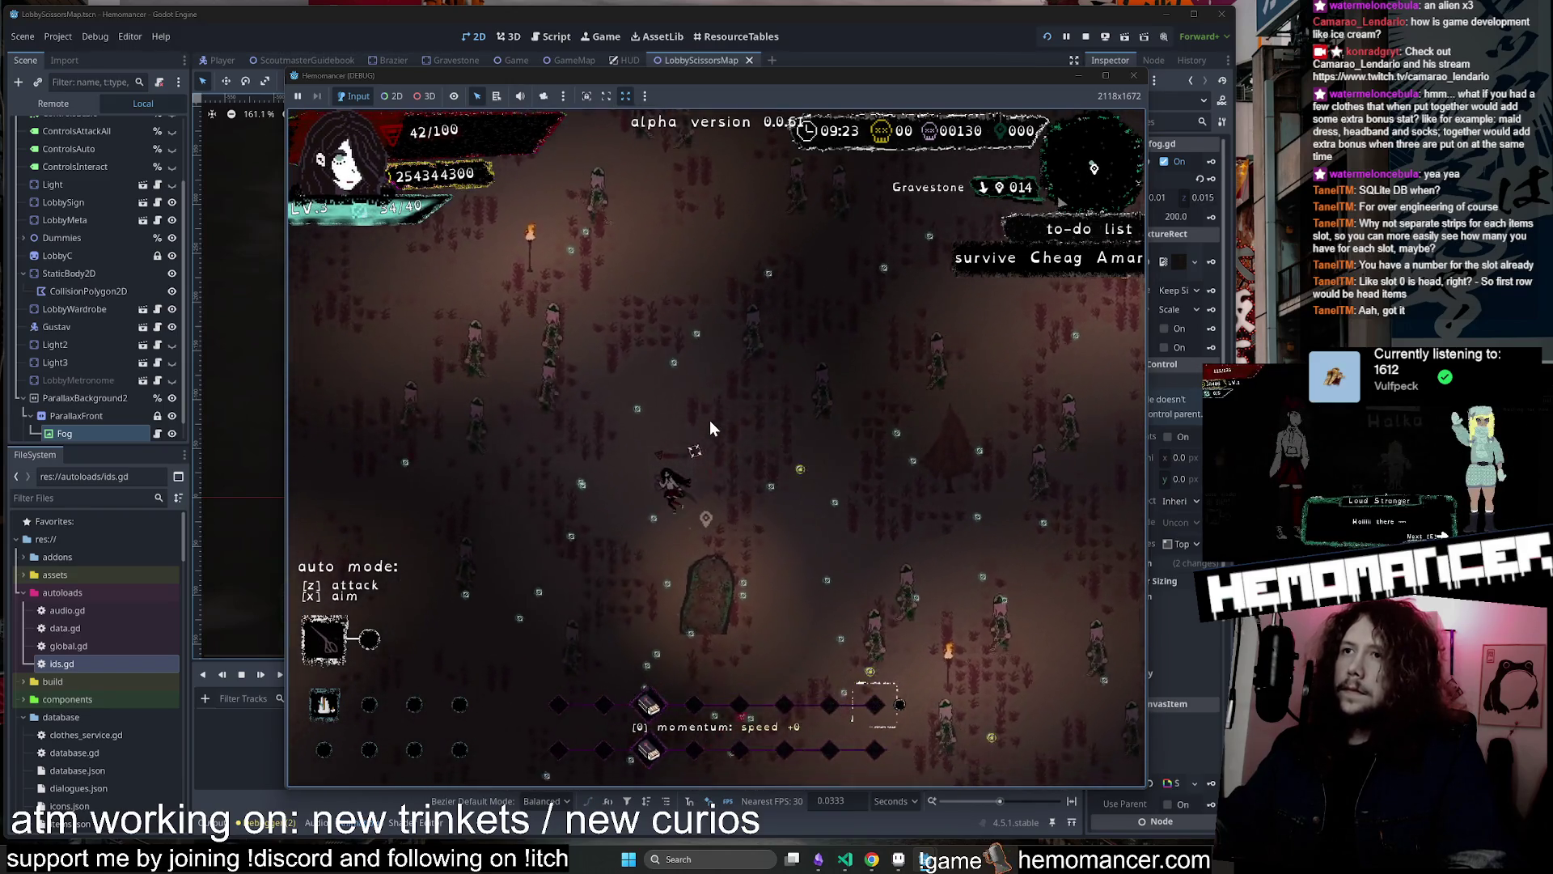
pyautogui.hotkey('s', 'd')
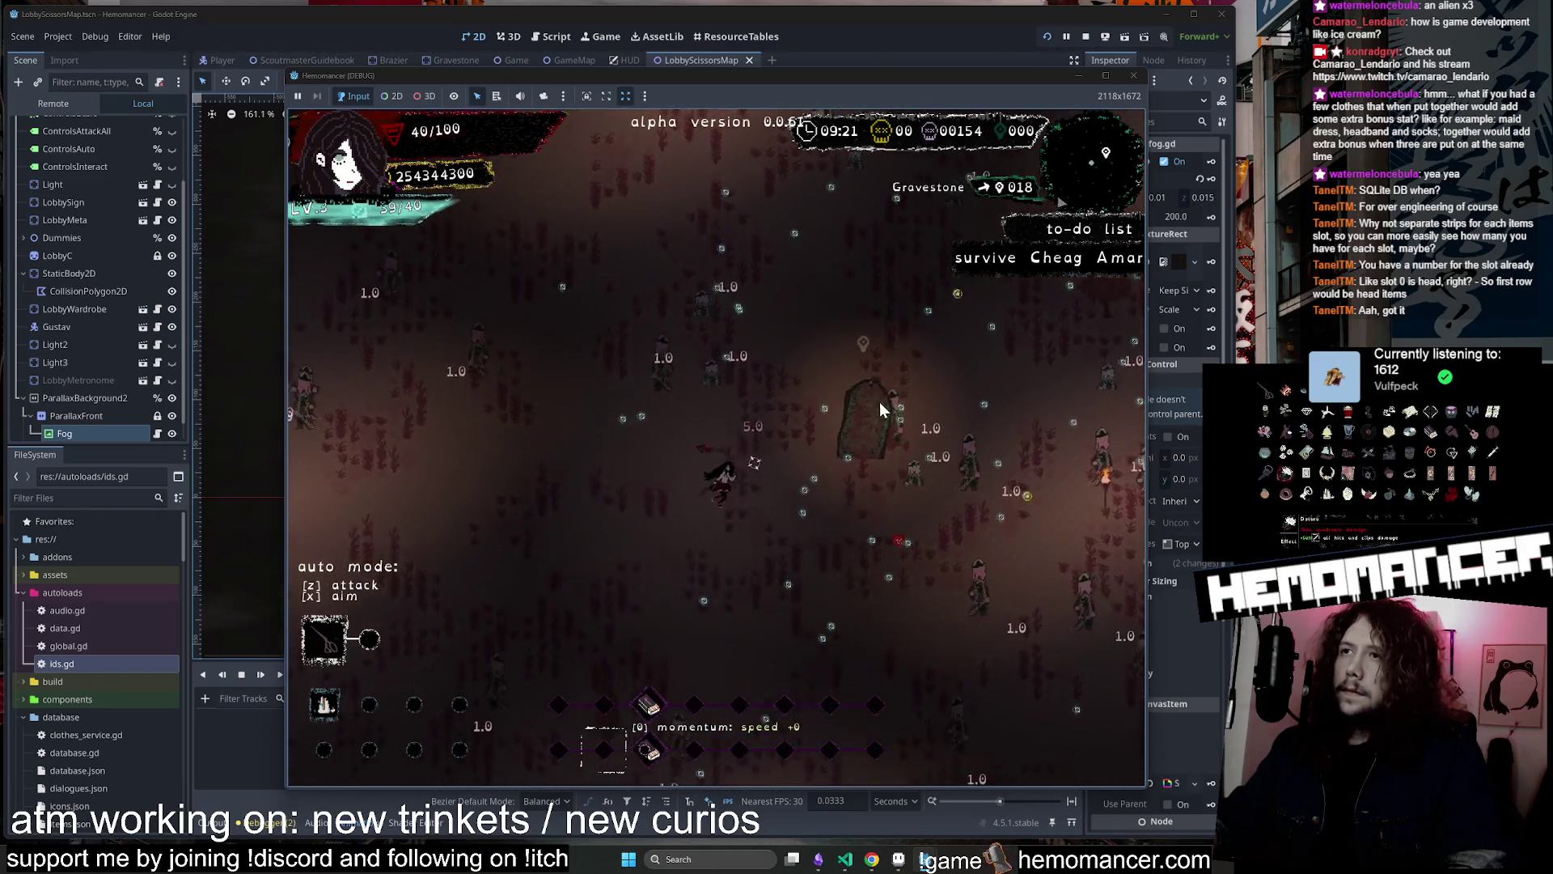
pyautogui.press('e')
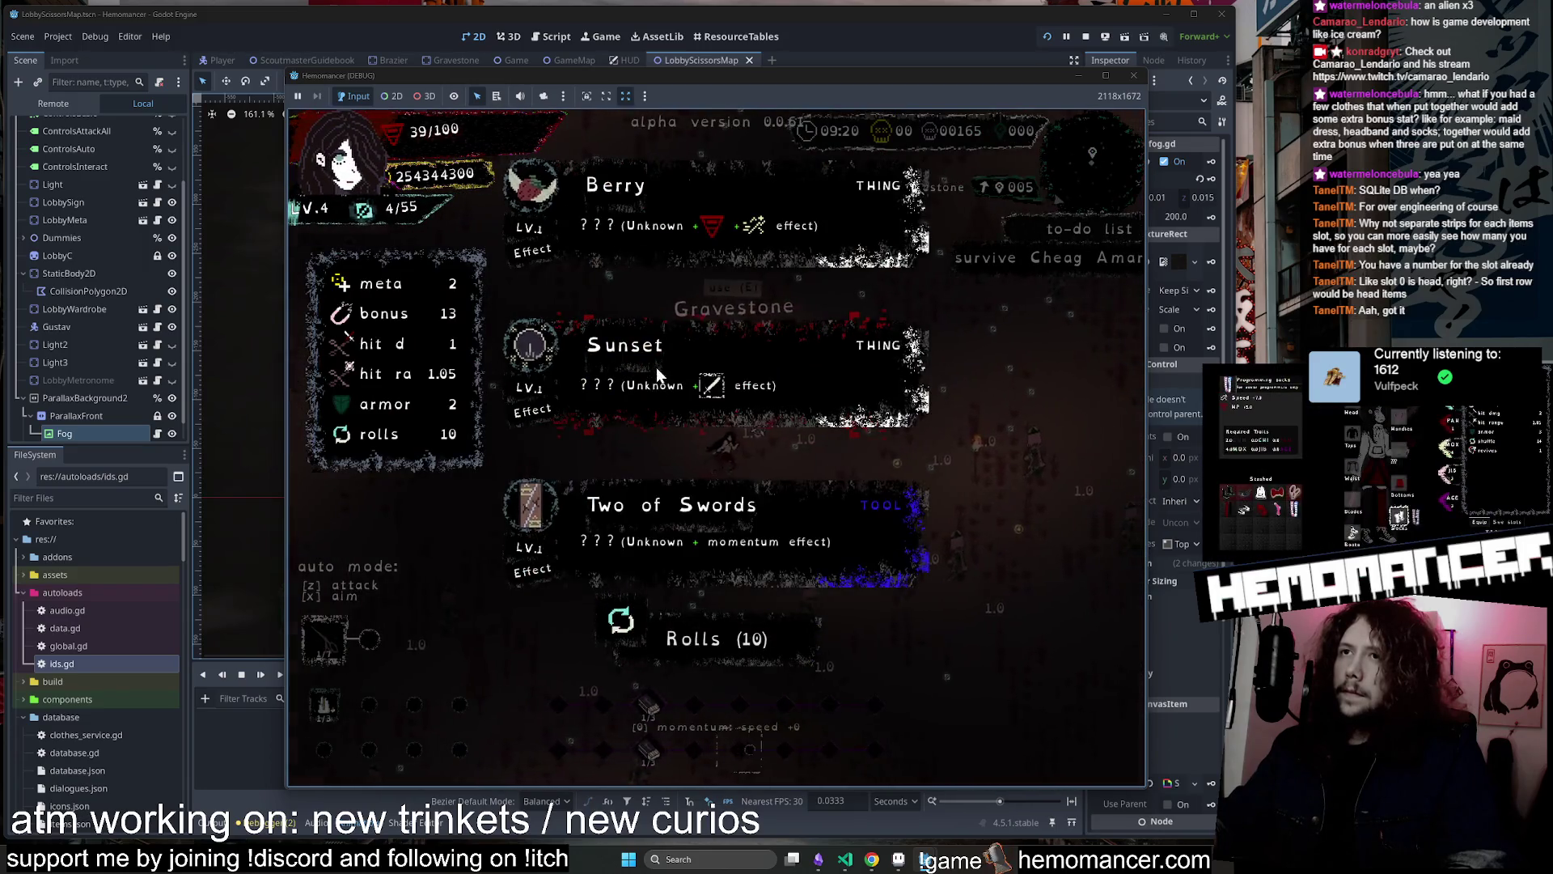
pyautogui.click(657, 367)
# Keep fighting through the enemies and choose the Midnight trinket at level-up
pyautogui.hotkey('w', 'd')
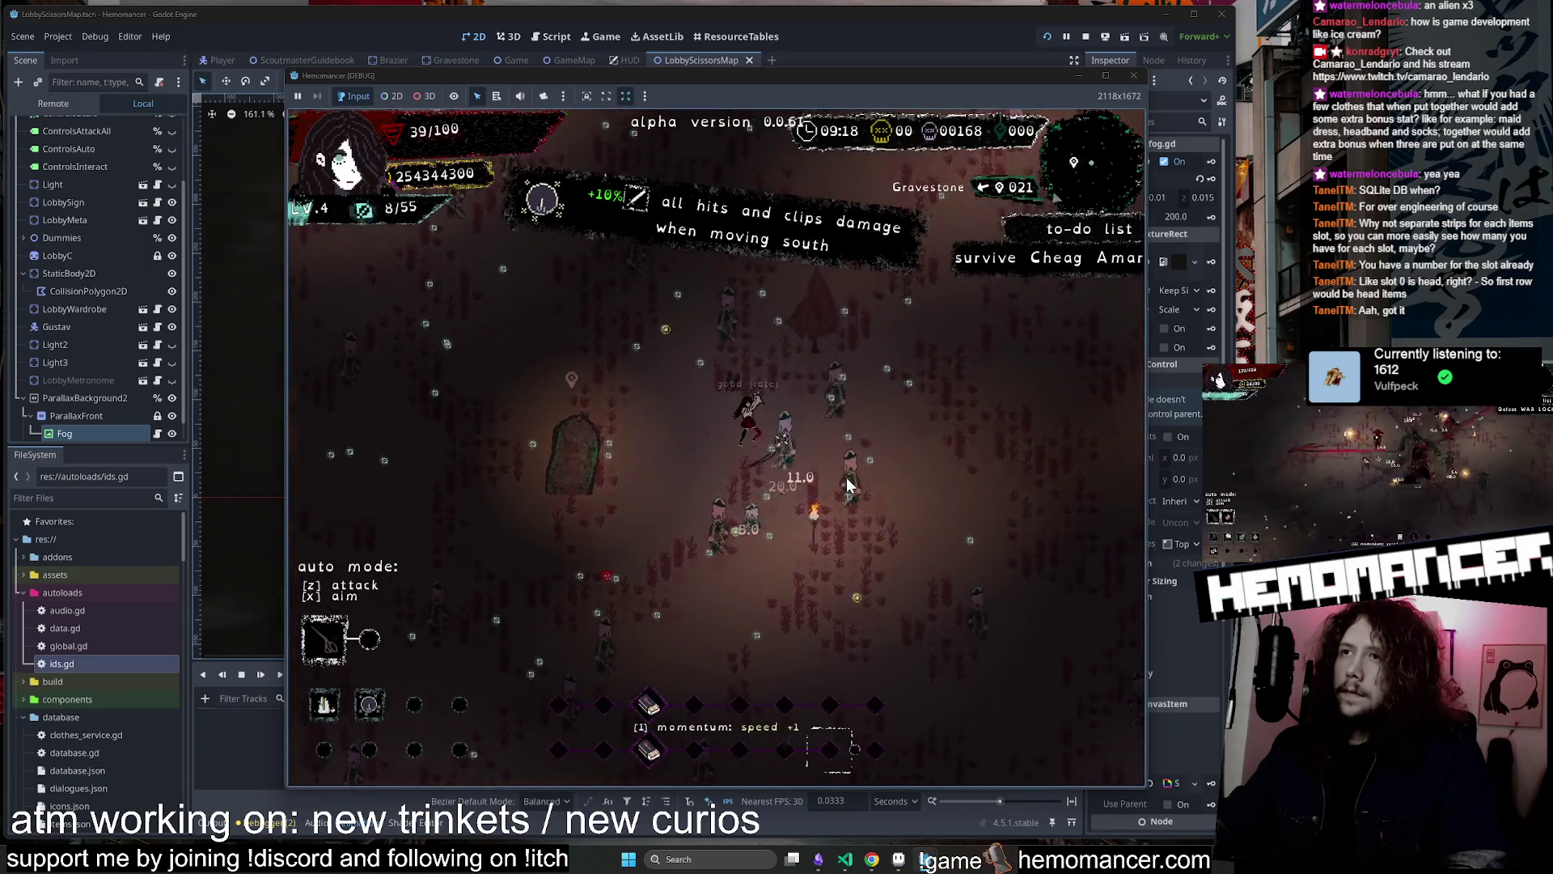
pyautogui.hotkey('w', 'a')
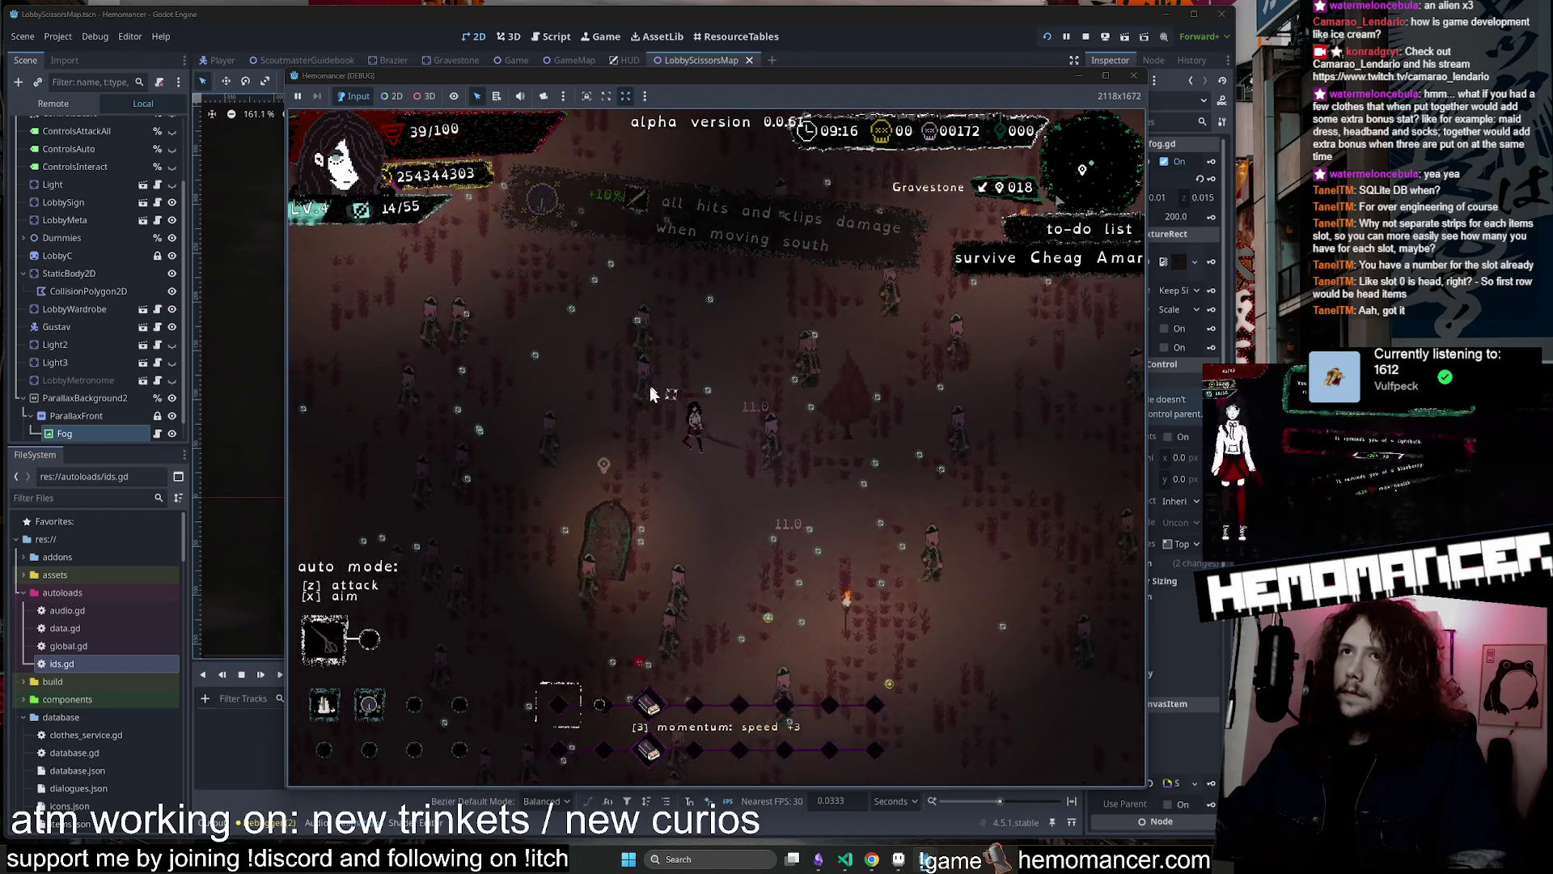
pyautogui.hotkey('a', 's')
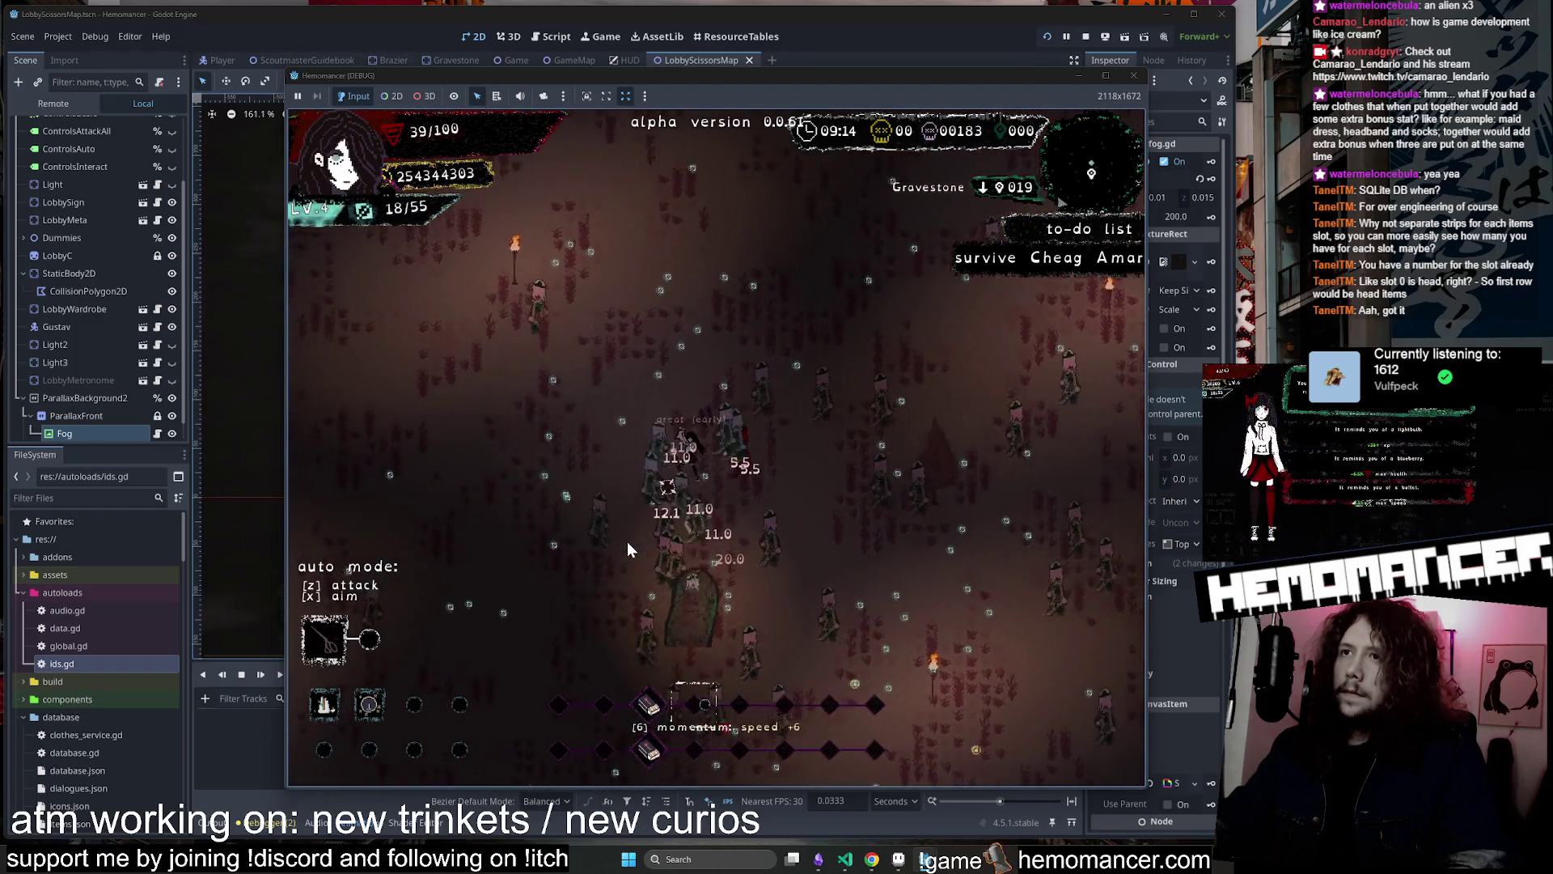
pyautogui.hotkey('a', 's')
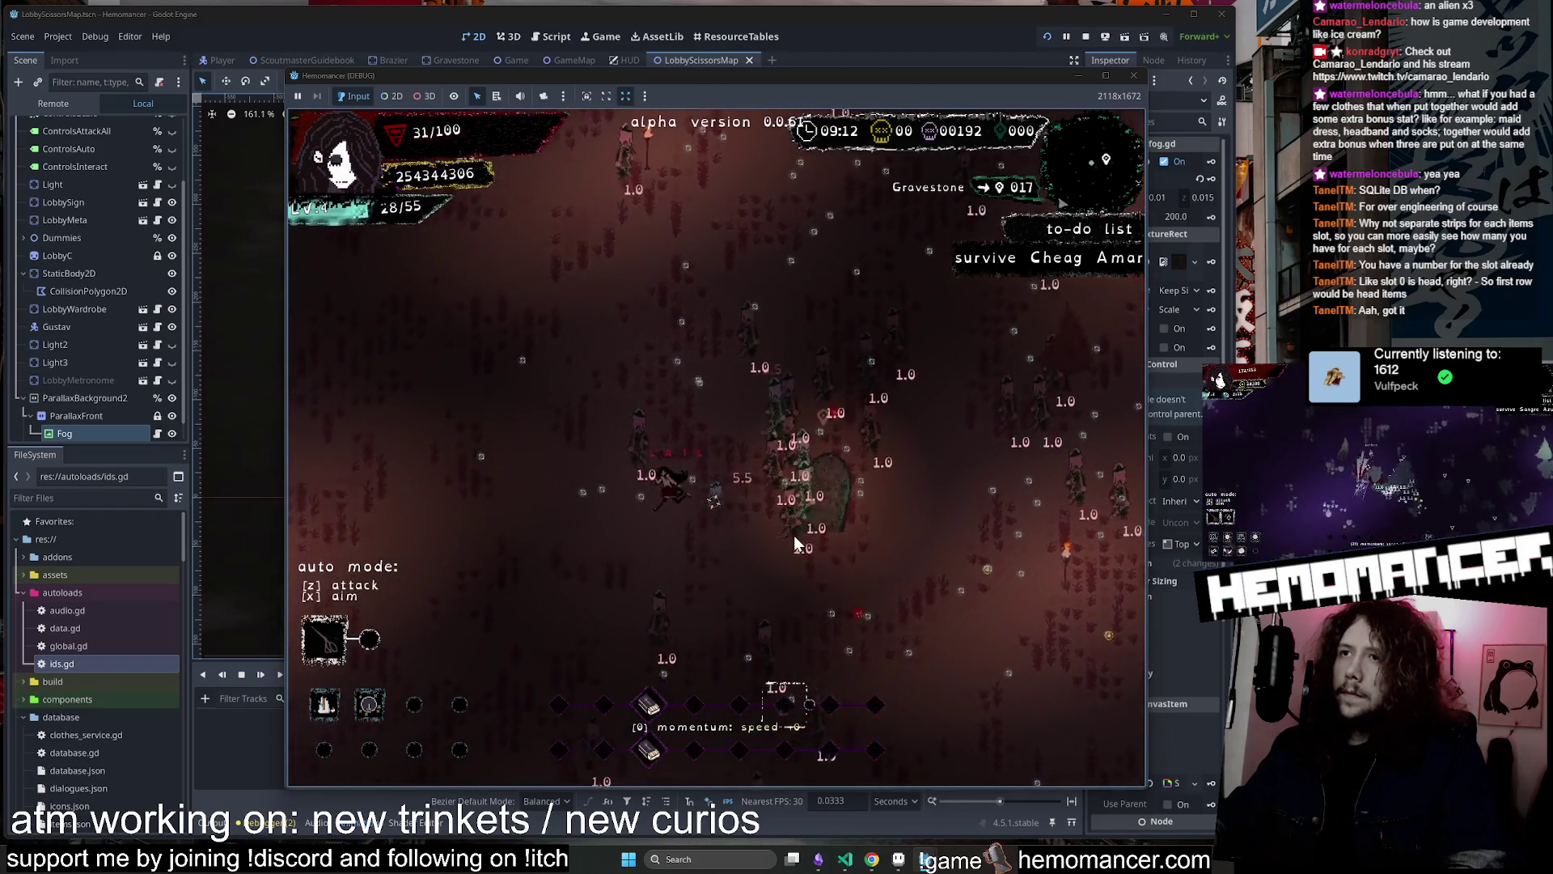
pyautogui.press('d')
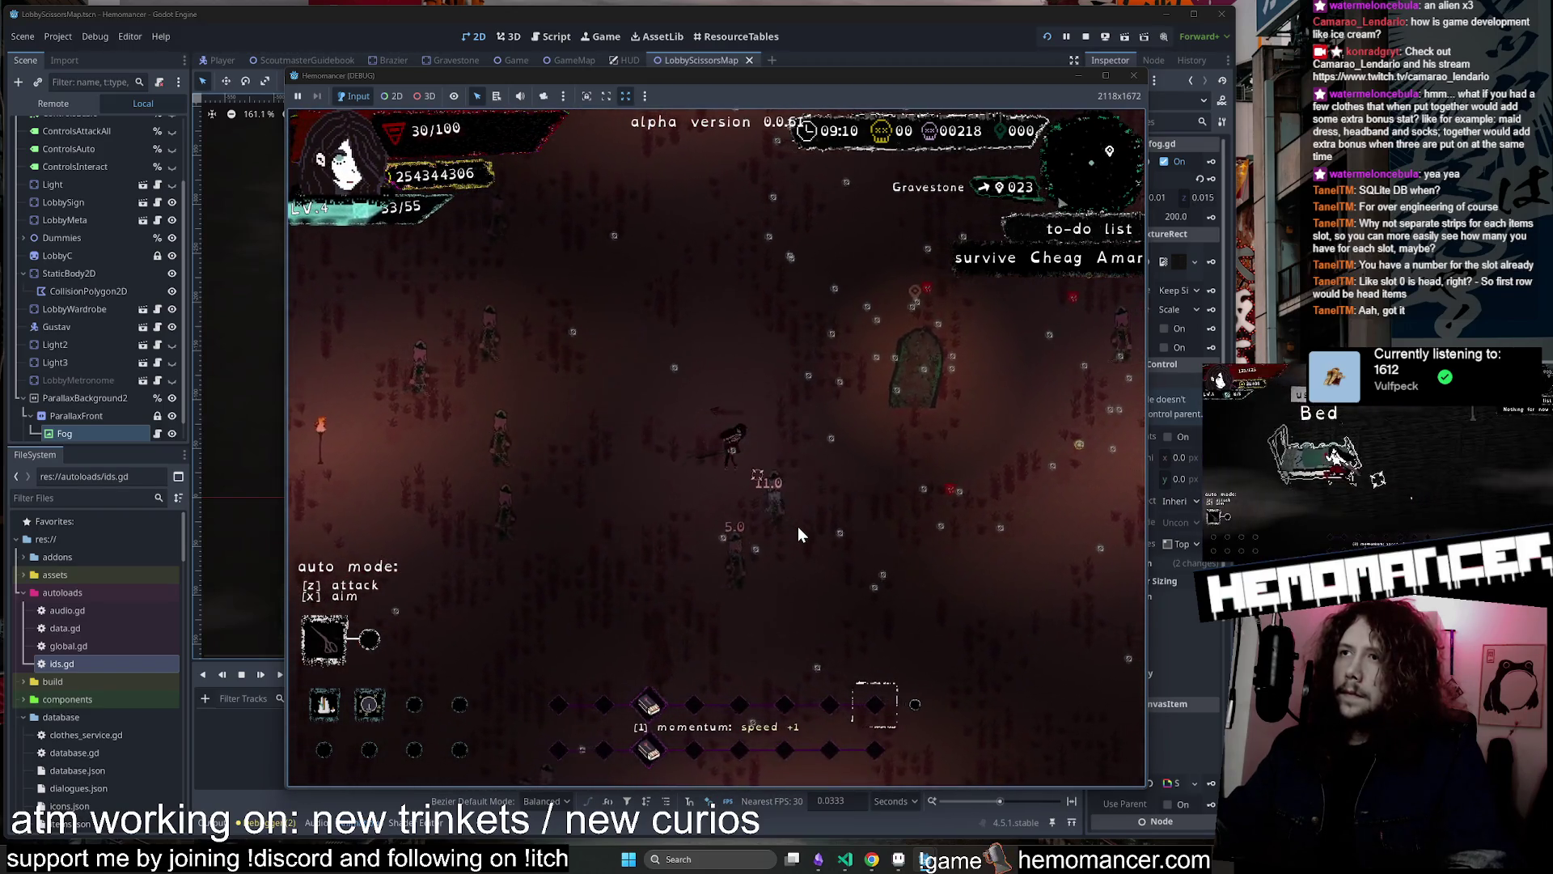
pyautogui.hotkey('d', 'w')
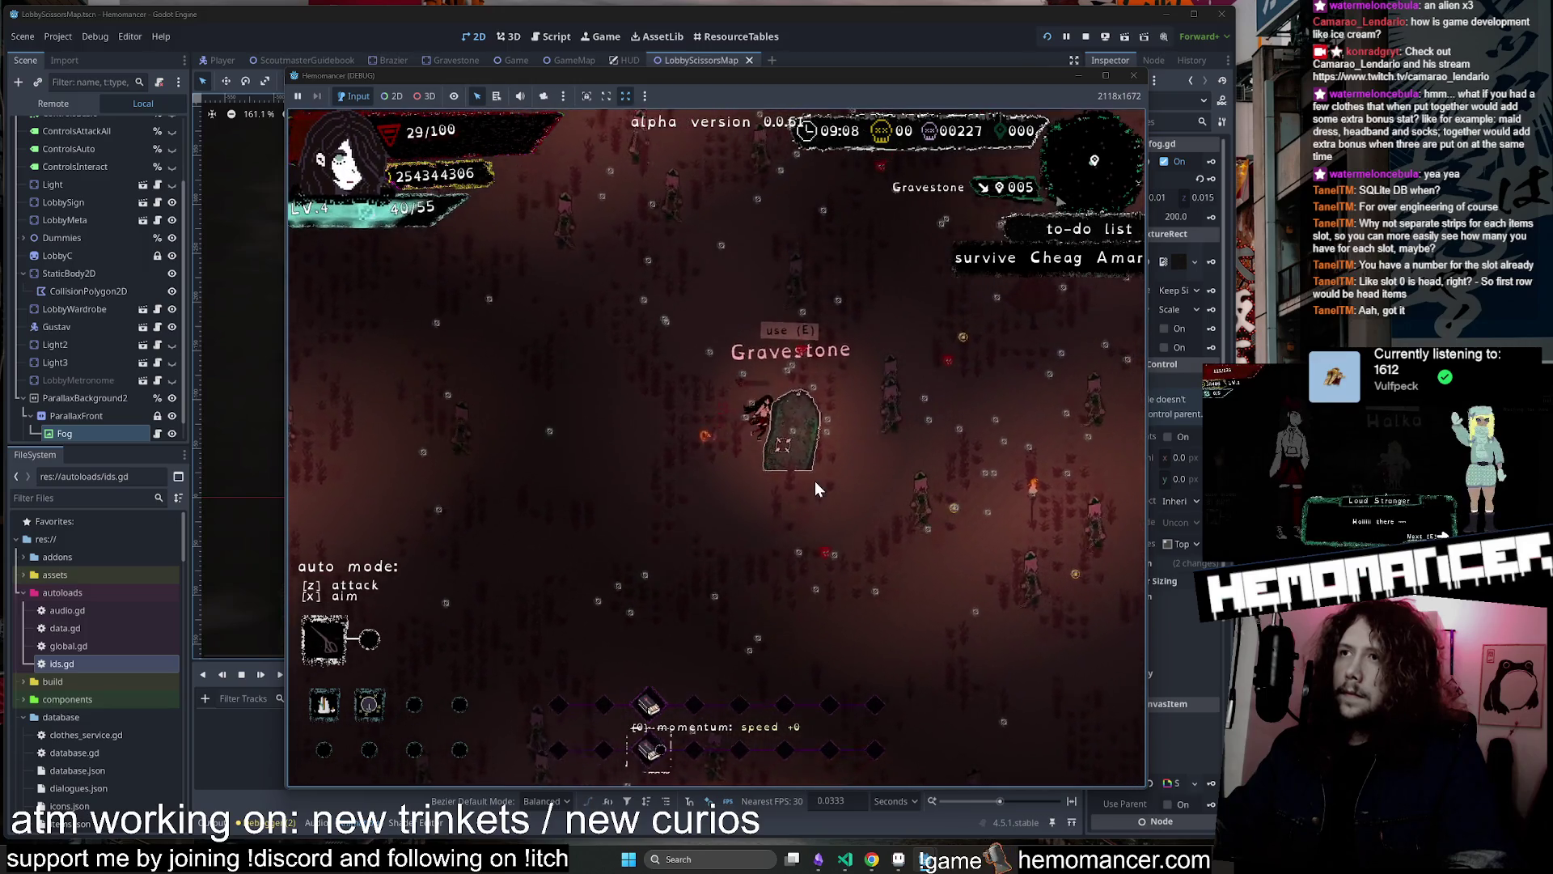
pyautogui.press('s')
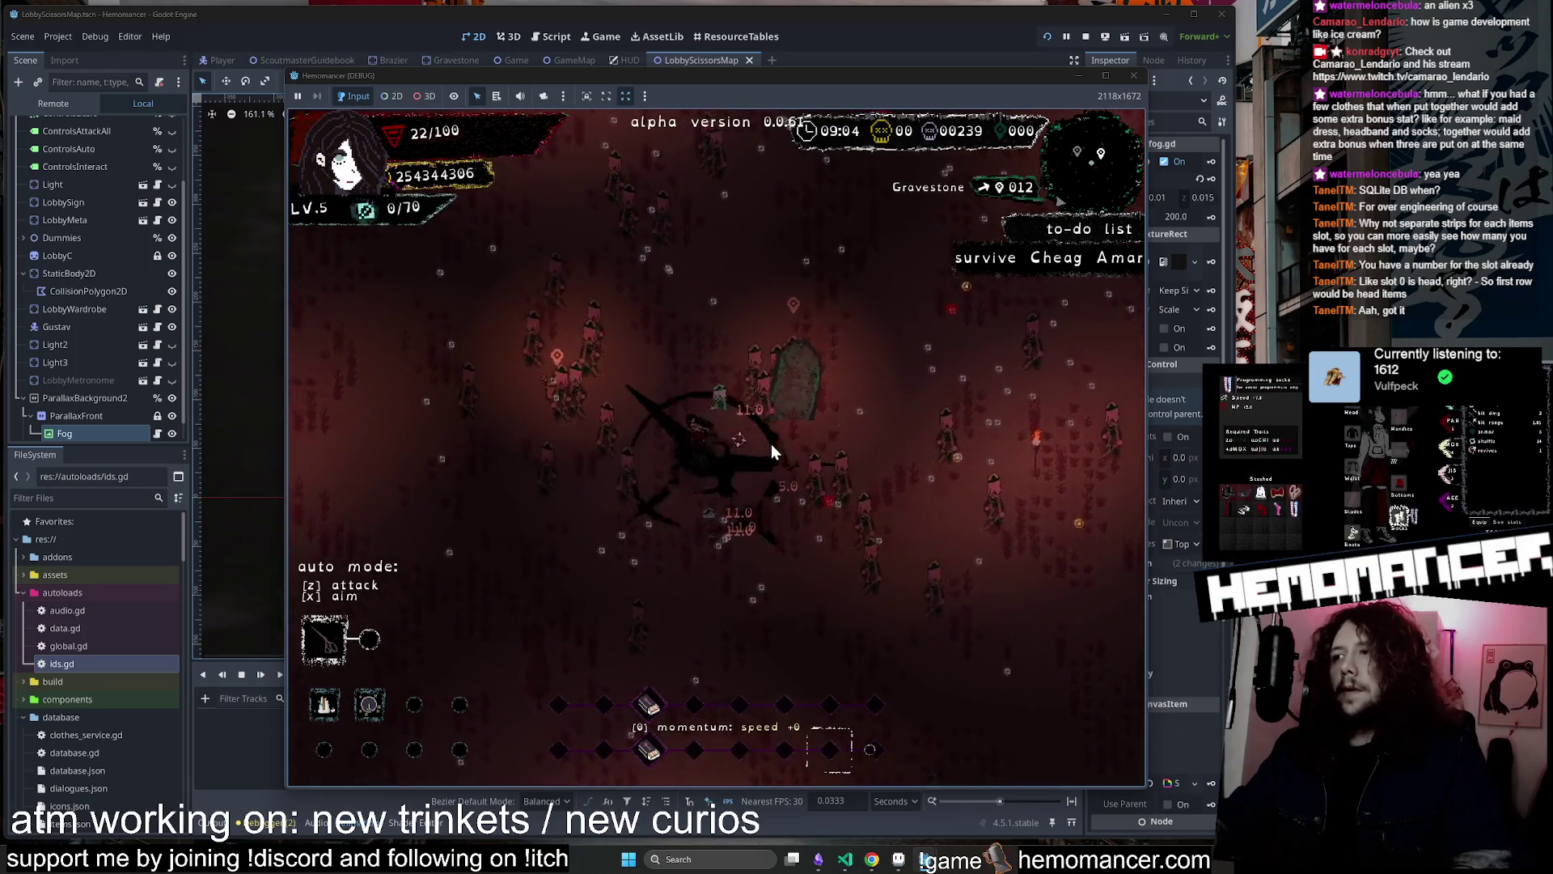
pyautogui.click(608, 370)
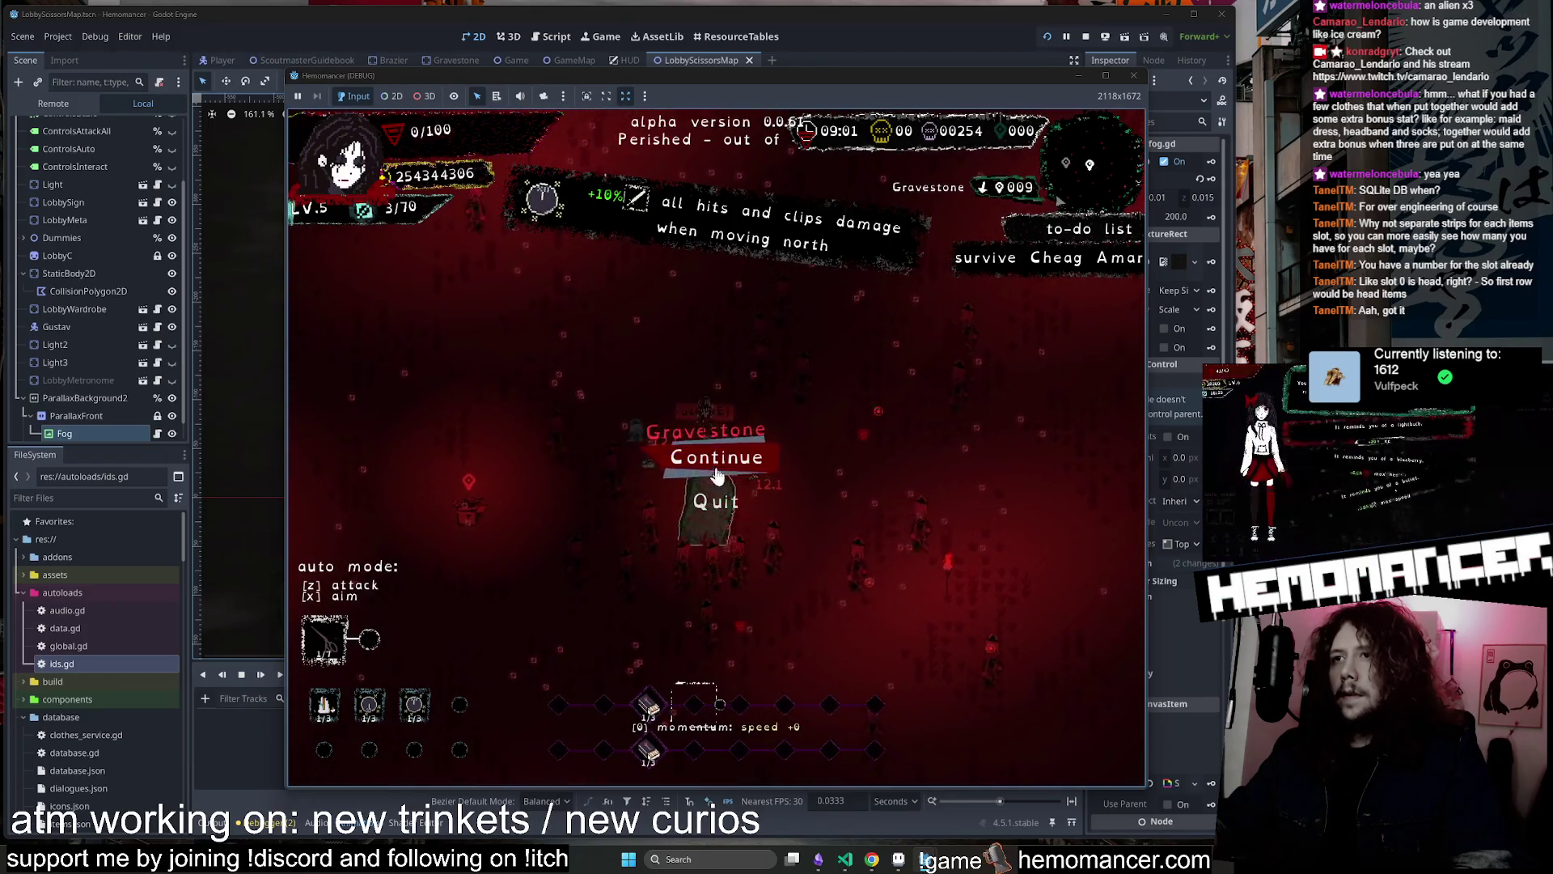
# After dying, travel from the lobby to a new level, then close the game window
pyautogui.click(719, 456)
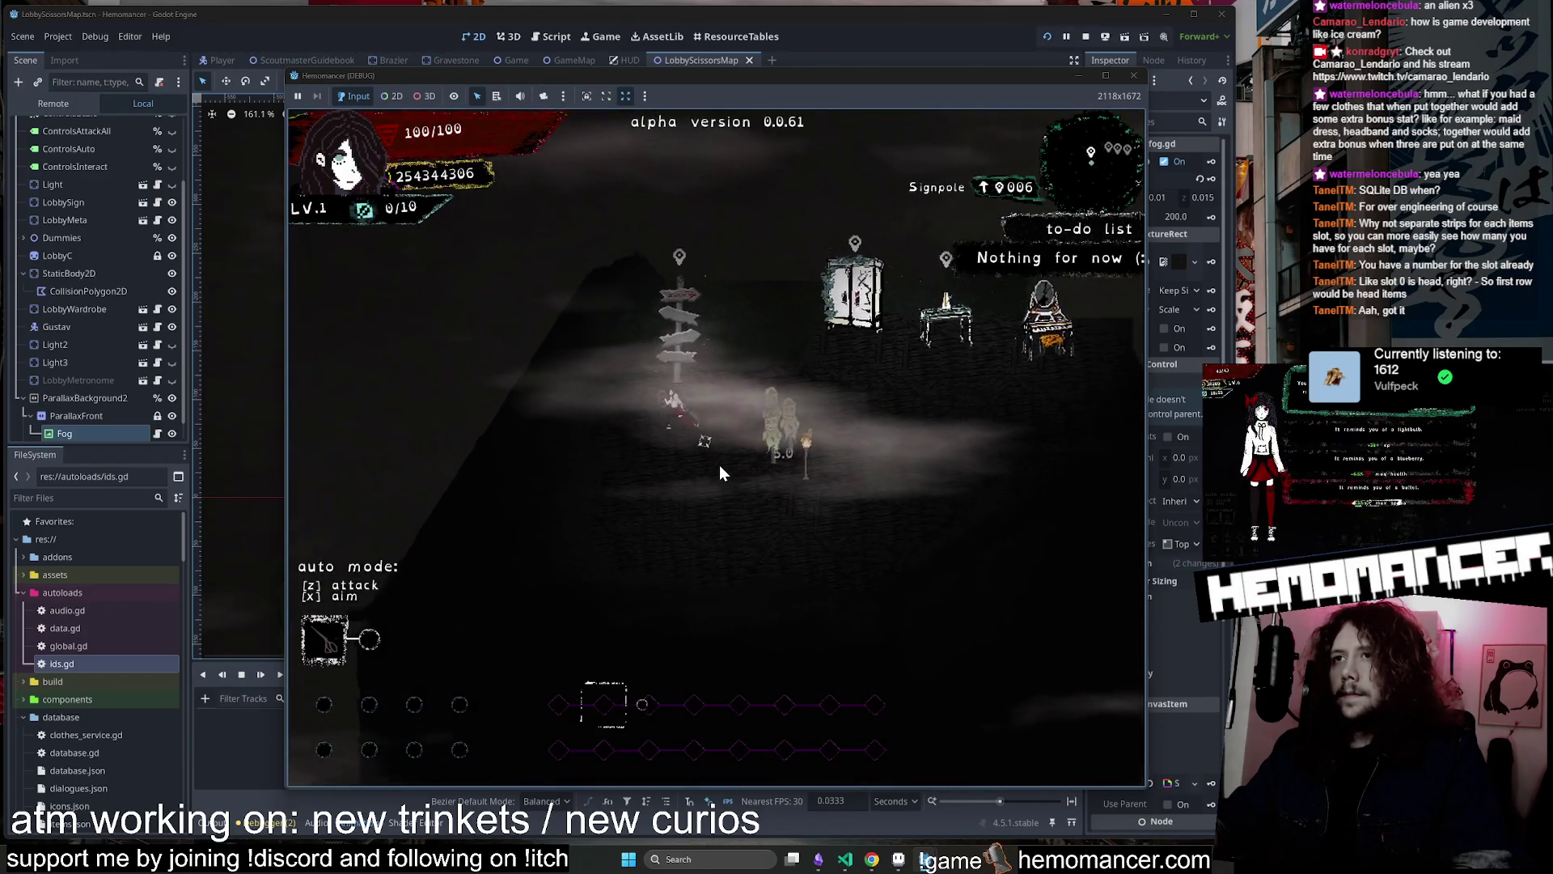
pyautogui.press('e')
pyautogui.press('Return')
pyautogui.hotkey('w', 'd')
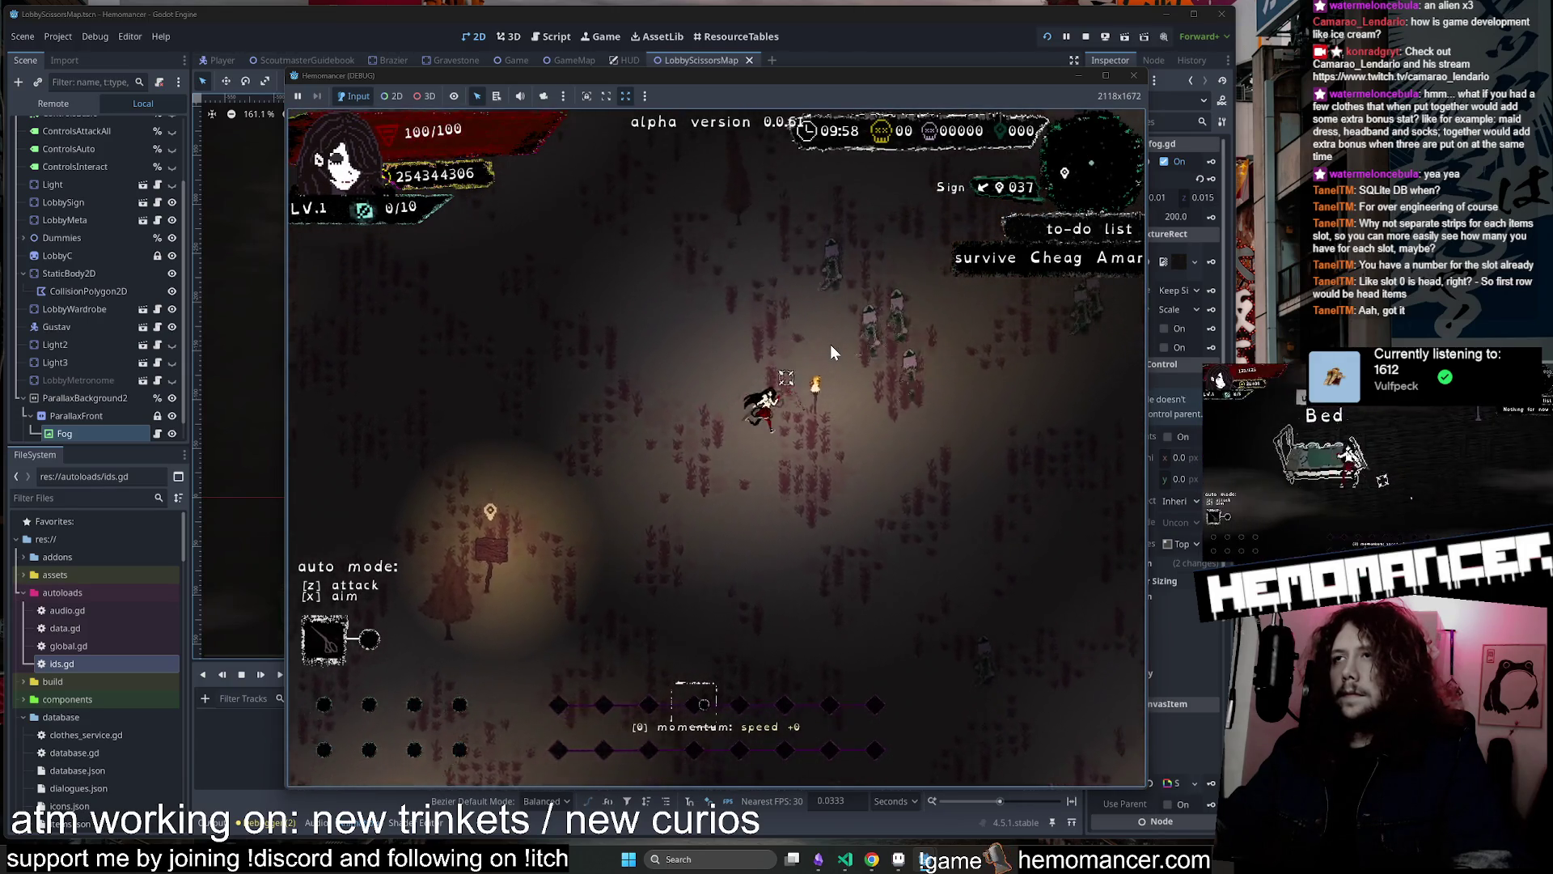
pyautogui.press('Escape')
pyautogui.click(1138, 79)
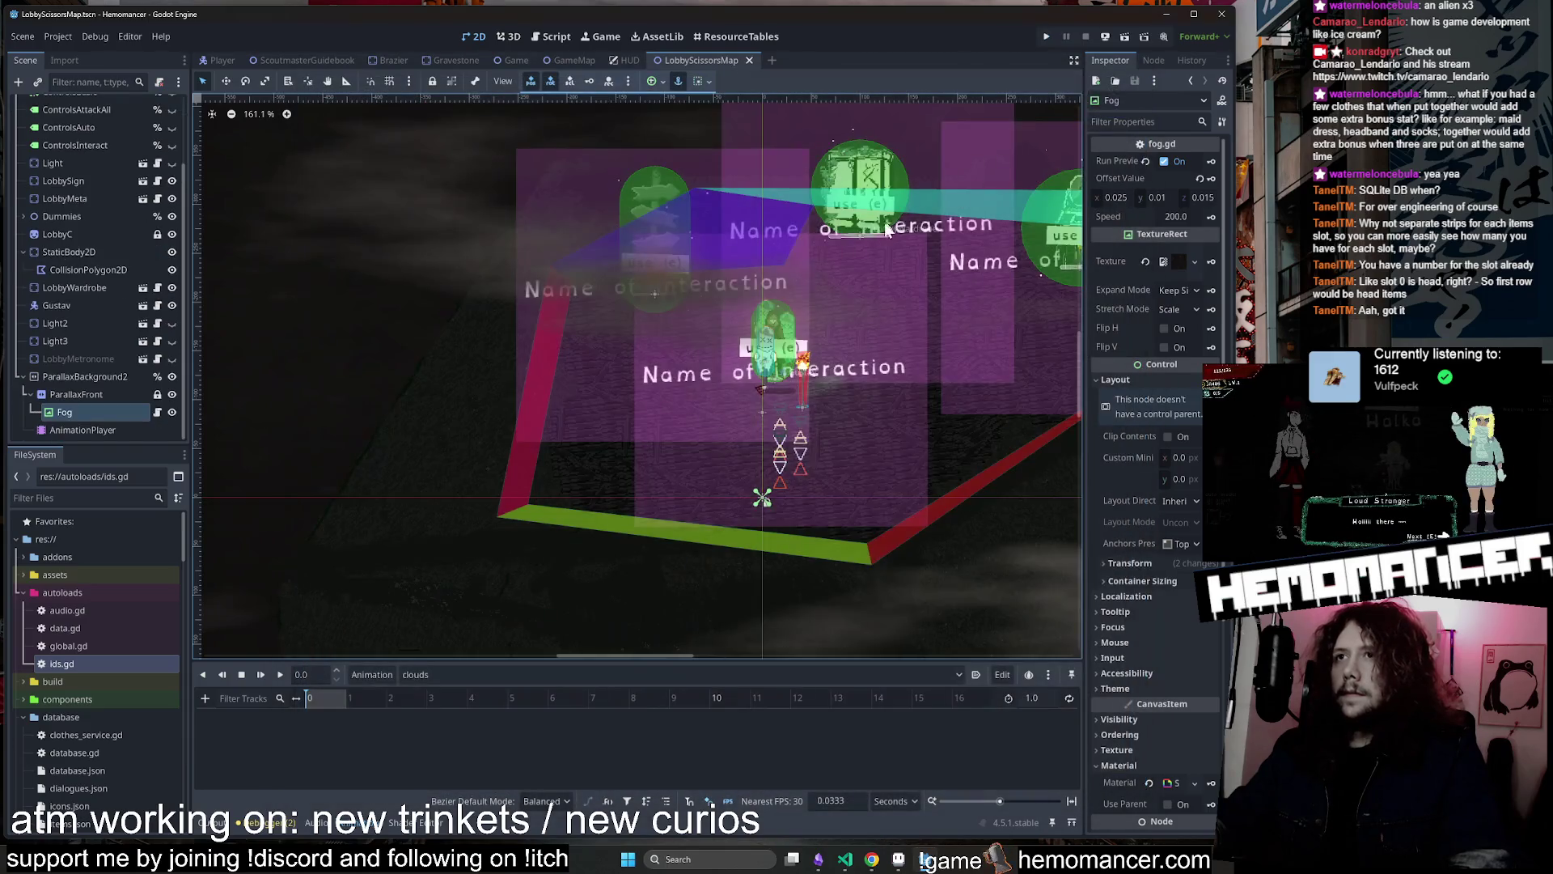
# Bring up Visual Studio Code's Source Control list of uncommitted changed files
pyautogui.scroll(-5, 639, 205)
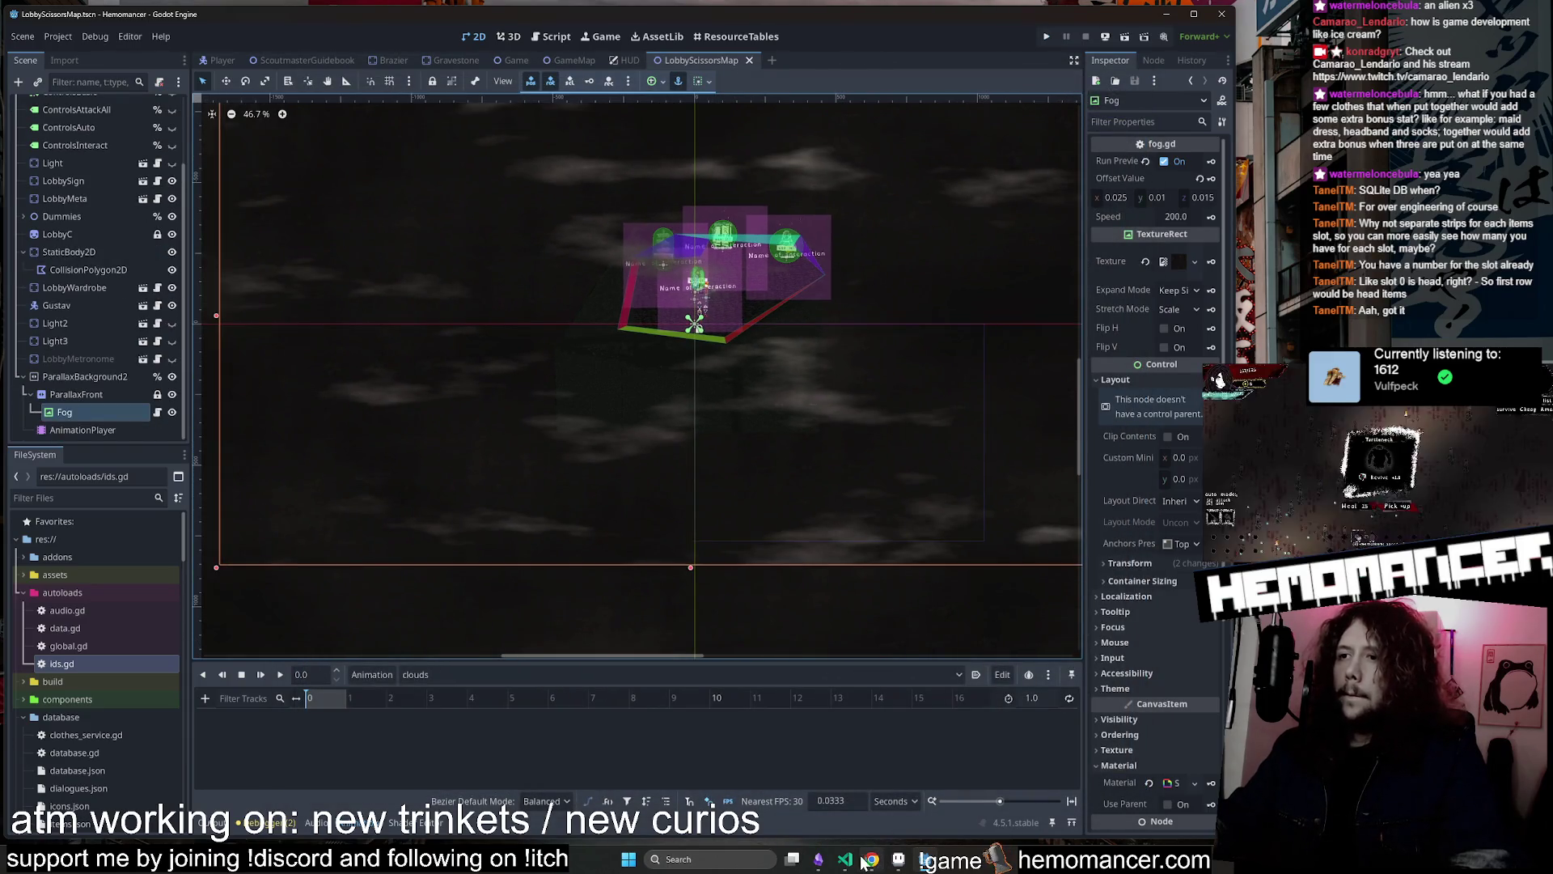
pyautogui.click(844, 859)
pyautogui.click(113, 152)
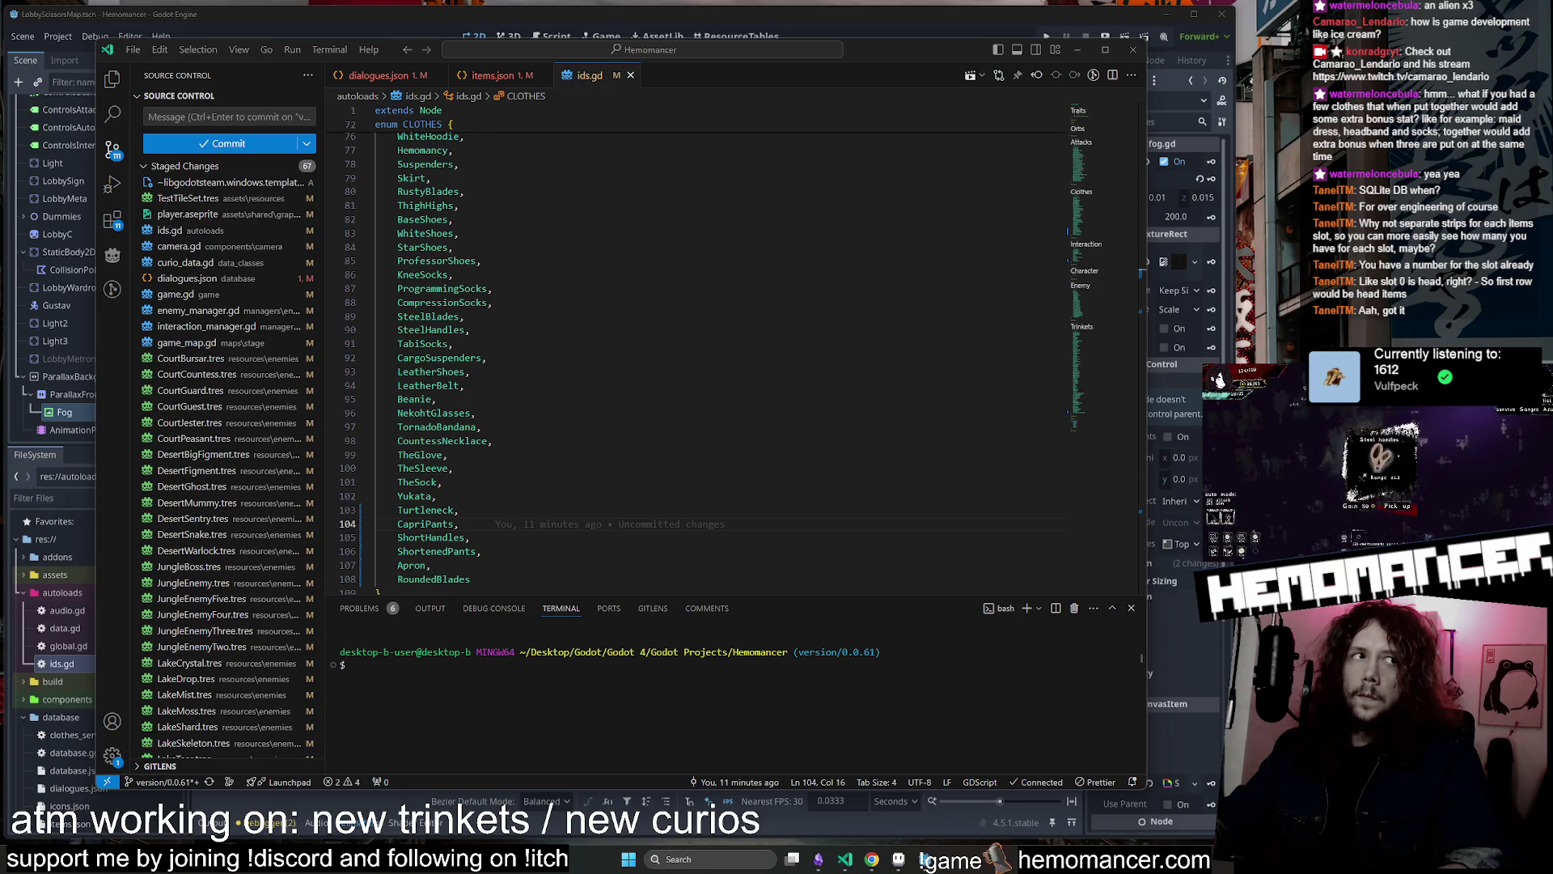
pyautogui.scroll(-3, 696, 364)
pyautogui.scroll(-4, 240, 414)
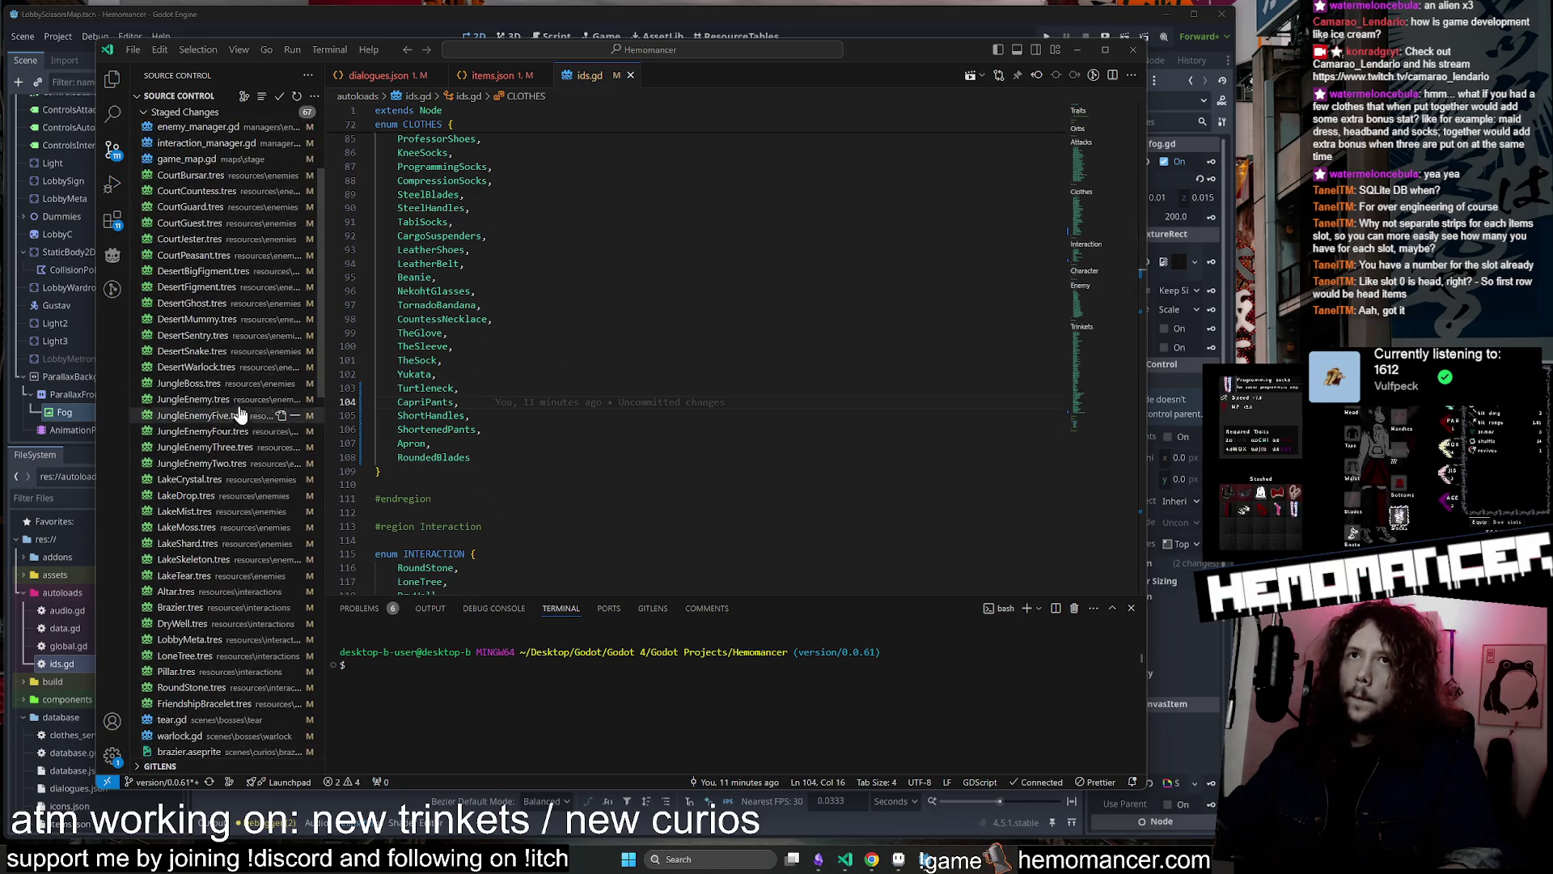
pyautogui.scroll(-5, 198, 703)
pyautogui.scroll(-5, 196, 697)
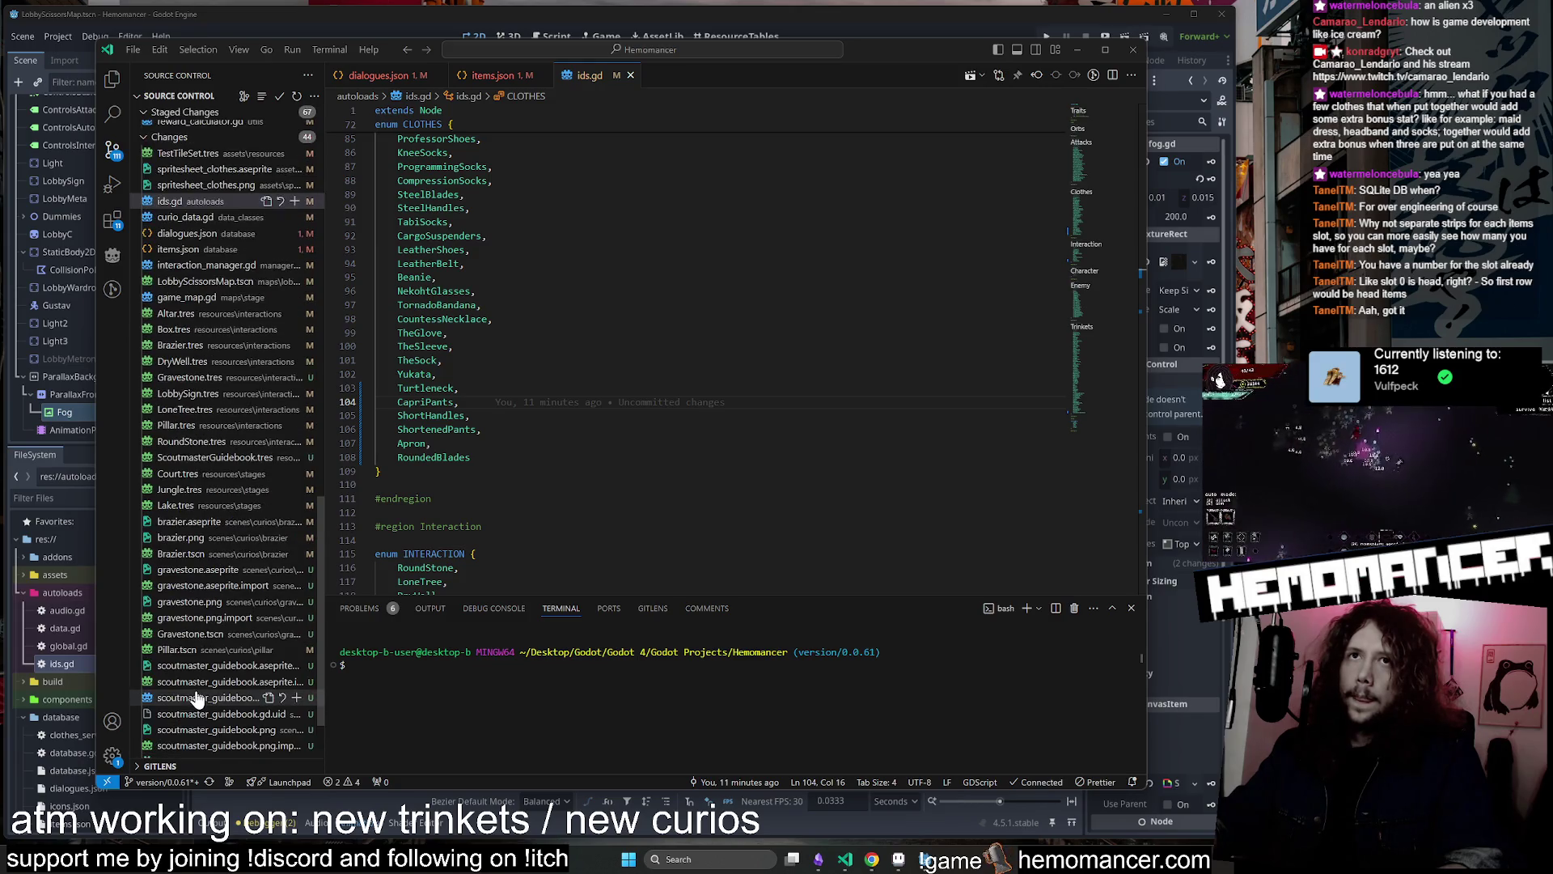
pyautogui.scroll(3, 197, 697)
# Review the TestTileSet.tres and game_map.gd diffs, inspecting the REGULAR_CURIOS list
pyautogui.click(202, 245)
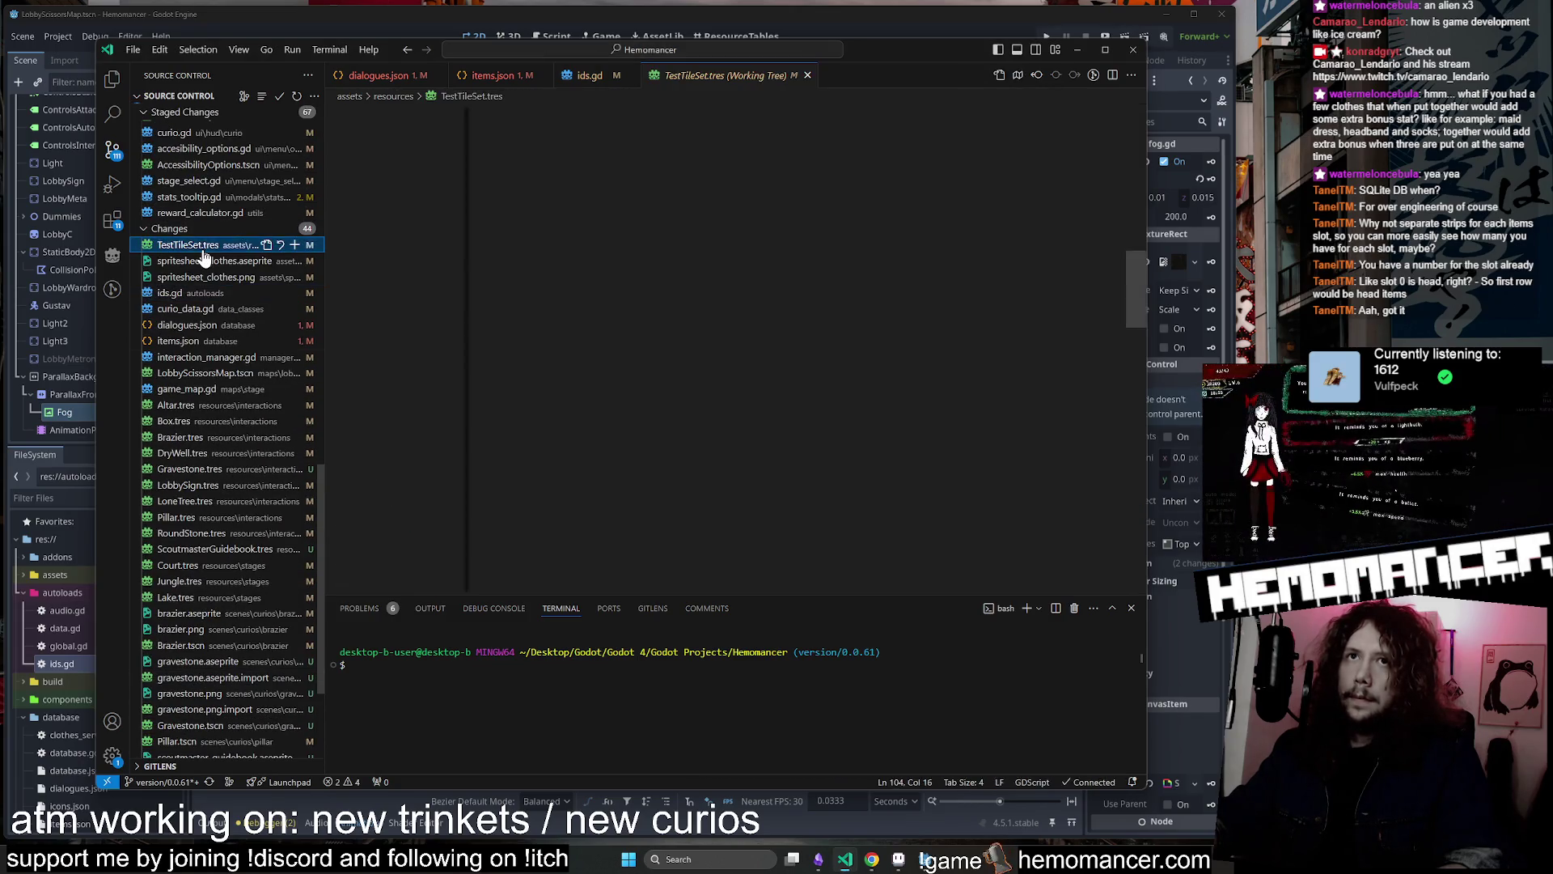
pyautogui.scroll(-5, 207, 234)
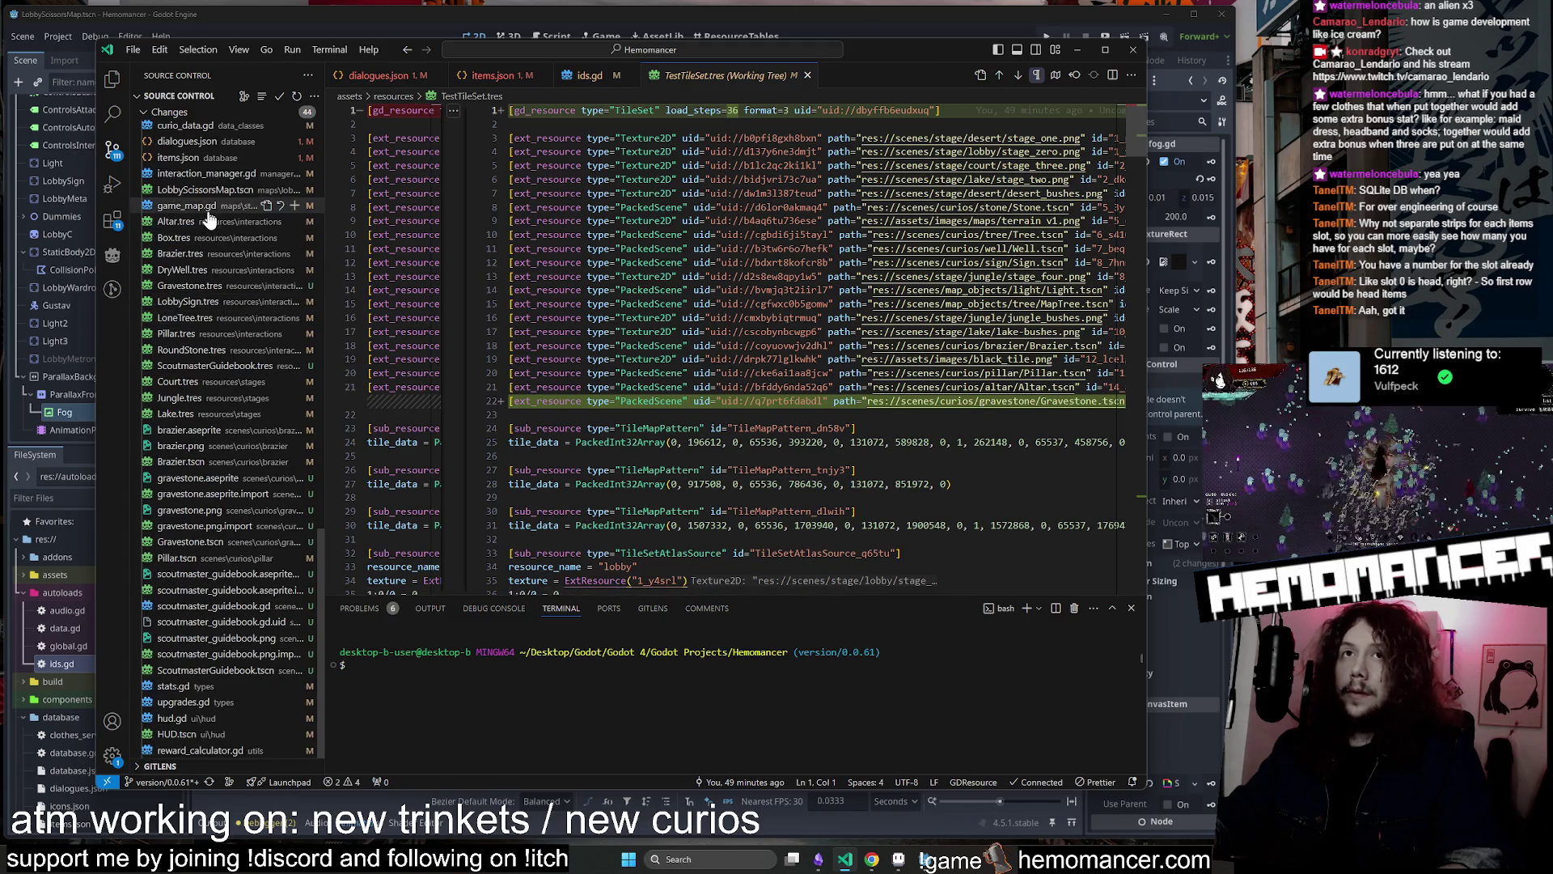
pyautogui.click(186, 206)
pyautogui.scroll(-5, 780, 371)
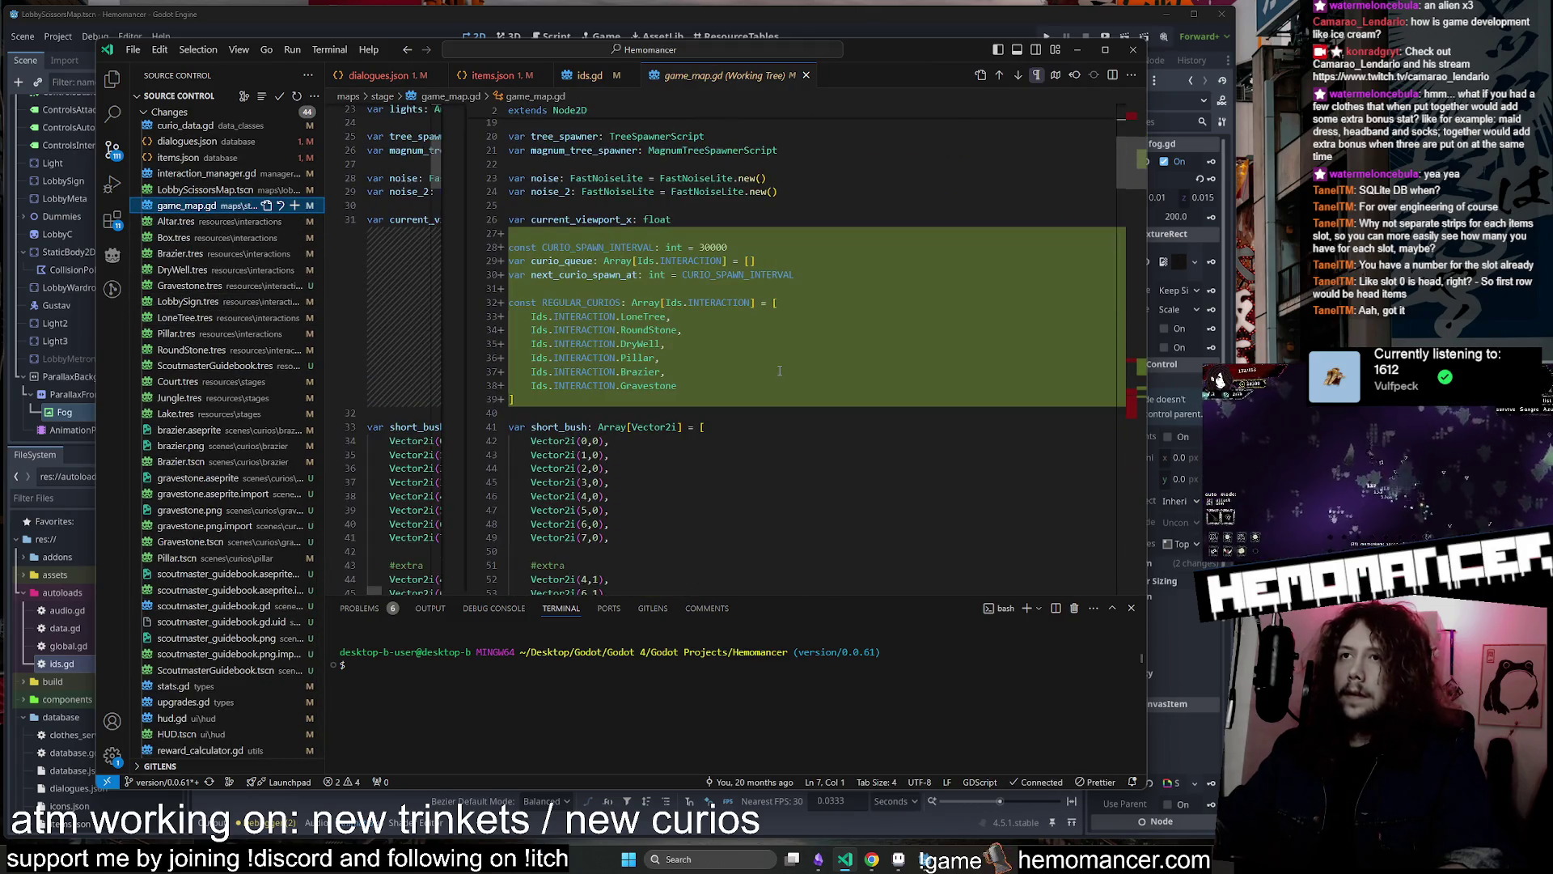
pyautogui.click(638, 320)
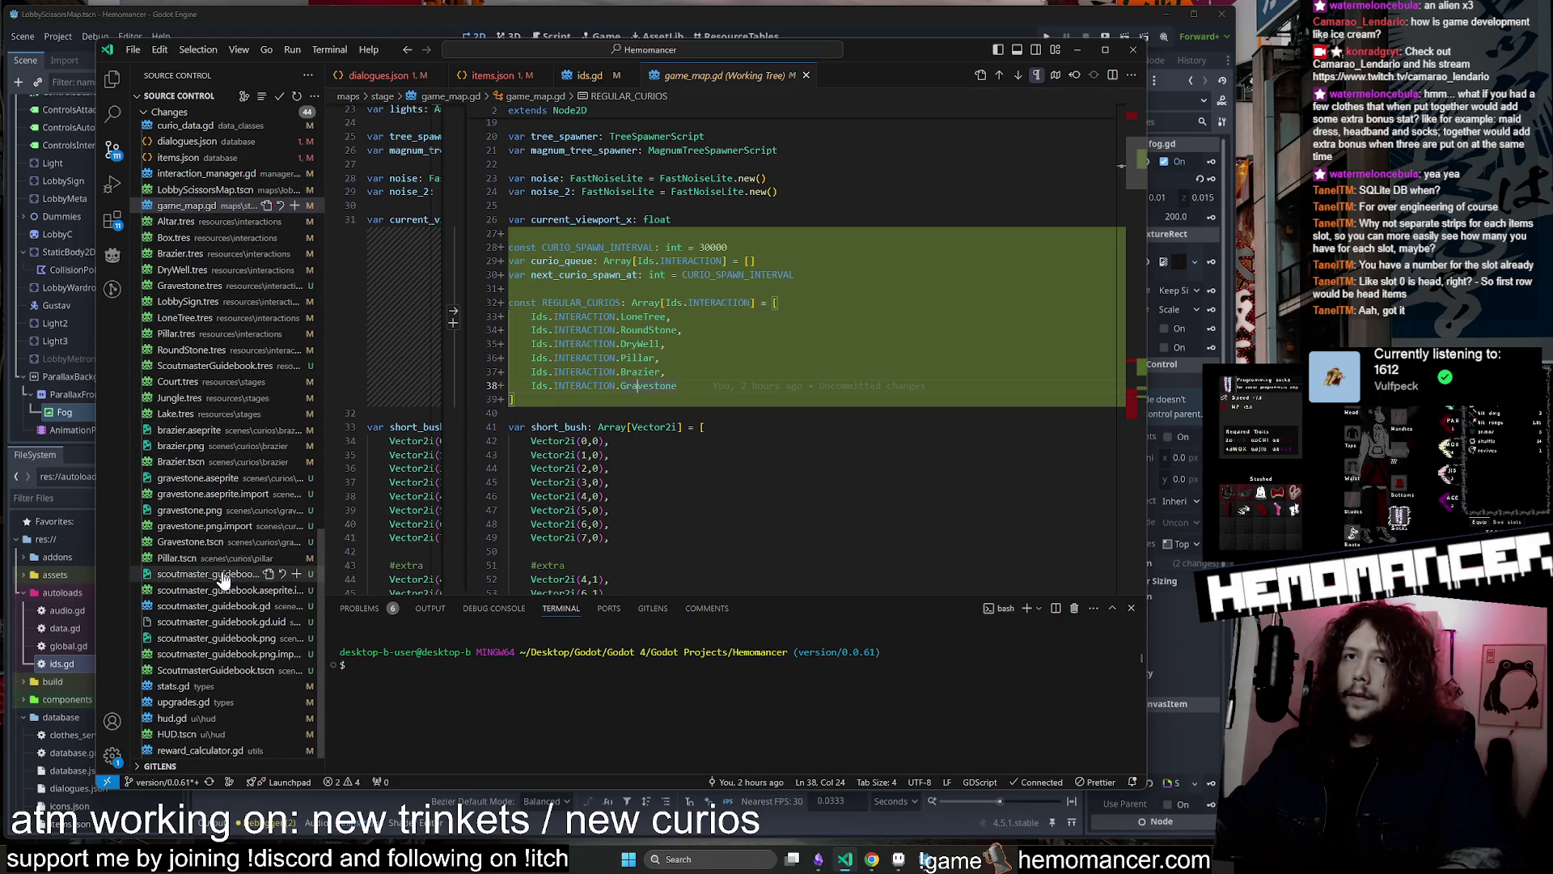
# Review the changes made to stats.gd and upgrades.gd
pyautogui.click(194, 687)
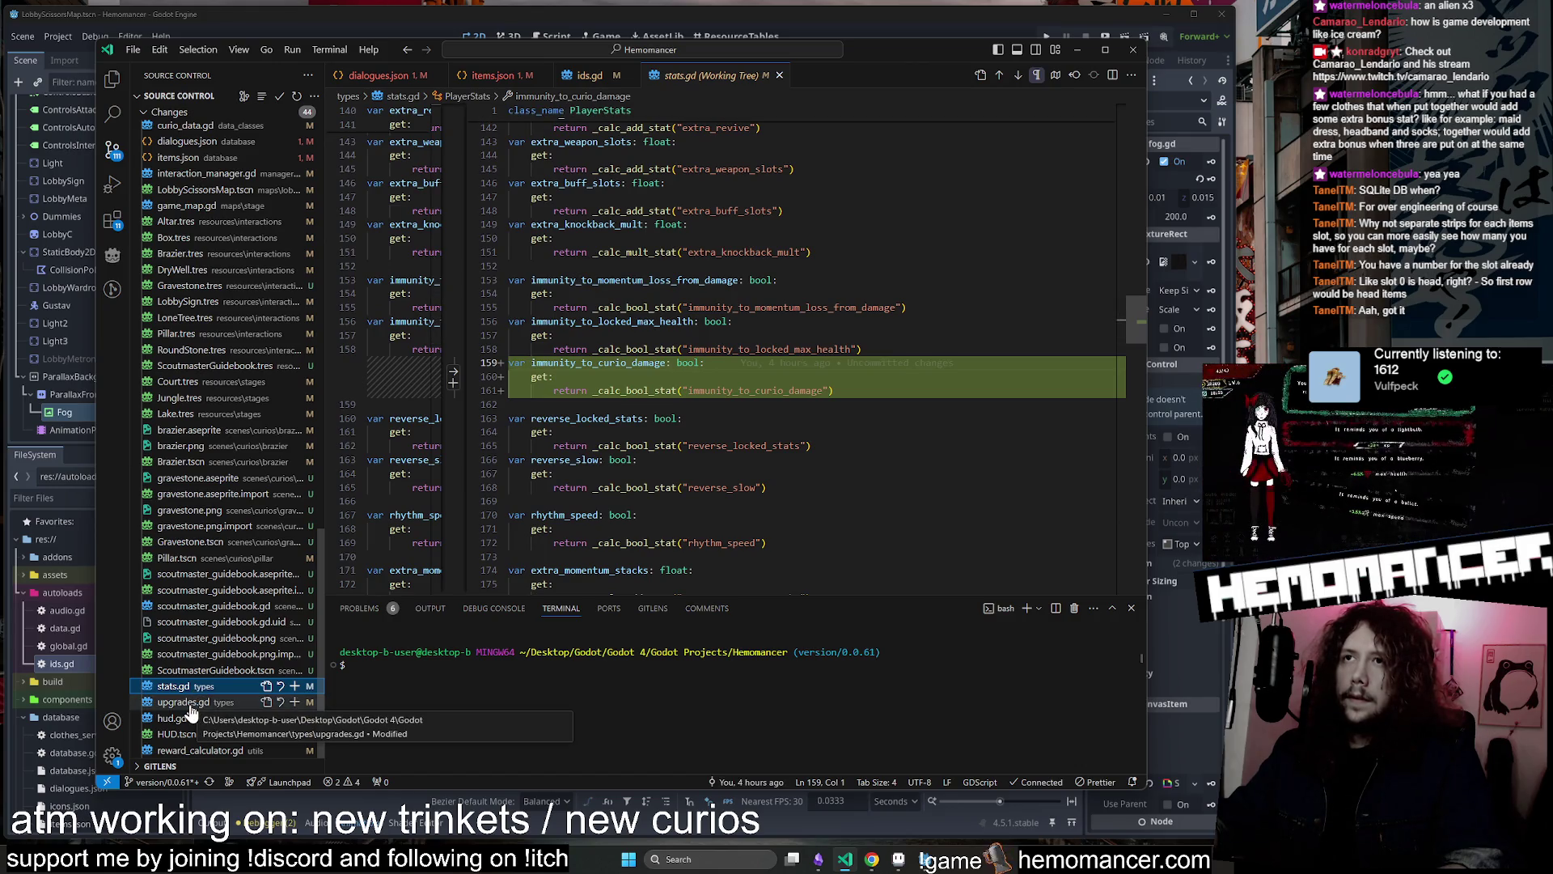
pyautogui.click(191, 705)
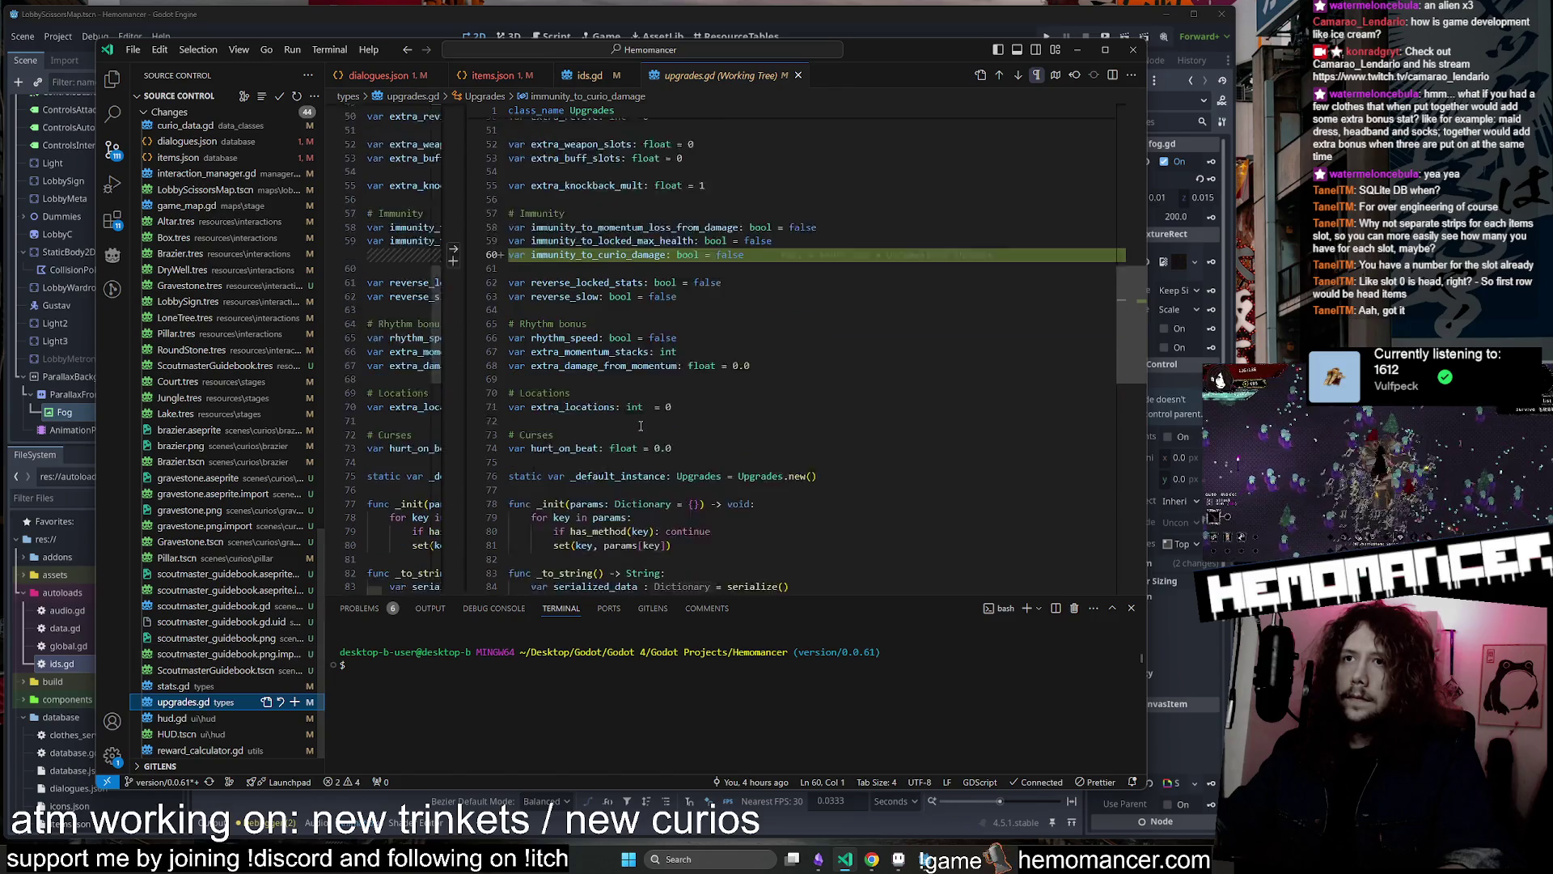
pyautogui.scroll(-2, 641, 427)
pyautogui.scroll(2, 641, 427)
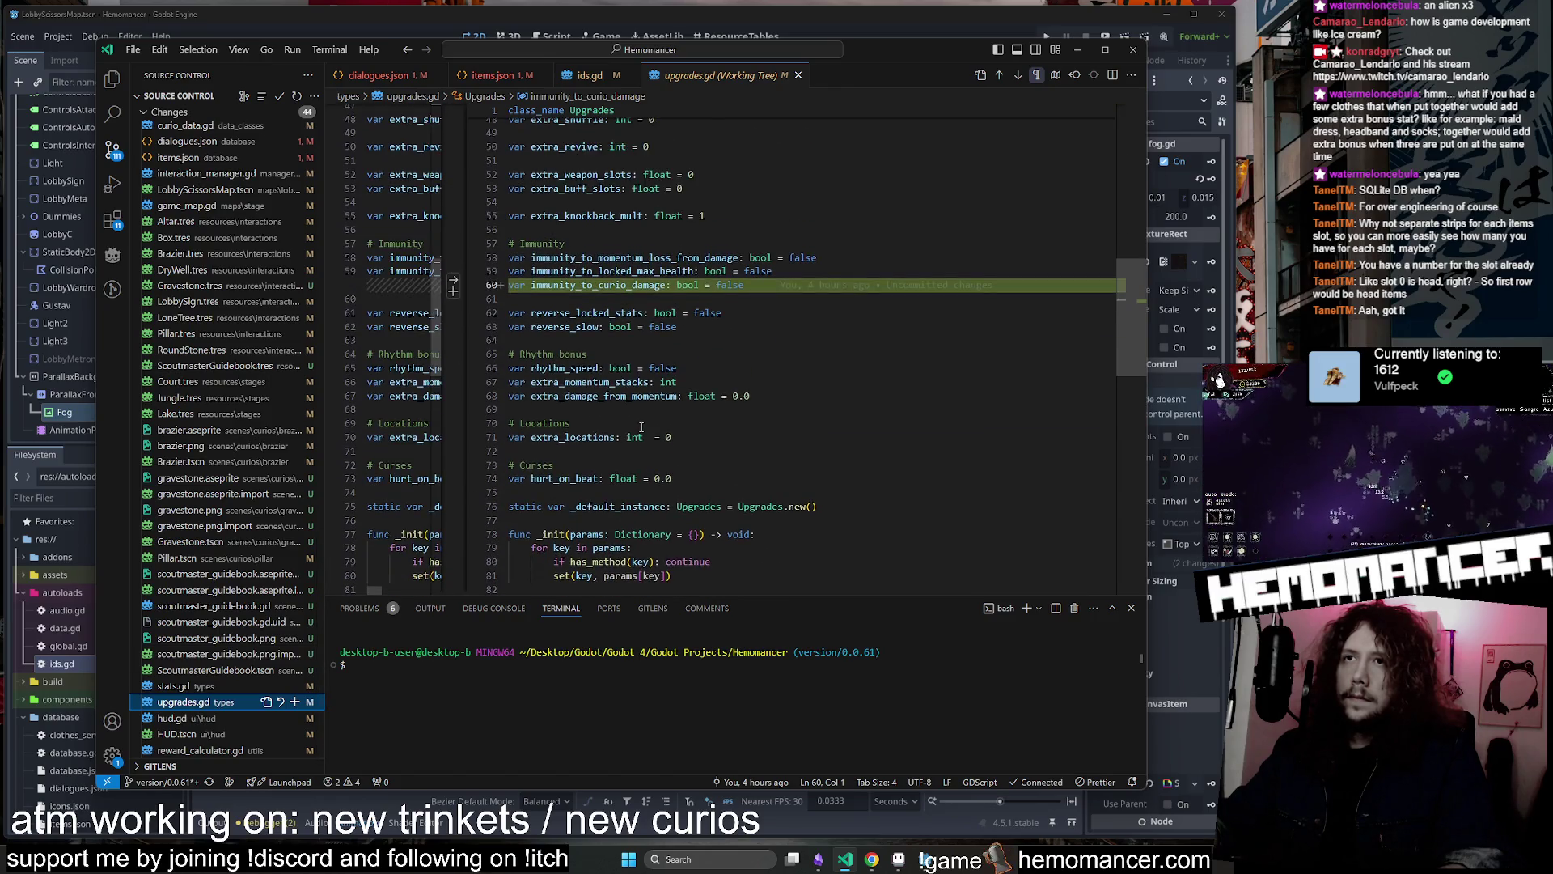
pyautogui.scroll(4, 641, 426)
pyautogui.scroll(-2, 420, 628)
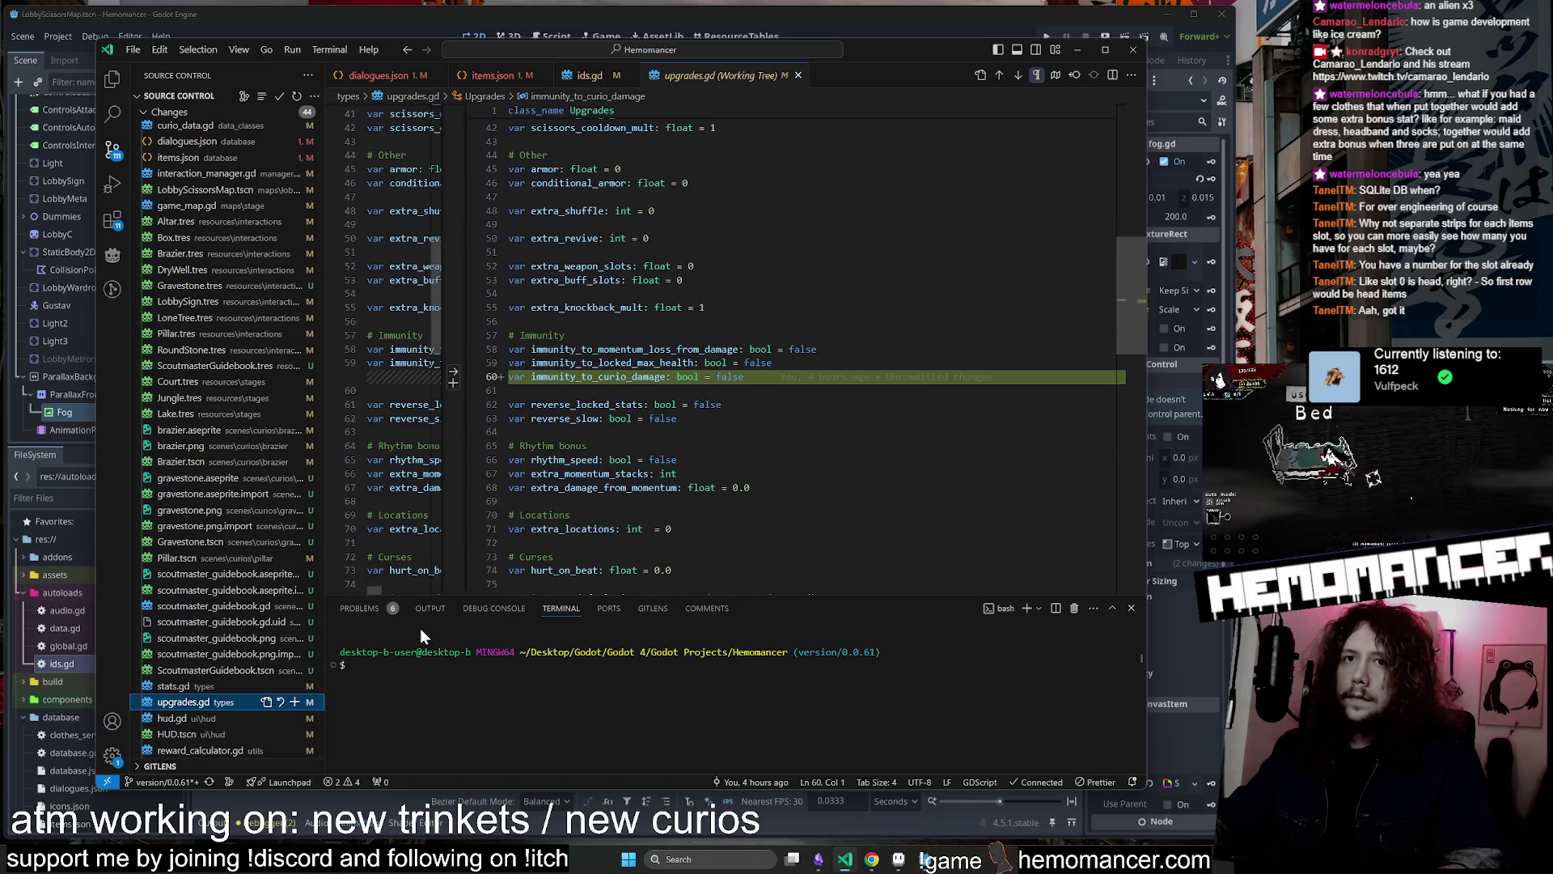
# Review the hud.gd and reward_calculator.gd diffs, check the XP reward type, then run the game in Godot
pyautogui.click(216, 718)
pyautogui.click(203, 748)
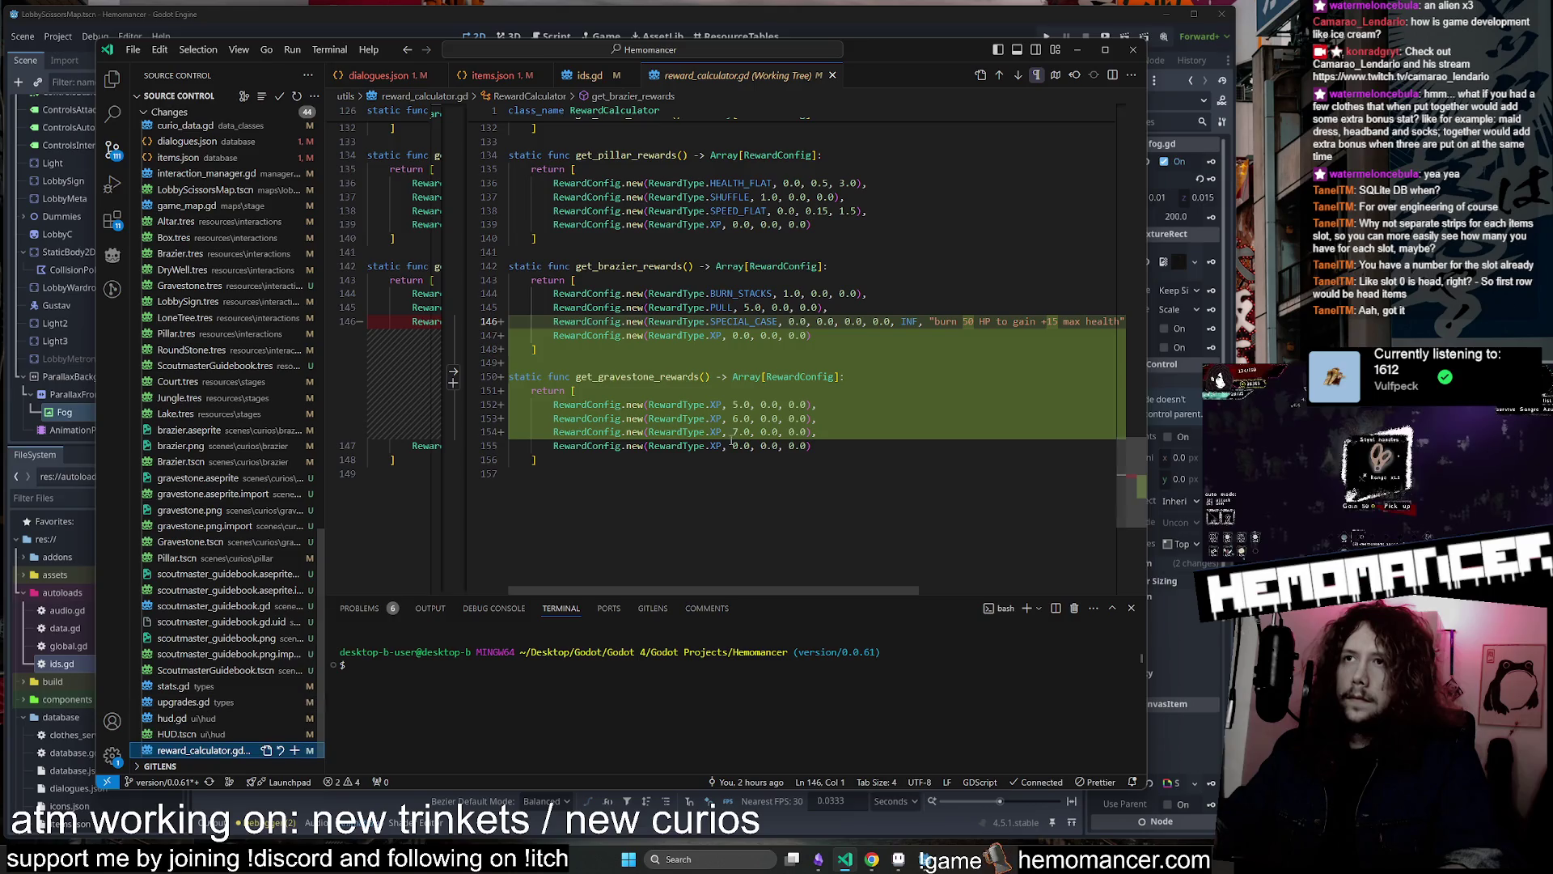
pyautogui.scroll(3, 724, 440)
pyautogui.scroll(-2, 723, 440)
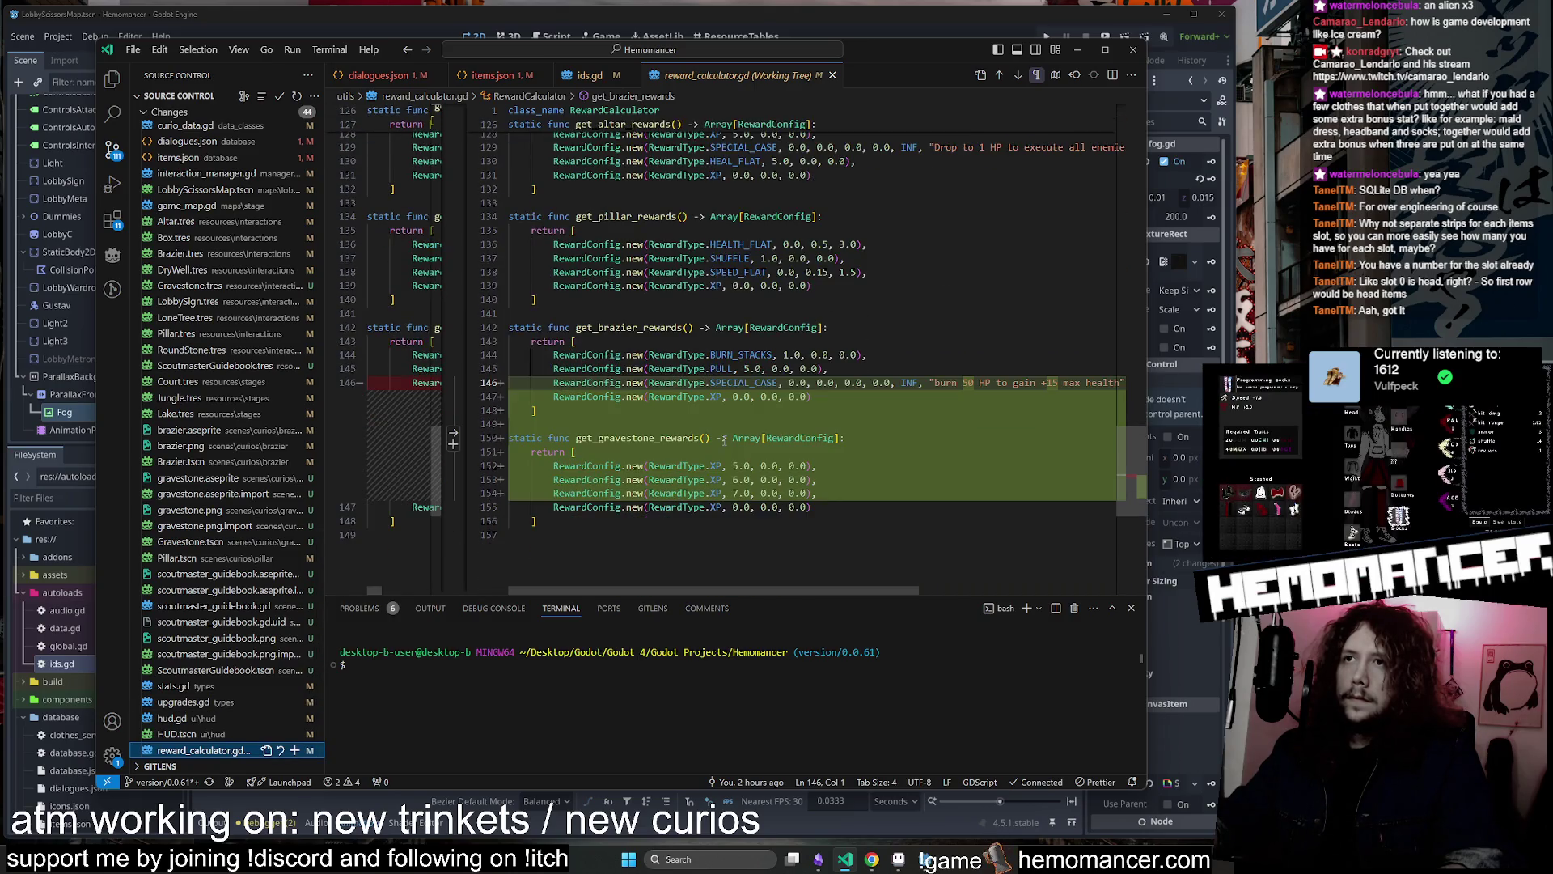
pyautogui.scroll(-1, 716, 453)
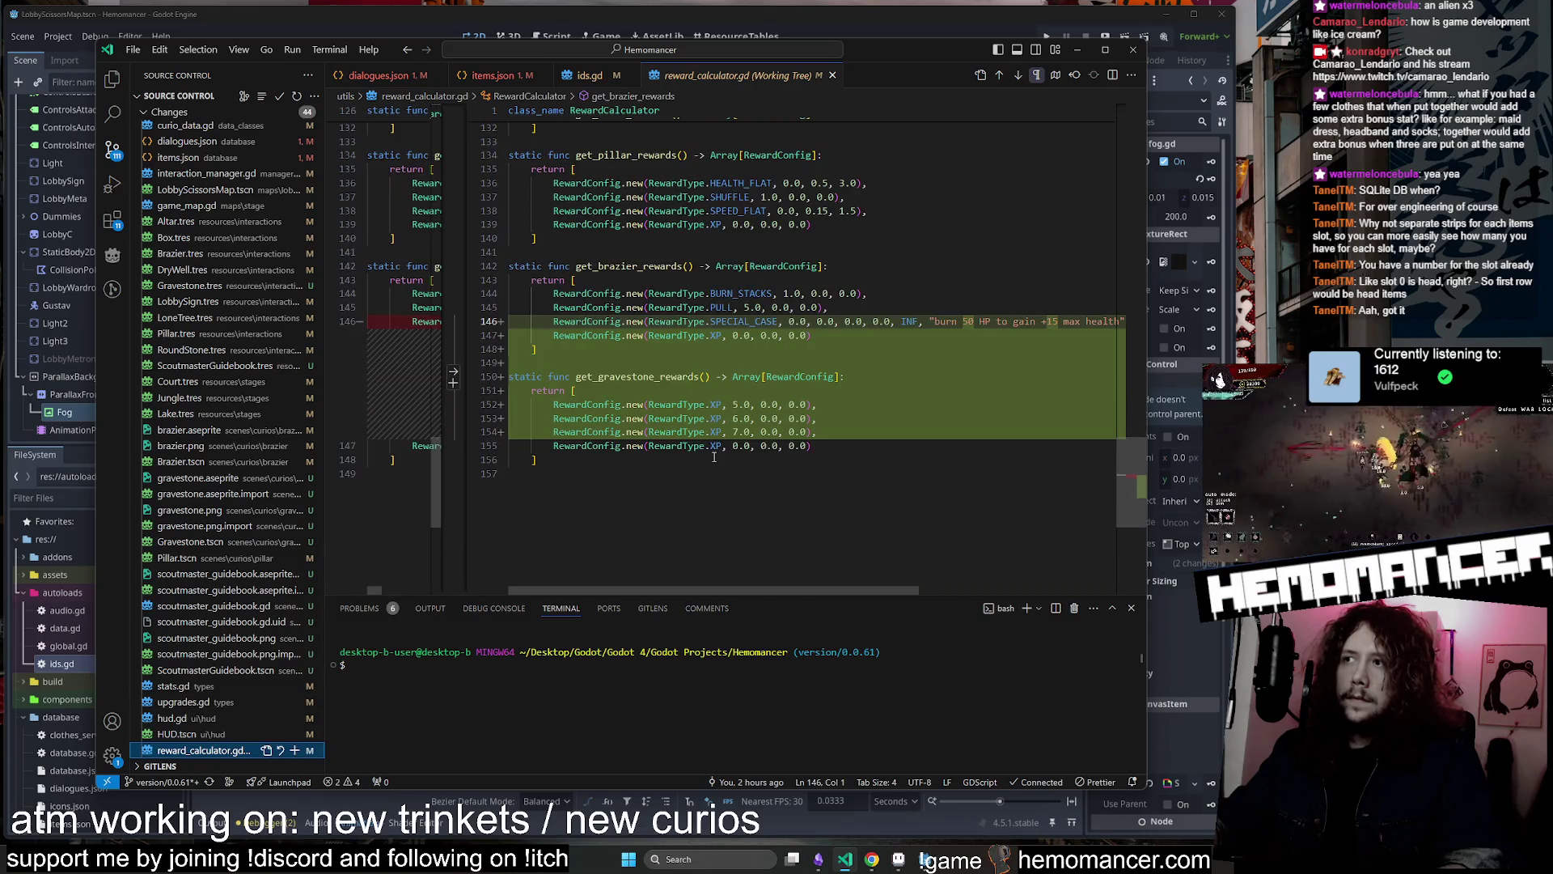
pyautogui.doubleClick(715, 404)
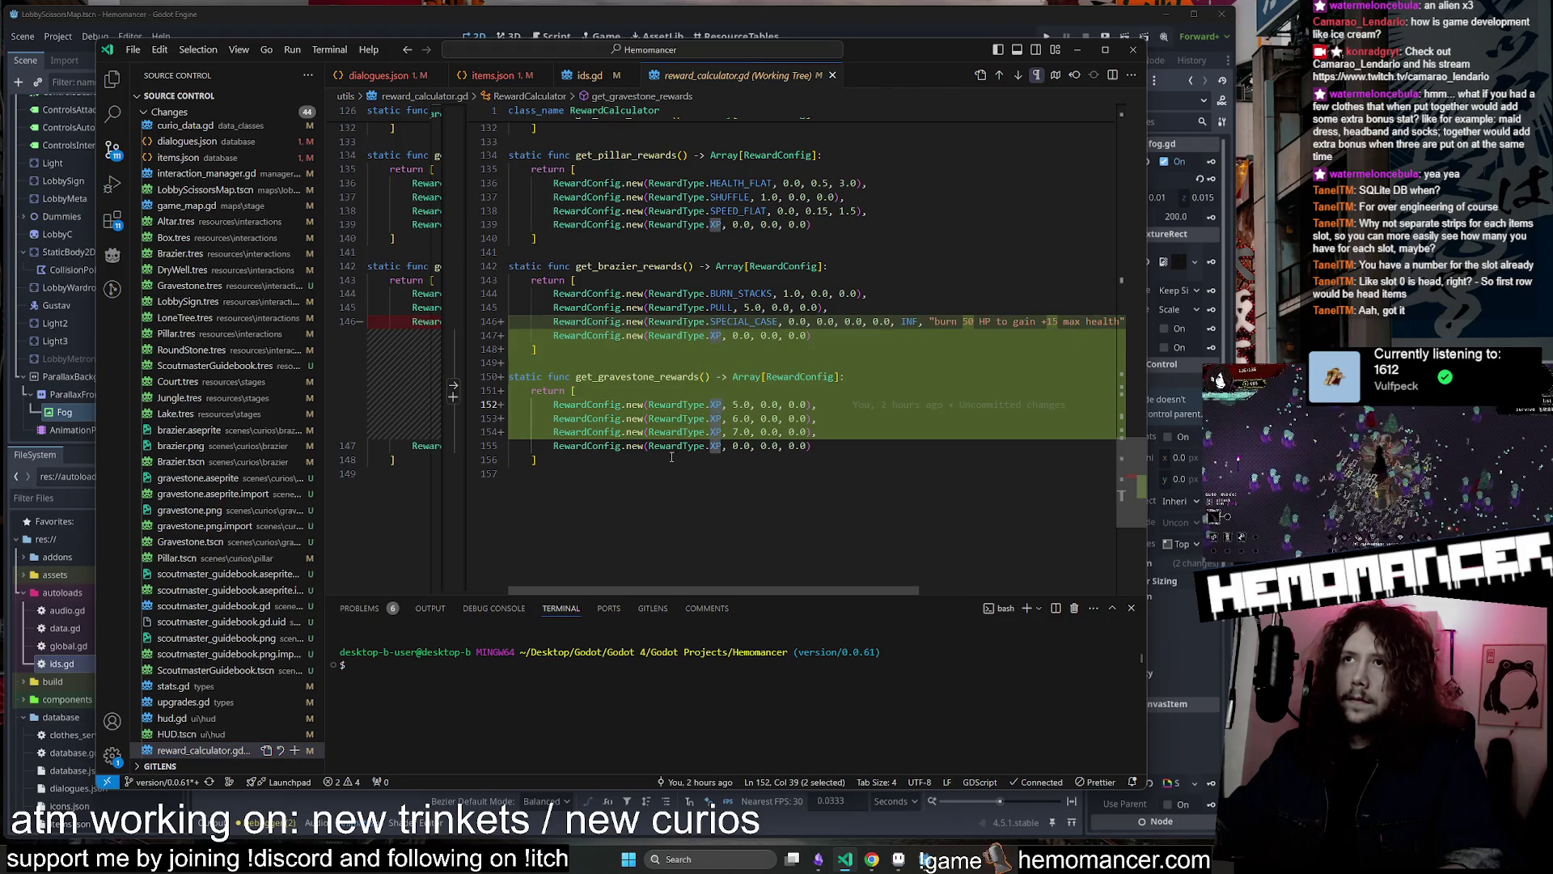
pyautogui.click(926, 859)
pyautogui.press('F5')
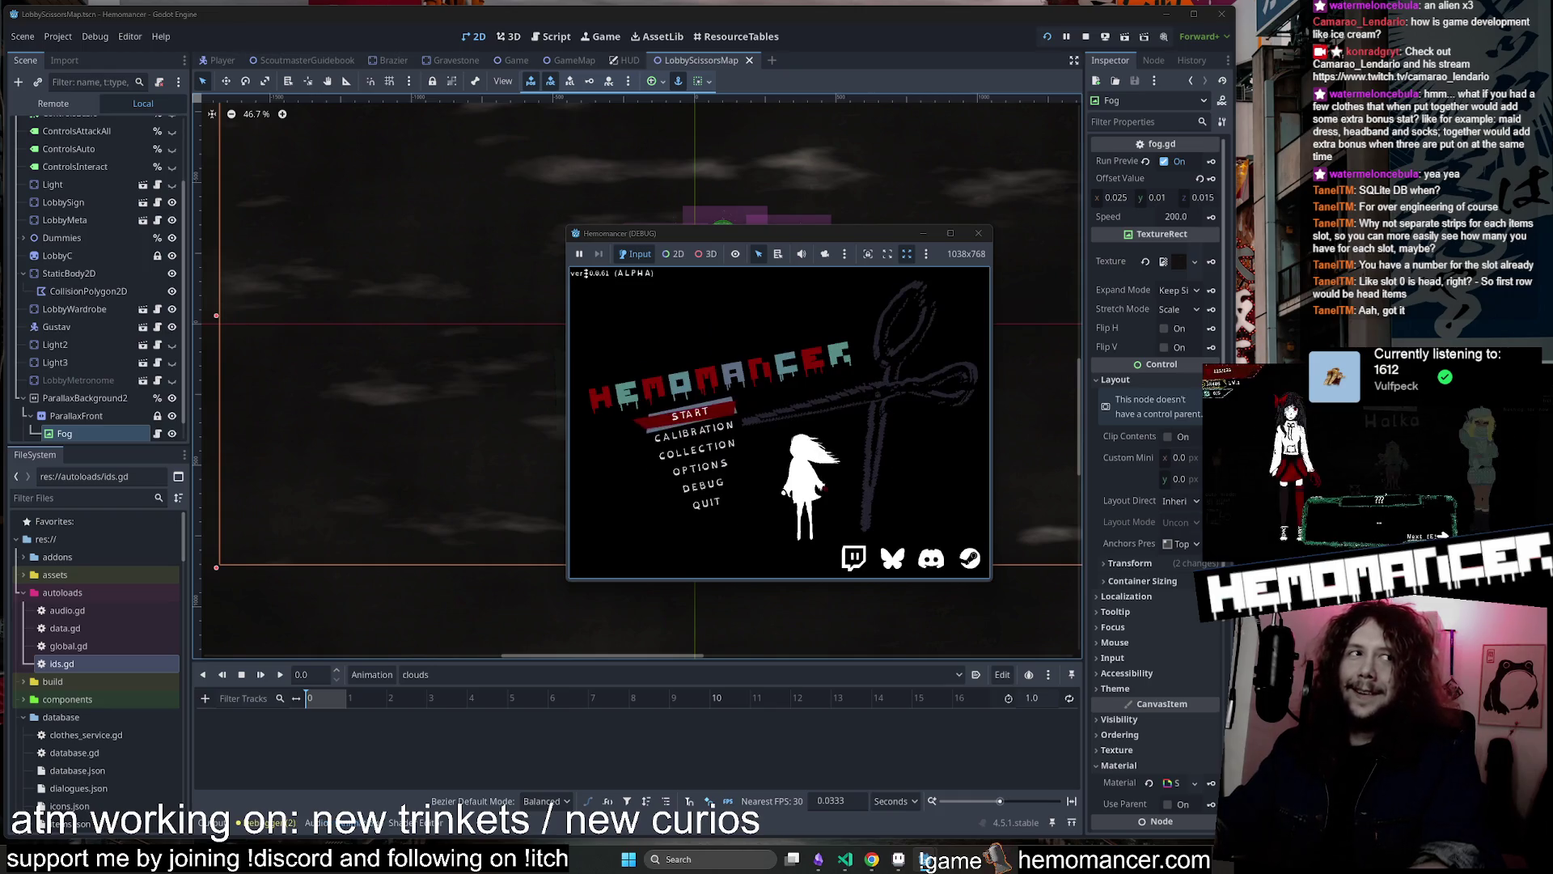
# Maximize the debug window, start a new game, and open the wardrobe
pyautogui.click(961, 233)
pyautogui.click(604, 397)
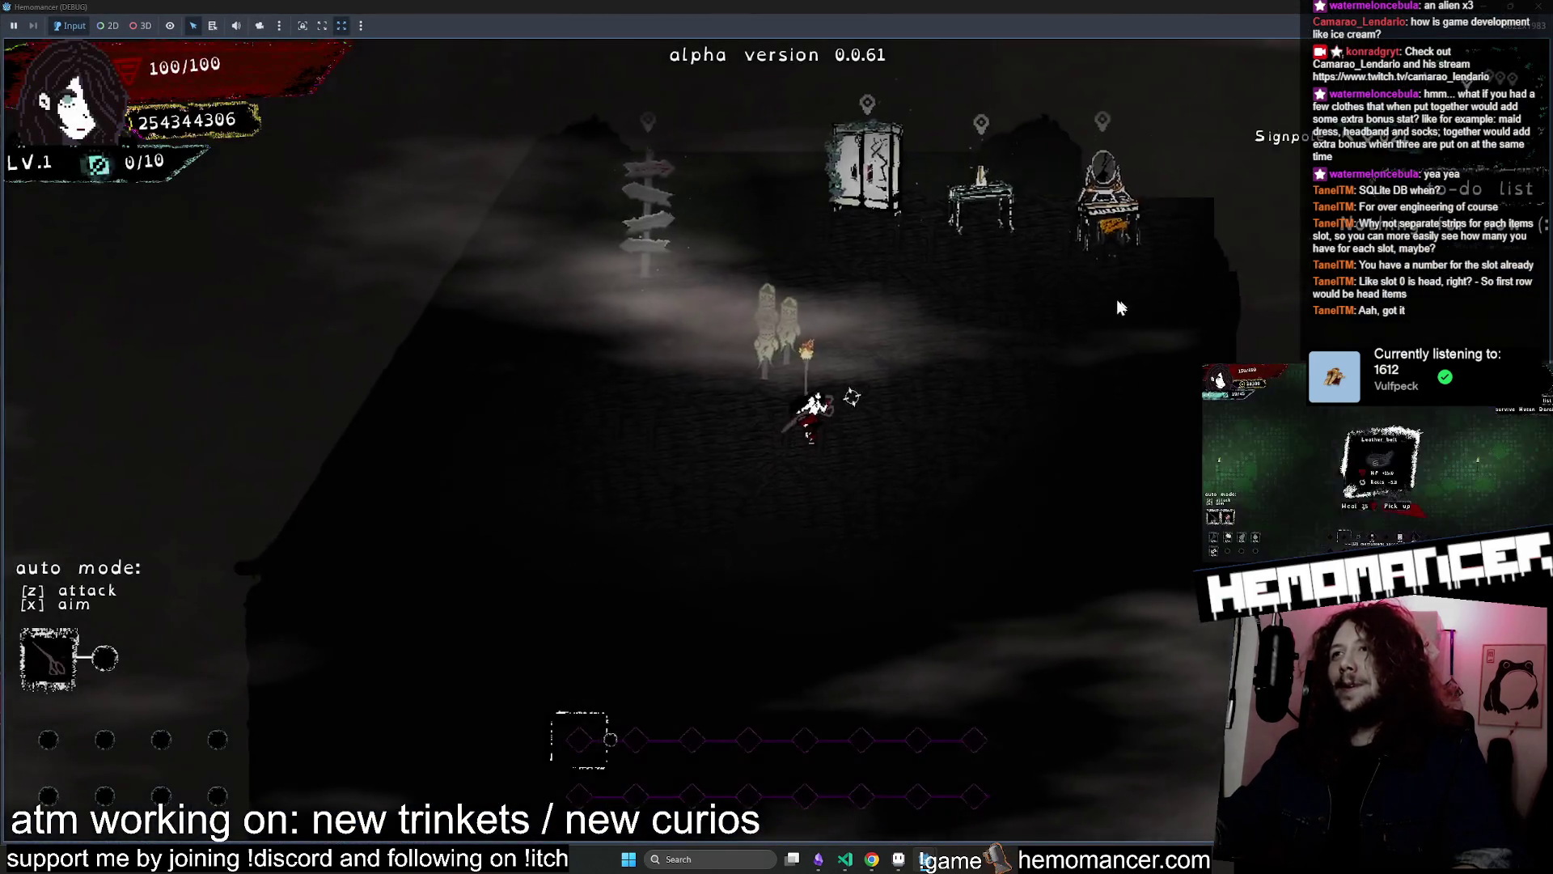
pyautogui.press('w')
pyautogui.press('e')
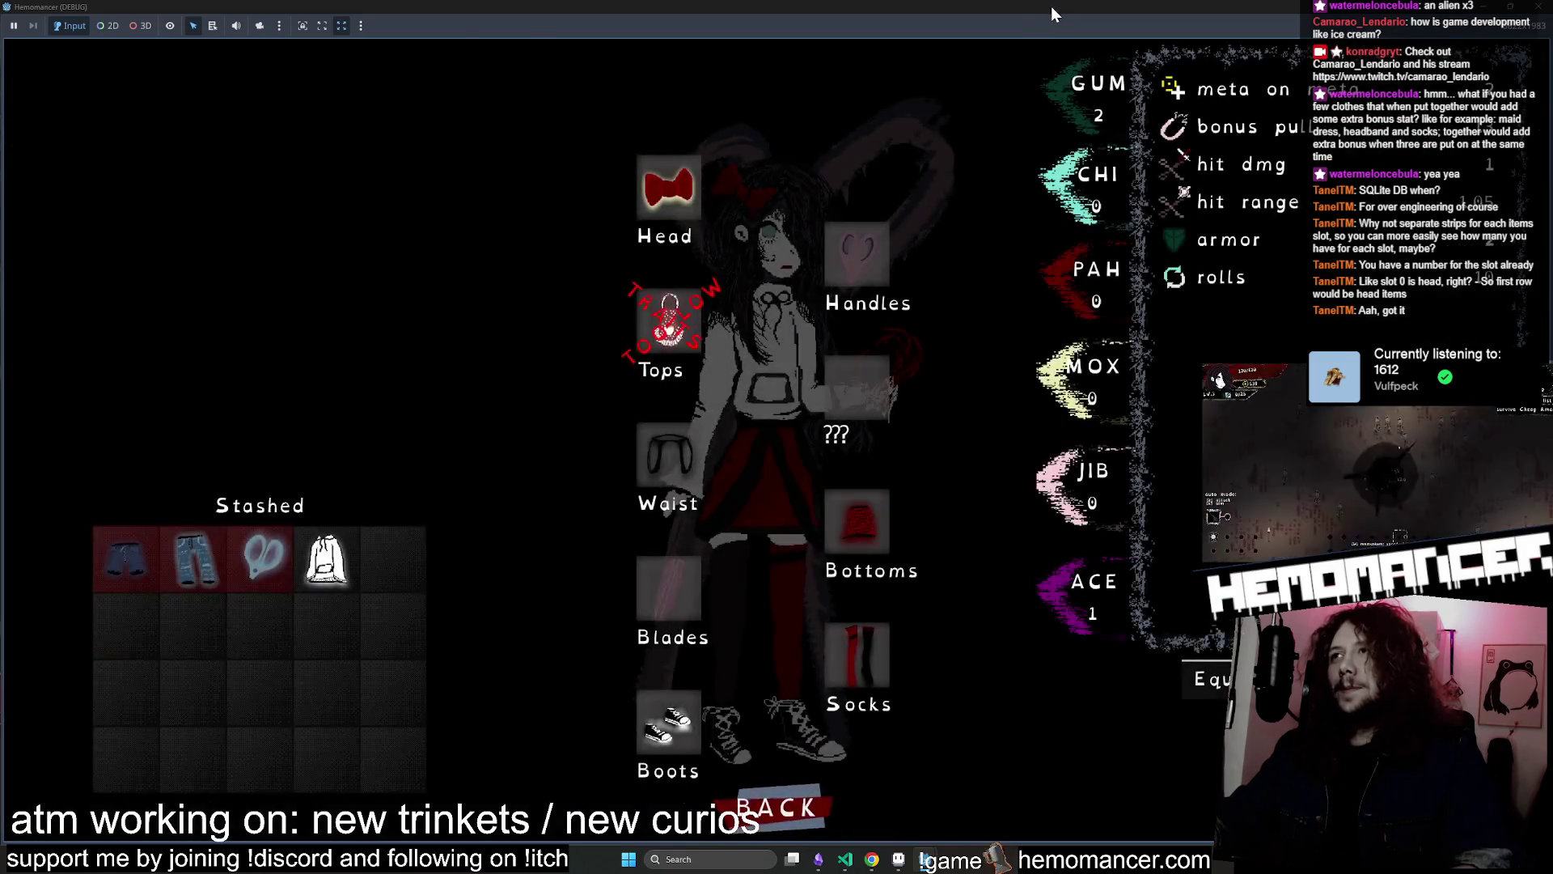
# Enlarge the game window and show the full stats list, checking per-source breakdowns like armor 2
pyautogui.moveTo(1050, 6)
pyautogui.mouseDown()
pyautogui.moveTo(548, 183)
pyautogui.moveTo(399, 110)
pyautogui.moveTo(352, 67)
pyautogui.mouseUp()
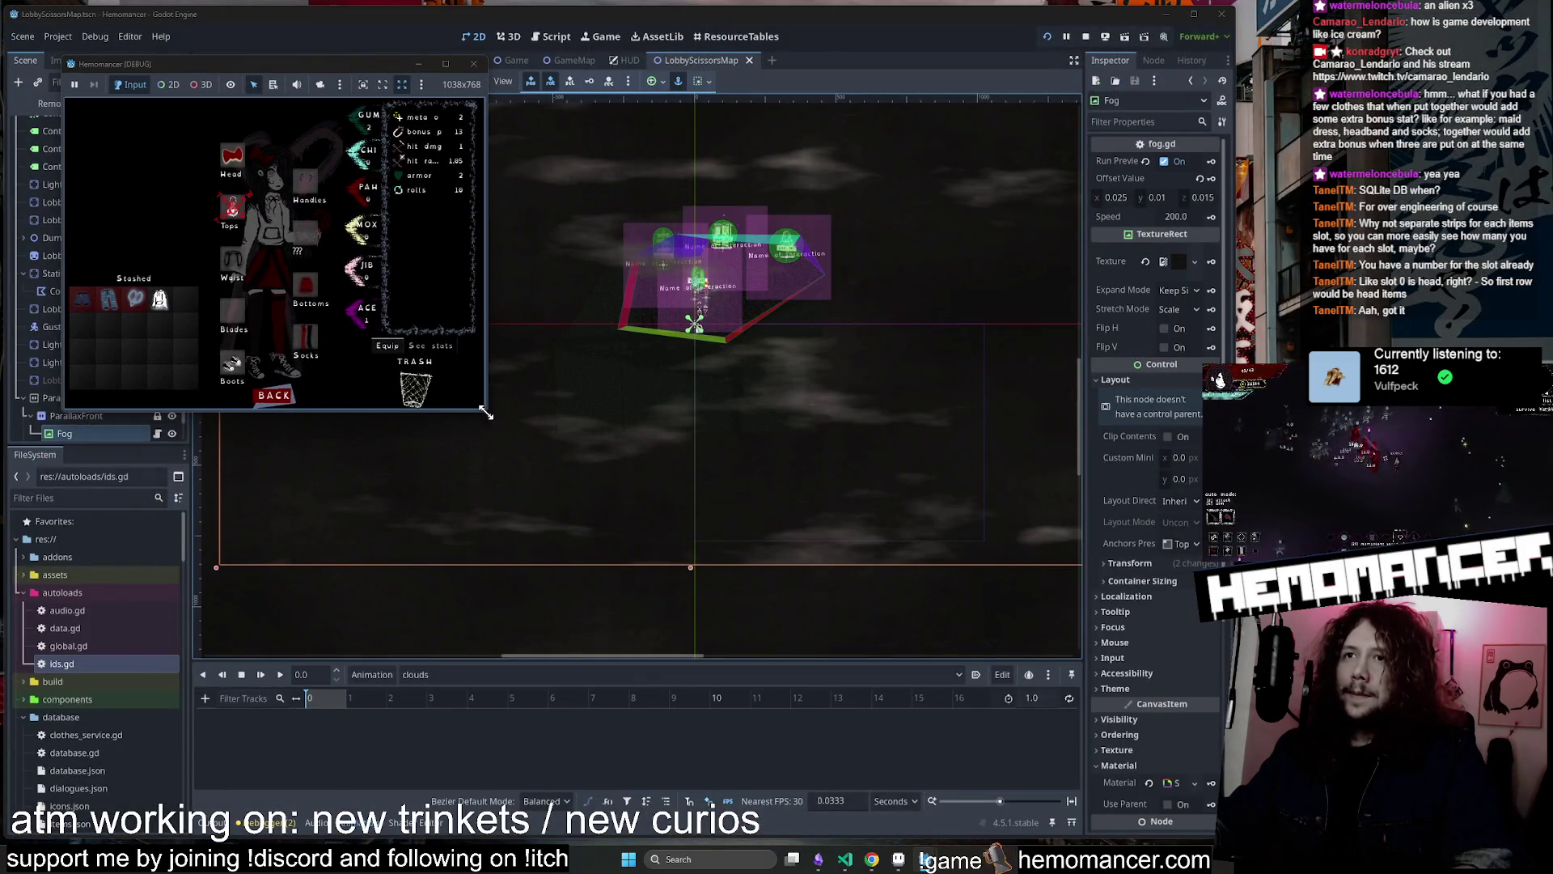
pyautogui.moveTo(488, 410)
pyautogui.mouseDown()
pyautogui.moveTo(751, 639)
pyautogui.moveTo(1213, 785)
pyautogui.mouseUp()
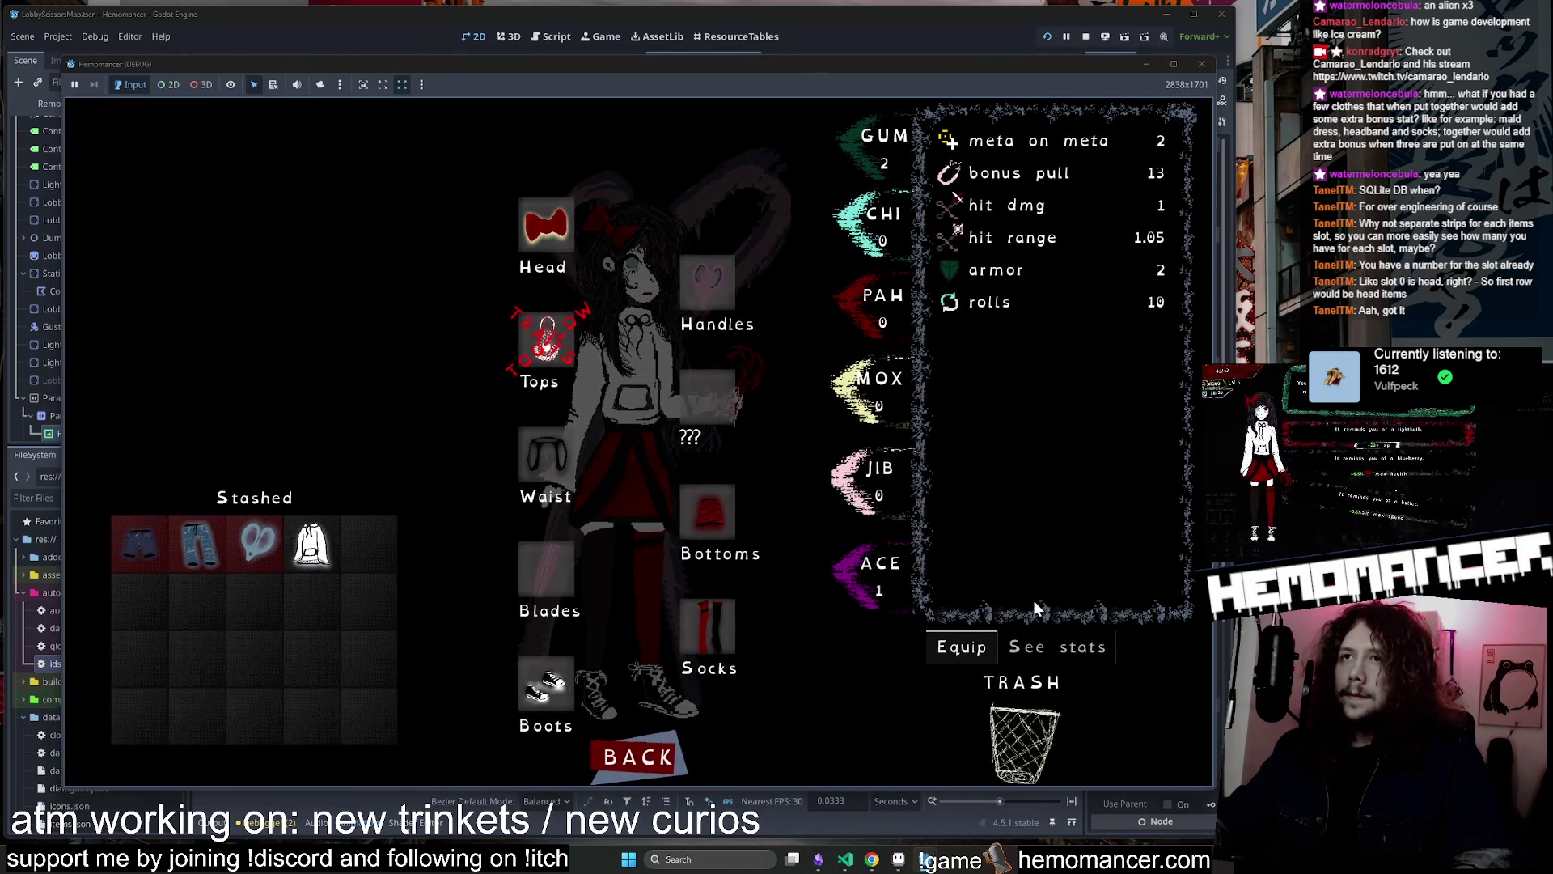
pyautogui.click(1045, 643)
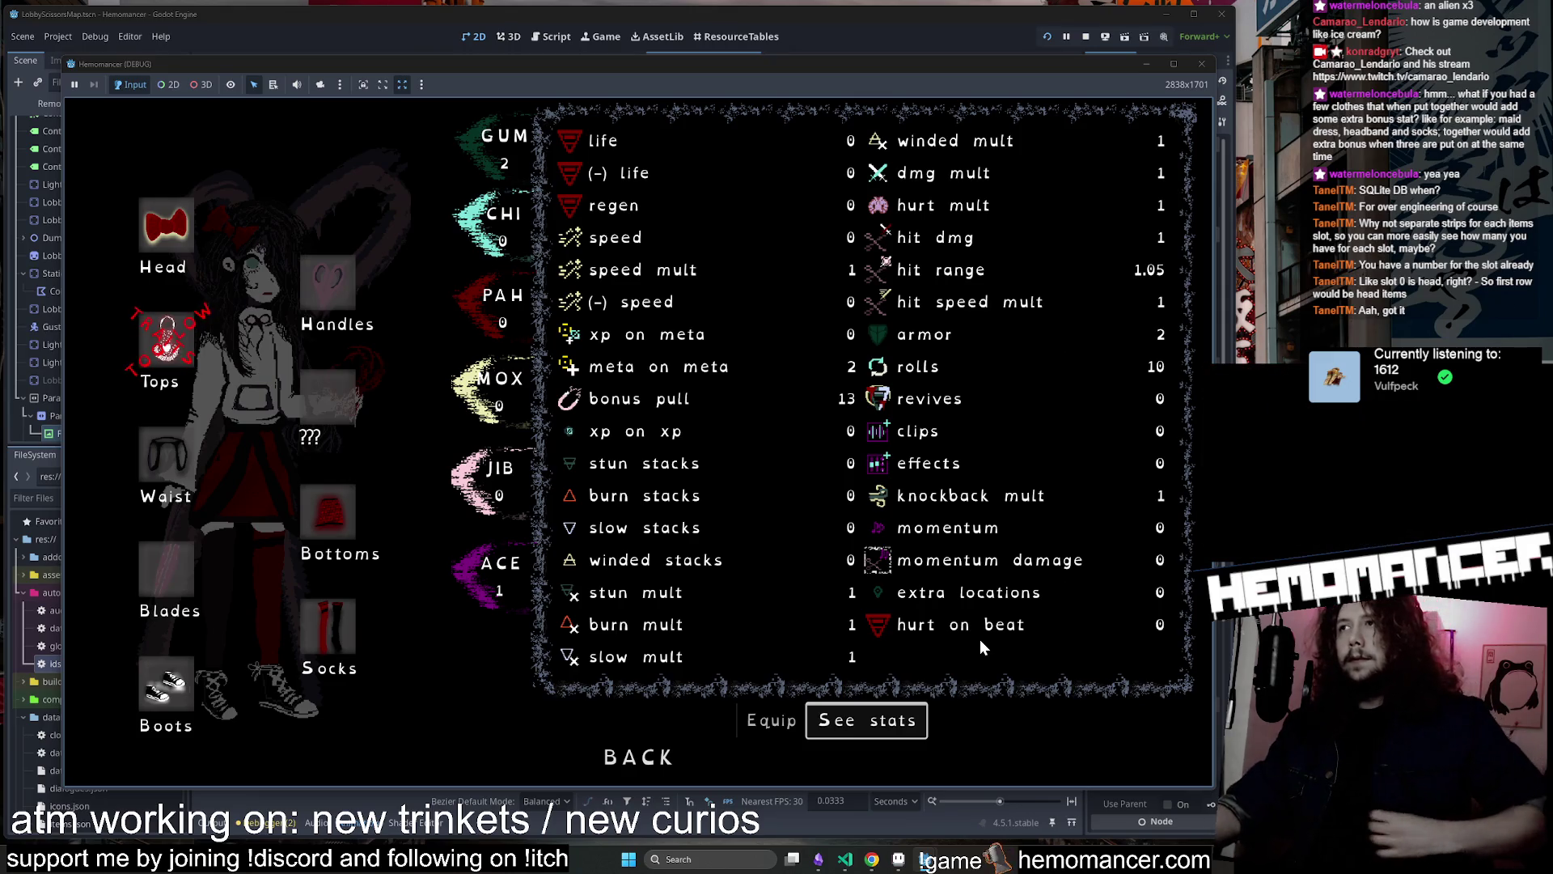
pyautogui.moveTo(948, 284)
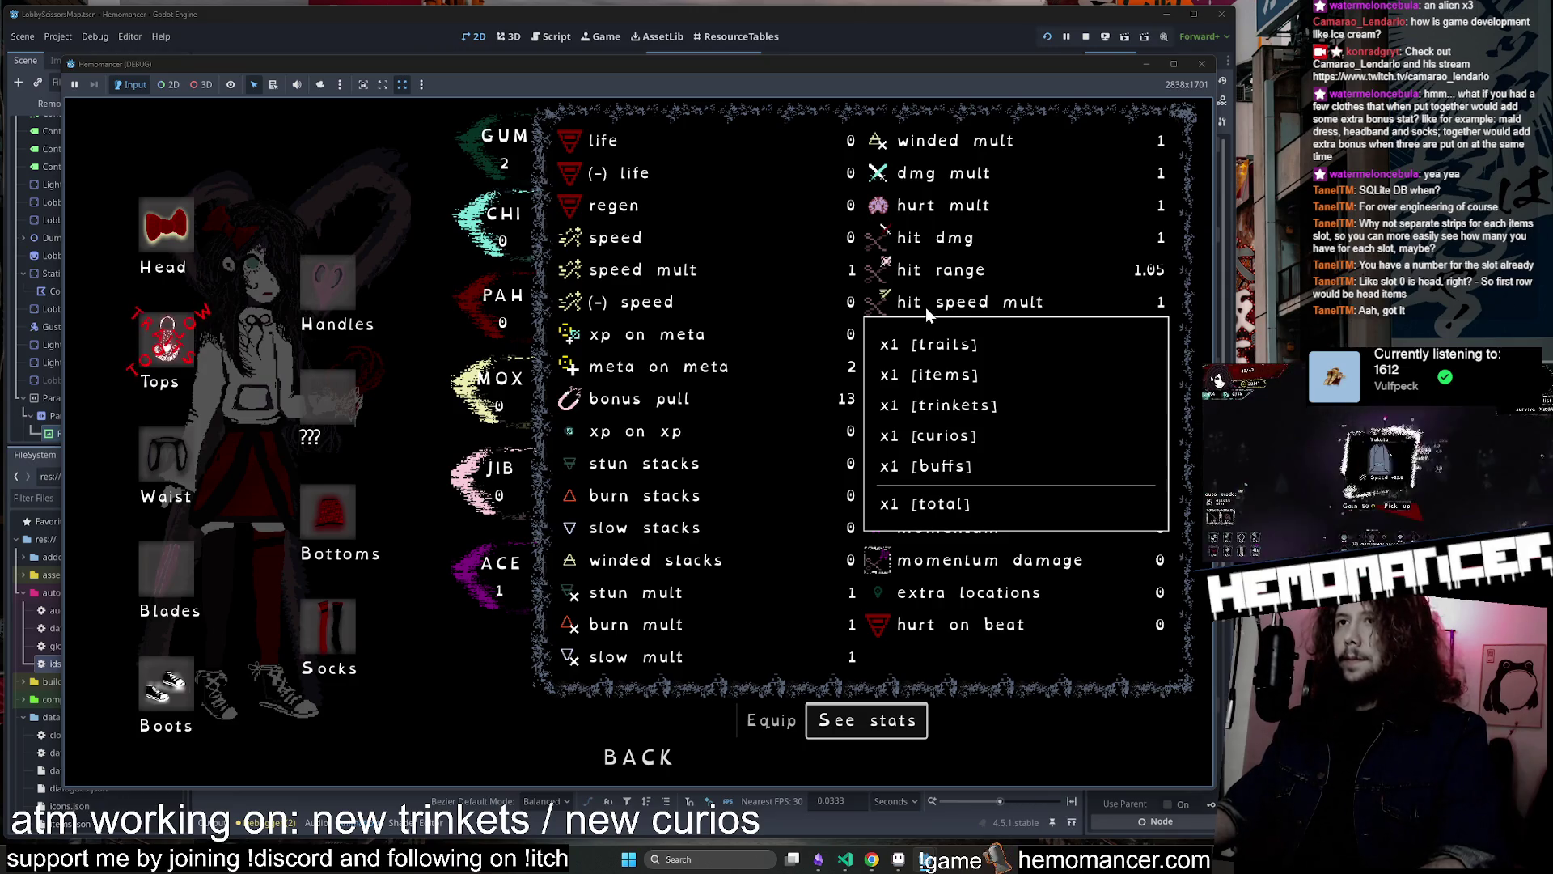
pyautogui.moveTo(714, 461)
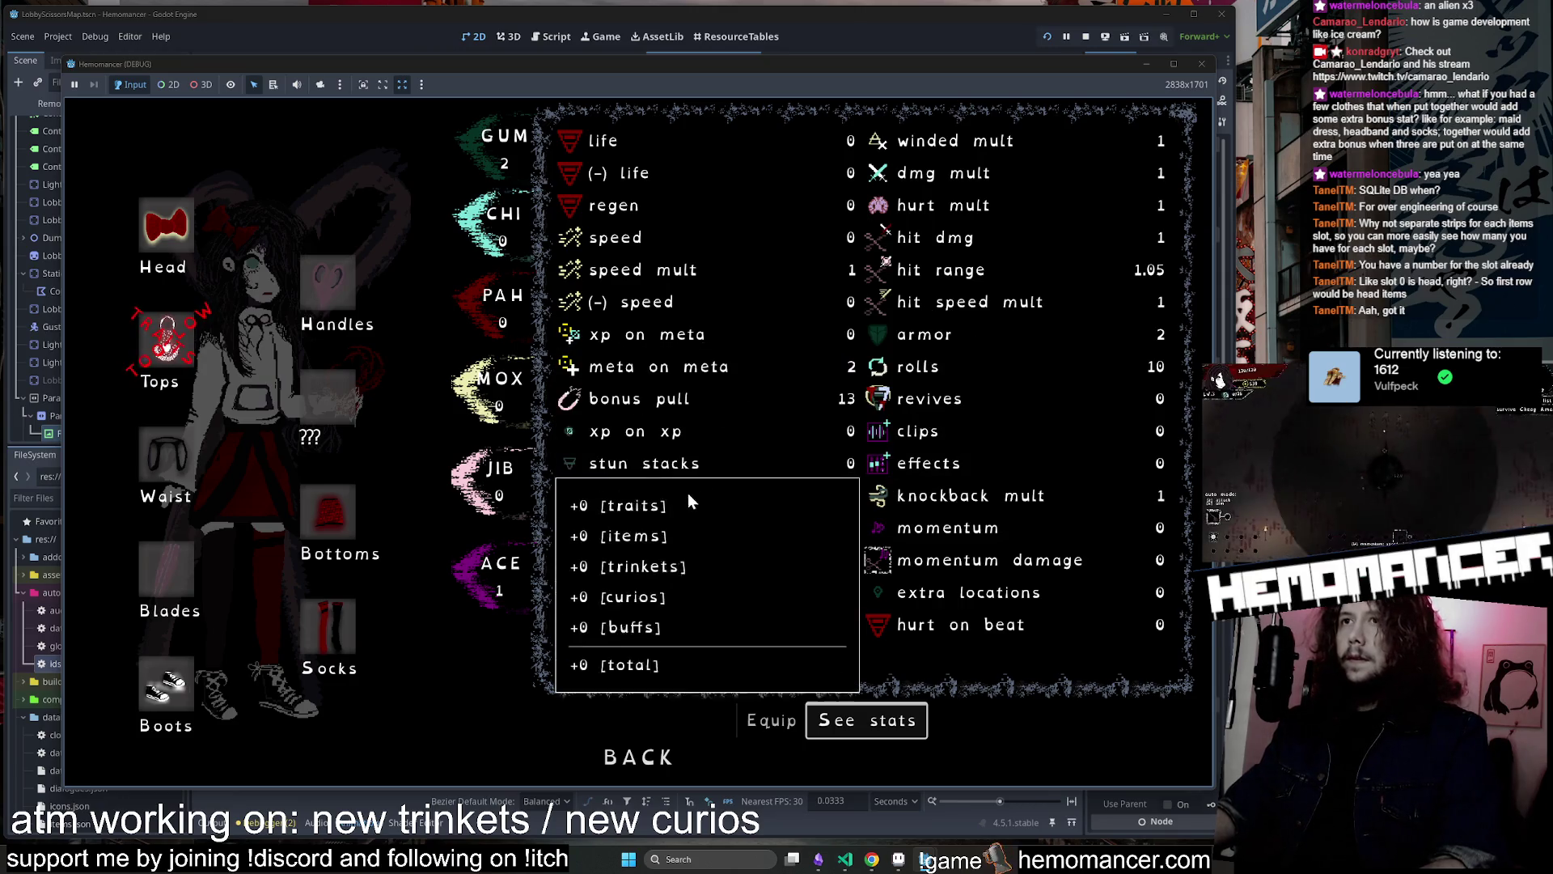
pyautogui.moveTo(879, 602)
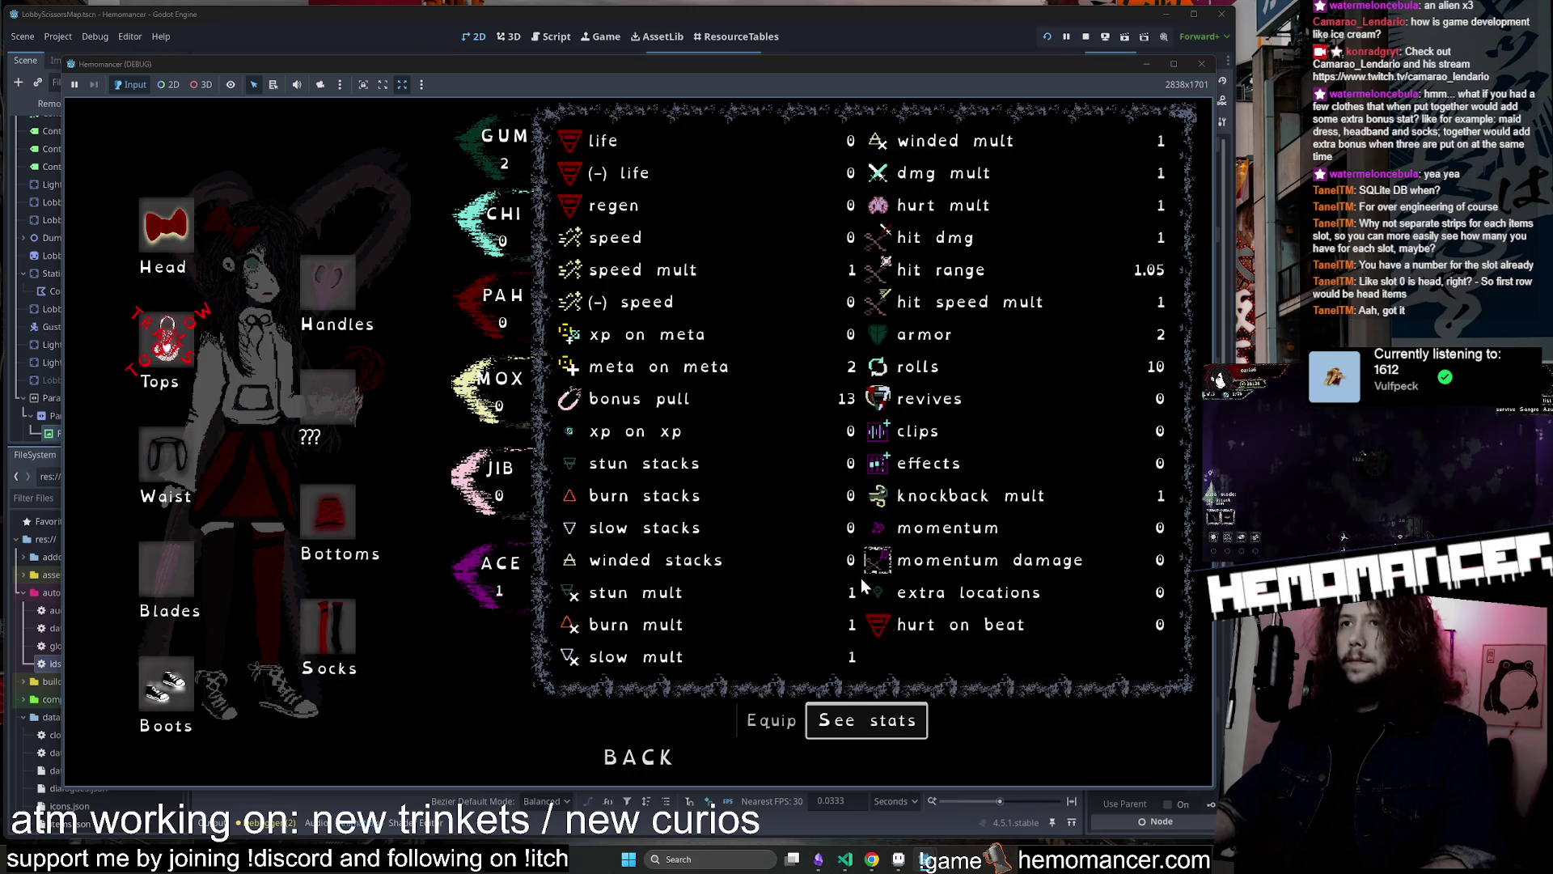
pyautogui.moveTo(833, 74)
pyautogui.mouseDown()
pyautogui.moveTo(863, 60)
pyautogui.moveTo(837, 47)
pyautogui.mouseUp()
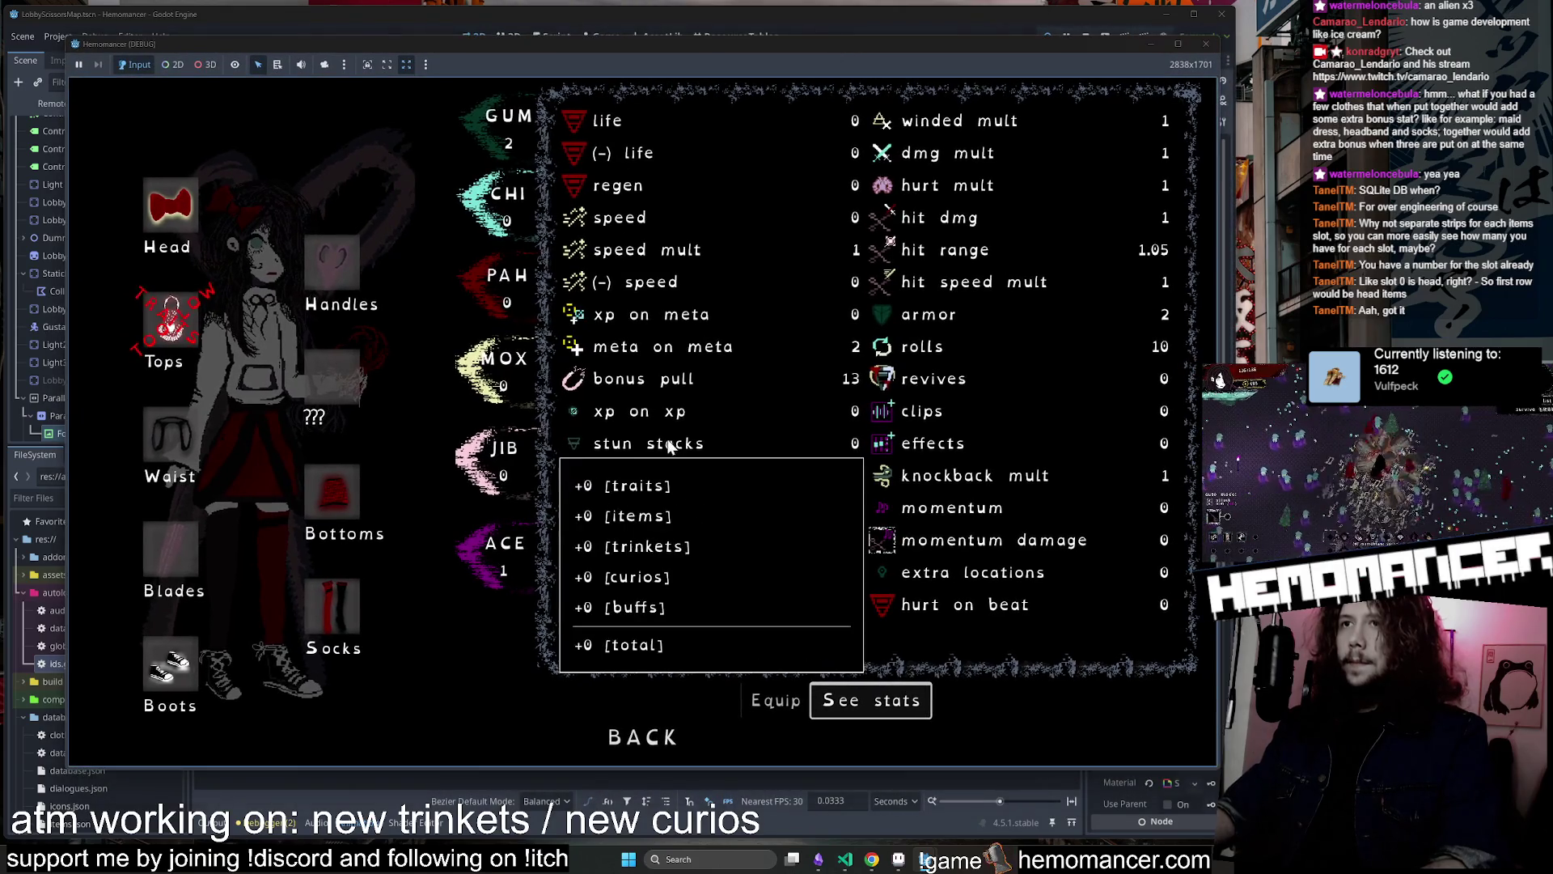
pyautogui.moveTo(658, 455)
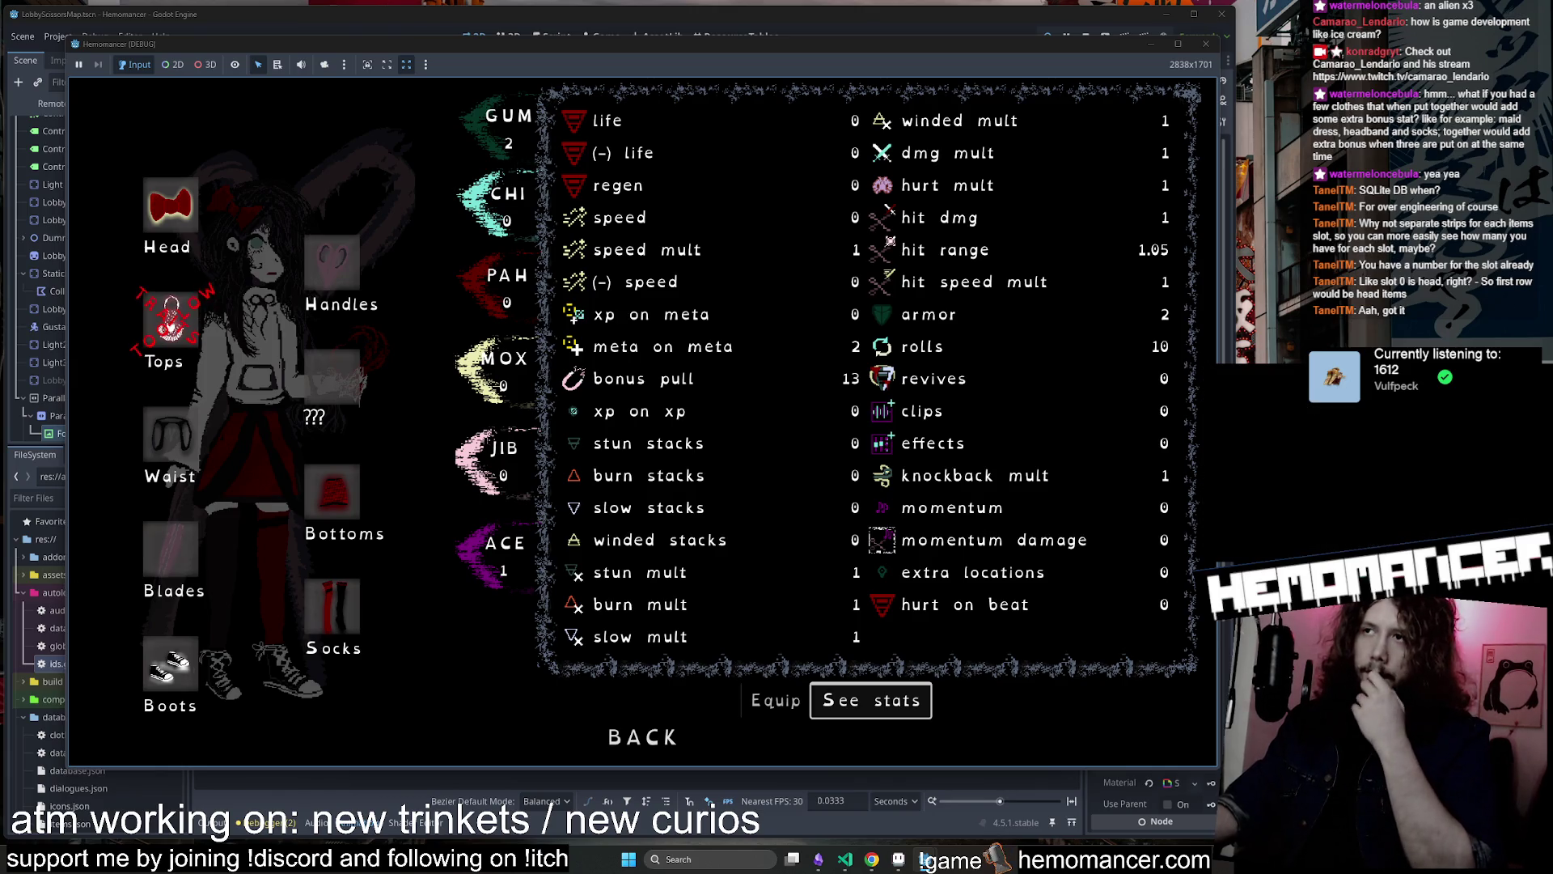
pyautogui.moveTo(797, 503)
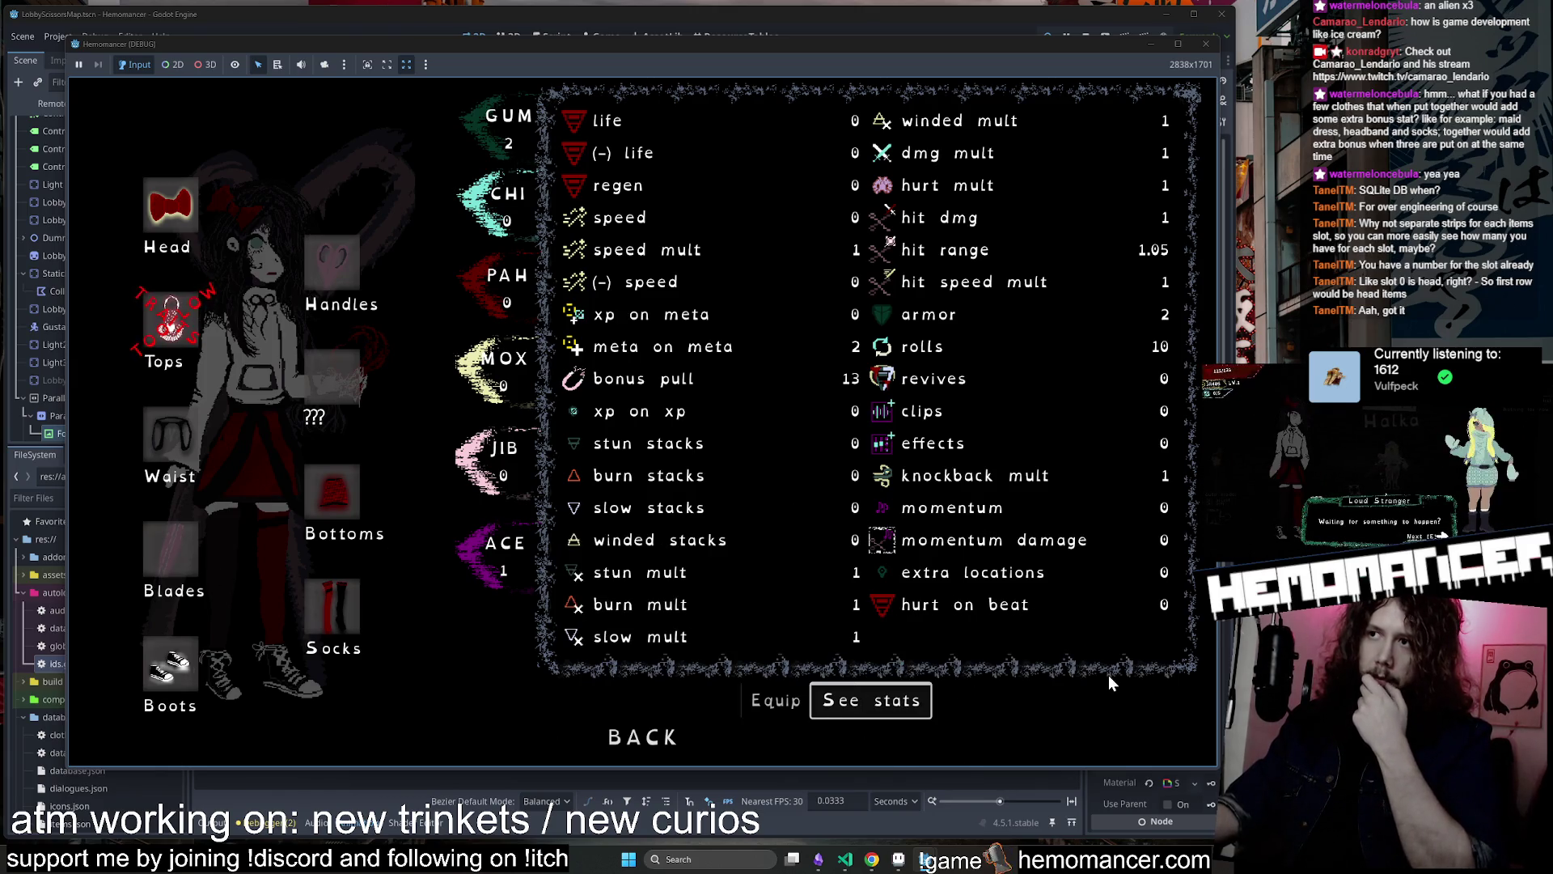
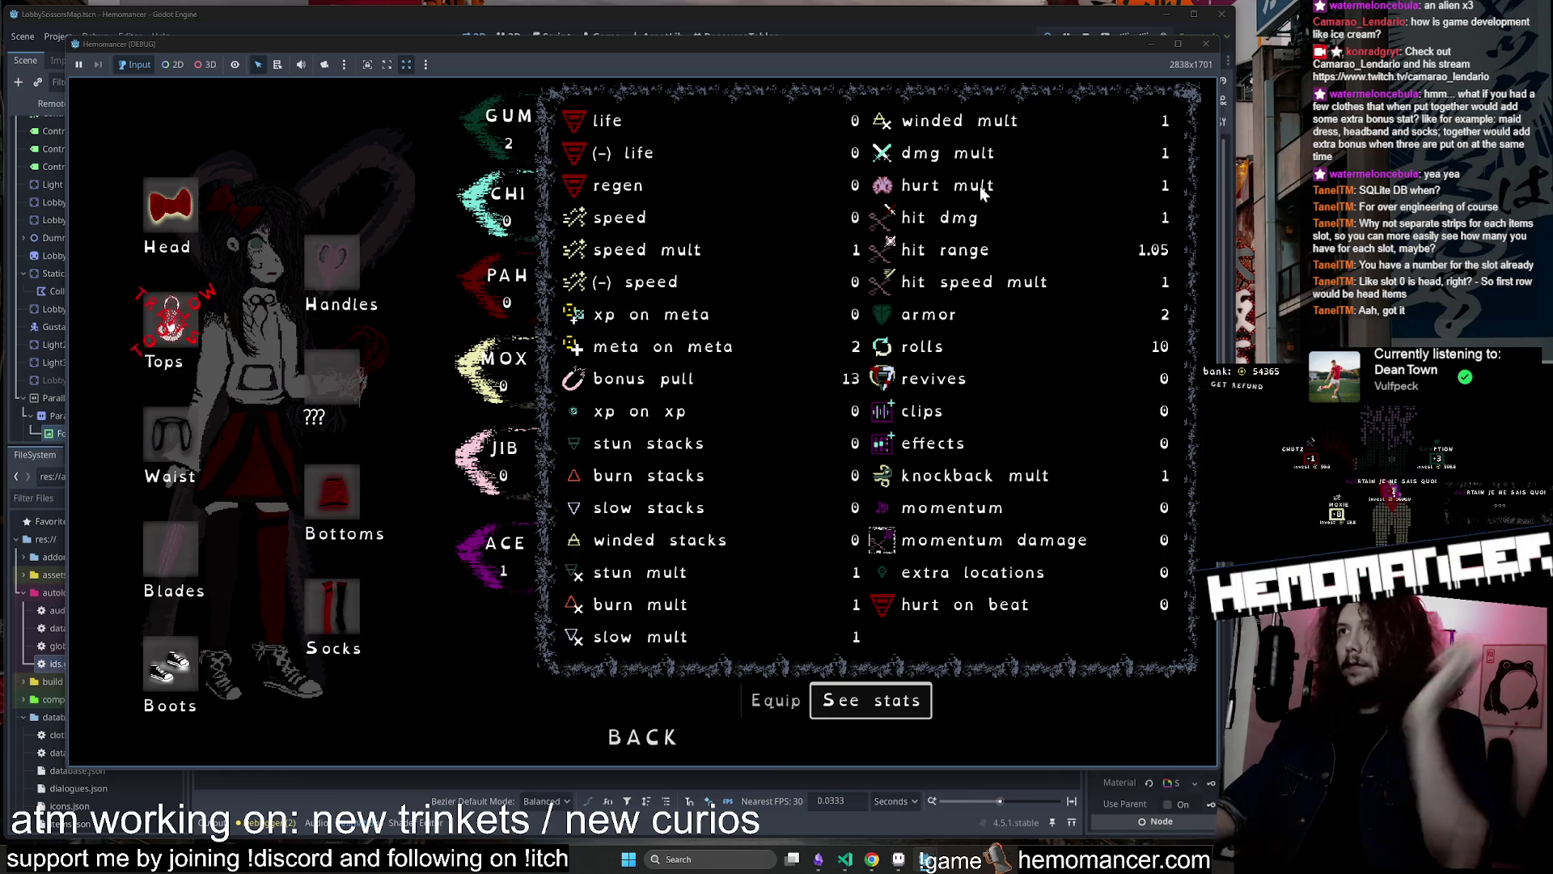
# Close the Hemomancer debug game and bring VS Code with reward_calculator.gd to the front
pyautogui.click(1198, 47)
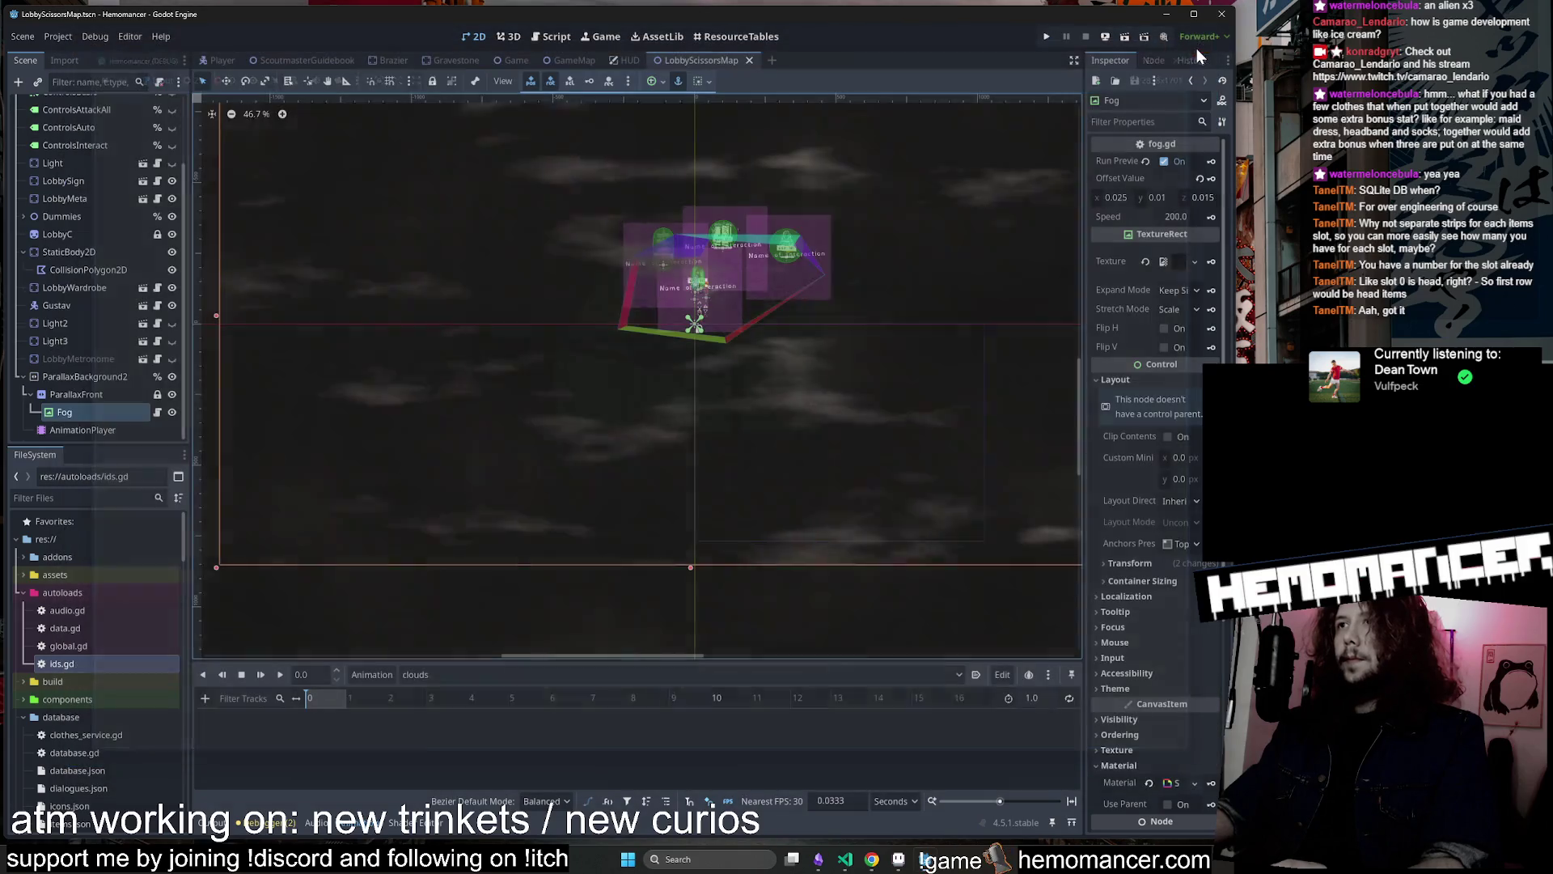
pyautogui.click(872, 859)
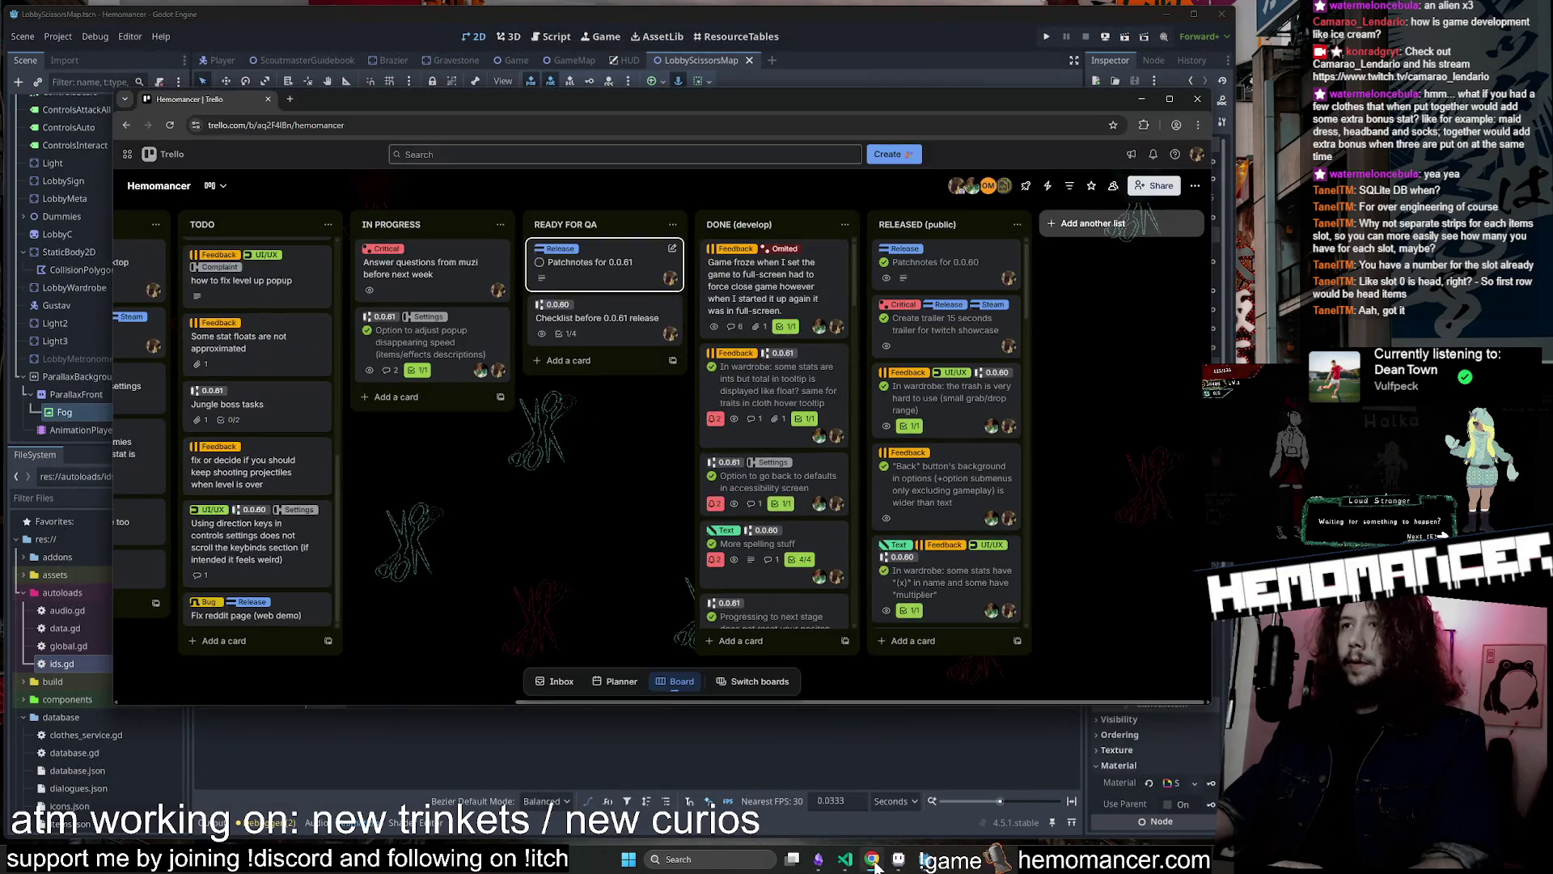
pyautogui.click(871, 859)
pyautogui.click(924, 859)
pyautogui.click(930, 860)
pyautogui.click(930, 862)
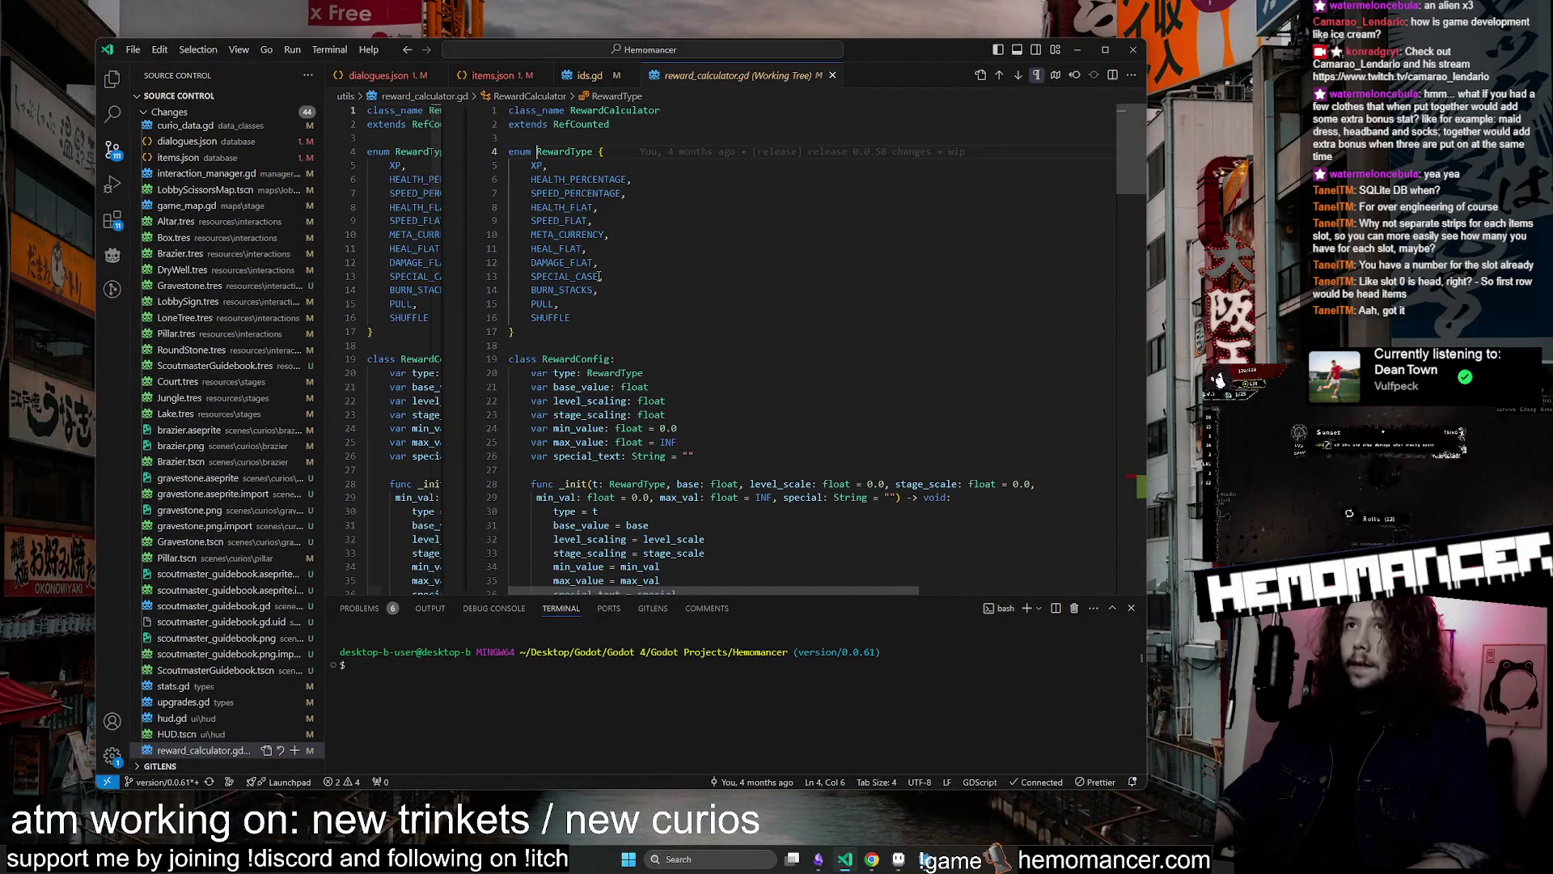
# Add ARMOR to the RewardType enum right after SHUFFLE
pyautogui.click(615, 318)
pyautogui.write(',')
pyautogui.press('Return')
pyautogui.write('A')
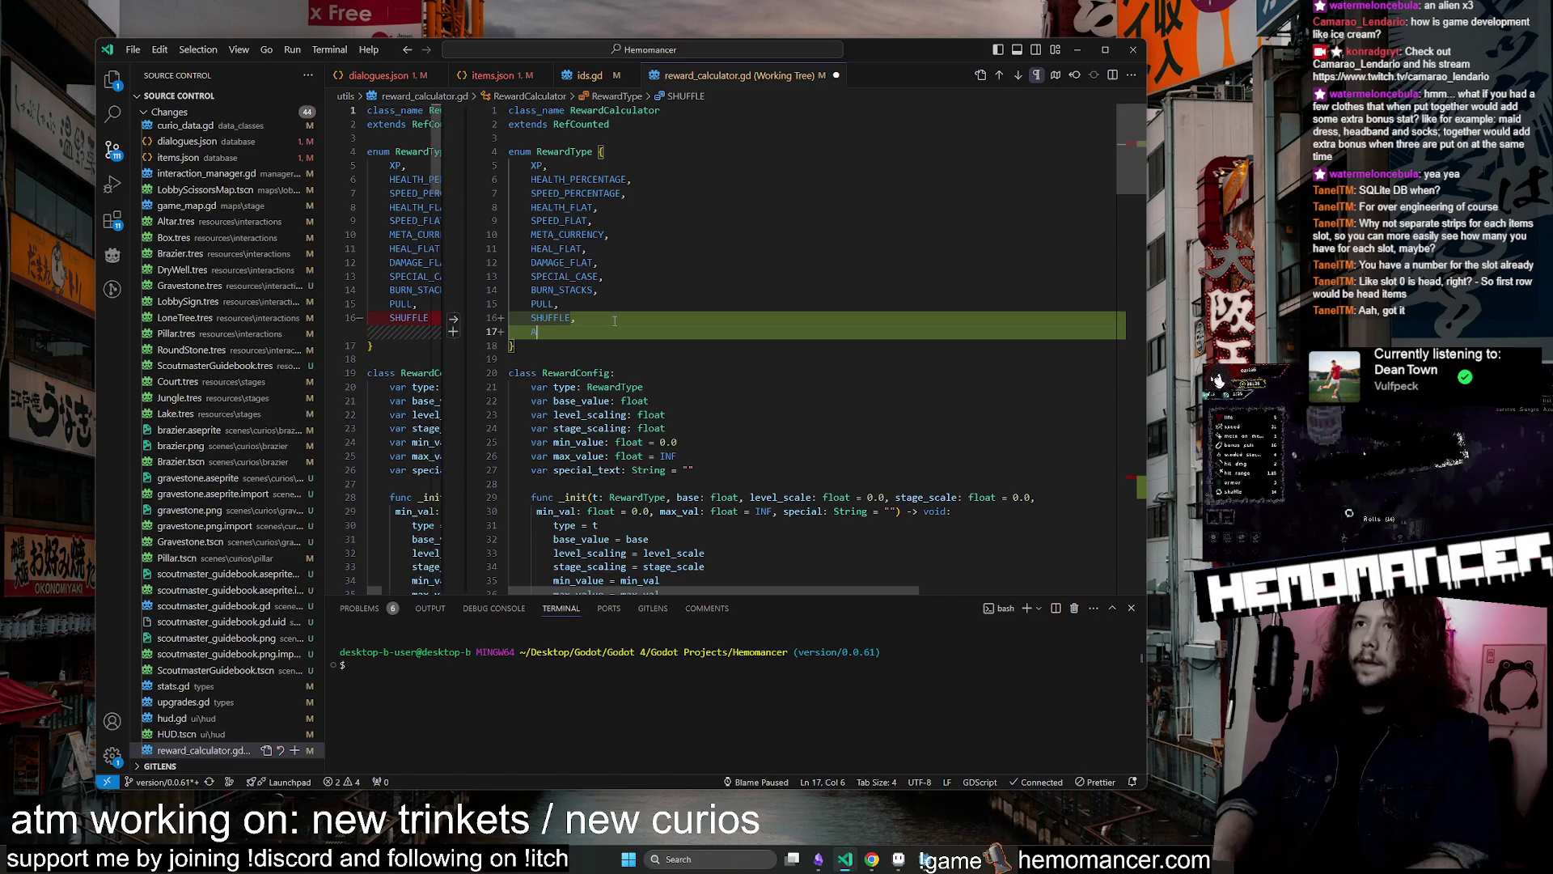
pyautogui.write('RMOR')
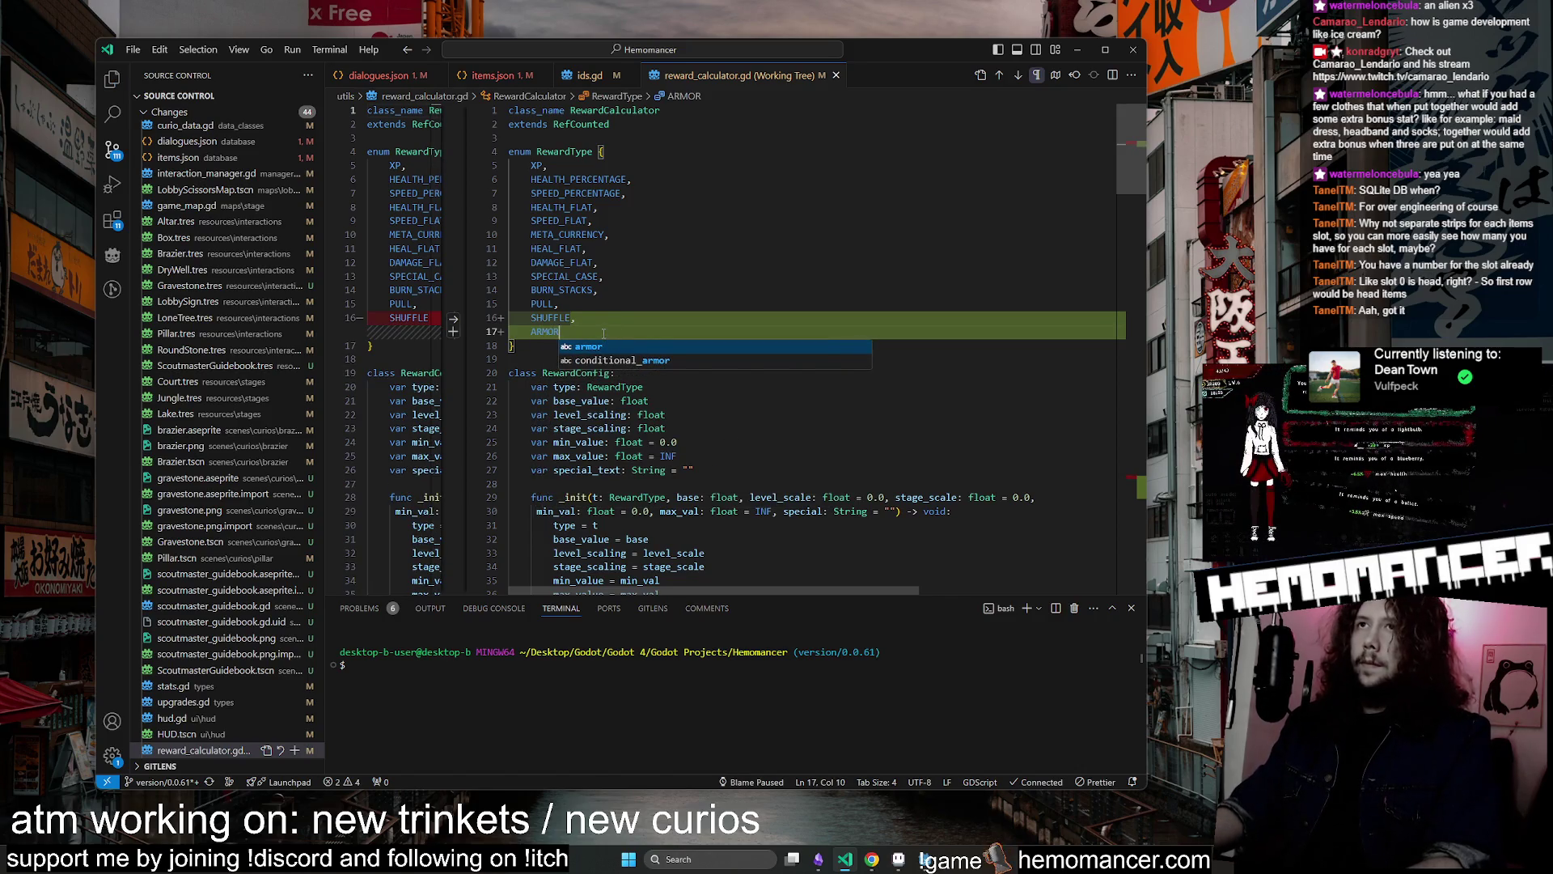
# Search the file for SHUFFLE occurrences and enlarge the code editor window
pyautogui.doubleClick(550, 318)
pyautogui.hotkey('ctrl', 'f')
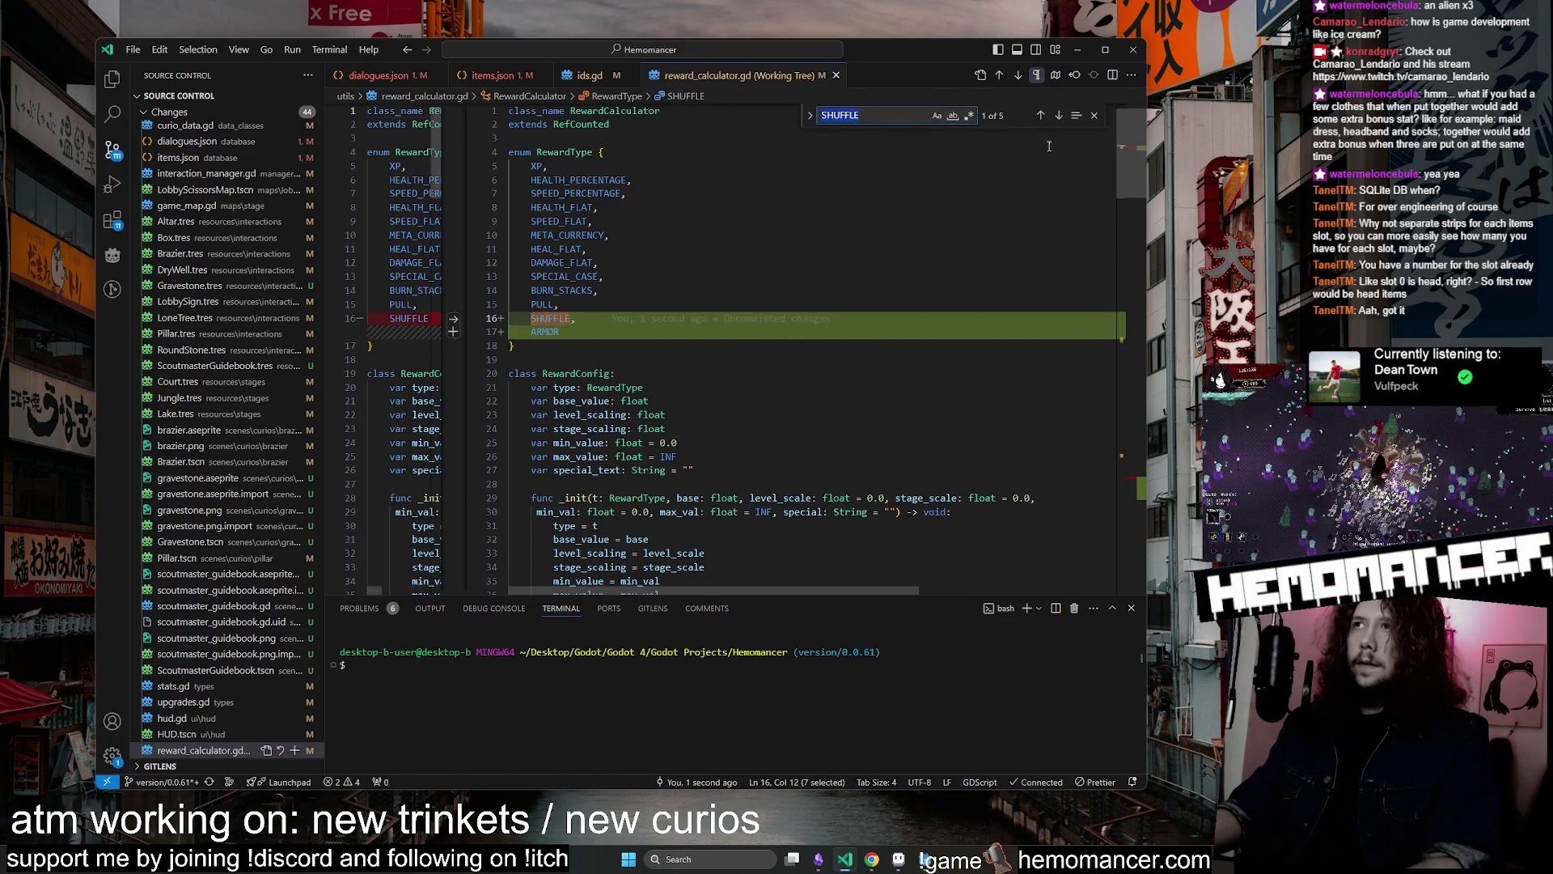
pyautogui.click(1041, 116)
pyautogui.click(1041, 116)
pyautogui.click(1041, 116)
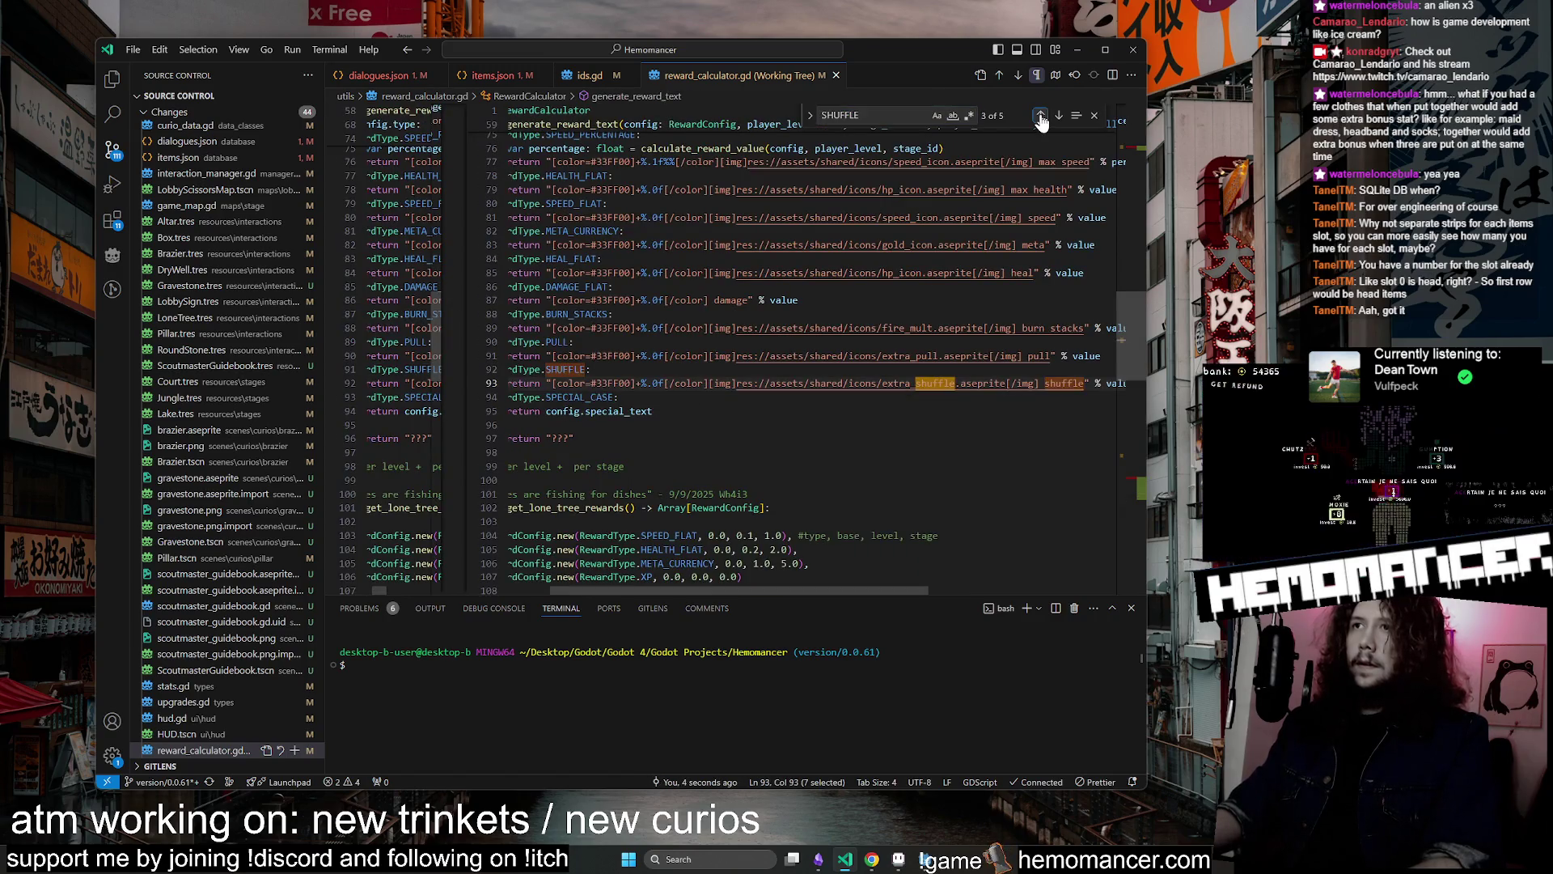
pyautogui.hscroll(-1, 596, 419)
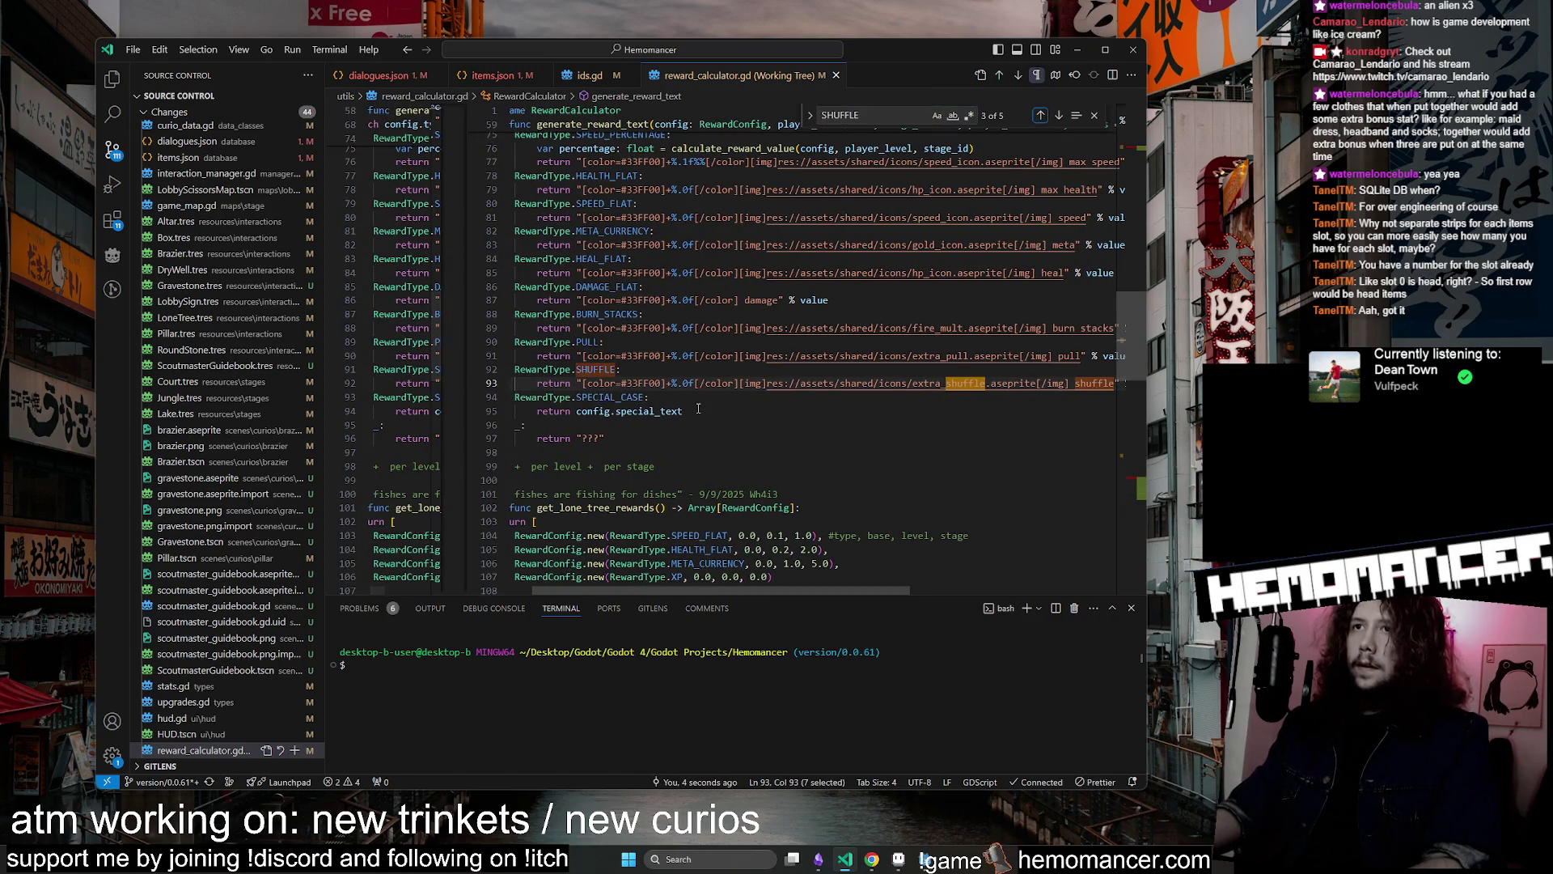
pyautogui.scroll(1, 645, 398)
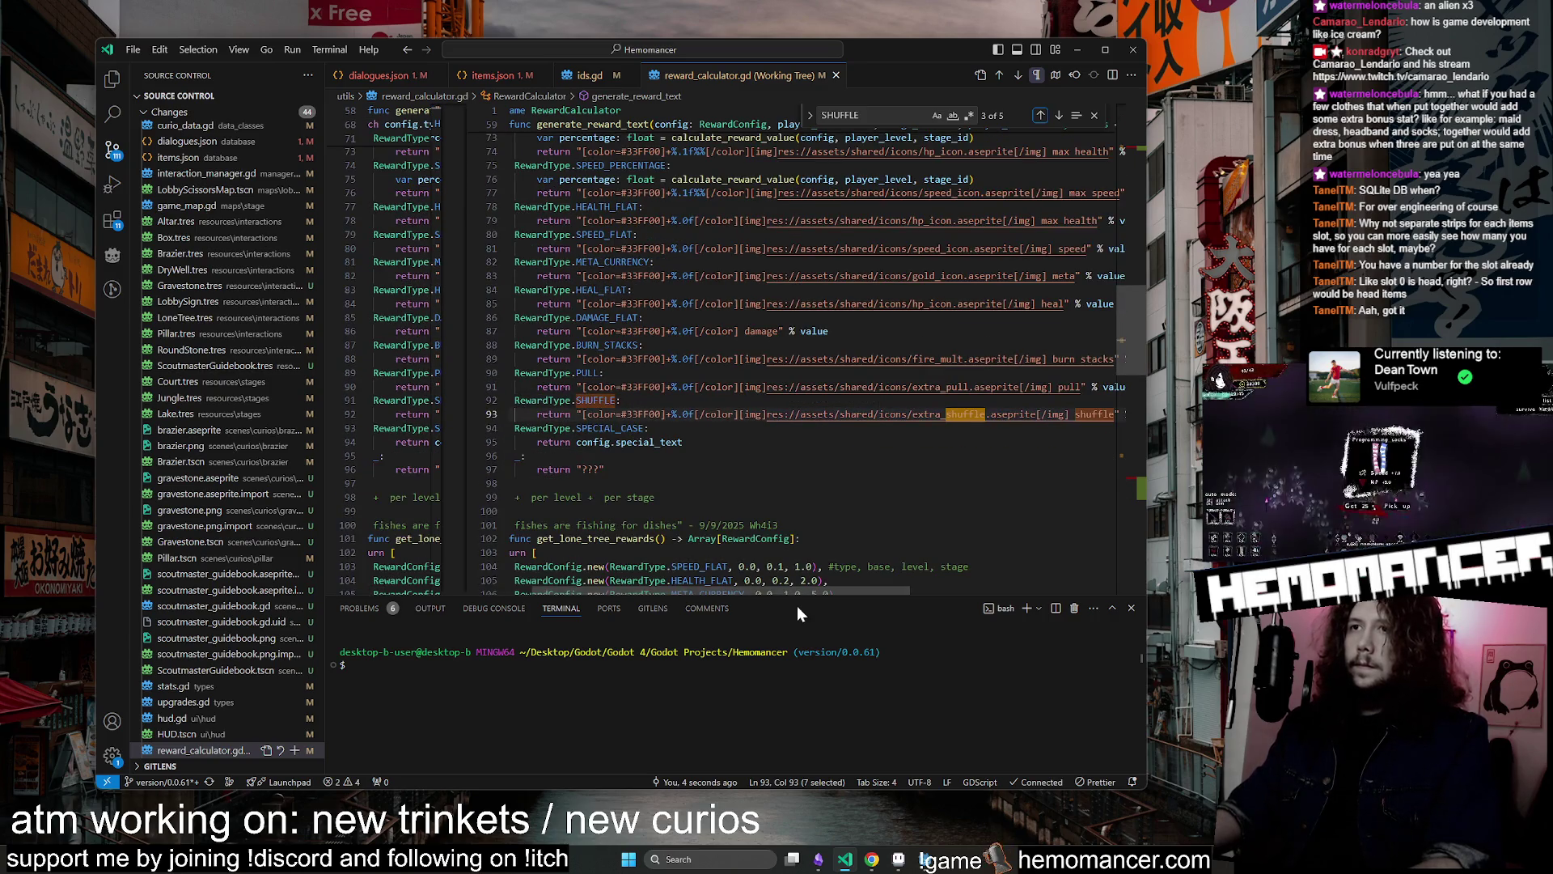
pyautogui.moveTo(1143, 788); pyautogui.dragTo(1332, 809)
pyautogui.moveTo(1191, 414); pyautogui.dragTo(512, 404)
pyautogui.scroll(2, 1094, 421)
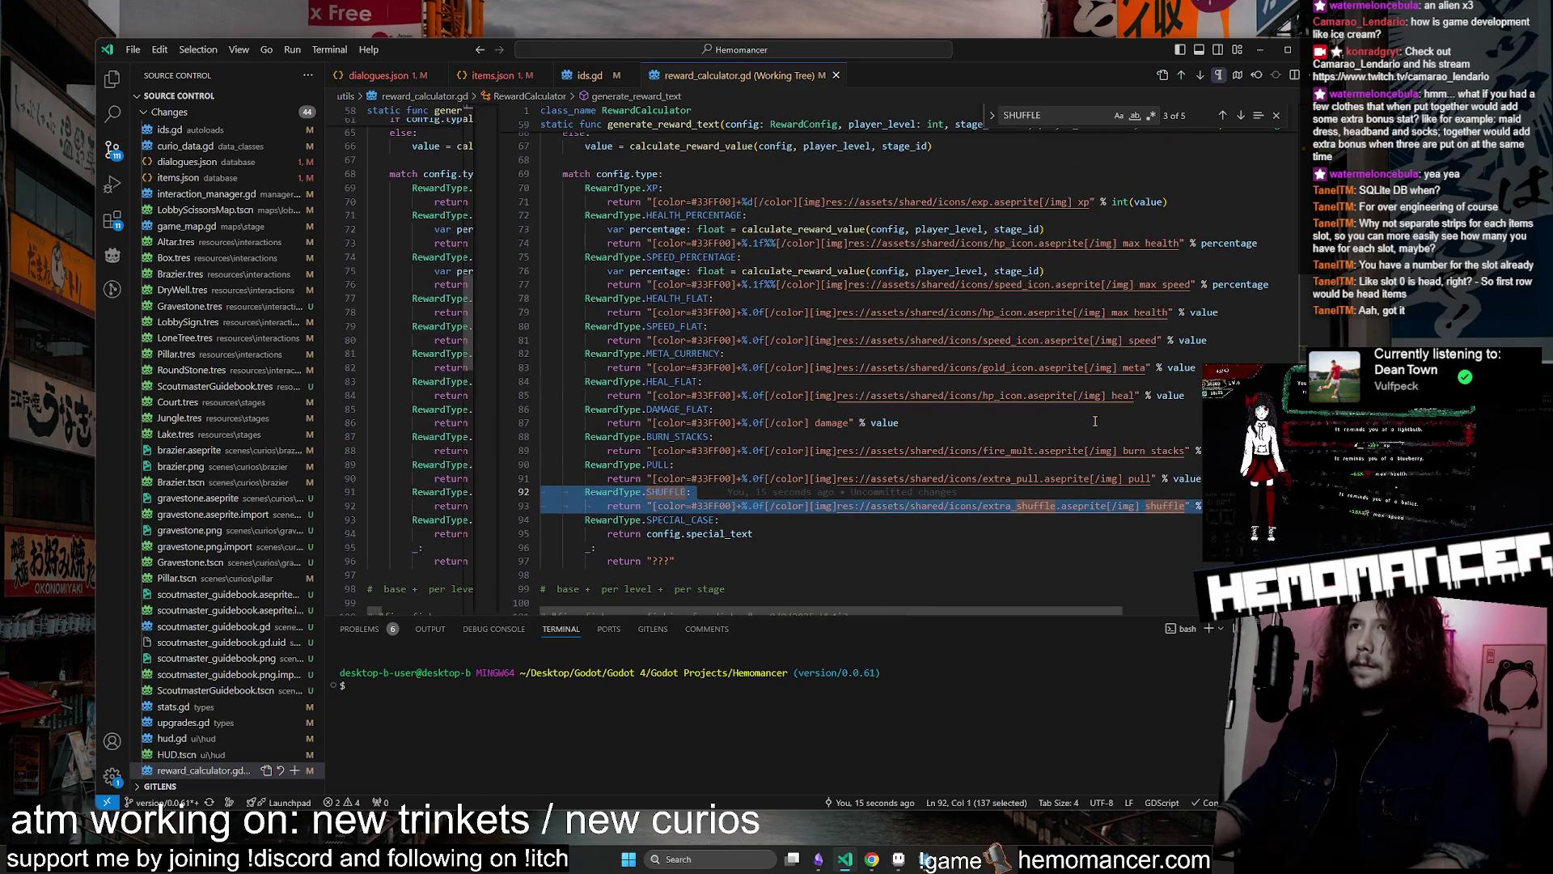
# Duplicate the XP case in generate_reward_text and rename the copy to ARMOR
pyautogui.moveTo(564, 186); pyautogui.dragTo(1206, 199)
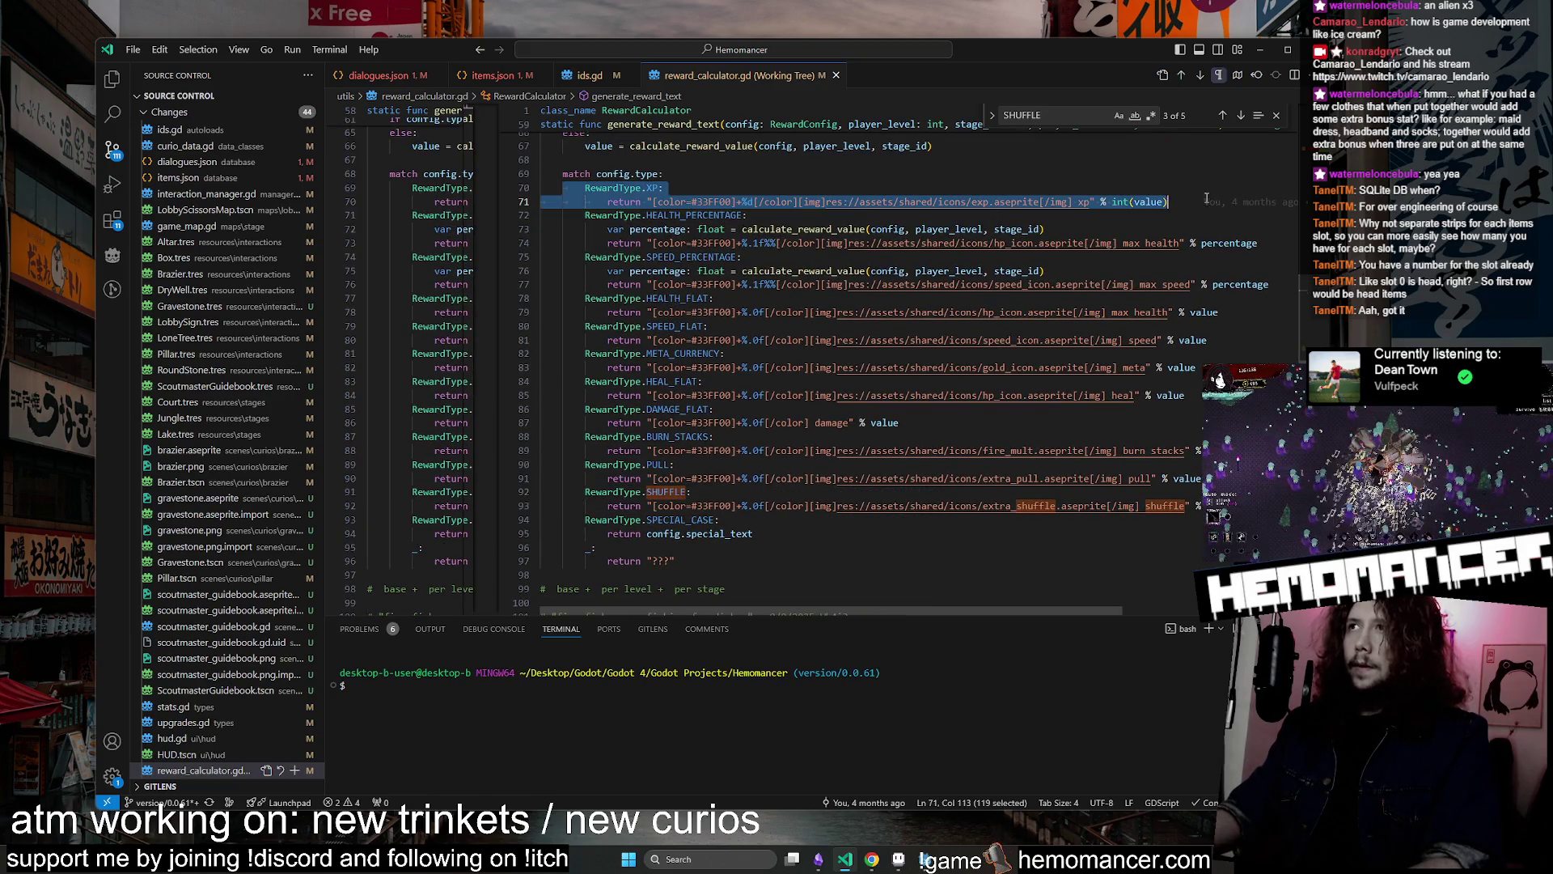
pyautogui.click(661, 172)
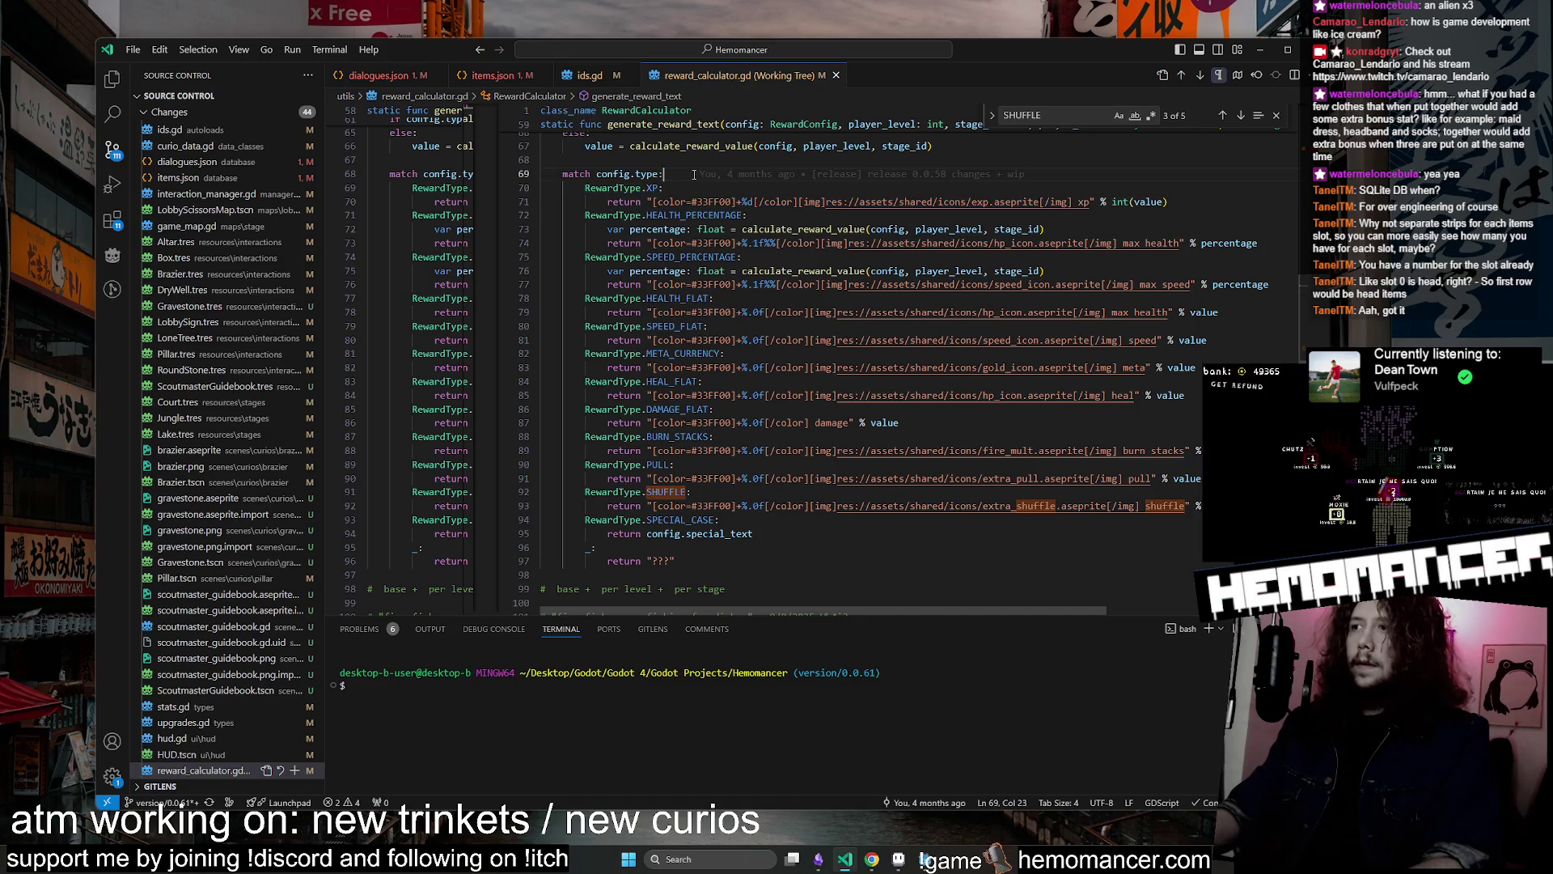
pyautogui.press('Return')
pyautogui.write('RewardType.XP: \t\t\treturn "[color=#33FF00]+%d[/color][img]res://assets/shared/icons/exp.aseprite[/img] xp" % int(value)')
pyautogui.press('Up')
pyautogui.hotkey('shift', 'Tab')
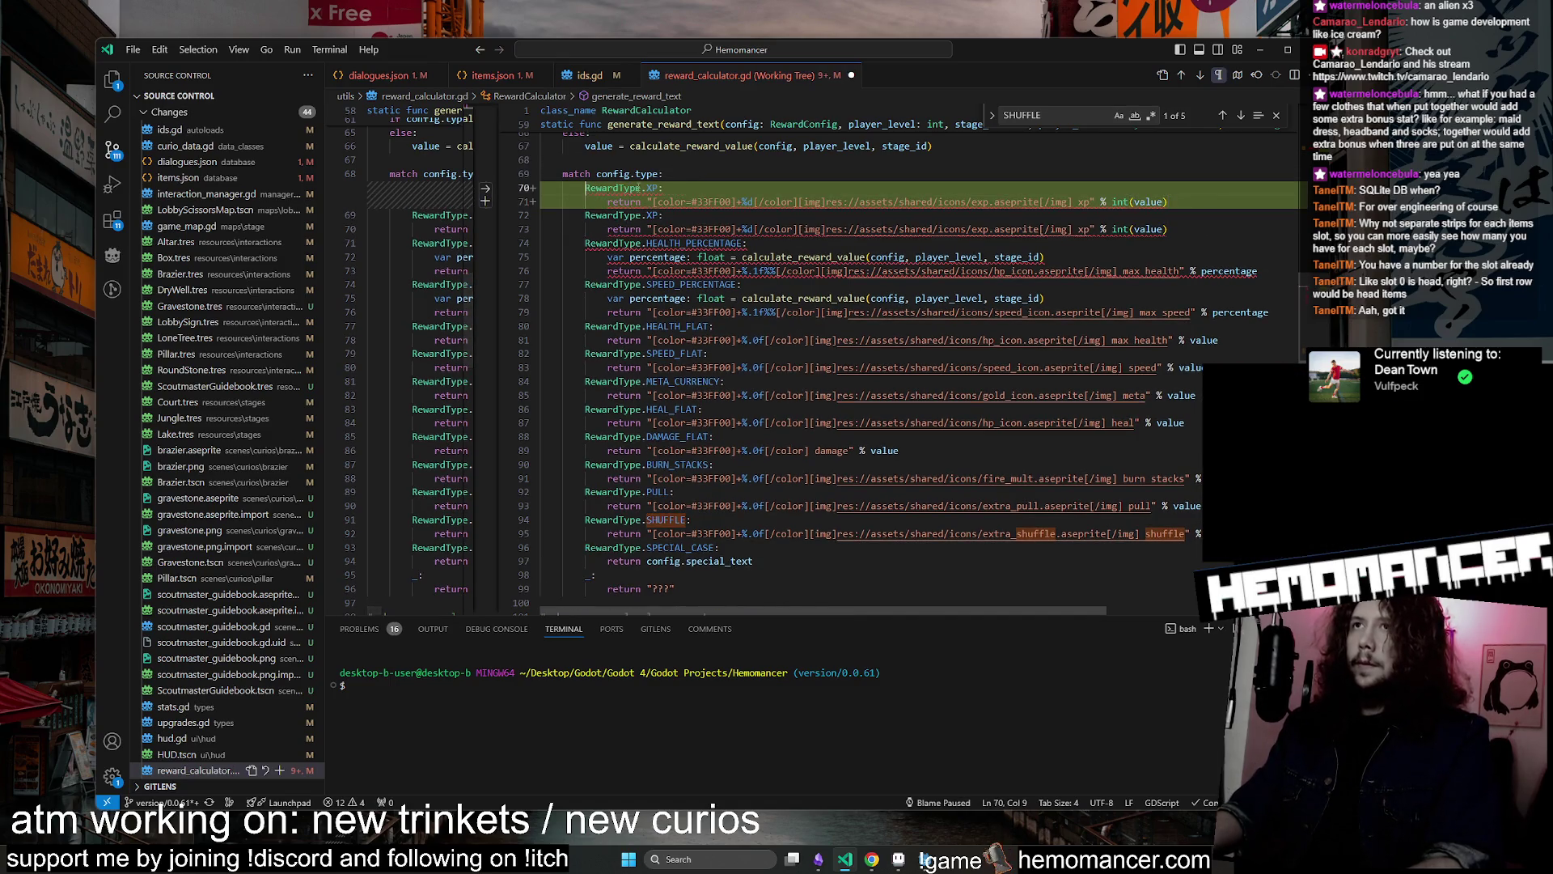
pyautogui.press('Left')
pyautogui.press('BackSpace')
pyautogui.press('BackSpace')
pyautogui.write('A')
pyautogui.press('Tab')
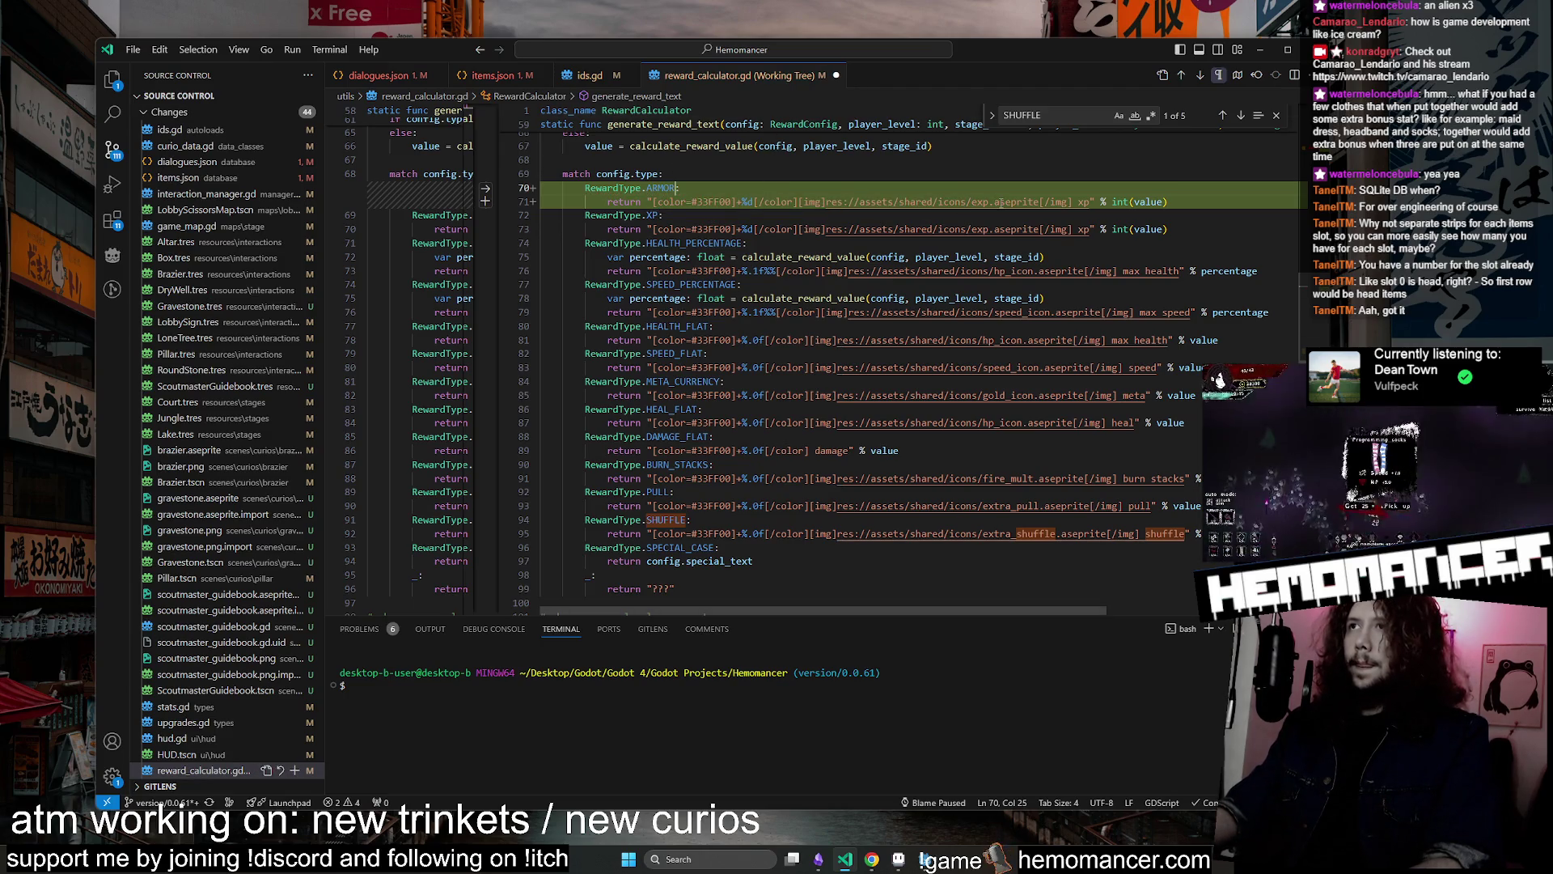
# Change the ARMOR case's icon from exp to armor and save the script
pyautogui.doubleClick(981, 202)
pyautogui.write('arm')
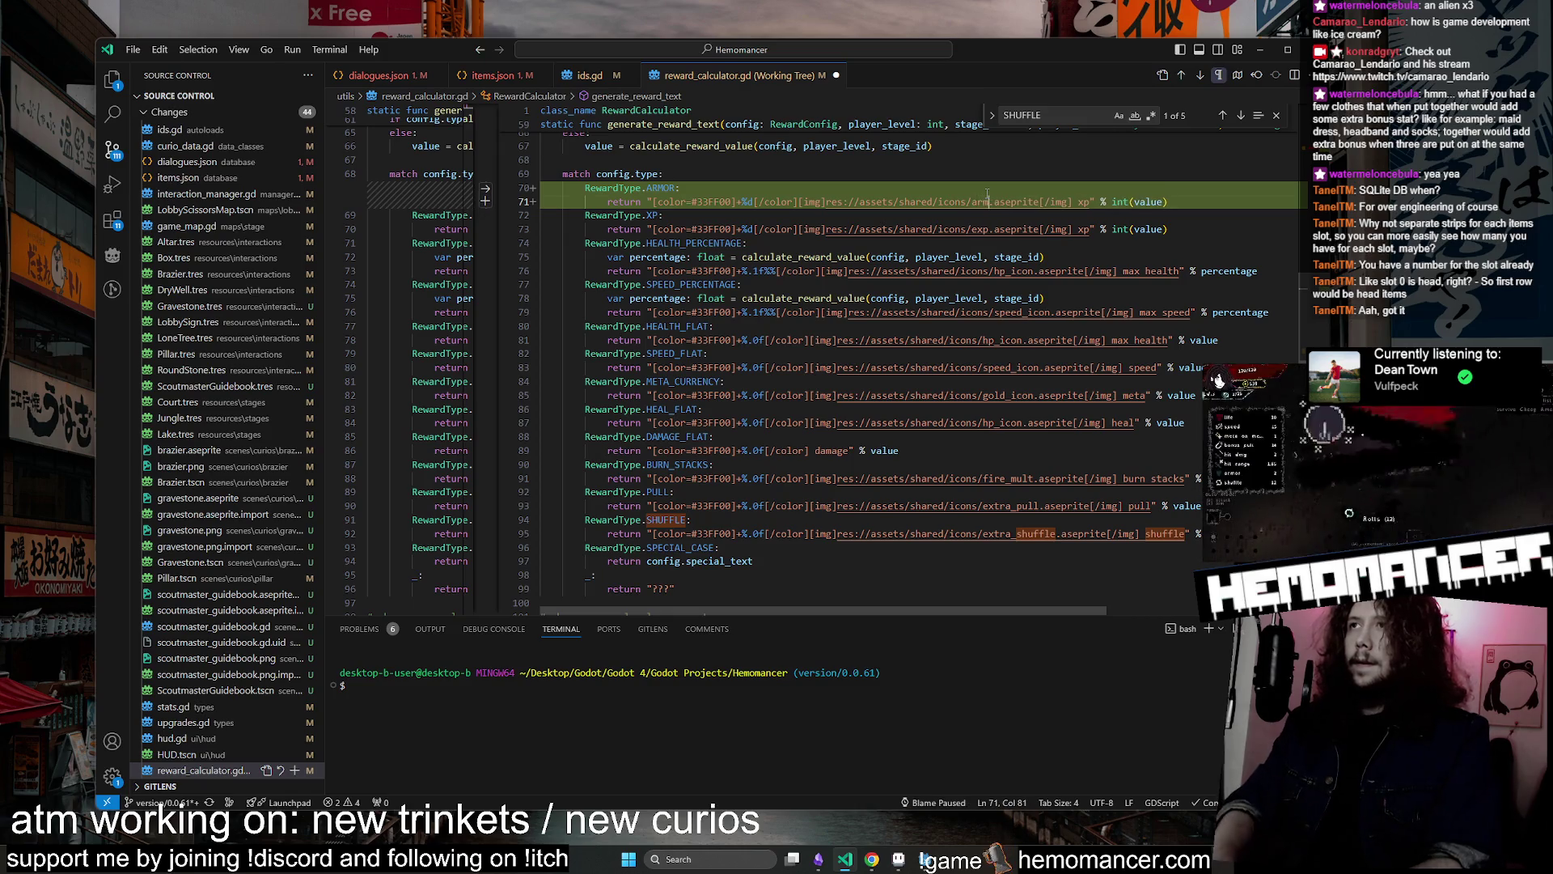
pyautogui.write('or')
pyautogui.hotkey('ctrl', 's')
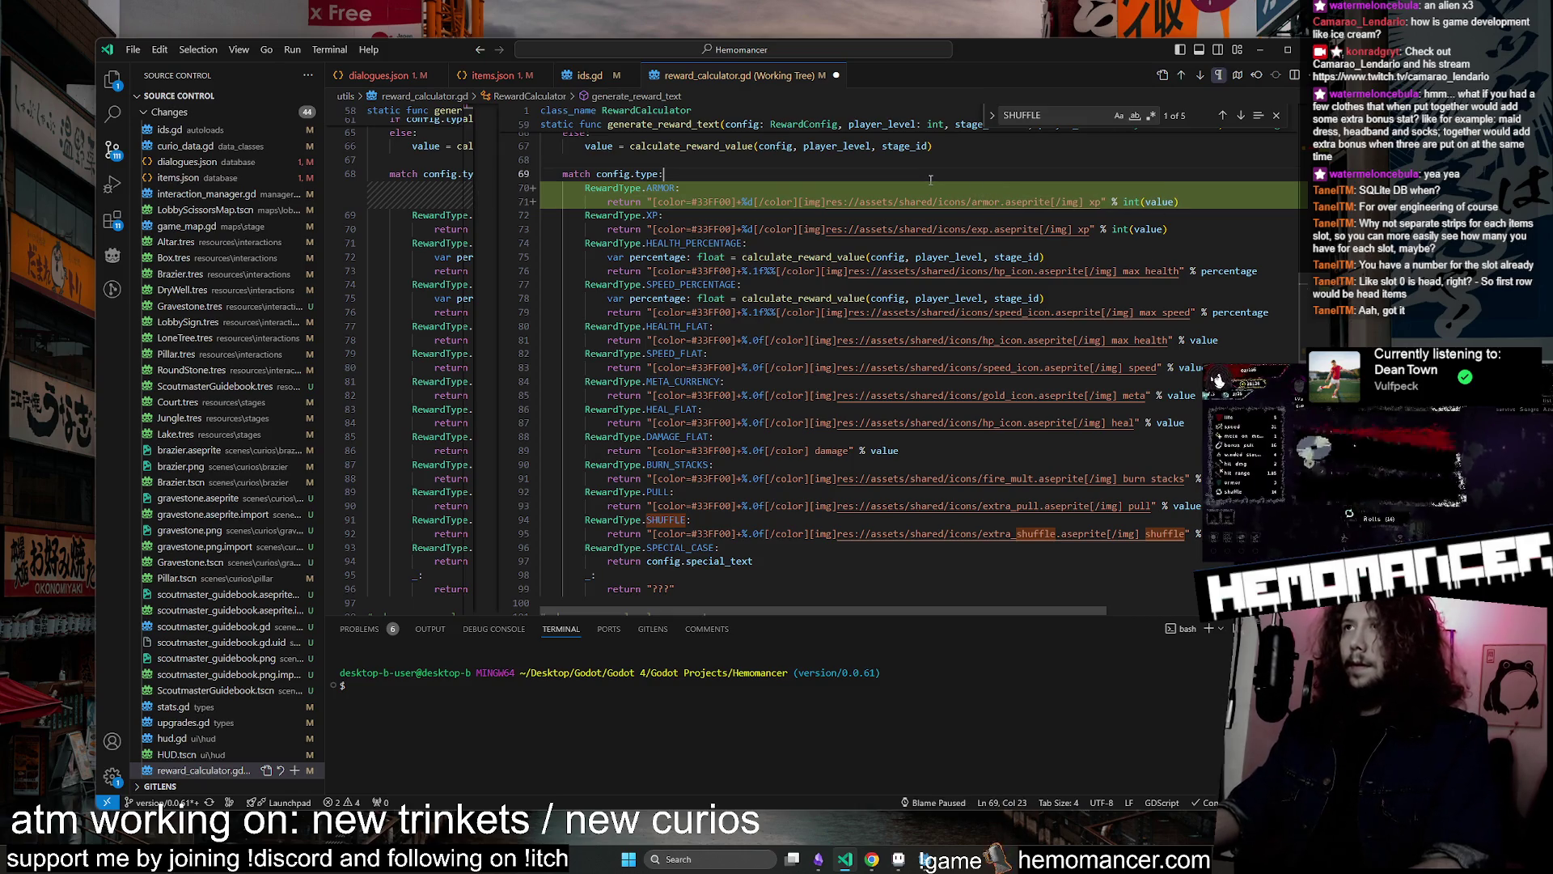
pyautogui.press('Up')
pyautogui.press('Up')
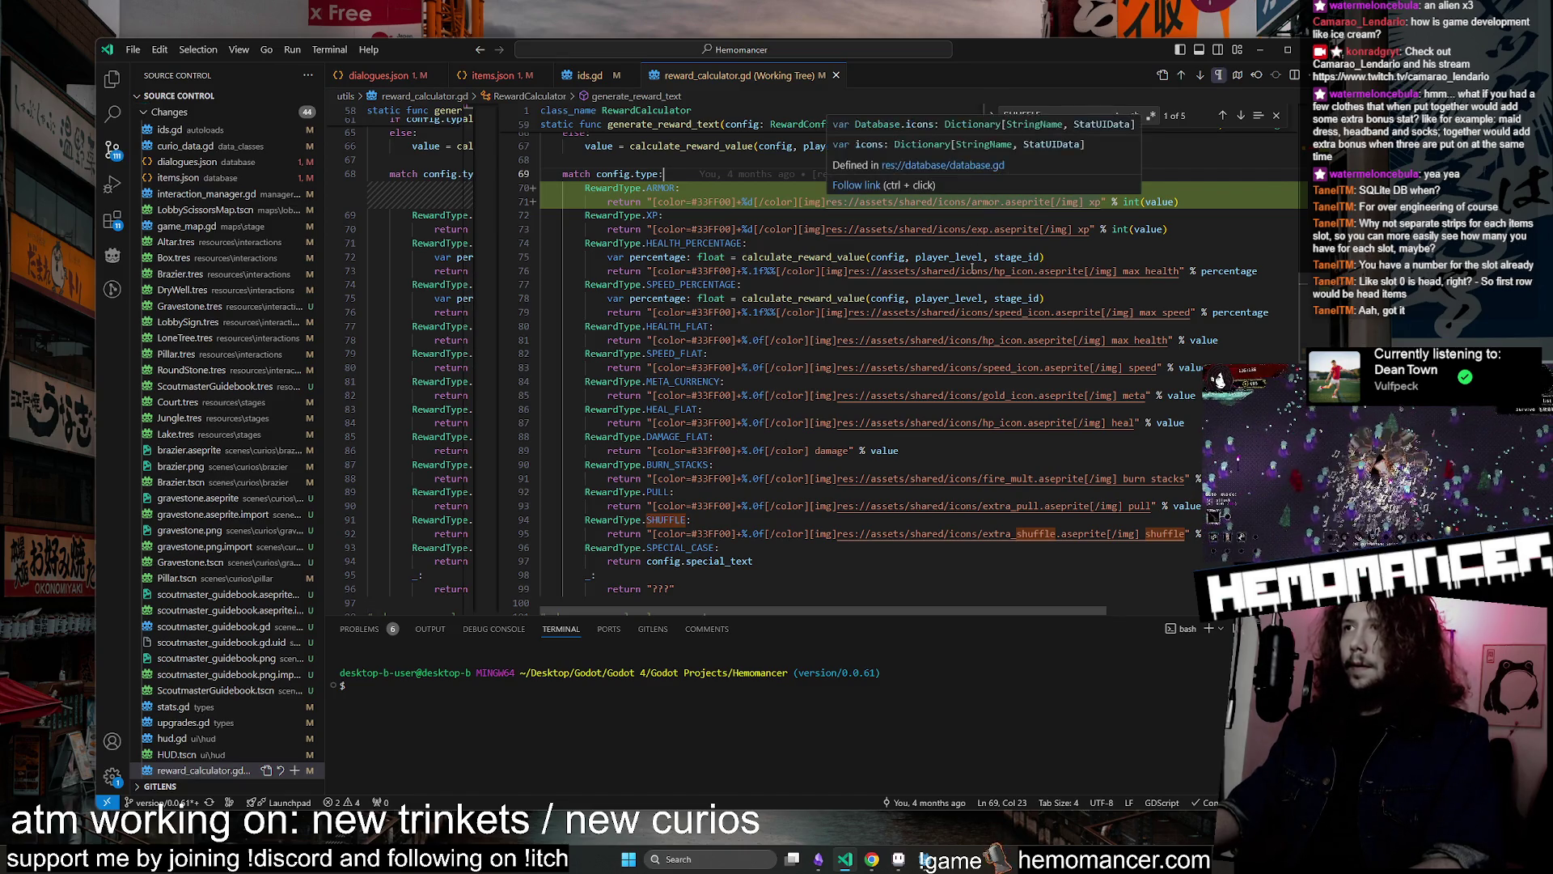
pyautogui.click(896, 859)
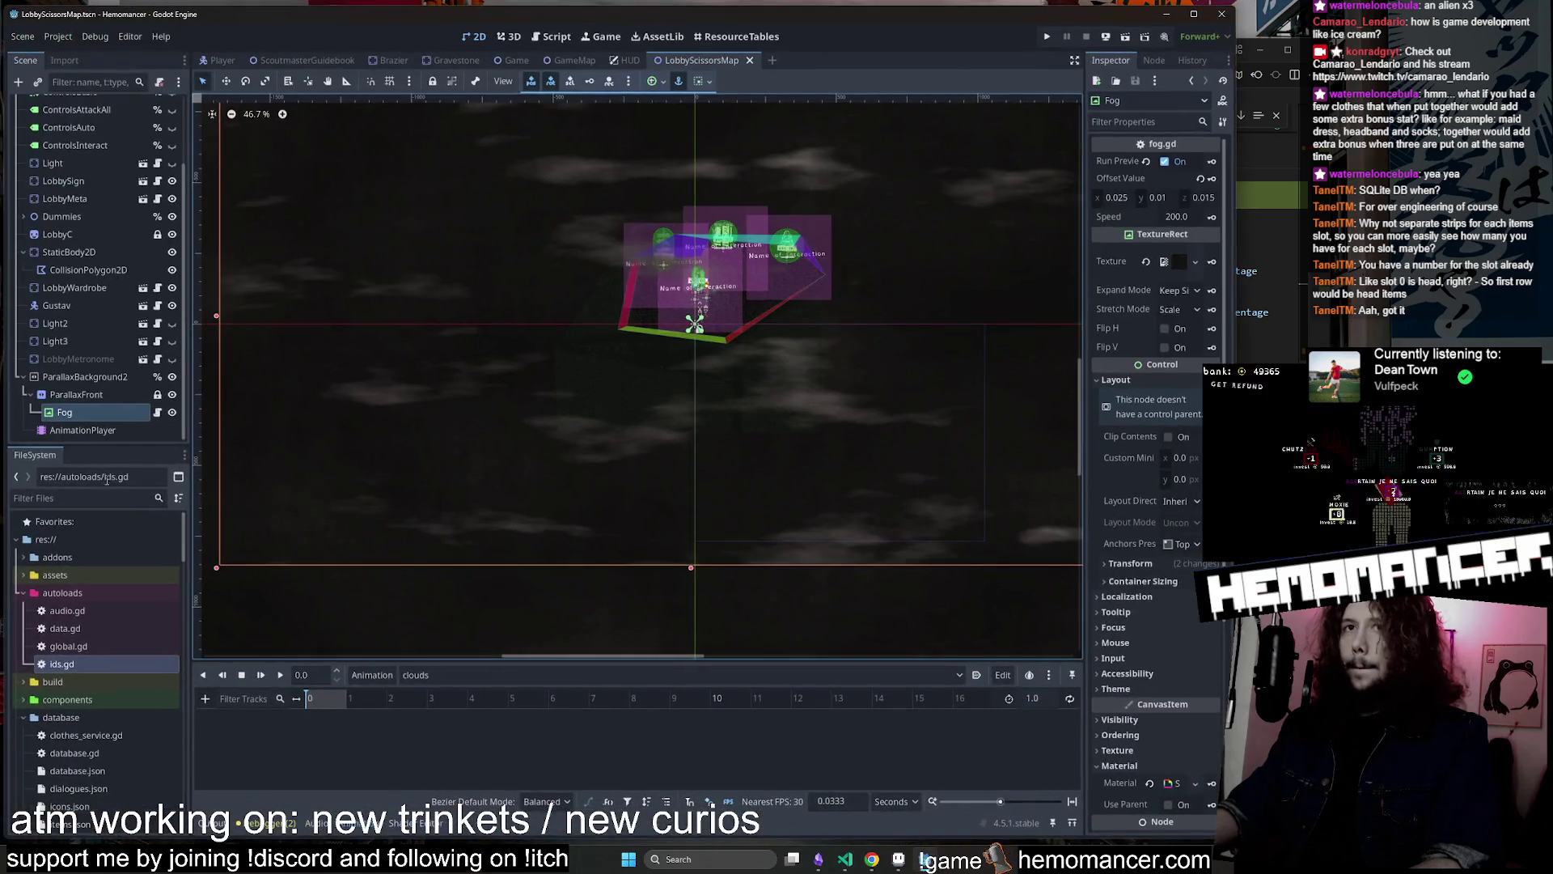
# Filter Godot's FileSystem for 'armor' to confirm the icons, then return to the ARMOR case
pyautogui.click(80, 498)
pyautogui.write('armor')
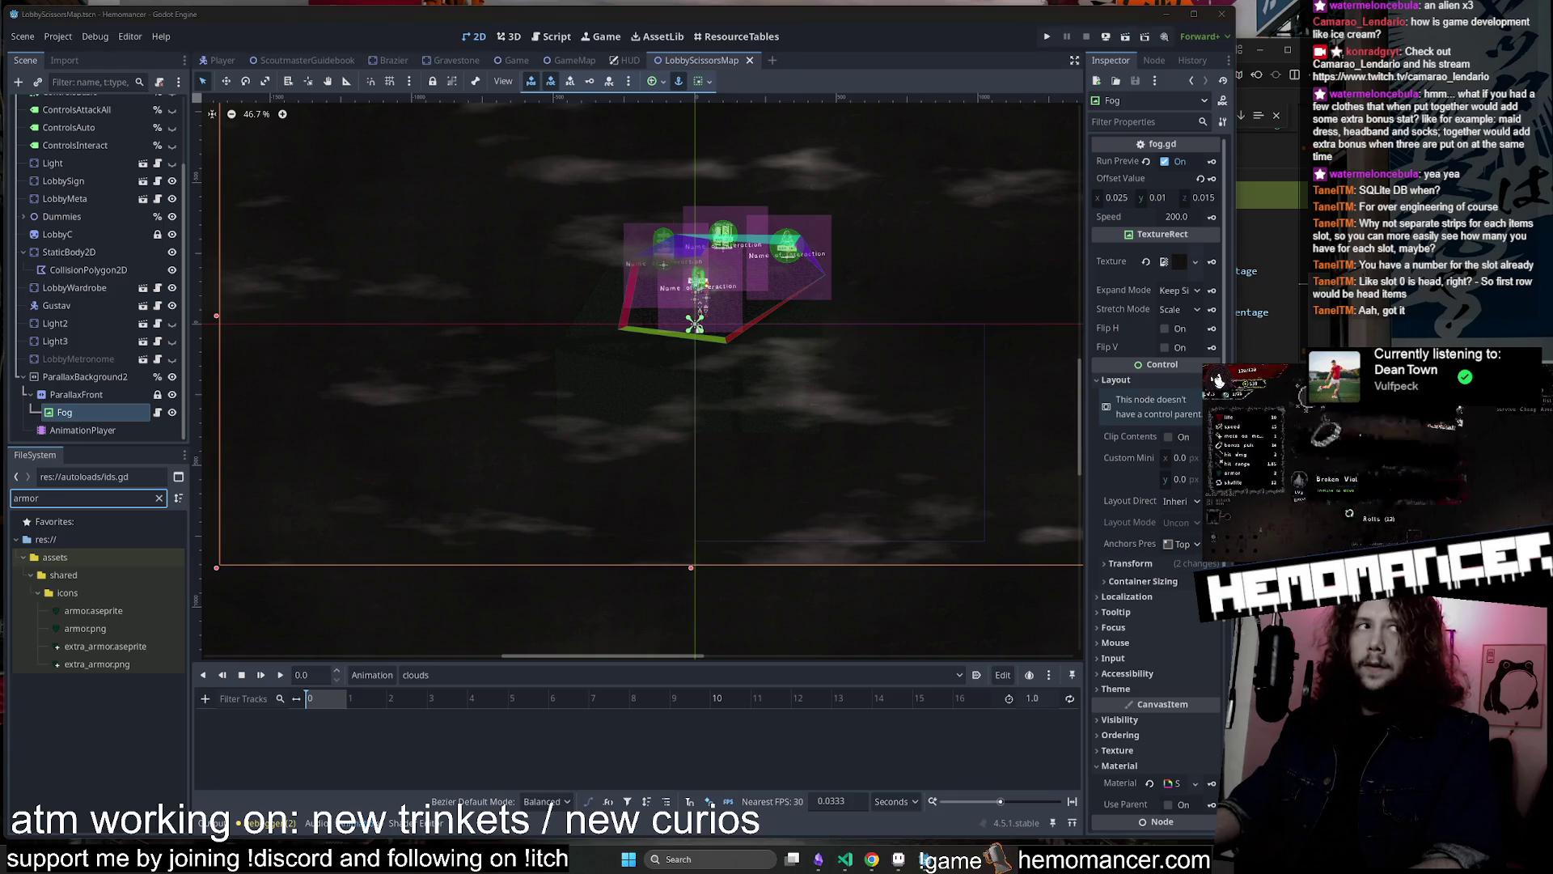
pyautogui.click(1166, 15)
pyautogui.click(706, 191)
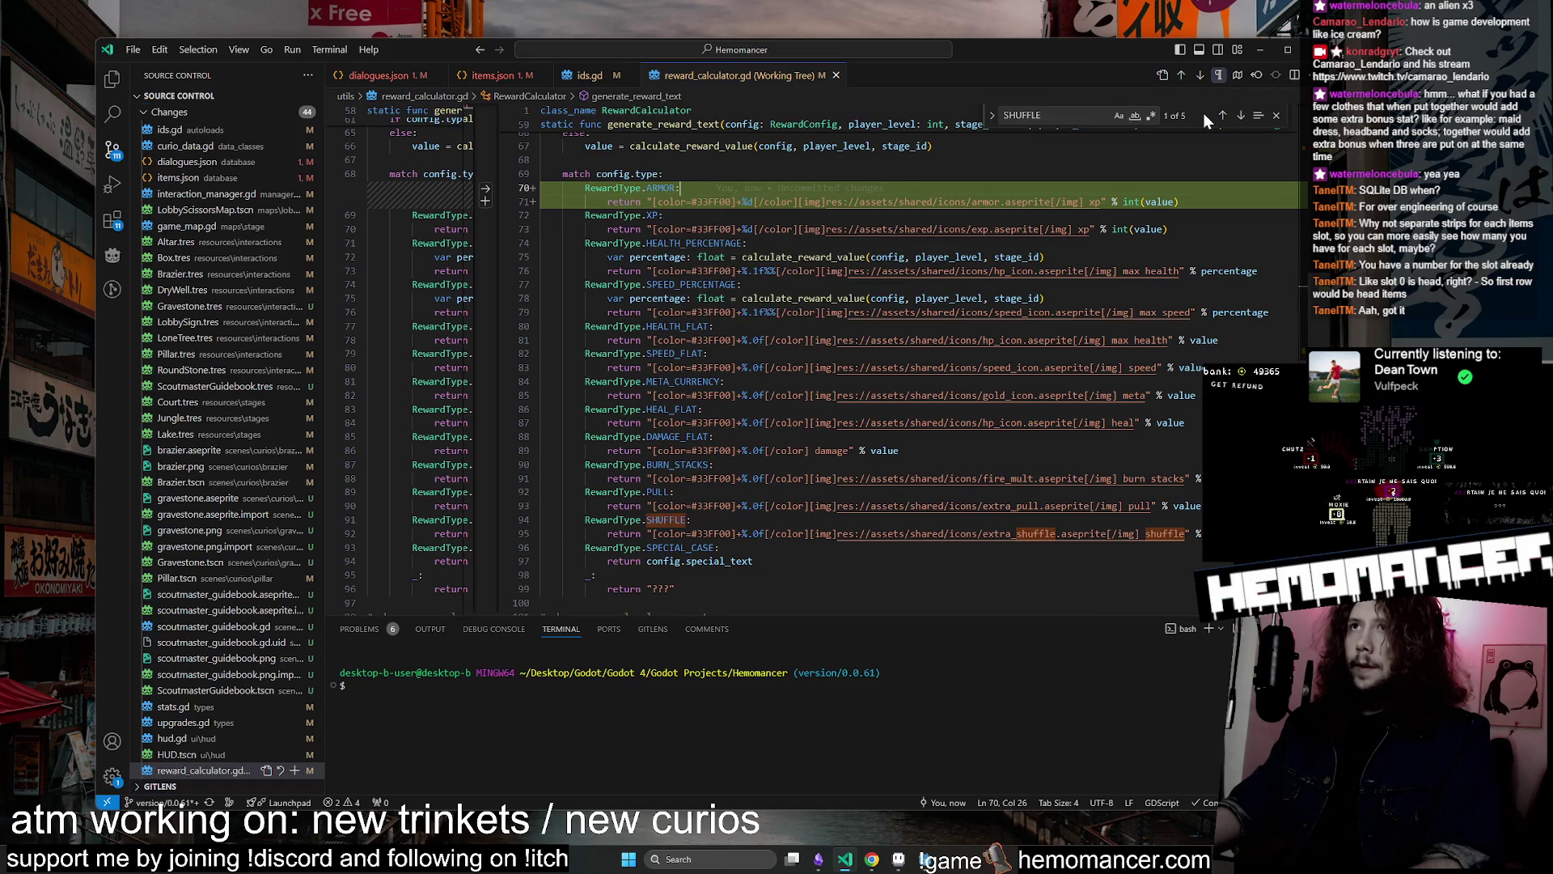
# Change the first gravestone reward from 5.0 XP to 1.0 ARMOR and save
pyautogui.scroll(-20, 809, 323)
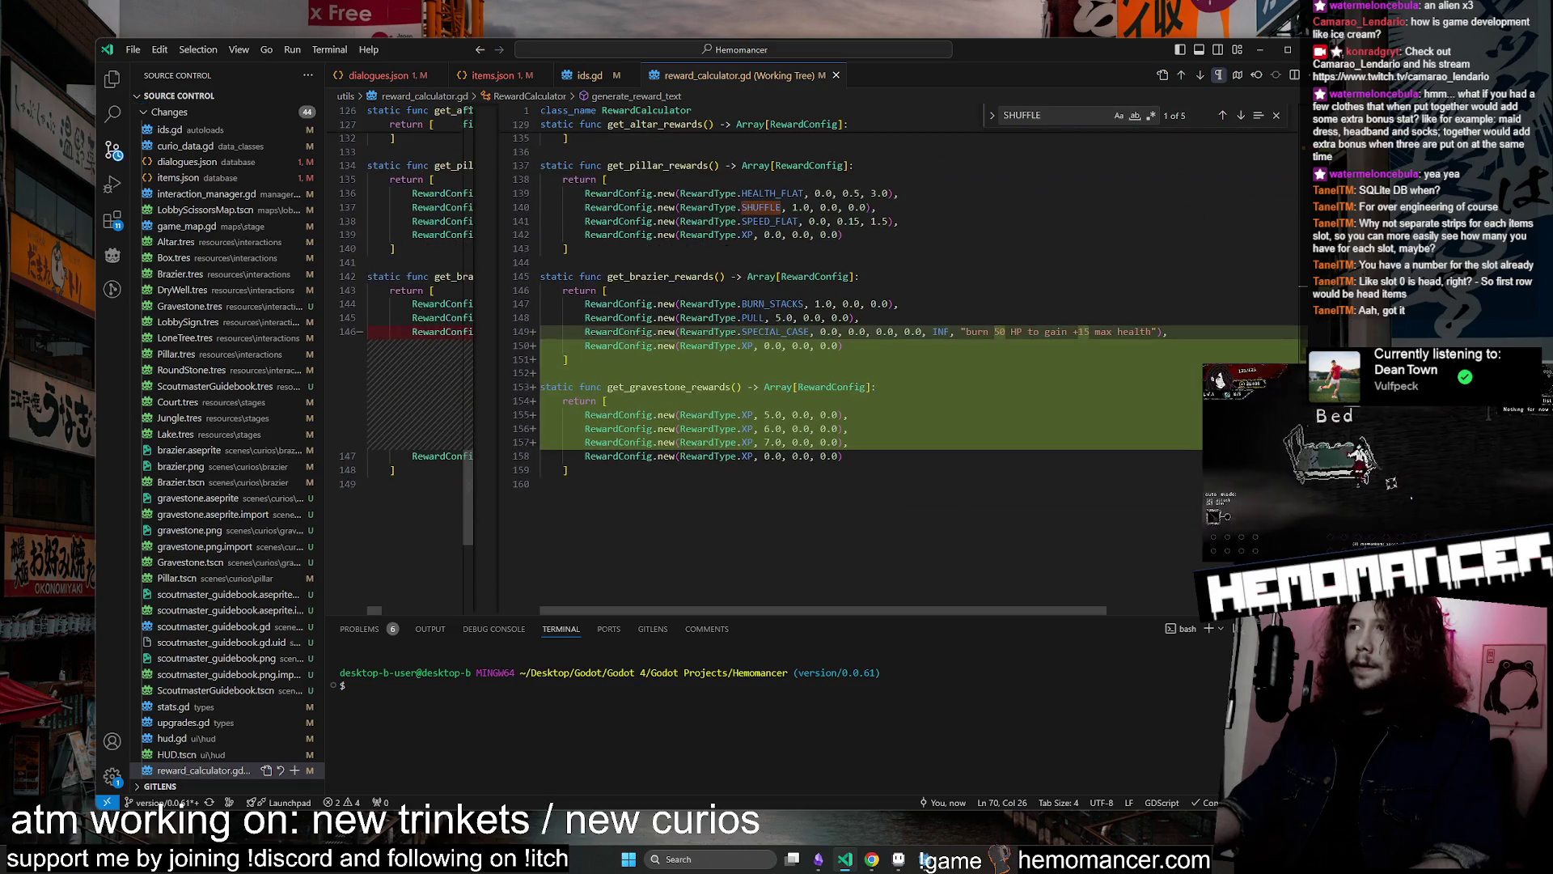
pyautogui.doubleClick(748, 414)
pyautogui.hotkey('ctrl', 'v')
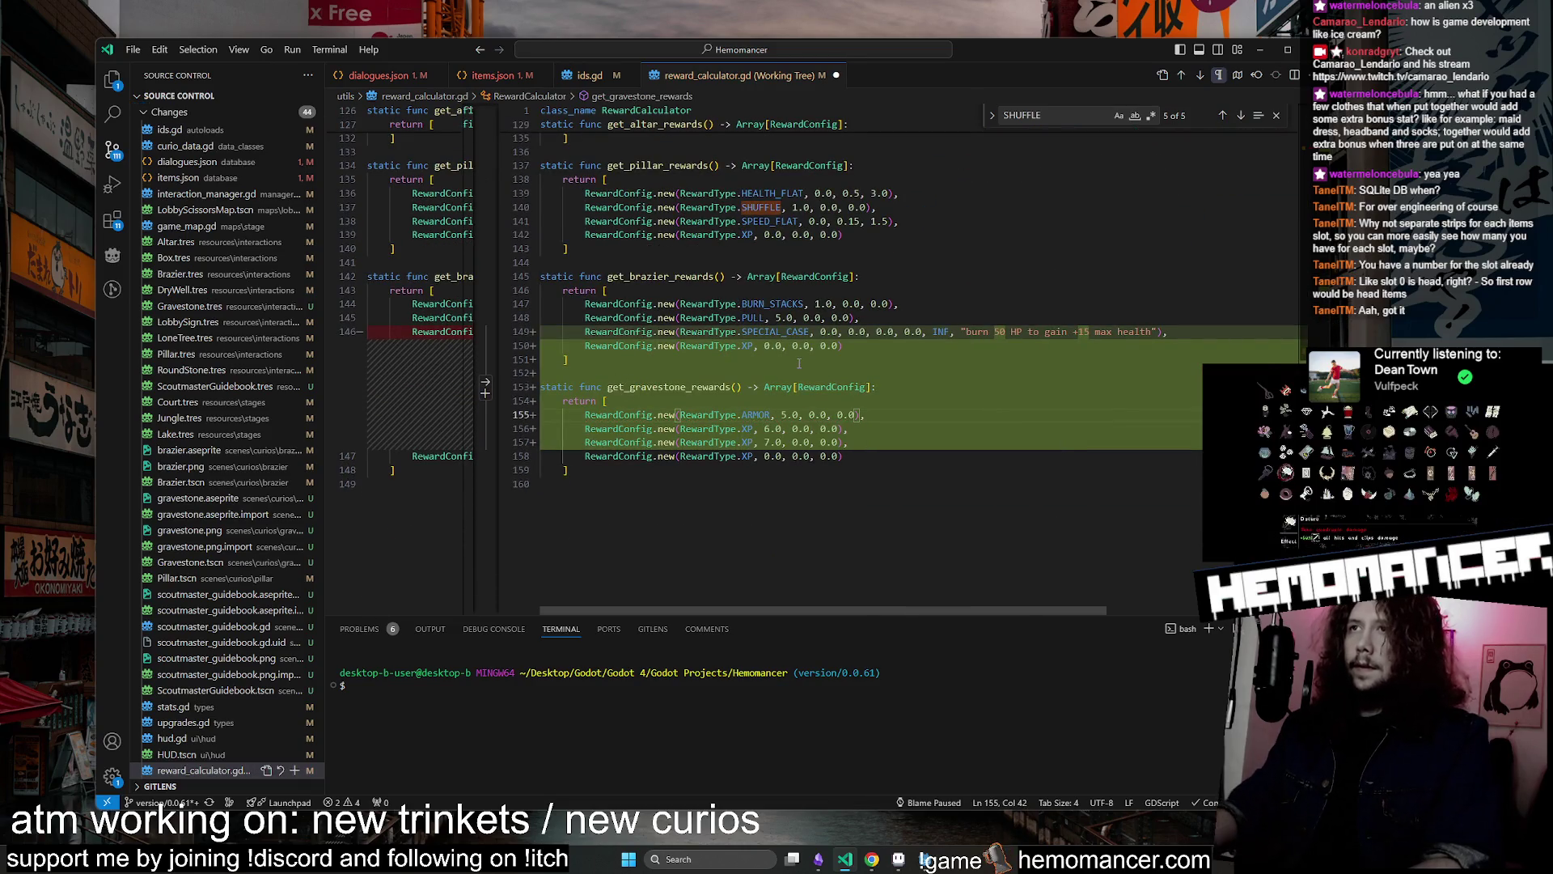
pyautogui.press('BackSpace')
pyautogui.write('1')
pyautogui.hotkey('ctrl', 's')
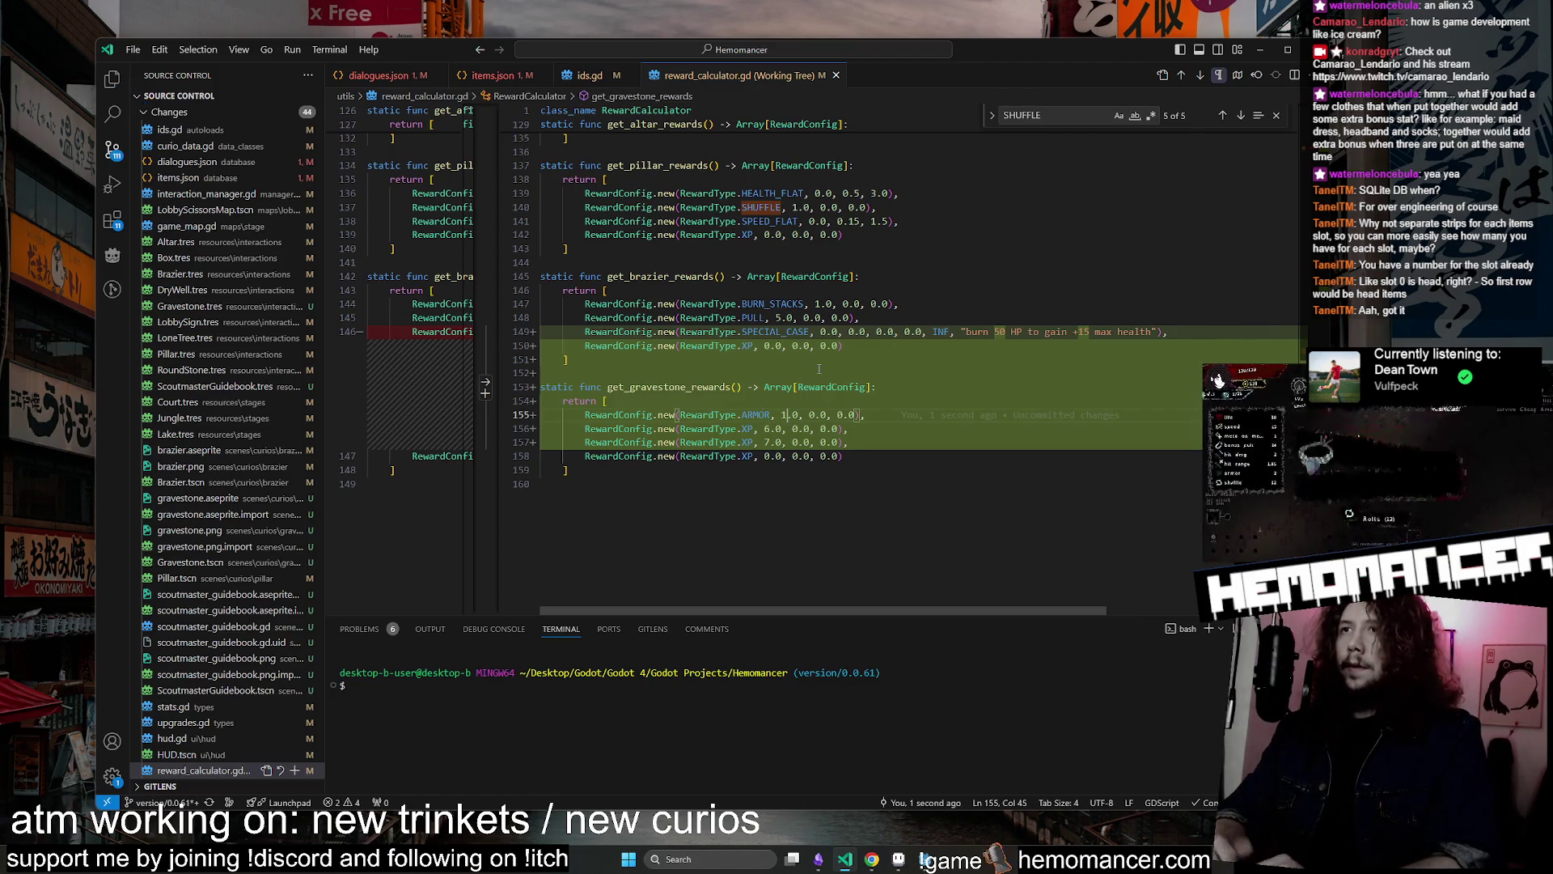
# Review the brazier PULL reward and the second gravestone XP reward
pyautogui.click(890, 429)
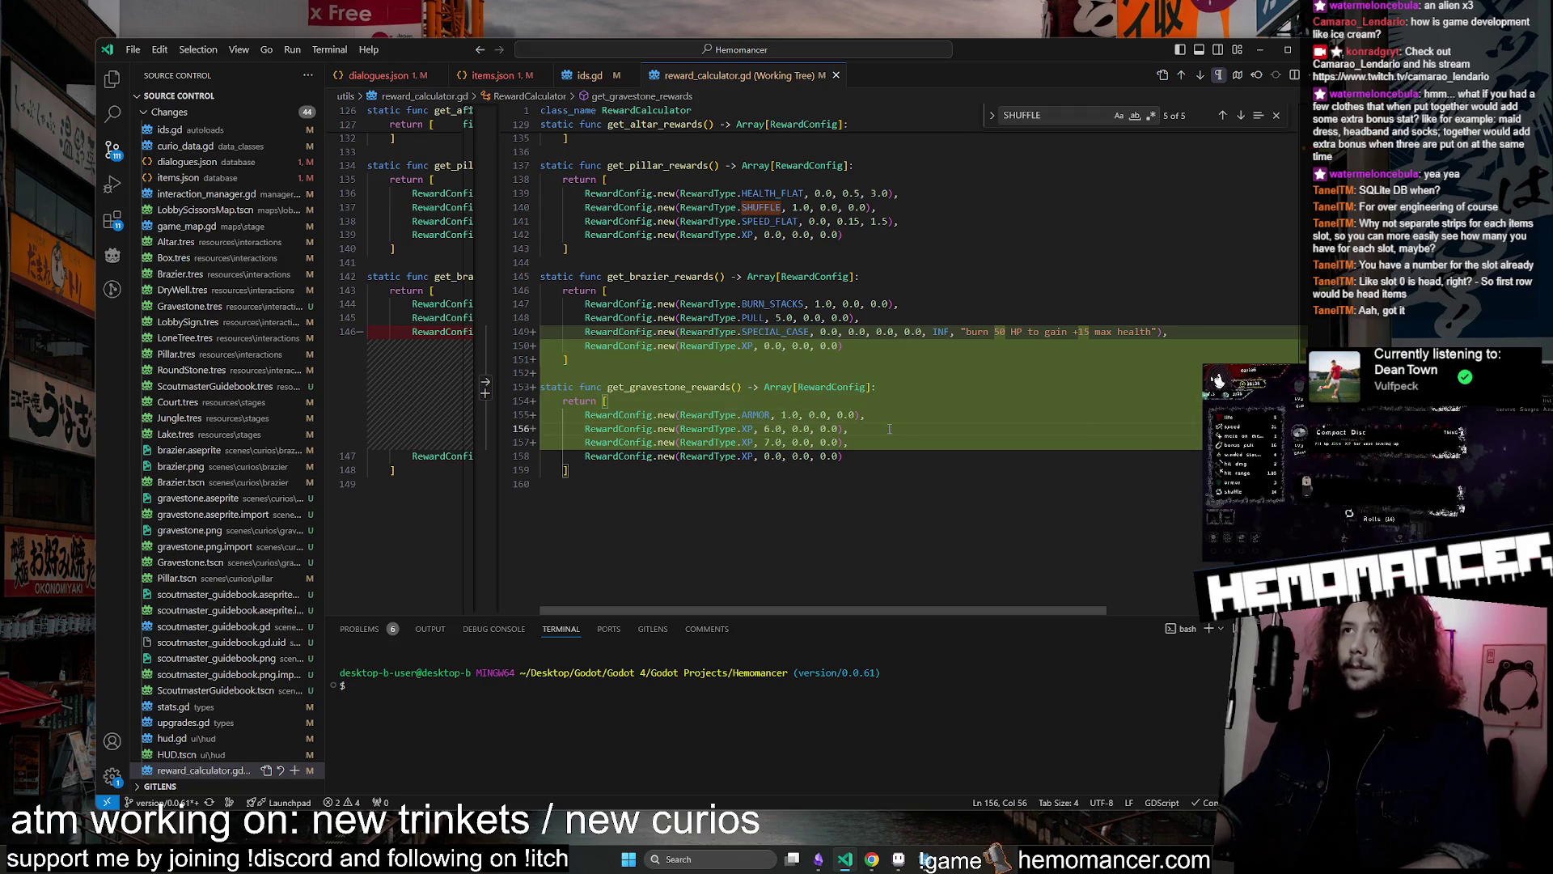
pyautogui.moveTo(924, 312); pyautogui.dragTo(929, 305)
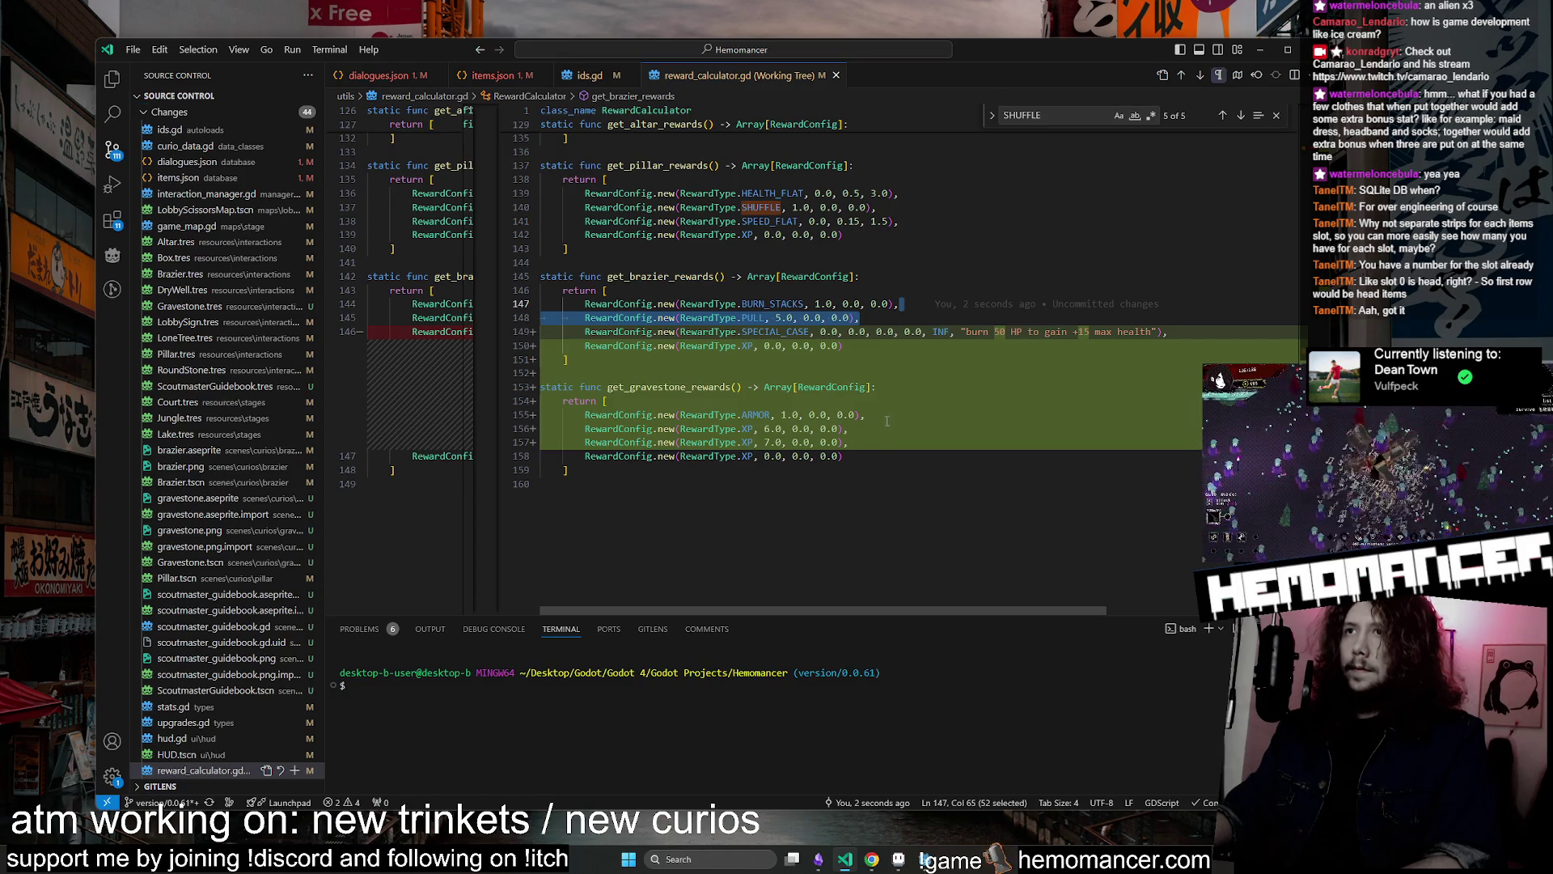
pyautogui.click(755, 317)
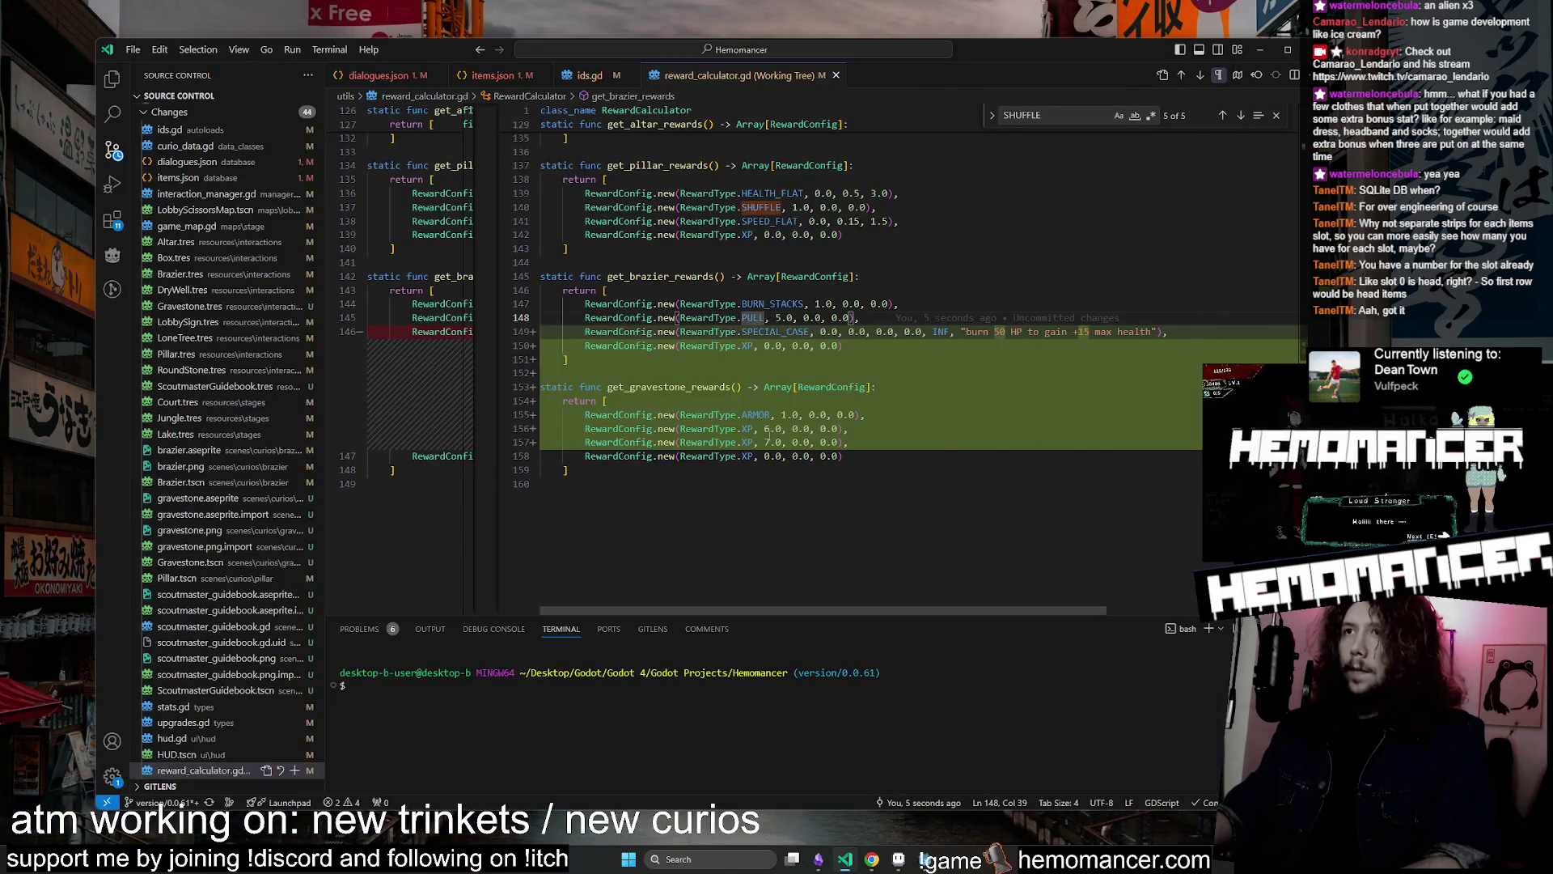
pyautogui.doubleClick(749, 429)
pyautogui.scroll(20, 753, 421)
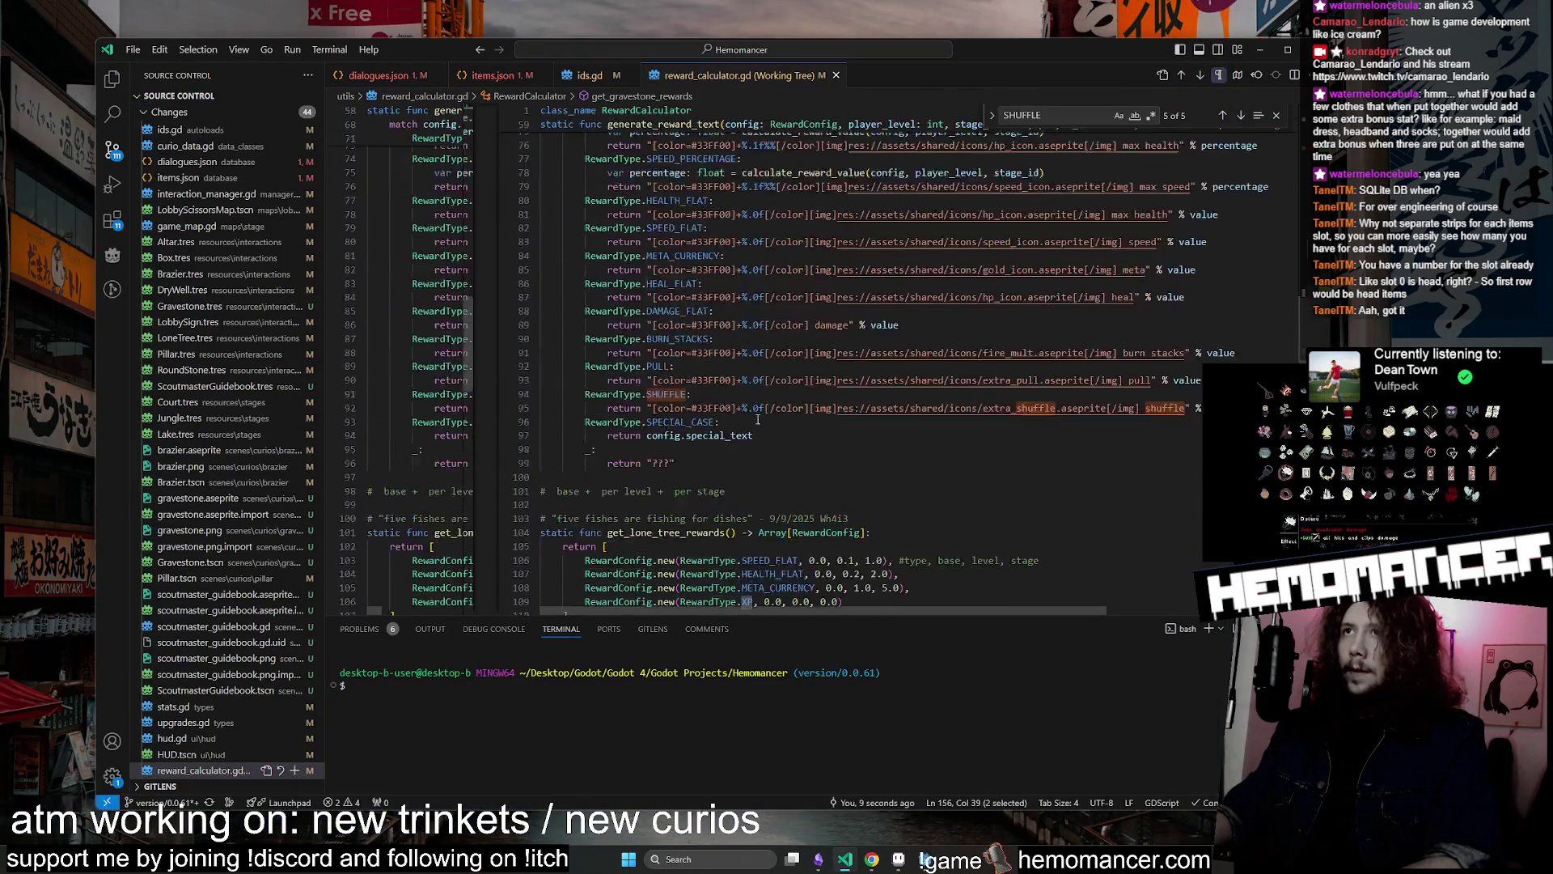
# Duplicate the BURN_STACKS reward text case onto a new line and fix its indentation
pyautogui.scroll(-10, 759, 415)
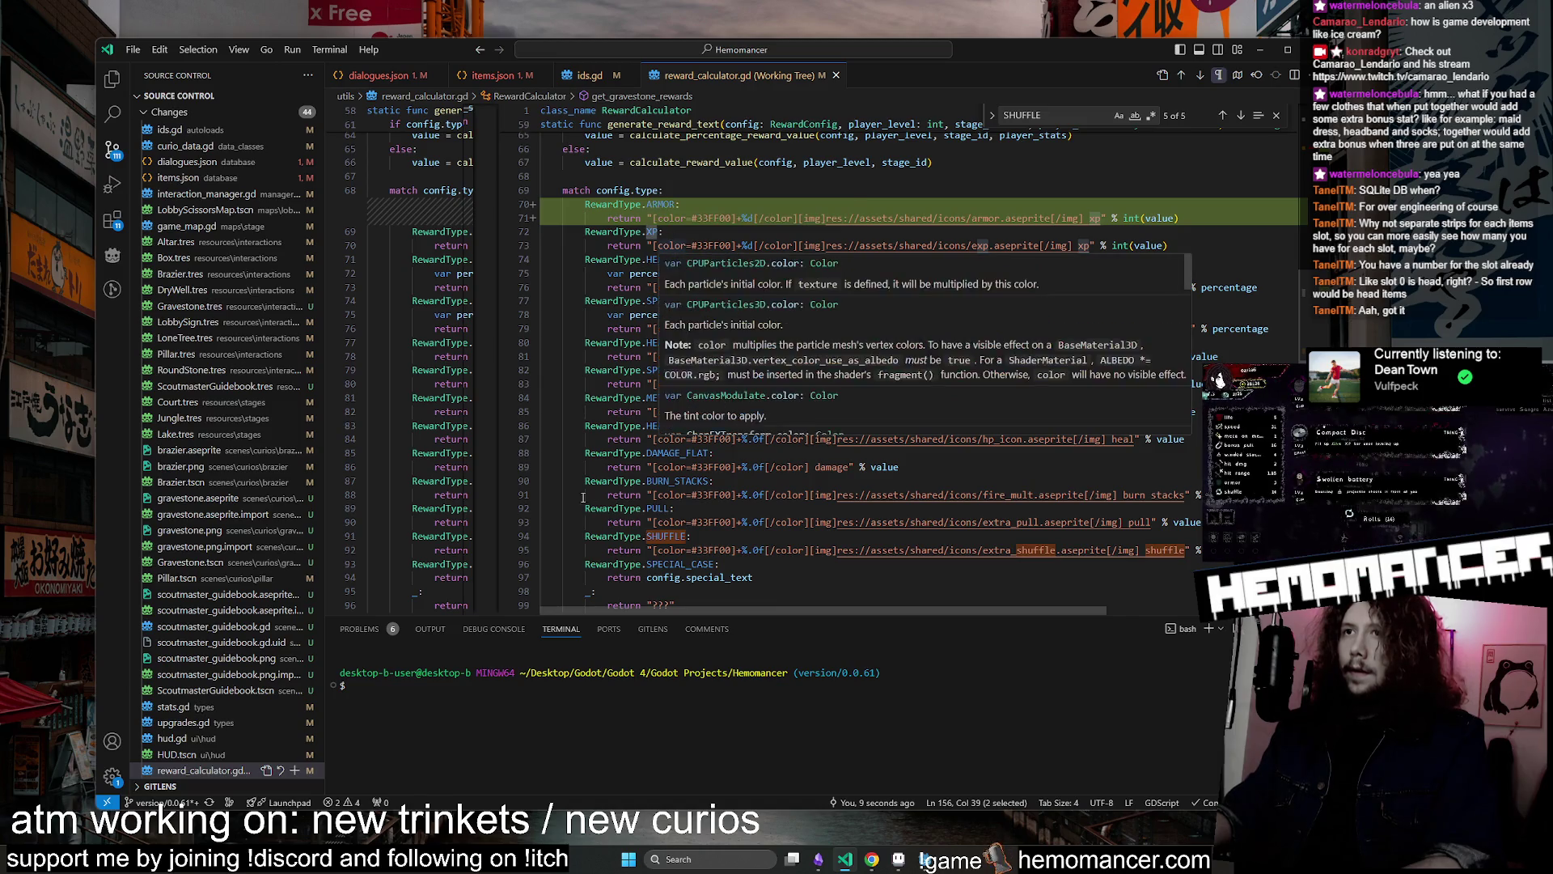
pyautogui.moveTo(585, 481); pyautogui.dragTo(1197, 495)
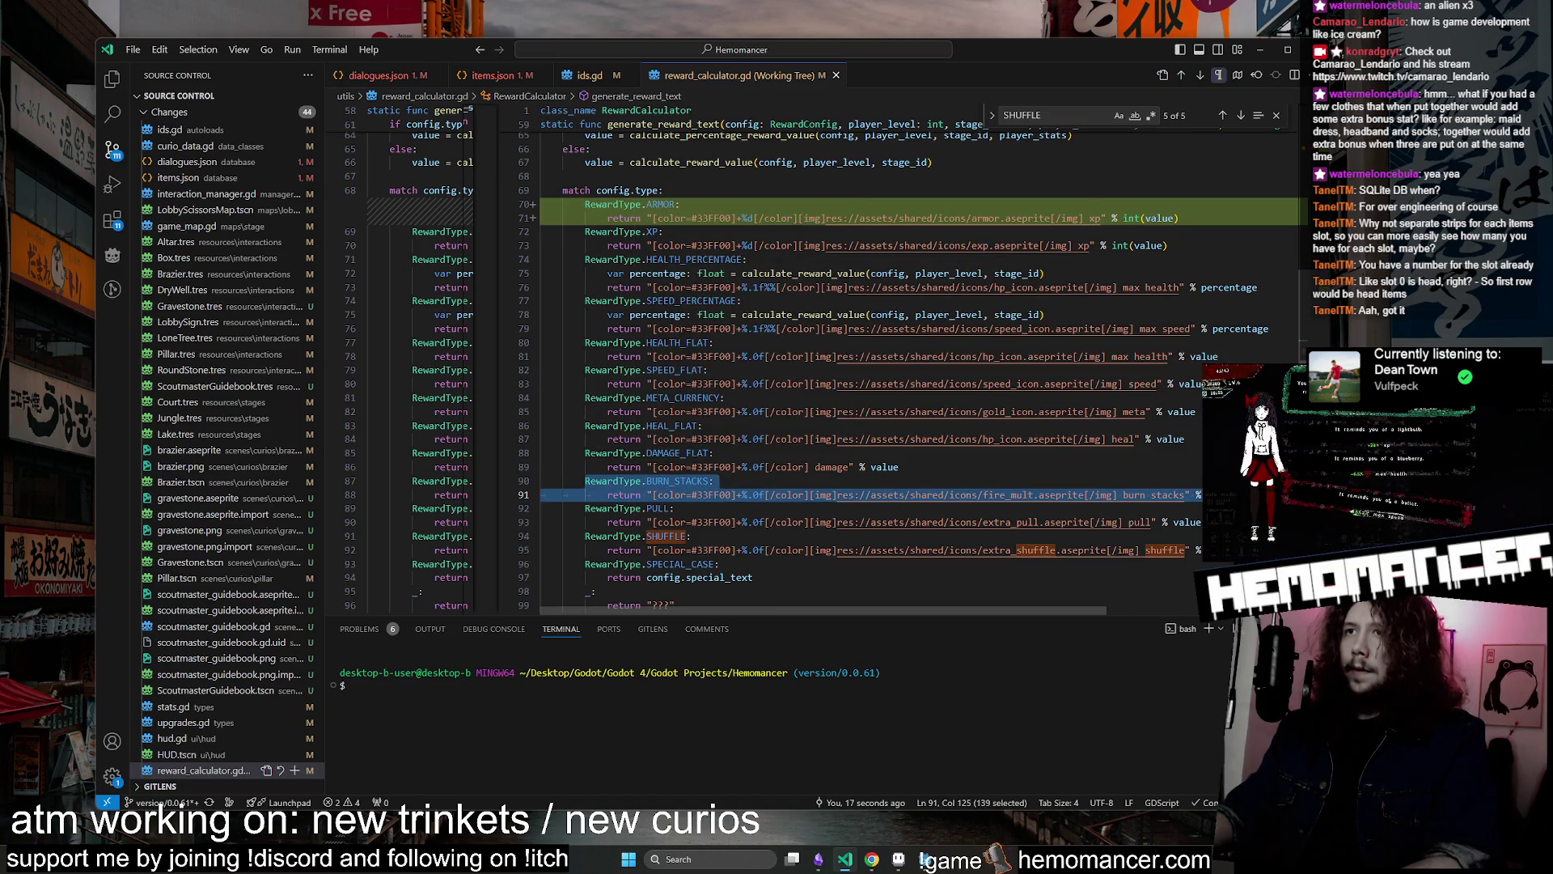
pyautogui.hotkey('ctrl', 'c')
pyautogui.press('End')
pyautogui.press('Return')
pyautogui.hotkey('ctrl', 'v')
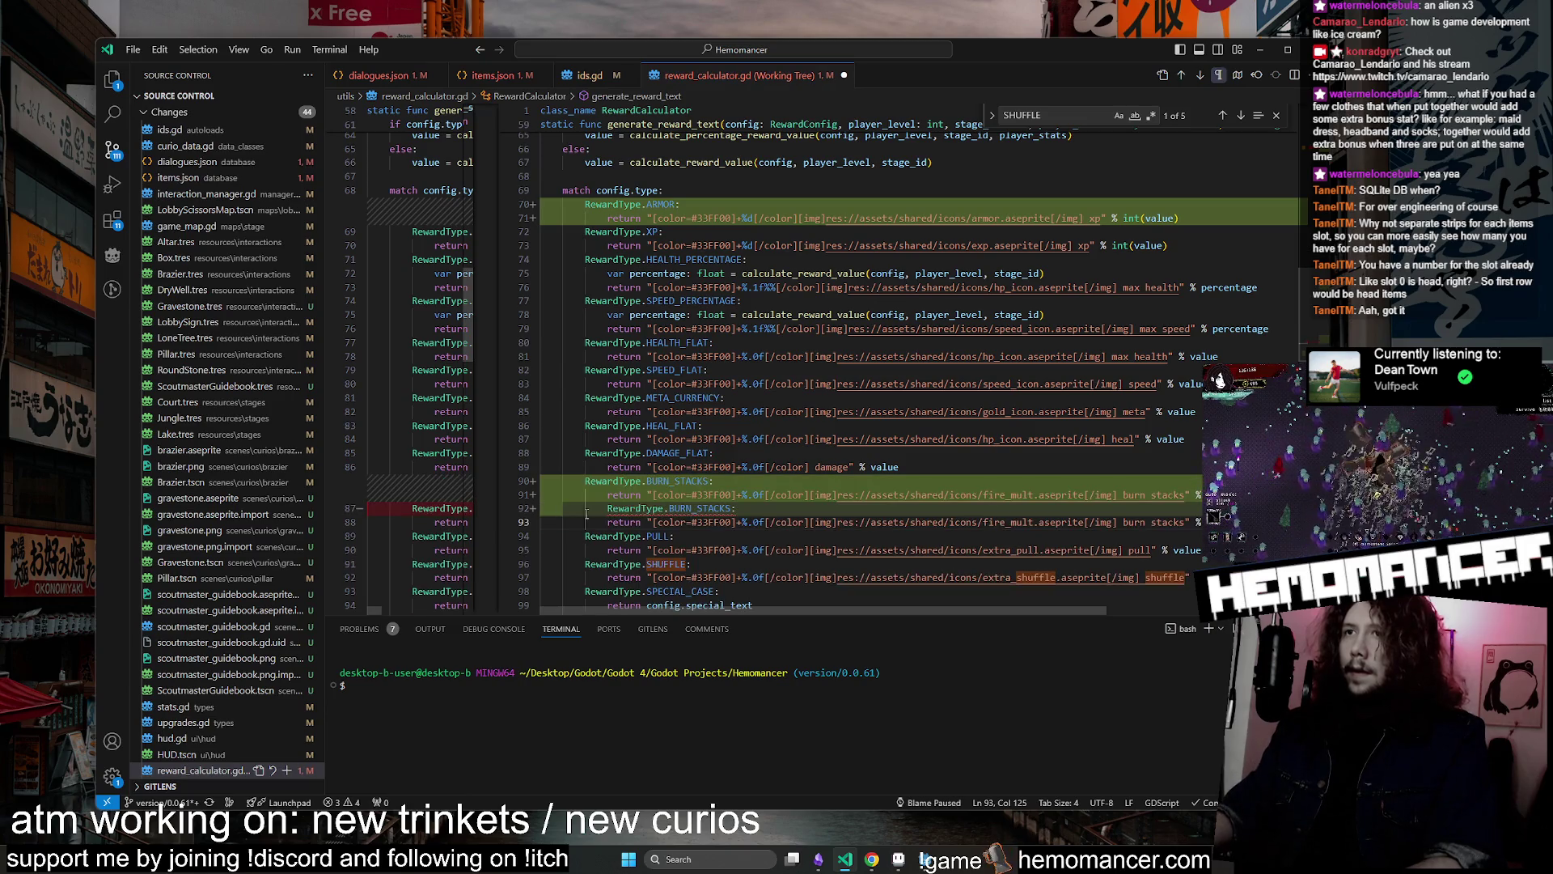
pyautogui.press('Up')
pyautogui.hotkey('shift', 'Tab')
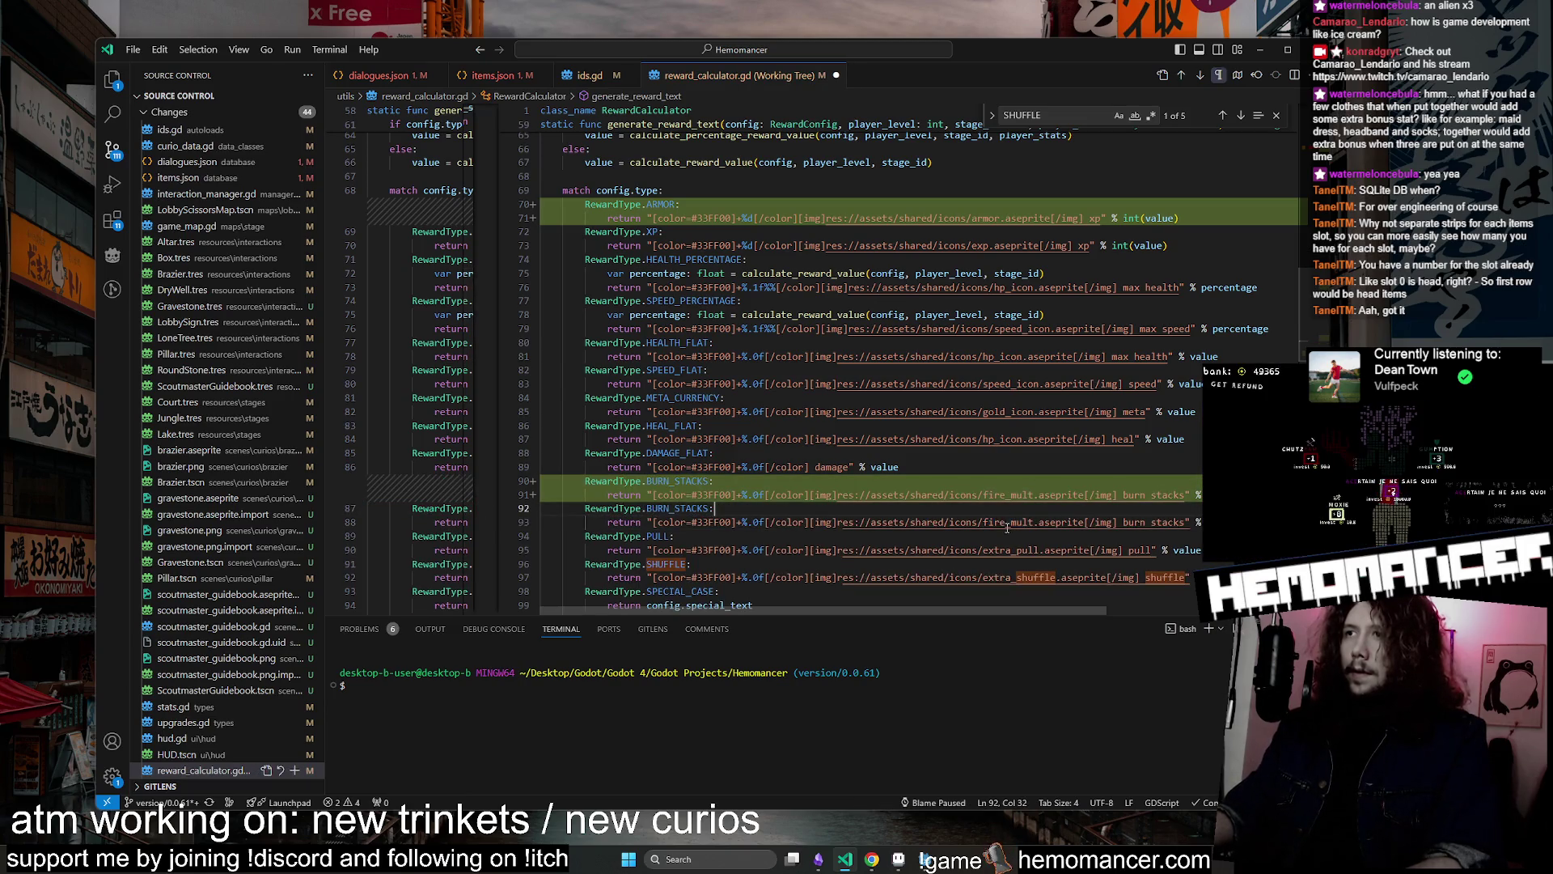
# Change line 93's icon from fire_mult to water_mult
pyautogui.click(1012, 524)
pyautogui.press('BackSpace')
pyautogui.press('BackSpace')
pyautogui.press('BackSpace')
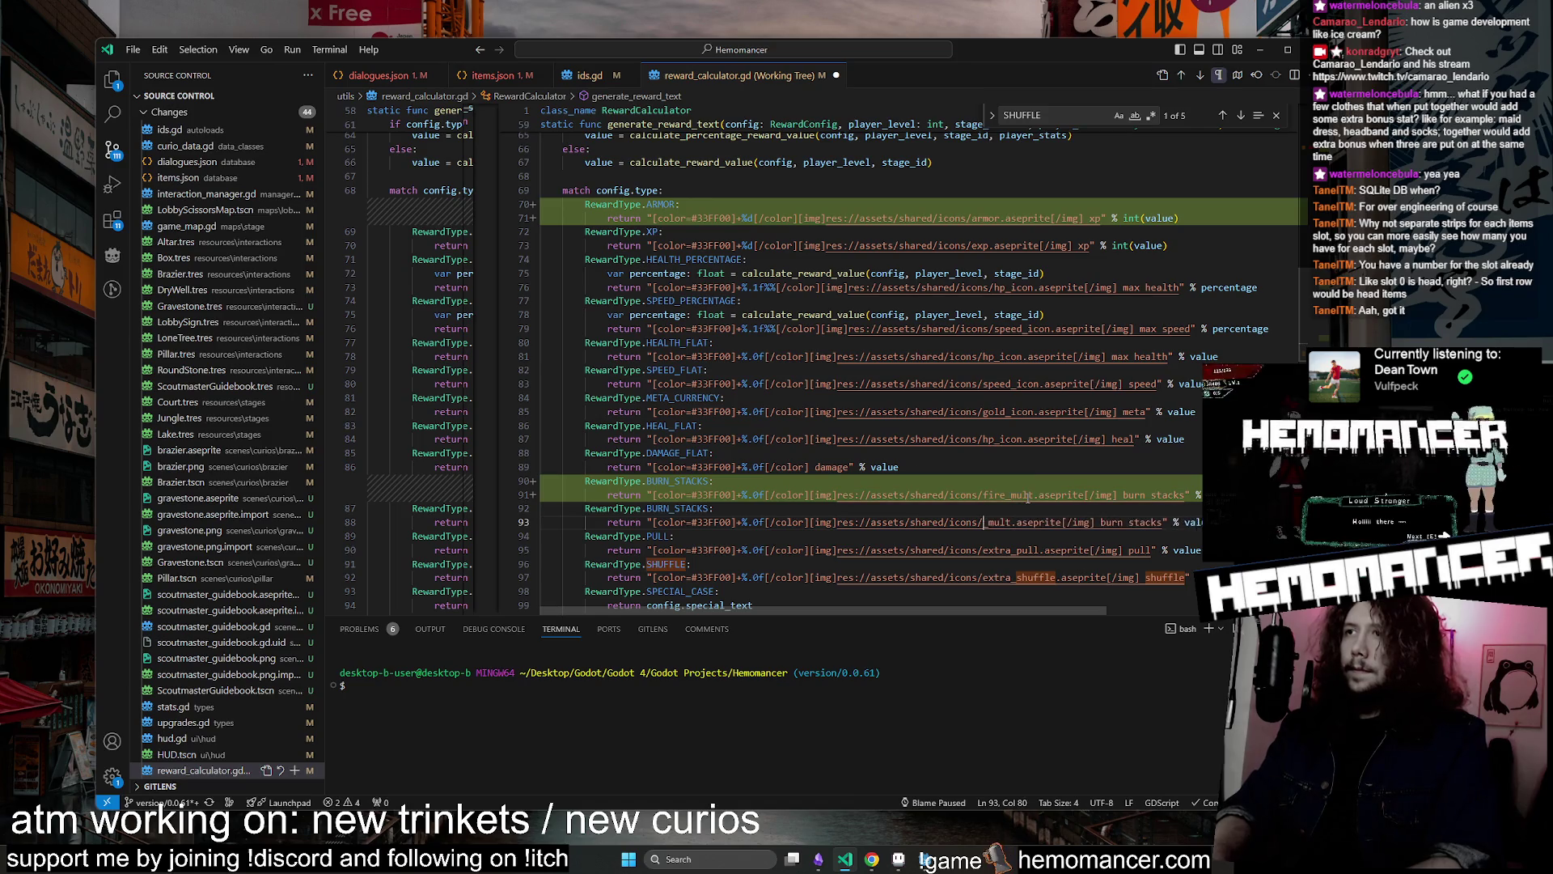
pyautogui.write('water')
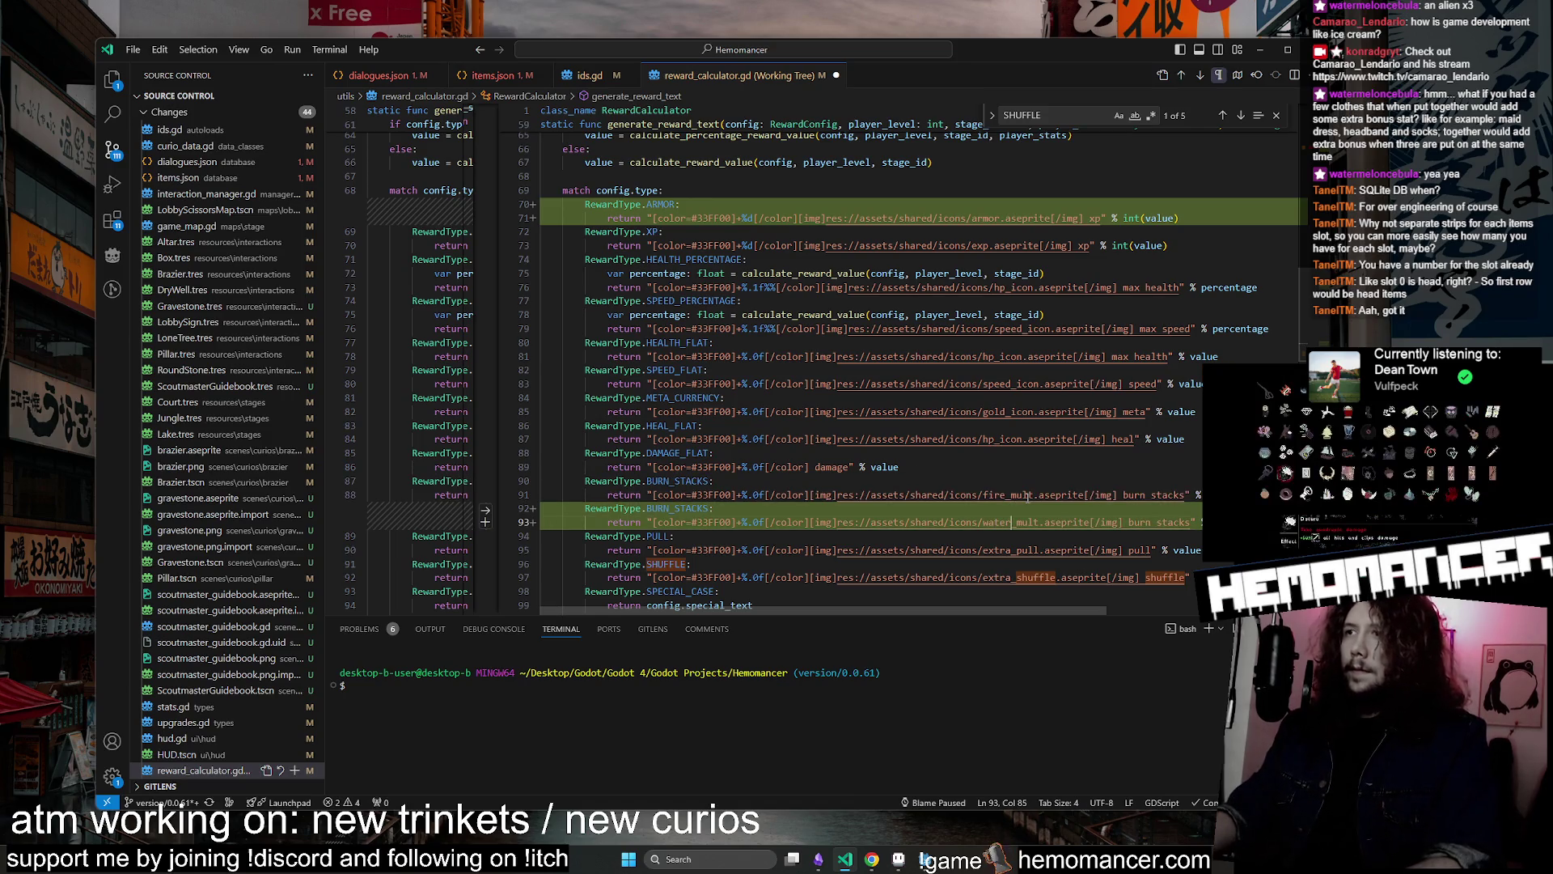
pyautogui.scroll(-1, 1027, 497)
# Relabel the ARMOR text 'armor' and change line 93's 'burn stacks' to 'slow stacks'
pyautogui.doubleClick(1139, 491)
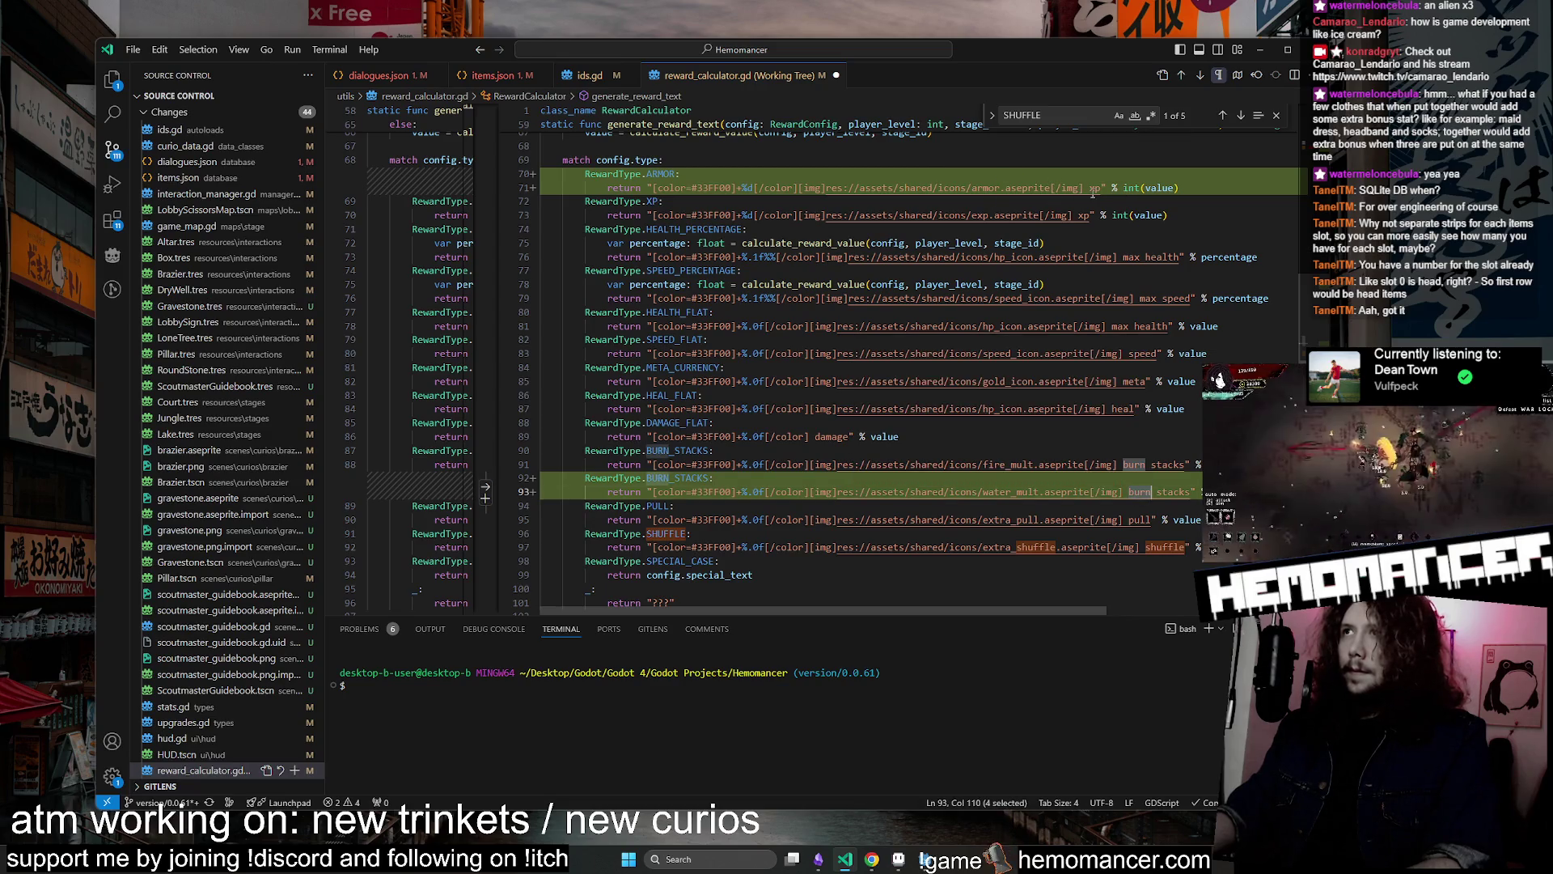
pyautogui.doubleClick(1094, 188)
pyautogui.write('armor')
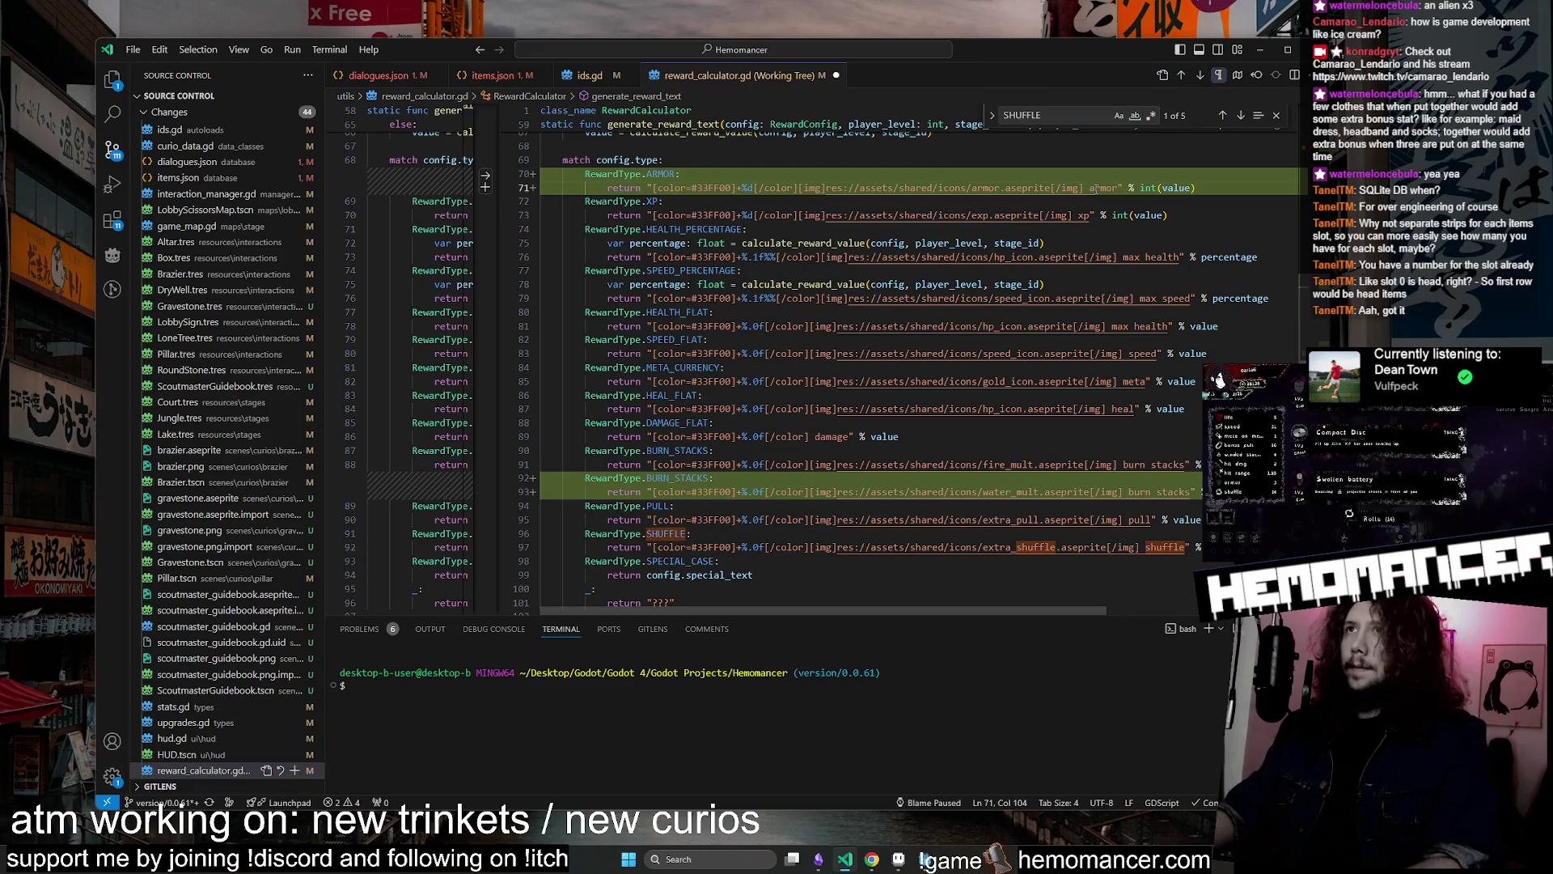
pyautogui.doubleClick(1135, 493)
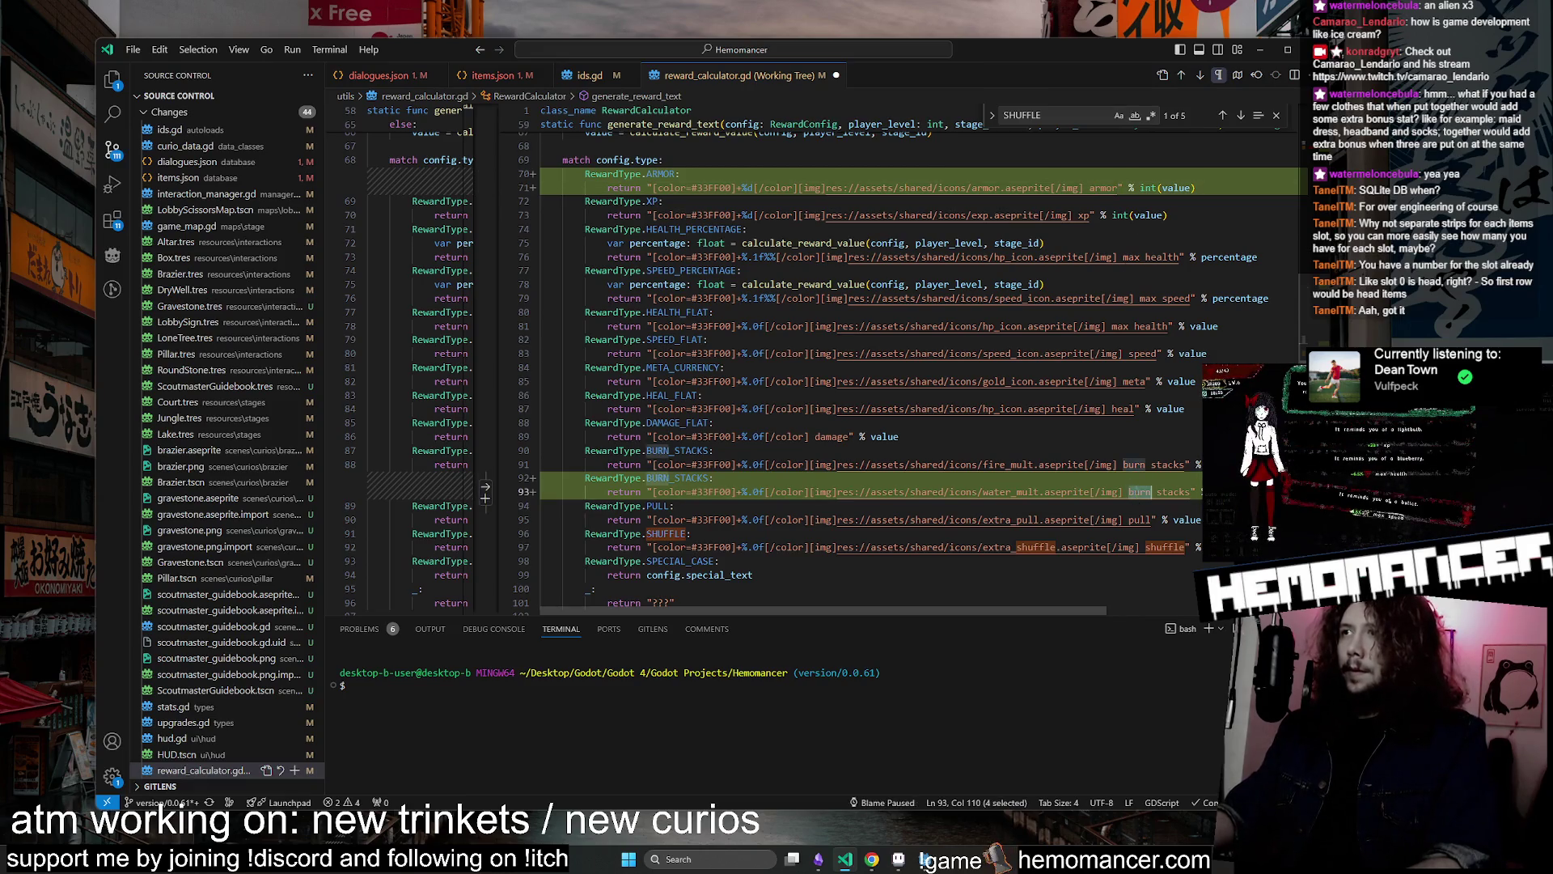
pyautogui.write('slow')
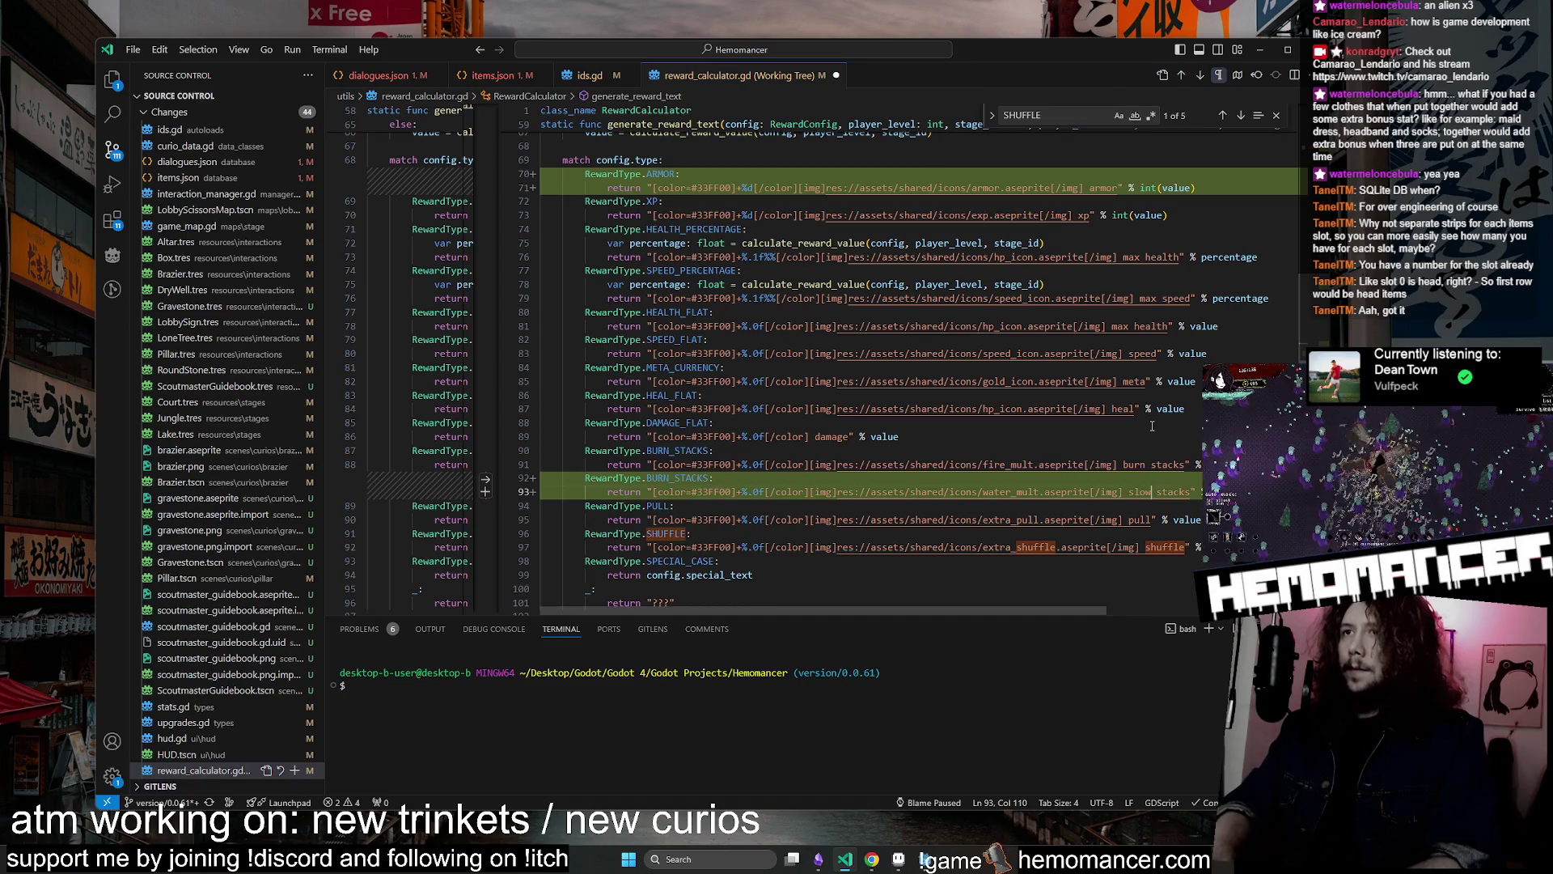
pyautogui.click(668, 477)
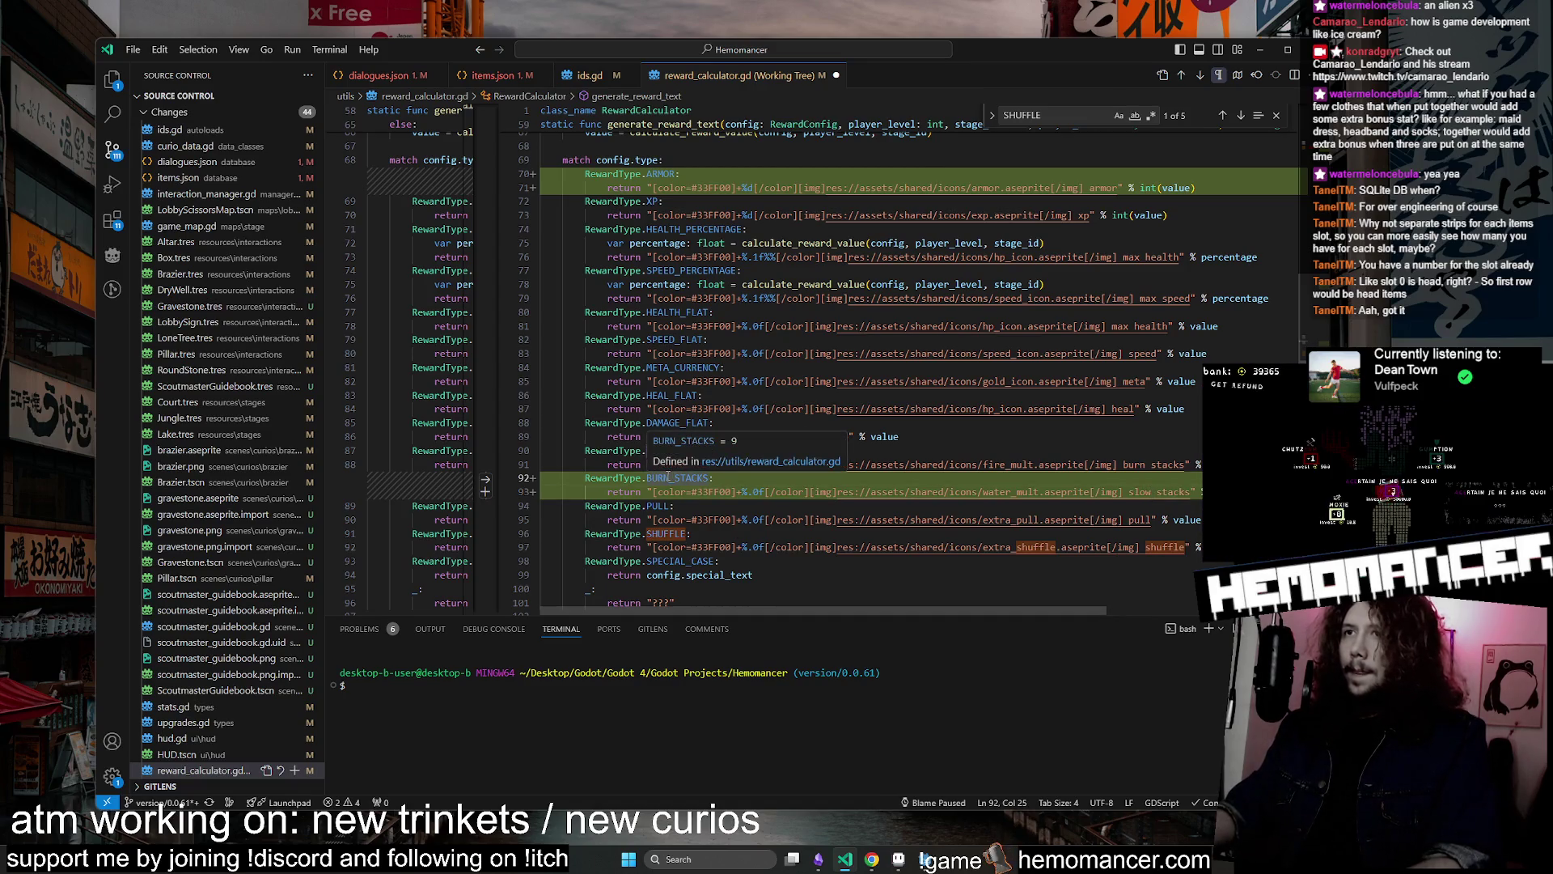
pyautogui.press('Left')
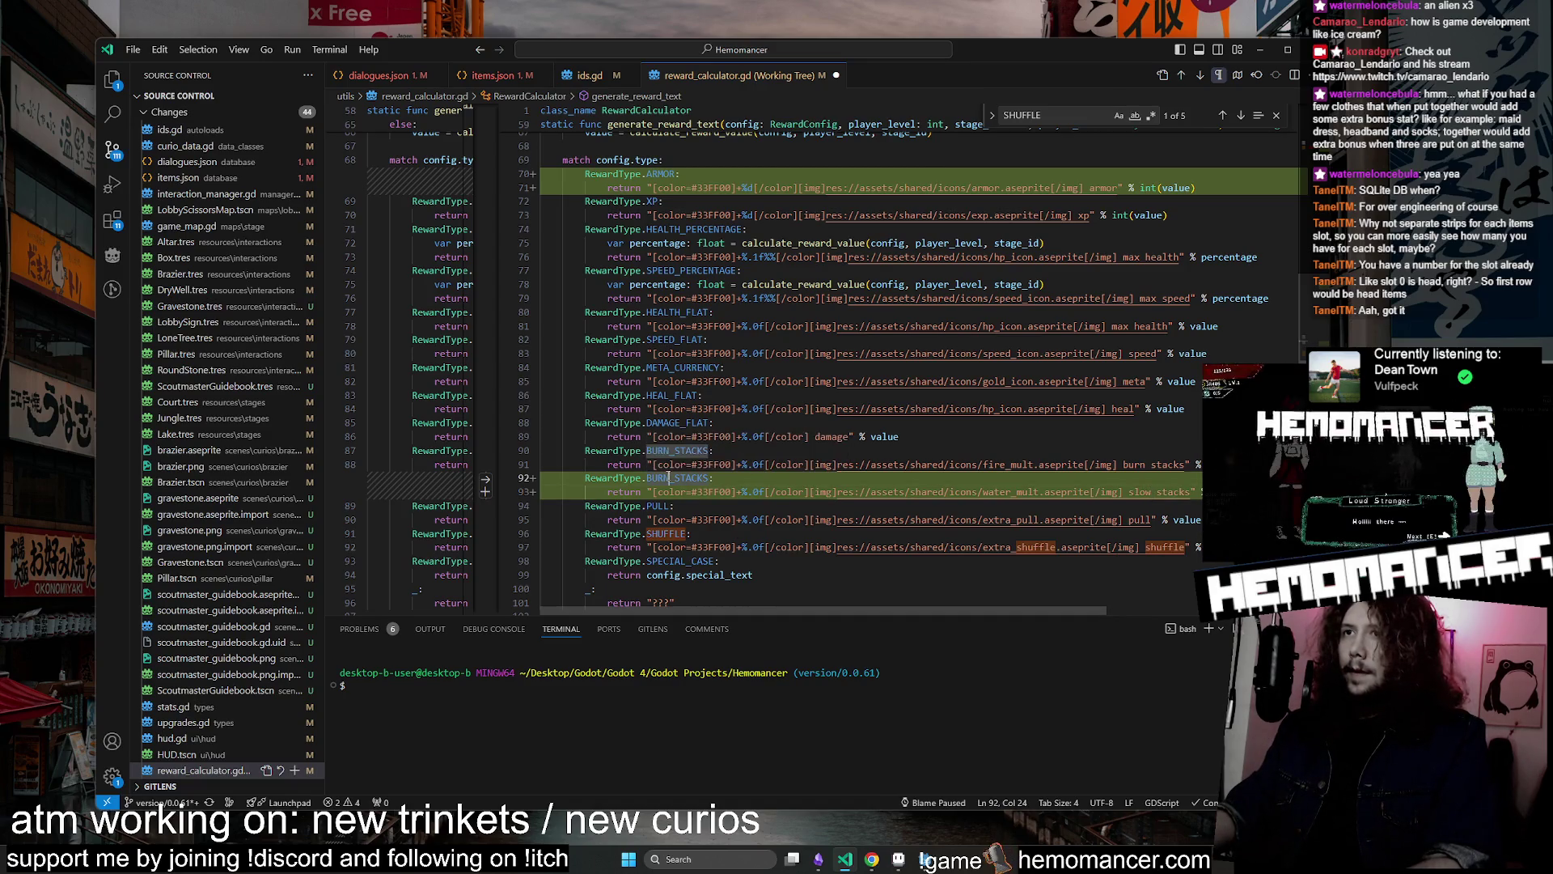
pyautogui.click(897, 859)
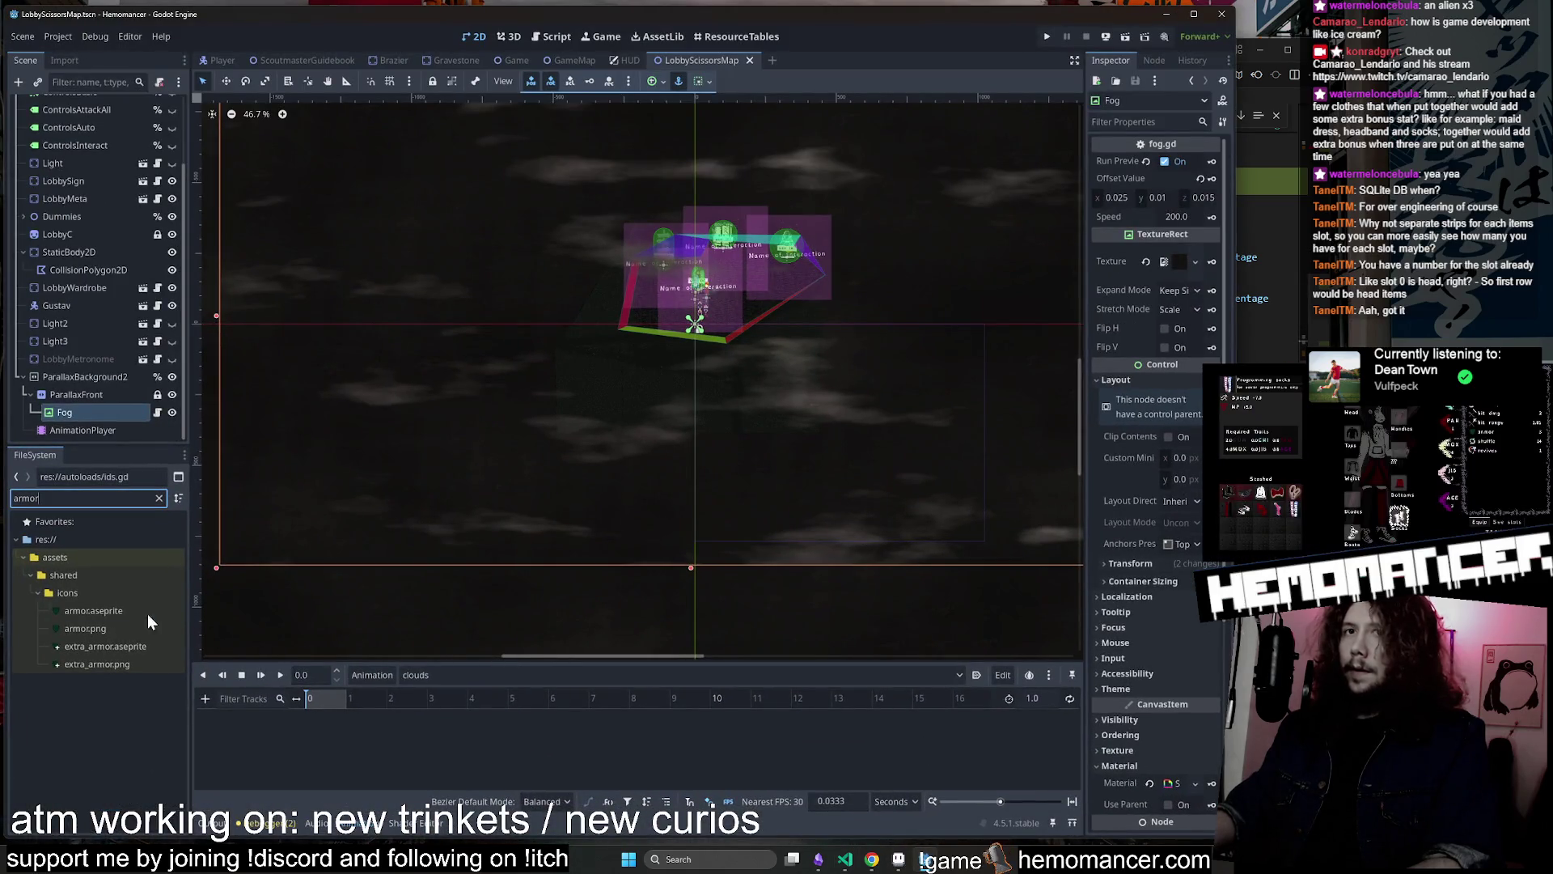
# Filter the FileSystem for icons.json and open it in Godot
pyautogui.click(158, 498)
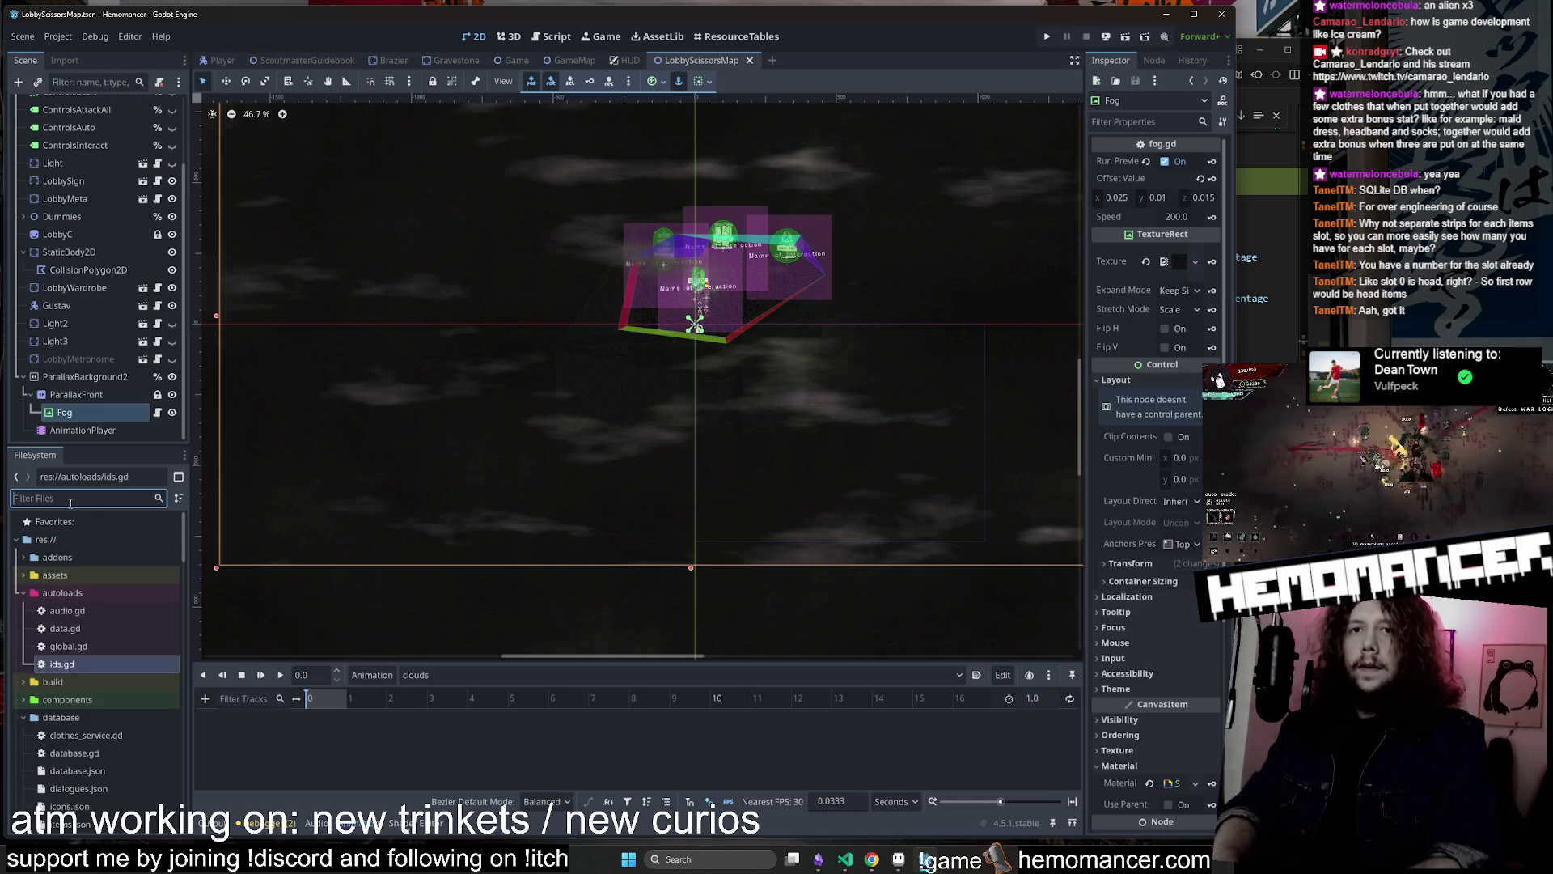
pyautogui.write('icons')
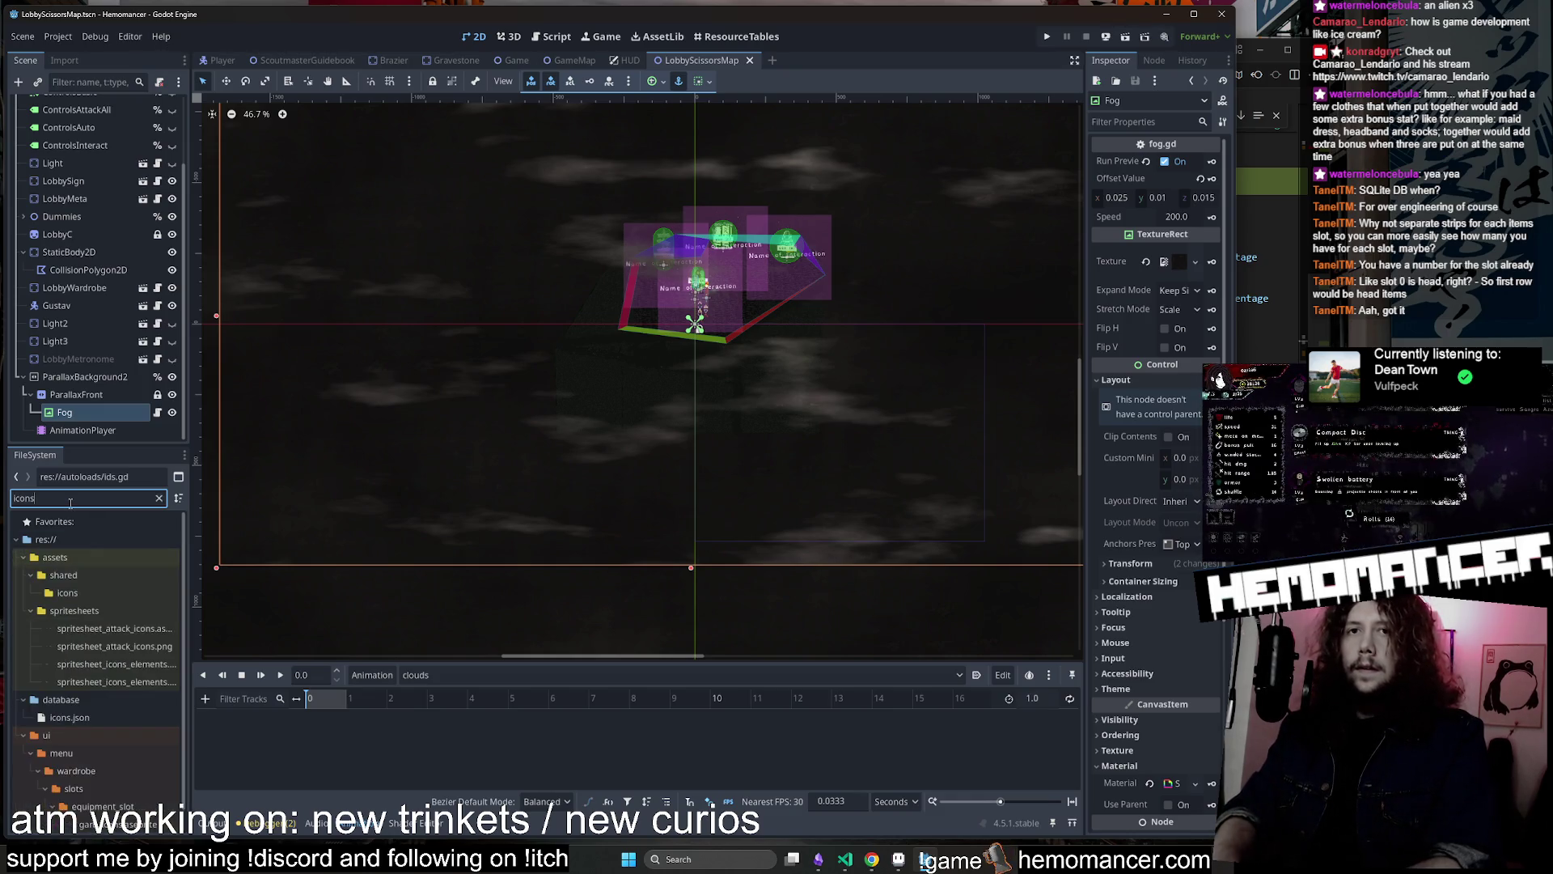
pyautogui.click(90, 590)
pyautogui.click(157, 498)
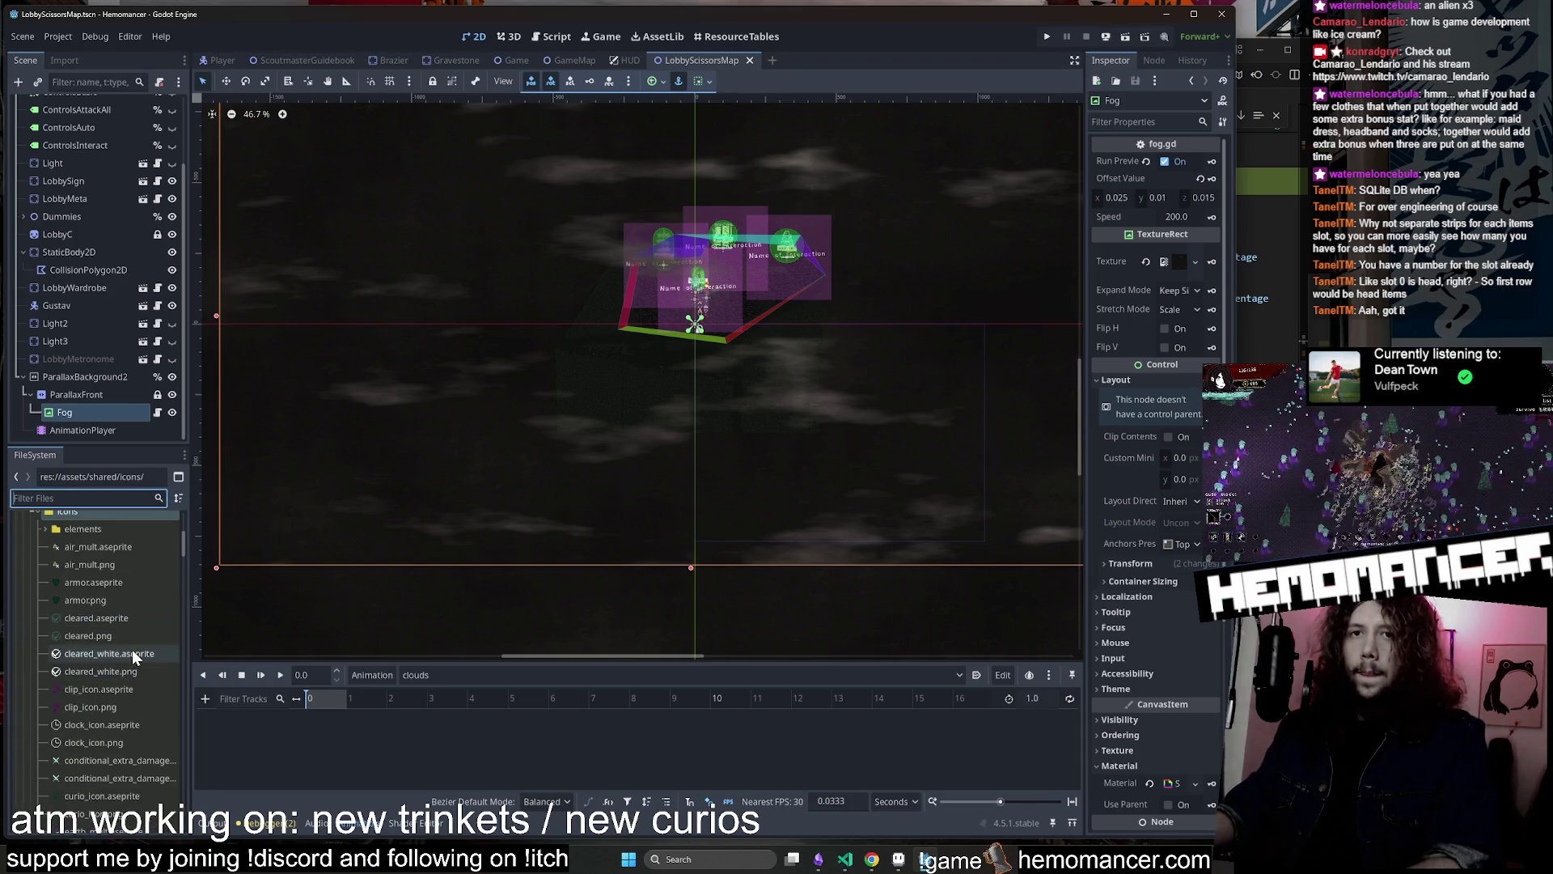
pyautogui.scroll(-3, 133, 649)
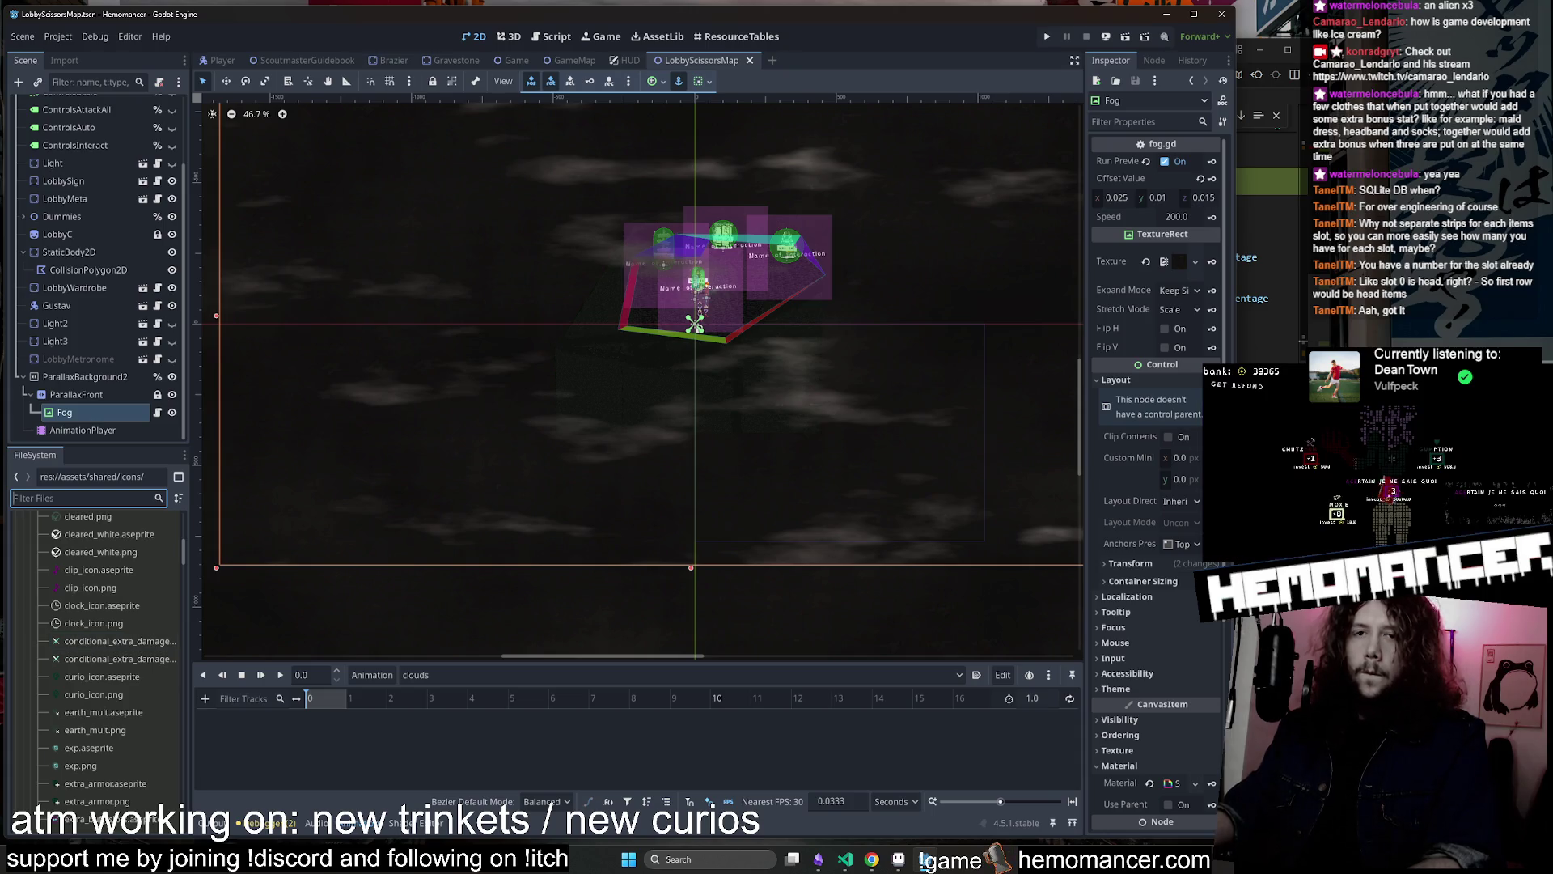
pyautogui.scroll(2, 107, 742)
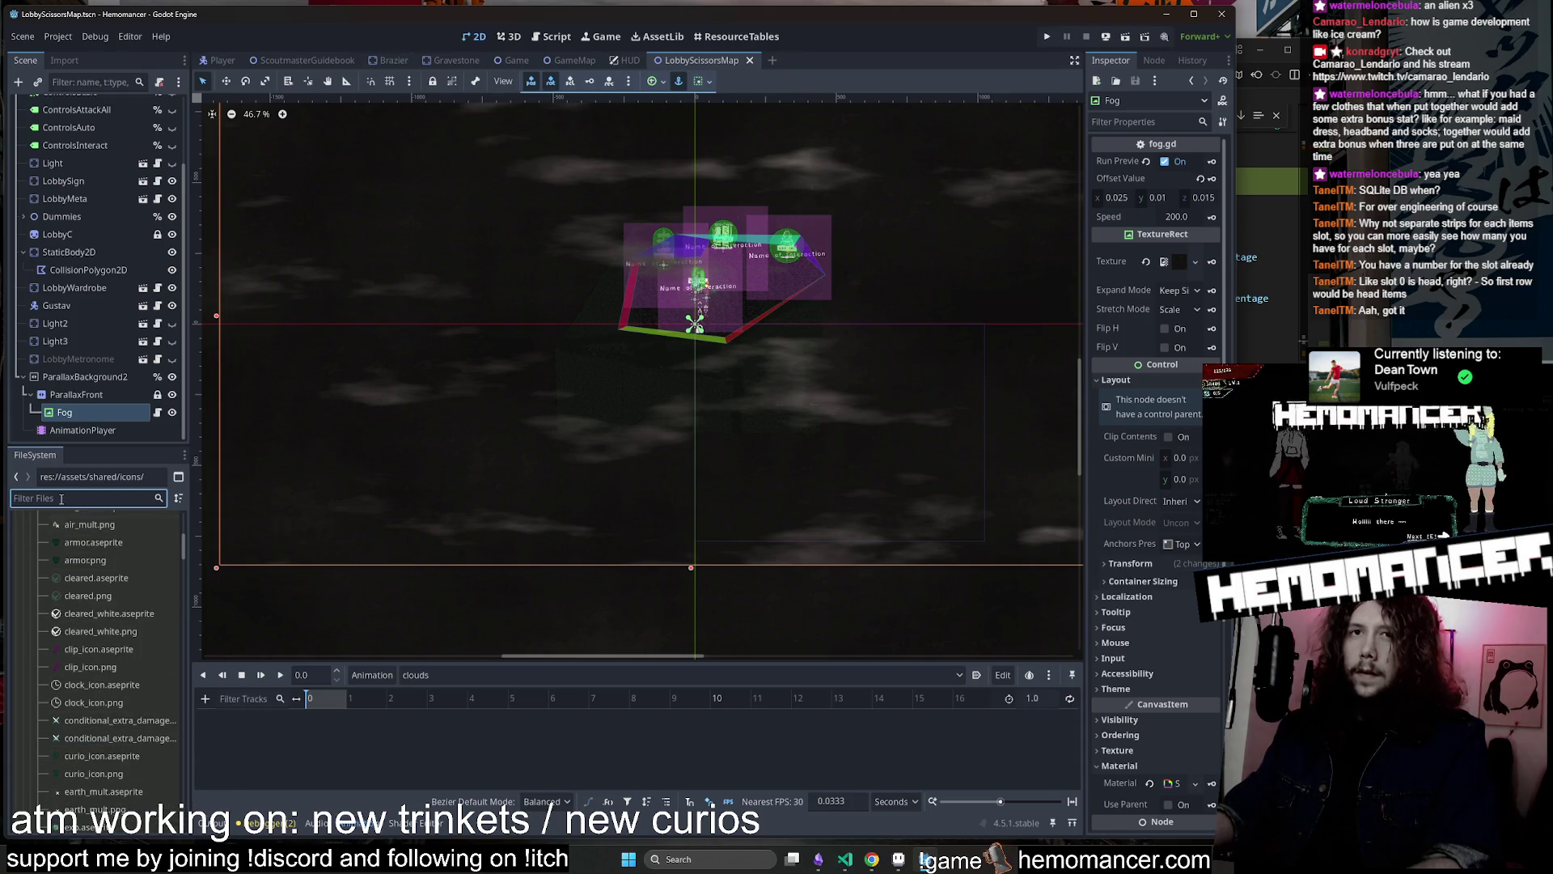
pyautogui.write('icons.json')
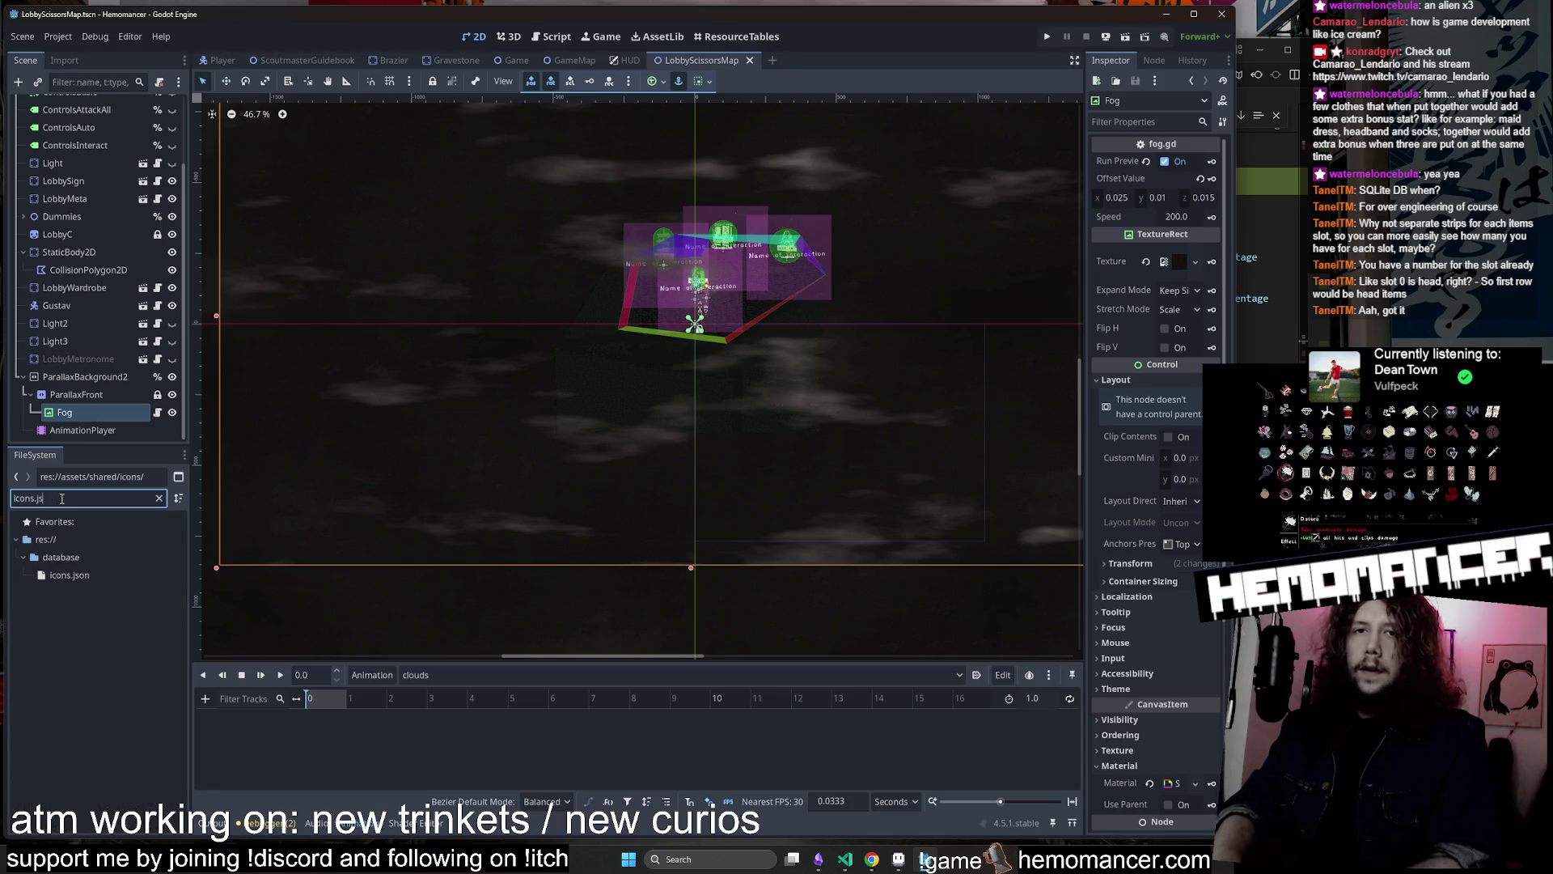
pyautogui.doubleClick(61, 576)
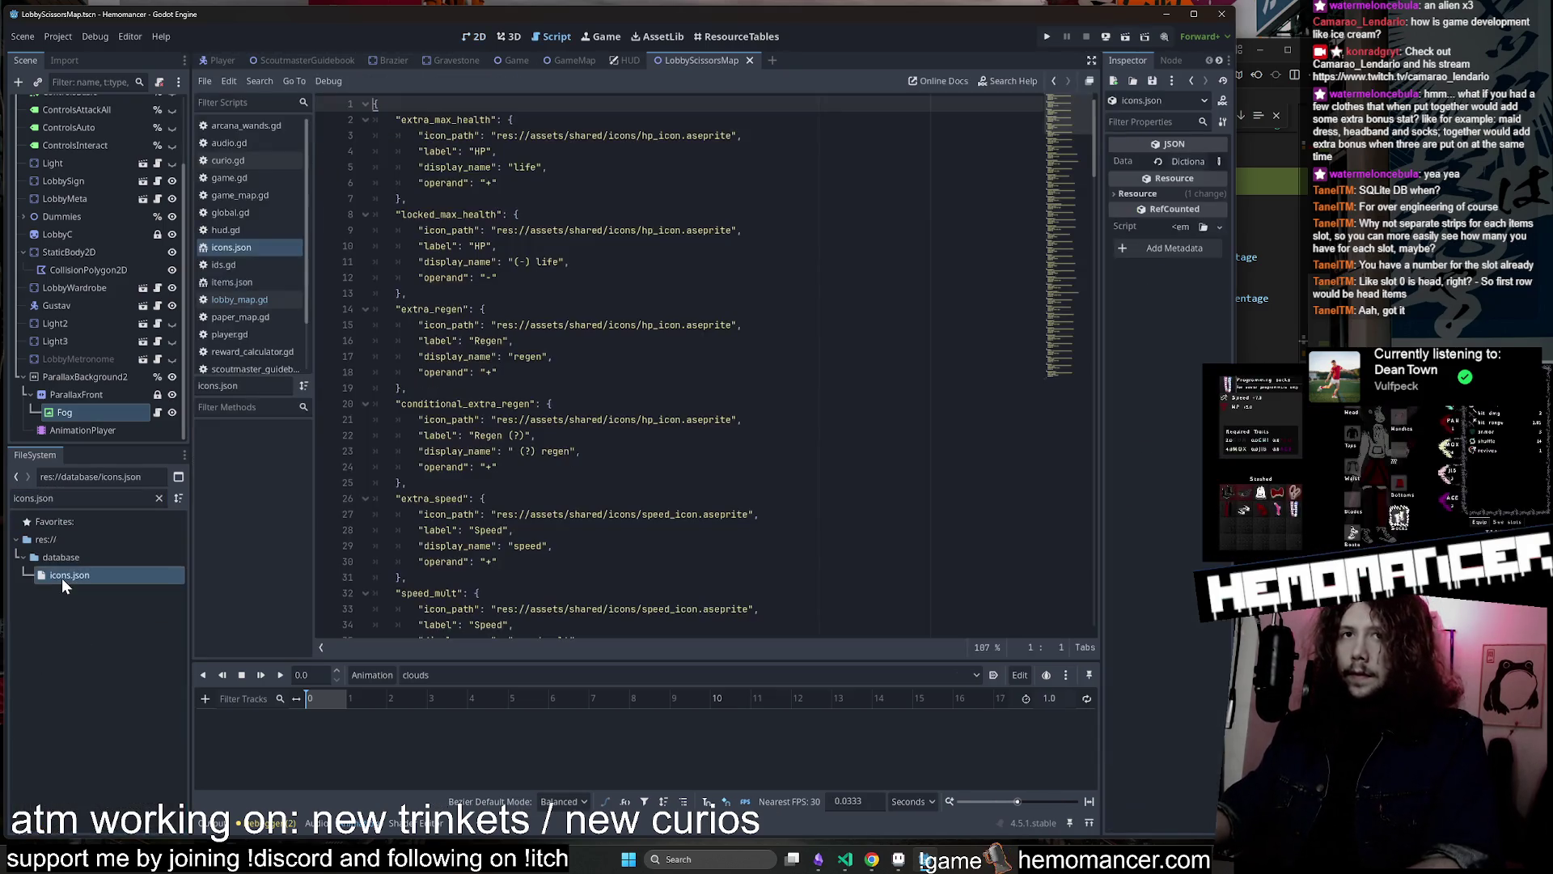
# Search icons.json for 'slow' and step back to the slow_mult entry, then hide Godot
pyautogui.moveTo(1062, 106)
pyautogui.mouseDown()
pyautogui.moveTo(1056, 380)
pyautogui.moveTo(1073, 318)
pyautogui.mouseUp()
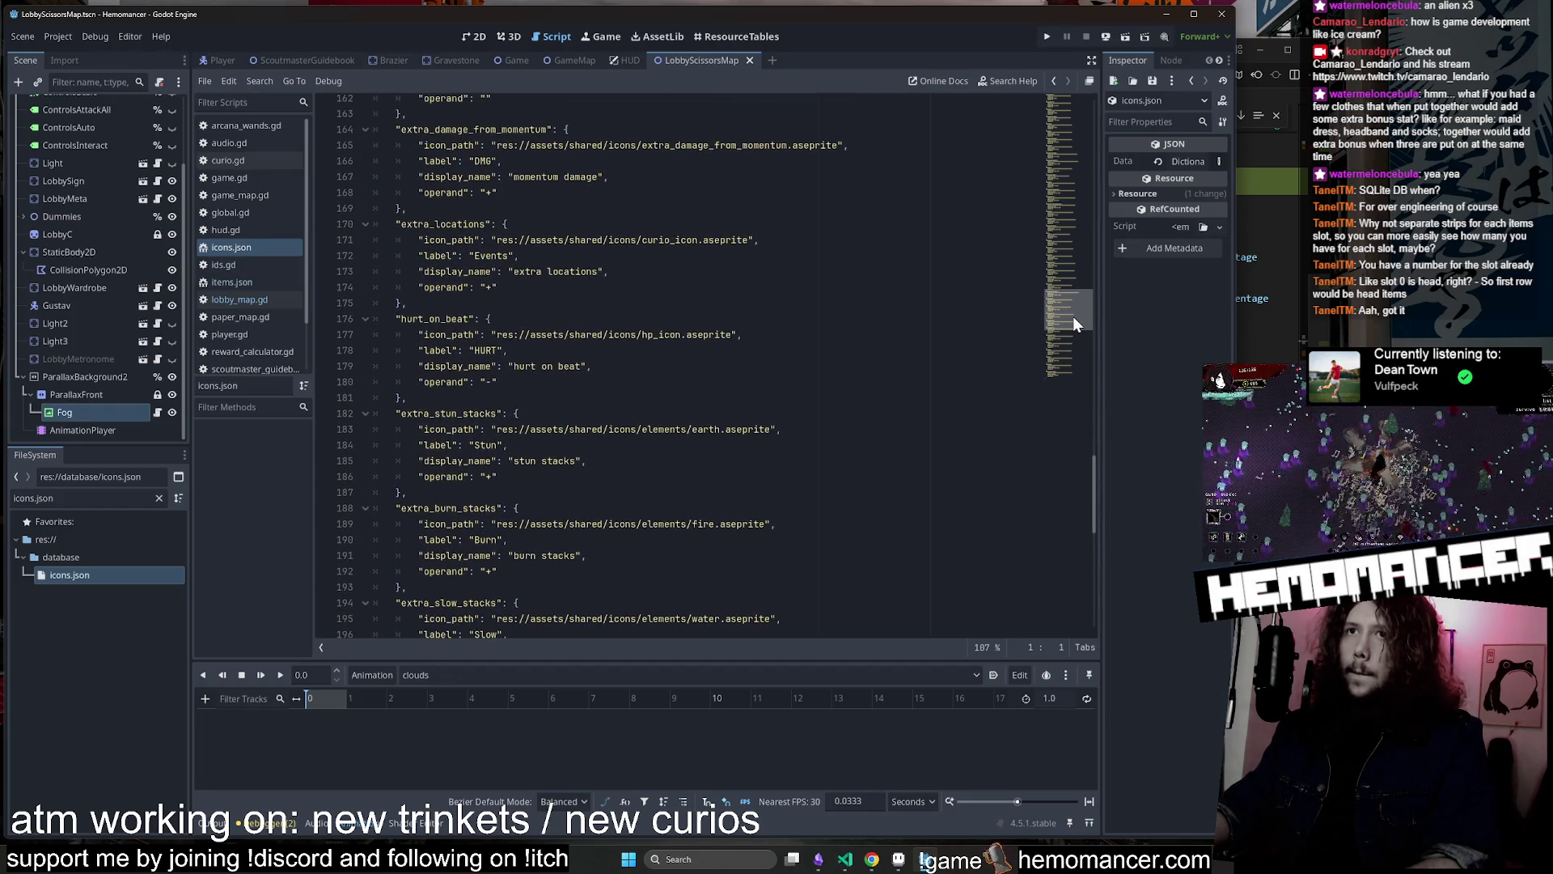
pyautogui.click(929, 341)
pyautogui.hotkey('ctrl', 'f')
pyautogui.write('slow')
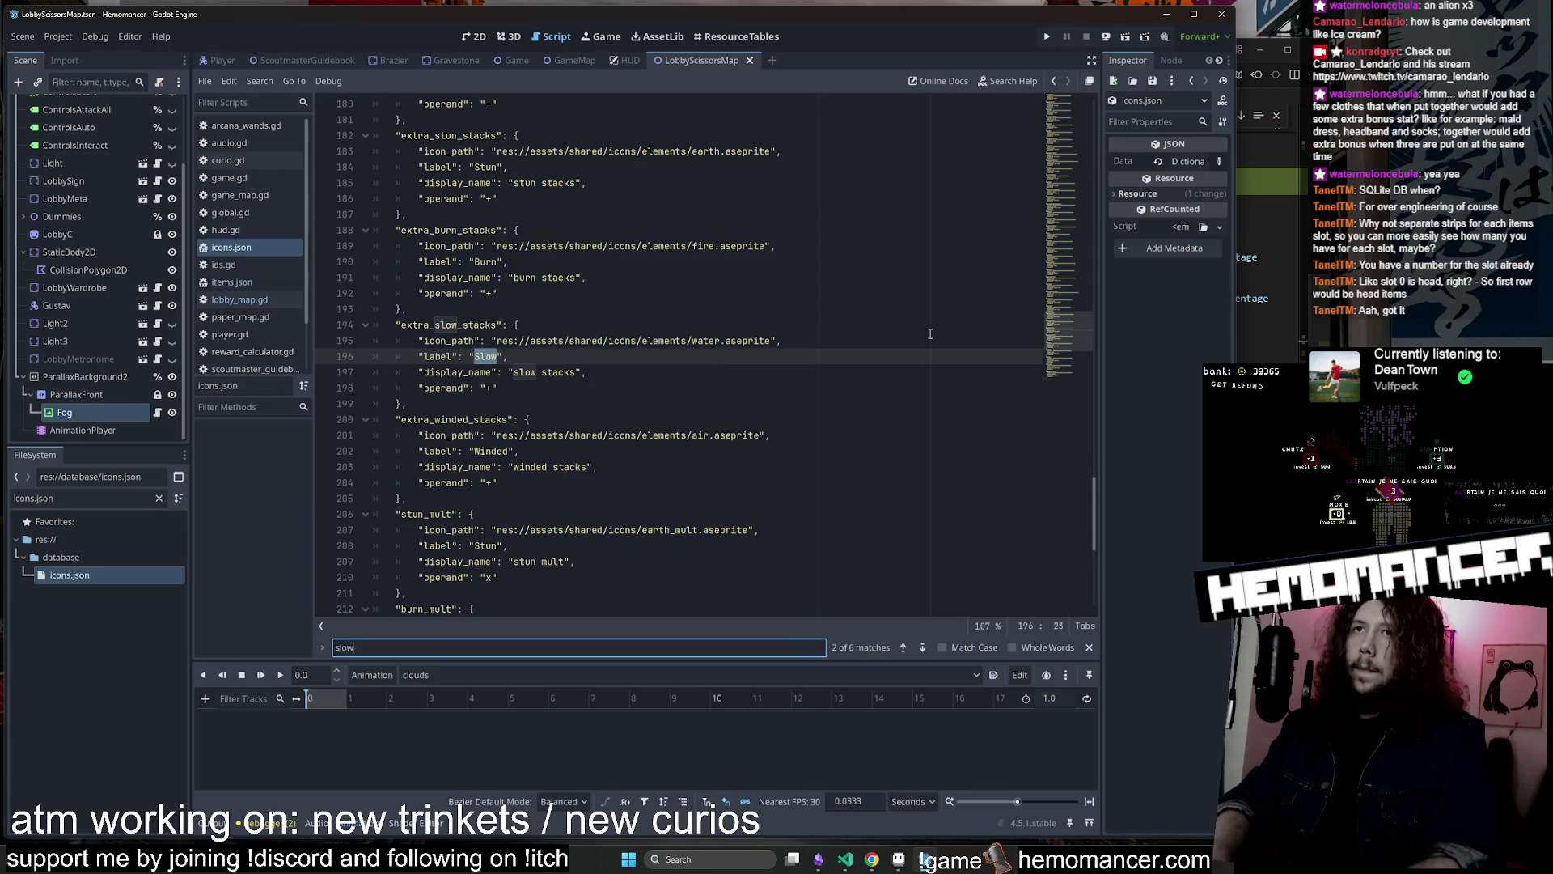
pyautogui.click(898, 650)
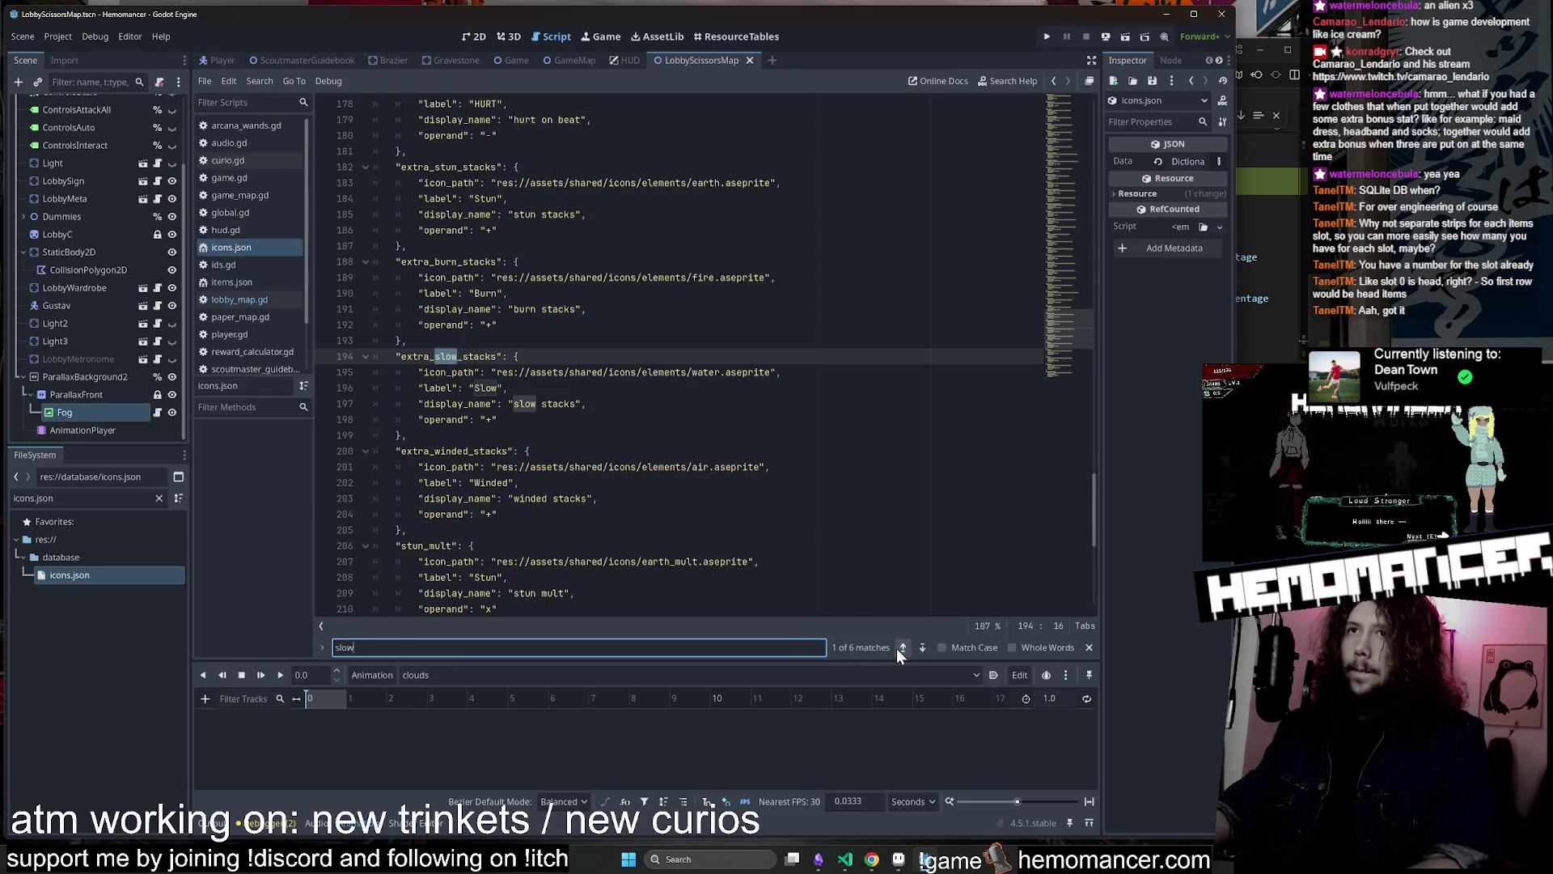
pyautogui.click(898, 650)
pyautogui.click(898, 650)
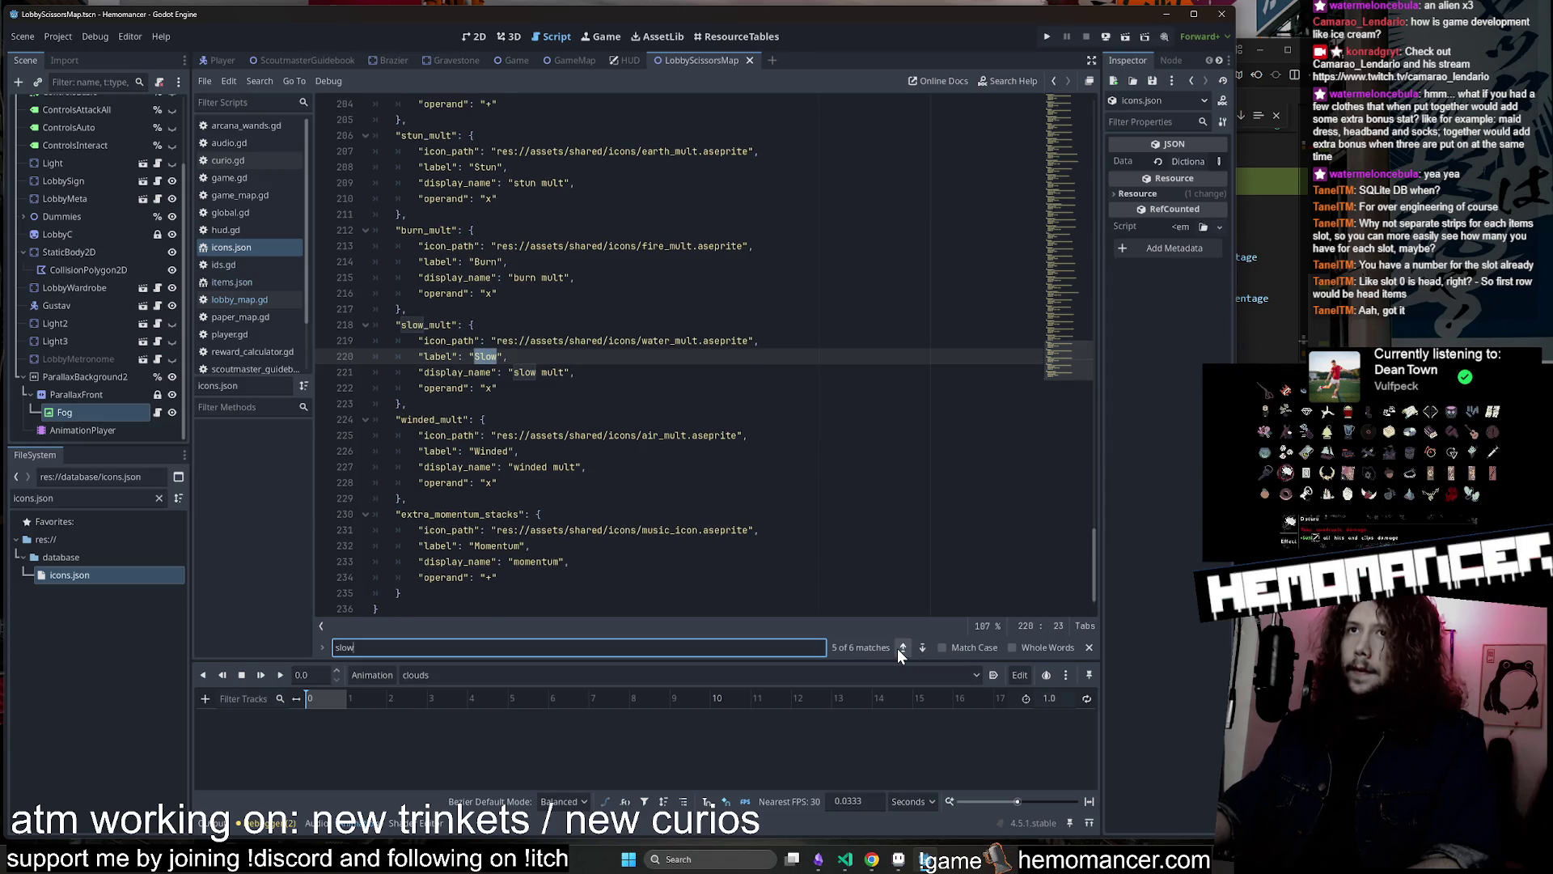
pyautogui.click(898, 649)
pyautogui.click(1173, 16)
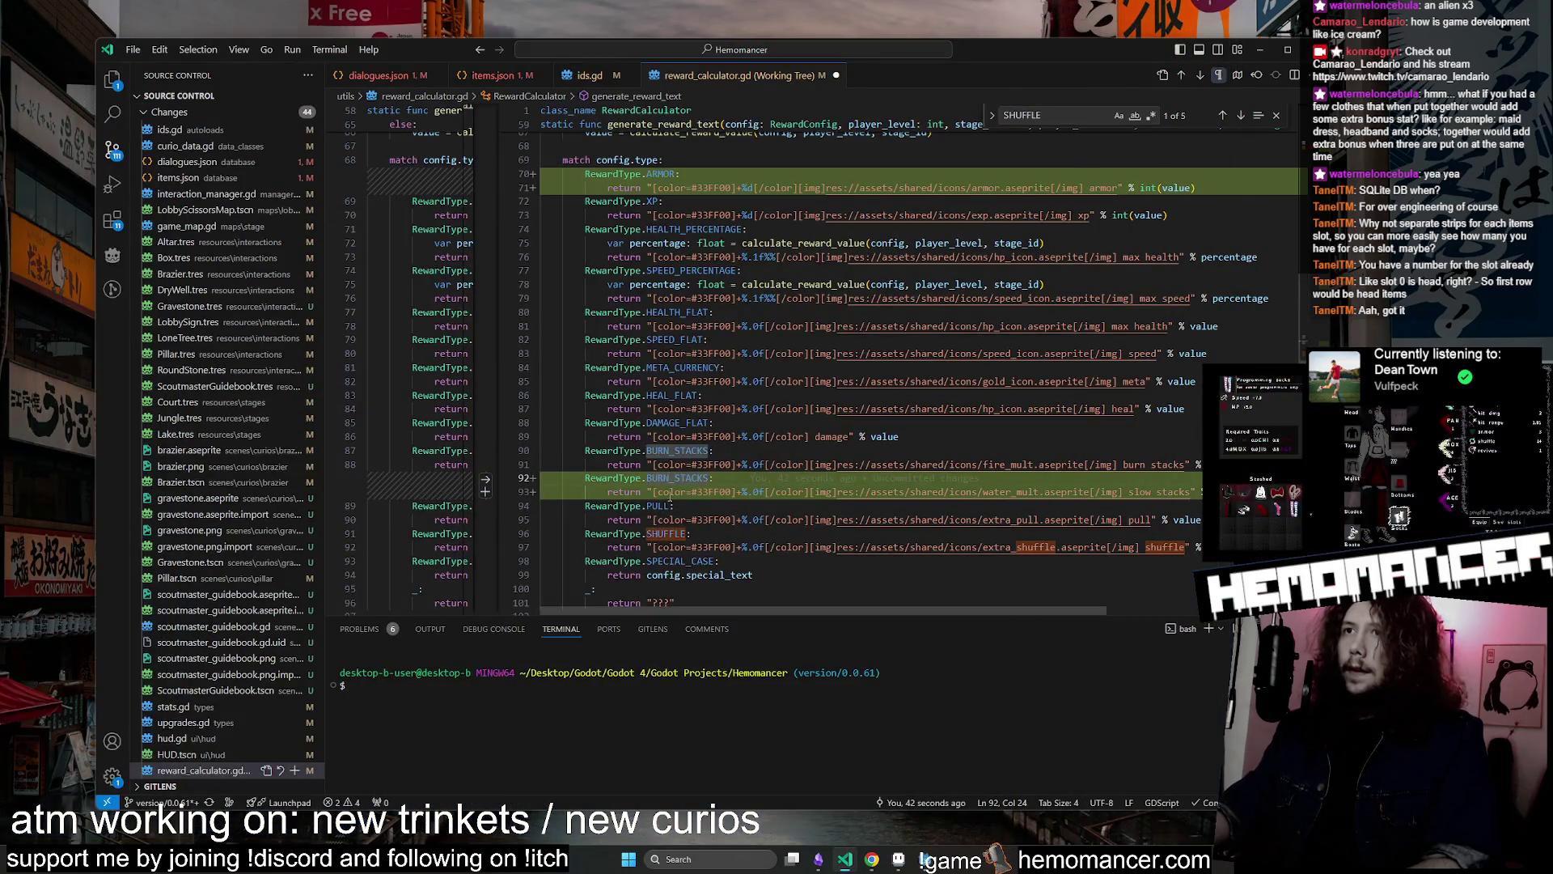
# Make line 92 use RewardType.SLOW_STACKS, list SLOW_STACKS after BURN_STACKS in the enum, and save
pyautogui.press('BackSpace')
pyautogui.press('BackSpace')
pyautogui.press('BackSpace')
pyautogui.write('SL')
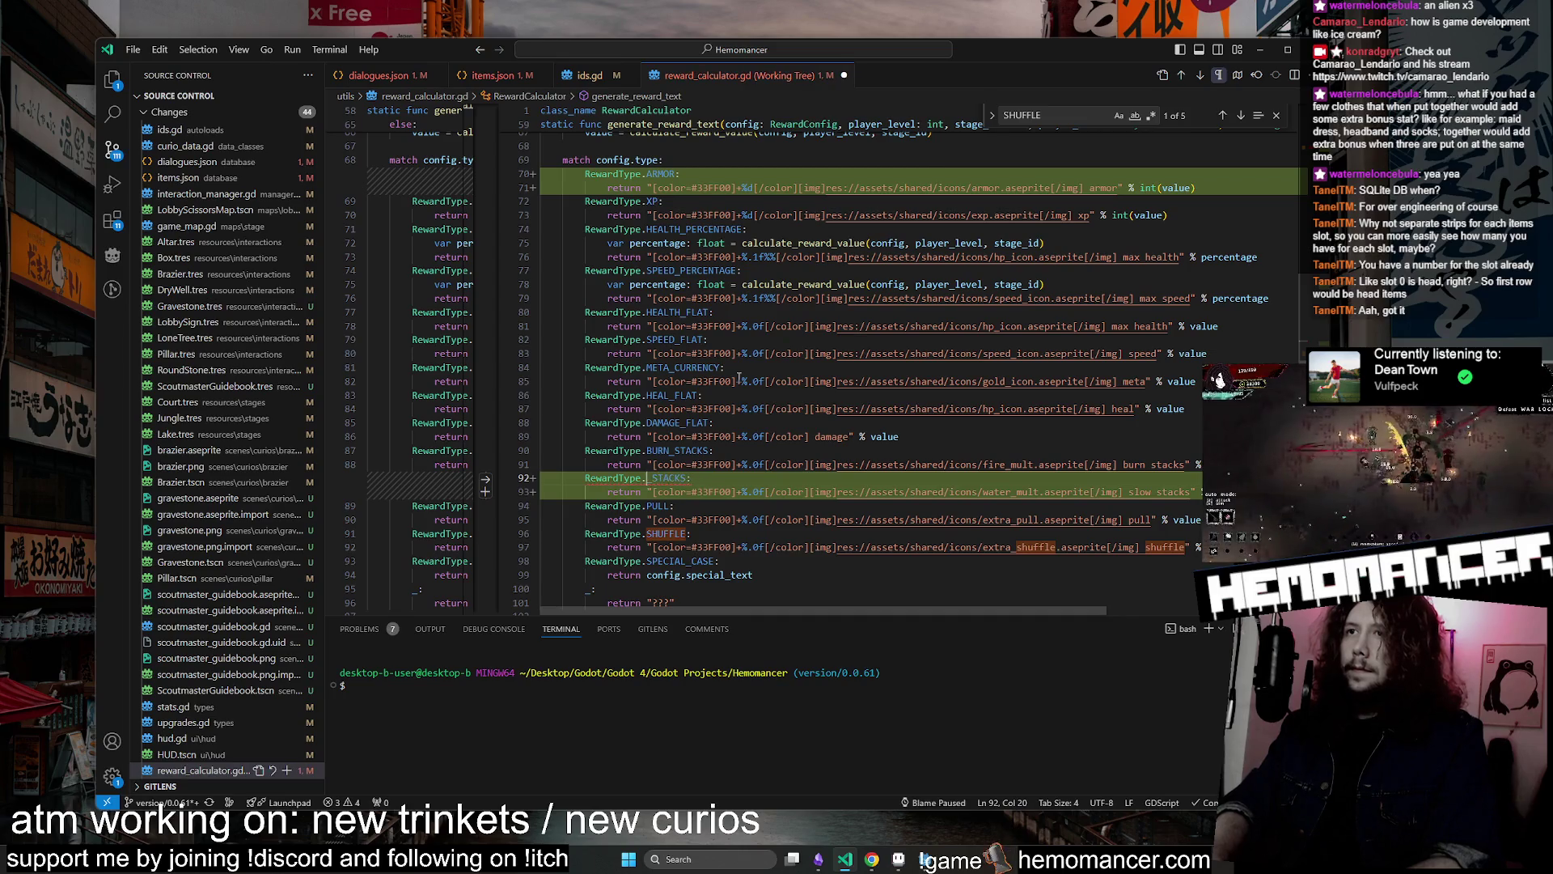
pyautogui.write('OW_')
pyautogui.hotkey('alt', 'Left')
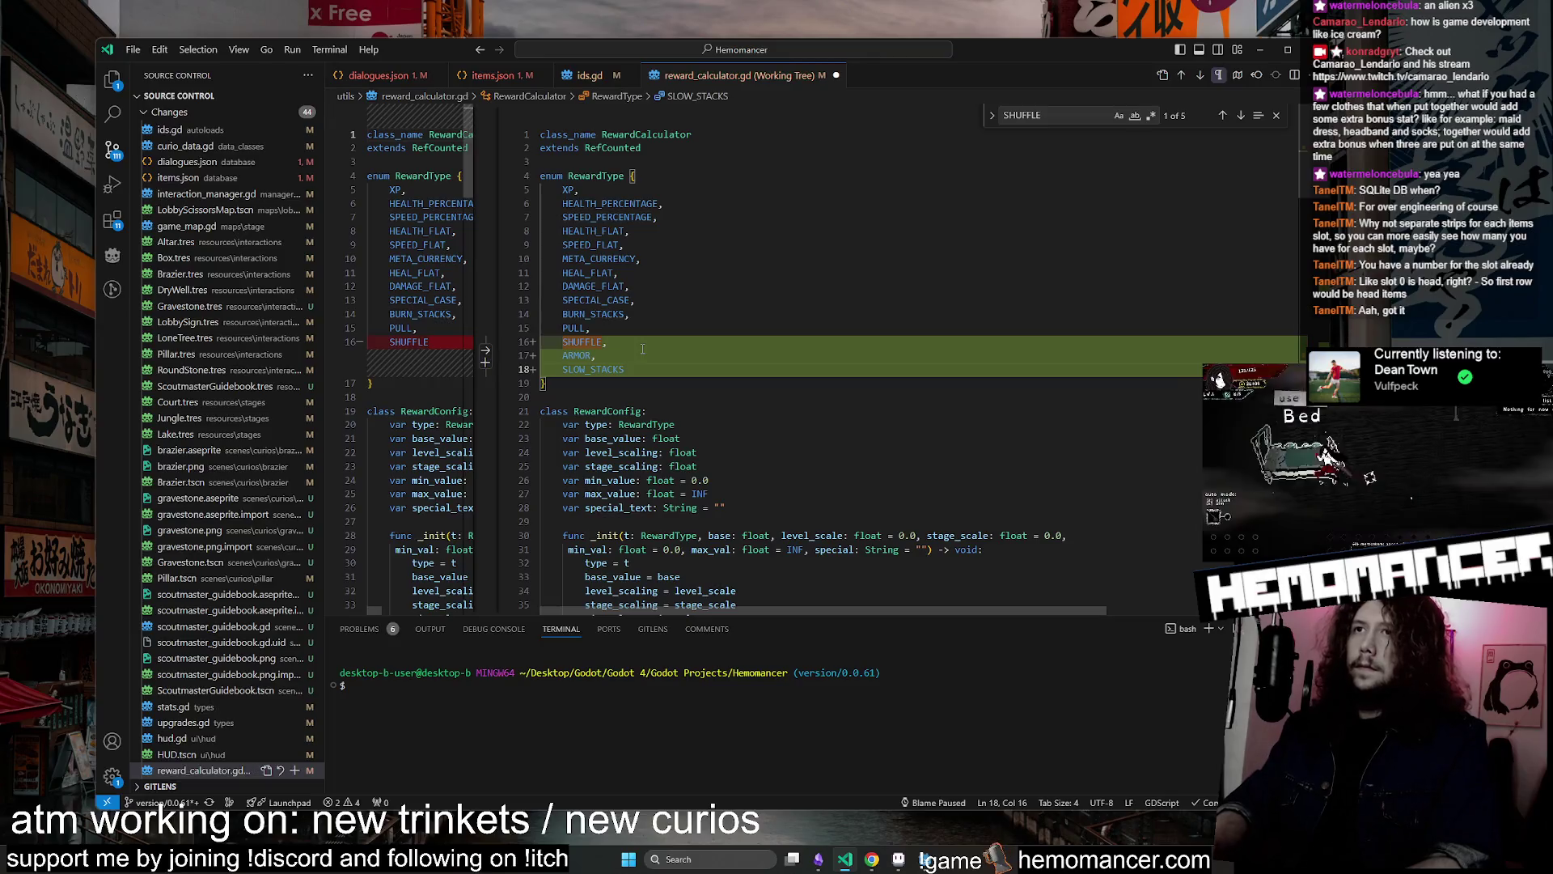
pyautogui.hotkey('ctrl', 'BackSpace')
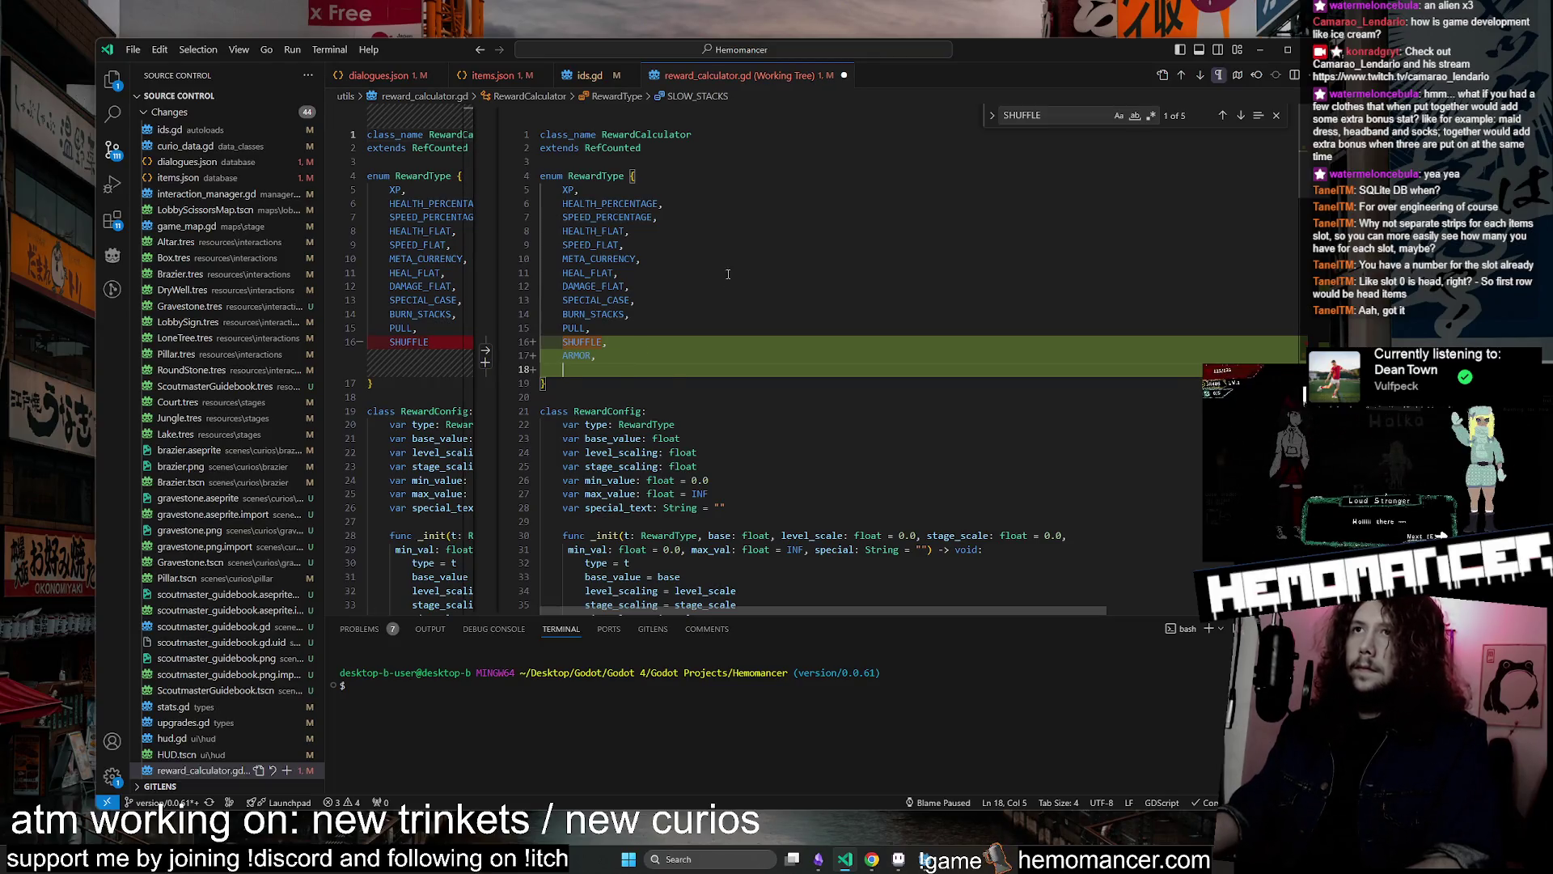
pyautogui.press('BackSpace')
pyautogui.press('BackSpace')
pyautogui.click(670, 315)
pyautogui.hotkey('ctrl', 'v')
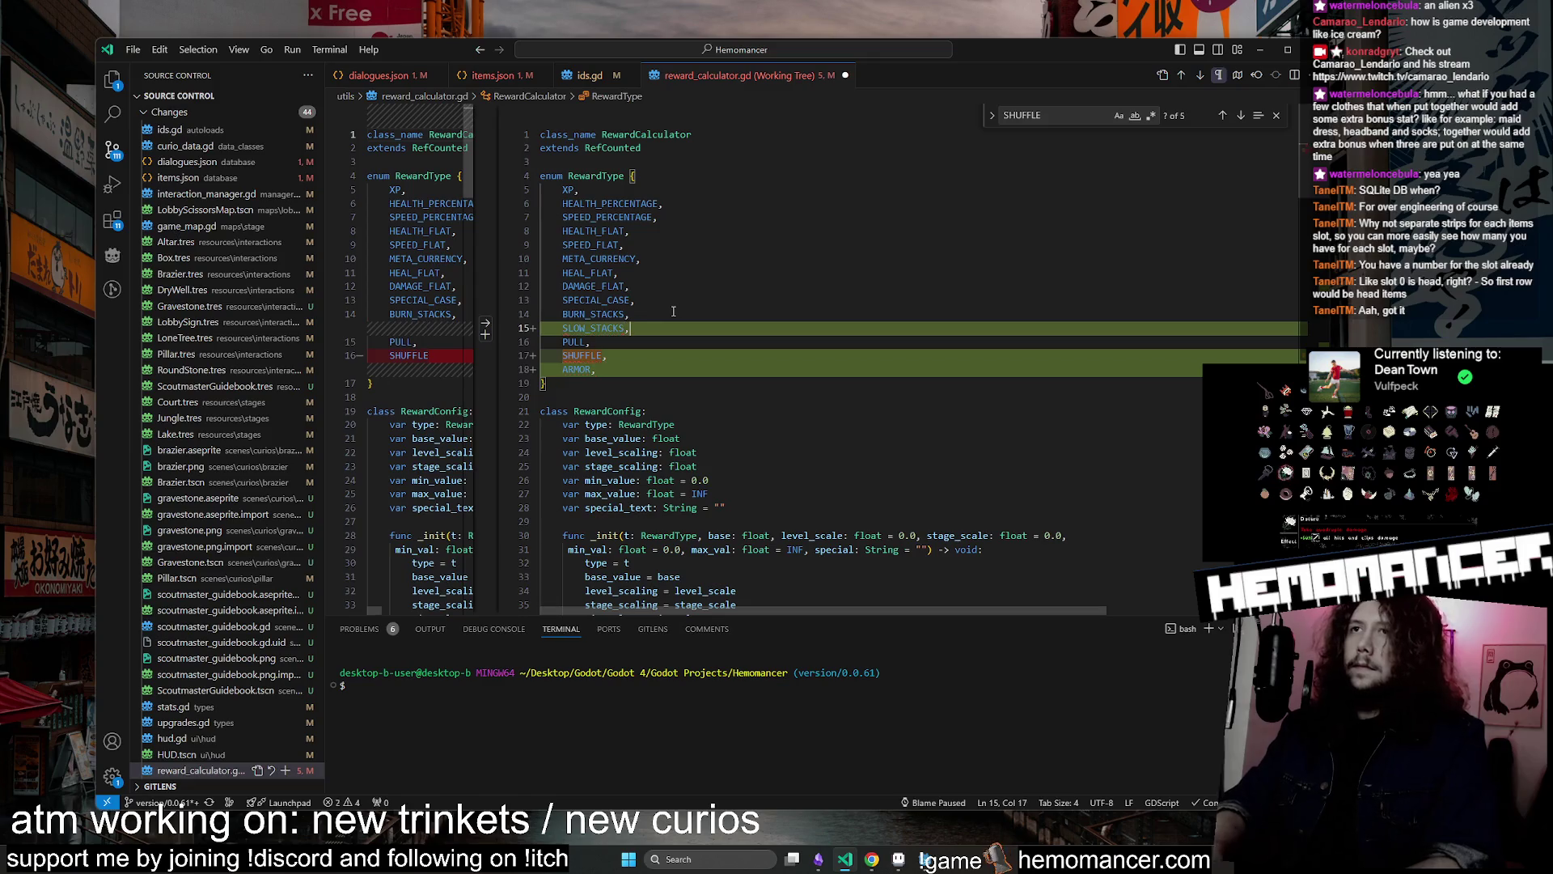
pyautogui.hotkey('ctrl', 's')
pyautogui.scroll(-15, 687, 324)
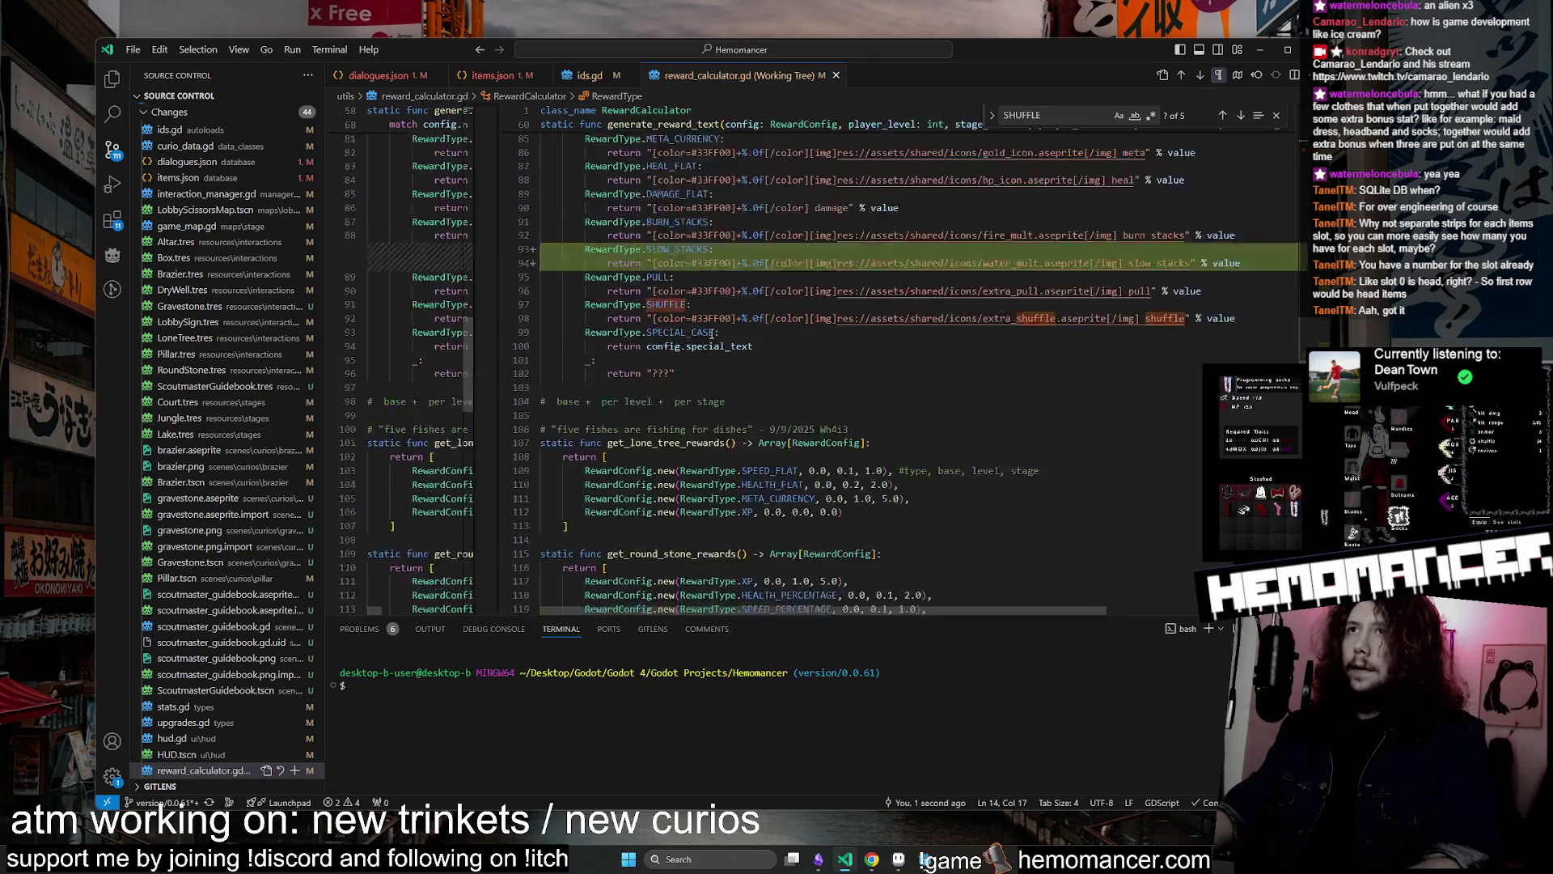
pyautogui.scroll(-12, 710, 336)
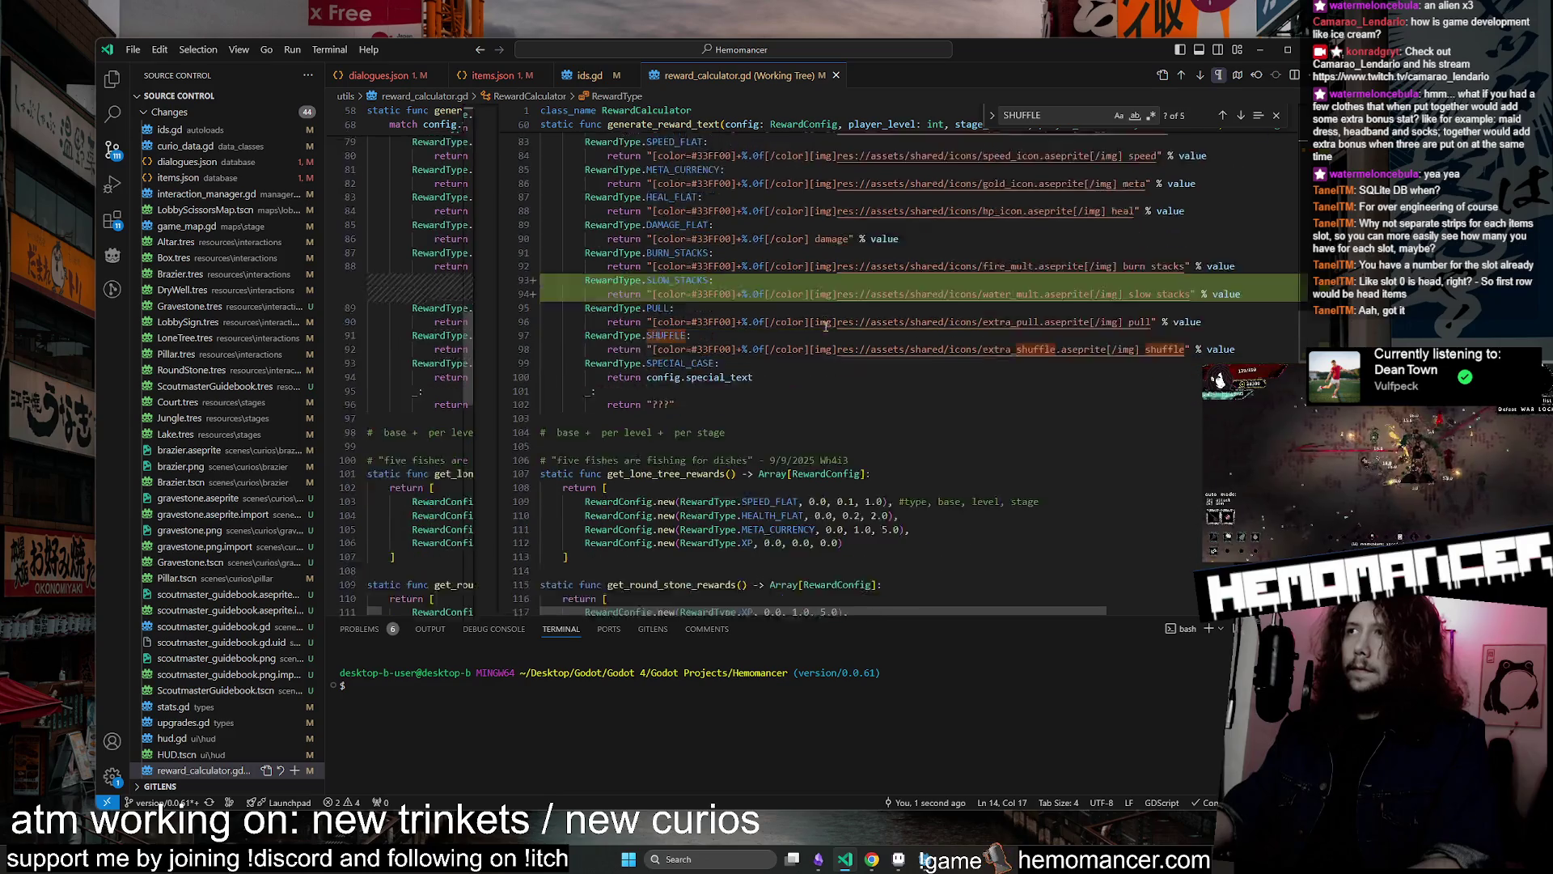
pyautogui.scroll(-6, 825, 321)
pyautogui.scroll(-6, 799, 394)
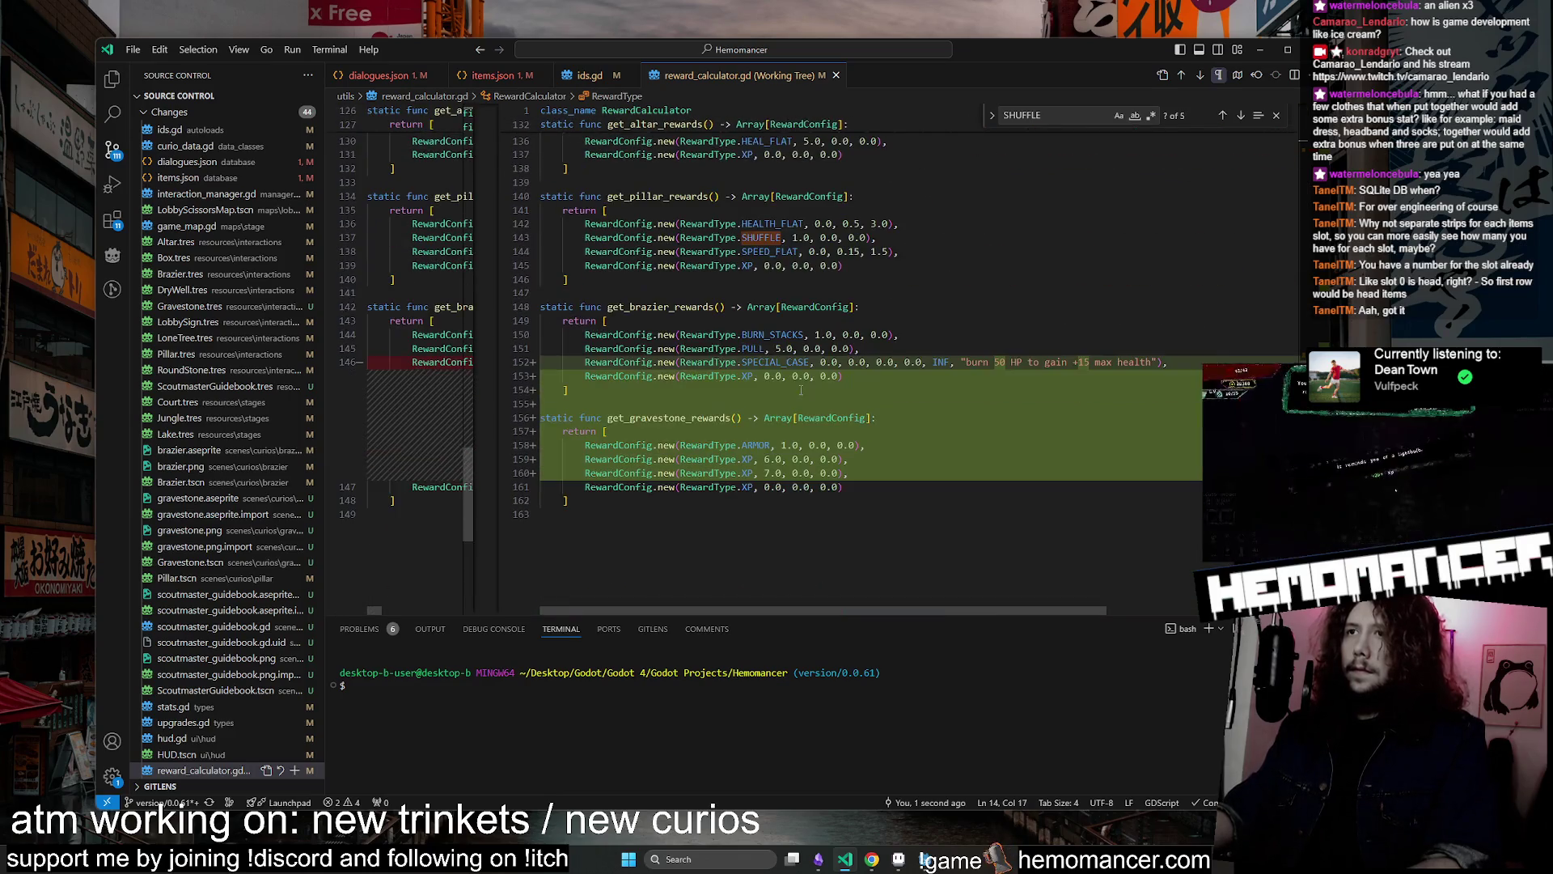
# Set gravestone reward line 159 to SLOW_STACKS with an amount of 1.0
pyautogui.doubleClick(772, 334)
pyautogui.hotkey('ctrl', 'c')
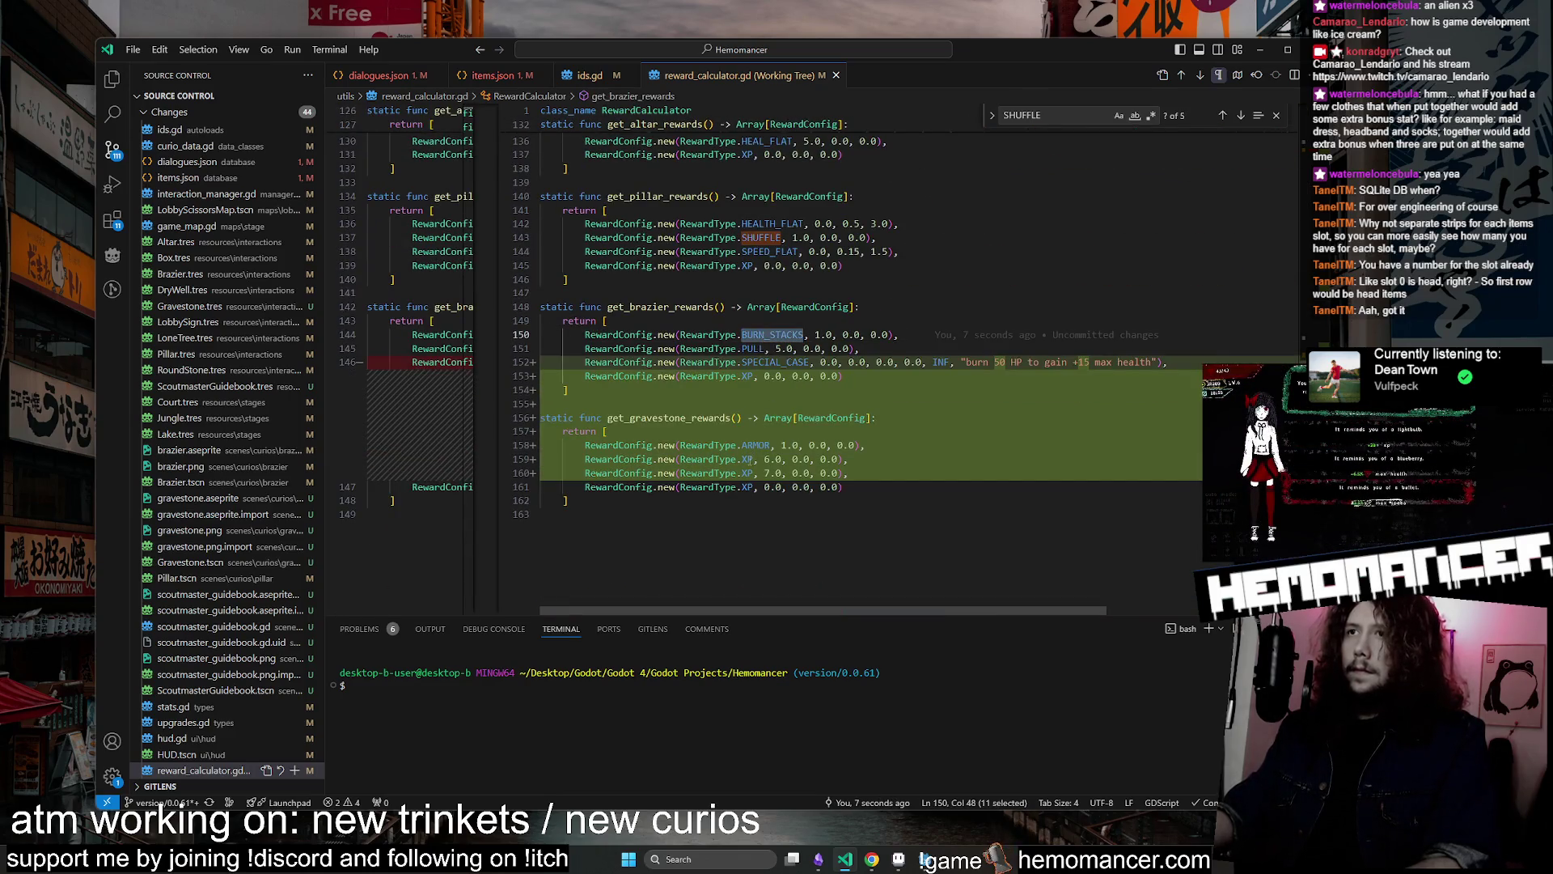
pyautogui.doubleClick(748, 459)
pyautogui.hotkey('ctrl', 'v')
pyautogui.click(767, 459)
pyautogui.press('BackSpace')
pyautogui.press('BackSpace')
pyautogui.press('BackSpace')
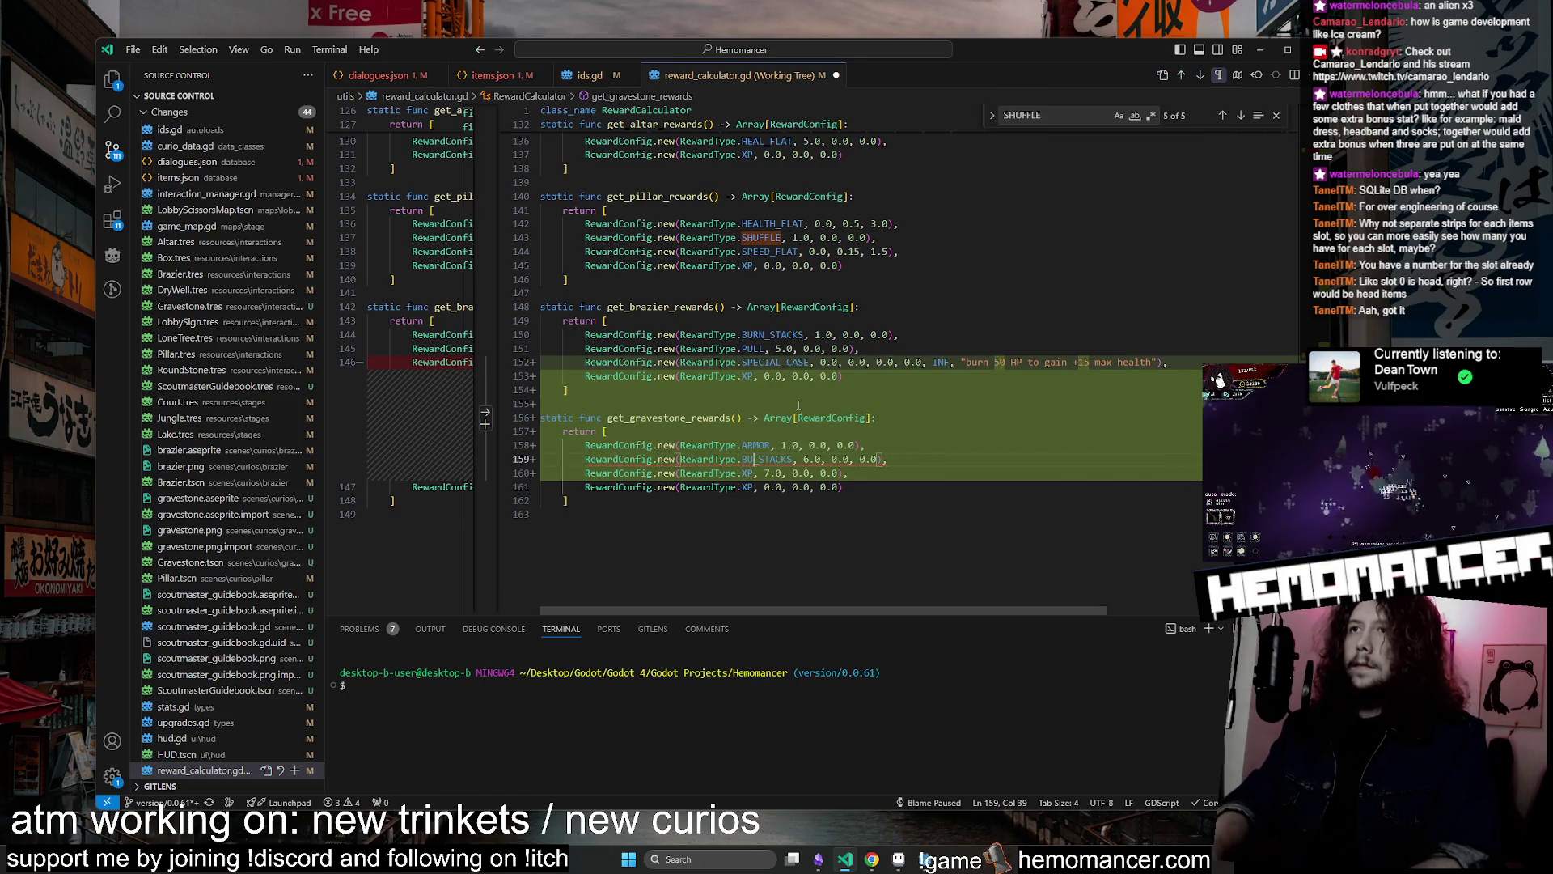
pyautogui.write('S')
pyautogui.press('Down')
pyautogui.press('Return')
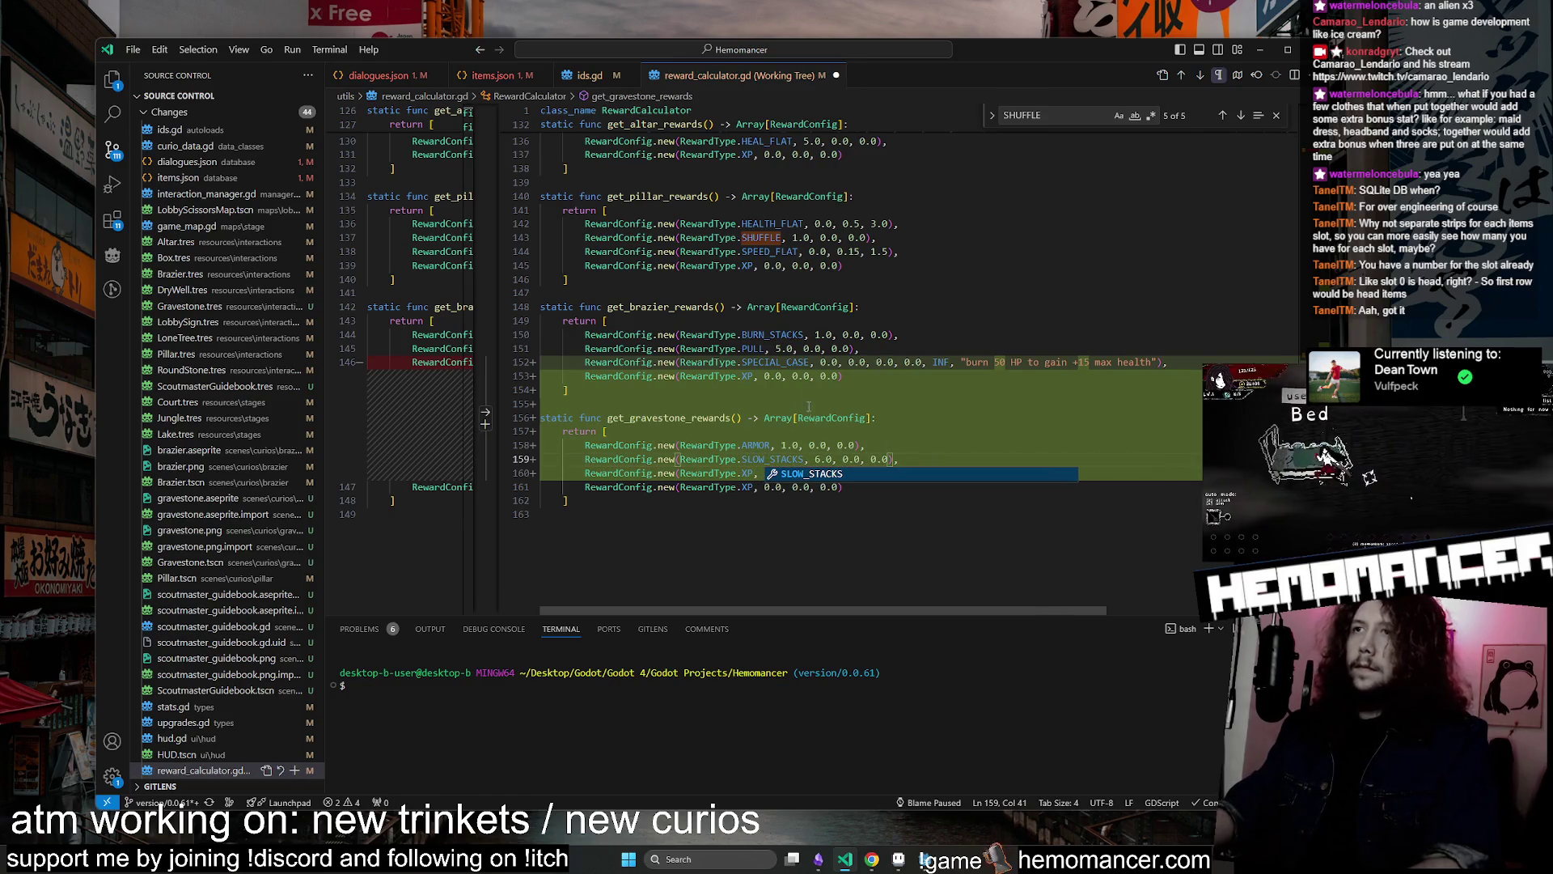
pyautogui.doubleClick(817, 459)
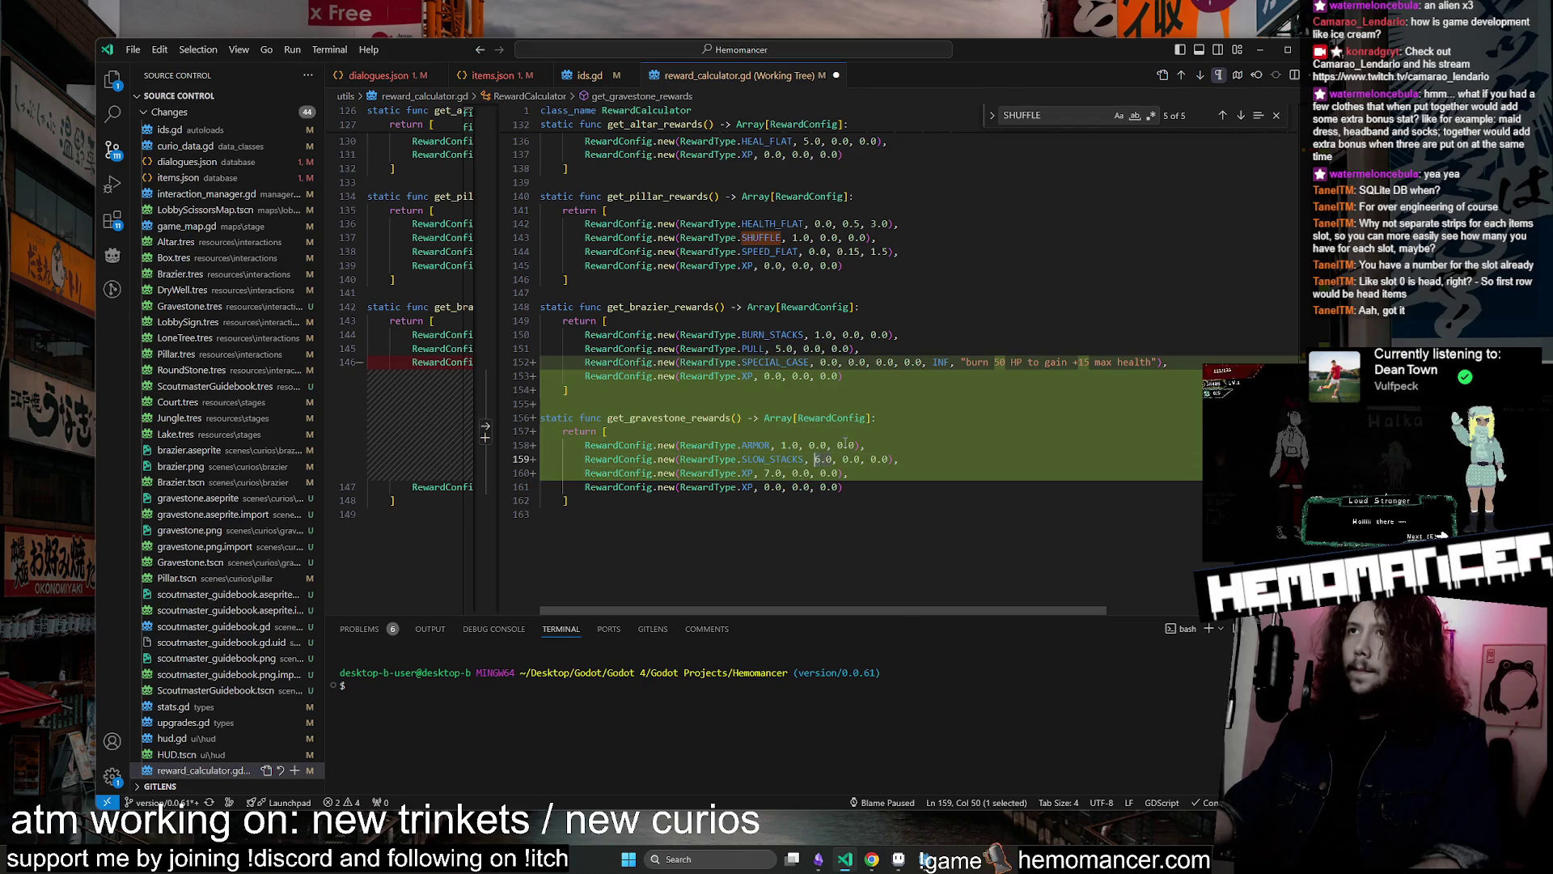
pyautogui.write('1')
# Examine the line 160 XP reward and the get_dry_well_rewards lines above
pyautogui.click(880, 488)
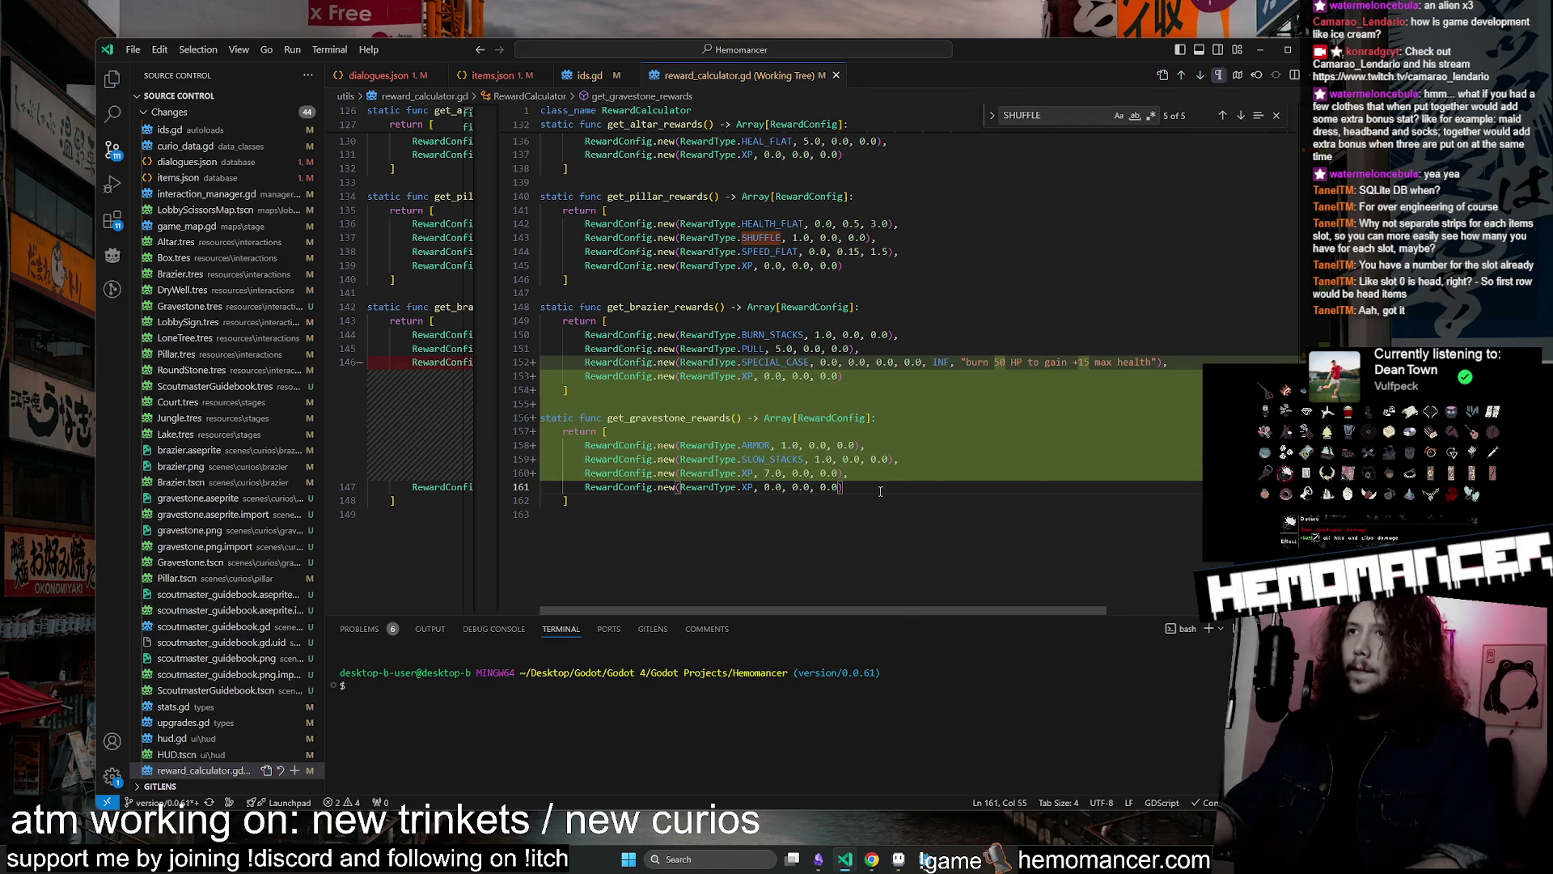
pyautogui.click(756, 474)
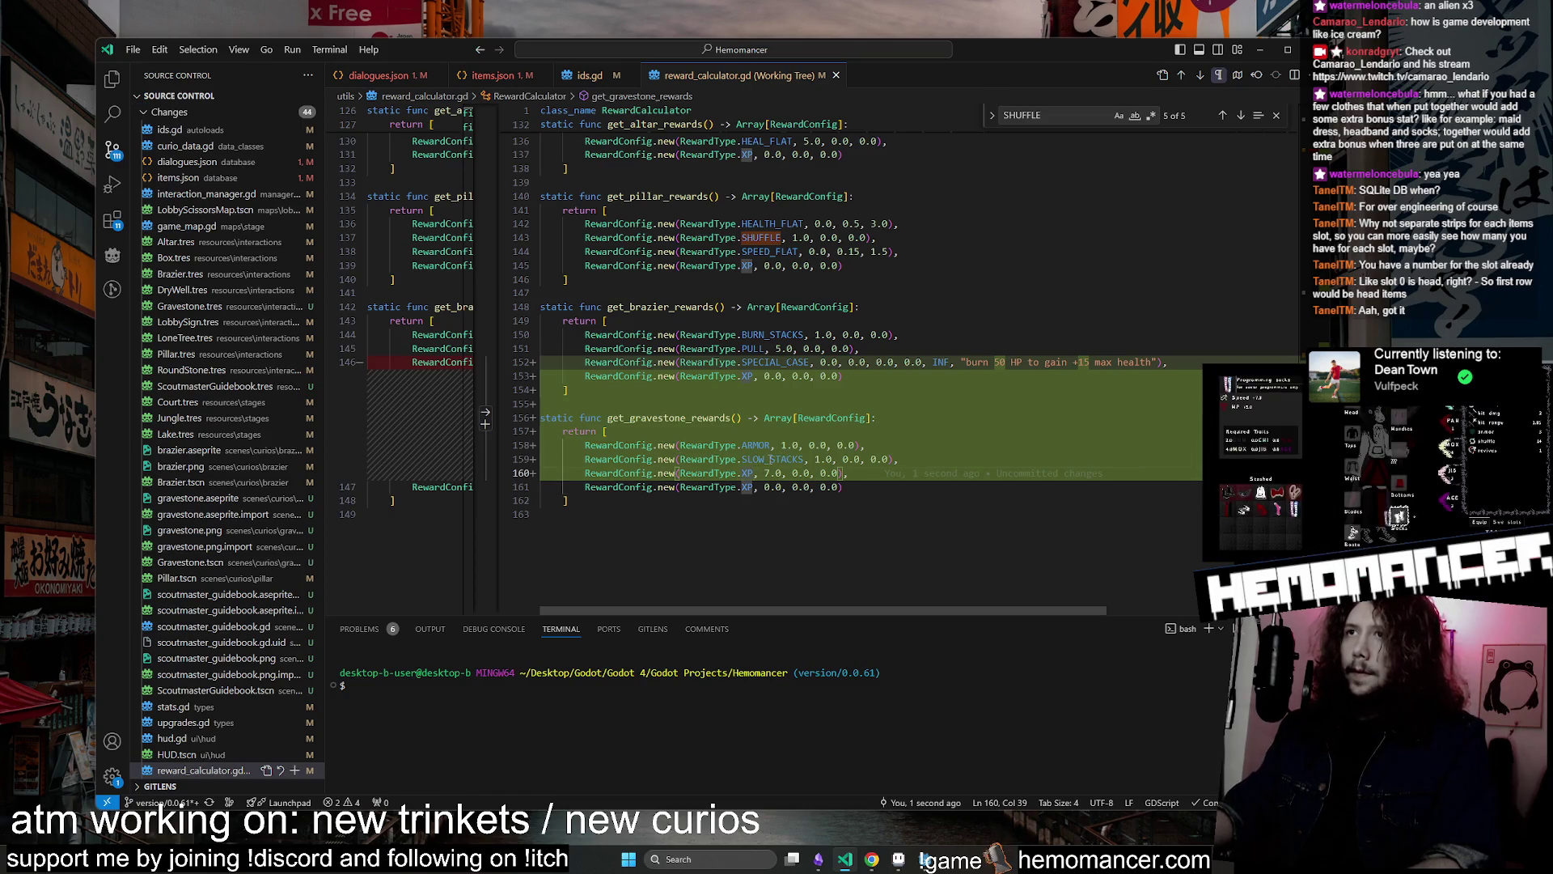
pyautogui.doubleClick(767, 473)
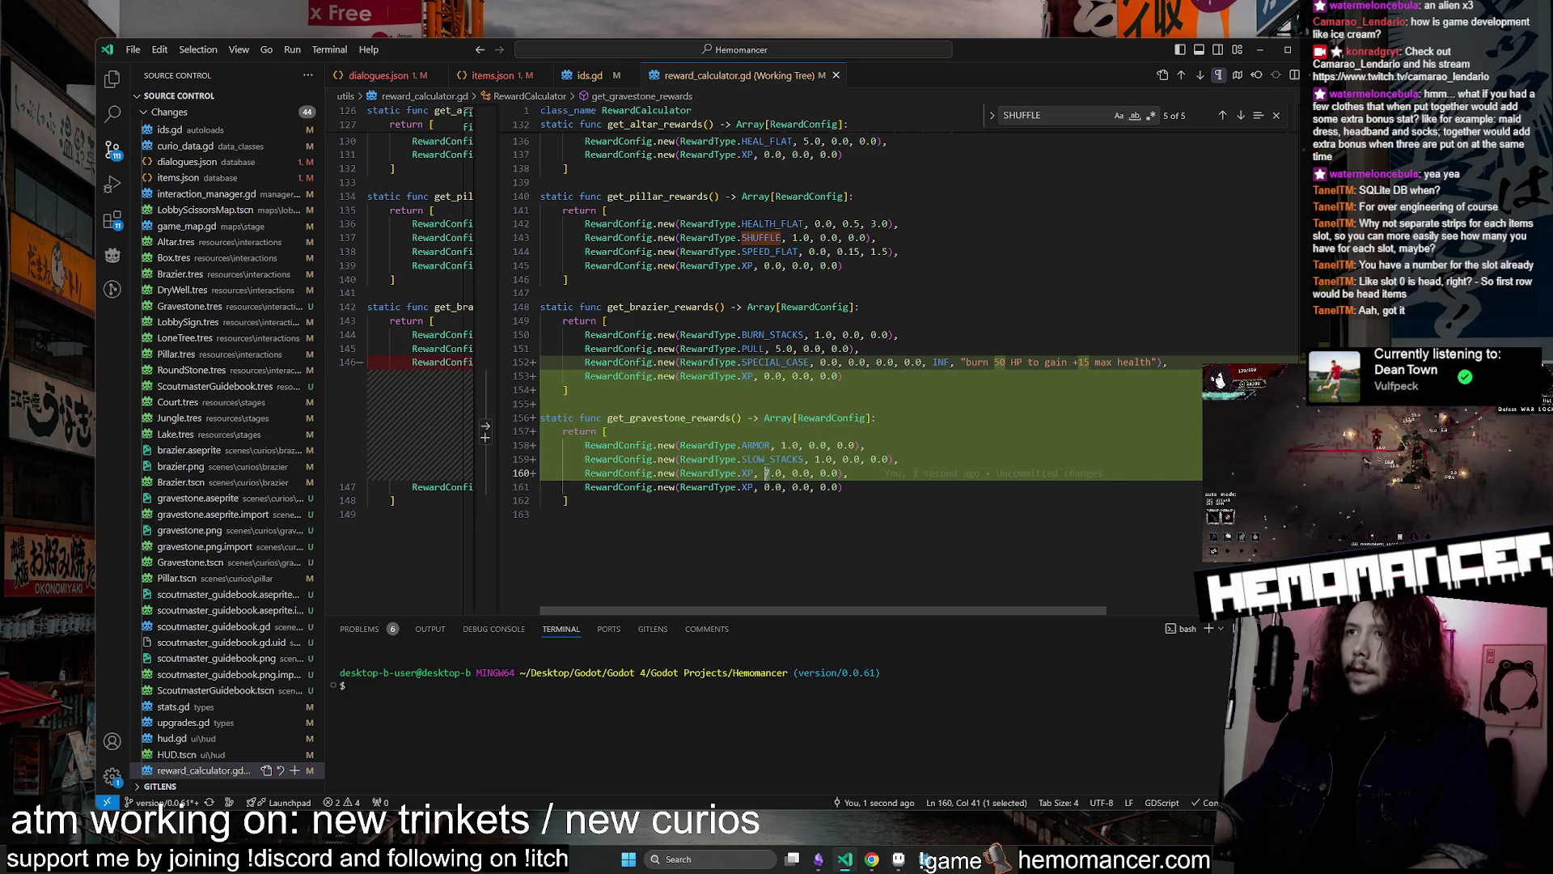
pyautogui.write('7')
pyautogui.click(725, 252)
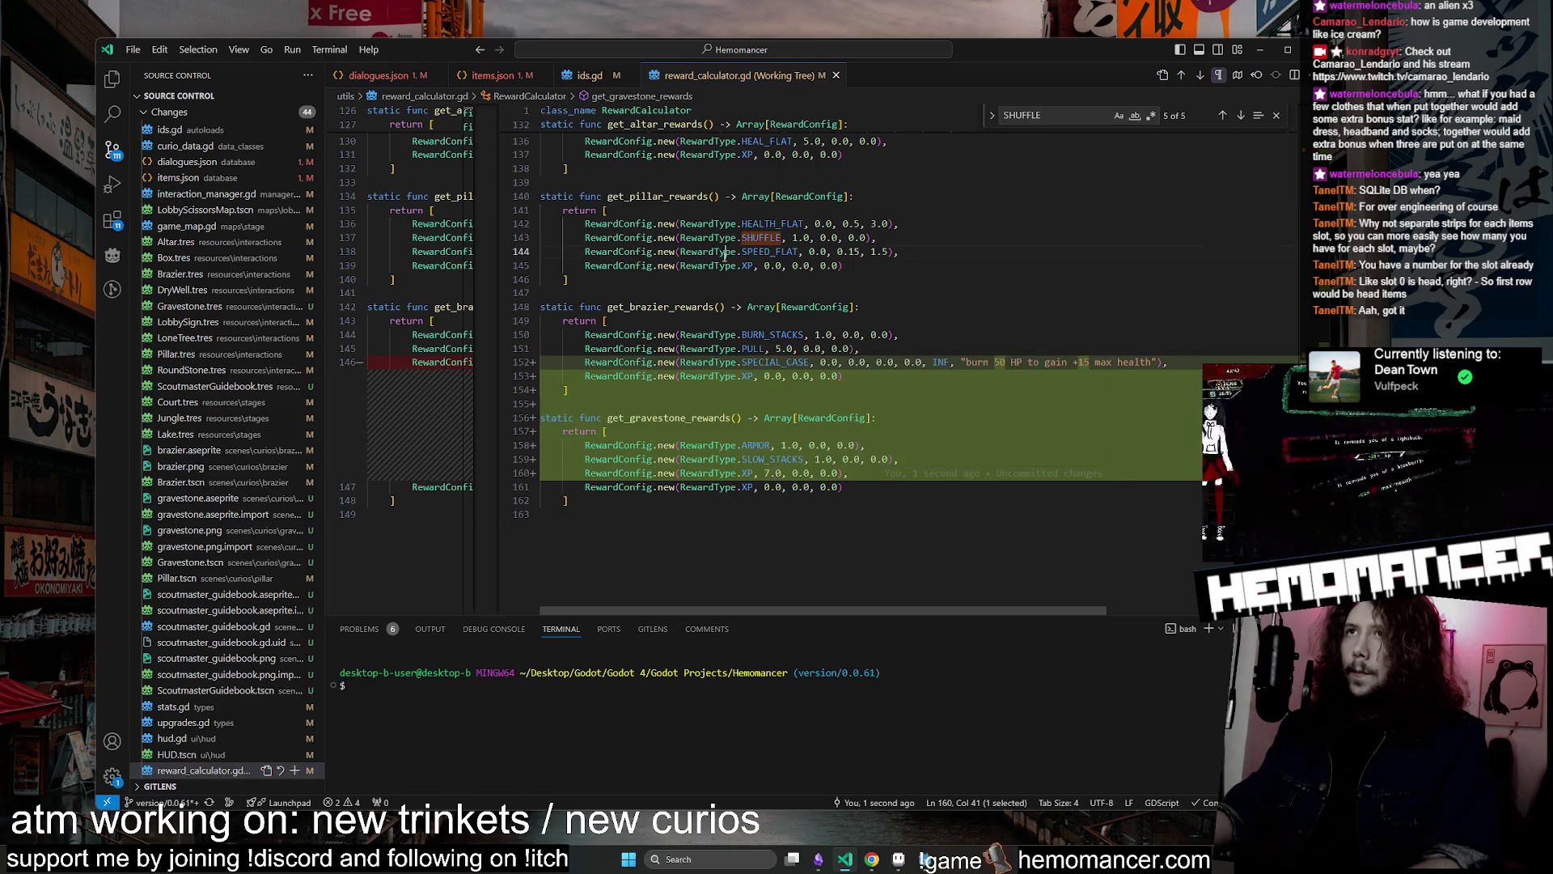
pyautogui.scroll(6, 726, 252)
pyautogui.moveTo(572, 303); pyautogui.dragTo(805, 288)
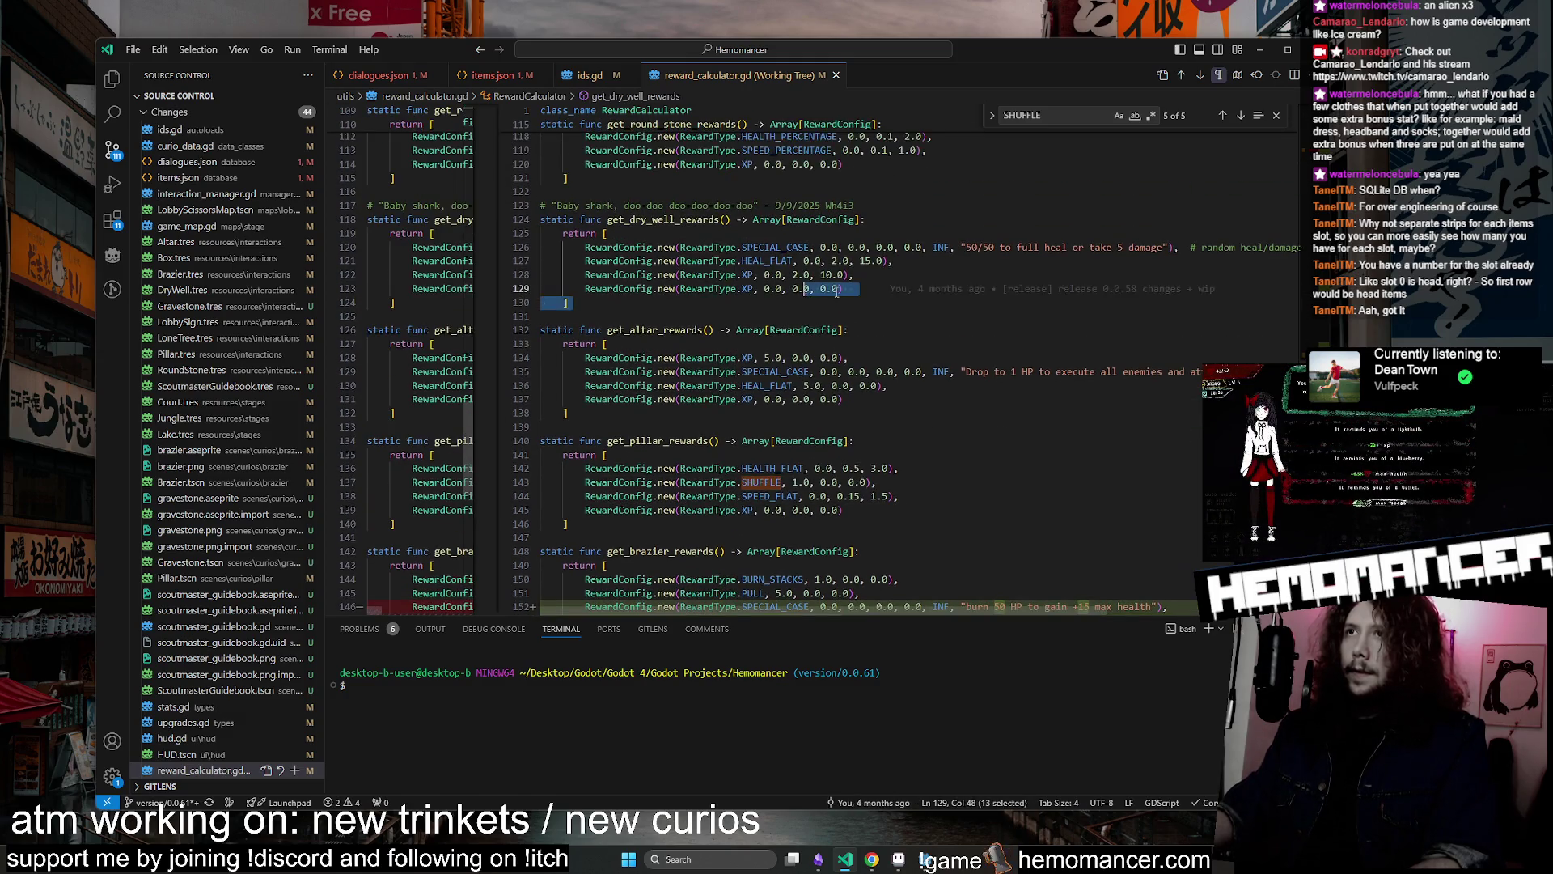
pyautogui.click(861, 275)
# Copy the round stone XP values 0.0, 1.0, 5.0 over gravestone line 160
pyautogui.scroll(2, 898, 287)
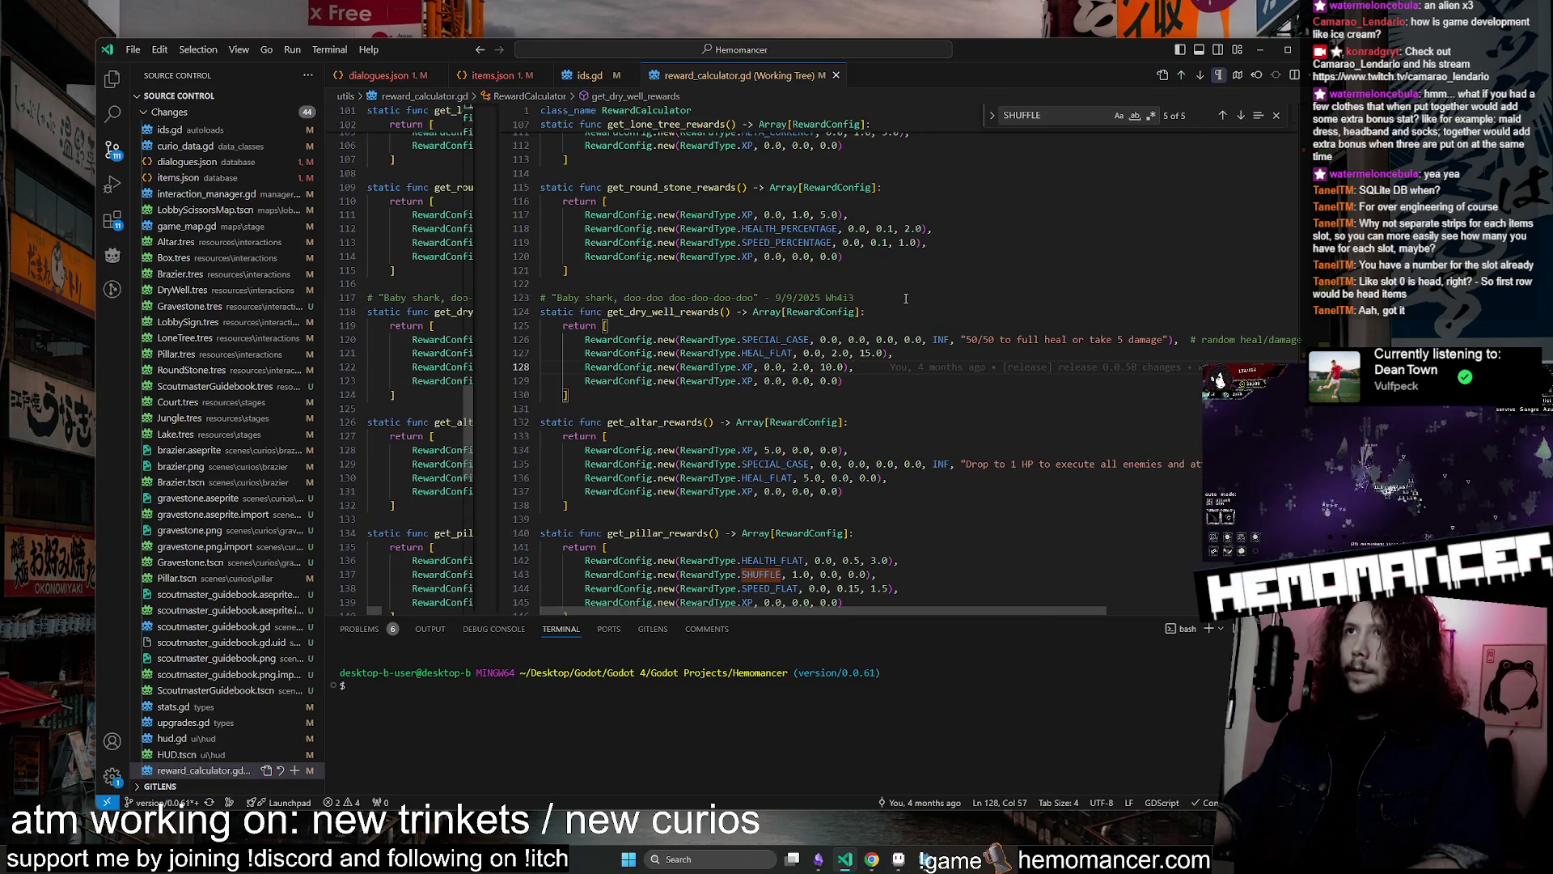
pyautogui.moveTo(962, 216); pyautogui.dragTo(966, 208)
pyautogui.hotkey('ctrl', 'c')
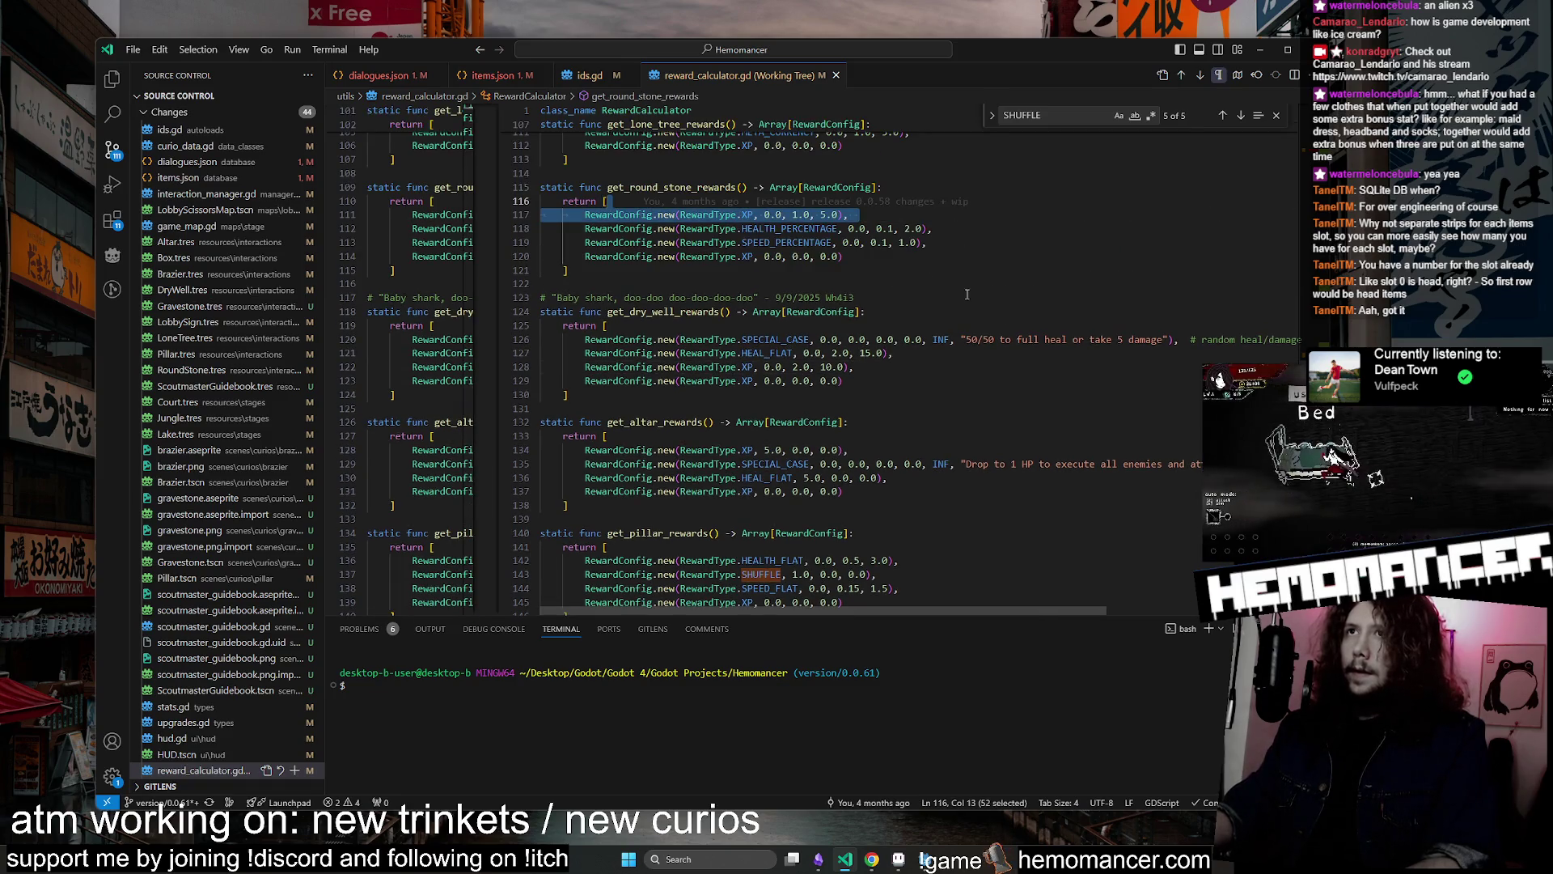
pyautogui.scroll(-10, 964, 303)
pyautogui.tripleClick(911, 376)
pyautogui.hotkey('ctrl', 'v')
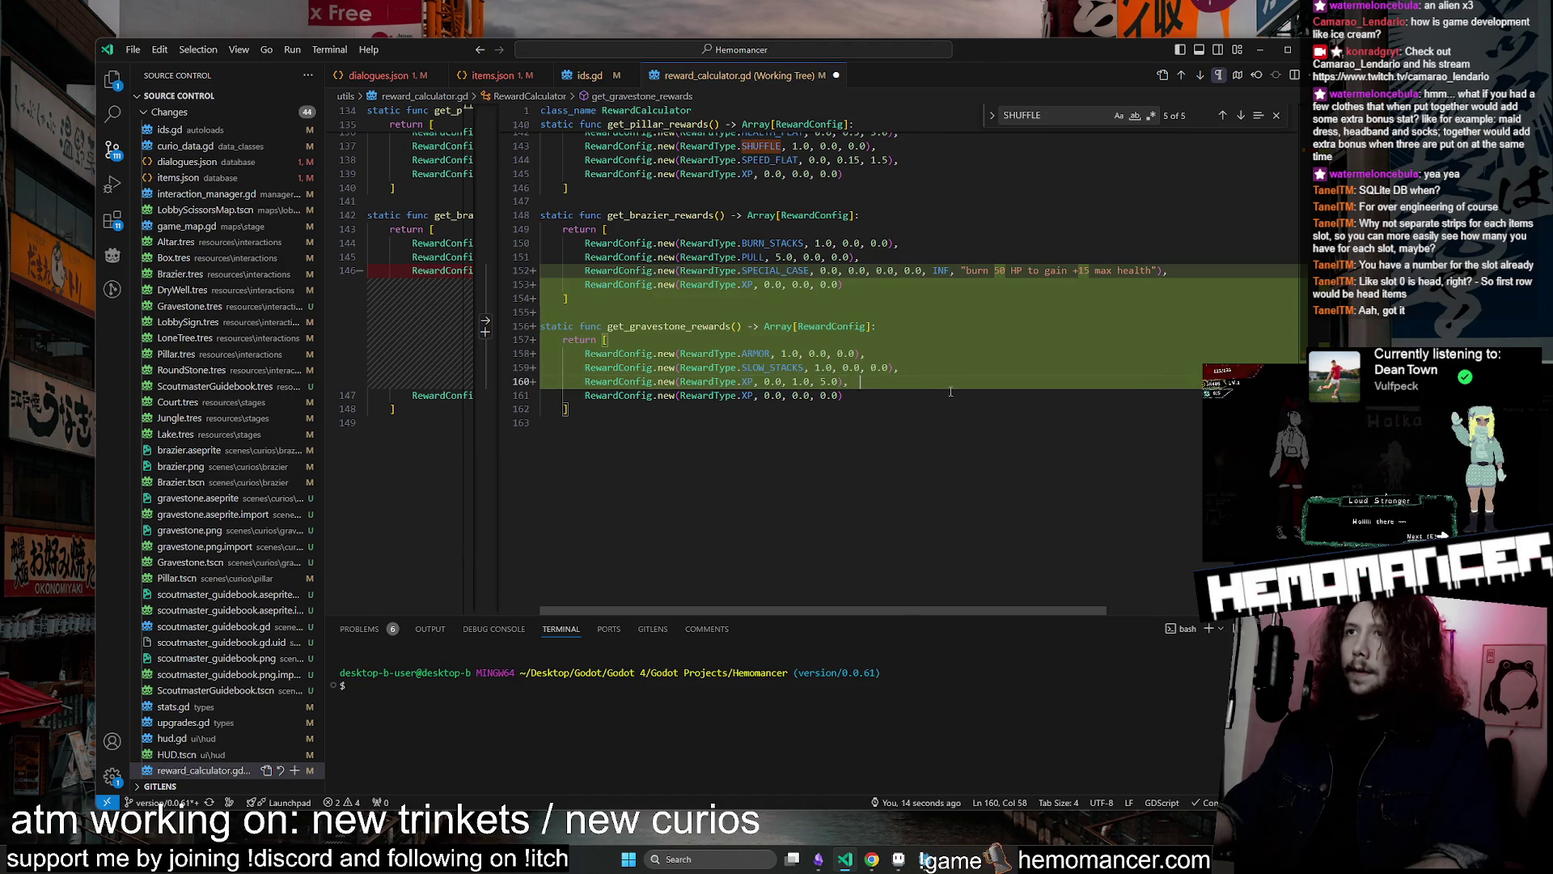
pyautogui.press('BackSpace')
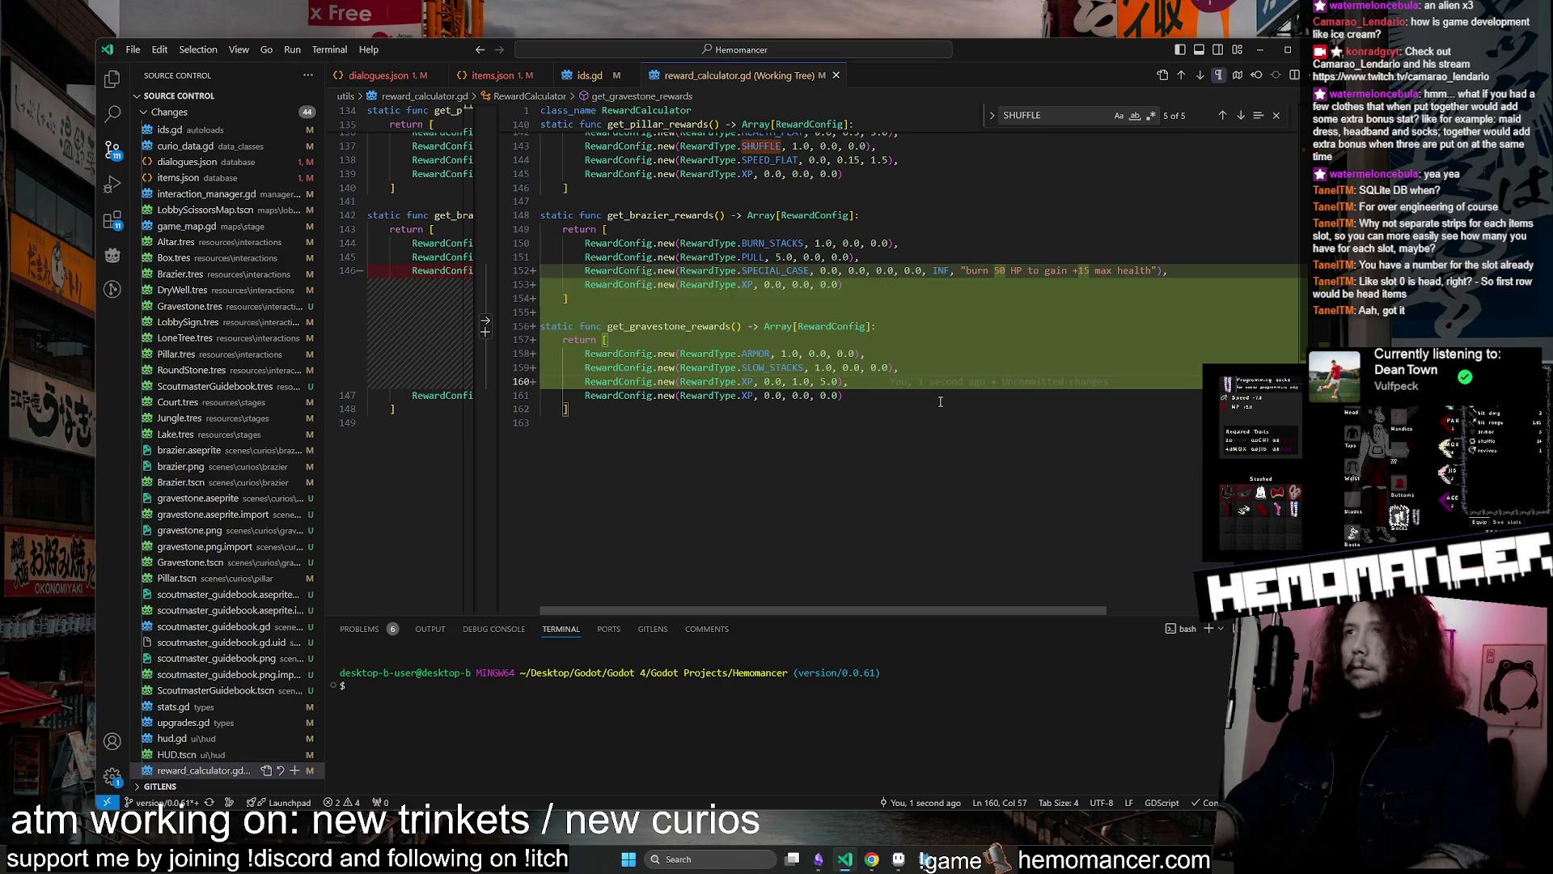
pyautogui.press('BackSpace')
# Review the water_mult slow stacks text and the ARMOR case in generate_reward_text
pyautogui.scroll(15, 939, 401)
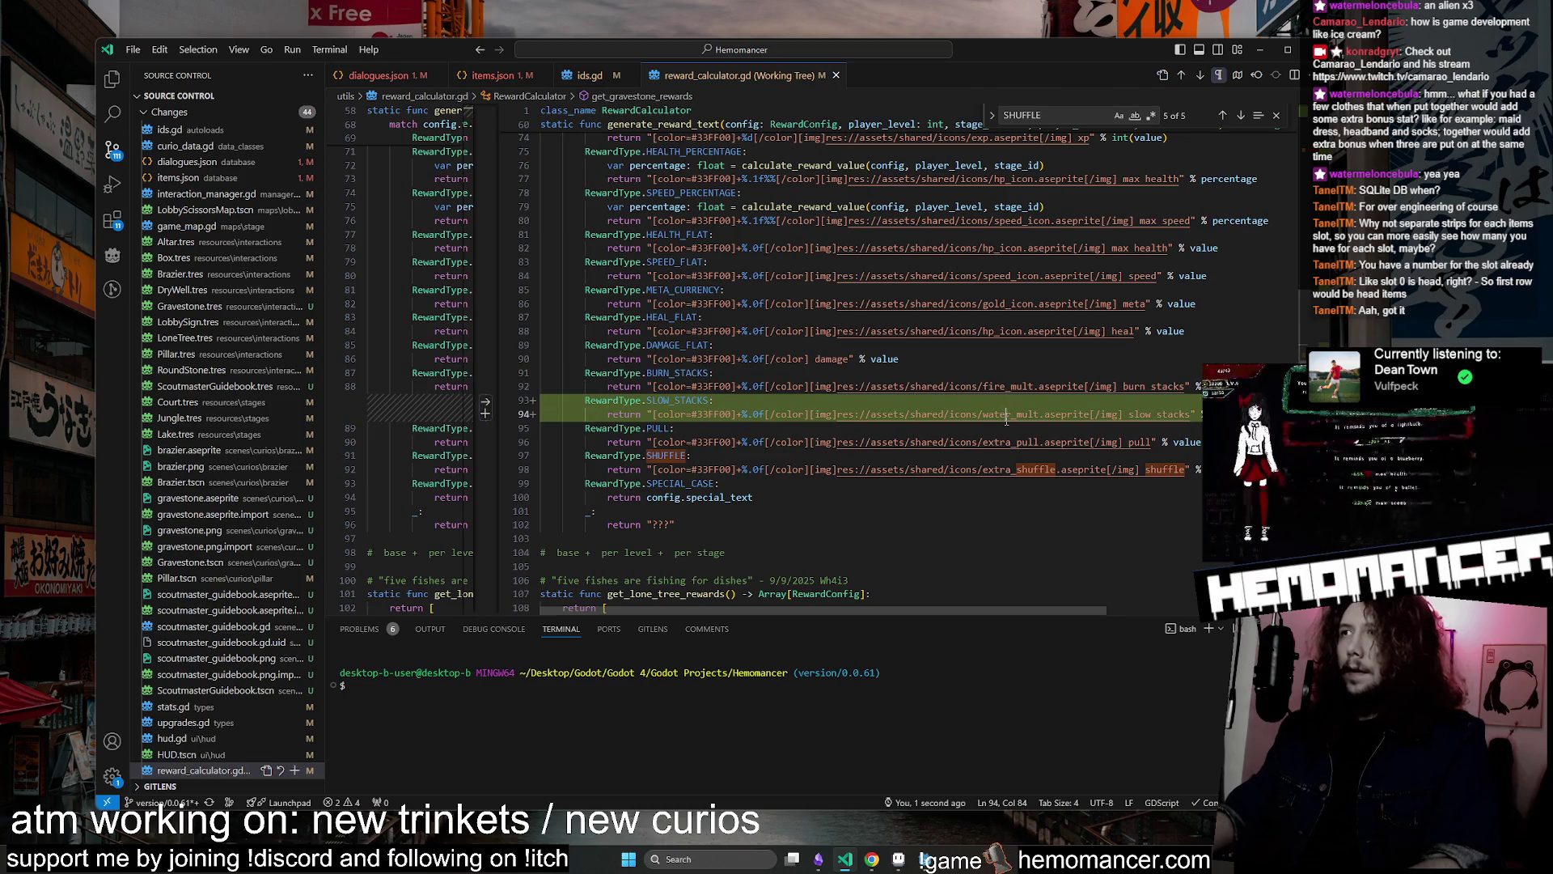
pyautogui.doubleClick(1007, 415)
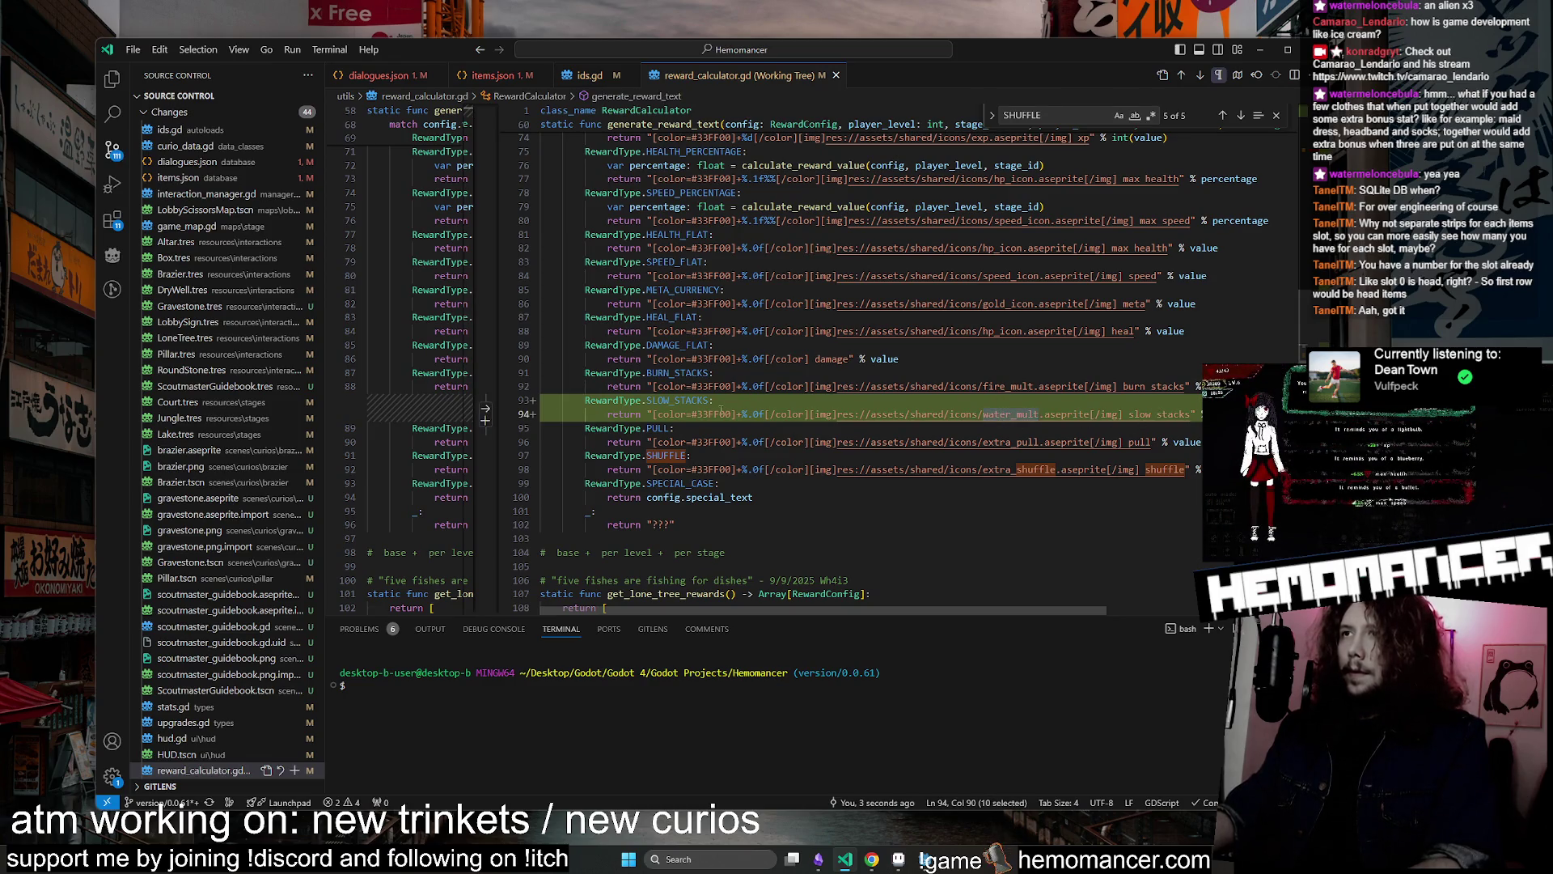
pyautogui.scroll(1, 1123, 469)
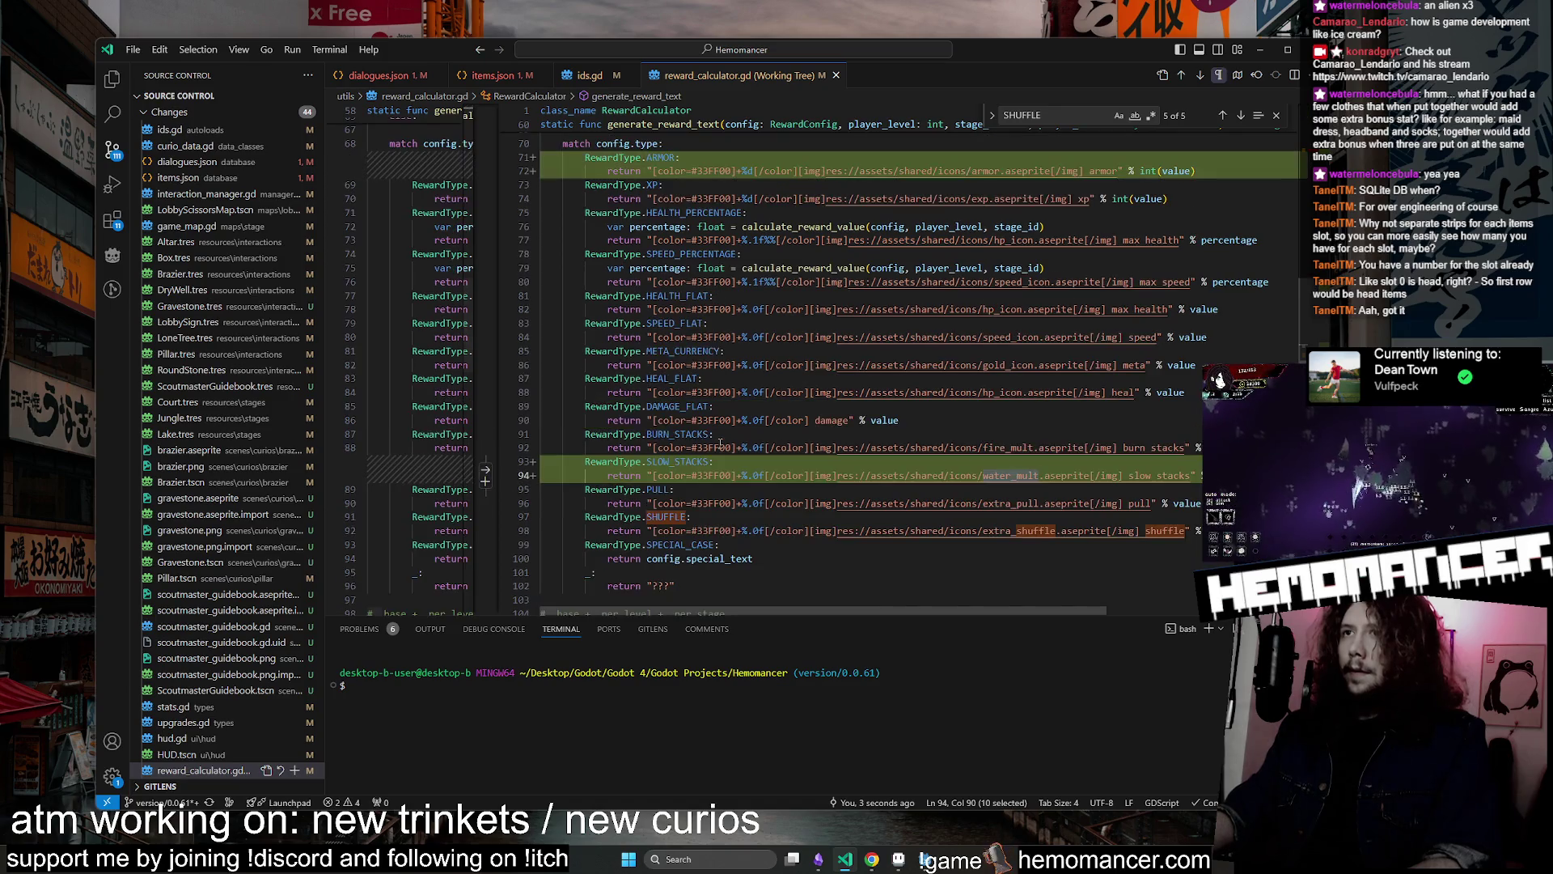
pyautogui.scroll(1, 1108, 324)
pyautogui.click(1093, 188)
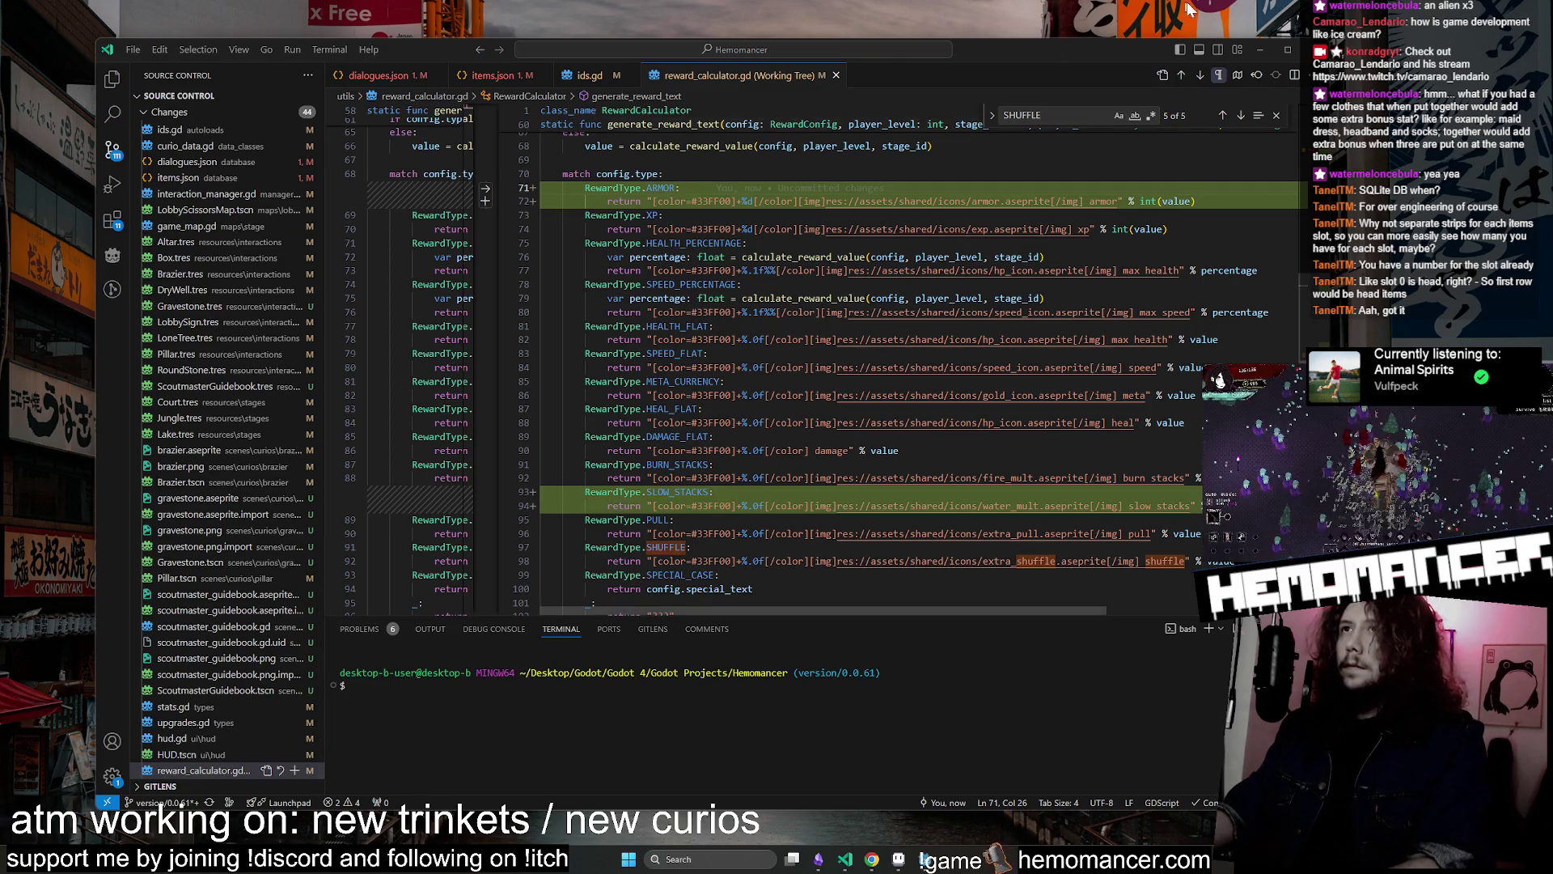
# Minimise the VS Code window showing the reward_calculator.gd diff
pyautogui.click(1258, 47)
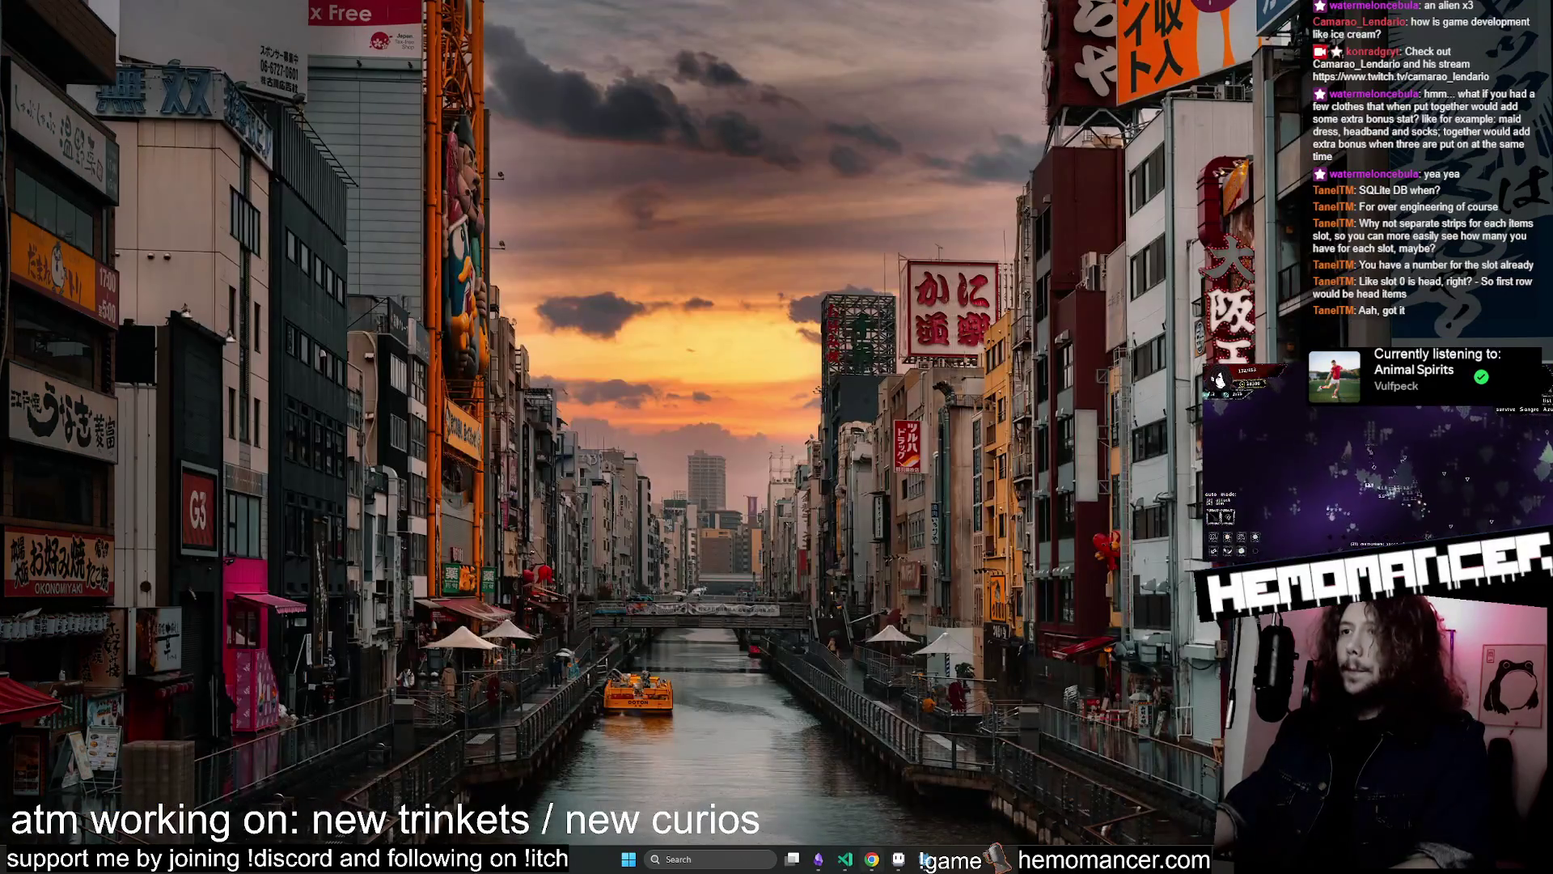
# Launch the Hemomancer playtest from Godot with F5 and enlarge the game window
pyautogui.click(869, 862)
pyautogui.click(843, 862)
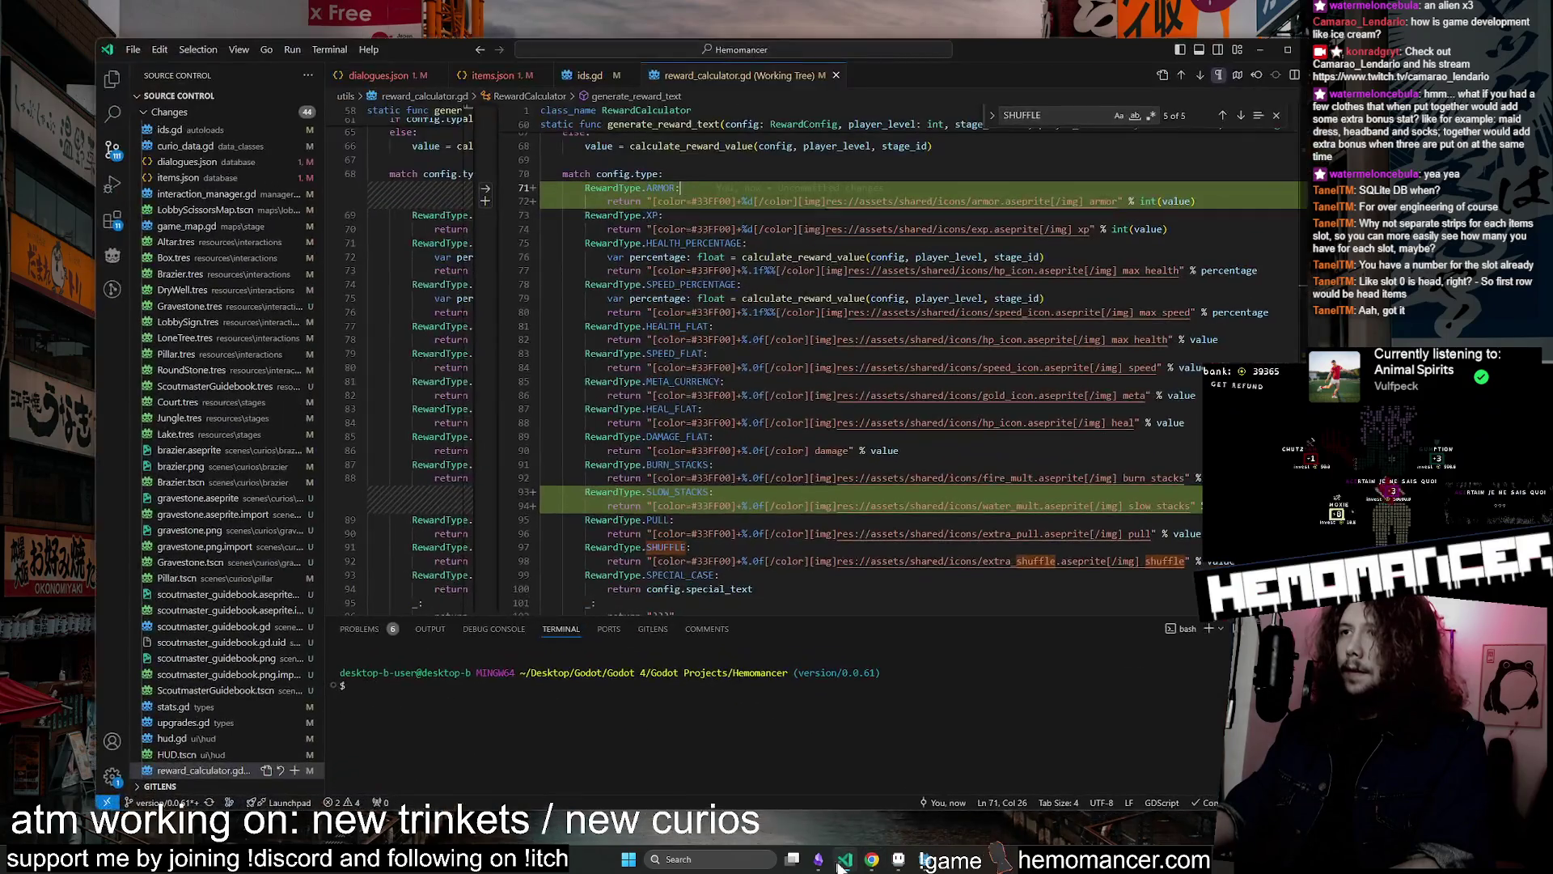
pyautogui.click(926, 862)
pyautogui.press('F5')
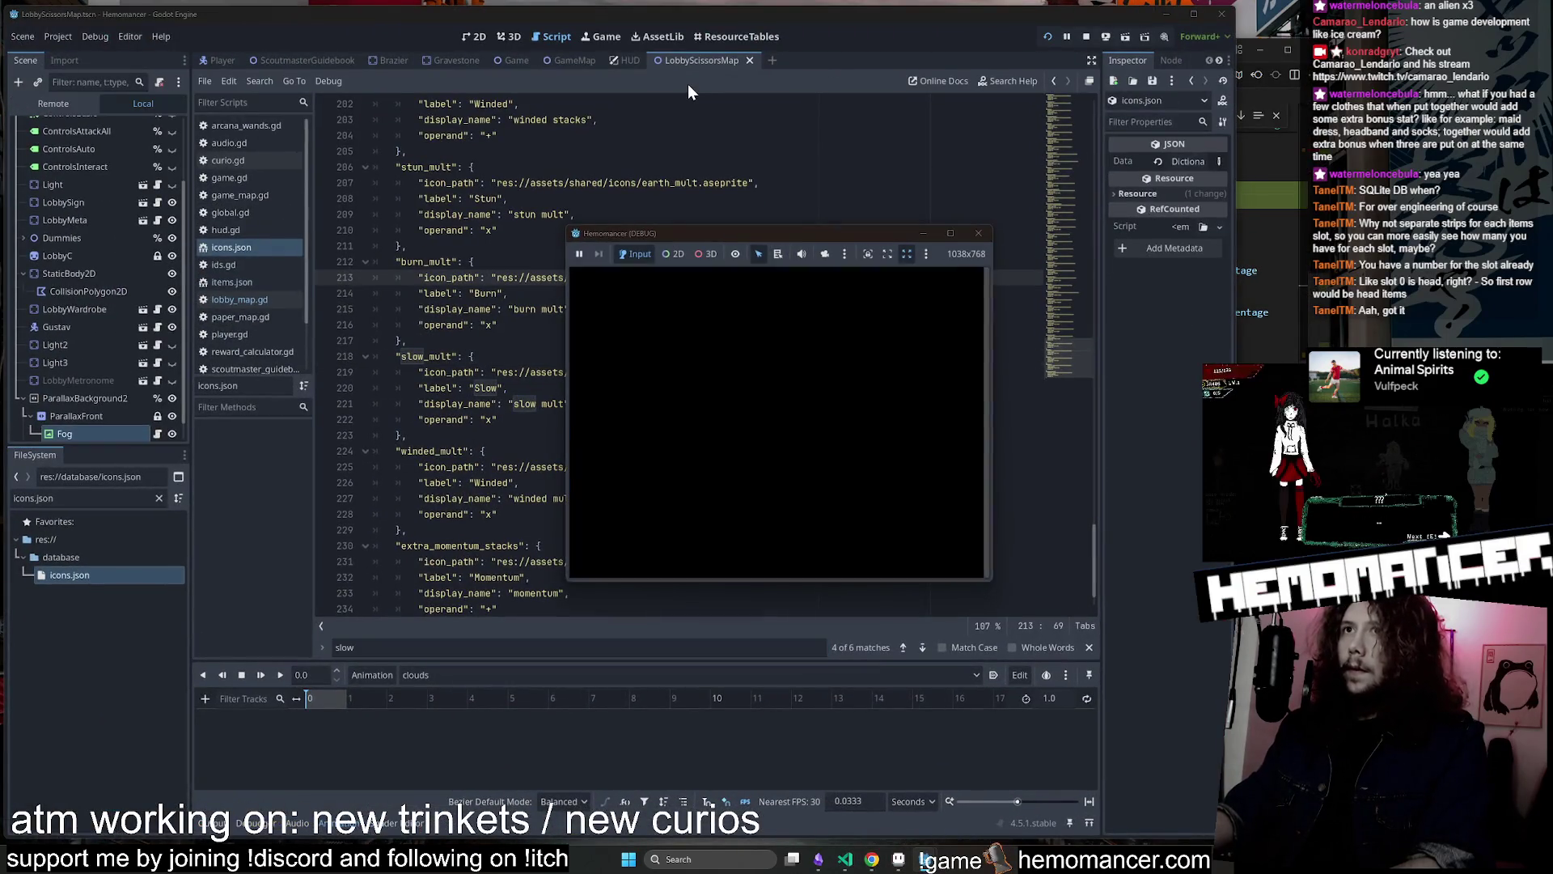
pyautogui.moveTo(565, 582); pyautogui.dragTo(253, 801)
pyautogui.moveTo(994, 226); pyautogui.dragTo(1202, 10)
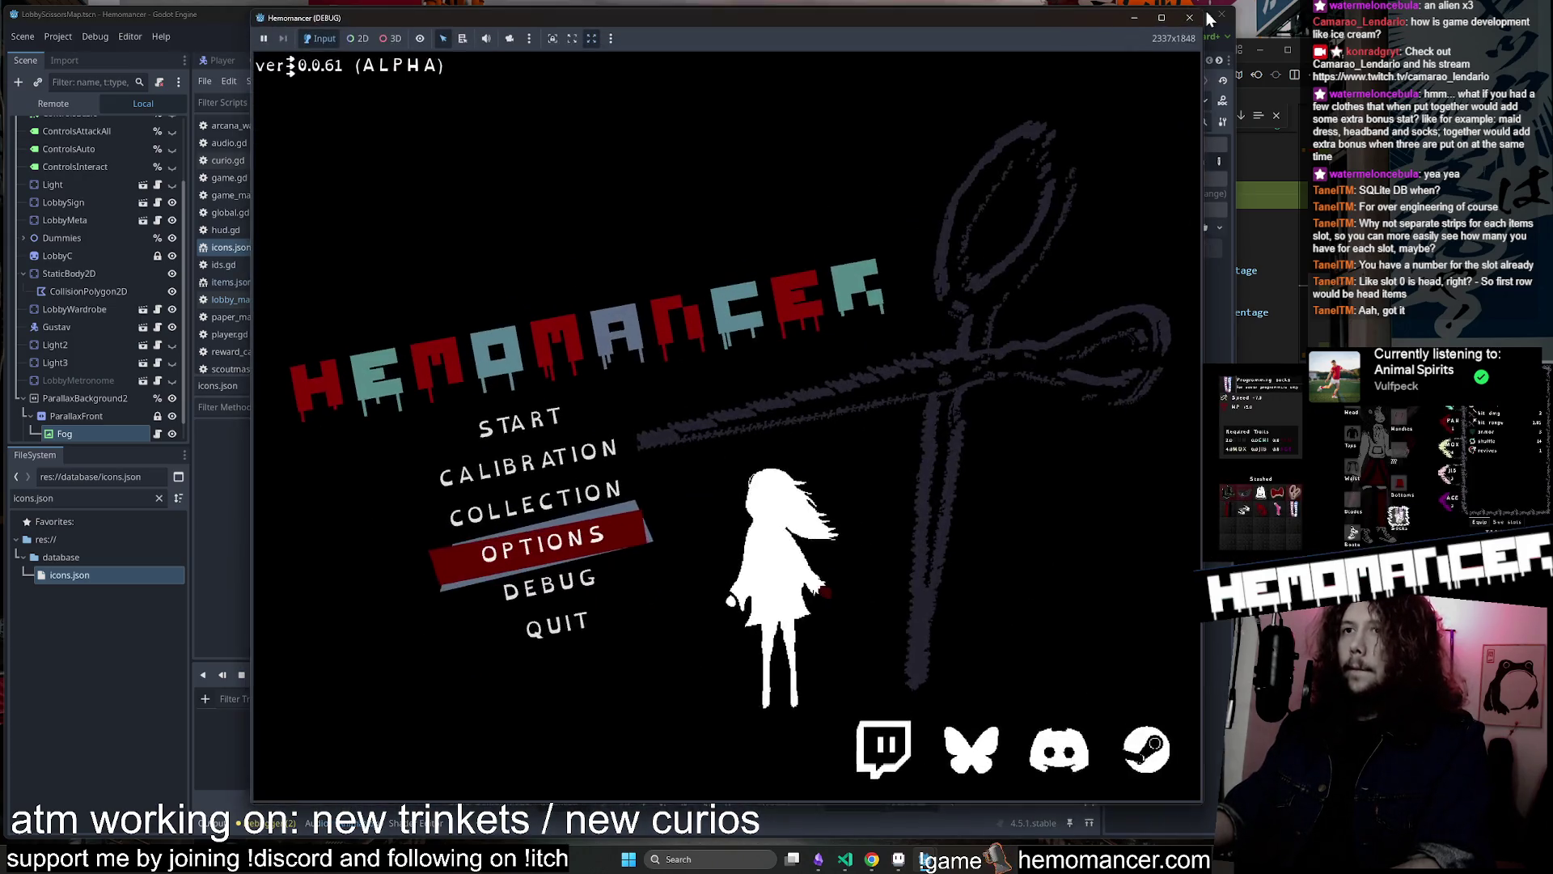
# Peek at Options, start into the lobby, walk up-left, then close the game
pyautogui.click(537, 544)
pyautogui.click(712, 775)
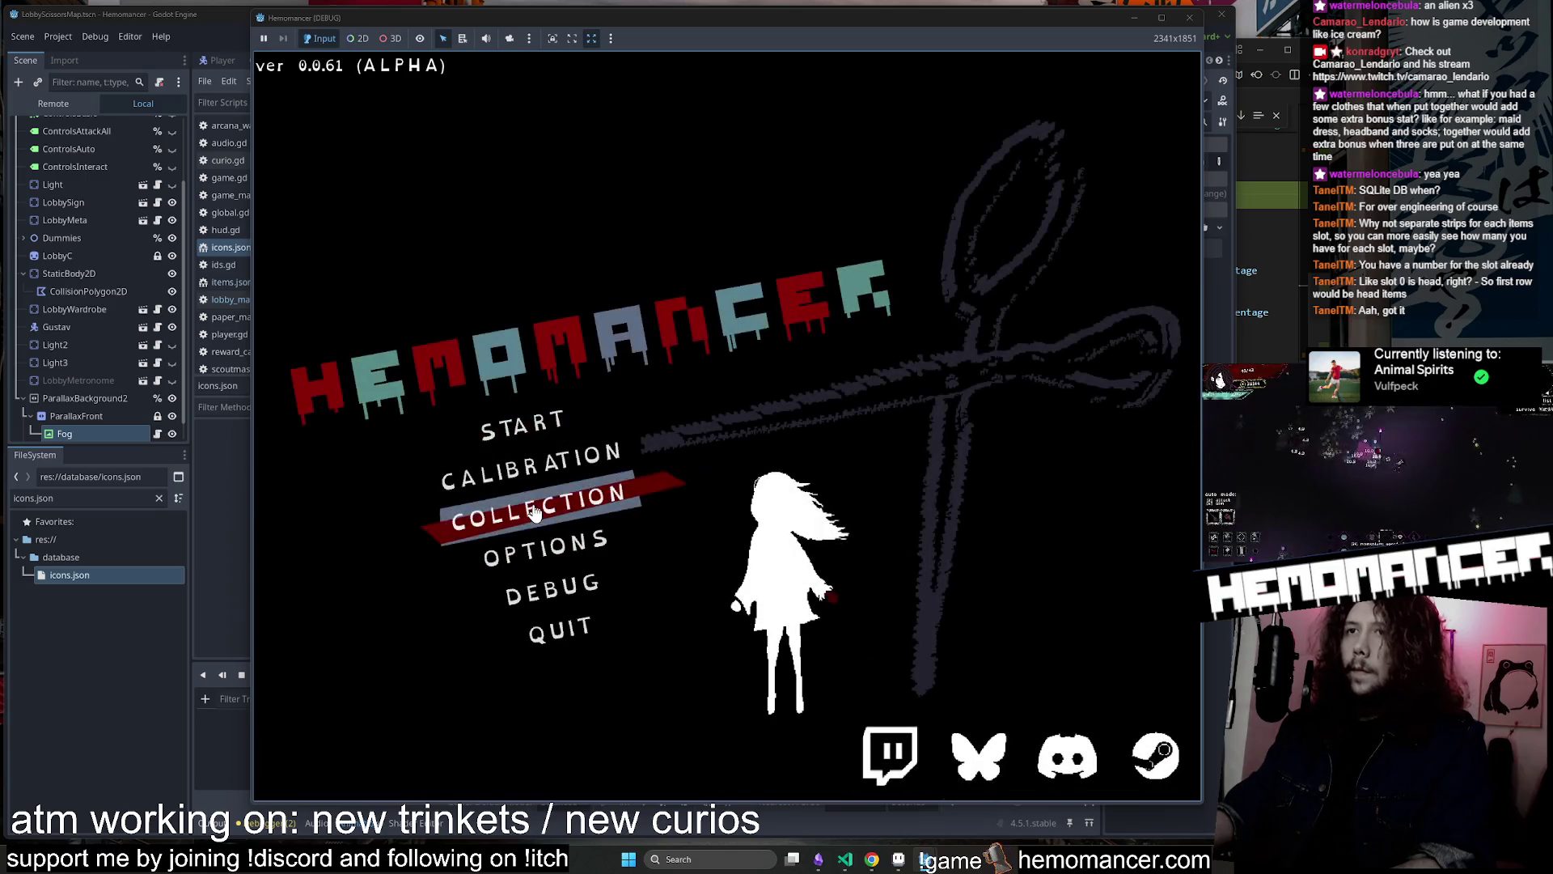
pyautogui.click(537, 423)
pyautogui.press('Up')
pyautogui.press('Left')
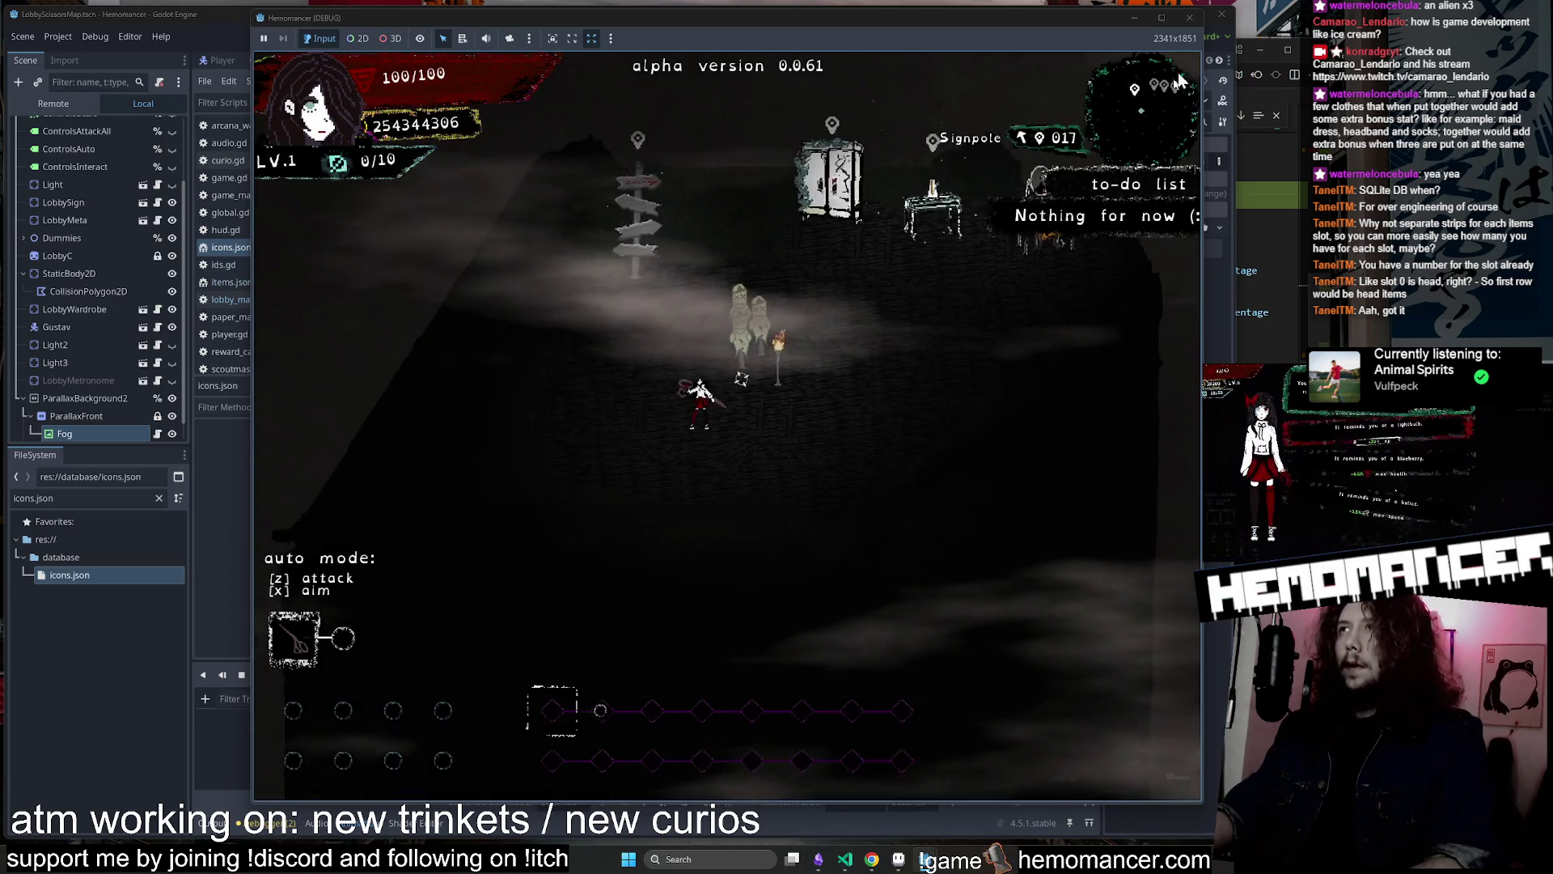
pyautogui.click(1189, 17)
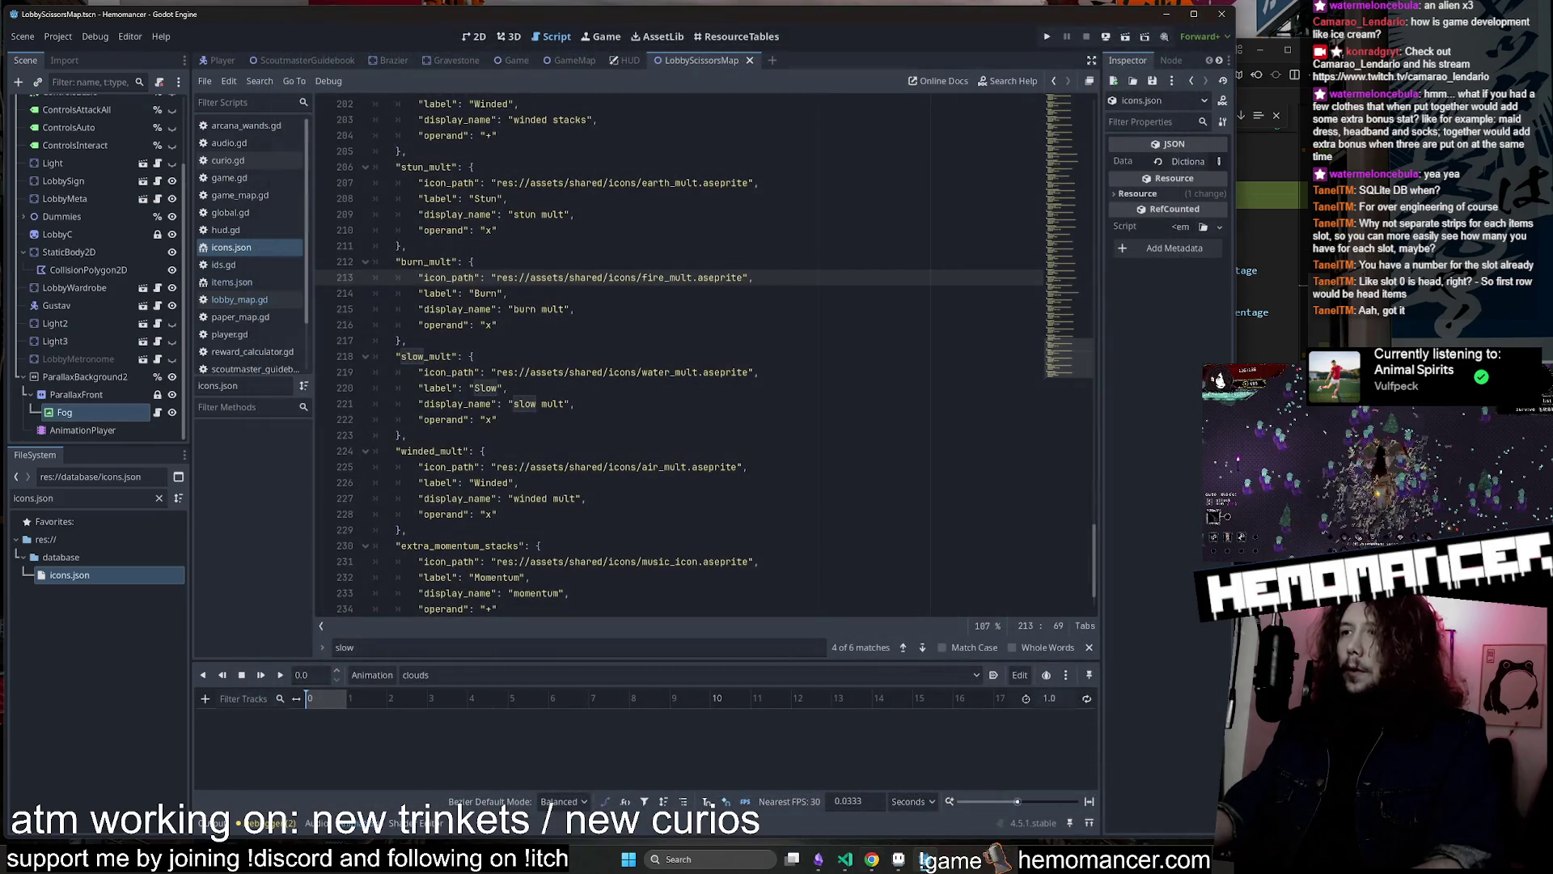
pyautogui.click(847, 861)
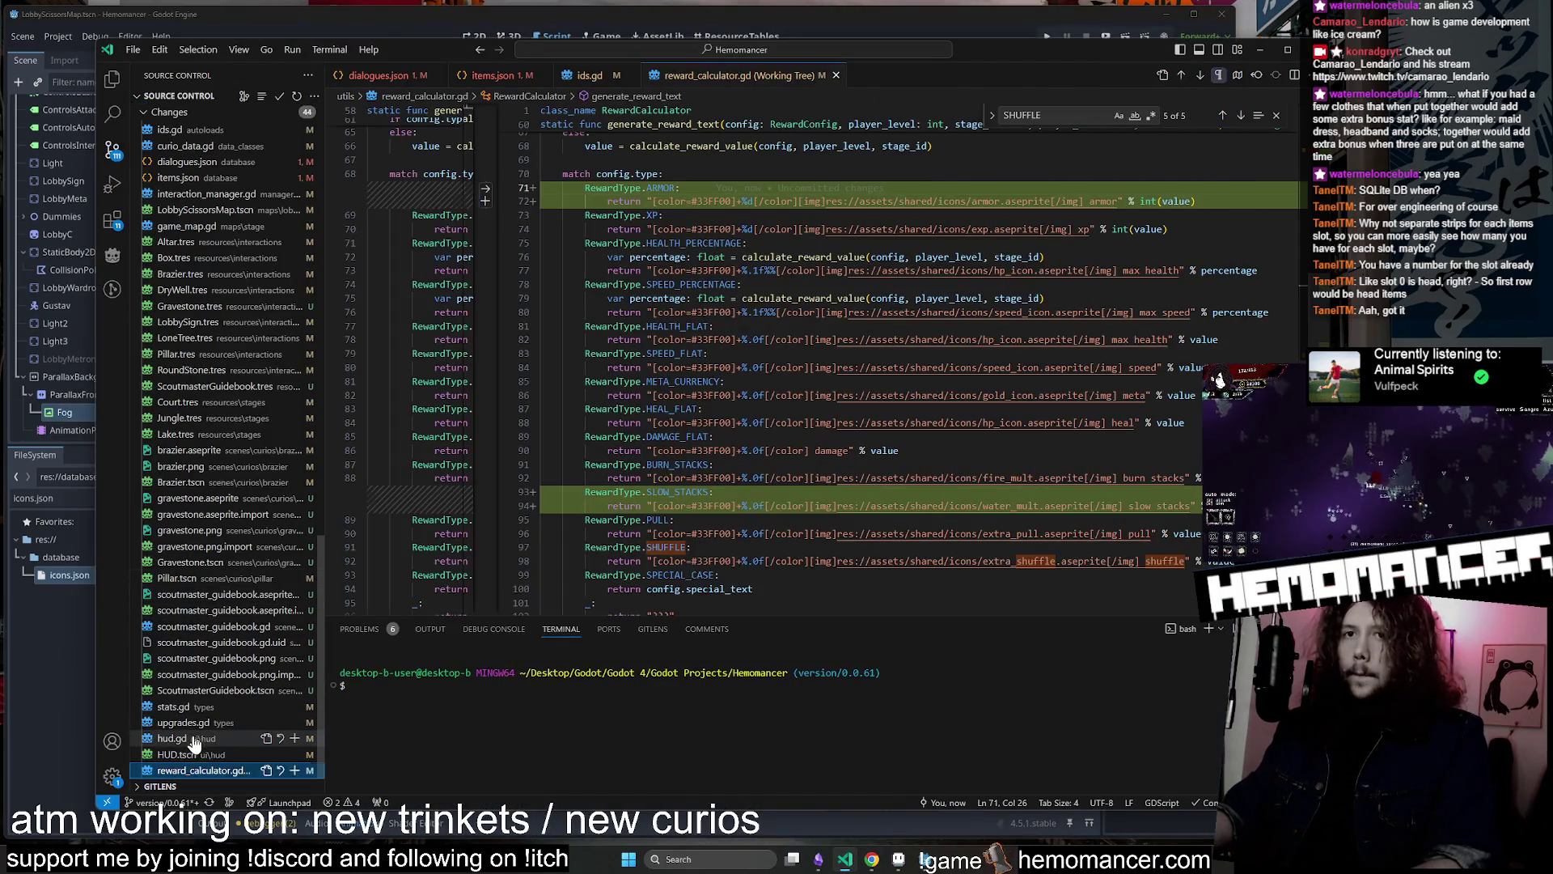
# Review diffs of hud.gd, upgrades.gd, stats.gd, items.json and dialogues.json, then open Gravestone.tscn
pyautogui.click(185, 738)
pyautogui.click(186, 722)
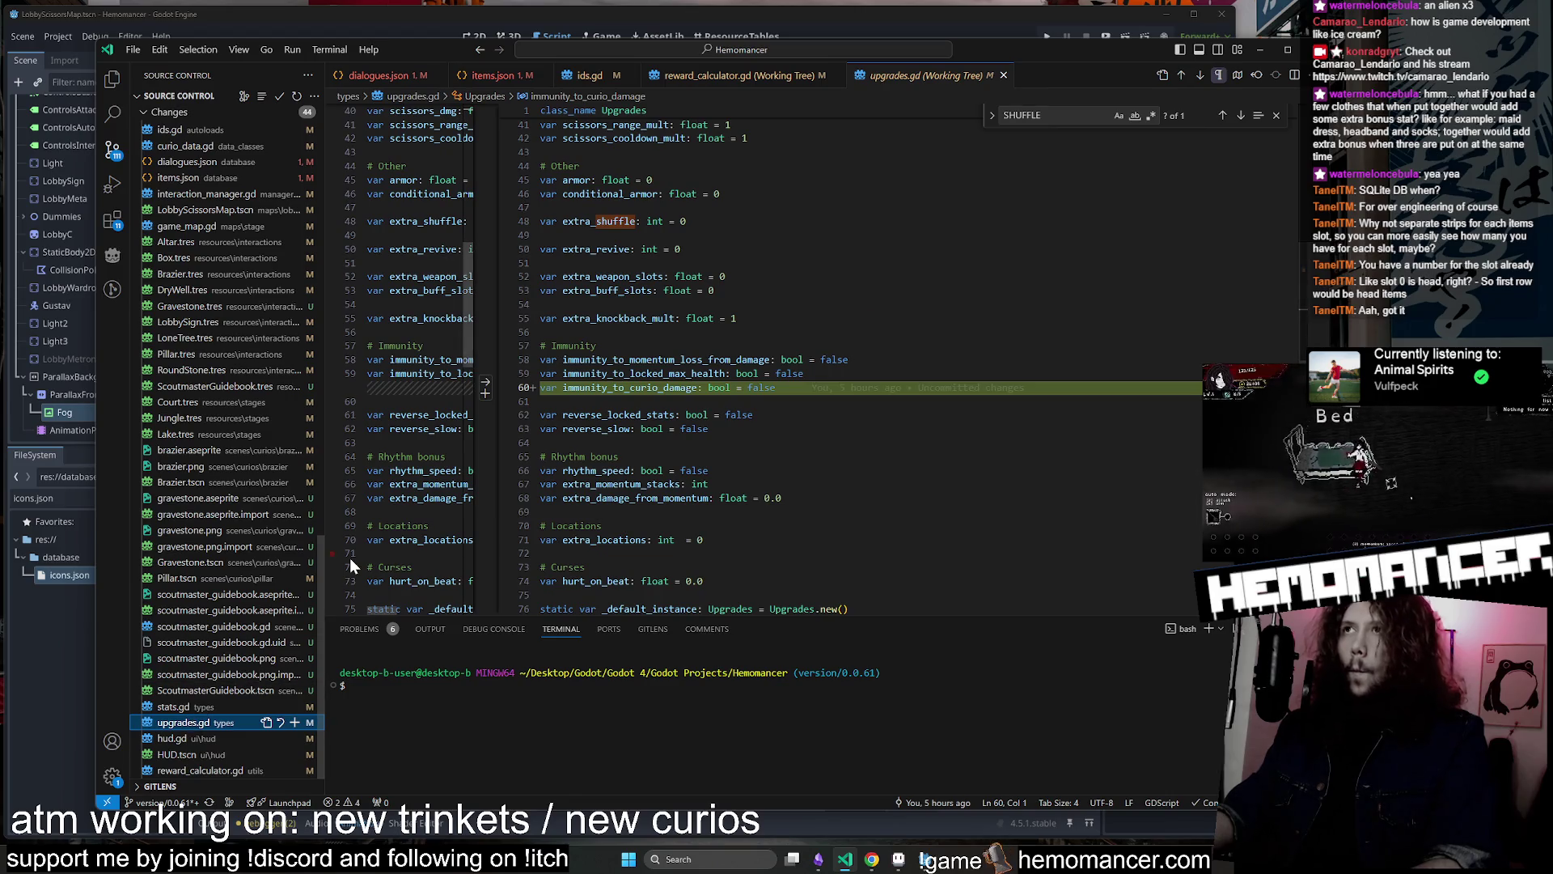
pyautogui.click(198, 708)
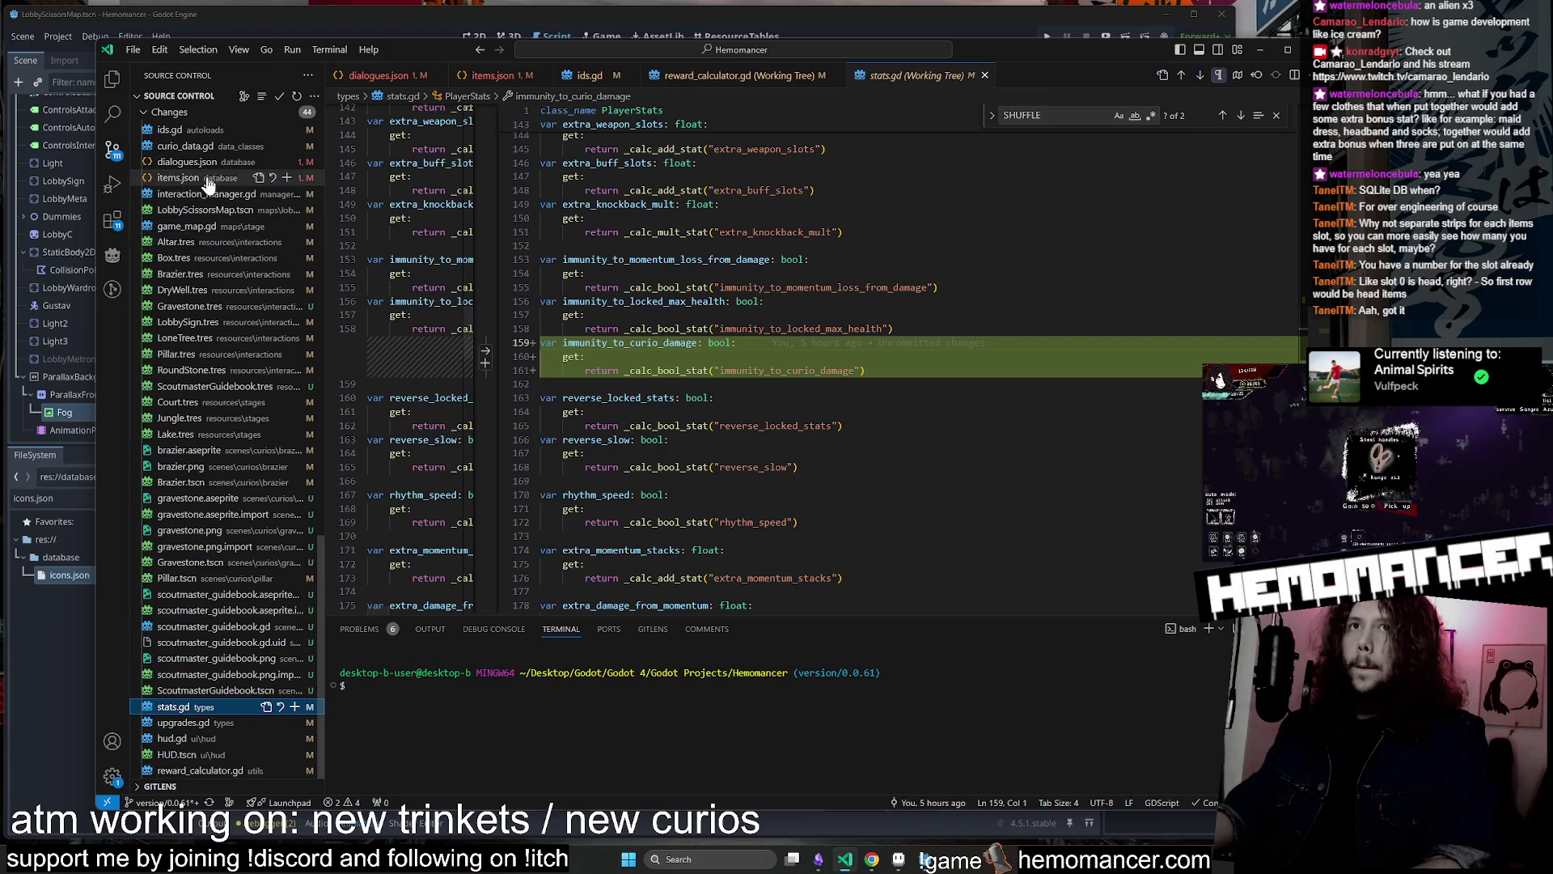
pyautogui.click(208, 179)
pyautogui.click(187, 162)
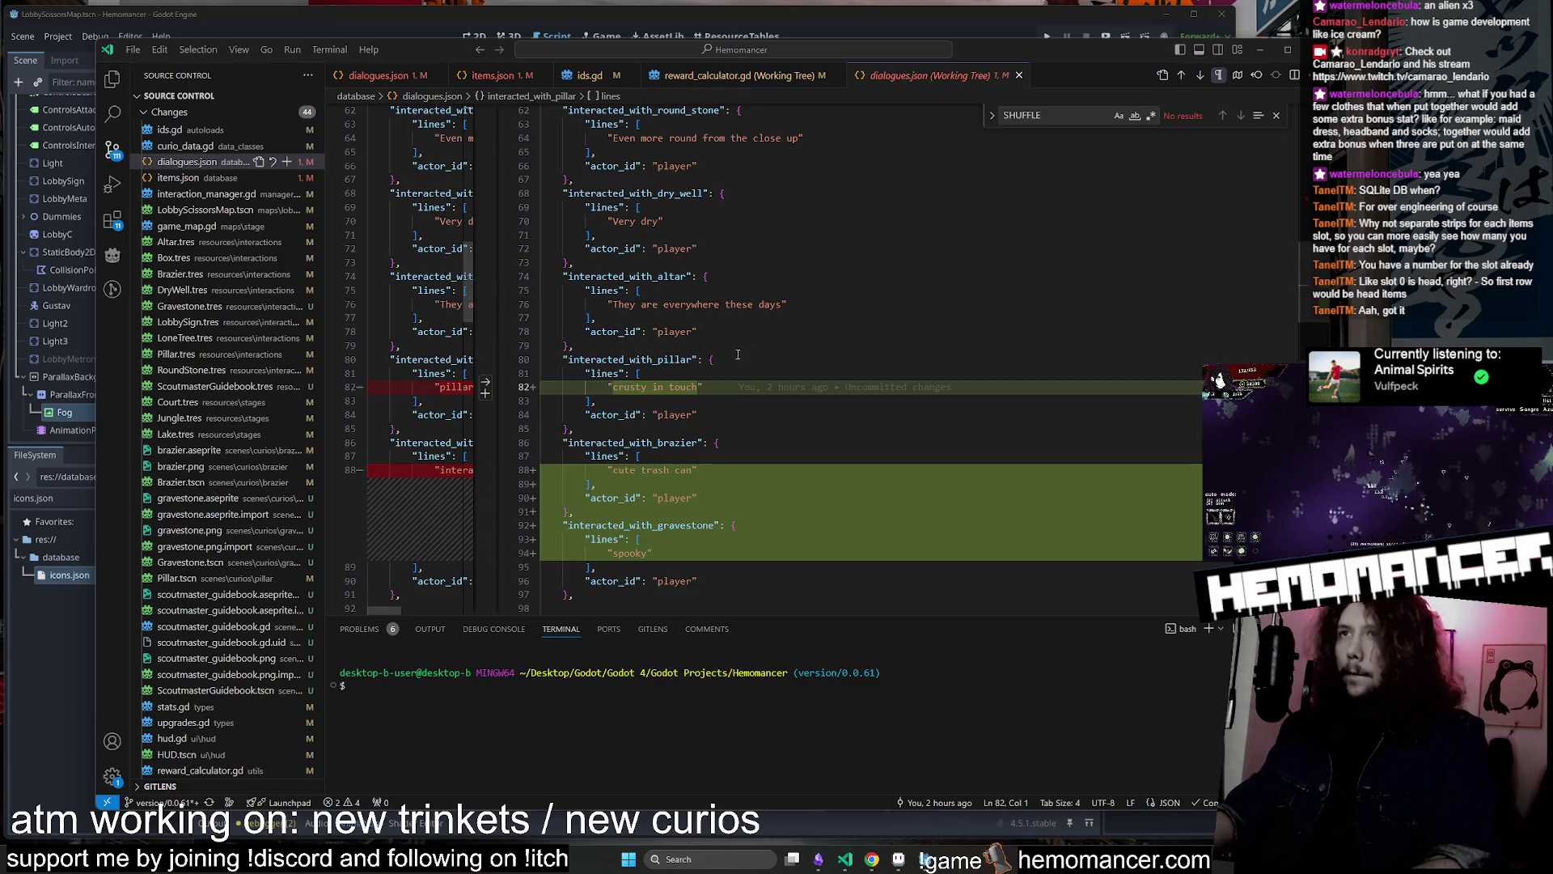
pyautogui.scroll(-2, 764, 353)
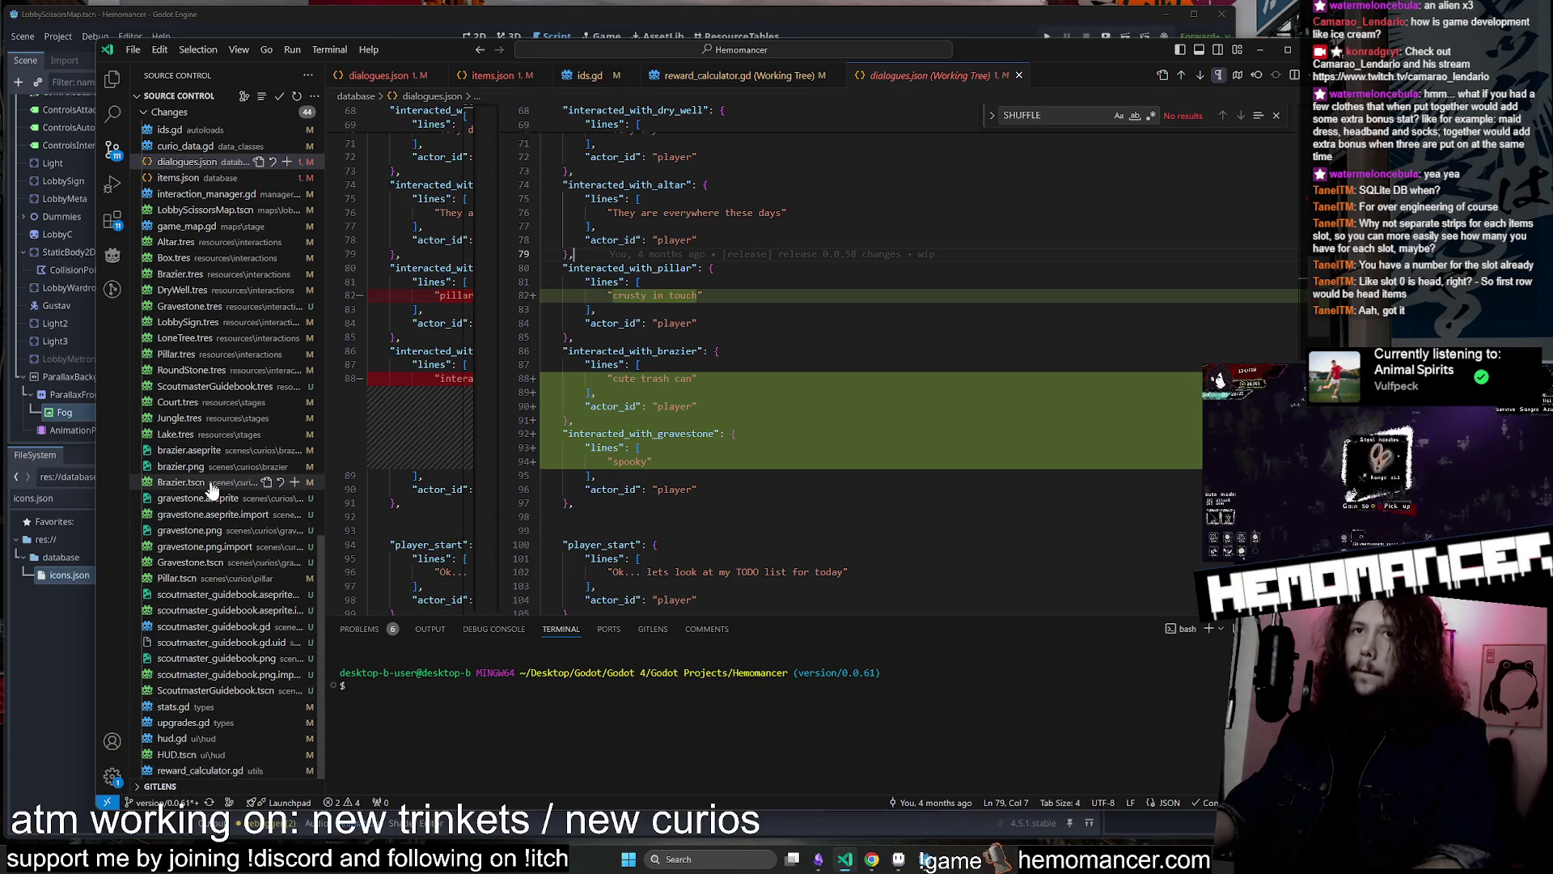
pyautogui.click(190, 561)
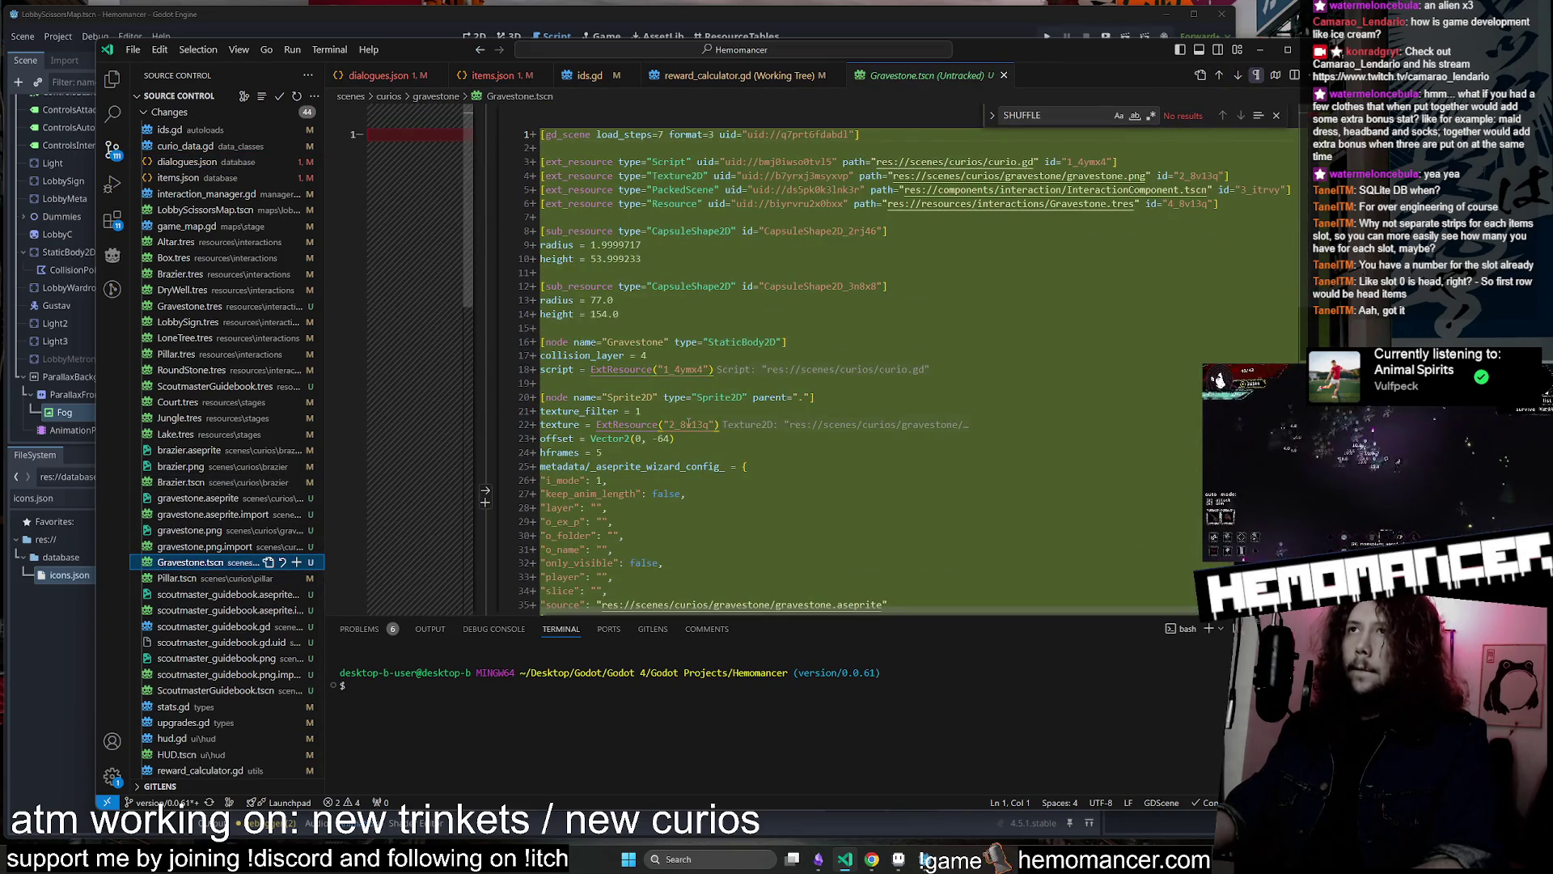
# Open Gravestone.tres and clear the first gravestone option string
pyautogui.scroll(5, 243, 518)
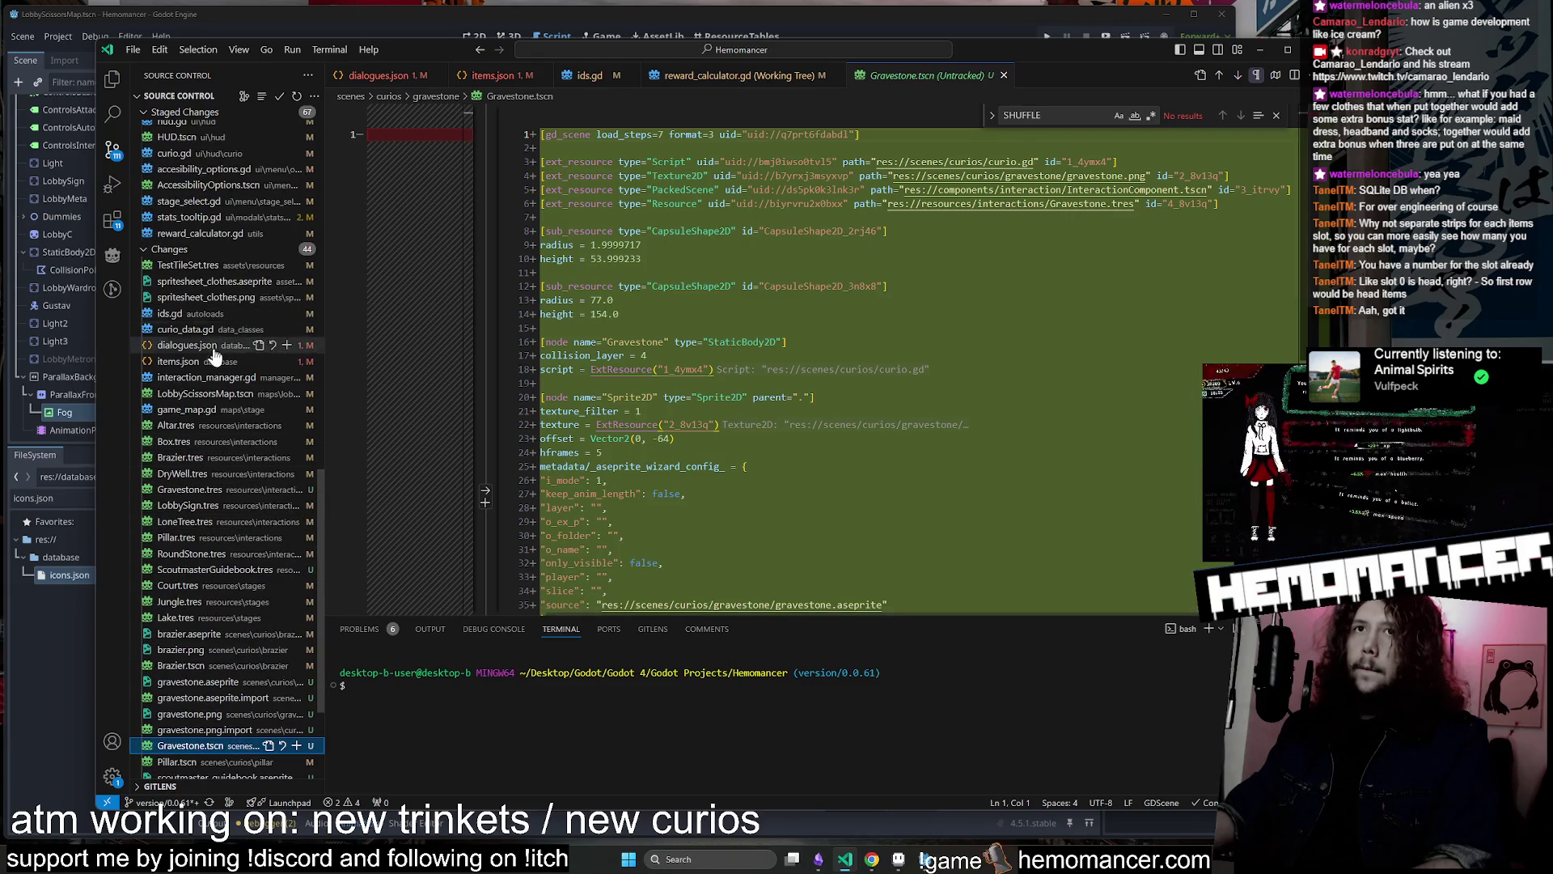
pyautogui.click(203, 489)
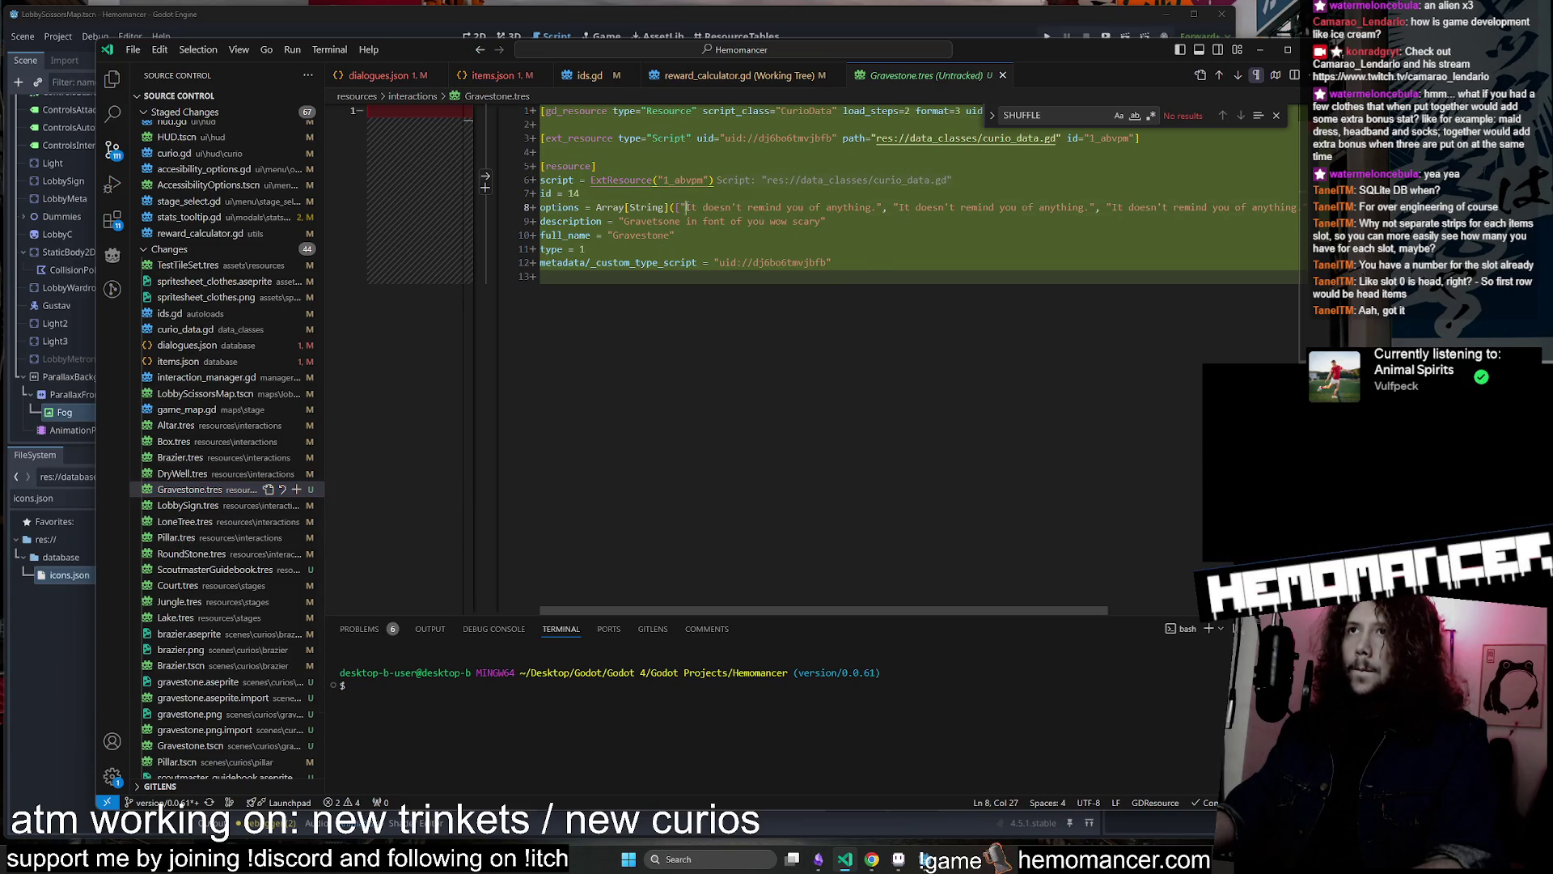
pyautogui.press('BackSpace')
pyautogui.write('" ",')
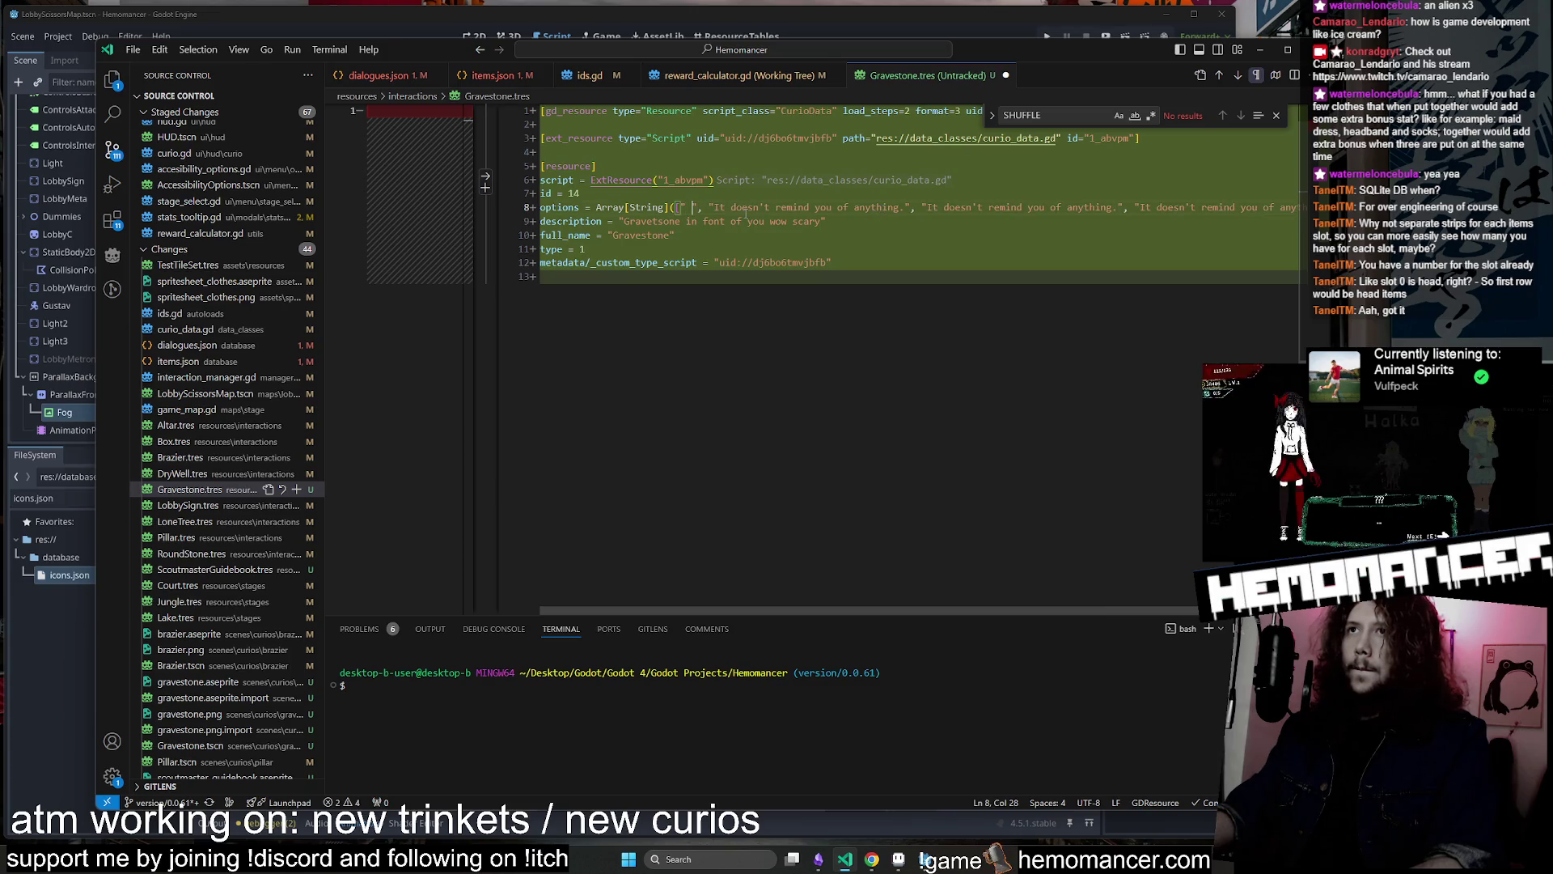
pyautogui.press('BackSpace')
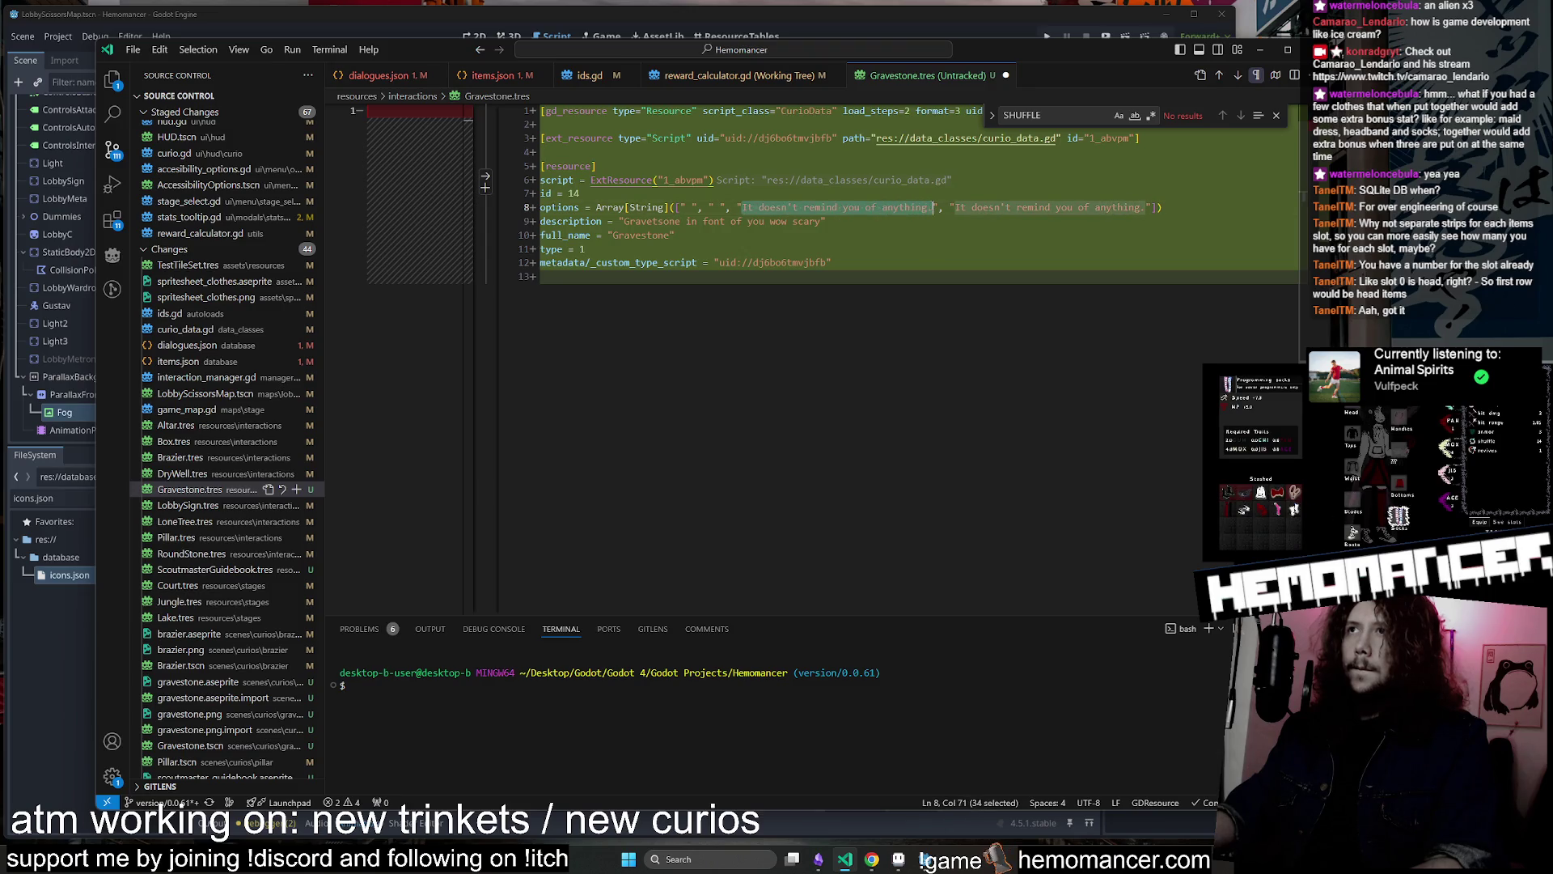
# Match the option texts to reward_calculator.gd's gravestone reward order, then return to the game
pyautogui.click(694, 74)
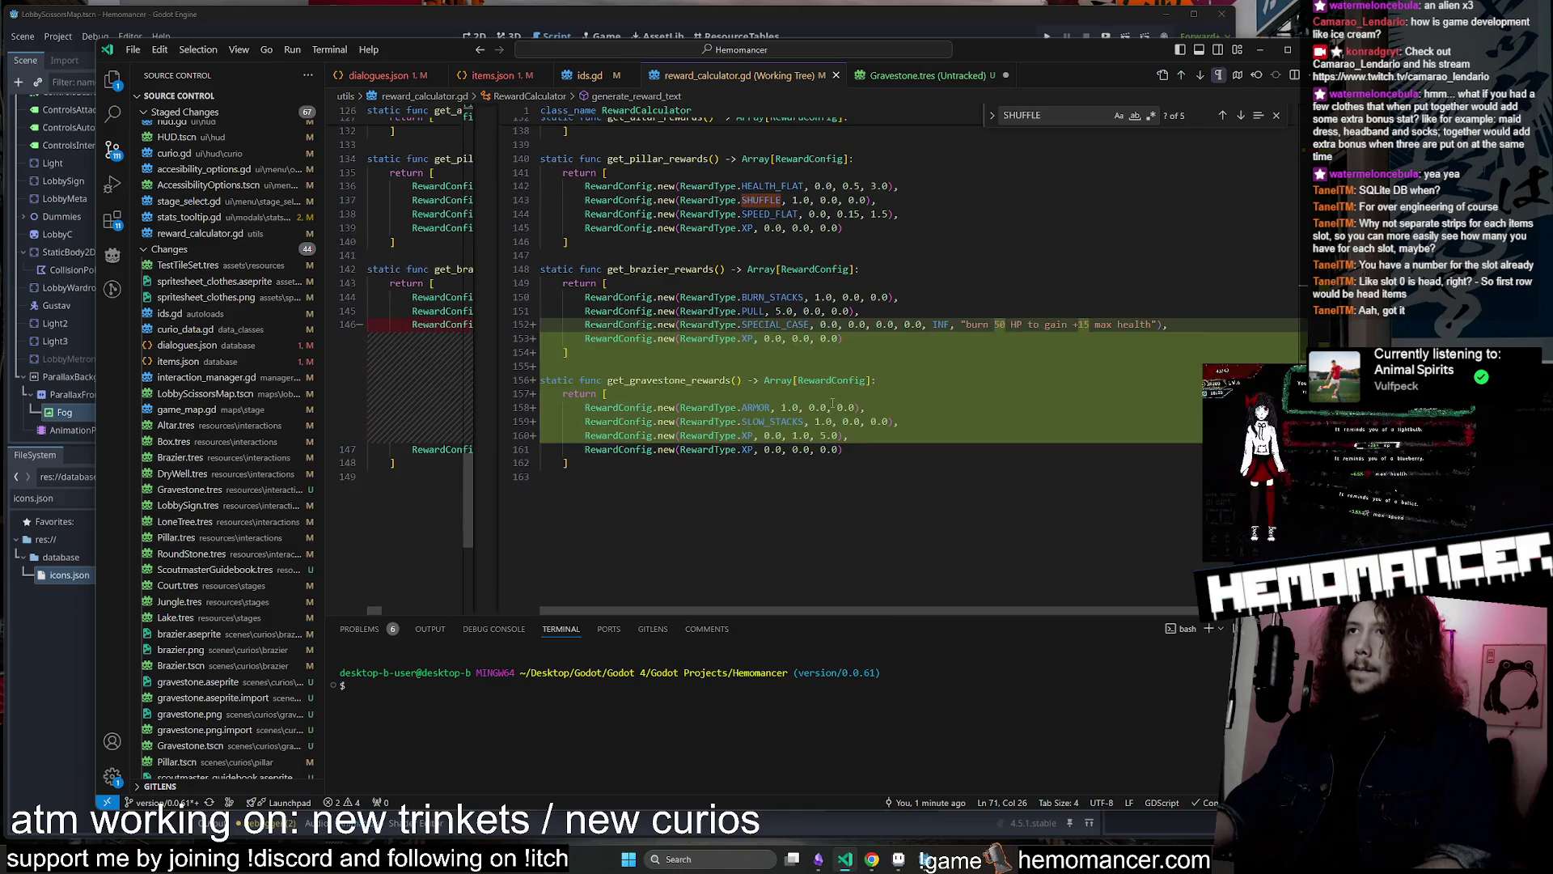
pyautogui.click(921, 75)
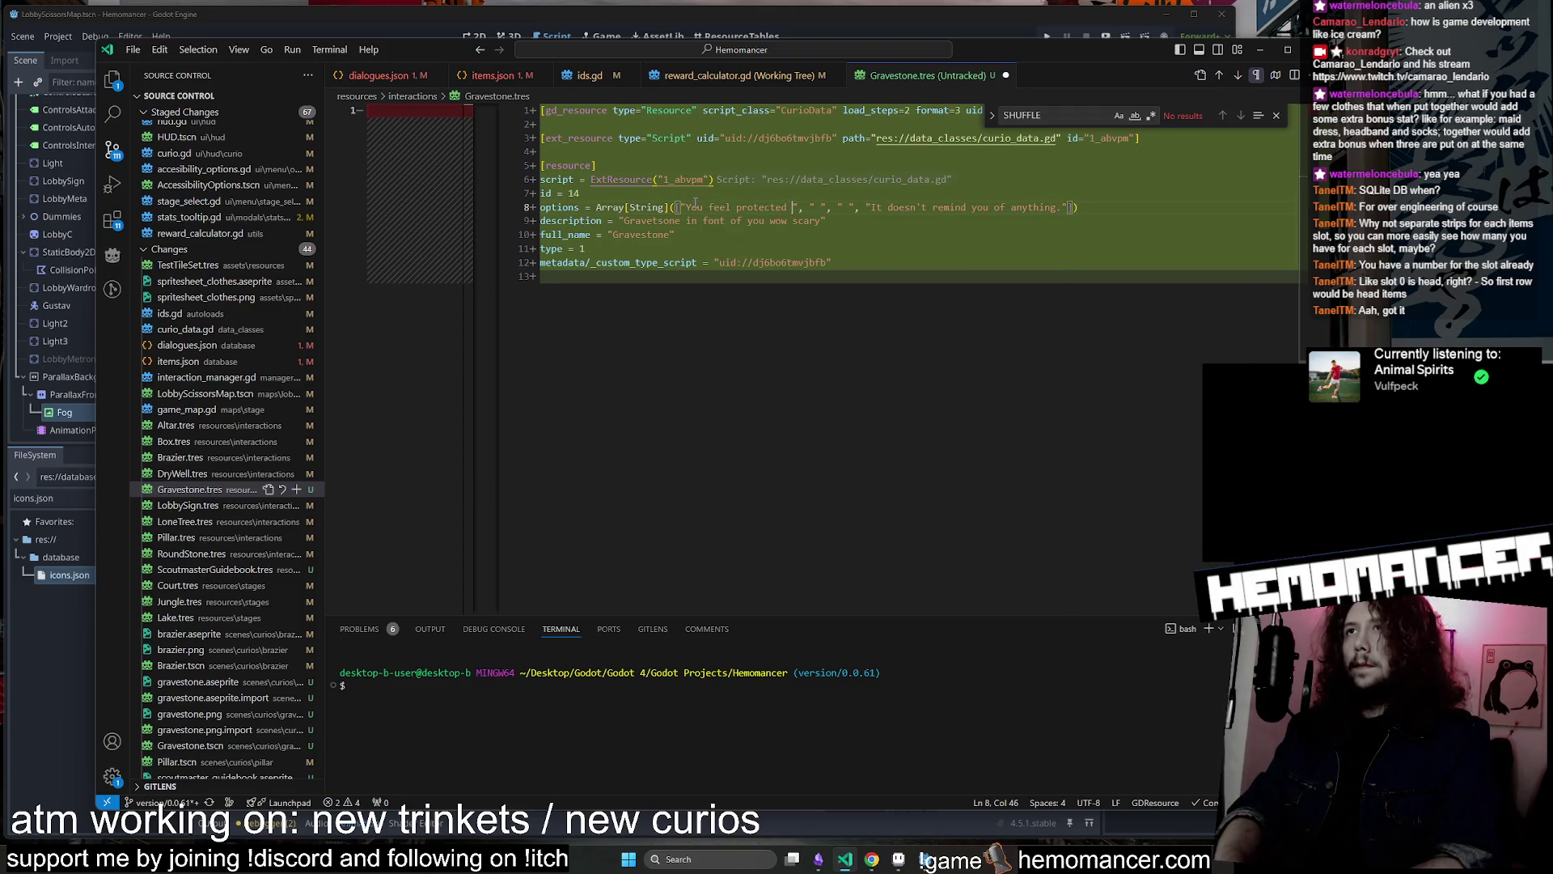
pyautogui.click(776, 75)
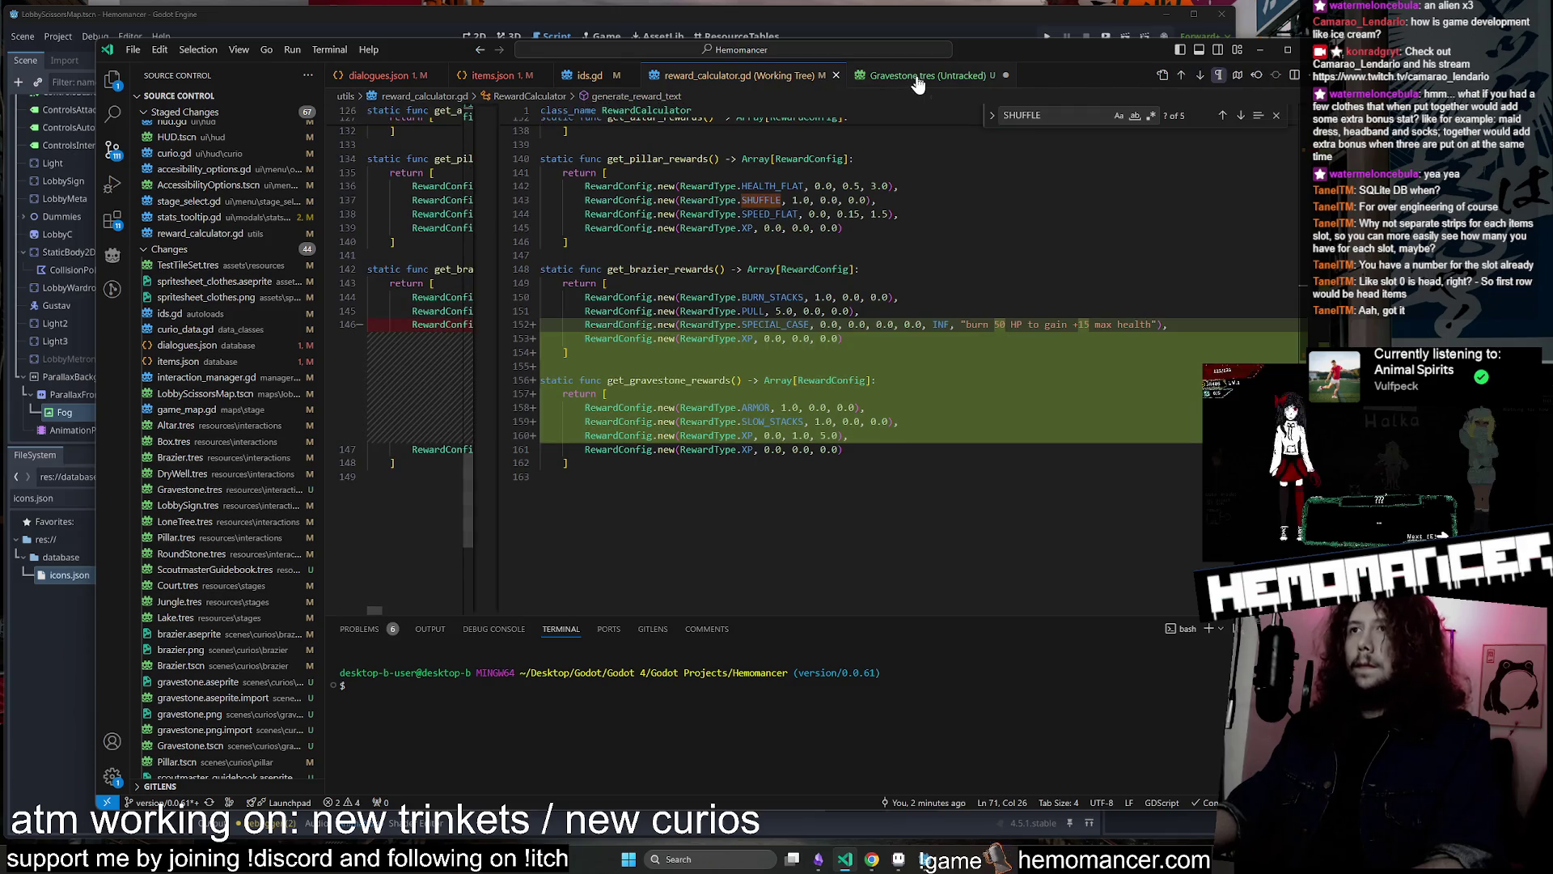
pyautogui.click(913, 75)
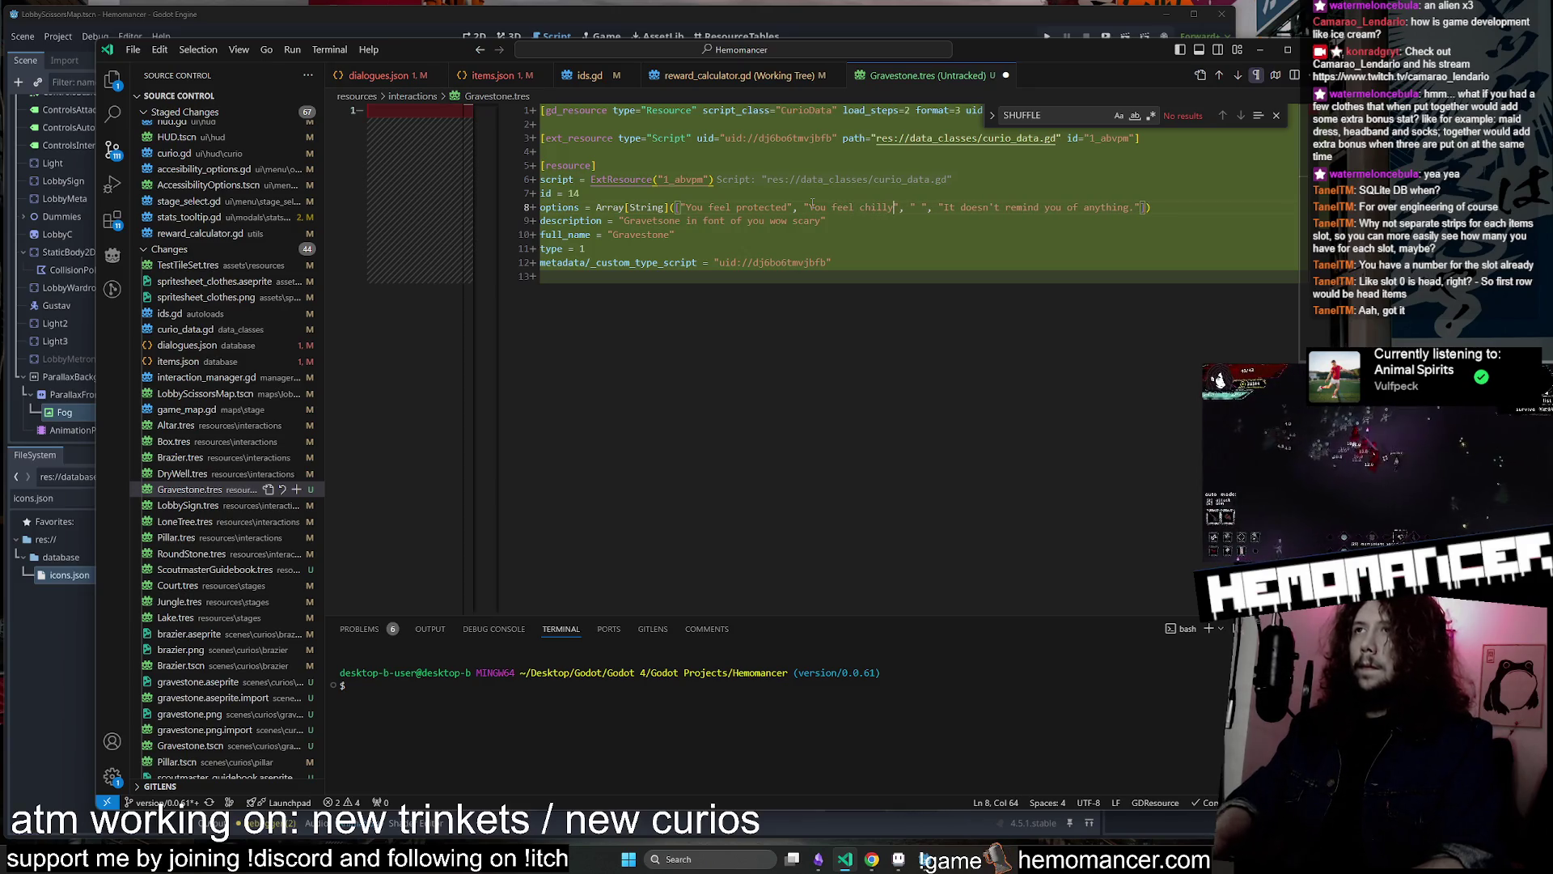
pyautogui.click(732, 75)
pyautogui.click(906, 75)
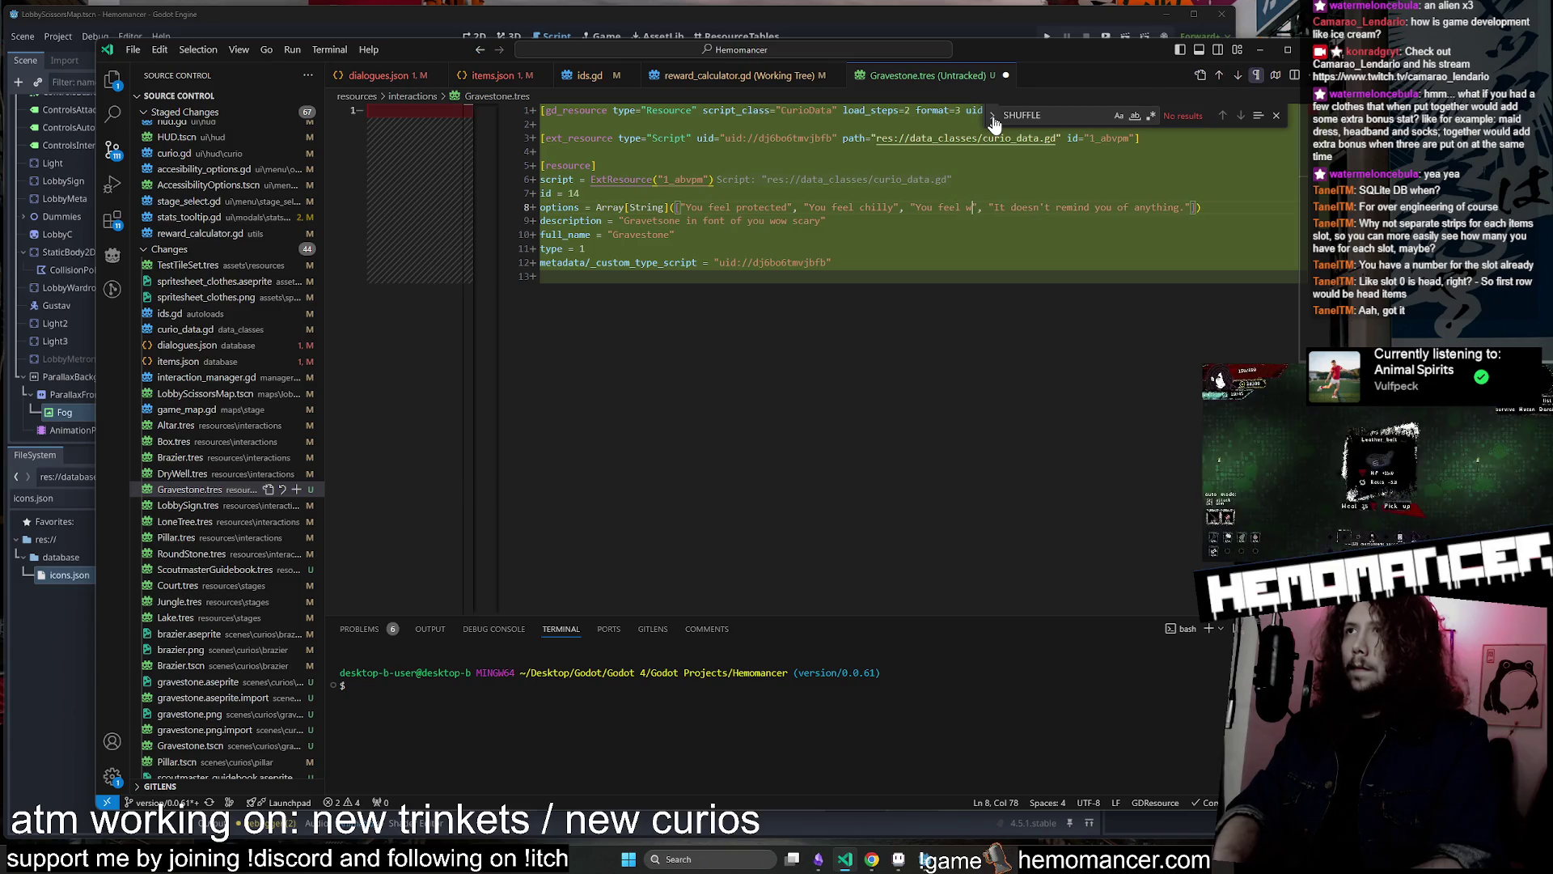
pyautogui.hotkey('alt', 'Tab')
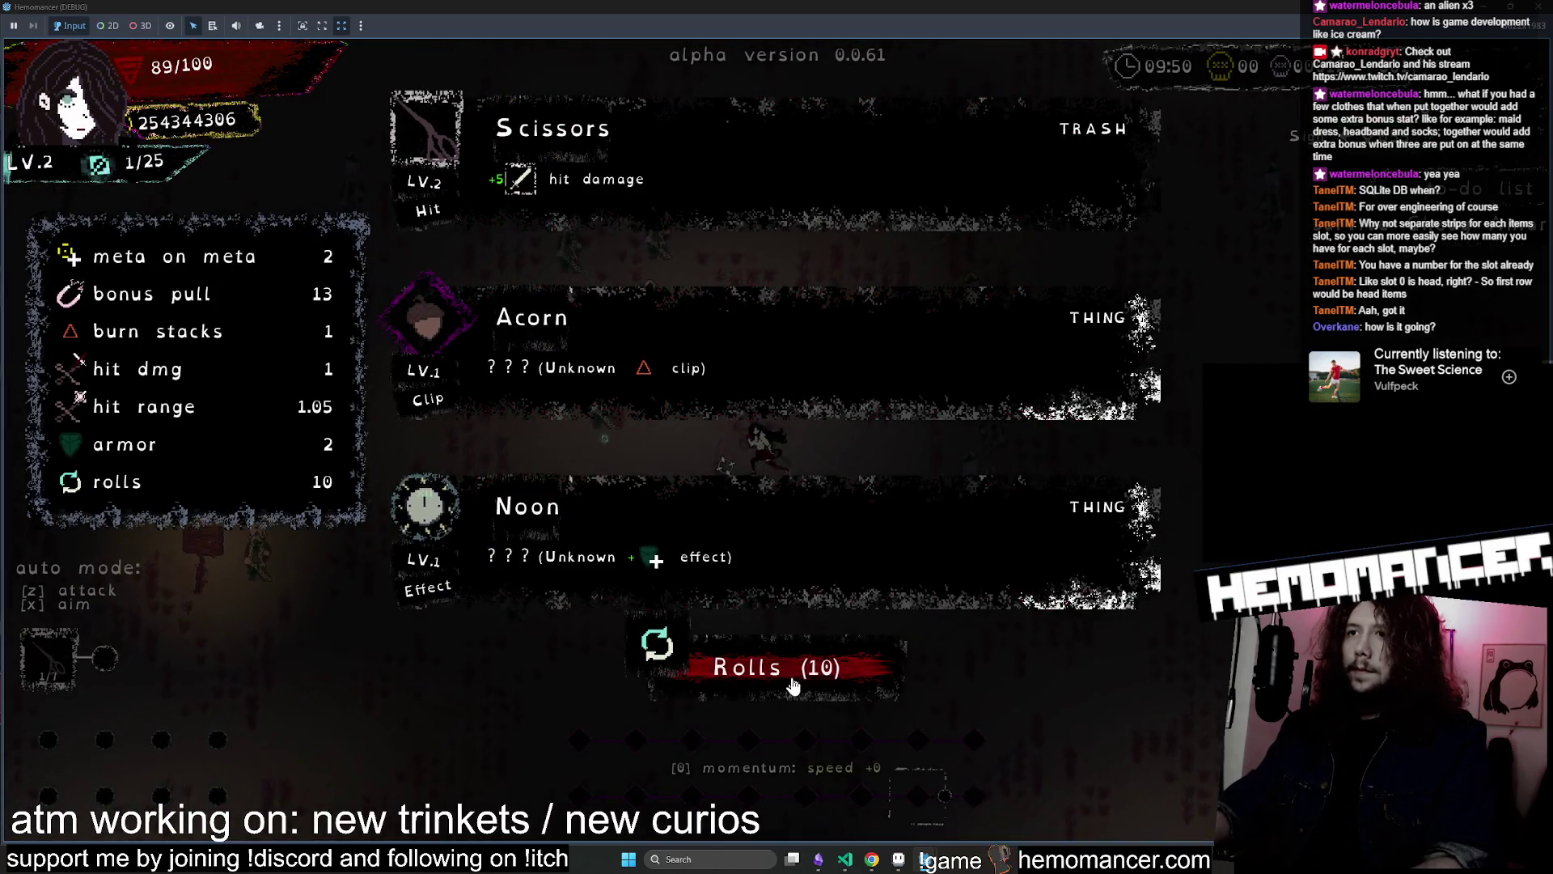
# Reroll the level-up choices, take Friendship bracelet, then pick Compact Disc while attacking
pyautogui.click(793, 686)
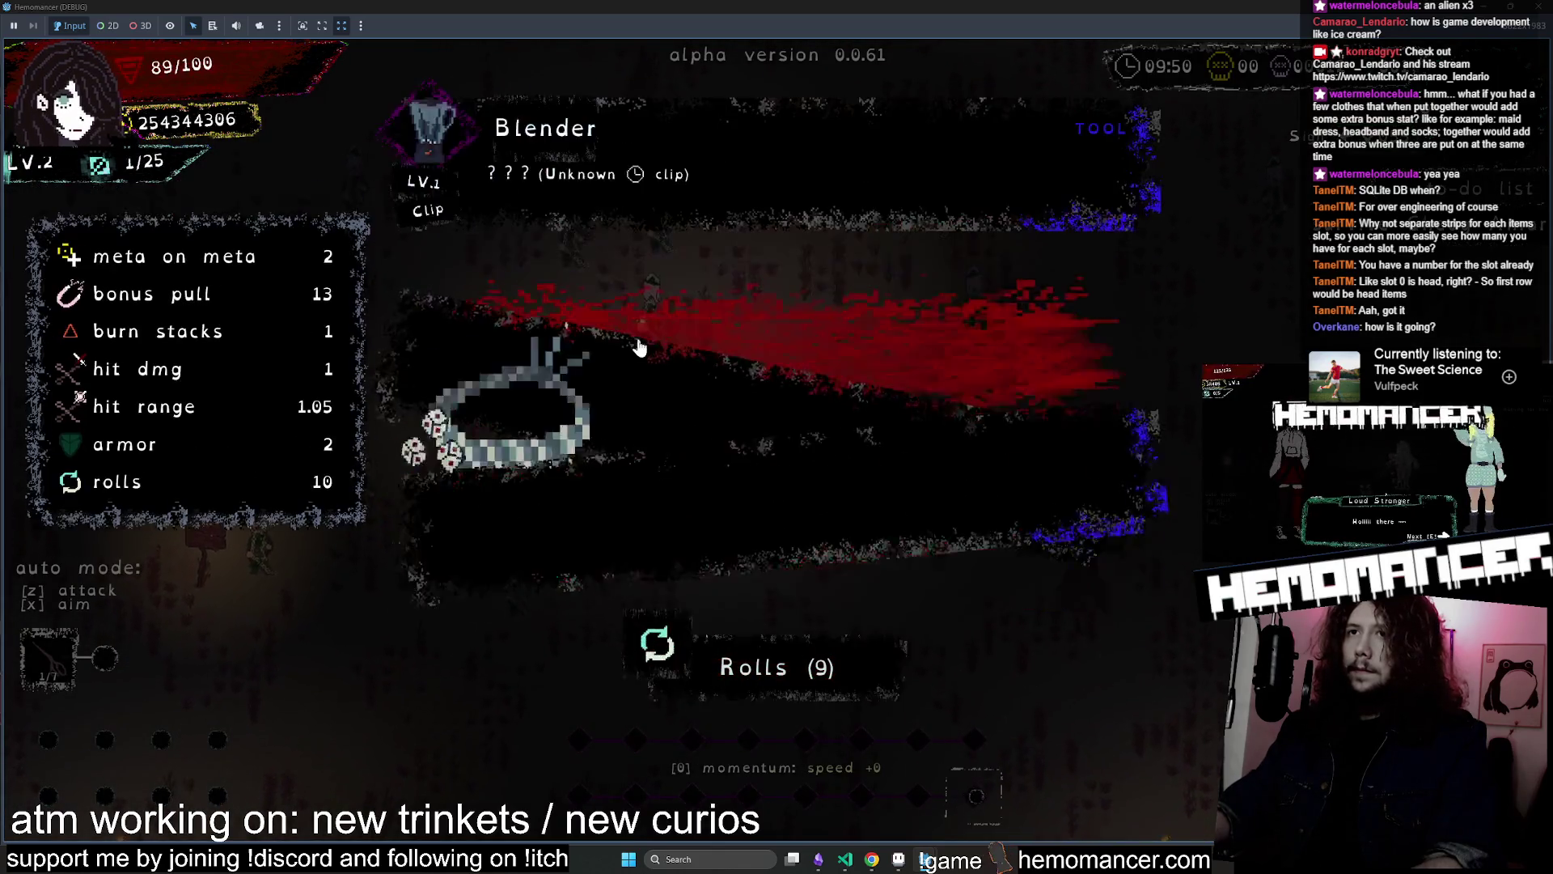
pyautogui.click(638, 339)
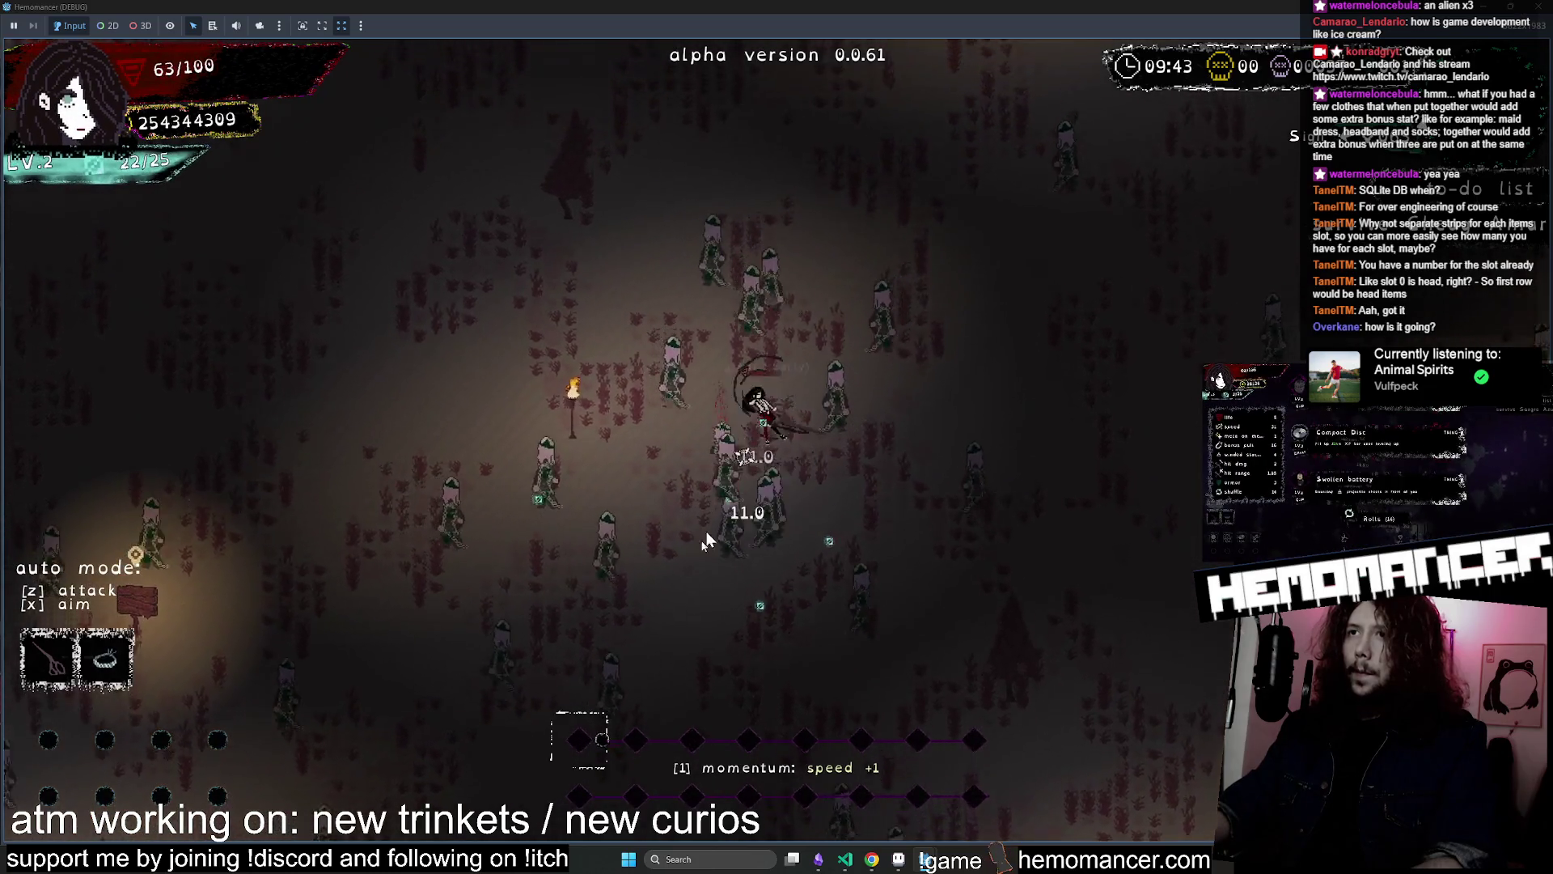
pyautogui.click(808, 509)
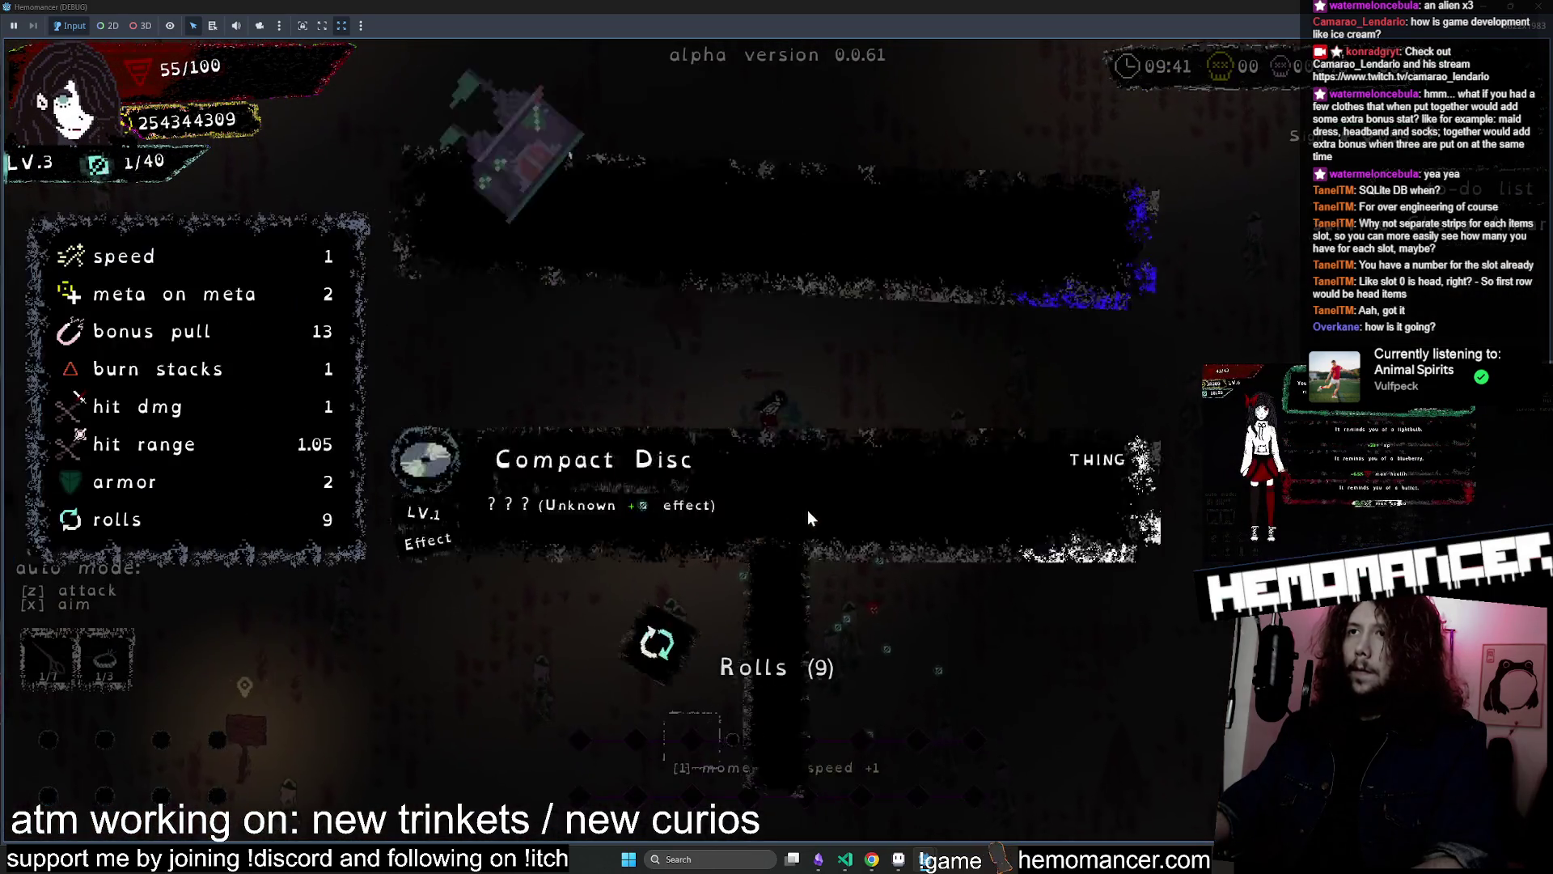
pyautogui.click(808, 508)
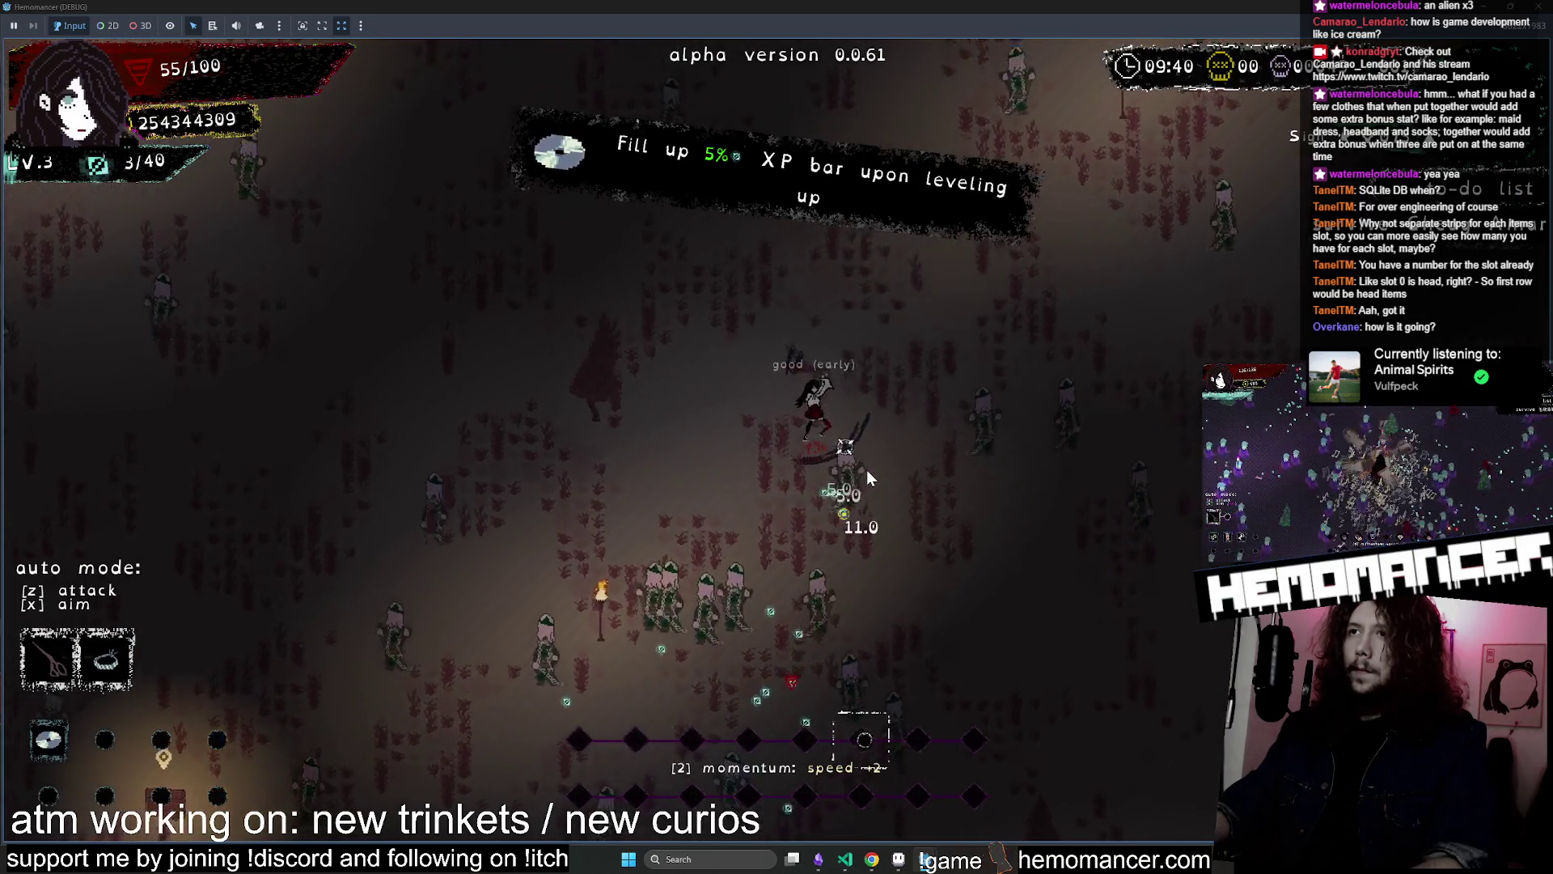
pyautogui.click(867, 472)
# Move the character up and right away from enemies, then switch to Godot
pyautogui.press('w')
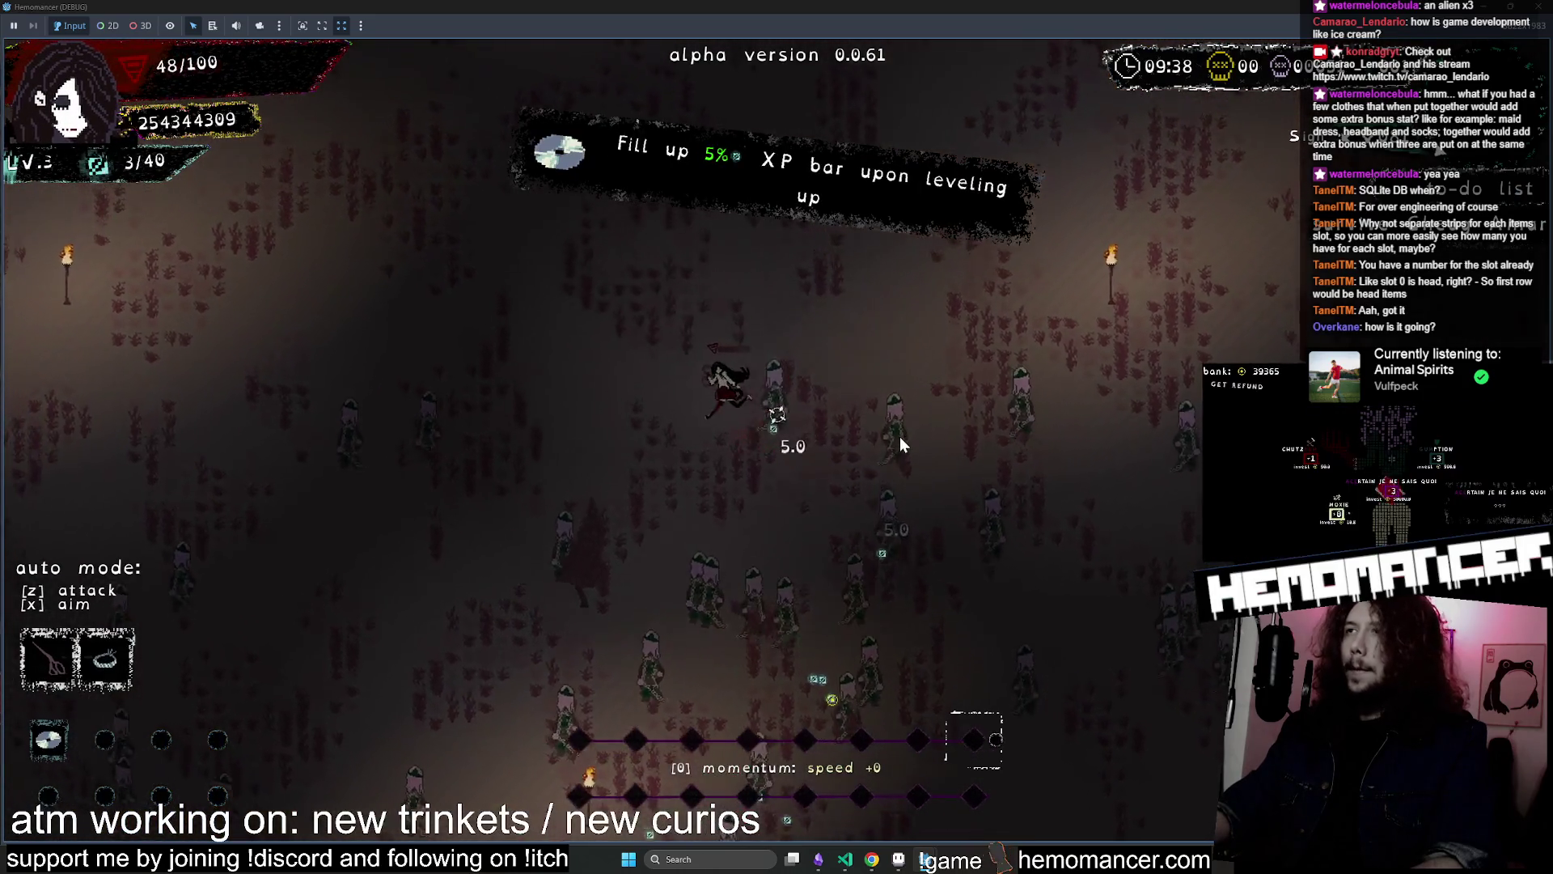
pyautogui.press('w')
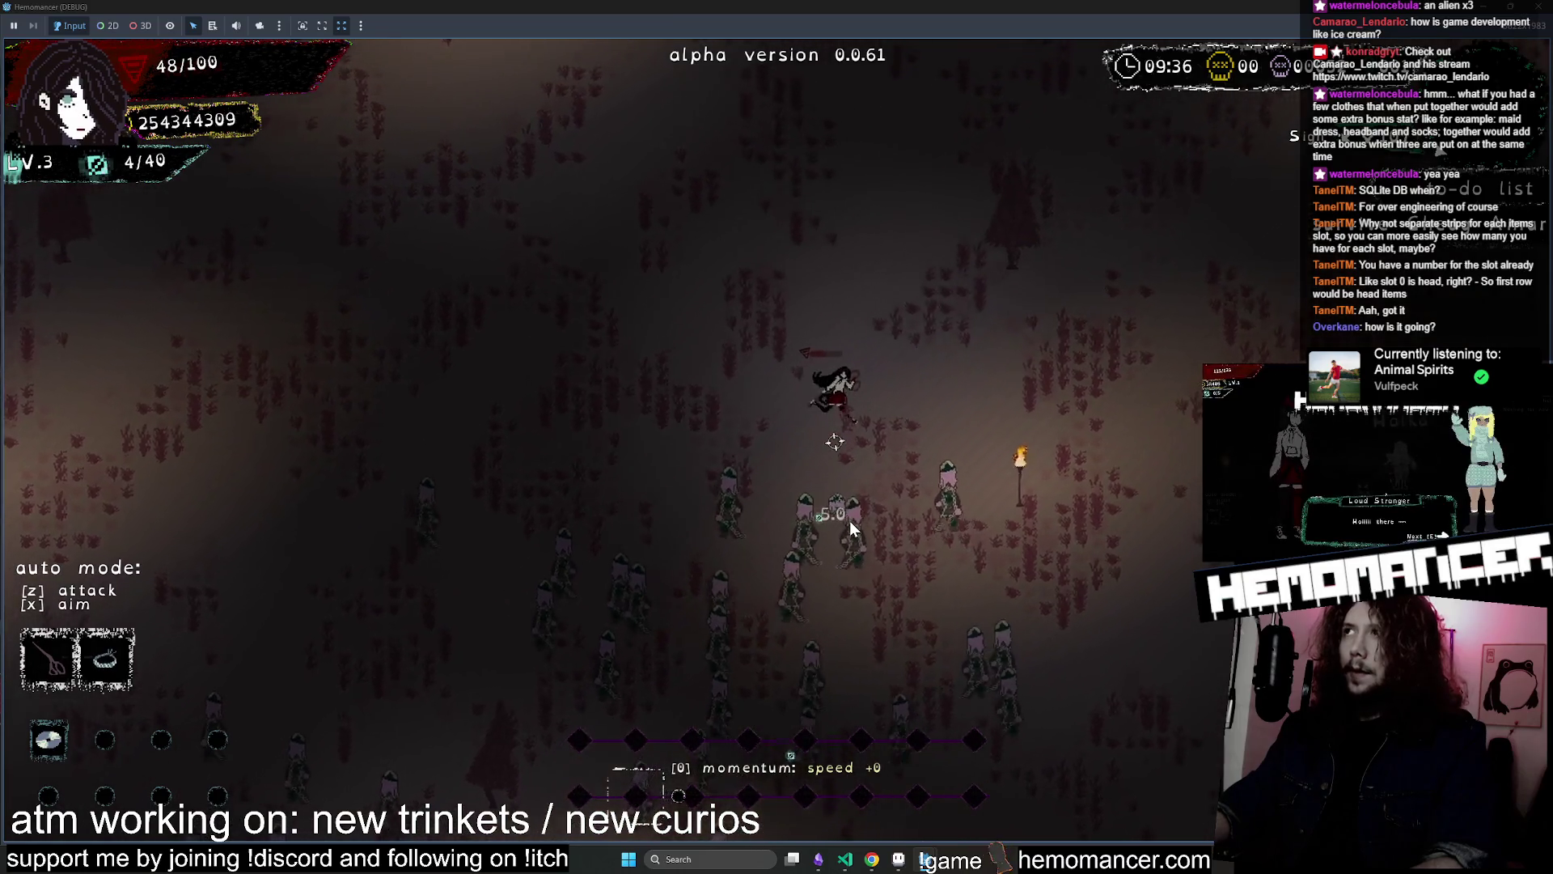
pyautogui.press('w')
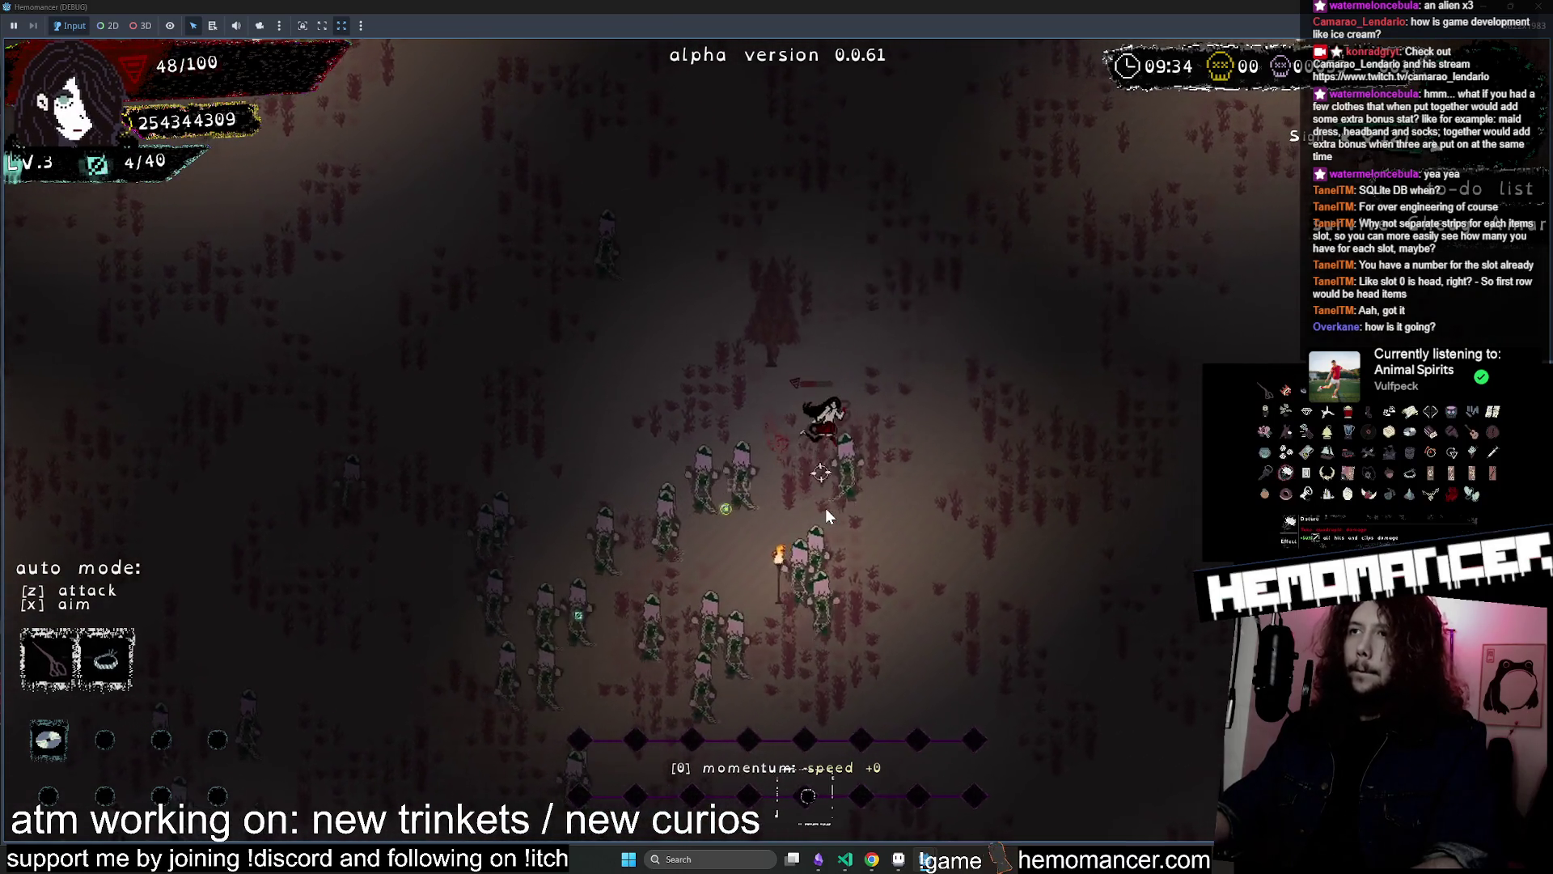
pyautogui.press('w')
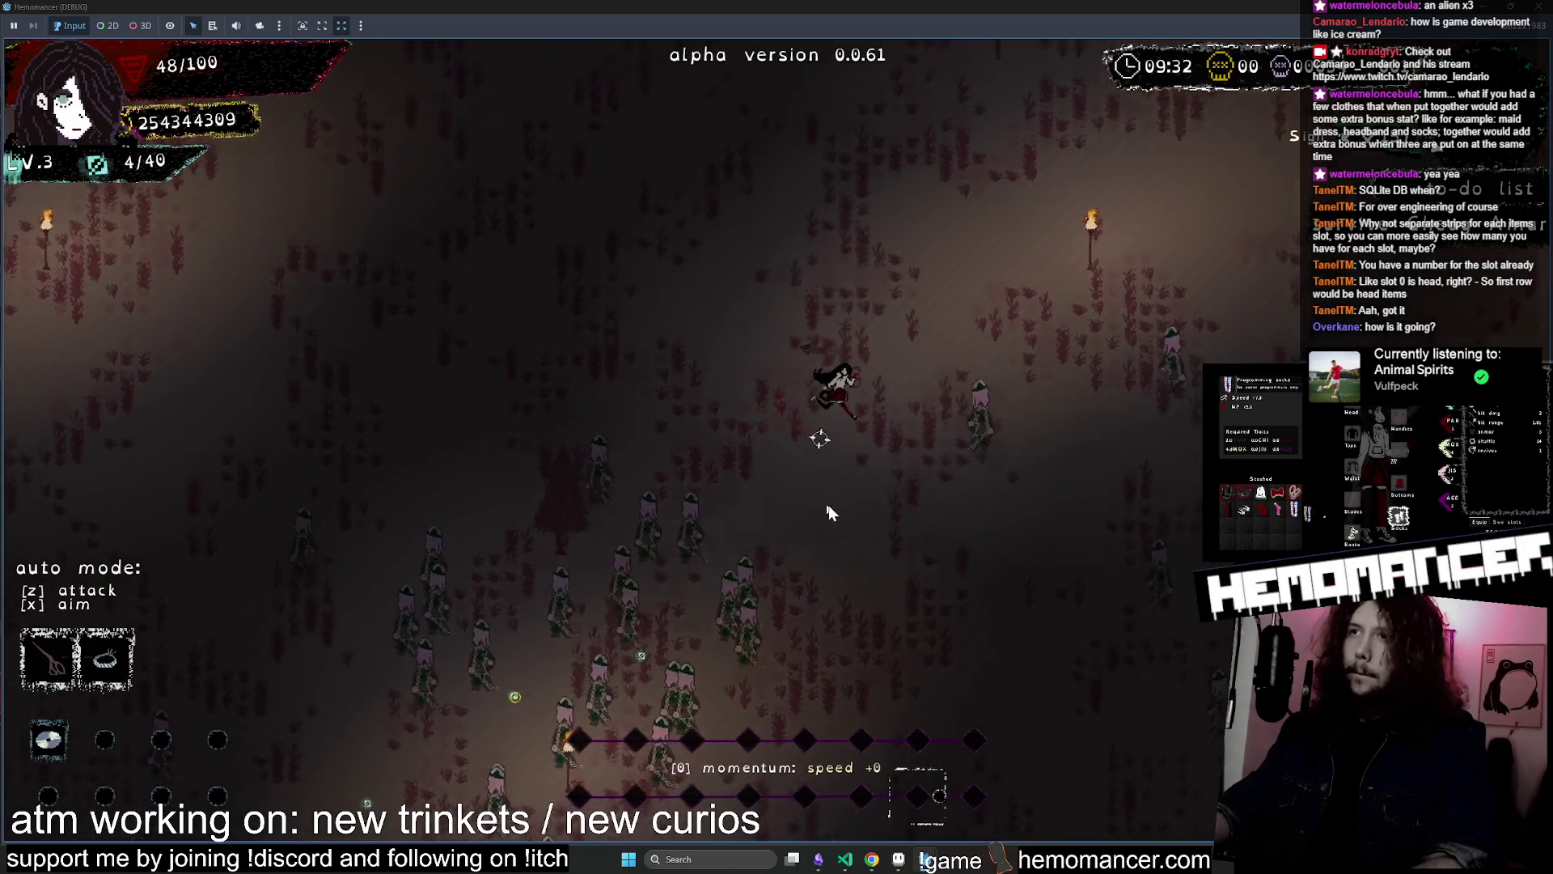
pyautogui.press('w')
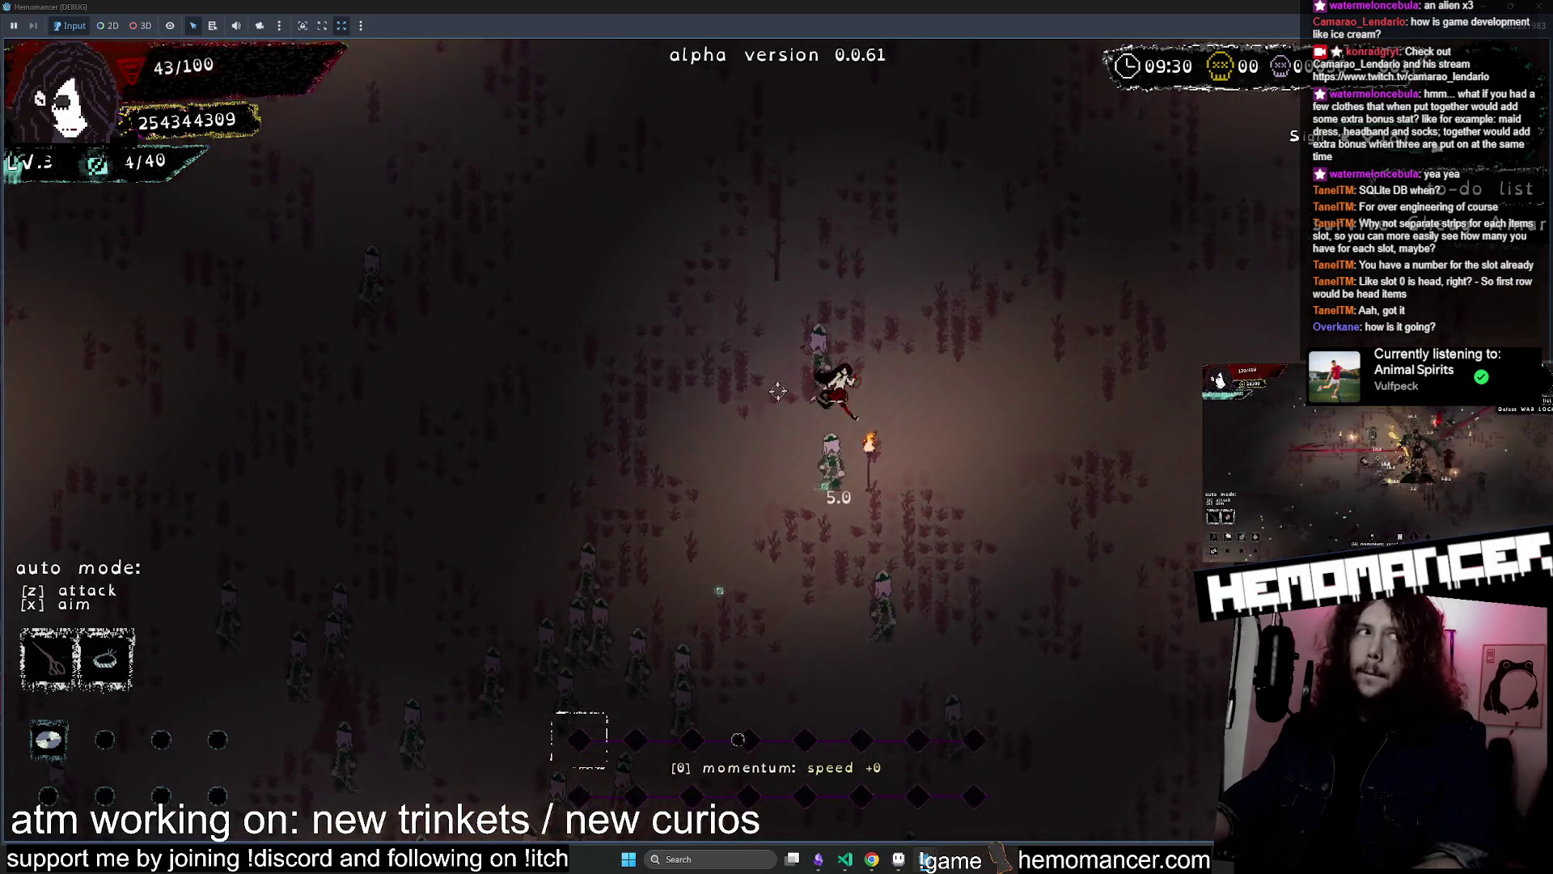
pyautogui.press('w')
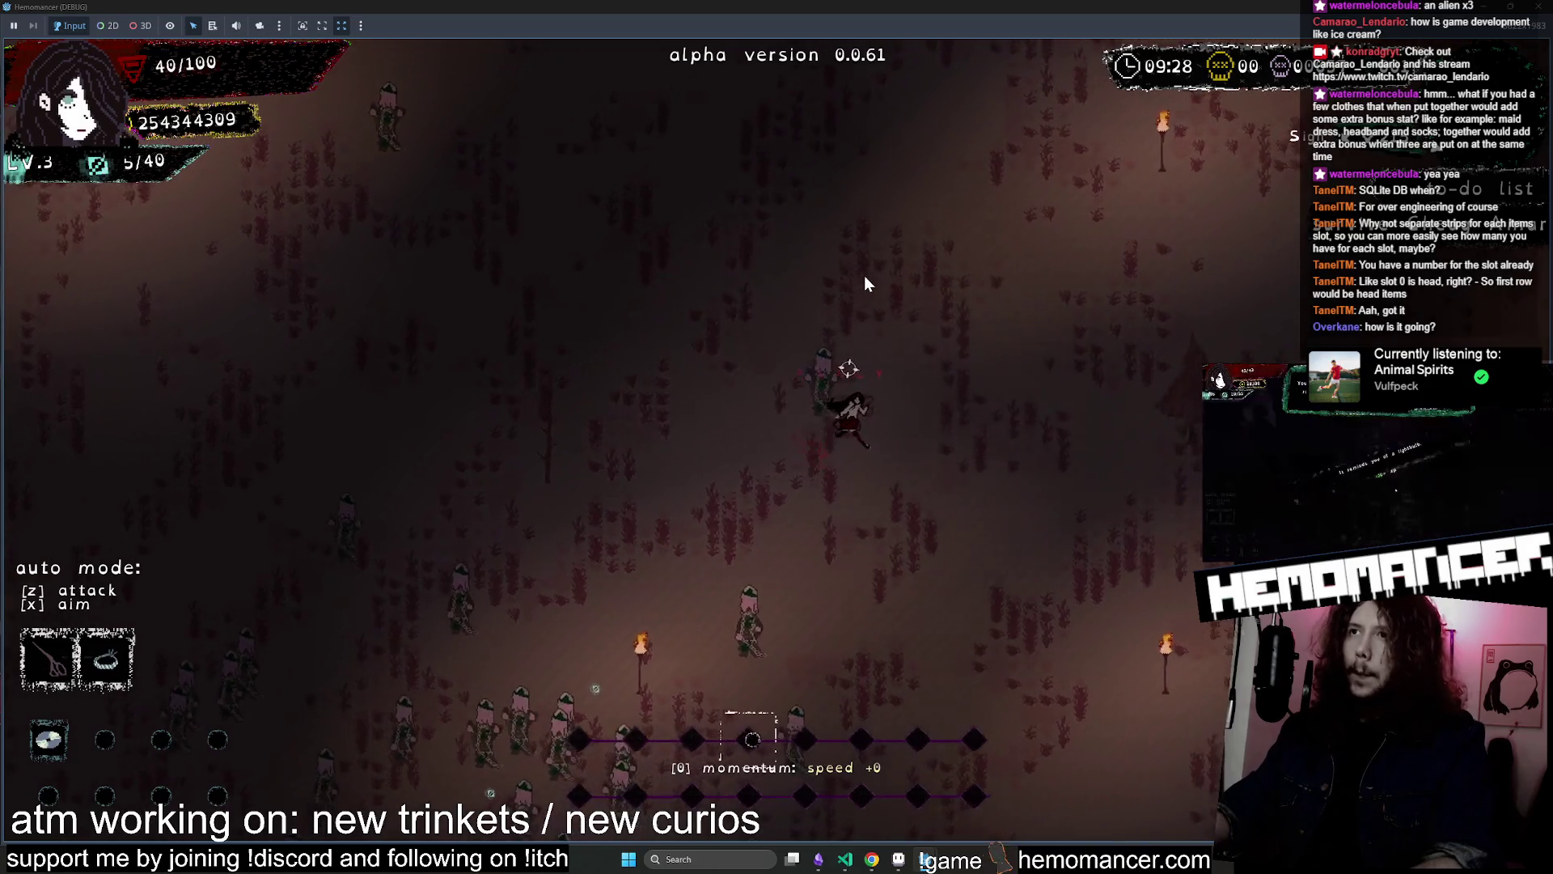
pyautogui.press('d')
pyautogui.press('w')
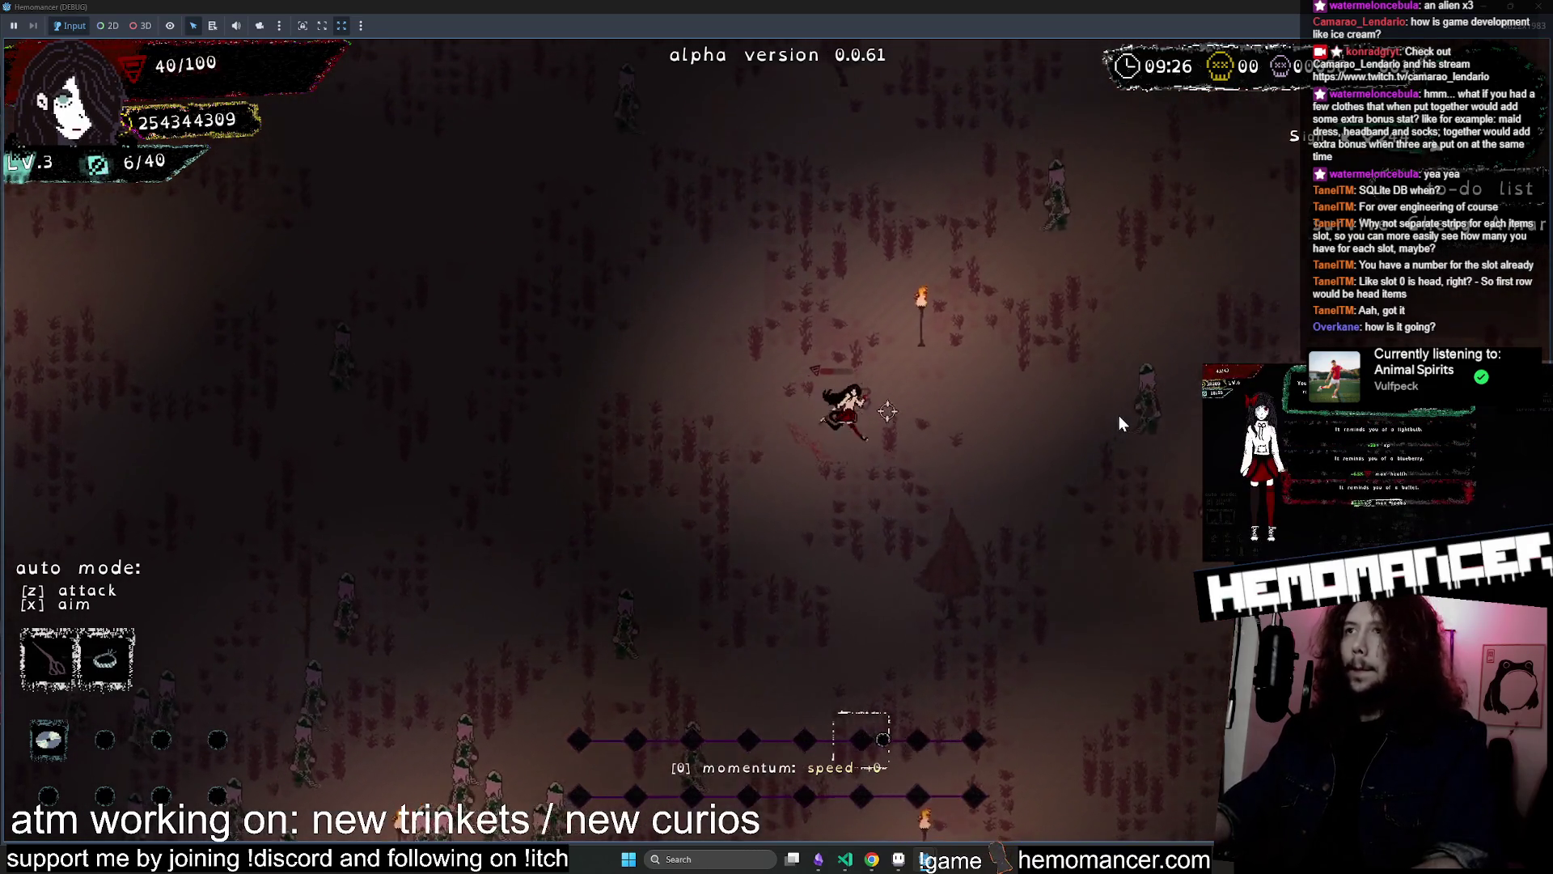
pyautogui.press('d')
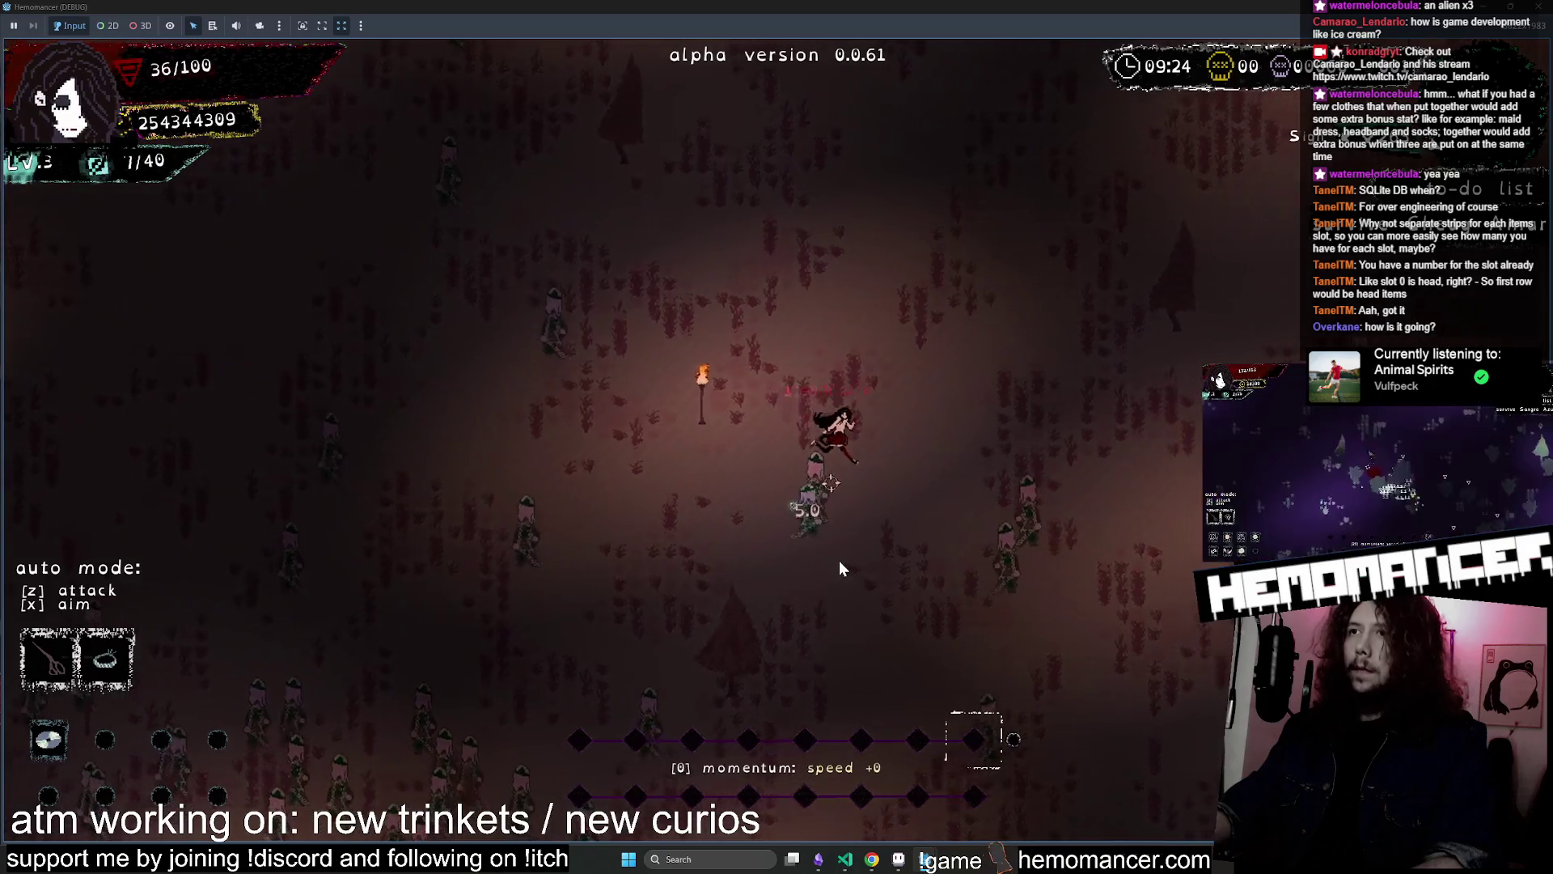
pyautogui.press('w')
pyautogui.press('d')
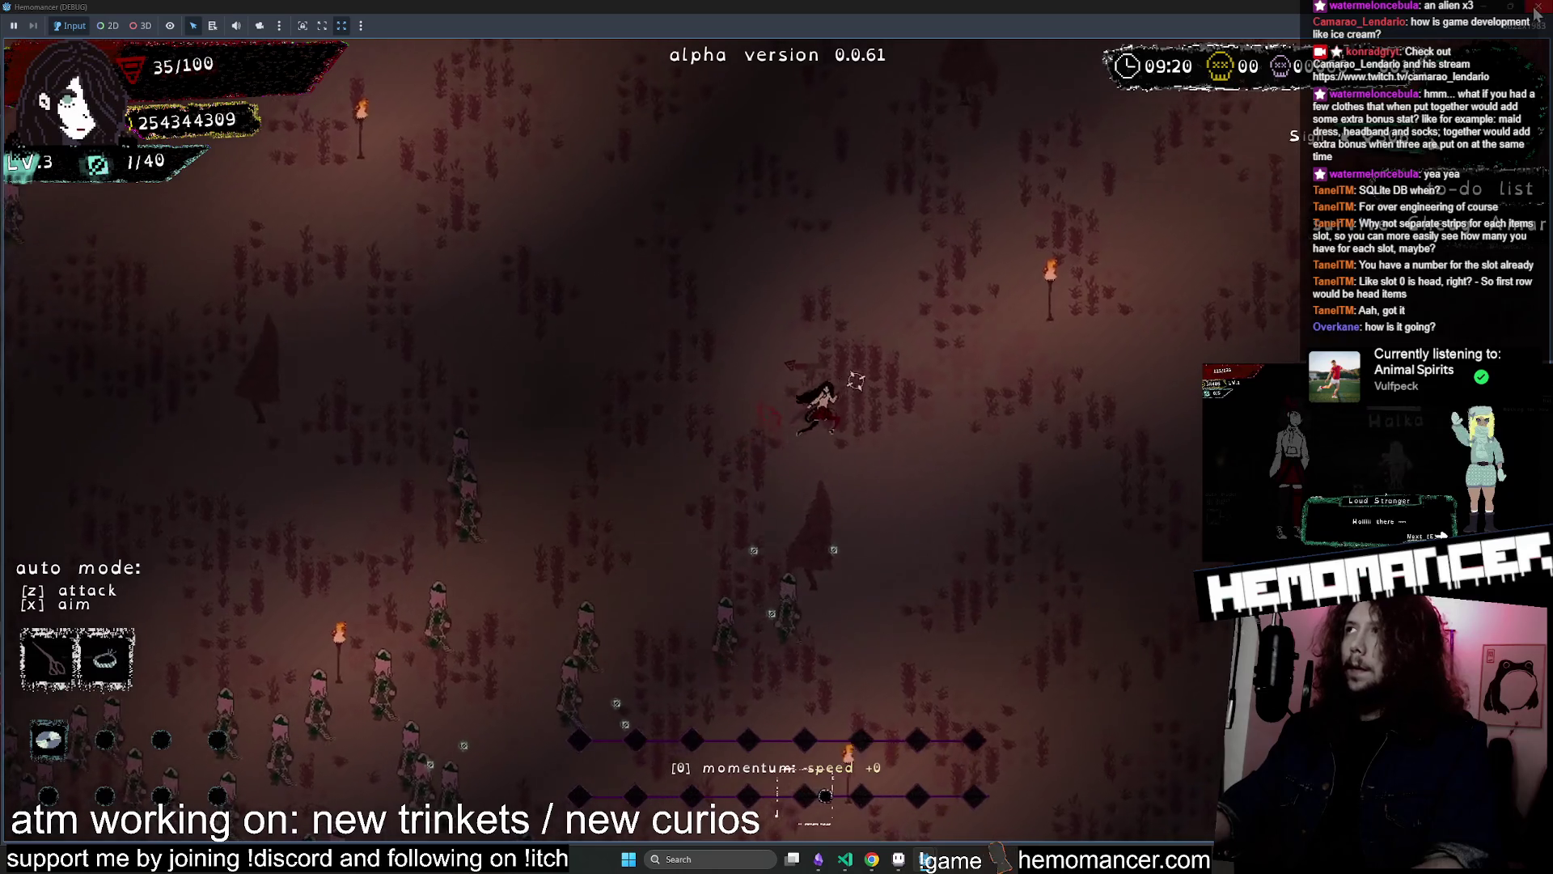
pyautogui.hotkey('alt', 'Tab')
pyautogui.scroll(-2, 755, 398)
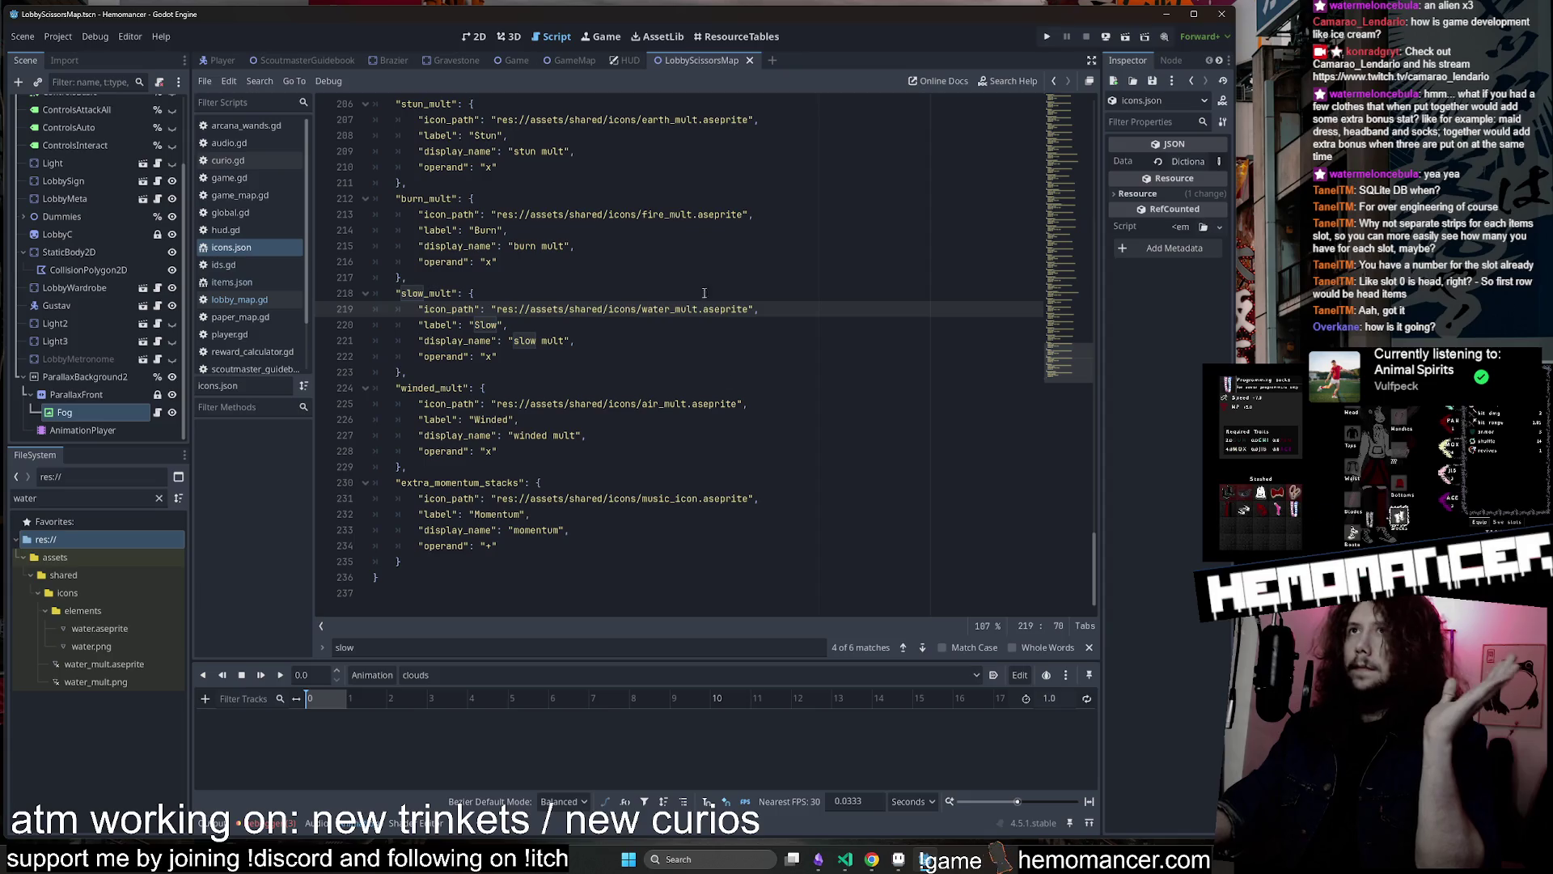
# On the Trello board, open the Patchnotes for 0.0.61 card with its description expanded
pyautogui.click(872, 858)
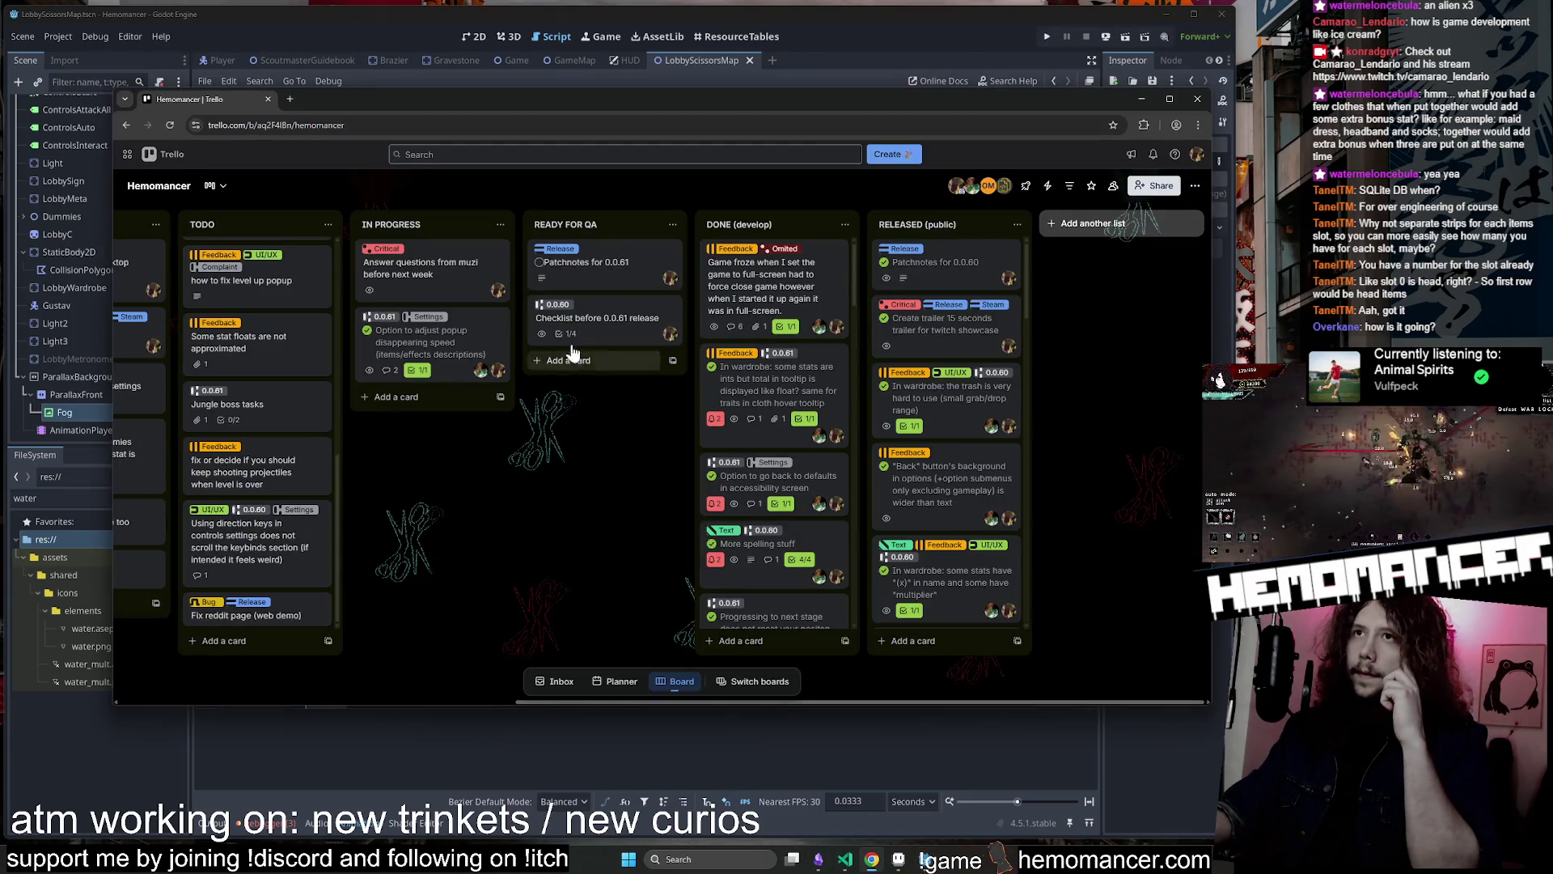
pyautogui.click(605, 316)
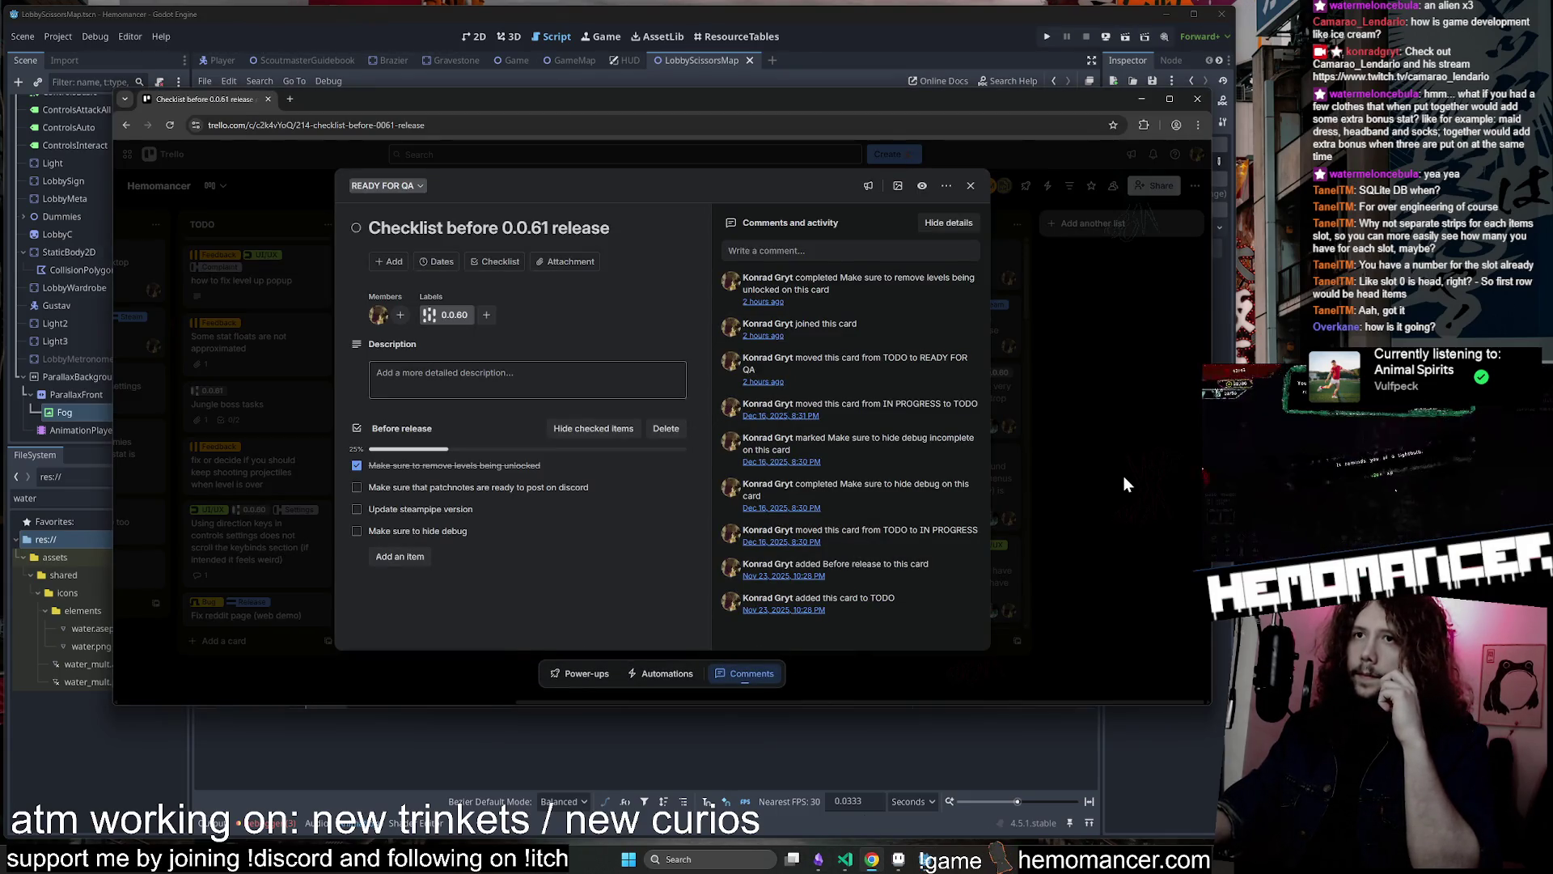
pyautogui.click(1109, 474)
pyautogui.click(579, 264)
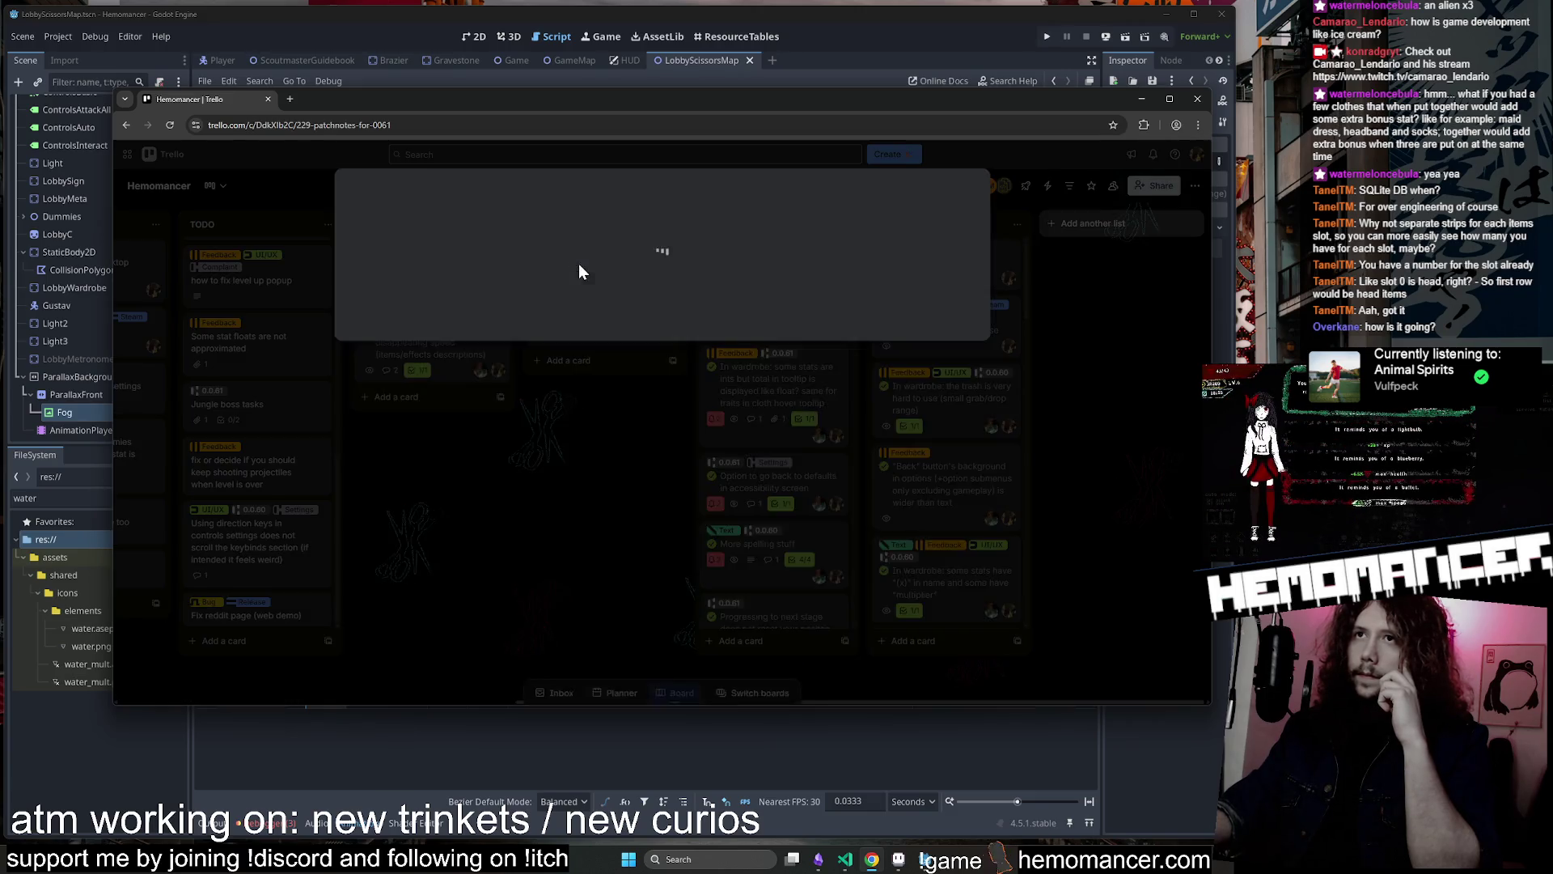
pyautogui.click(558, 641)
# Read through the patch notes, then tick the patch-notes-ready item on the release checklist
pyautogui.scroll(-4, 595, 558)
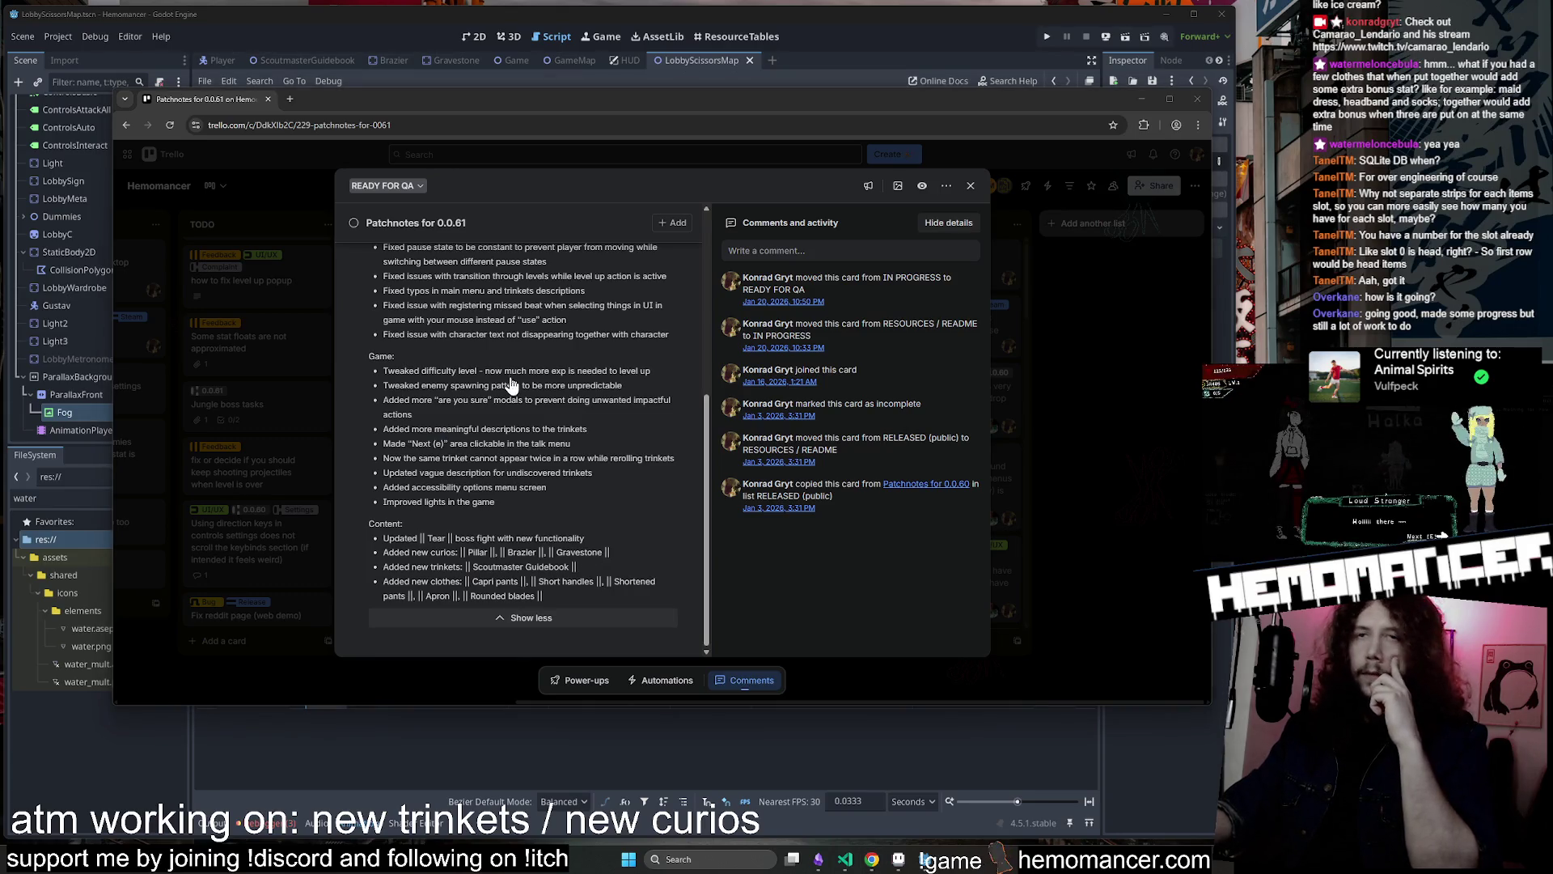
pyautogui.click(539, 623)
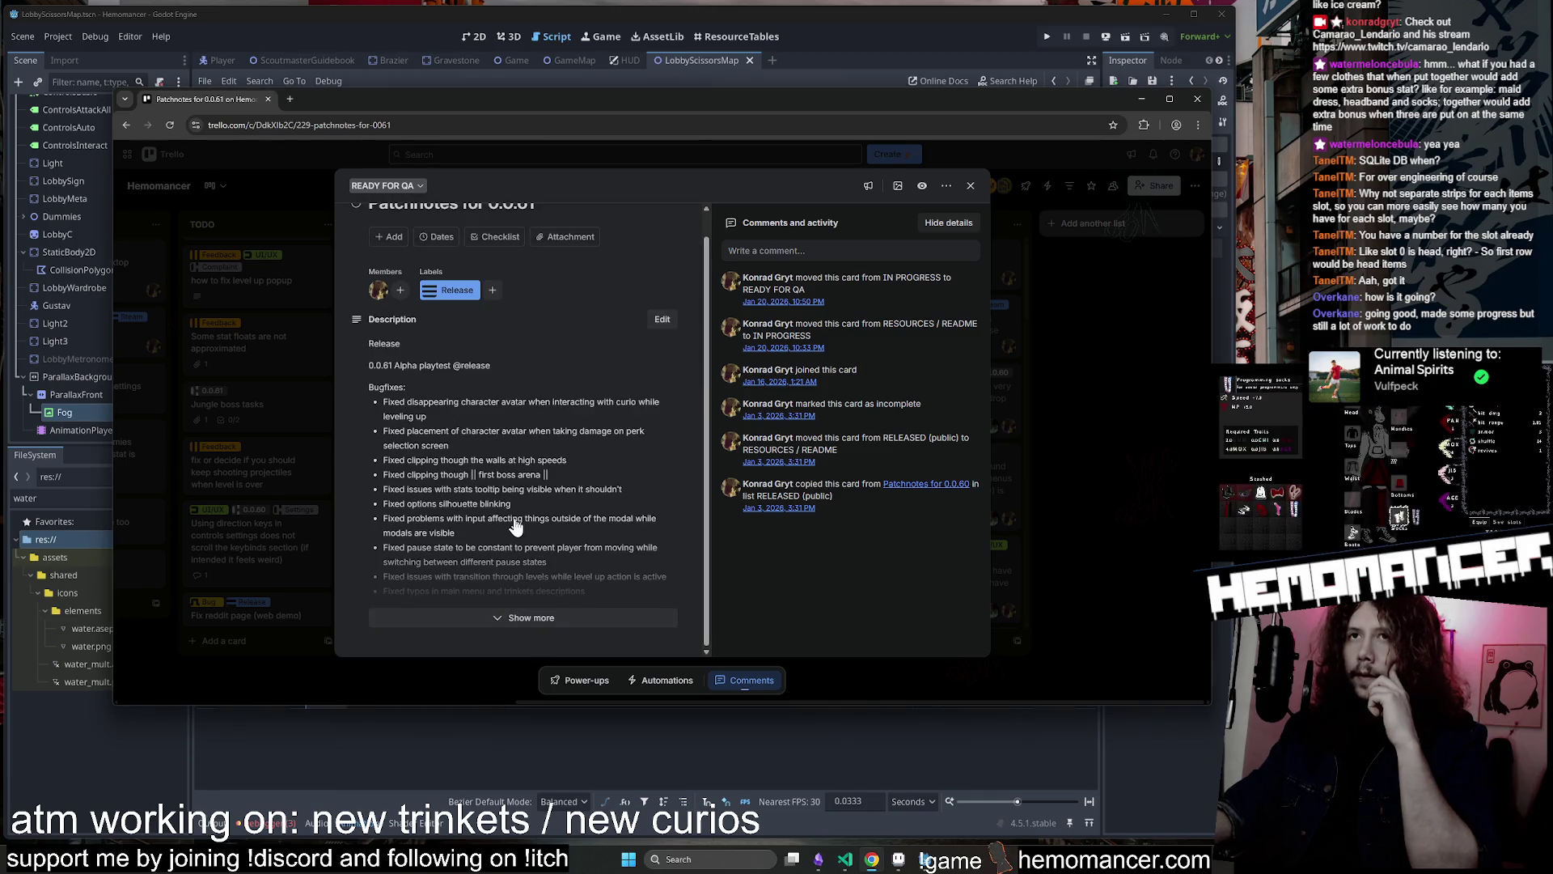
pyautogui.click(1134, 496)
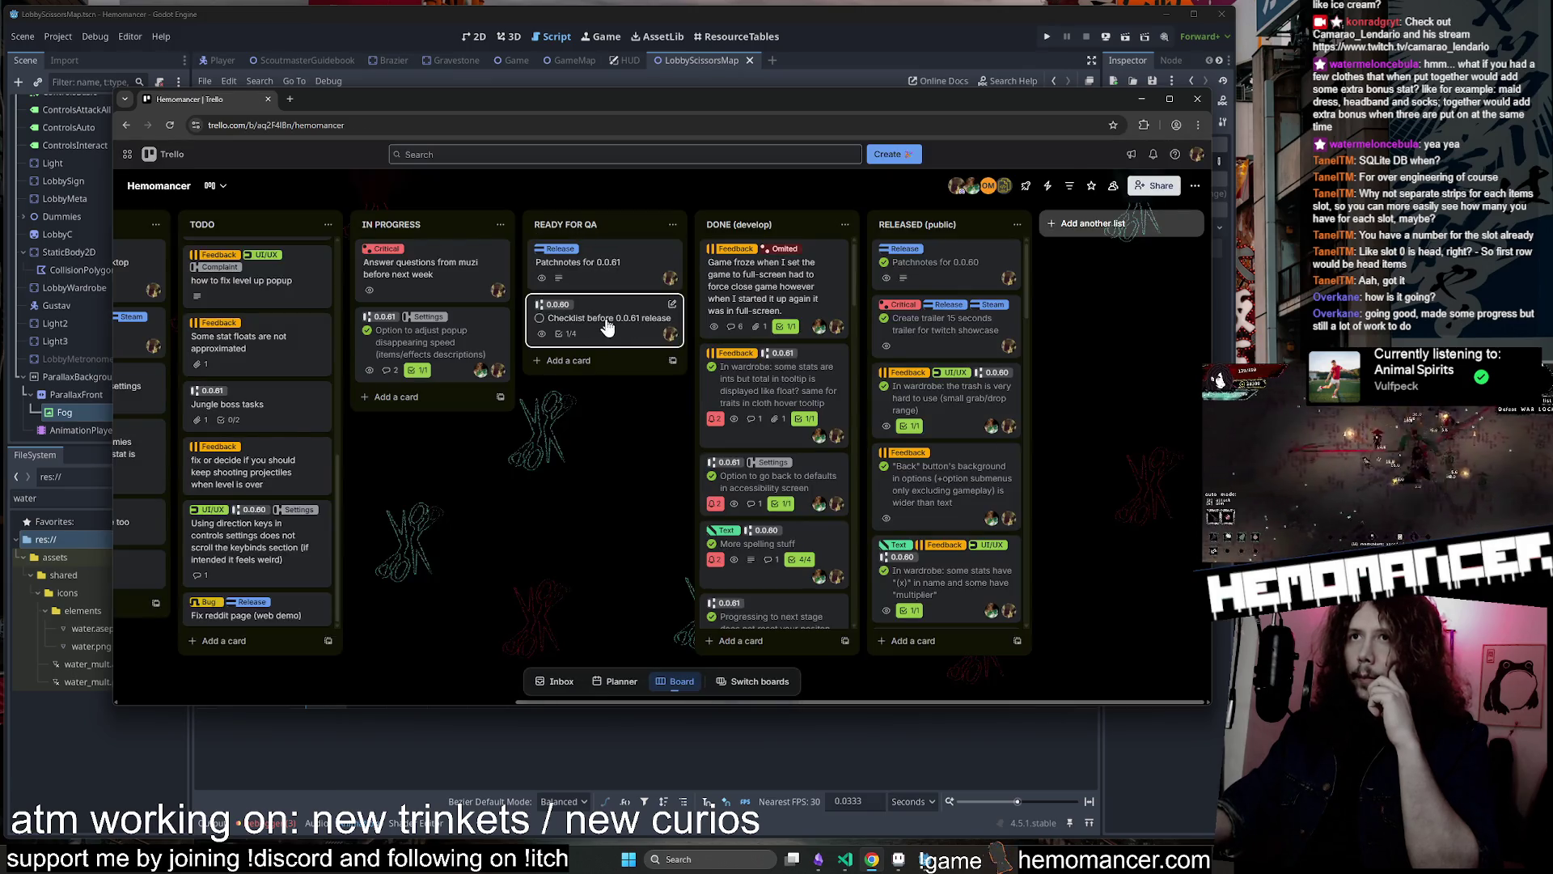
pyautogui.click(607, 324)
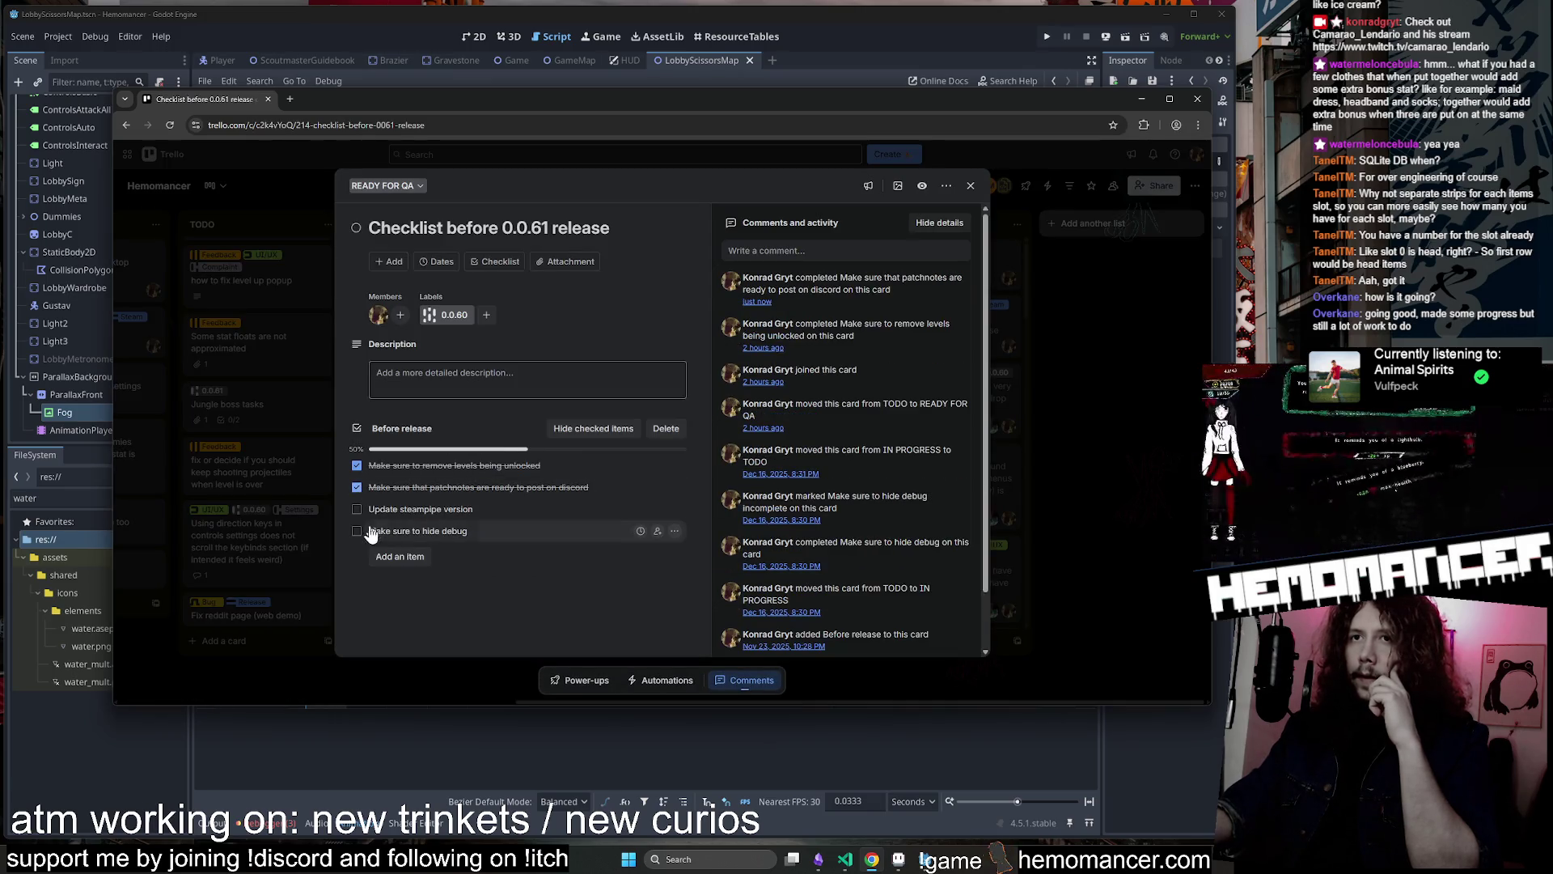
pyautogui.click(1130, 491)
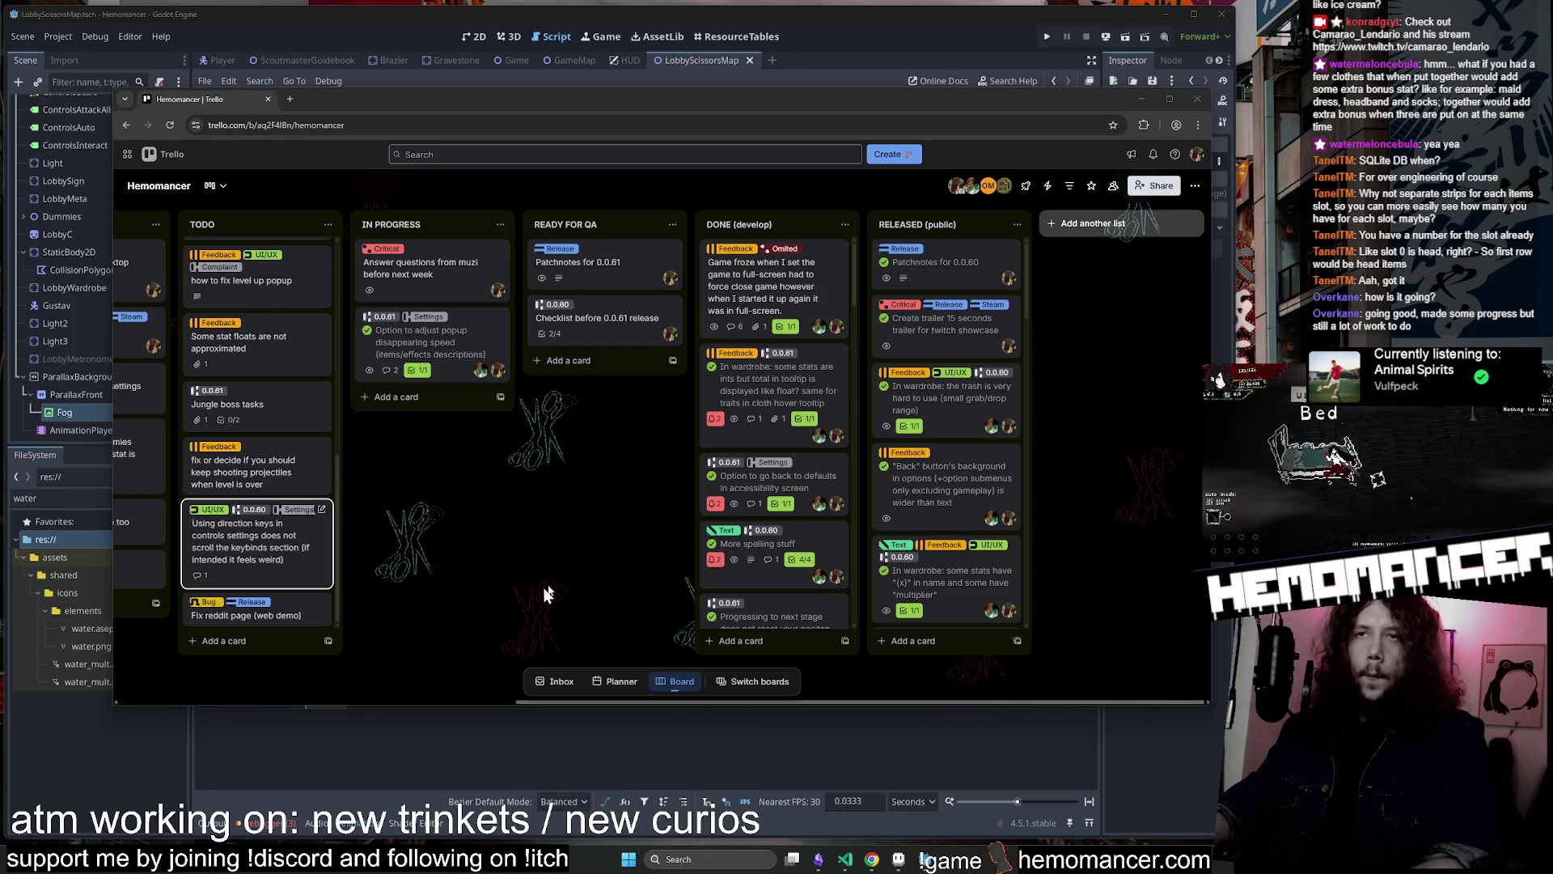
# Scroll across the Hemomancer Trello board's columns to review the cards
pyautogui.click(660, 532)
pyautogui.hscroll(-5, 619, 532)
pyautogui.hscroll(-5, 618, 536)
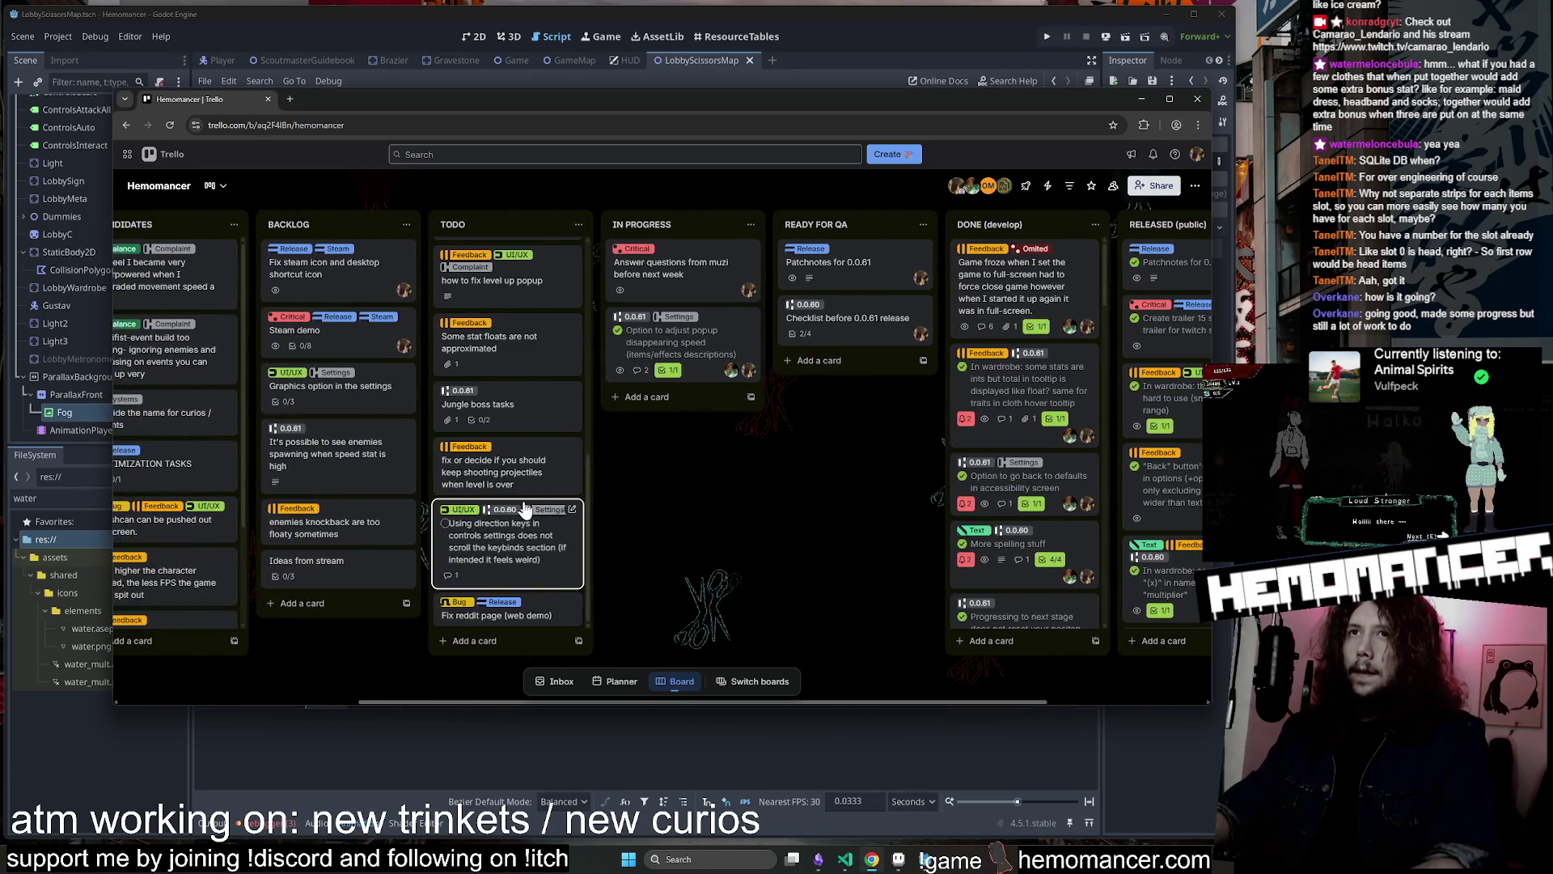
pyautogui.hscroll(2, 621, 491)
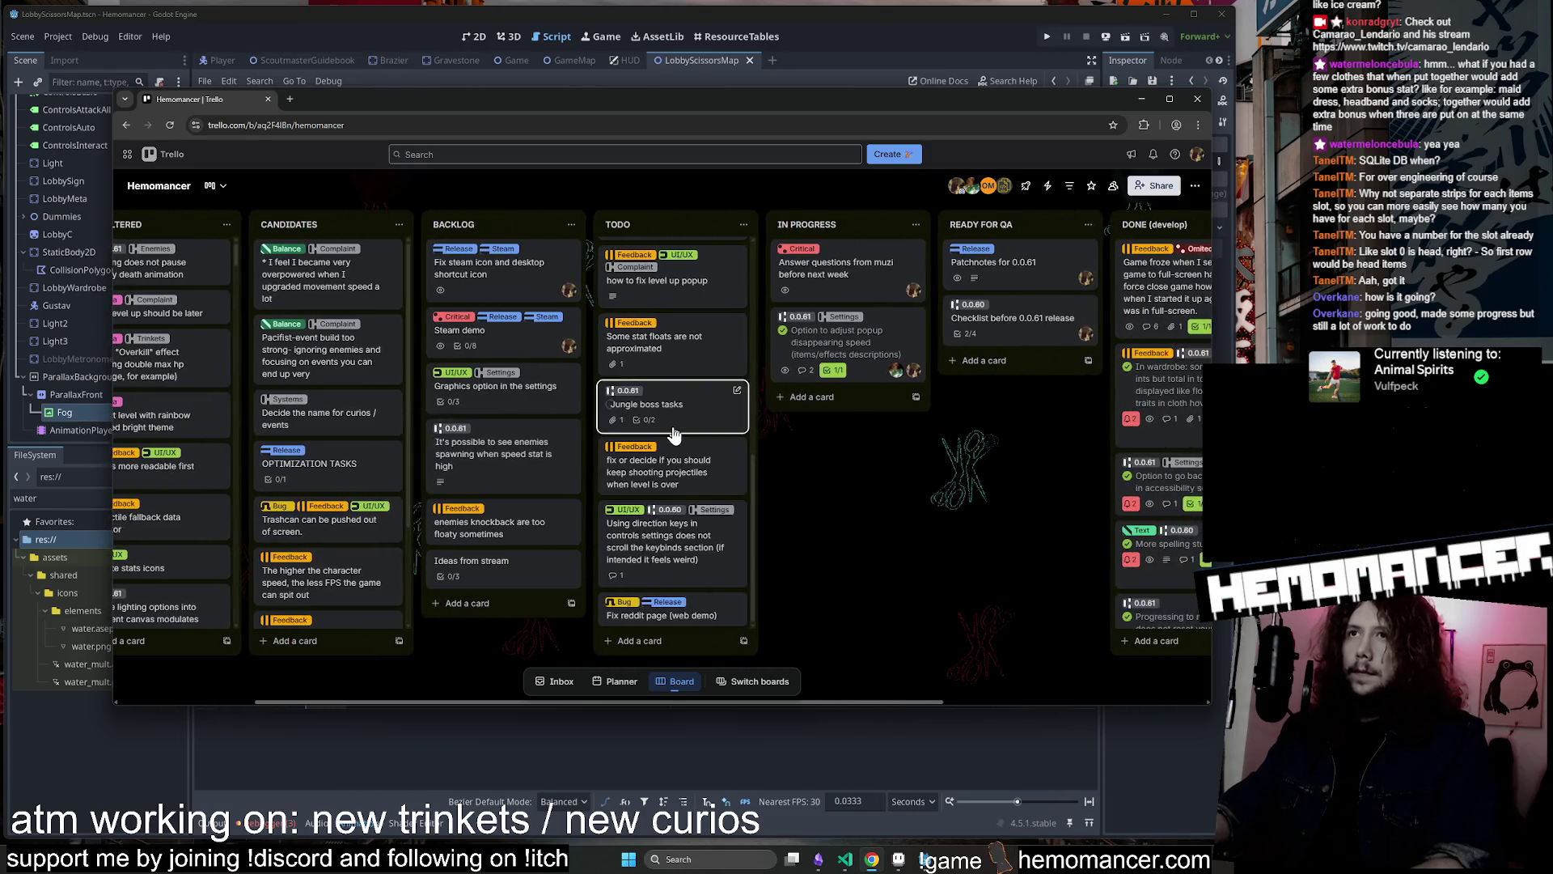
pyautogui.scroll(10, 671, 502)
pyautogui.hscroll(-5, 955, 582)
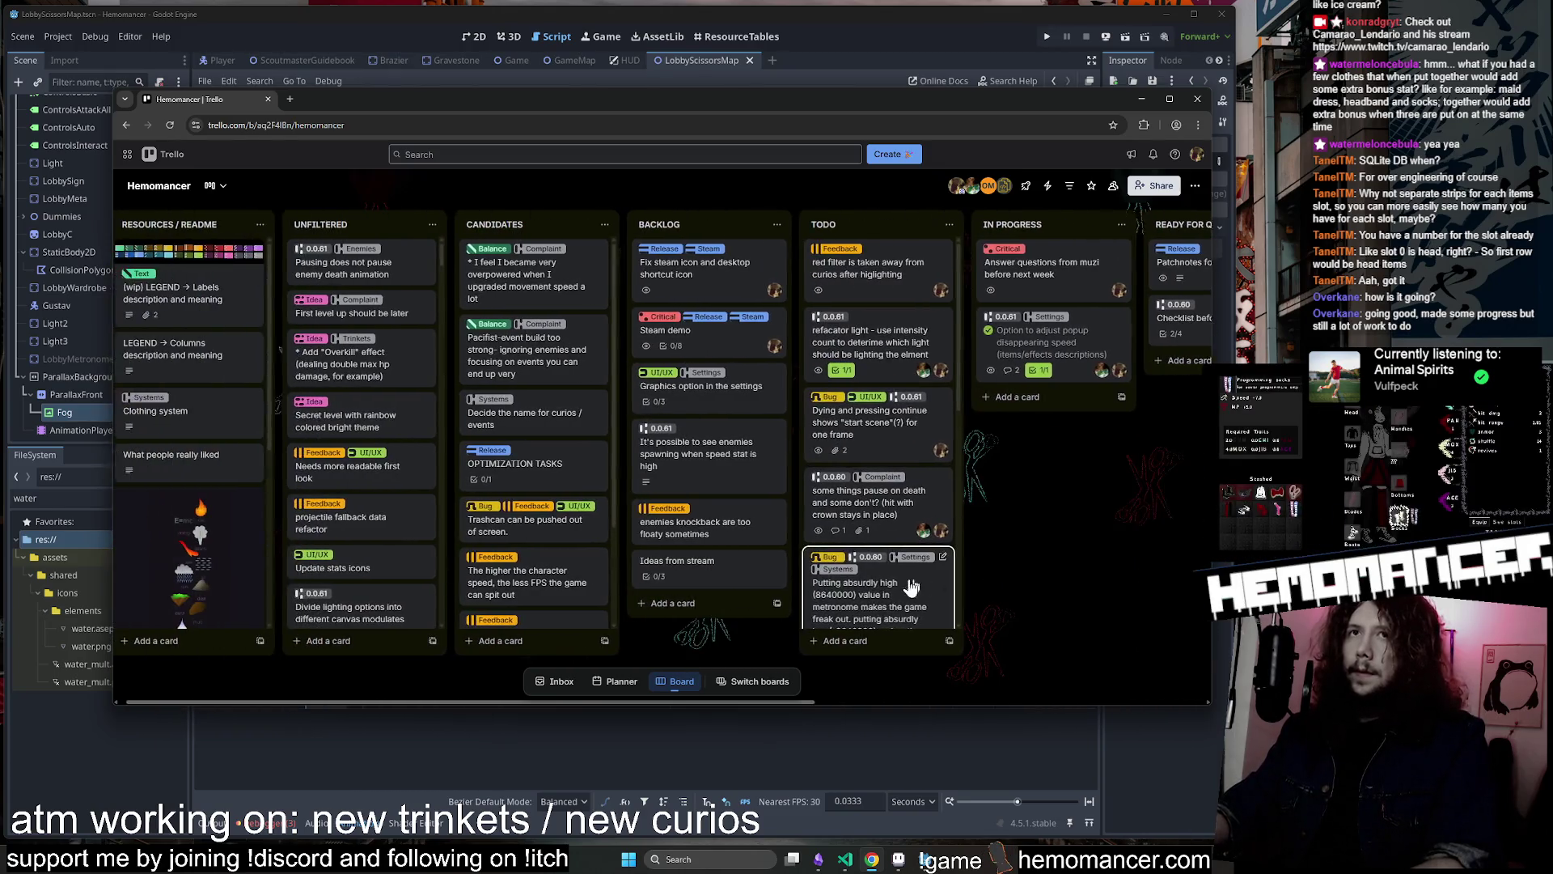
pyautogui.hscroll(5, 781, 392)
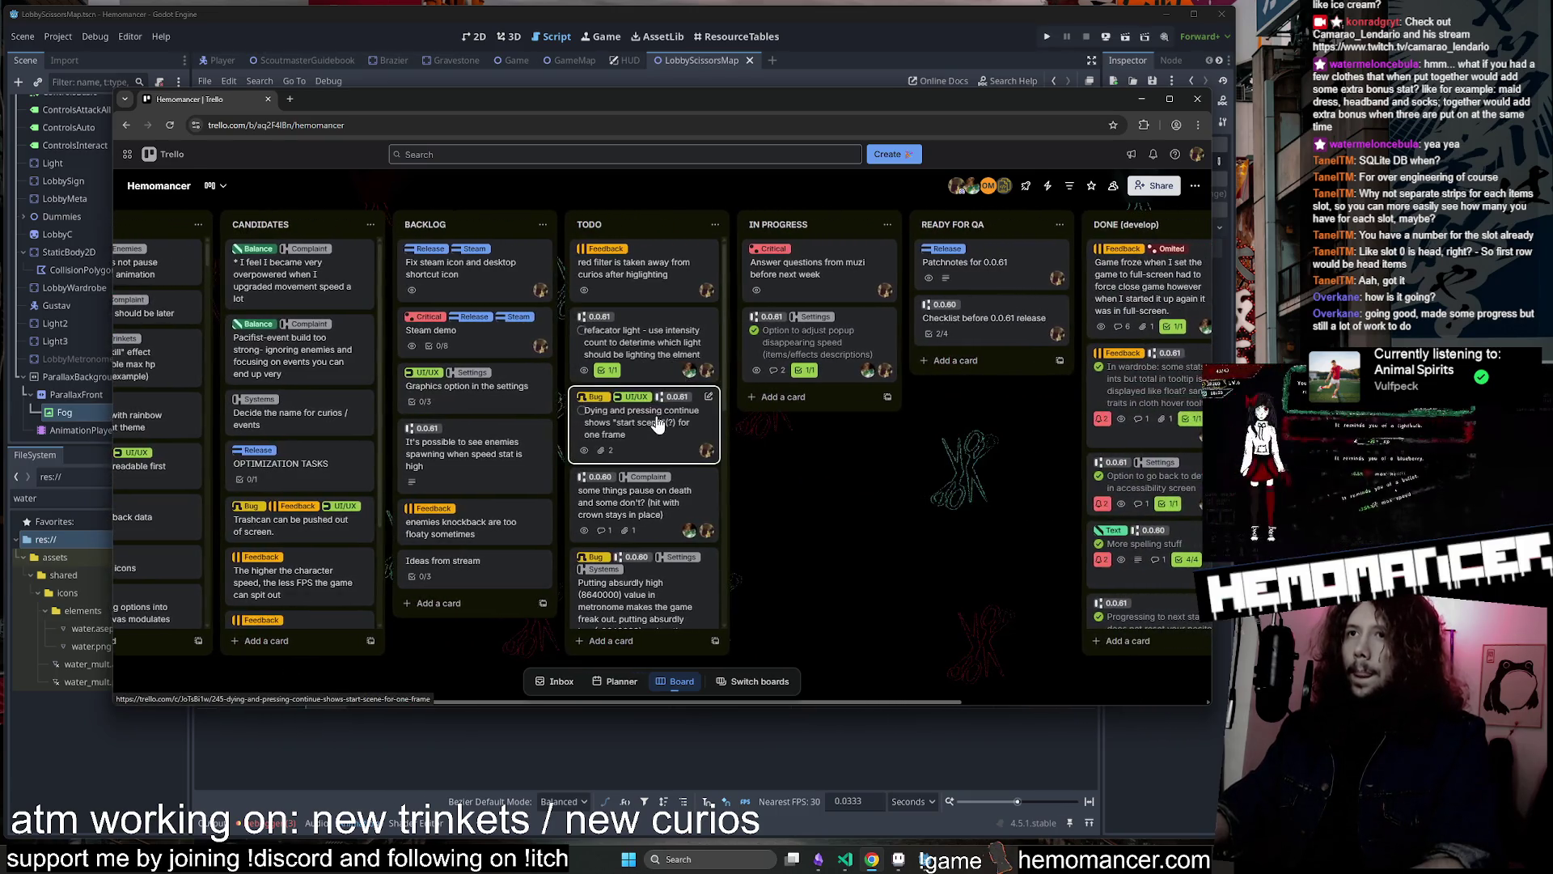
pyautogui.scroll(-5, 675, 453)
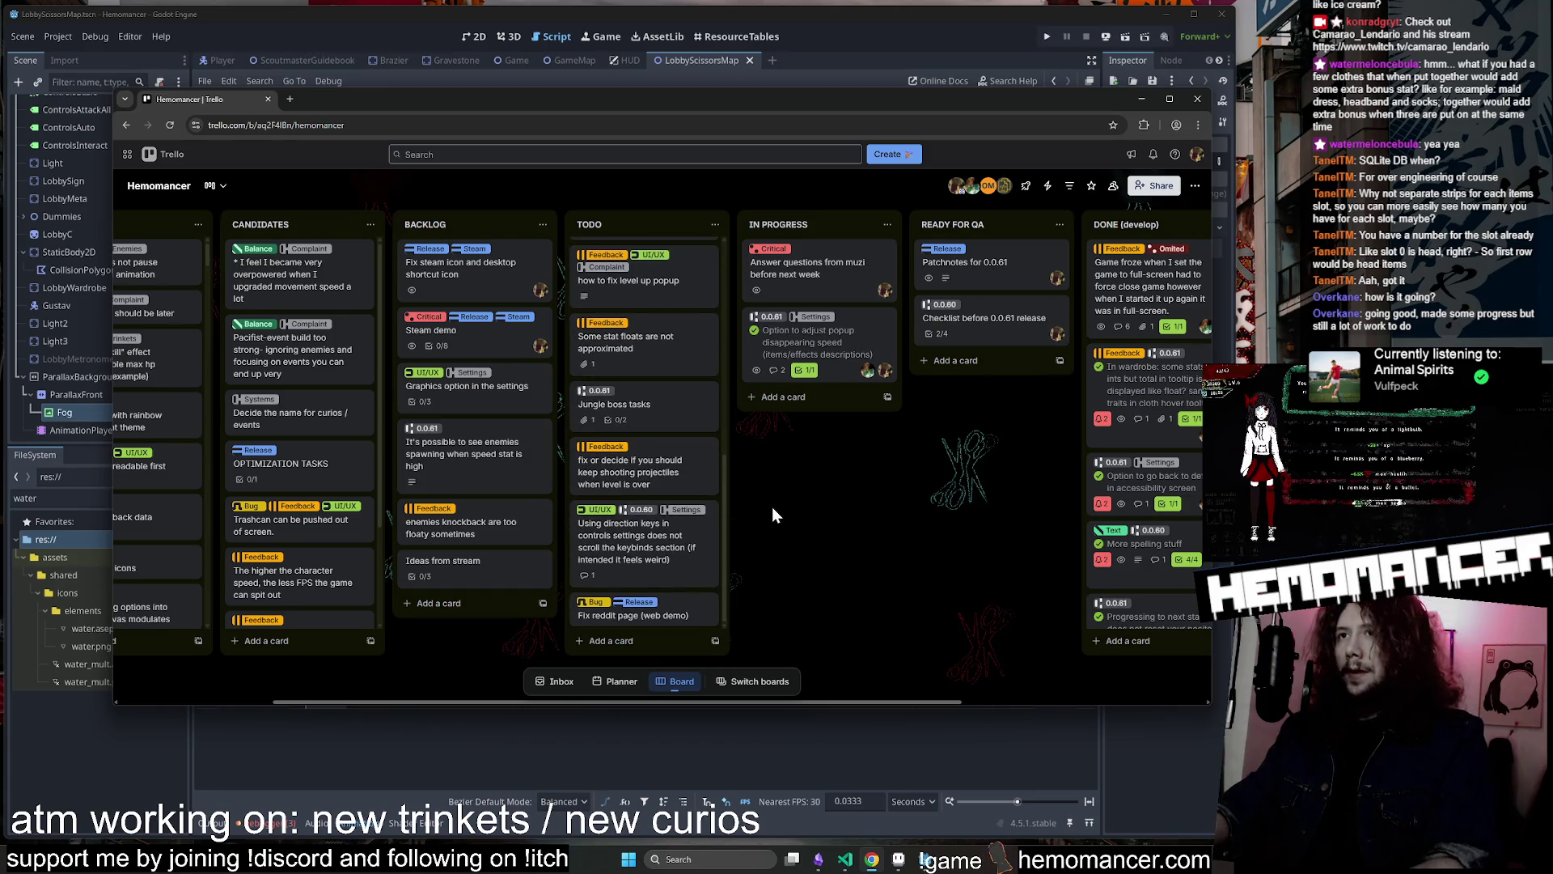
pyautogui.hscroll(4, 772, 506)
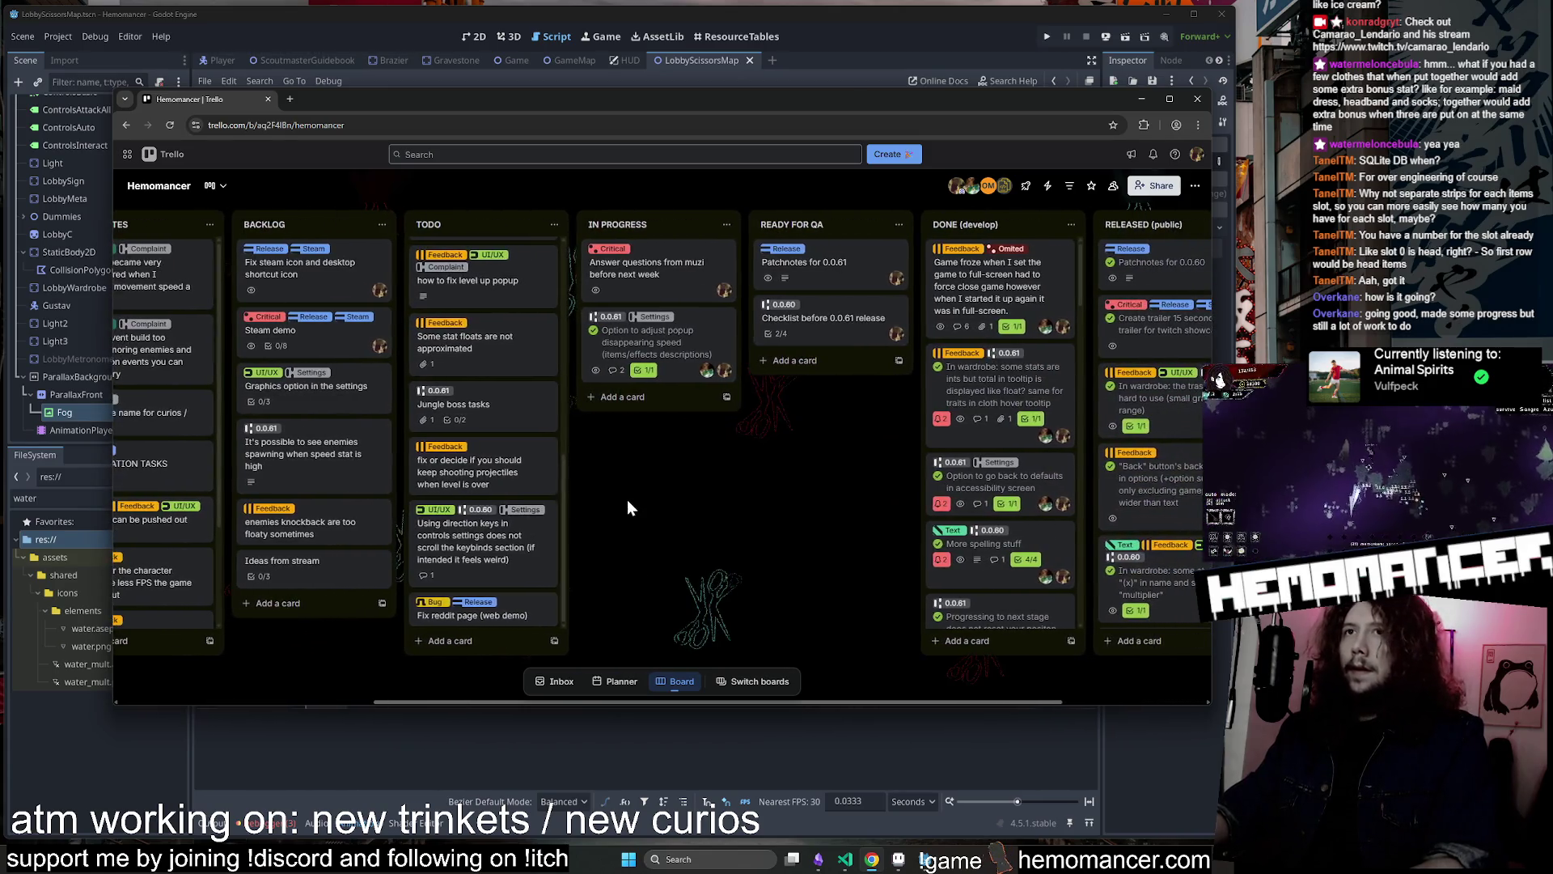
pyautogui.hscroll(1, 627, 498)
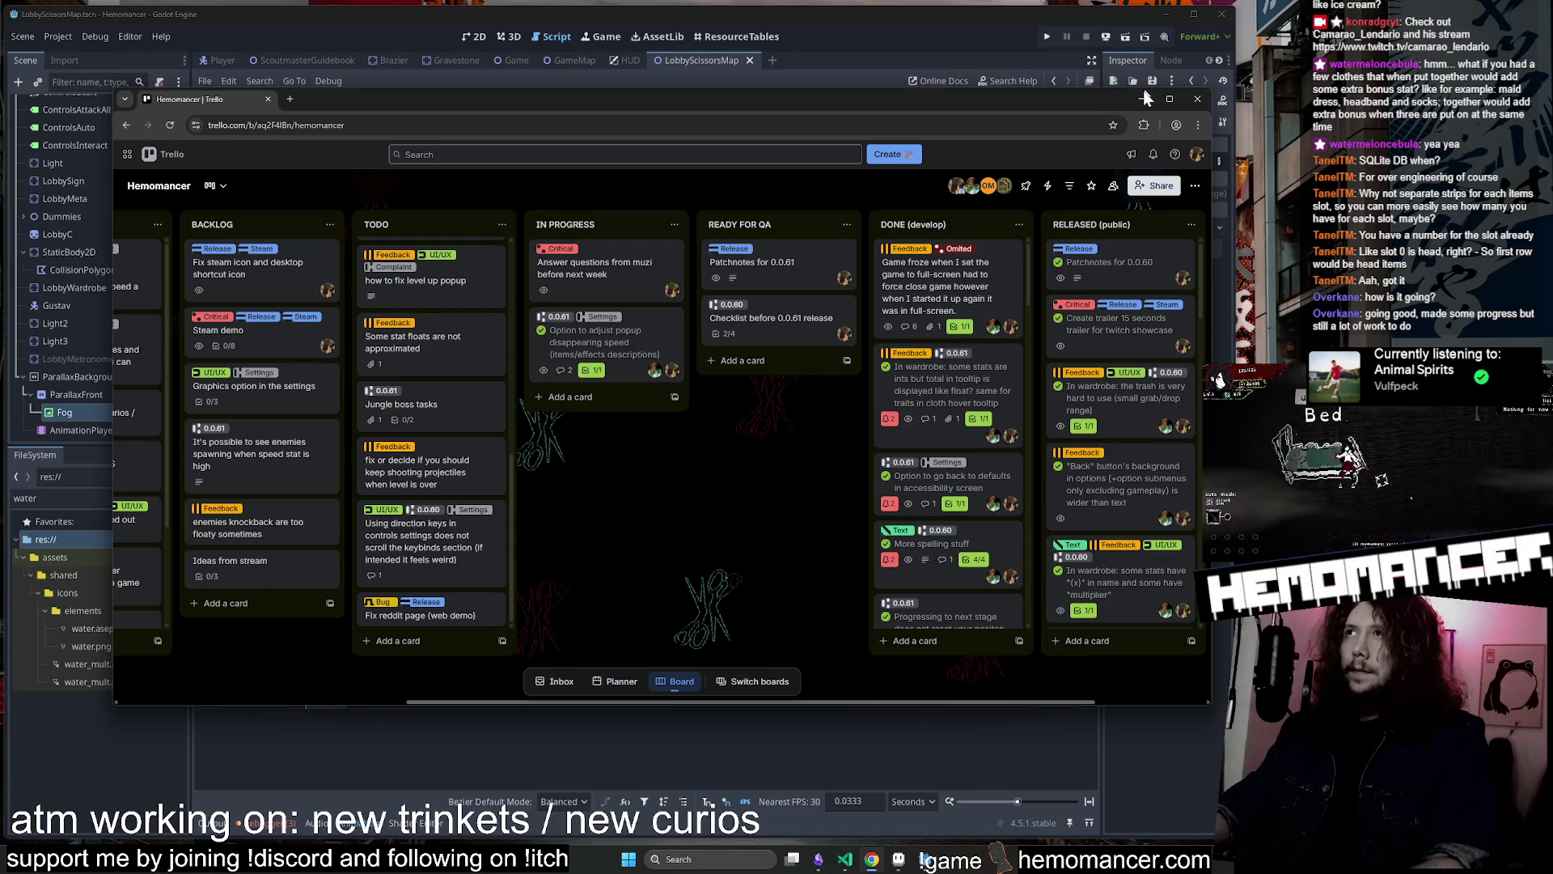
# Minimize Chrome and bring spritesheet_clothes.aseprite up in Aseprite
pyautogui.click(1145, 96)
pyautogui.click(924, 865)
pyautogui.hscroll(-5, 755, 475)
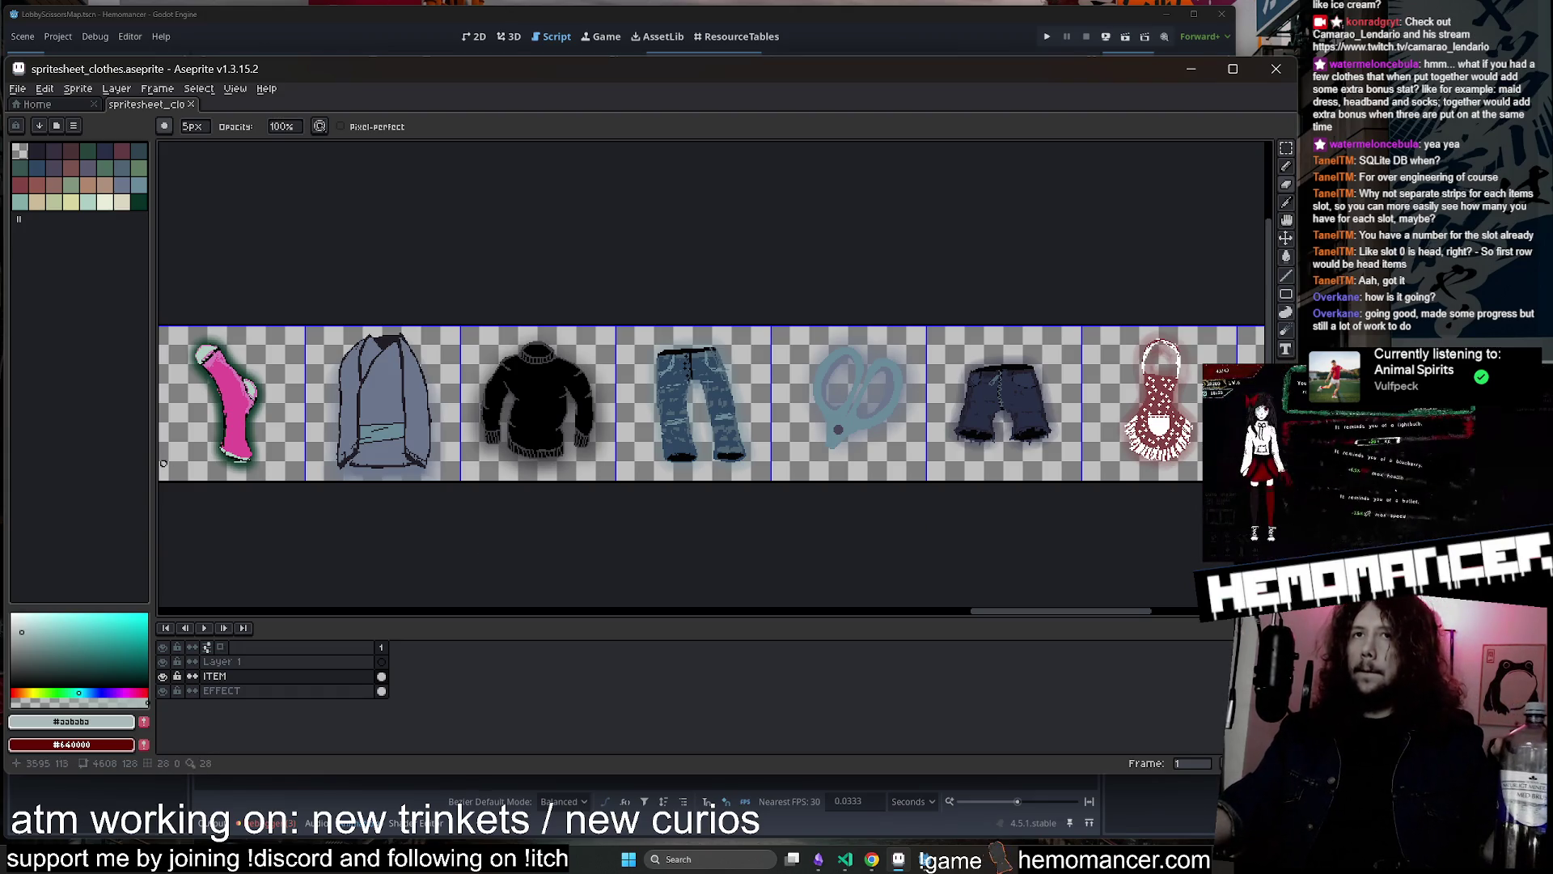
# Drag the palette splitter wider beside the clothes spritesheet, then minimize Aseprite
pyautogui.moveTo(154, 465)
pyautogui.mouseDown()
pyautogui.moveTo(313, 436)
pyautogui.moveTo(340, 387)
pyautogui.moveTo(587, 390)
pyautogui.moveTo(292, 389)
pyautogui.mouseUp()
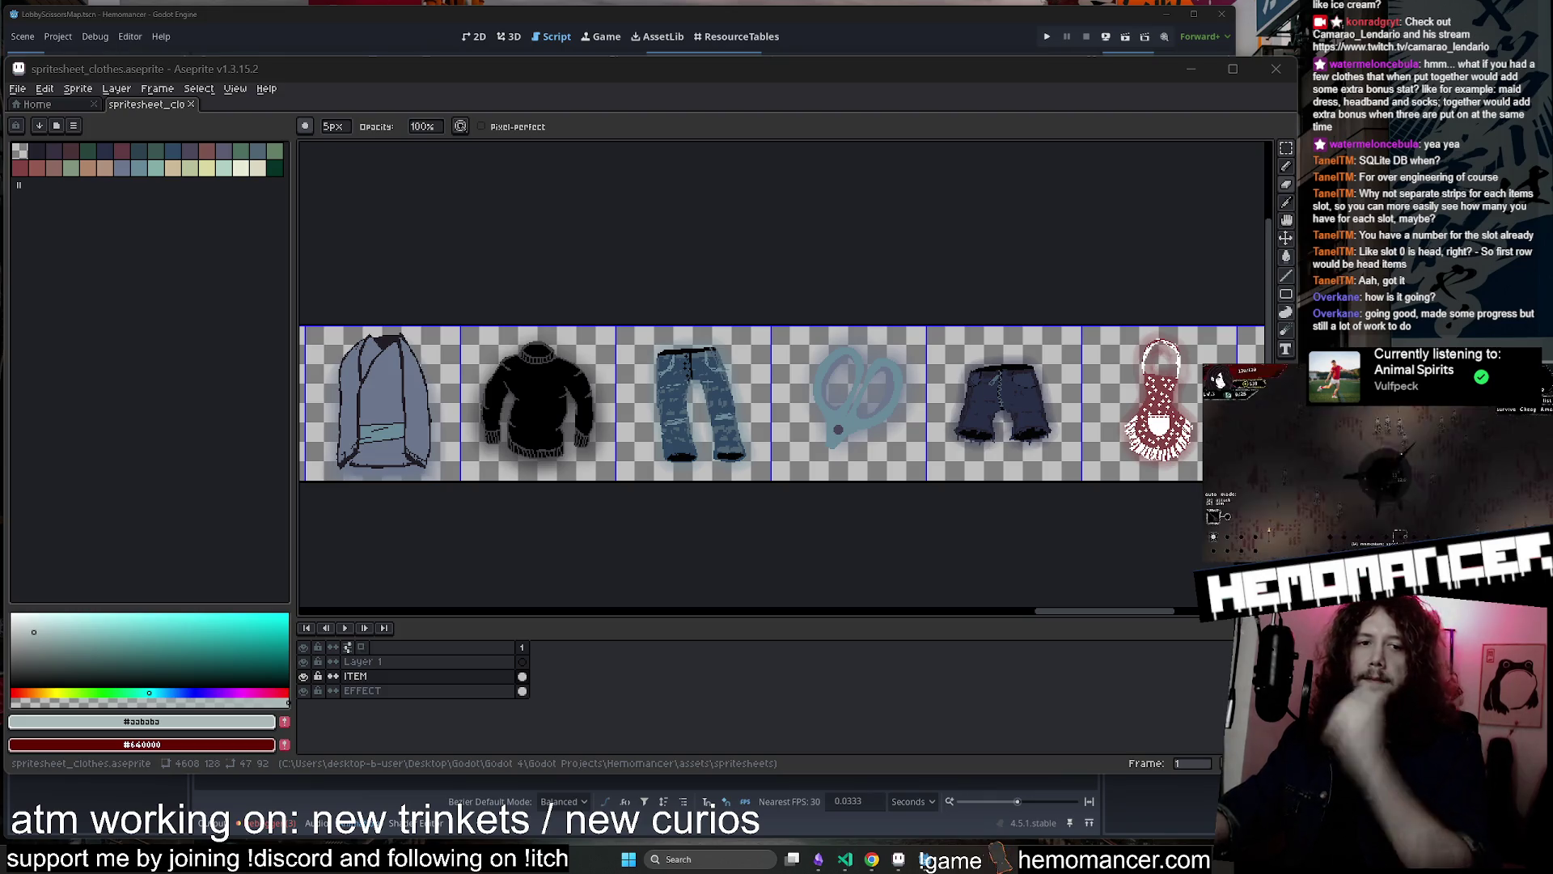
pyautogui.click(1196, 71)
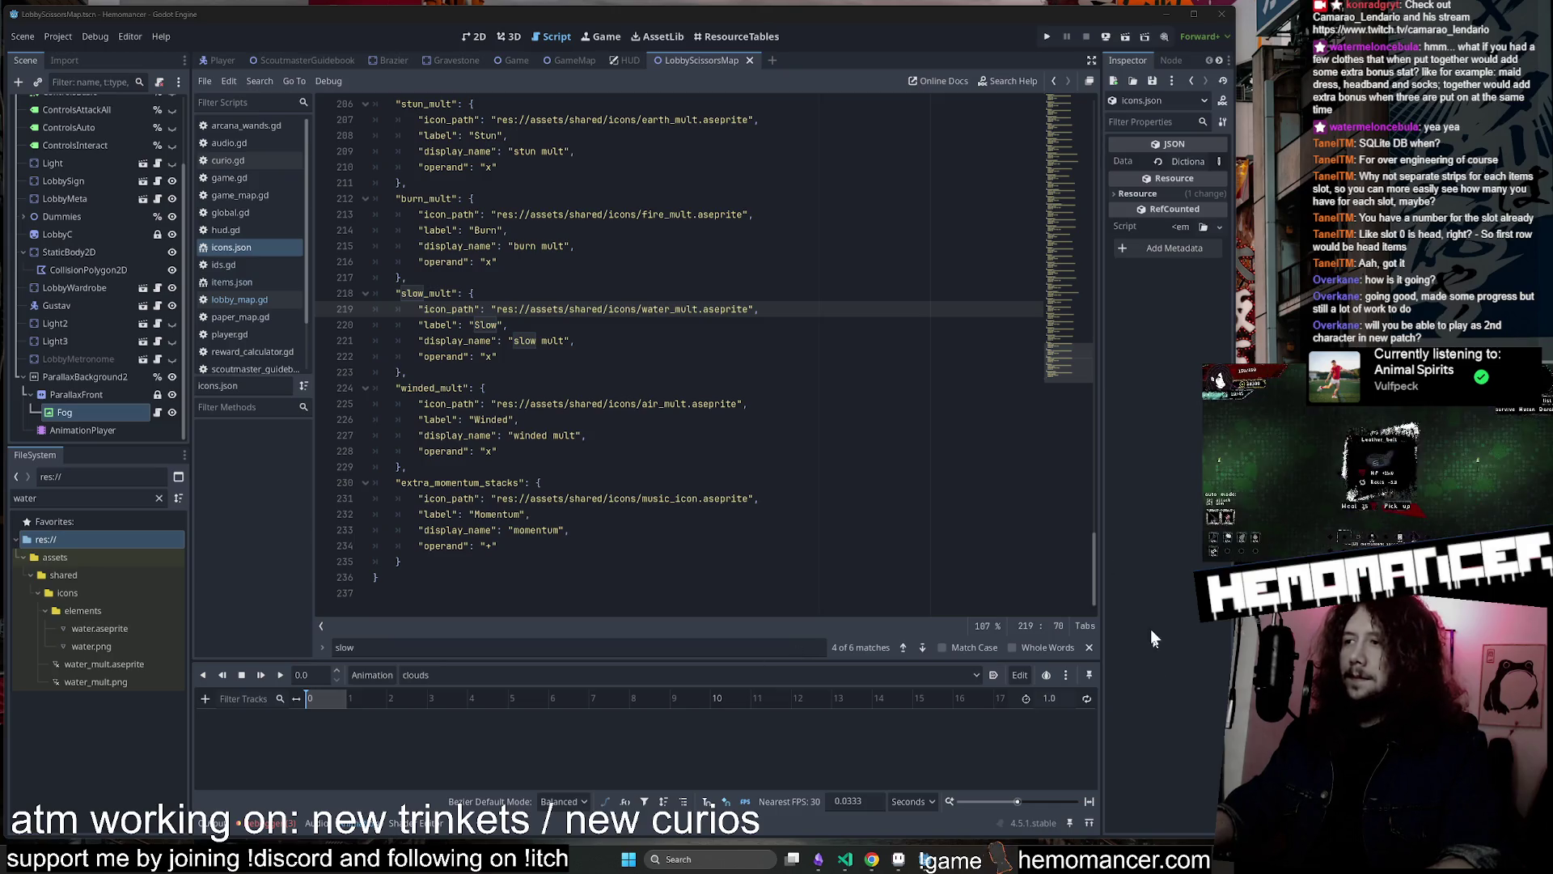
# Run the game with F5, start from the main menu, and resize the game window
pyautogui.click(825, 243)
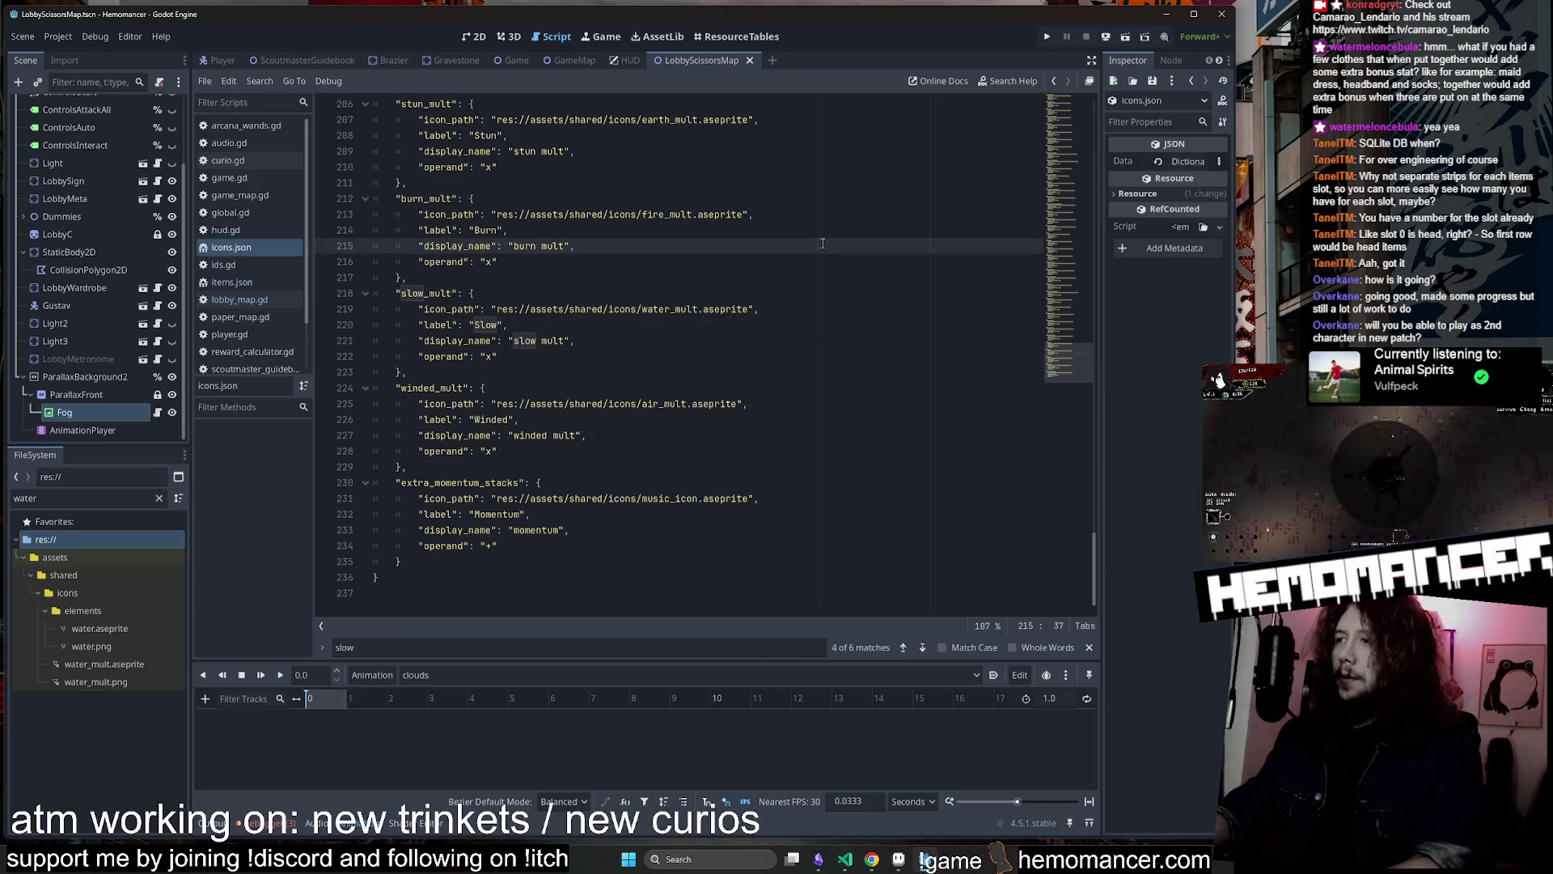
pyautogui.press('F5')
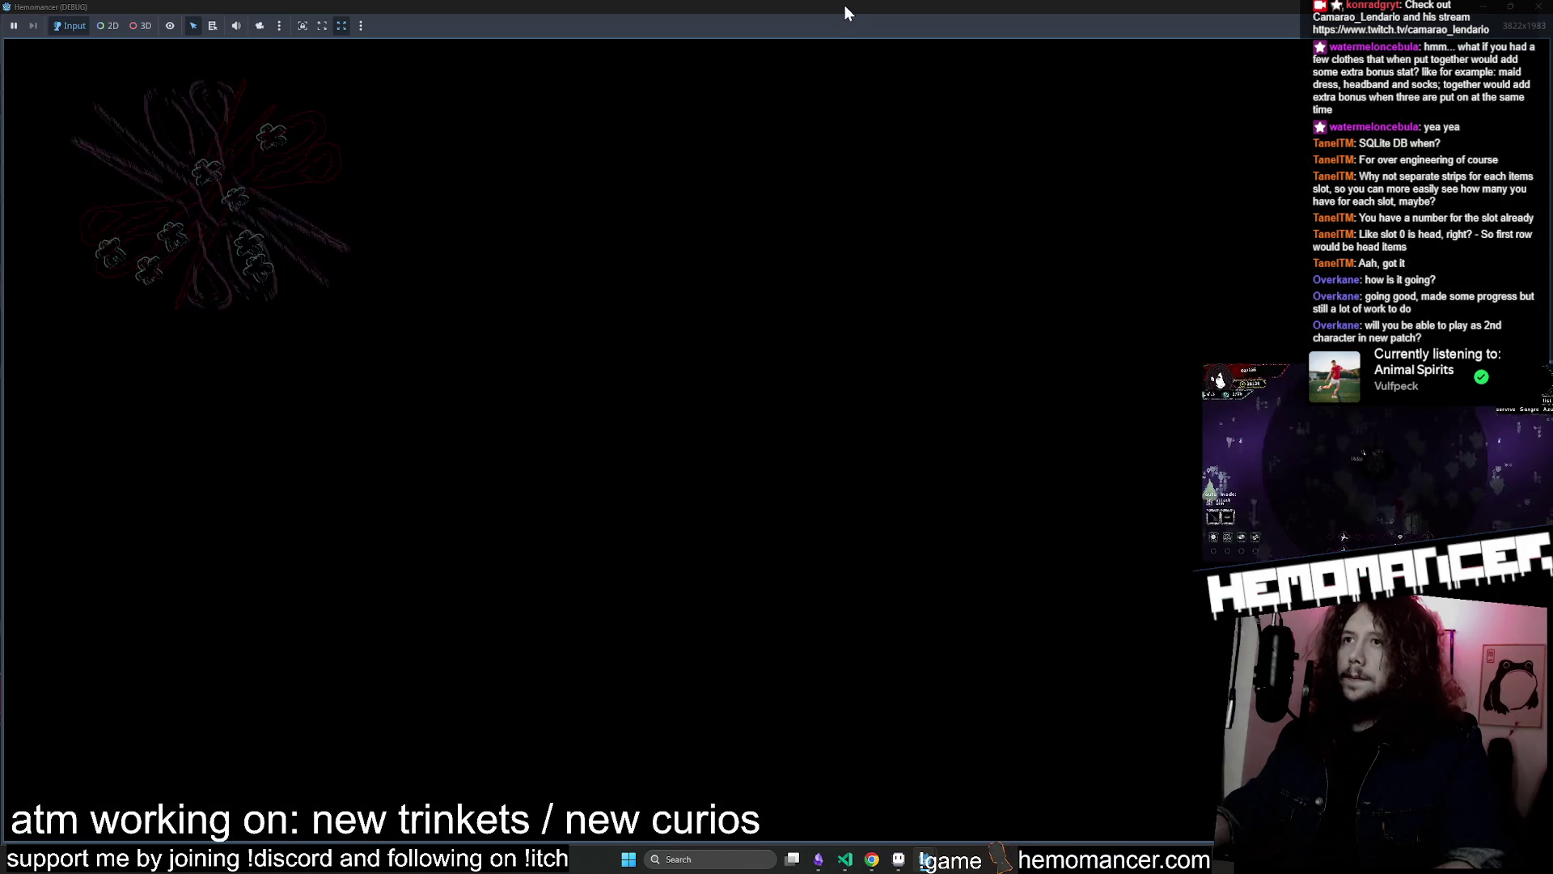
pyautogui.click(596, 377)
pyautogui.moveTo(796, 3)
pyautogui.mouseDown()
pyautogui.moveTo(590, 47)
pyautogui.moveTo(372, 42)
pyautogui.mouseUp()
pyautogui.moveTo(564, 393)
pyautogui.mouseDown()
pyautogui.moveTo(728, 659)
pyautogui.moveTo(1208, 812)
pyautogui.mouseUp()
pyautogui.click(444, 416)
# Walk to the wardrobe and equip the White hoodie in Tops, raising max HP to 125
pyautogui.press('w')
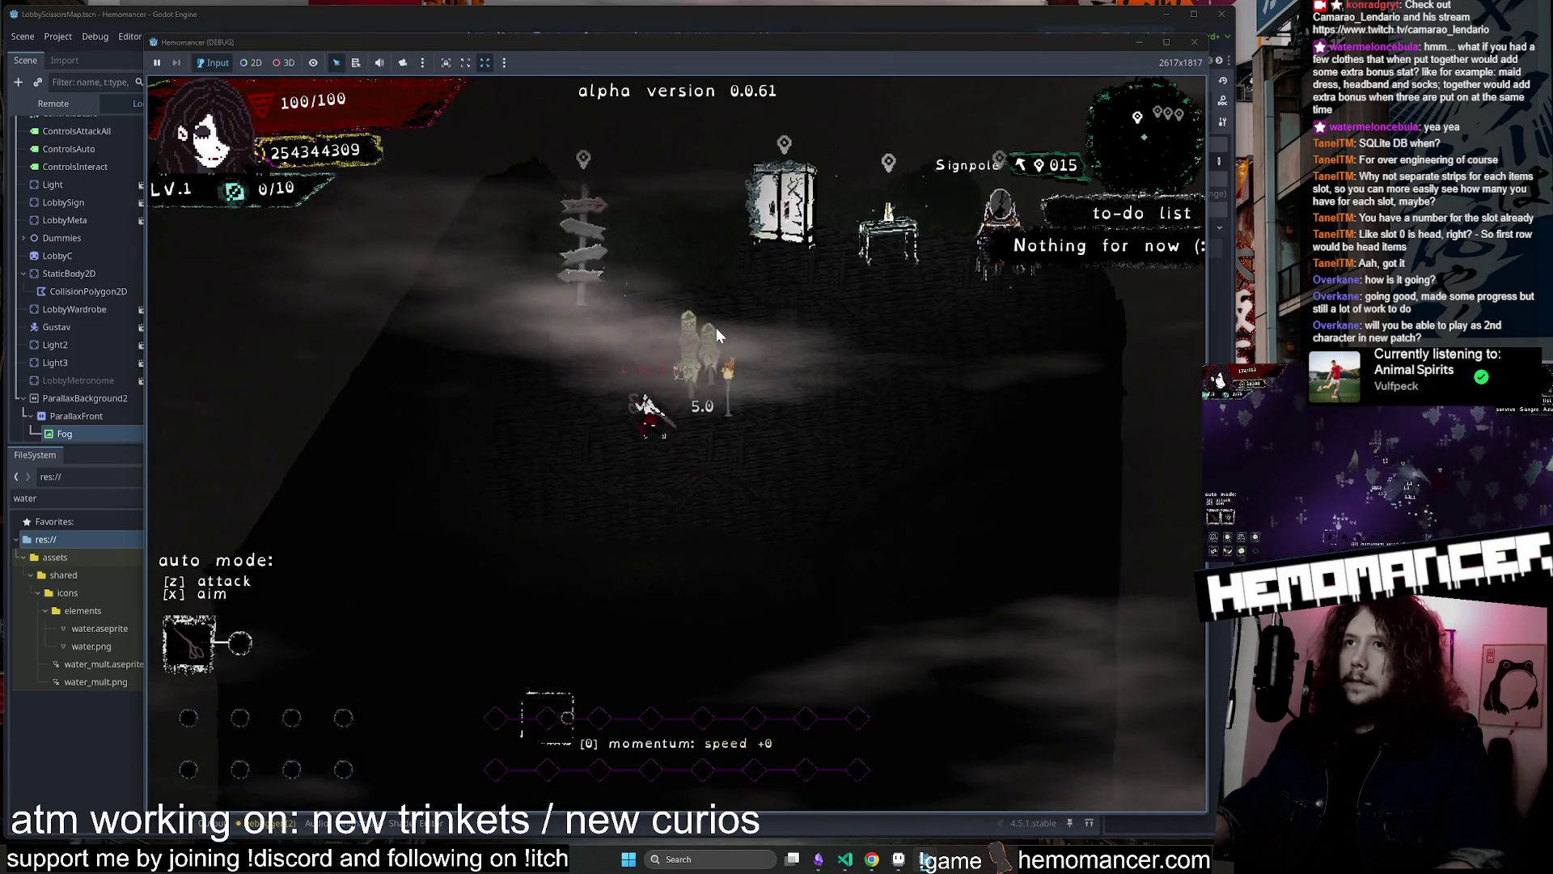
pyautogui.click(747, 508)
pyautogui.press('d')
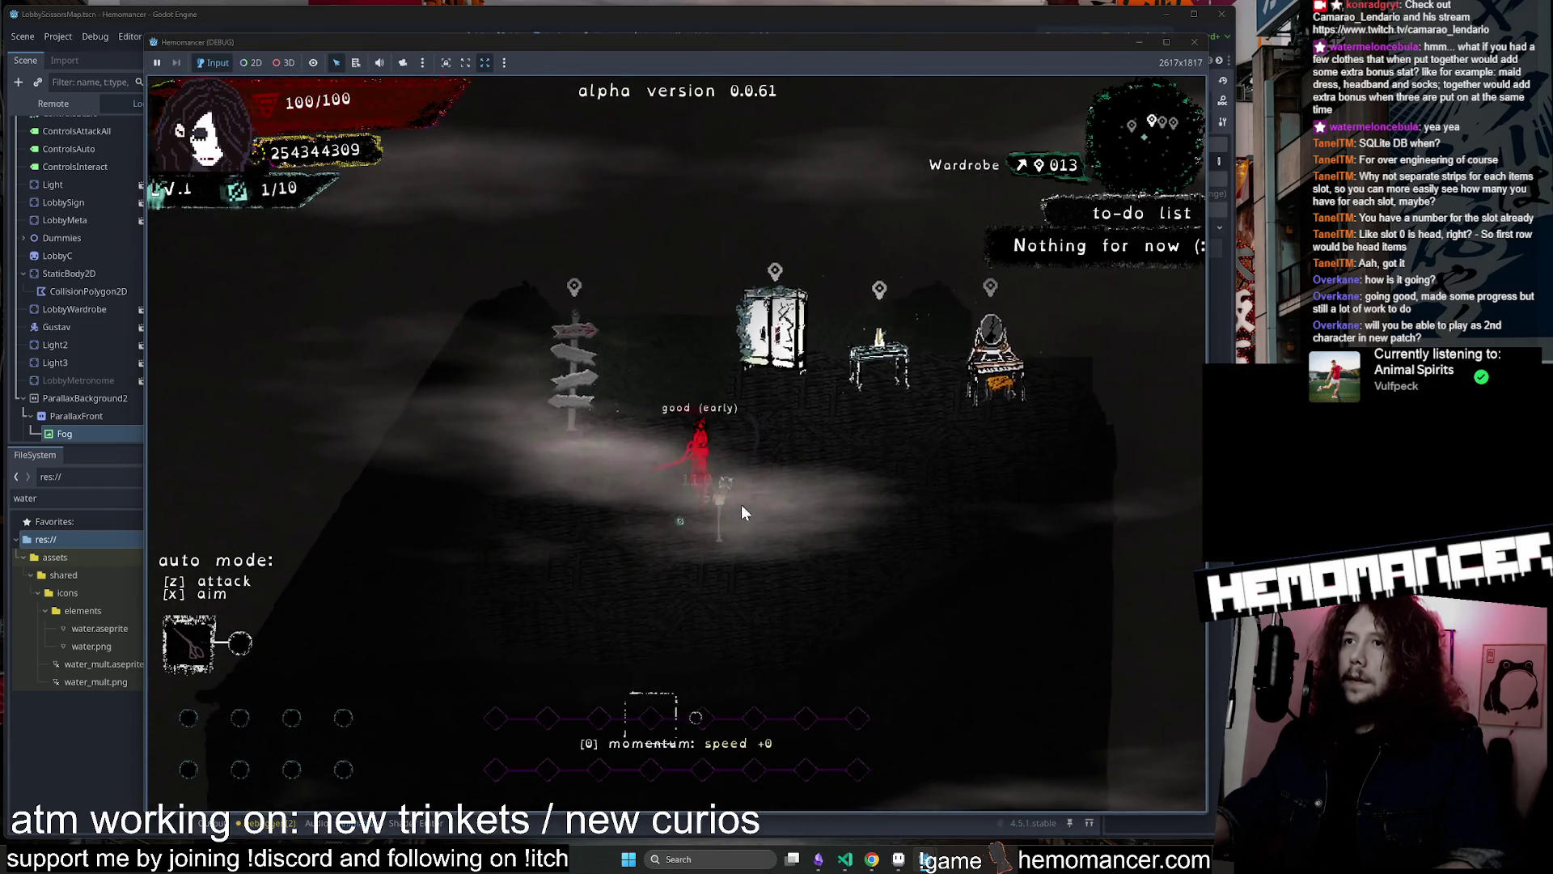
pyautogui.press('w')
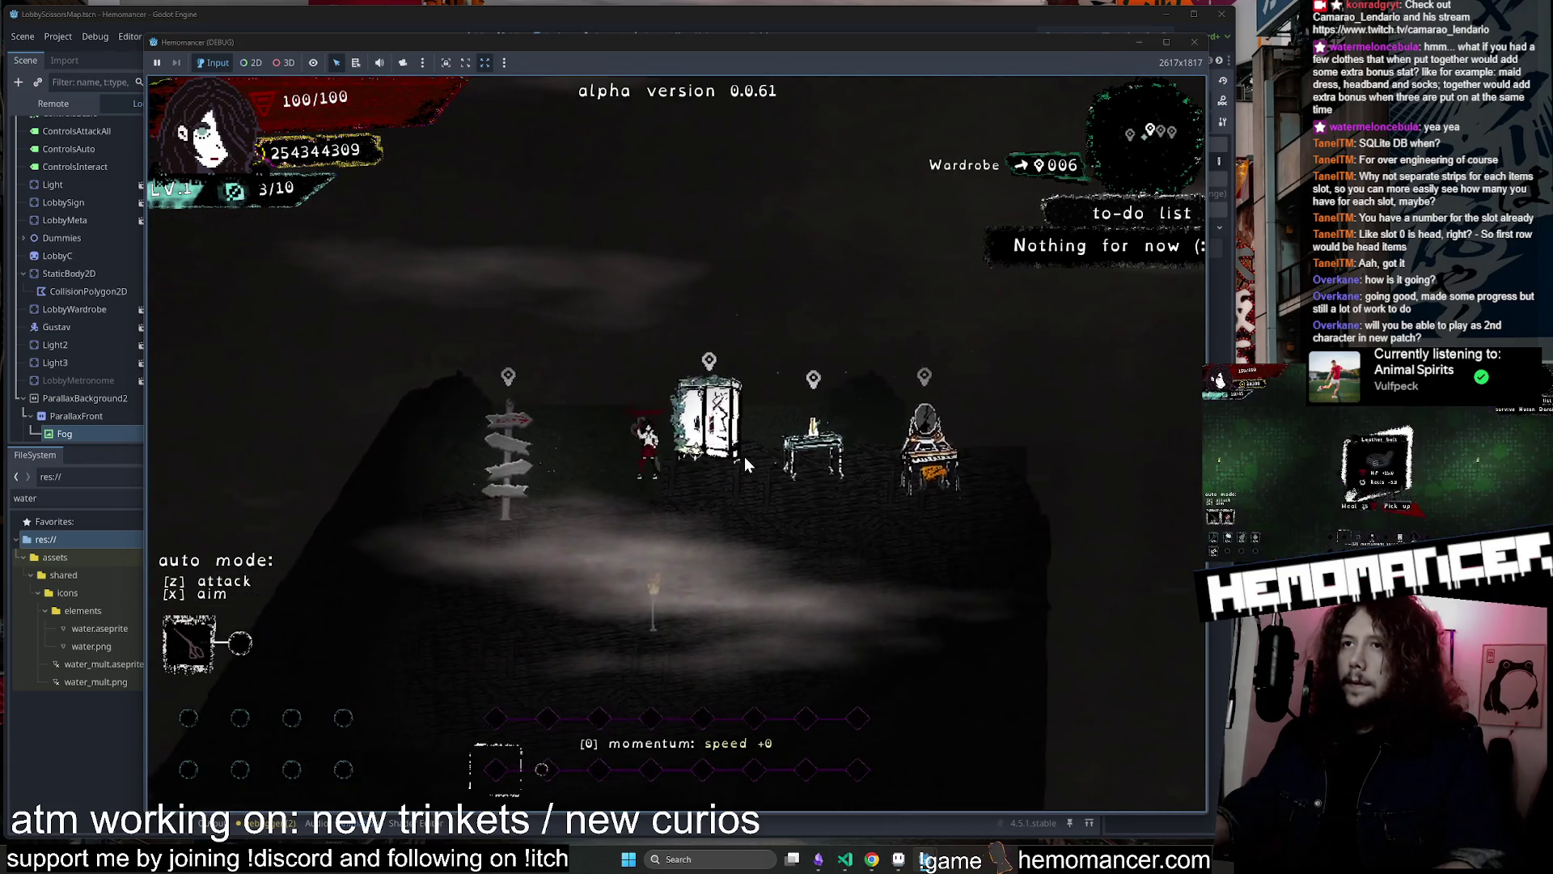
pyautogui.press('e')
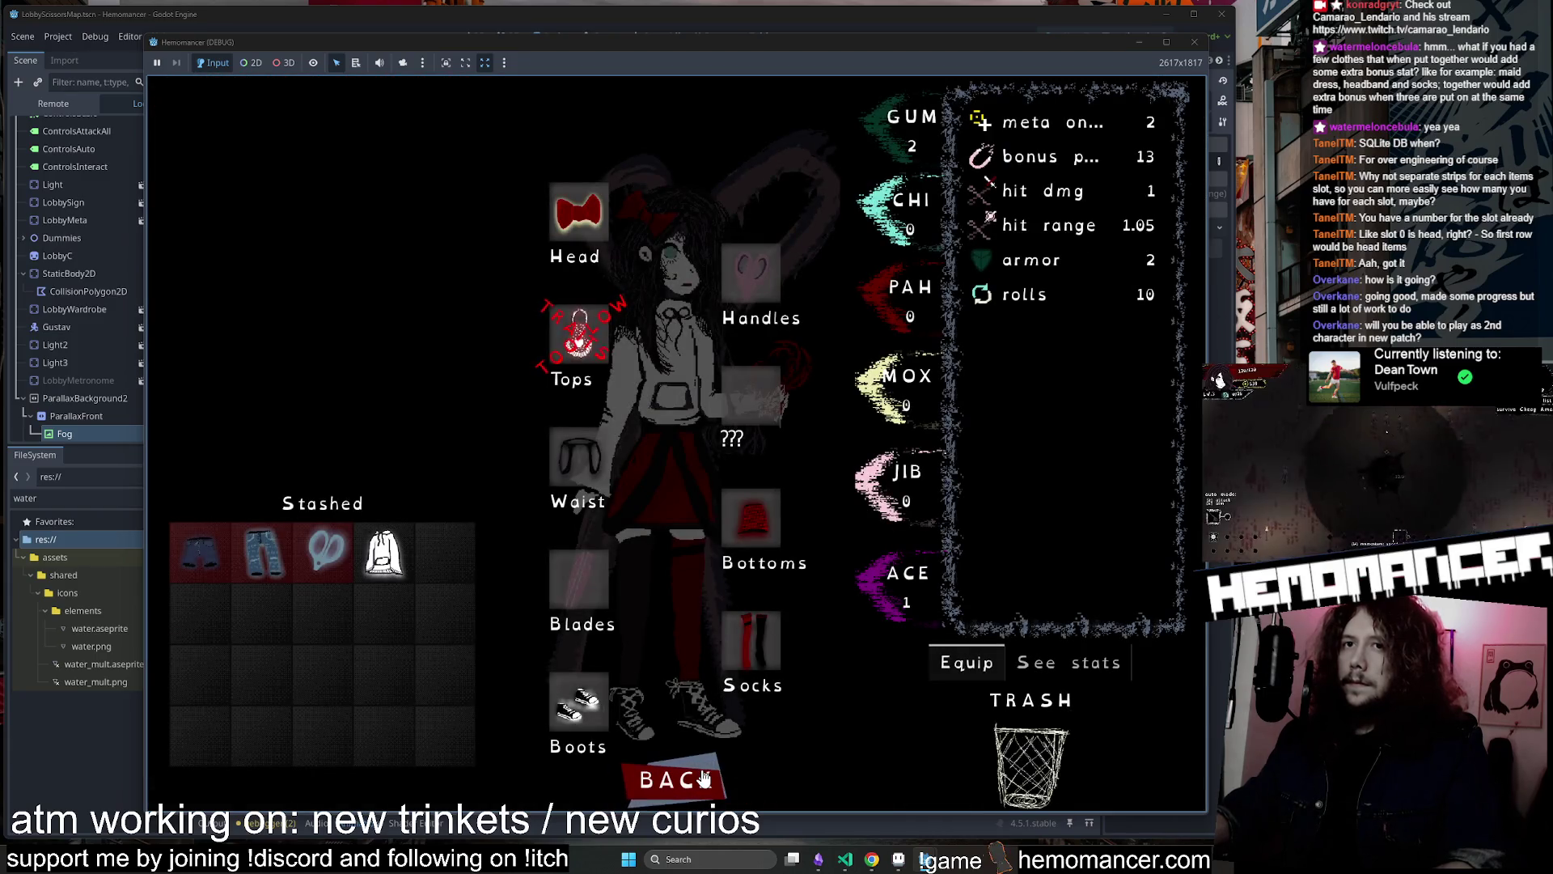
pyautogui.moveTo(373, 553)
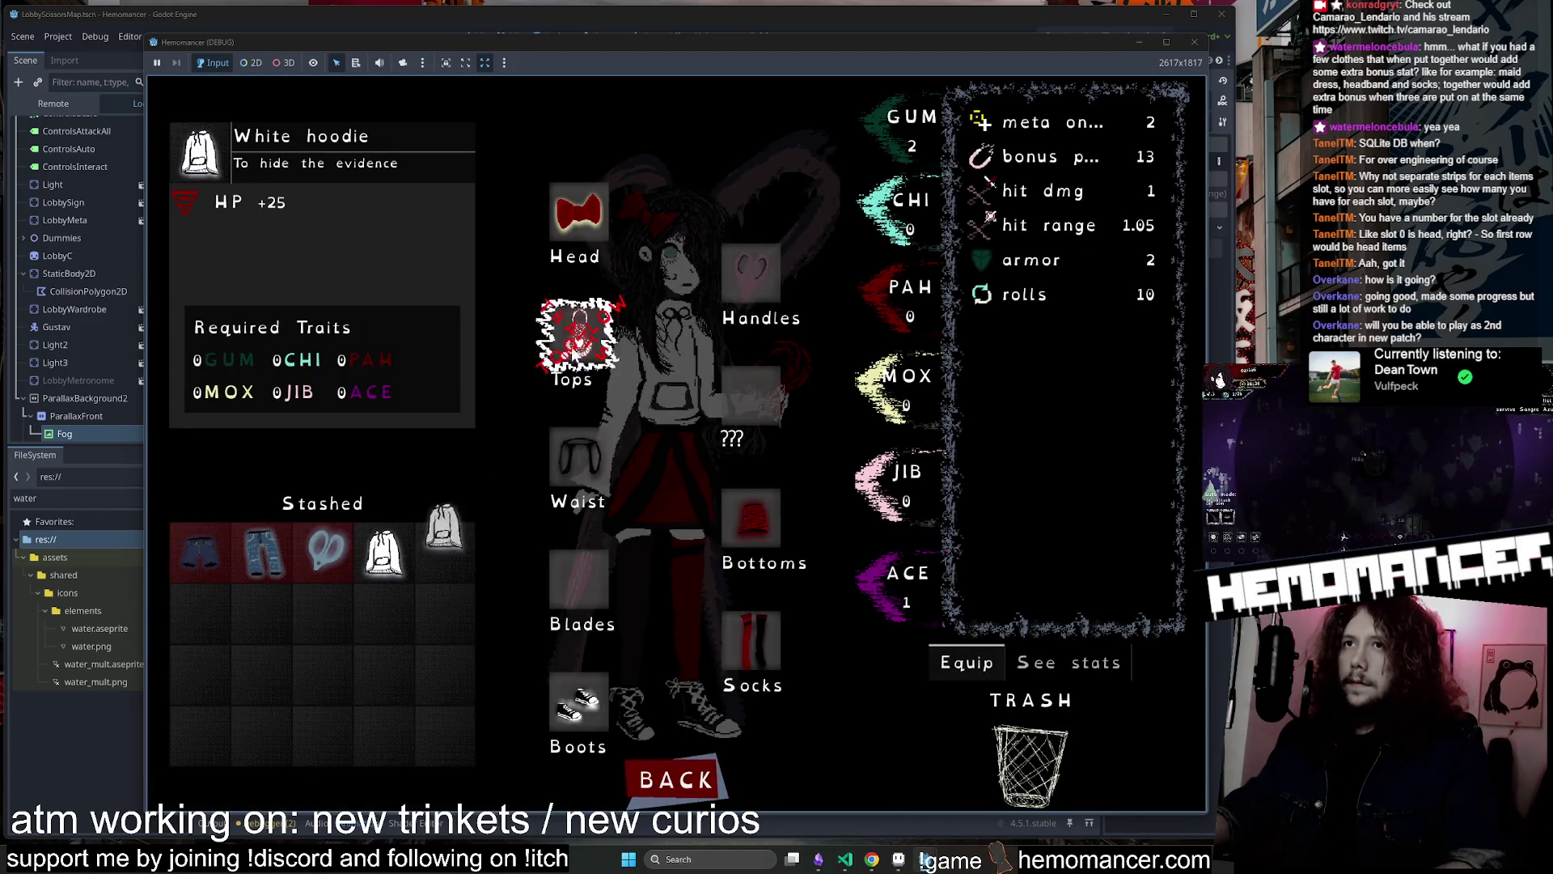
pyautogui.moveTo(572, 354); pyautogui.dragTo(576, 344)
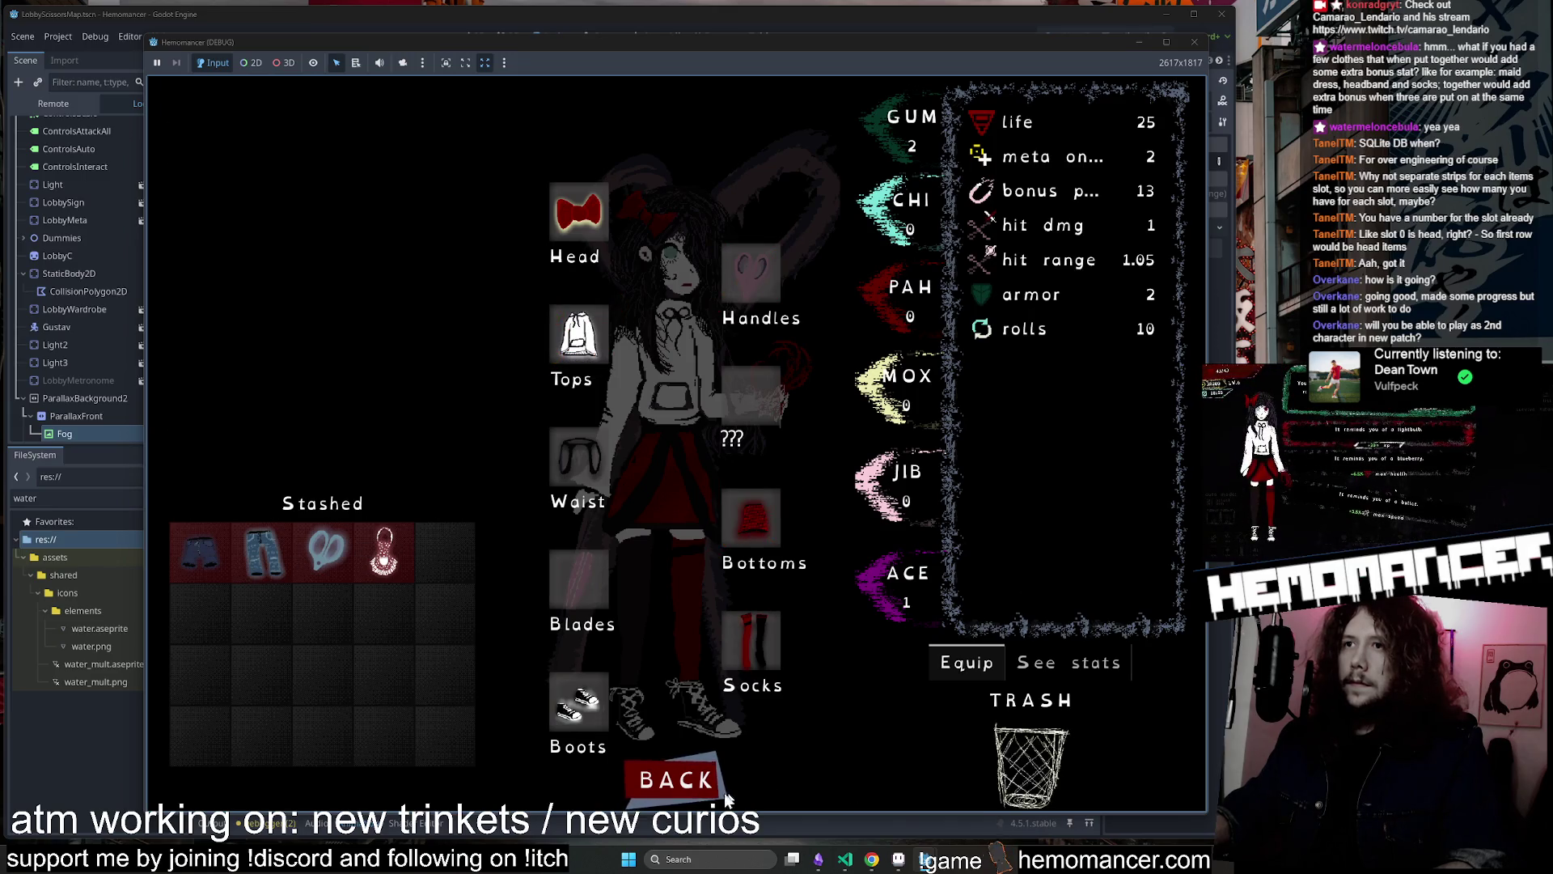
pyautogui.click(696, 776)
# Check the Vanity trinket screen, then walk back left toward the wardrobe
pyautogui.press('d')
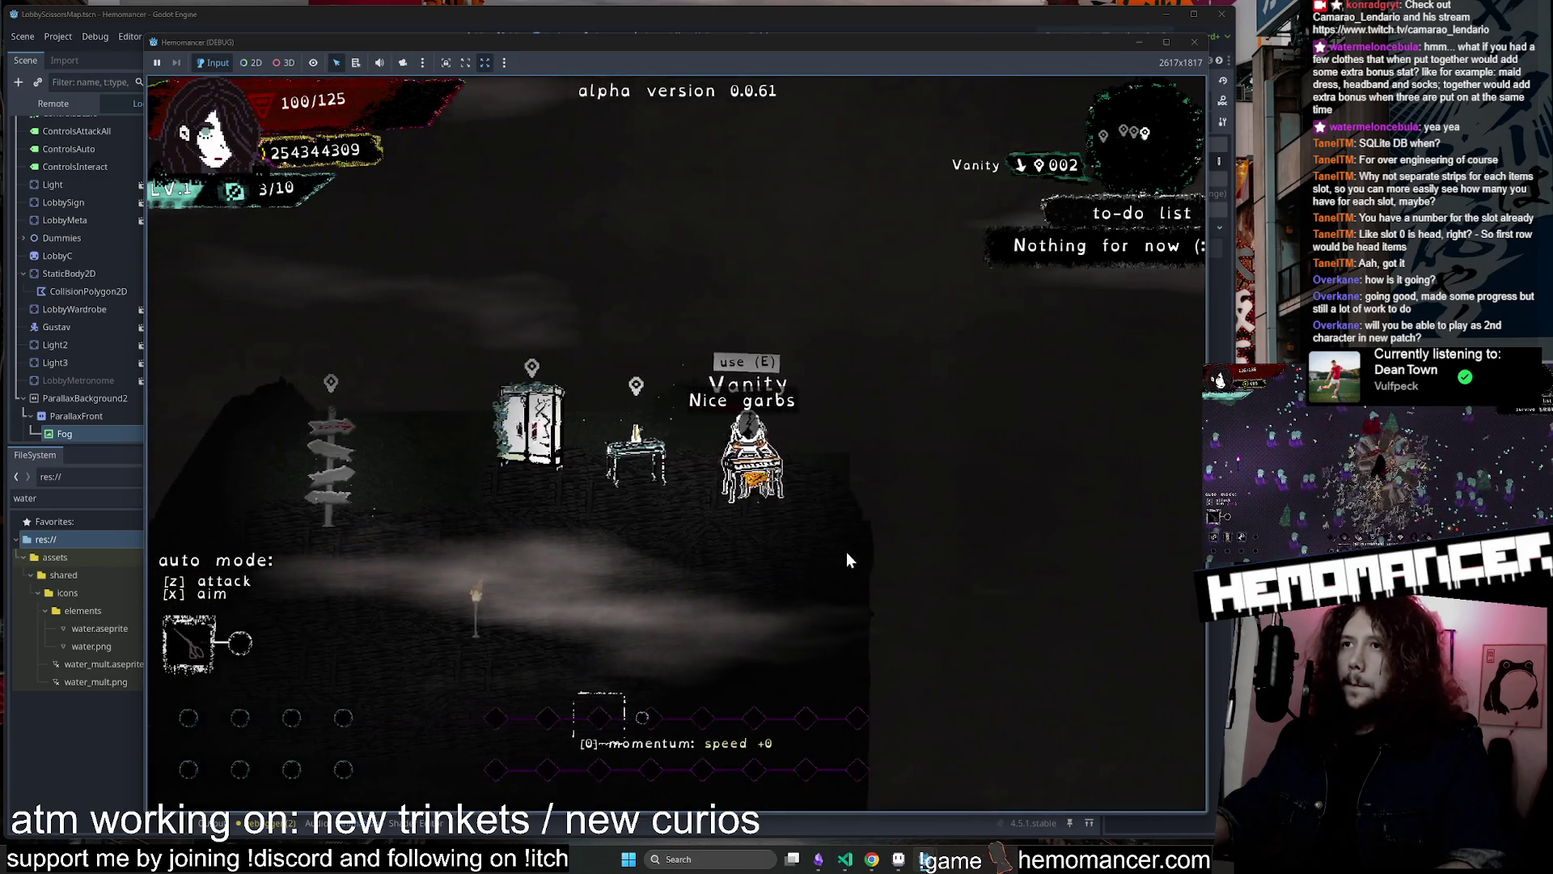
pyautogui.press('e')
pyautogui.click(671, 752)
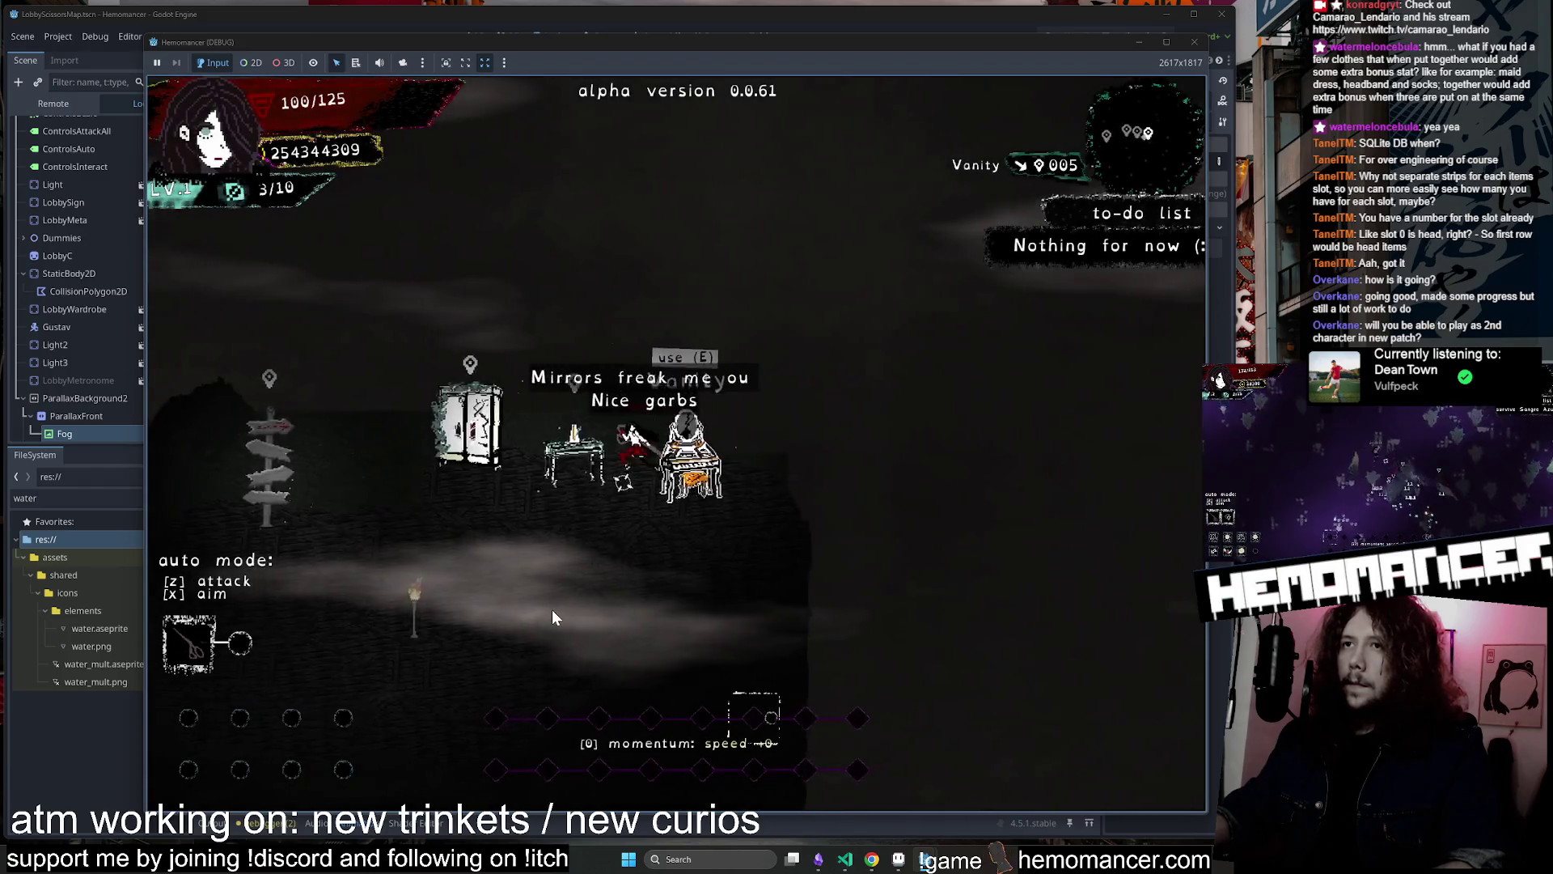
pyautogui.press('a')
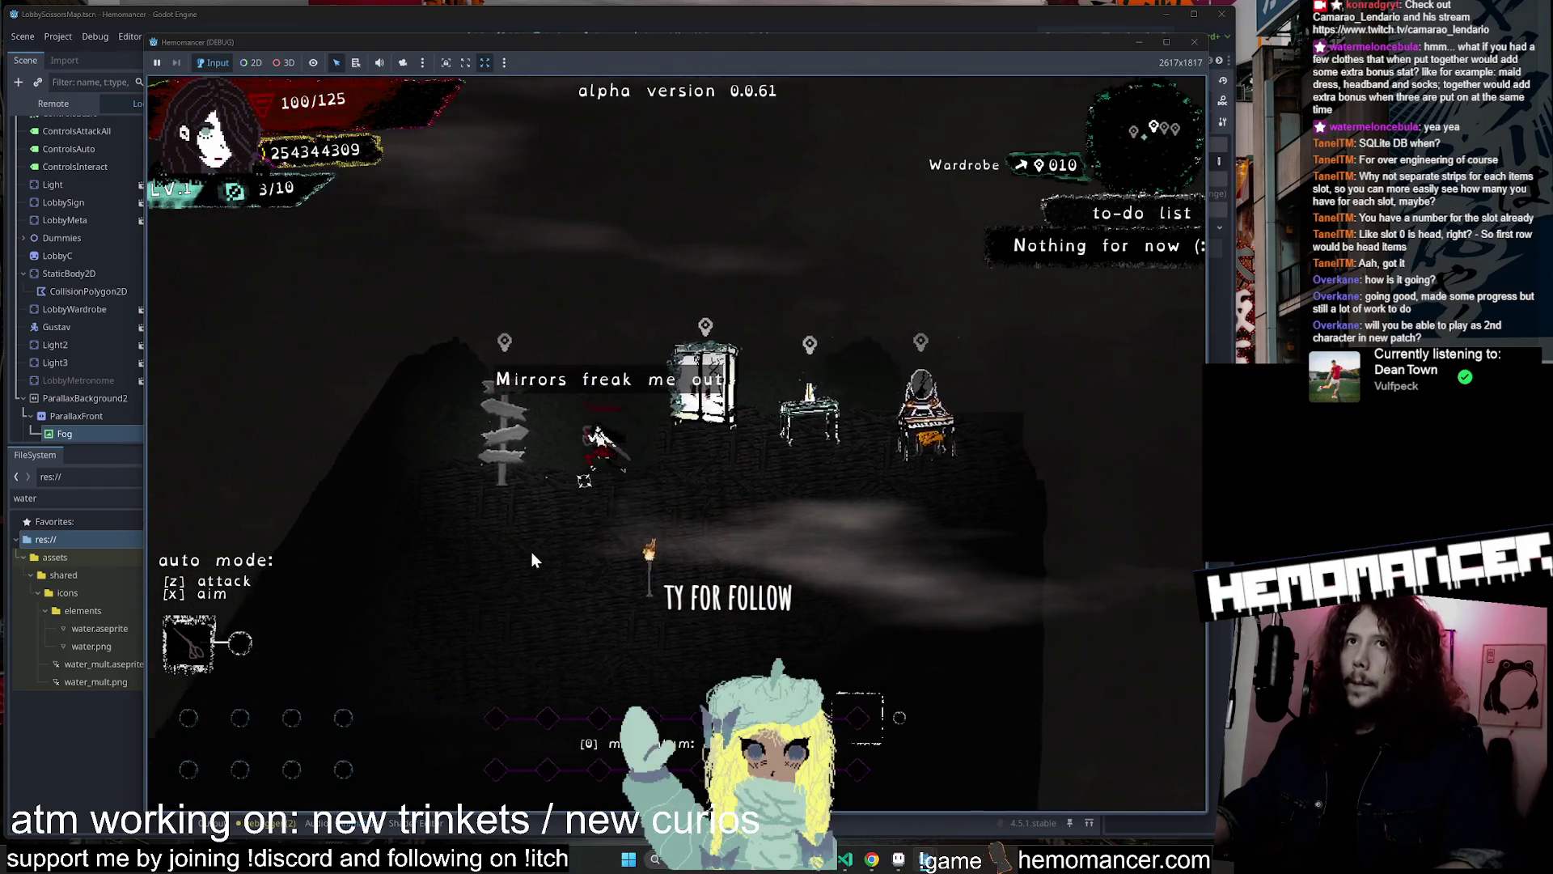
# Travel via the signpole, fight up-right through enemies, and take the Dark diamond
pyautogui.press('e')
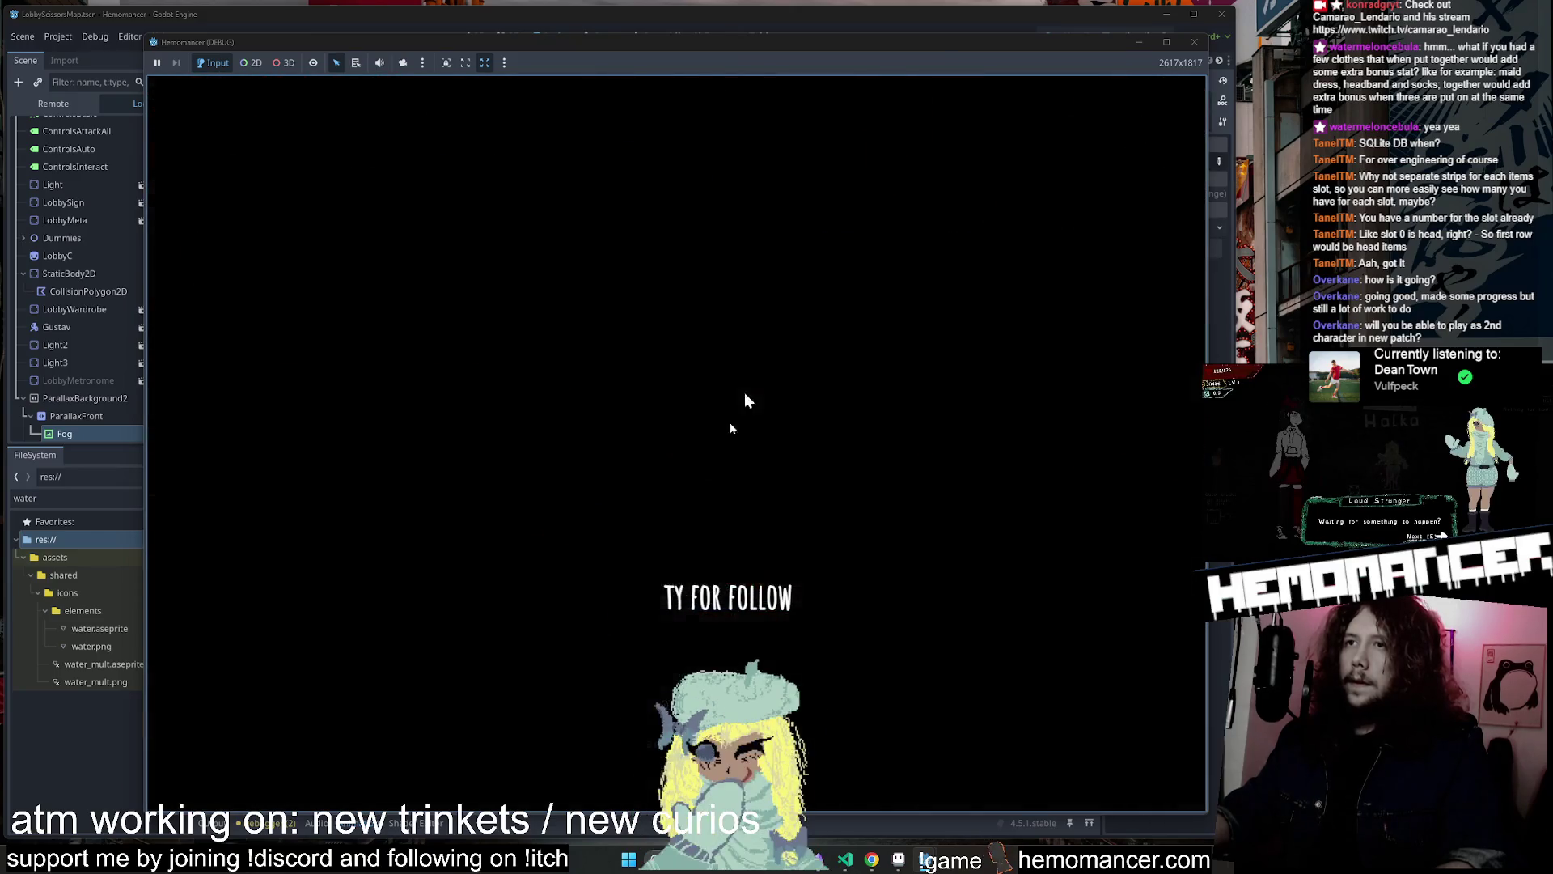
pyautogui.press('w')
pyautogui.press('d')
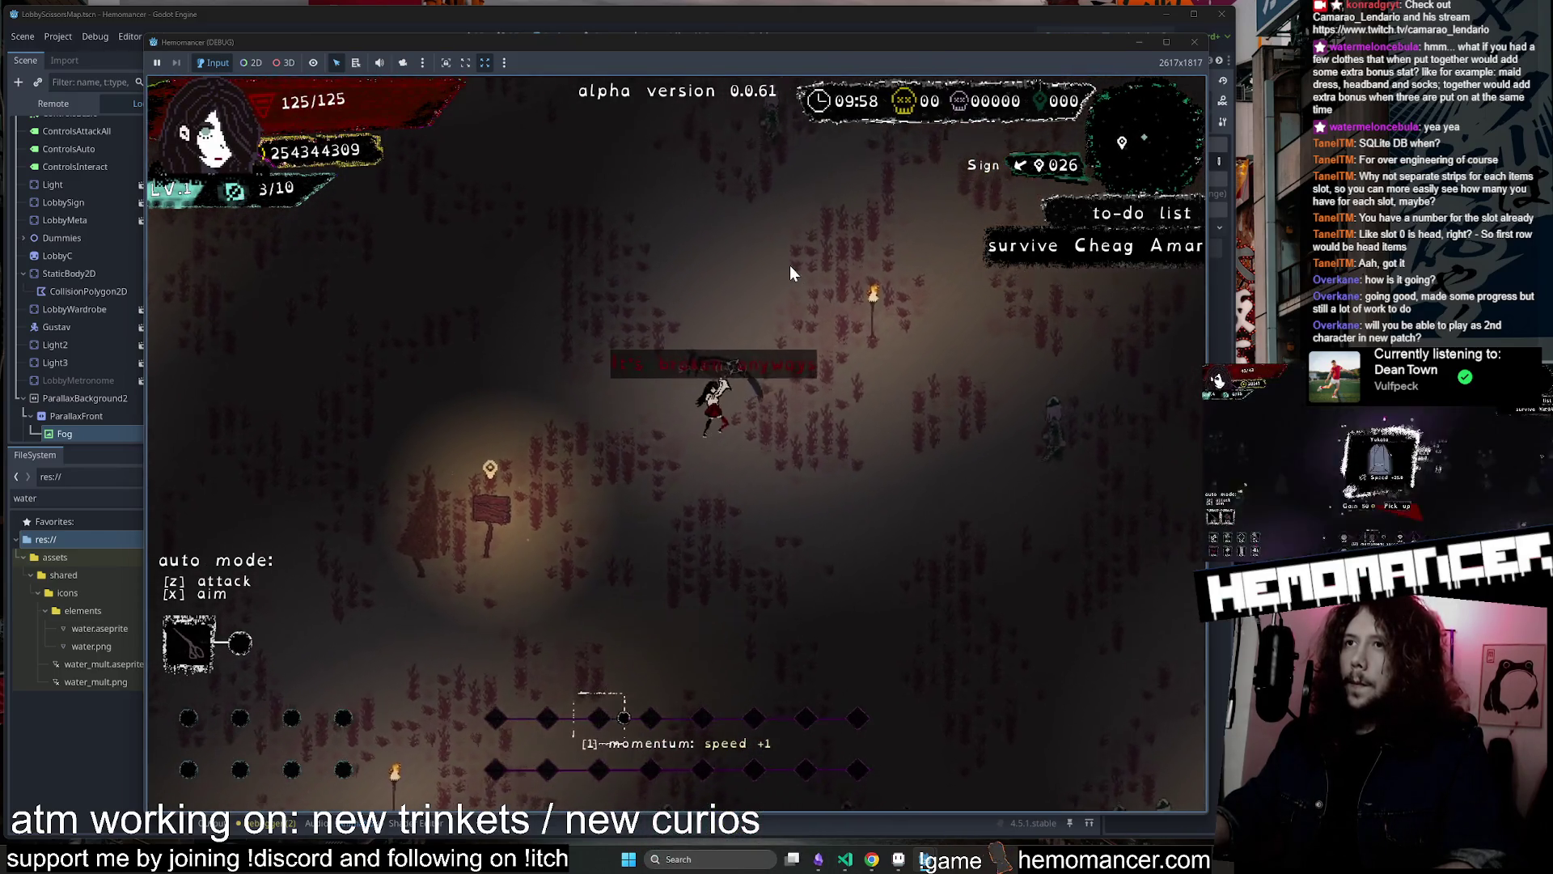
pyautogui.press('w')
pyautogui.press('d')
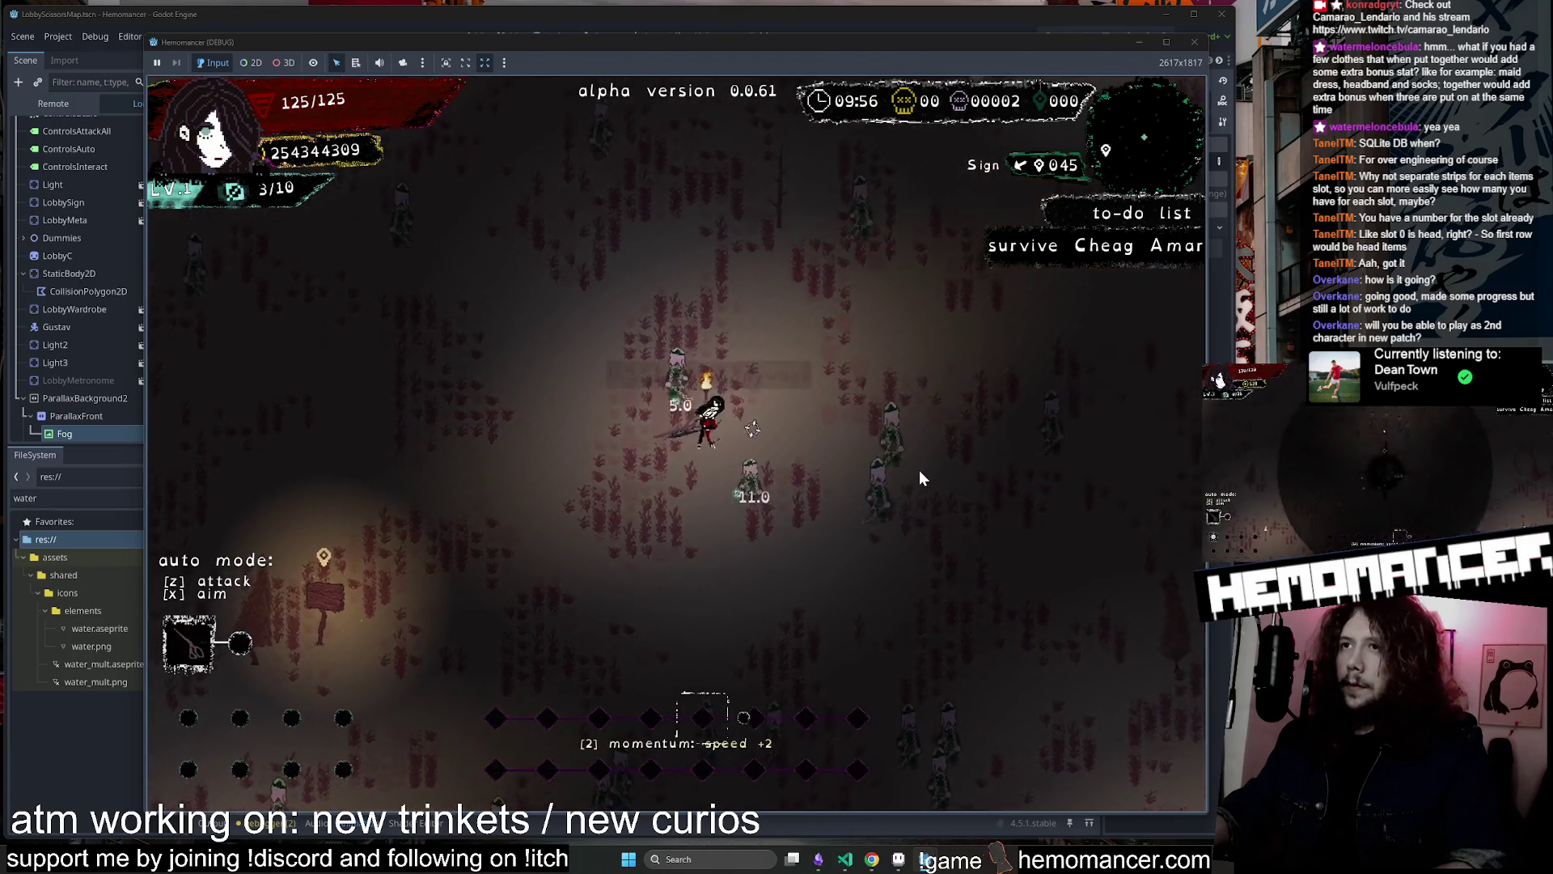
pyautogui.press('w')
pyautogui.press('d')
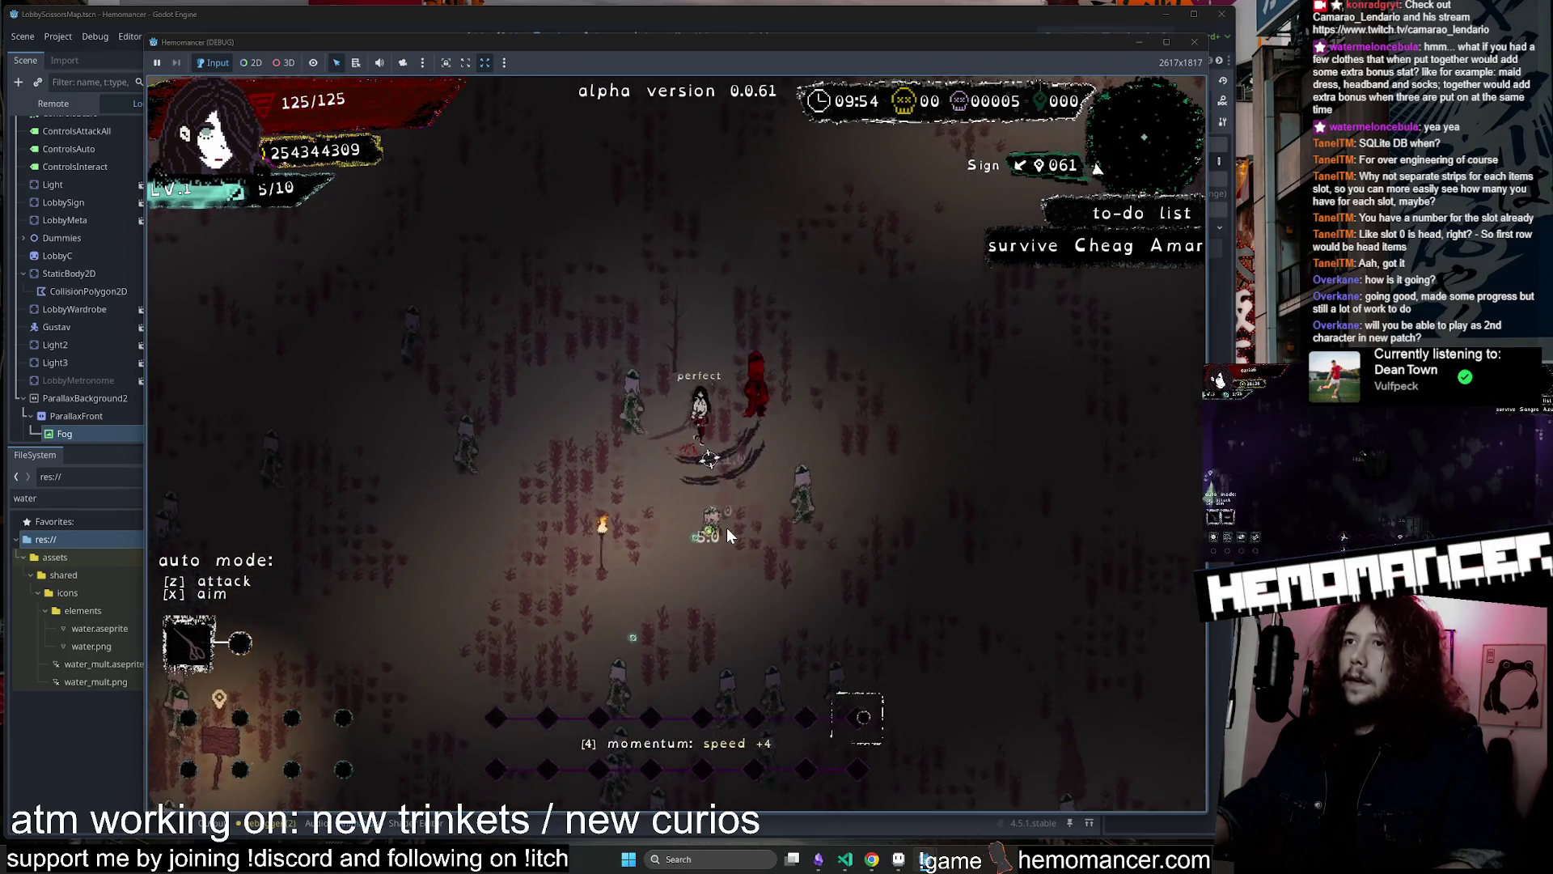
pyautogui.press('w')
pyautogui.press('d')
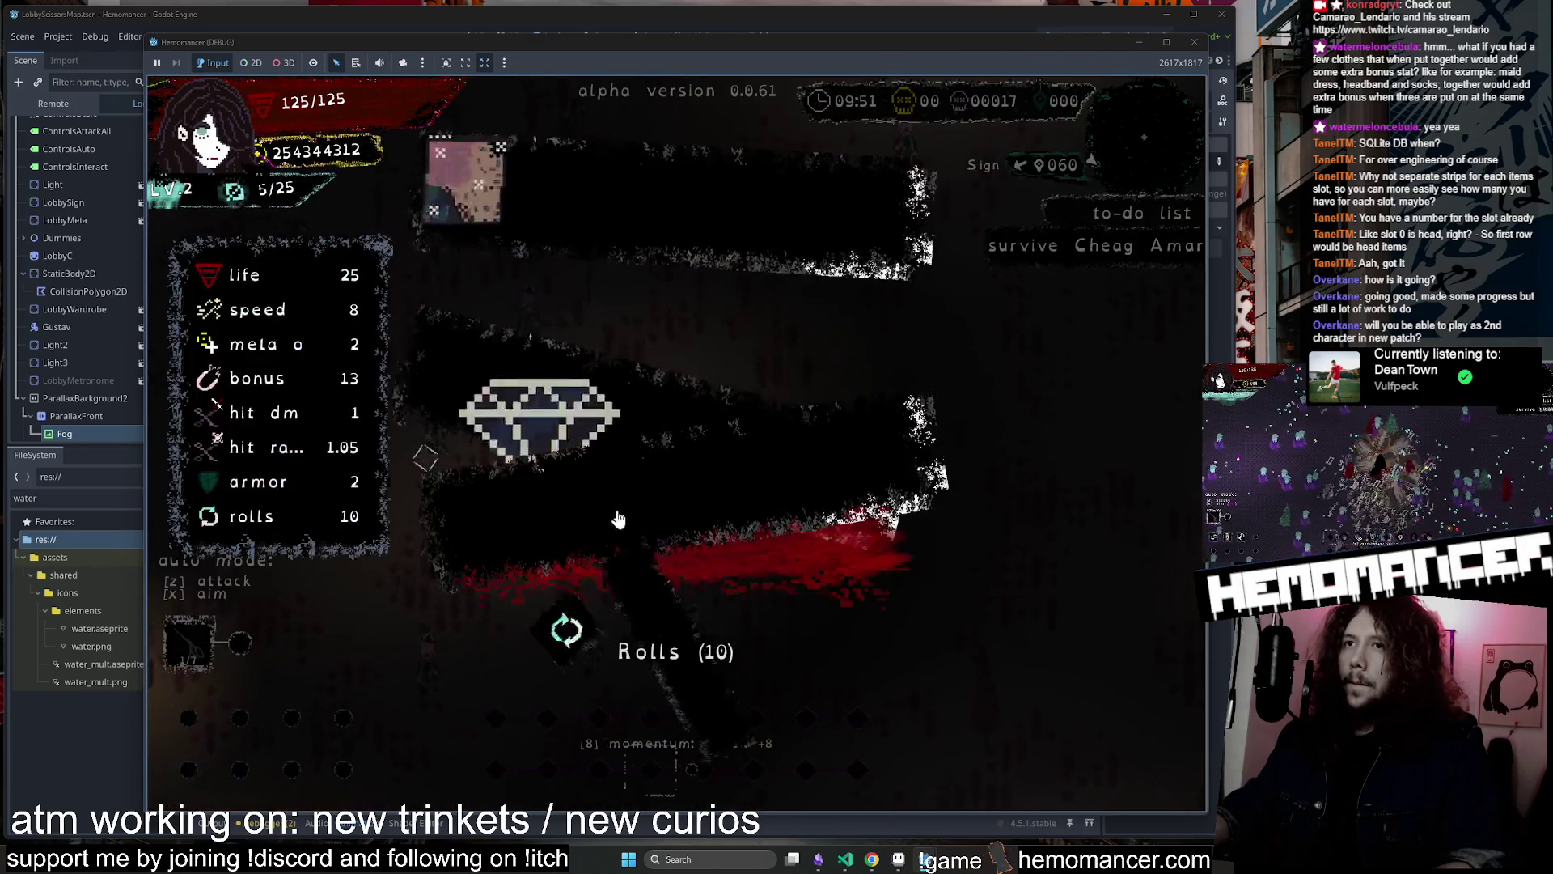
pyautogui.click(545, 367)
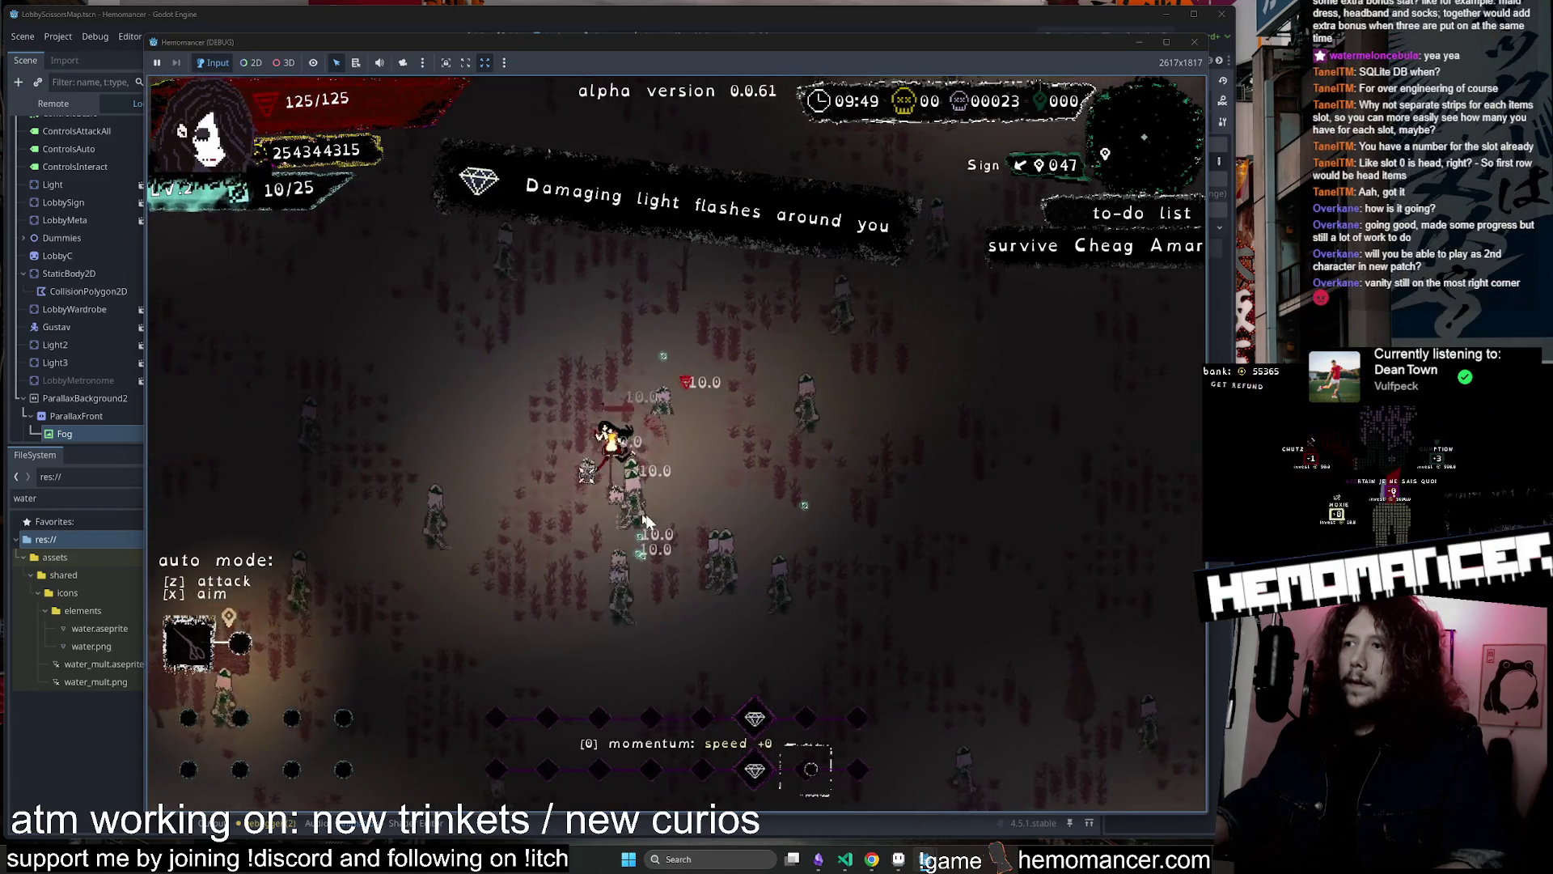
# Push up-right through the horde and take the Blue stone ring
pyautogui.press('w')
pyautogui.press('d')
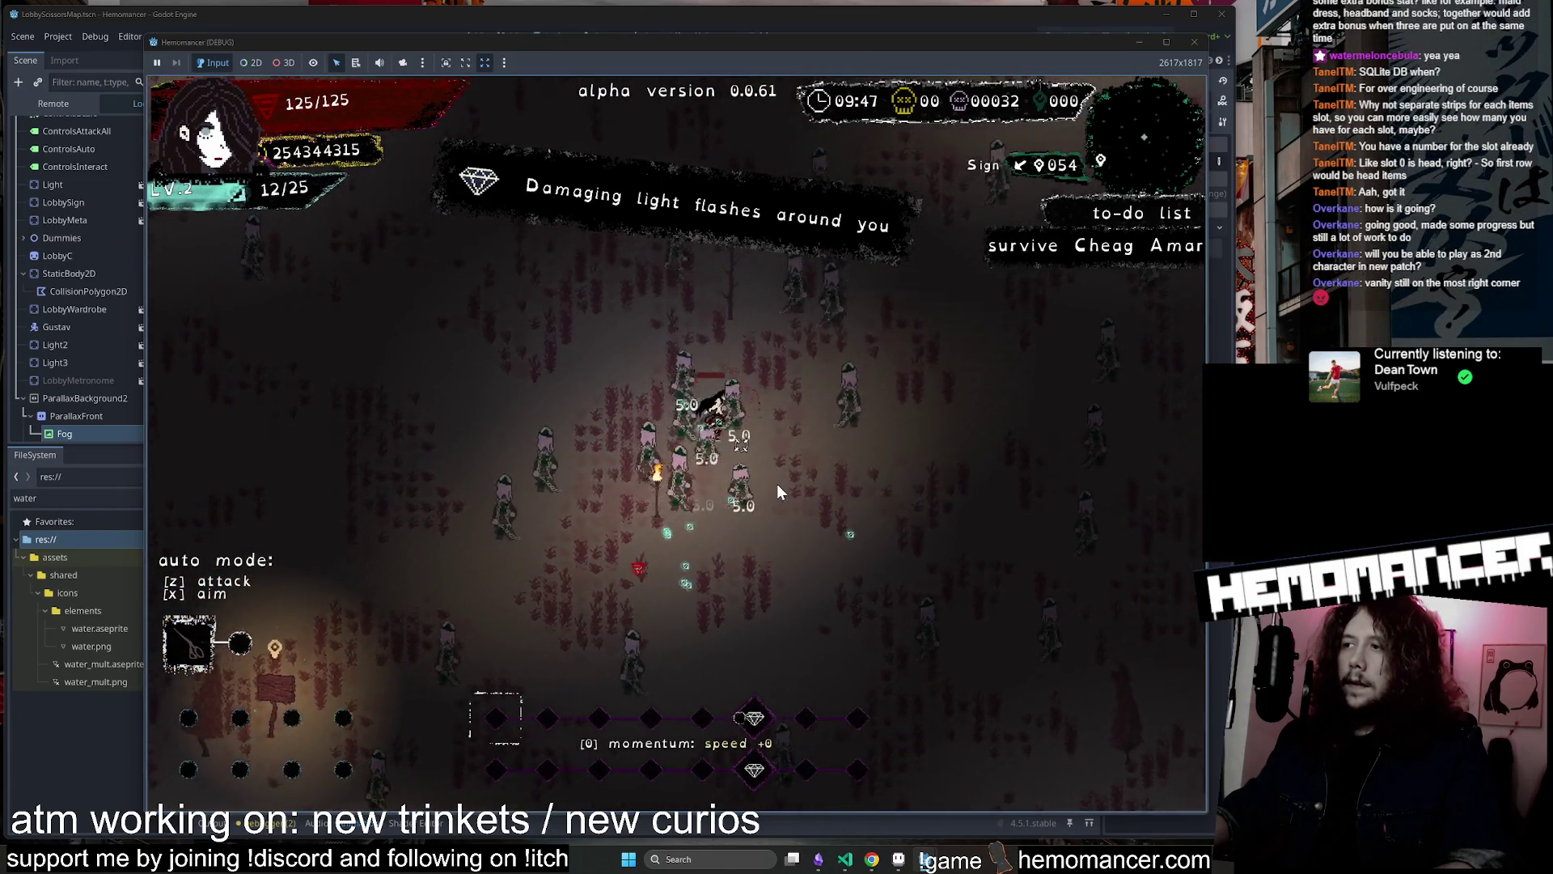
pyautogui.press('w')
pyautogui.press('d')
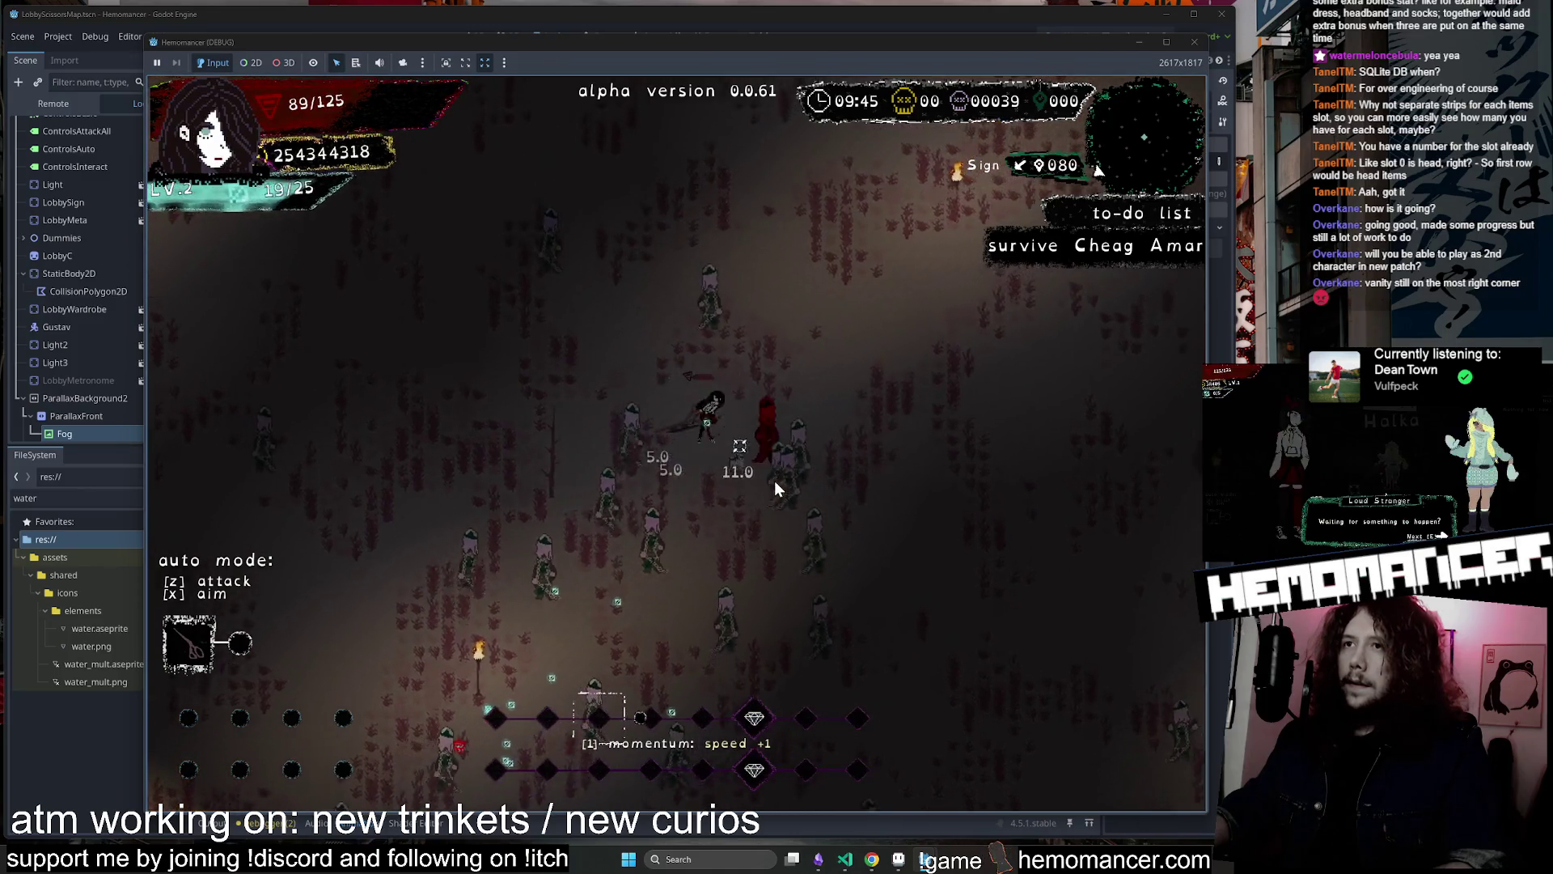
pyautogui.press('w')
pyautogui.press('d')
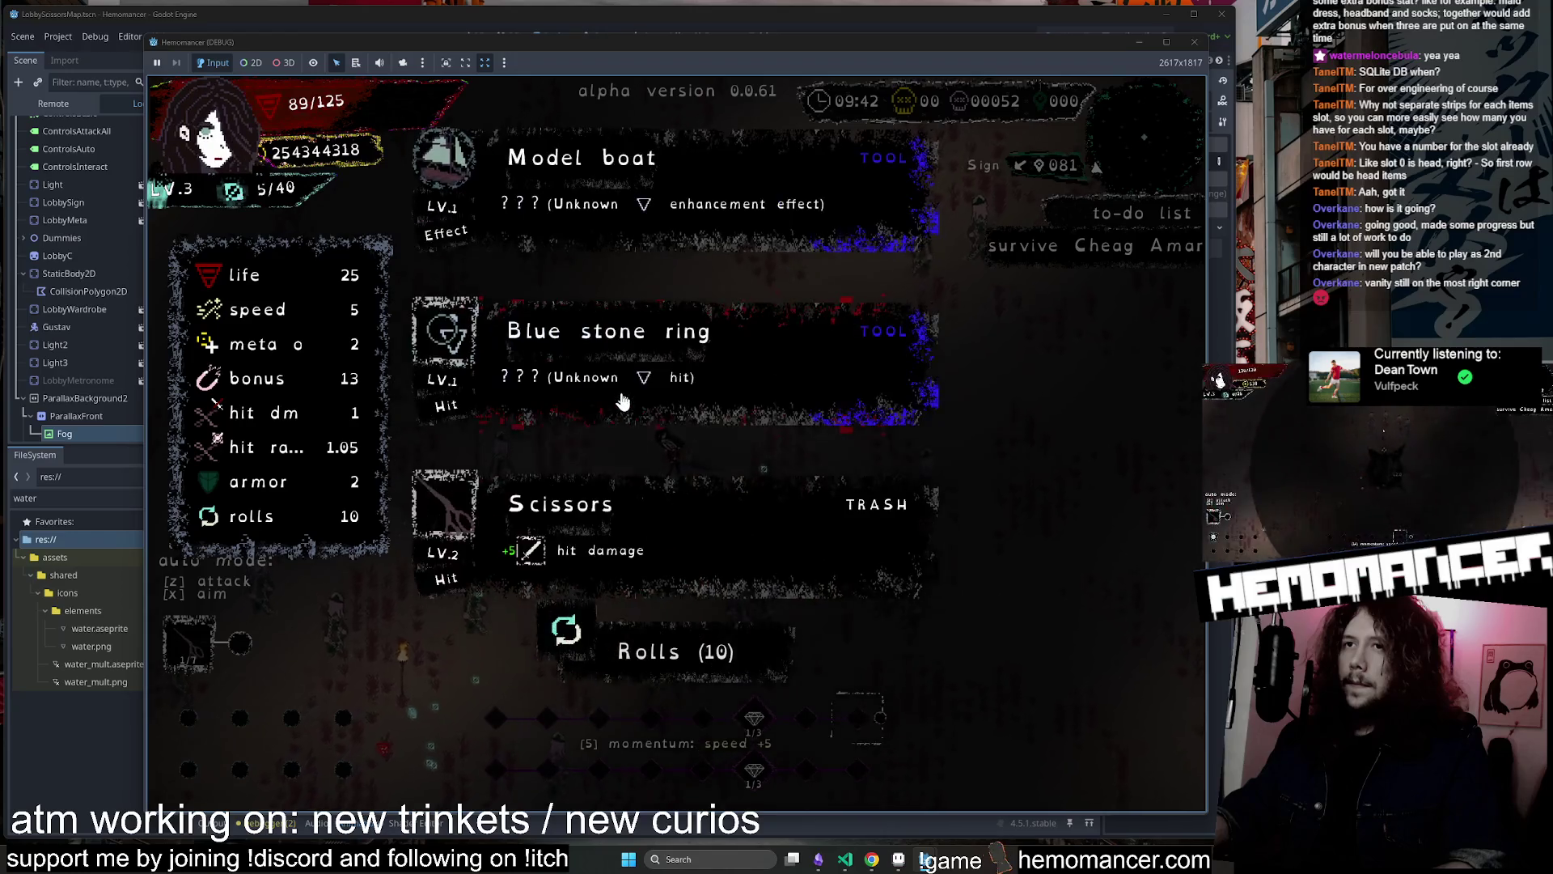
pyautogui.click(622, 402)
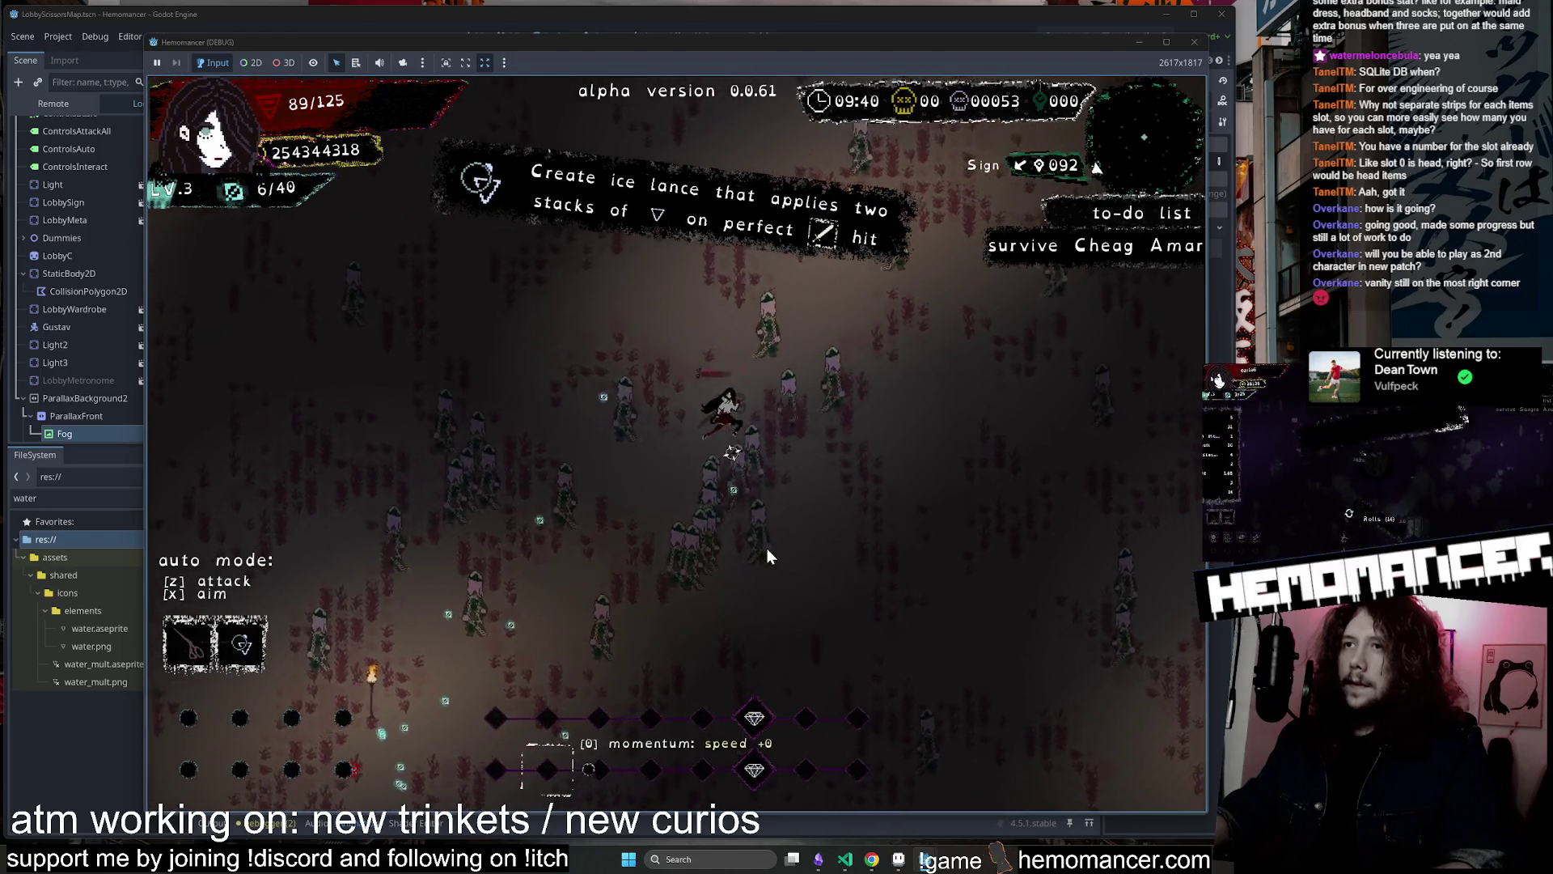
# Move up then down collecting experience, reroll, and take the Aureola trinket
pyautogui.press('w')
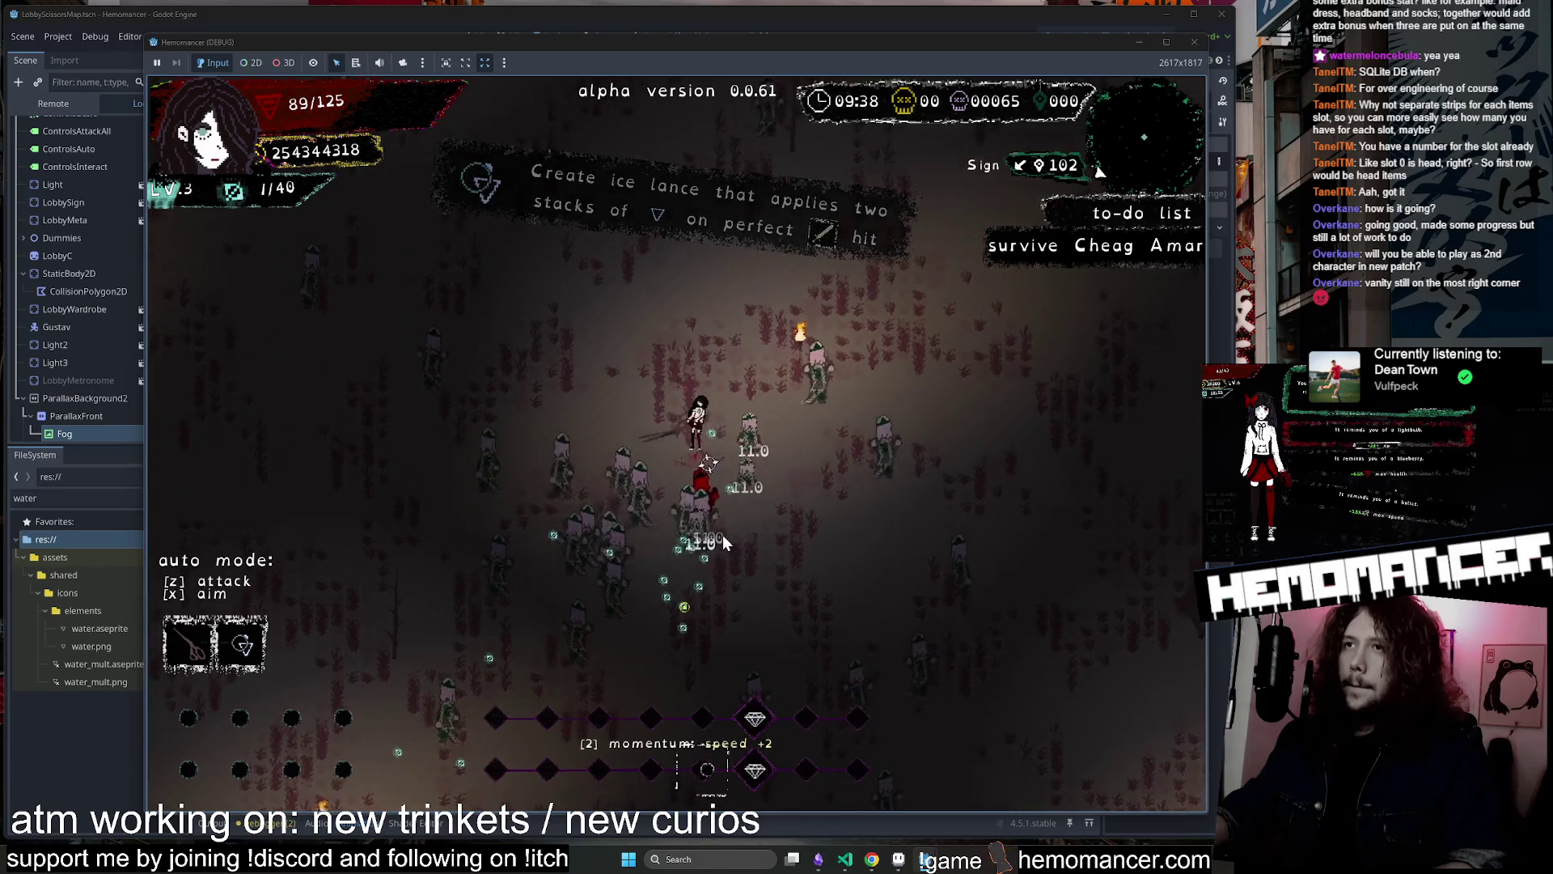
pyautogui.press('w')
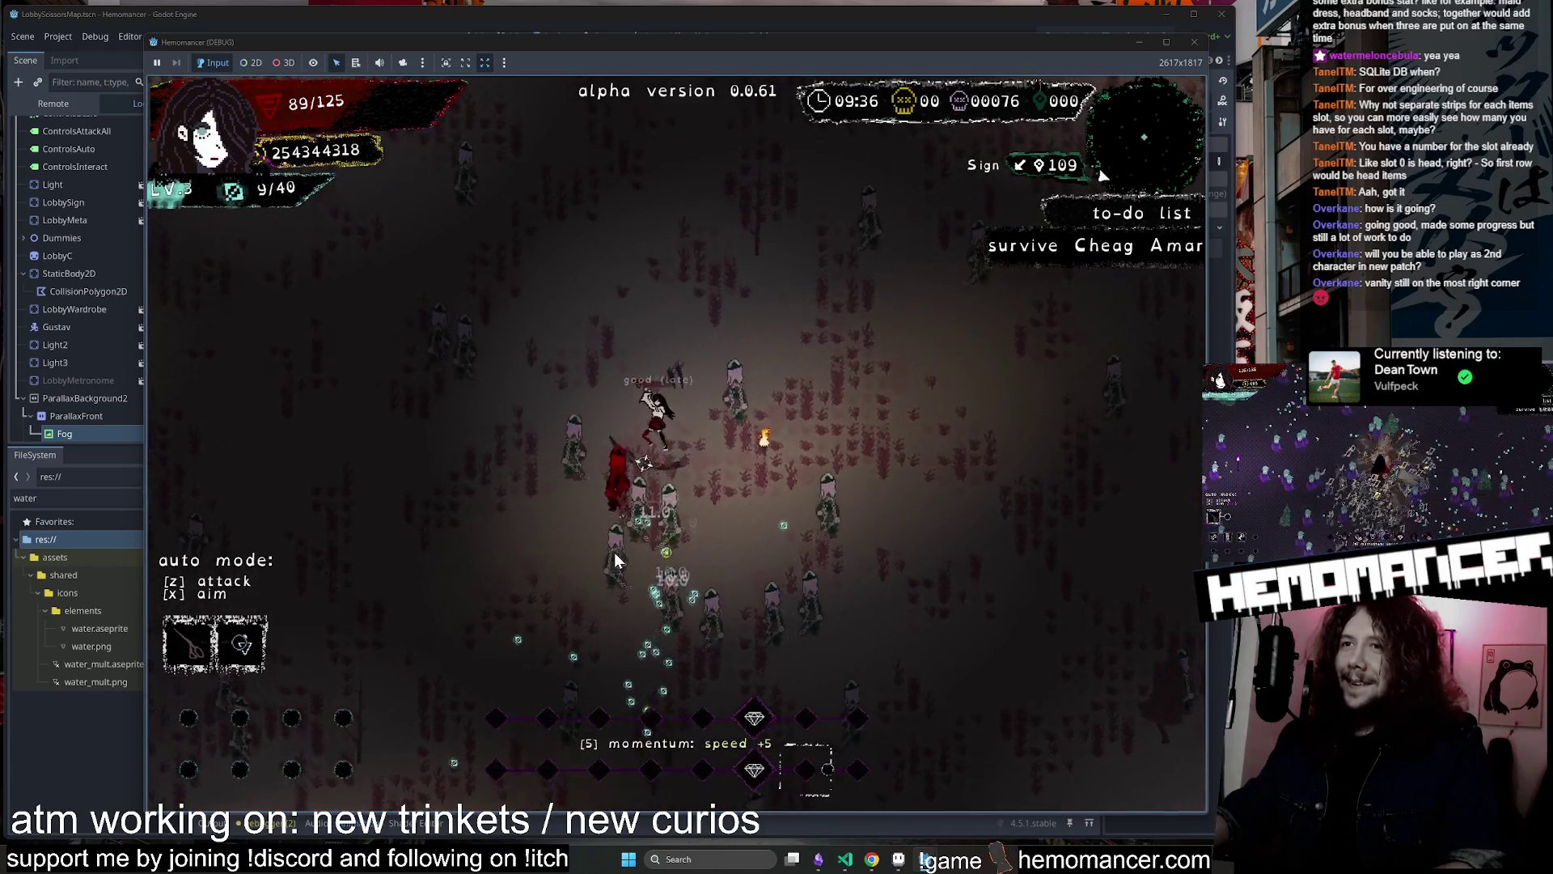
pyautogui.press('w')
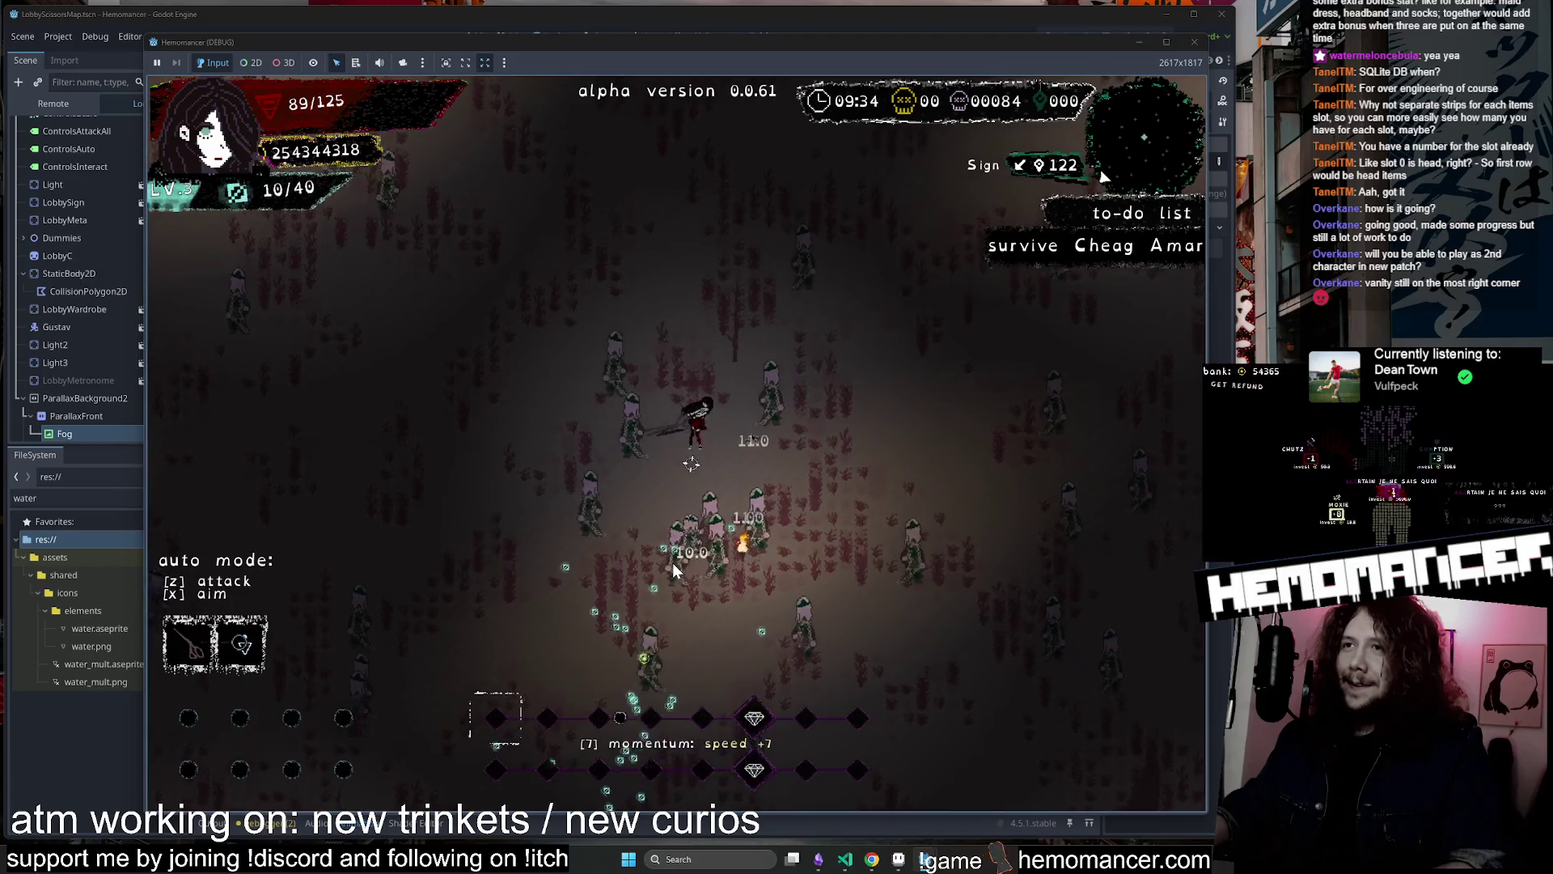
pyautogui.press('w')
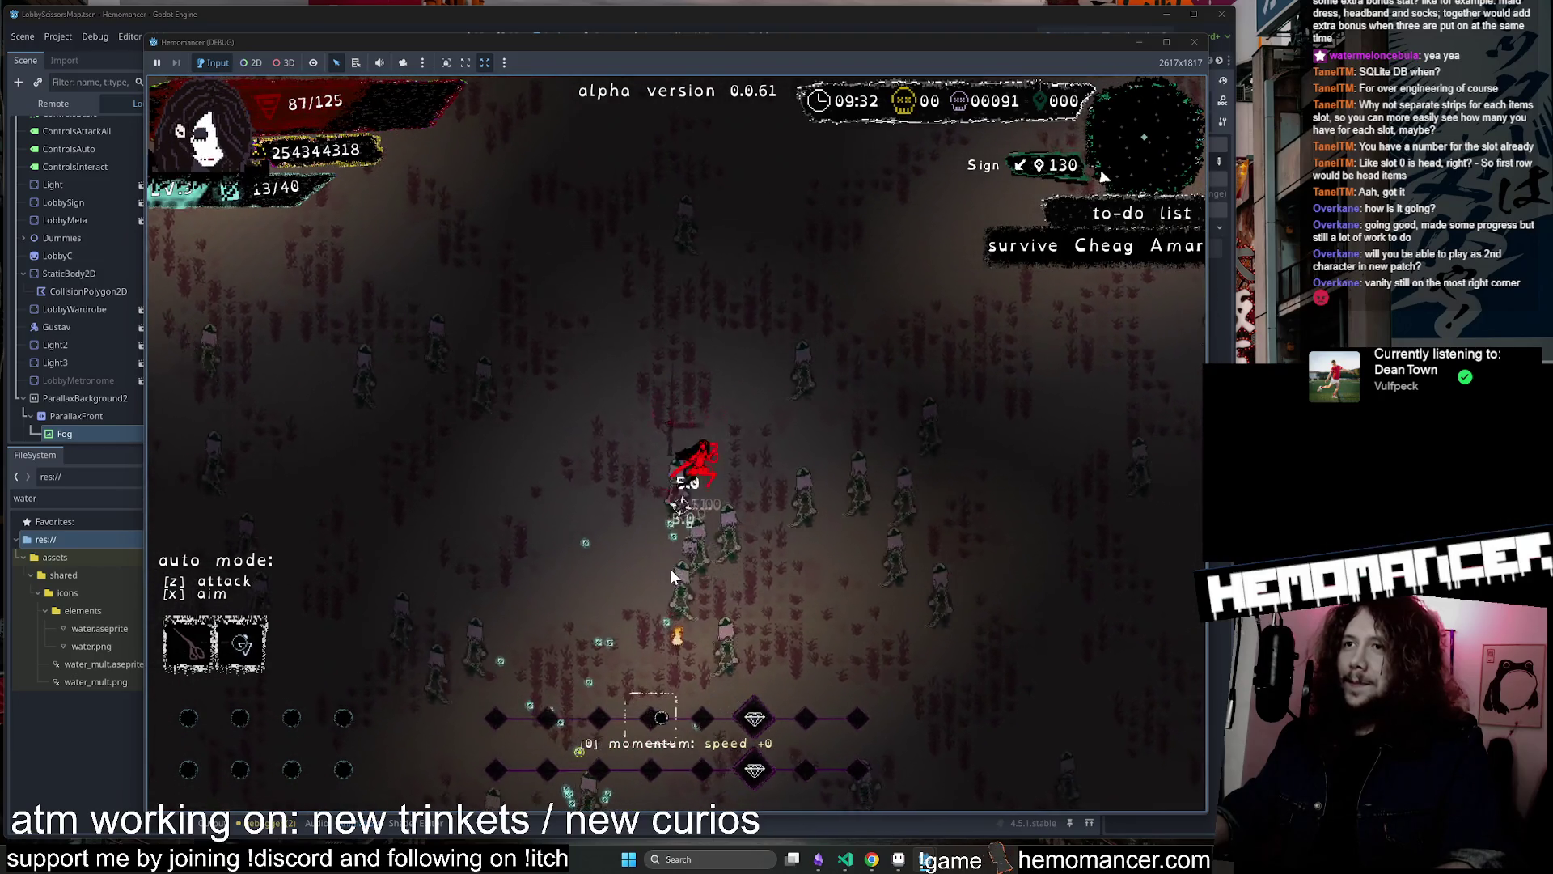
pyautogui.press('s')
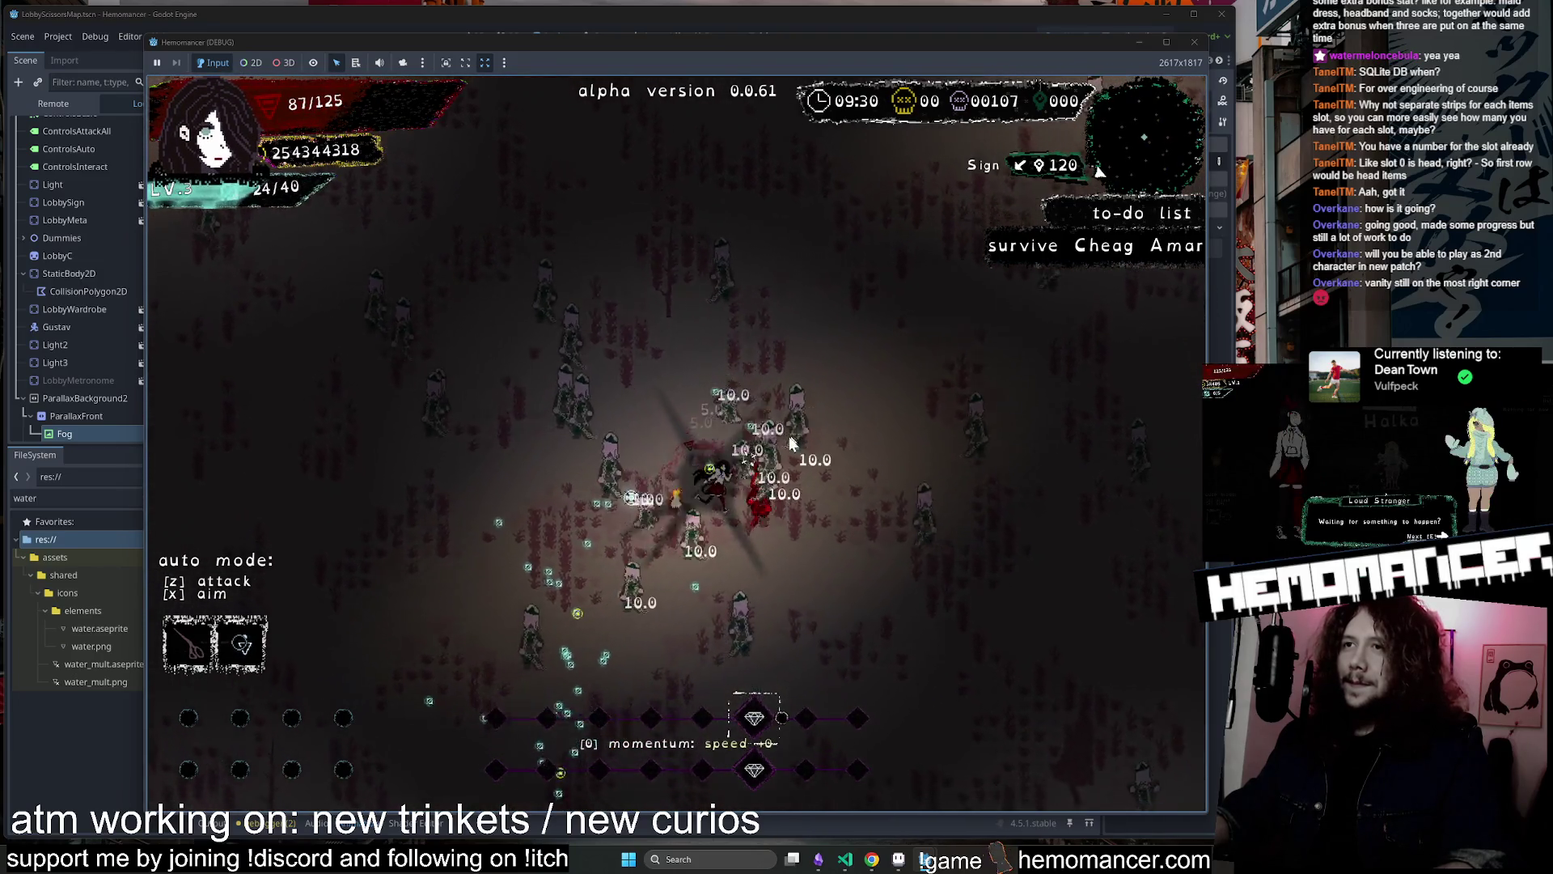
pyautogui.press('s')
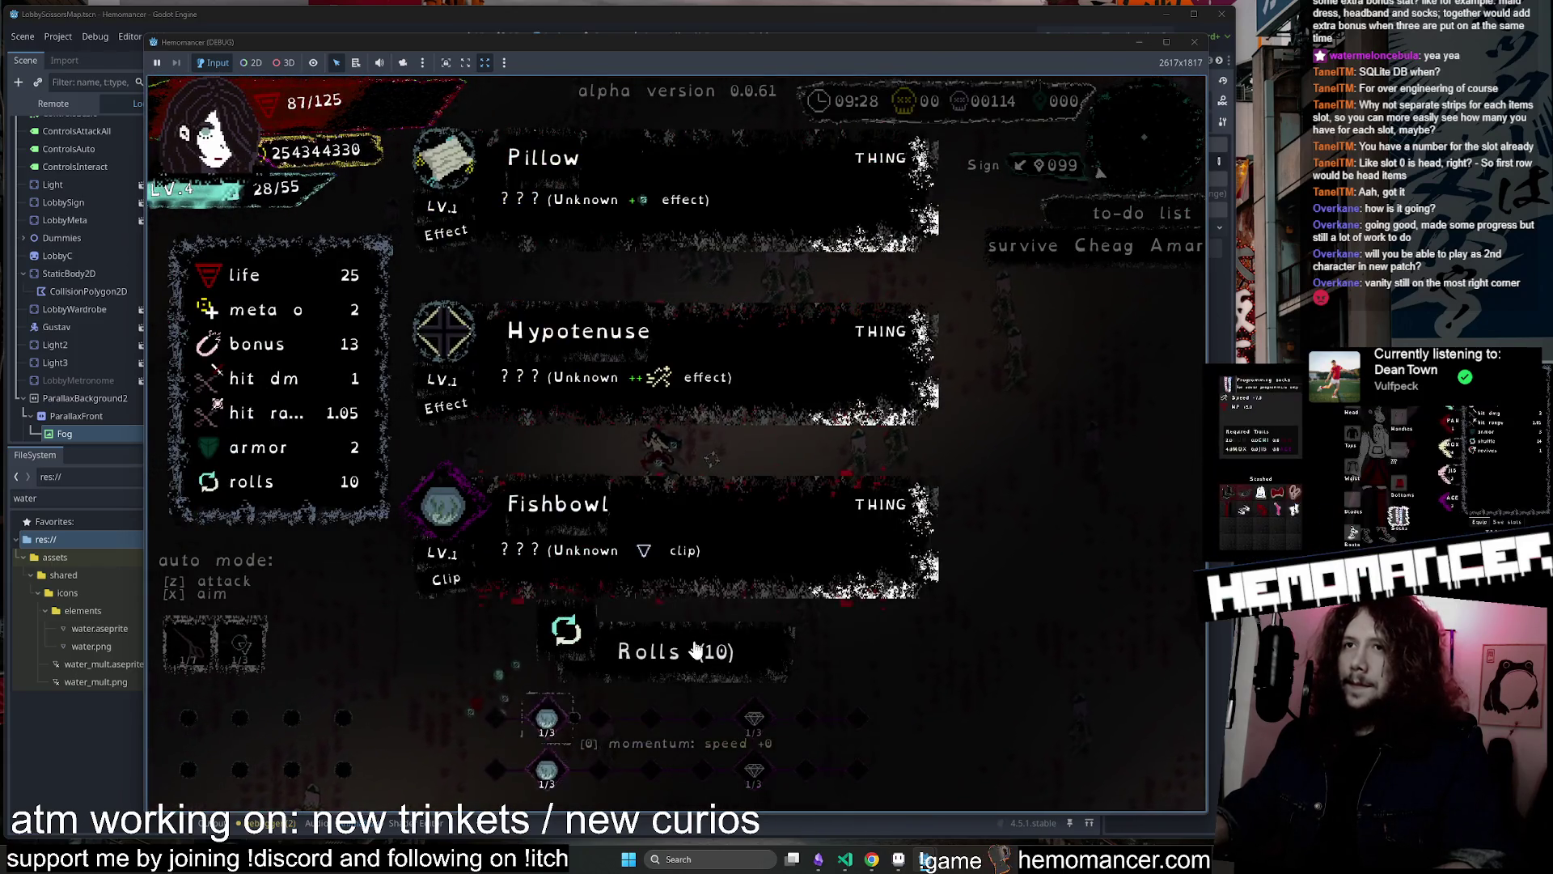
pyautogui.click(694, 652)
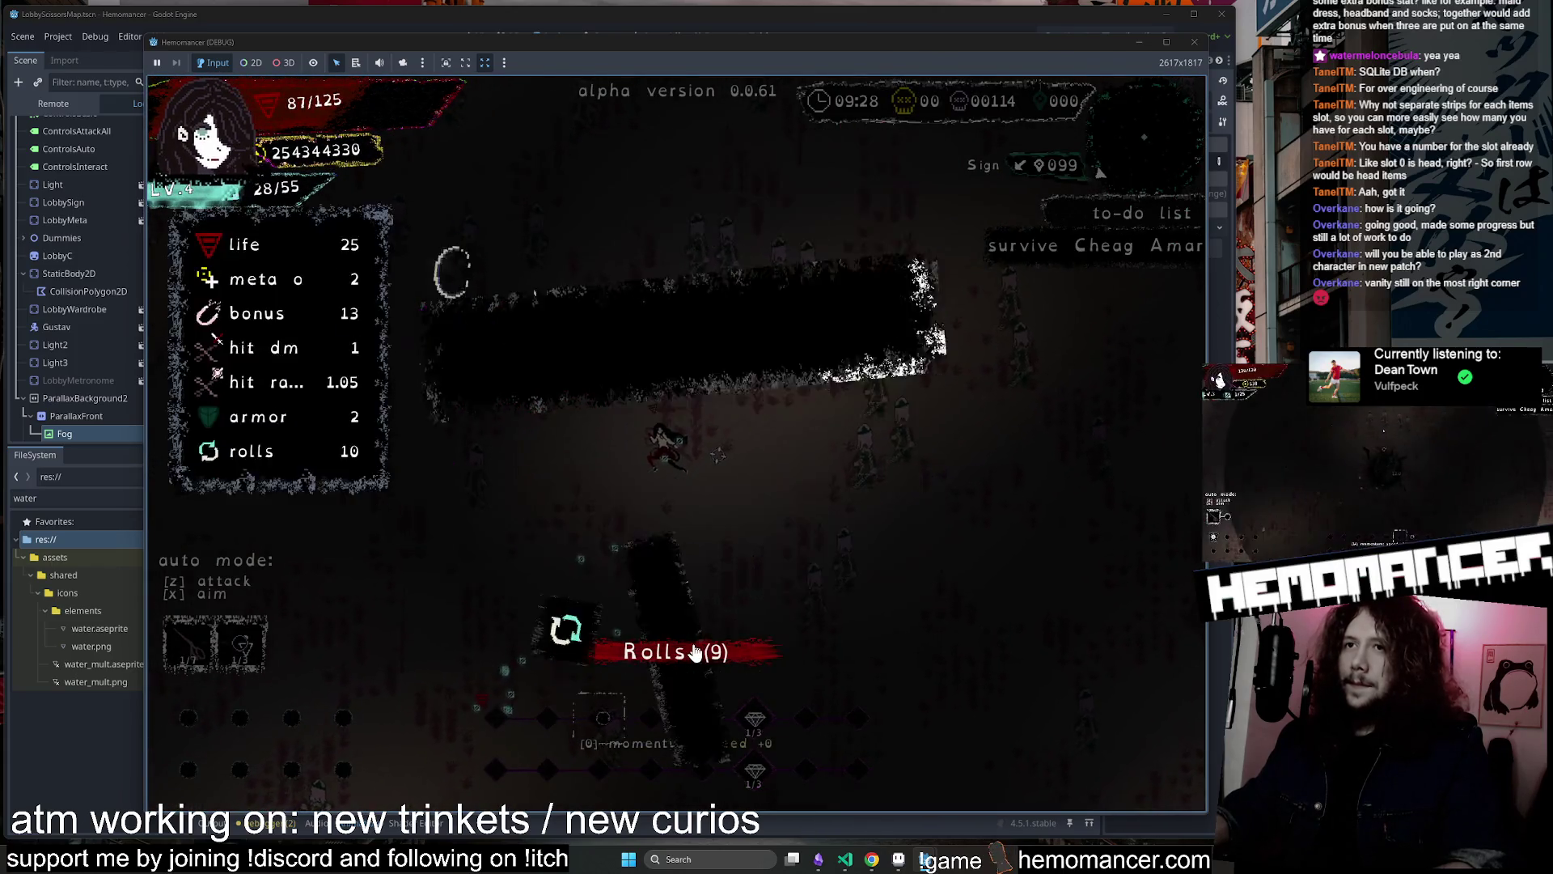
pyautogui.click(709, 162)
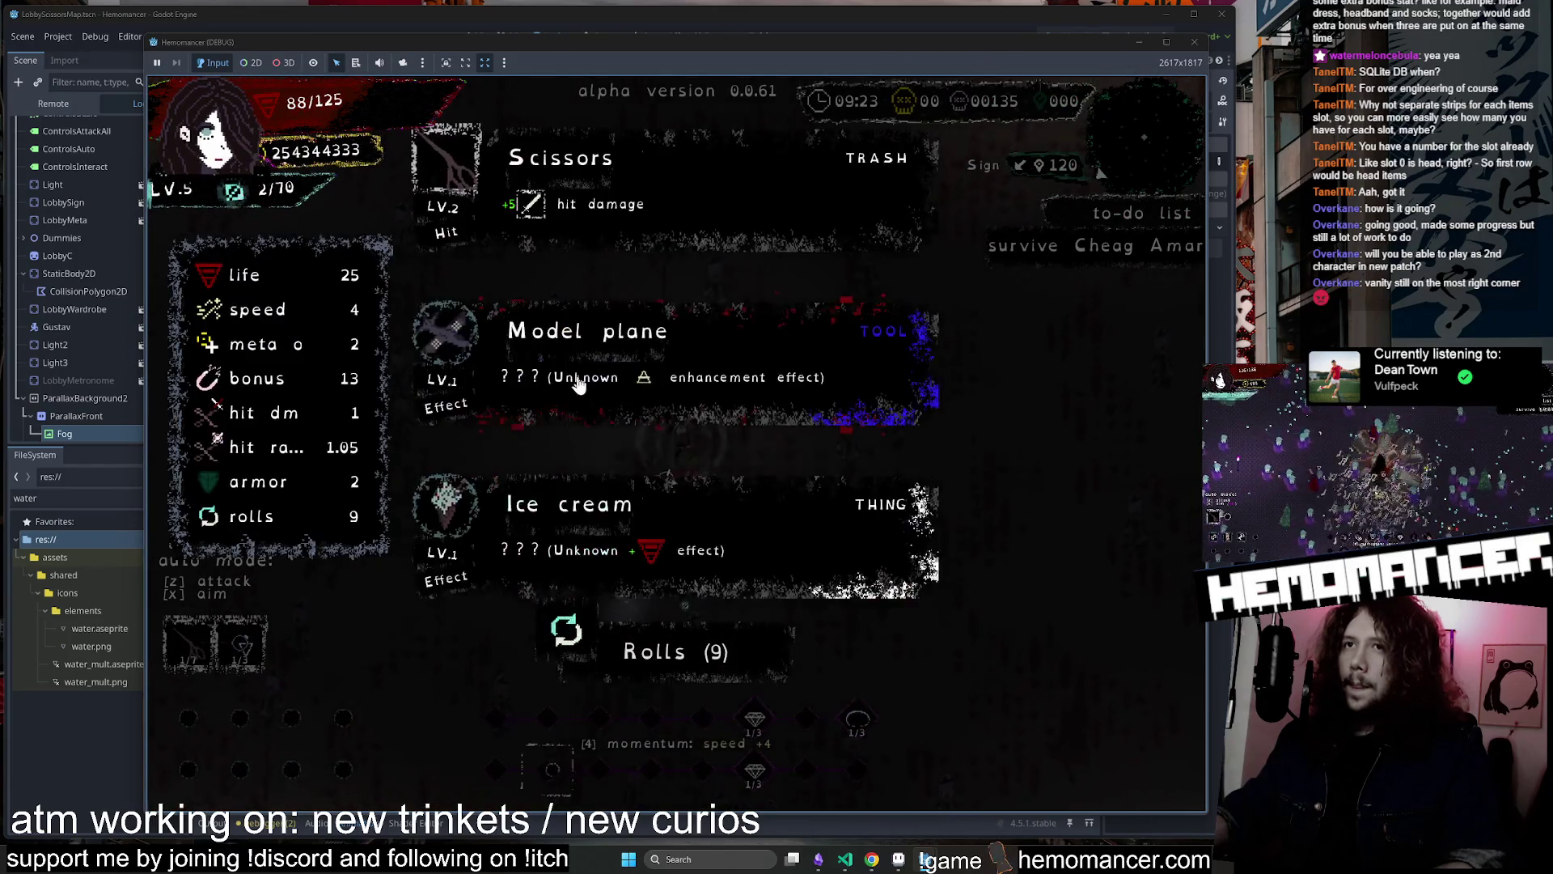
# Take the Model plane, turn on auto-attack with Z, and choose the Key trinket
pyautogui.click(744, 397)
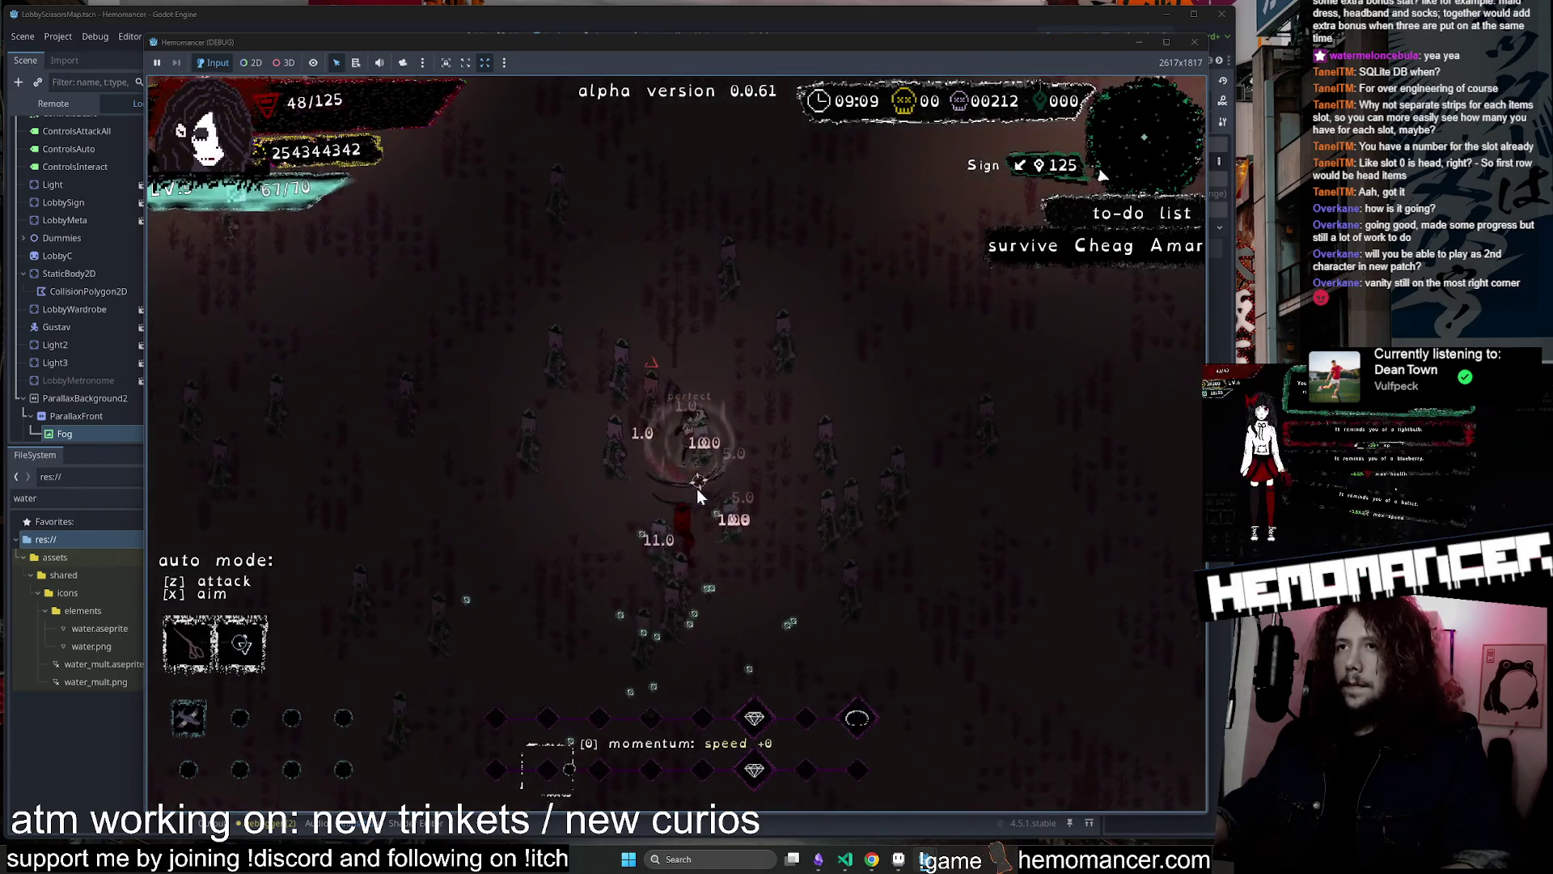
pyautogui.press('z')
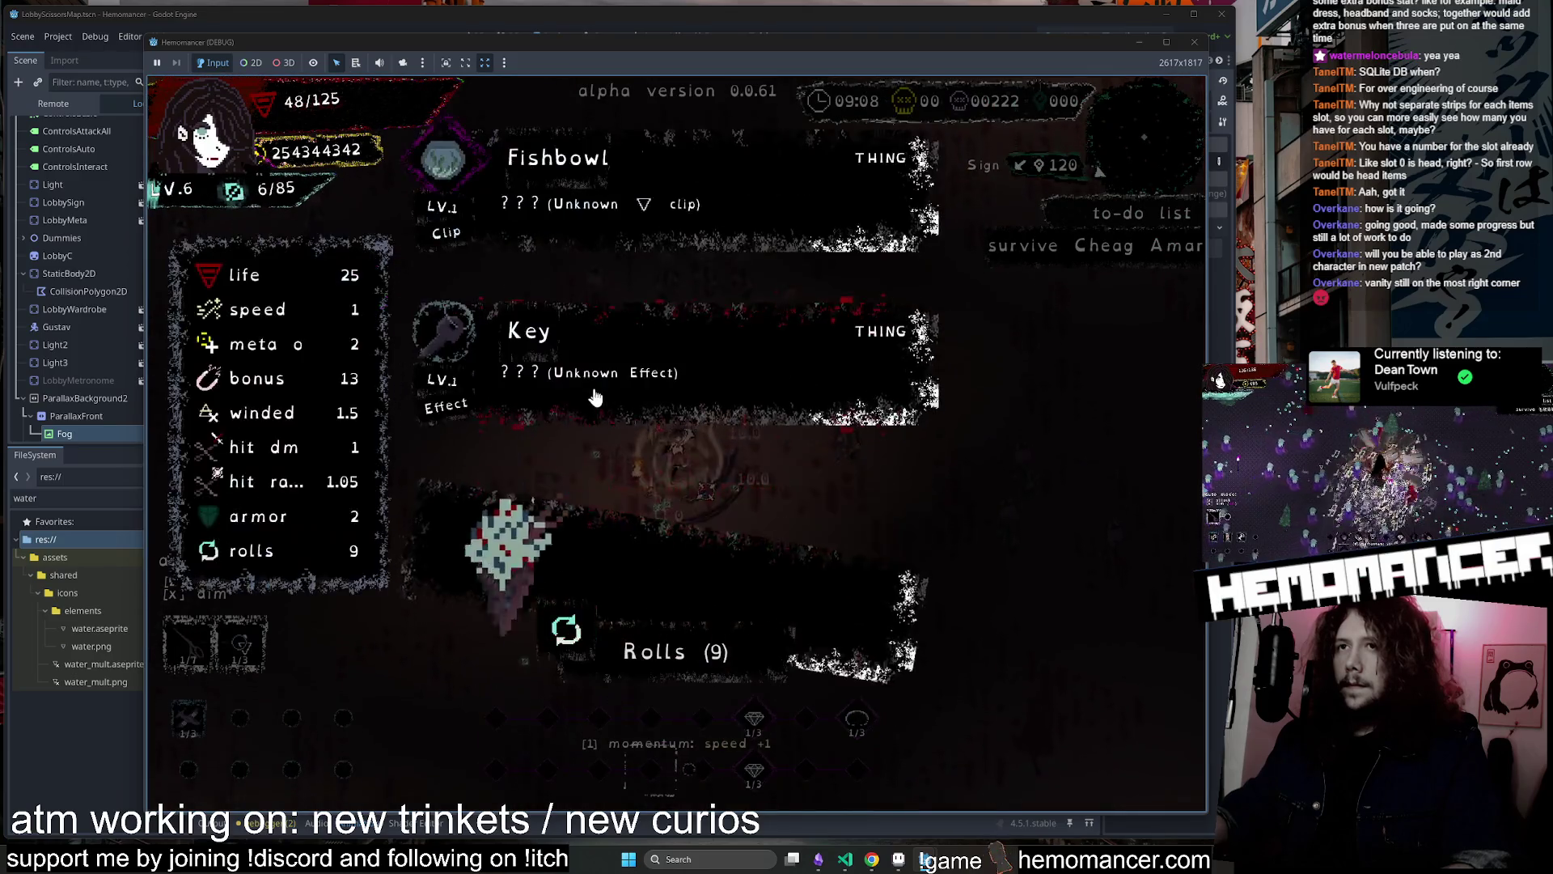
pyautogui.click(596, 396)
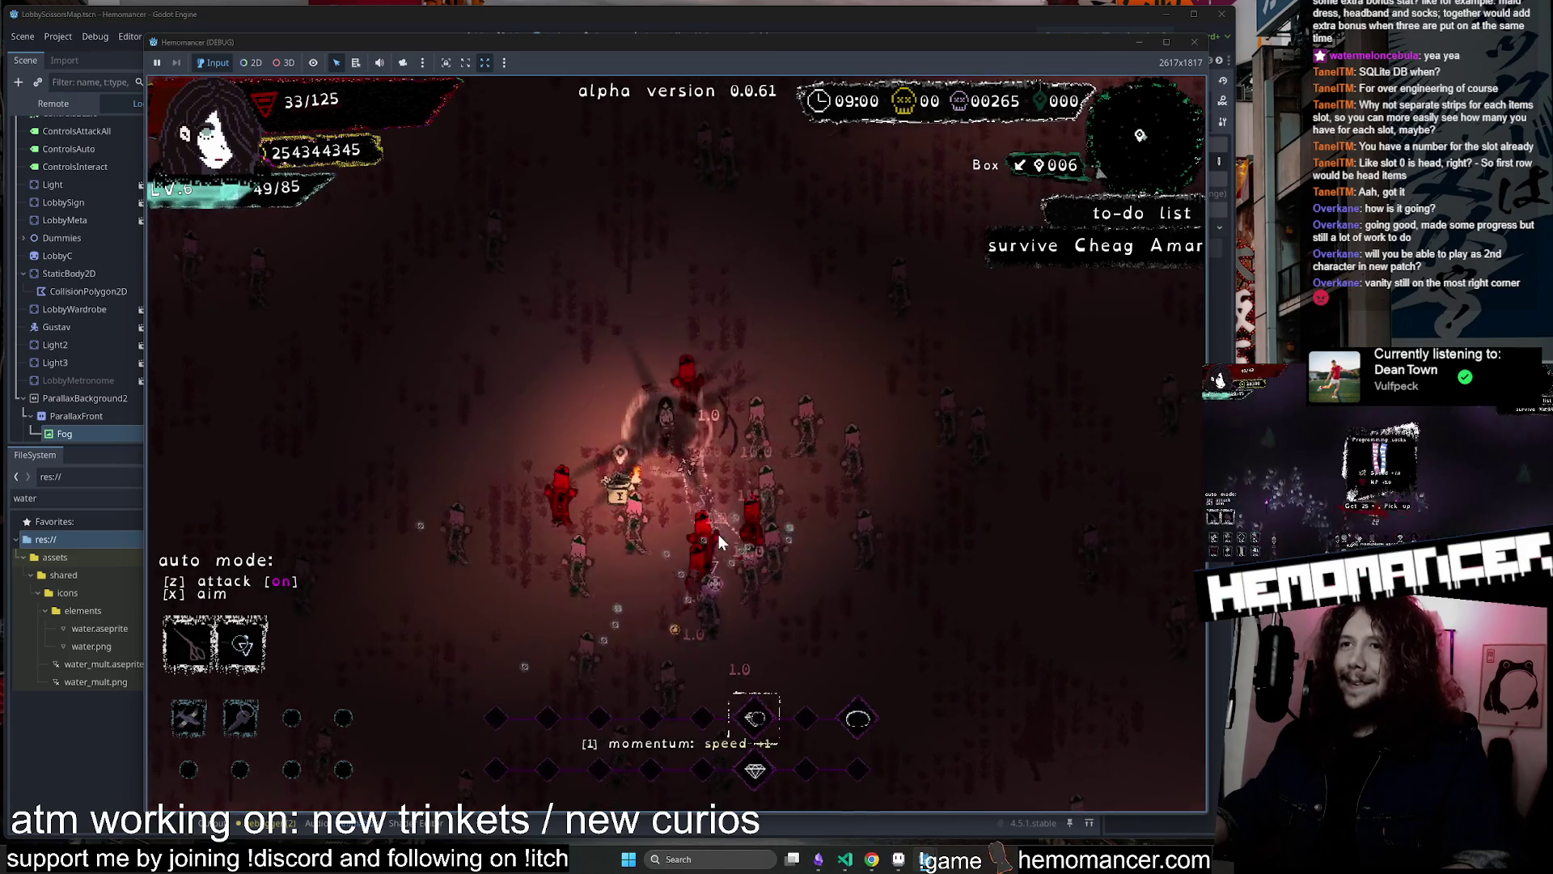
# Take the Dirty white shoes from the loot box, then pause and quit the run
pyautogui.press('e')
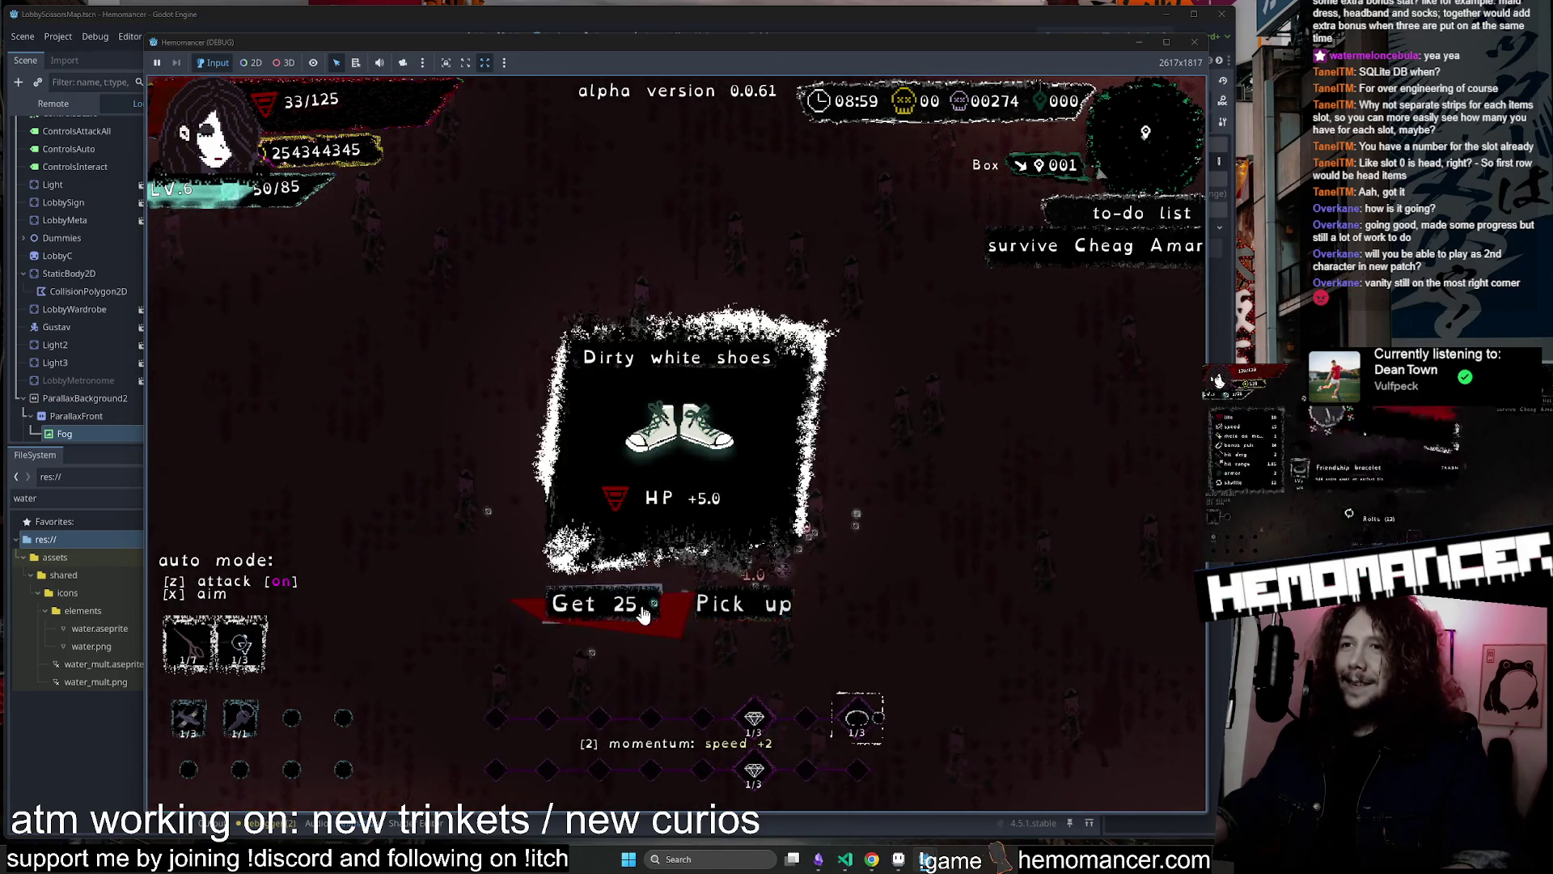
pyautogui.press('e')
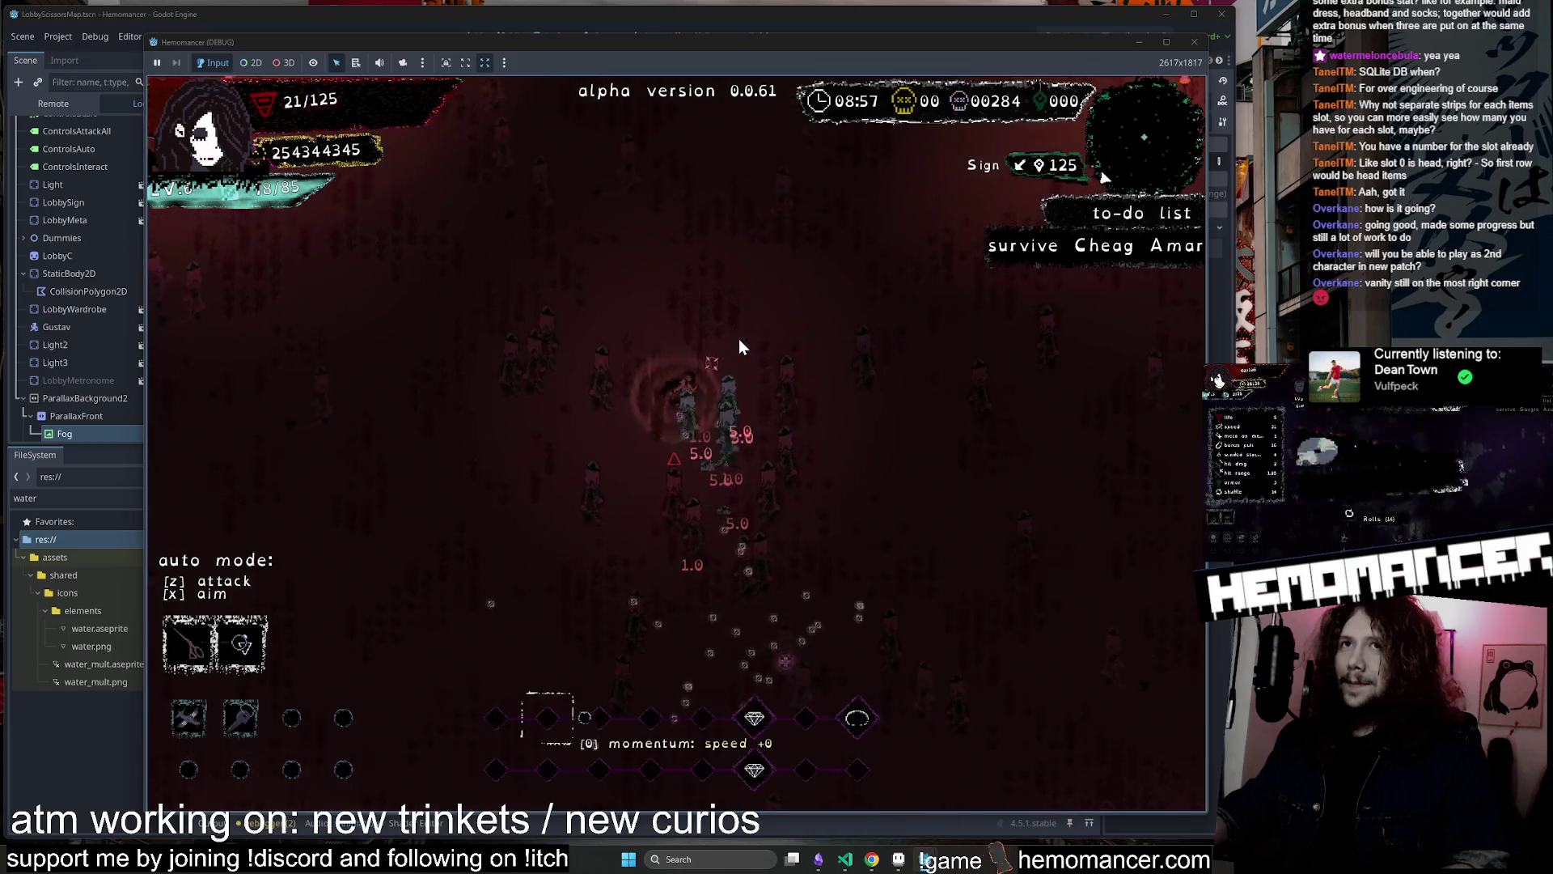
pyautogui.press('Escape')
pyautogui.click(505, 633)
# Confirm quitting to the lobby, then move the Apron to another wardrobe stash slot
pyautogui.click(656, 443)
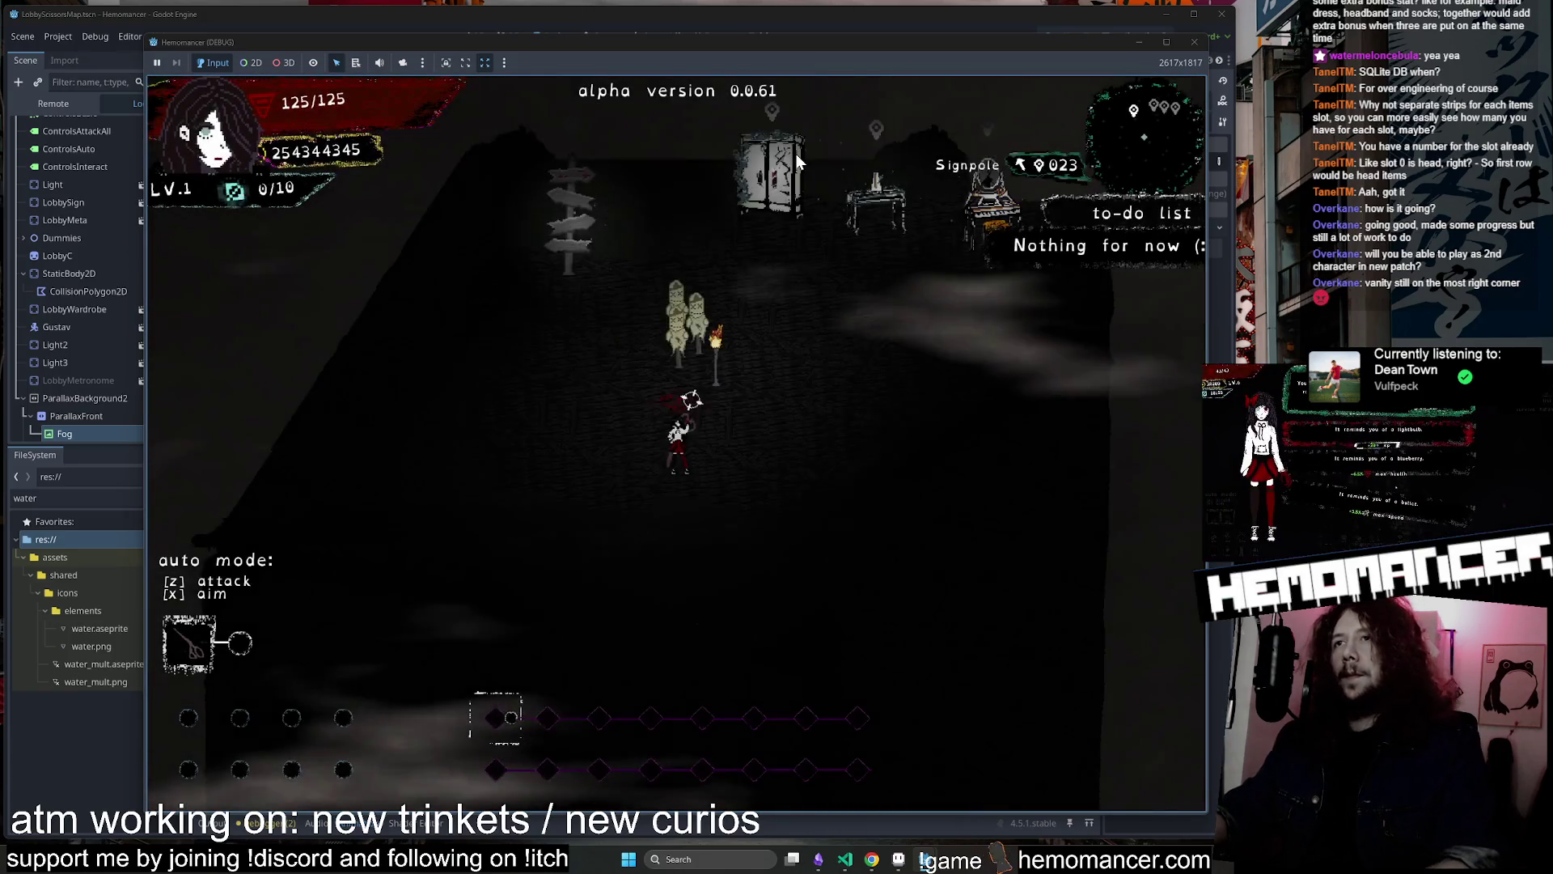
pyautogui.press('w')
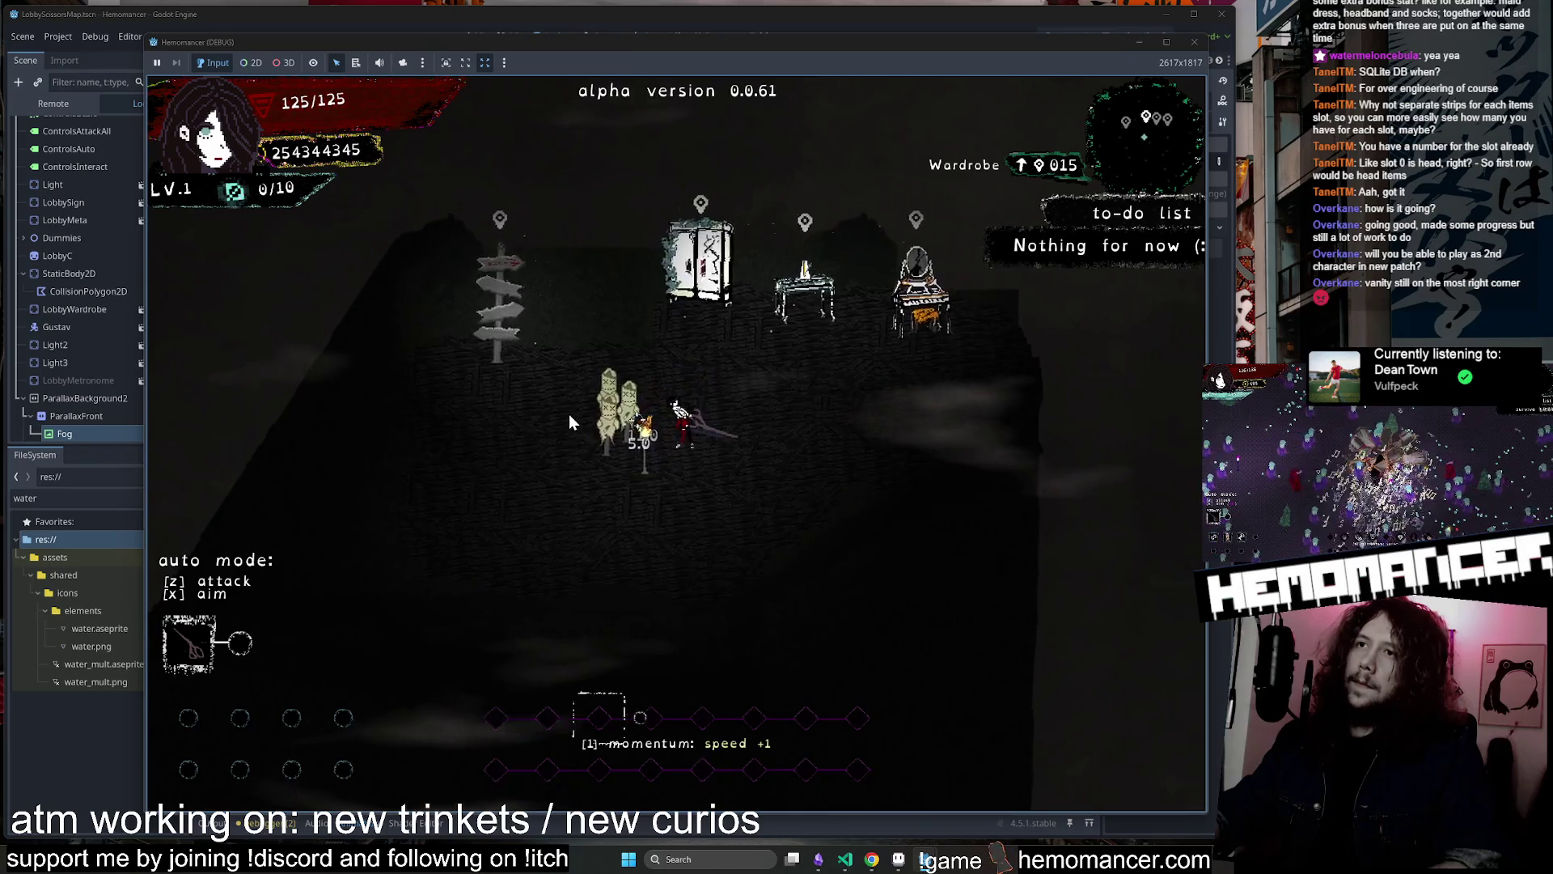
pyautogui.press('w')
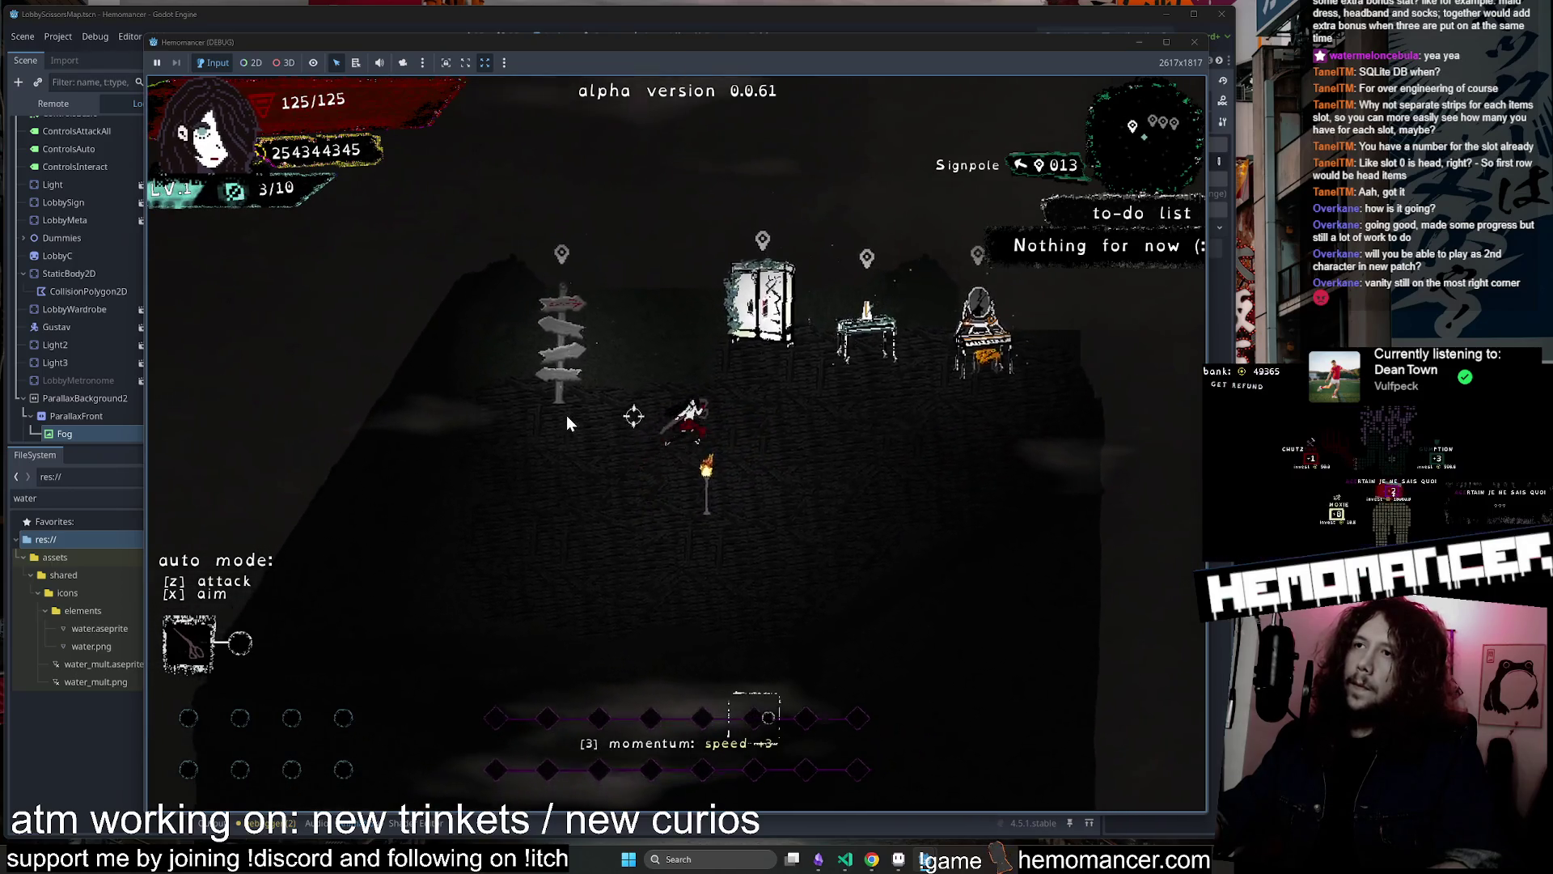
pyautogui.press('e')
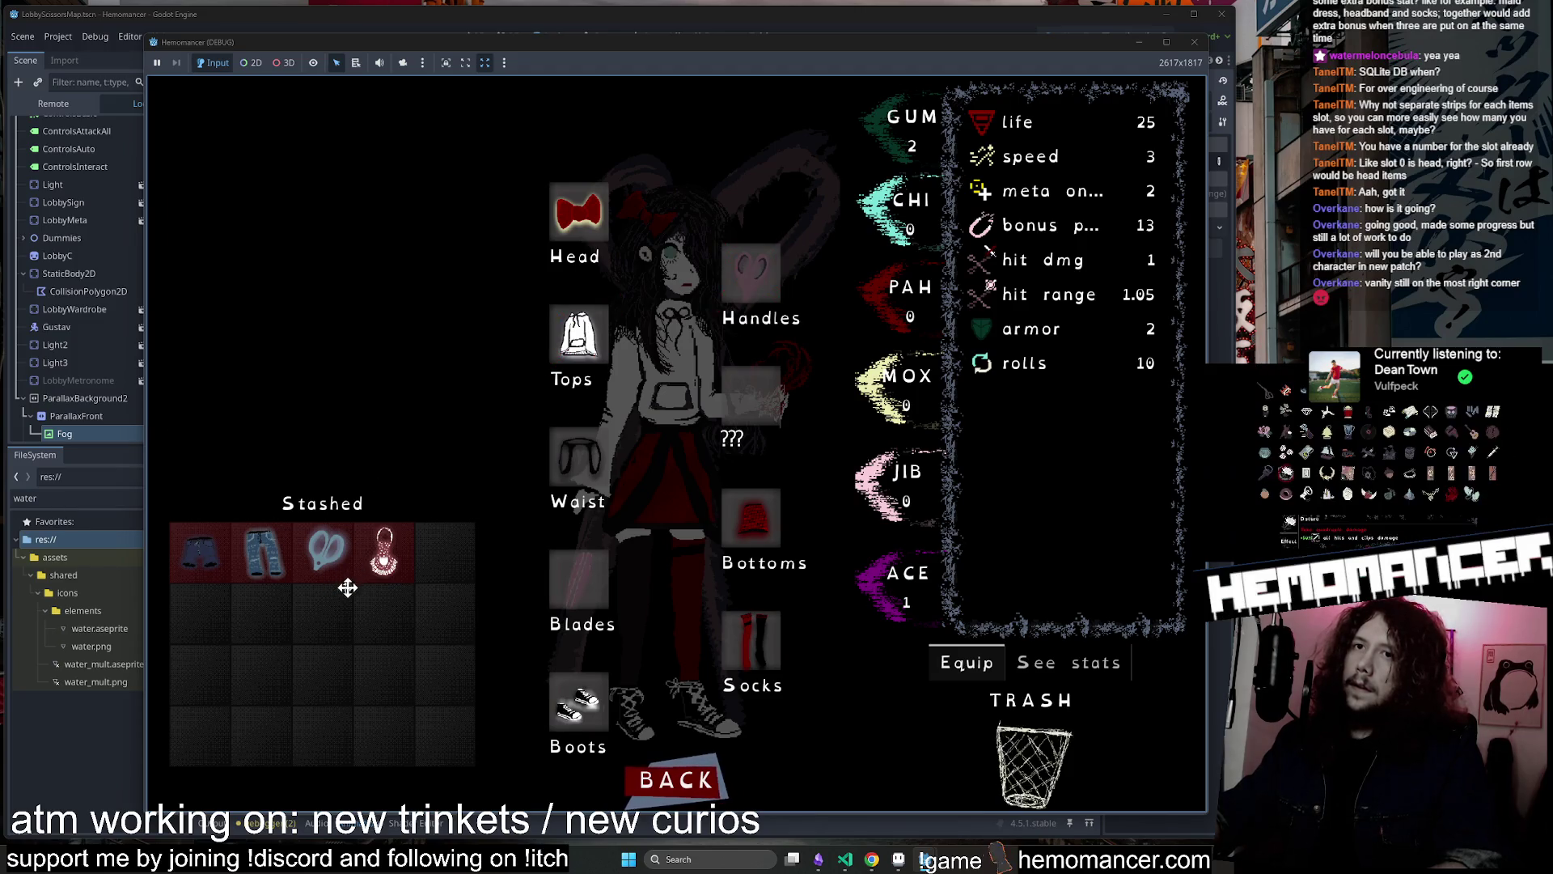
pyautogui.moveTo(380, 560)
pyautogui.moveTo(384, 560); pyautogui.dragTo(445, 612)
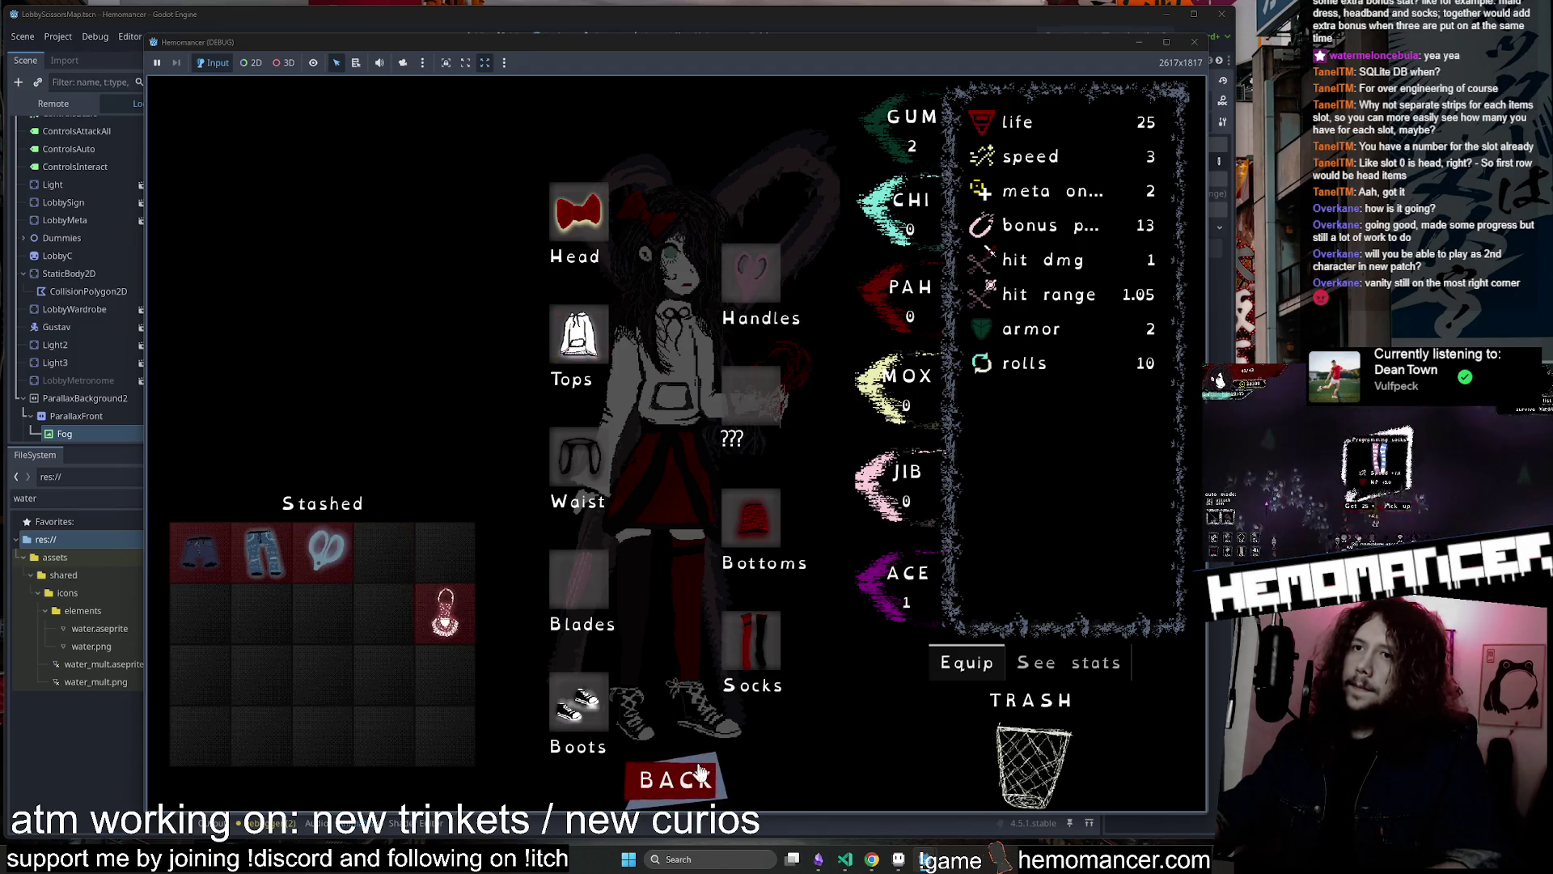
pyautogui.click(672, 787)
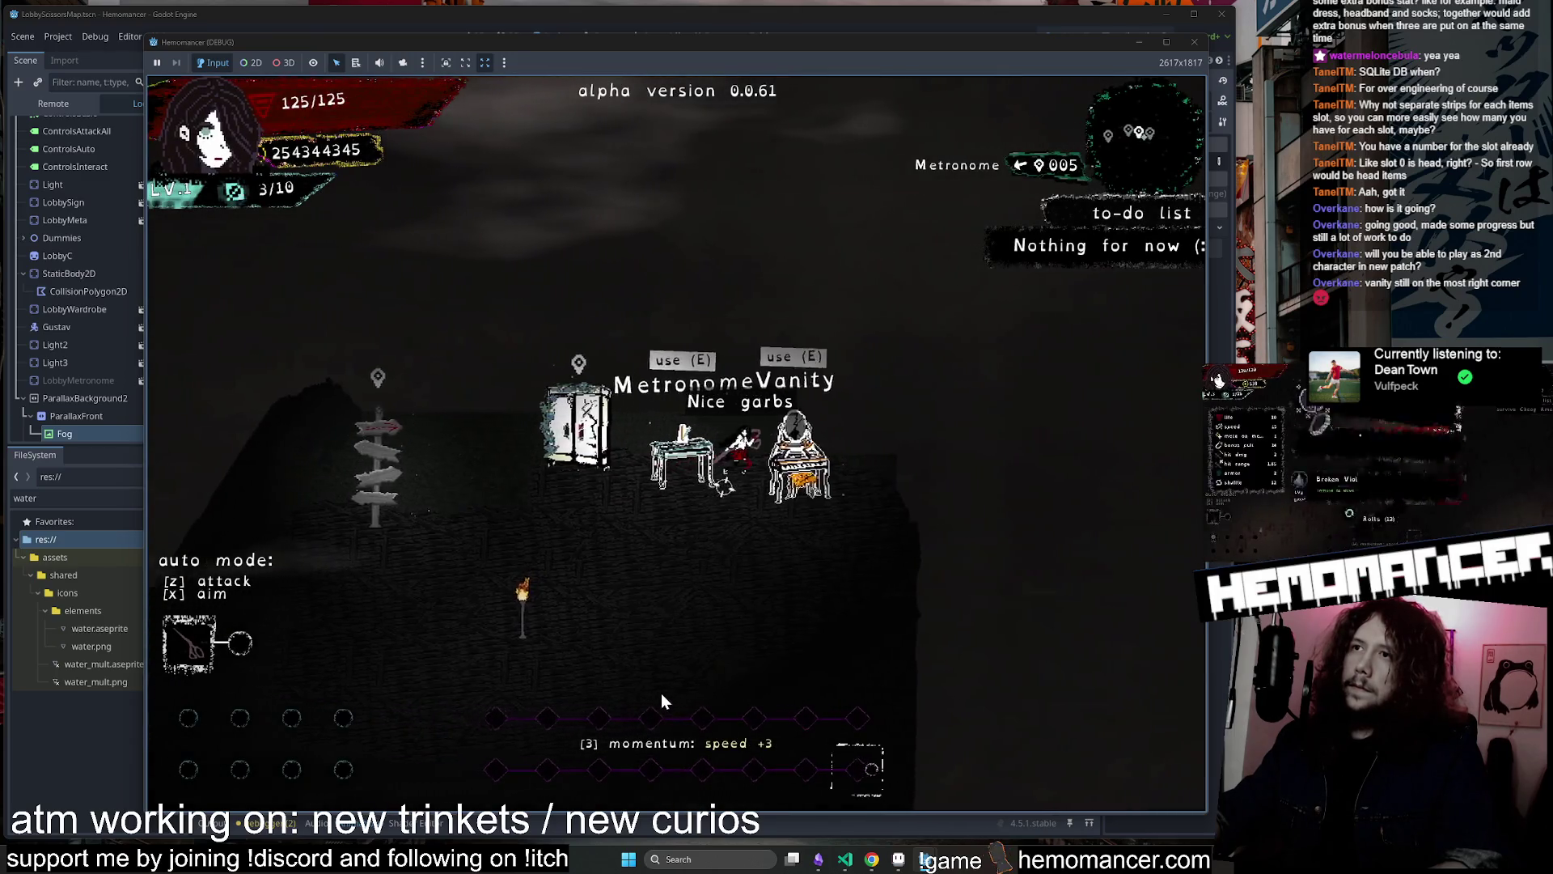
pyautogui.click(574, 351)
# Invest bank coins in Cut of Your Jib, Chutzpah, Moxie, Gumption and Childlike Wonder
pyautogui.click(520, 194)
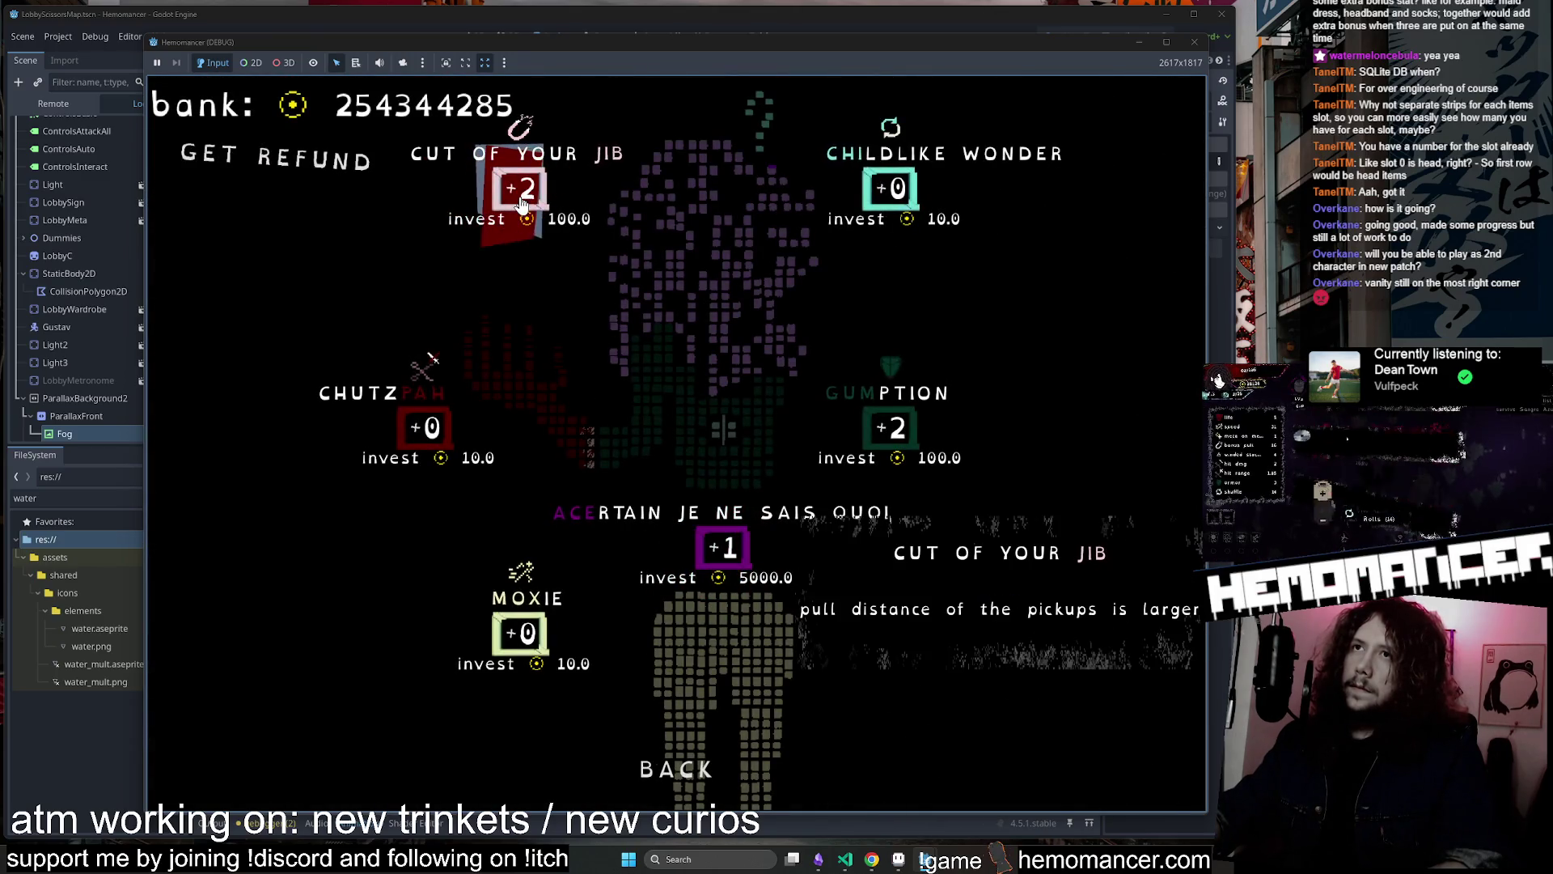
pyautogui.click(437, 437)
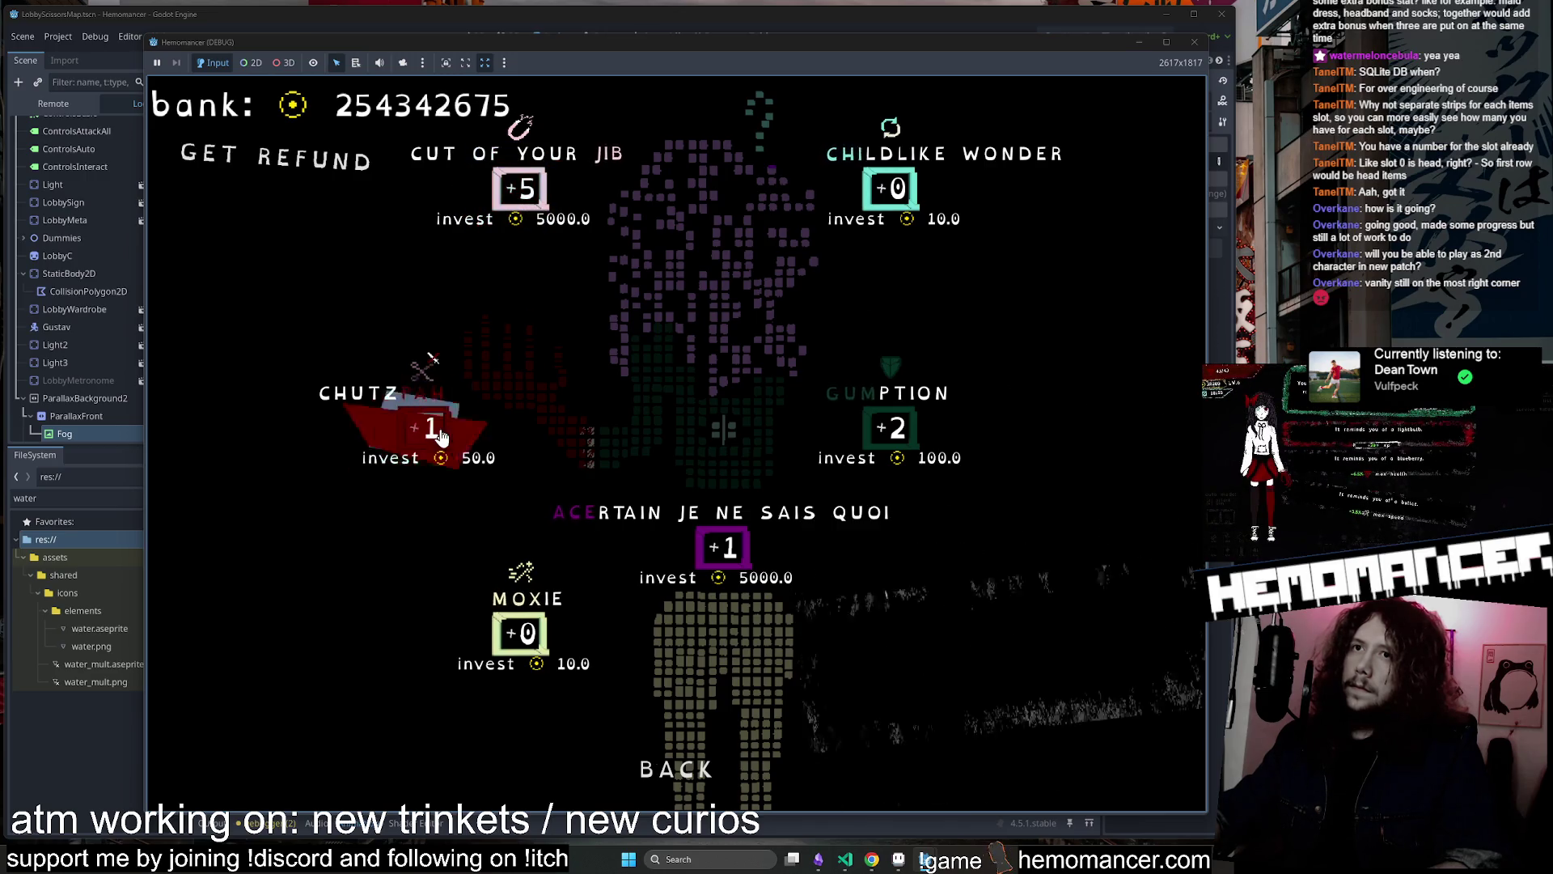
pyautogui.click(439, 438)
pyautogui.click(523, 634)
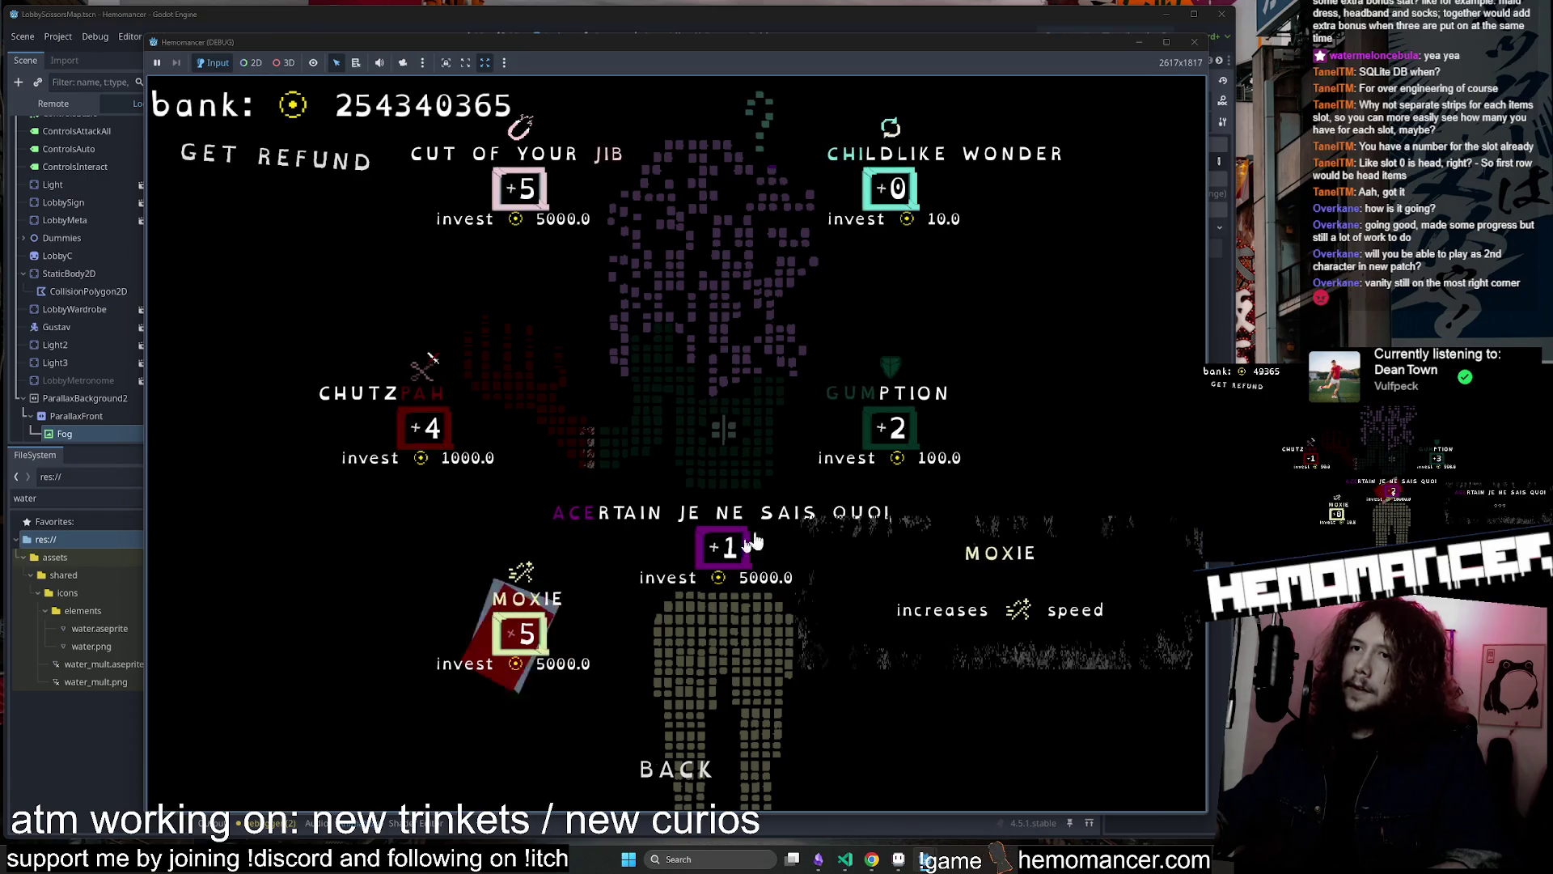
pyautogui.click(898, 437)
pyautogui.click(897, 437)
pyautogui.click(898, 437)
pyautogui.click(897, 437)
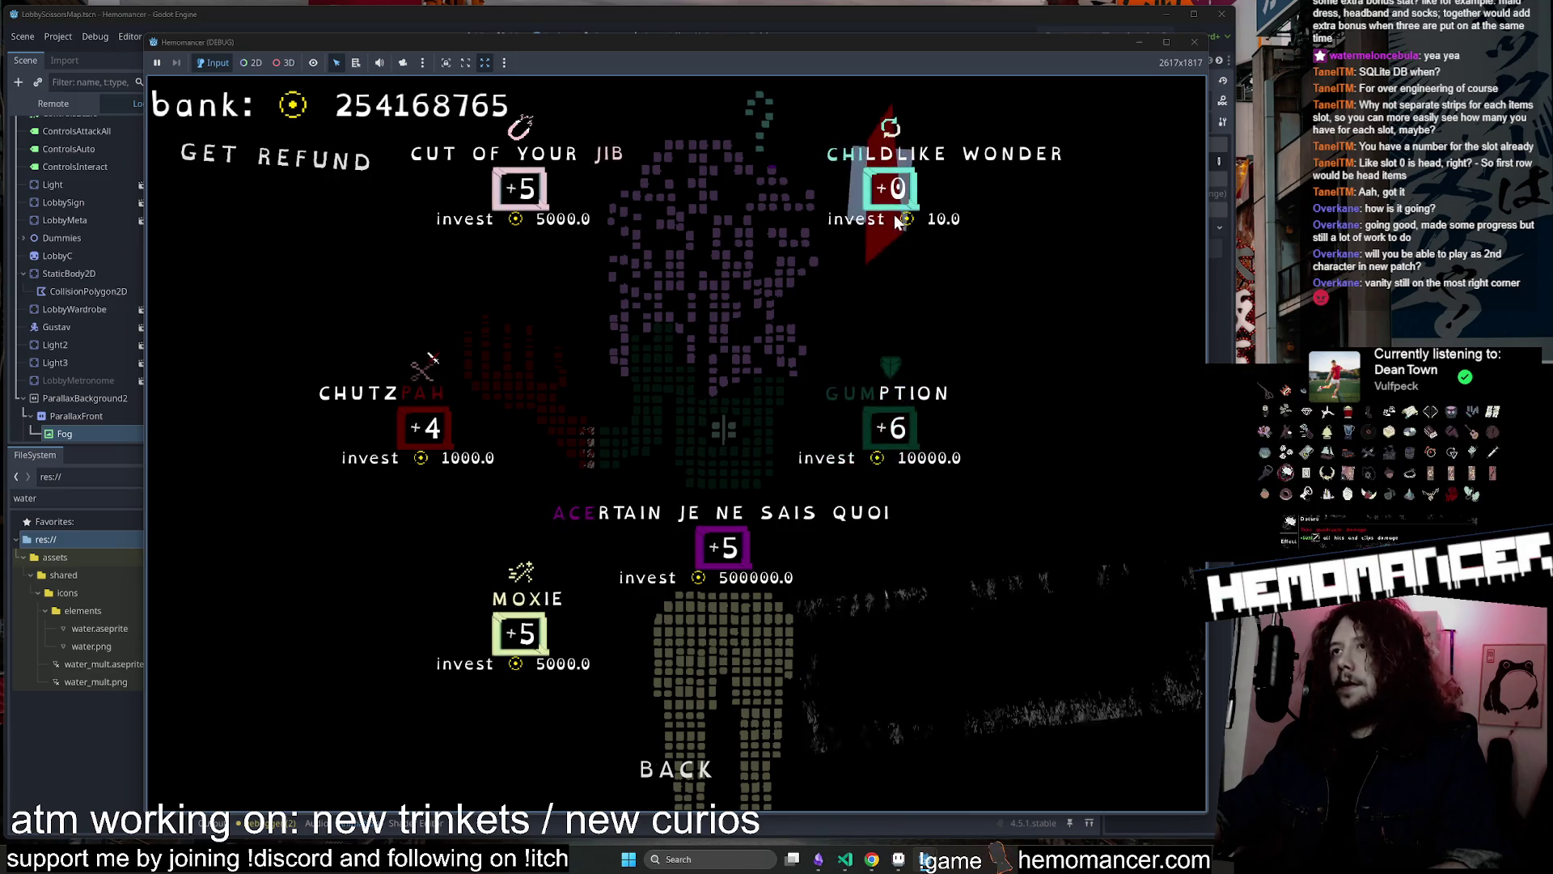
pyautogui.click(893, 182)
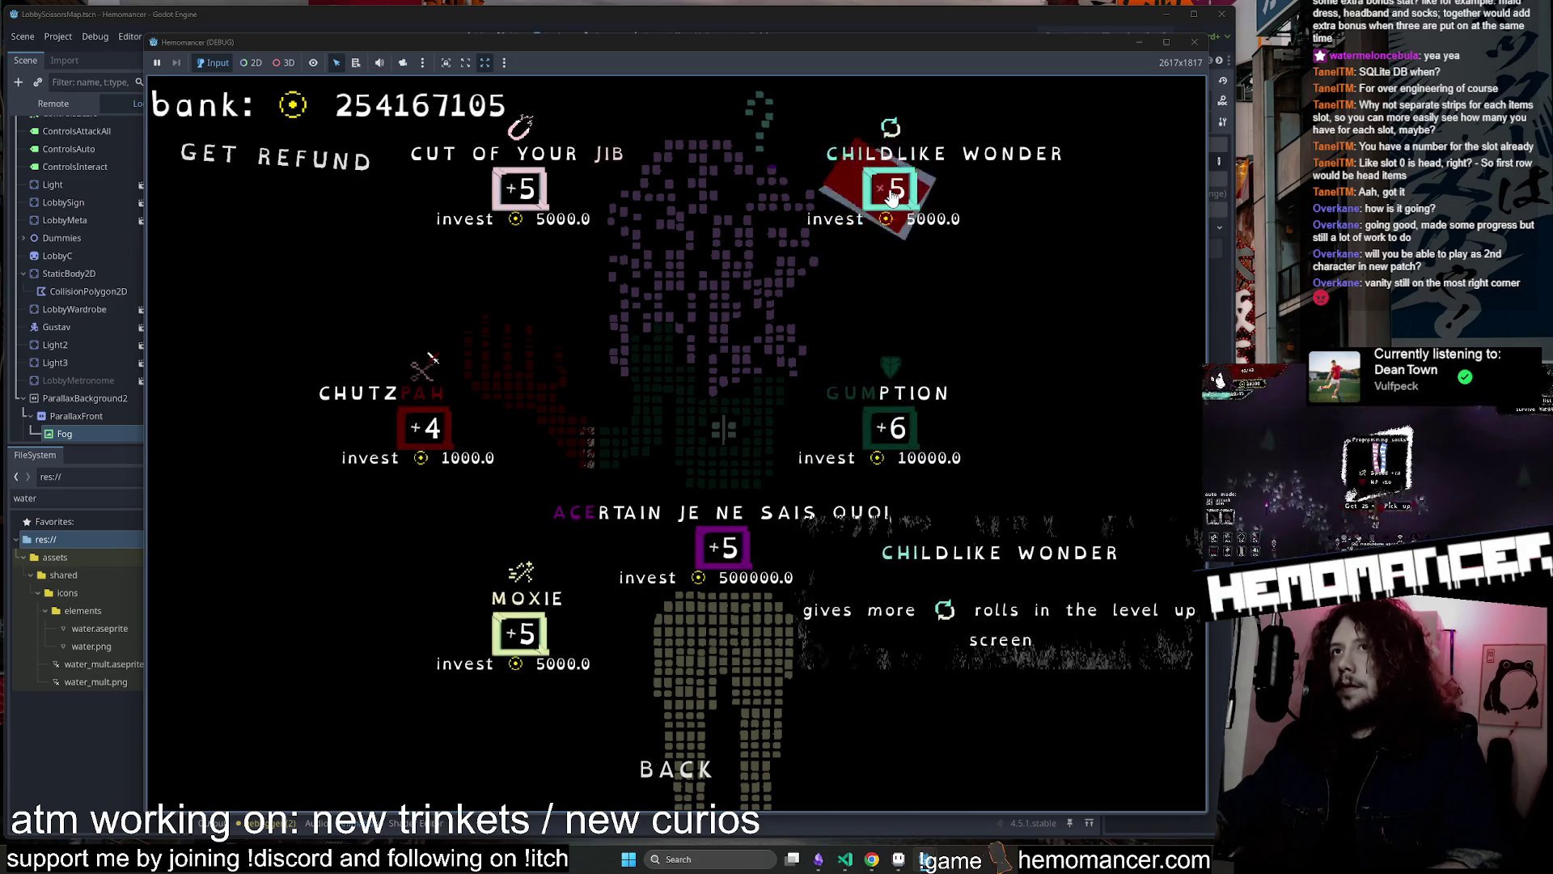
# Leave the trait screen, glance at the wardrobe, recheck traits, then return to the lobby
pyautogui.click(675, 765)
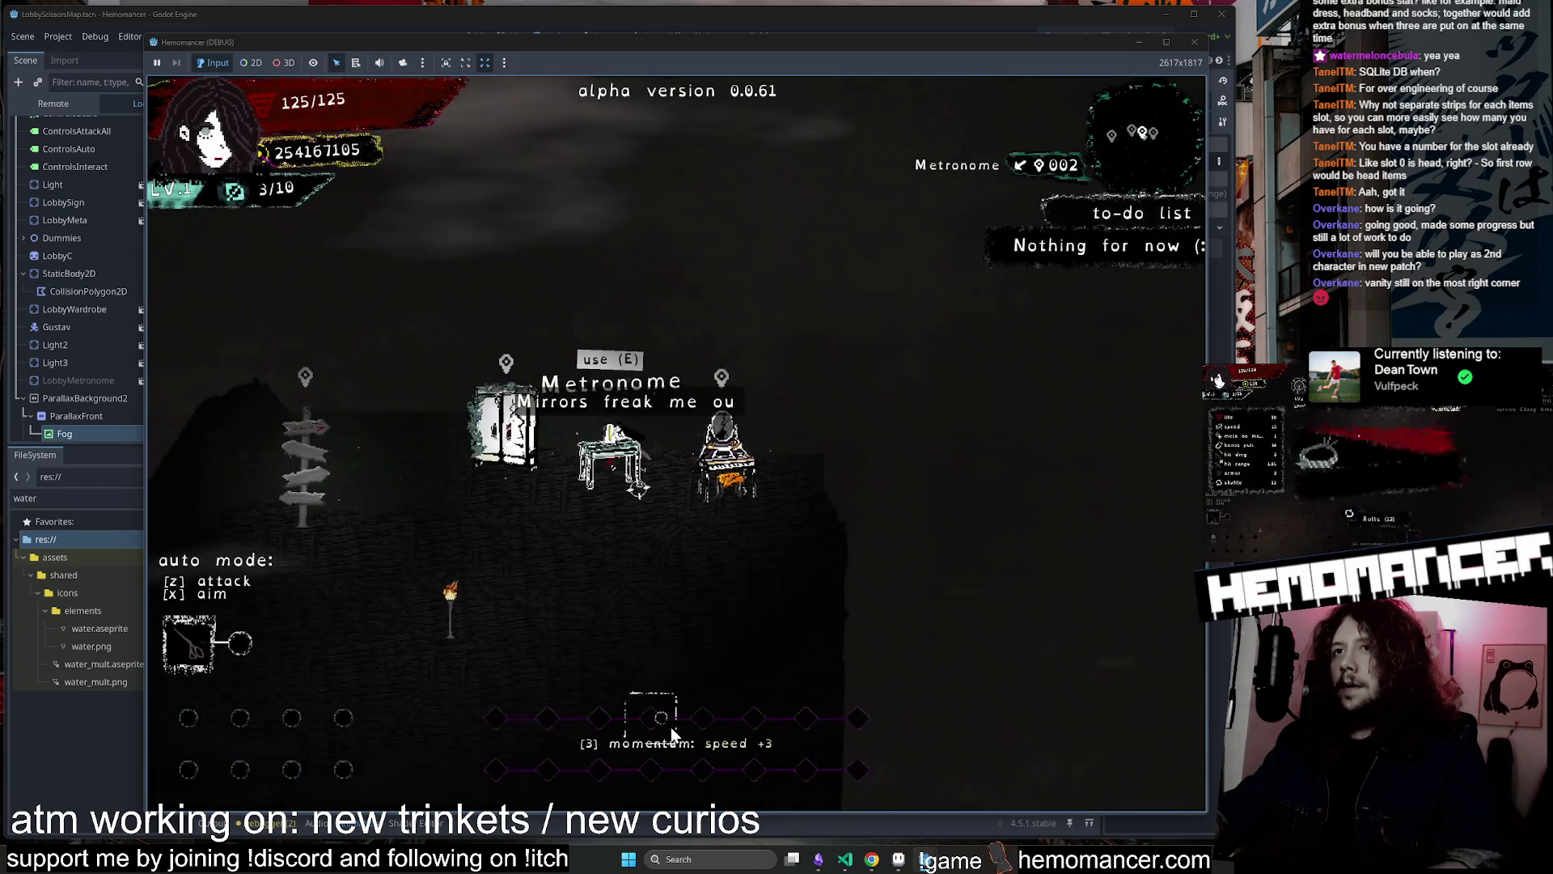
pyautogui.press('e')
pyautogui.press('Escape')
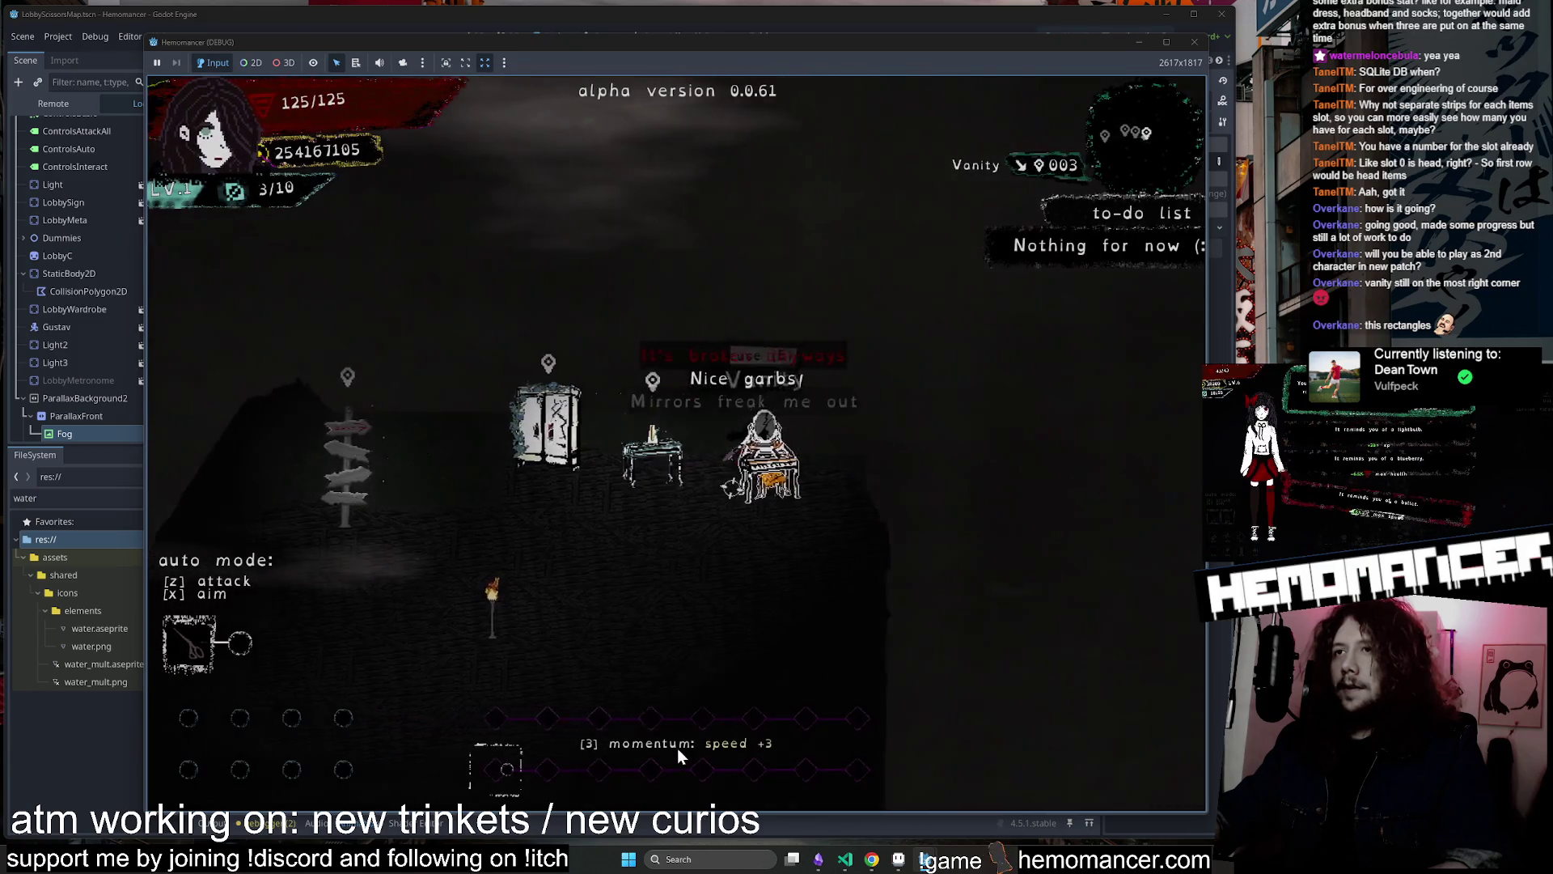
pyautogui.press('e')
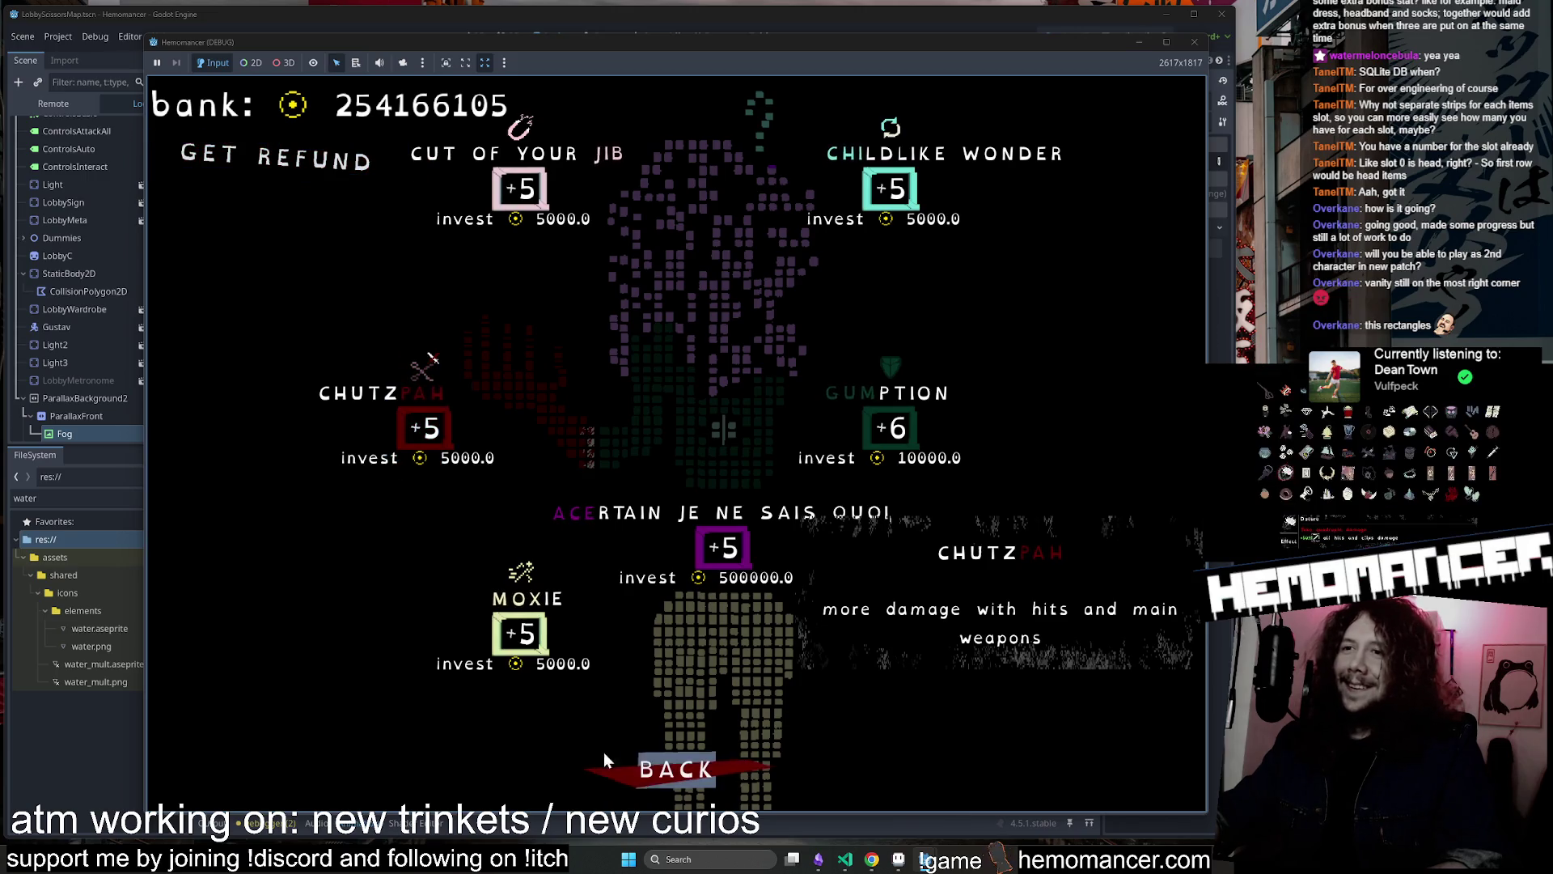
pyautogui.click(647, 764)
# At the Wardrobe, equip the Apron and short handles, try shortened pants, then restore Capri pants
pyautogui.press('a')
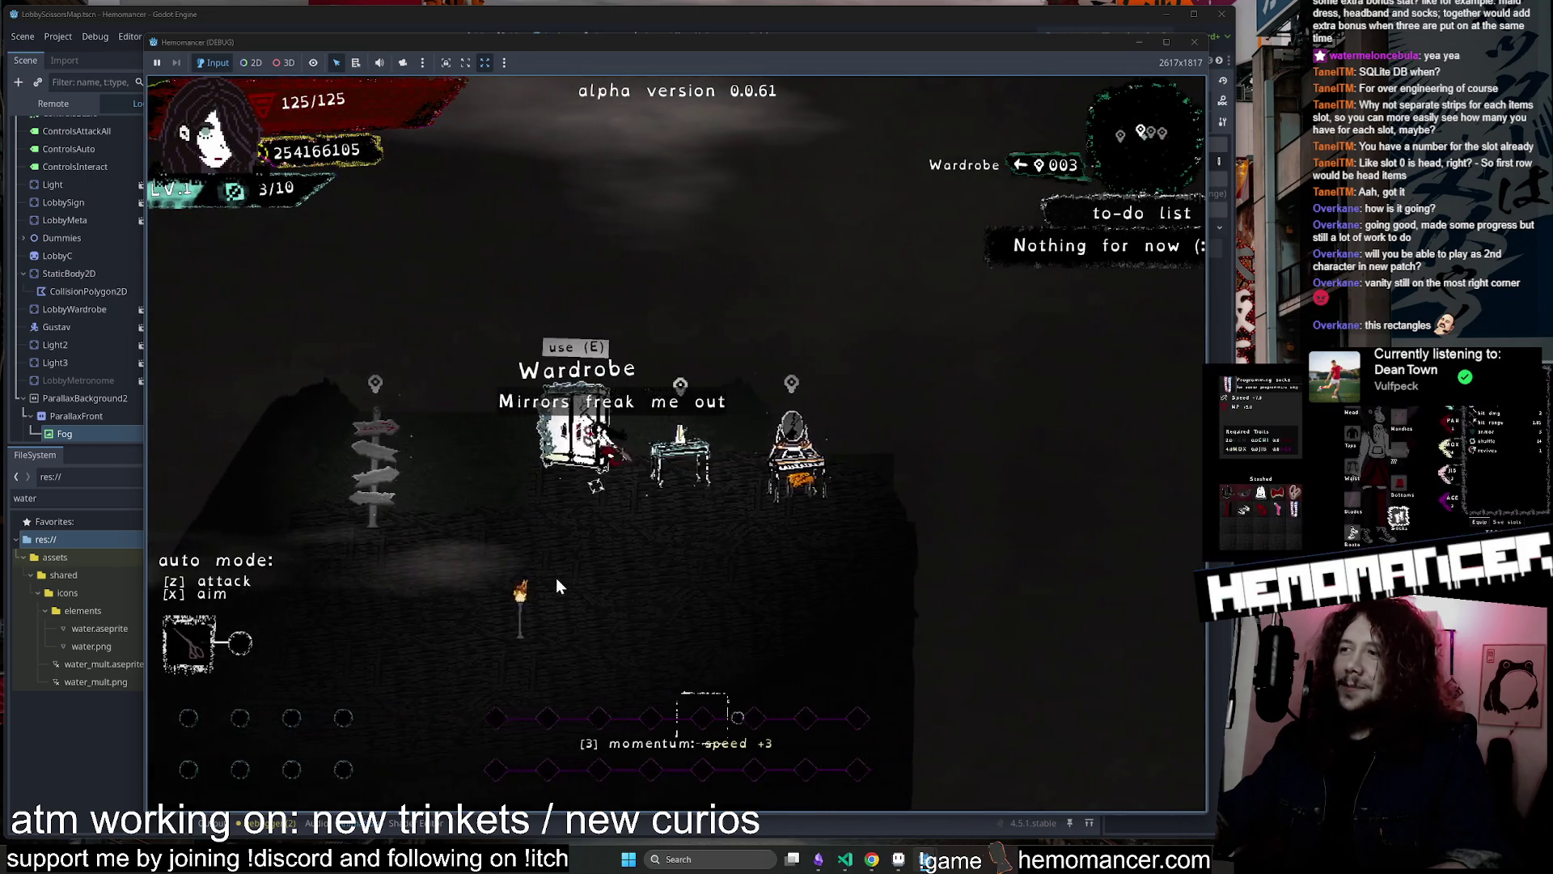
pyautogui.press('e')
pyautogui.moveTo(433, 615)
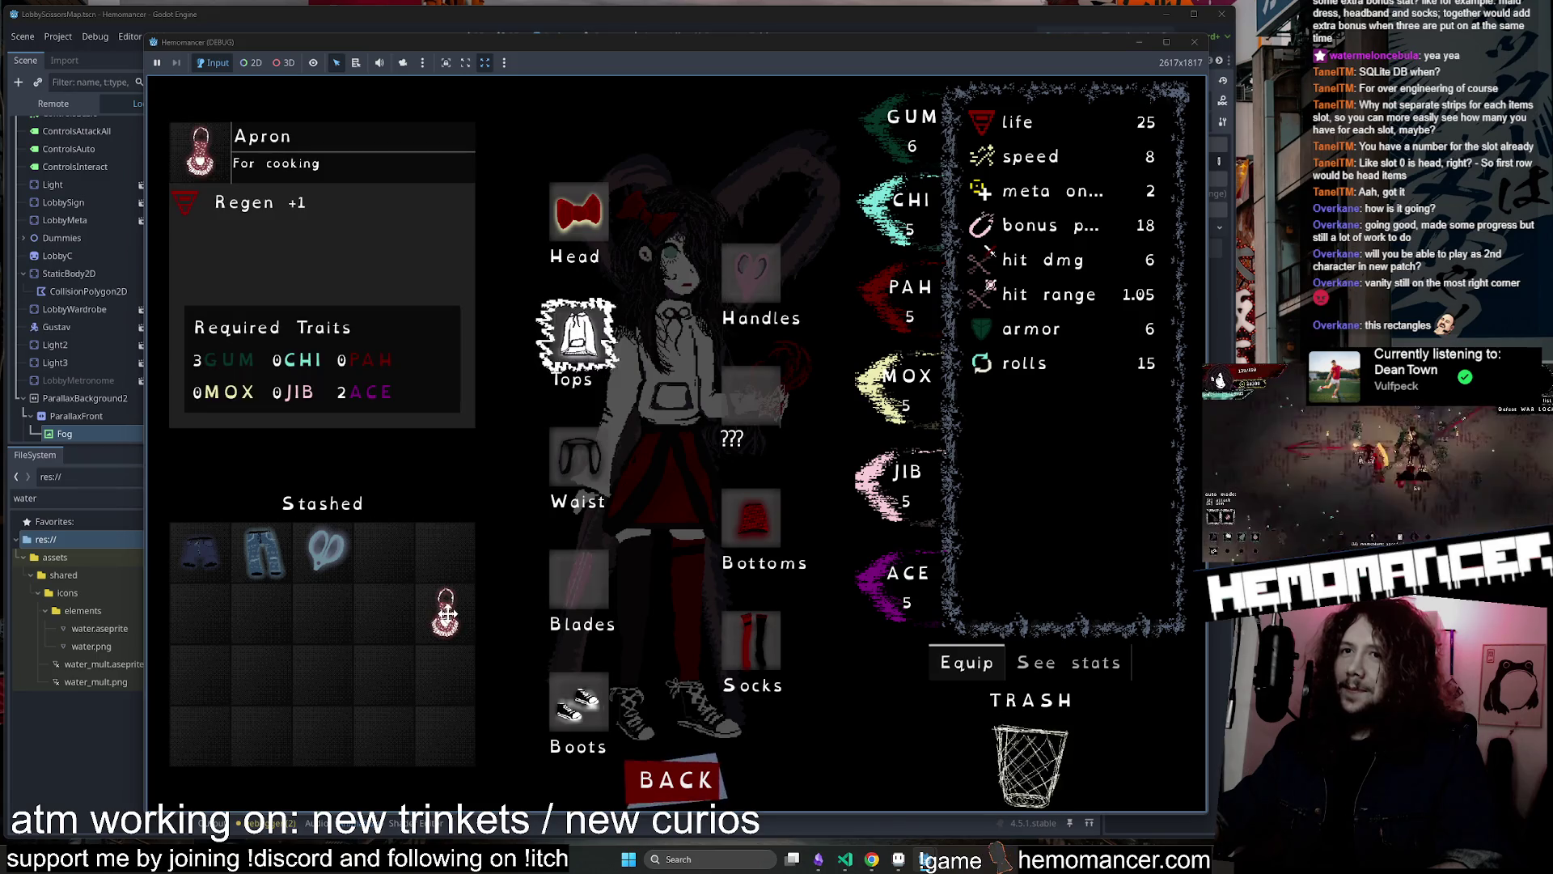
pyautogui.click(445, 614)
pyautogui.click(322, 549)
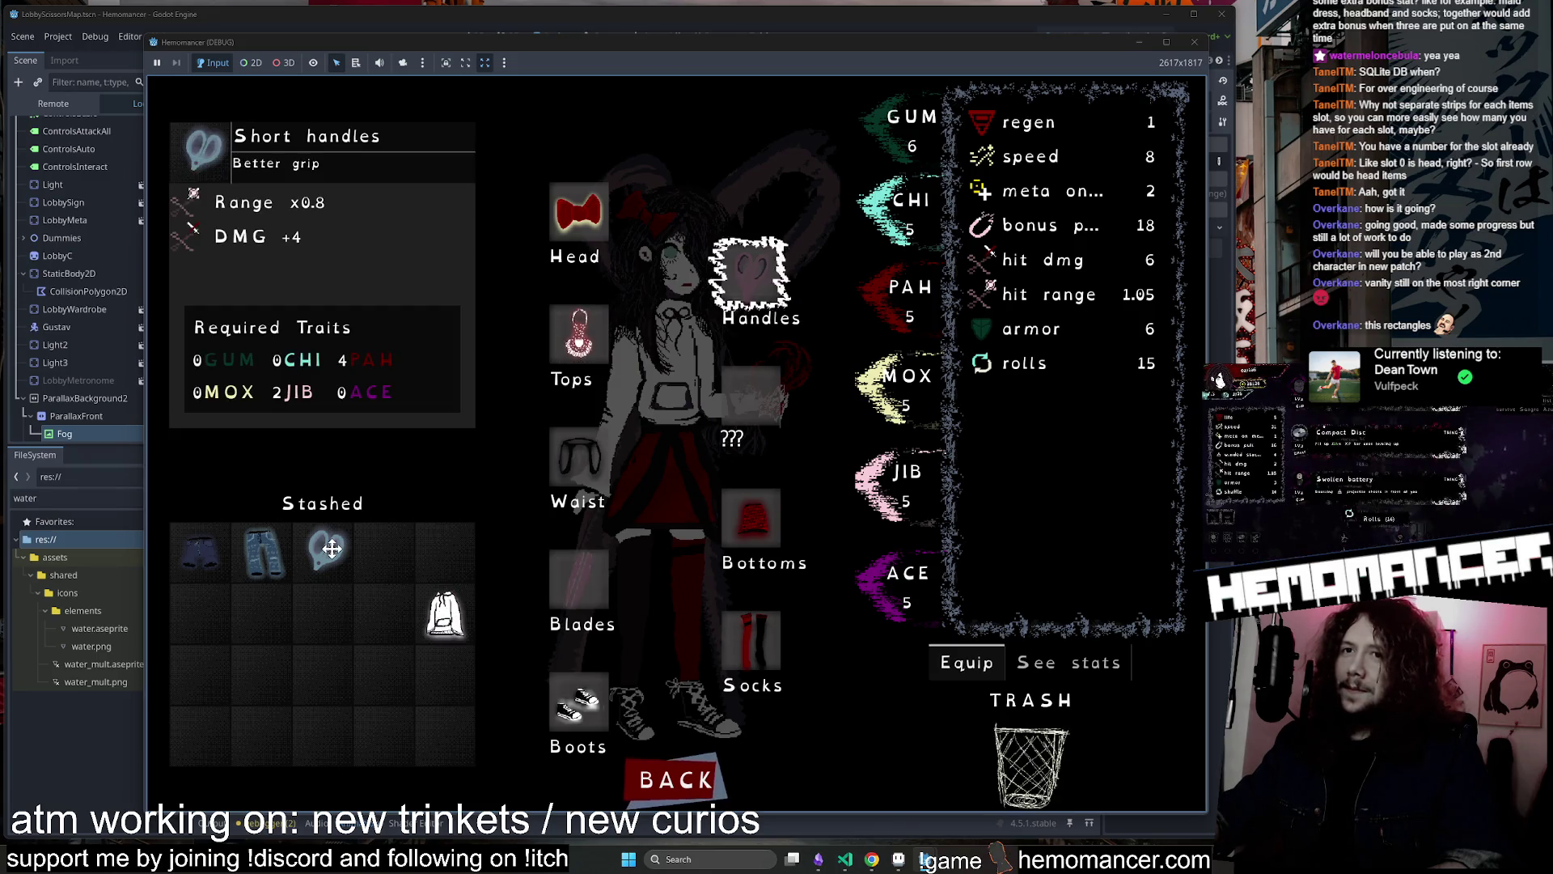
pyautogui.click(208, 556)
pyautogui.click(202, 556)
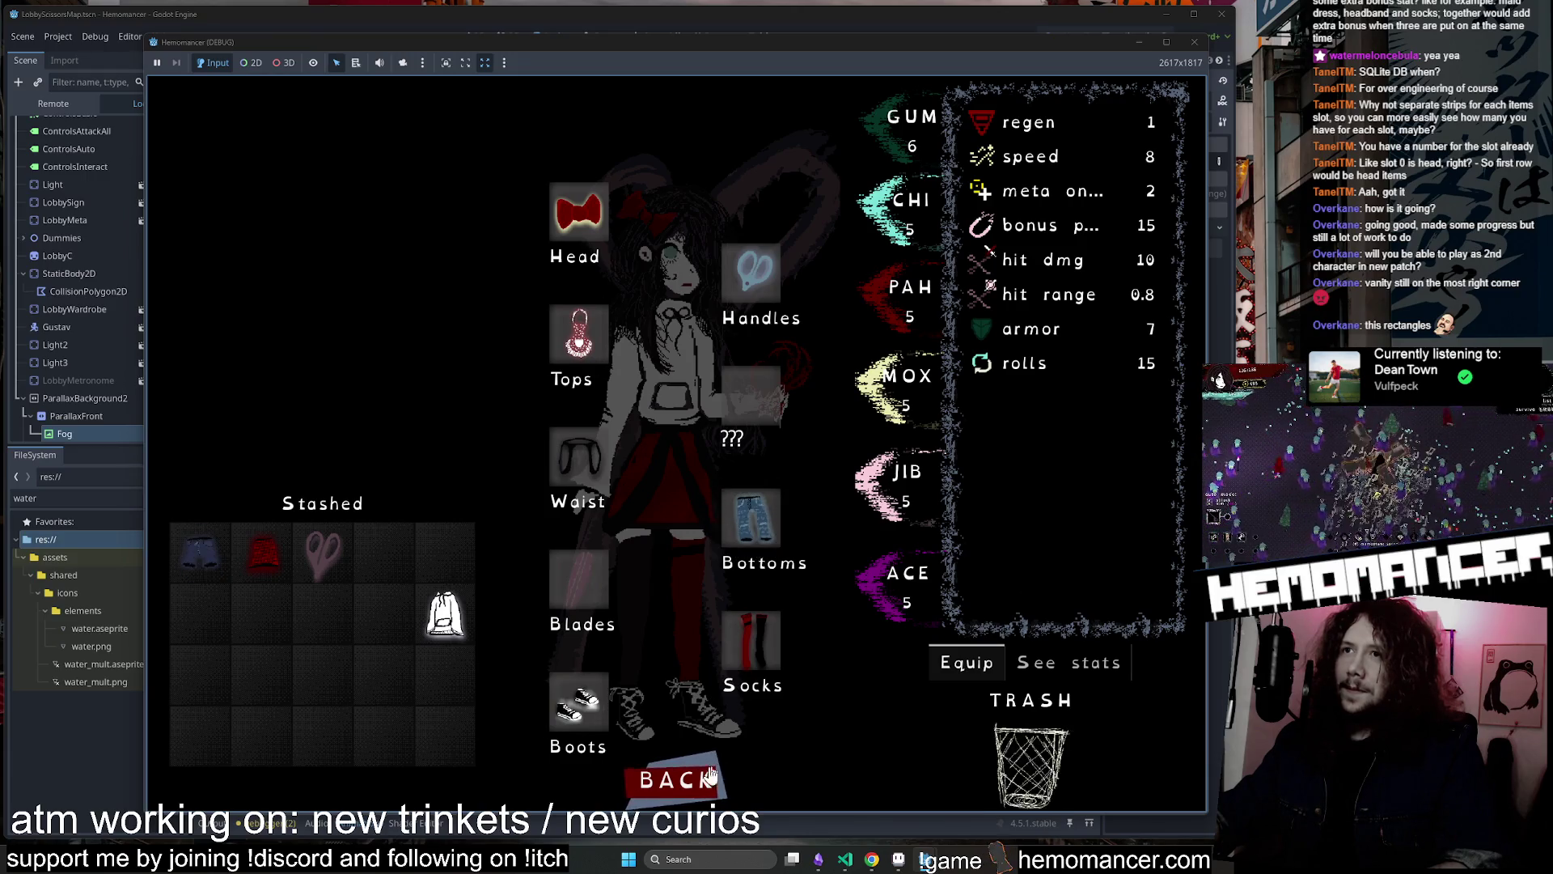
pyautogui.click(686, 781)
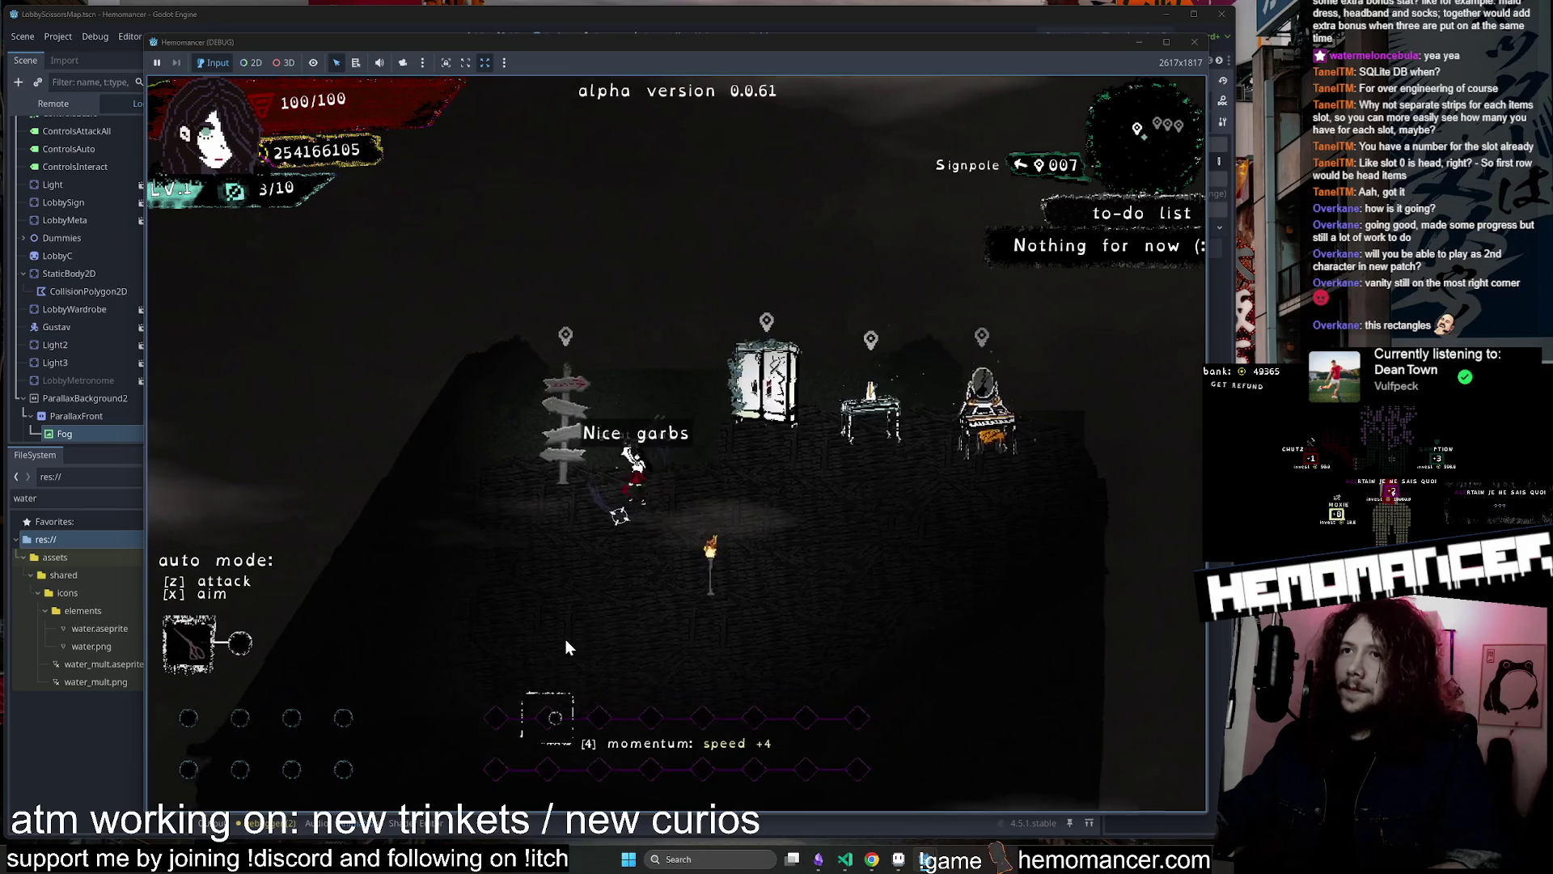
# Close the travel map, check the stat investments showing Childlike Wonder at +6, and return
pyautogui.press('e')
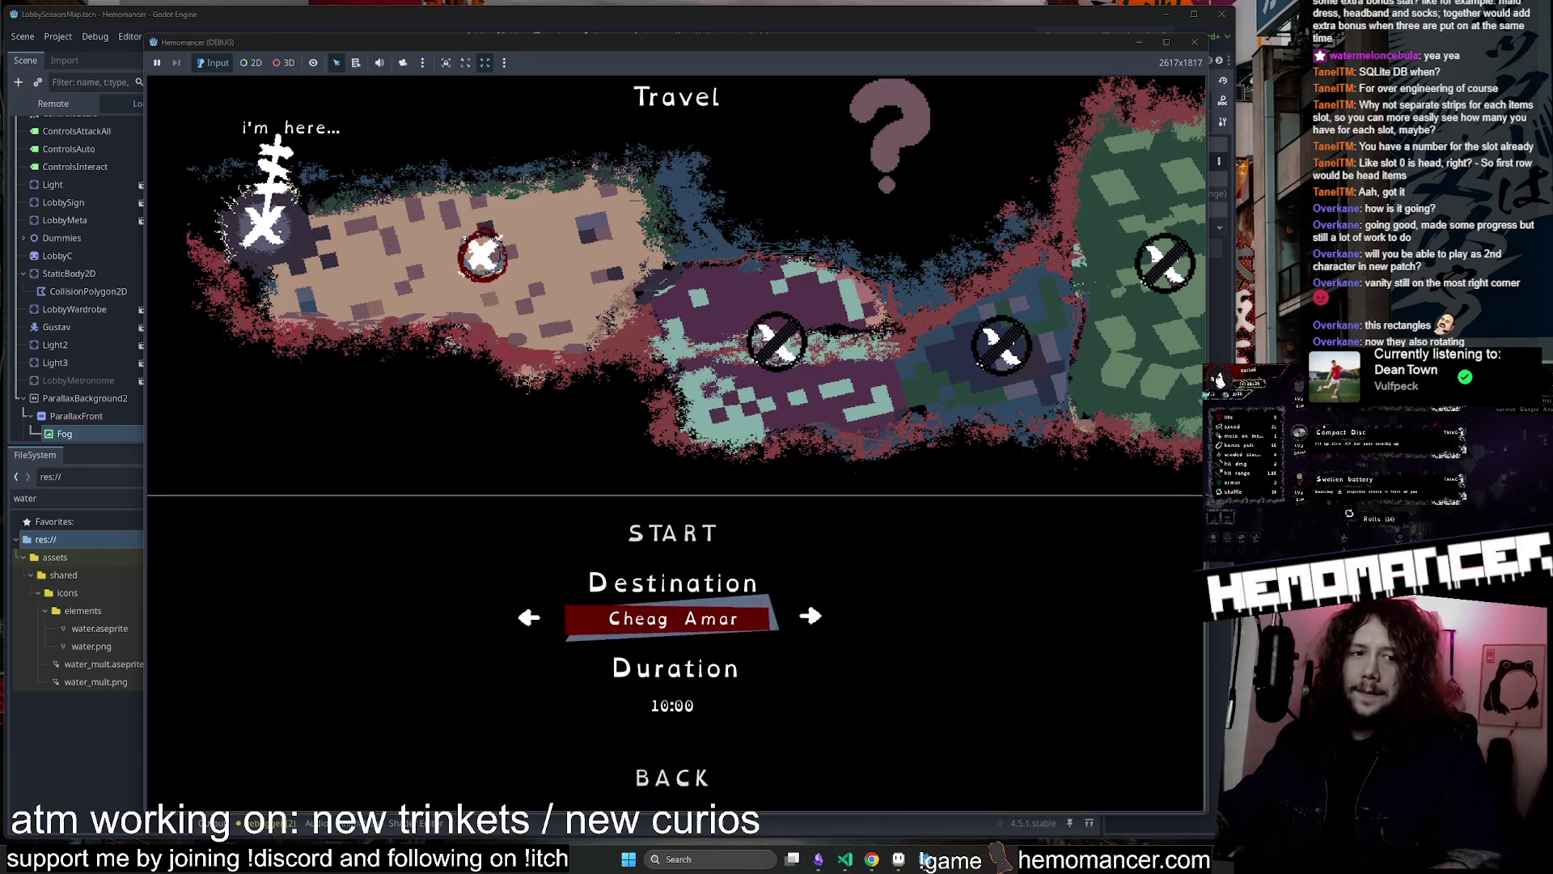
pyautogui.click(674, 777)
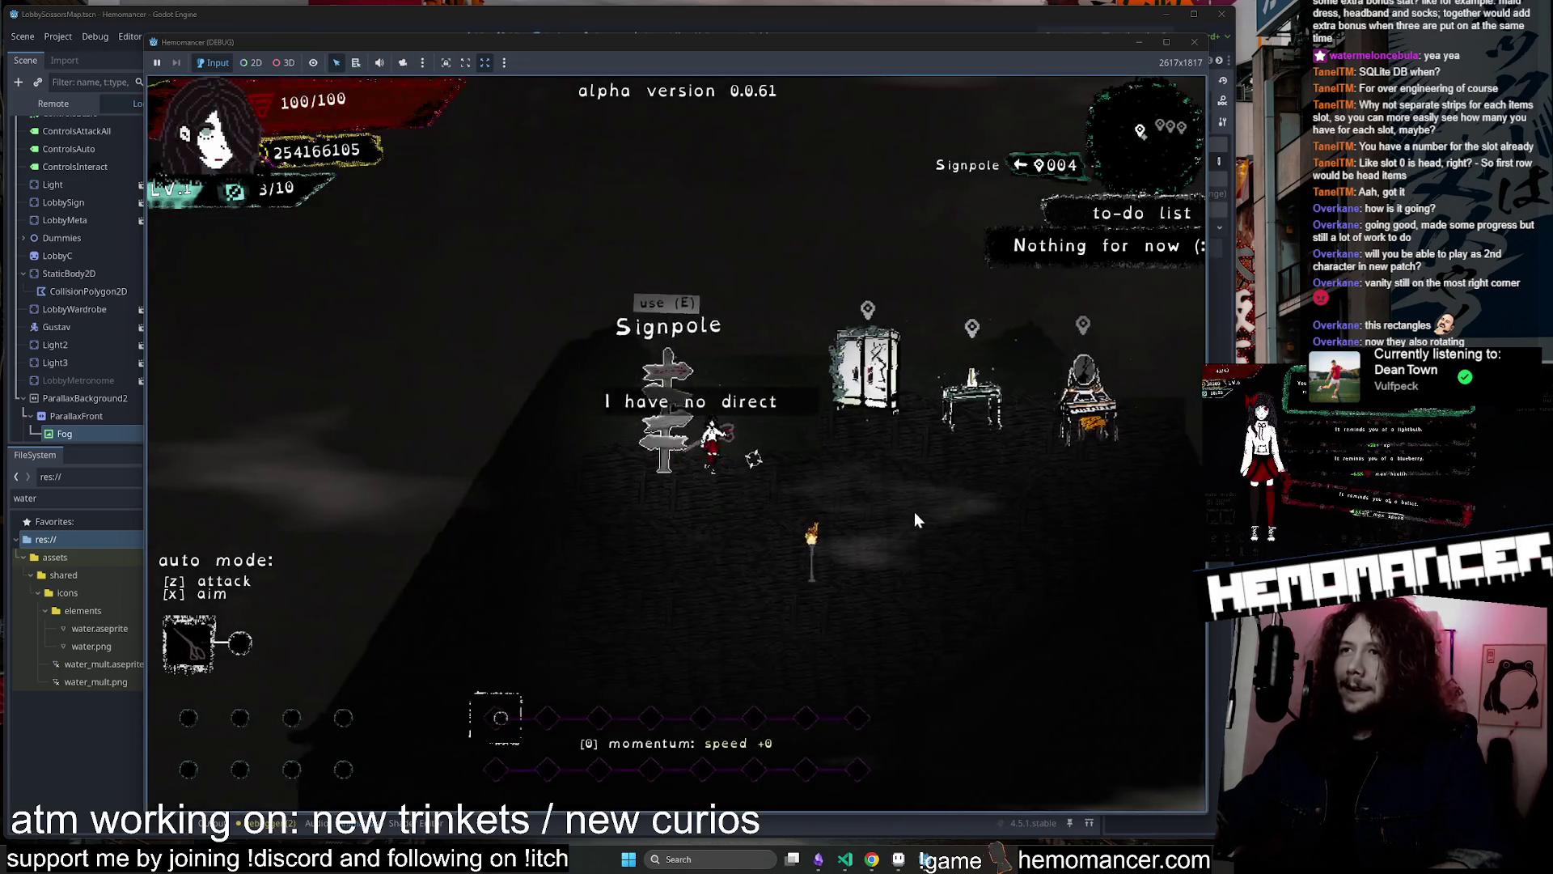
pyautogui.click(853, 440)
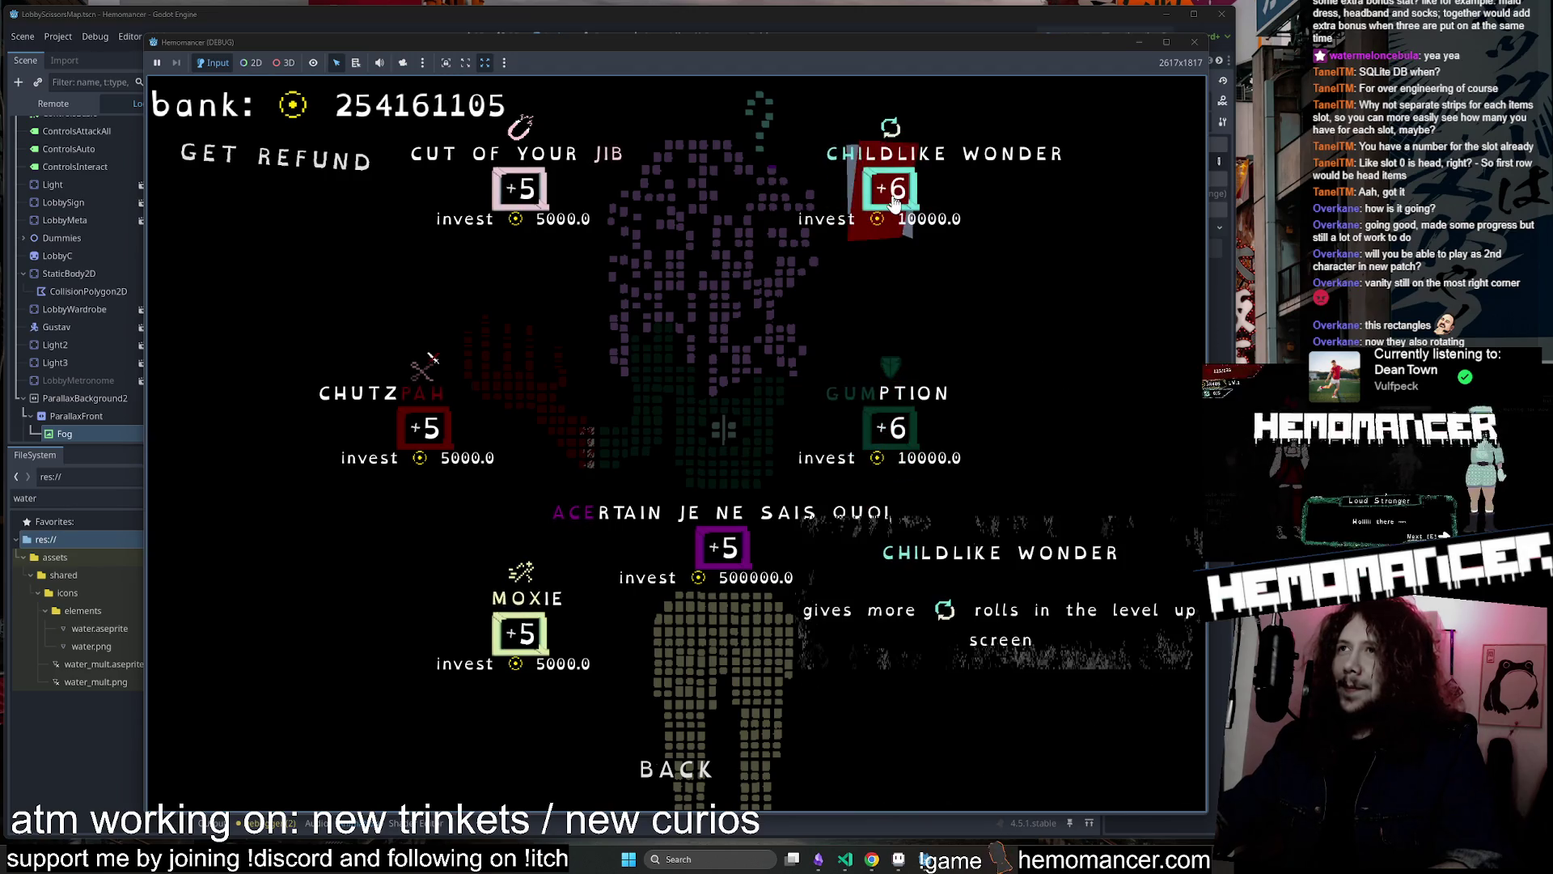
pyautogui.click(670, 762)
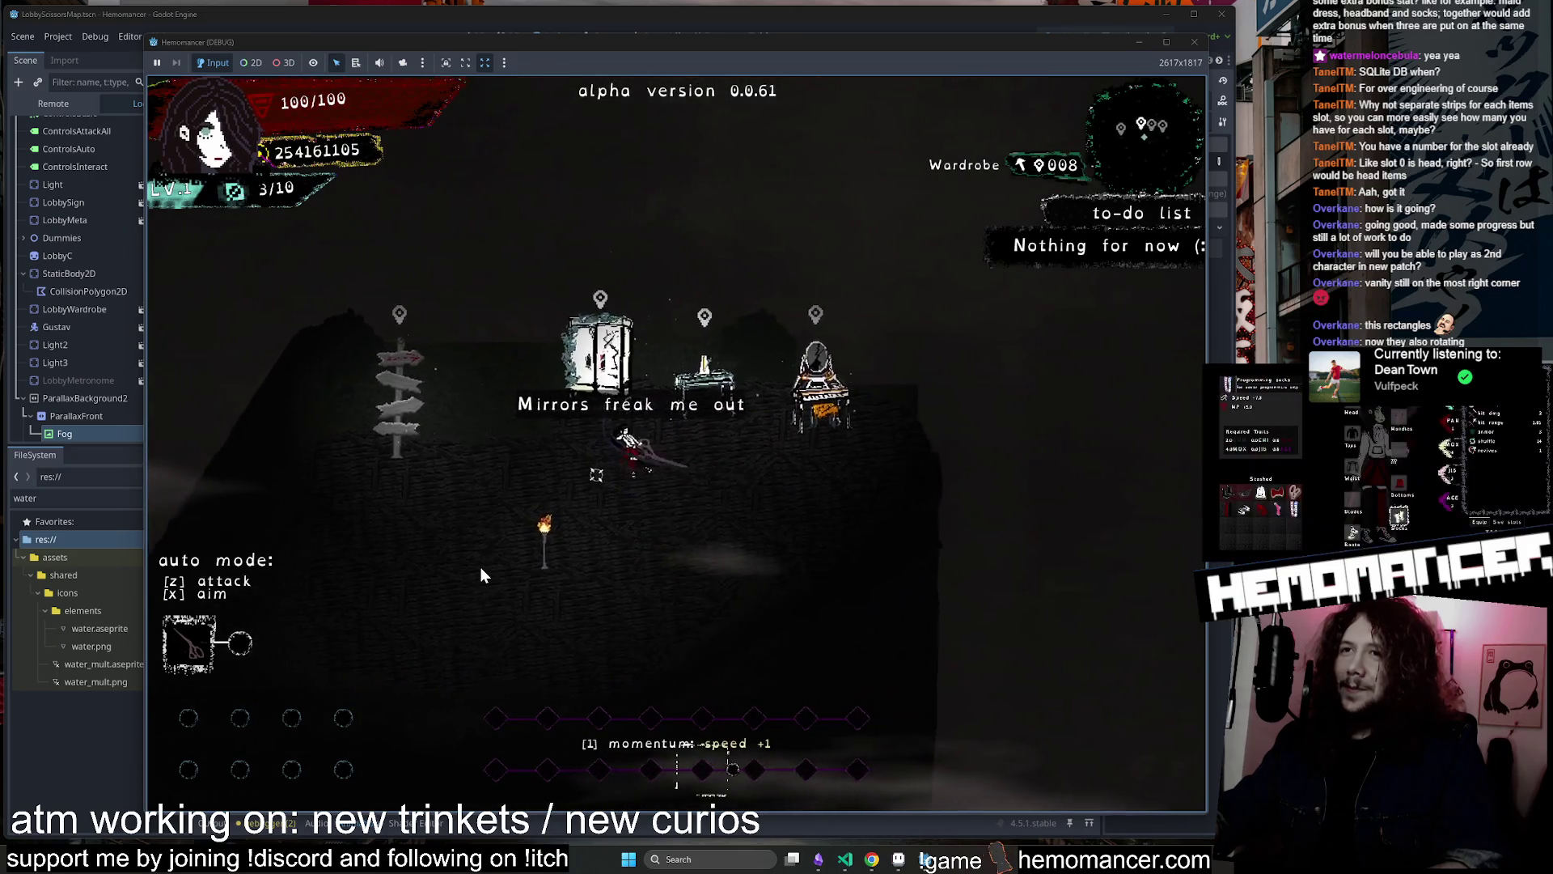
# Start the Cheag Amar run from the signpole and fight until taking the Hypotenuse trinket
pyautogui.press('Left')
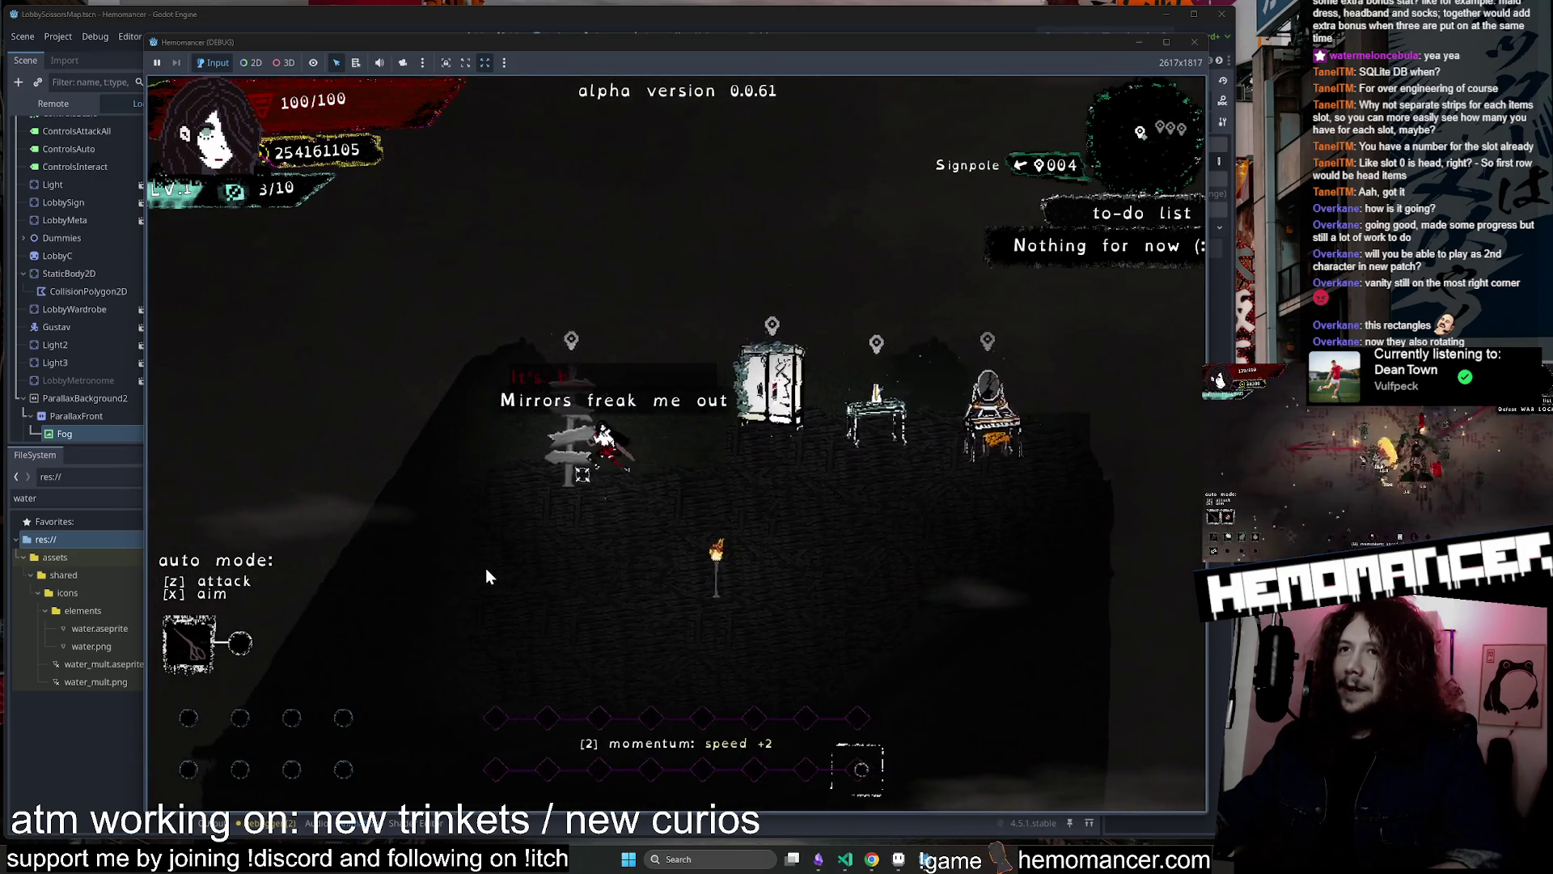
pyautogui.press('e')
pyautogui.press('Return')
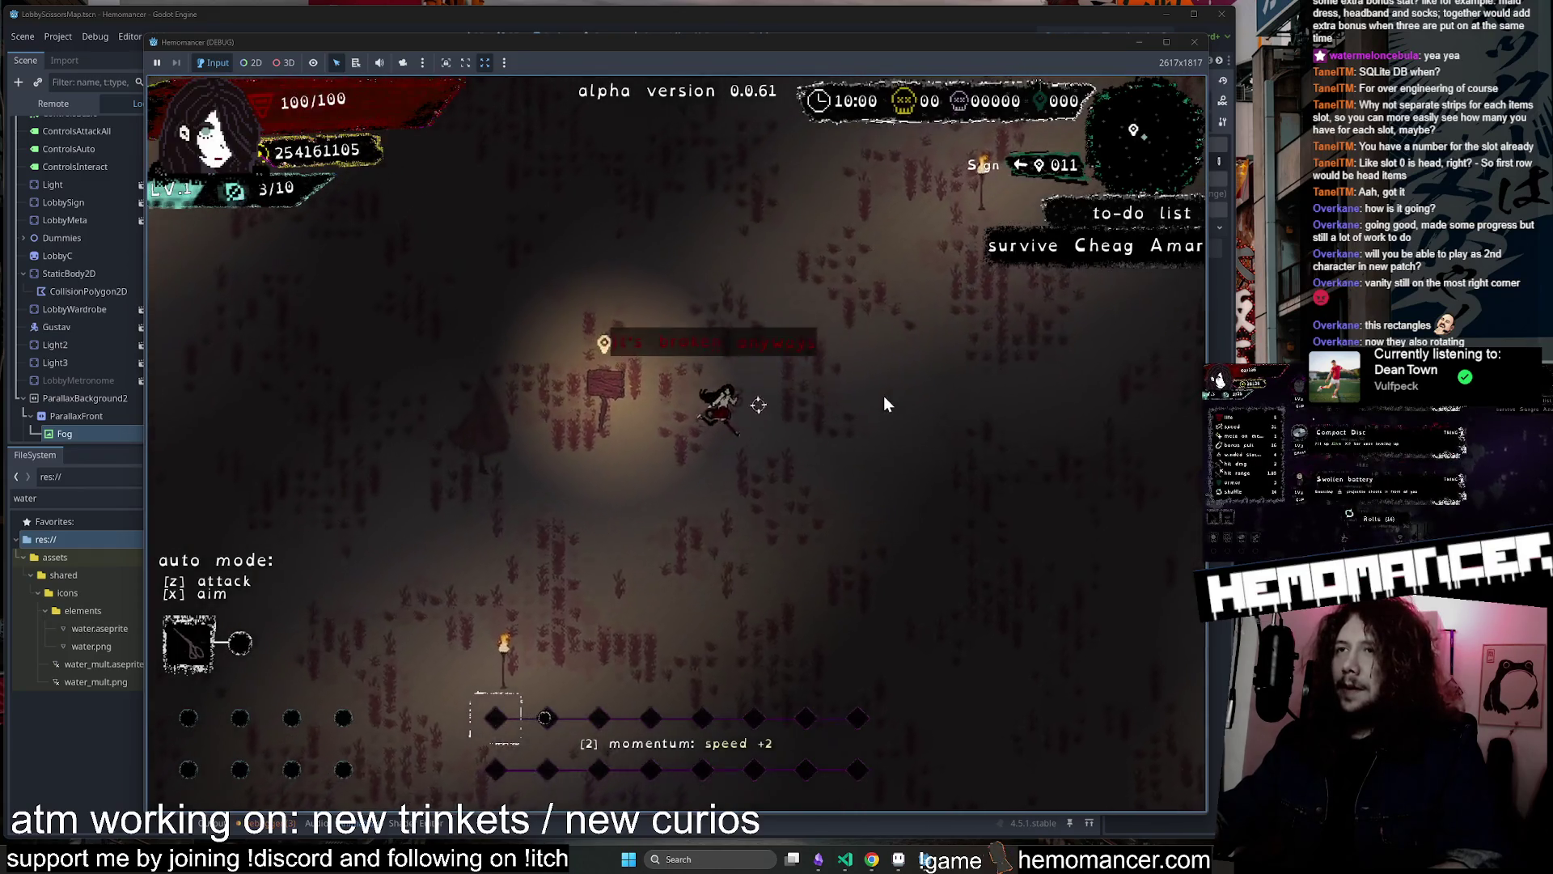
pyautogui.press('Up')
pyautogui.press('Right')
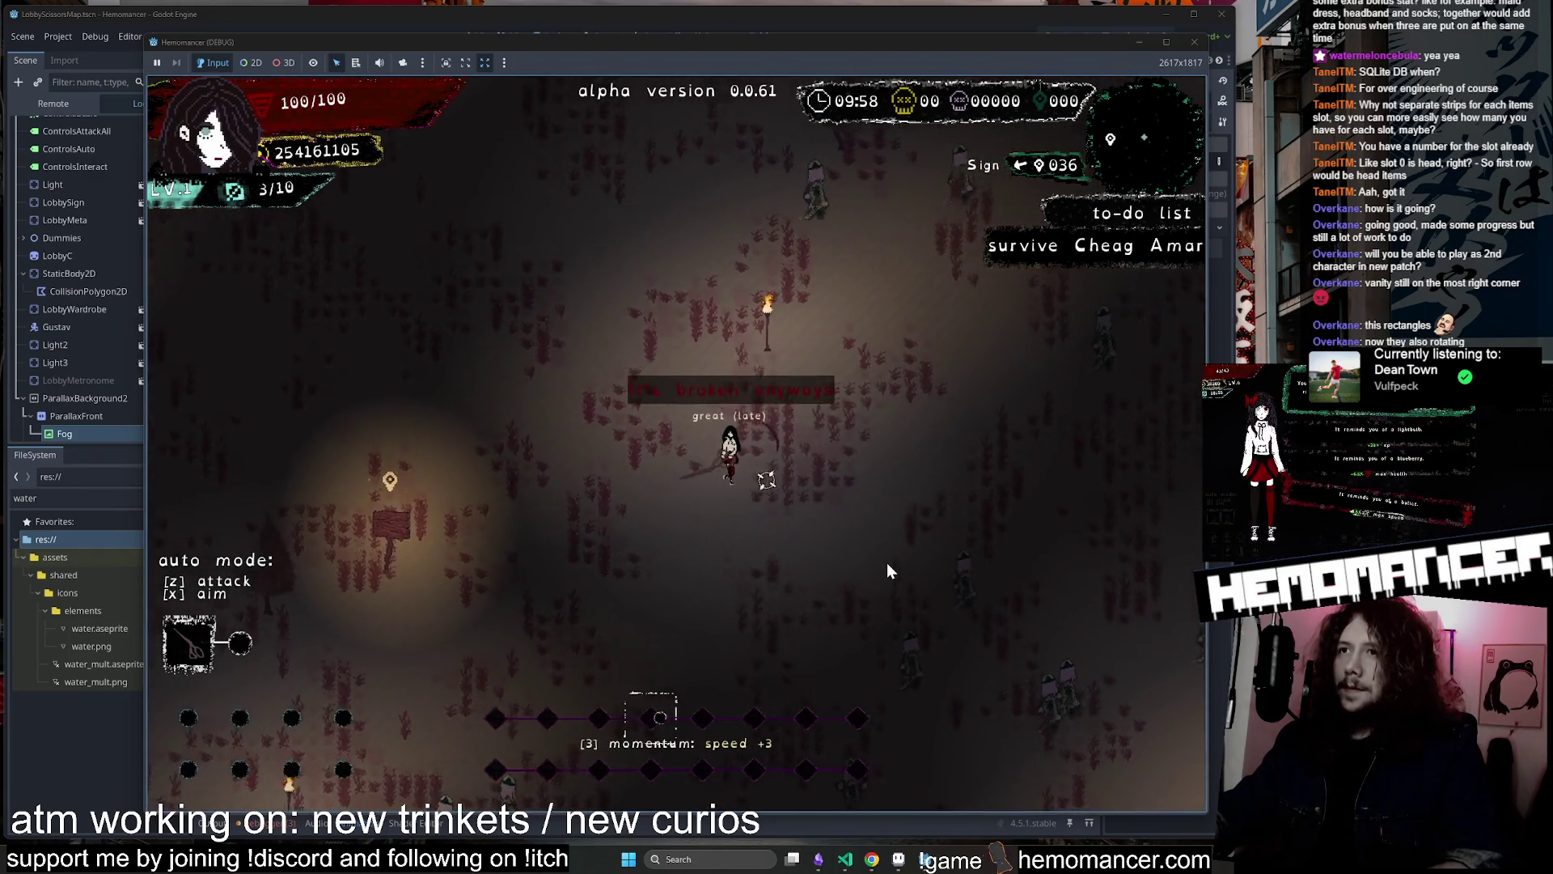
pyautogui.press('Right')
pyautogui.press('Down')
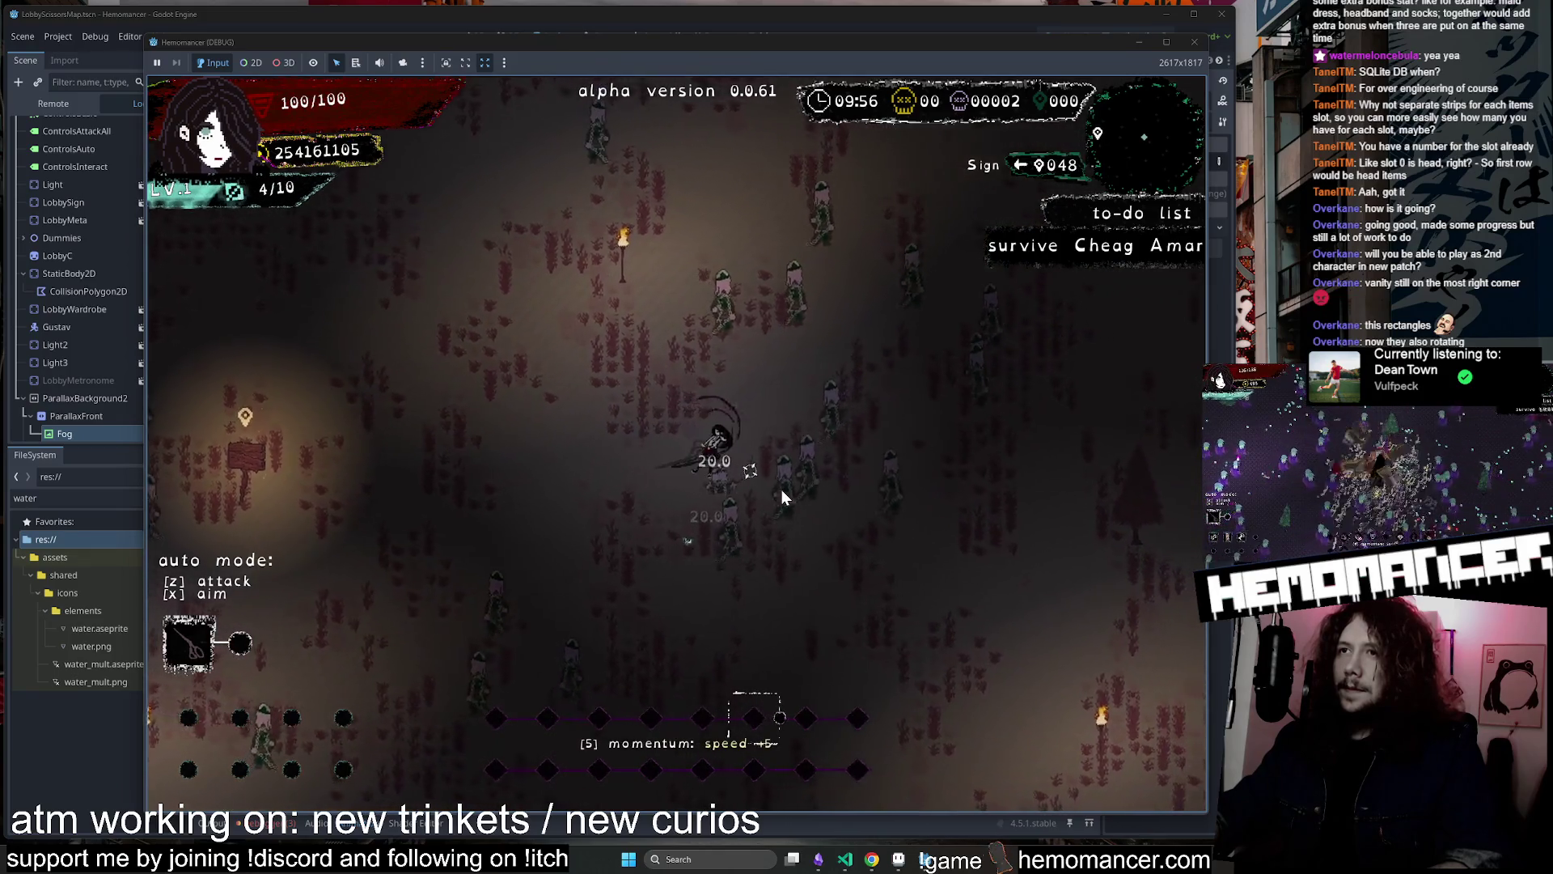
pyautogui.press('Up')
pyautogui.press('Right')
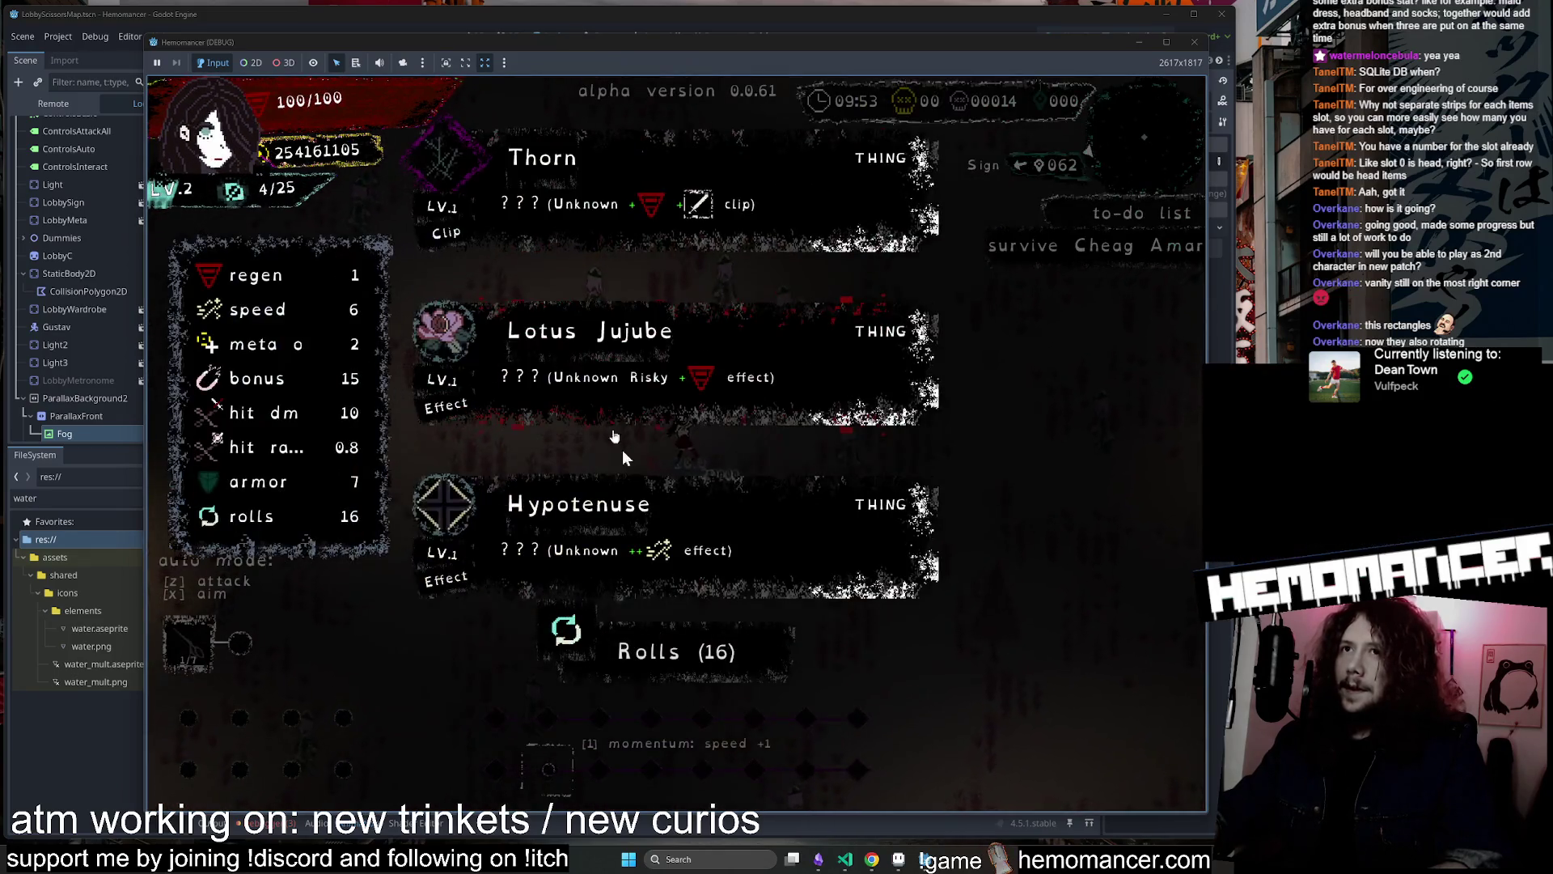
pyautogui.click(623, 453)
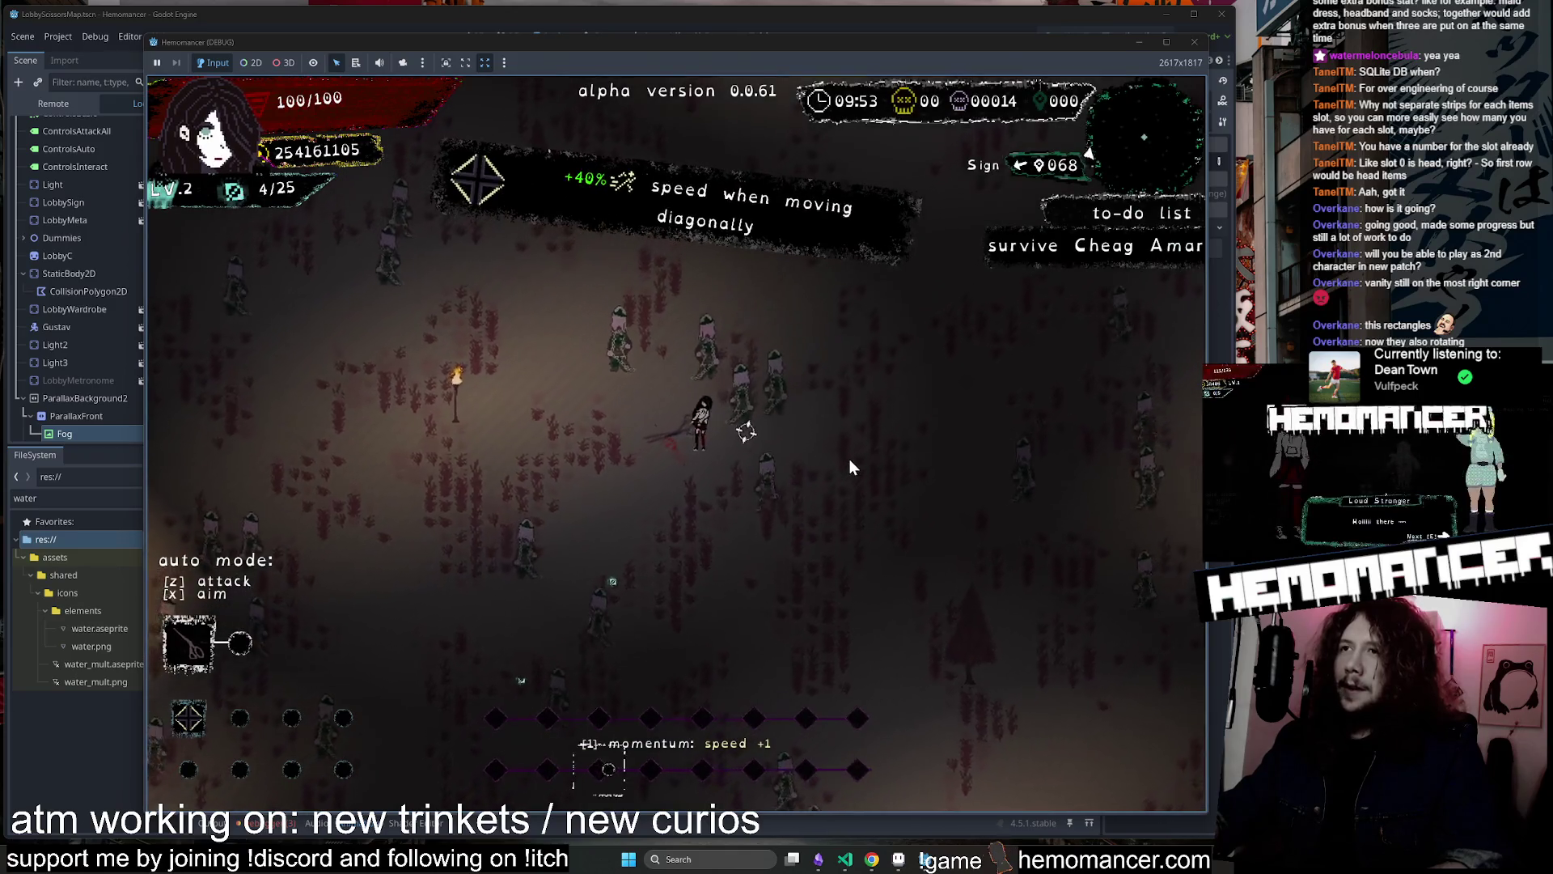
# Keep moving up and right through the enemies until the character reaches the Brazier event
pyautogui.press('Up')
pyautogui.press('Right')
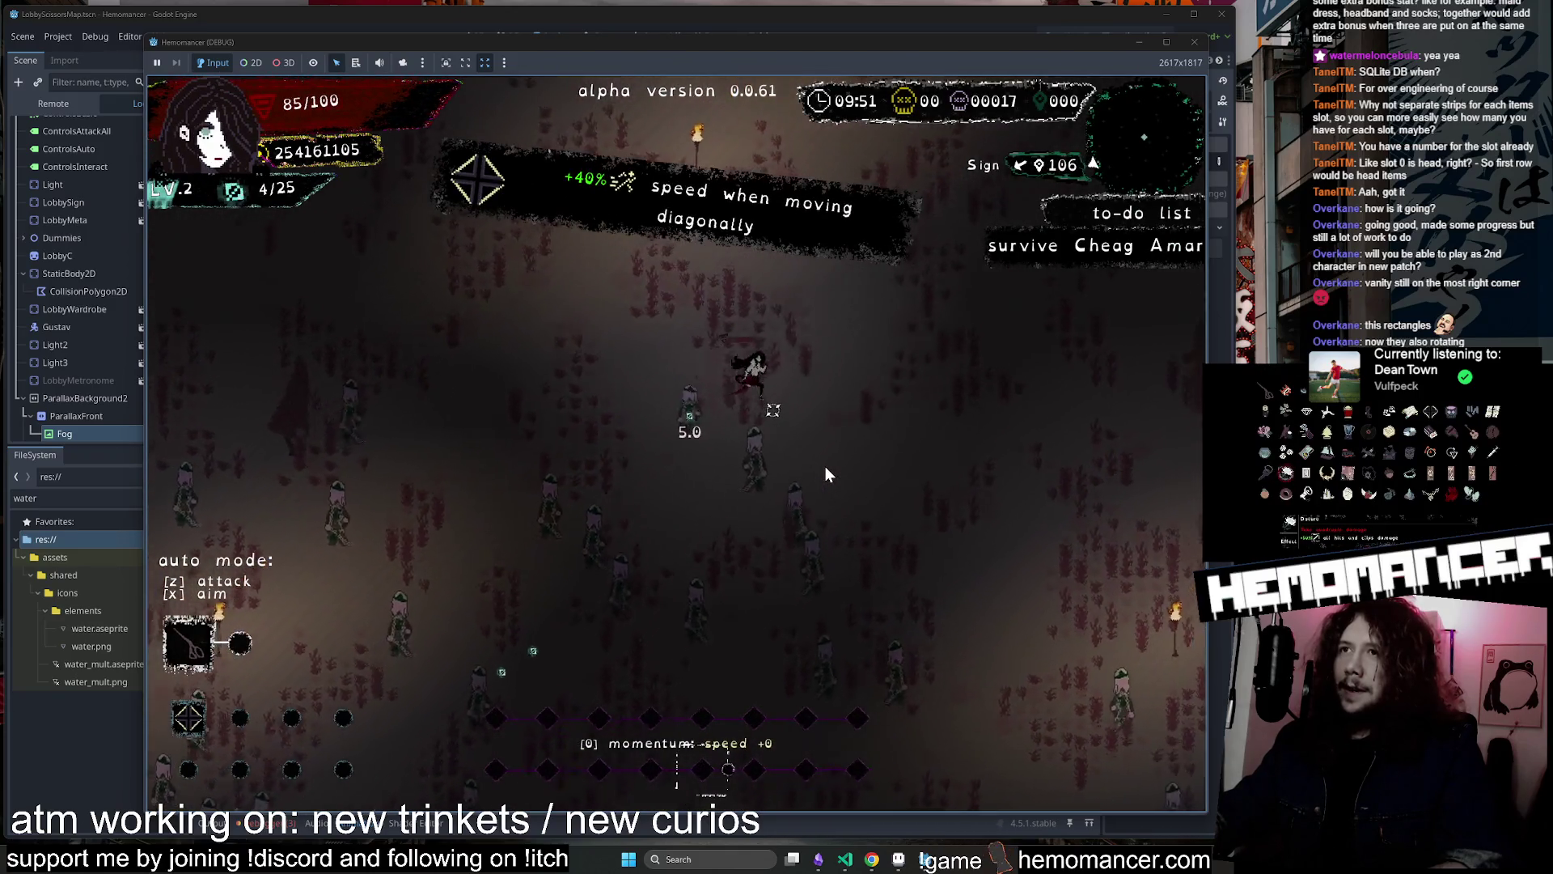
pyautogui.press('Up')
pyautogui.press('Right')
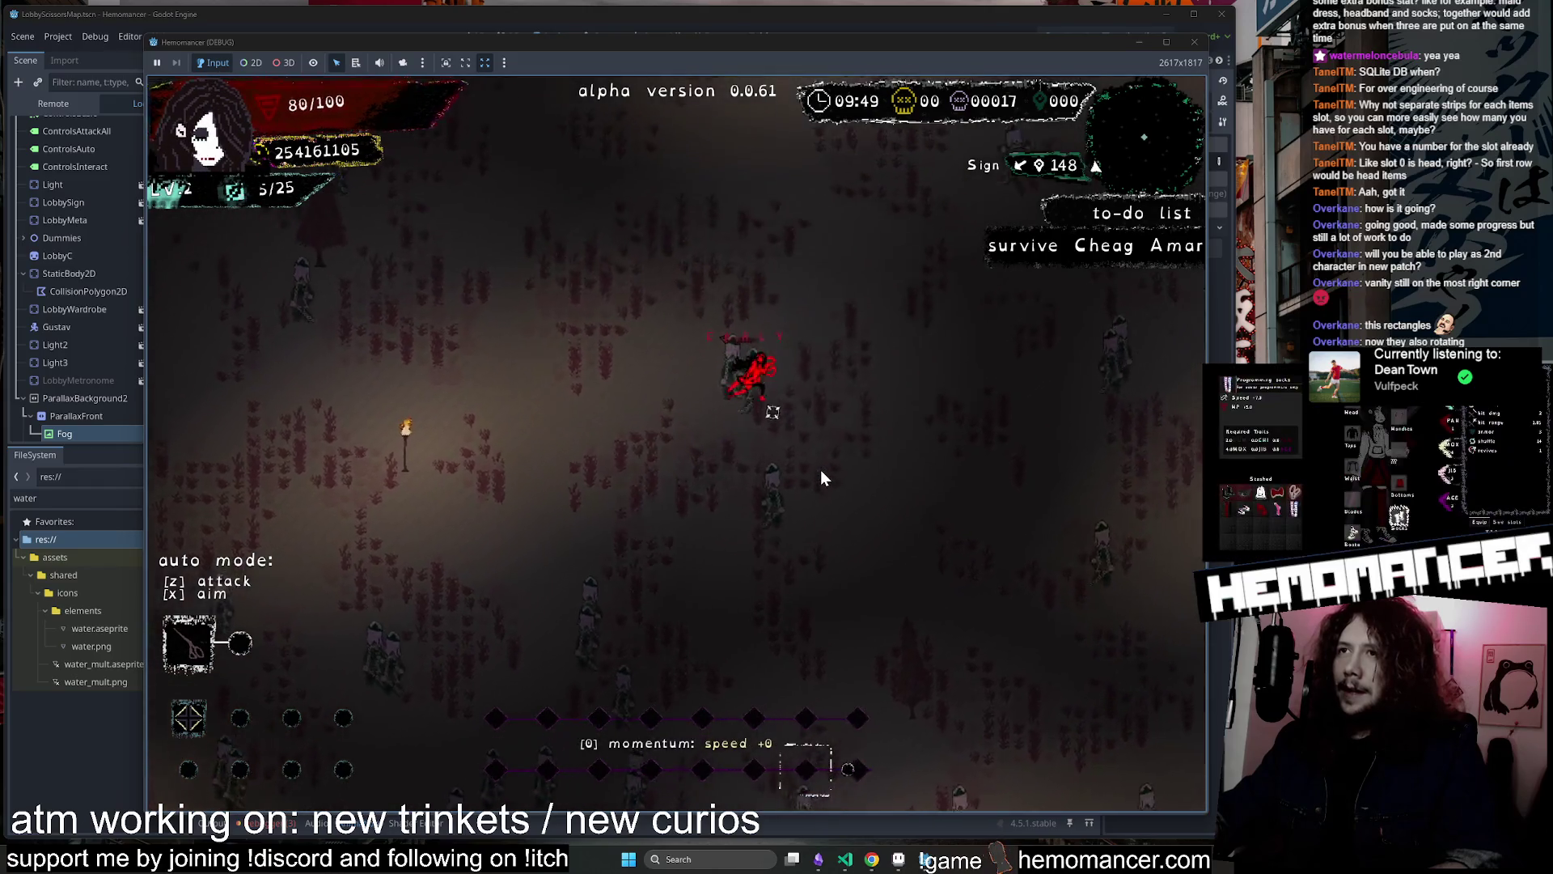
pyautogui.press('Up')
pyautogui.press('Right')
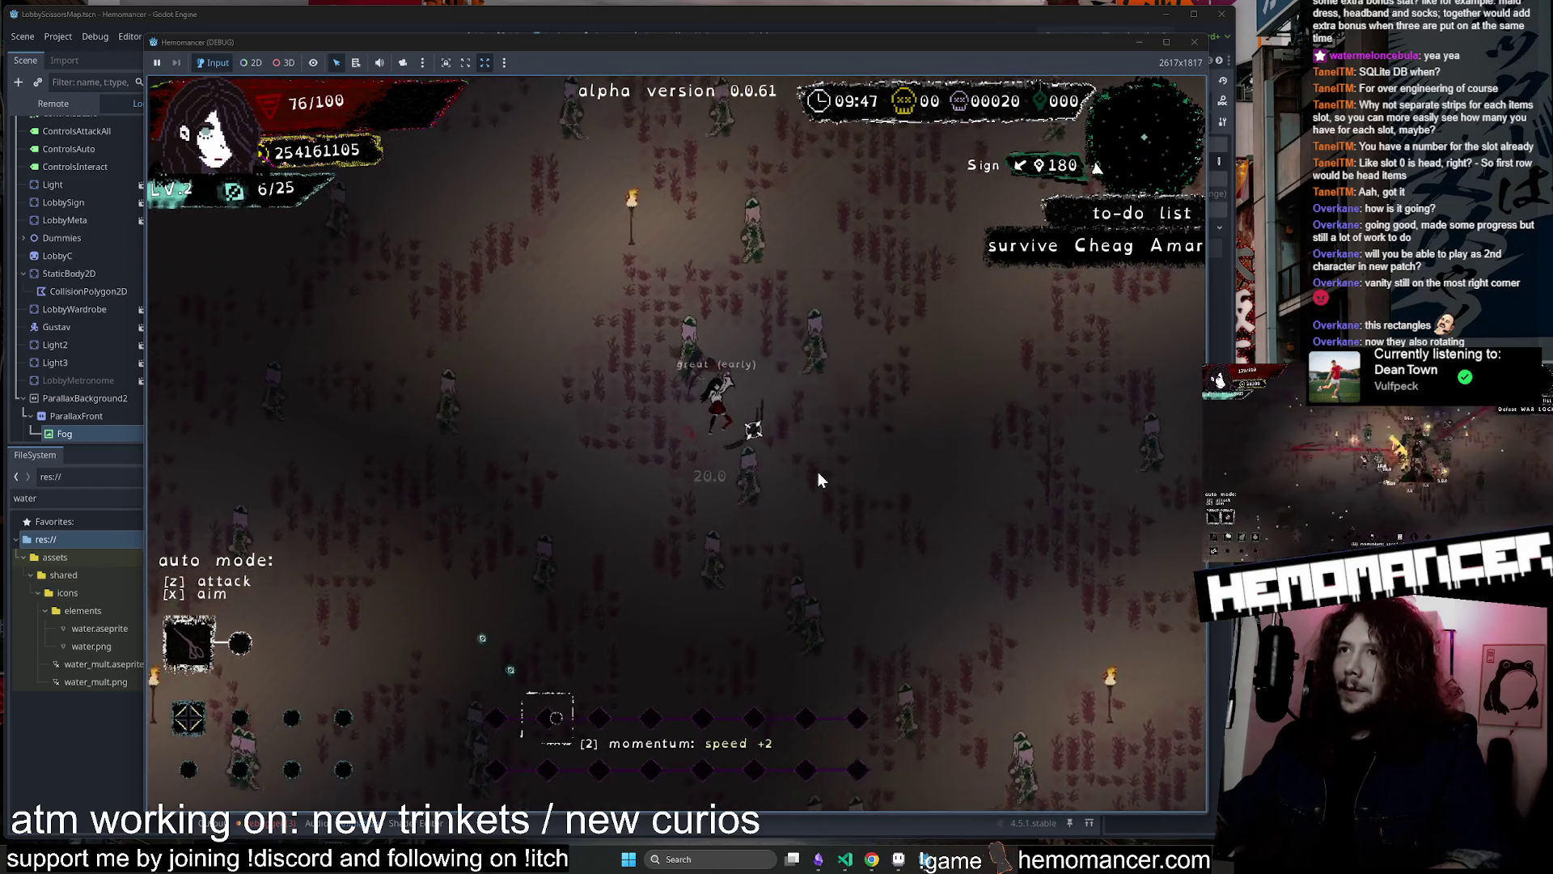
pyautogui.press('Up')
pyautogui.press('Right')
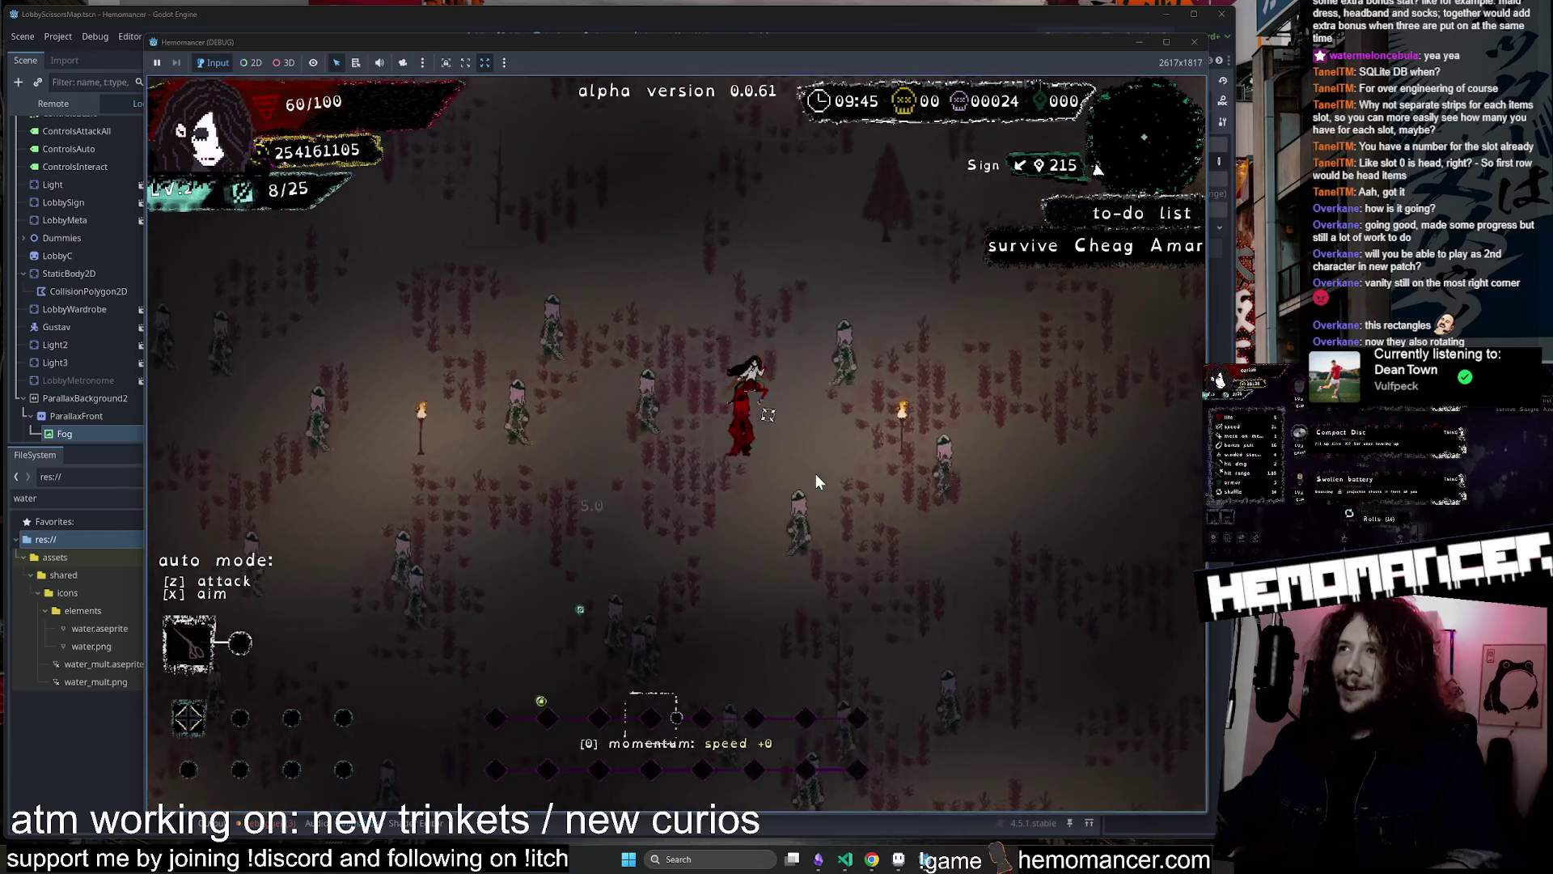
pyautogui.press('Up')
pyautogui.press('Right')
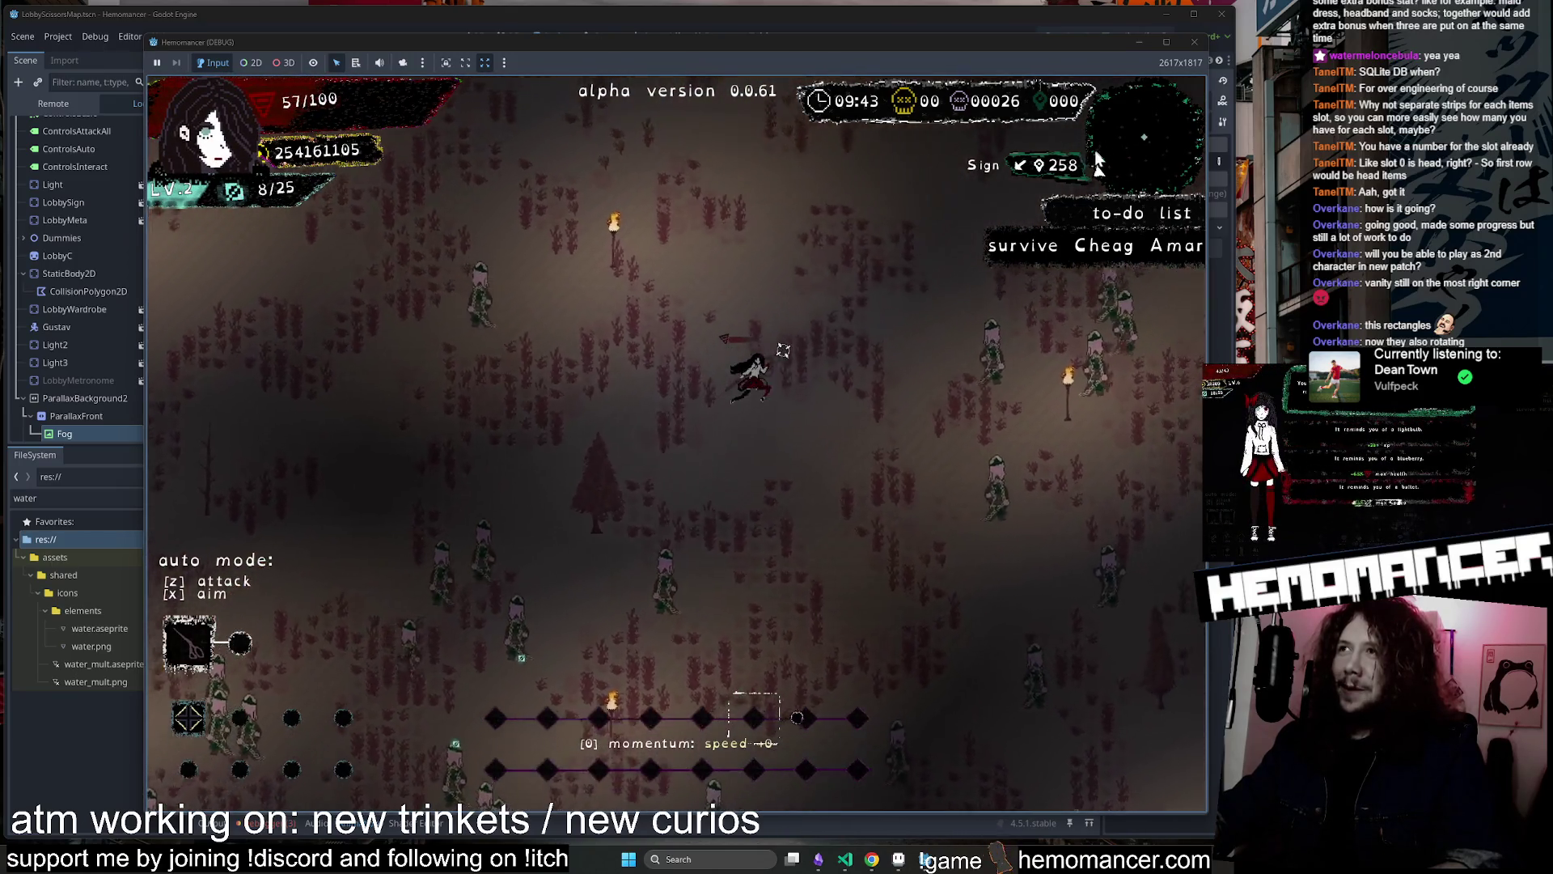
pyautogui.press('Up')
pyautogui.press('Right')
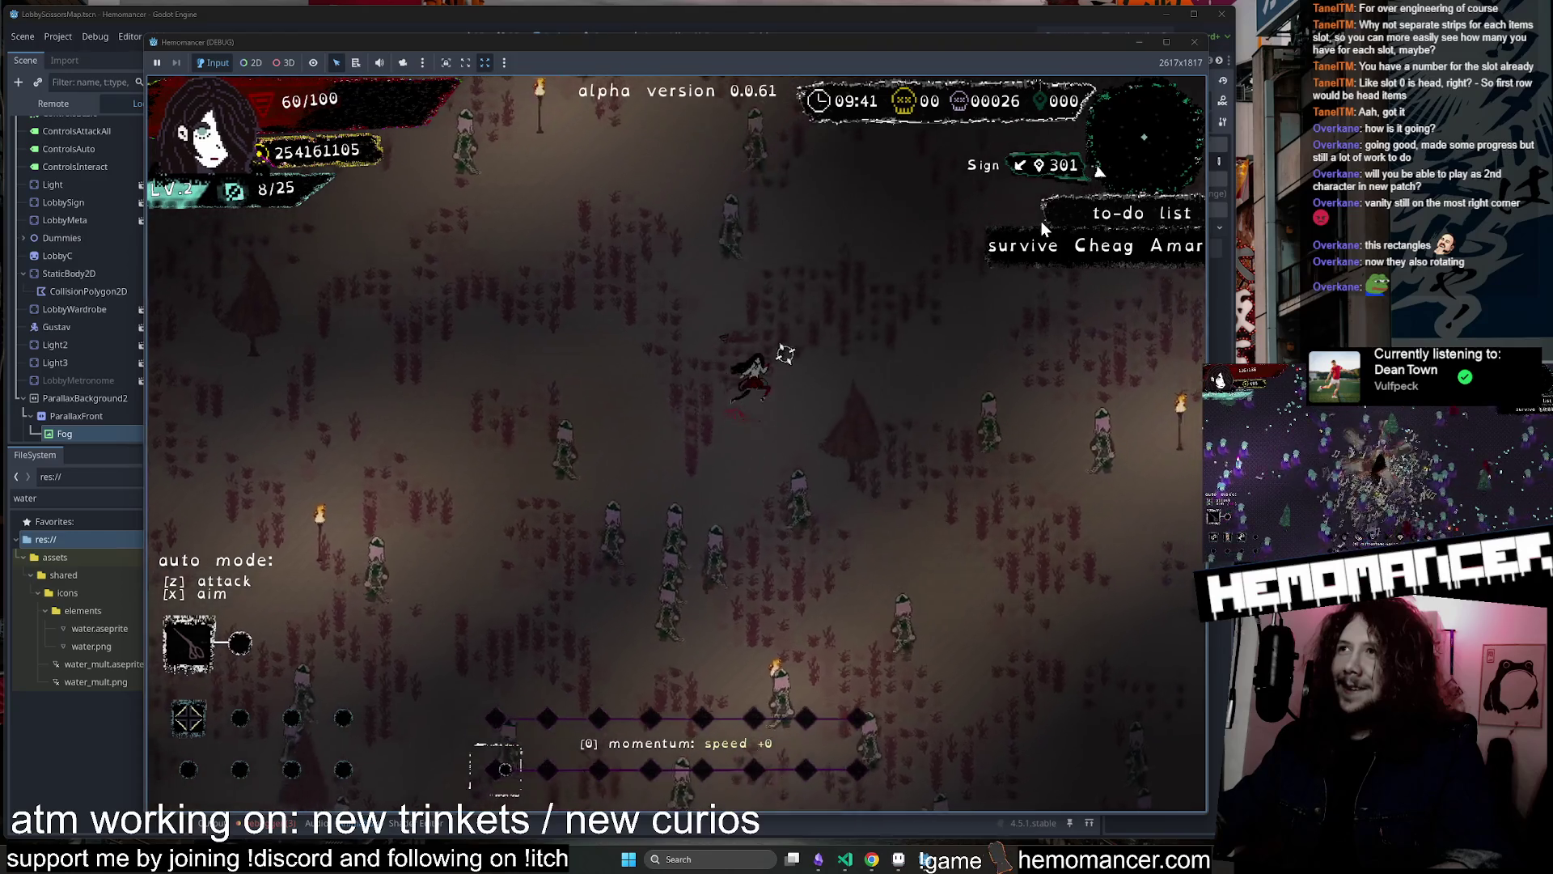
pyautogui.press('Up')
pyautogui.press('Right')
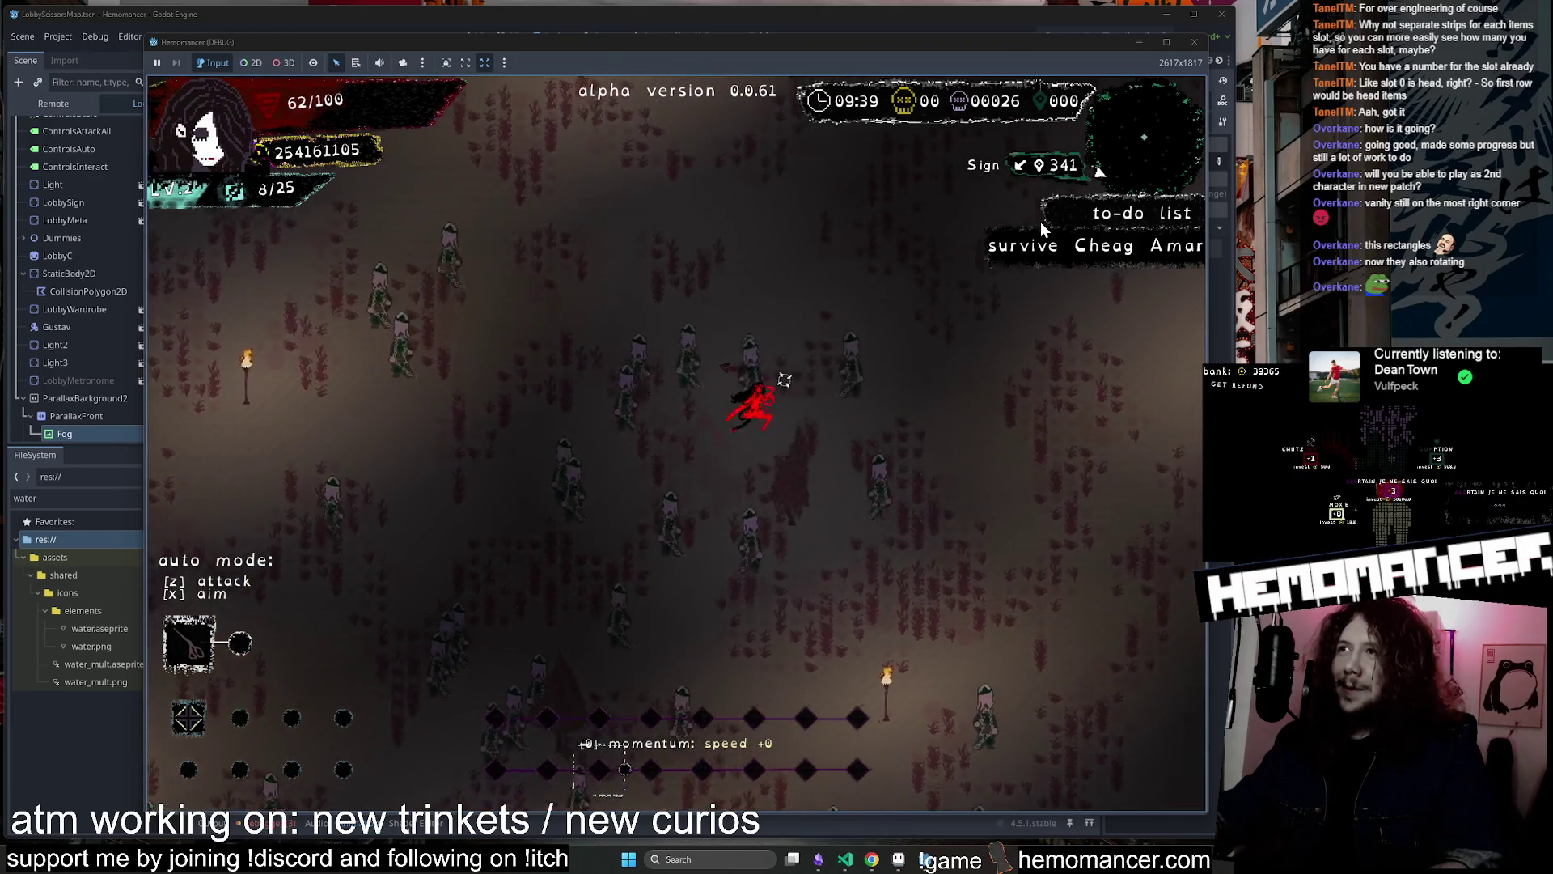
pyautogui.press('Up')
pyautogui.press('Right')
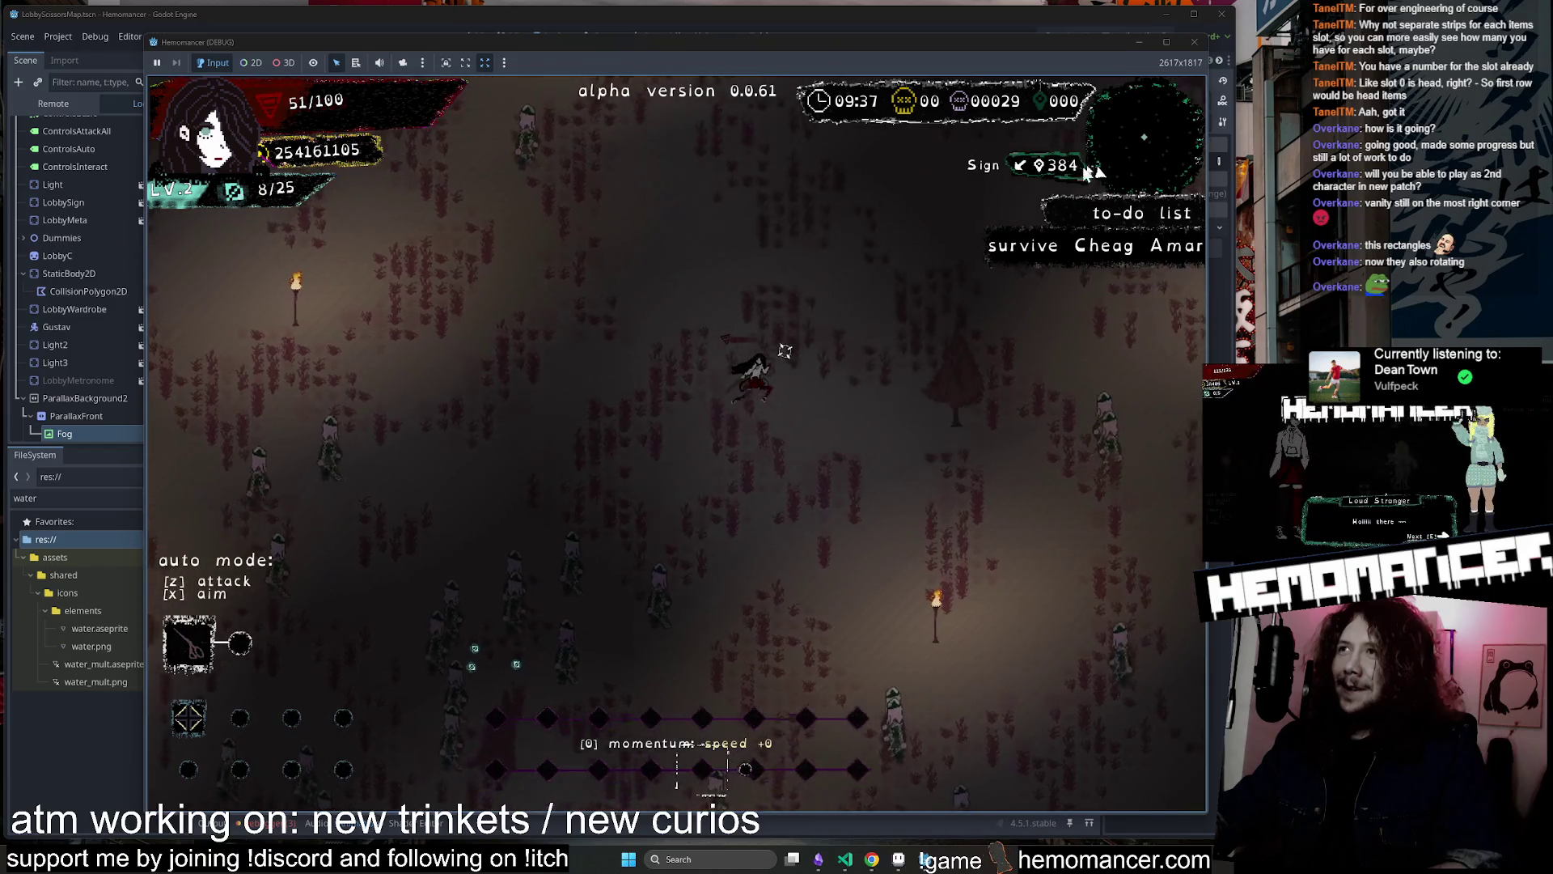
pyautogui.press('Up')
pyautogui.press('Right')
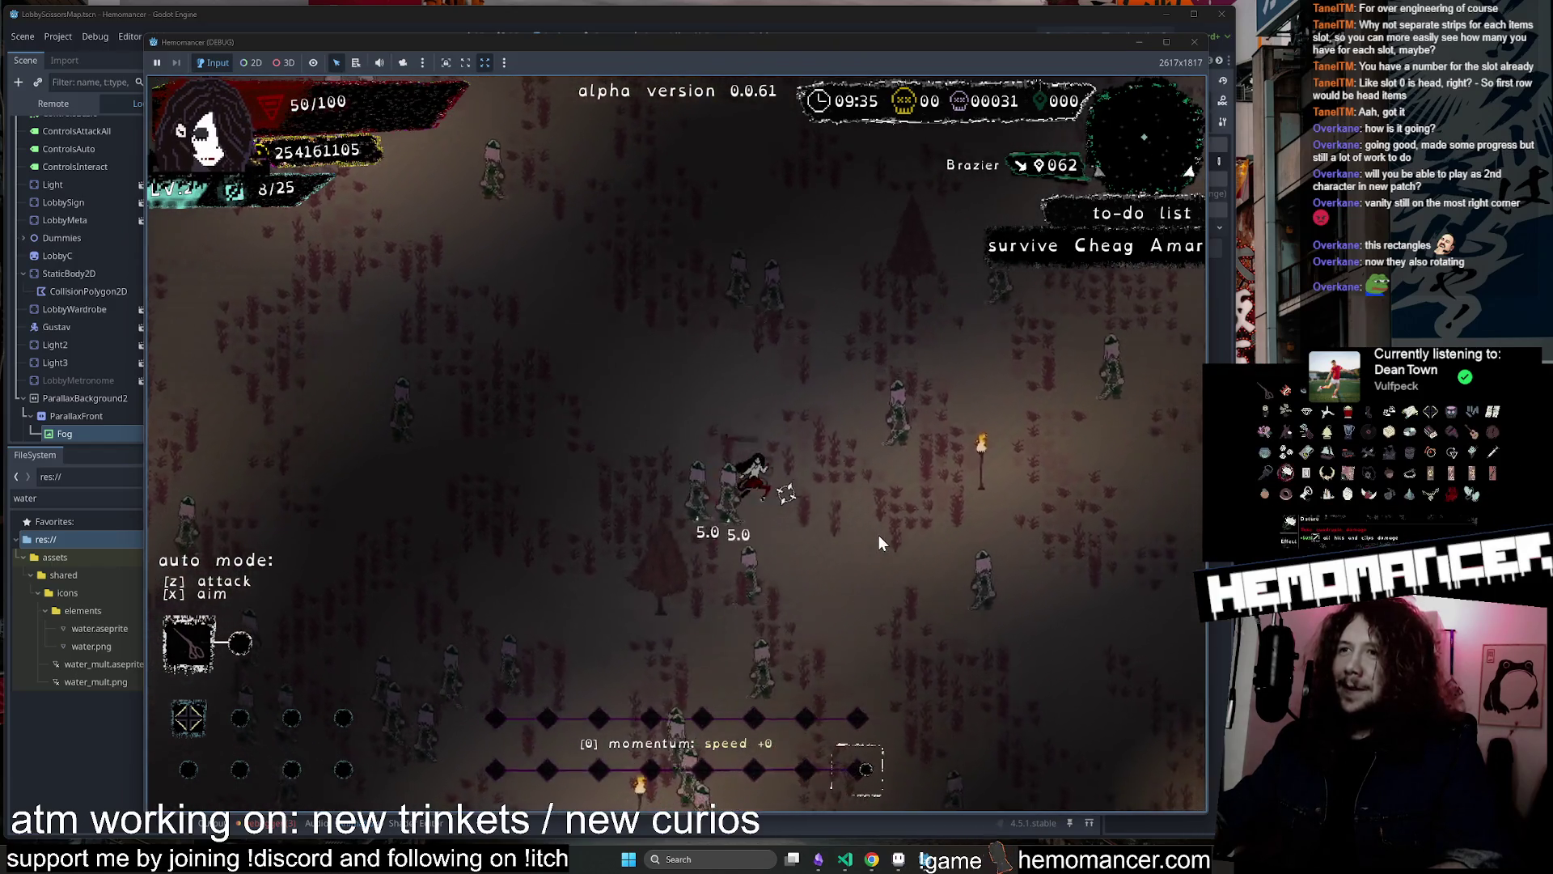
pyautogui.press('Down')
pyautogui.press('Right')
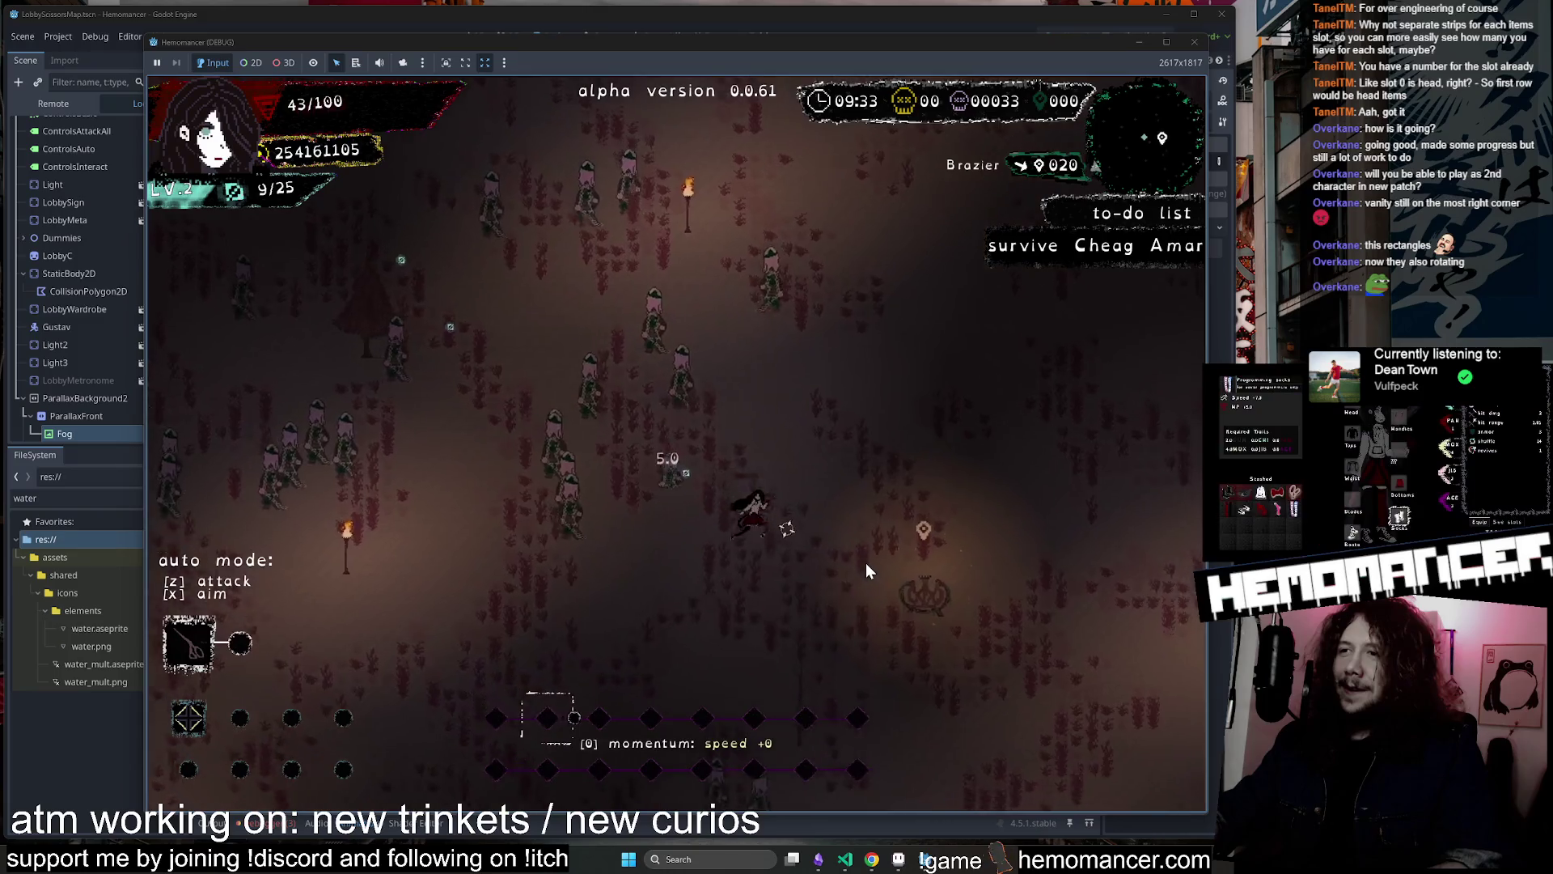
pyautogui.press('Down')
pyautogui.press('Right')
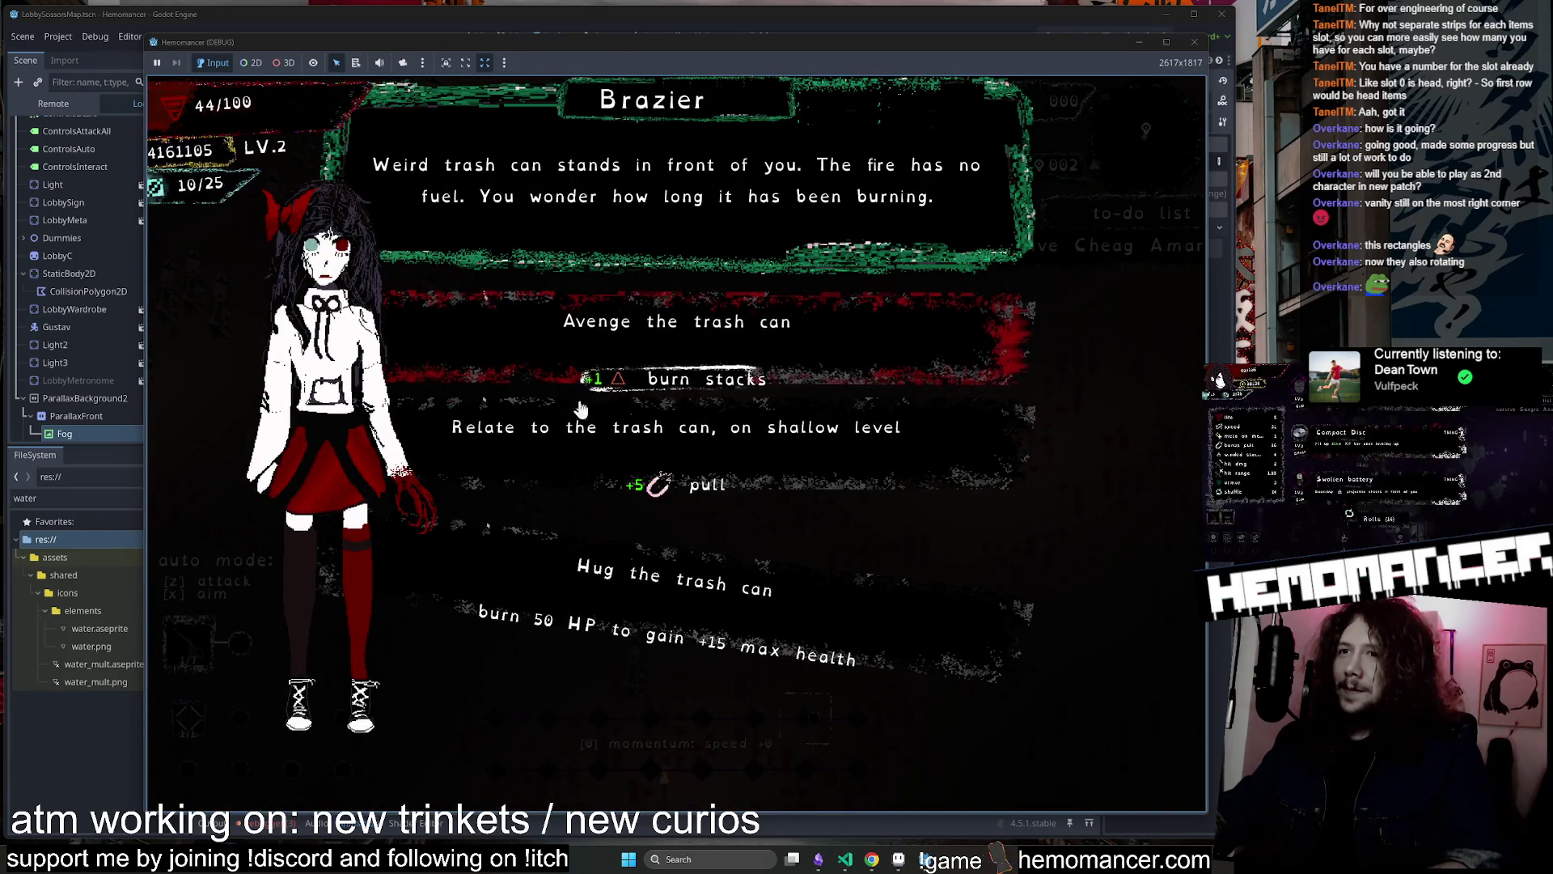
# Choose a Brazier option, then keep moving across the field toward the Pillar, reaching 50 kills
pyautogui.click(647, 455)
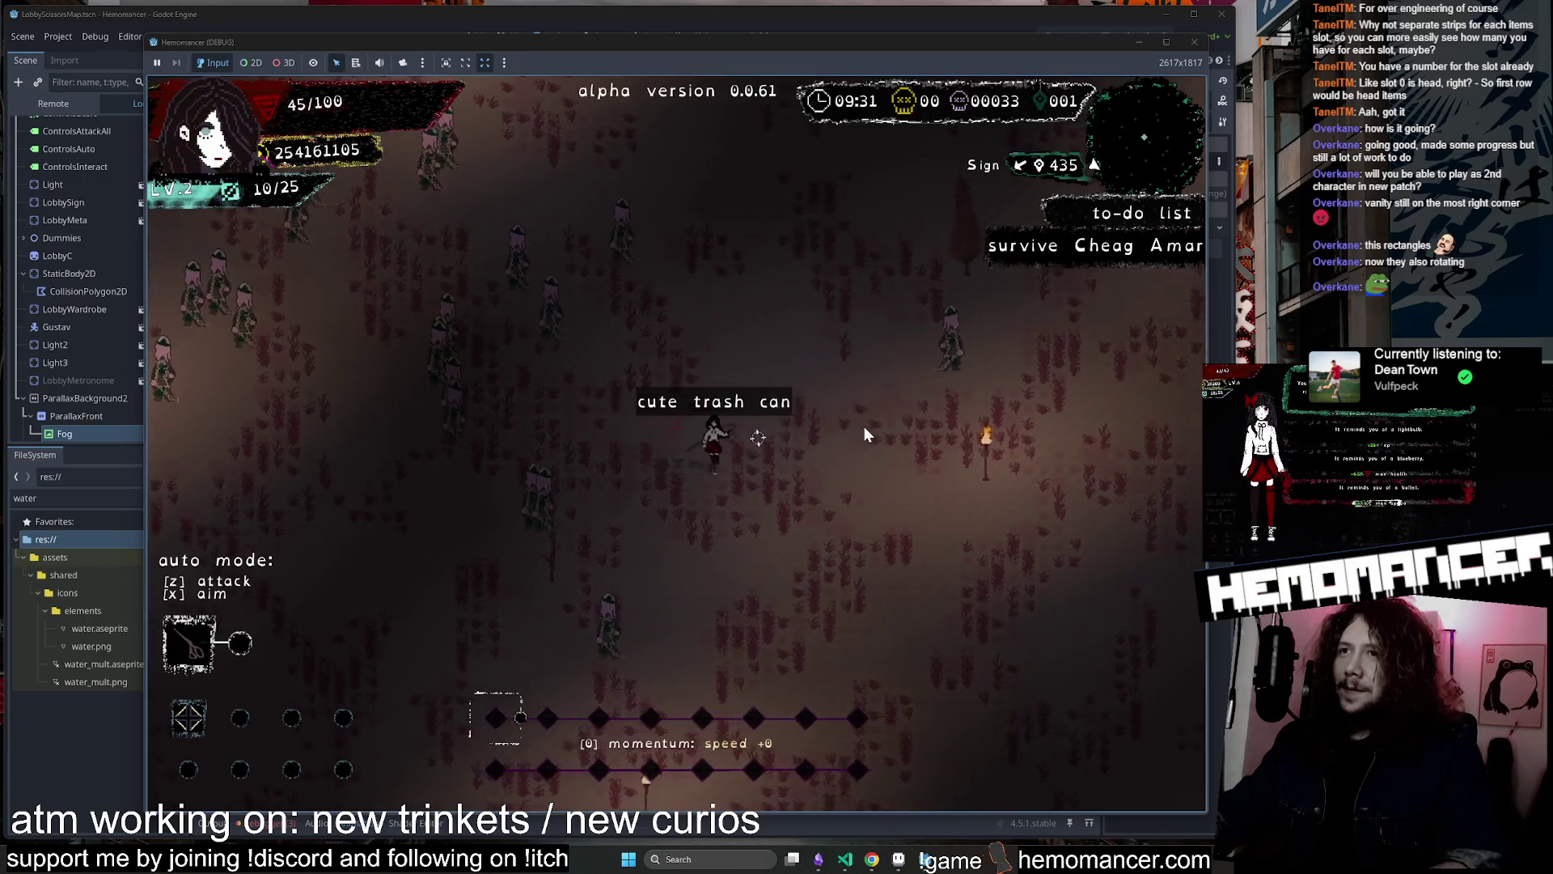
pyautogui.press('Up')
pyautogui.press('Right')
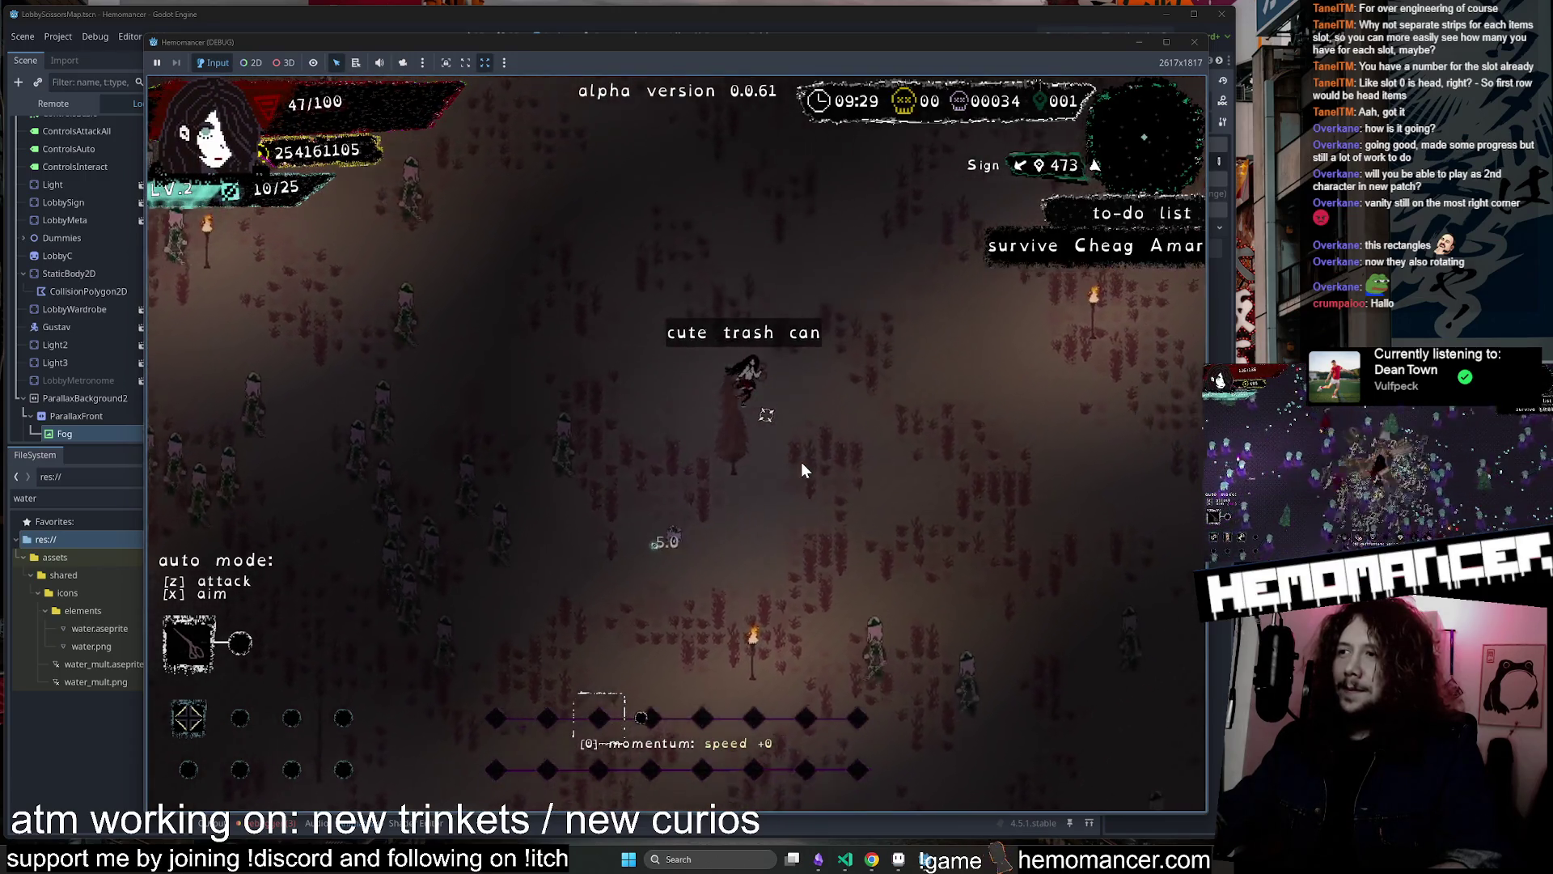
pyautogui.press('Up')
pyautogui.press('Right')
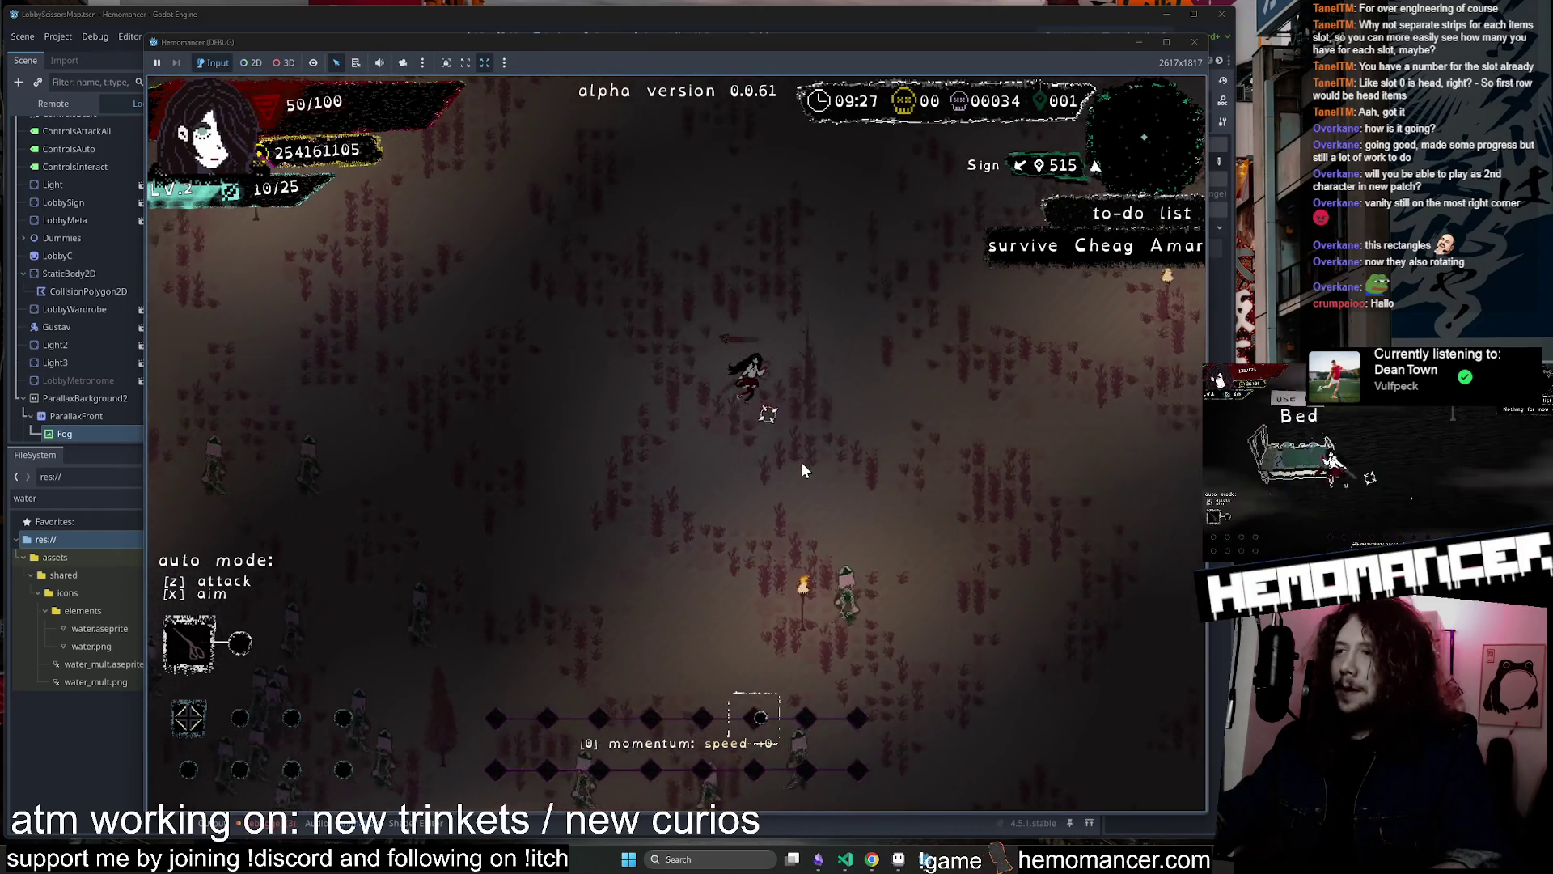
pyautogui.press('Up')
pyautogui.press('Right')
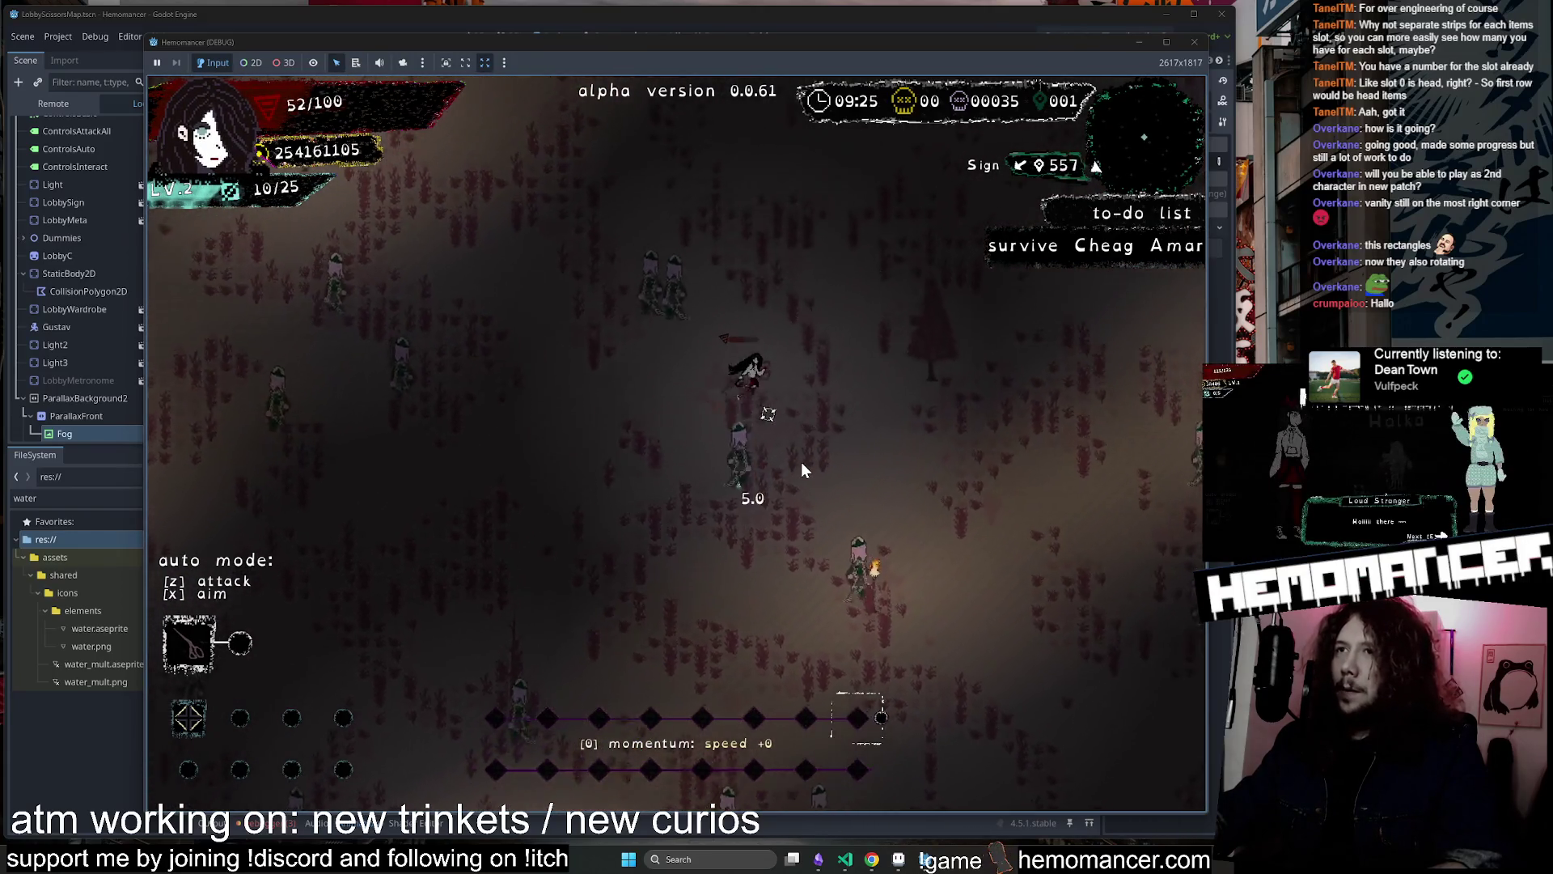
pyautogui.press('Up')
pyautogui.press('Right')
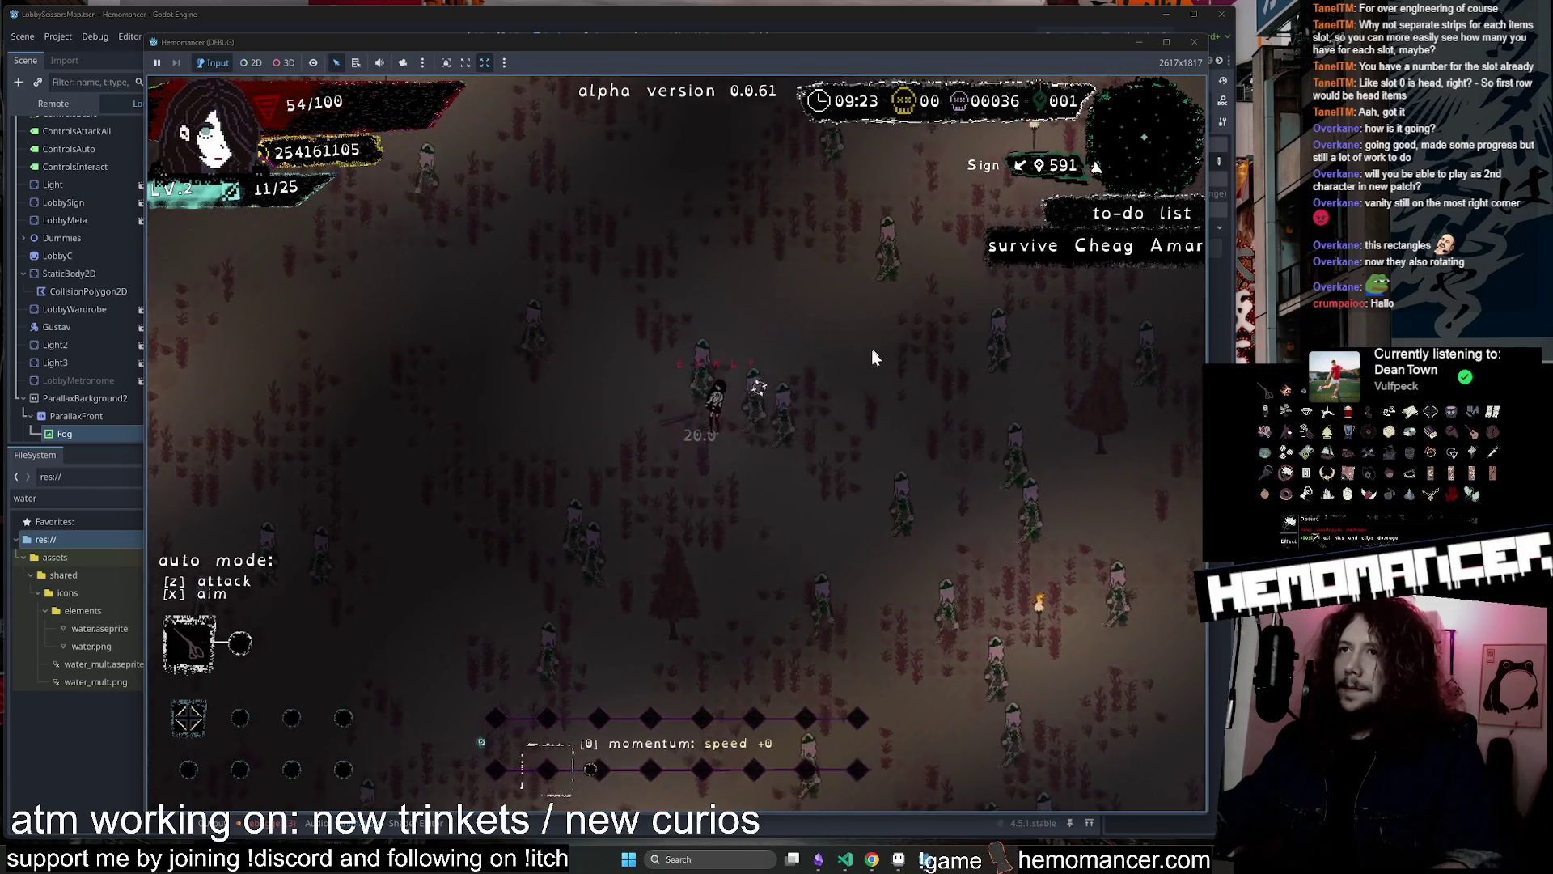
pyautogui.press('Up')
pyautogui.press('Right')
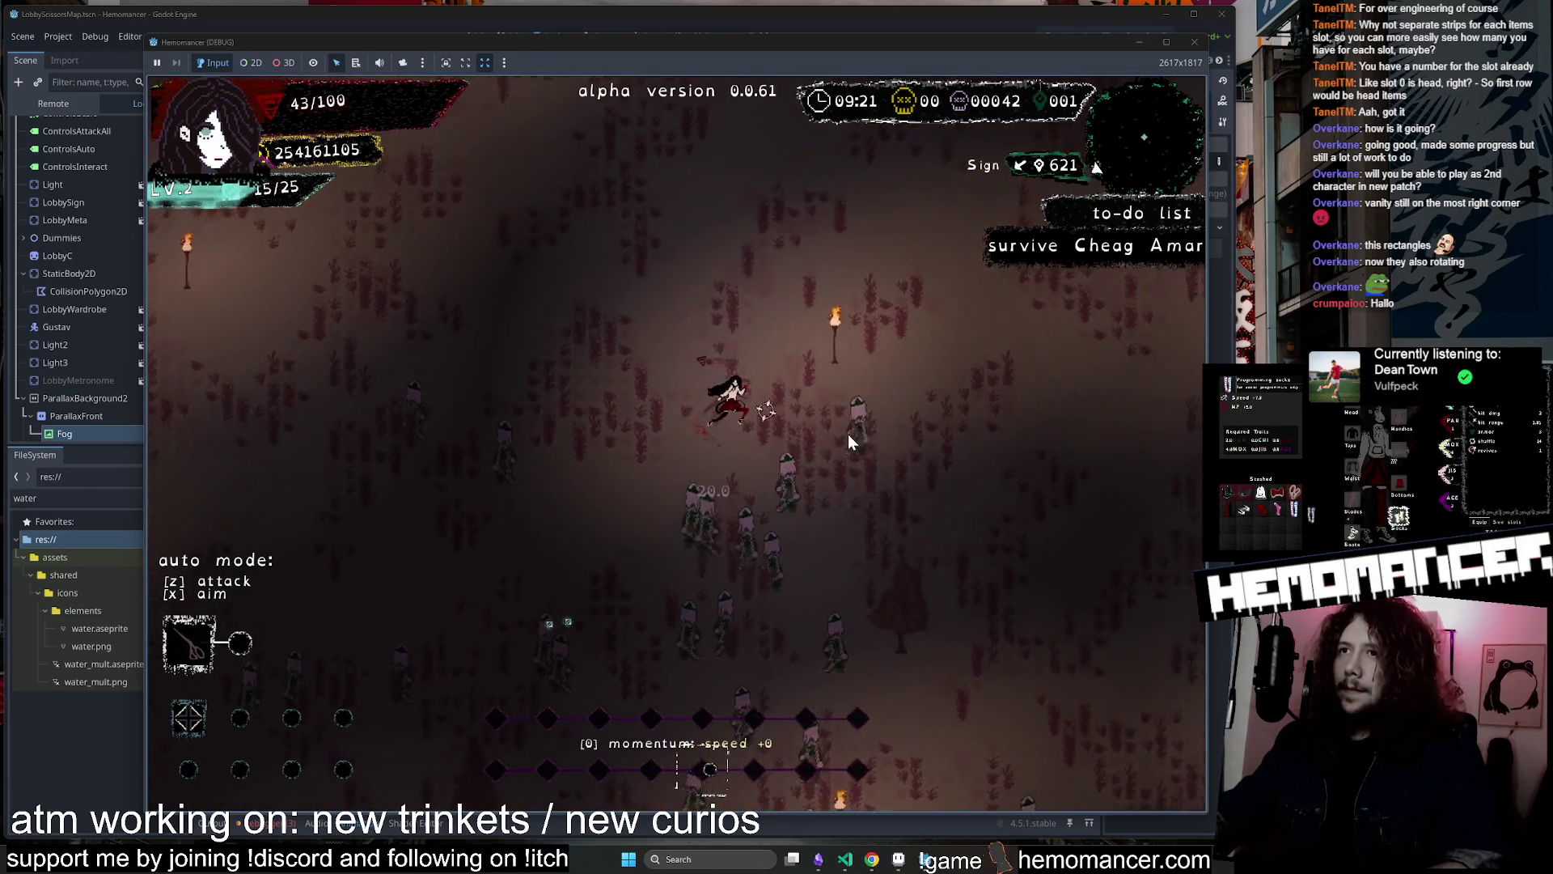
pyautogui.press('Up')
pyautogui.press('Right')
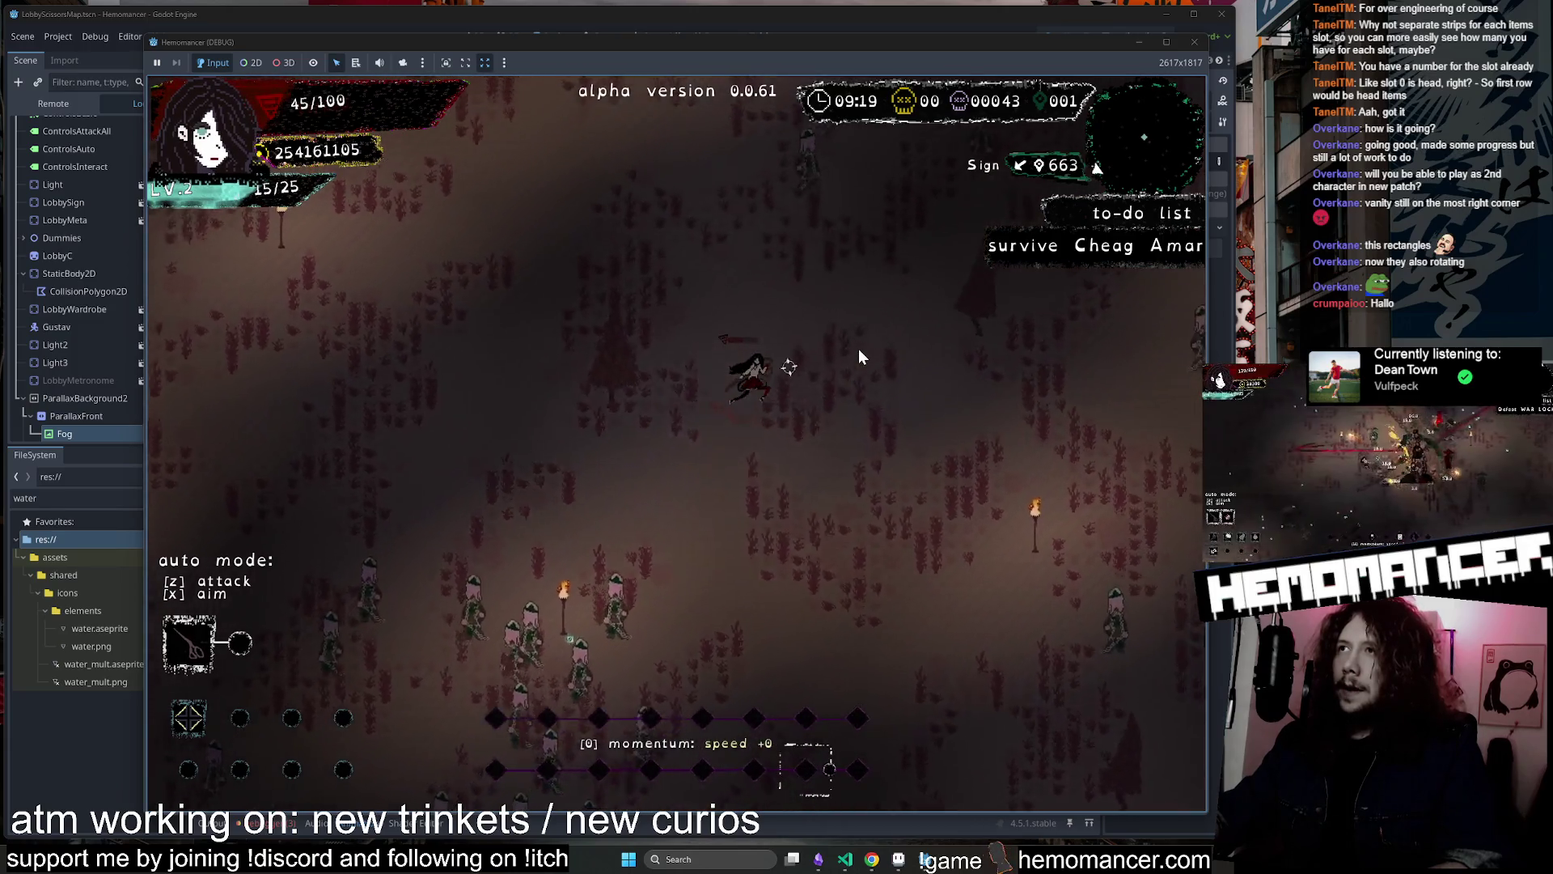
pyautogui.press('Up')
pyautogui.press('Right')
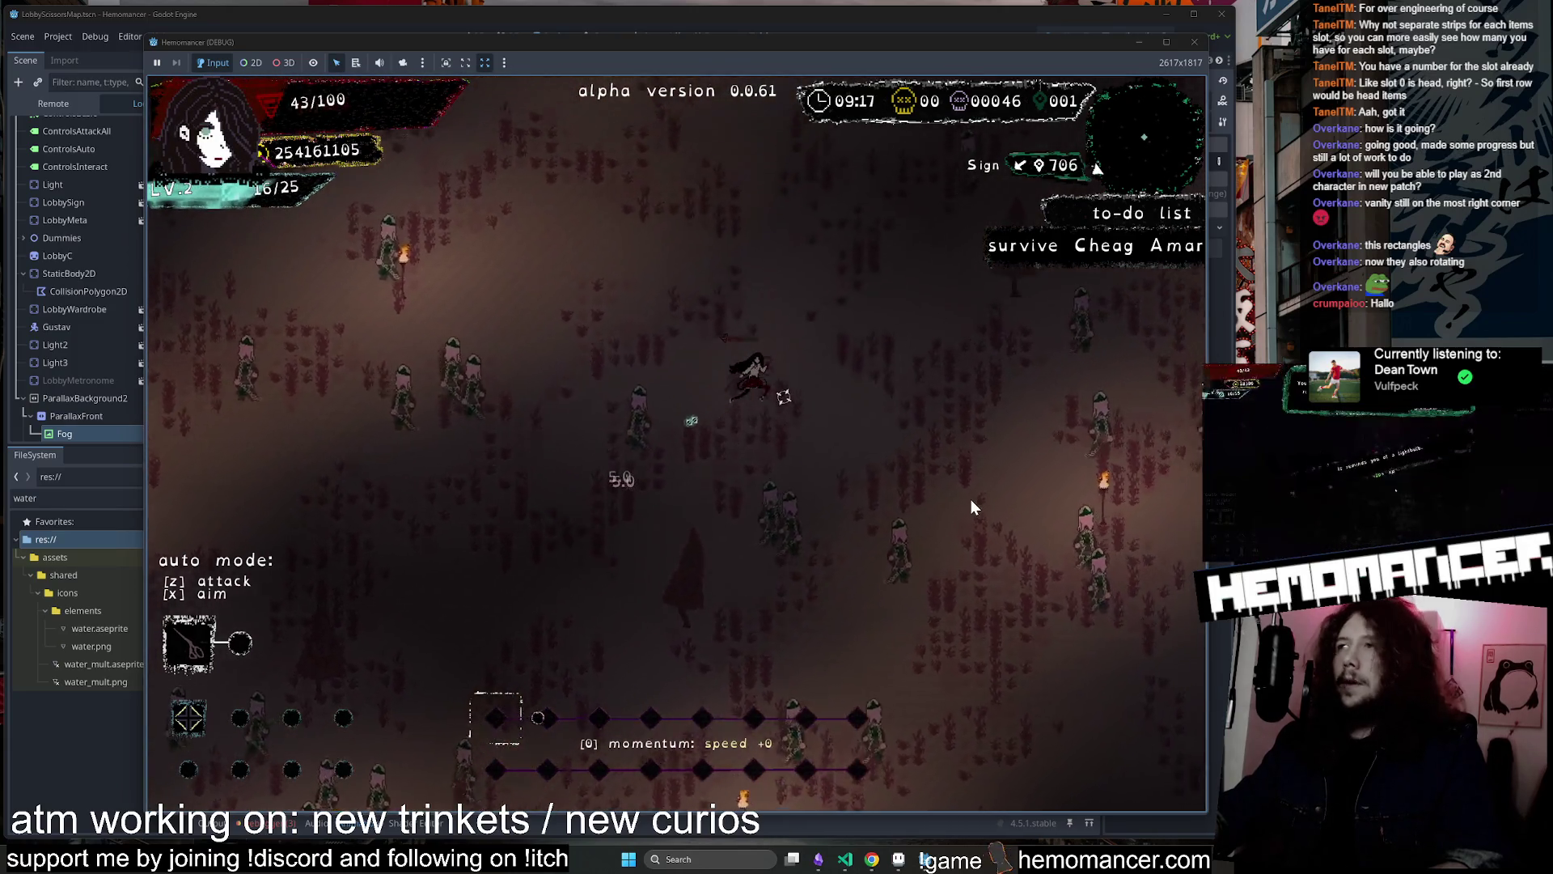
pyautogui.press('Up')
pyautogui.press('Right')
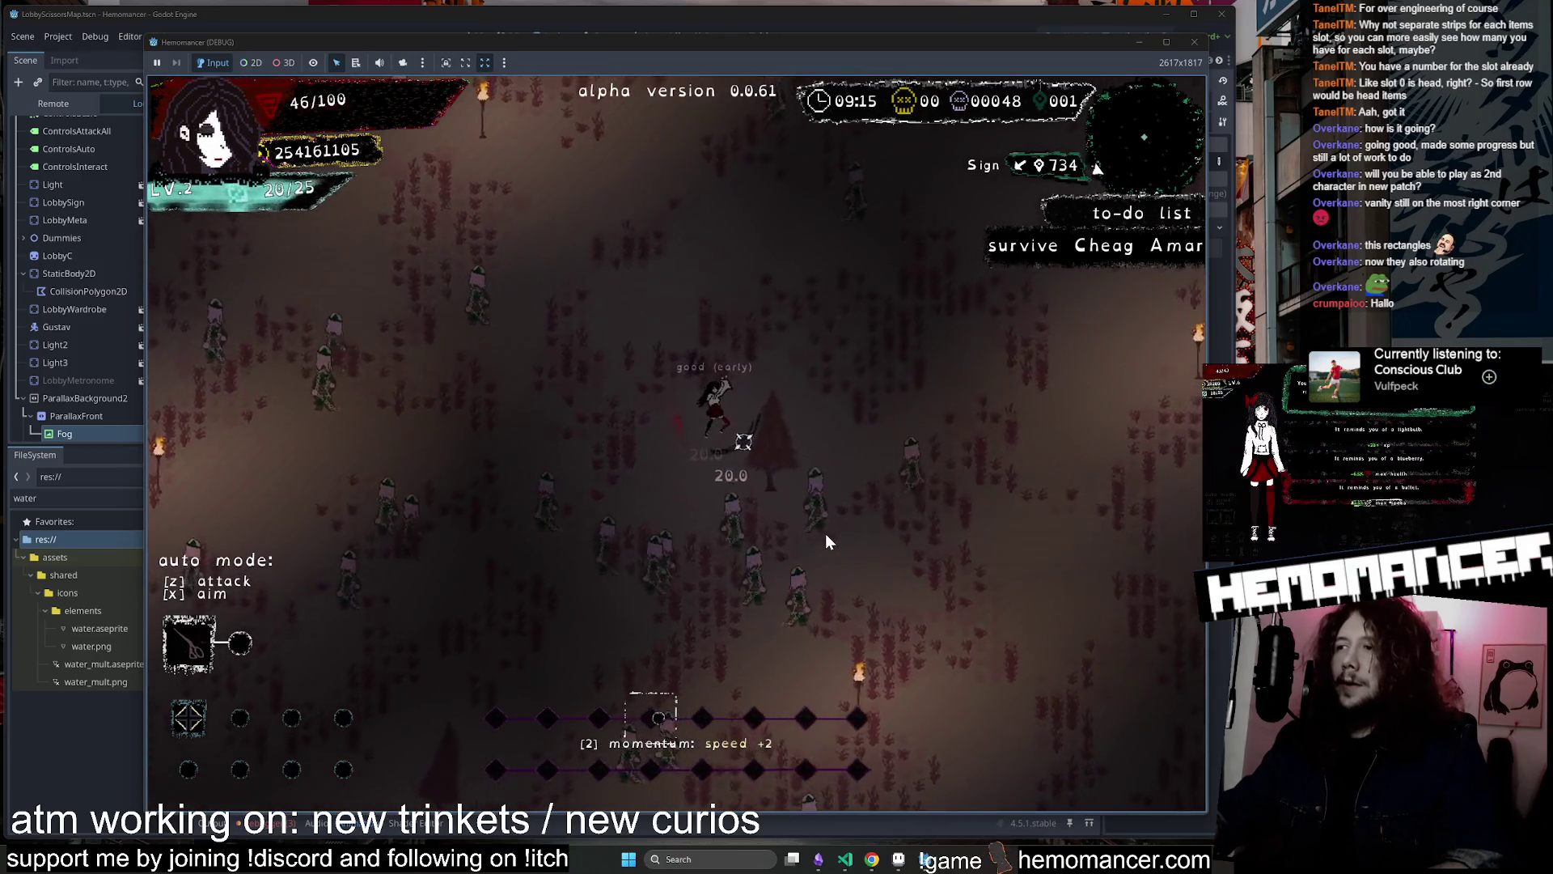
pyautogui.press('Up')
pyautogui.press('Right')
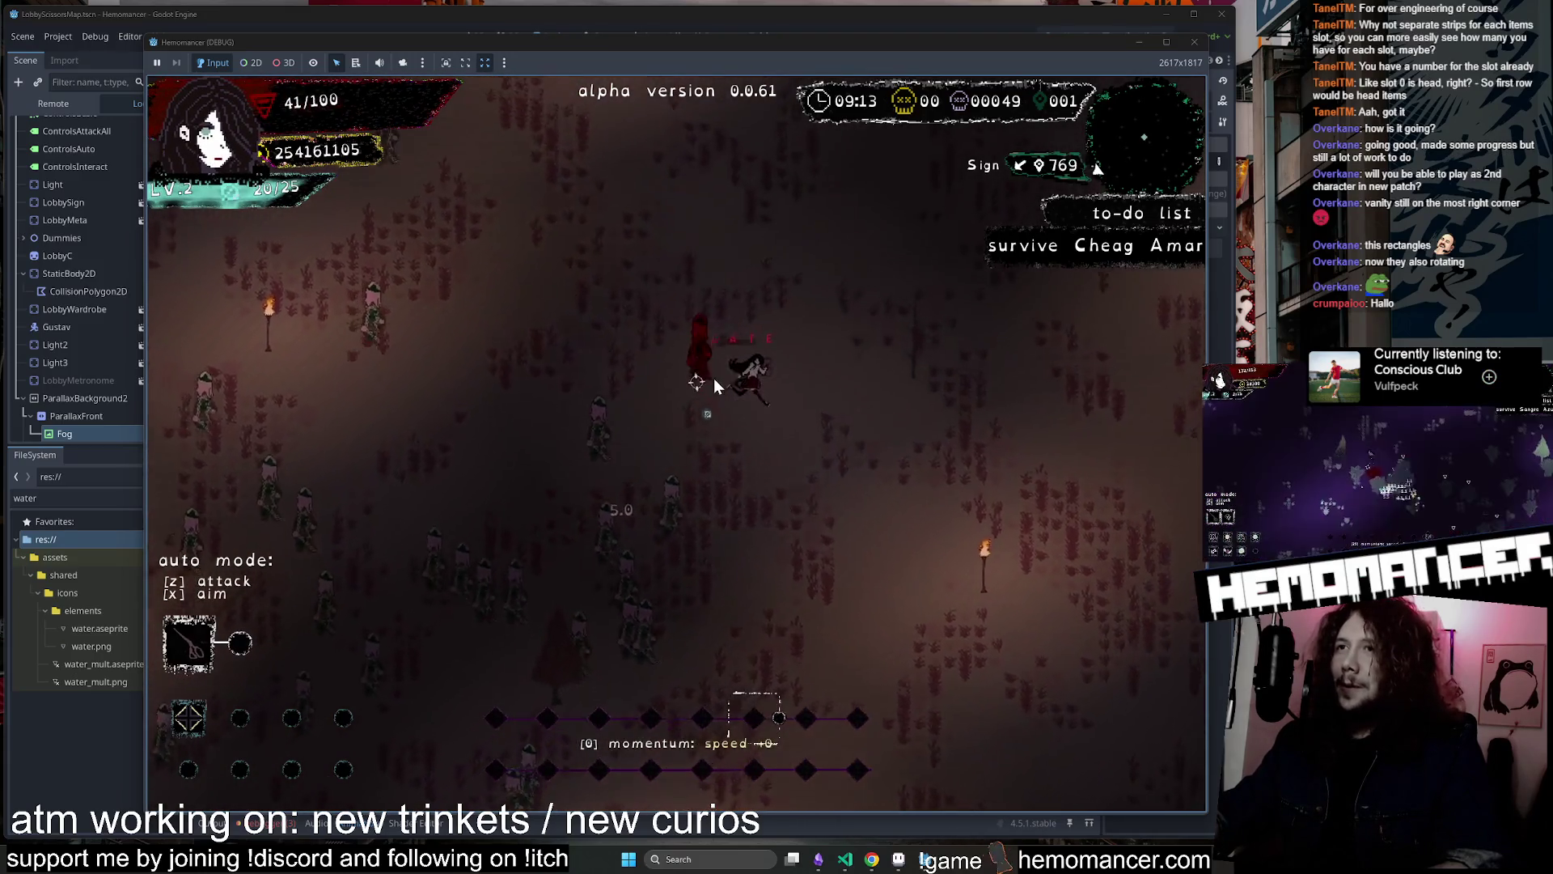
pyautogui.press('Up')
pyautogui.press('Right')
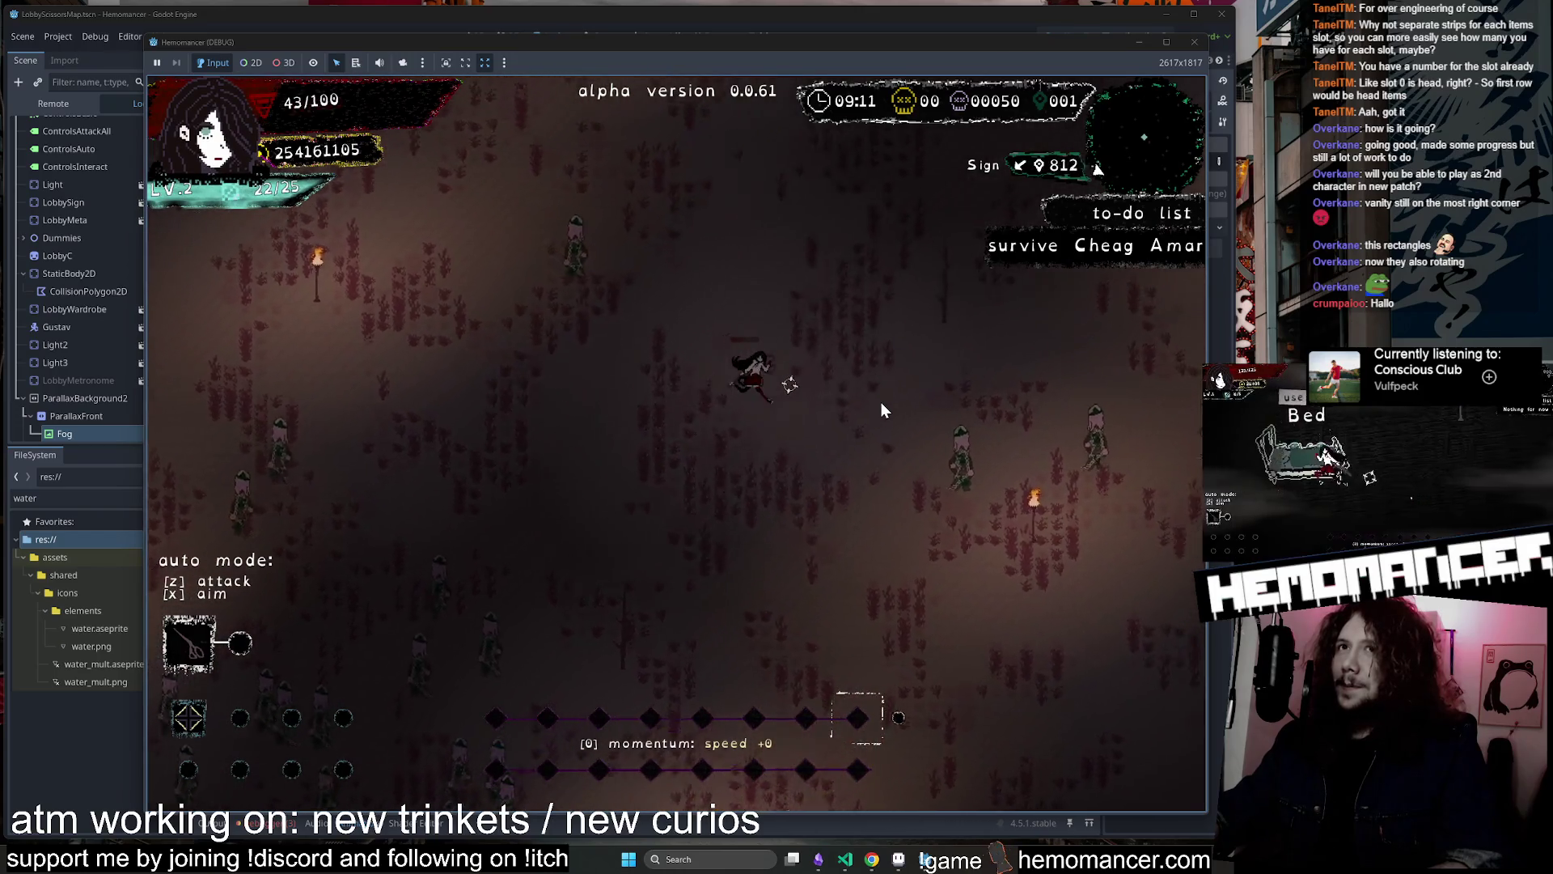
pyautogui.press('Up')
pyautogui.press('Right')
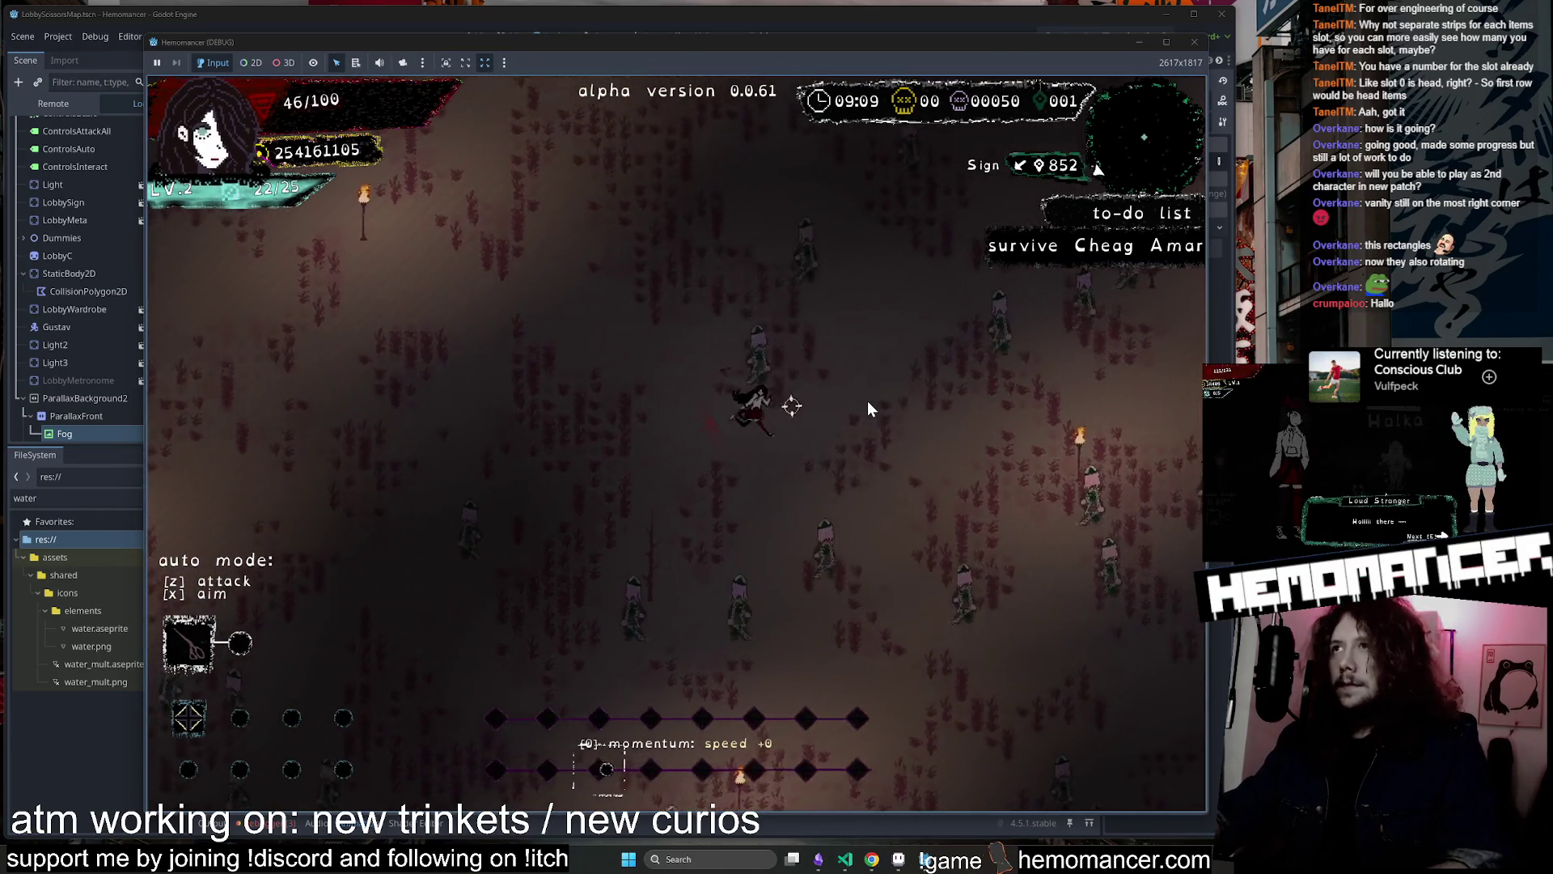
pyautogui.press('Down')
pyautogui.press('Left')
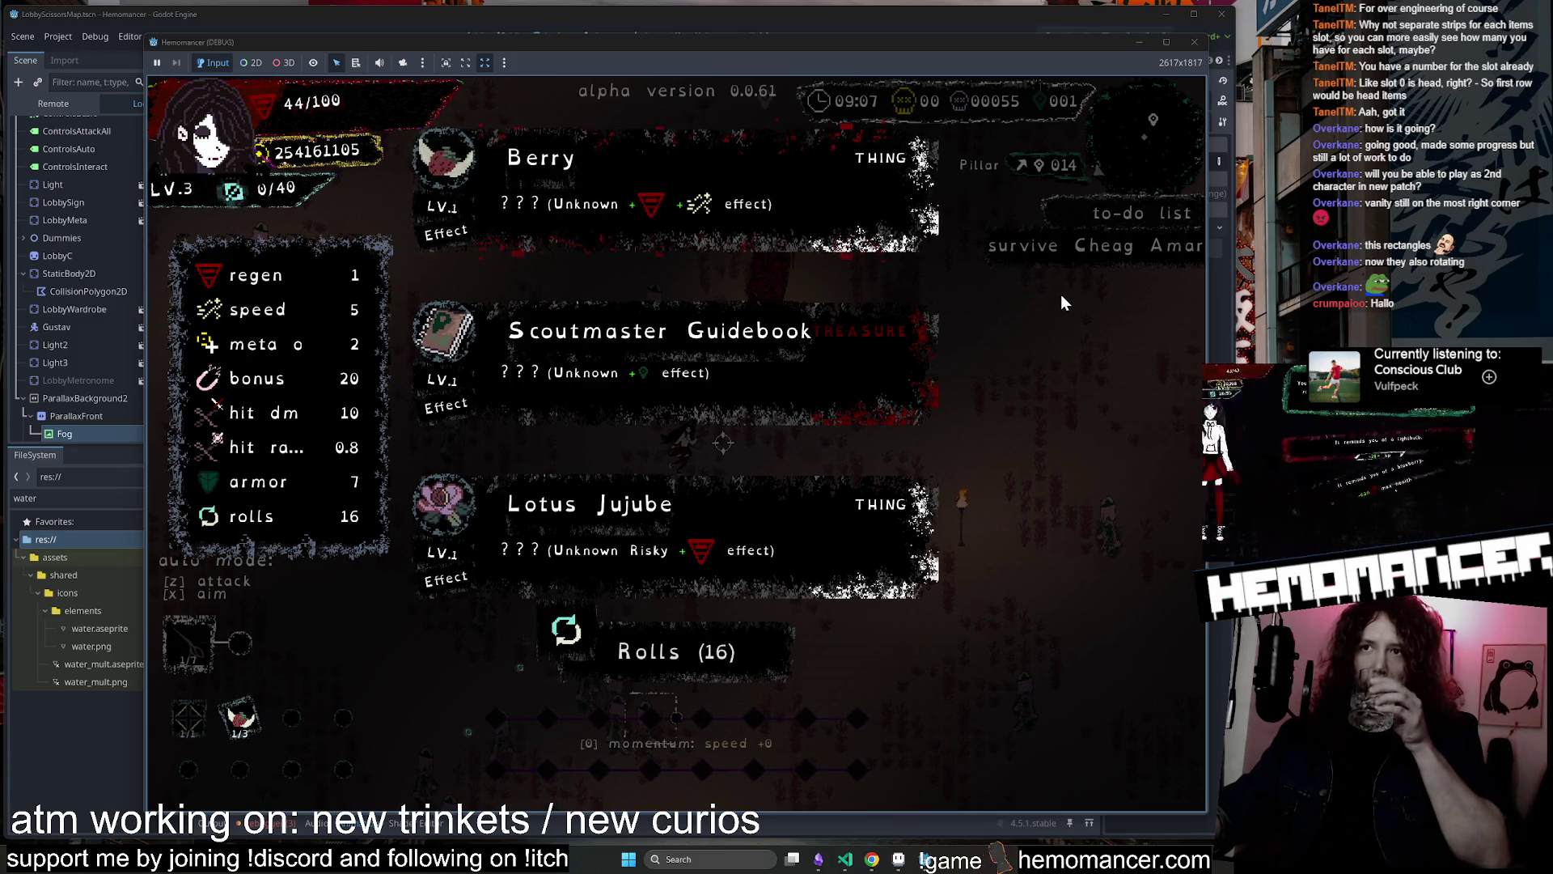
# Preview the Scoutmaster Guidebook card, then take a level-up item and resume play
pyautogui.press('Down')
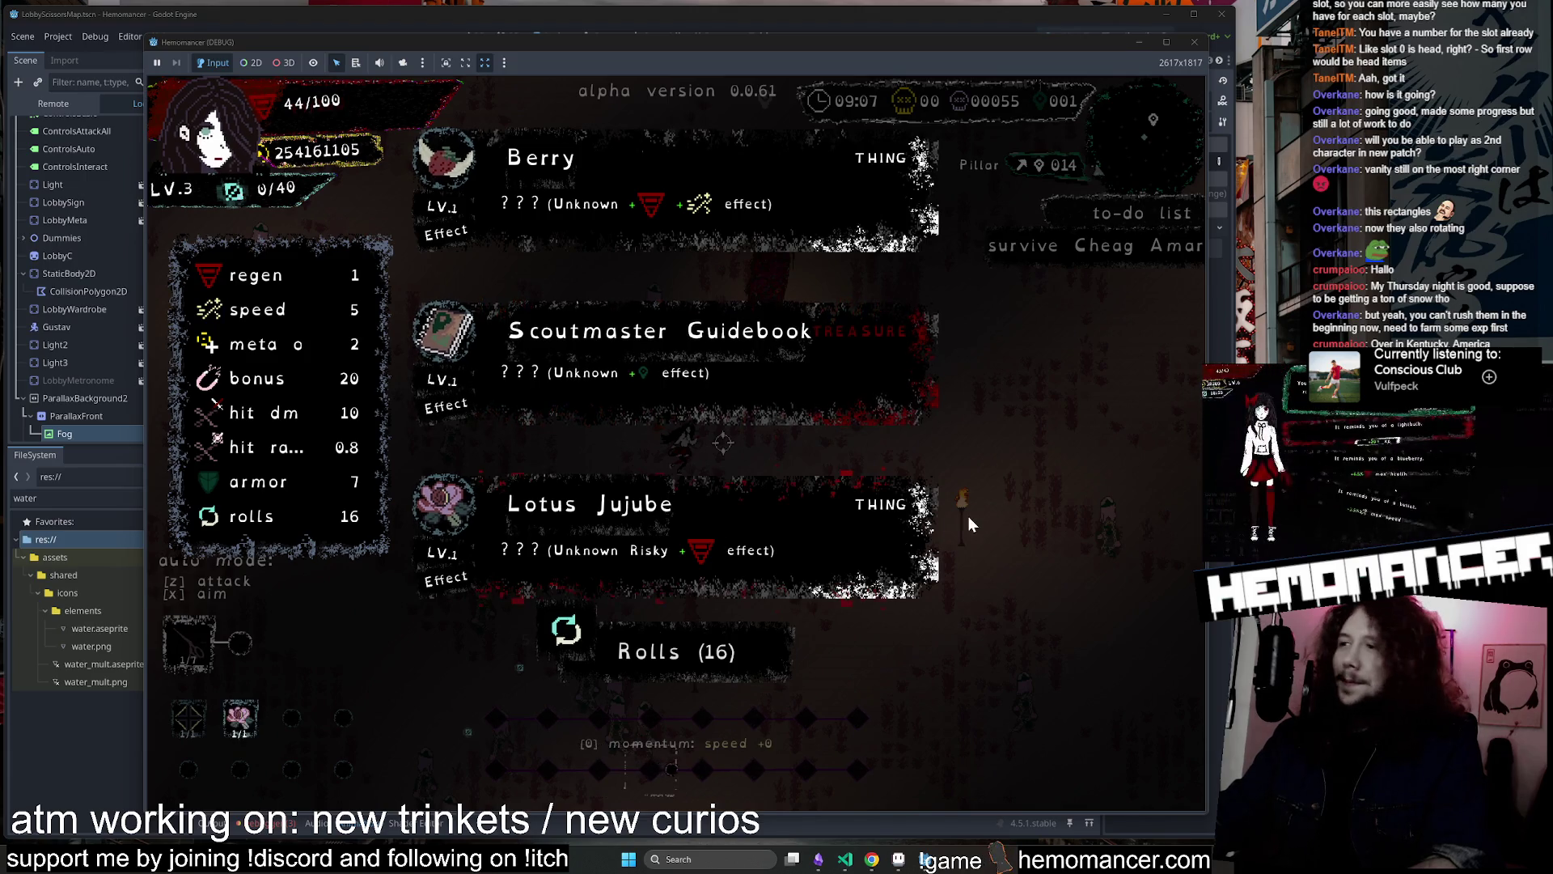
pyautogui.click(752, 261)
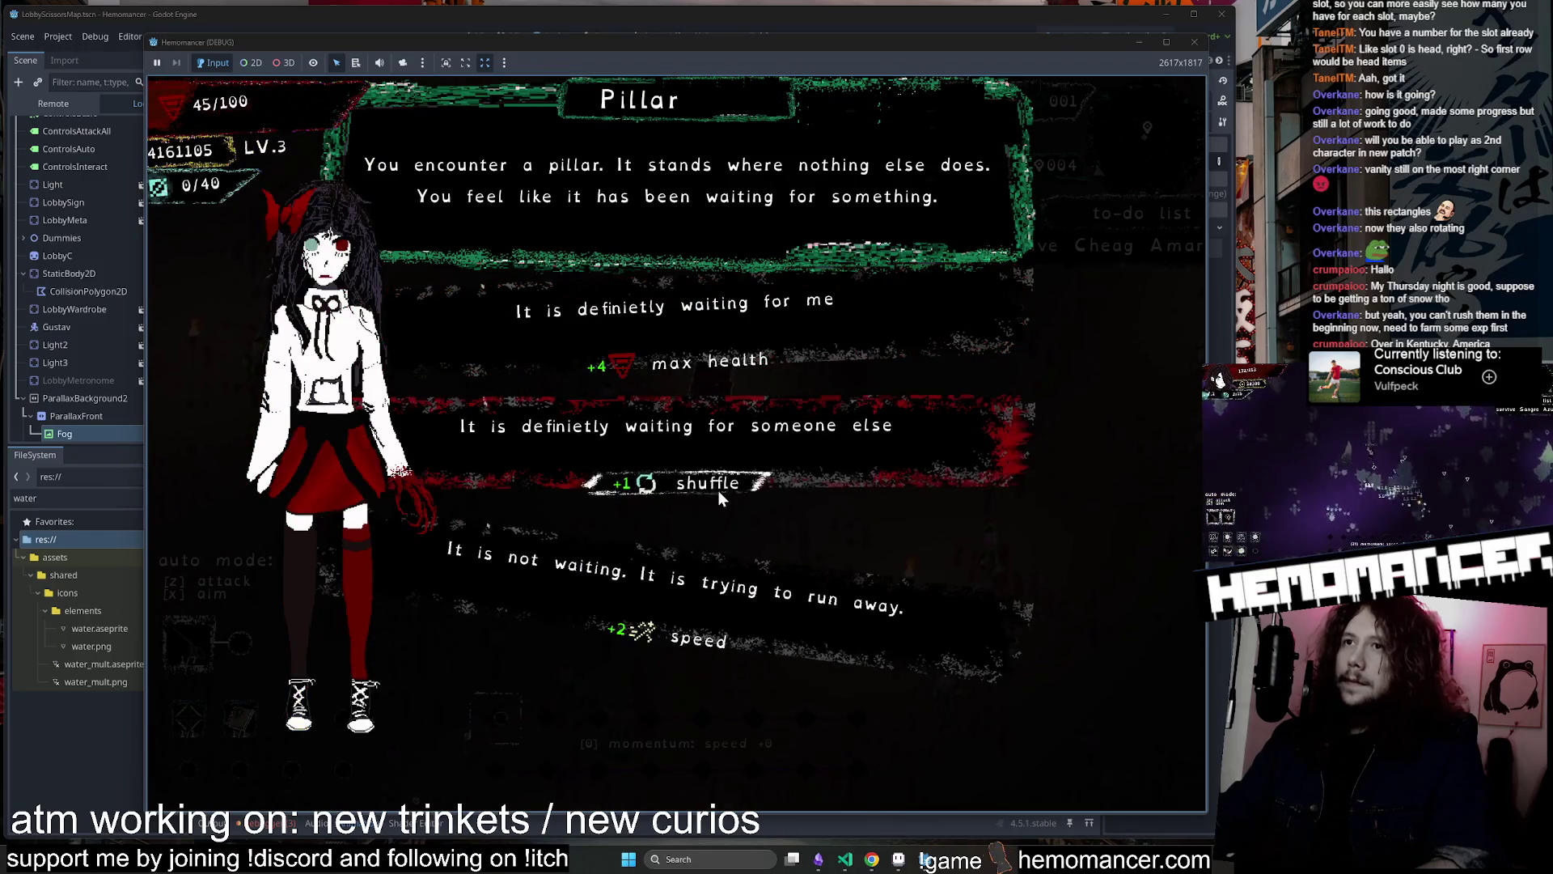
# Answer the Pillar with '+2 speed', then pick Melted moon at the next level-up
pyautogui.click(736, 520)
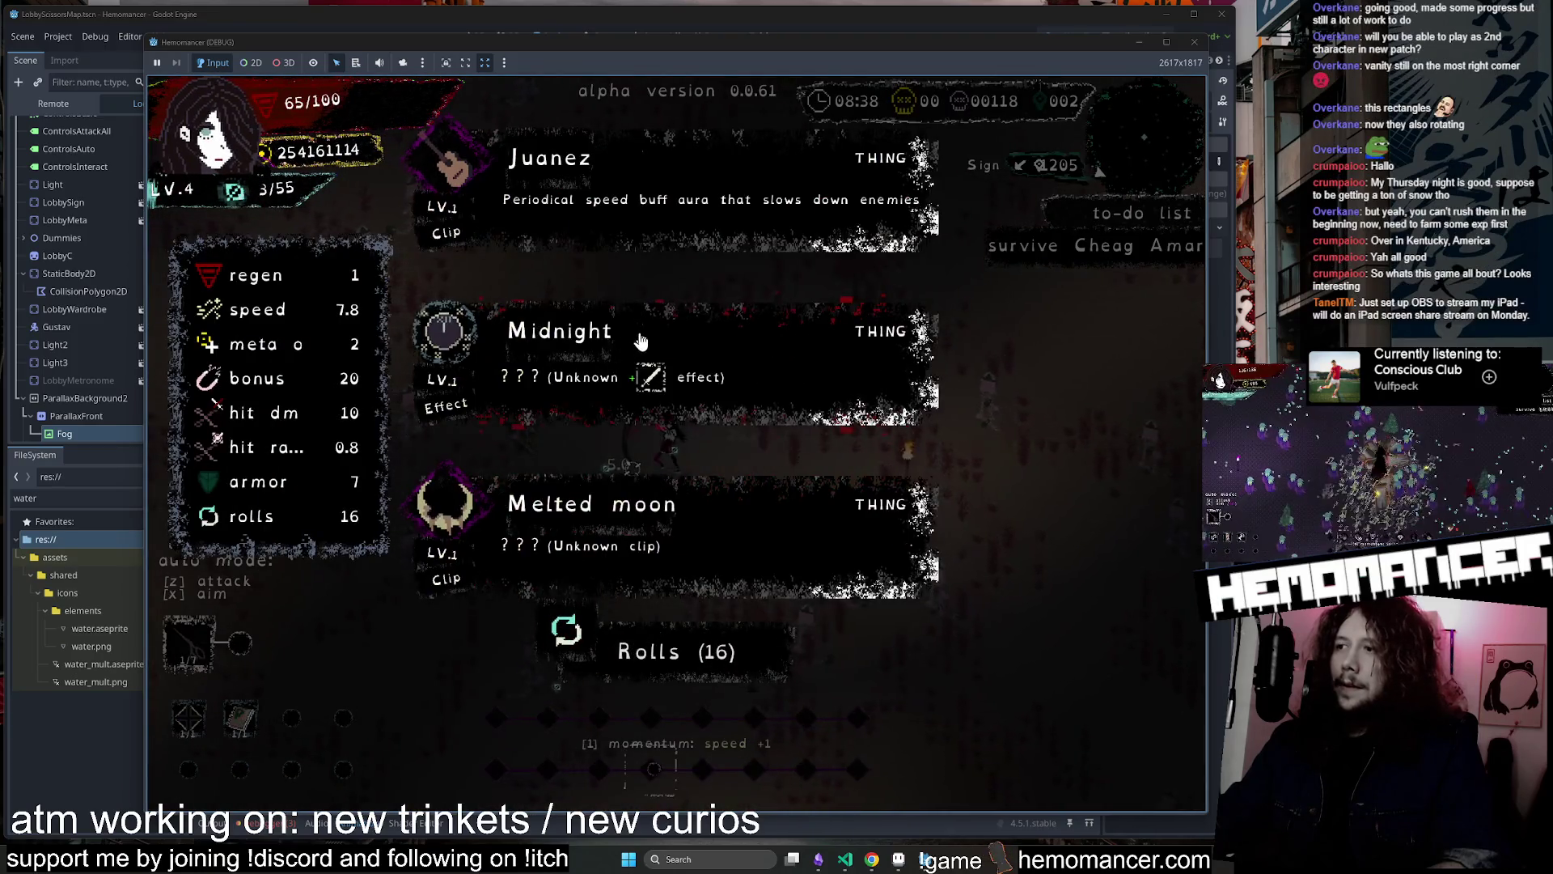
pyautogui.click(686, 557)
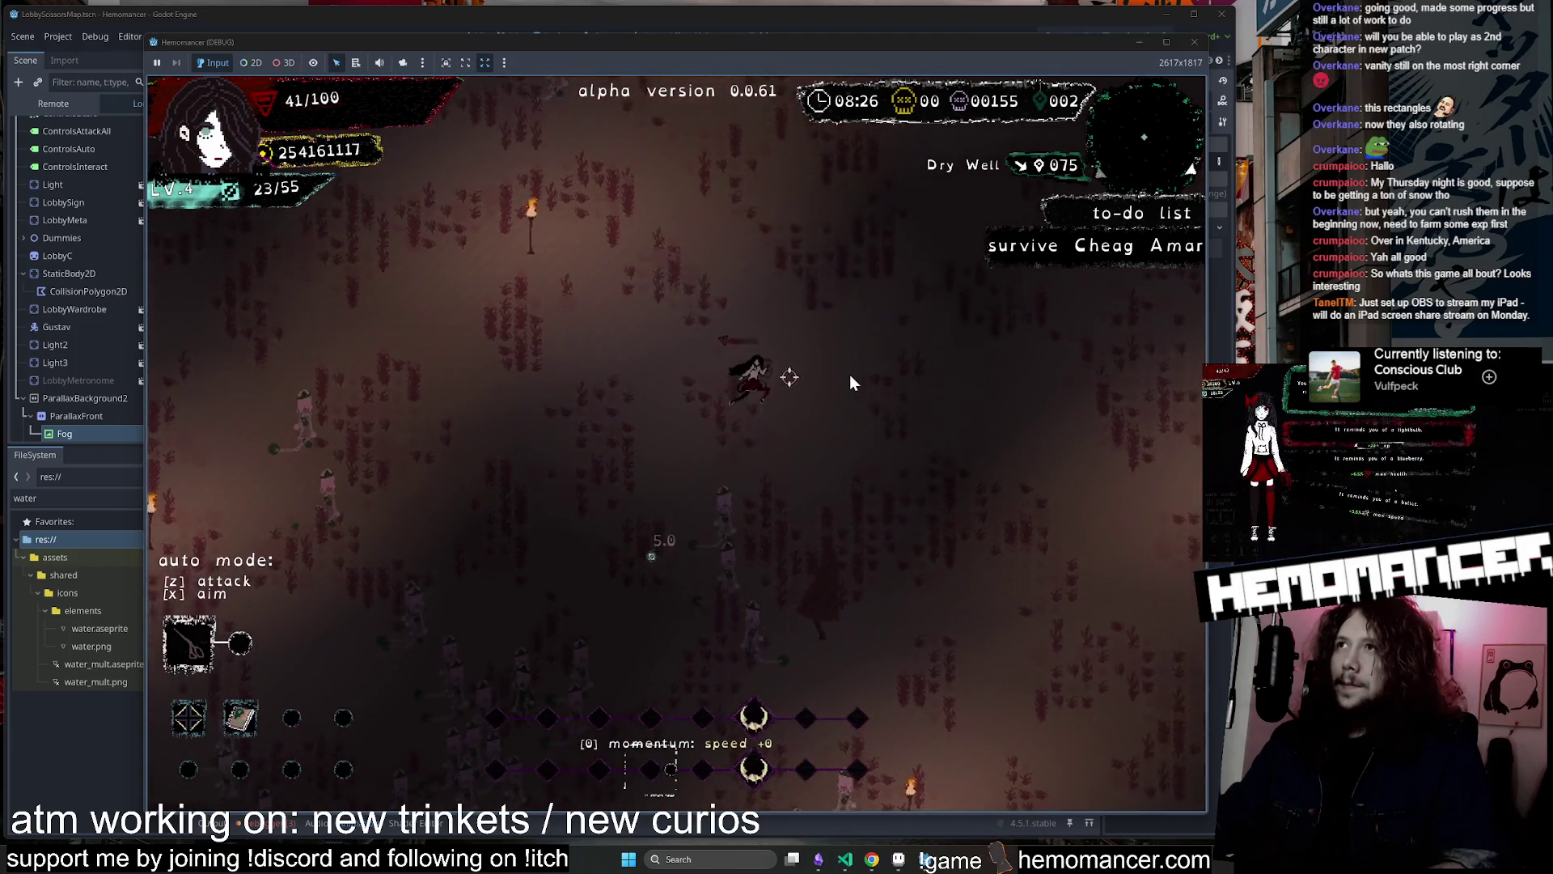
# Pause the run and look through the Audio and Gameplay settings in Options
pyautogui.press('Escape')
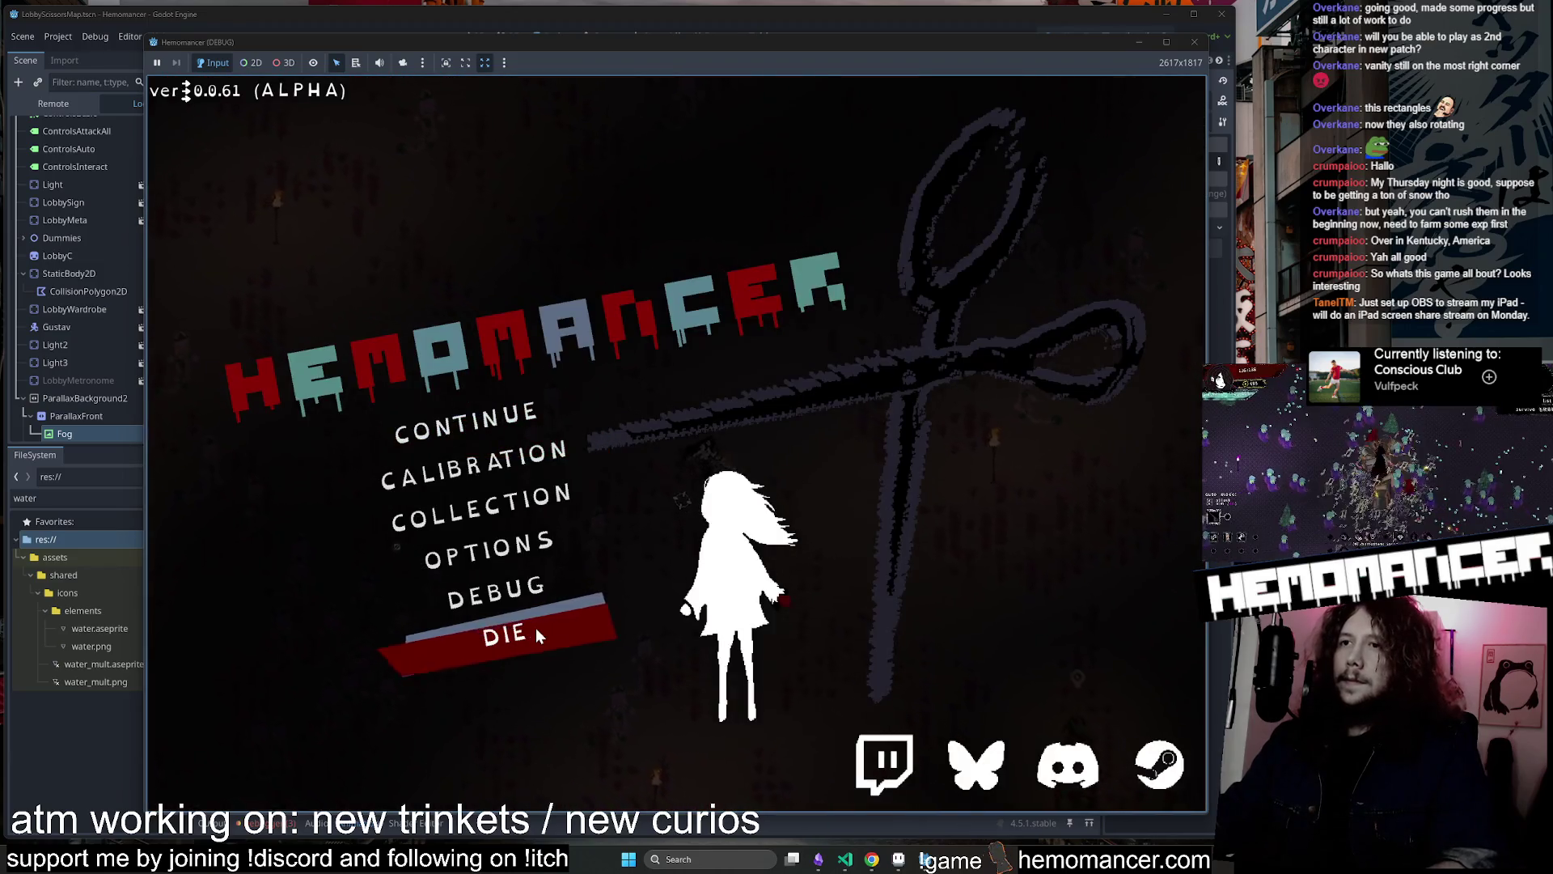
pyautogui.click(536, 627)
pyautogui.click(675, 488)
pyautogui.click(546, 531)
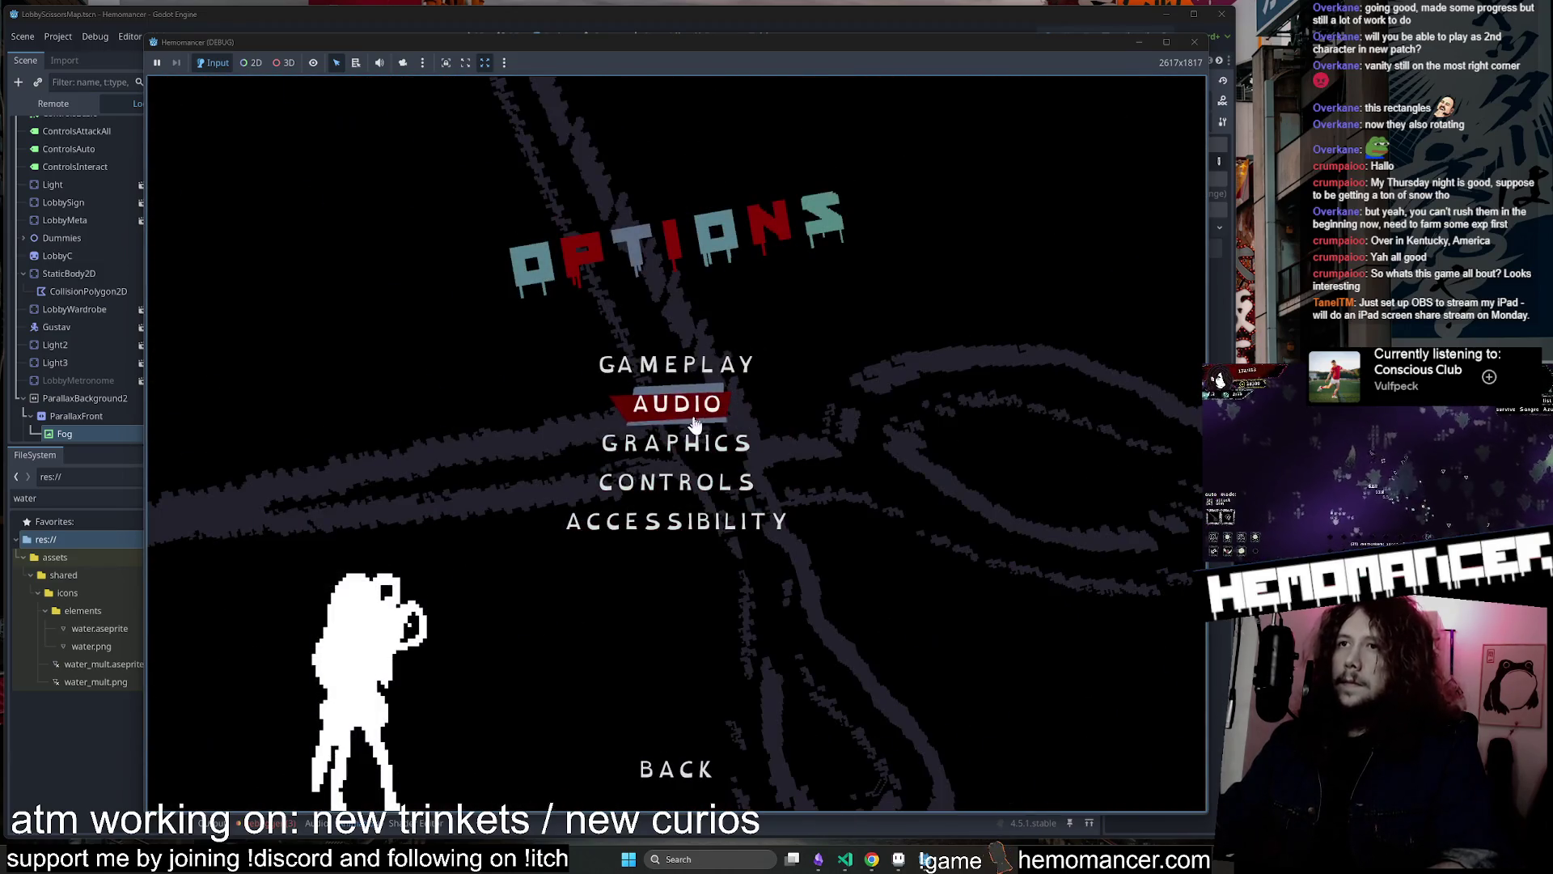
pyautogui.click(693, 419)
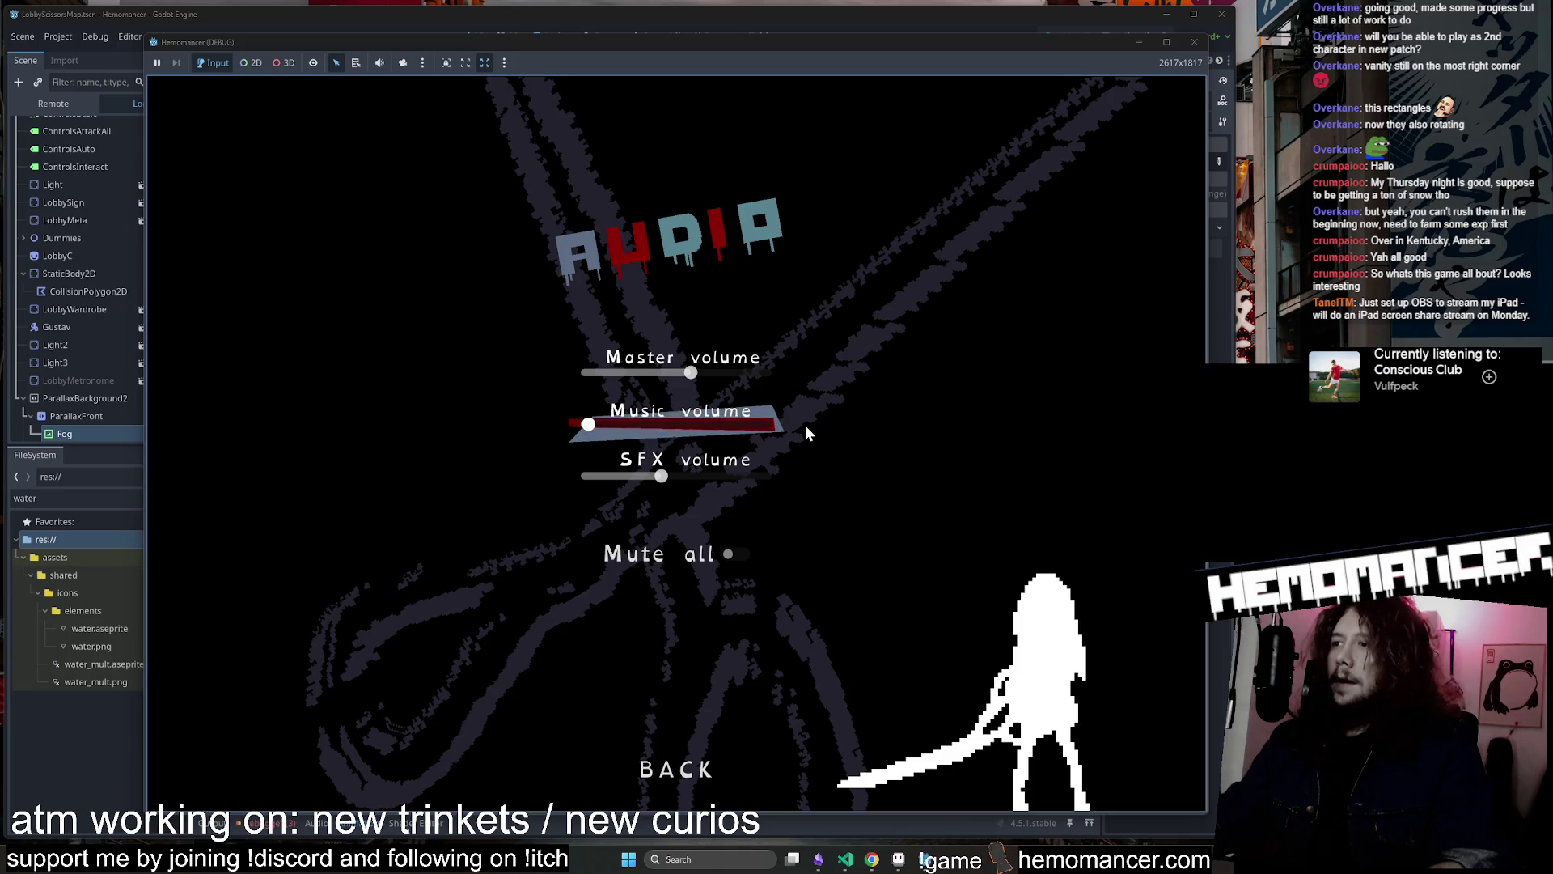
pyautogui.click(687, 765)
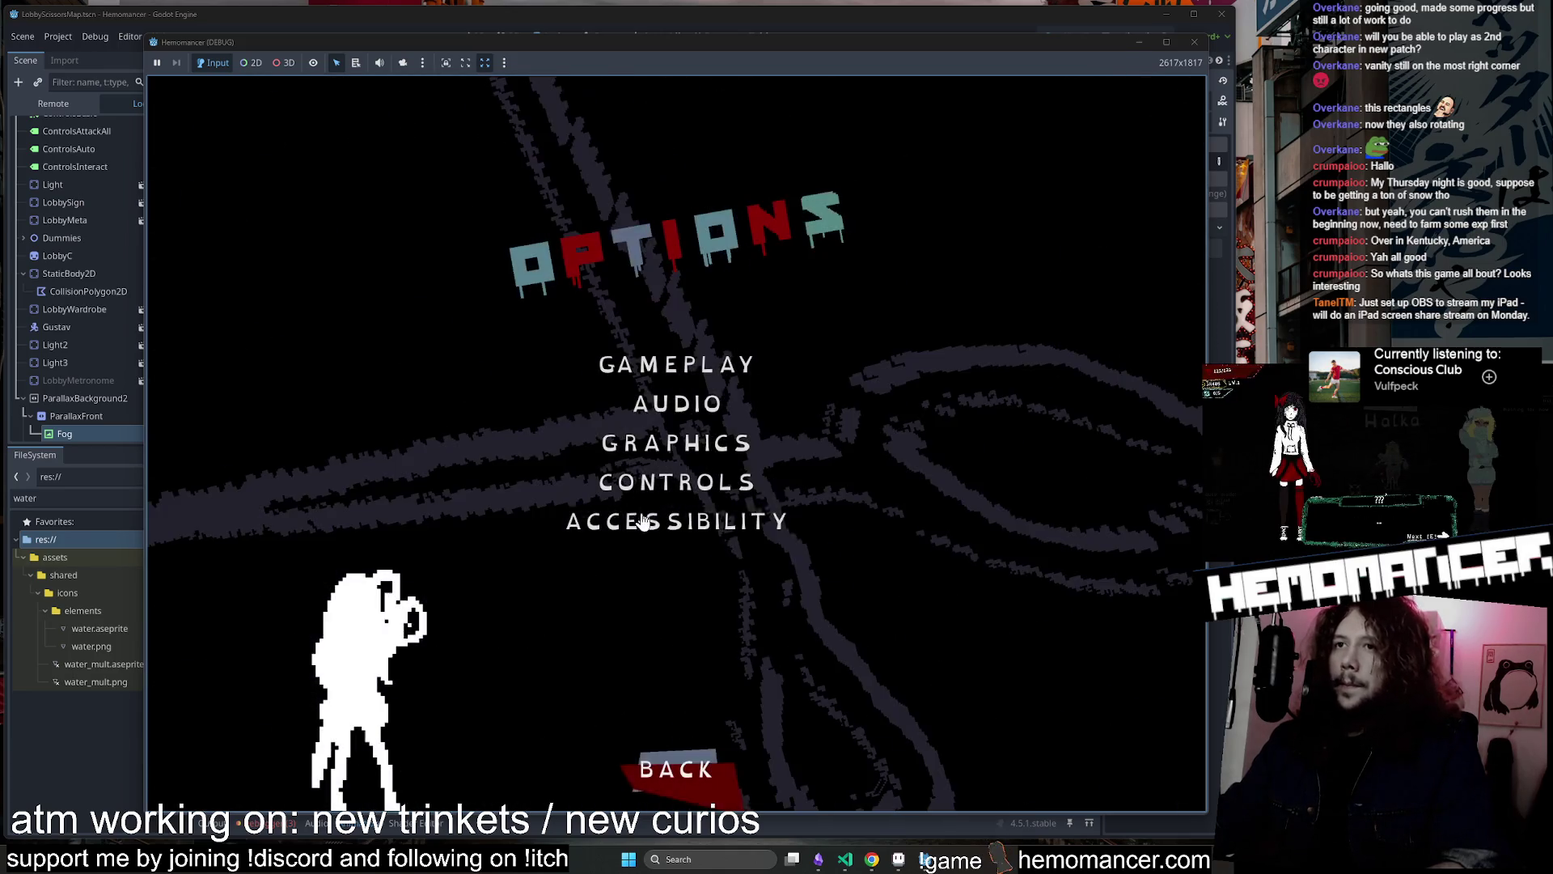
pyautogui.click(699, 356)
pyautogui.click(693, 772)
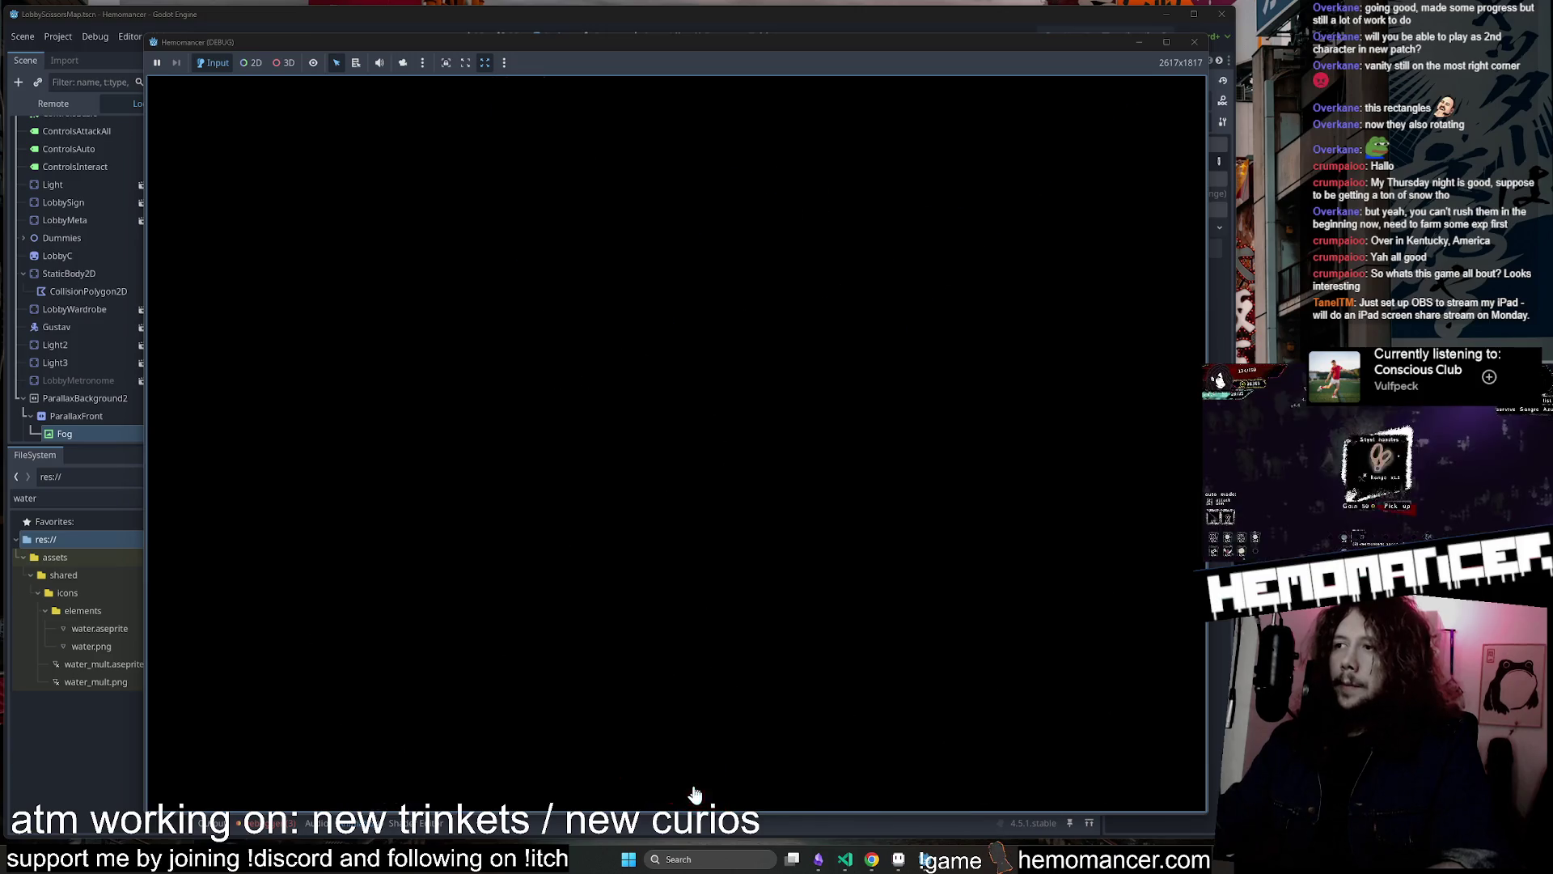
# Return to the main menu and abandon the run with DIE, confirming Yes
pyautogui.click(694, 770)
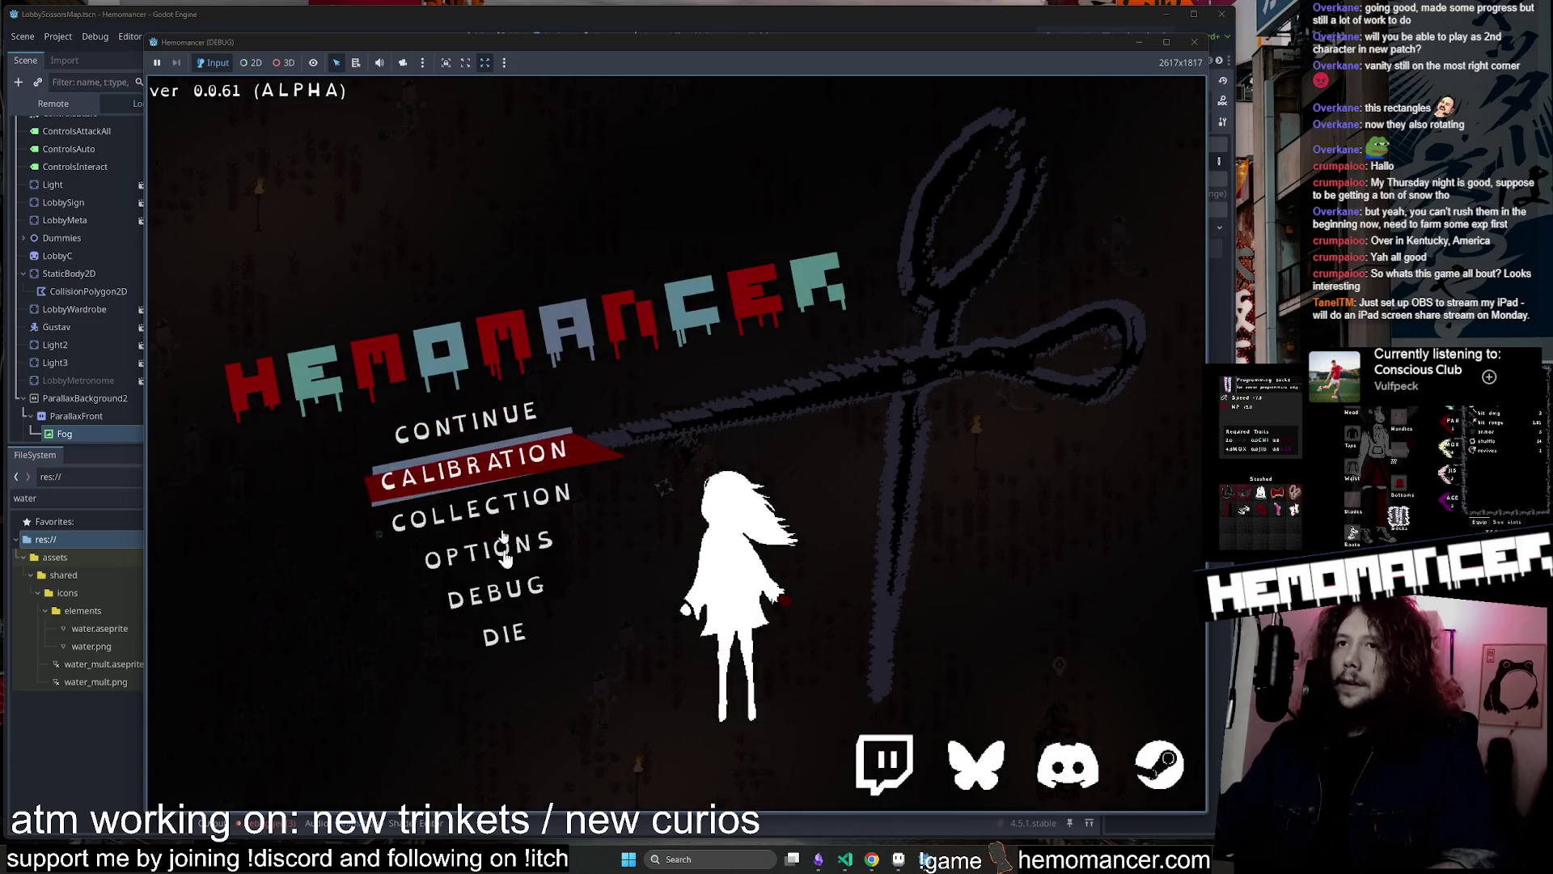
pyautogui.click(505, 634)
pyautogui.click(728, 447)
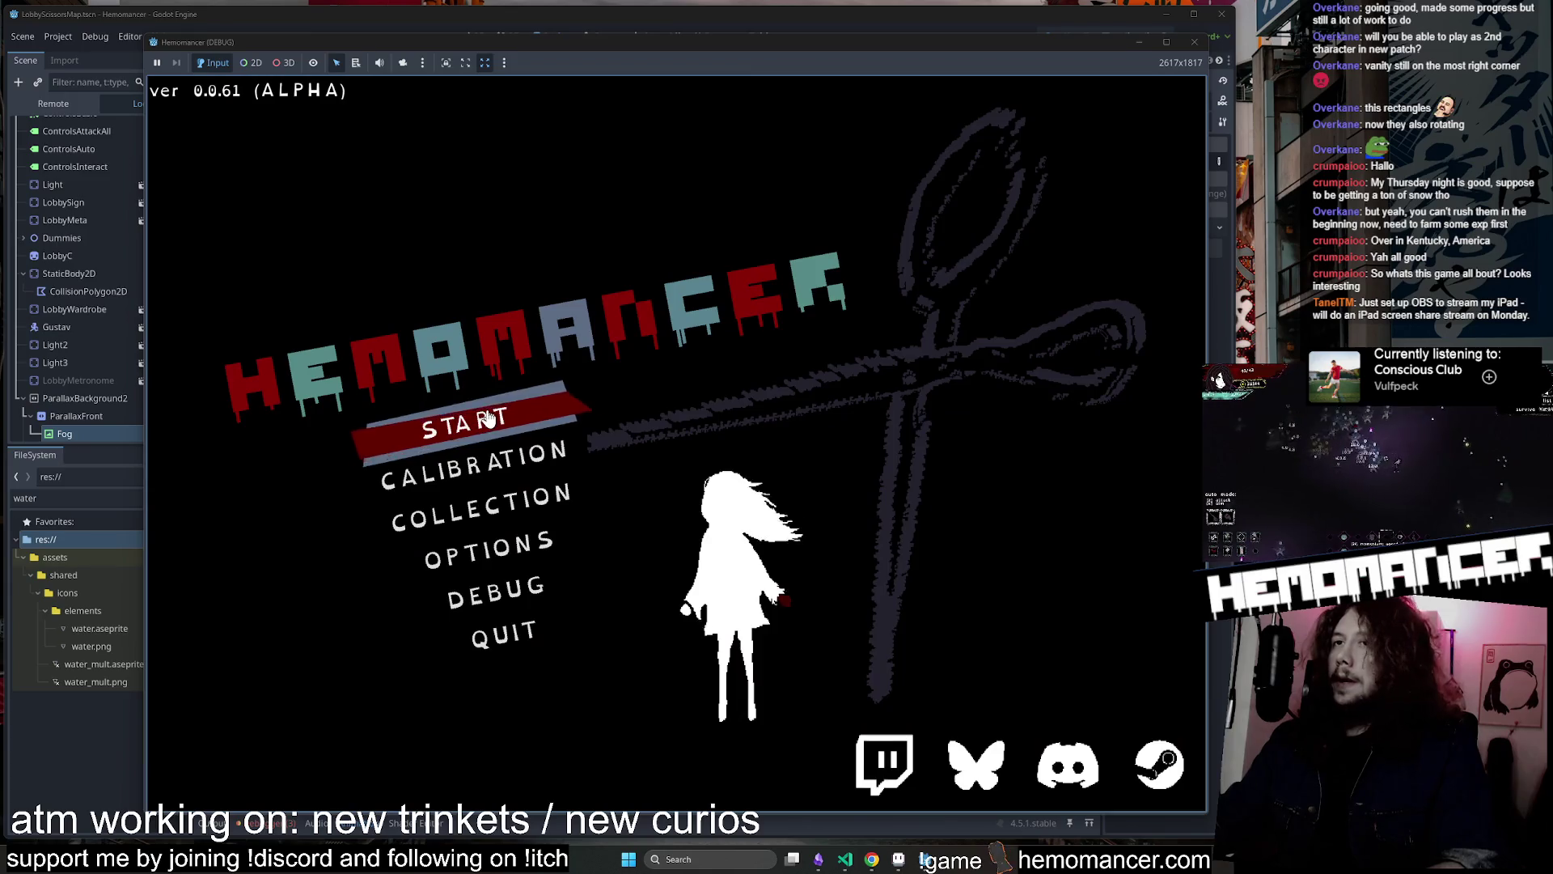
# Walk to the Vanity, view its investment screen, and close it
pyautogui.press('w')
pyautogui.press('d')
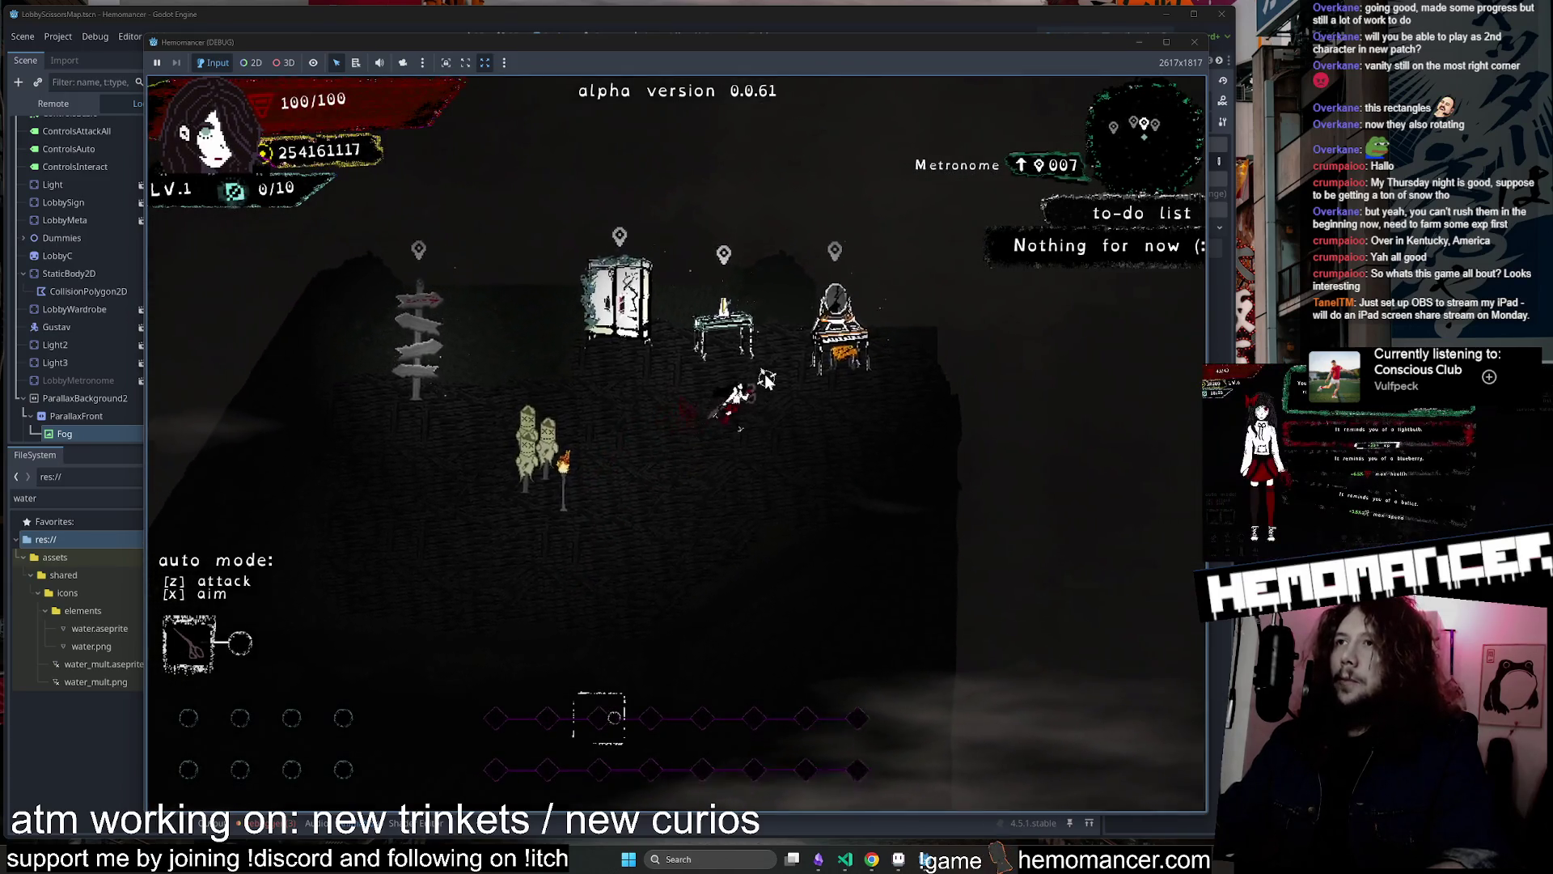
pyautogui.press('e')
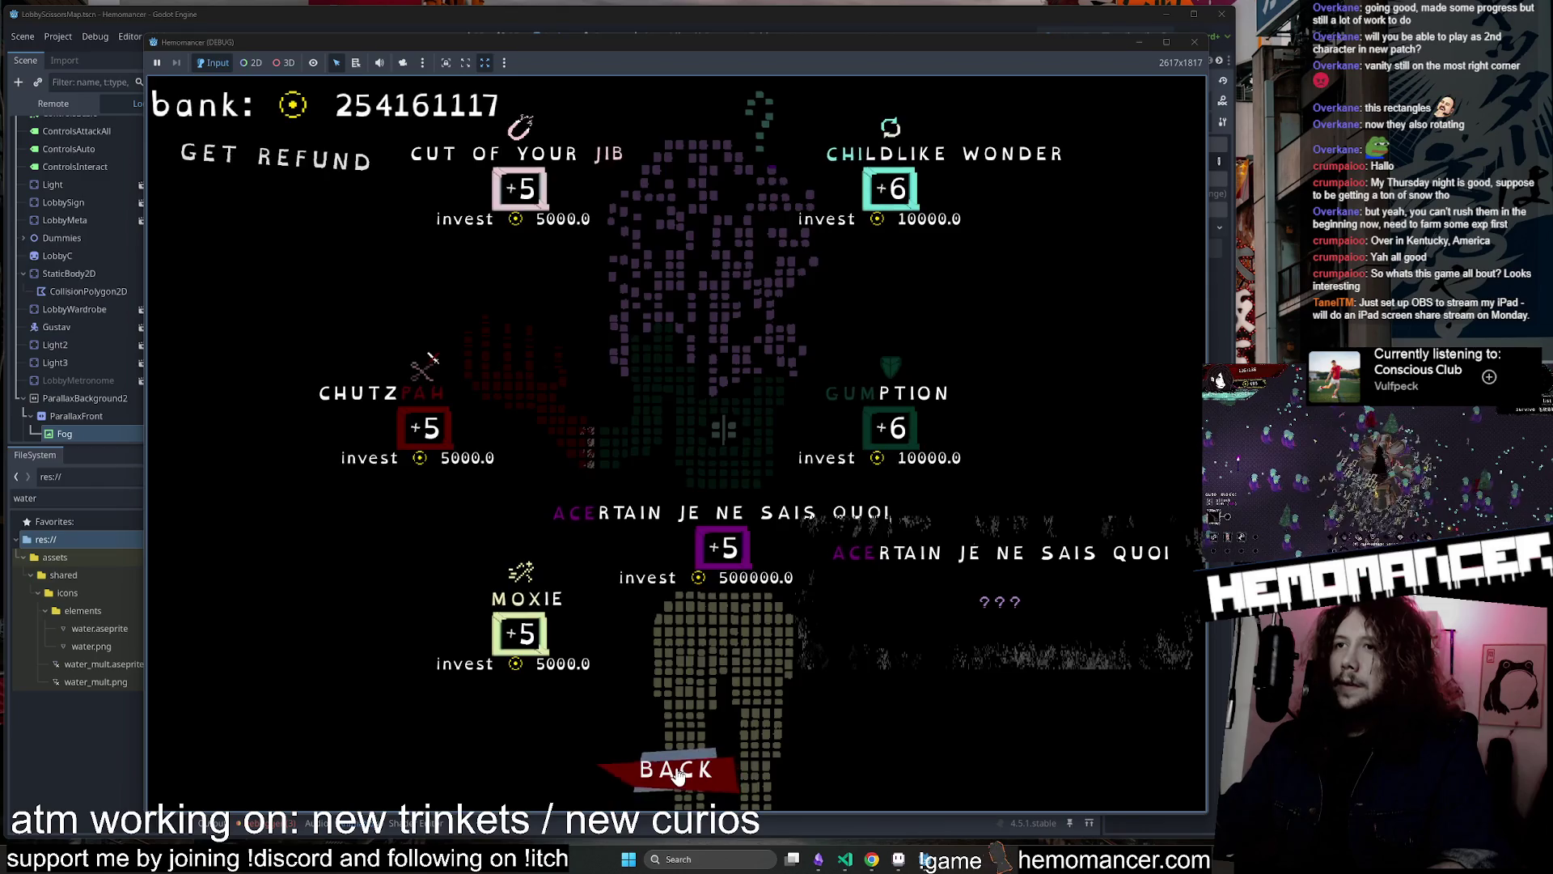
pyautogui.click(678, 774)
# At the Wardrobe, equip Rusty eyes as Handles, move the White hoodie, and return to the lobby
pyautogui.press('a')
pyautogui.press('e')
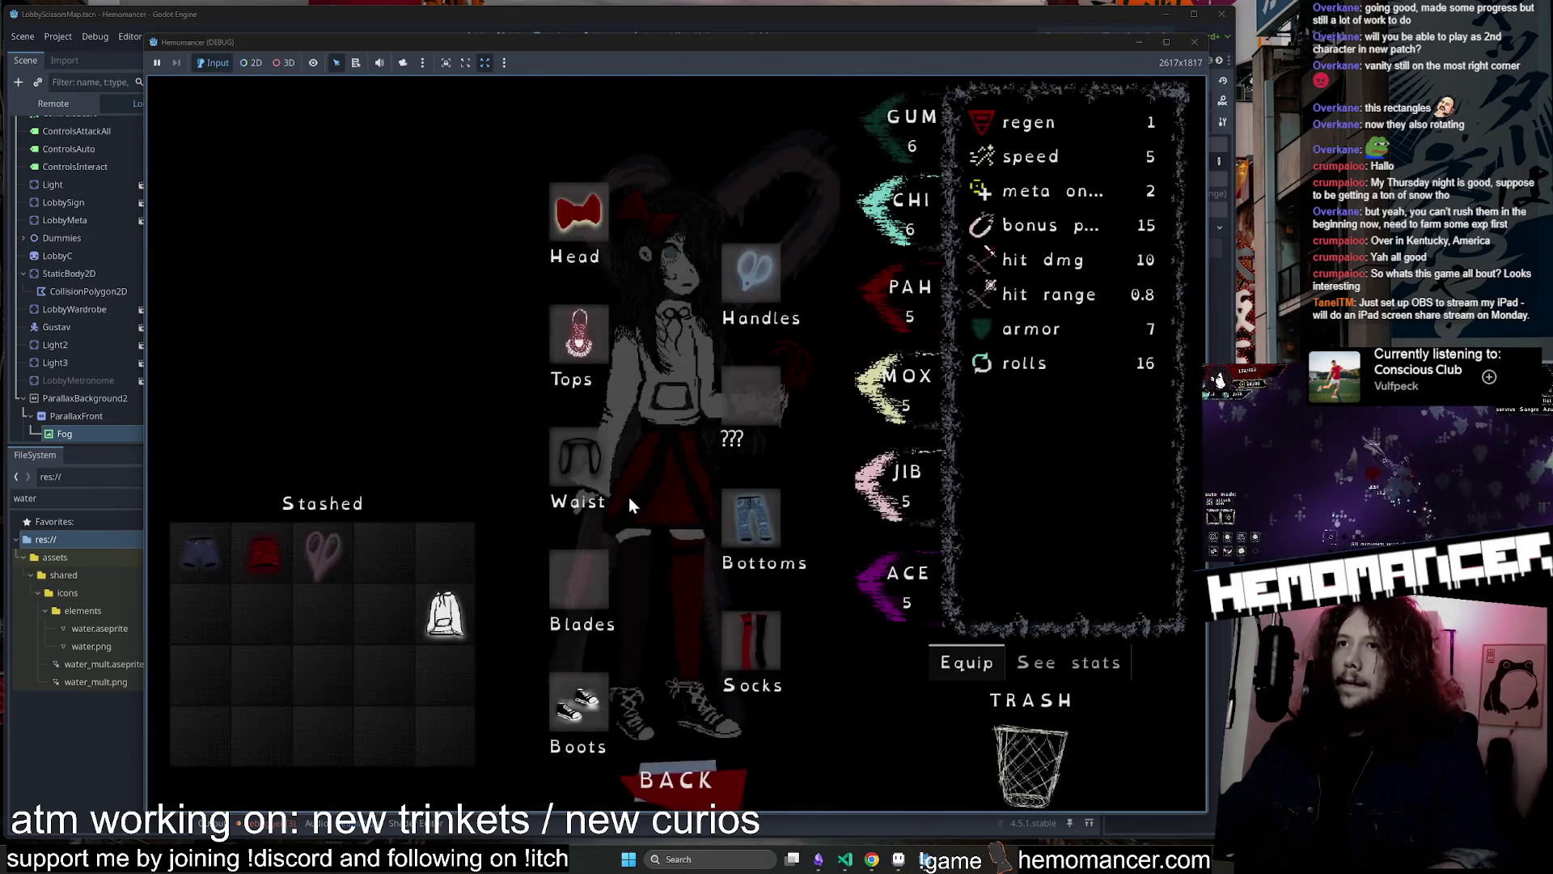
pyautogui.moveTo(301, 554)
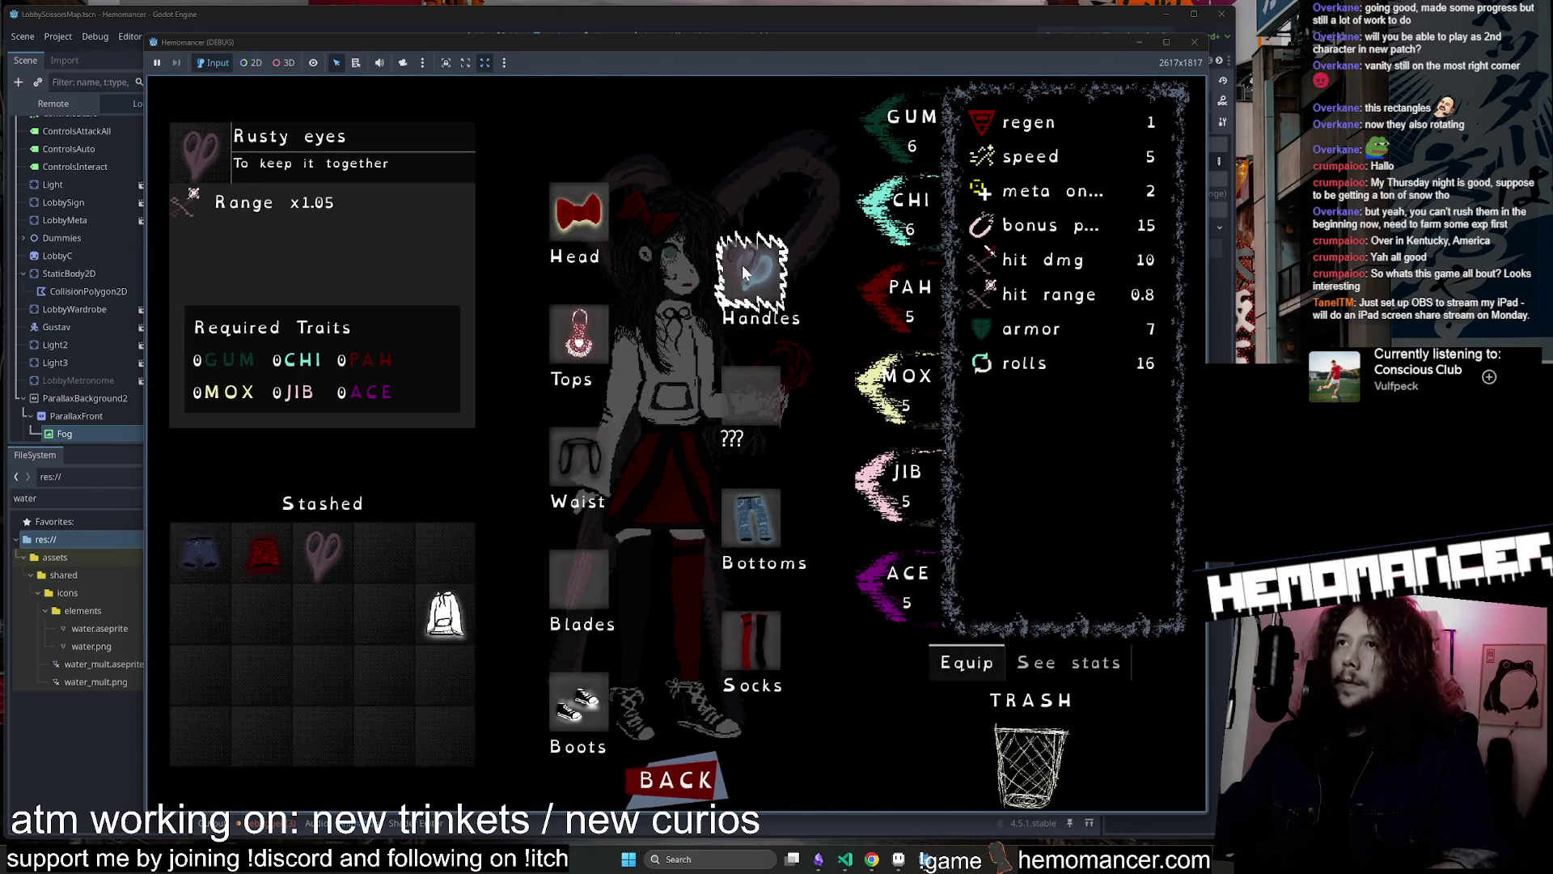
pyautogui.moveTo(748, 267); pyautogui.dragTo(749, 269)
pyautogui.moveTo(446, 617); pyautogui.dragTo(590, 380)
pyautogui.click(673, 791)
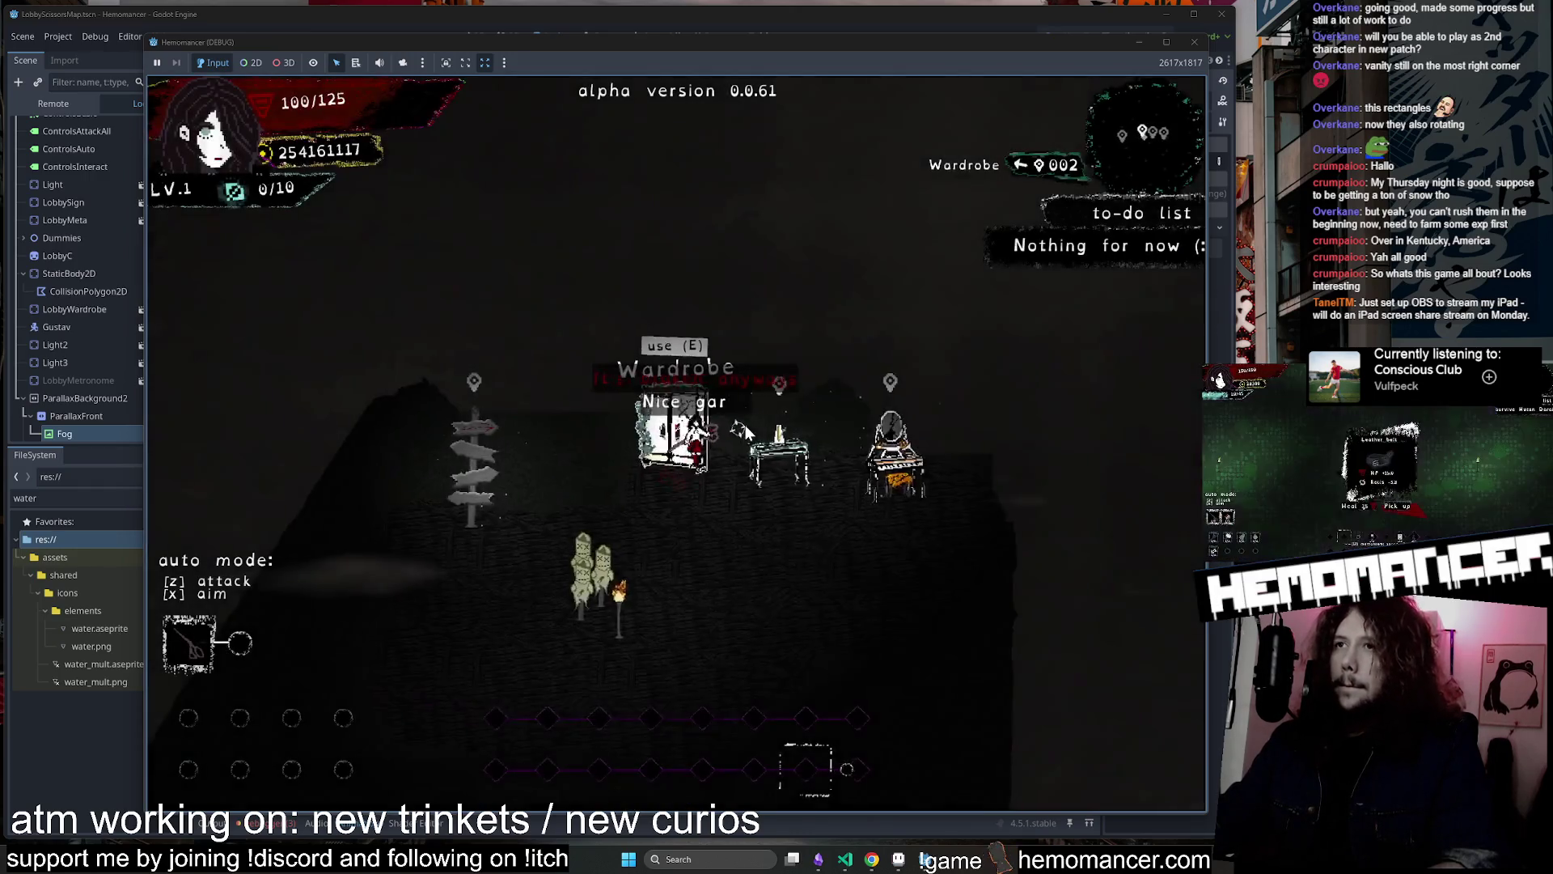
# Walk around the lobby, hitting the training dummies, and end up at the Signpole
pyautogui.press('a')
pyautogui.press('w')
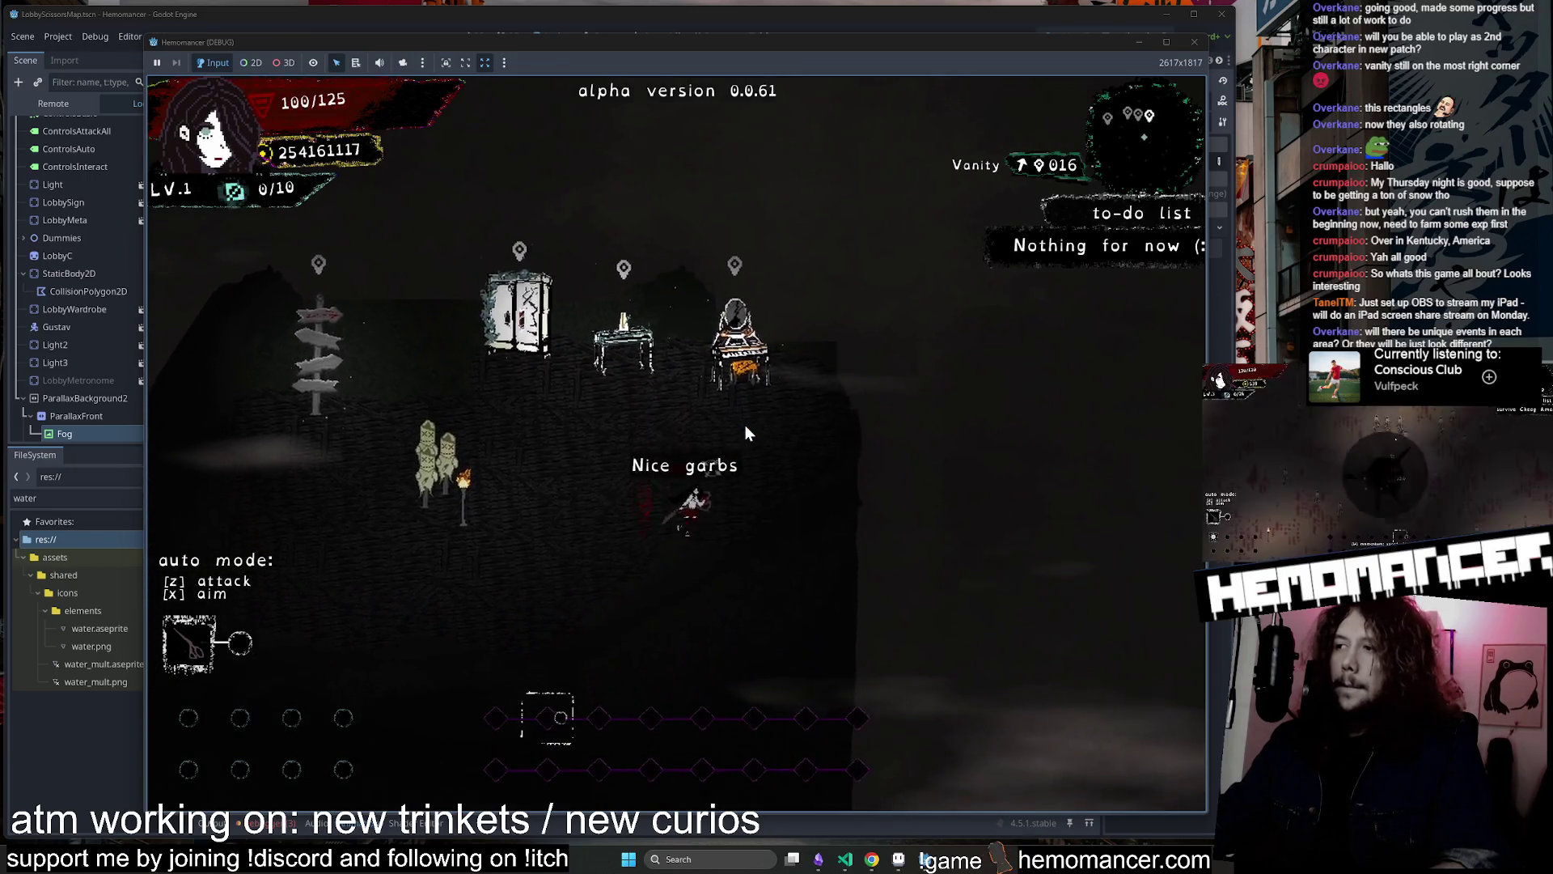
pyautogui.press('a')
pyautogui.press('s')
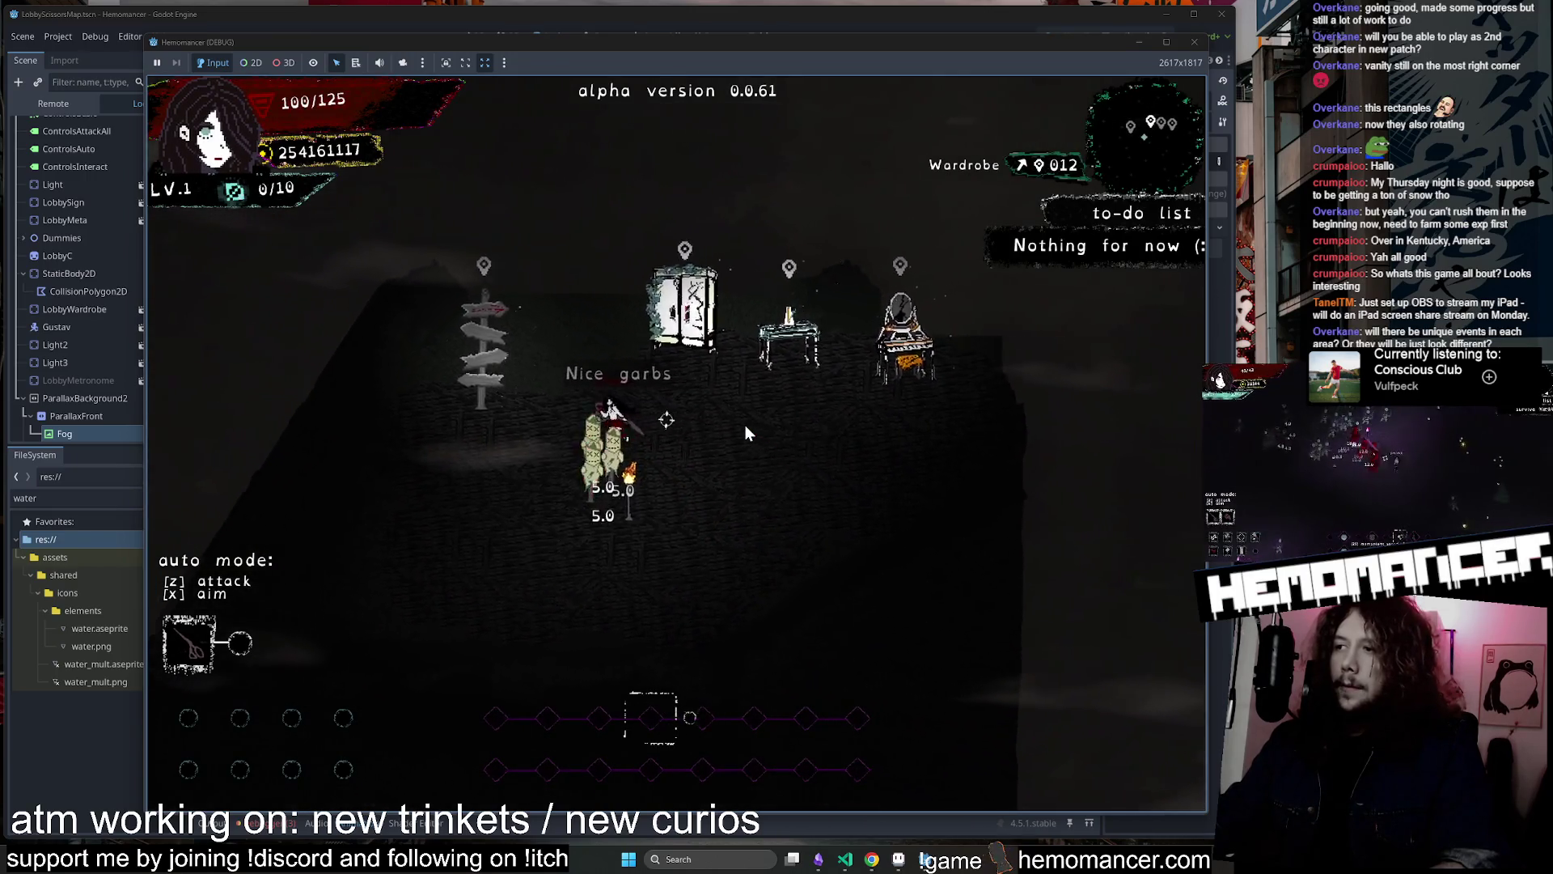
pyautogui.press('d')
pyautogui.press('w')
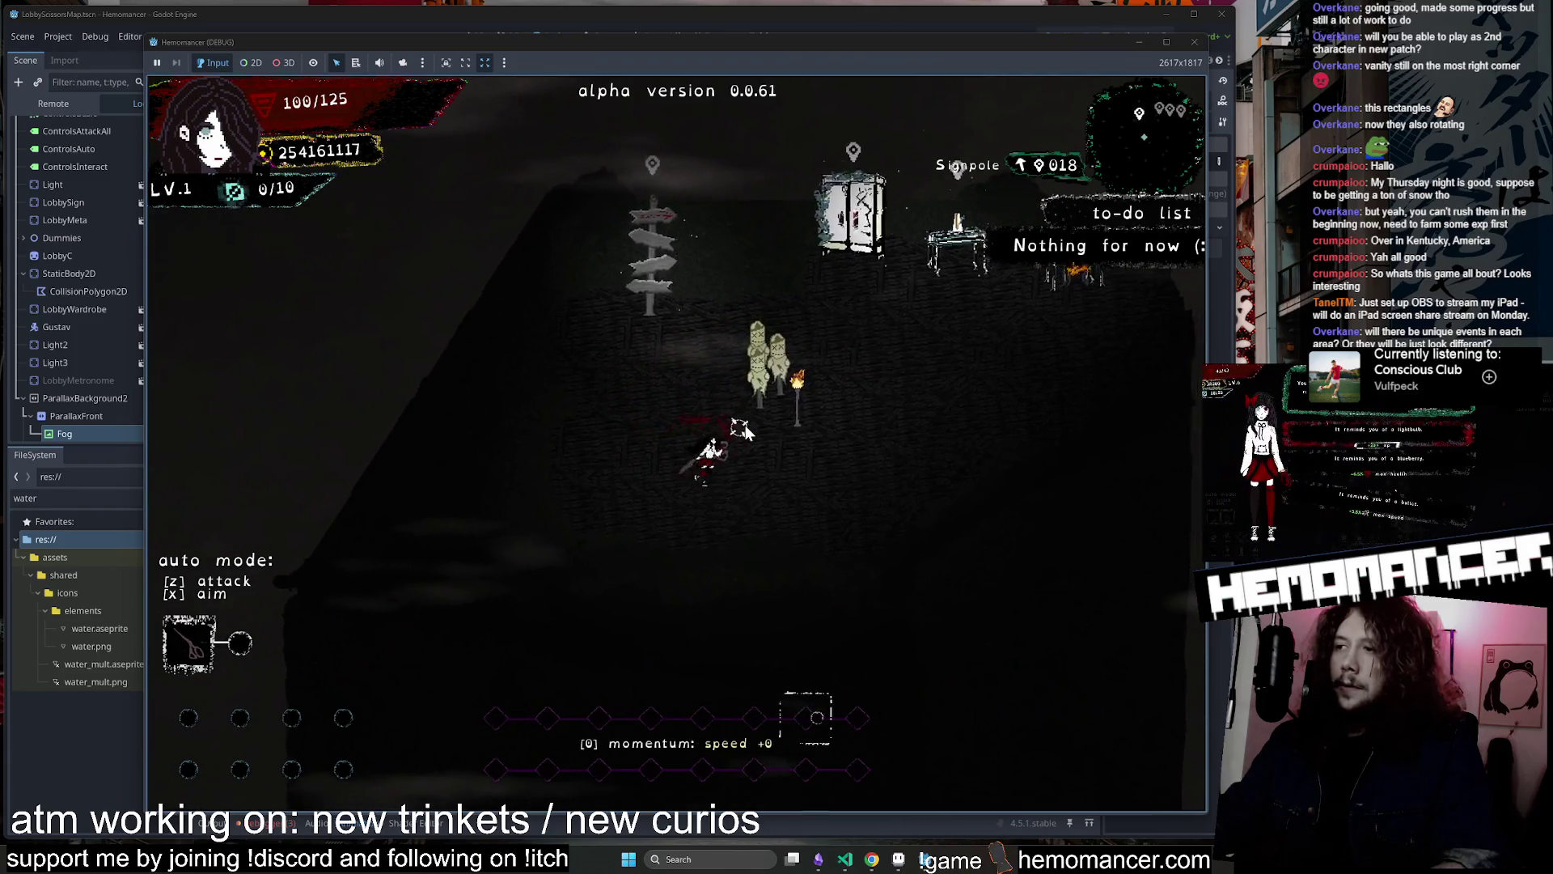
pyautogui.press('a')
pyautogui.press('w')
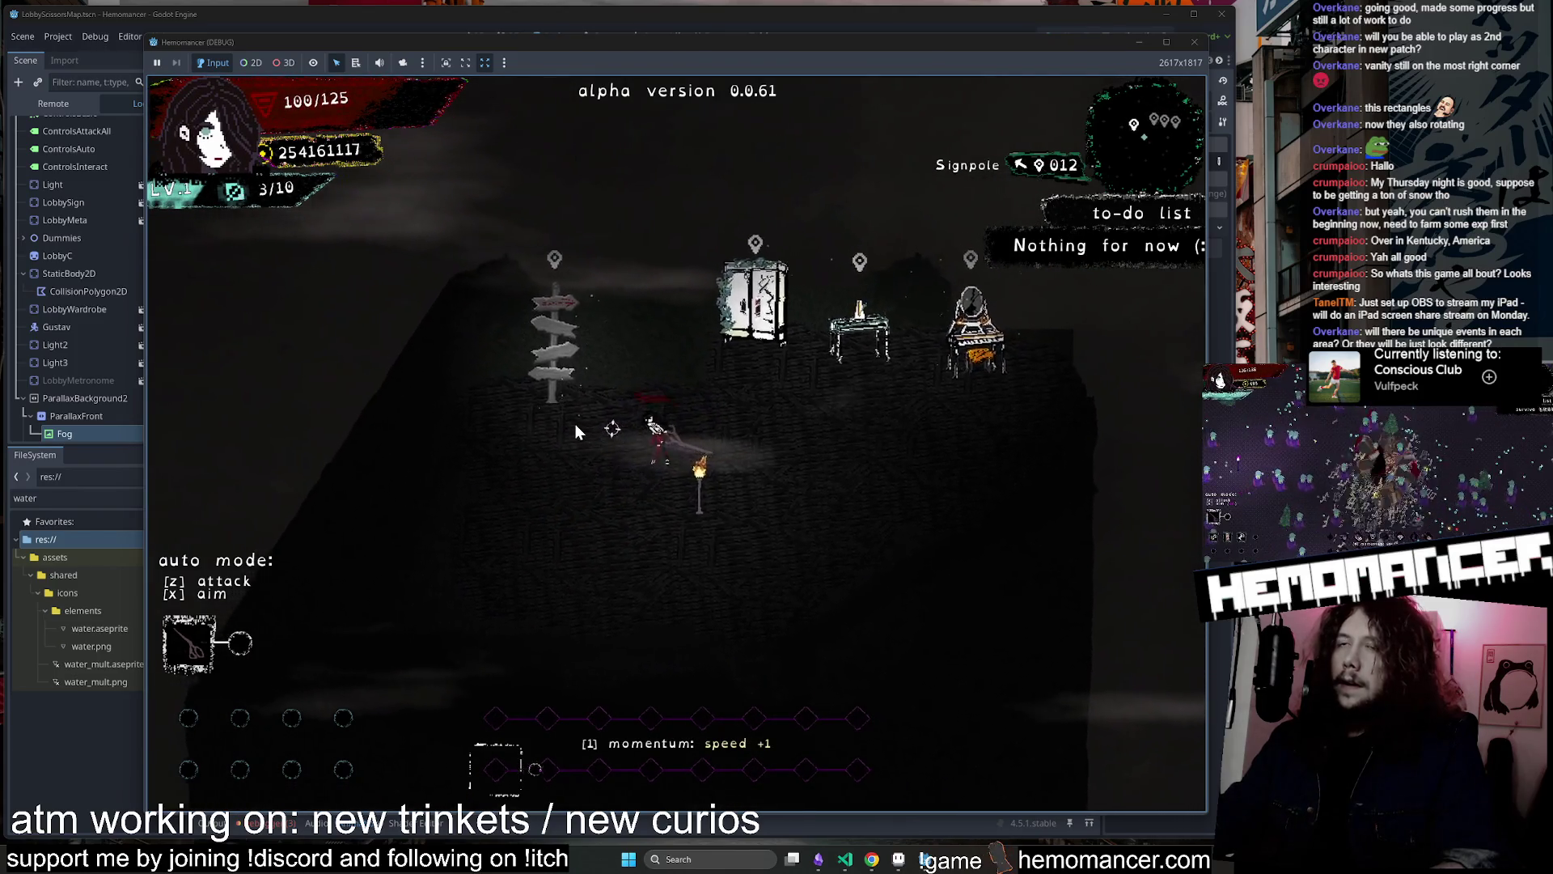
pyautogui.press('d')
pyautogui.press('s')
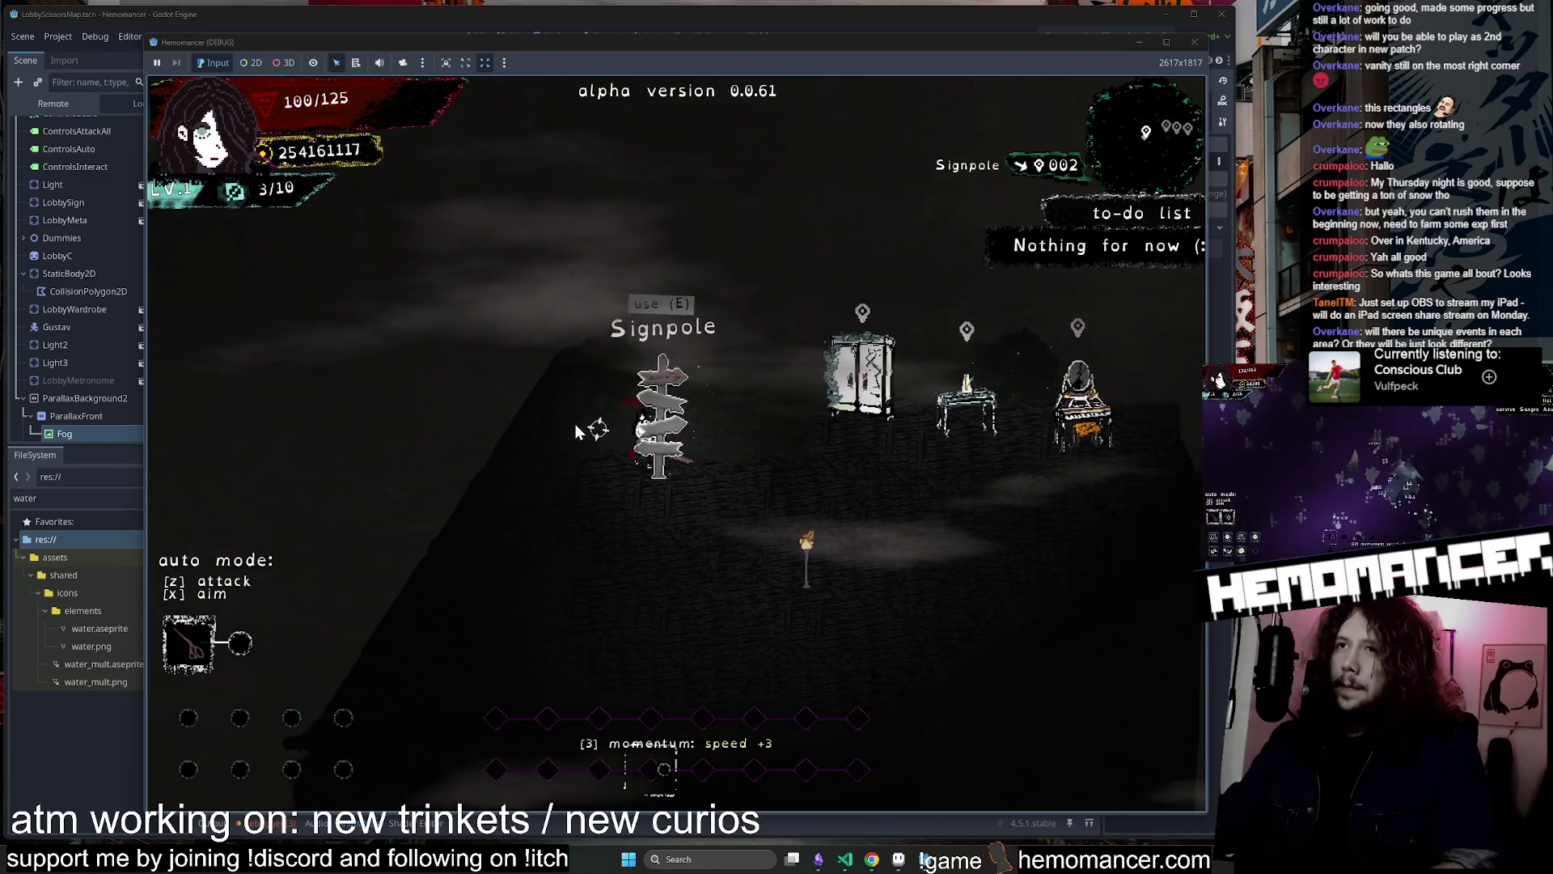
pyautogui.press('d')
pyautogui.press('s')
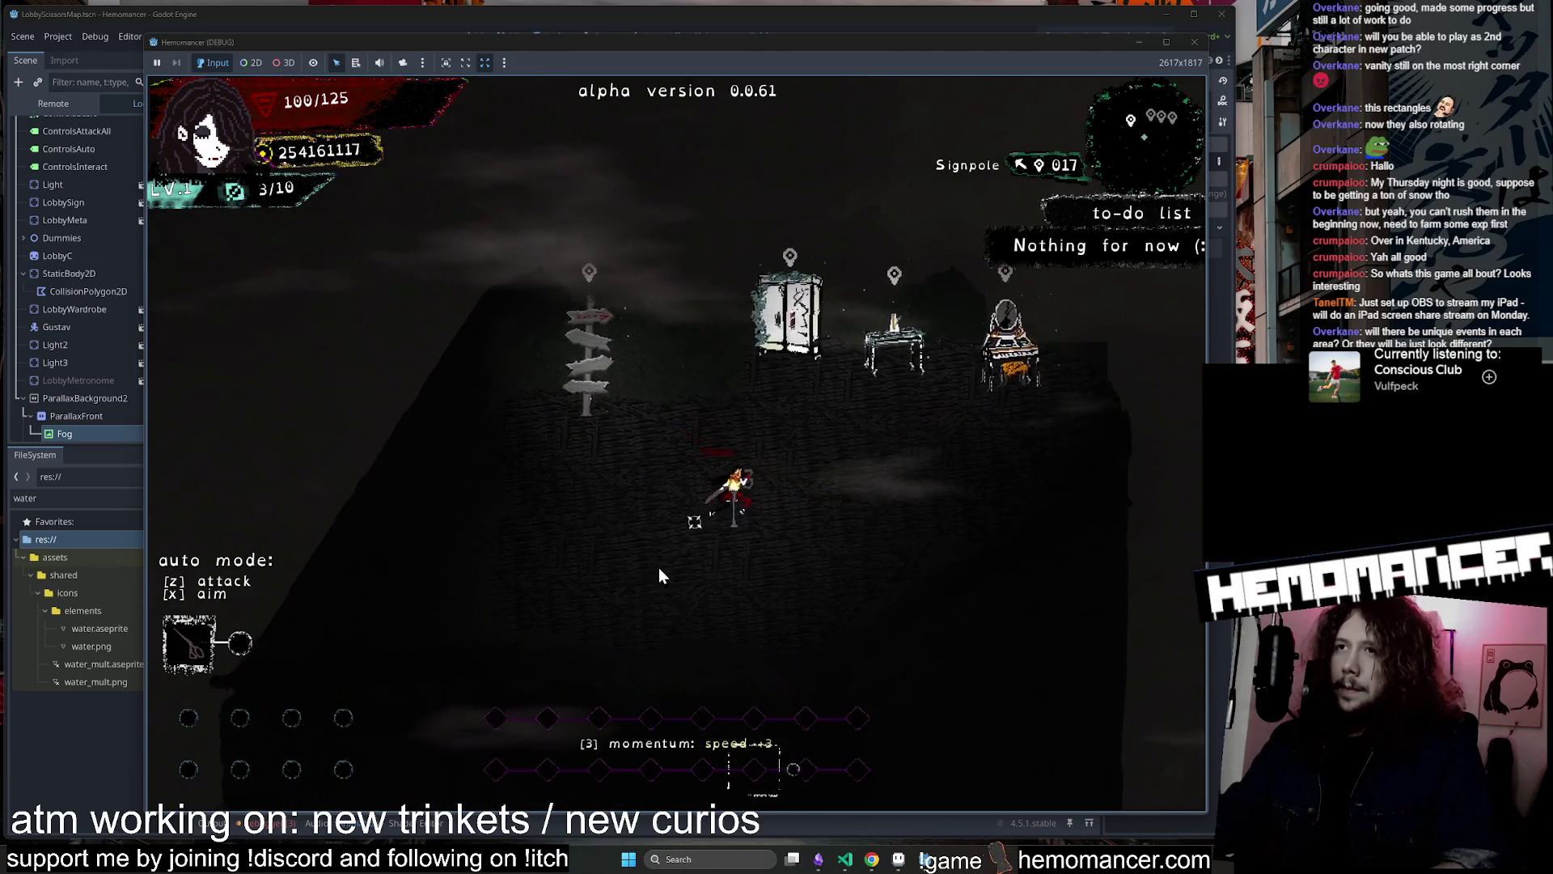
pyautogui.press('a')
pyautogui.press('w')
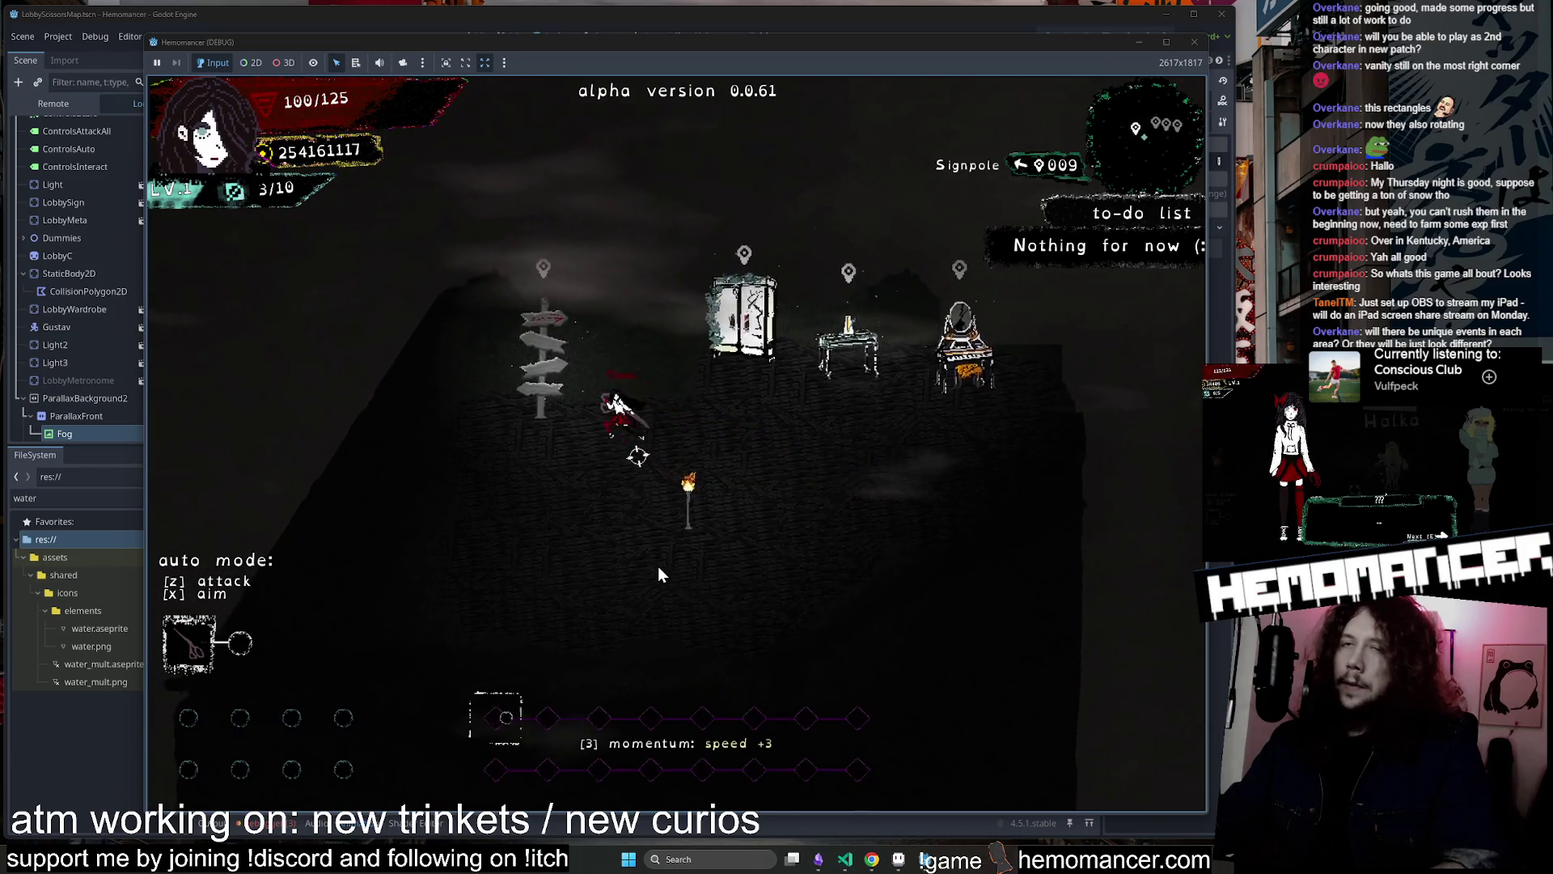
# Check the locked '?' destination on the Travel map, then close the debug game window
pyautogui.press('e')
pyautogui.press('w')
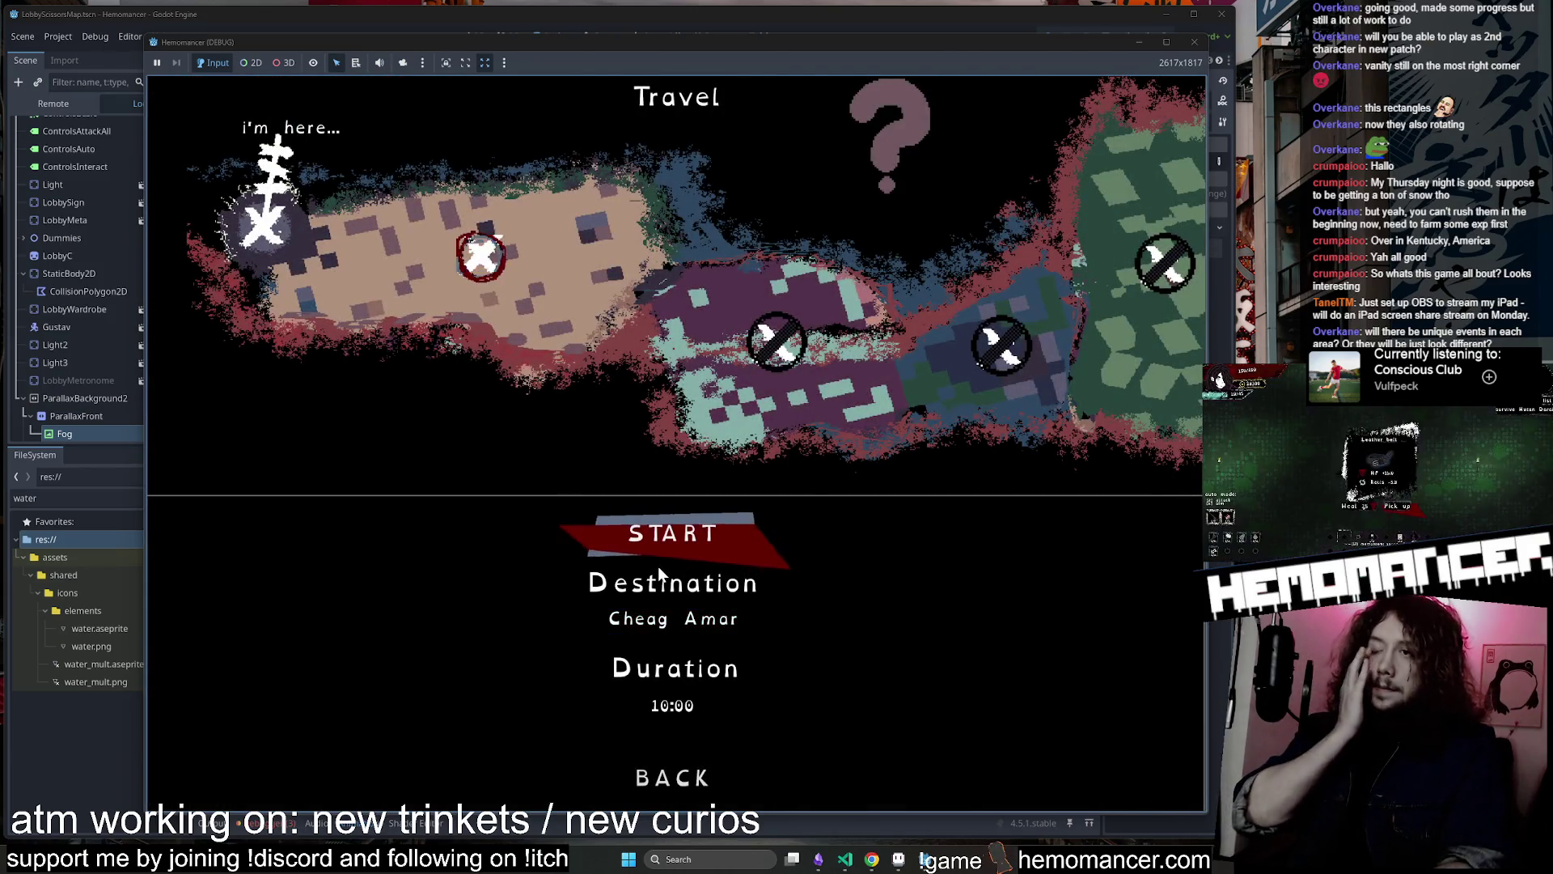
pyautogui.press('s')
pyautogui.press('s')
pyautogui.press('s')
pyautogui.press('w')
pyautogui.press('w')
pyautogui.press('w')
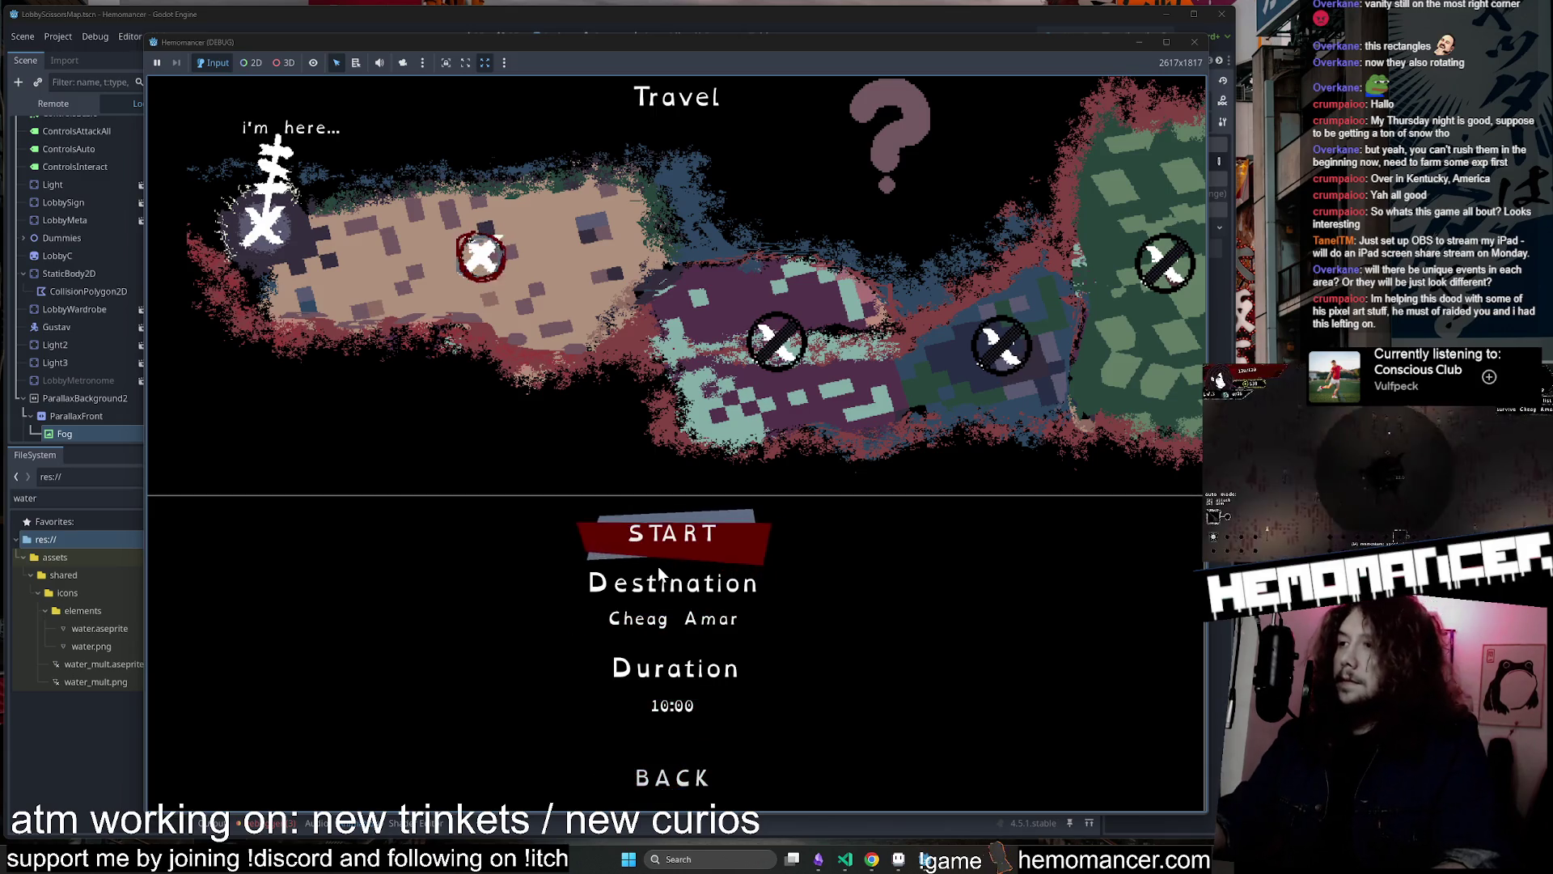
pyautogui.click(797, 192)
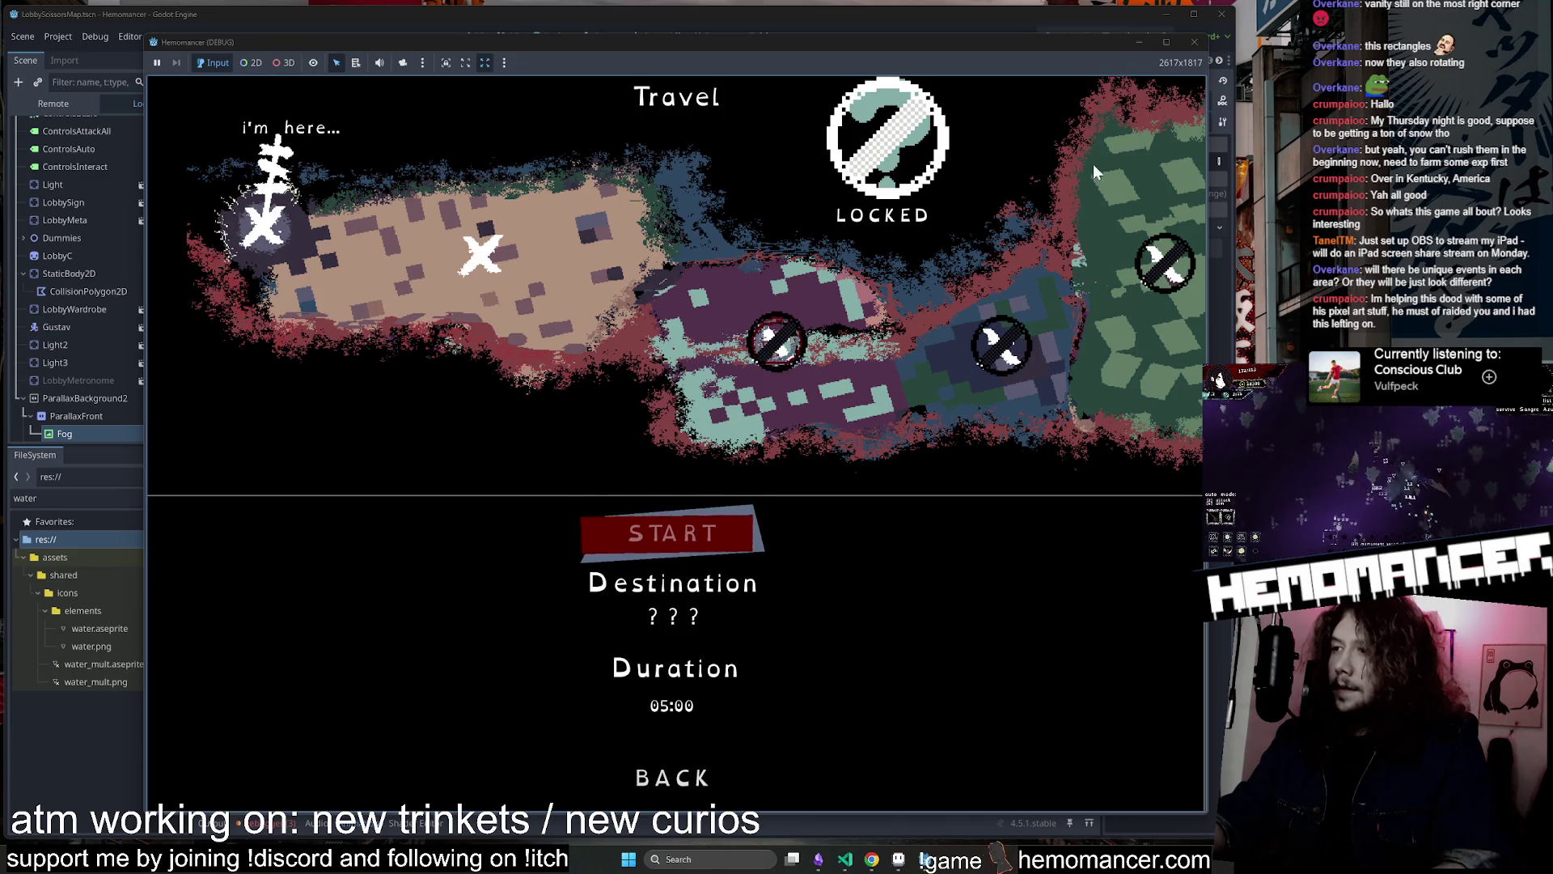
pyautogui.click(1193, 45)
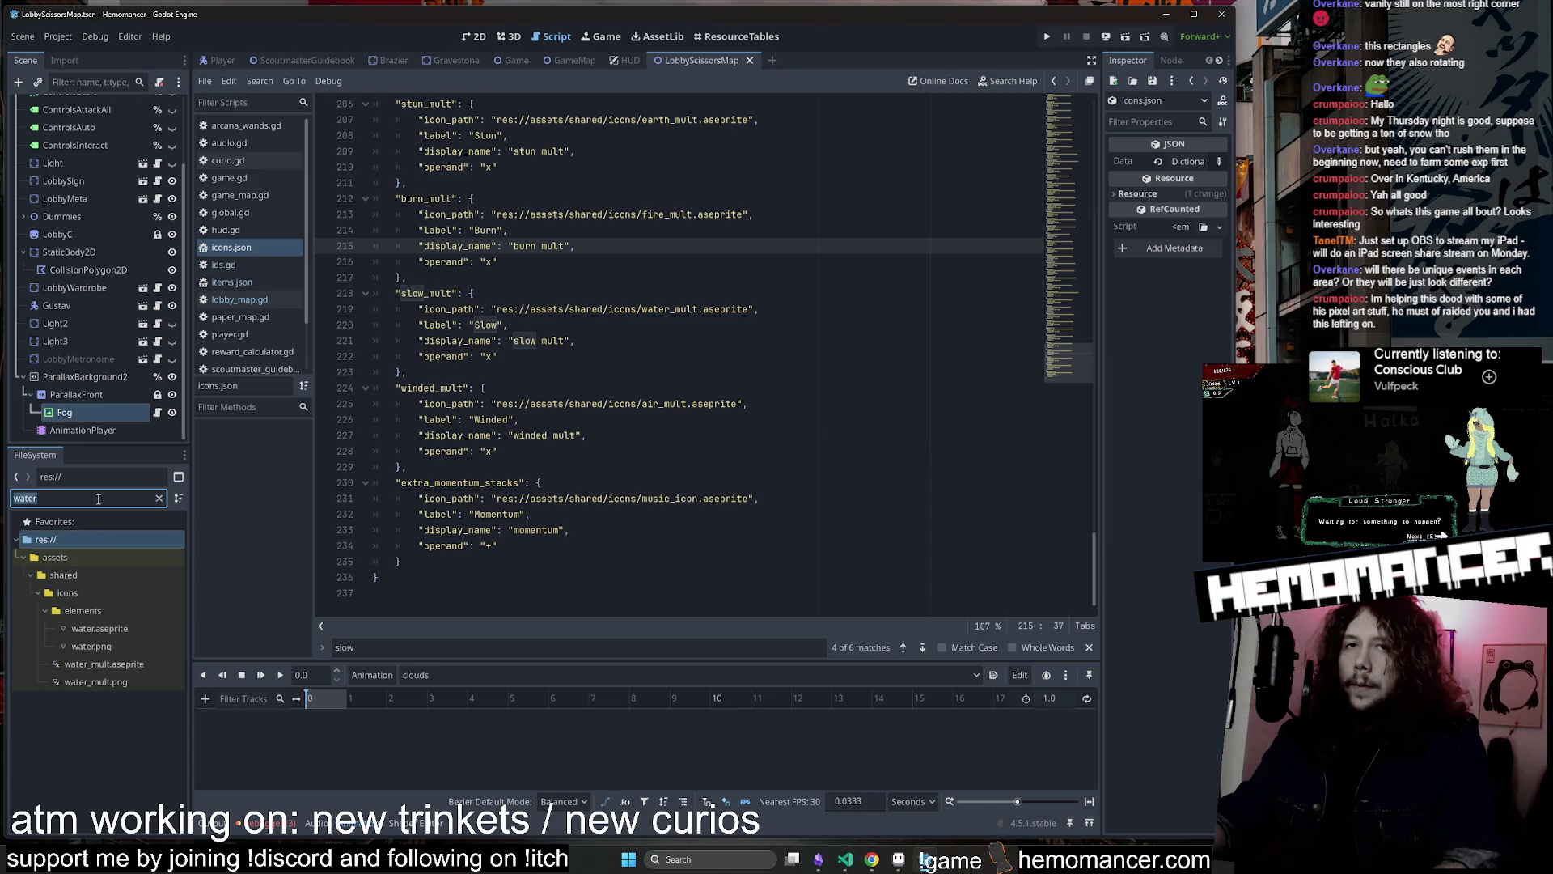
# Filter the FileSystem dock for 'player' files and scroll through the matches
pyautogui.press('BackSpace')
pyautogui.write('player')
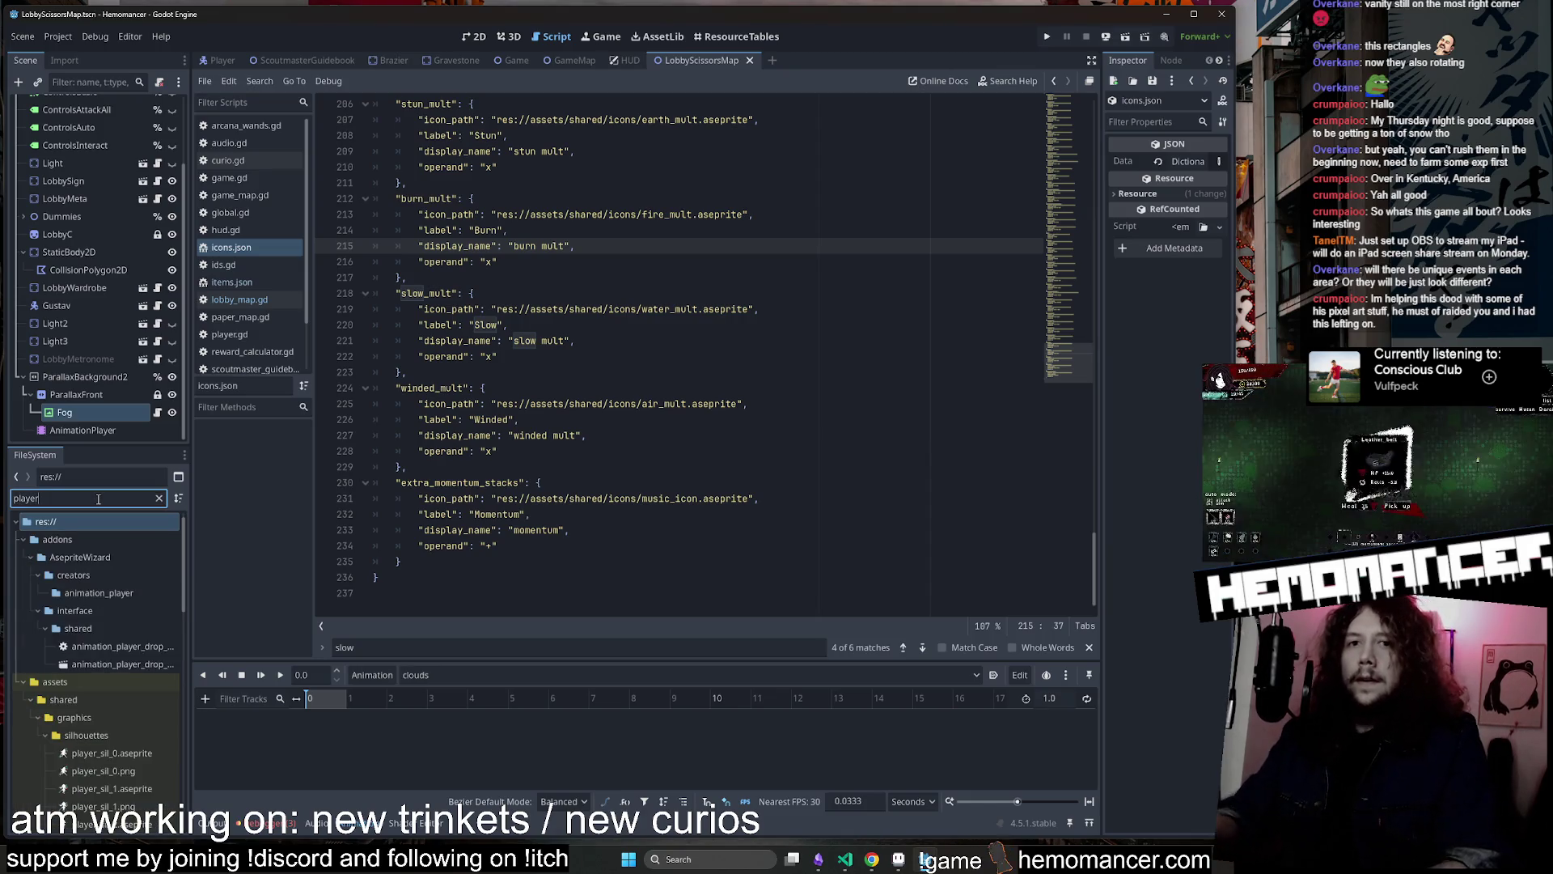
pyautogui.scroll(-6, 95, 657)
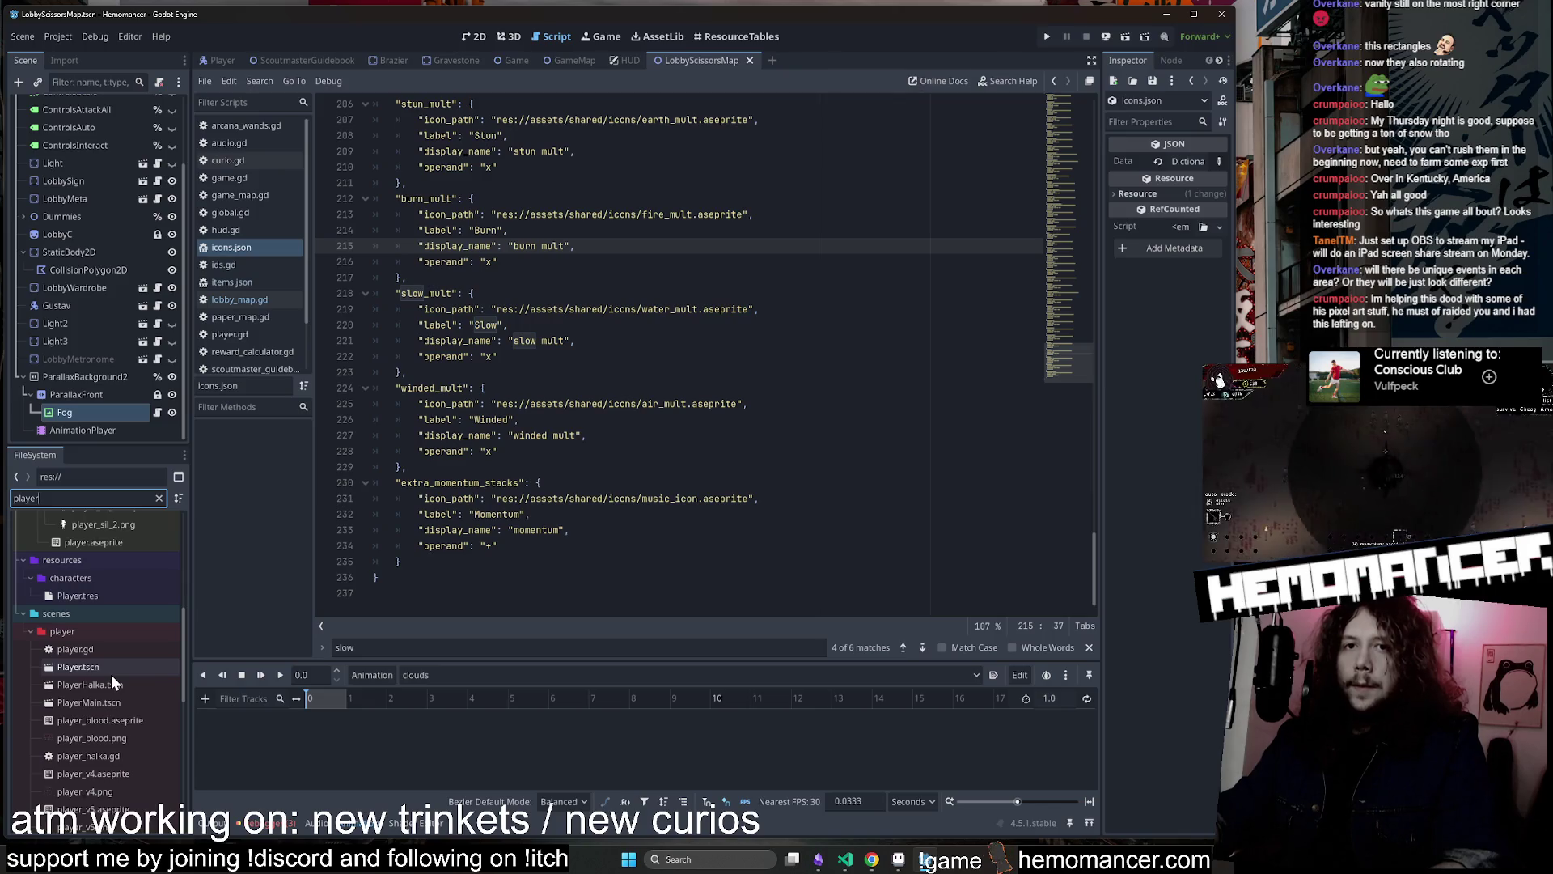
pyautogui.scroll(-2, 107, 673)
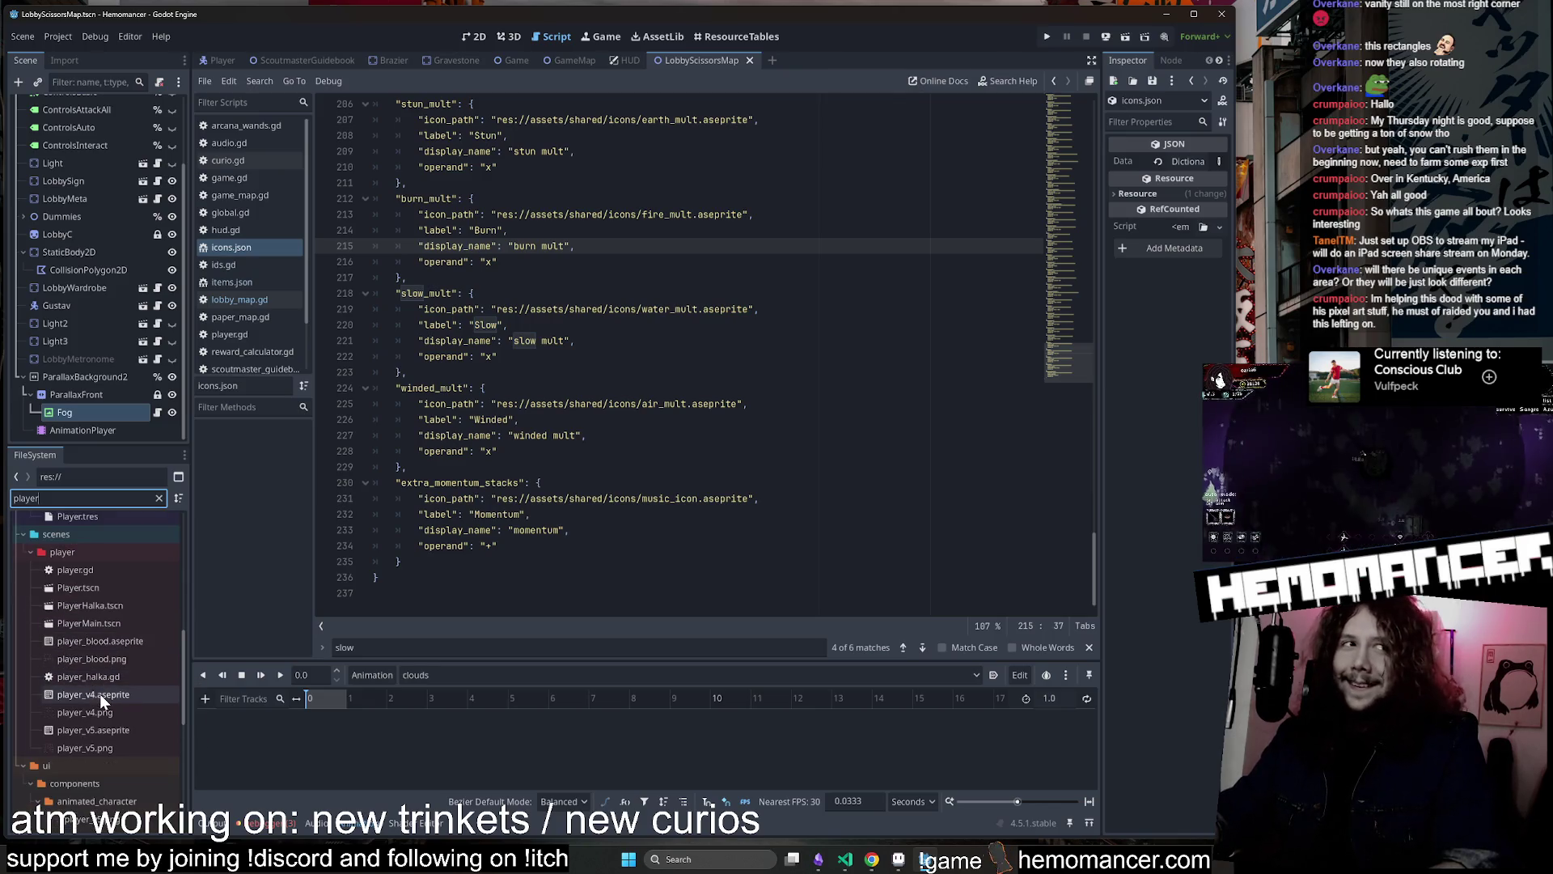
pyautogui.scroll(2, 115, 711)
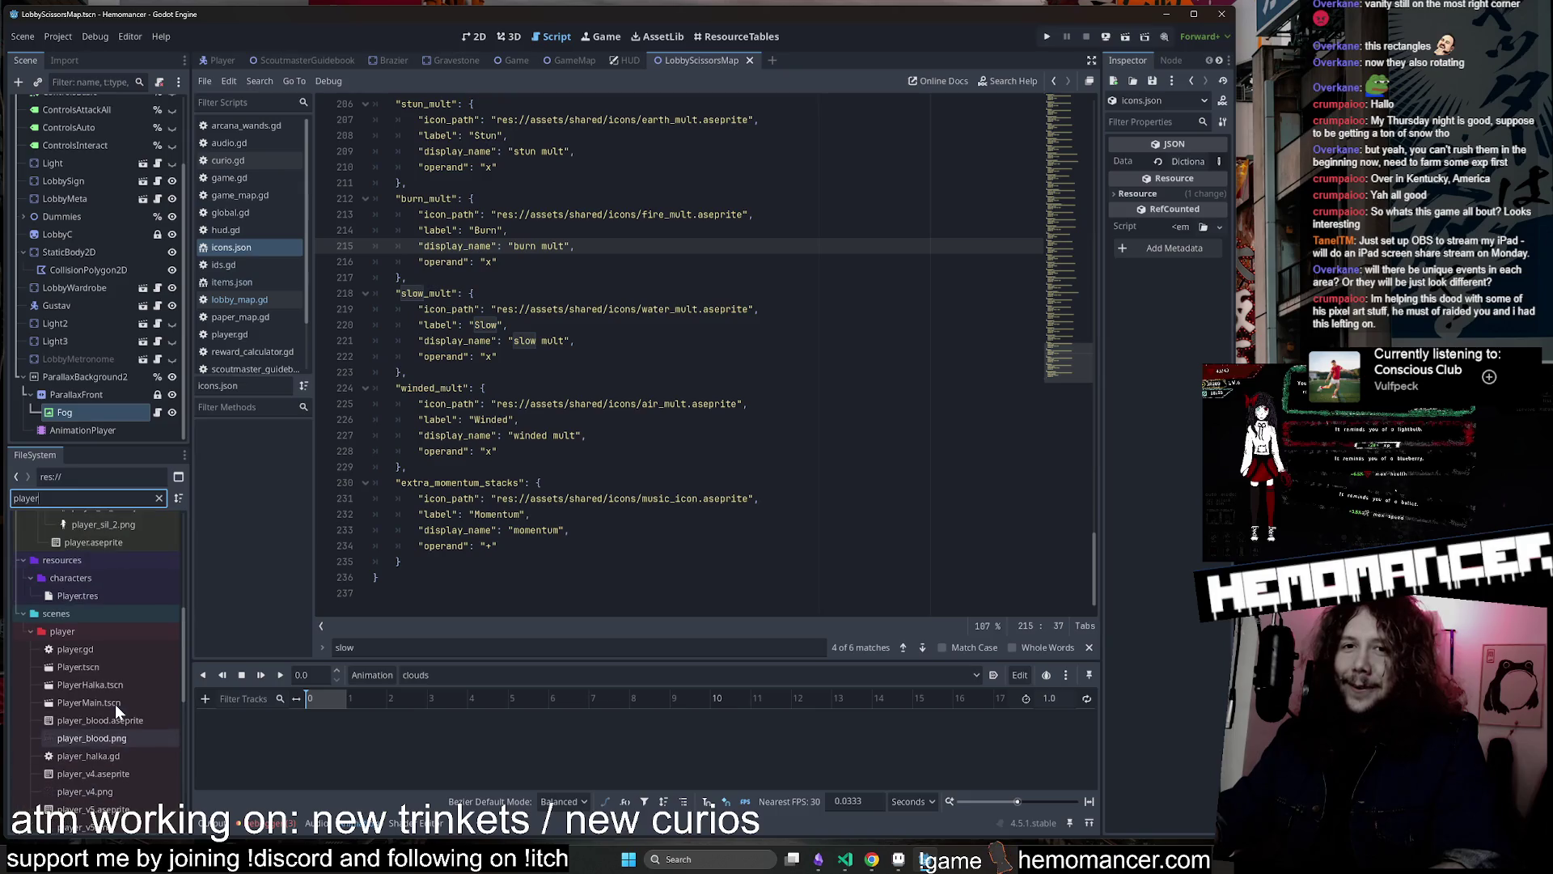
pyautogui.scroll(1, 117, 714)
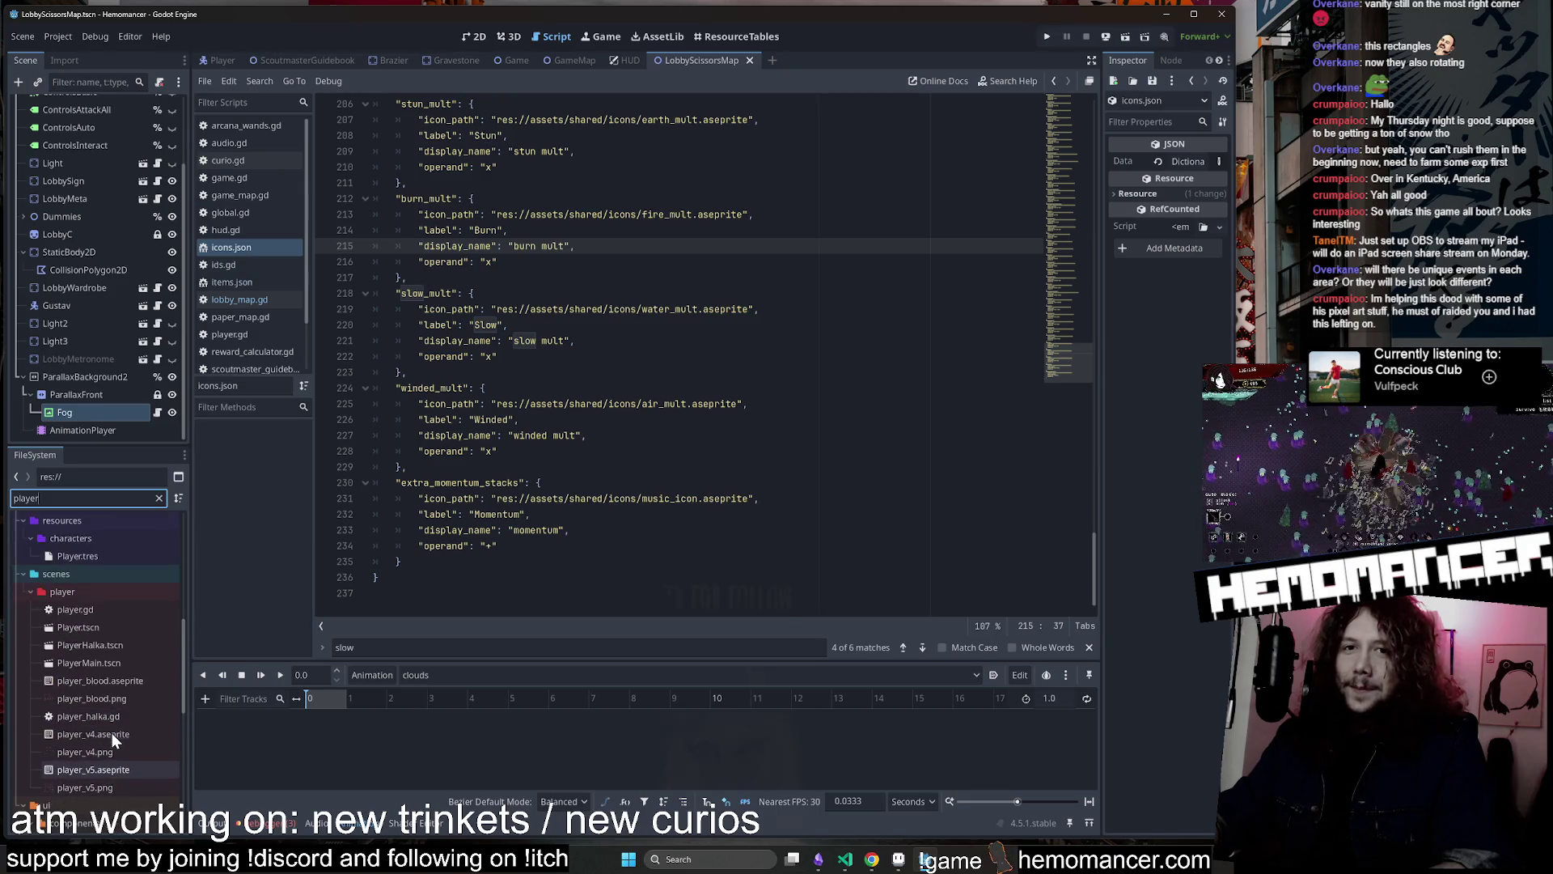
pyautogui.scroll(3, 112, 733)
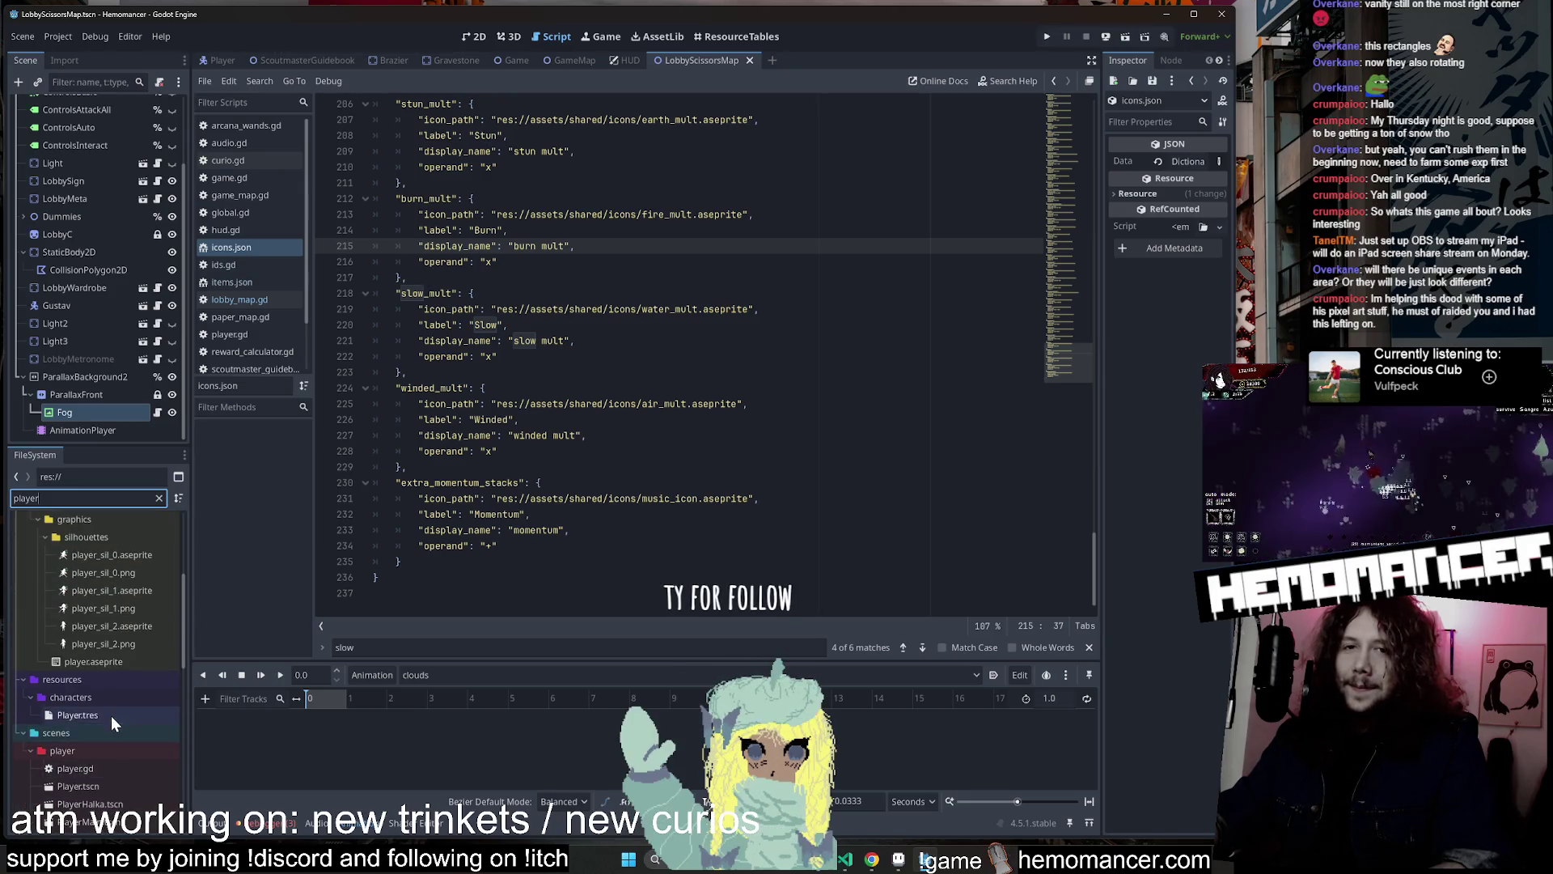
# Clear the player filter and show the LobbyScissorsMap scene in the 2D view
pyautogui.click(159, 498)
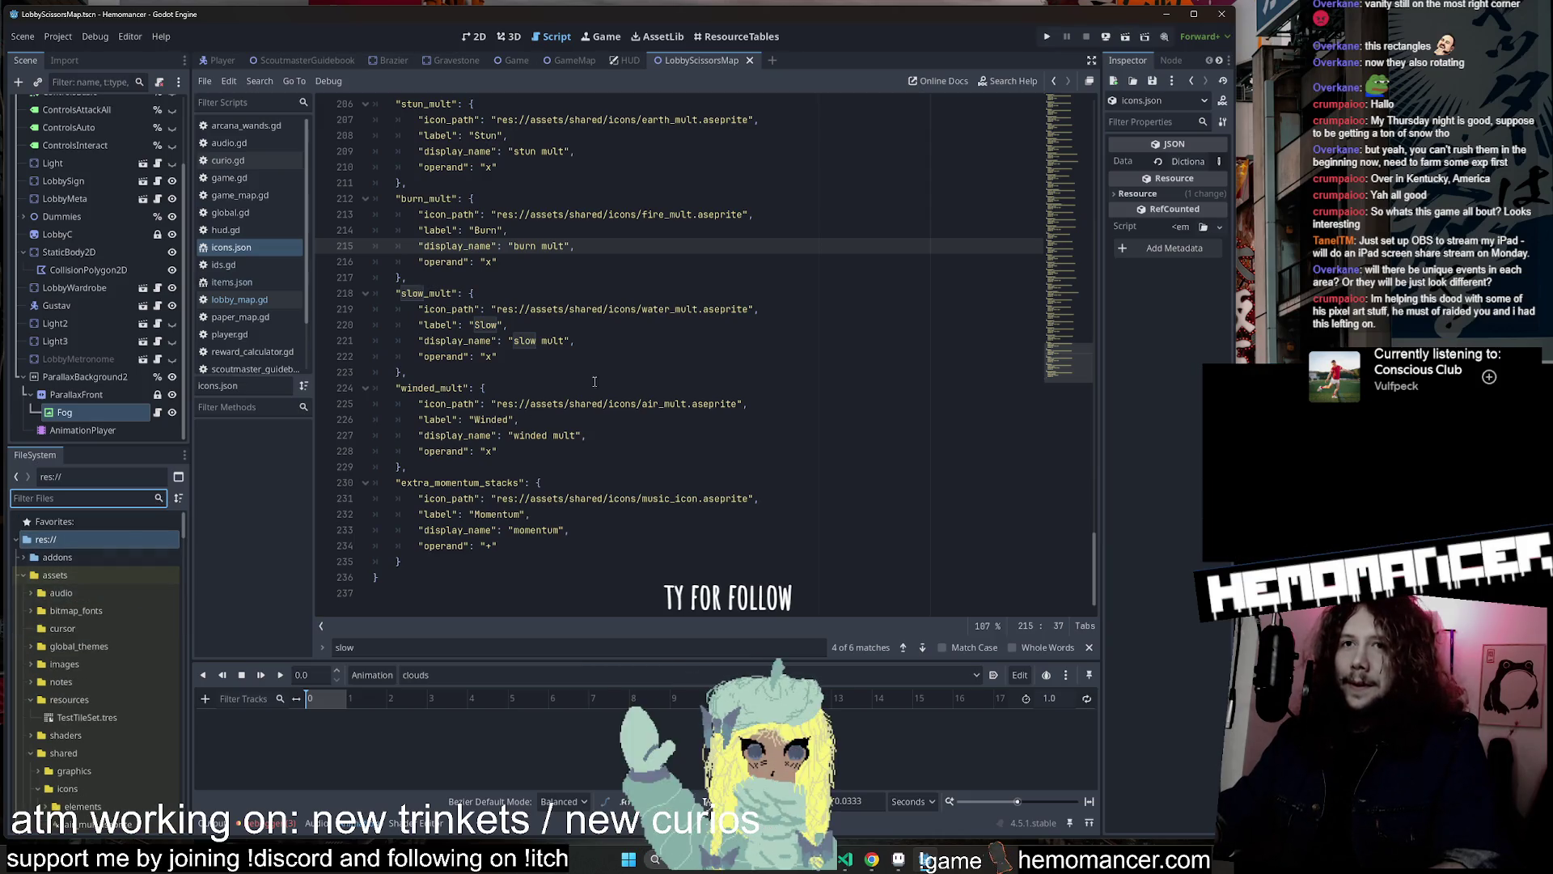
pyautogui.click(609, 356)
pyautogui.click(482, 36)
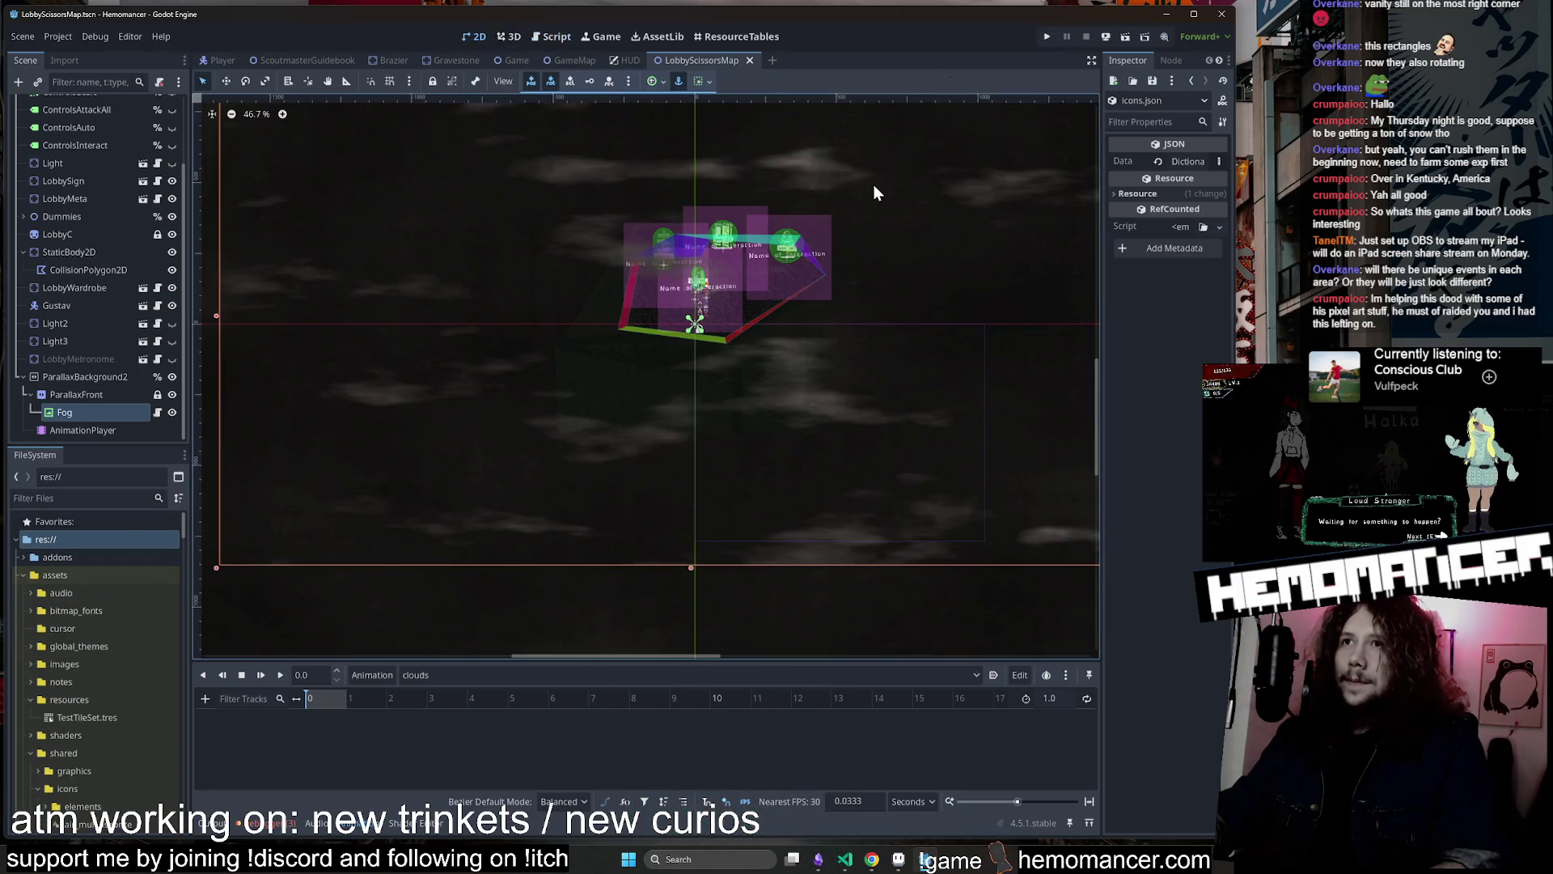
# Run Hemomancer in a debug window and enlarge the window
pyautogui.press('F5')
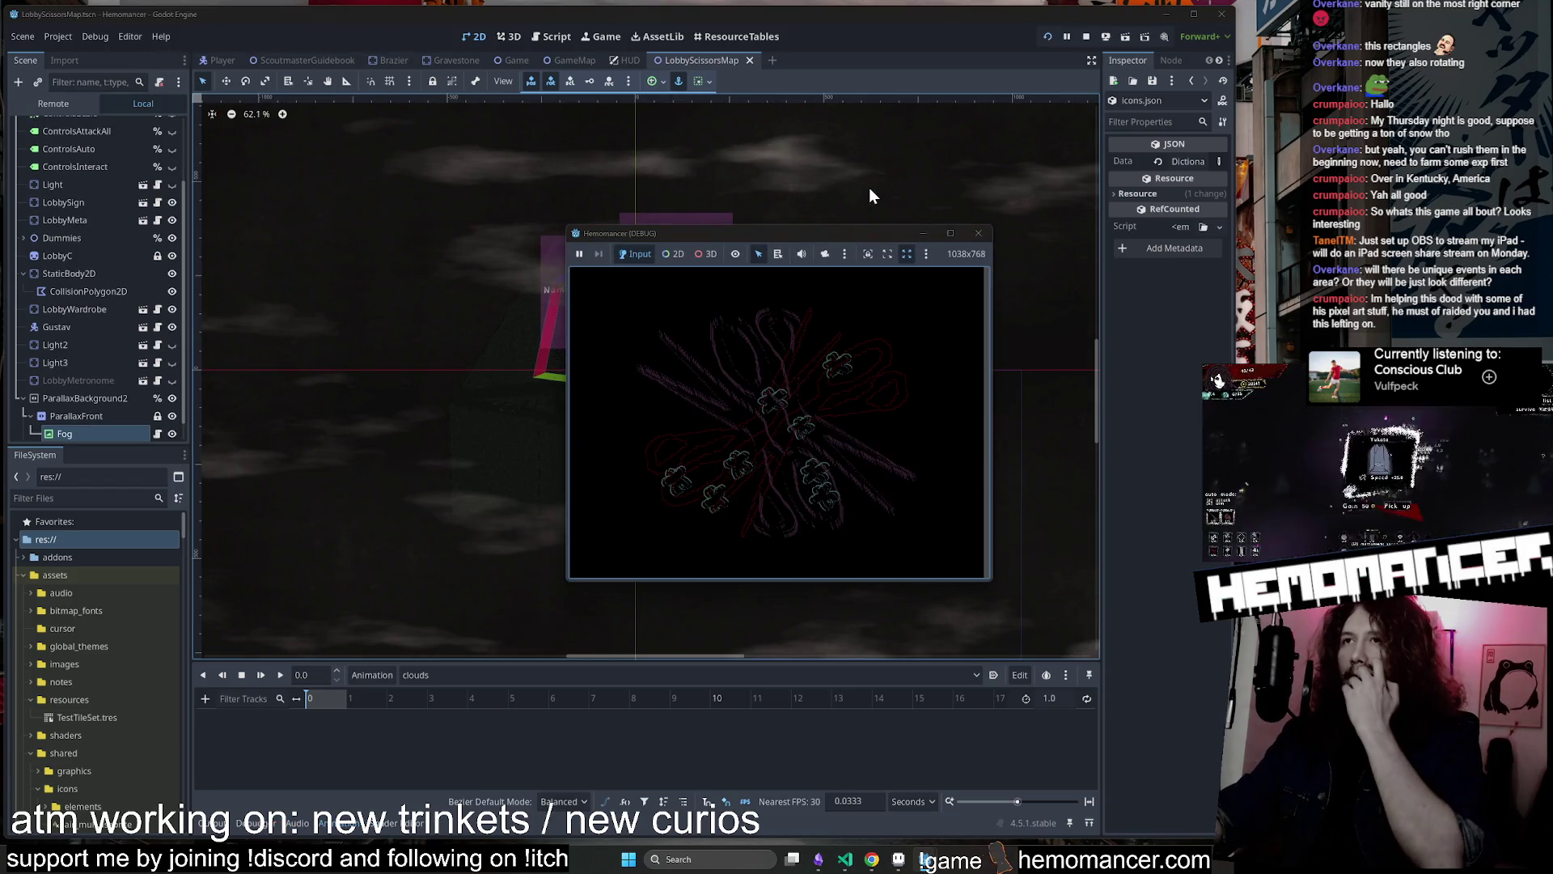
pyautogui.moveTo(564, 584); pyautogui.dragTo(298, 759)
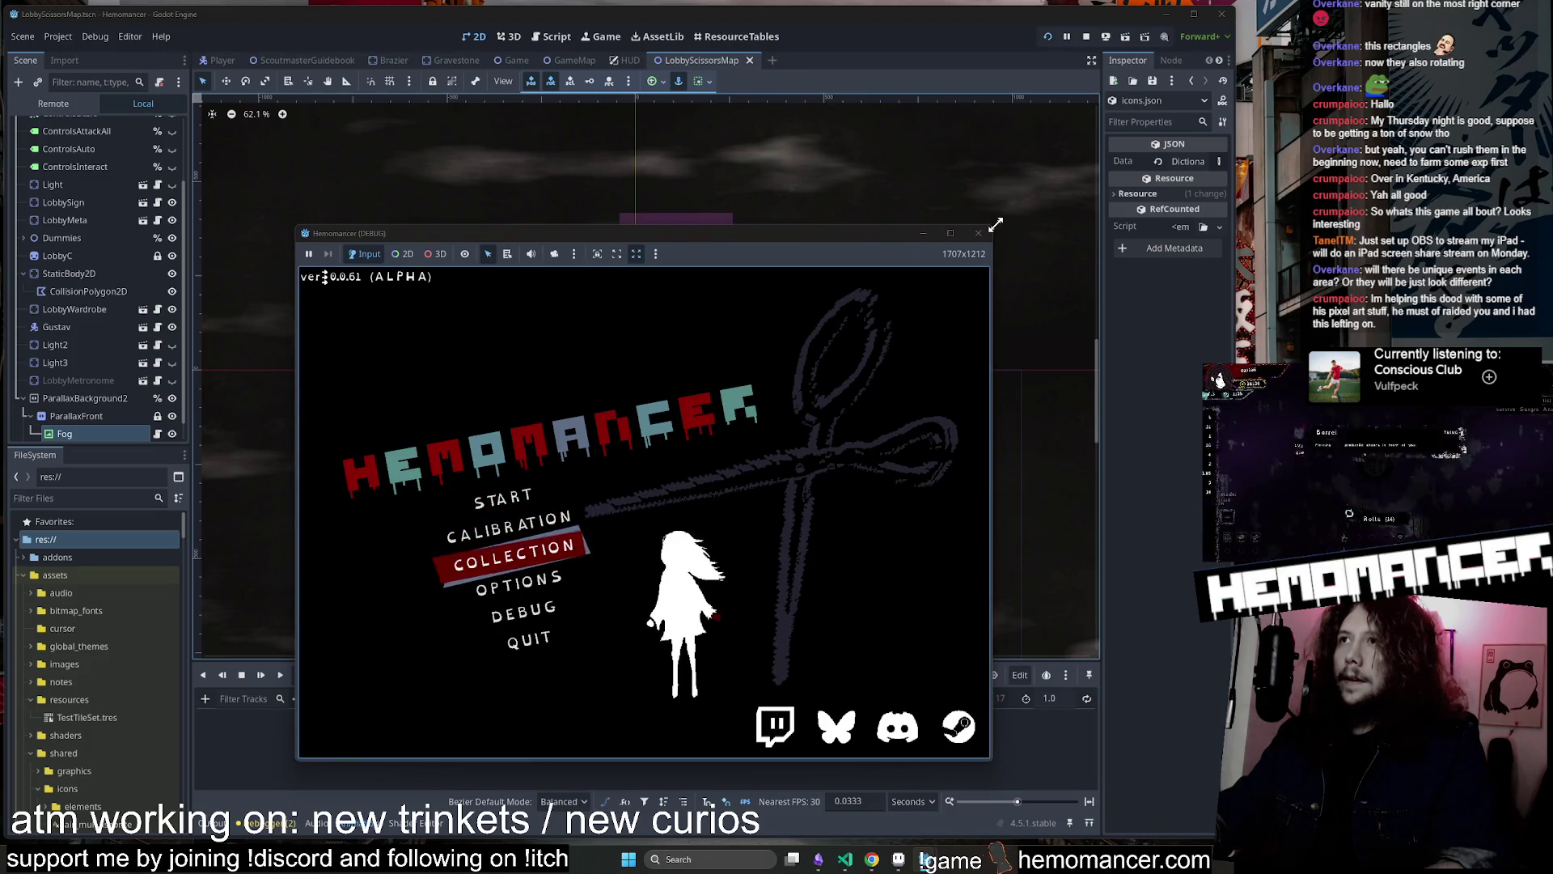
pyautogui.moveTo(998, 223); pyautogui.dragTo(1125, 93)
# Start into the lobby, bring up the pause menu, then switch to Obsidian
pyautogui.click(625, 405)
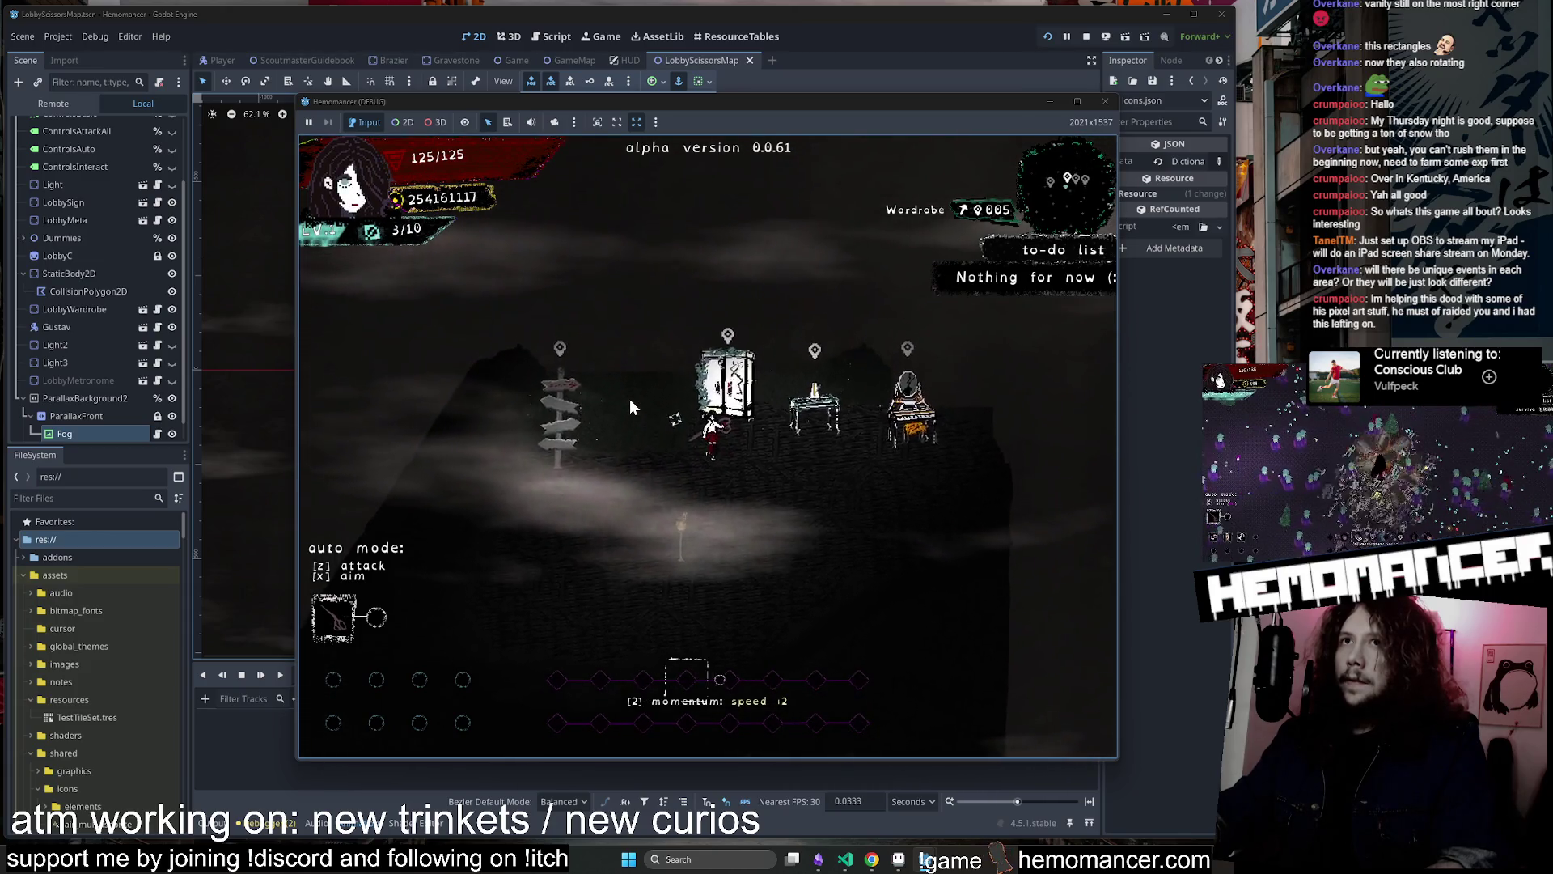
pyautogui.press('Escape')
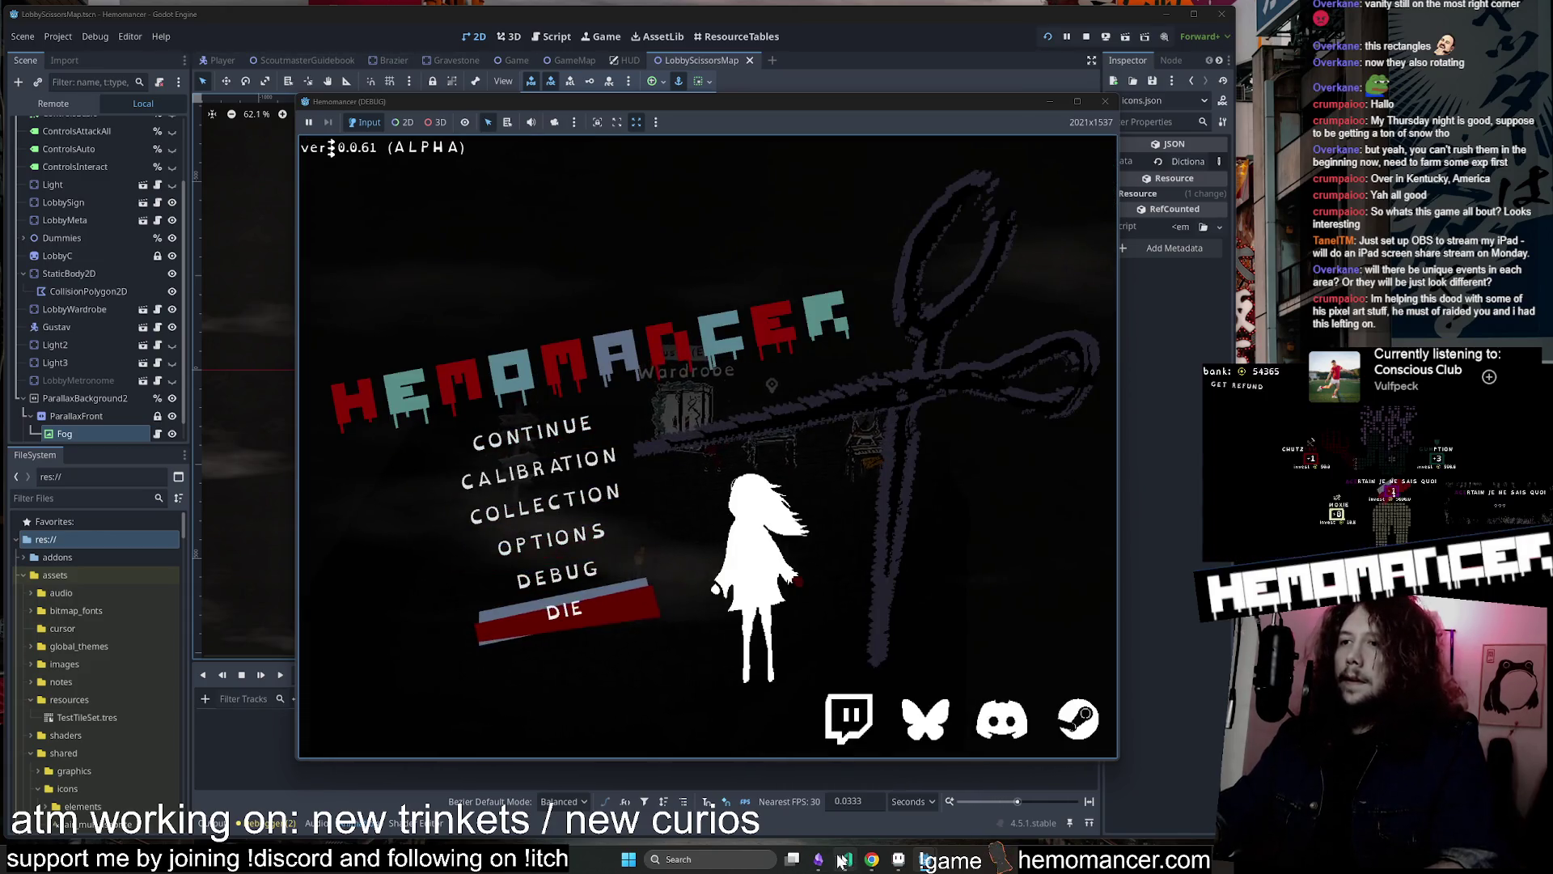
pyautogui.hotkey('alt', 'Tab')
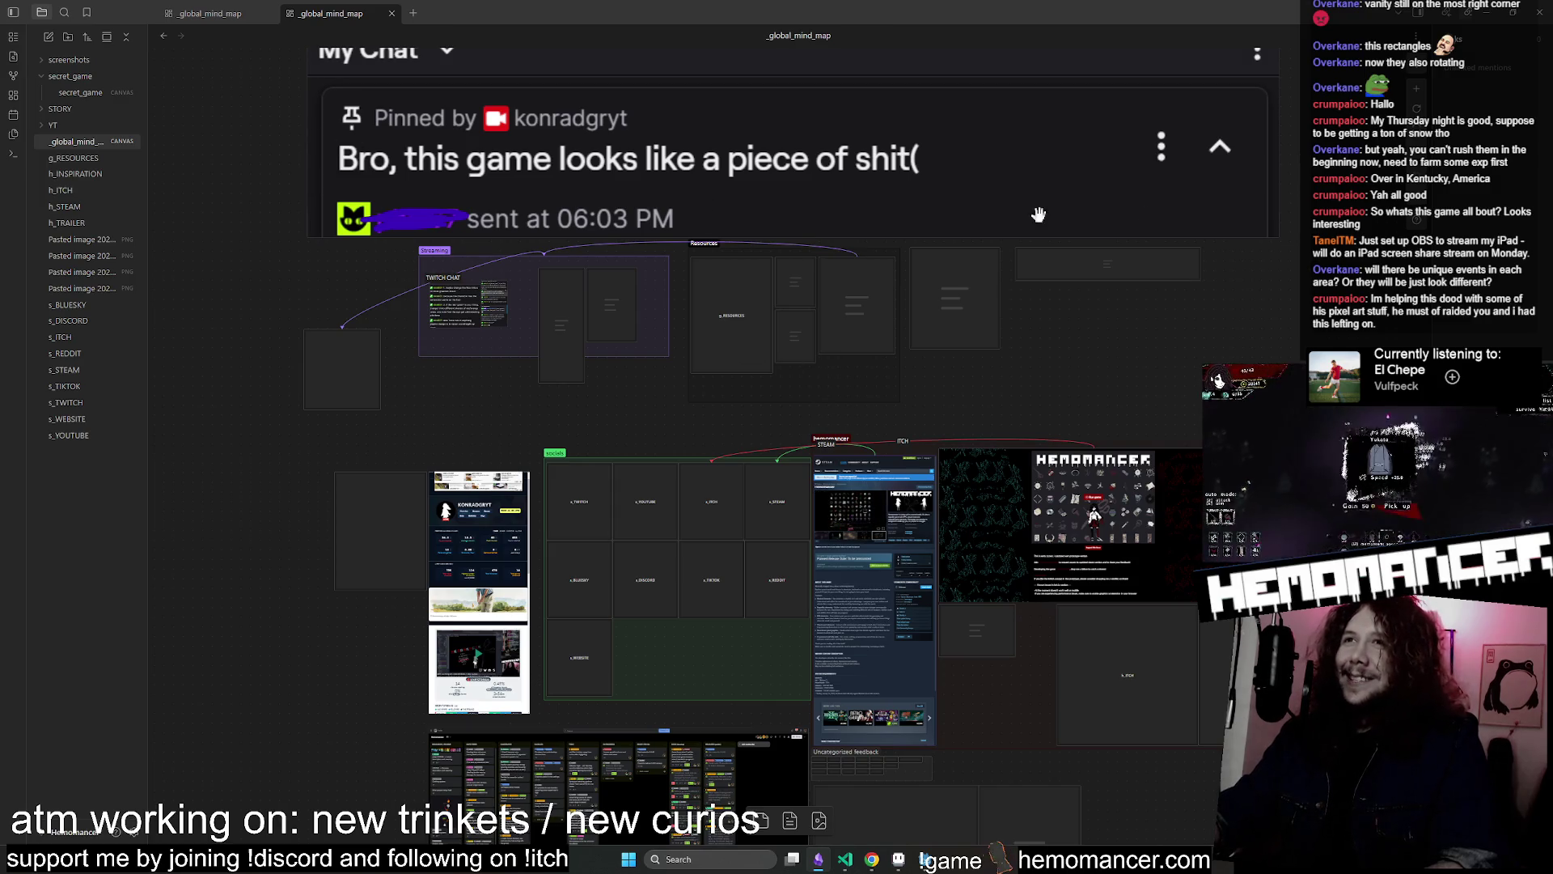
# Scroll over the _global_mind_map canvas, then bring the paused Hemomancer game back to front
pyautogui.scroll(-4, 1209, 339)
pyautogui.scroll(6, 1206, 332)
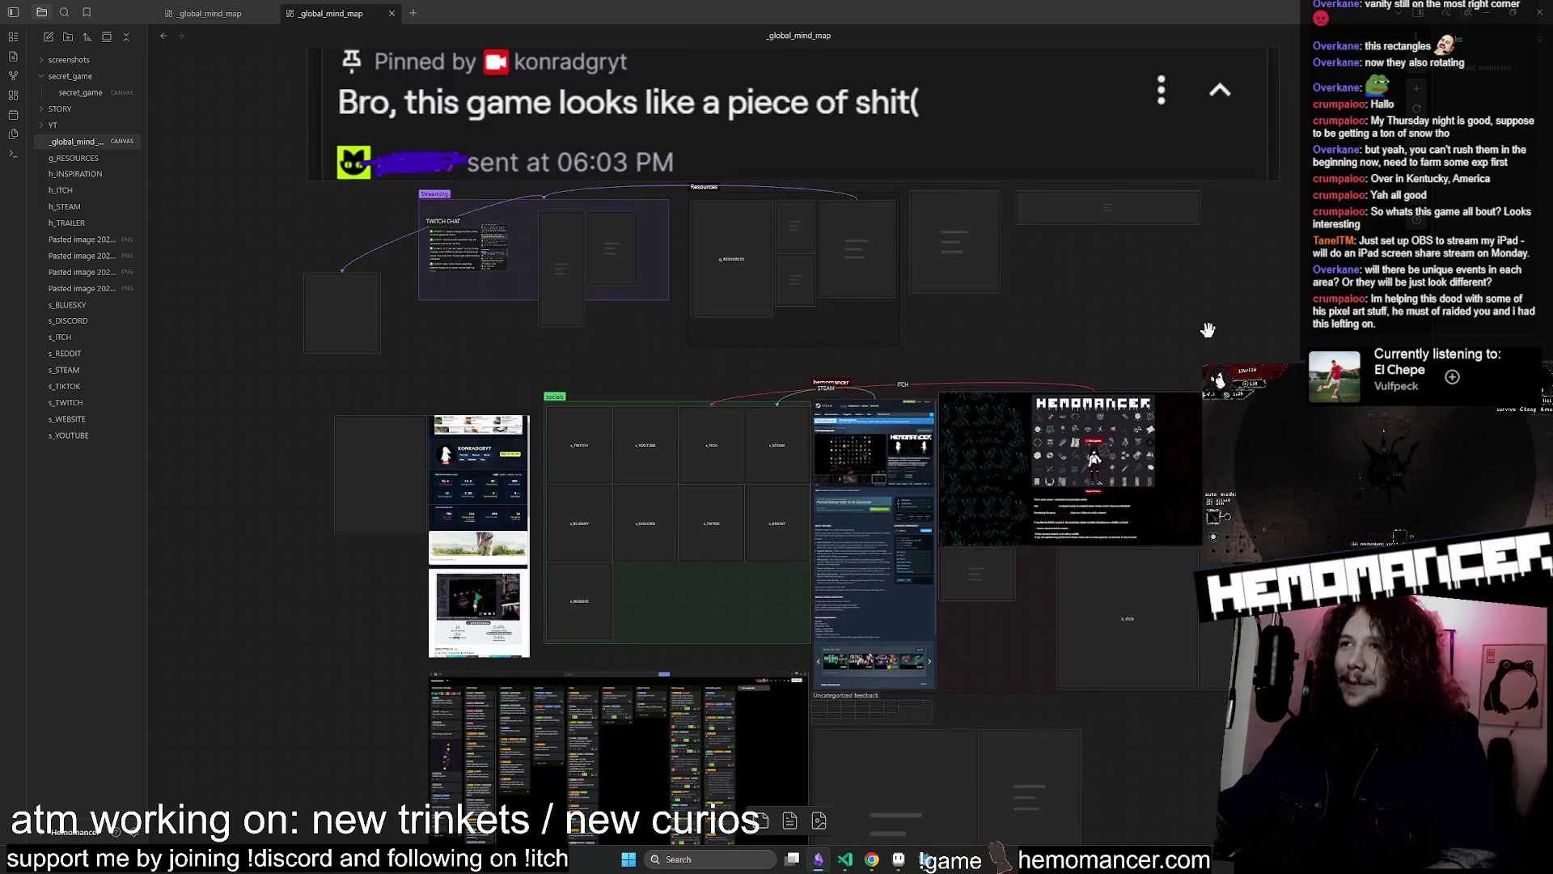
pyautogui.hotkey('alt', 'Tab')
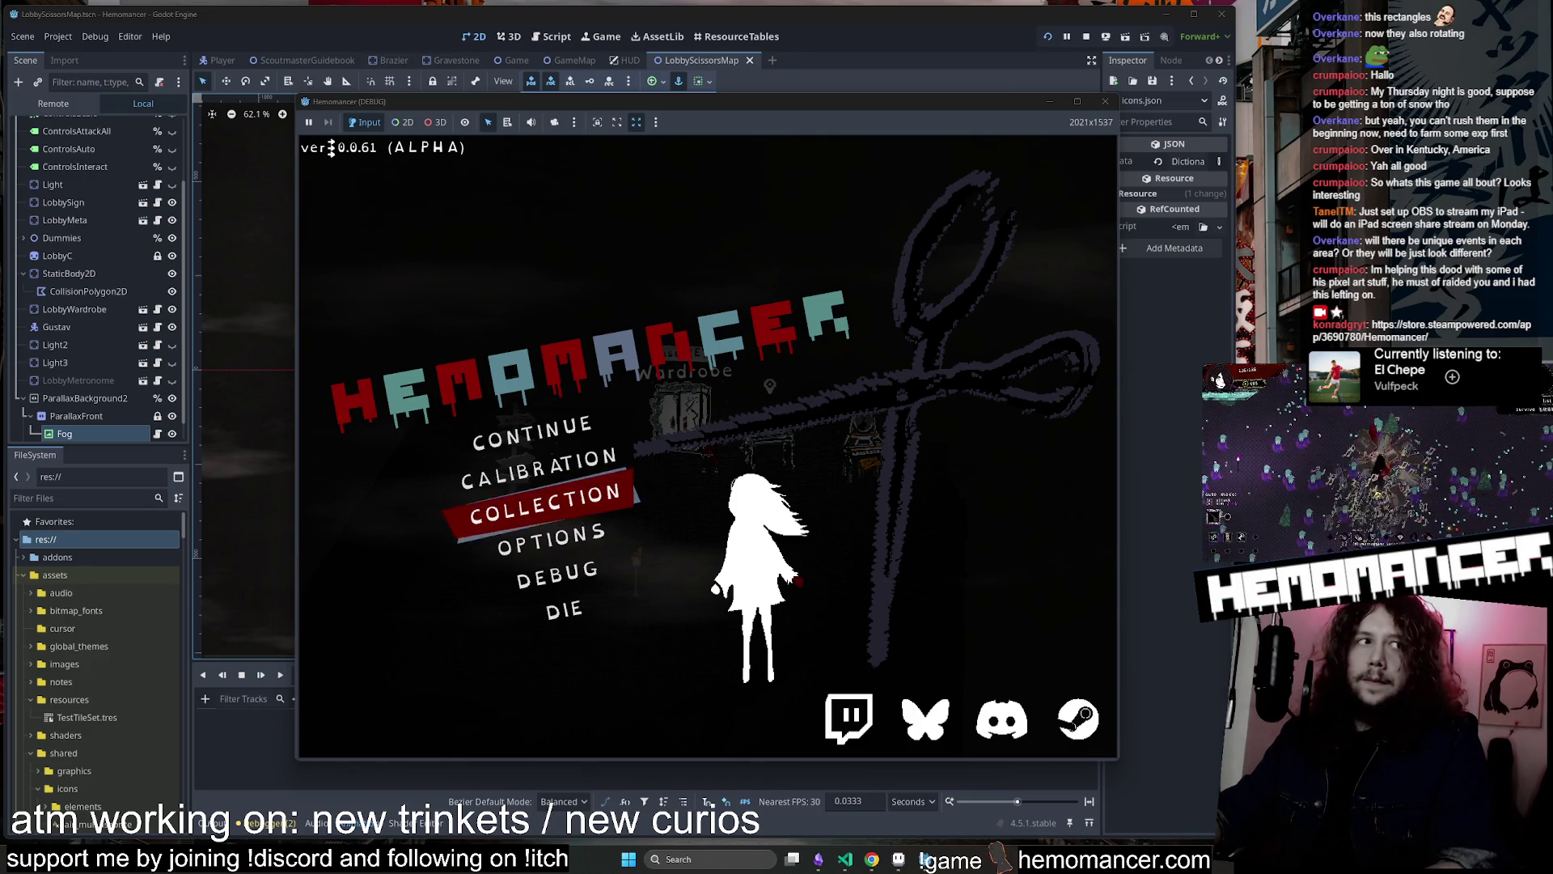
# Resume to the lobby, walk to the vanity and view its invest menu, then pause and switch to Obsidian
pyautogui.click(557, 437)
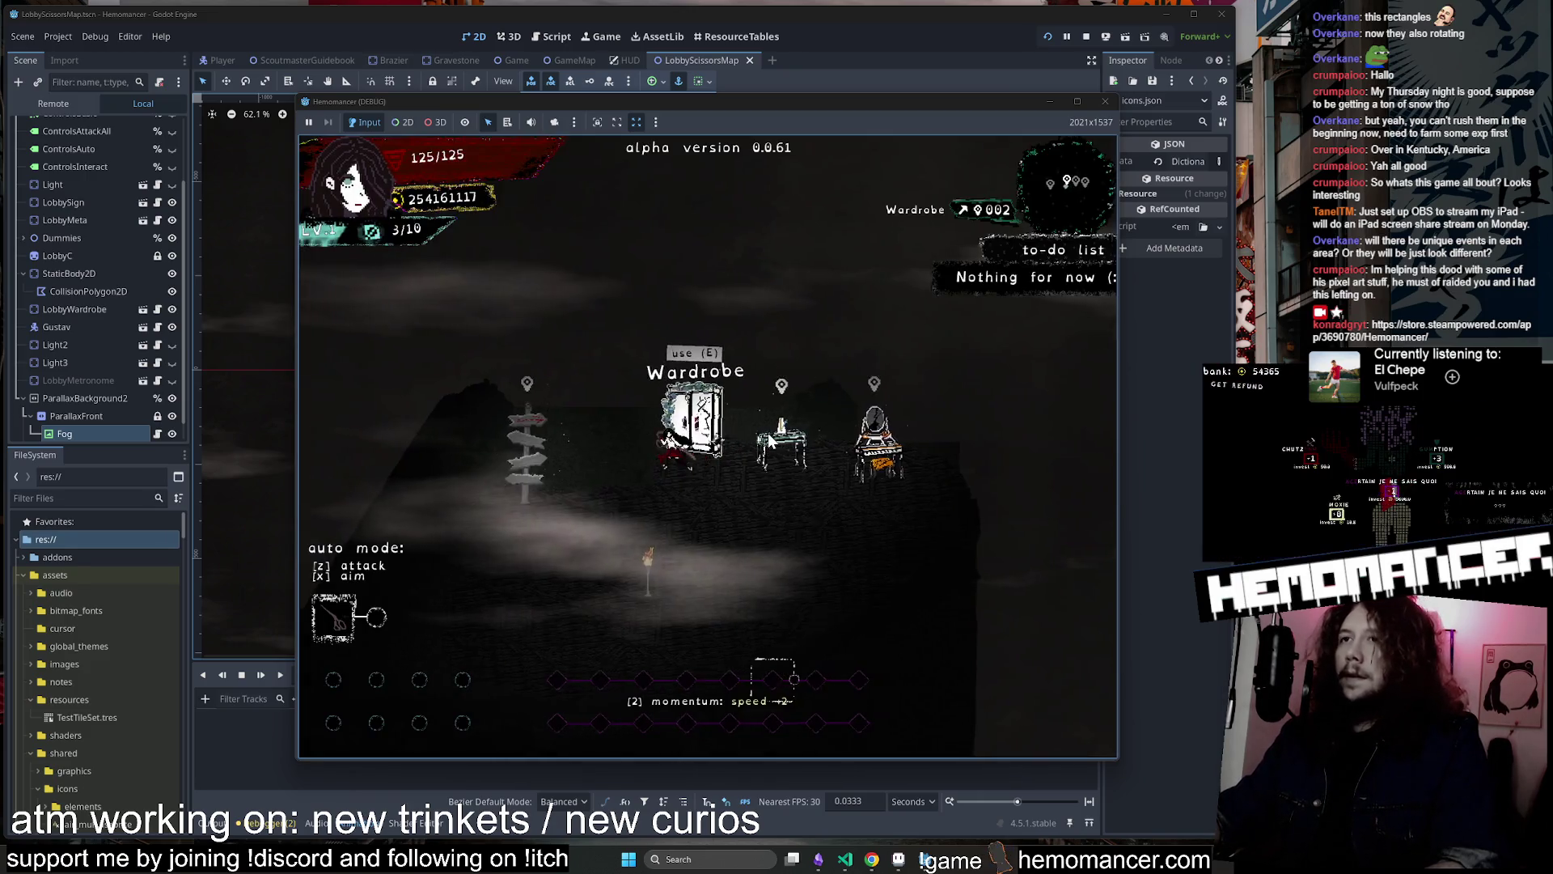
pyautogui.press('d')
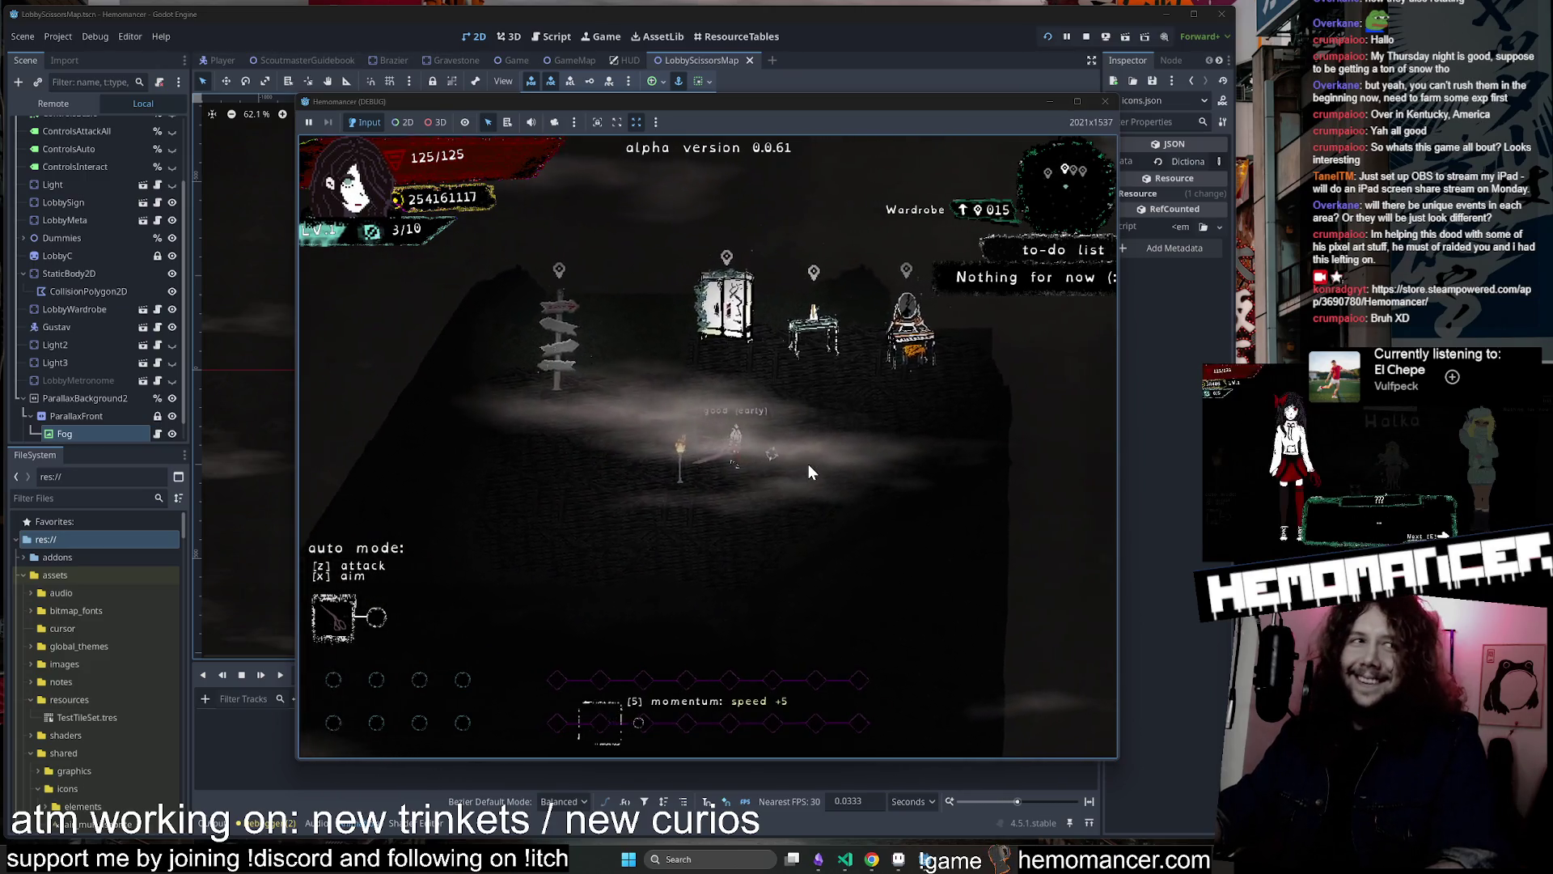
pyautogui.press('w')
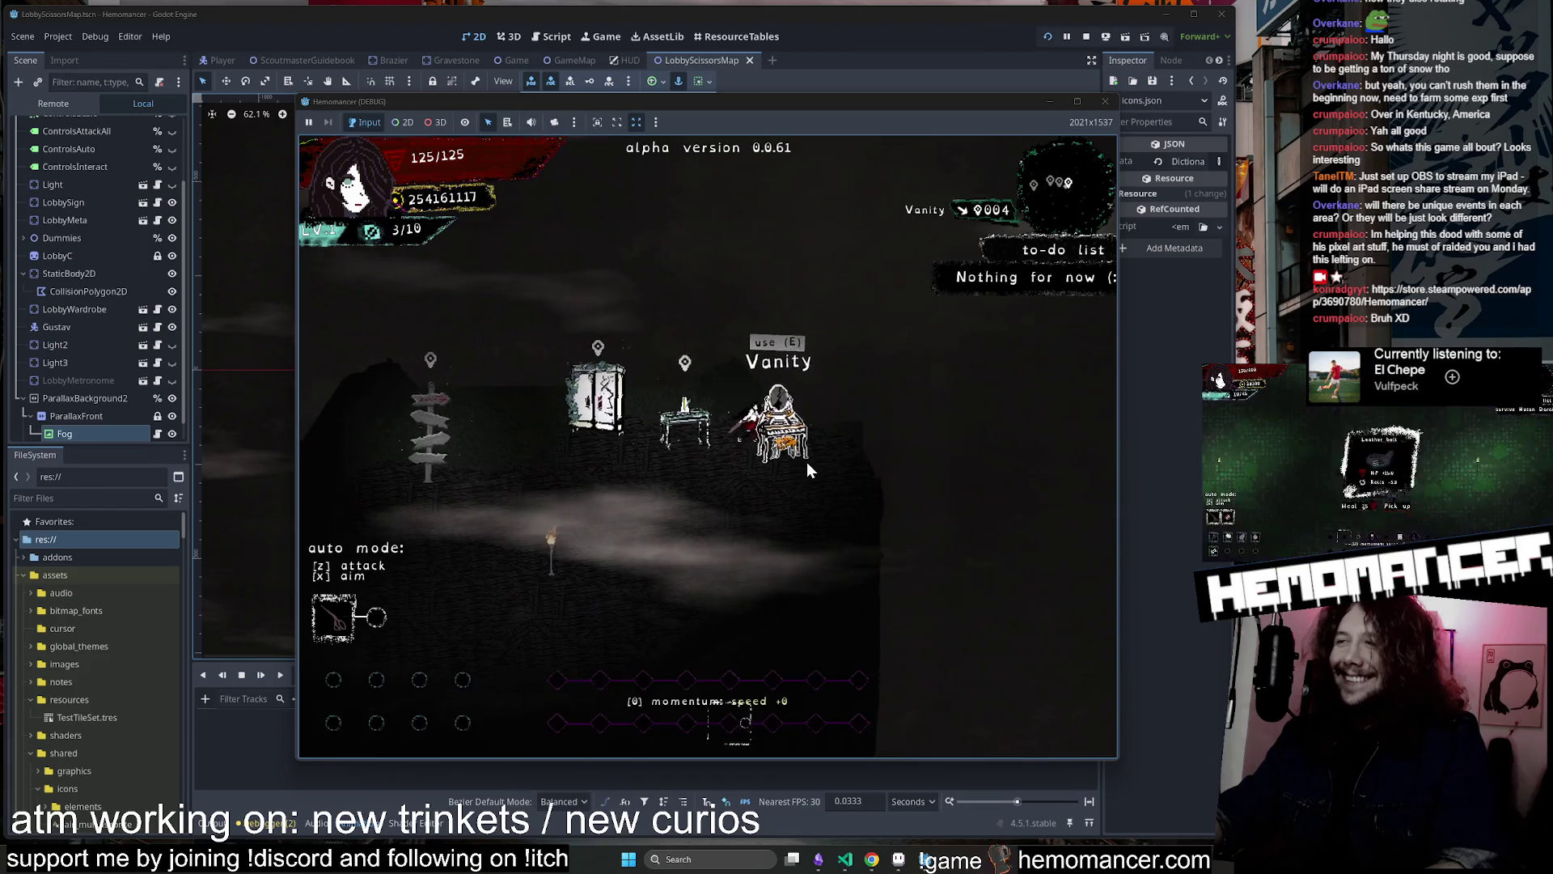
pyautogui.press('e')
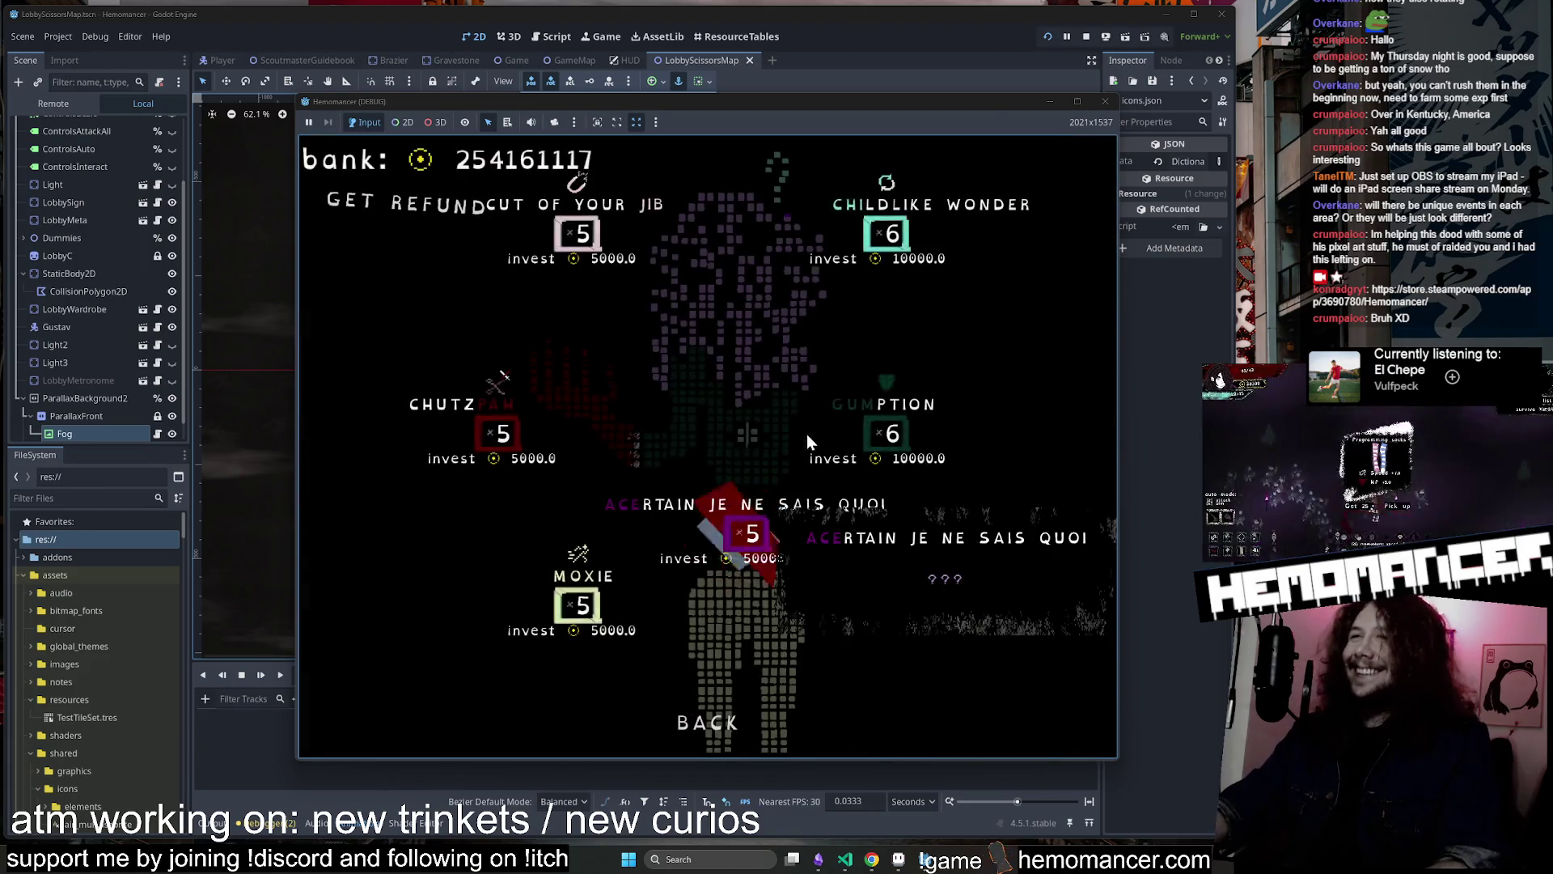
pyautogui.click(701, 706)
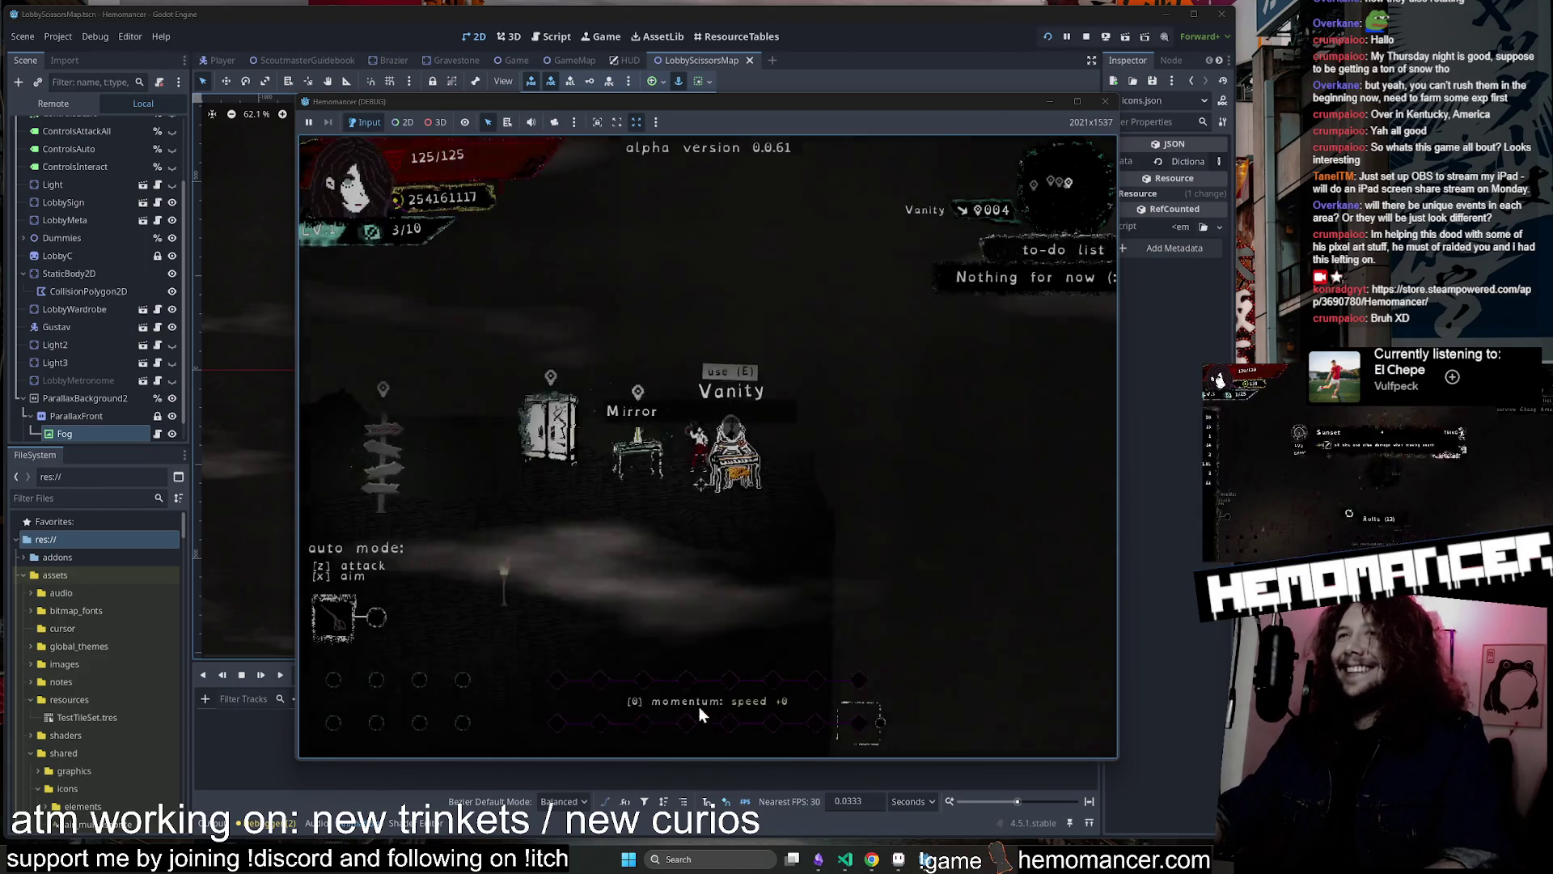
pyautogui.press('Escape')
pyautogui.hotkey('alt', 'Tab')
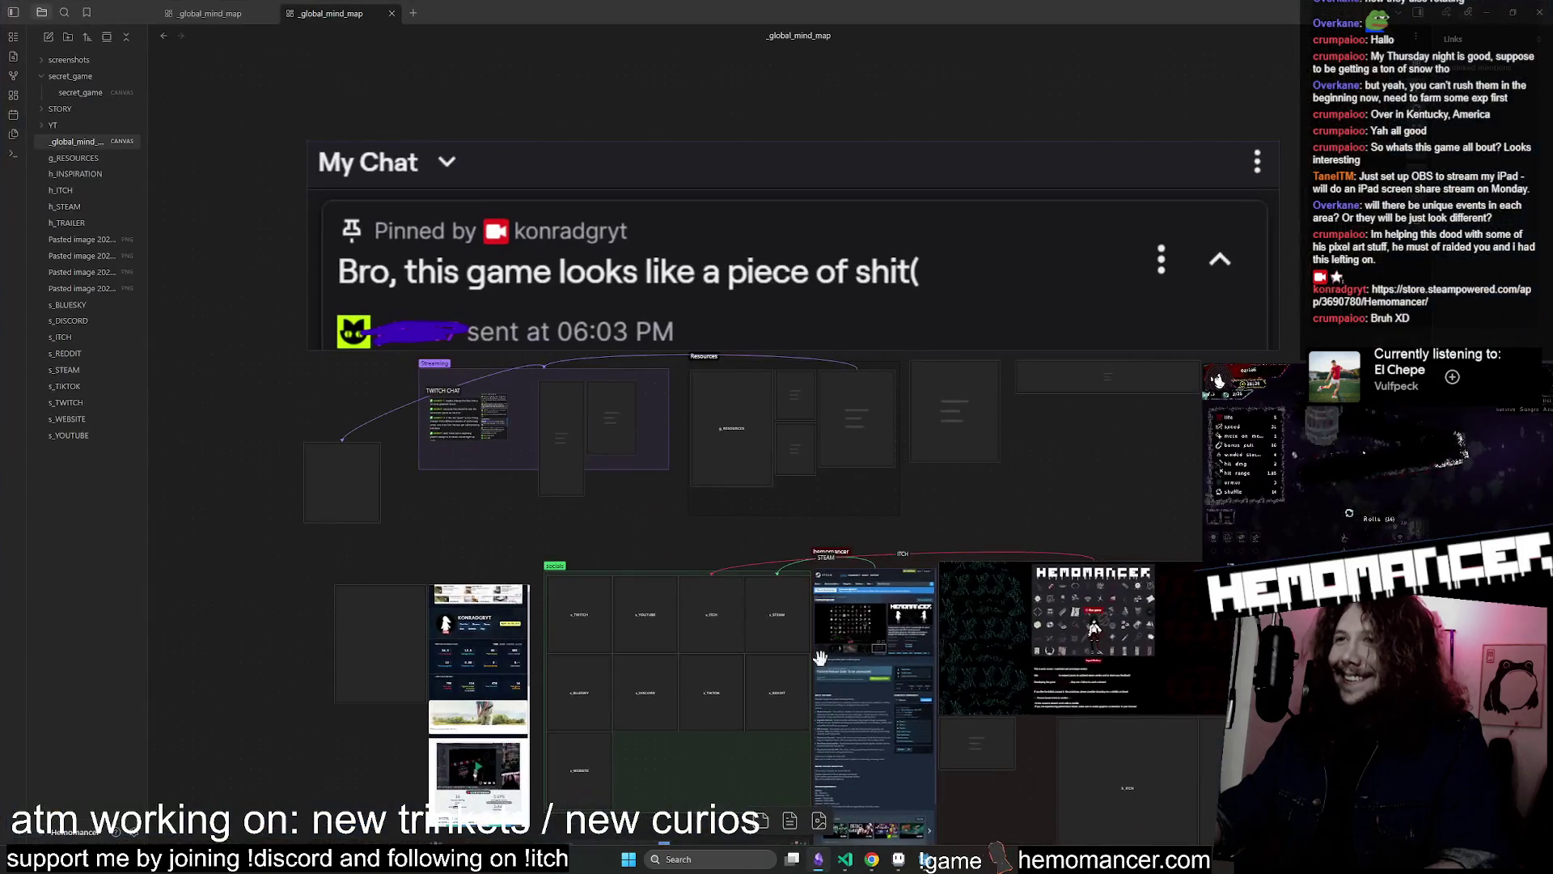
# Zoom in on the canvas's embedded Twitch chat card and send a chat message
pyautogui.hotkey('shift', '1')
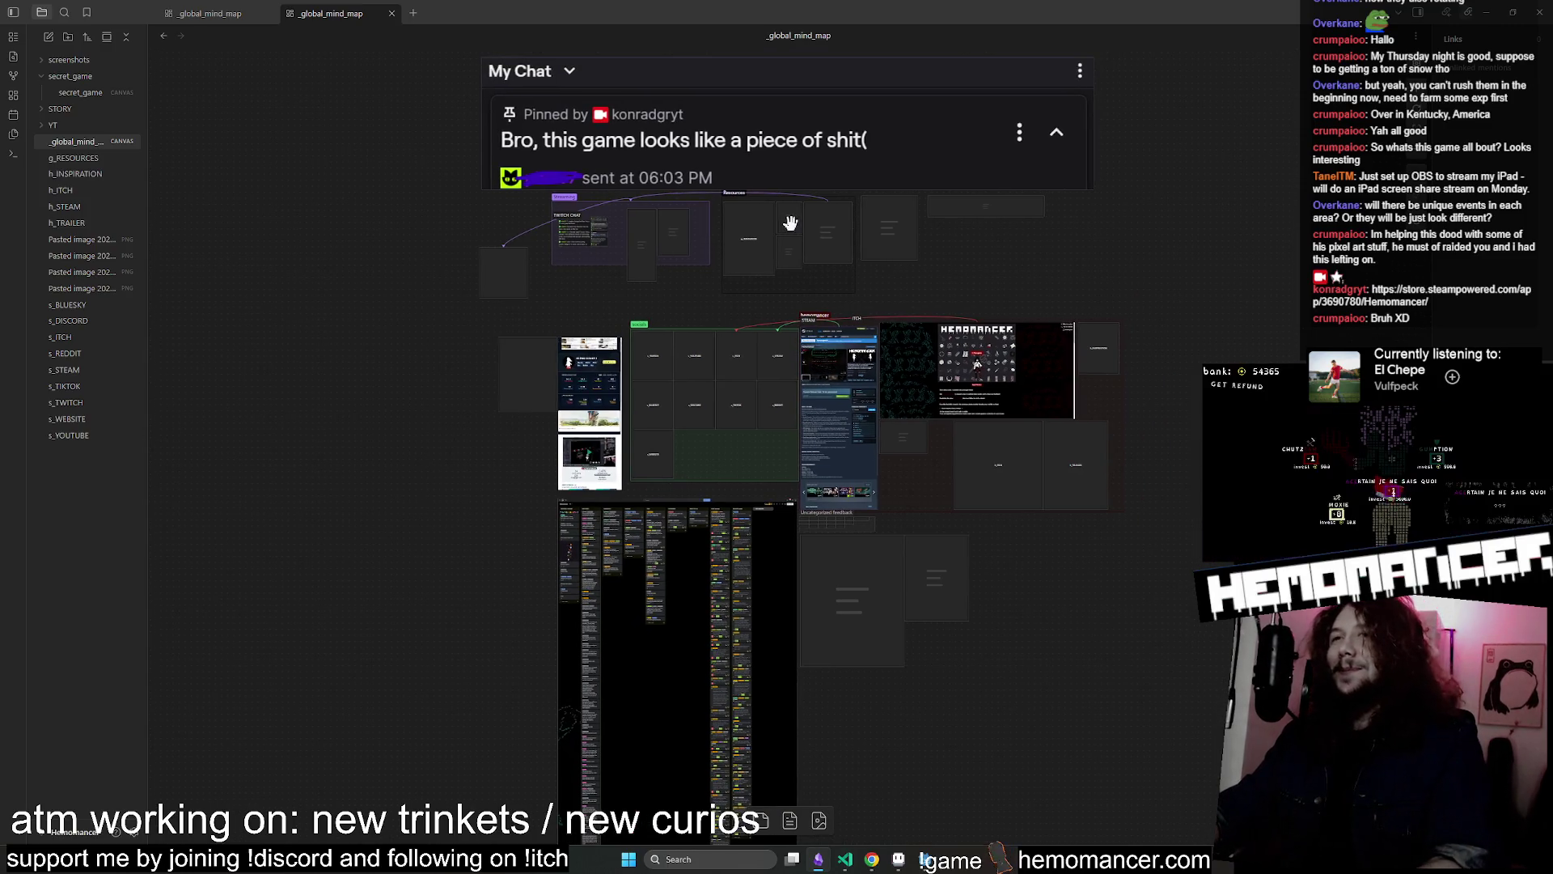
pyautogui.scroll(3, 881, 229)
pyautogui.moveTo(666, 373); pyautogui.dragTo(652, 521)
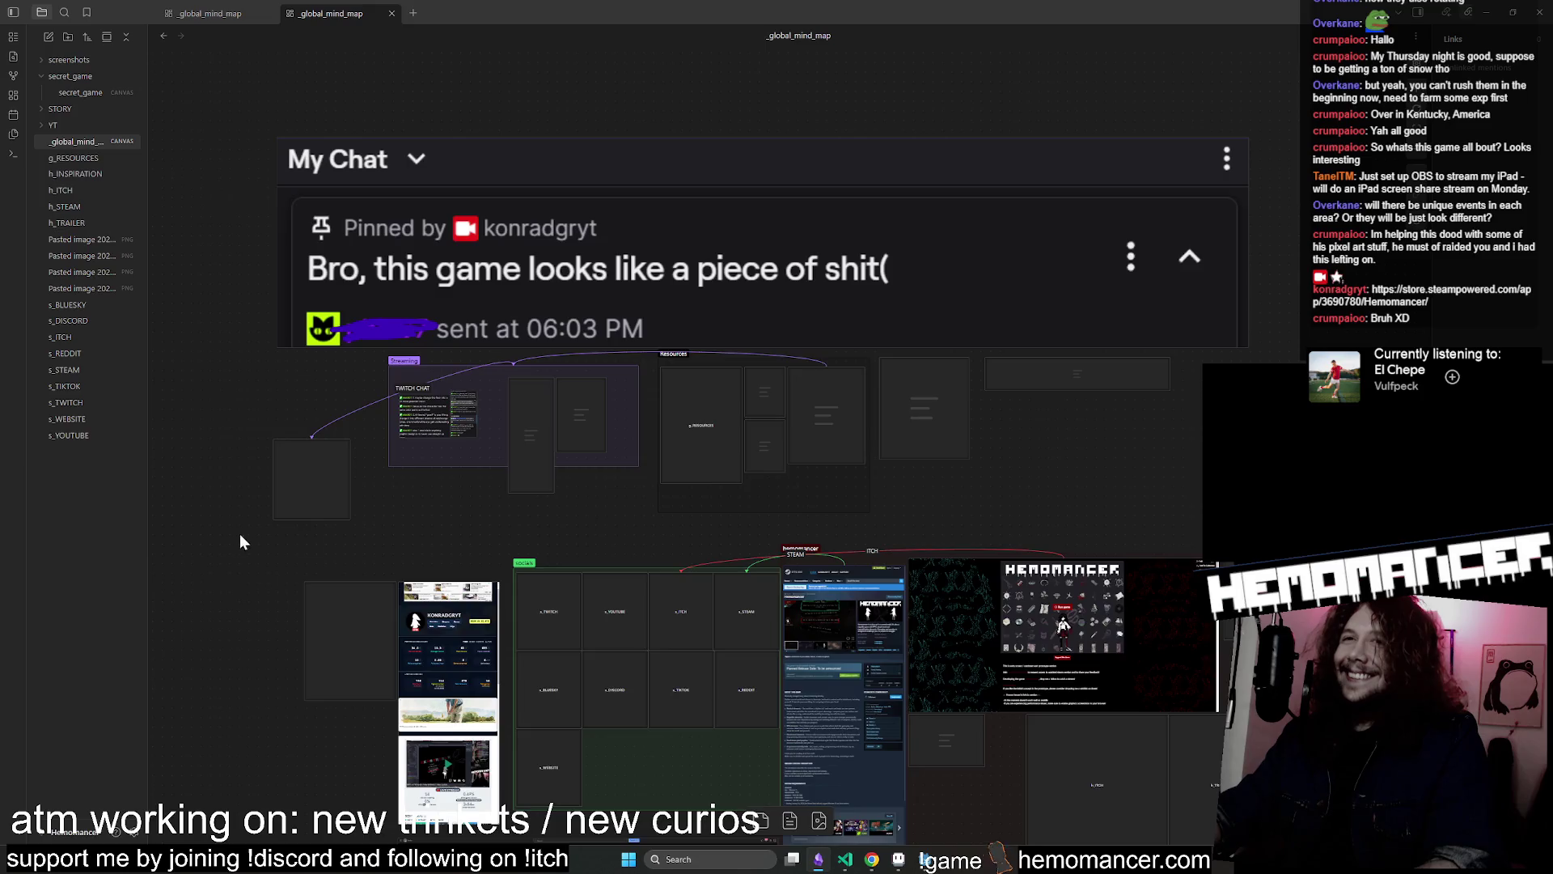
pyautogui.scroll(5, 245, 505)
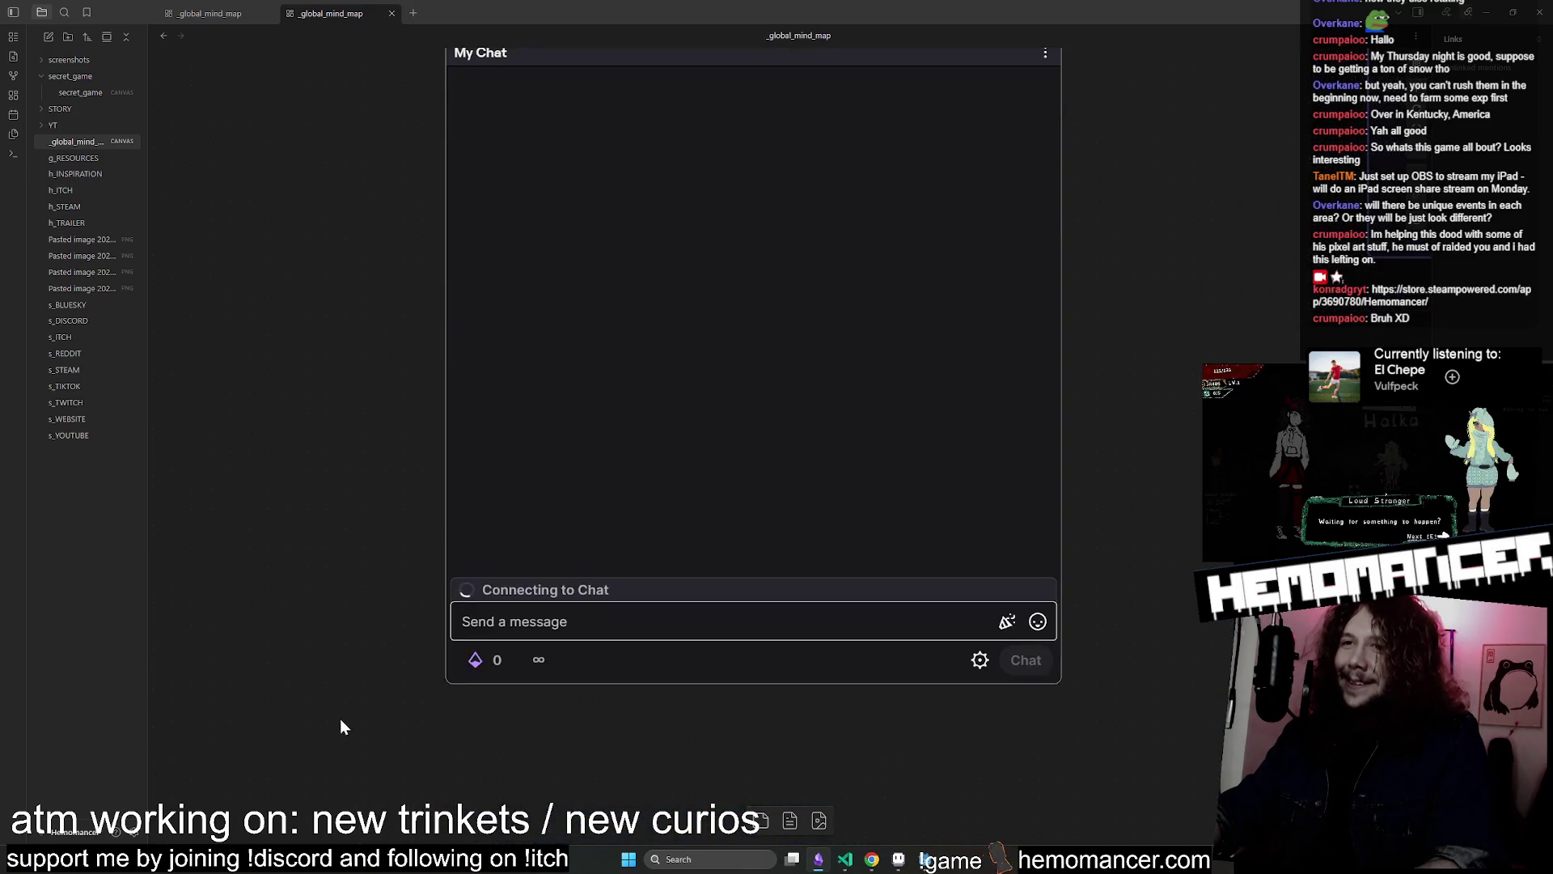
pyautogui.click(635, 678)
pyautogui.write("look mum i\\'m on TV")
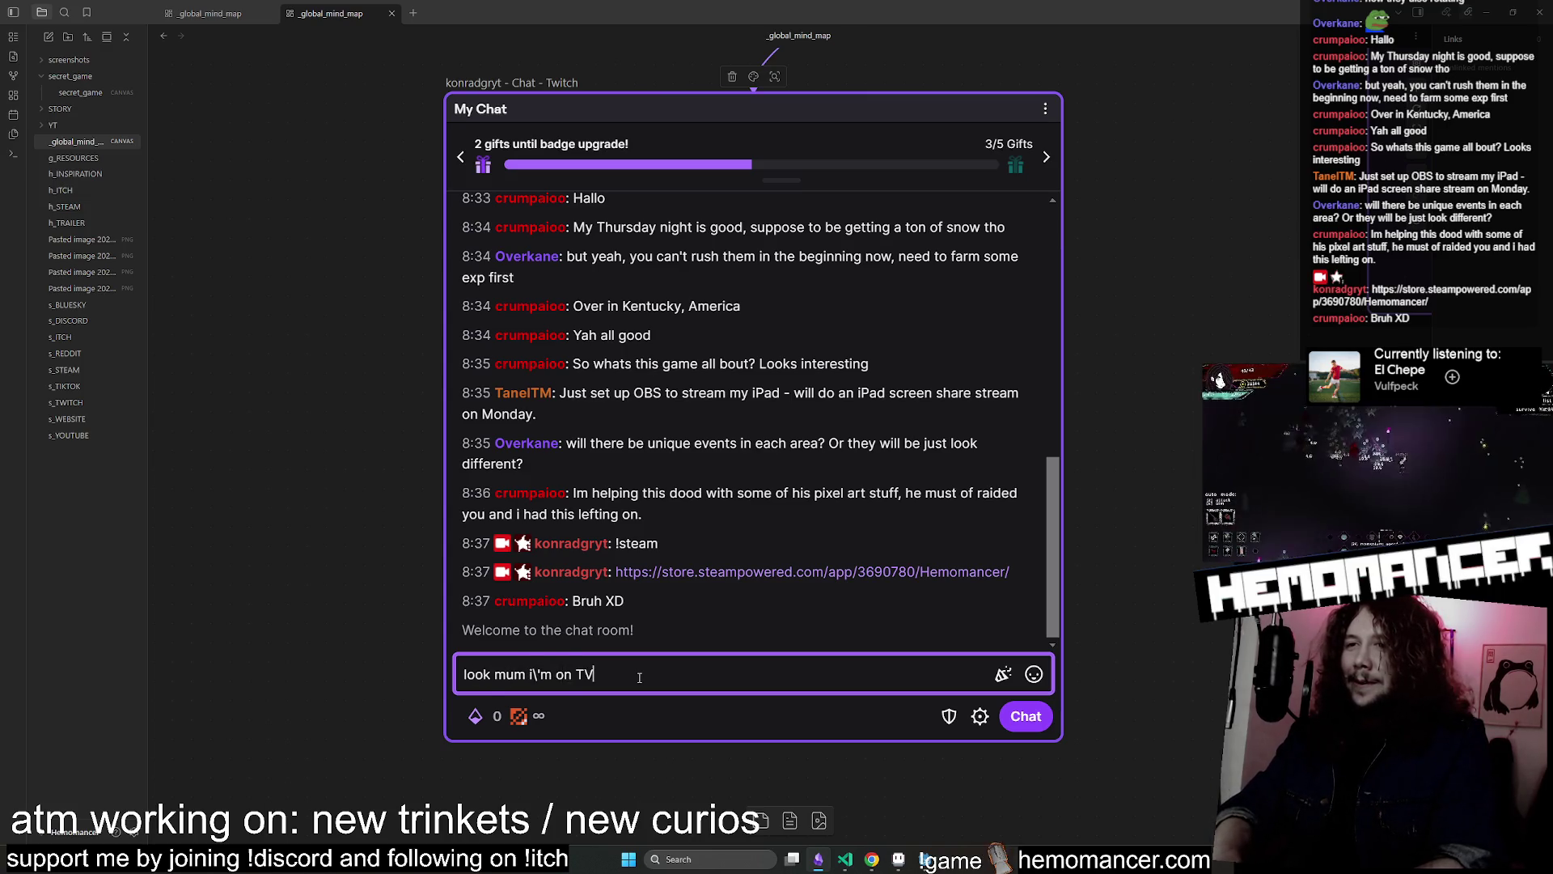
pyautogui.press('Return')
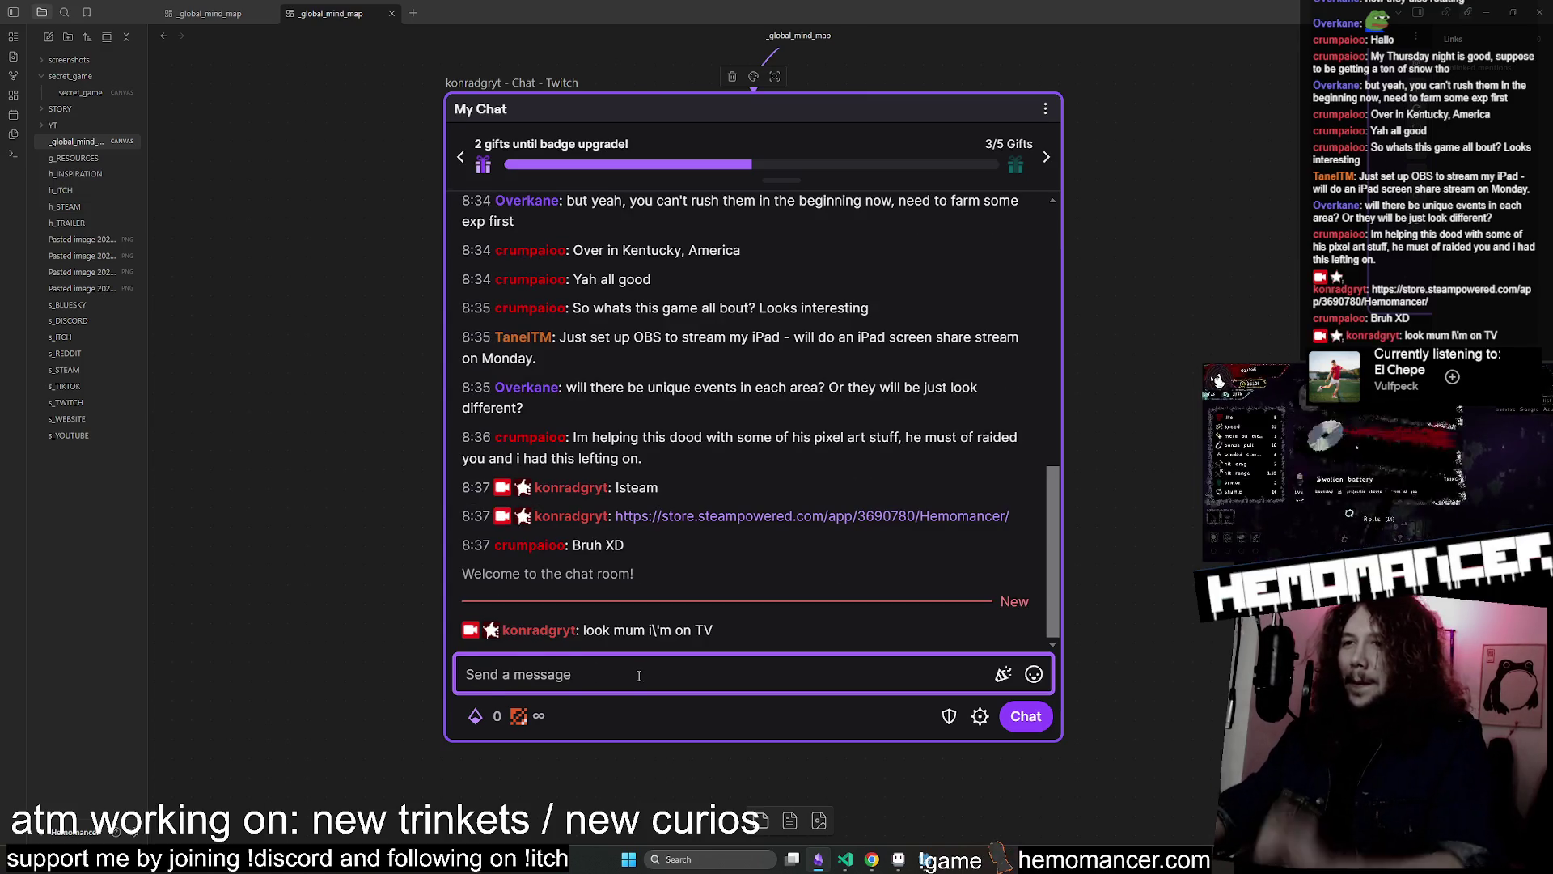
pyautogui.click(1168, 555)
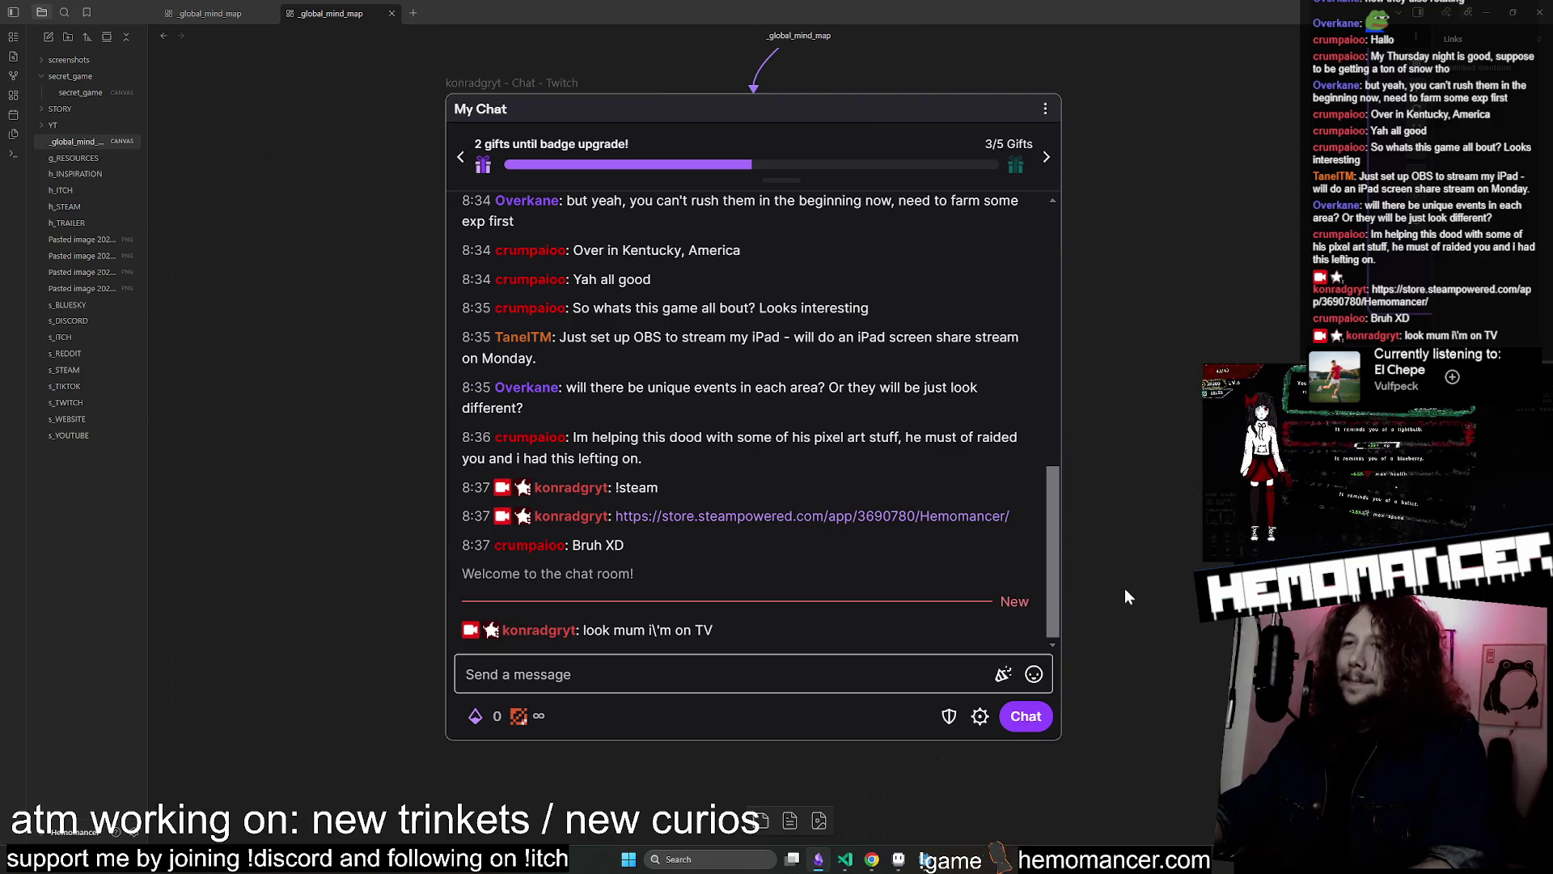
# Pan the canvas to the left-hand nodes, then return to Hemomancer and open Collection
pyautogui.scroll(-3, 1126, 587)
pyautogui.scroll(-5, 1124, 586)
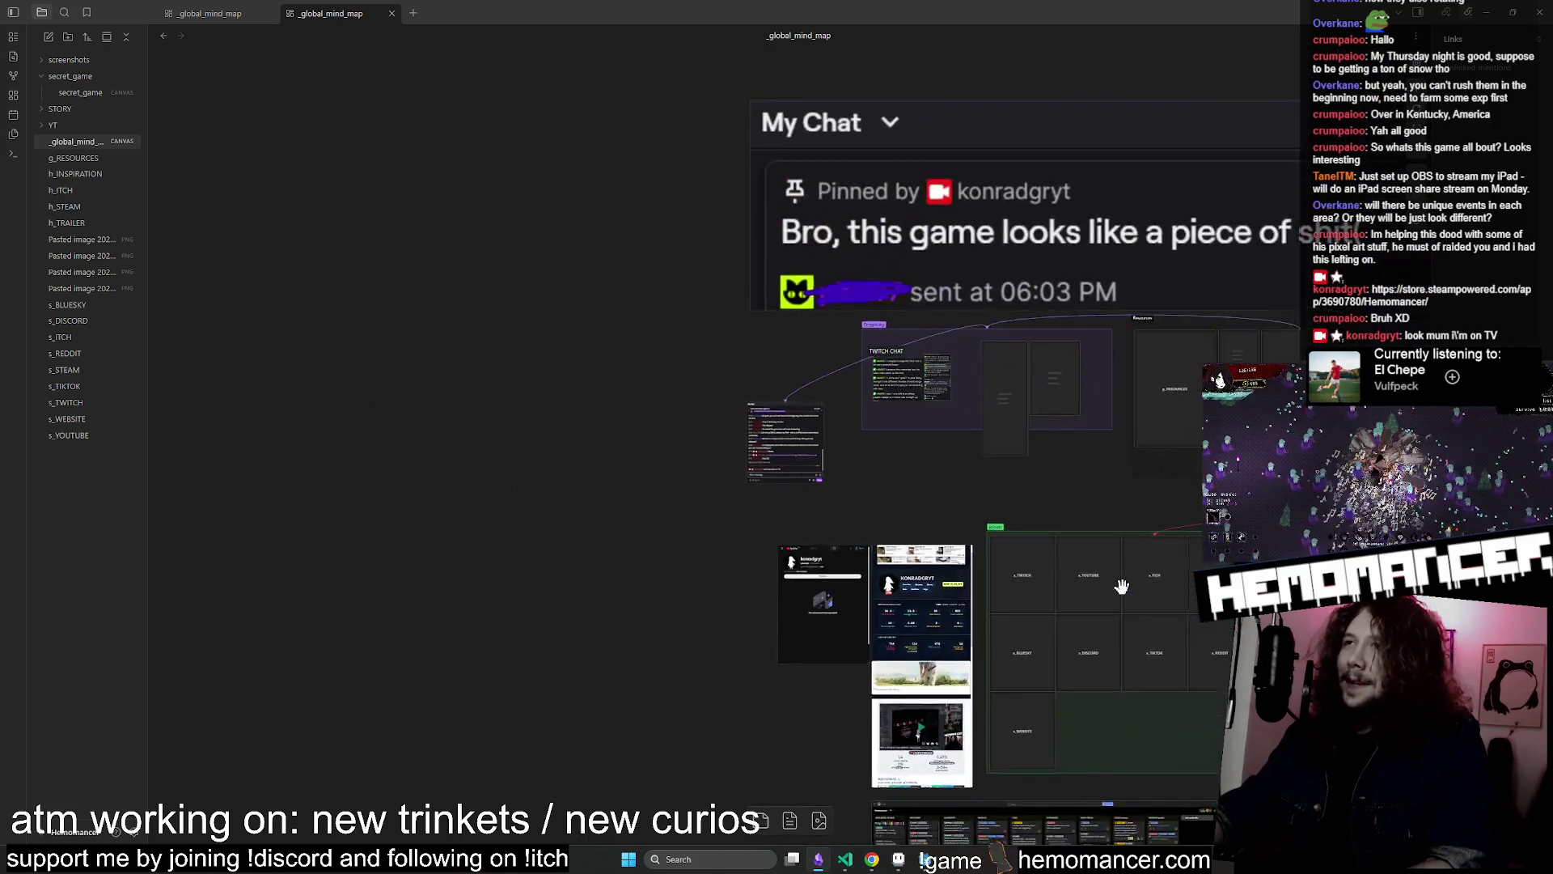
pyautogui.moveTo(722, 745)
pyautogui.mouseDown()
pyautogui.moveTo(389, 563)
pyautogui.moveTo(347, 582)
pyautogui.moveTo(320, 569)
pyautogui.mouseUp()
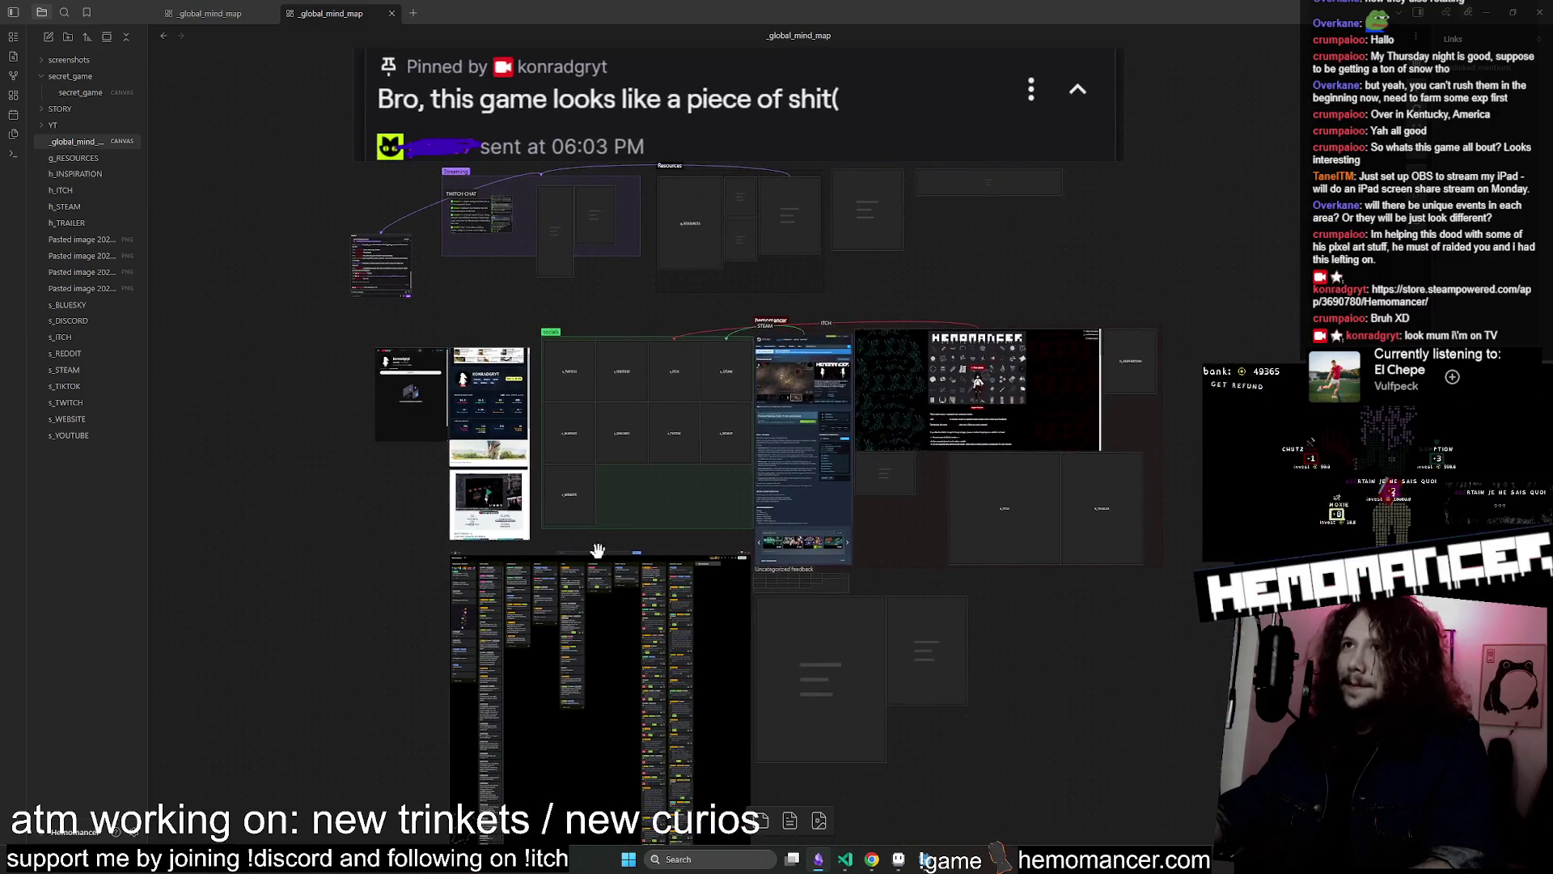
pyautogui.scroll(-2, 663, 514)
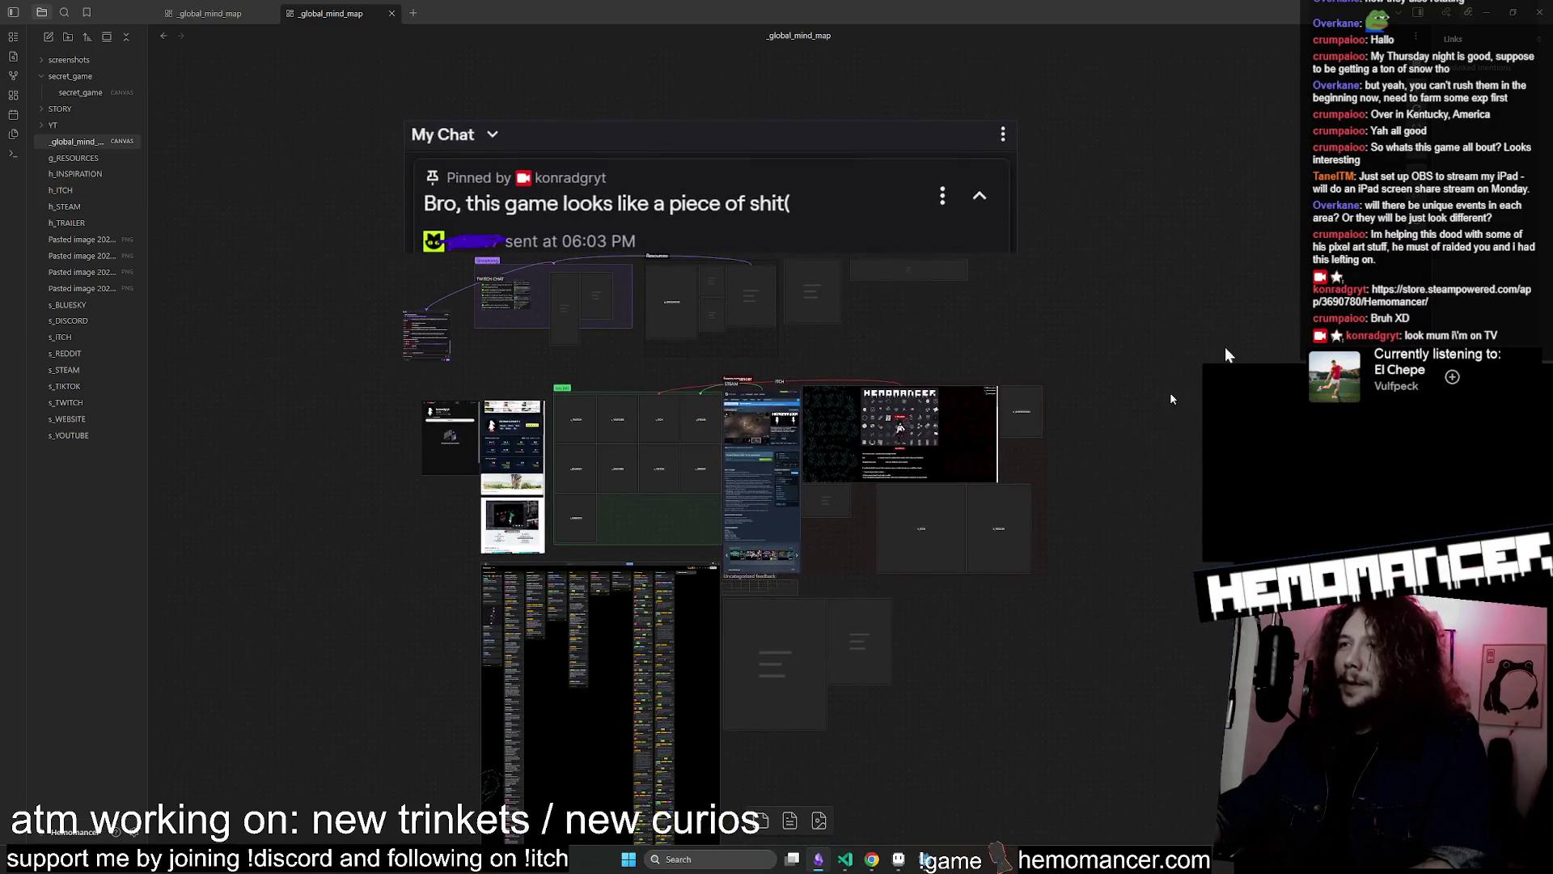
pyautogui.click(1492, 9)
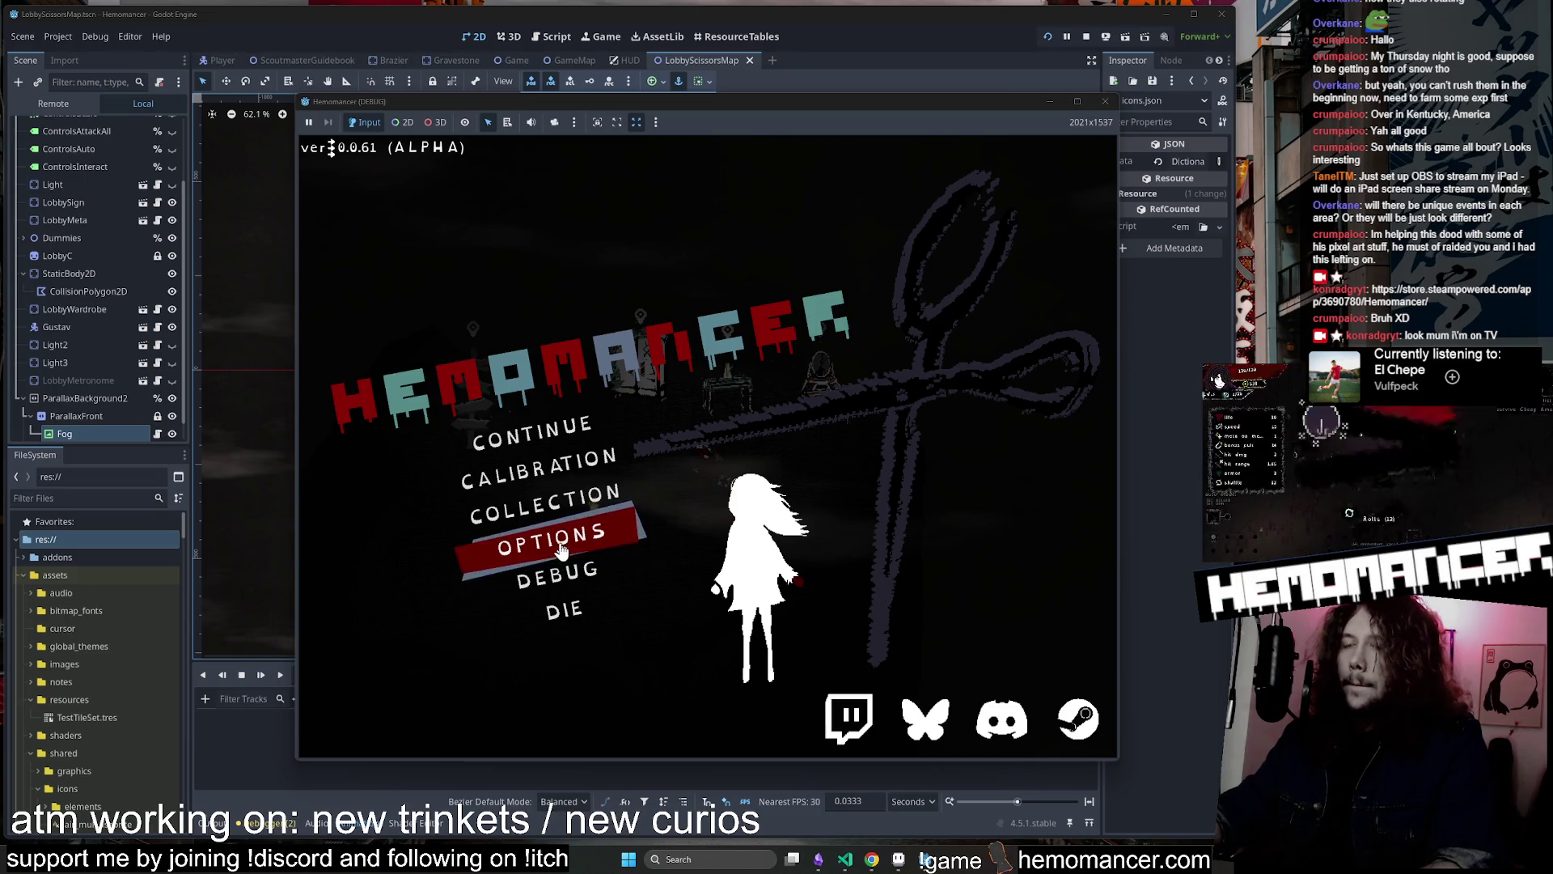
pyautogui.click(570, 510)
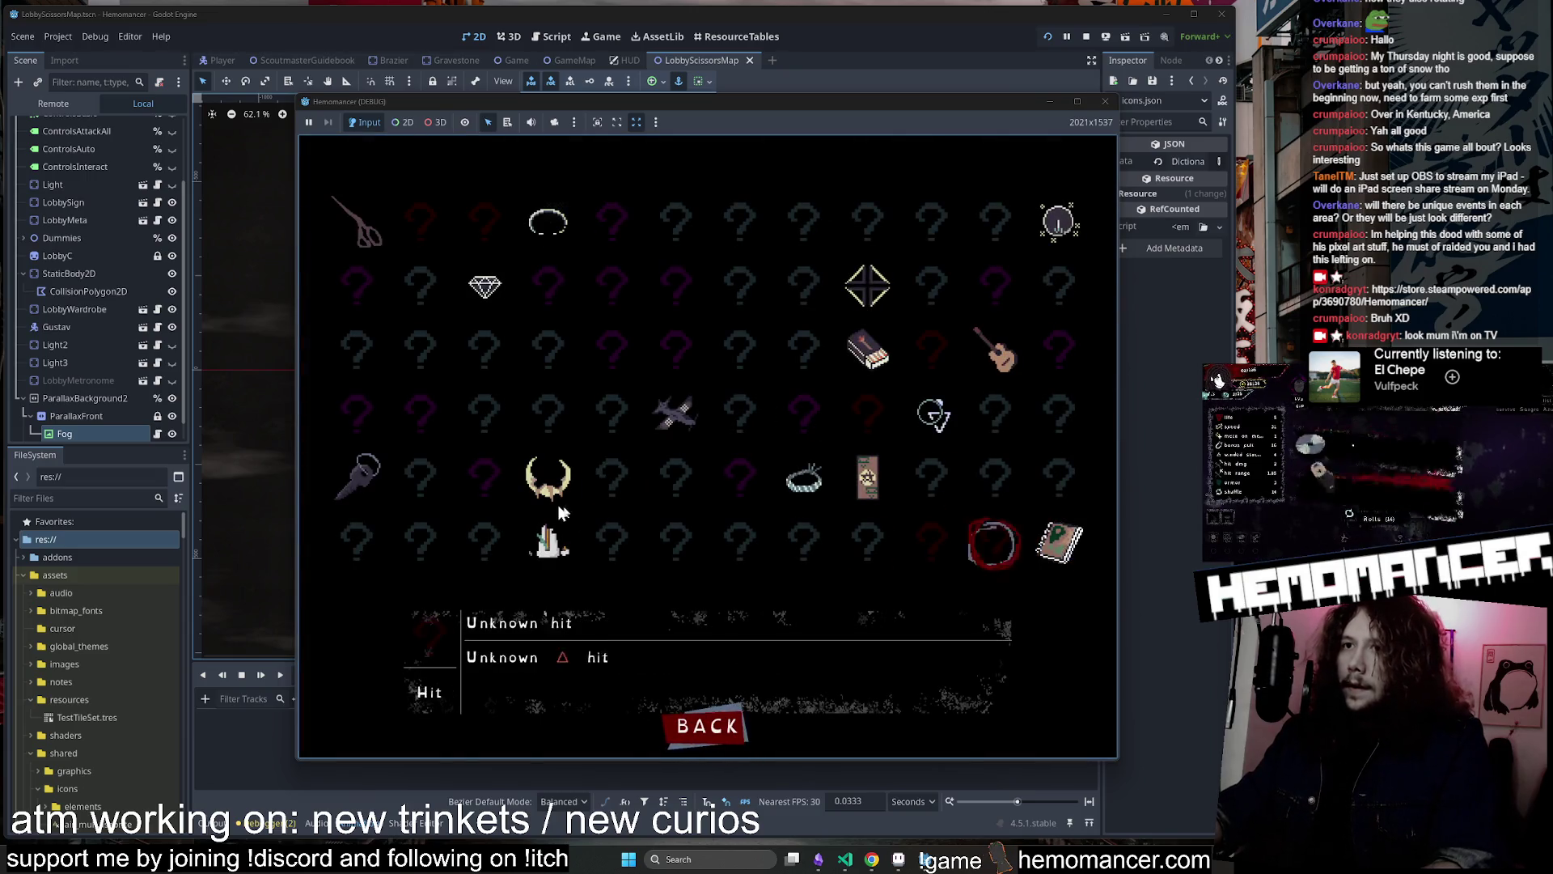
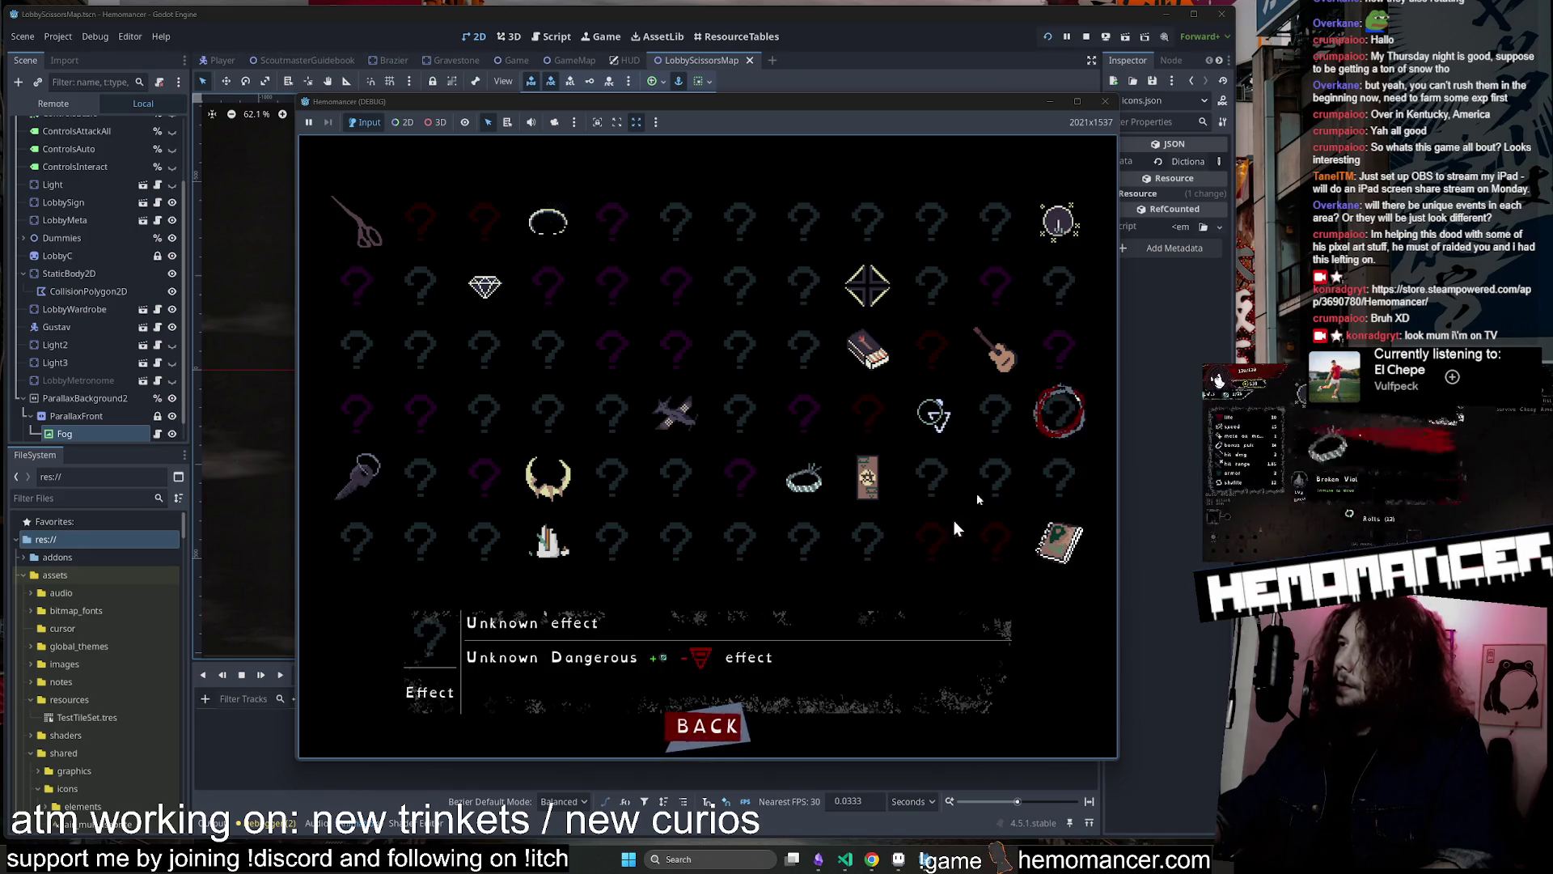
# Delete the game's save file via Options > Gameplay > Delete Save File, confirming Yes
pyautogui.click(708, 738)
pyautogui.click(572, 580)
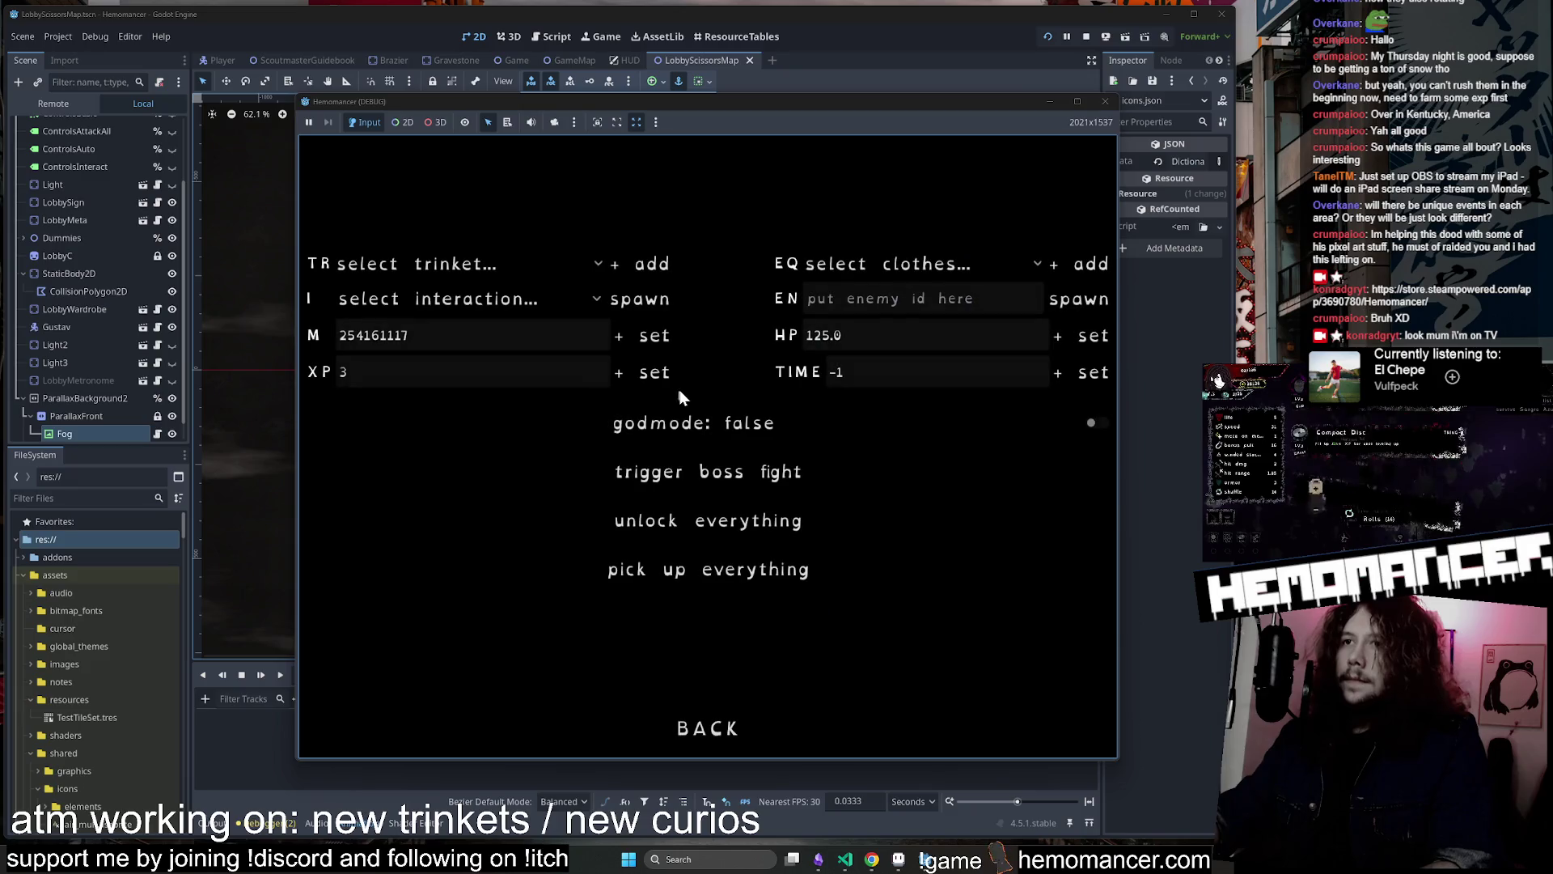
pyautogui.click(711, 730)
pyautogui.click(641, 499)
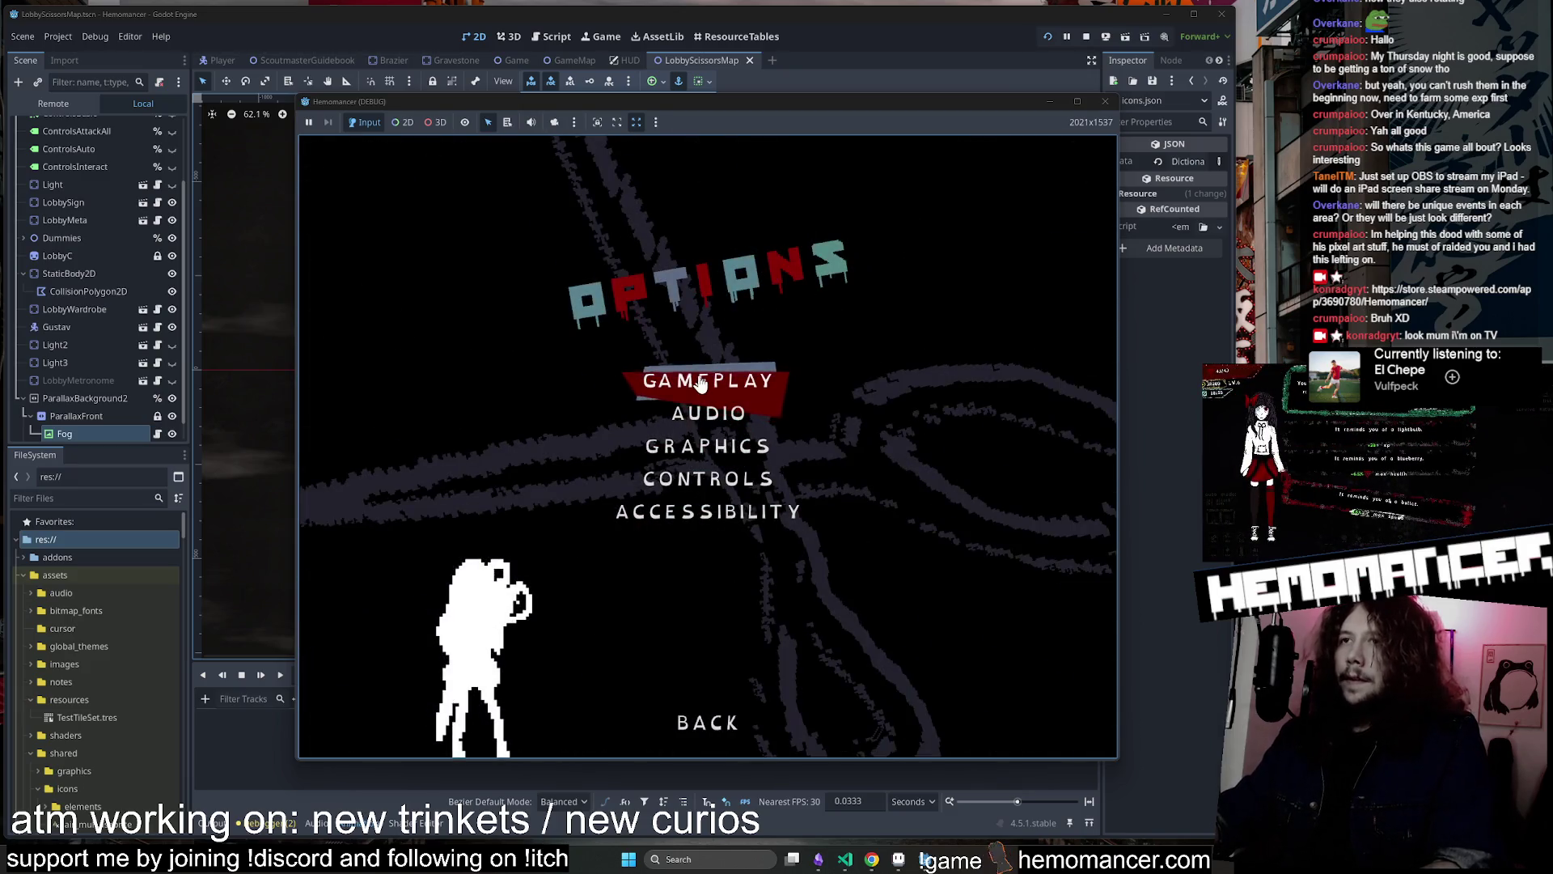
pyautogui.click(728, 381)
pyautogui.click(683, 686)
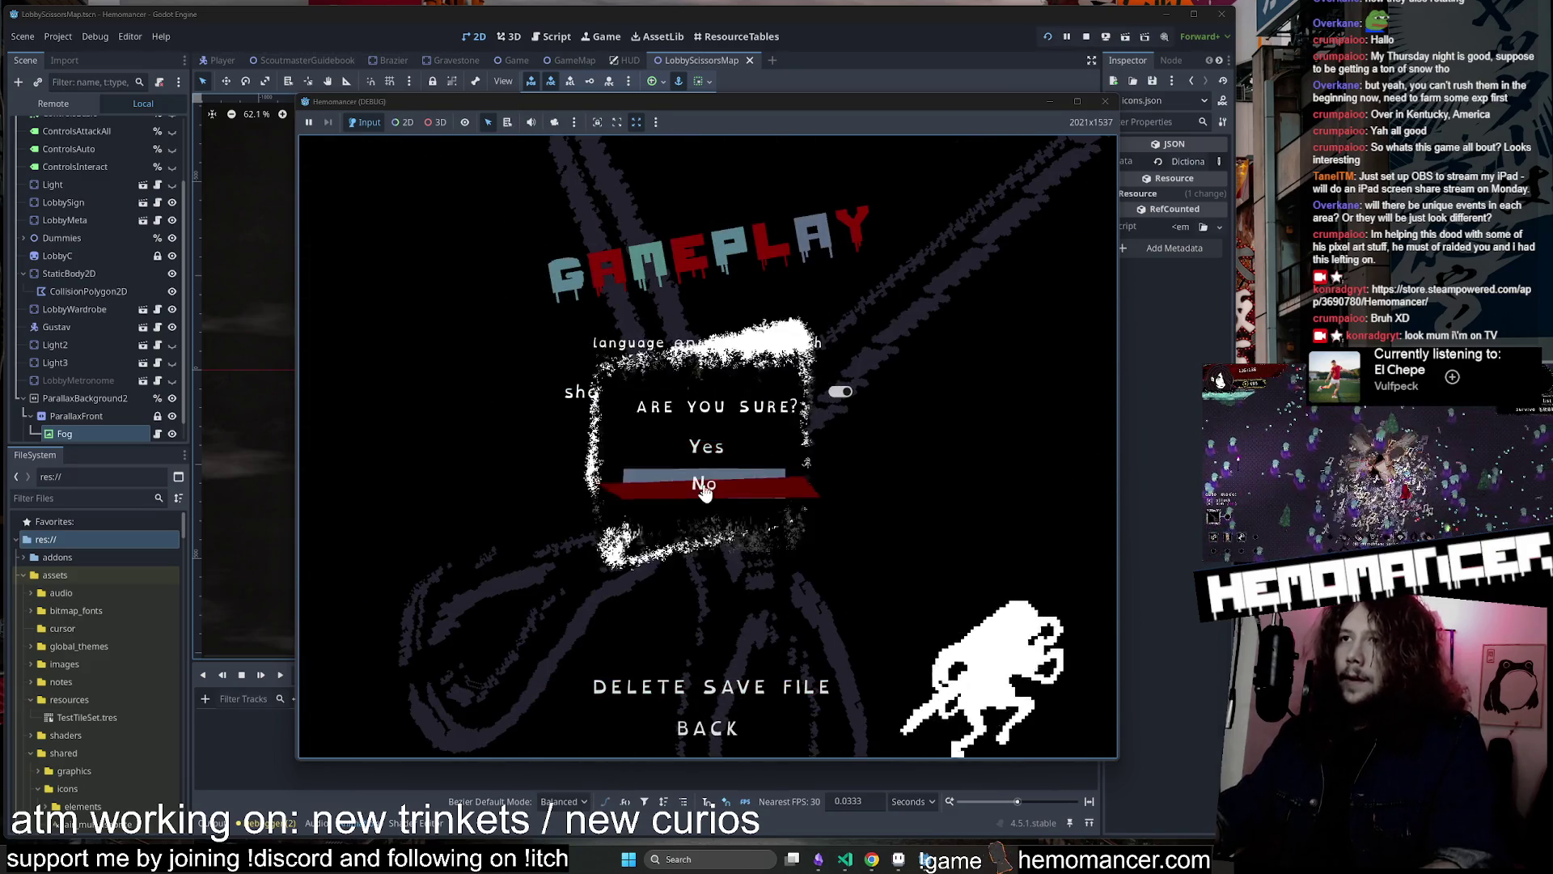
pyautogui.click(719, 442)
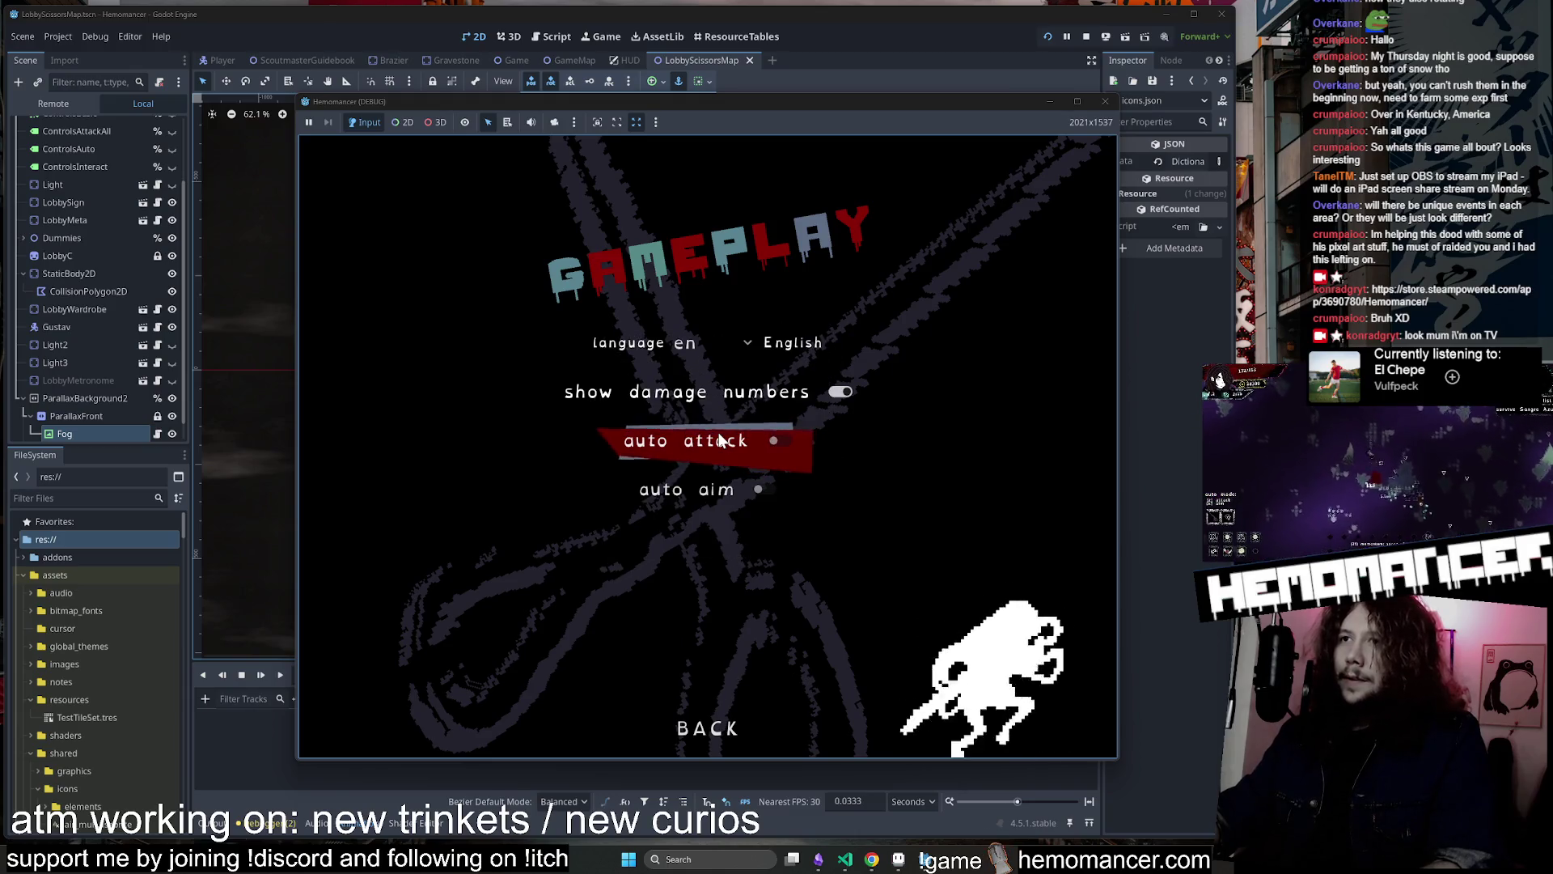
# Start a new game, talk through the Gruff Stranger's dialogue, then switch to the Trello board in Chrome
pyautogui.click(706, 728)
pyautogui.click(709, 720)
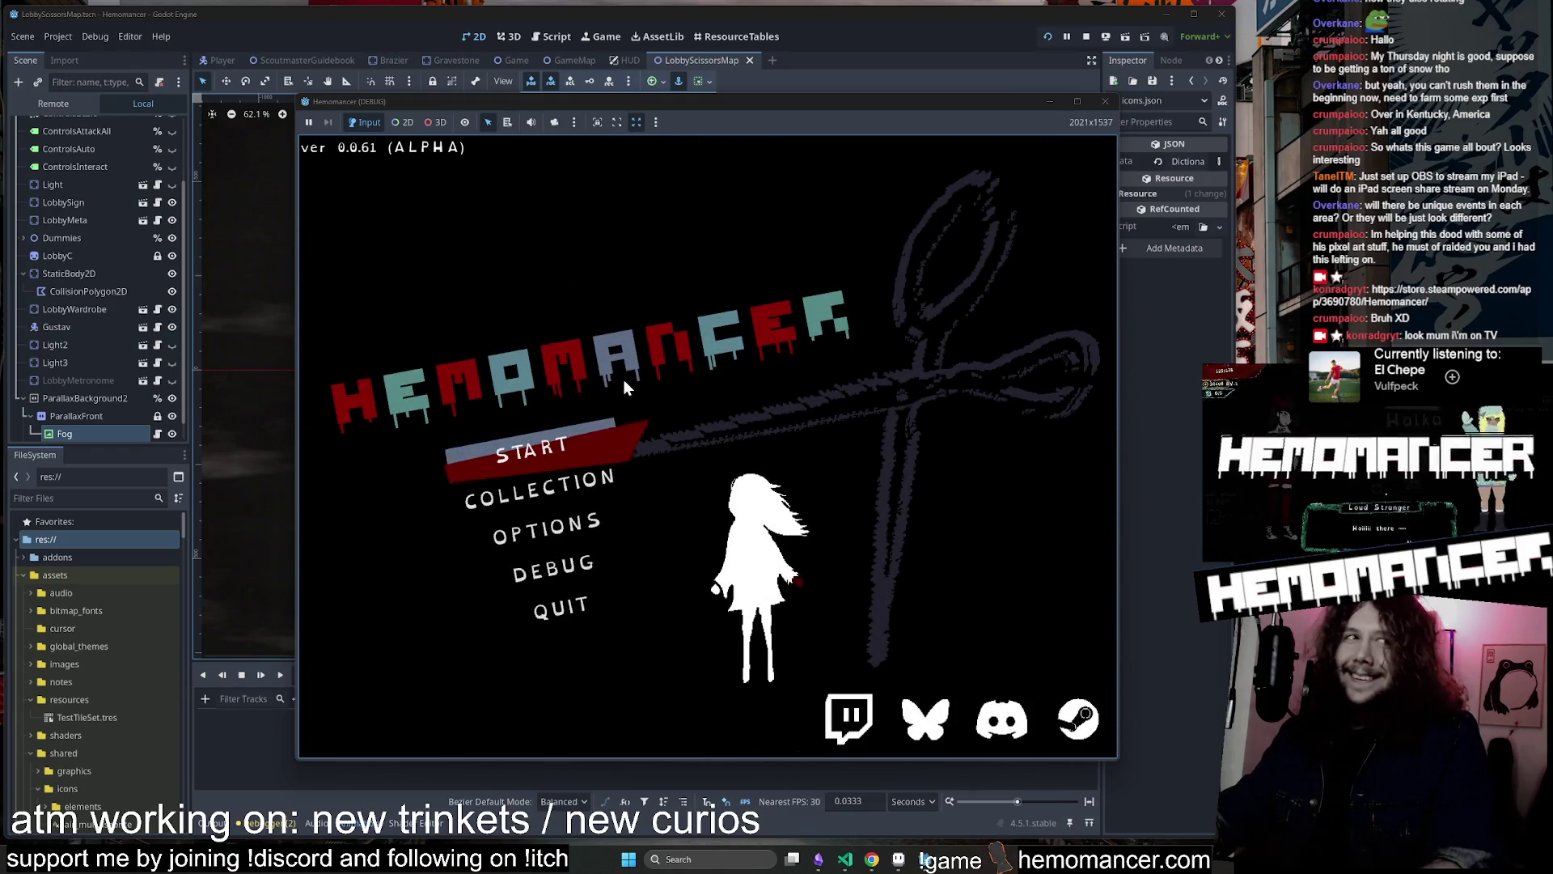
pyautogui.click(635, 438)
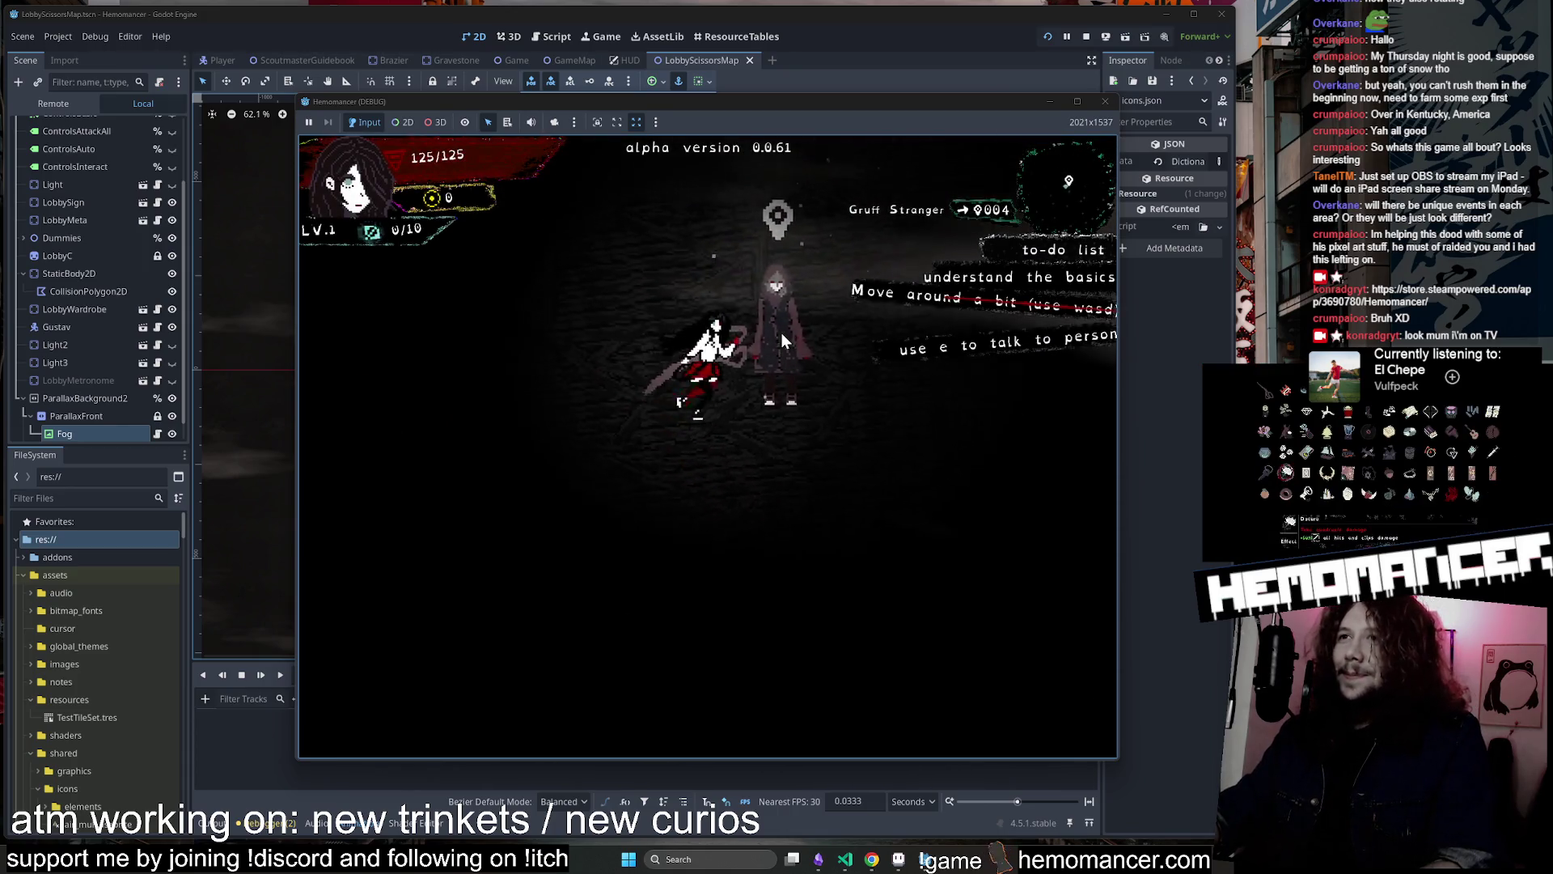
pyautogui.press('e')
pyautogui.press('e')
pyautogui.press('e')
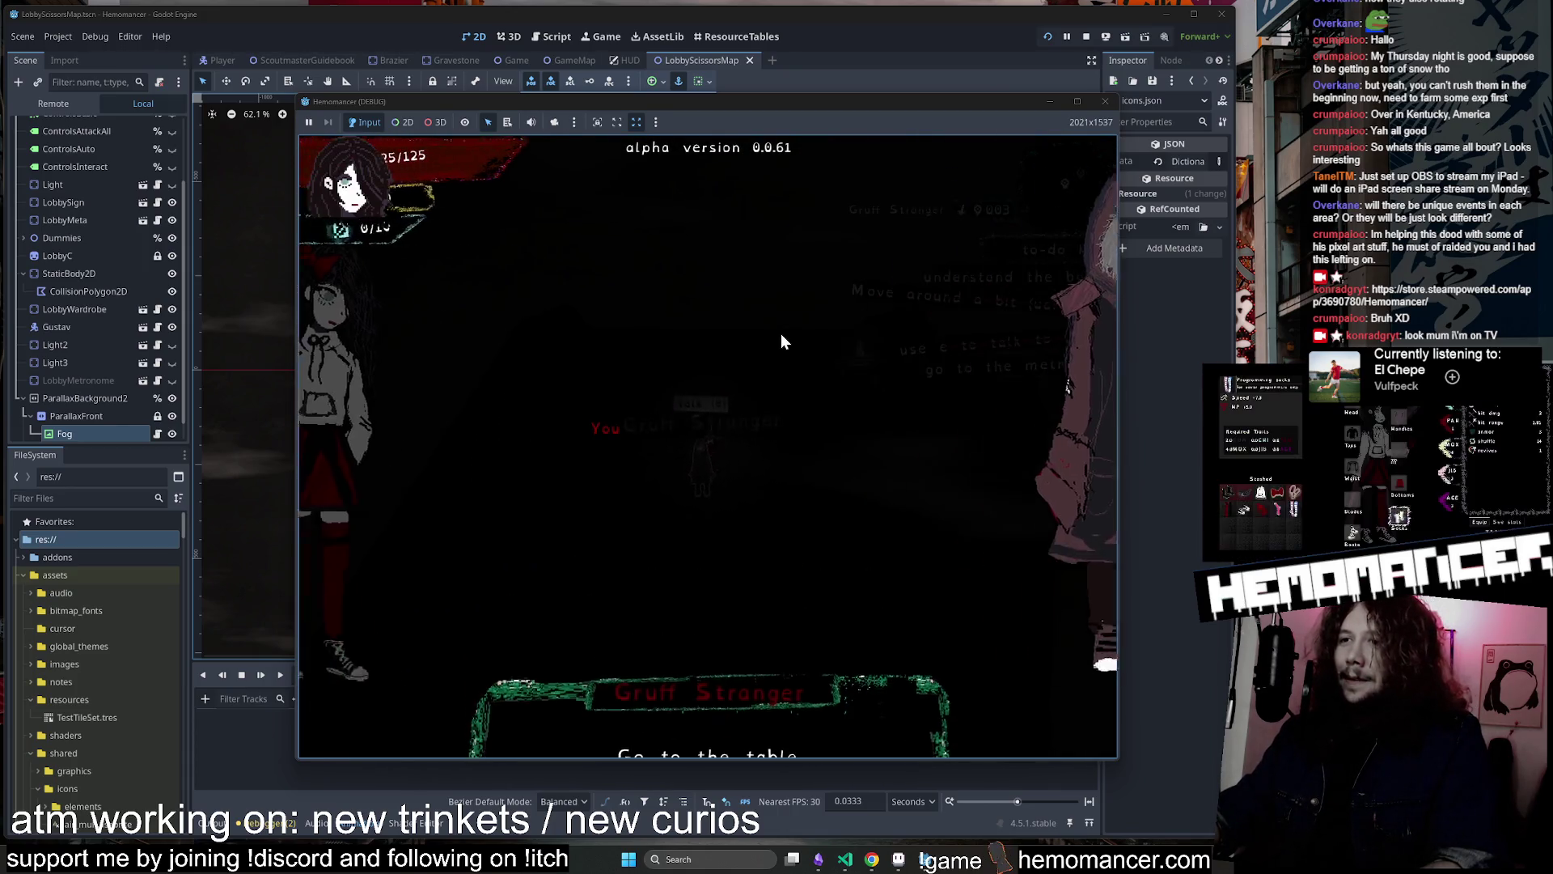
pyautogui.press('d')
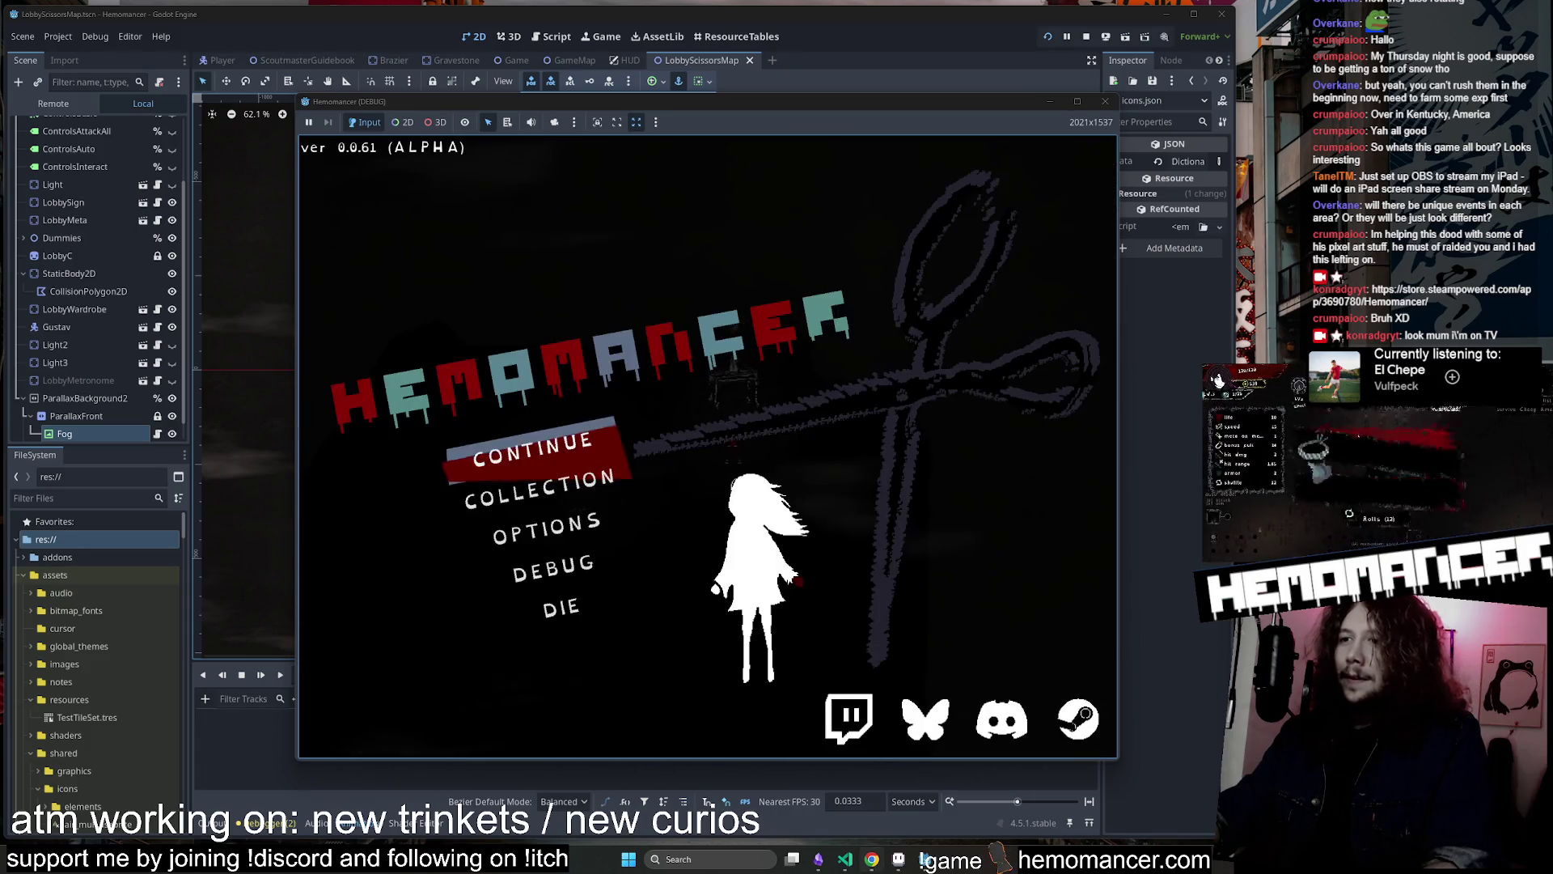
pyautogui.click(871, 860)
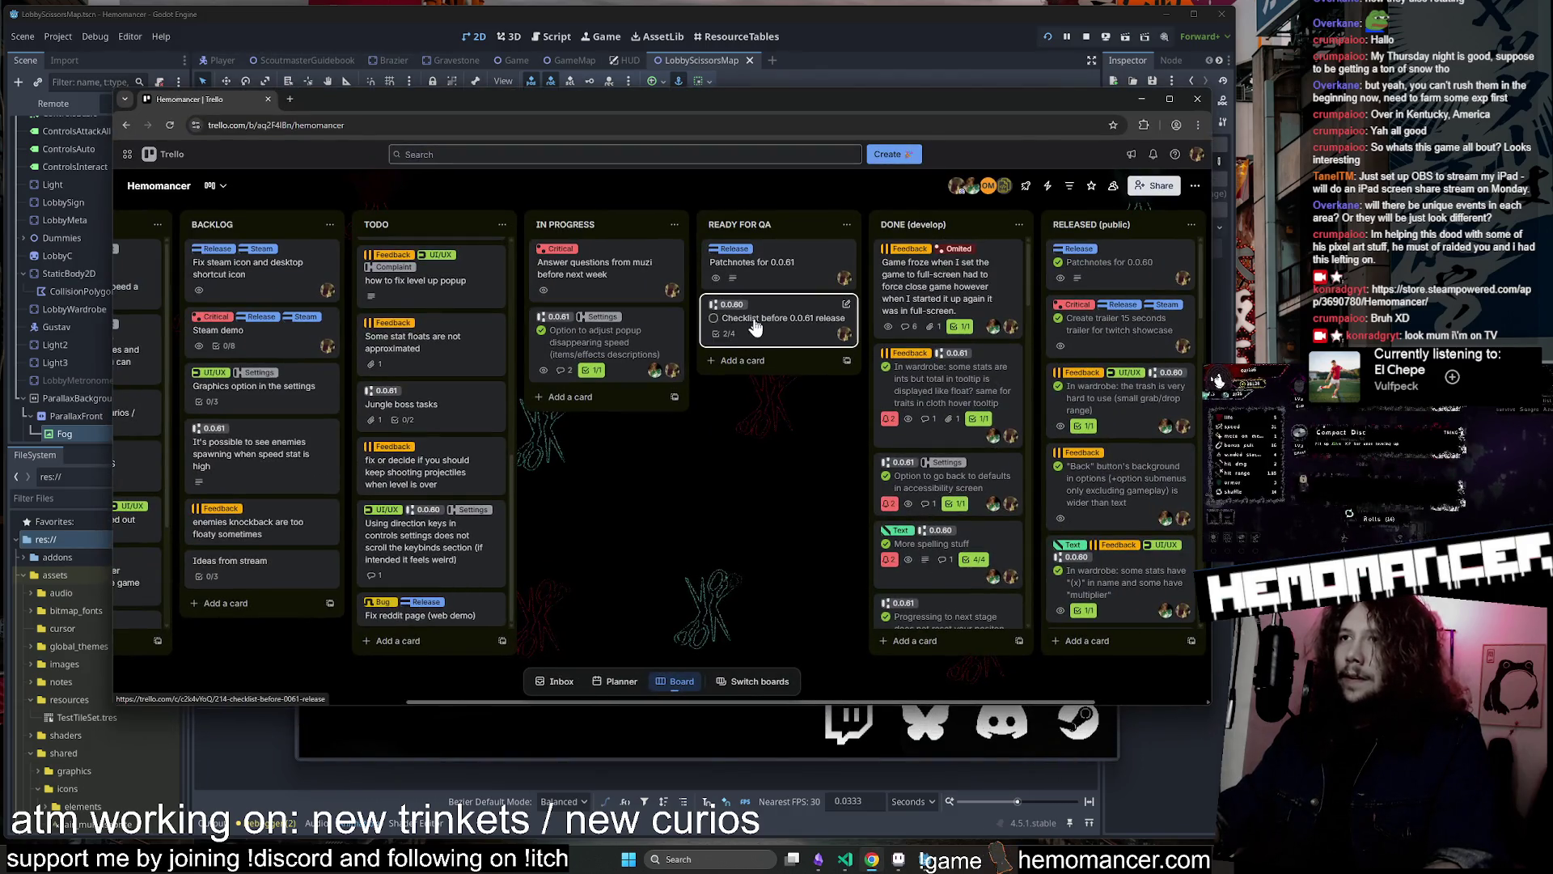
pyautogui.click(777, 280)
pyautogui.scroll(-2, 597, 631)
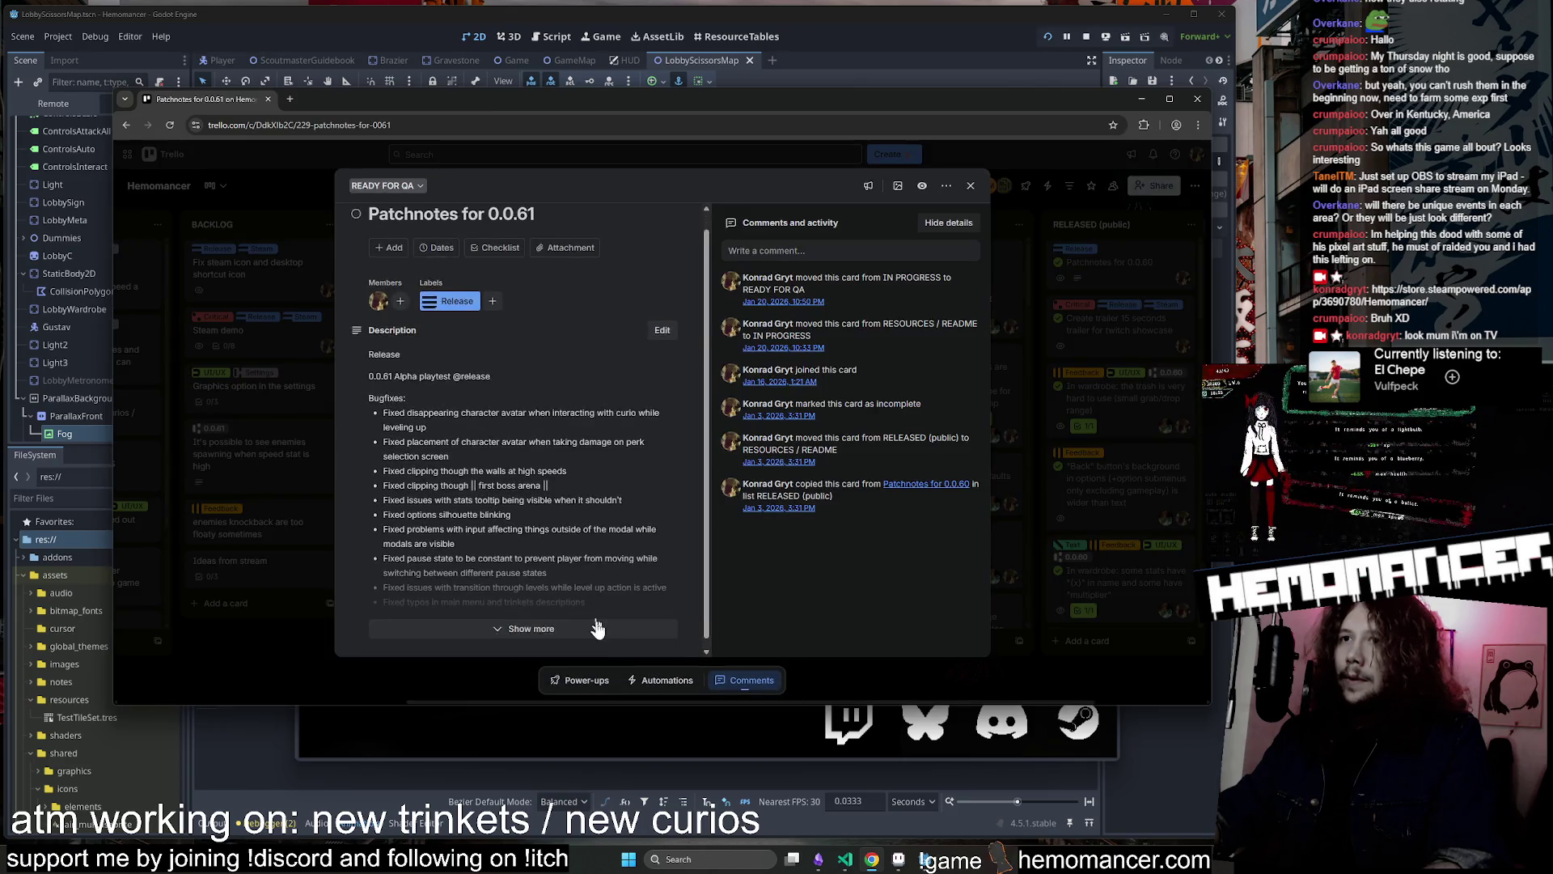
pyautogui.scroll(-2, 534, 534)
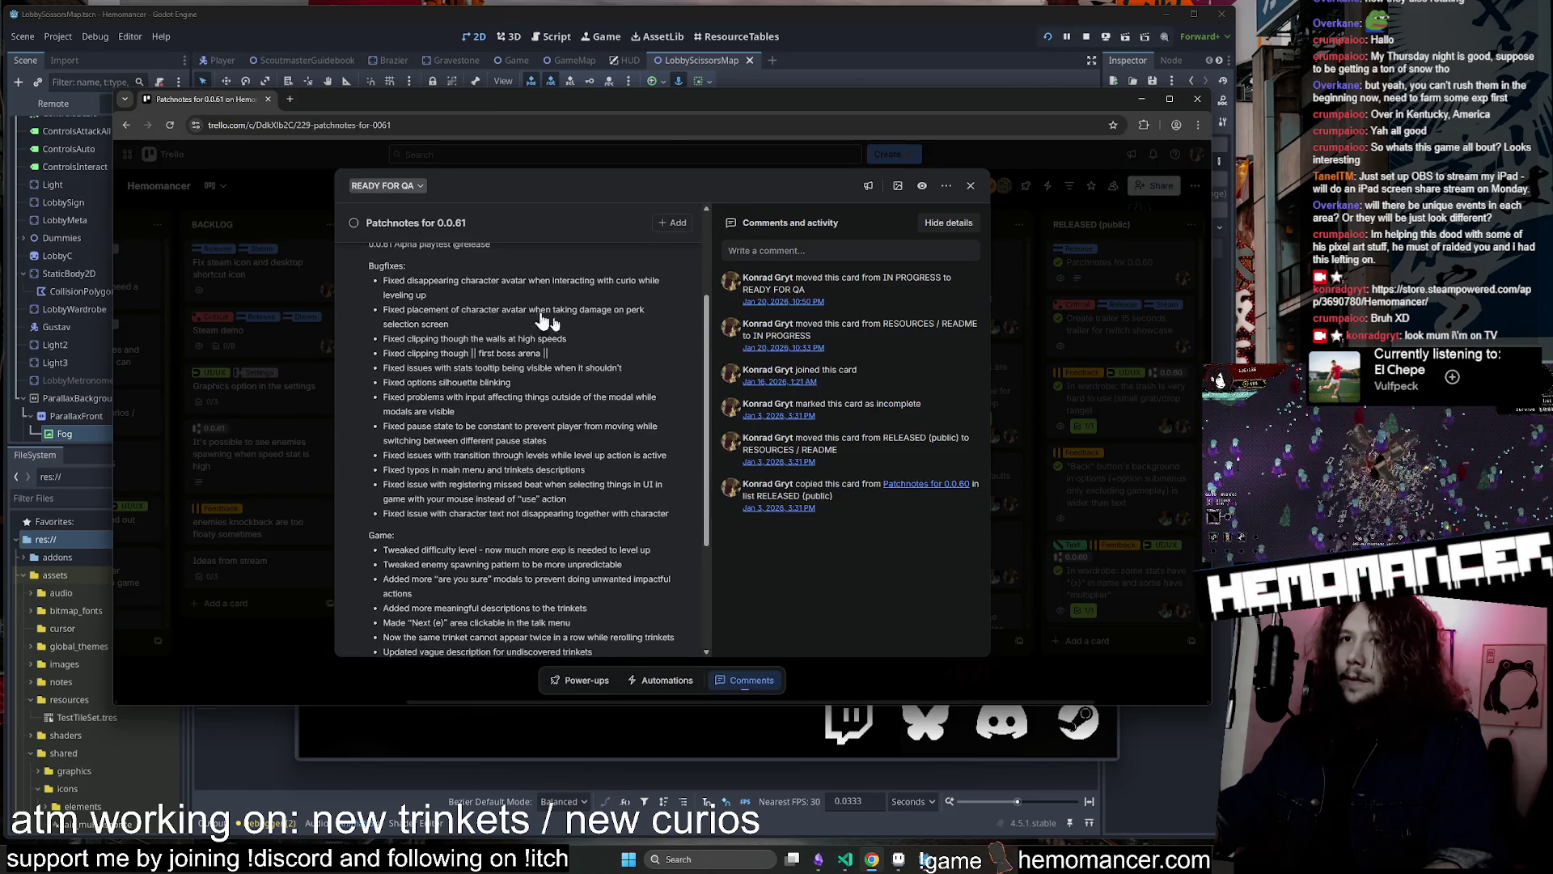
pyautogui.scroll(-3, 544, 321)
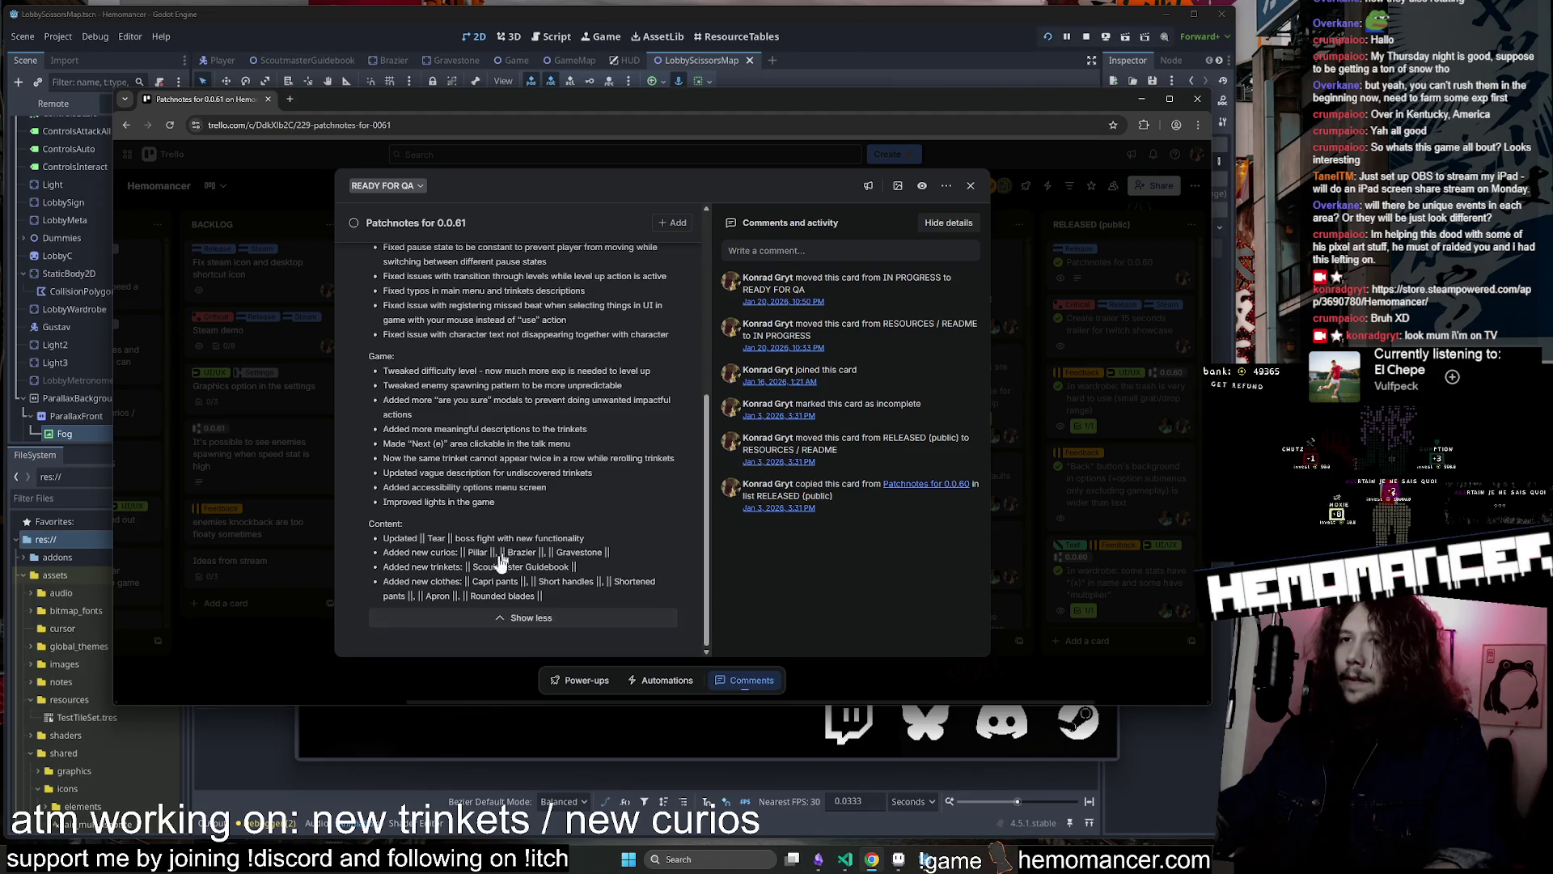
pyautogui.scroll(3, 501, 558)
pyautogui.scroll(-1, 524, 408)
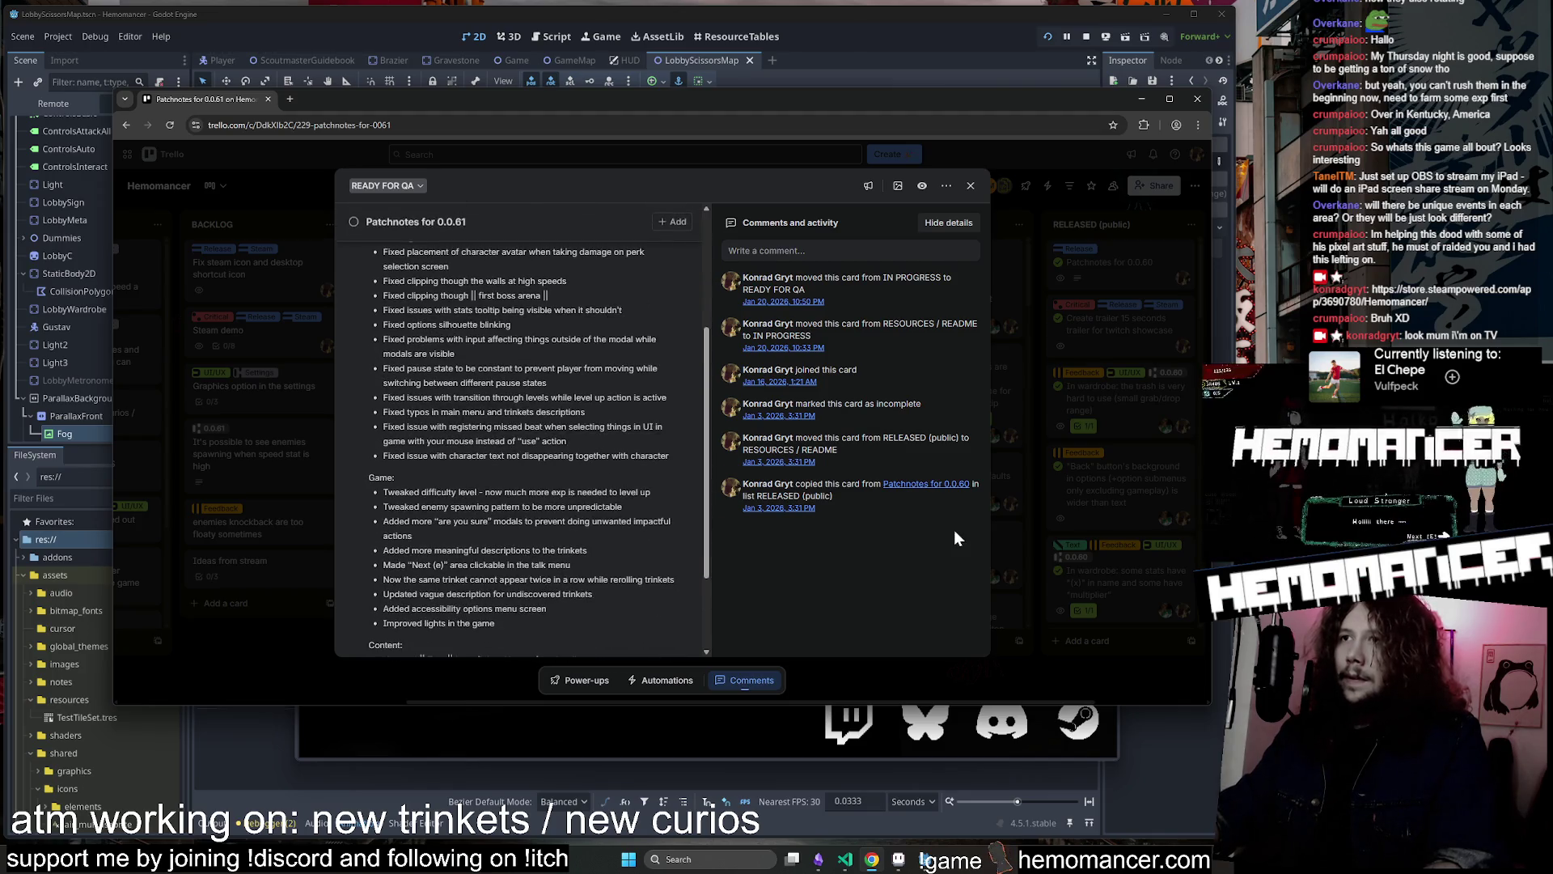
pyautogui.click(971, 187)
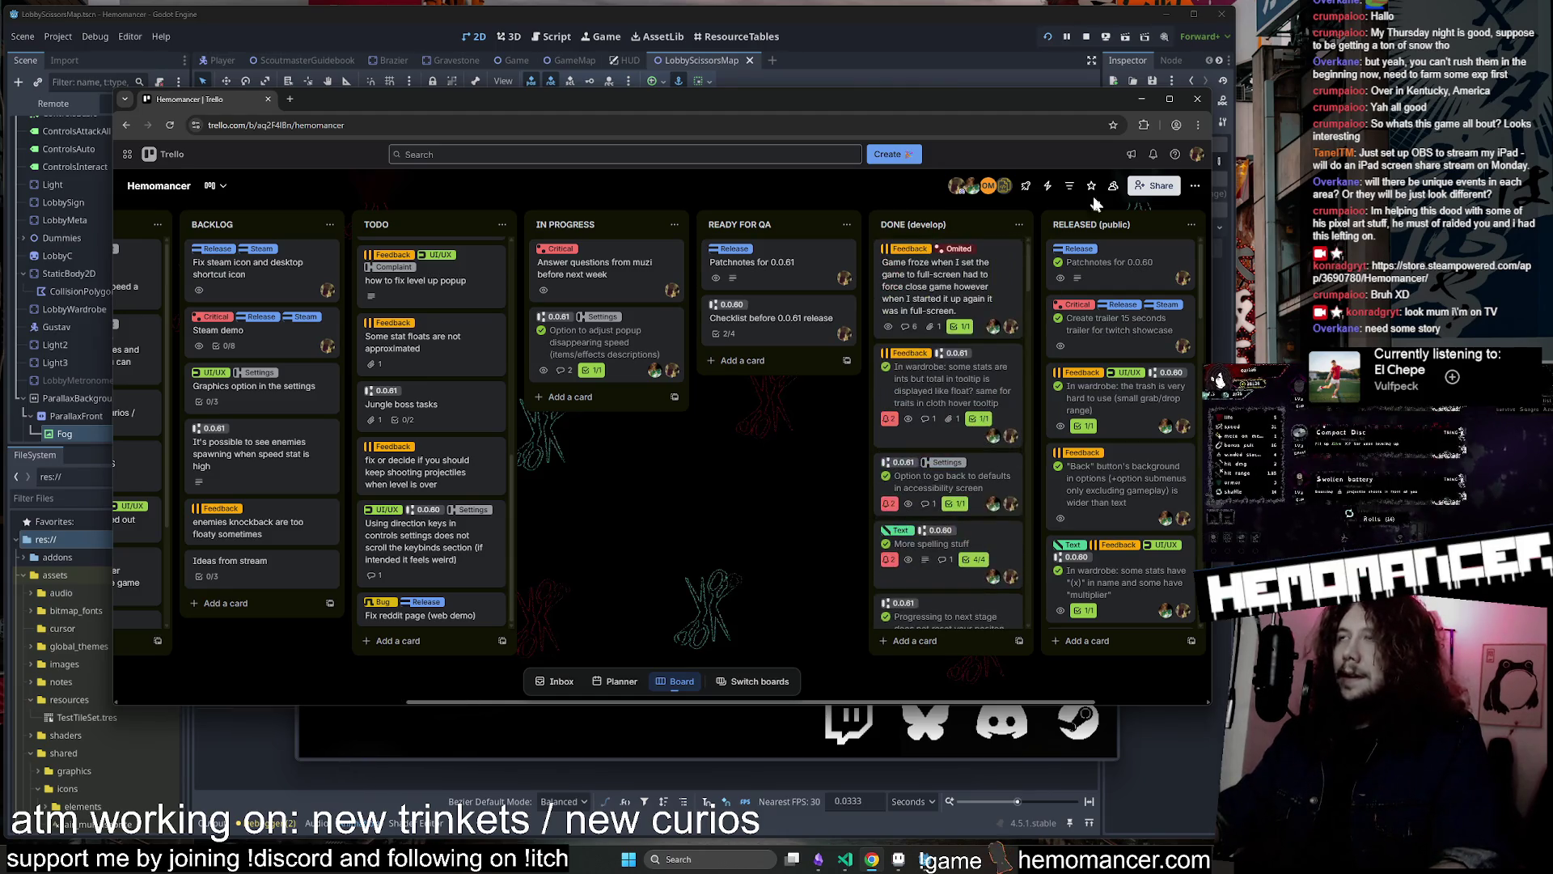
# Continue the game, talk to the Gruff Stranger, then open and leave the metronome calibration
pyautogui.click(1132, 95)
pyautogui.click(556, 445)
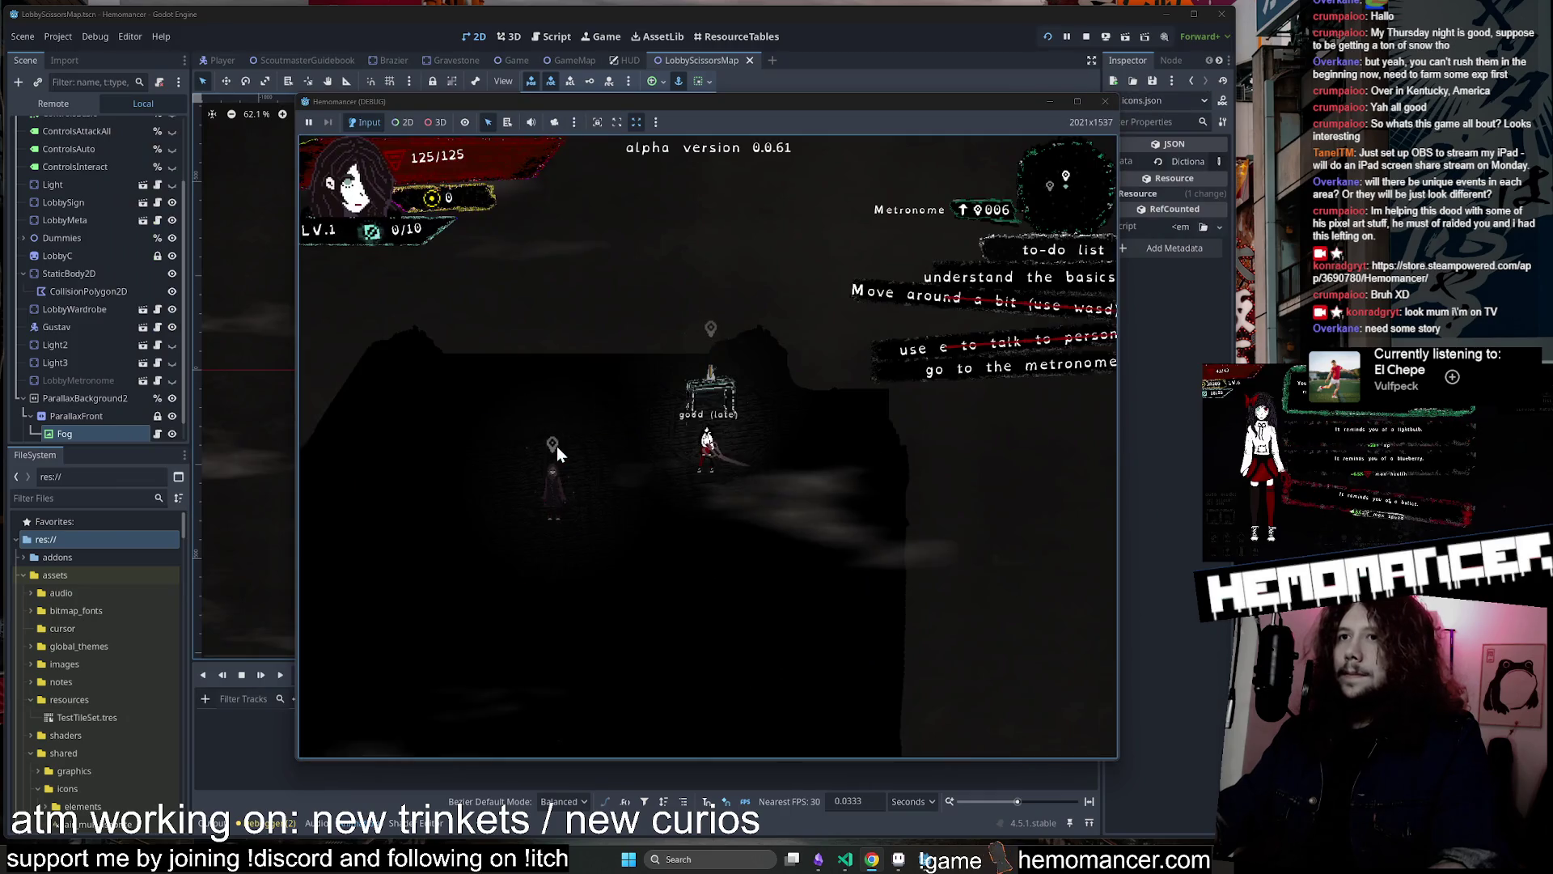
pyautogui.press('a')
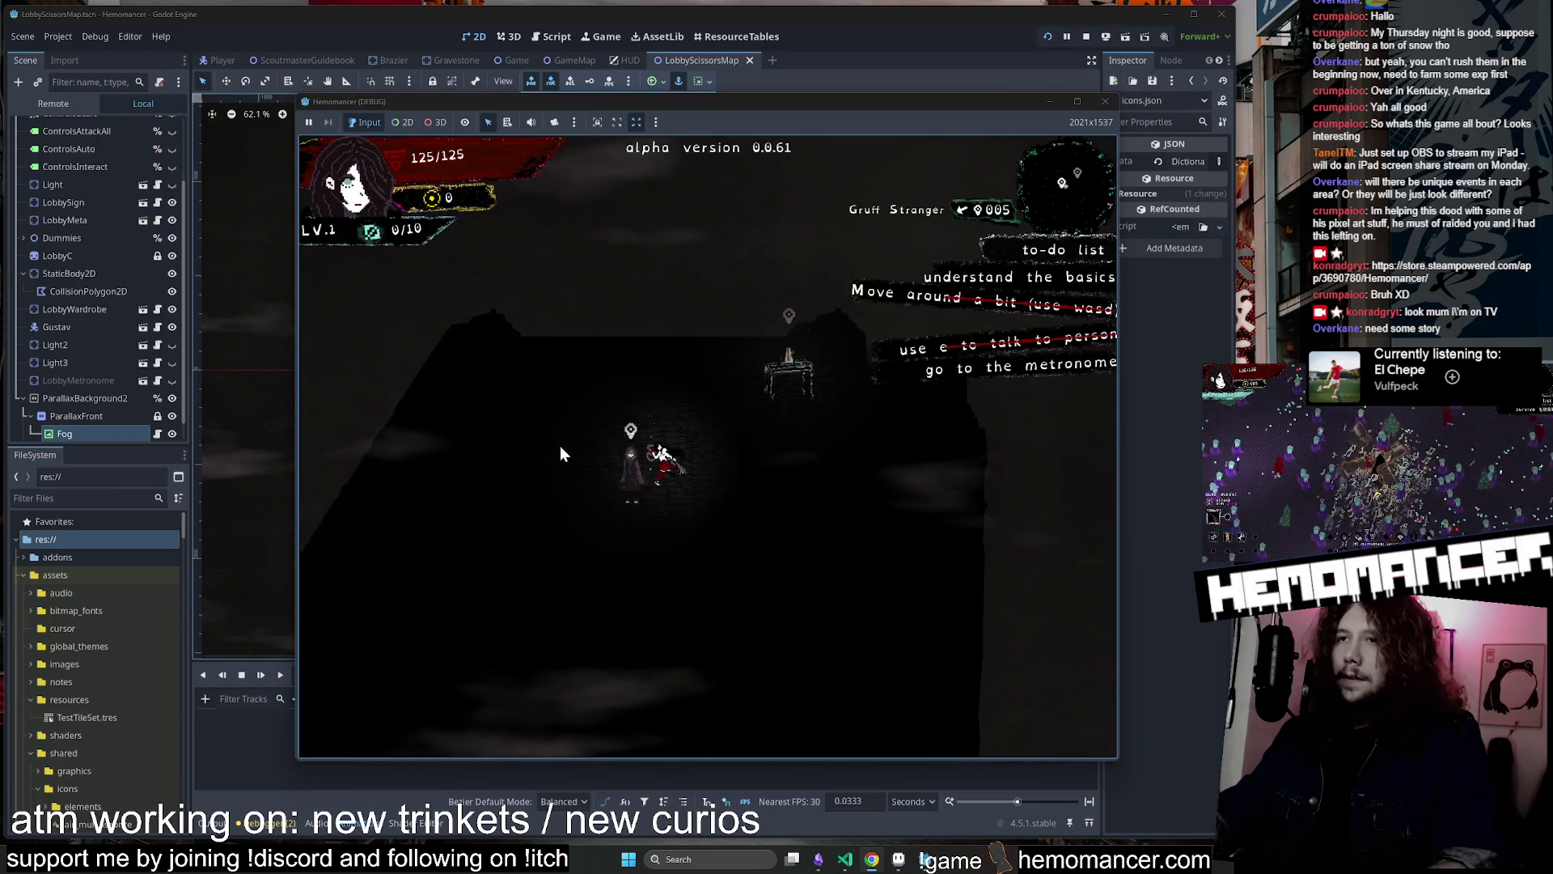
pyautogui.press('e')
pyautogui.press('e')
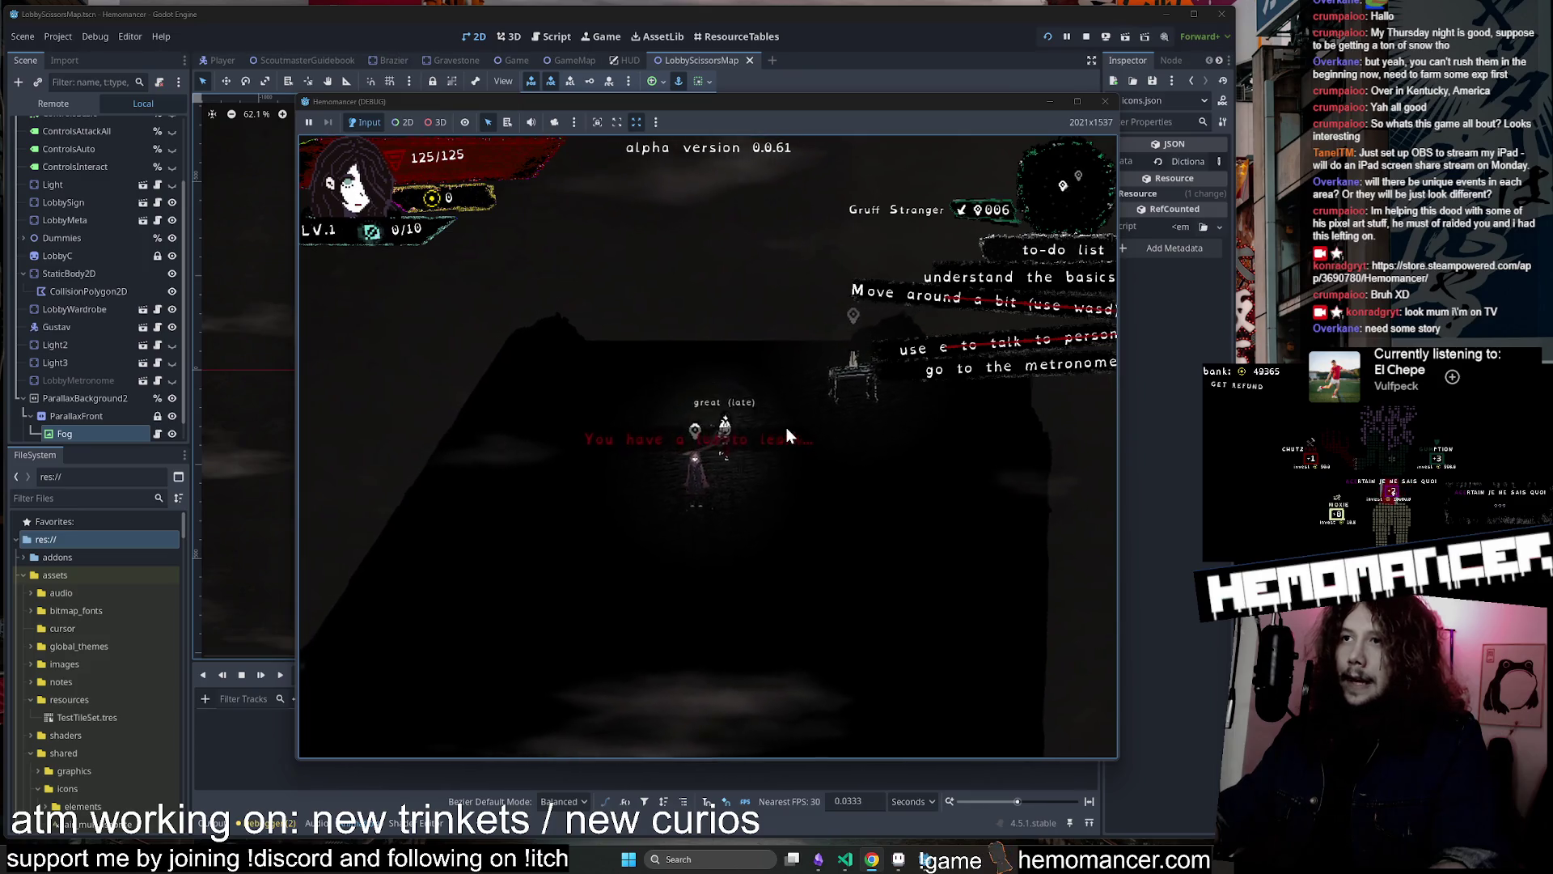
pyautogui.press('d')
pyautogui.press('e')
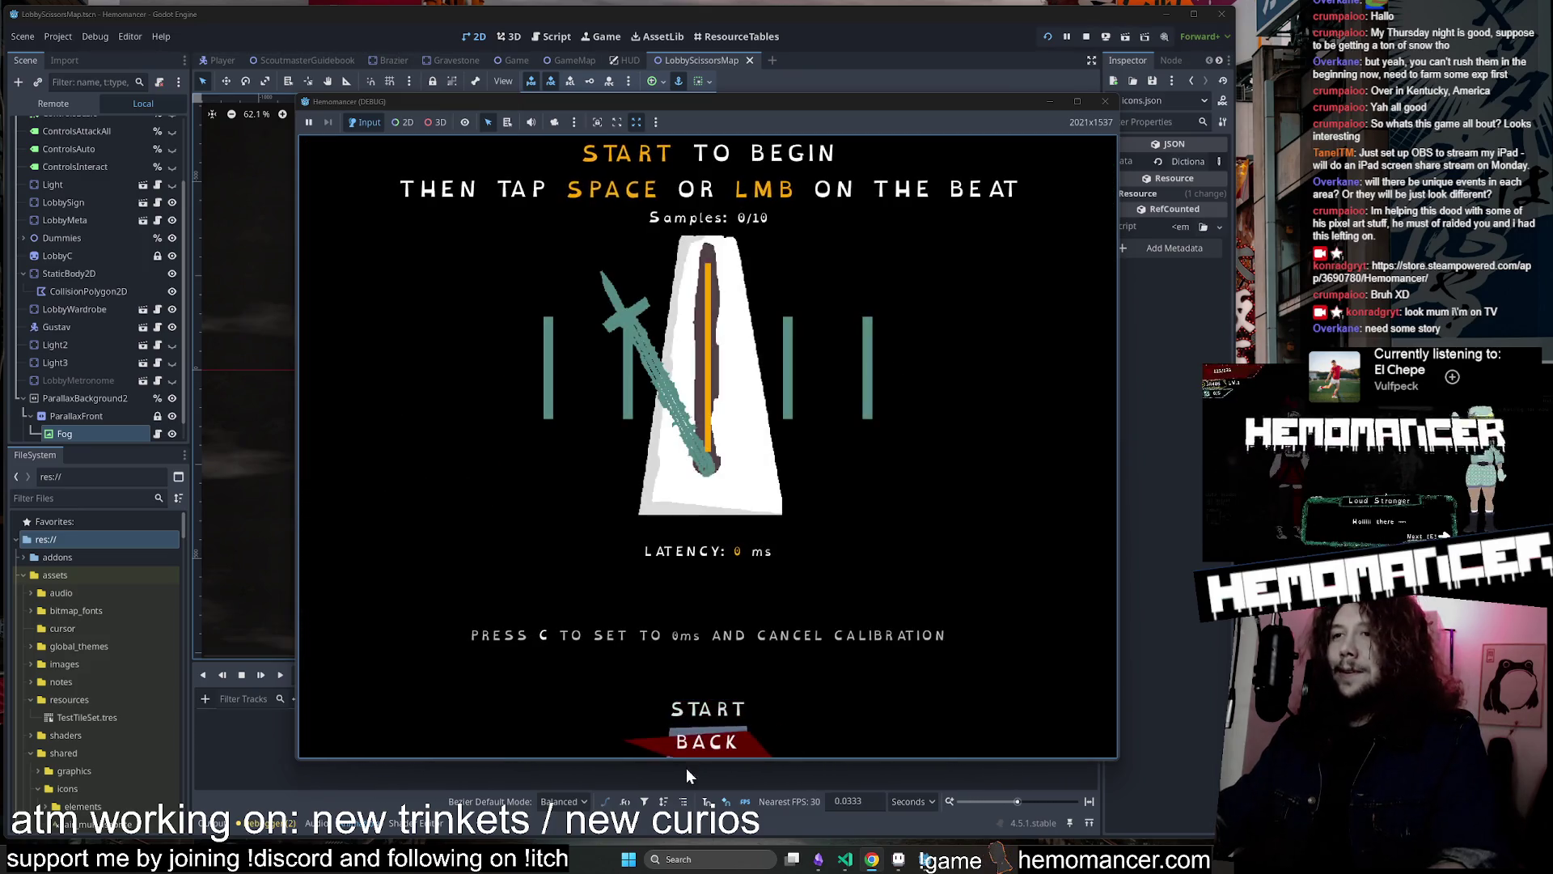
pyautogui.click(703, 744)
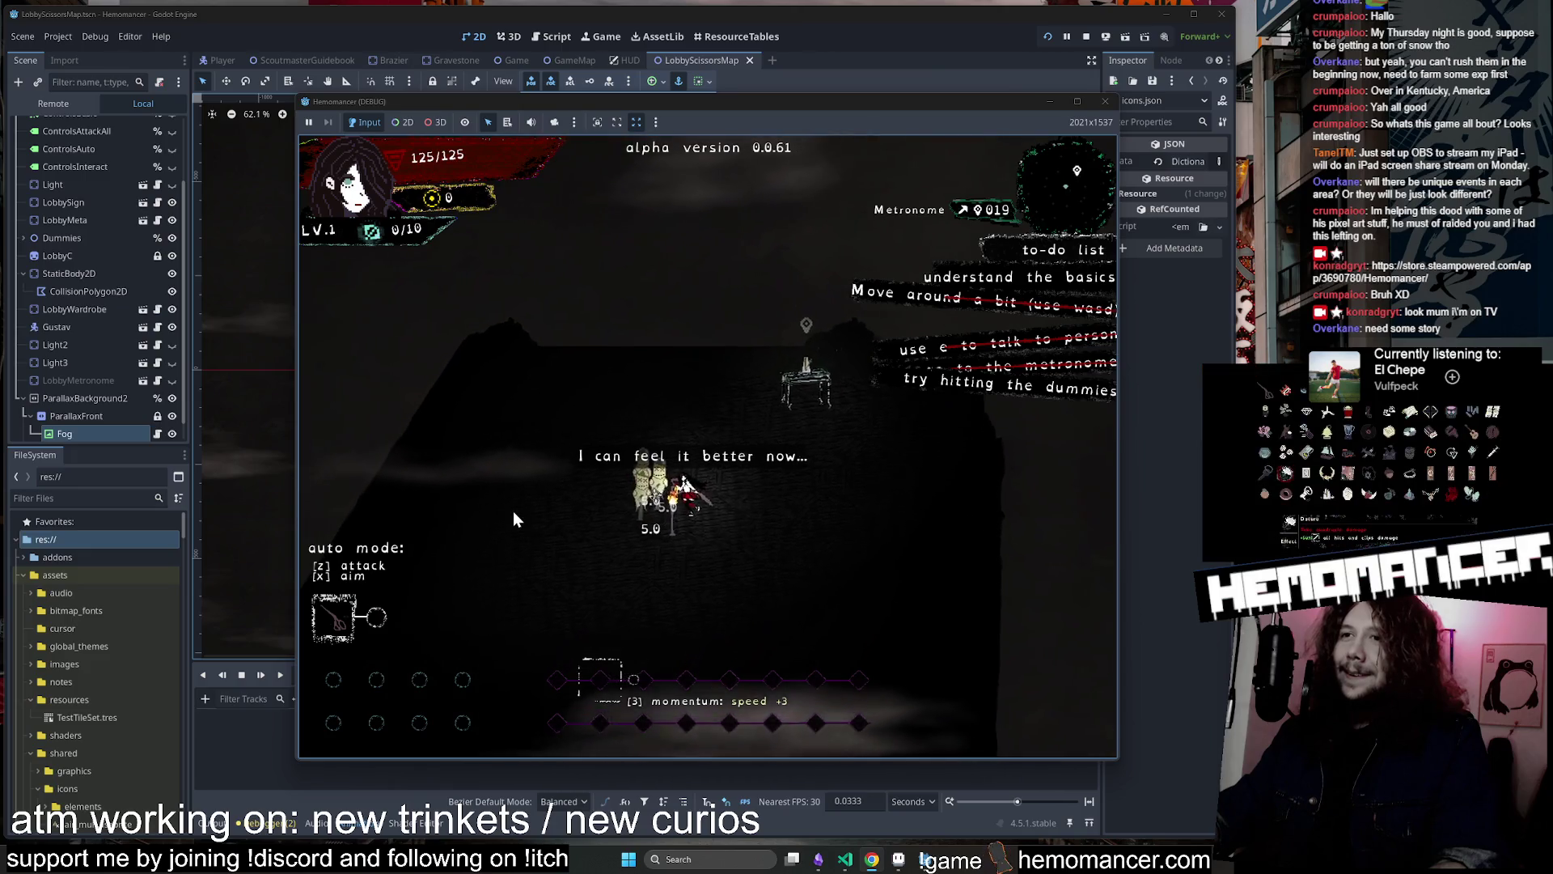
# Visit the wardrobe equipment screen, then walk to the signpost and view the travel map
pyautogui.press('w')
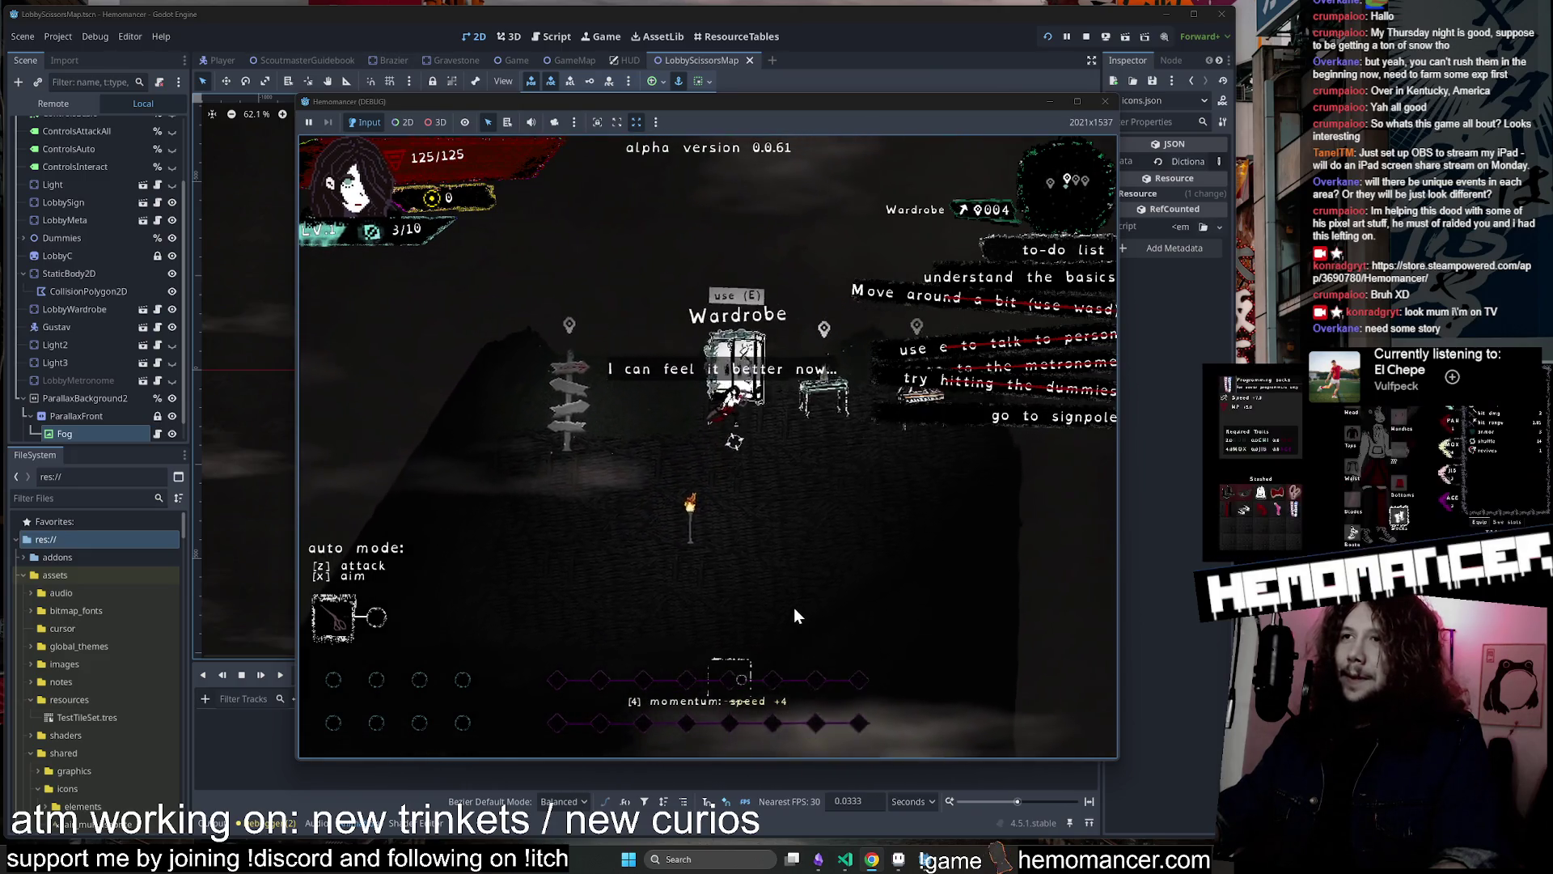
pyautogui.press('e')
pyautogui.click(704, 732)
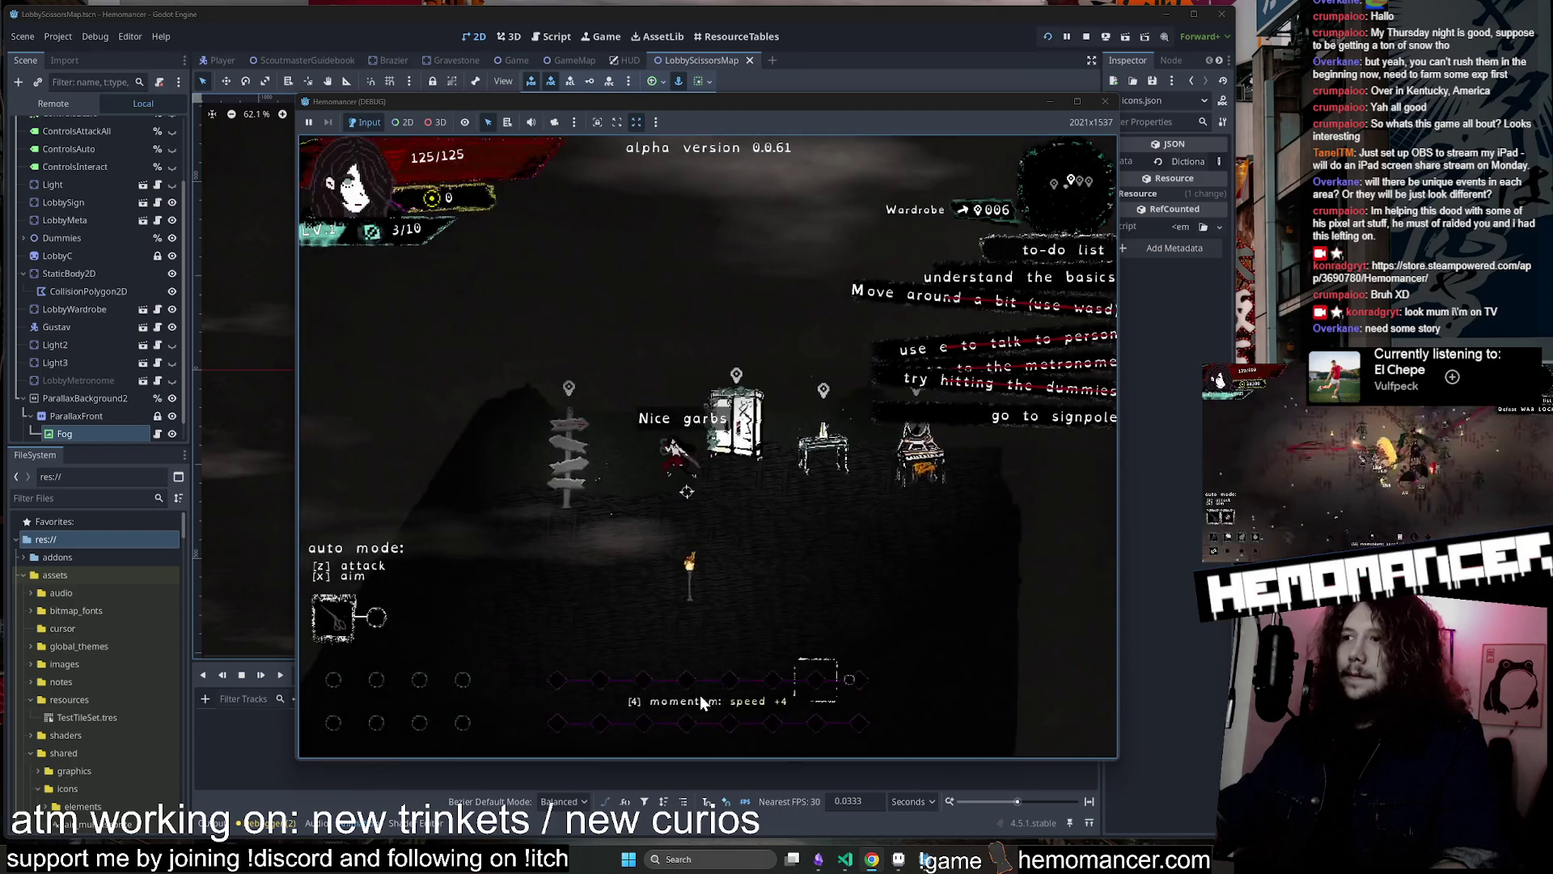
pyautogui.press('a')
pyautogui.press('e')
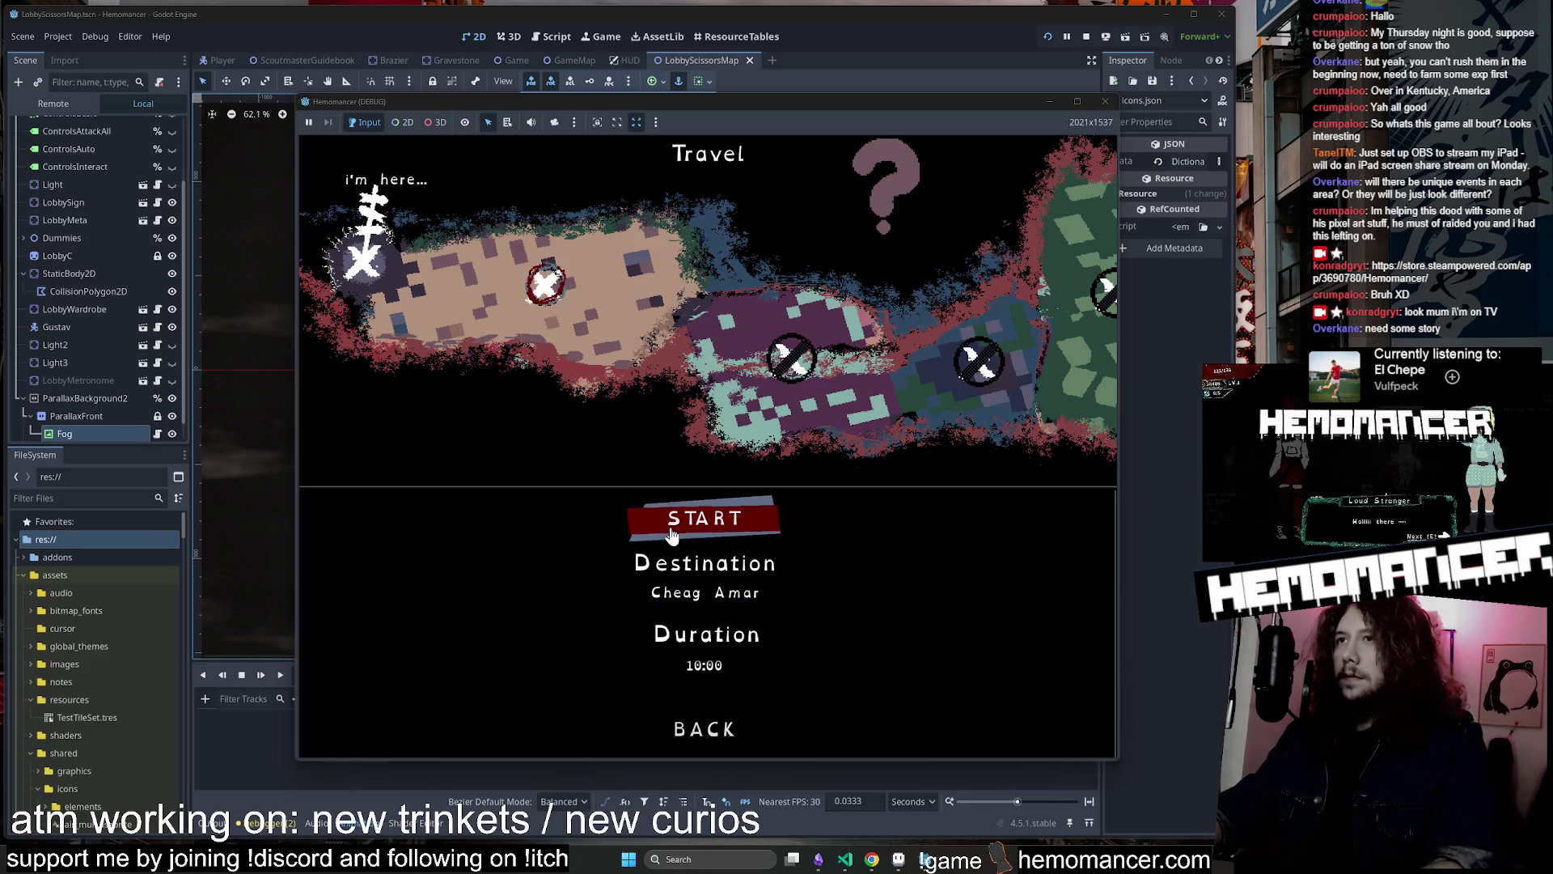
pyautogui.click(685, 740)
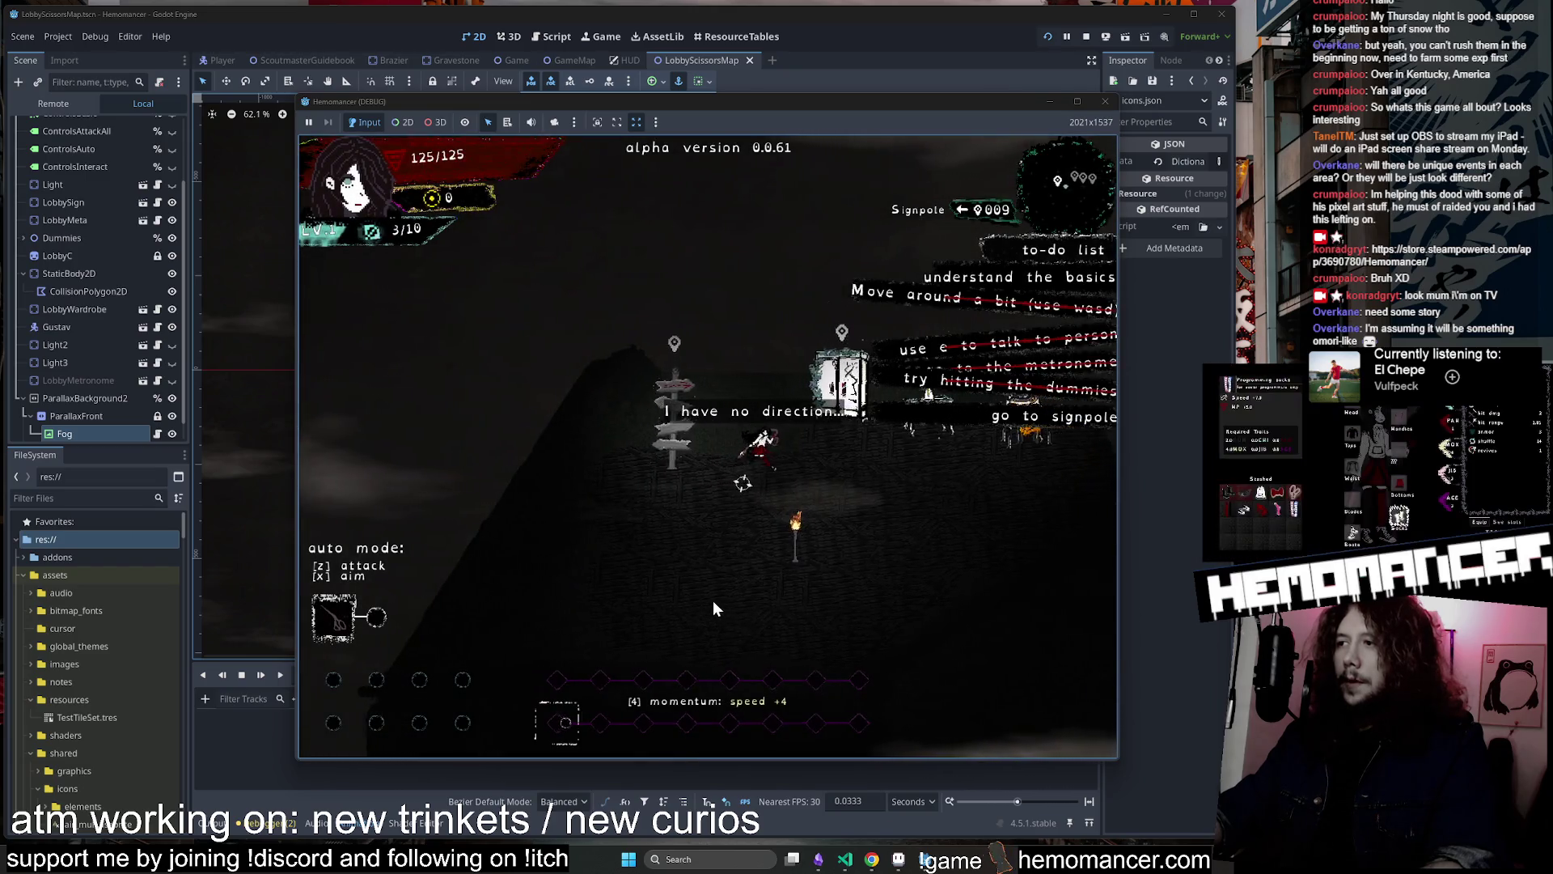
# Recheck the wardrobe, return to the signpole and start the trip to Cheag Amar
pyautogui.press('e')
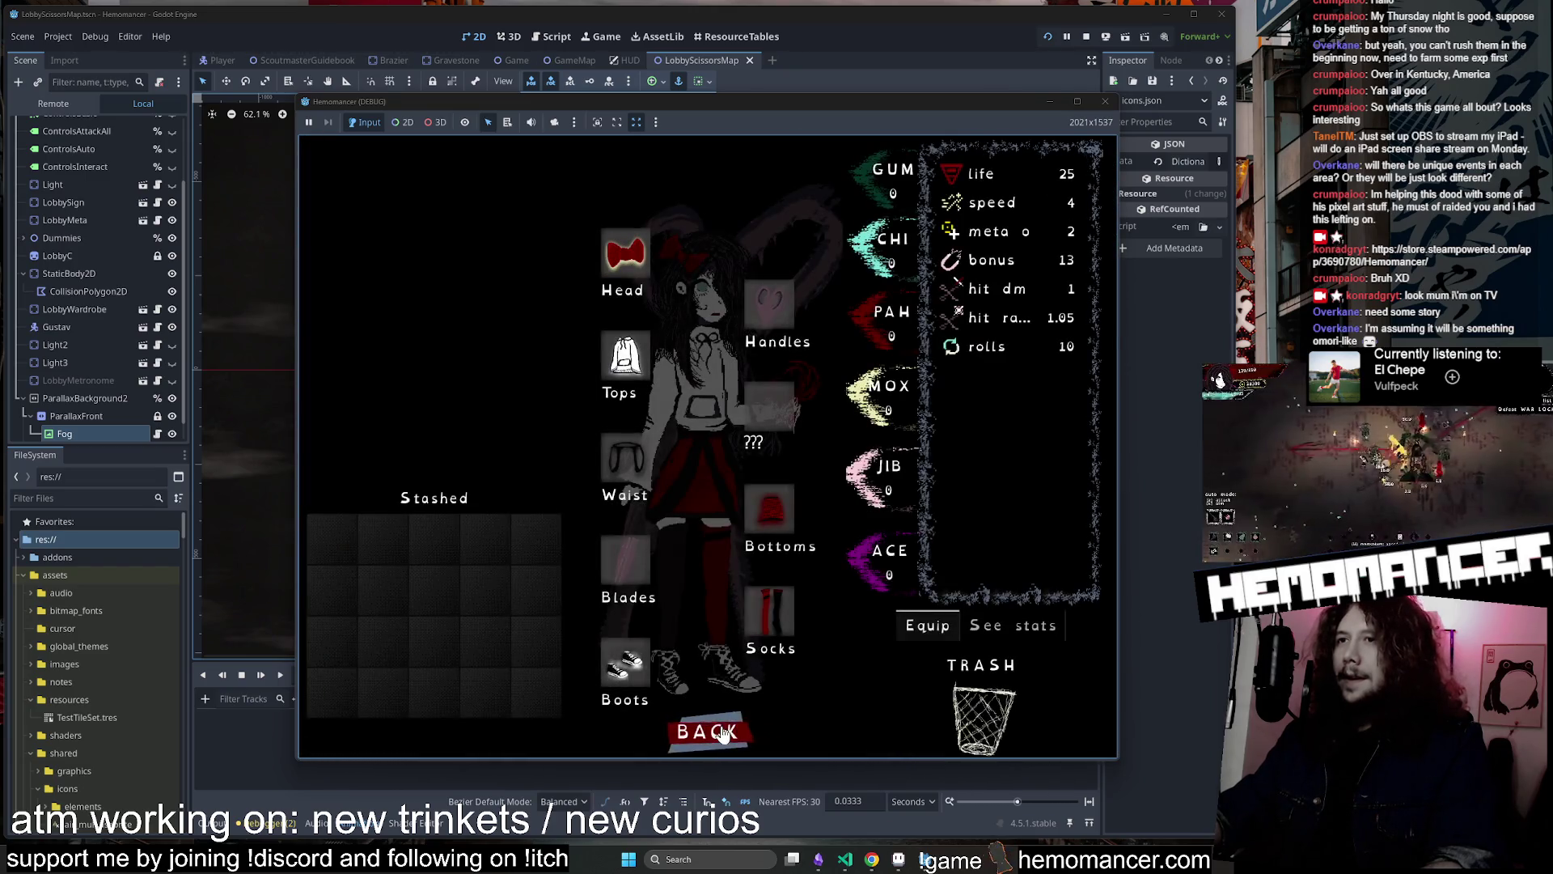
pyautogui.click(708, 732)
pyautogui.press('s')
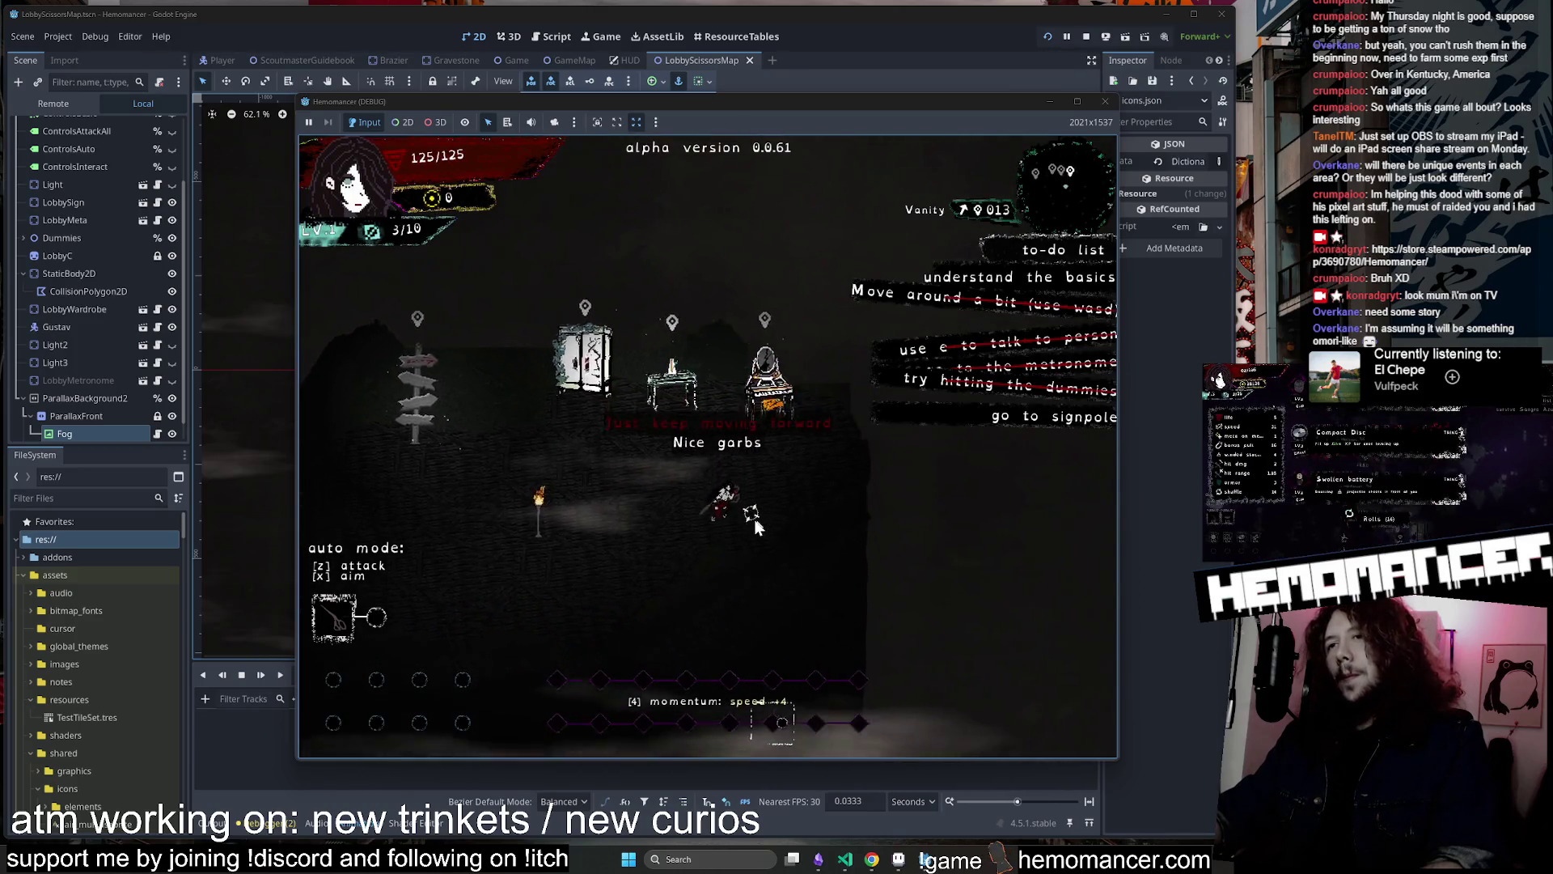
pyautogui.press('a')
pyautogui.press('w')
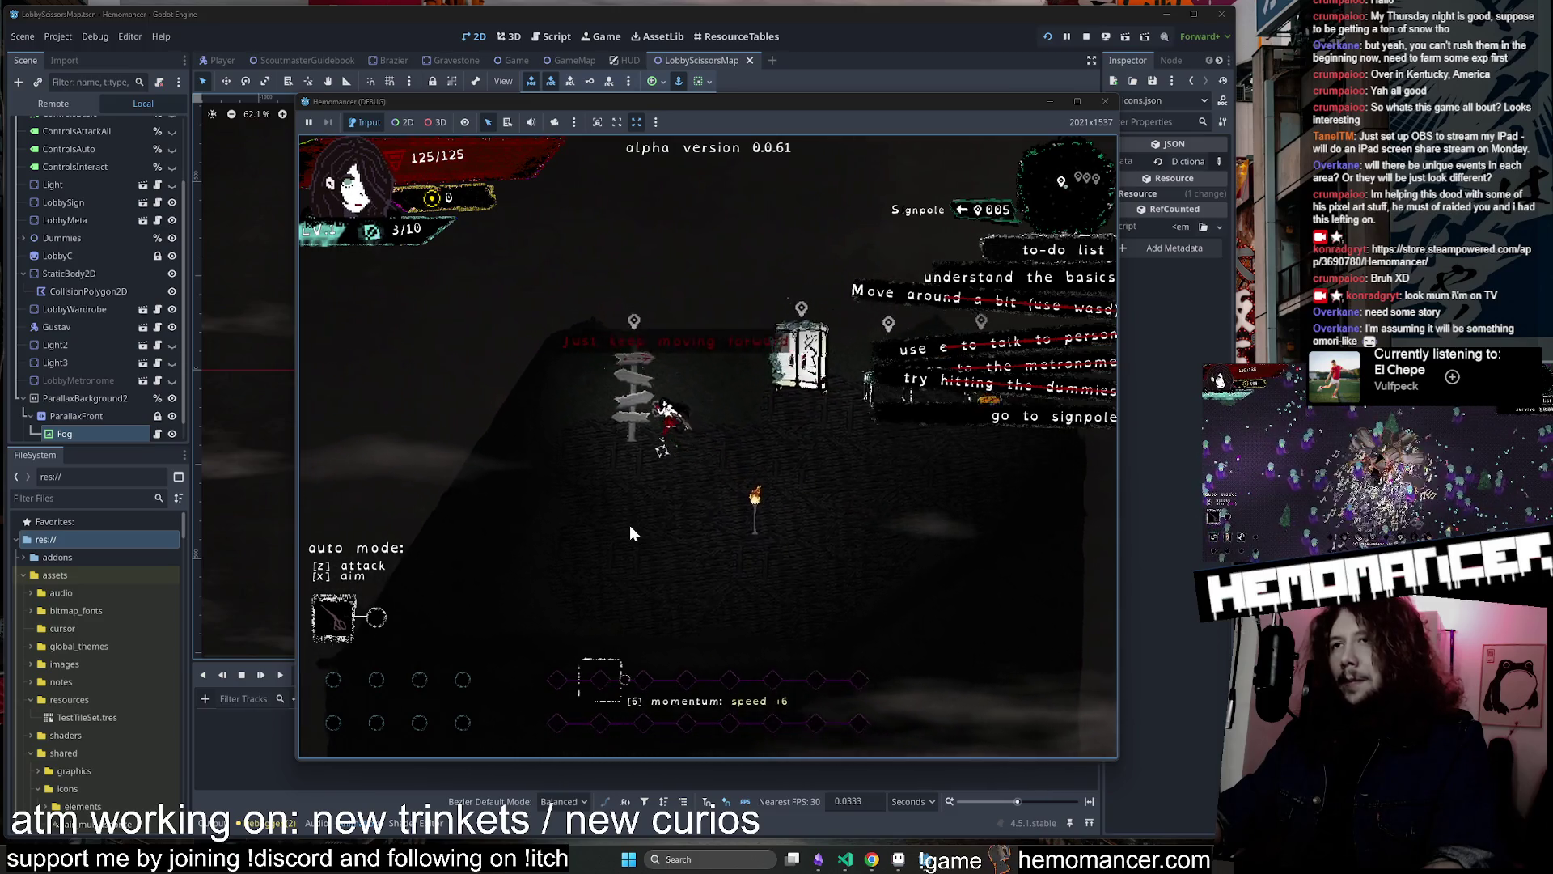
pyautogui.press('e')
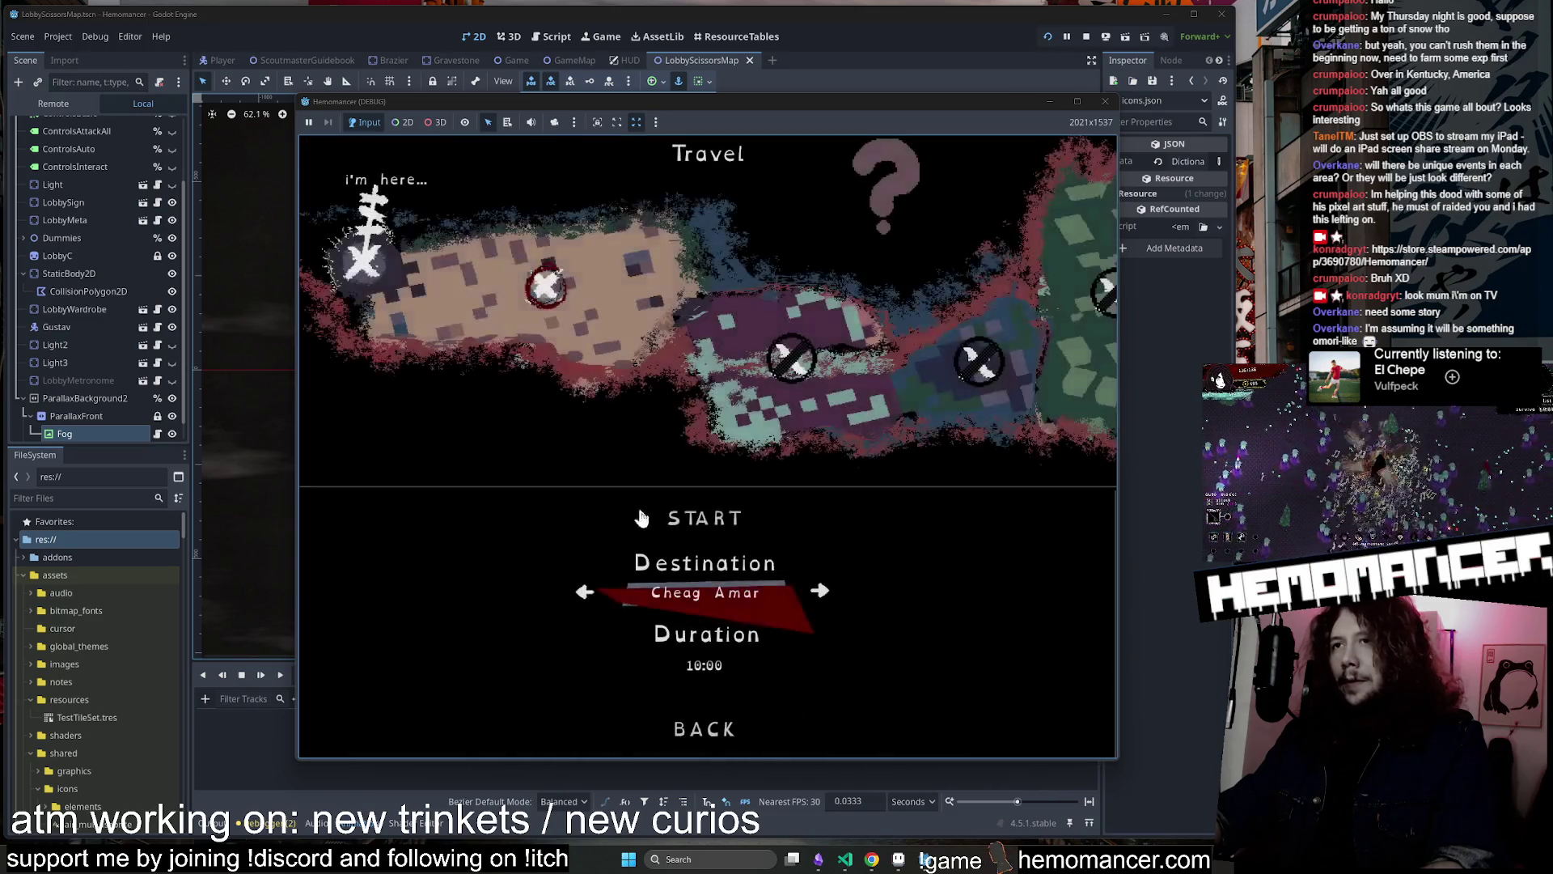
pyautogui.click(704, 515)
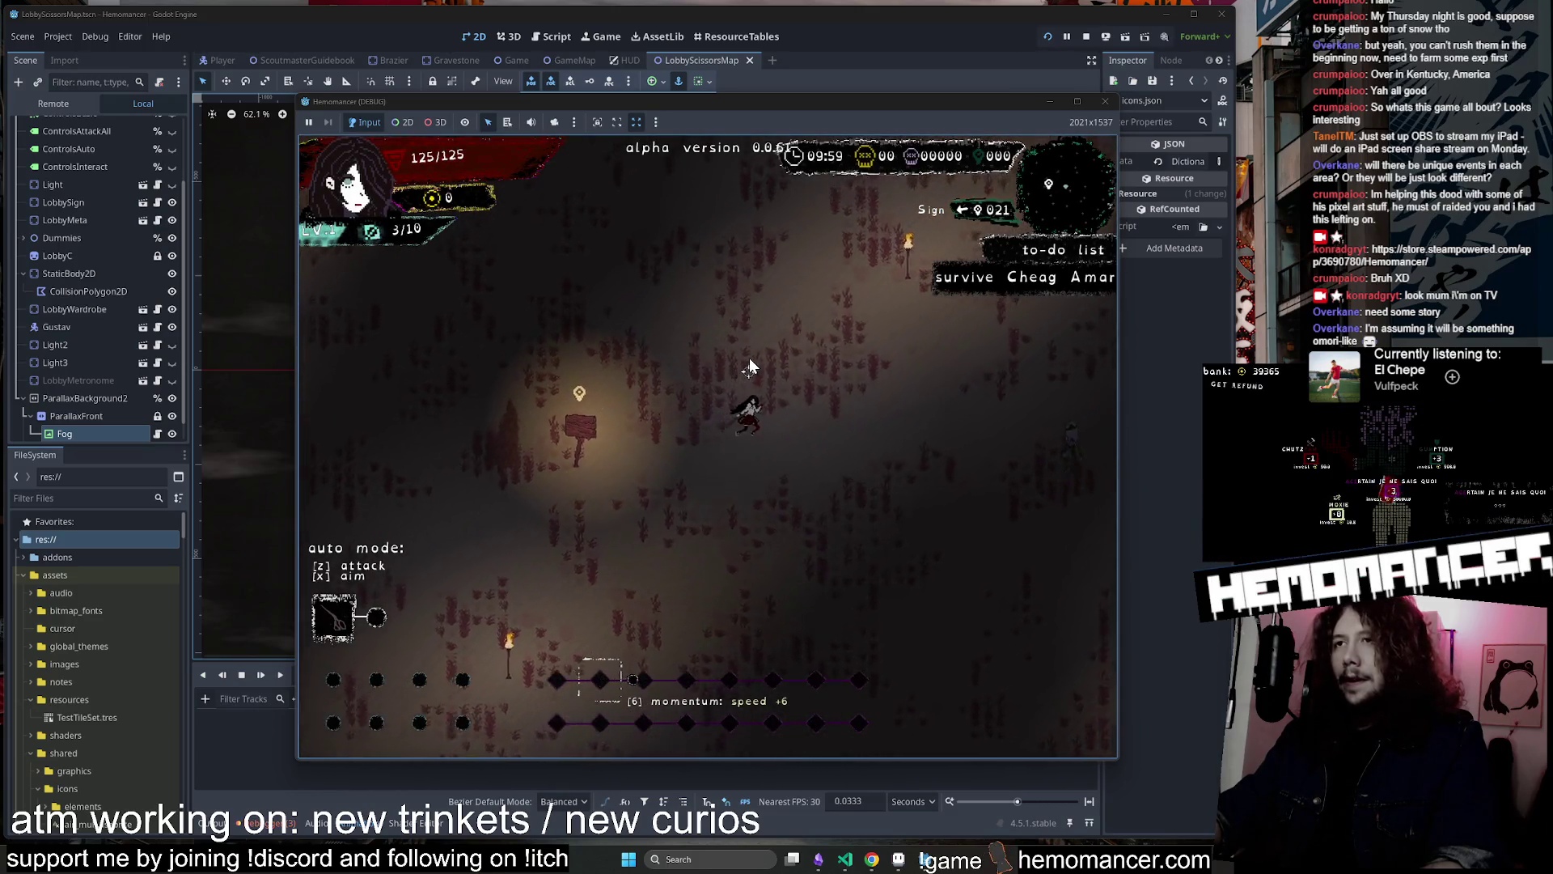
# Steer the character up-right through the Cheag Amar enemy horde, then quit the run with Escape
pyautogui.press('d')
pyautogui.press('w')
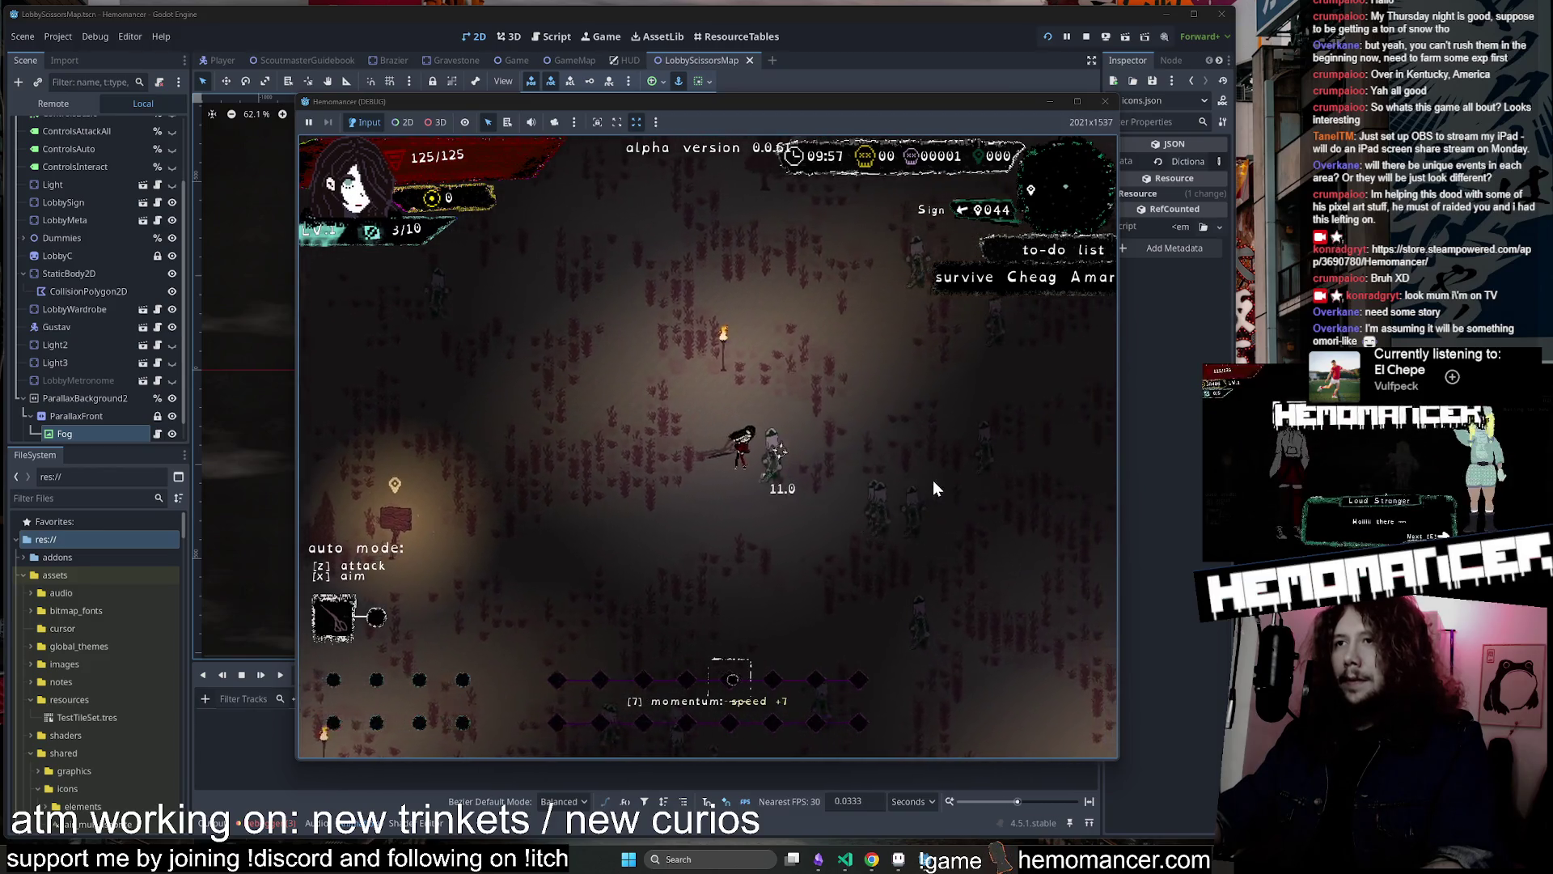
pyautogui.press('d')
pyautogui.press('w')
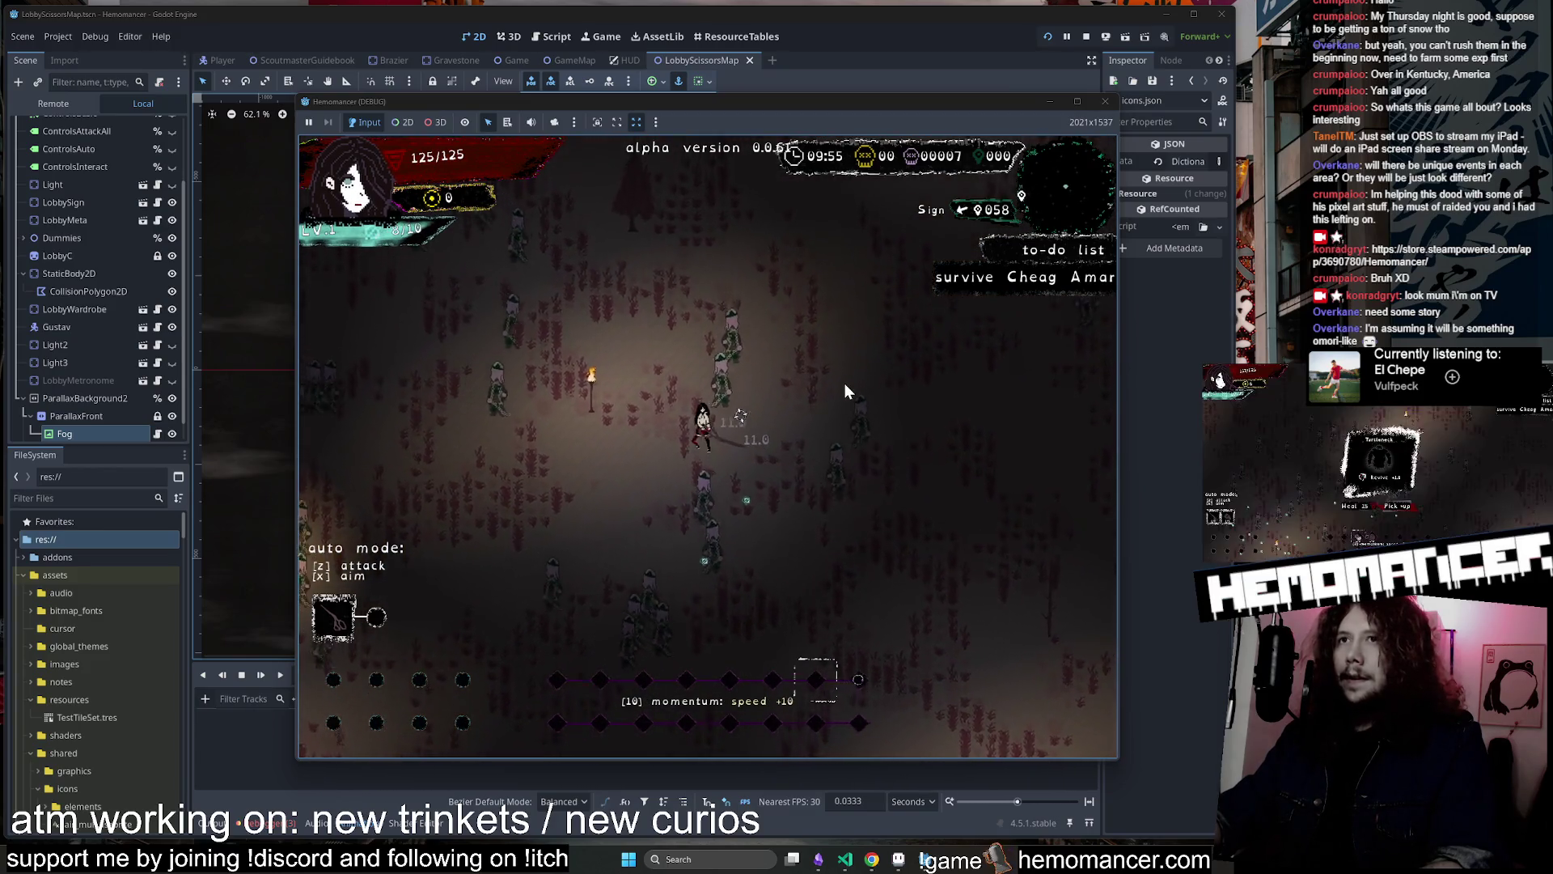
pyautogui.press('w')
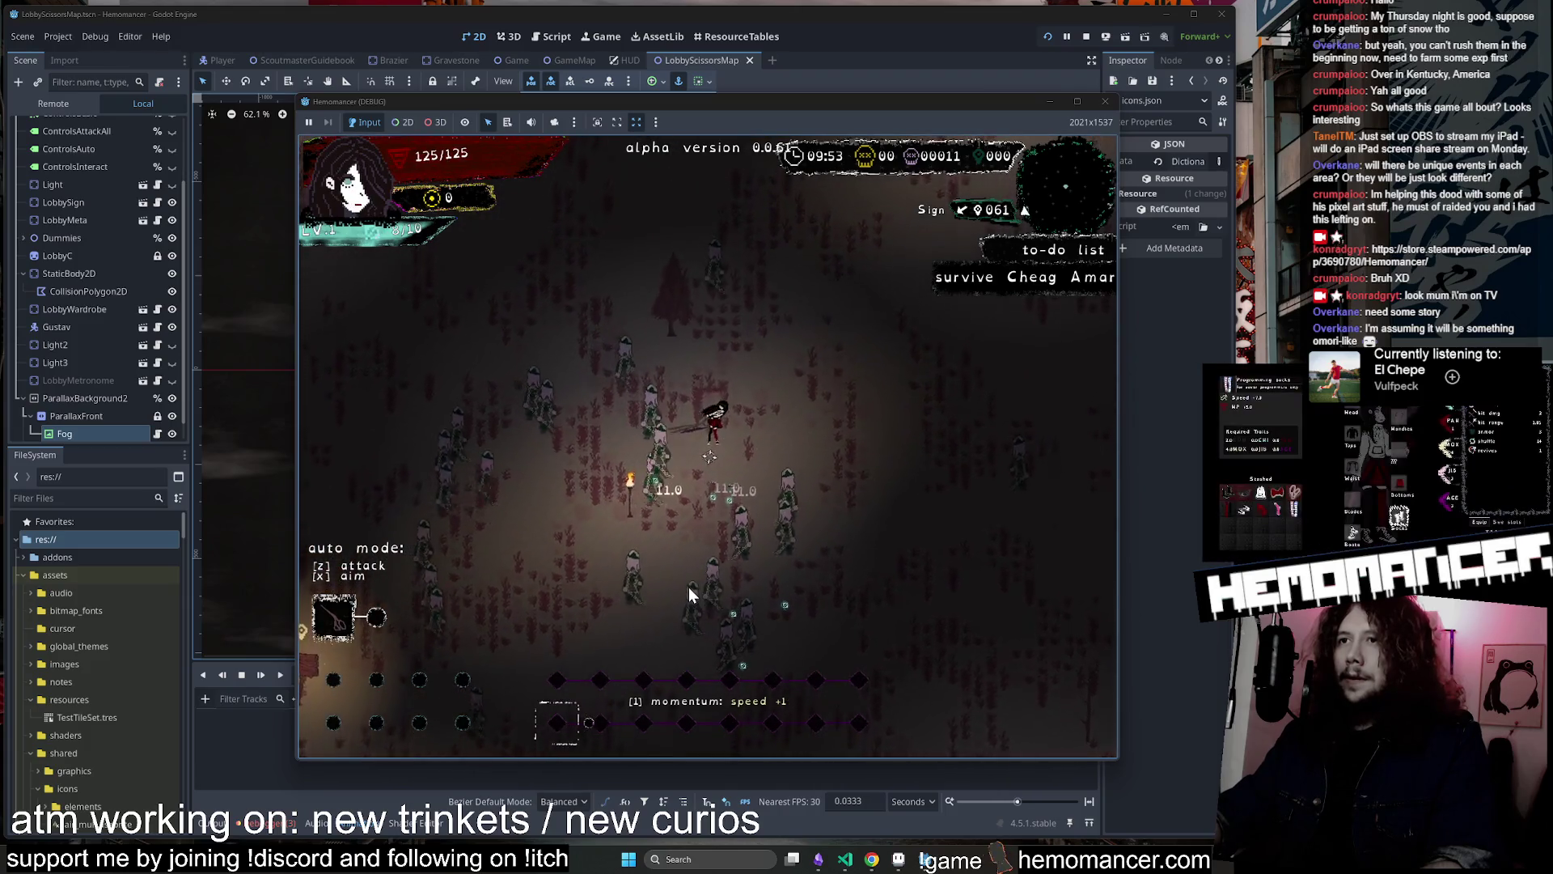
pyautogui.press('d')
pyautogui.press('w')
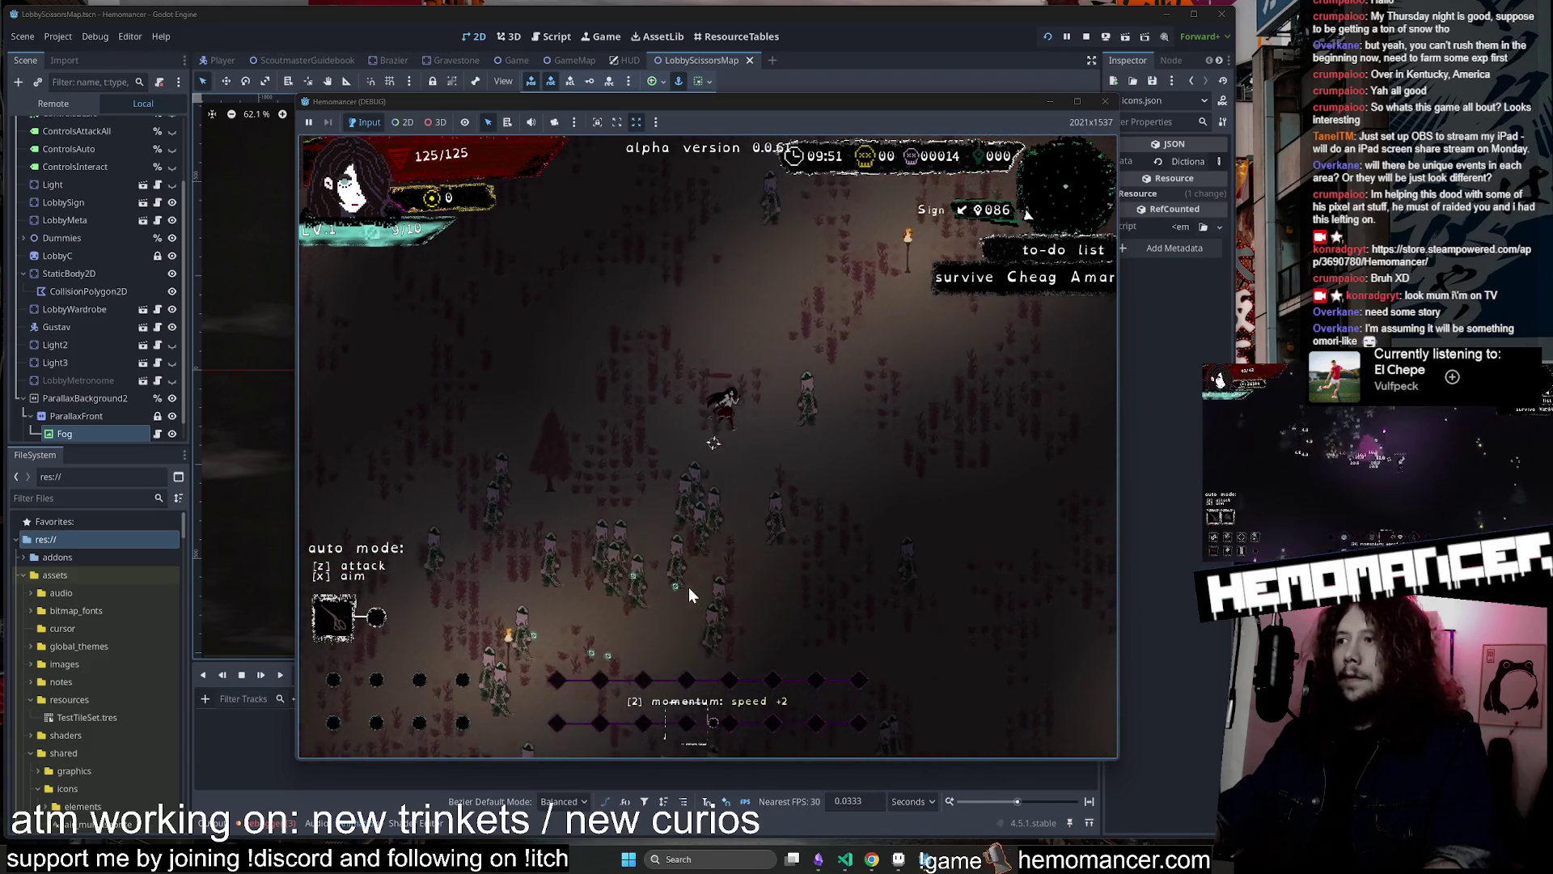
pyautogui.press('Escape')
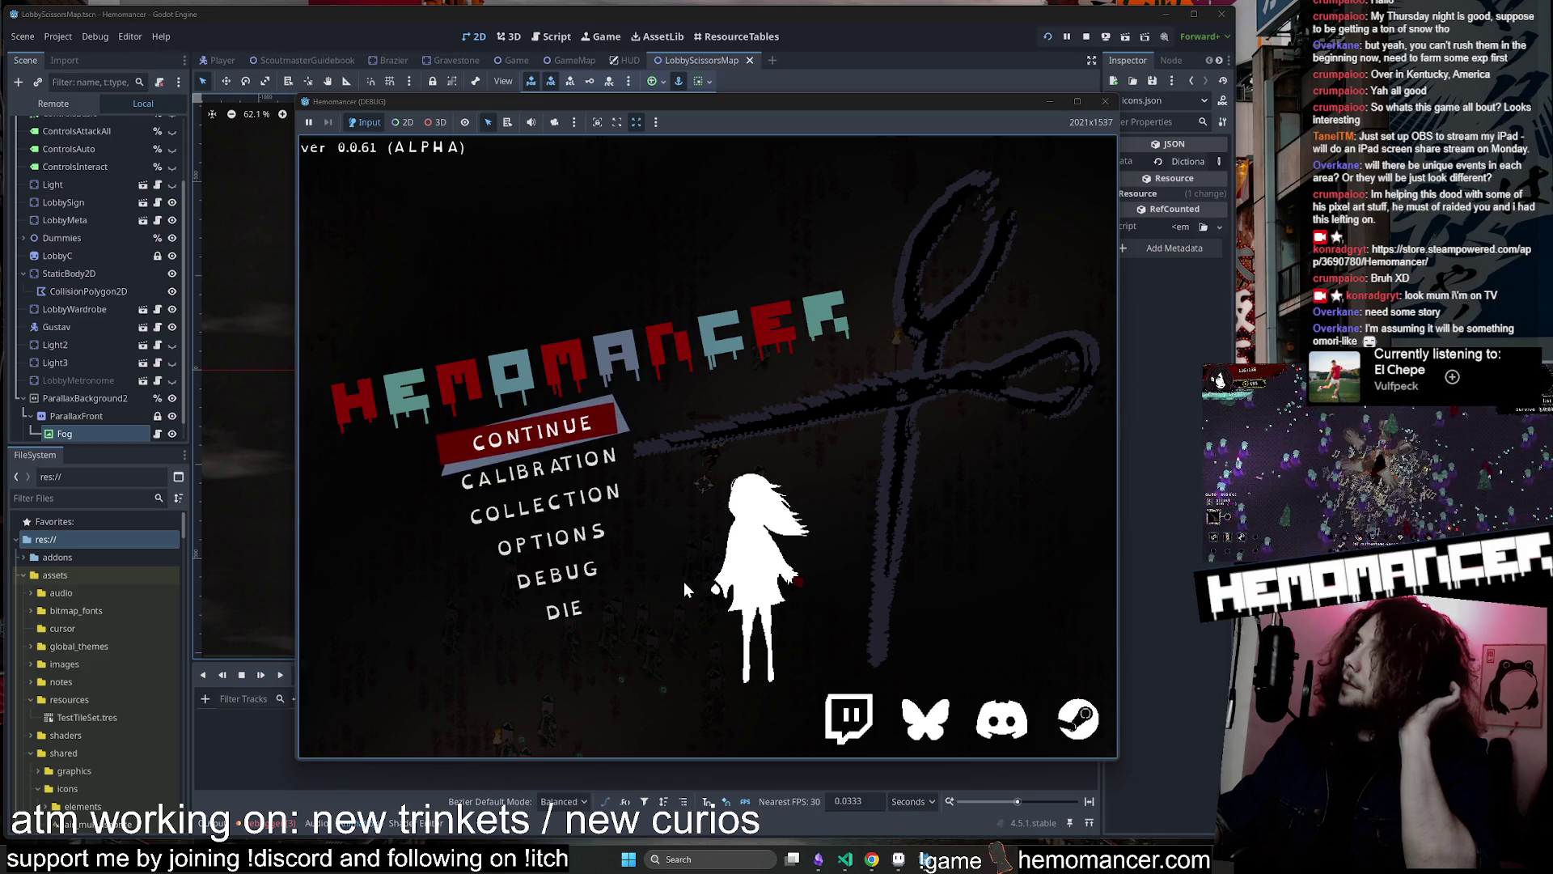
# Abandon the saved run with Die > Yes and enlarge the game window
pyautogui.click(564, 609)
pyautogui.click(720, 441)
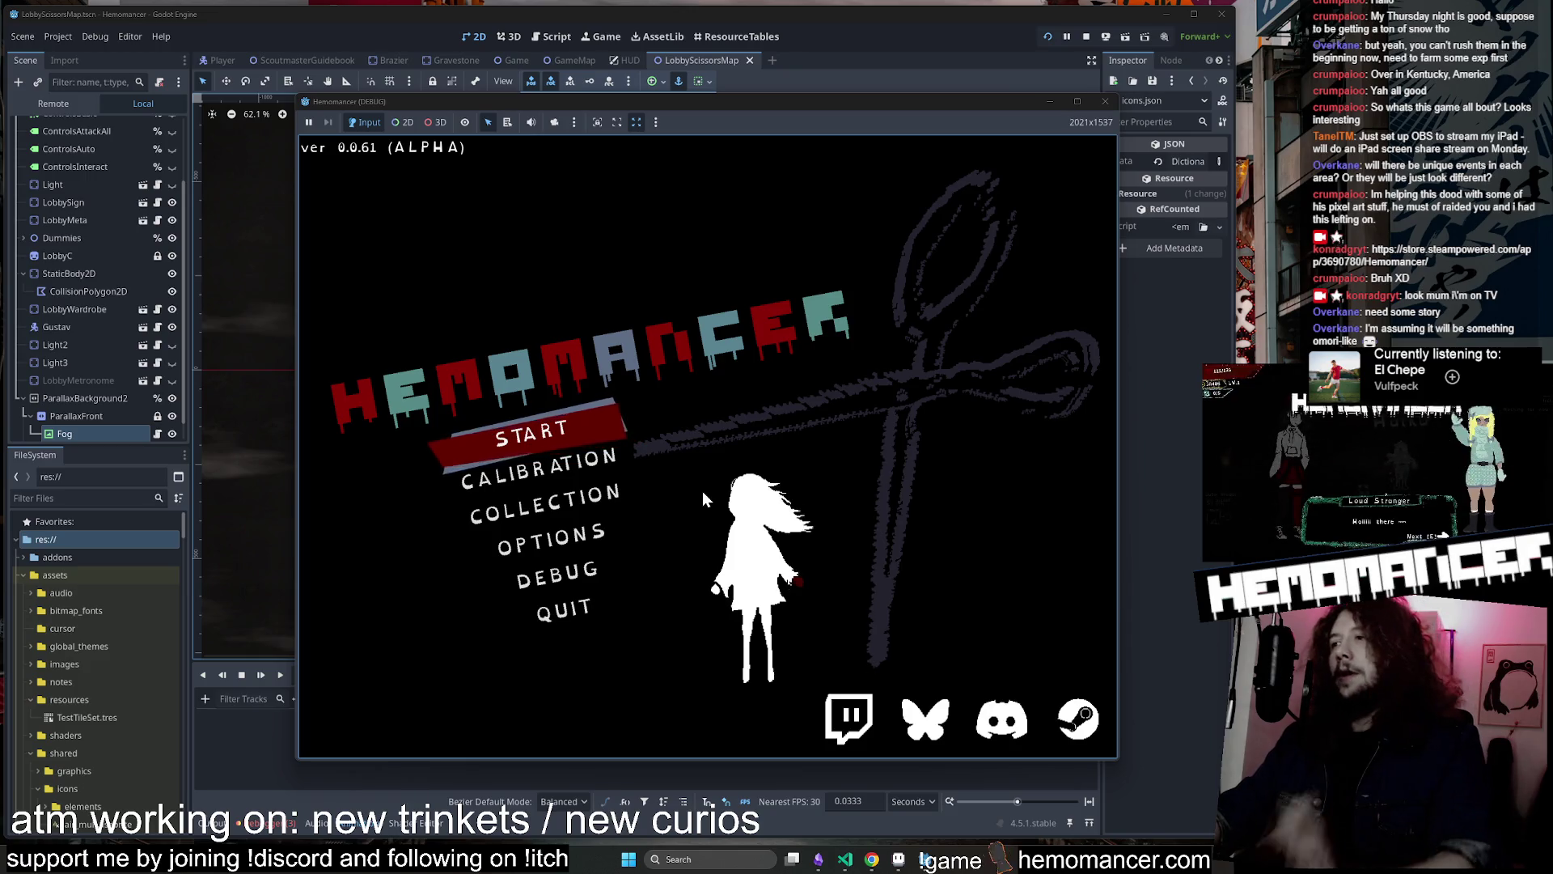
pyautogui.moveTo(1117, 762); pyautogui.dragTo(1205, 811)
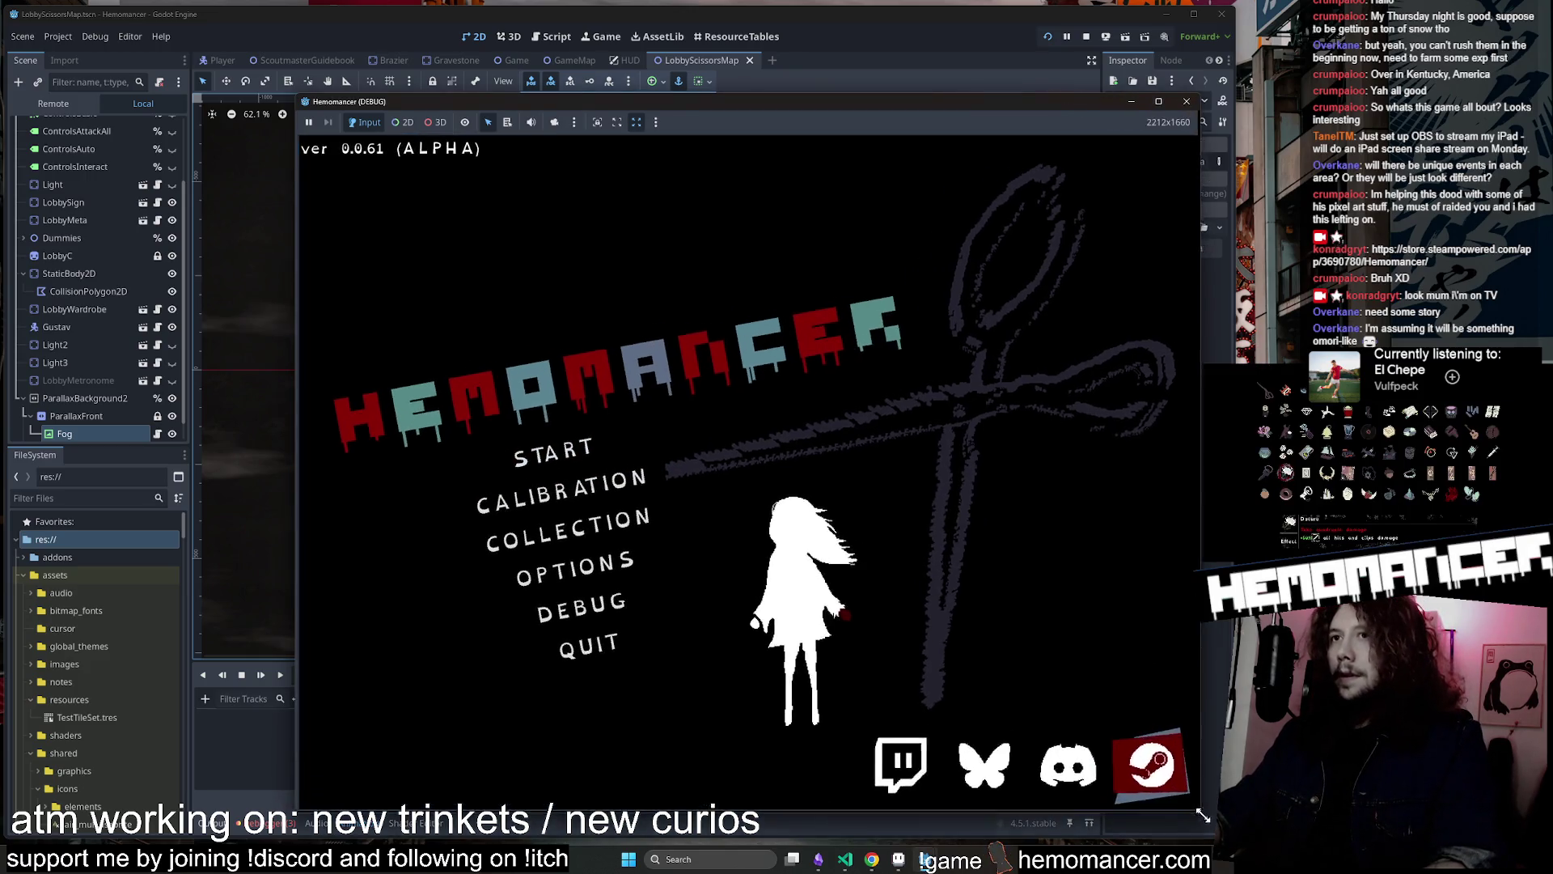
pyautogui.moveTo(296, 106); pyautogui.dragTo(107, 33)
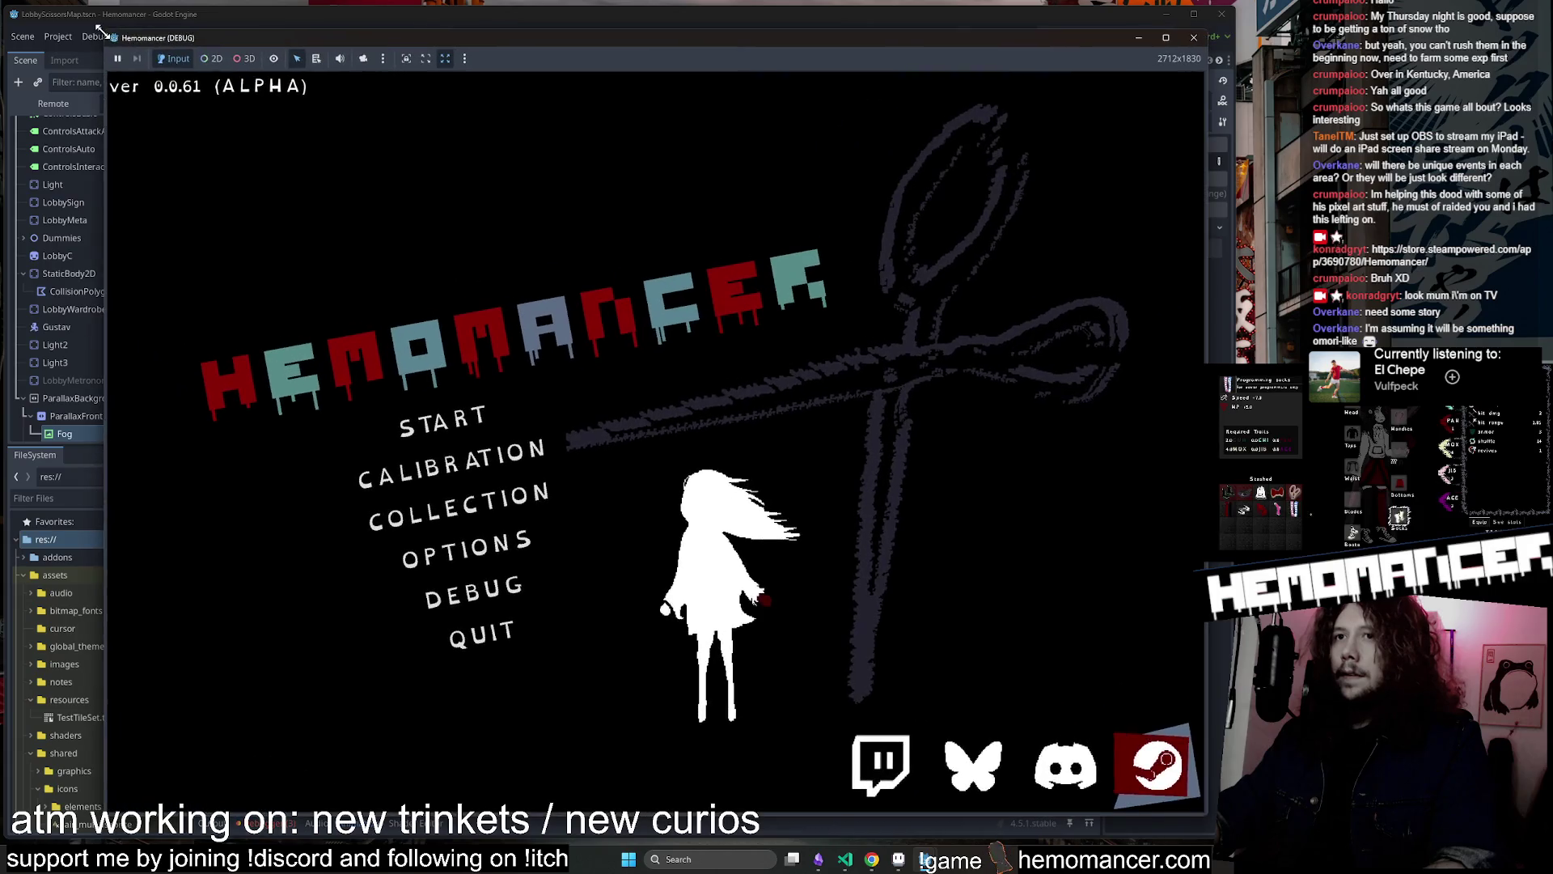
# Enter the Calibration lobby, walk to the Vanity, and open and exit its upgrade screen
pyautogui.click(496, 454)
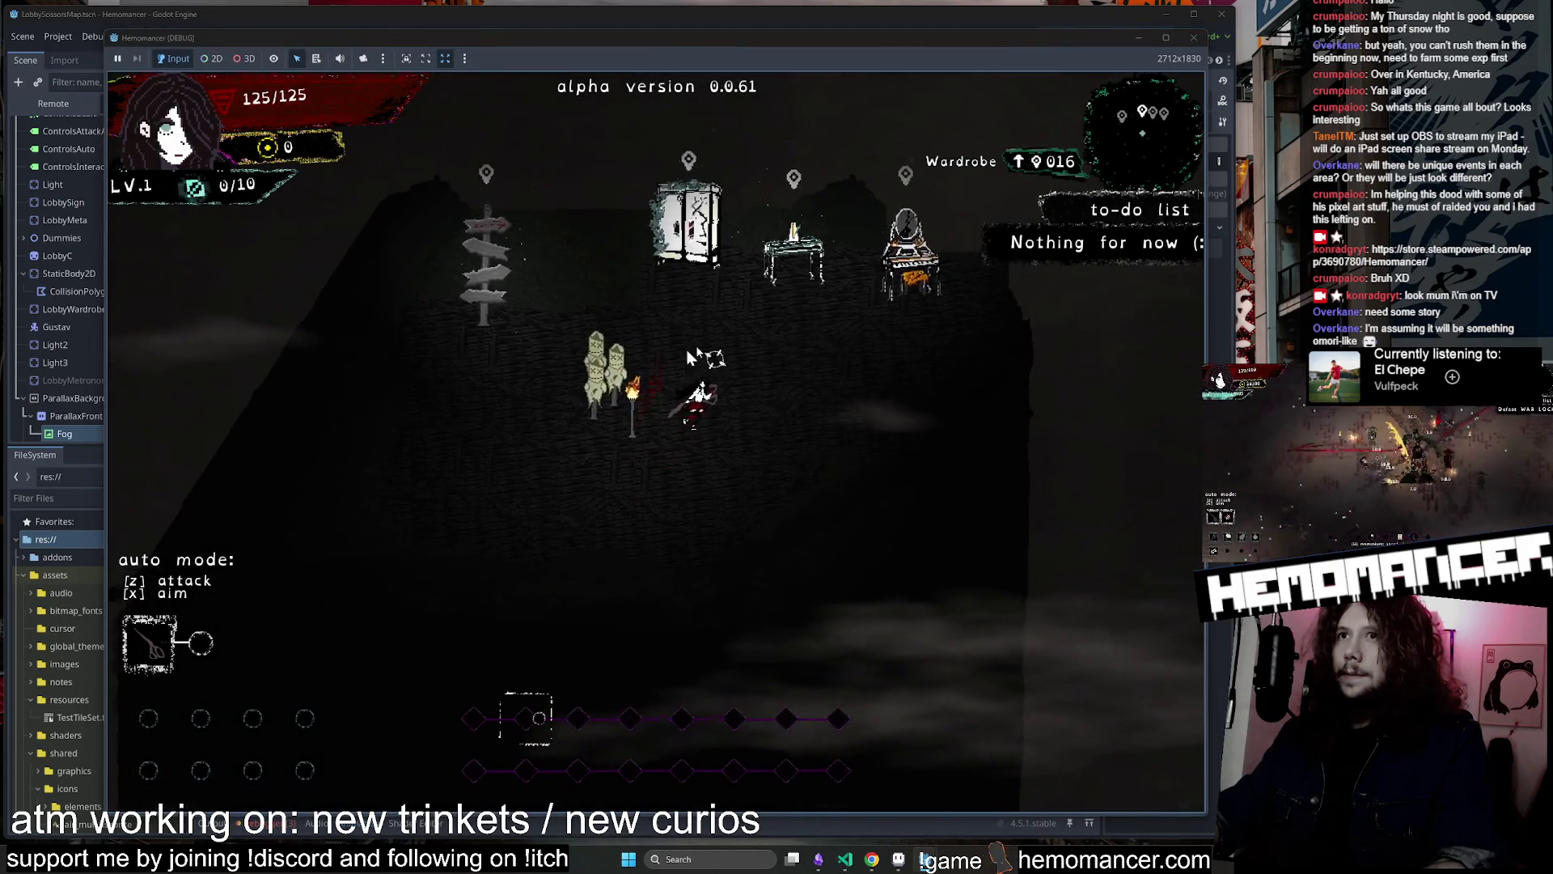
pyautogui.press('w')
pyautogui.press('d')
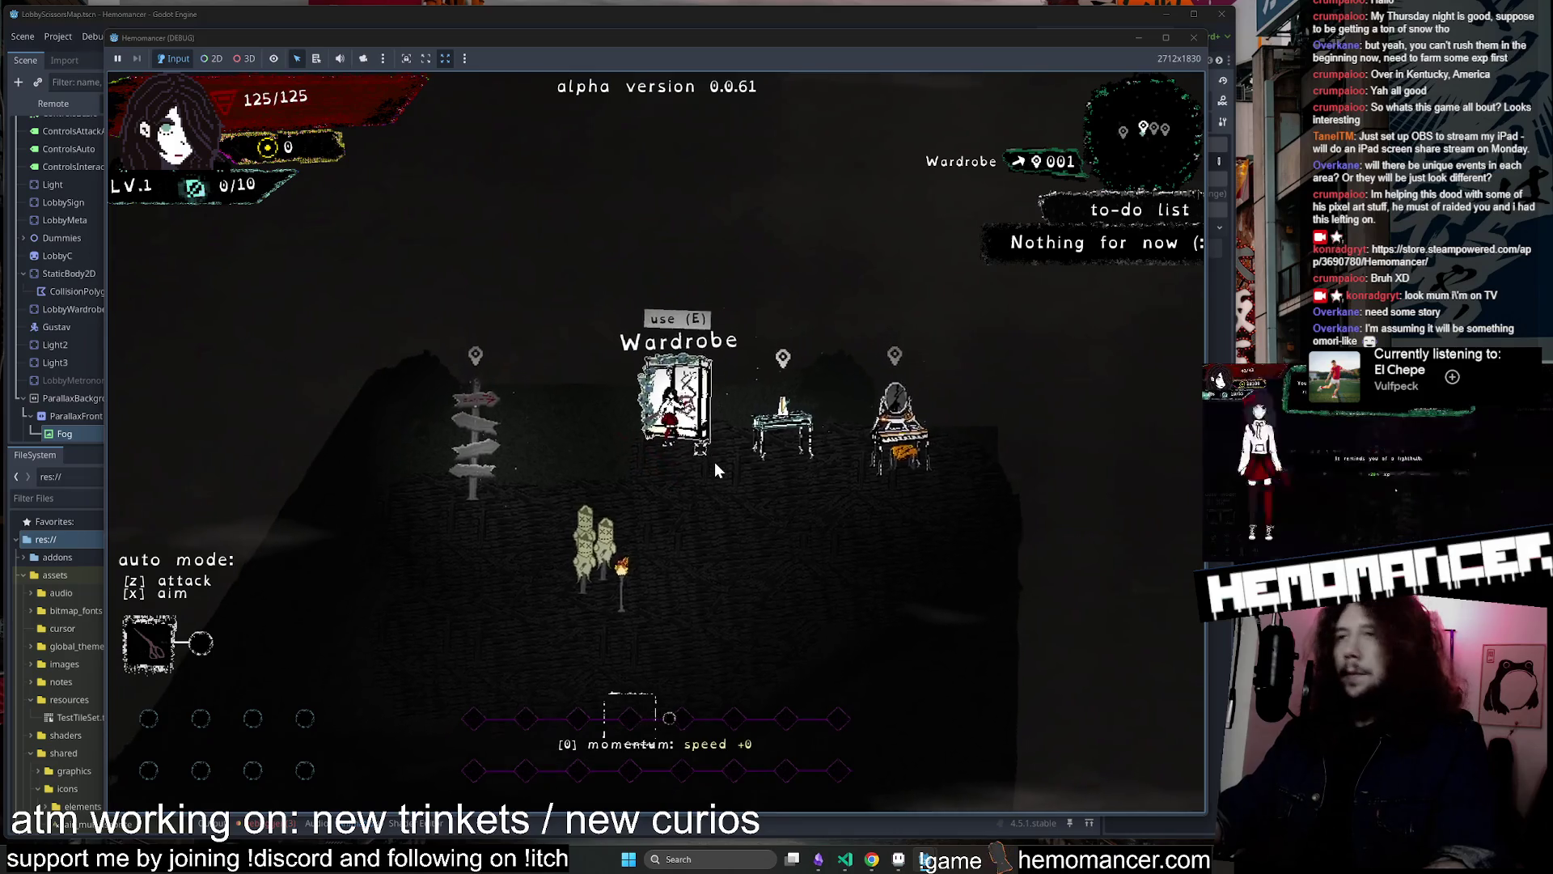
pyautogui.press('d')
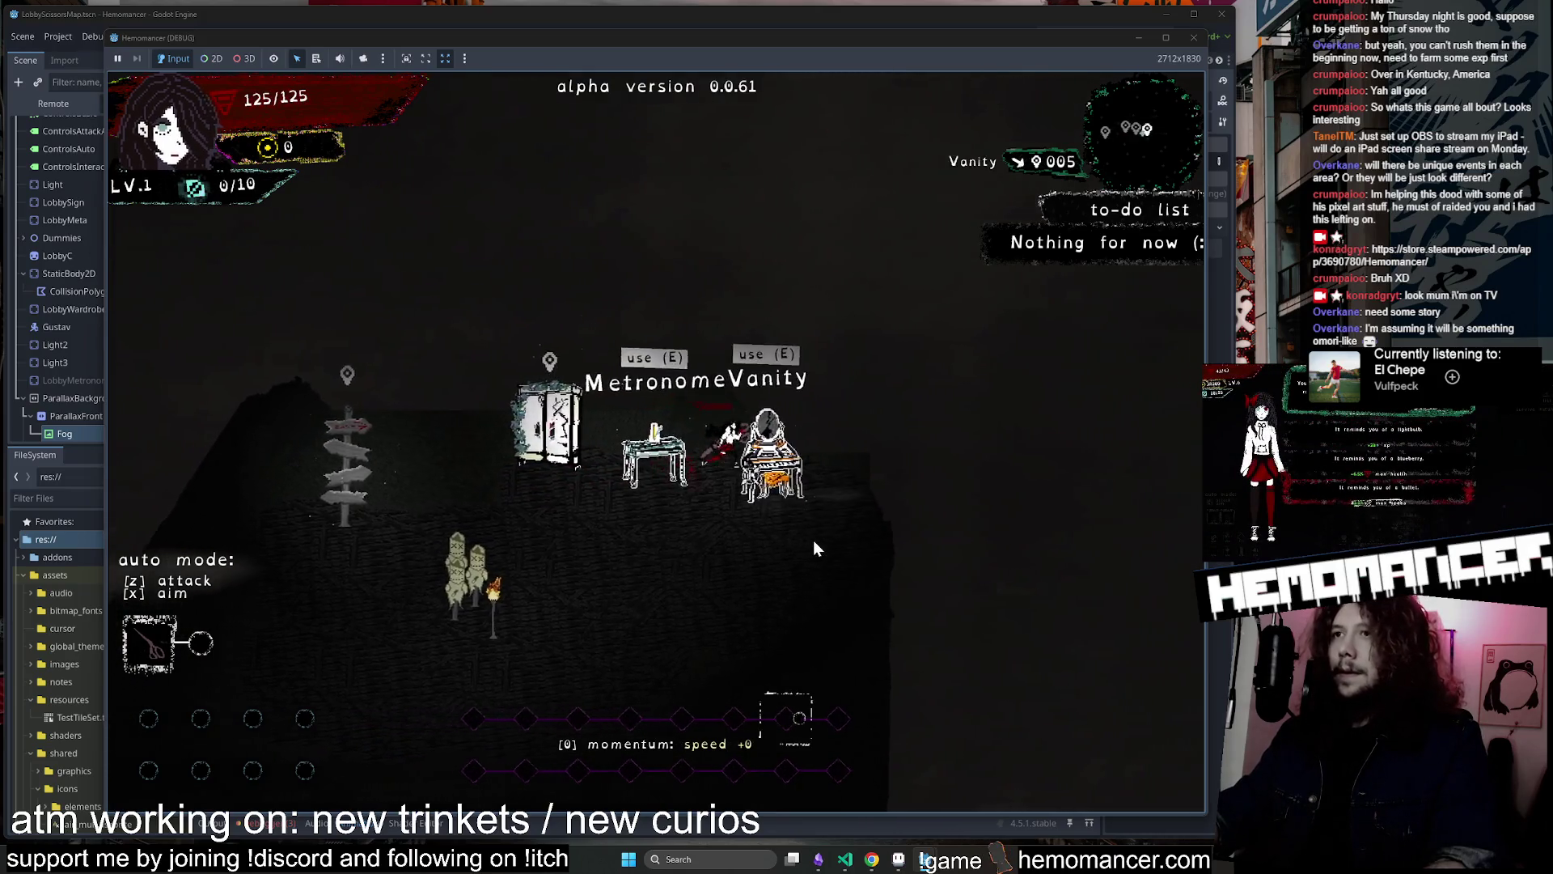
pyautogui.press('e')
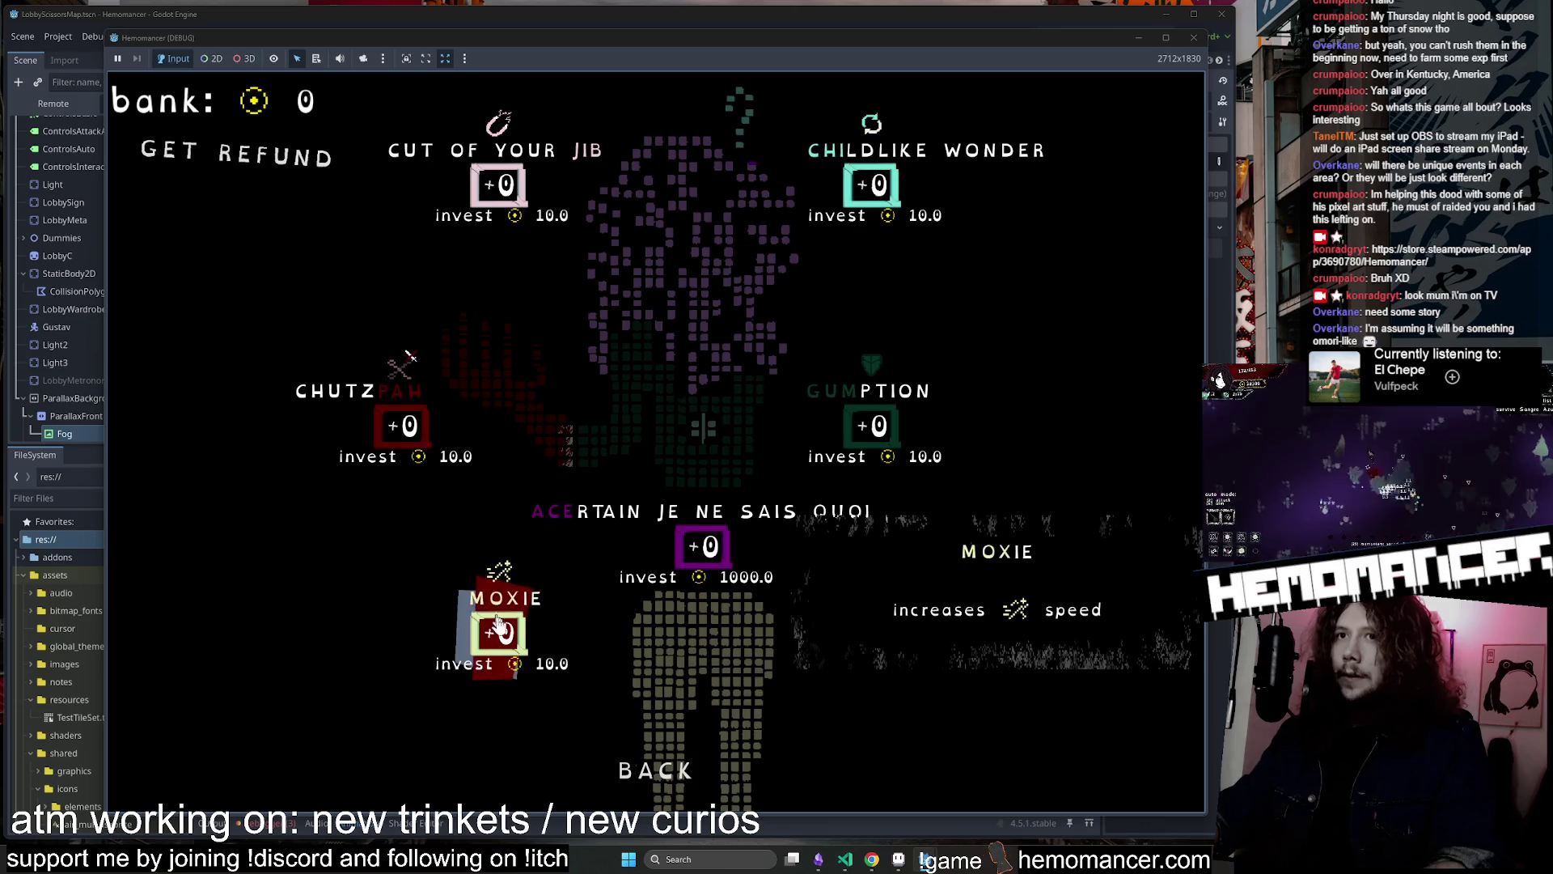
pyautogui.click(659, 767)
# Walk around the lobby stations, close the game window and bring up the clothes sprite sheet in Aseprite
pyautogui.press('a')
pyautogui.press('s')
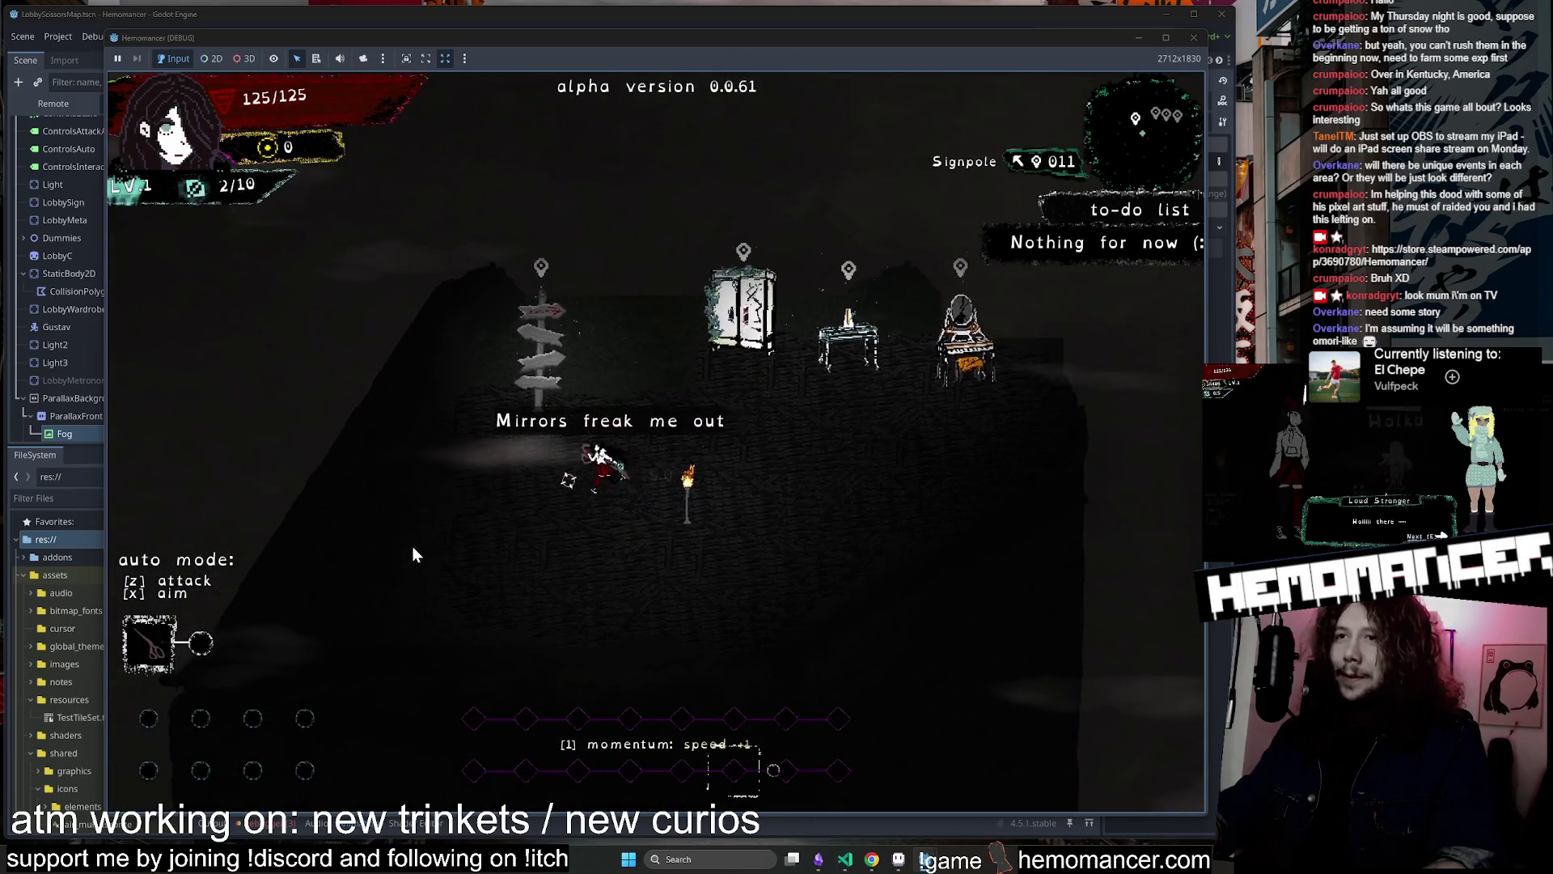
pyautogui.press('d')
pyautogui.press('w')
pyautogui.press('s')
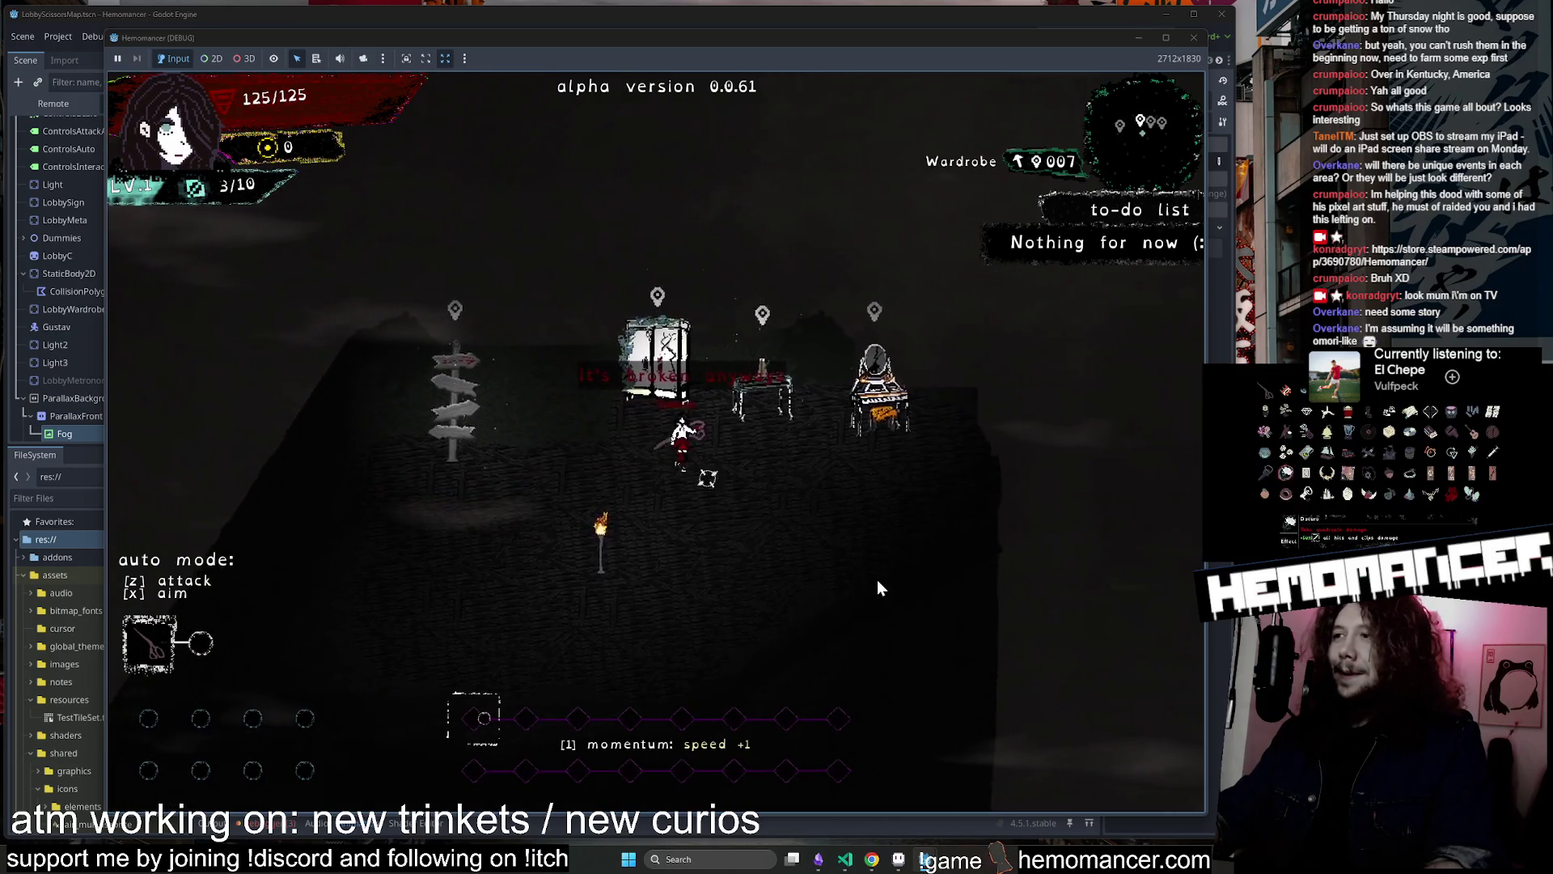
pyautogui.press('w')
pyautogui.press('a')
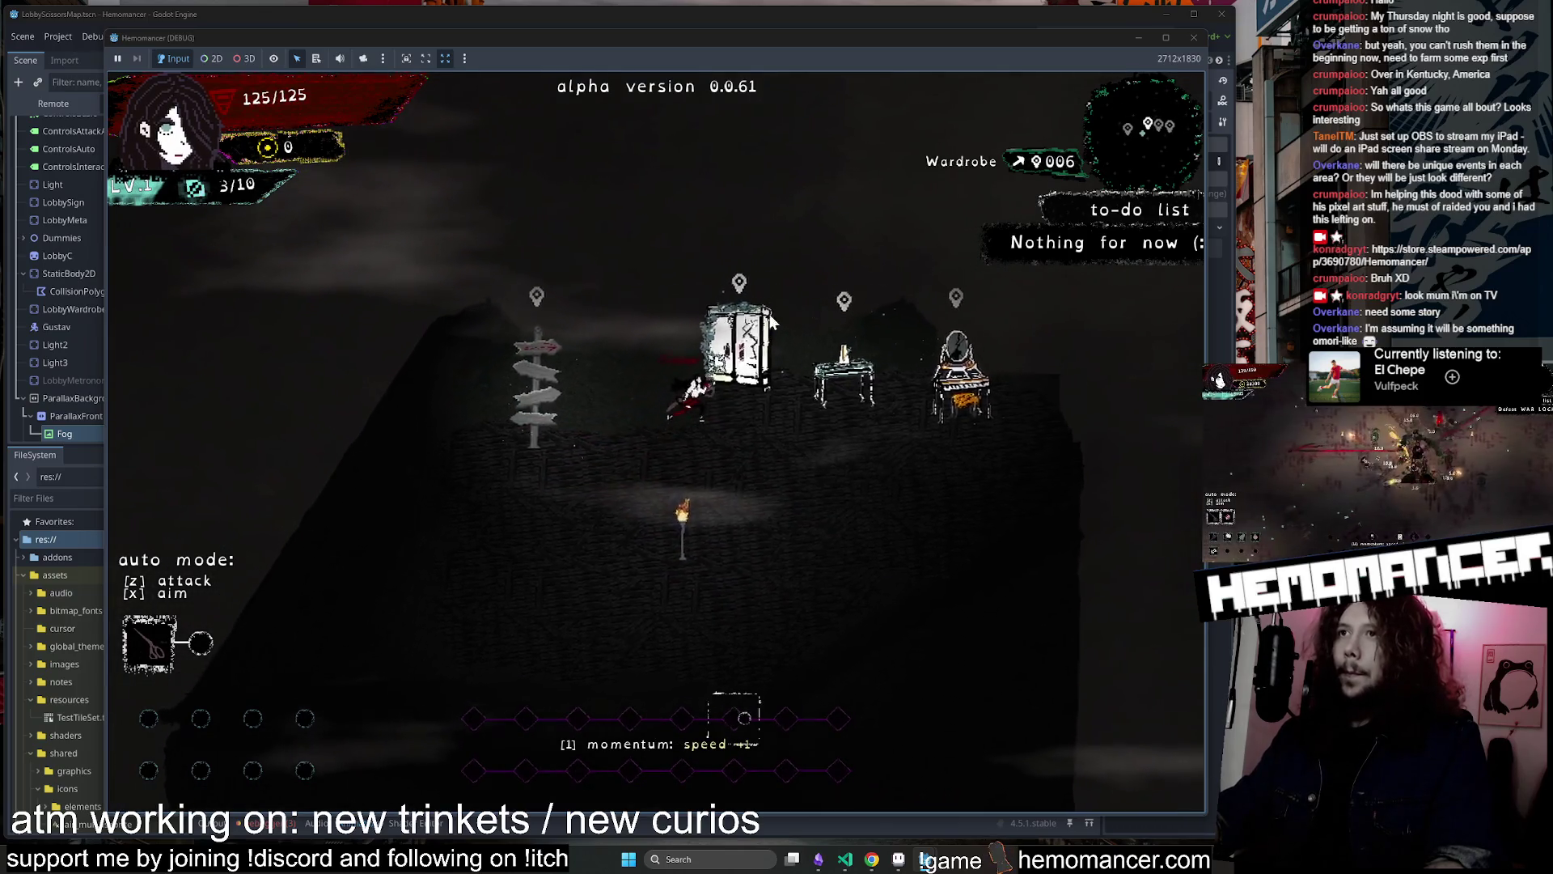
pyautogui.press('w')
pyautogui.press('d')
pyautogui.click(1193, 37)
pyautogui.click(898, 859)
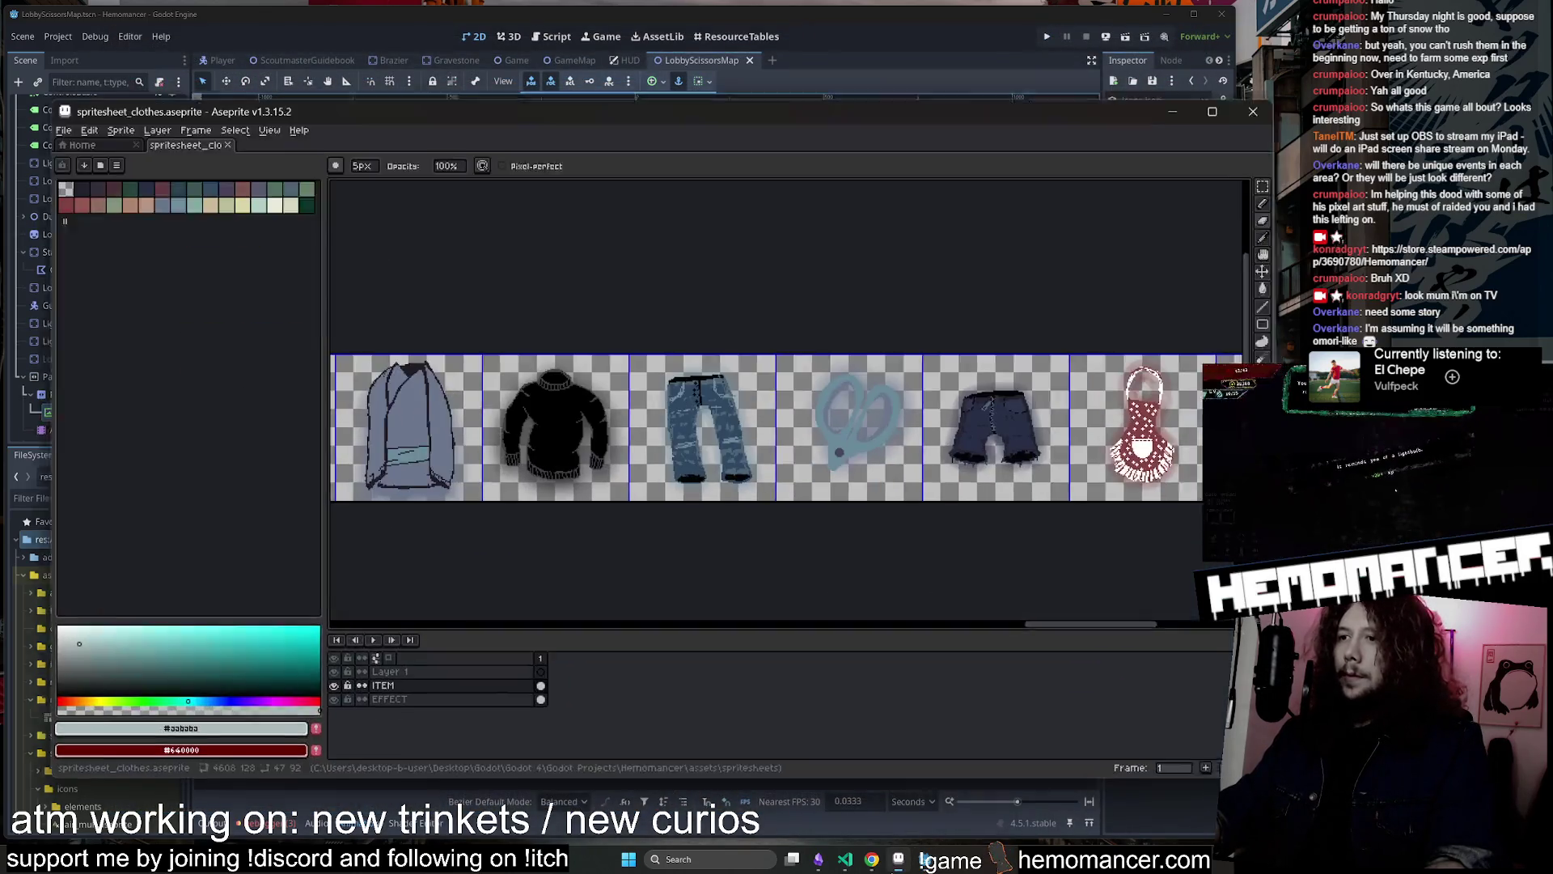
# Scroll through spritesheet_clothes to look over the item sprites, including the apron and sticks frames
pyautogui.hscroll(5, 742, 513)
pyautogui.scroll(2, 1056, 402)
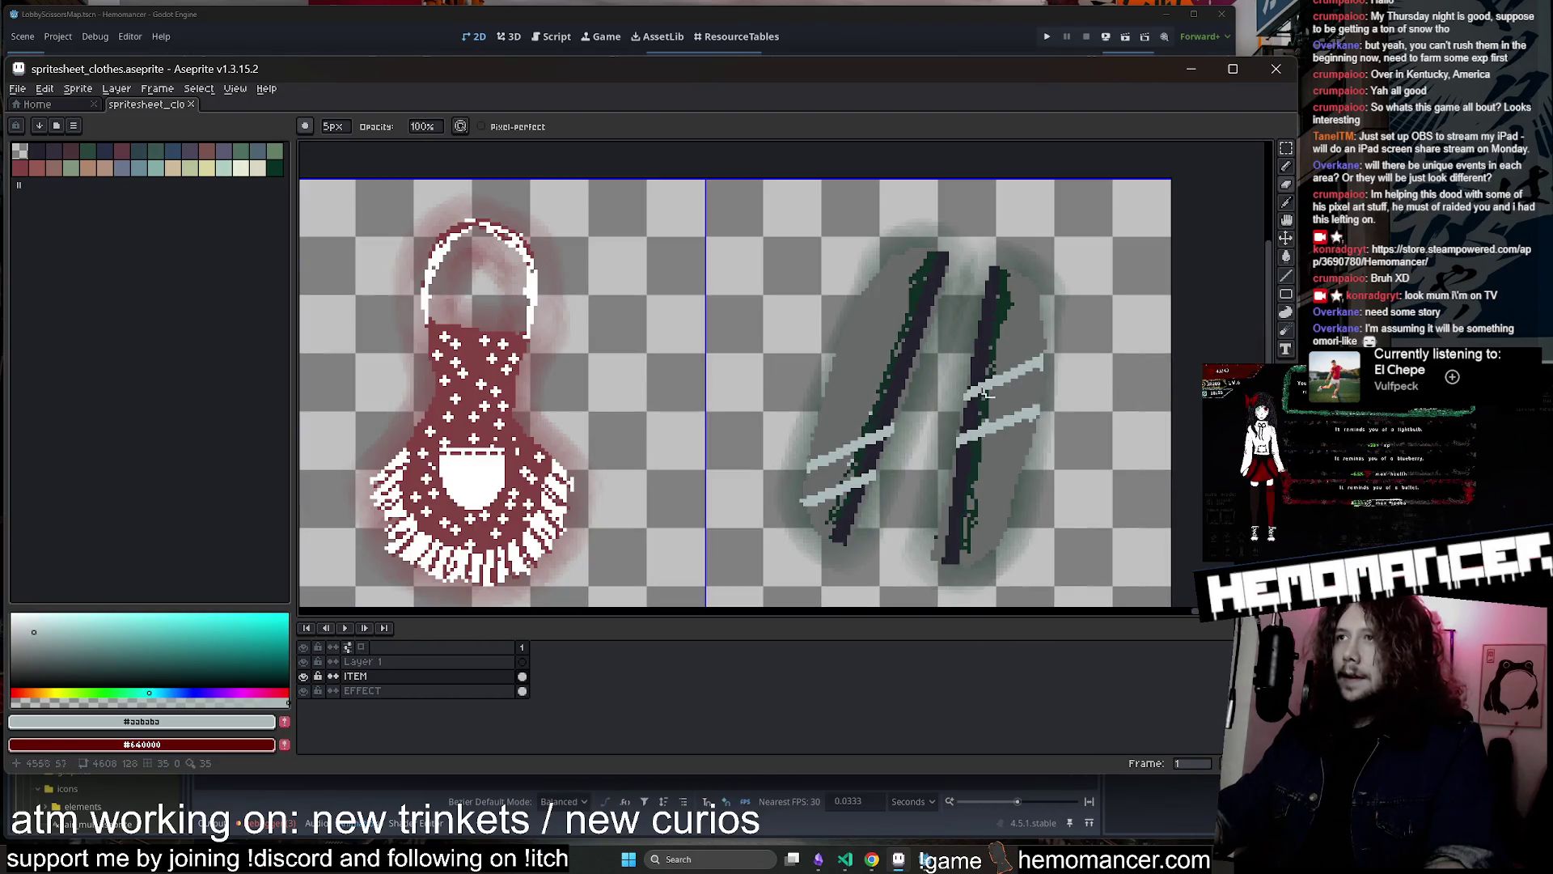
pyautogui.scroll(-3, 984, 394)
pyautogui.hscroll(2, 1093, 364)
pyautogui.scroll(-3, 1092, 364)
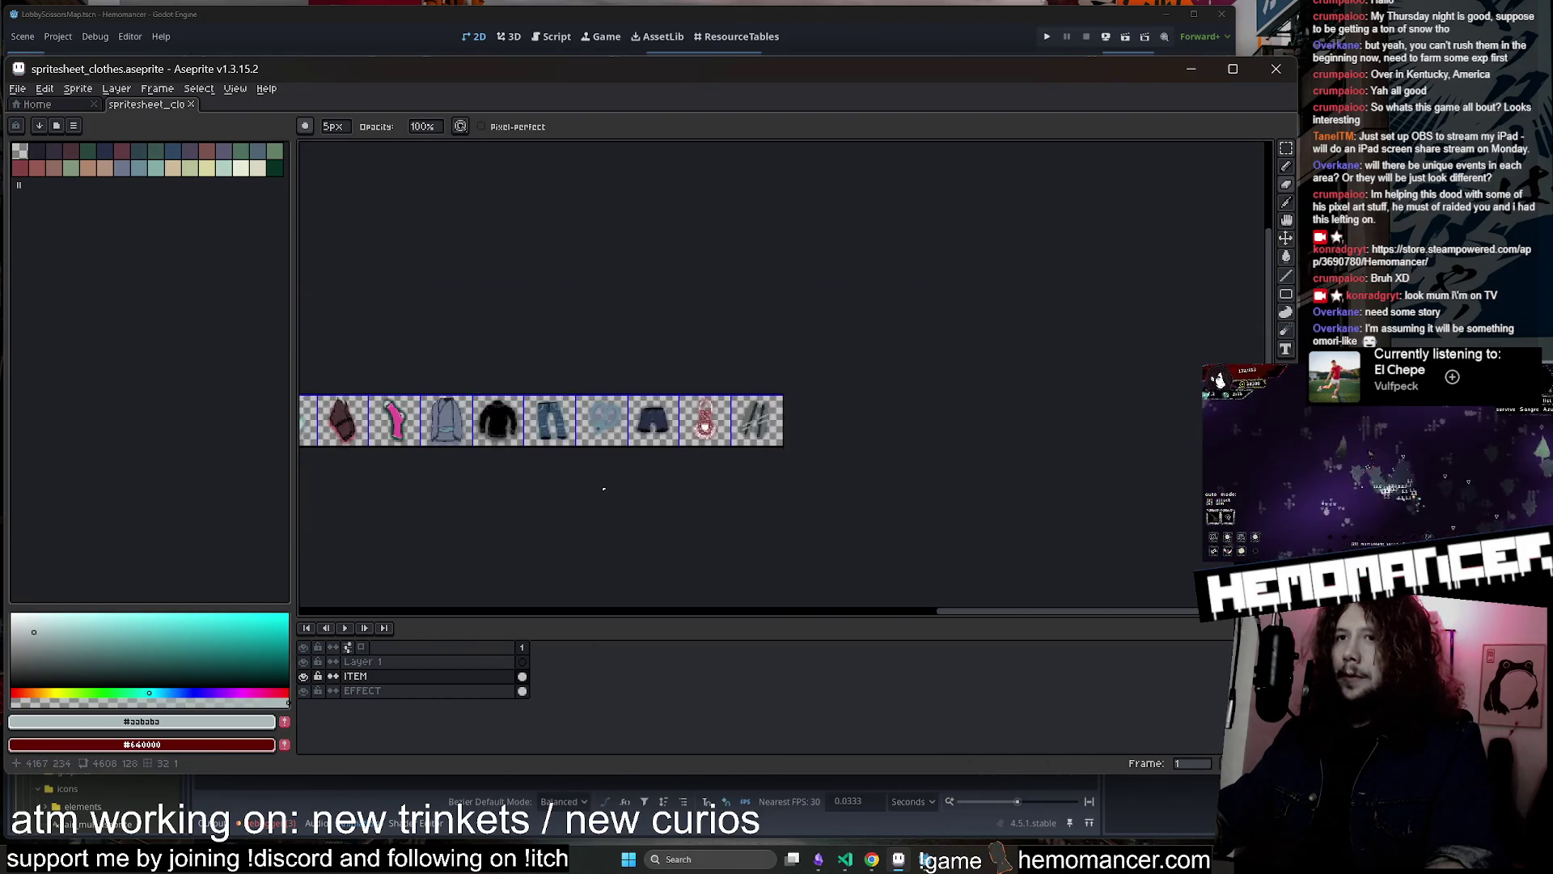
pyautogui.hscroll(-5, 1132, 348)
pyautogui.scroll(2, 1177, 335)
pyautogui.hscroll(3, 1177, 335)
pyautogui.scroll(2, 776, 415)
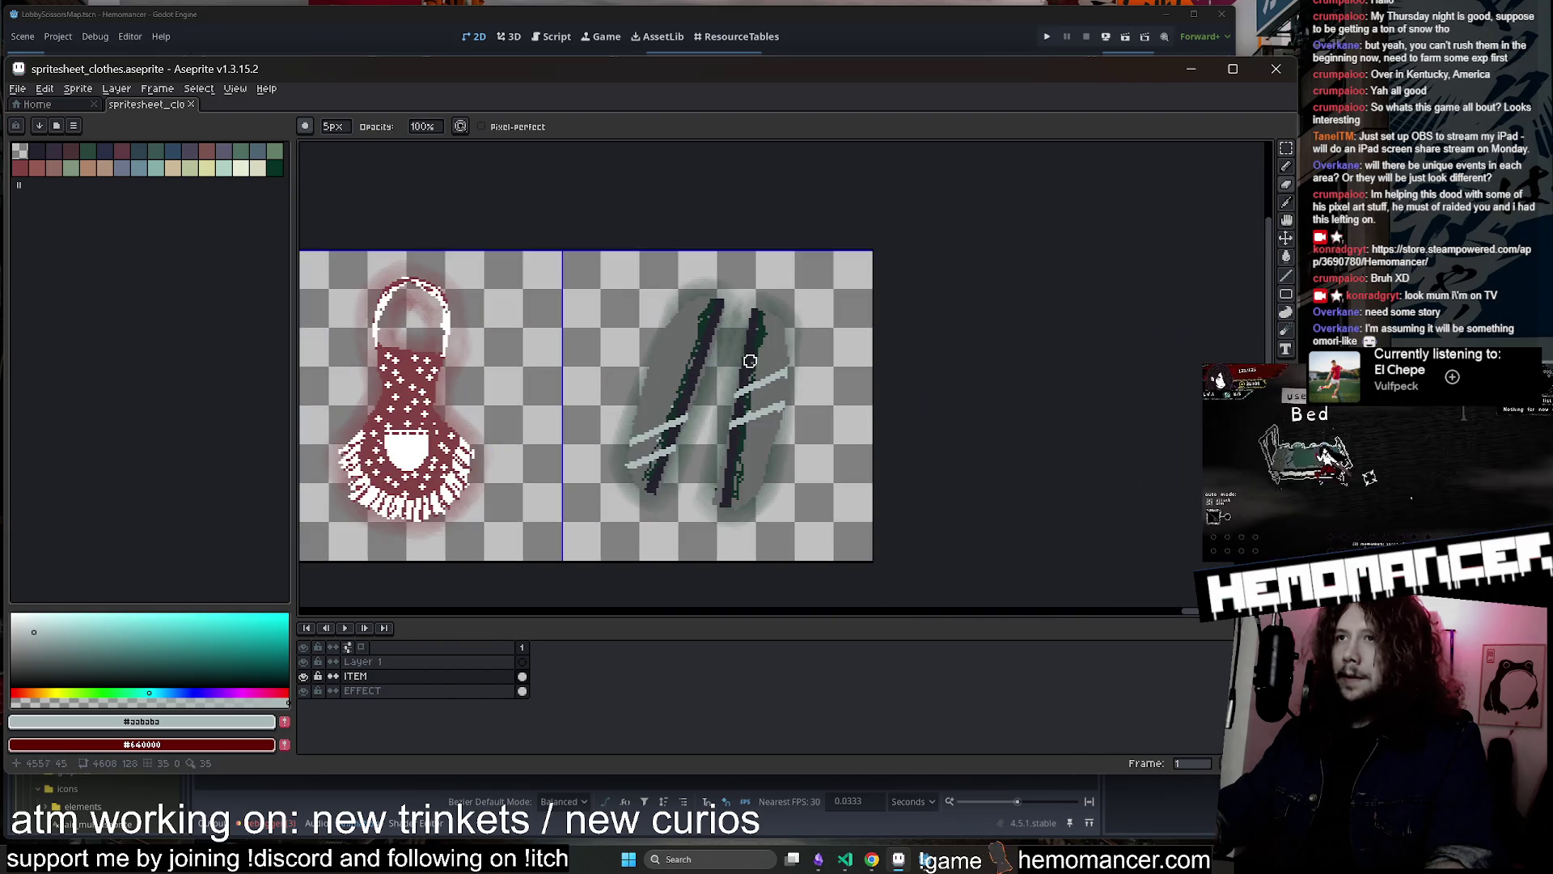
pyautogui.moveTo(898, 485); pyautogui.dragTo(907, 447)
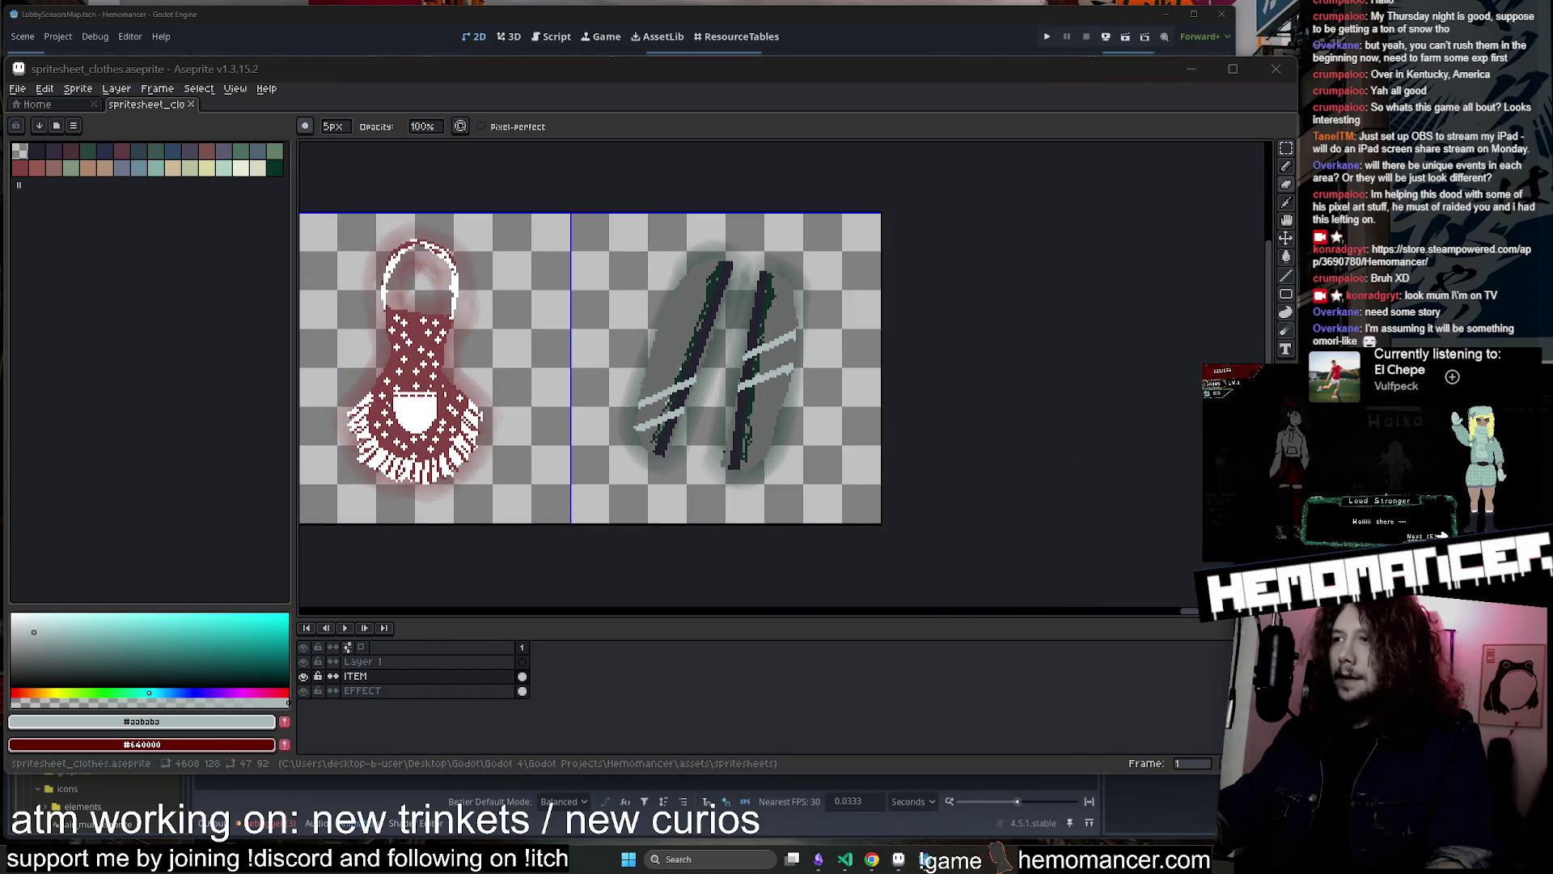
pyautogui.click(999, 412)
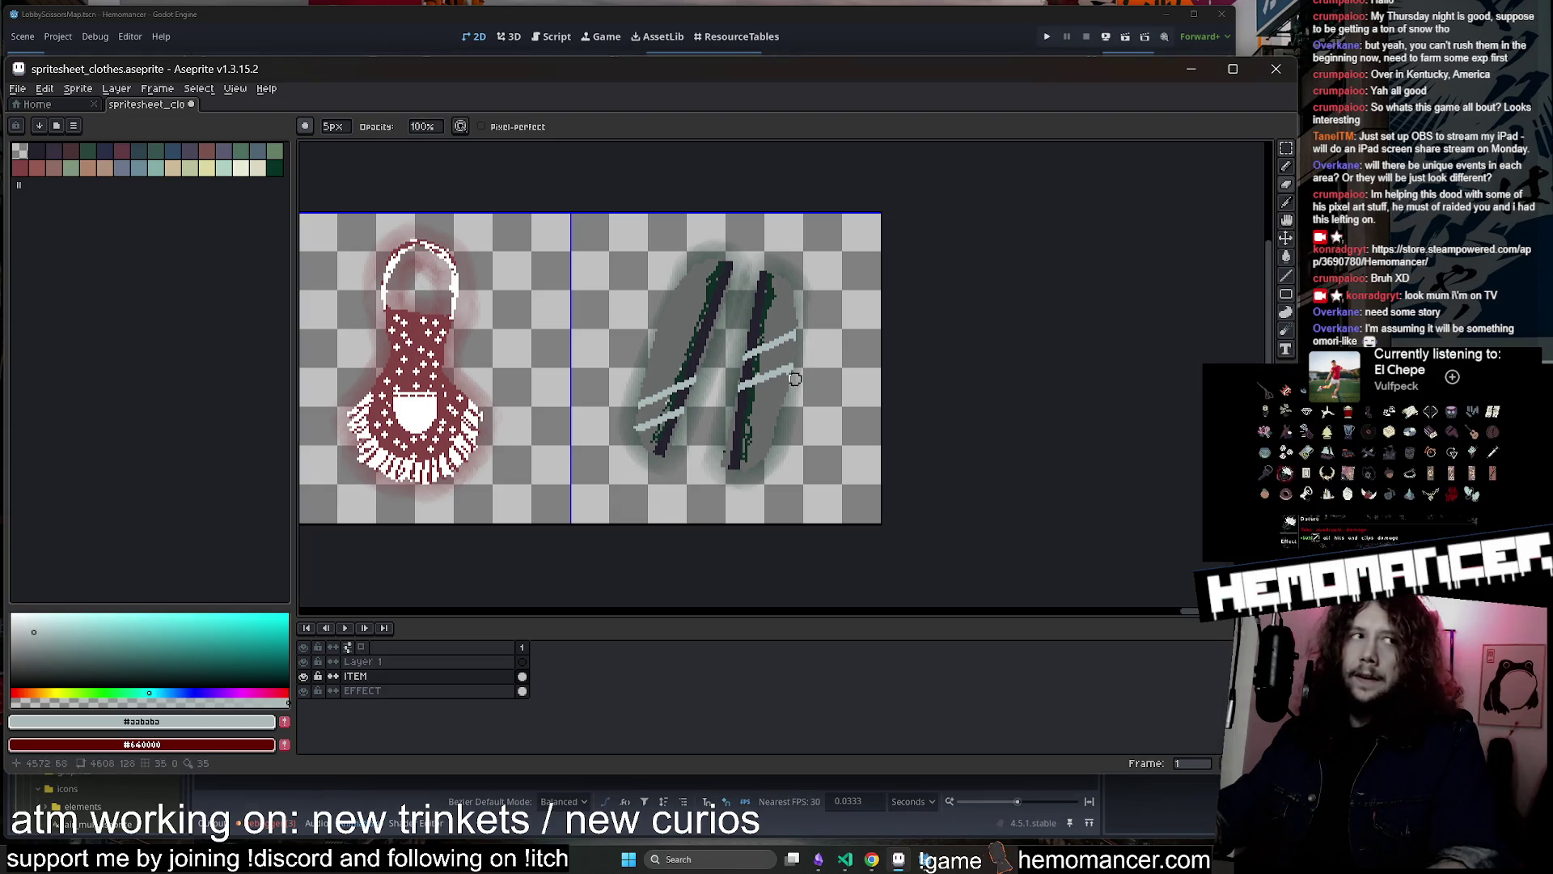
pyautogui.hscroll(-15, 786, 596)
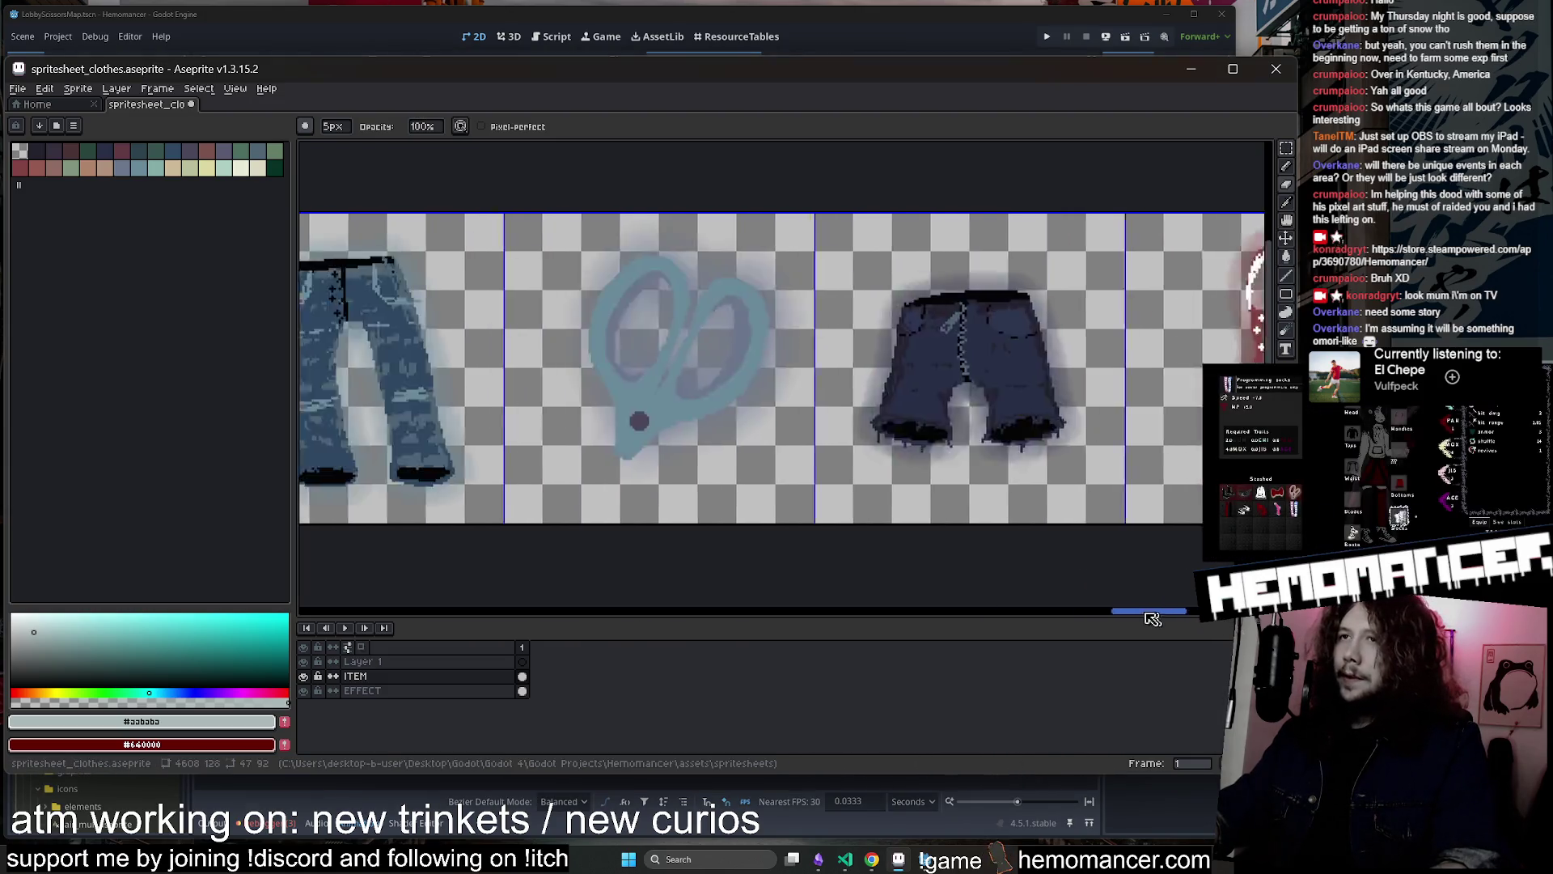
pyautogui.hscroll(-10, 787, 596)
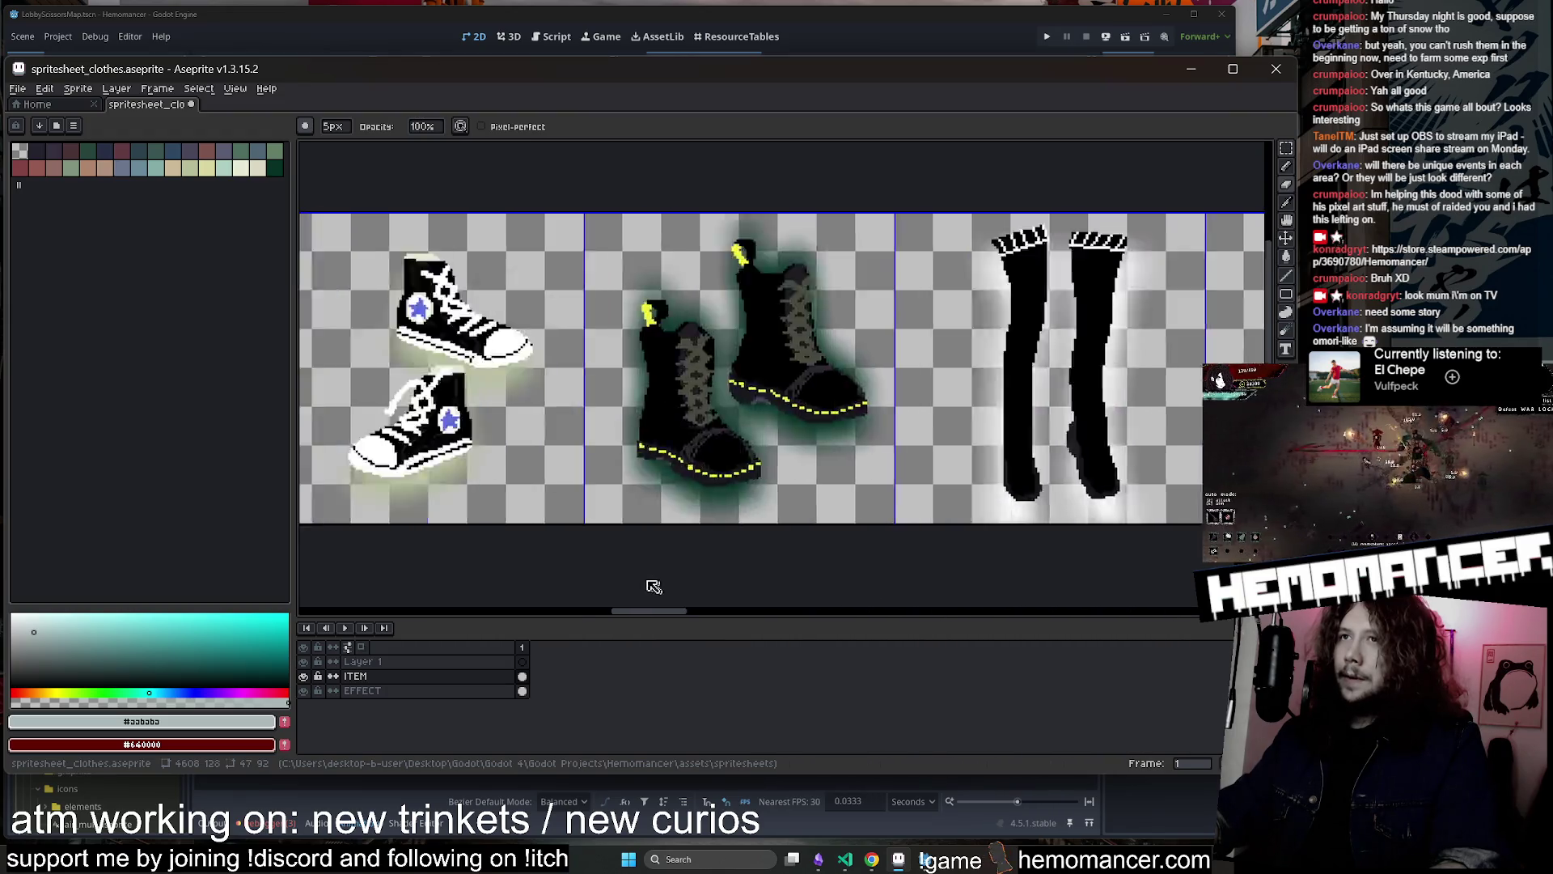
pyautogui.scroll(1, 633, 357)
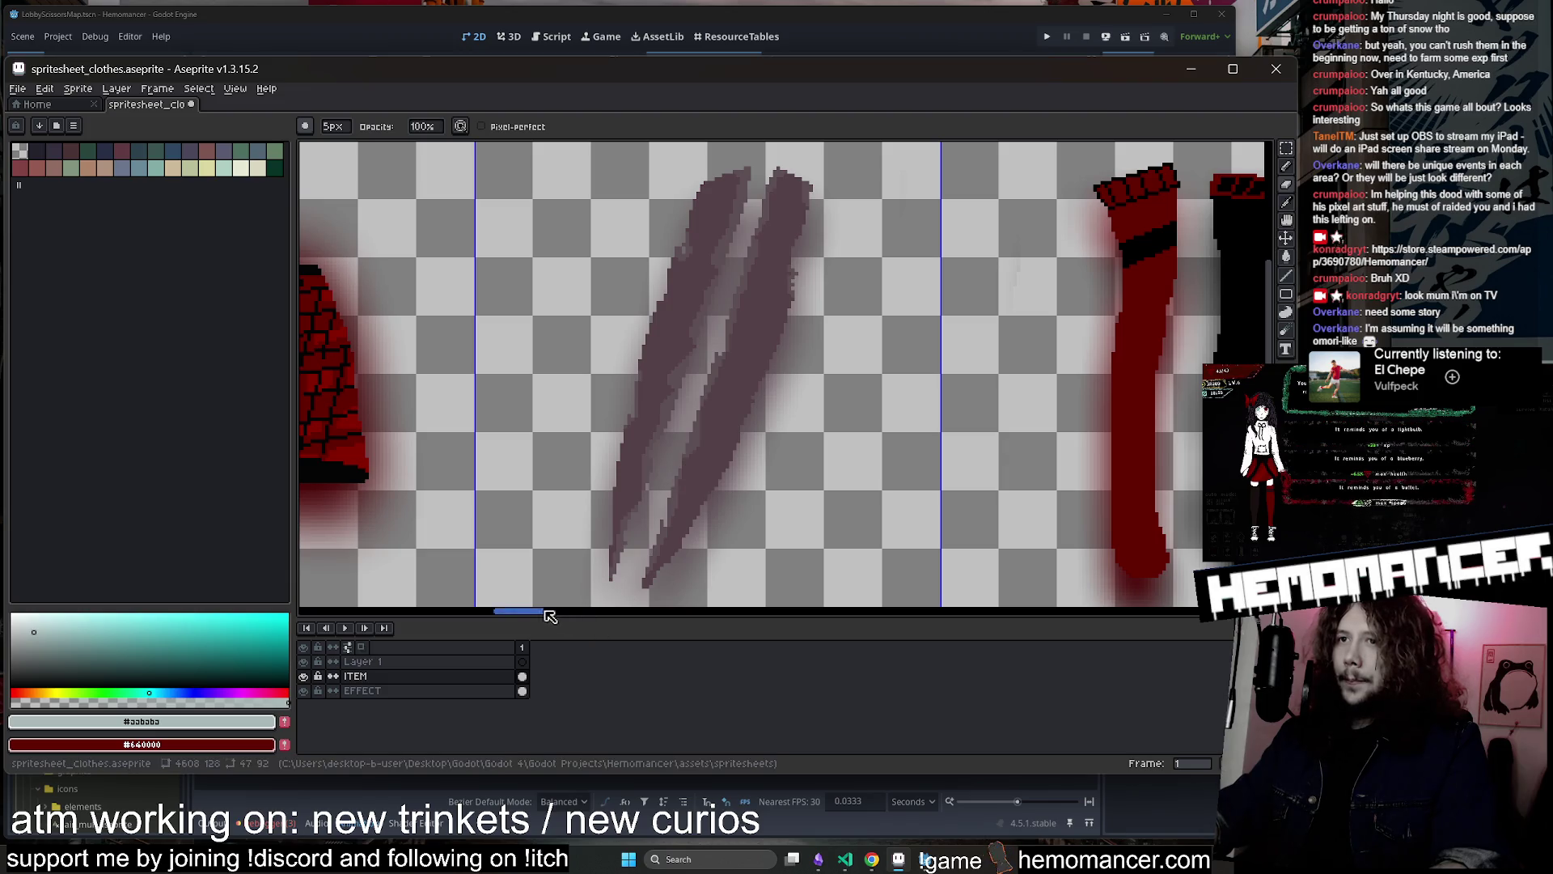
# Draw a rectangular marquee selection around the claw-marks sprite in its frame
pyautogui.click(1286, 149)
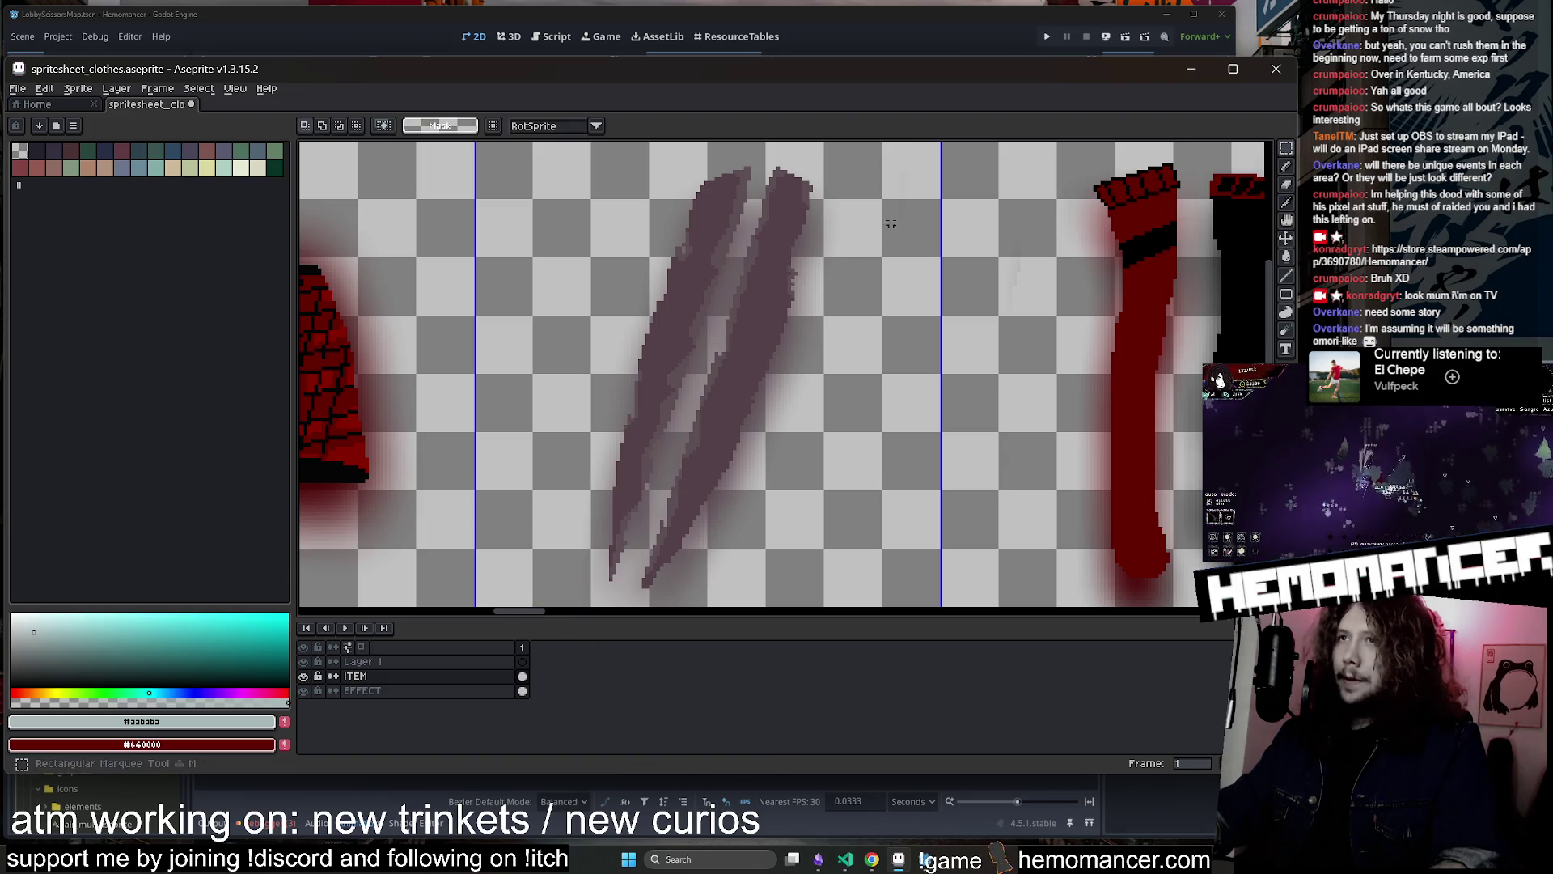
pyautogui.moveTo(887, 144)
pyautogui.mouseDown()
pyautogui.moveTo(705, 331)
pyautogui.moveTo(540, 593)
pyautogui.moveTo(835, 612)
pyautogui.moveTo(761, 612)
pyautogui.mouseUp()
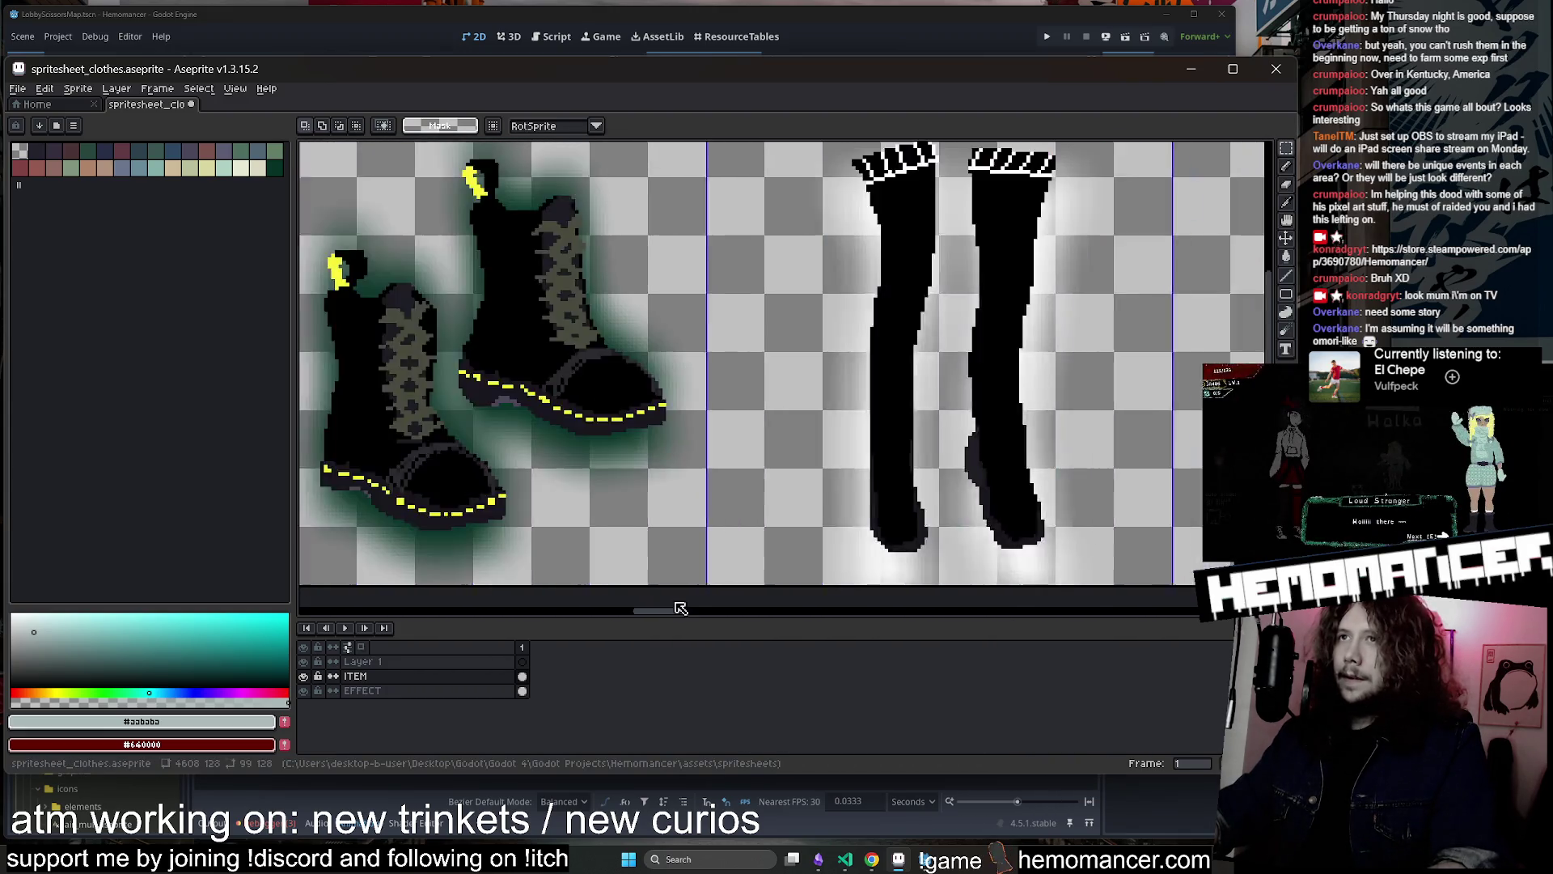
pyautogui.scroll(-2, 739, 555)
pyautogui.scroll(1, 872, 434)
pyautogui.moveTo(872, 435); pyautogui.dragTo(704, 382)
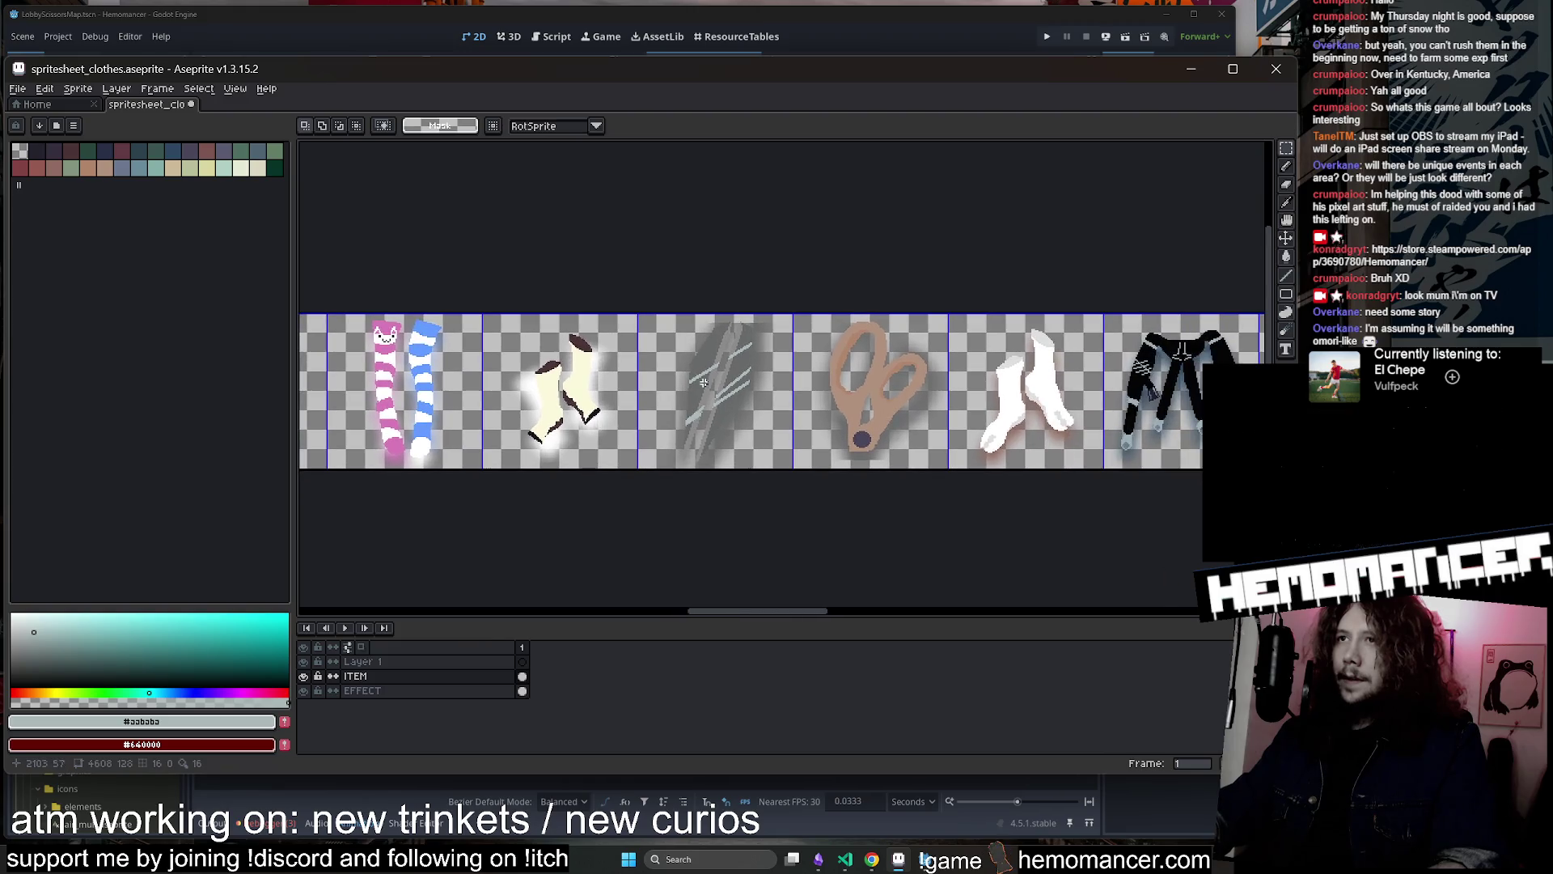
pyautogui.scroll(1, 728, 402)
pyautogui.moveTo(756, 597)
pyautogui.mouseDown()
pyautogui.moveTo(1189, 576)
pyautogui.moveTo(889, 502)
pyautogui.mouseUp()
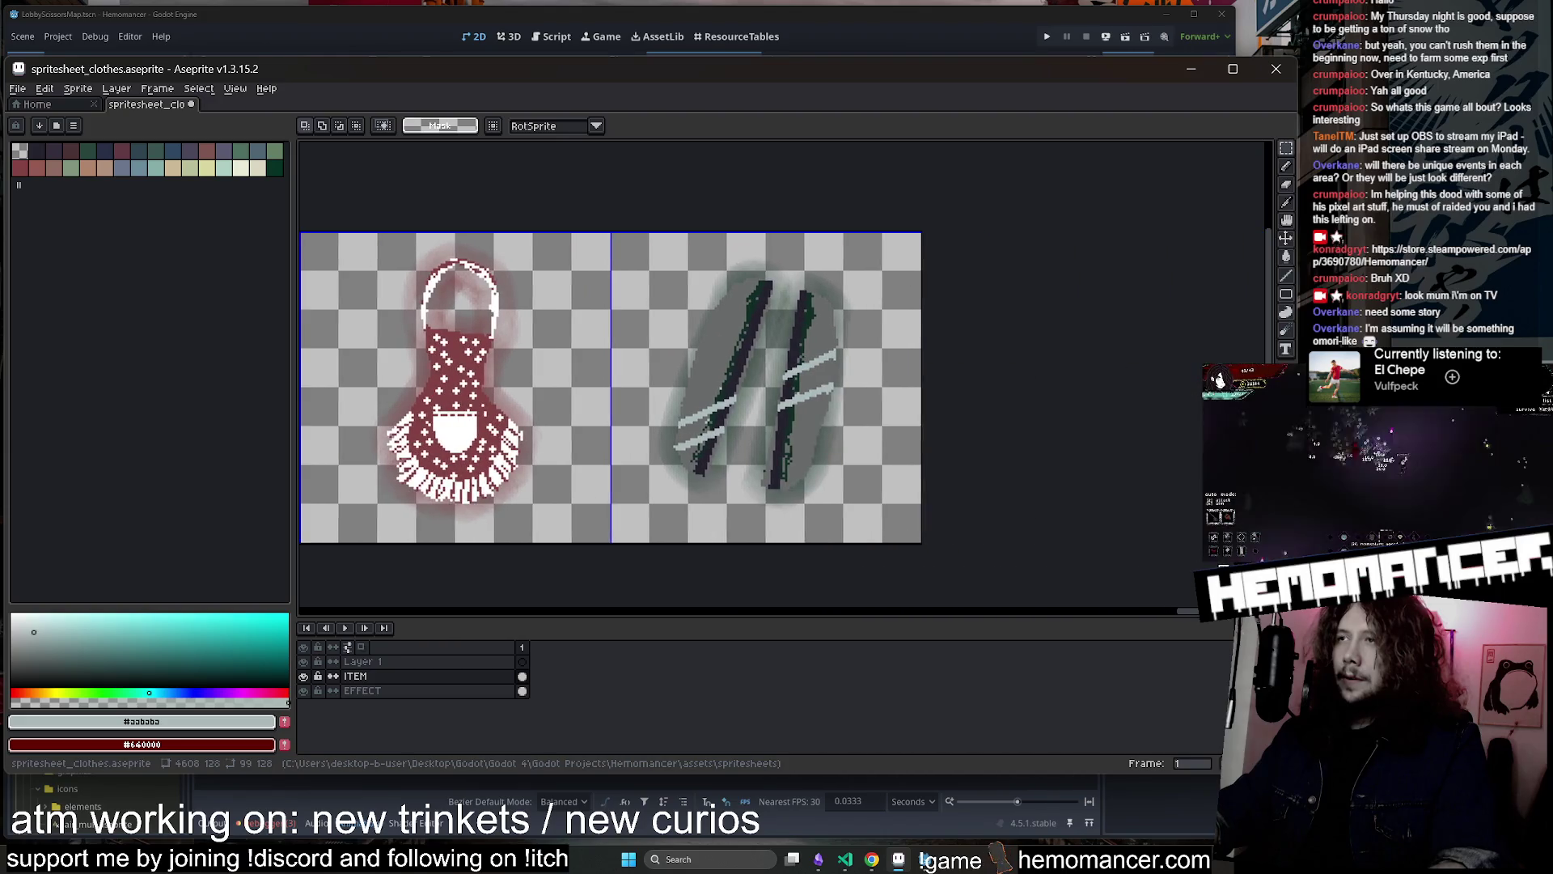
pyautogui.scroll(1, 1026, 459)
# Paste the claw marks over the sticks frame, nudging and cancelling before pasting again
pyautogui.hotkey('ctrl', 'v')
pyautogui.press('Escape')
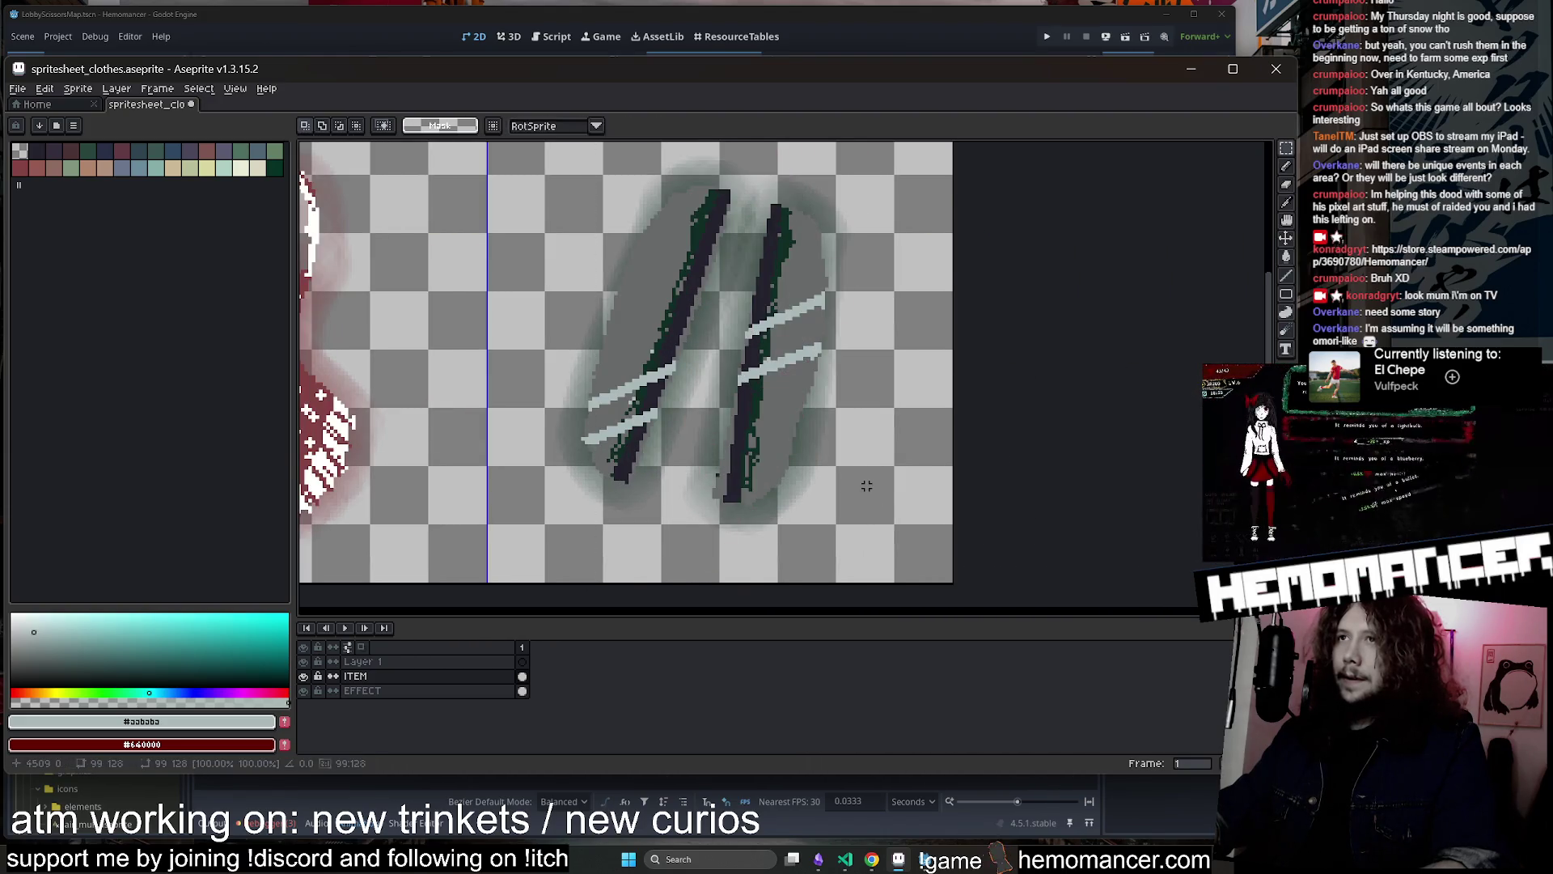
pyautogui.hotkey('ctrl', 'v')
pyautogui.scroll(-1, 870, 486)
pyautogui.press('Left')
pyautogui.press('Left')
pyautogui.press('Left')
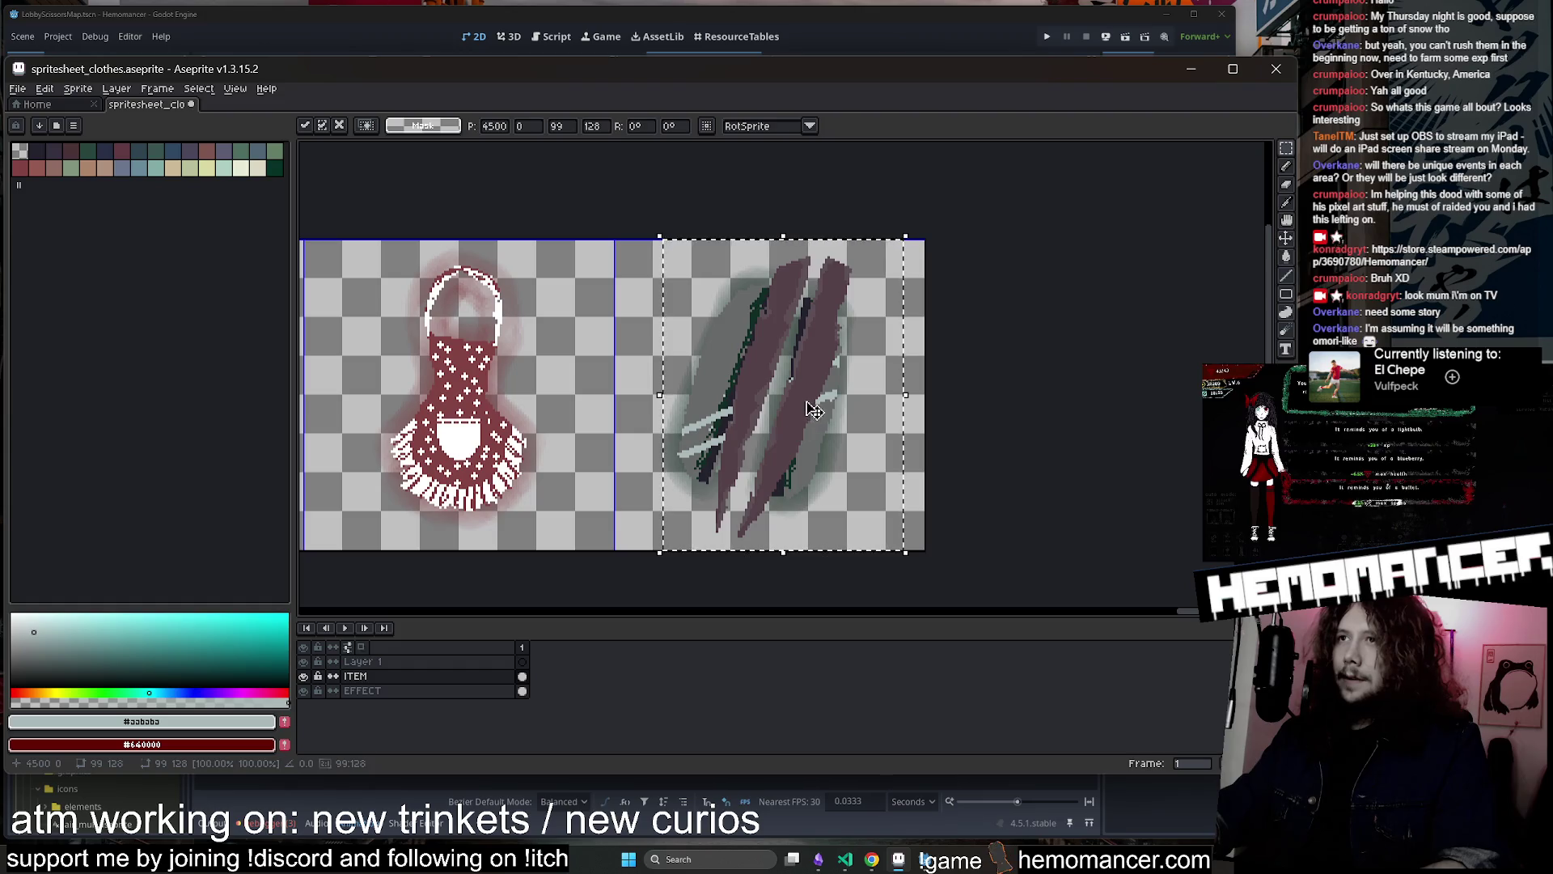
pyautogui.press('Escape')
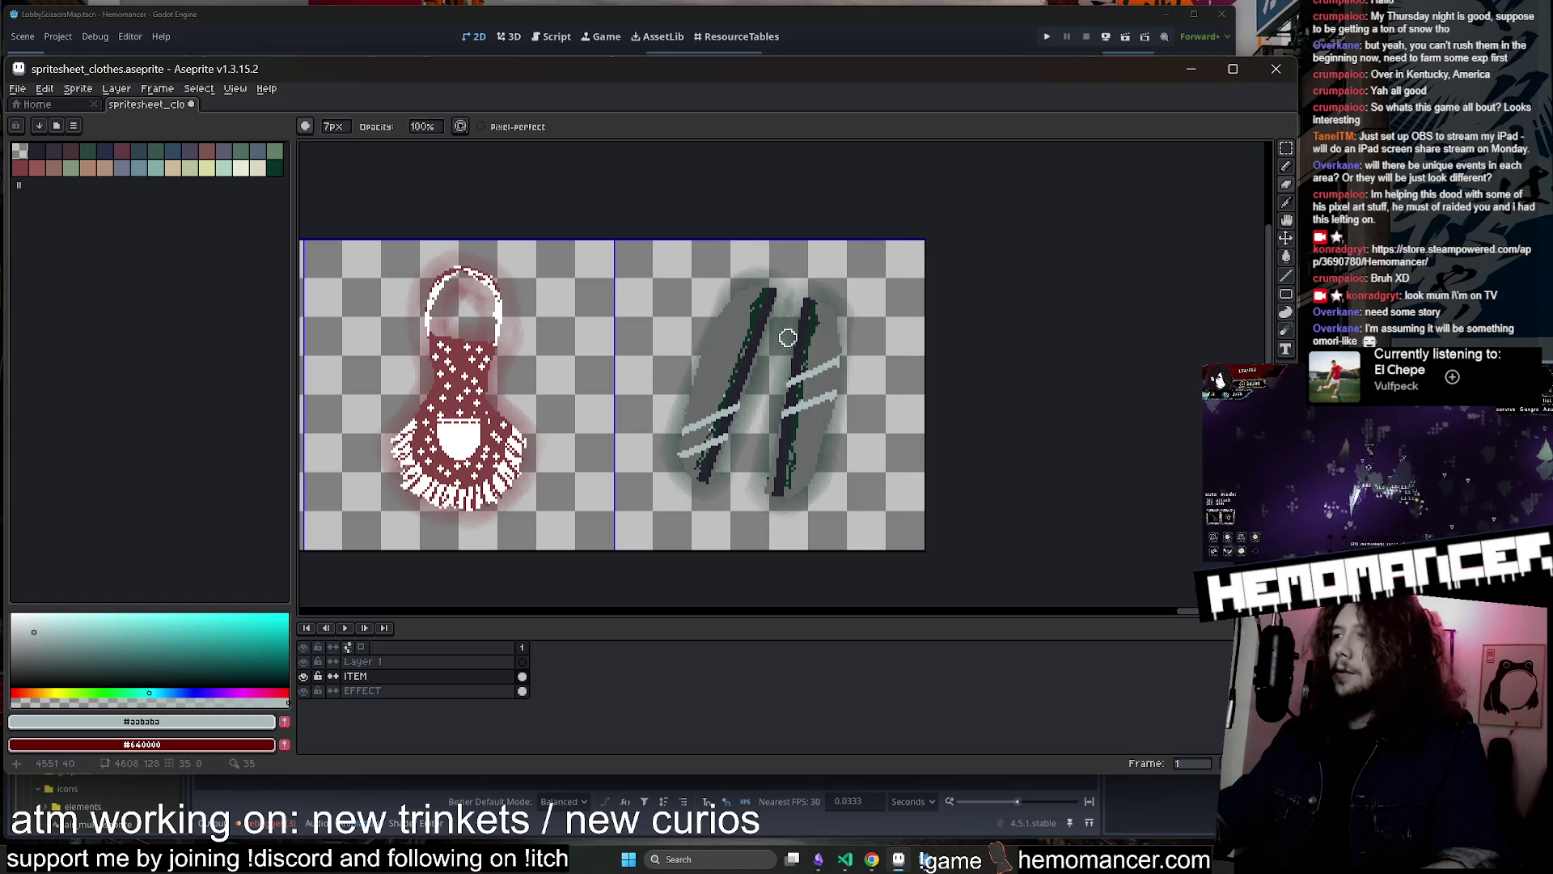
pyautogui.hotkey('ctrl', 'v')
pyautogui.scroll(1, 855, 365)
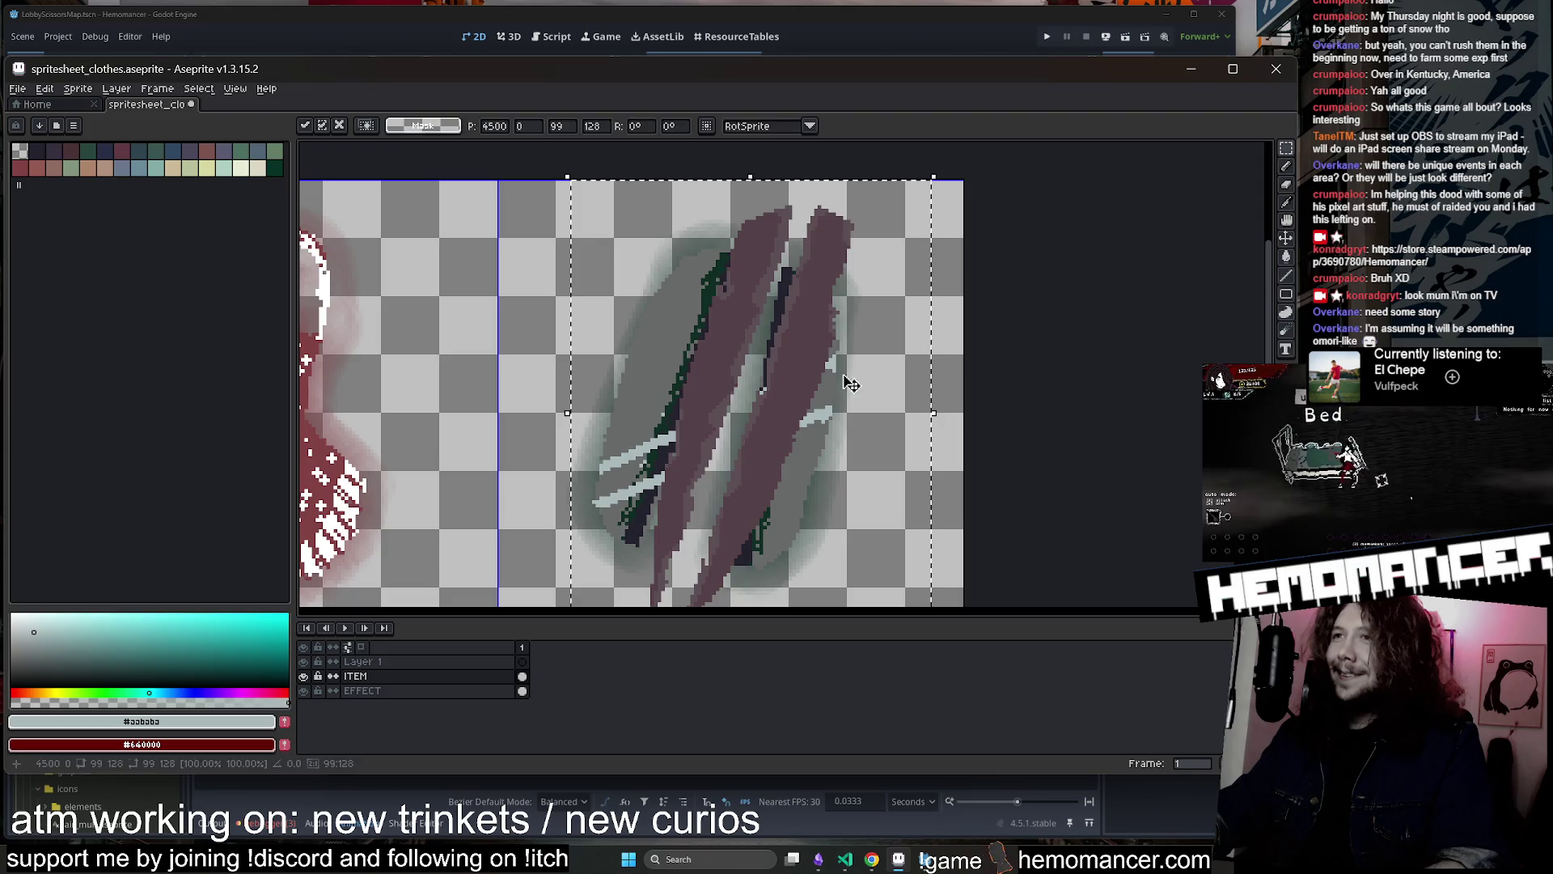
# Erase parts of the claw strokes, undo all the changes, and close Aseprite with Don't Save
pyautogui.press('e')
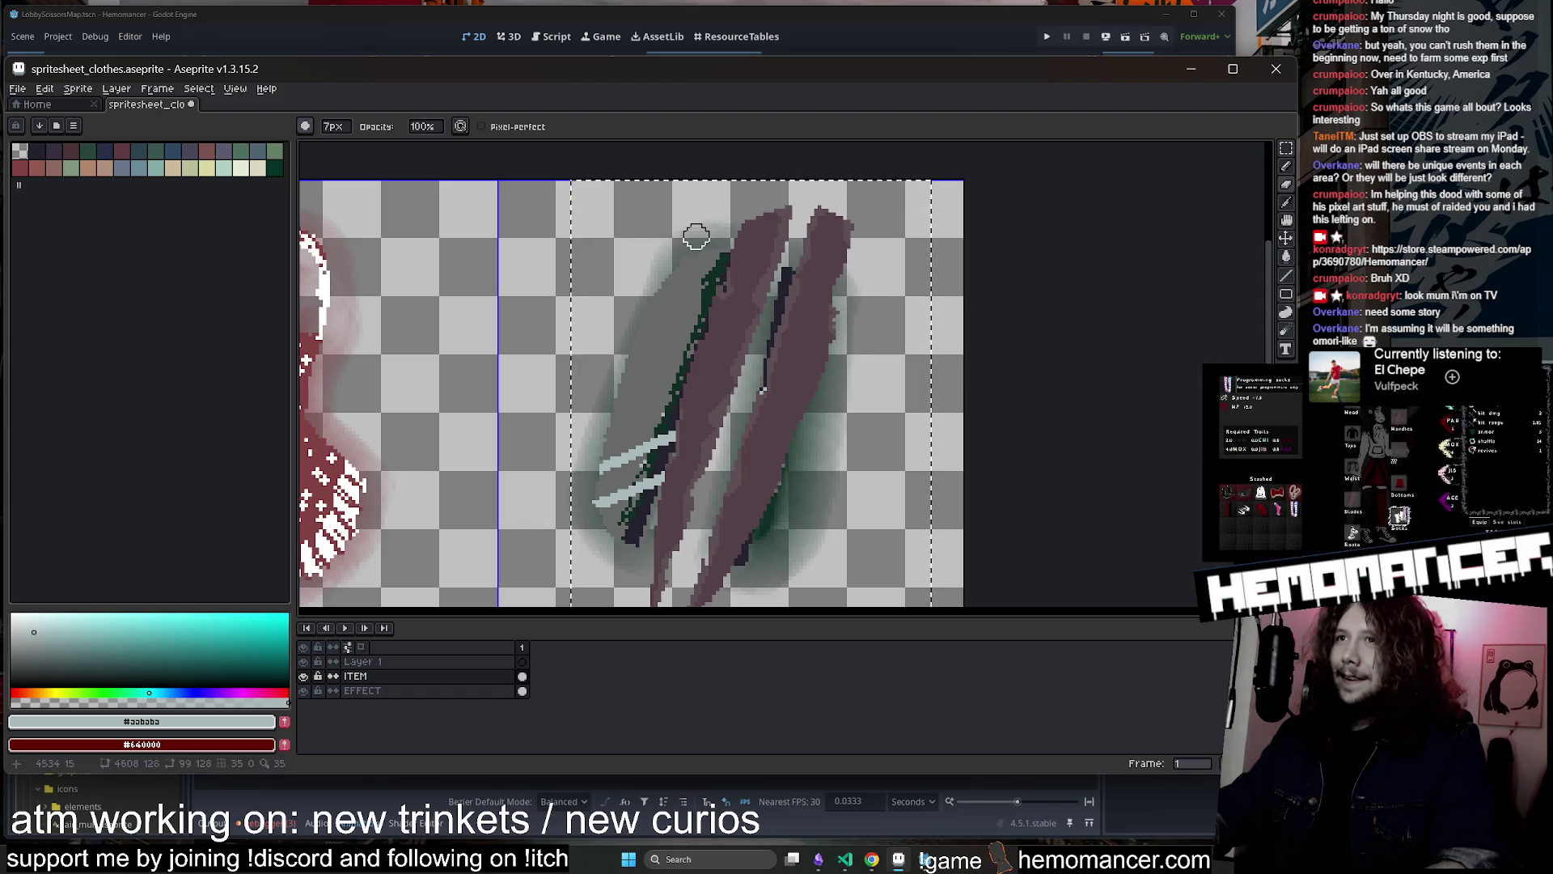
pyautogui.hotkey('ctrl', 'z')
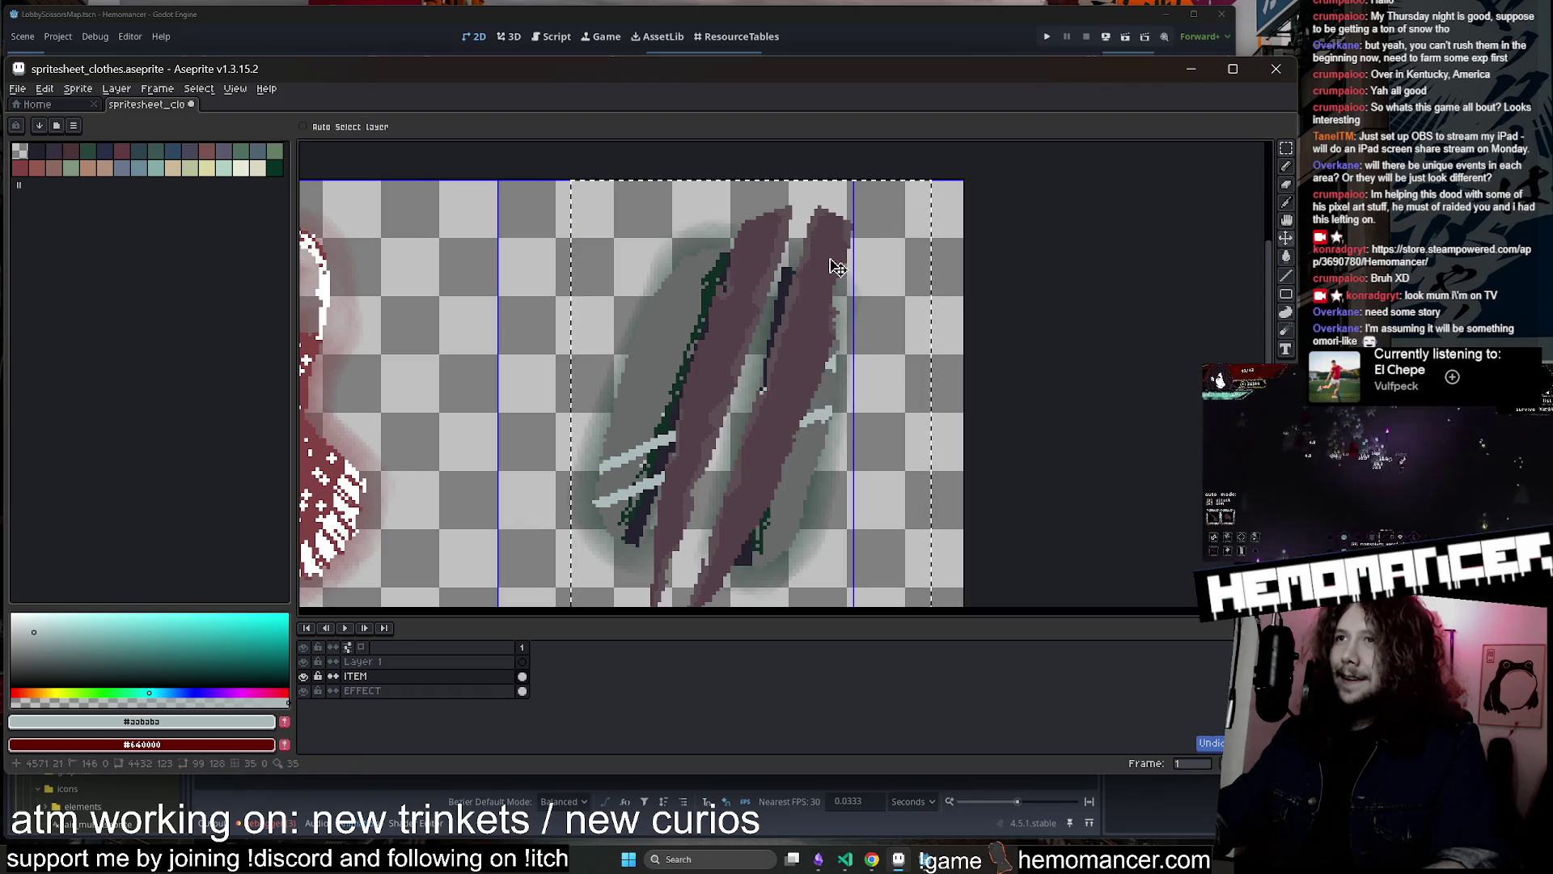
pyautogui.hotkey('ctrl', 'd')
pyautogui.scroll(-1, 833, 271)
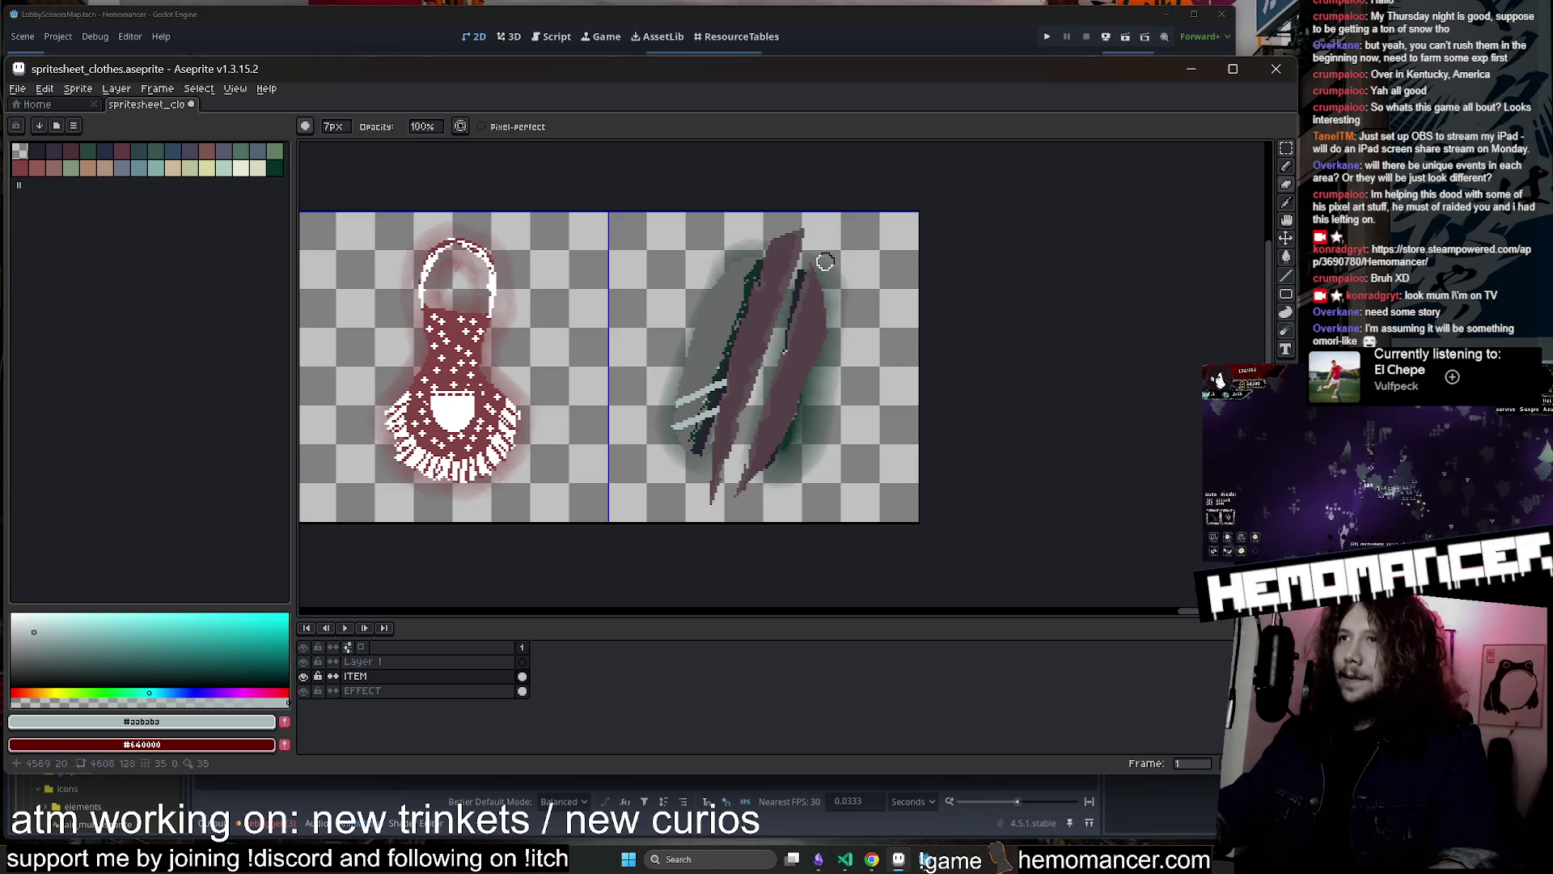
pyautogui.hotkey('ctrl', 'z')
pyautogui.hotkey('ctrl', 'z')
pyautogui.hotkey('ctrl', 'z')
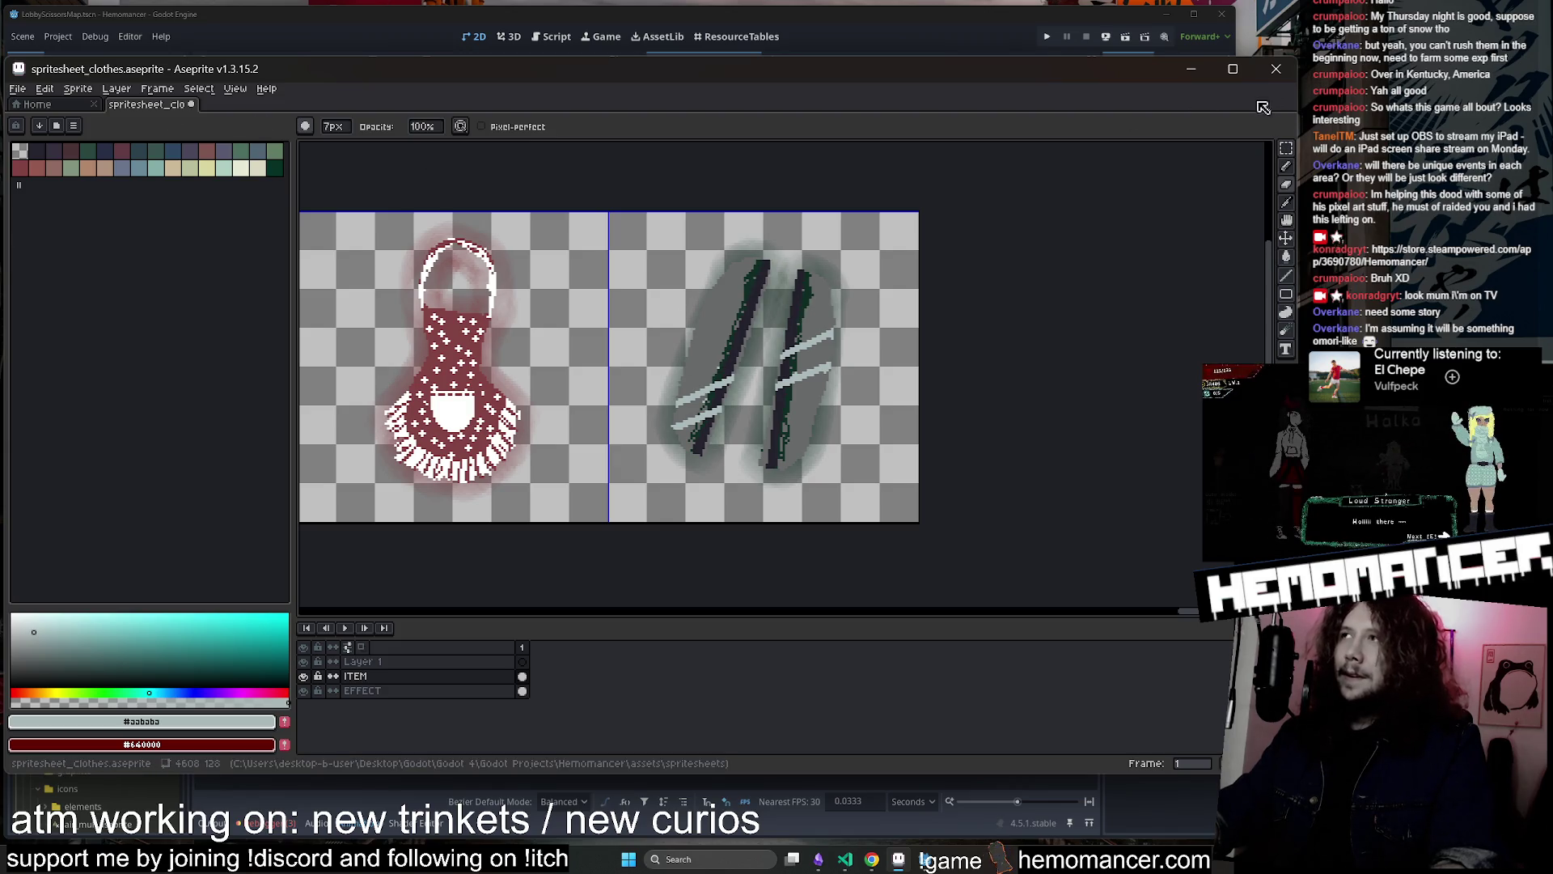
pyautogui.click(1275, 68)
pyautogui.click(650, 455)
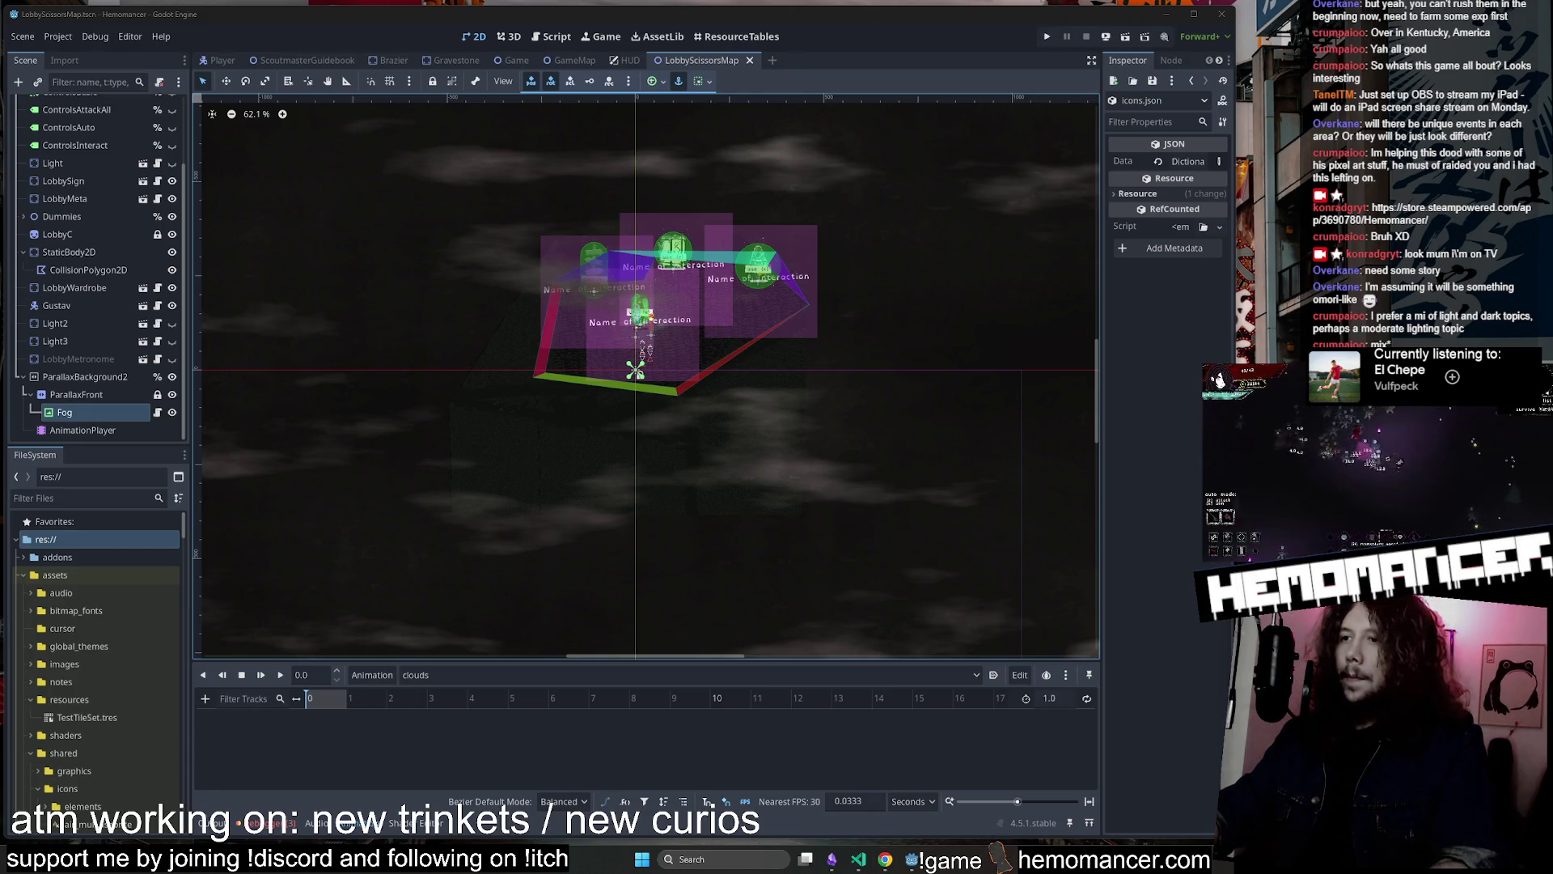
# Bring up circle.aseprite in Aseprite briefly and close it again
pyautogui.click(1129, 813)
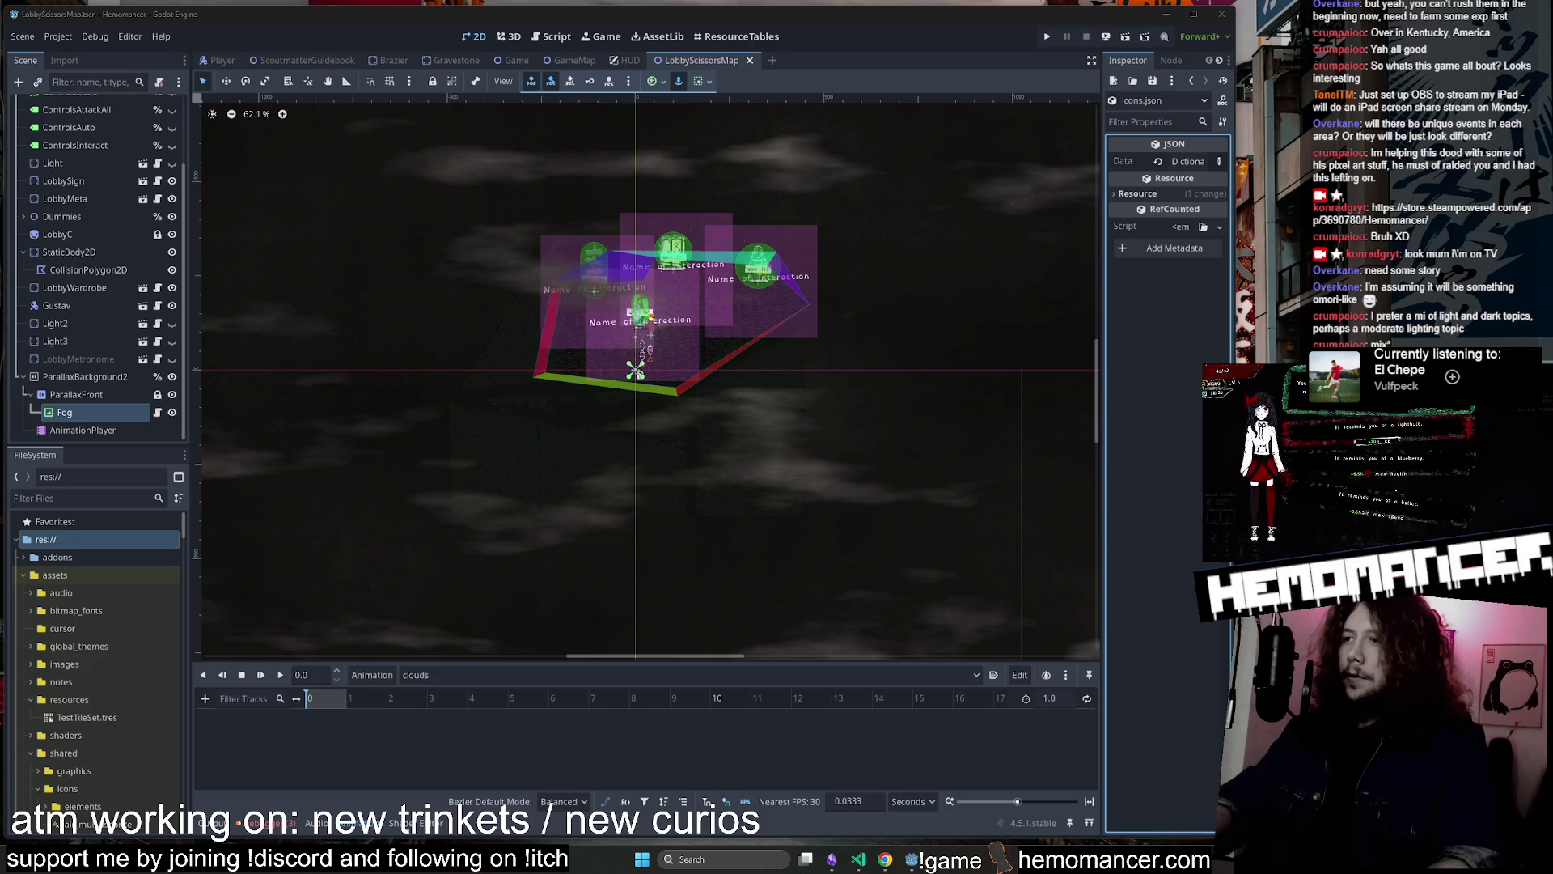
pyautogui.click(926, 859)
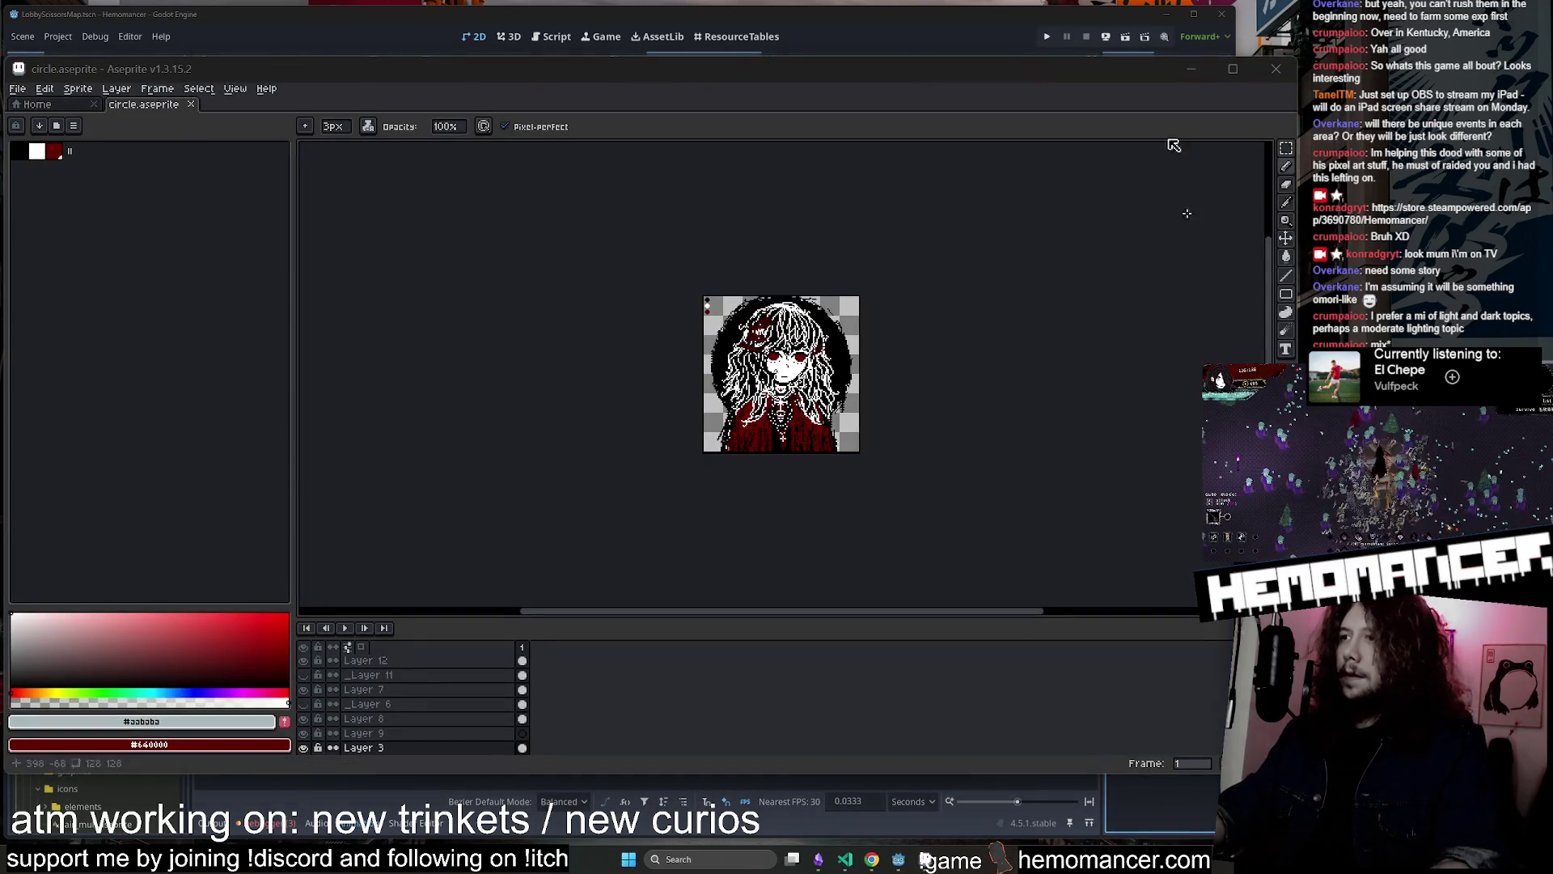
pyautogui.click(1293, 69)
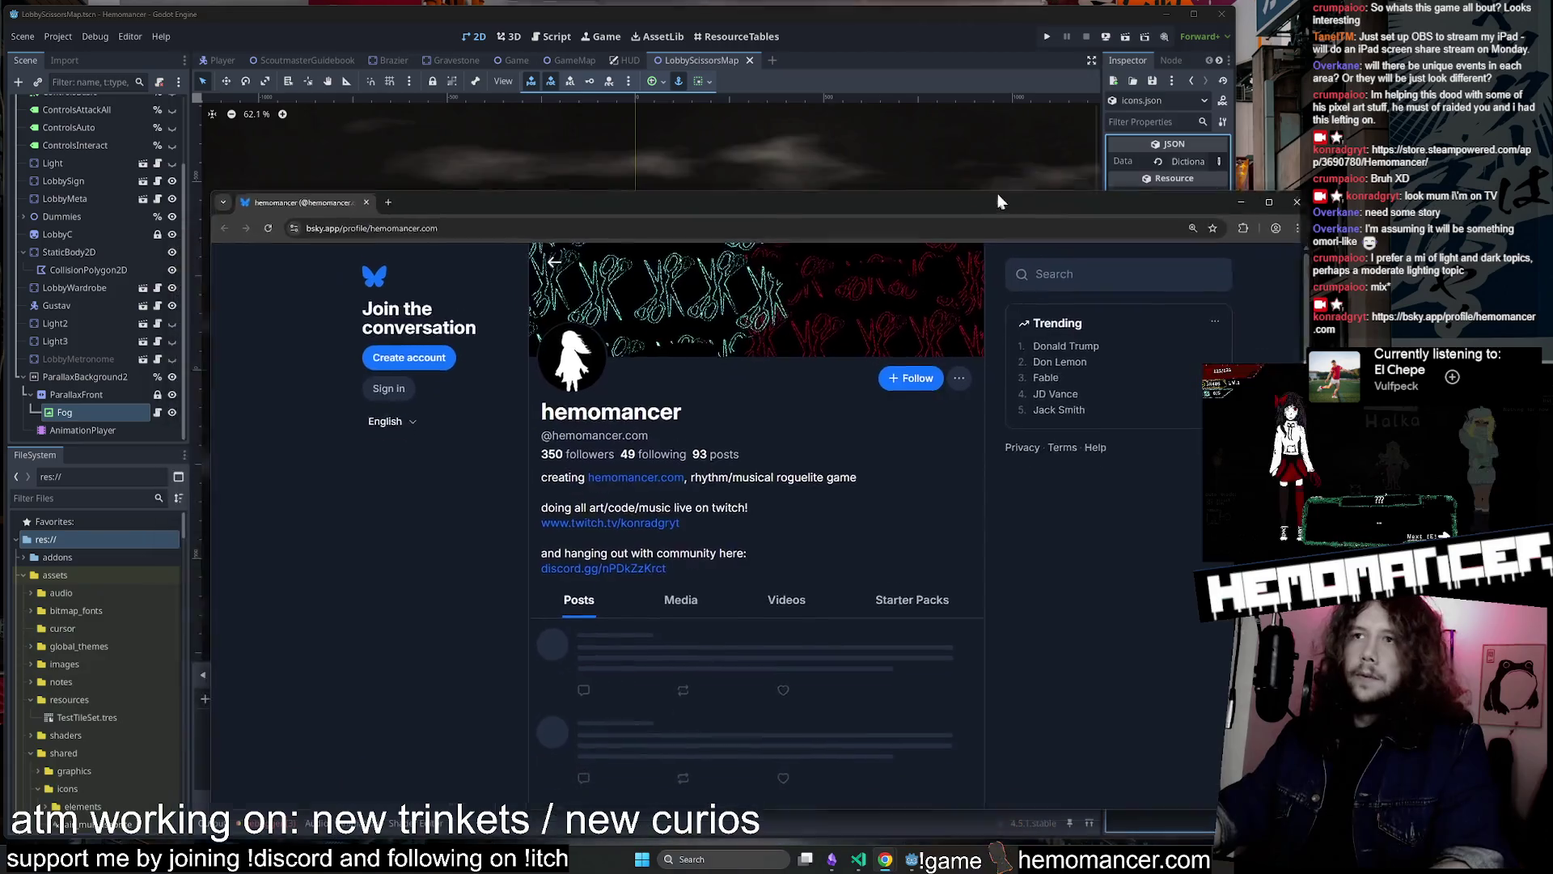
# Scroll through the pixel-art posts on the game's Bluesky profile, then close the browser window
pyautogui.scroll(-15, 668, 307)
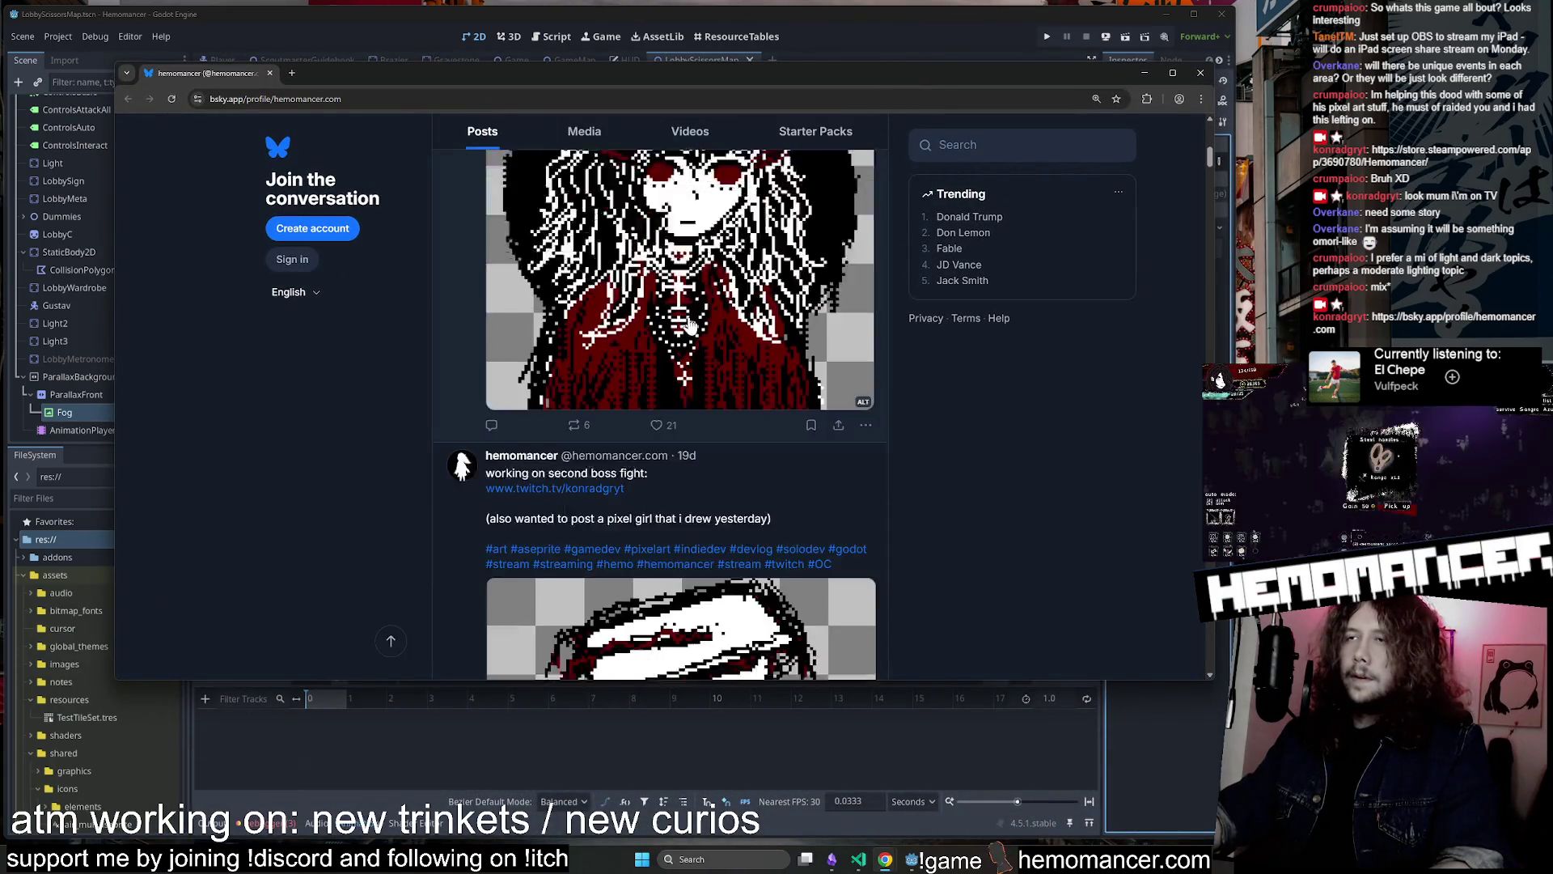
pyautogui.scroll(-4, 753, 417)
pyautogui.scroll(10, 760, 397)
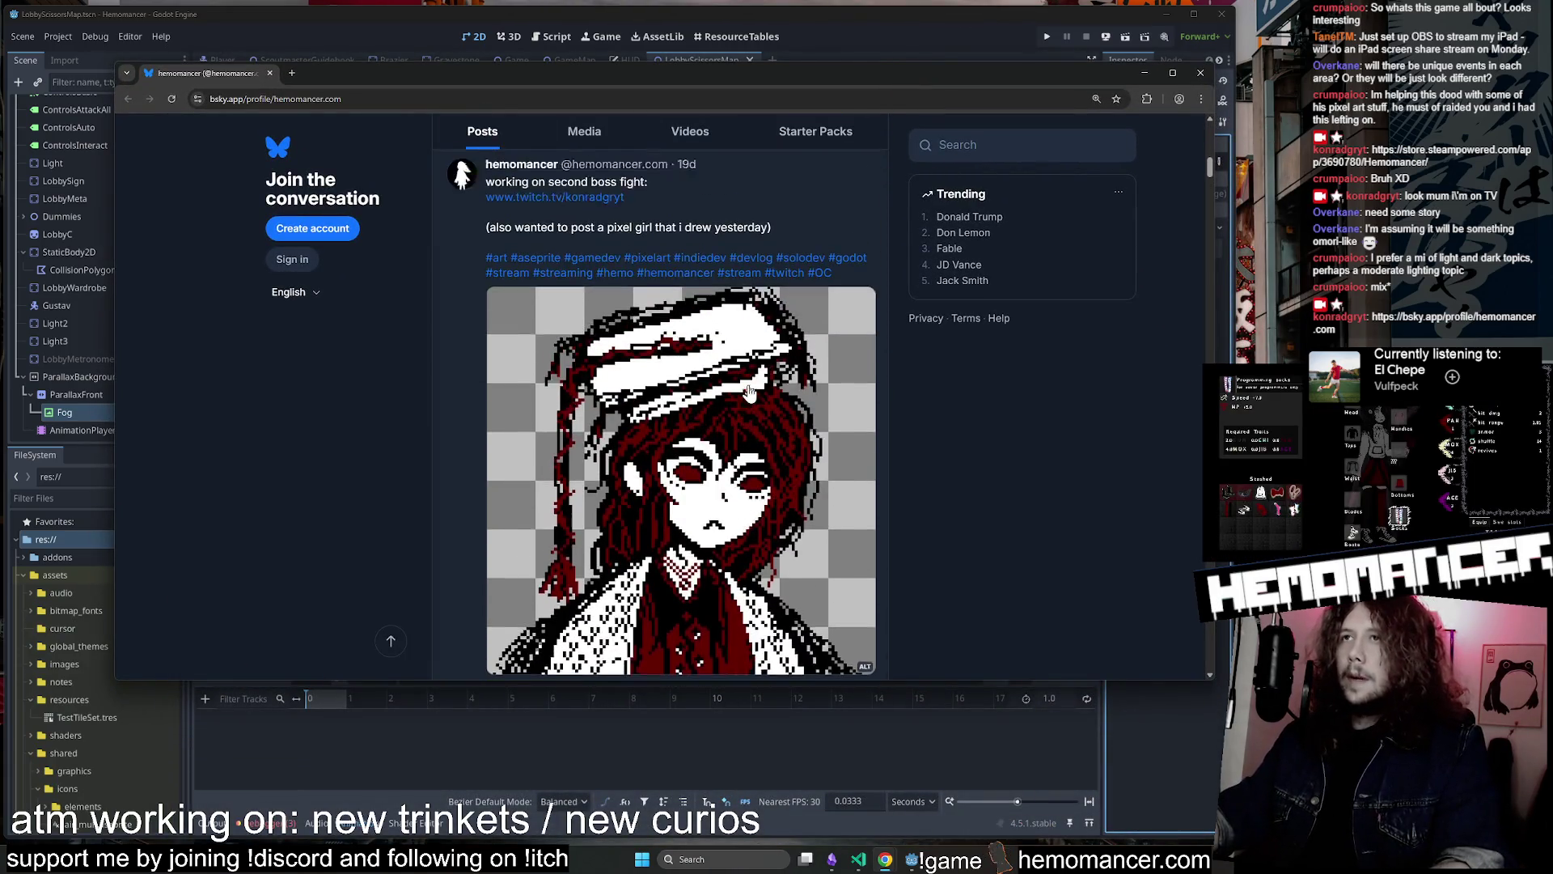
pyautogui.scroll(-15, 764, 378)
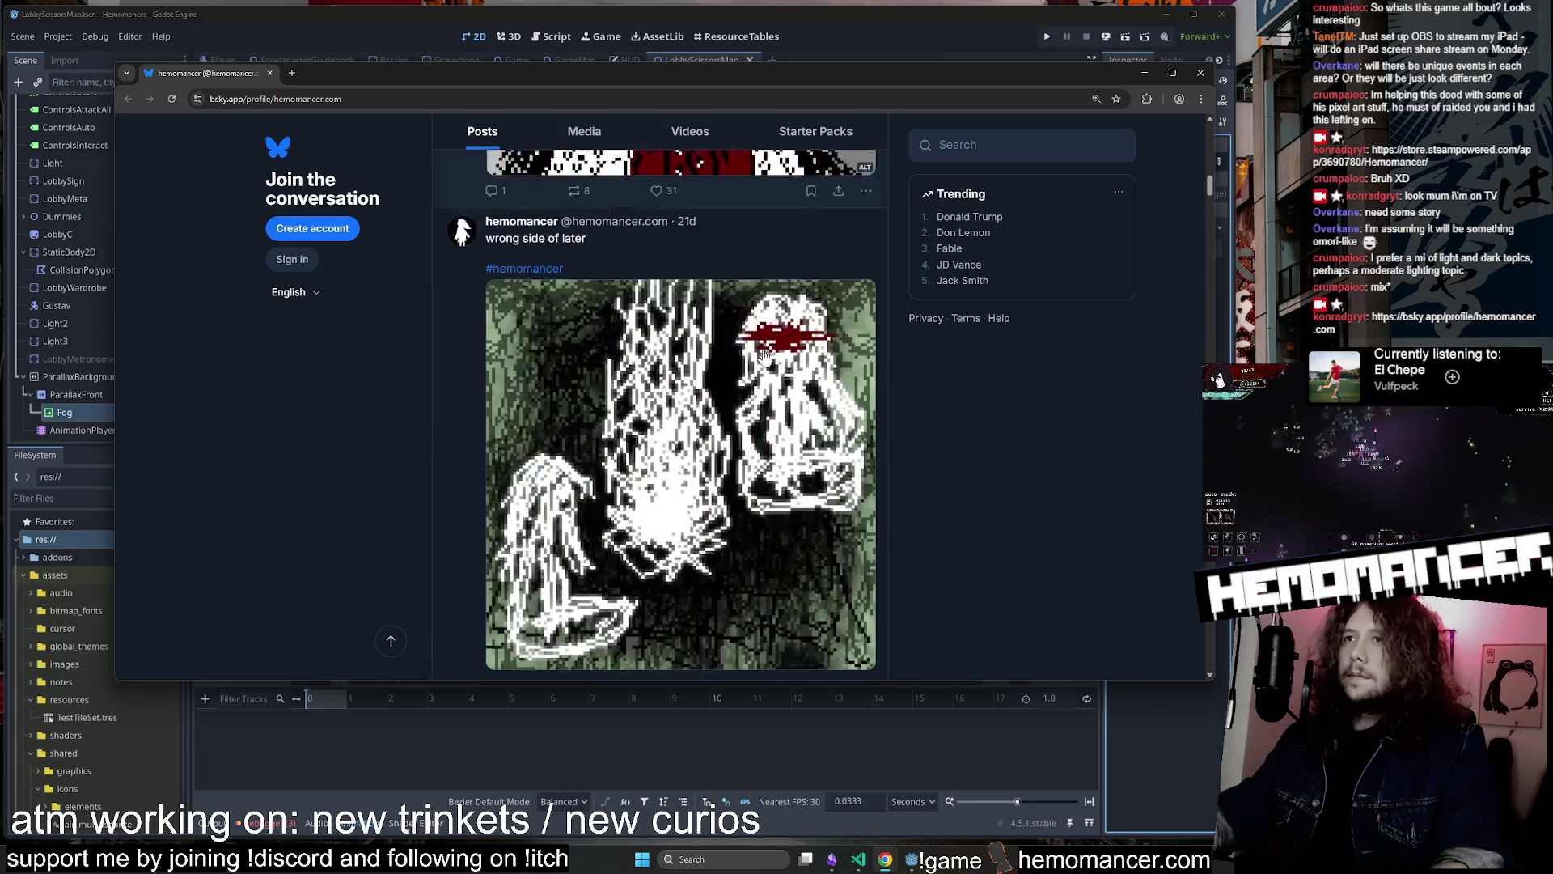
pyautogui.scroll(-2, 764, 352)
pyautogui.scroll(15, 728, 323)
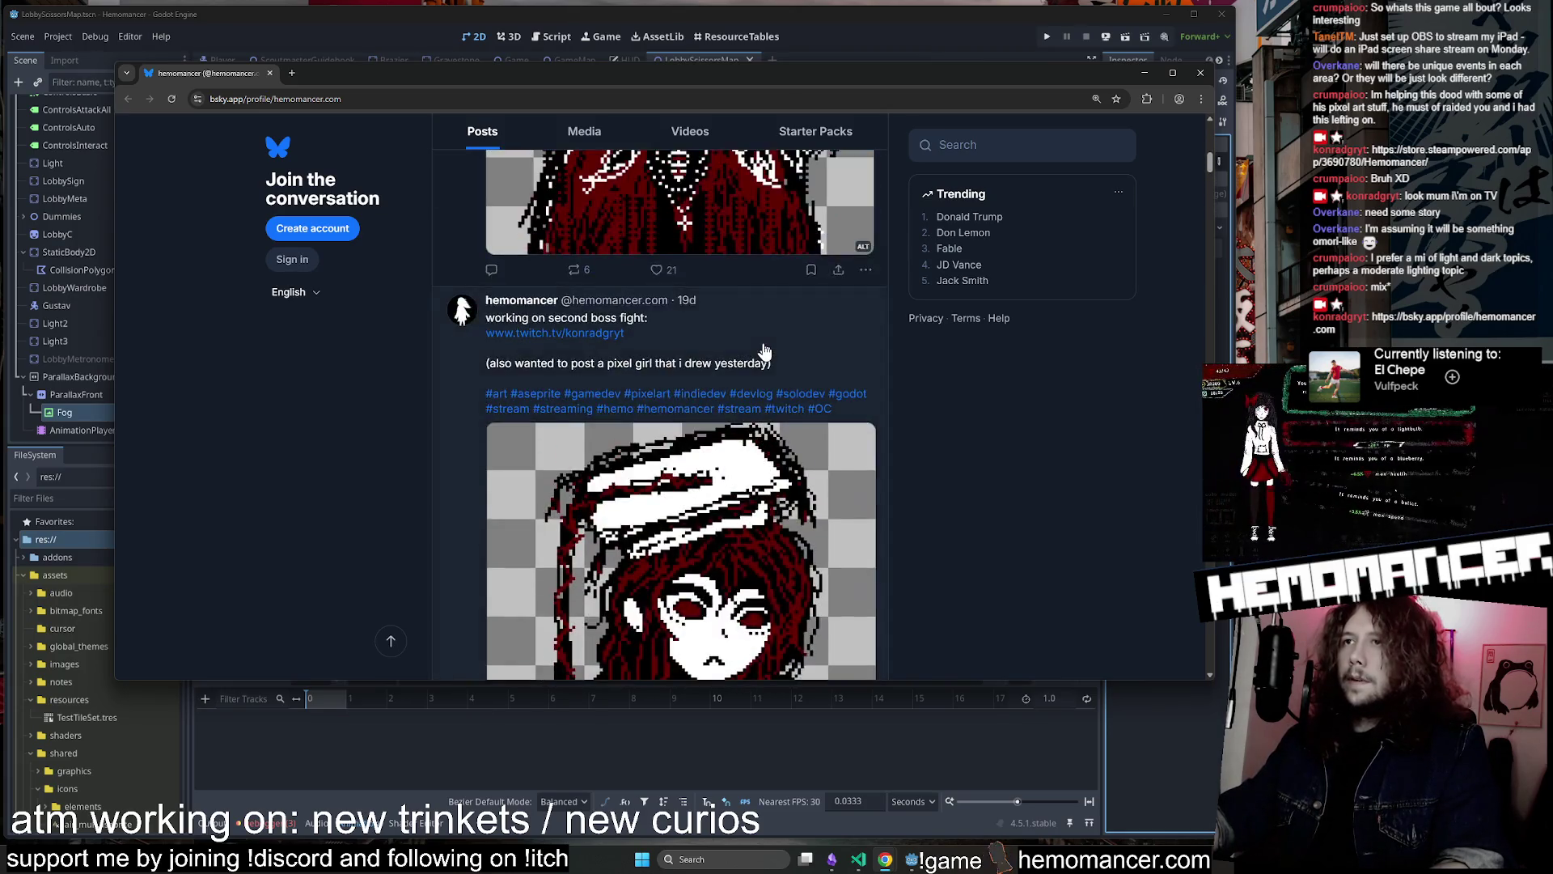
pyautogui.scroll(2, 655, 335)
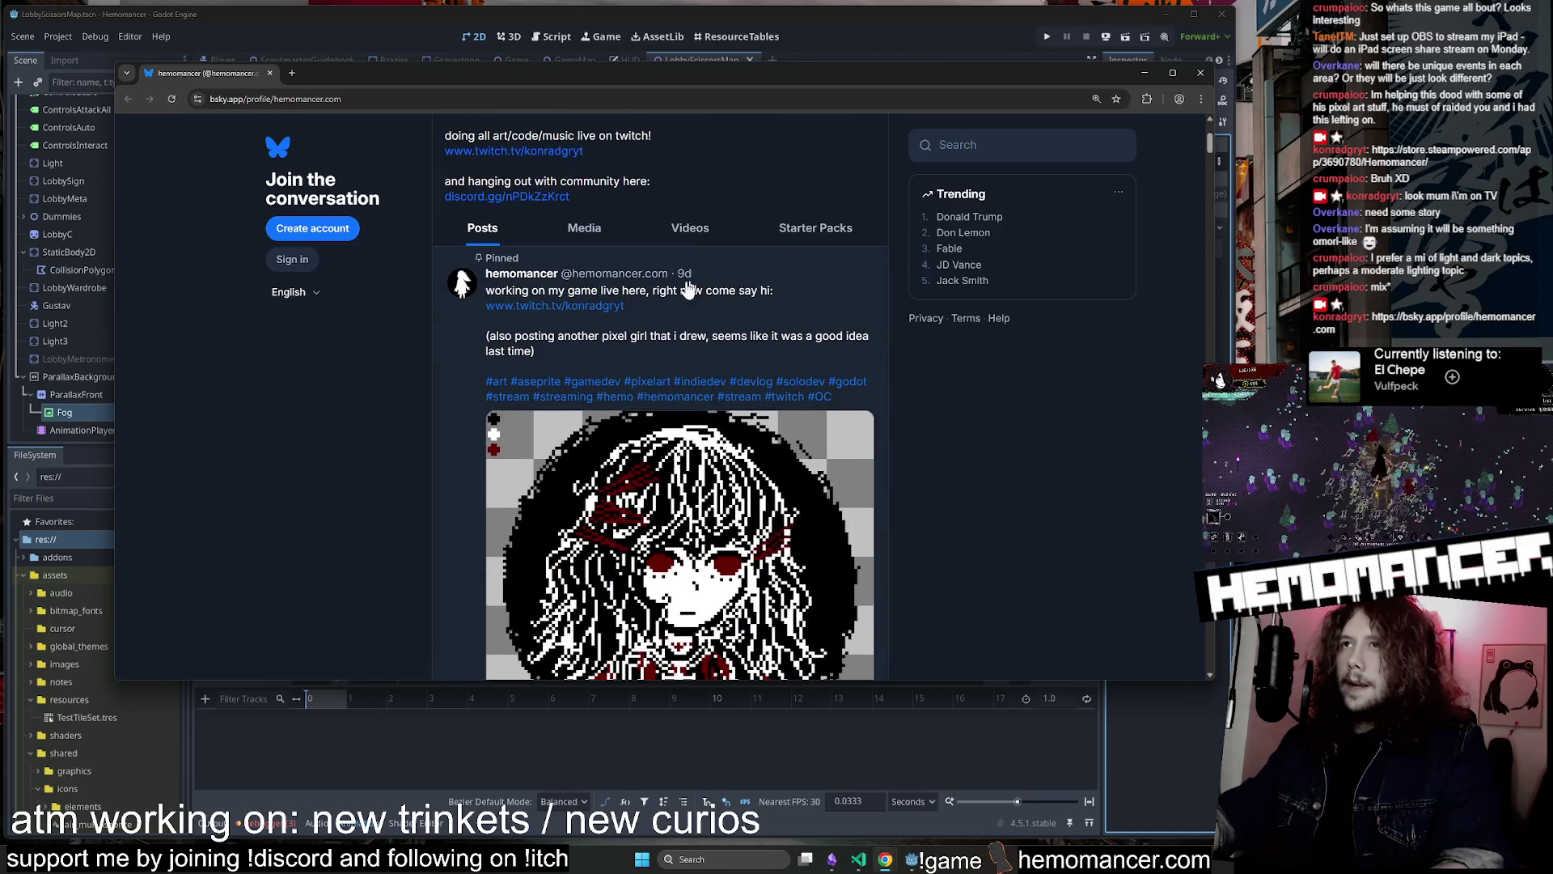
pyautogui.scroll(-8, 683, 280)
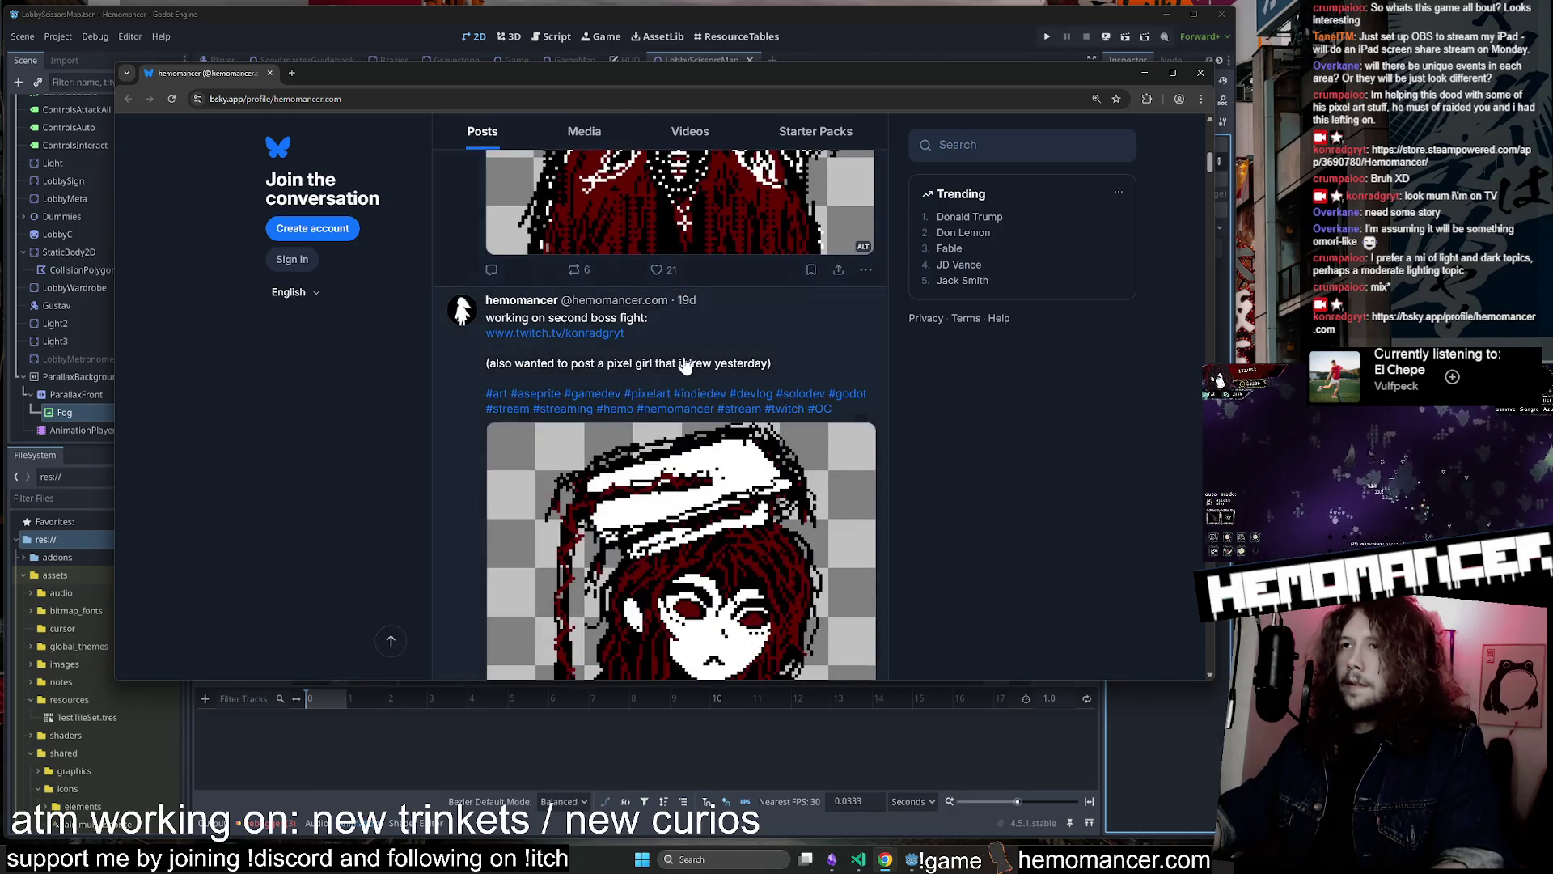
pyautogui.scroll(6, 683, 315)
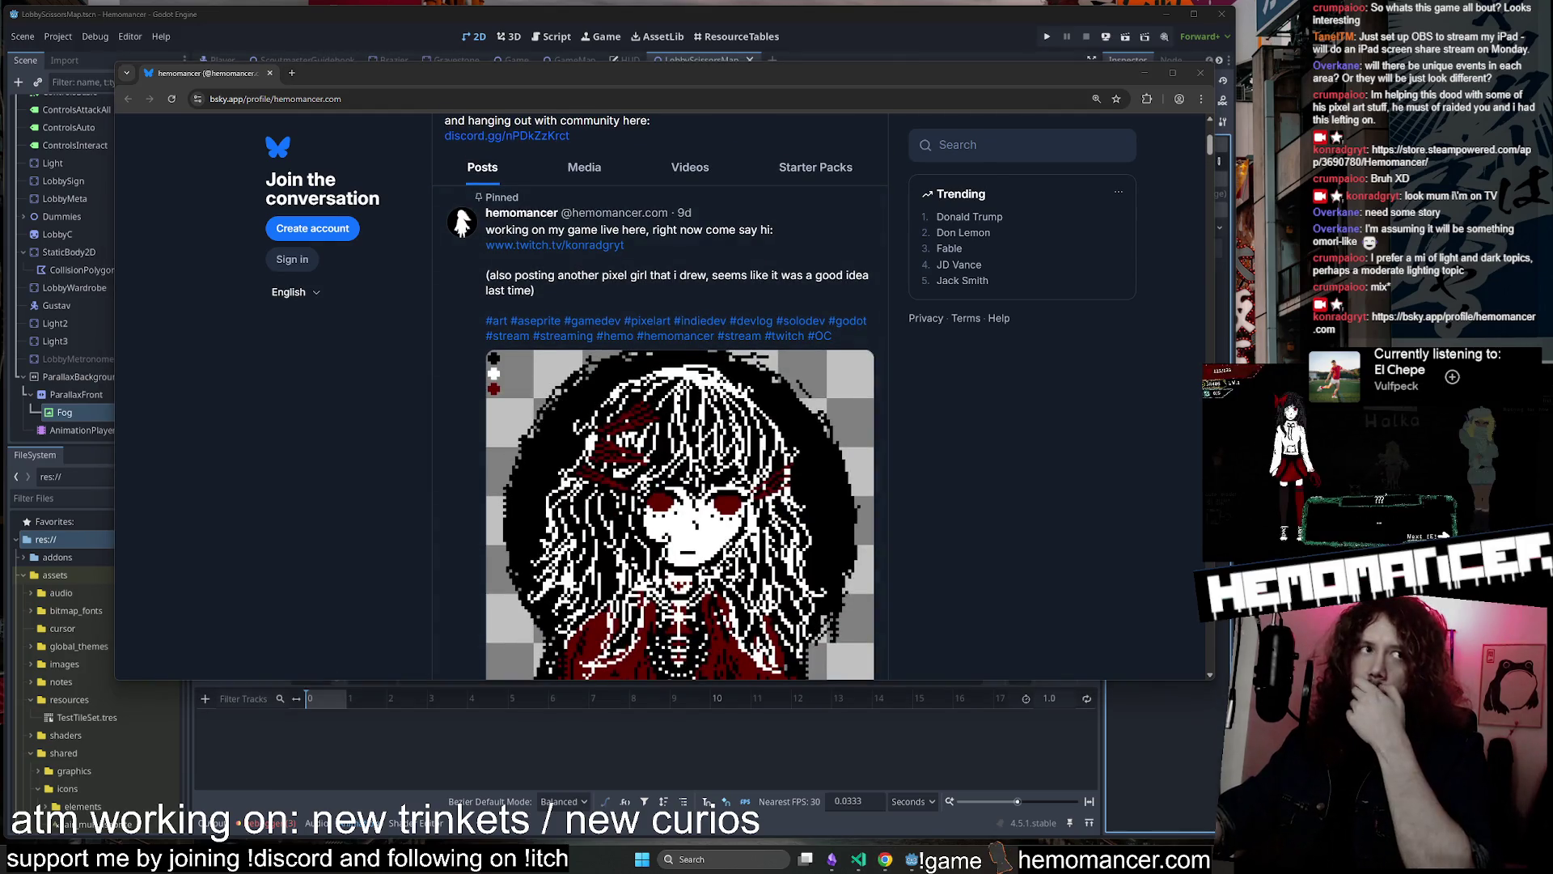
pyautogui.scroll(-8, 987, 338)
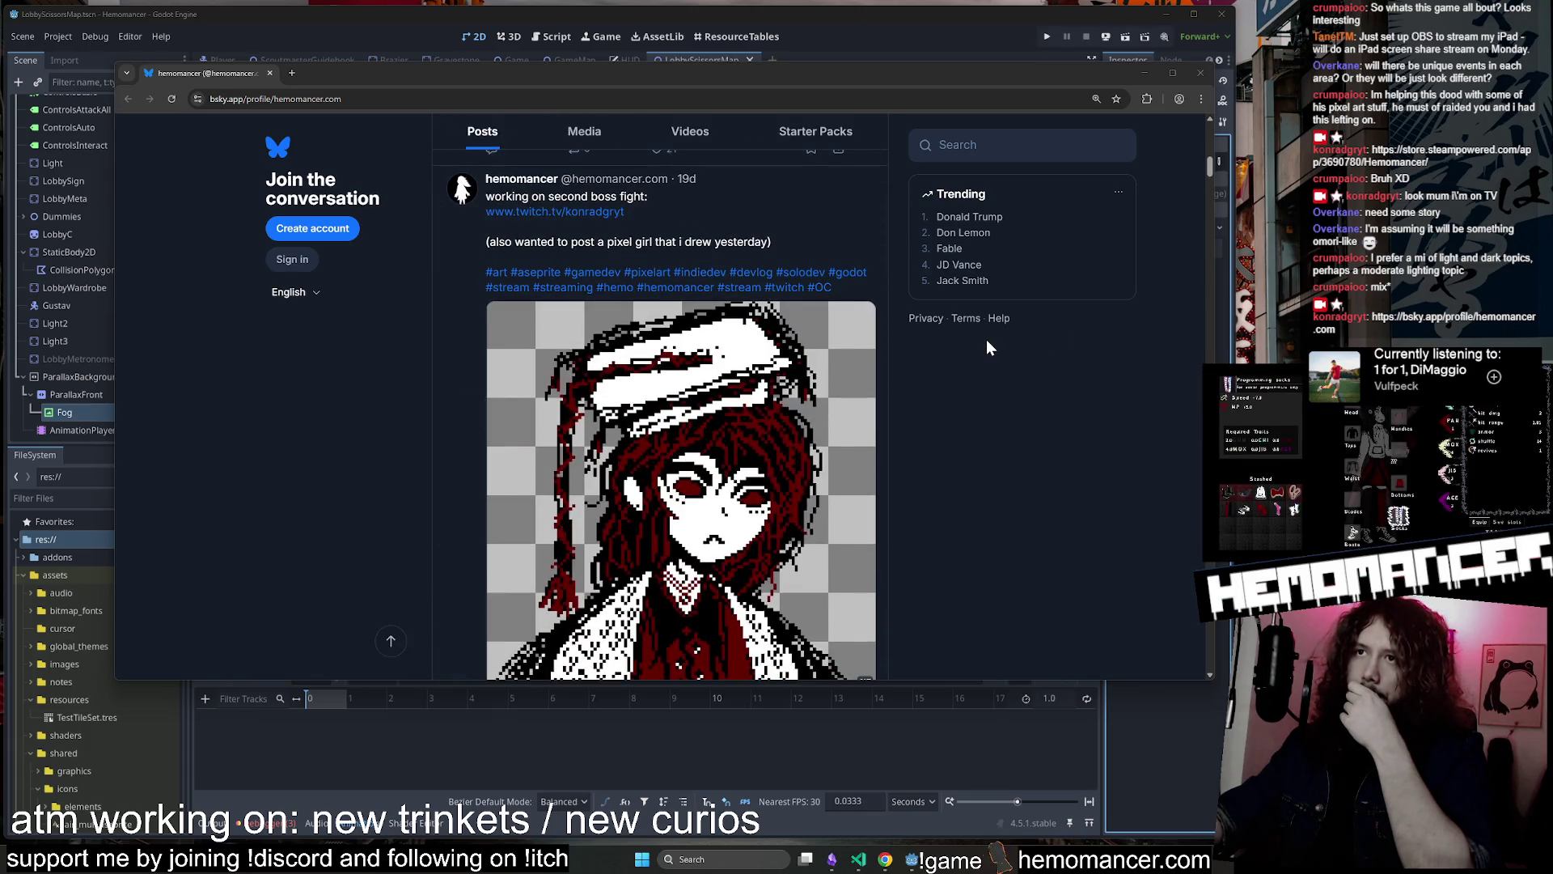
pyautogui.scroll(-7, 987, 340)
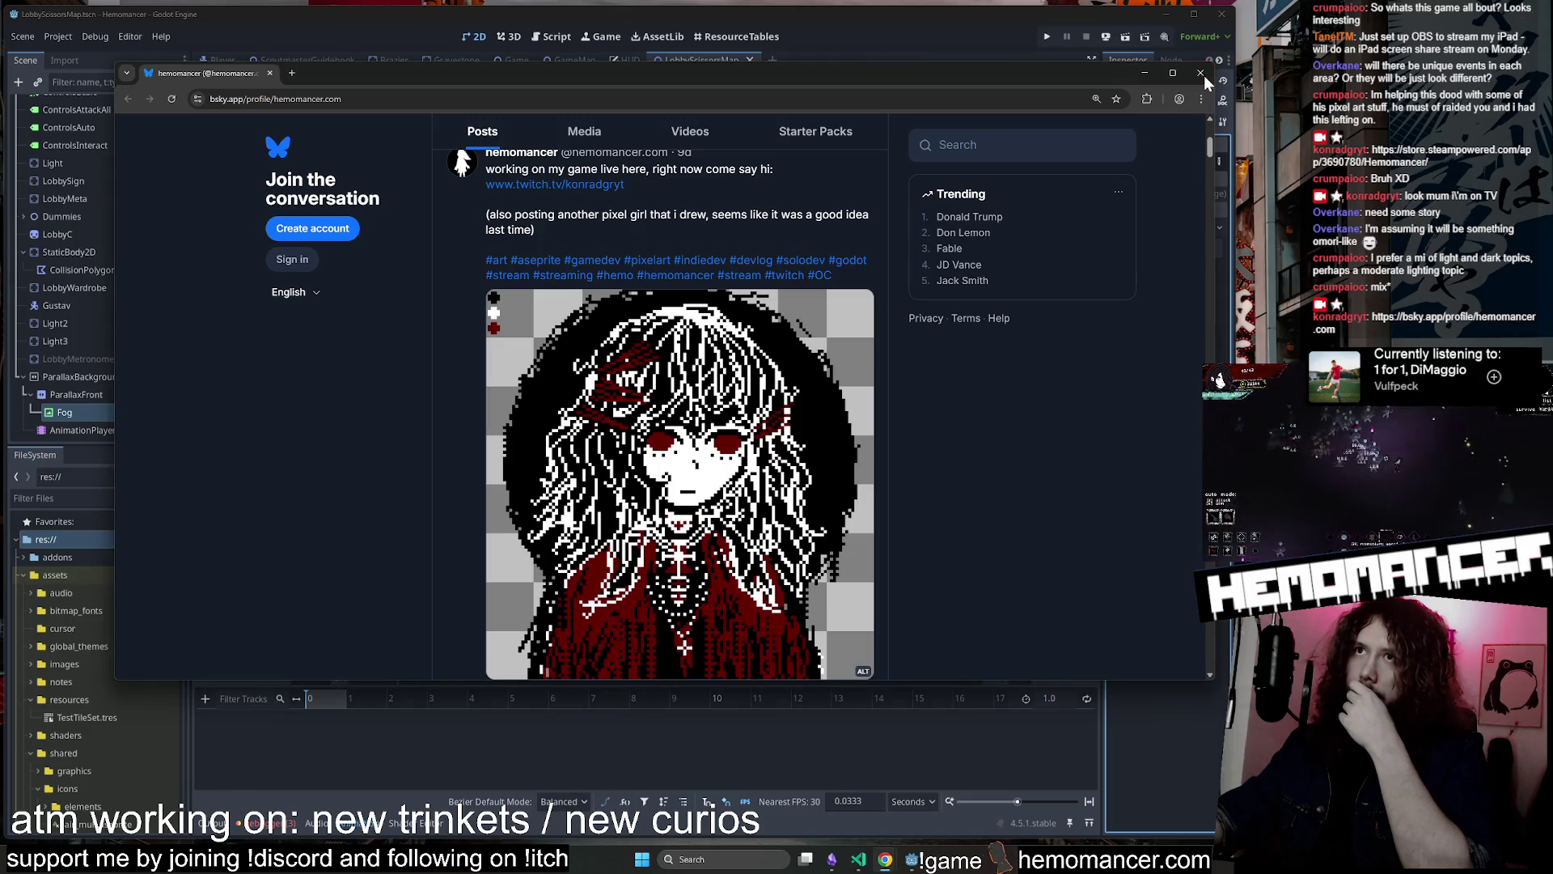
pyautogui.click(1202, 74)
pyautogui.scroll(2, 906, 218)
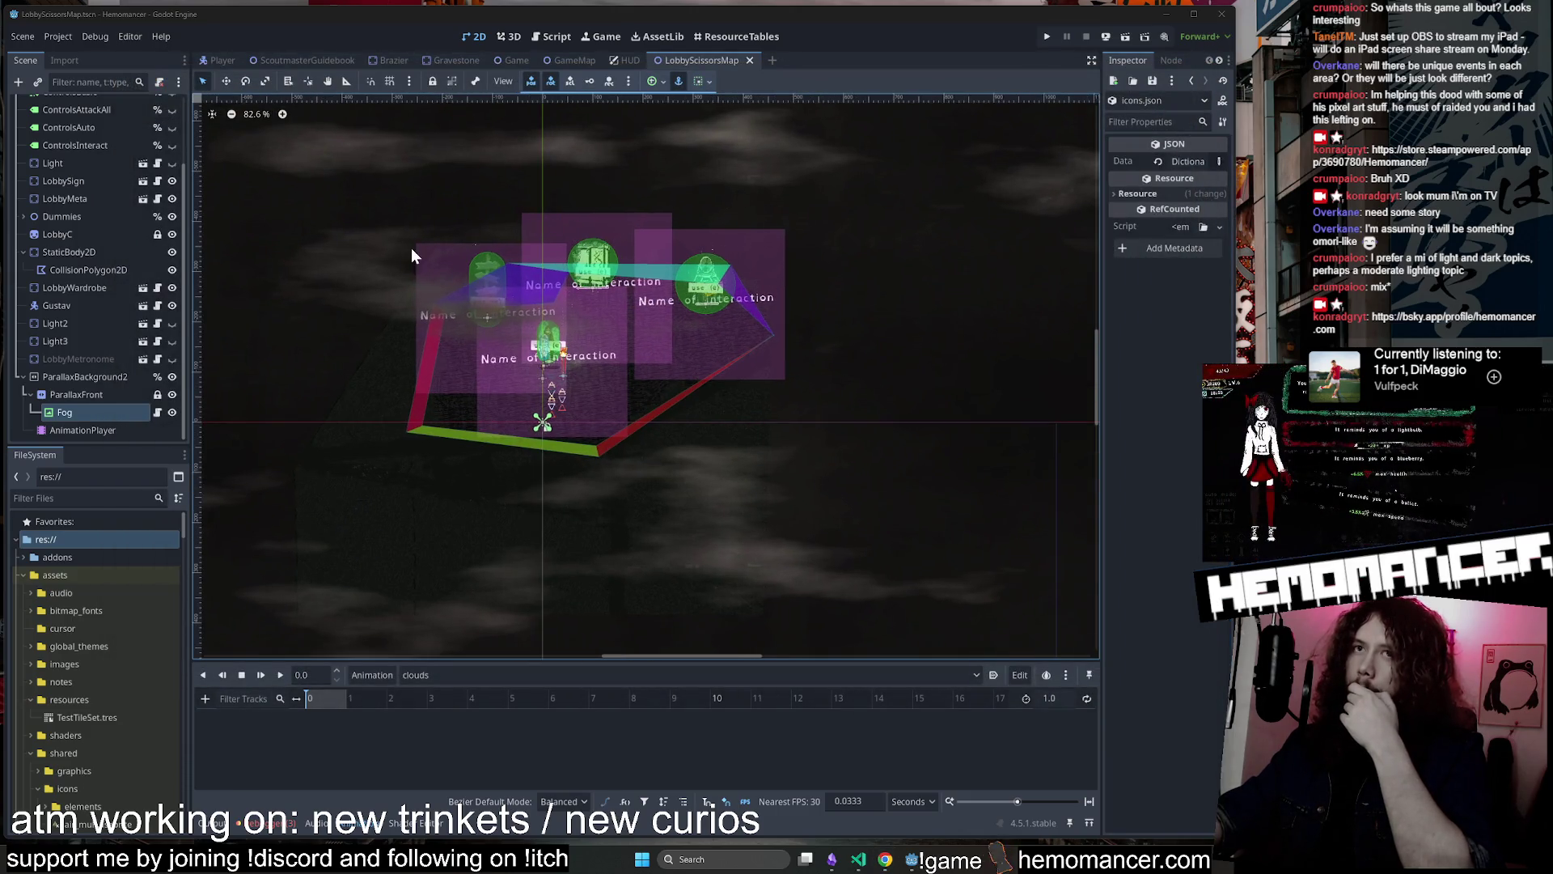
# Close three unneeded scene tabs, keeping GameMap and LobbyScissorsMap open
pyautogui.scroll(1, 303, 186)
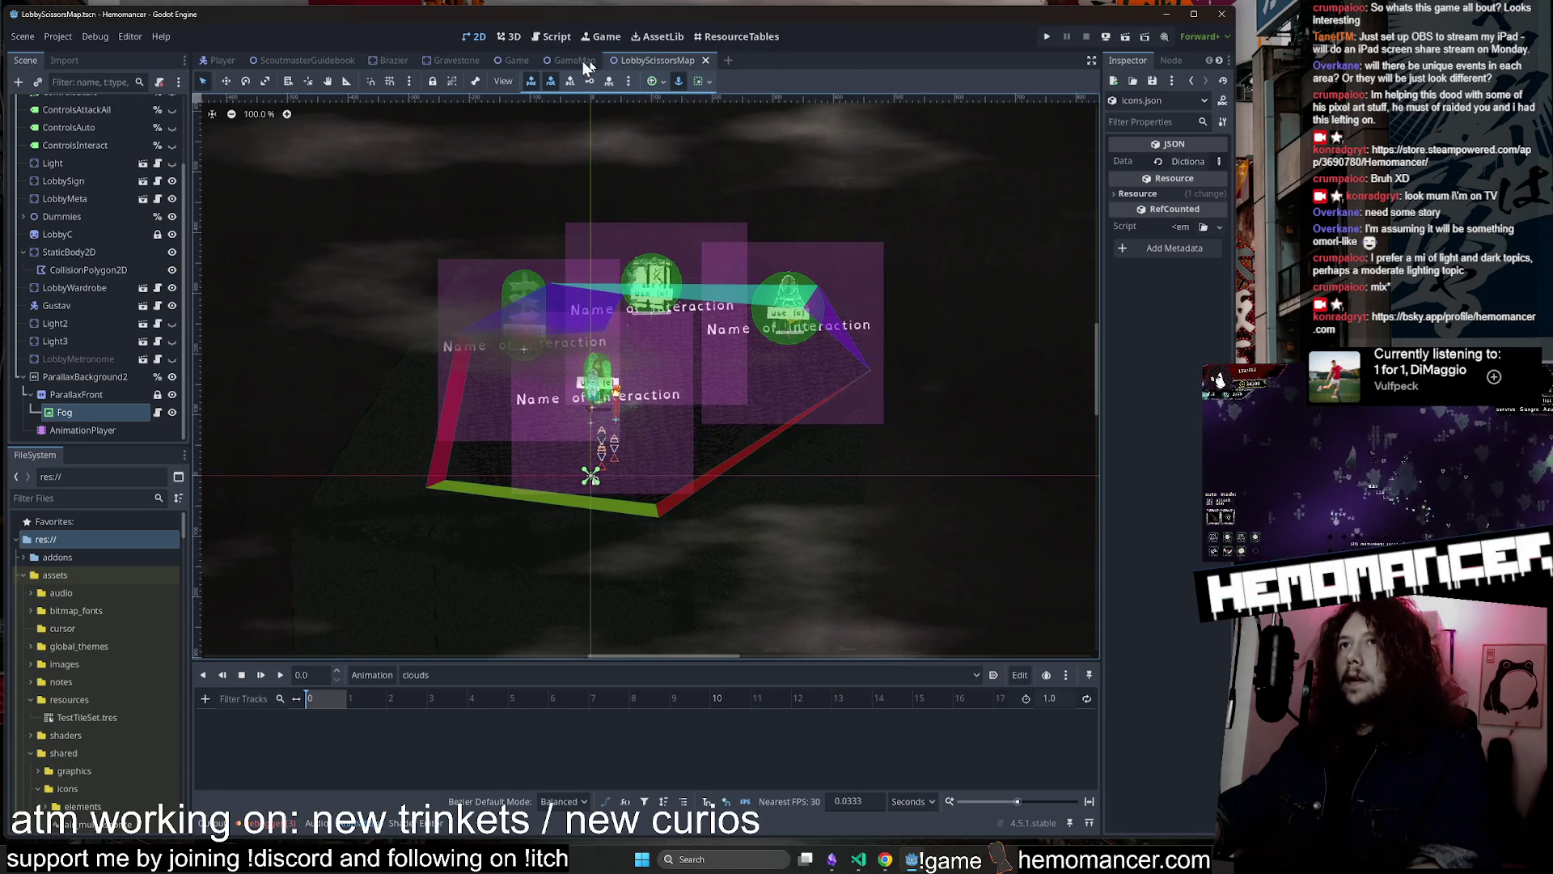
pyautogui.middleClick(212, 61)
pyautogui.middleClick(212, 62)
pyautogui.middleClick(212, 61)
pyautogui.middleClick(212, 62)
pyautogui.middleClick(212, 62)
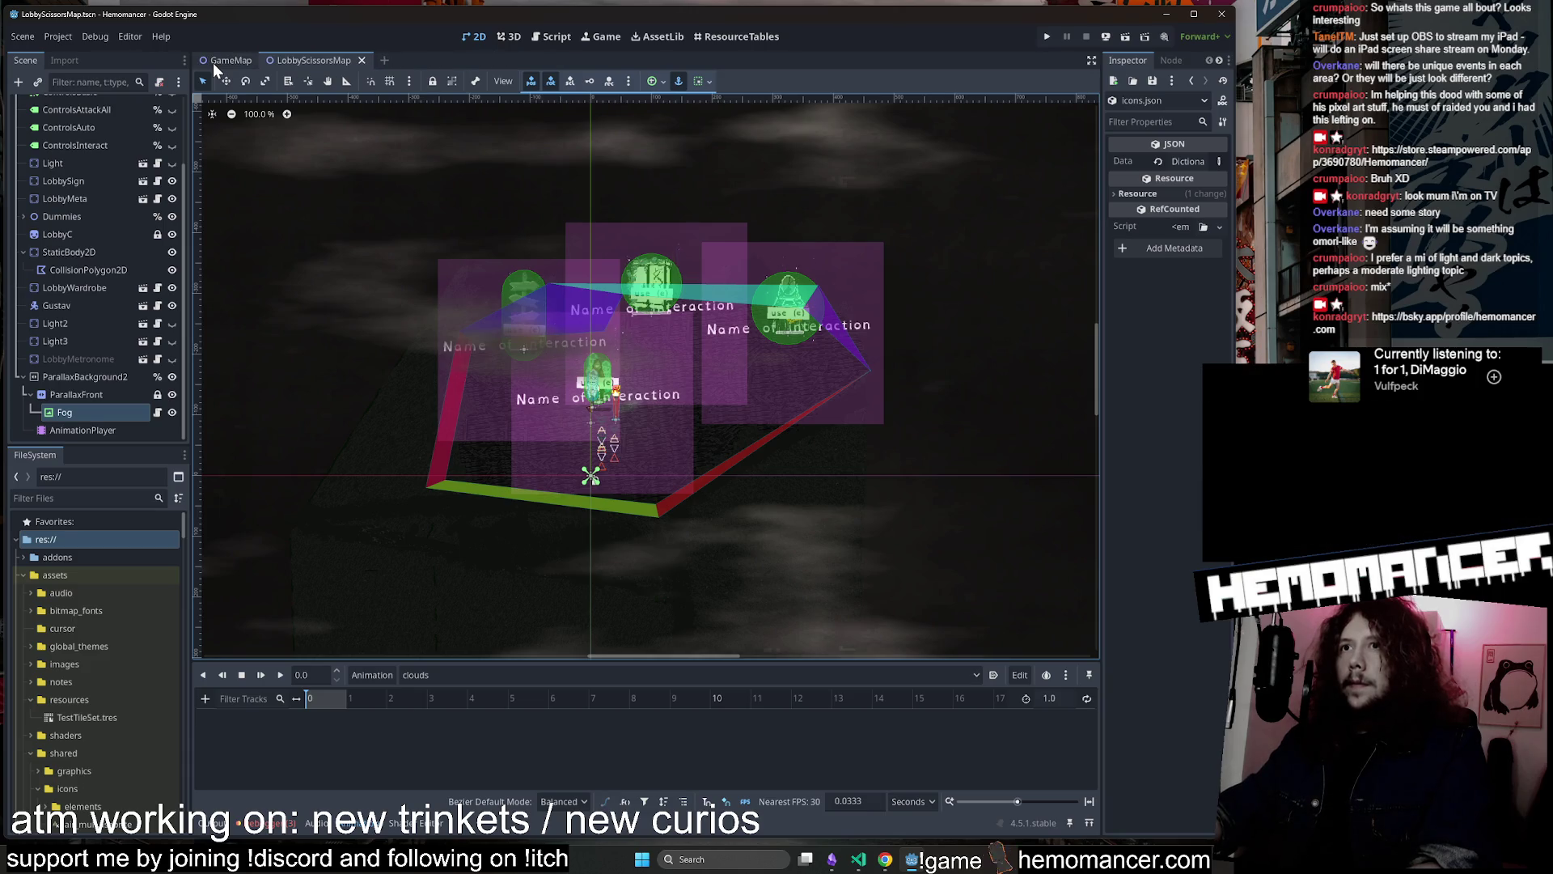
# Load the items resource folder in ResourceTables, then return to the 2D editor
pyautogui.click(702, 42)
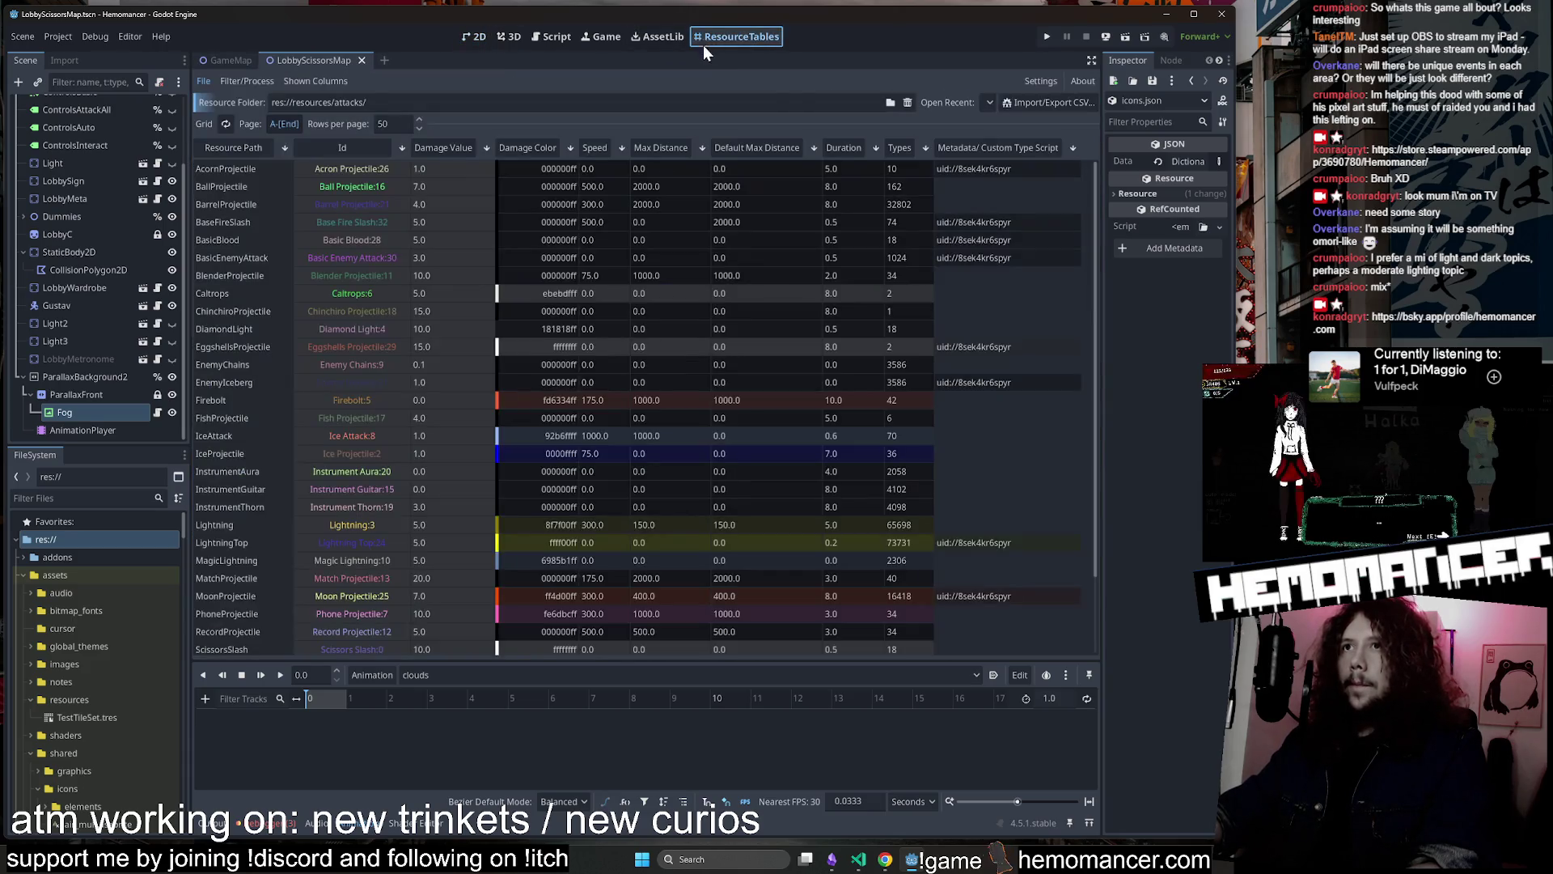
pyautogui.click(989, 102)
pyautogui.click(1034, 191)
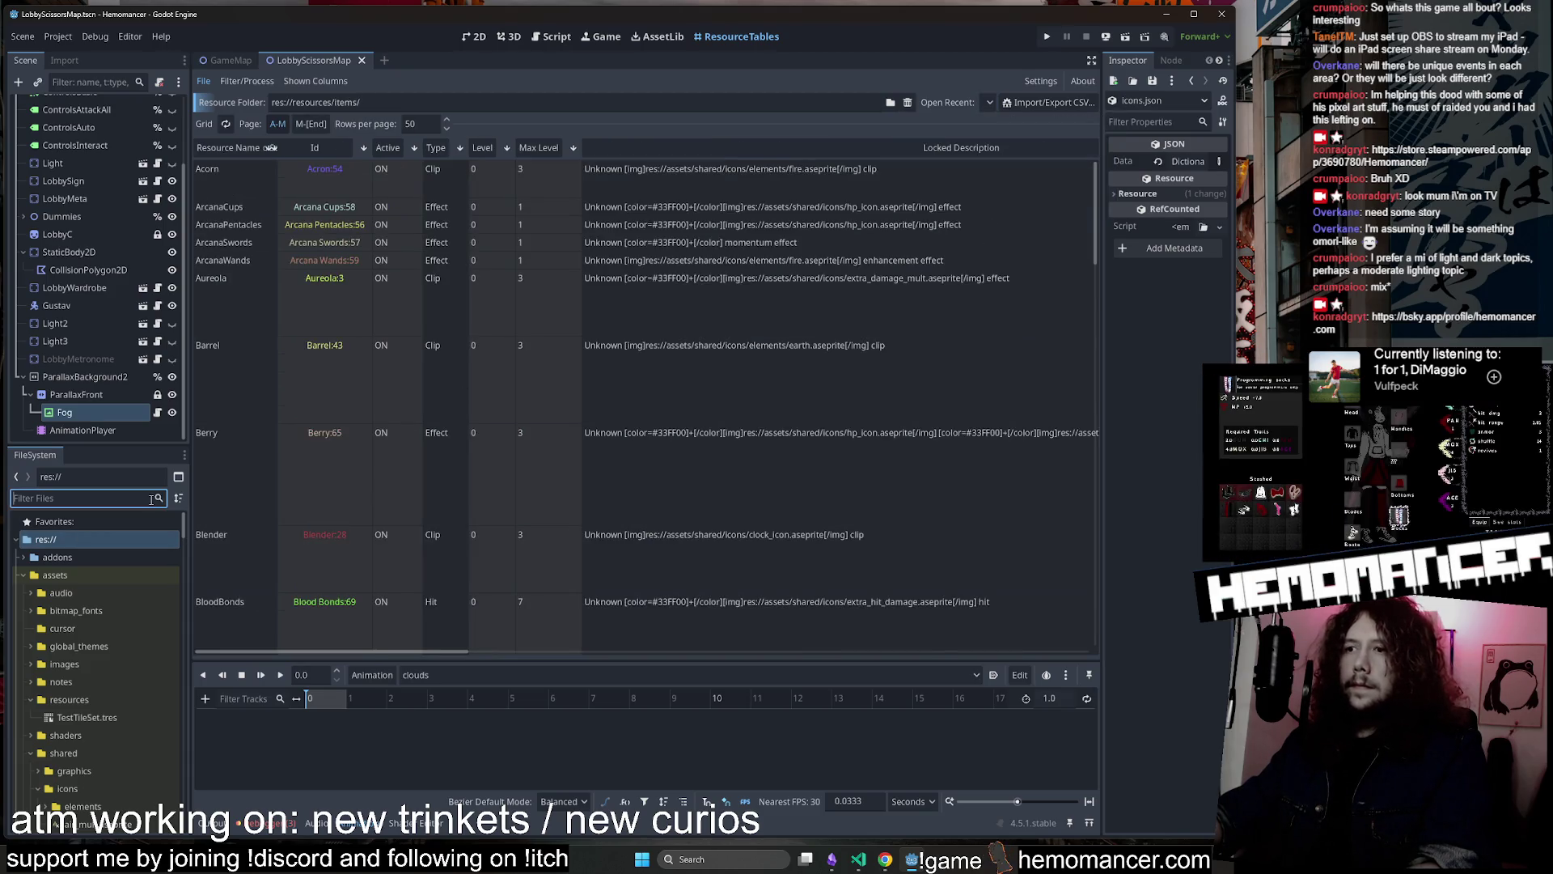
pyautogui.click(475, 37)
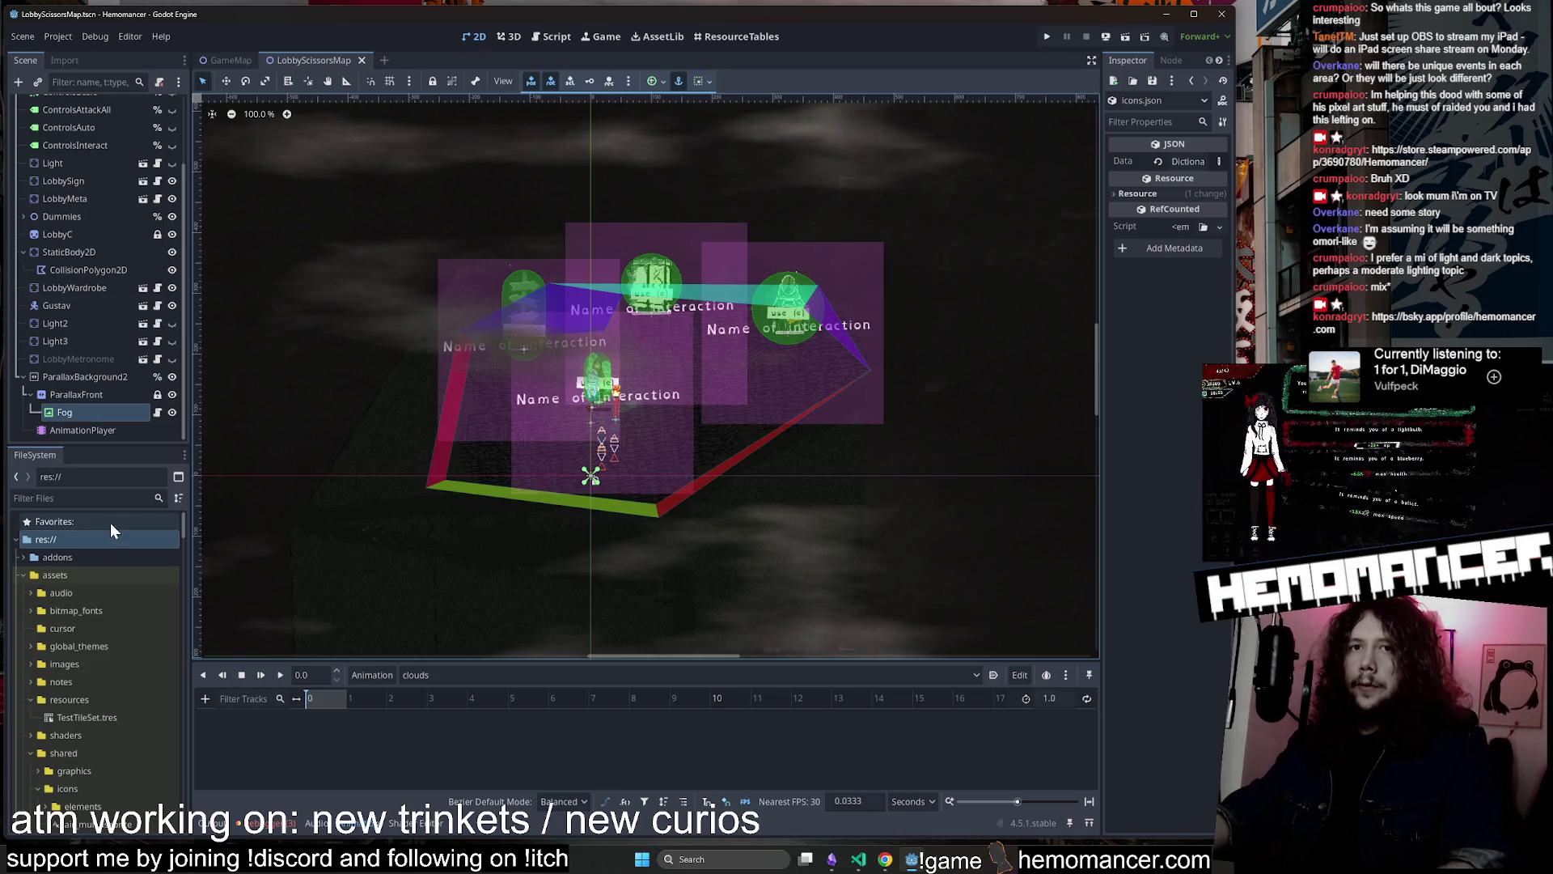
# Filter project files by 'player' and open player_v5.aseprite for editing
pyautogui.click(100, 497)
pyautogui.write('pla')
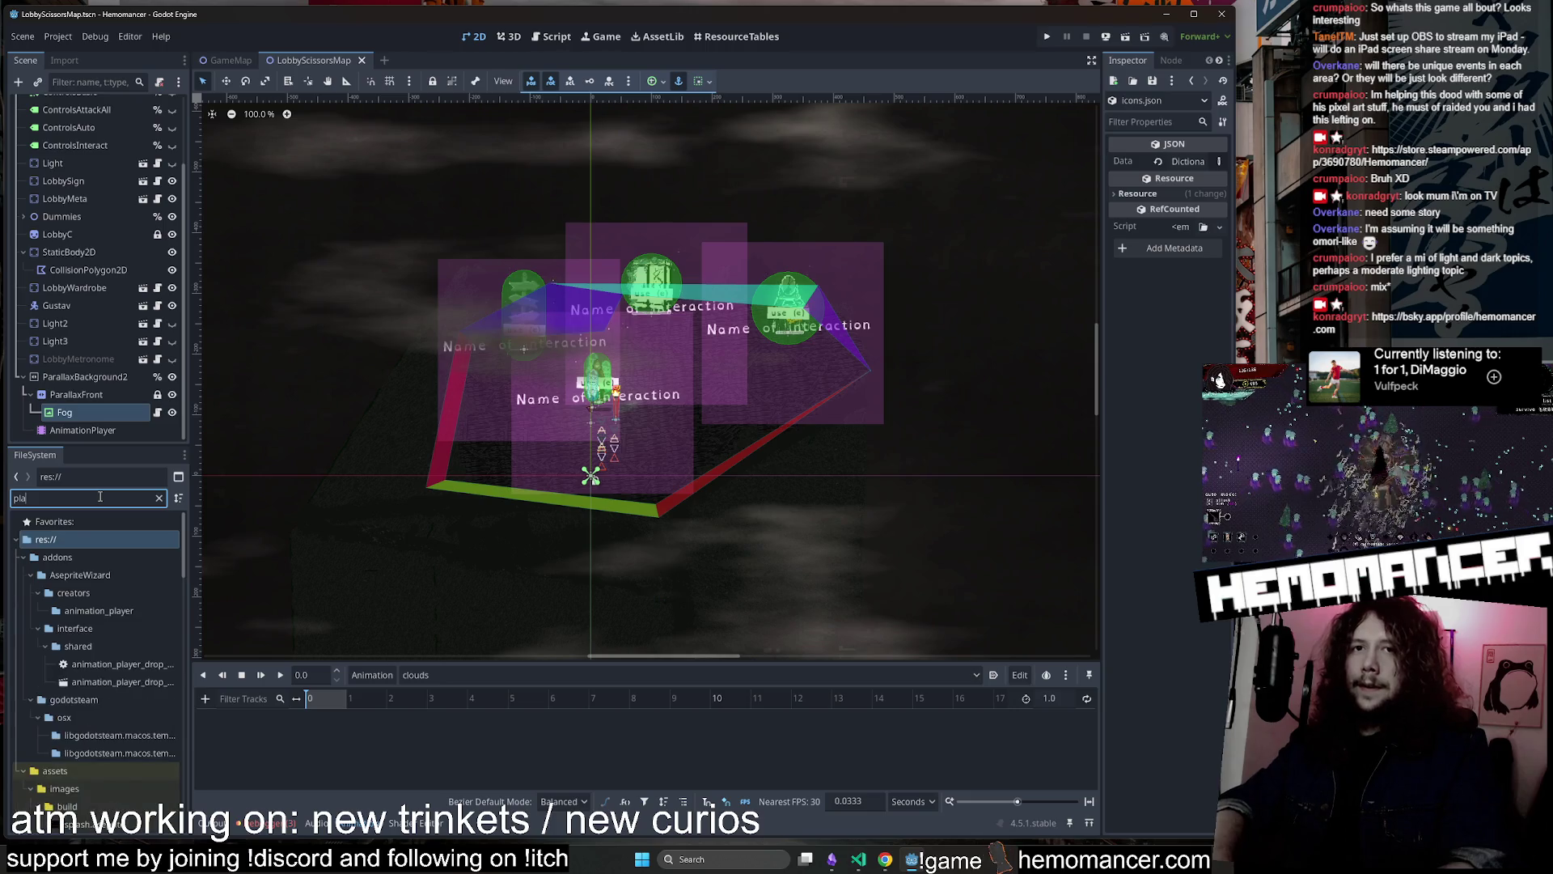
pyautogui.write('yer')
pyautogui.scroll(-5, 153, 654)
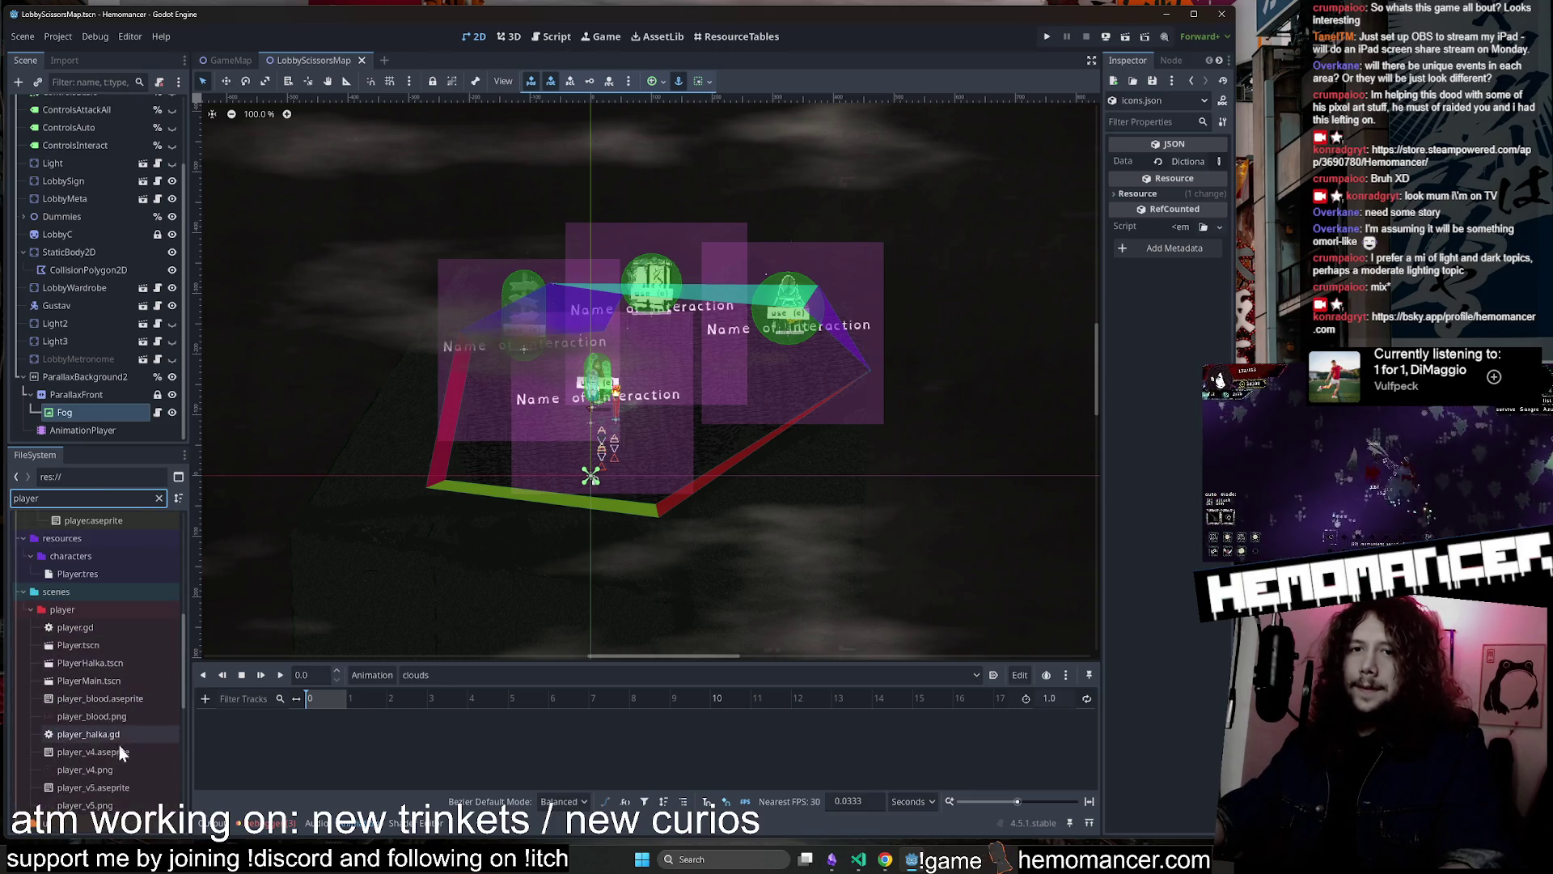
pyautogui.rightClick(101, 784)
pyautogui.click(242, 819)
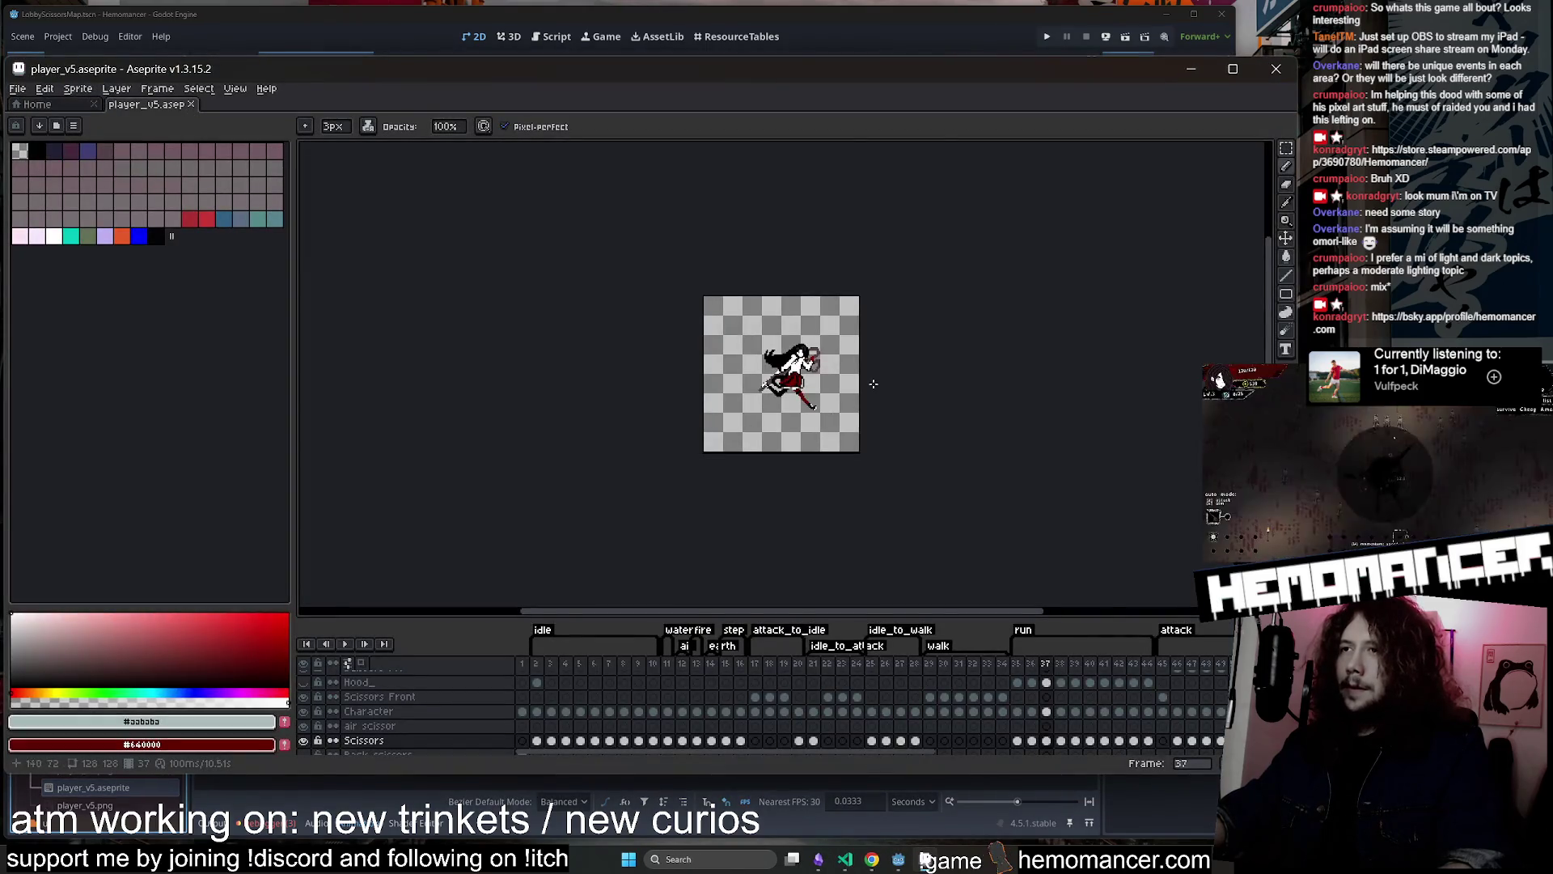
# Stop the animation on the Character cel at frame 61, the start of the jump
pyautogui.hscroll(5, 947, 672)
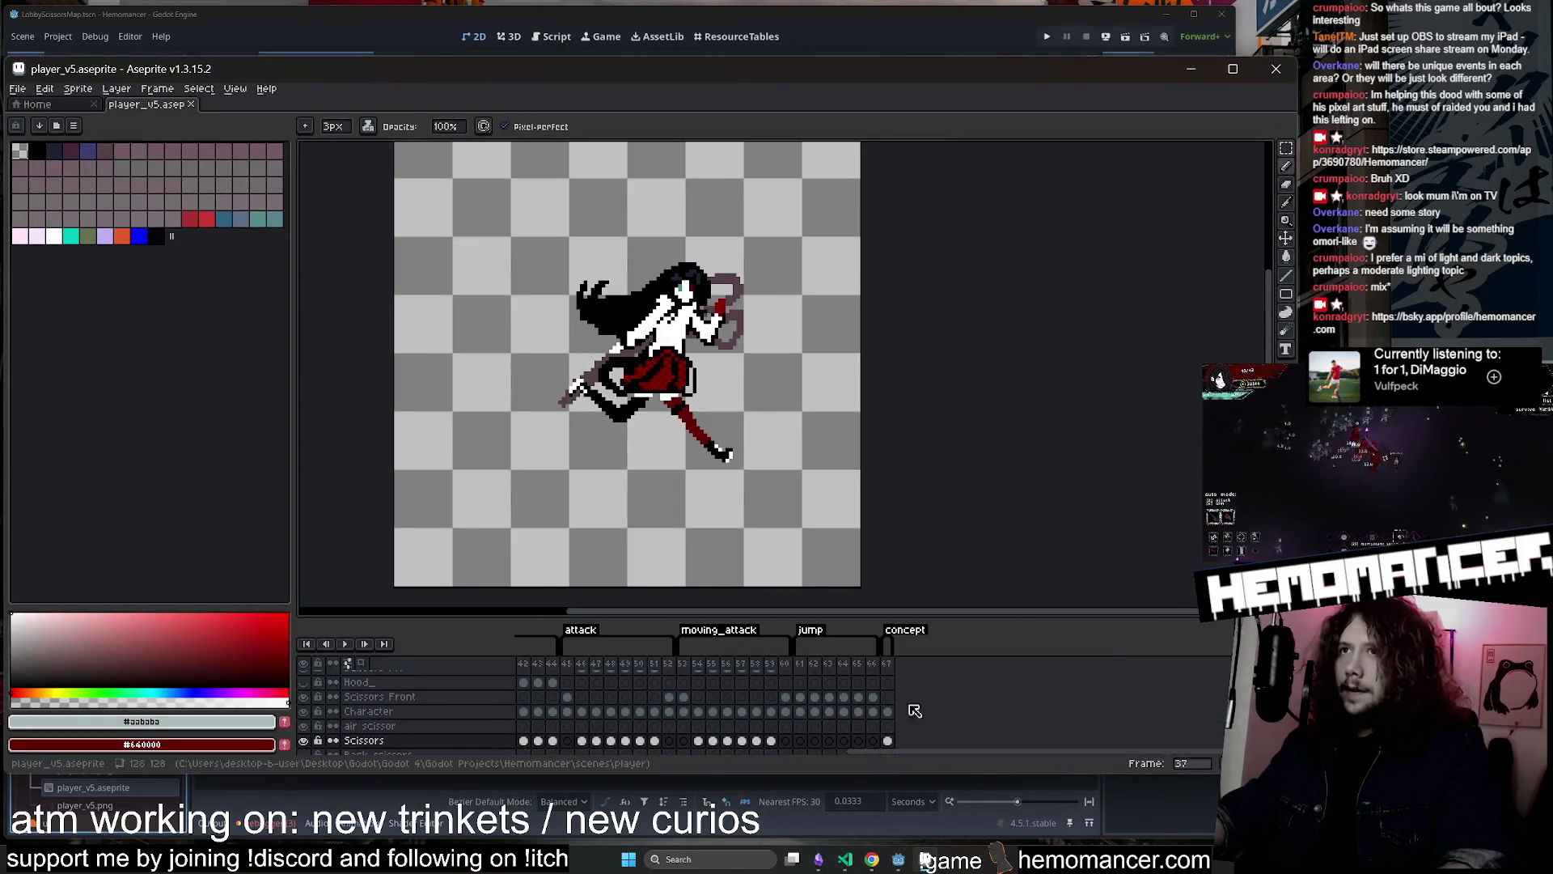
pyautogui.hscroll(-3, 817, 692)
pyautogui.hscroll(3, 857, 688)
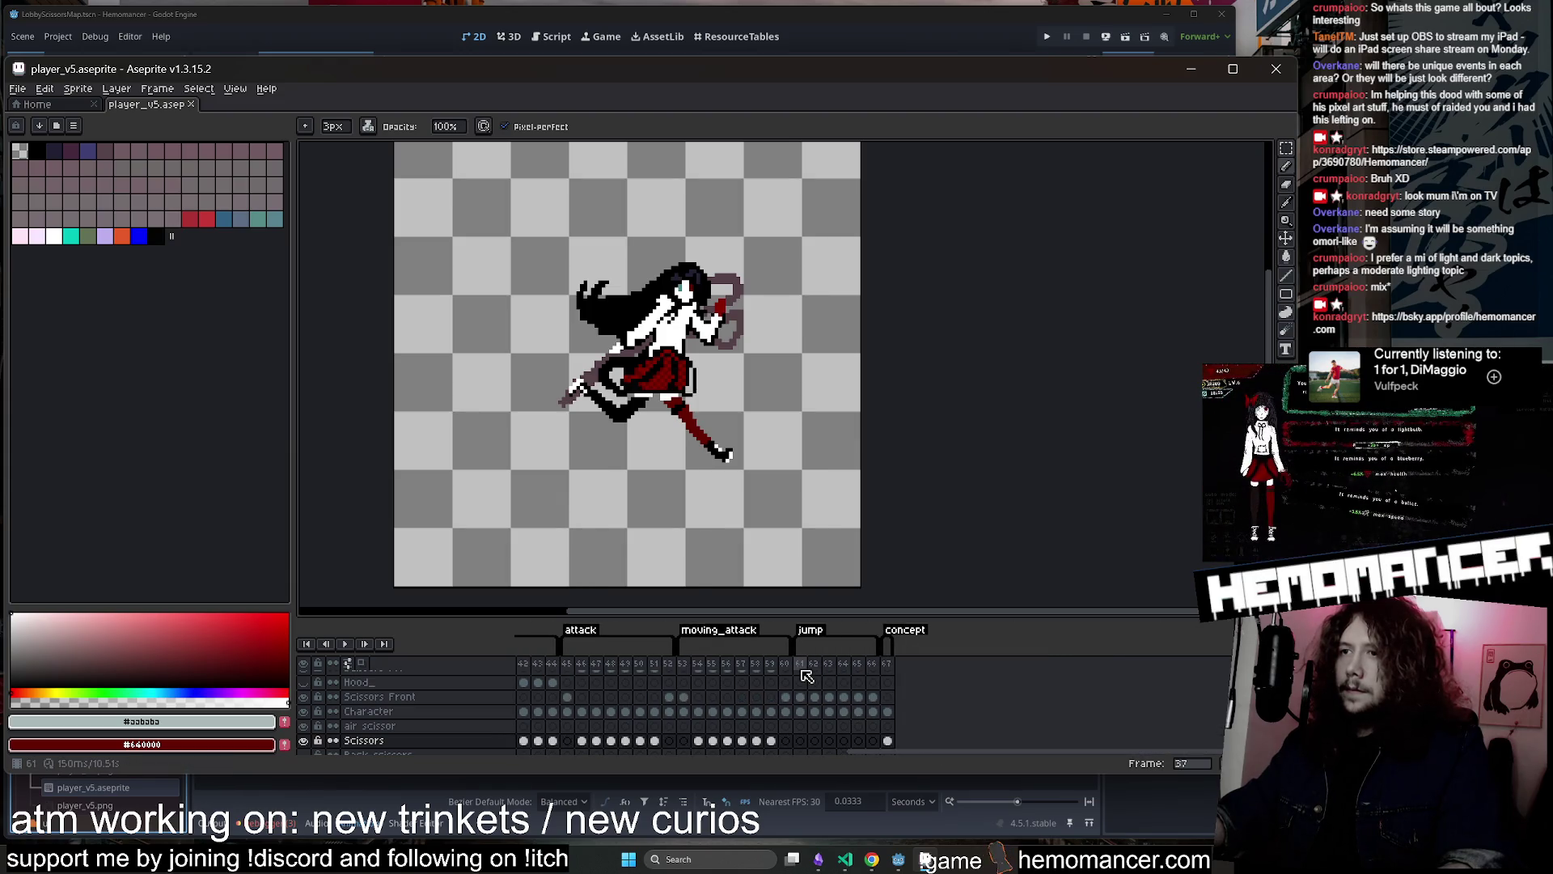
pyautogui.click(800, 664)
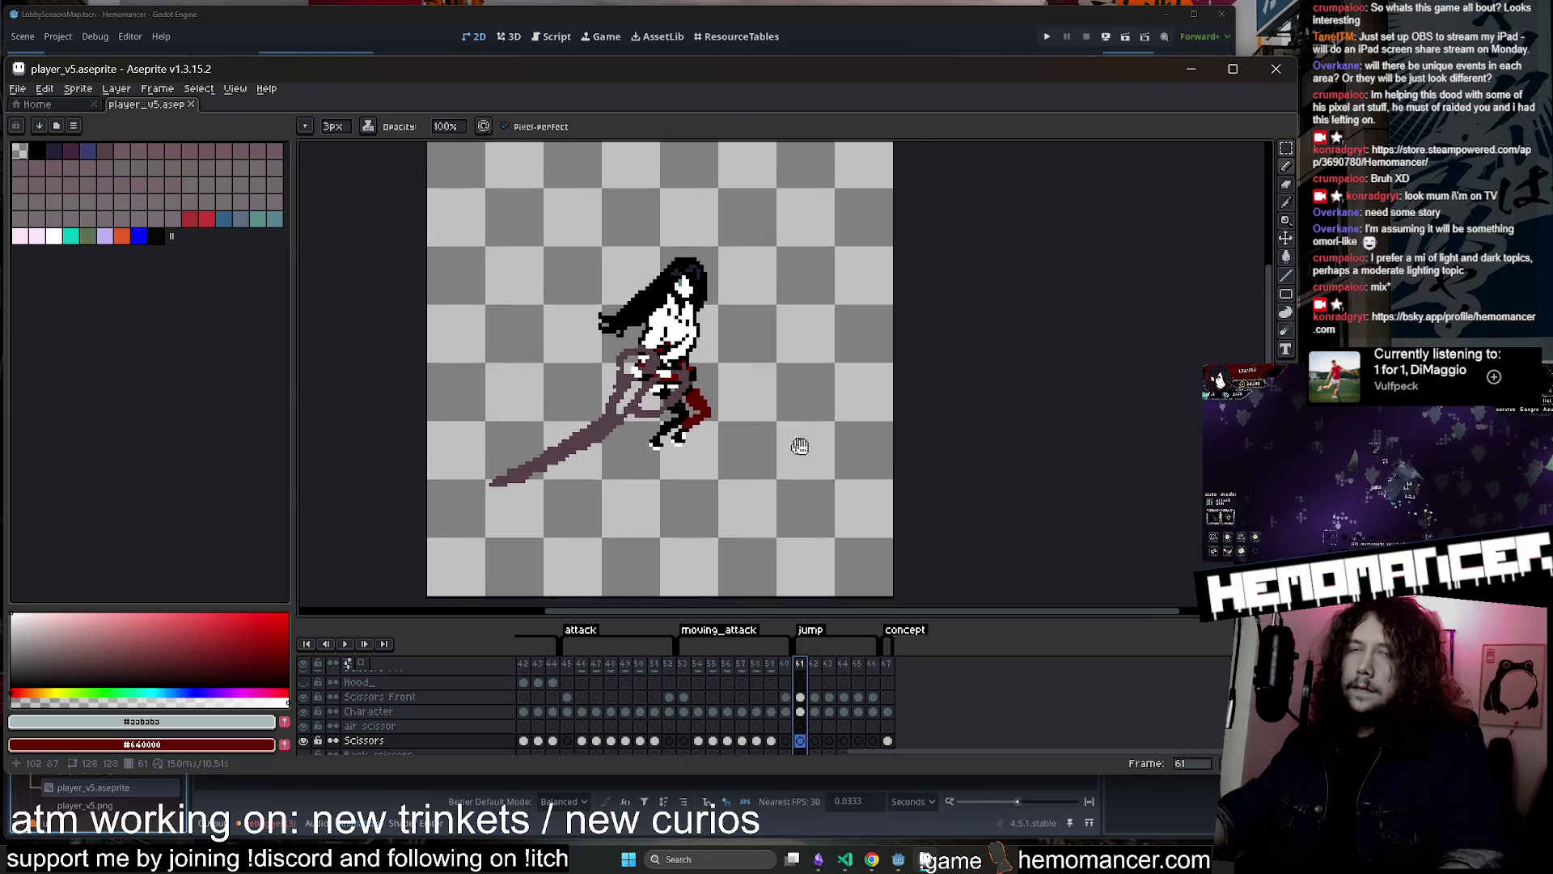
pyautogui.click(344, 643)
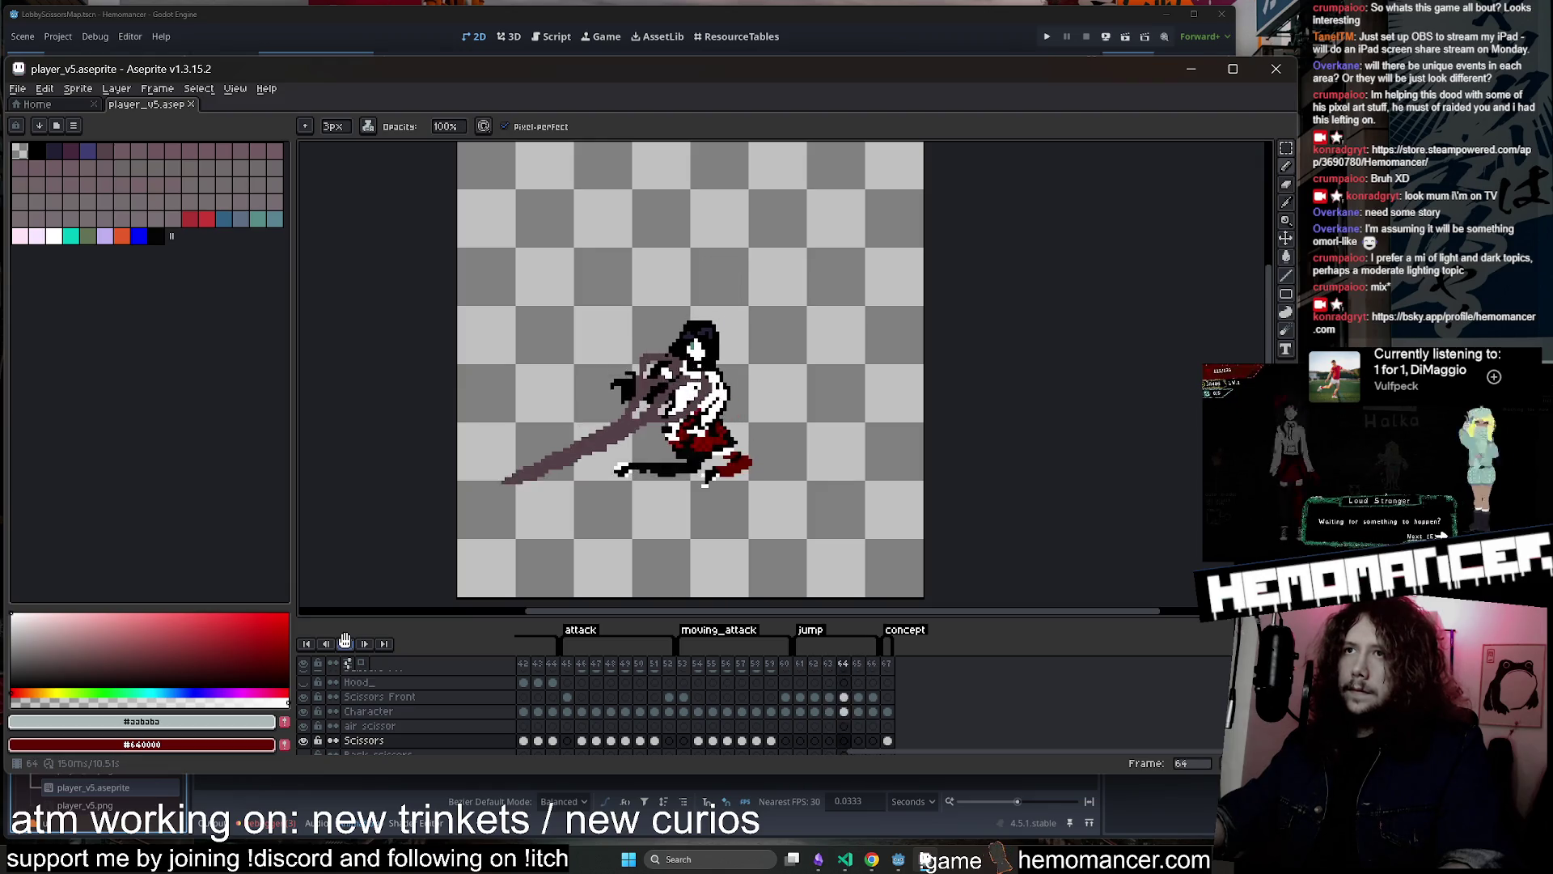
pyautogui.click(800, 711)
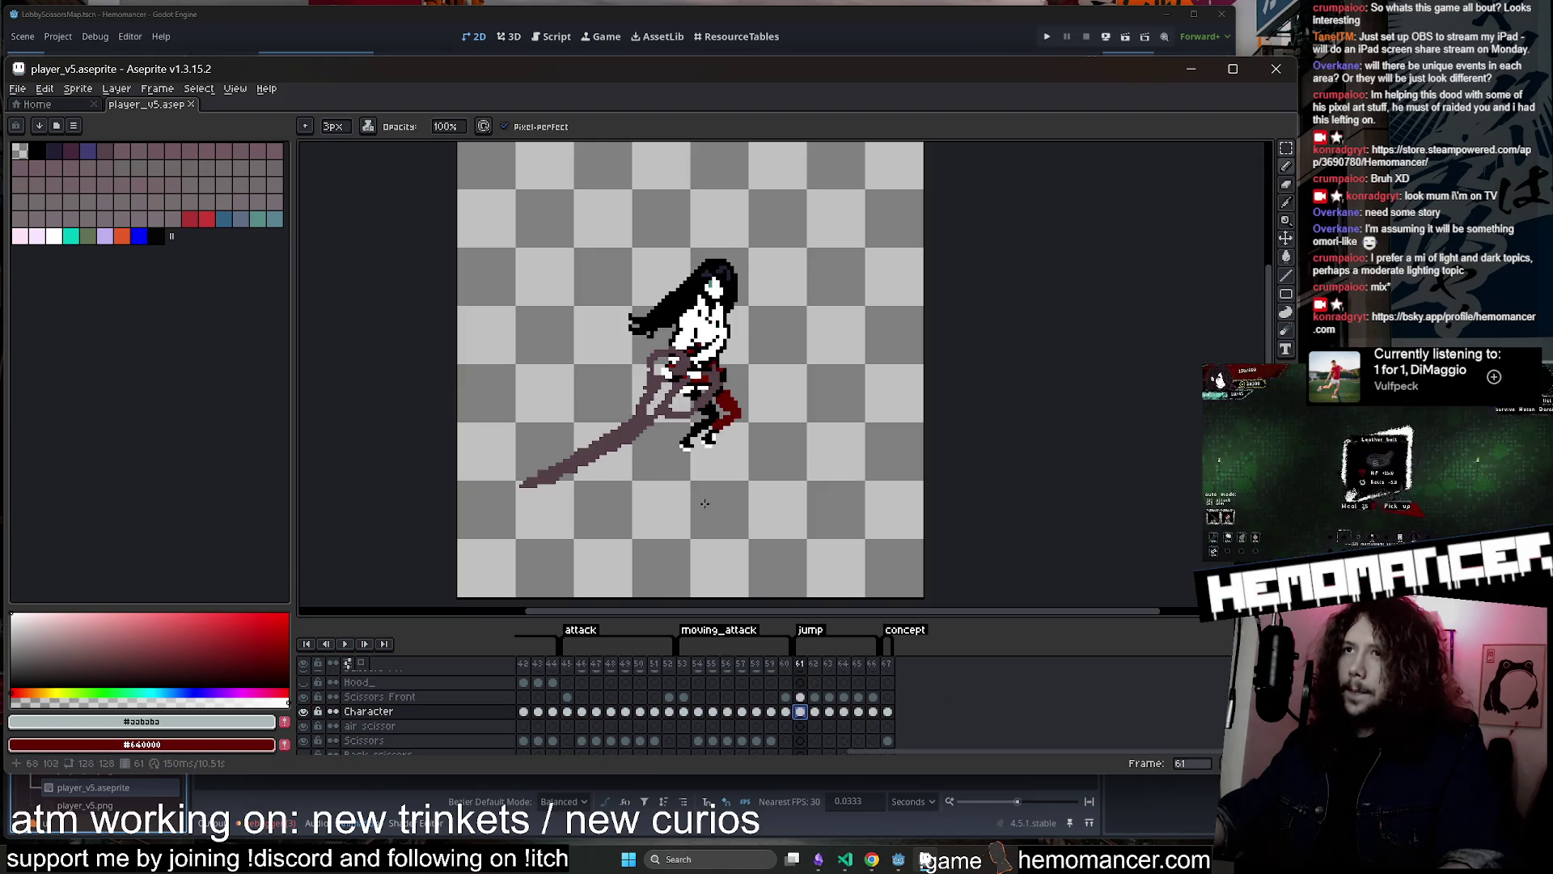
# Step forward and back to frame 61, then drag the timeline splitter up to list more layers
pyautogui.press('Right')
pyautogui.press('Left')
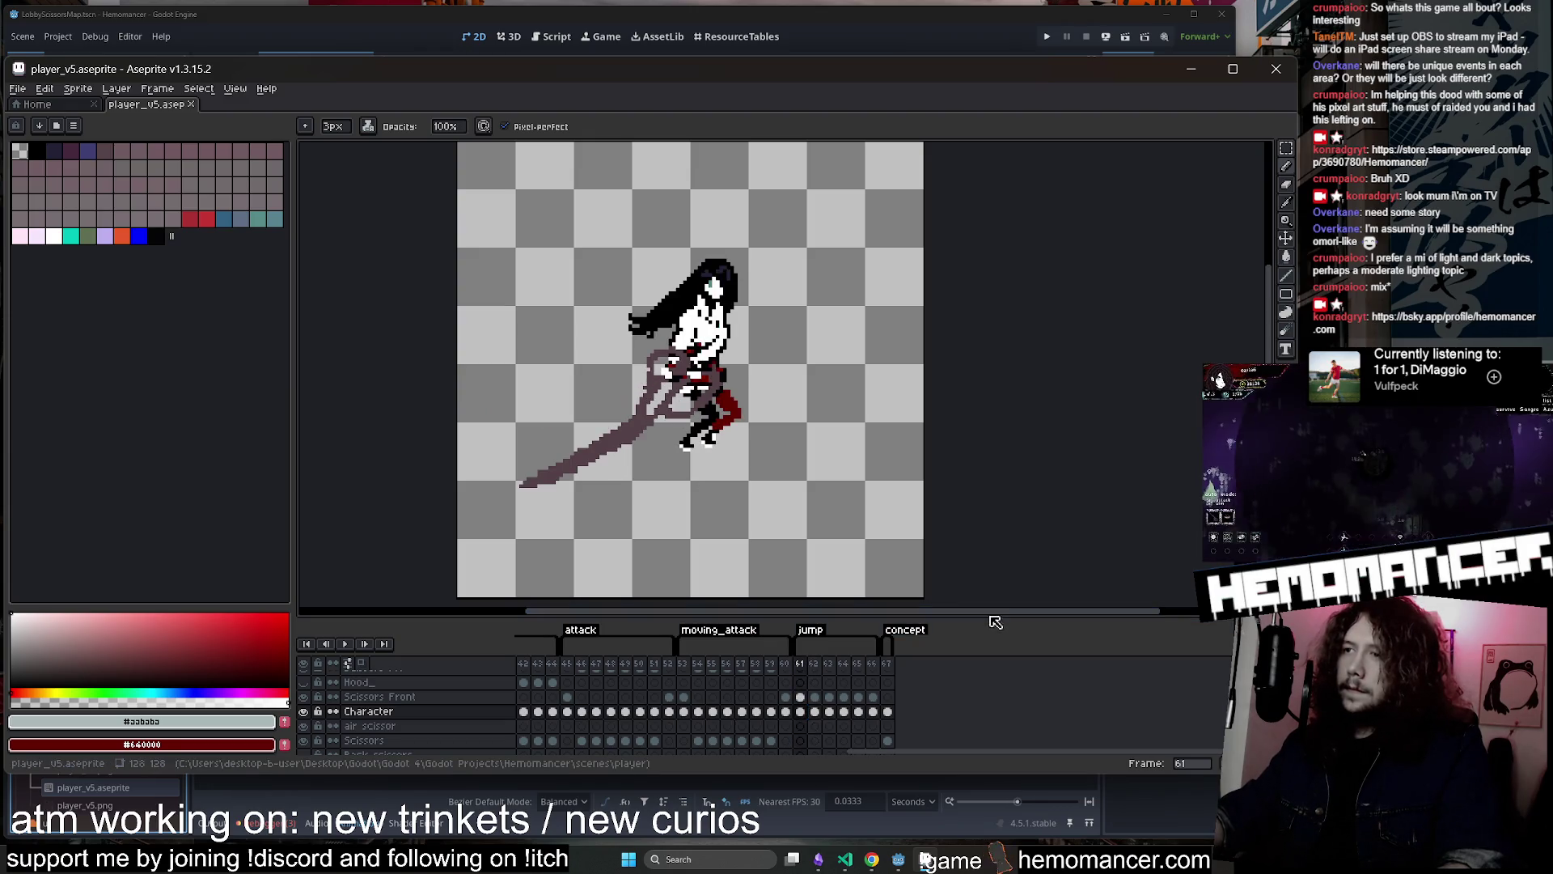
pyautogui.moveTo(994, 613); pyautogui.dragTo(995, 533)
pyautogui.moveTo(995, 485)
pyautogui.mouseDown()
pyautogui.moveTo(1047, 423)
pyautogui.moveTo(1017, 456)
pyautogui.mouseUp()
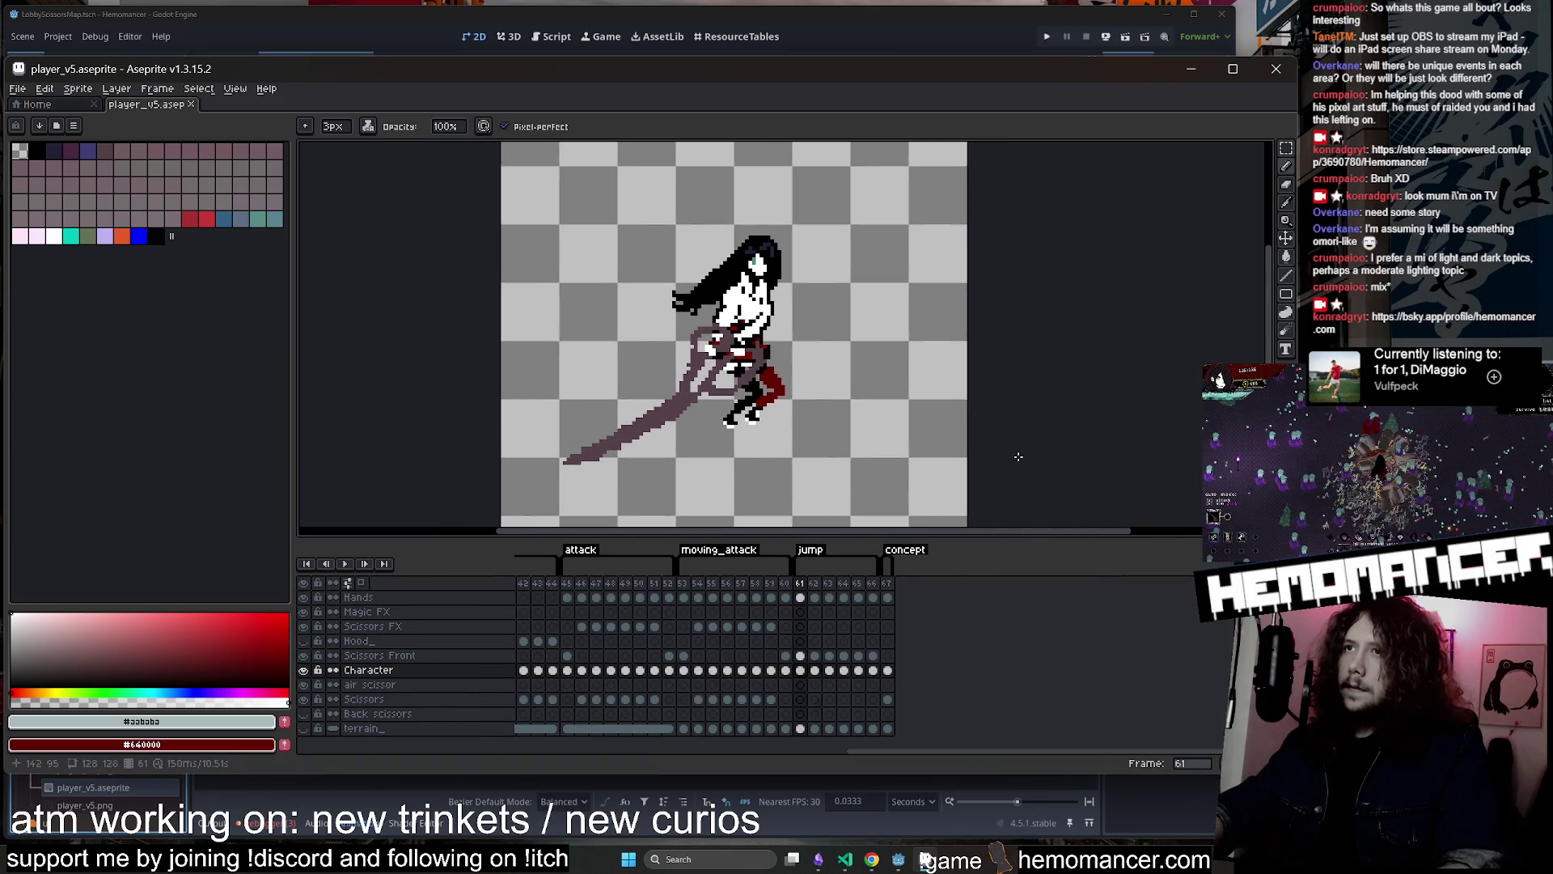
# Erase the hand pixels from the Hands cel on jump frame 62
pyautogui.press('Right')
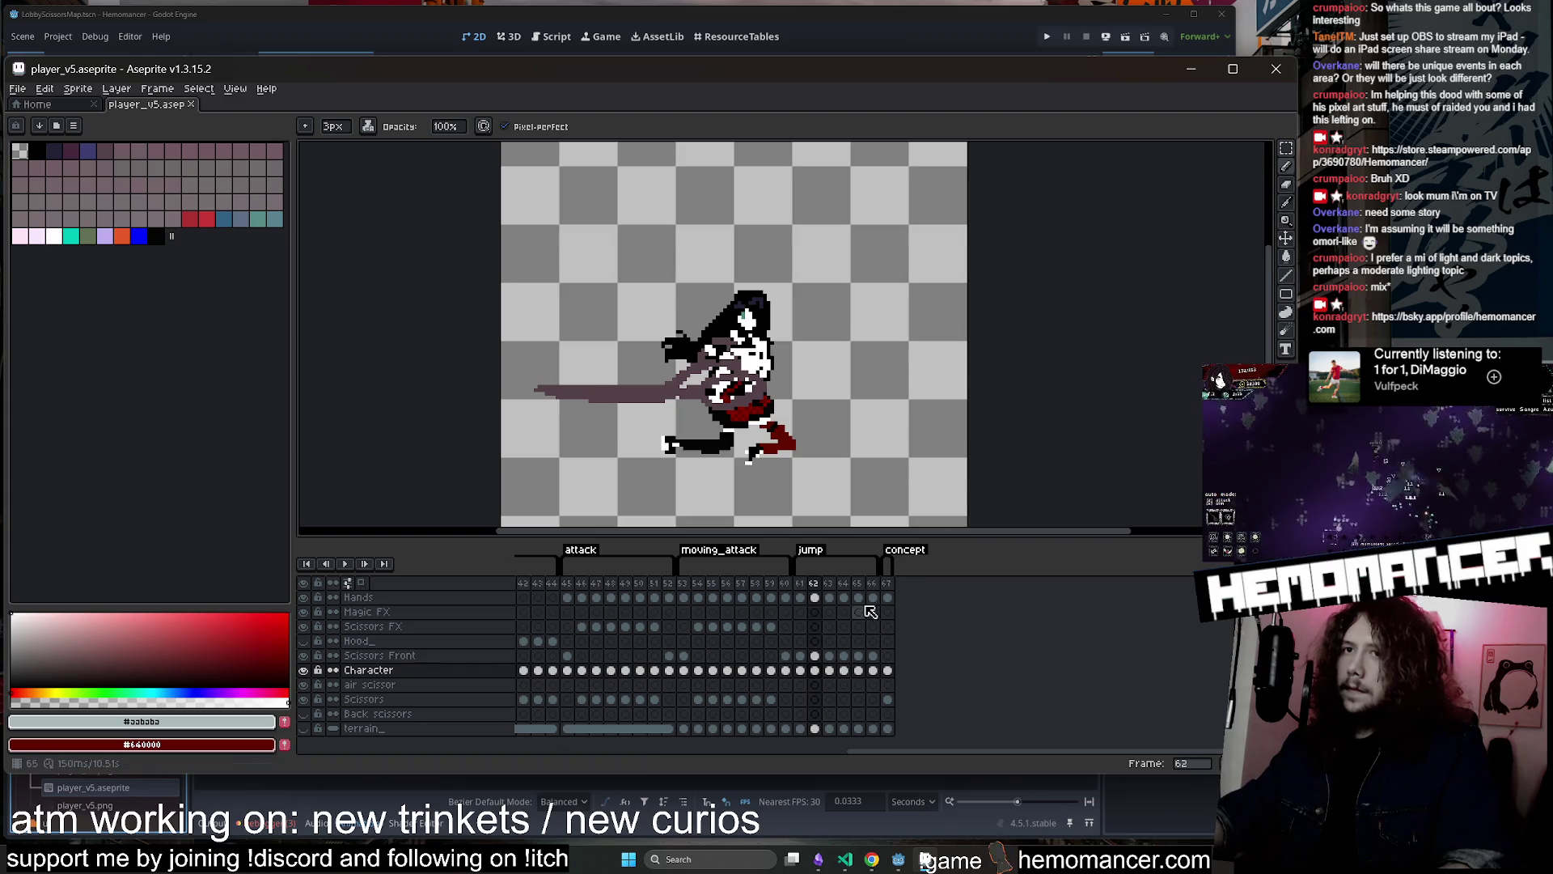
pyautogui.click(814, 597)
pyautogui.scroll(2, 759, 414)
pyautogui.press('e')
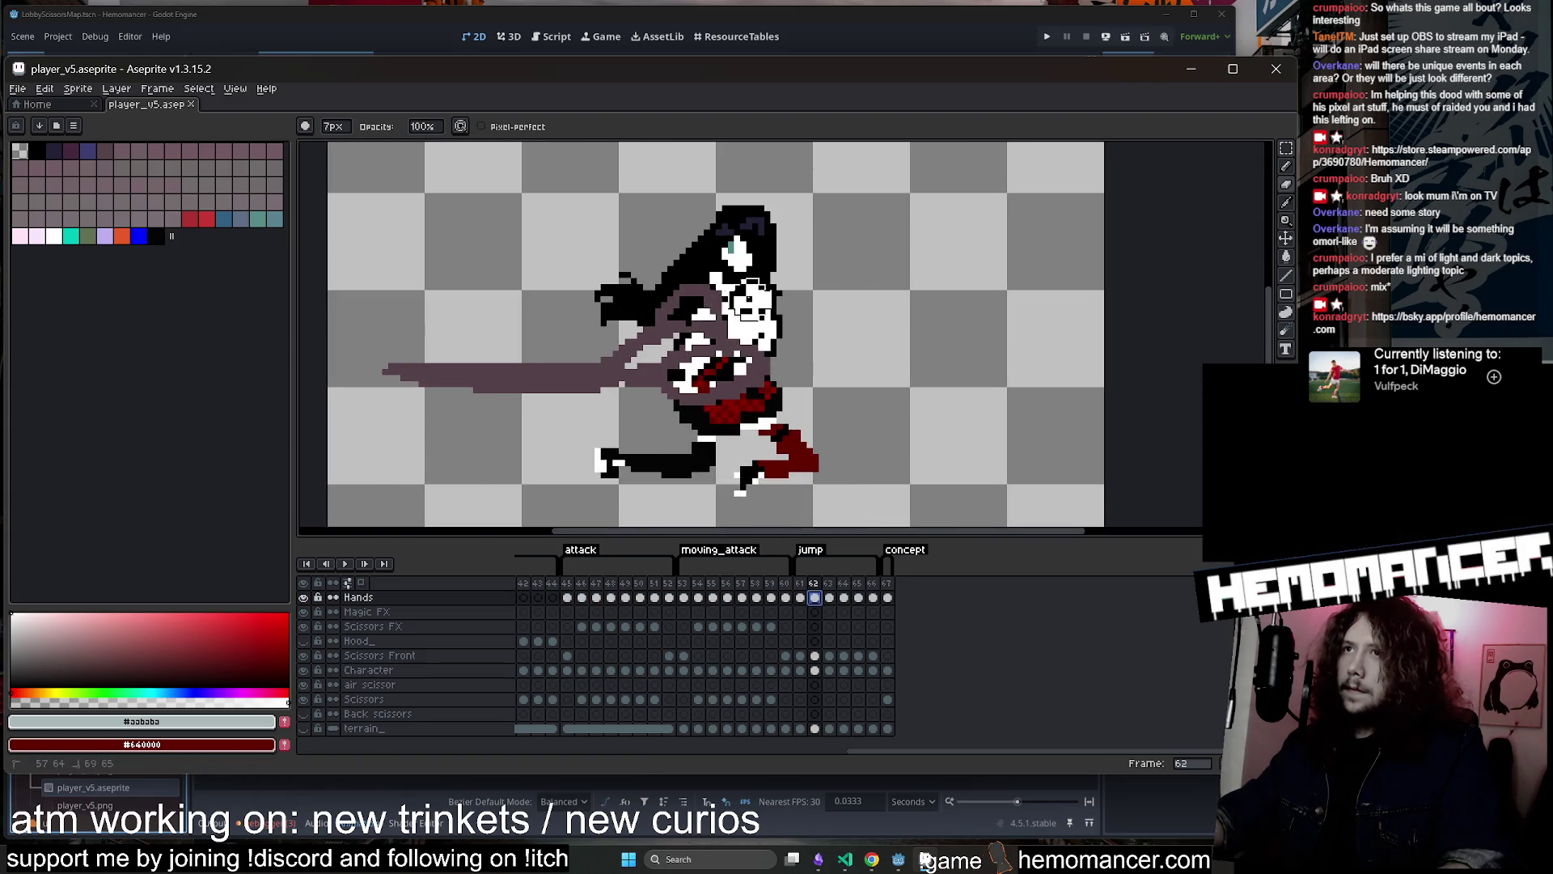
pyautogui.moveTo(728, 311); pyautogui.dragTo(676, 307)
# Step through jump frames 63–67 and back to frame 66 to review them
pyautogui.press('Right')
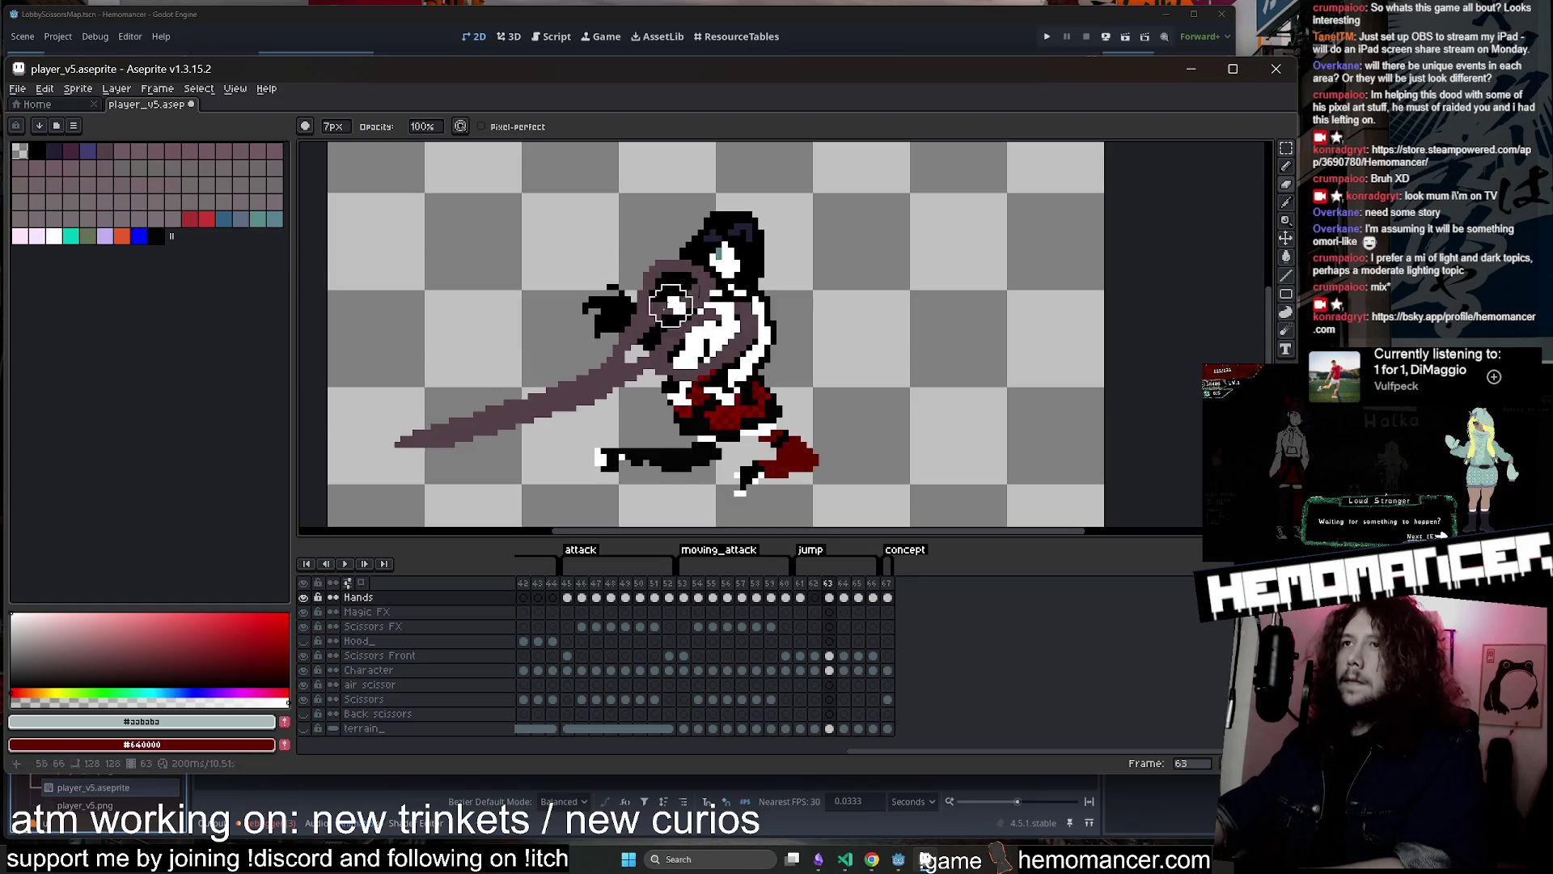
pyautogui.press('Right')
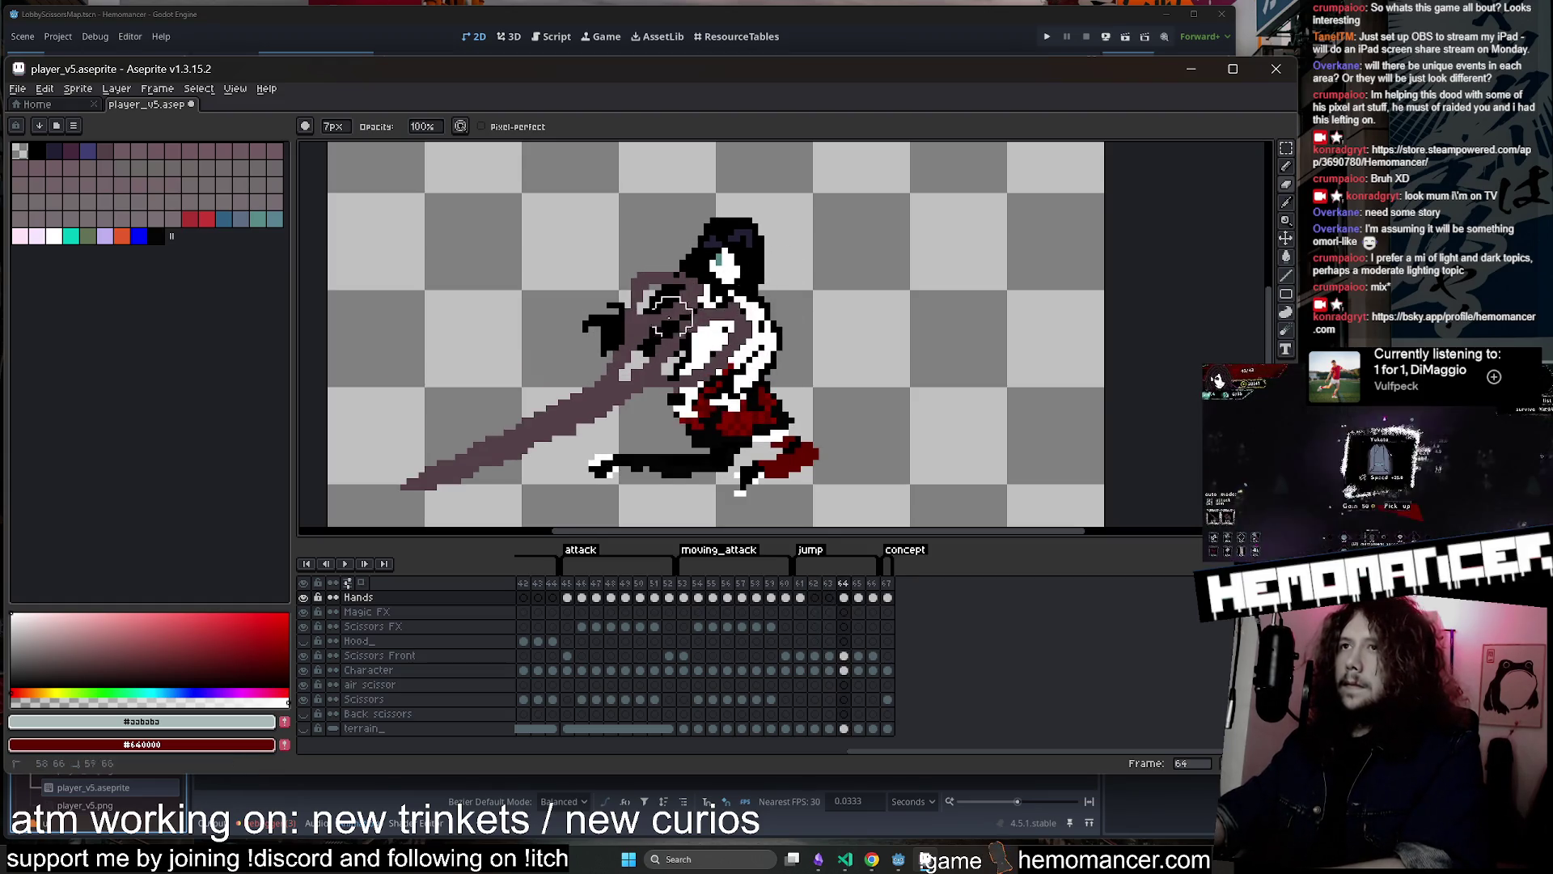
pyautogui.press('Right')
pyautogui.press('Right')
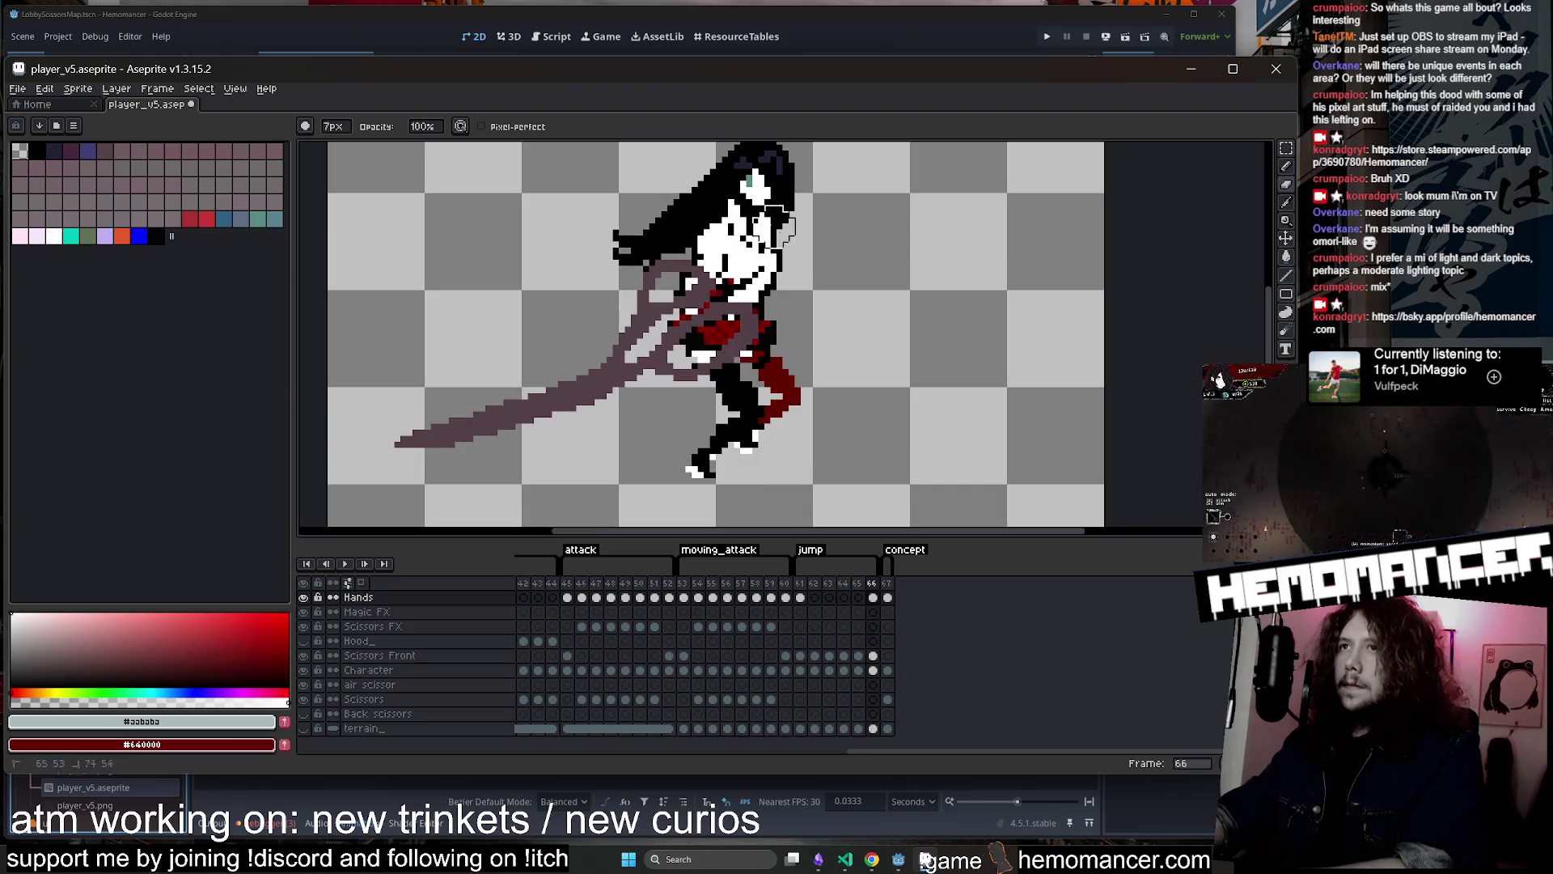
pyautogui.press('Right')
pyautogui.press('Right')
pyautogui.press('Left')
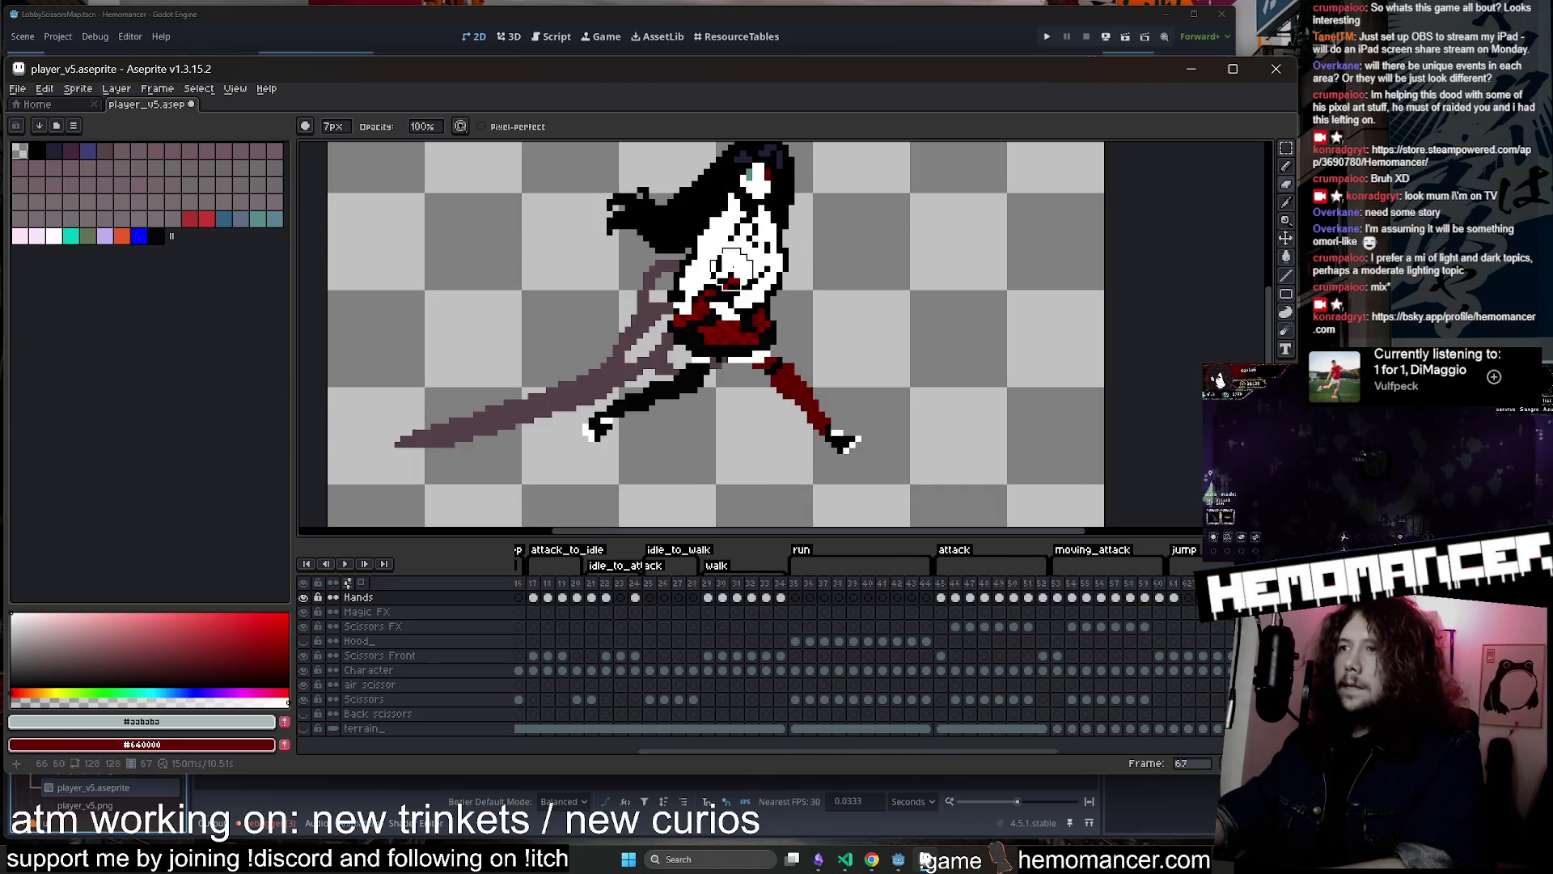
pyautogui.press('Left')
pyautogui.press('-')
pyautogui.press('Right')
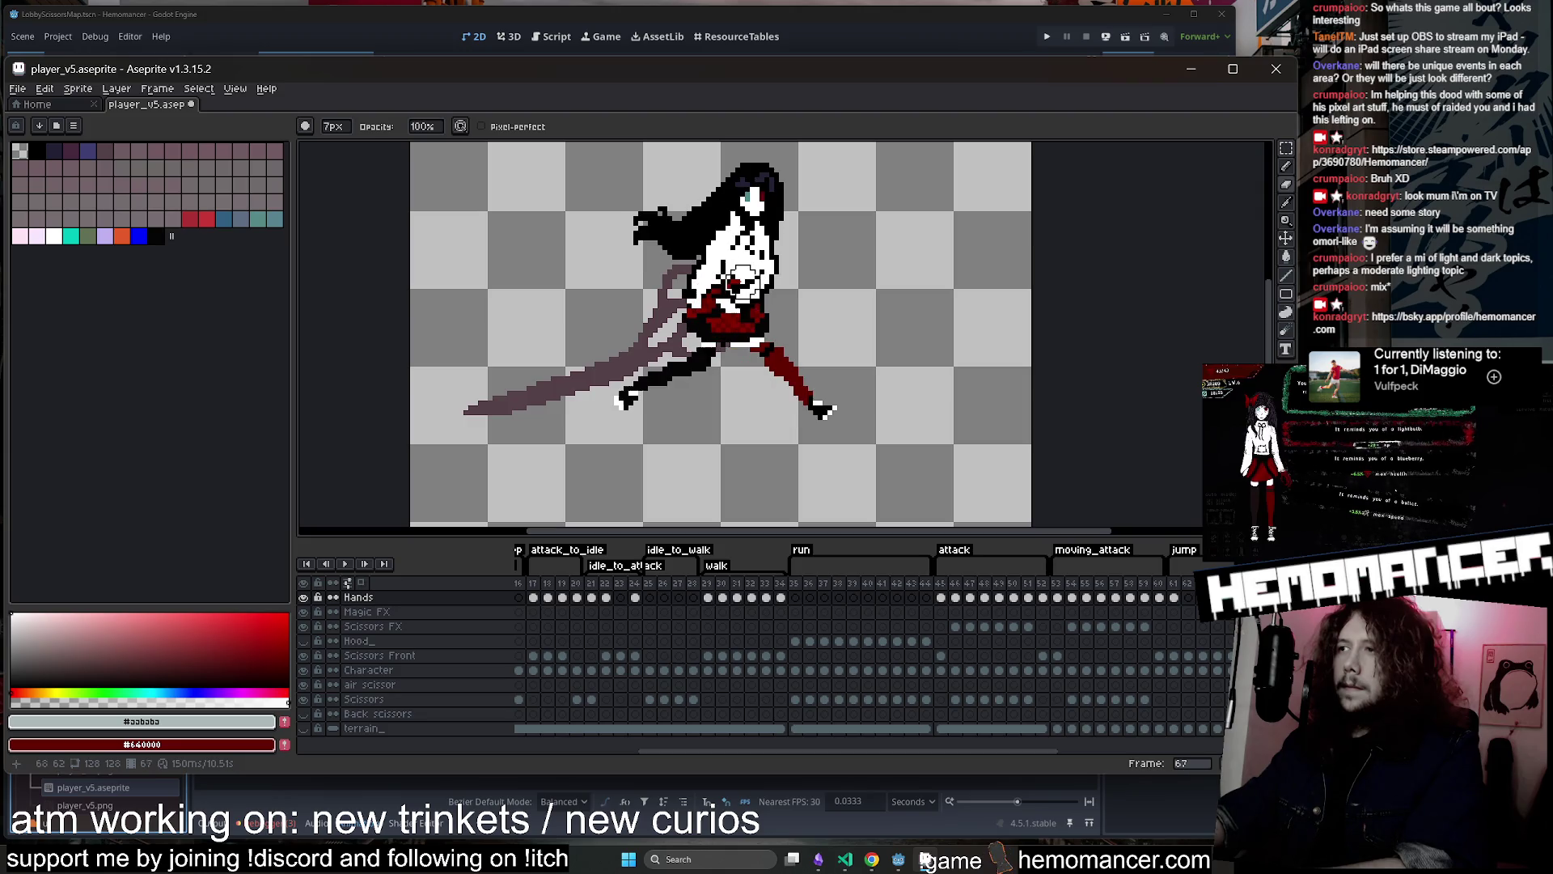
pyautogui.press('Left')
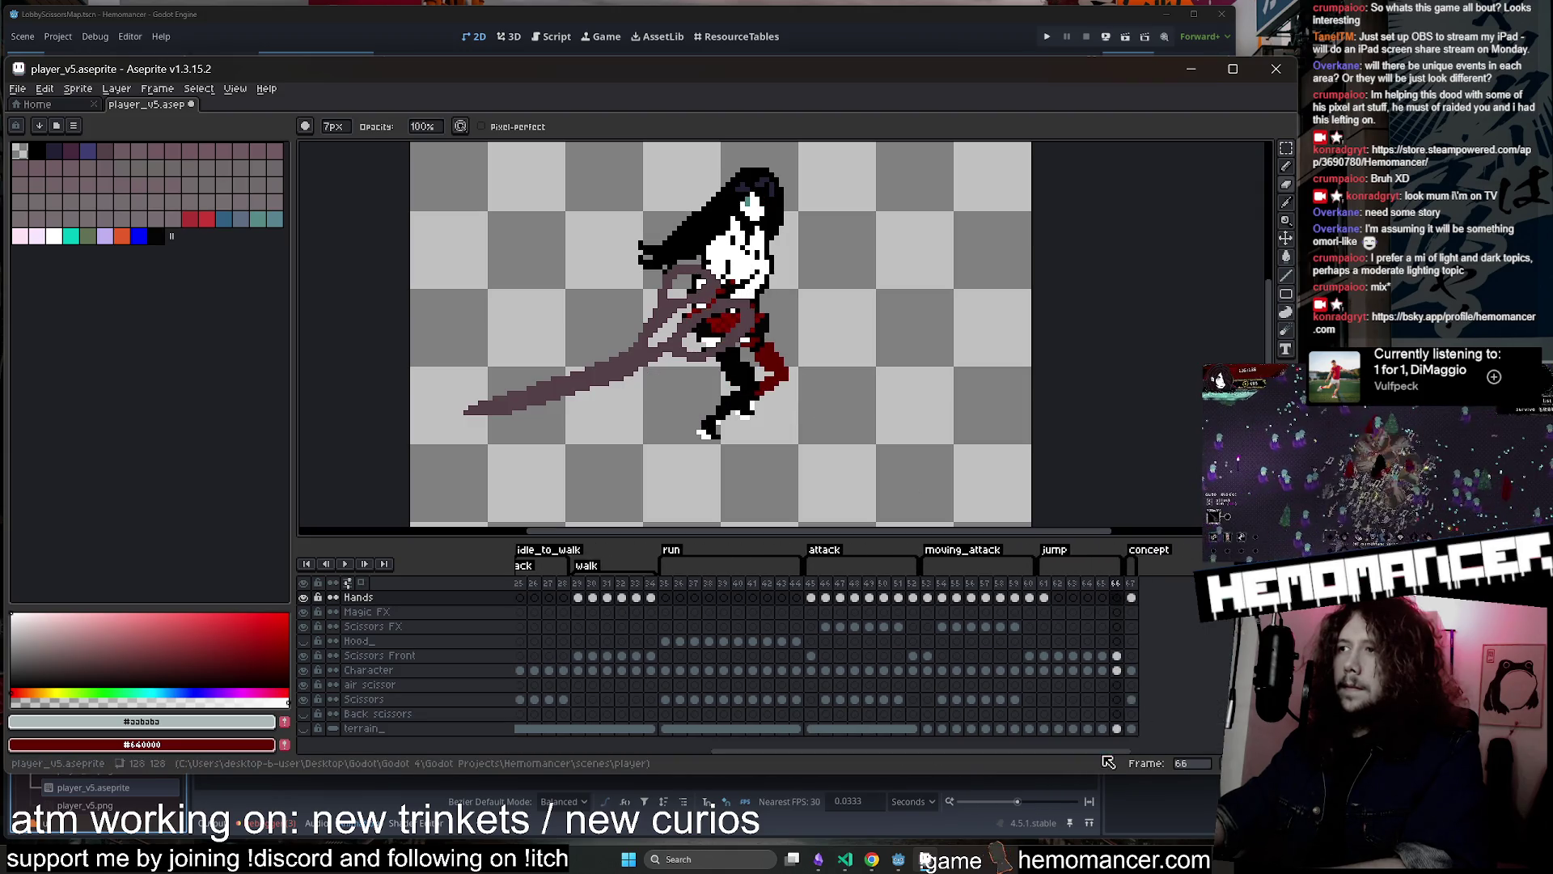
# Return to jump frame 61, check the jump tag's properties, and play the animation
pyautogui.click(1045, 597)
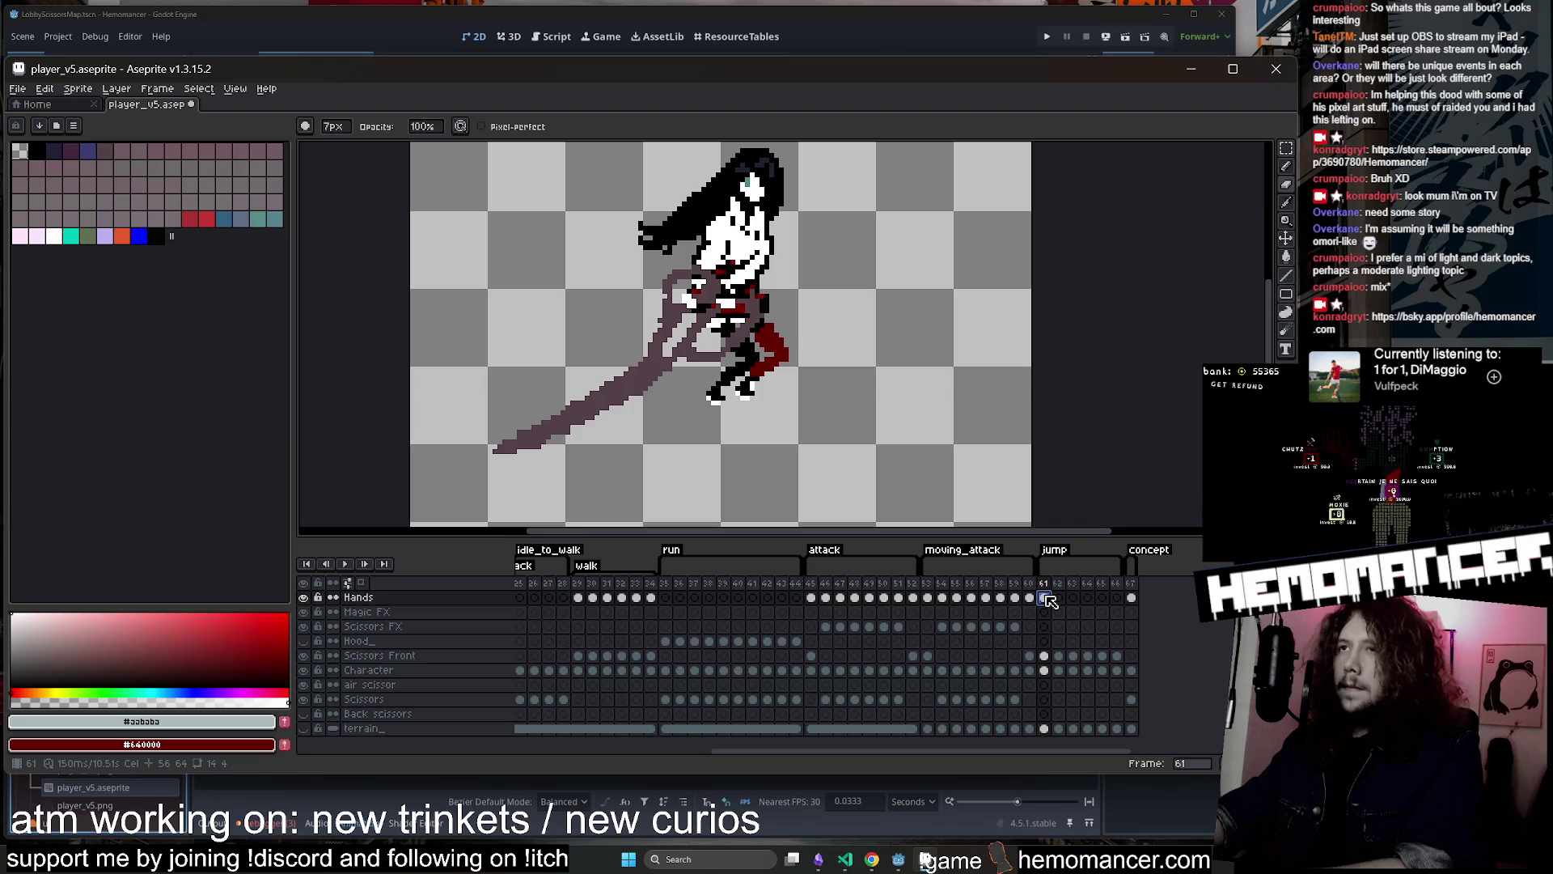
pyautogui.doubleClick(1053, 554)
pyautogui.click(648, 493)
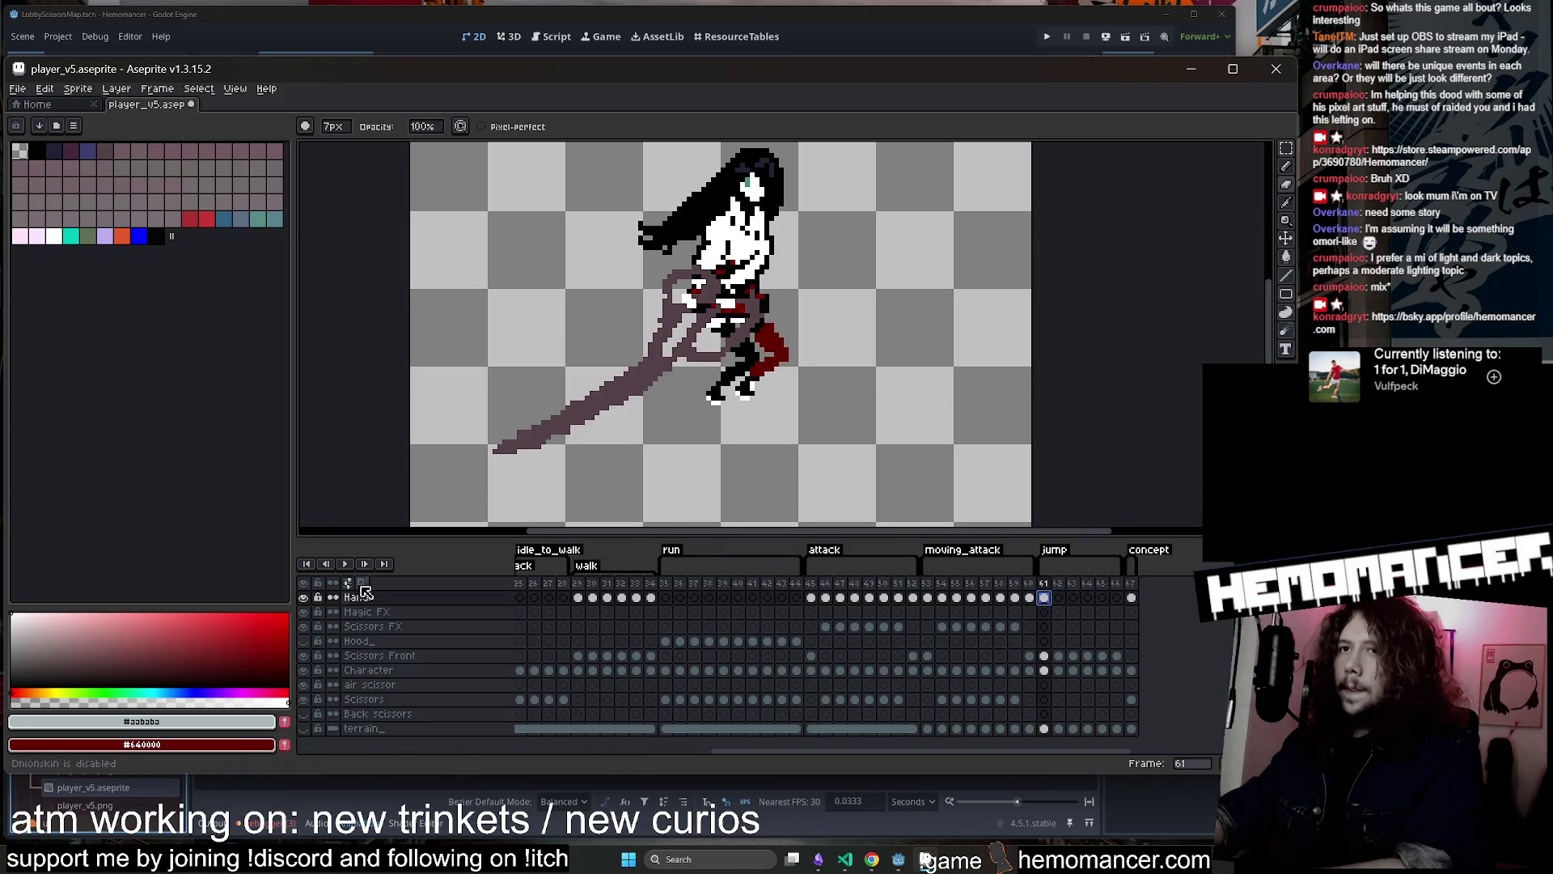
pyautogui.click(343, 564)
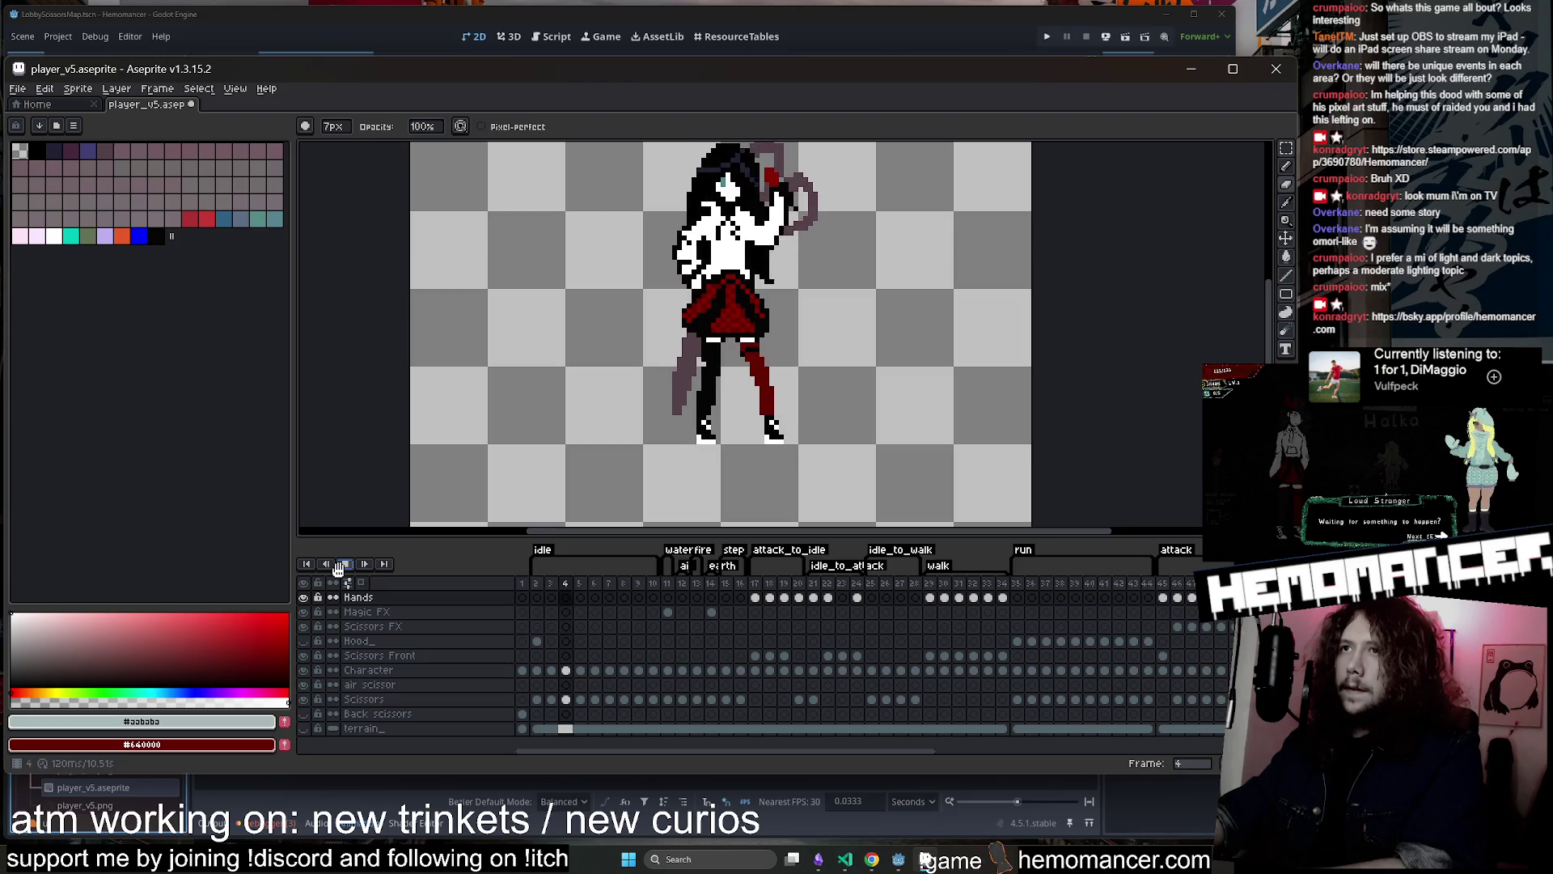
# Stop playback, check the jump tag's frame range, and select frame 61 on the Hands layer
pyautogui.click(343, 564)
pyautogui.hscroll(5, 929, 576)
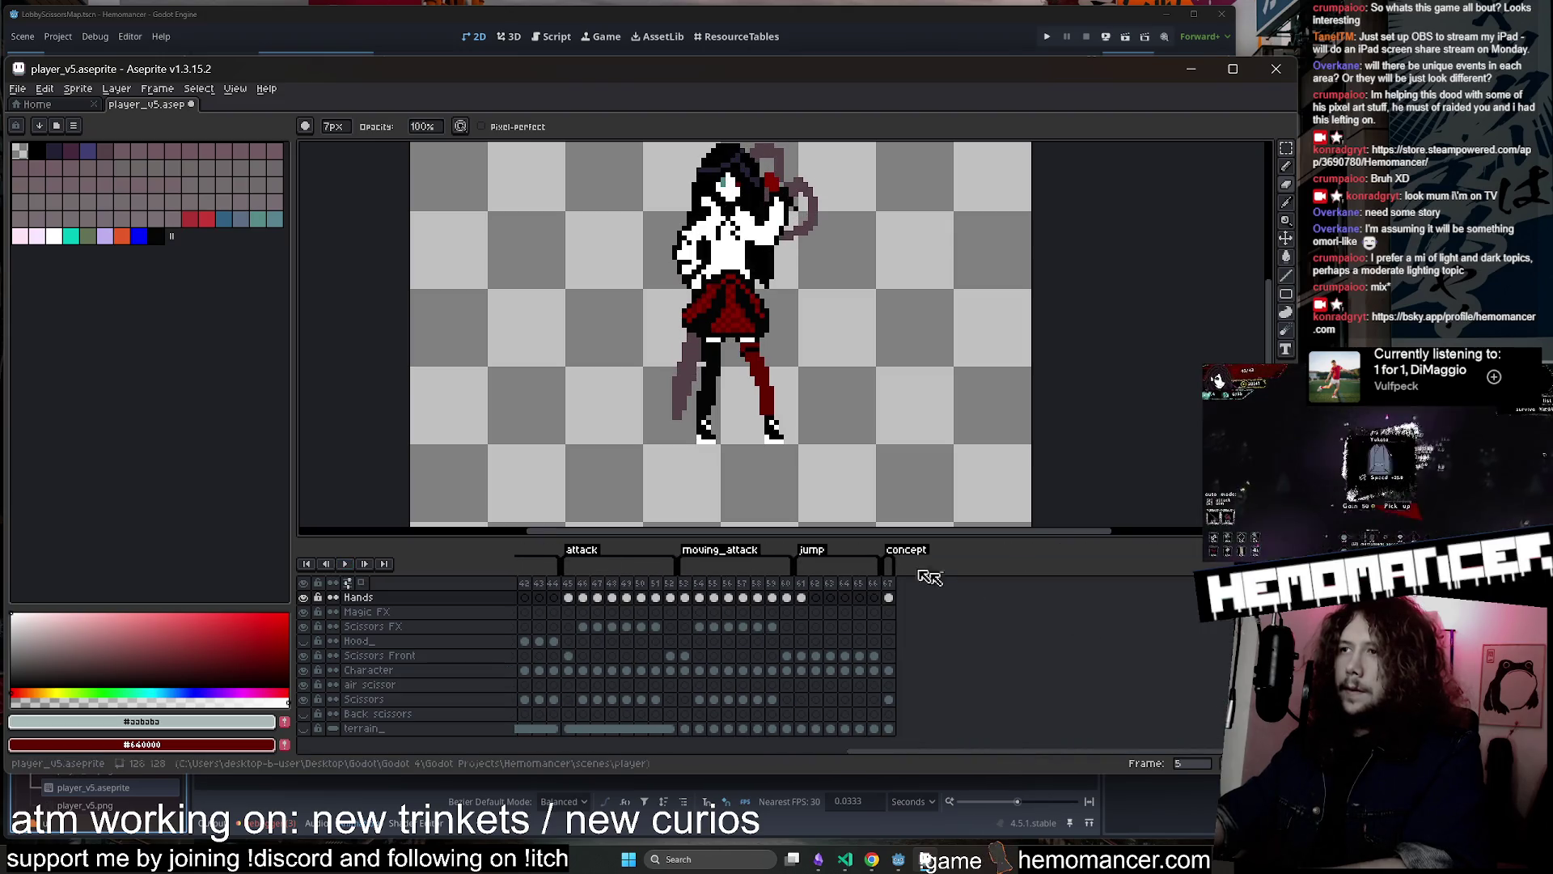
pyautogui.doubleClick(811, 550)
pyautogui.click(658, 498)
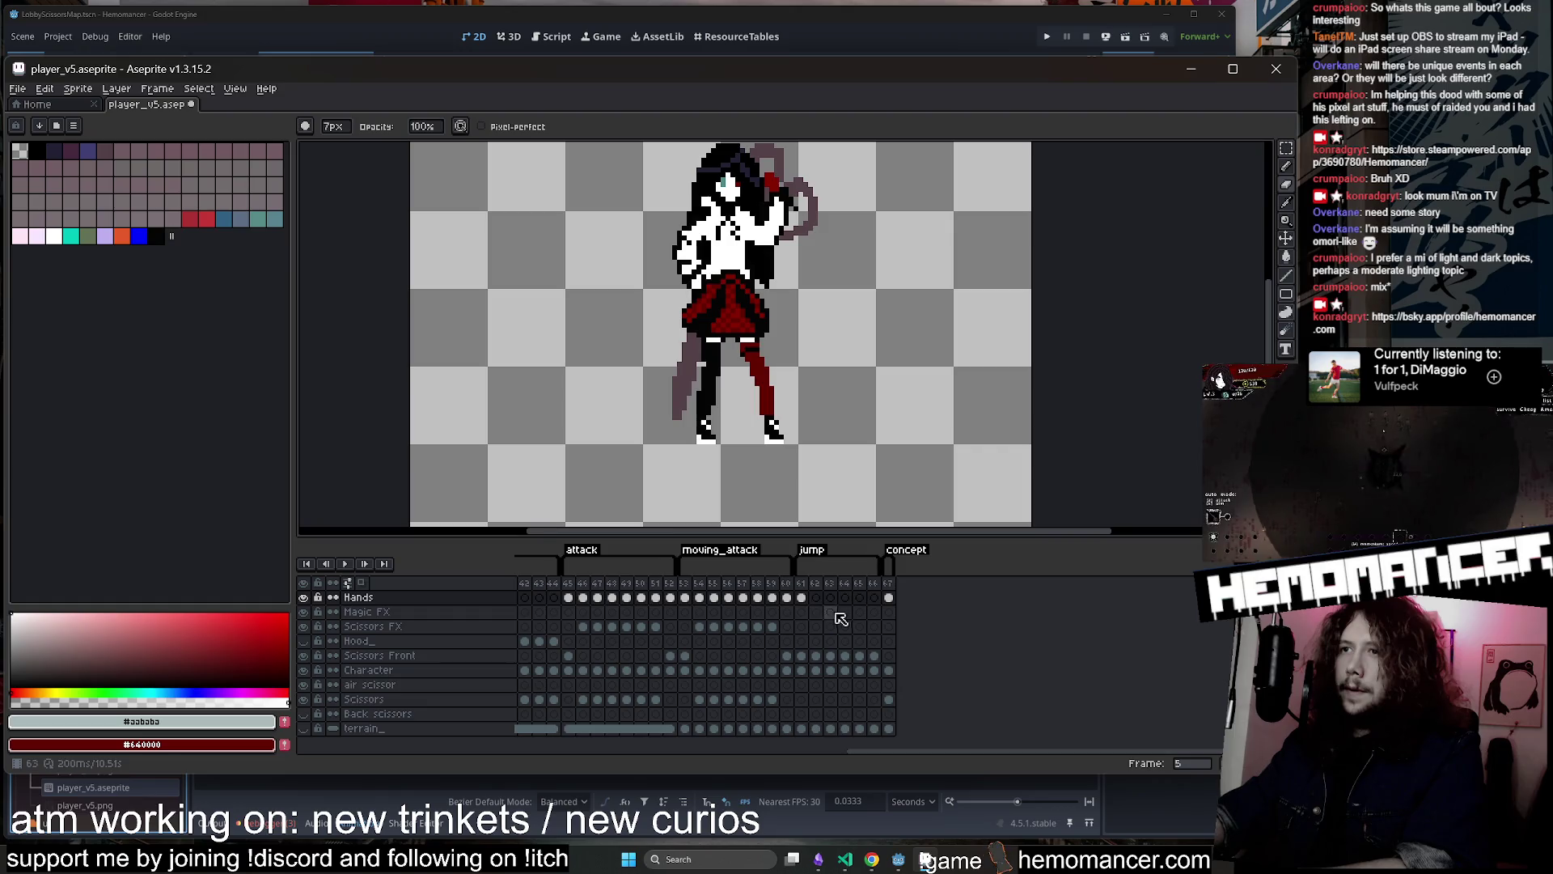
pyautogui.click(800, 597)
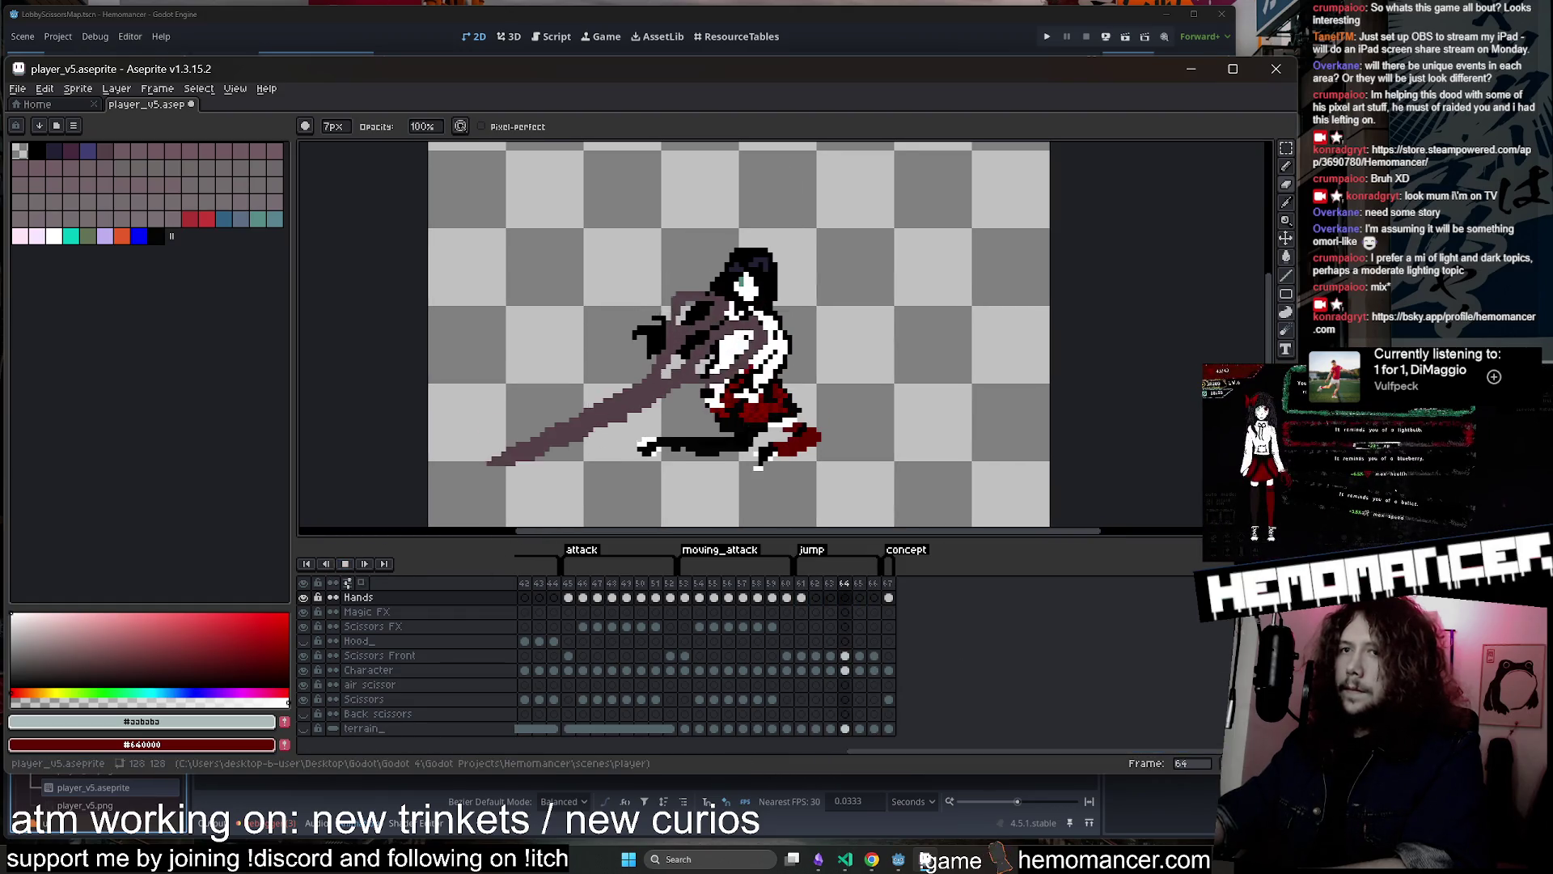
# Open the F7 live preview, move it to the top-right, and zoom in
pyautogui.press('F7')
pyautogui.moveTo(744, 244); pyautogui.dragTo(1172, 134)
pyautogui.scroll(2, 1181, 259)
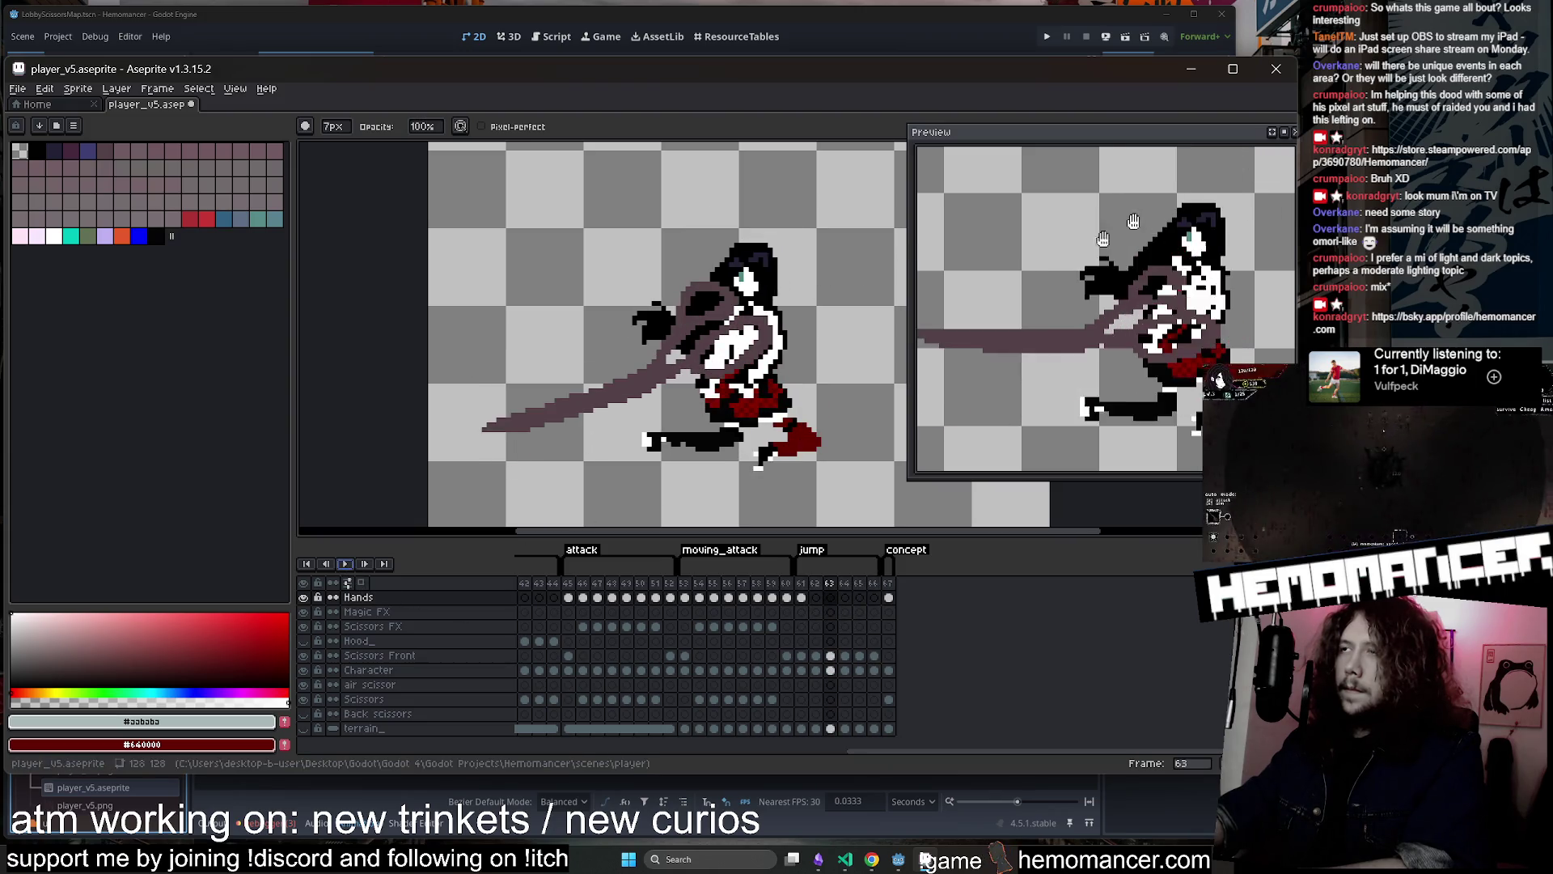
# Stop playback, select the Hands cel at frame 61, and pick white
pyautogui.click(345, 563)
pyautogui.click(801, 670)
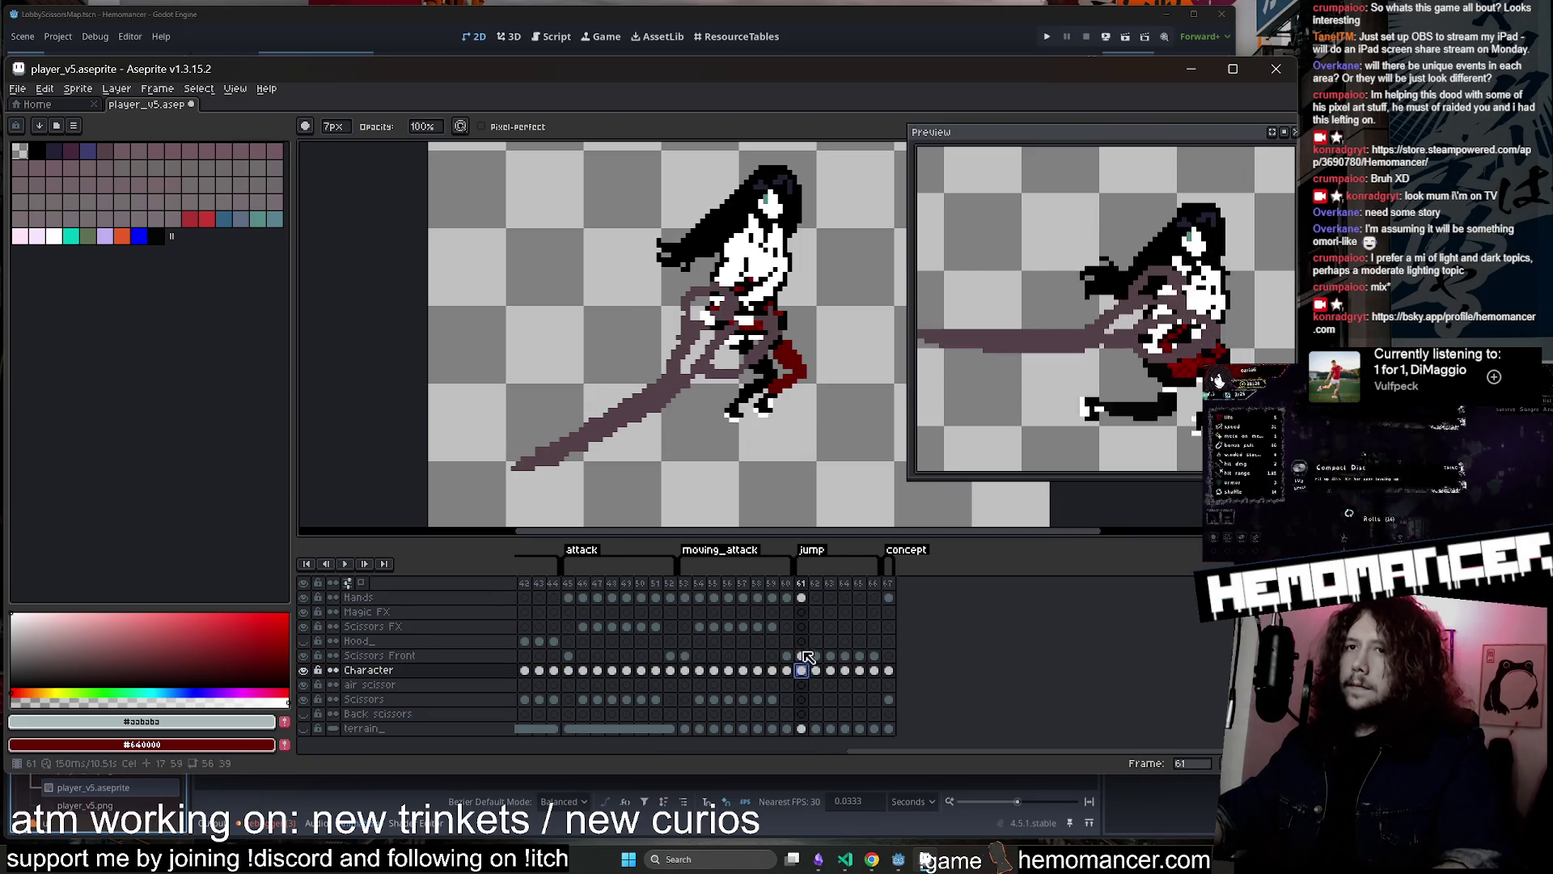
pyautogui.click(802, 598)
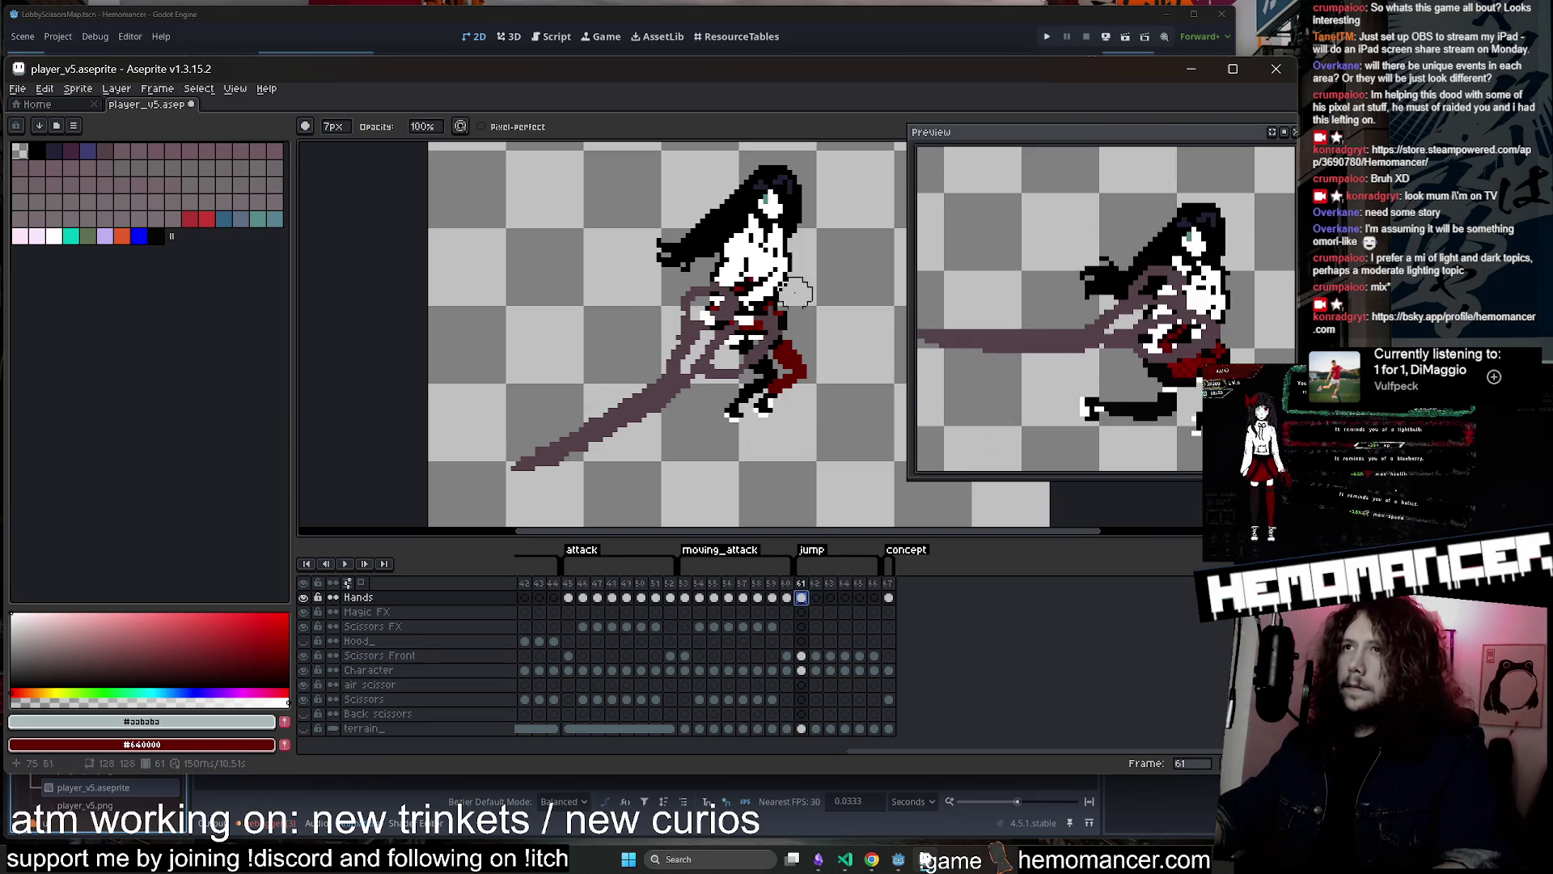
pyautogui.press('e')
pyautogui.scroll(1, 728, 312)
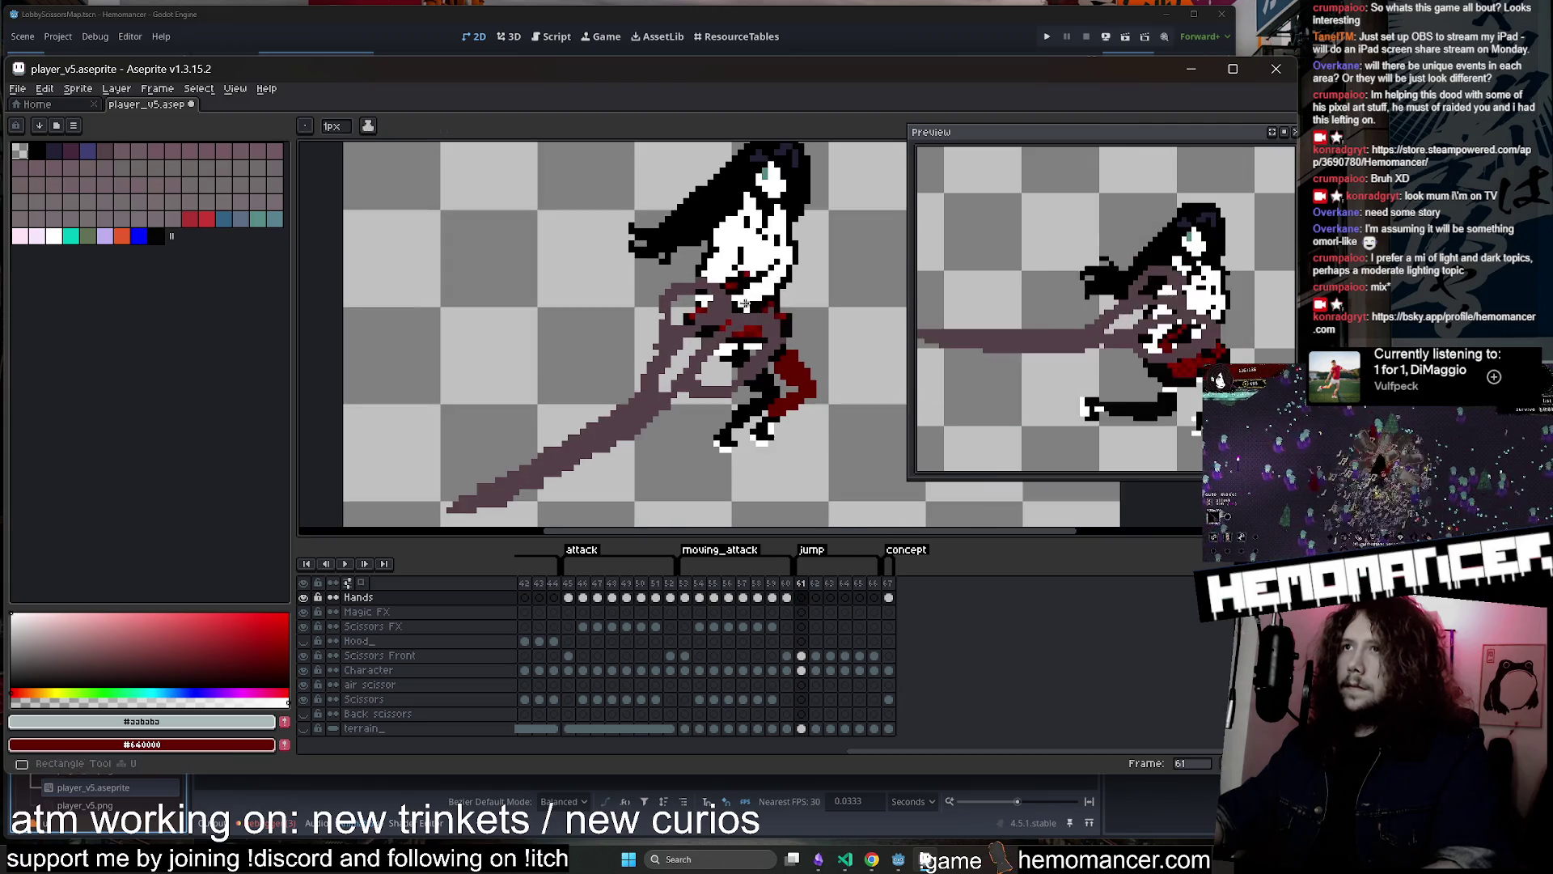
pyautogui.press('b')
pyautogui.keyDown('alt'); pyautogui.click(712, 267); pyautogui.keyUp('alt')
pyautogui.scroll(1, 703, 299)
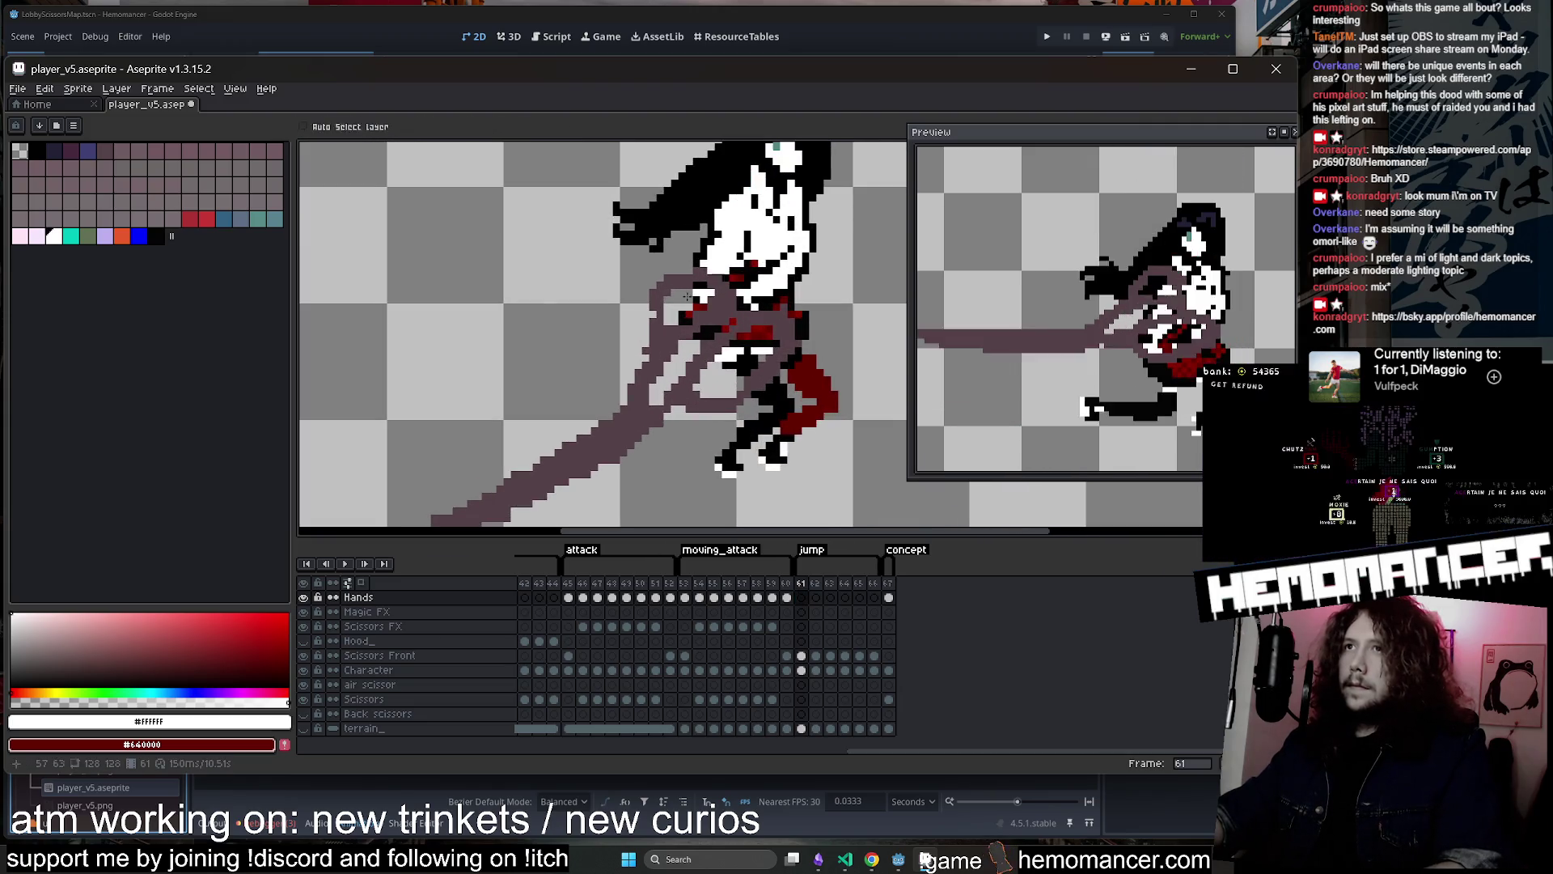
# With a larger brush and a different ink, paint white over the face and torso
pyautogui.press('i')
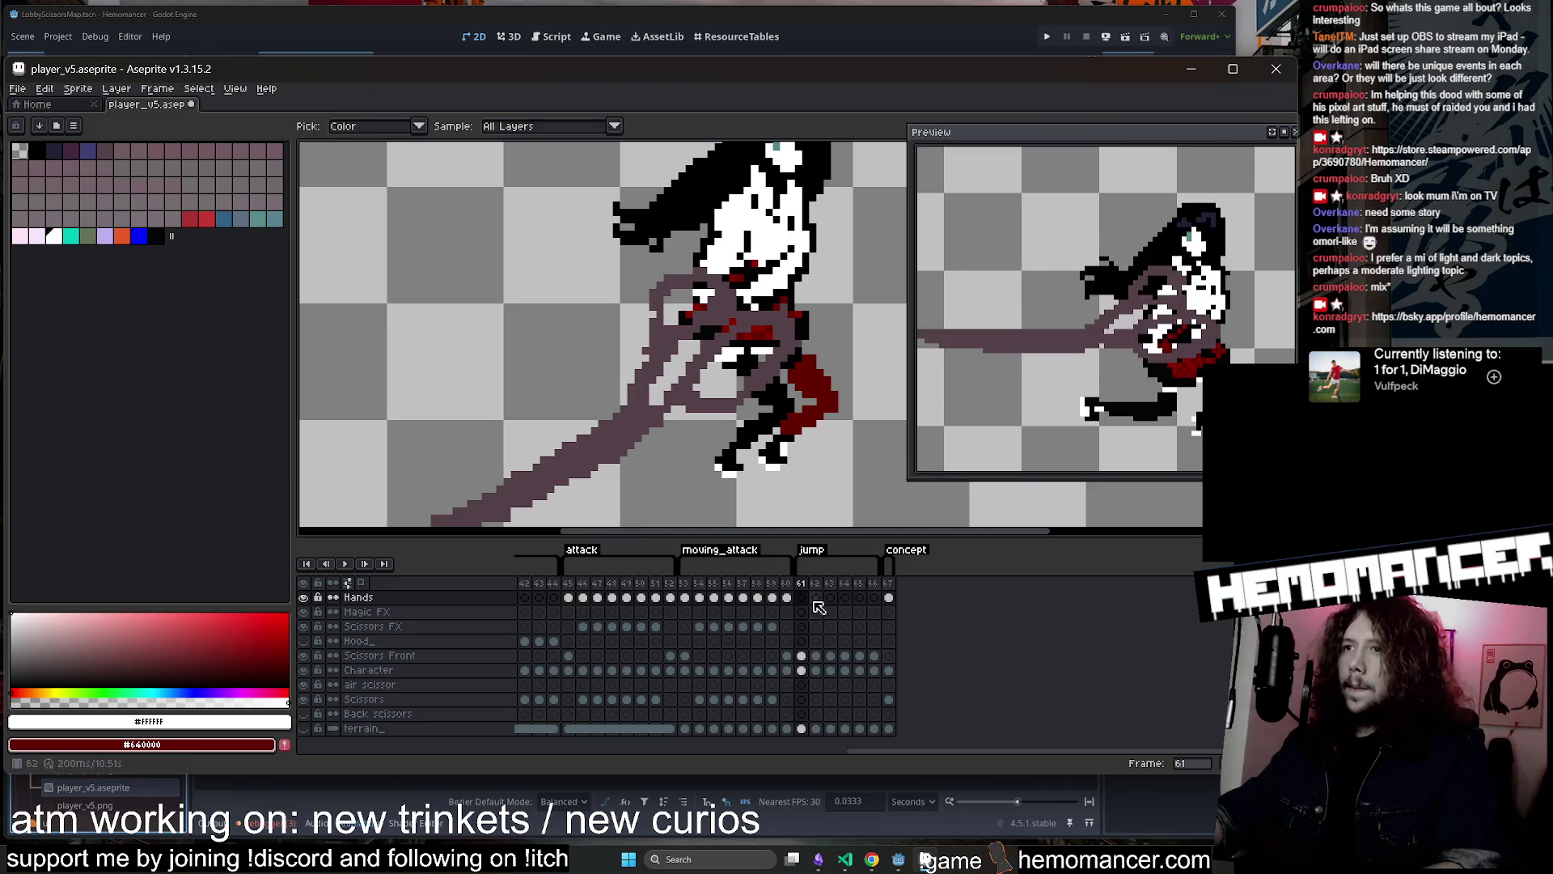
pyautogui.click(801, 597)
pyautogui.press('b')
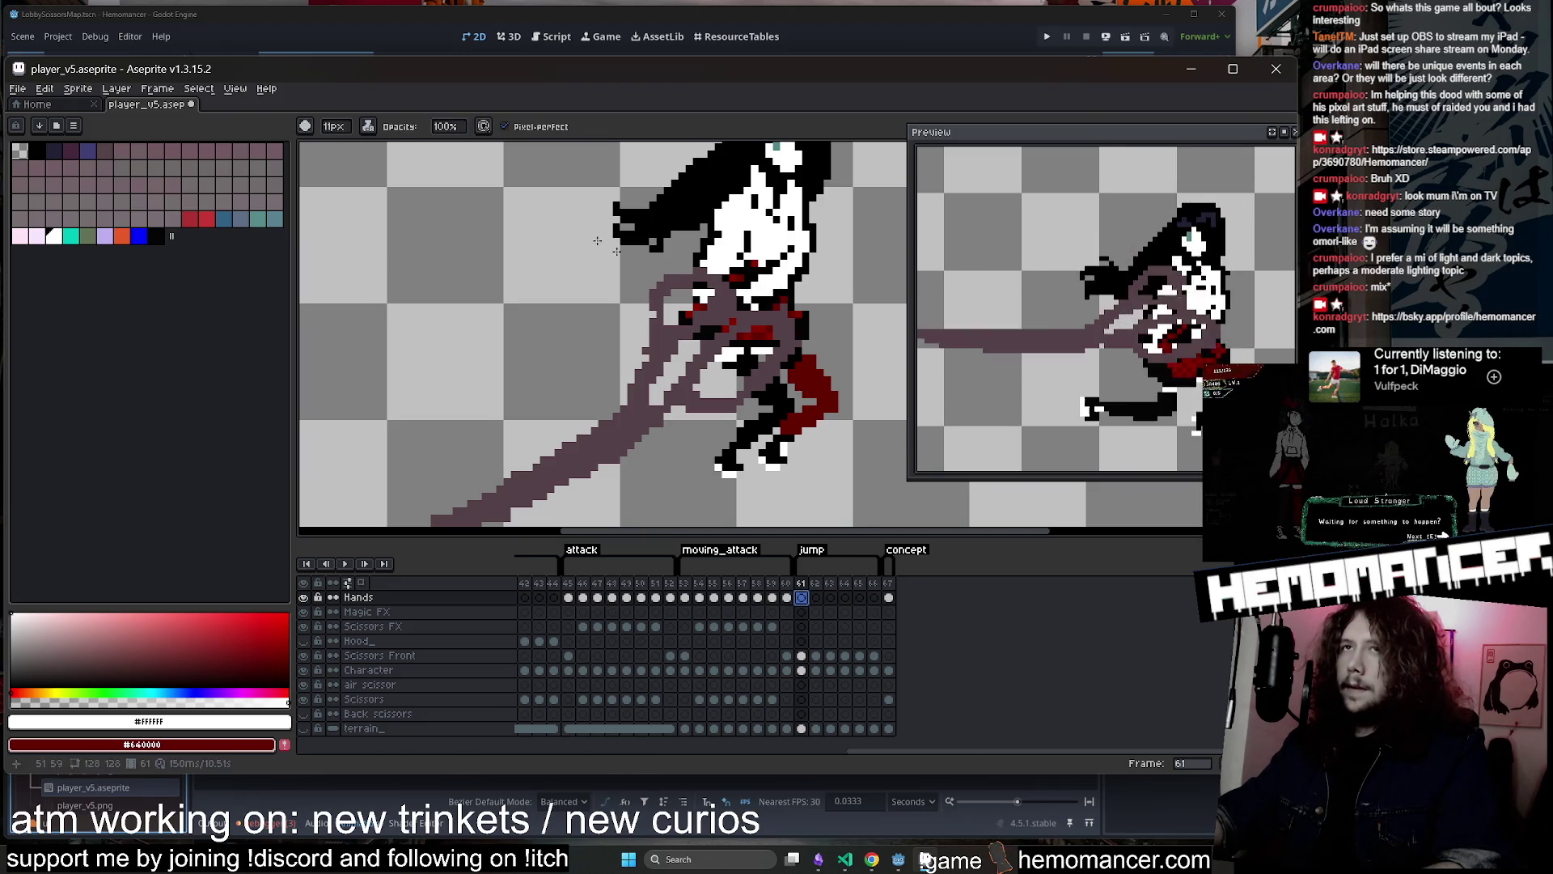
pyautogui.click(368, 126)
pyautogui.click(396, 174)
pyautogui.moveTo(704, 307); pyautogui.dragTo(730, 294)
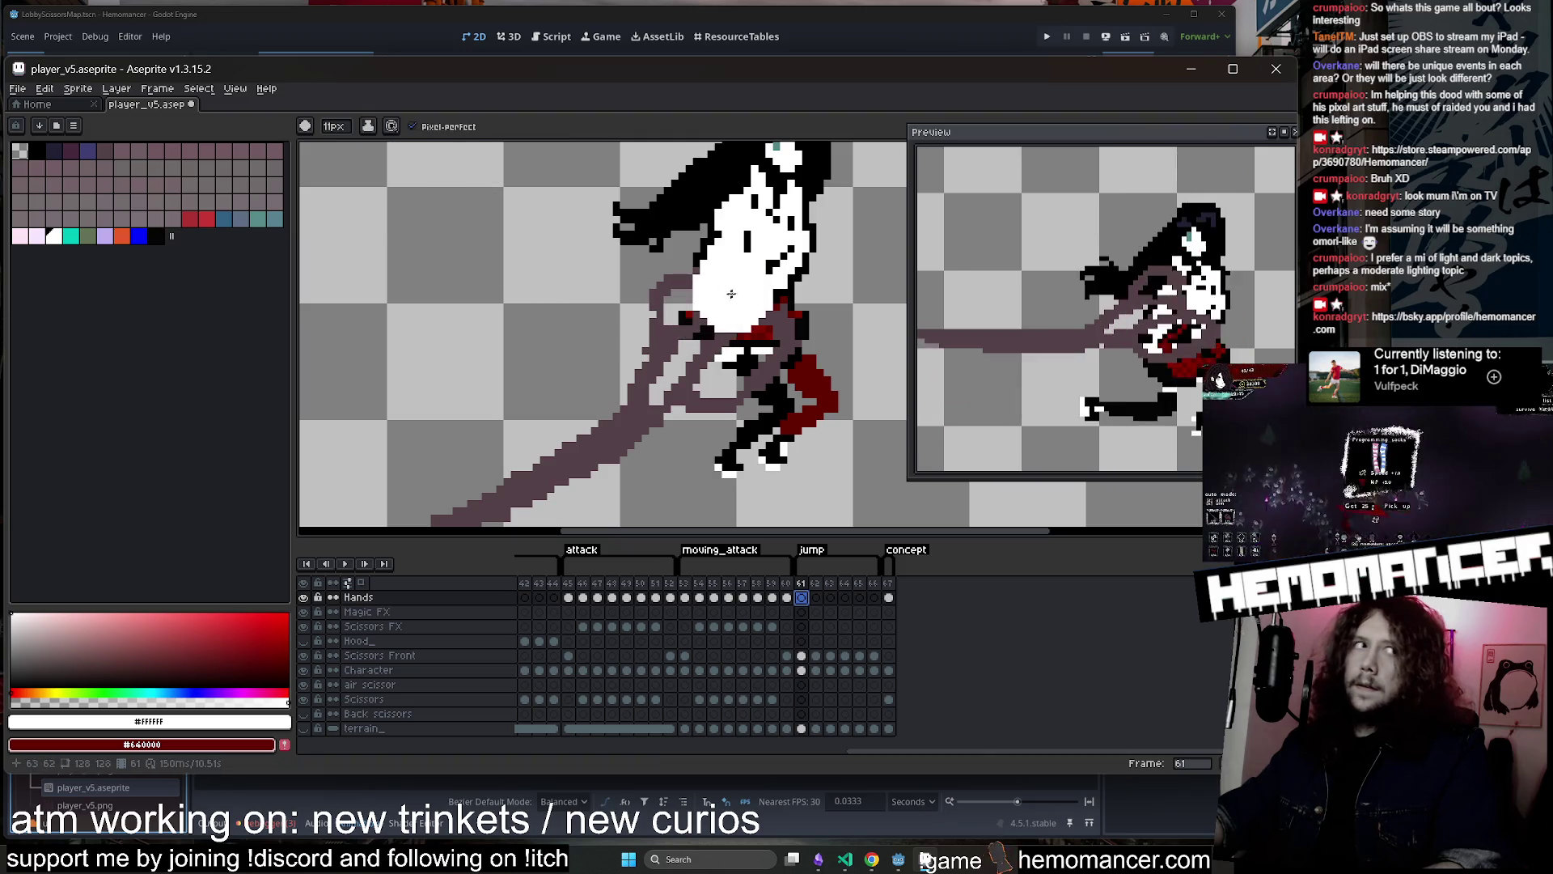
# Undo the white strokes and return to the small pixel-perfect brush
pyautogui.hotkey('ctrl', 'z')
pyautogui.press('-')
pyautogui.press('-')
pyautogui.press('-')
pyautogui.click(708, 303)
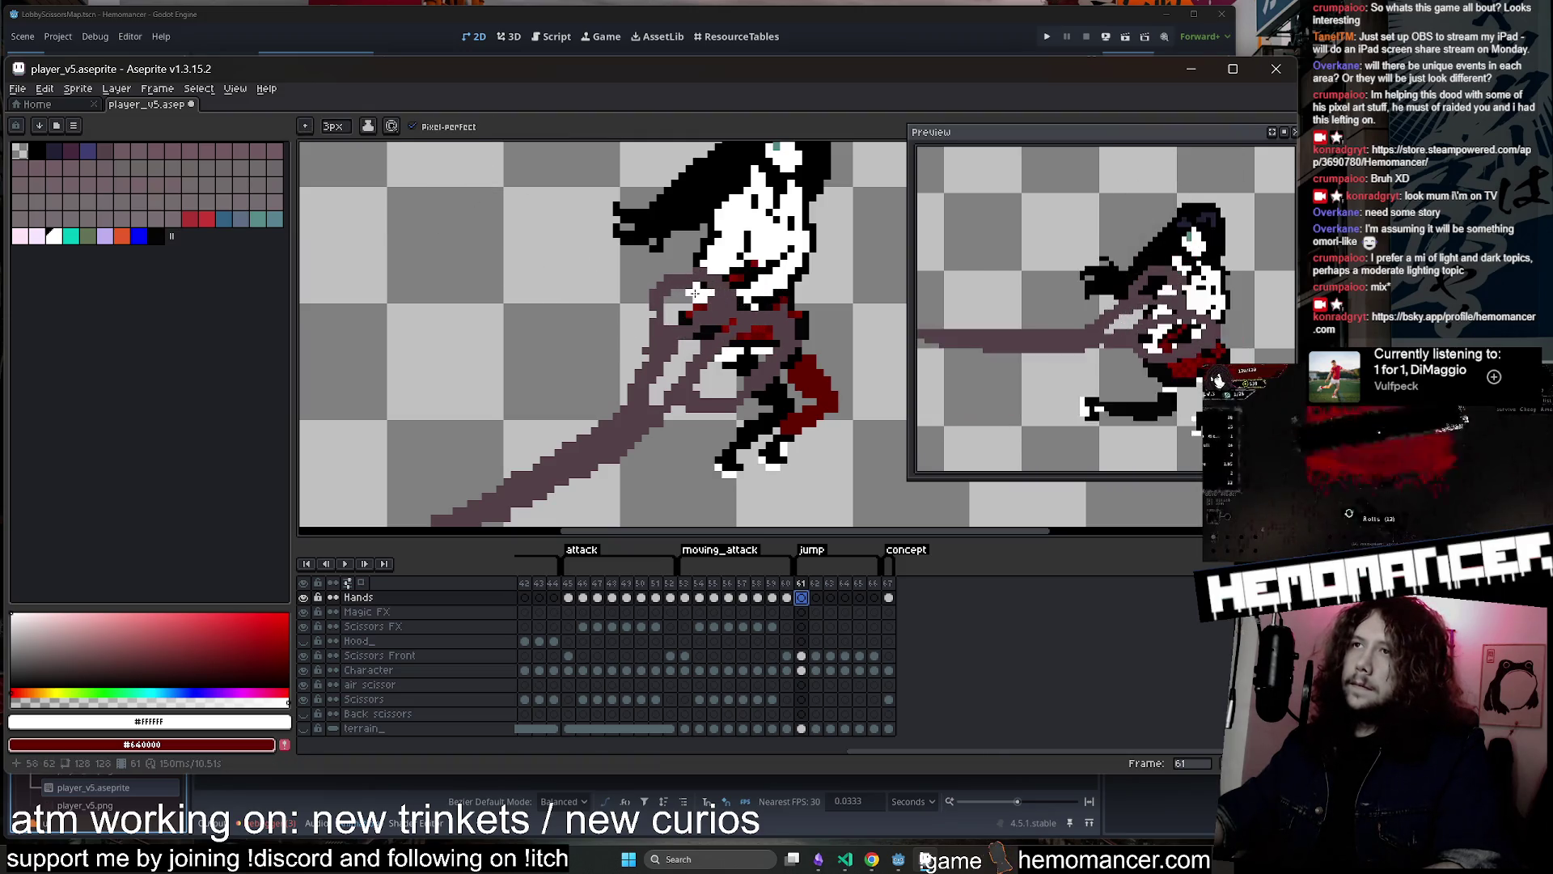
pyautogui.press('v')
pyautogui.hotkey('ctrl', 'z')
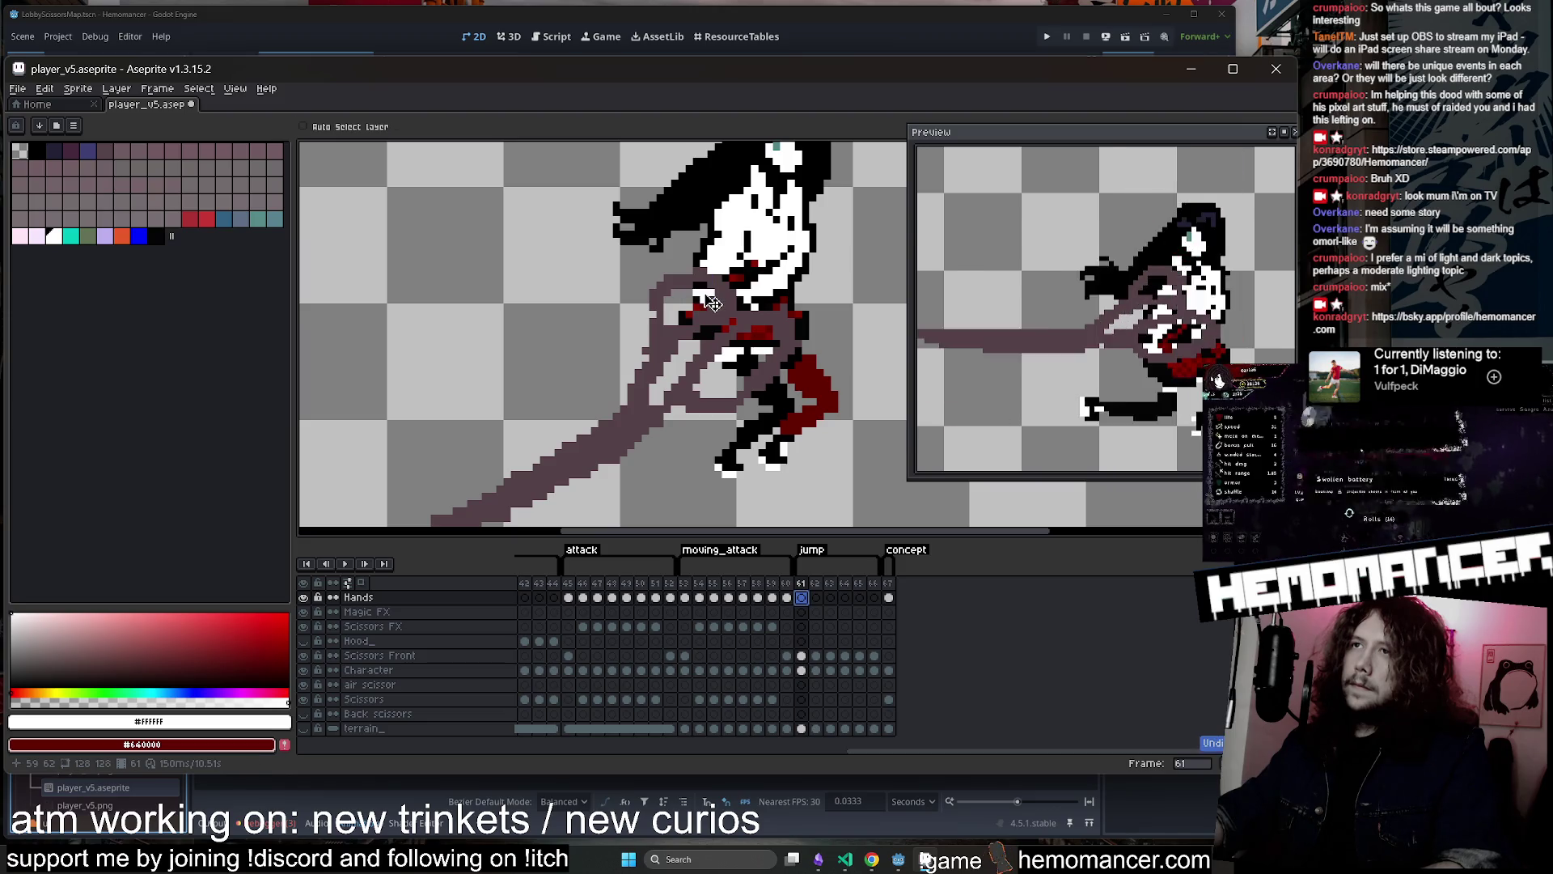
pyautogui.press('b')
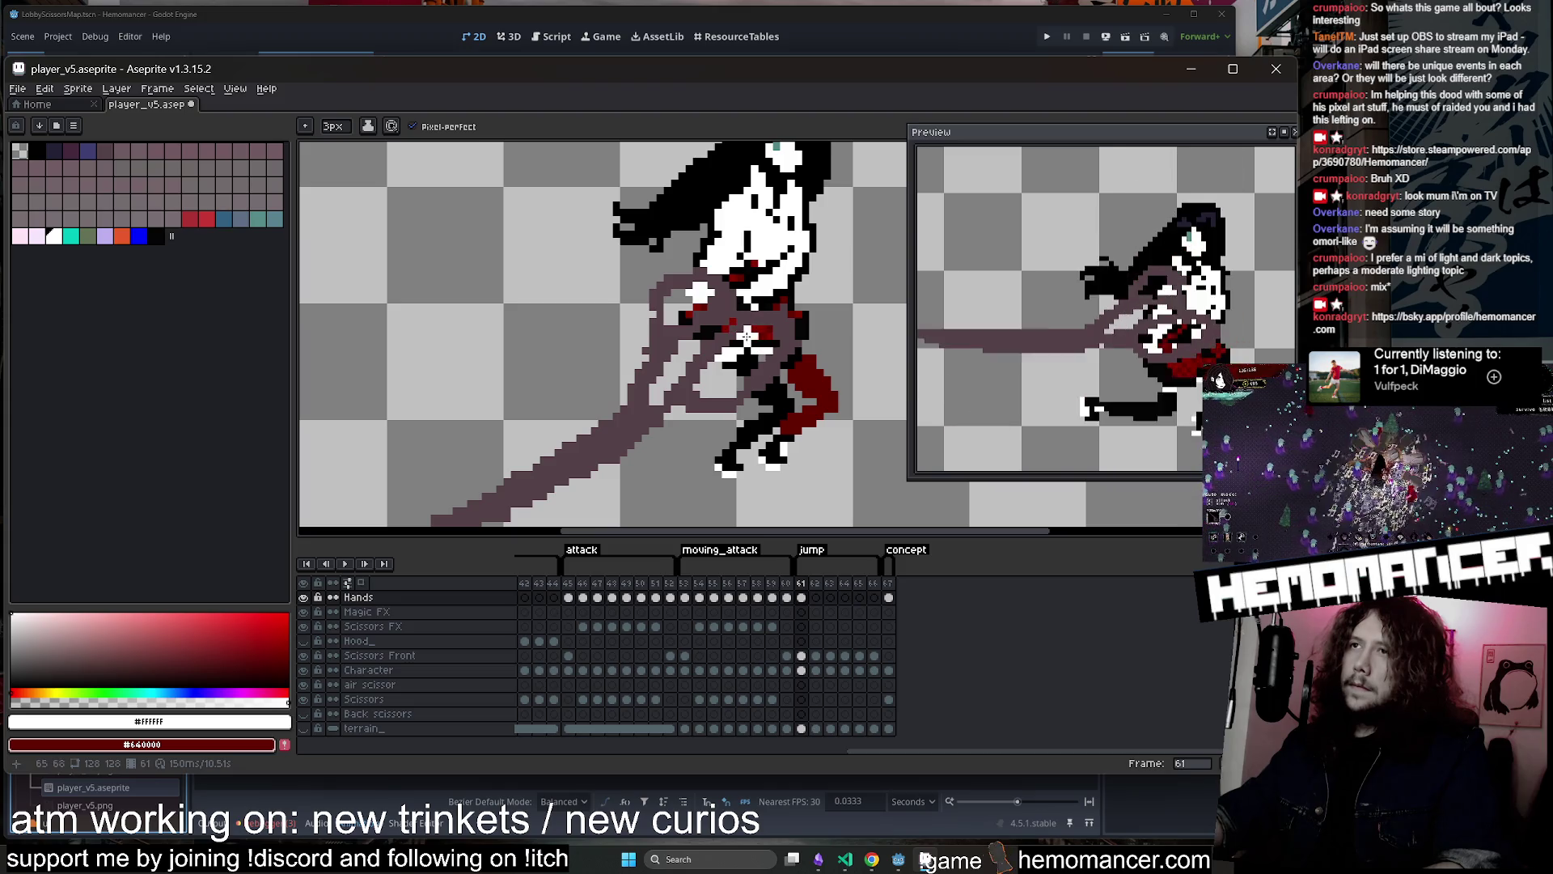
pyautogui.scroll(-4, 744, 332)
pyautogui.scroll(3, 728, 271)
pyautogui.scroll(-1, 725, 277)
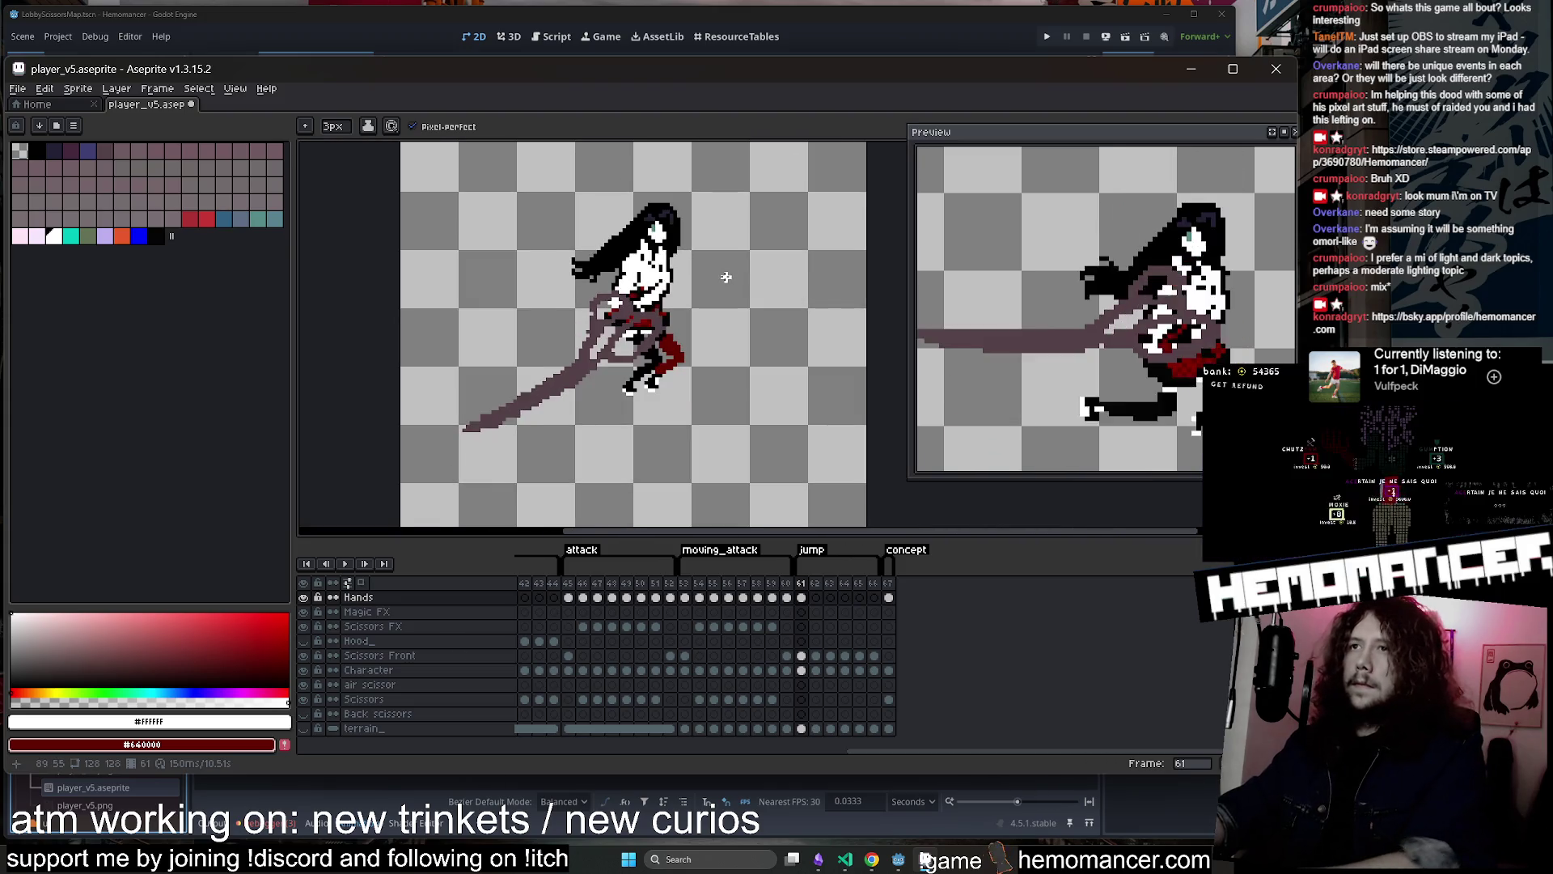
# Erase the stray pixels around the torso on jump frame 62
pyautogui.press('Right')
pyautogui.scroll(3, 726, 276)
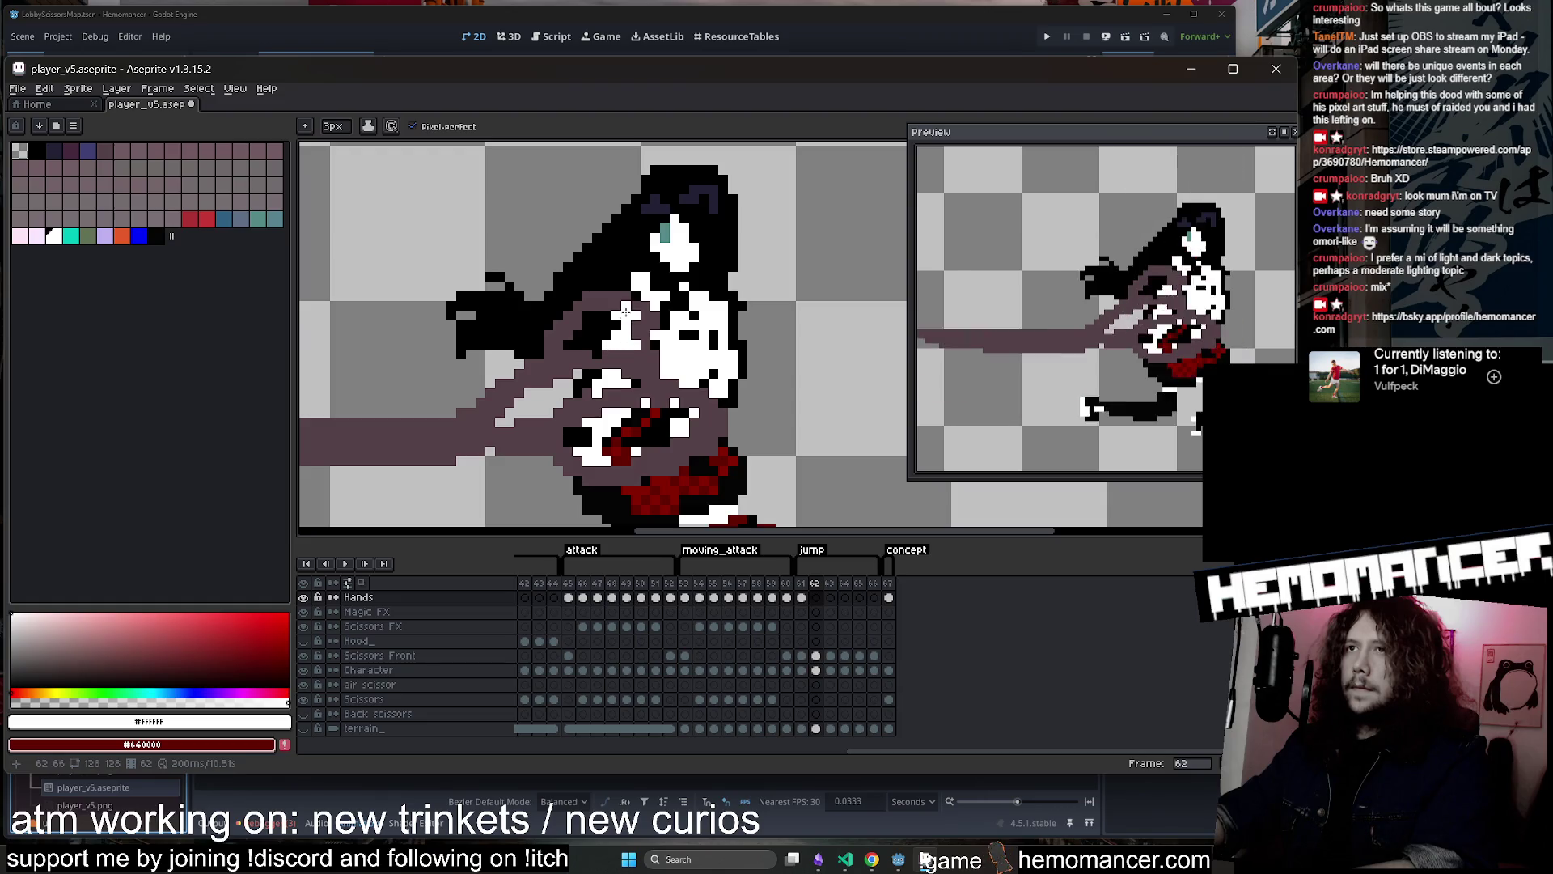
pyautogui.scroll(-2, 647, 291)
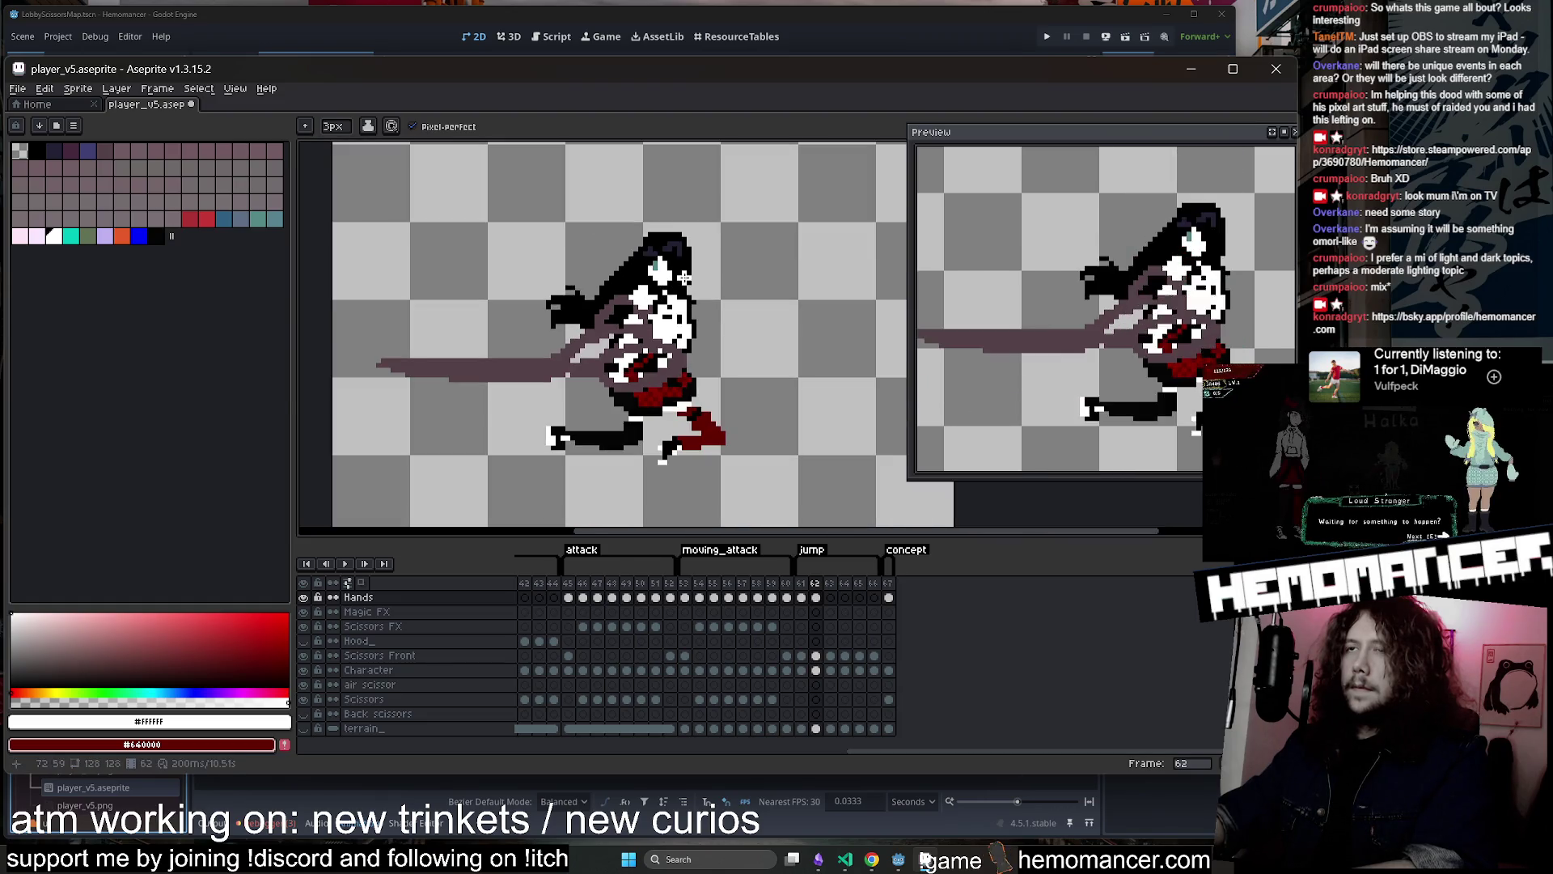
pyautogui.scroll(1, 624, 364)
pyautogui.press('e')
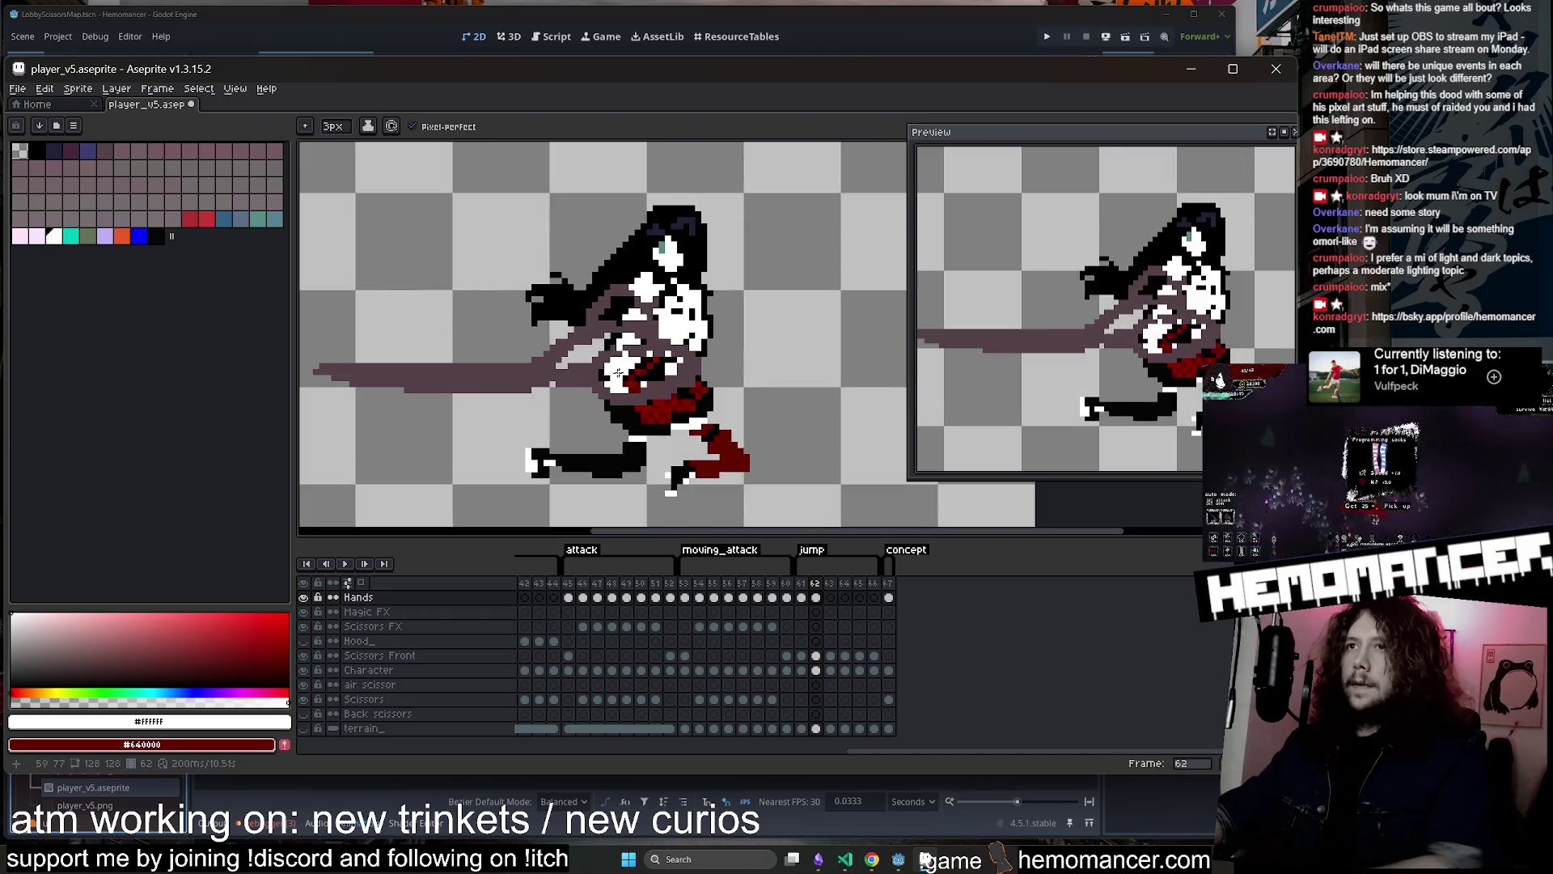
pyautogui.moveTo(582, 372); pyautogui.dragTo(662, 408)
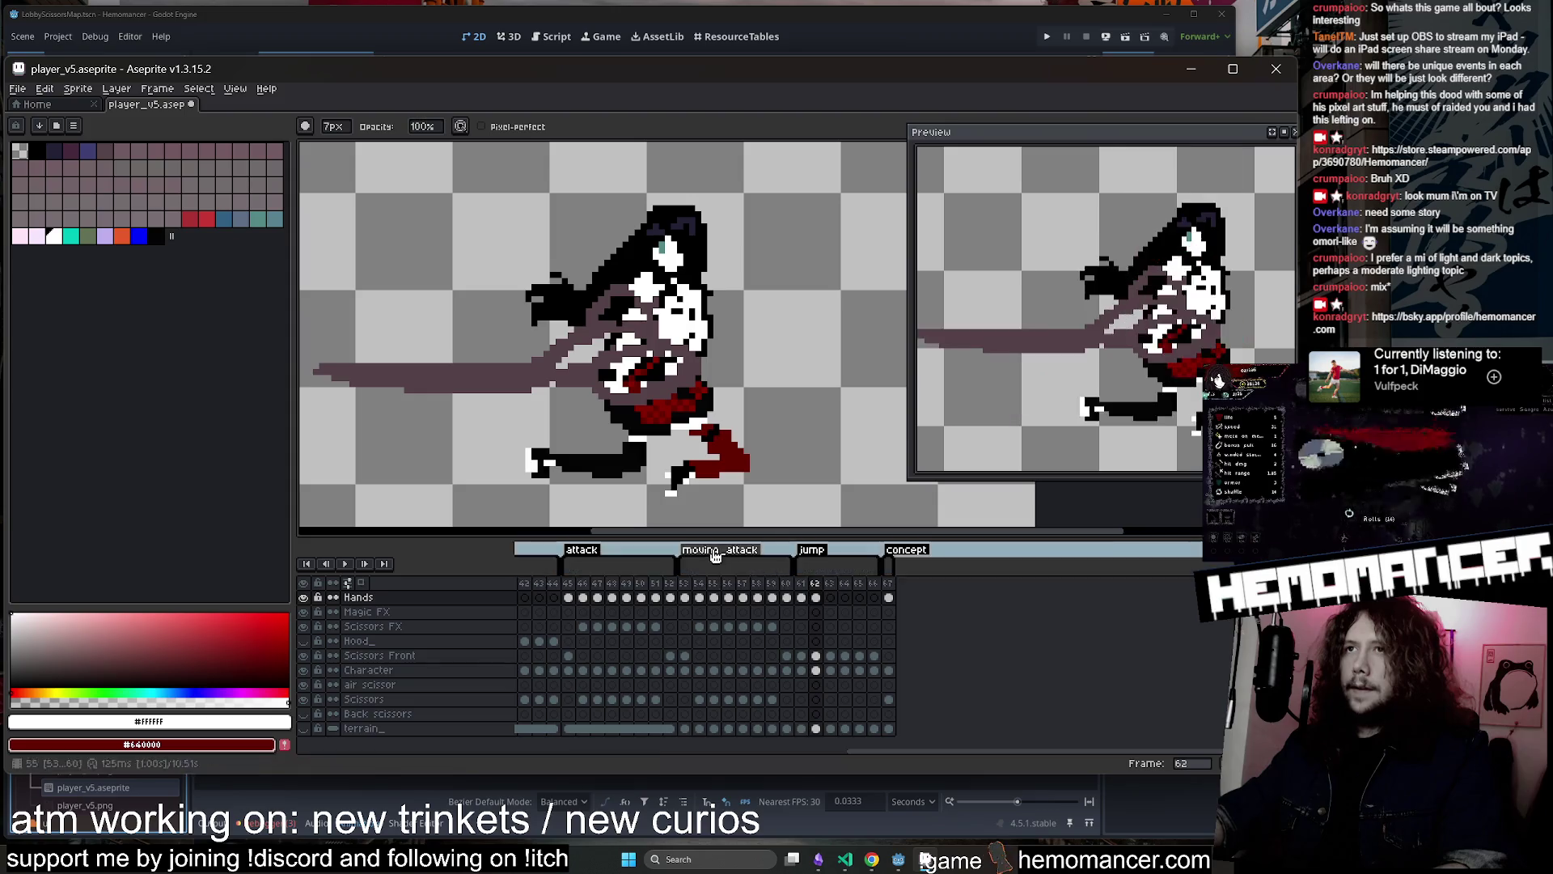
# Compare frames 62 and 63, then paint white over the red chest patch on frame 66
pyautogui.click(830, 597)
pyautogui.click(815, 597)
pyautogui.click(829, 597)
pyautogui.press('b')
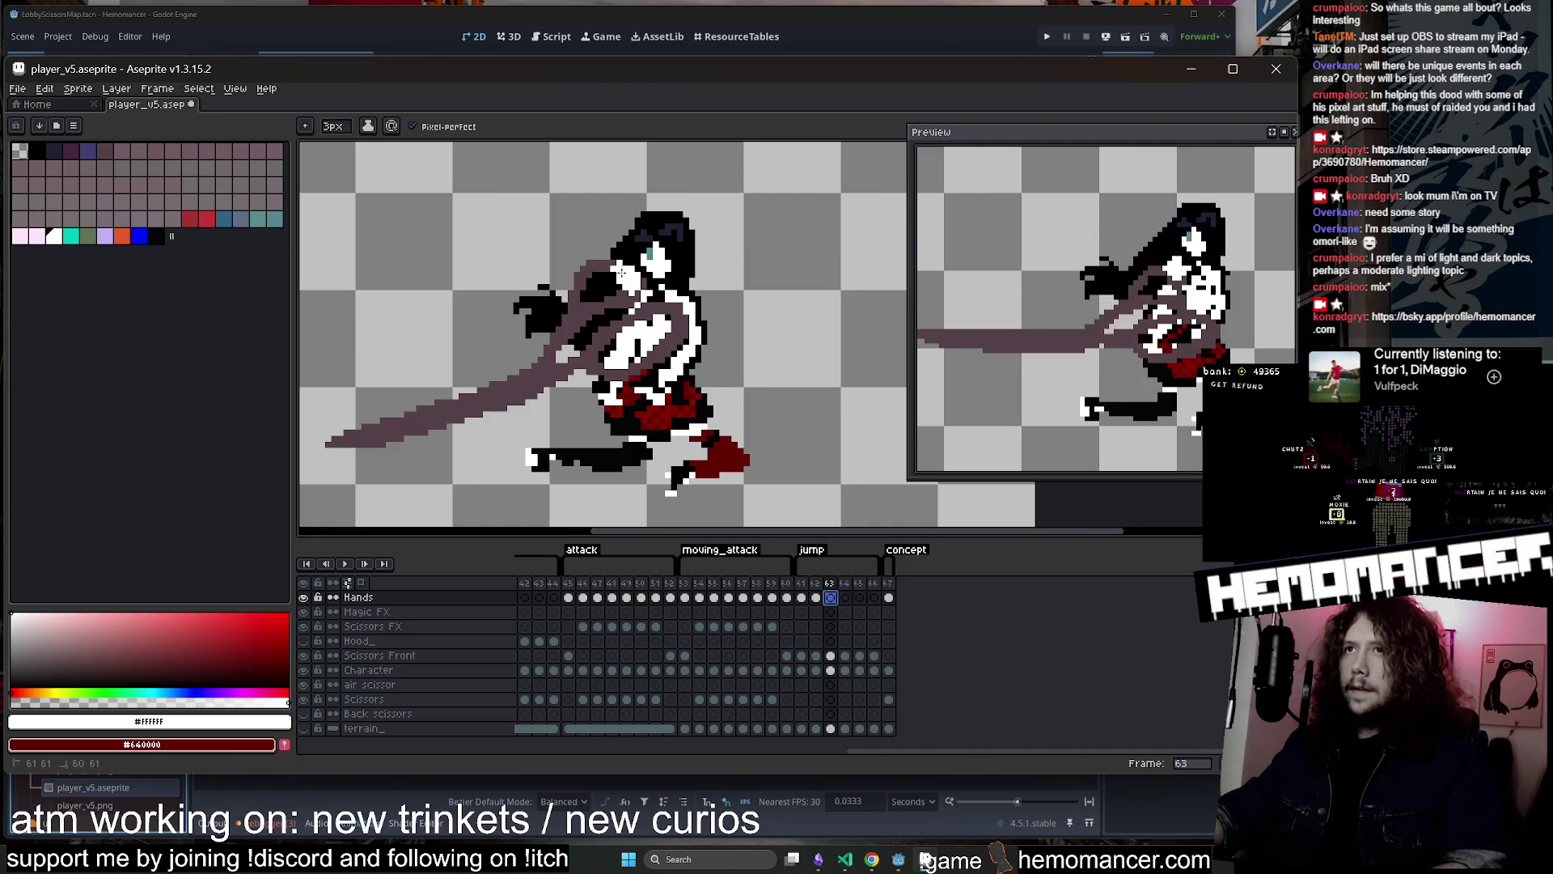
pyautogui.press('z')
pyautogui.press('b')
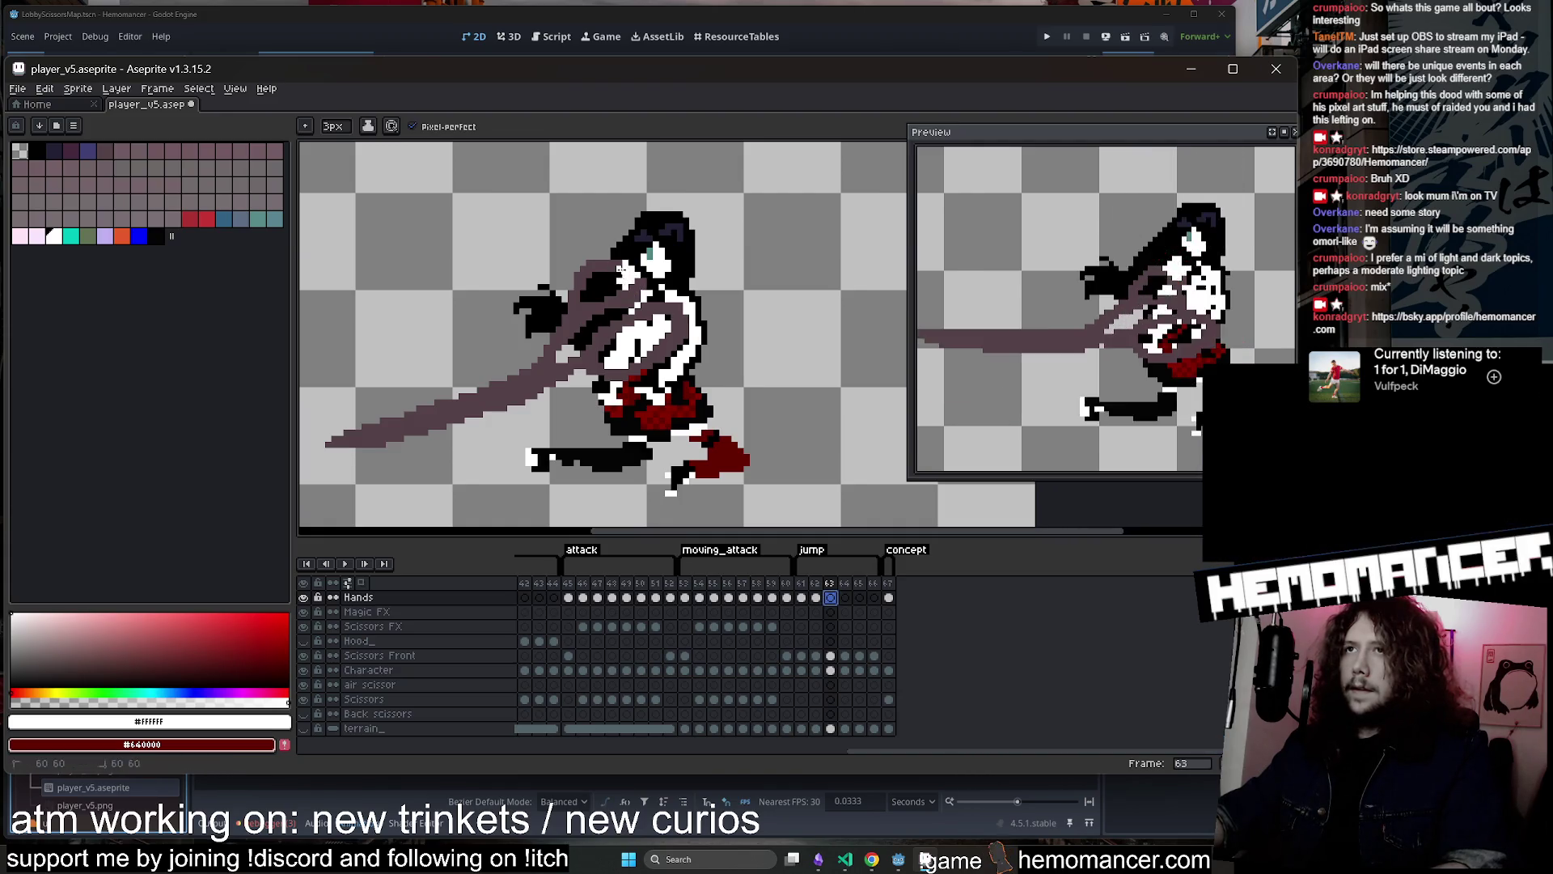
pyautogui.press('.')
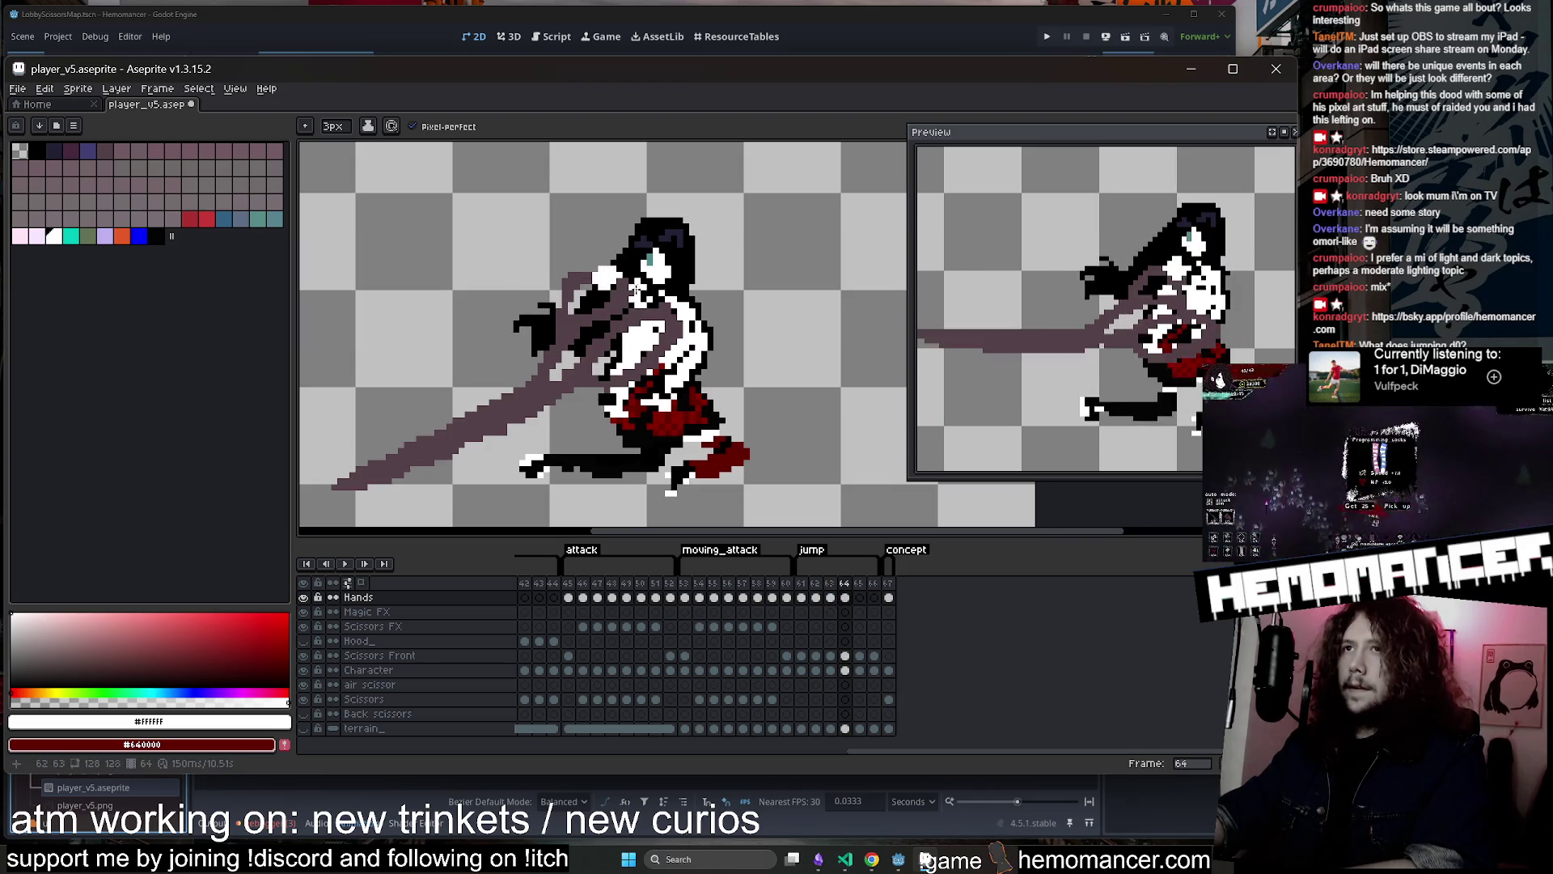
pyautogui.press('.')
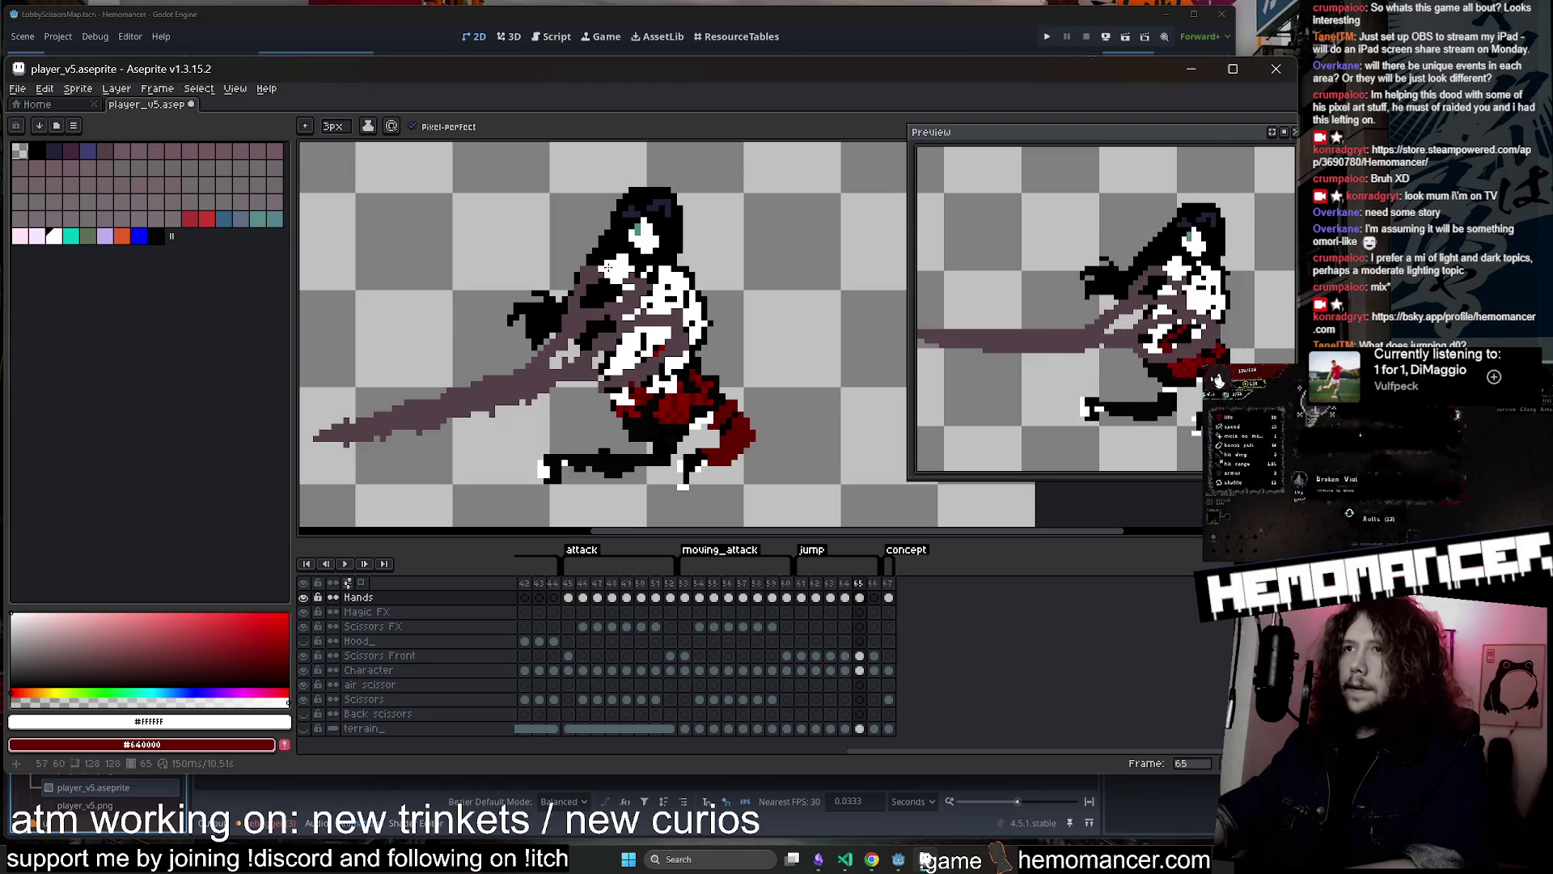
pyautogui.press('.')
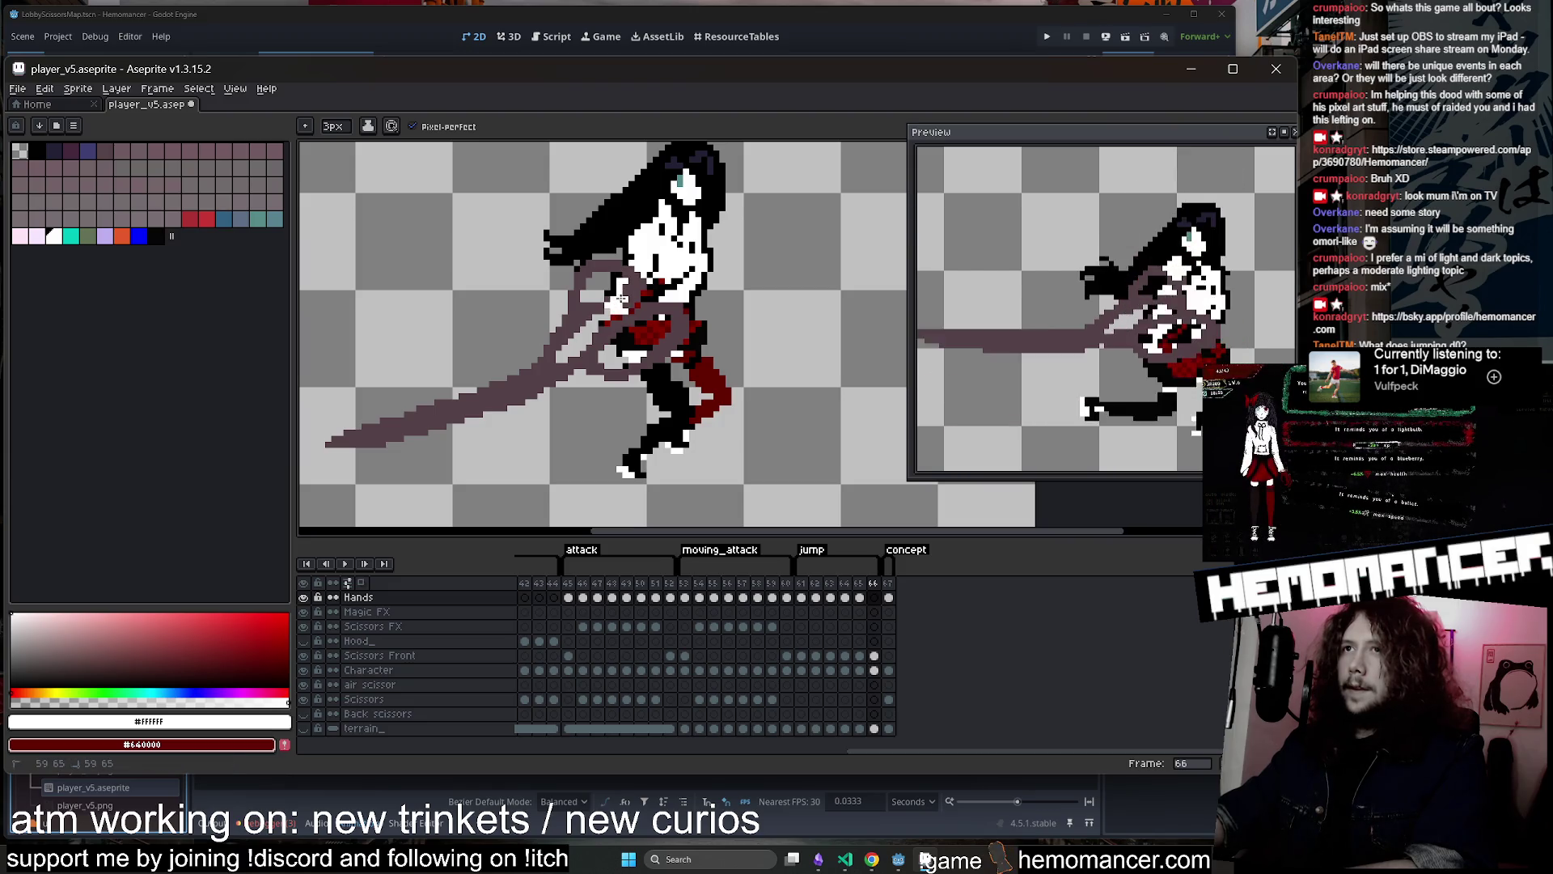
pyautogui.moveTo(657, 328); pyautogui.dragTo(655, 323)
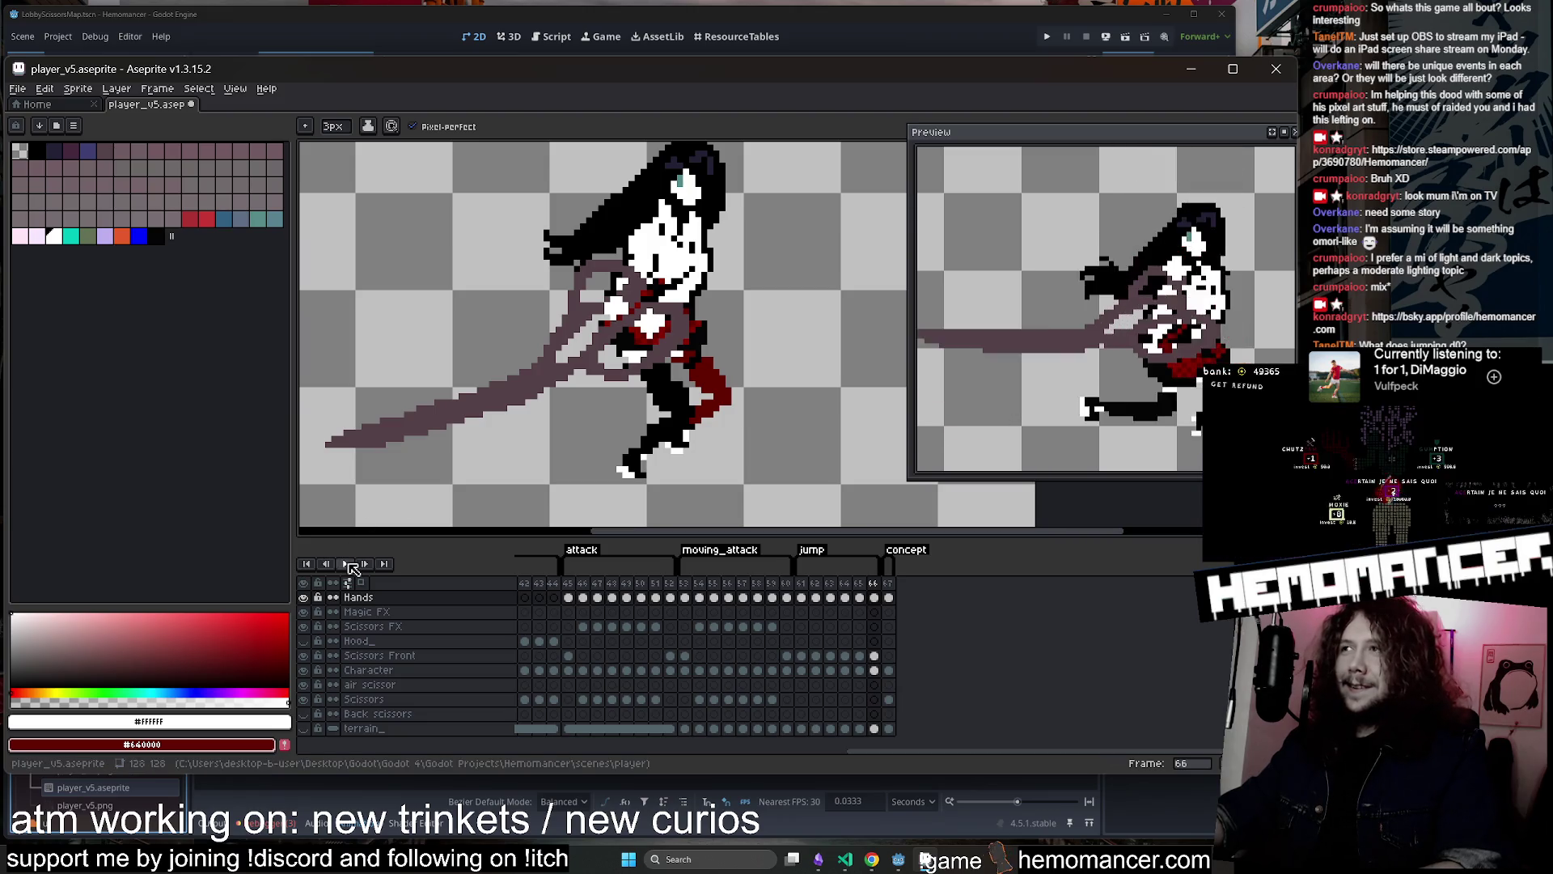
# Review the jump frames again from frame 62 through frame 64
pyautogui.click(329, 563)
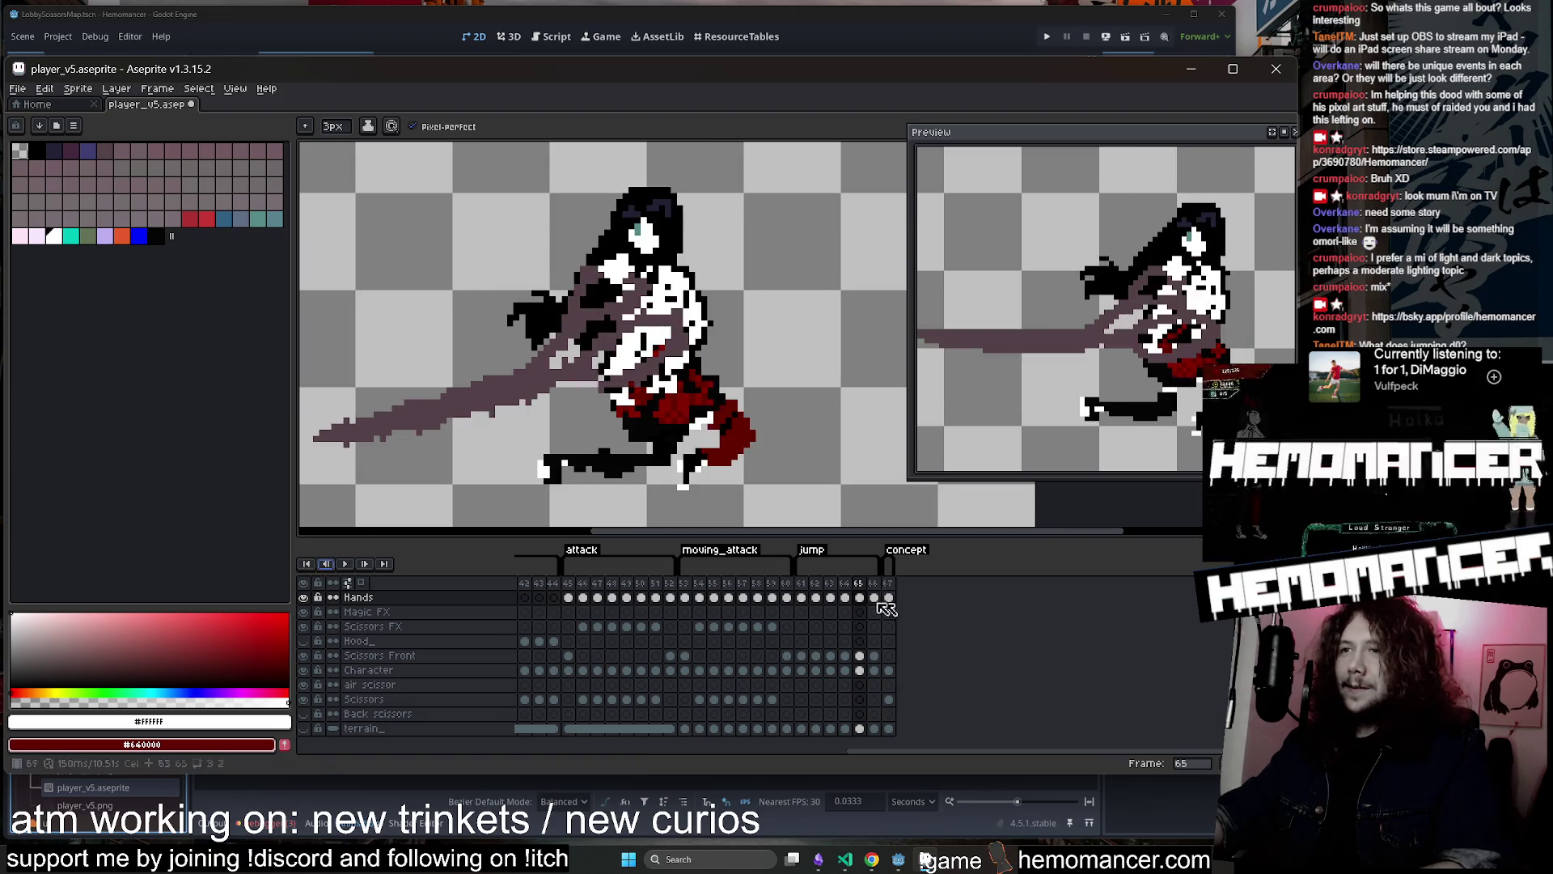
pyautogui.click(813, 598)
pyautogui.press('Left')
pyautogui.press('Left')
pyautogui.press('Left')
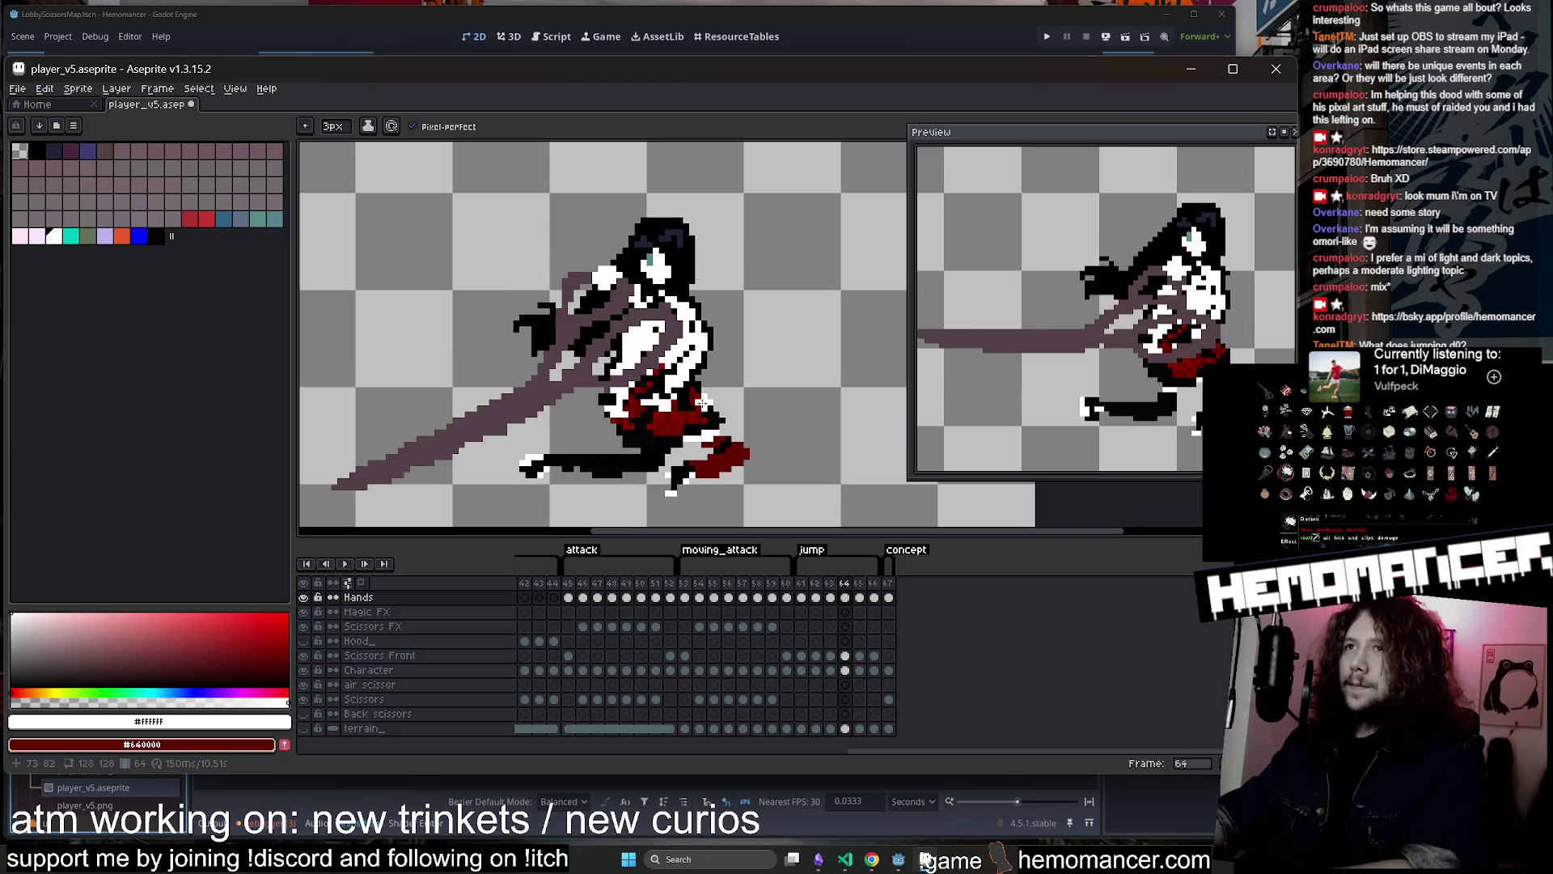
pyautogui.press('Right')
pyautogui.press('Right')
pyautogui.press('Right')
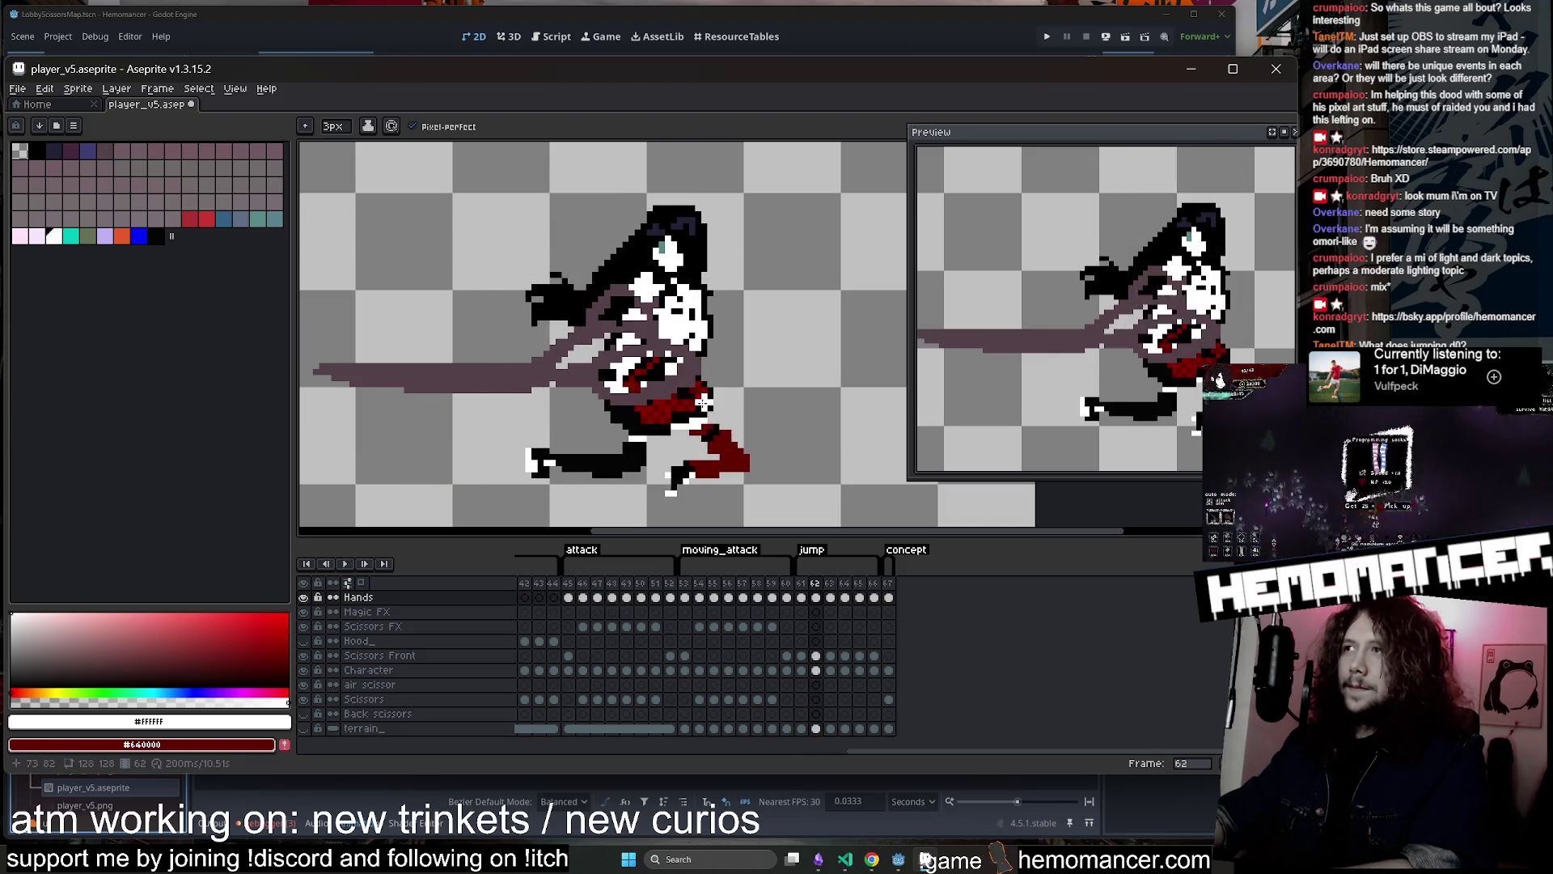
pyautogui.press('Right')
pyautogui.press('Right')
pyautogui.press('Right')
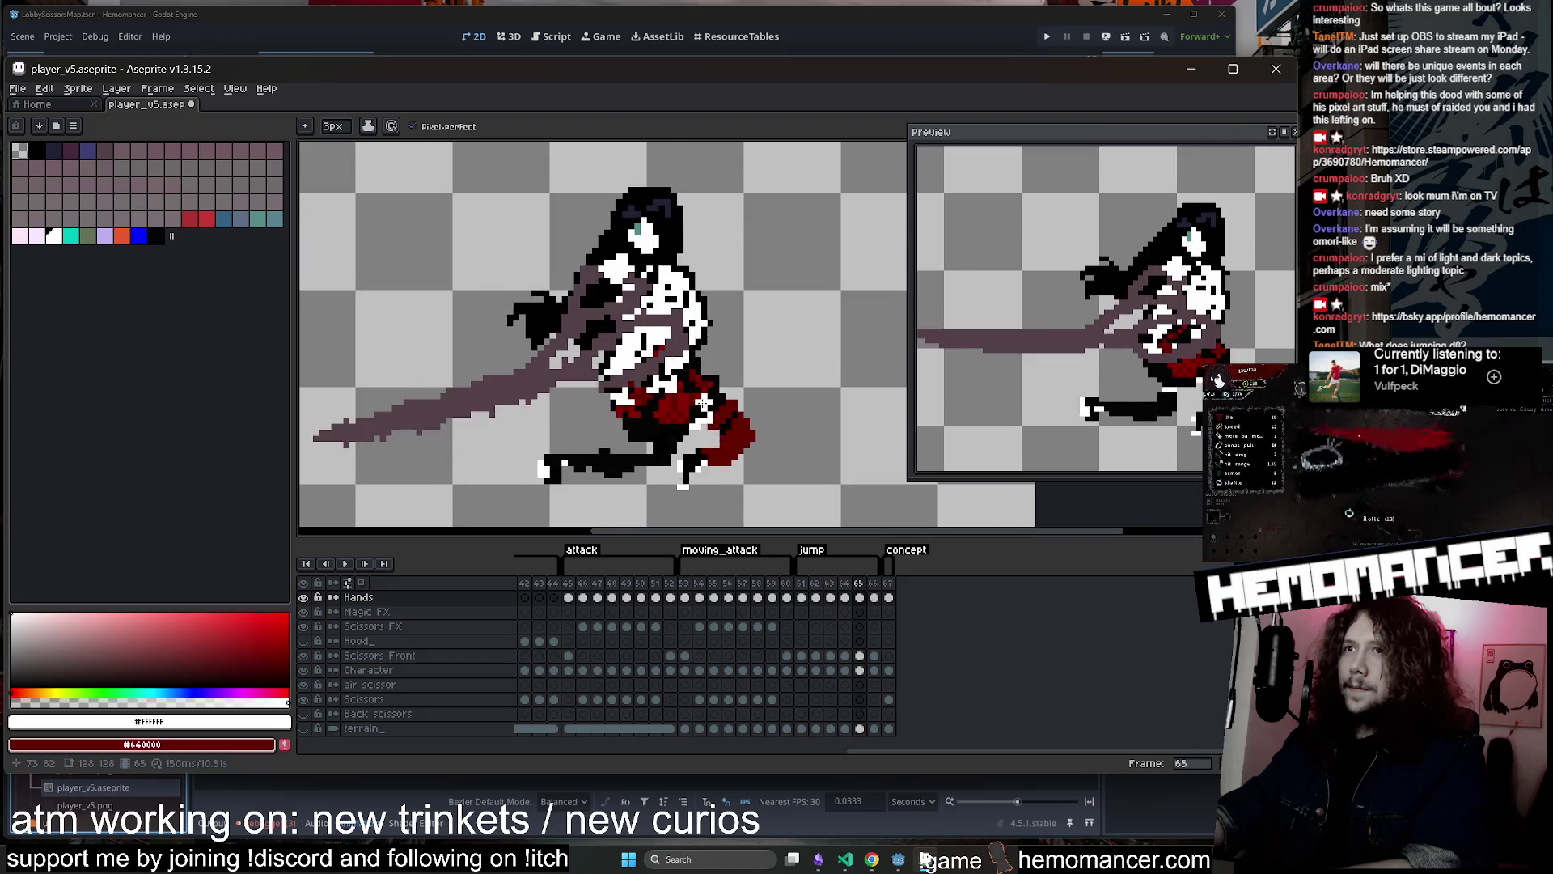
pyautogui.press('Left')
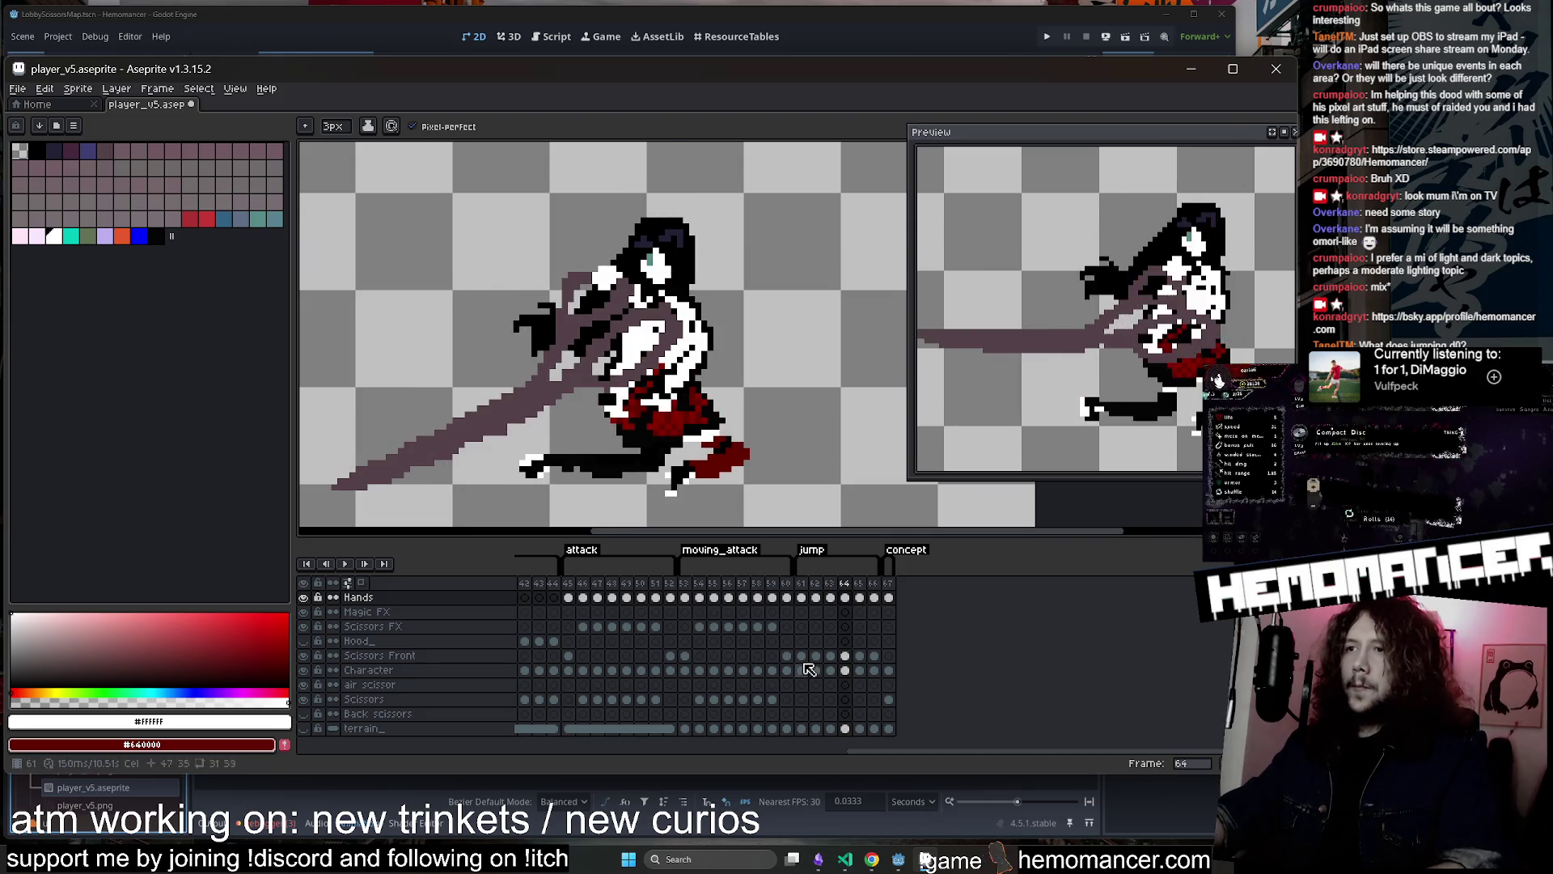
# Eyedrop the dark red from the skirt and select the Character cel on frame 64
pyautogui.press('i')
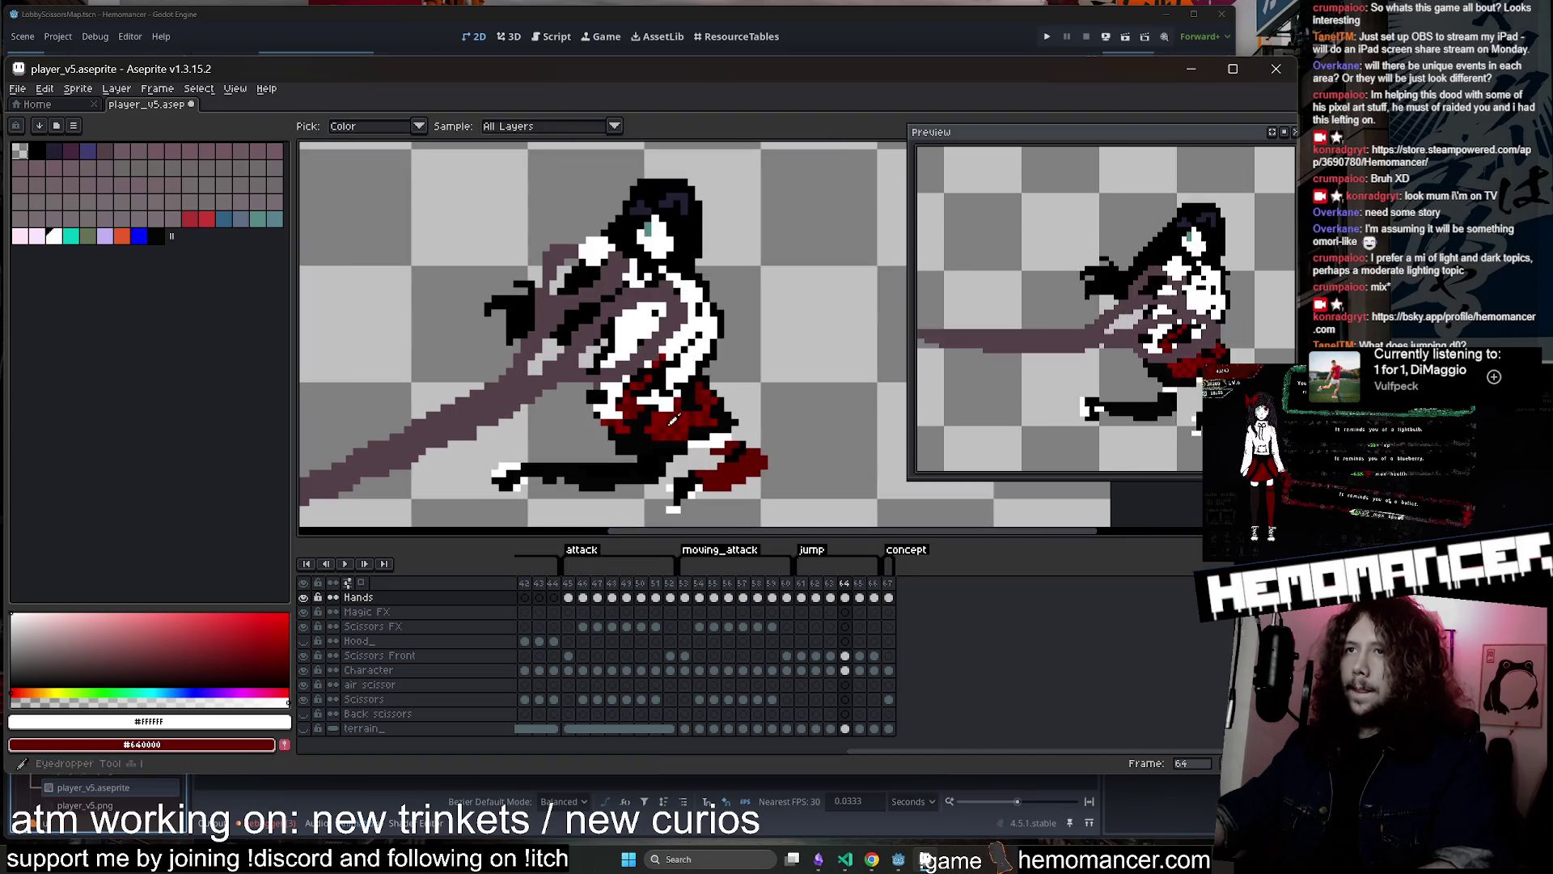
pyautogui.scroll(1, 664, 417)
pyautogui.click(663, 417)
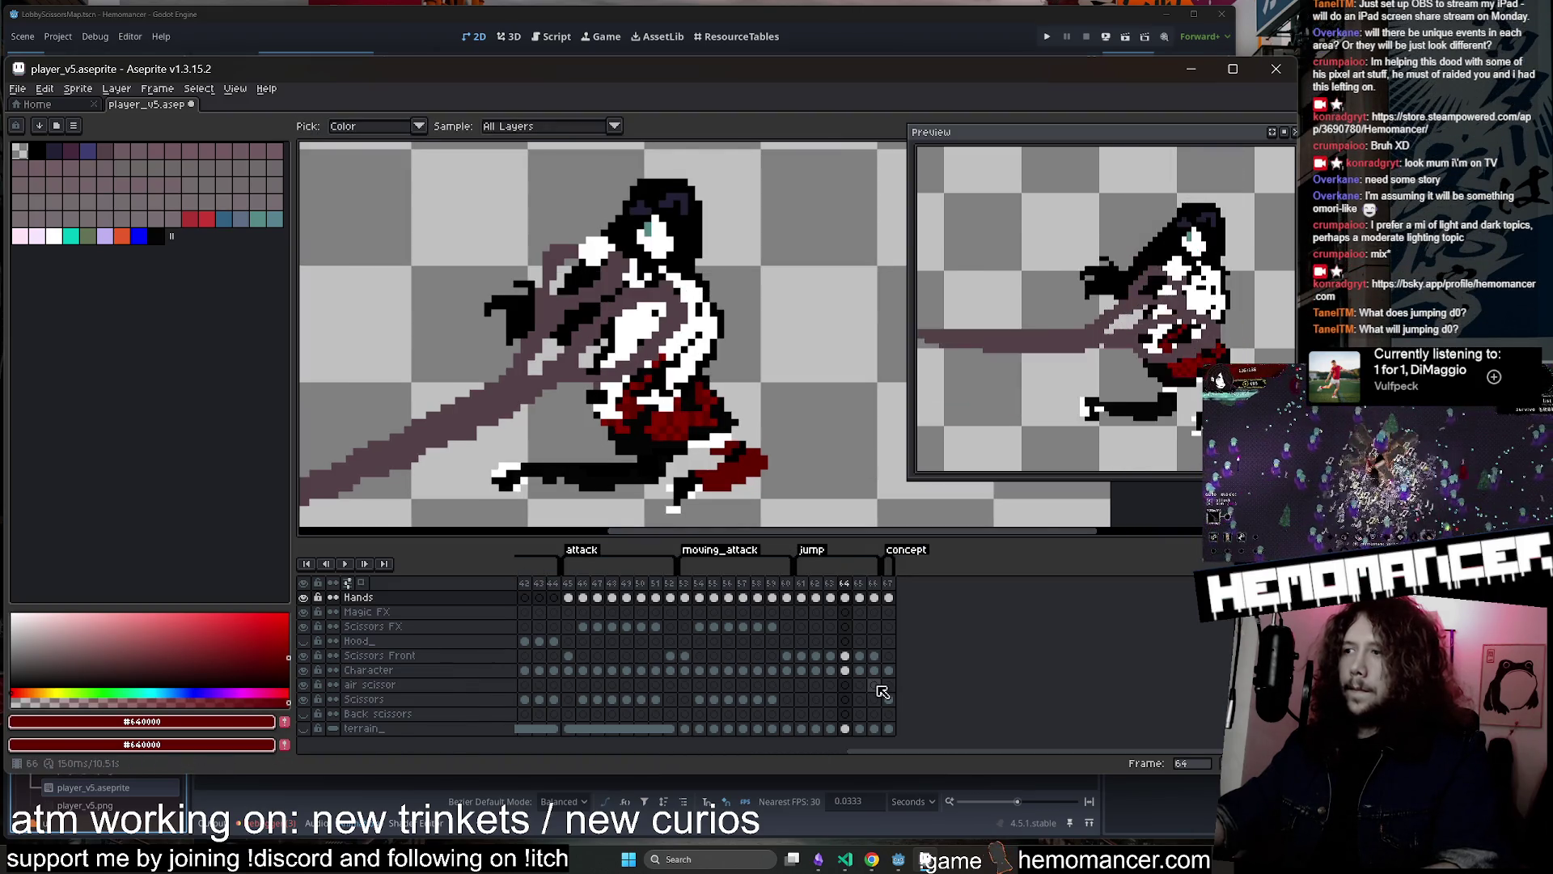
pyautogui.click(844, 670)
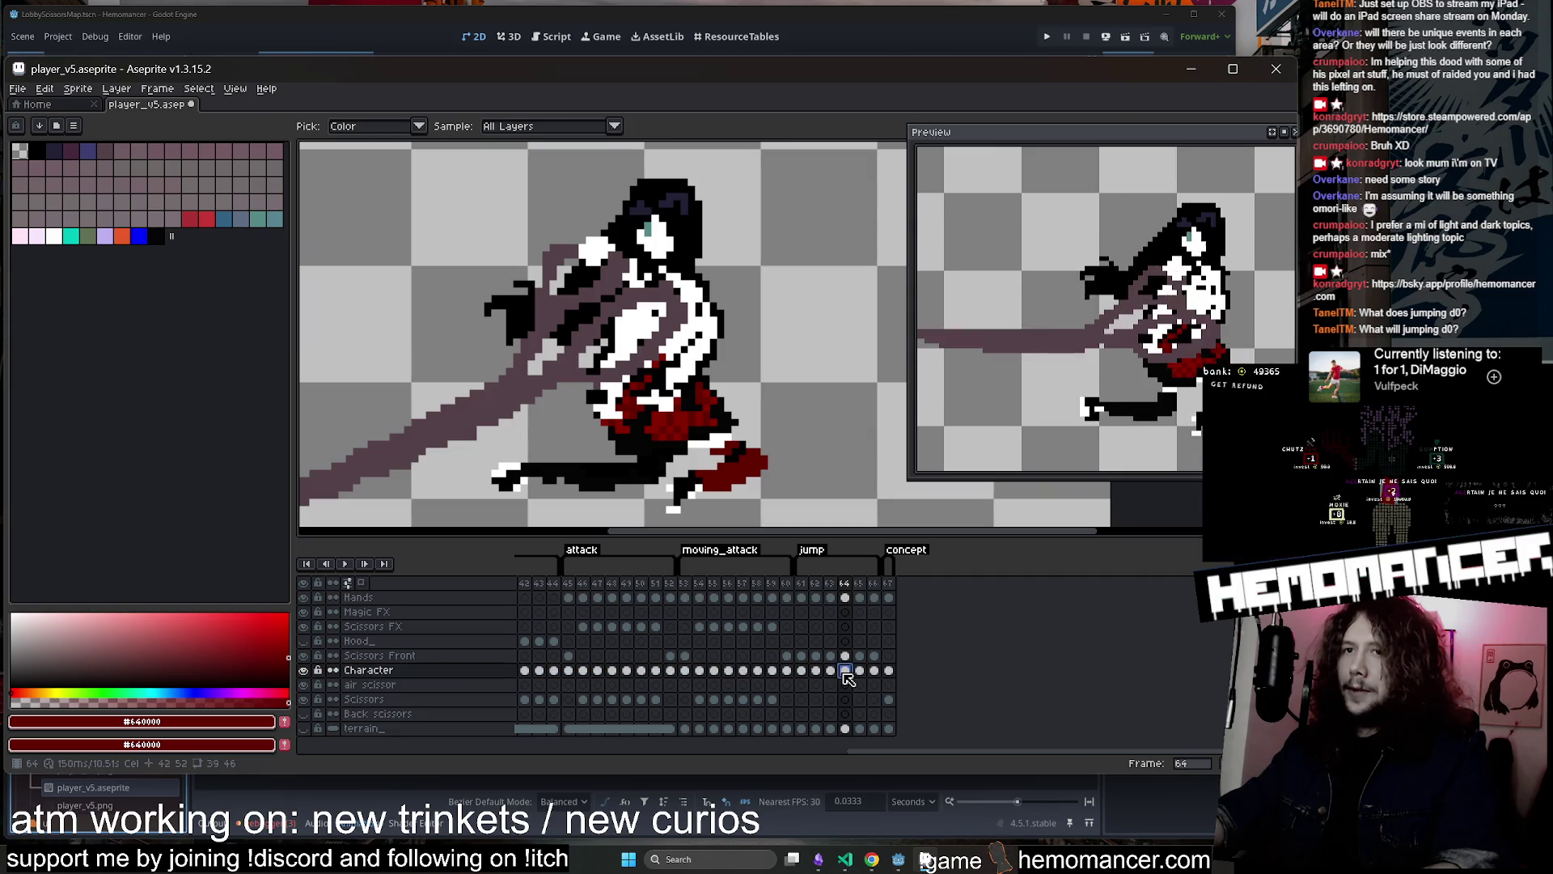
# Paint dark-red skirt pixels on frame 64 with a 1px pencil
pyautogui.scroll(1, 675, 437)
pyautogui.scroll(1, 675, 437)
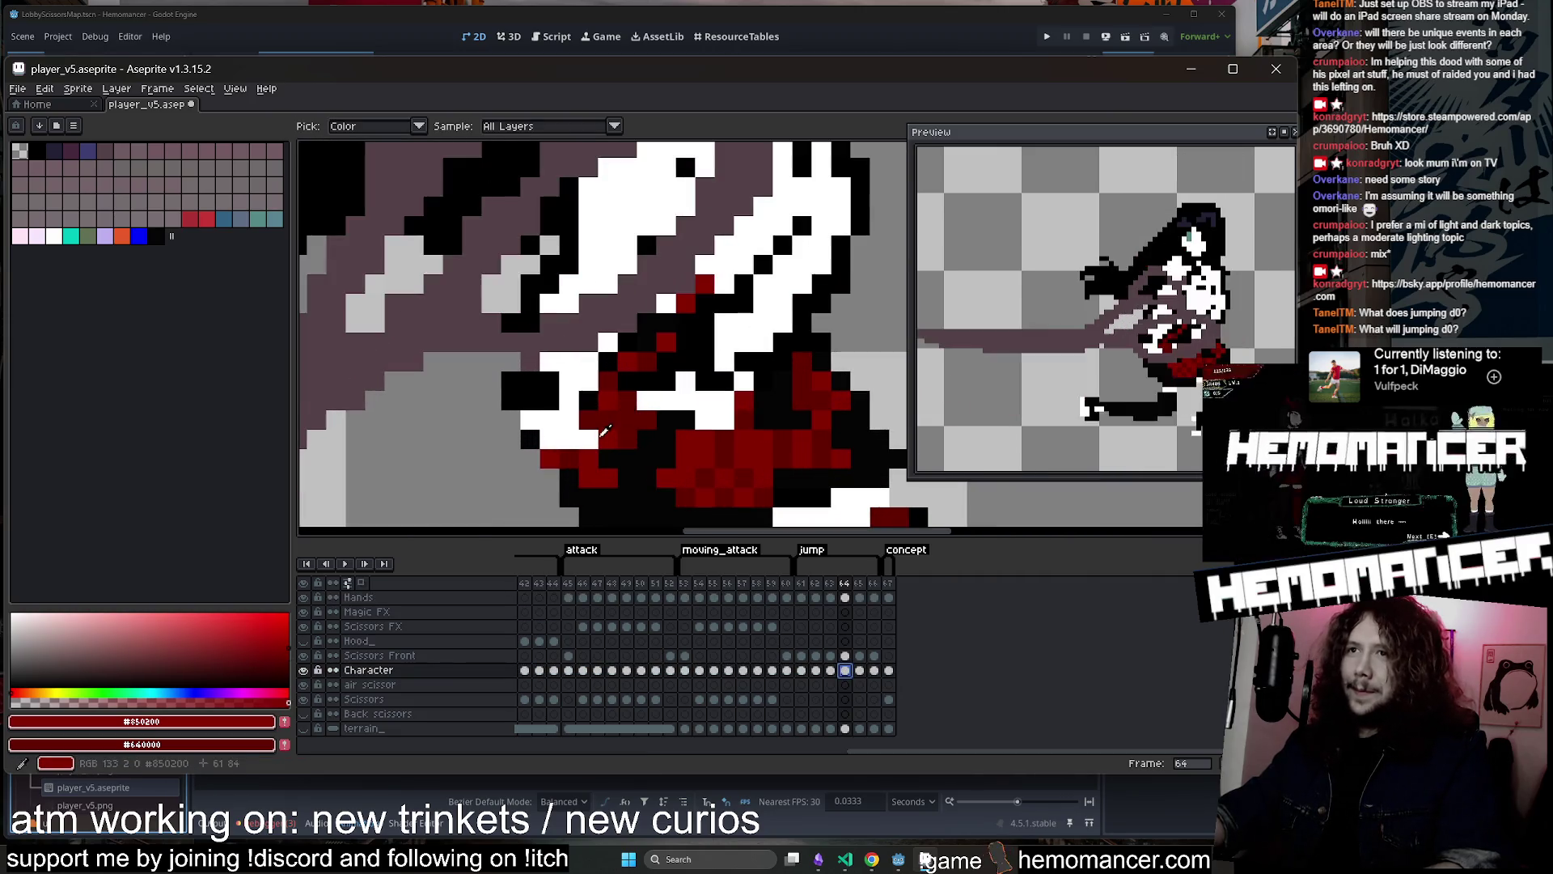
pyautogui.press('b')
pyautogui.press('-')
pyautogui.press('-')
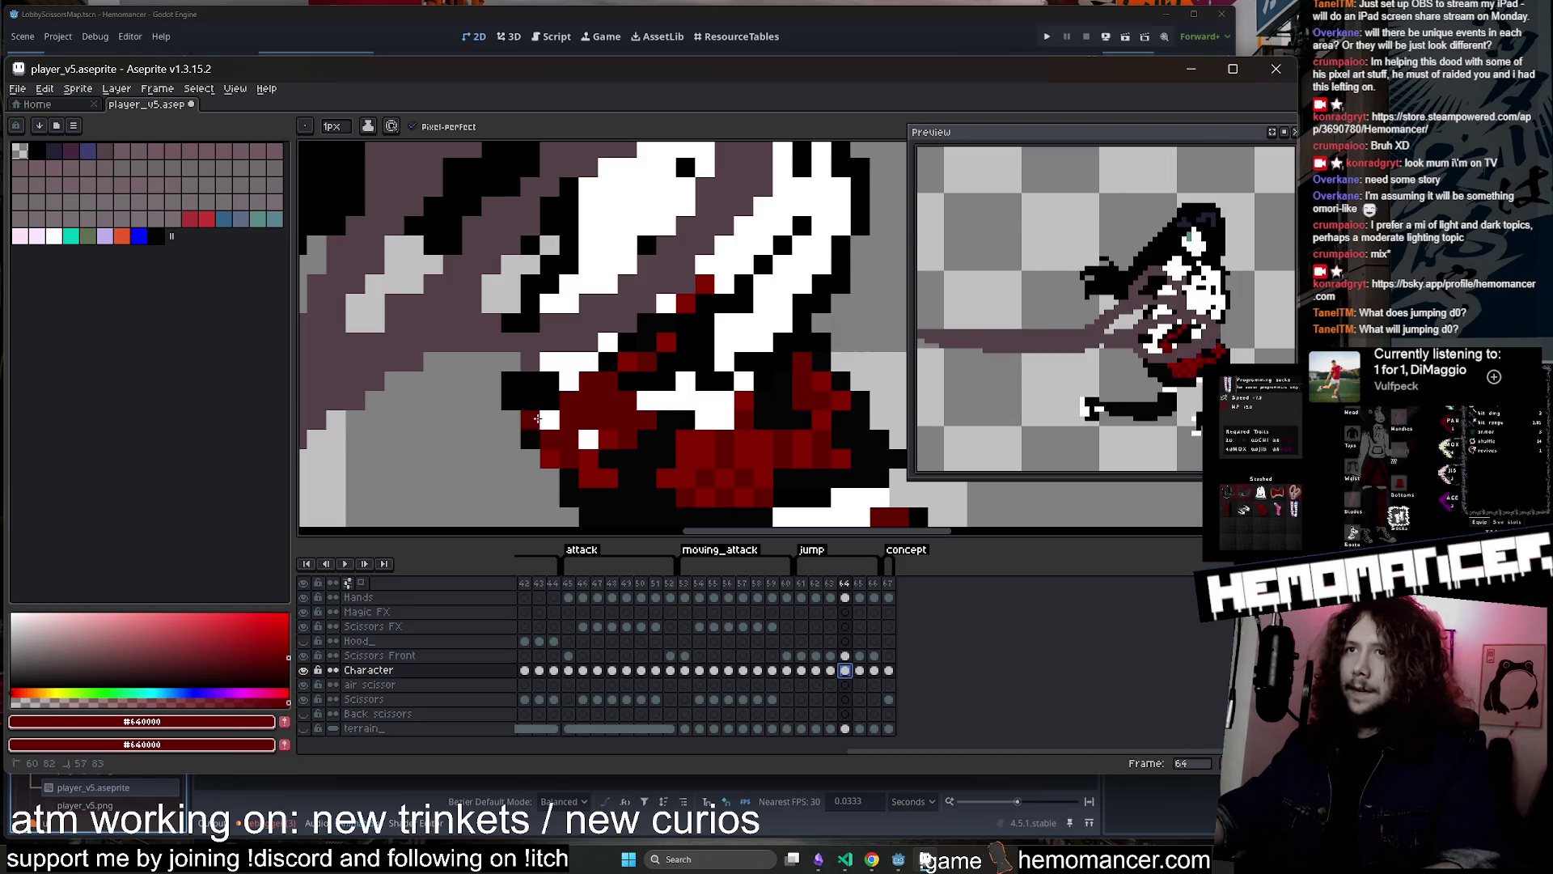
pyautogui.scroll(-2, 672, 415)
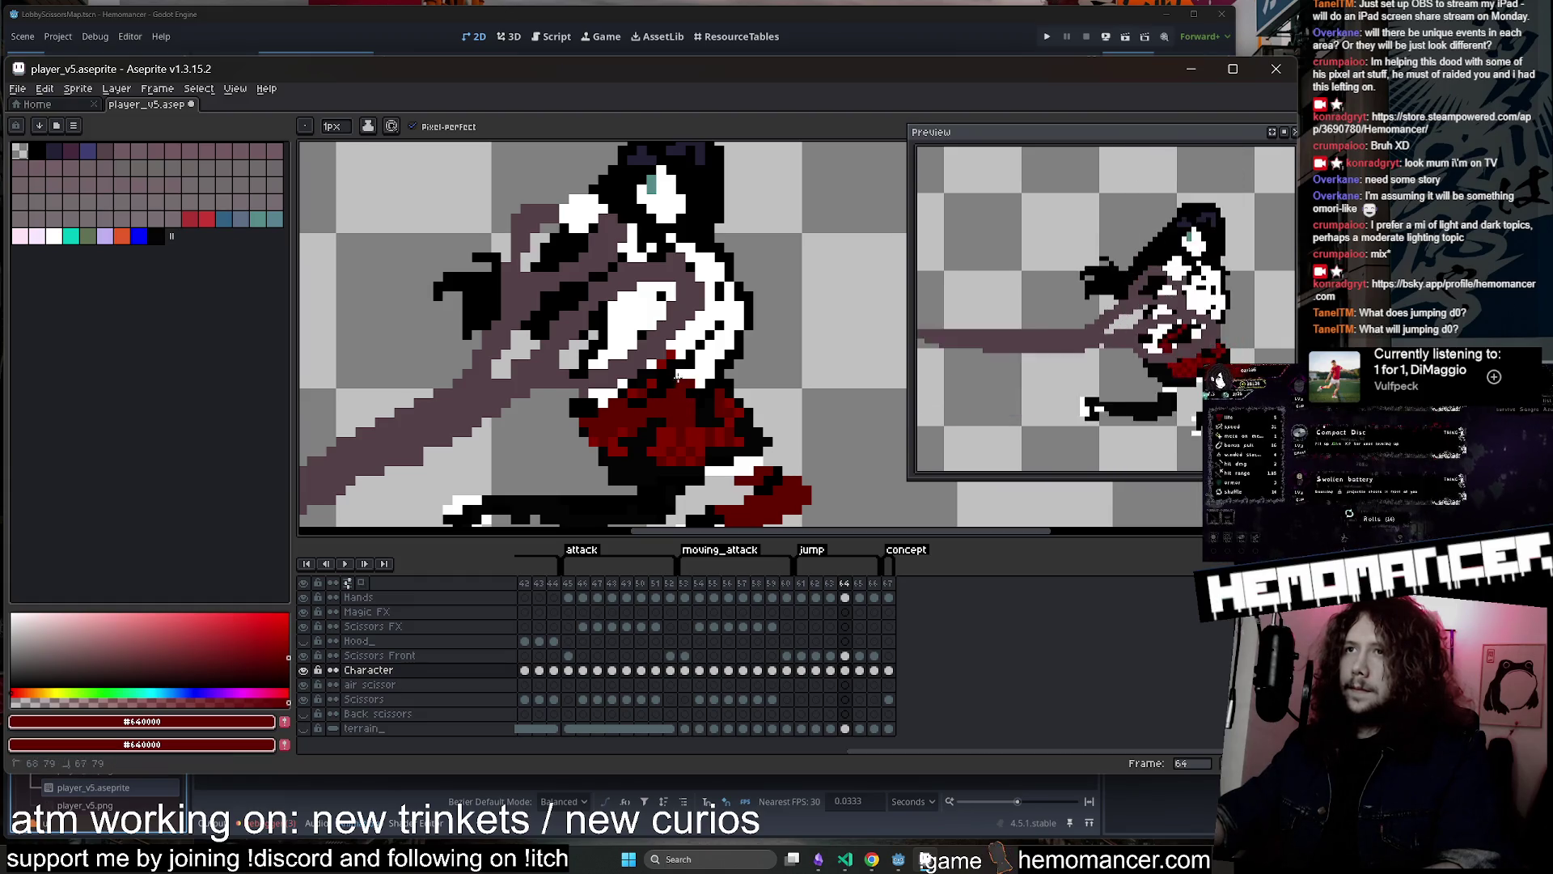
pyautogui.scroll(-2, 740, 325)
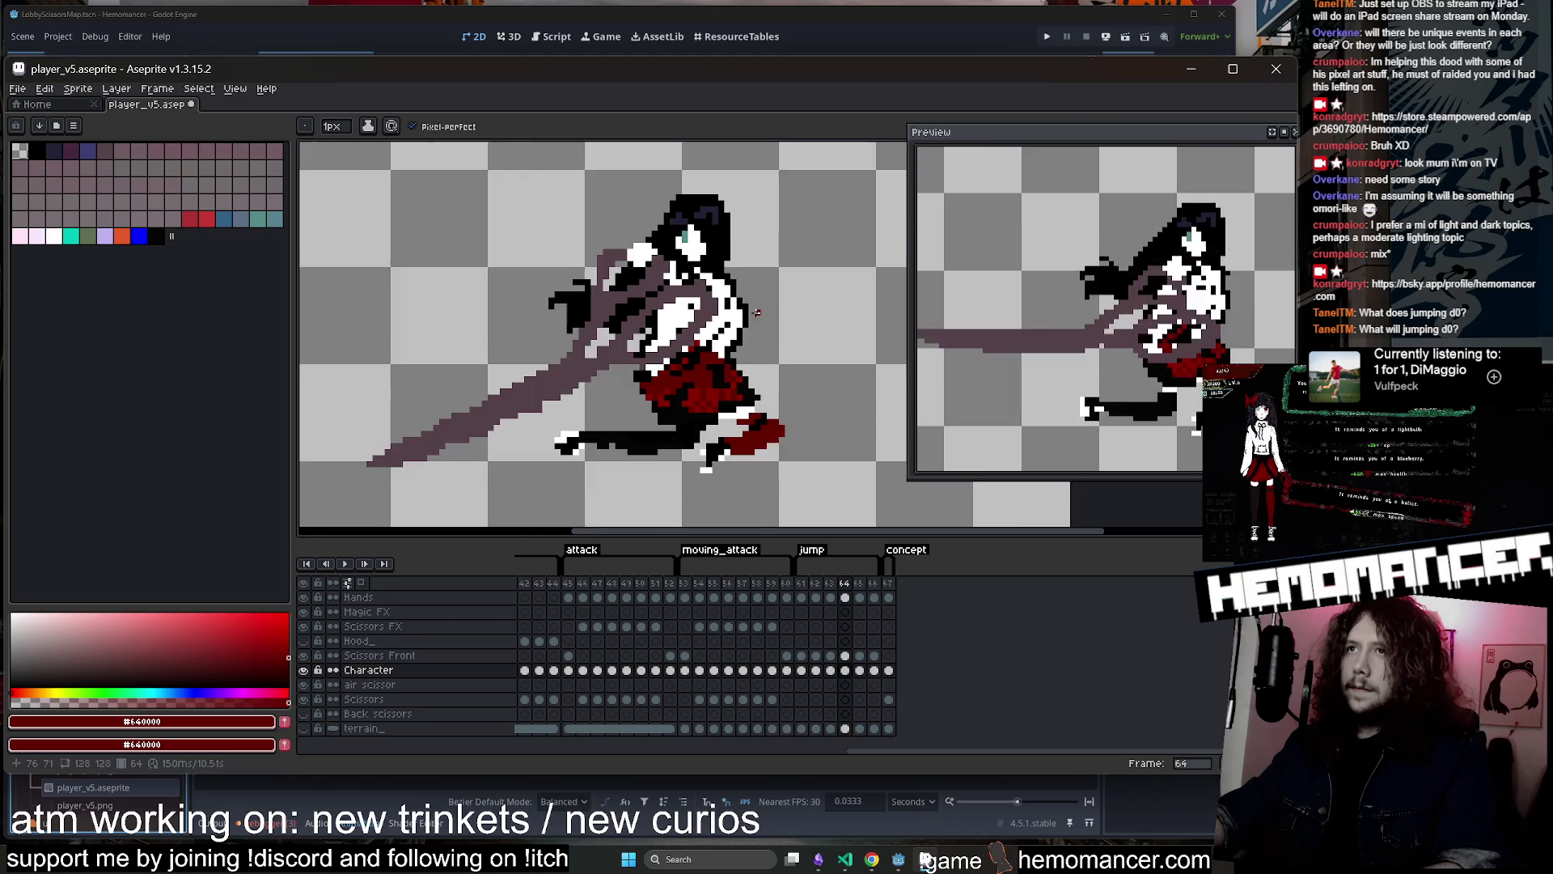
pyautogui.scroll(1, 744, 322)
# Trim pixels with a smaller eraser and redraw outline pixels in black
pyautogui.press('e')
pyautogui.press('-')
pyautogui.press('-')
pyautogui.press('-')
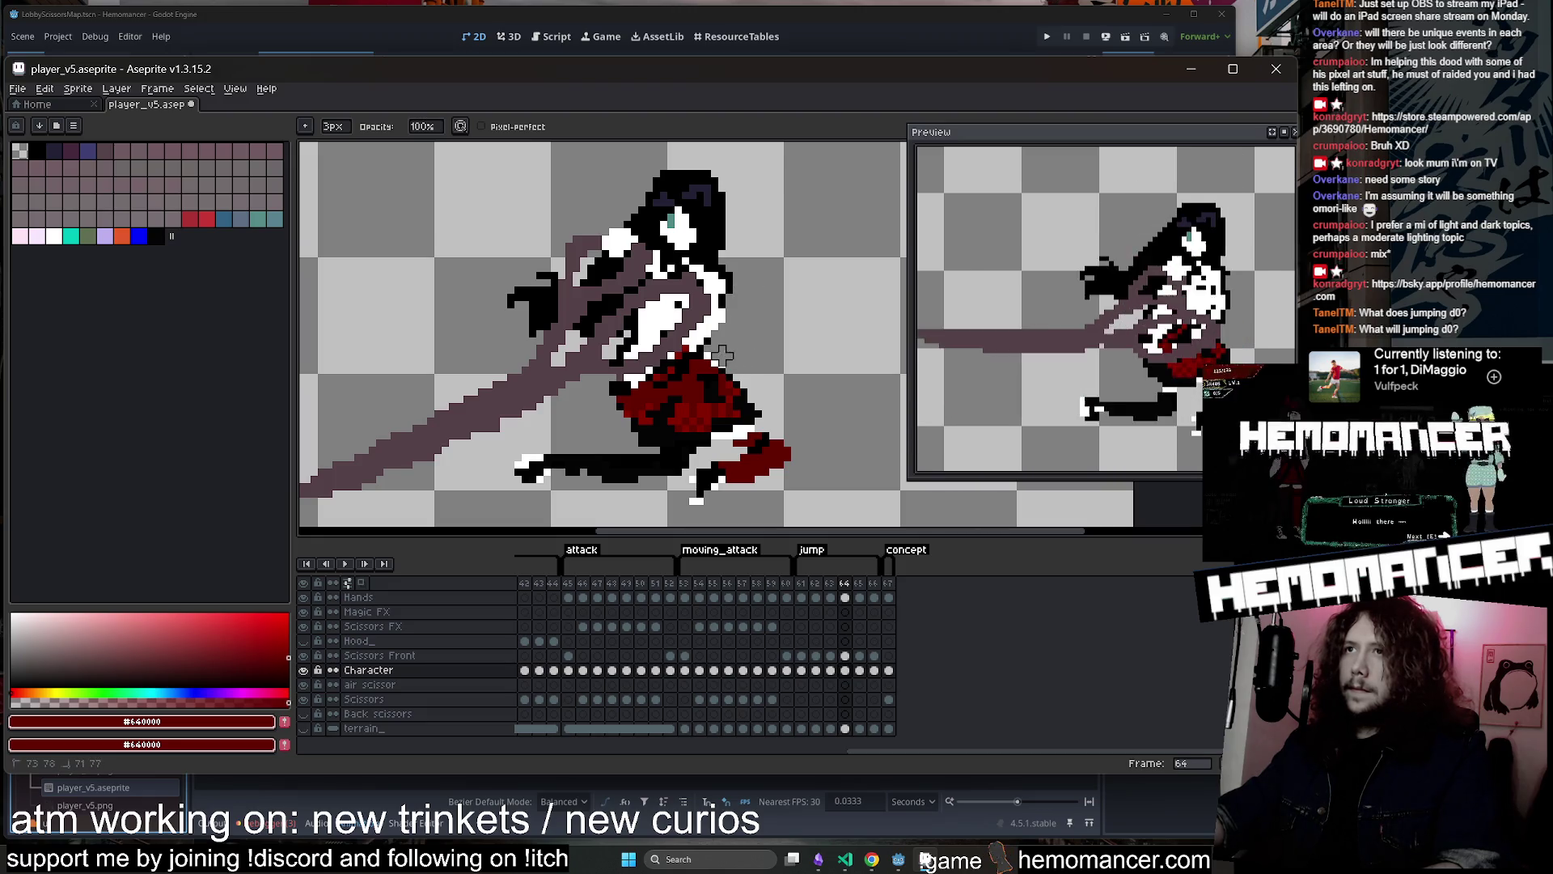
pyautogui.scroll(2, 743, 371)
pyautogui.press('b')
pyautogui.keyDown('alt'); pyautogui.click(660, 368); pyautogui.keyUp('alt')
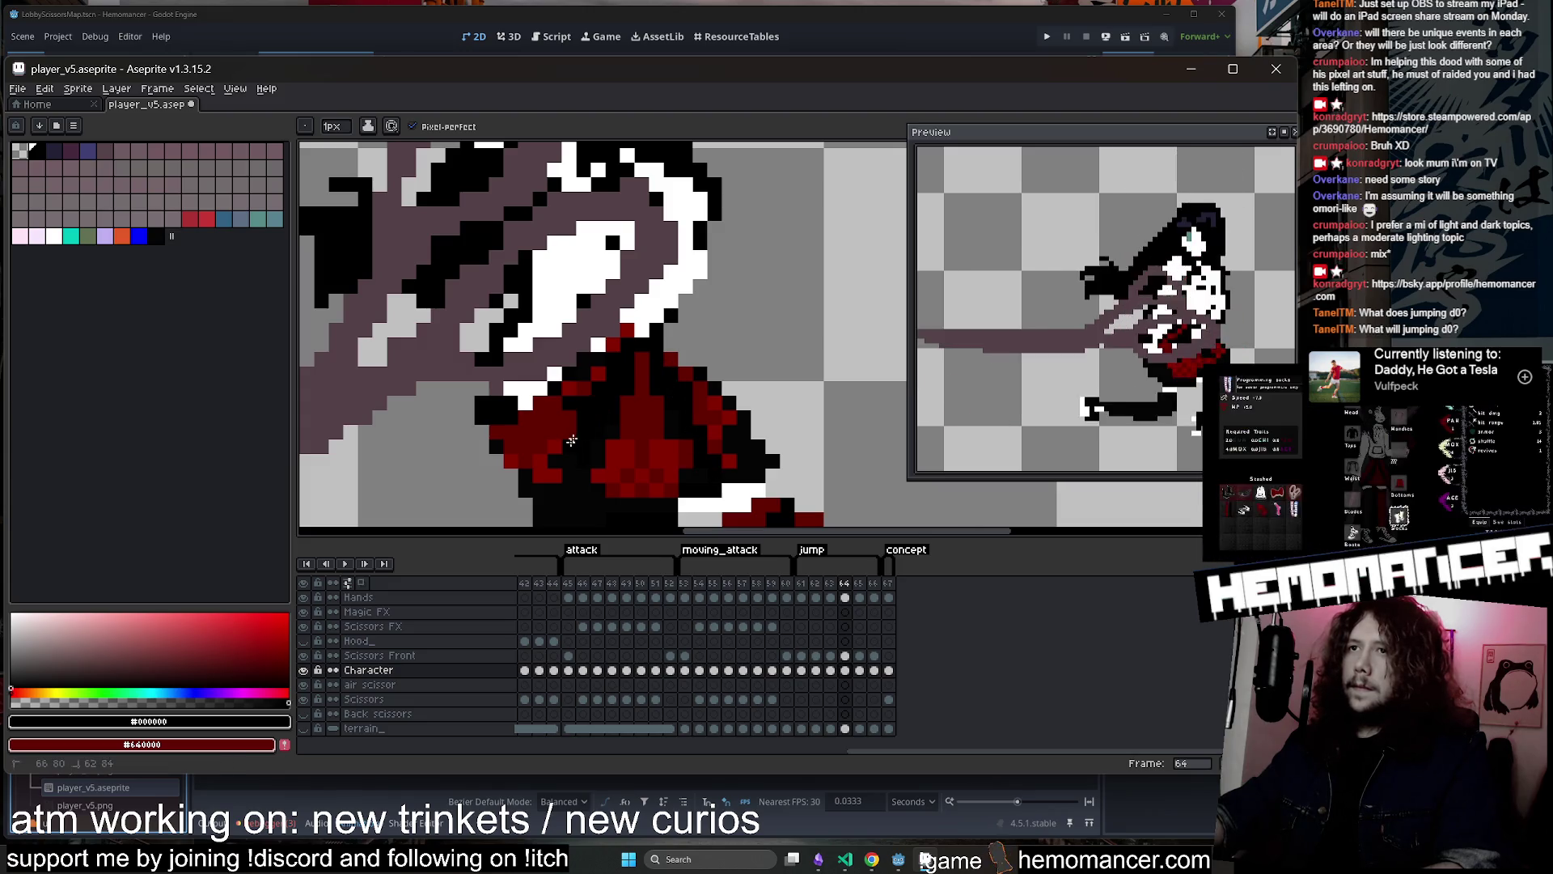
pyautogui.scroll(-3, 645, 376)
pyautogui.scroll(2, 652, 397)
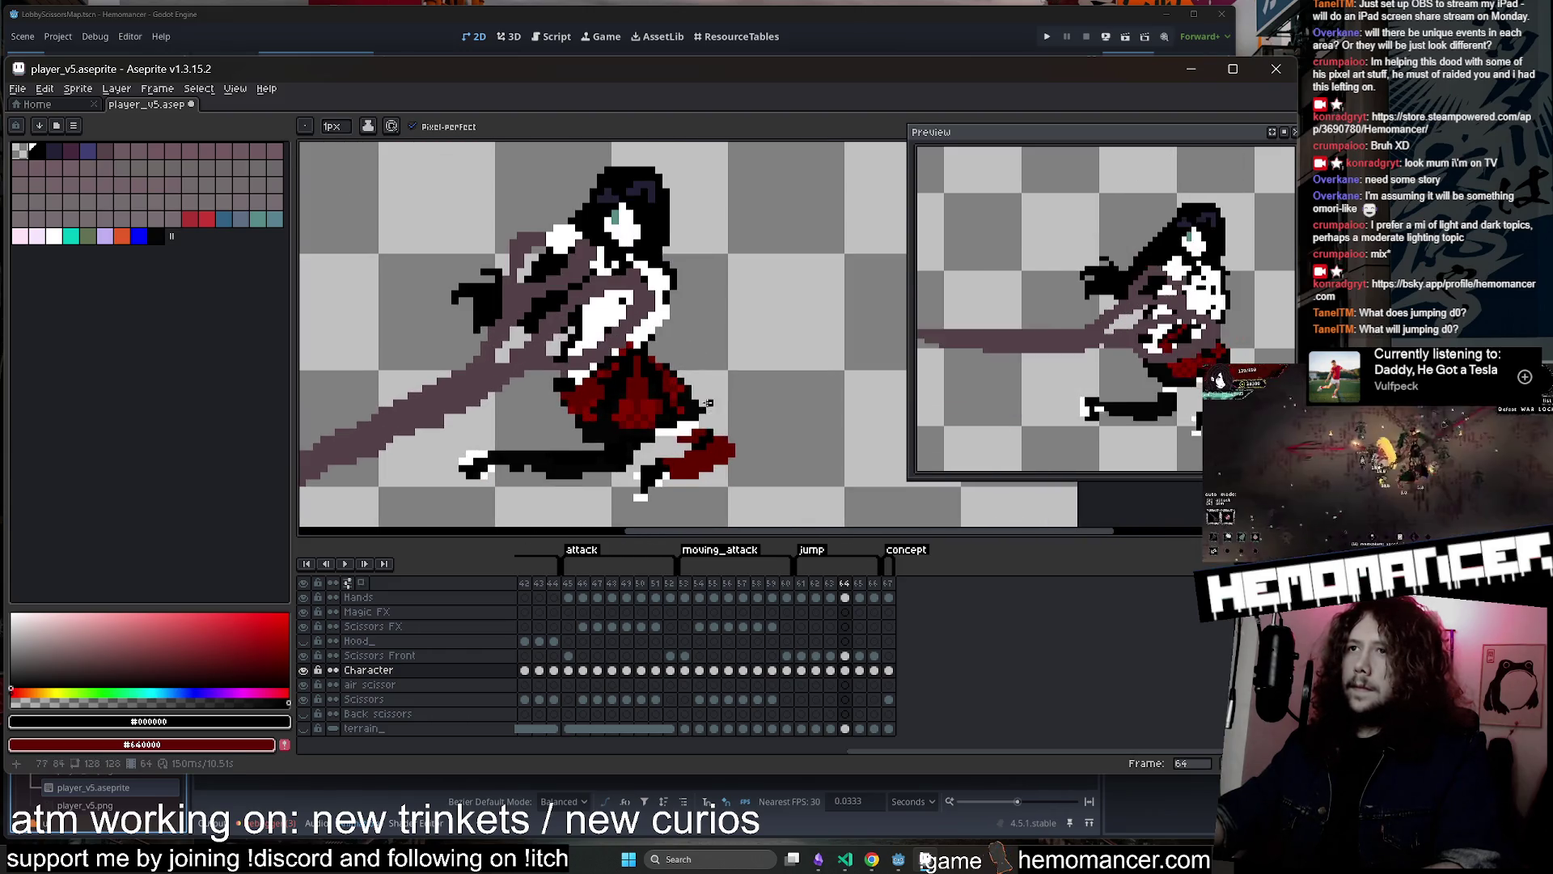
# Erase stray outline pixels on frame 64, then step back to frame 63 to compare
pyautogui.press('e')
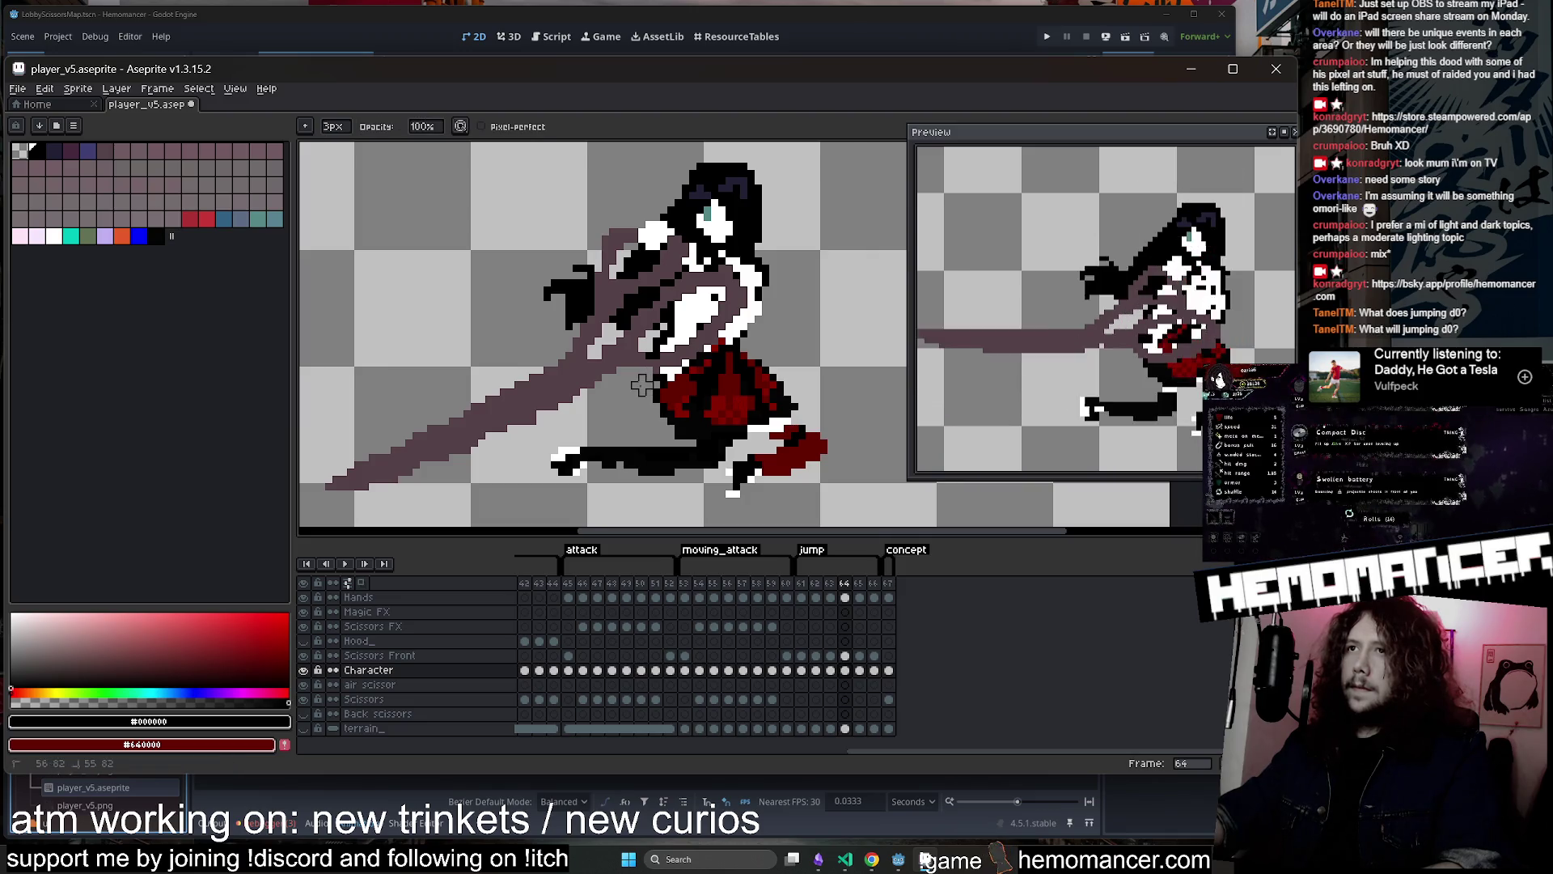
pyautogui.scroll(-2, 642, 386)
pyautogui.scroll(1, 739, 320)
pyautogui.scroll(-1, 736, 348)
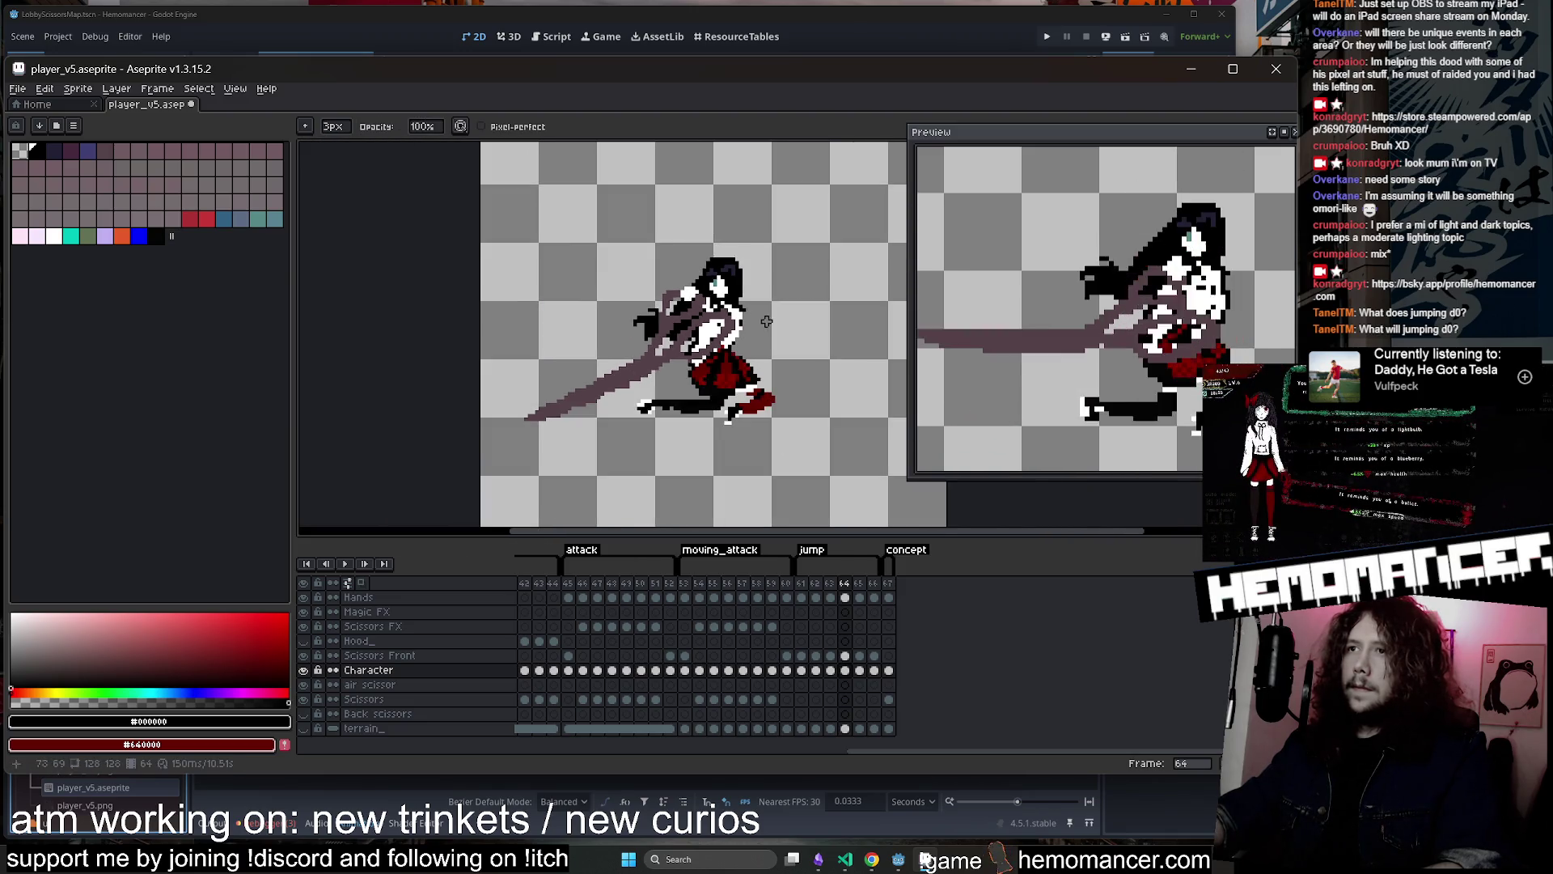
pyautogui.scroll(1, 772, 328)
pyautogui.press('Left')
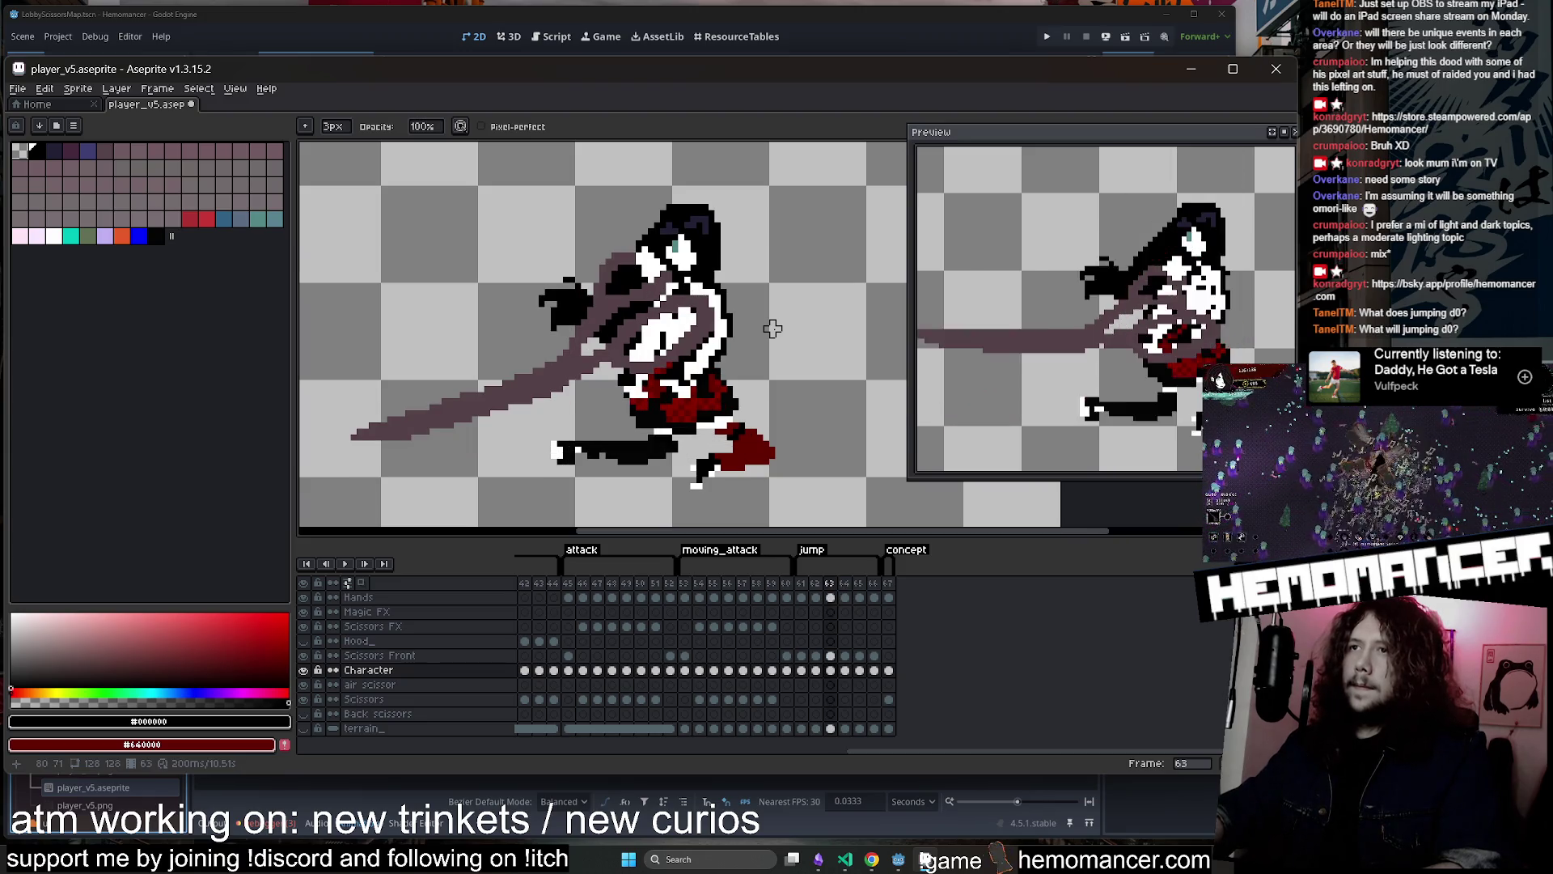
# Move the preview window further right and switch to the rectangle marquee
pyautogui.scroll(2, 741, 352)
pyautogui.scroll(-1, 703, 390)
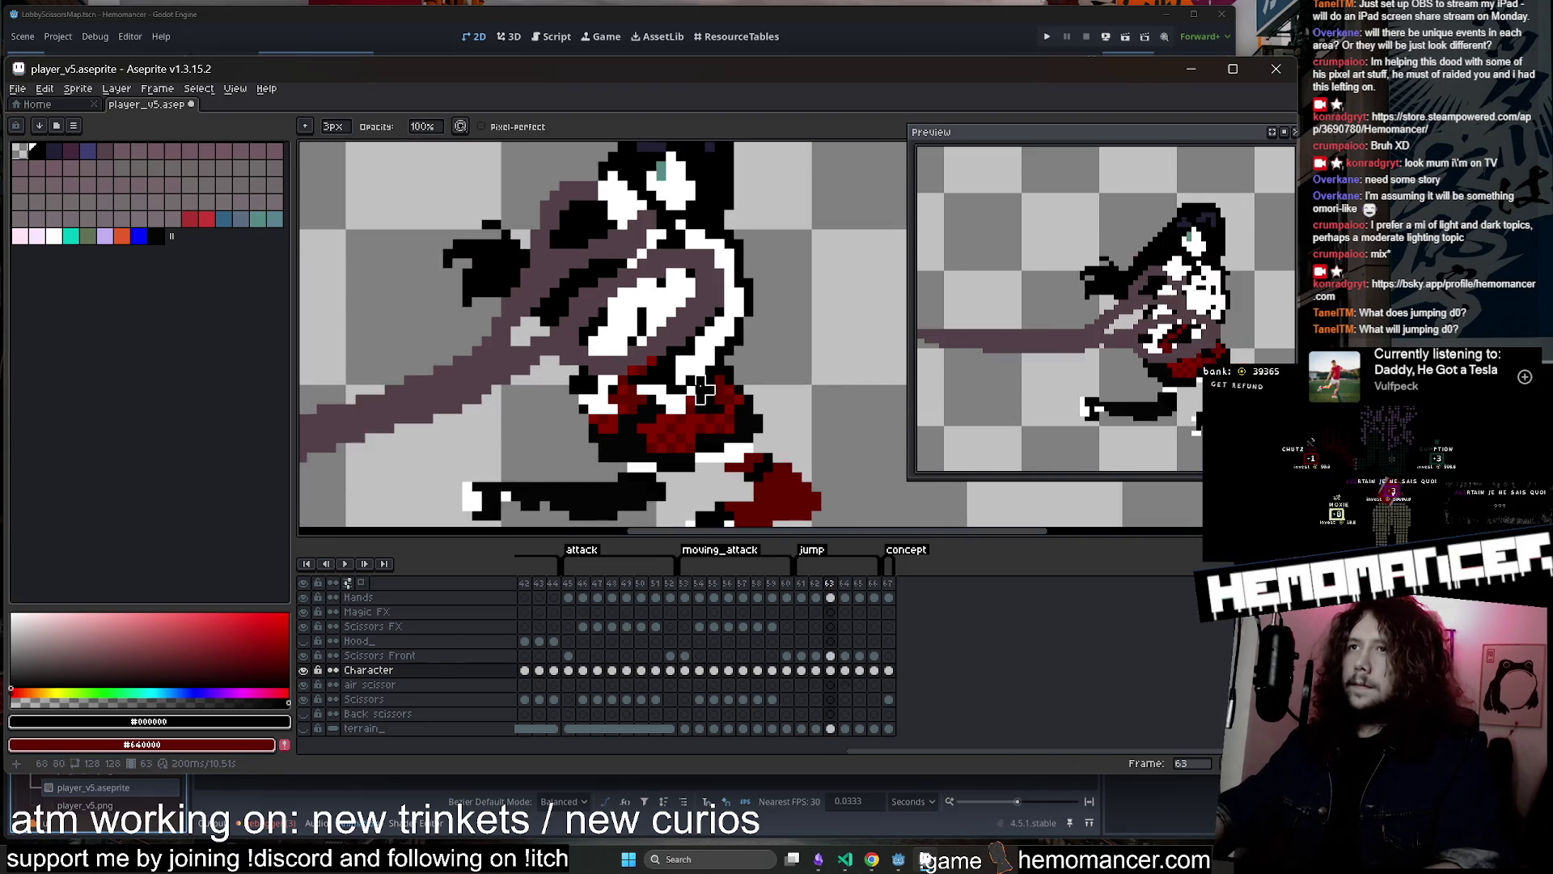
pyautogui.press('Right')
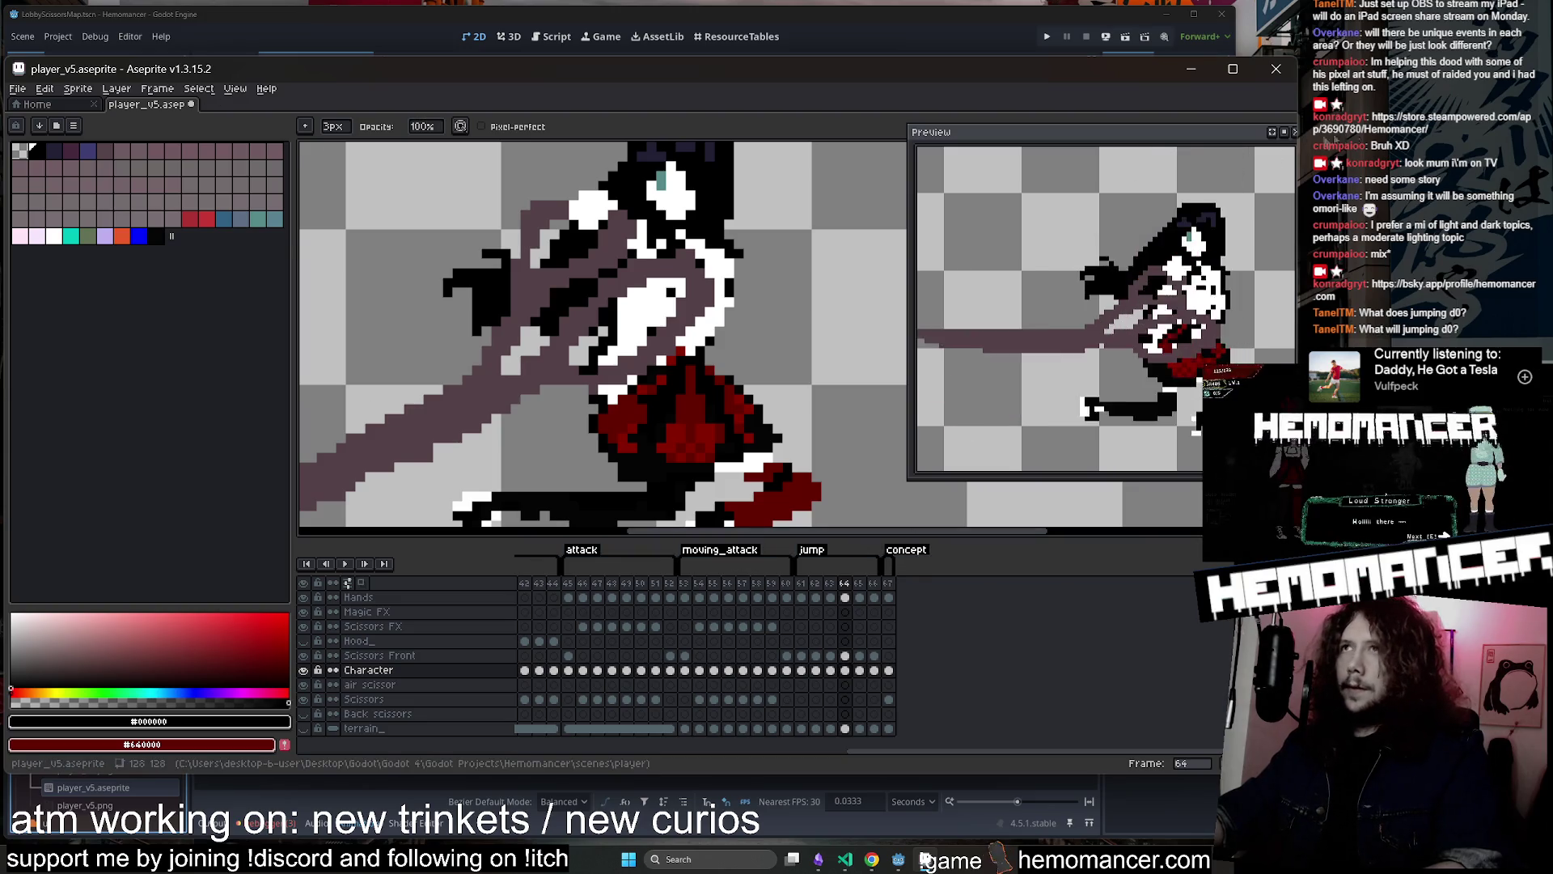
pyautogui.moveTo(1204, 143); pyautogui.dragTo(1024, 148)
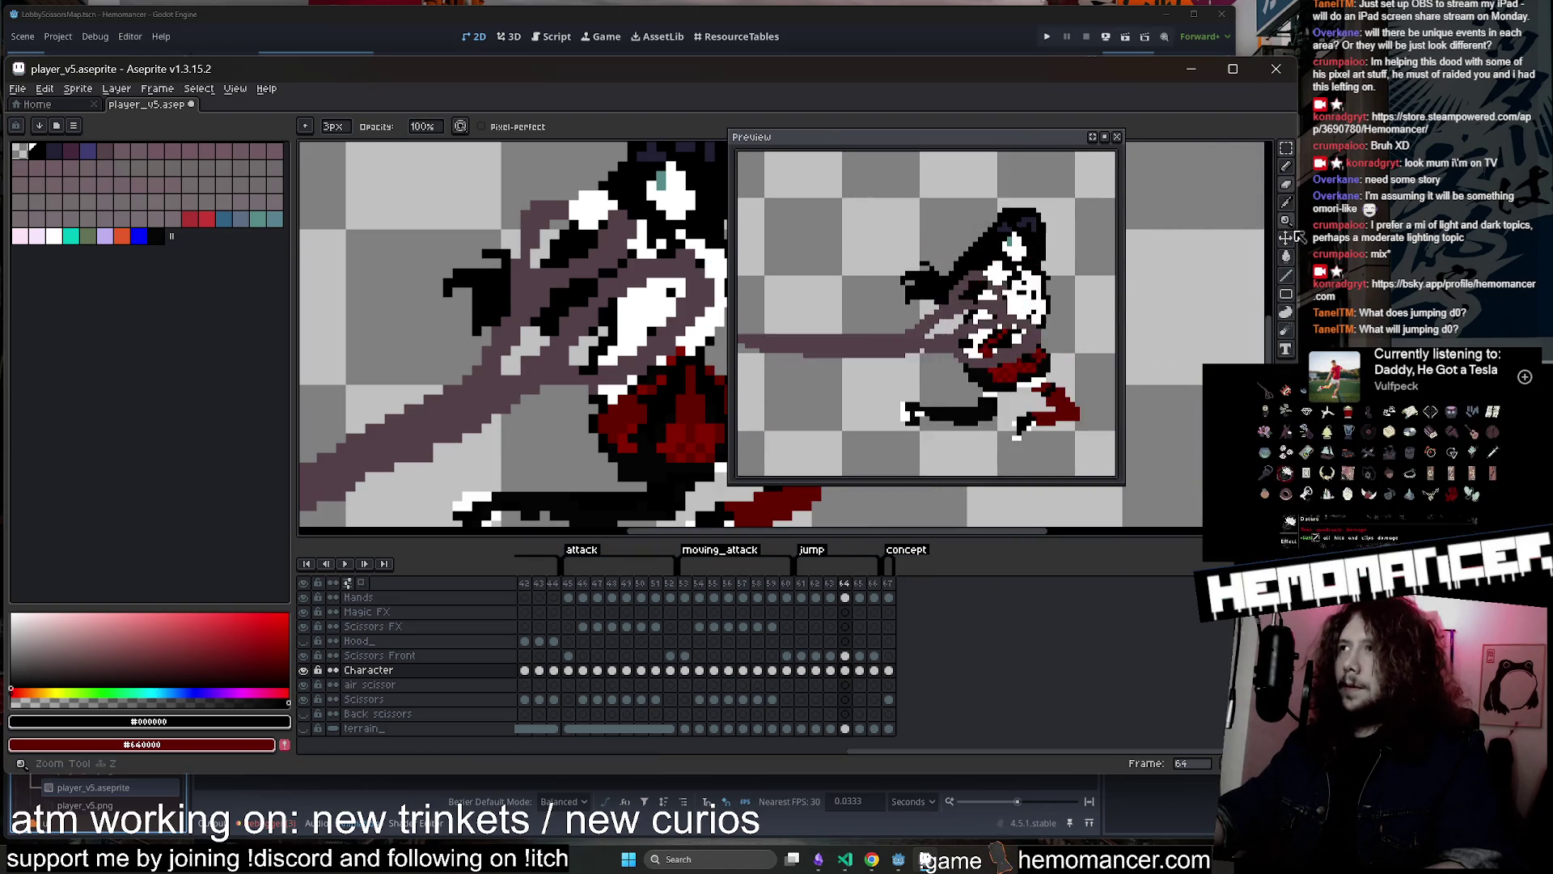
pyautogui.click(1288, 150)
pyautogui.moveTo(930, 137); pyautogui.dragTo(1104, 133)
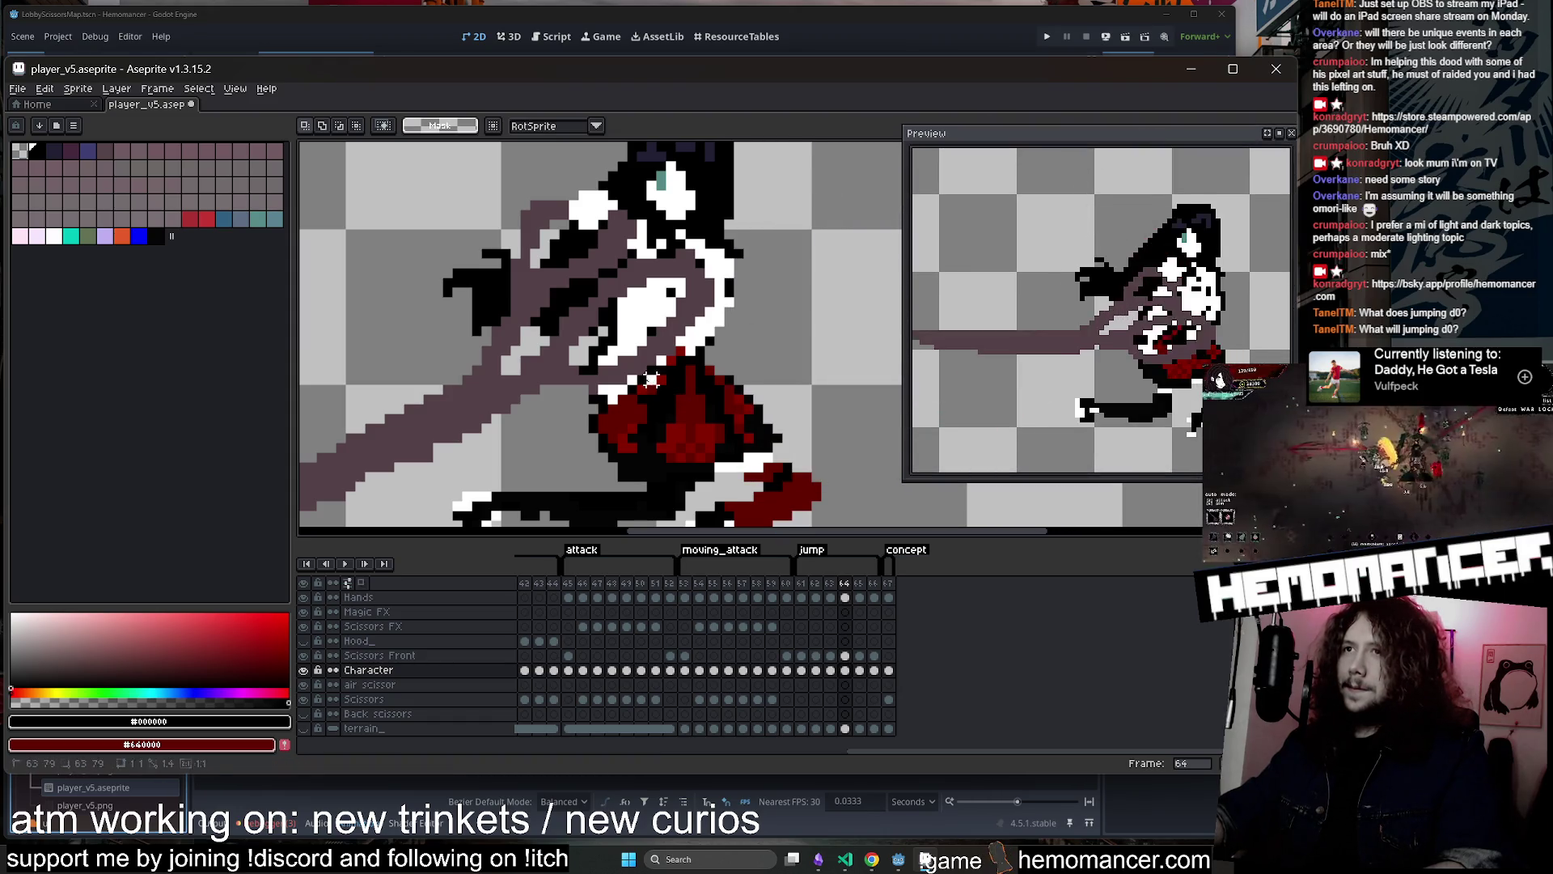
# Paste the 10x8 patch into frame 63, nudged one pixel down-right
pyautogui.click(832, 670)
pyautogui.hotkey('ctrl', 'v')
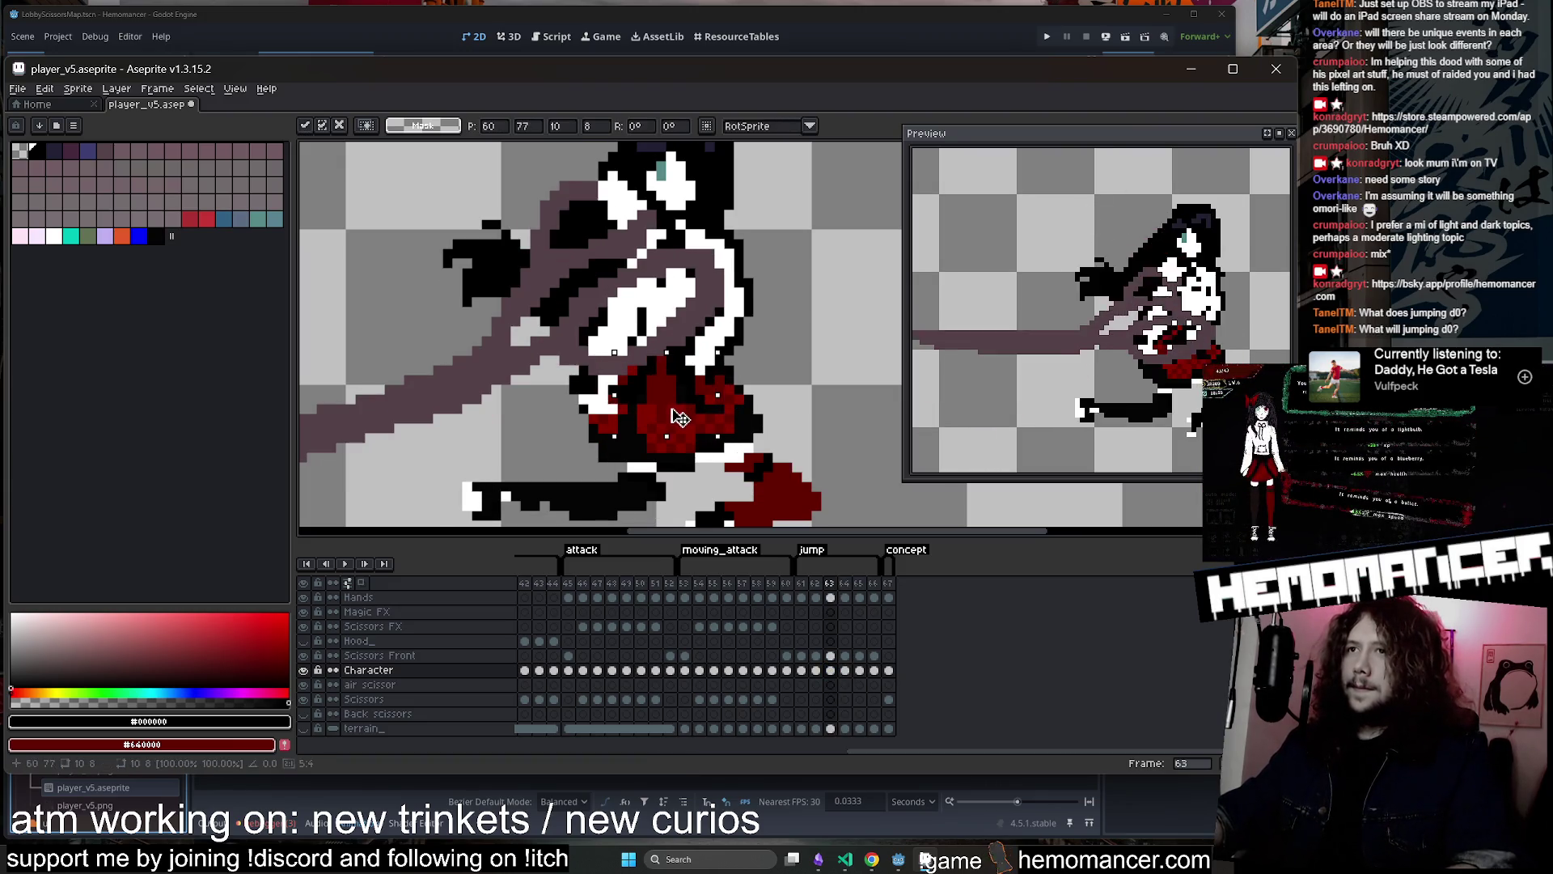
pyautogui.moveTo(680, 417); pyautogui.dragTo(685, 427)
pyautogui.press('Return')
# Pick the skirt's dark red and erase stray dark outline pixels beside the torso
pyautogui.scroll(1, 651, 417)
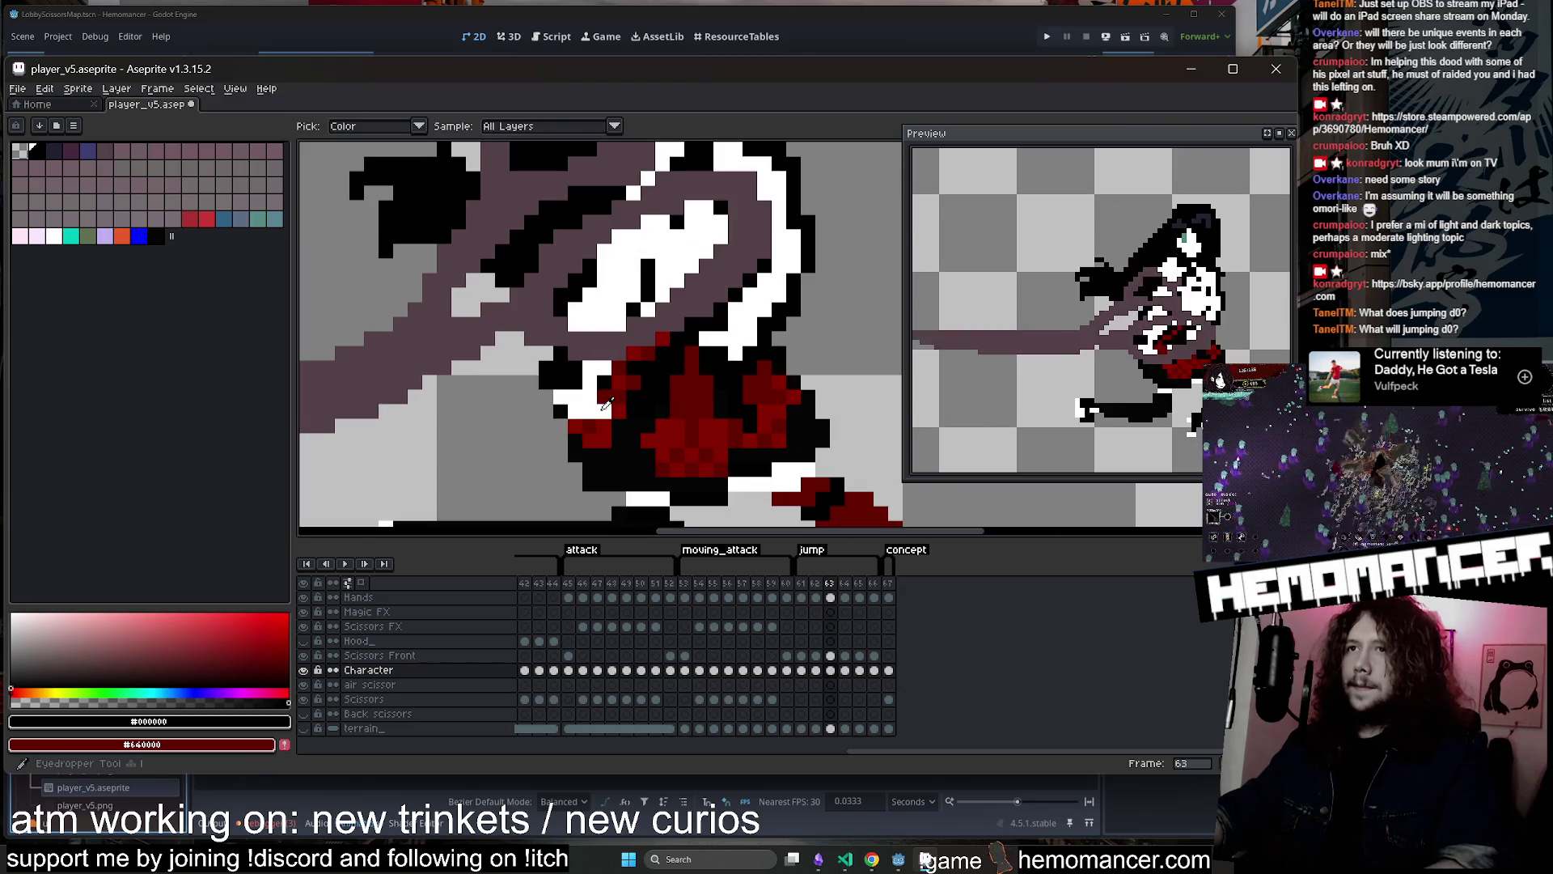
pyautogui.press('b')
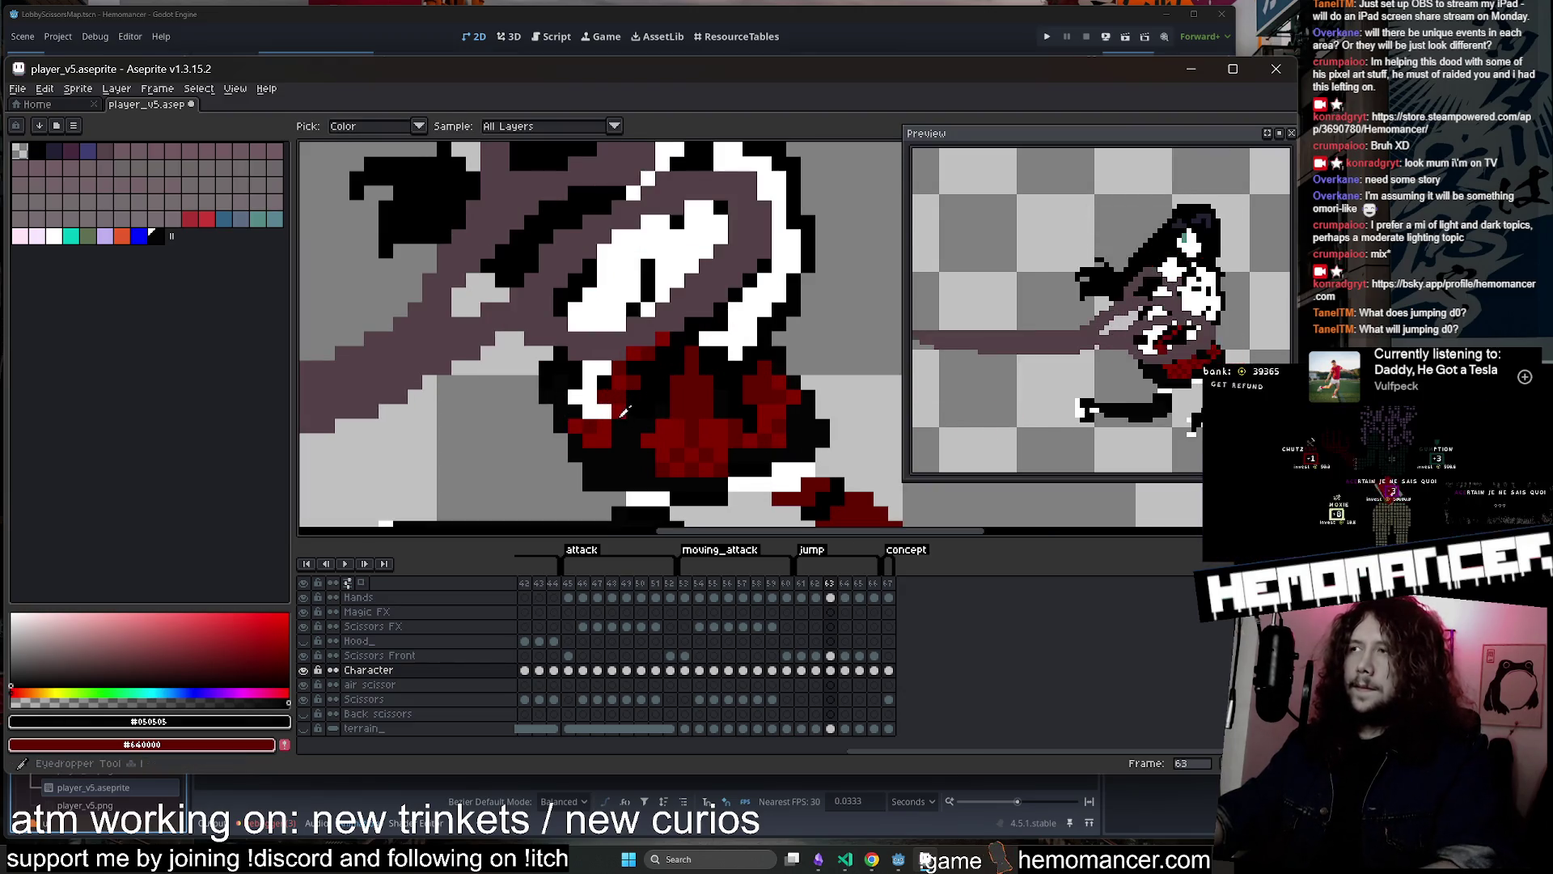
pyautogui.keyDown('alt'); pyautogui.click(600, 393); pyautogui.keyUp('alt')
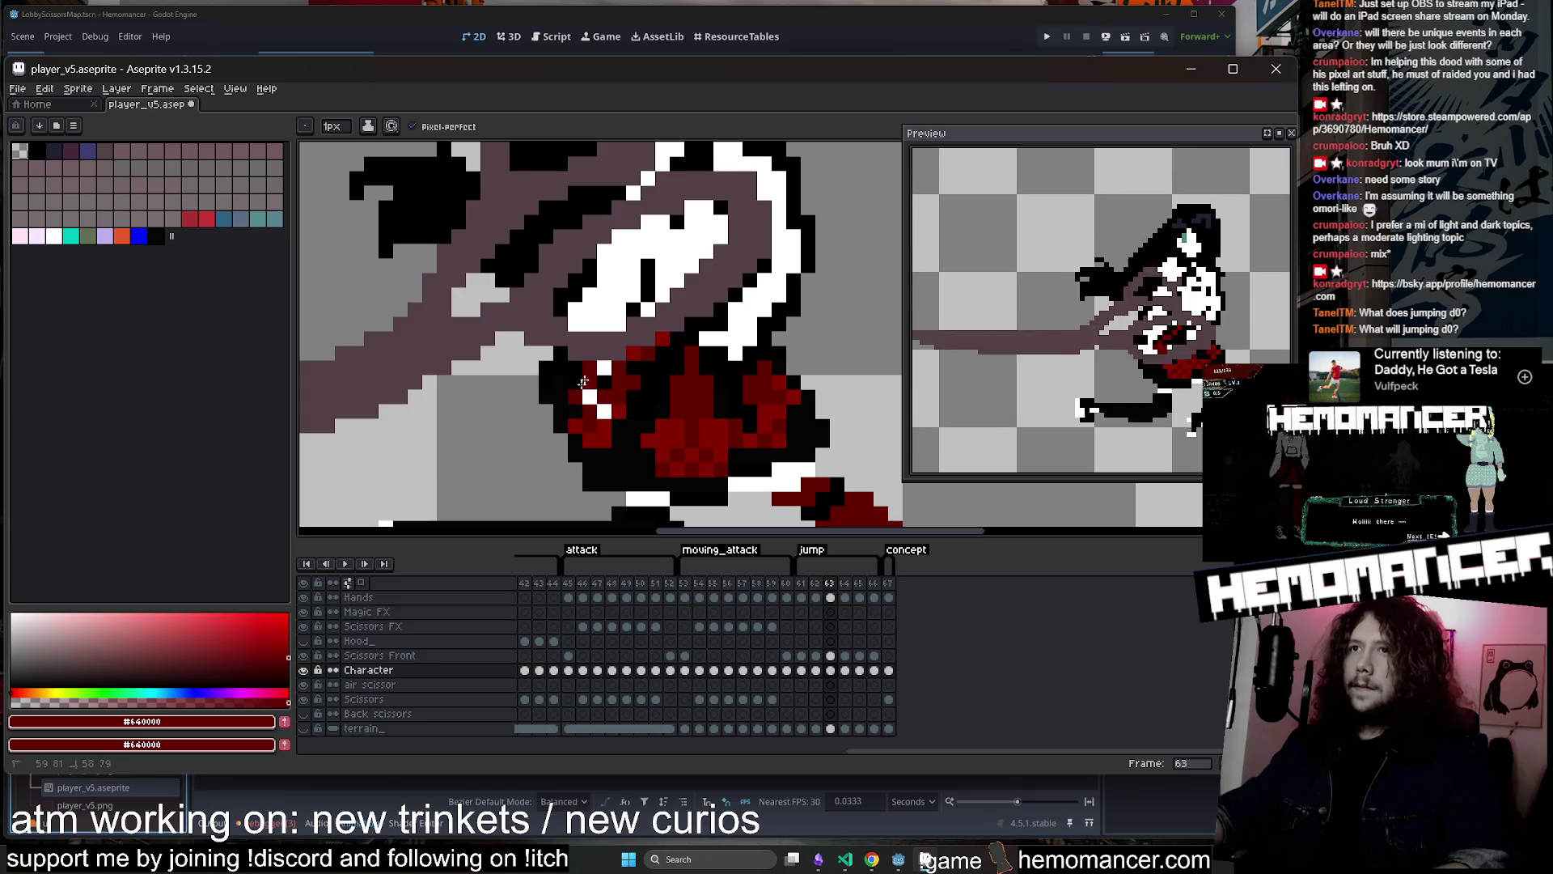
pyautogui.scroll(-2, 663, 358)
pyautogui.press('e')
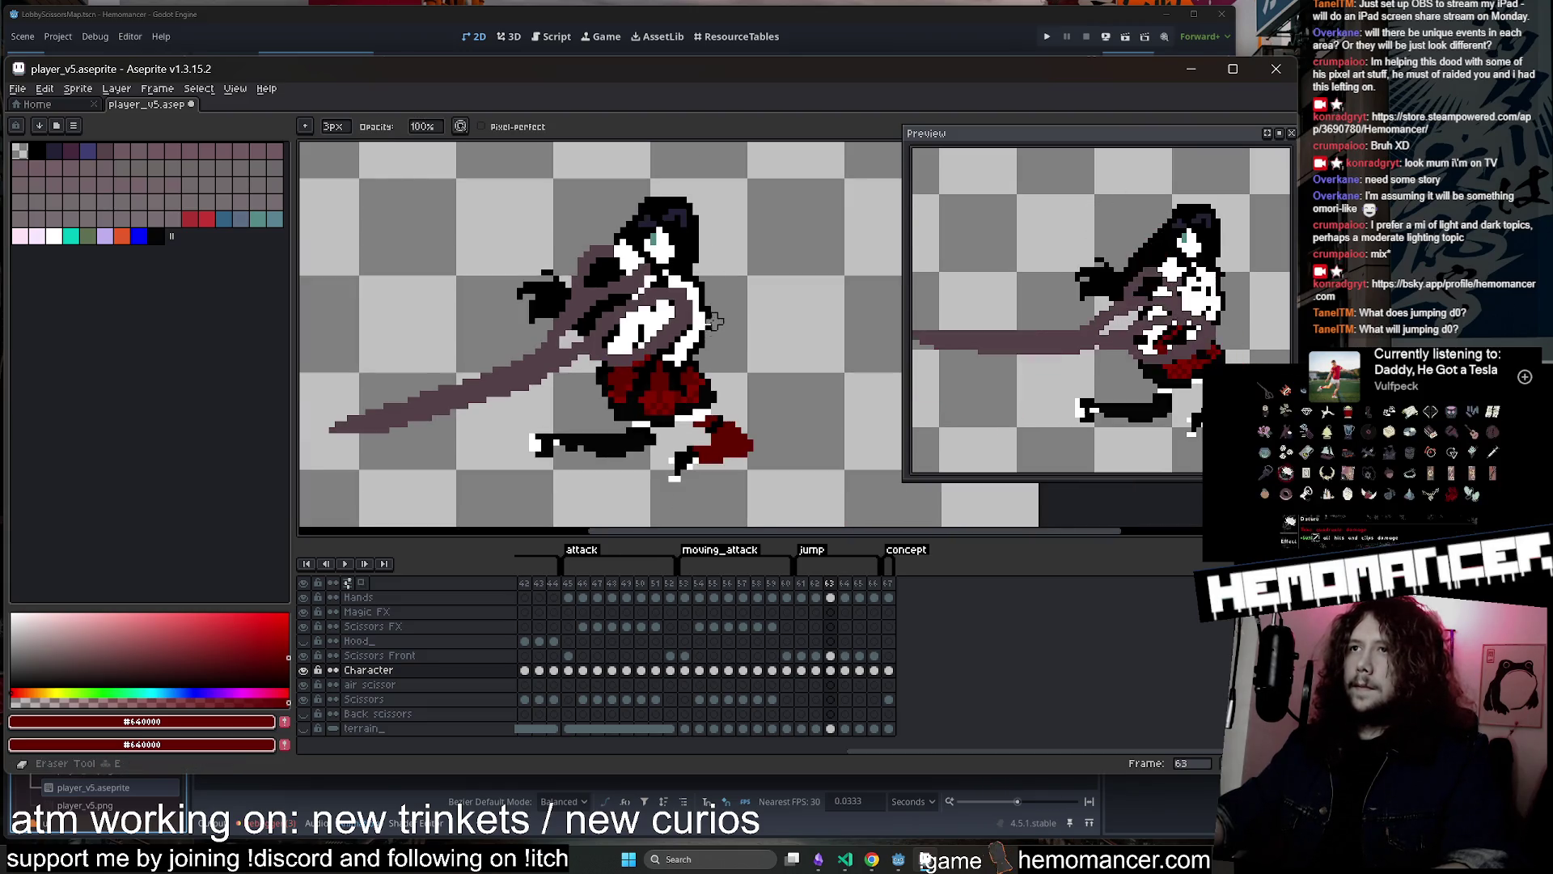
pyautogui.moveTo(714, 321); pyautogui.dragTo(707, 326)
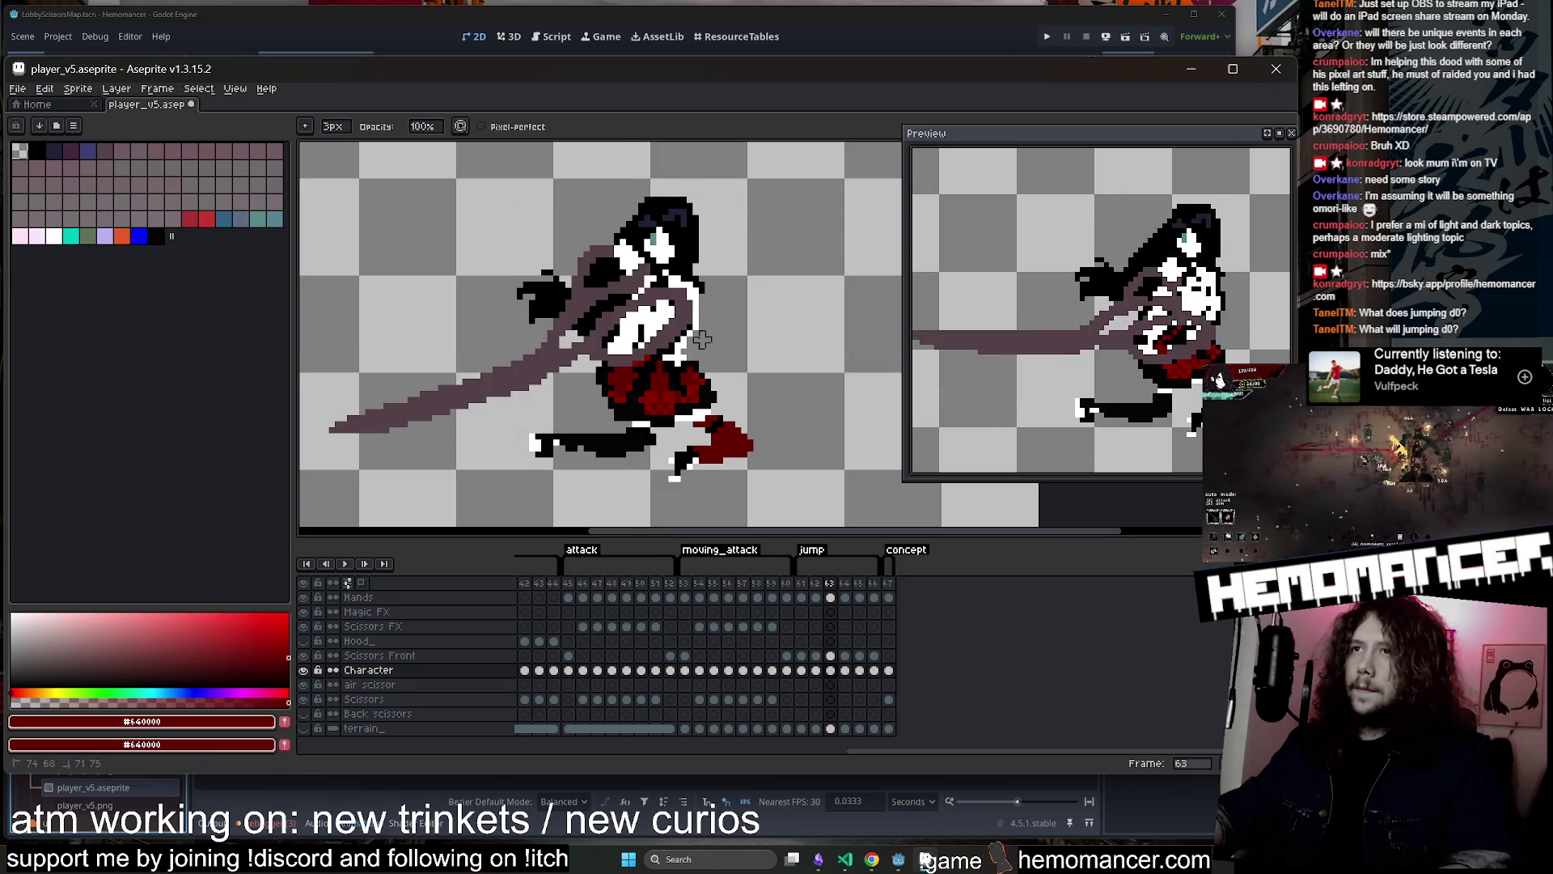
# Pick white, return to the 3px eraser, and advance through the jump frames
pyautogui.scroll(1, 714, 303)
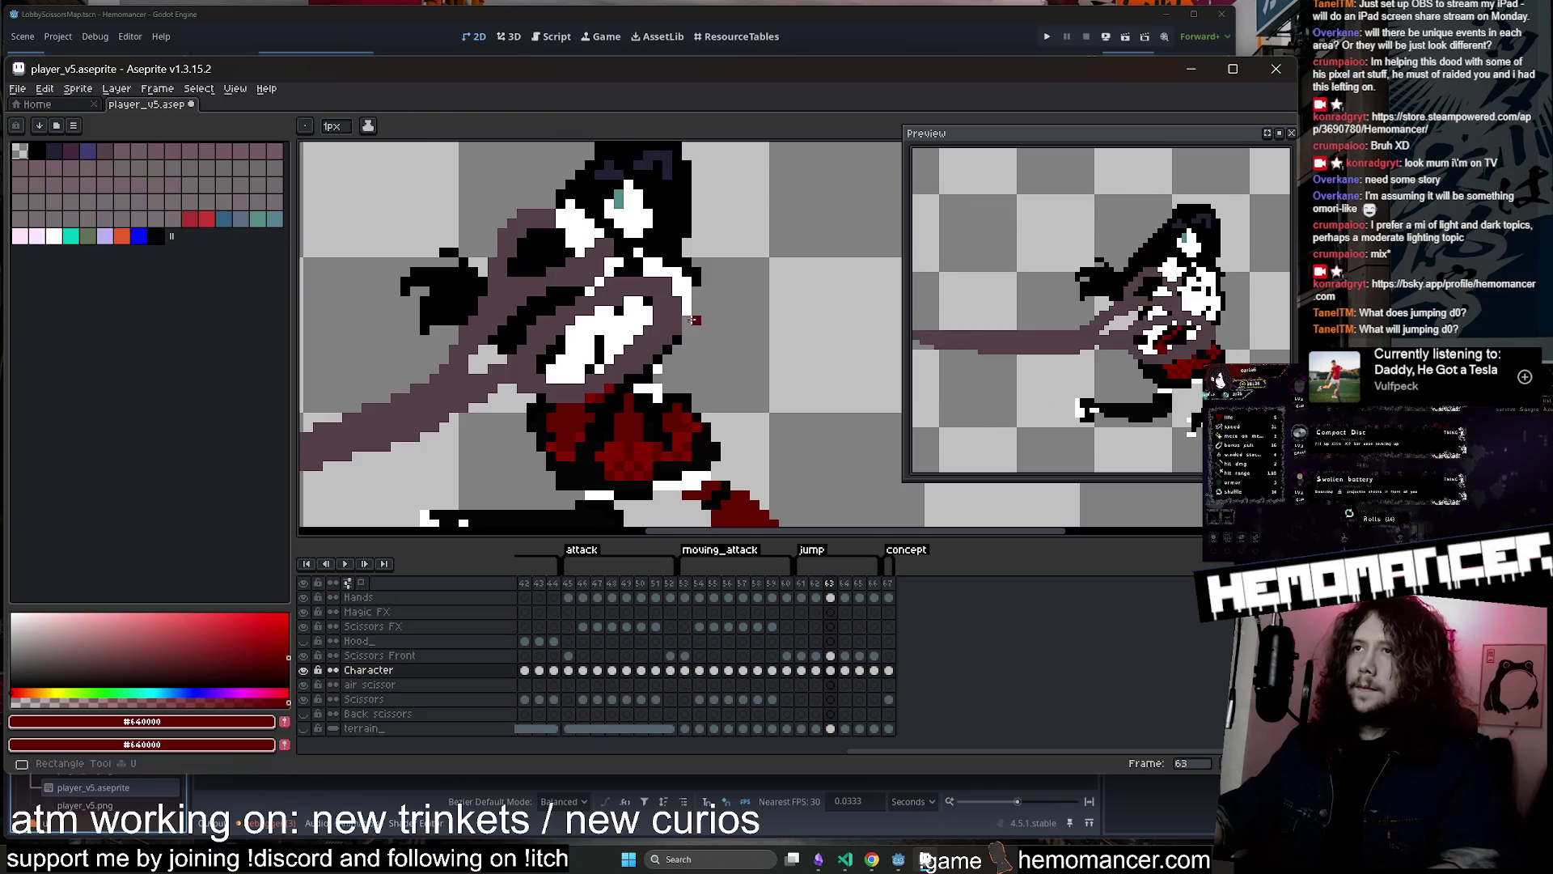
pyautogui.keyDown('alt'); pyautogui.click(677, 348); pyautogui.keyUp('alt')
pyautogui.press('b')
pyautogui.scroll(-1, 684, 366)
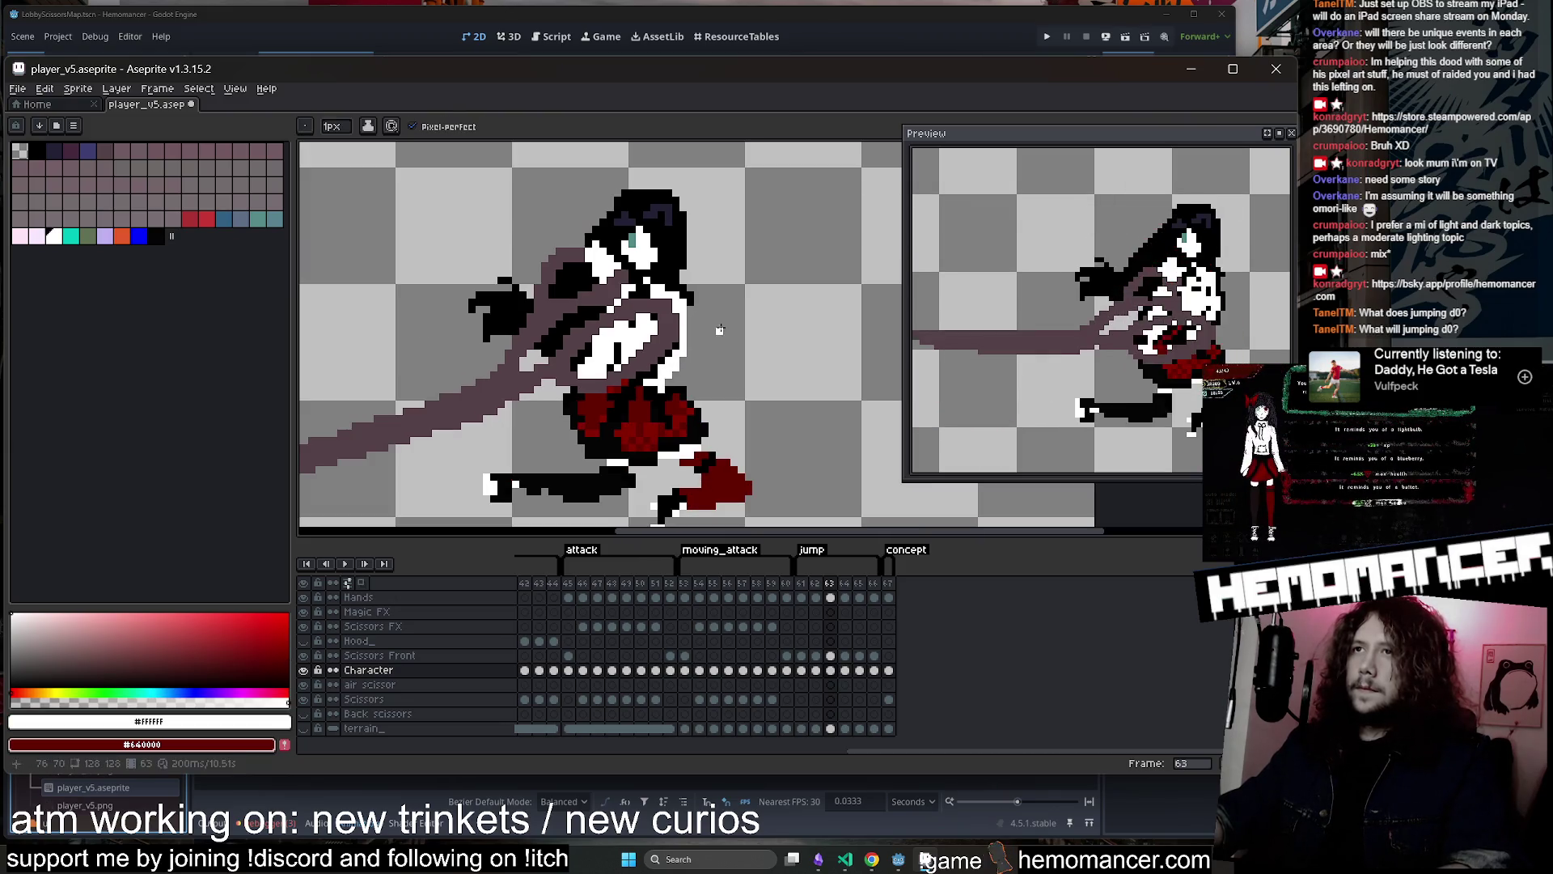
pyautogui.press('e')
pyautogui.scroll(-1, 742, 302)
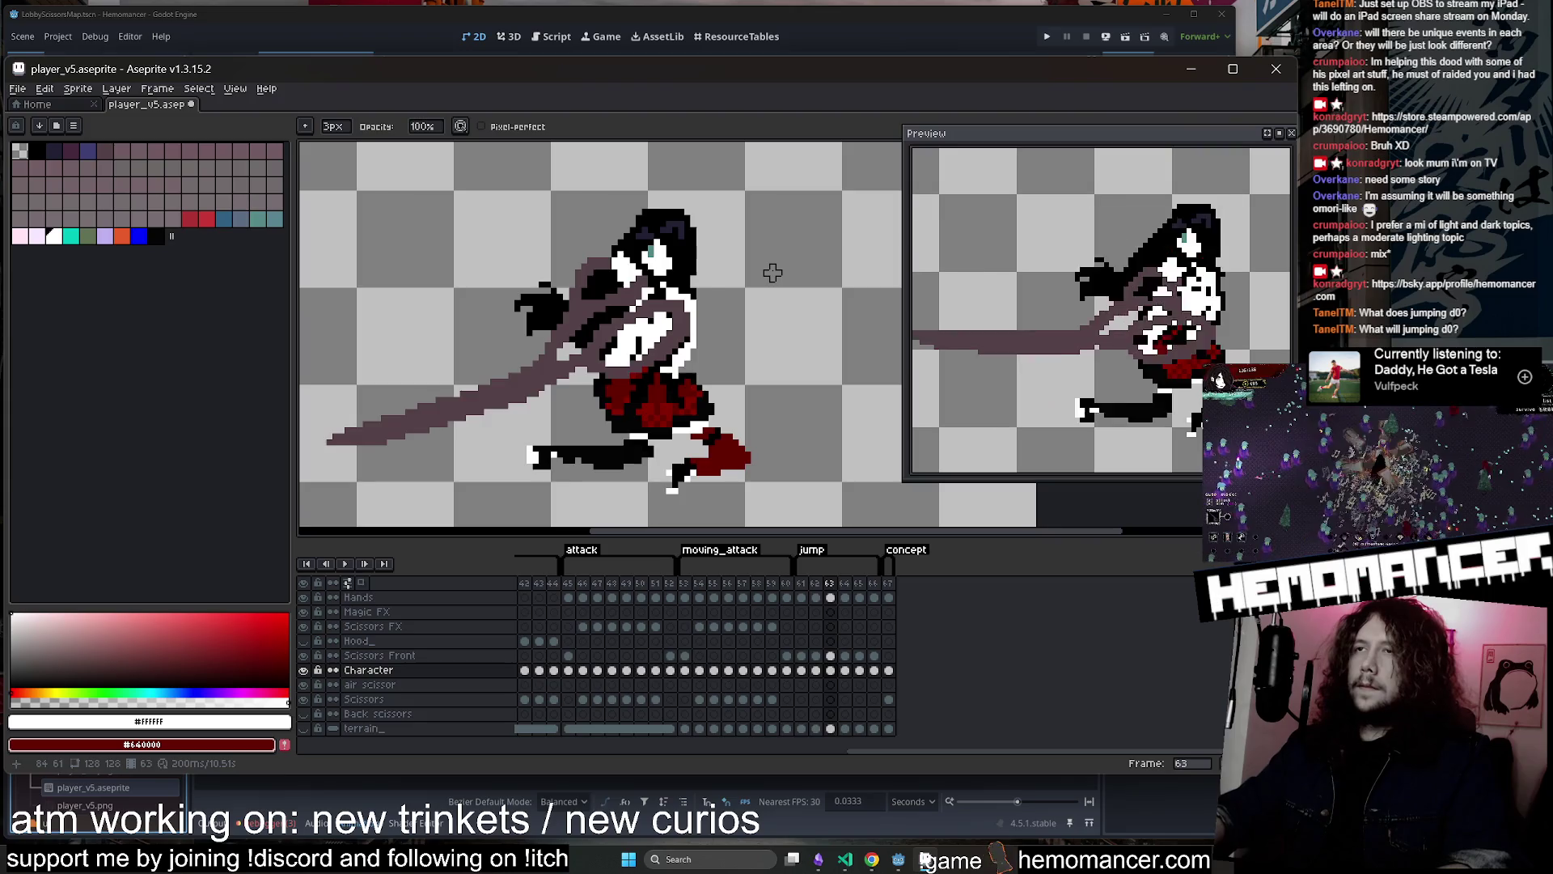
pyautogui.press('Return')
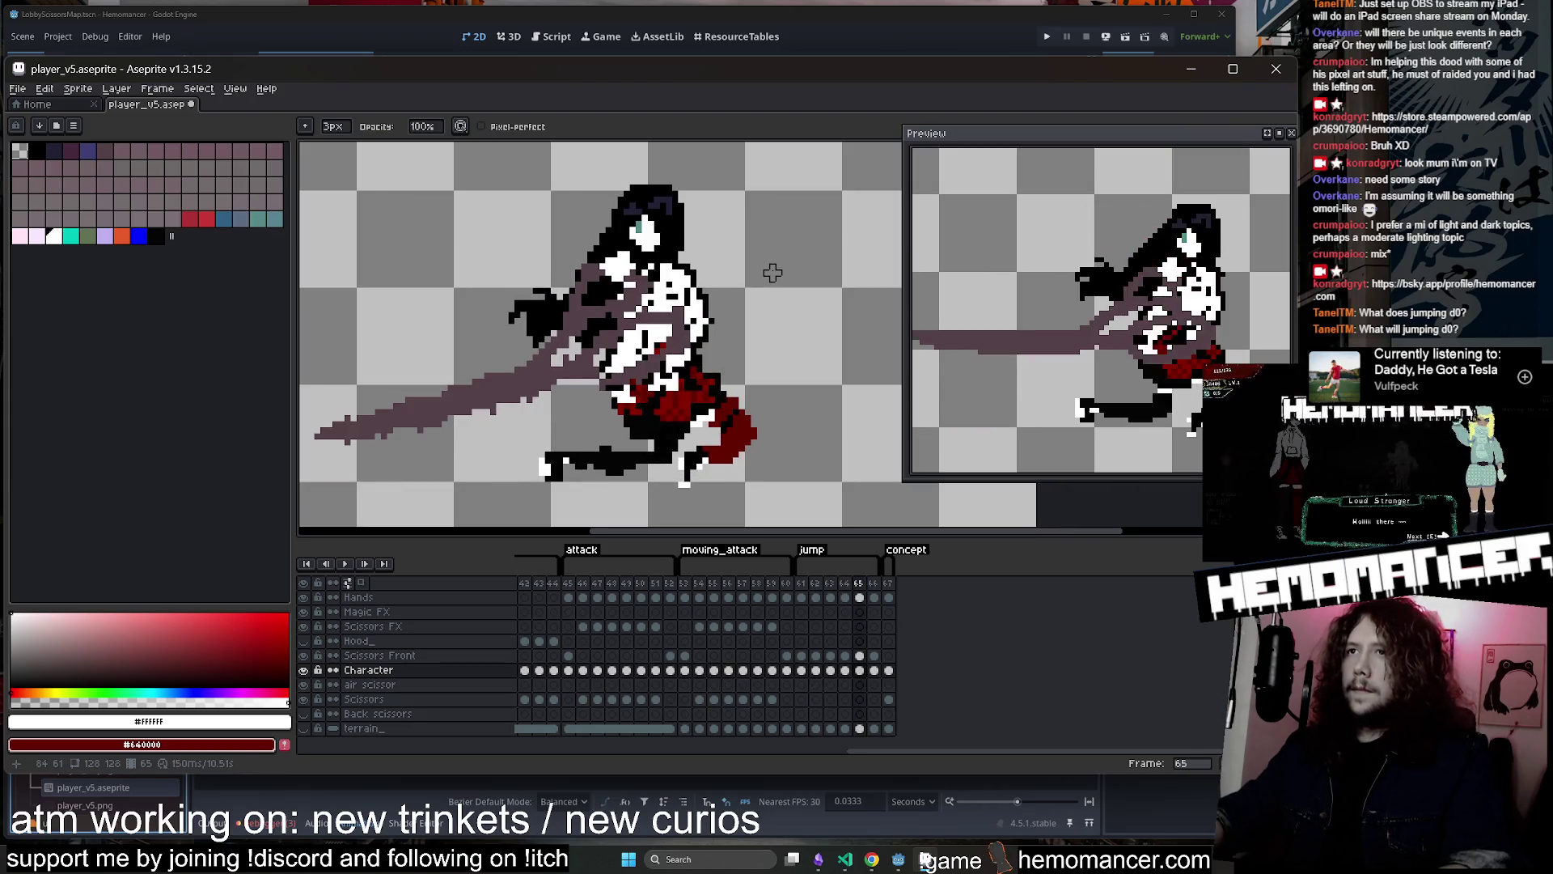
# Sample dark red #640000 and paint over the white pixels on frame 65's skirt
pyautogui.scroll(1, 728, 324)
pyautogui.keyDown('alt'); pyautogui.click(655, 389); pyautogui.keyUp('alt')
pyautogui.scroll(2, 655, 388)
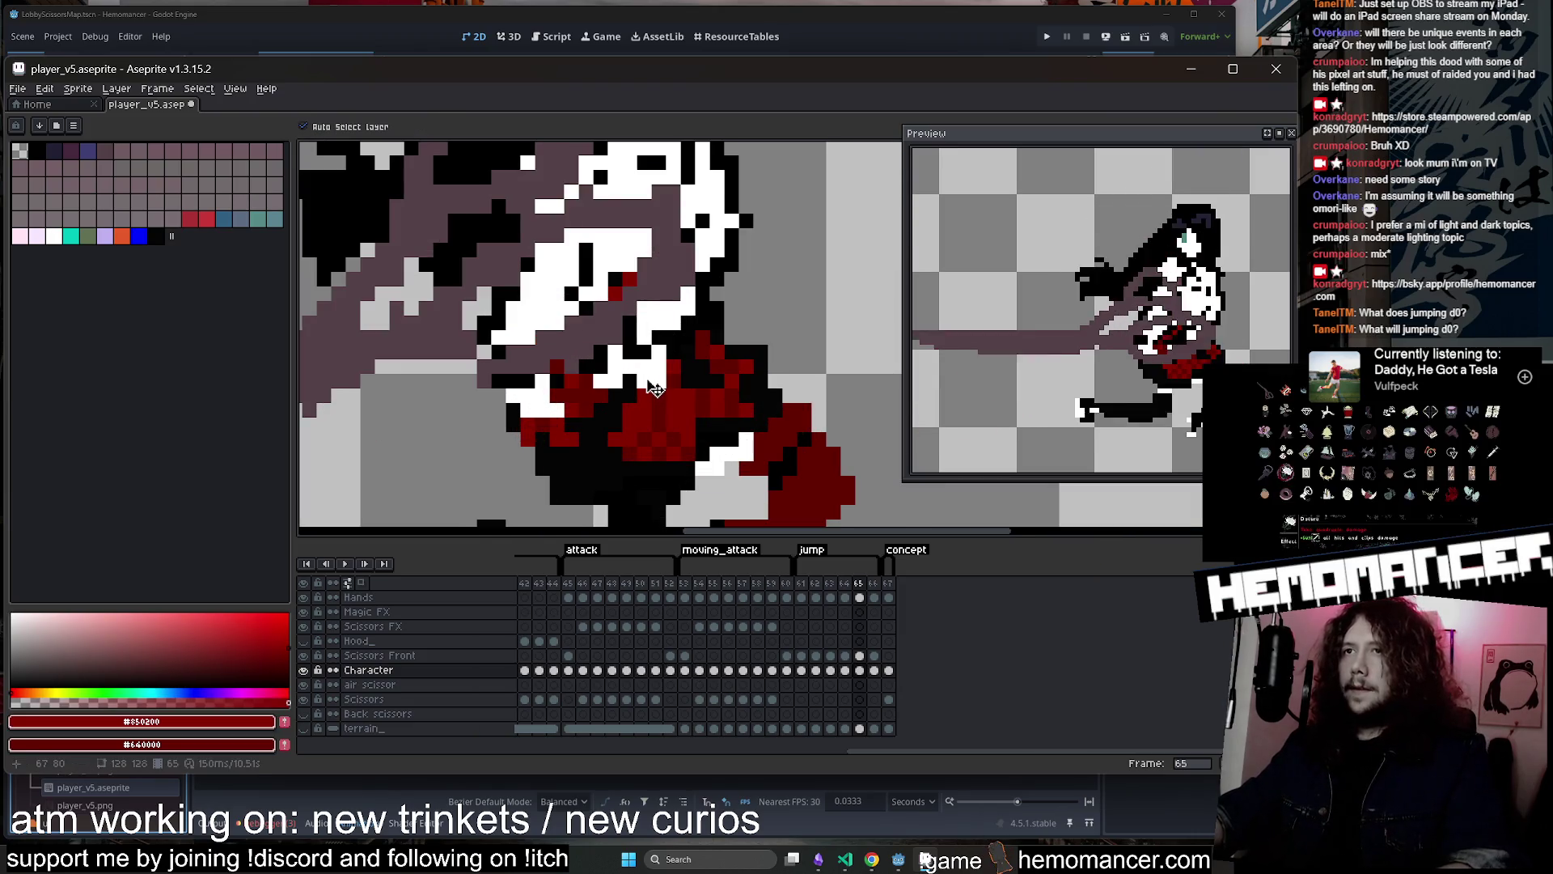
pyautogui.keyDown('alt'); pyautogui.click(668, 372); pyautogui.keyUp('alt')
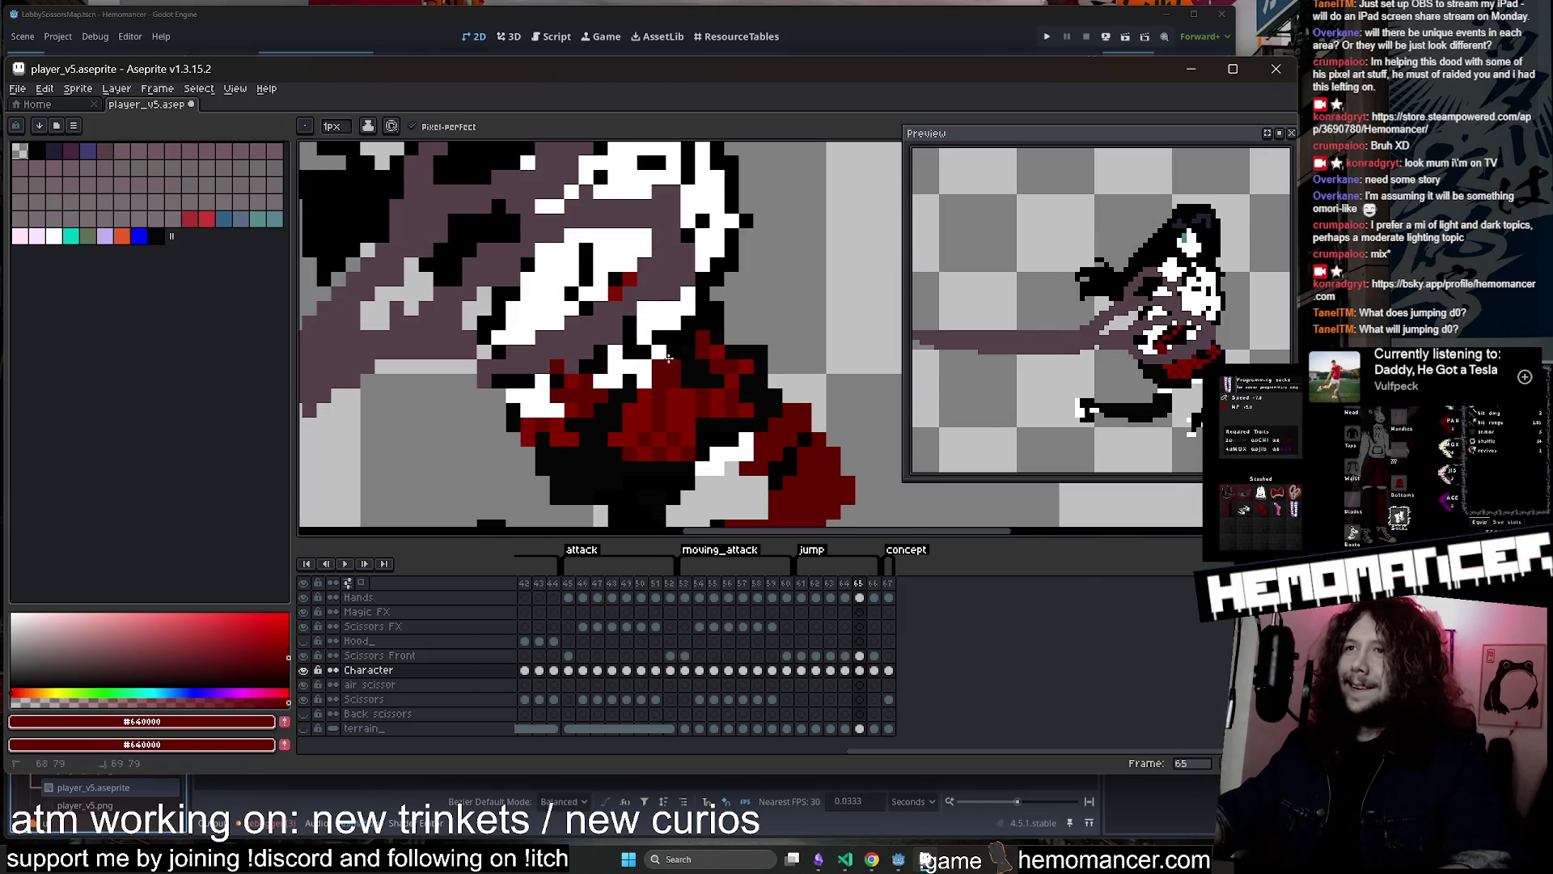
pyautogui.moveTo(517, 378)
pyautogui.mouseDown()
pyautogui.moveTo(542, 411)
pyautogui.moveTo(661, 336)
pyautogui.mouseUp()
# Move back to jump frame 62, comparing it against frame 61
pyautogui.scroll(-3, 665, 350)
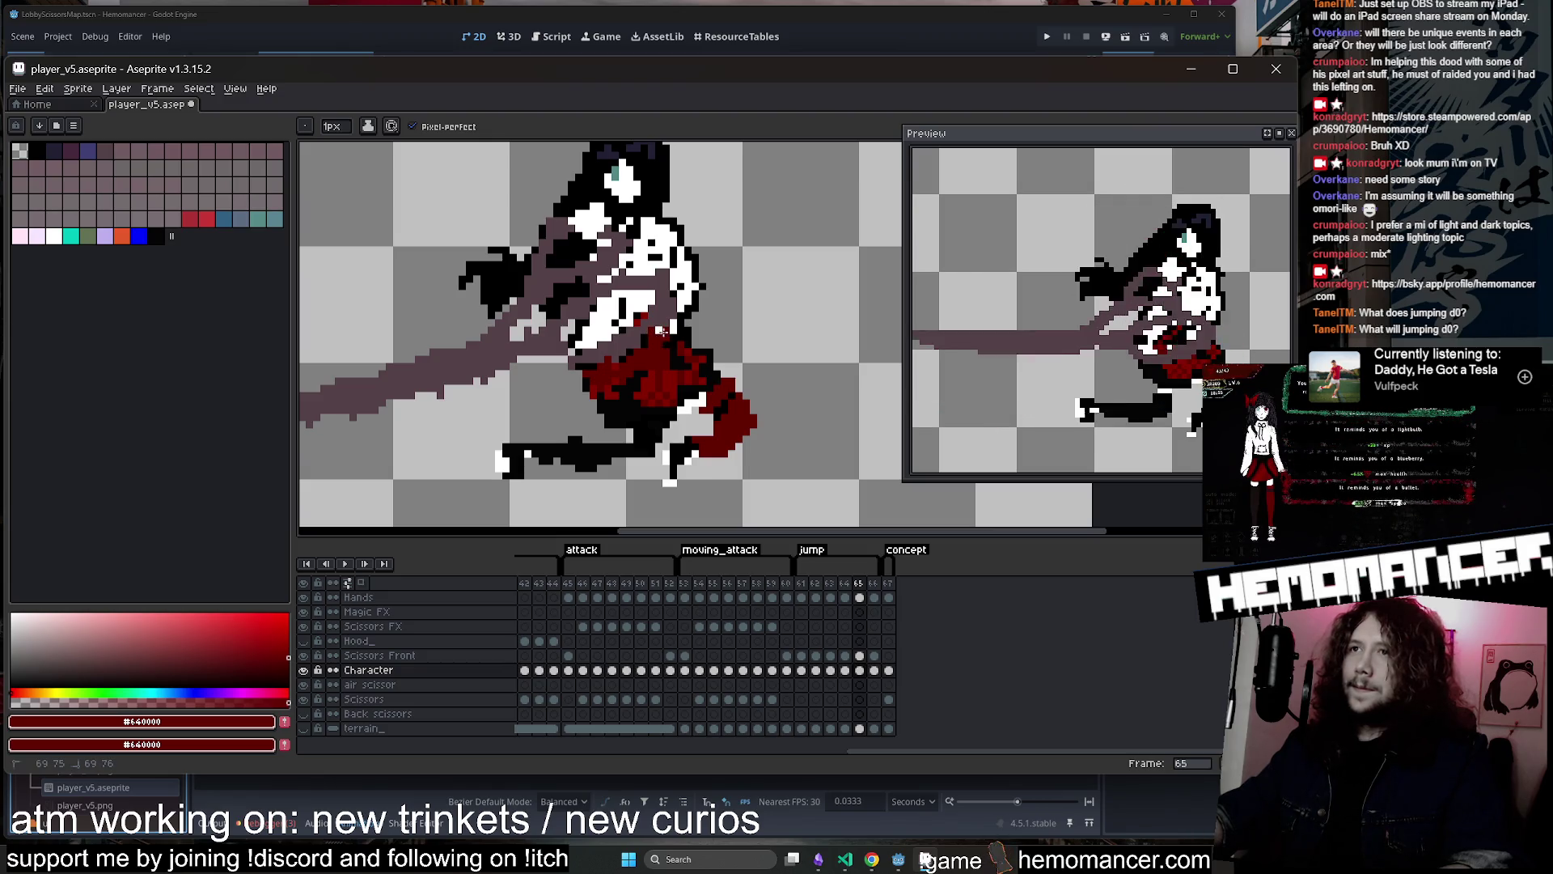
pyautogui.scroll(-1, 673, 323)
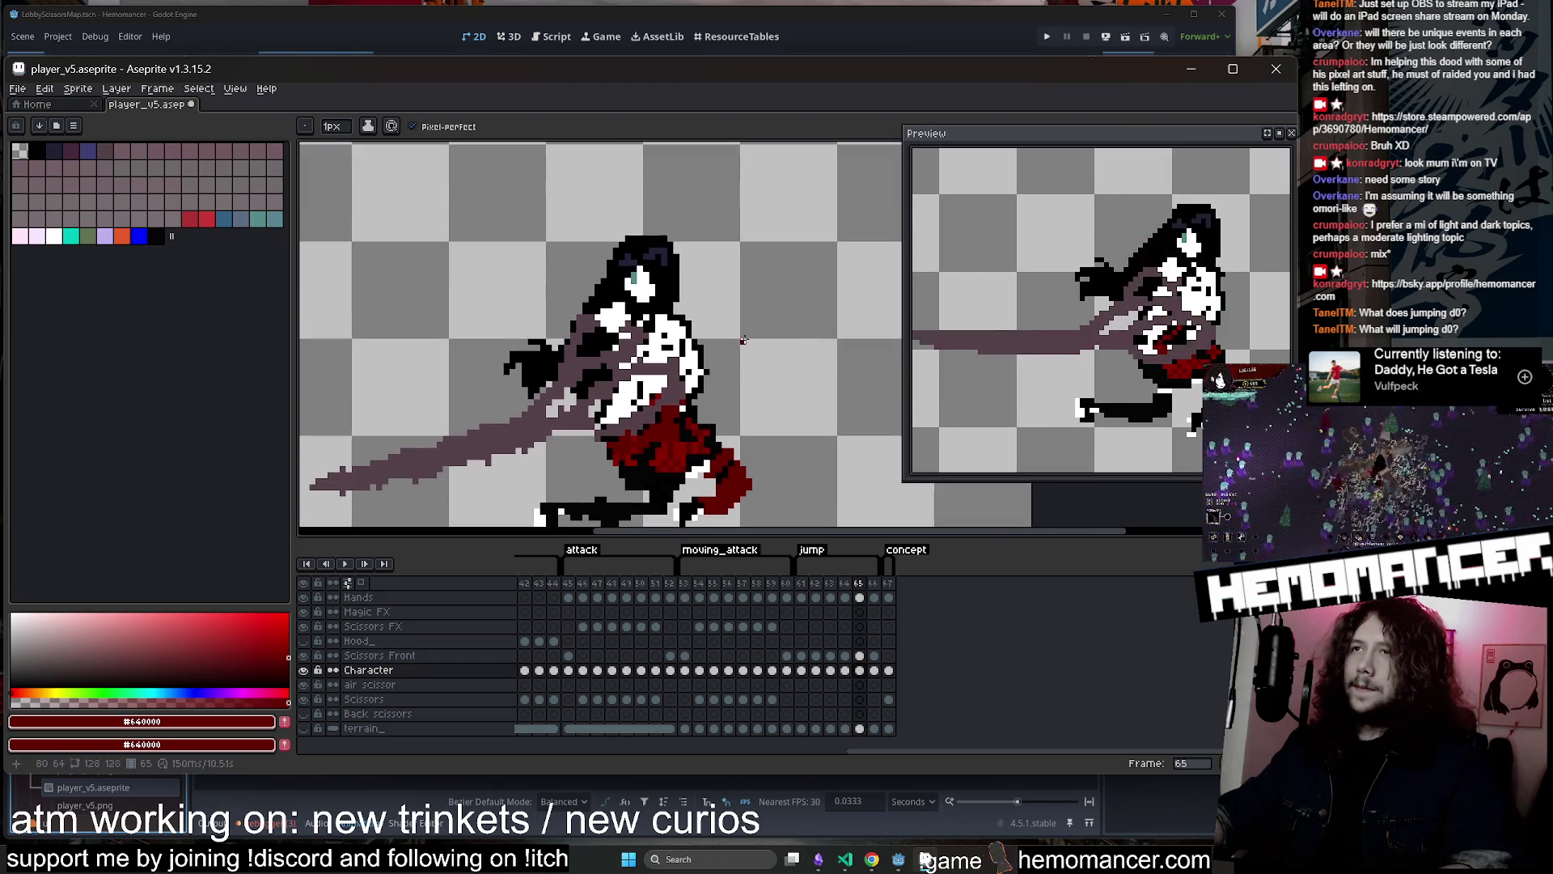
pyautogui.press('e')
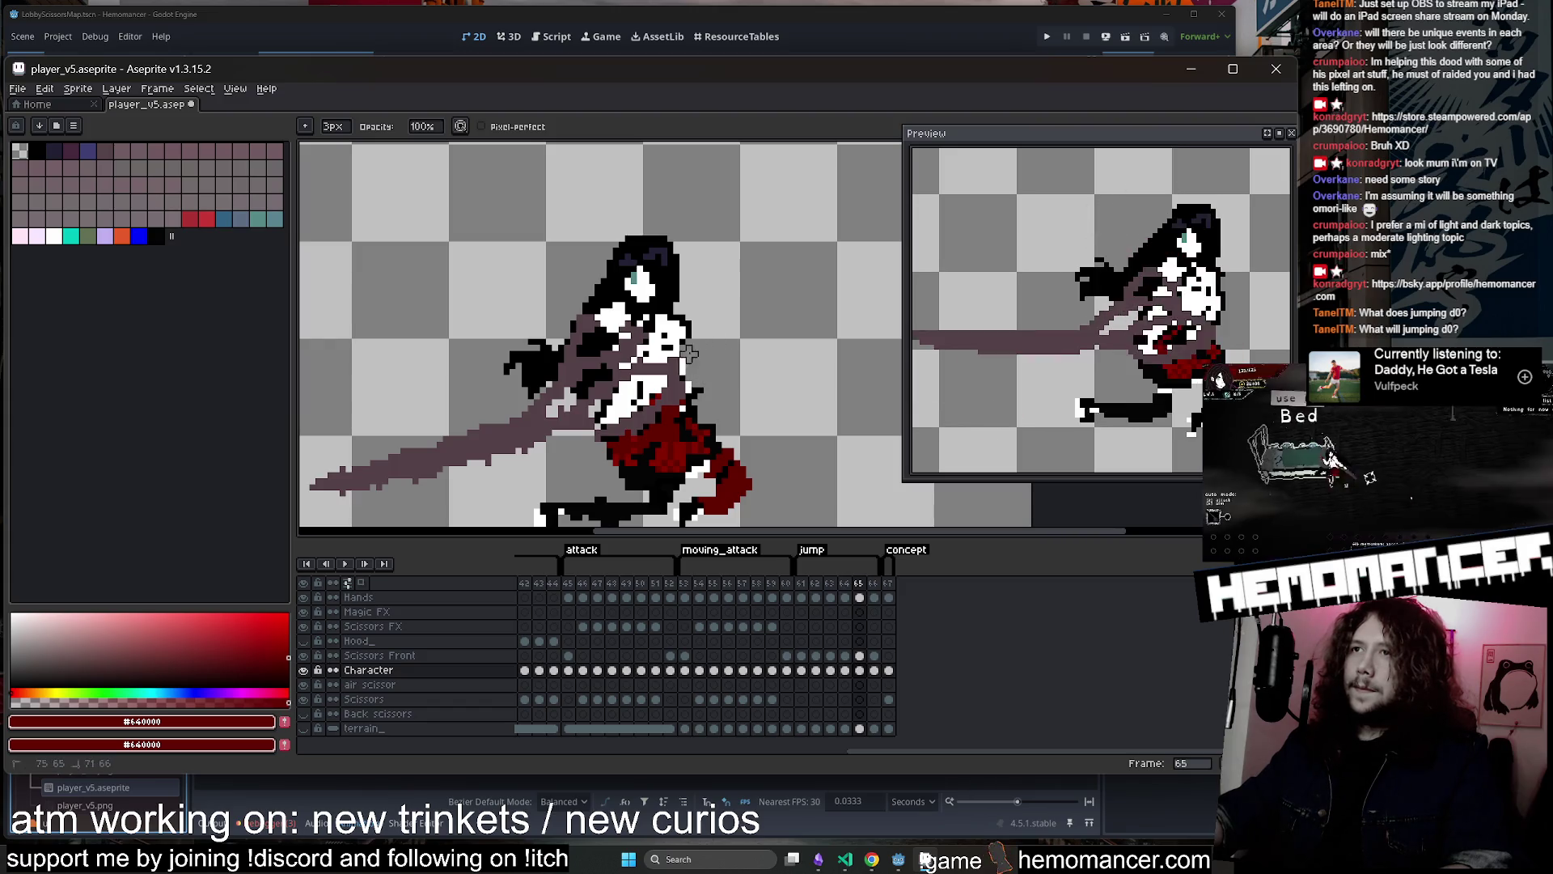
pyautogui.scroll(-1, 725, 390)
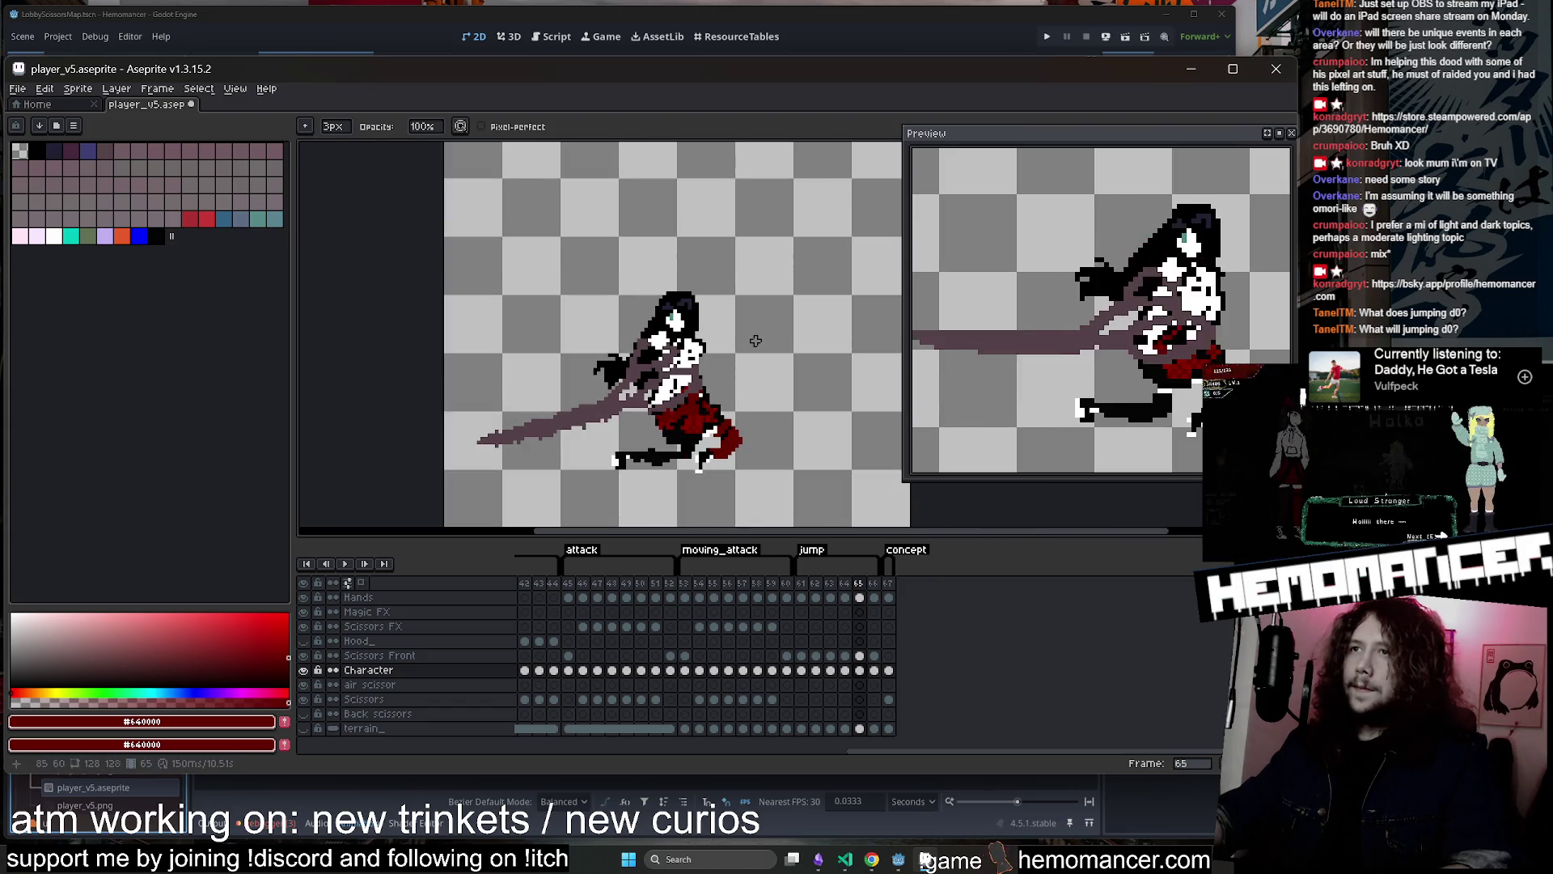
pyautogui.press('Return')
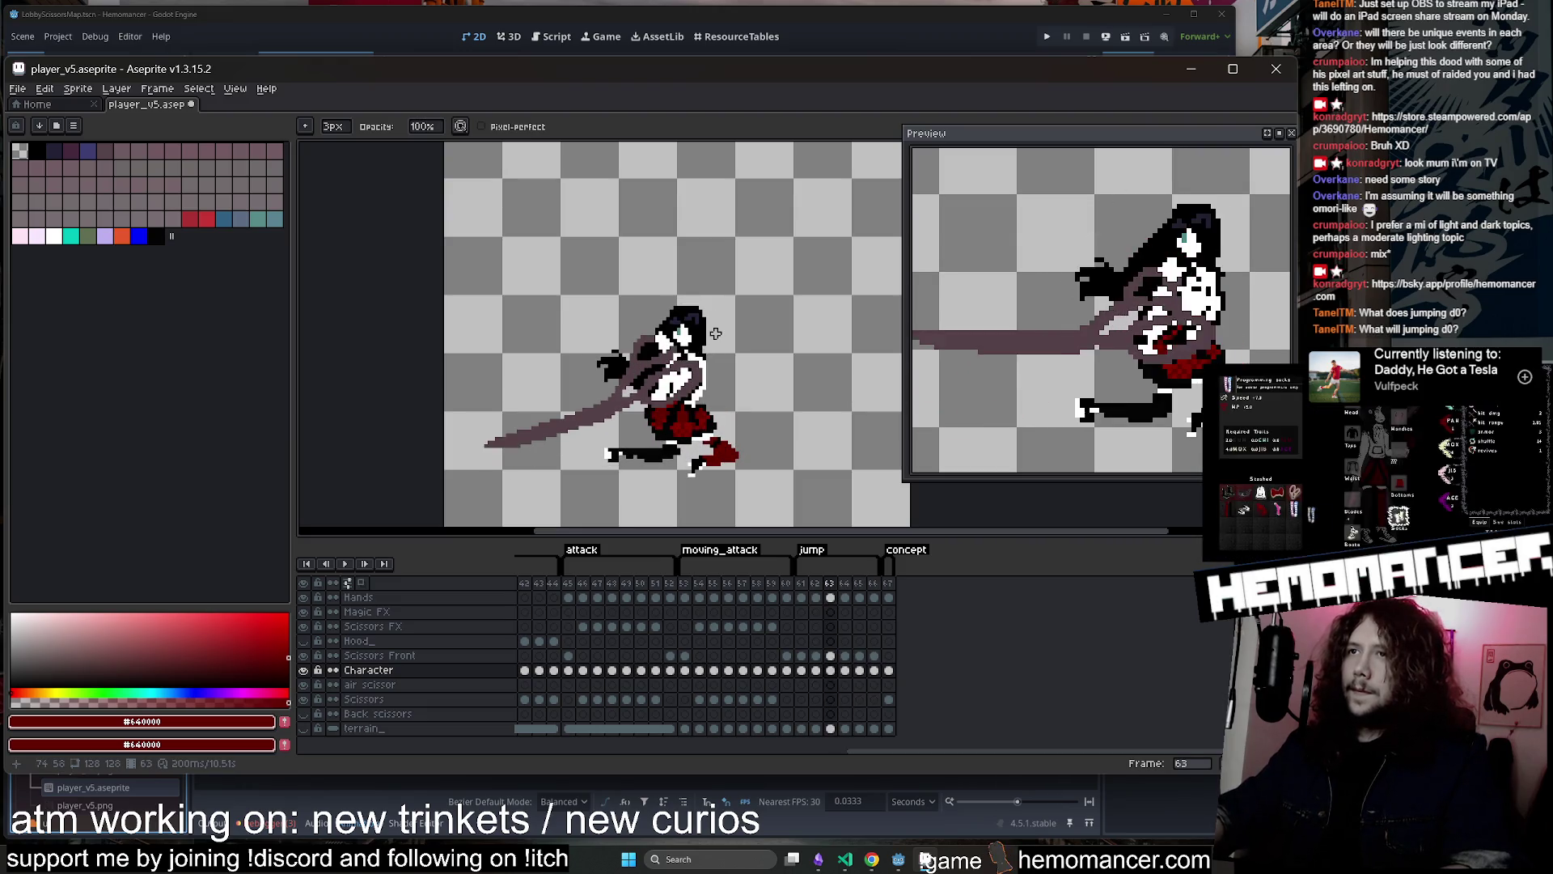
pyautogui.scroll(2, 714, 370)
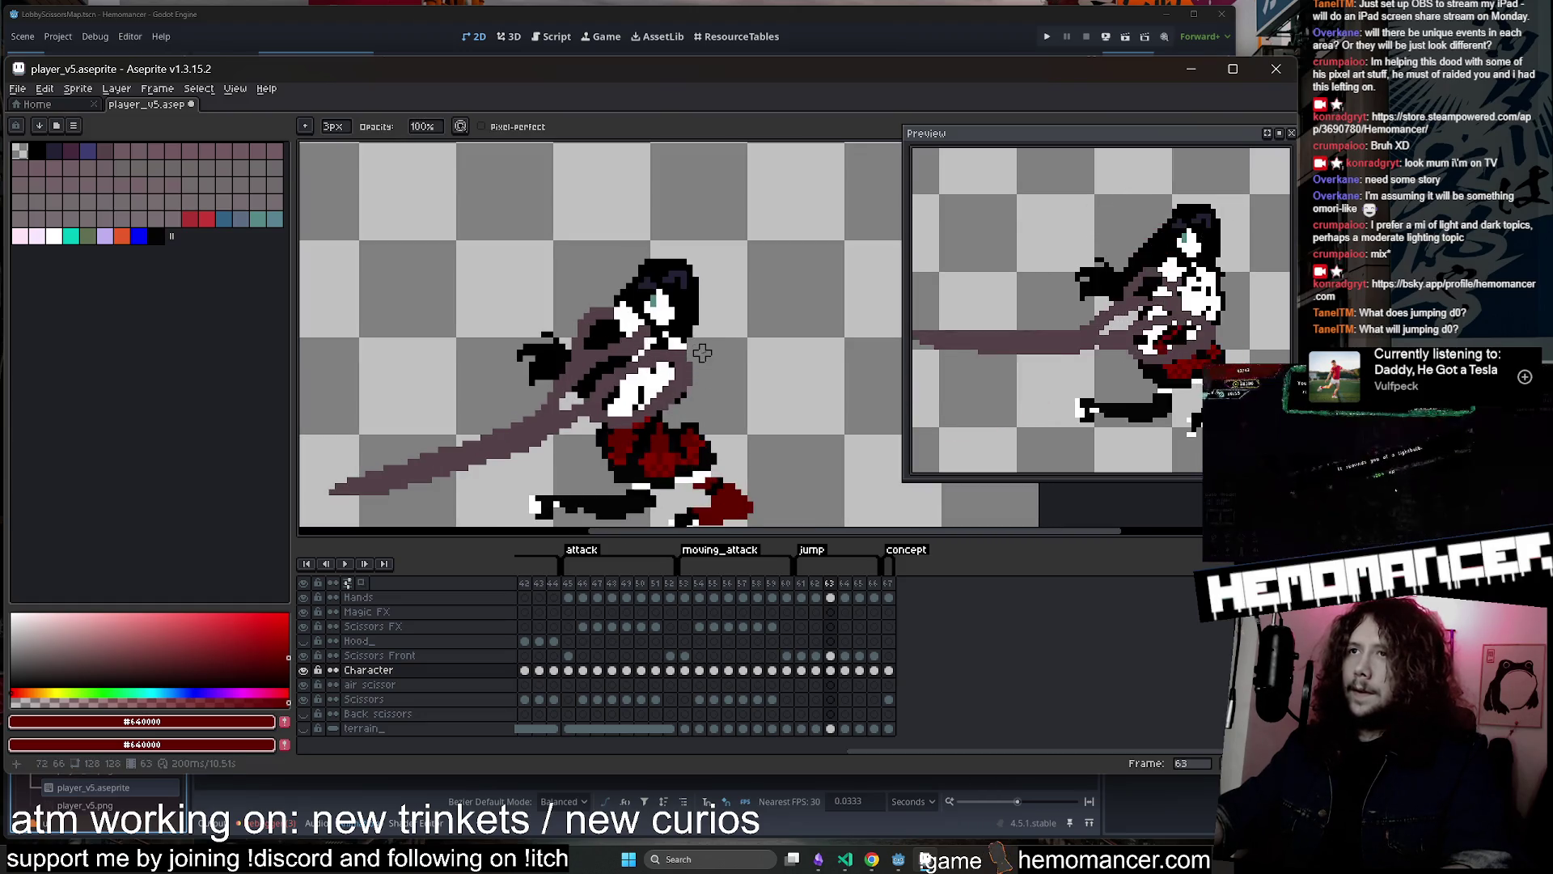
pyautogui.scroll(-2, 819, 294)
pyautogui.press(',')
pyautogui.scroll(1, 819, 294)
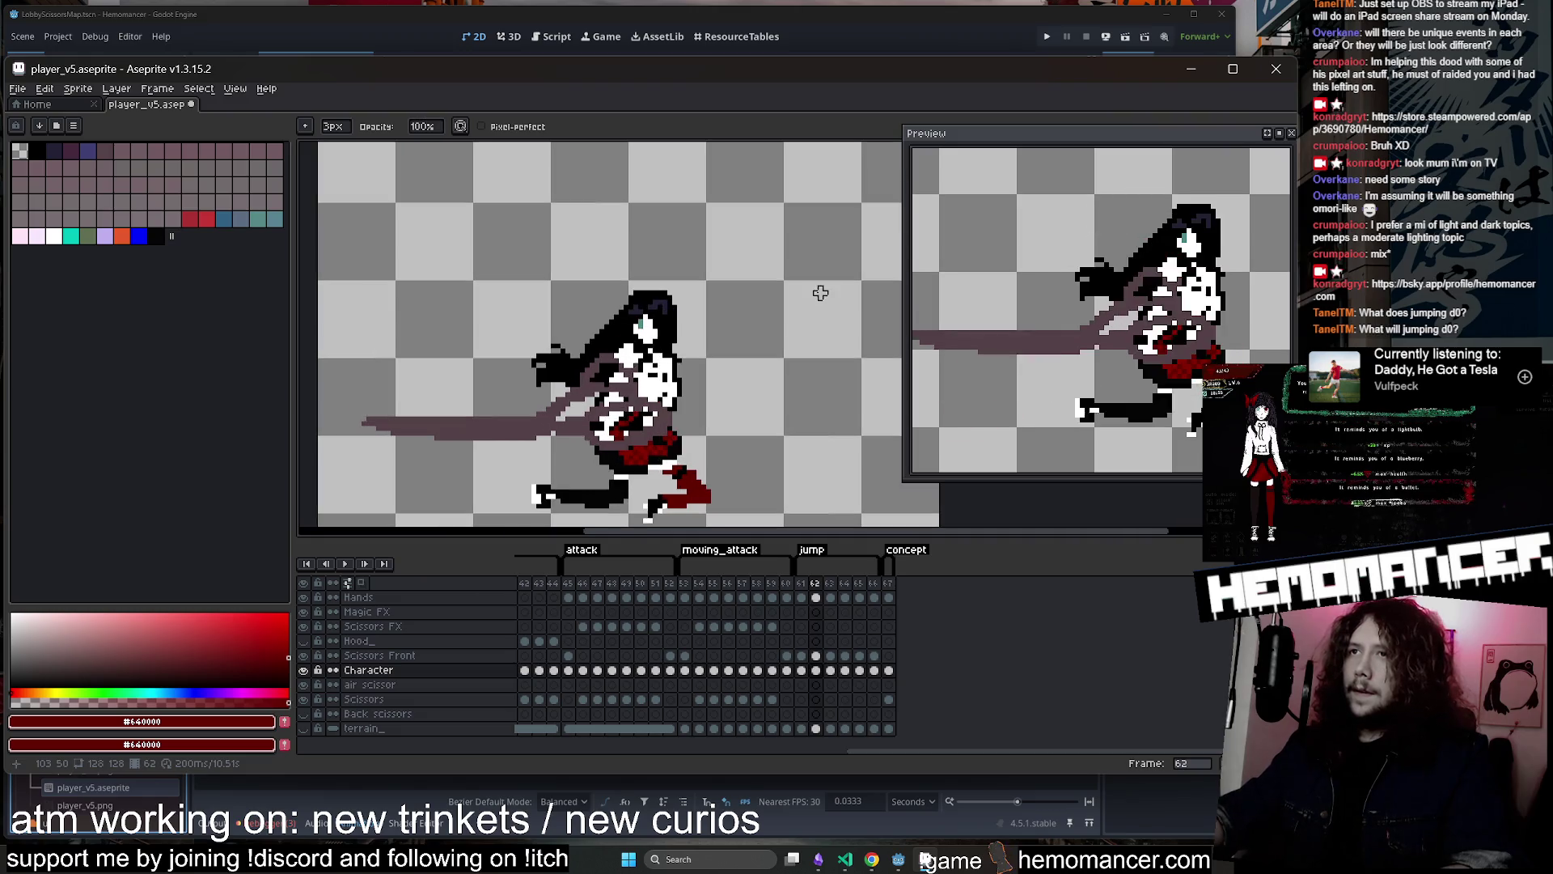
pyautogui.press(',')
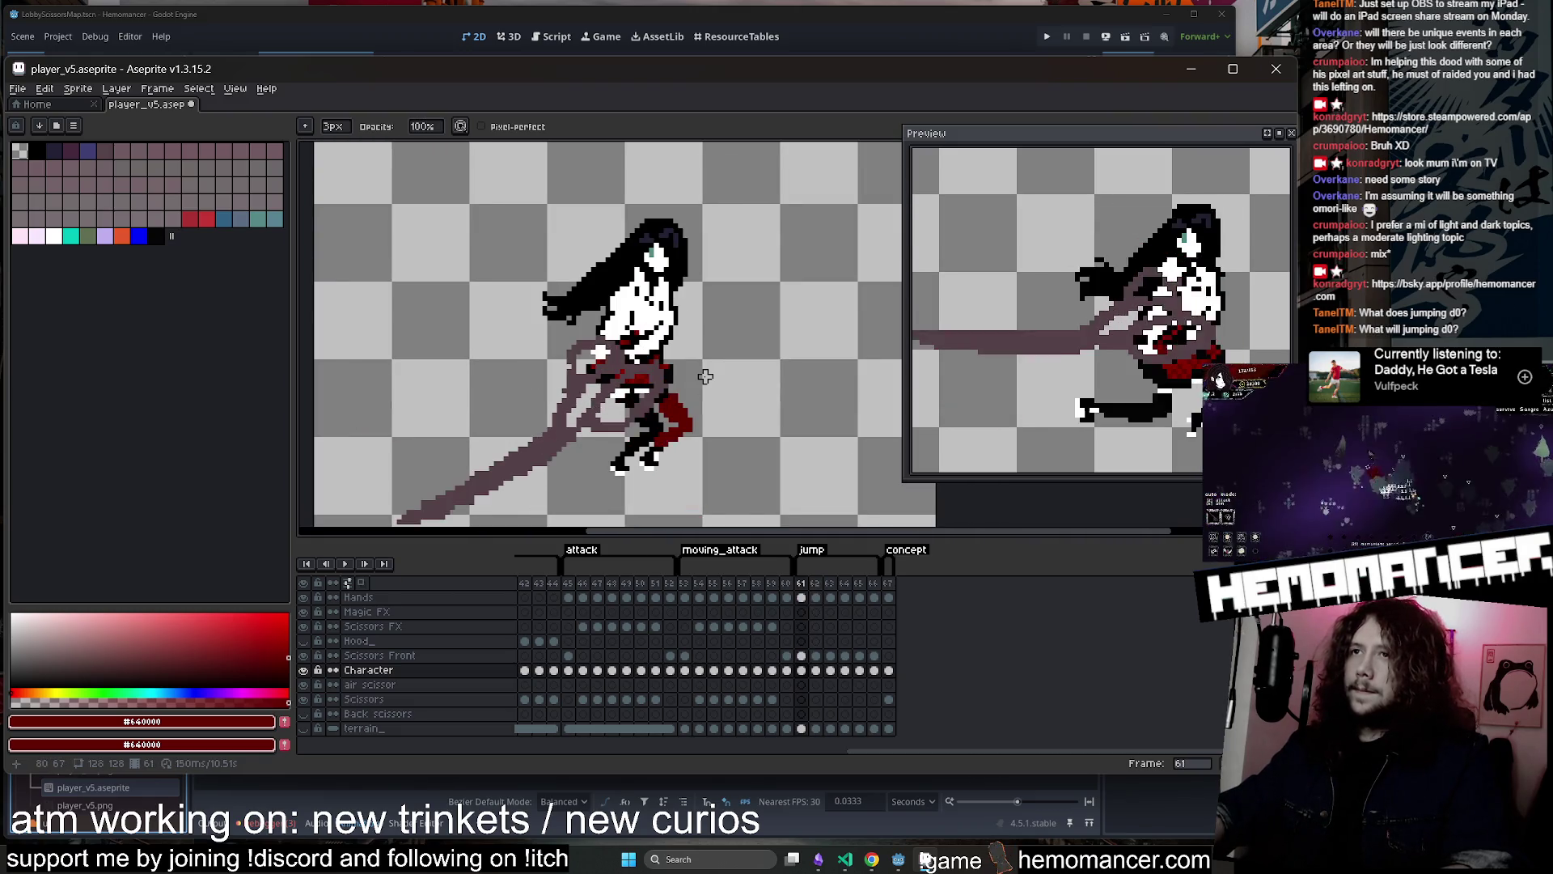
pyautogui.press('.')
pyautogui.scroll(1, 706, 376)
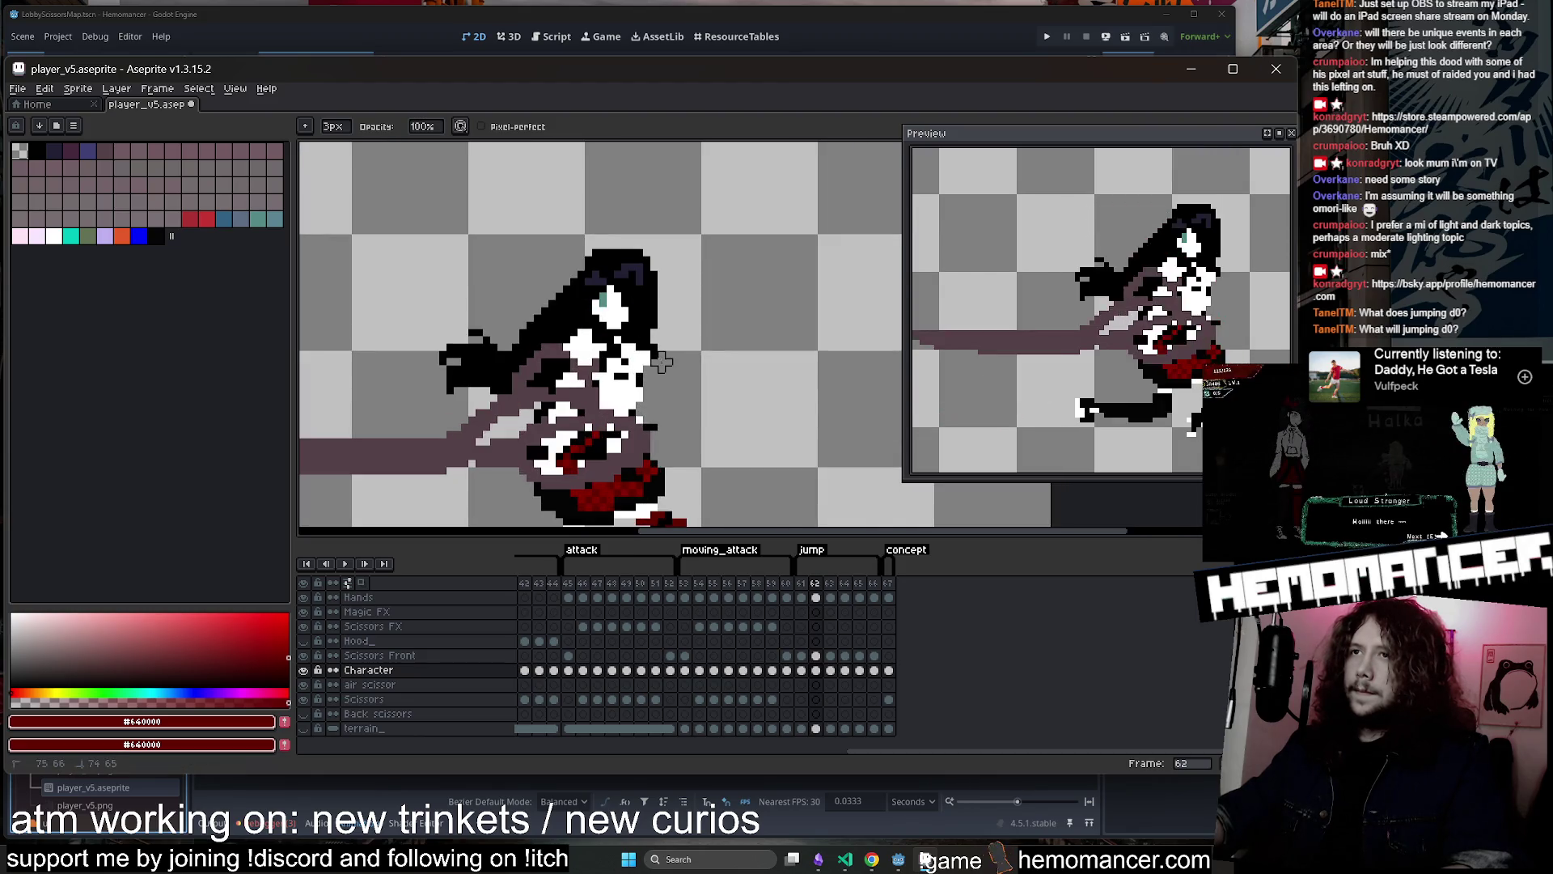
pyautogui.scroll(-1, 647, 412)
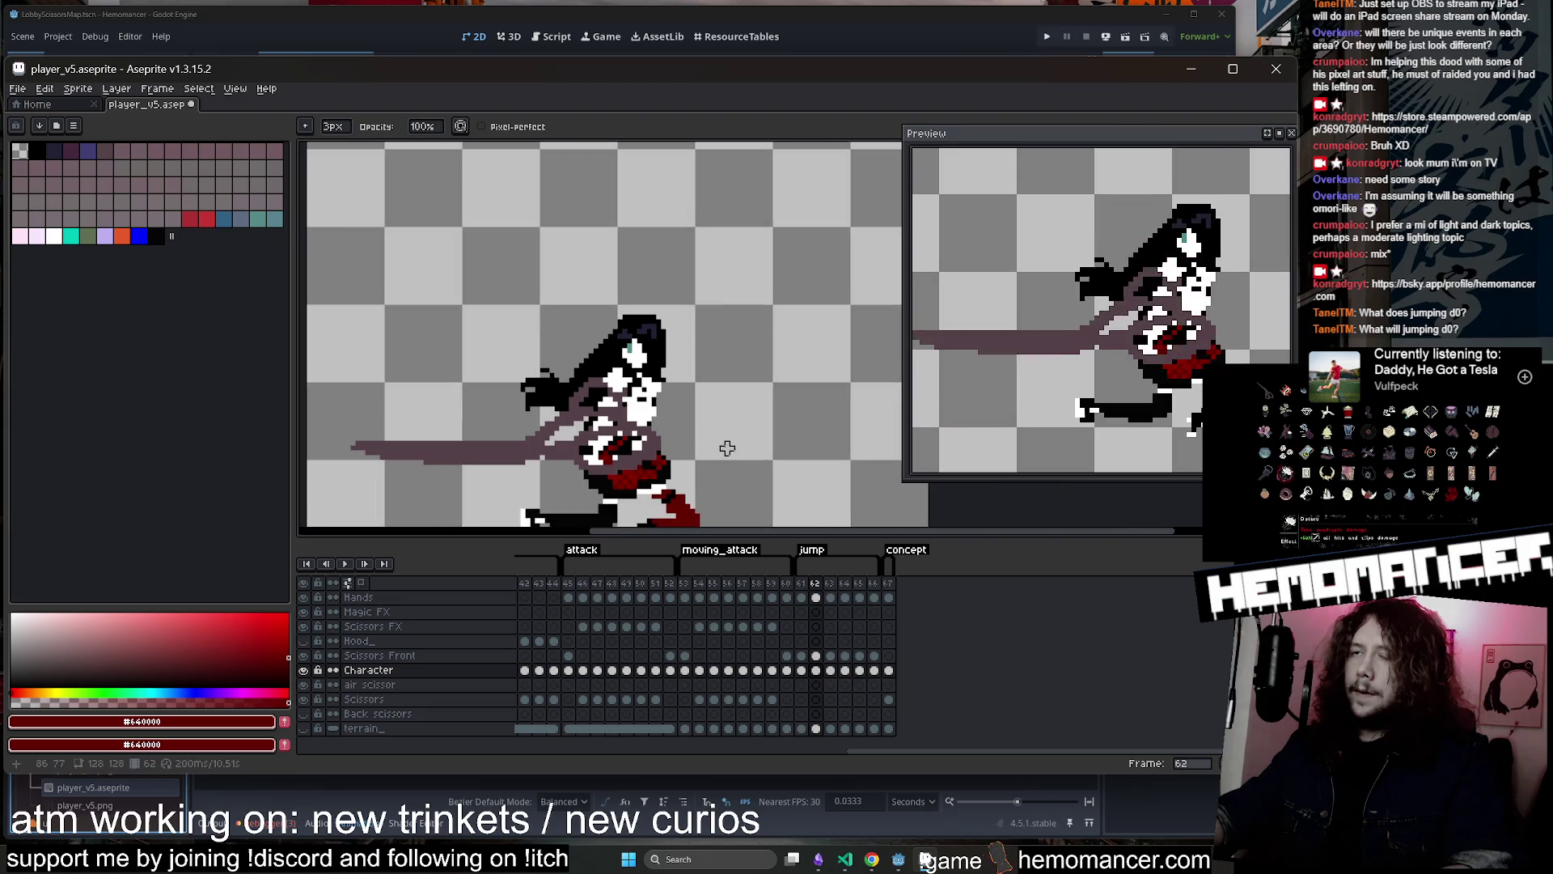
# Sample black from the outline and draw a diagonal line across frame 62's red cloth
pyautogui.keyDown('alt'); pyautogui.click(681, 376); pyautogui.keyUp('alt')
pyautogui.scroll(1, 681, 376)
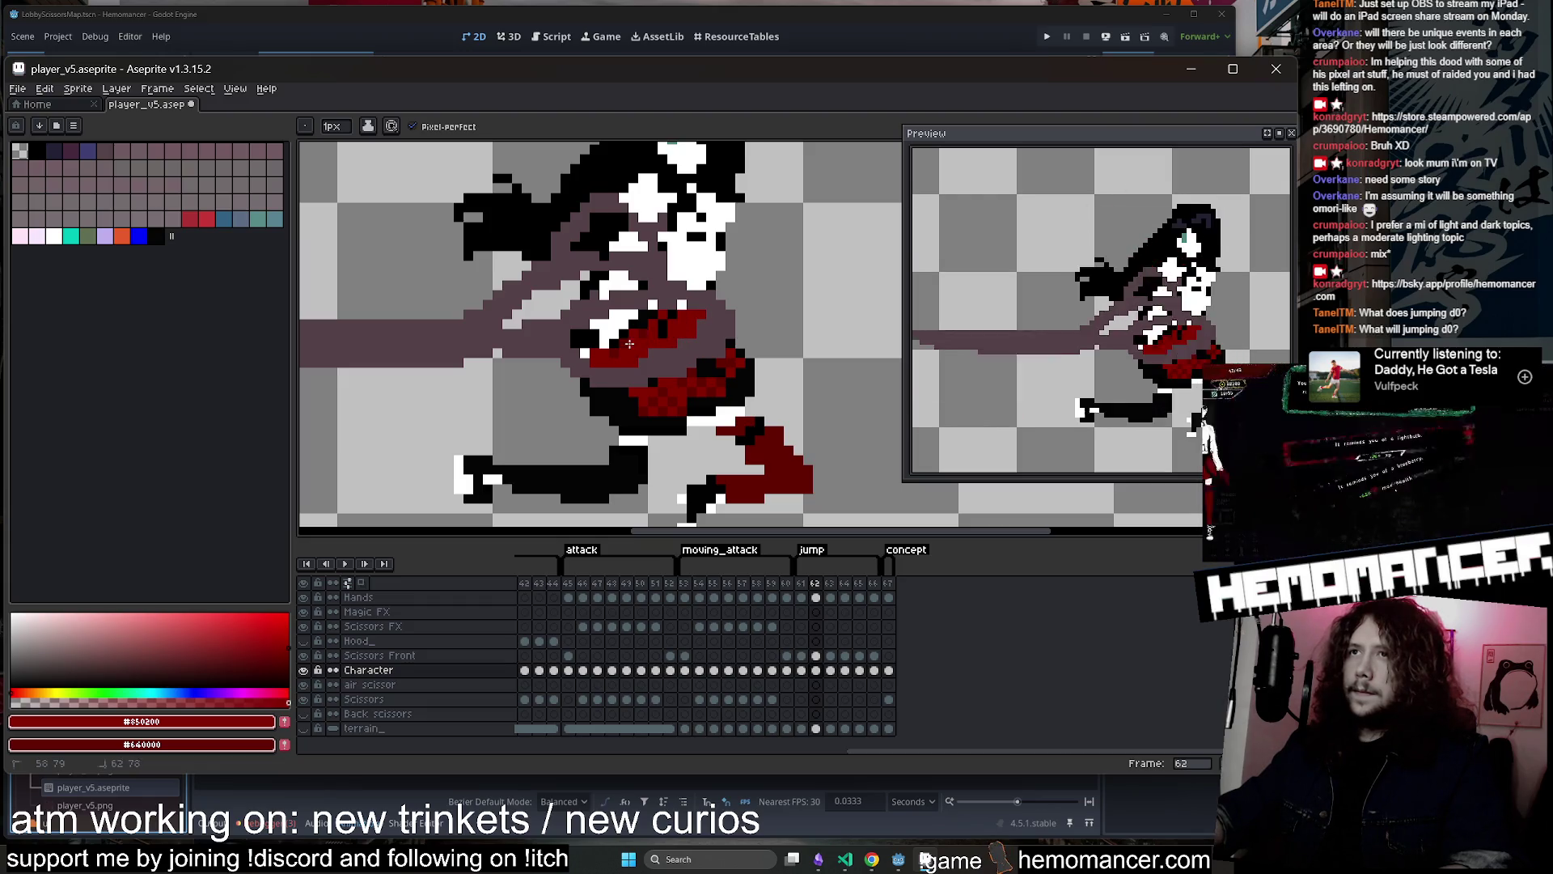
pyautogui.scroll(-1, 686, 297)
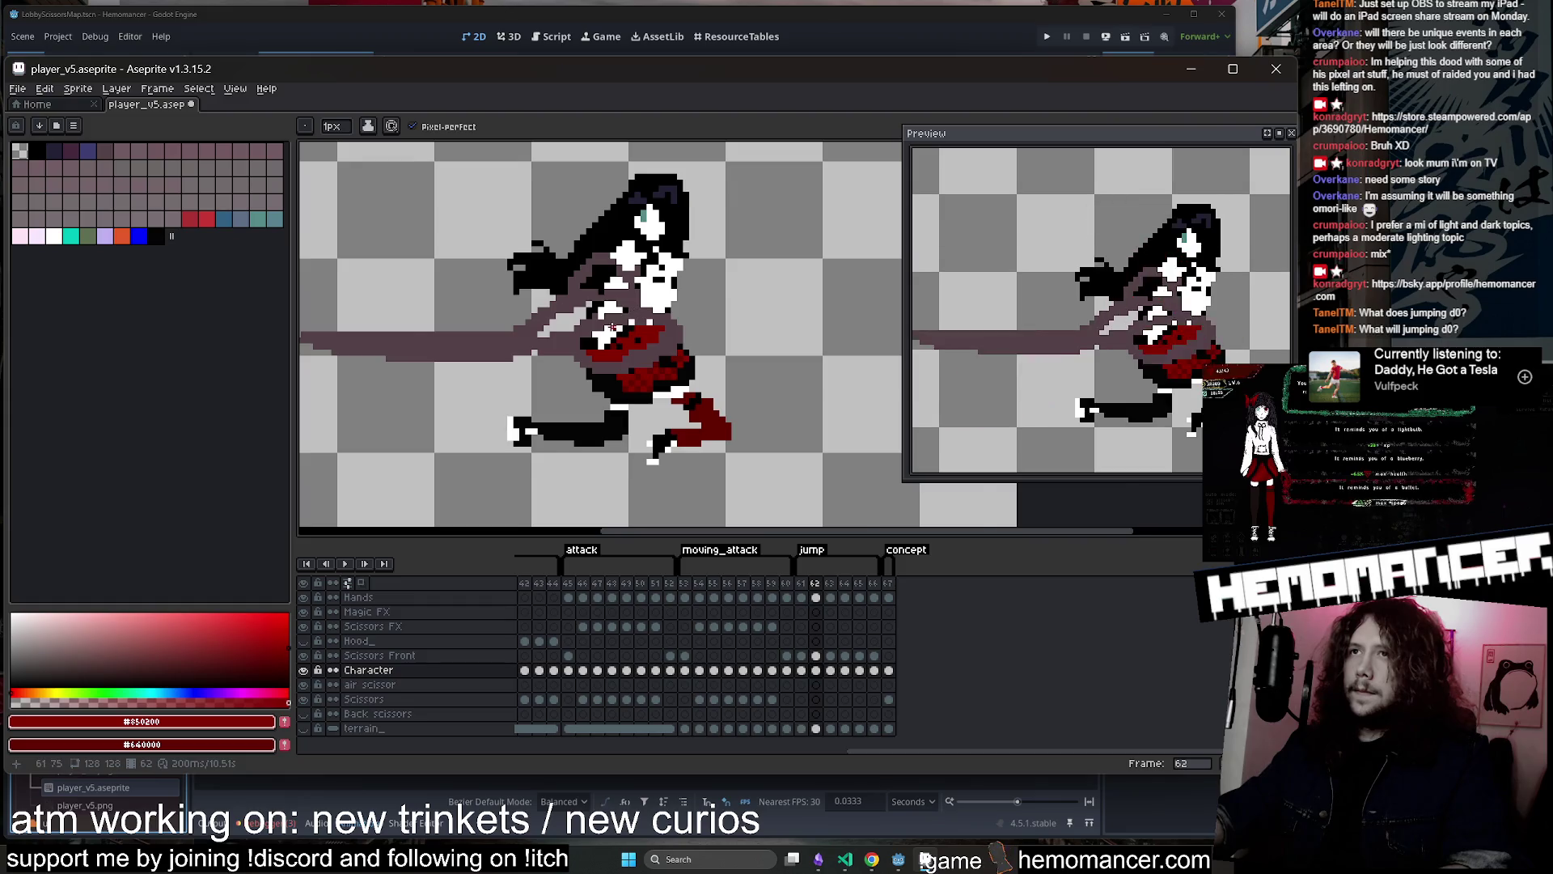
pyautogui.scroll(1, 613, 326)
pyautogui.keyDown('alt'); pyautogui.click(620, 328); pyautogui.keyUp('alt')
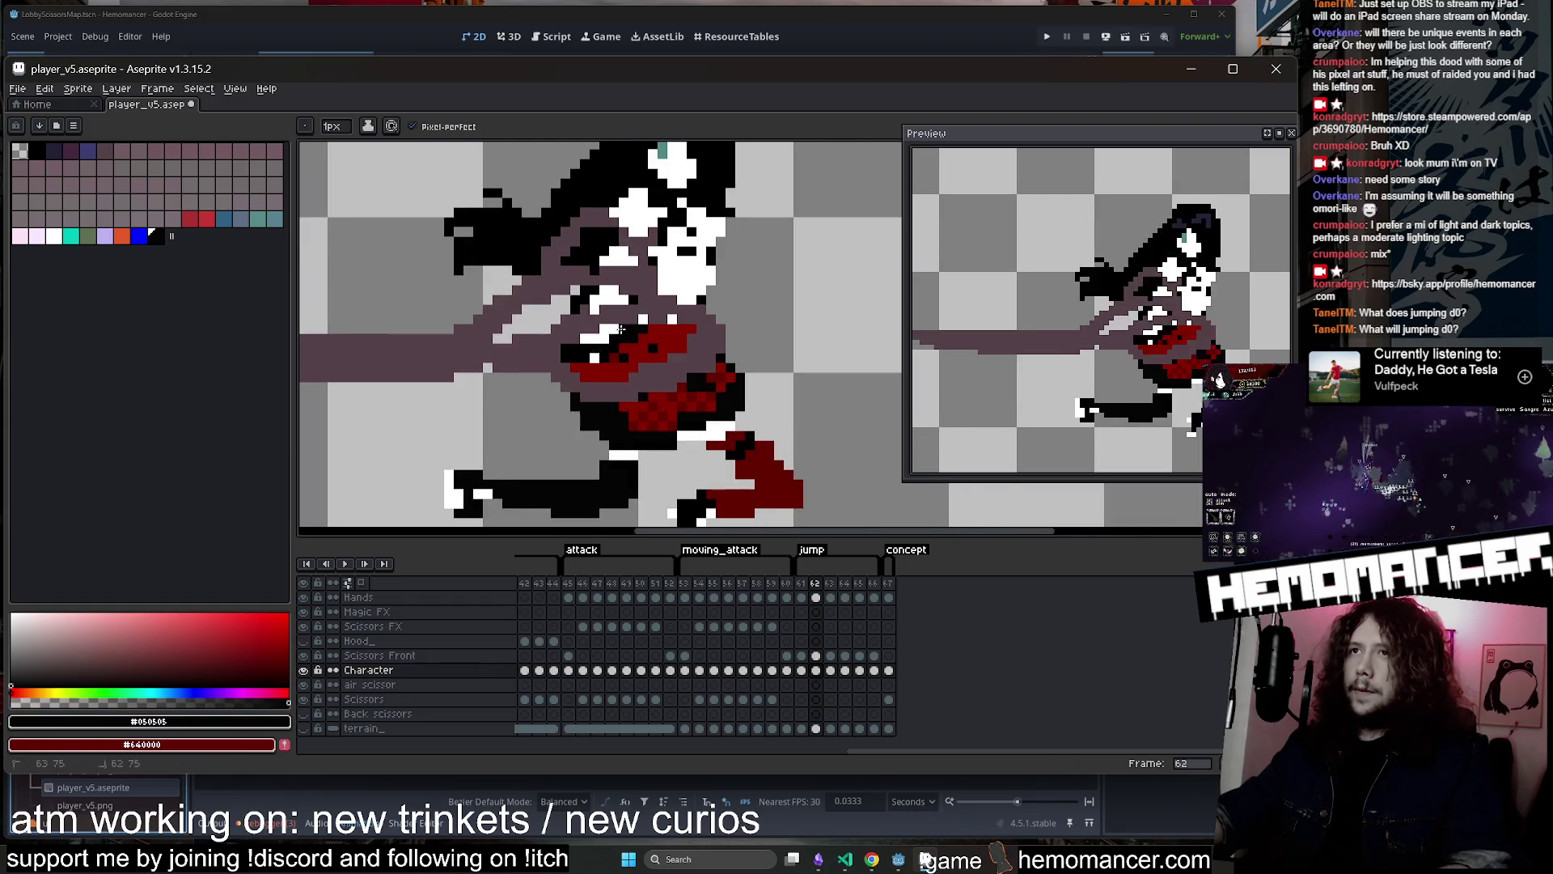
pyautogui.moveTo(665, 325); pyautogui.dragTo(632, 361)
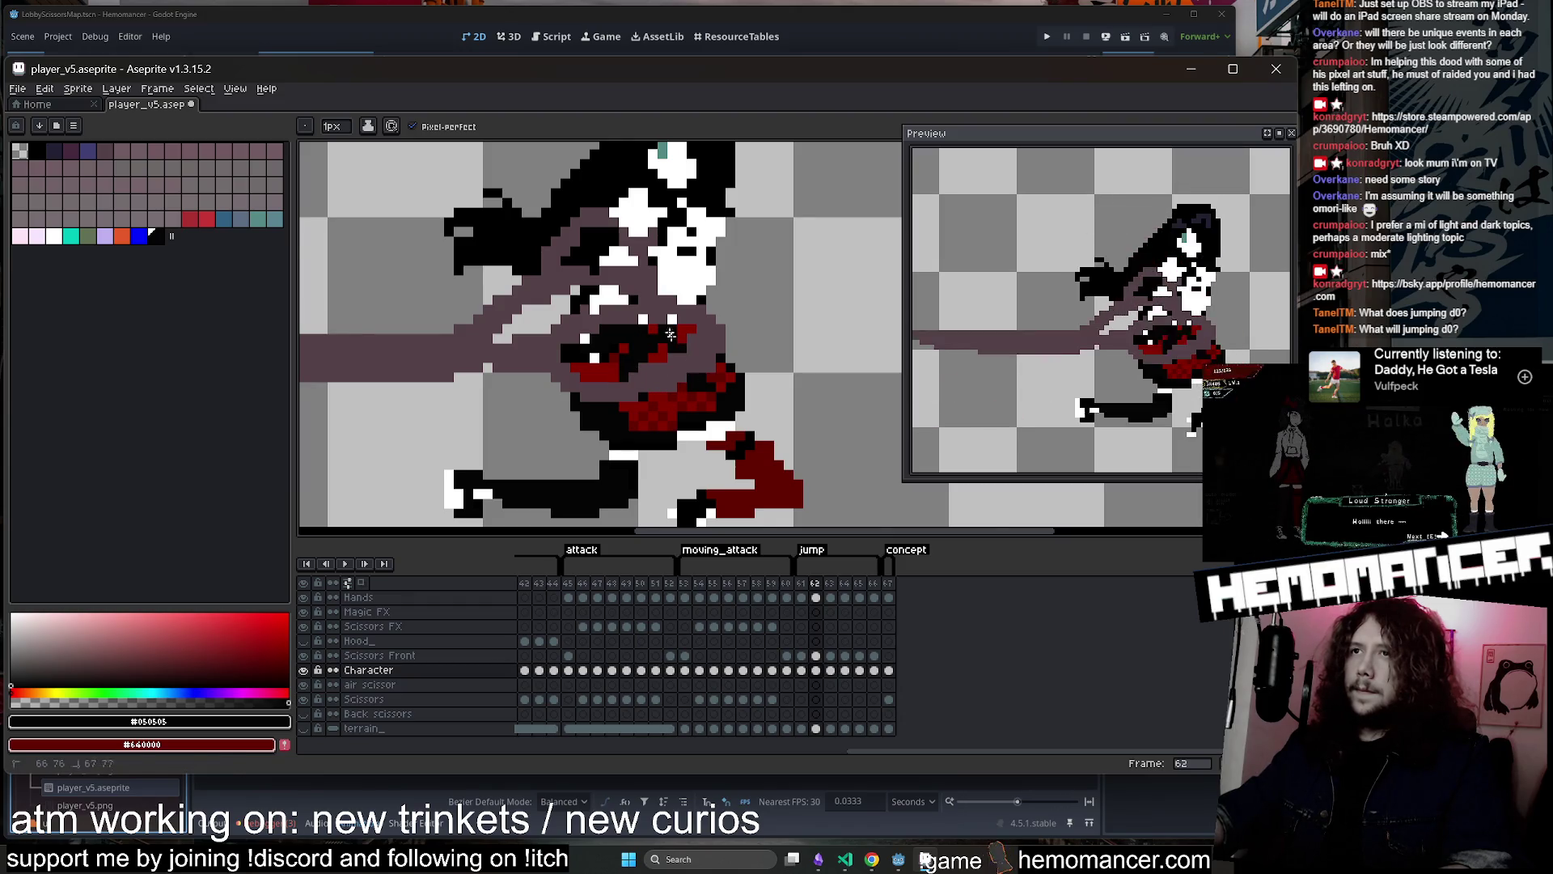
pyautogui.scroll(-1, 671, 334)
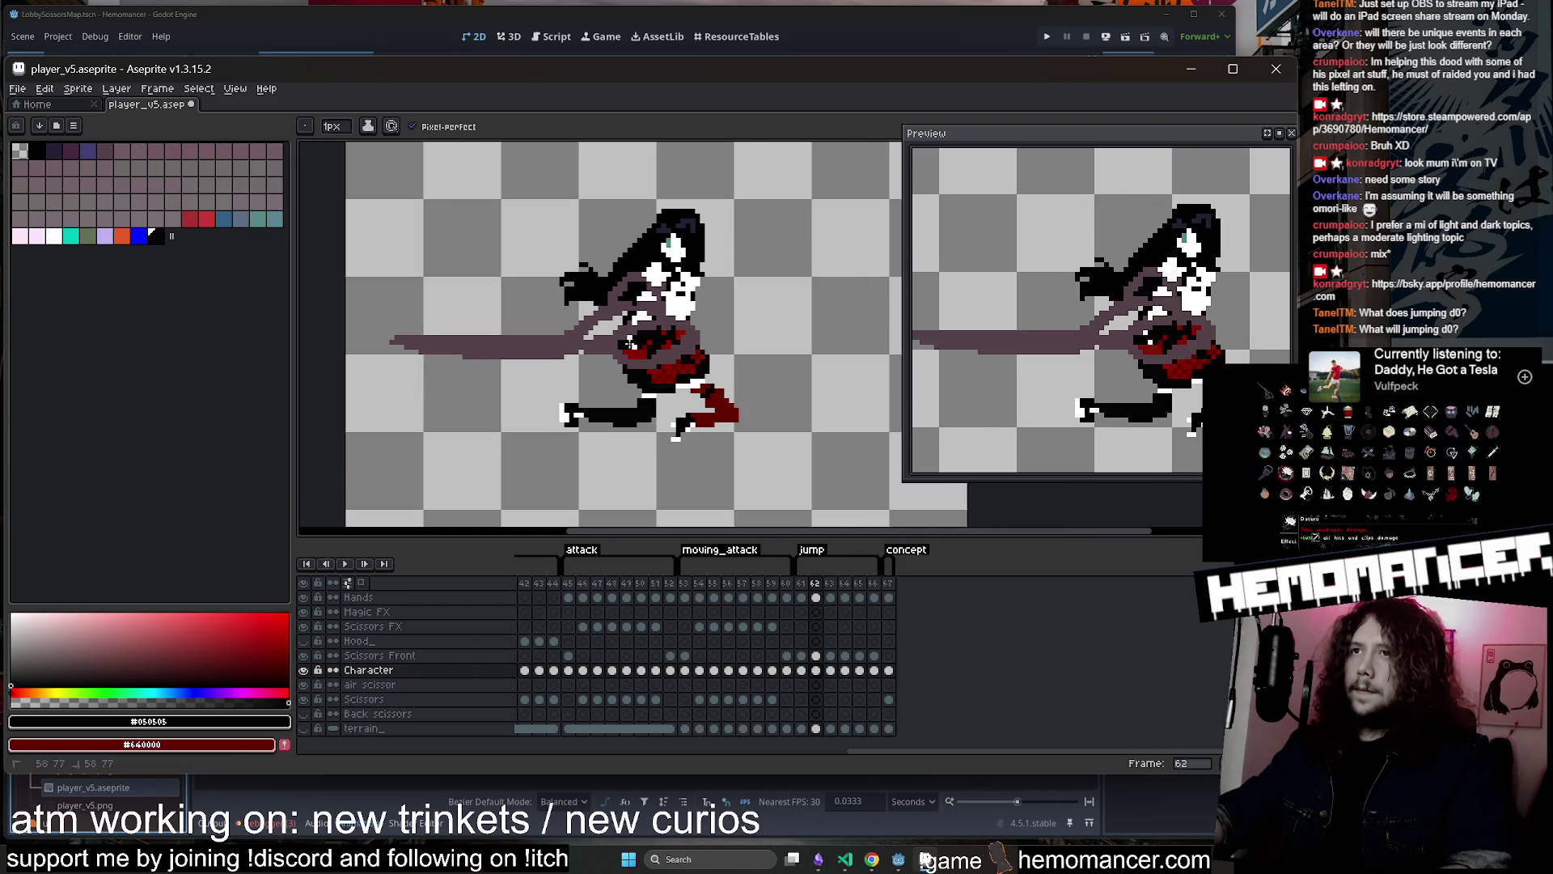
pyautogui.scroll(-1, 630, 344)
pyautogui.press('Right')
pyautogui.press('Right')
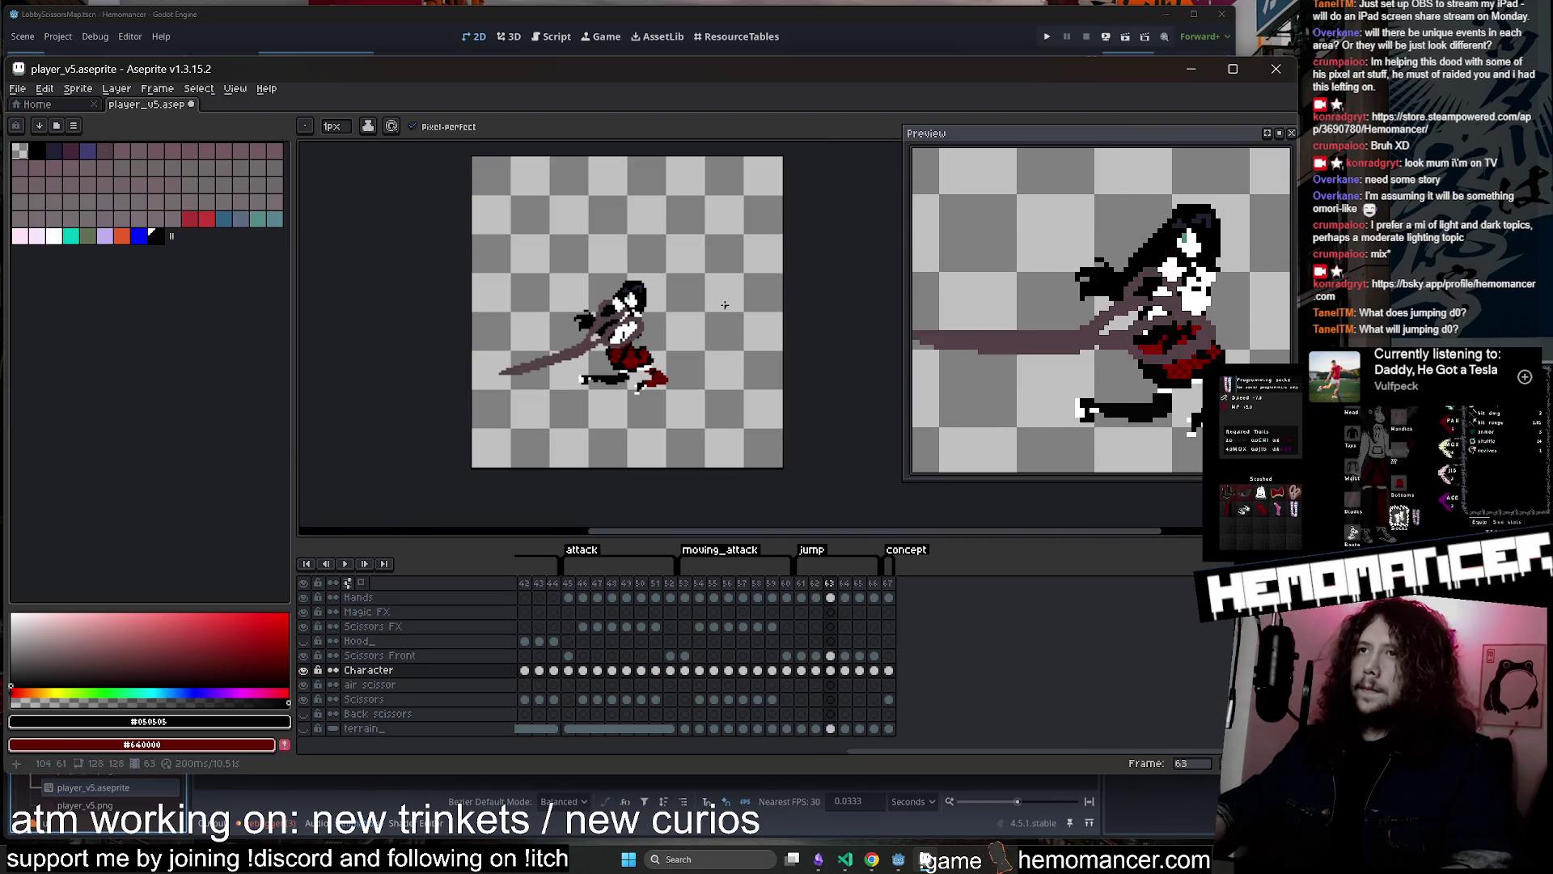
# Add a few dark red pixels to the skirt on jump frame 63
pyautogui.press('Left')
pyautogui.scroll(-1, 937, 323)
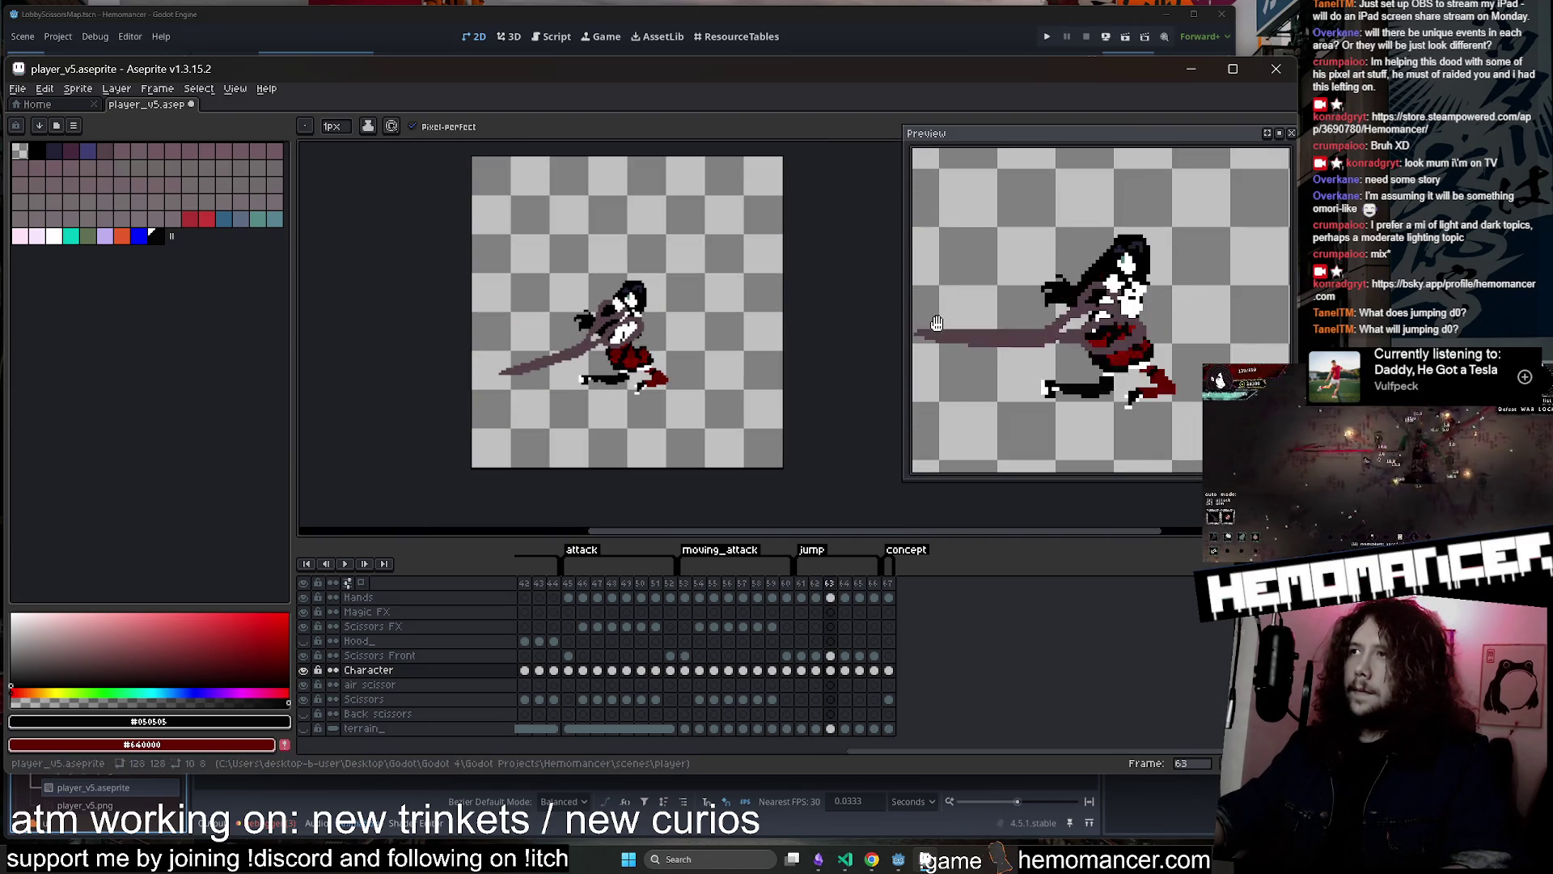
pyautogui.scroll(6, 701, 385)
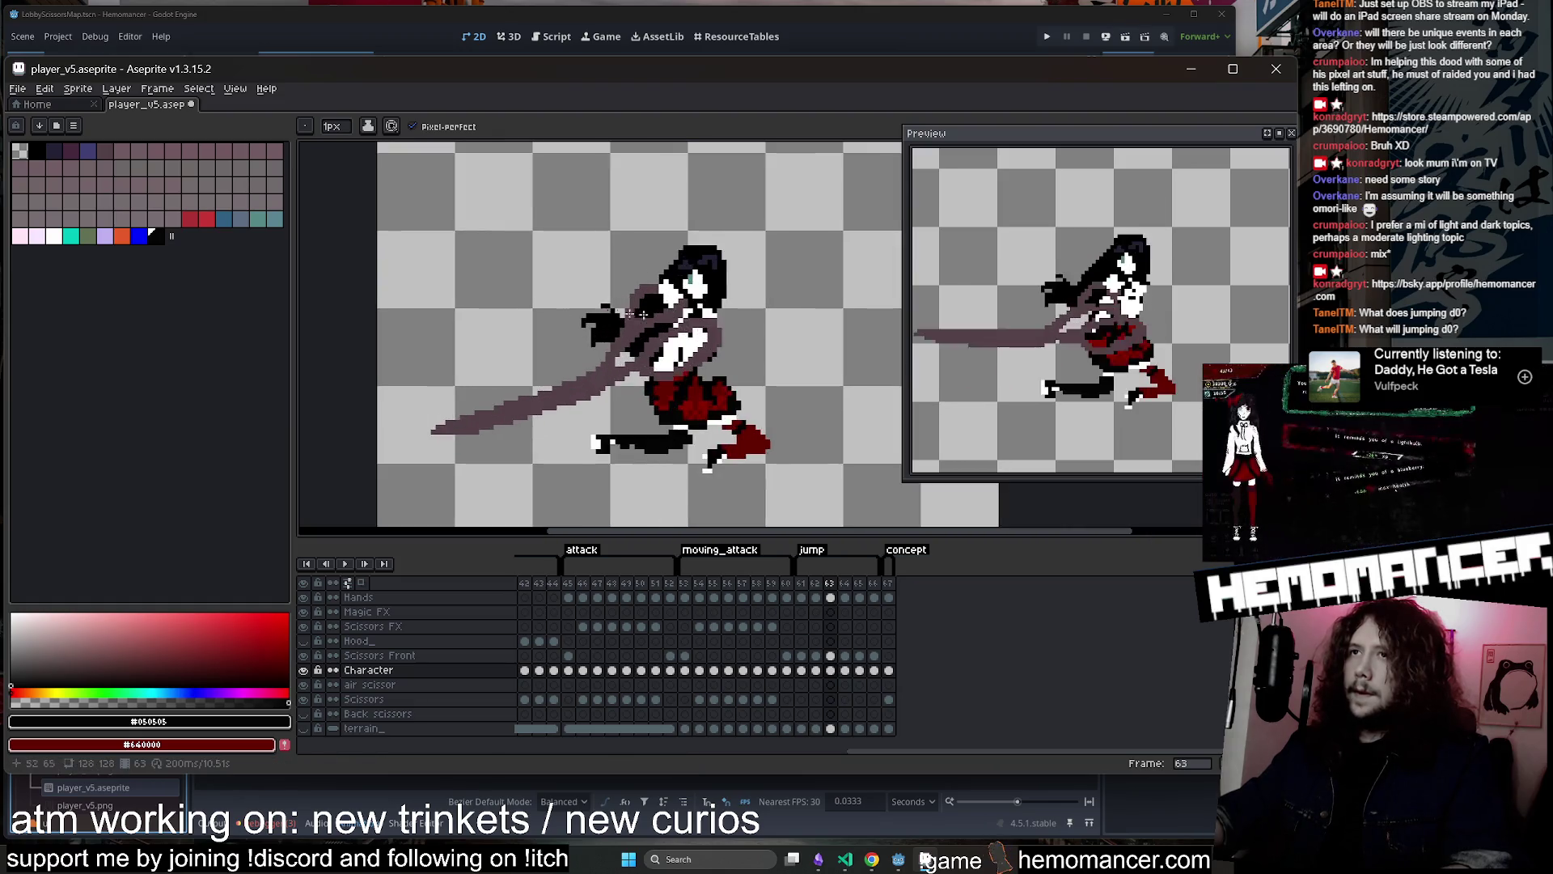
pyautogui.press('i')
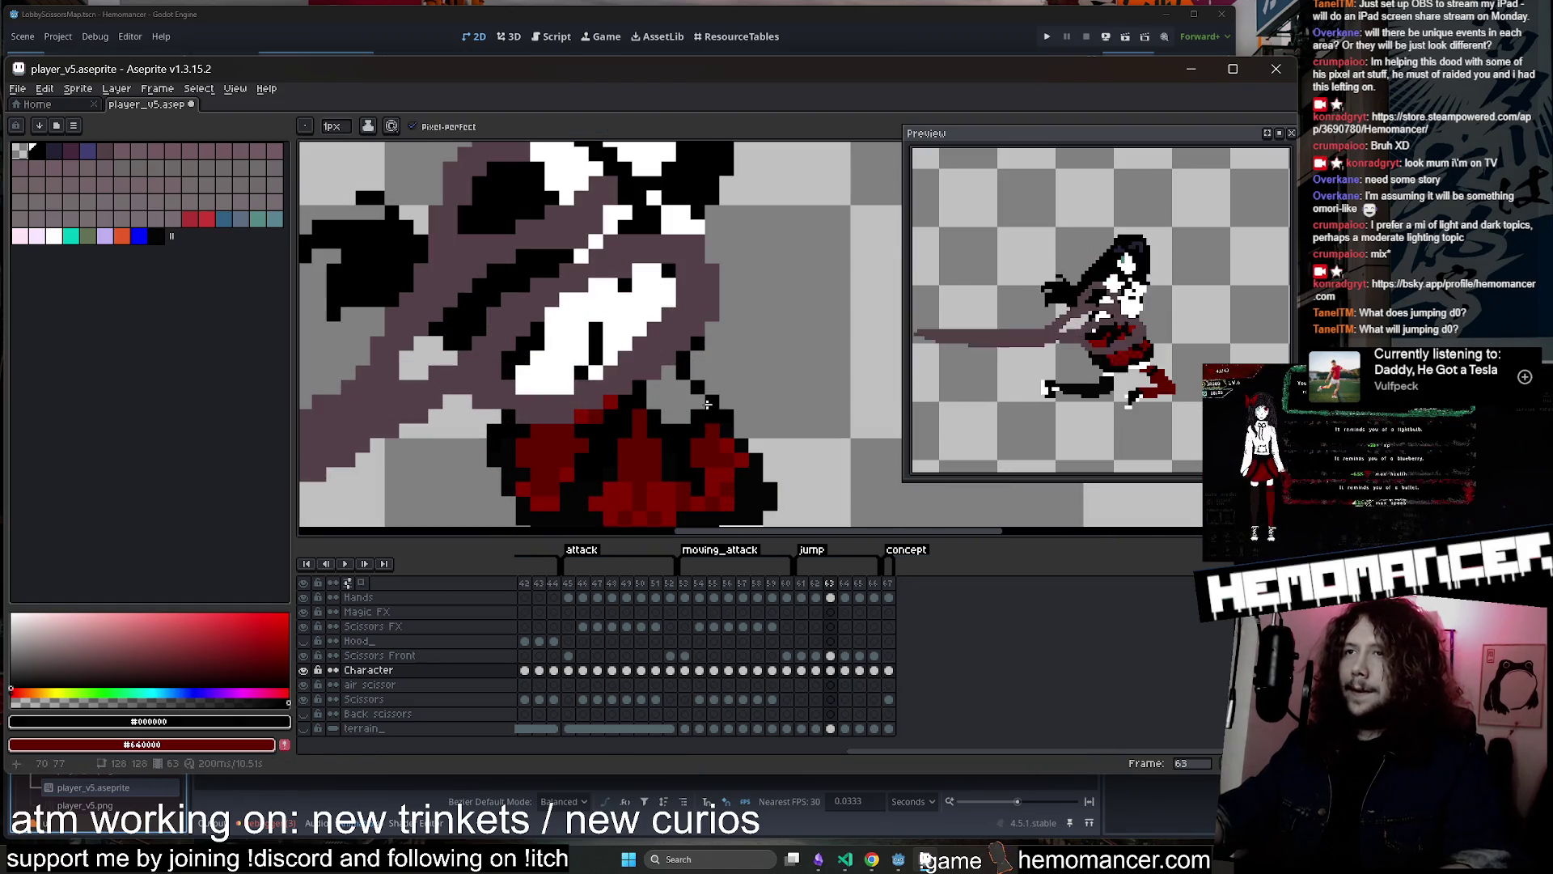
pyautogui.click(719, 439)
pyautogui.press('b')
pyautogui.moveTo(692, 398); pyautogui.dragTo(668, 372)
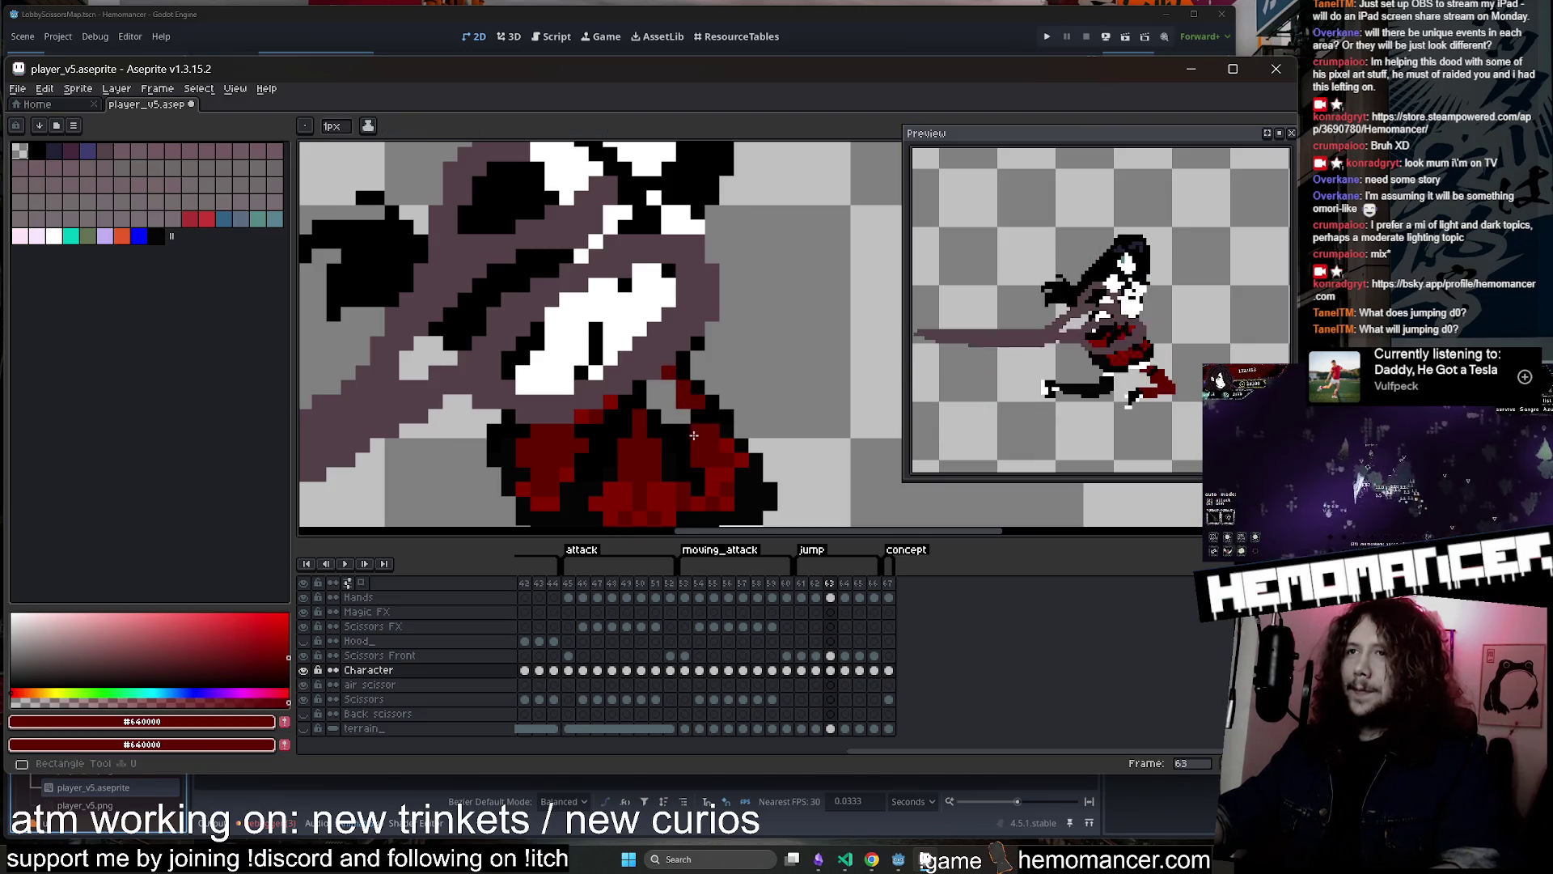
pyautogui.keyDown('alt'); pyautogui.click(664, 402); pyautogui.keyUp('alt')
pyautogui.keyDown('alt'); pyautogui.click(679, 395); pyautogui.keyUp('alt')
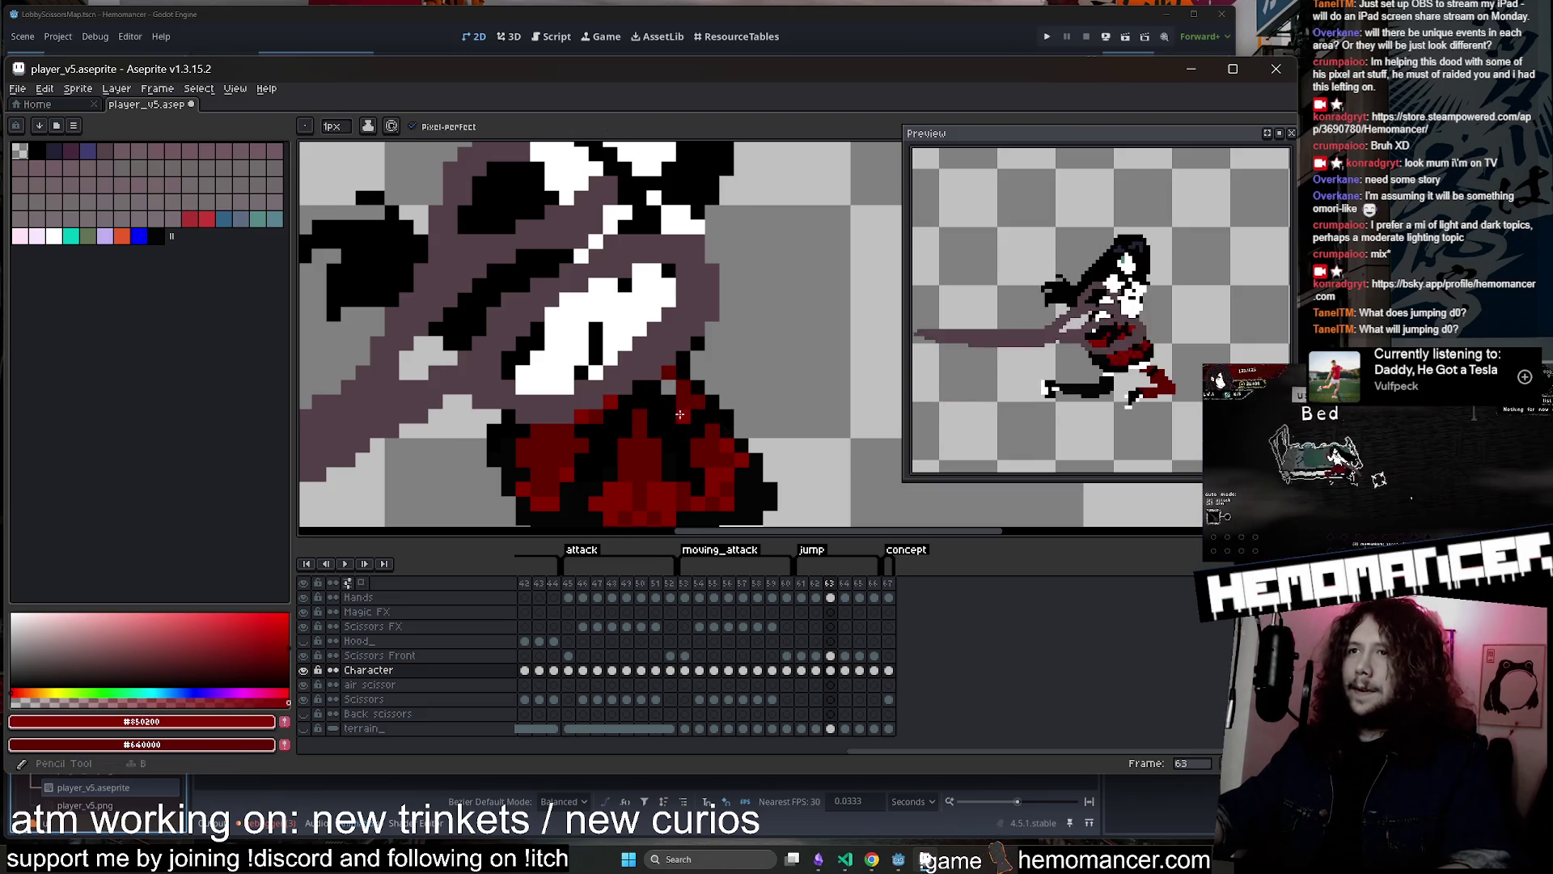
pyautogui.scroll(-5, 718, 361)
# Sample black and draw a short dark pixel column on frame 65's skirt
pyautogui.press('.')
pyautogui.scroll(1, 716, 405)
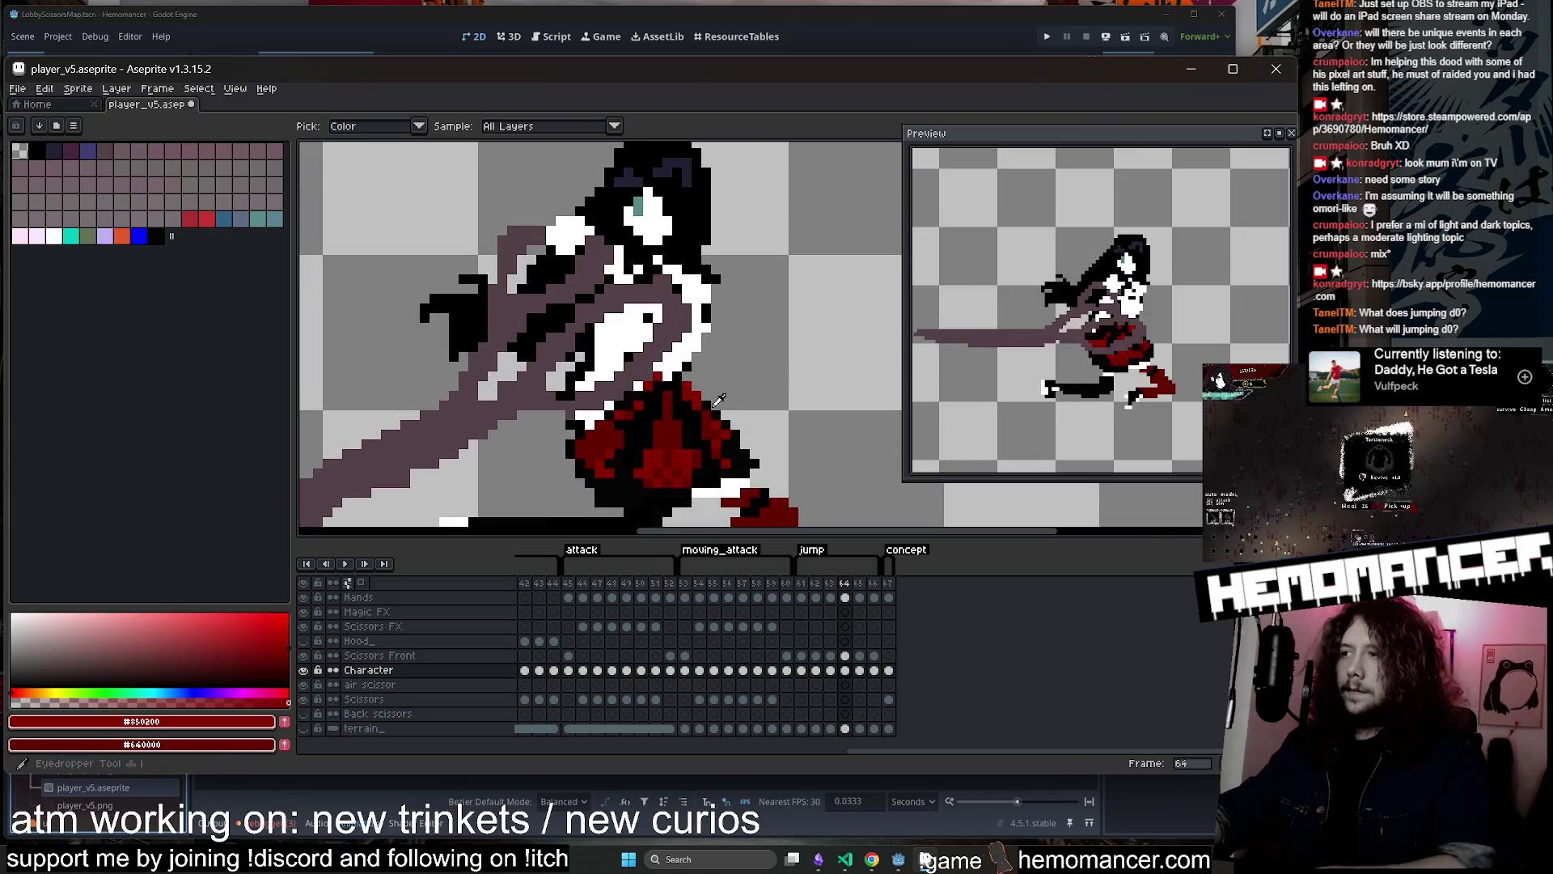
pyautogui.keyDown('alt'); pyautogui.click(710, 398); pyautogui.keyUp('alt')
pyautogui.scroll(-1, 724, 416)
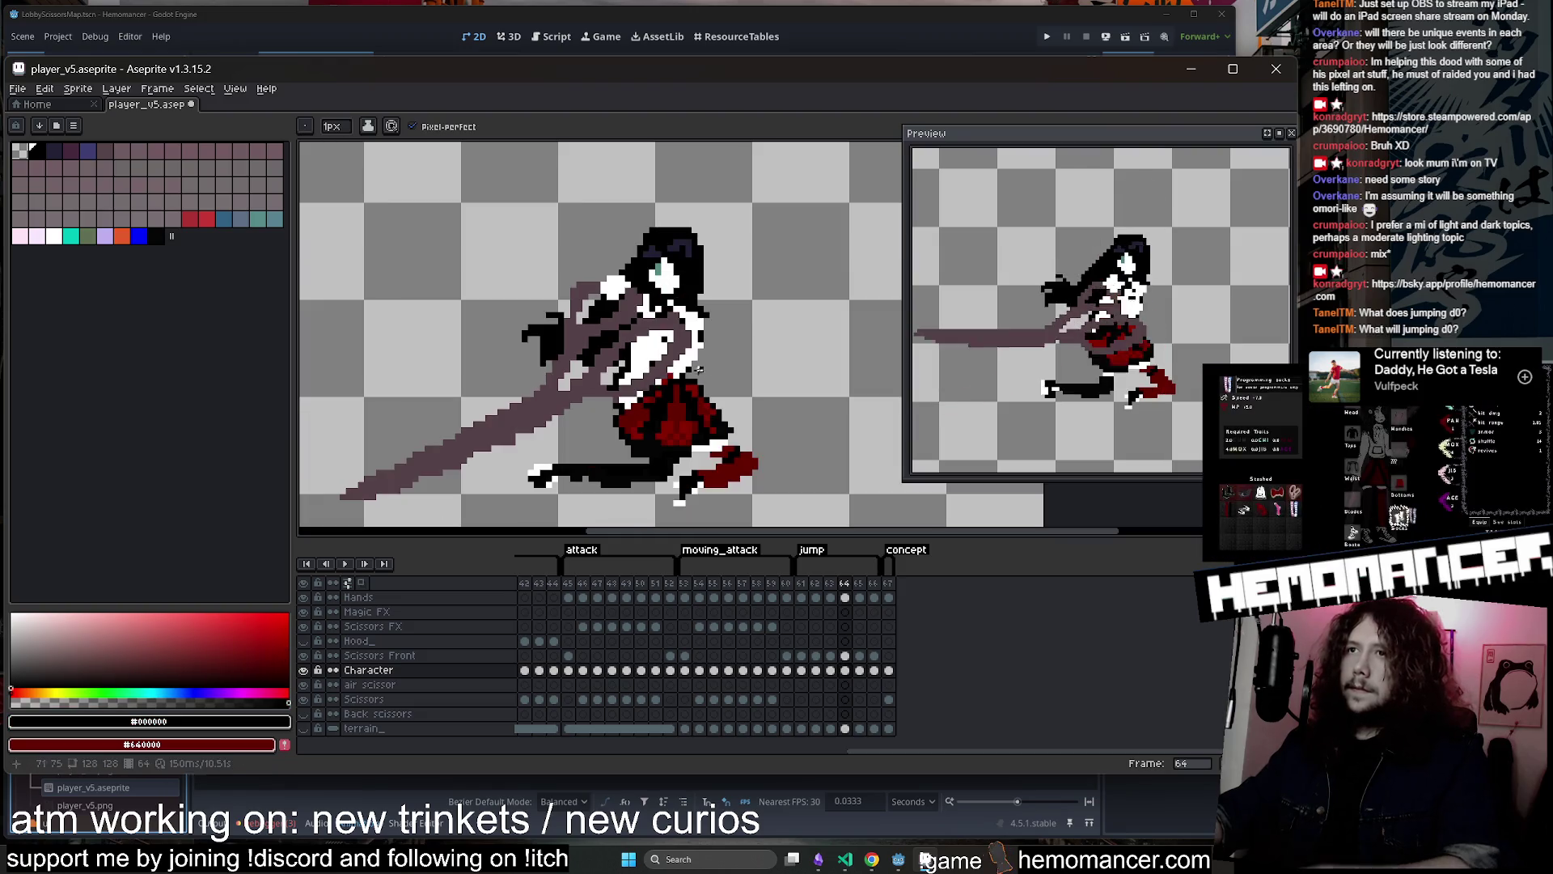
pyautogui.press('.')
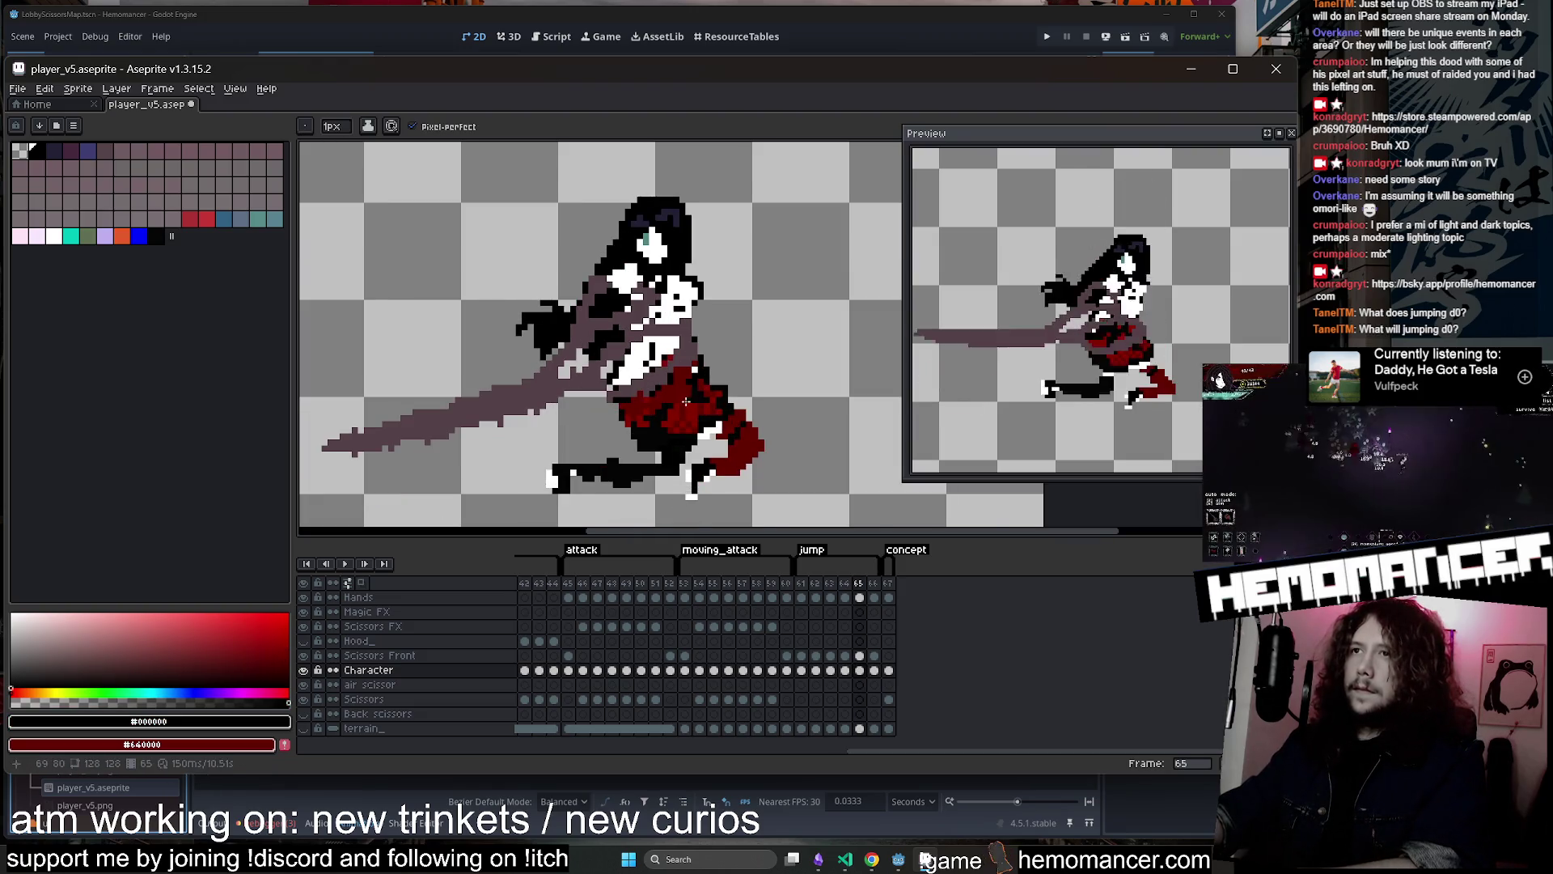
pyautogui.scroll(2, 686, 401)
pyautogui.moveTo(692, 398); pyautogui.dragTo(688, 338)
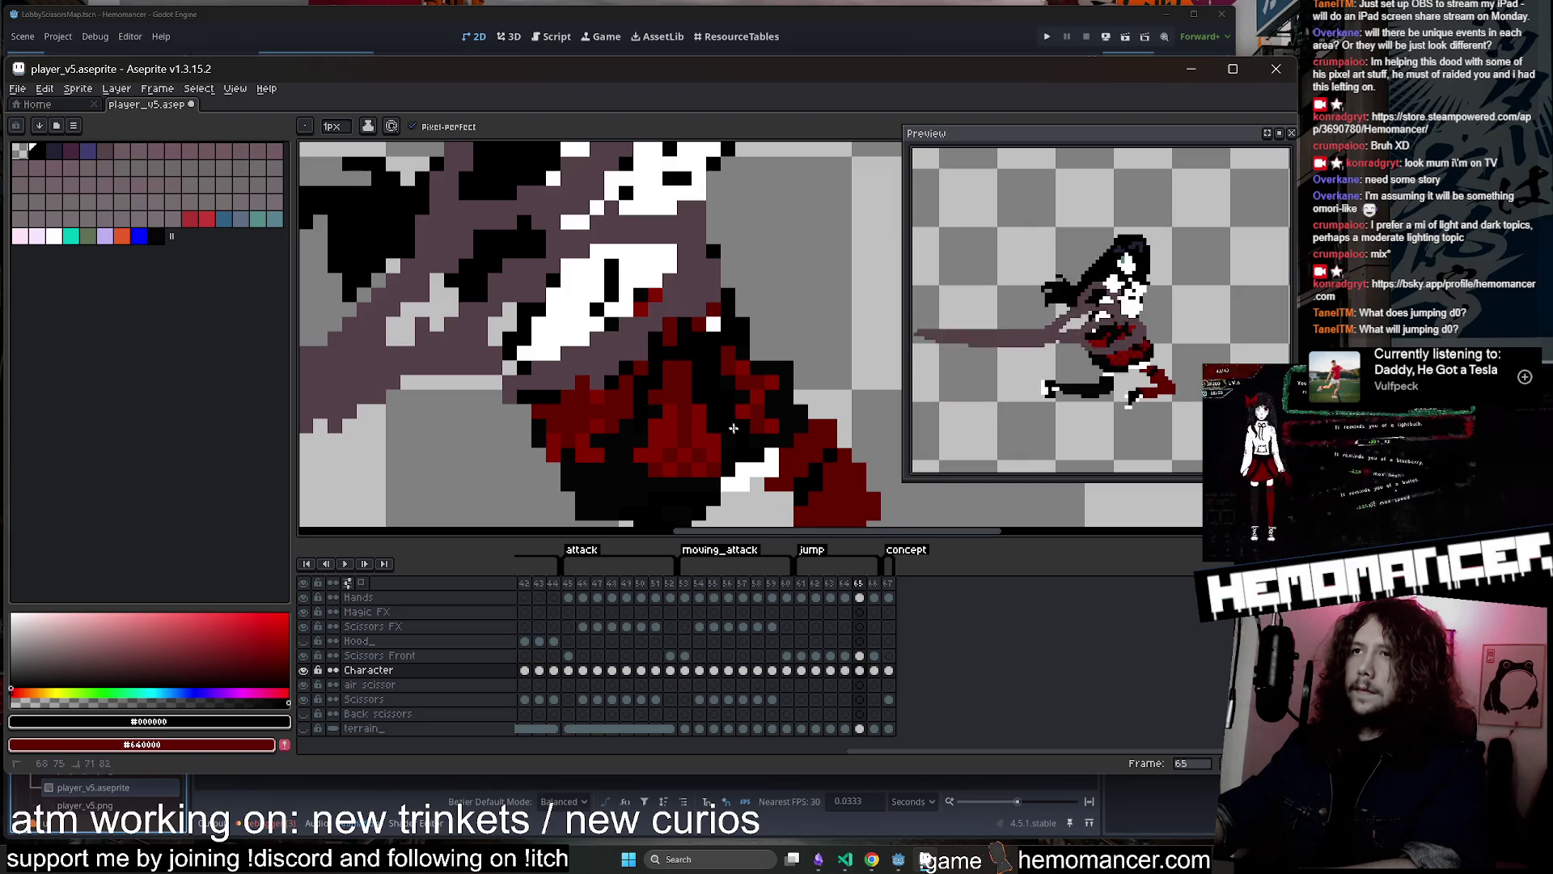
pyautogui.scroll(-3, 848, 369)
pyautogui.press('.')
pyautogui.press(',')
pyautogui.press(',')
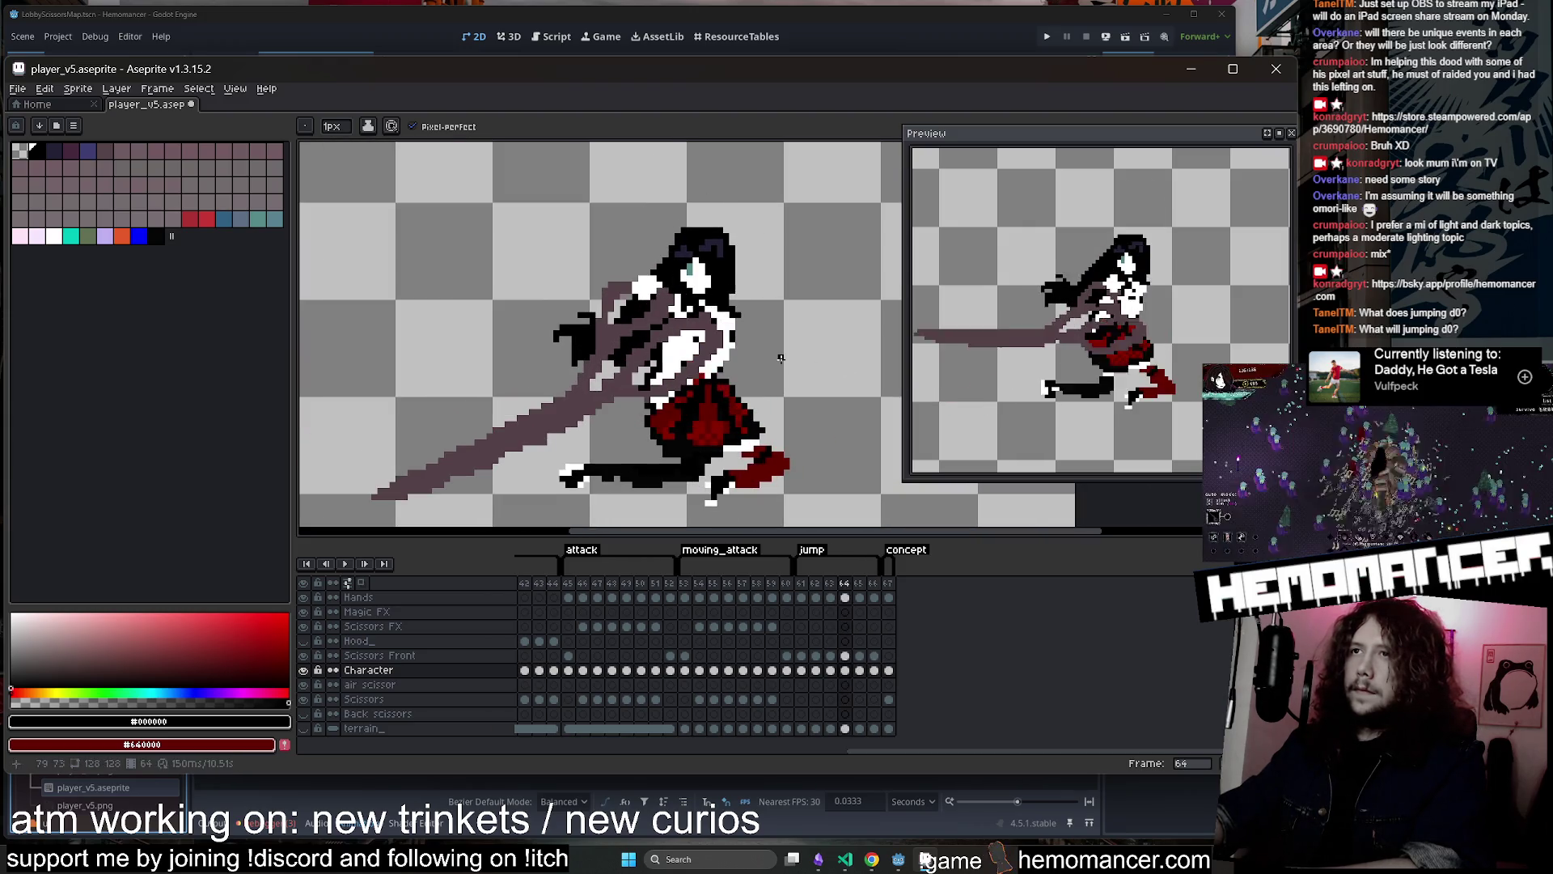
pyautogui.press(',')
pyautogui.press(',')
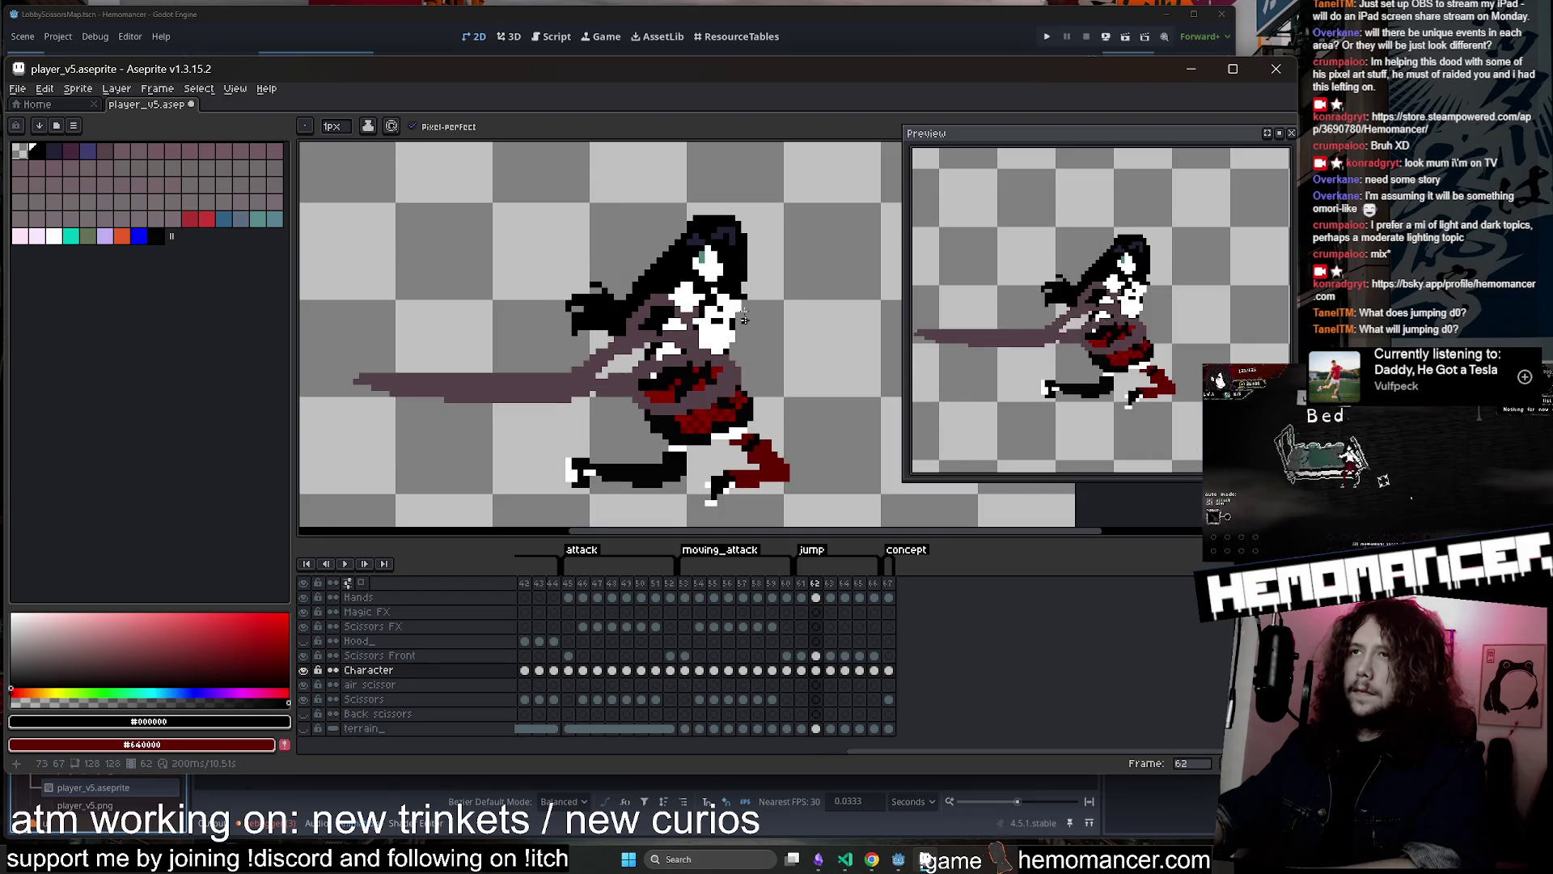
# Zoom around frame 62's pose, then advance to frame 63 and compare it with its neighbour
pyautogui.scroll(2, 745, 320)
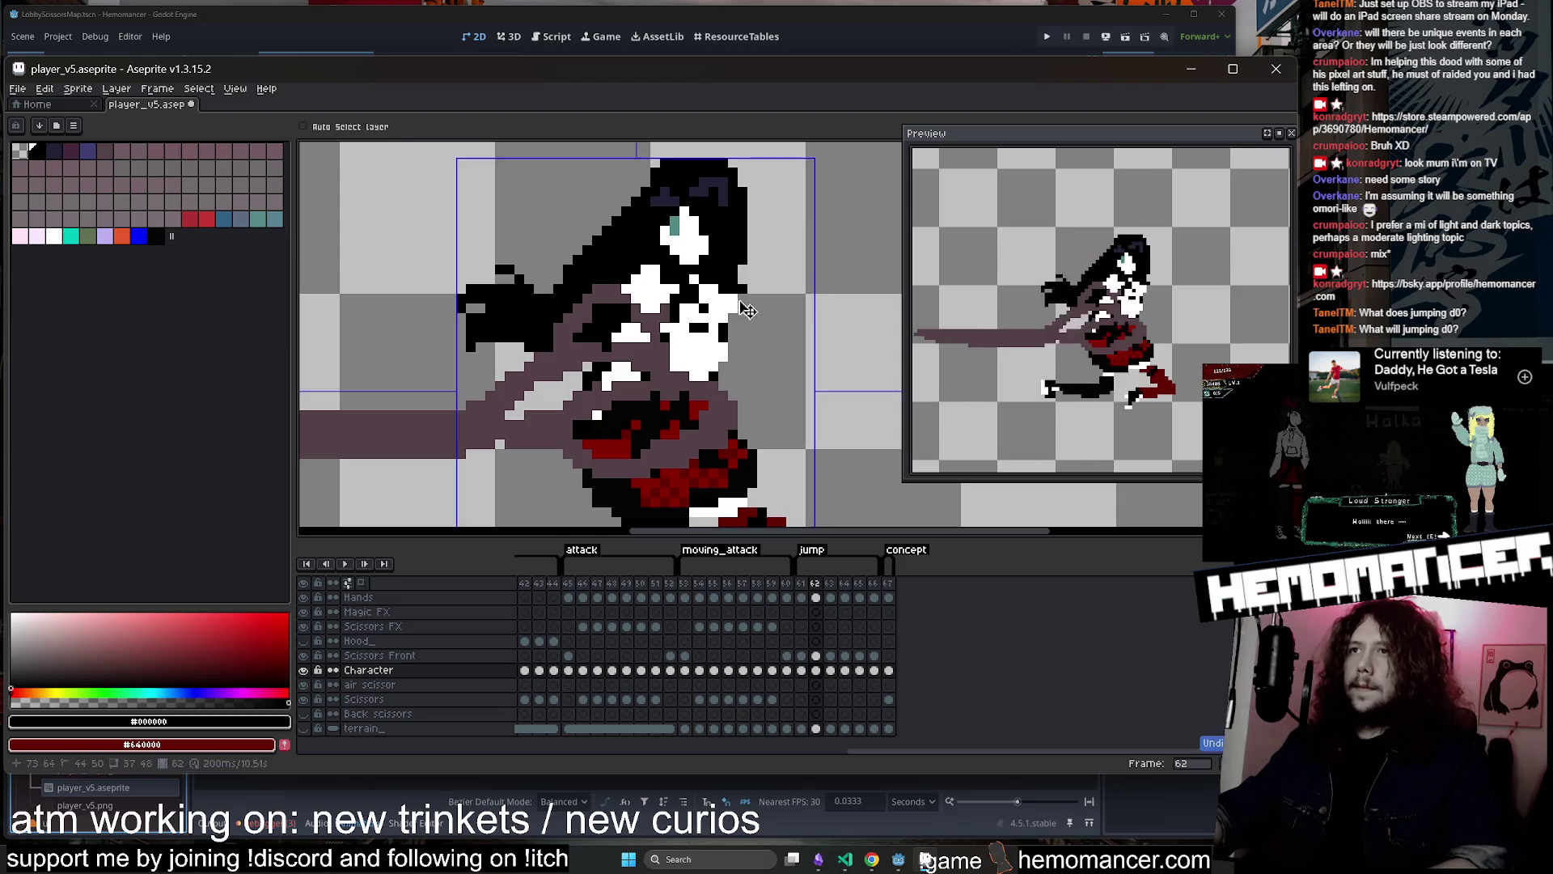
pyautogui.scroll(-2, 767, 304)
pyautogui.scroll(3, 761, 314)
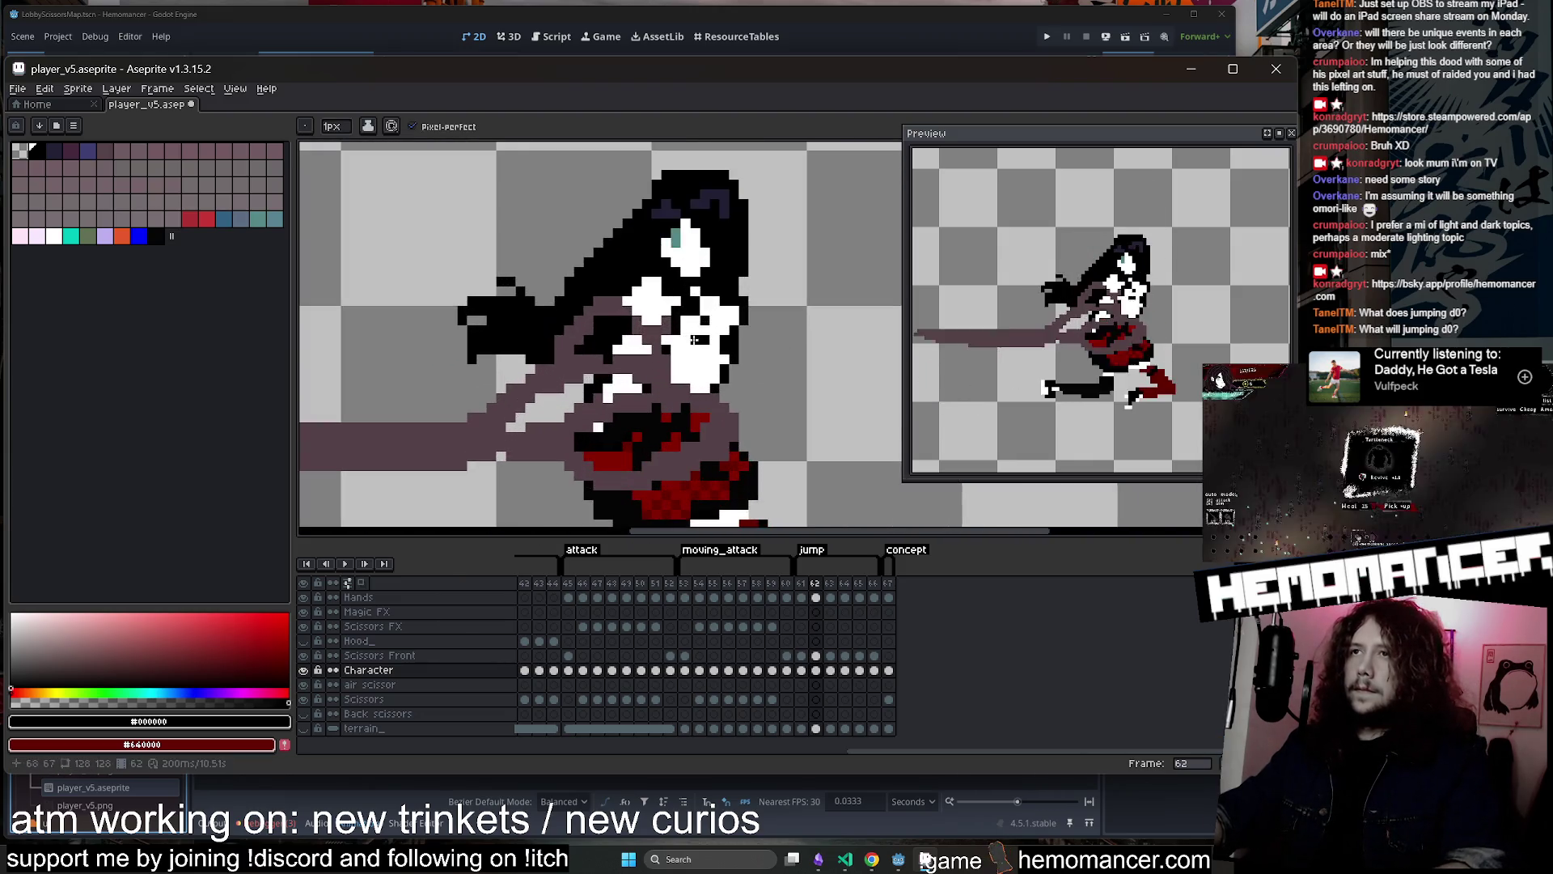
pyautogui.scroll(-2, 767, 315)
pyautogui.scroll(-1, 767, 314)
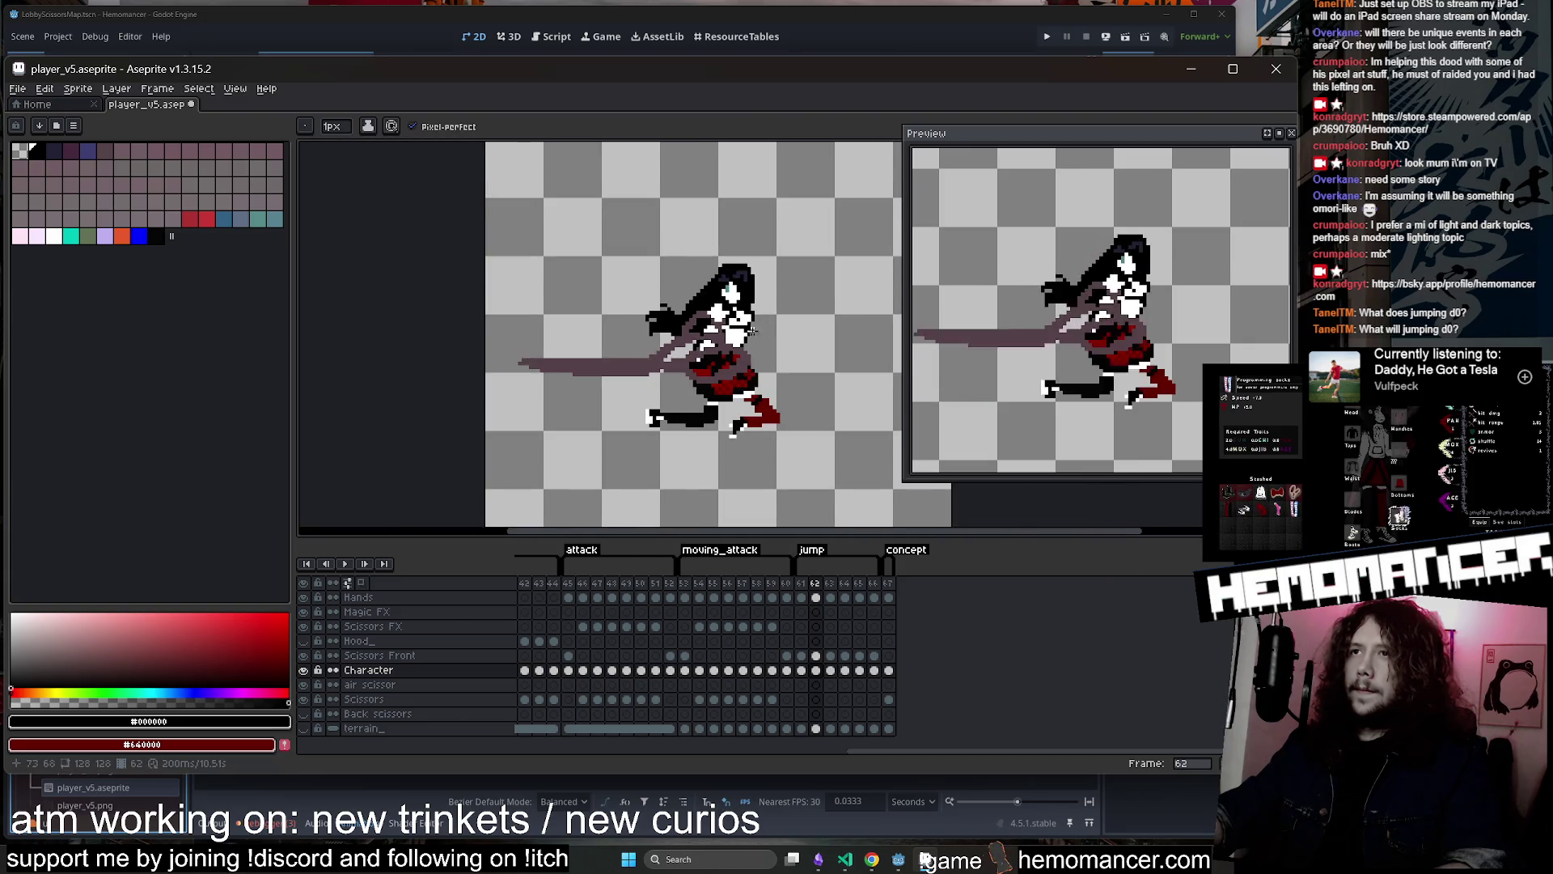
pyautogui.scroll(2, 765, 312)
pyautogui.scroll(-3, 764, 311)
pyautogui.scroll(2, 765, 310)
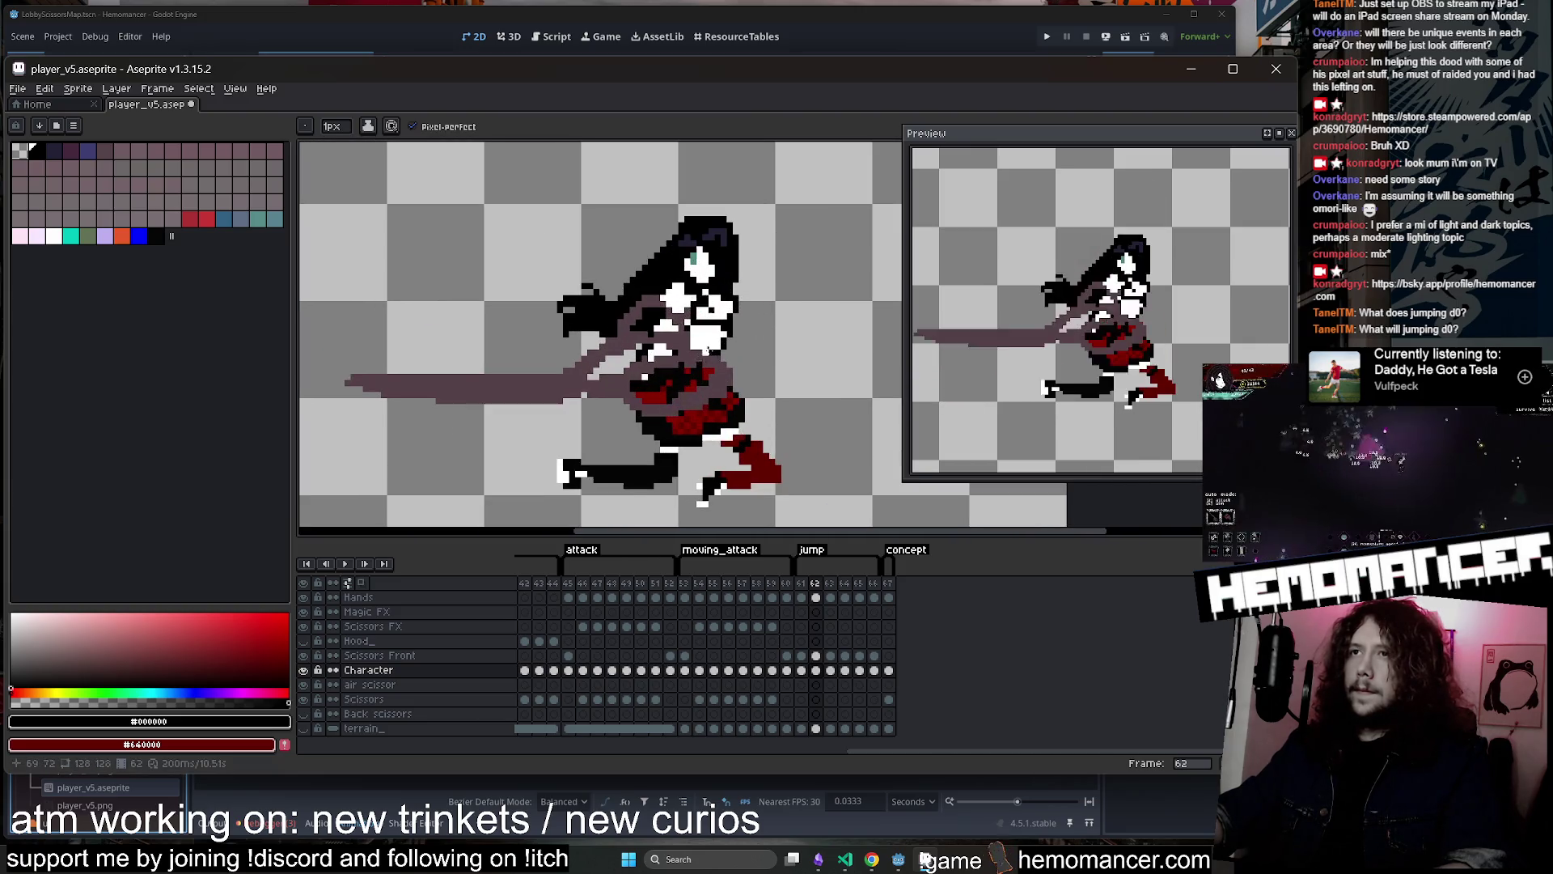
pyautogui.scroll(-1, 739, 293)
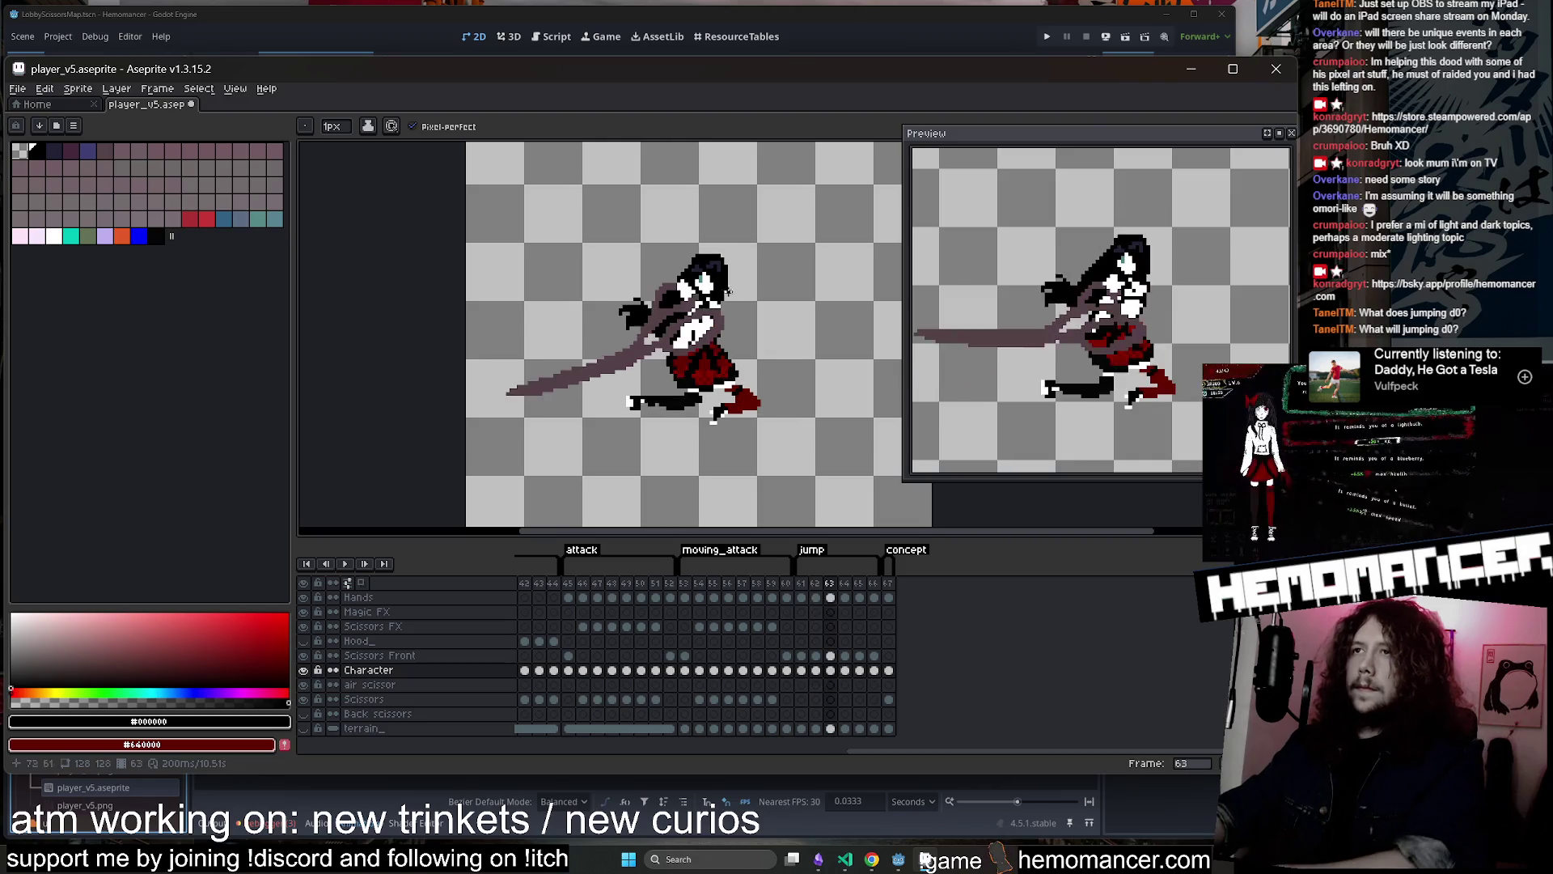
pyautogui.scroll(2, 660, 313)
pyautogui.press('Right')
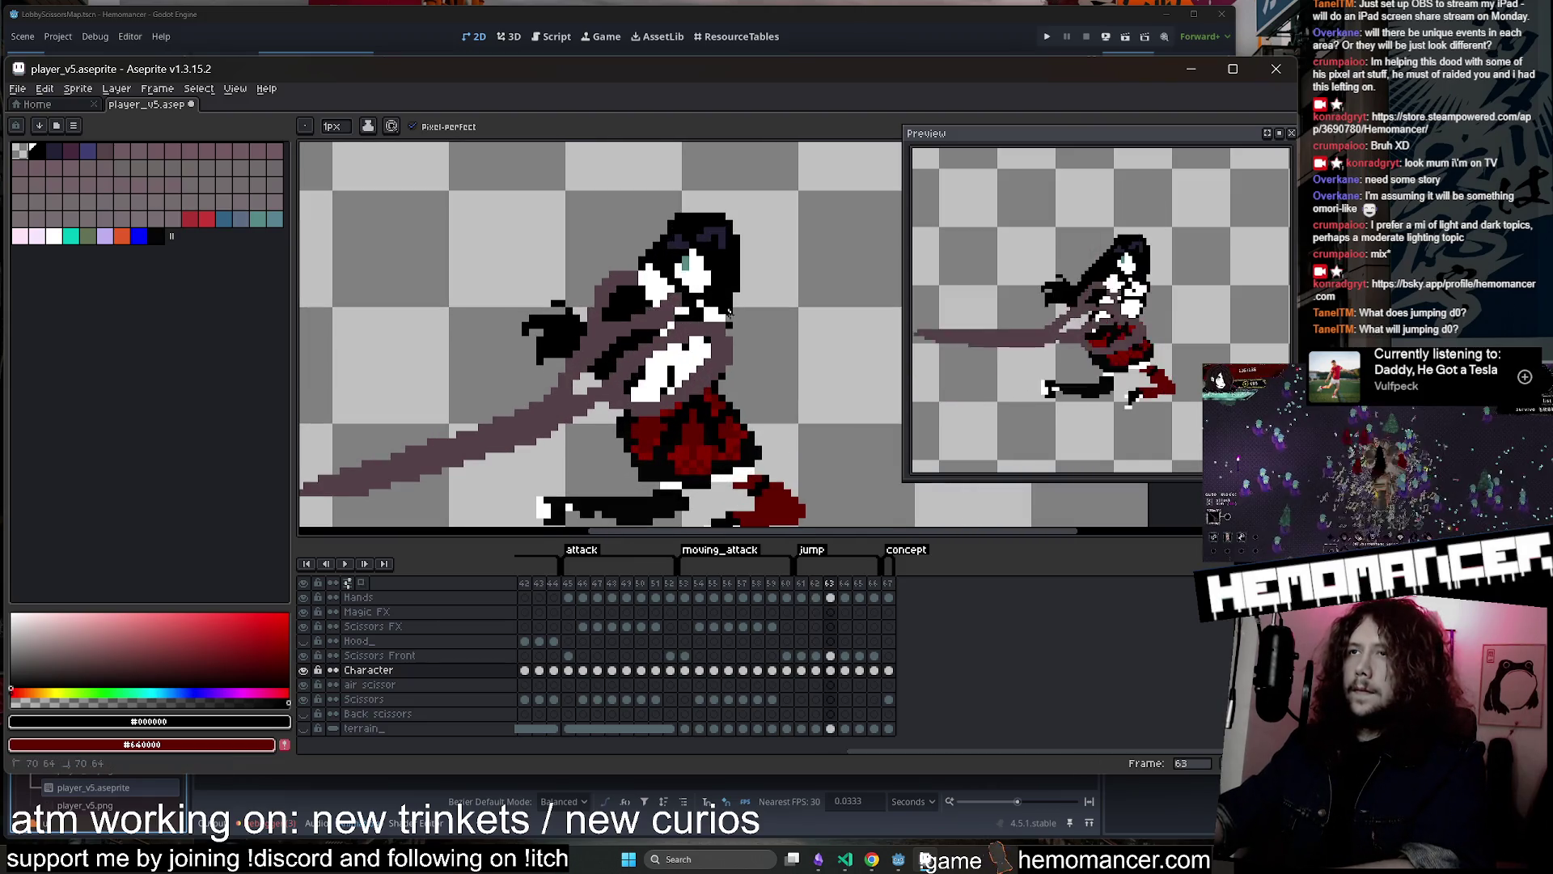
pyautogui.scroll(-2, 727, 333)
pyautogui.scroll(1, 740, 311)
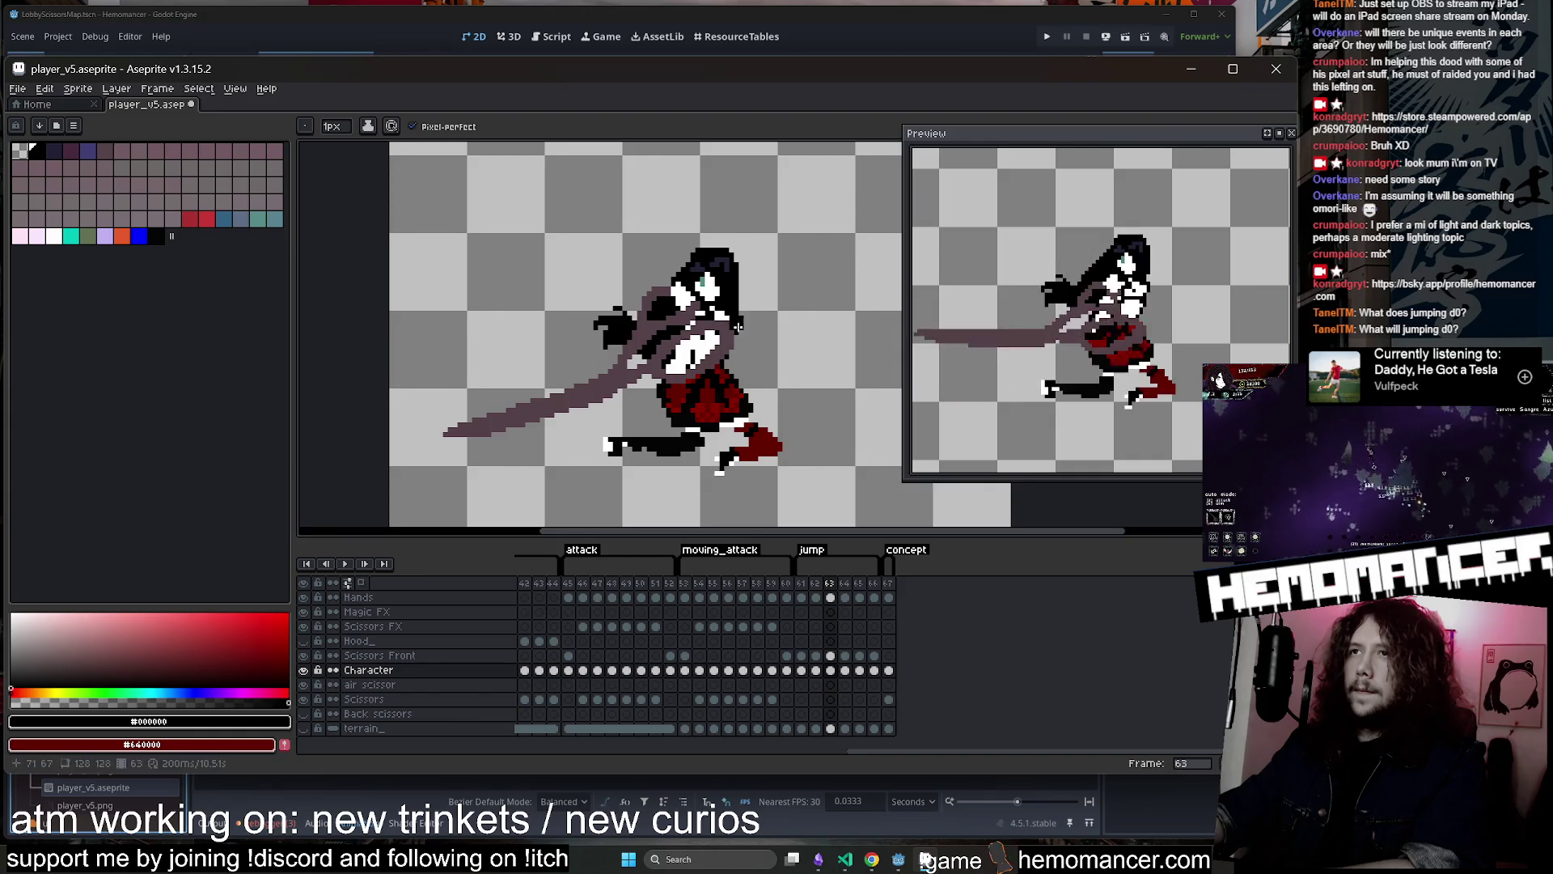
pyautogui.scroll(-1, 745, 305)
pyautogui.press('Left')
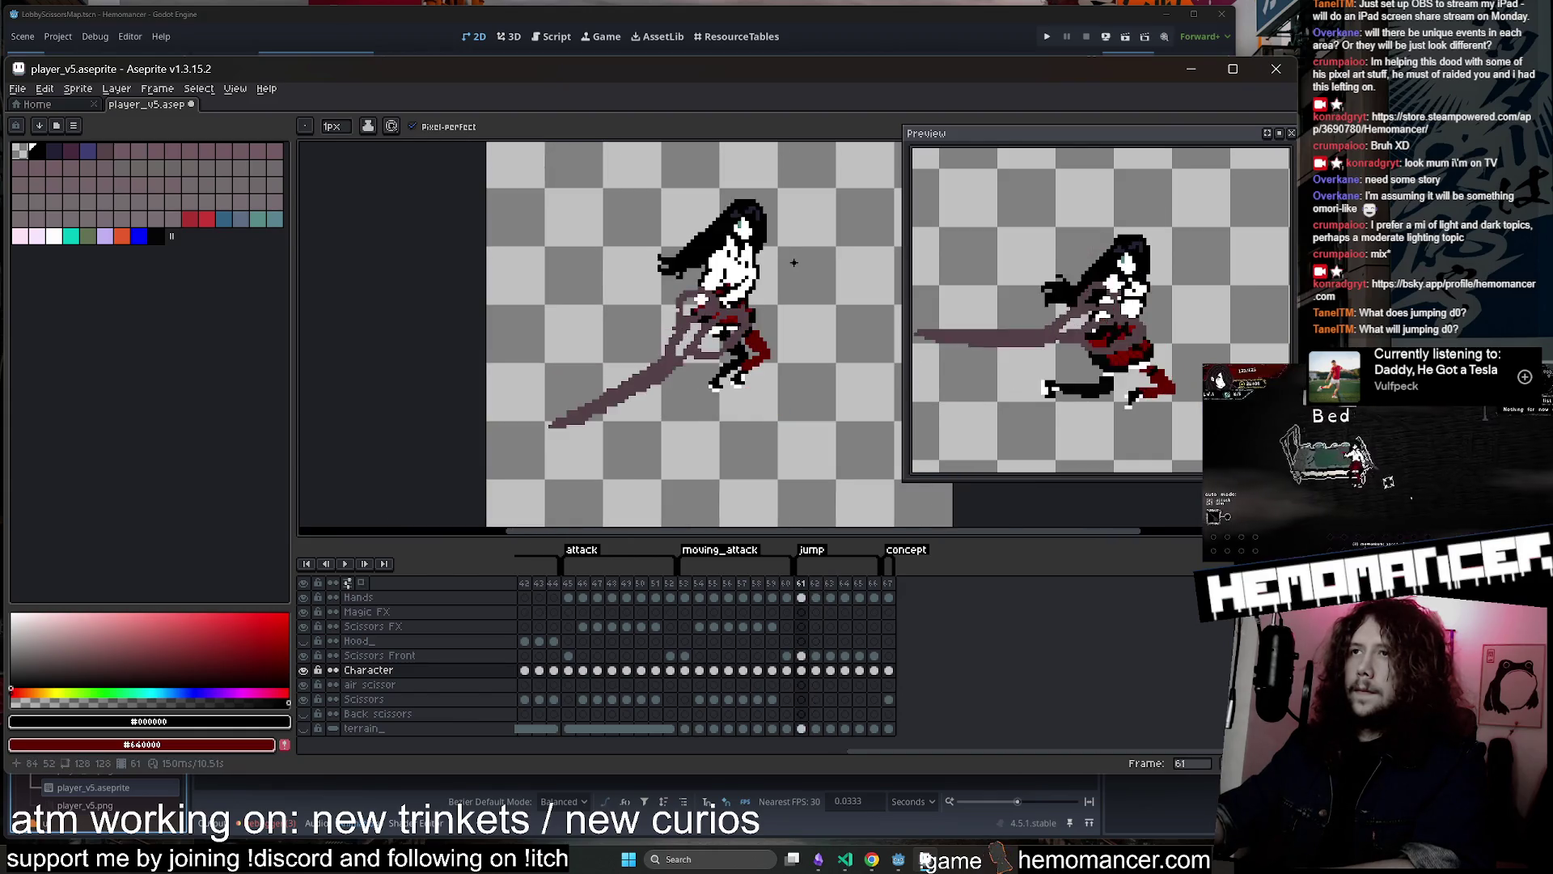
pyautogui.press('Right')
pyautogui.press('Right')
# Review frames 64 through 66, then jump to frame 61 in the timeline
pyautogui.scroll(1, 777, 283)
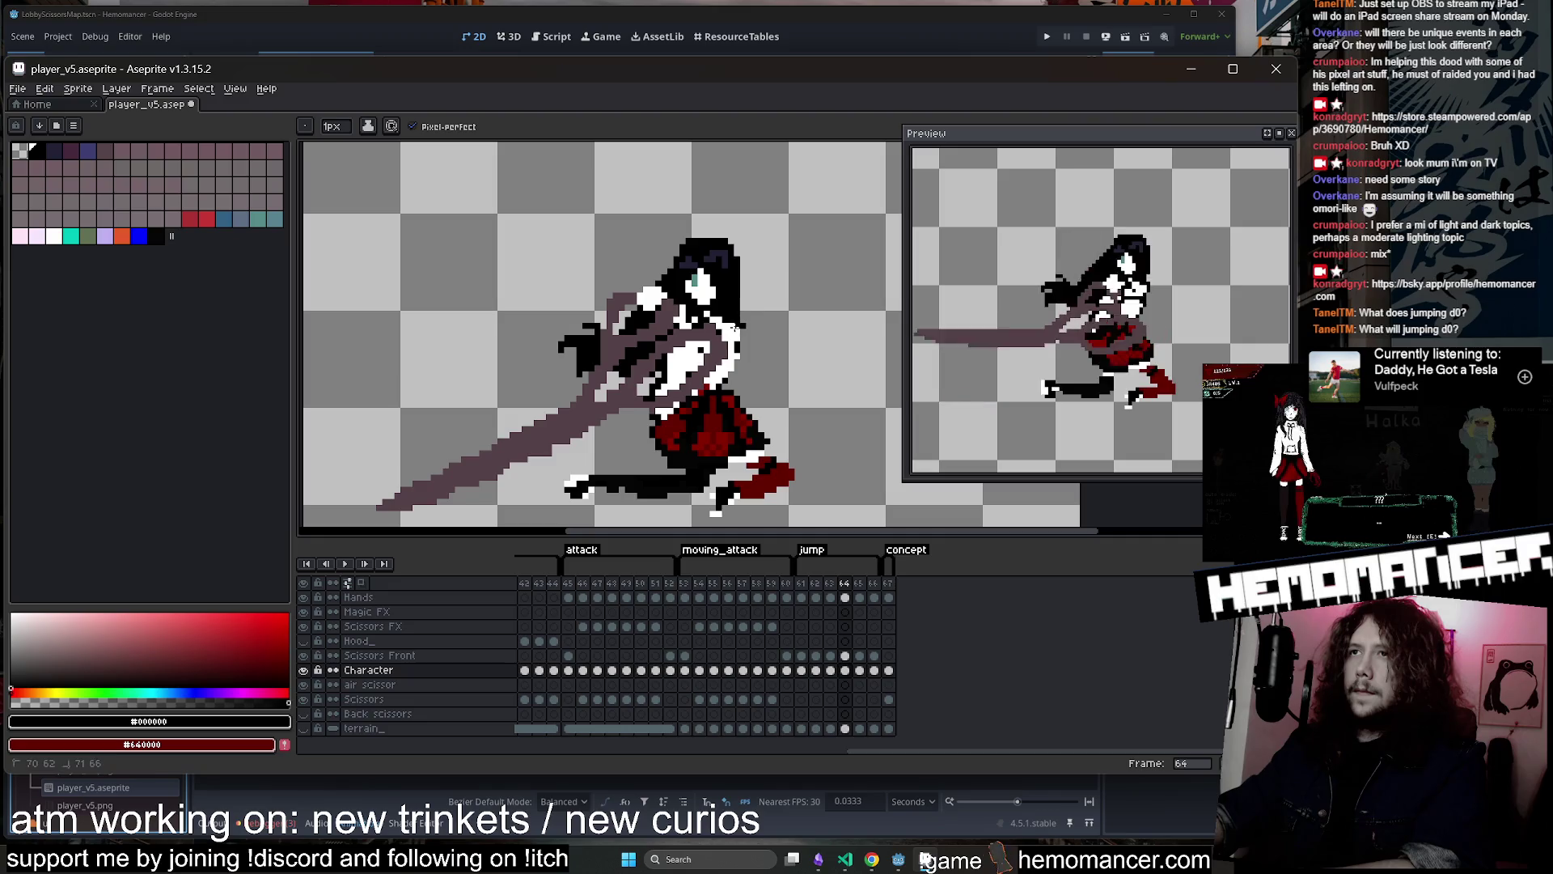
pyautogui.scroll(-1, 759, 307)
pyautogui.scroll(1, 742, 319)
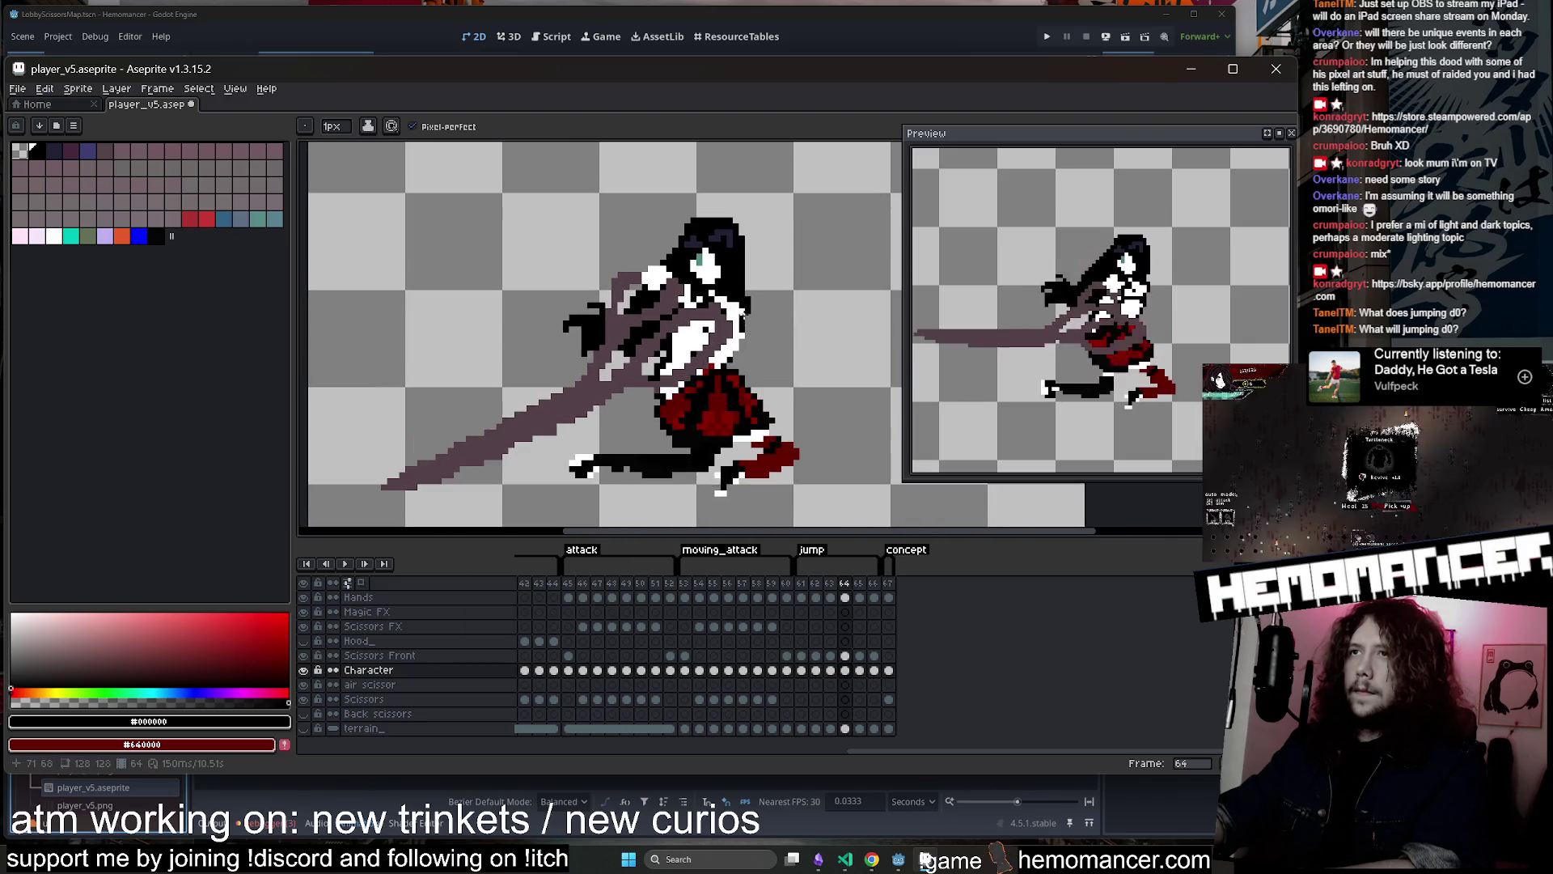
pyautogui.scroll(-1, 760, 308)
pyautogui.press('Right')
pyautogui.press('Left')
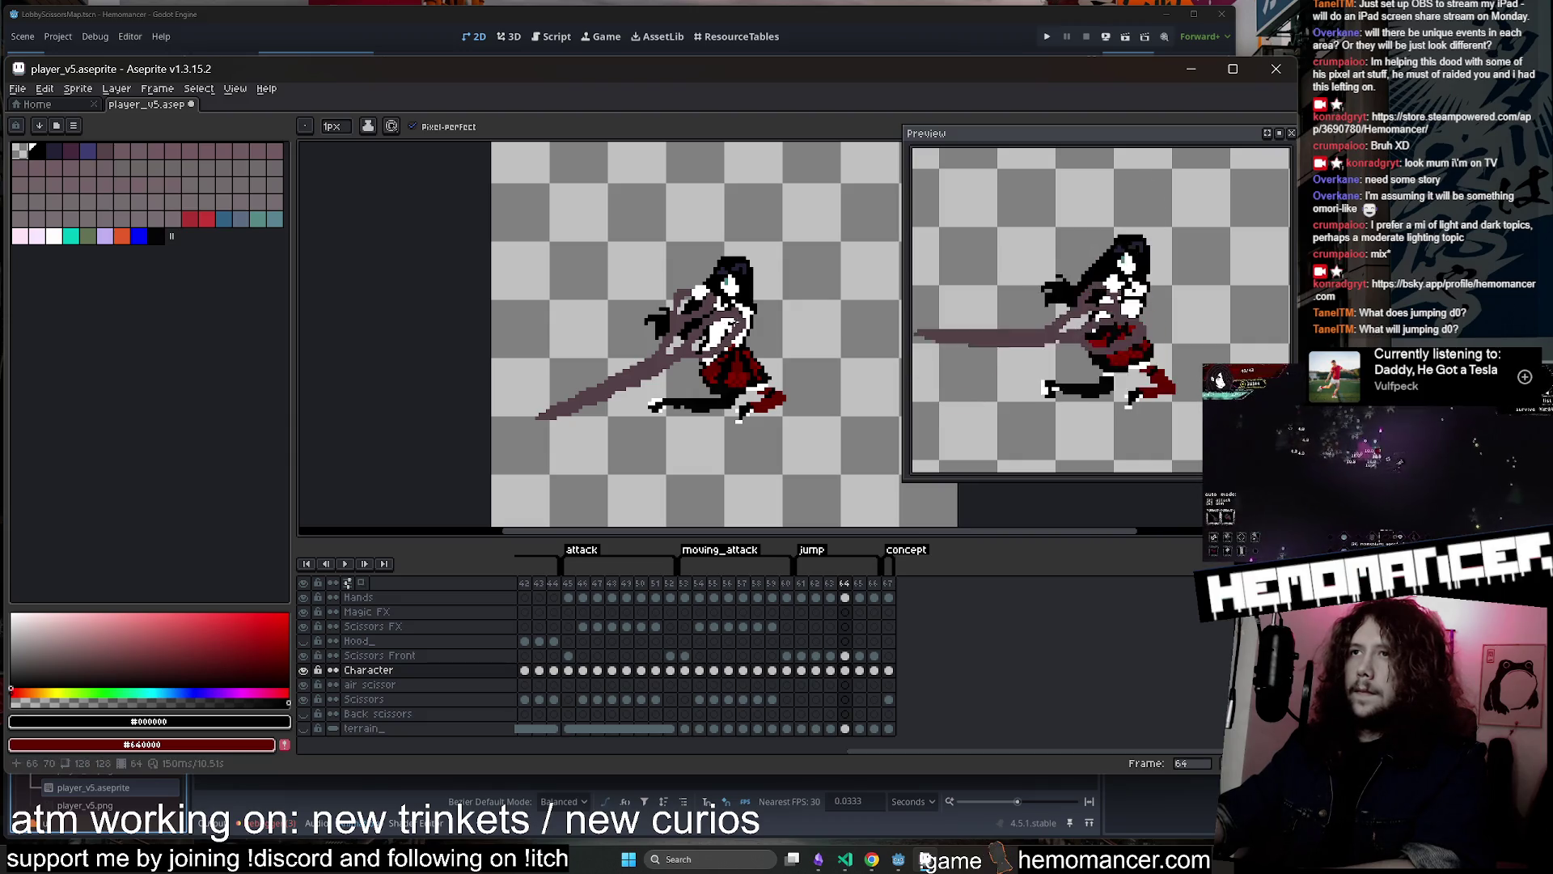
pyautogui.scroll(-1, 760, 298)
pyautogui.scroll(2, 770, 284)
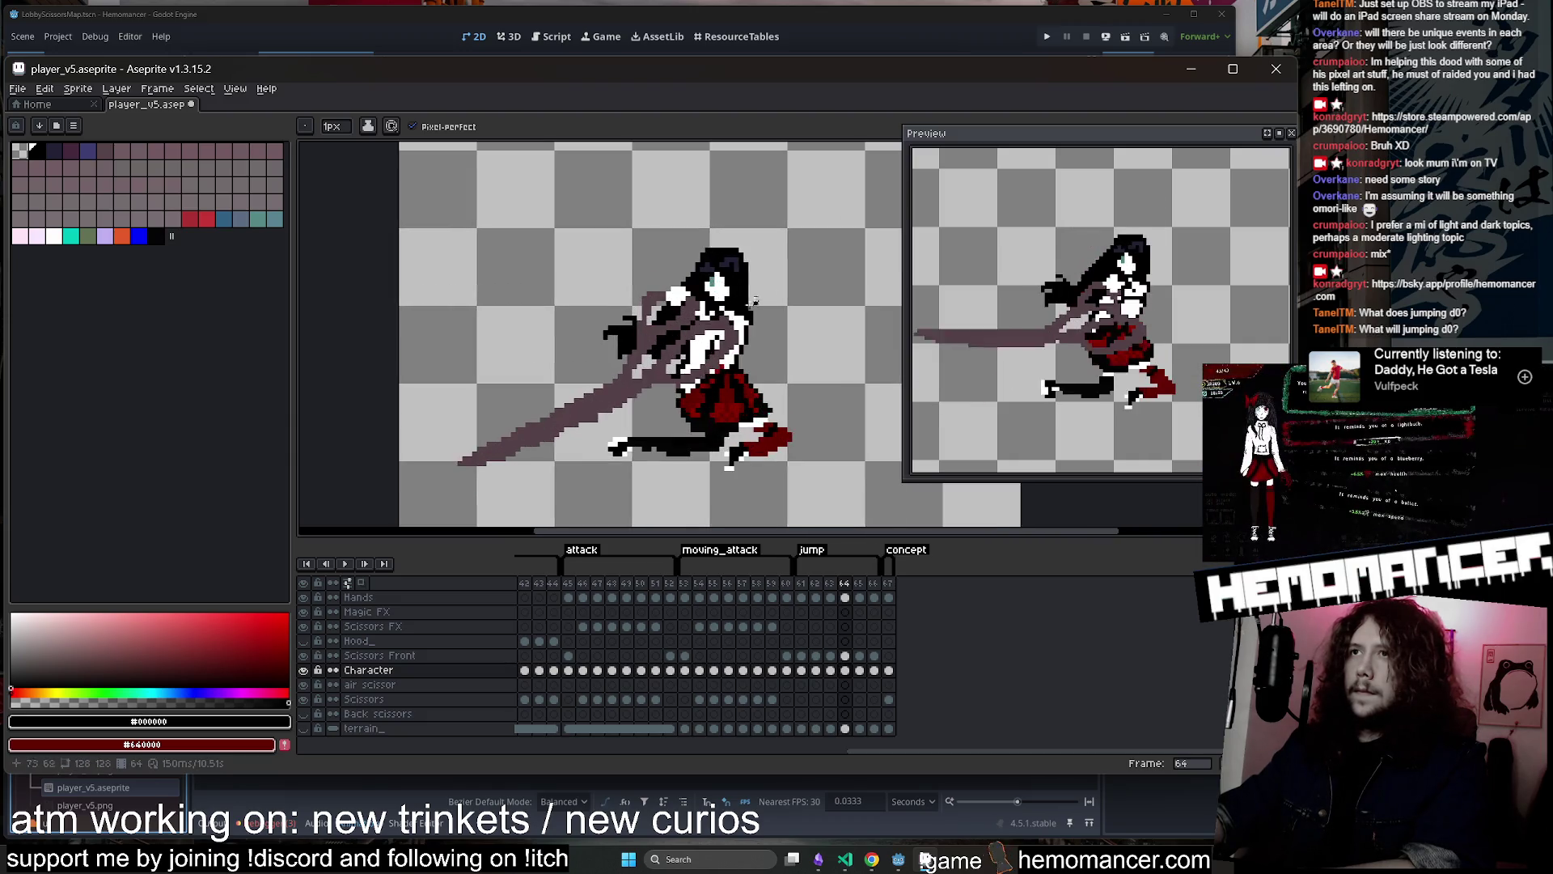
pyautogui.scroll(1, 773, 284)
pyautogui.scroll(-1, 776, 286)
pyautogui.scroll(-2, 783, 288)
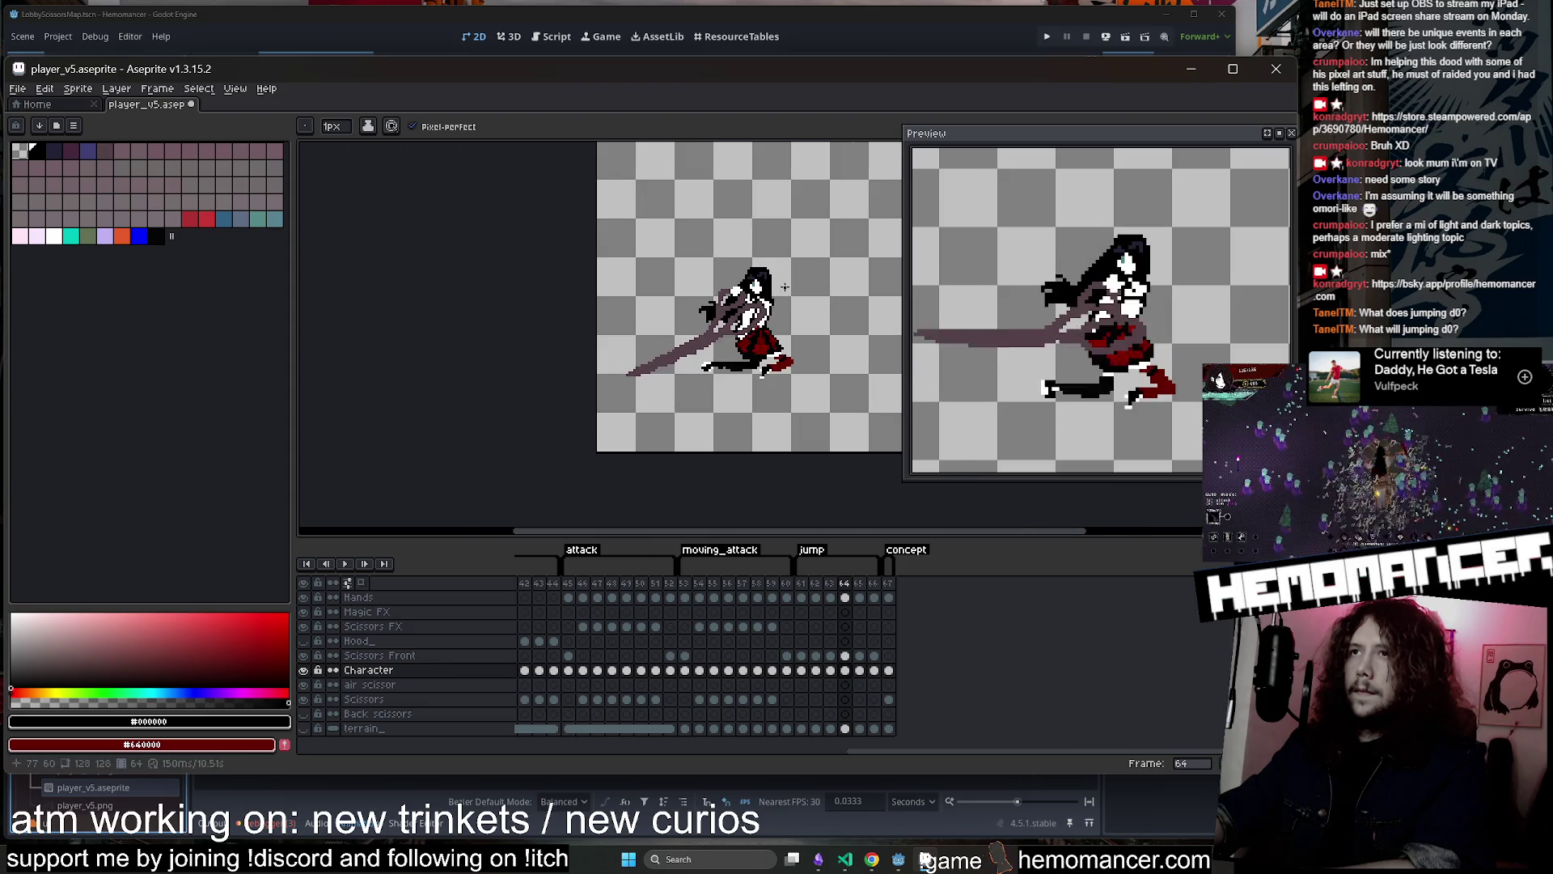
pyautogui.scroll(2, 786, 279)
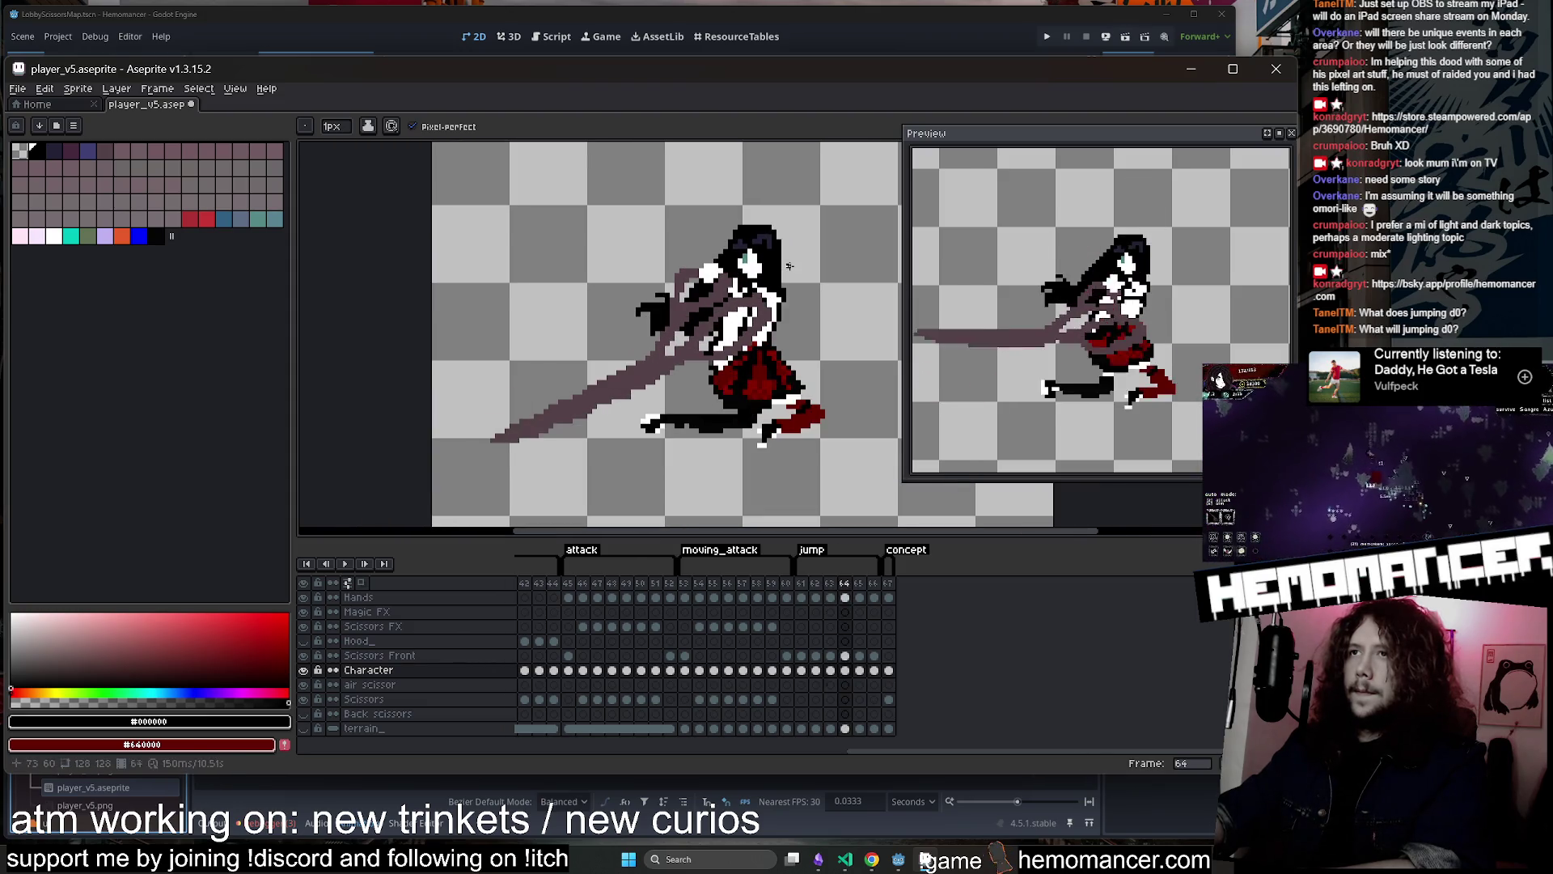
pyautogui.press('Left')
pyautogui.press('Left')
pyautogui.press('Right')
pyautogui.press('Right')
pyautogui.press('Right')
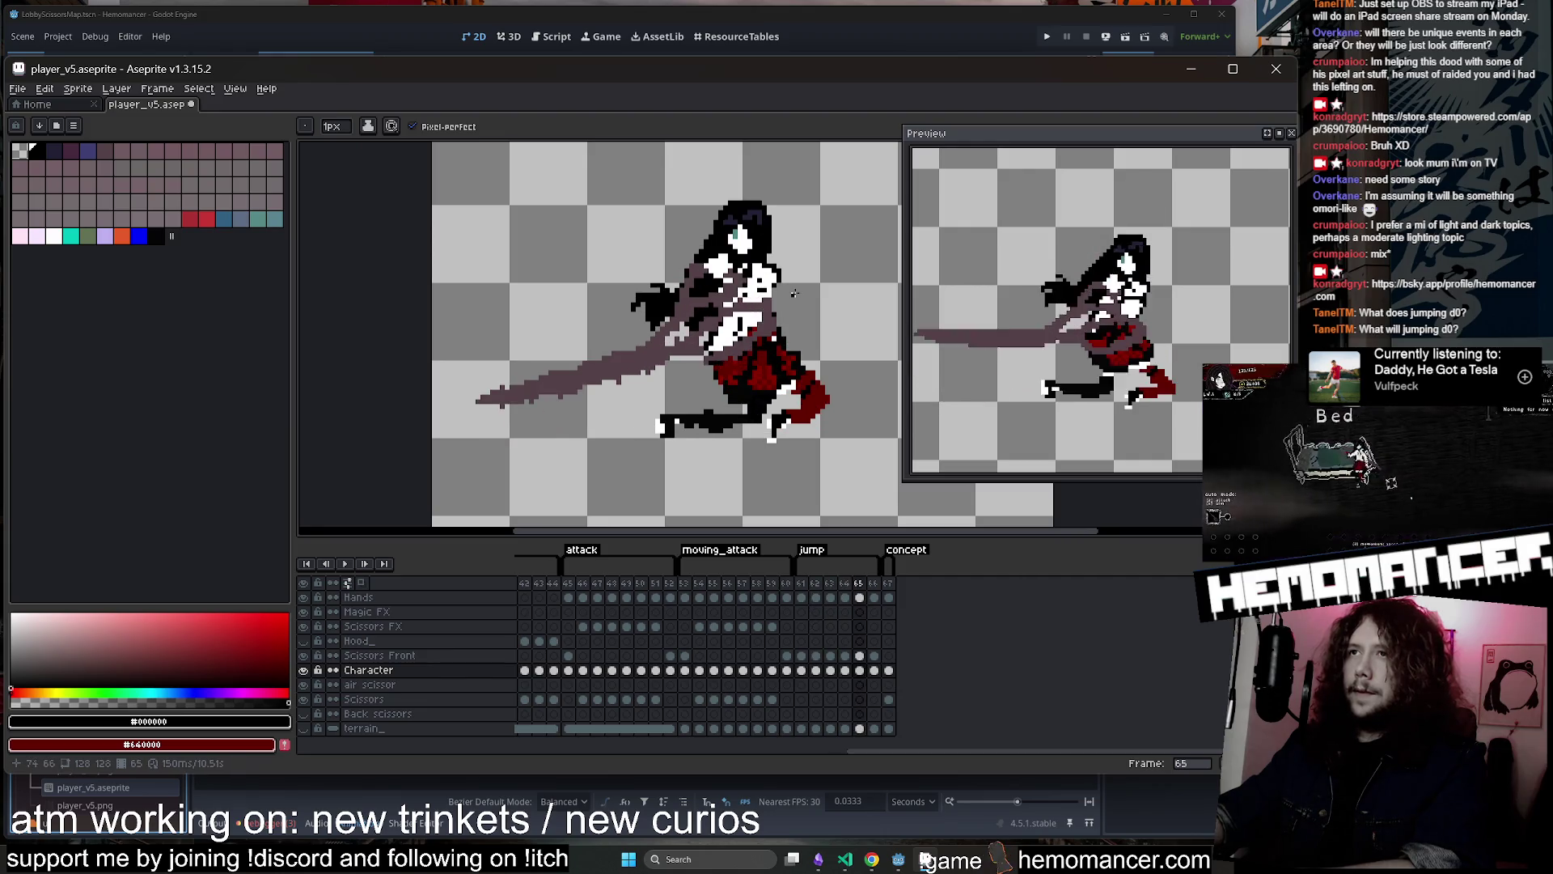
pyautogui.press('Right')
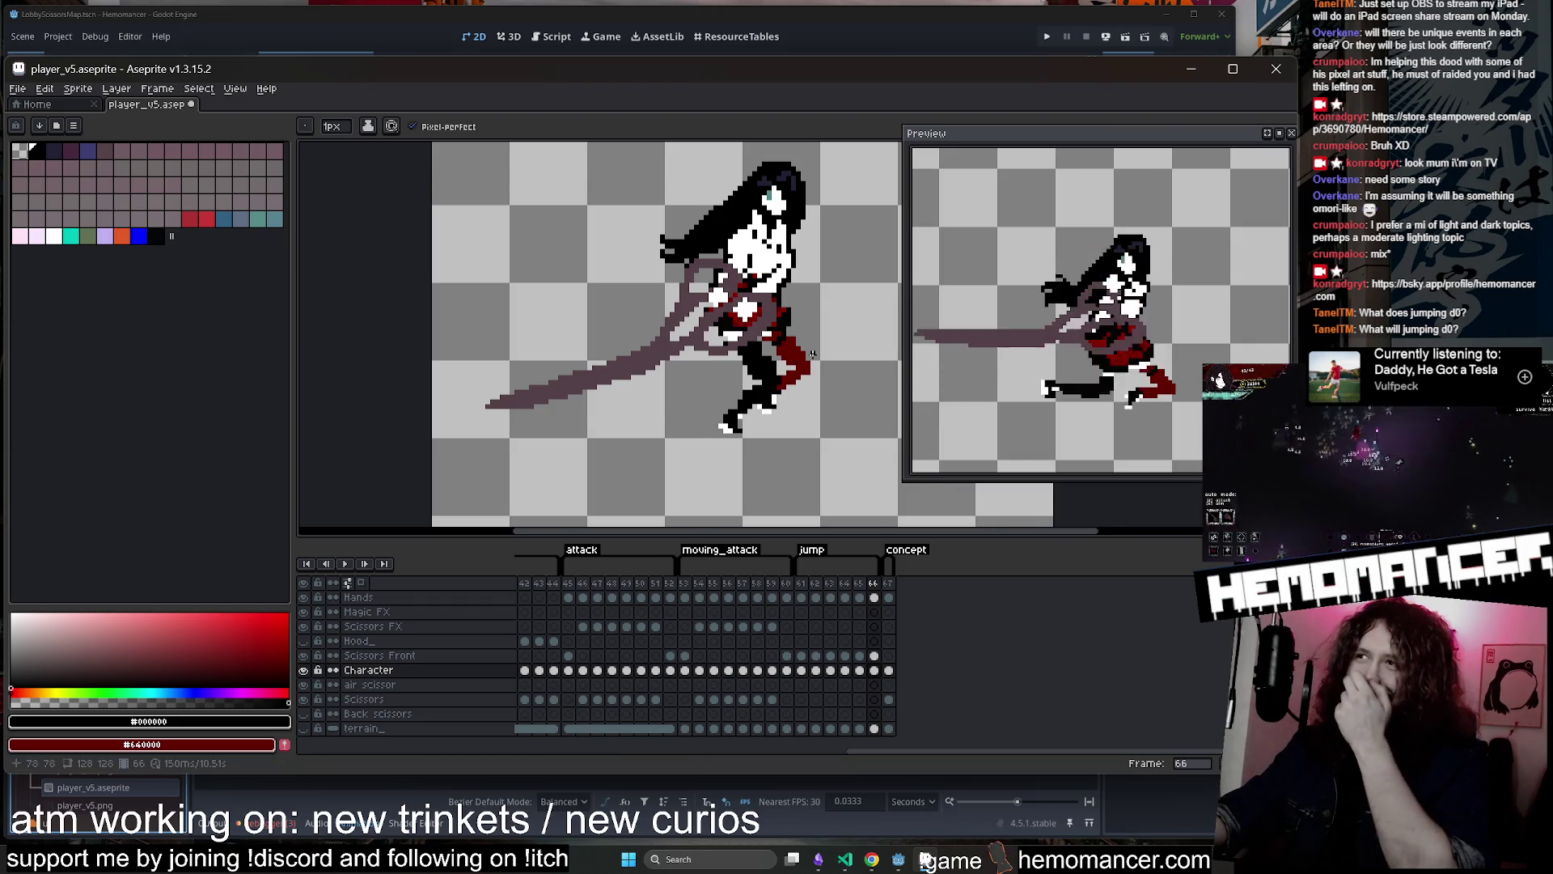
pyautogui.scroll(-1, 662, 378)
pyautogui.scroll(-2, 662, 378)
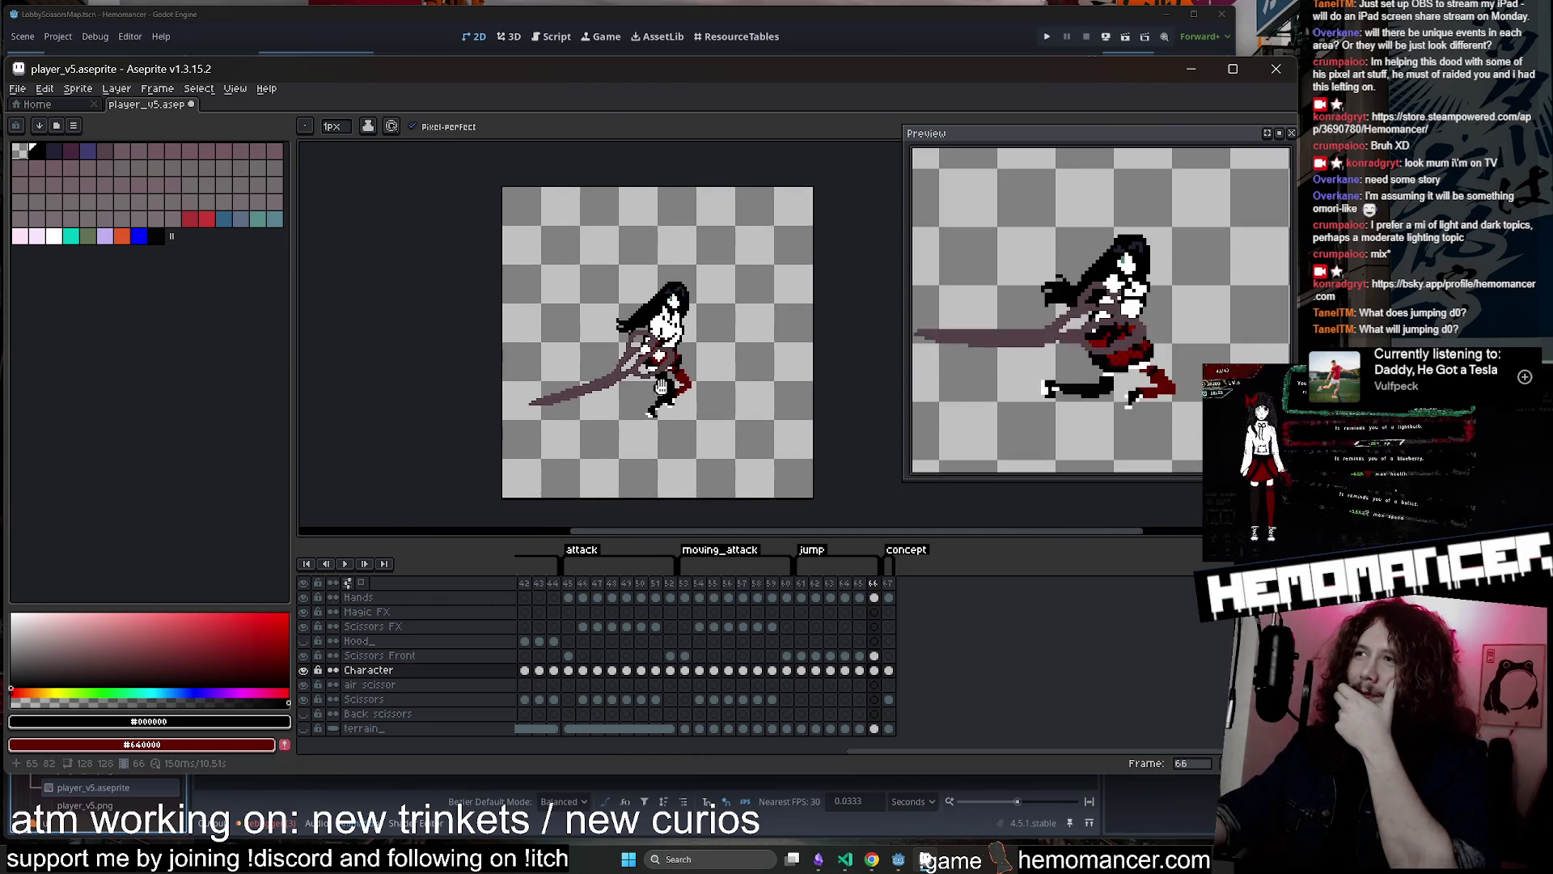
pyautogui.click(801, 669)
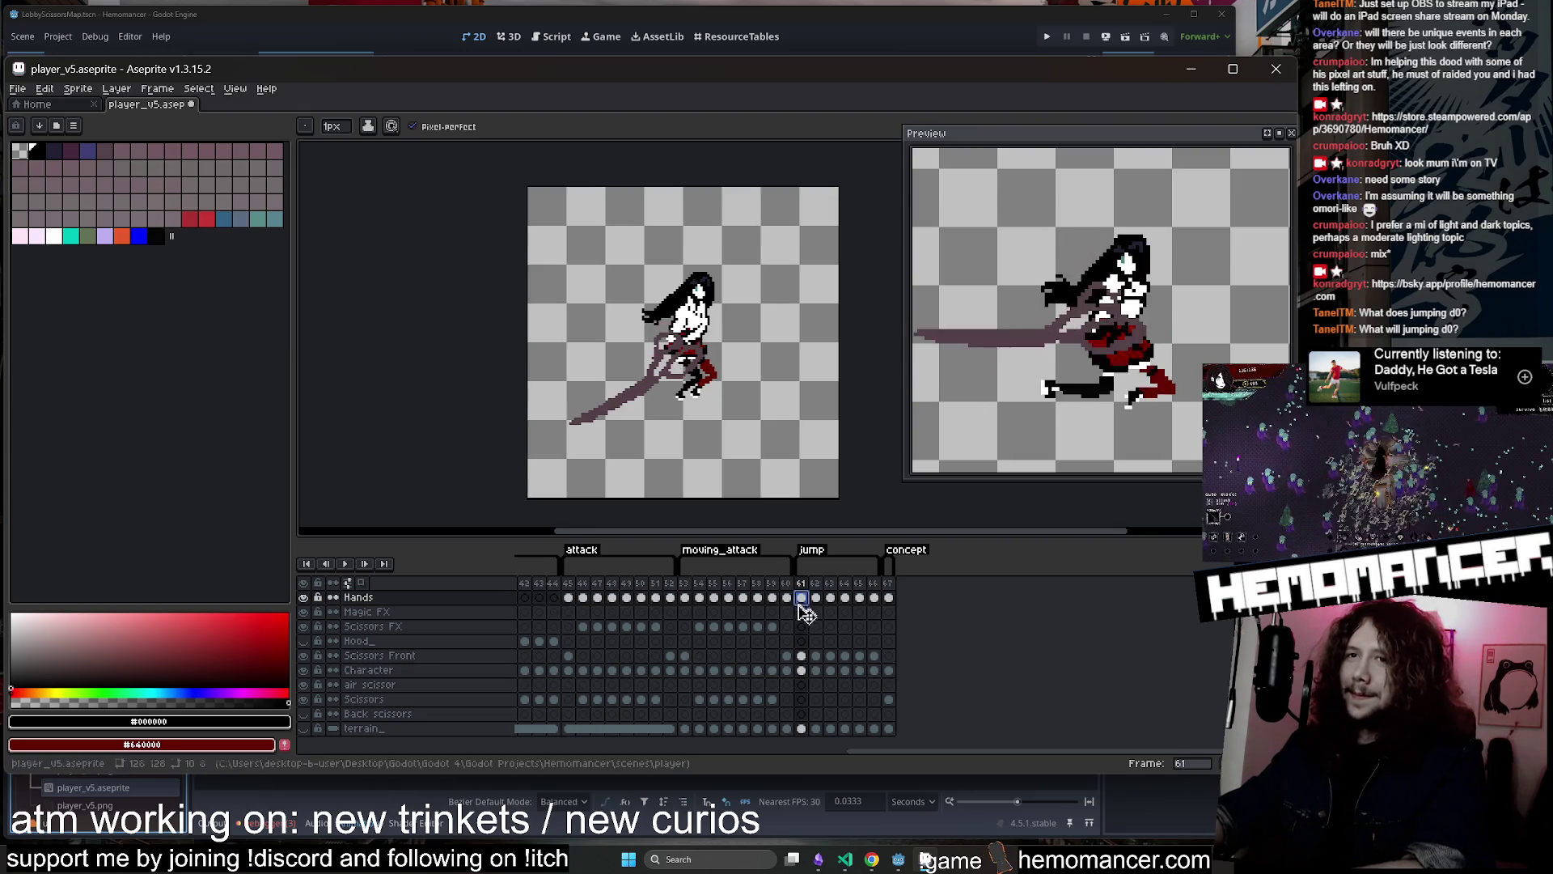
# Flip between frames 61 and 62 to compare, settling on frame 61
pyautogui.click(816, 670)
pyautogui.scroll(2, 682, 321)
pyautogui.press('Left')
pyautogui.press('Right')
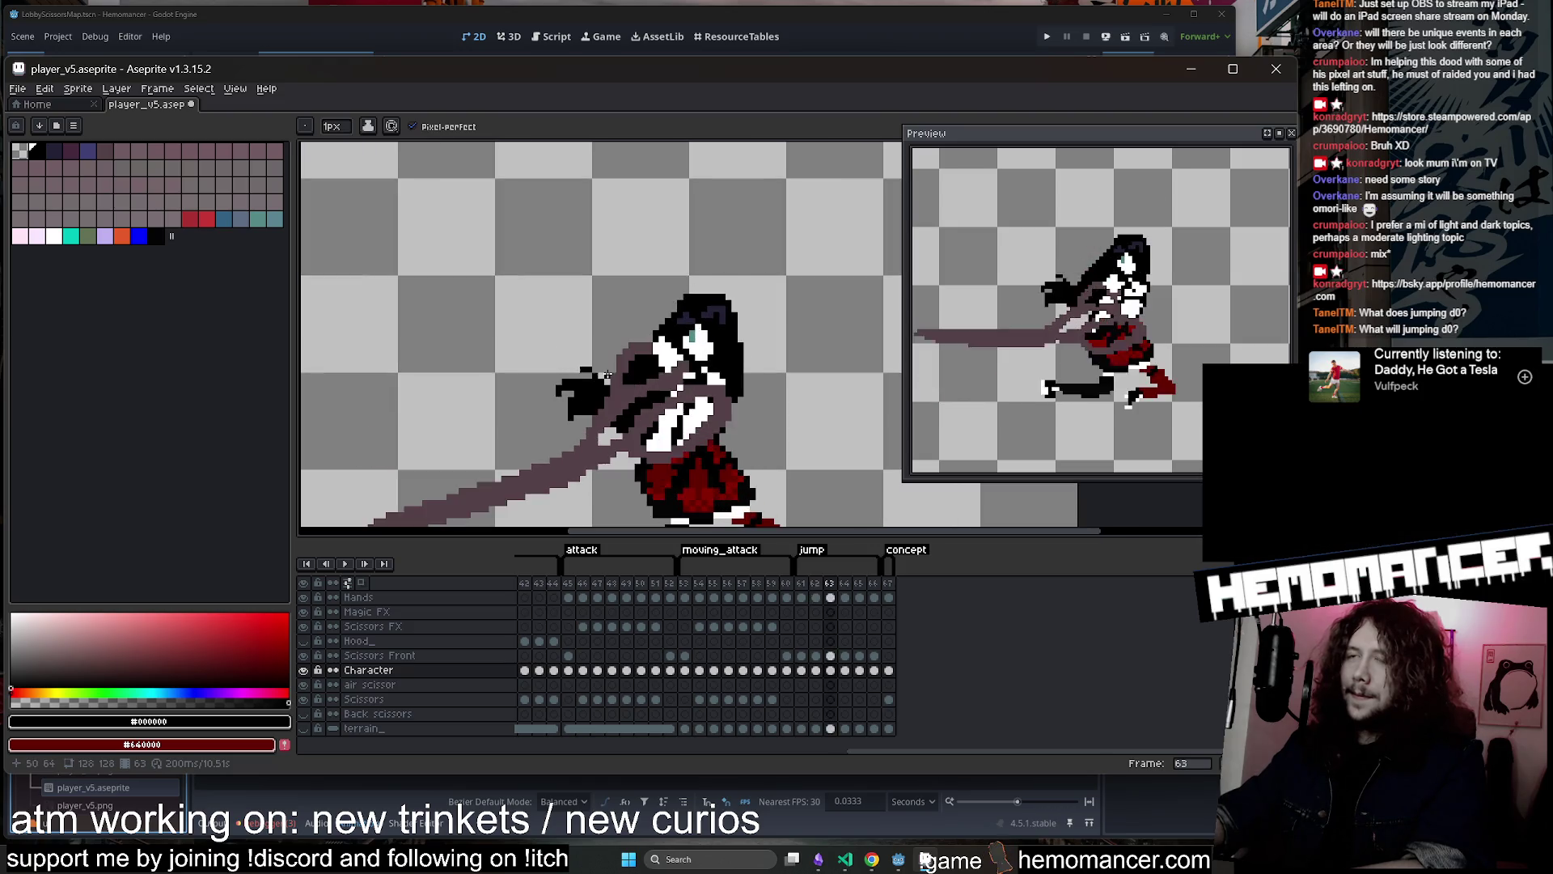
pyautogui.press('Left')
pyautogui.press('Right')
pyautogui.press('Left')
pyautogui.scroll(-1, 607, 374)
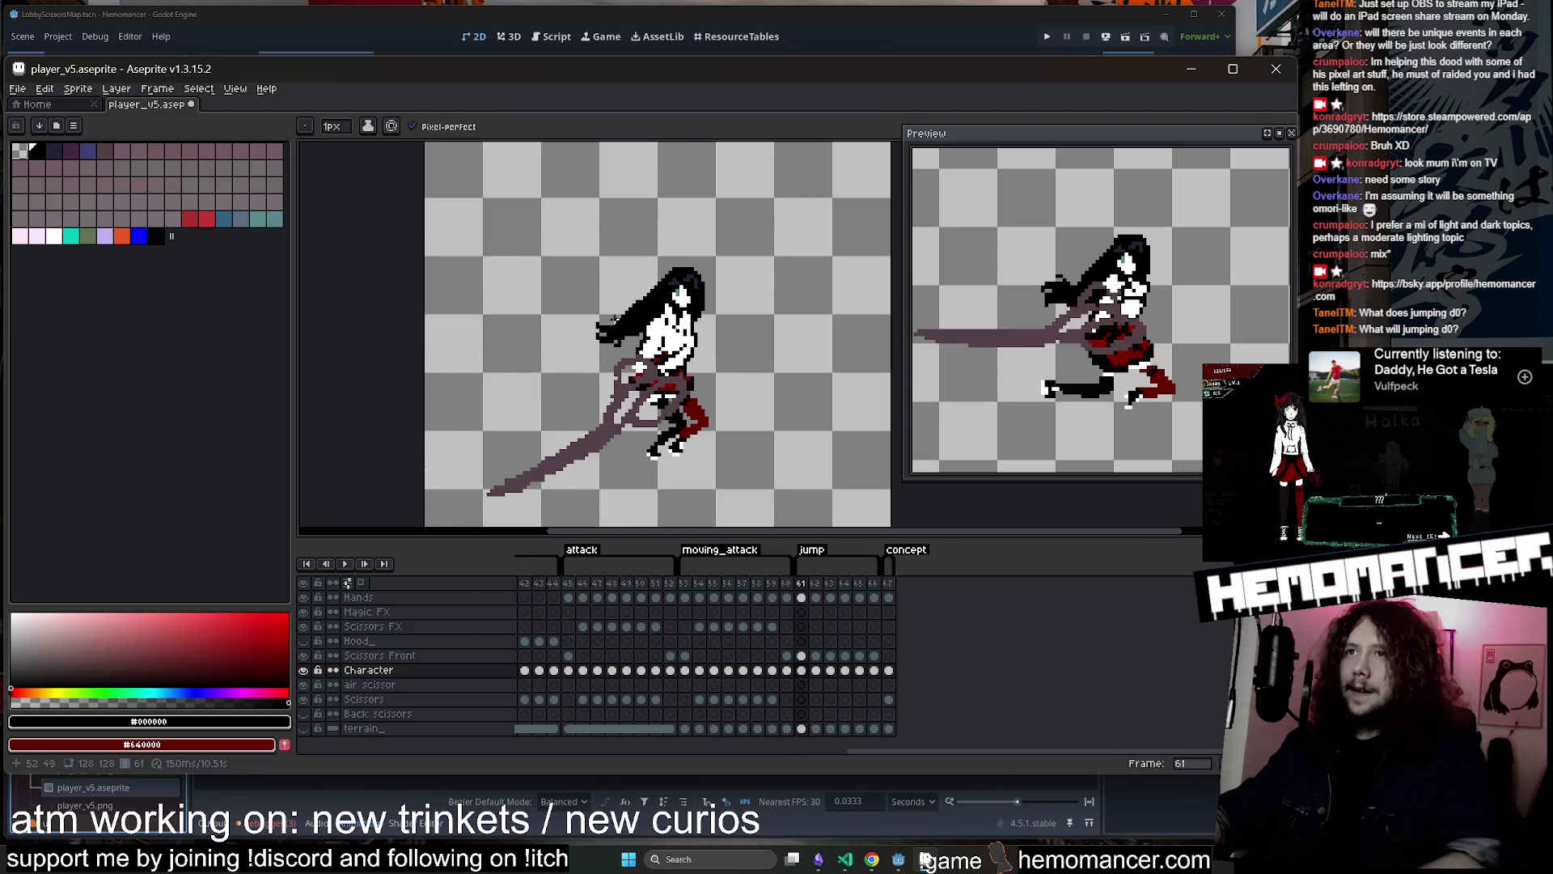
# Erase the left hair tuft and draw a new black strand slightly further left
pyautogui.press('e')
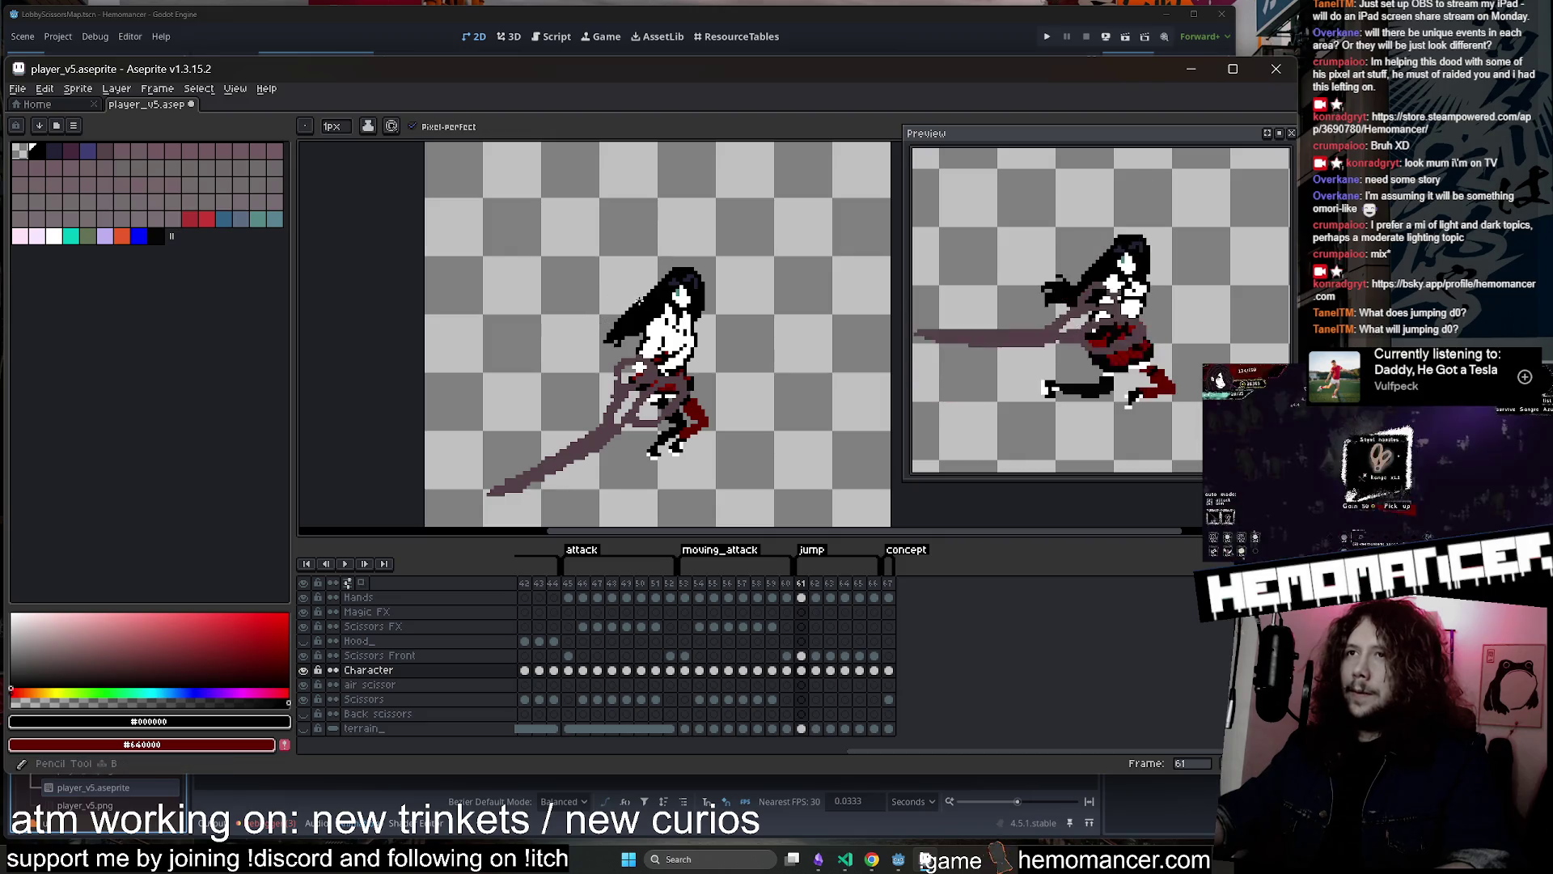
pyautogui.moveTo(605, 332); pyautogui.dragTo(637, 287)
pyautogui.scroll(1, 623, 335)
pyautogui.press('b')
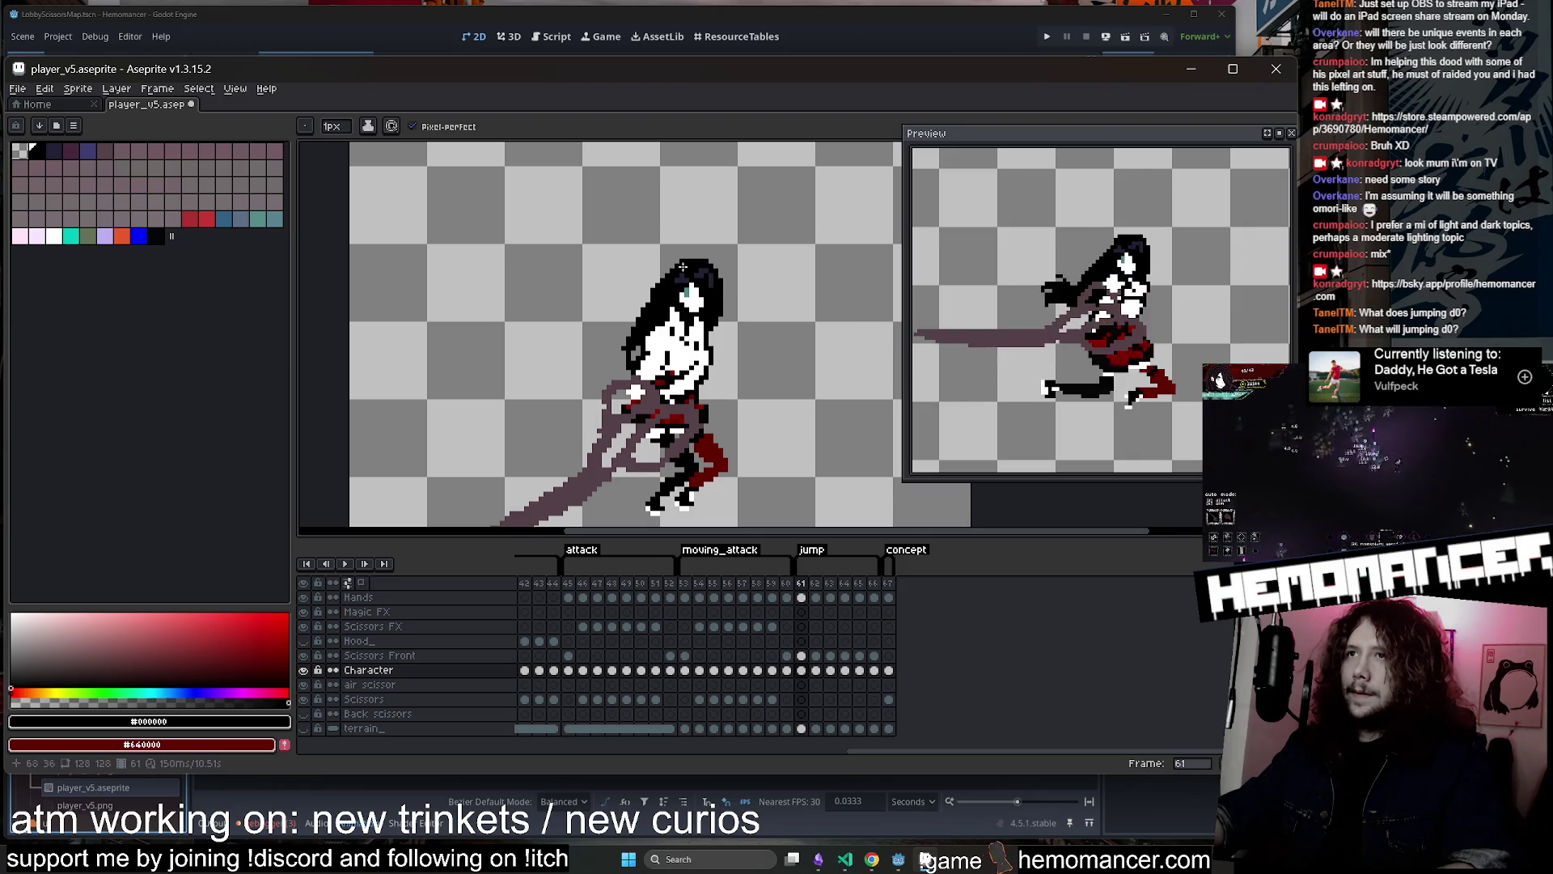
pyautogui.moveTo(619, 338); pyautogui.dragTo(610, 367)
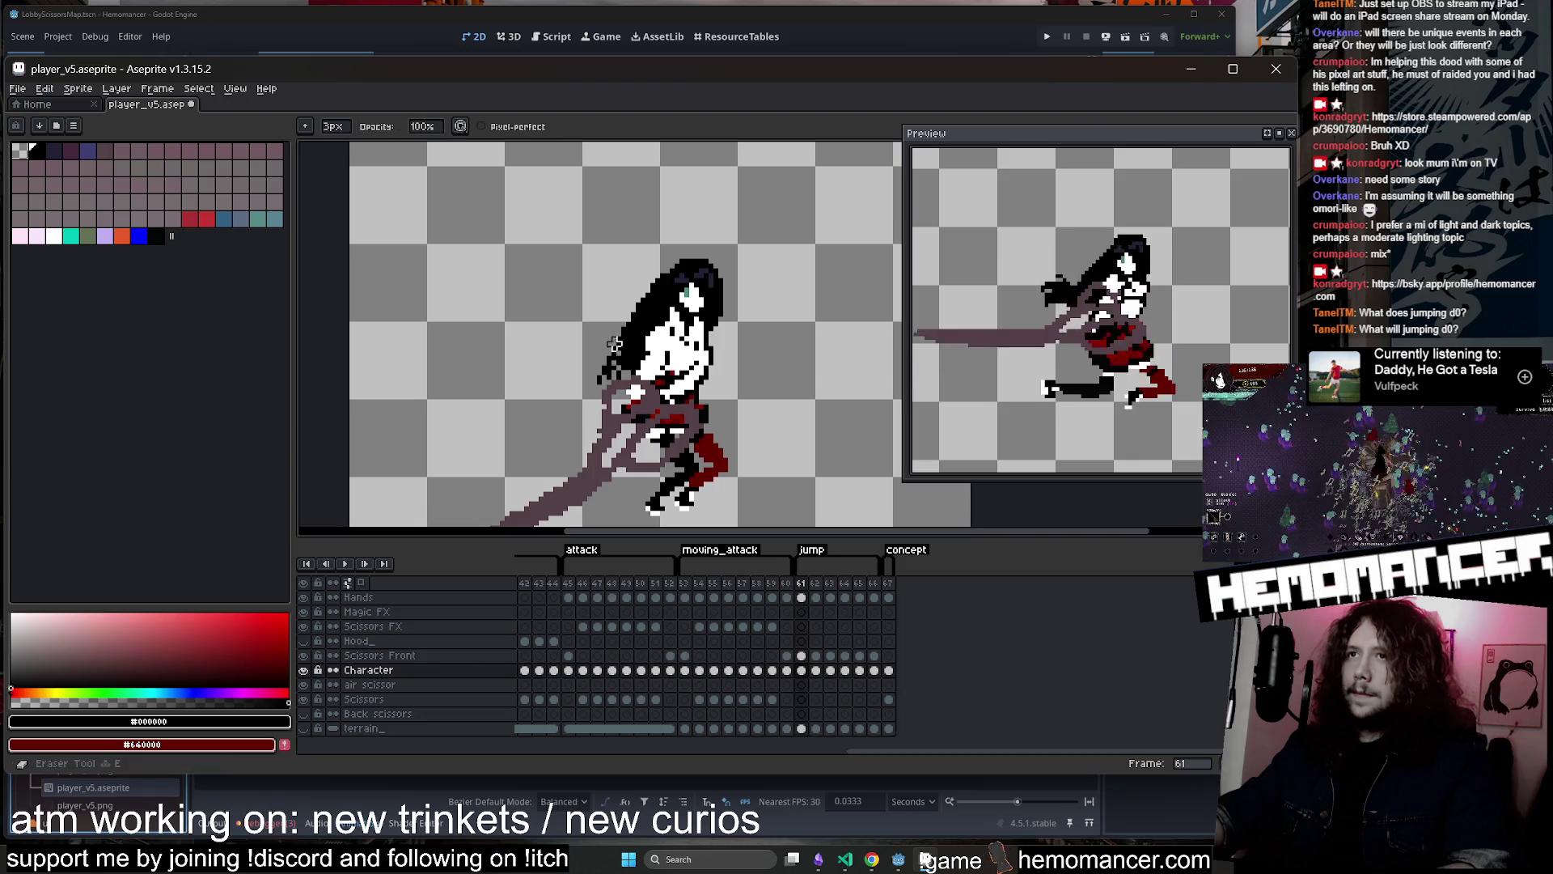
pyautogui.hotkey('ctrl', 'z')
pyautogui.moveTo(618, 341); pyautogui.dragTo(595, 376)
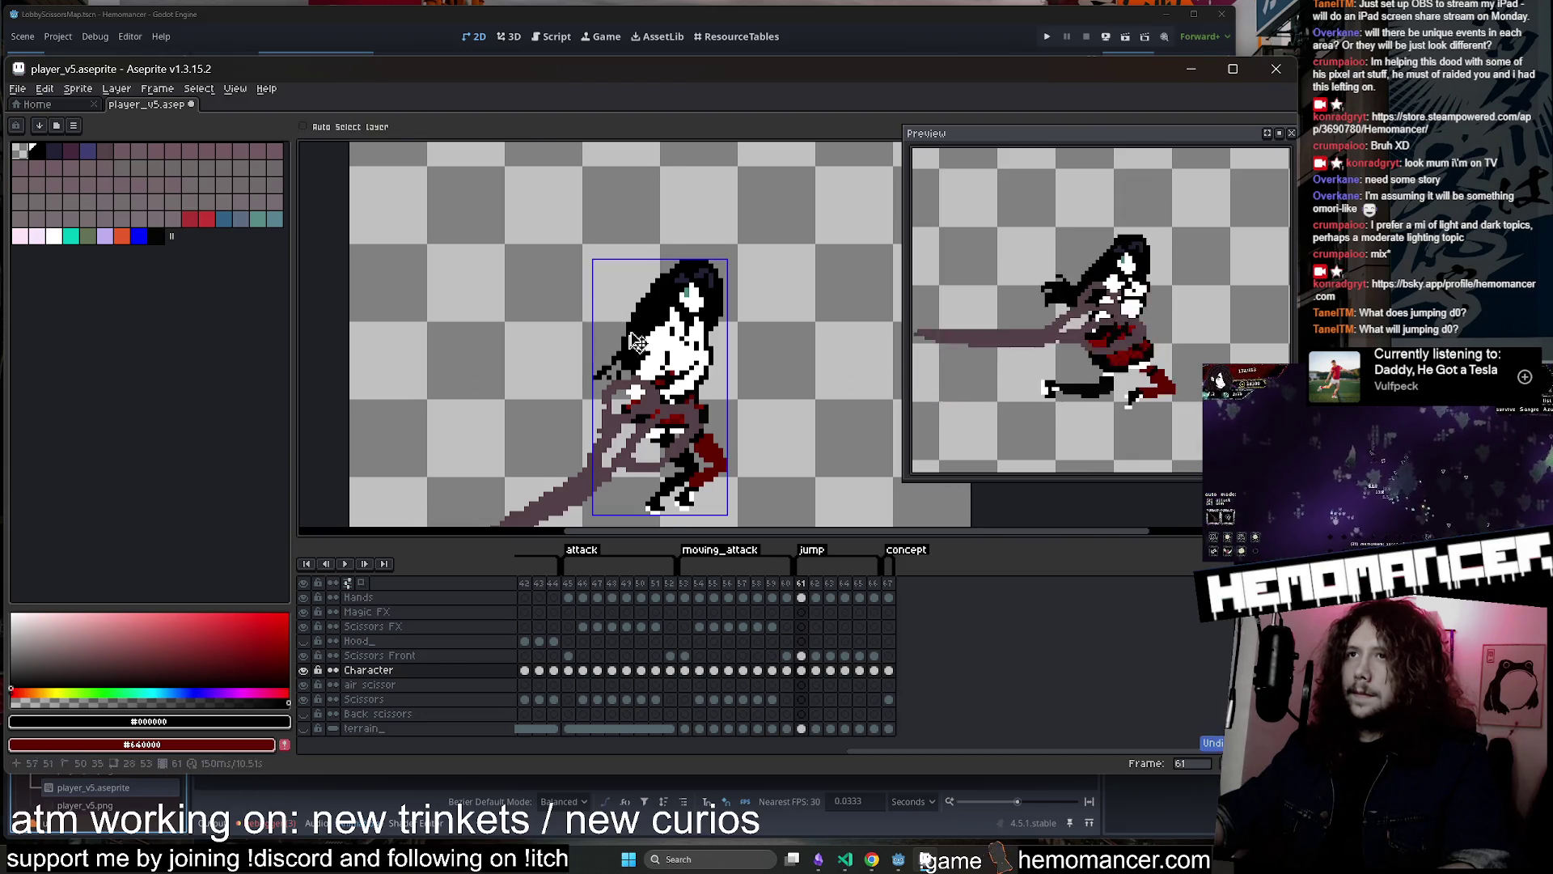
pyautogui.scroll(-2, 639, 330)
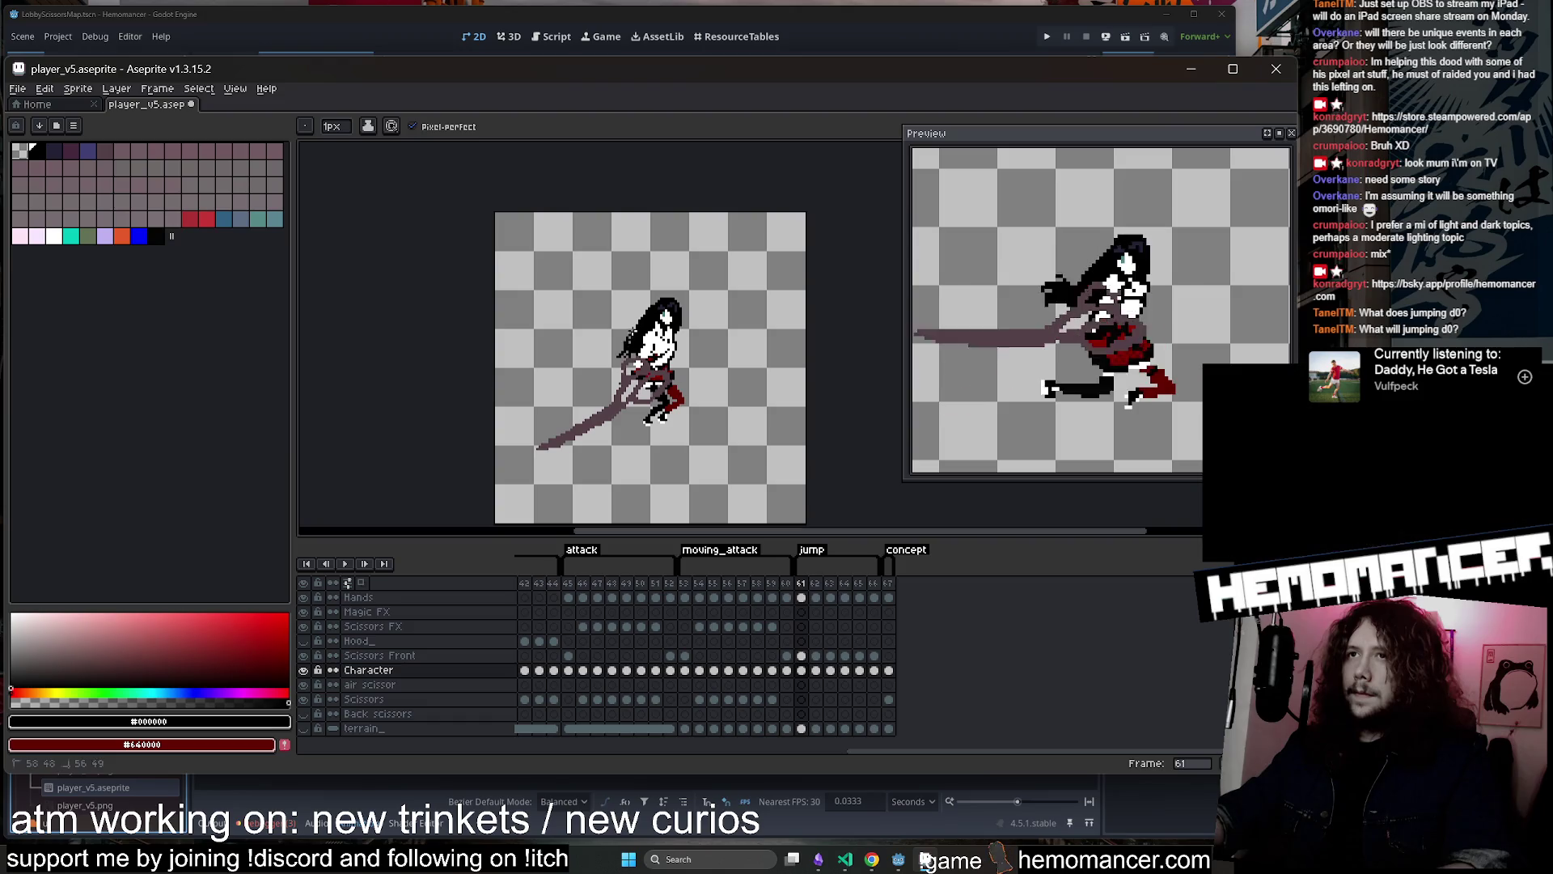
# On frame 62, erase the old hair strand left of the head
pyautogui.scroll(-1, 634, 327)
pyautogui.scroll(2, 618, 342)
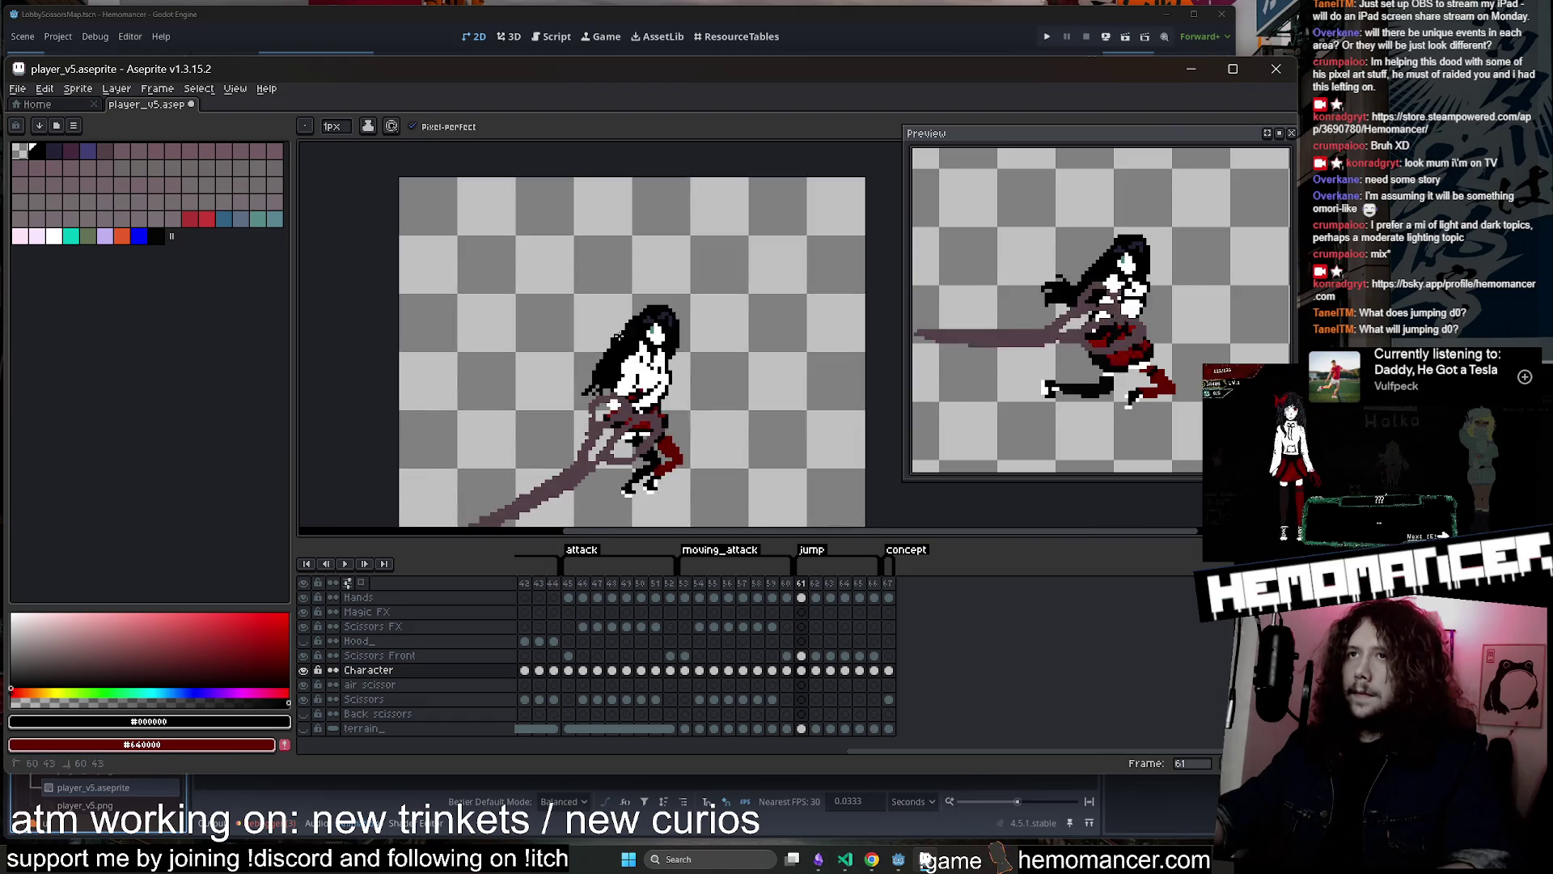
pyautogui.scroll(1, 673, 334)
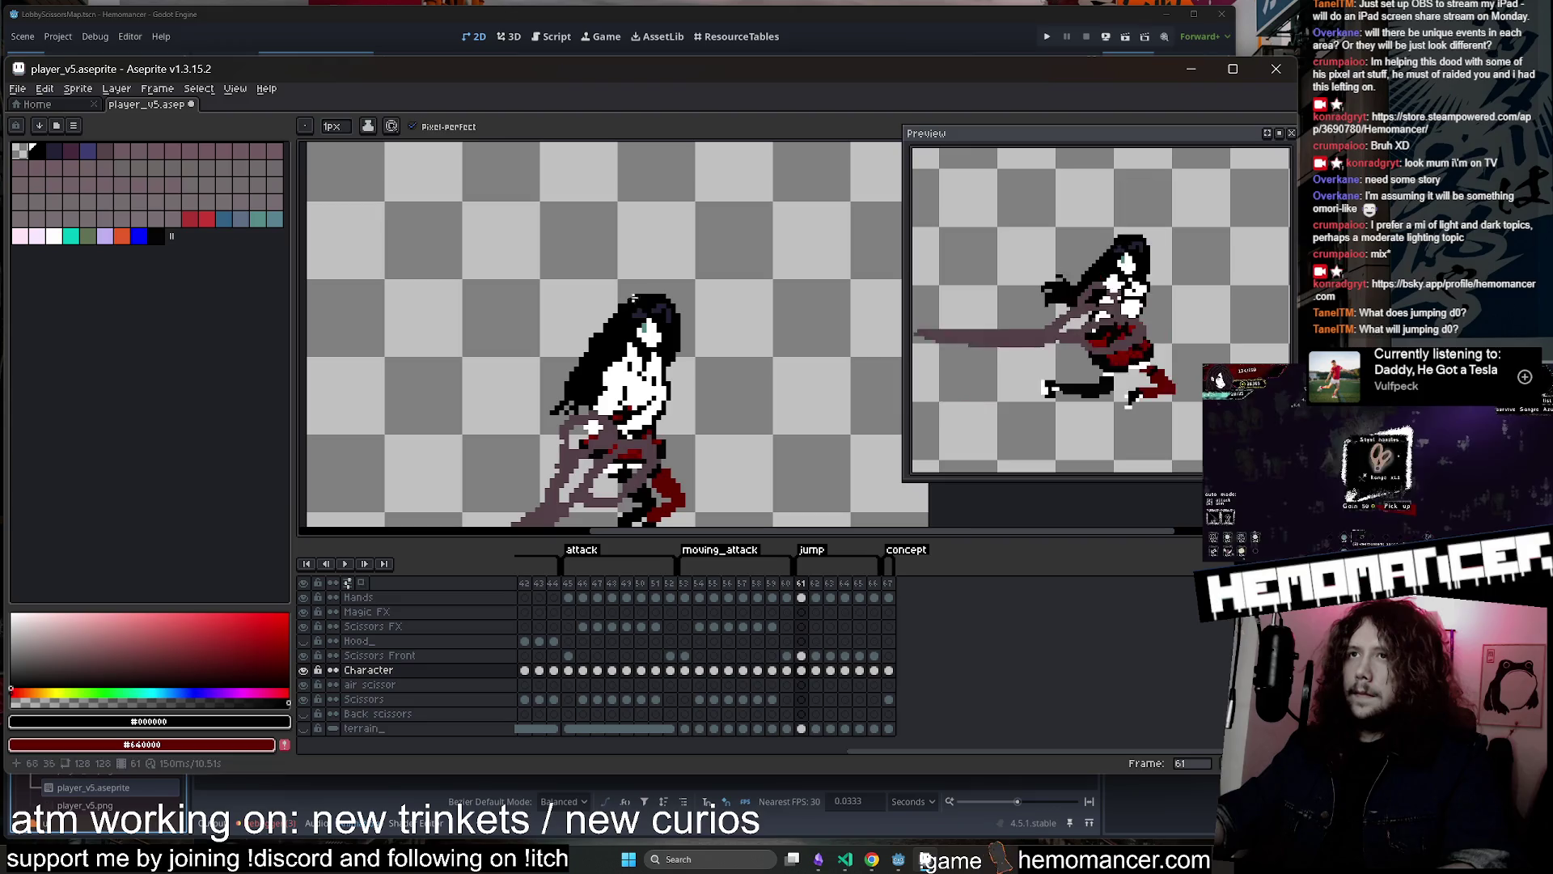
pyautogui.press('e')
pyautogui.scroll(-4, 633, 277)
pyautogui.scroll(3, 632, 276)
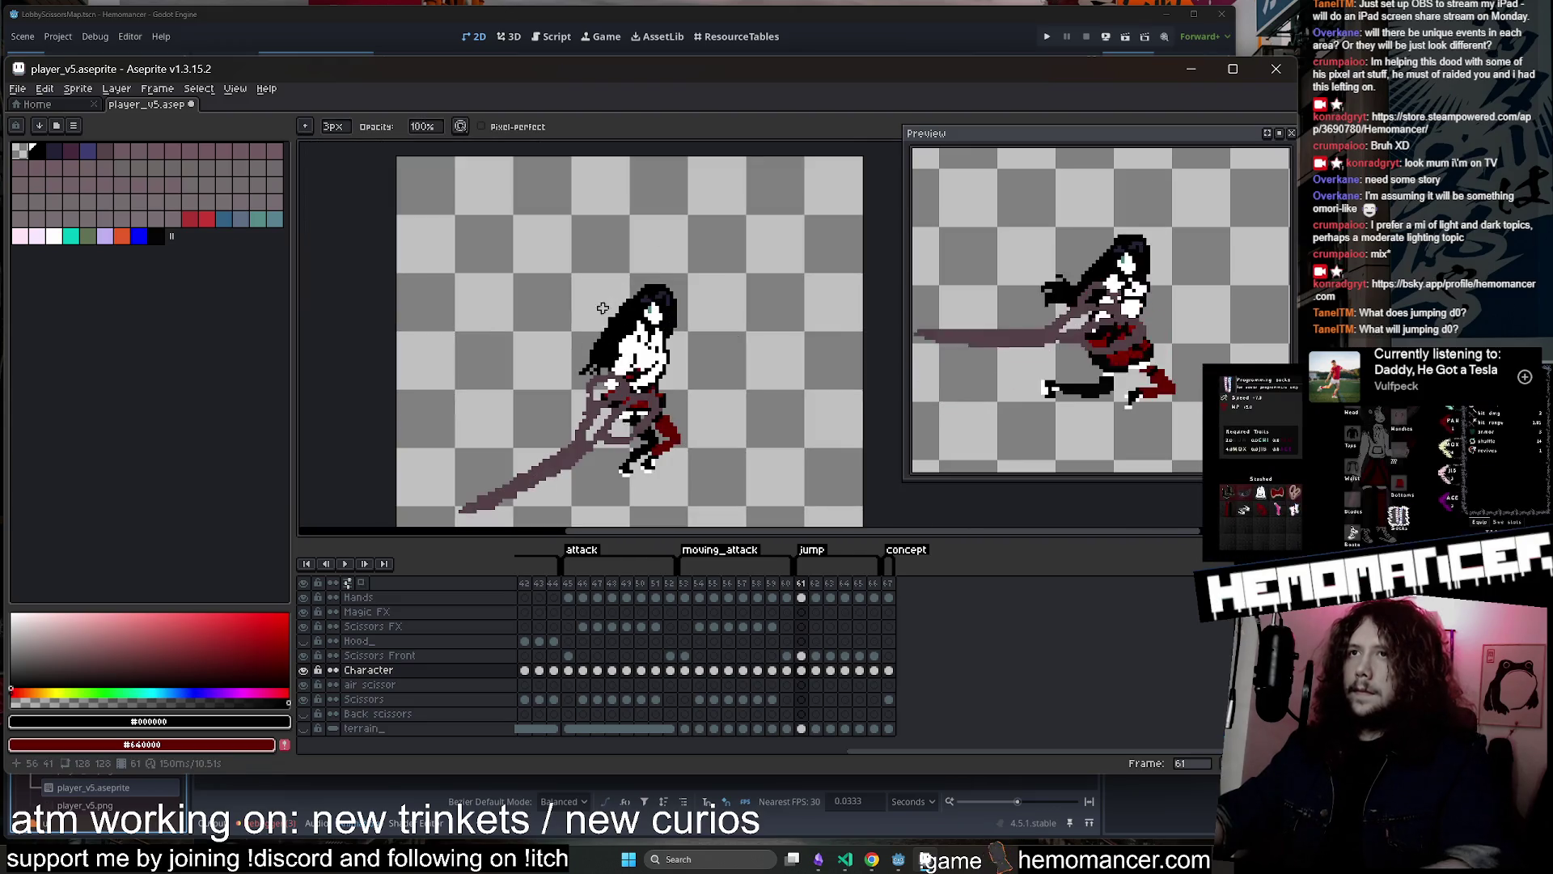
pyautogui.press('.')
pyautogui.scroll(2, 557, 421)
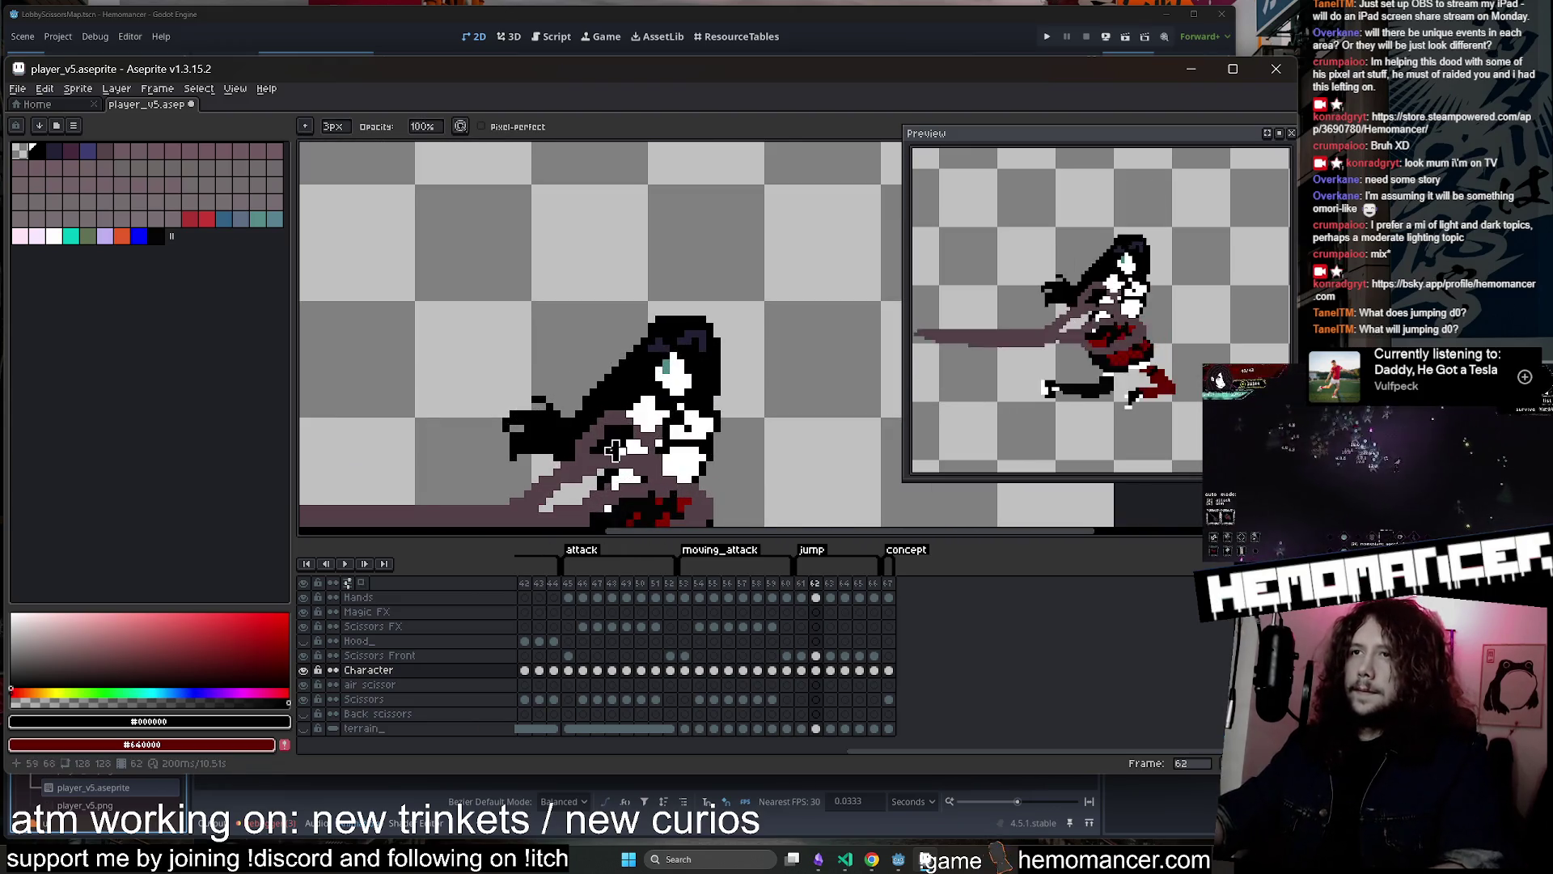
pyautogui.moveTo(598, 444)
pyautogui.mouseDown()
pyautogui.moveTo(616, 437)
pyautogui.moveTo(507, 420)
pyautogui.mouseUp()
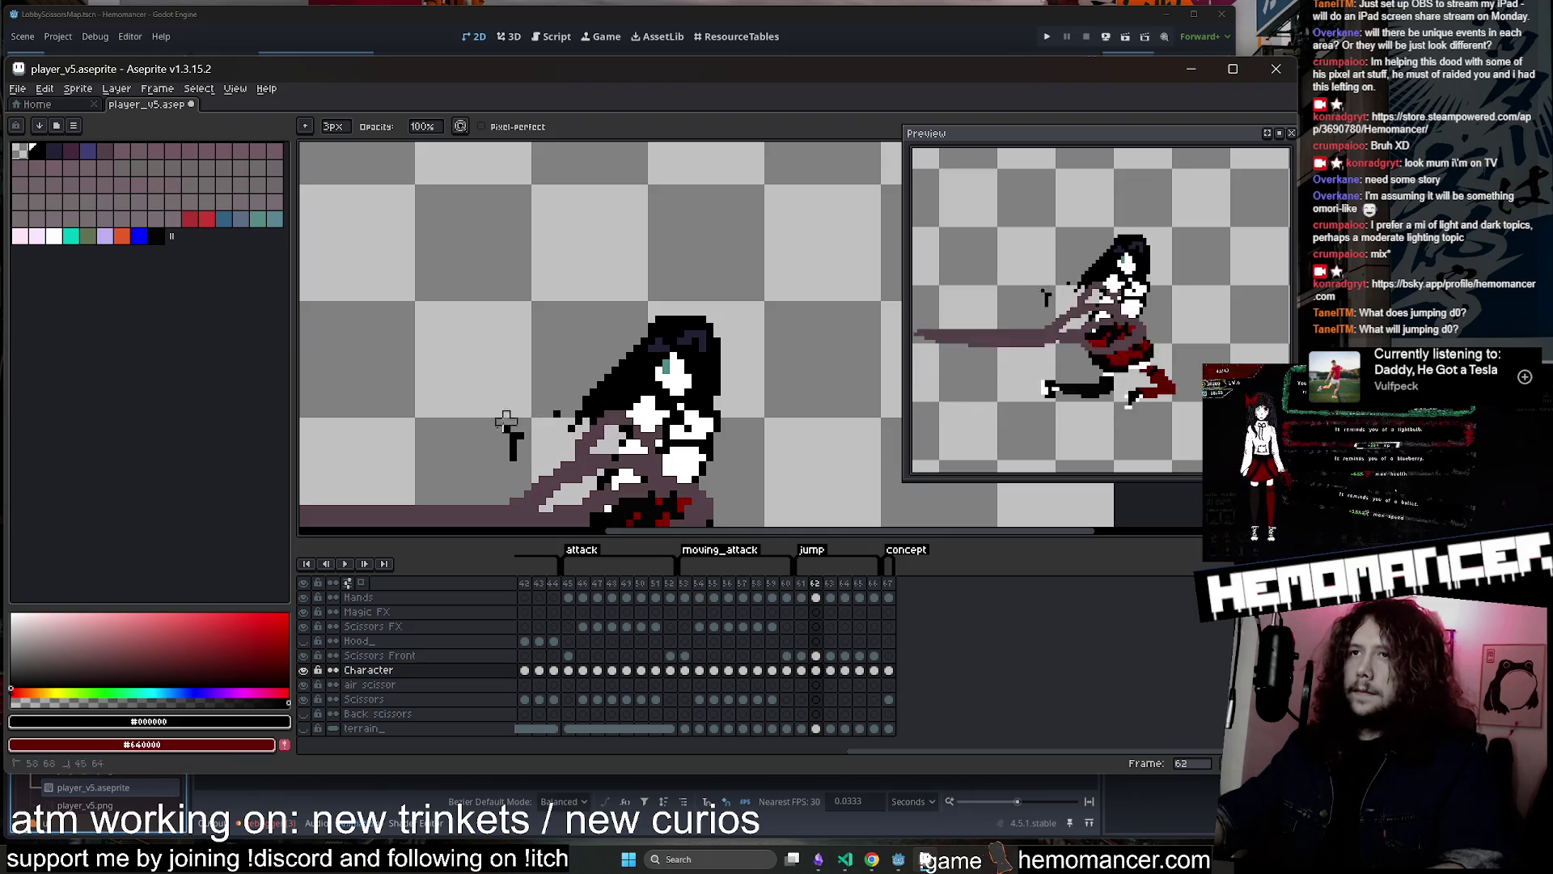
# Extend the hair tip upward with black pixels, checking it against frame 63
pyautogui.press('b')
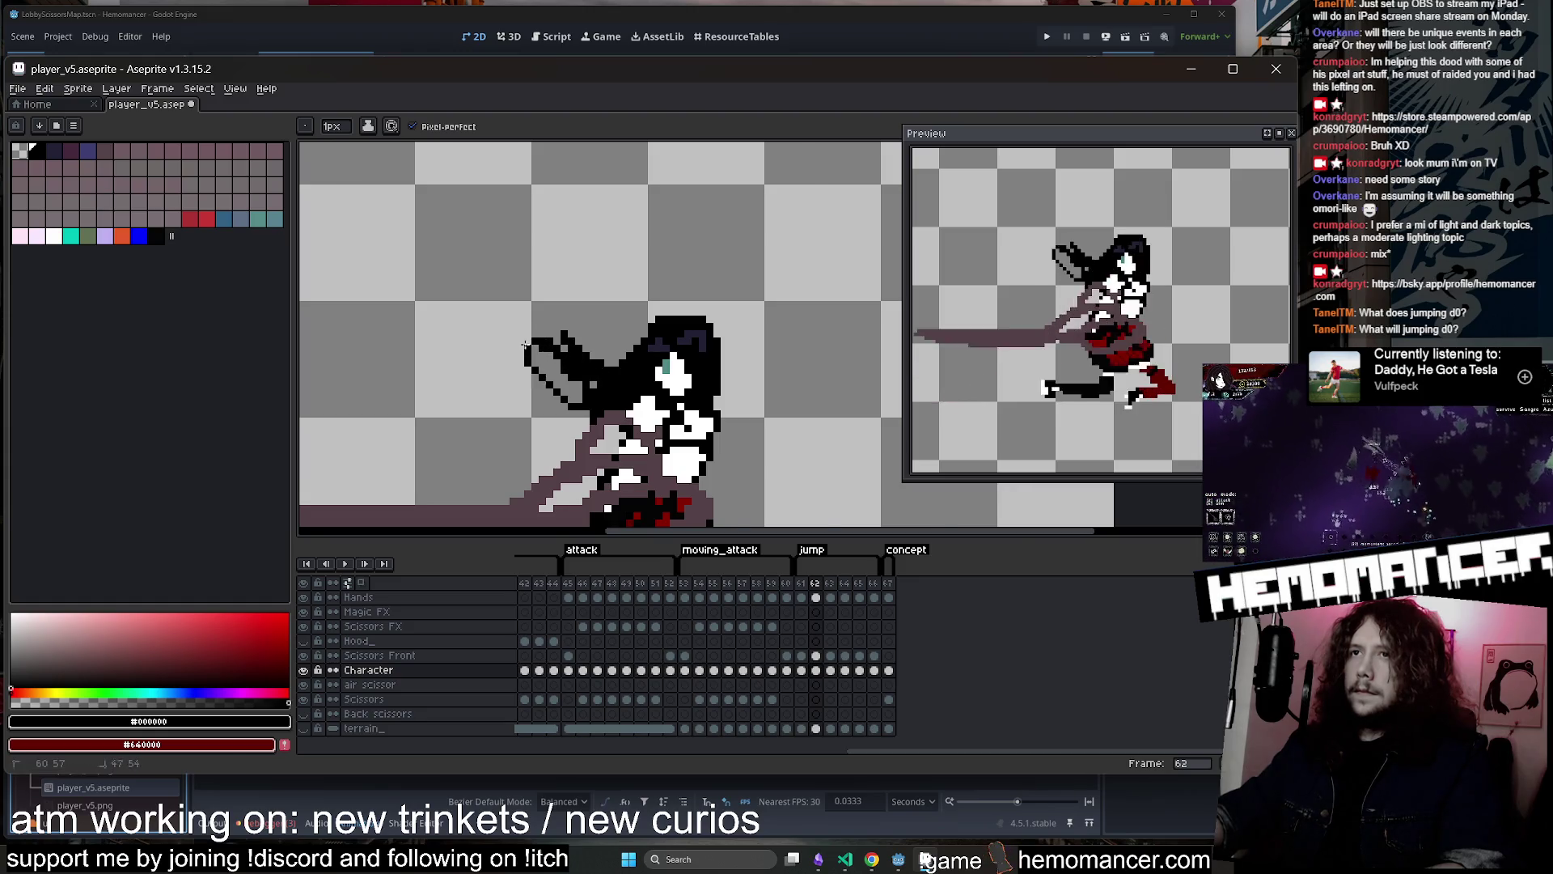
pyautogui.scroll(-1, 524, 344)
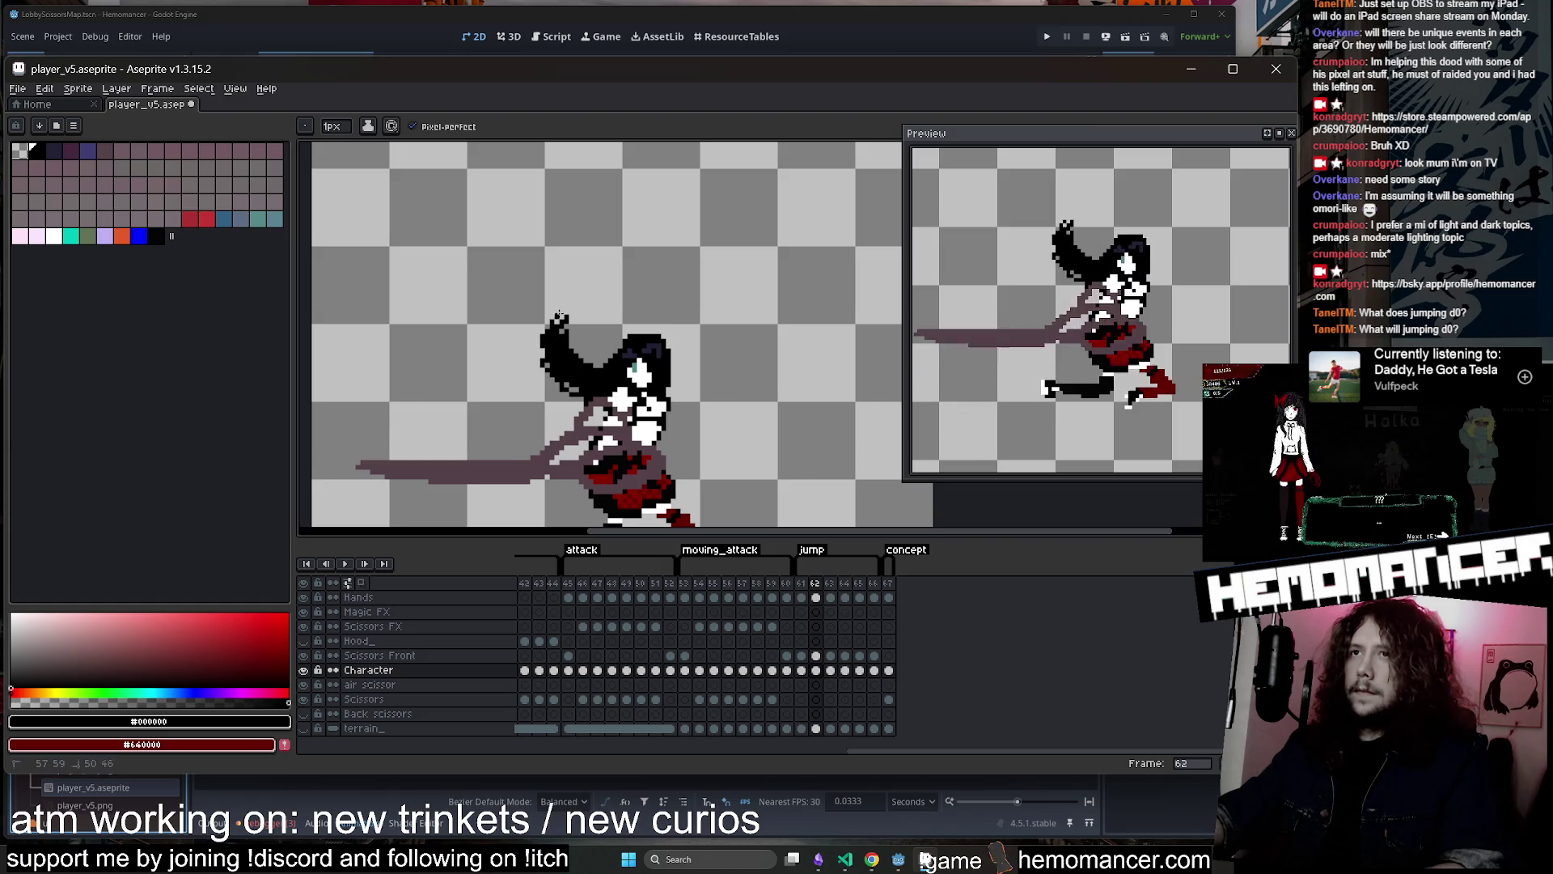
pyautogui.moveTo(576, 313); pyautogui.dragTo(571, 325)
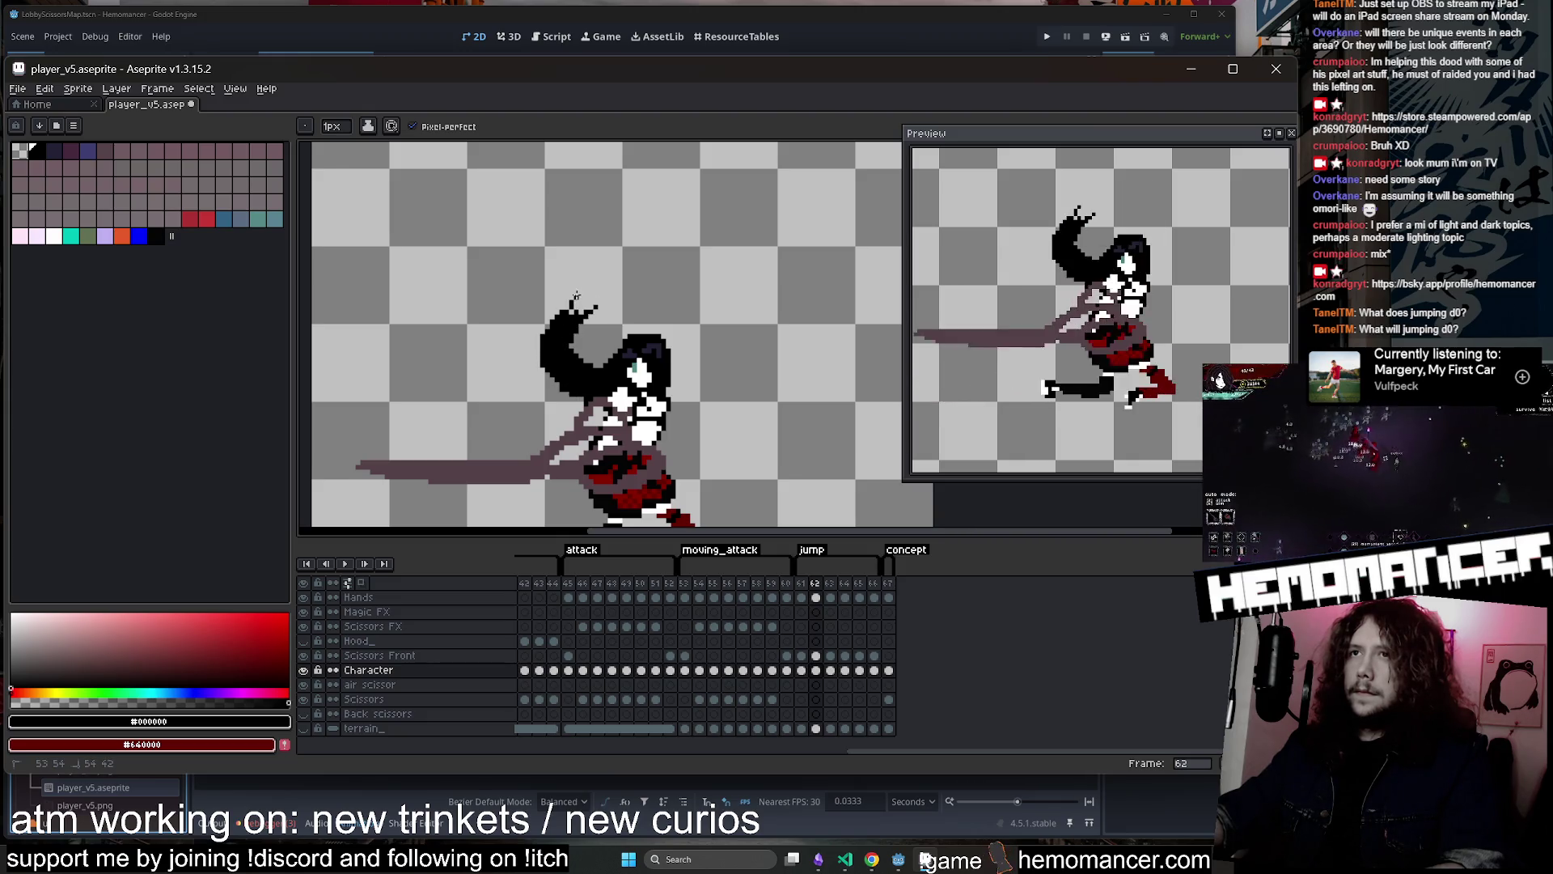
pyautogui.scroll(-1, 558, 332)
pyautogui.scroll(1, 536, 370)
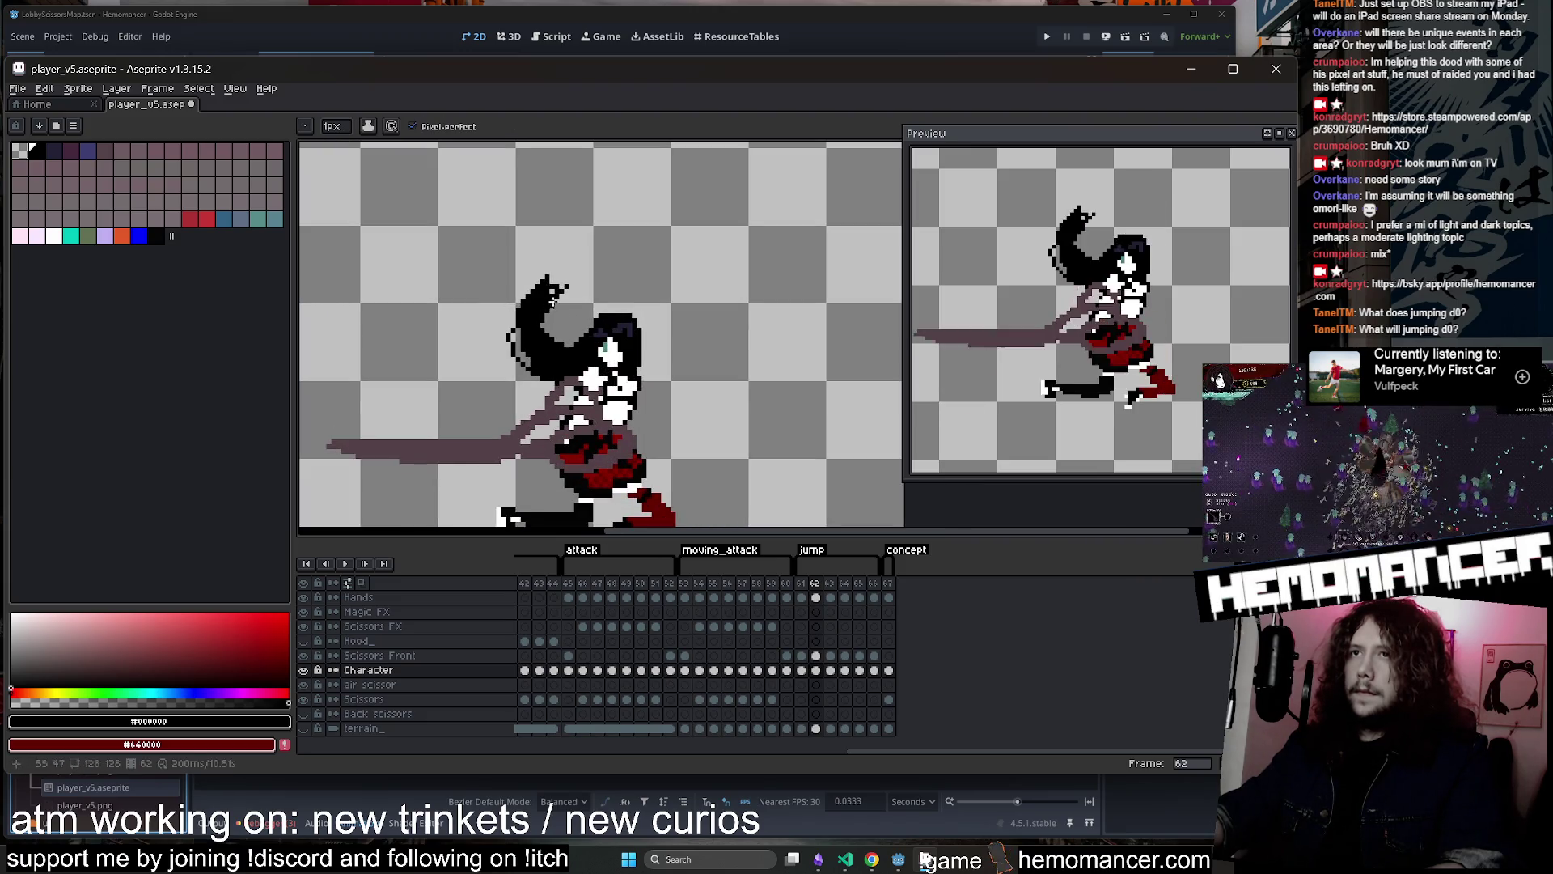
pyautogui.press('Right')
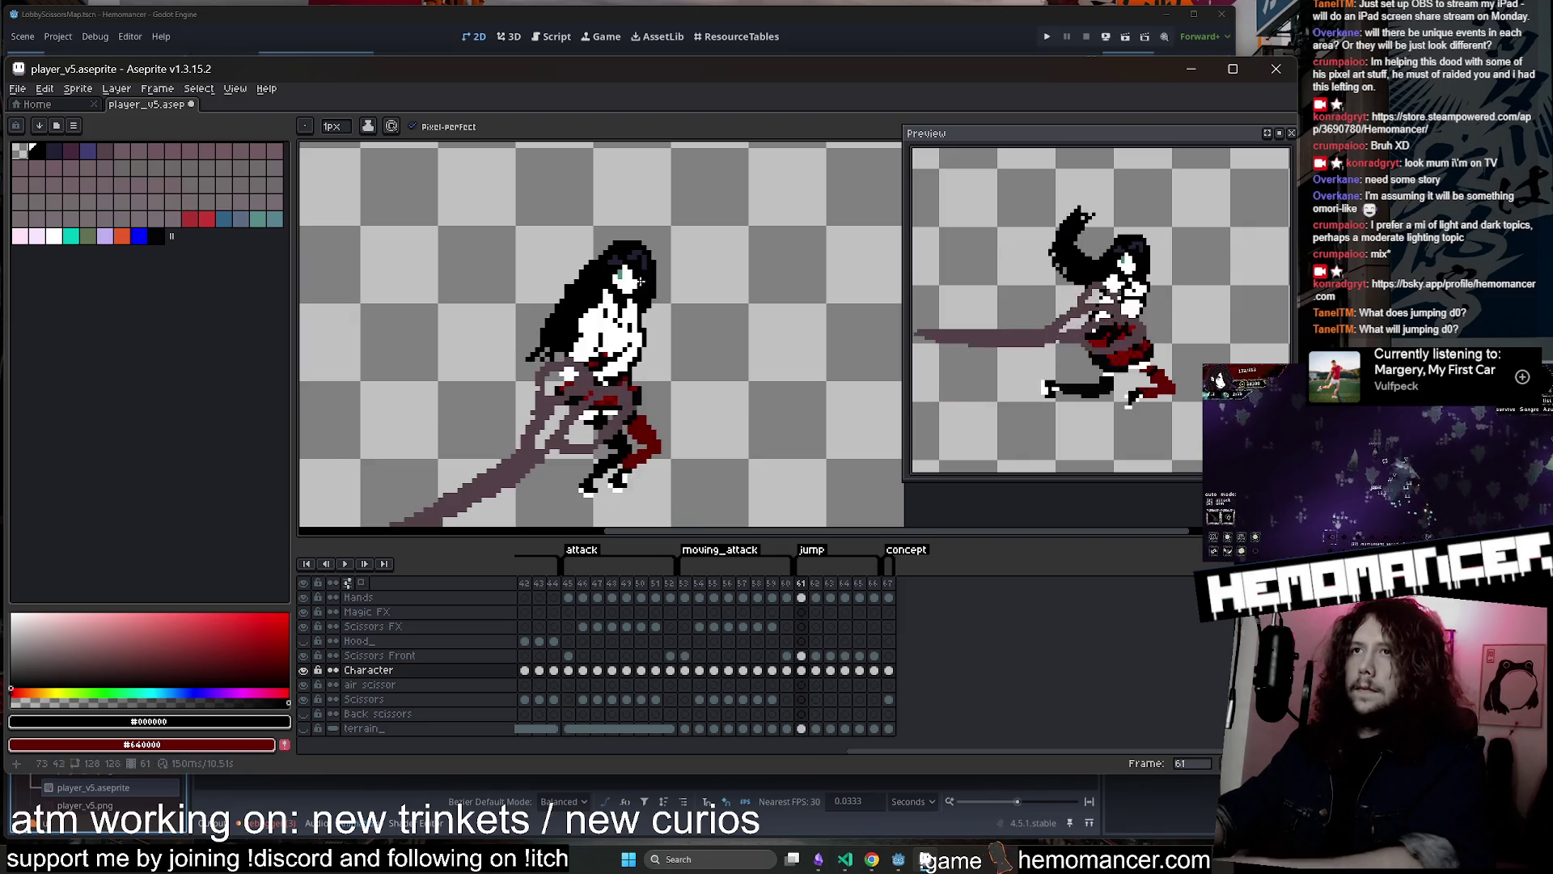
pyautogui.scroll(-2, 627, 311)
pyautogui.scroll(2, 639, 327)
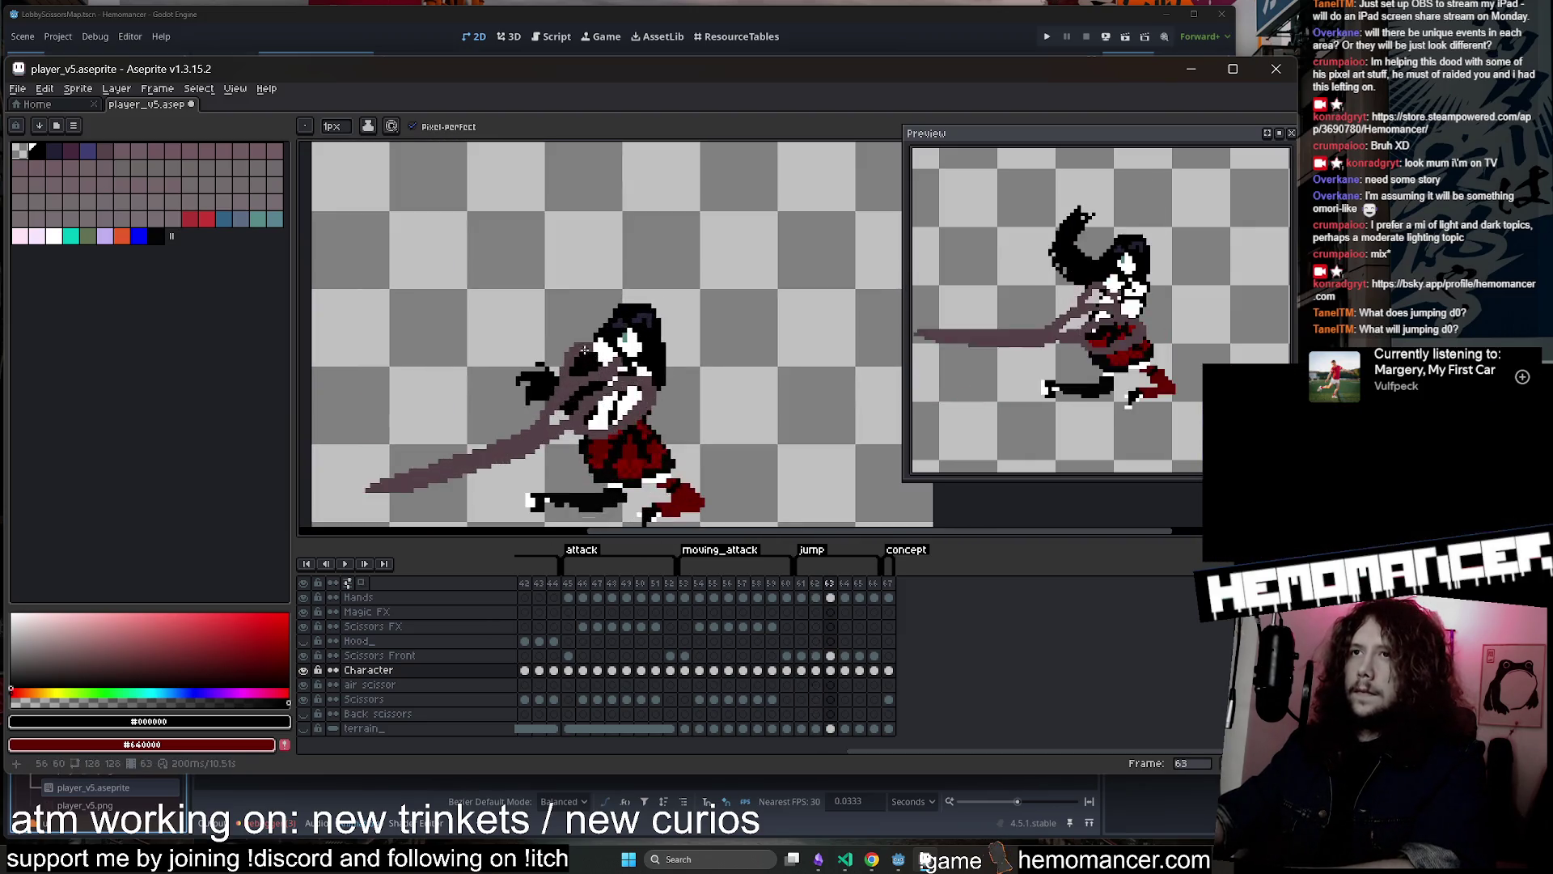
pyautogui.press('Left')
pyautogui.press('Right')
pyautogui.press('Left')
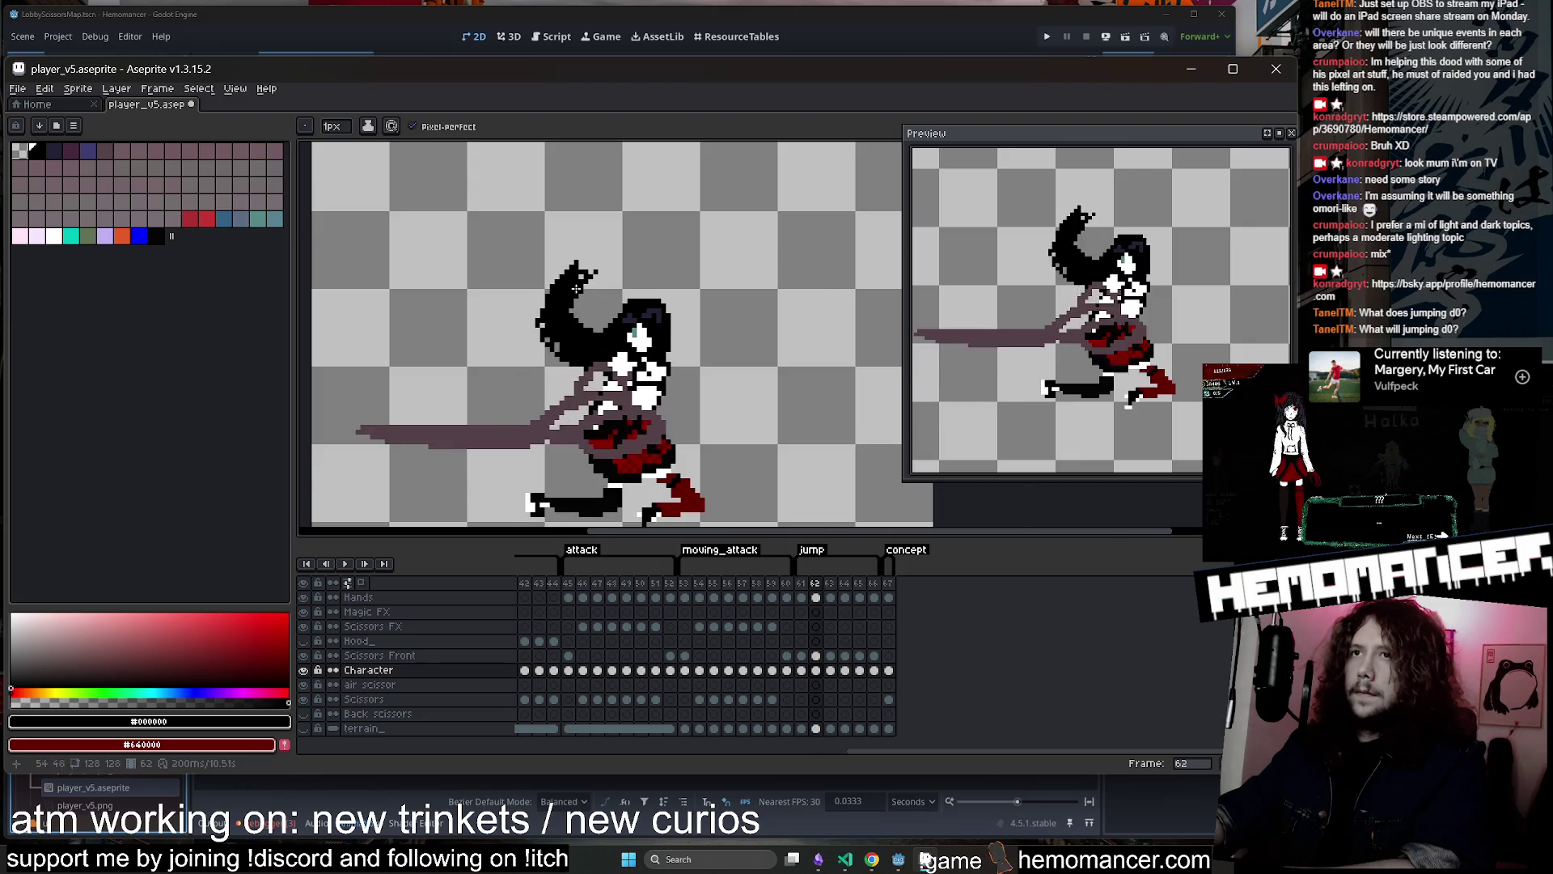
# Reshape the hair tip into a large branched tuft sweeping up behind the head
pyautogui.scroll(1, 582, 283)
pyautogui.moveTo(630, 268); pyautogui.dragTo(601, 254)
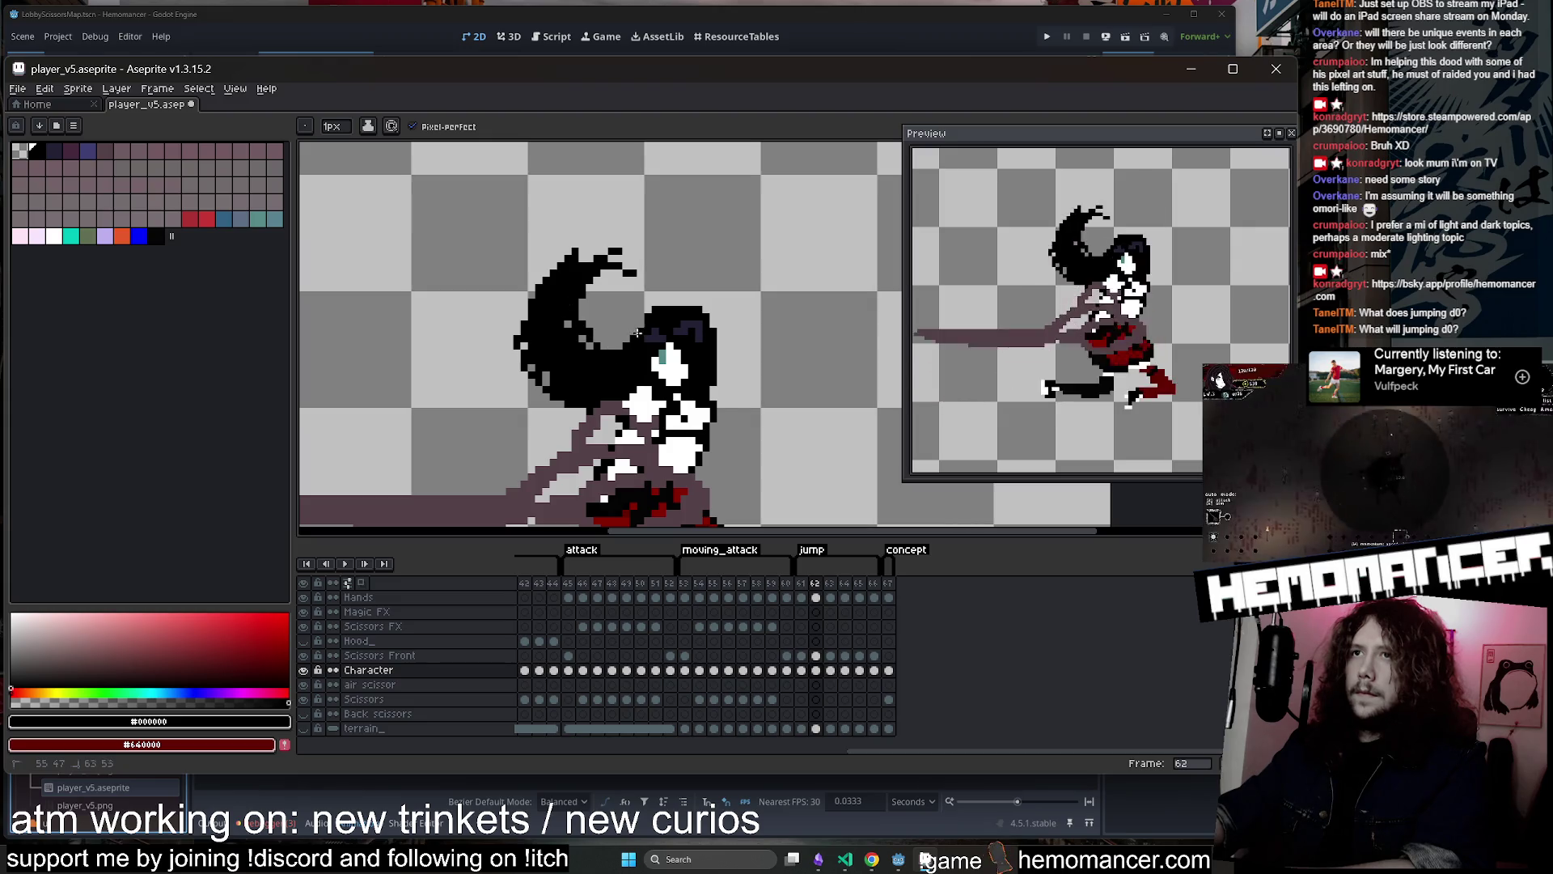
pyautogui.scroll(-2, 542, 350)
pyautogui.press('Right')
pyautogui.scroll(-2, 542, 349)
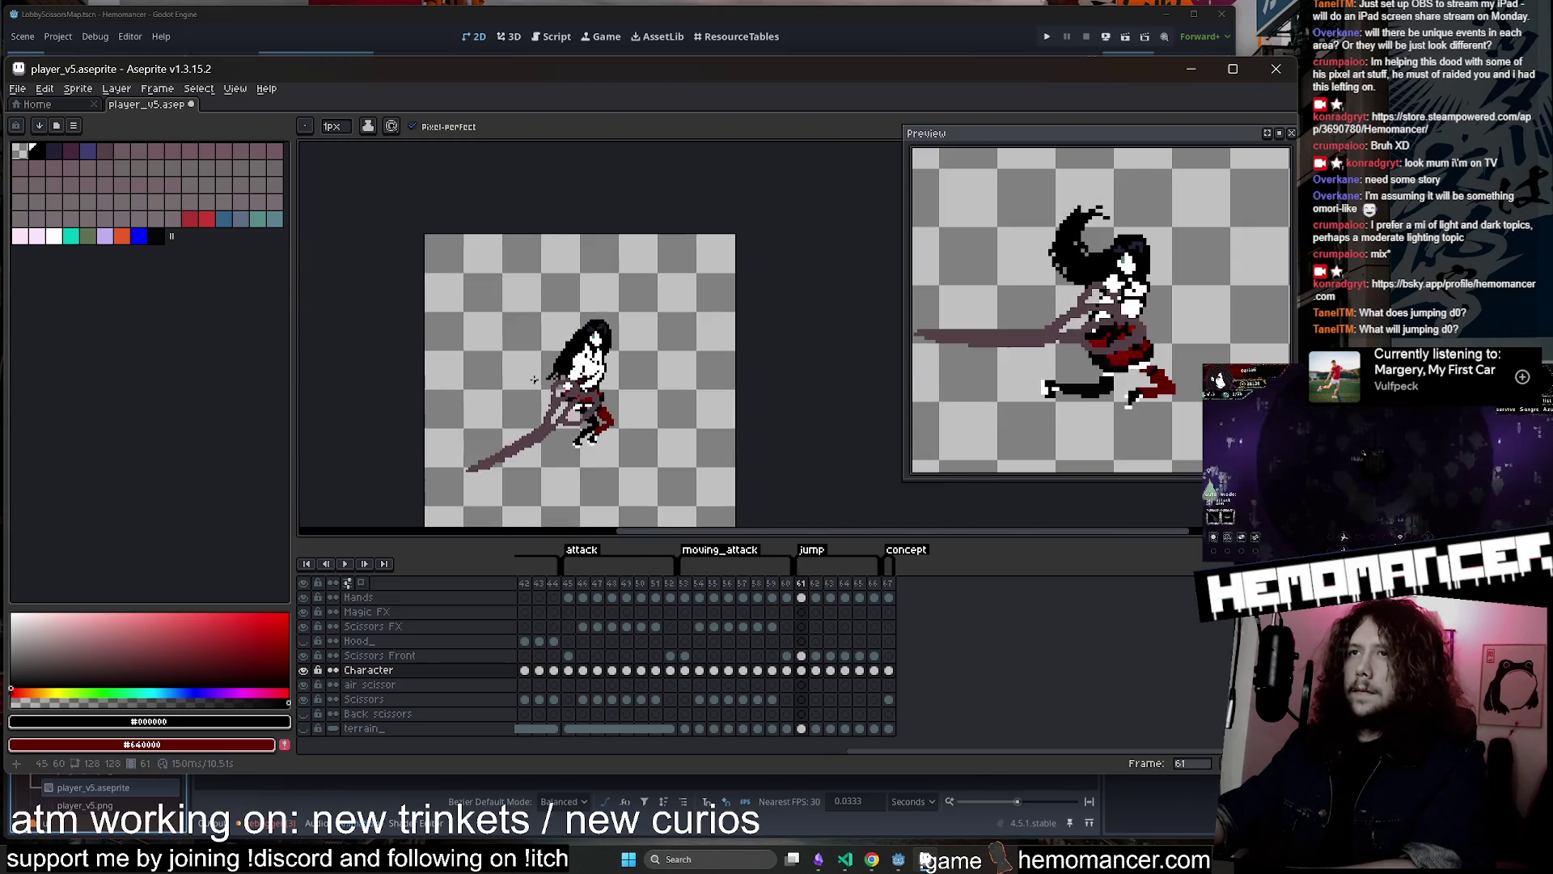
pyautogui.press('Left')
pyautogui.press('Right')
pyautogui.scroll(2, 556, 378)
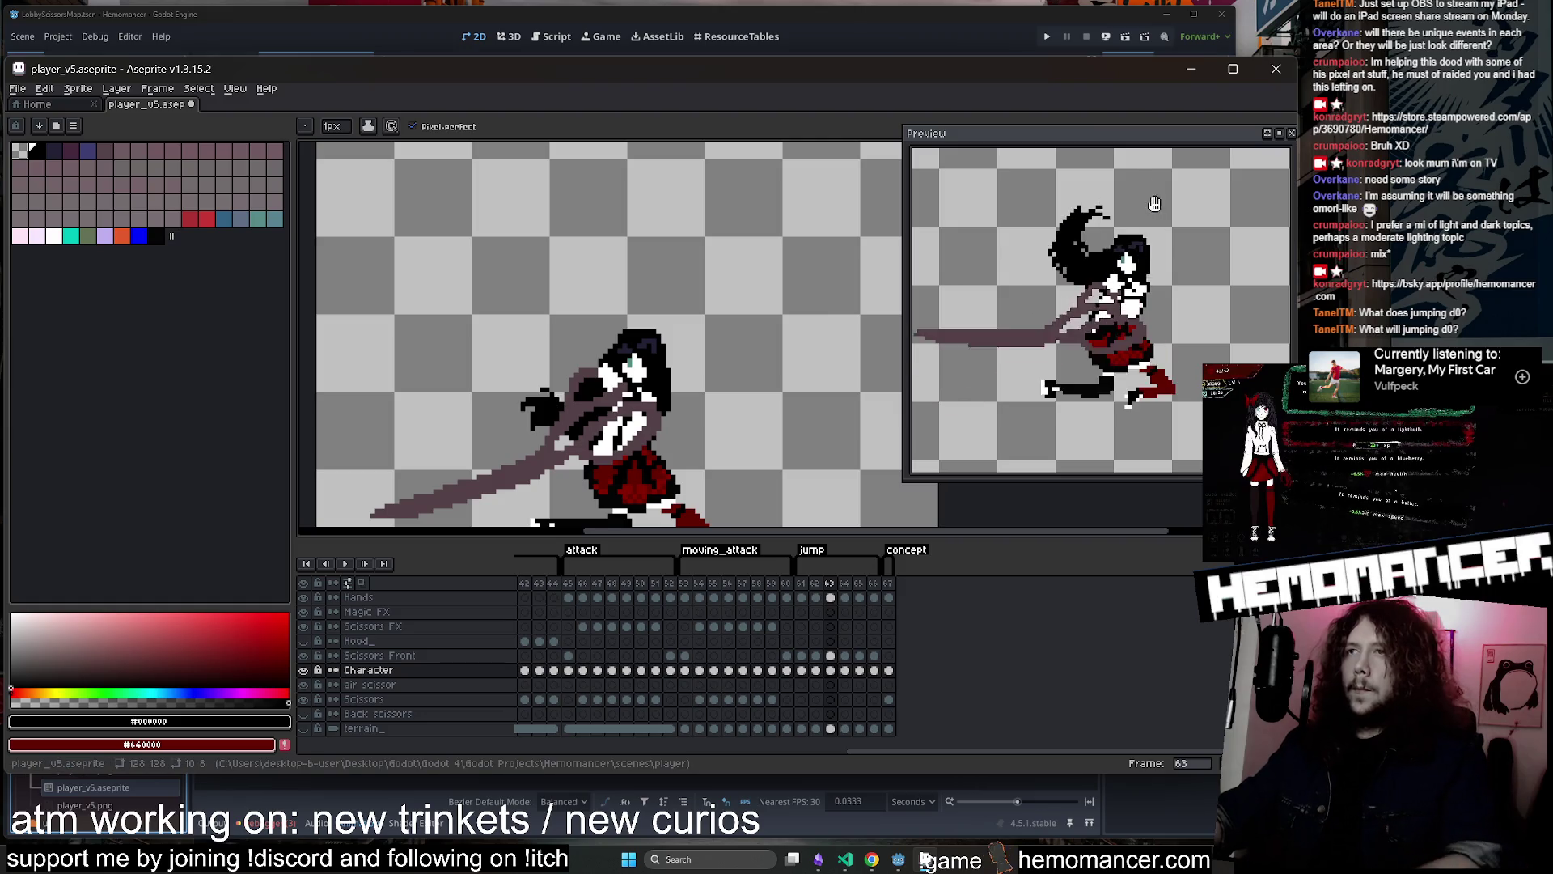
pyautogui.moveTo(1131, 152); pyautogui.dragTo(1061, 147)
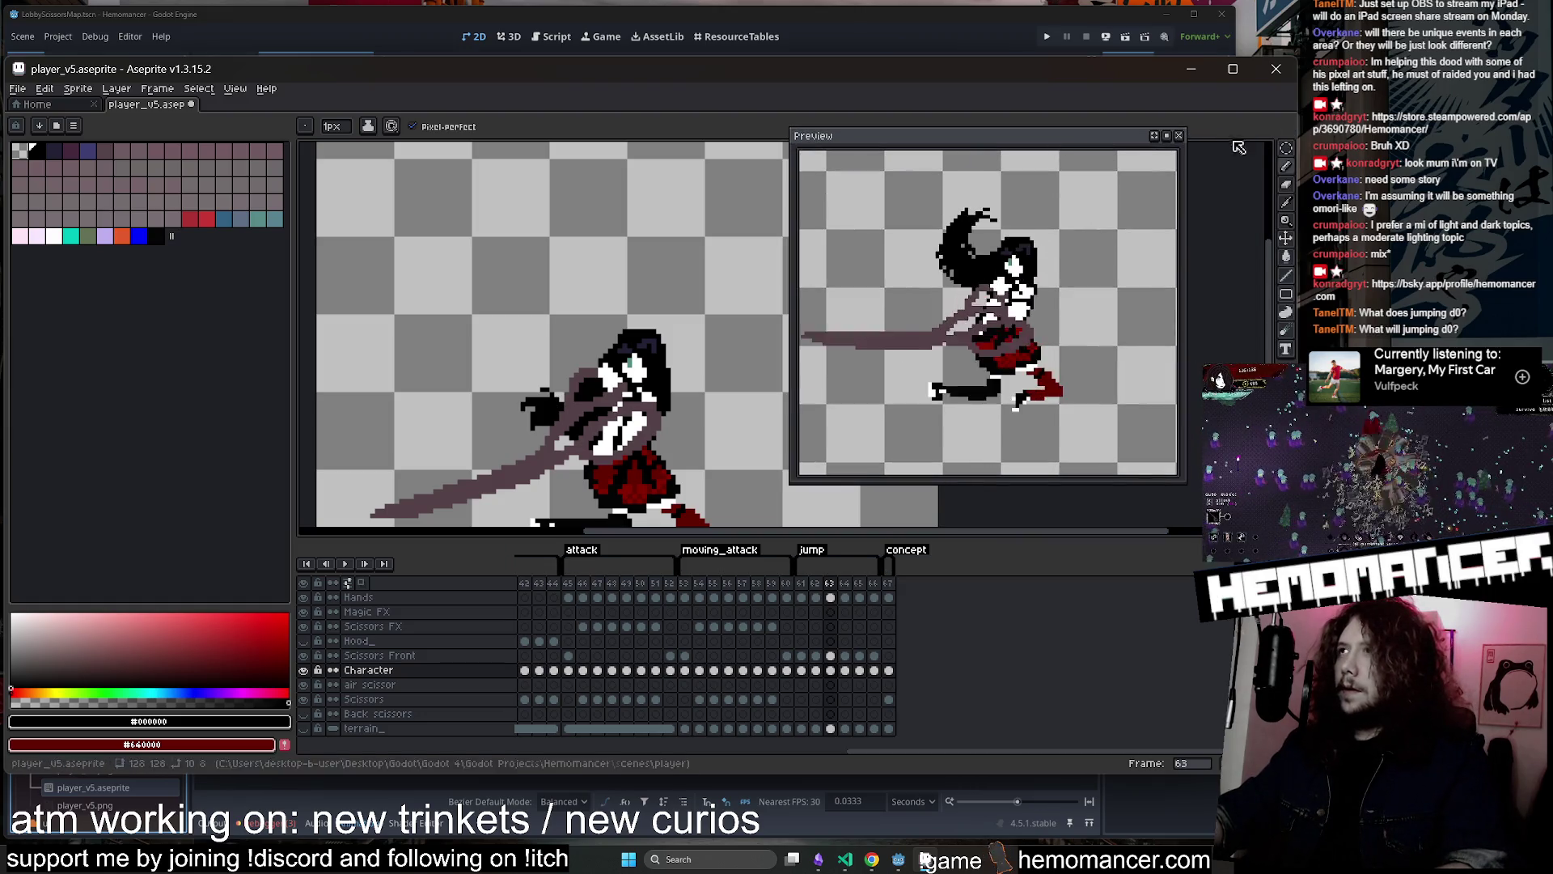
# Lasso frame 63's black hair tuft, then scale it up and rotate it -12.5° to point upward
pyautogui.press('m')
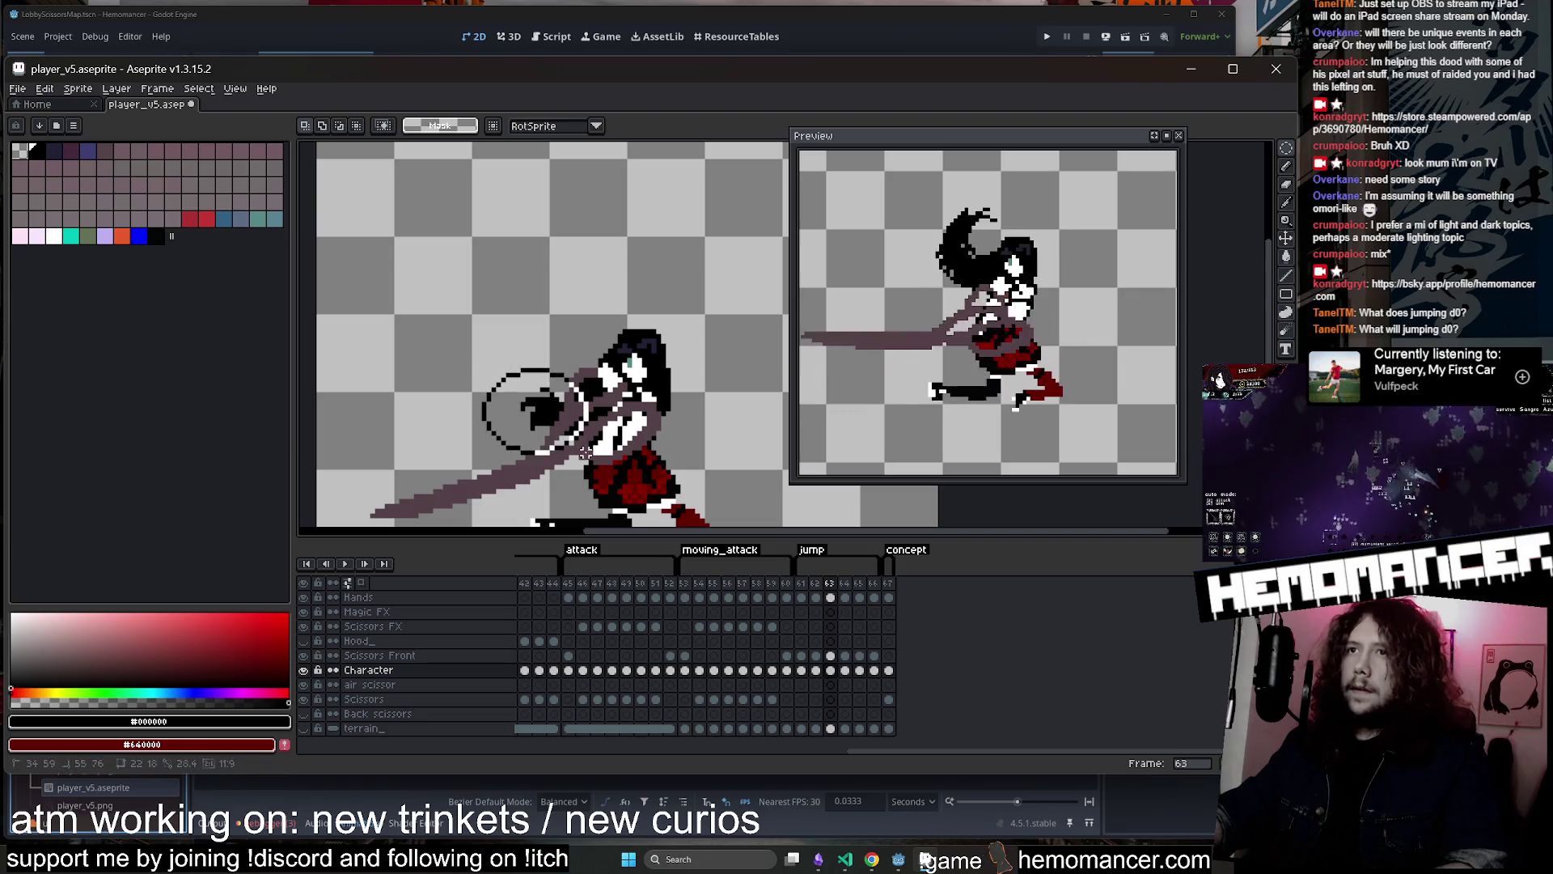
pyautogui.moveTo(483, 359); pyautogui.dragTo(596, 453)
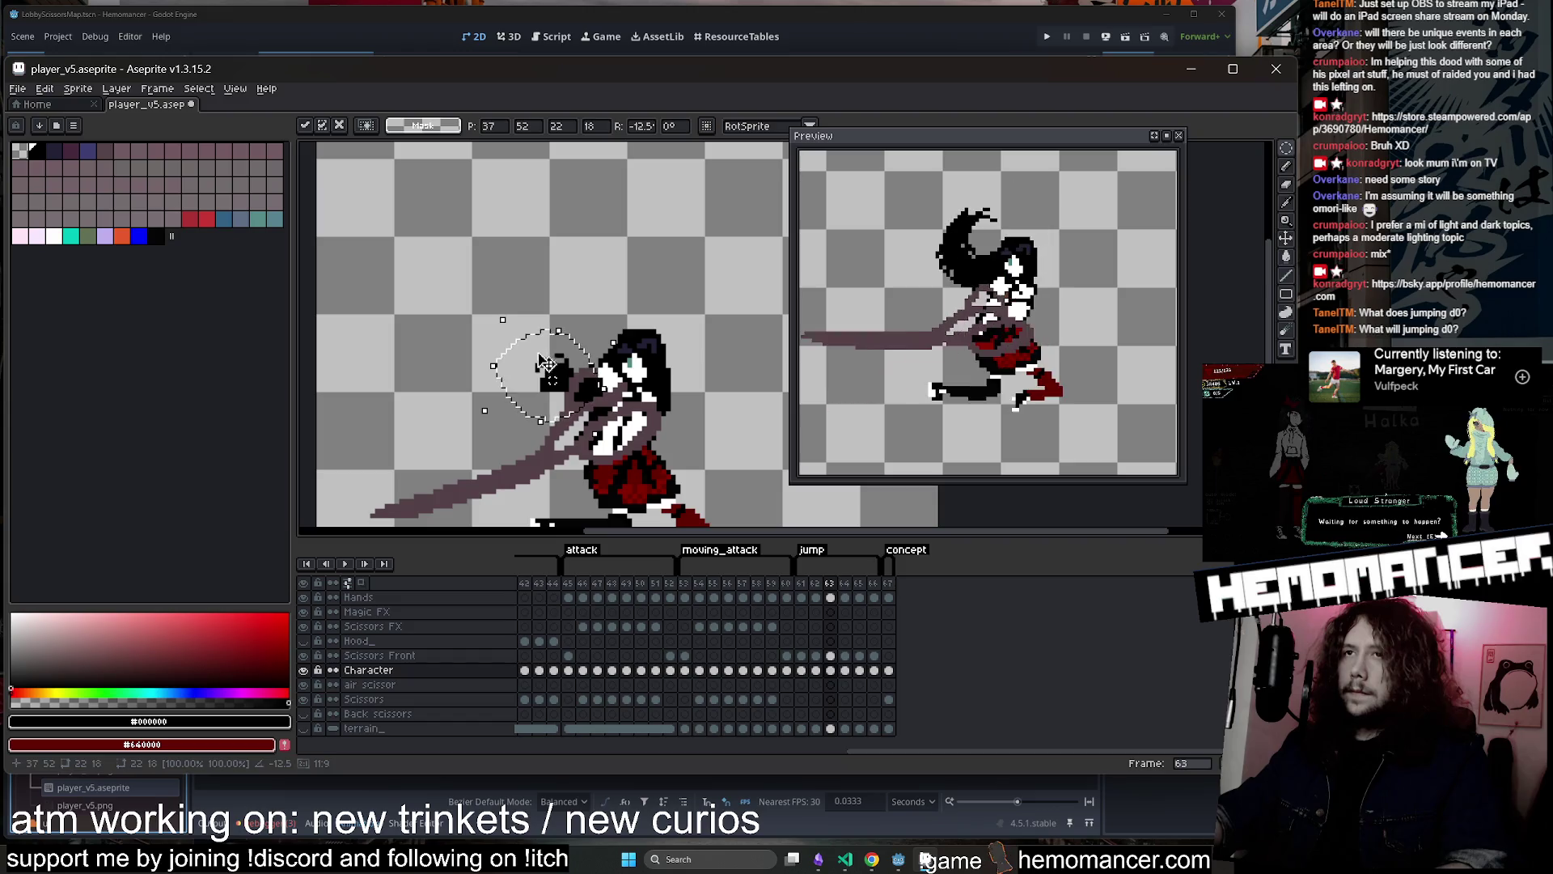
pyautogui.moveTo(497, 316)
pyautogui.mouseDown()
pyautogui.moveTo(475, 308)
pyautogui.moveTo(575, 314)
pyautogui.mouseUp()
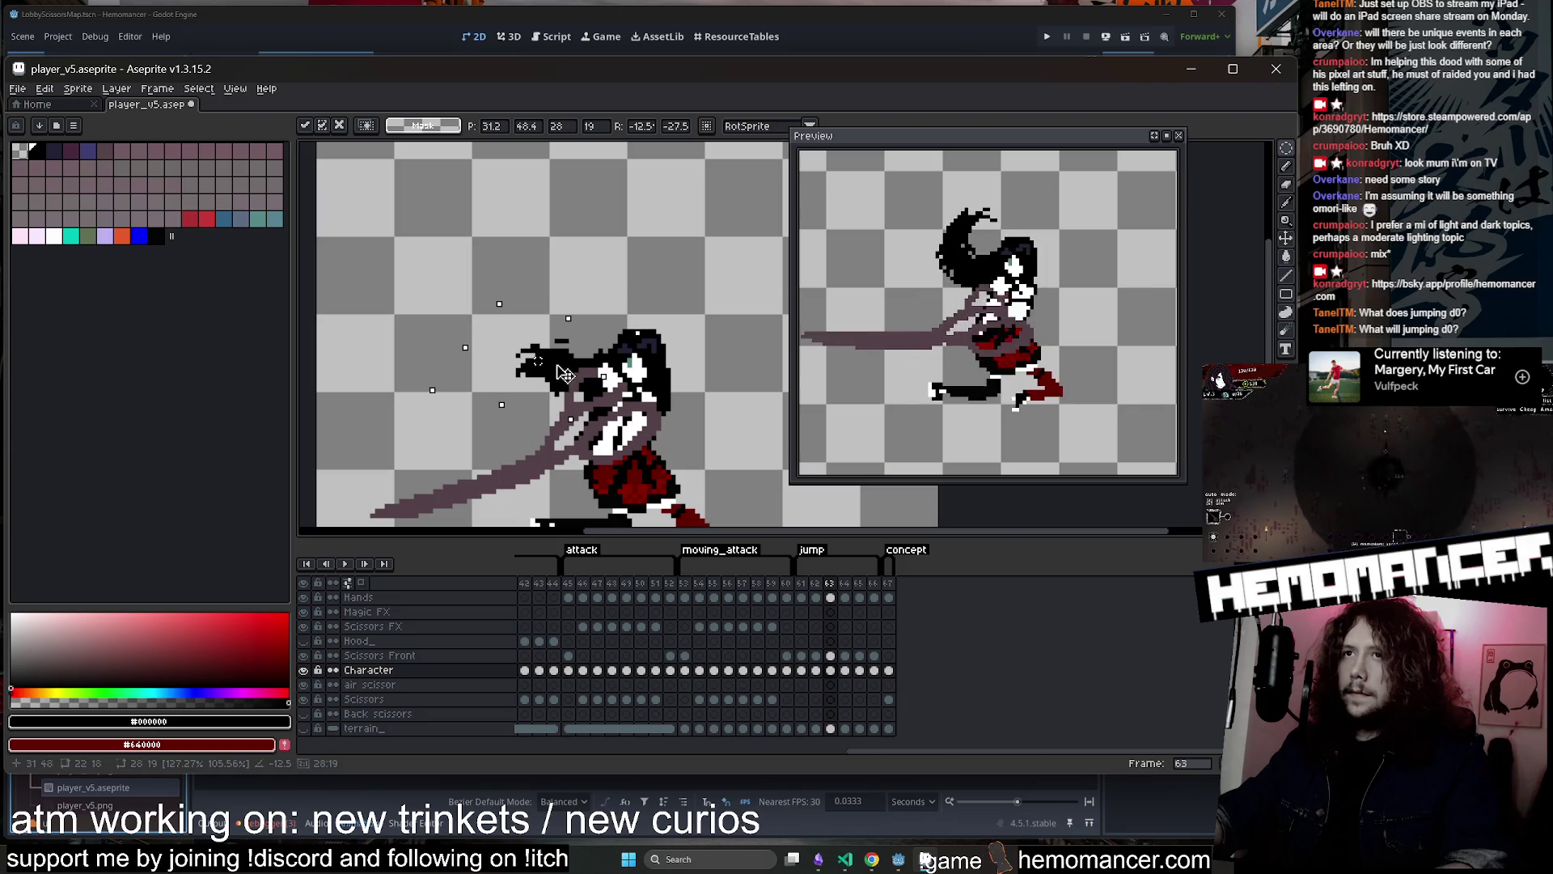
pyautogui.press('Return')
# Step through jump frames 63–65 and compare frame 61 with the frame 47 pose
pyautogui.press('b')
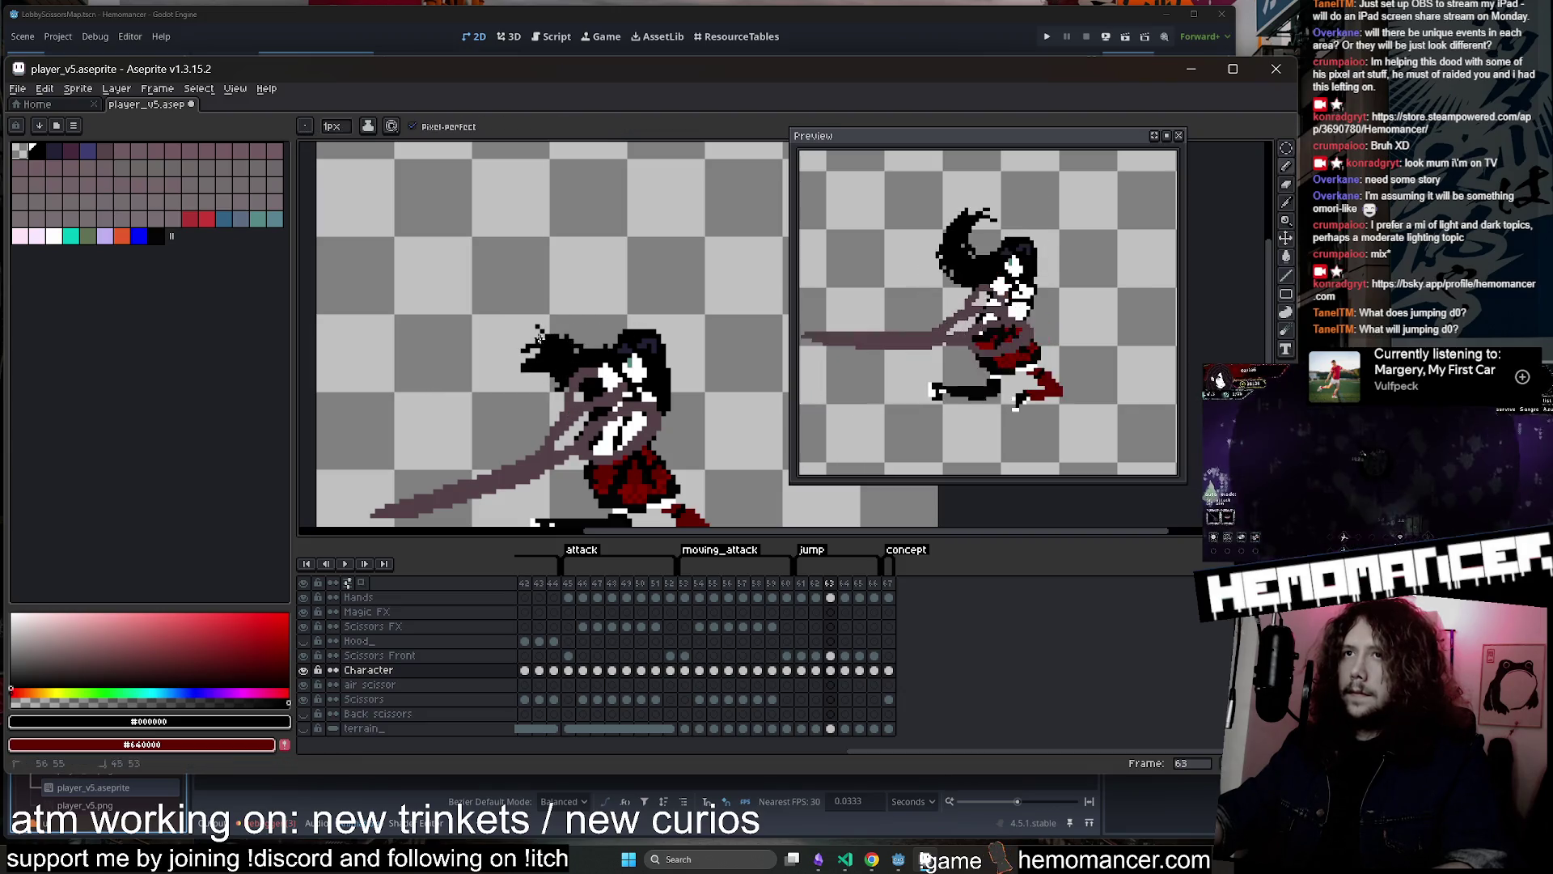
pyautogui.scroll(-2, 538, 328)
pyautogui.press('Right')
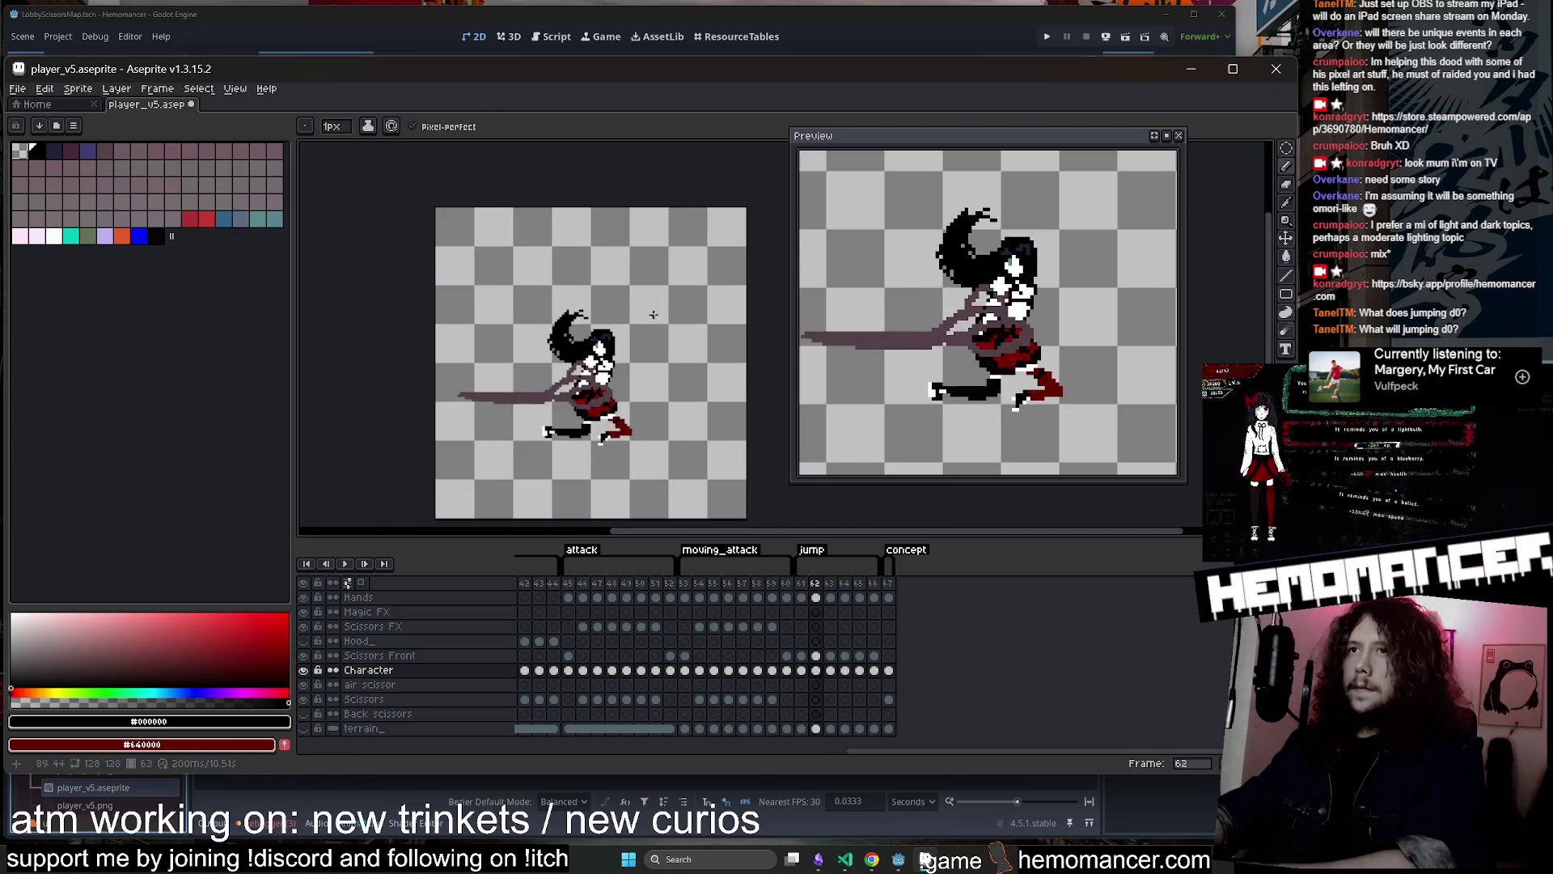
pyautogui.press('Left')
pyautogui.press('Right')
pyautogui.scroll(2, 568, 350)
pyautogui.press('Left')
pyautogui.press('Right')
pyautogui.press('Right')
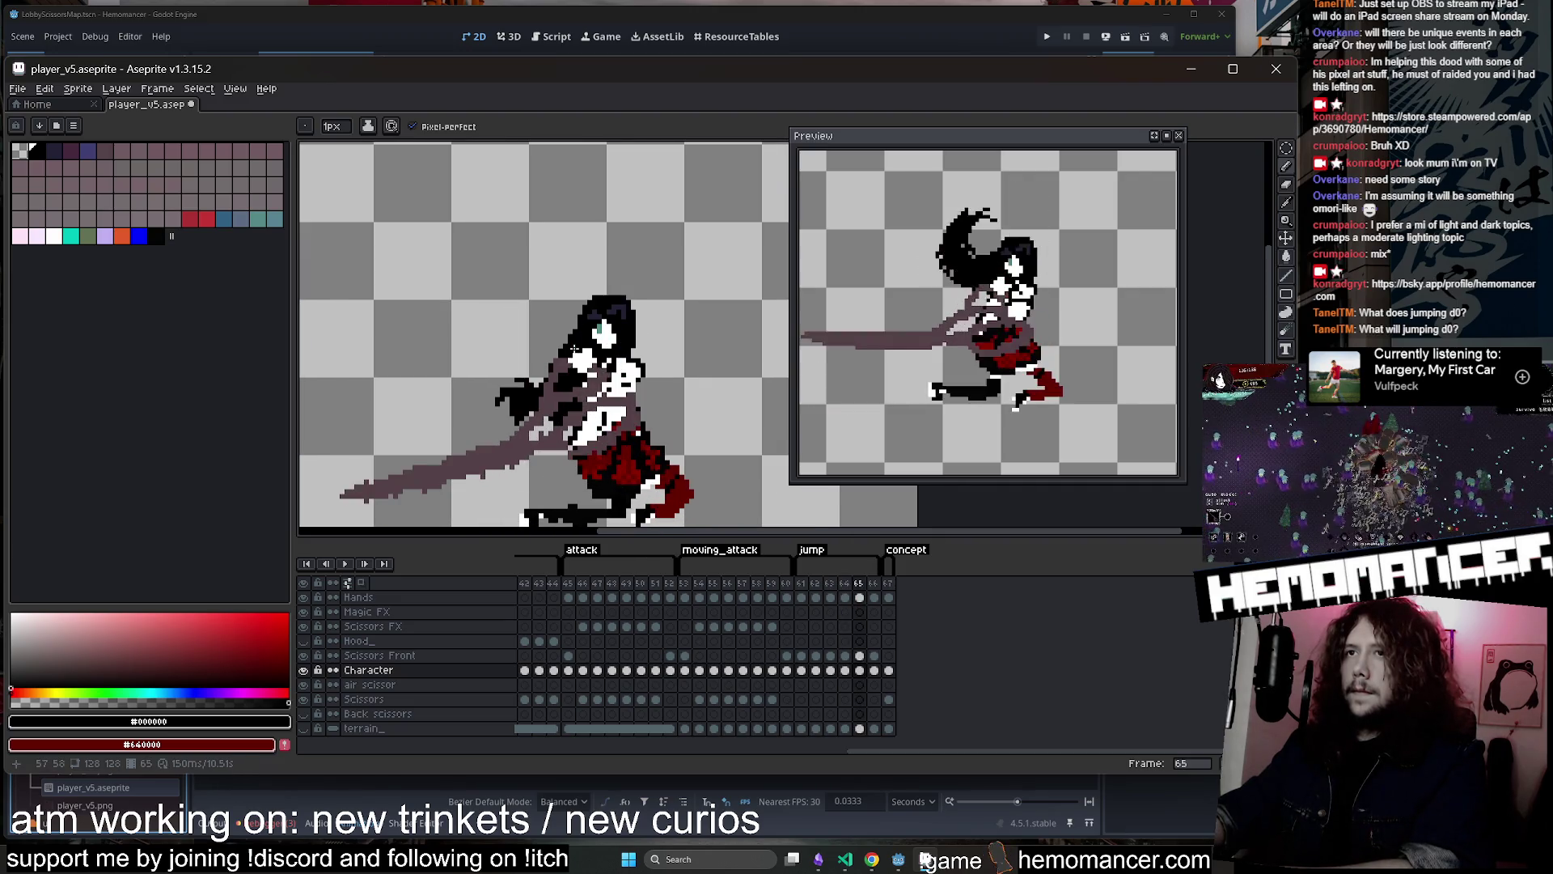
pyautogui.press('Right')
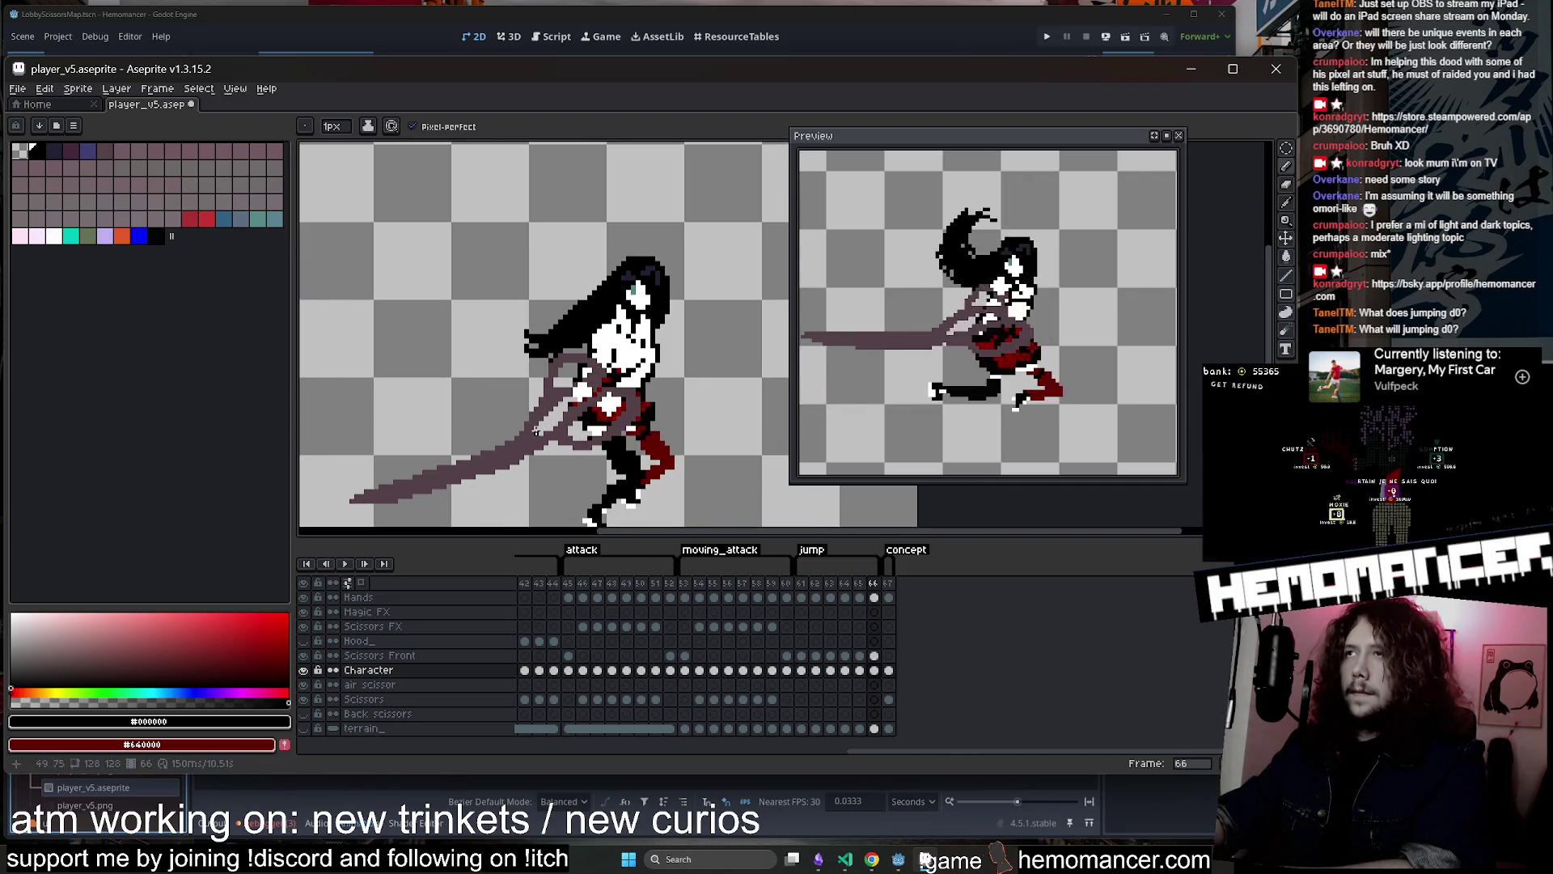
pyautogui.scroll(-2, 1051, 411)
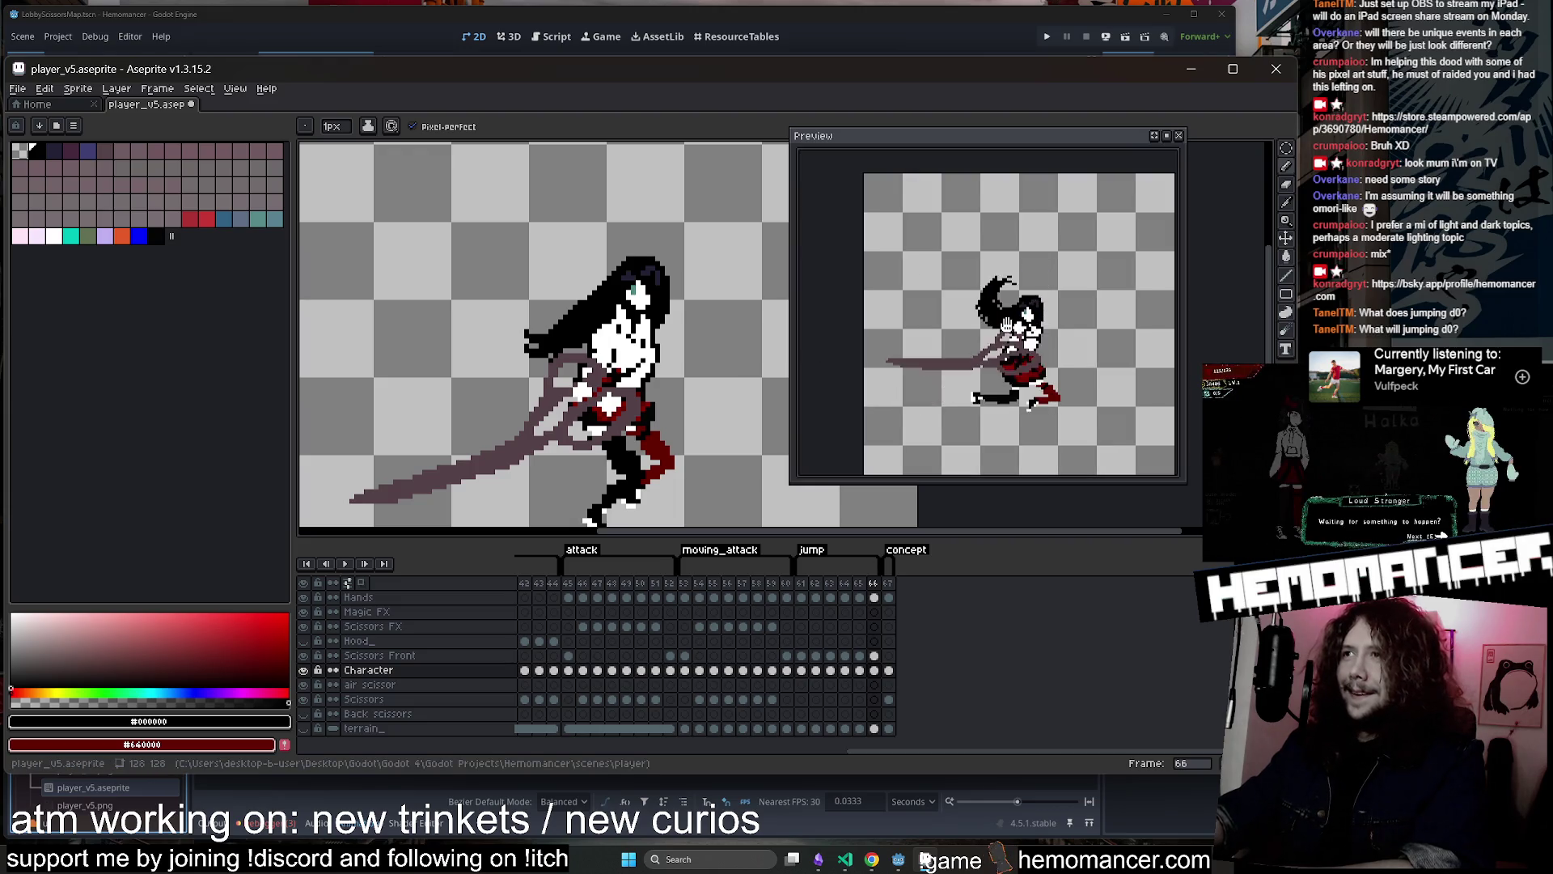
pyautogui.click(801, 583)
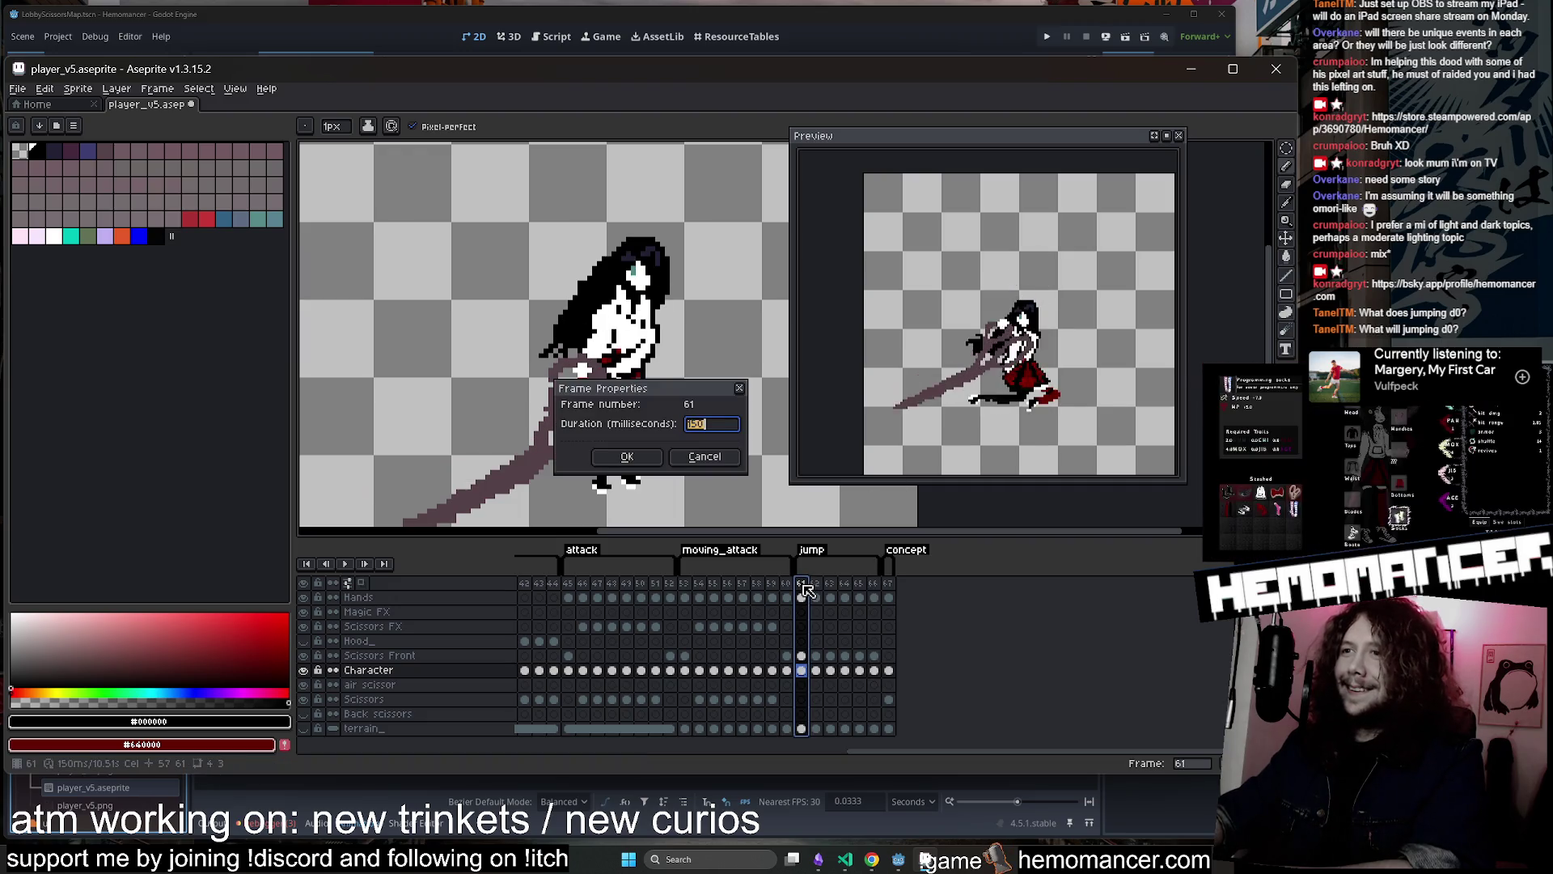
pyautogui.click(597, 583)
# Set frames 61 and 63 to 100 ms each, leaving frame 62 unchanged
pyautogui.doubleClick(801, 583)
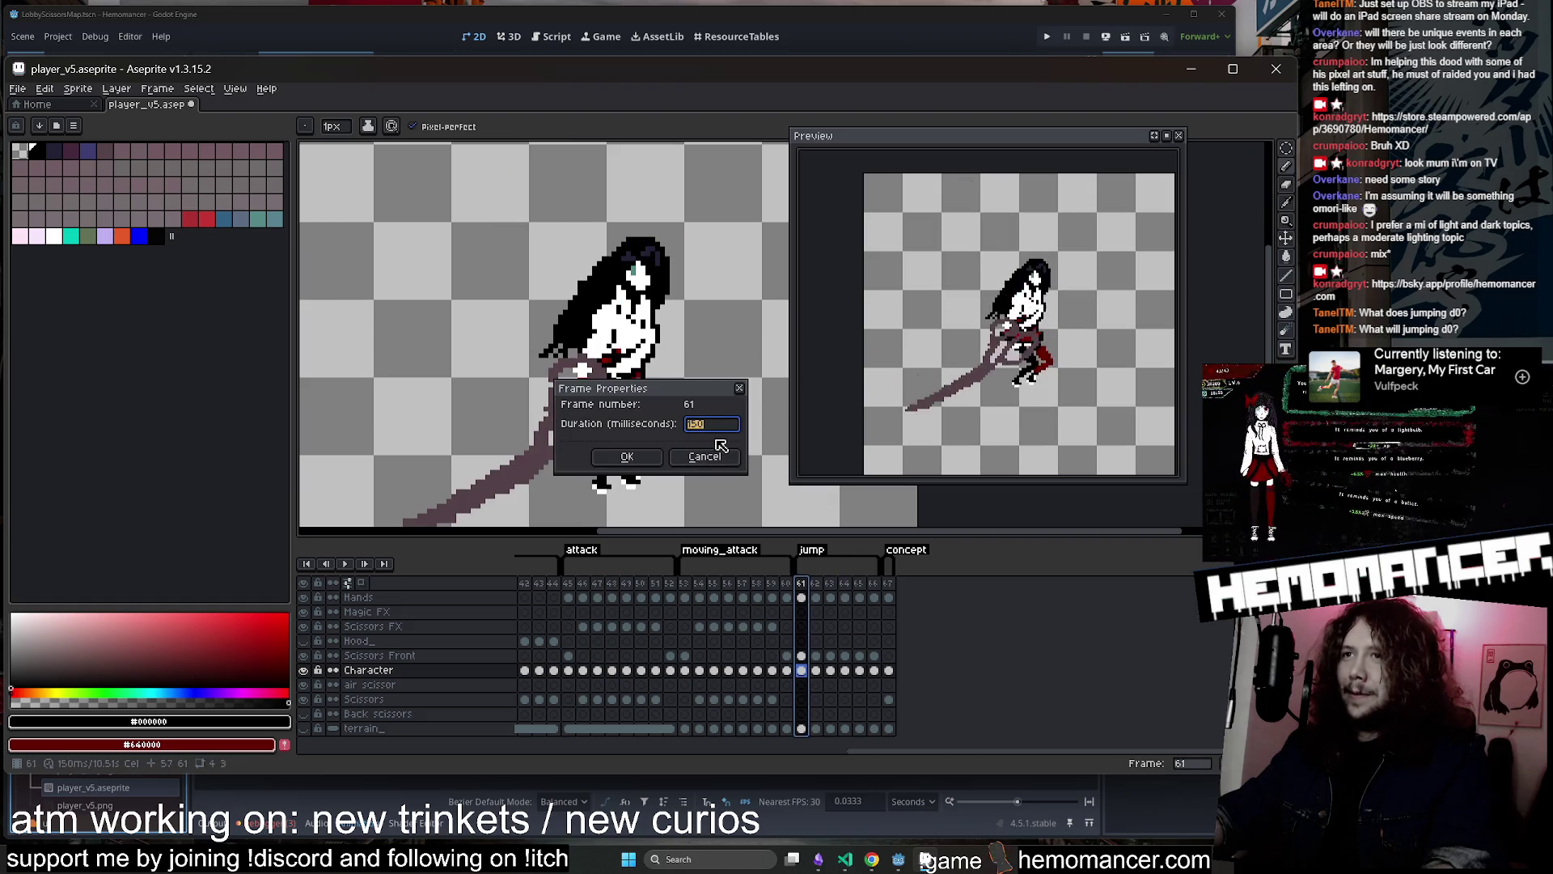
pyautogui.write('100')
pyautogui.press('Return')
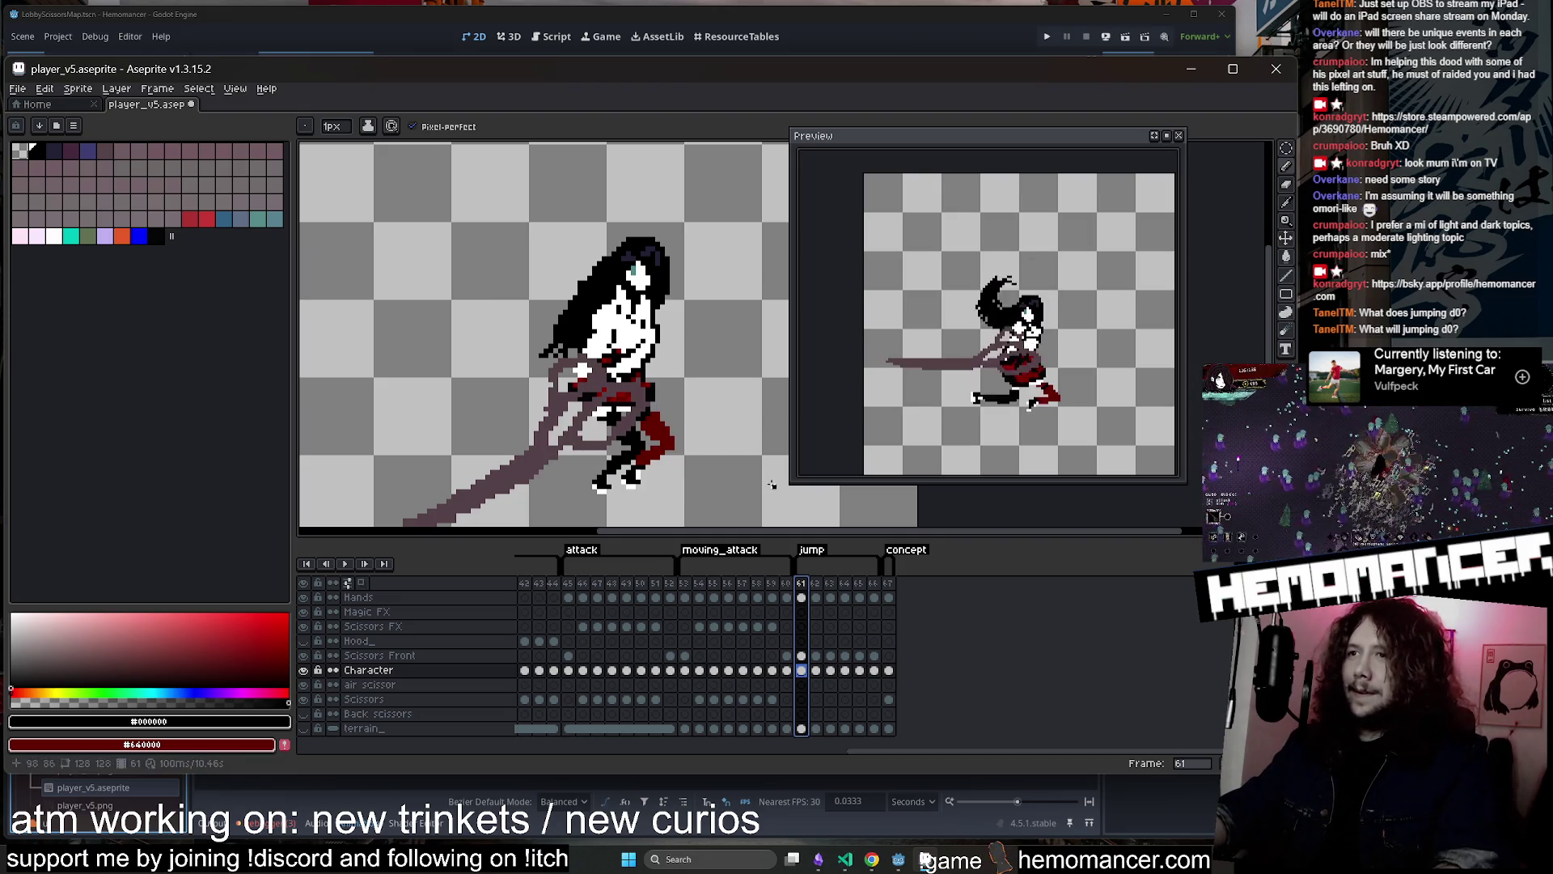
pyautogui.doubleClick(815, 583)
pyautogui.click(704, 455)
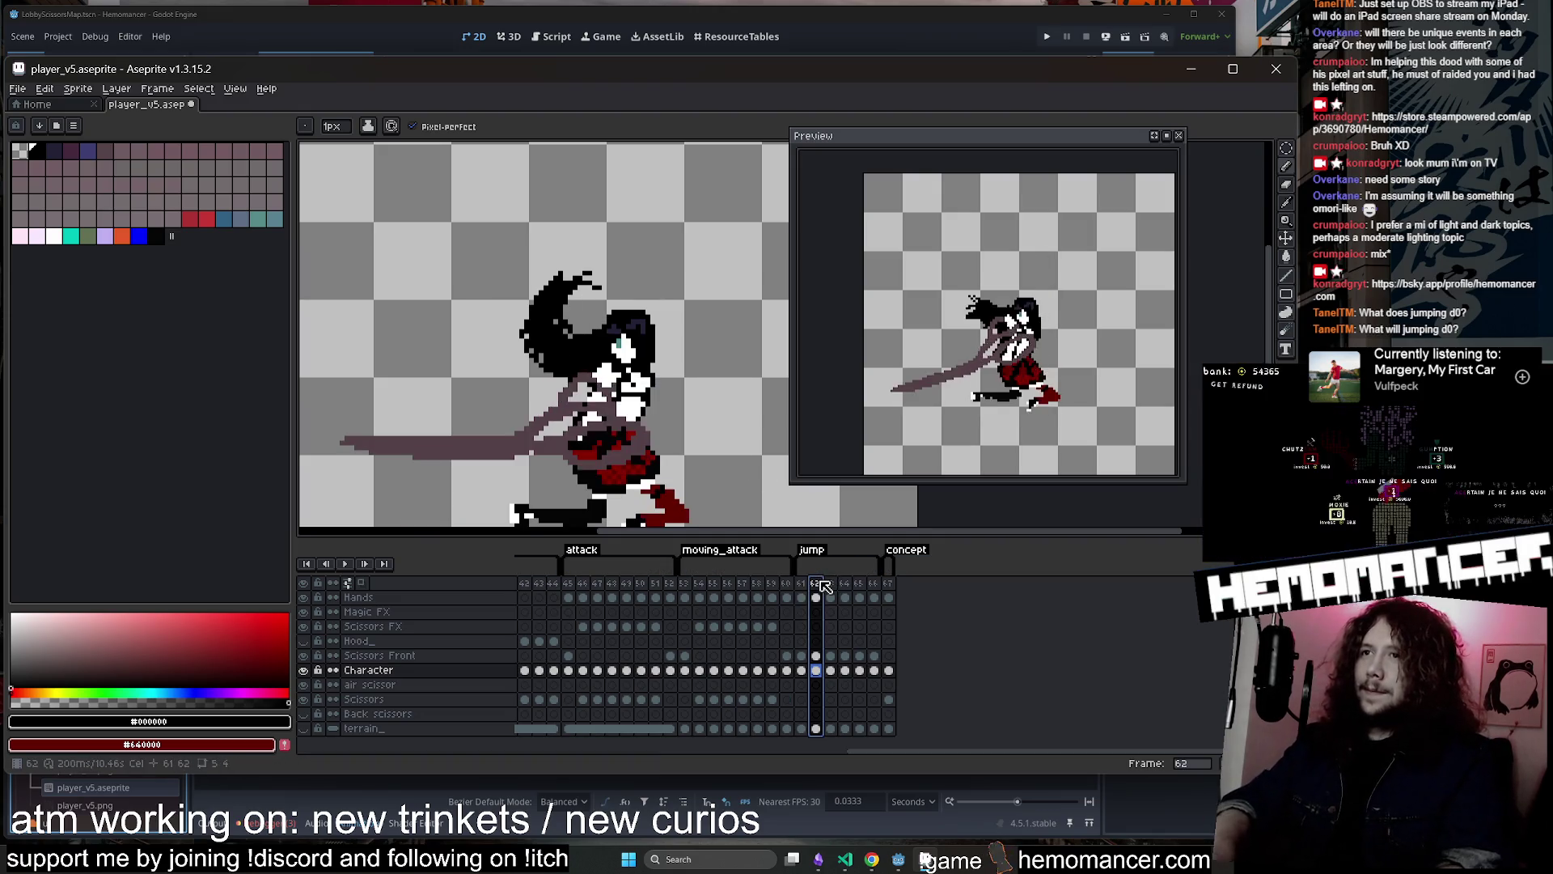
pyautogui.doubleClick(833, 583)
pyautogui.write('00')
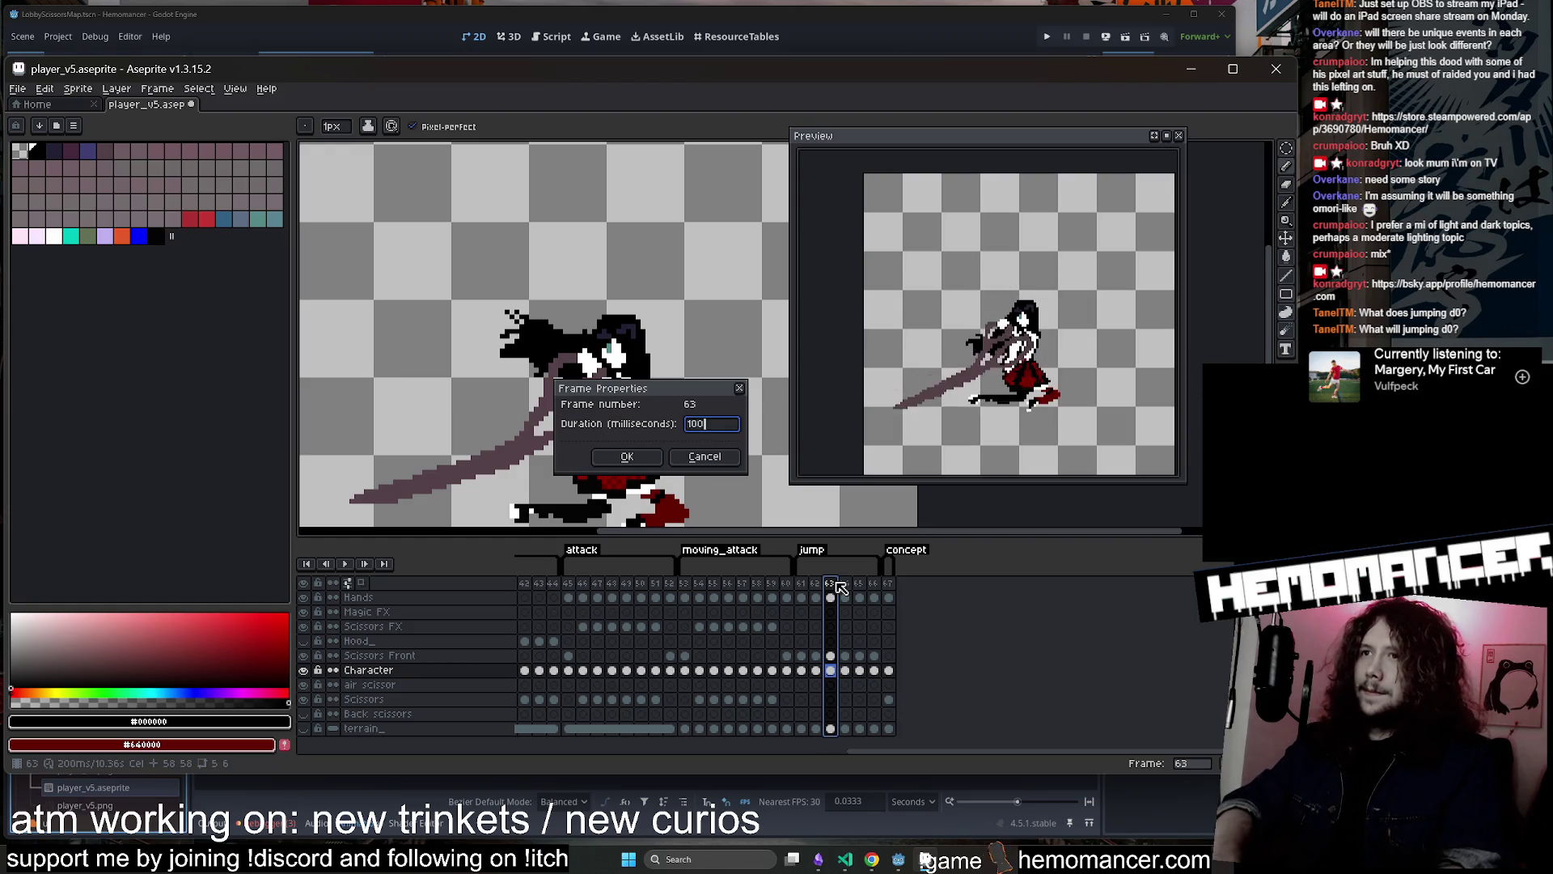
pyautogui.press('Return')
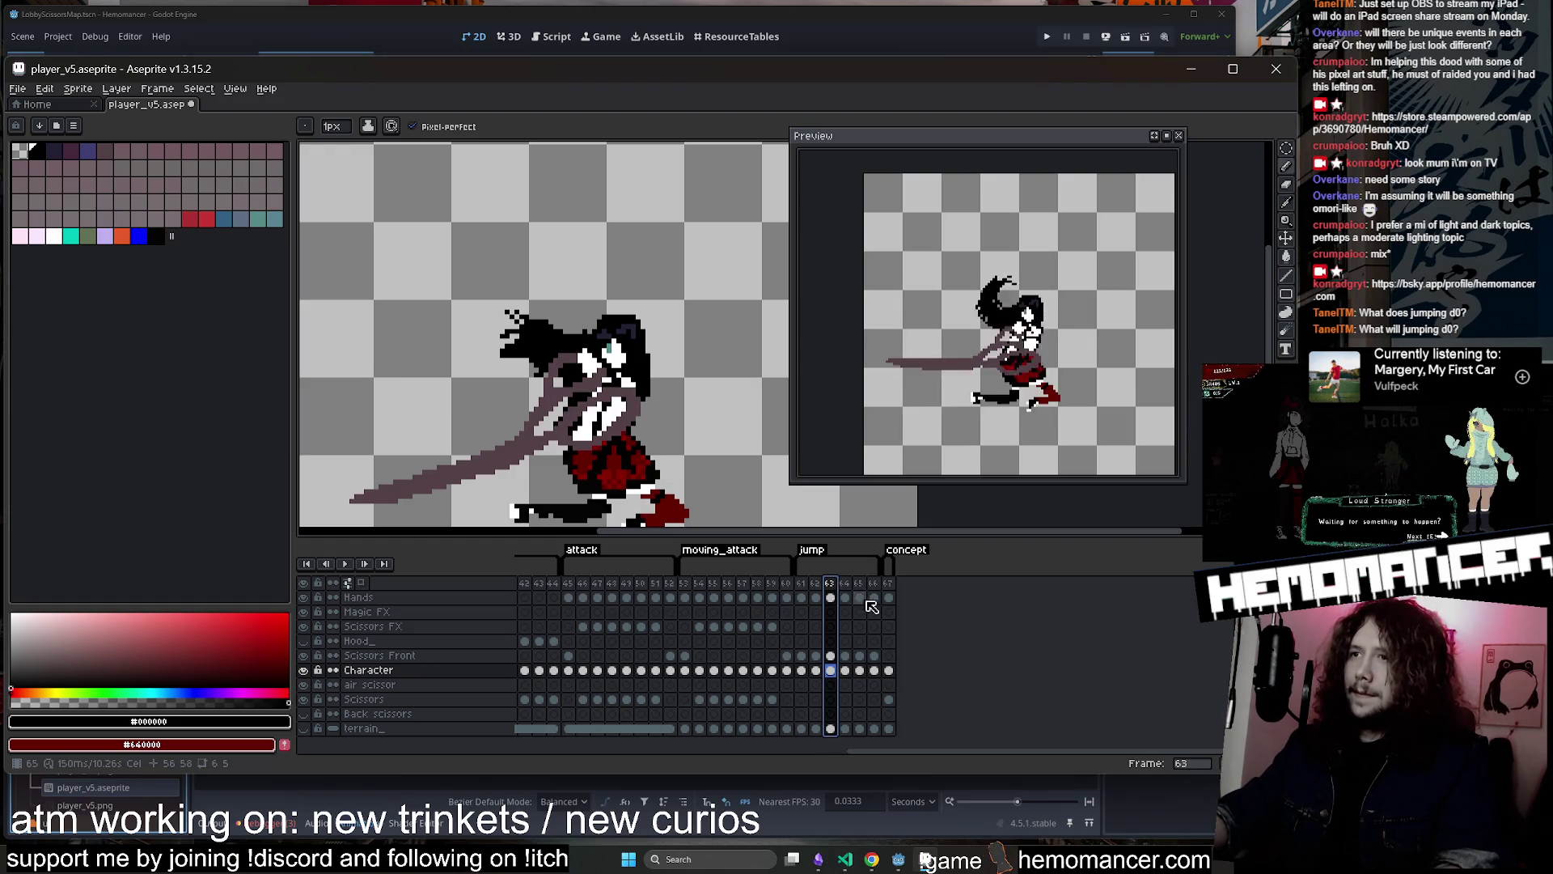
# Set frames 64, 65 and 66 to a 100 ms duration each
pyautogui.doubleClick(845, 583)
pyautogui.write('00')
pyautogui.press('Return')
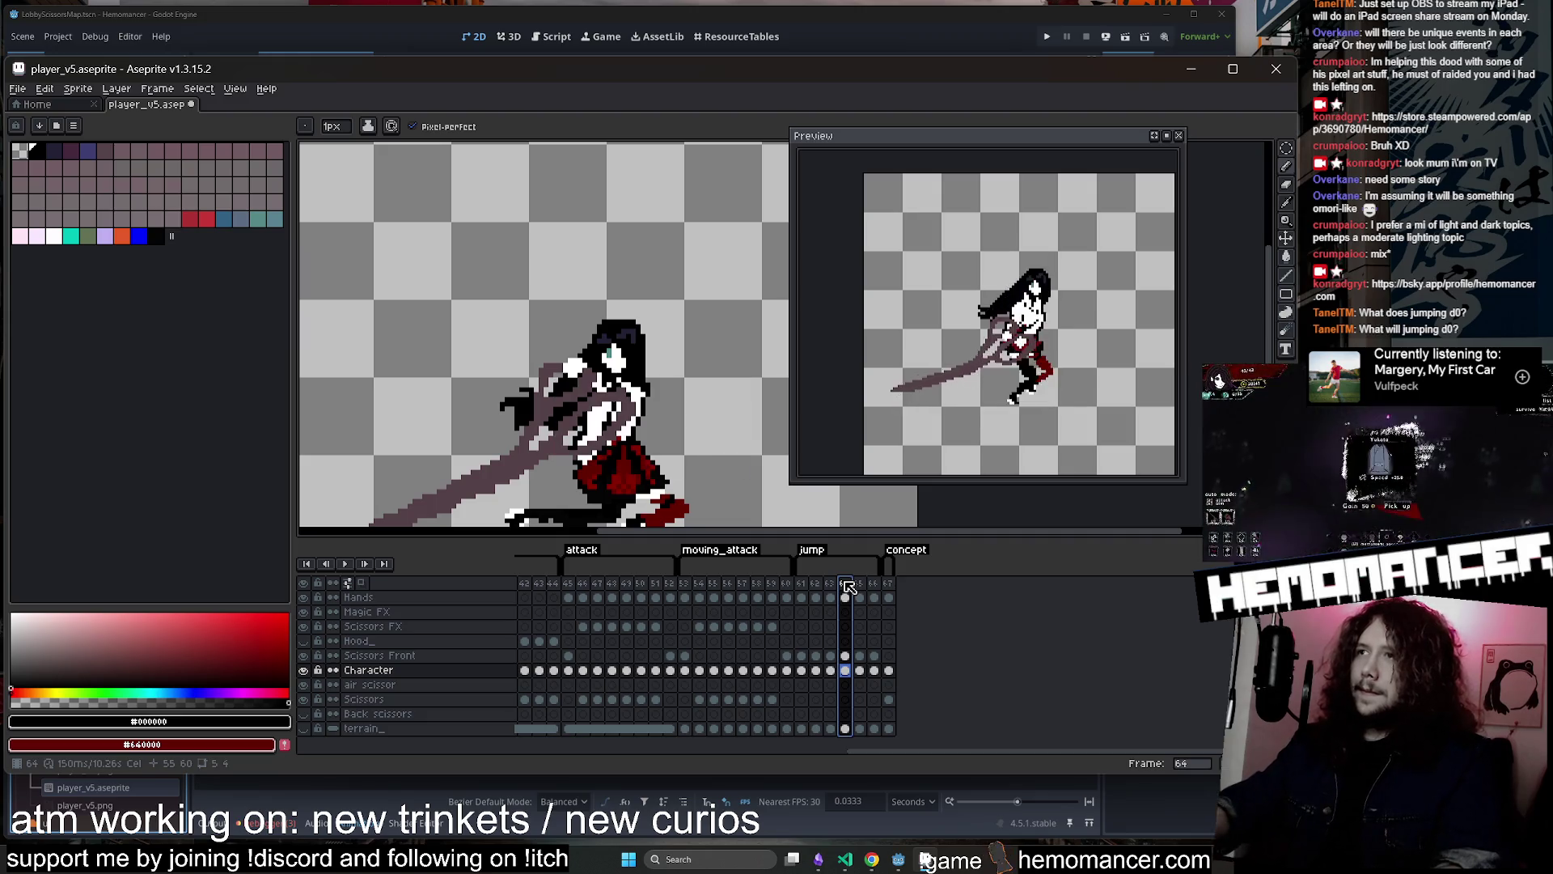
pyautogui.doubleClick(860, 584)
pyautogui.write('100')
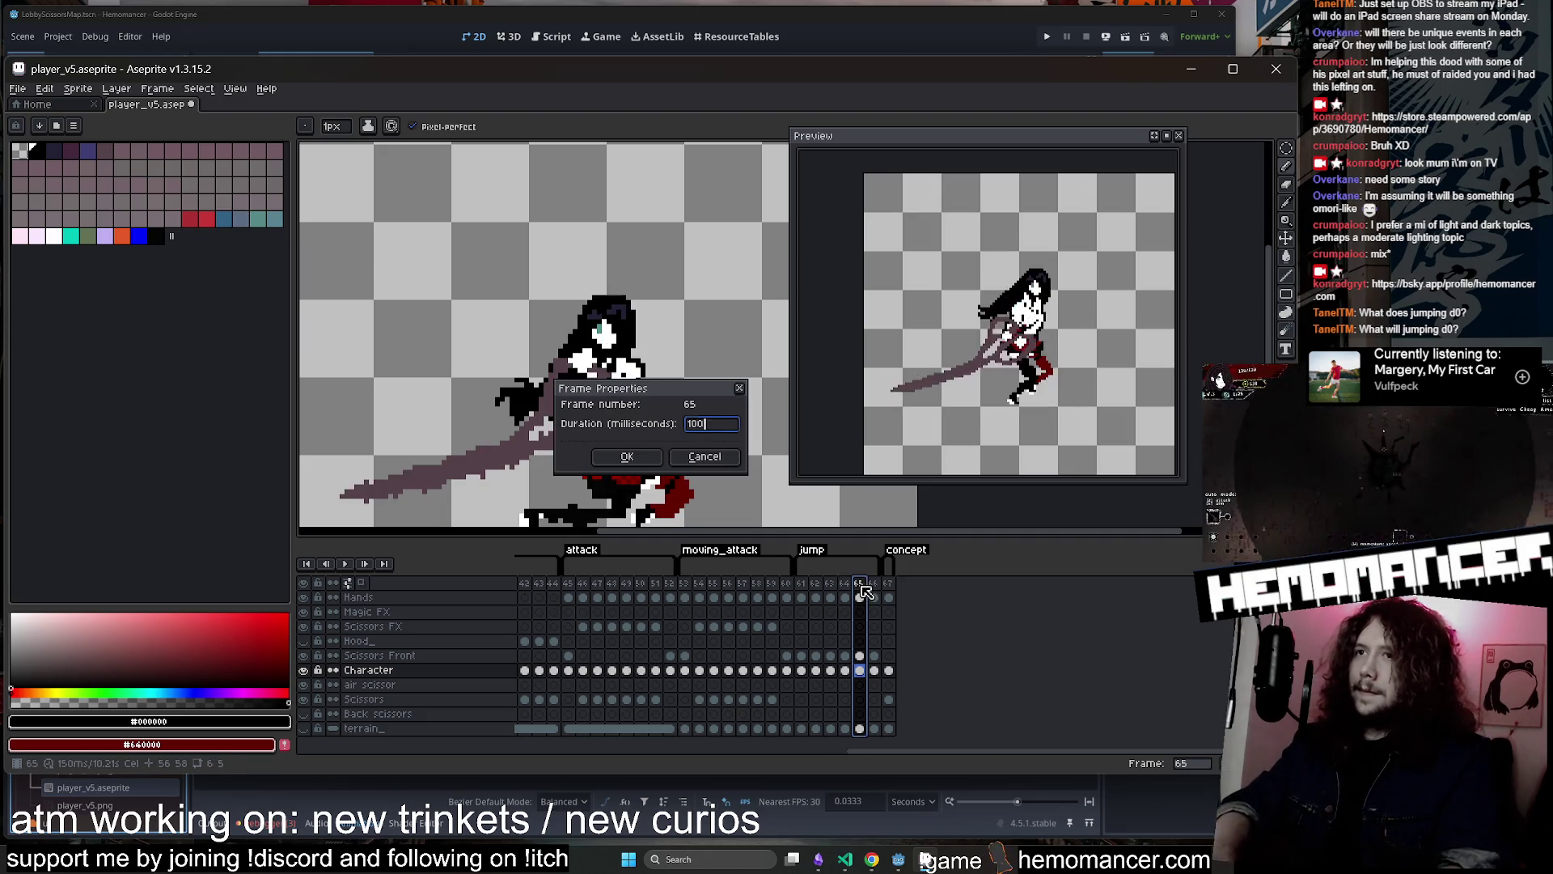
pyautogui.press('Return')
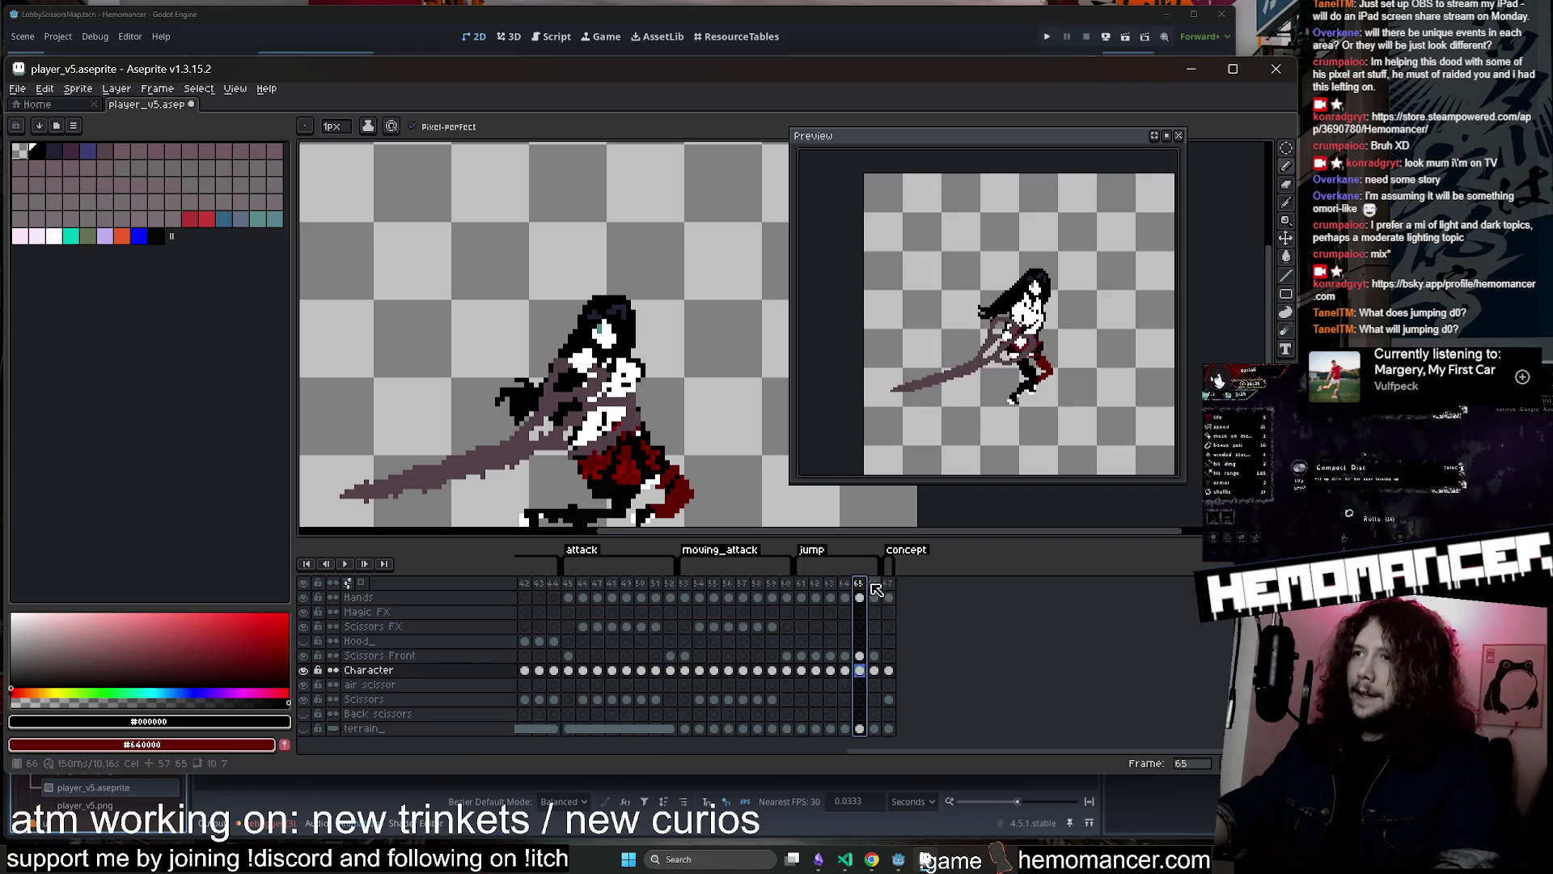
pyautogui.doubleClick(874, 584)
pyautogui.write('00')
pyautogui.press('Return')
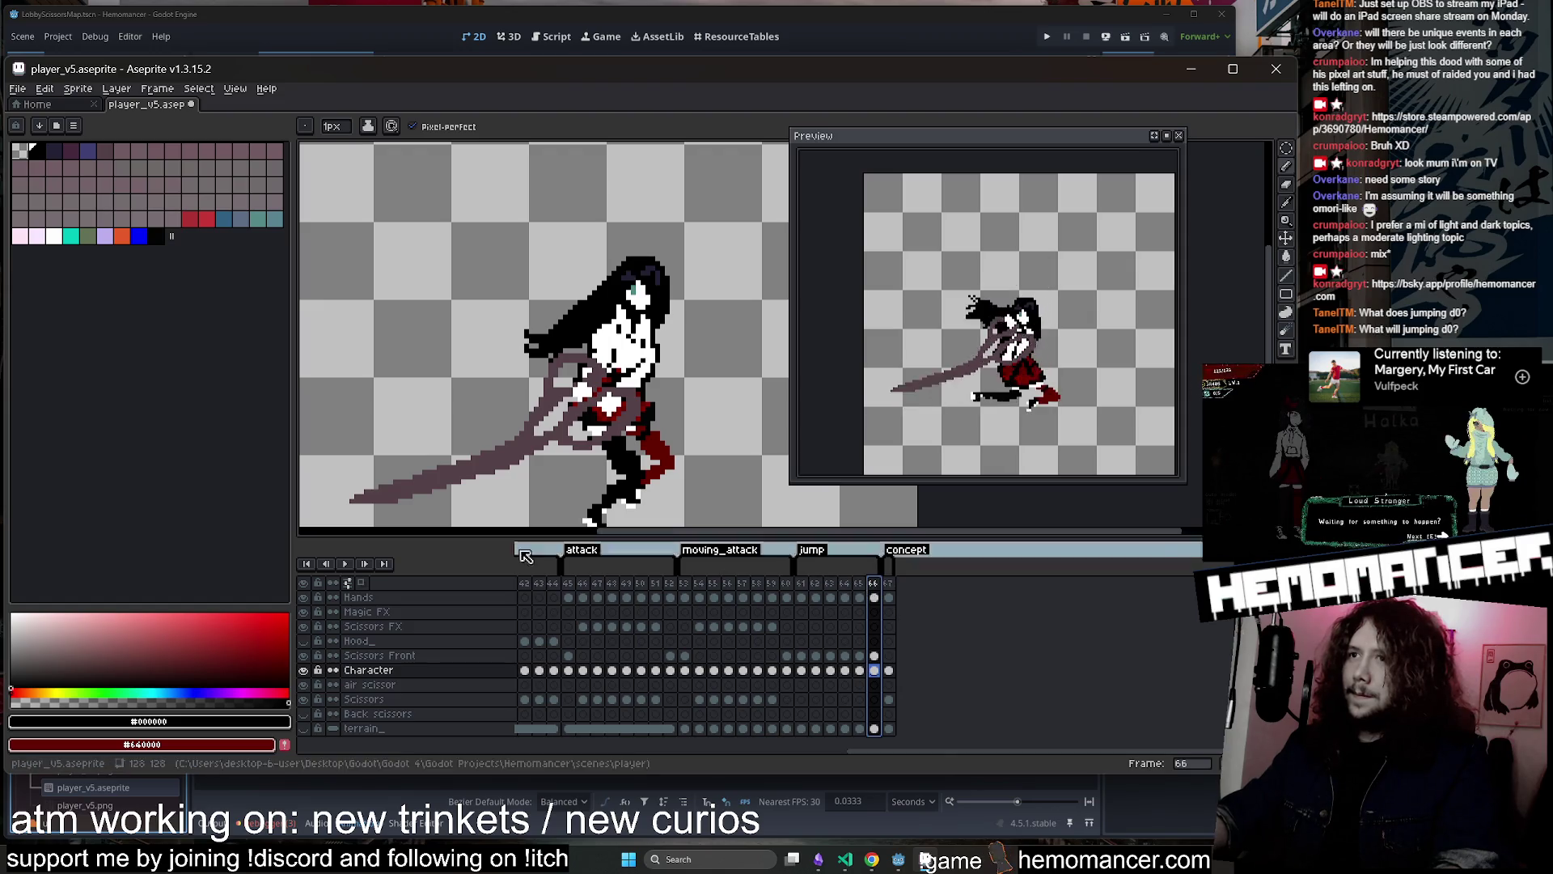
# On jump frame 62, draw two #222034 strands through the black hair
pyautogui.click(801, 590)
pyautogui.click(815, 590)
pyautogui.scroll(2, 604, 330)
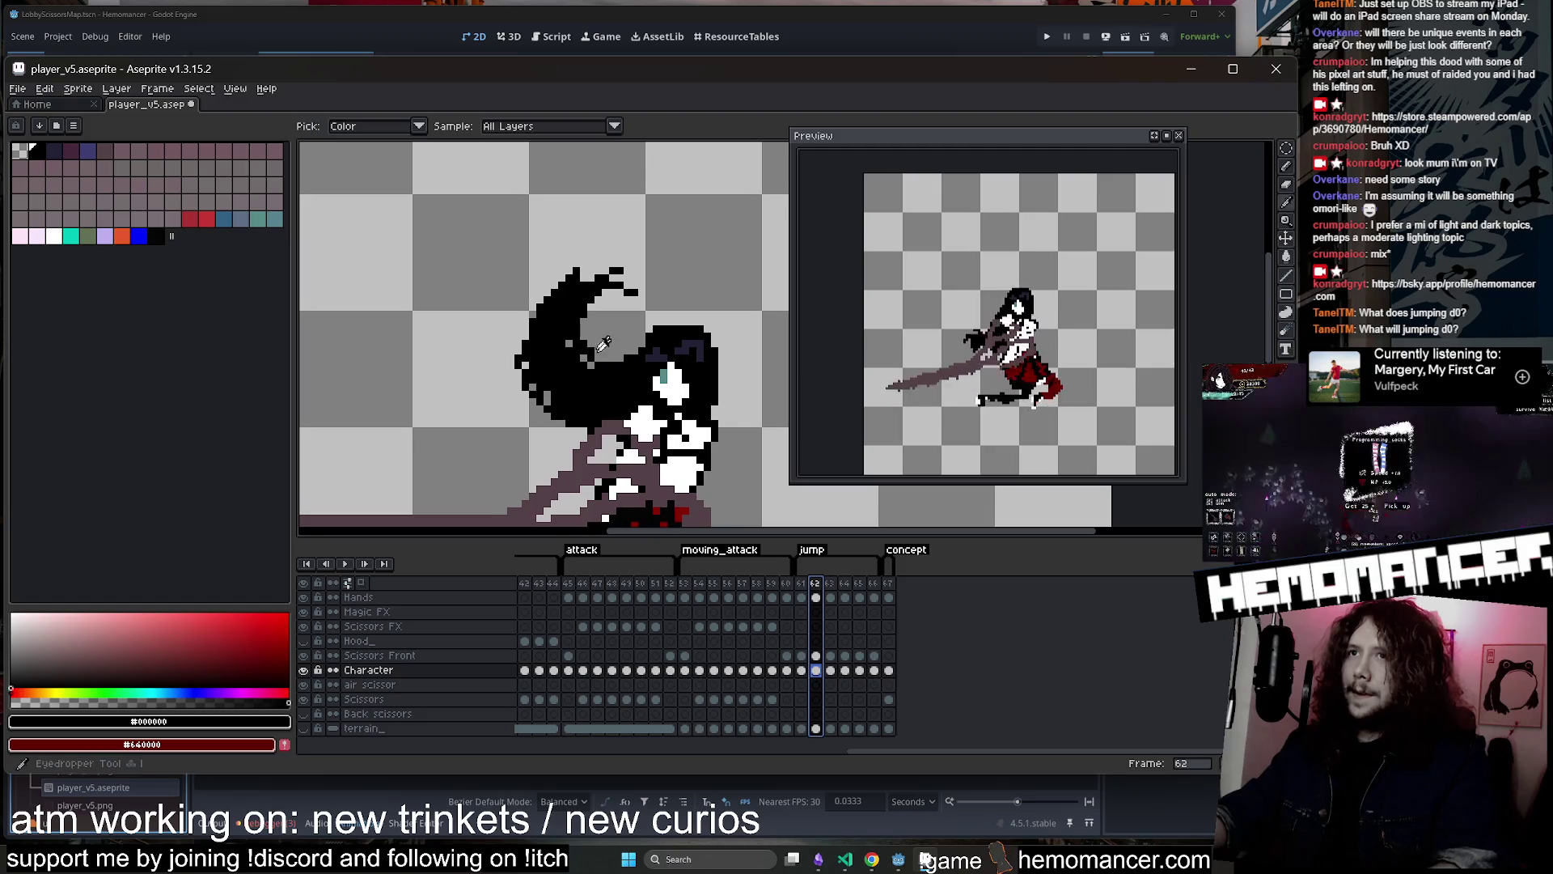
pyautogui.scroll(2, 576, 347)
pyautogui.keyDown('alt'); pyautogui.click(576, 347); pyautogui.keyUp('alt')
pyautogui.moveTo(576, 346); pyautogui.dragTo(635, 369)
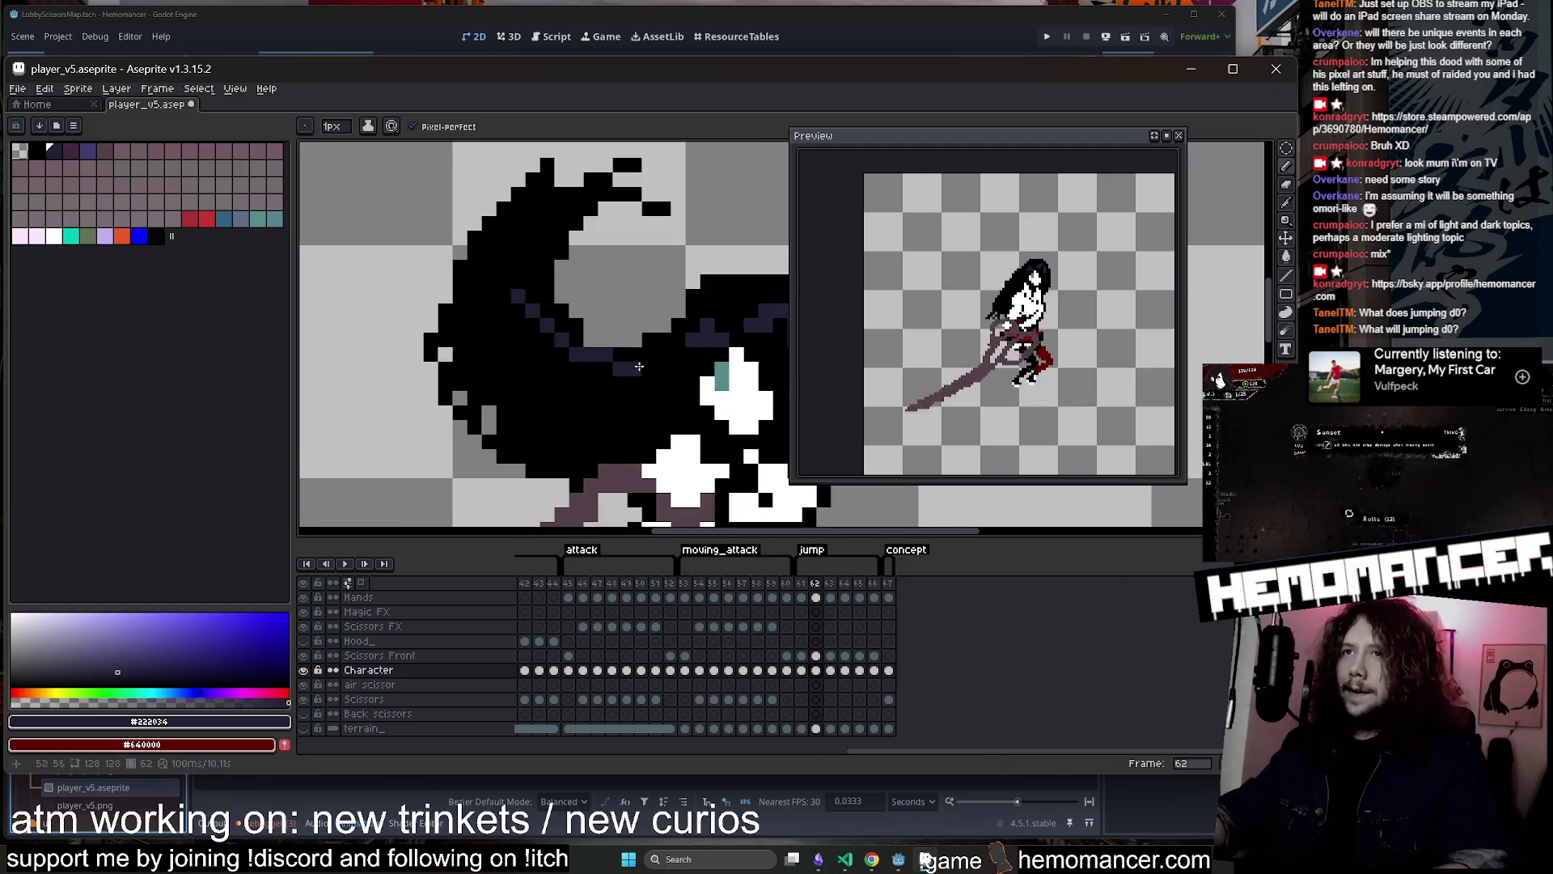
pyautogui.moveTo(542, 267); pyautogui.dragTo(533, 315)
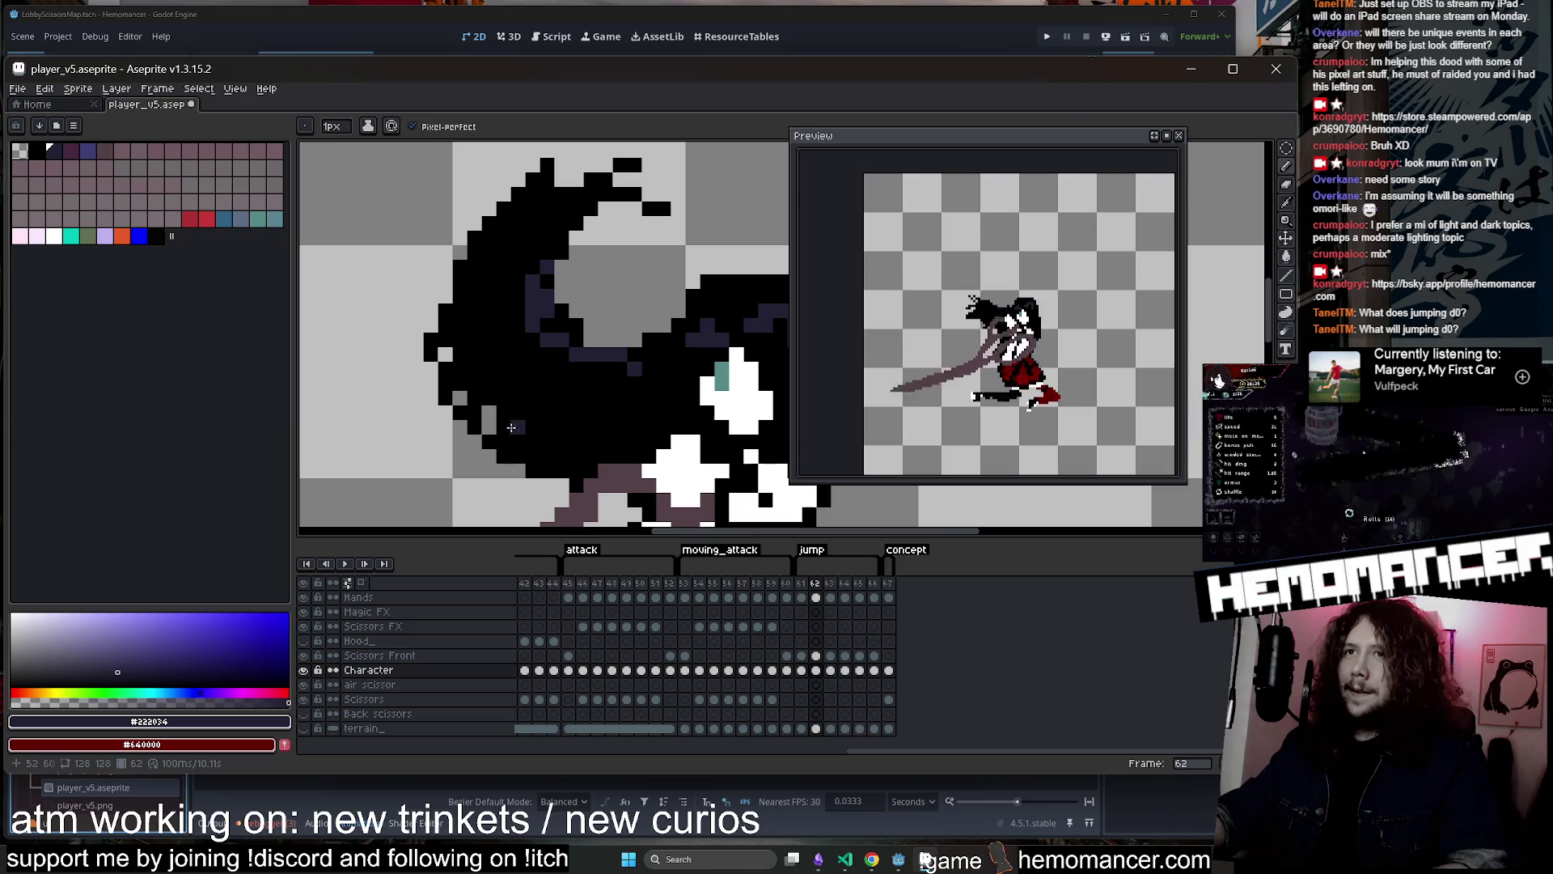
pyautogui.keyDown('alt'); pyautogui.click(475, 373); pyautogui.keyUp('alt')
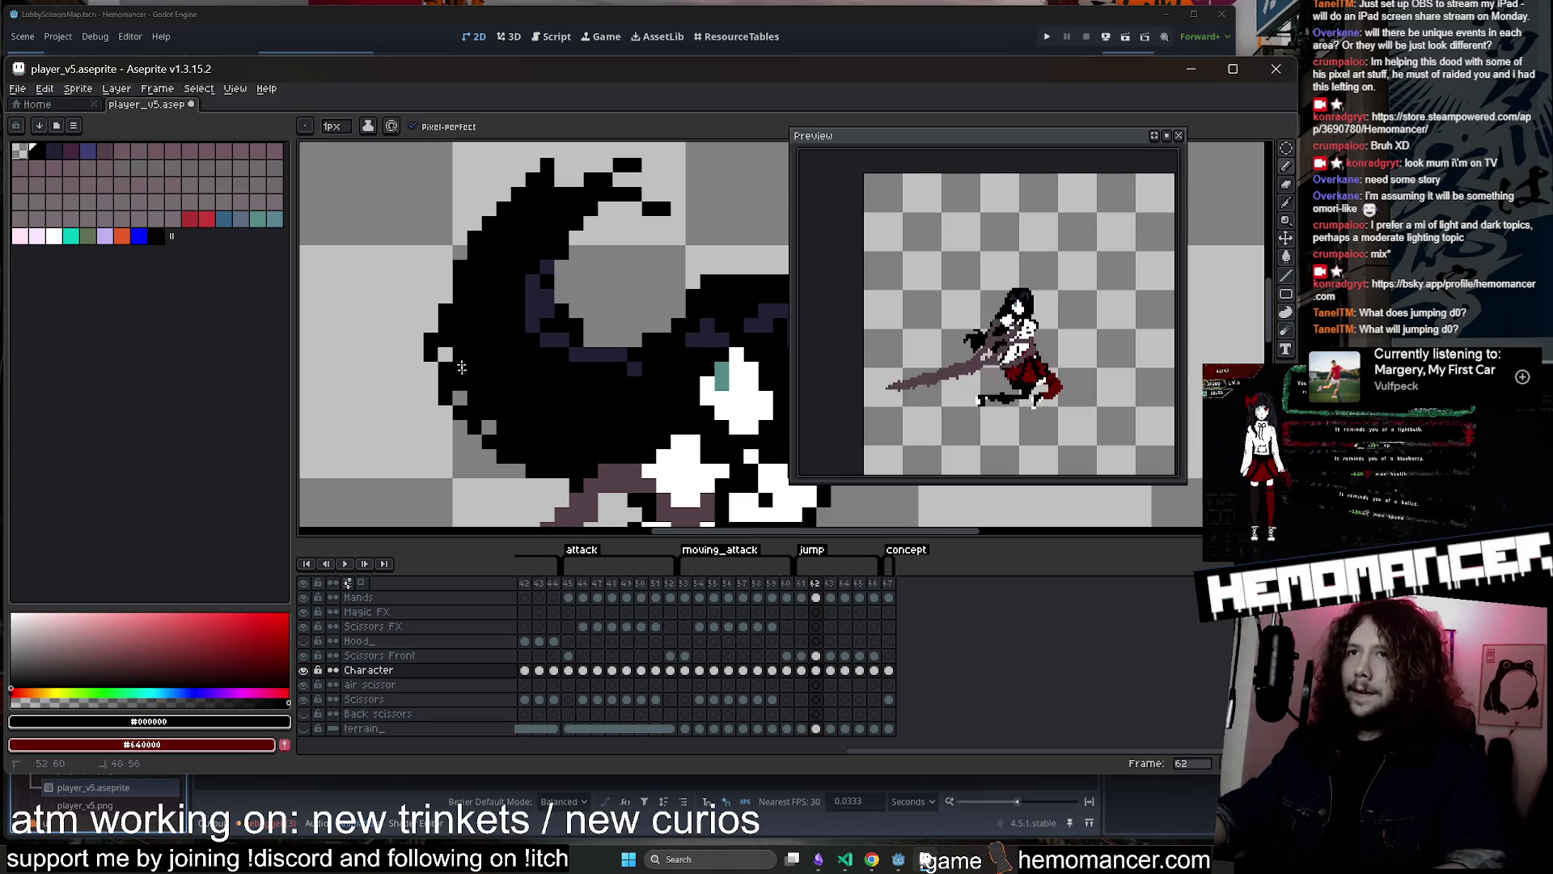
# On frame 63, draw a horizontal #222034 strand through the hair
pyautogui.scroll(-2, 454, 340)
pyautogui.press('Right')
pyautogui.scroll(2, 446, 323)
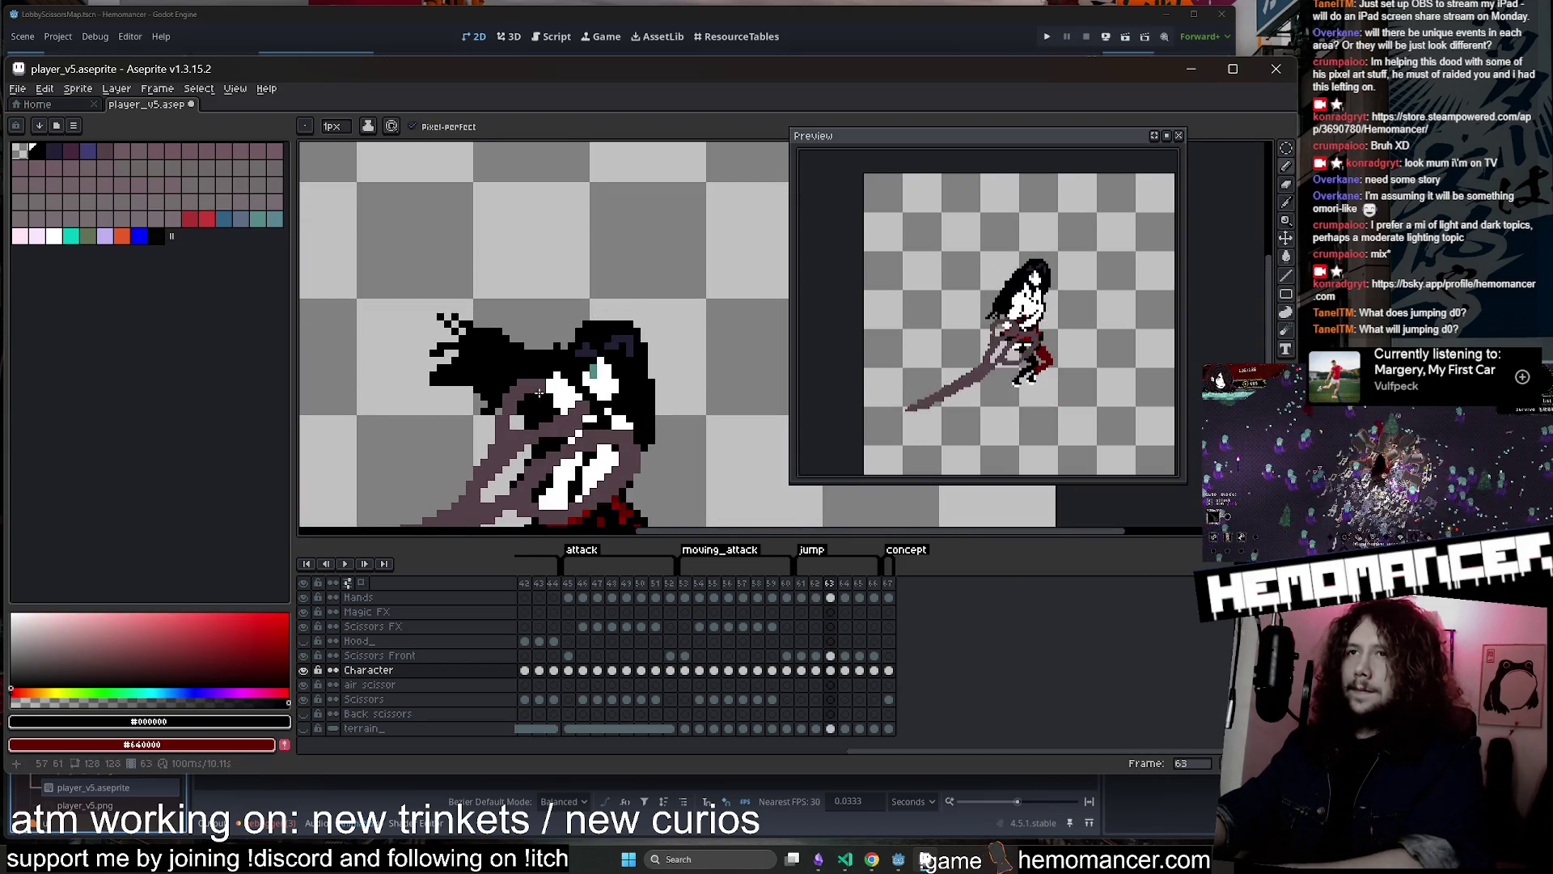
pyautogui.keyDown('alt'); pyautogui.click(643, 325); pyautogui.keyUp('alt')
pyautogui.moveTo(575, 343); pyautogui.dragTo(442, 334)
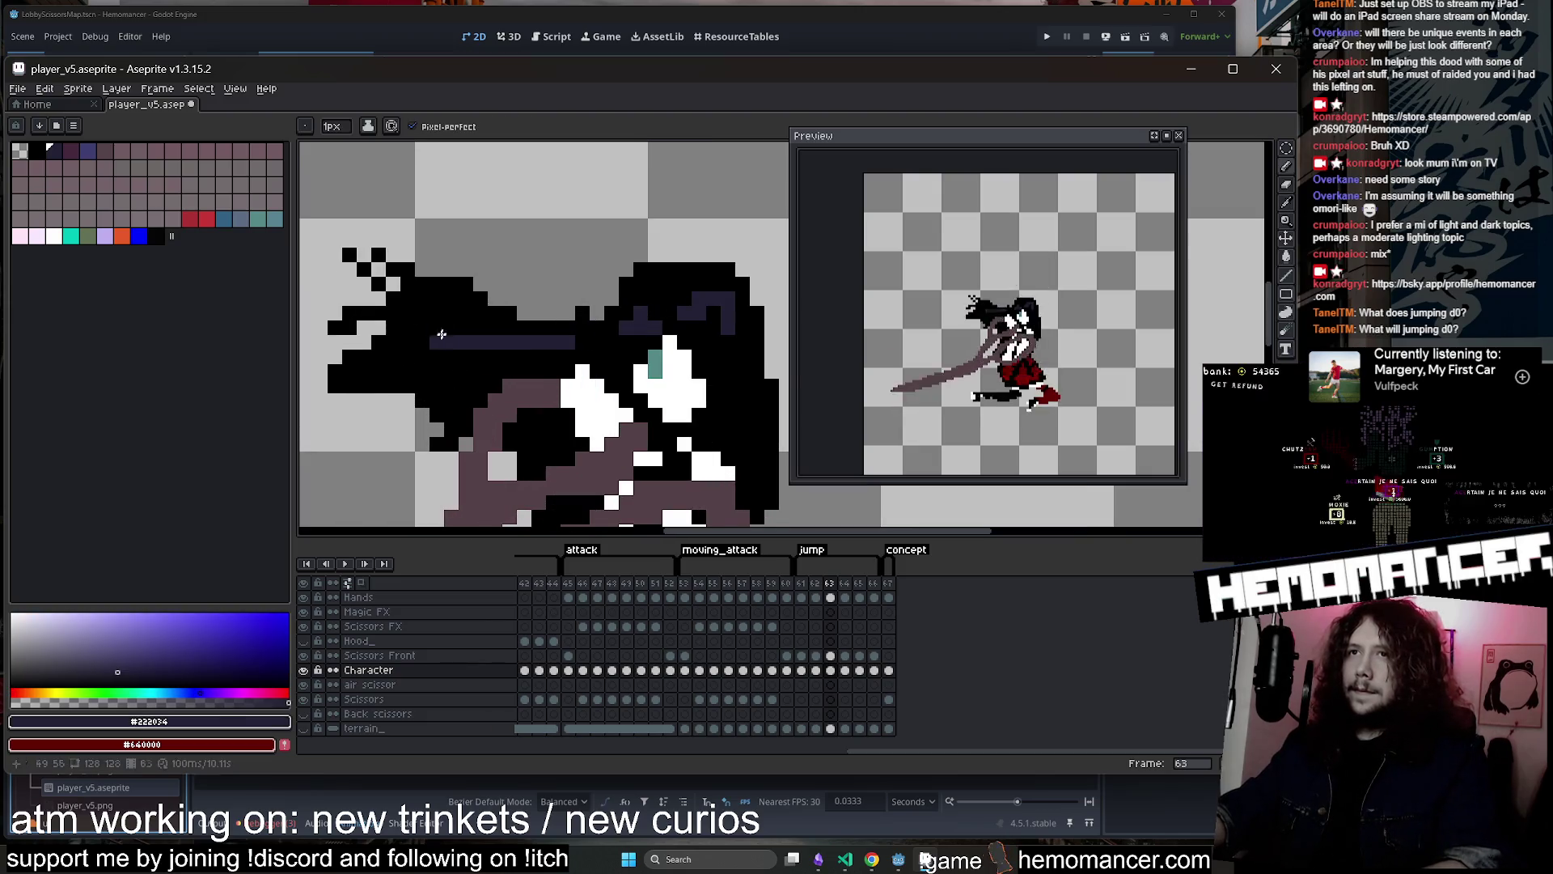
# Step ahead to jump frames 64 and 65 to review them
pyautogui.scroll(1, 449, 317)
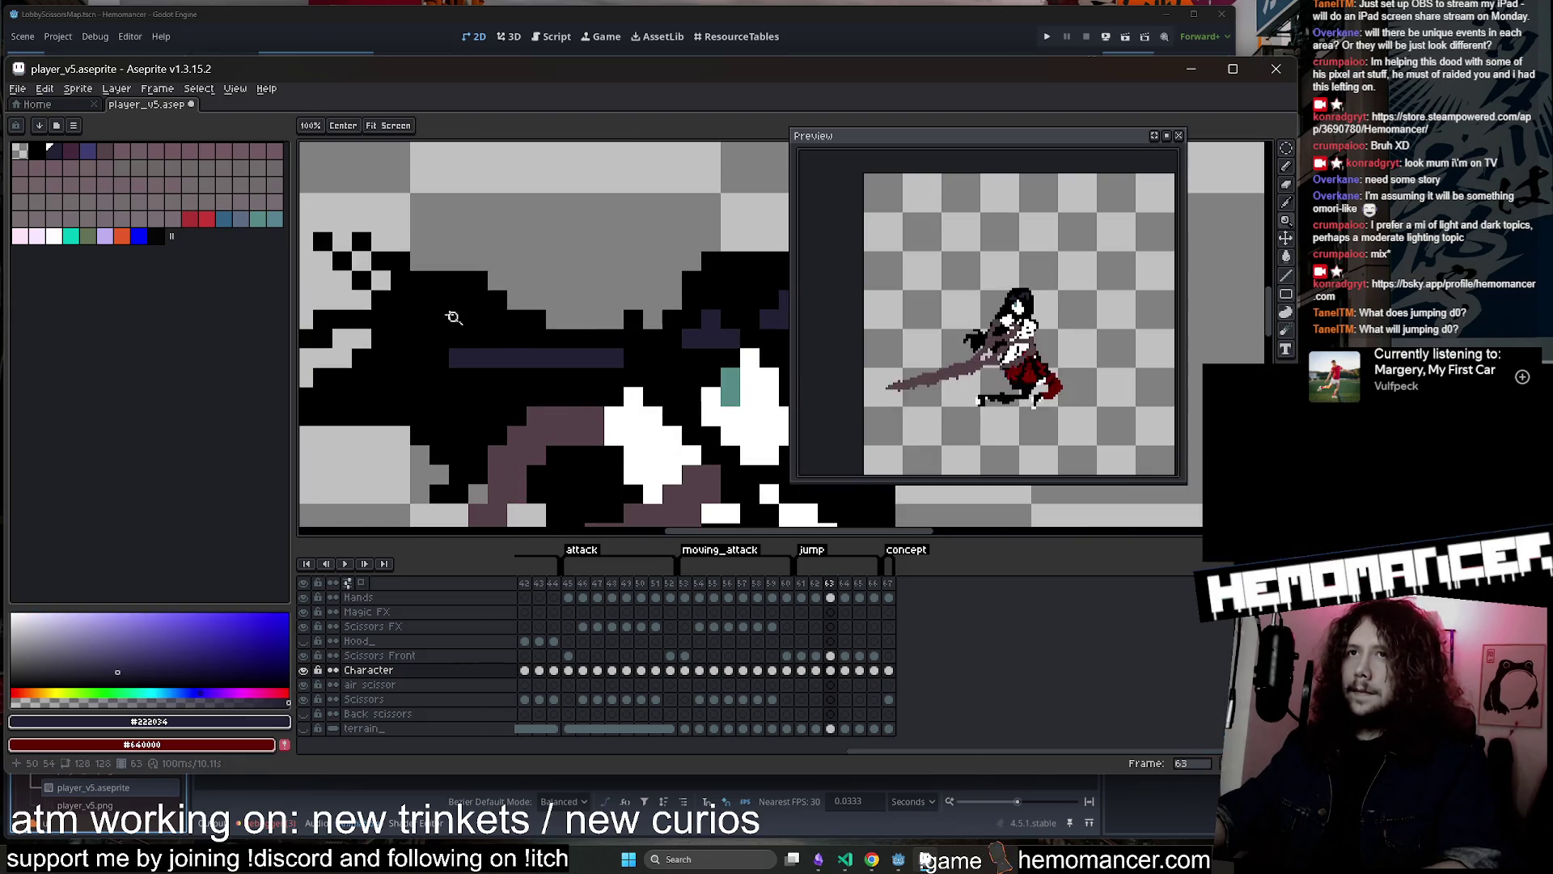
pyautogui.scroll(-2, 501, 338)
pyautogui.scroll(1, 505, 340)
pyautogui.press('Right')
pyautogui.scroll(-2, 538, 370)
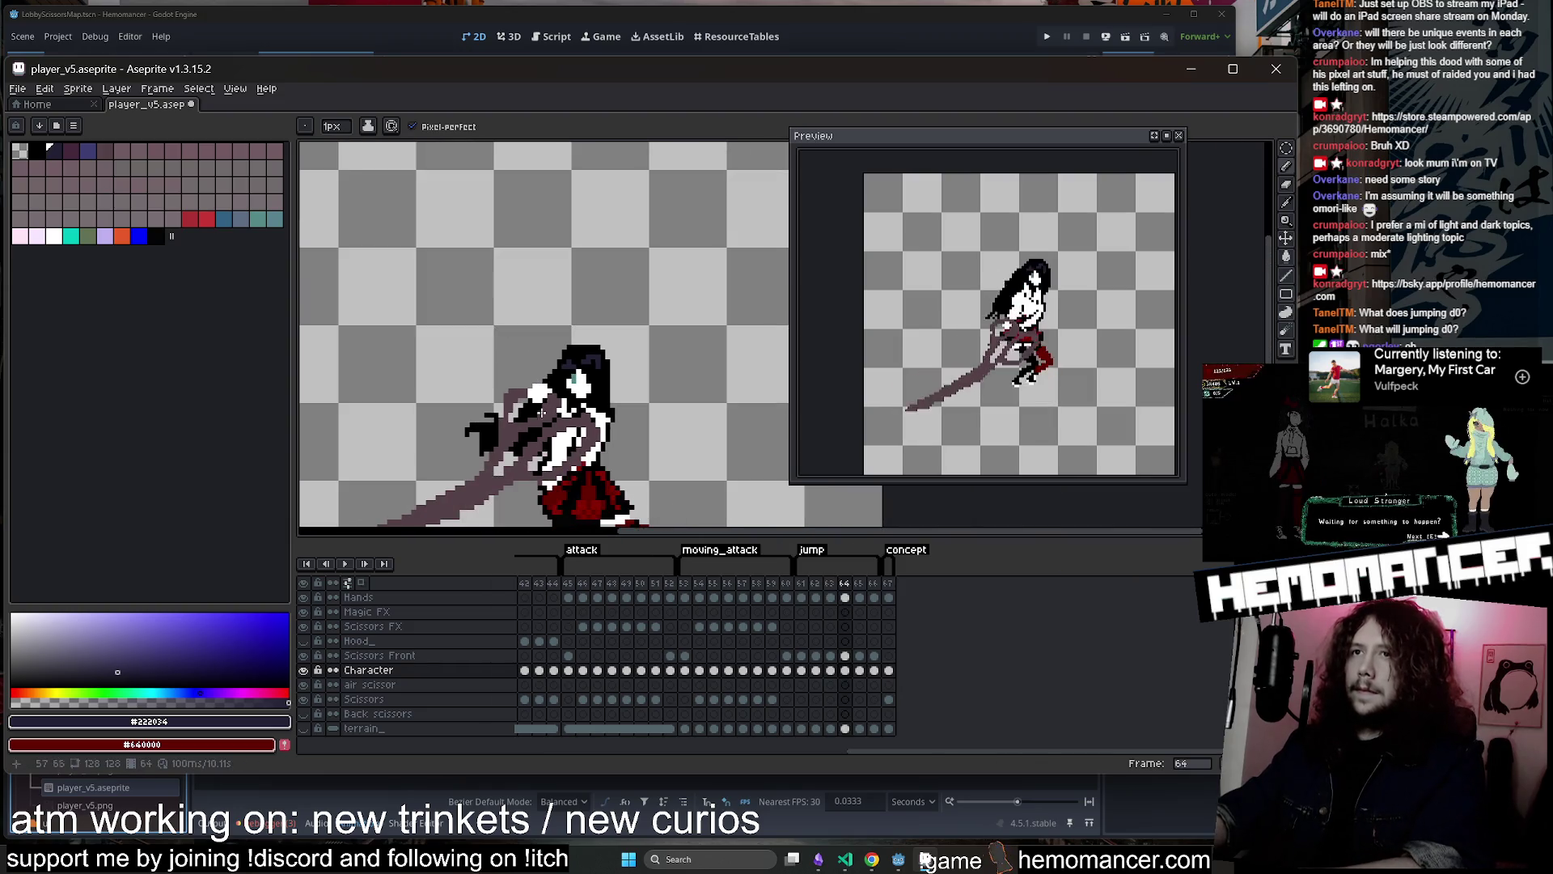
pyautogui.scroll(1, 538, 369)
pyautogui.press('Right')
pyautogui.scroll(1, 549, 284)
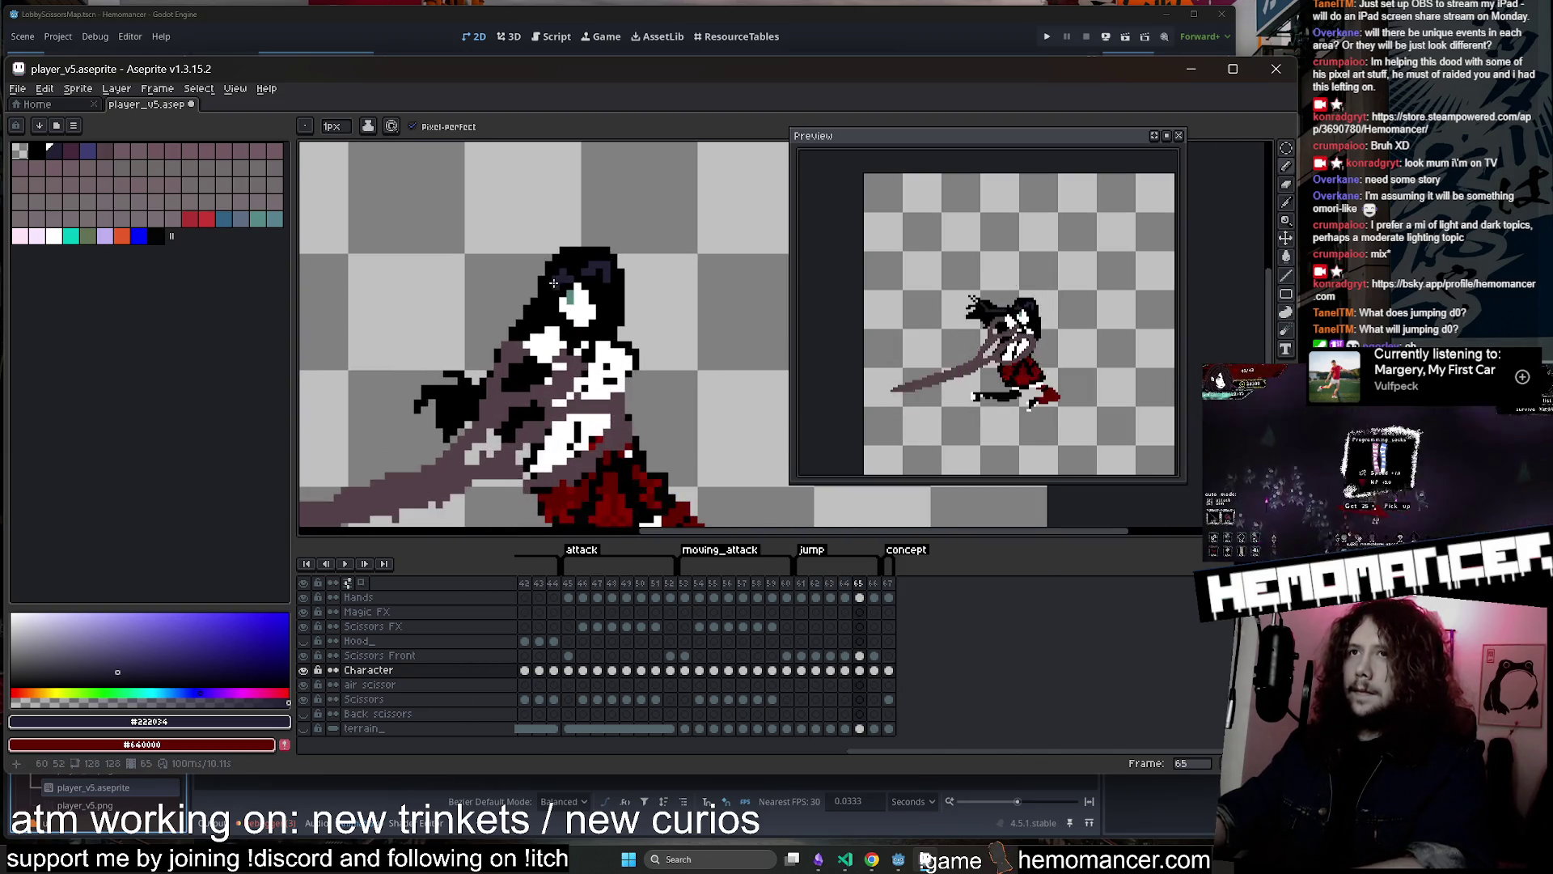
# Extend the hair's top-left edge with black pixels and save the file
pyautogui.keyDown('alt'); pyautogui.click(549, 284); pyautogui.keyUp('alt')
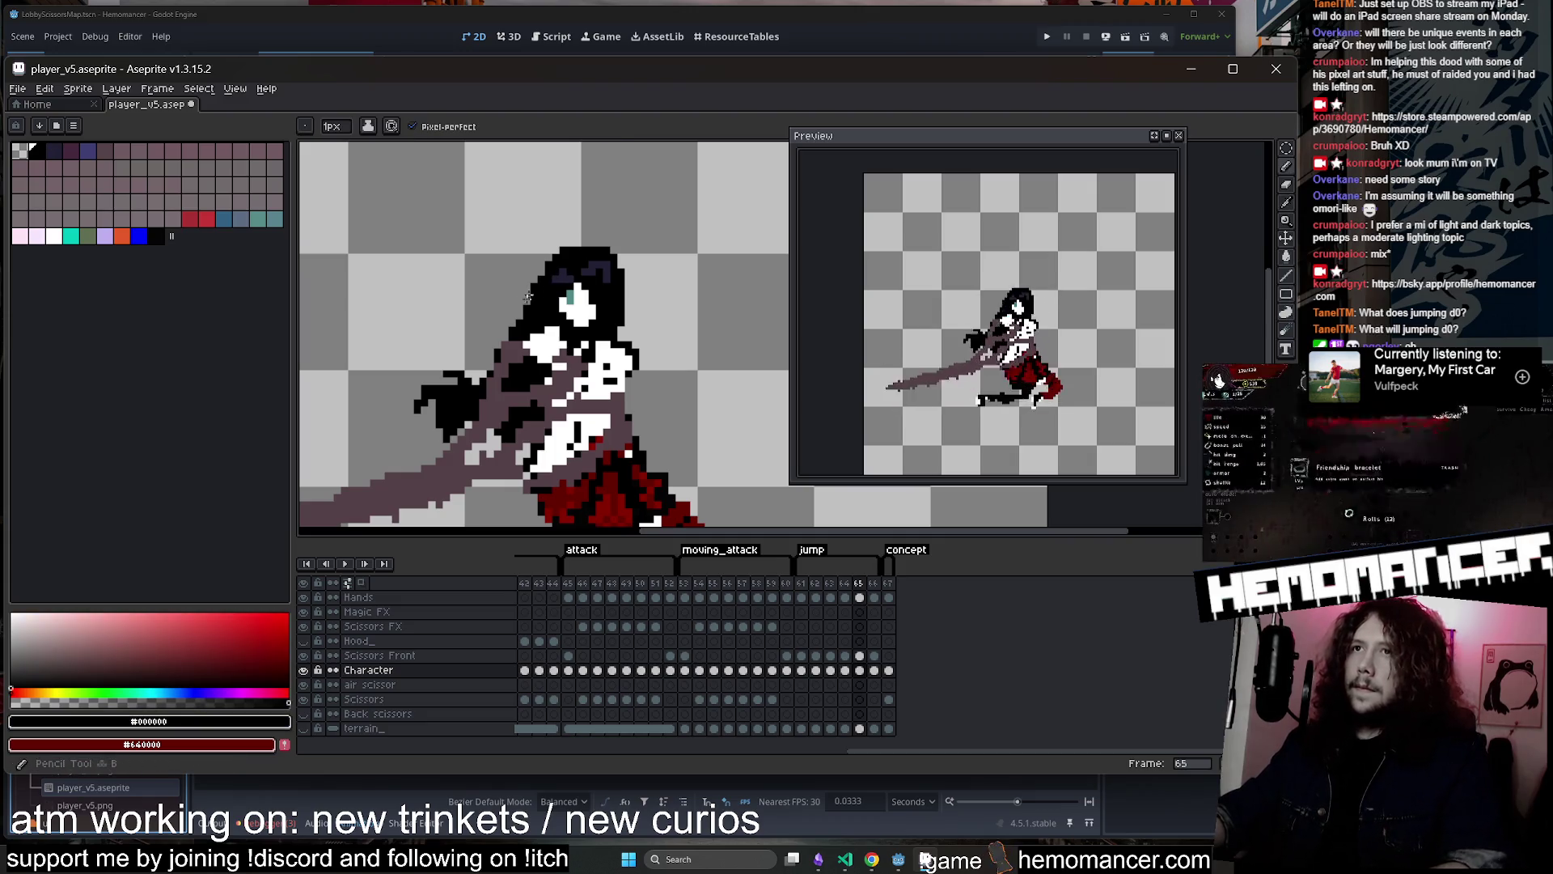
pyautogui.moveTo(538, 281); pyautogui.dragTo(539, 269)
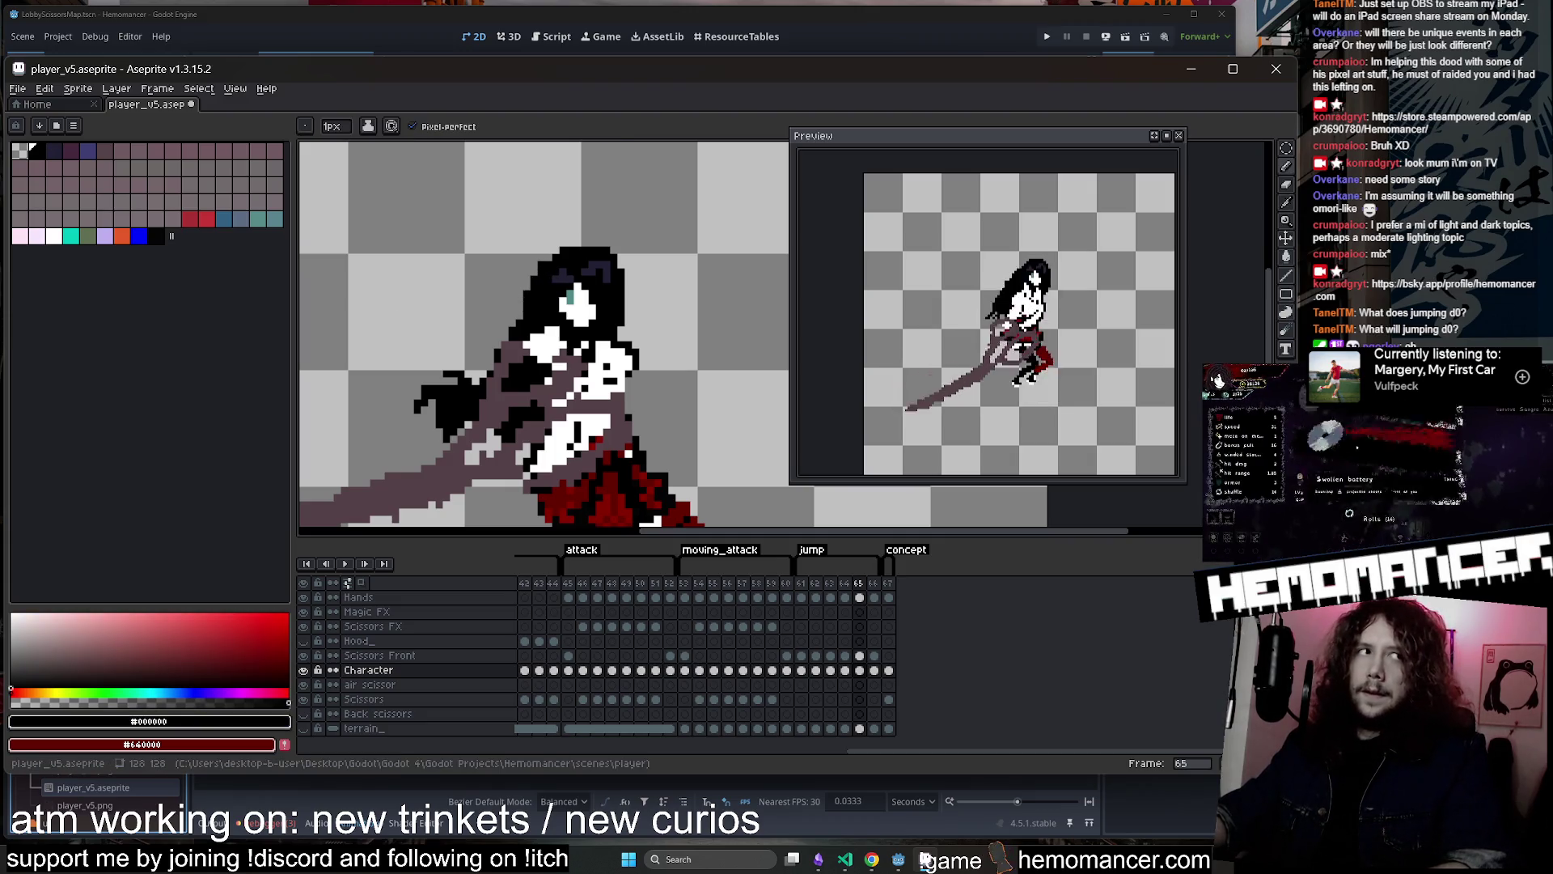
pyautogui.scroll(-1, 667, 286)
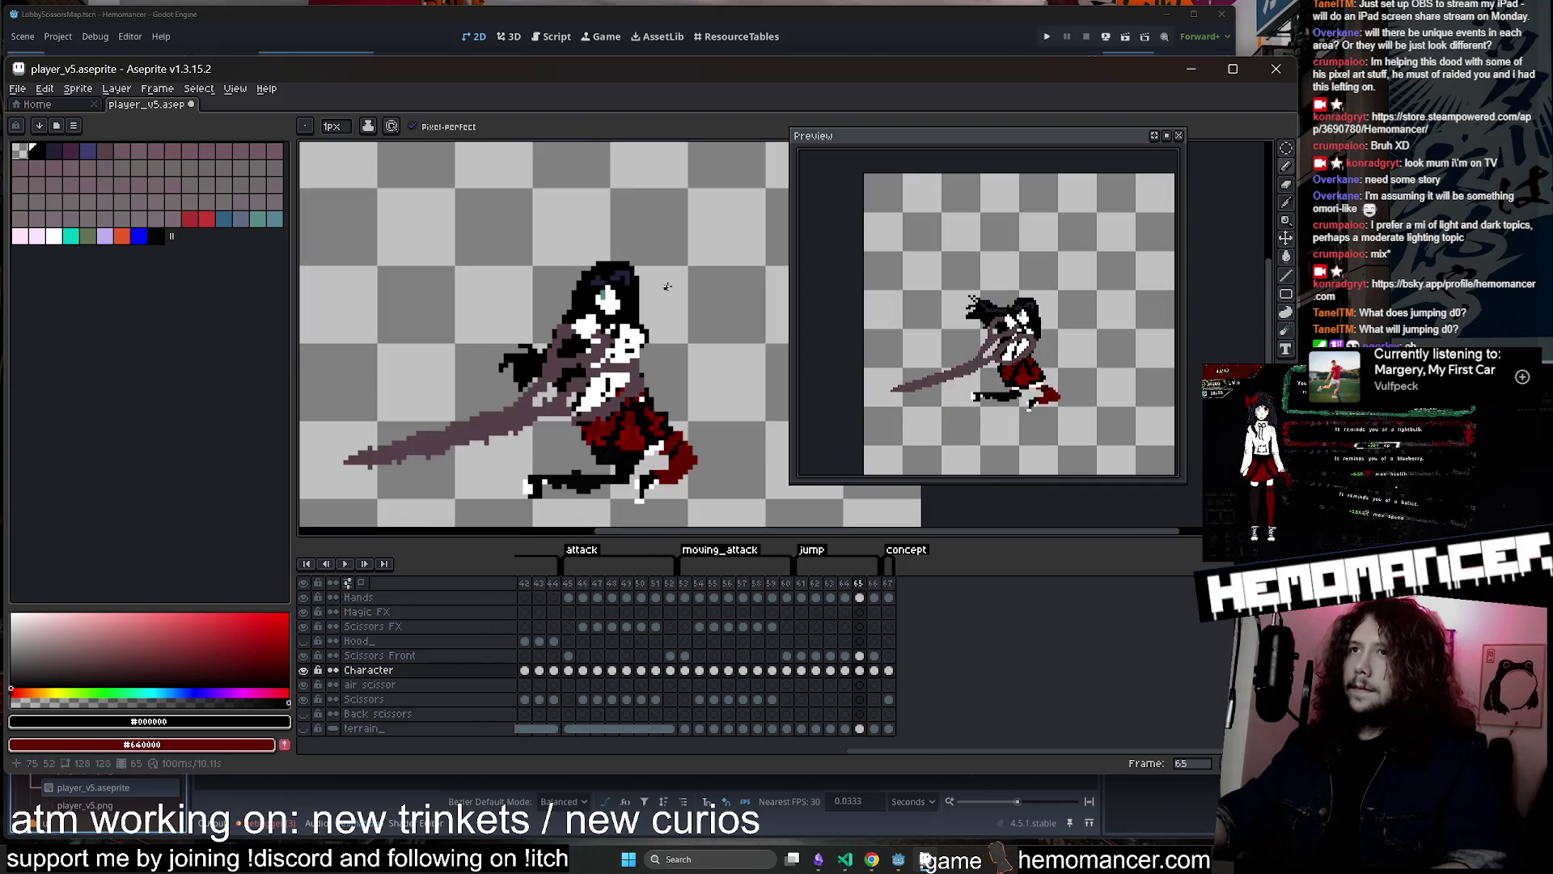
pyautogui.hotkey('ctrl', 's')
# Play the jump animation to review it, widen the brush to 3 px, and save again
pyautogui.press('Return')
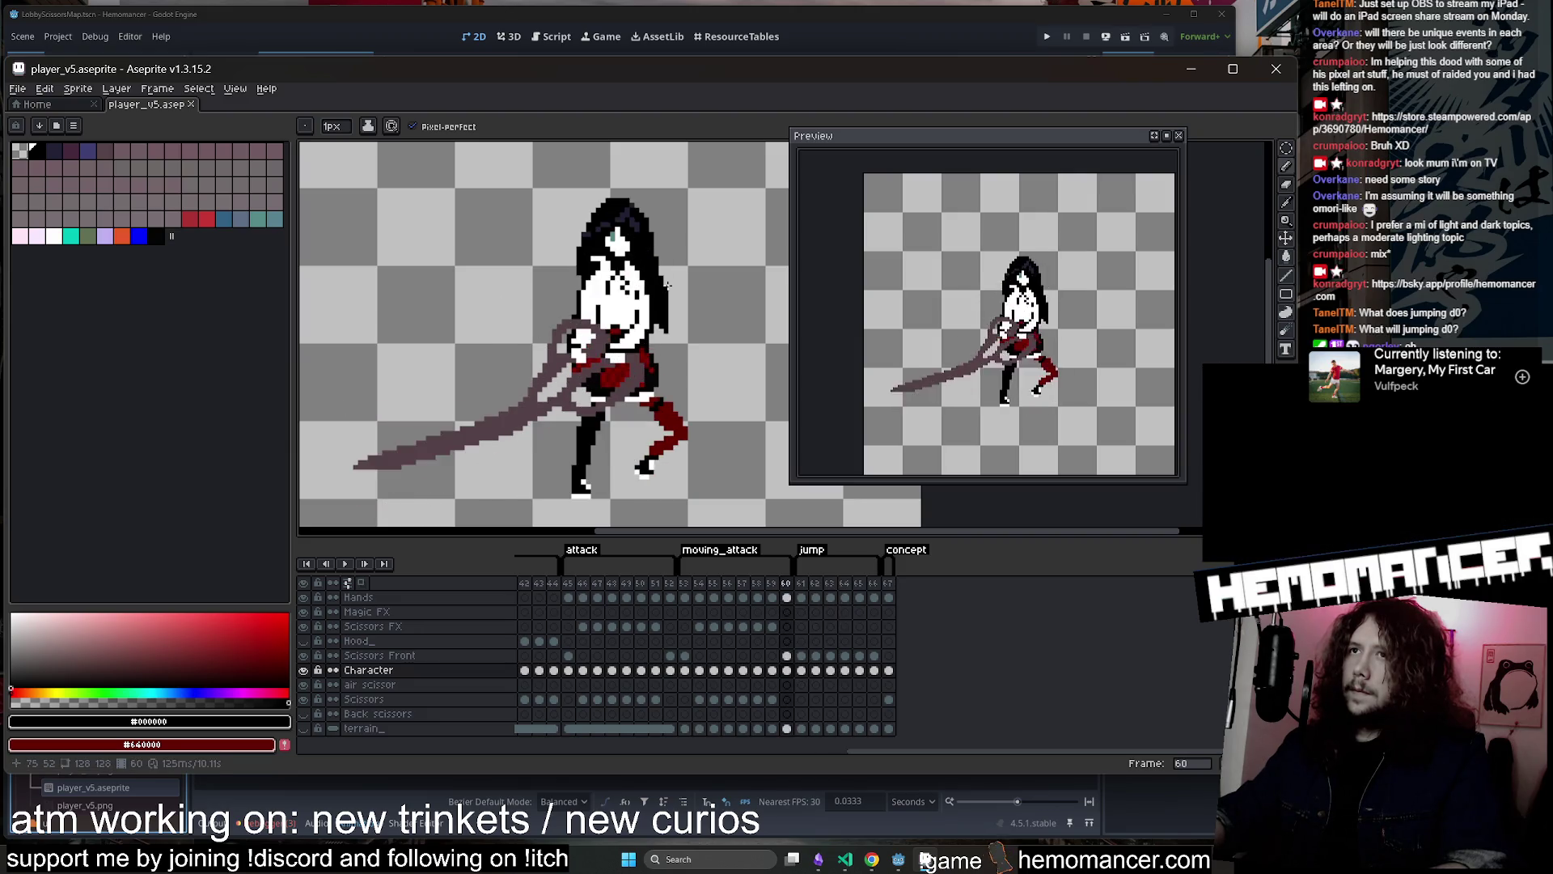
pyautogui.scroll(2, 667, 285)
pyautogui.press('alt')
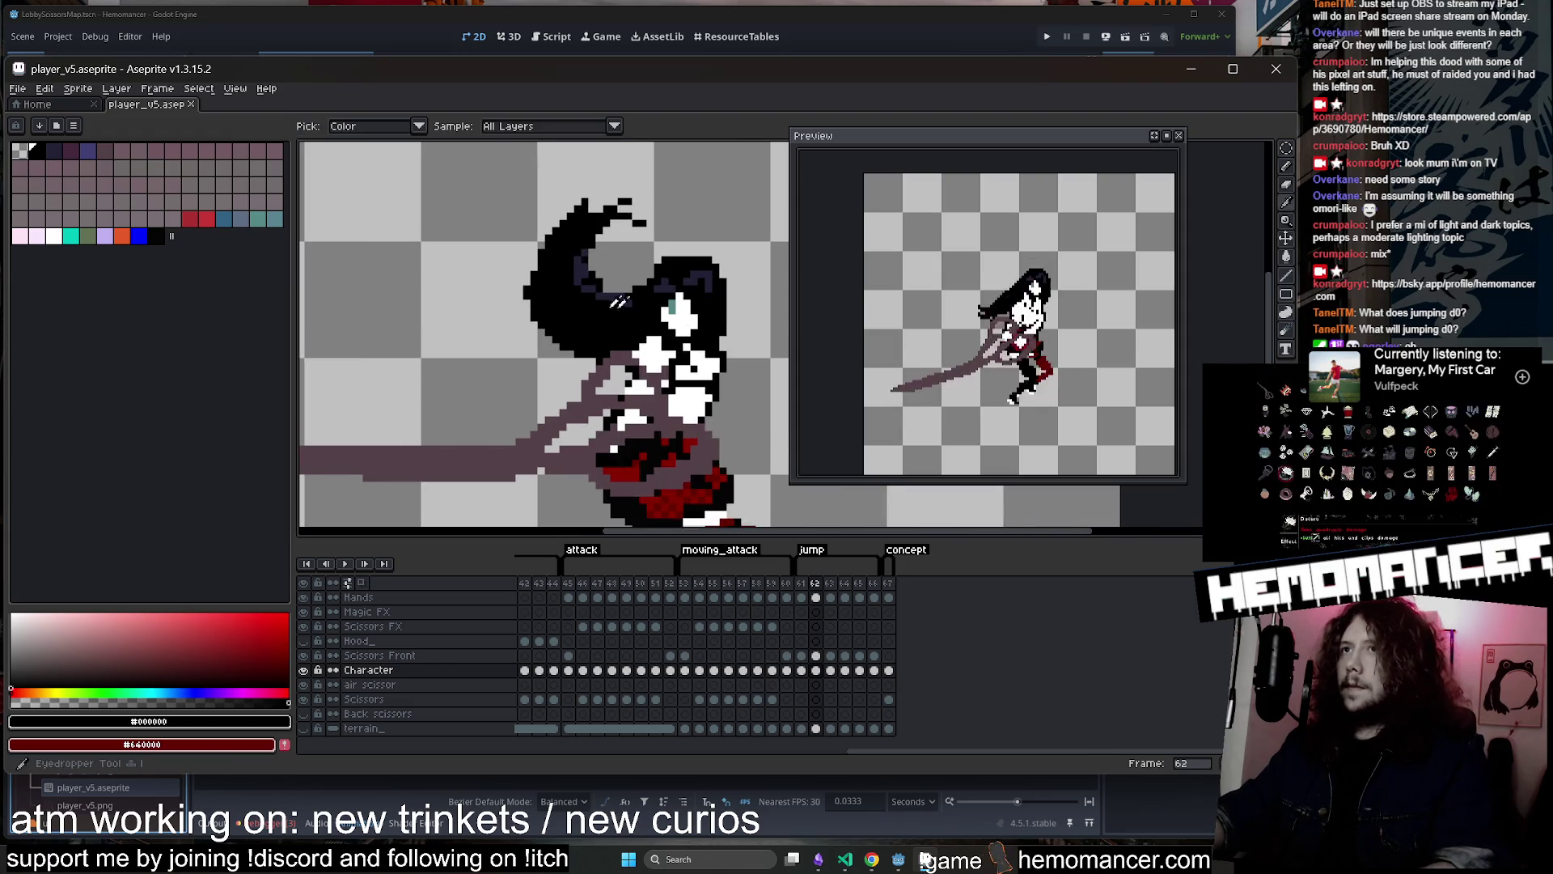
pyautogui.scroll(1, 654, 303)
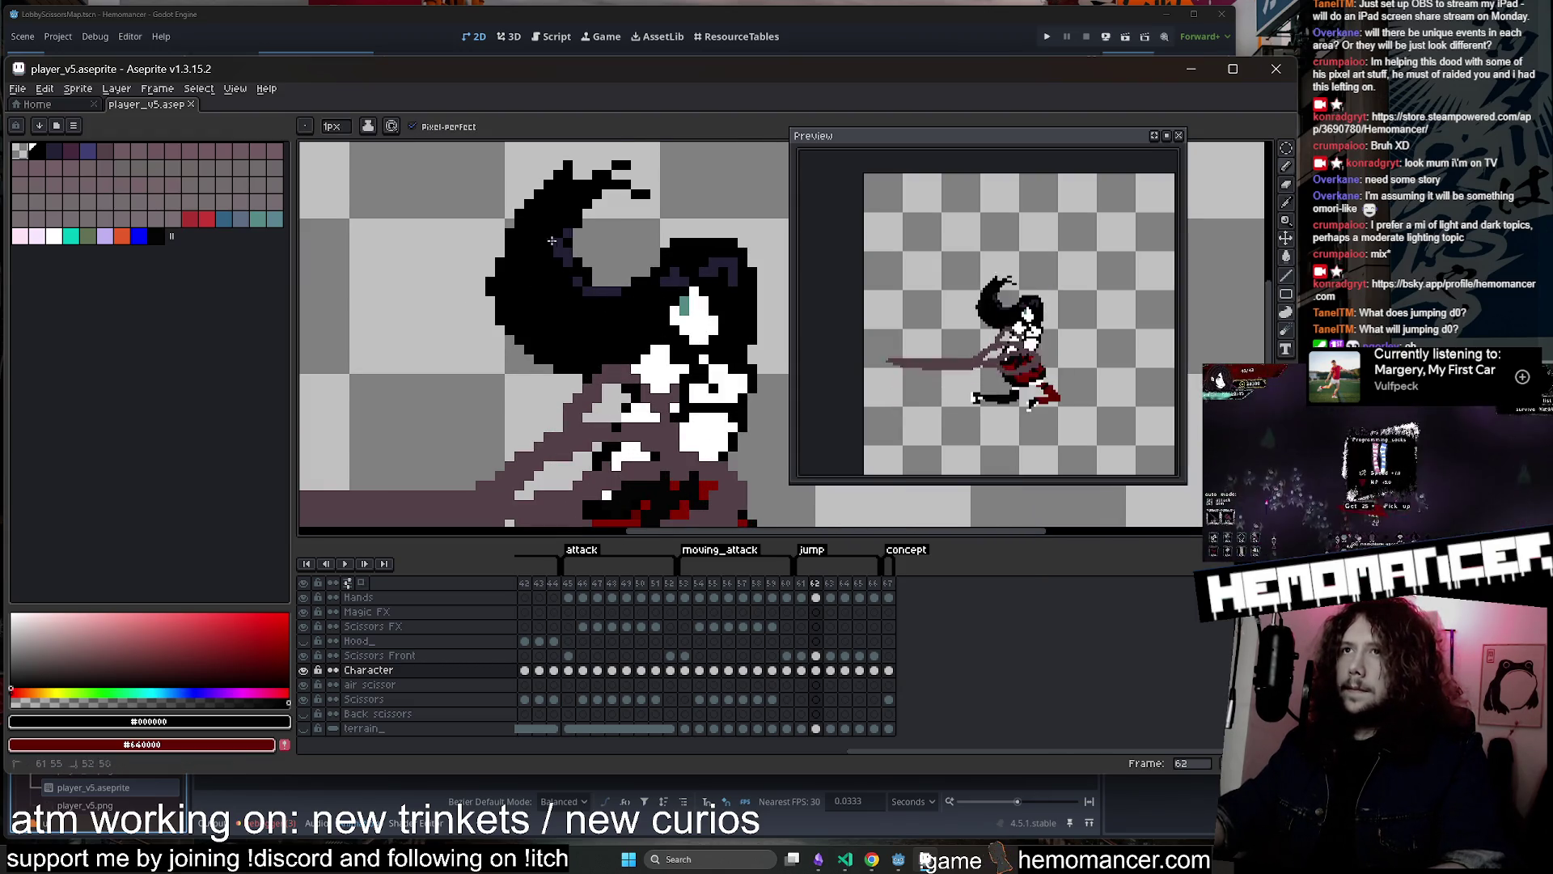
pyautogui.scroll(-2, 619, 280)
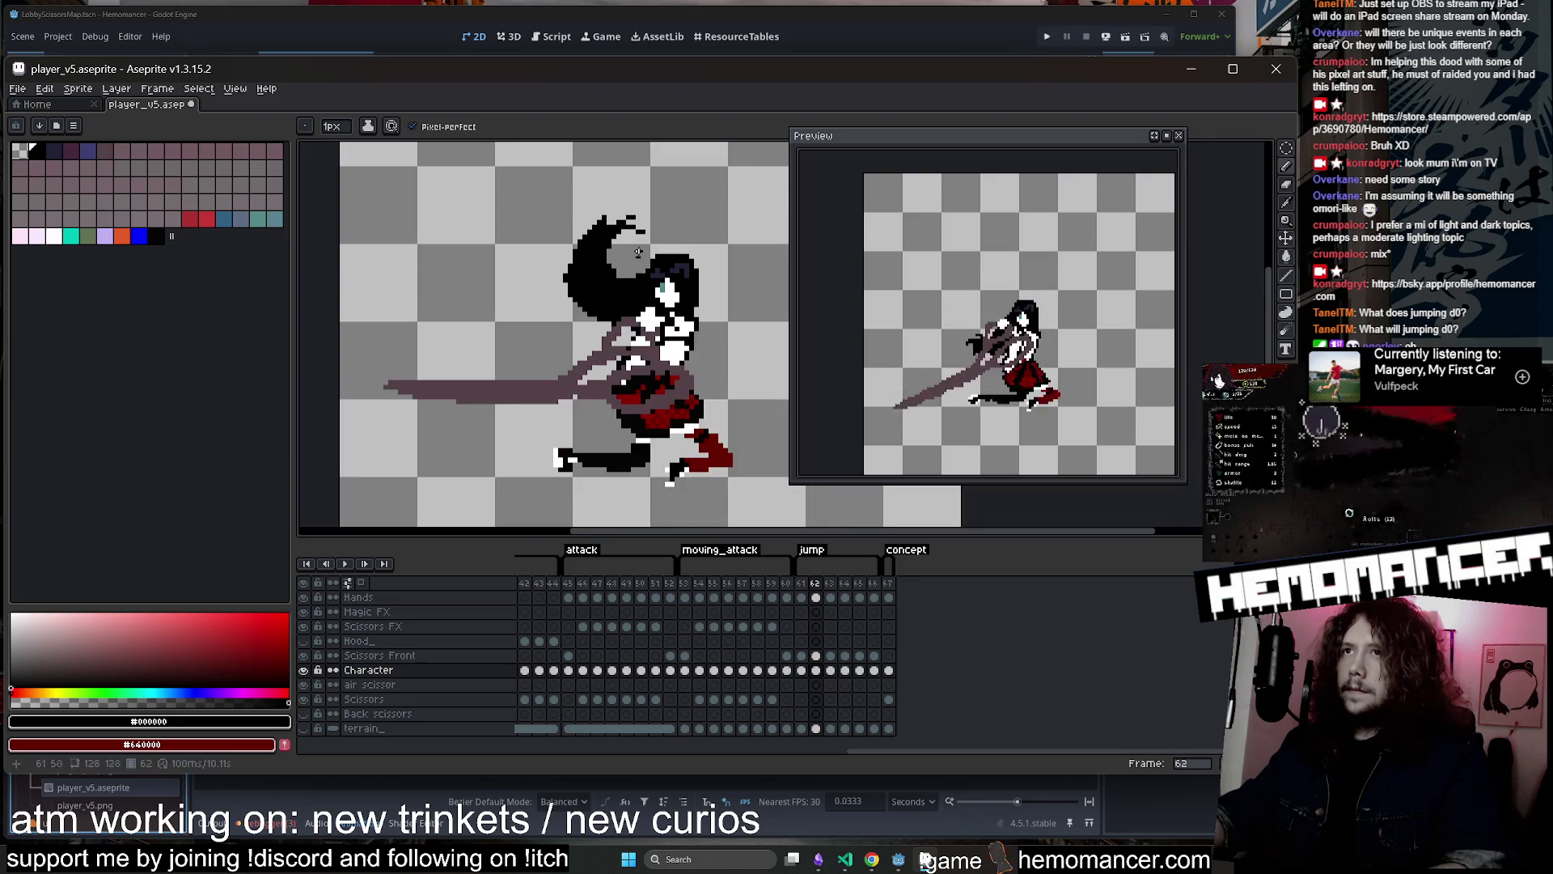
pyautogui.press('e')
pyautogui.scroll(1, 622, 278)
pyautogui.scroll(-2, 631, 271)
pyautogui.hotkey('ctrl', 's')
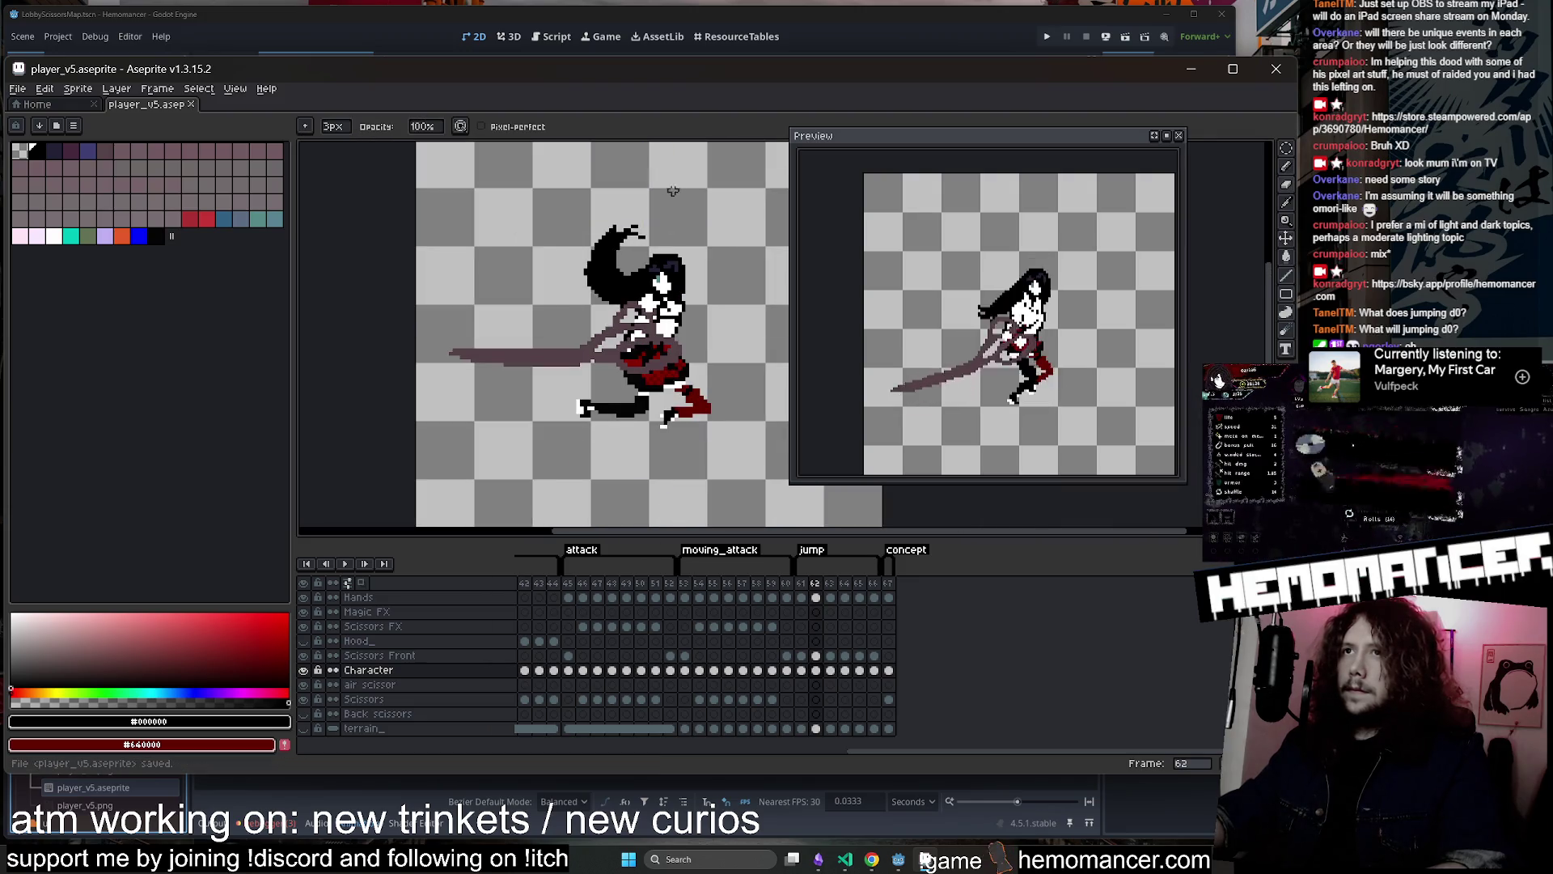
# Step to jump frame 63 and back to frame 61 to inspect the hair
pyautogui.scroll(1, 622, 235)
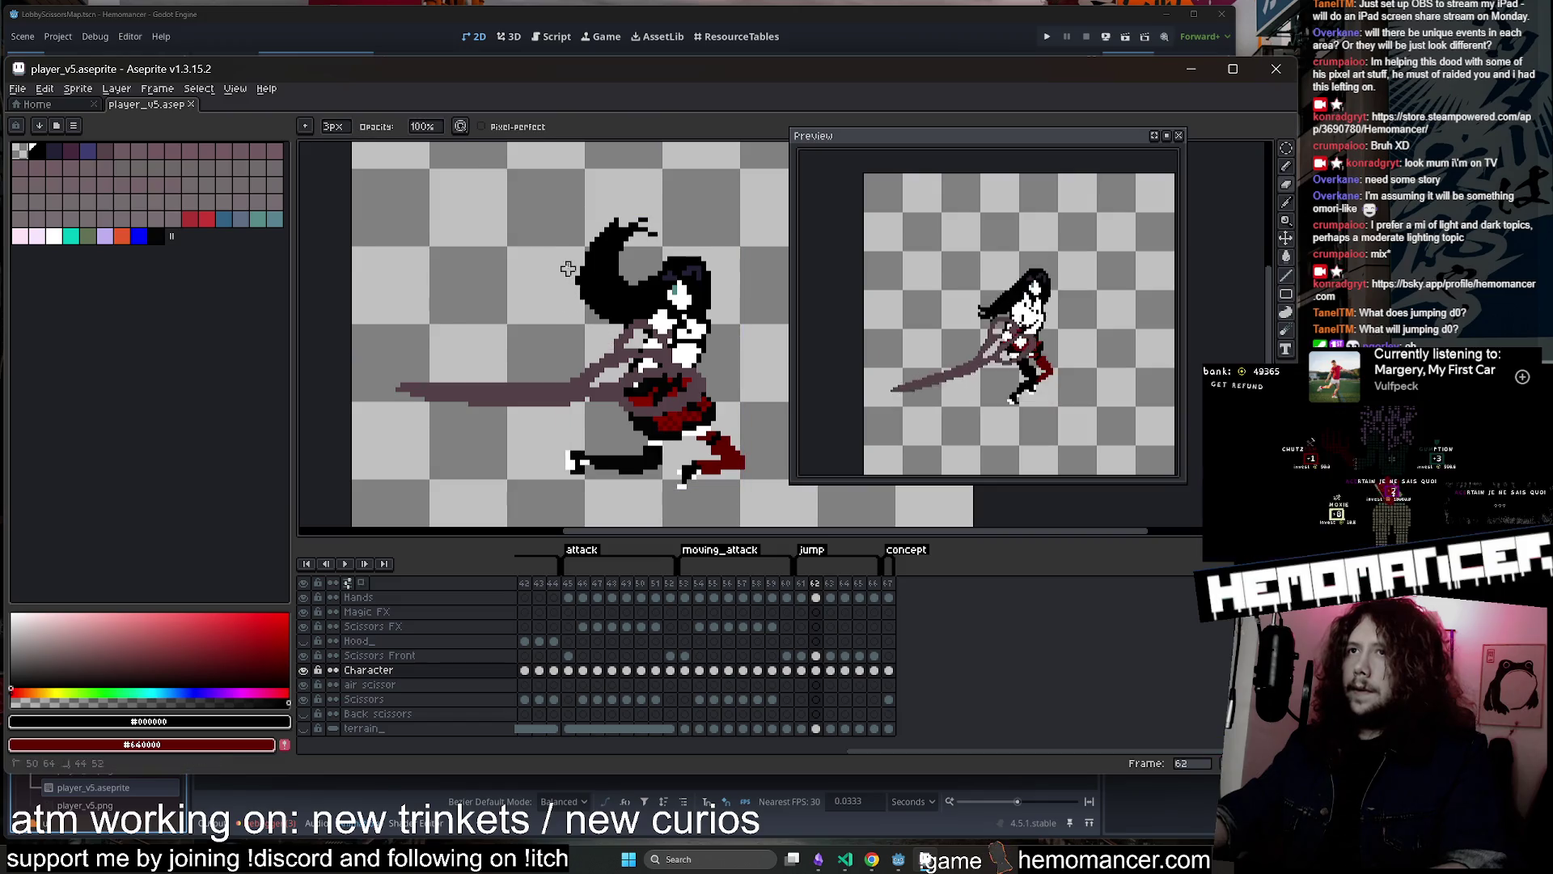
pyautogui.press('Right')
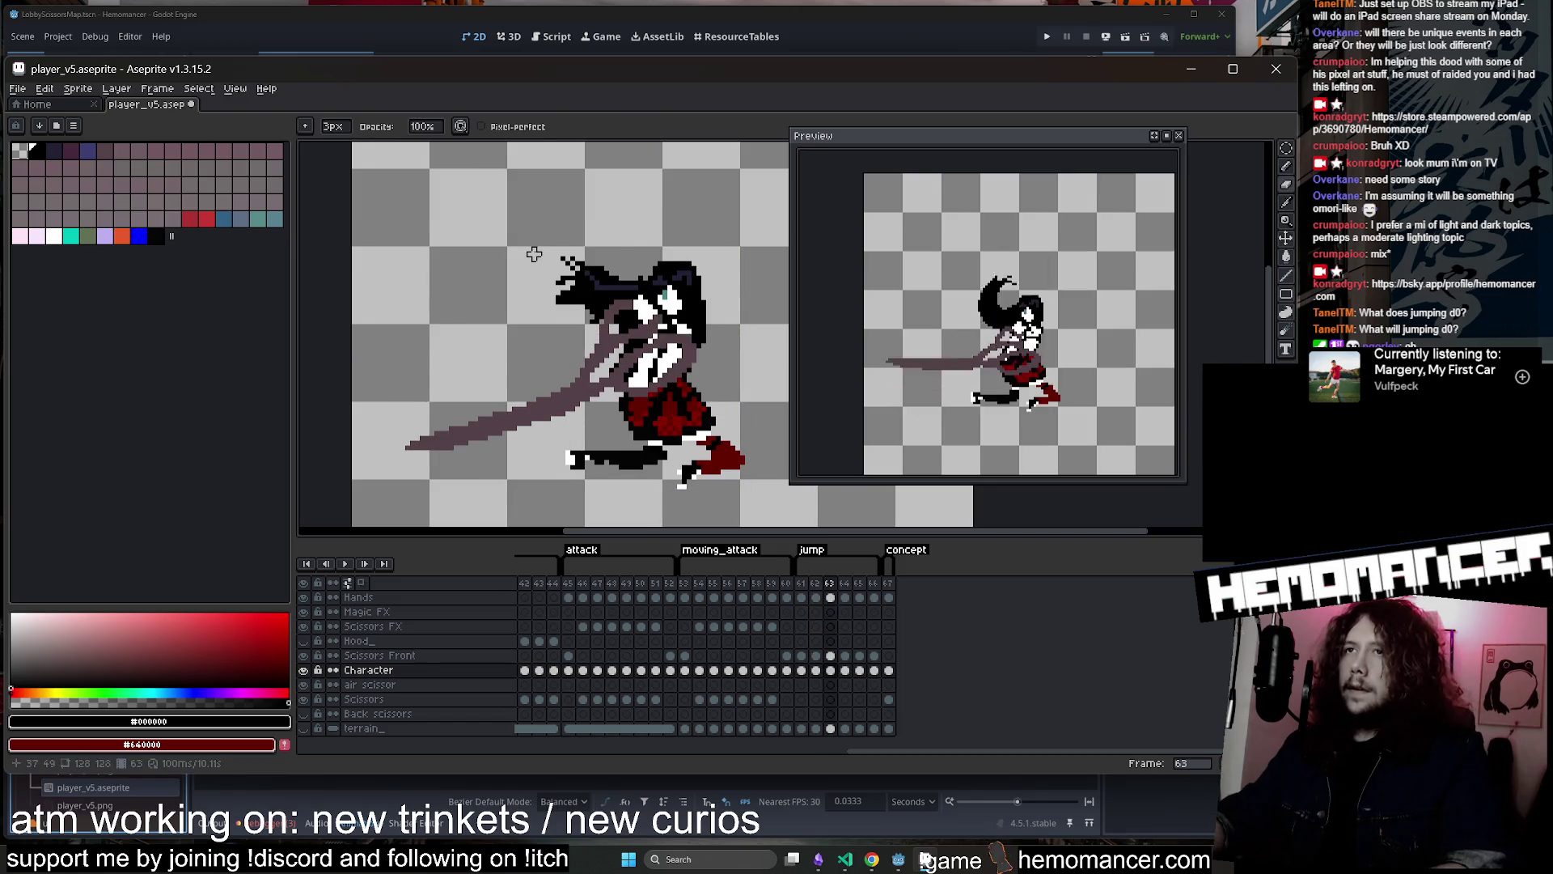
pyautogui.scroll(2, 534, 254)
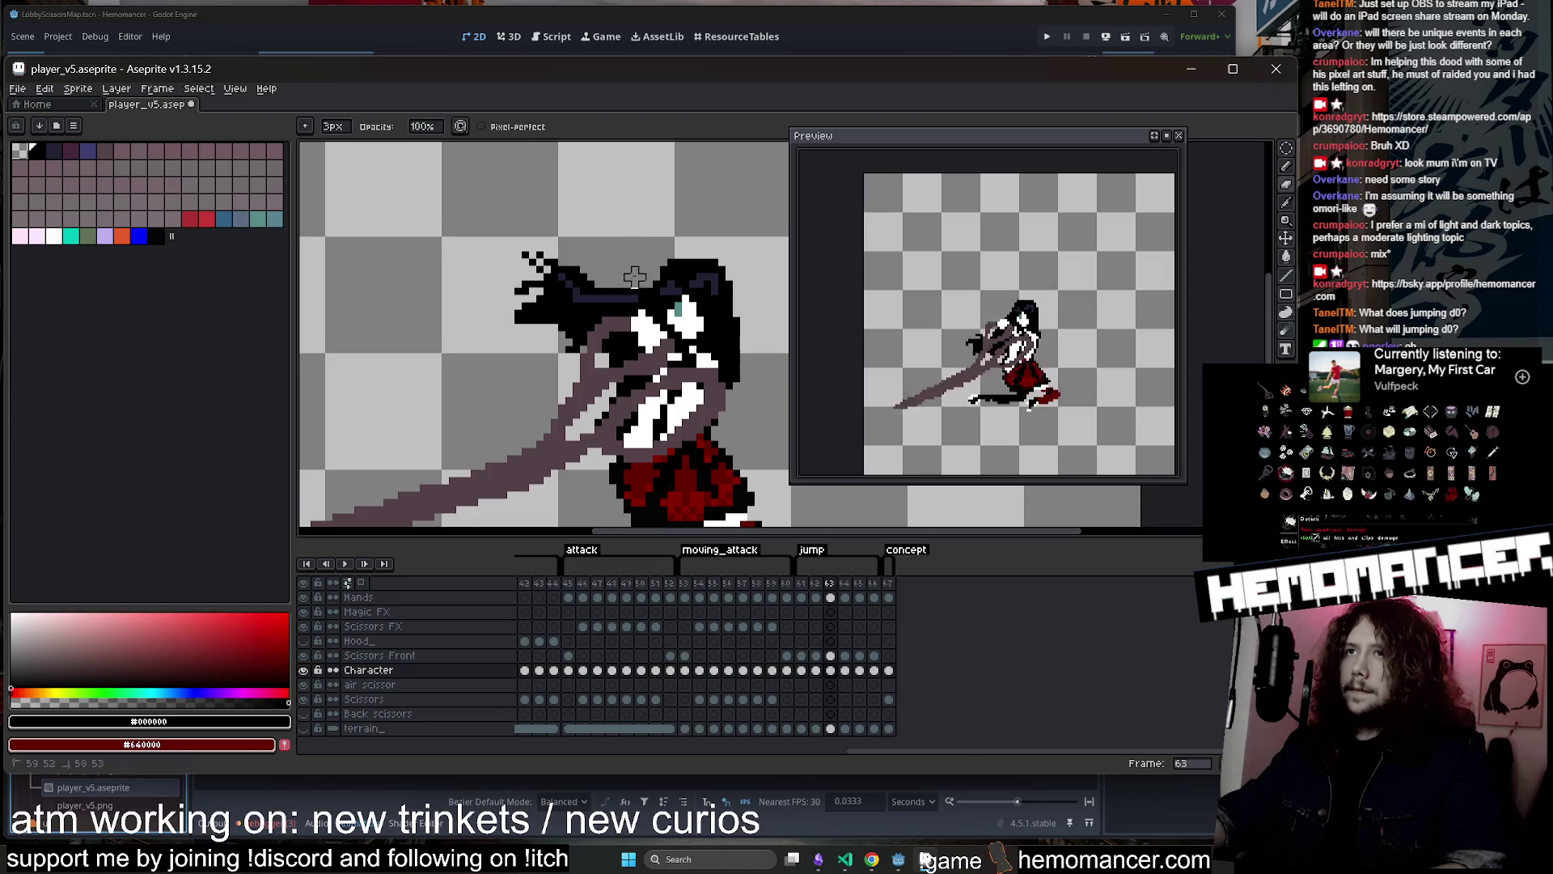
pyautogui.scroll(1, 631, 271)
pyautogui.scroll(-2, 627, 267)
pyautogui.scroll(1, 622, 265)
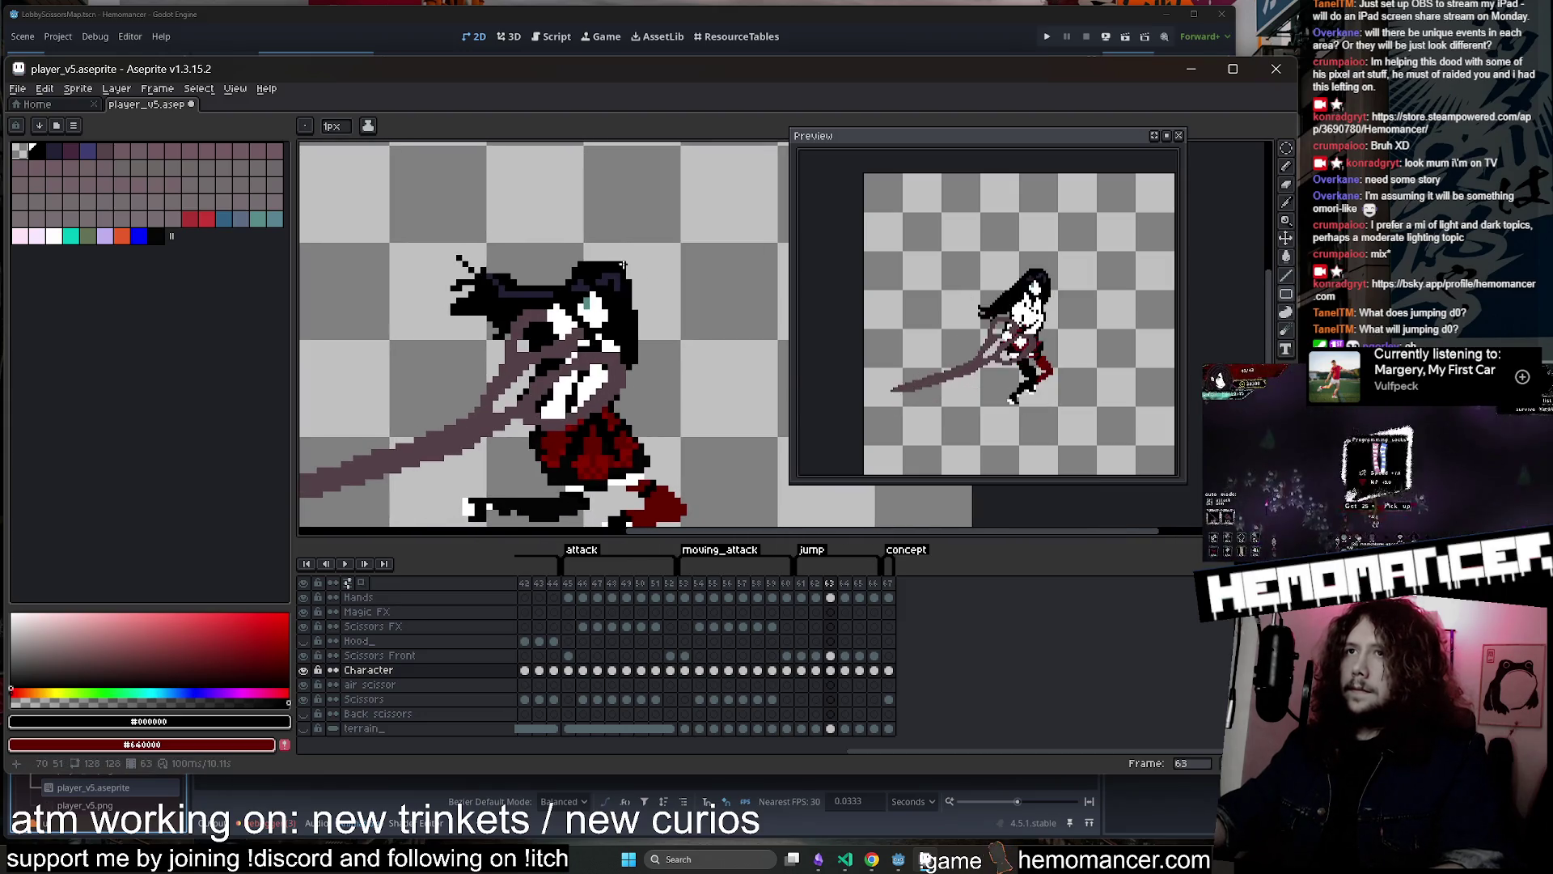
pyautogui.press('Left')
pyautogui.press('Left')
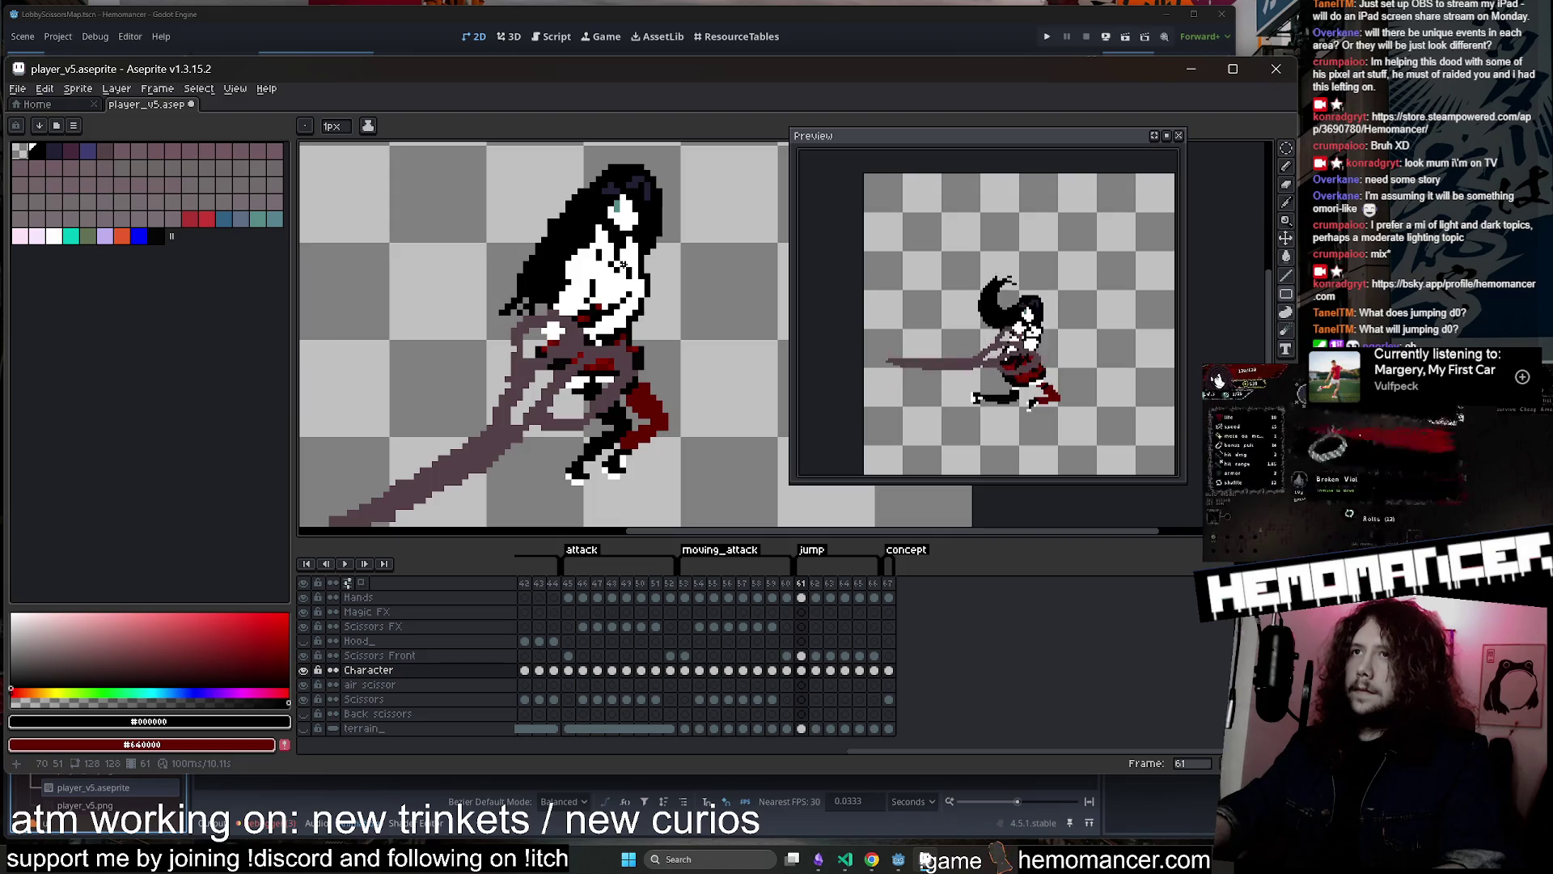
# Move the teal eye pixels one pixel right on frame 61 and commit them
pyautogui.scroll(3, 630, 217)
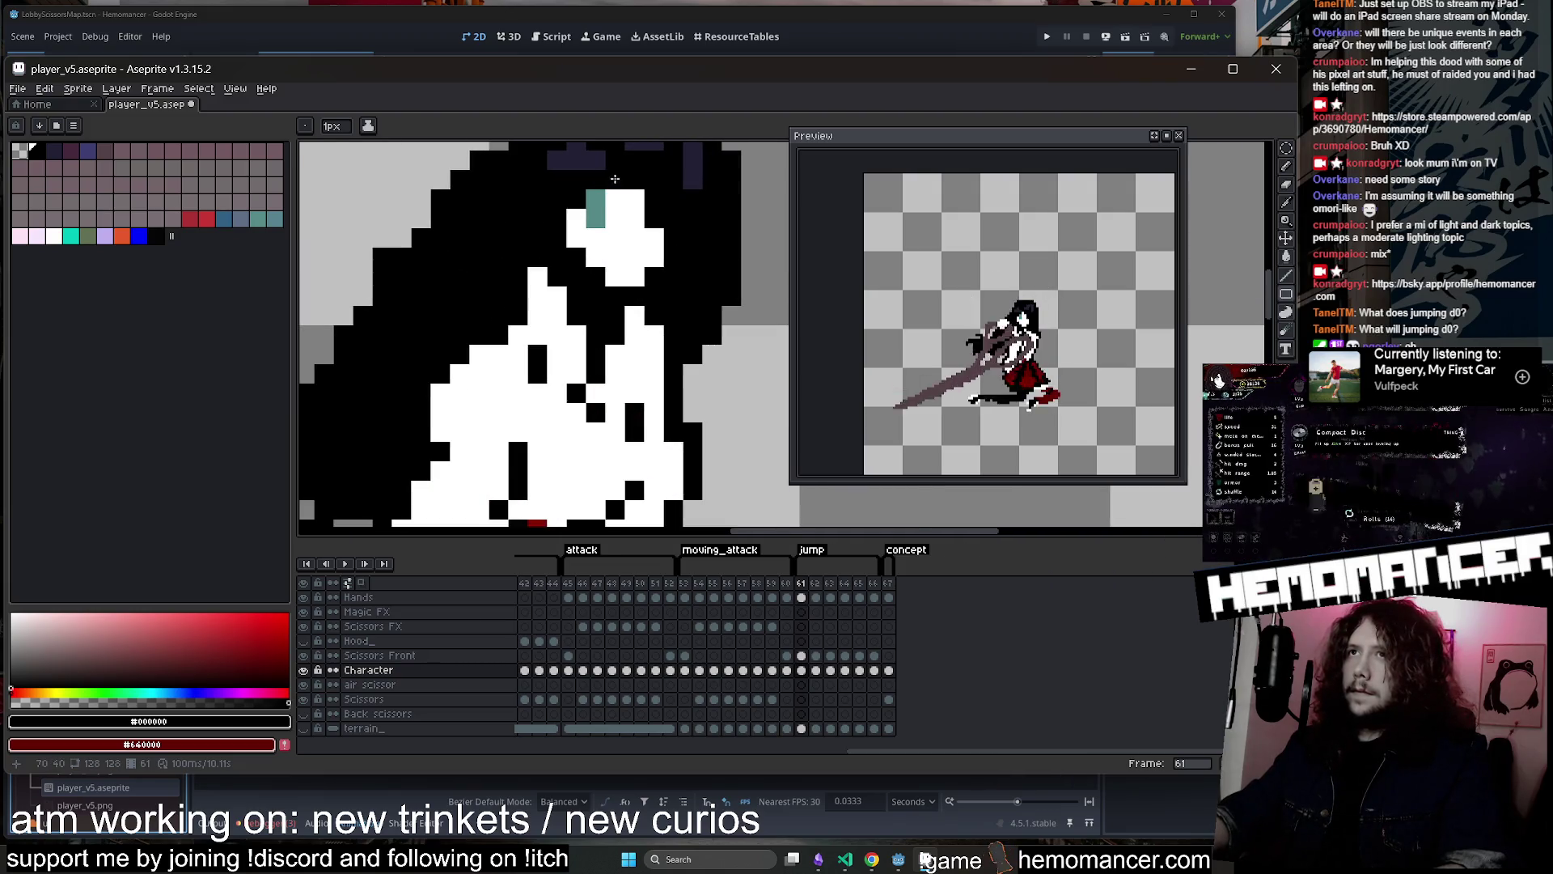
pyautogui.moveTo(589, 191)
pyautogui.mouseDown()
pyautogui.moveTo(604, 226)
pyautogui.moveTo(615, 214)
pyautogui.mouseUp()
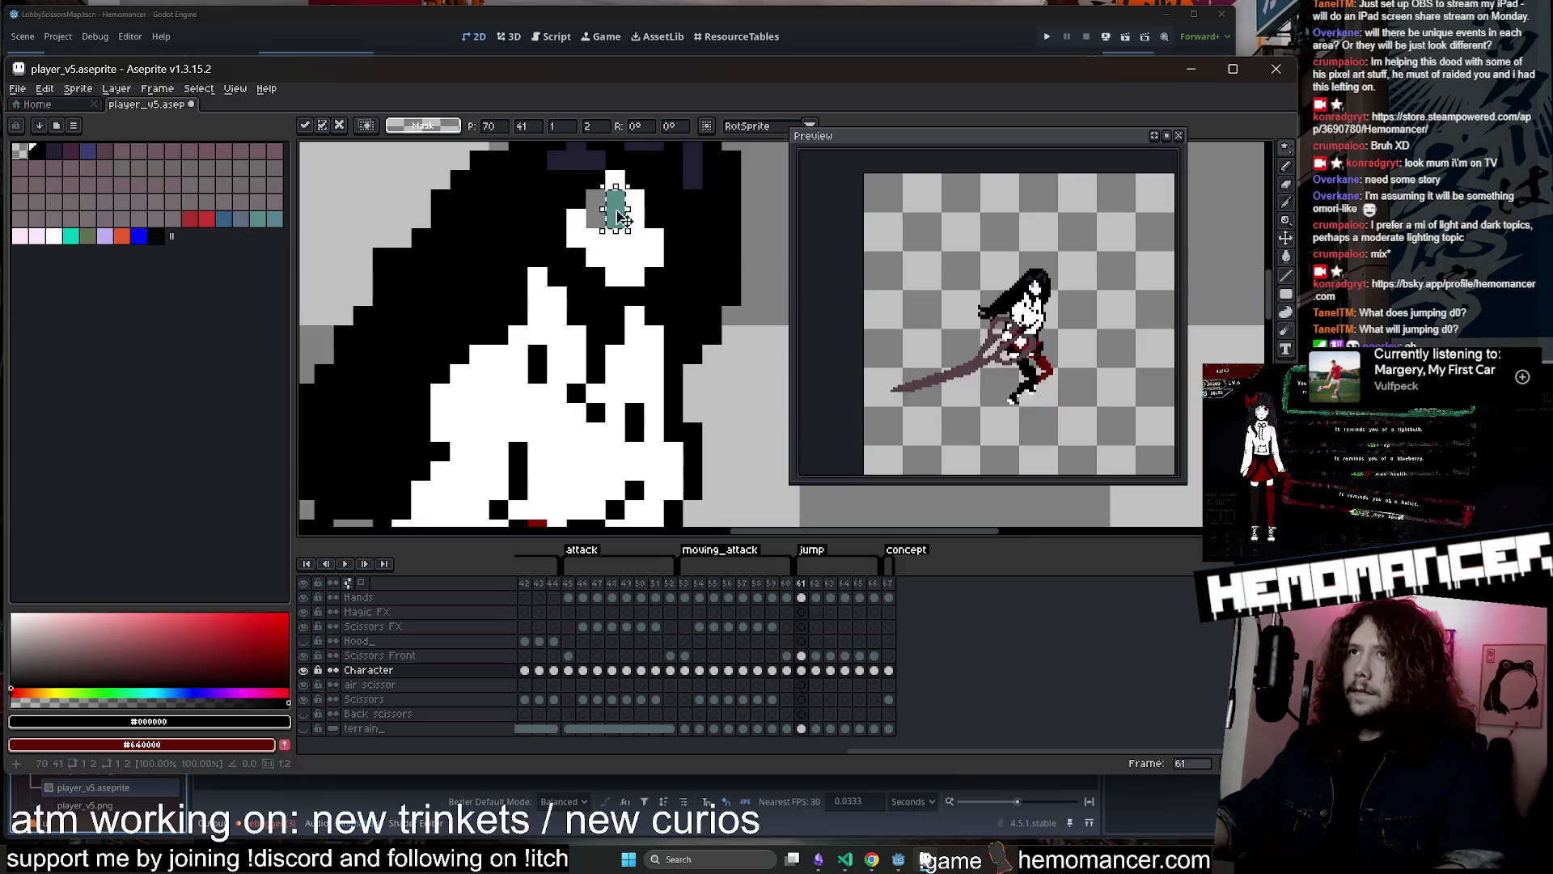
pyautogui.scroll(-3, 620, 217)
pyautogui.press('b')
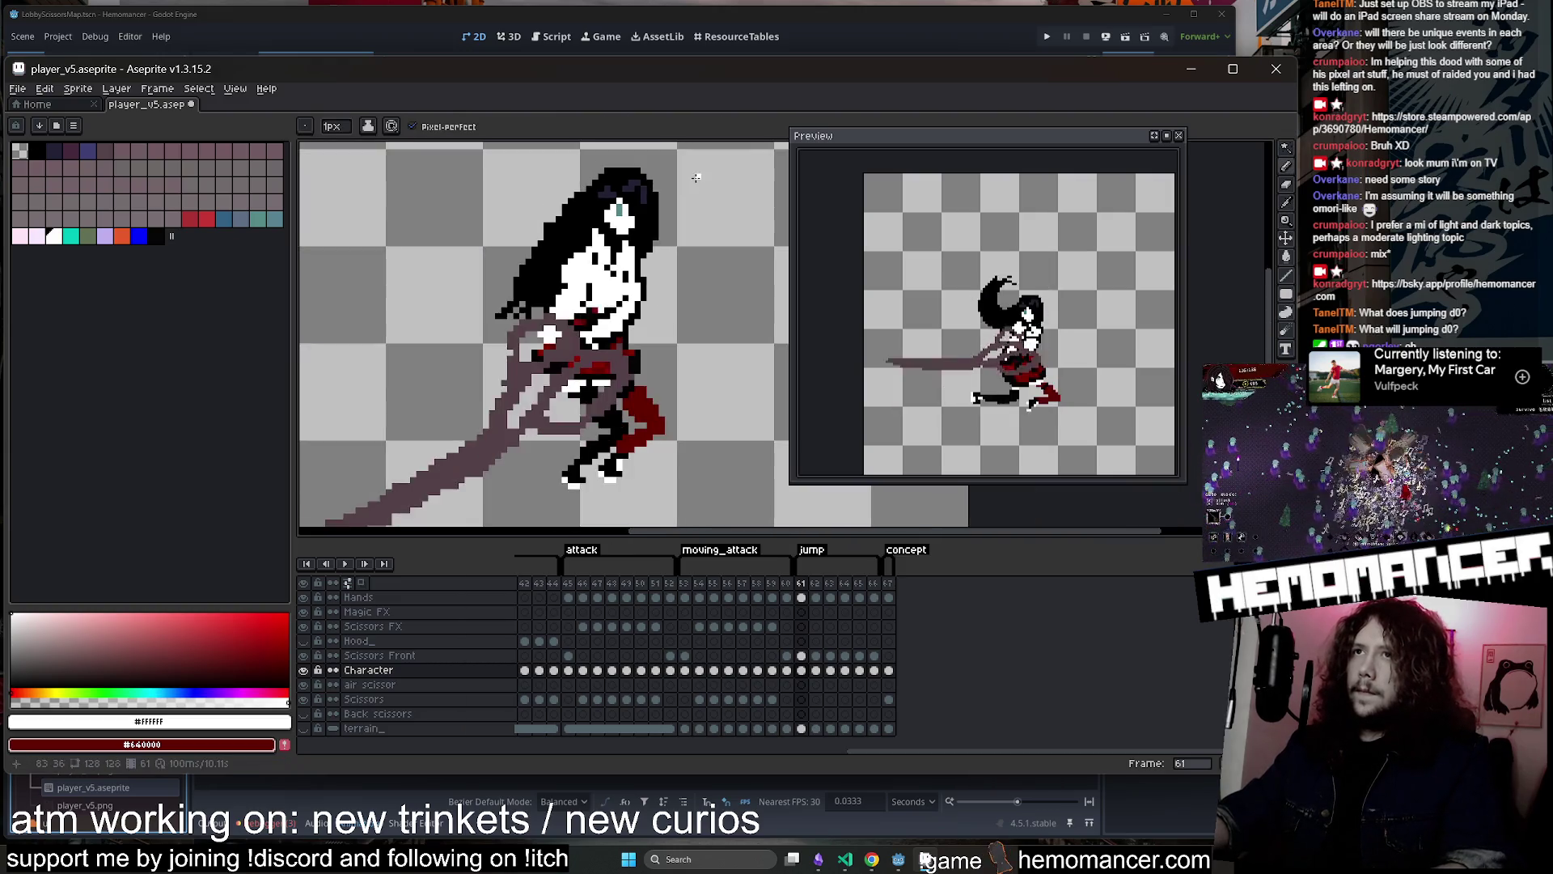
# Return to the pencil with black and advance to jump frame 62
pyautogui.press('v')
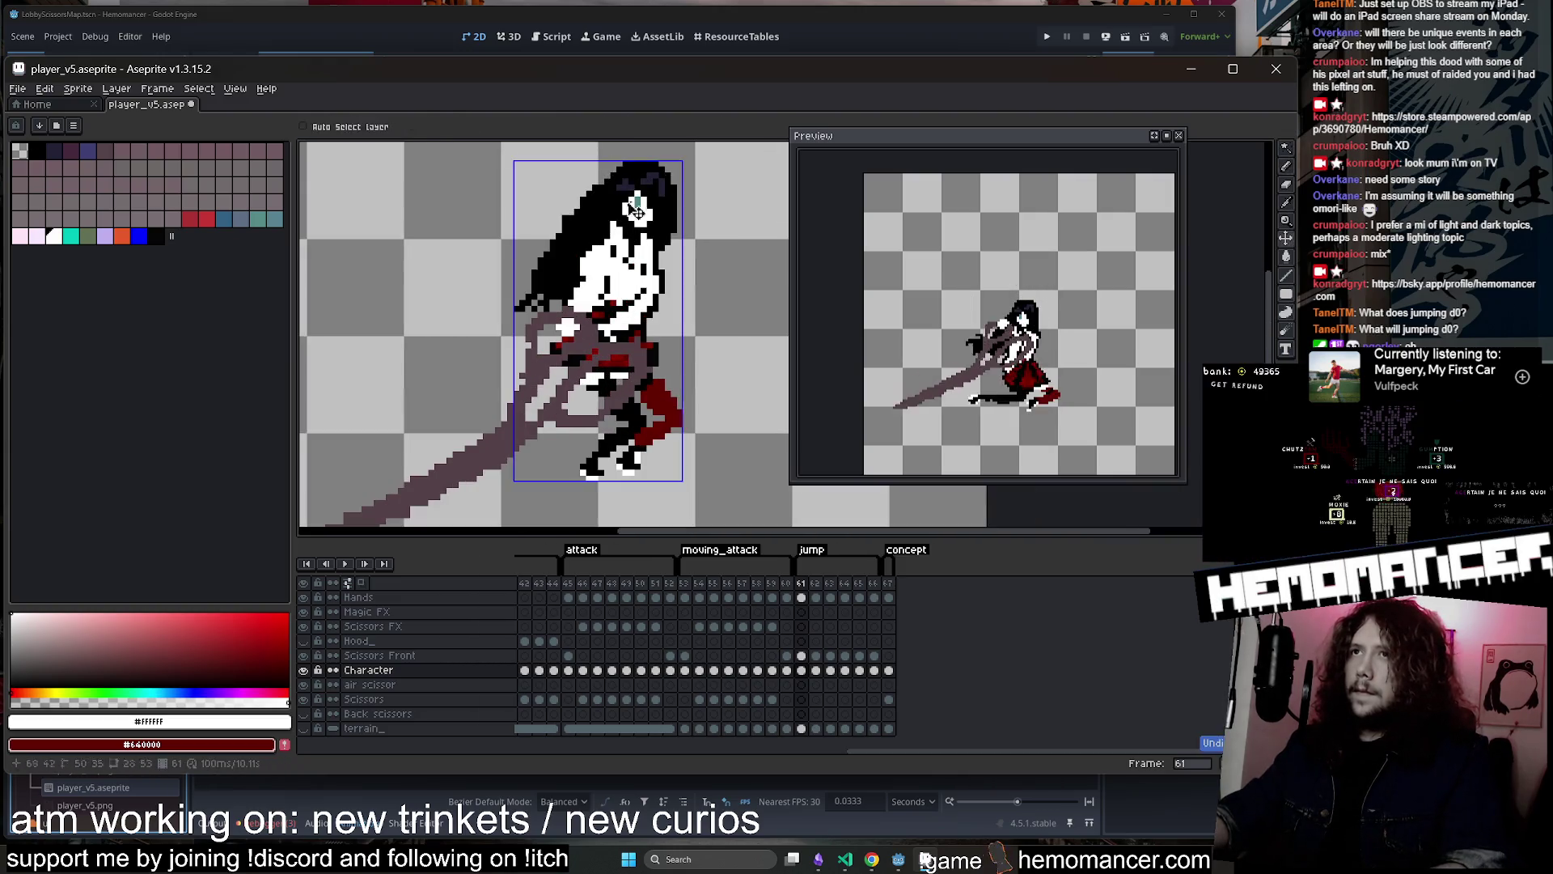
pyautogui.press('b')
pyautogui.keyDown('alt'); pyautogui.click(638, 211); pyautogui.keyUp('alt')
pyautogui.scroll(-3, 651, 152)
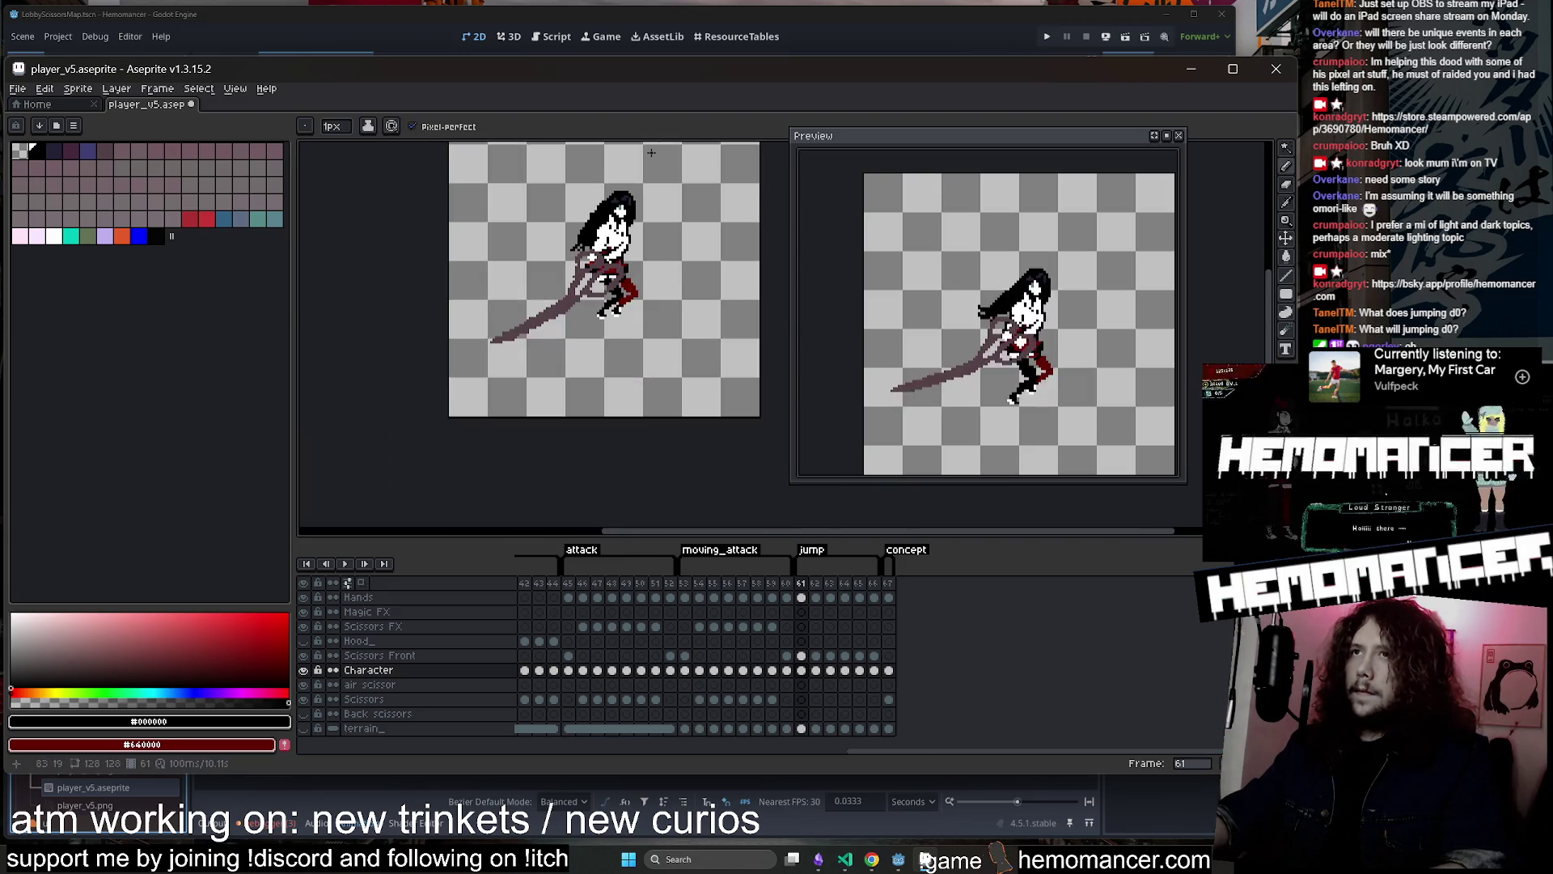
pyautogui.press('Right')
pyautogui.scroll(3, 633, 249)
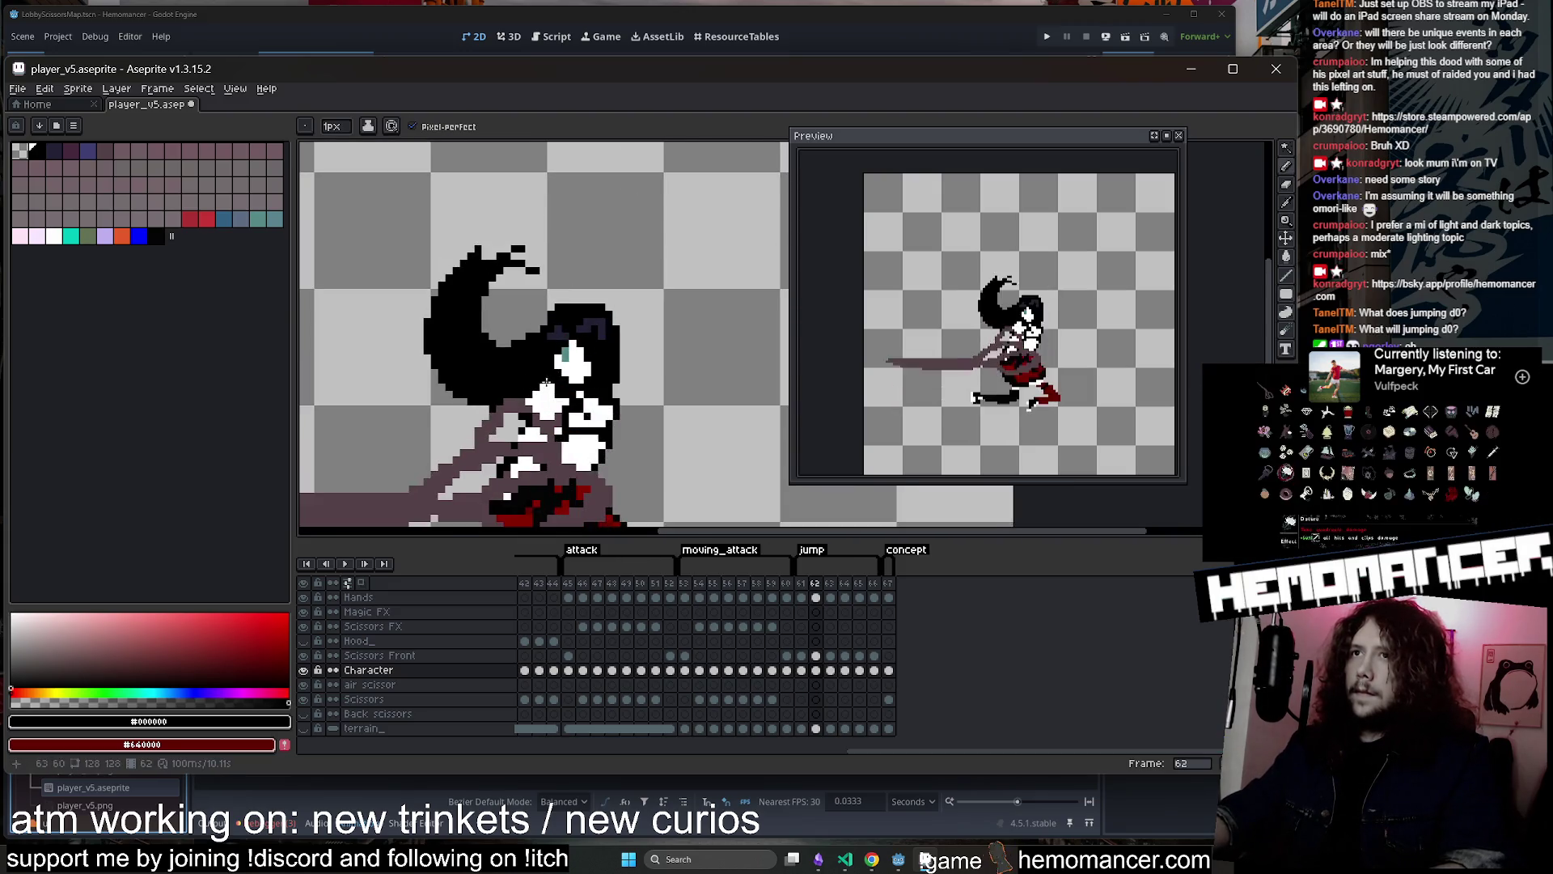
# Sample a colour from the sprite and move to jump frame 63
pyautogui.scroll(2, 547, 384)
pyautogui.press('alt')
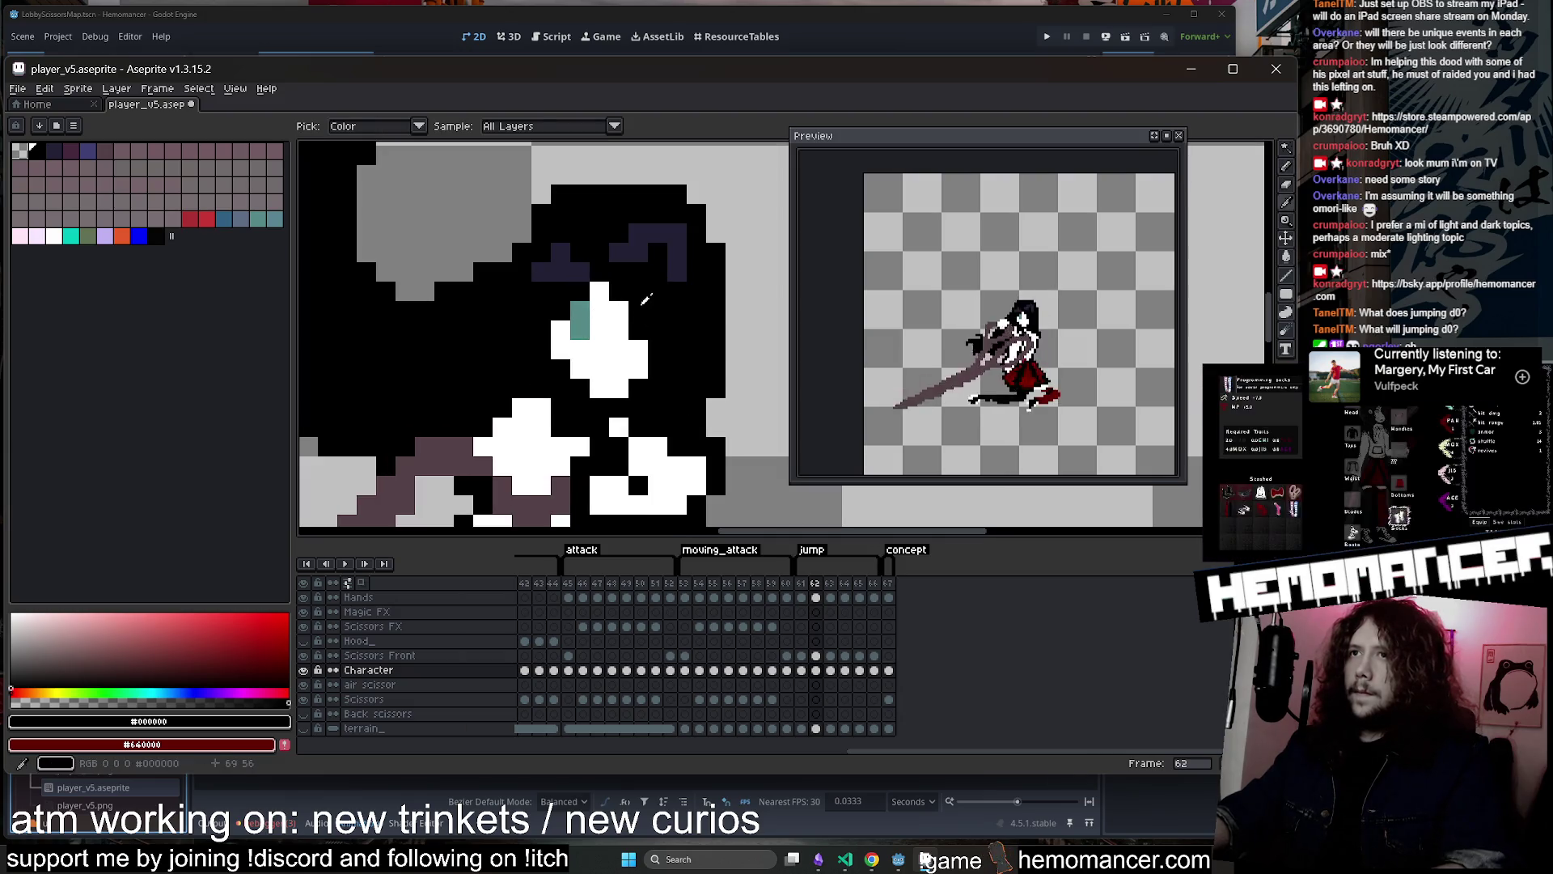
pyautogui.scroll(-3, 645, 299)
pyautogui.press('Right')
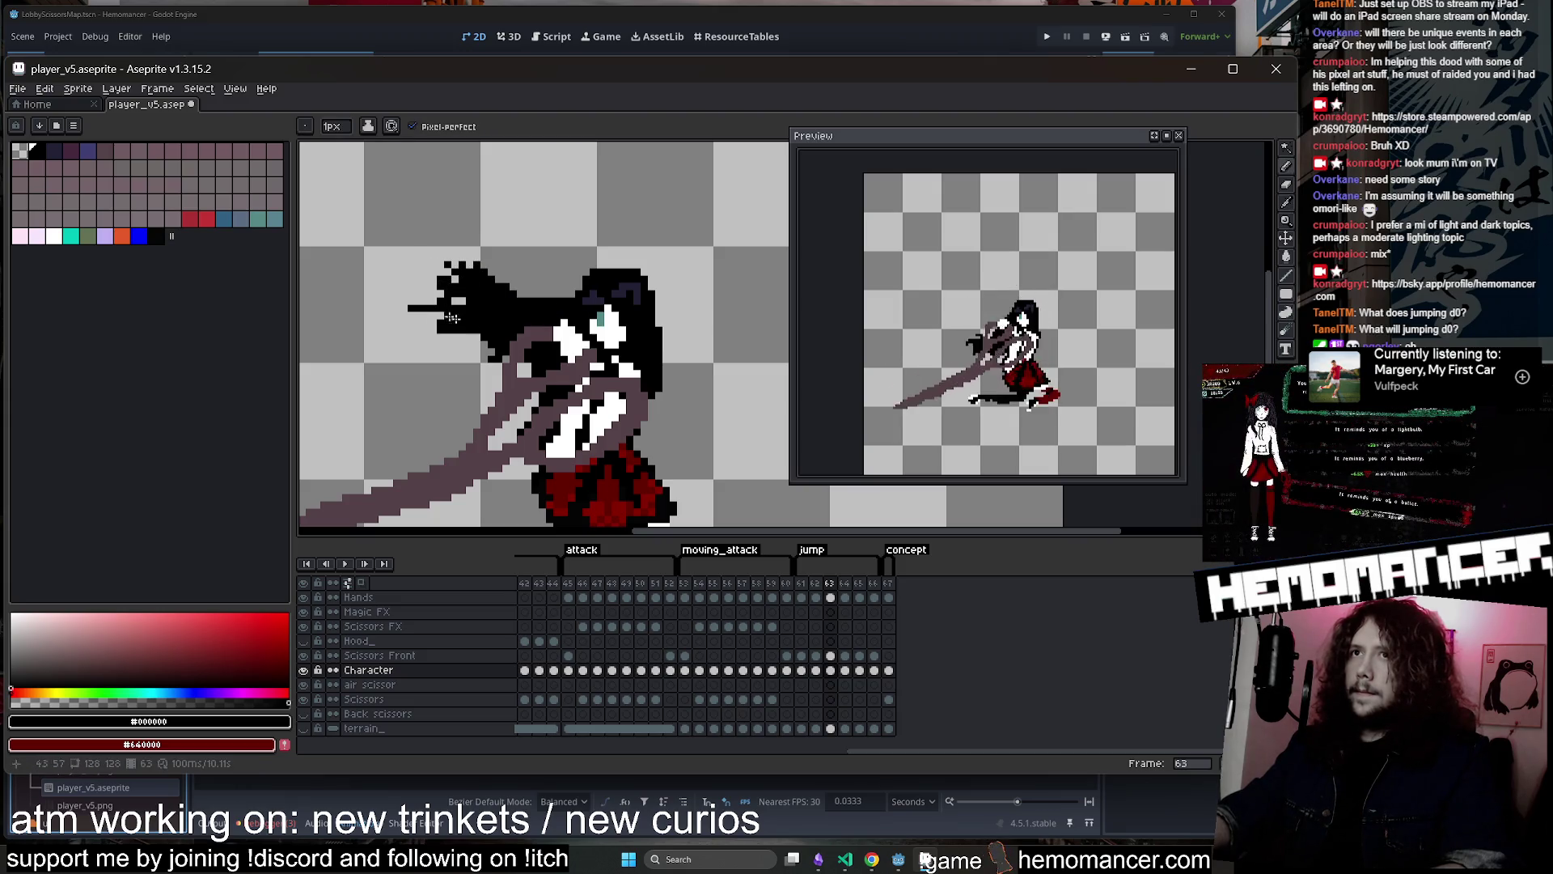
# Erase and redraw the flying hair strands on frame 63 using Eraser and Pencil
pyautogui.press('e')
pyautogui.scroll(-1, 482, 308)
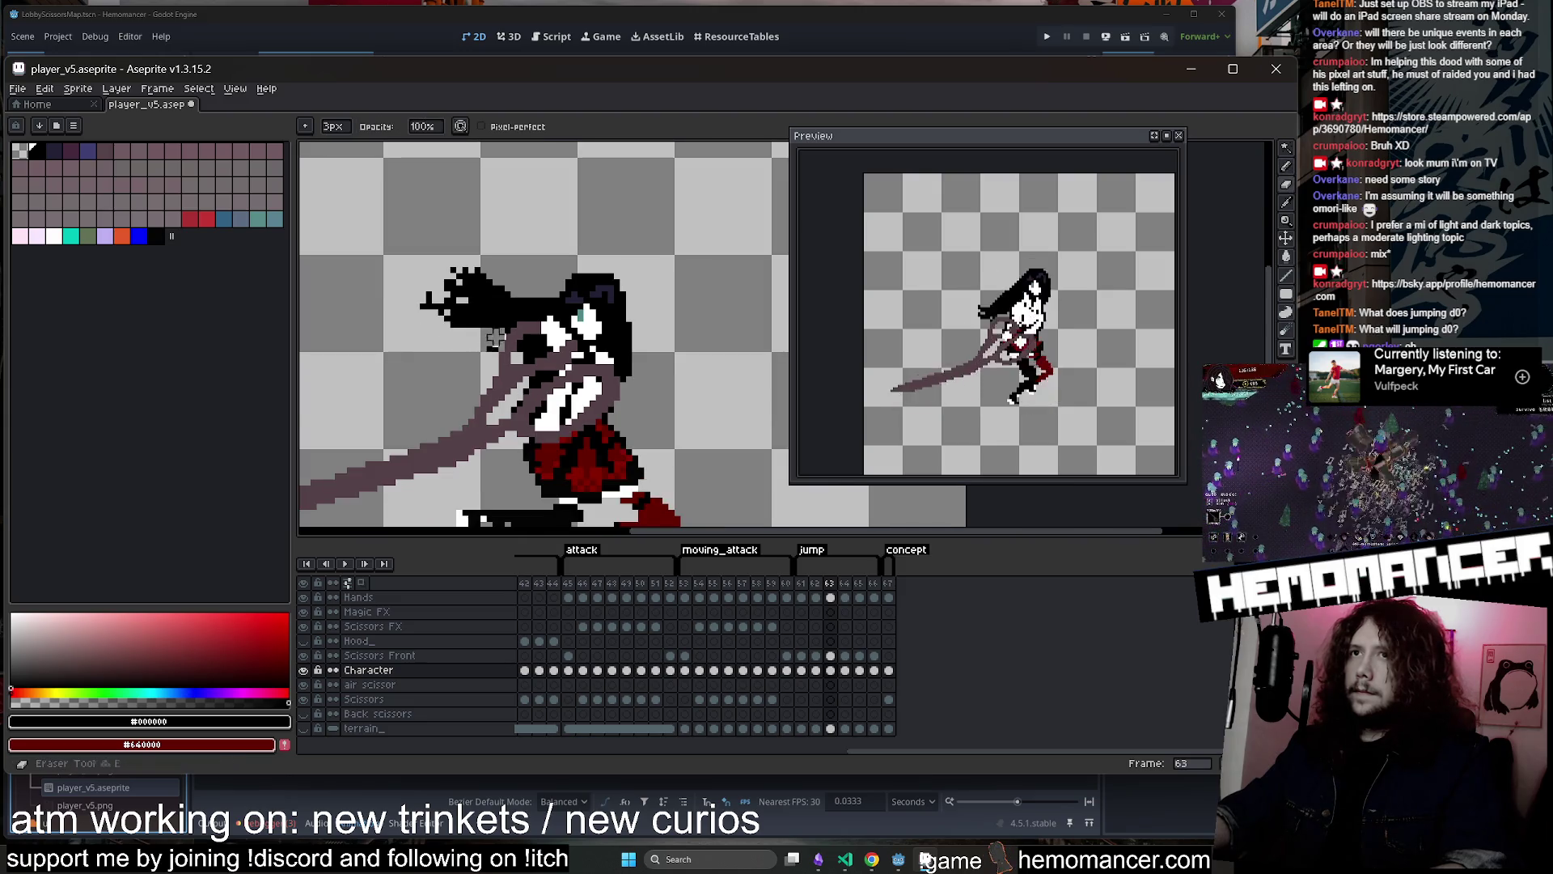
pyautogui.press('b')
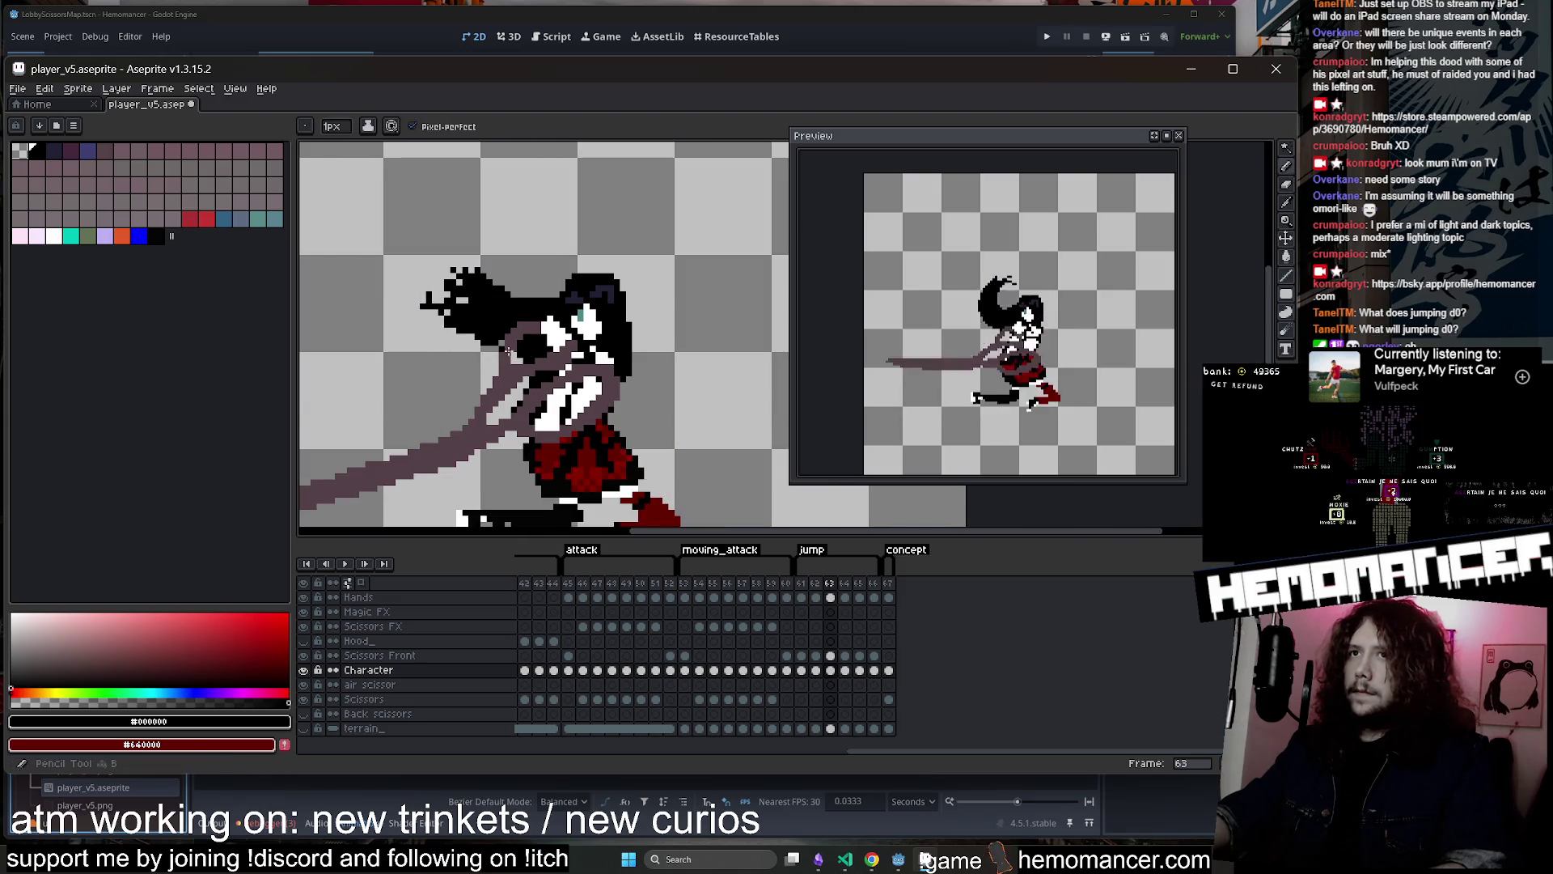
pyautogui.scroll(-1, 478, 301)
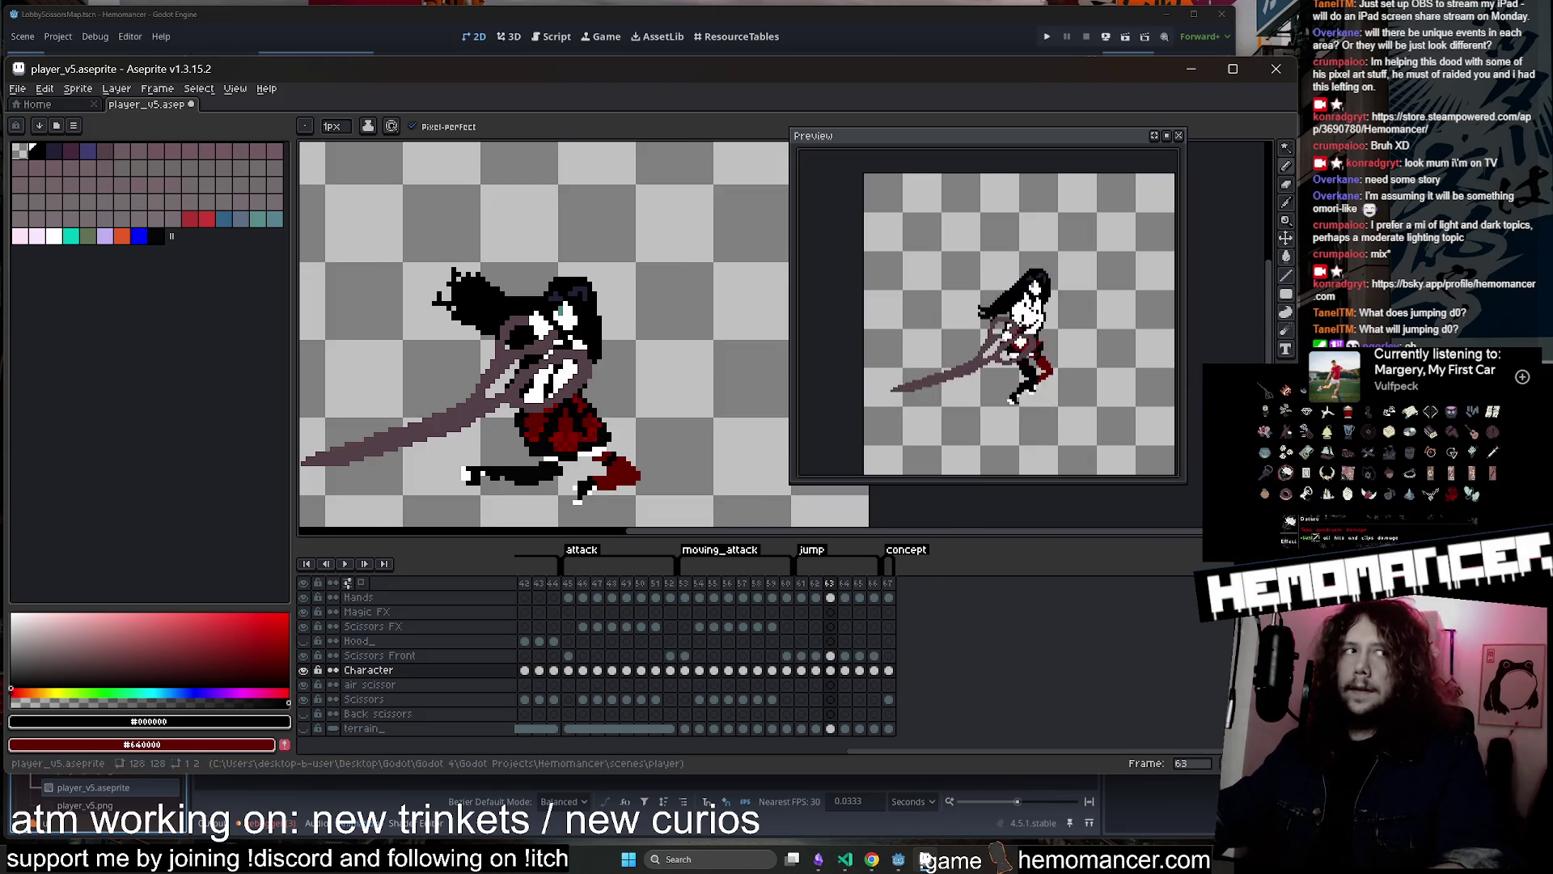
pyautogui.scroll(1, 459, 275)
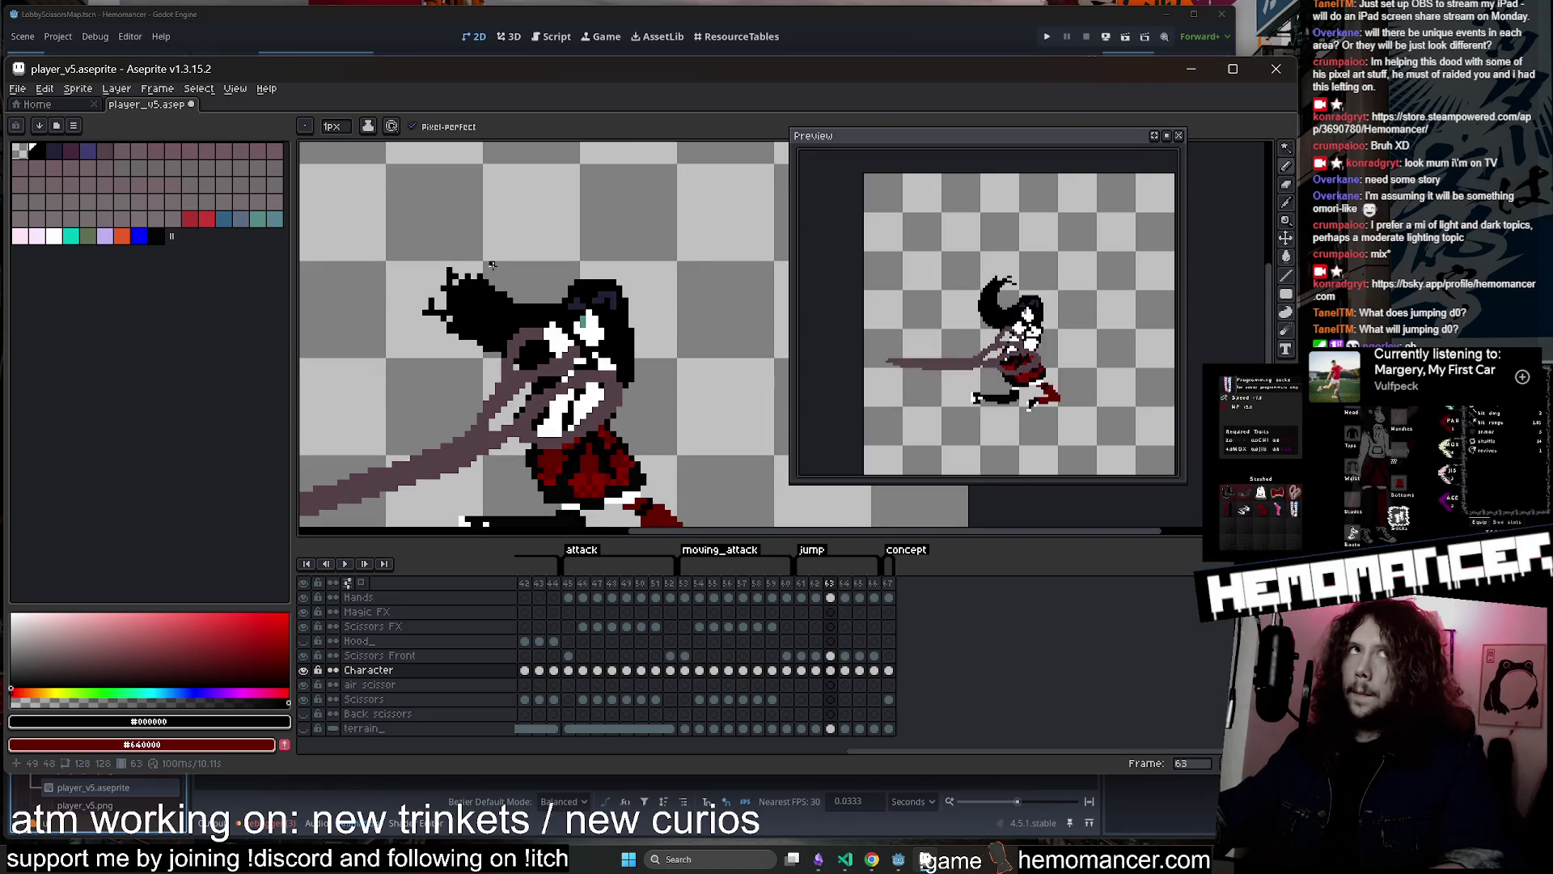
pyautogui.scroll(1, 463, 274)
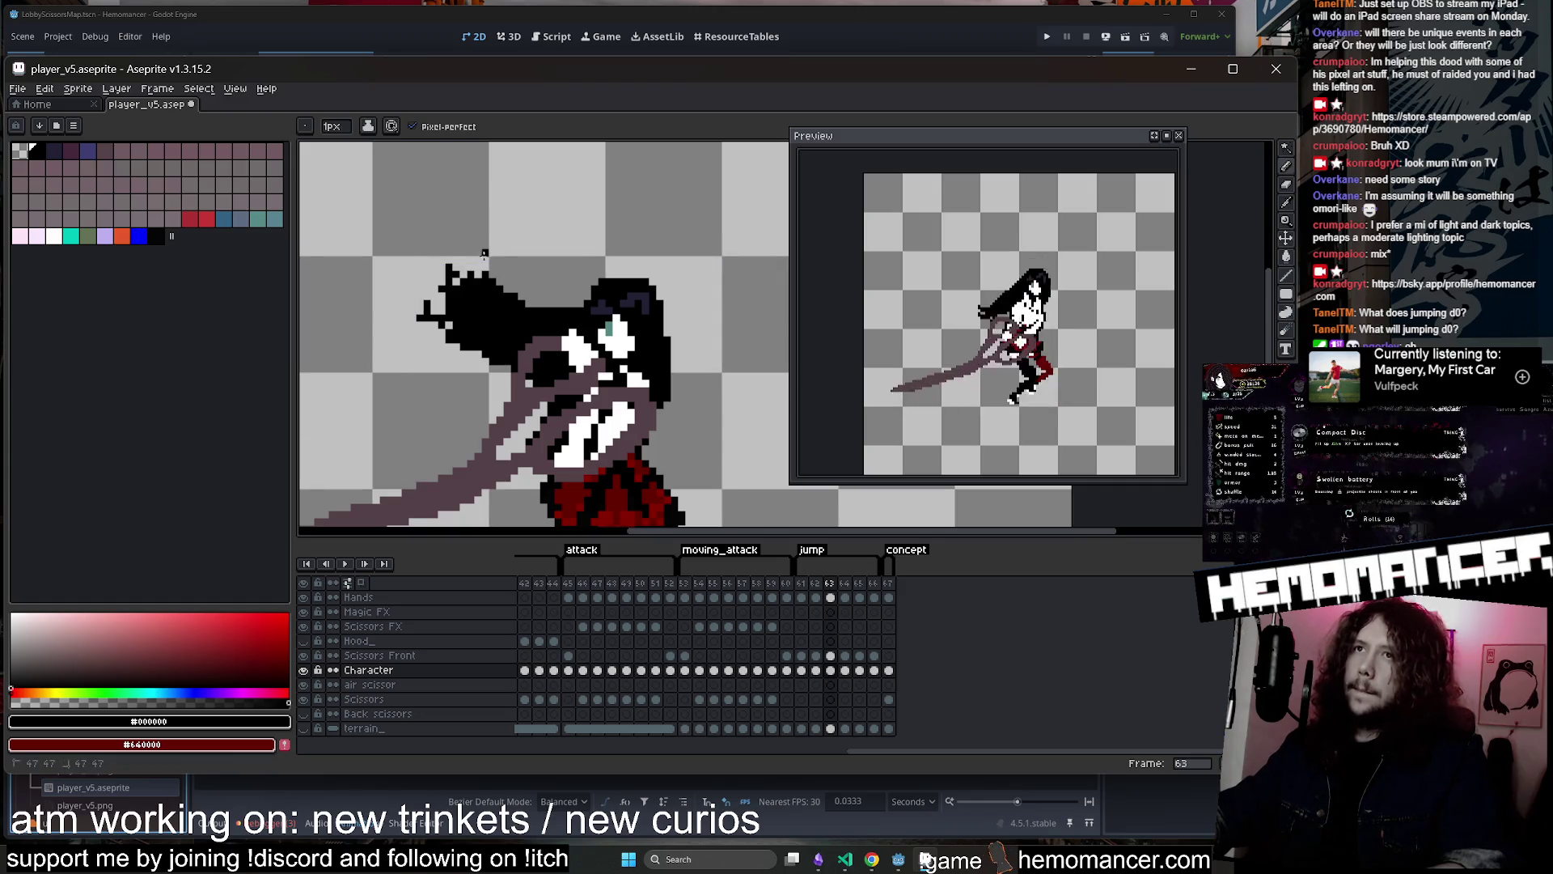
pyautogui.press('ctrl')
pyautogui.press('ctrl')
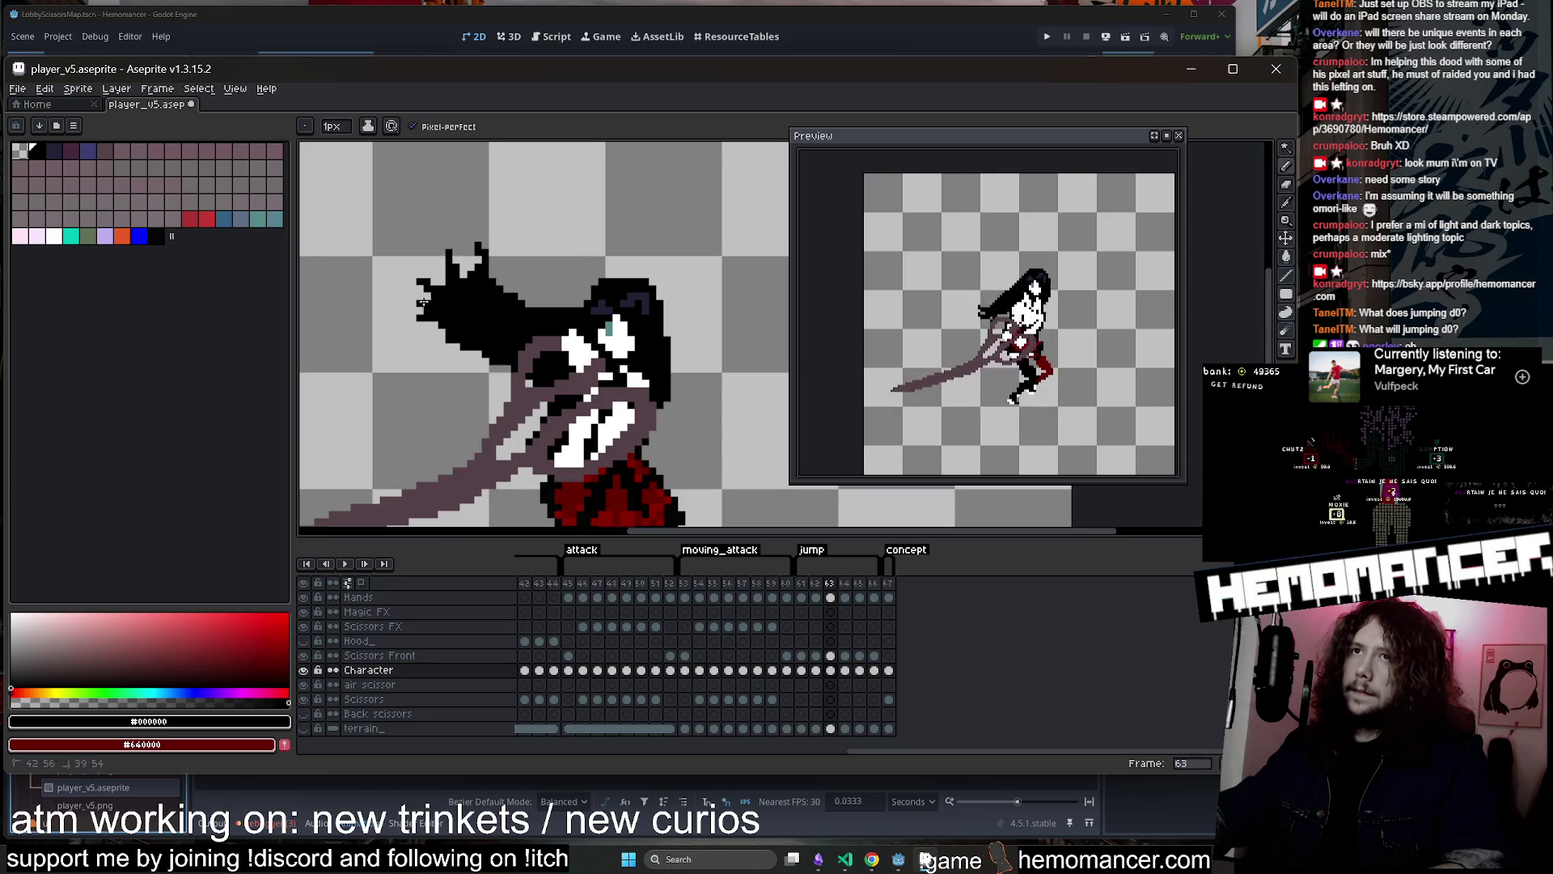
pyautogui.scroll(-2, 450, 333)
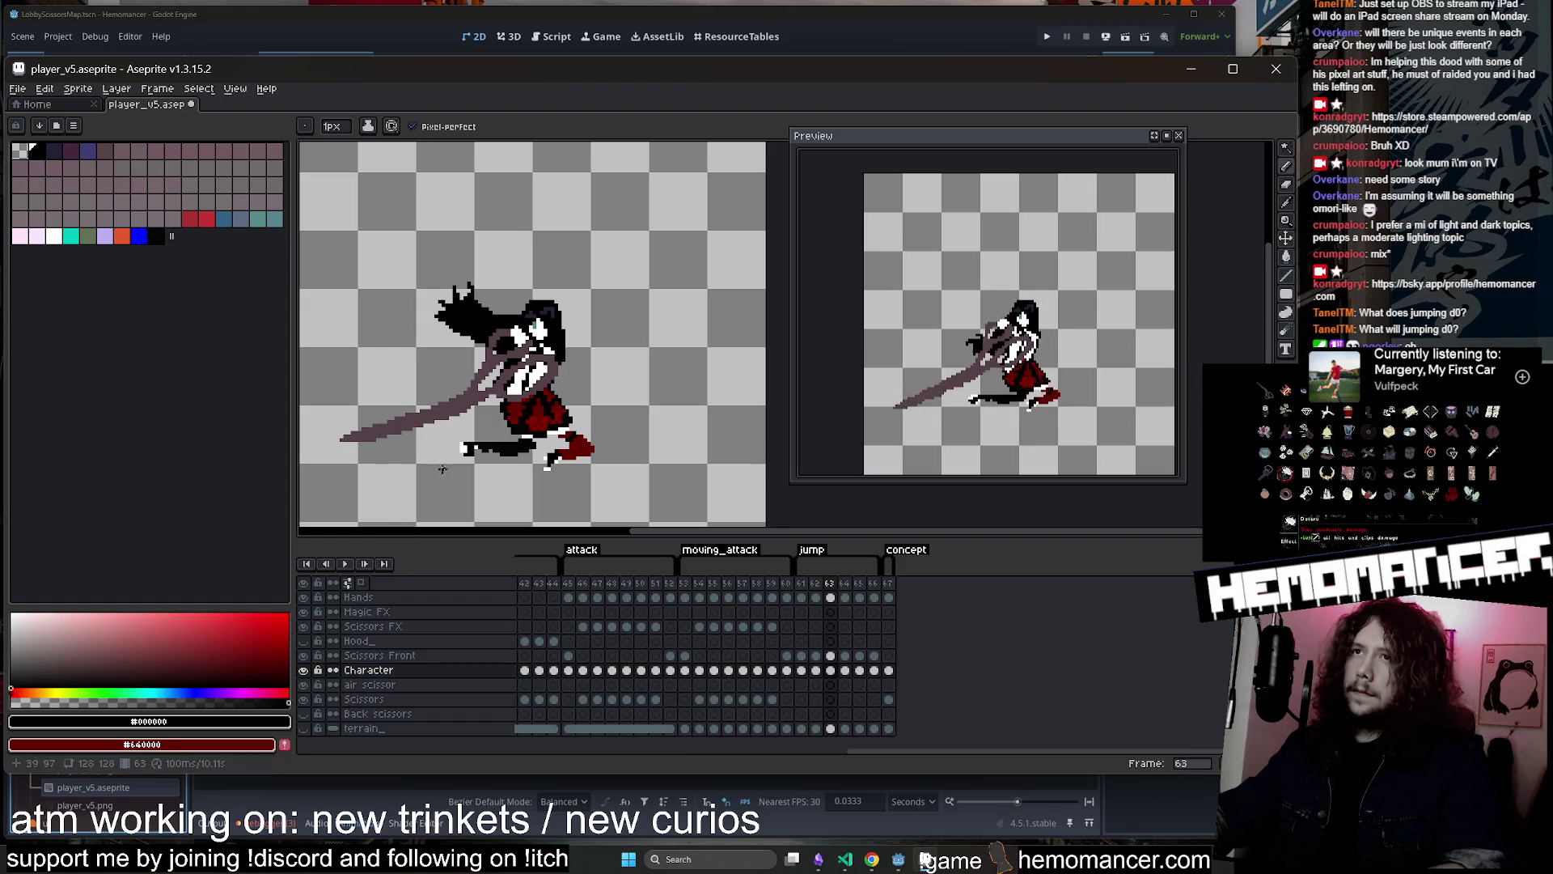
pyautogui.scroll(2, 626, 384)
pyautogui.scroll(-2, 615, 364)
pyautogui.press('e')
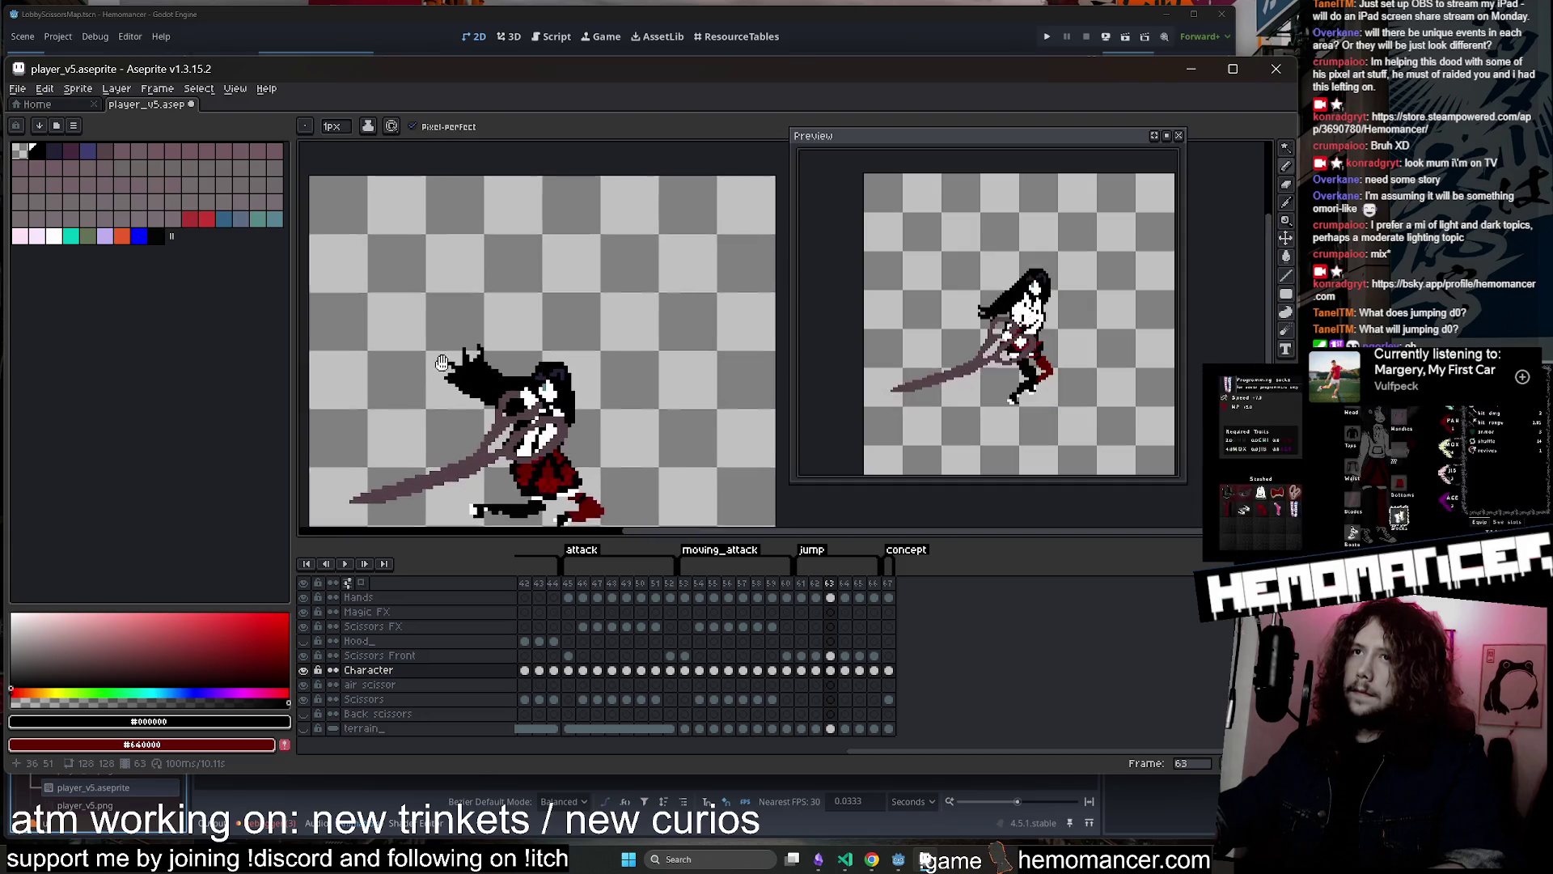
pyautogui.scroll(1, 592, 323)
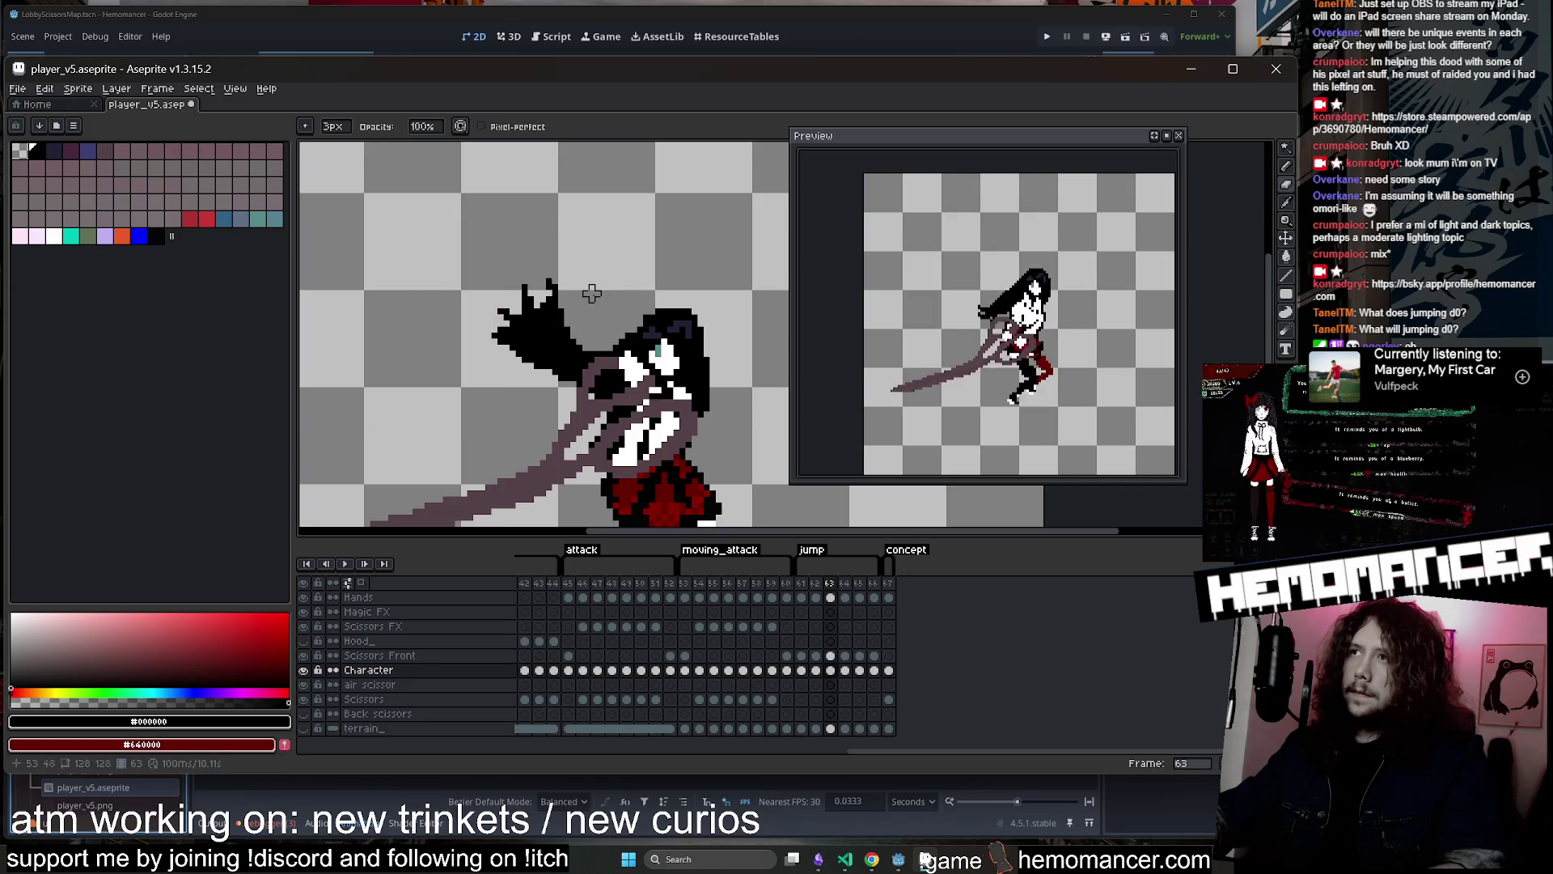
# Compare the neighbouring jump frames, land on frame 61, and undo the last stroke
pyautogui.press('Left')
pyautogui.press('Left')
pyautogui.press('Left')
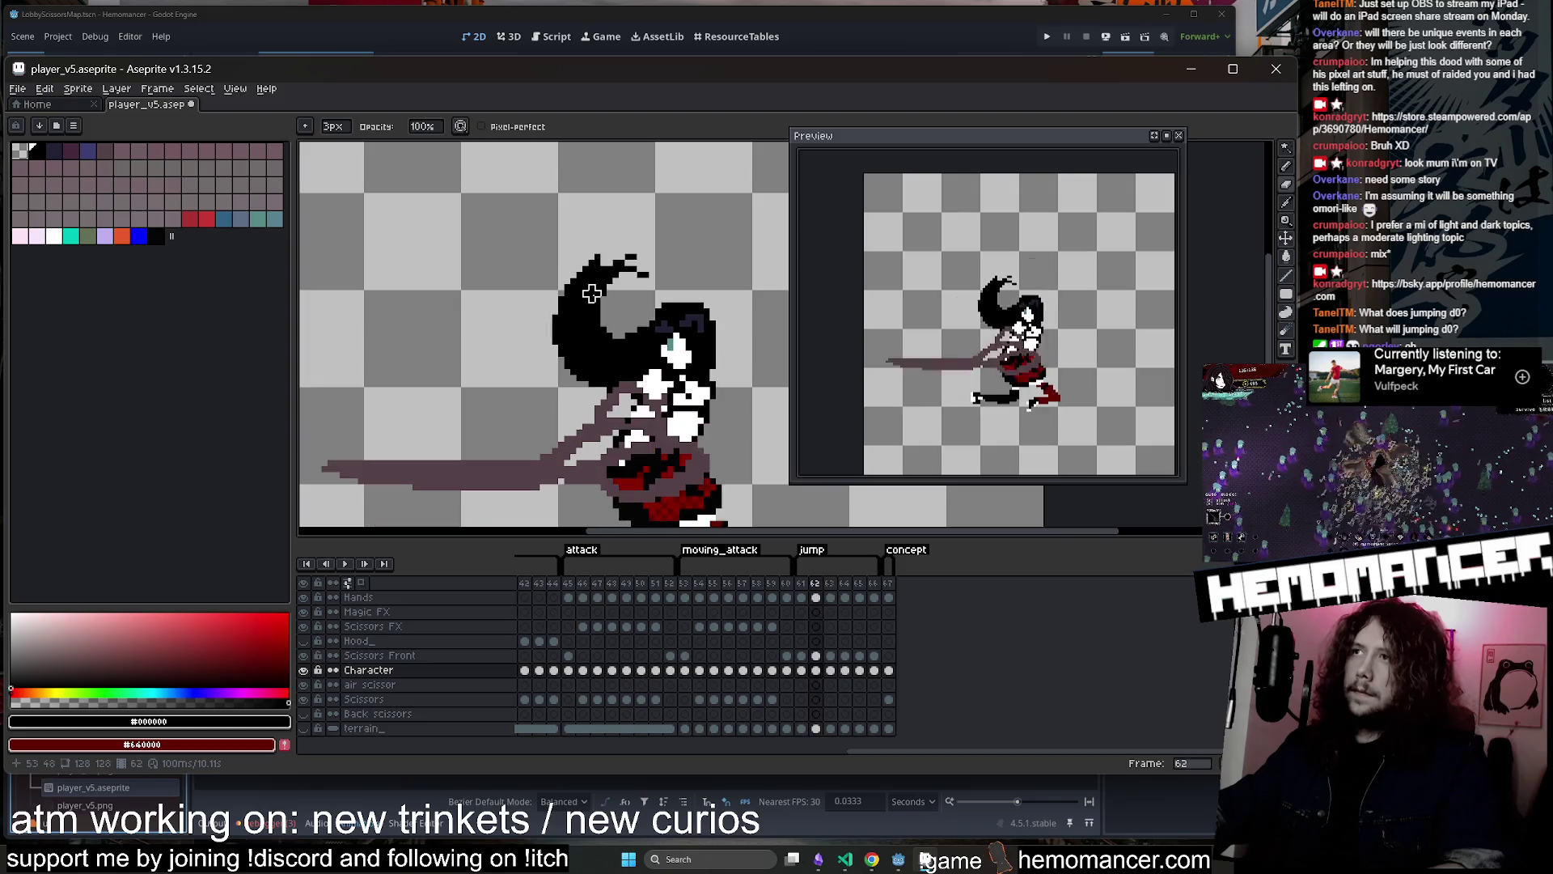
pyautogui.press('Right')
pyautogui.press('Right')
pyautogui.press('Right')
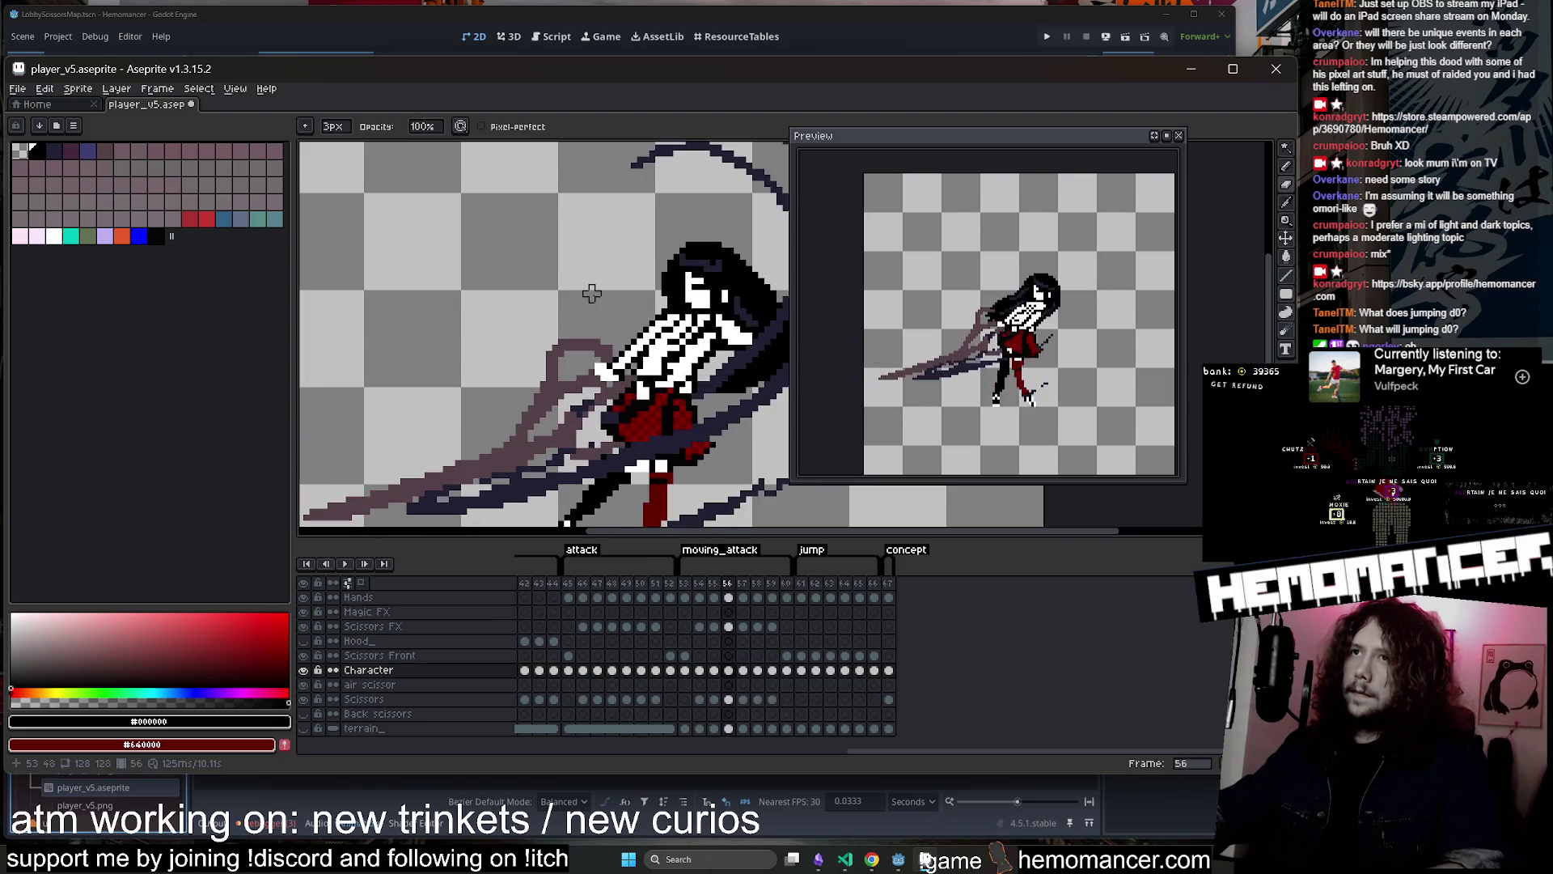
pyautogui.press('Right')
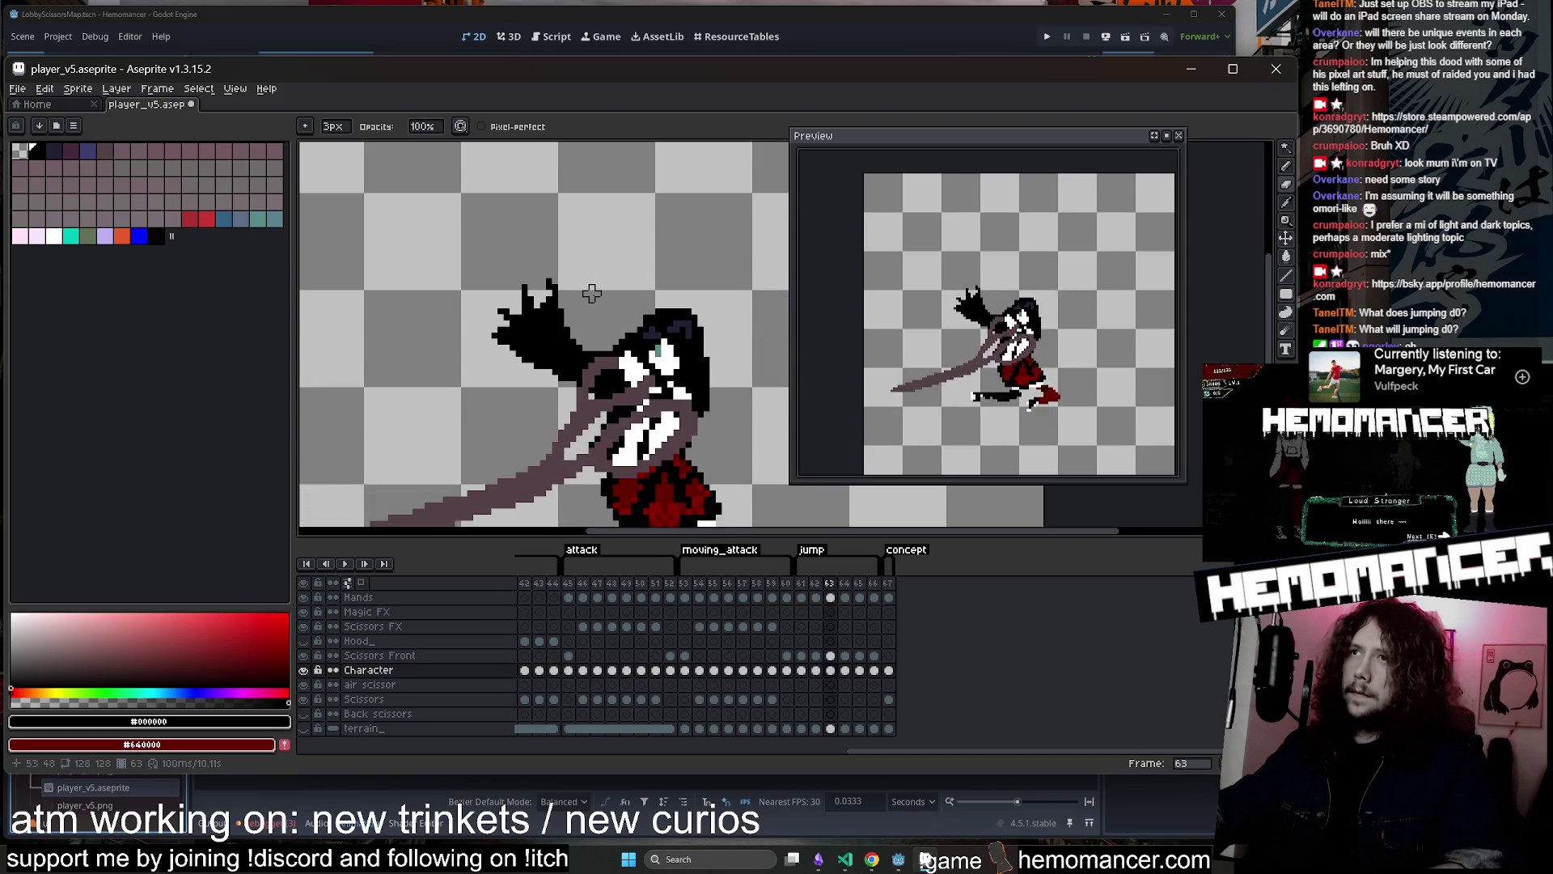
pyautogui.press('Left')
pyautogui.press('Left')
pyautogui.press('Right')
pyautogui.press('Left')
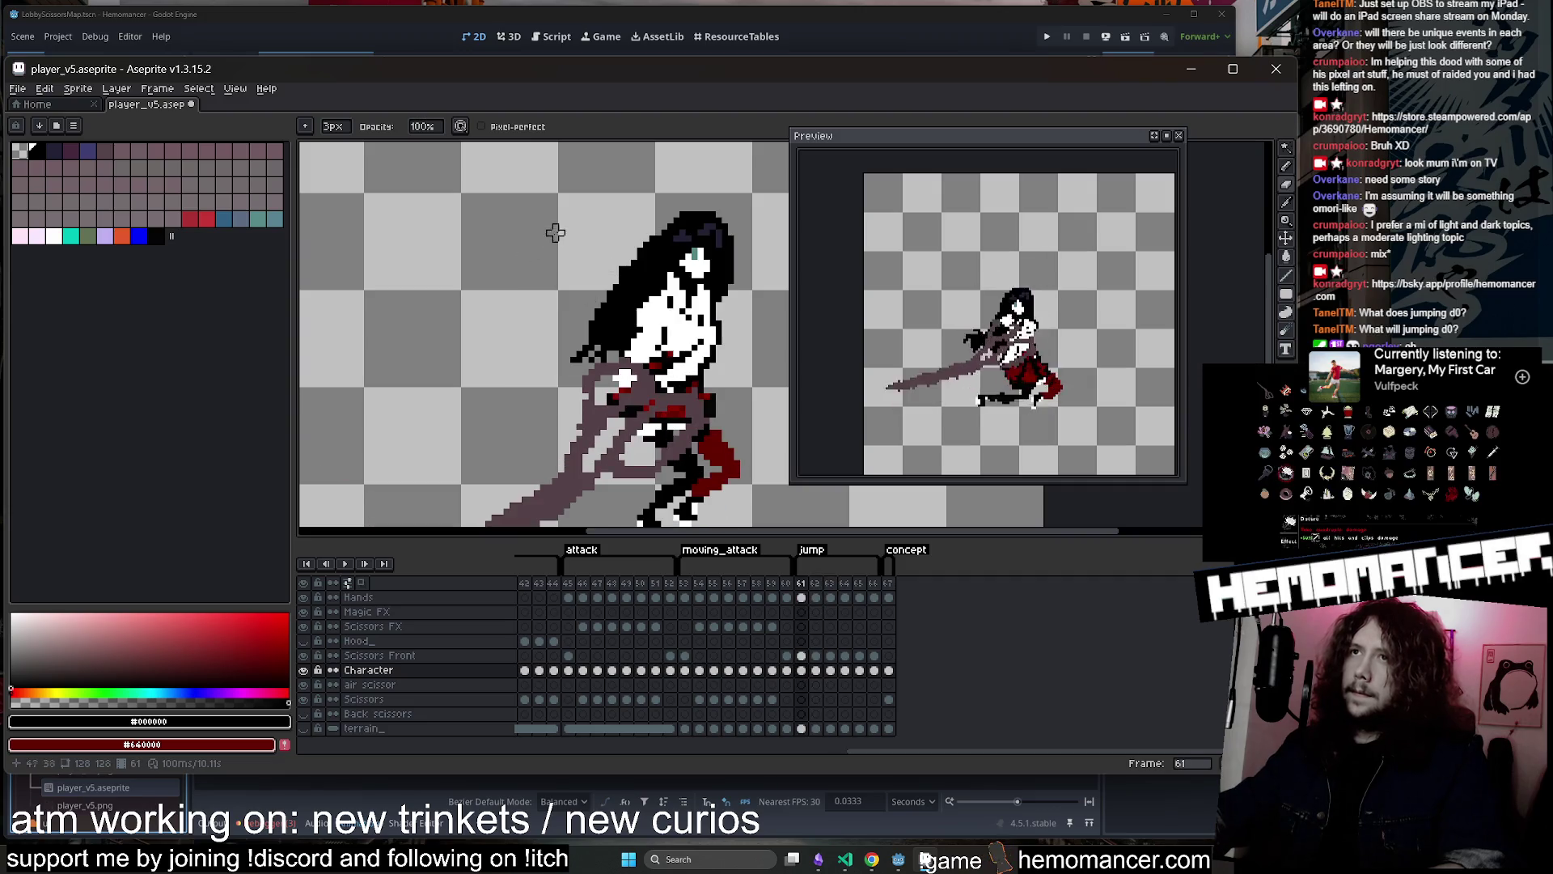
pyautogui.press('b')
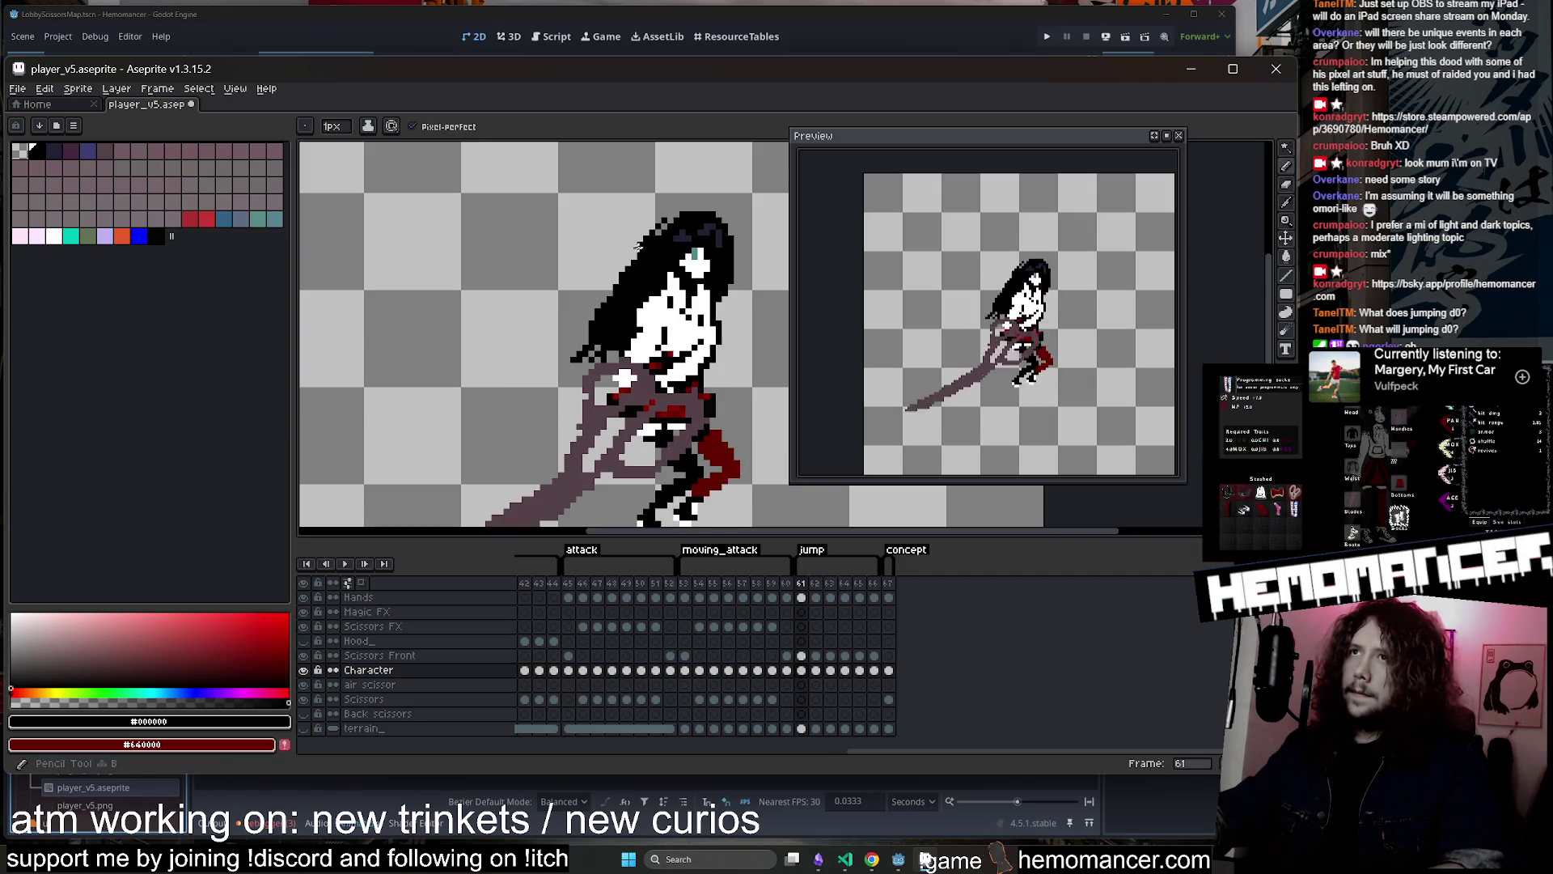
pyautogui.hotkey('ctrl', 'z')
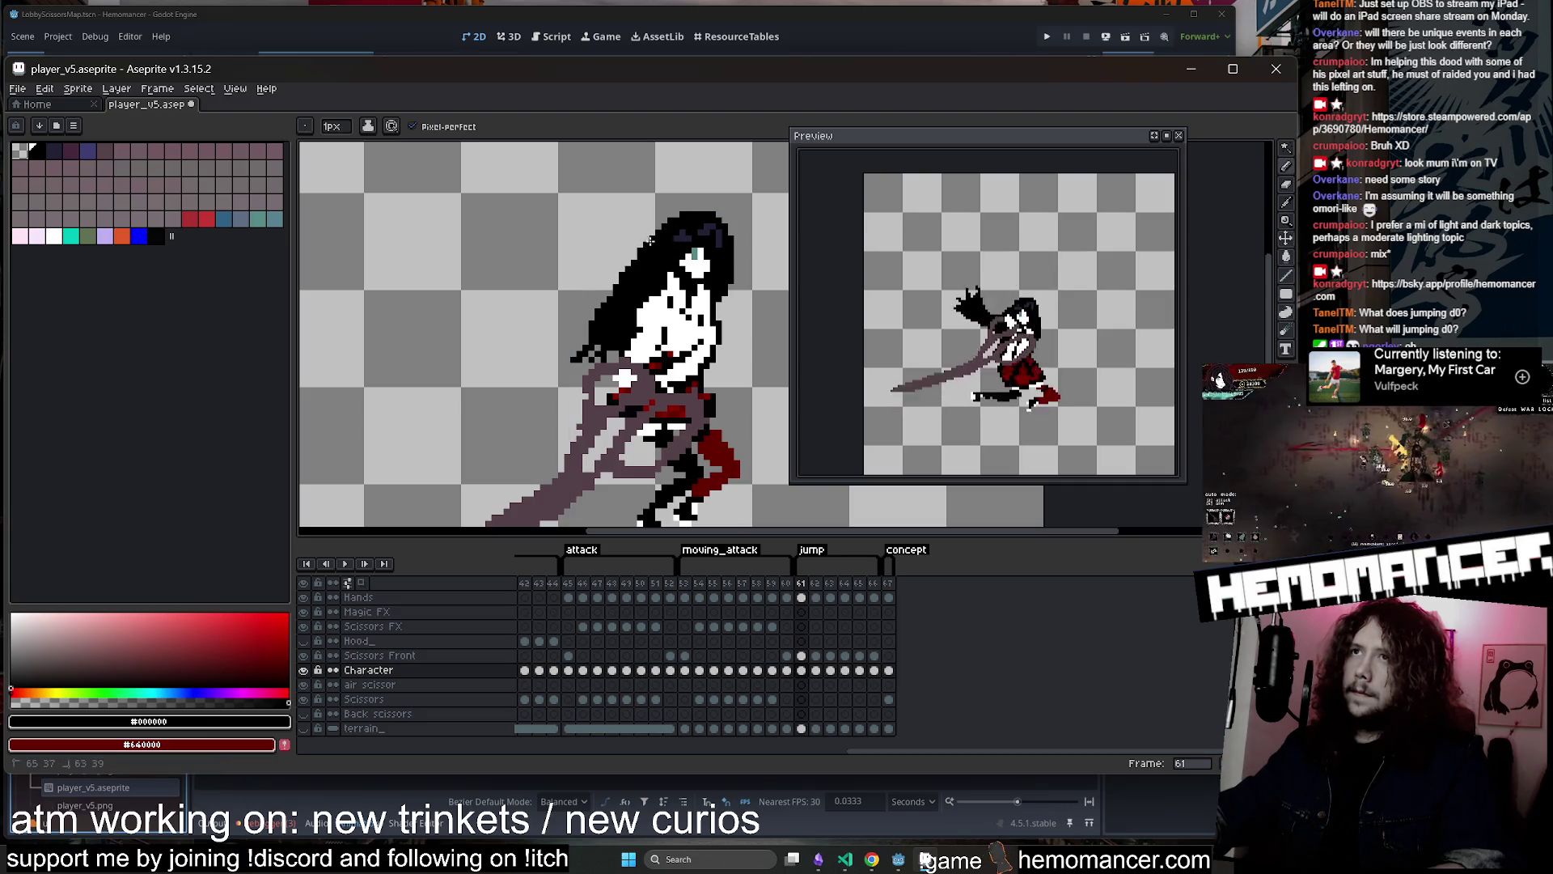